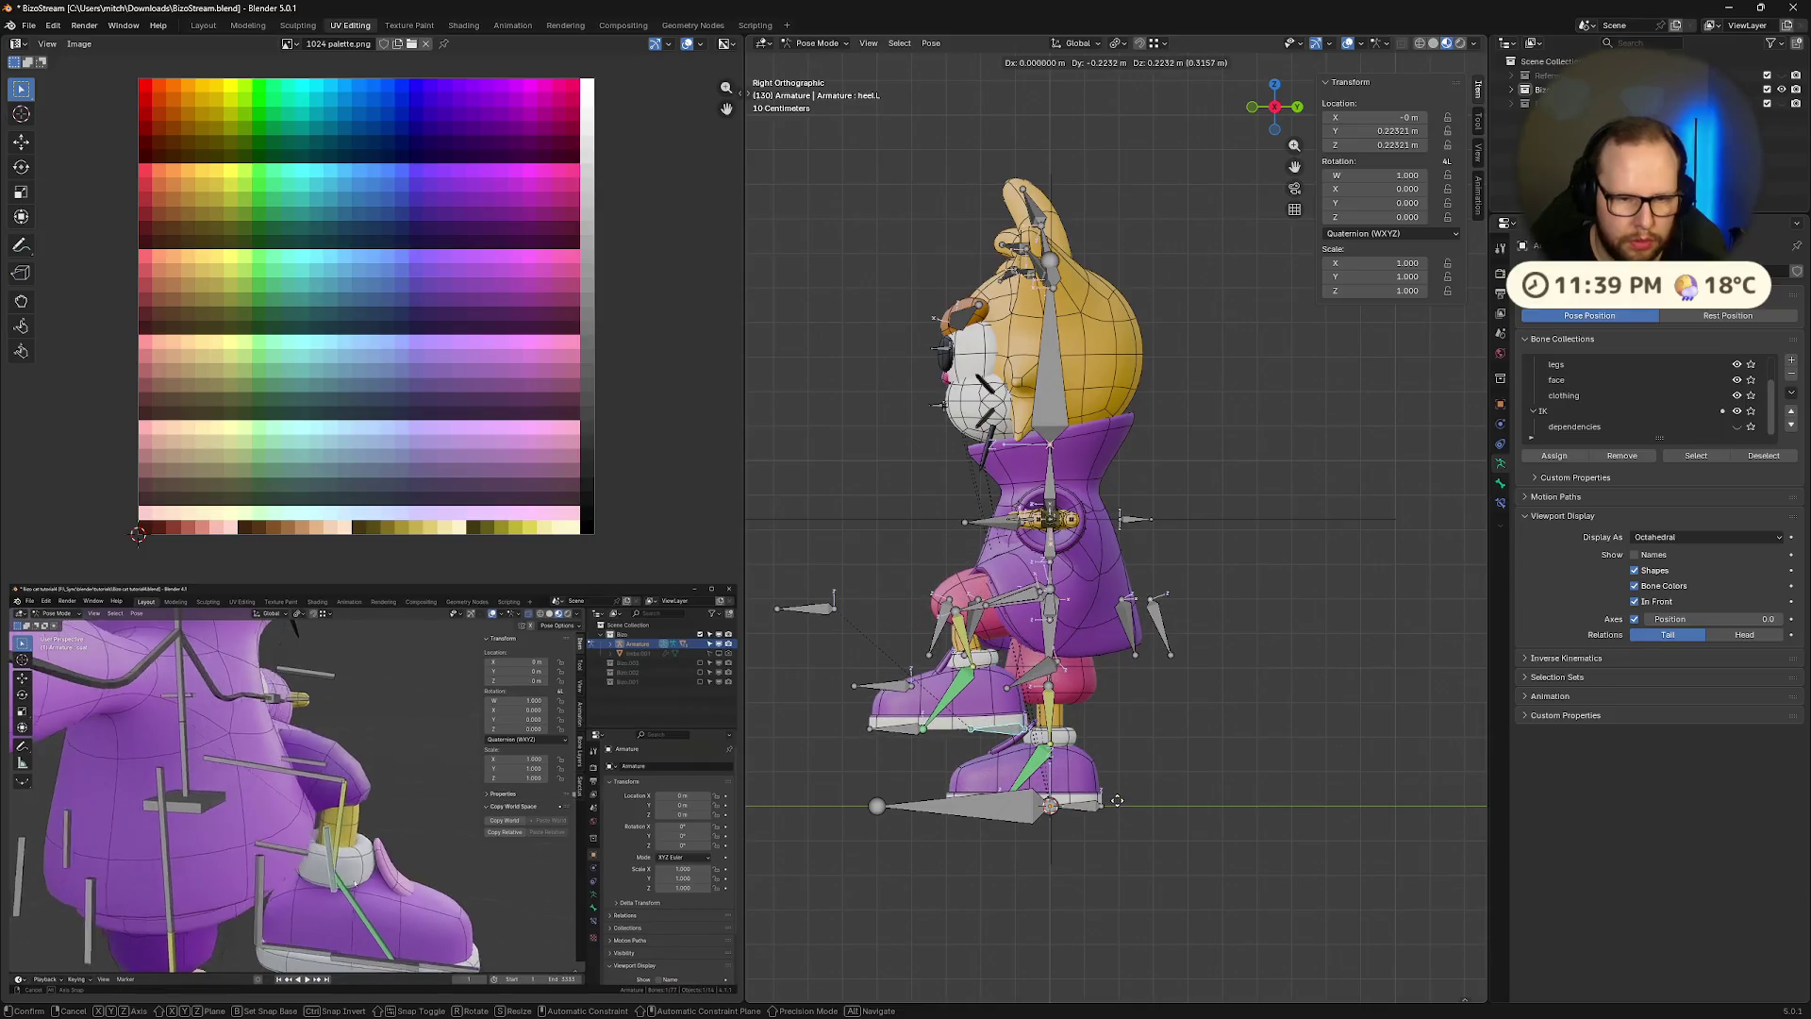
Move the coat bone to test it, then reset its location with Alt+G
click(1123, 826)
mouse_move(934, 623)
middle_down()
mouse_move(1113, 680)
mouse_move(1356, 856)
middle_up()
click(1359, 865)
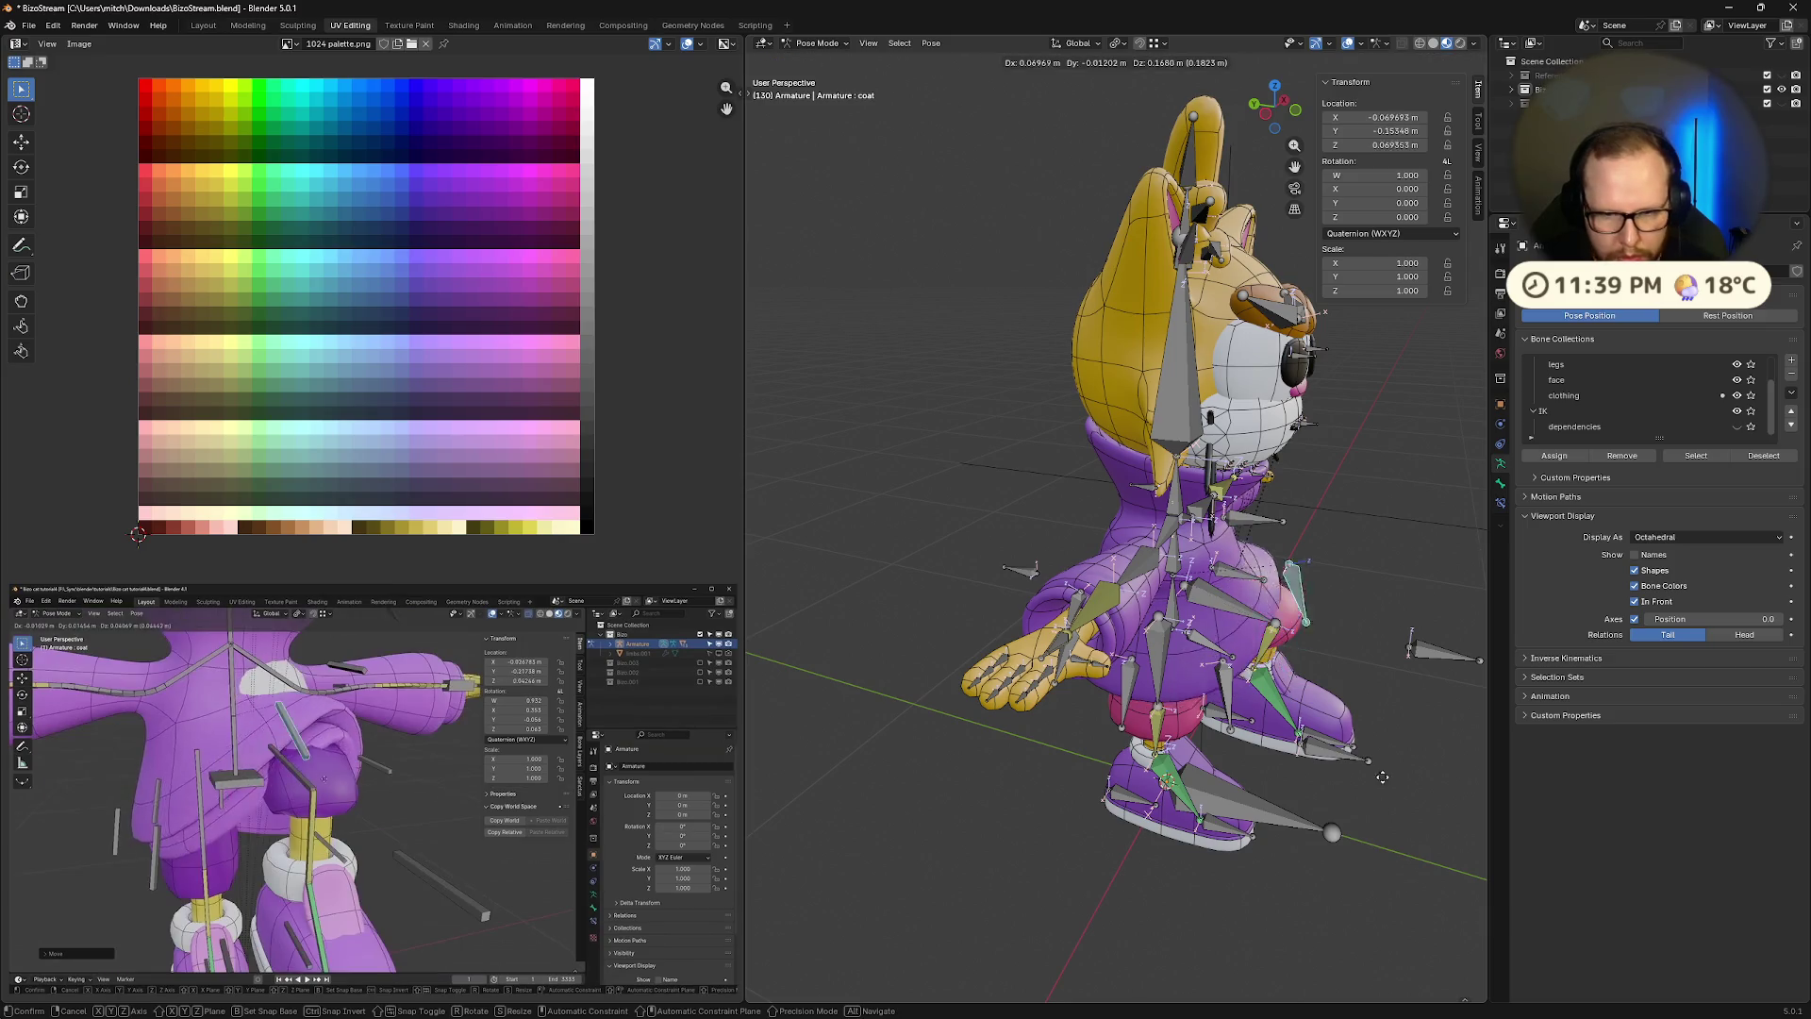
key(g)
click(1424, 830)
mouse_move(1423, 830)
middle_down()
mouse_move(1288, 804)
mouse_move(1221, 767)
mouse_move(1224, 785)
mouse_move(1275, 785)
middle_up()
key(alt+g)
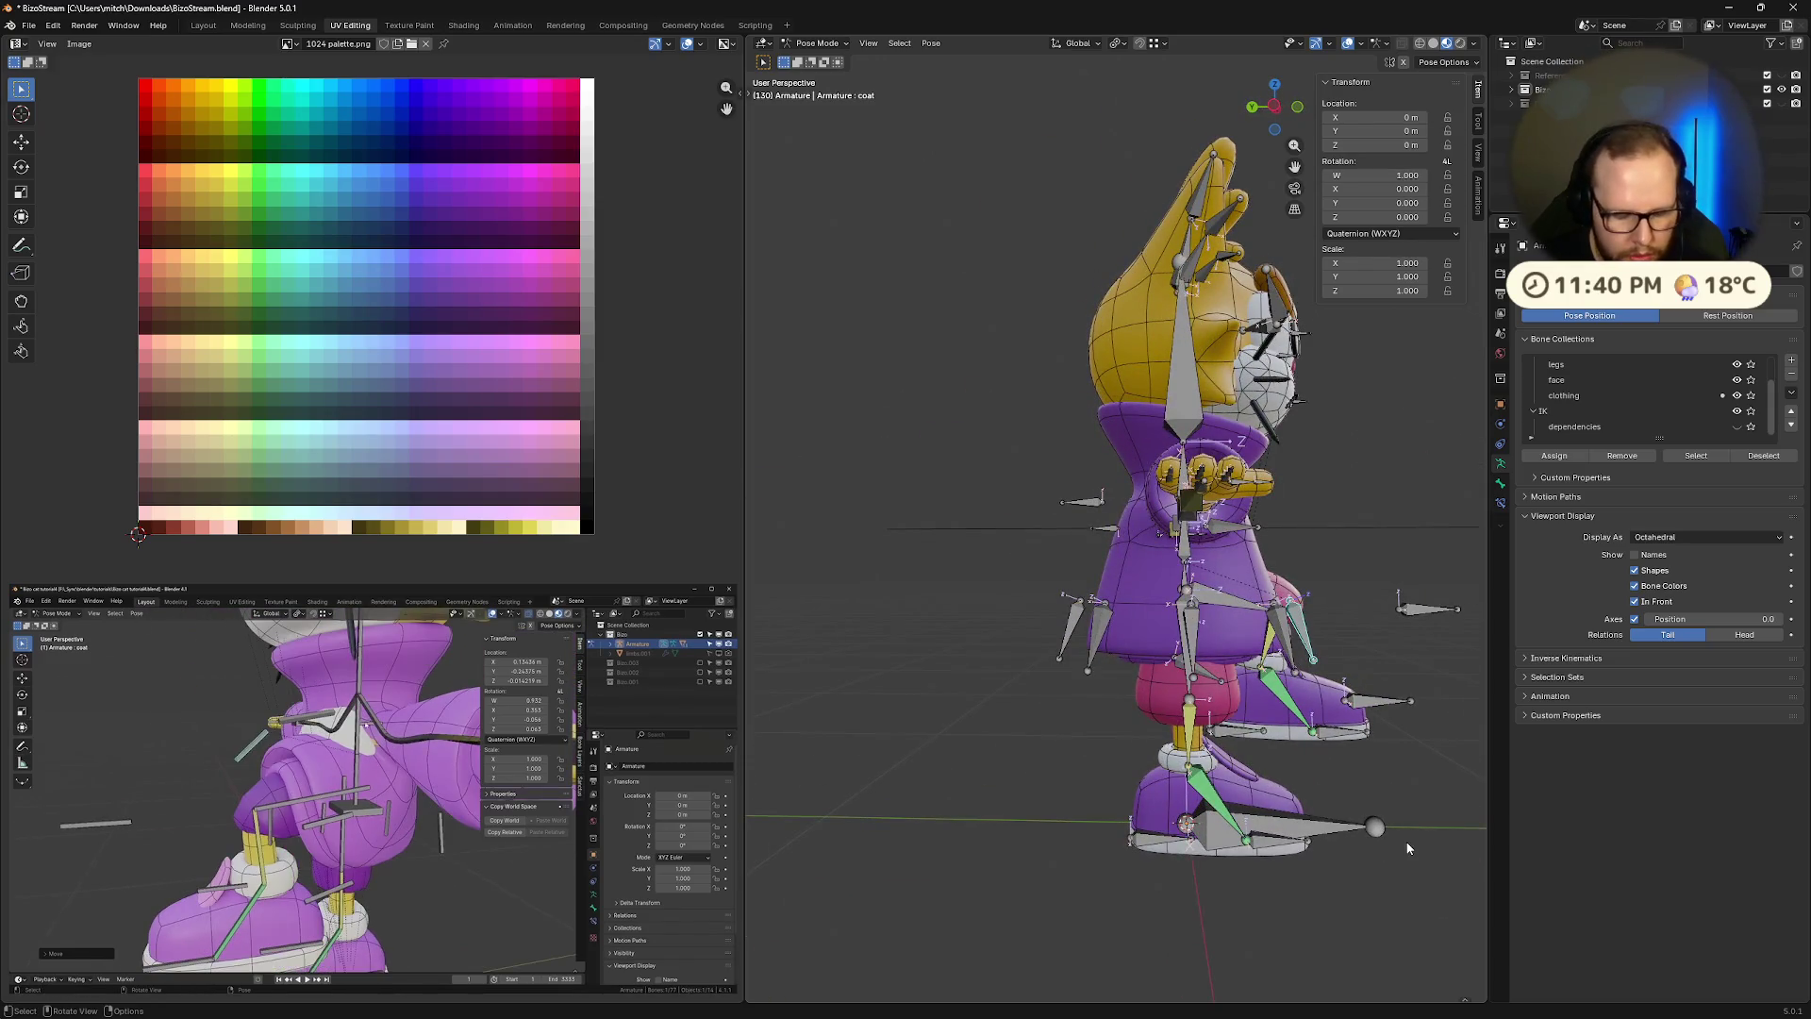
Rotate the coat bone 100° around its local X axis
key(r)
key(x)
key(x)
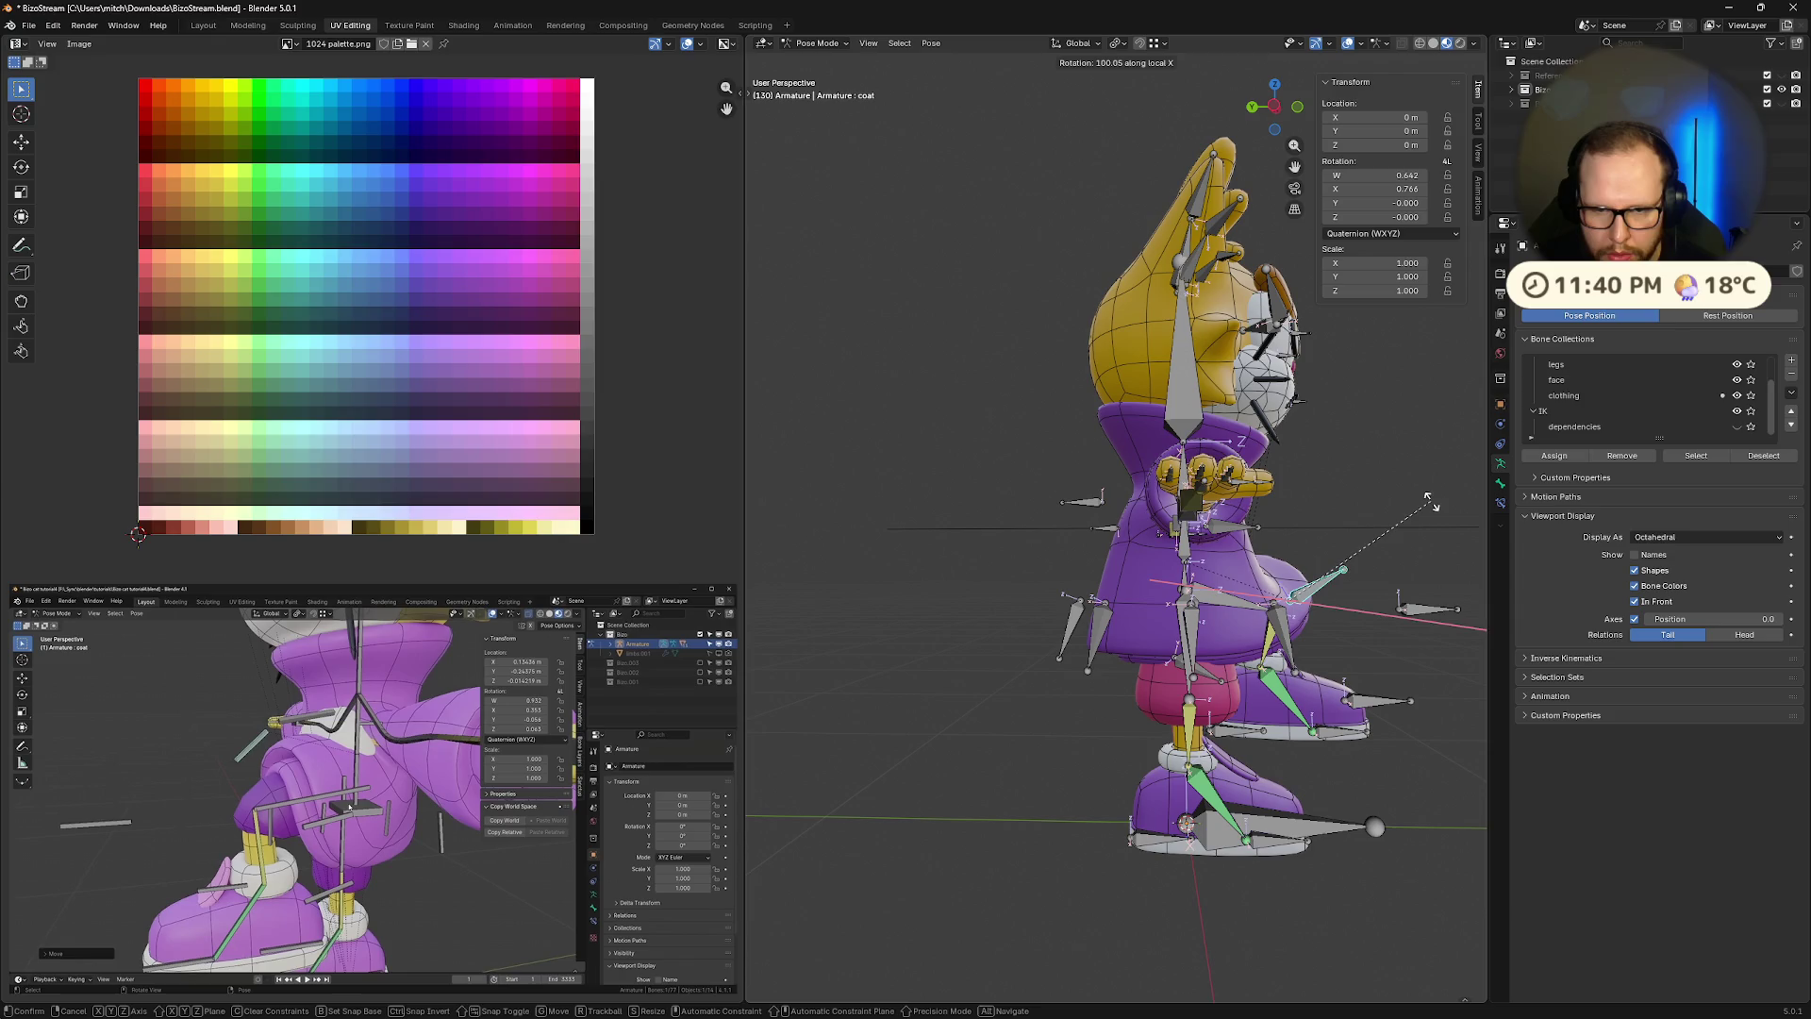
click(1428, 501)
Select the thigh.L bone and switch the armature into Edit Mode
middle_drag(1432, 507, 1149, 620)
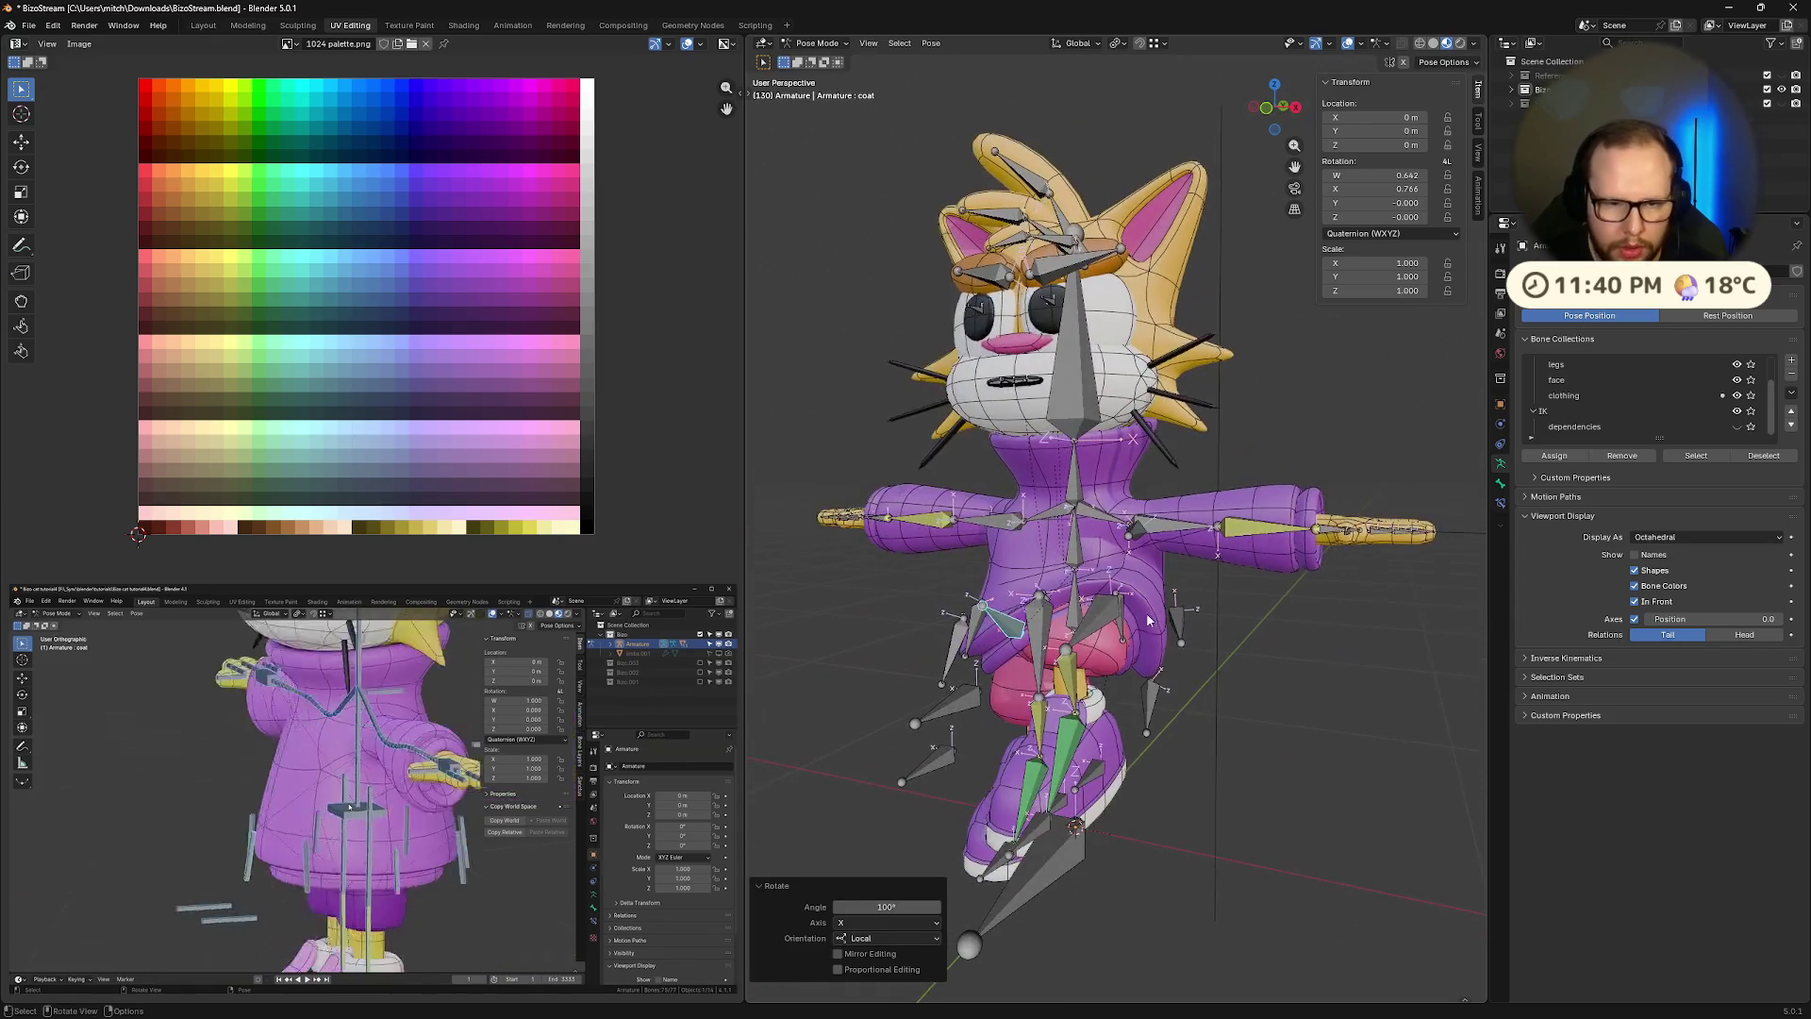
click(1203, 710)
click(1204, 710)
mouse_move(1249, 761)
middle_down()
mouse_move(1180, 767)
mouse_move(1217, 767)
middle_up()
click(1077, 623)
key(Tab)
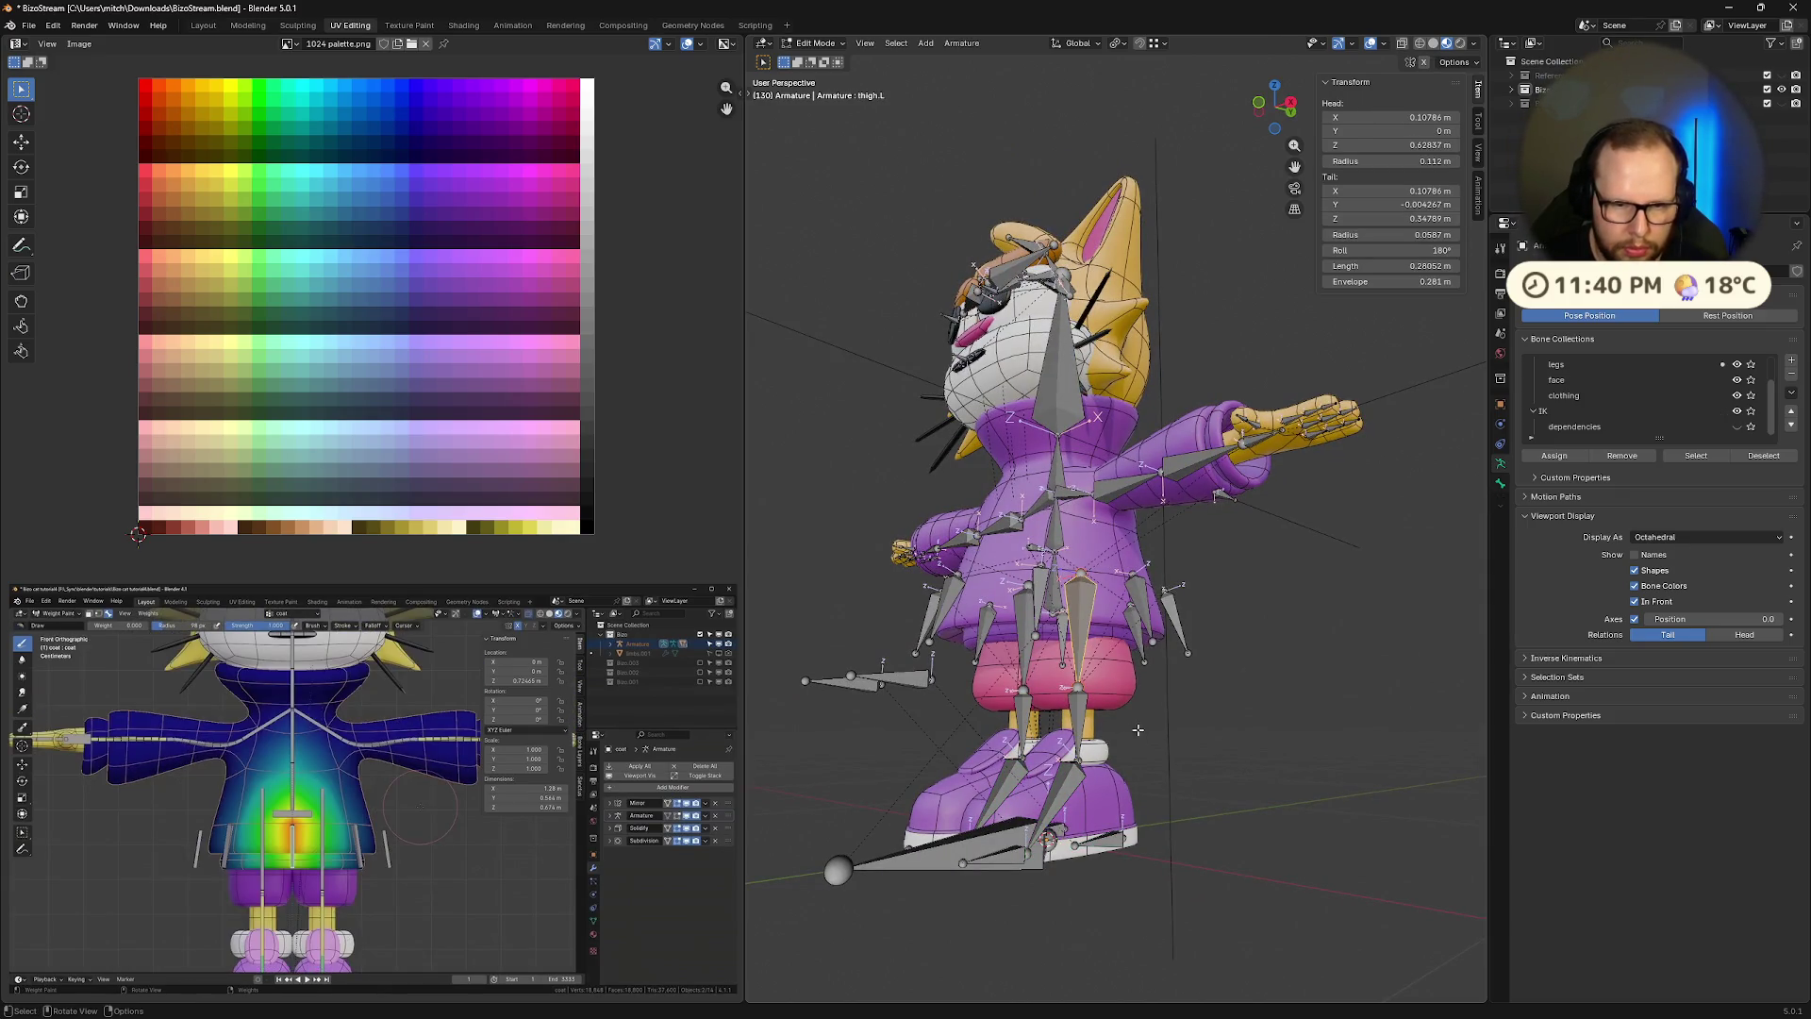
Take the armature from Edit Mode back to Pose Mode, then to Object Mode
middle_drag(1137, 729, 1037, 731)
click(370, 968)
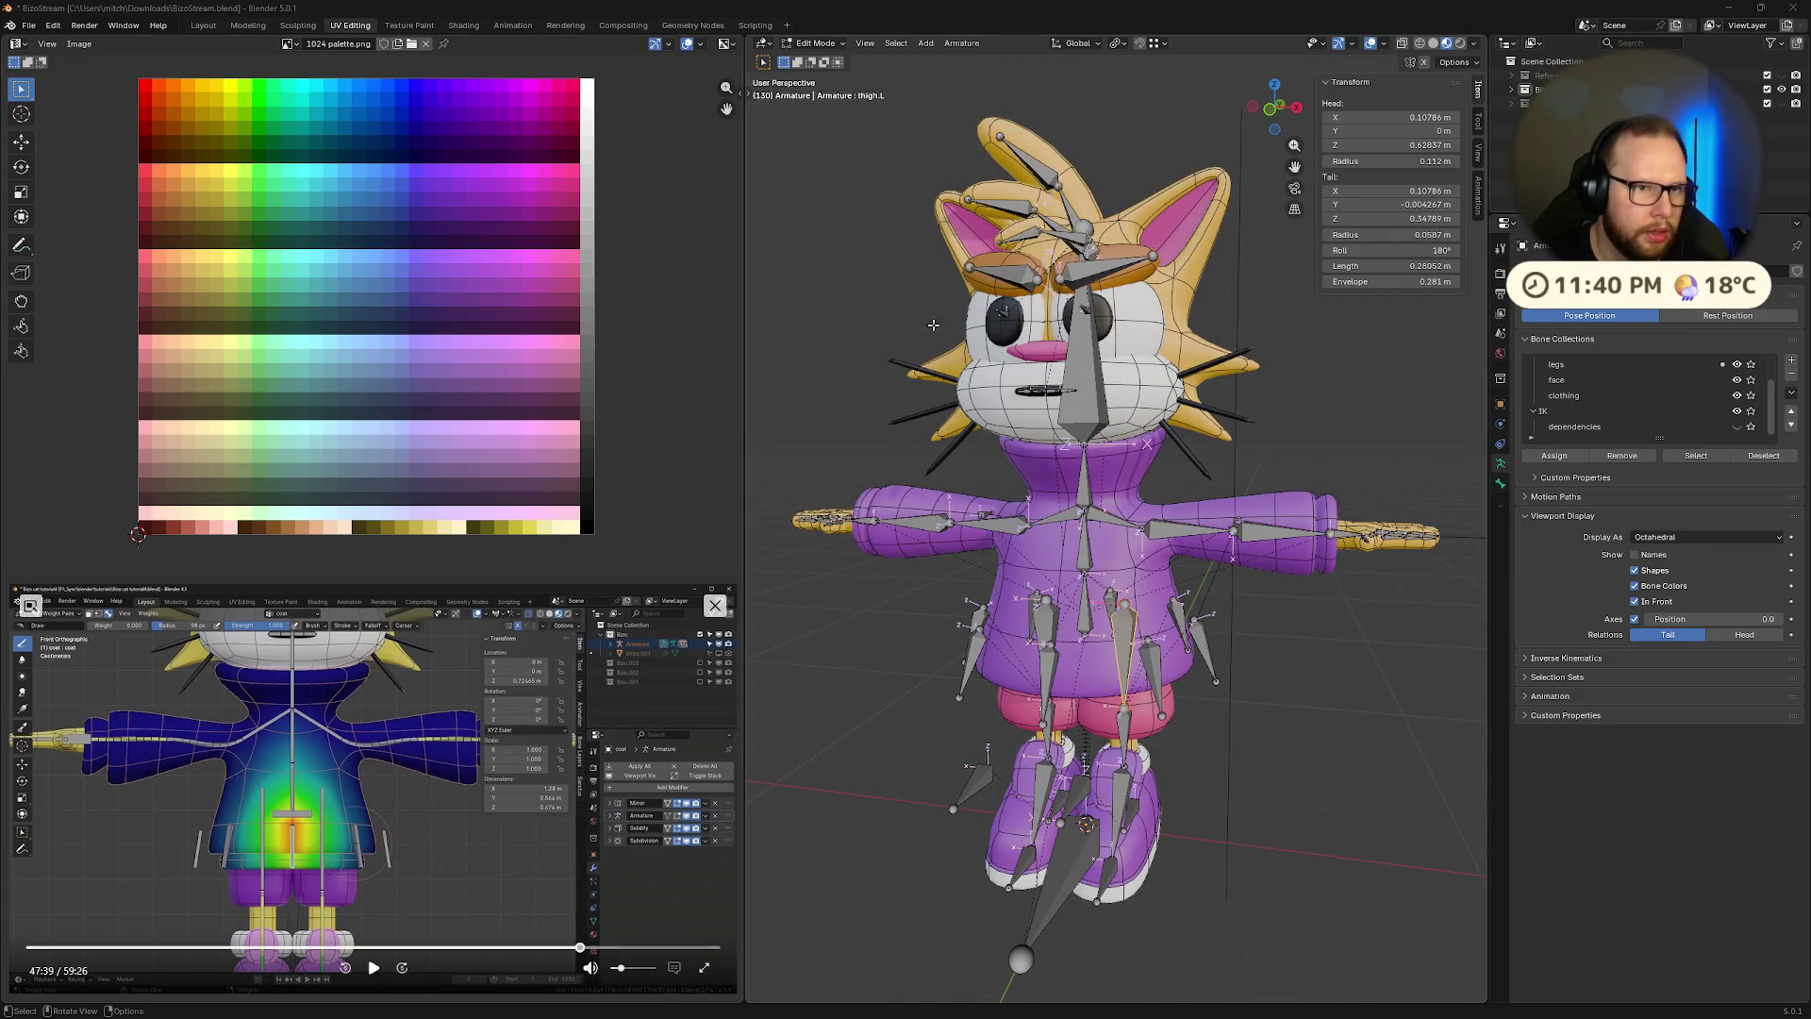
key(Tab)
mouse_move(1117, 716)
middle_down()
mouse_move(1121, 795)
mouse_move(1265, 762)
middle_up()
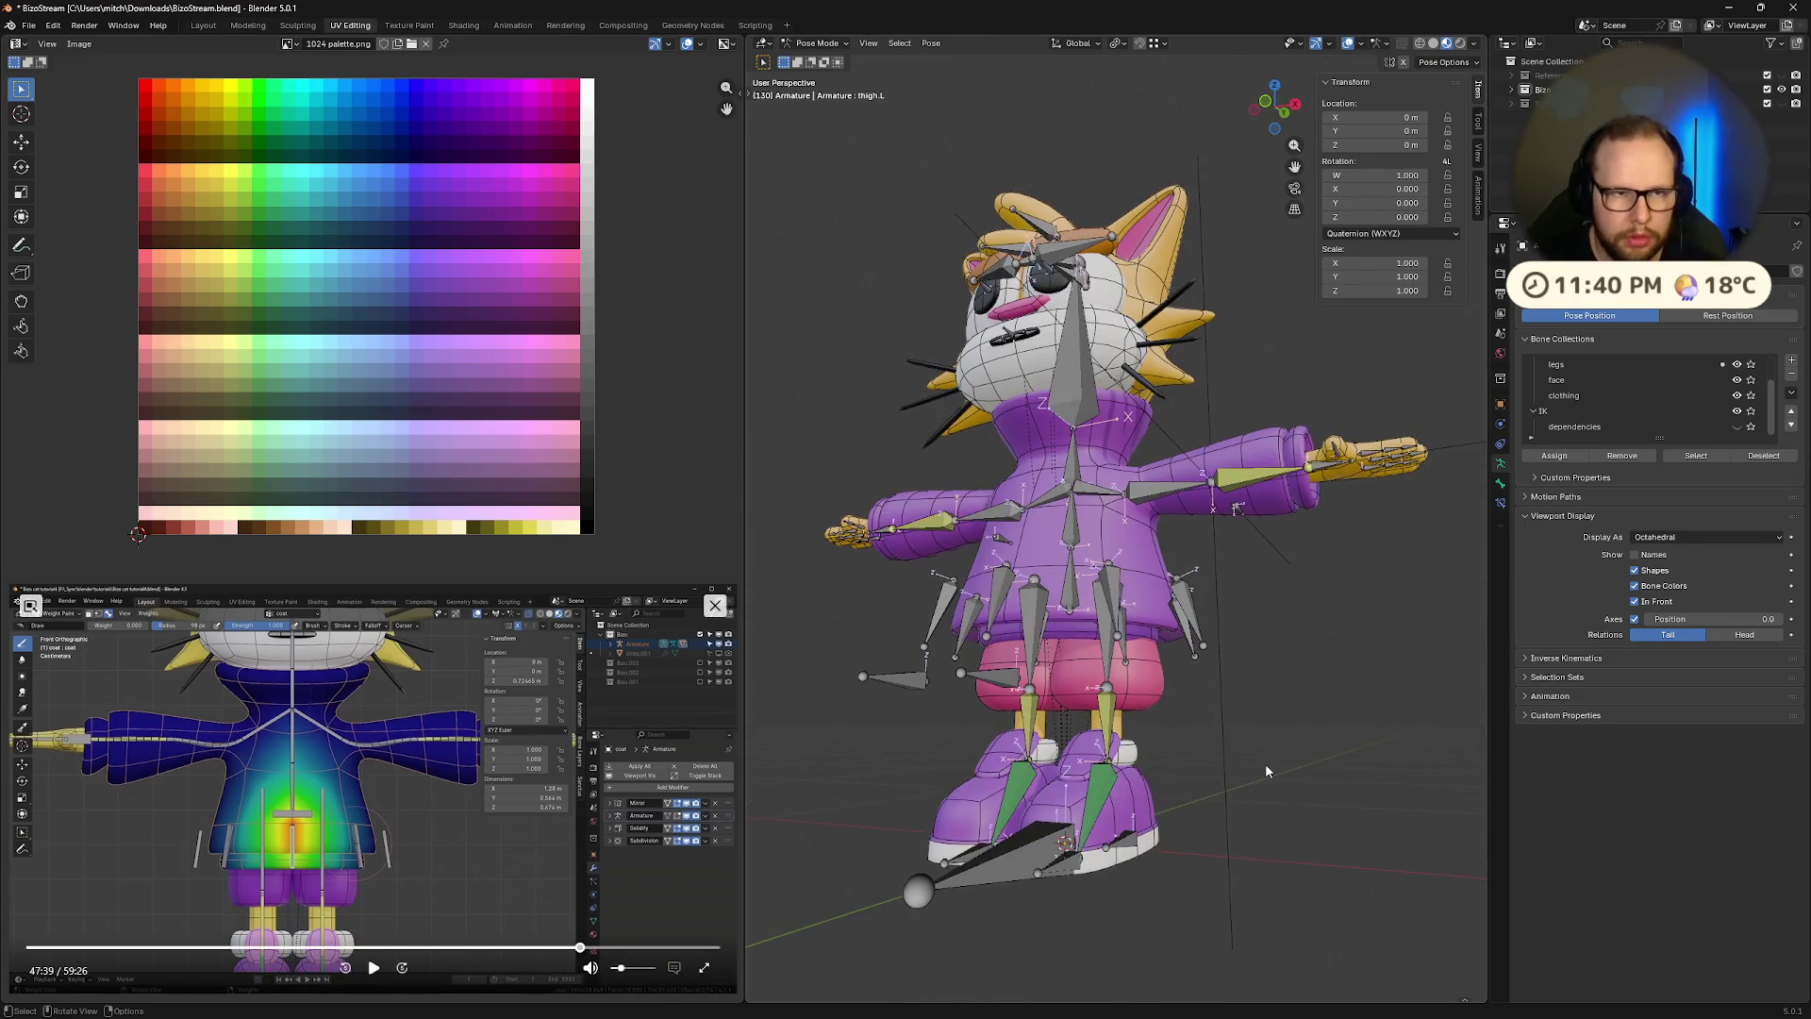
click(1264, 763)
Make the Coat mesh the active object and switch it to Weight Paint mode
click(1111, 714)
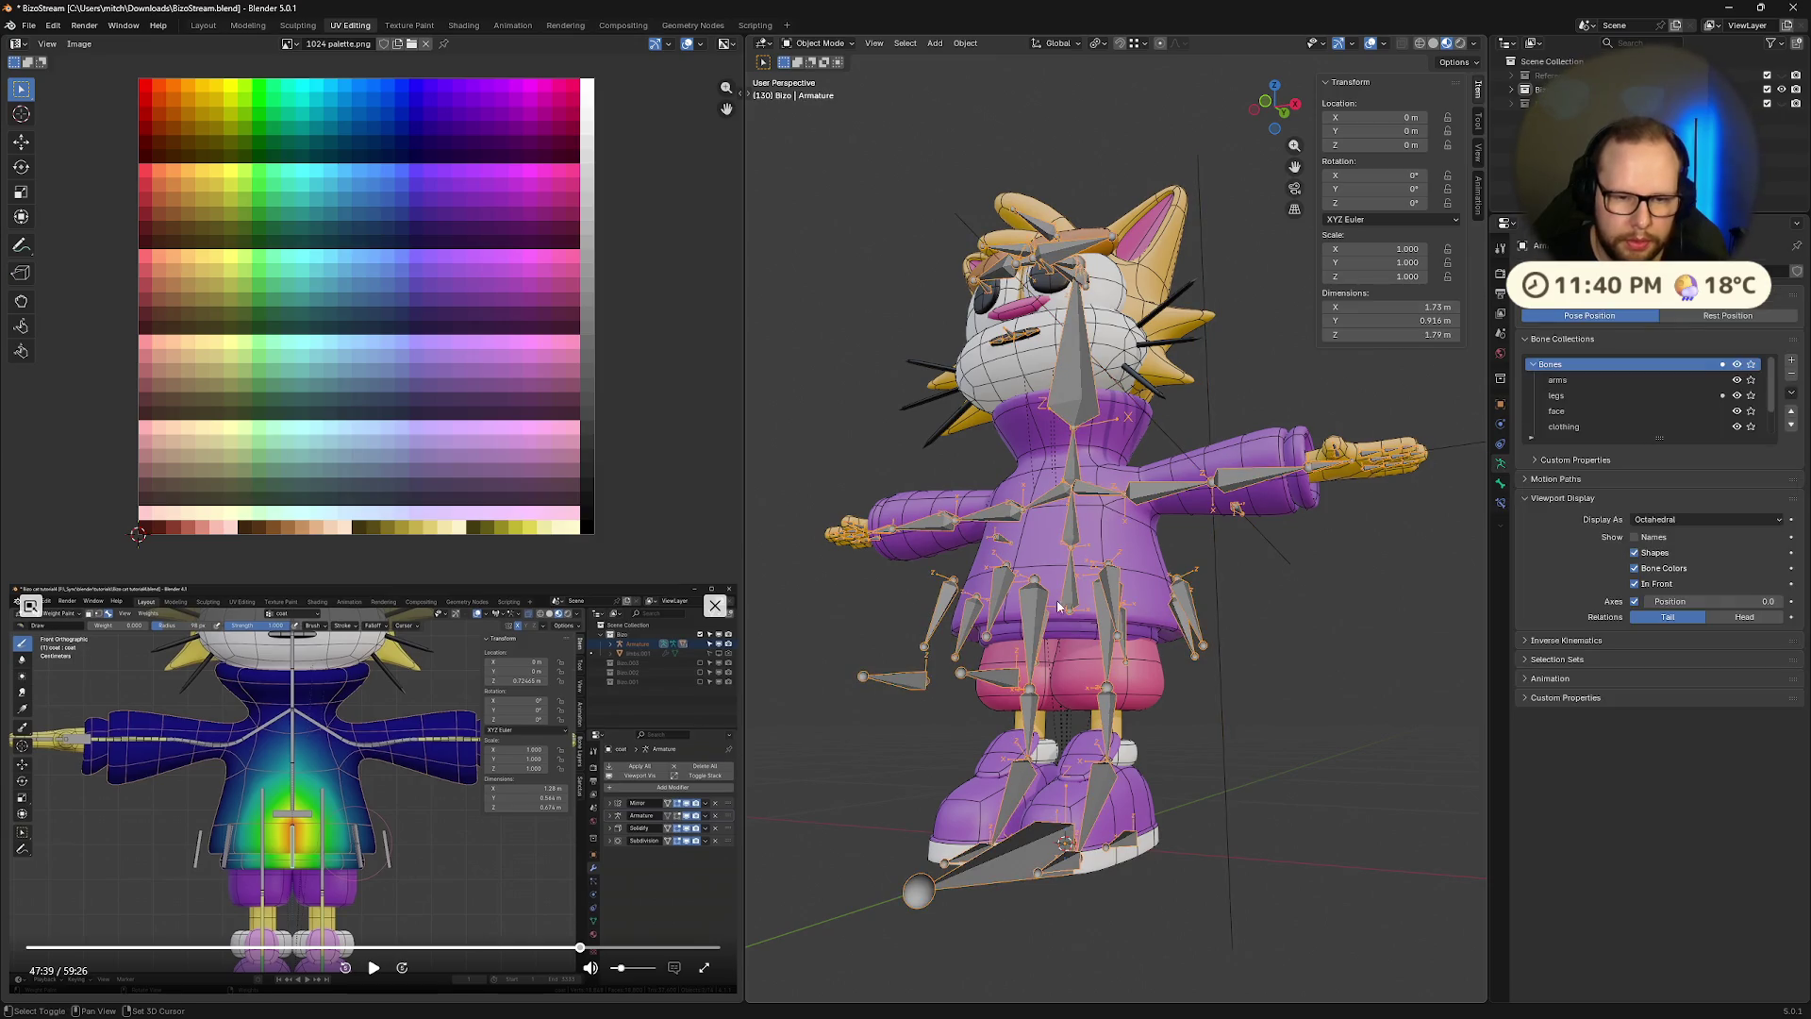
click(1039, 552)
middle_drag(1039, 553, 1098, 668)
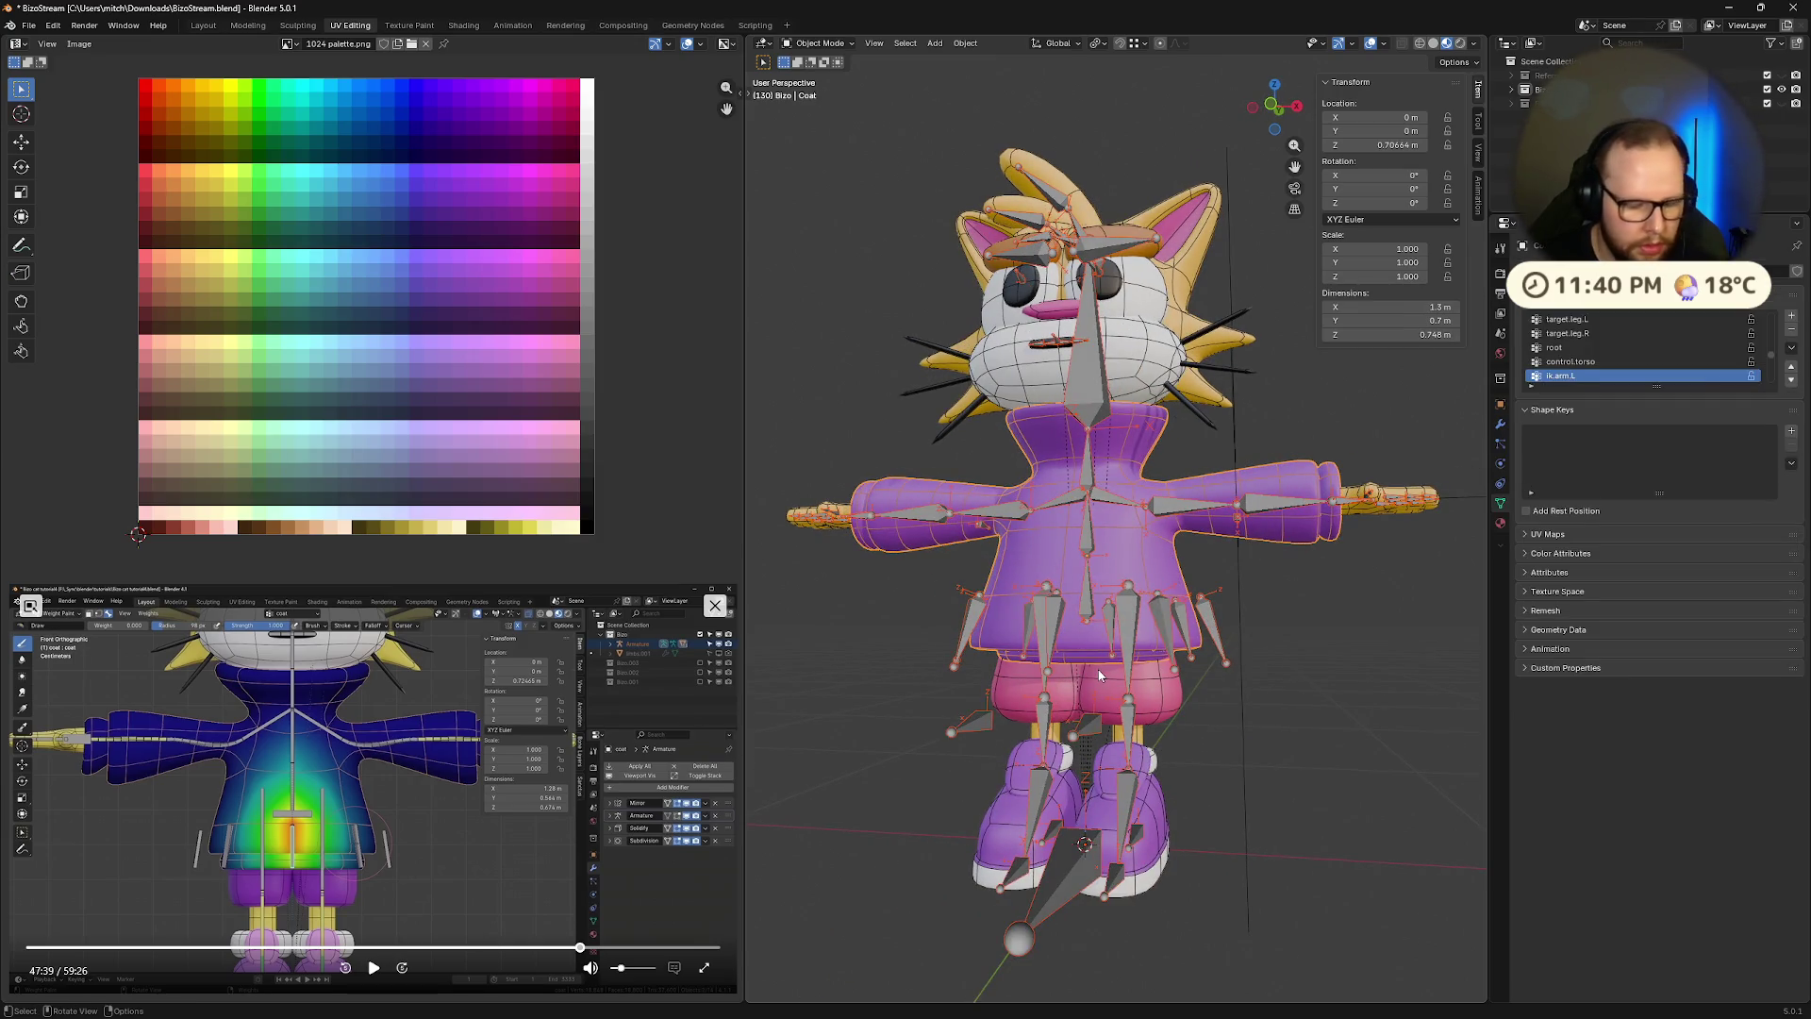
key(ctrl+Tab)
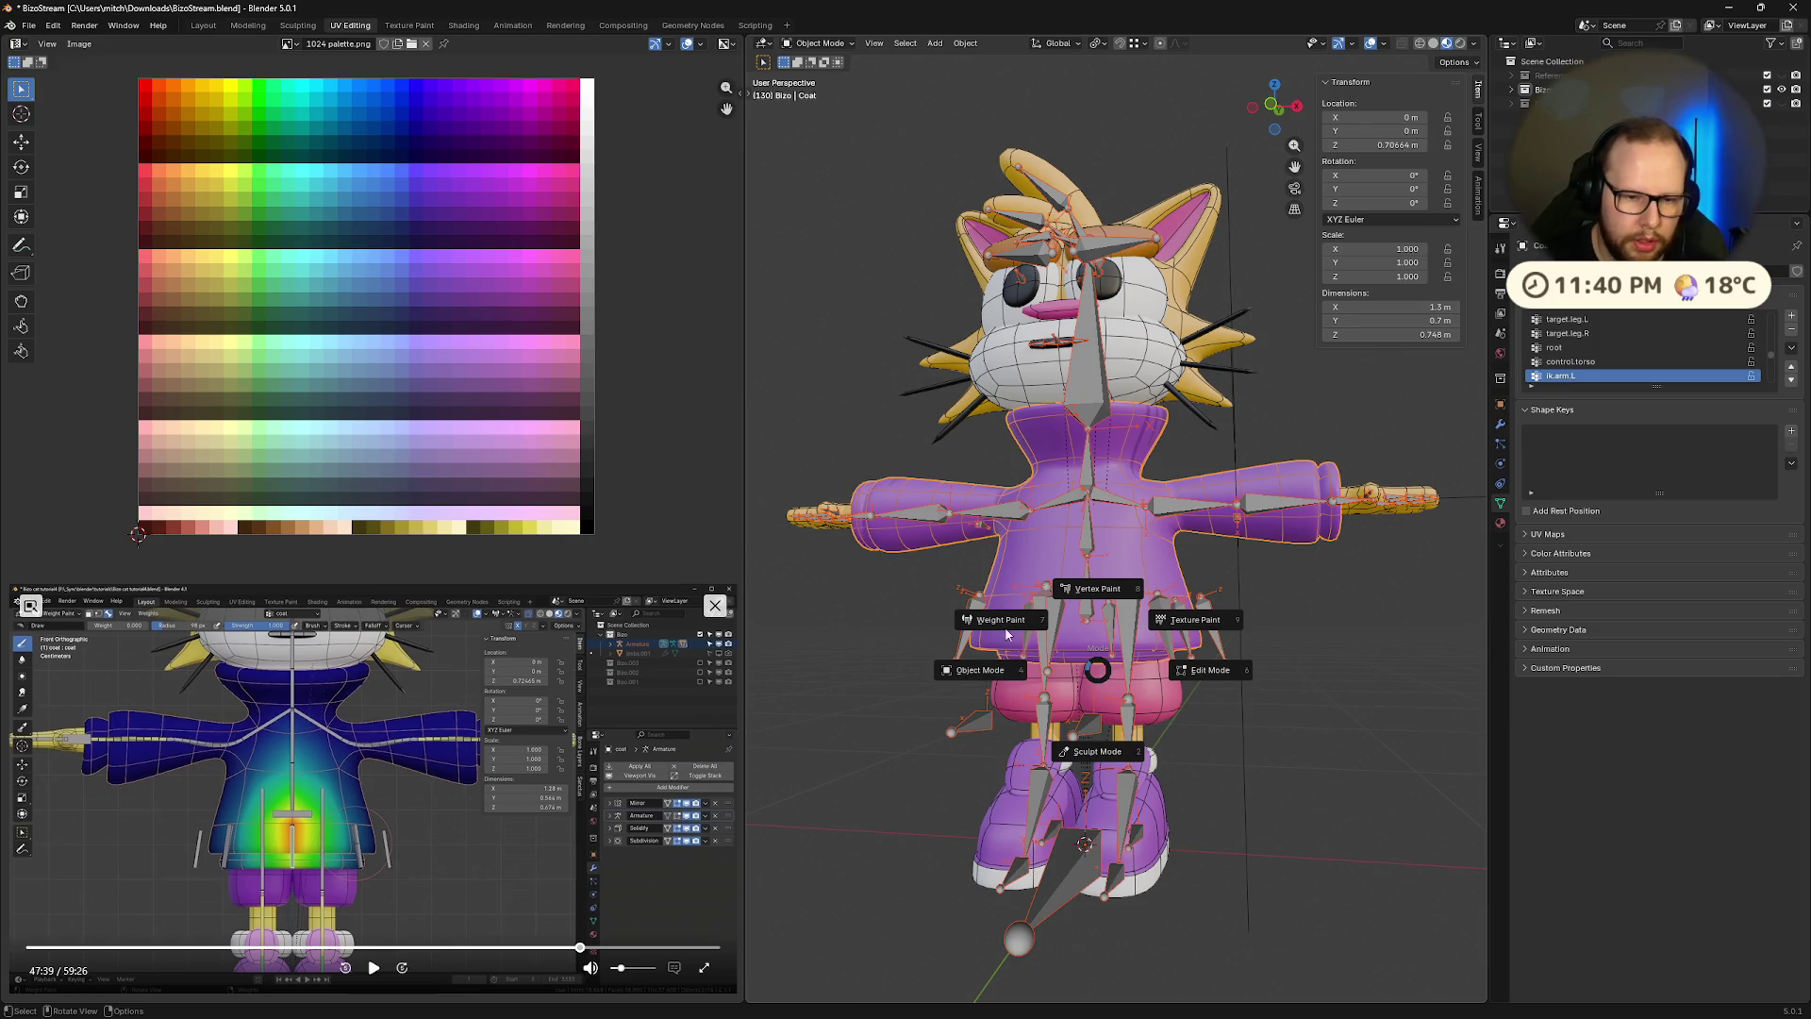
click(1002, 630)
mouse_move(1309, 752)
middle_down()
mouse_move(1278, 763)
mouse_move(1131, 491)
middle_up()
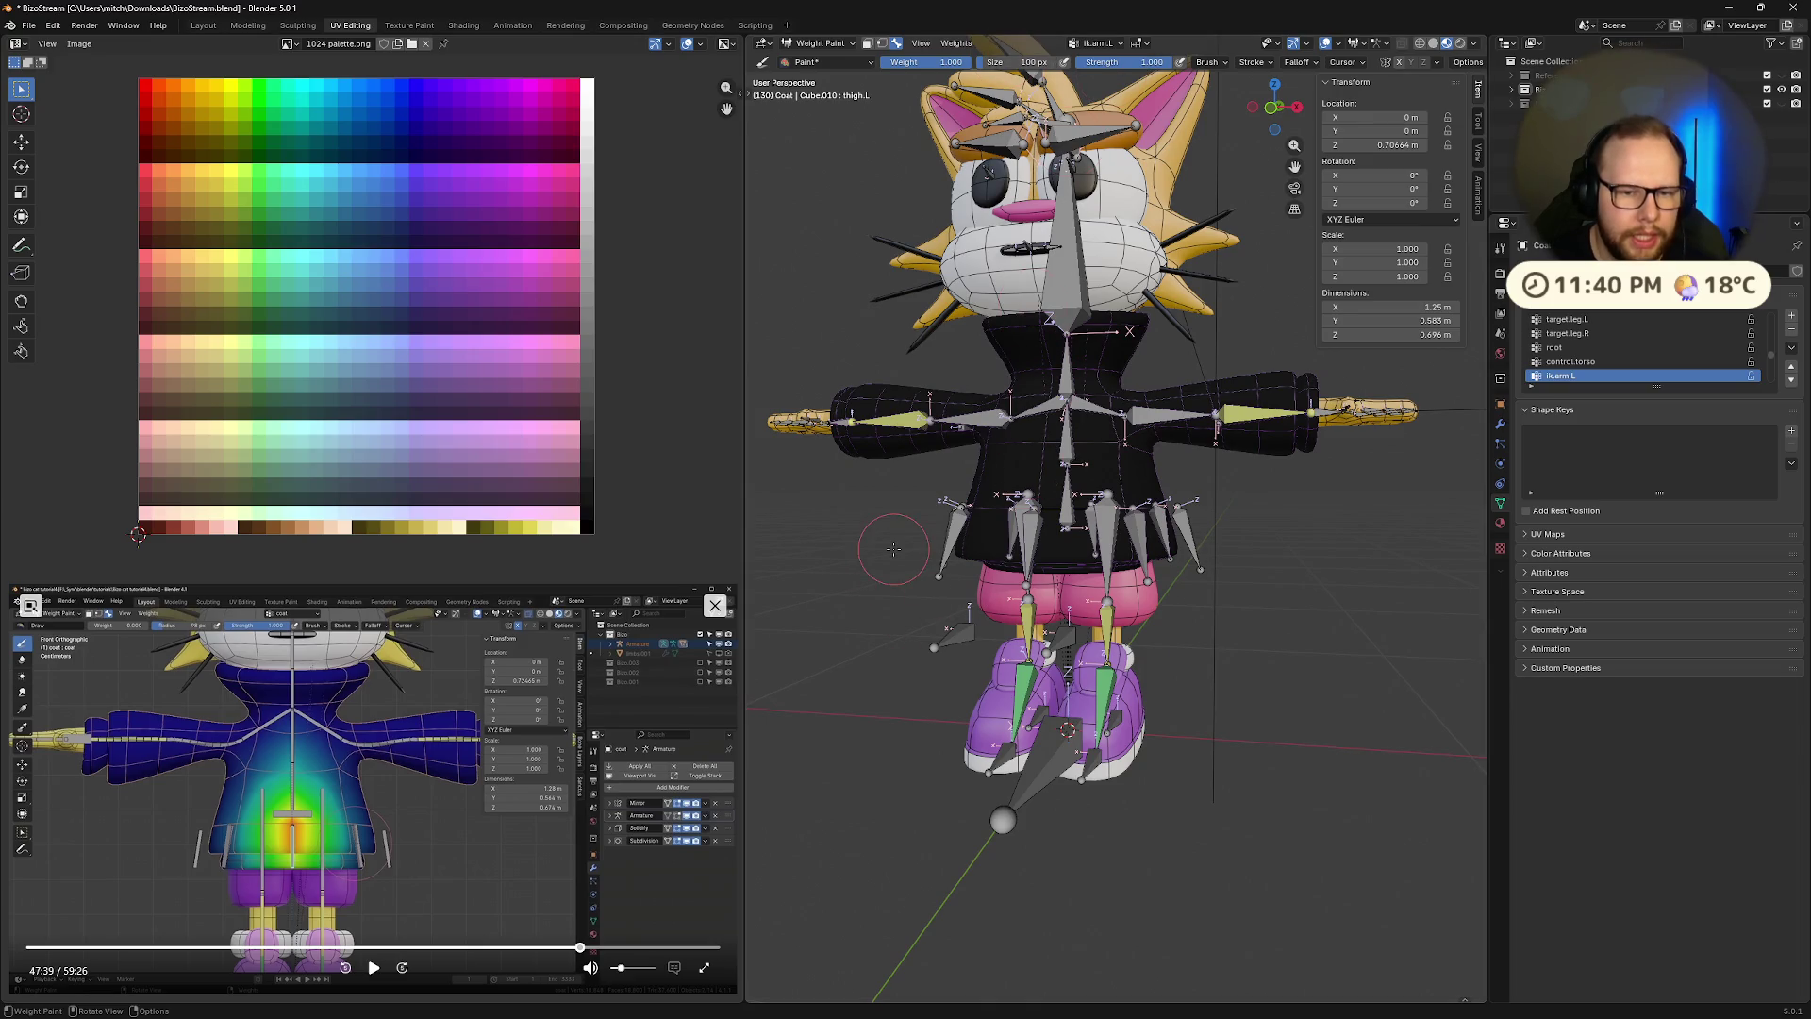
Switch the coat briefly to Edit Mode, then return it to Object Mode
key(ctrl+Tab)
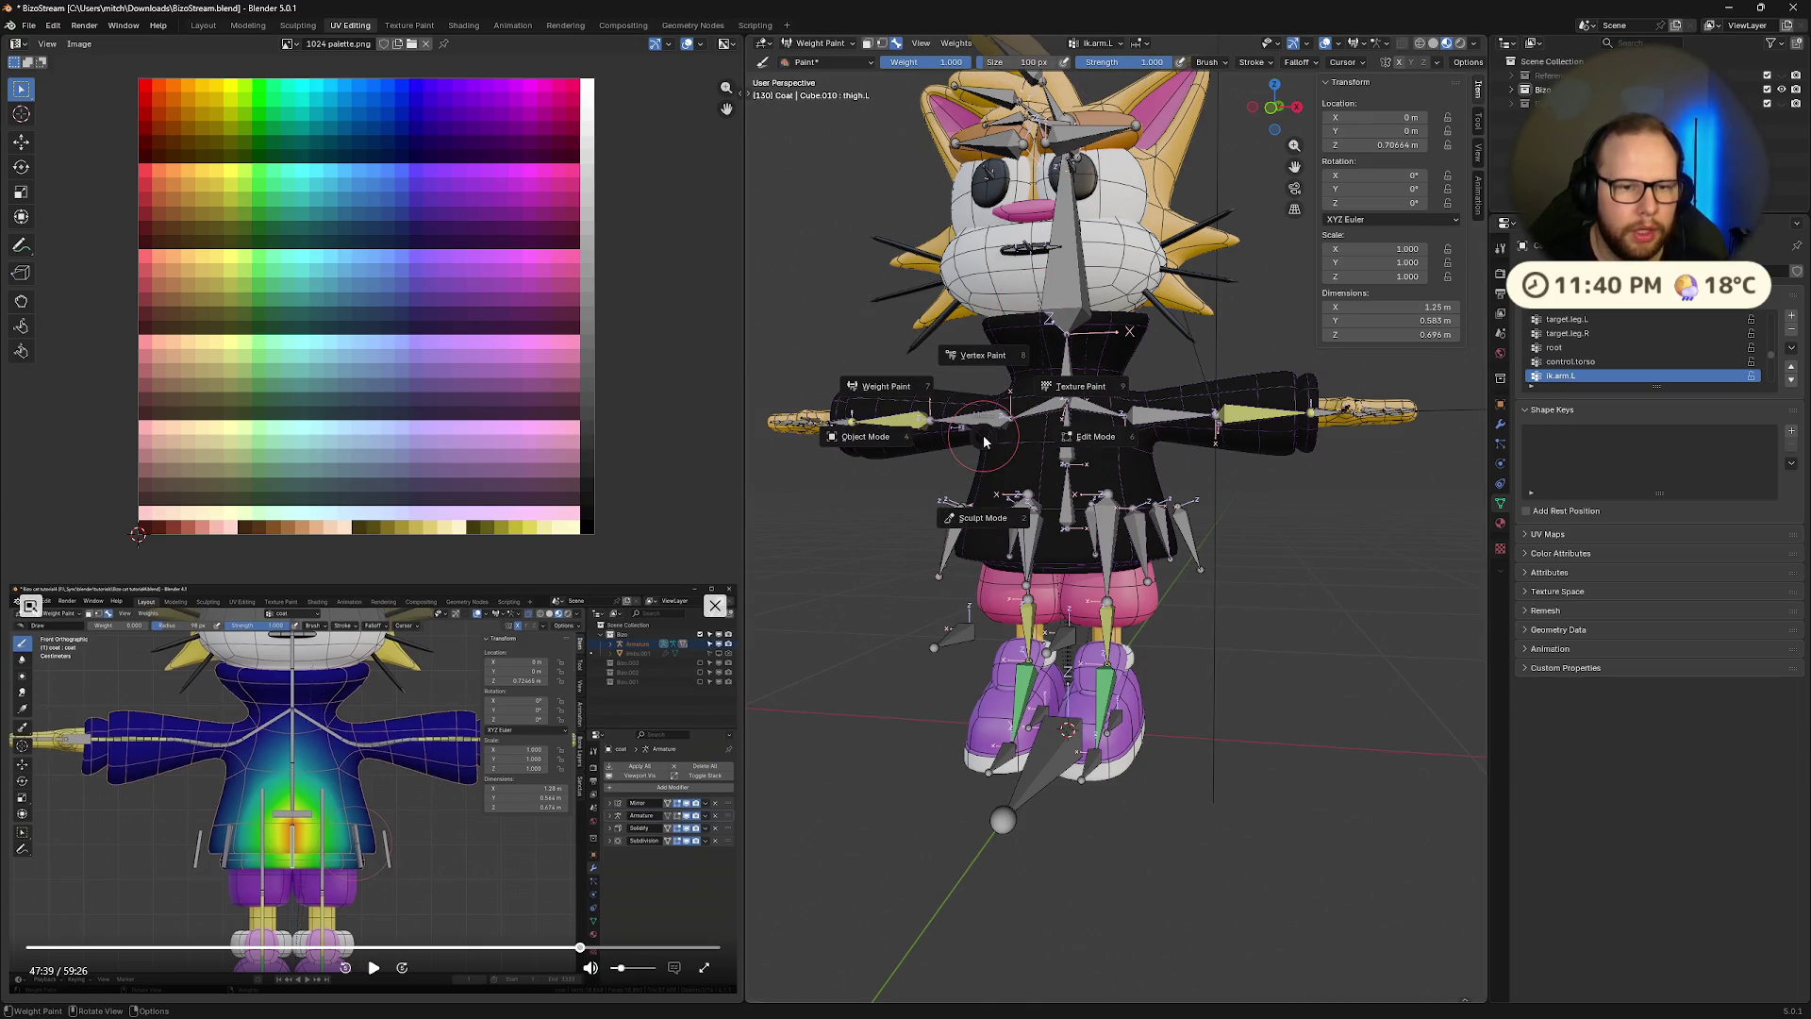
click(964, 528)
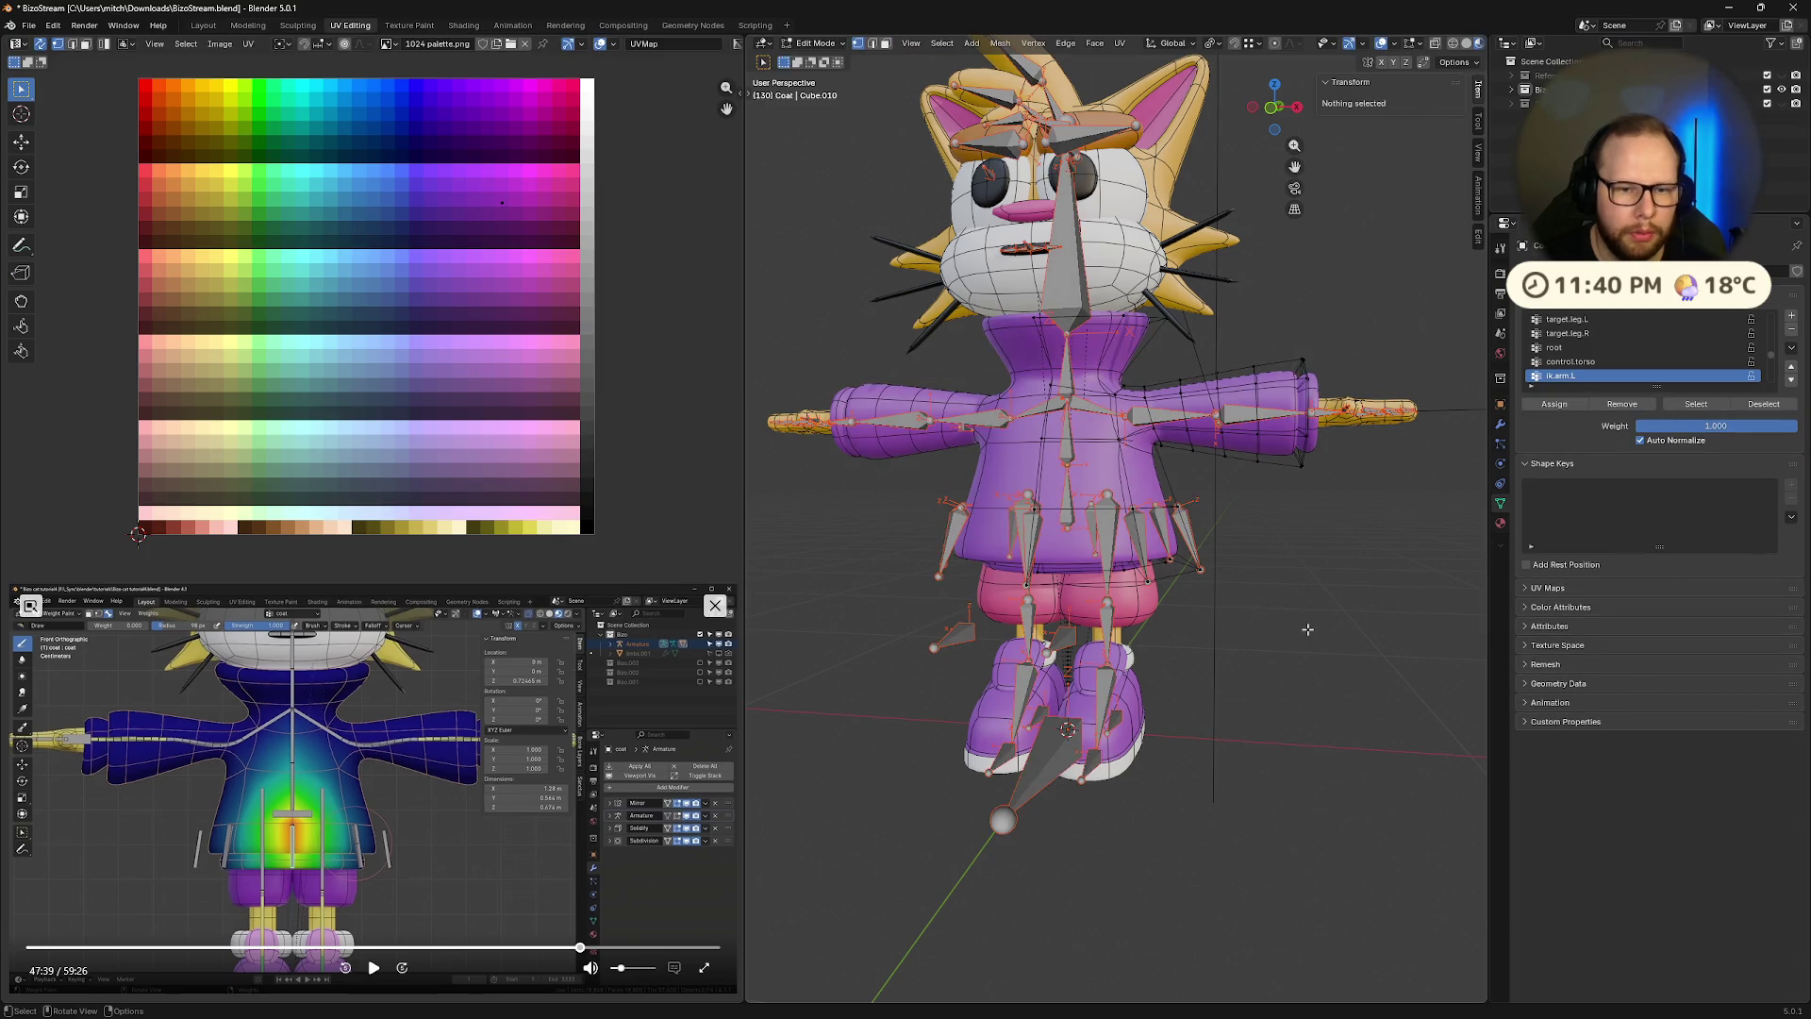
mouse_move(1307, 629)
middle_down()
mouse_move(1269, 620)
mouse_move(849, 717)
middle_up()
key(Tab)
key(ctrl+Tab)
click(1164, 626)
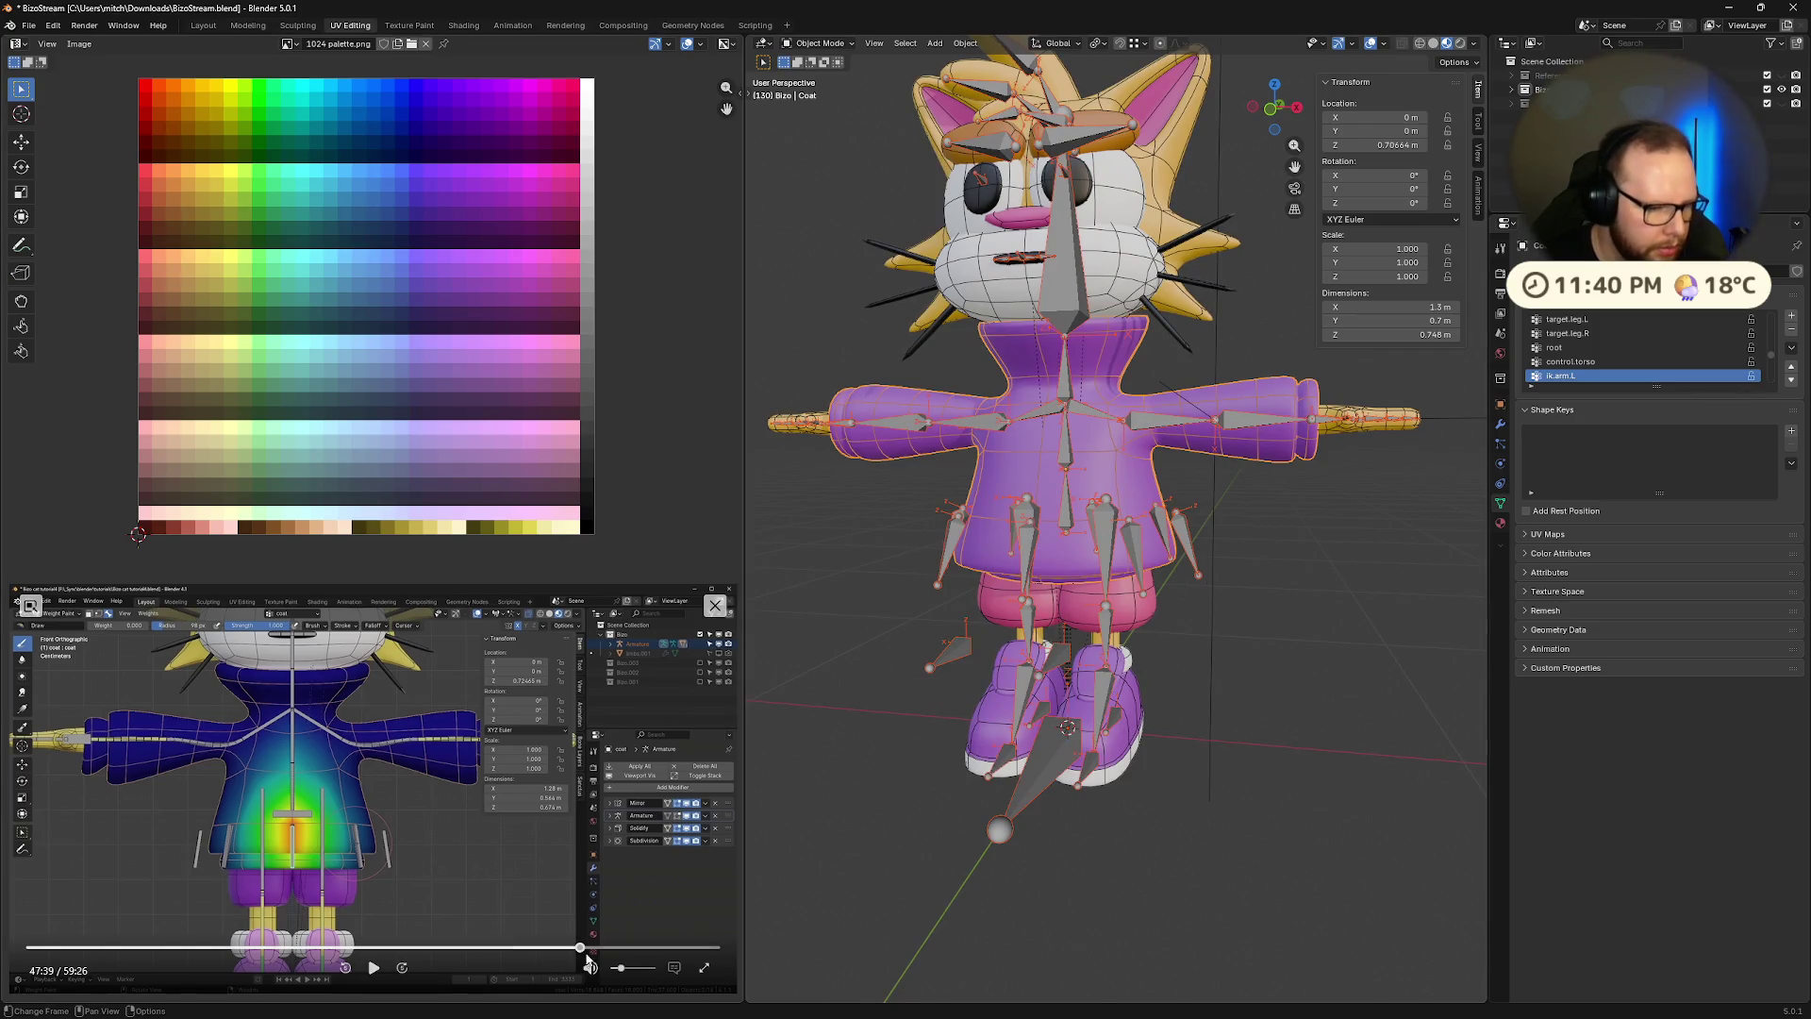
Rewind the reference video to 47:29, then select the armature followed by the Coat mesh
click(345, 968)
click(373, 968)
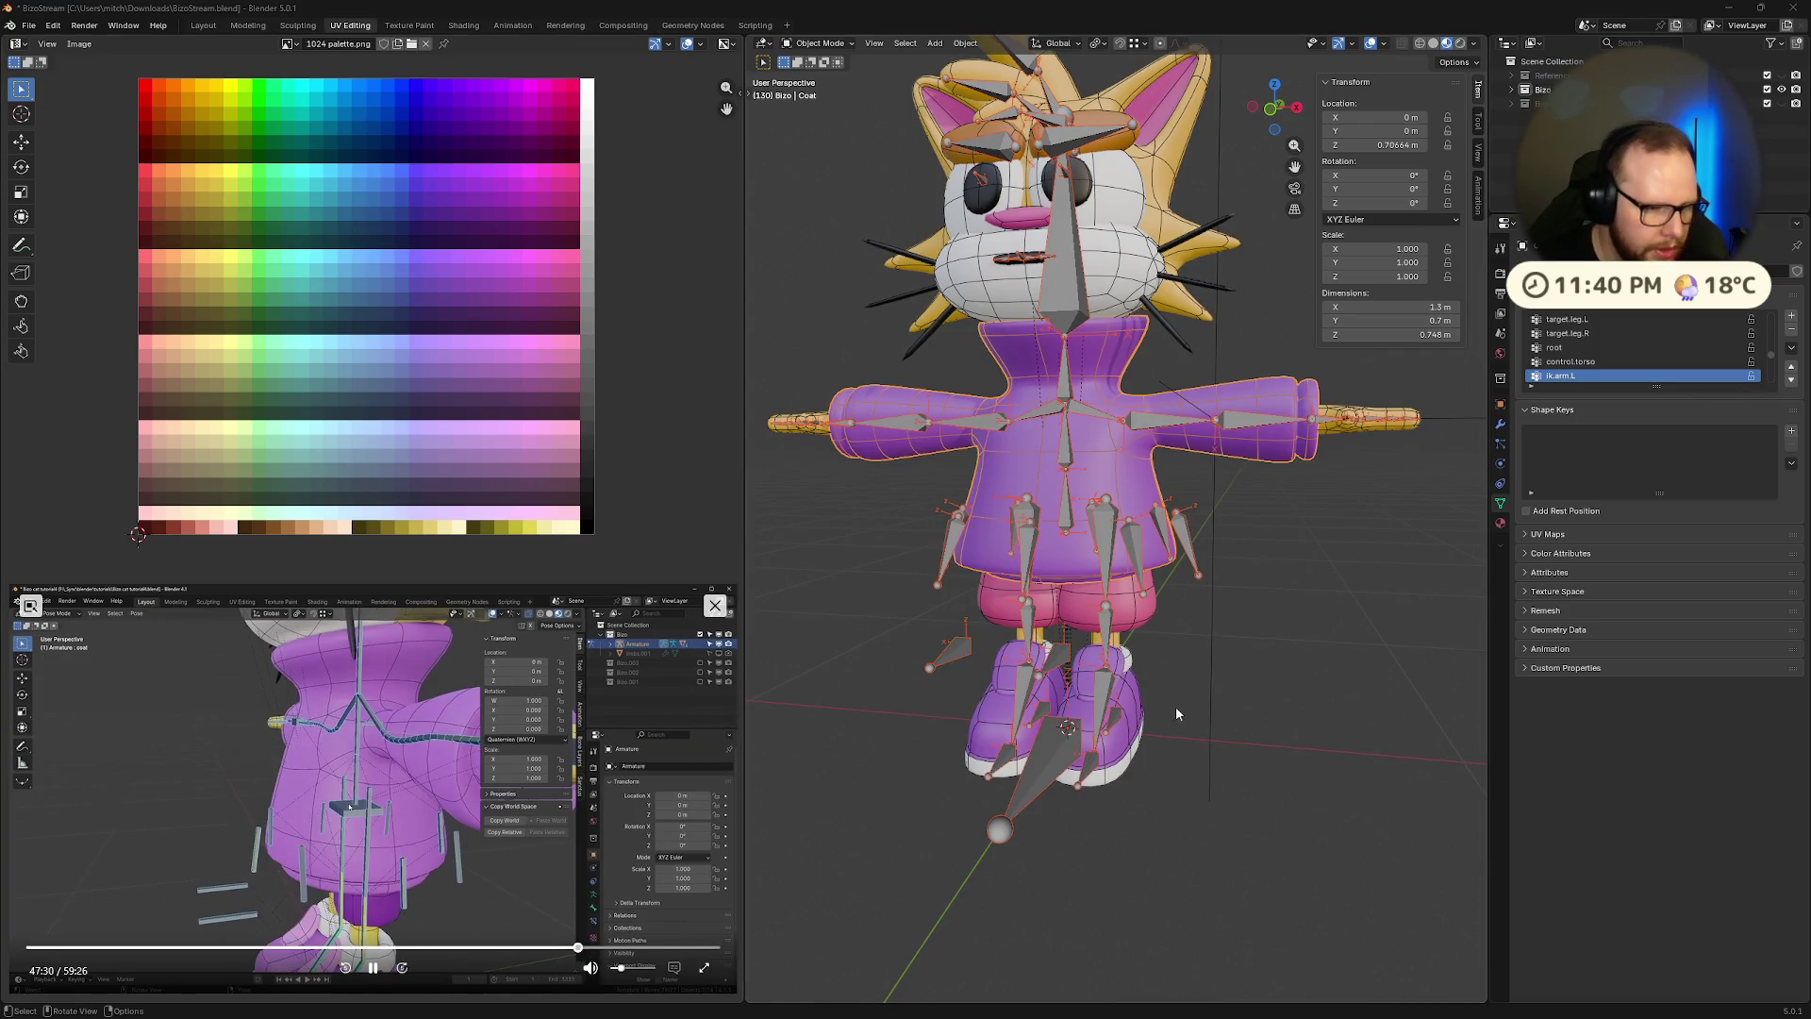
click(1237, 647)
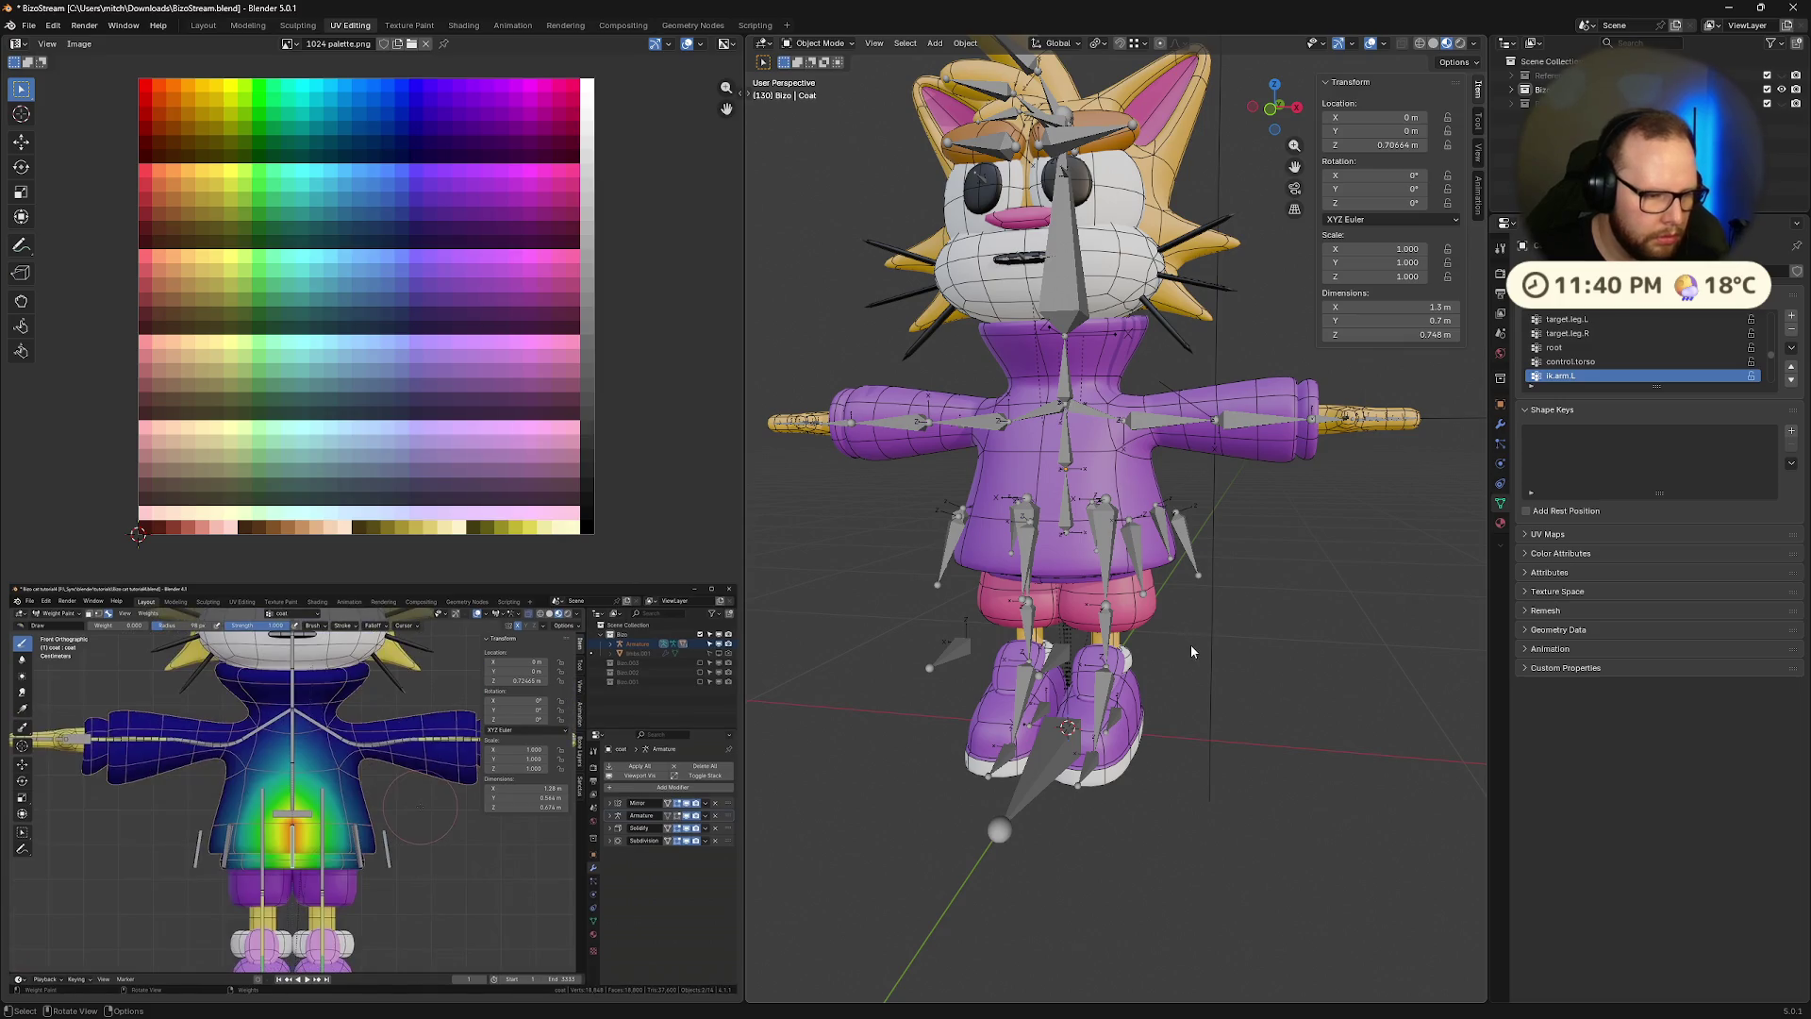
click(1104, 638)
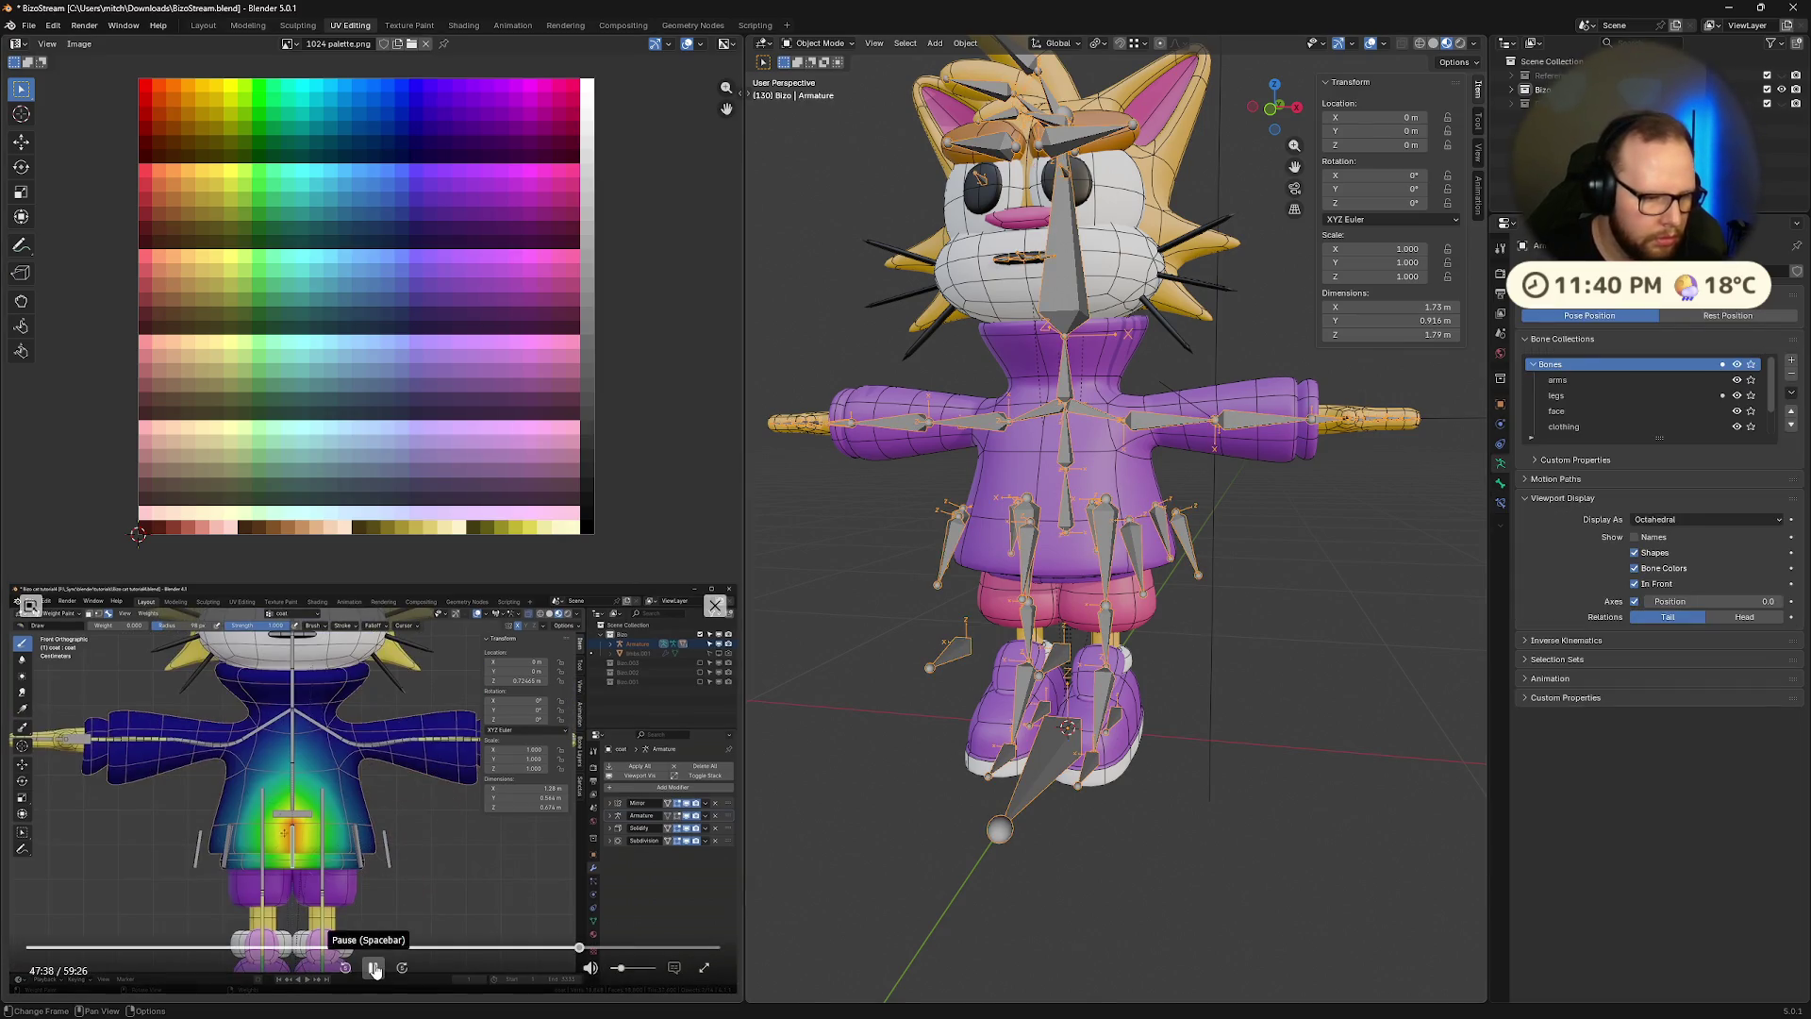
click(373, 968)
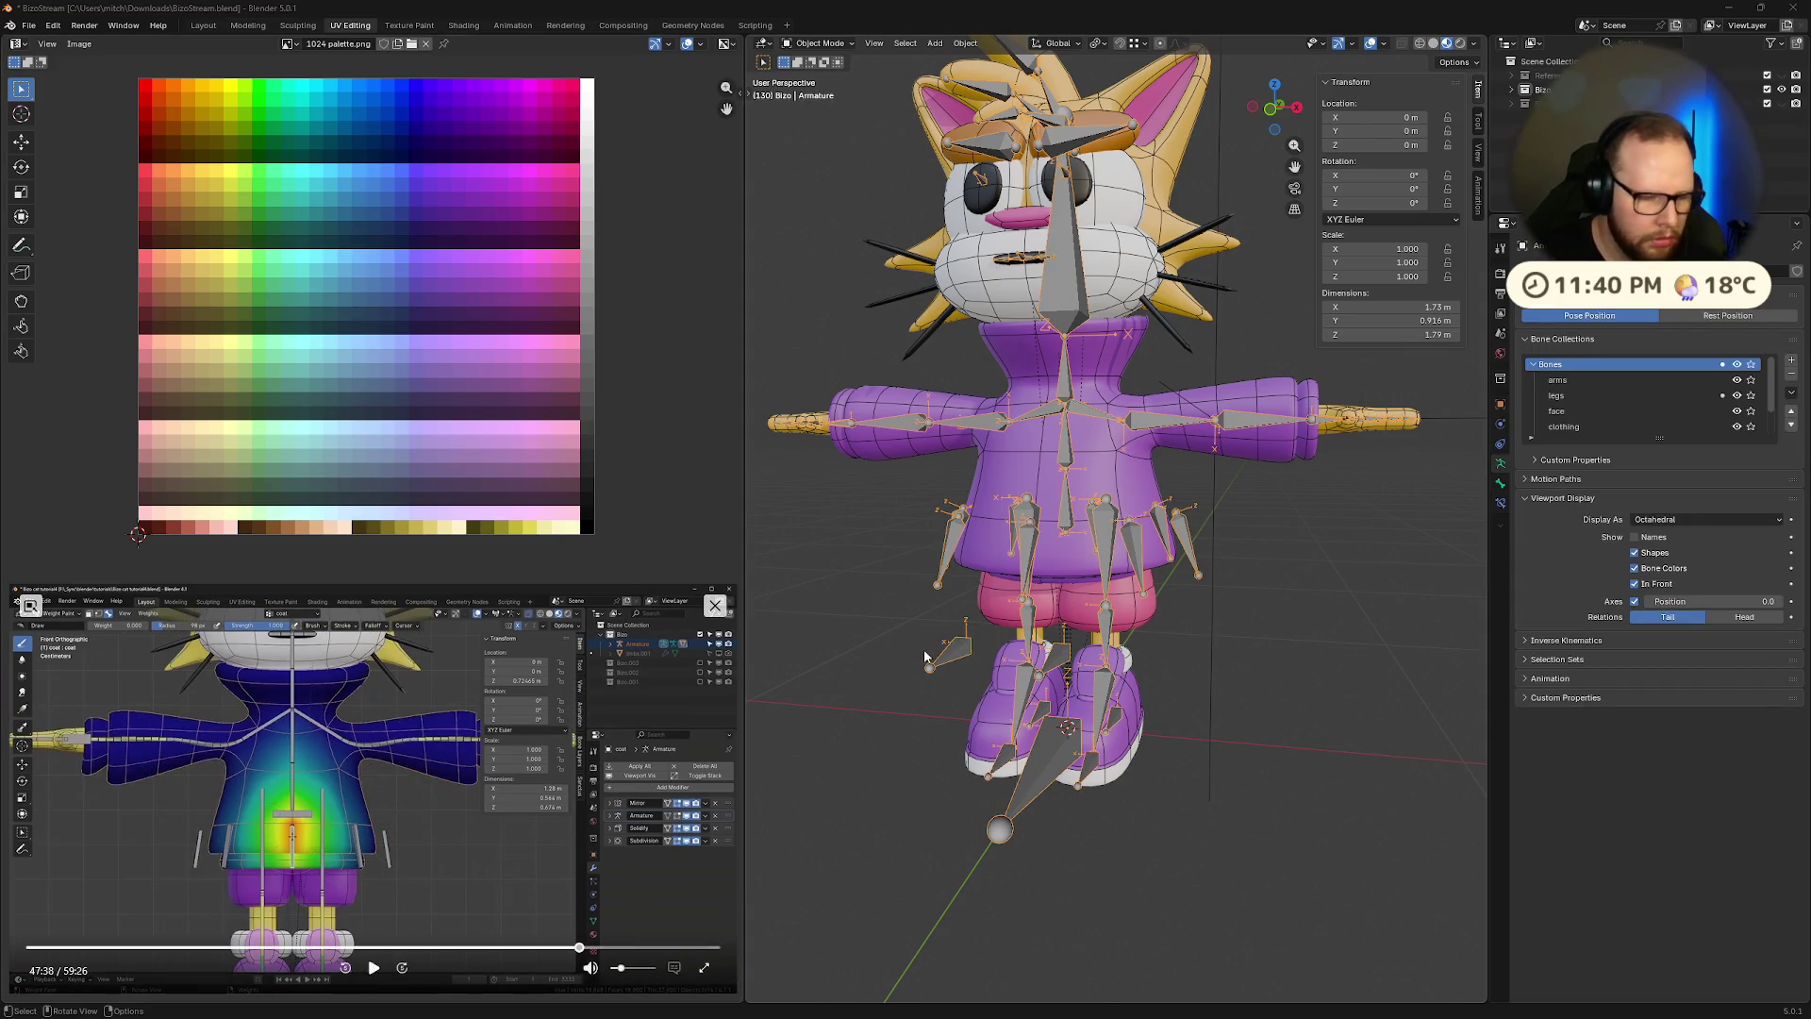
shift+click(1075, 560)
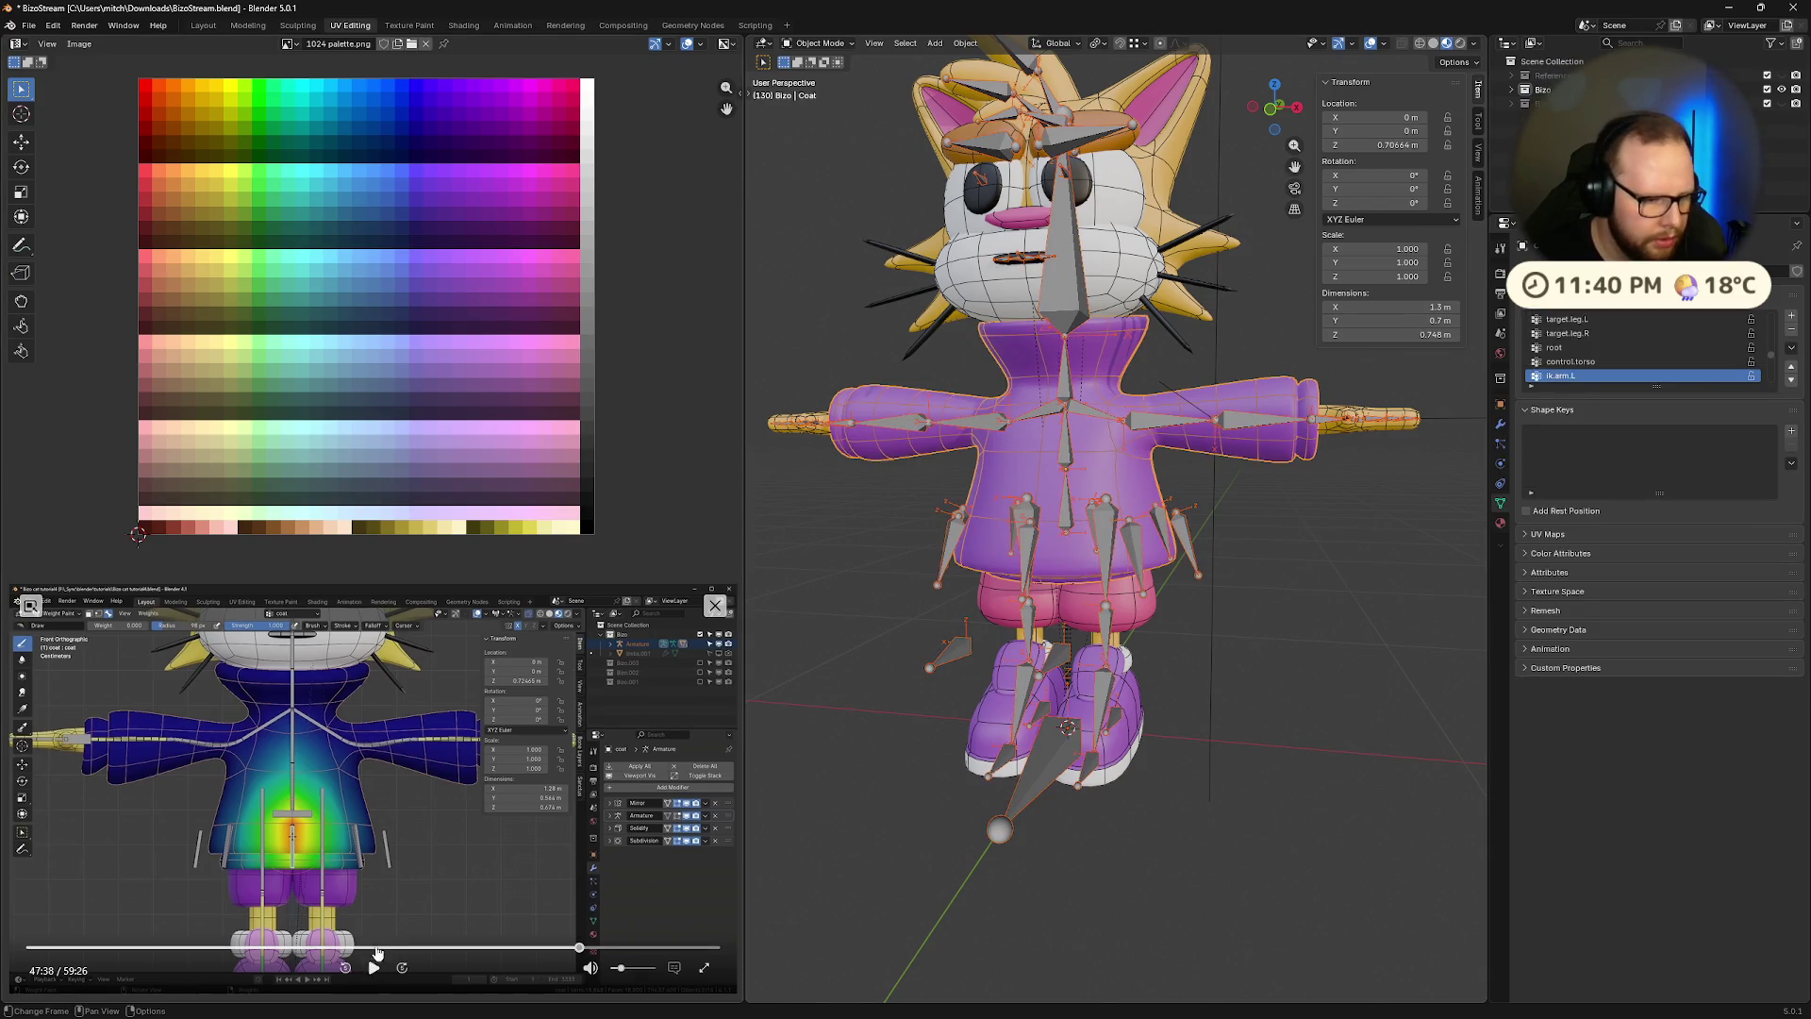
Replay the reference from 47:29, then switch the coat into Weight Paint mode
click(577, 948)
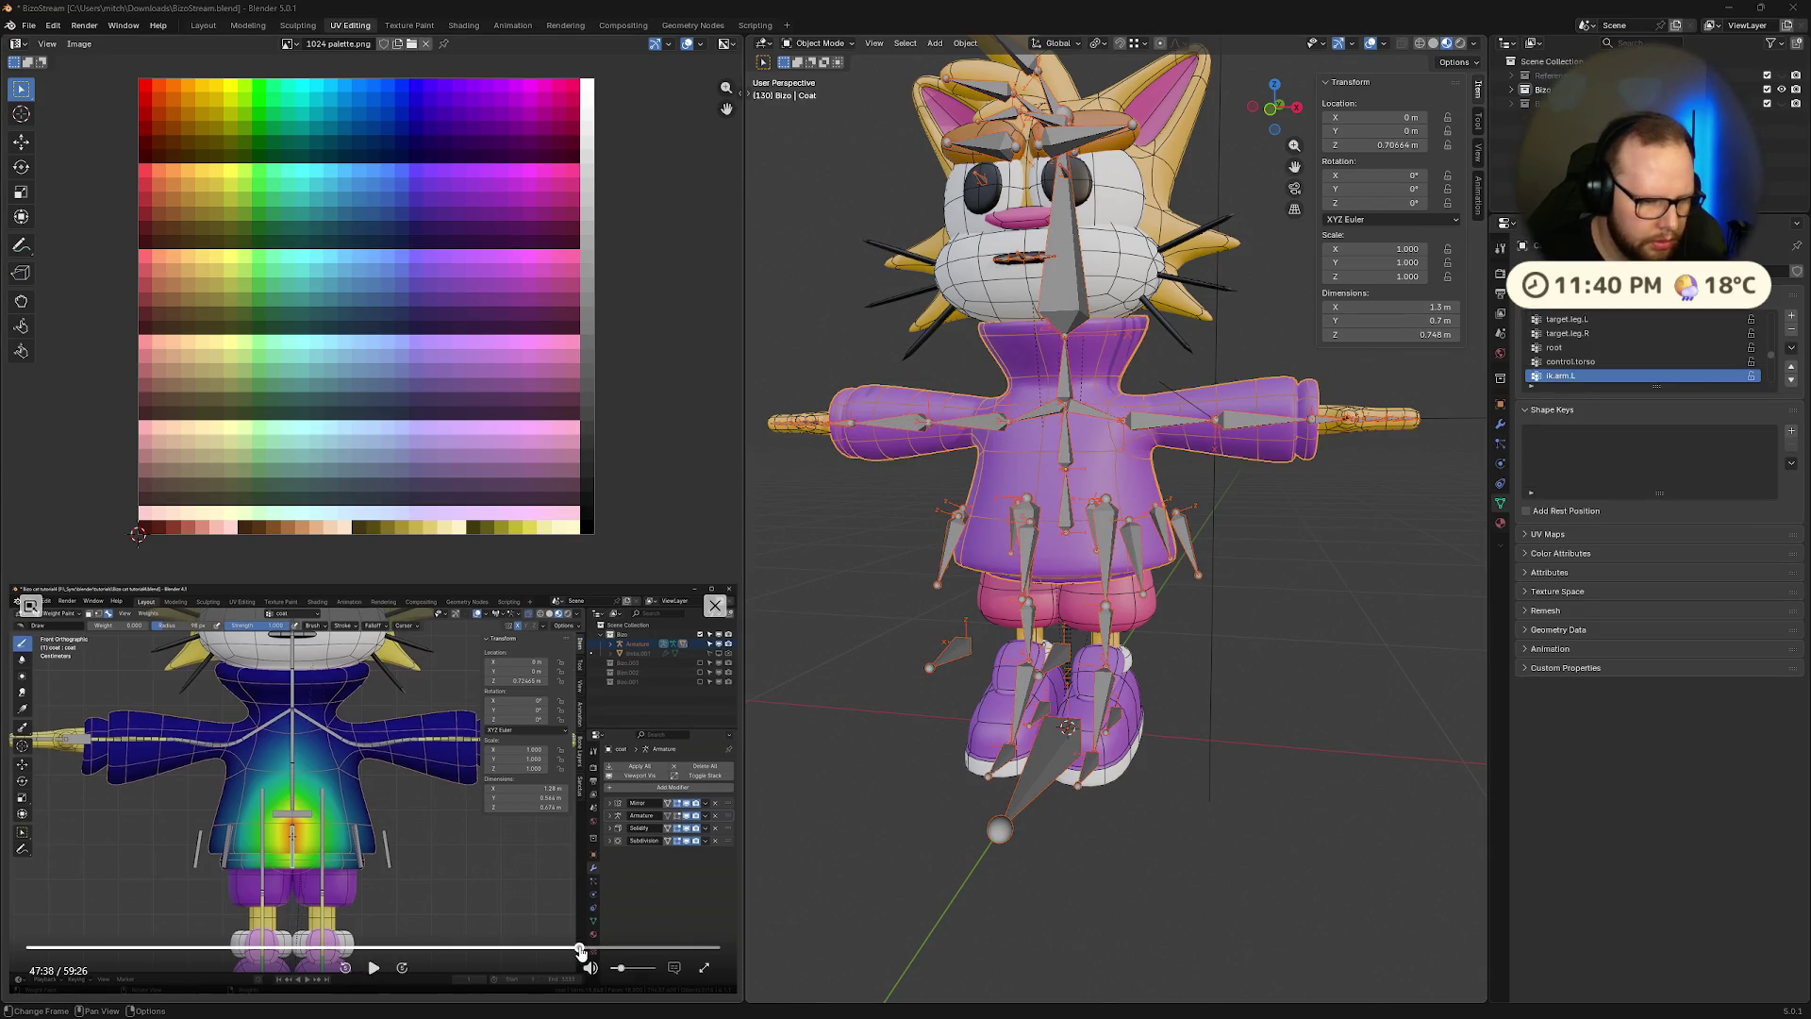
click(374, 968)
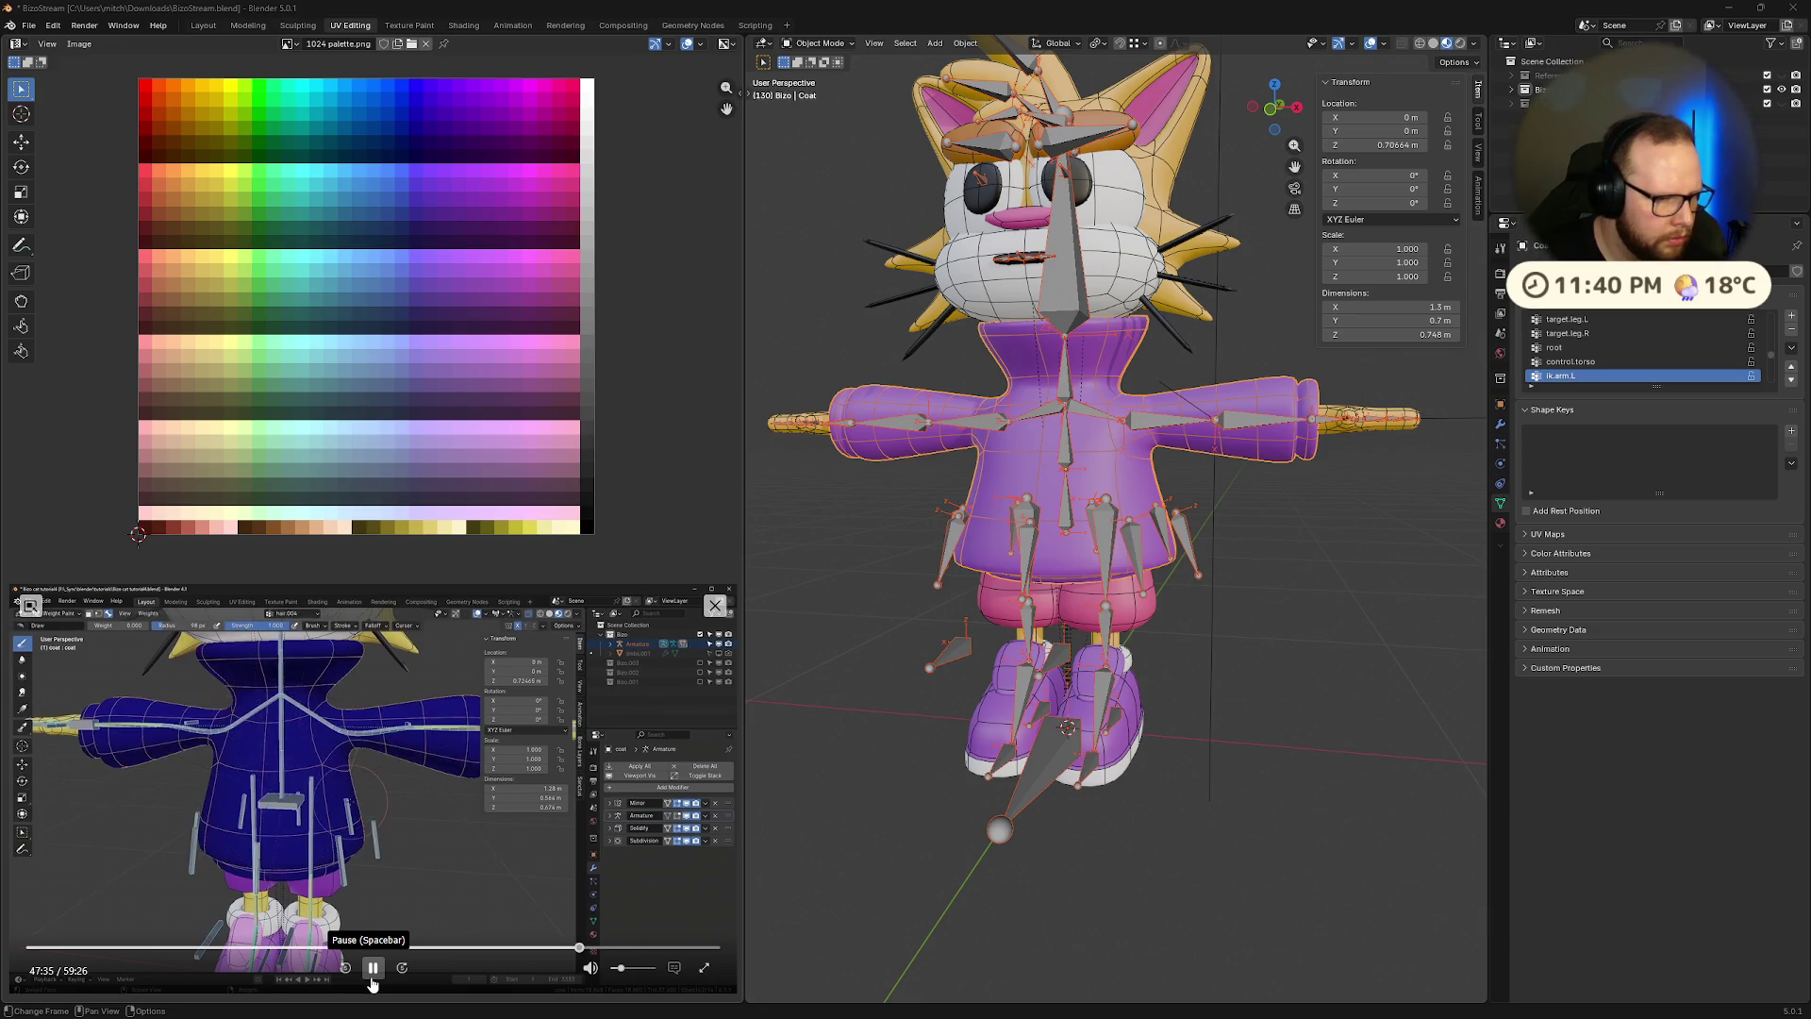
click(371, 979)
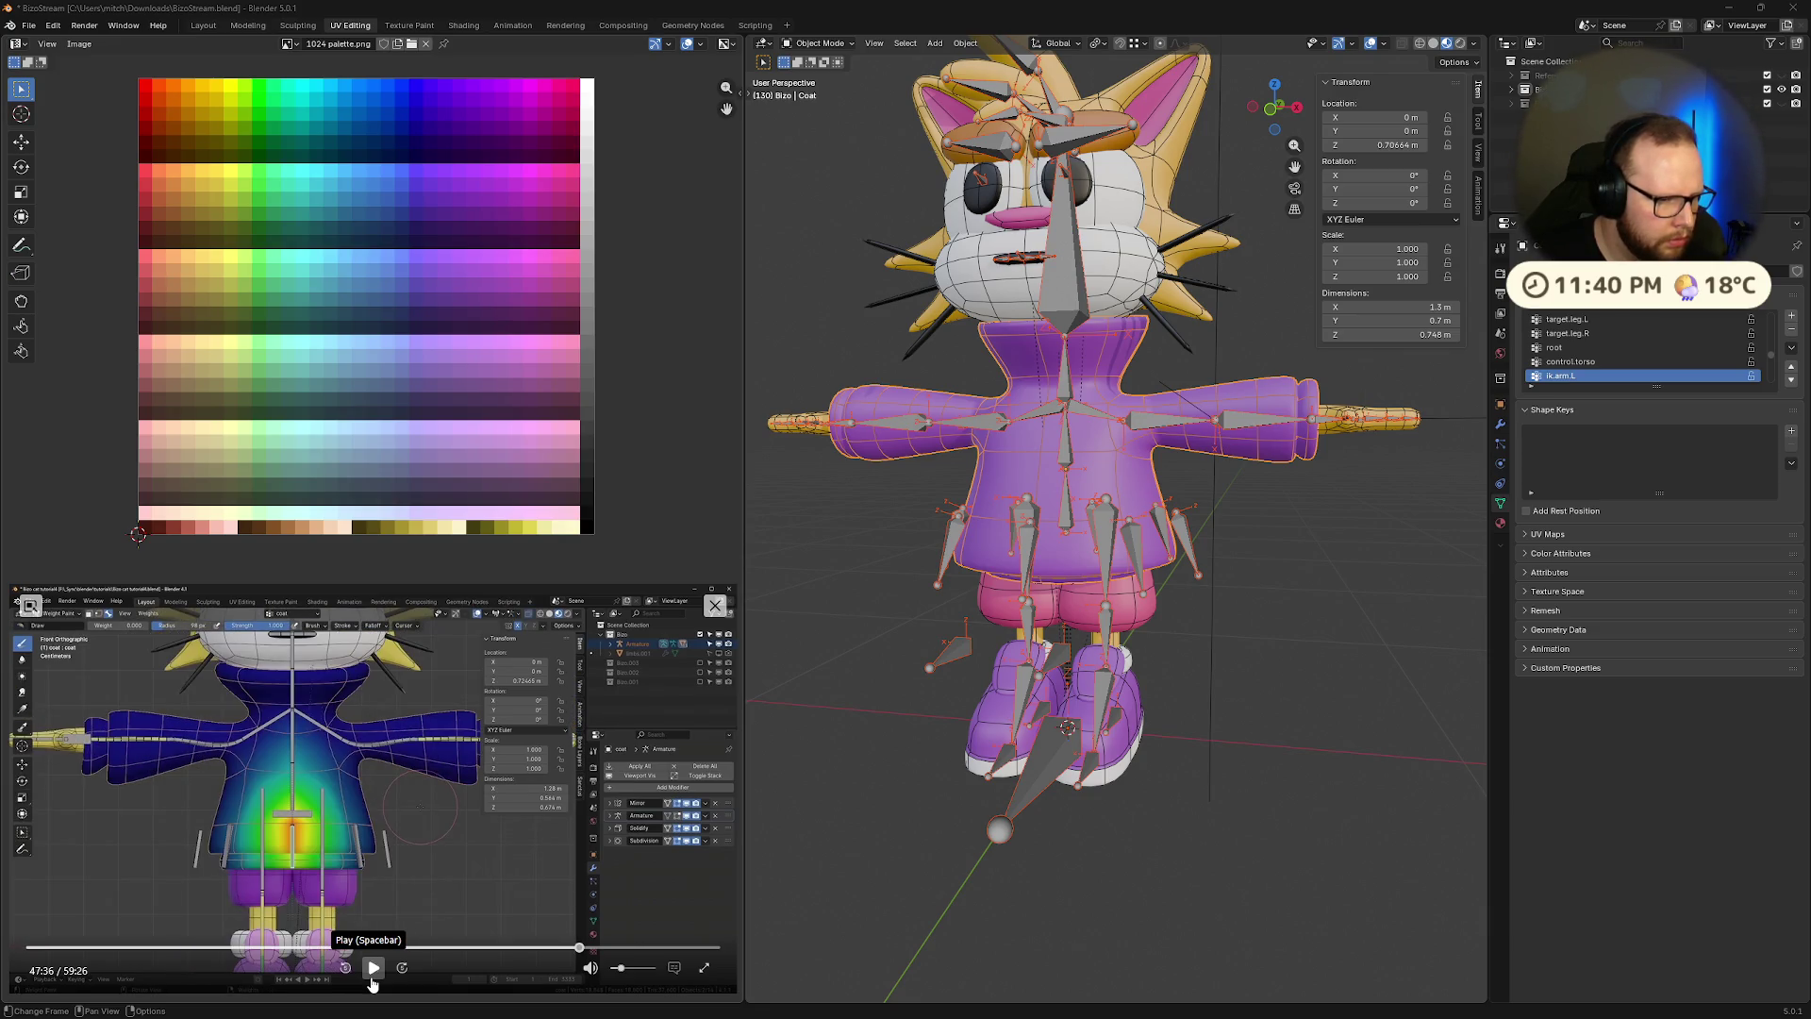
middle_drag(1247, 576, 1265, 581)
key(ctrl+Tab)
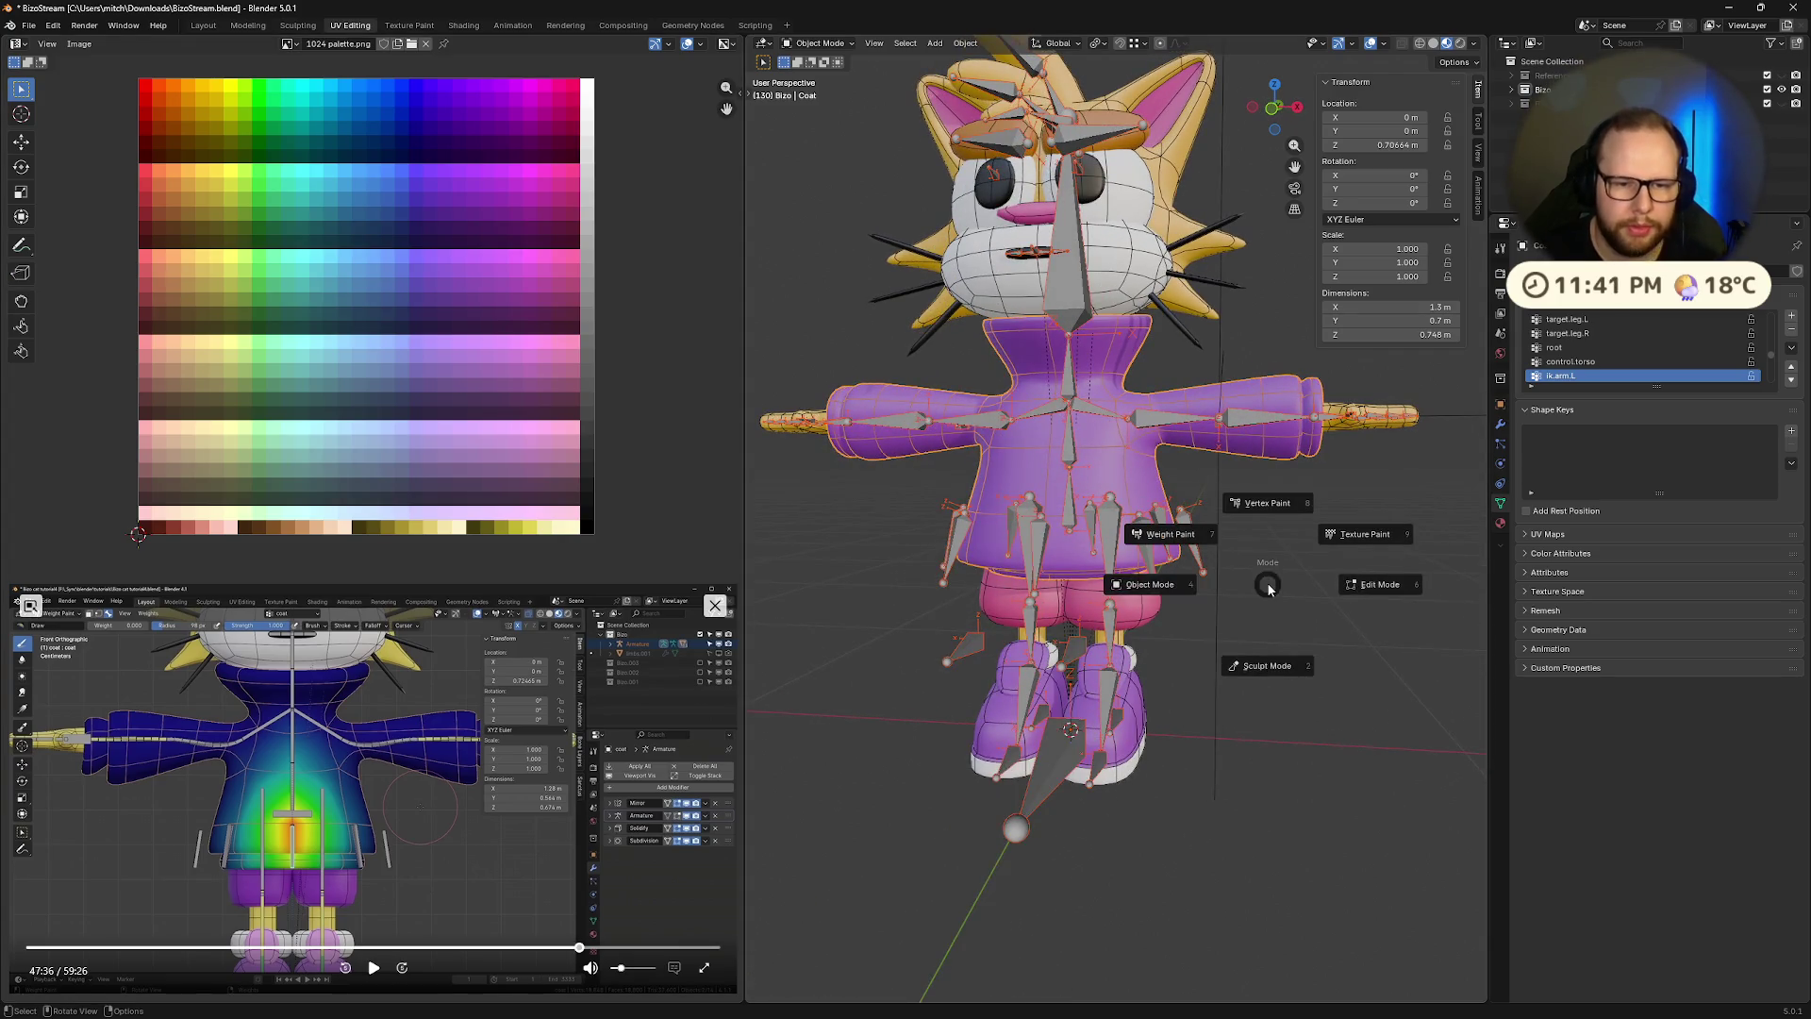
click(1207, 547)
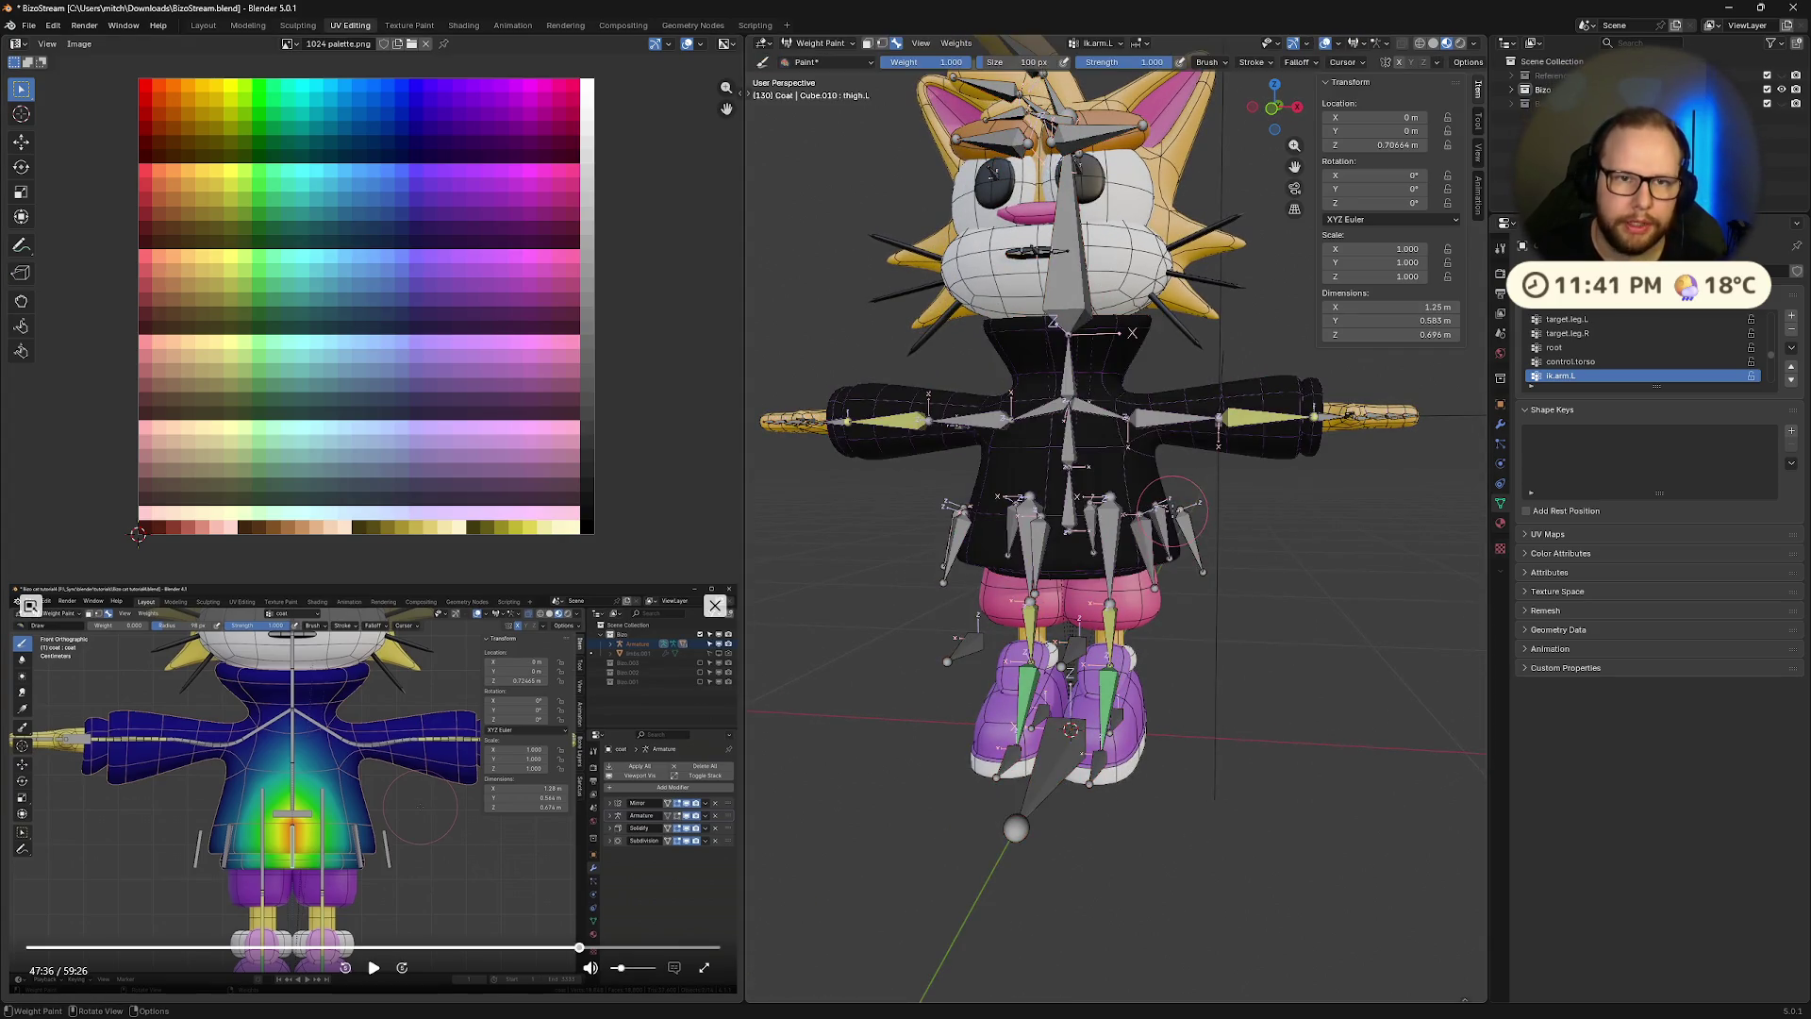
Pick the coat vertex group from the header dropdown and zoom in on the torso's weight gradient
click(1102, 44)
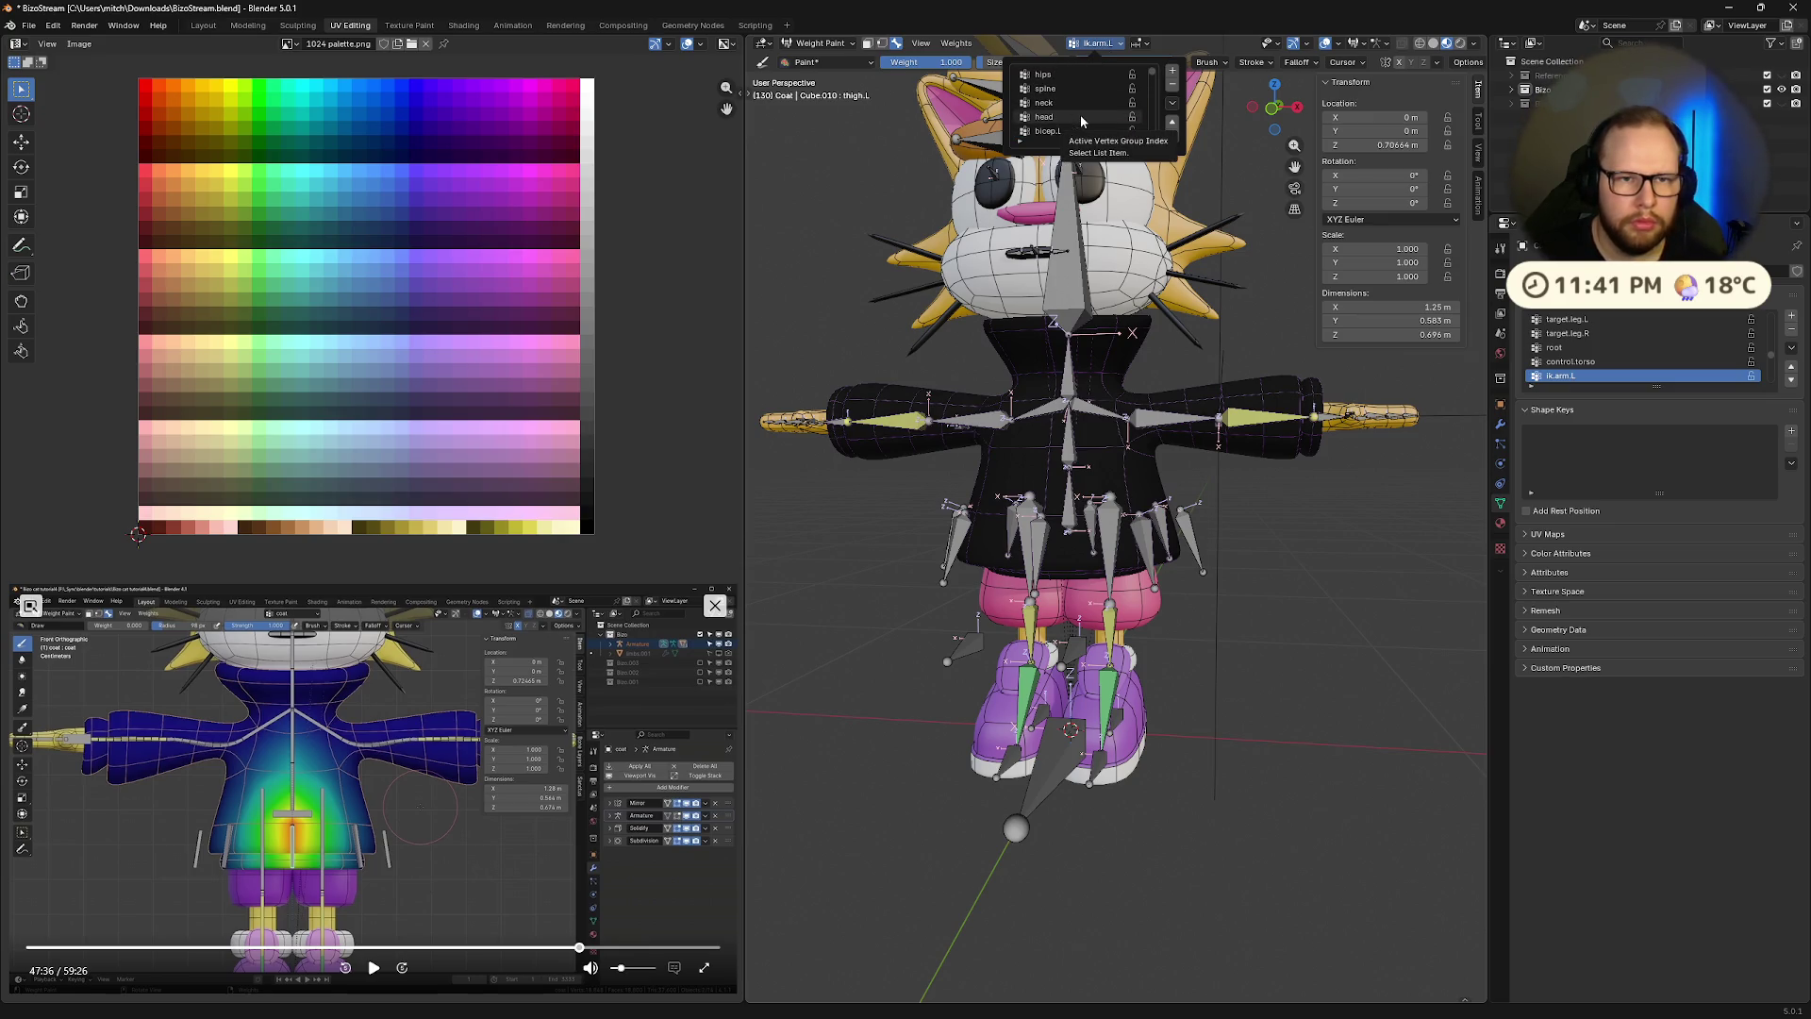
drag(1091, 142, 1091, 466)
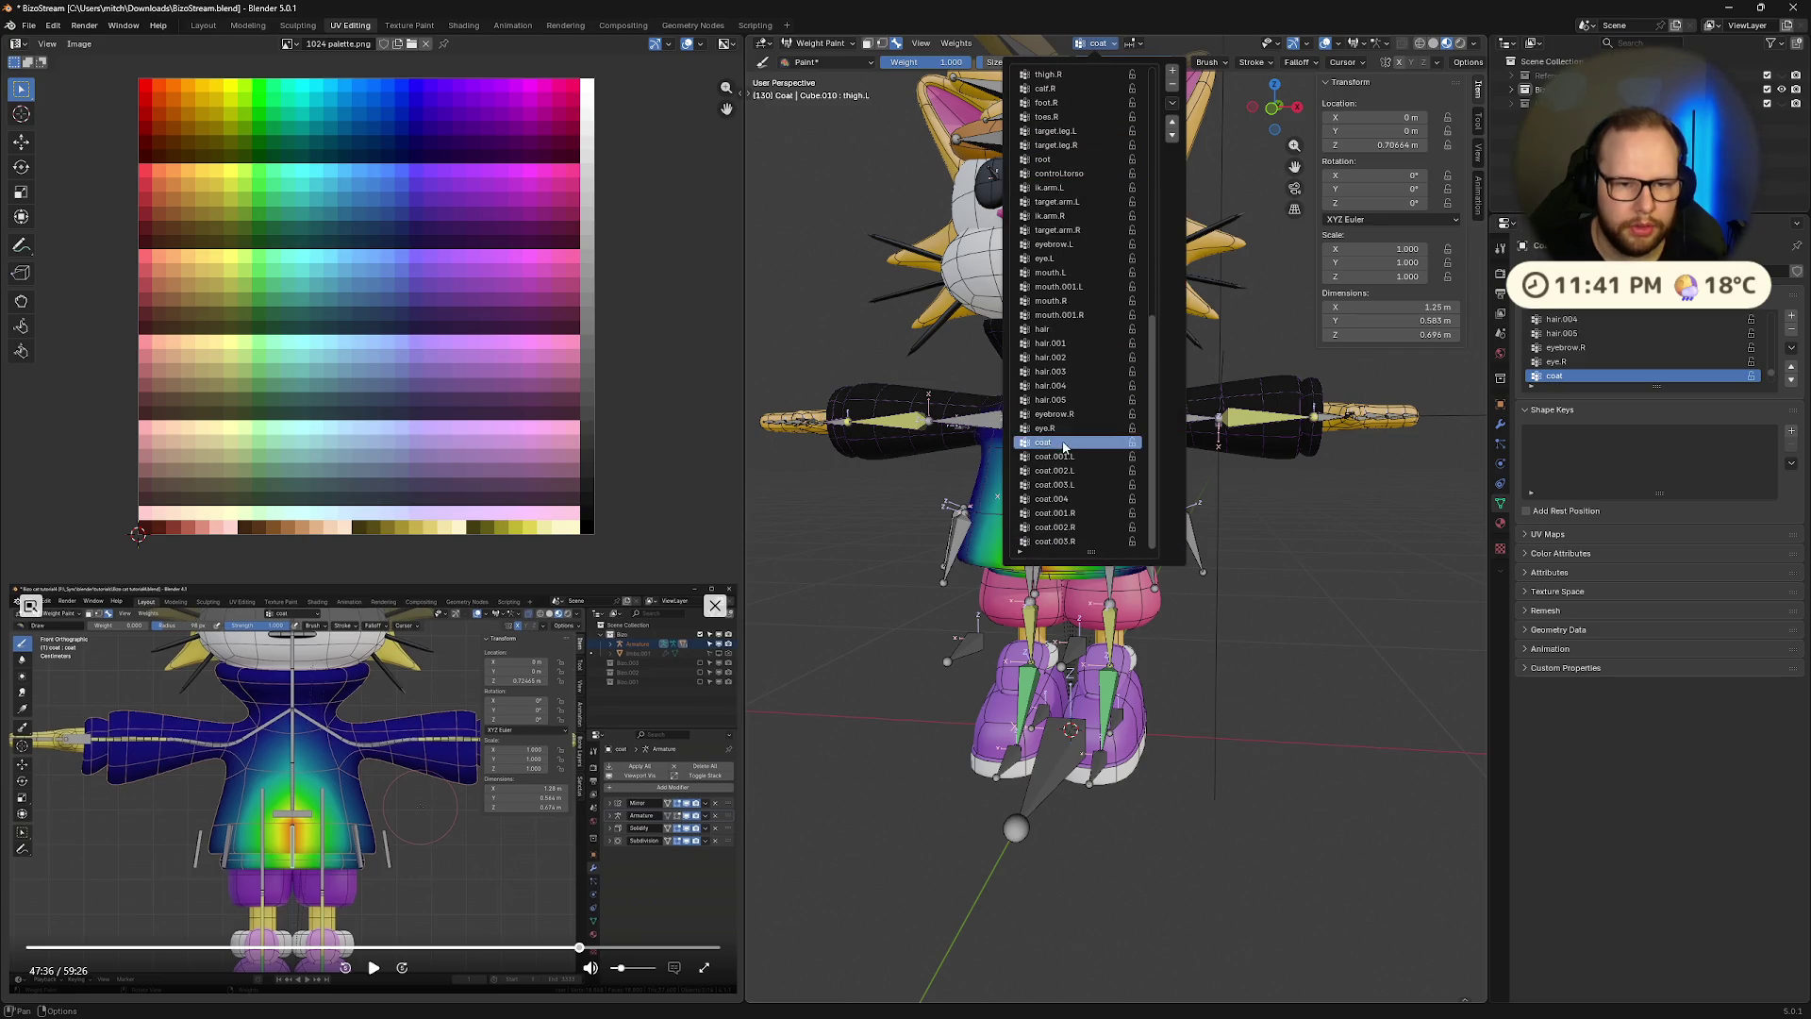
click(1046, 439)
middle_drag(1413, 654, 1369, 639)
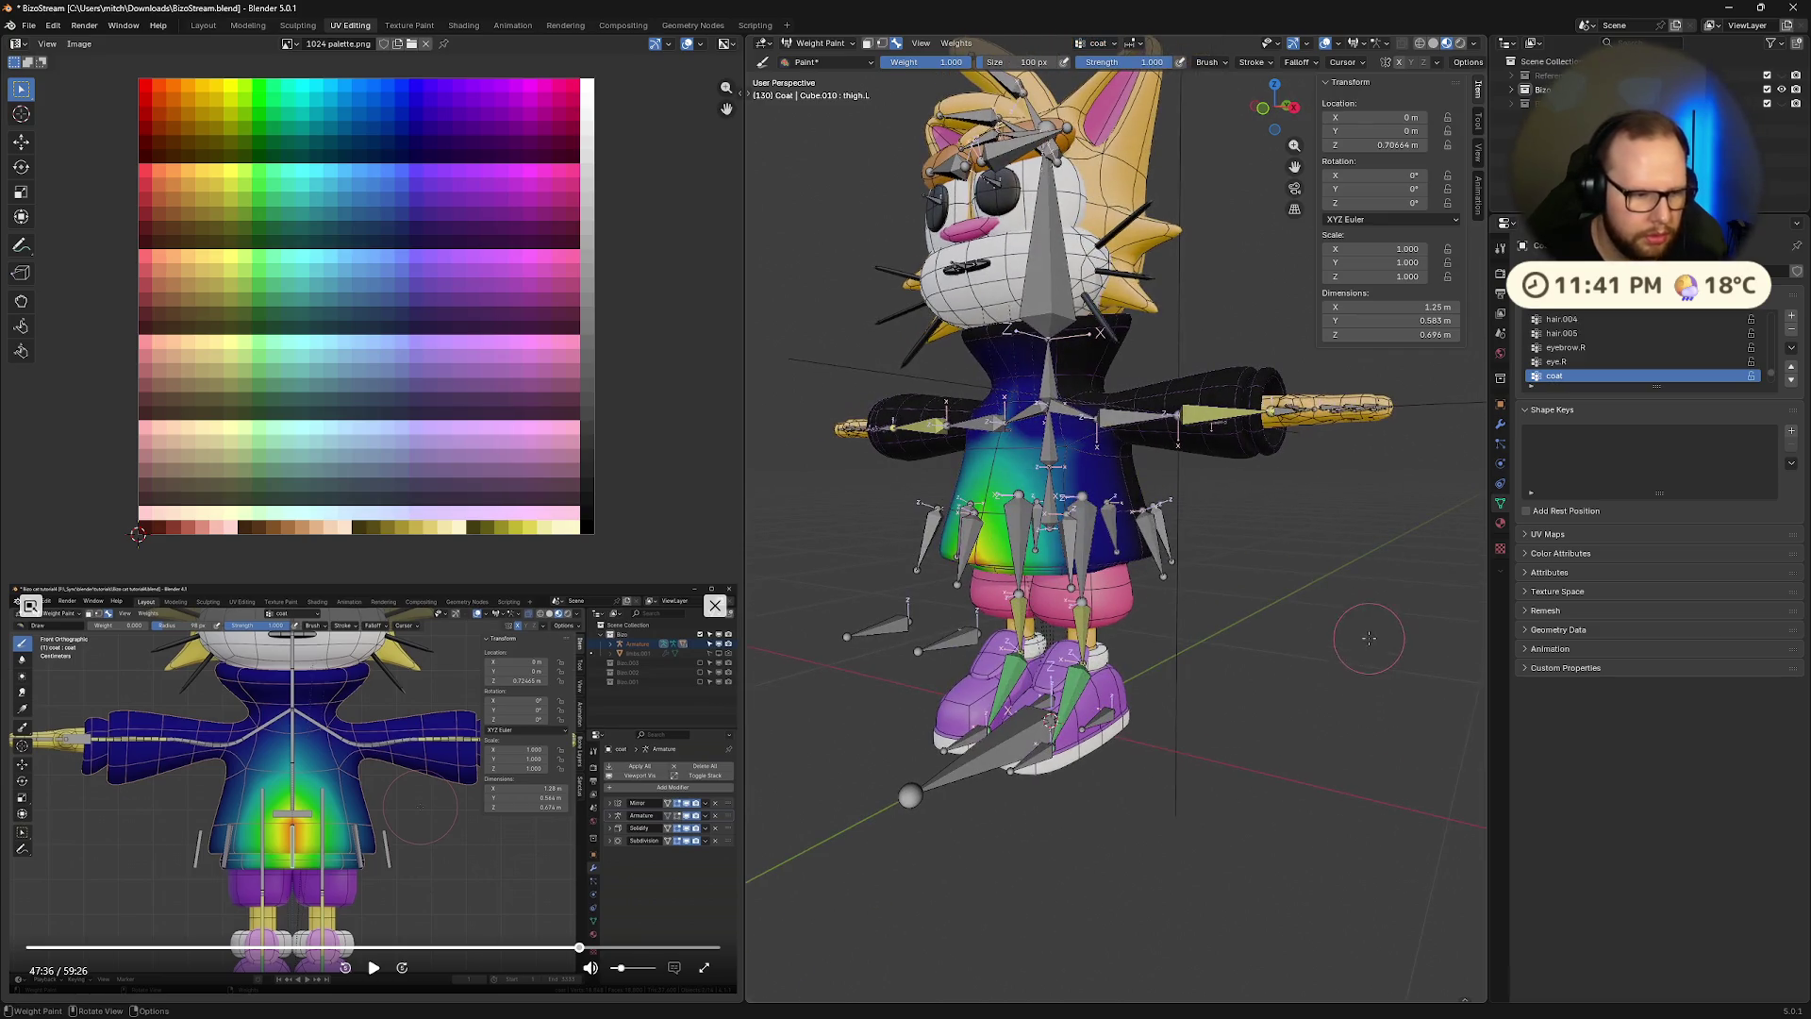
click(374, 967)
middle_drag(752, 724, 859, 721)
scroll(830, 726, up, 4)
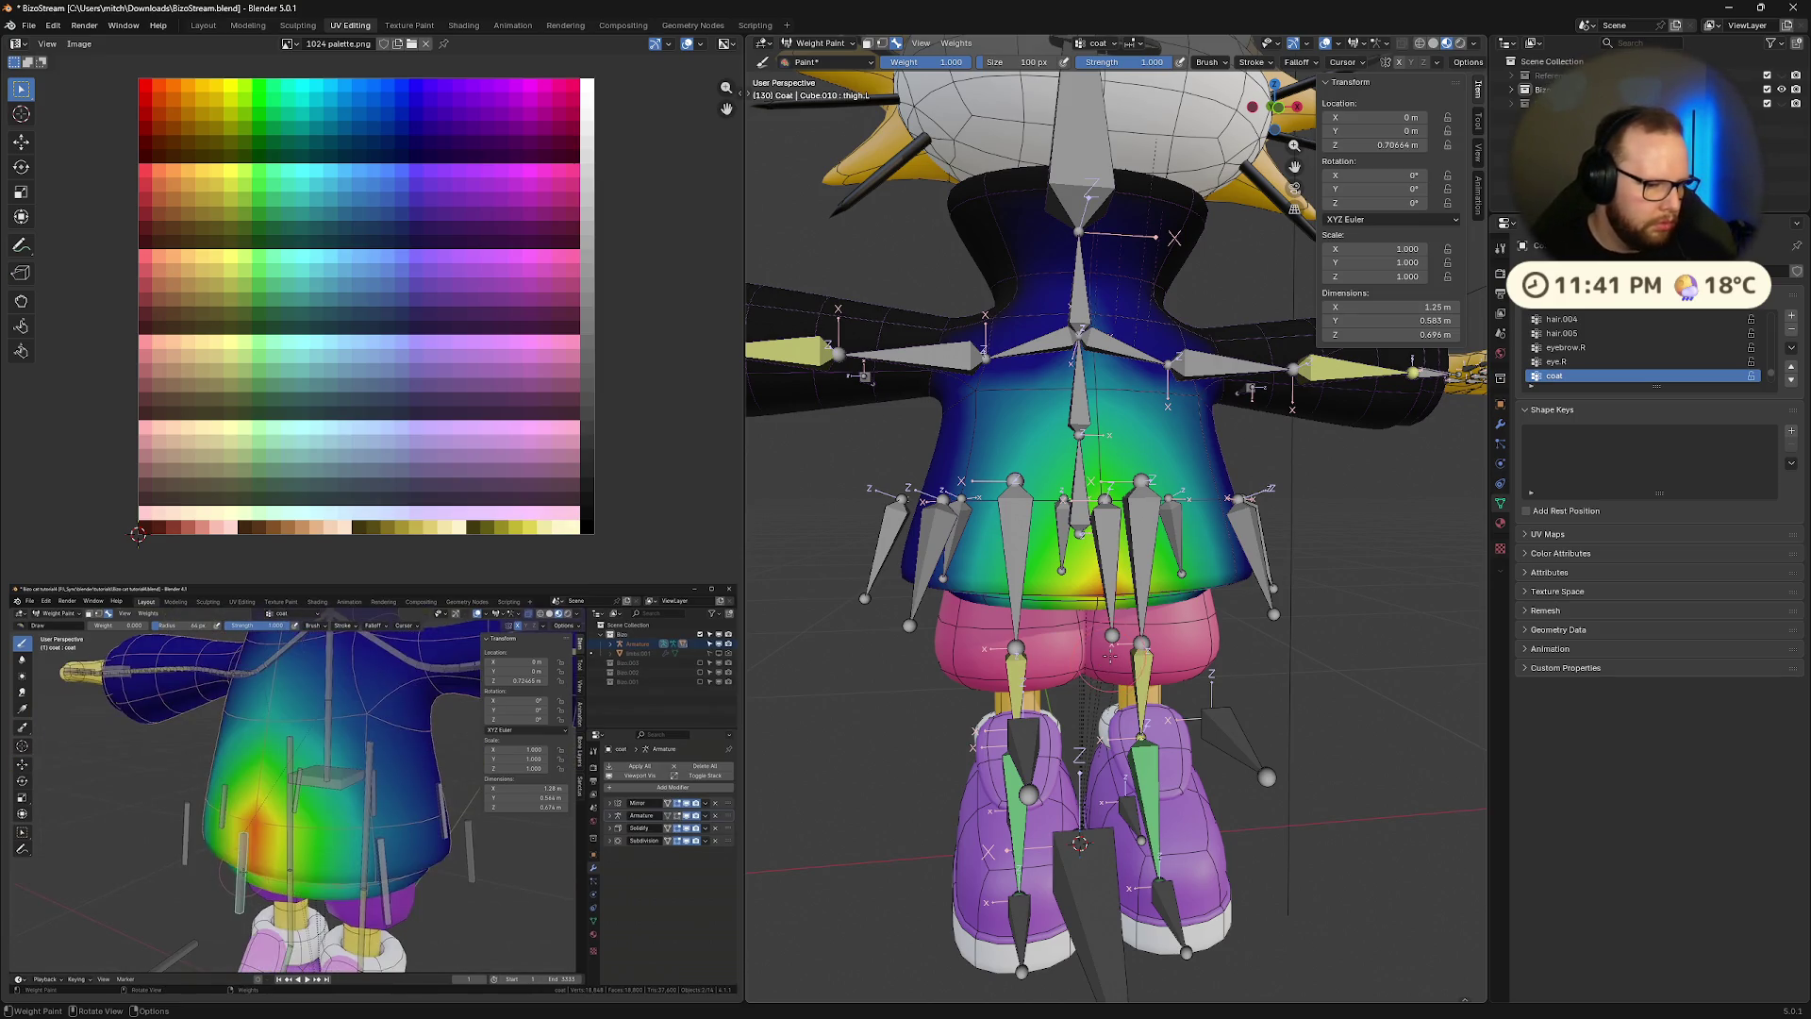
click(374, 972)
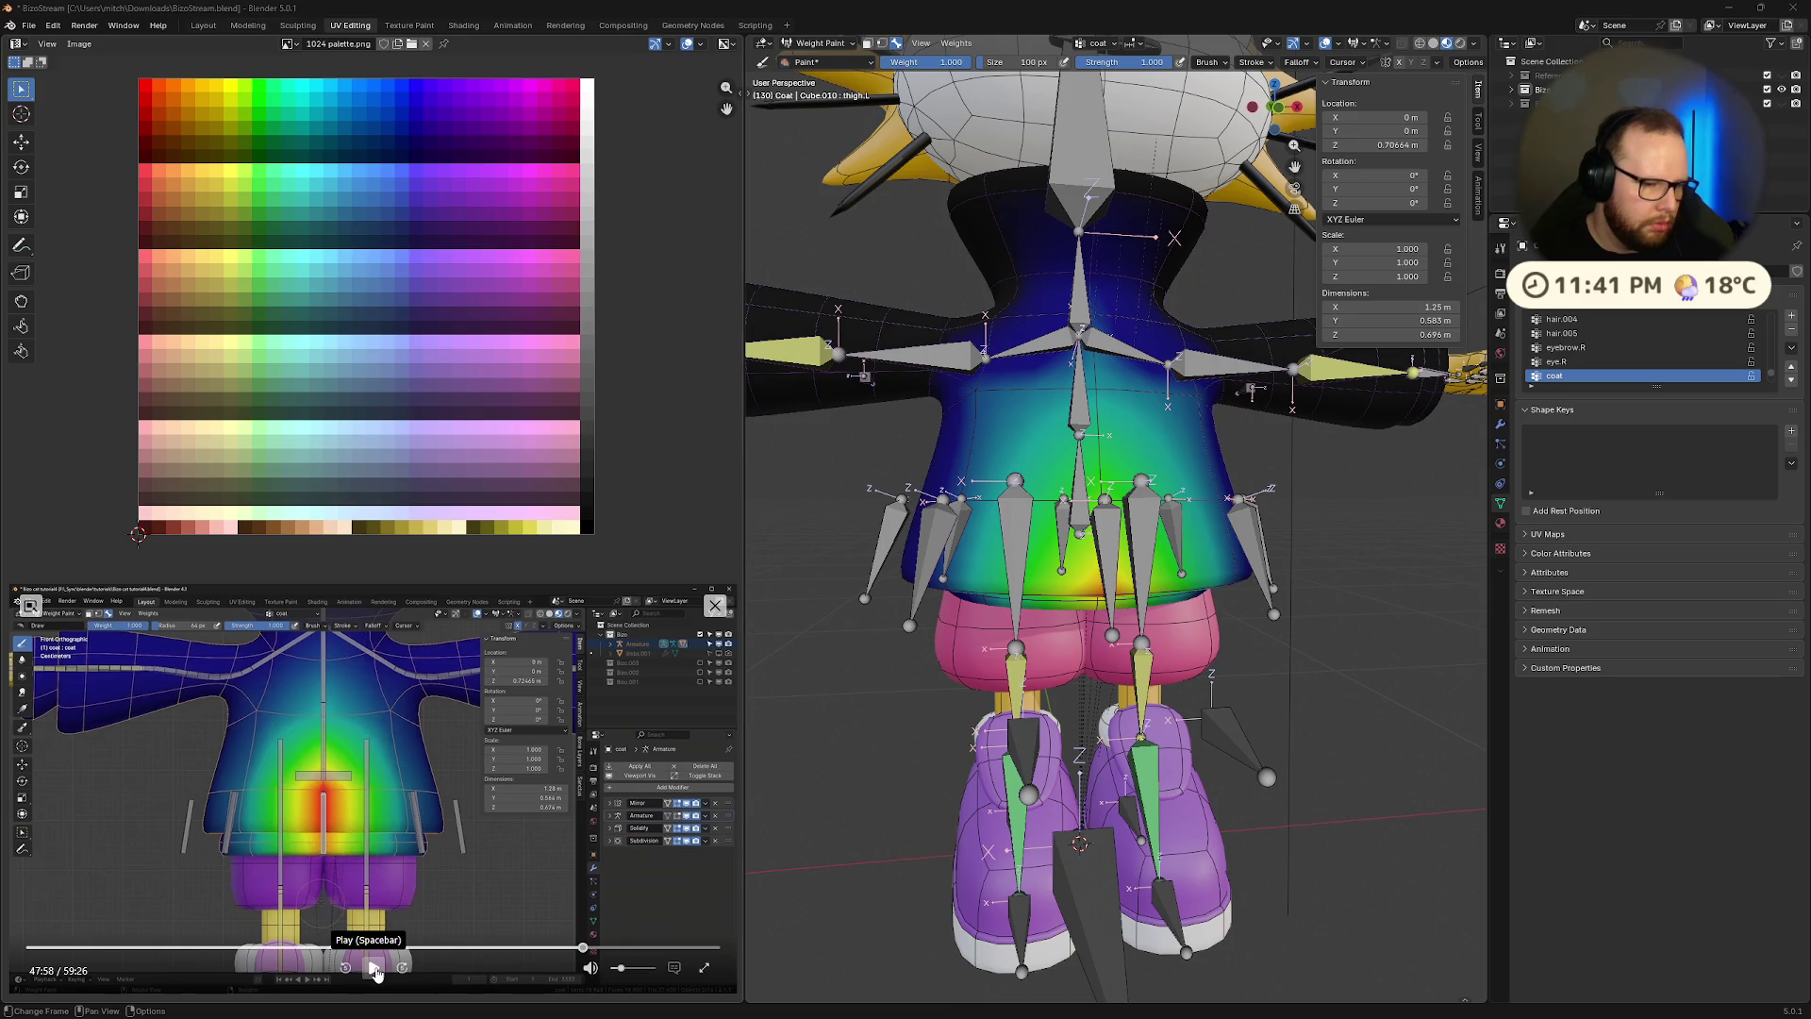
scroll(1306, 118, down, 5)
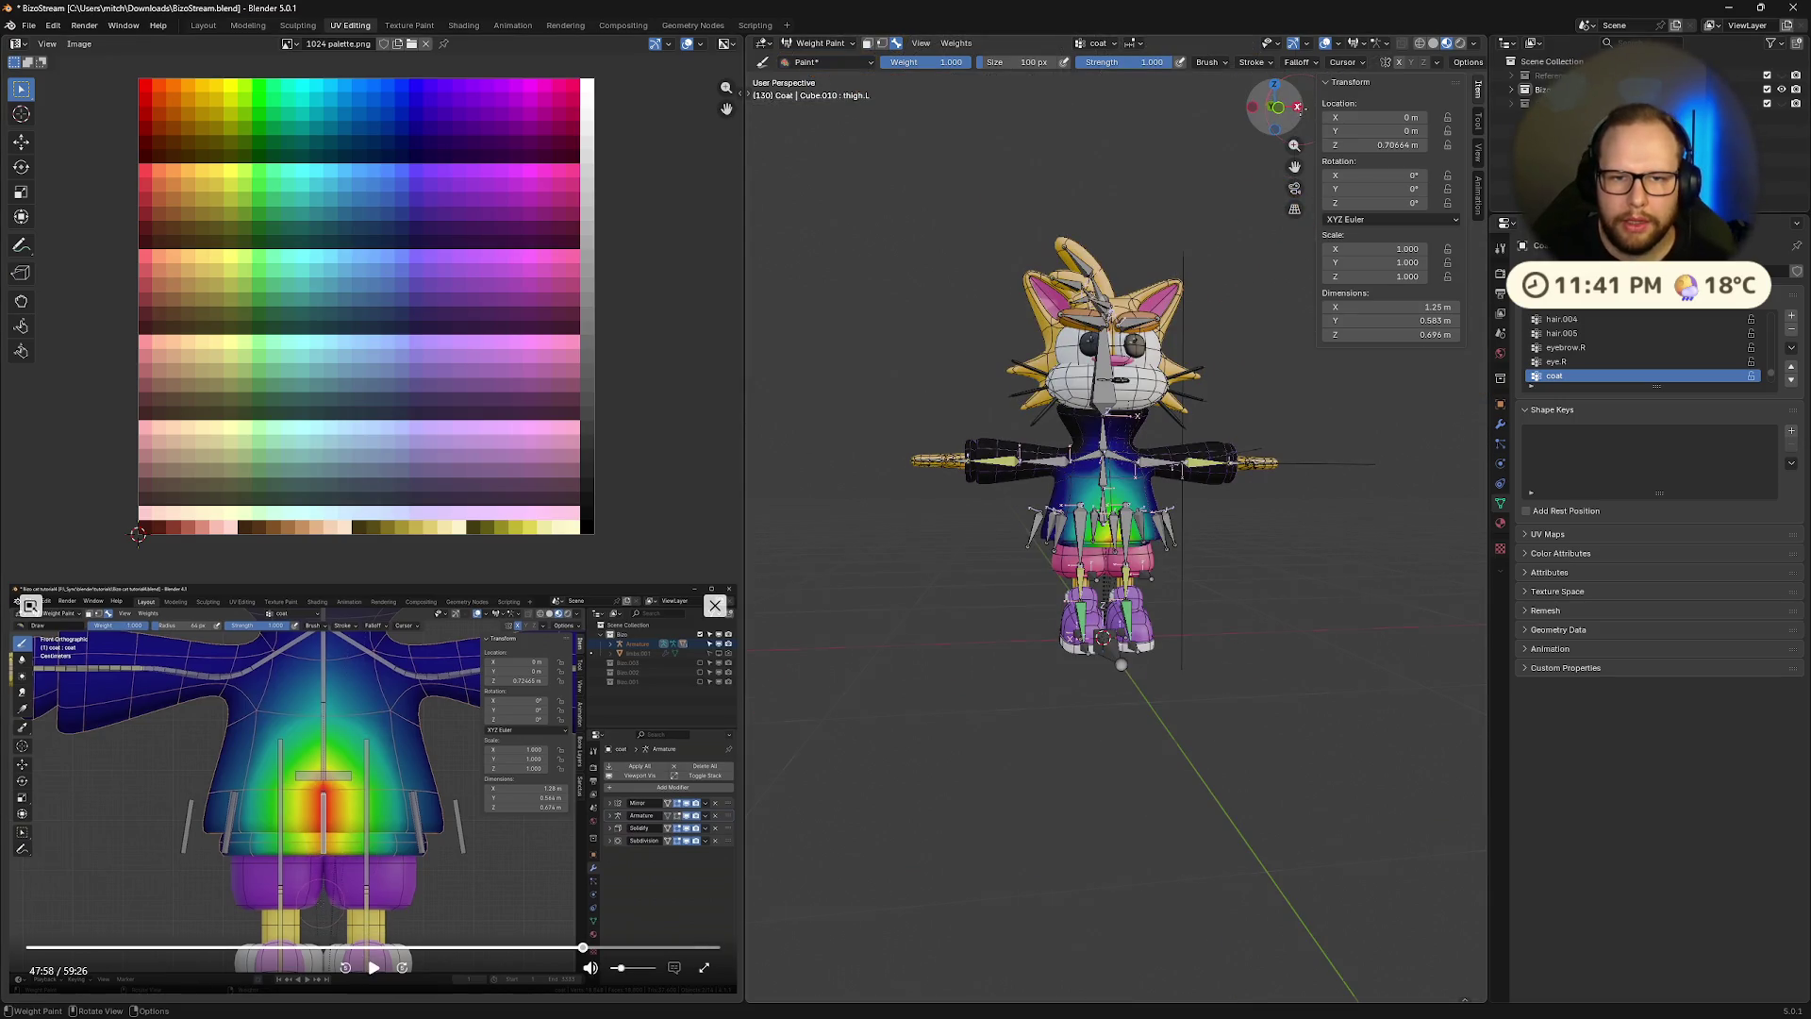
View the coat from the right, enter Edit Mode, and toggle X-ray on and off
click(1298, 106)
scroll(1073, 351, up, 6)
key(Tab)
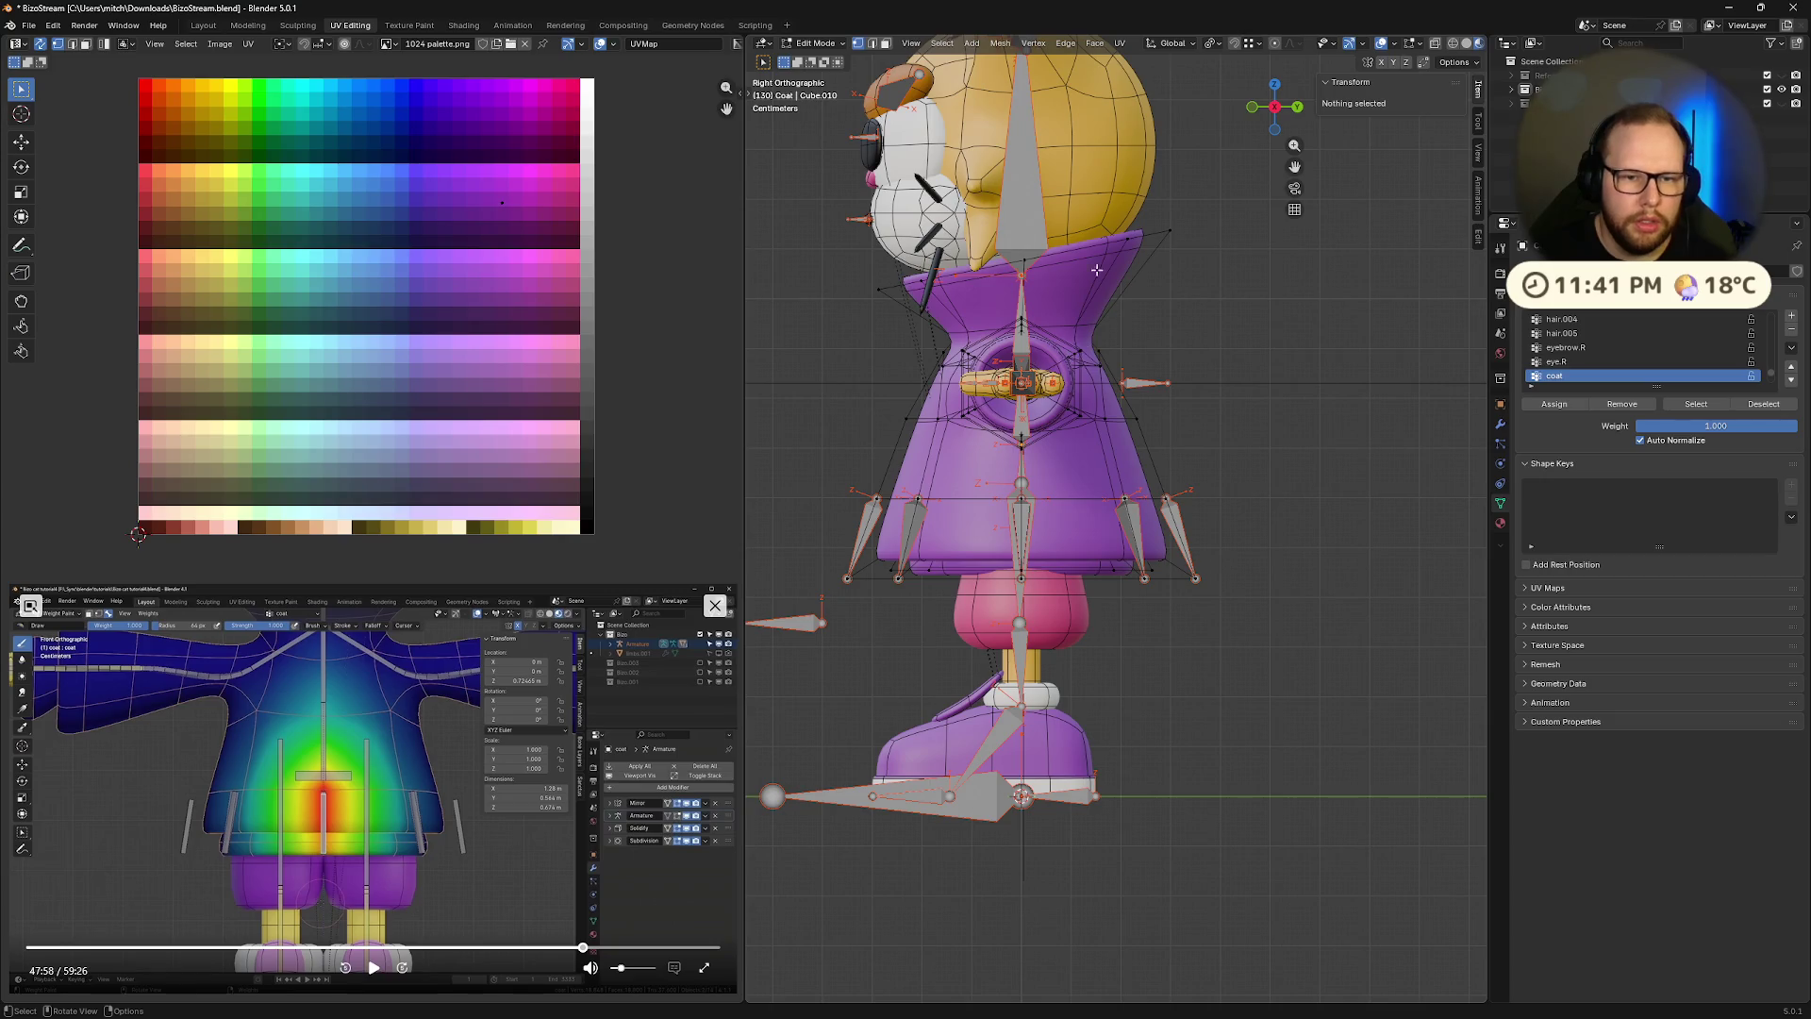
key(alt+z)
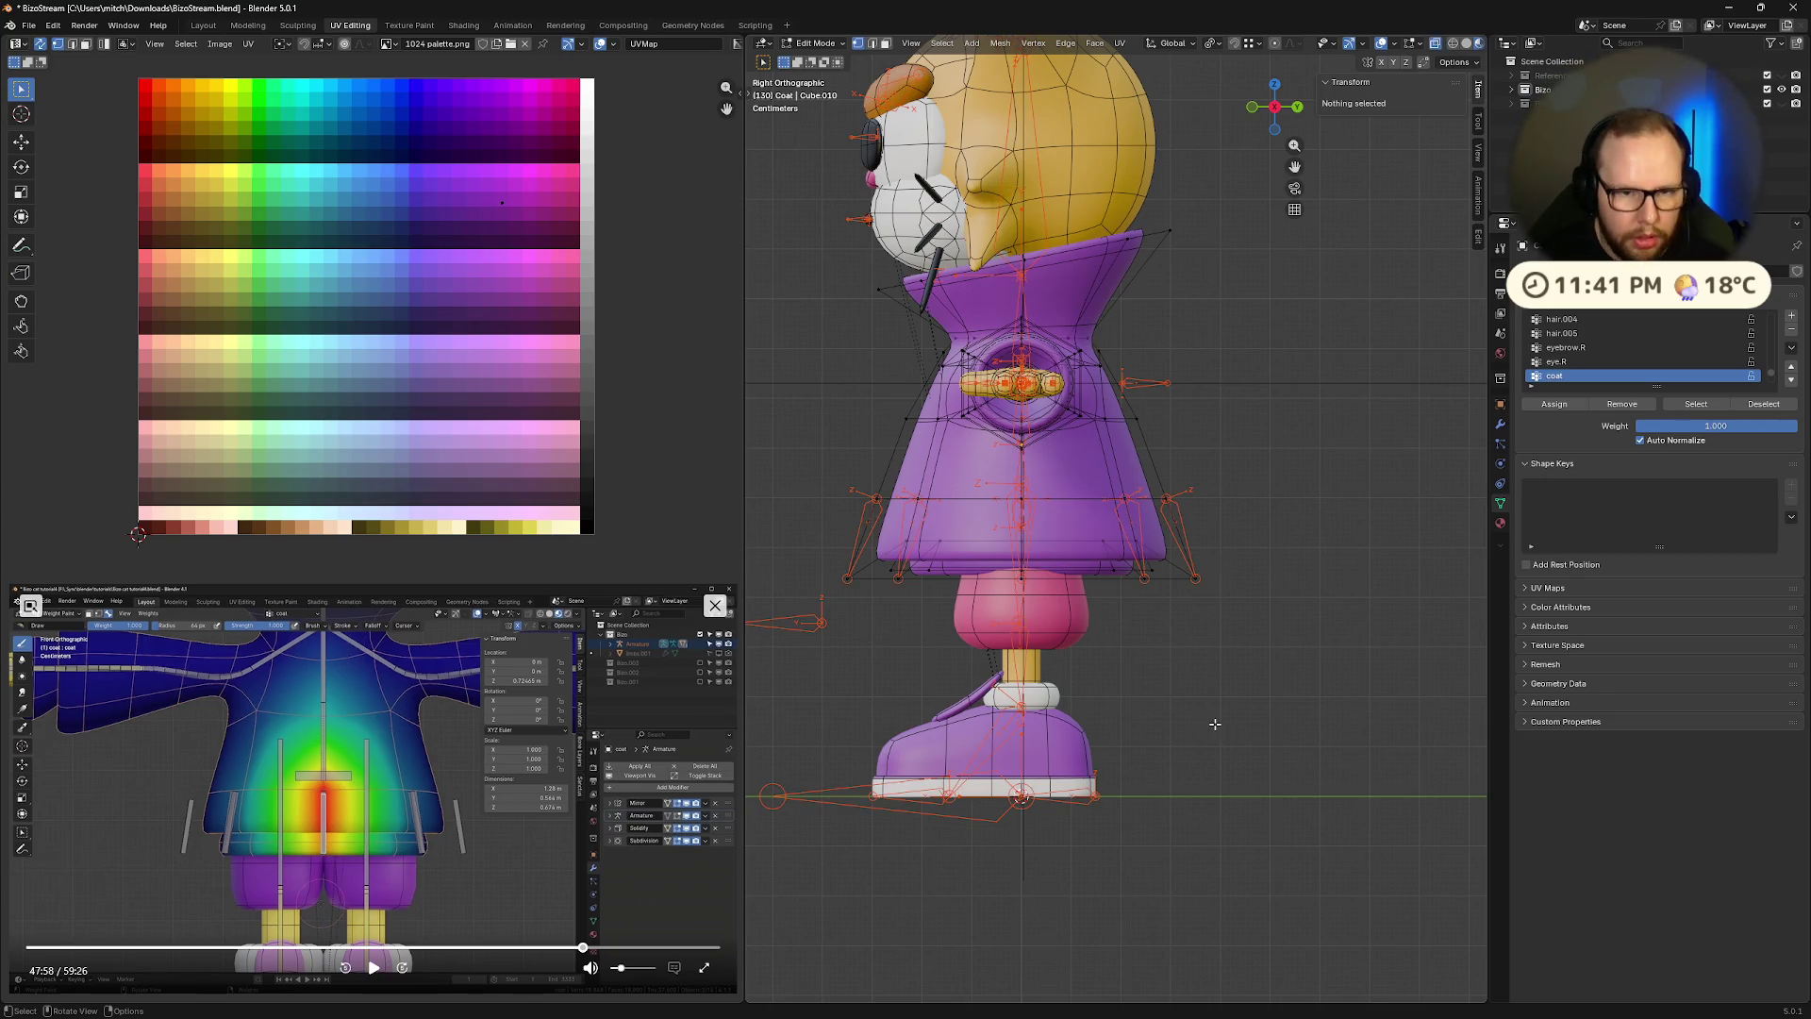
key(alt+z)
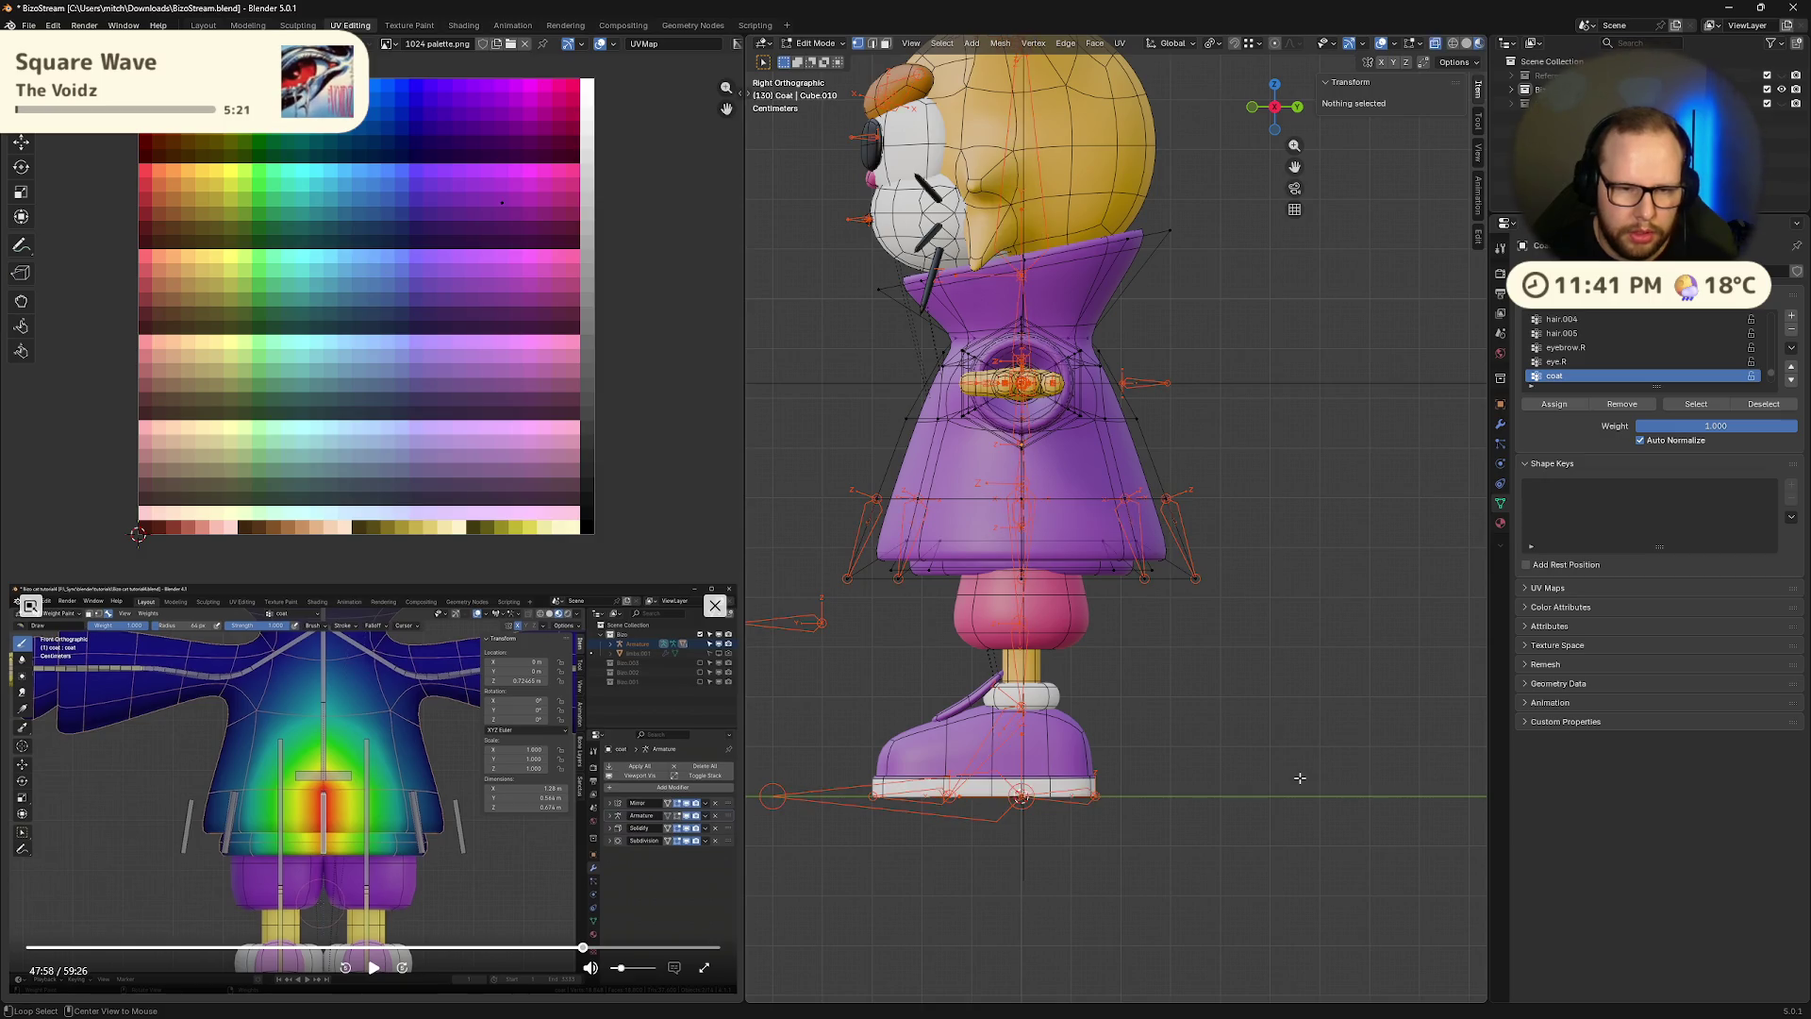
key(z)
key(Escape)
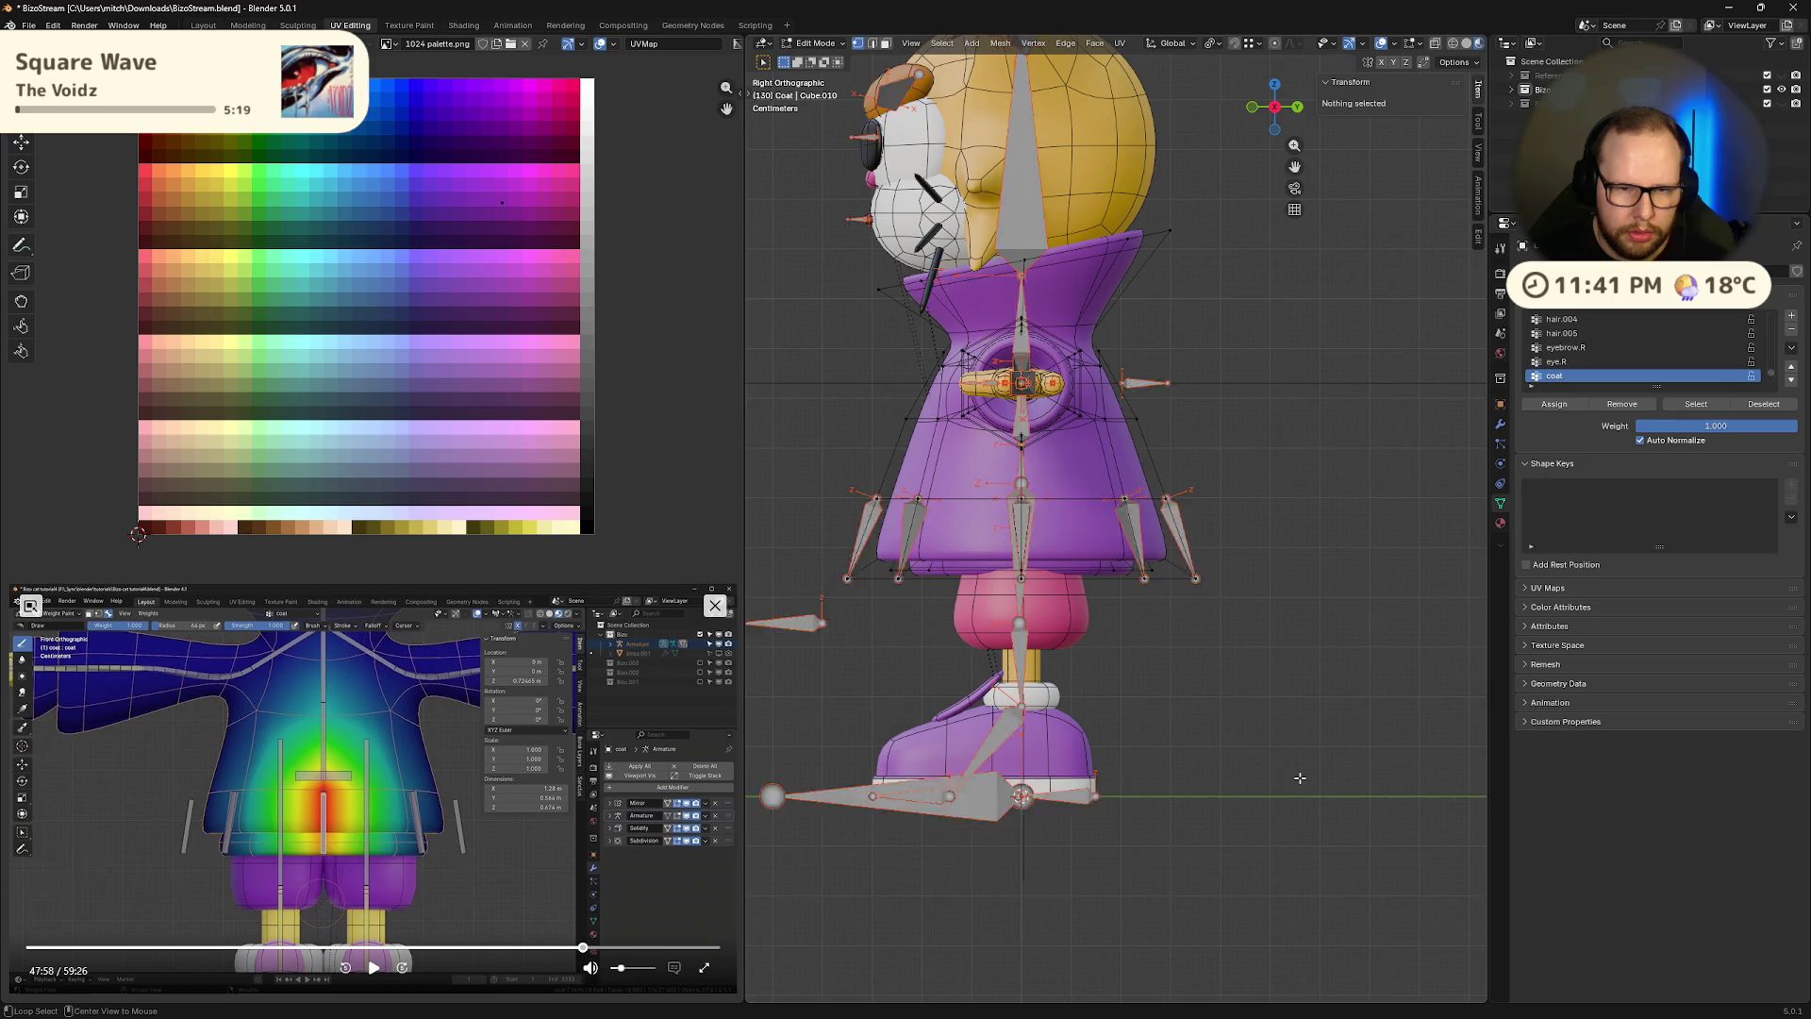
key(alt+z)
key(alt+z)
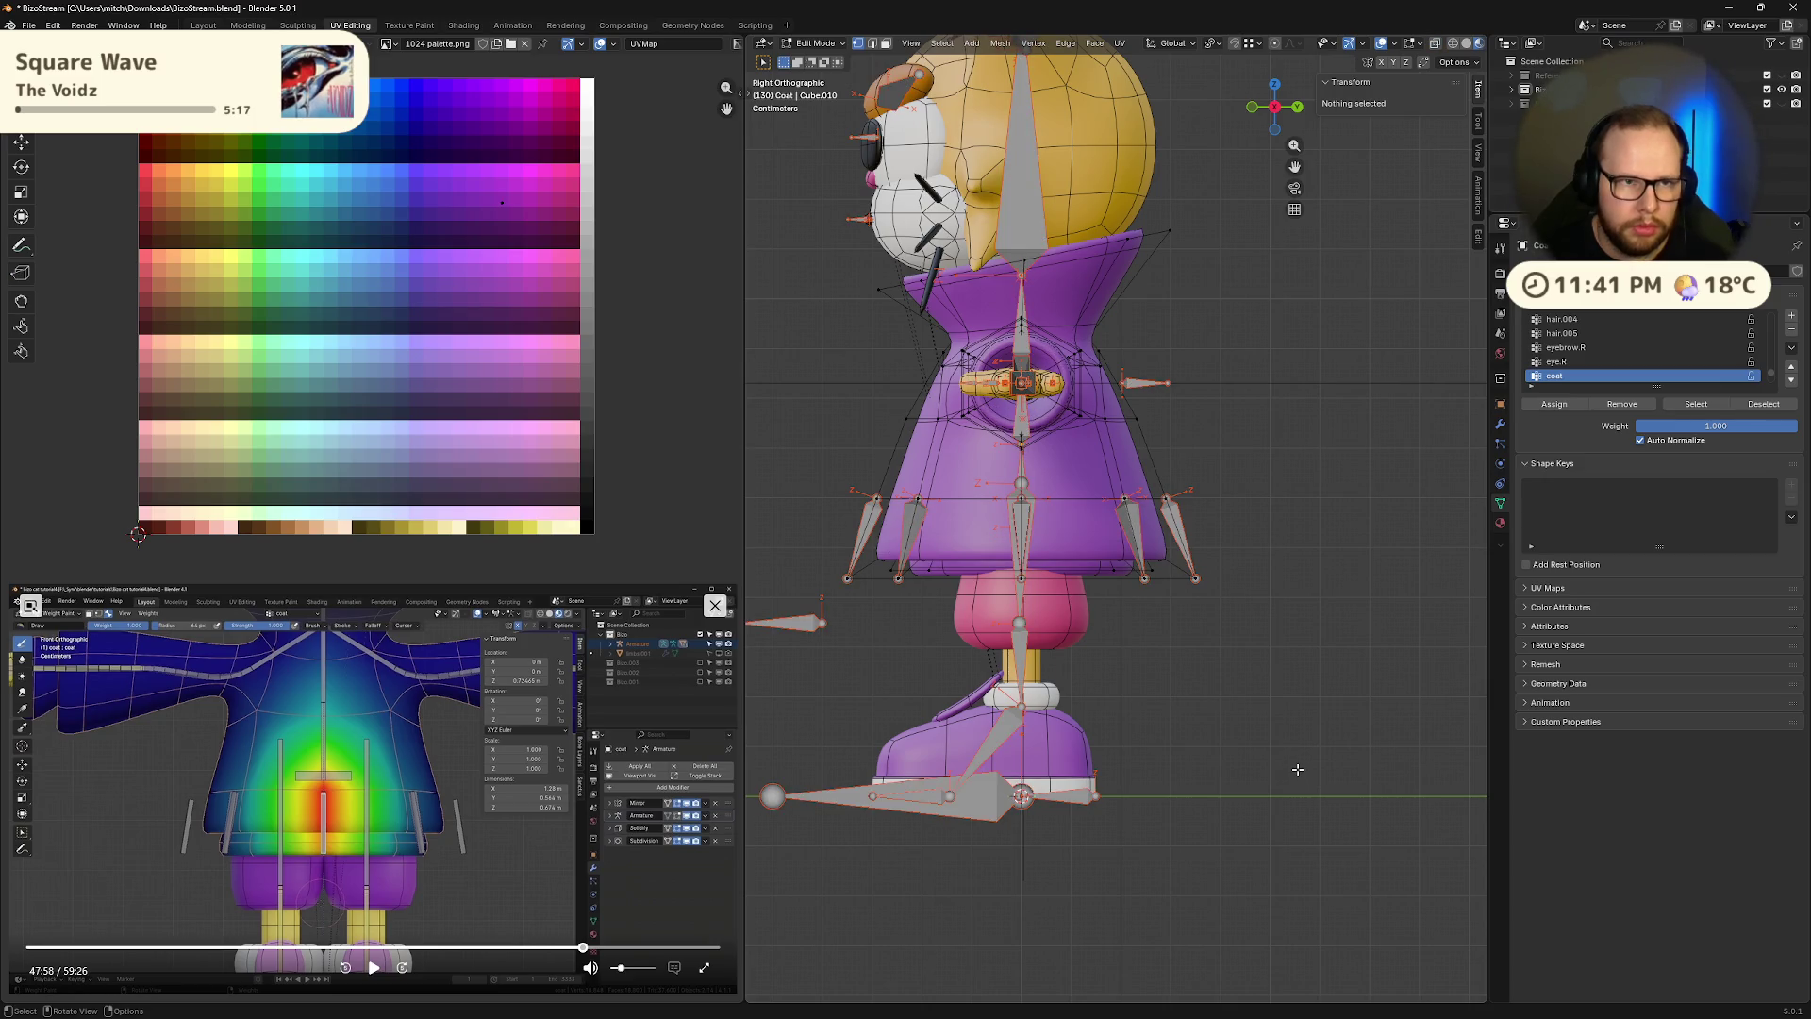
key(alt+z)
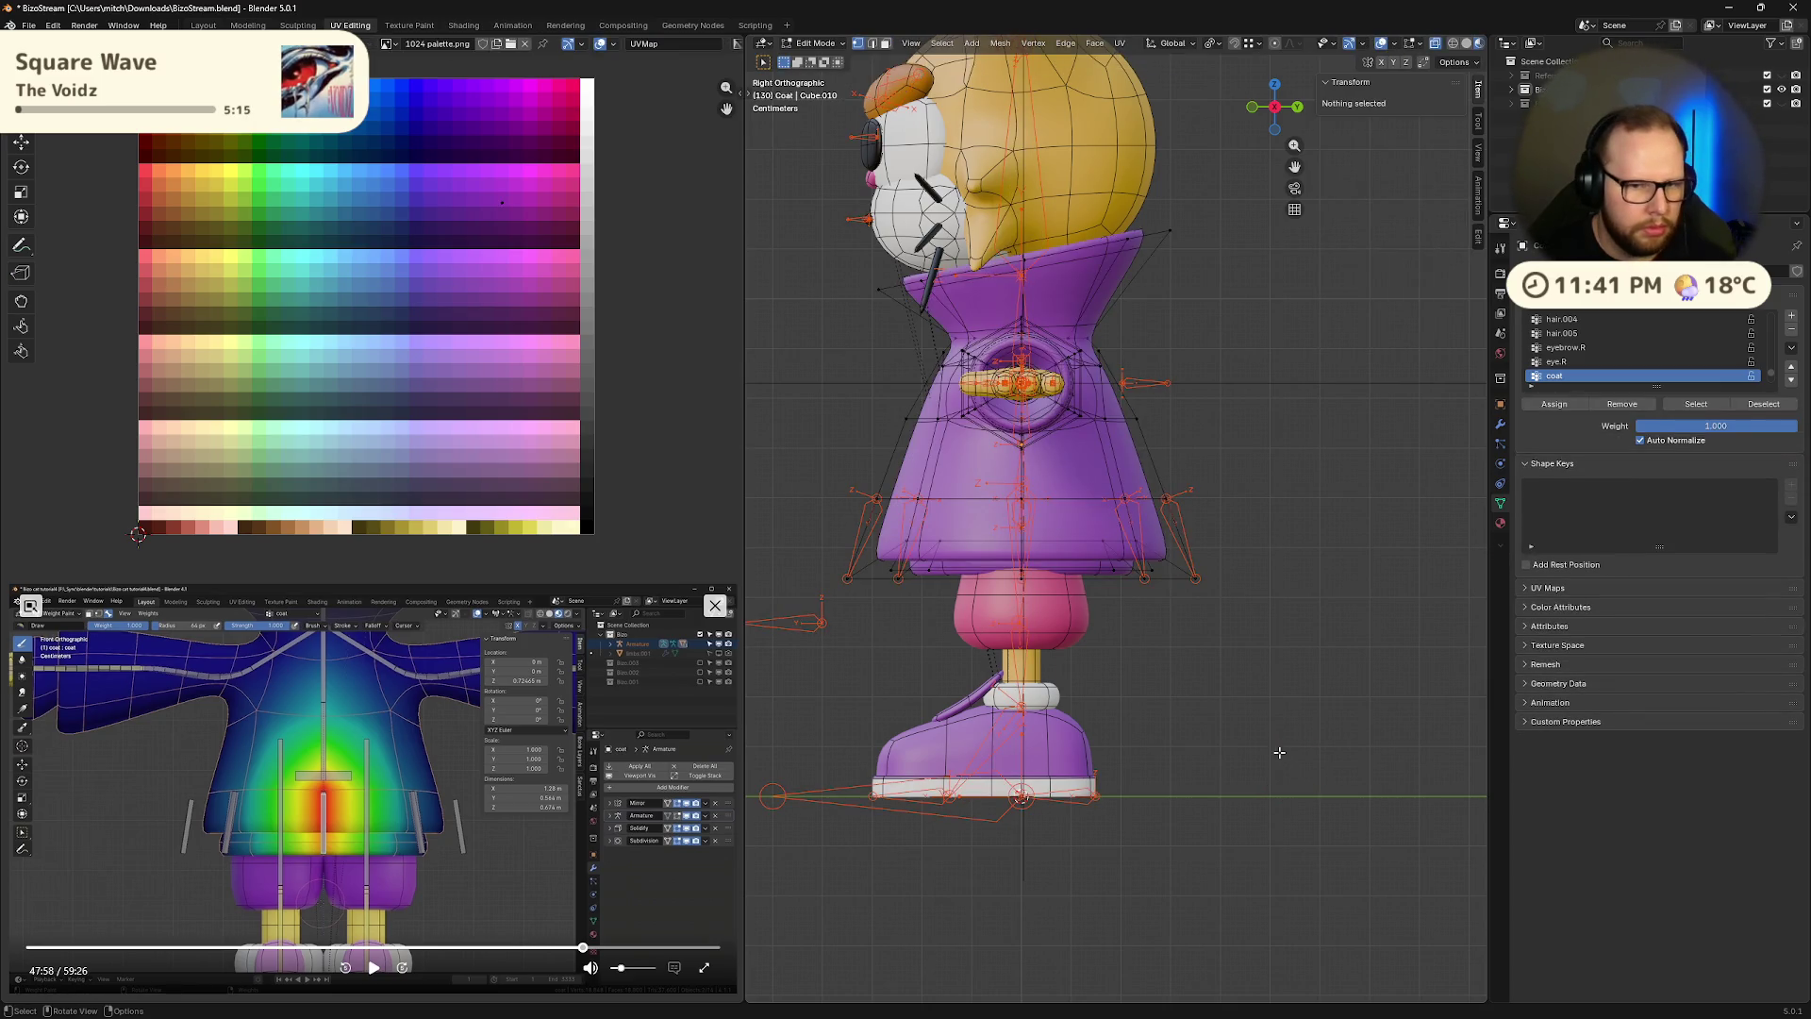
Box-select the coat's right-side vertices, clear the selection, and return to Right view
drag(1259, 733, 1075, 179)
click(1255, 456)
mouse_move(1255, 456)
middle_down()
mouse_move(1393, 515)
mouse_move(1305, 566)
middle_up()
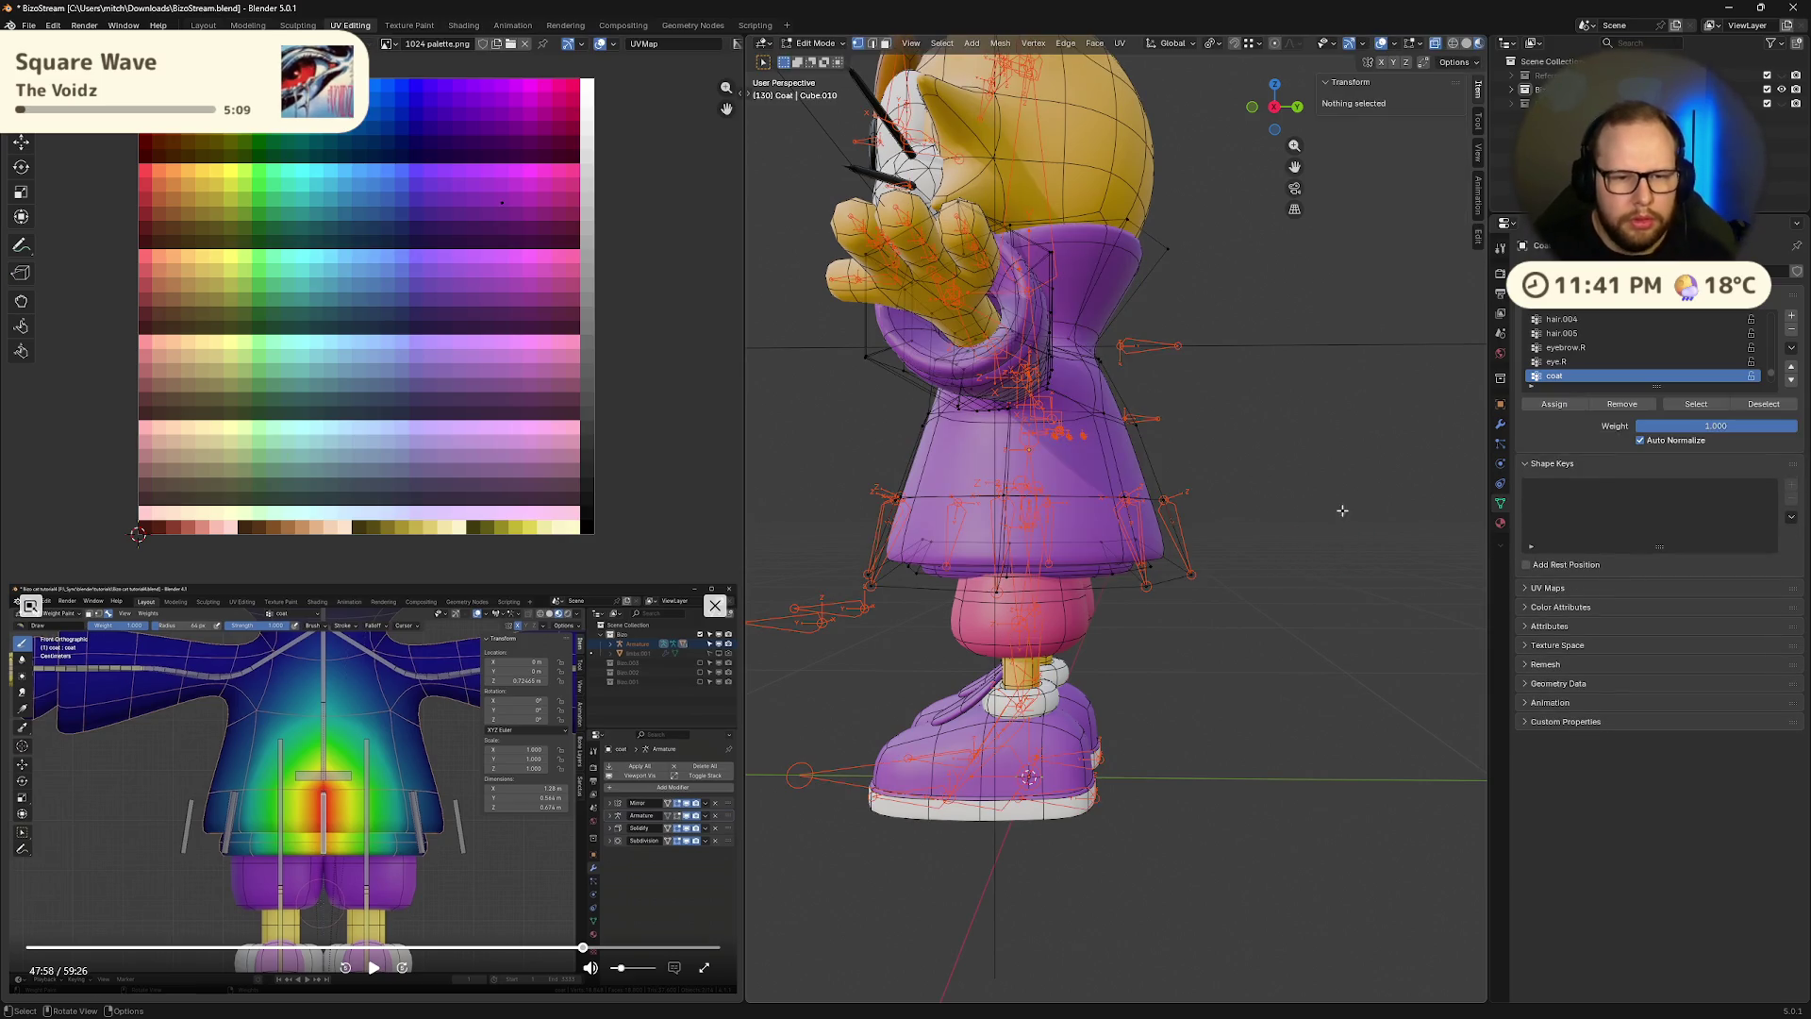
scroll(1339, 495, down, 3)
key(alt+z)
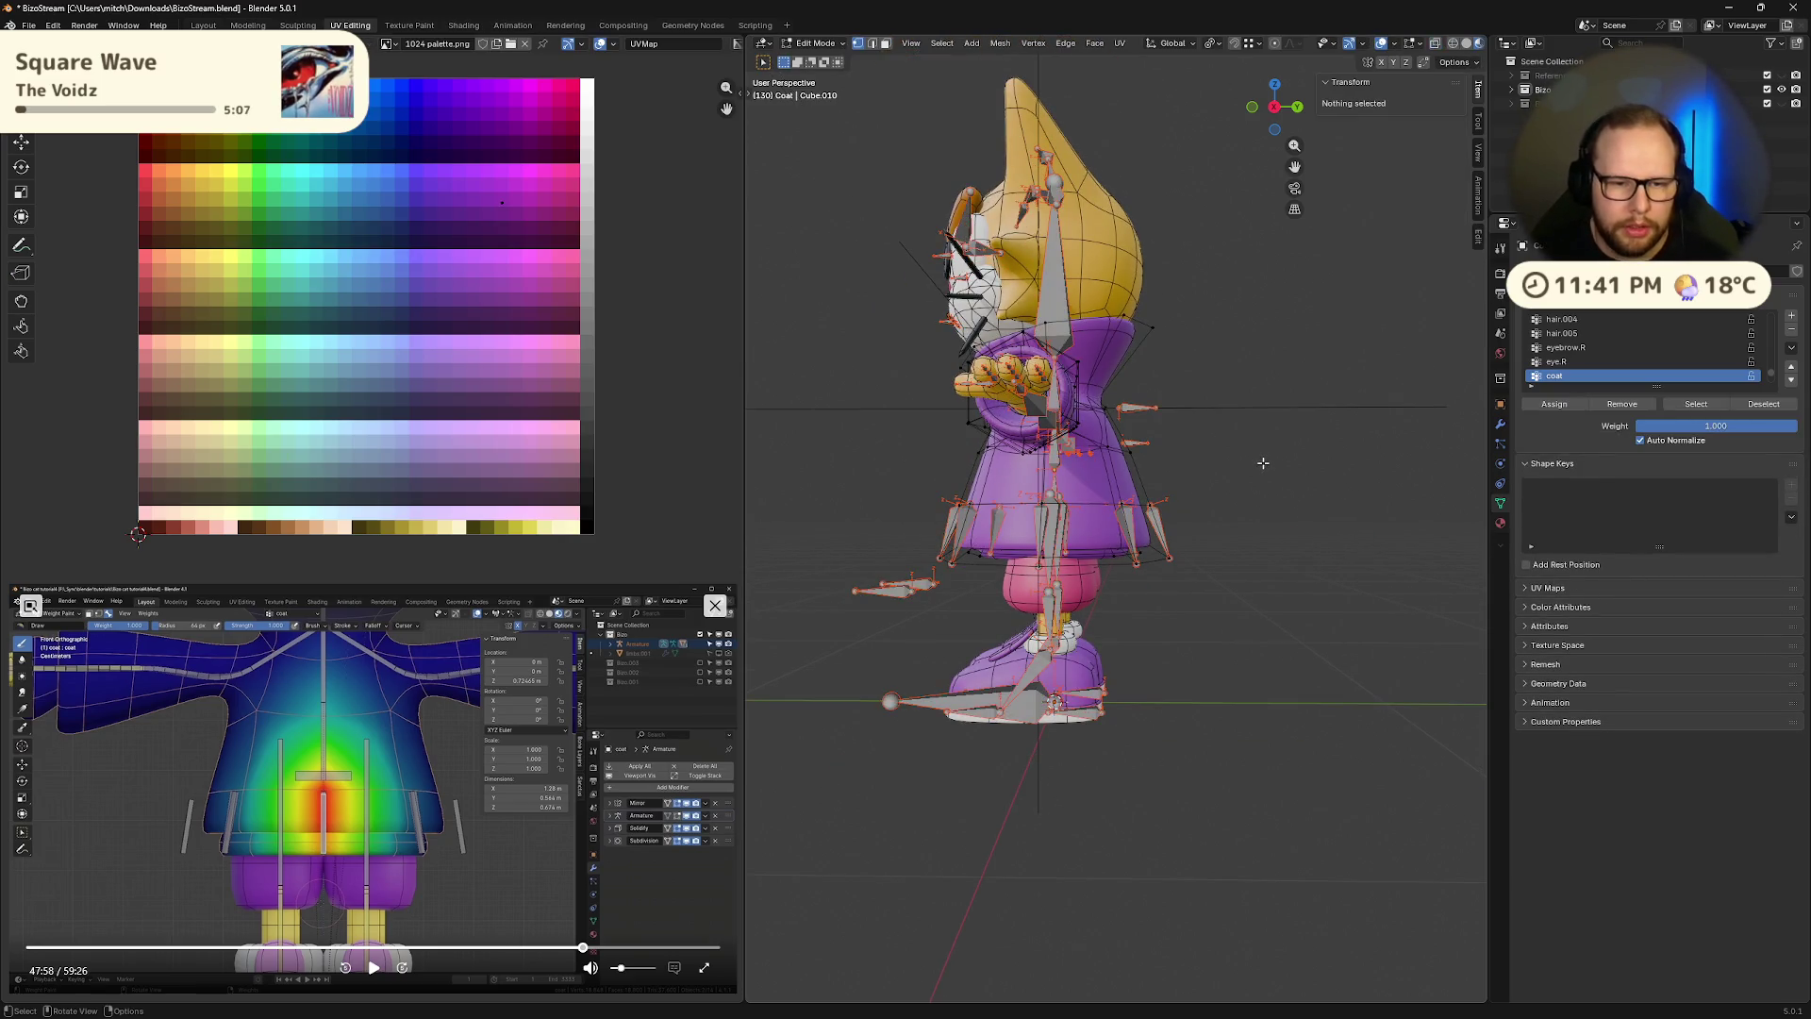
scroll(1259, 462, up, 4)
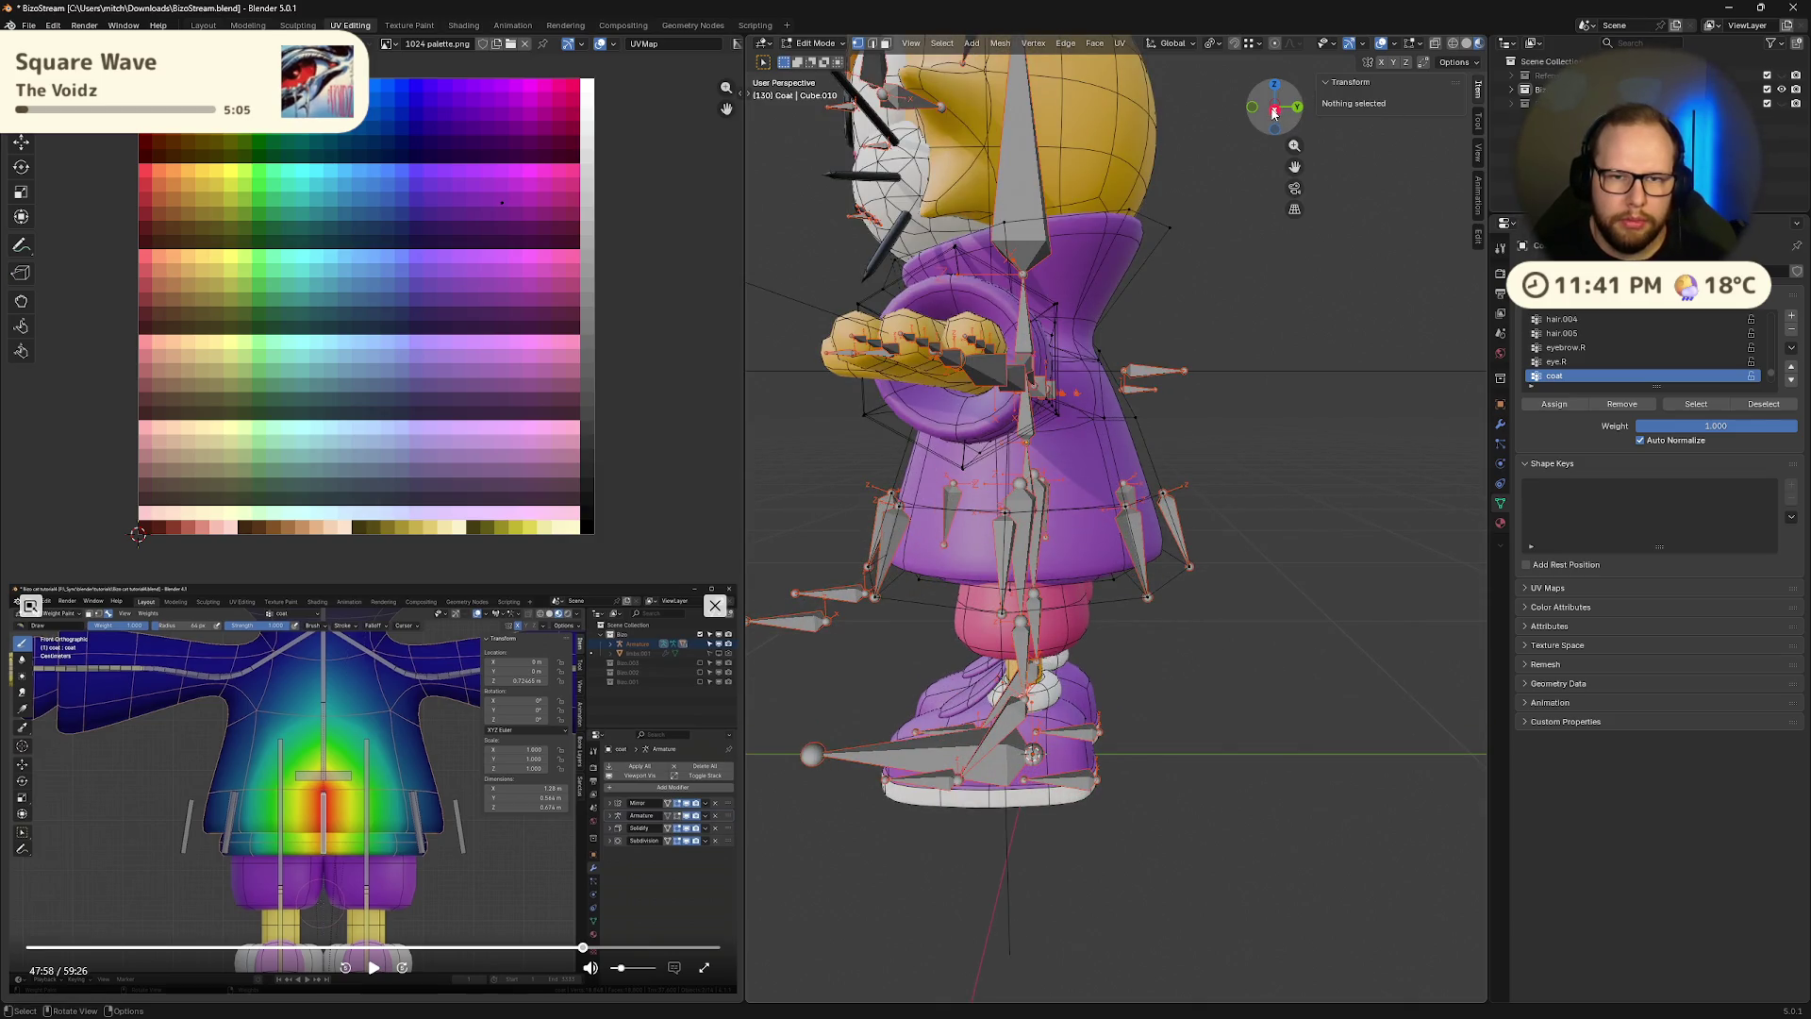
click(1274, 110)
Select all linked coat geometry with L, play the animation, and enter Weight Paint
key(l)
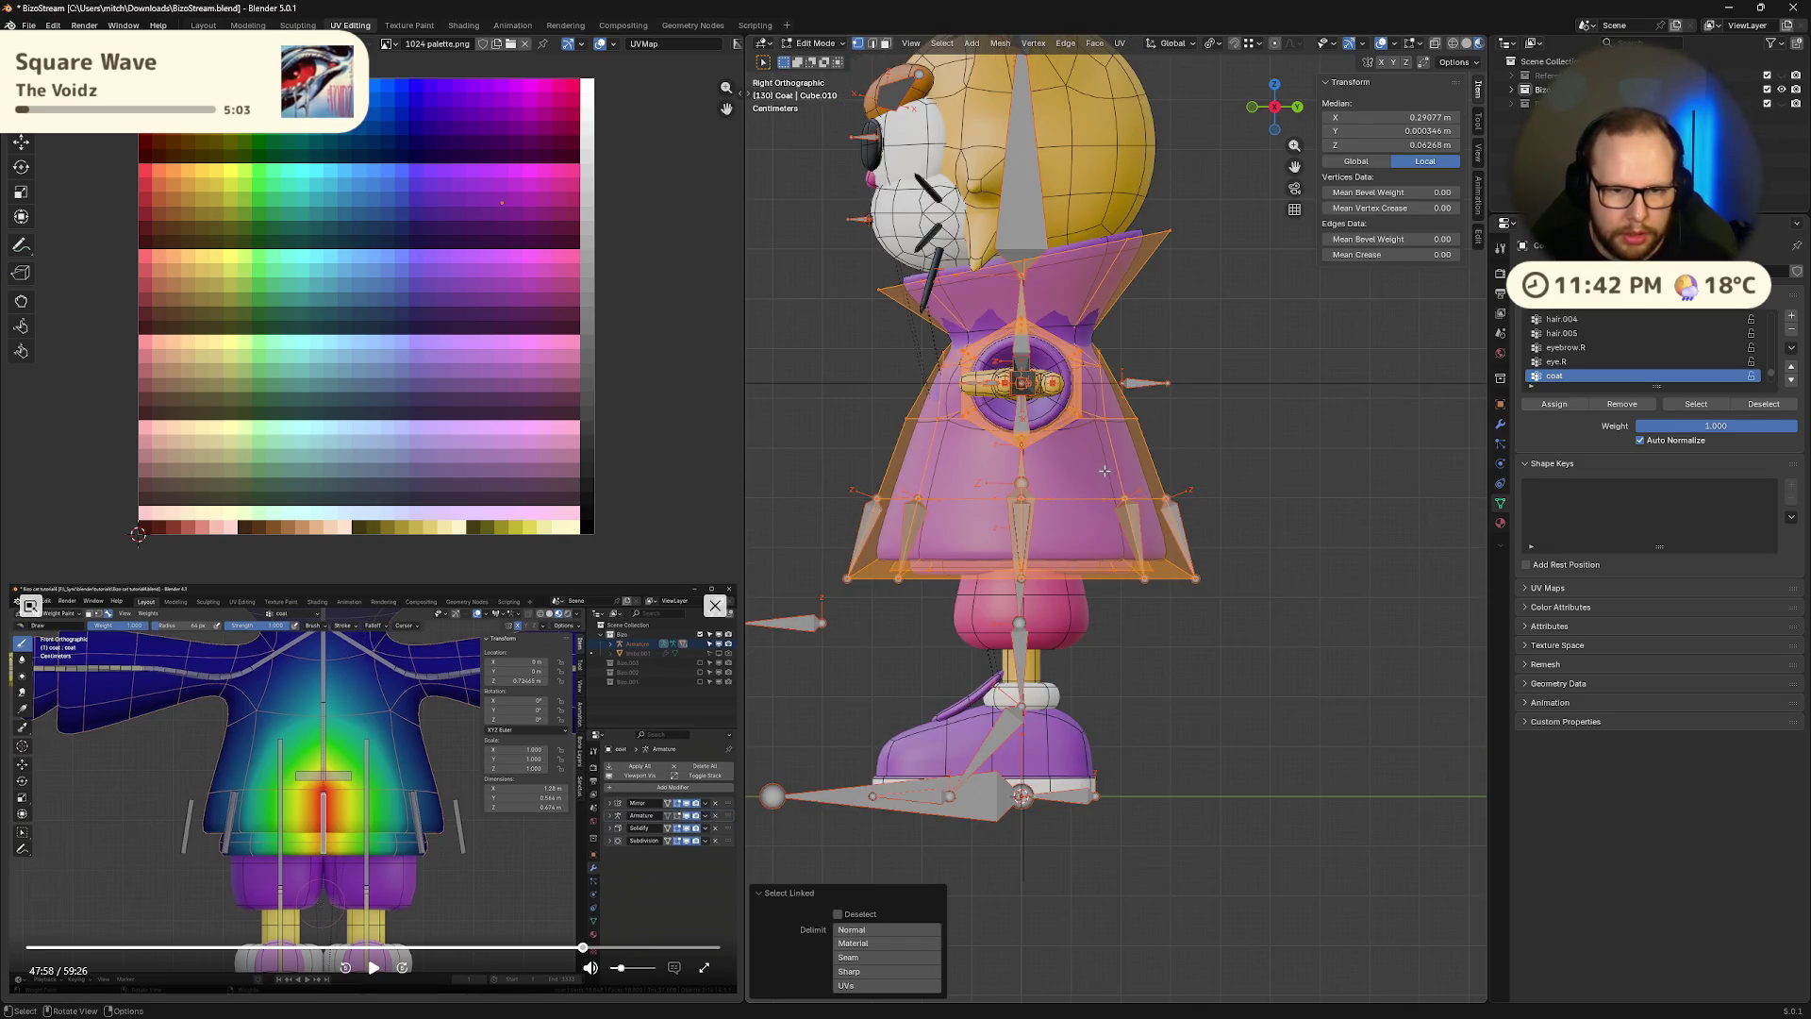
key(space)
key(alt+z)
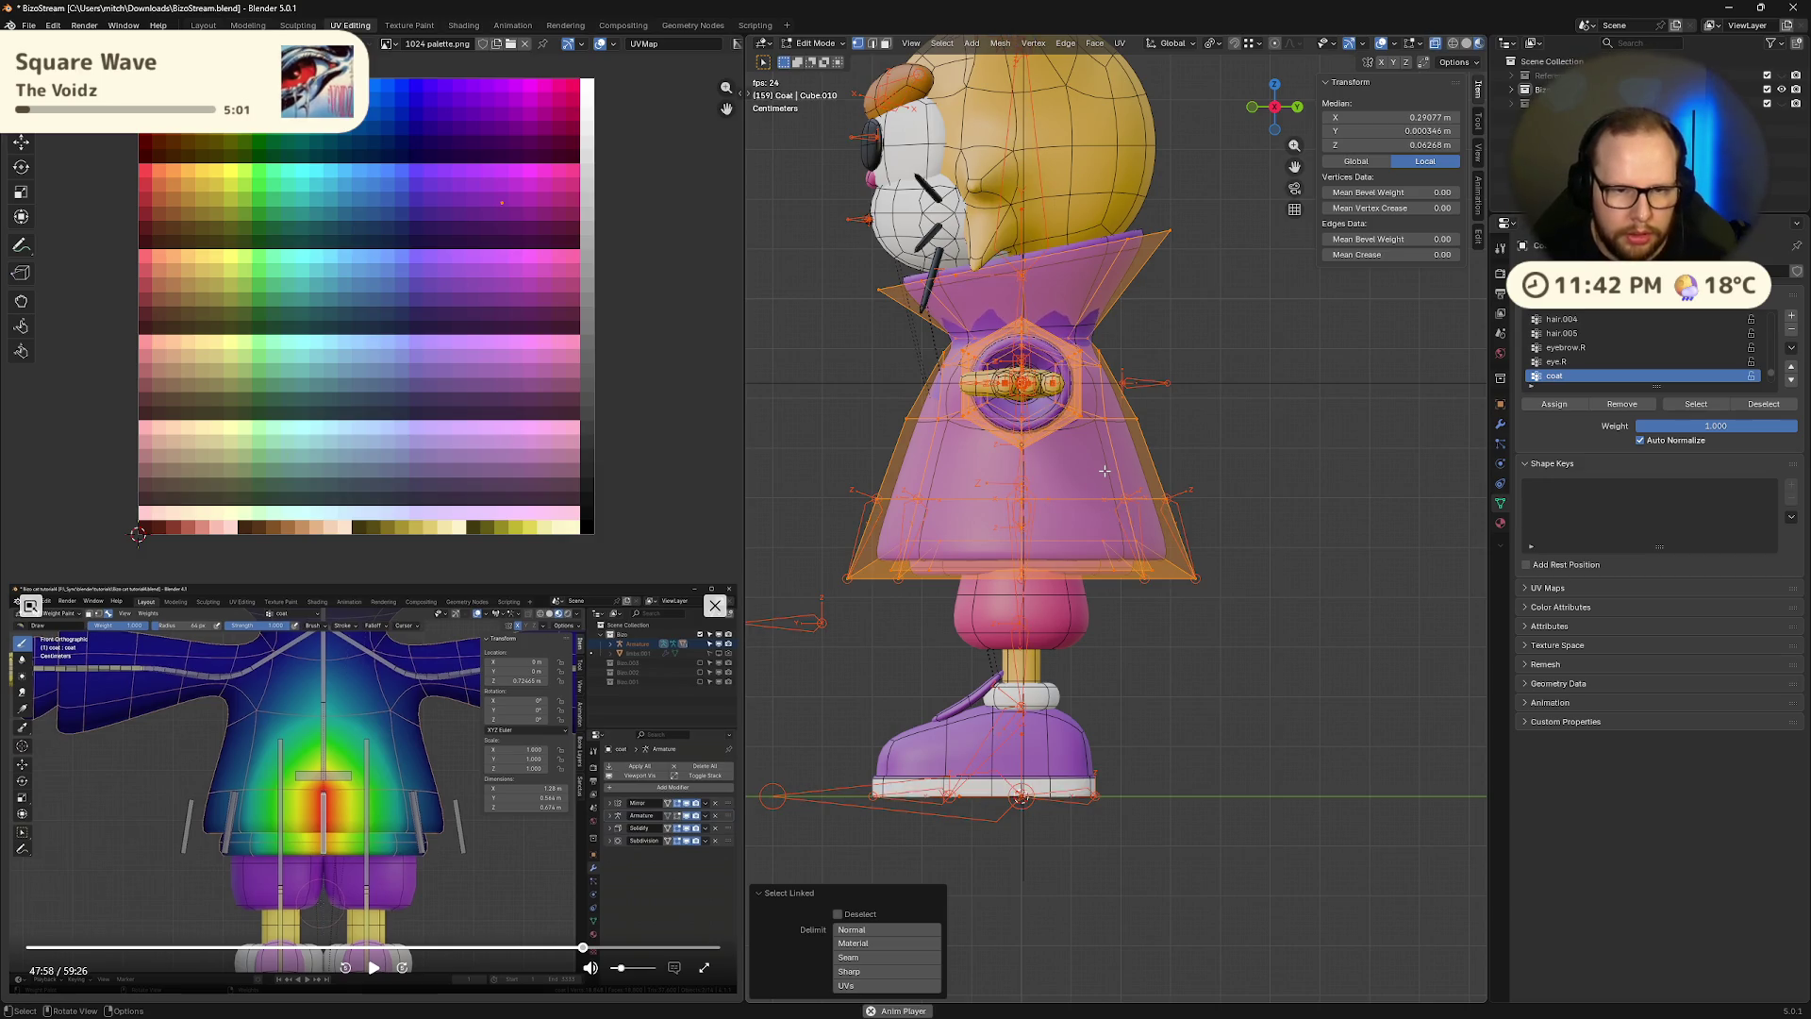
key(alt+z)
key(Tab)
key(ctrl+Tab)
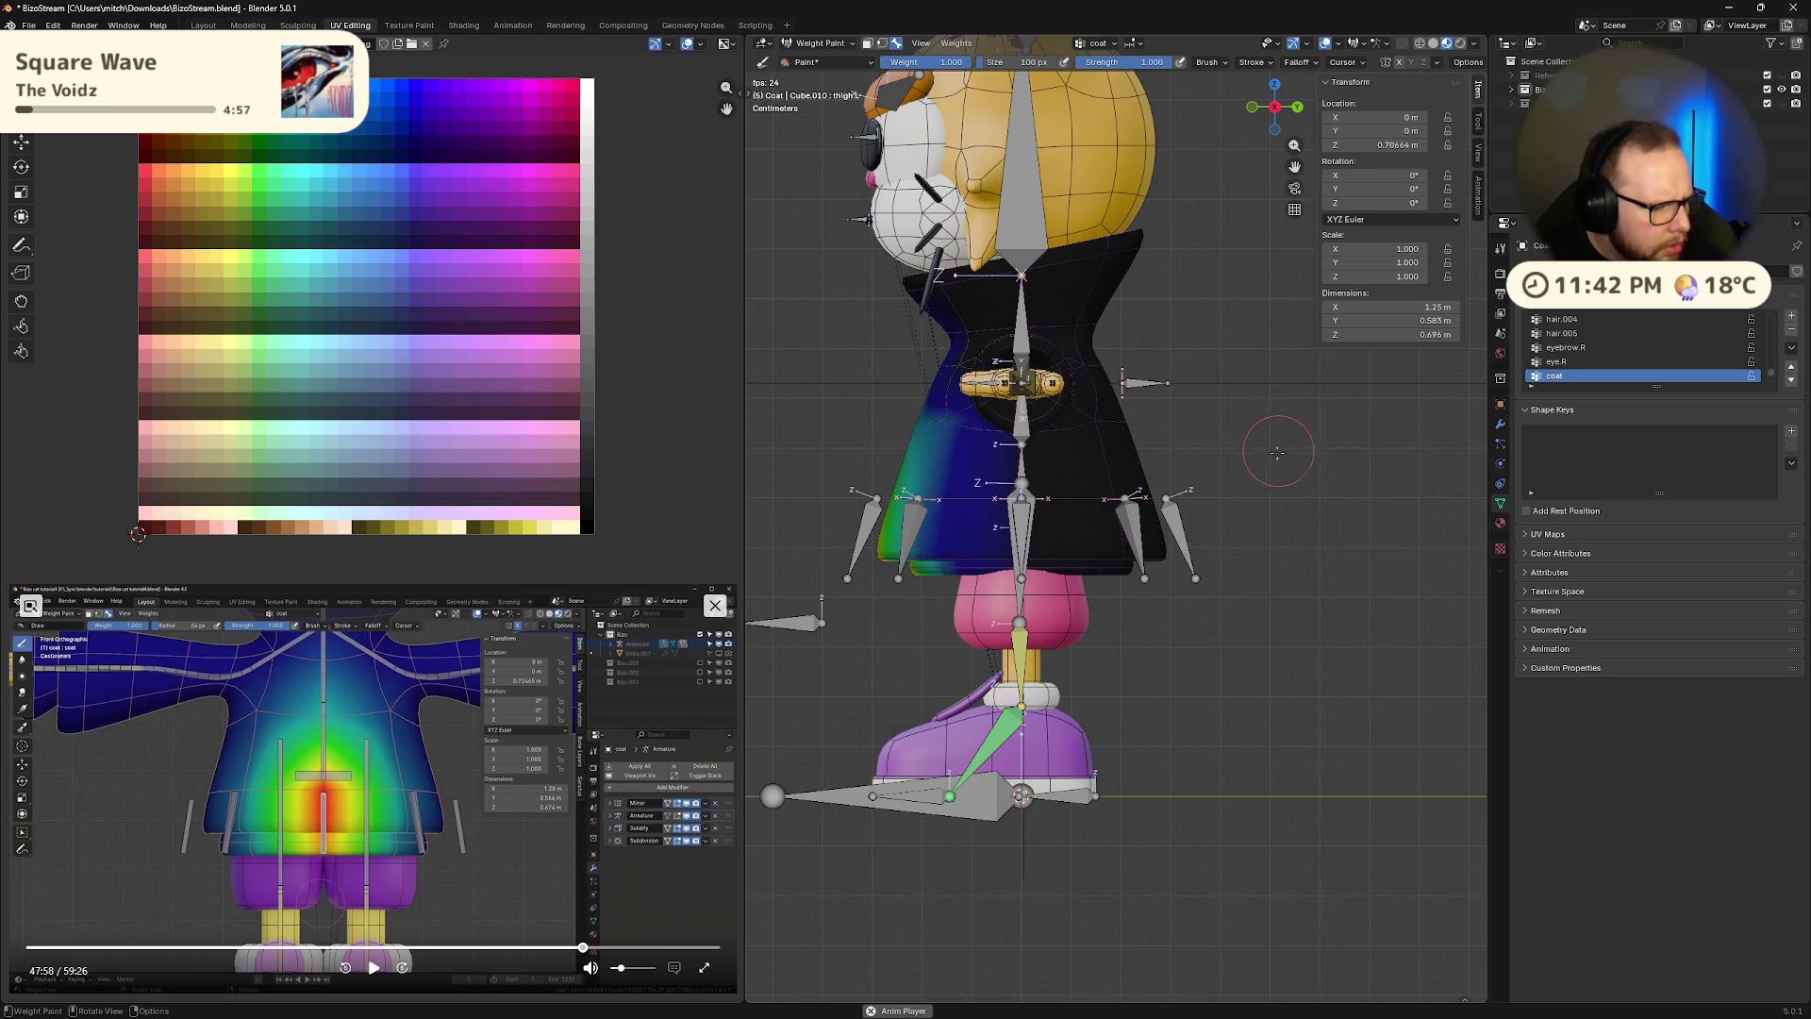
Rewind the reference tutorial to 47:47 and bring up the brush weight, size and strength settings
click(582, 949)
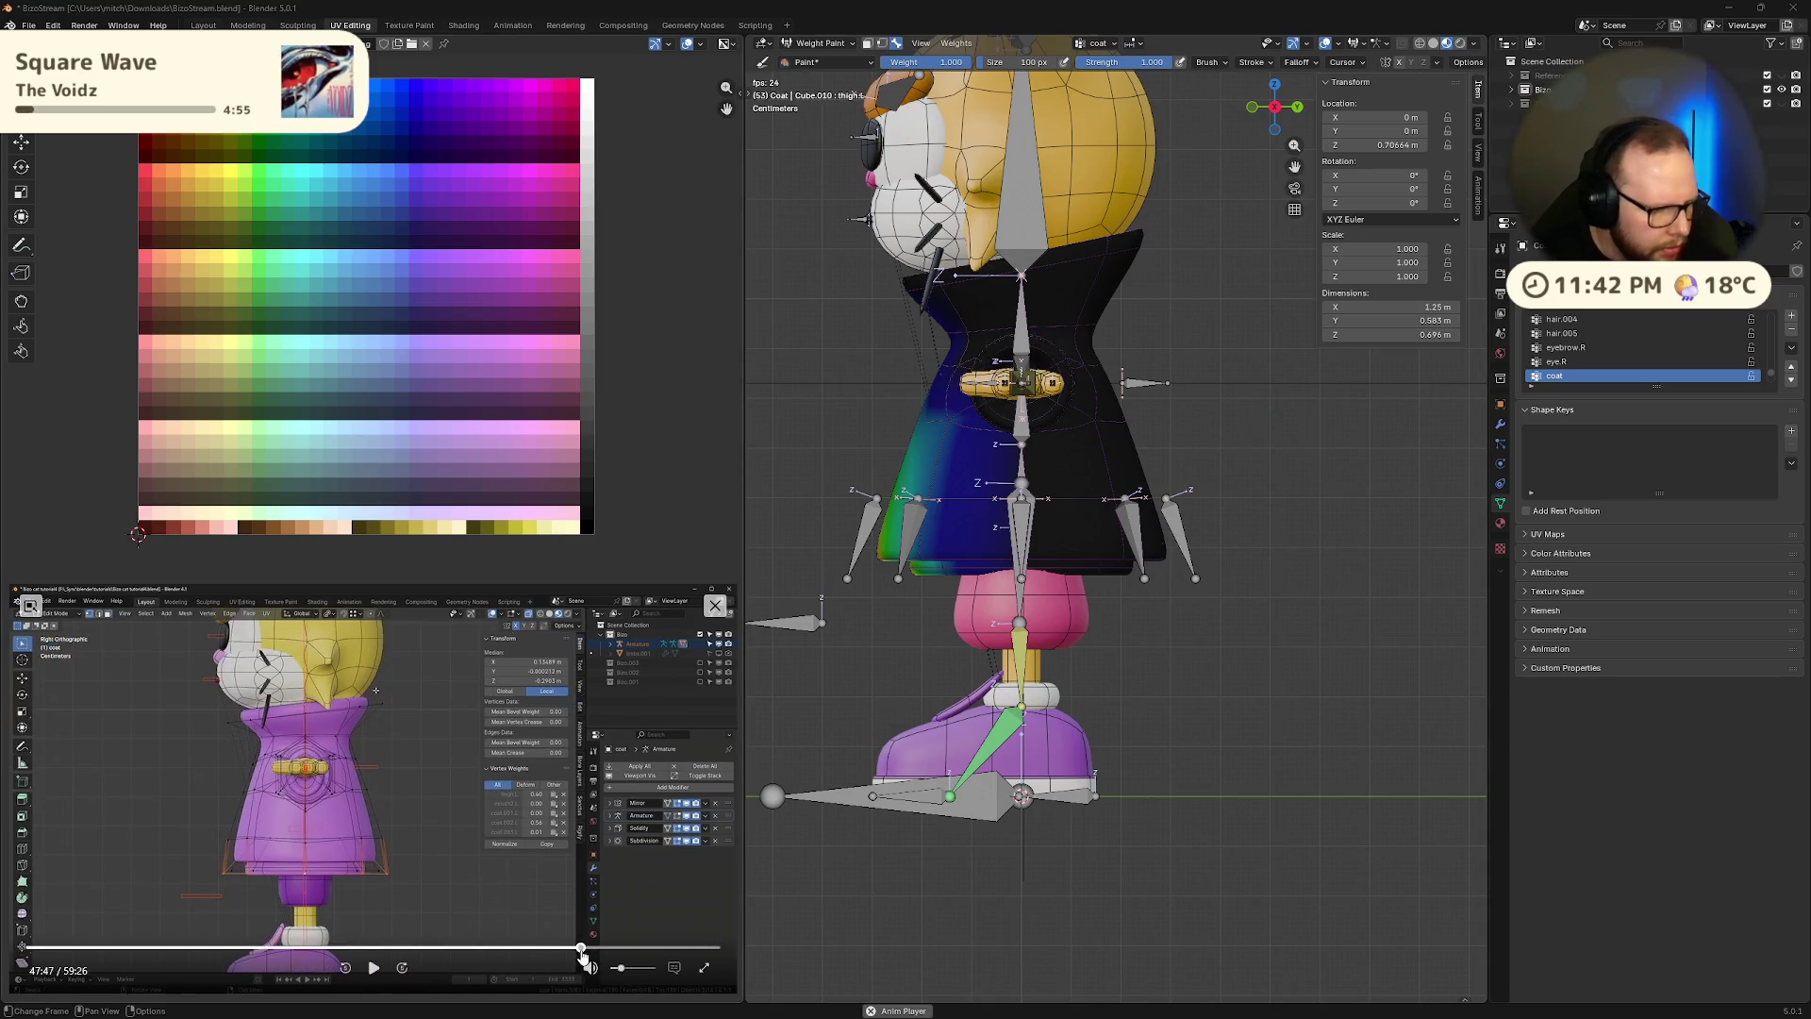
click(373, 968)
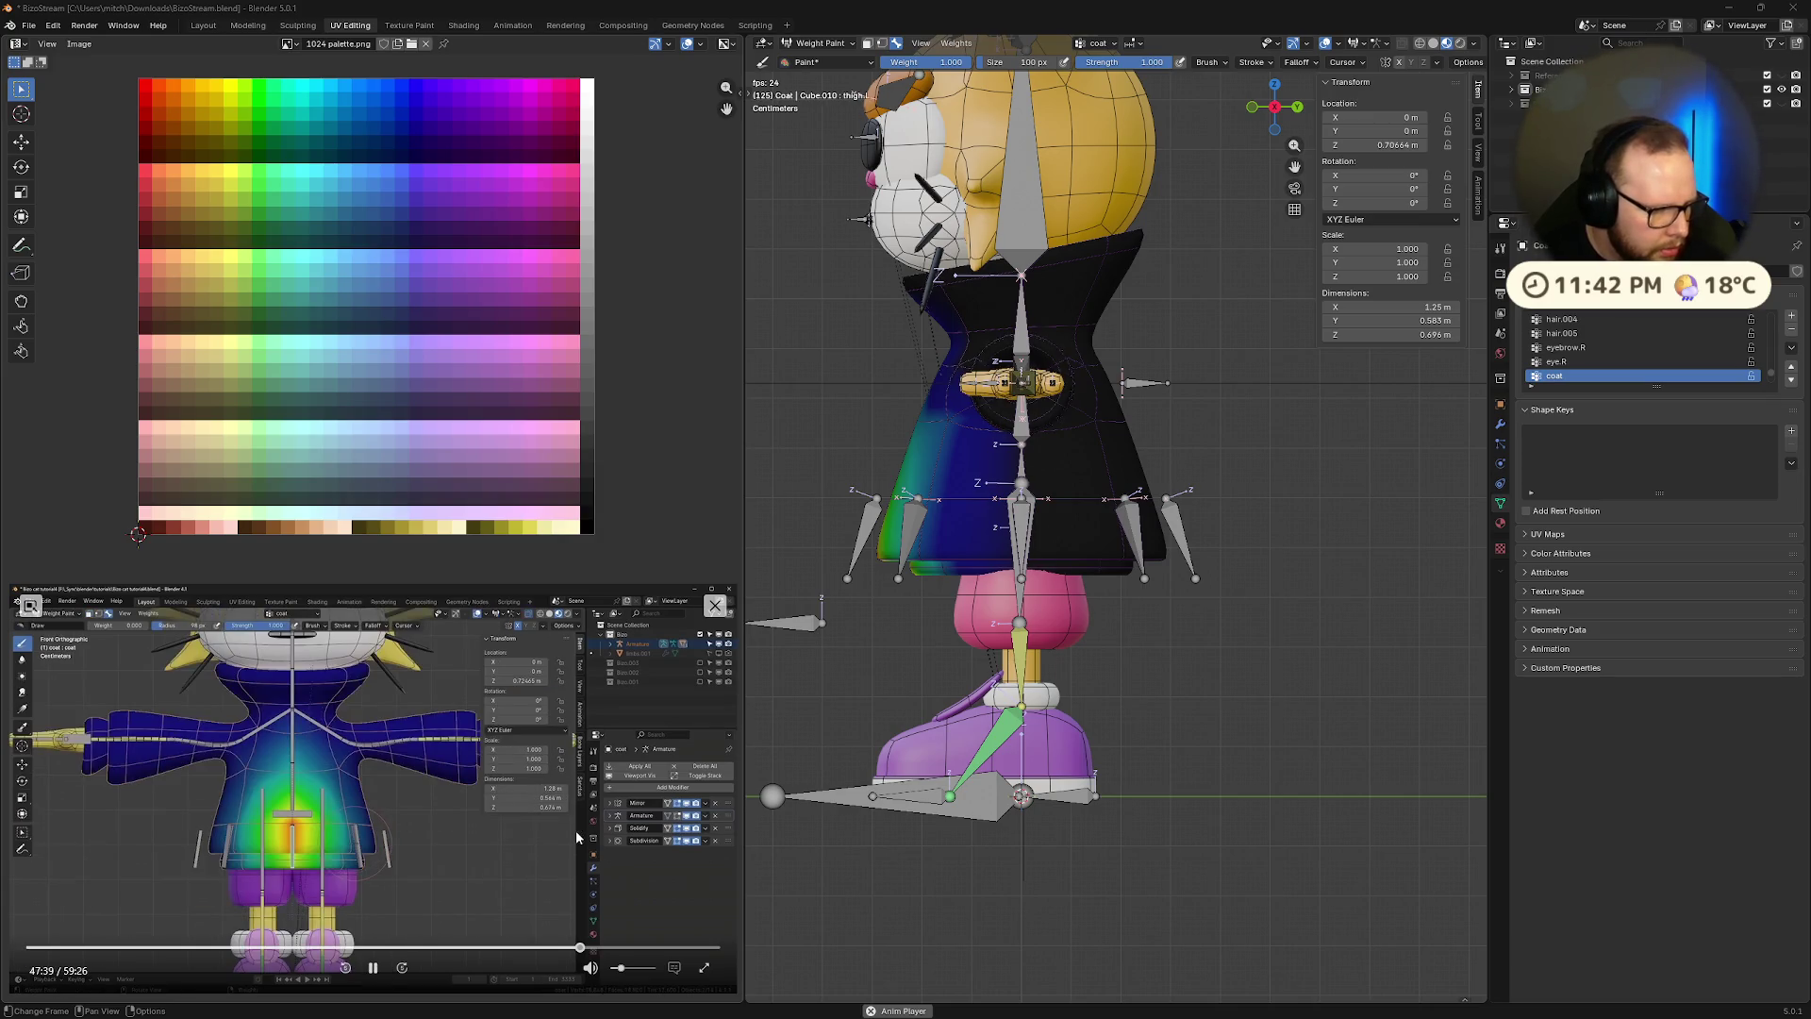
key(Left)
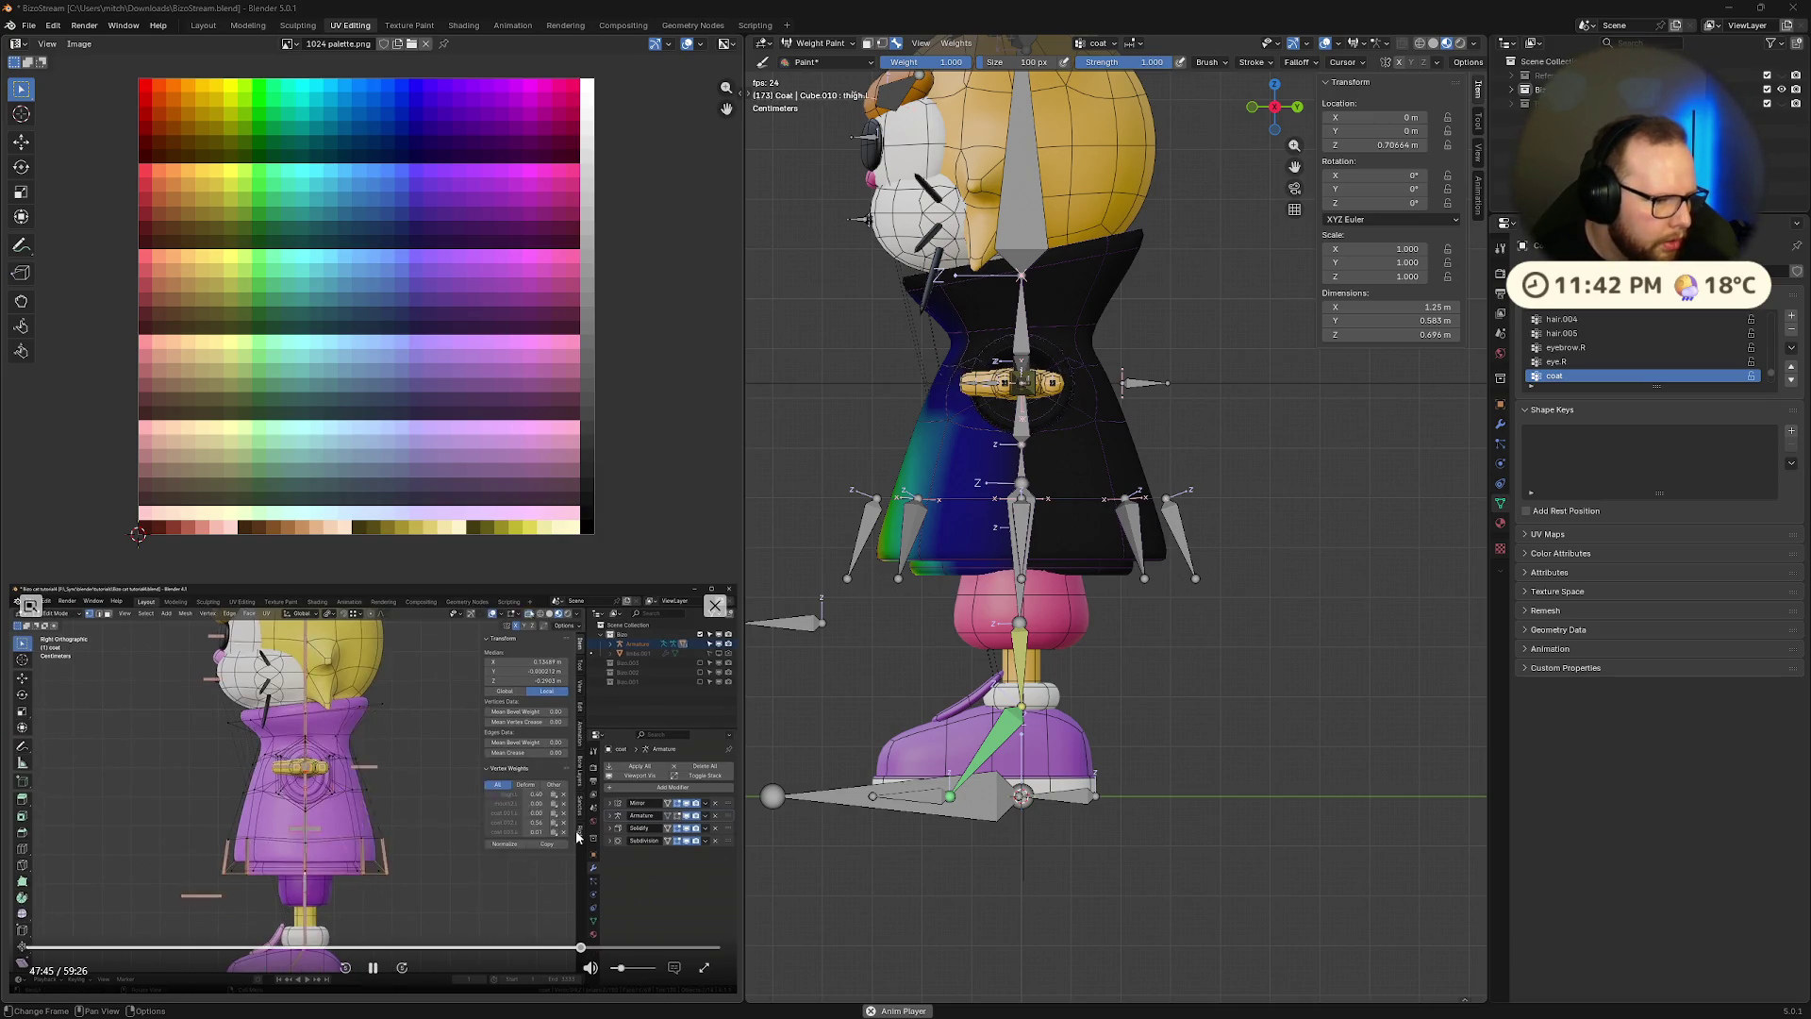
key(Left)
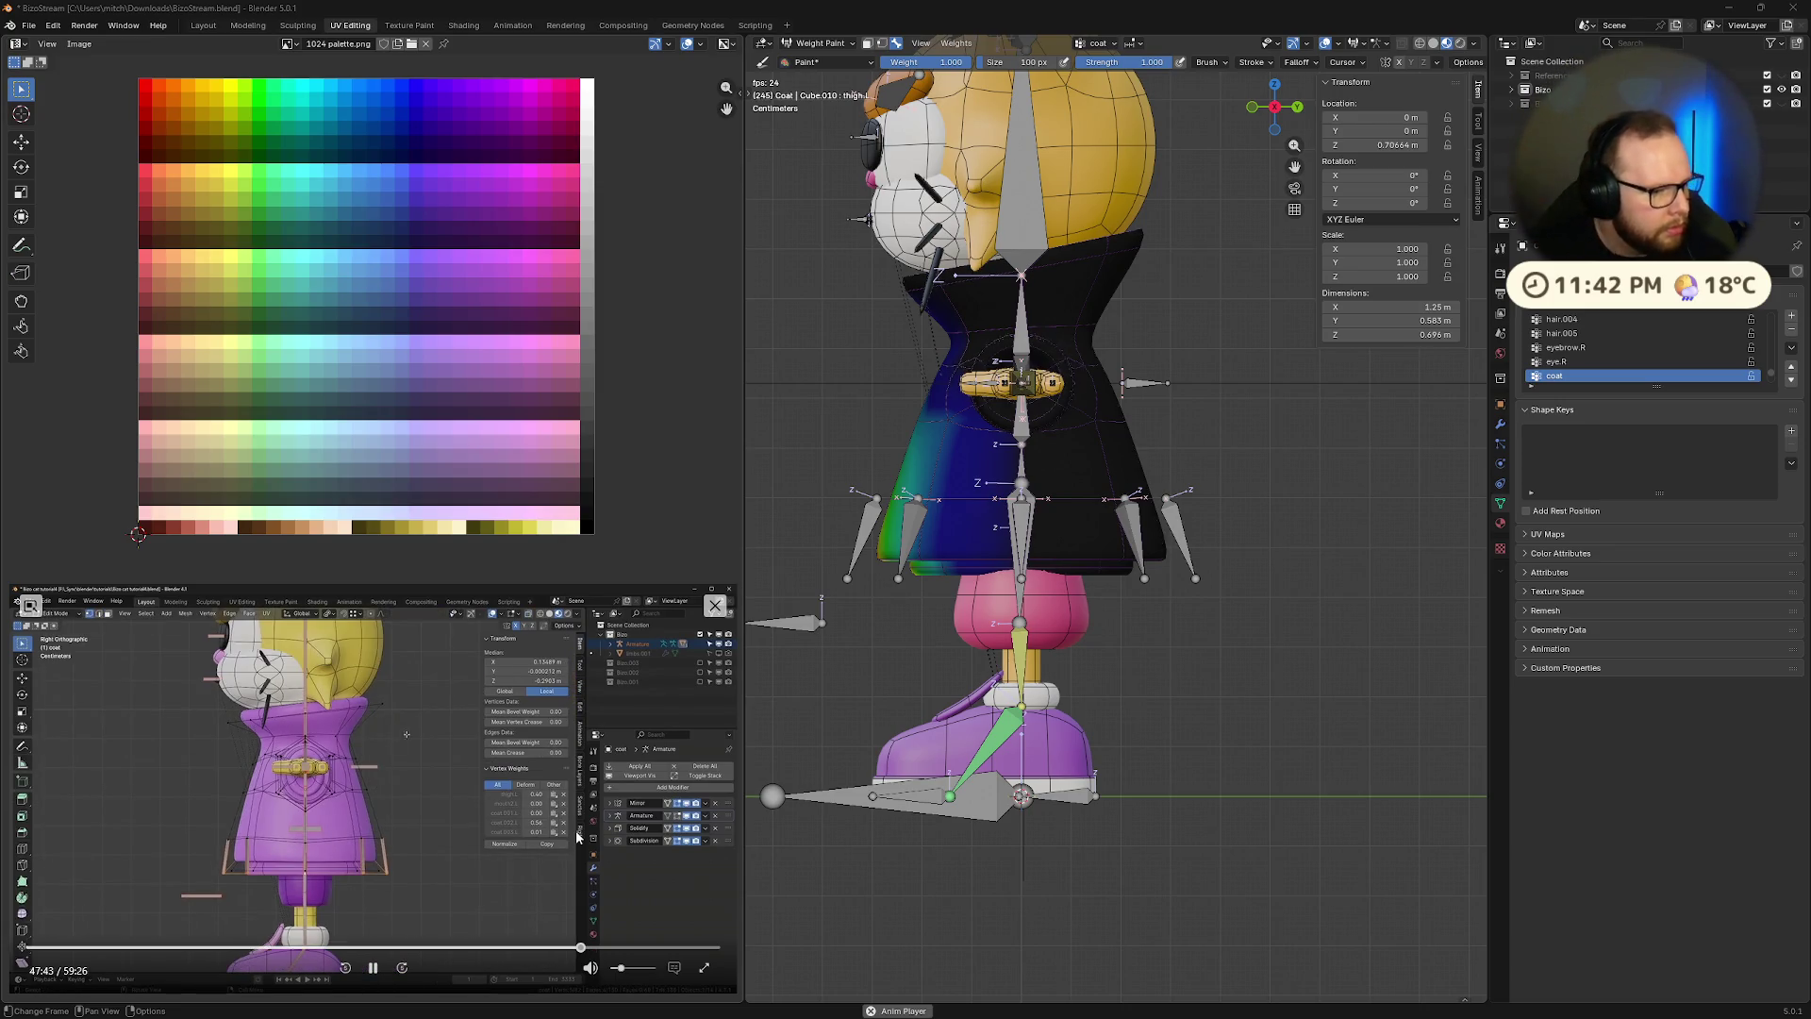
click(372, 971)
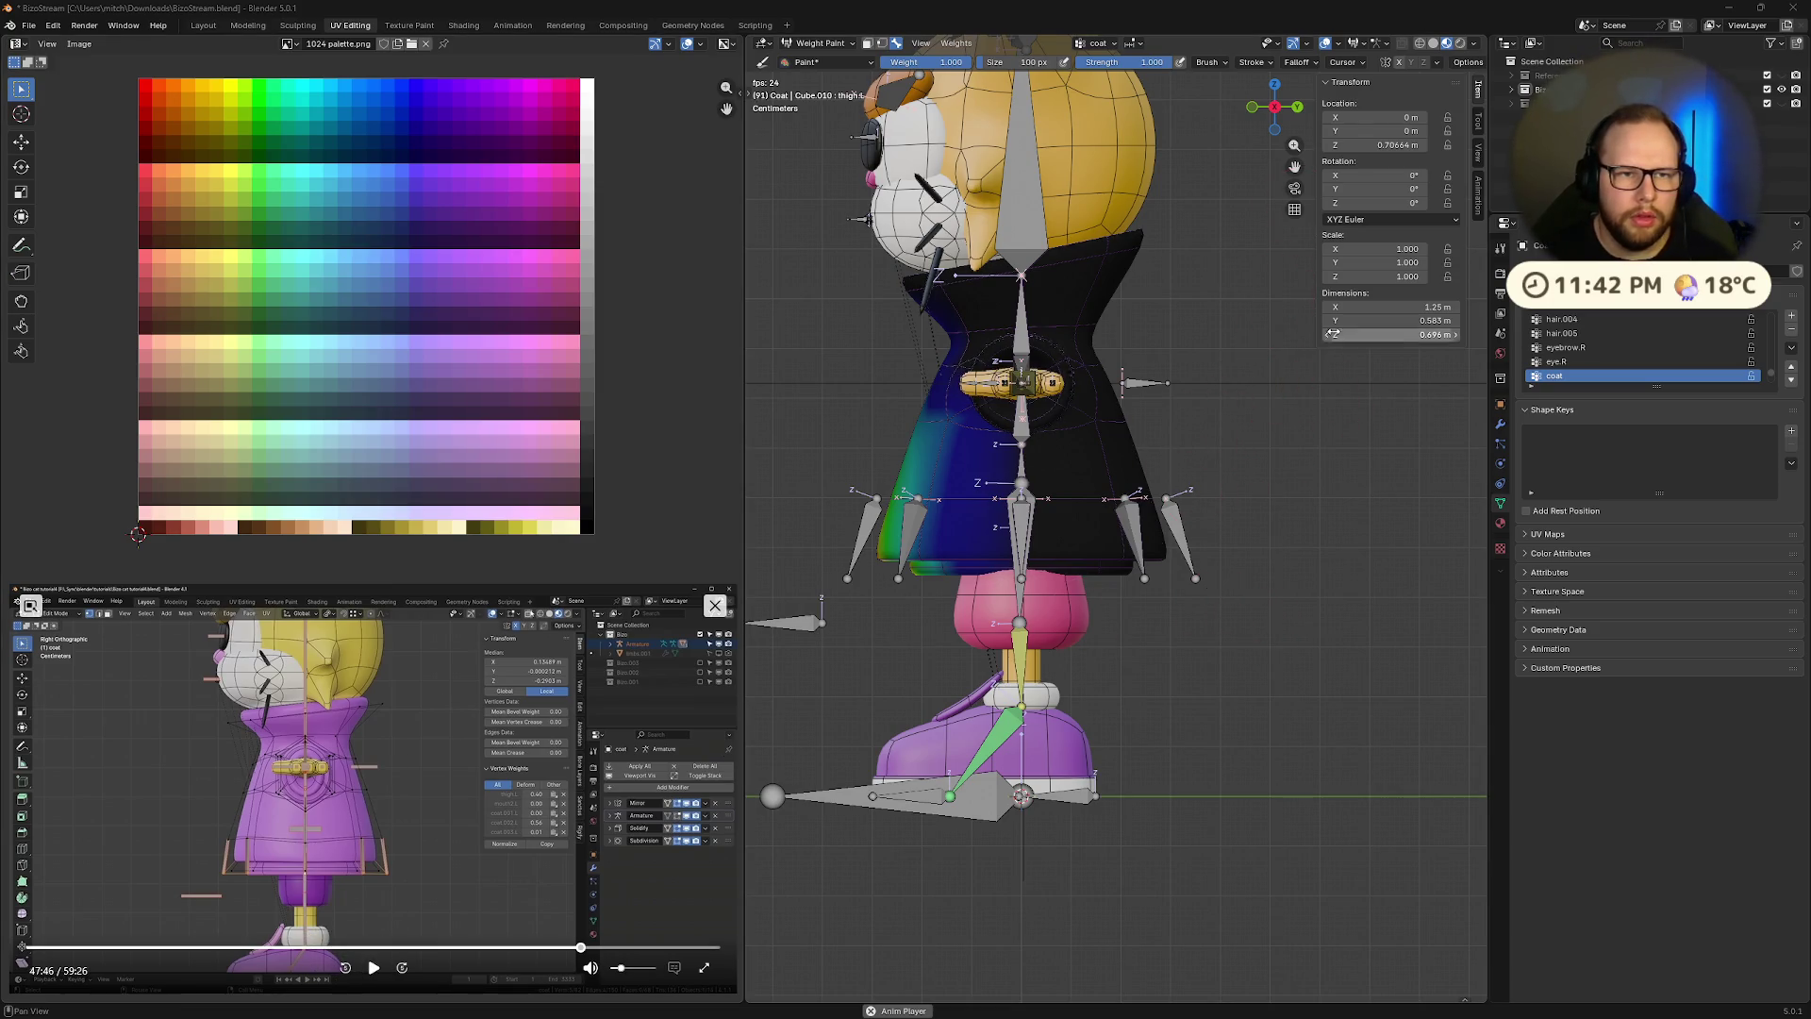
right_click(1245, 525)
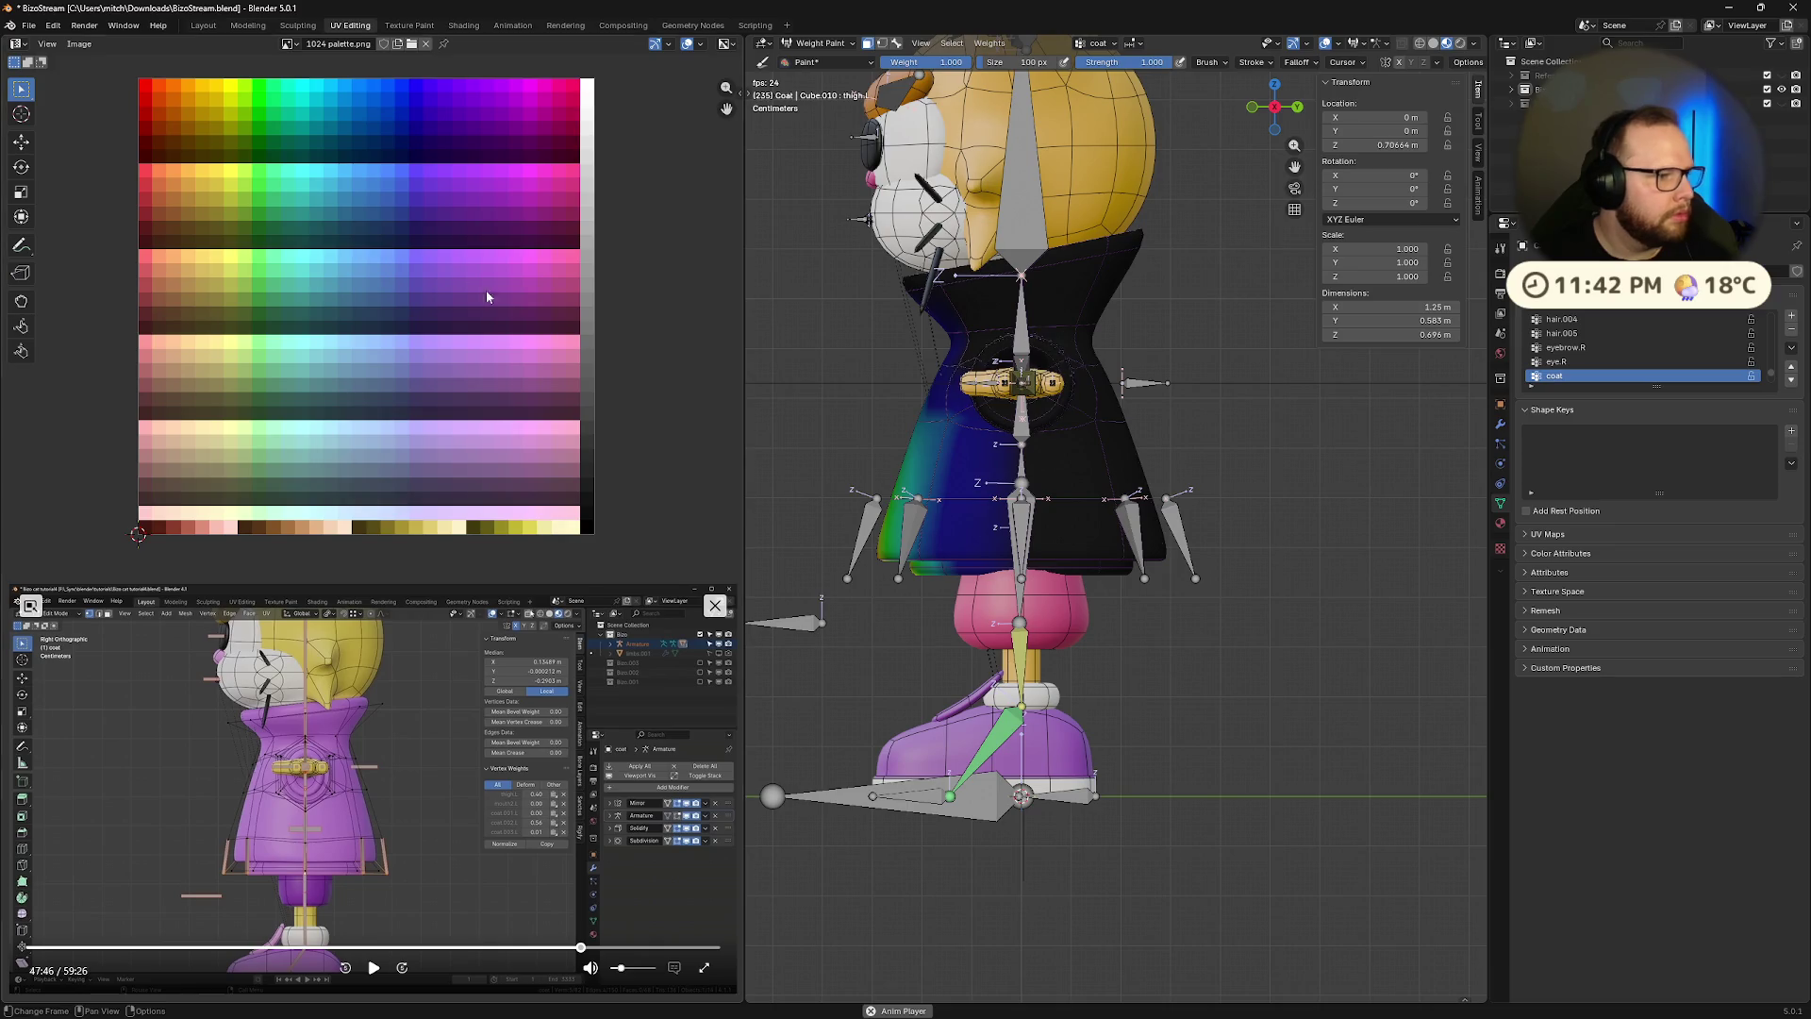
Box-select part of the coat, enable the vertex selection mask, and return to Edit Mode
key(w)
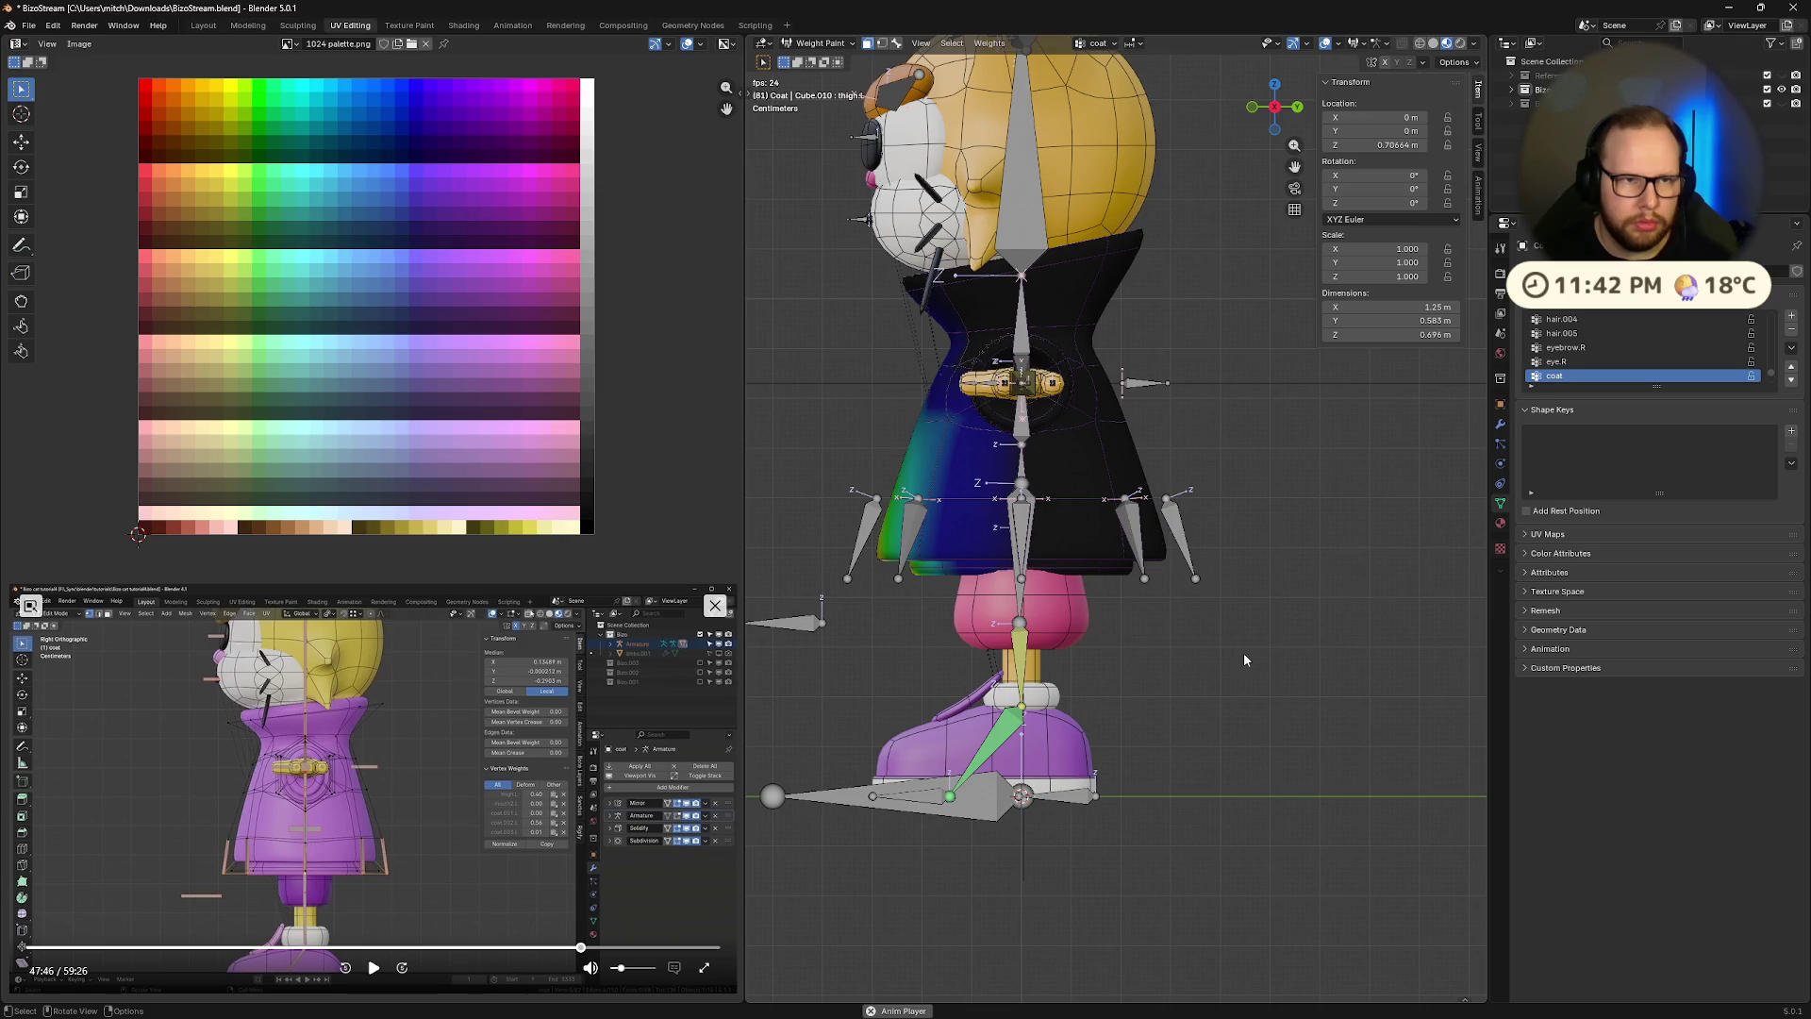
drag(1244, 662, 1083, 227)
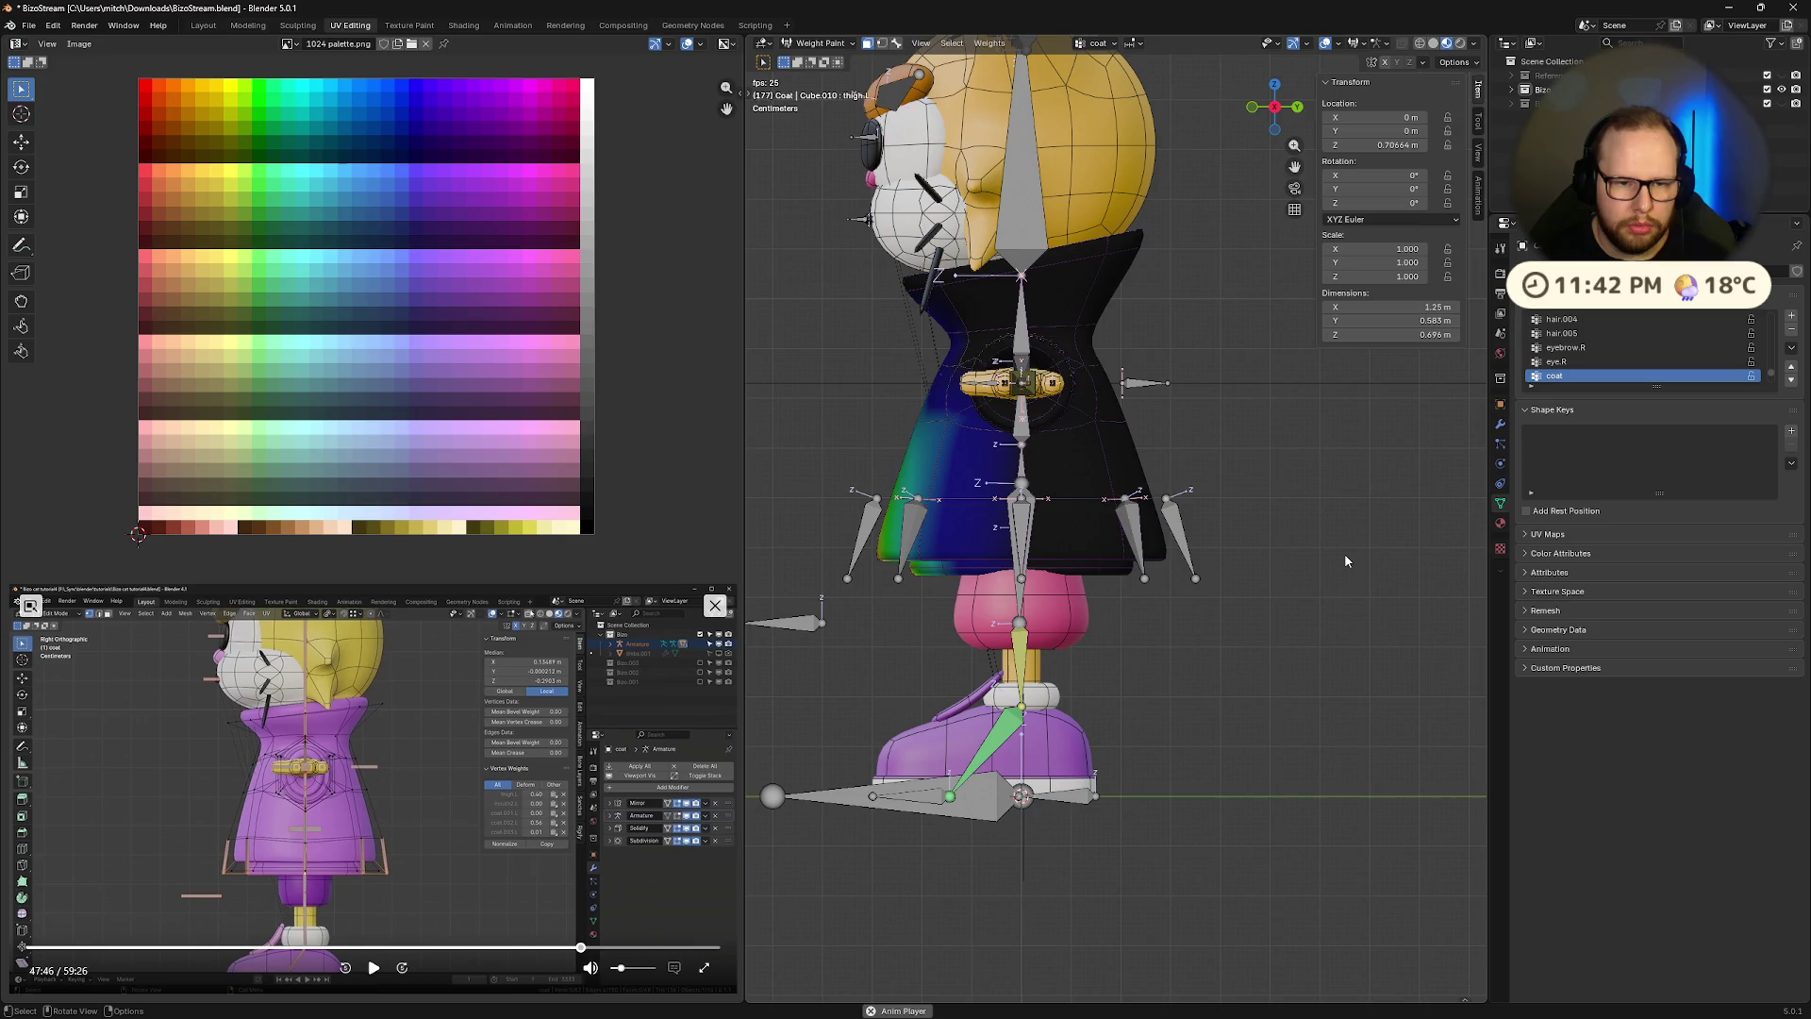
key(2)
key(2)
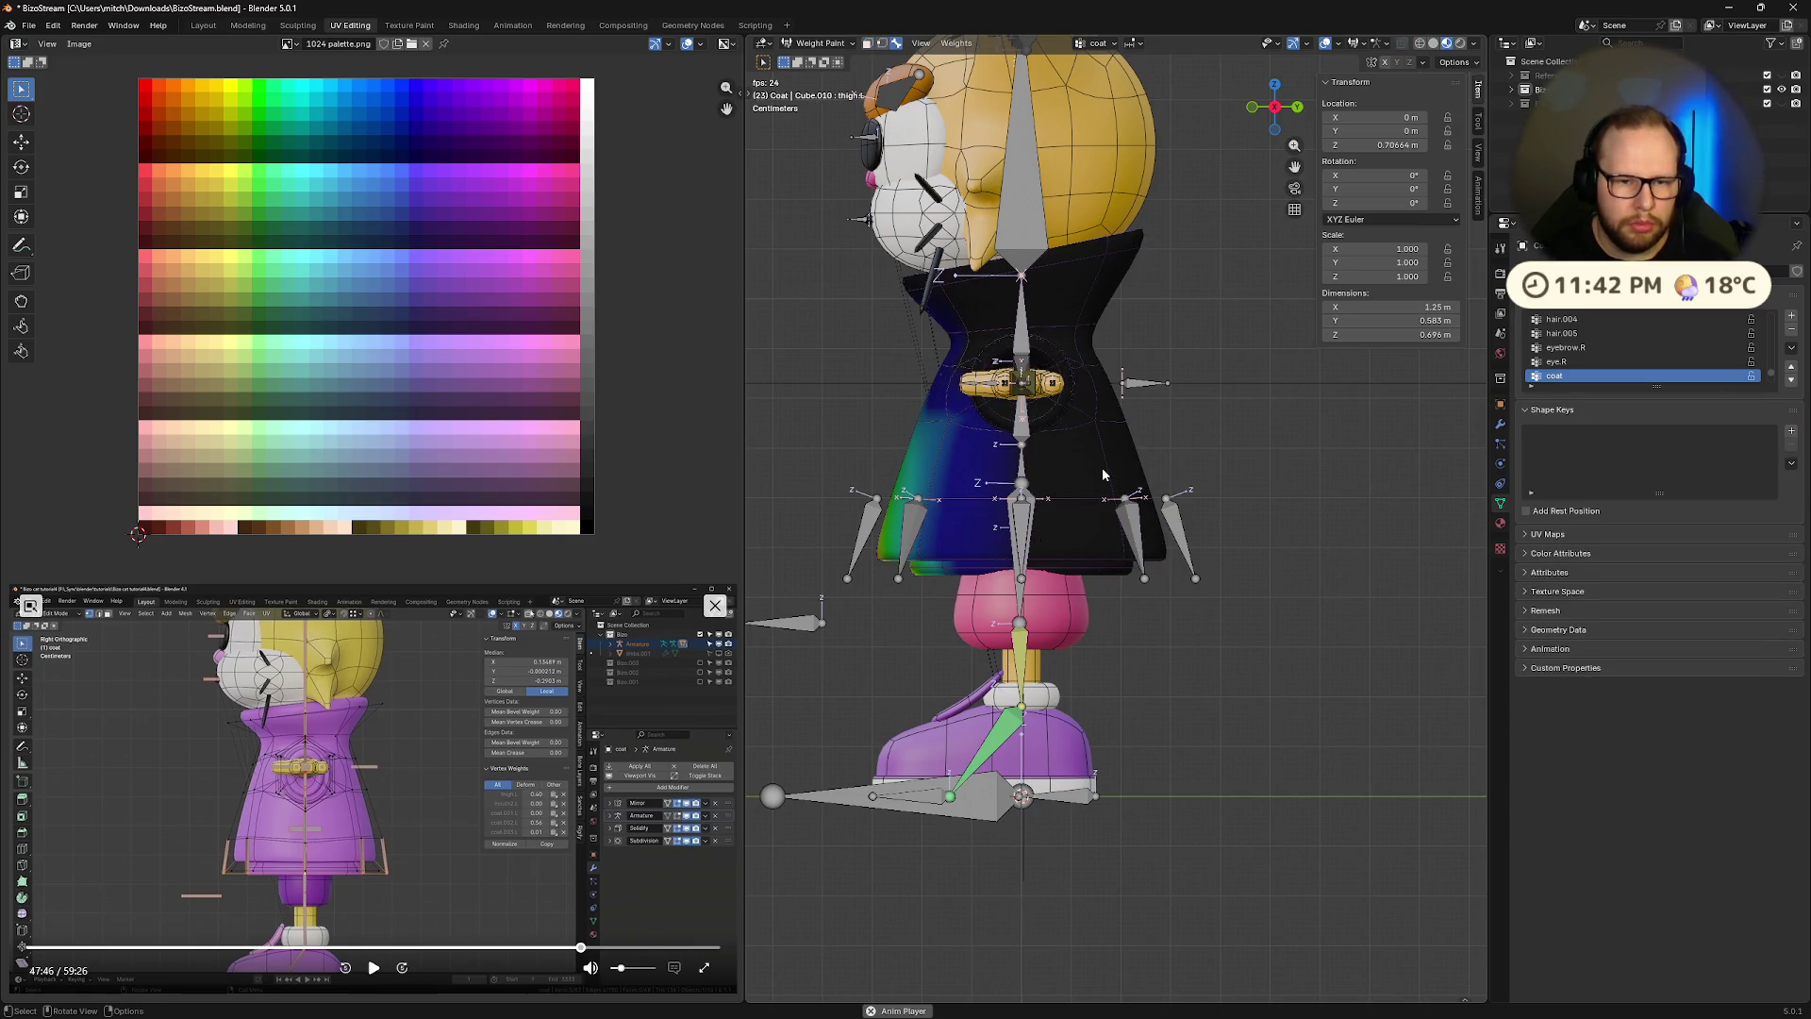
key(Tab)
In wireframe shading, select the right half of the coat and hide it
click(1317, 485)
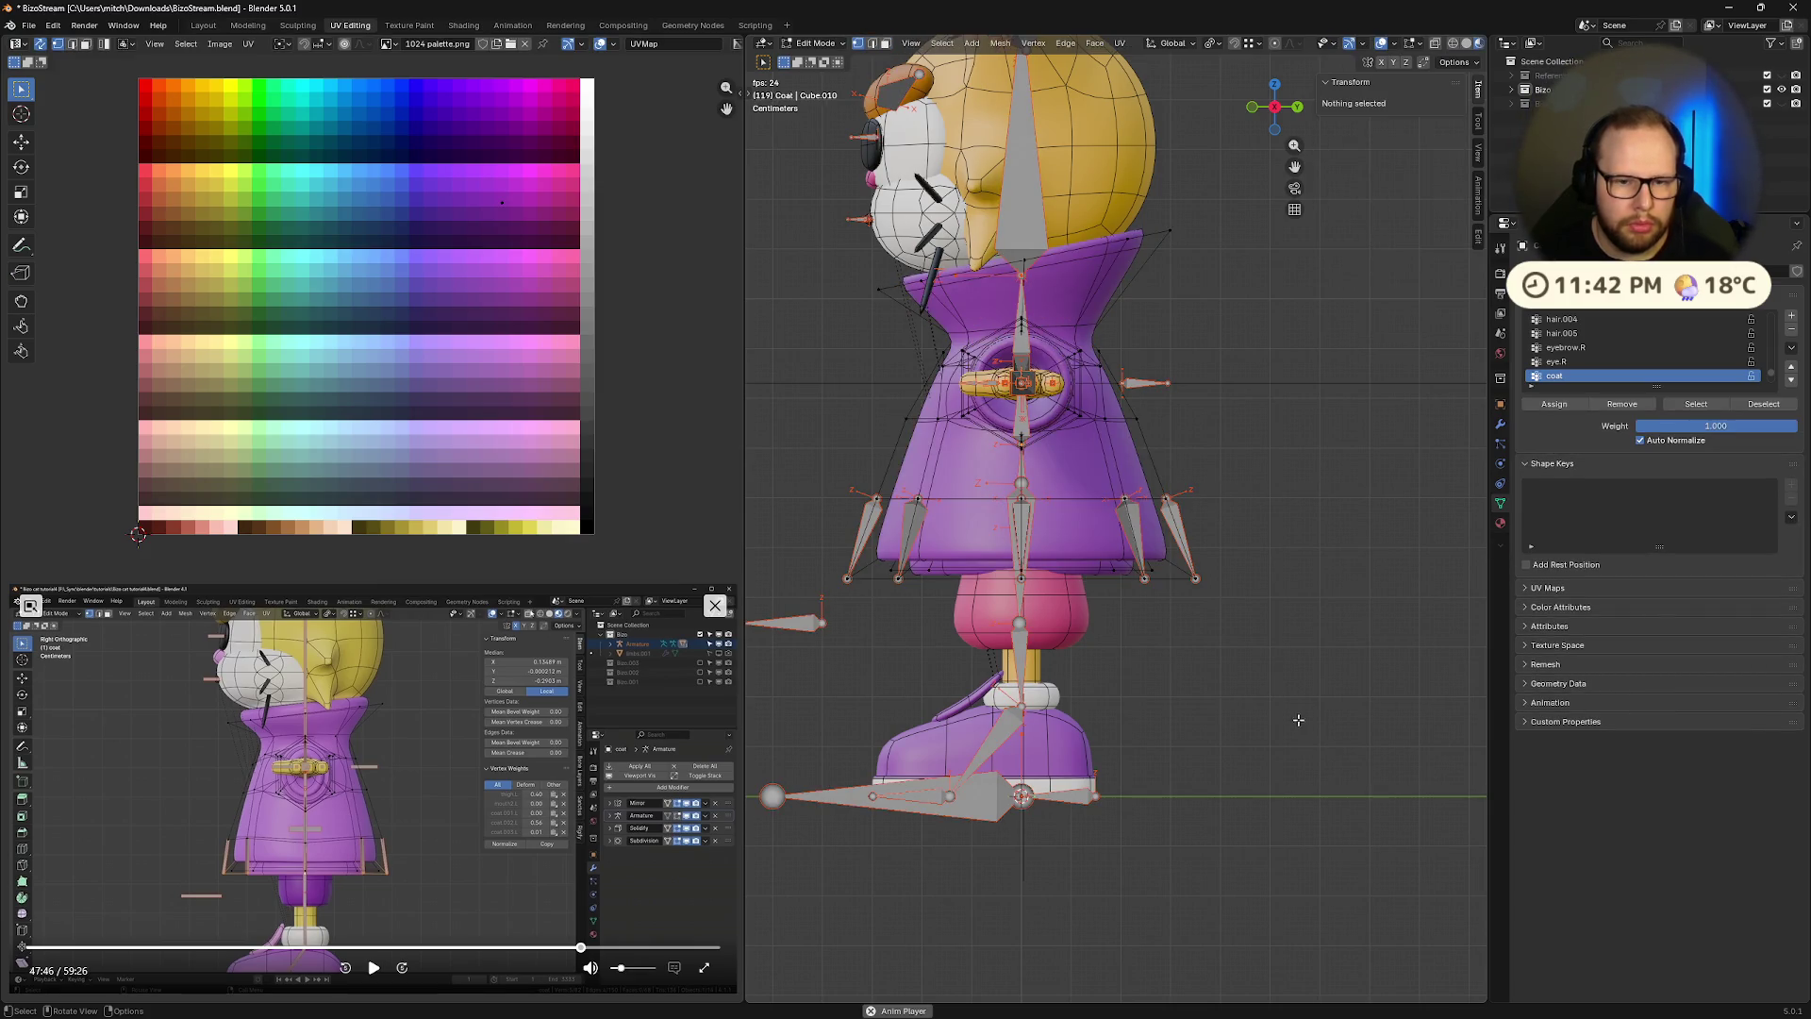
mouse_move(1298, 720)
mouse_down()
mouse_move(1123, 271)
mouse_move(1083, 202)
mouse_move(1043, 201)
mouse_up()
click(1292, 405)
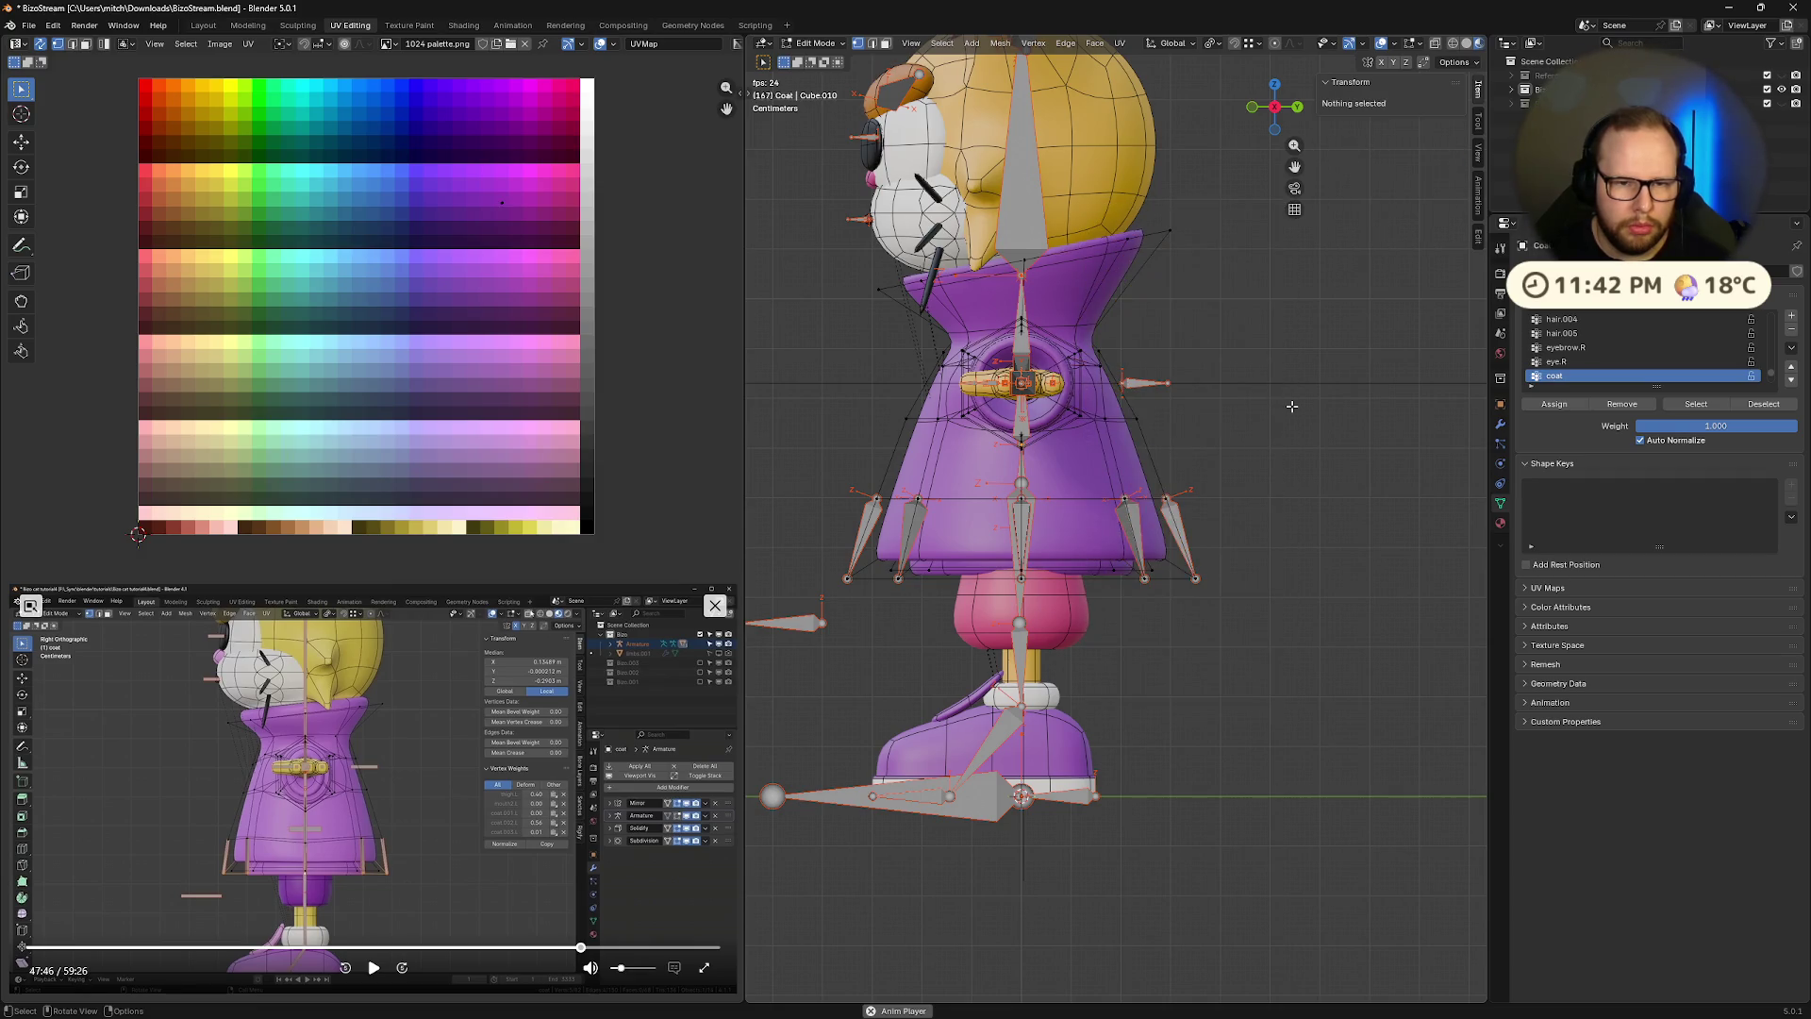
key(z)
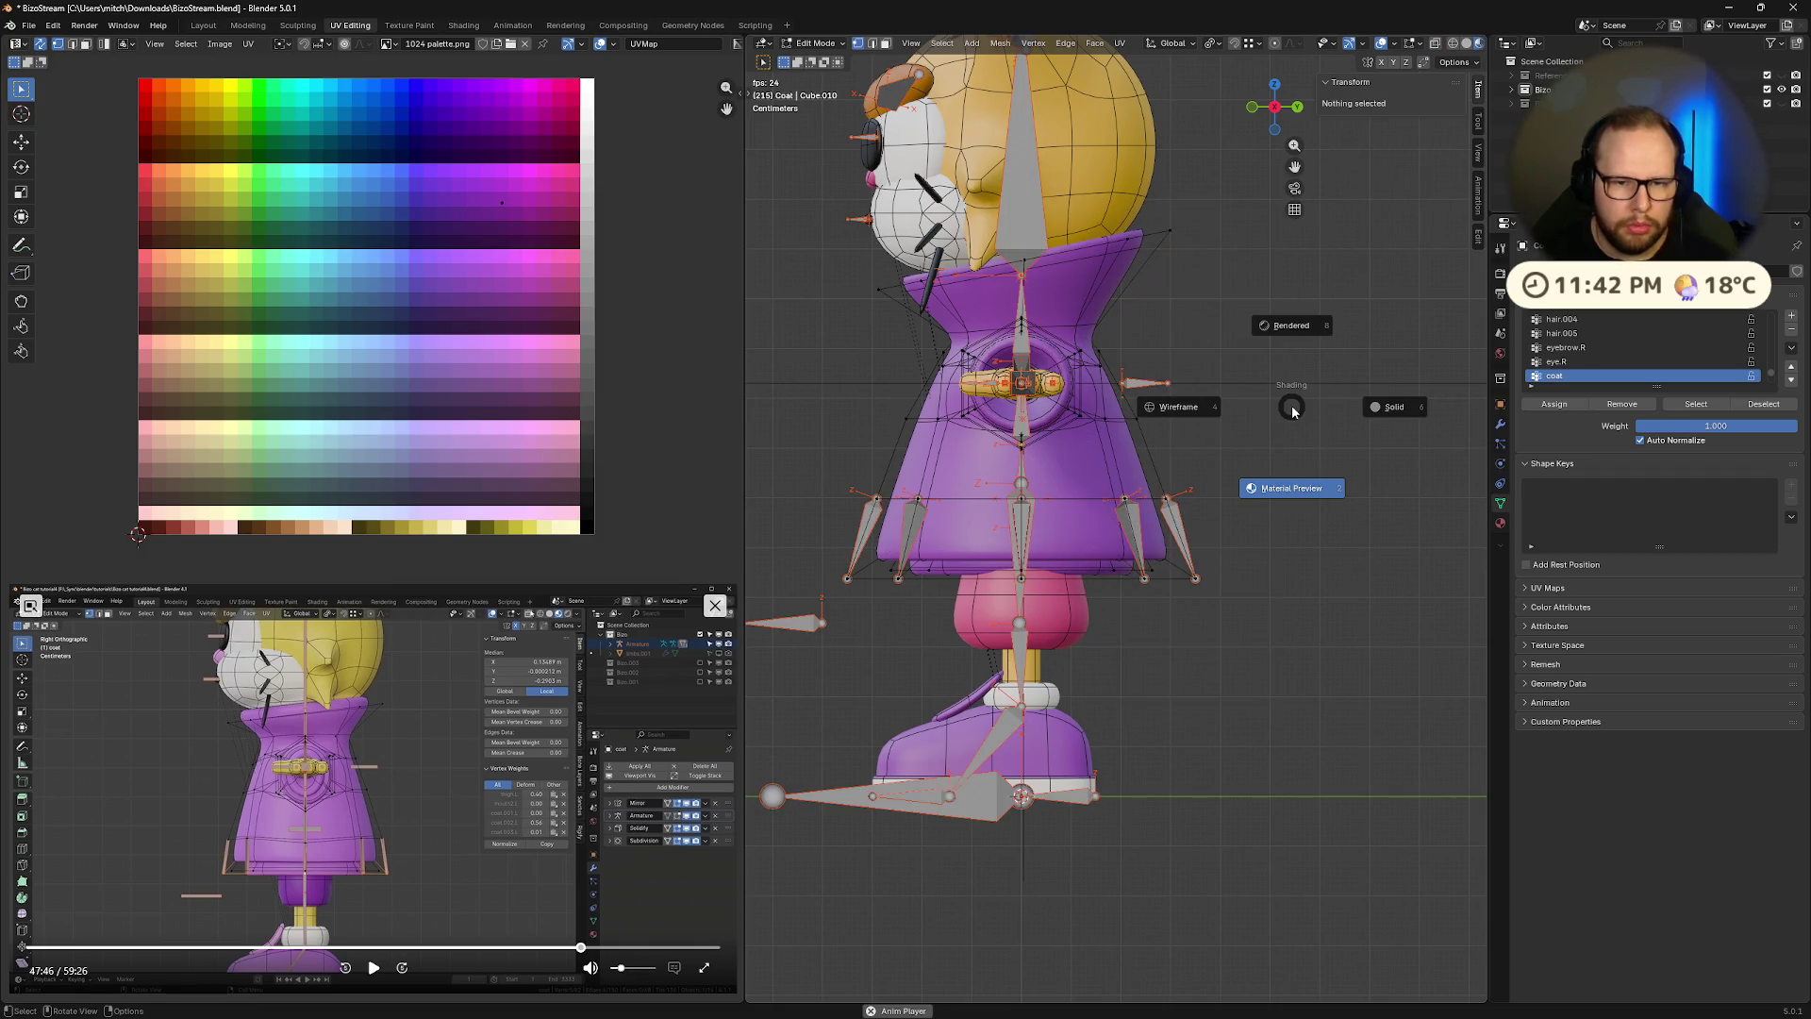
click(1261, 415)
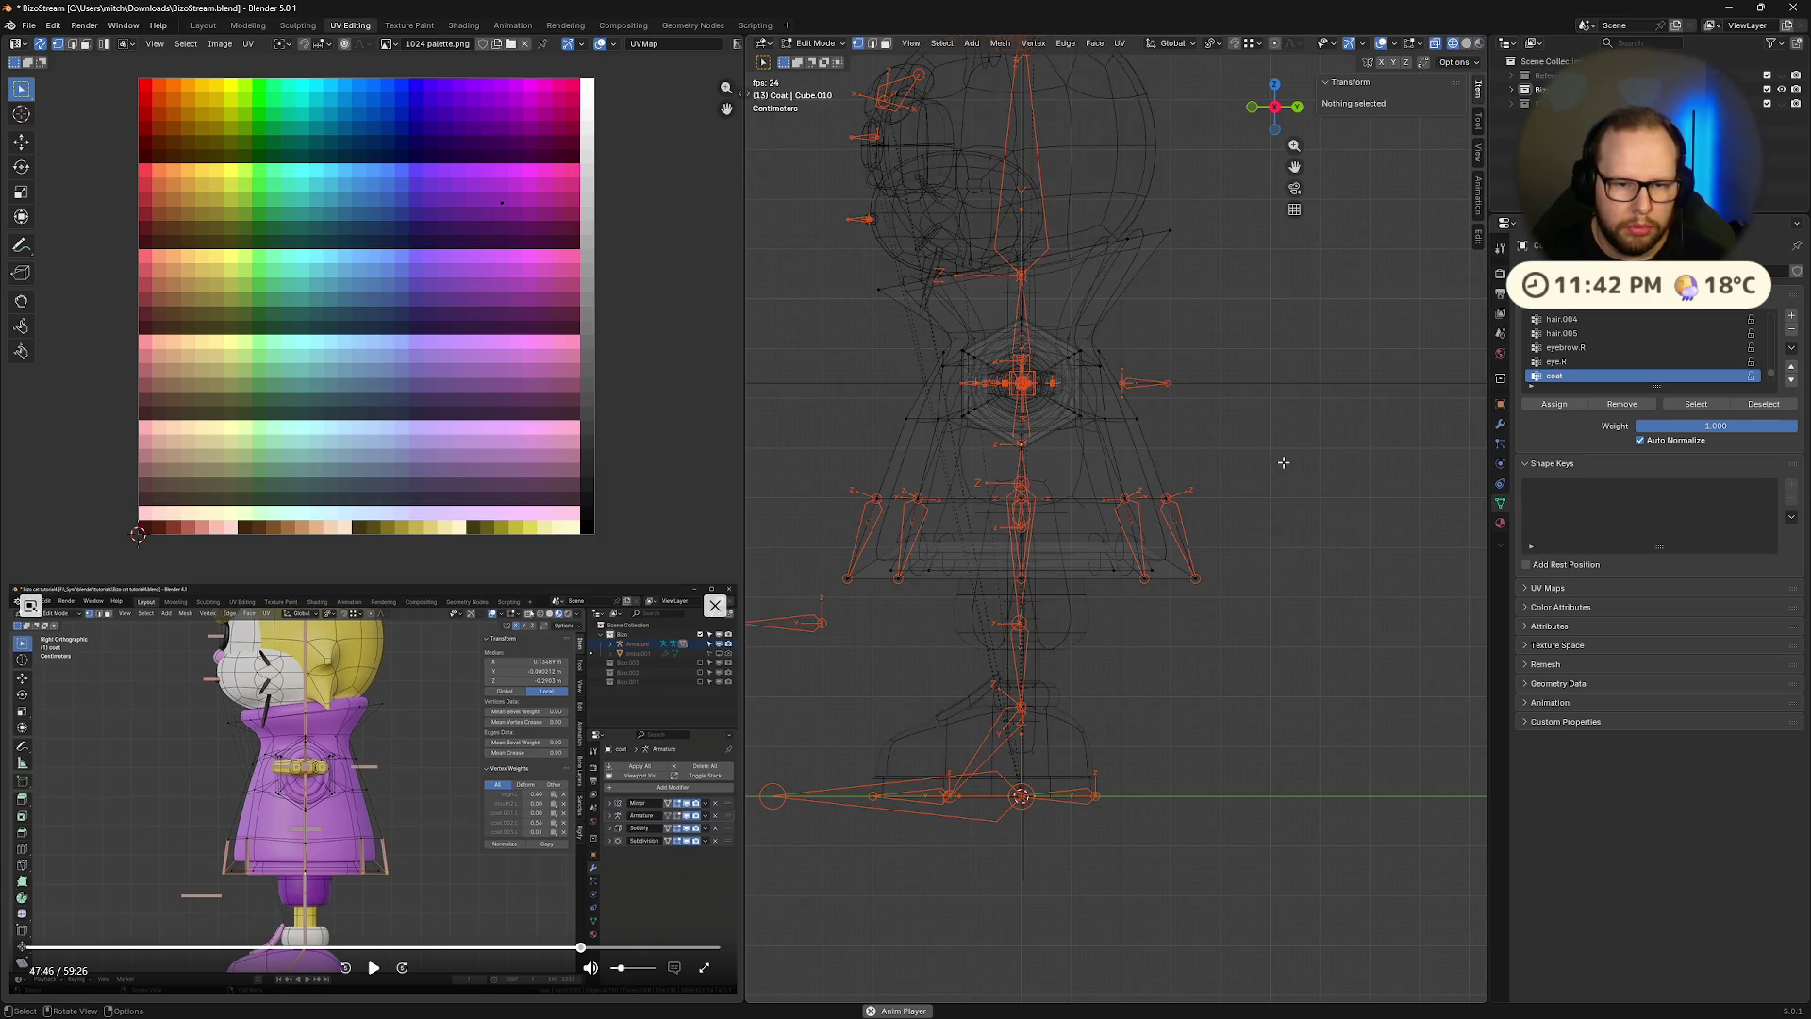
key(z)
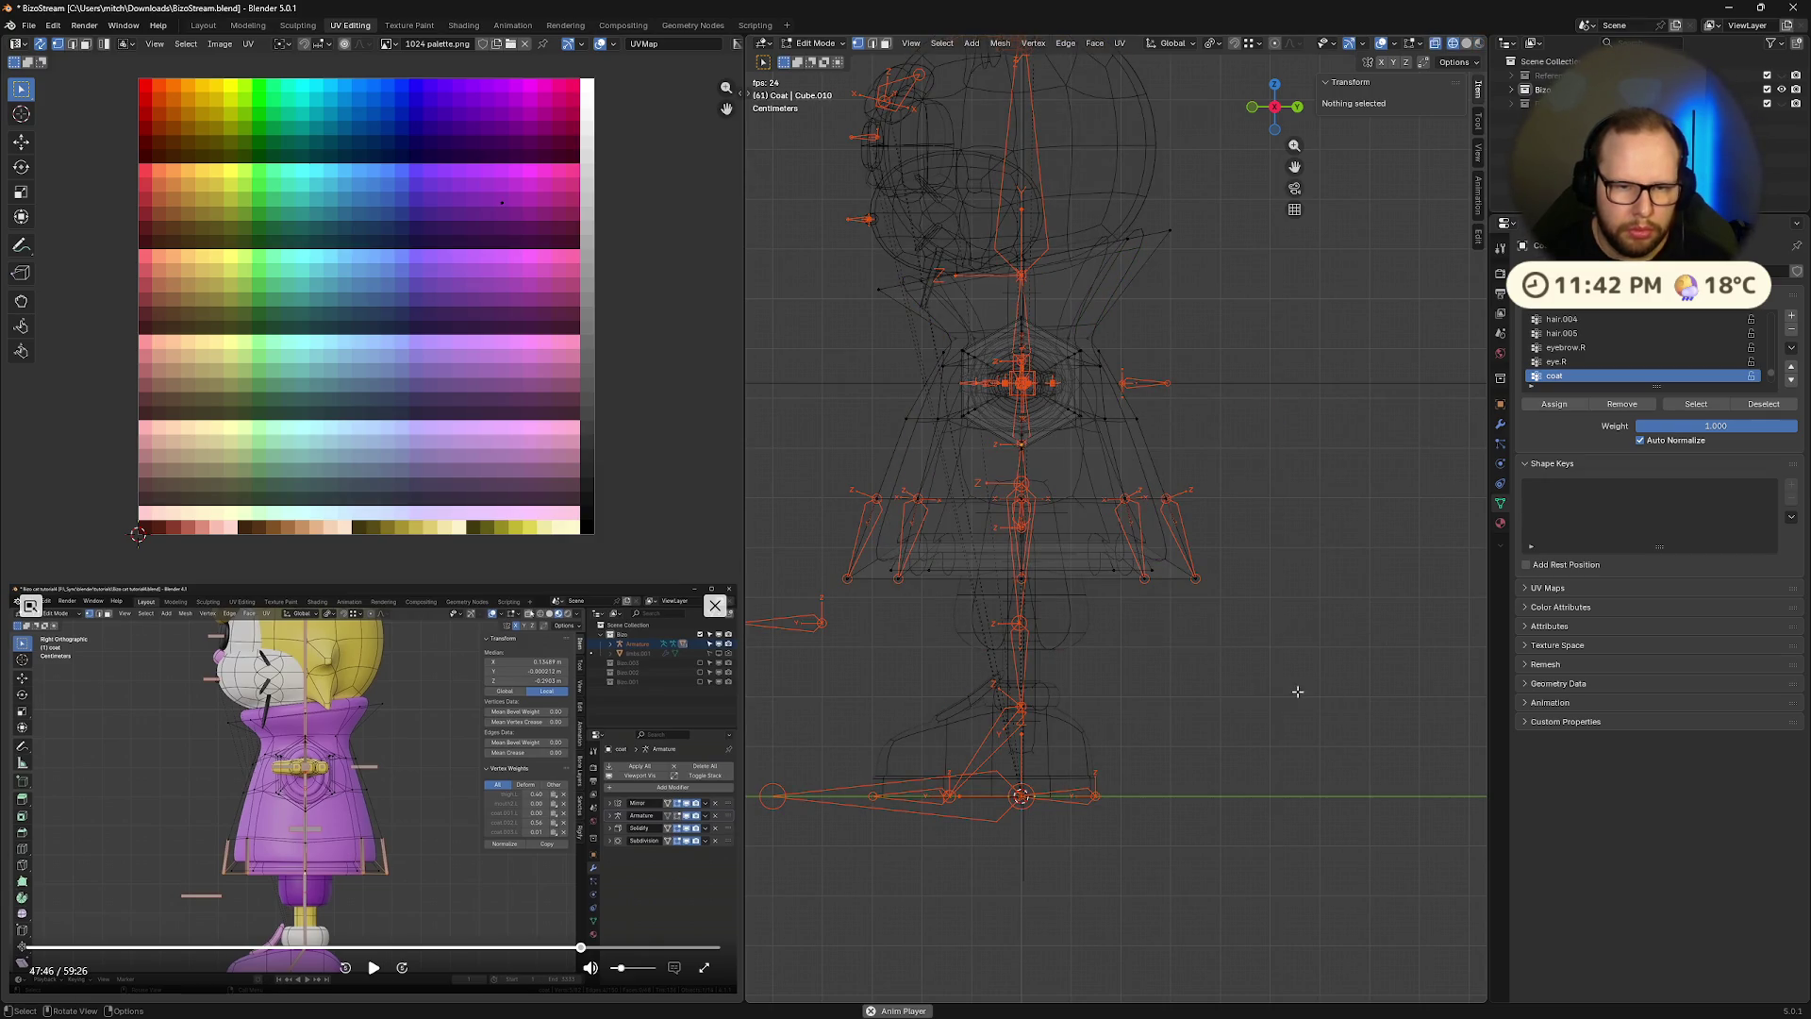
drag(1298, 691, 1024, 178)
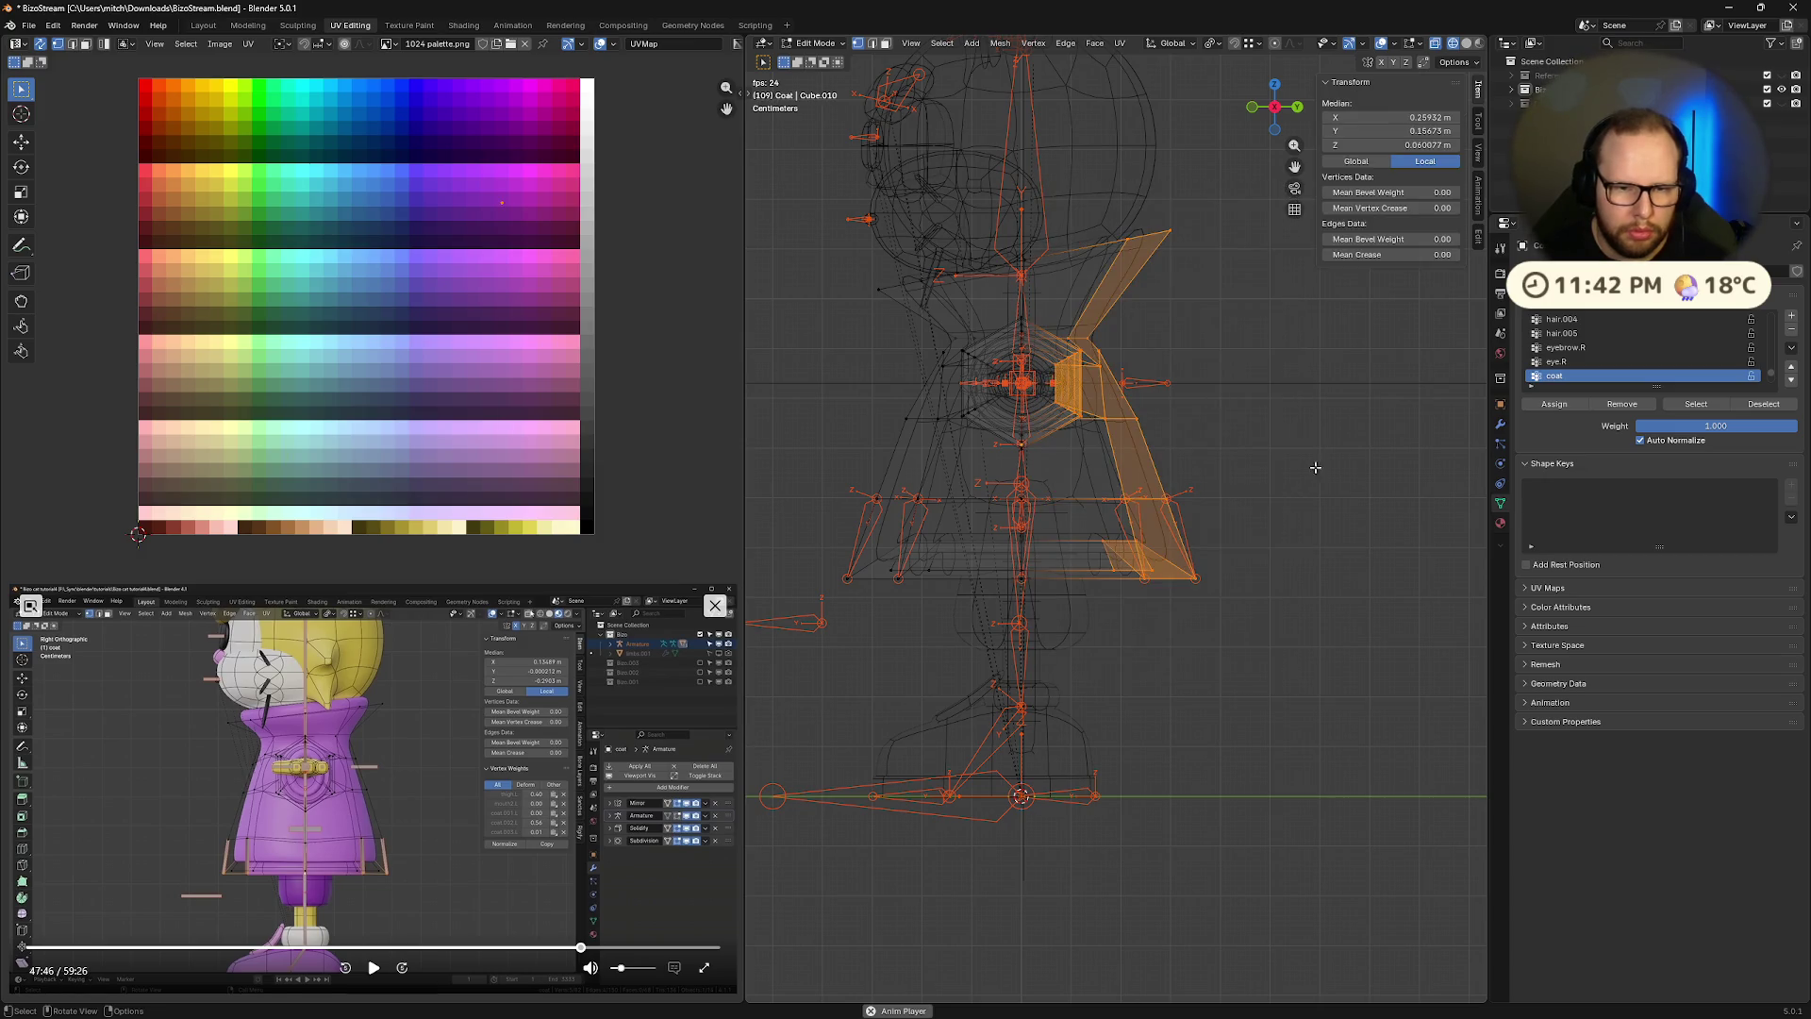
key(h)
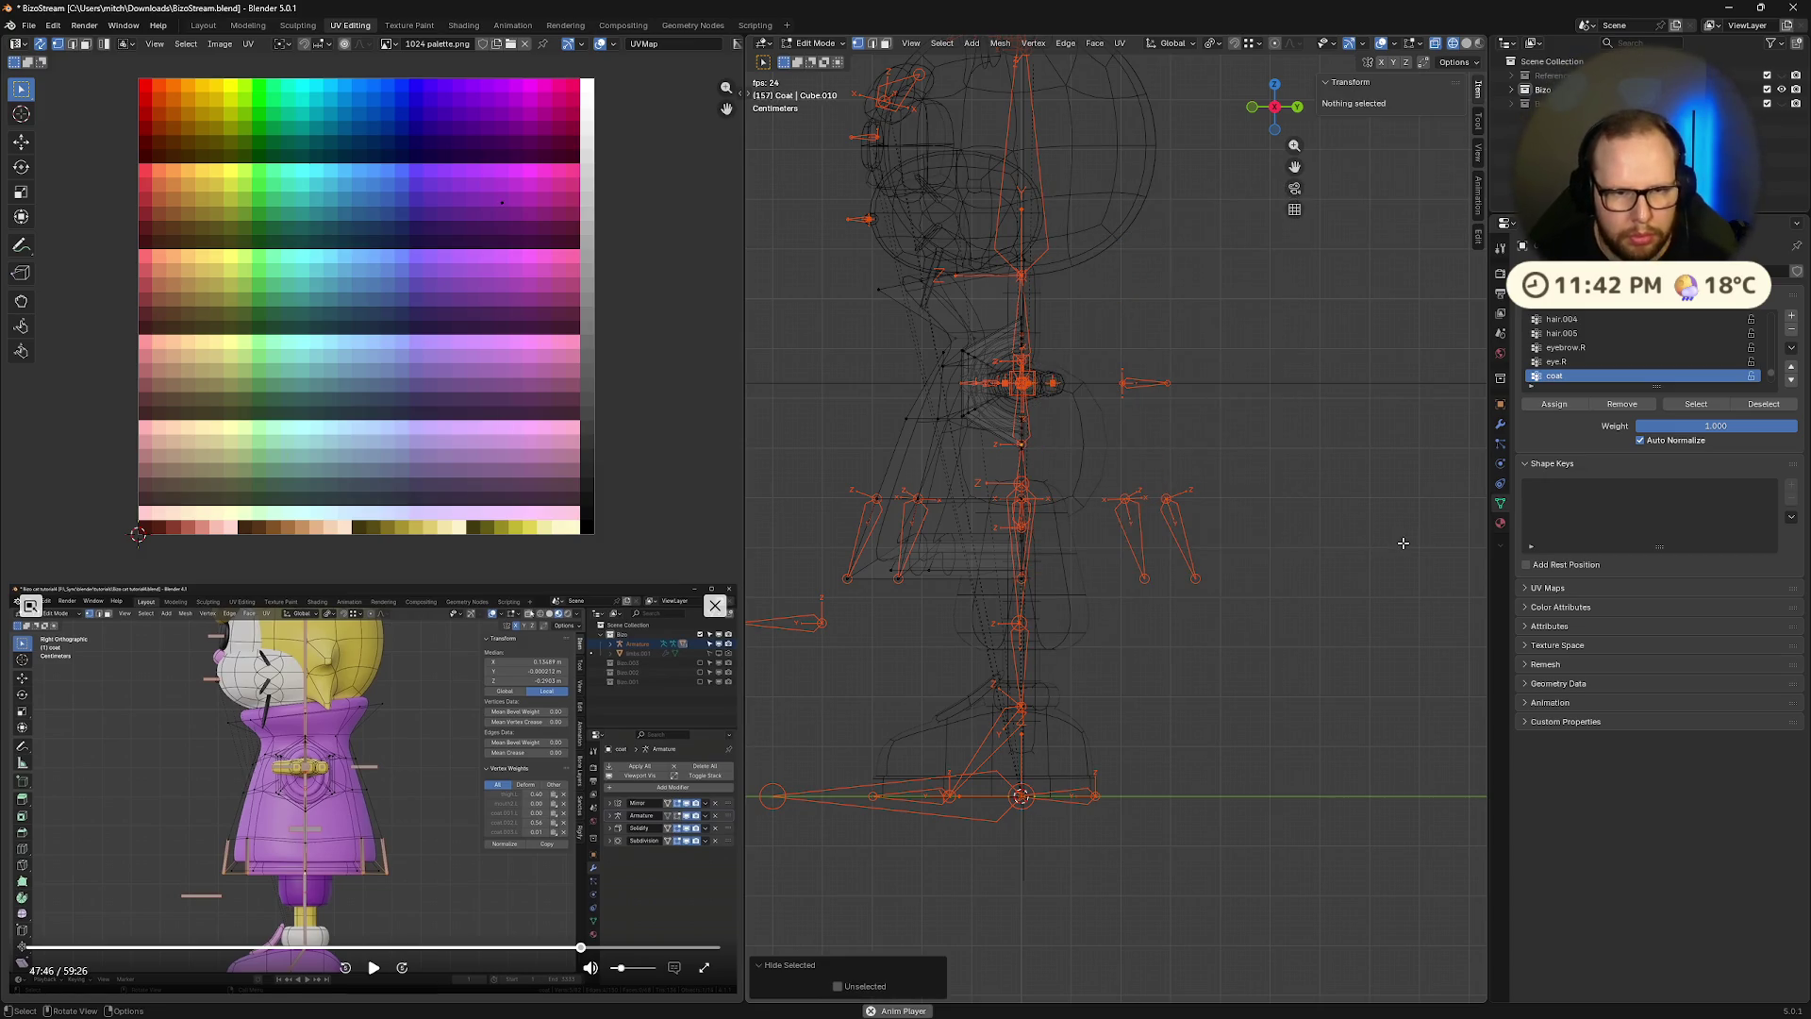
Return to solid shading and zoom in on the coat from the front view
mouse_move(1402, 543)
middle_down()
mouse_move(1285, 555)
mouse_move(1405, 555)
mouse_move(1298, 547)
mouse_move(1321, 599)
middle_up()
key(z)
click(1502, 555)
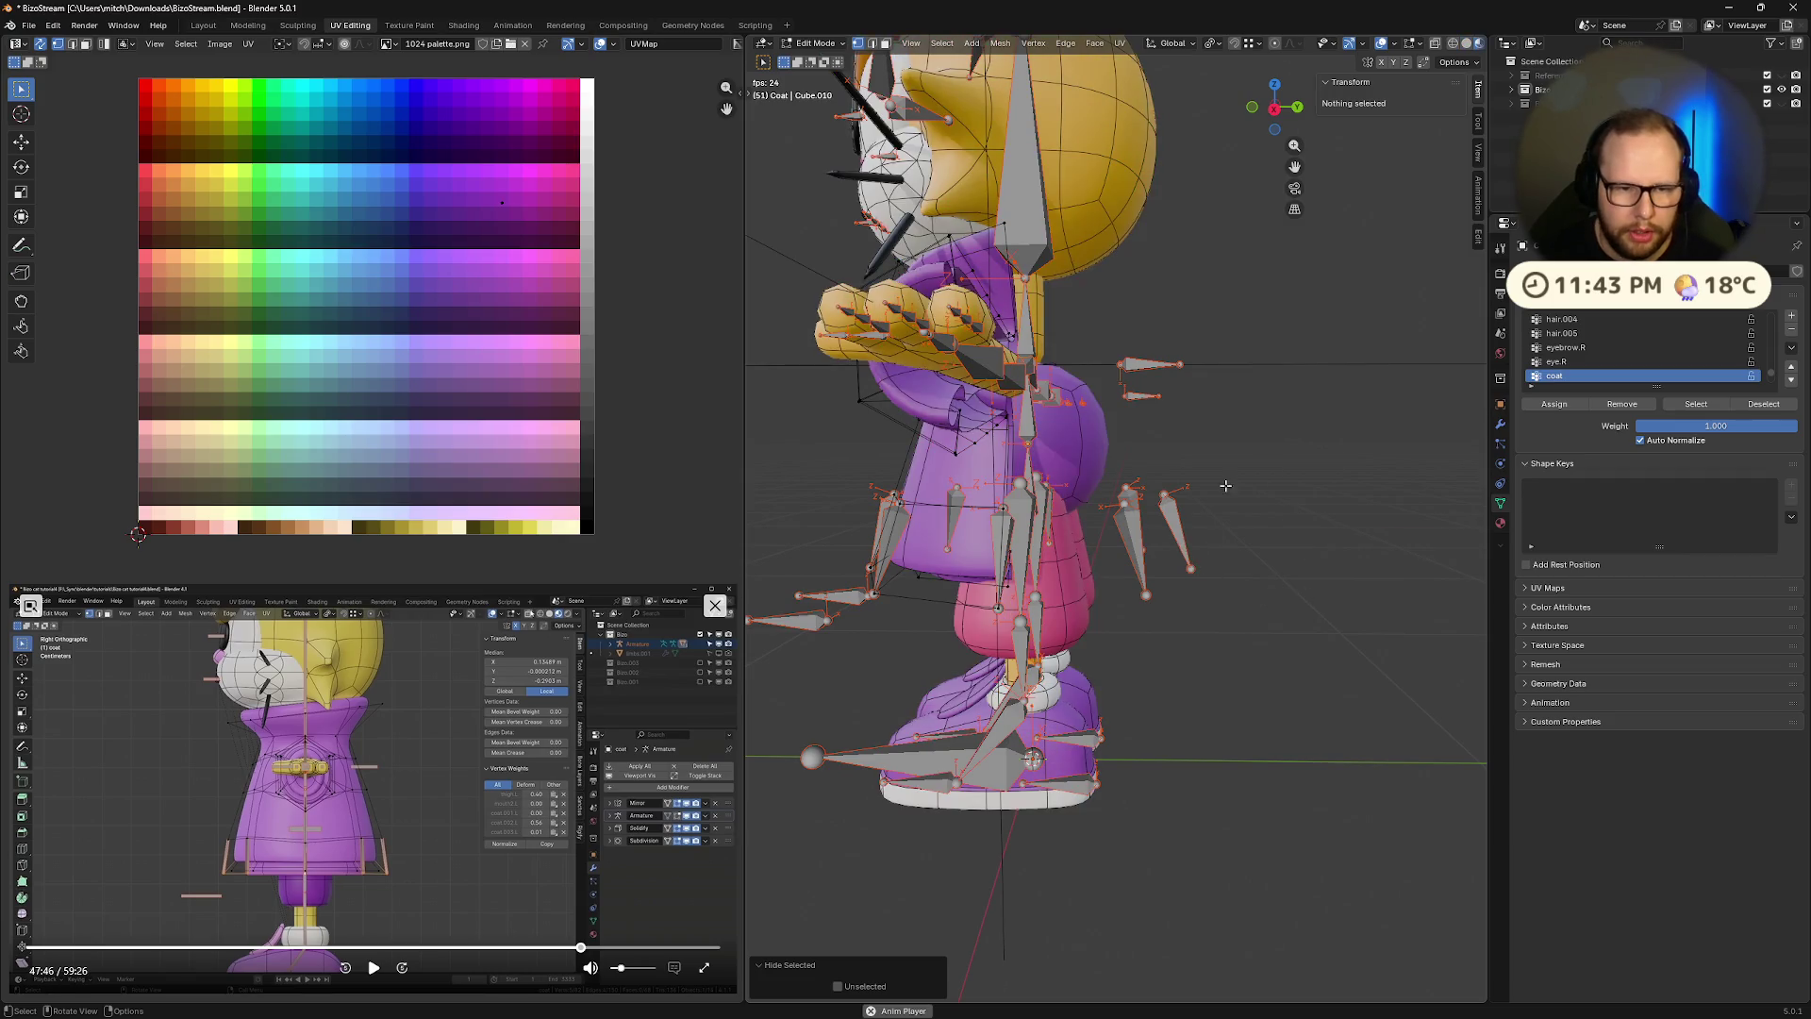
middle_drag(1225, 486, 1141, 477)
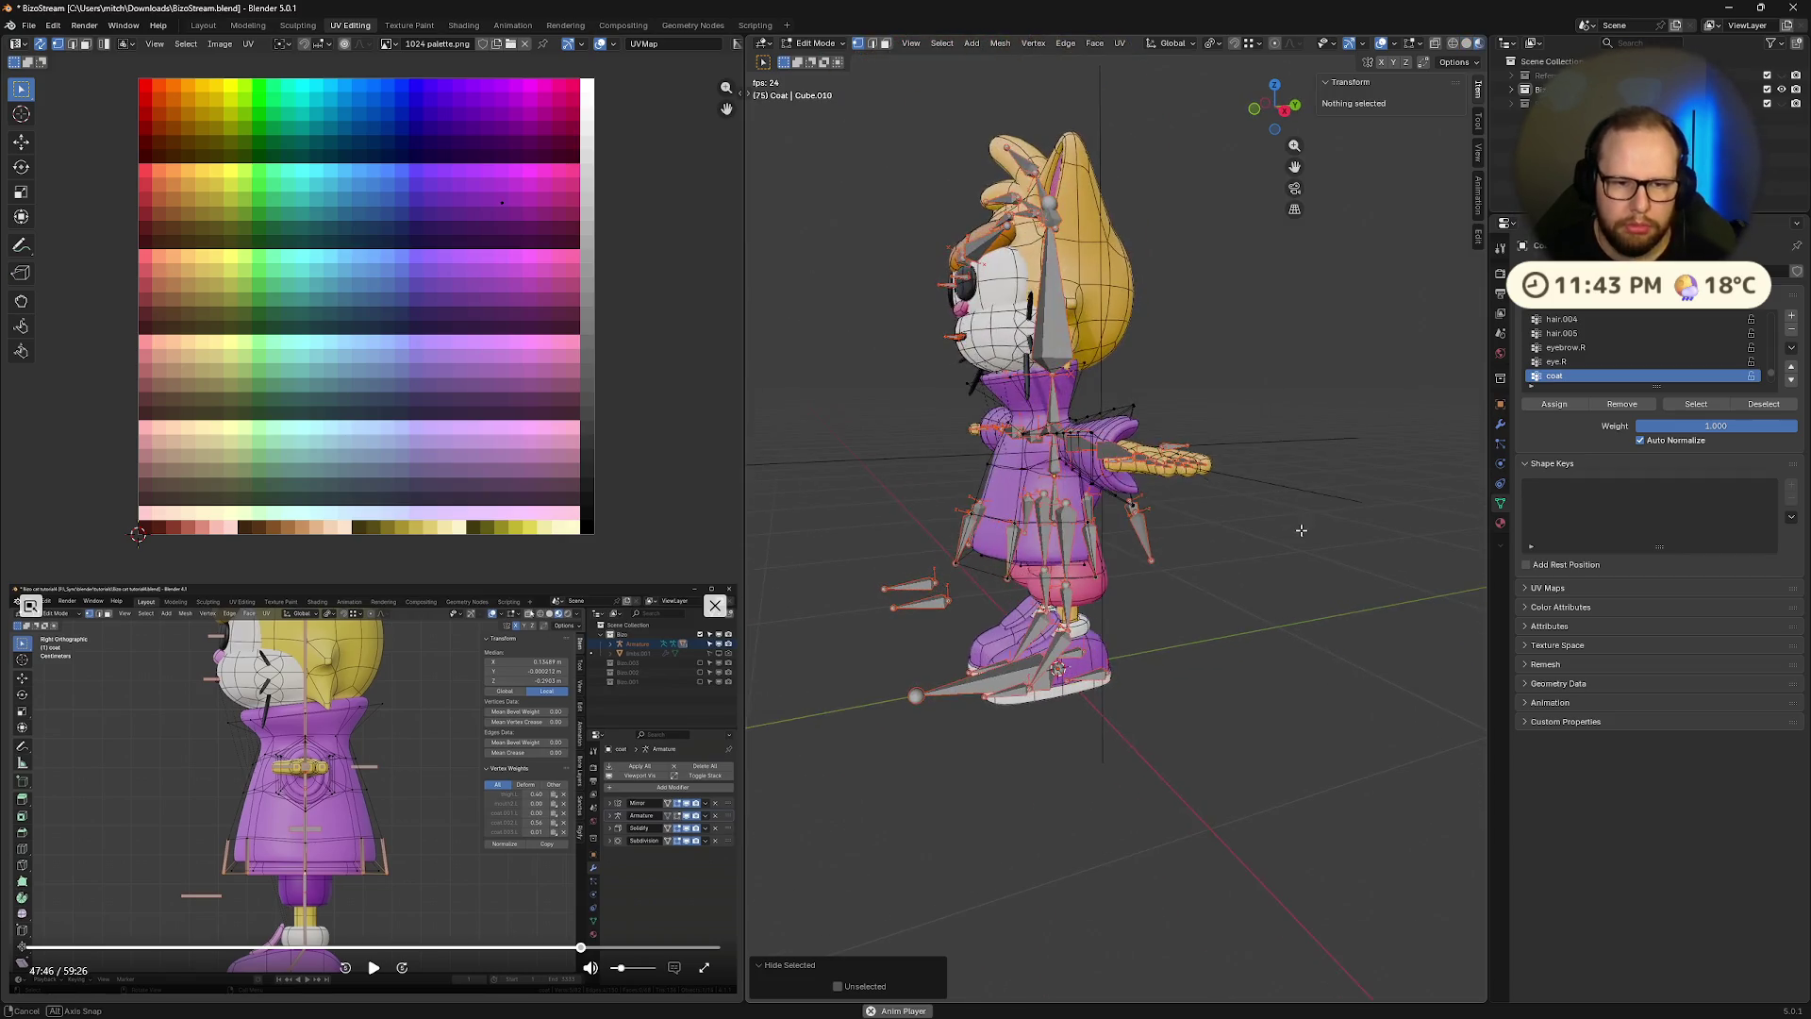
click(1265, 107)
scroll(1102, 459, up, 4)
key(ctrl+Tab)
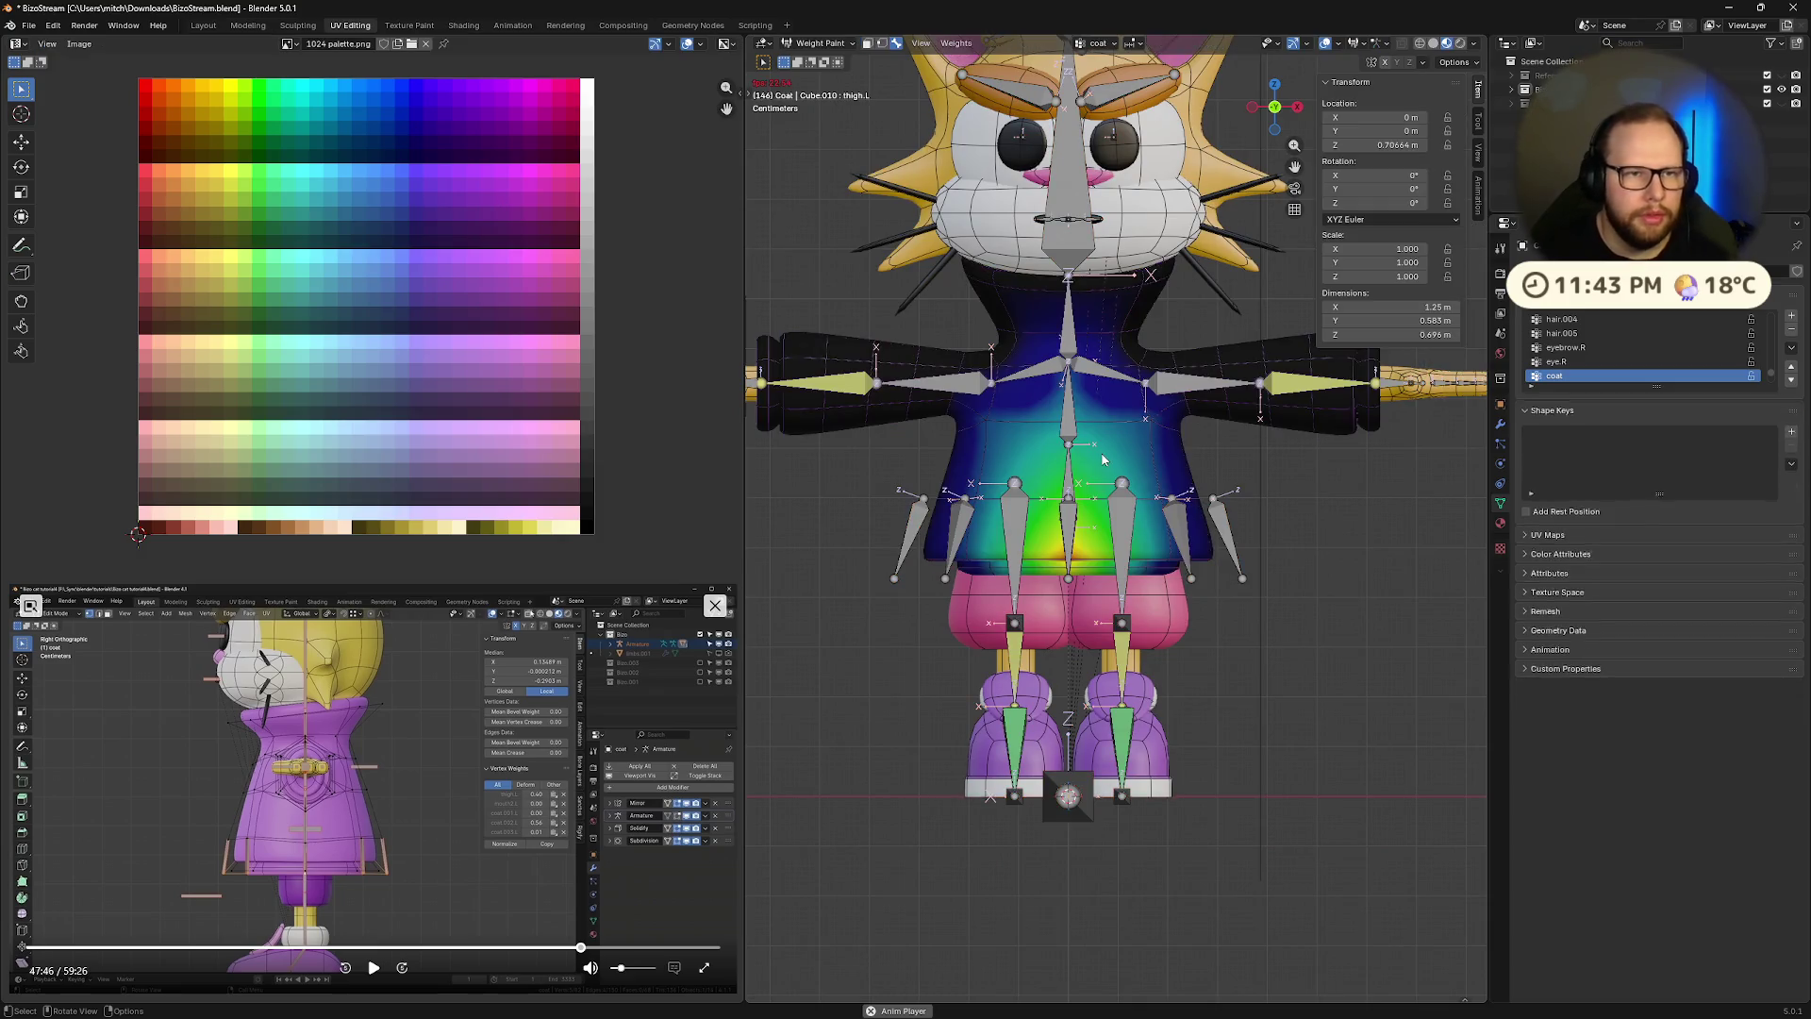
scroll(1113, 519, up, 3)
click(374, 968)
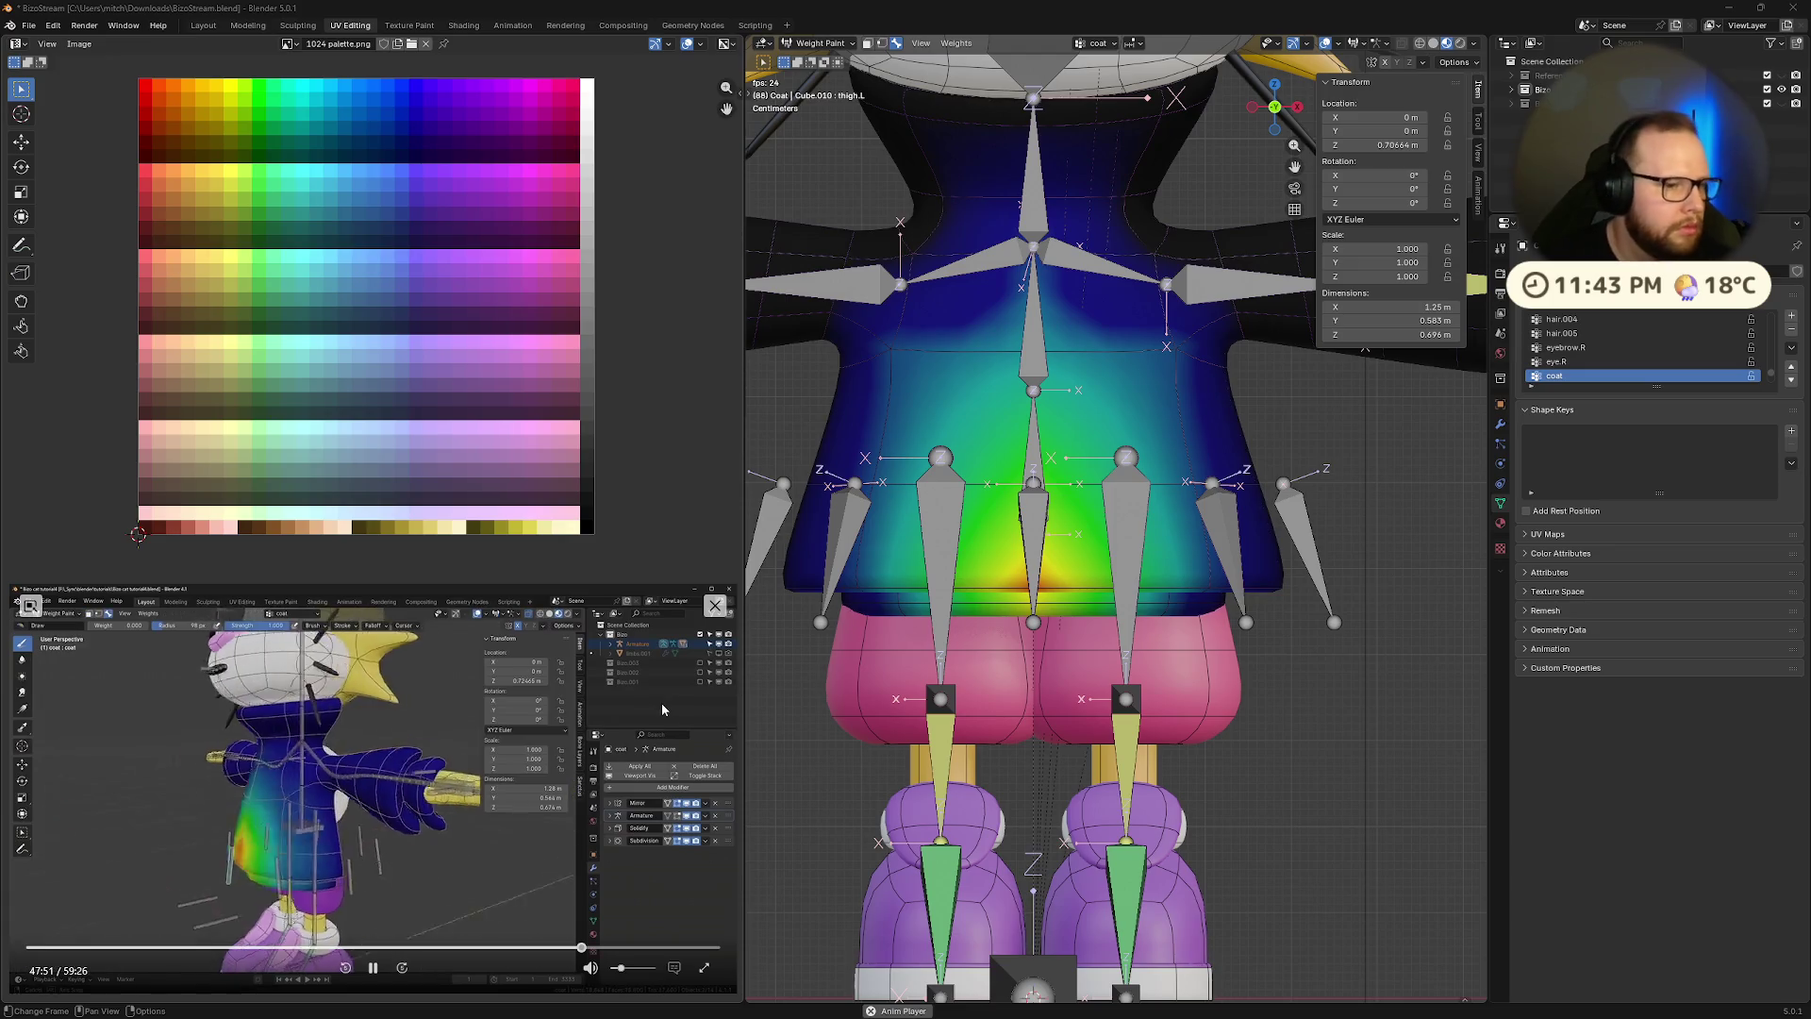
scroll(1269, 676, down, 5)
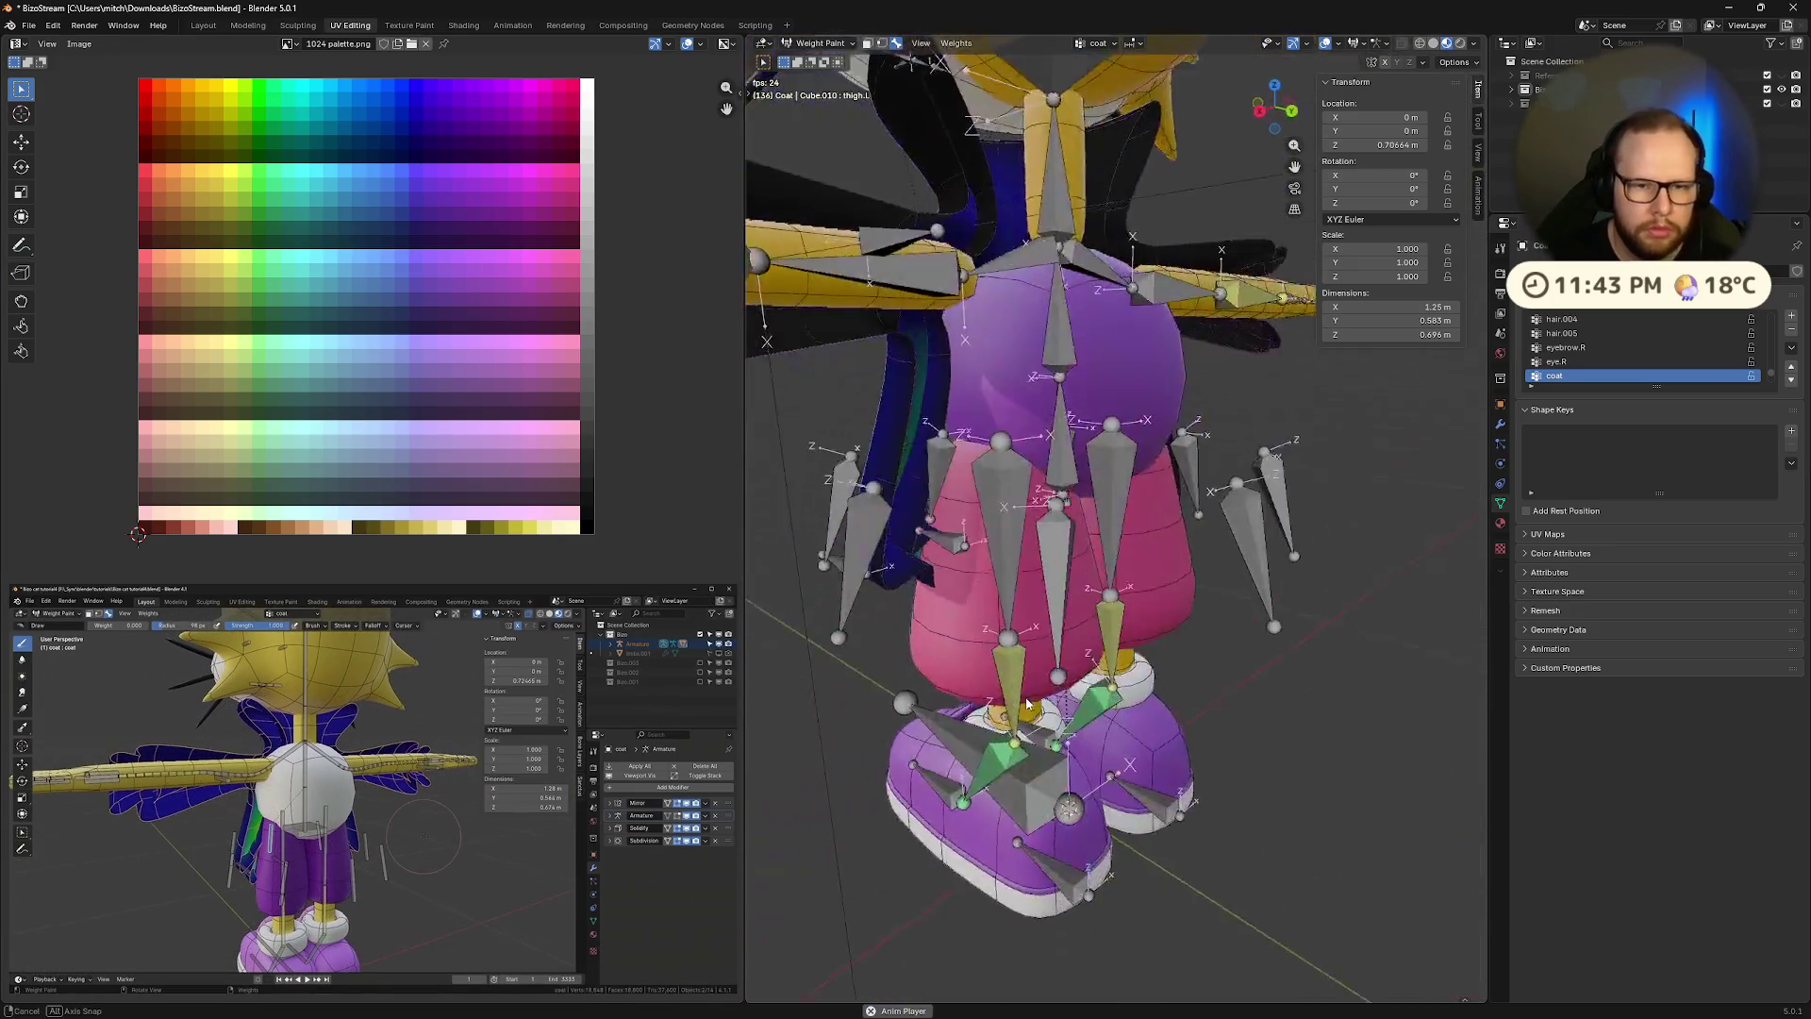
mouse_move(1269, 677)
middle_down()
mouse_move(986, 691)
mouse_move(981, 655)
mouse_move(1066, 566)
middle_up()
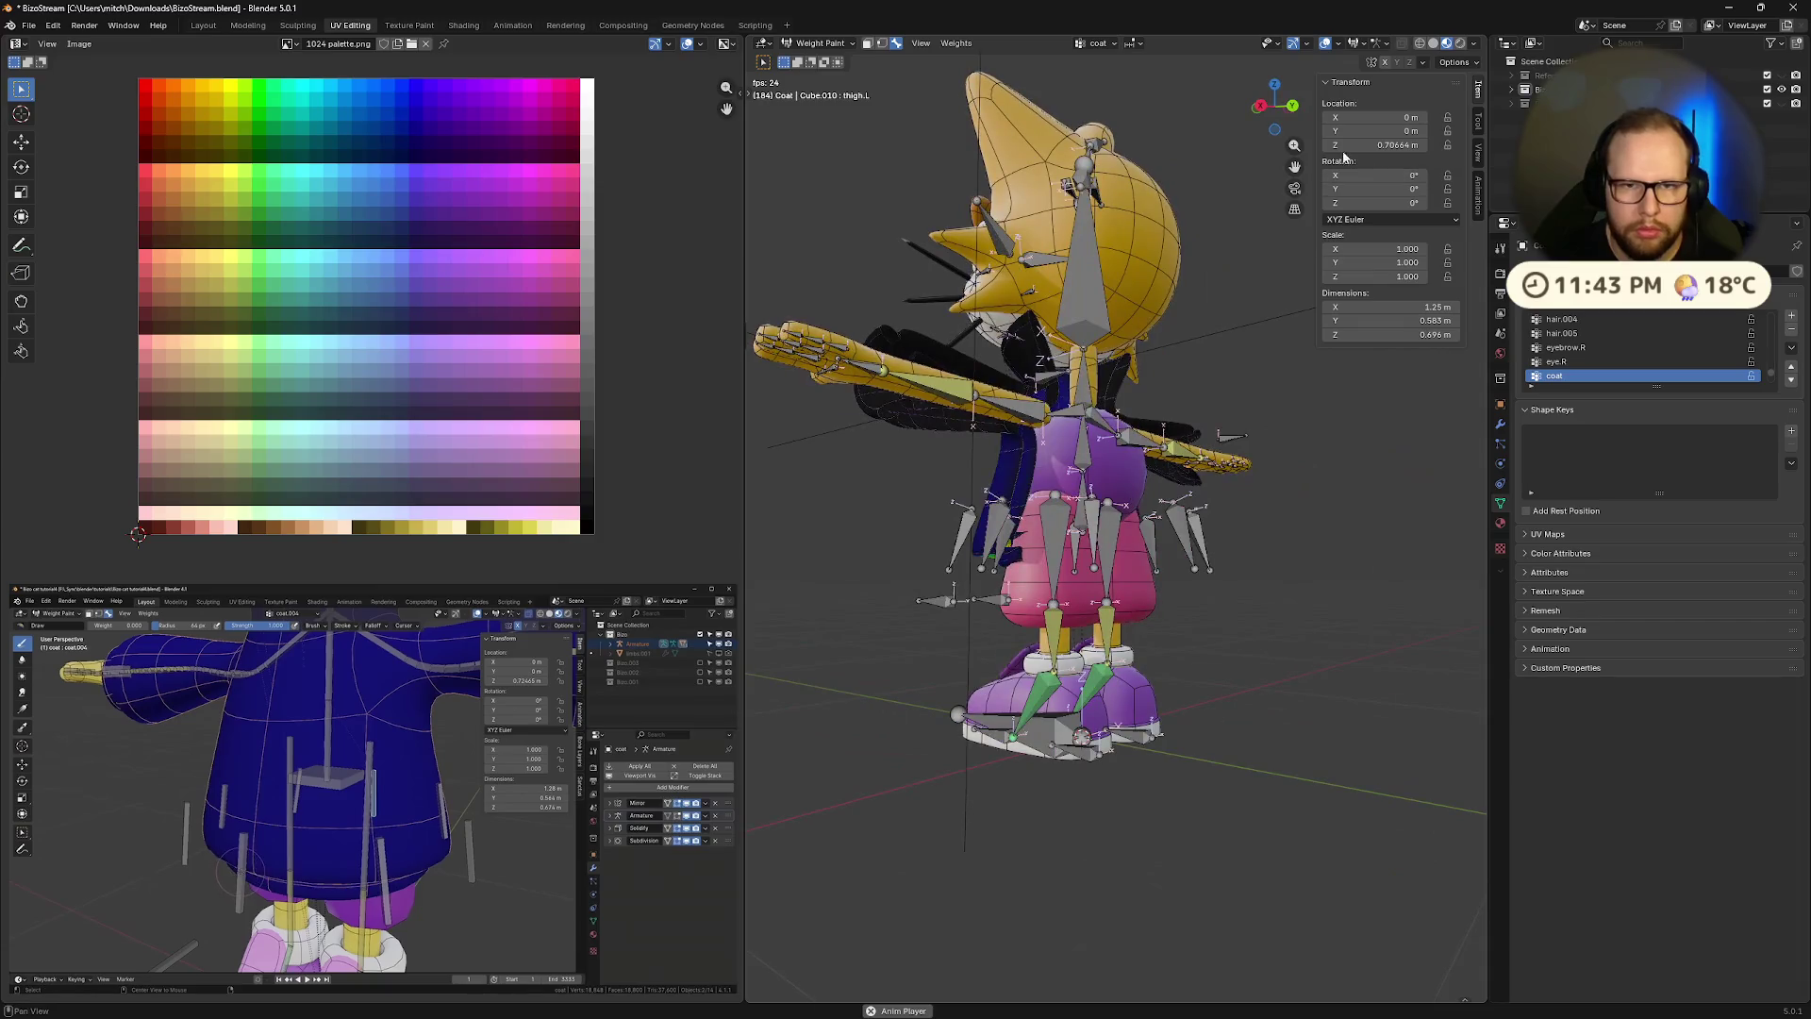
click(1252, 107)
click(1252, 107)
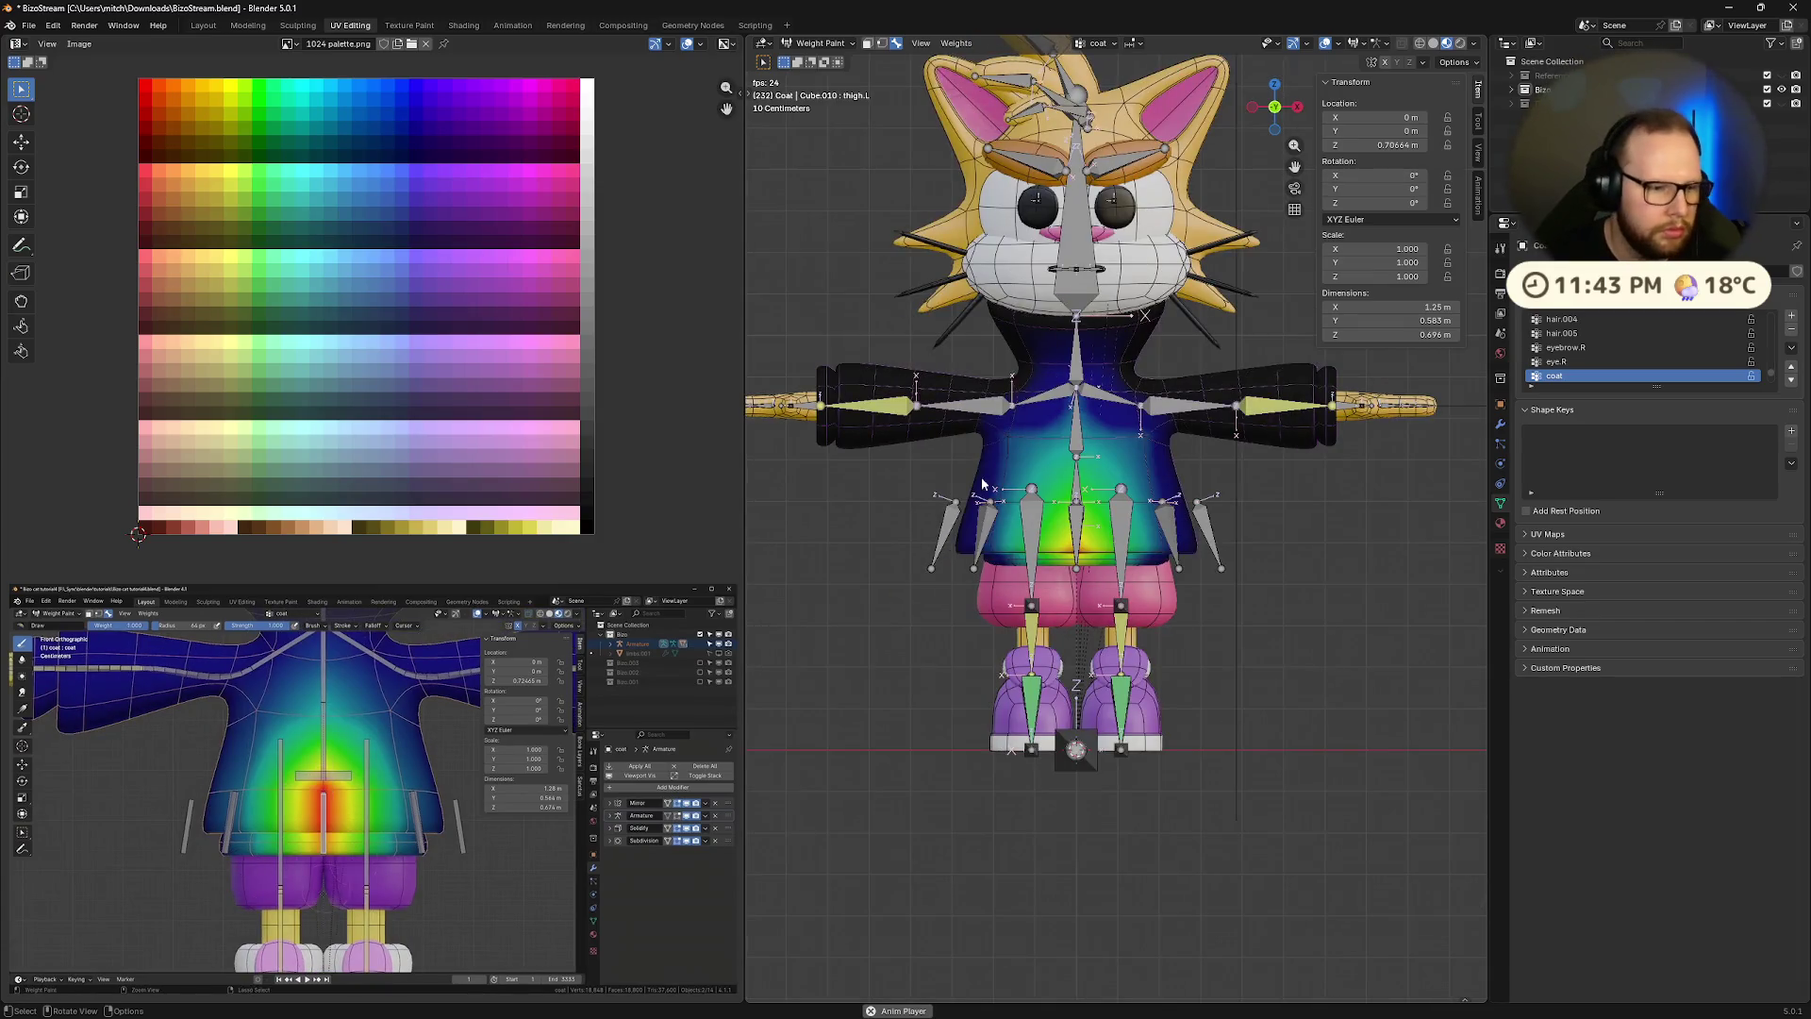
scroll(1071, 571, up, 6)
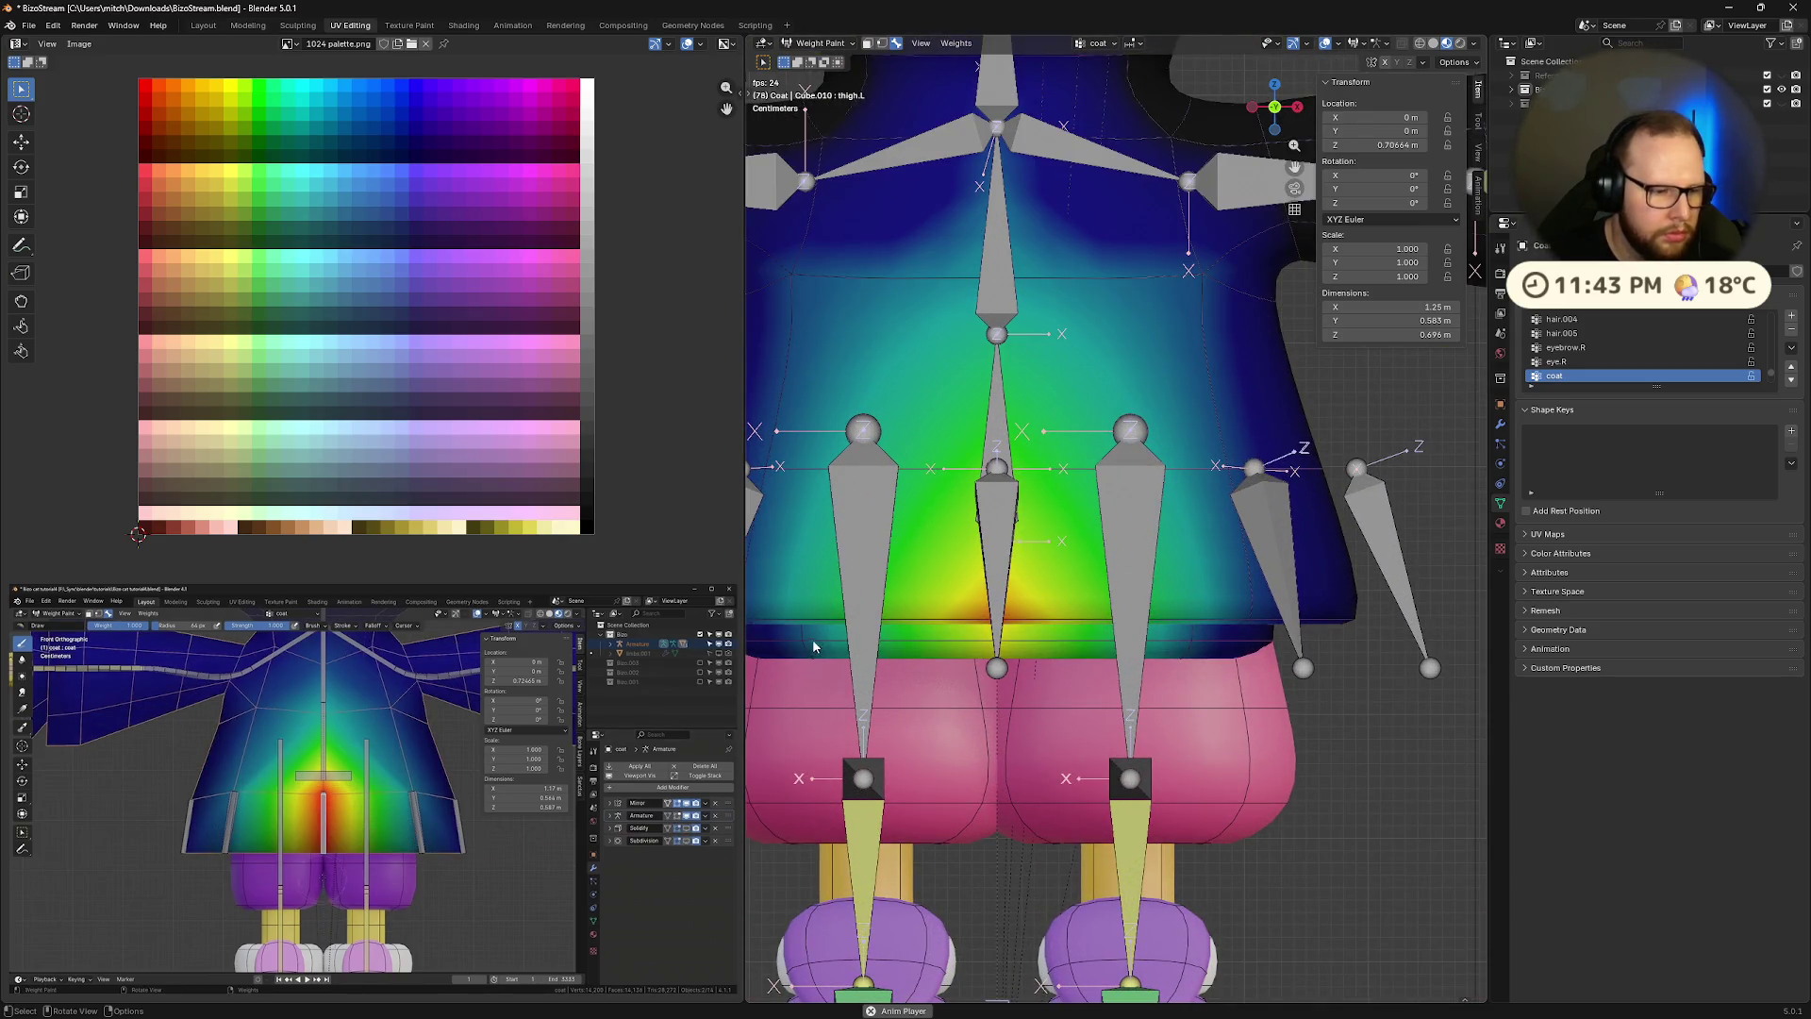
scroll(1109, 708, down, 2)
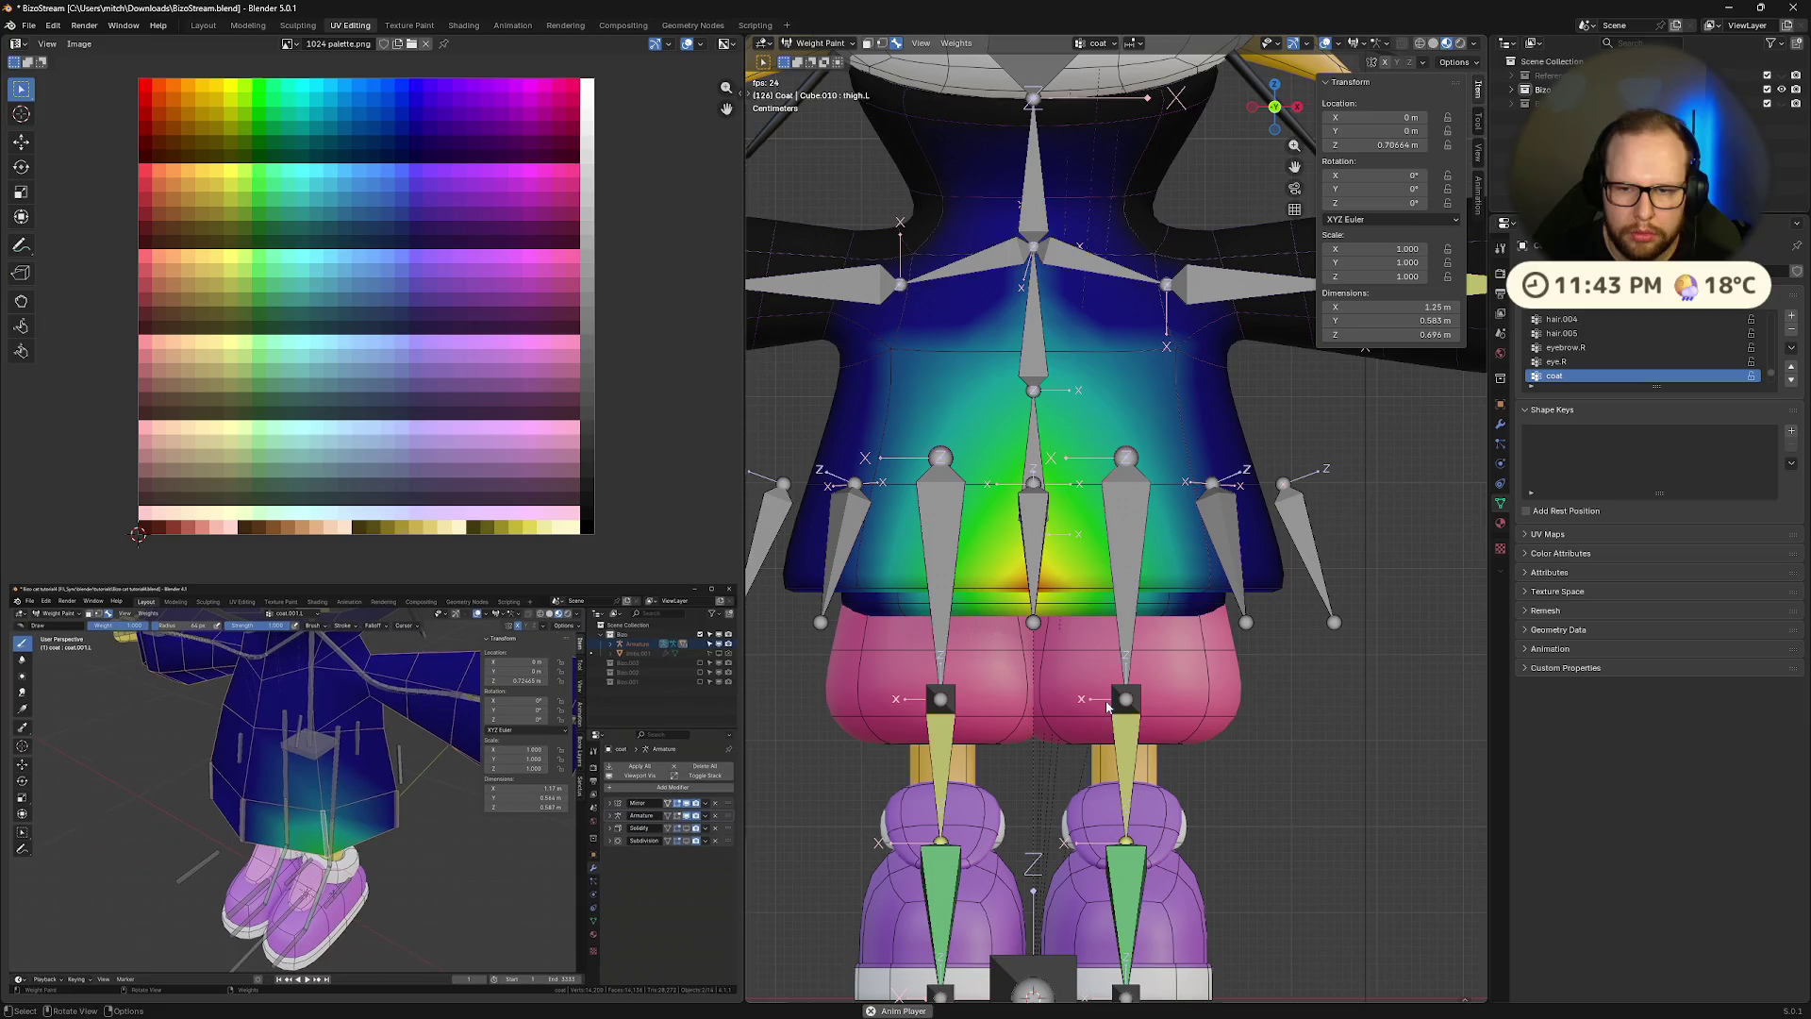
click(374, 968)
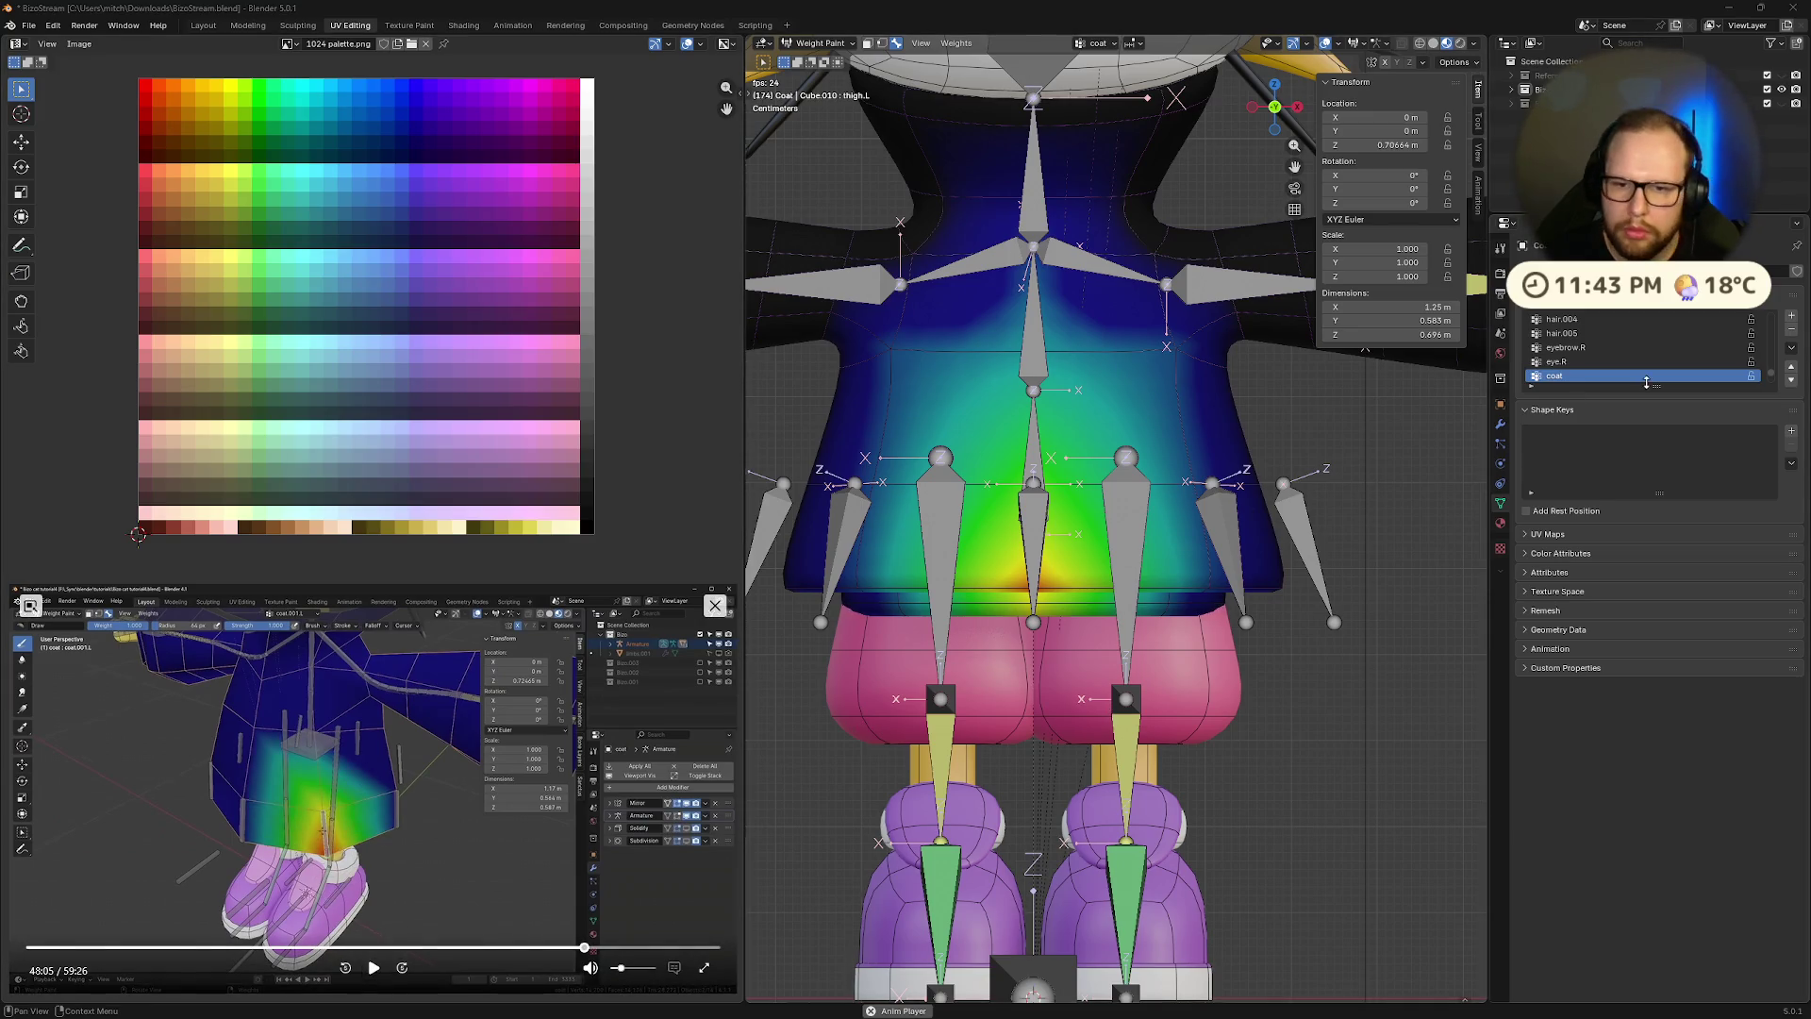
In the Modifier tab, toggle Mirror's viewport display off and on, then disable Subdivision's viewport display
click(1501, 427)
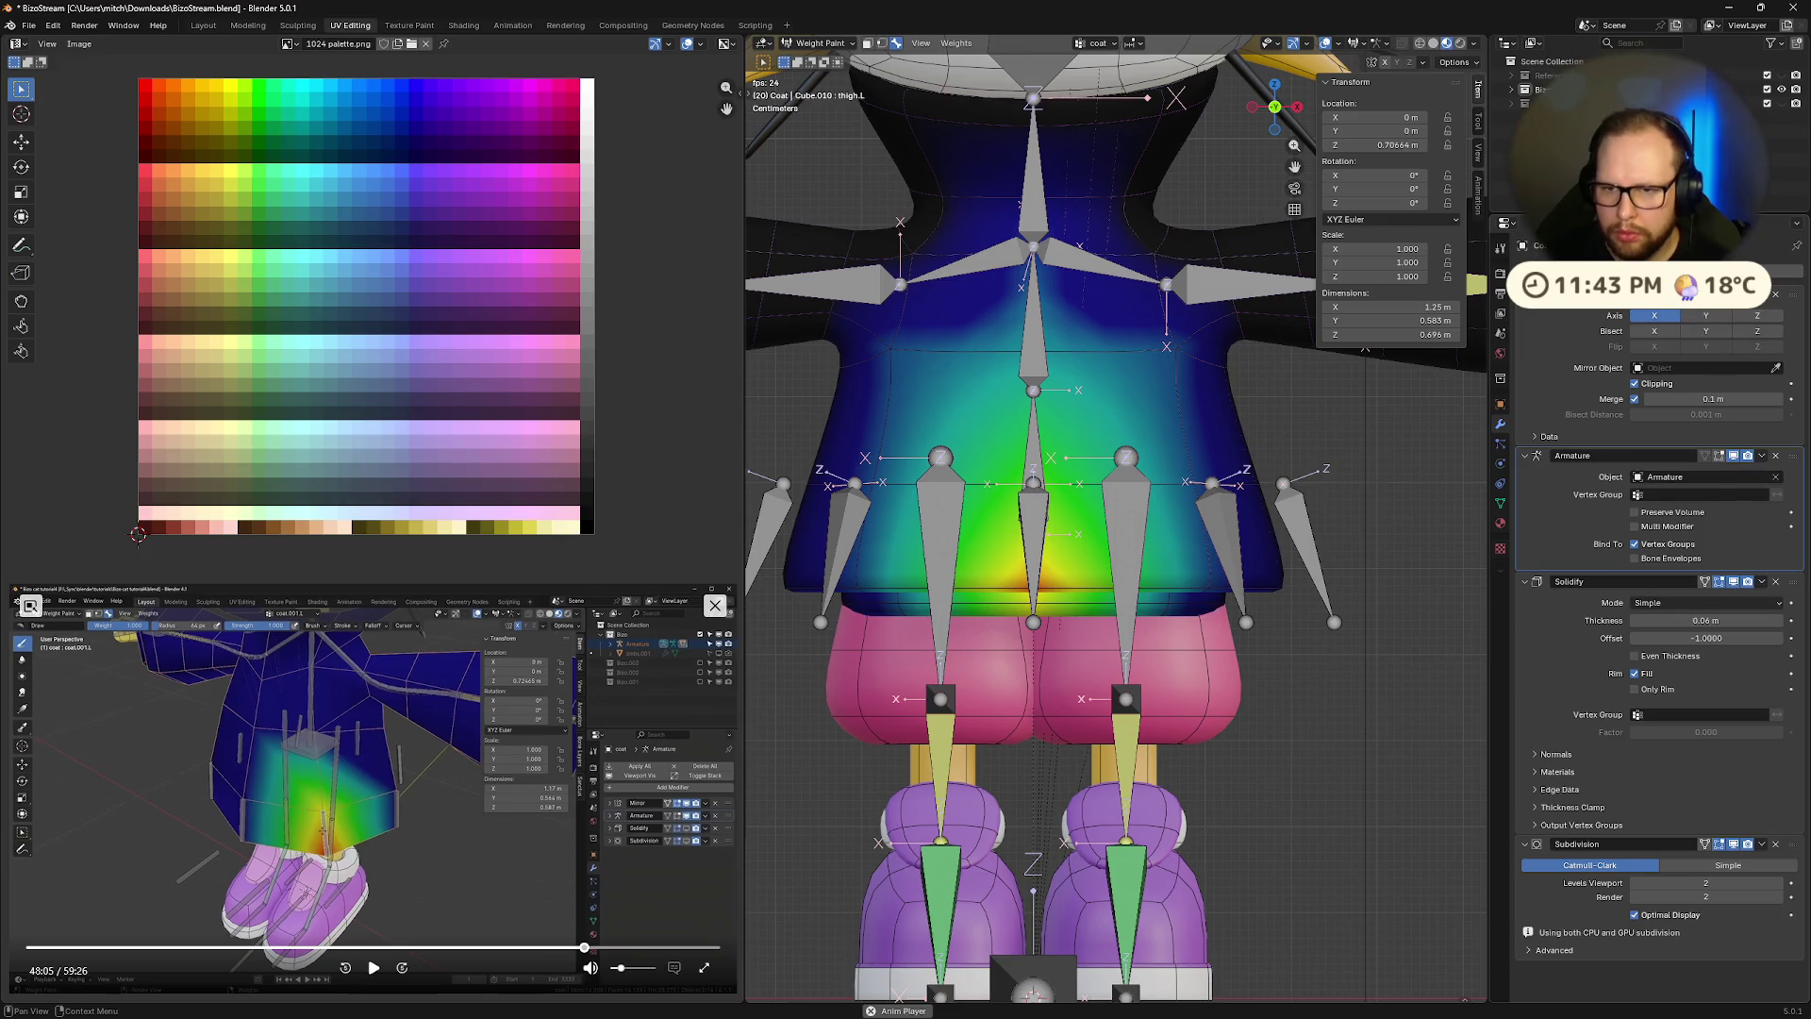
click(1734, 295)
click(1734, 295)
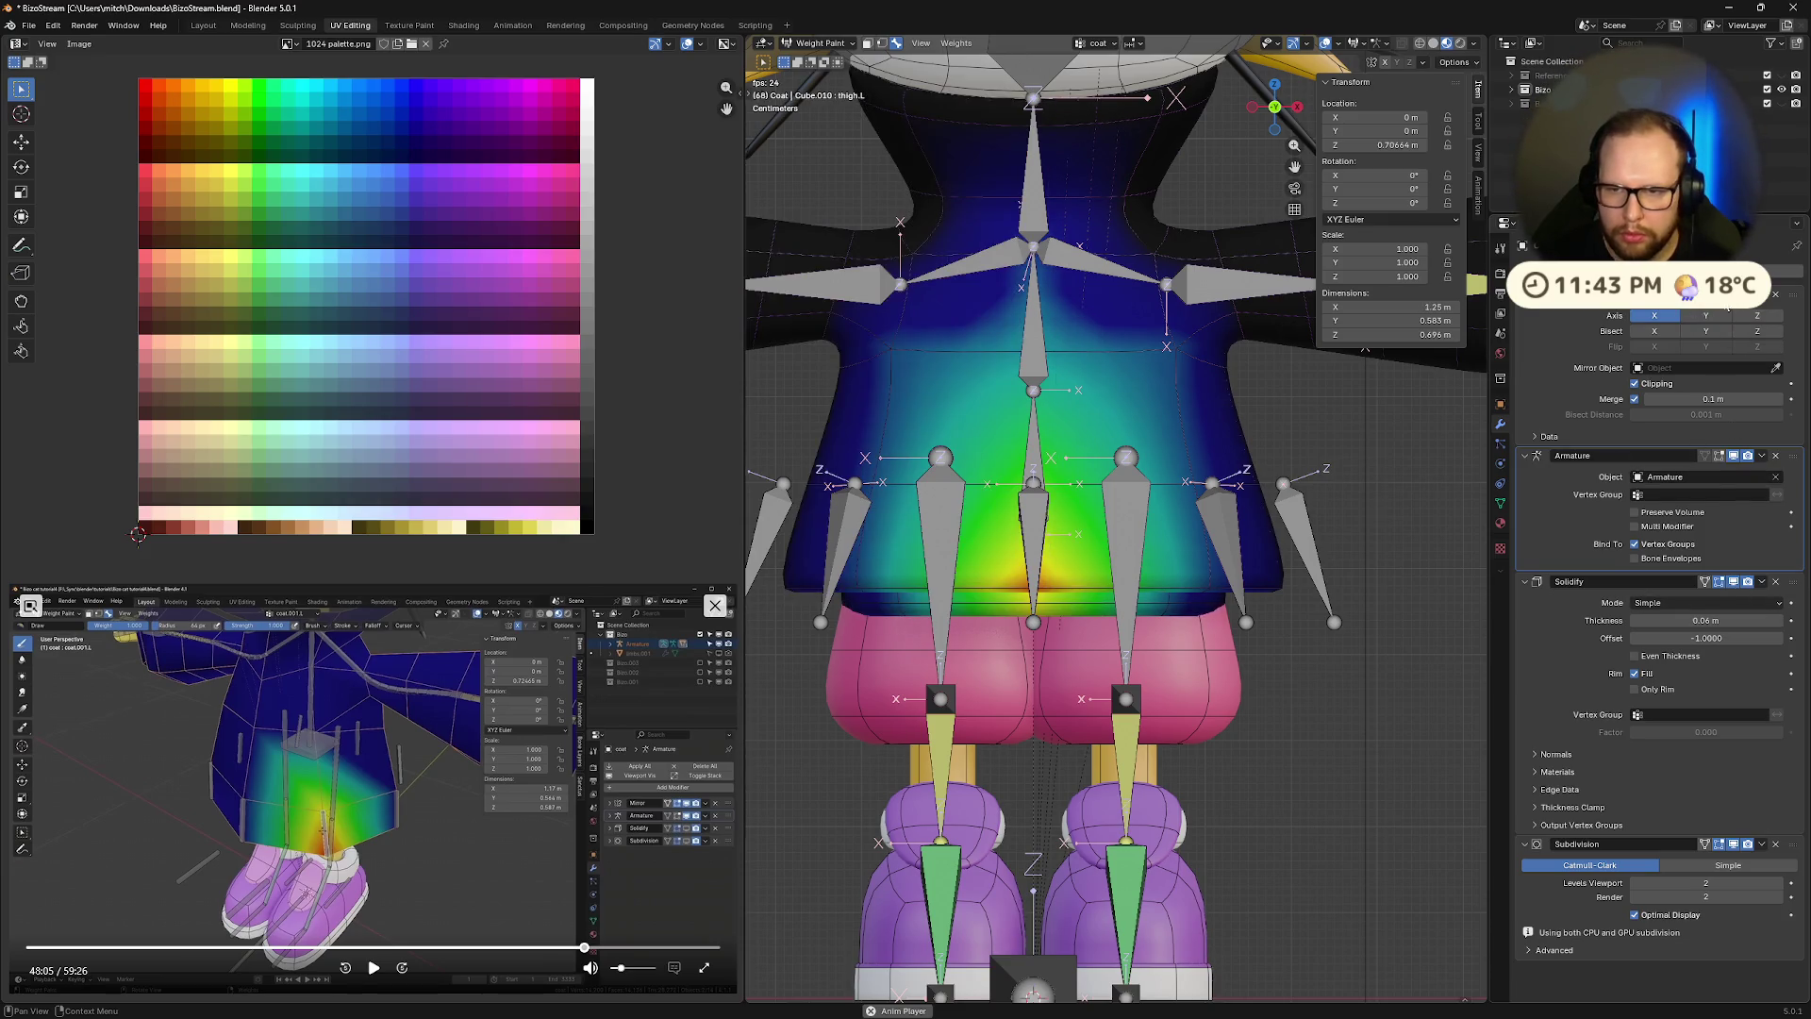
click(1726, 846)
mouse_move(1073, 577)
middle_down()
mouse_move(1151, 525)
mouse_move(1089, 639)
middle_up()
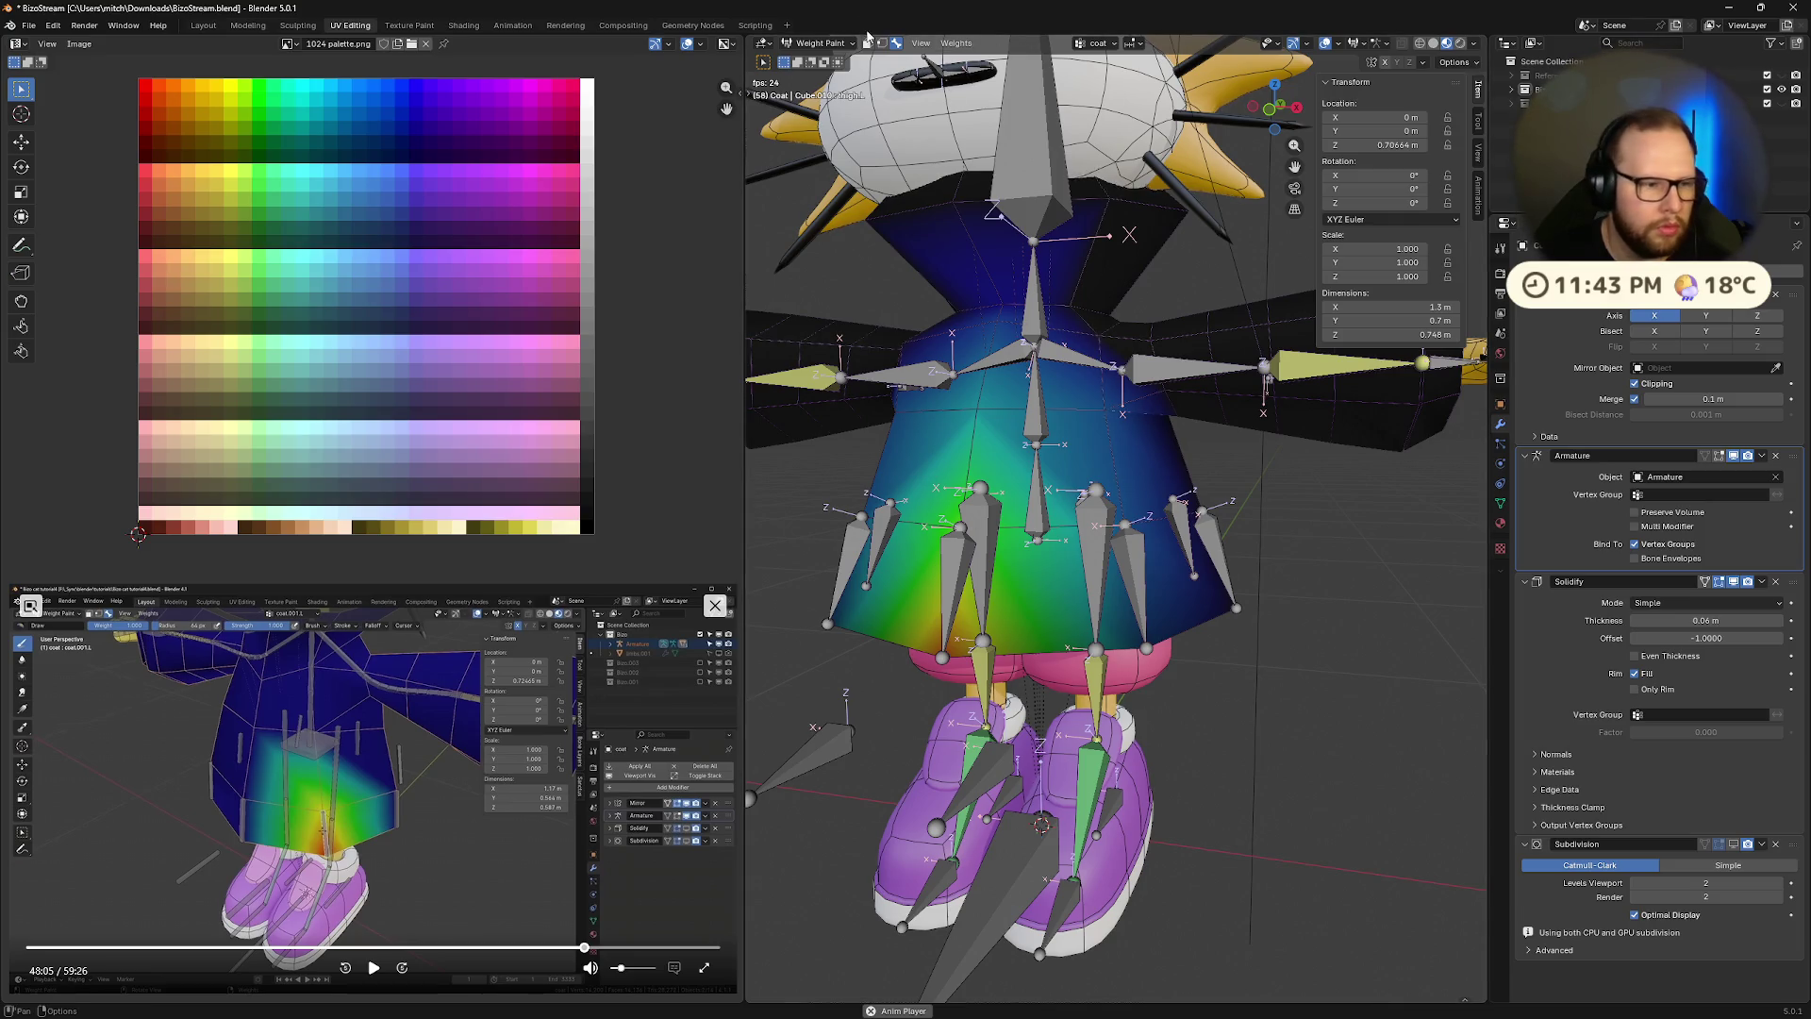
Try circle selection on the coat, cancel it, and orbit to a frontal view
click(921, 43)
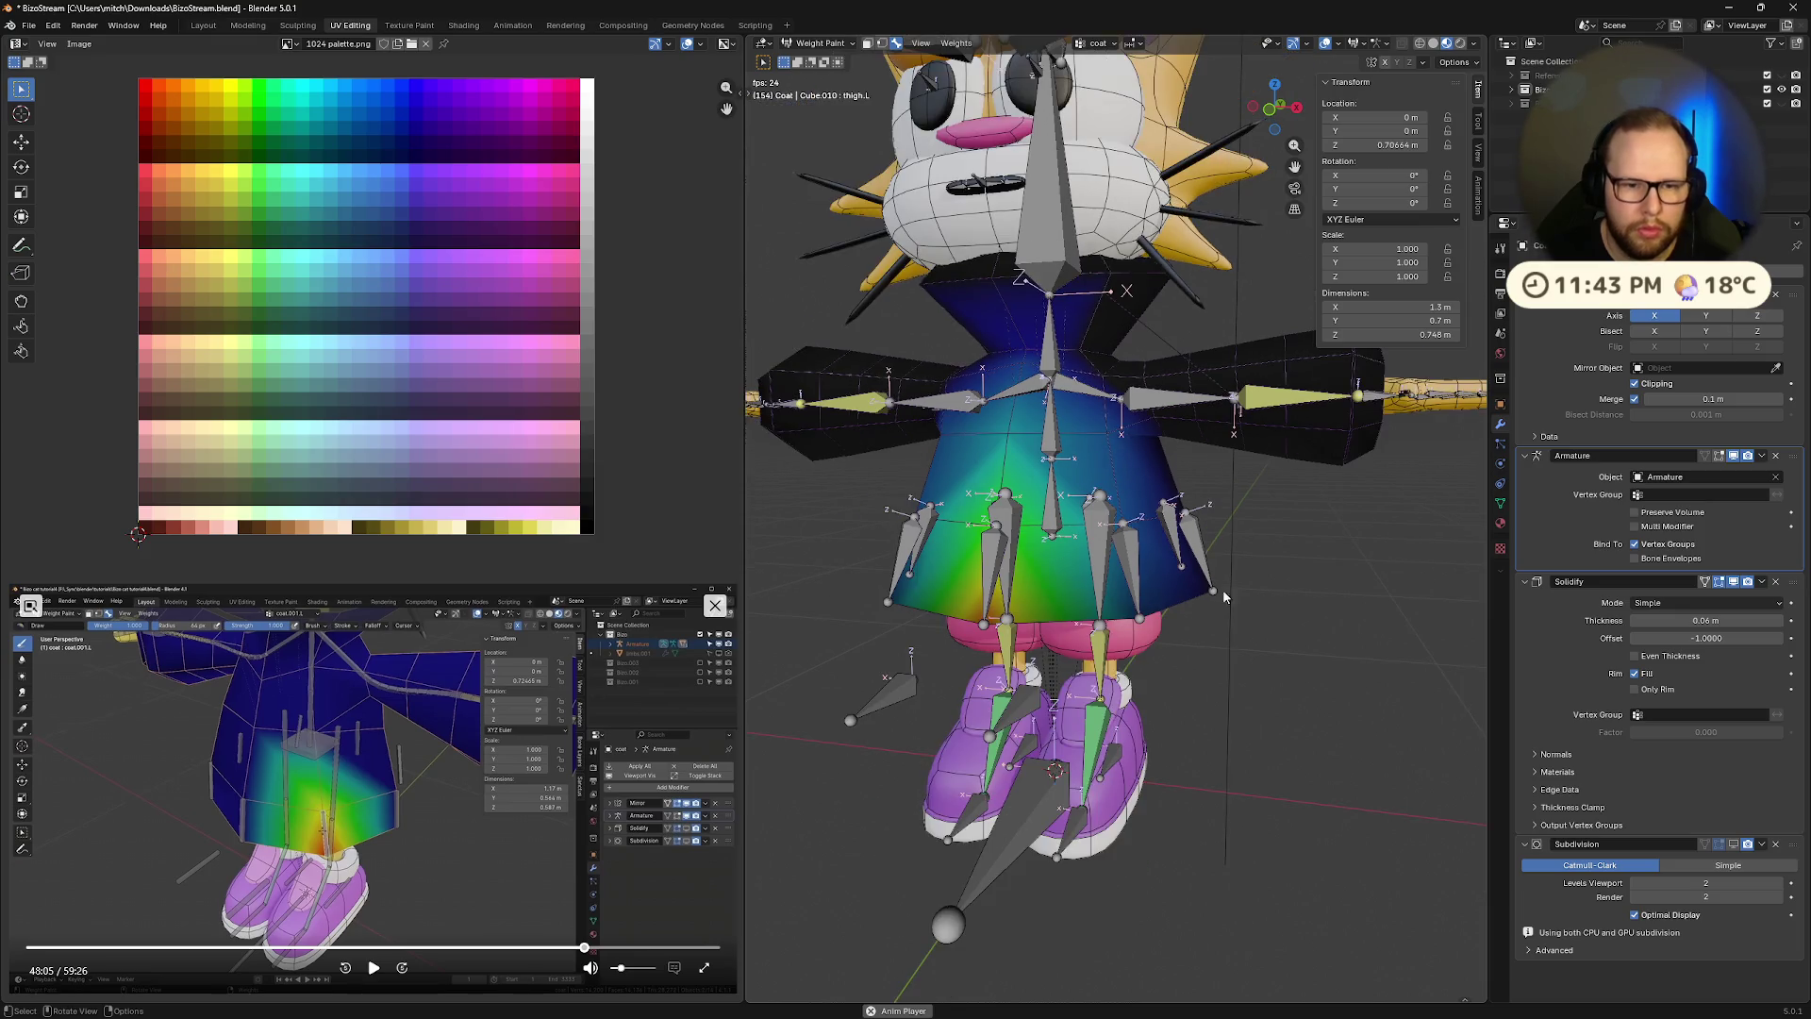
key(c)
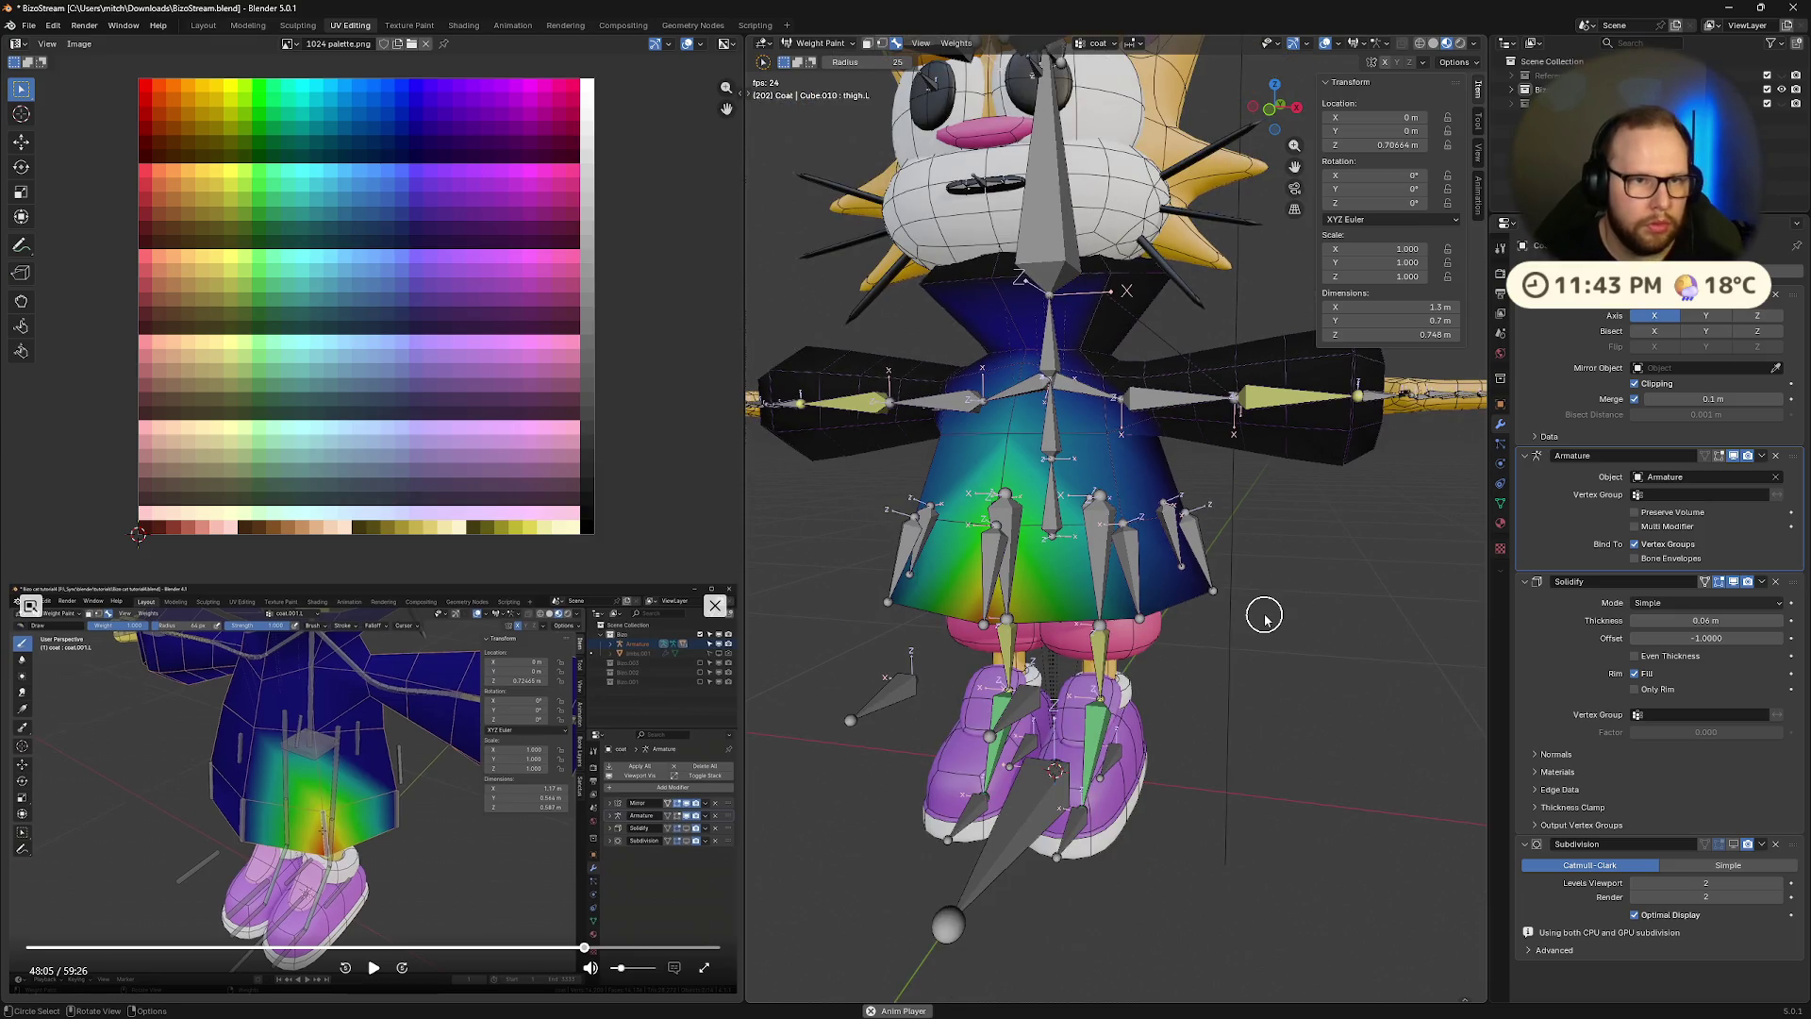
key(Escape)
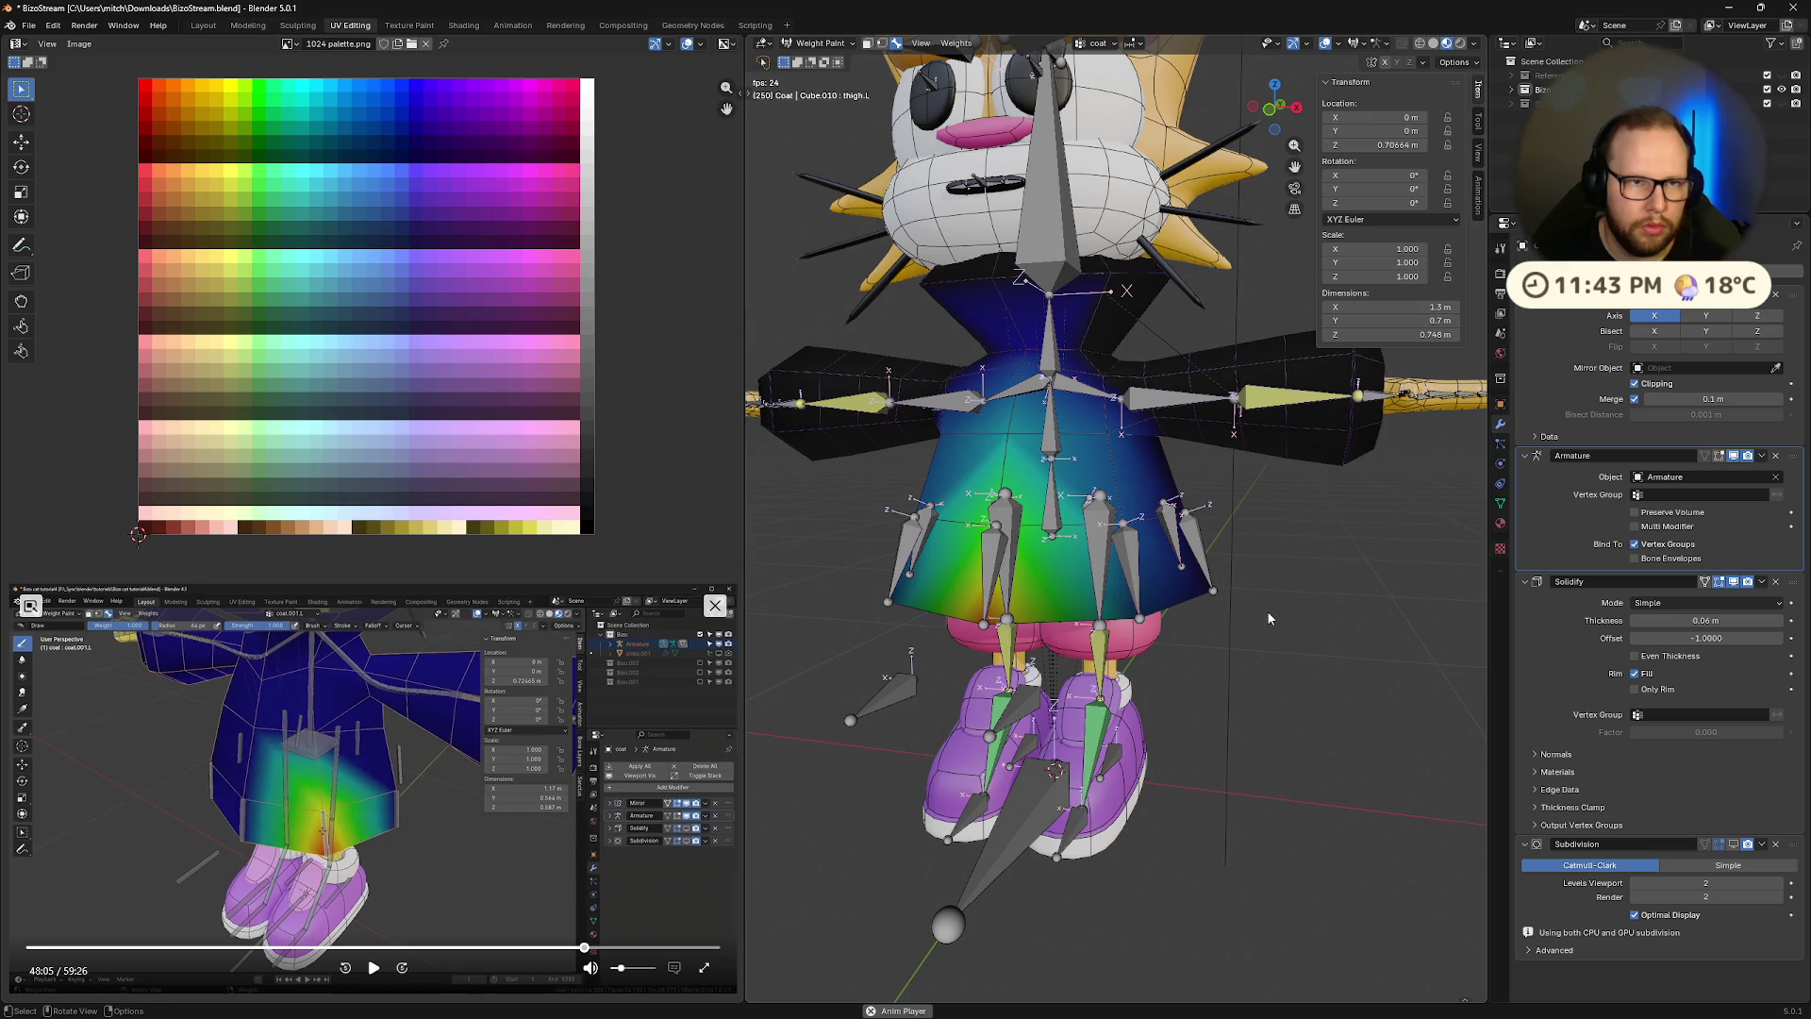
key(c)
middle_drag(1253, 566, 1261, 594)
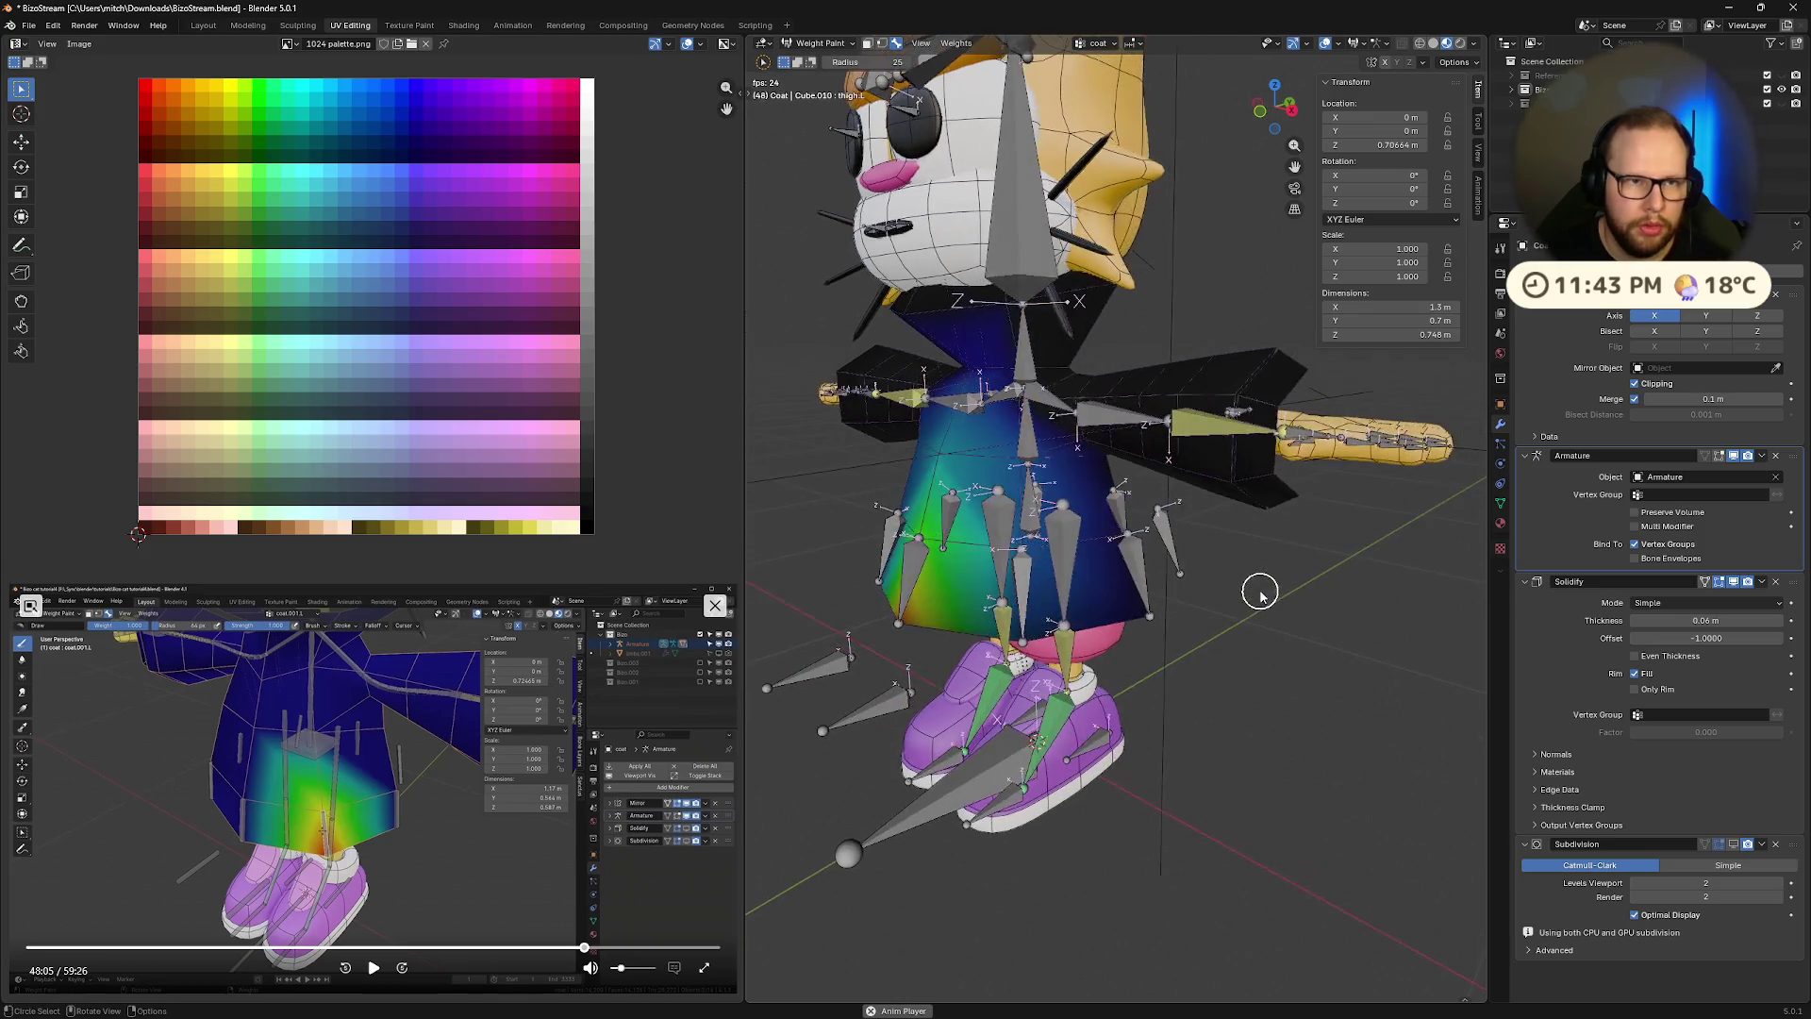
key(Escape)
middle_drag(1085, 586, 1116, 591)
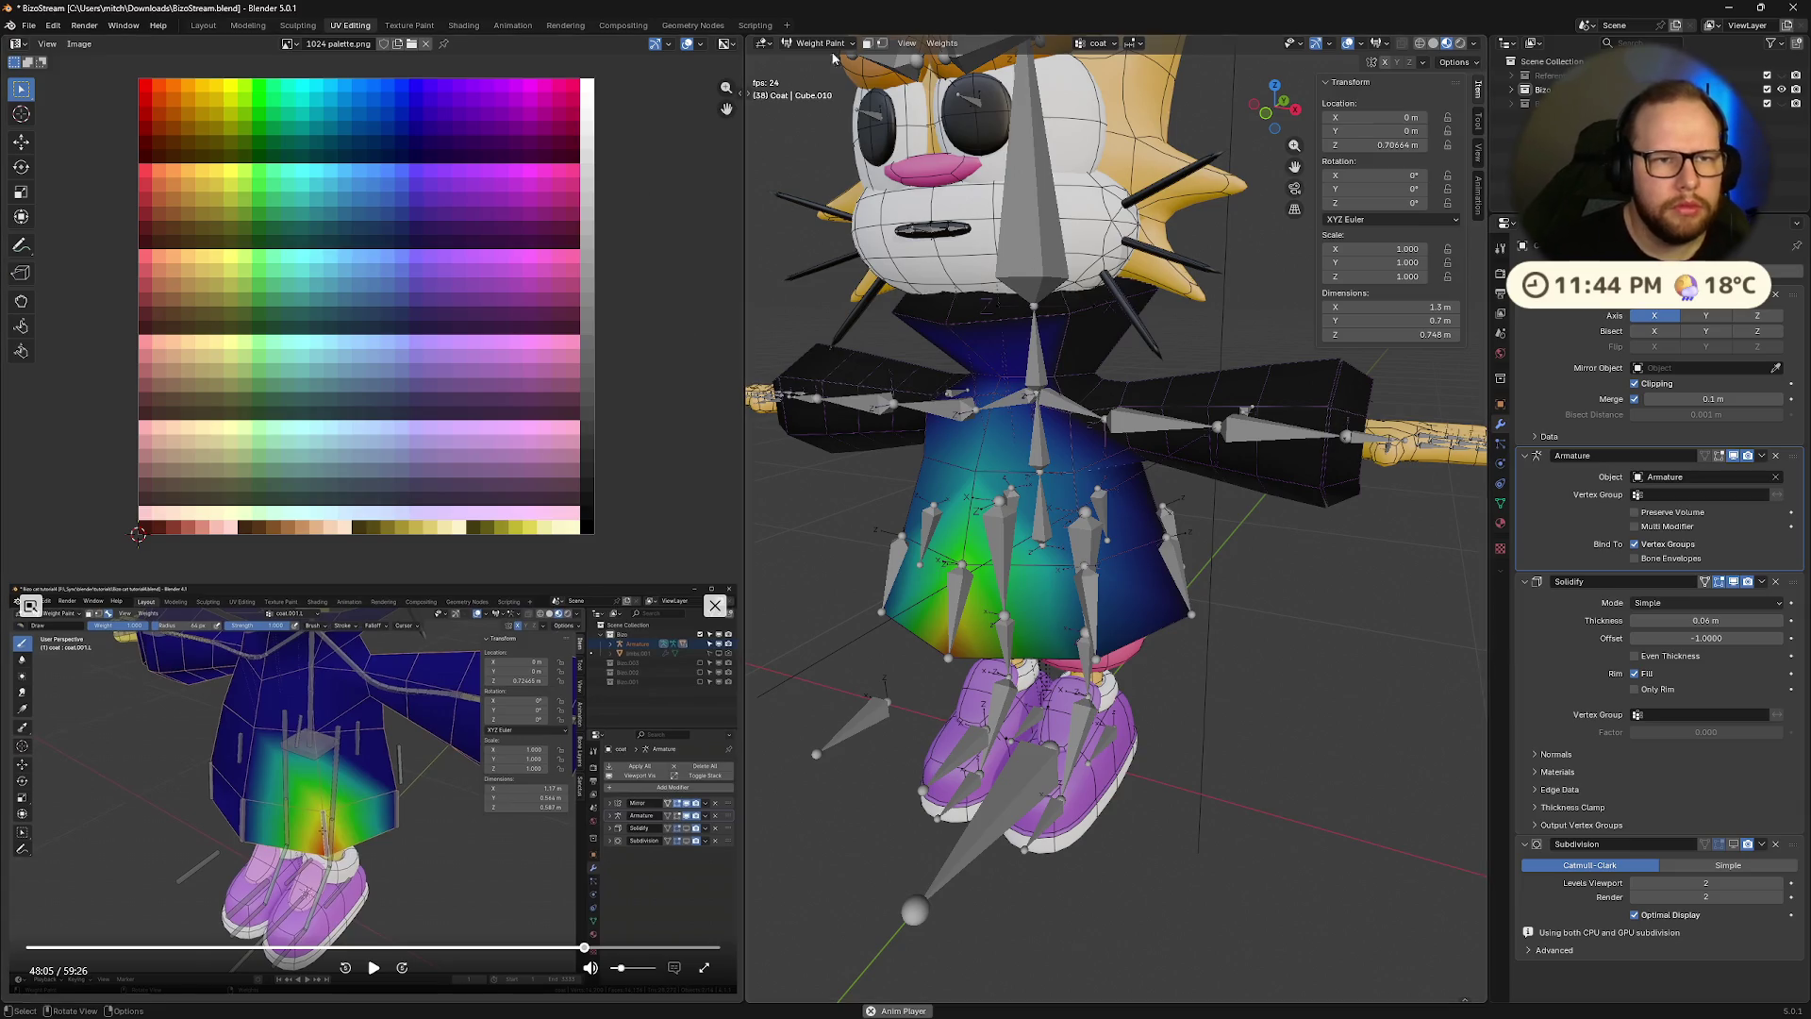
Show the painting toolbar via View > Toolbar, toggle it with T, and enable Tool Settings
click(915, 46)
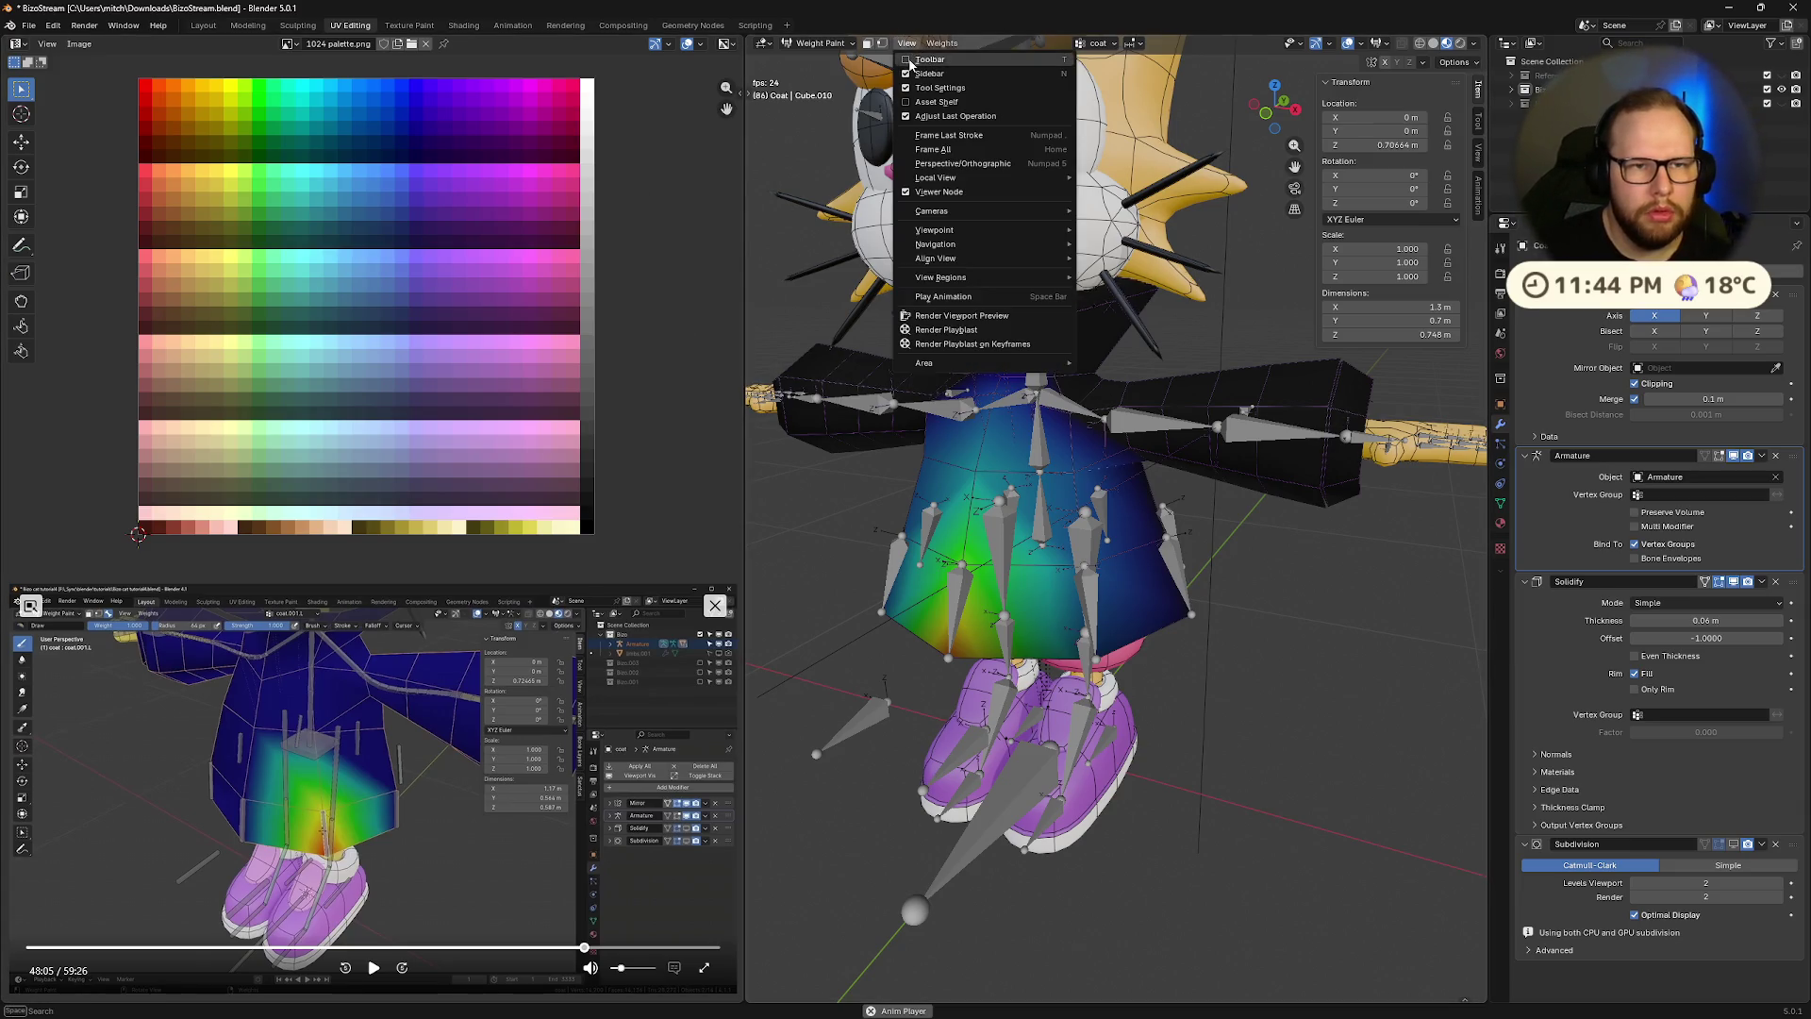
click(929, 59)
click(906, 44)
click(905, 44)
key(t)
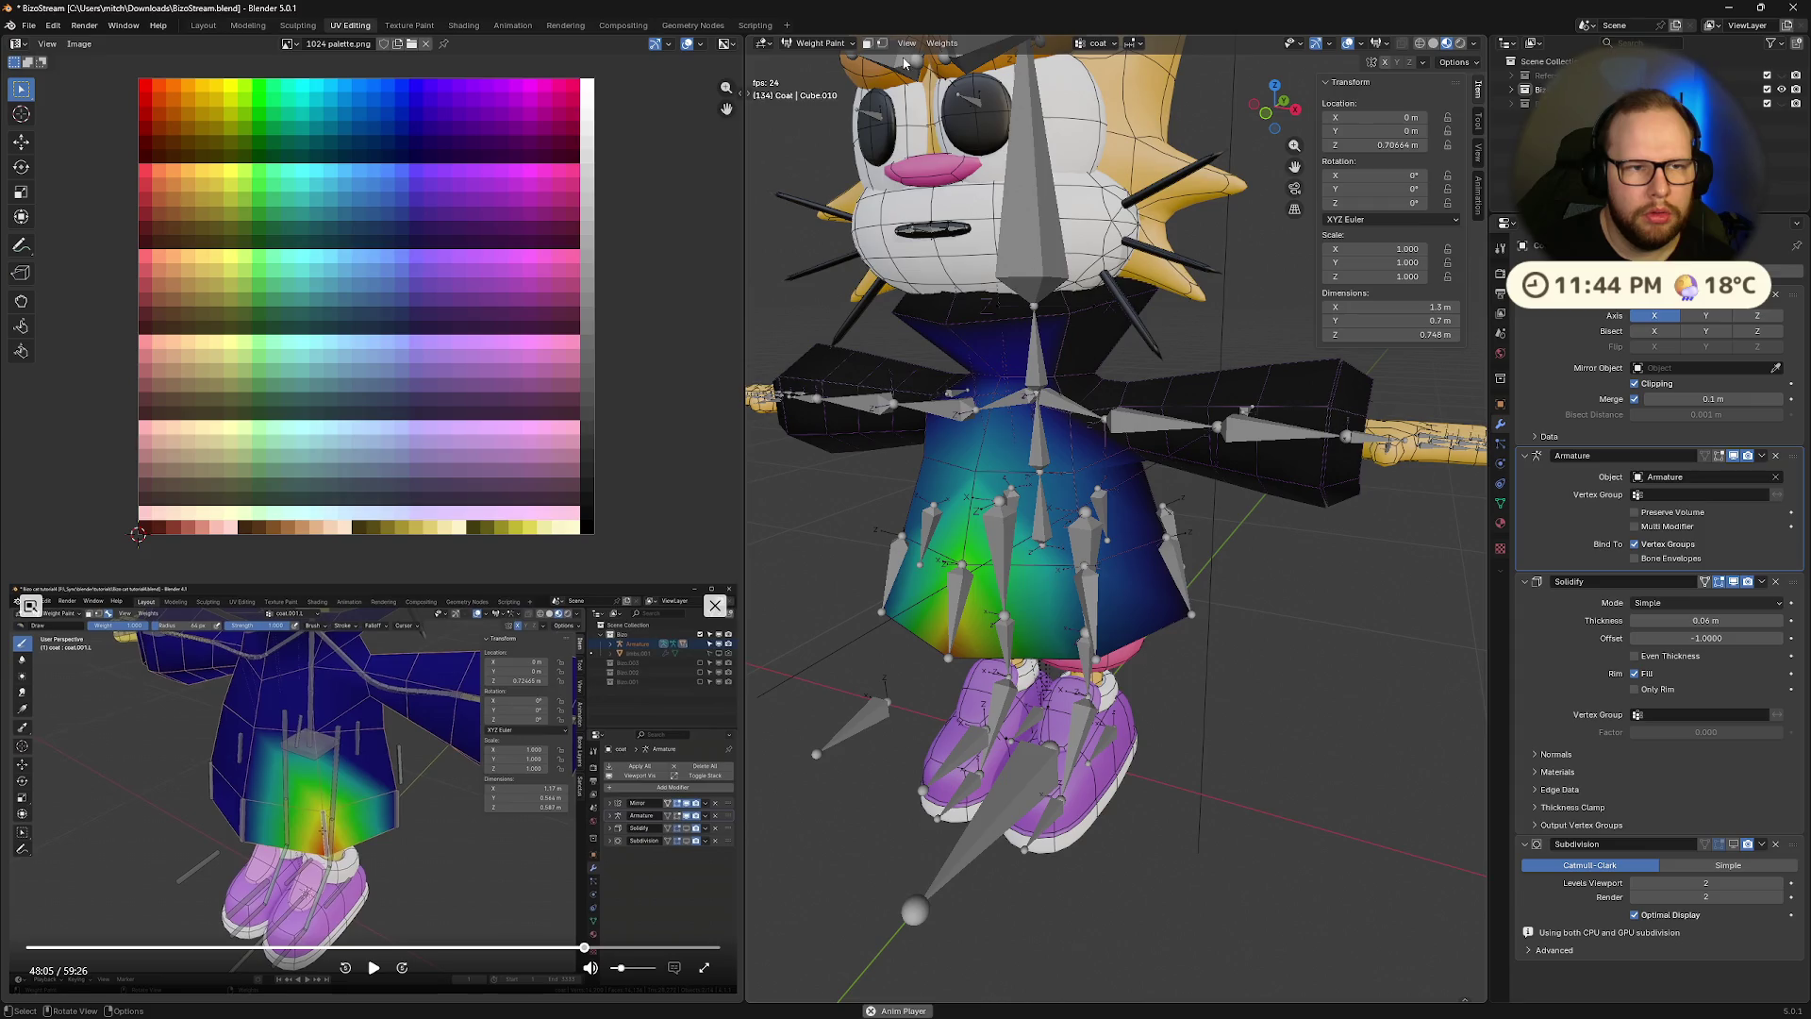
click(747, 92)
click(766, 58)
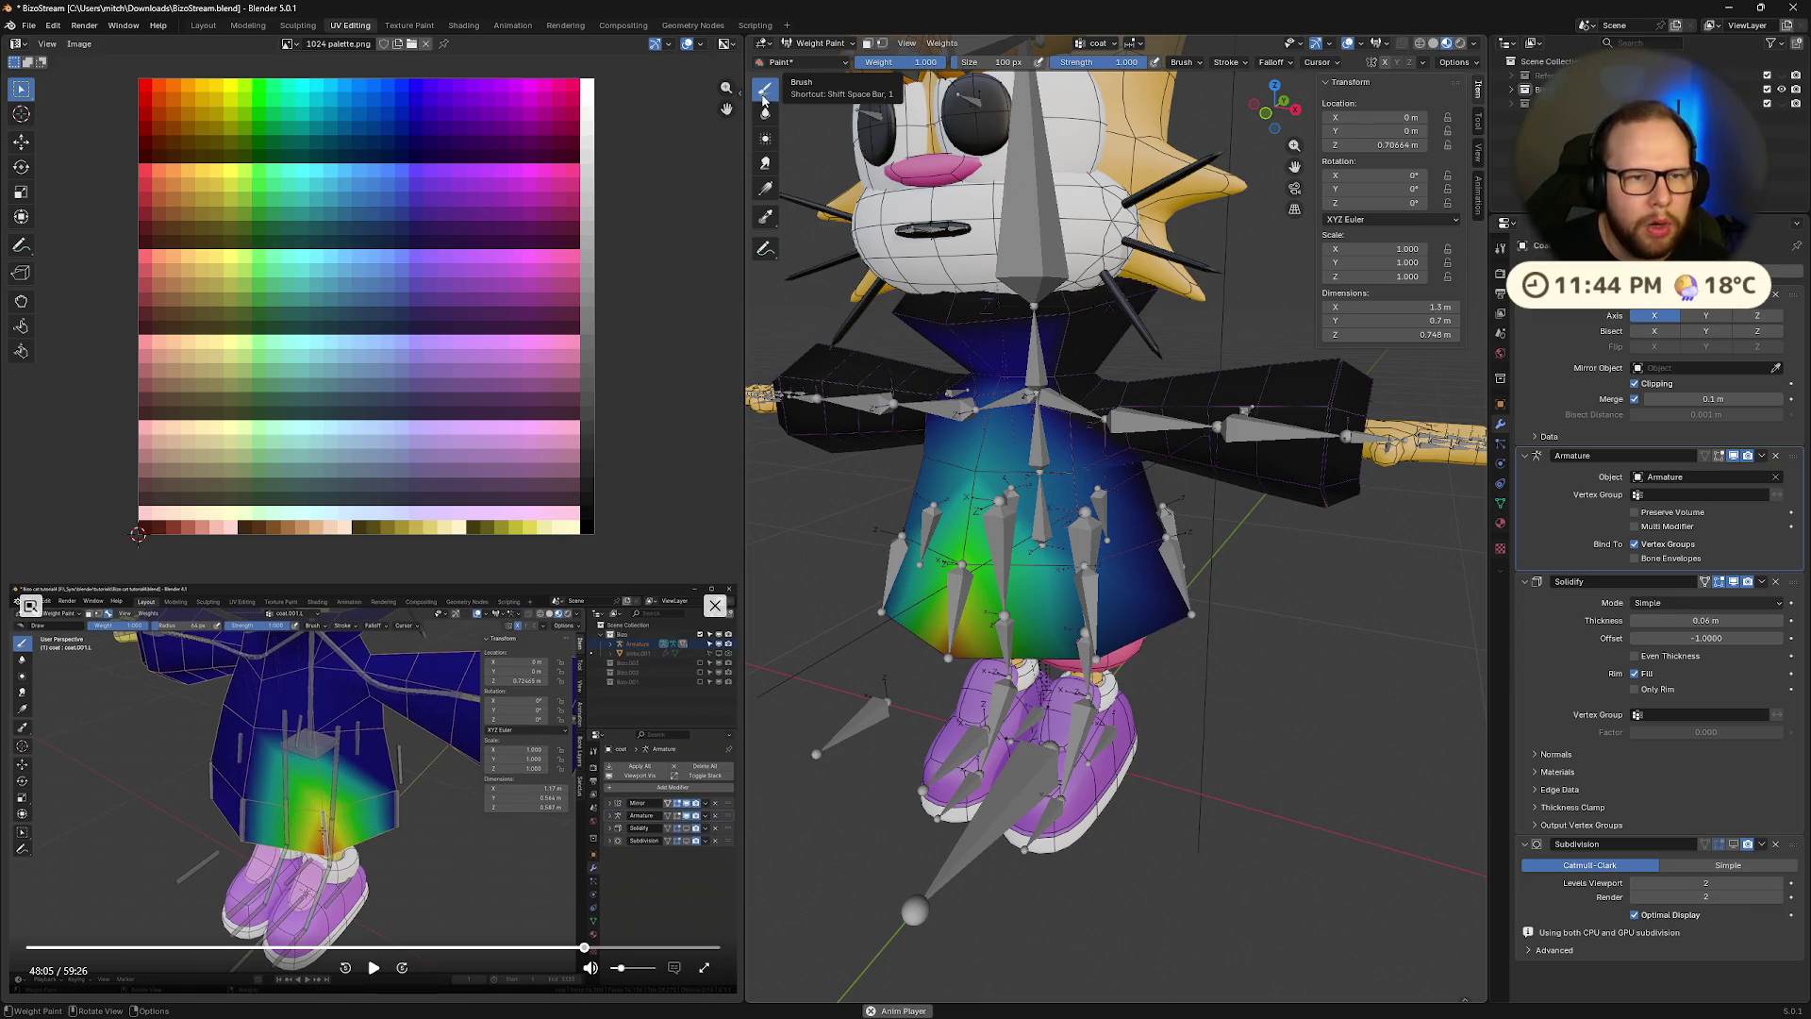
Paint one weight stroke onto the coat's front centre, then check it from the side
key(shift+space)
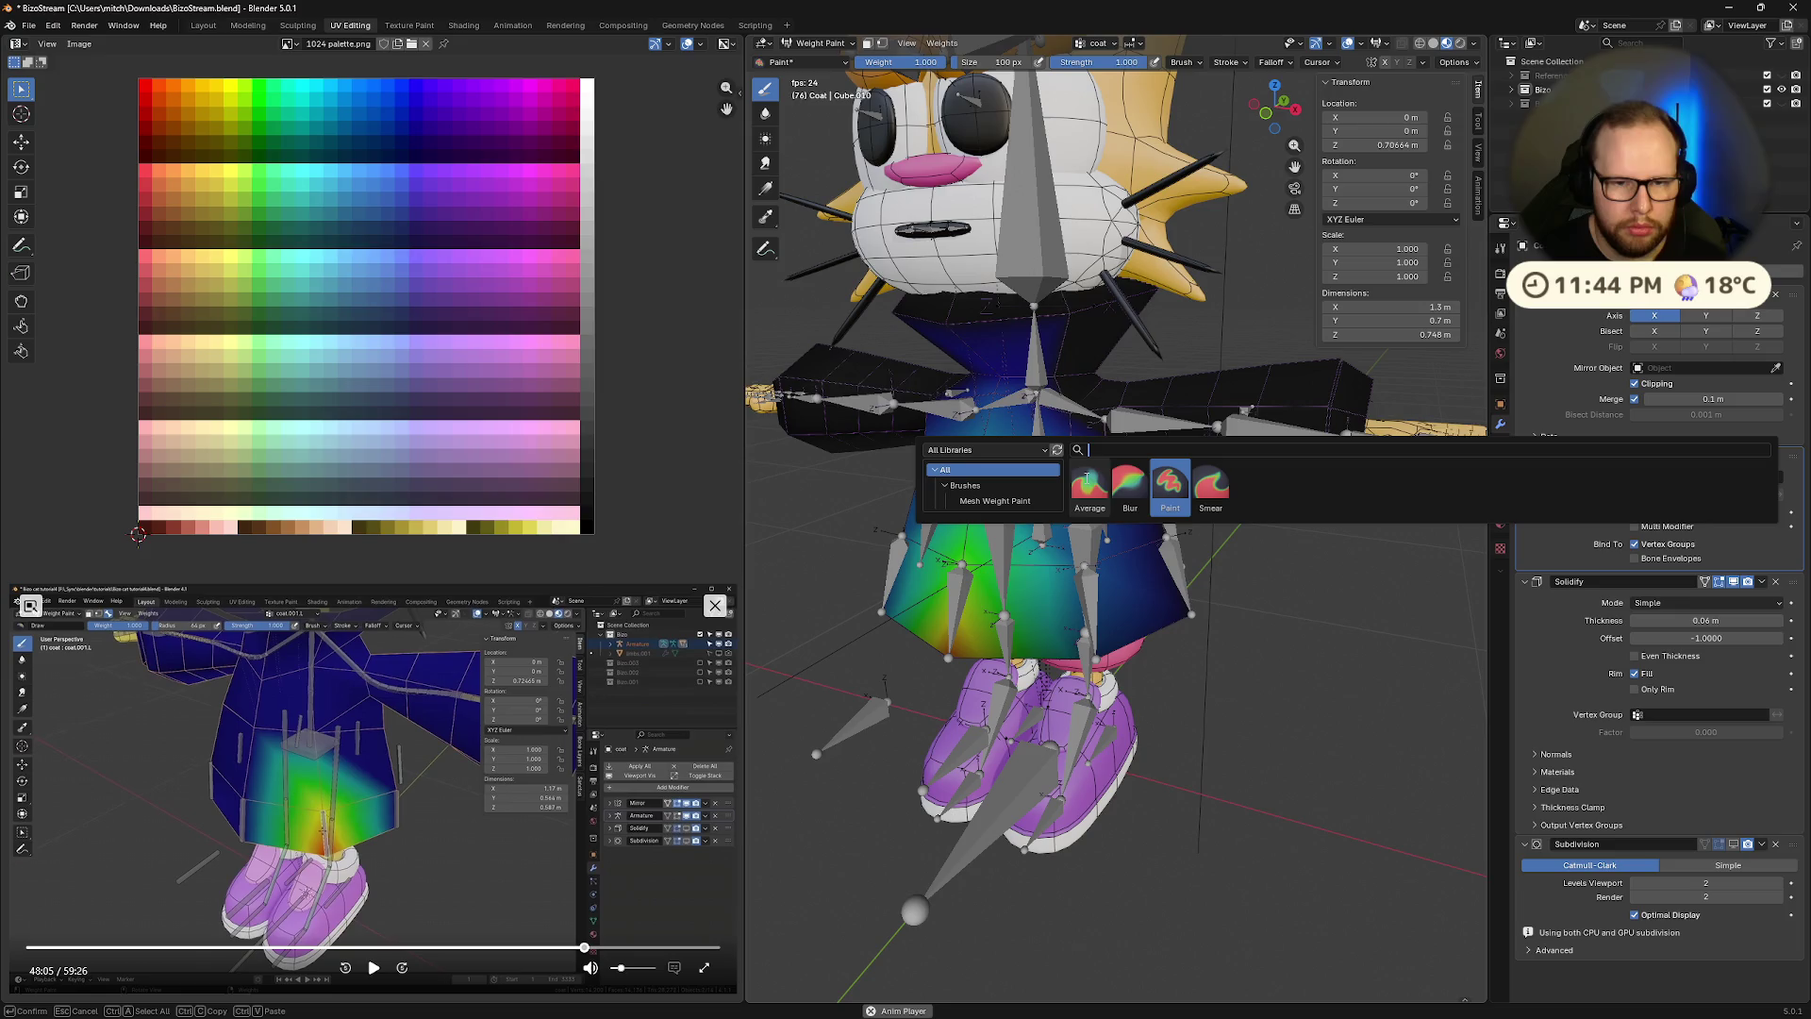
text(1)
key(Escape)
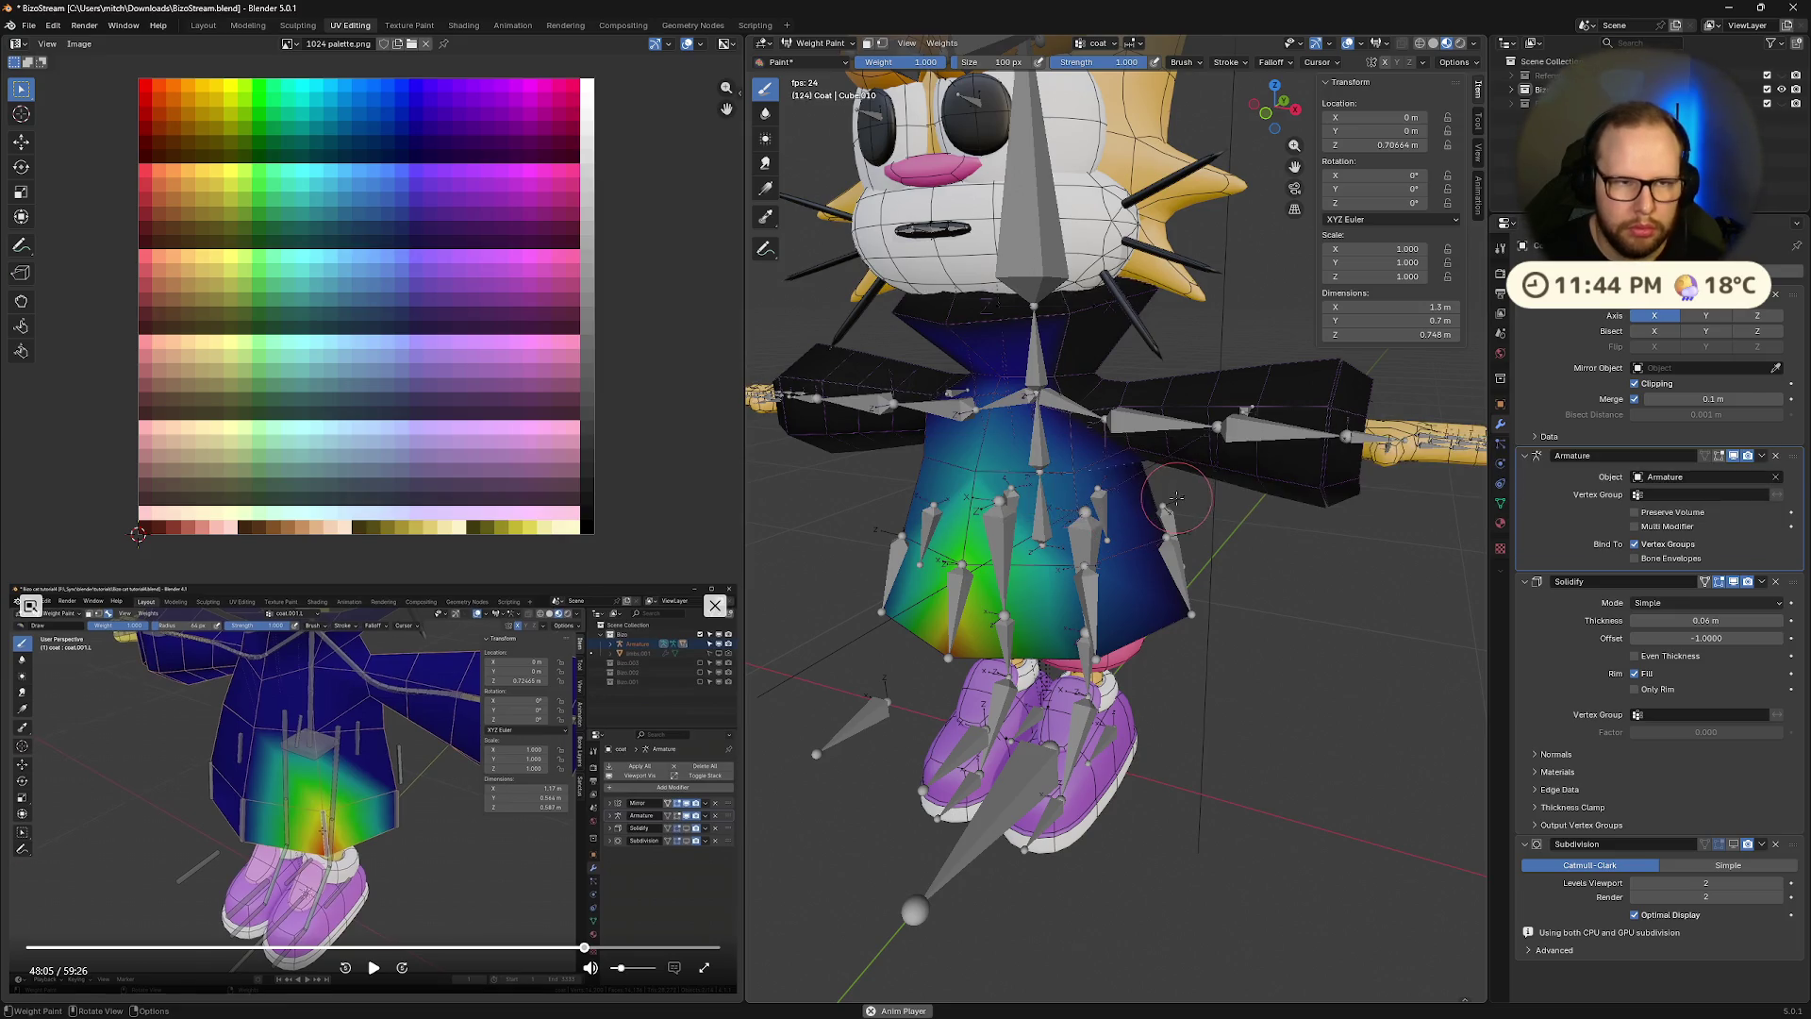
middle_drag(860, 374, 1113, 592)
mouse_move(1038, 571)
mouse_down()
mouse_move(1099, 529)
mouse_move(1050, 515)
mouse_up()
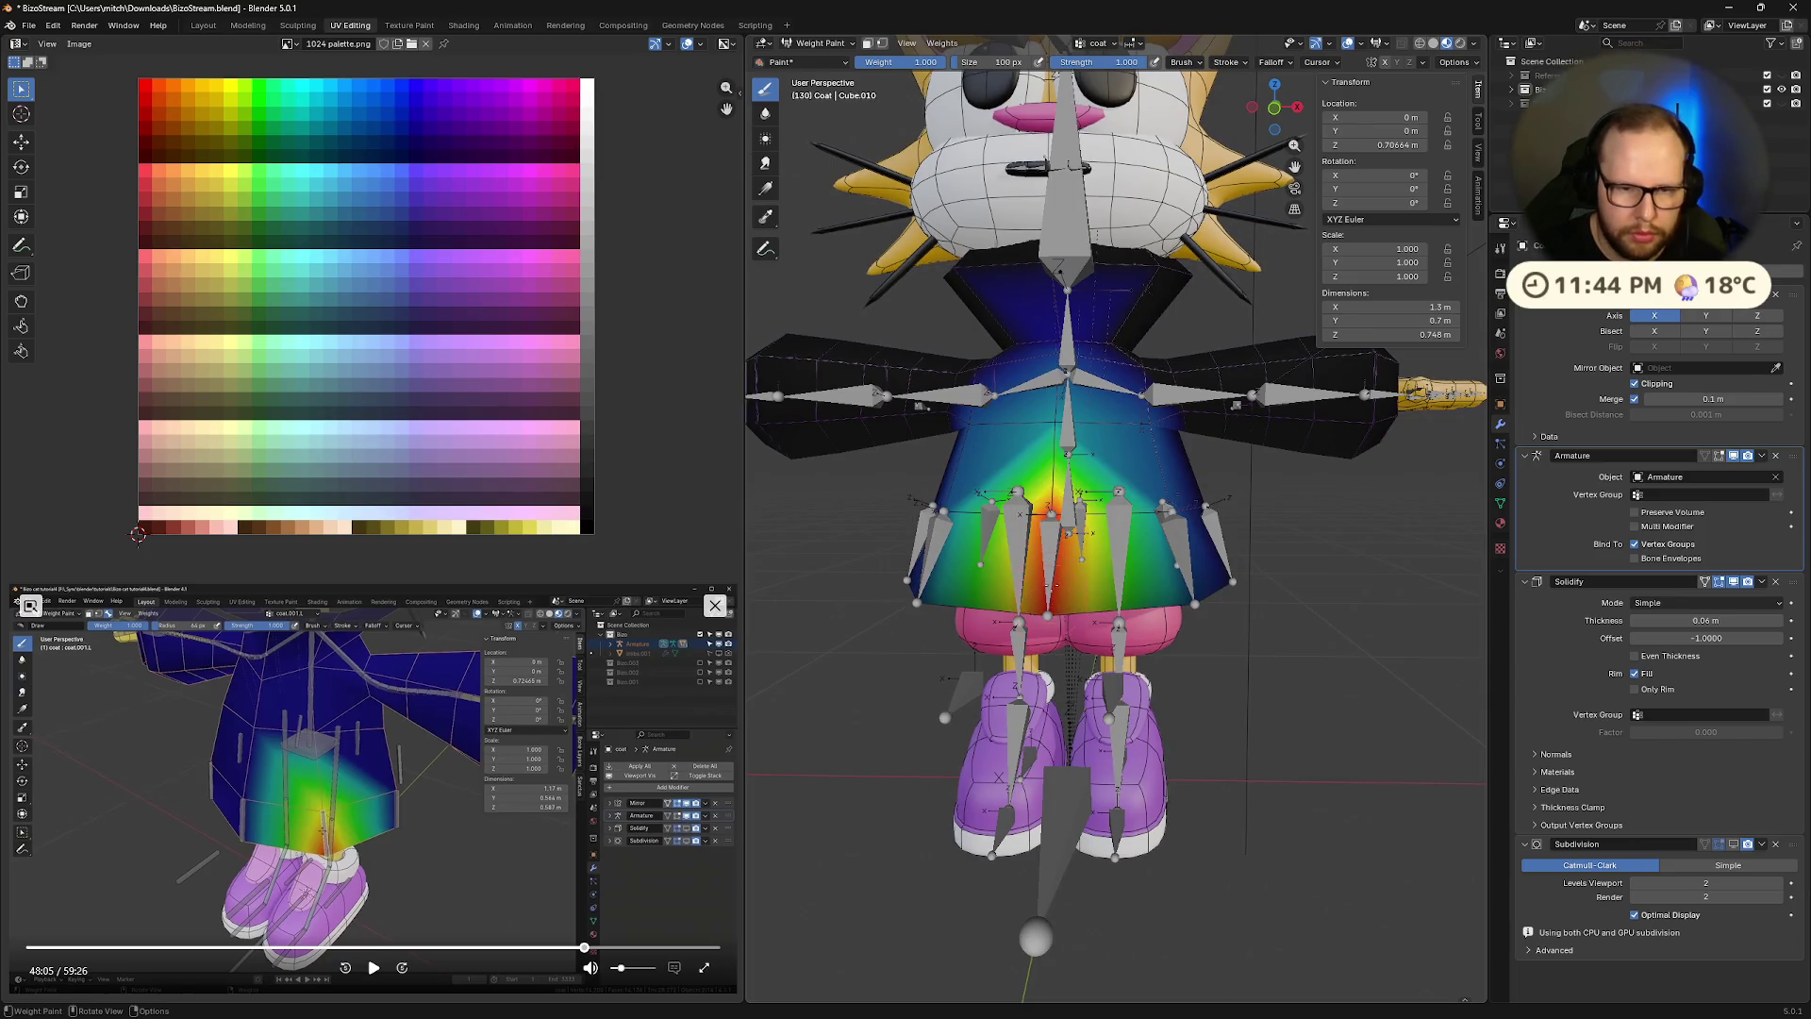
mouse_move(1040, 545)
middle_down()
mouse_move(1094, 604)
mouse_move(1125, 569)
mouse_move(985, 160)
middle_up()
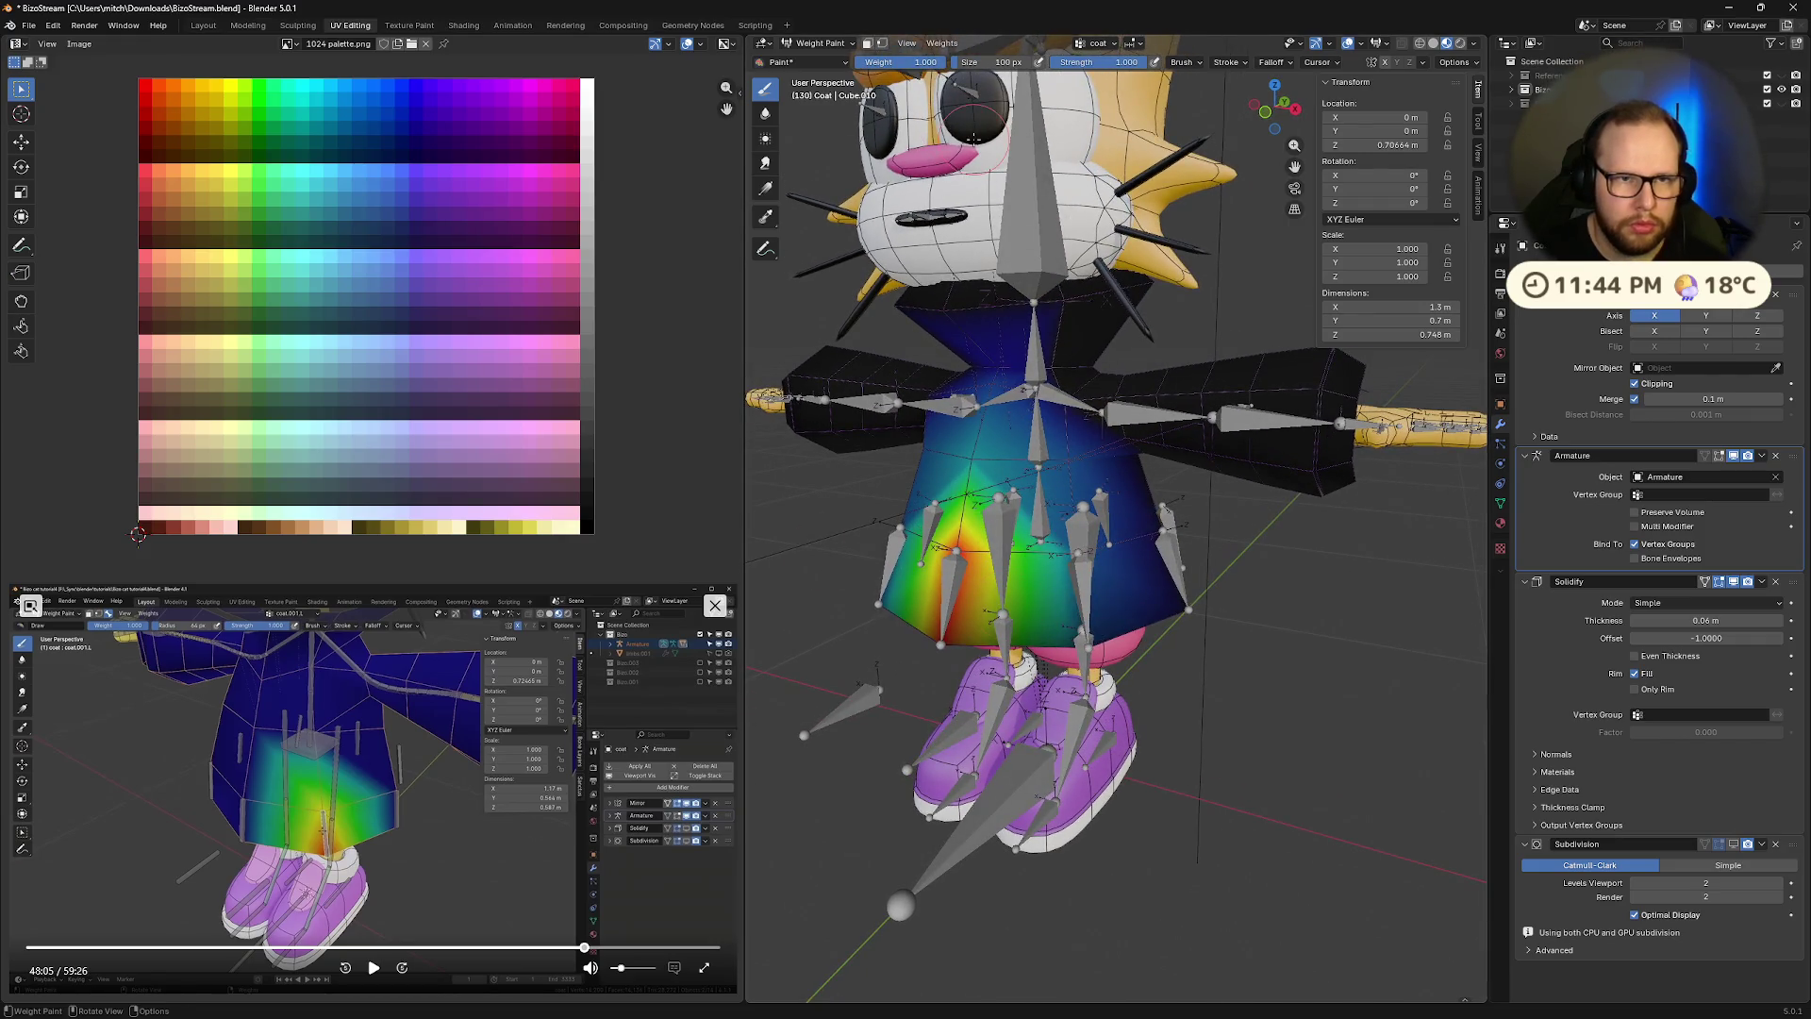
mouse_move(1198, 488)
middle_down()
mouse_move(1245, 485)
mouse_move(1141, 485)
mouse_move(1183, 465)
mouse_move(1191, 484)
mouse_move(1298, 508)
mouse_move(1347, 563)
mouse_move(1275, 566)
middle_up()
Put the Coat mesh back into Weight Paint mode with the coat added to the selection
key(Tab)
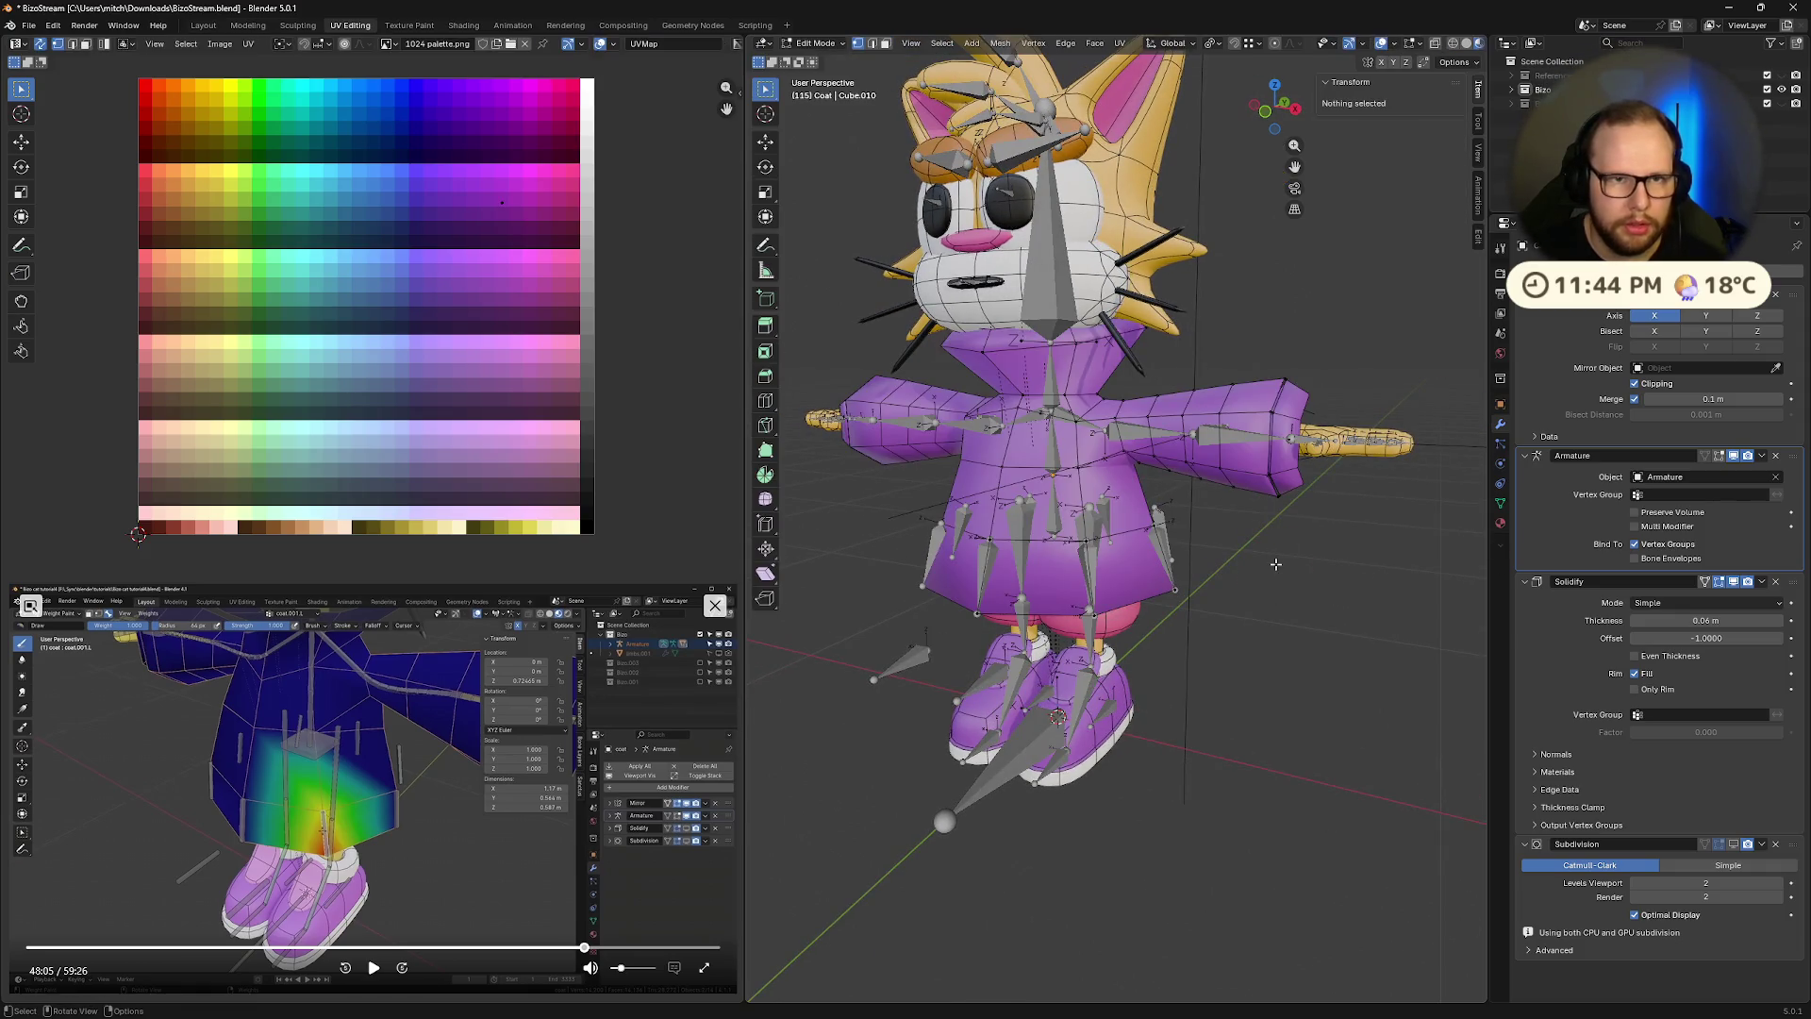
key(Tab)
key(ctrl+Tab)
click(1125, 558)
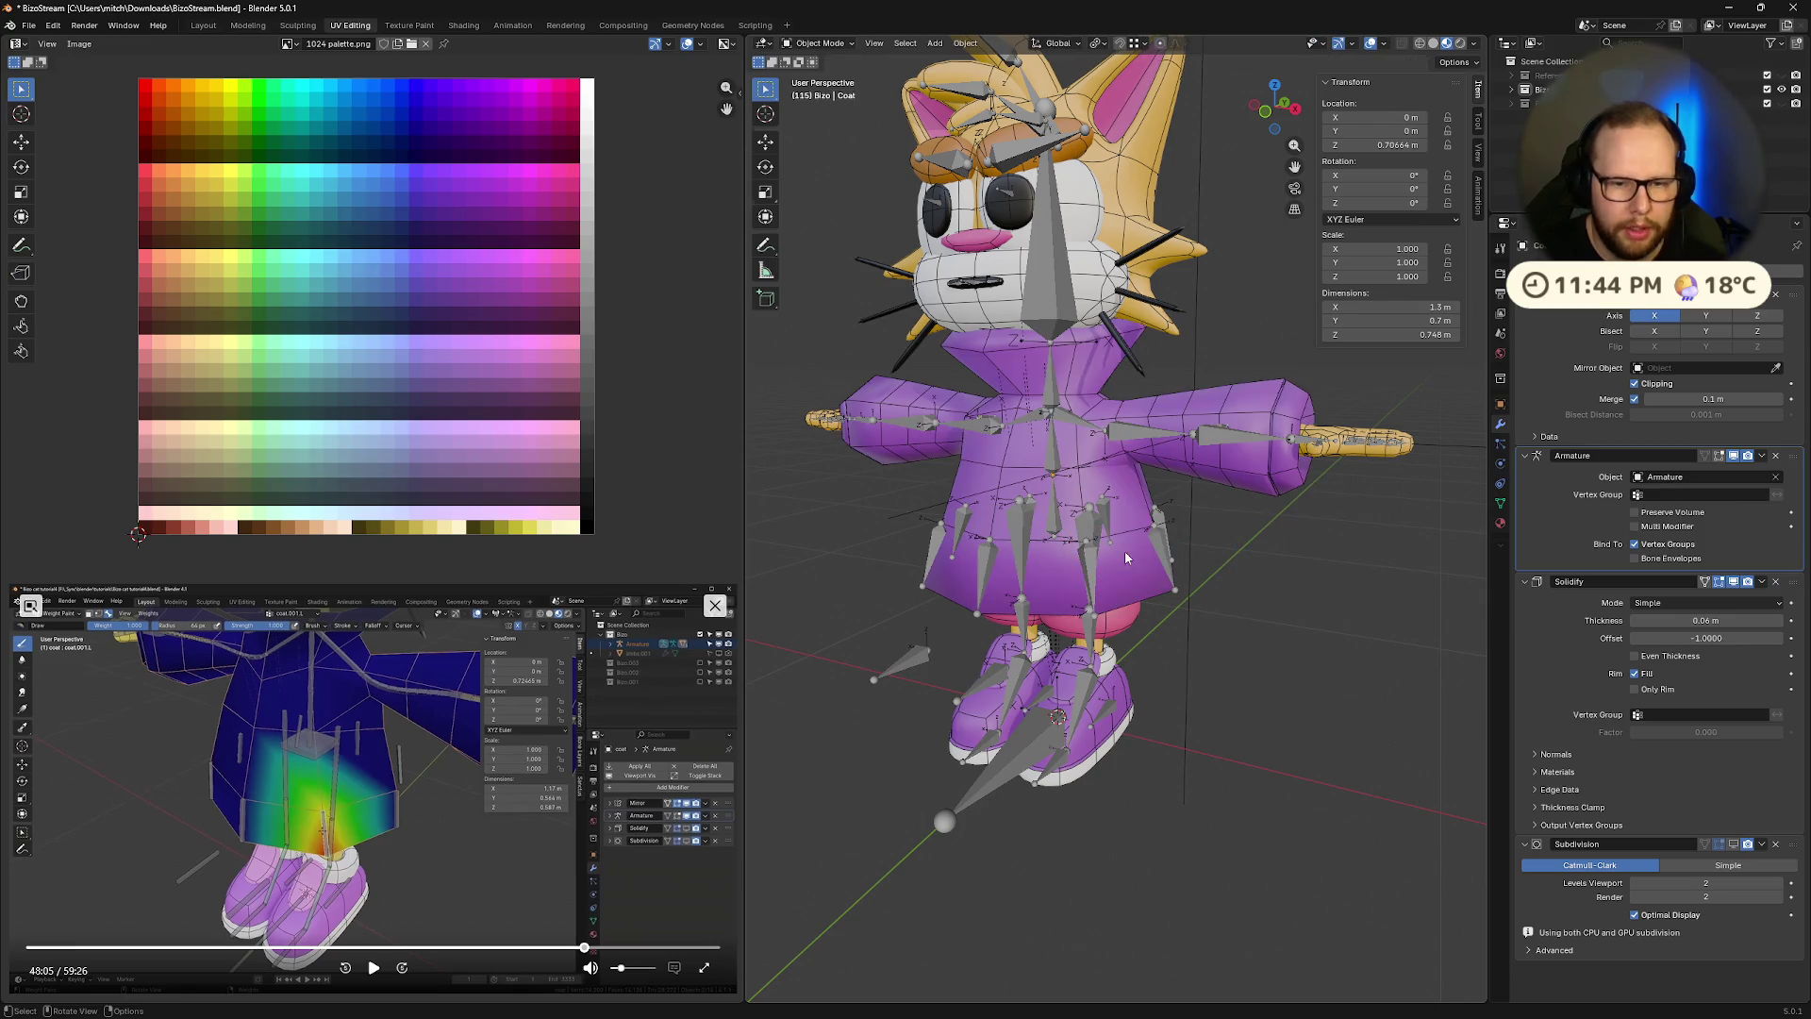
shift+click(1059, 556)
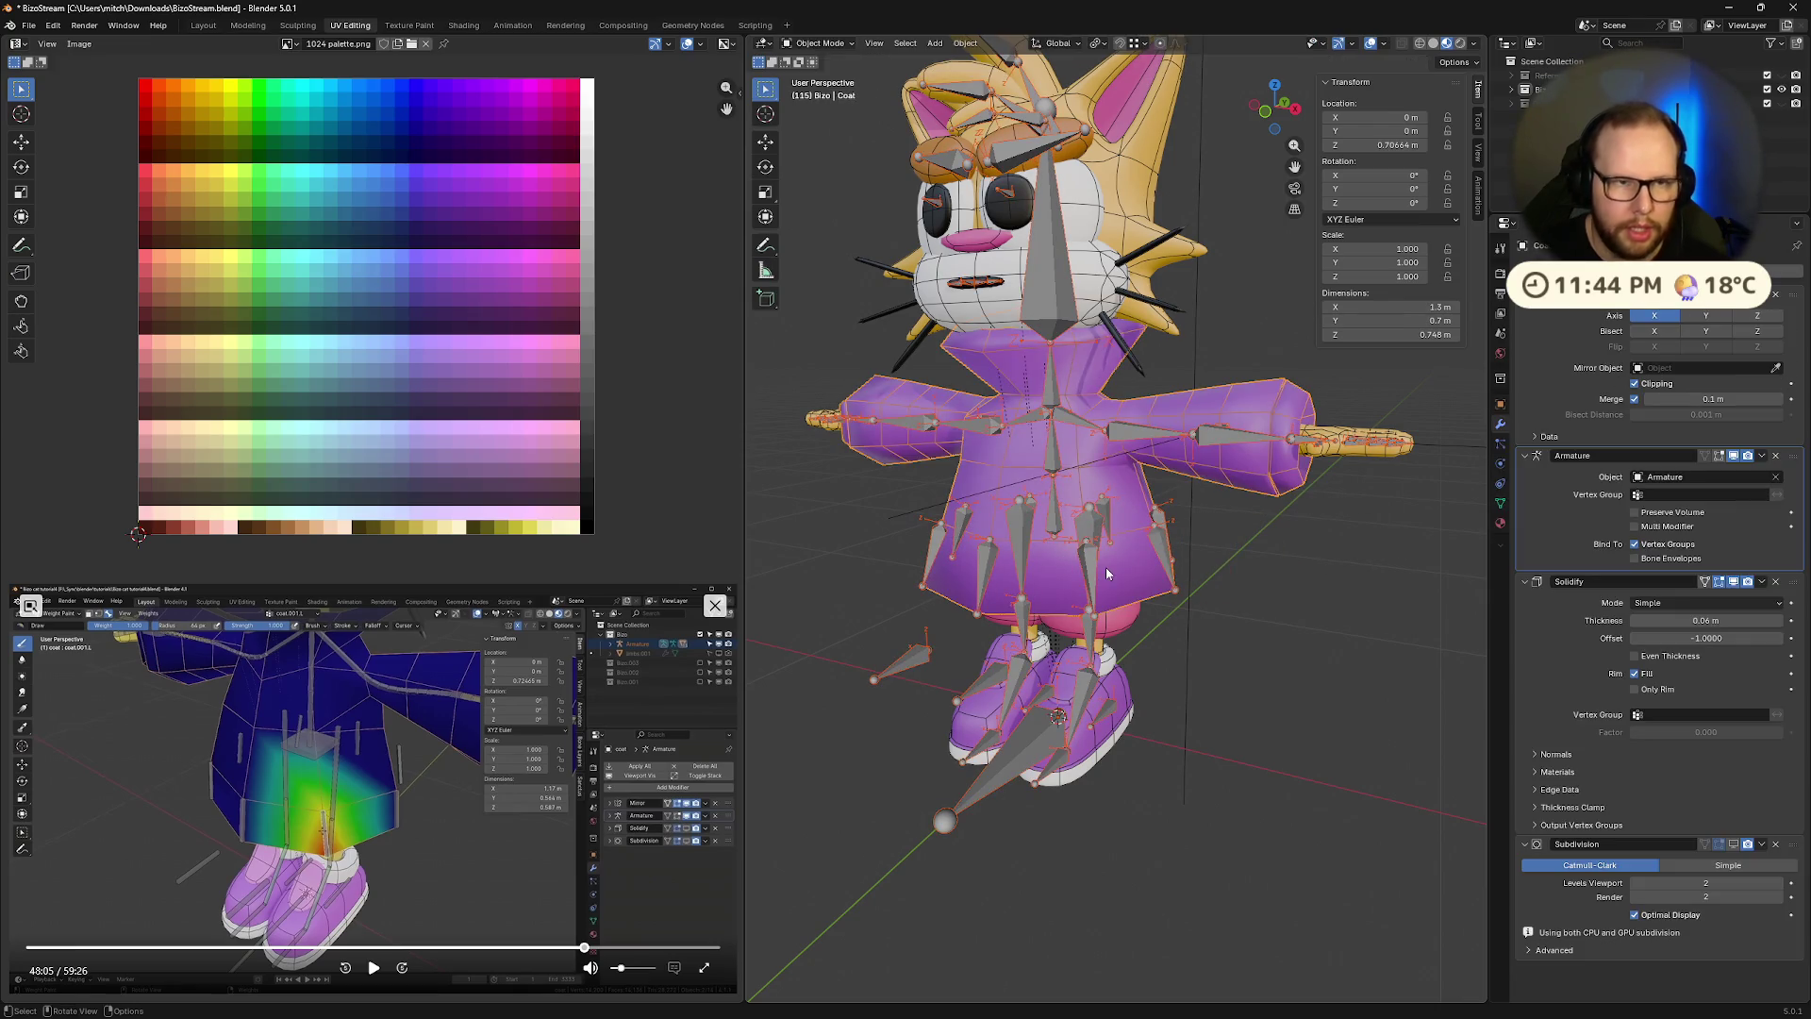
key(ctrl+Tab)
click(983, 584)
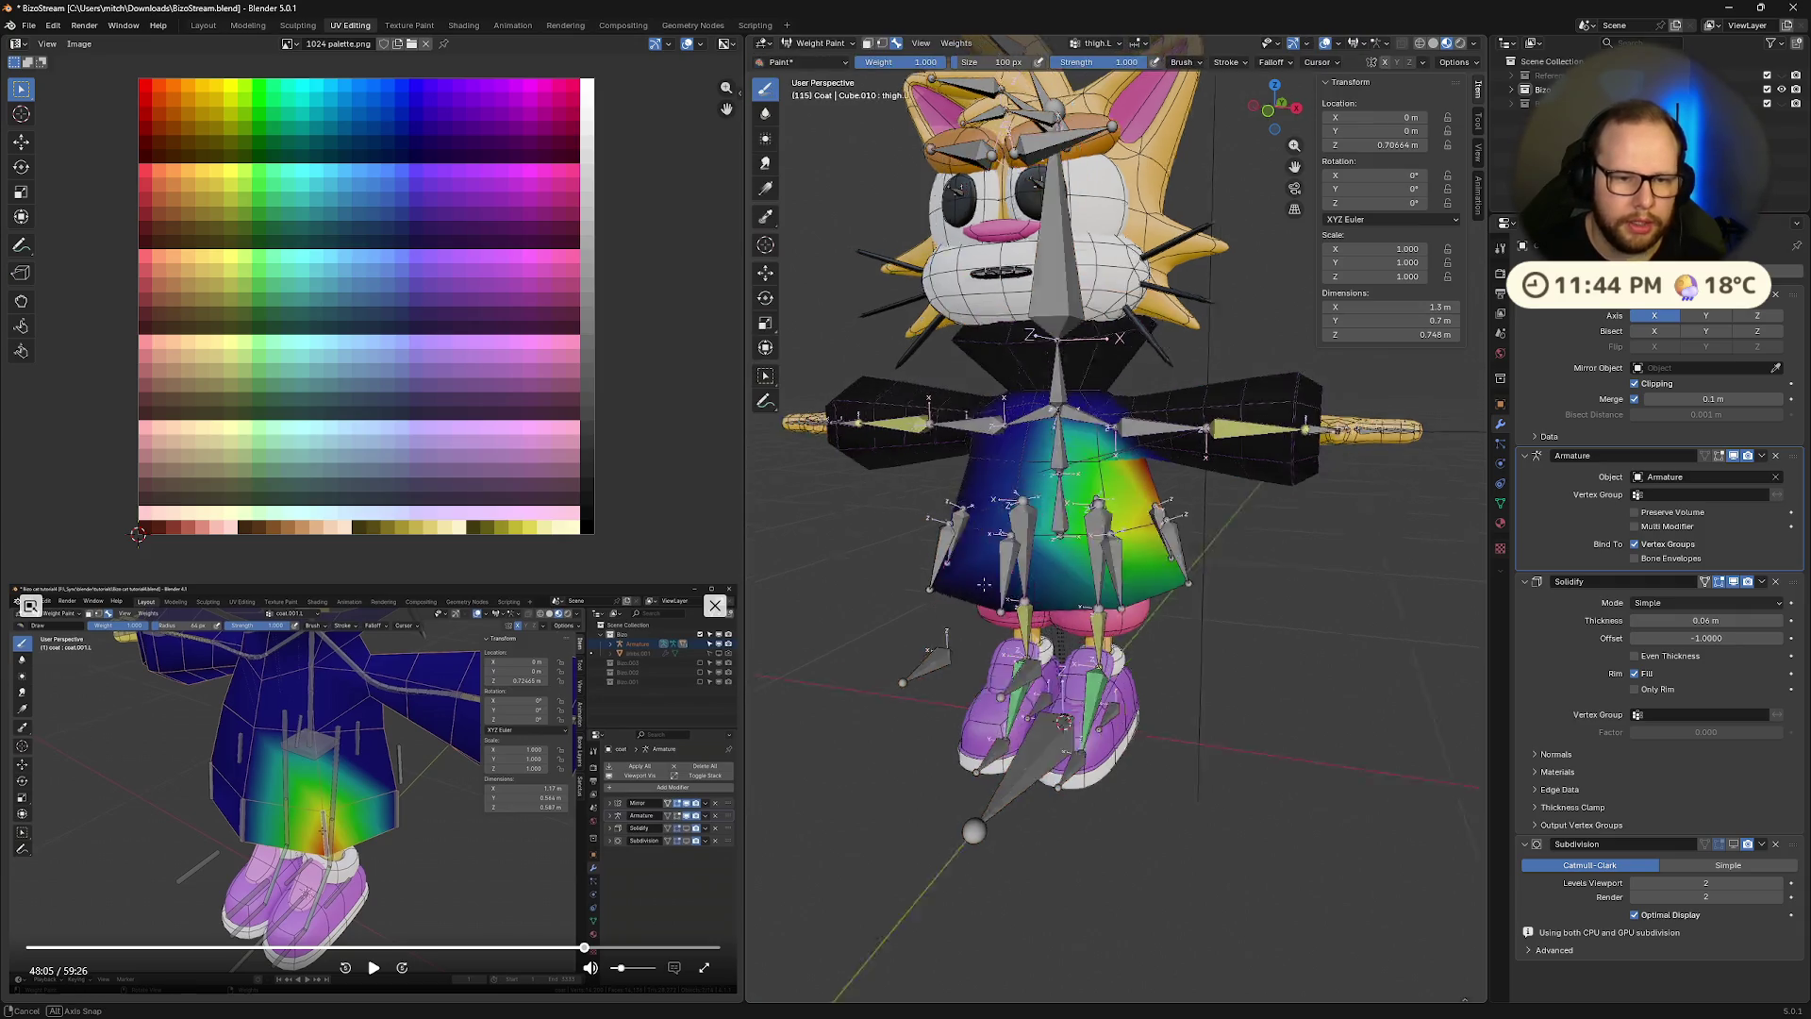
middle_drag(983, 584, 1139, 7)
Choose the coat group from the enlarged vertex group list
click(1105, 49)
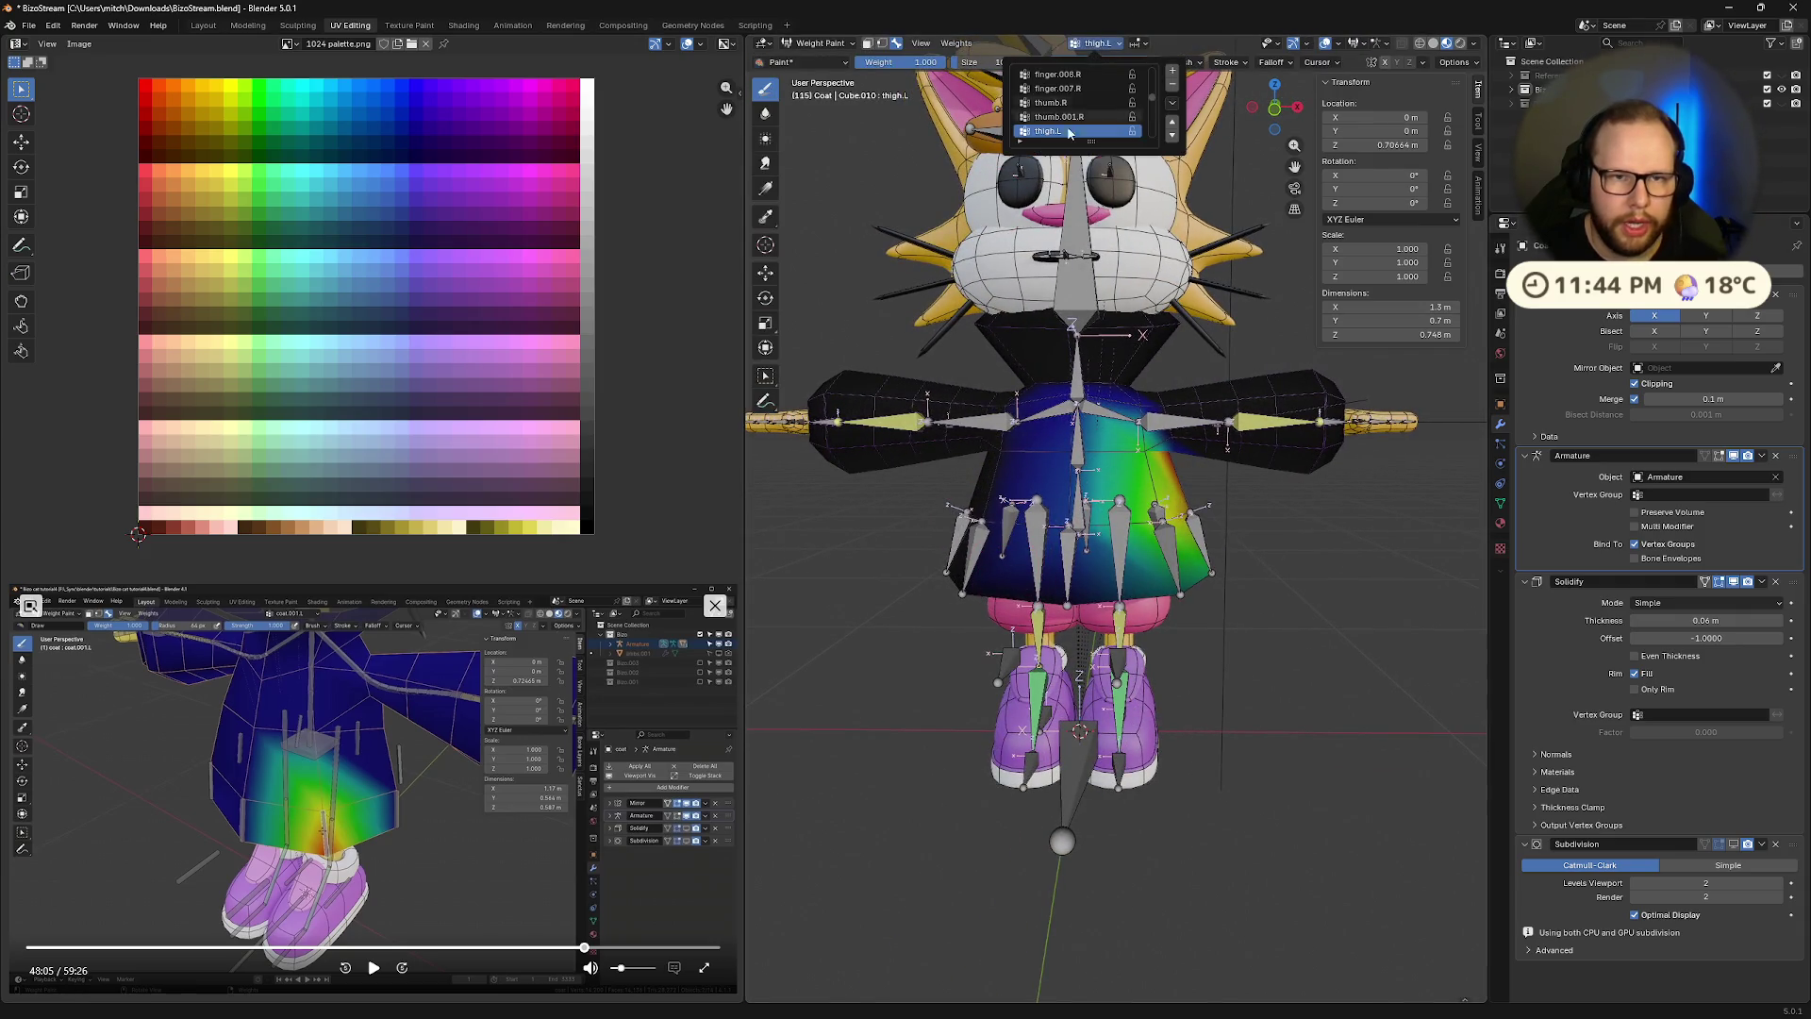
drag(1092, 157, 1091, 204)
scroll(1080, 212, up, 10)
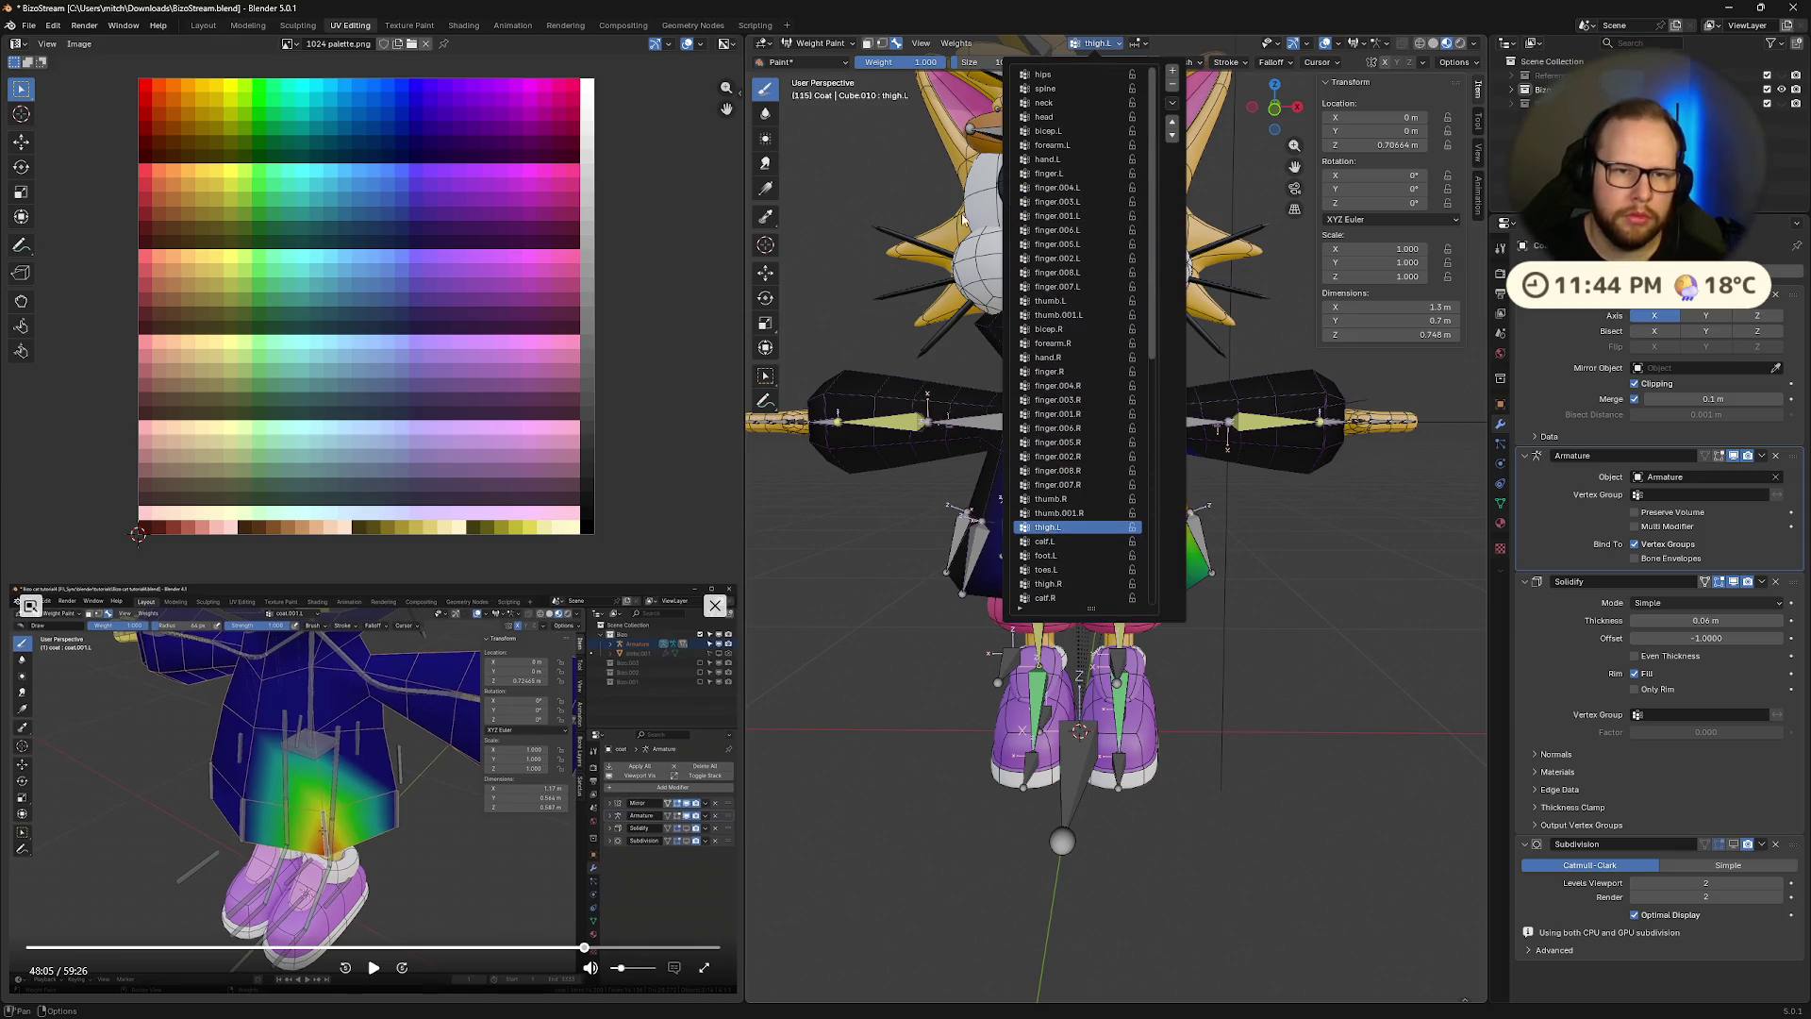
scroll(1080, 219, down, 10)
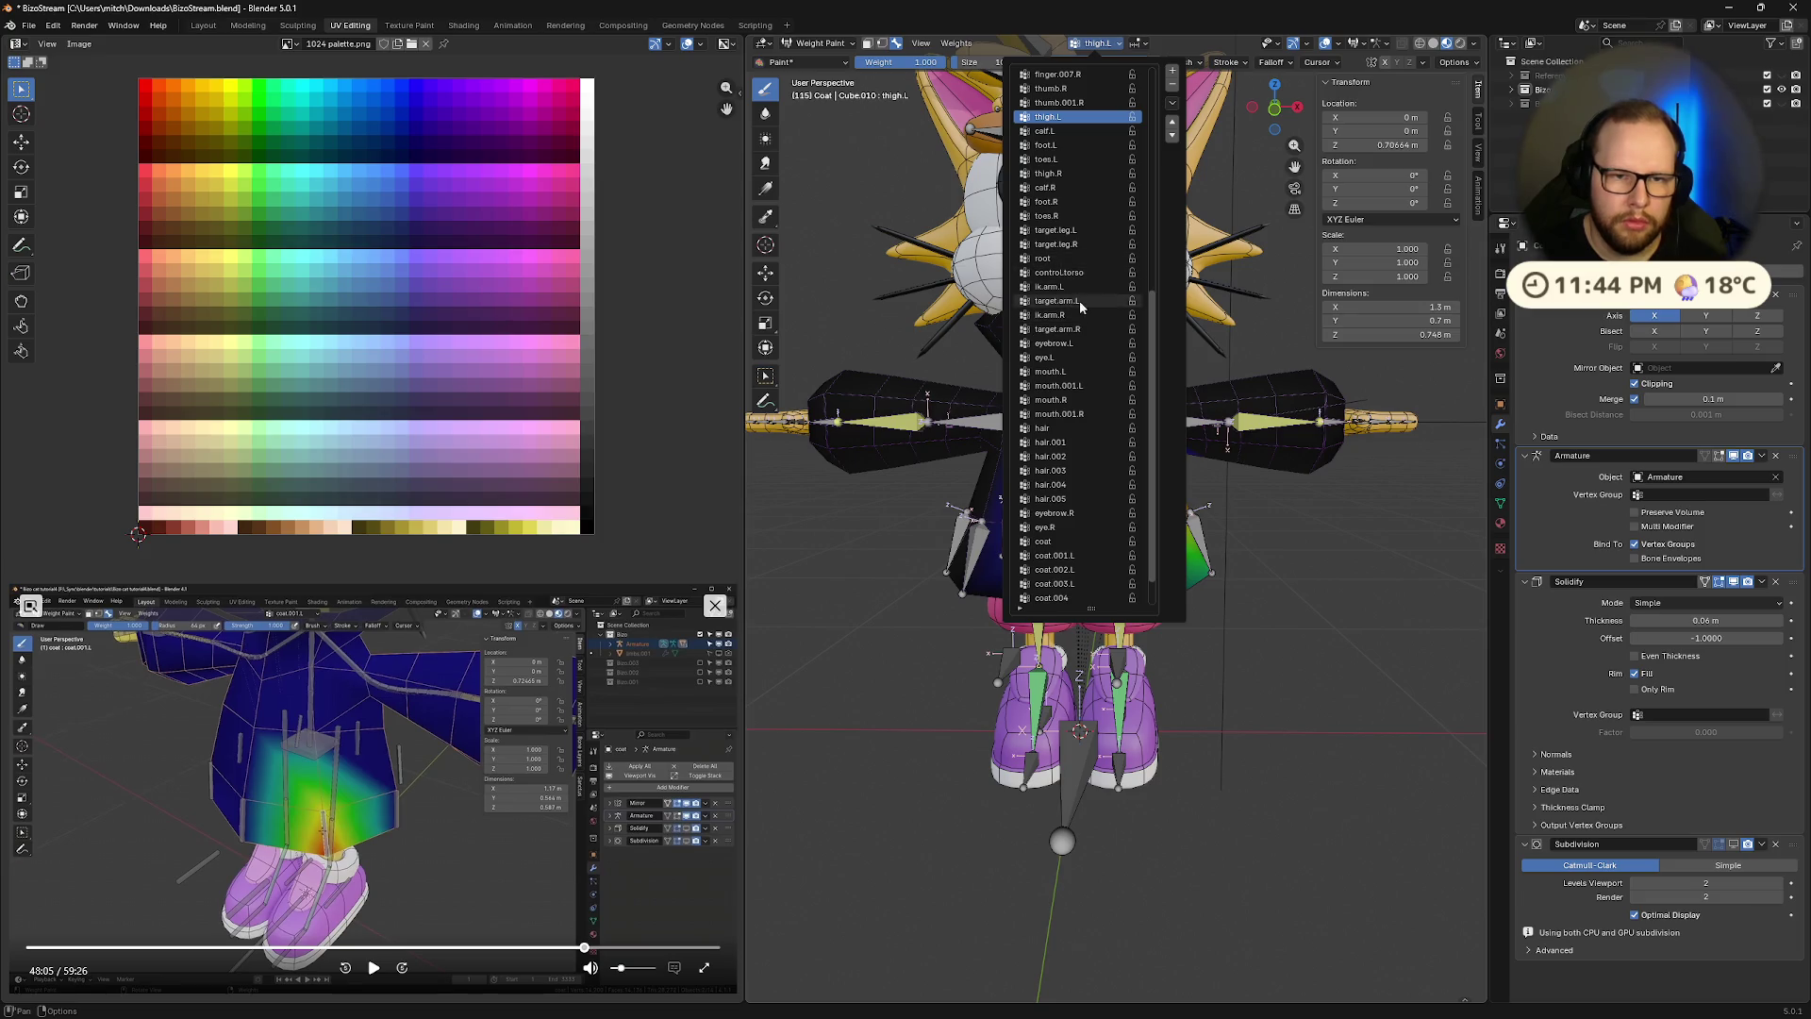
scroll(1075, 346, down, 3)
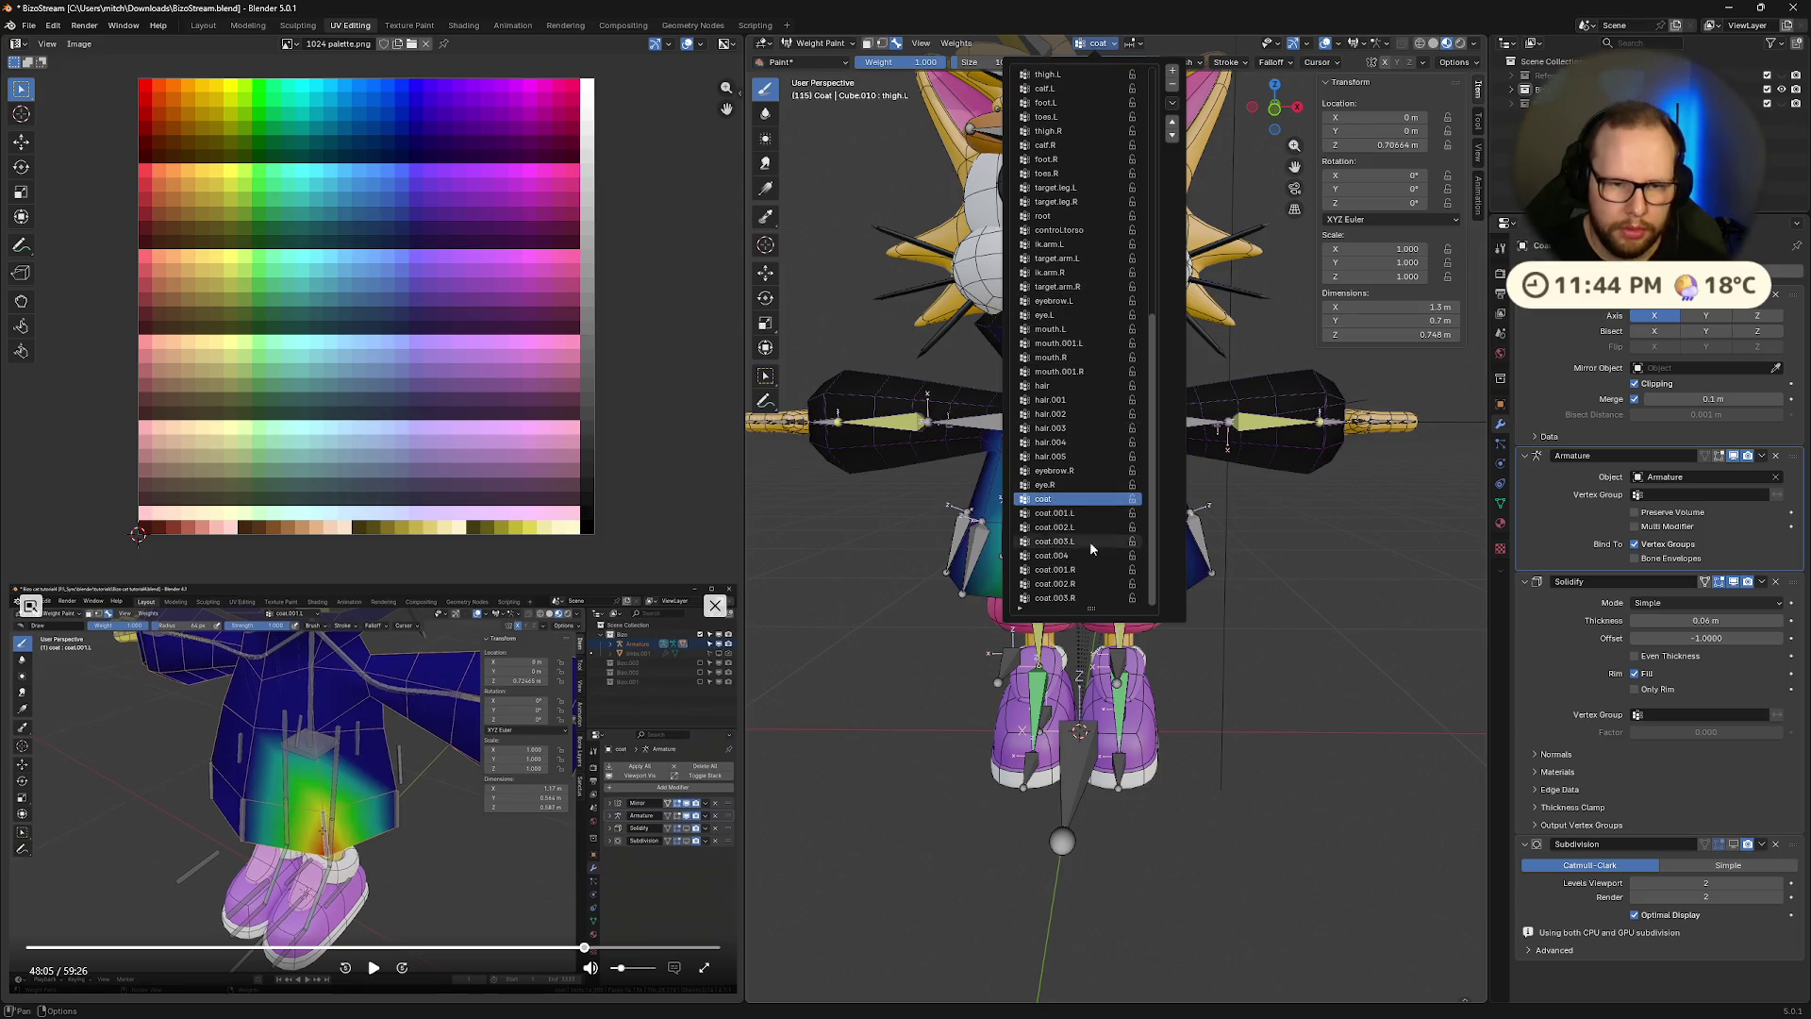
click(1045, 499)
scroll(994, 592, up, 3)
Paint full weight onto the coat's lower centre front
middle_drag(993, 584, 993, 591)
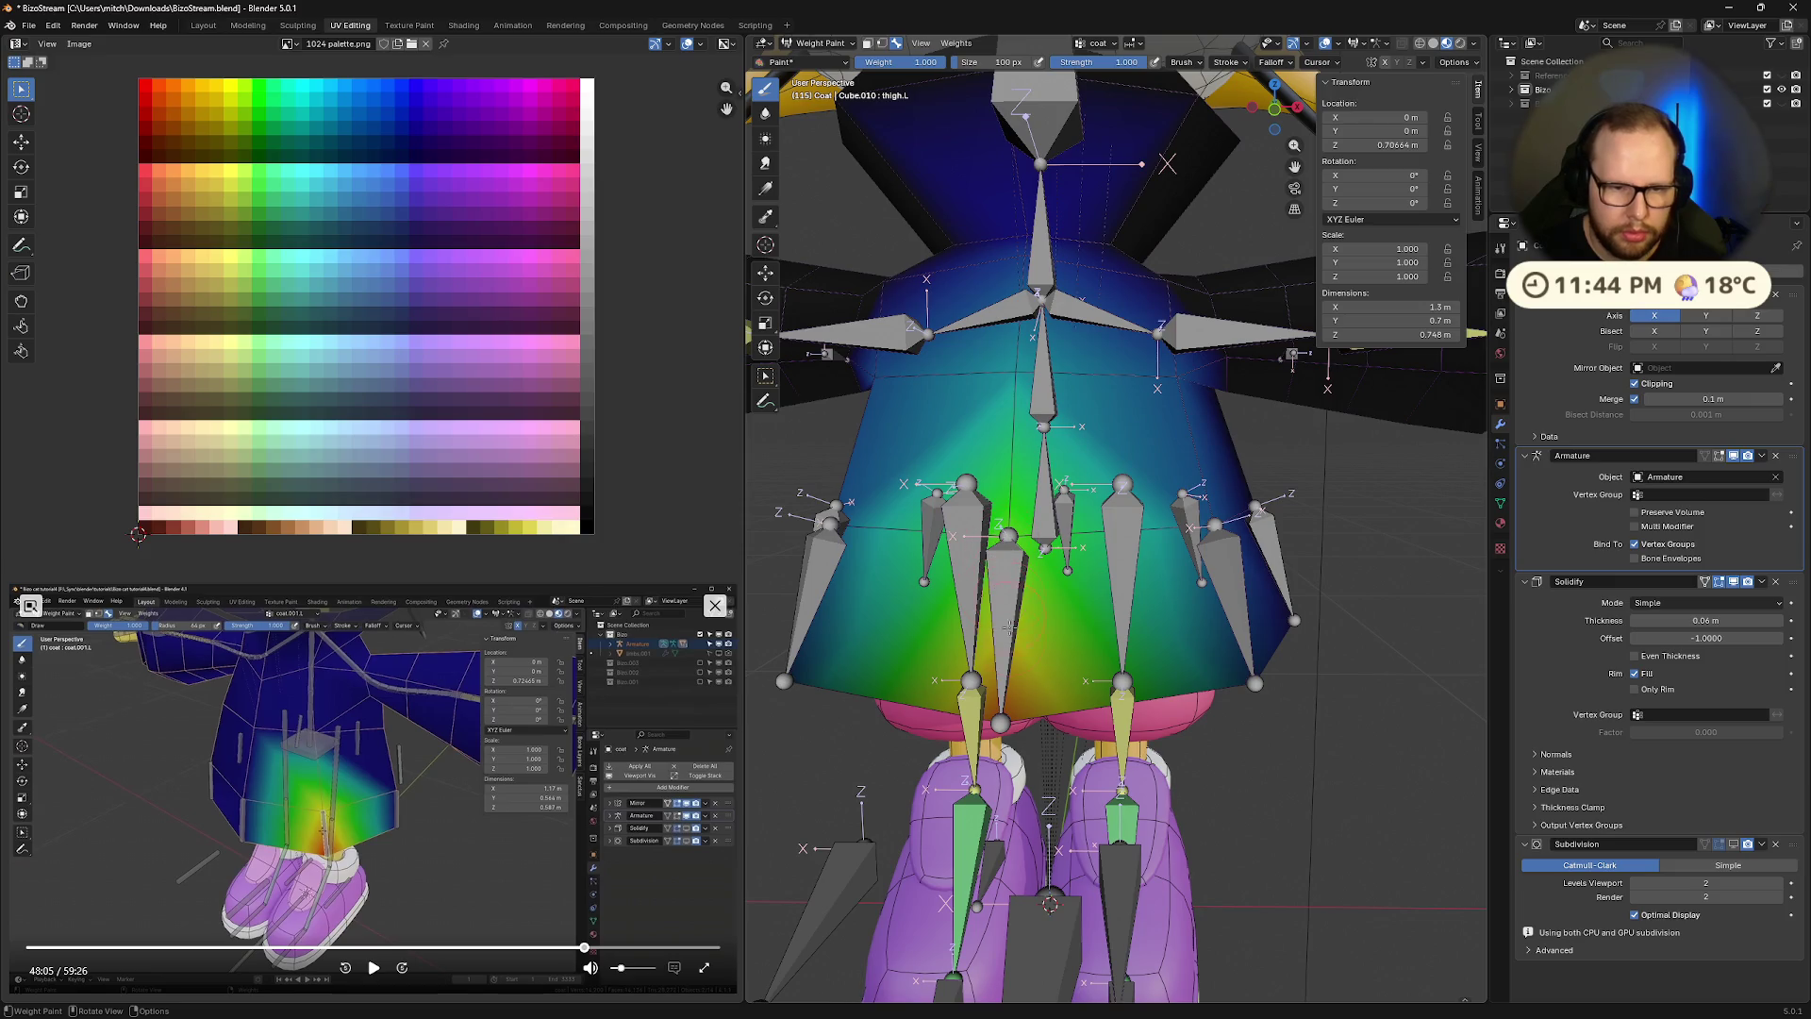
drag(1008, 627, 1009, 536)
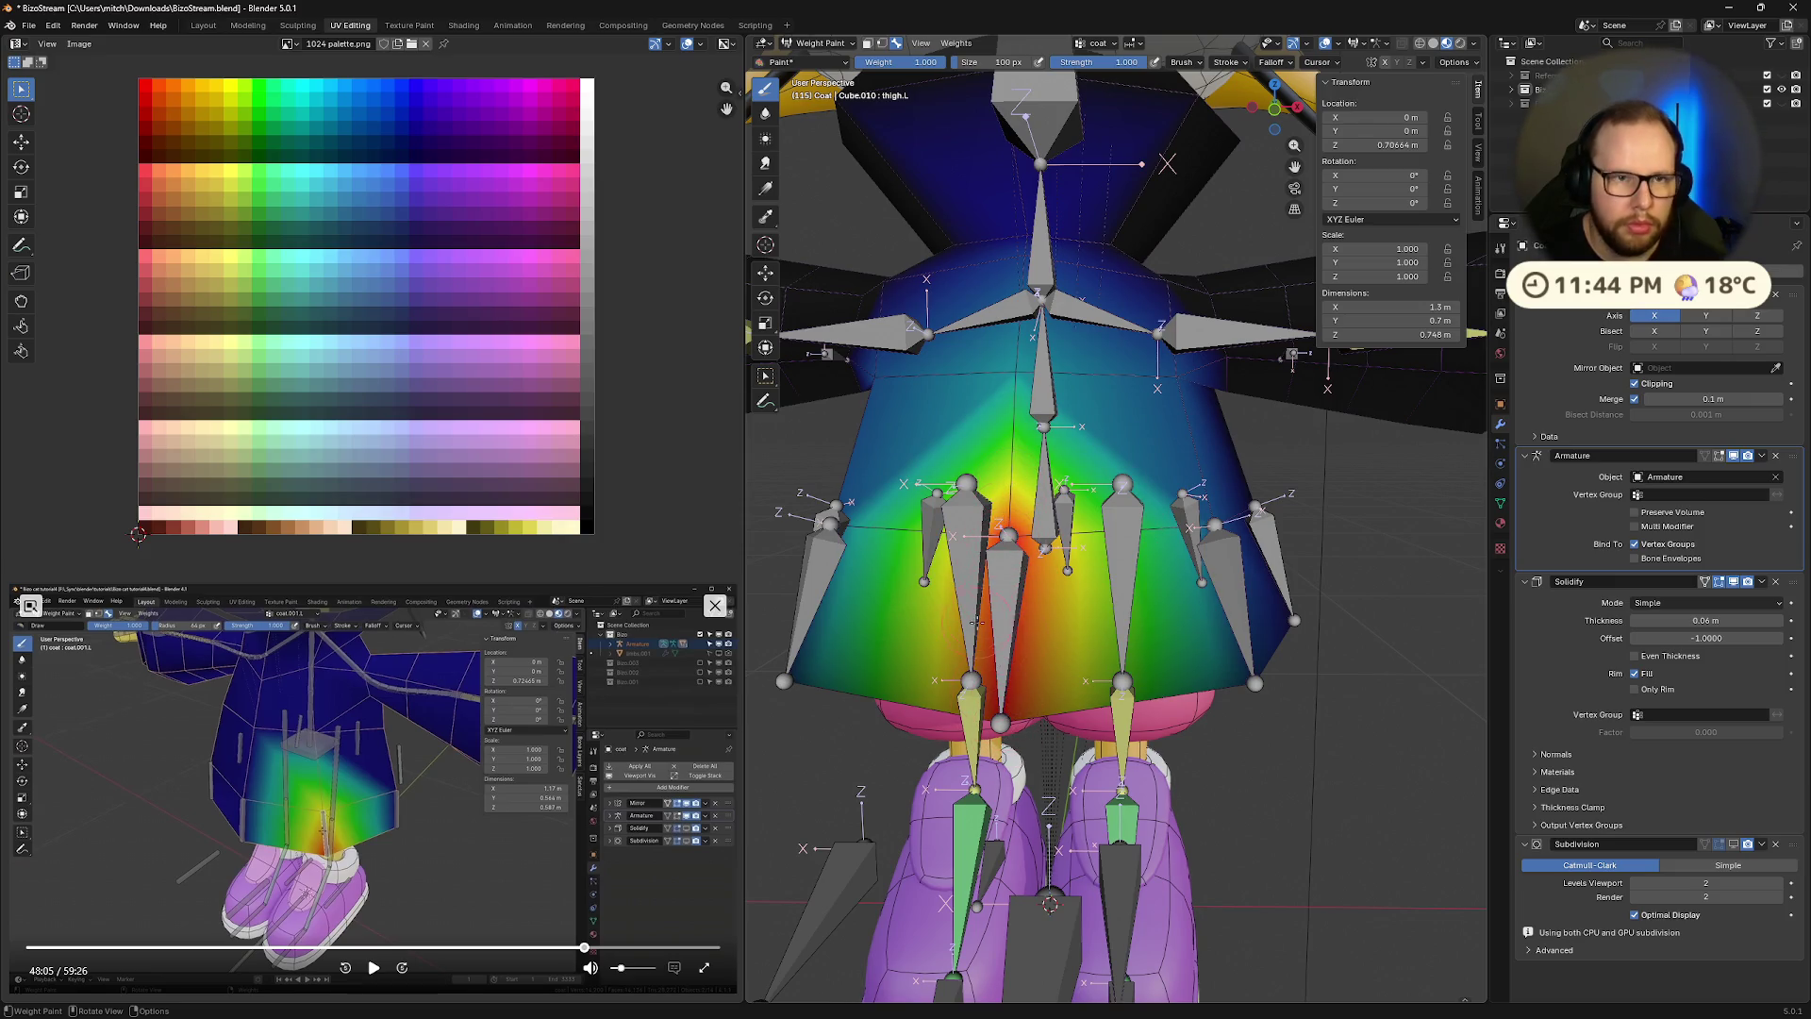
middle_drag(1127, 524, 1029, 675)
ctrl+click(1032, 650)
Paint a coat.001.L weight gradient rising up the middle of the coat
drag(1029, 676, 1020, 514)
drag(1012, 653, 1048, 540)
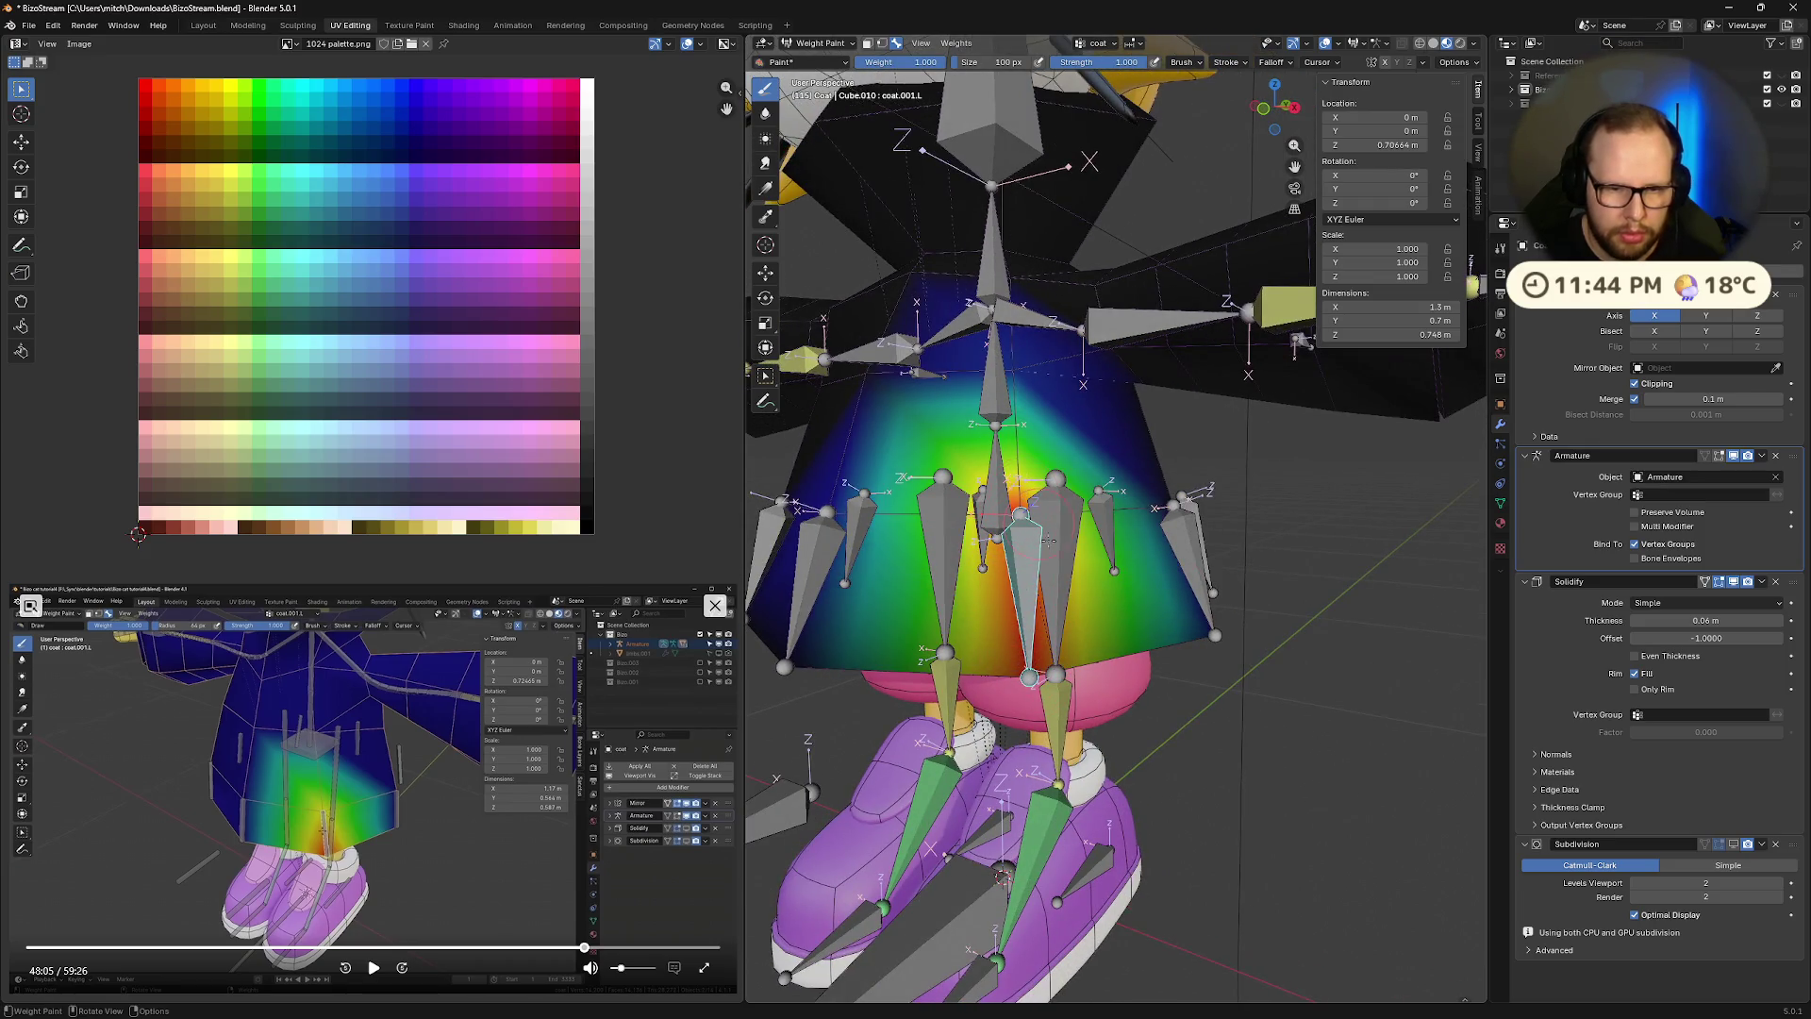
mouse_move(1021, 514)
middle_down()
mouse_move(1047, 552)
mouse_move(1150, 584)
mouse_move(1071, 628)
mouse_move(1103, 593)
mouse_move(1041, 575)
middle_up()
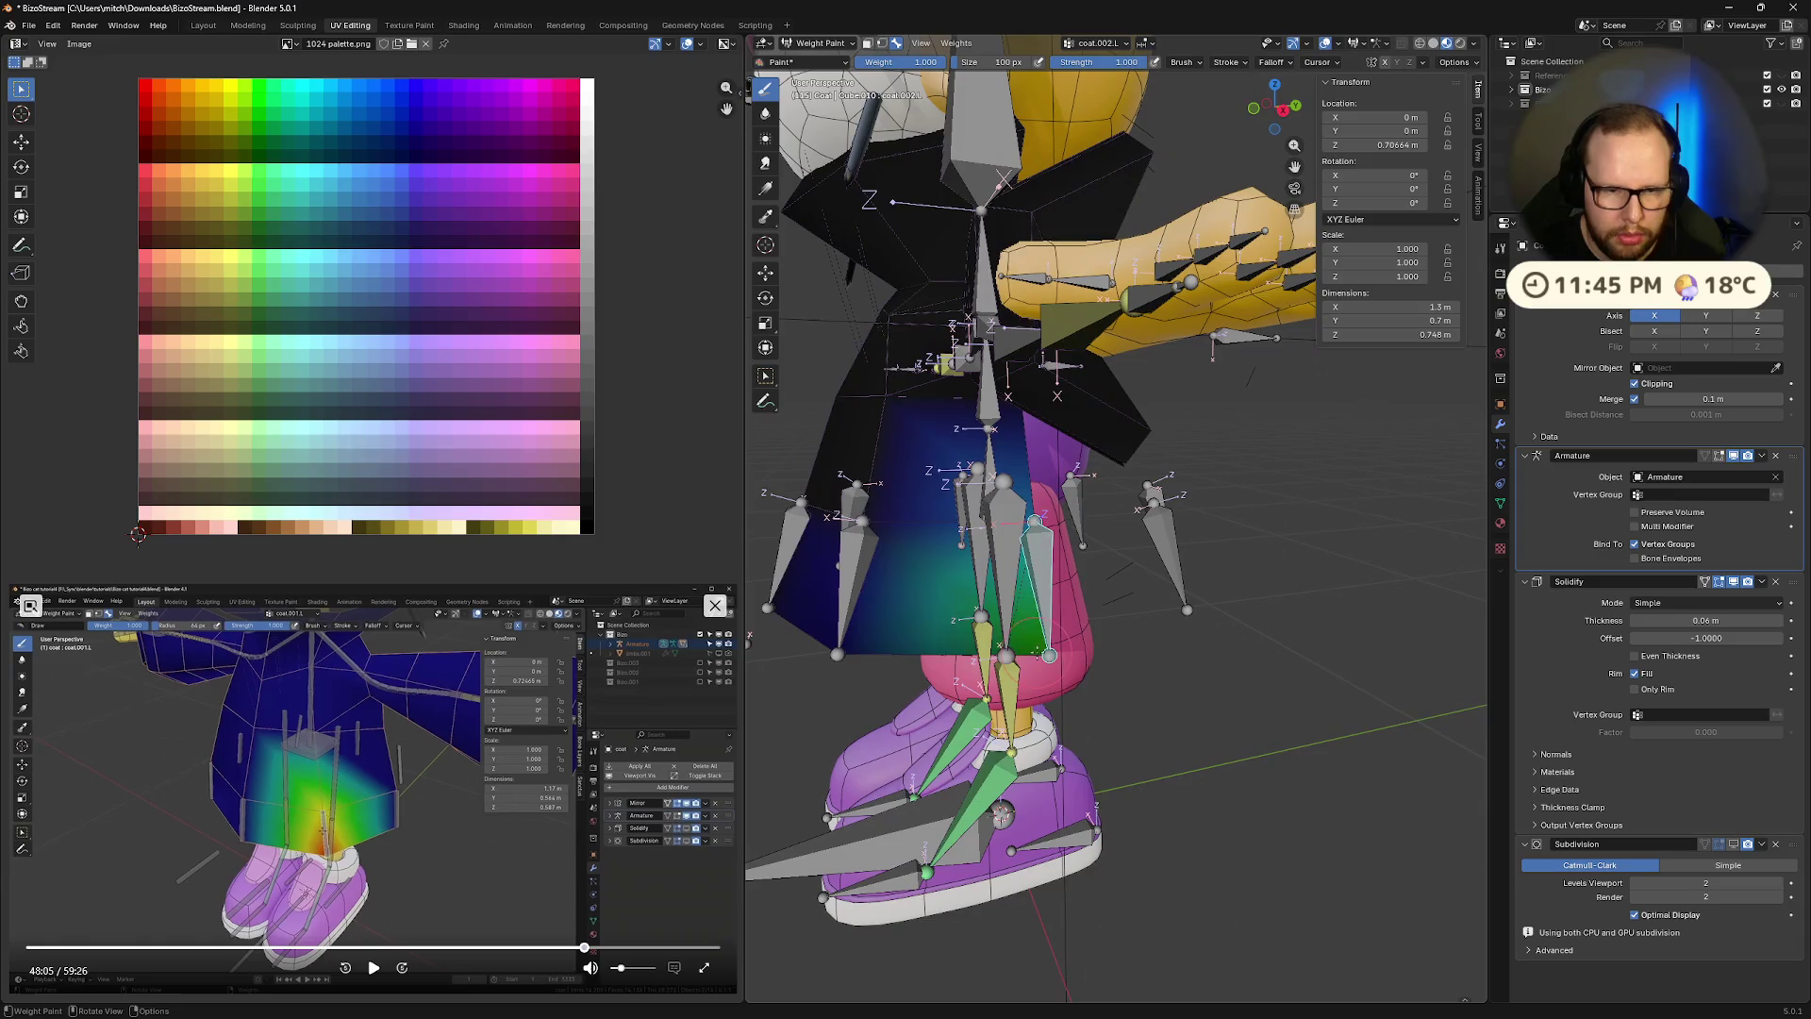
ctrl+click(1041, 575)
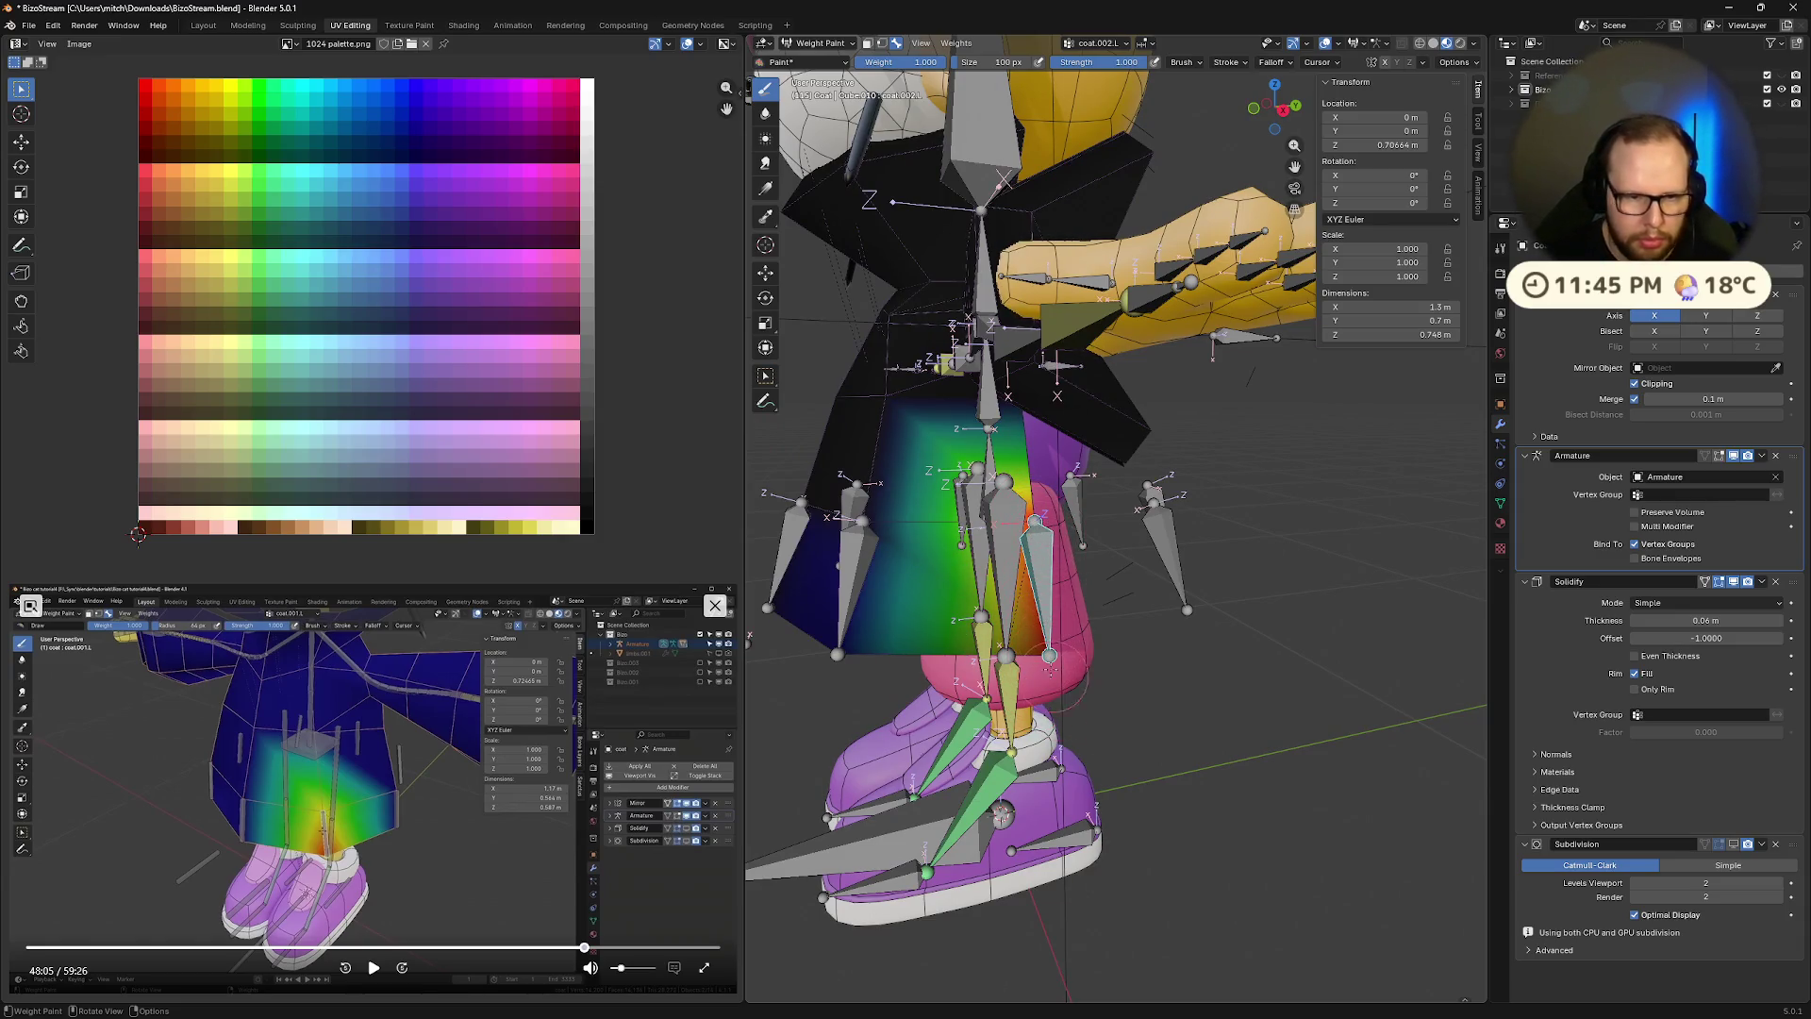
mouse_move(1022, 586)
middle_down()
mouse_move(1061, 598)
mouse_move(1002, 590)
middle_up()
Compare the coat.001.L, coat.002.L, central coat, coat.001.R and coat.002.R weights
ctrl+click(1061, 598)
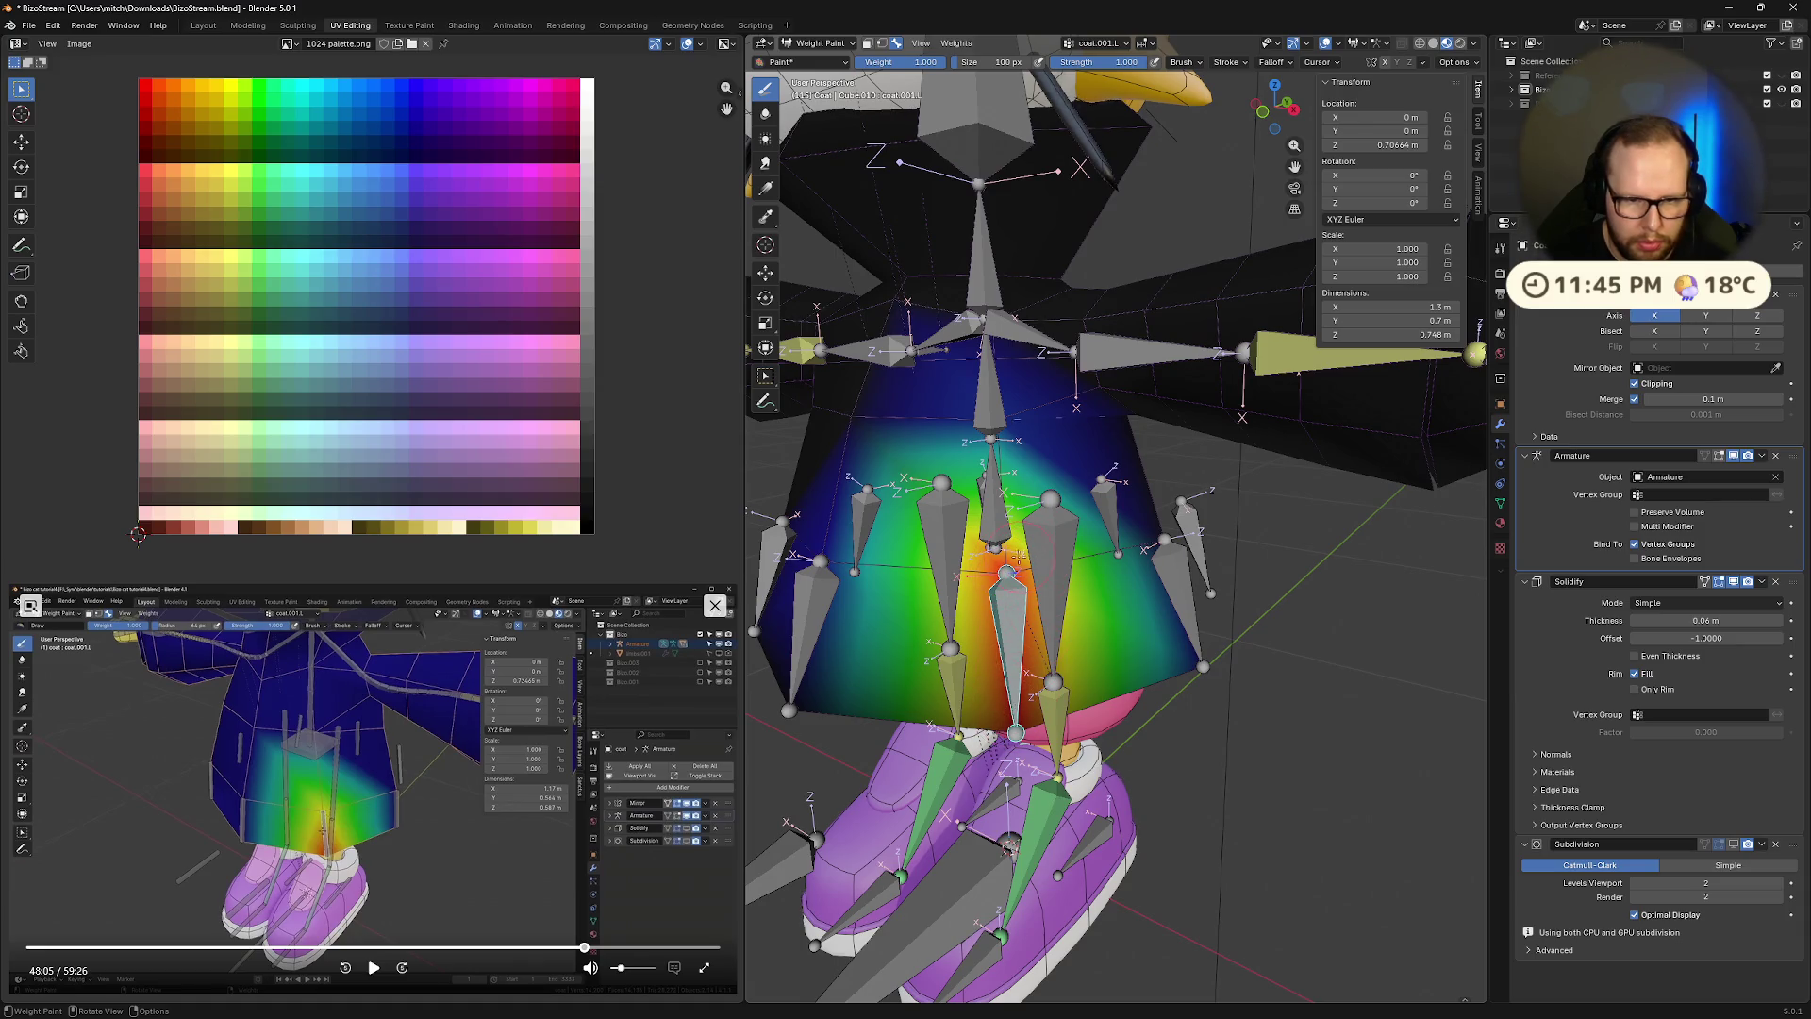
ctrl+click(1193, 604)
middle_drag(1194, 604, 1049, 656)
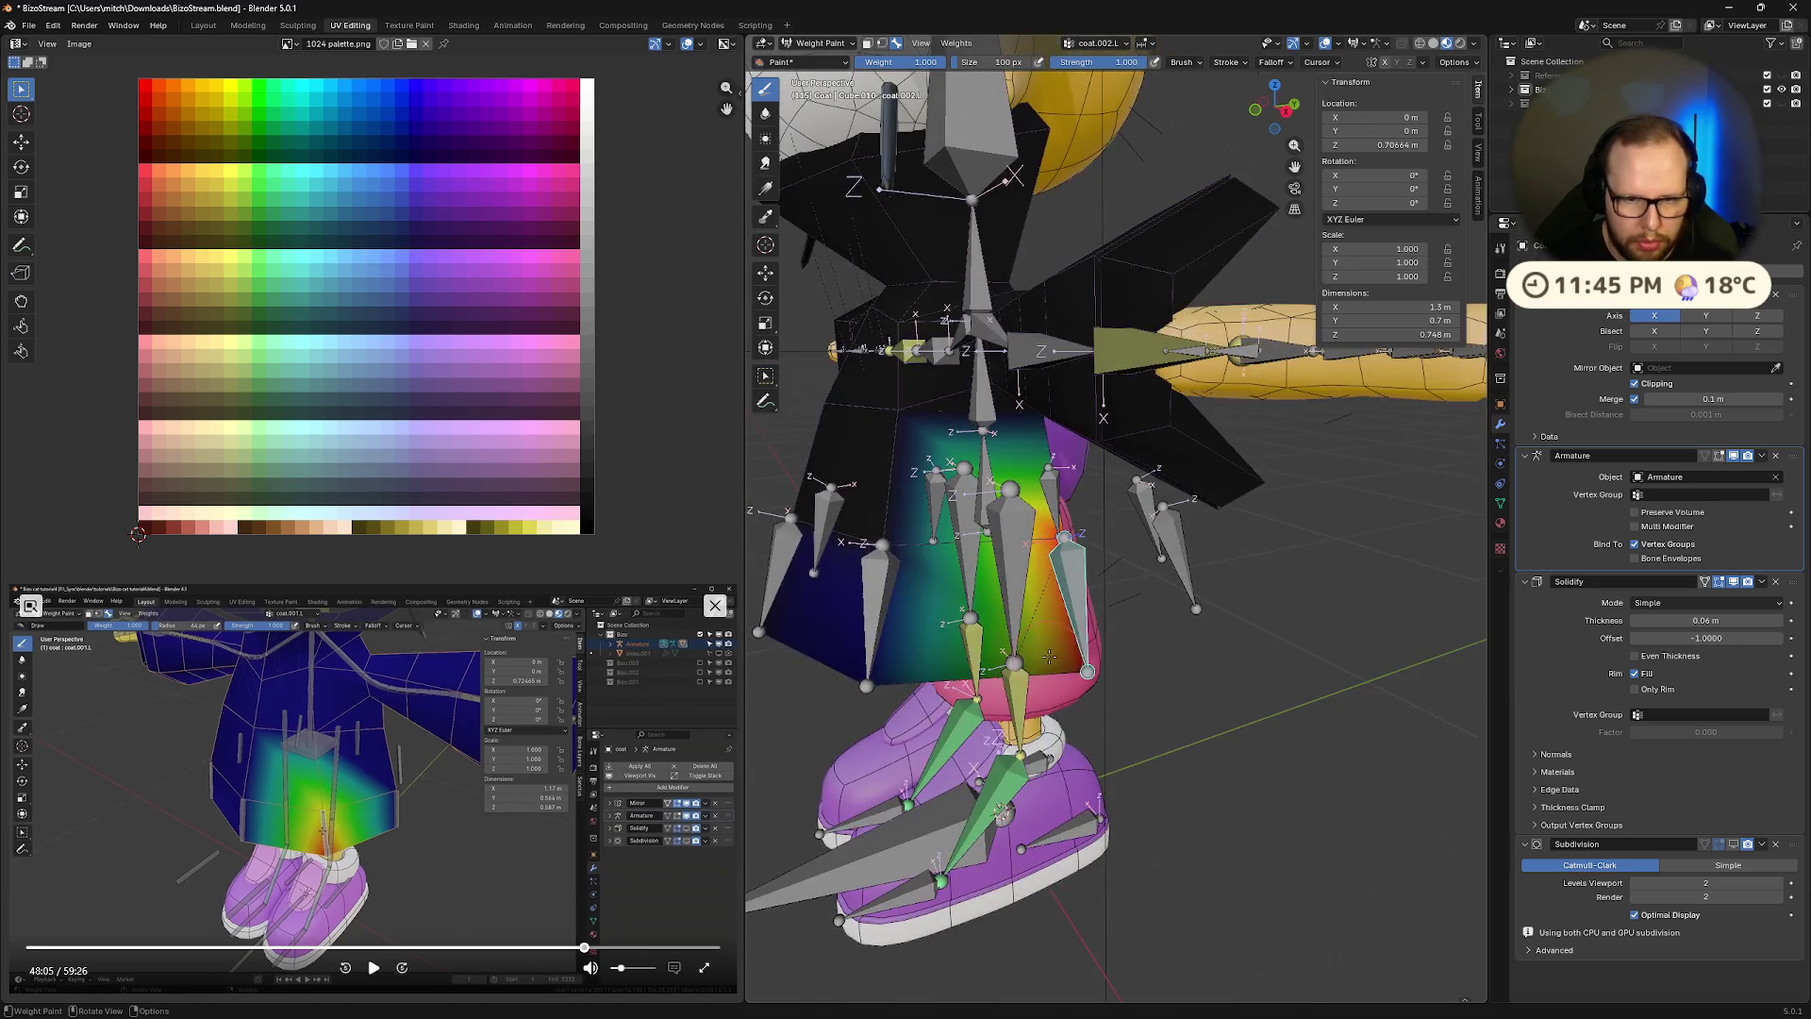
mouse_move(951, 613)
middle_down()
mouse_move(1005, 675)
mouse_move(1108, 603)
mouse_move(1061, 634)
middle_up()
ctrl+click(1006, 676)
ctrl+click(1115, 557)
ctrl+click(1063, 637)
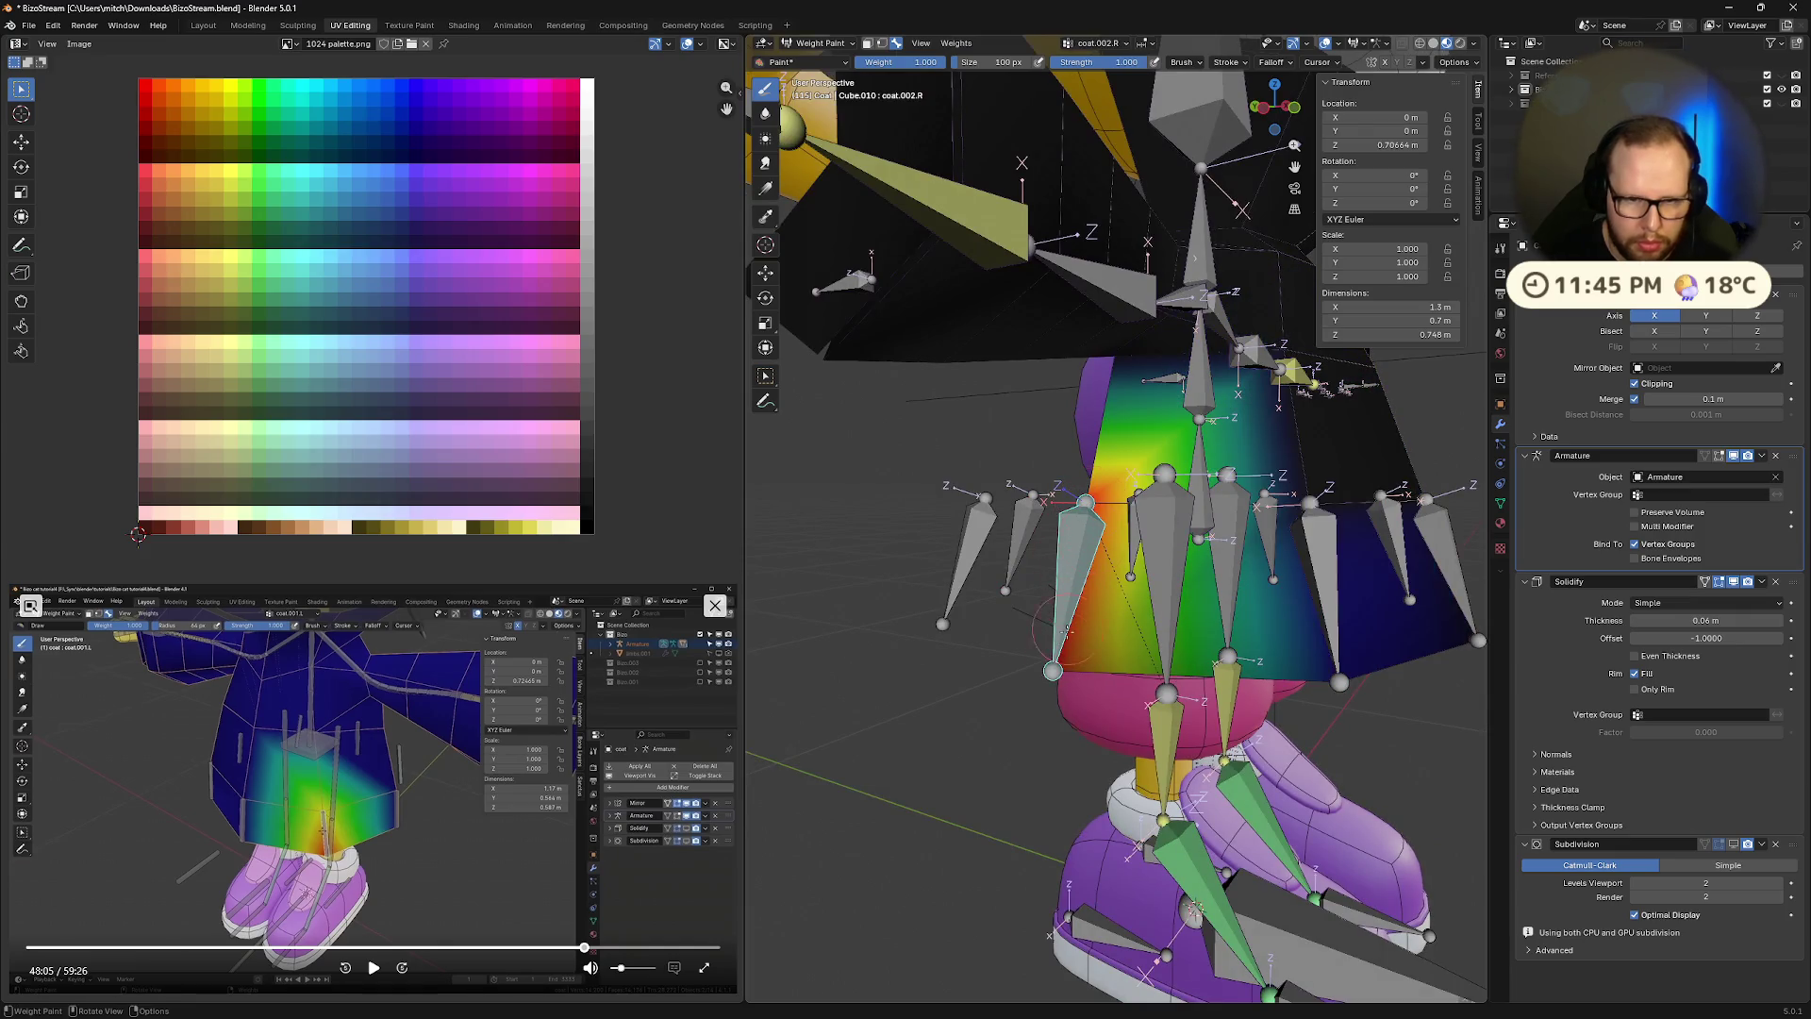
Play the reference tutorial and inspect the coat weights from below and the side
click(383, 873)
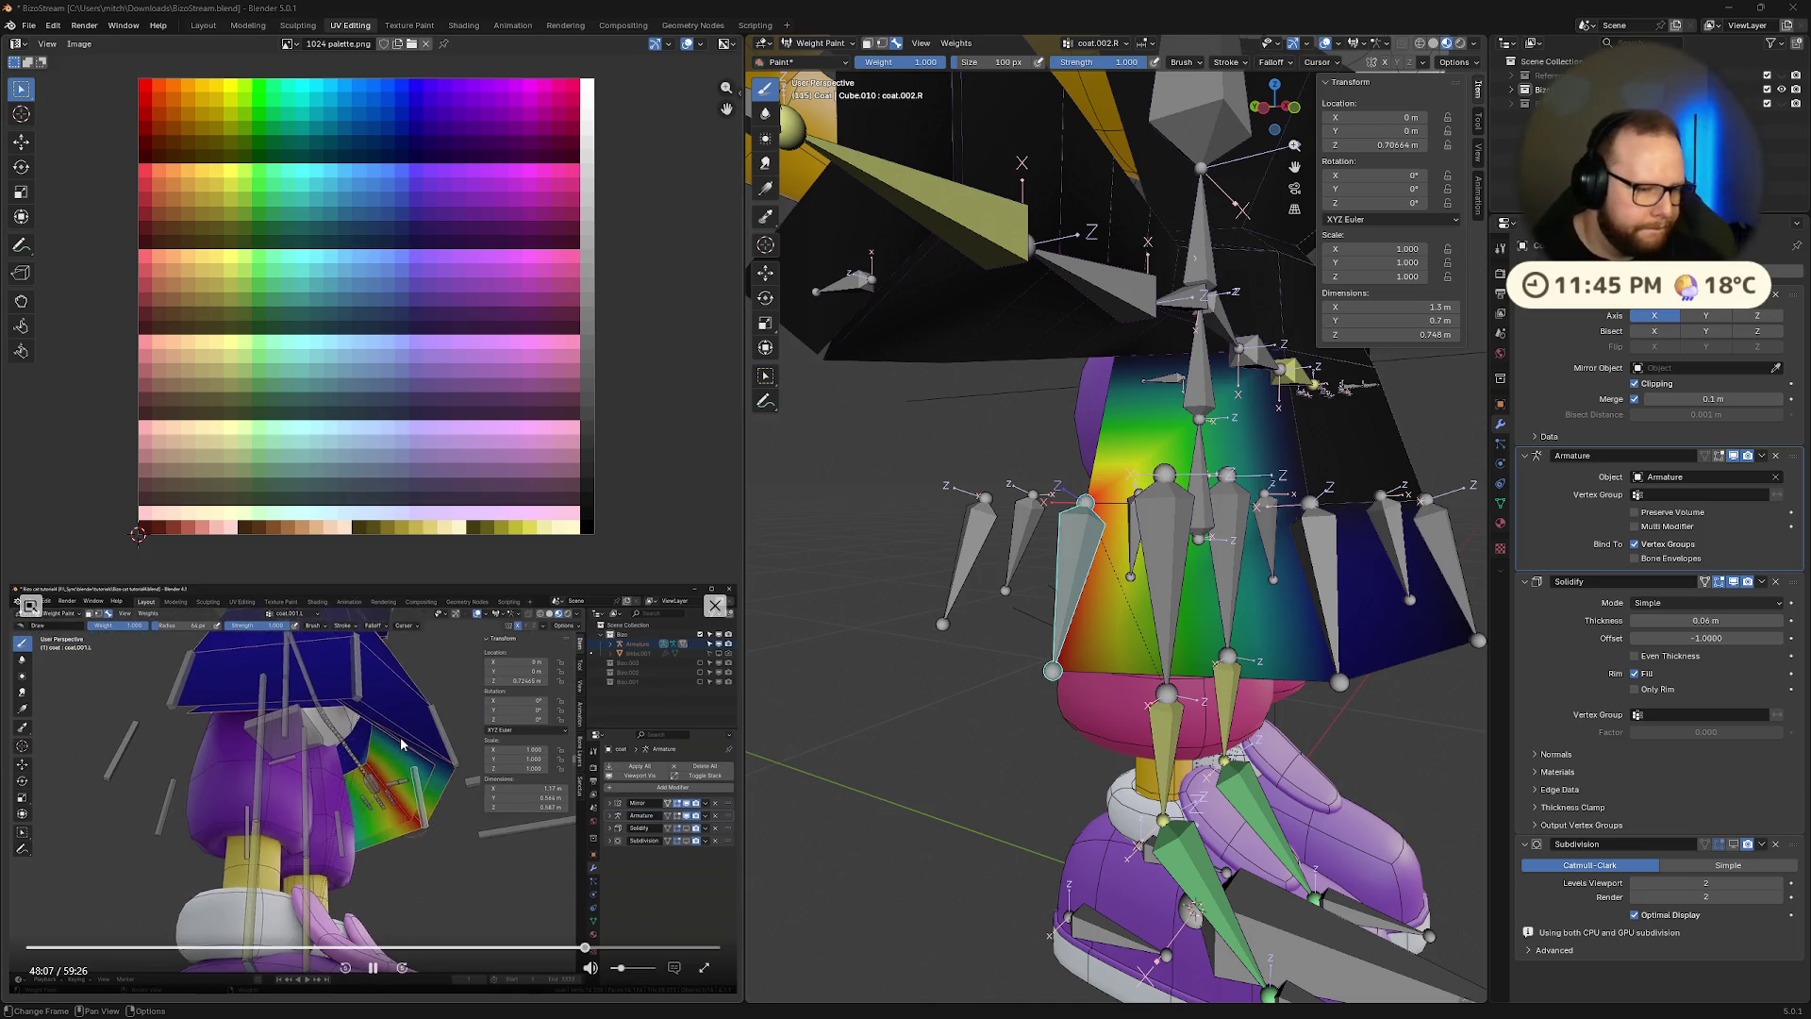
mouse_move(999, 565)
middle_down()
mouse_move(1038, 603)
mouse_move(1320, 500)
middle_up()
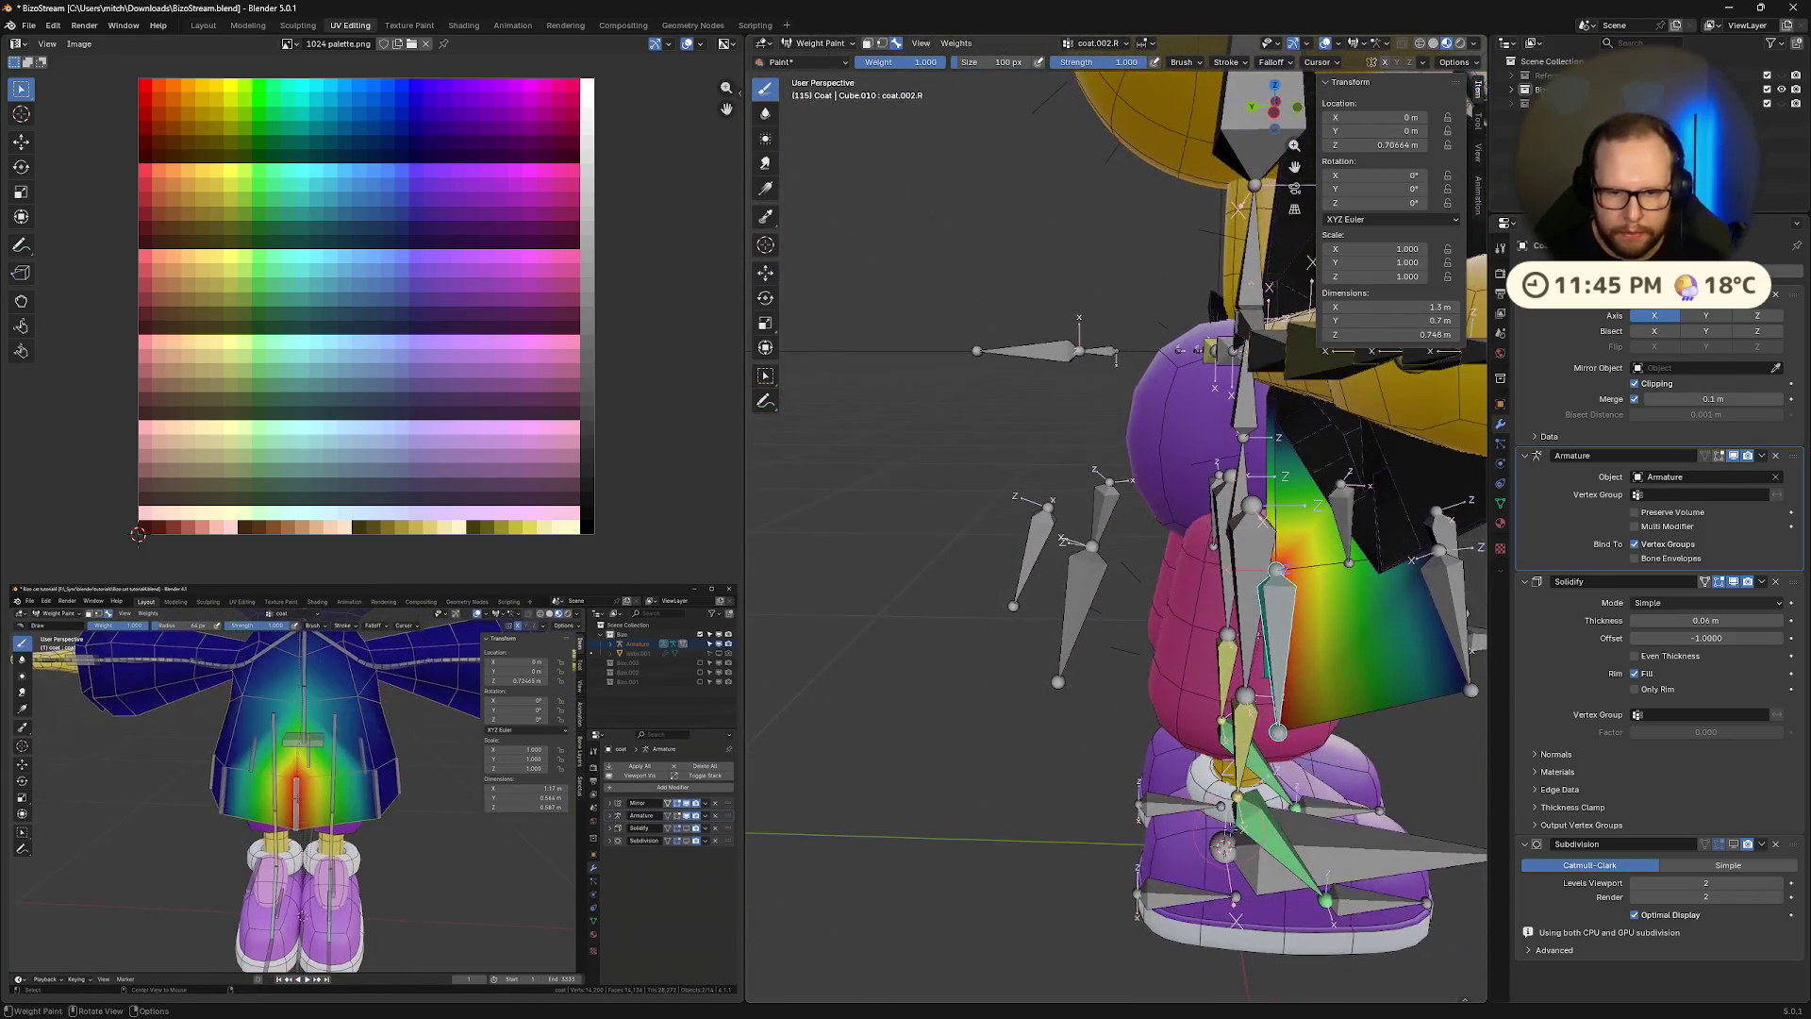
middle_drag(1274, 651, 1298, 643)
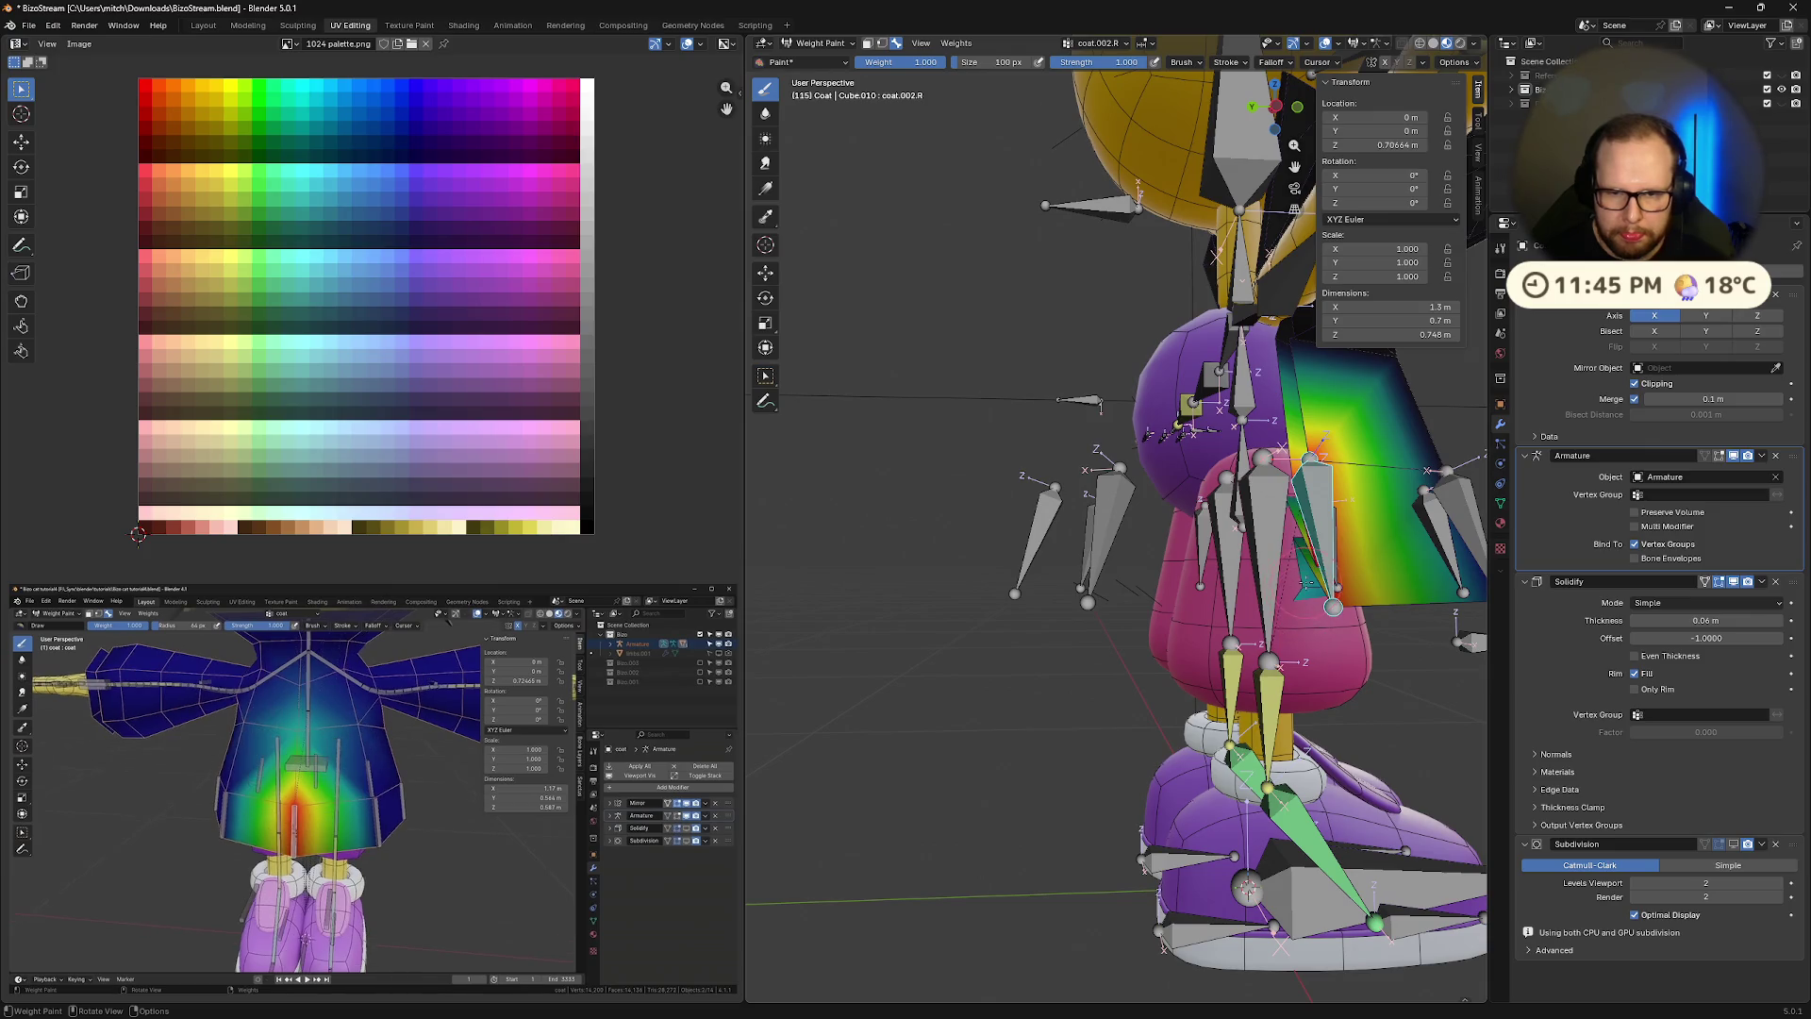
mouse_move(1302, 557)
middle_down()
mouse_move(1302, 576)
mouse_move(1115, 538)
mouse_move(985, 488)
mouse_move(1054, 382)
middle_up()
Check the coat.001.R, hips, central coat, coat.001.L and coat.002.L weights
alt+click(985, 489)
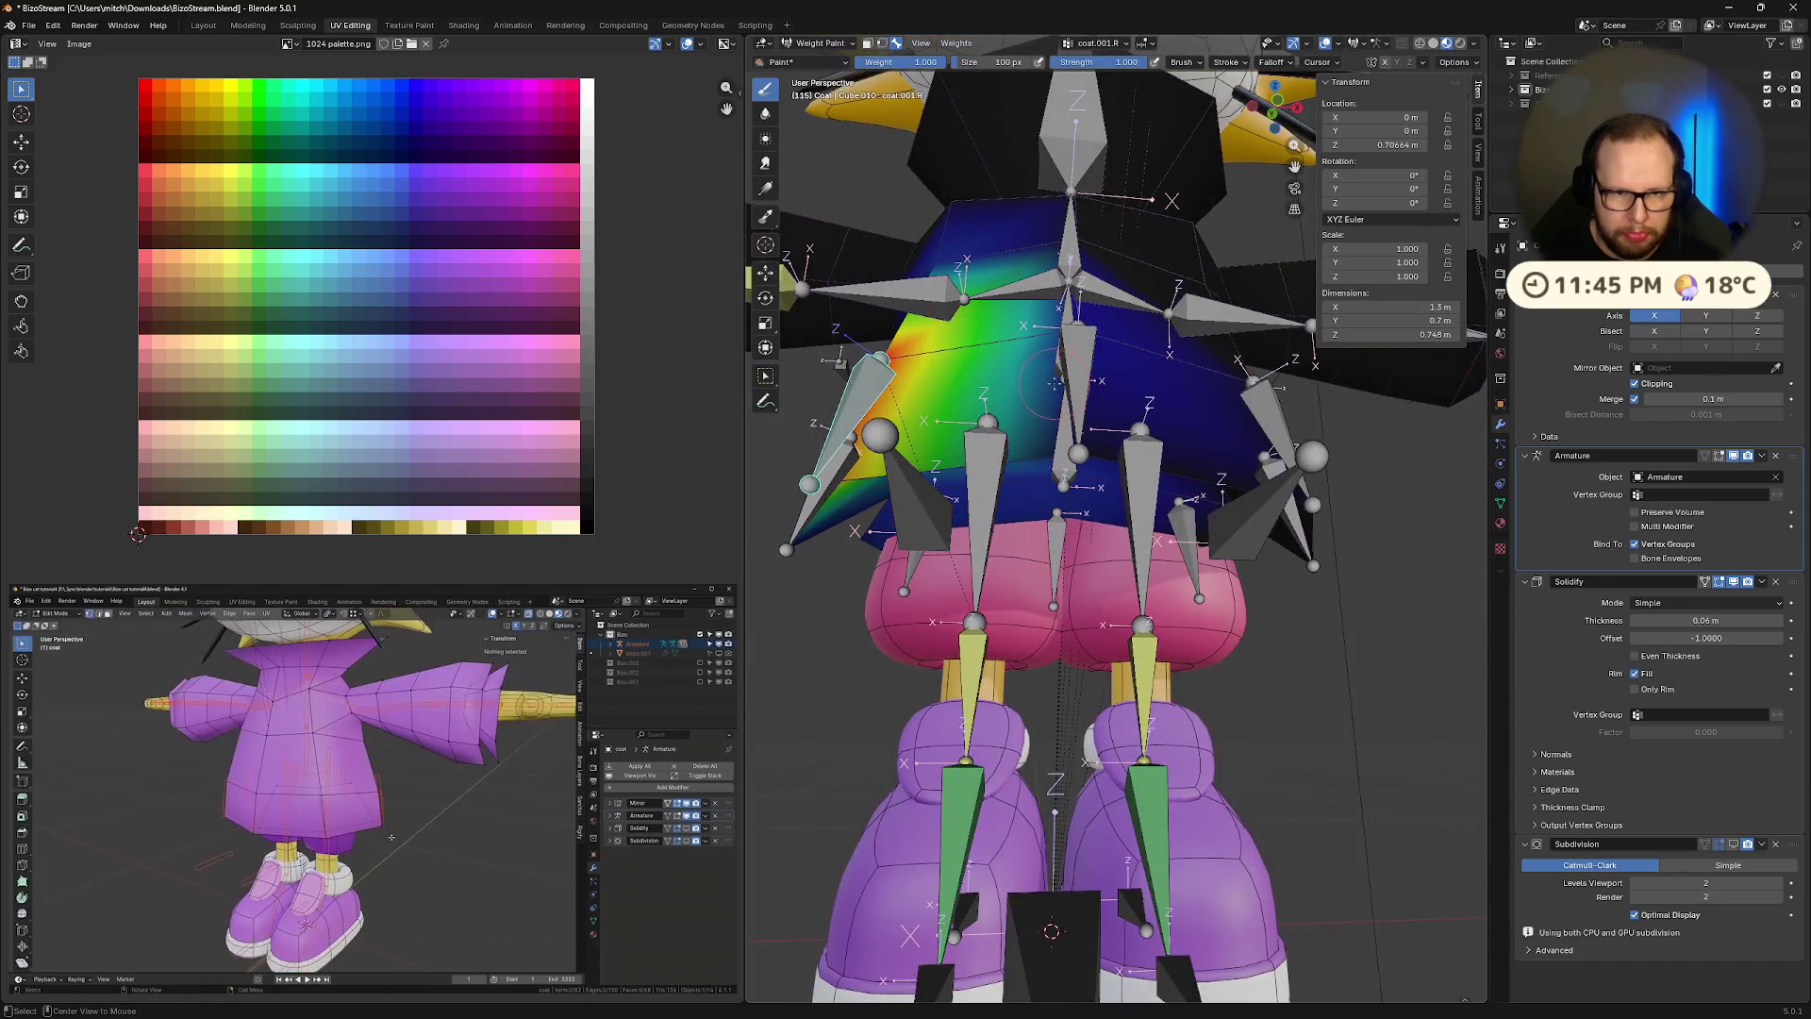
ctrl+click(1057, 476)
mouse_move(1056, 477)
middle_down()
mouse_move(826, 701)
mouse_move(839, 660)
middle_up()
ctrl+click(858, 415)
mouse_move(858, 415)
middle_down()
mouse_move(912, 619)
mouse_move(1011, 614)
mouse_move(1004, 538)
middle_up()
ctrl+click(912, 619)
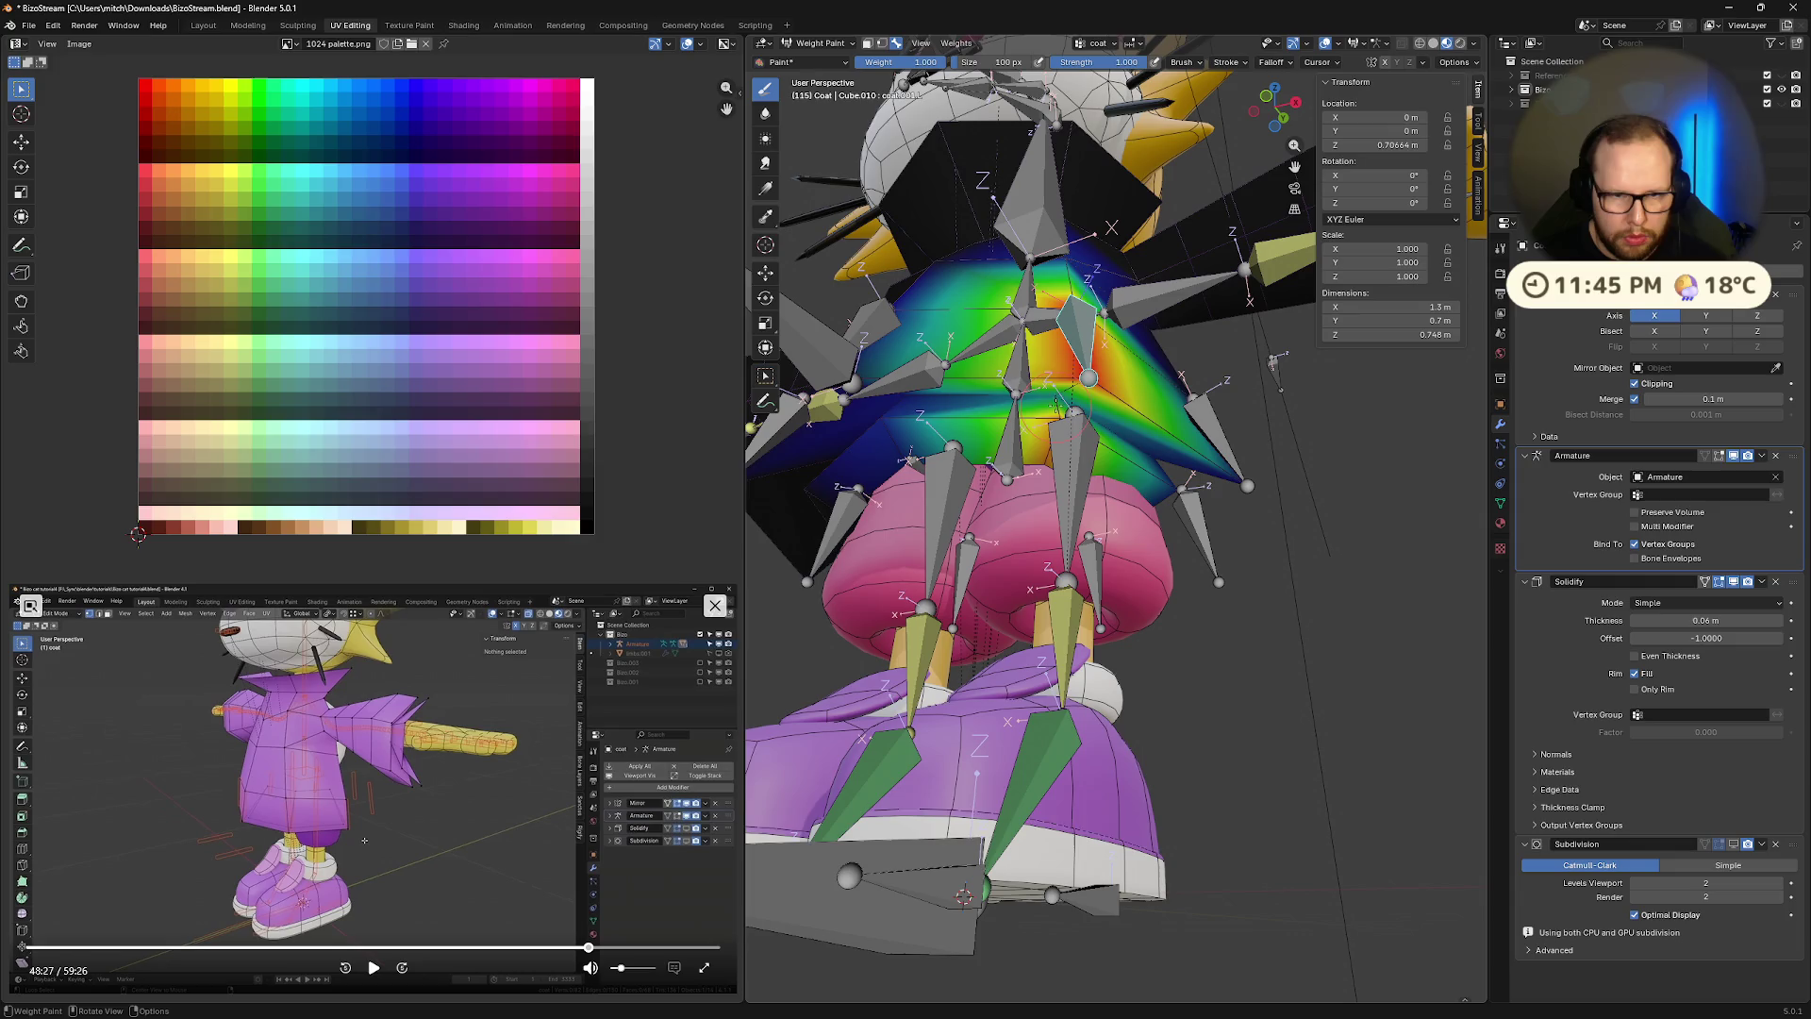
middle_drag(1061, 440, 1047, 580)
ctrl+click(1042, 566)
mouse_move(1025, 517)
middle_down()
mouse_move(967, 498)
mouse_move(986, 485)
mouse_move(1009, 505)
mouse_move(973, 533)
mouse_move(1080, 537)
middle_up()
Recheck the central coat, coat.001.R and coat.002.R weights and play then pause the reference video
mouse_move(1029, 300)
middle_down()
mouse_move(1174, 457)
mouse_move(1264, 472)
mouse_move(1188, 584)
middle_up()
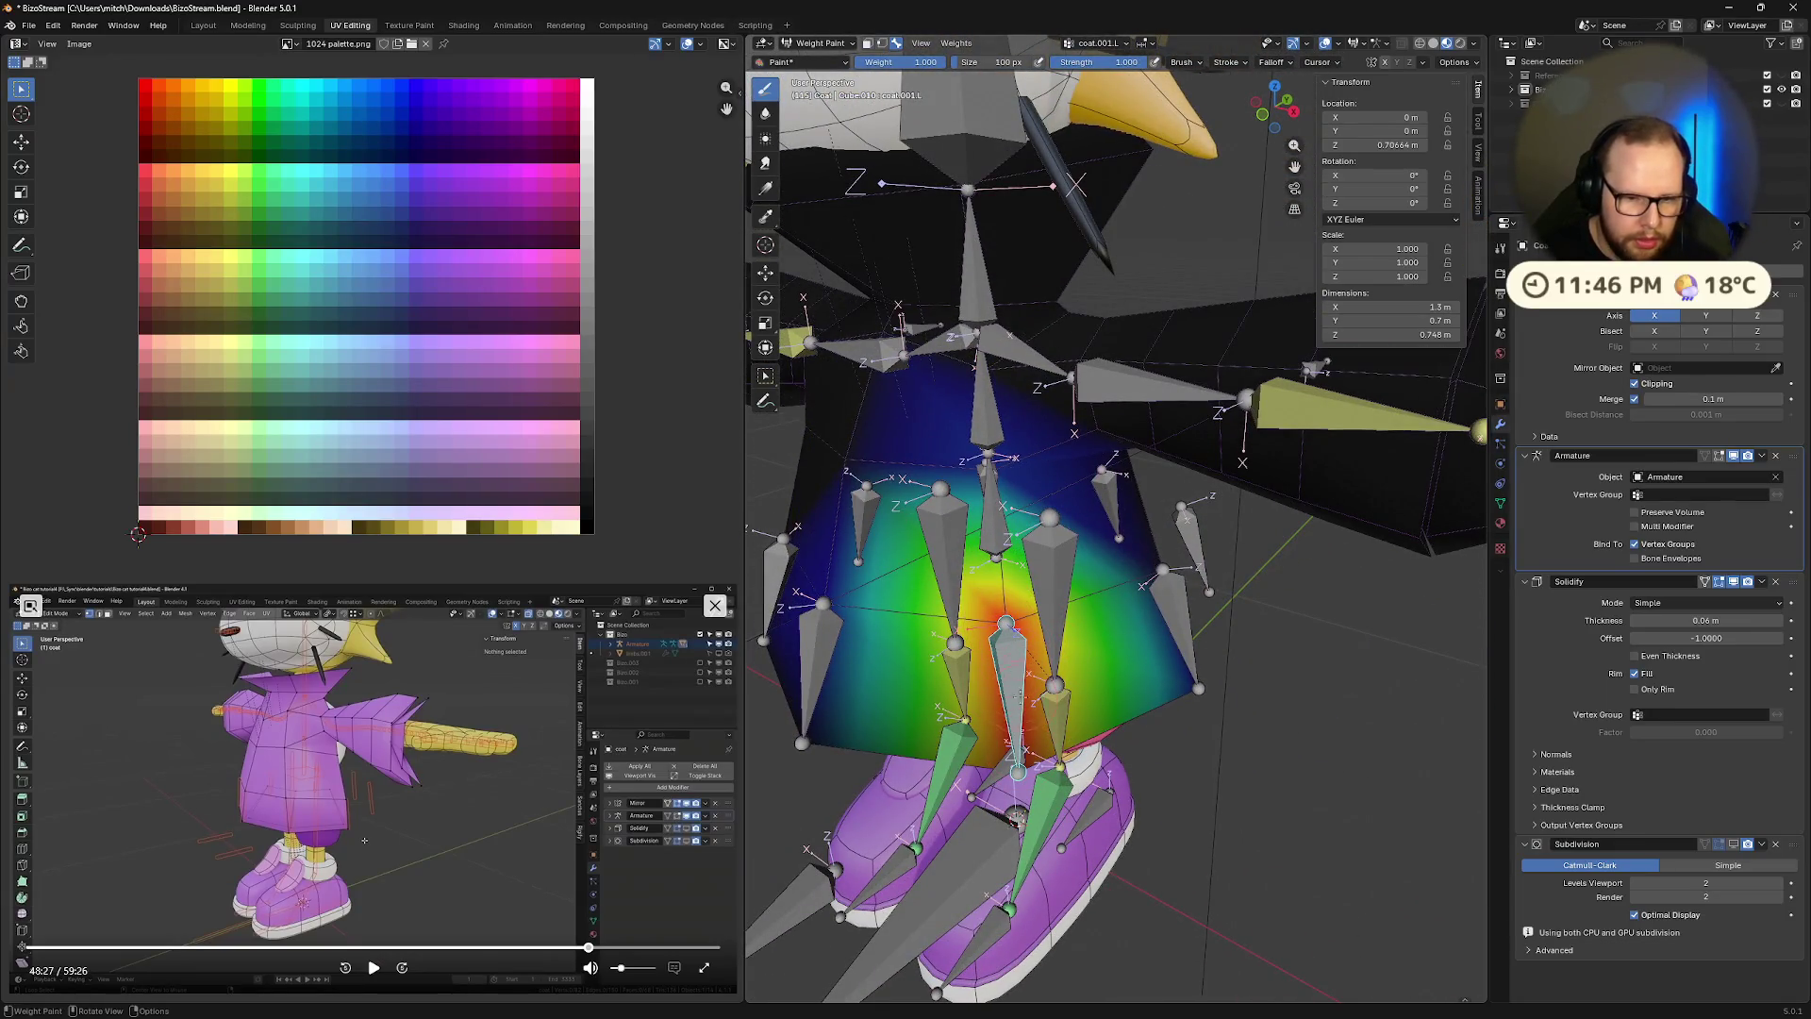
mouse_move(990, 717)
middle_down()
mouse_move(1075, 518)
mouse_move(1084, 589)
mouse_move(1116, 558)
mouse_move(1162, 349)
mouse_move(1054, 573)
middle_up()
click(1078, 512)
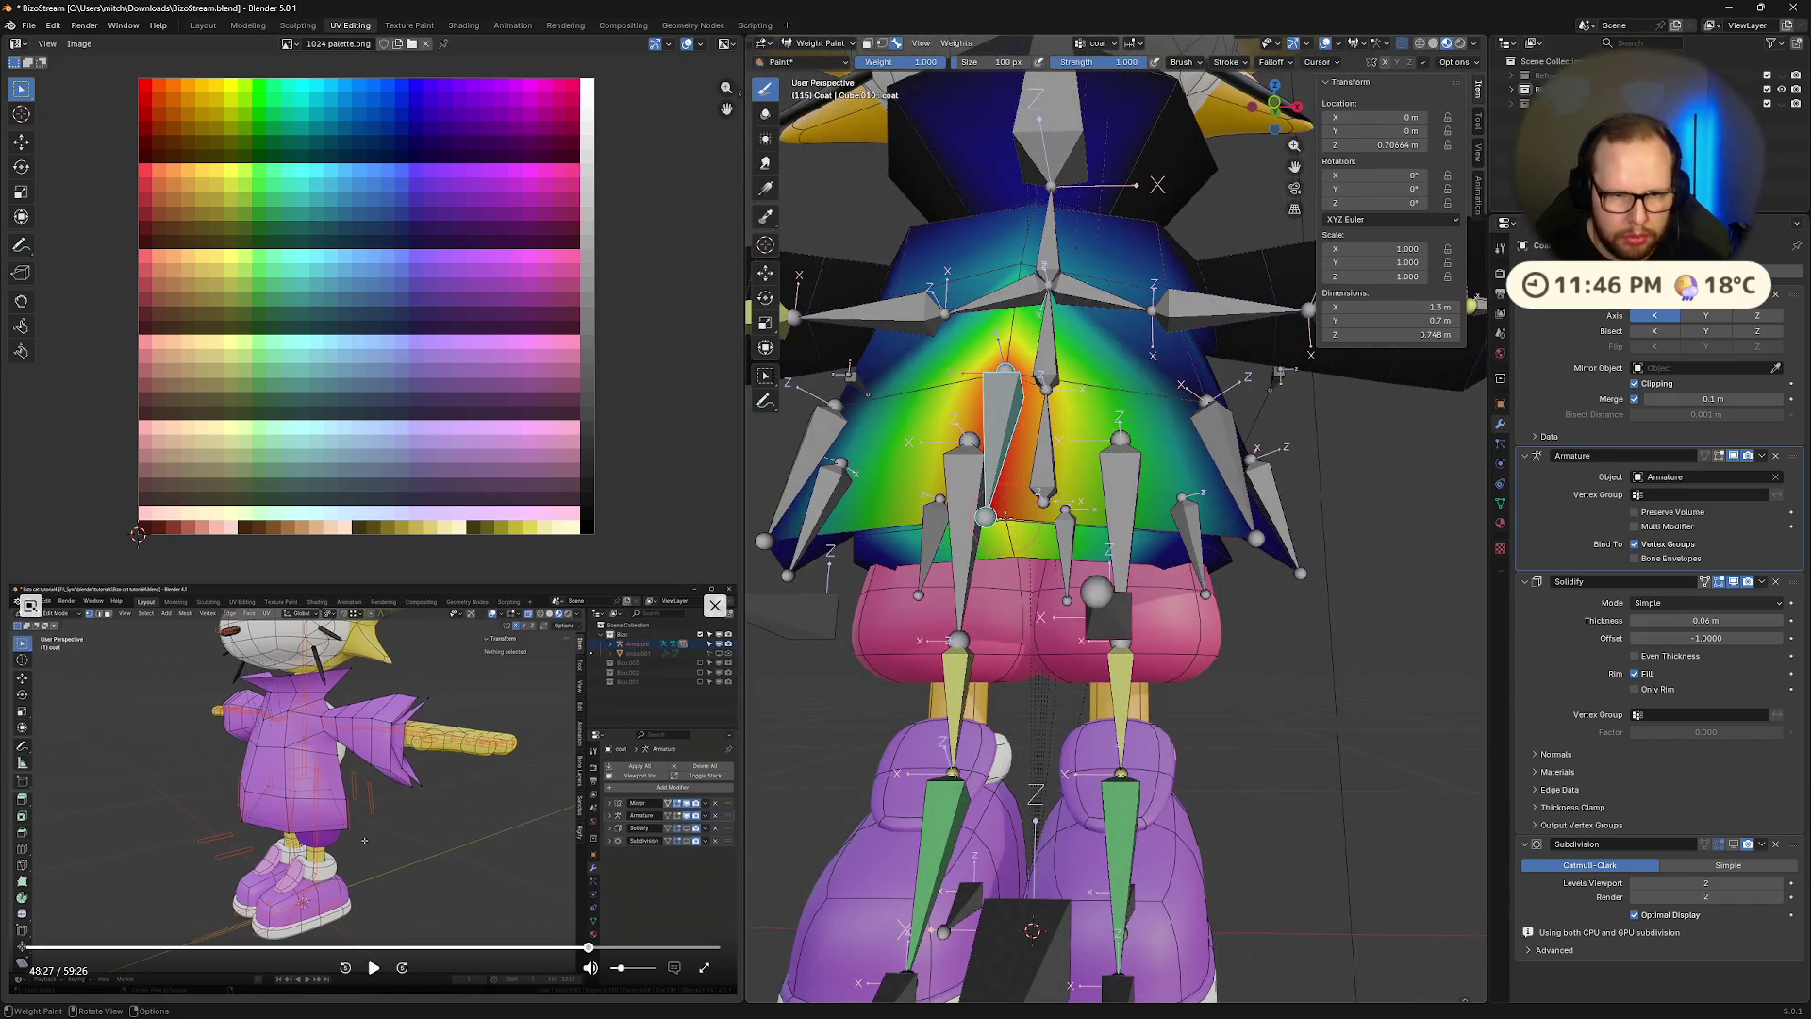
mouse_move(1009, 512)
middle_down()
mouse_move(985, 528)
mouse_move(1037, 529)
mouse_move(1137, 627)
mouse_move(962, 575)
middle_up()
ctrl+click(986, 528)
ctrl+click(1137, 628)
click(373, 968)
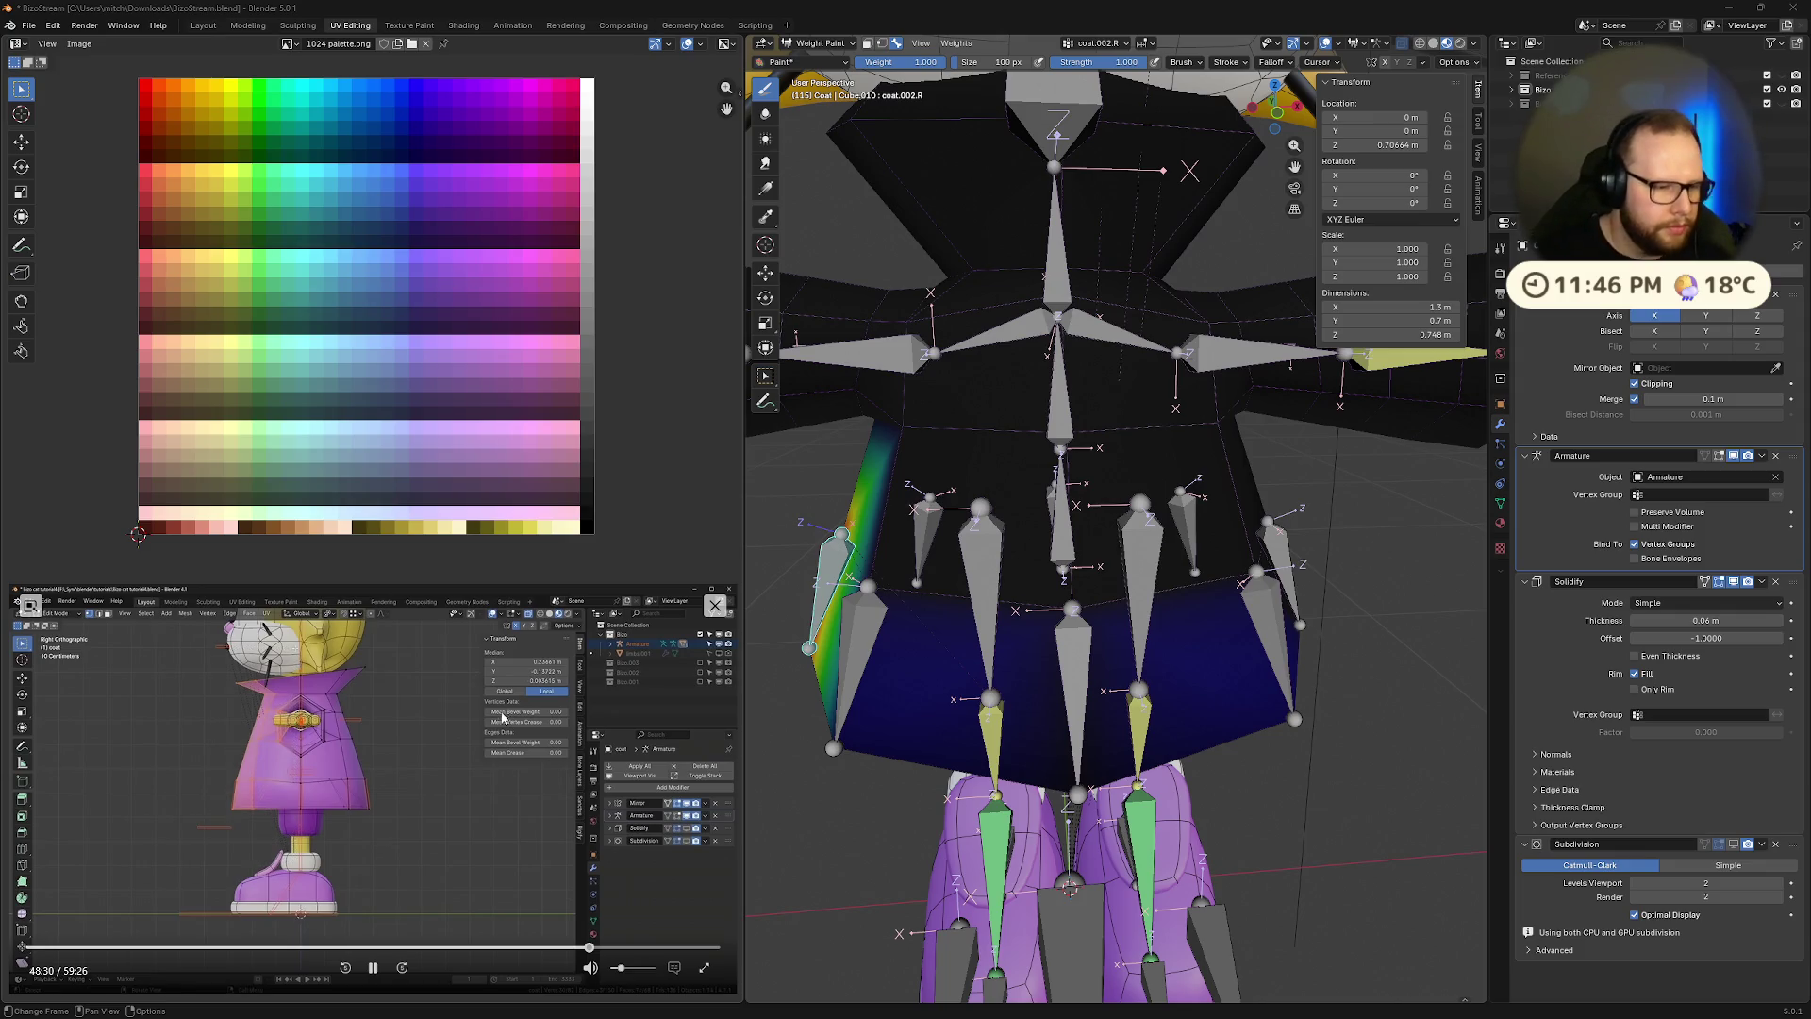
click(369, 967)
middle_drag(943, 491, 1146, 467)
In Edit Mode, reveal all coat faces, then box-select and hide the coat's front half
key(Tab)
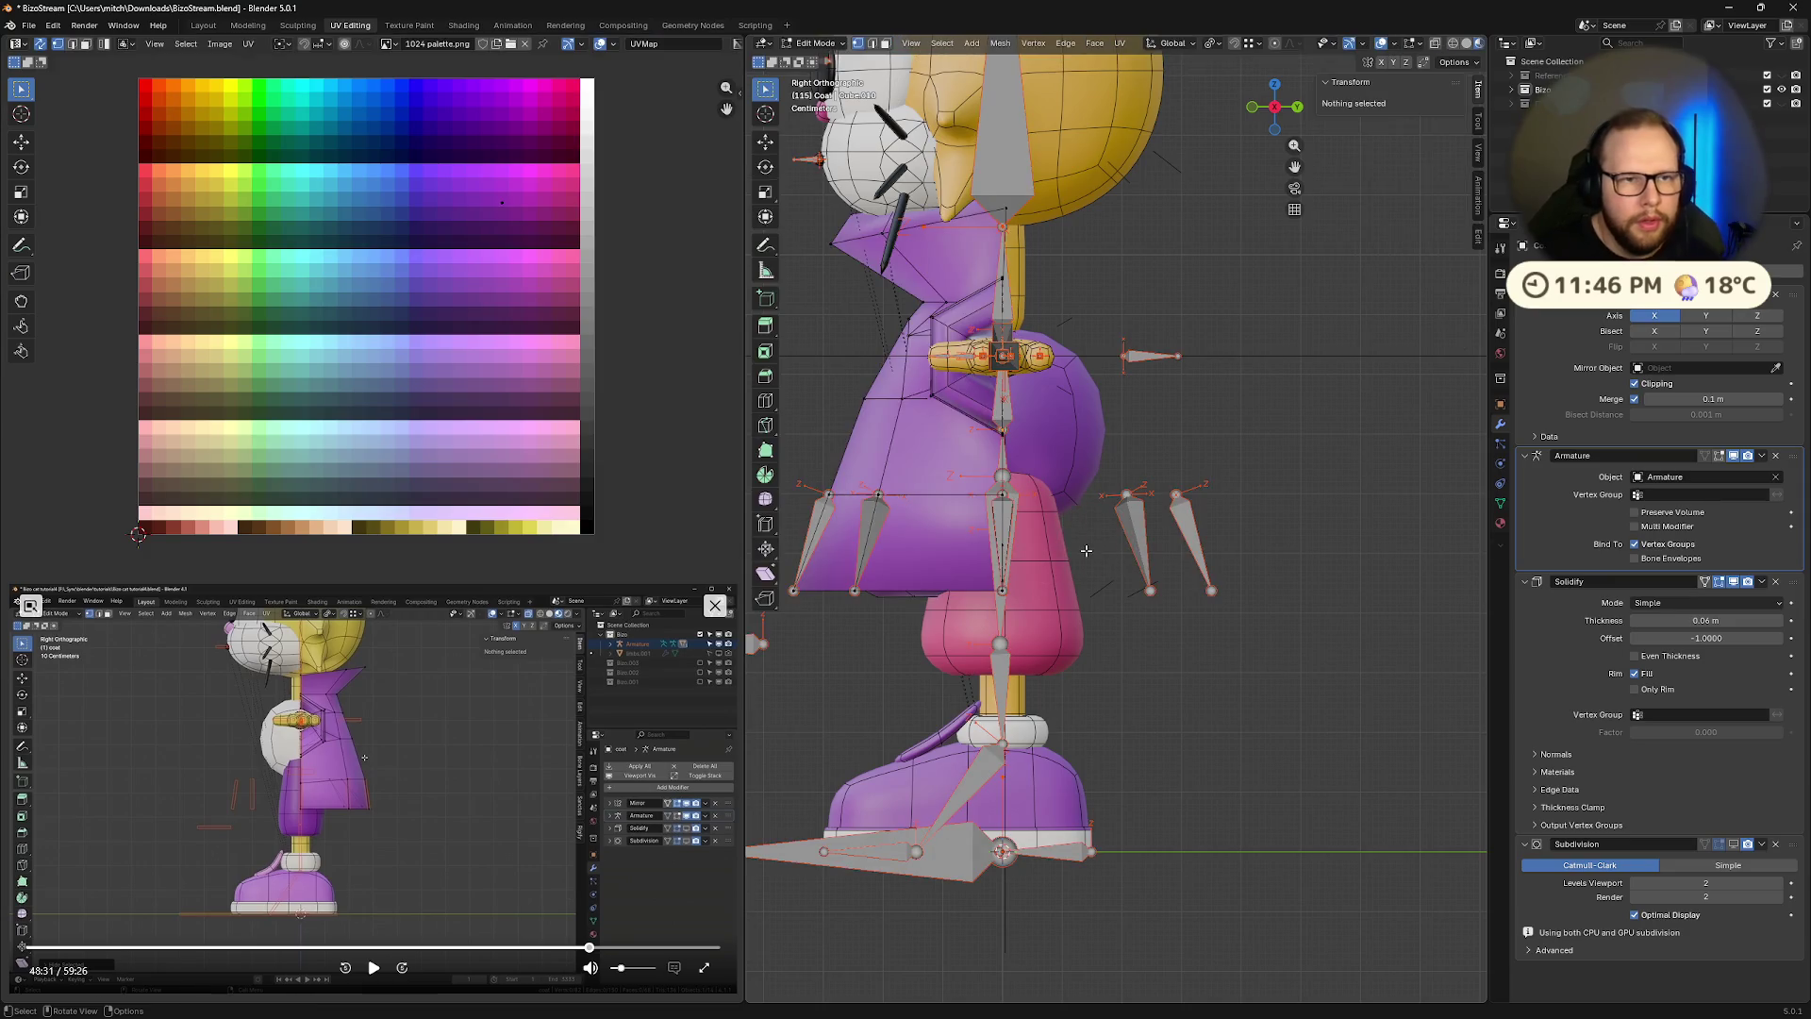
shift+middle_drag(1089, 551, 1182, 555)
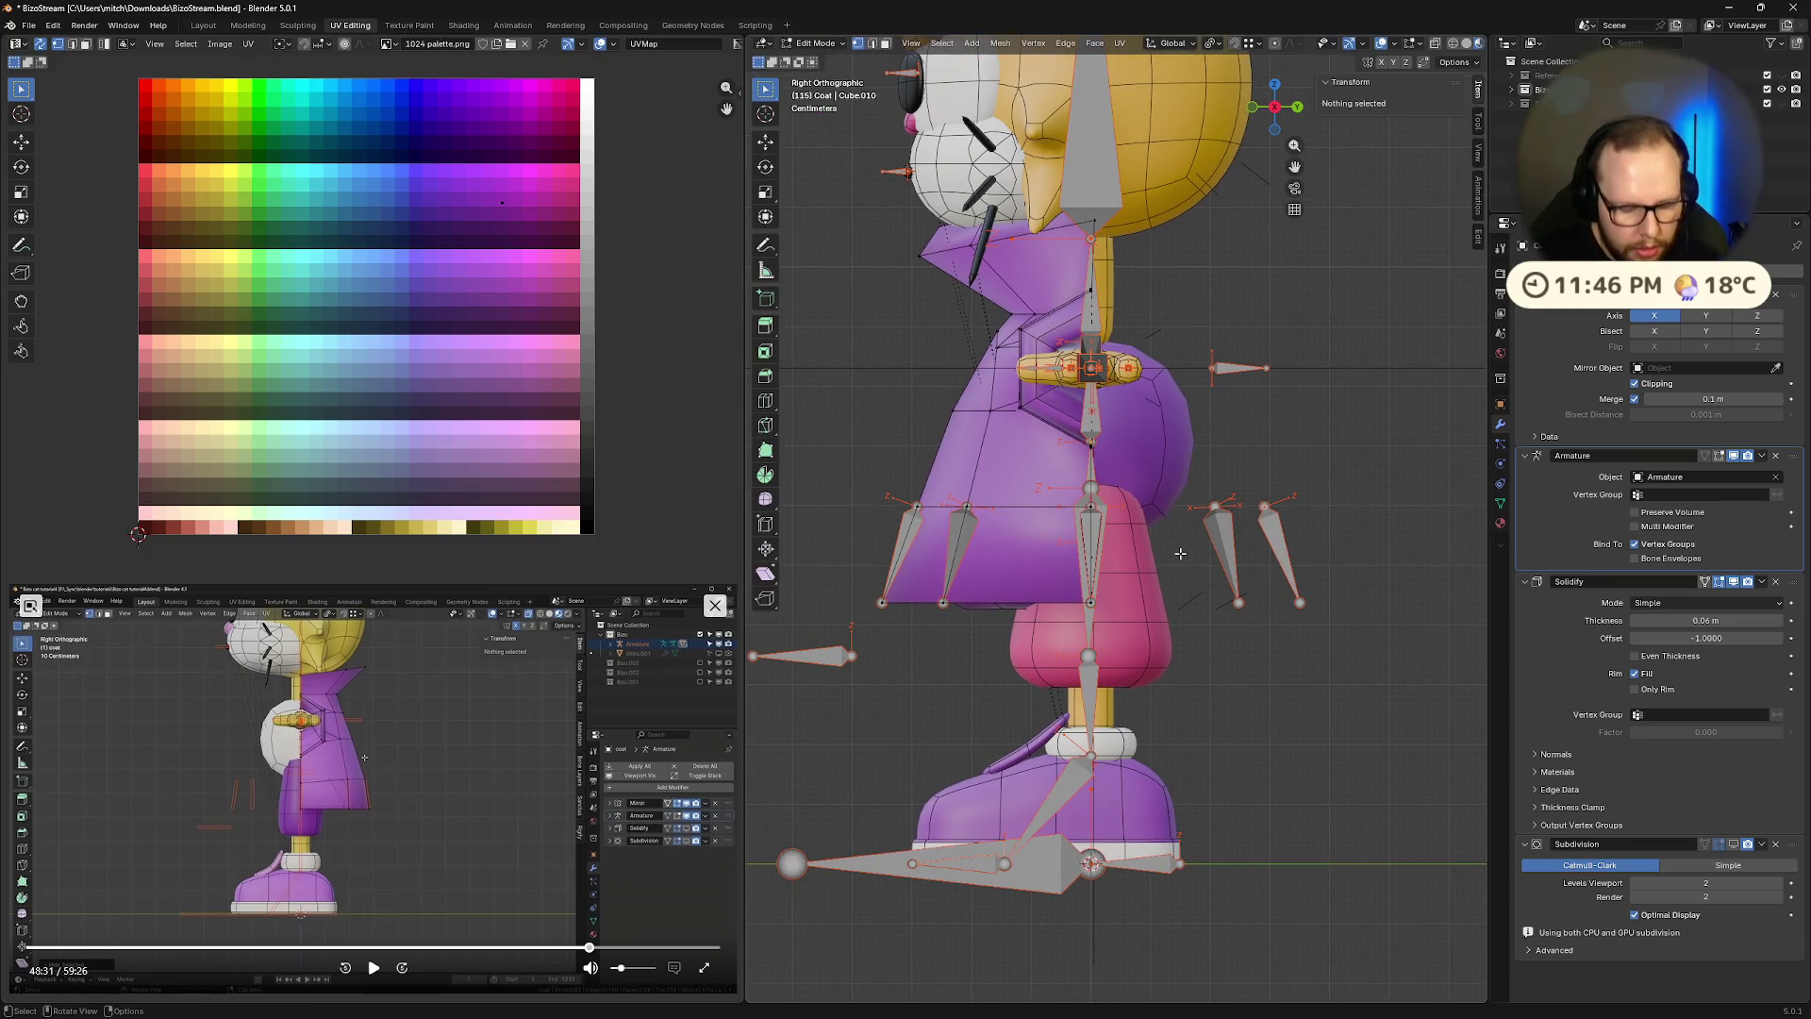
key(alt+h)
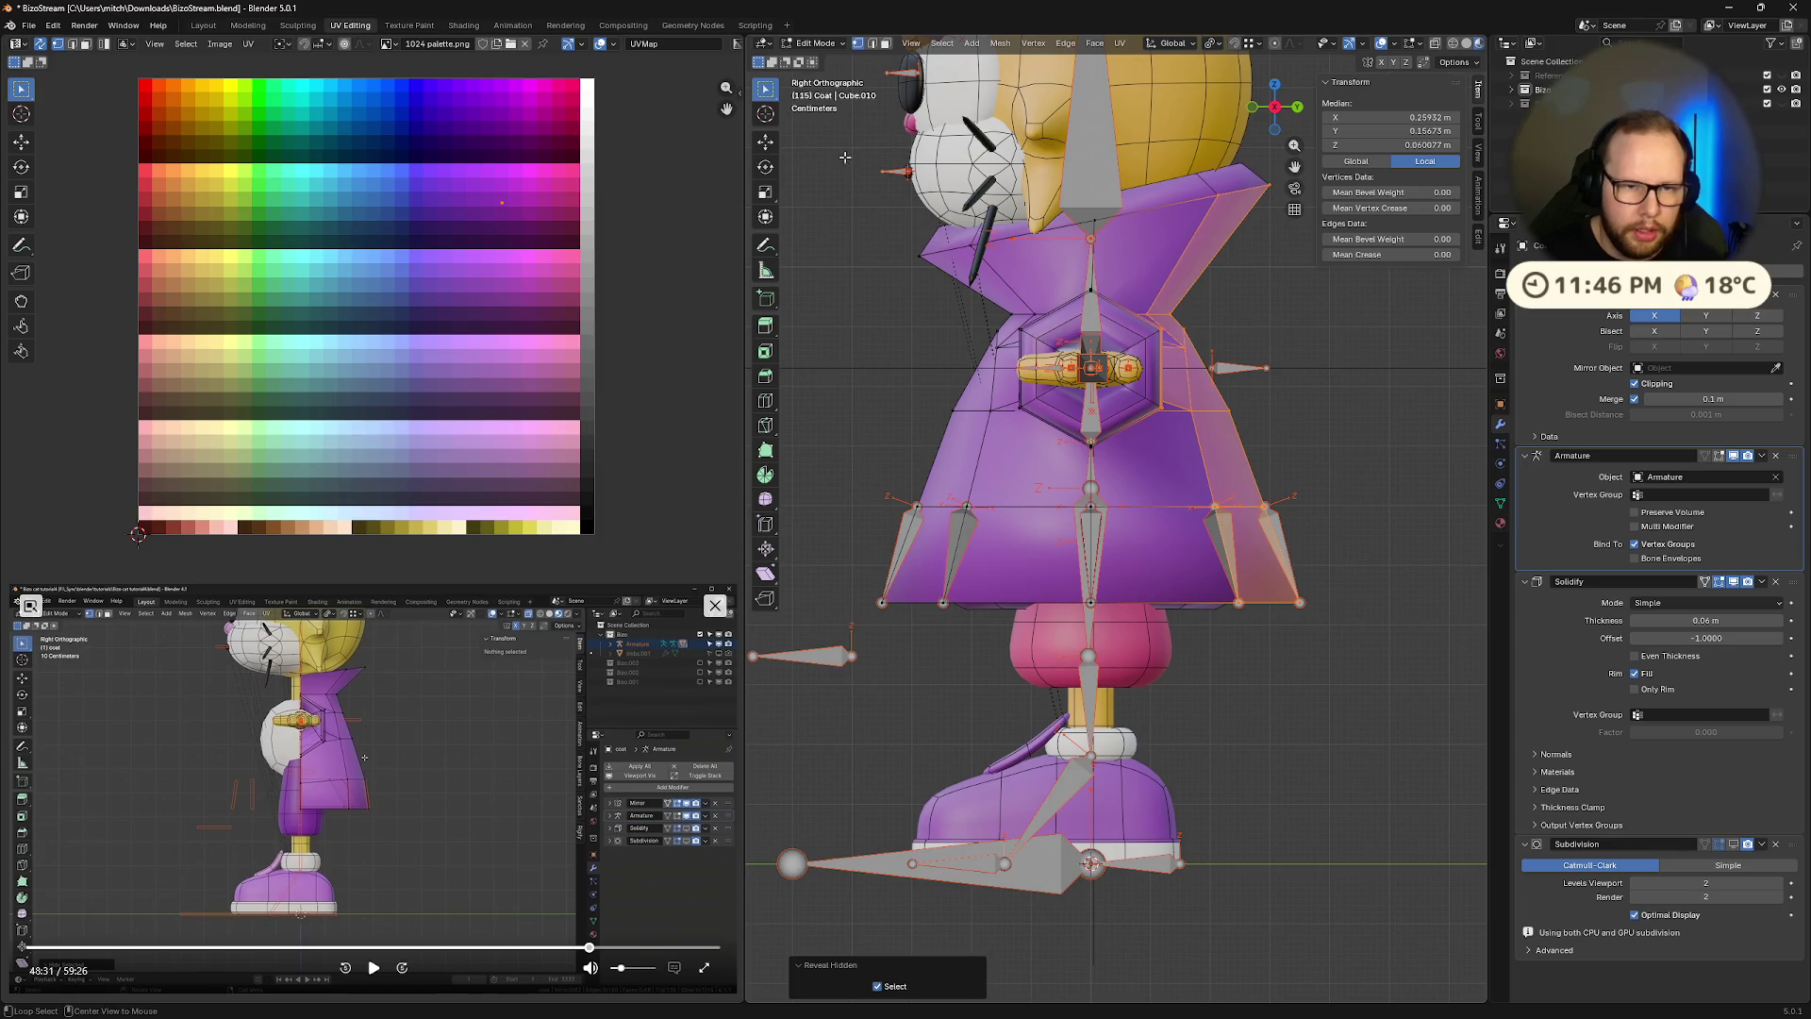
mouse_move(846, 167)
mouse_down()
mouse_move(1115, 716)
mouse_move(1087, 691)
mouse_up()
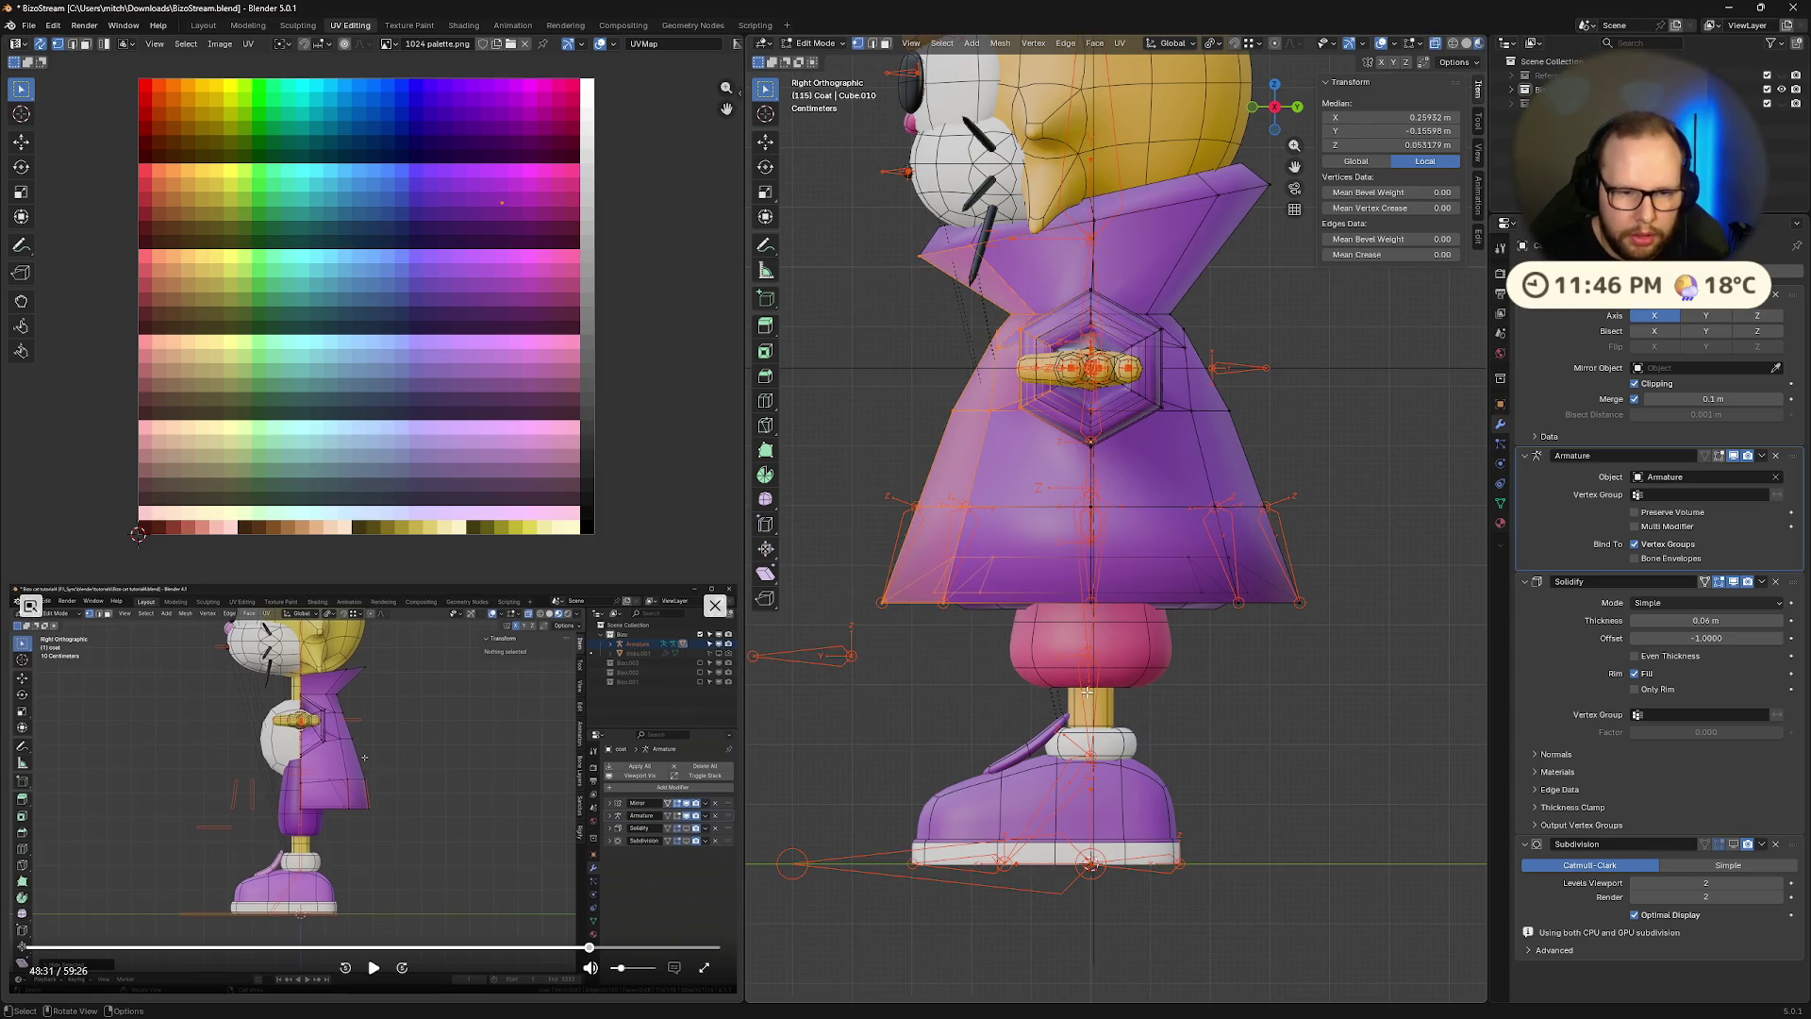
key(h)
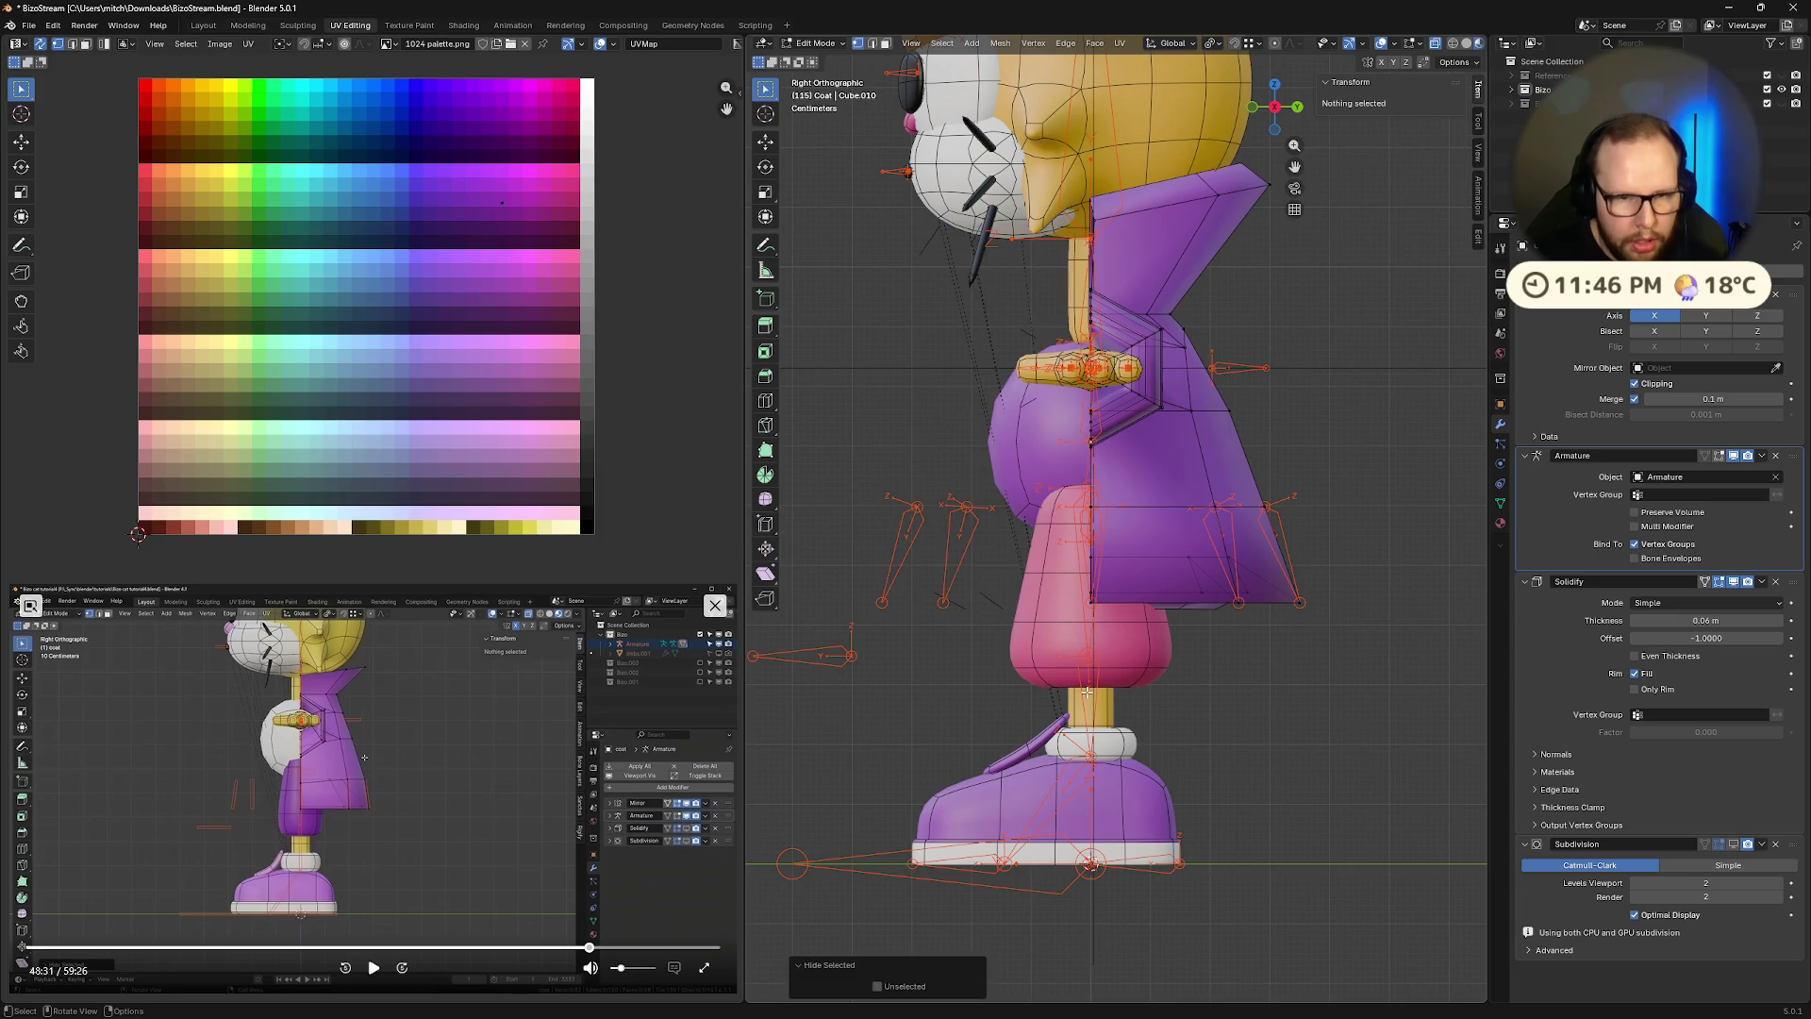
mouse_move(1086, 691)
middle_down()
mouse_move(1414, 604)
mouse_move(1407, 58)
middle_up()
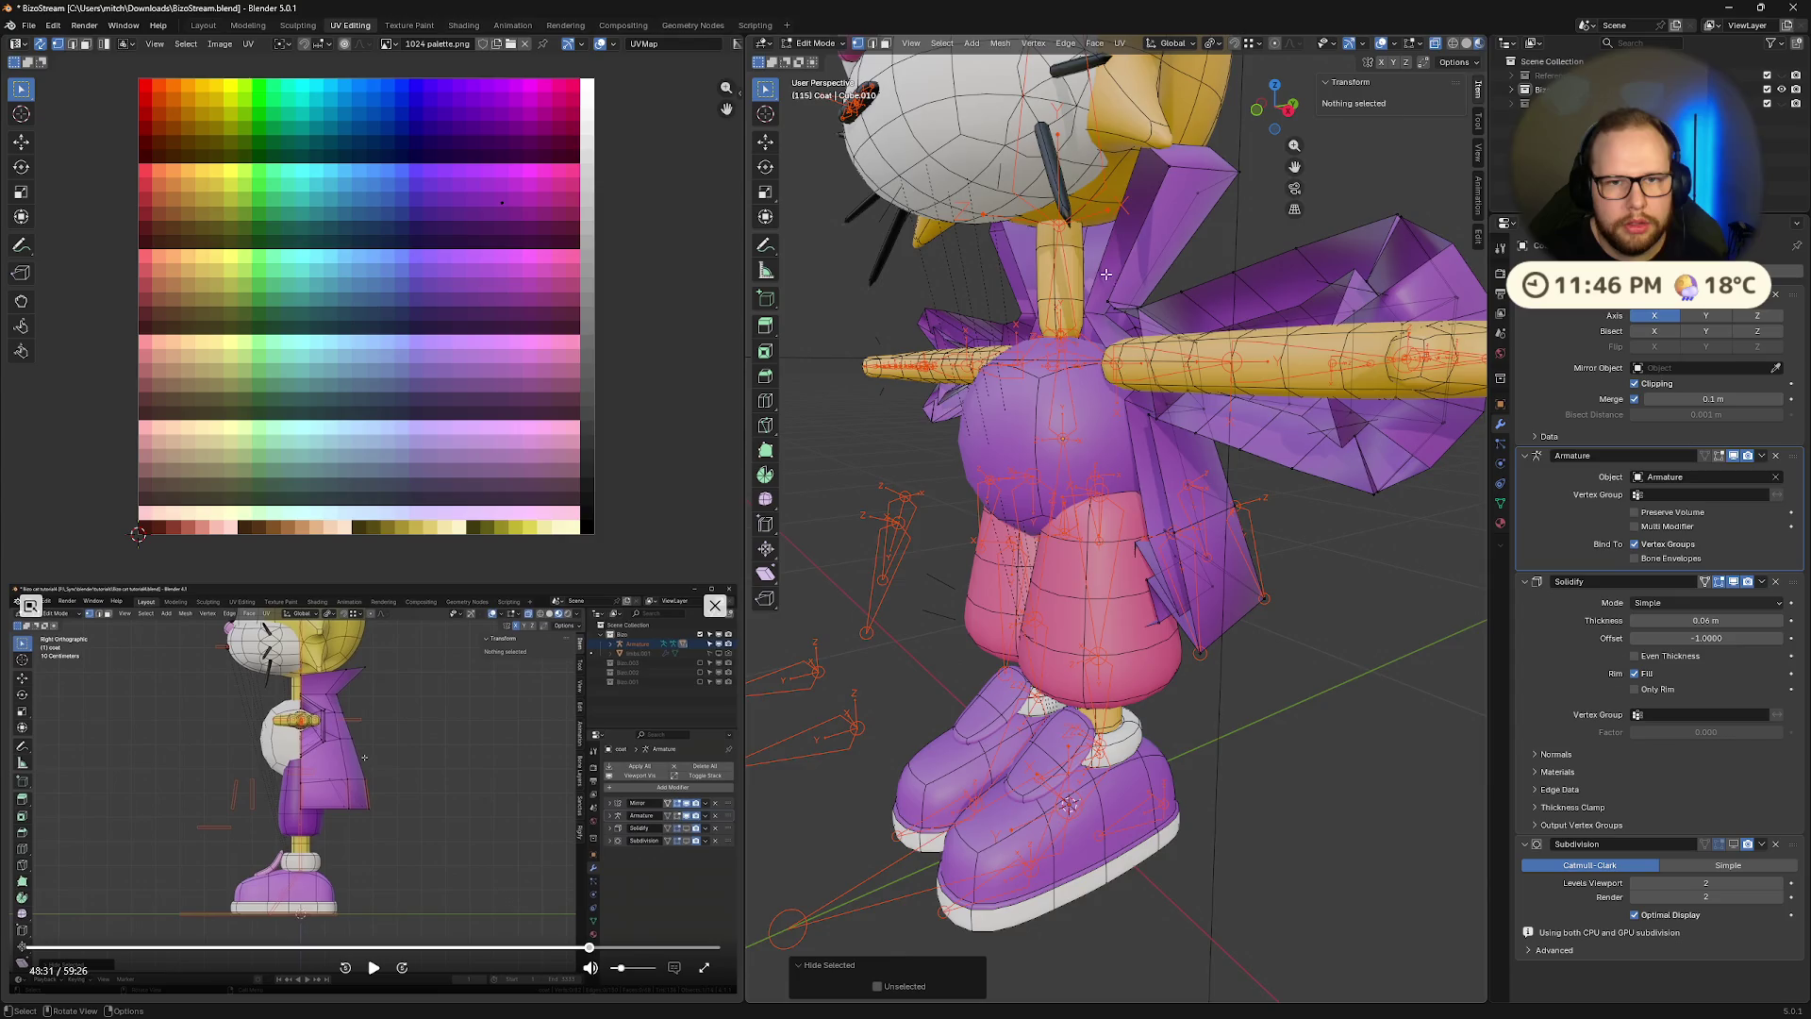
mouse_move(1105, 273)
middle_down()
mouse_move(1037, 471)
mouse_move(981, 563)
mouse_move(1038, 528)
mouse_move(1113, 547)
mouse_move(1134, 528)
middle_up()
Return to Weight Paint and paint full coat.003.L weight onto the coat's centre
key(ctrl+Tab)
ctrl+click(976, 557)
ctrl+click(1137, 542)
drag(1134, 528, 1138, 524)
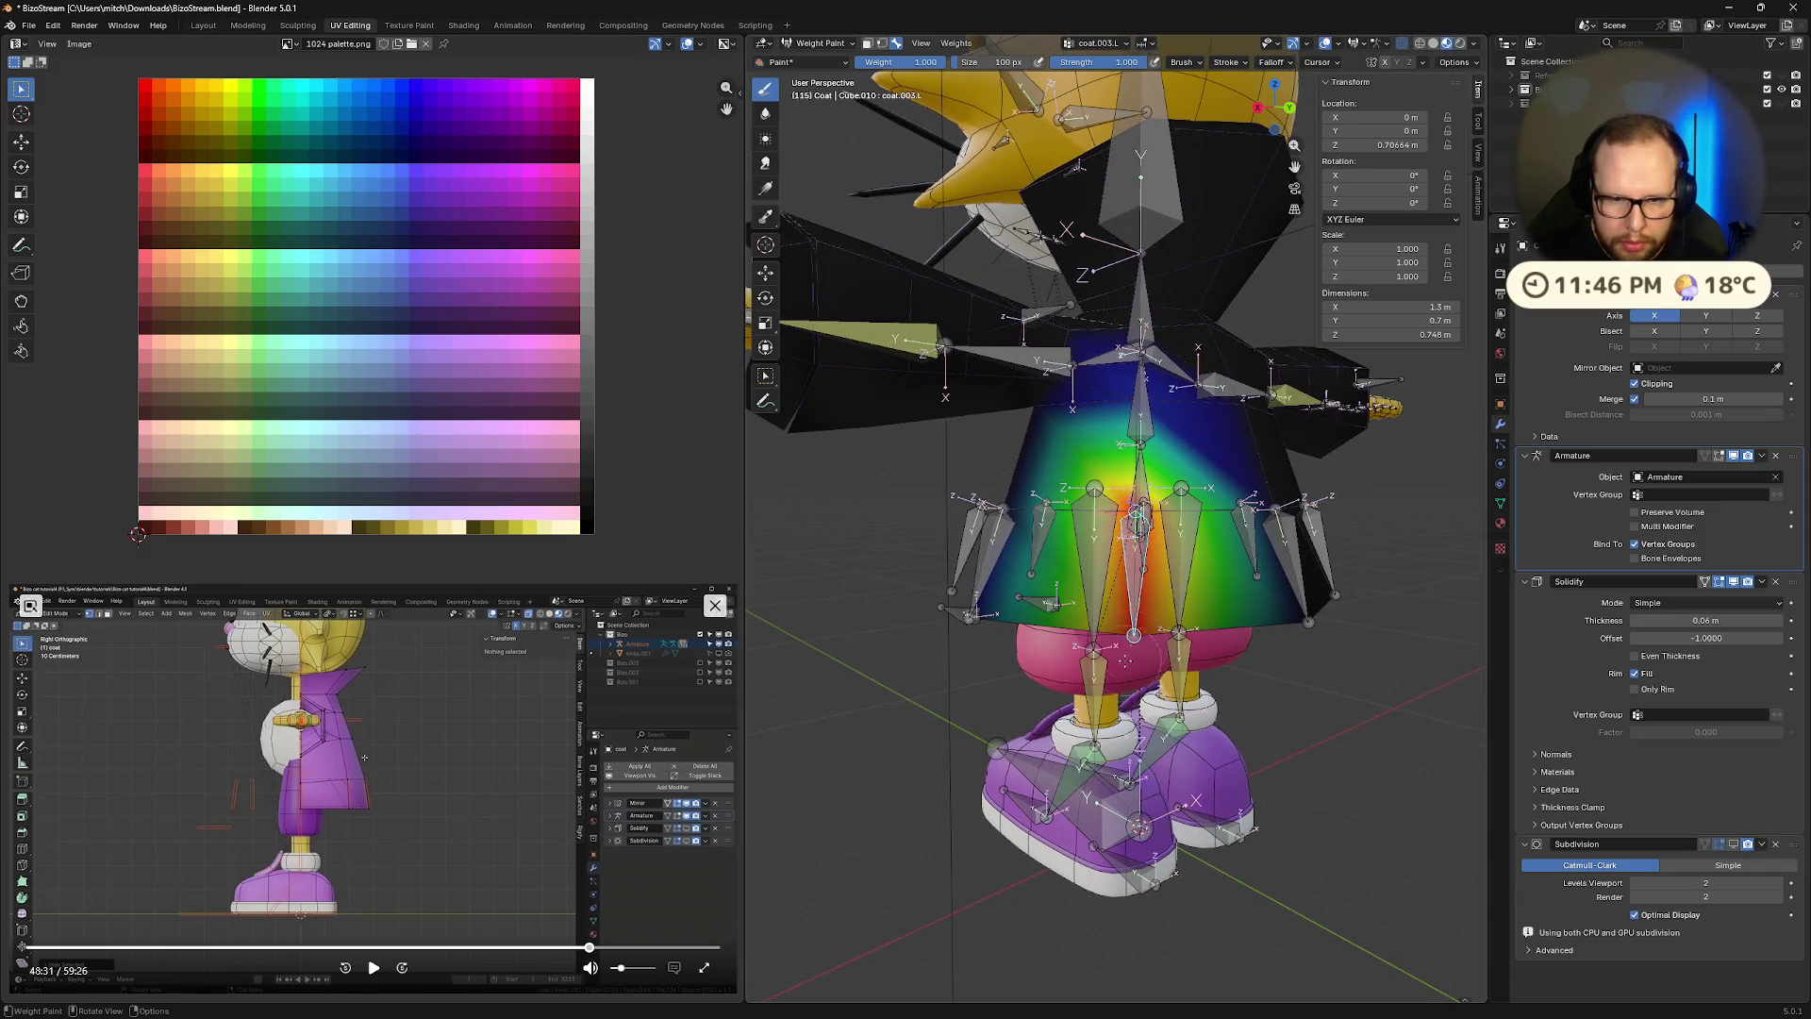
Inspect the coat.004 and coat.003.R weights from below and the side
mouse_move(1138, 523)
middle_down()
mouse_move(1115, 415)
mouse_move(1142, 519)
mouse_move(1179, 511)
mouse_move(1184, 439)
mouse_move(1176, 579)
middle_up()
ctrl+click(1198, 509)
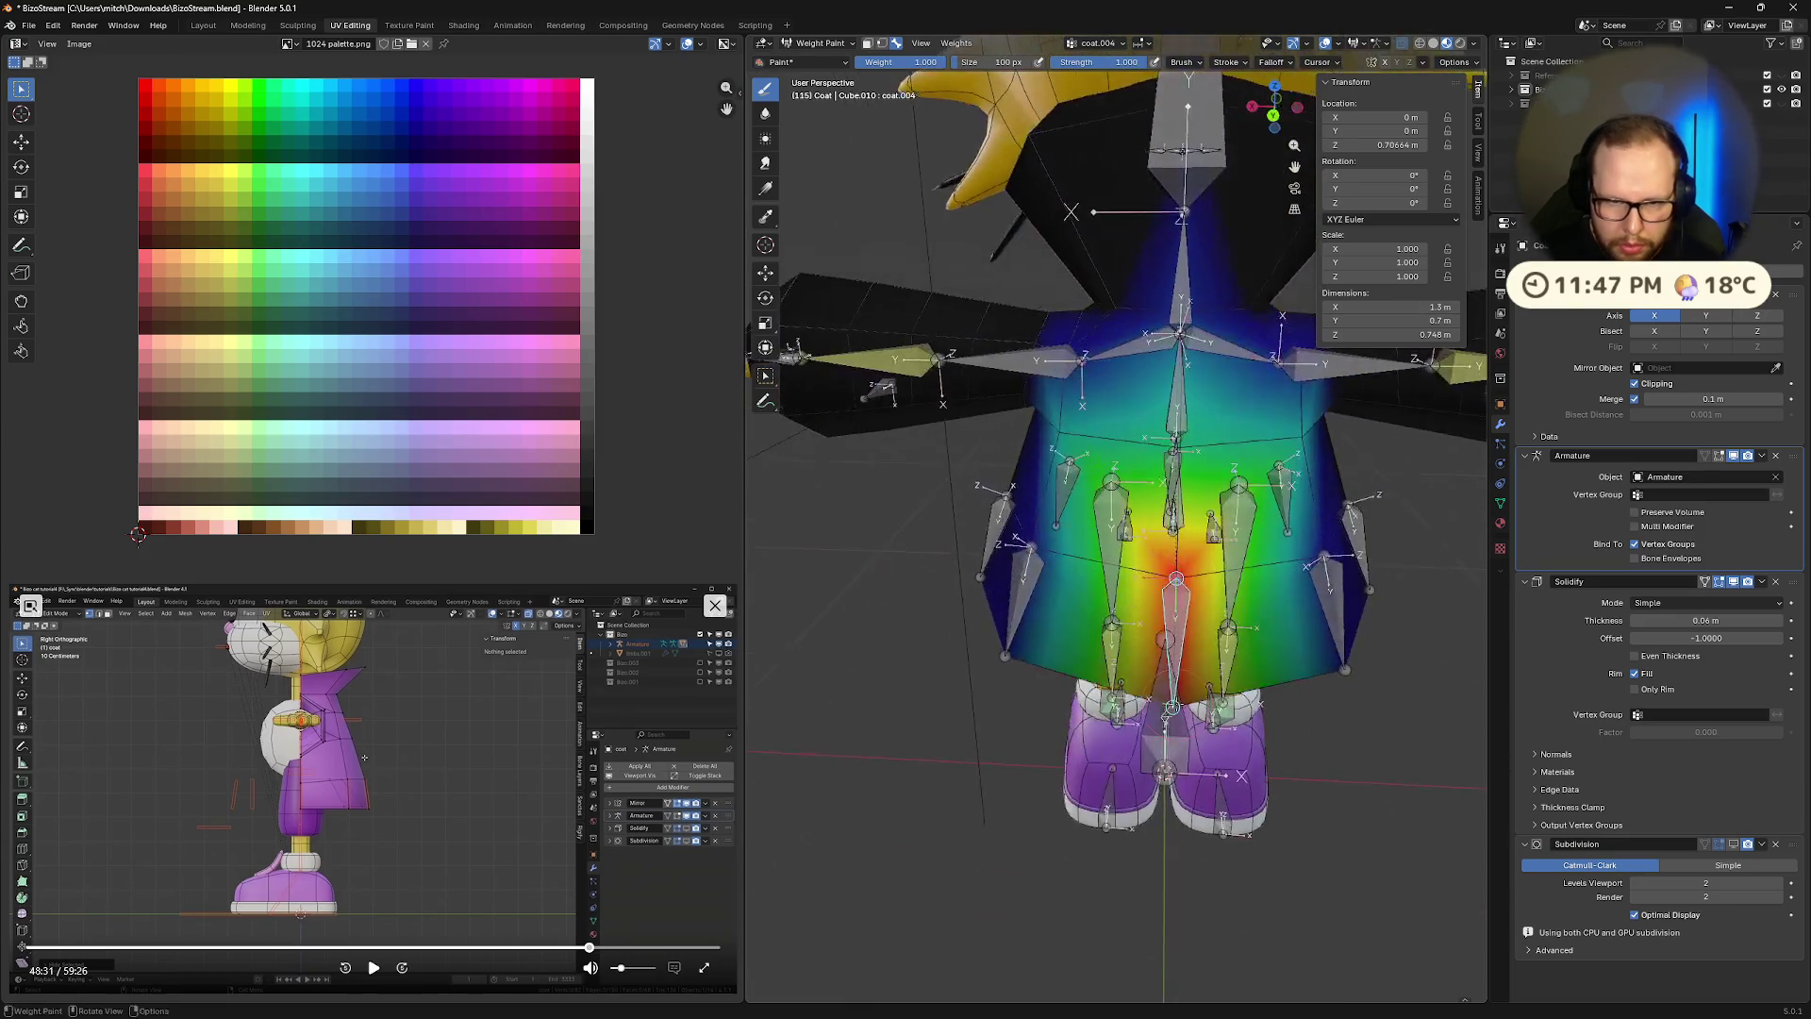
ctrl+click(1313, 607)
middle_drag(1313, 607, 1236, 146)
mouse_move(1204, 667)
middle_down()
mouse_move(1145, 425)
mouse_move(1108, 509)
middle_up()
With coat.002.R active, paint lighter weight along the coat's centre edge
ctrl+click(1090, 557)
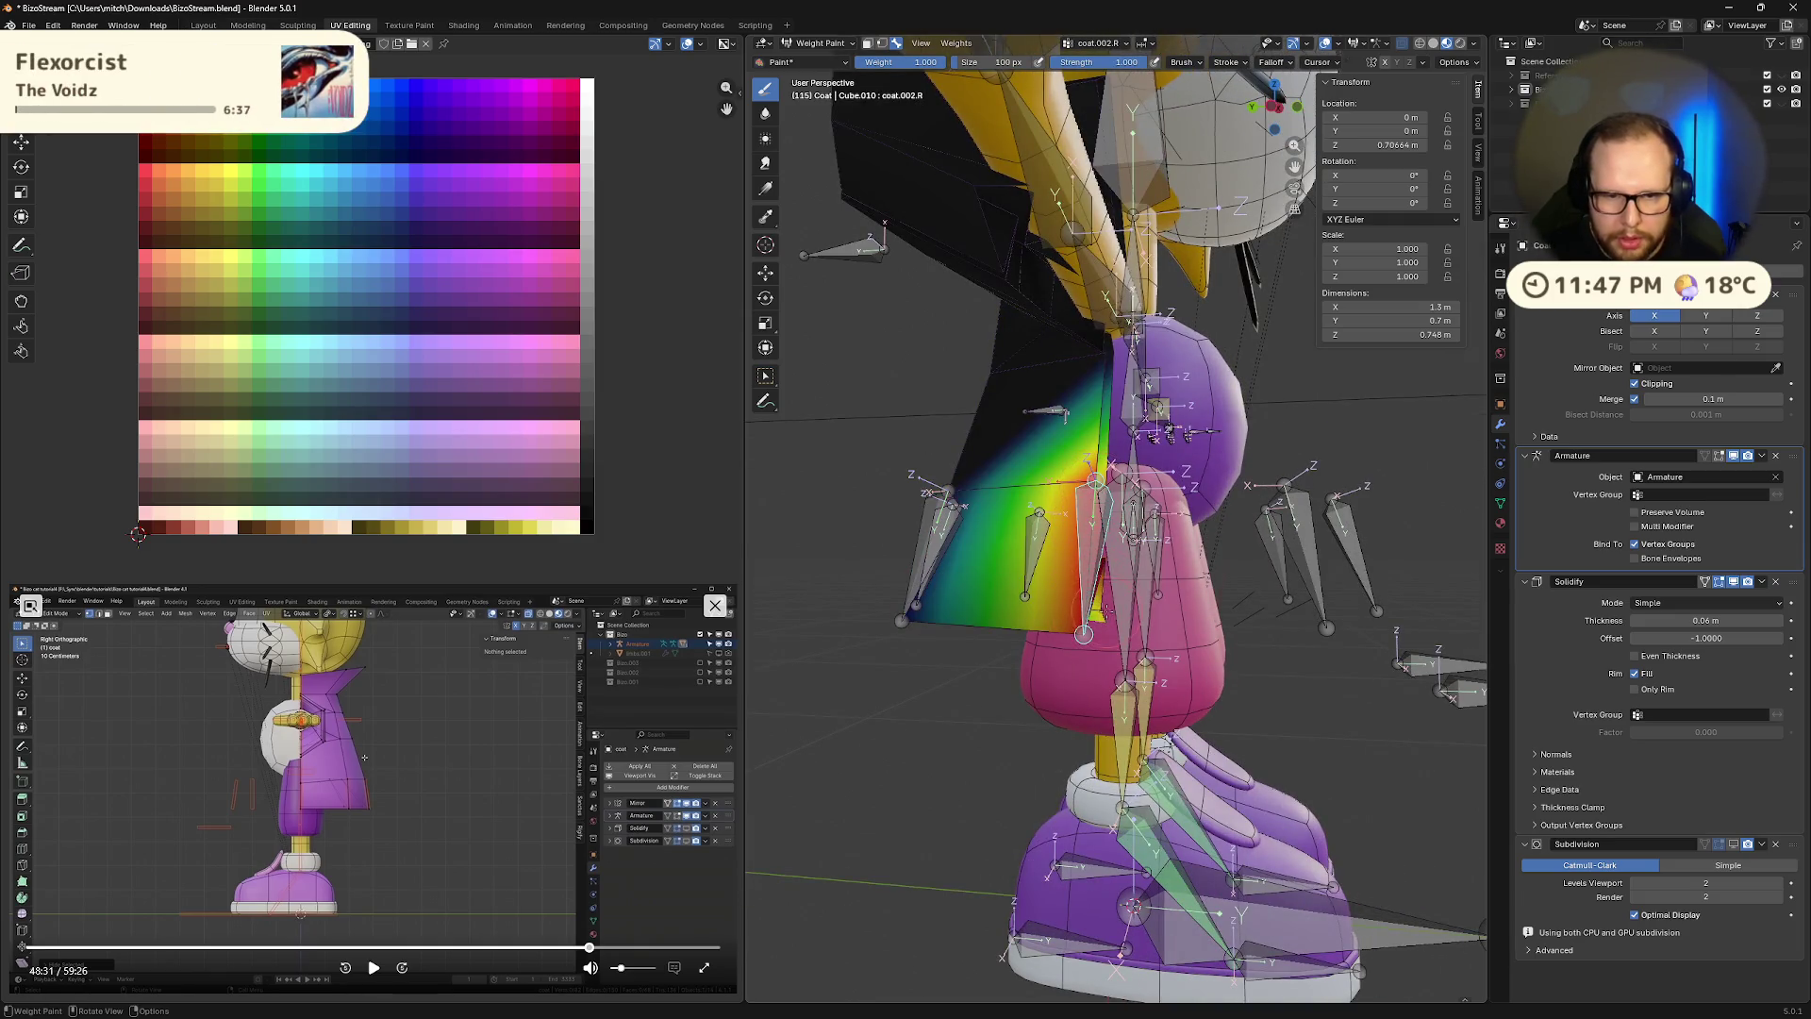
mouse_move(1084, 634)
middle_down()
mouse_move(1131, 551)
mouse_move(1151, 604)
middle_up()
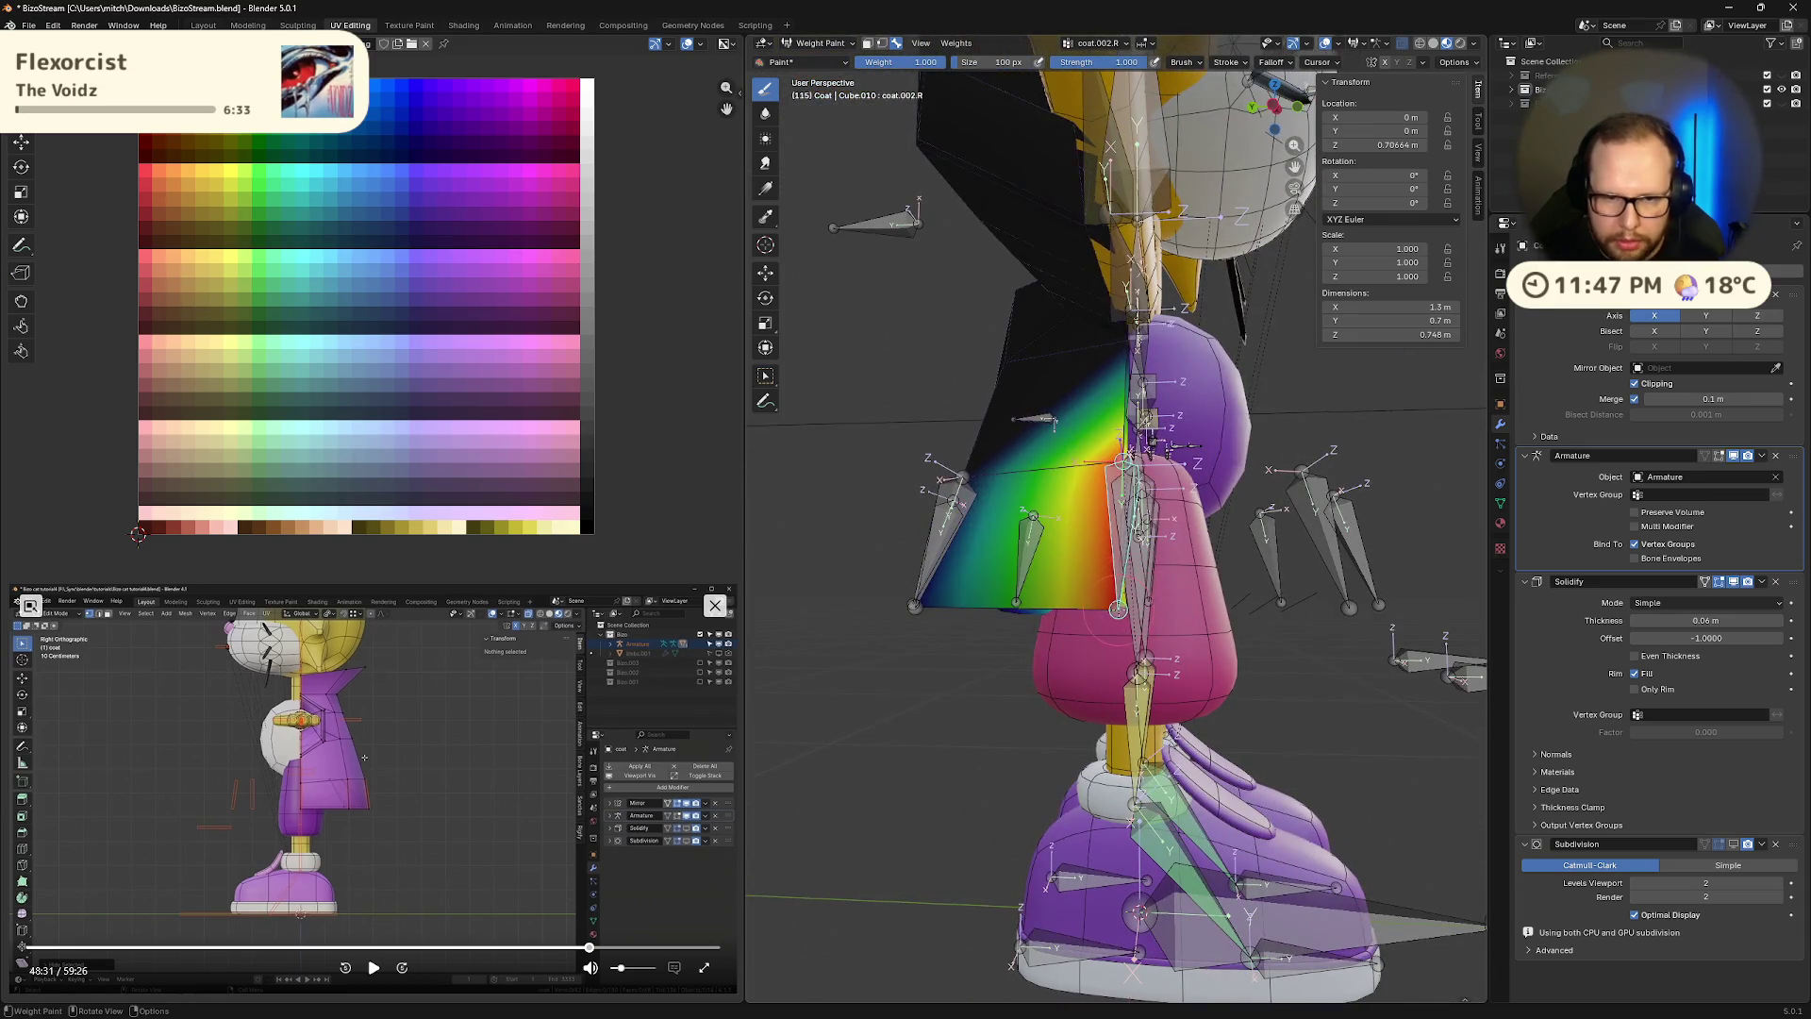
ctrl+drag(1115, 610, 1111, 473)
mouse_move(1122, 462)
middle_down()
mouse_move(1229, 667)
mouse_move(1336, 615)
mouse_move(1198, 630)
middle_up()
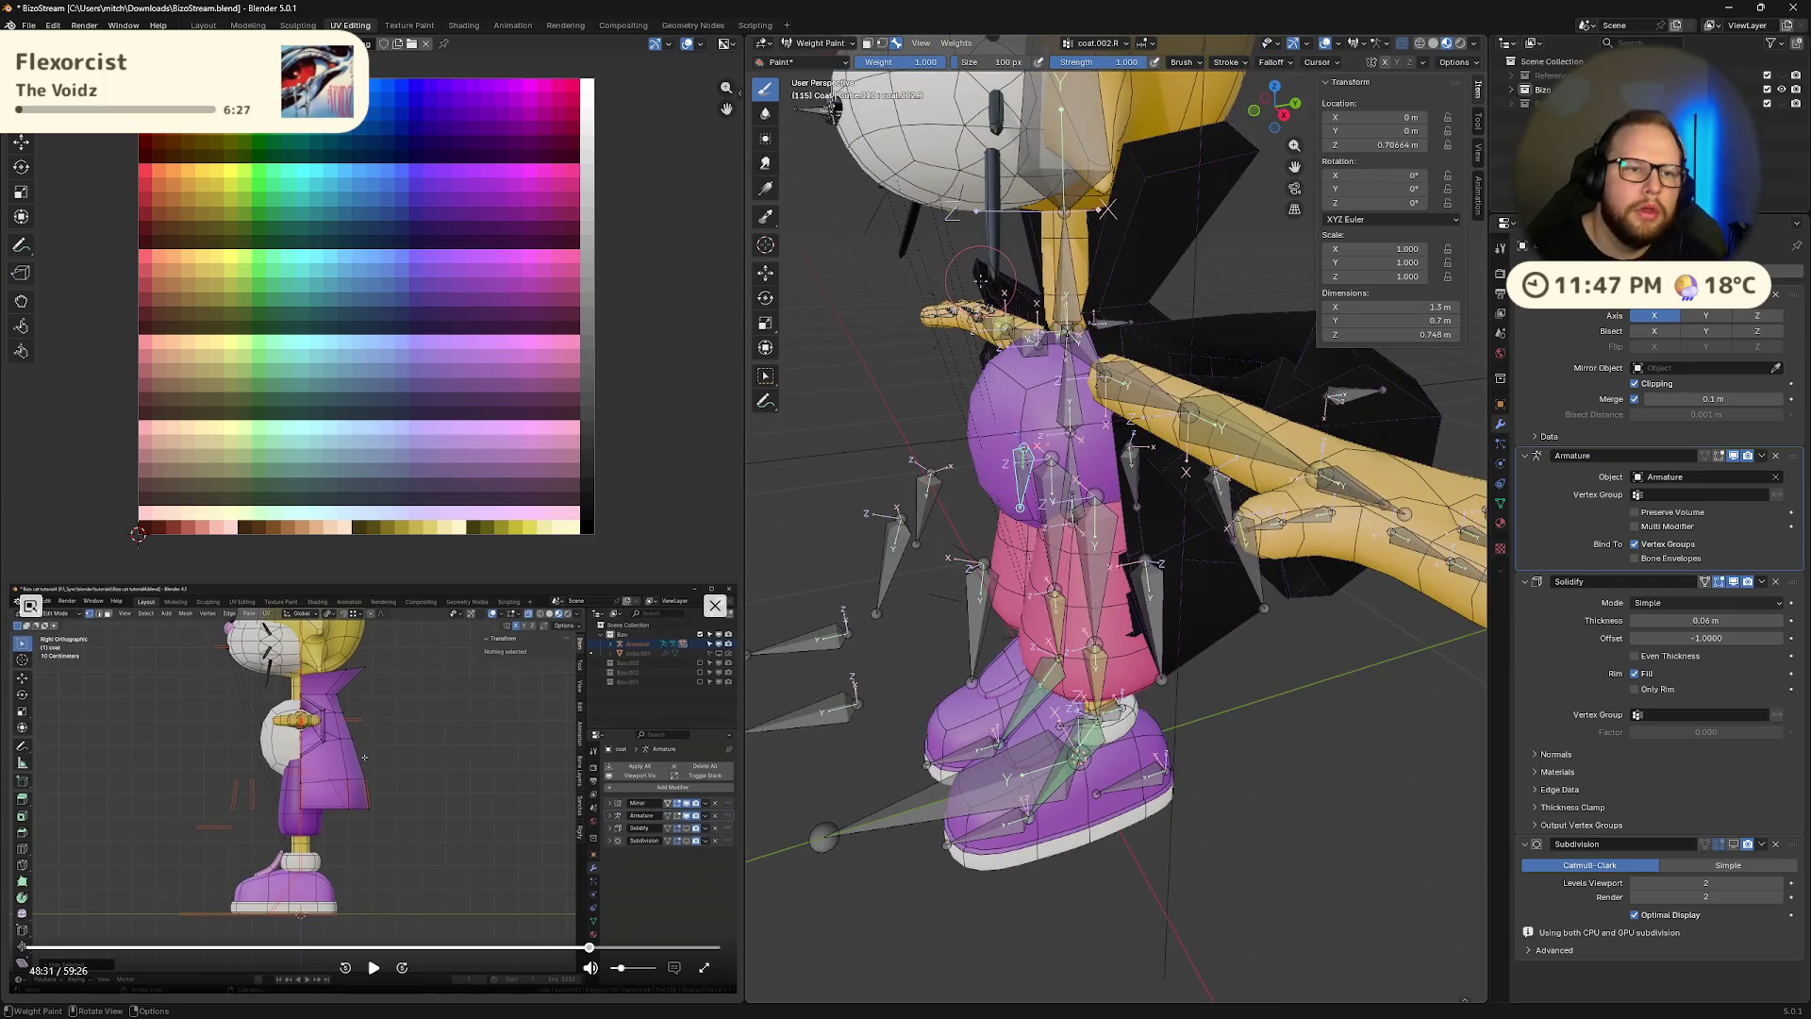
click(1282, 115)
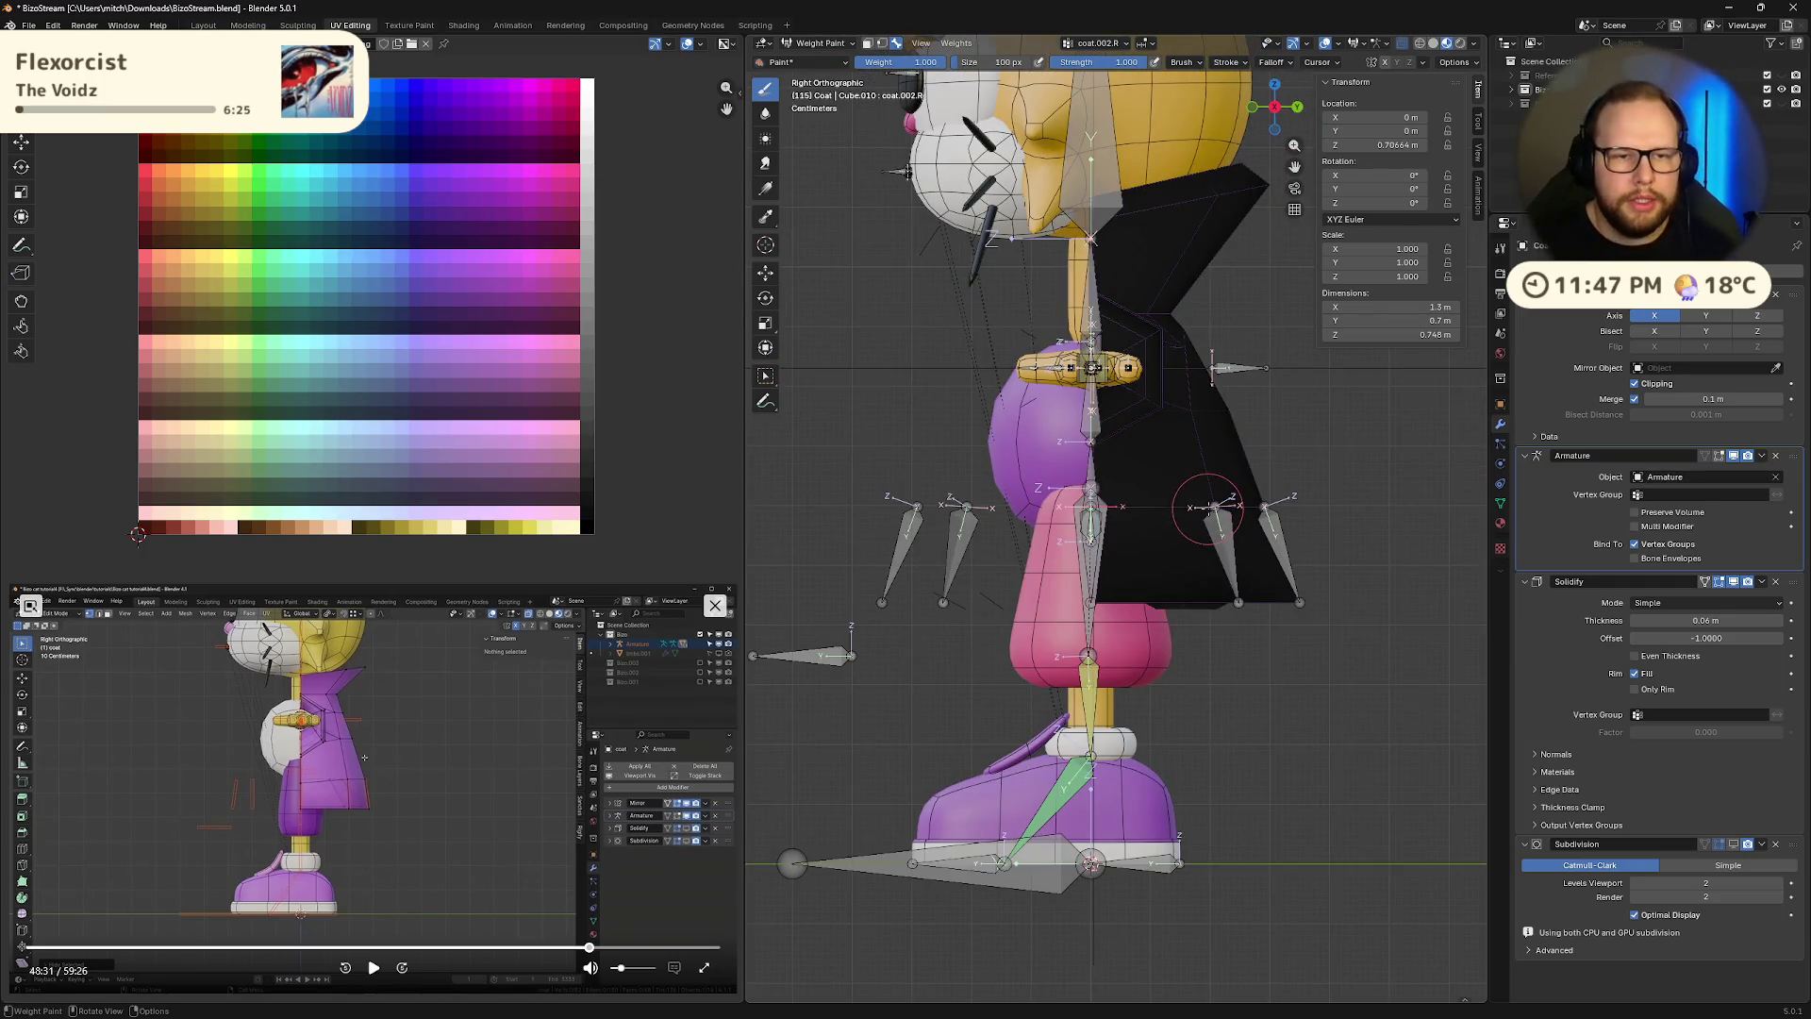
Toggle the coat back into Weight Paint and zoom in on the hips
key(Tab)
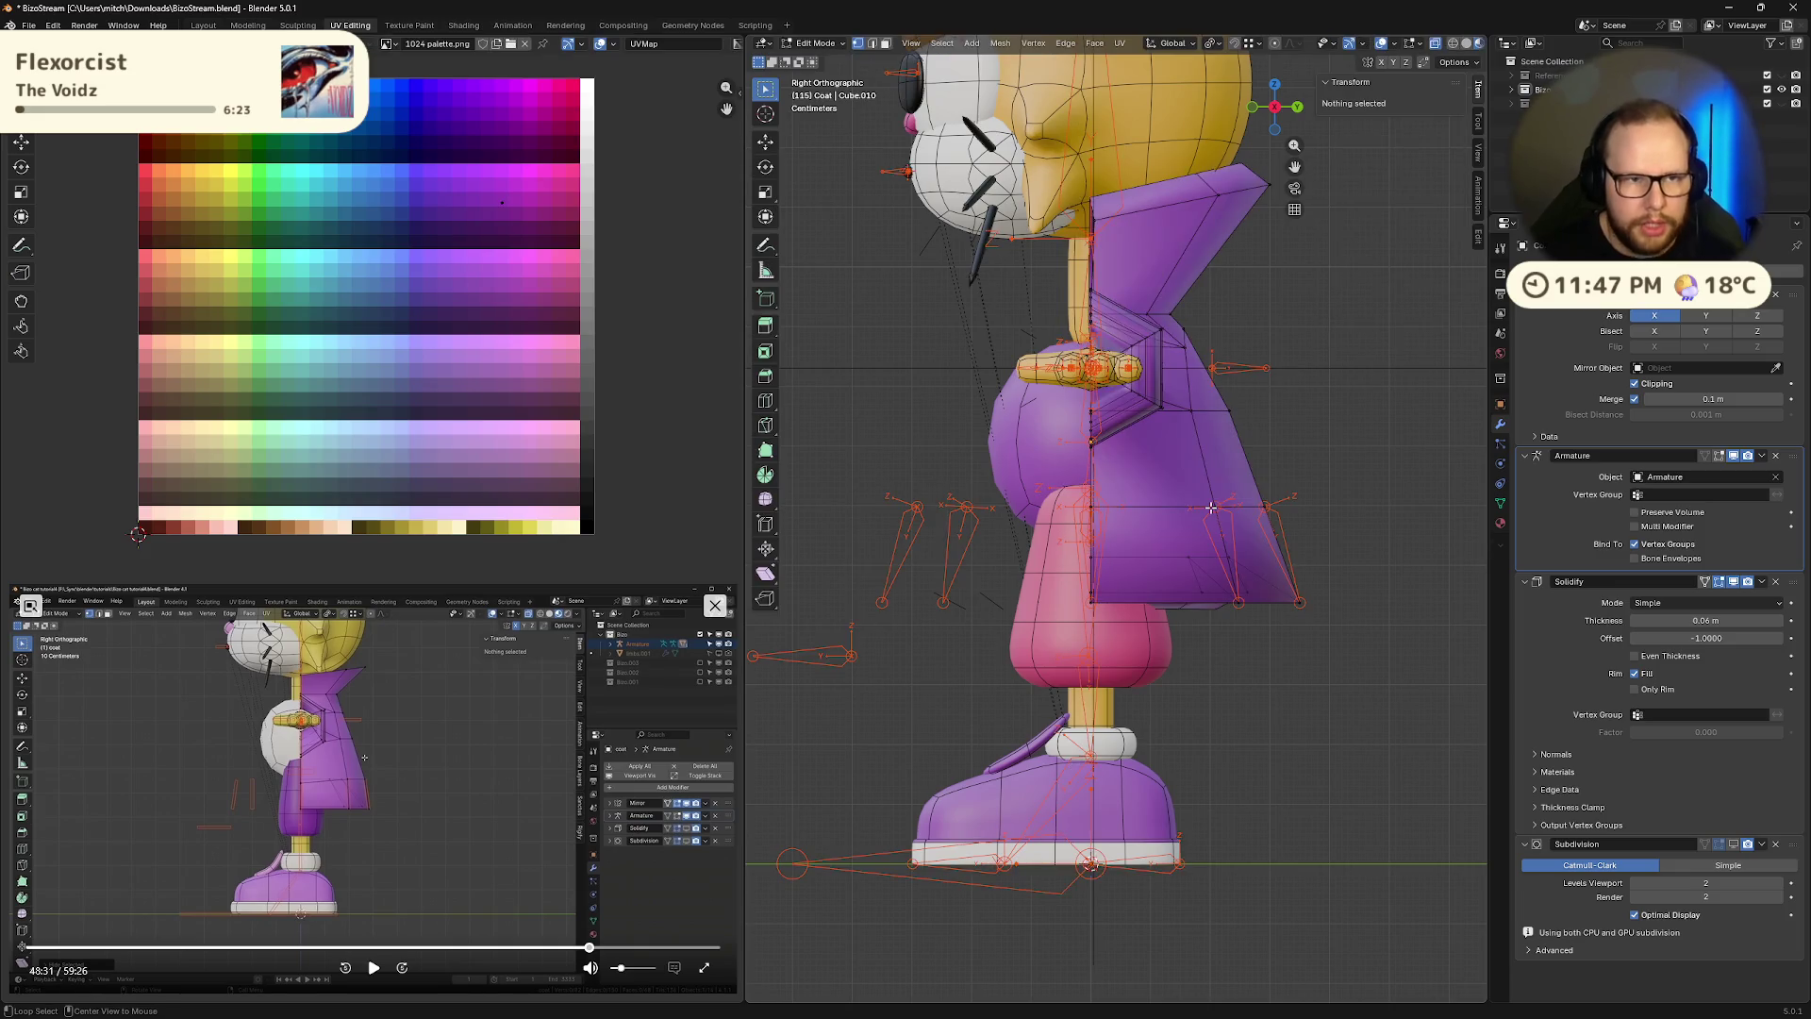
key(Tab)
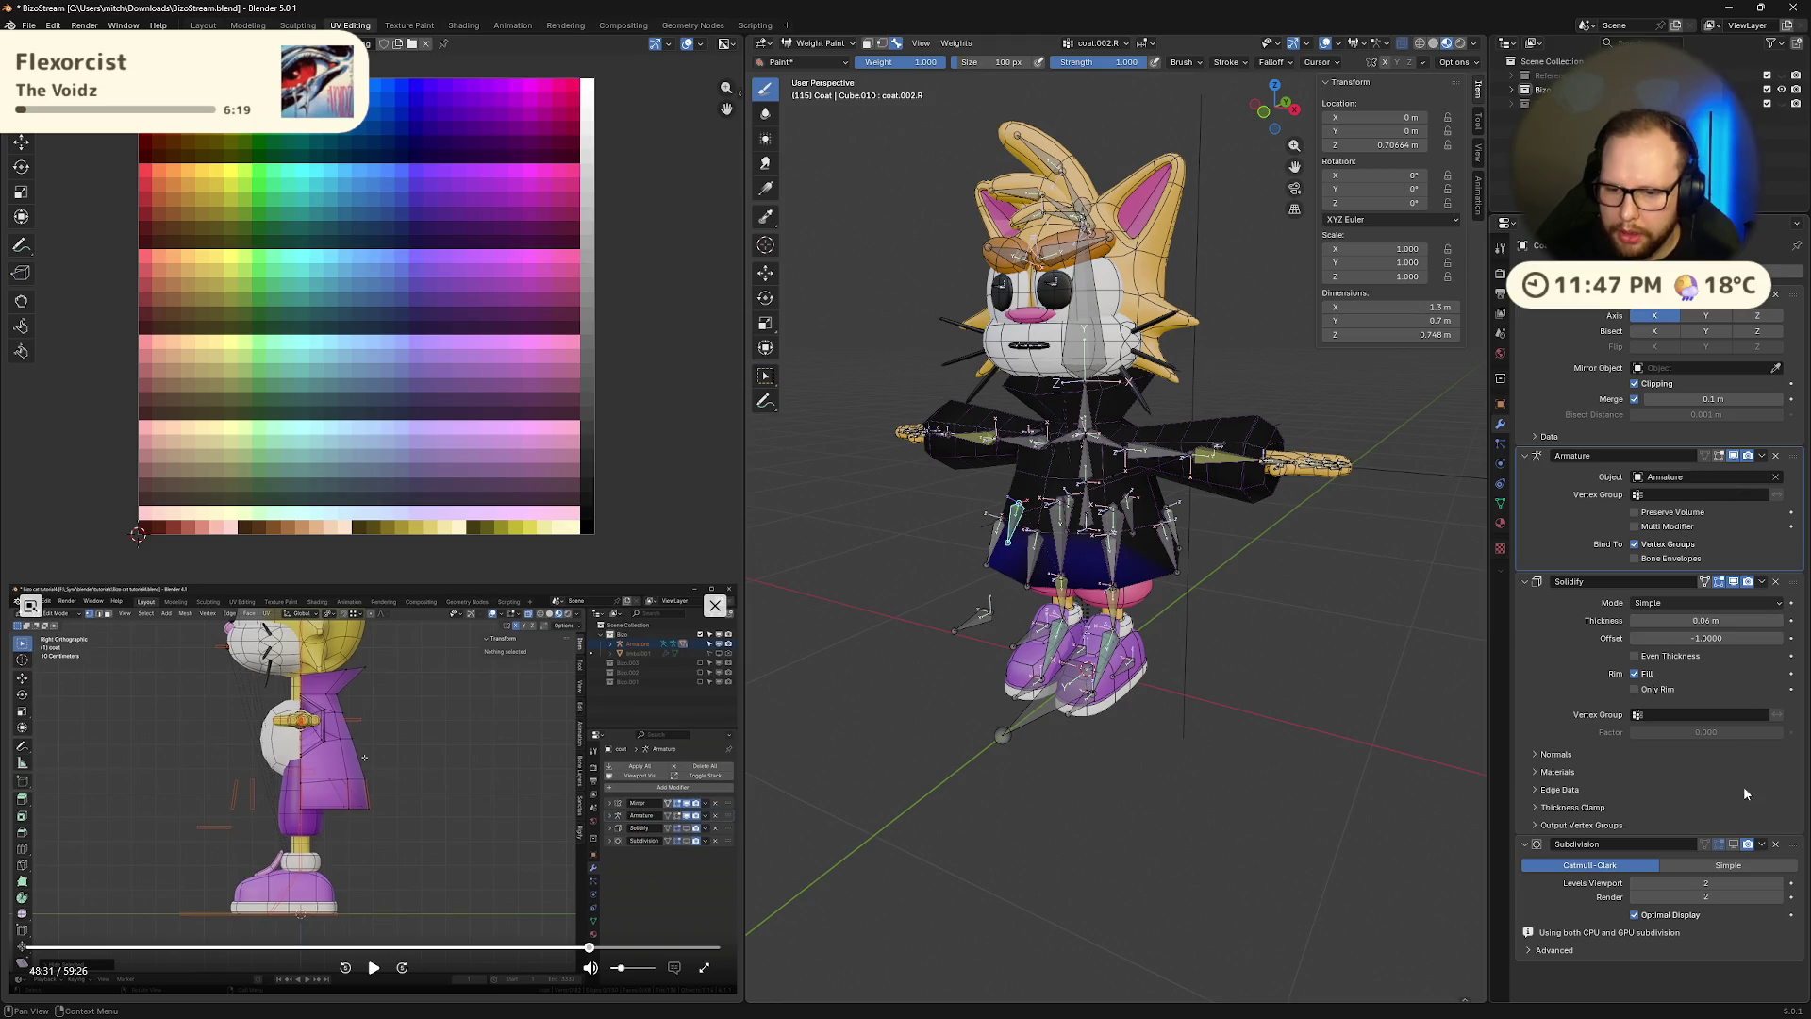
mouse_move(1132, 566)
middle_down()
mouse_move(1094, 566)
mouse_move(1189, 566)
mouse_move(1103, 547)
mouse_move(1384, 591)
mouse_move(1057, 559)
mouse_move(887, 498)
mouse_move(849, 415)
mouse_move(855, 529)
middle_up()
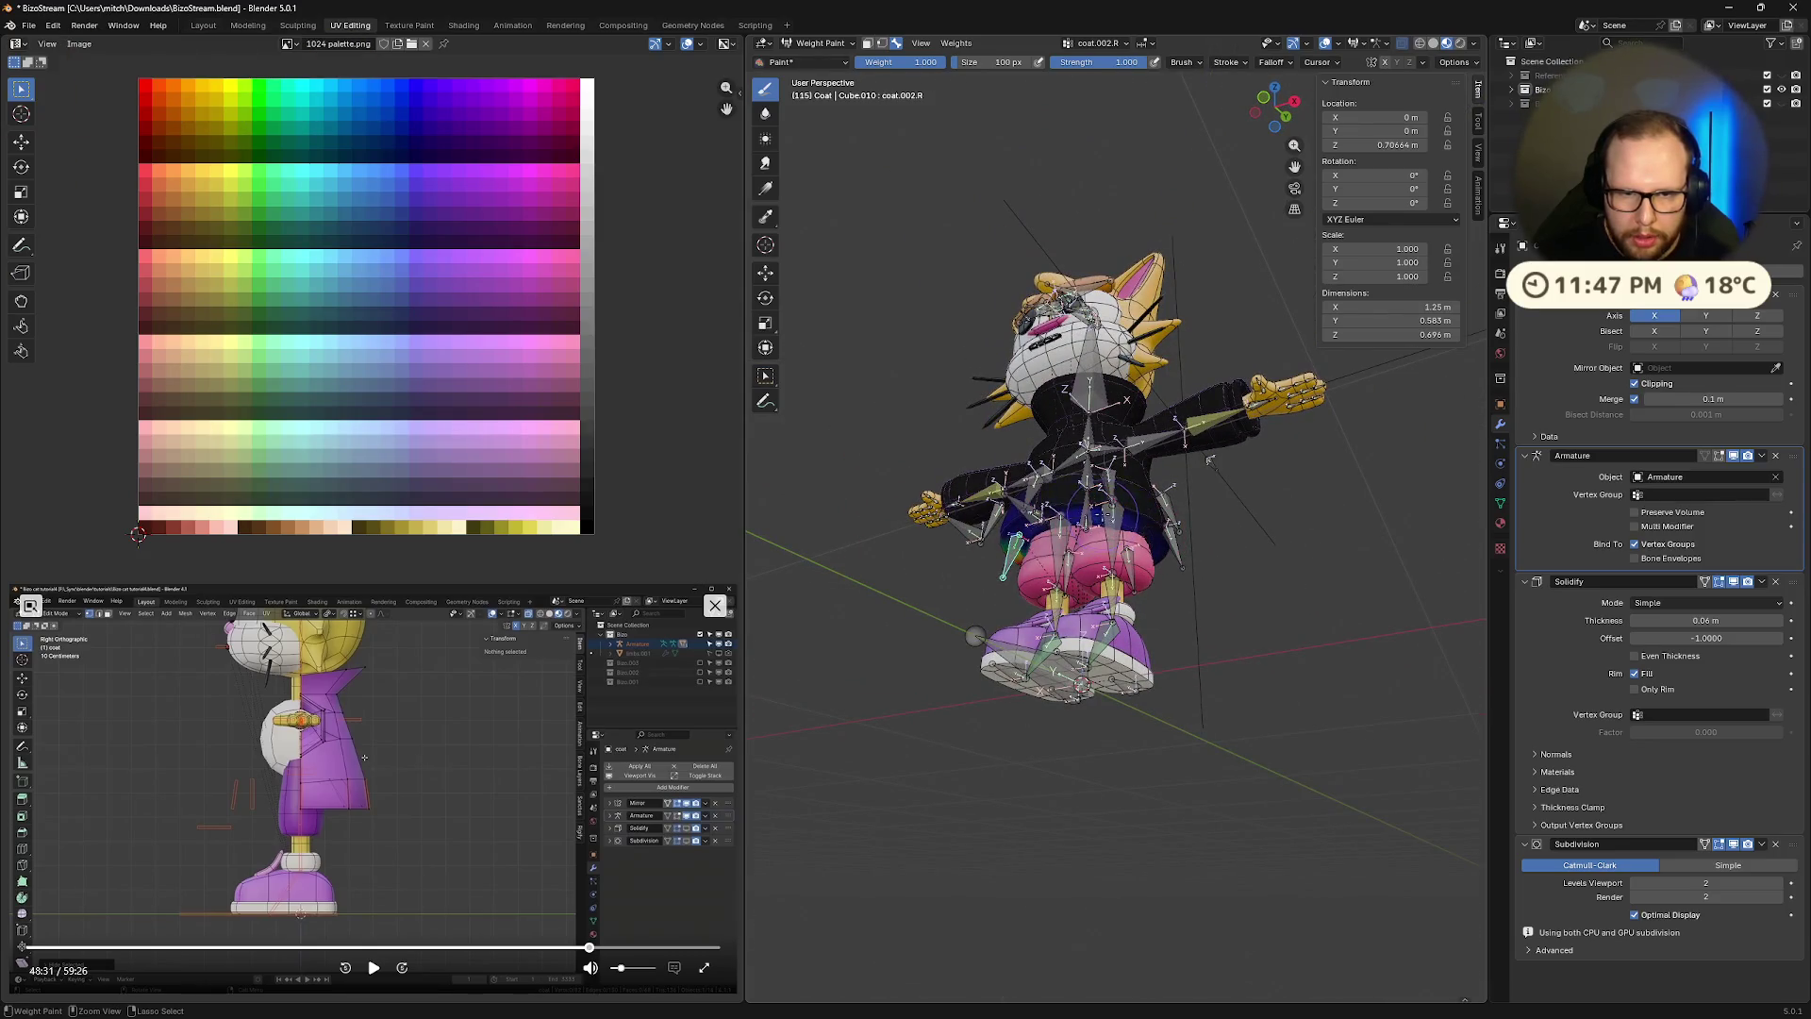
scroll(1160, 558, up, 8)
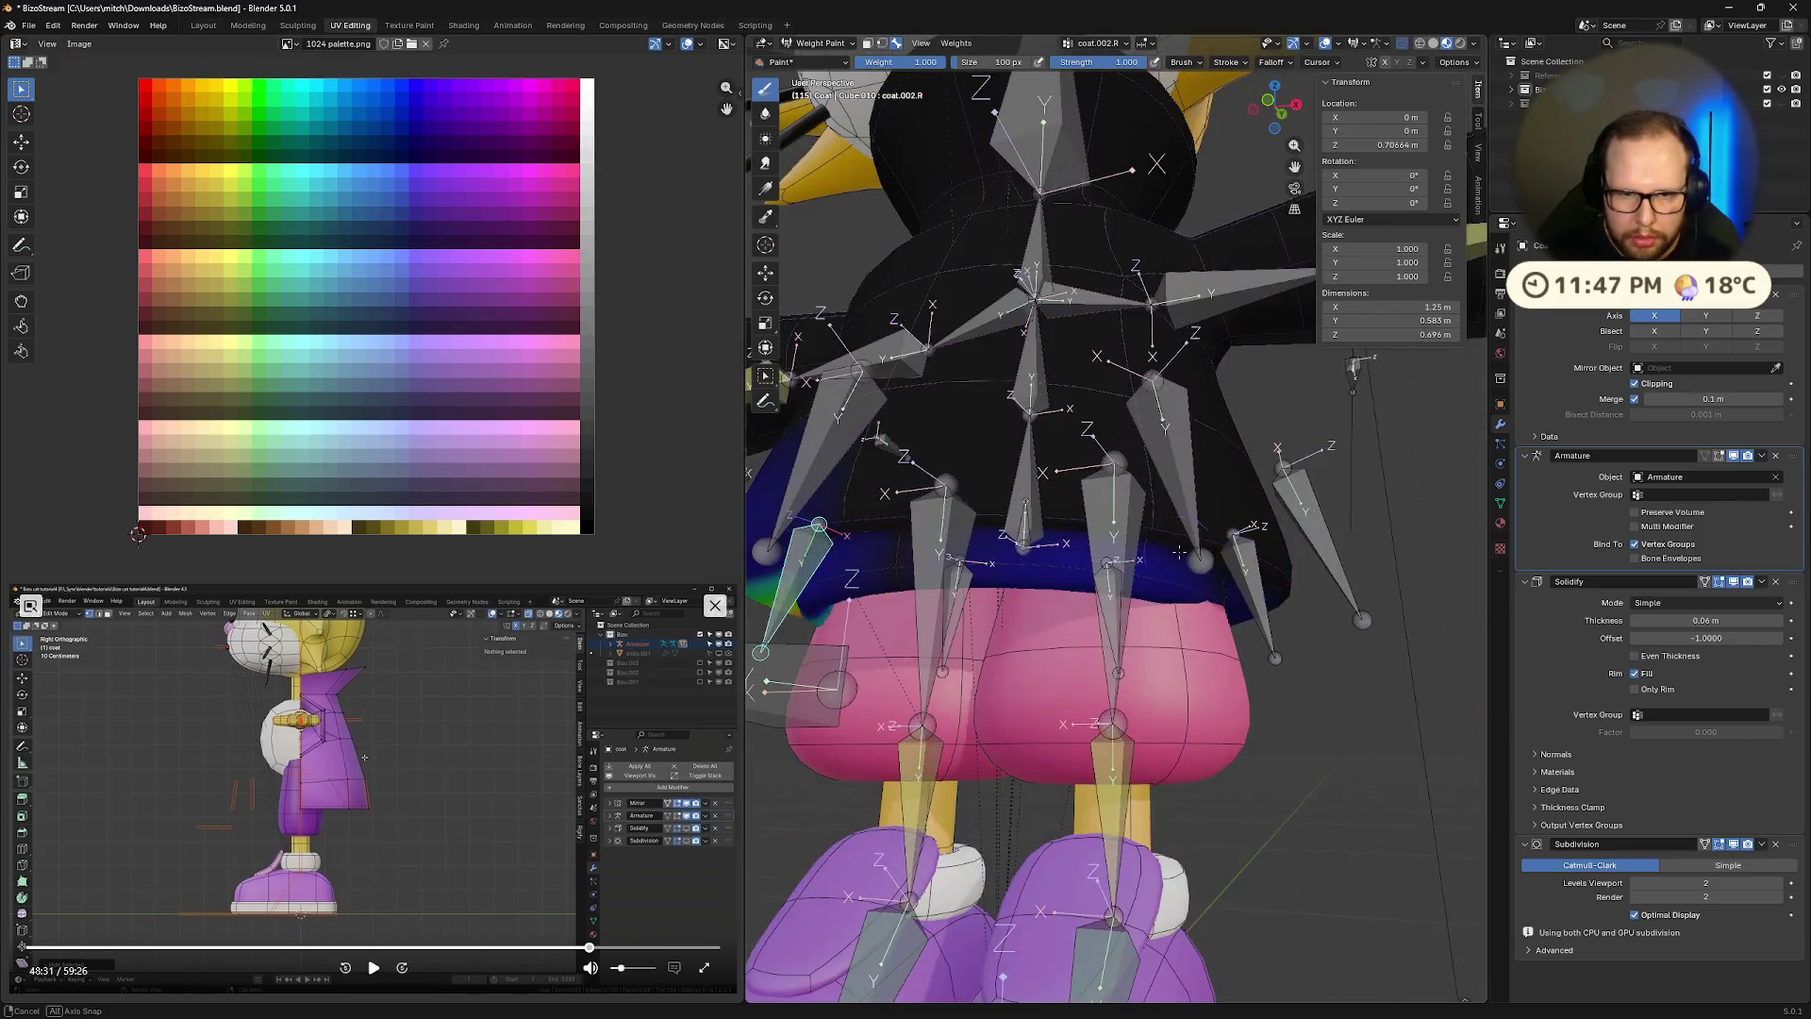
mouse_move(1169, 542)
middle_down()
mouse_move(1200, 523)
mouse_move(1194, 498)
mouse_move(1229, 500)
mouse_move(1118, 517)
mouse_move(887, 600)
middle_up()
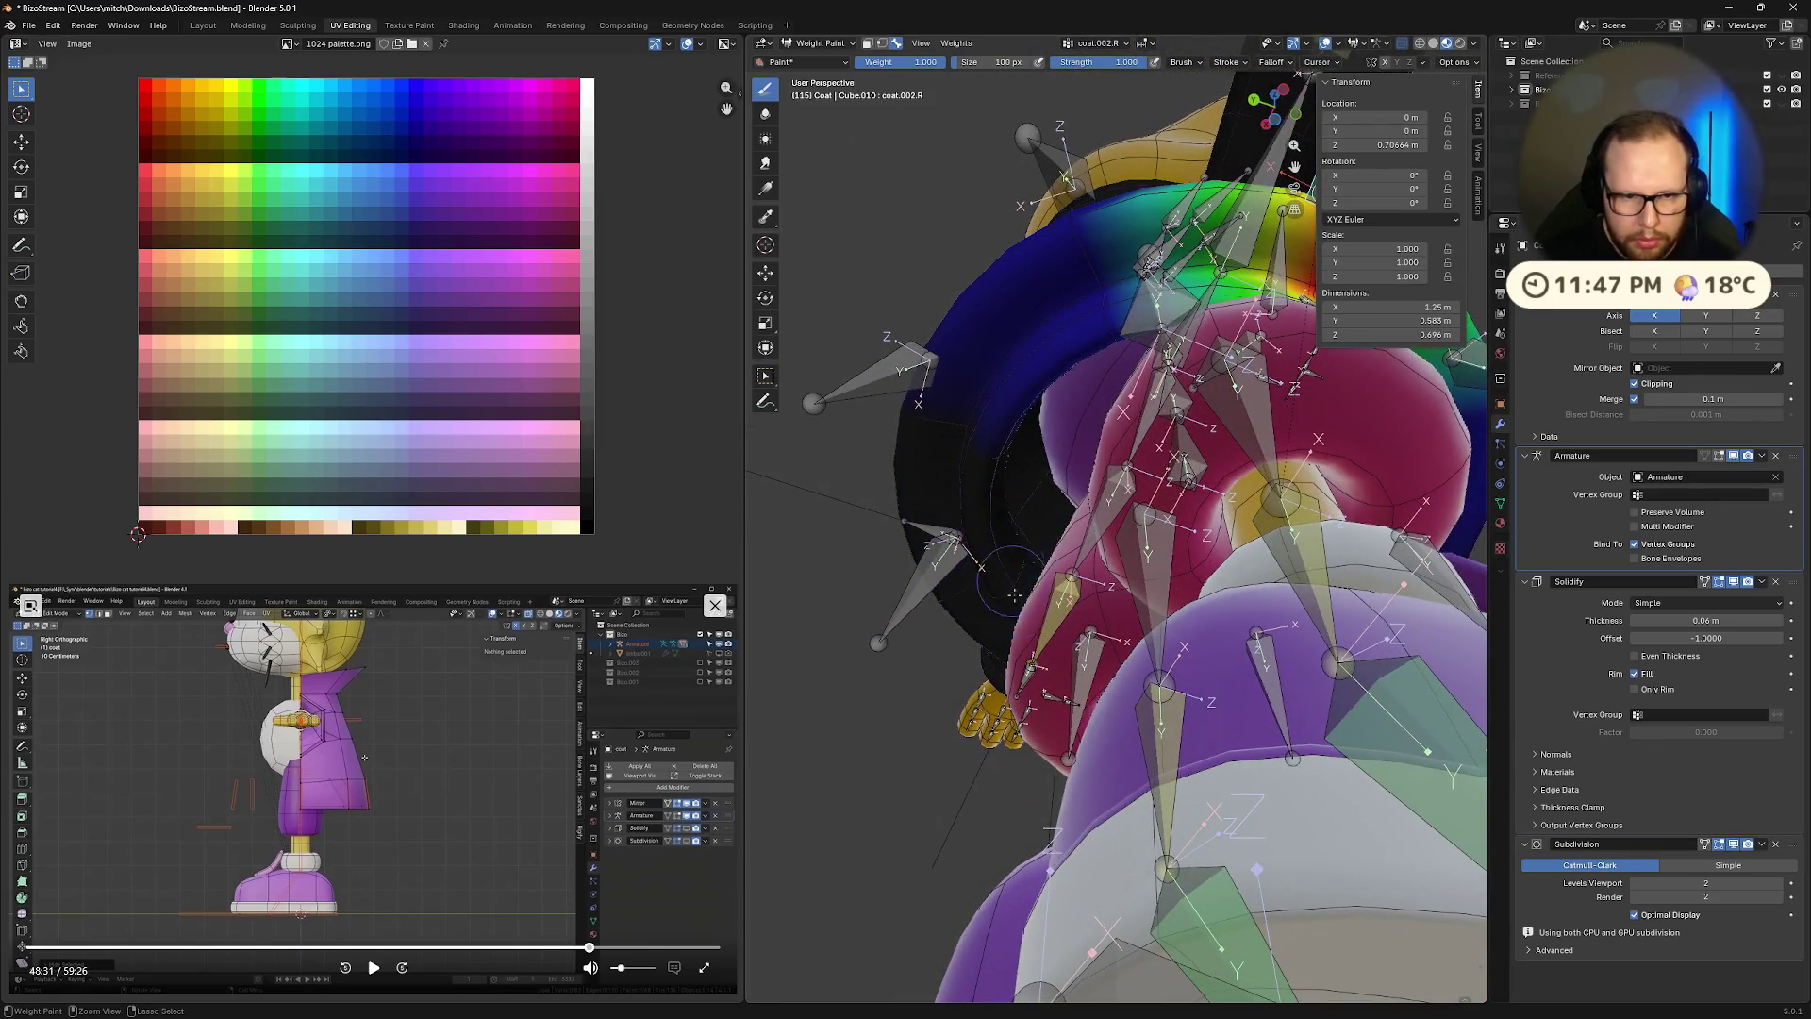
Inspect the coat.001.R and coat vertex group weights from the front and side
ctrl+click(997, 556)
mouse_move(998, 556)
middle_down()
mouse_move(1118, 509)
mouse_move(1064, 630)
mouse_move(1110, 544)
mouse_move(1098, 604)
middle_up()
ctrl+click(1064, 630)
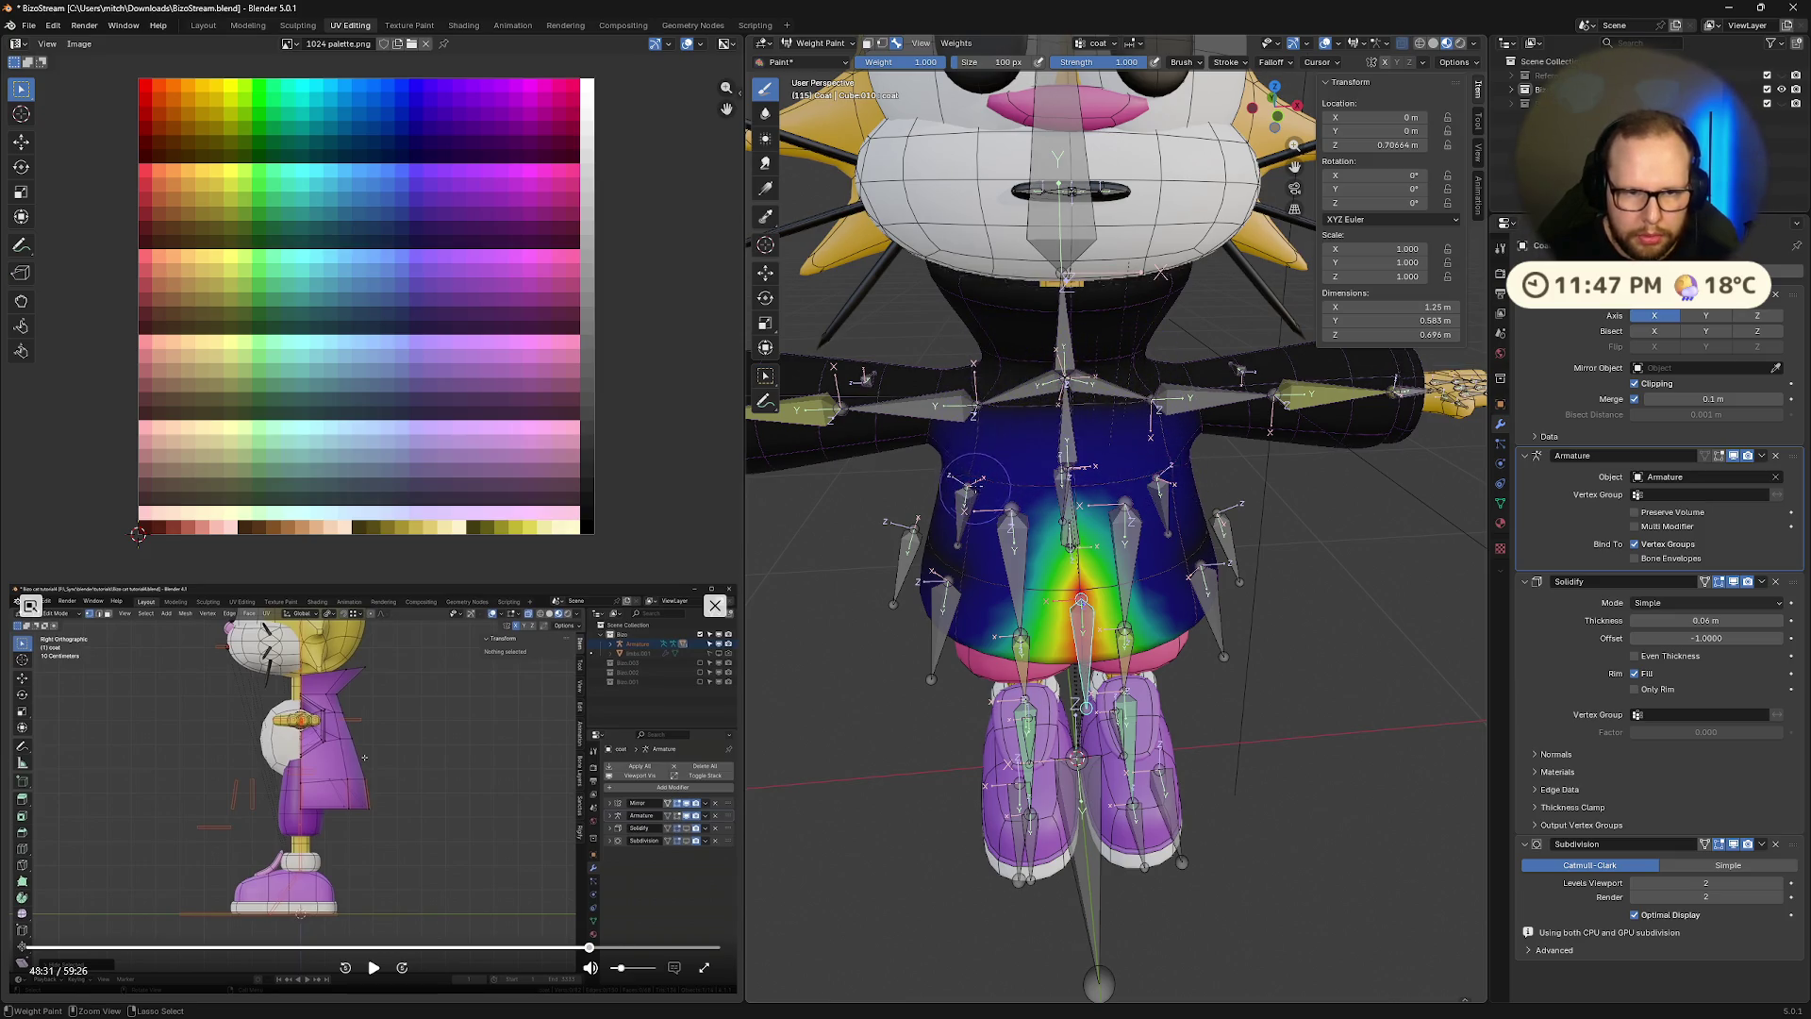
mouse_move(1168, 474)
middle_down()
mouse_move(1049, 472)
mouse_move(1080, 432)
mouse_move(1114, 443)
middle_up()
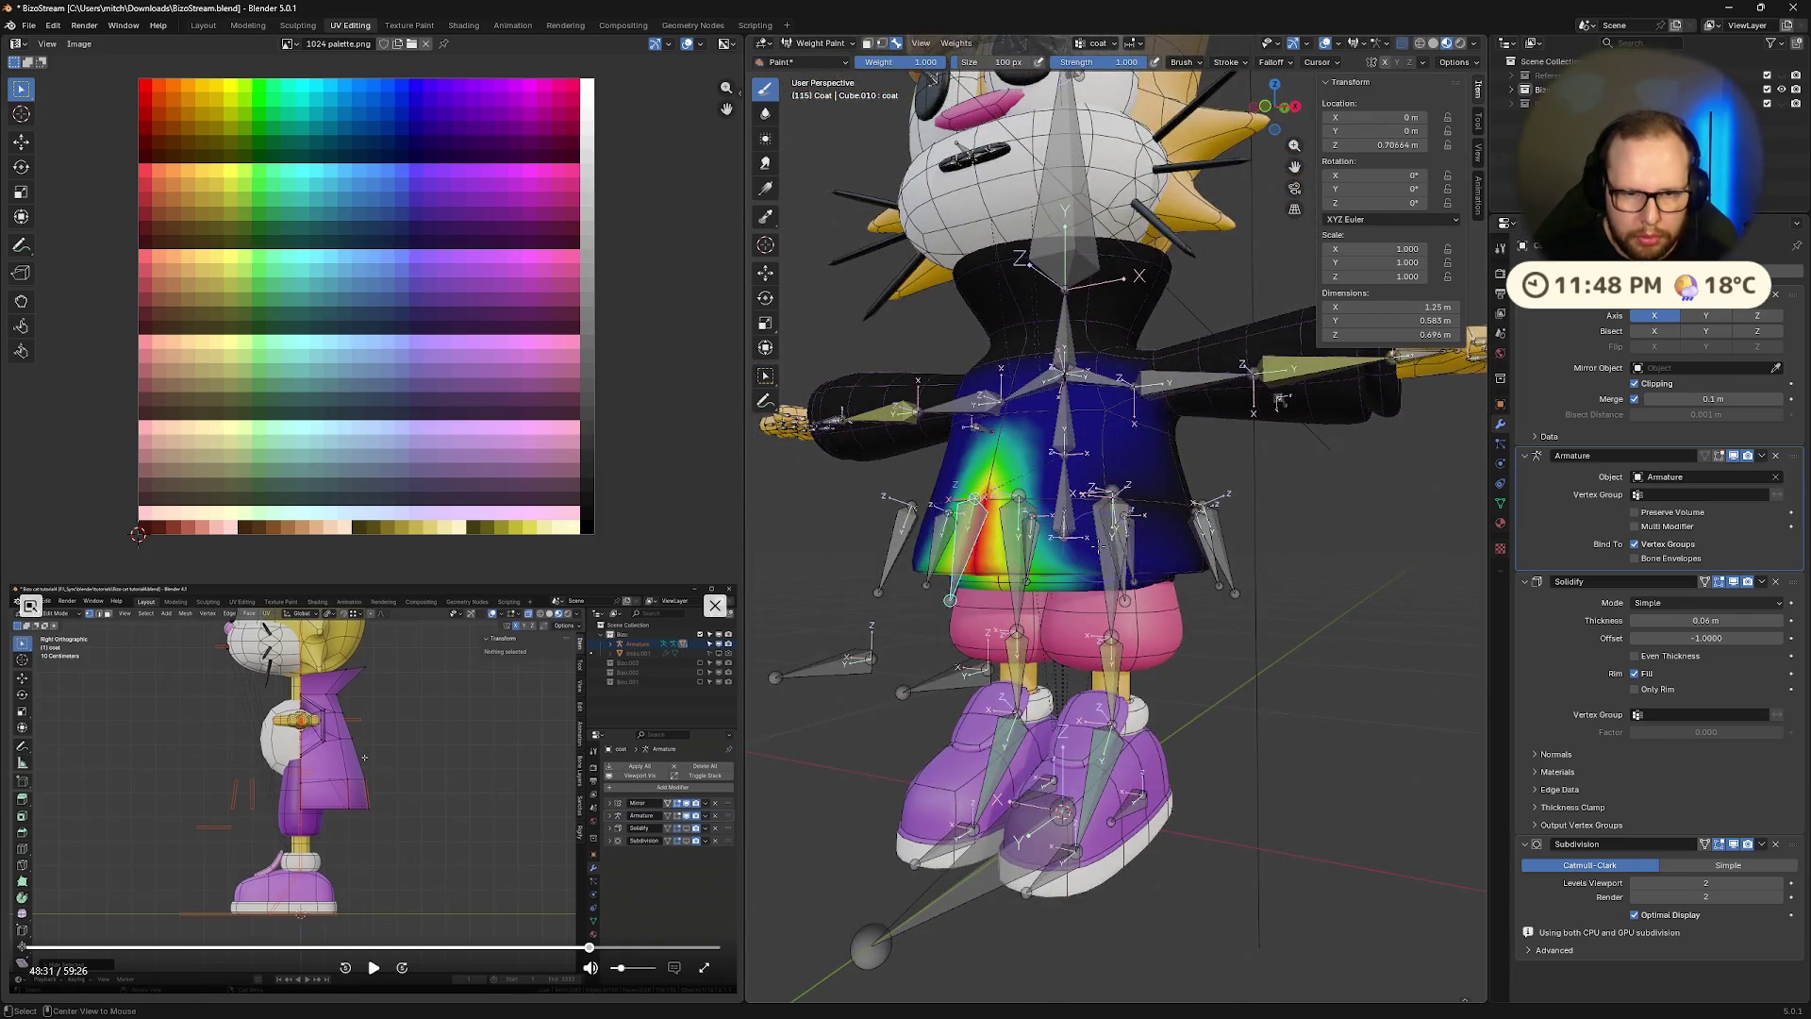
mouse_move(1101, 544)
middle_down()
mouse_move(1051, 585)
mouse_move(1055, 613)
mouse_move(1053, 539)
mouse_move(1085, 542)
mouse_move(990, 544)
middle_up()
Compare the left coat bone and coat.002.R weights, then pause the reference video
middle_drag(1204, 538, 1188, 528)
ctrl+click(1188, 529)
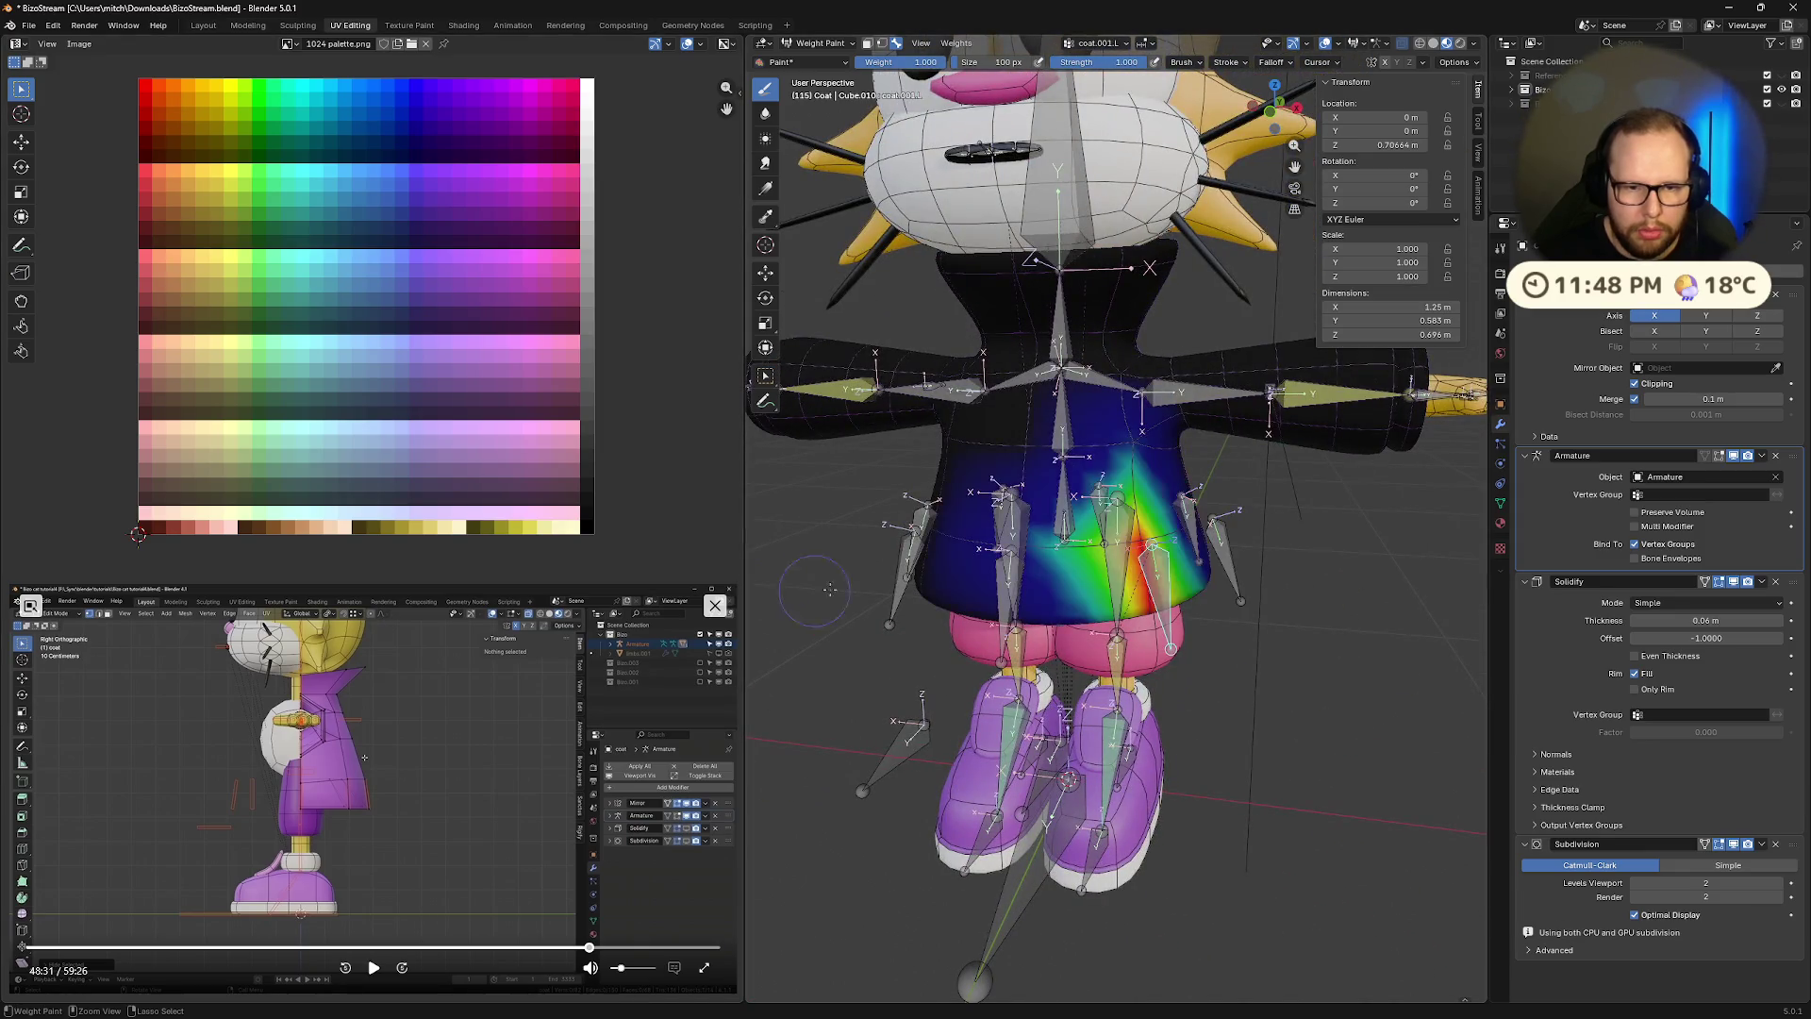
ctrl+click(1014, 529)
ctrl+click(906, 575)
ctrl+click(1058, 563)
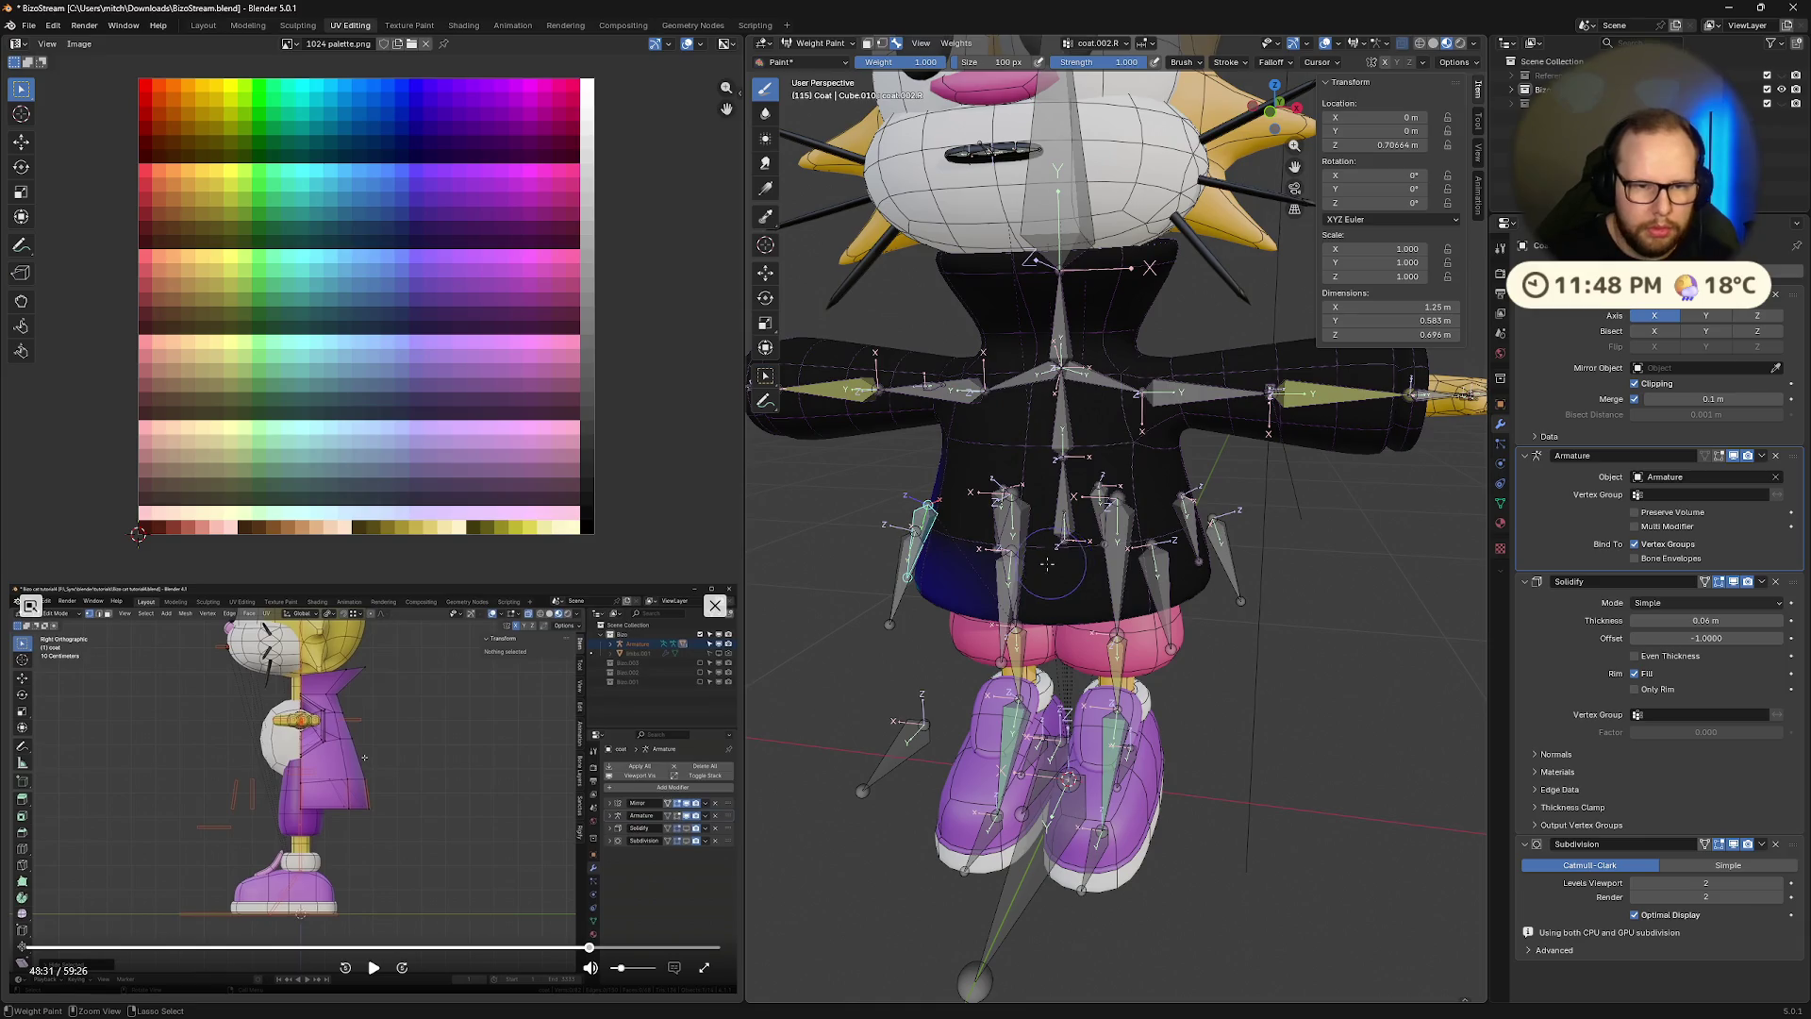
mouse_move(1057, 563)
middle_down()
mouse_move(1235, 453)
mouse_move(1132, 566)
middle_up()
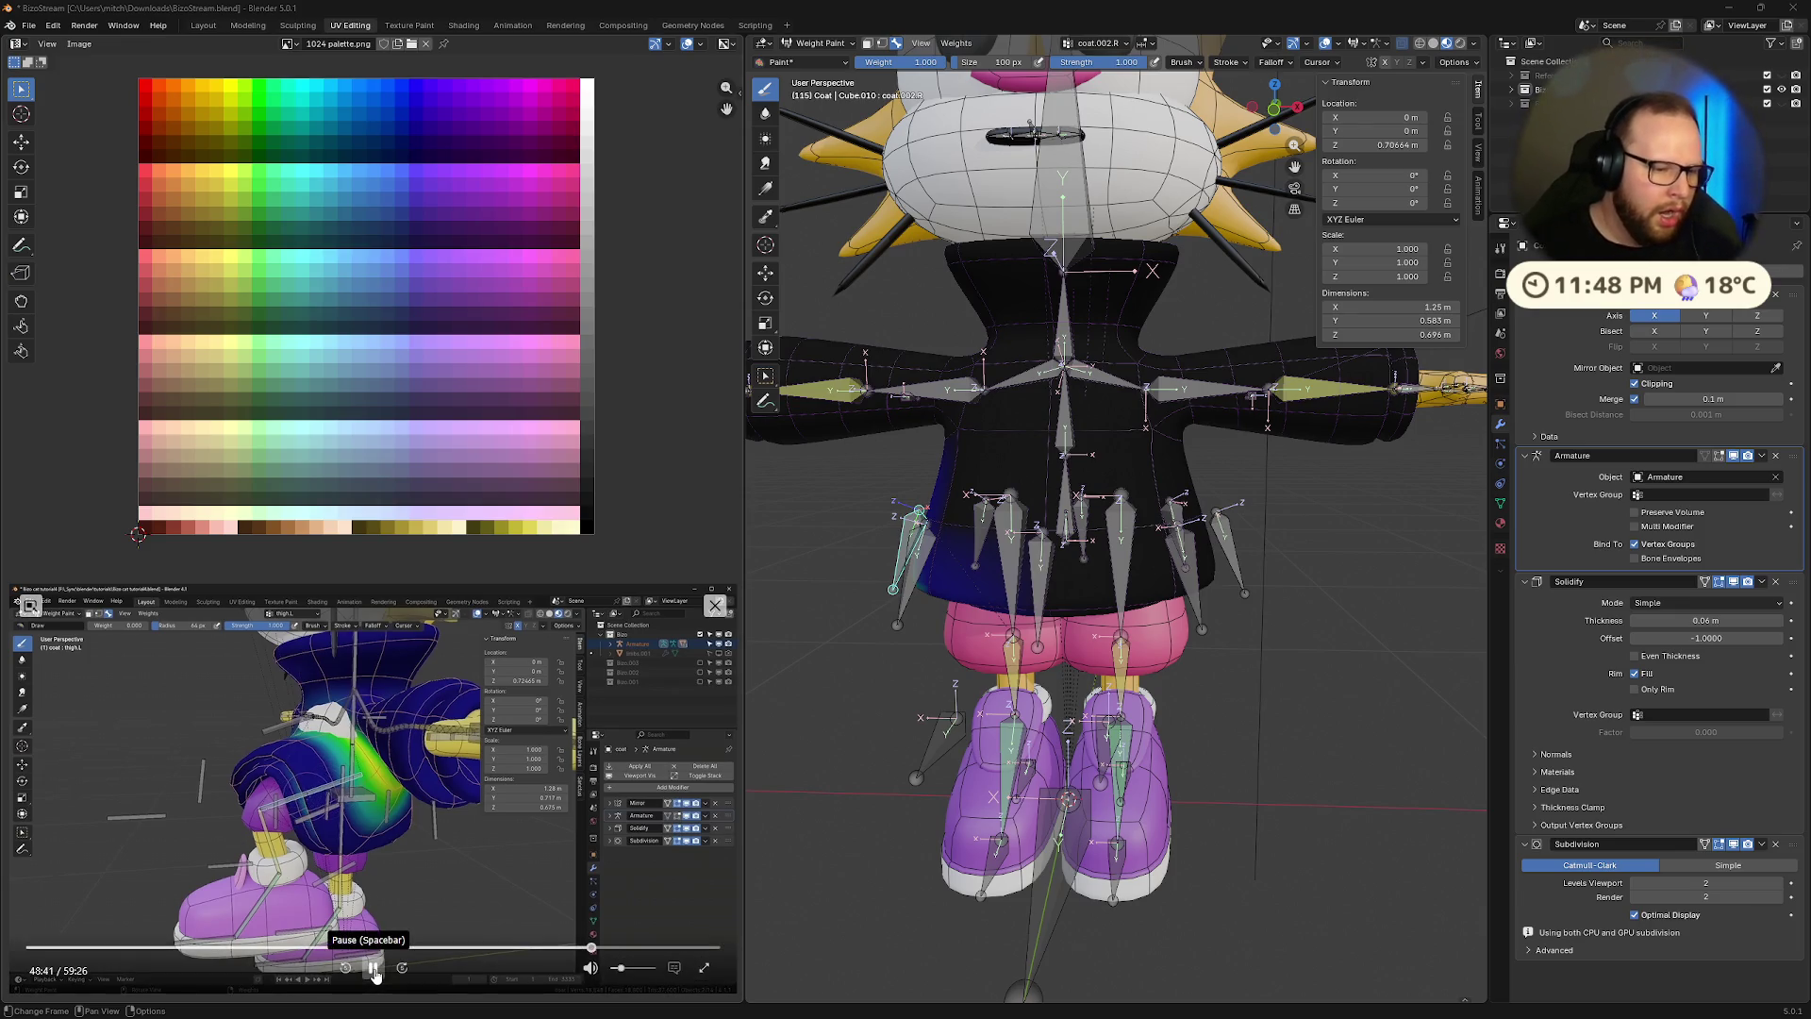
click(374, 972)
mouse_move(830, 698)
middle_down()
mouse_move(993, 836)
mouse_move(927, 217)
middle_up()
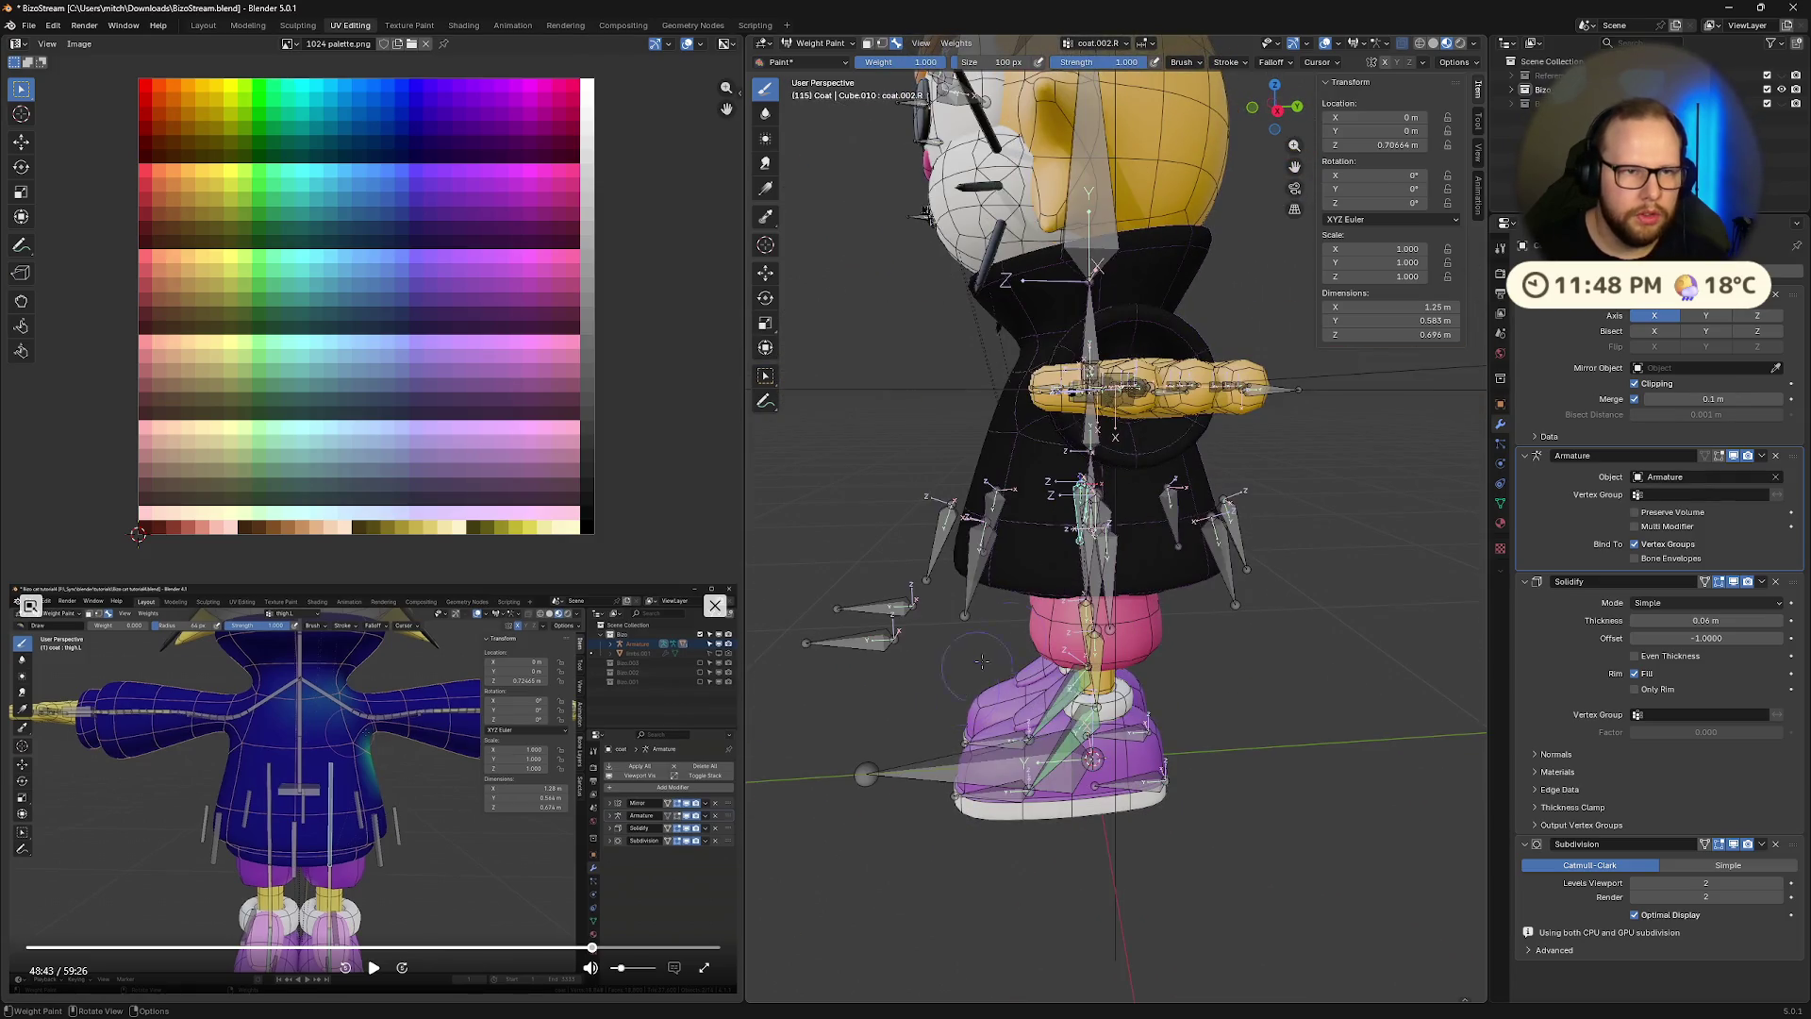
key(Tab)
key(Tab)
Switch the coat to Object Mode and put the Armature into Pose Mode
key(ctrl+Tab)
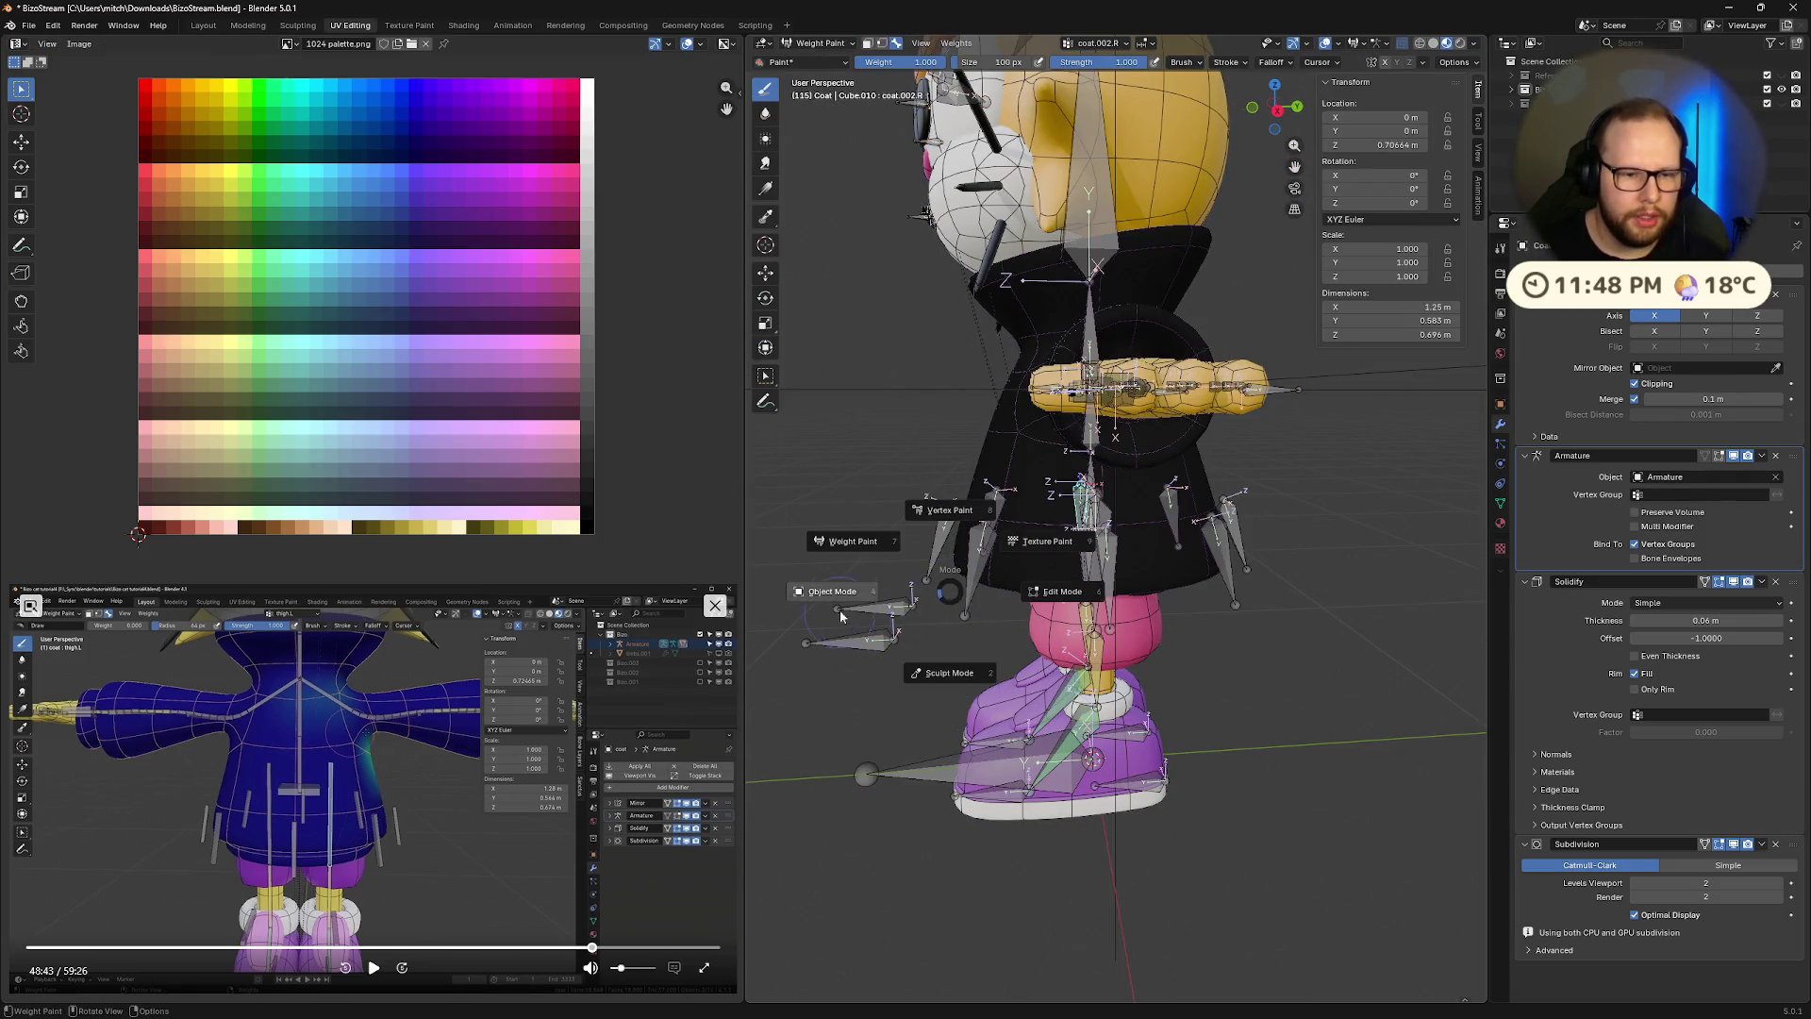
click(1008, 576)
click(977, 579)
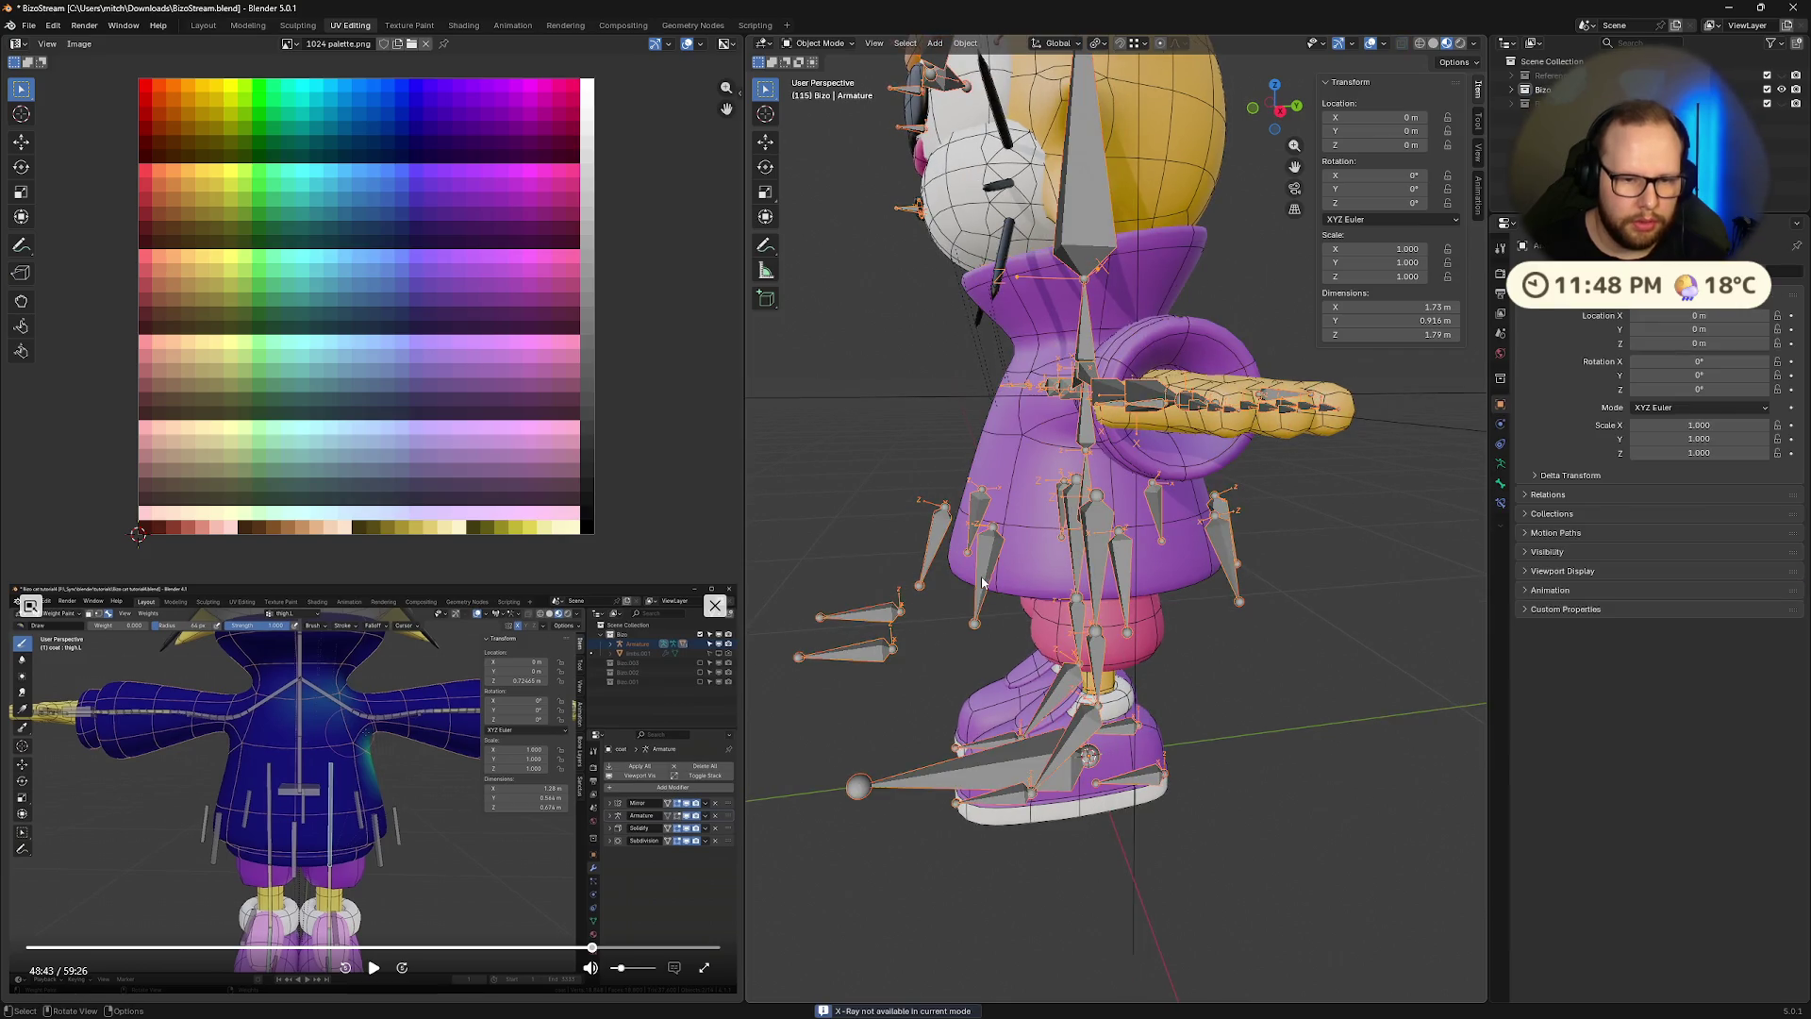
middle_drag(1054, 662, 1134, 795)
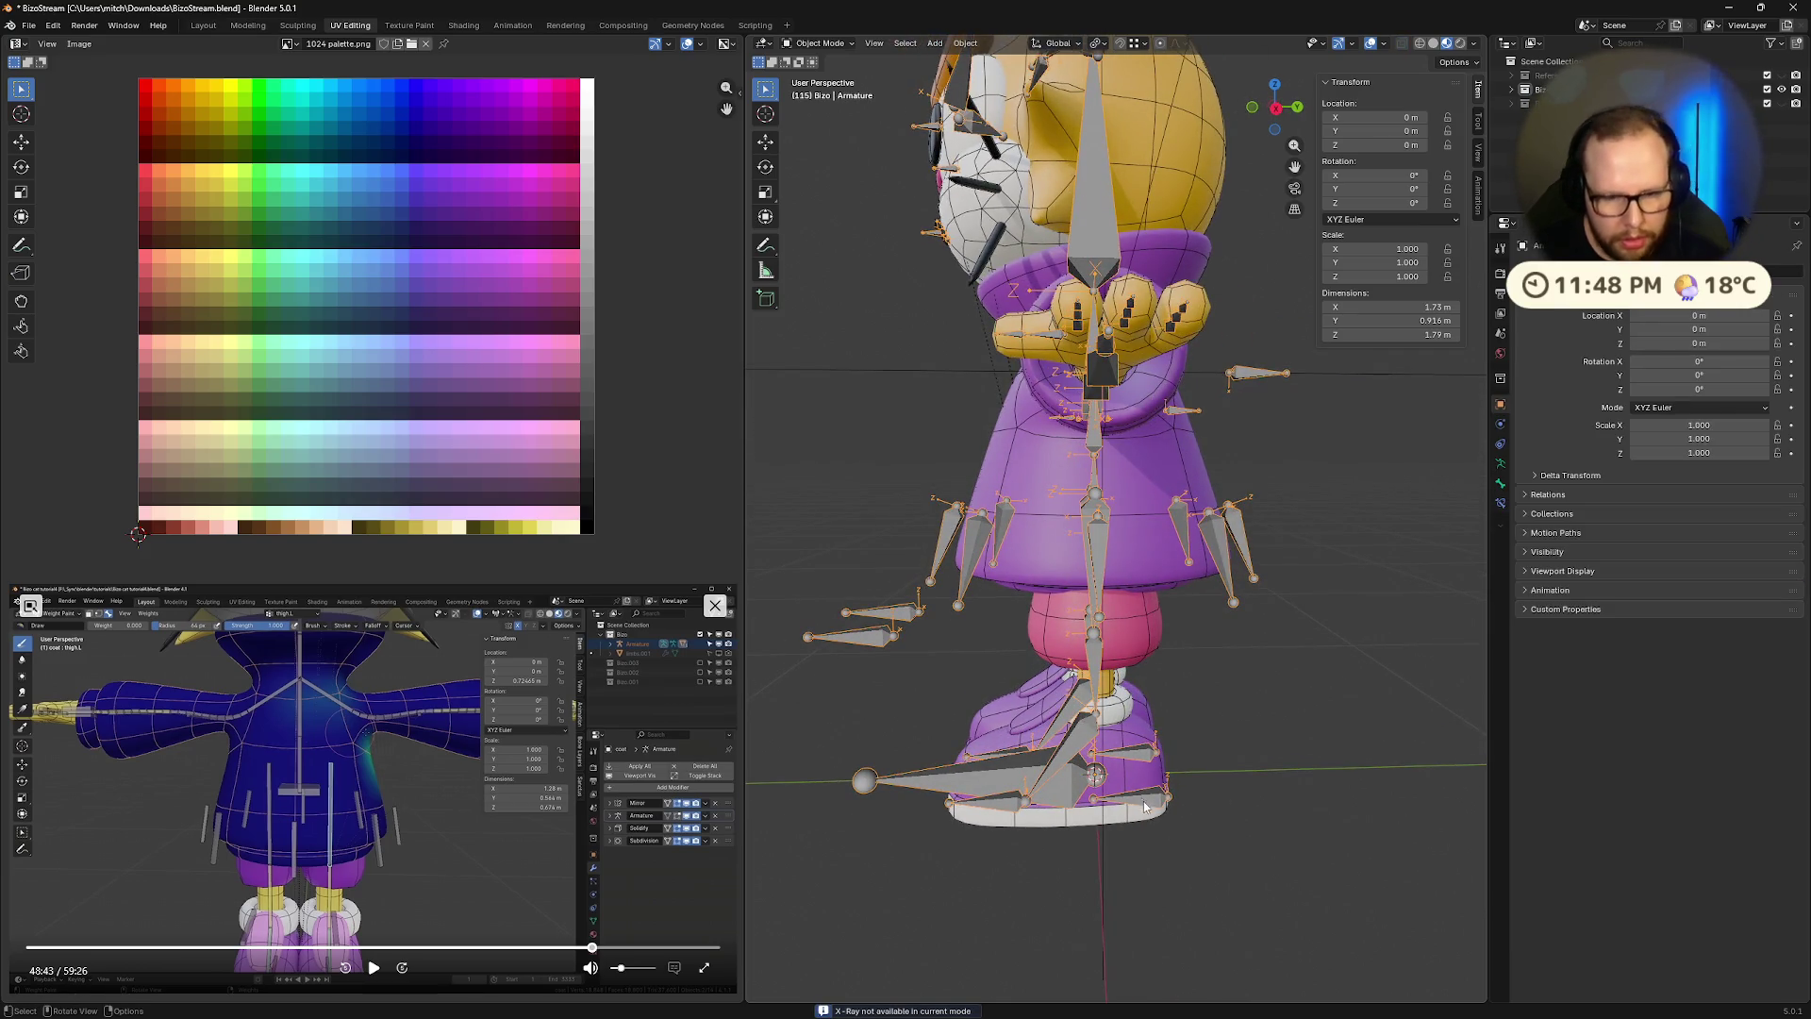
key(ctrl+Tab)
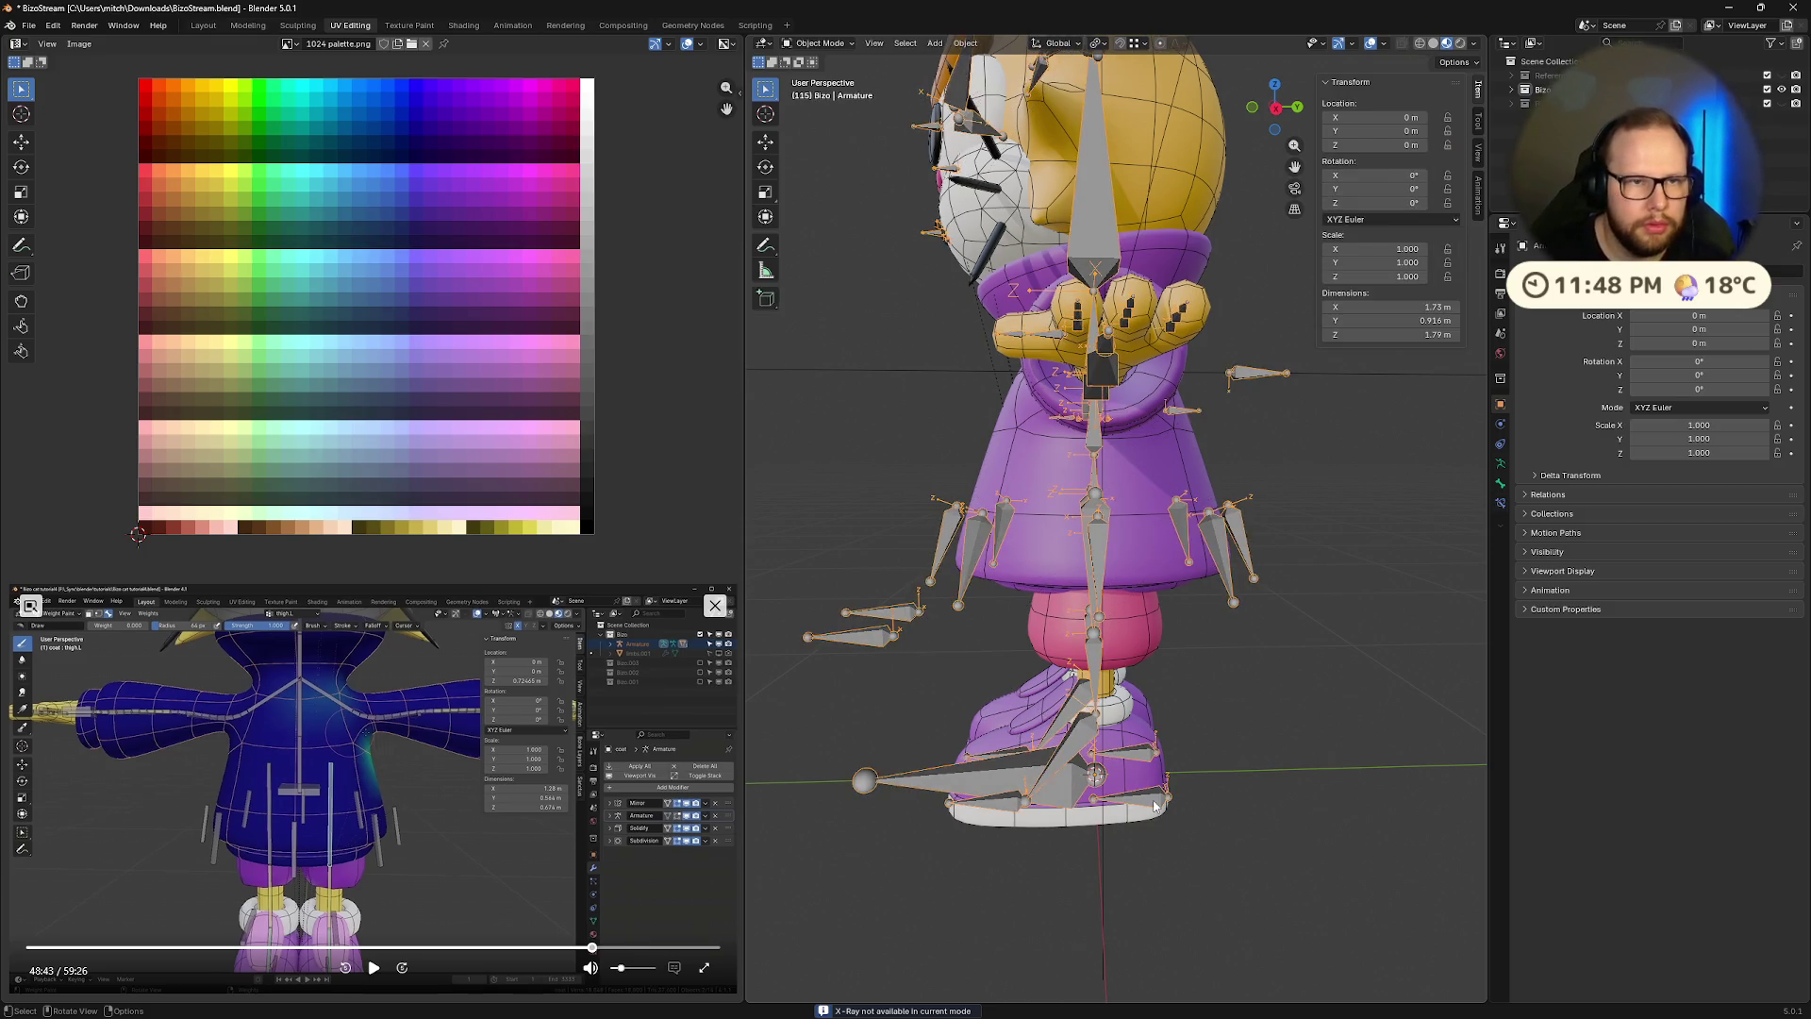
Move the heel bone, reset its position, then move it again to lift it
key(g)
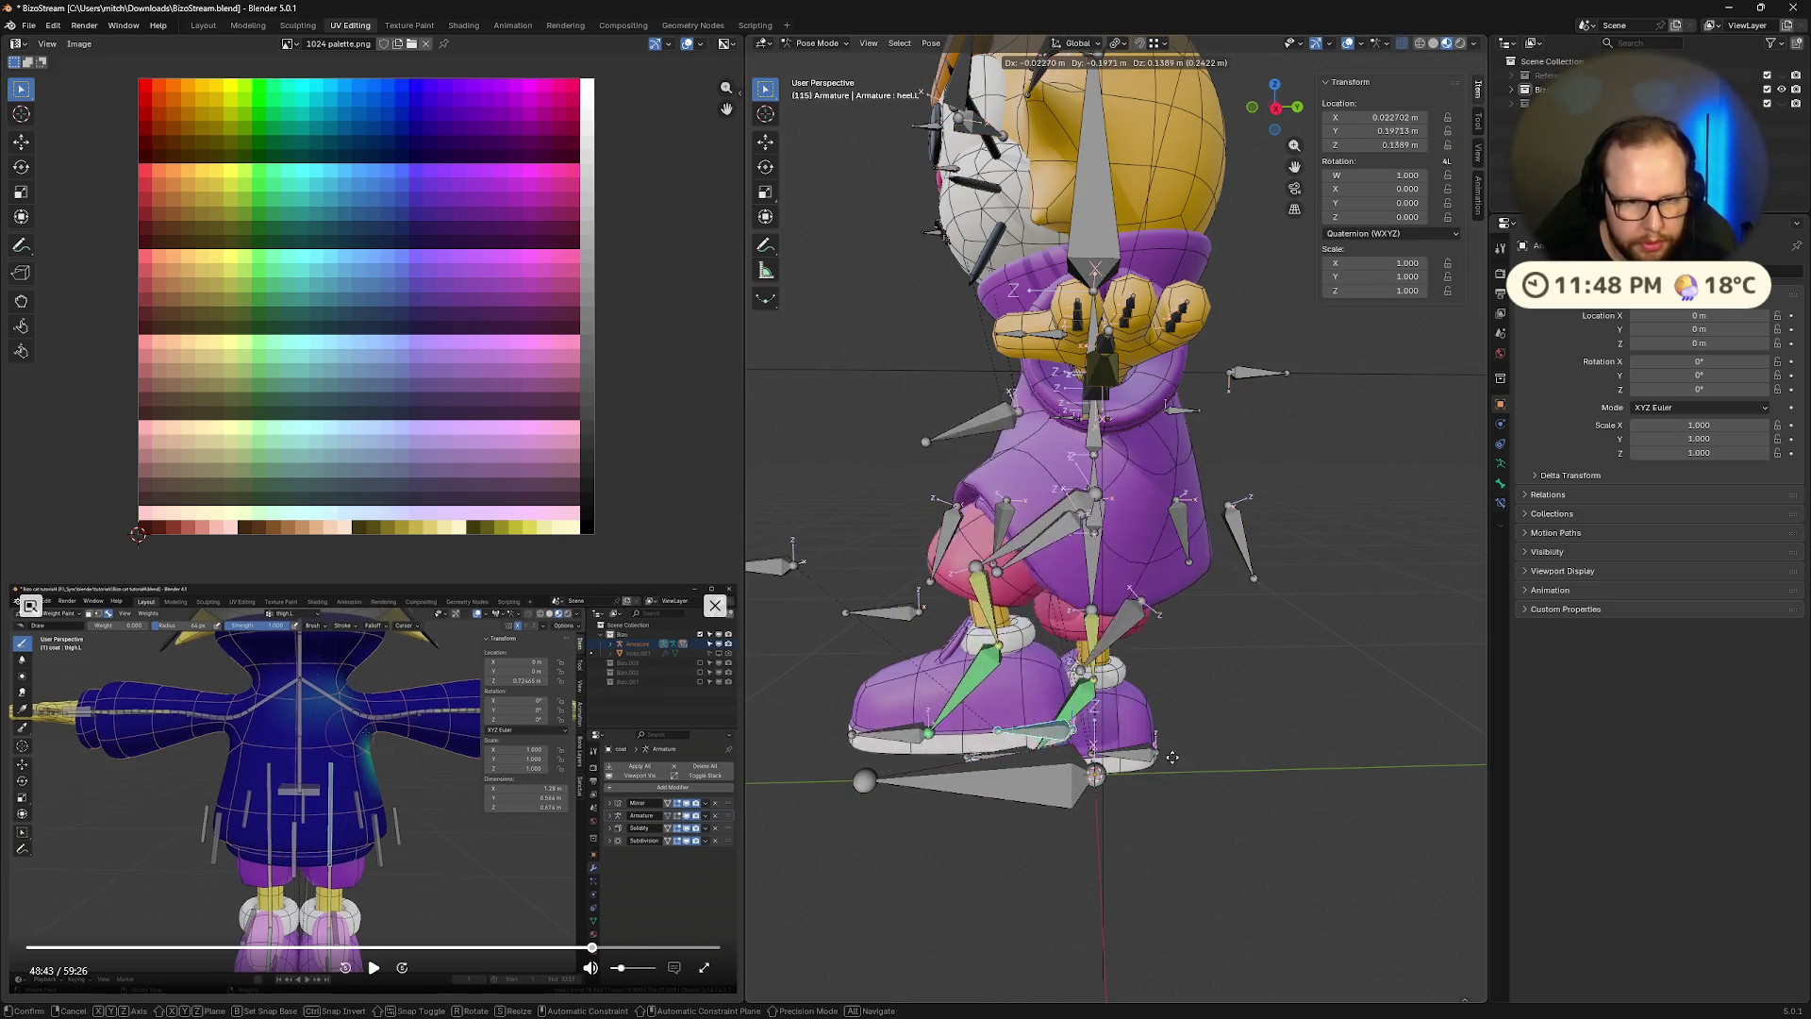
click(1175, 730)
mouse_move(1175, 730)
middle_down()
mouse_move(1401, 749)
mouse_move(1215, 747)
mouse_move(1232, 750)
mouse_move(1168, 722)
middle_up()
key(alt+g)
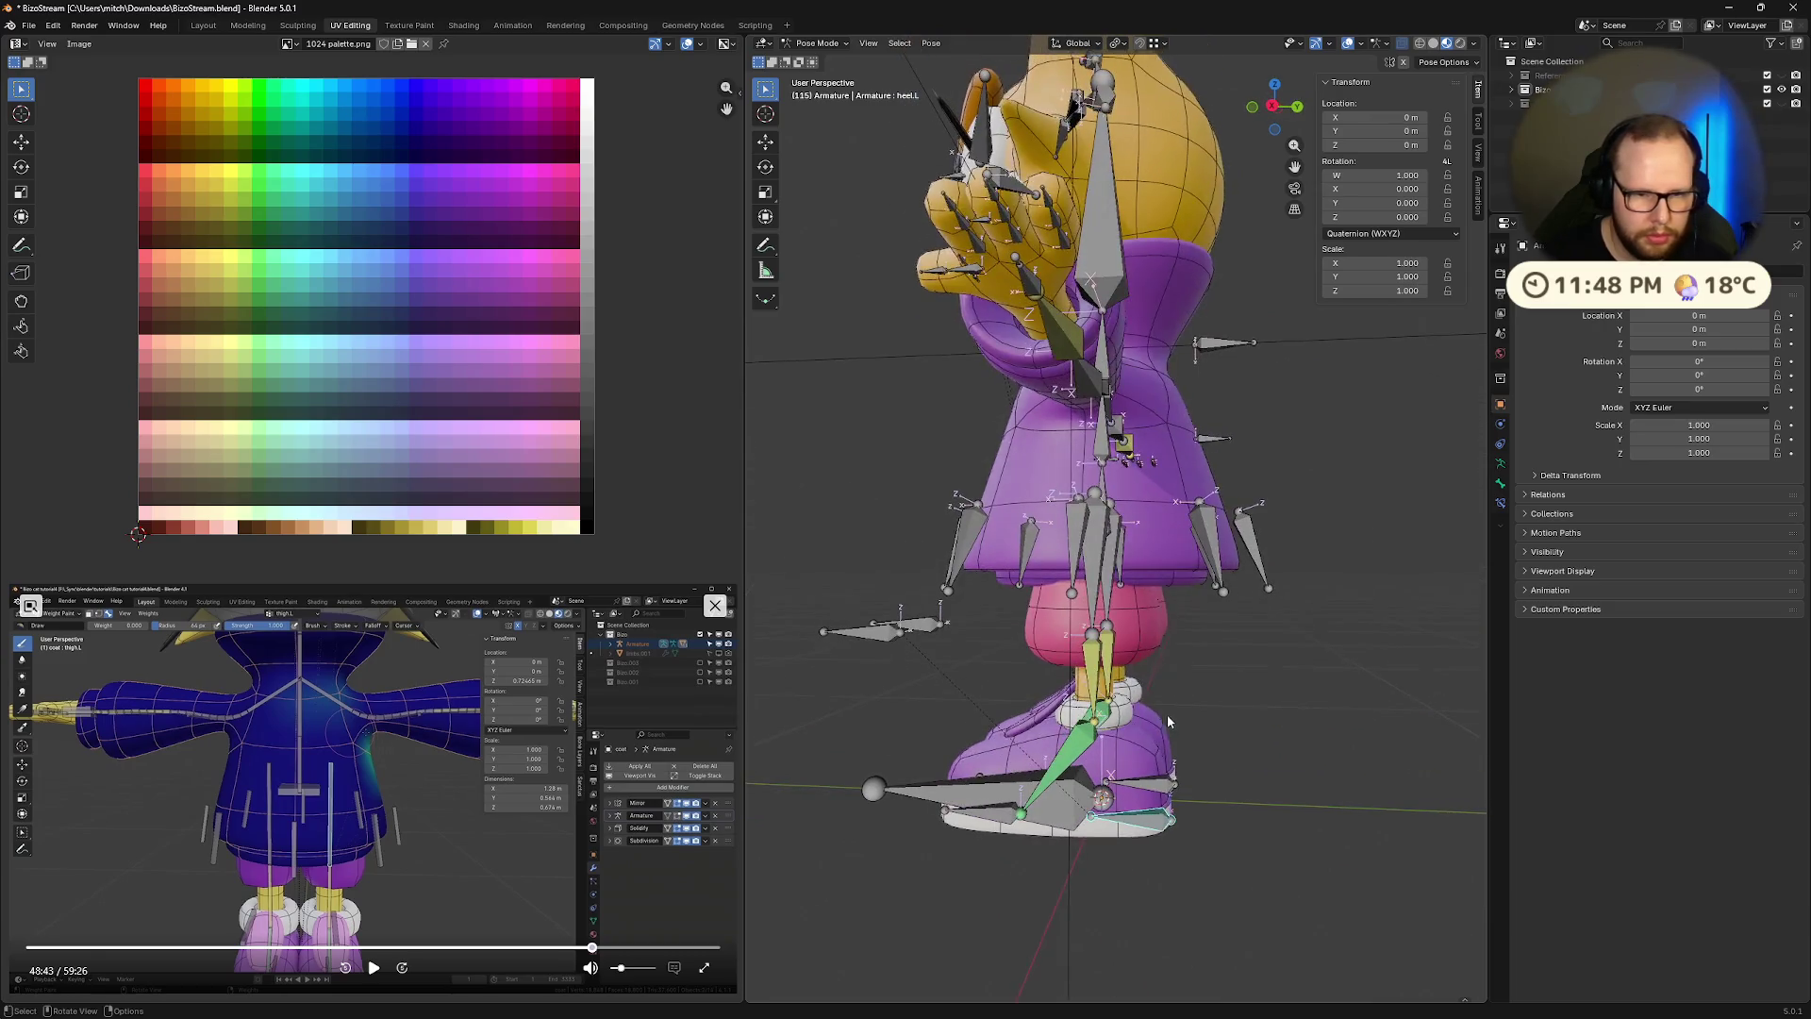
key(g)
click(1216, 849)
mouse_move(1217, 849)
middle_down()
mouse_move(1330, 734)
mouse_move(1263, 750)
middle_up()
Raise the foot with the heel bone and rotate it -57.2° about X
key(g)
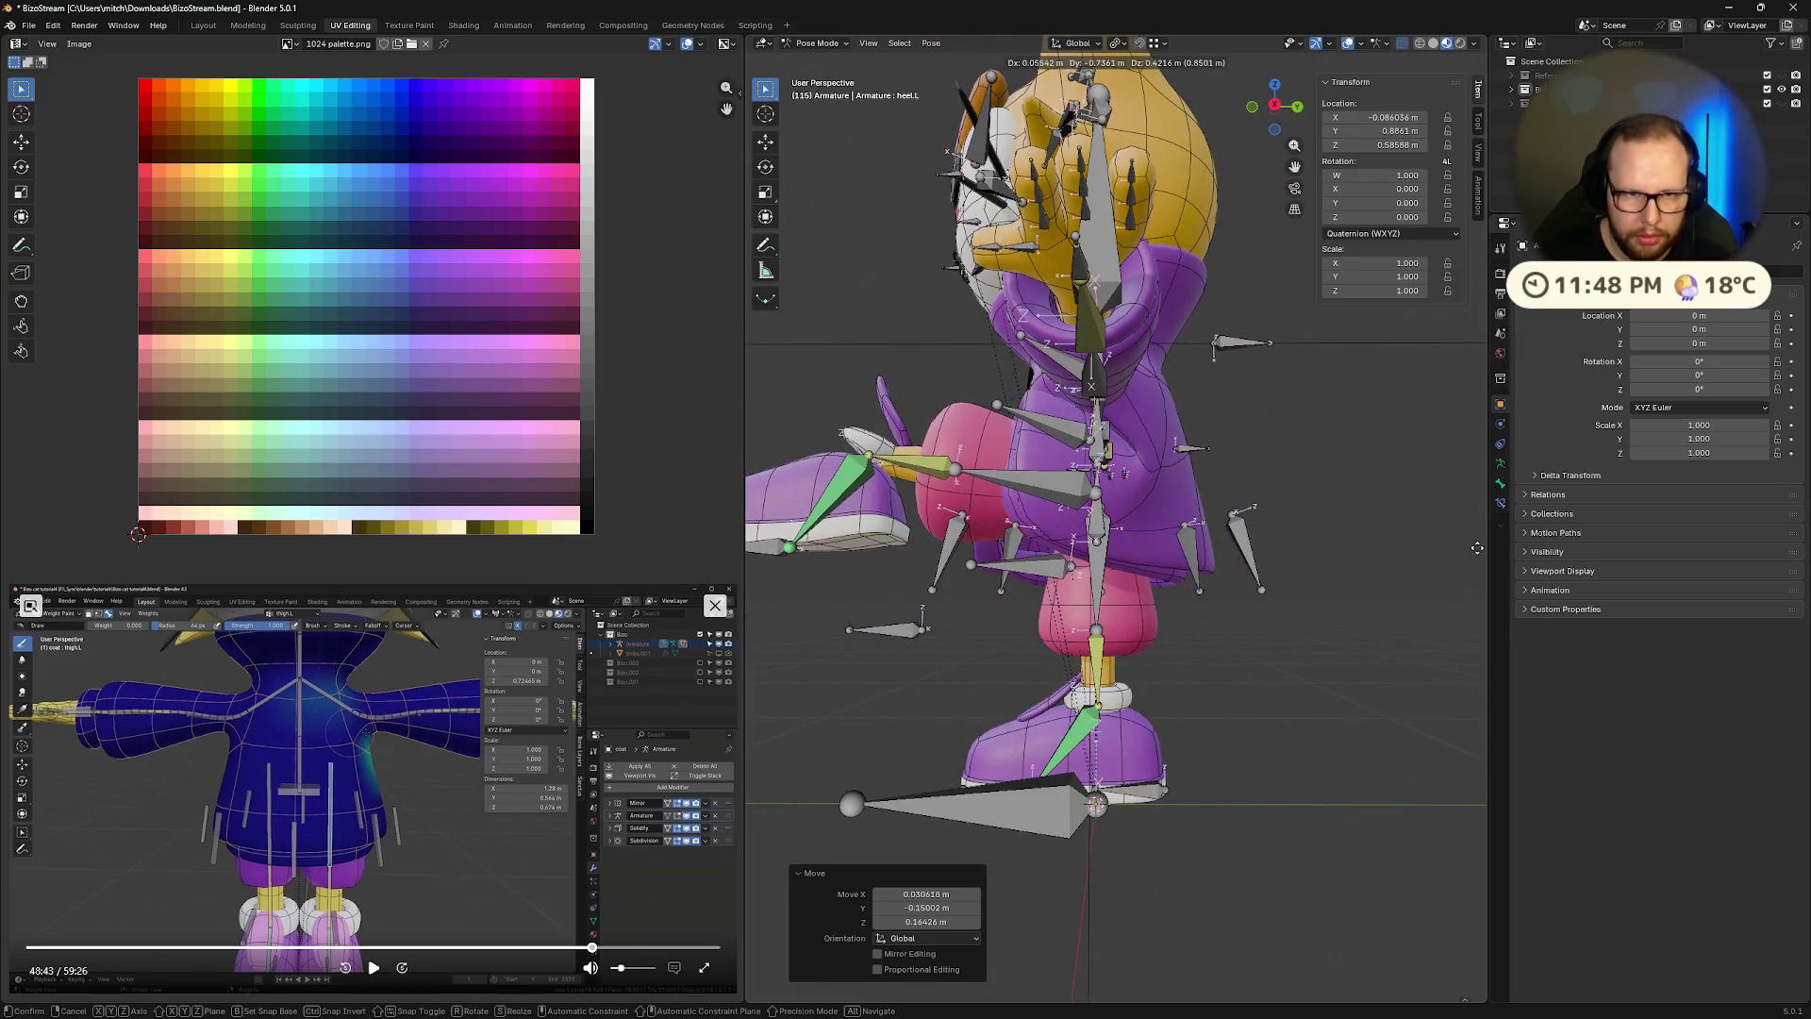
click(1476, 573)
middle_drag(1415, 660, 1254, 665)
scroll(1100, 666, down, 3)
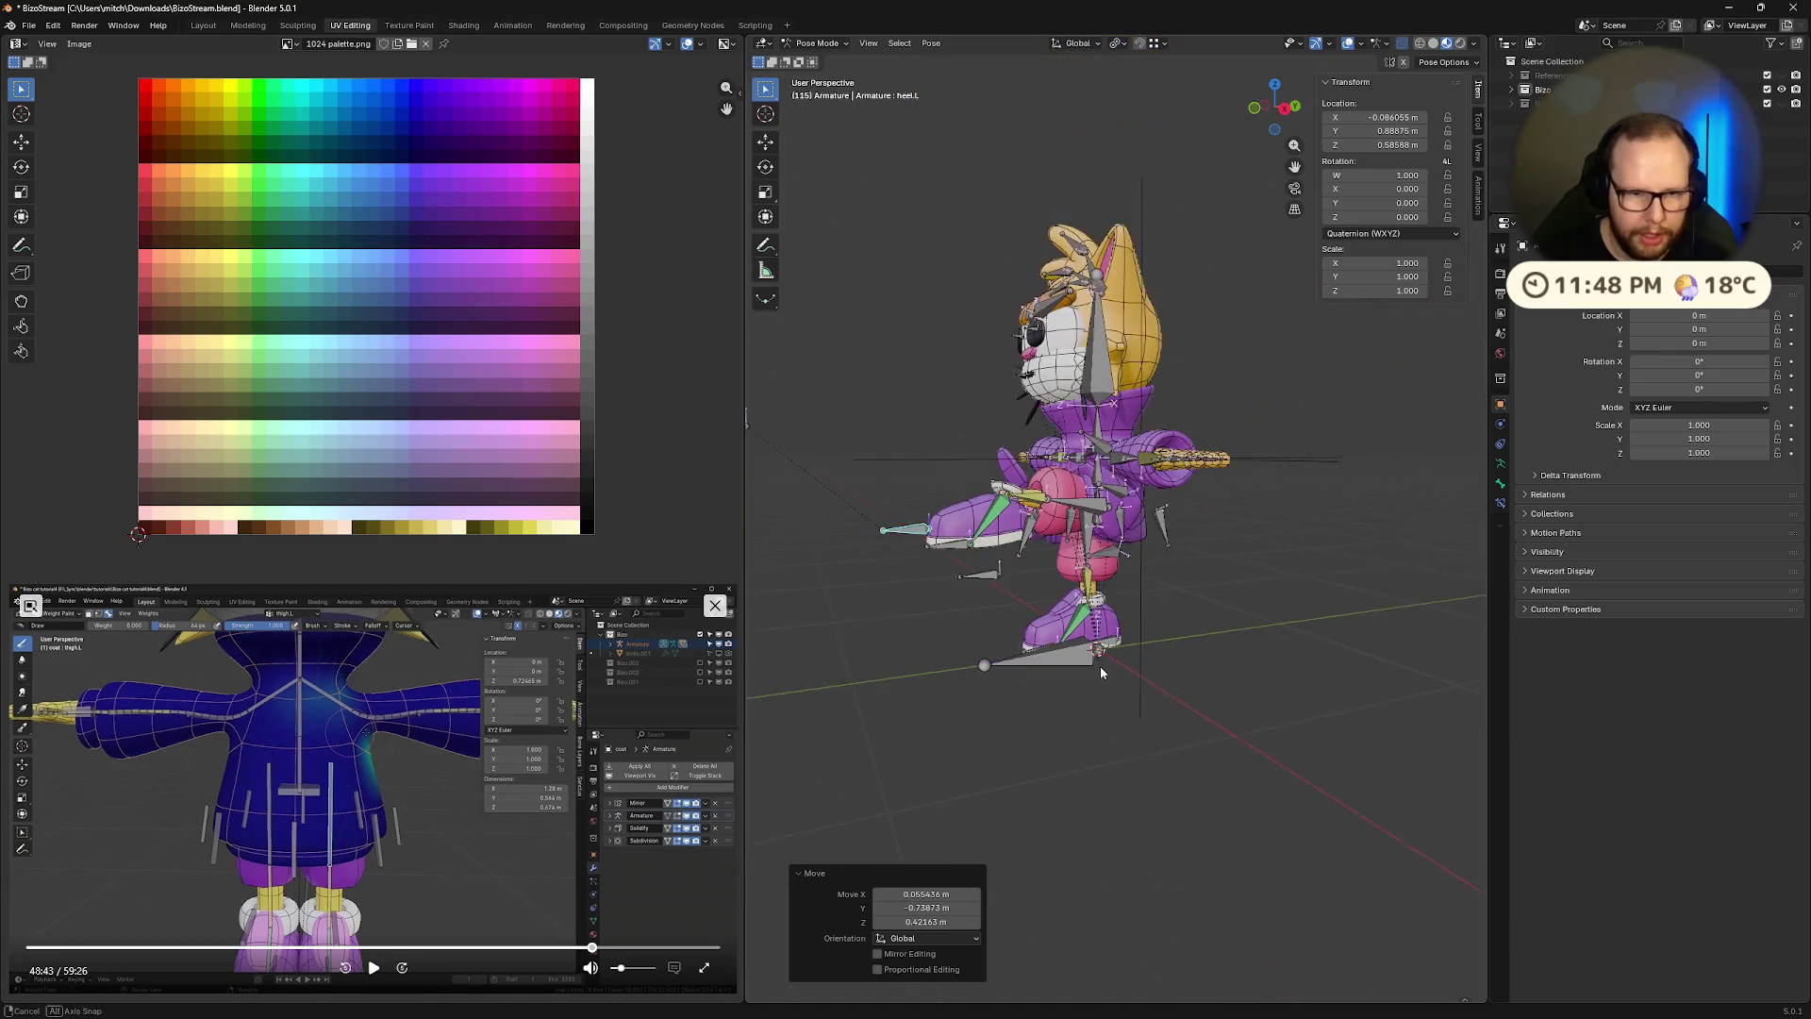
key(r)
key(x)
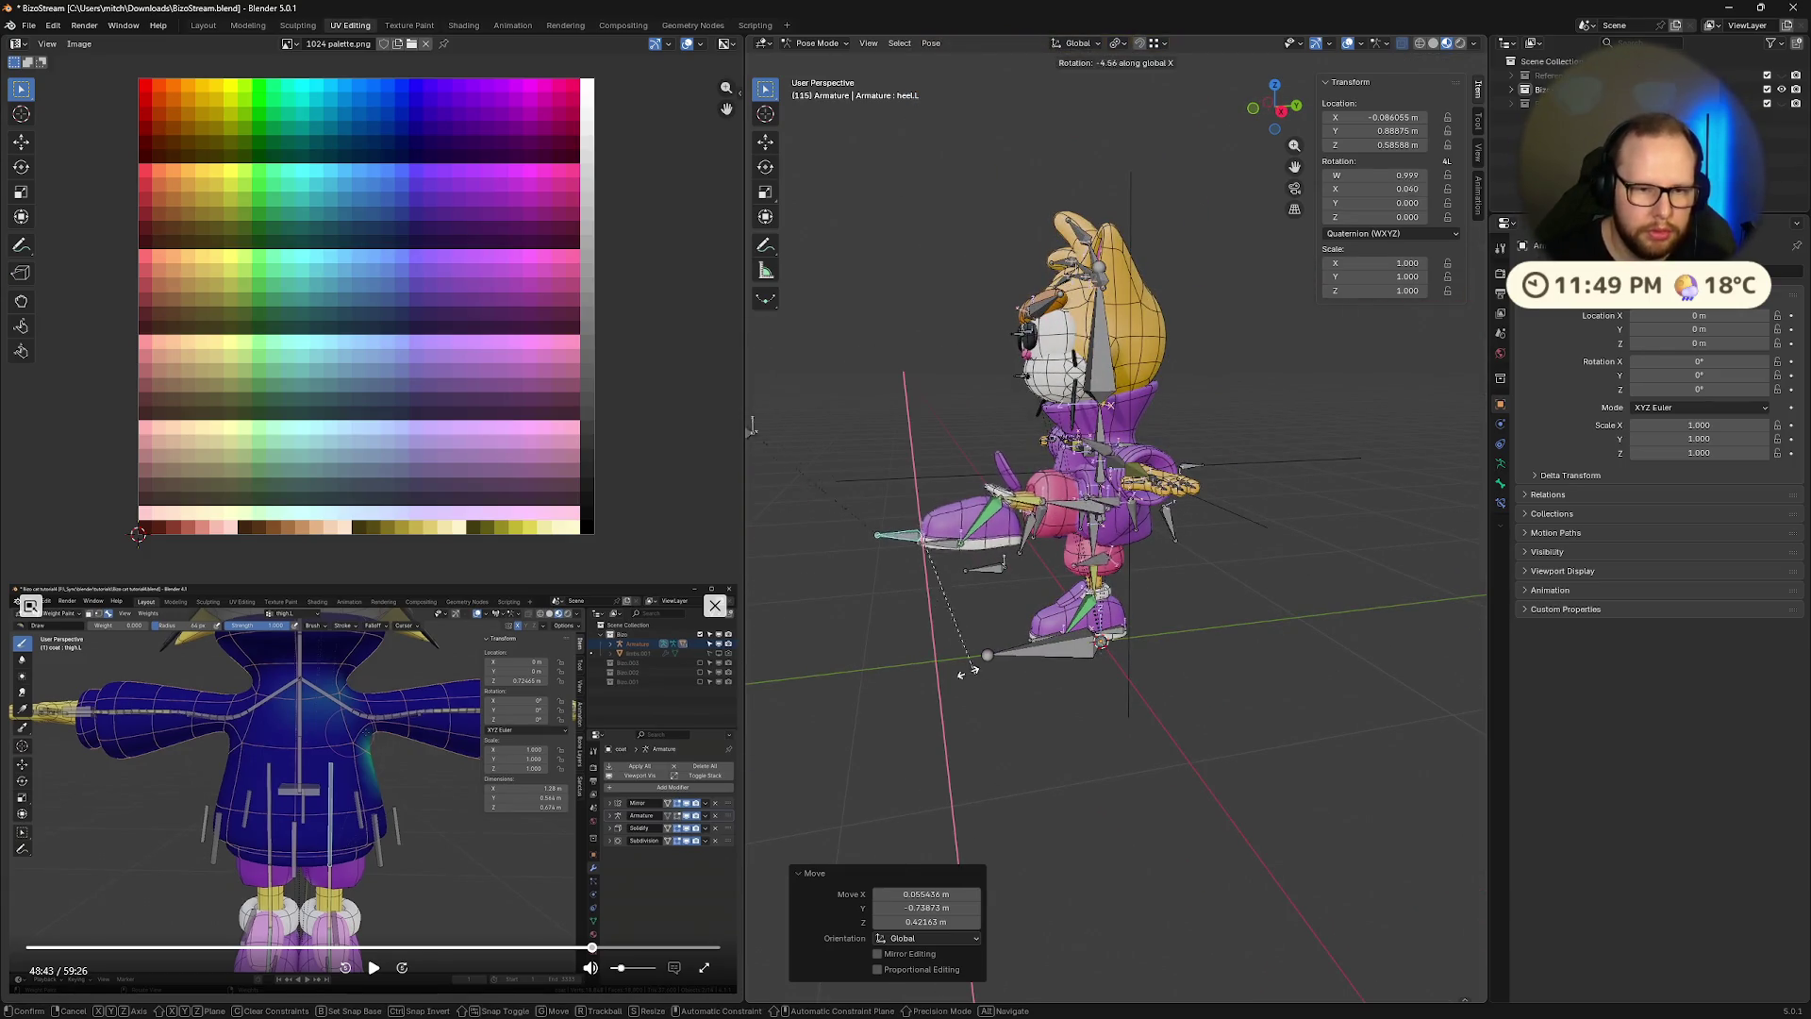
click(892, 581)
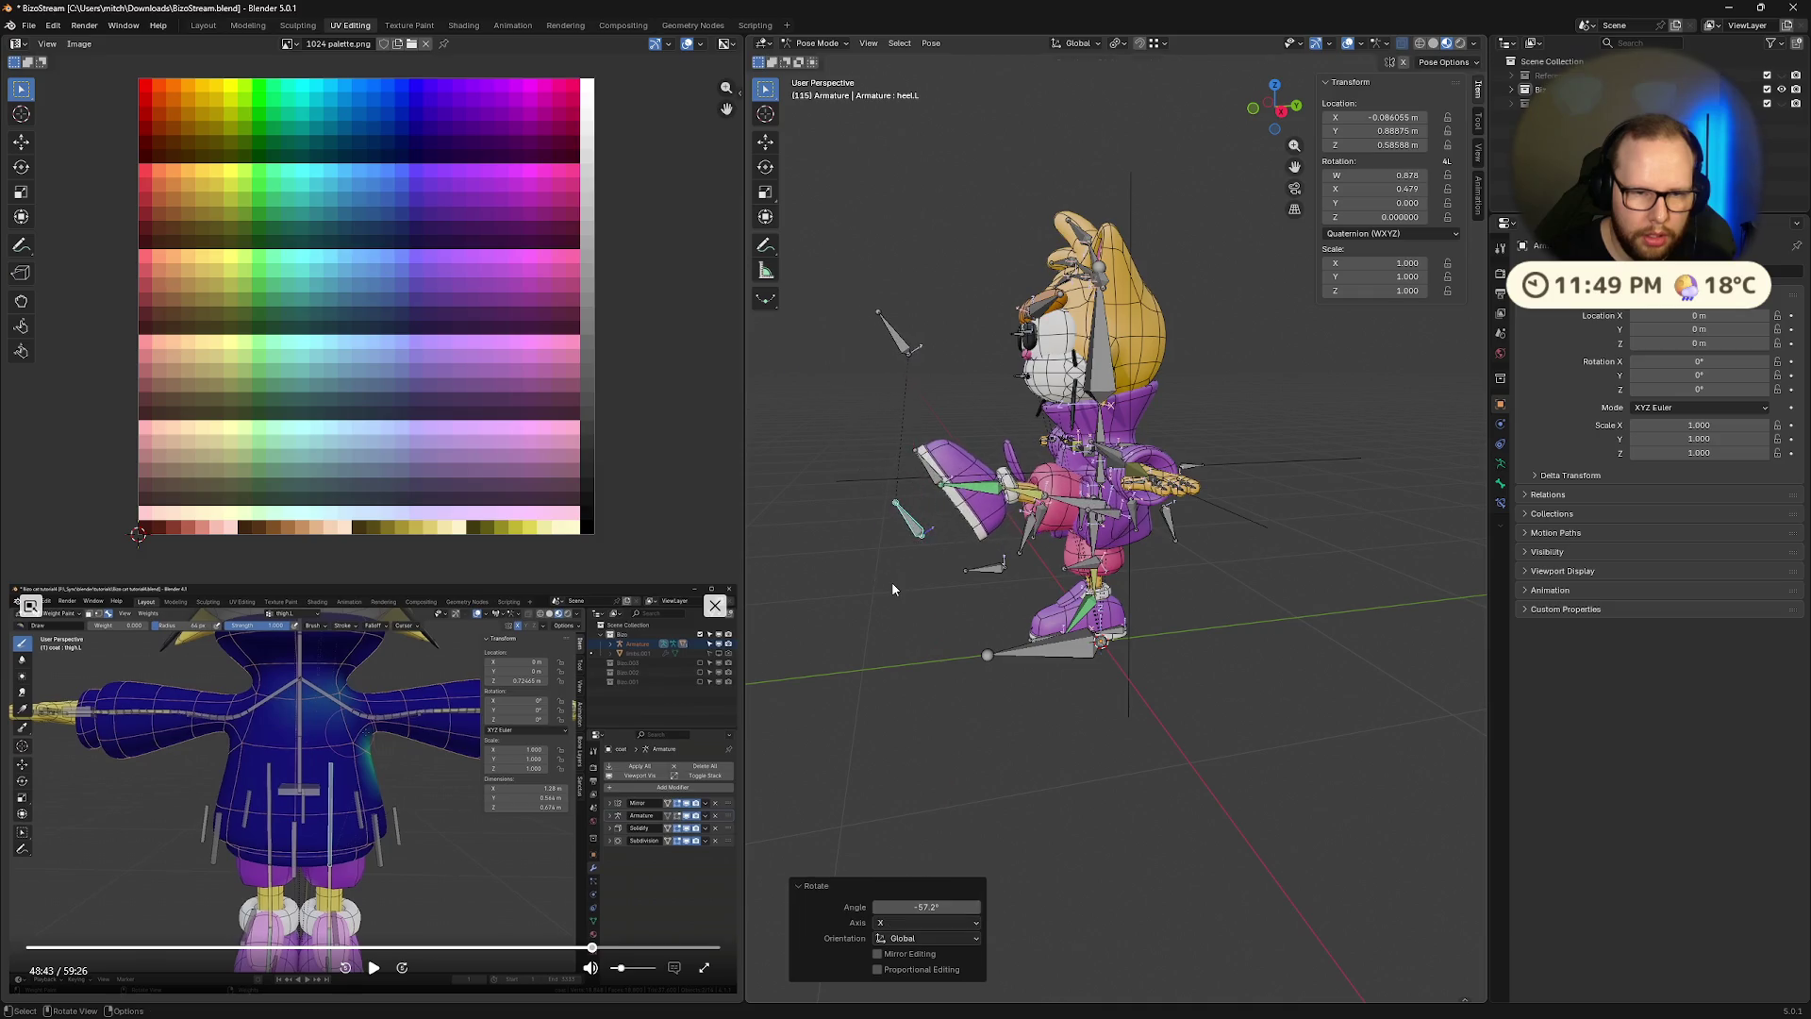
mouse_move(891, 581)
middle_down()
mouse_move(1037, 621)
mouse_move(1047, 578)
mouse_move(1226, 586)
middle_up()
Clear the heel bone's location and rotation and save the blend file
key(alt+g)
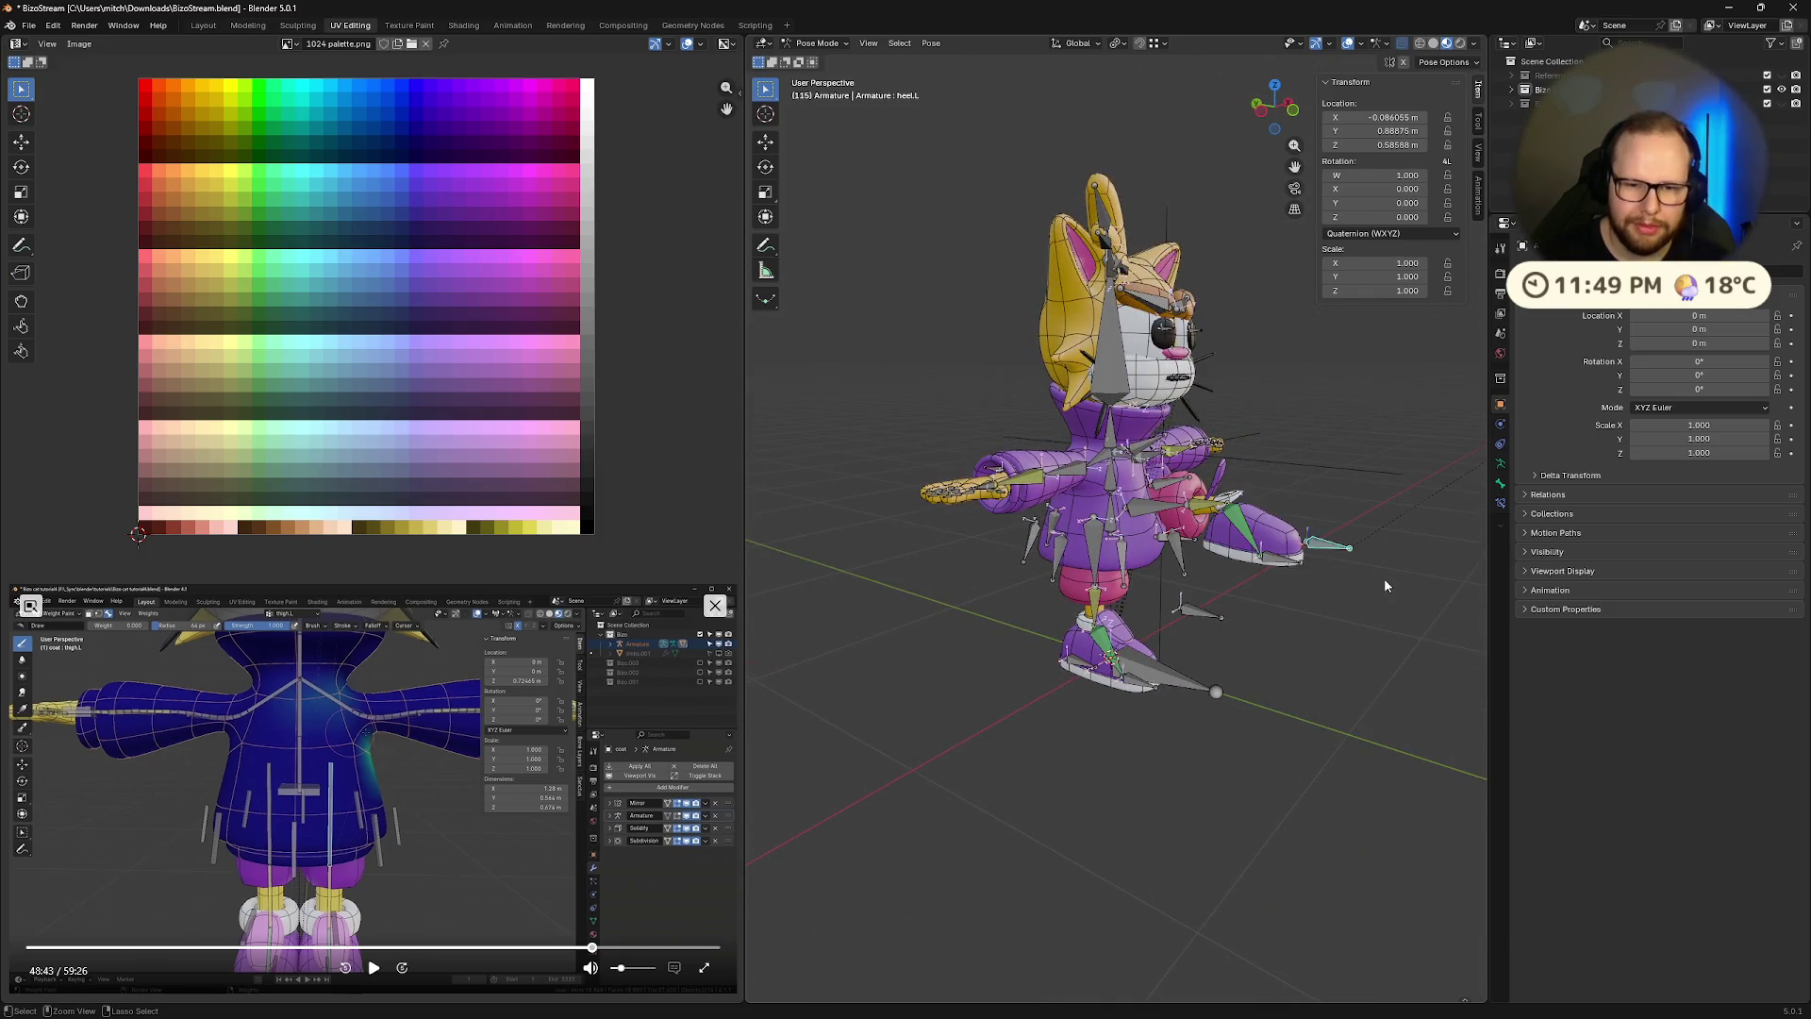
key(alt+r)
middle_drag(1382, 579, 1241, 579)
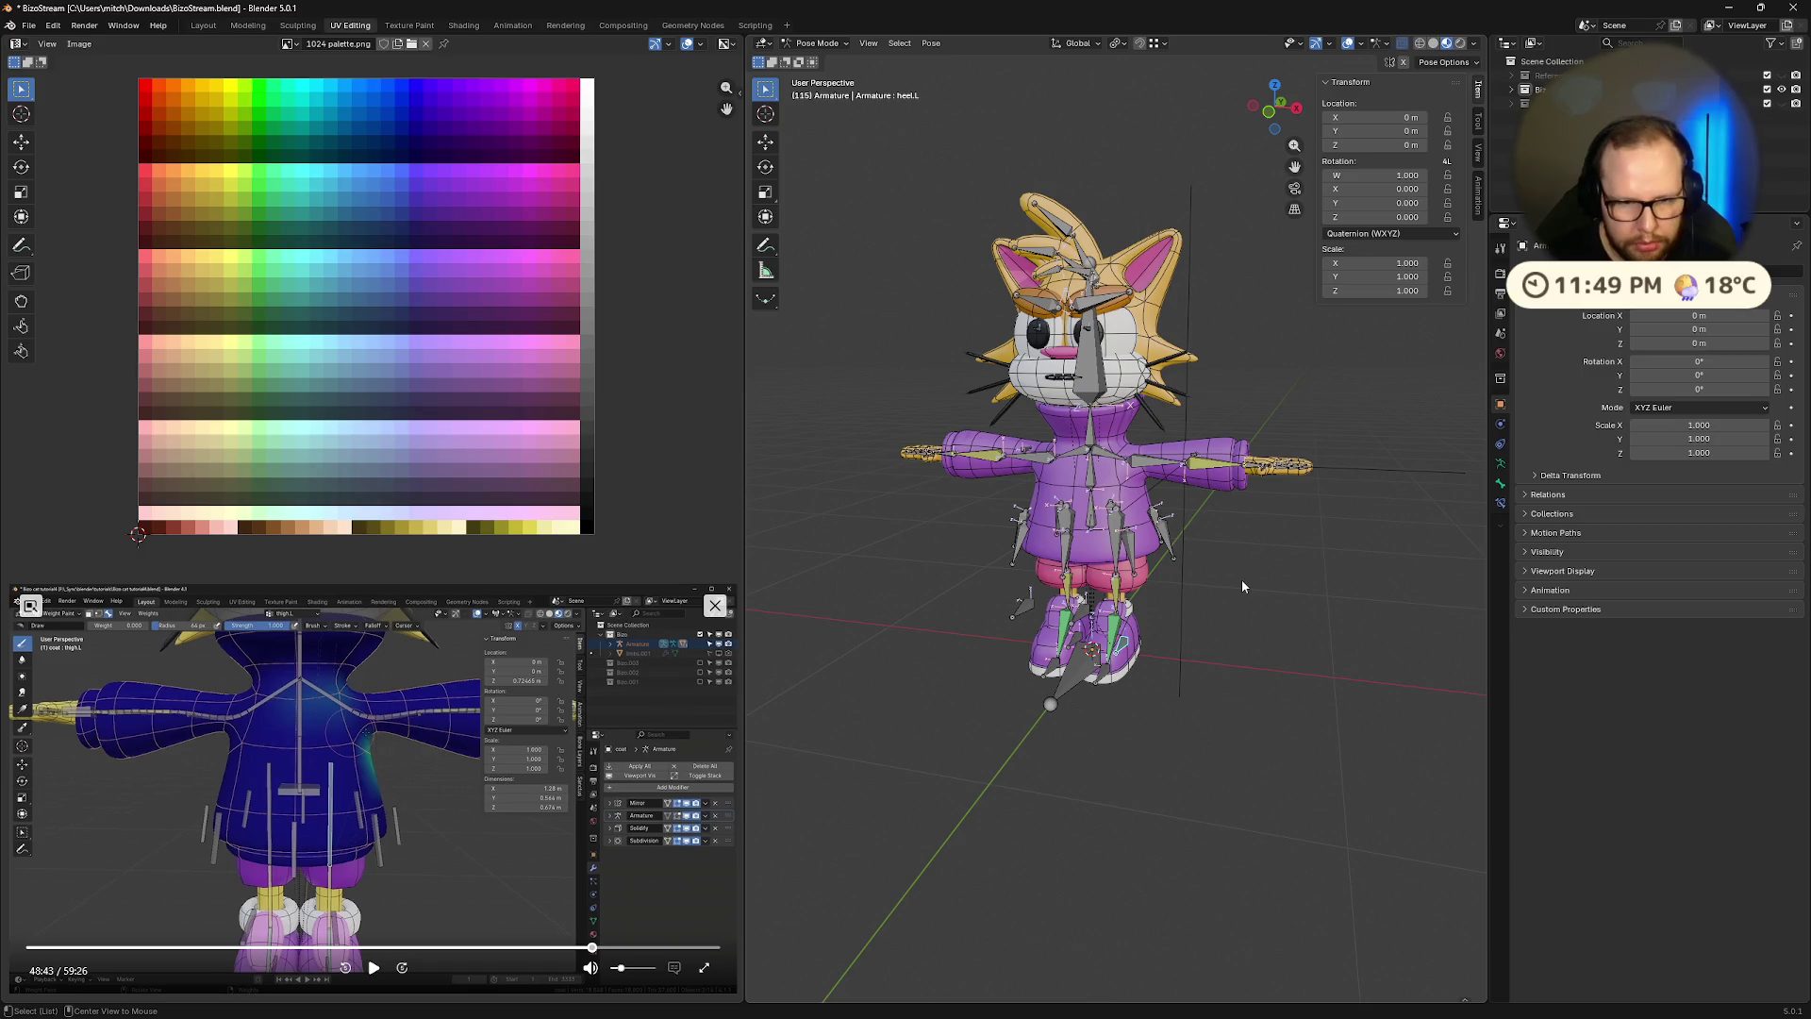
key(ctrl+e)
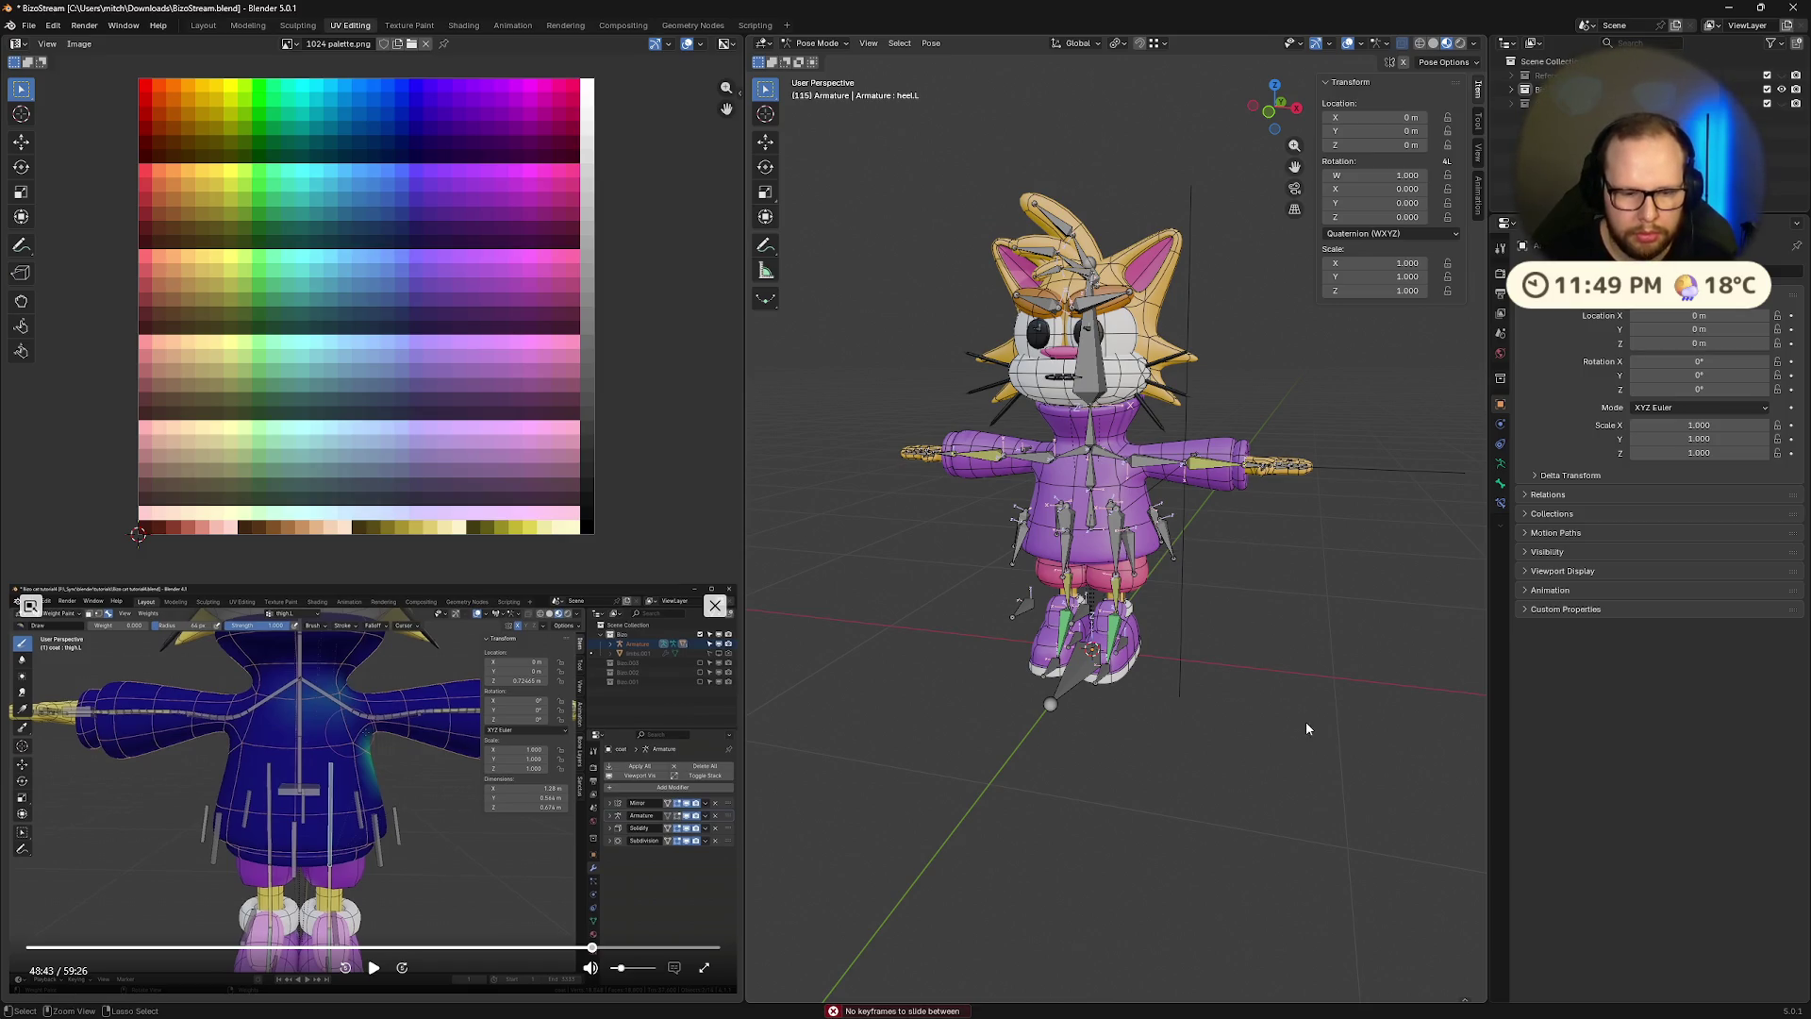
key(ctrl+s)
scroll(1306, 728, up, 3)
middle_drag(1307, 729, 1215, 735)
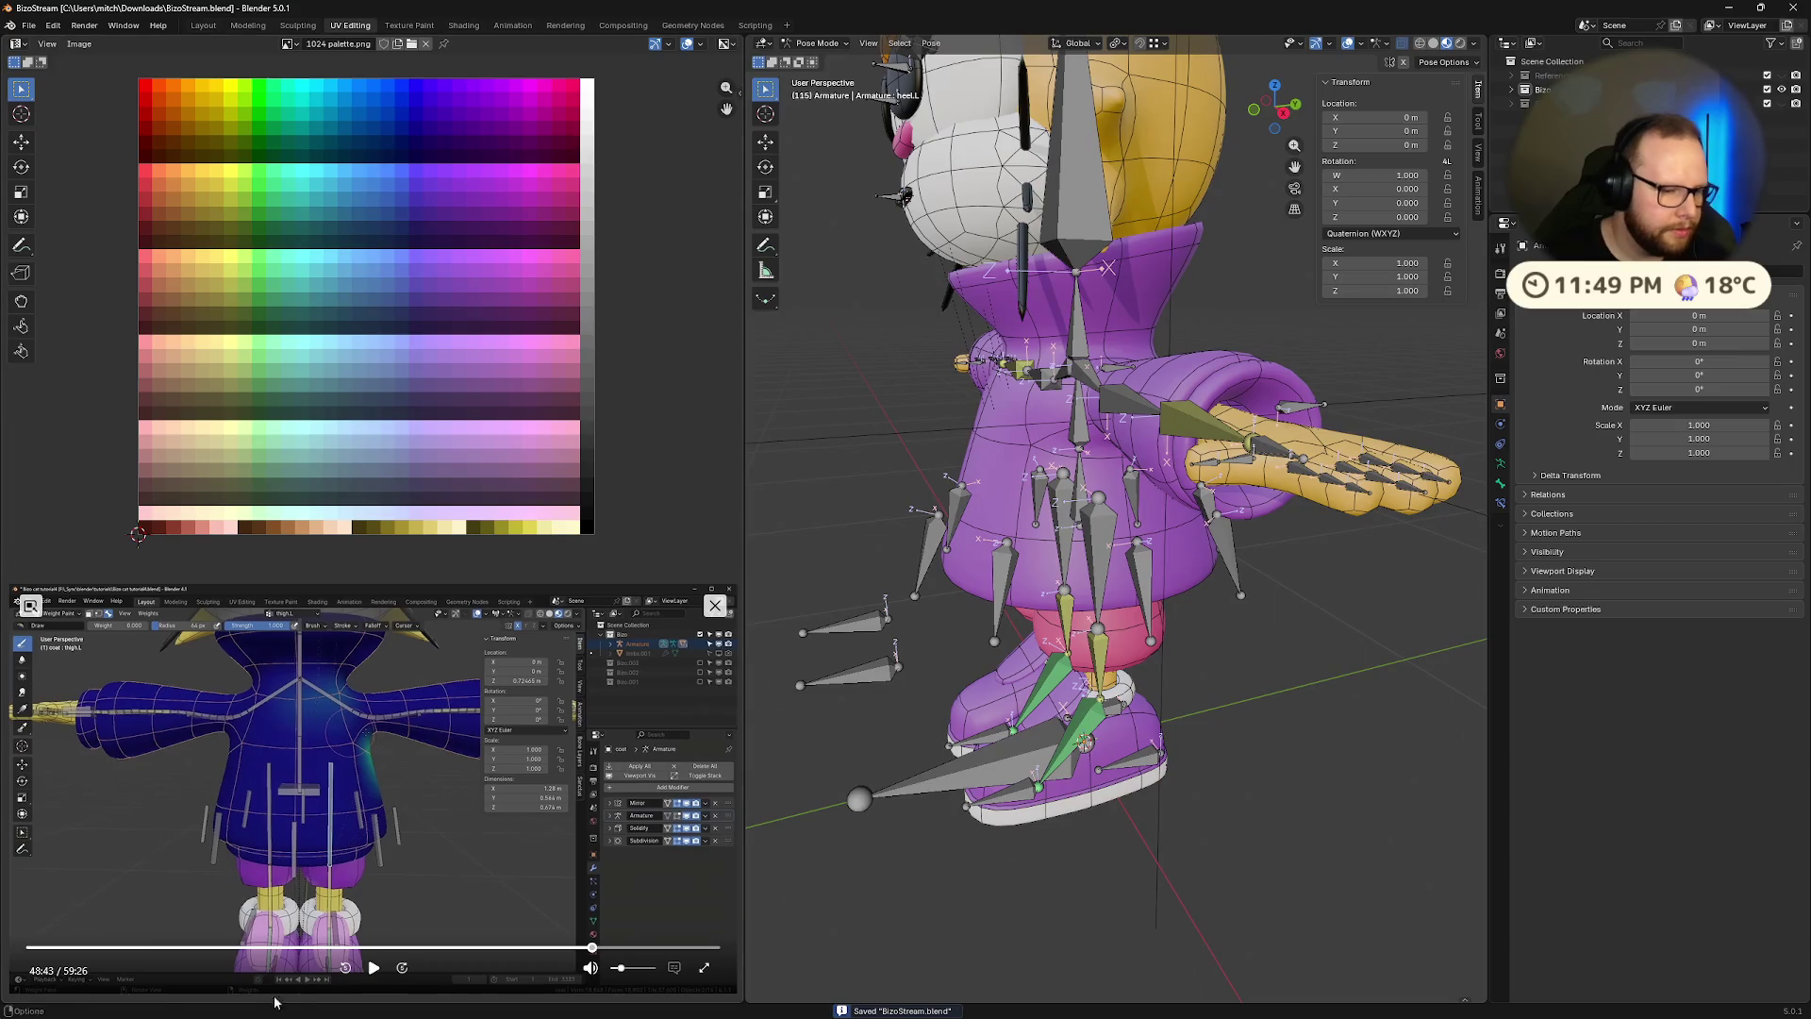
Follow the reference video, select the thigh.L bone, and return the armature to Object Mode
click(375, 974)
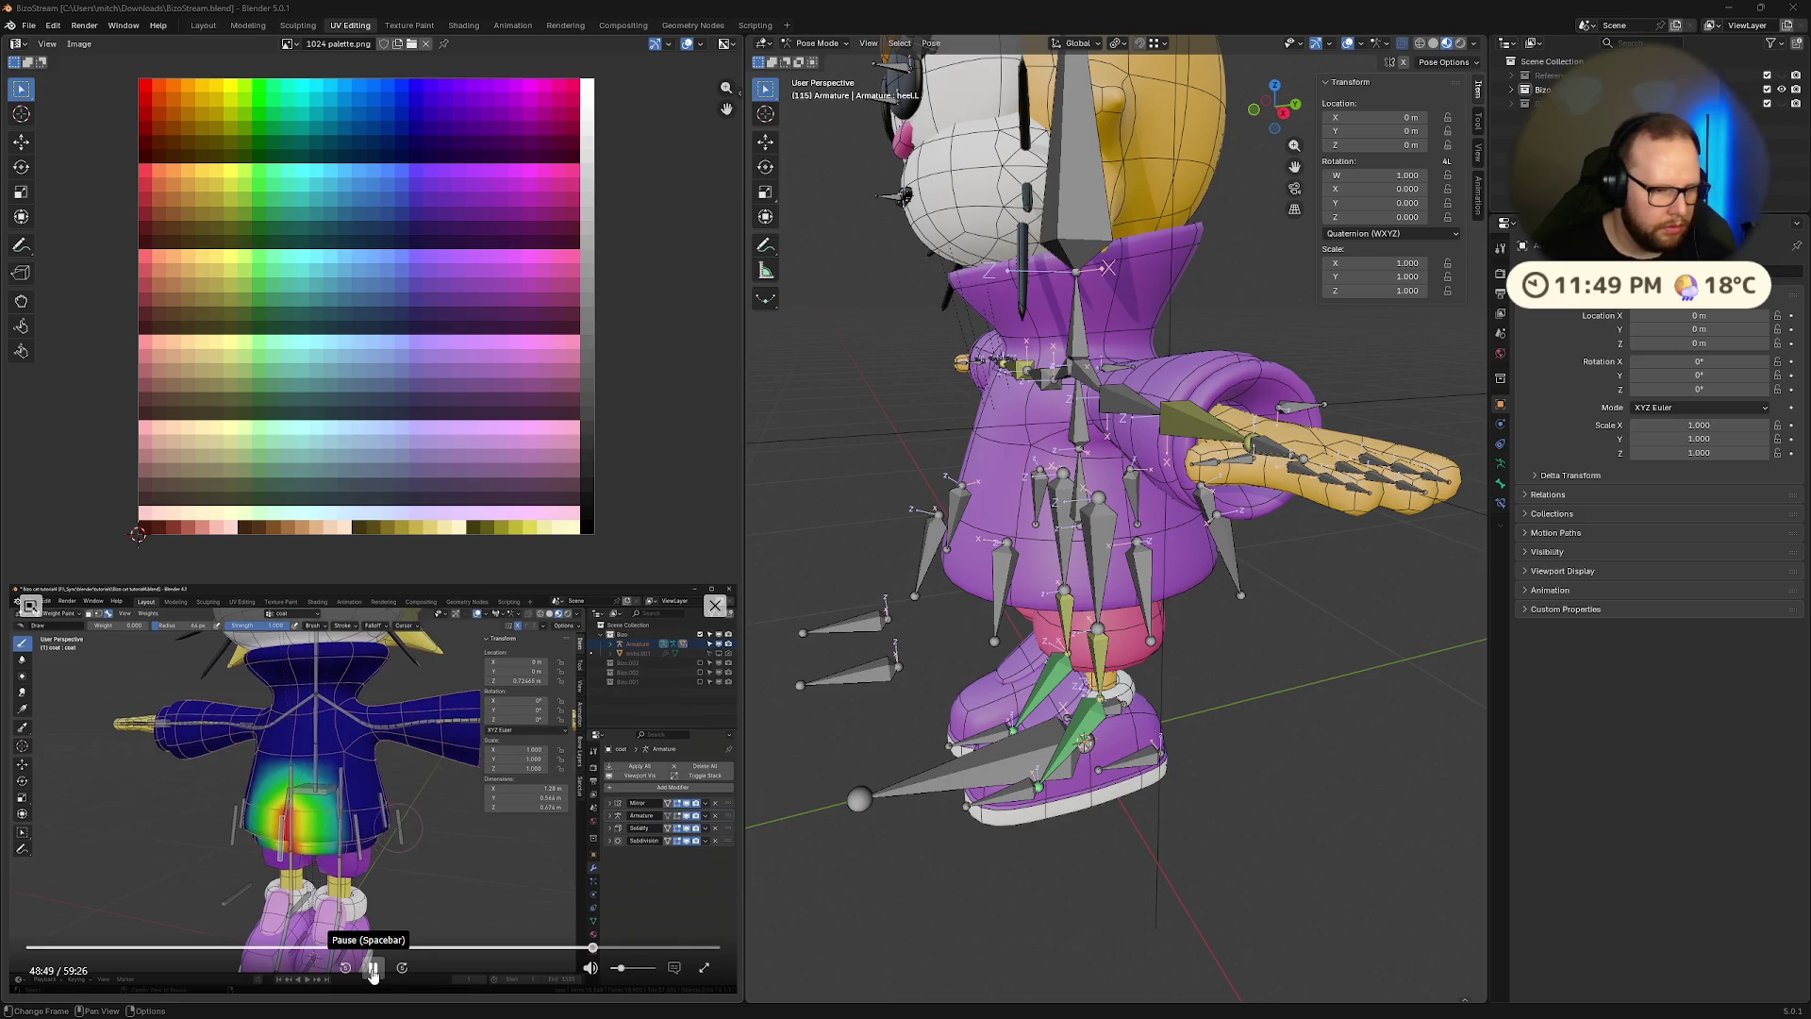
click(373, 971)
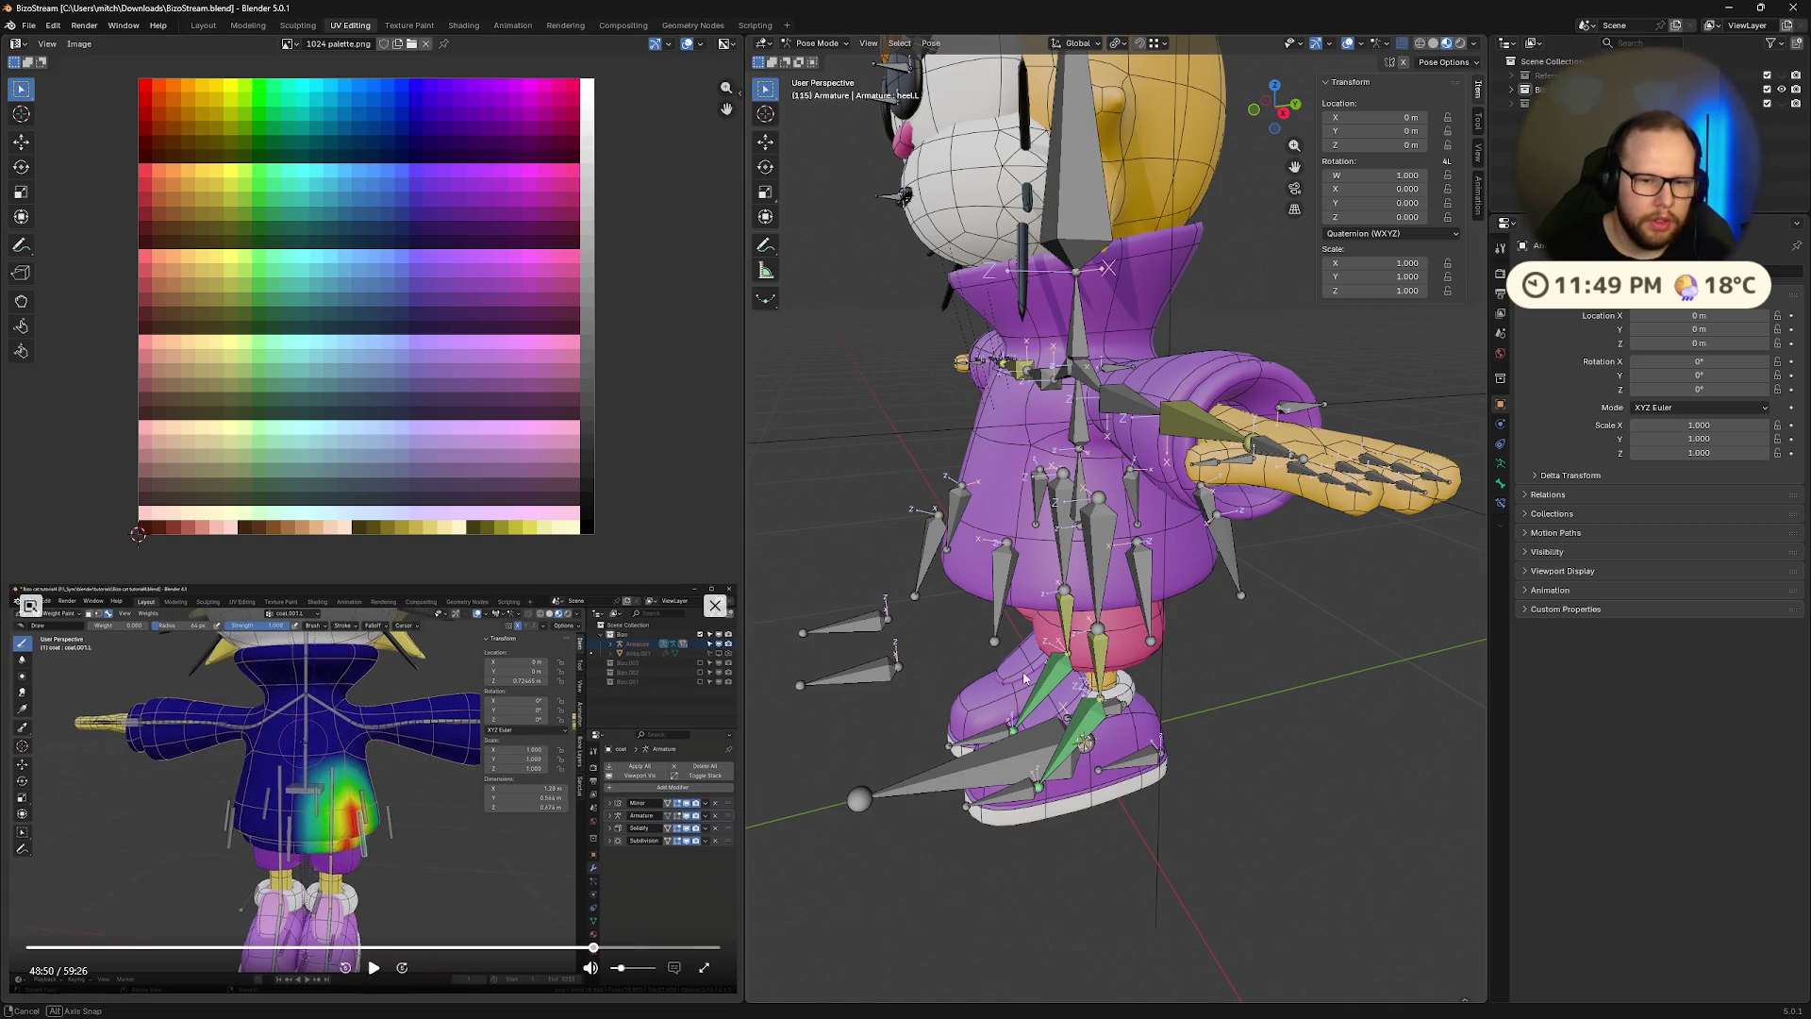
mouse_move(1024, 677)
middle_down()
mouse_move(1135, 589)
mouse_move(1176, 641)
mouse_move(1109, 566)
middle_up()
click(1095, 572)
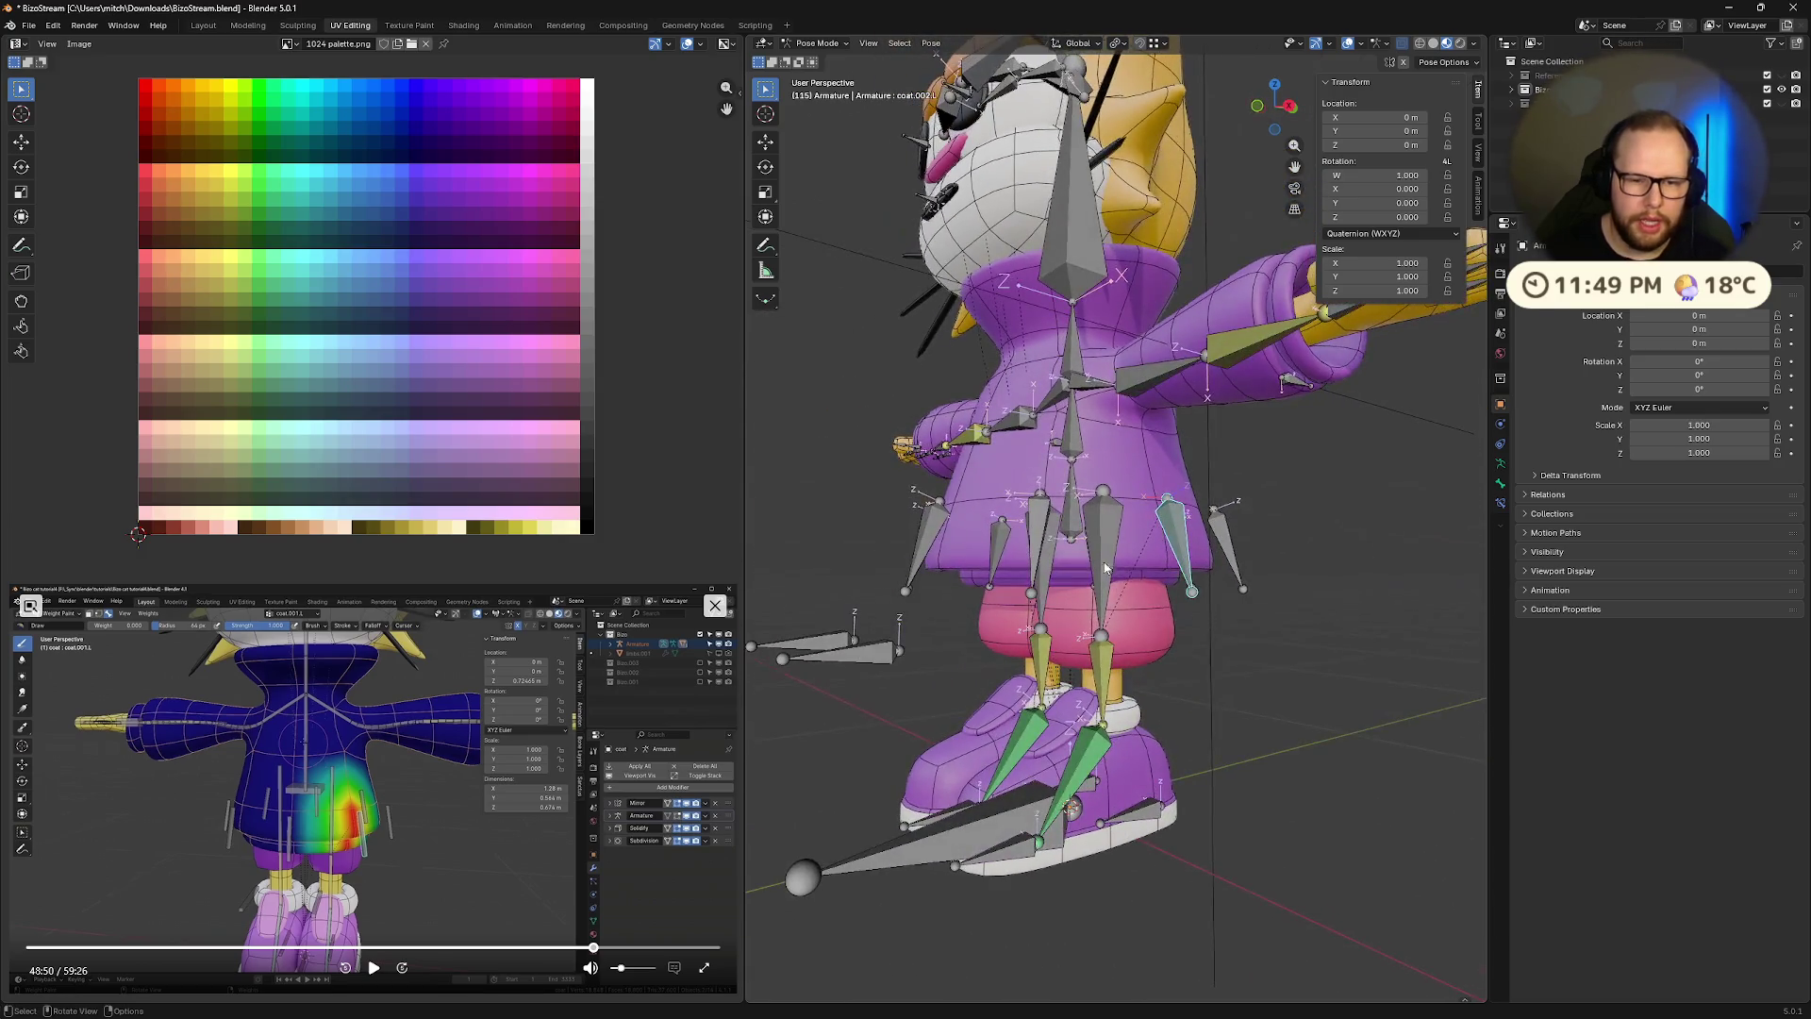
mouse_move(1165, 656)
middle_down()
mouse_move(1193, 694)
mouse_move(1128, 603)
mouse_move(1119, 623)
middle_up()
scroll(1119, 623, down, 5)
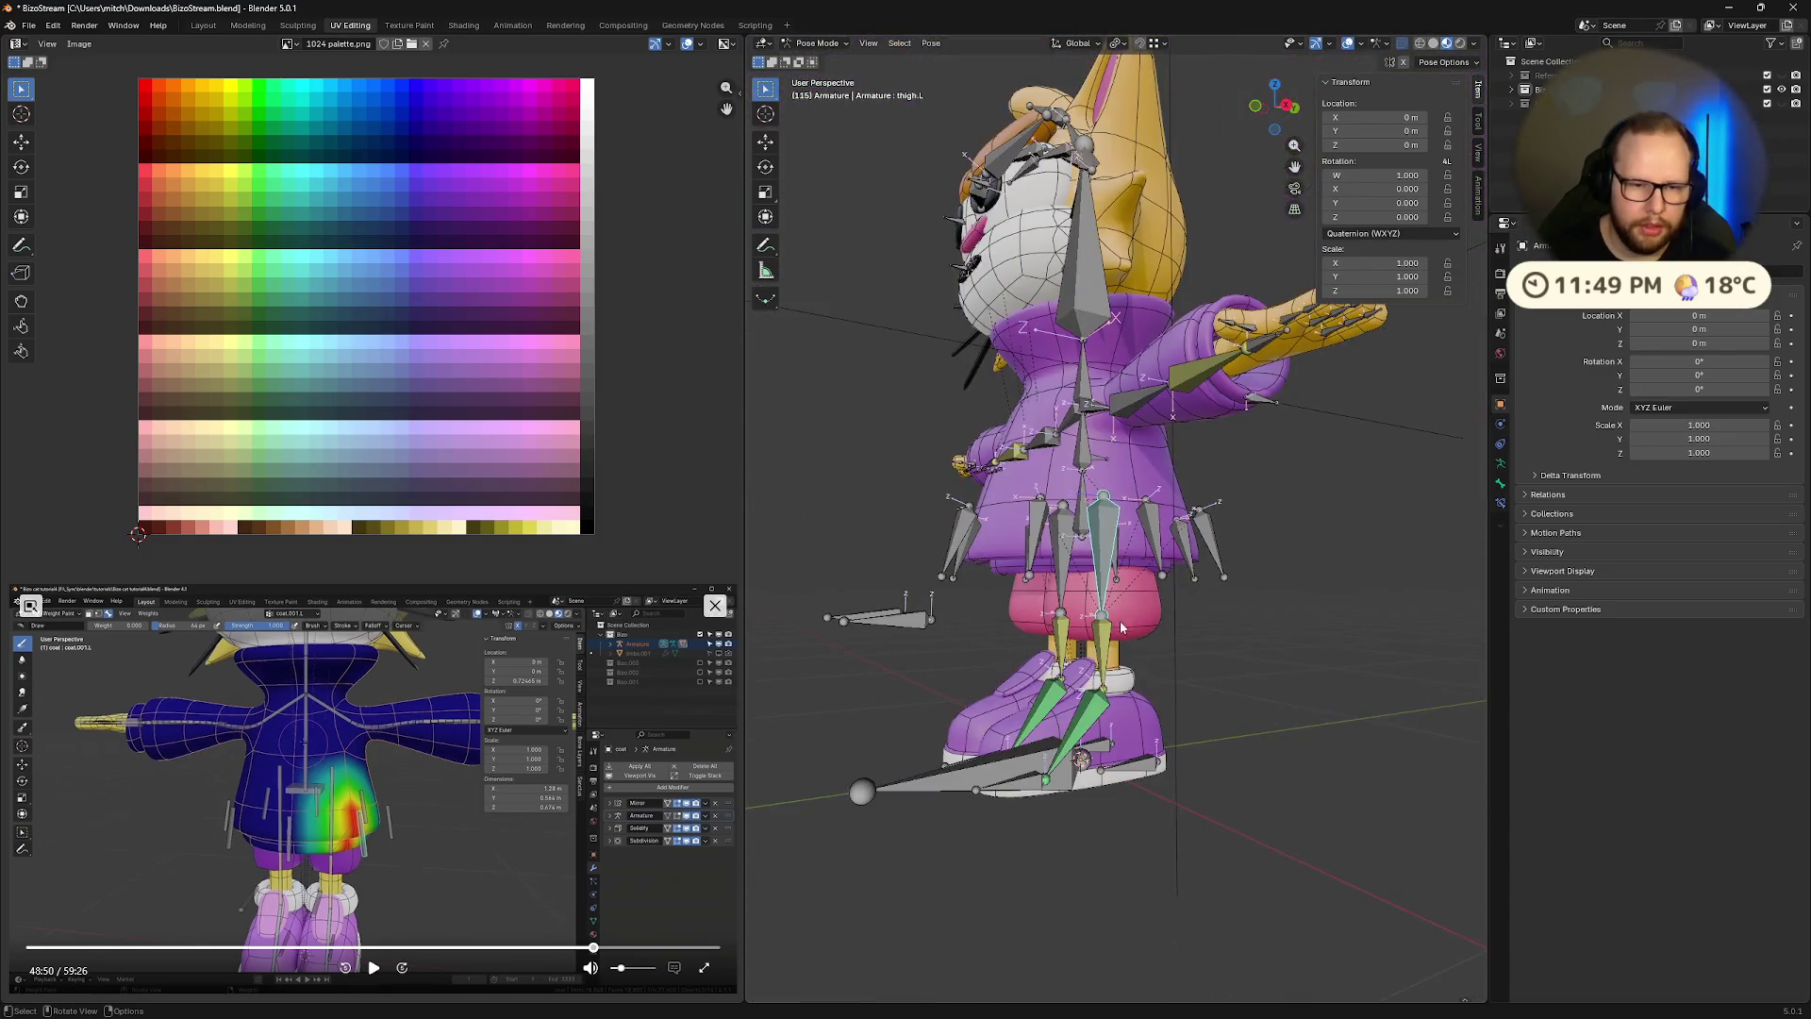
scroll(1118, 621, up, 6)
scroll(1147, 645, down, 5)
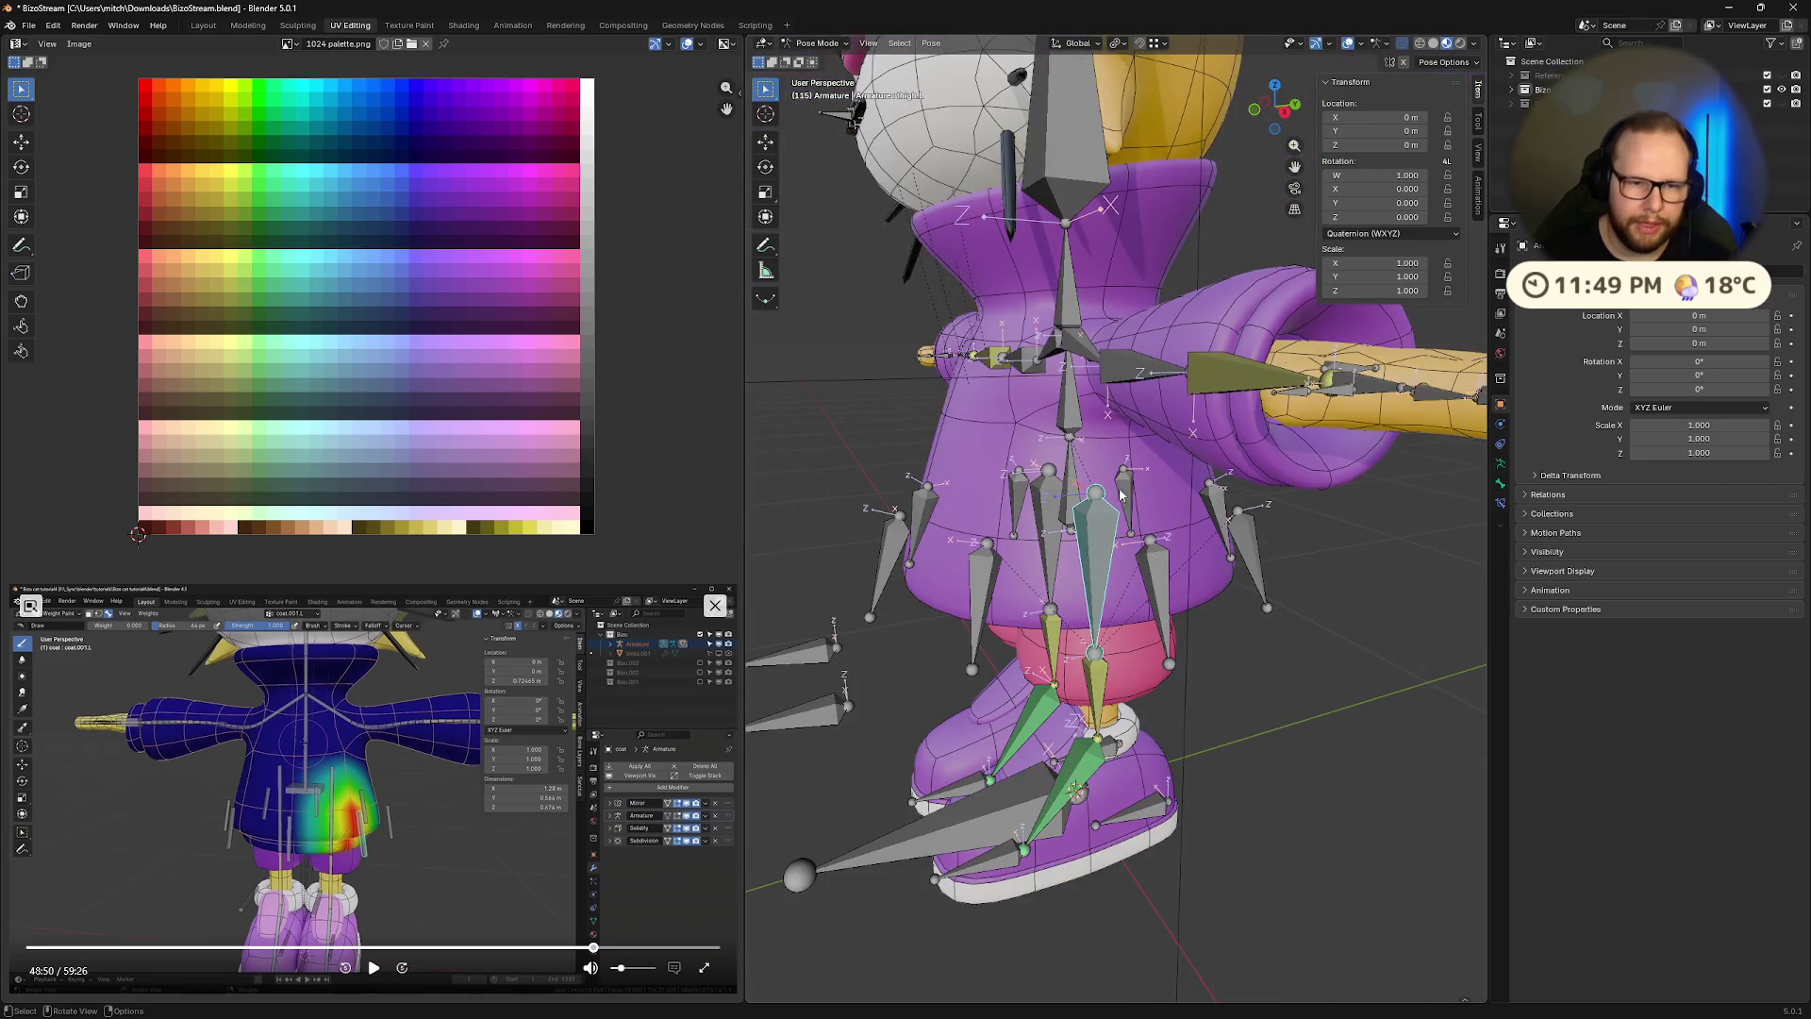
scroll(1095, 515, up, 3)
middle_drag(1095, 515, 1084, 441)
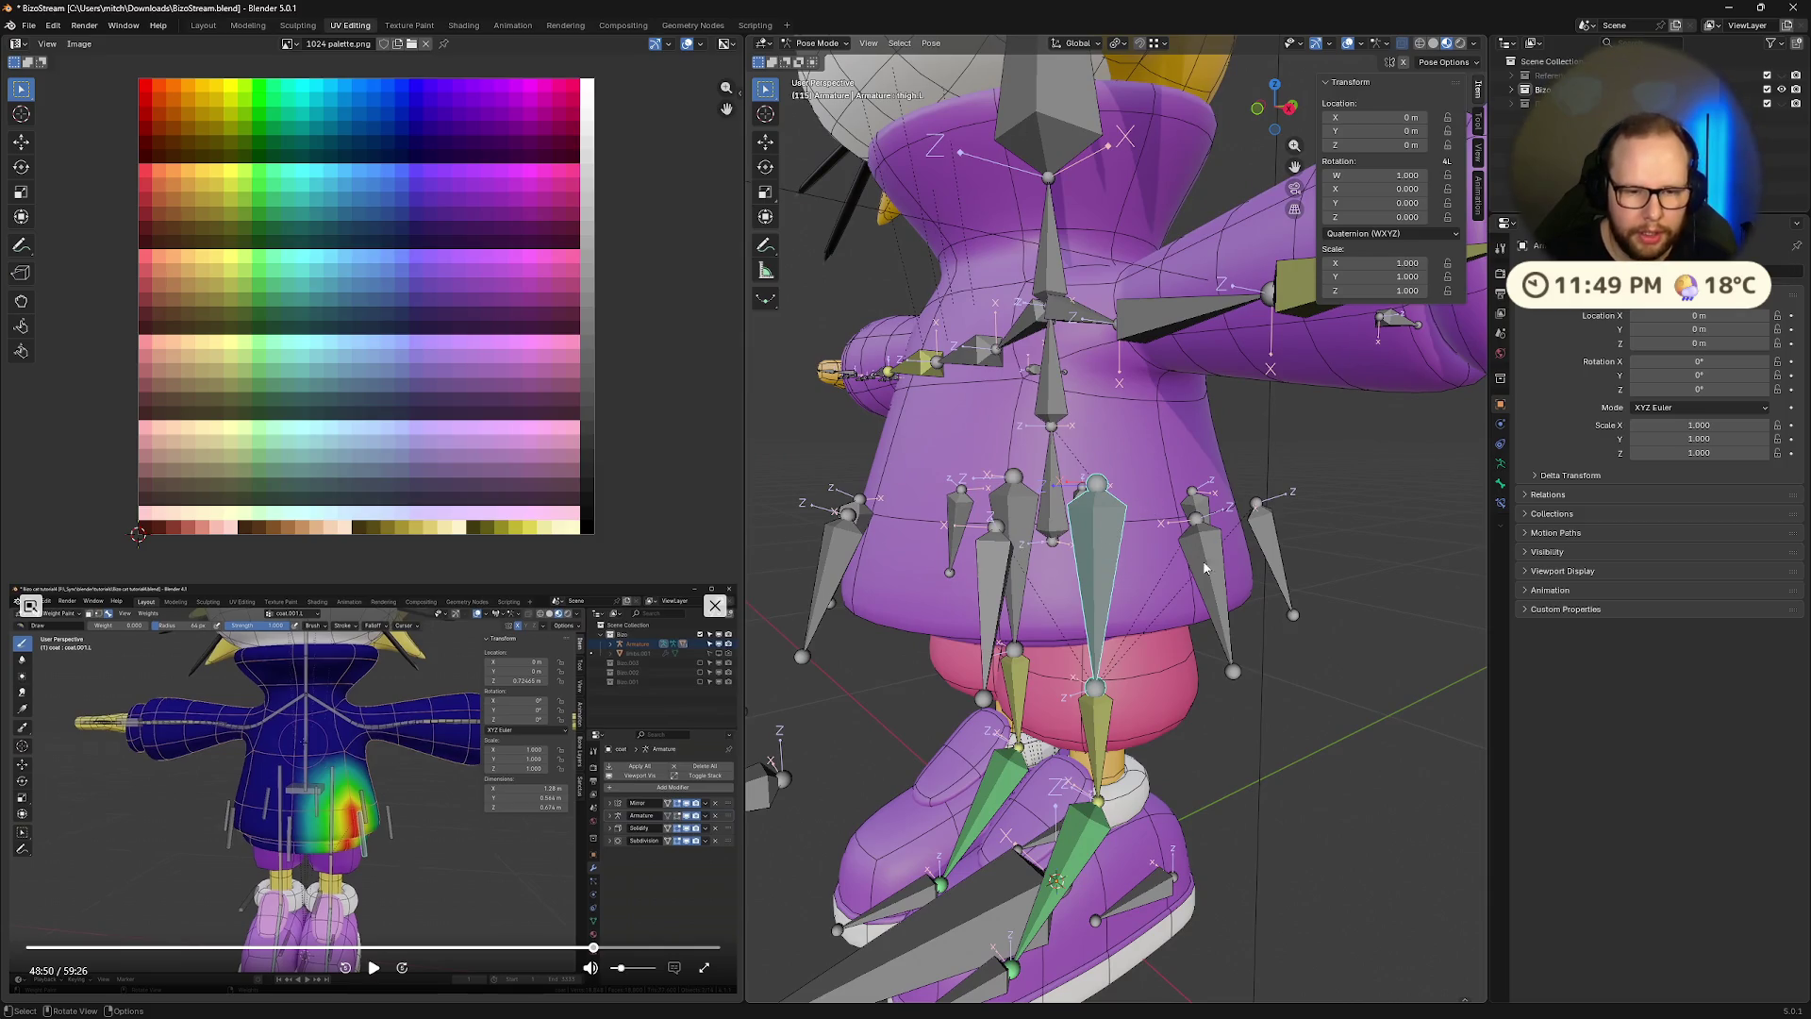
key(ctrl+Tab)
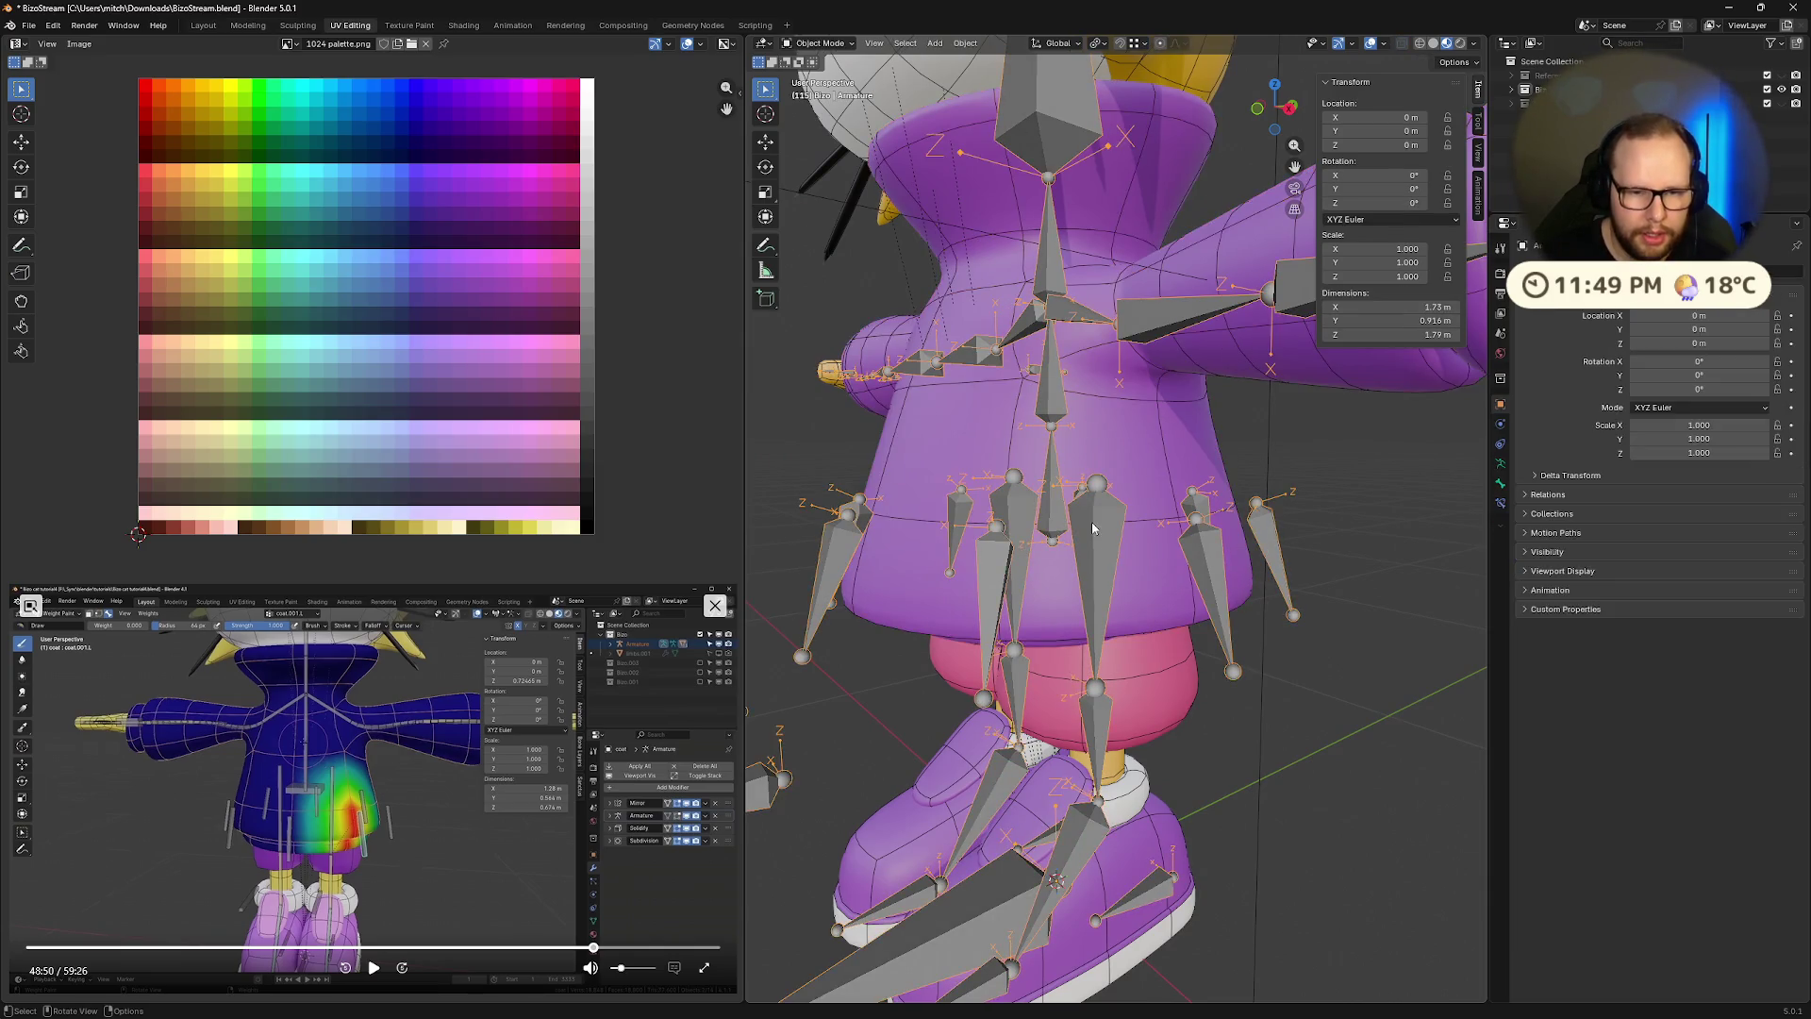
Select the Coat mesh and switch it to Weight Paint mode
click(1153, 483)
key(ctrl+Tab)
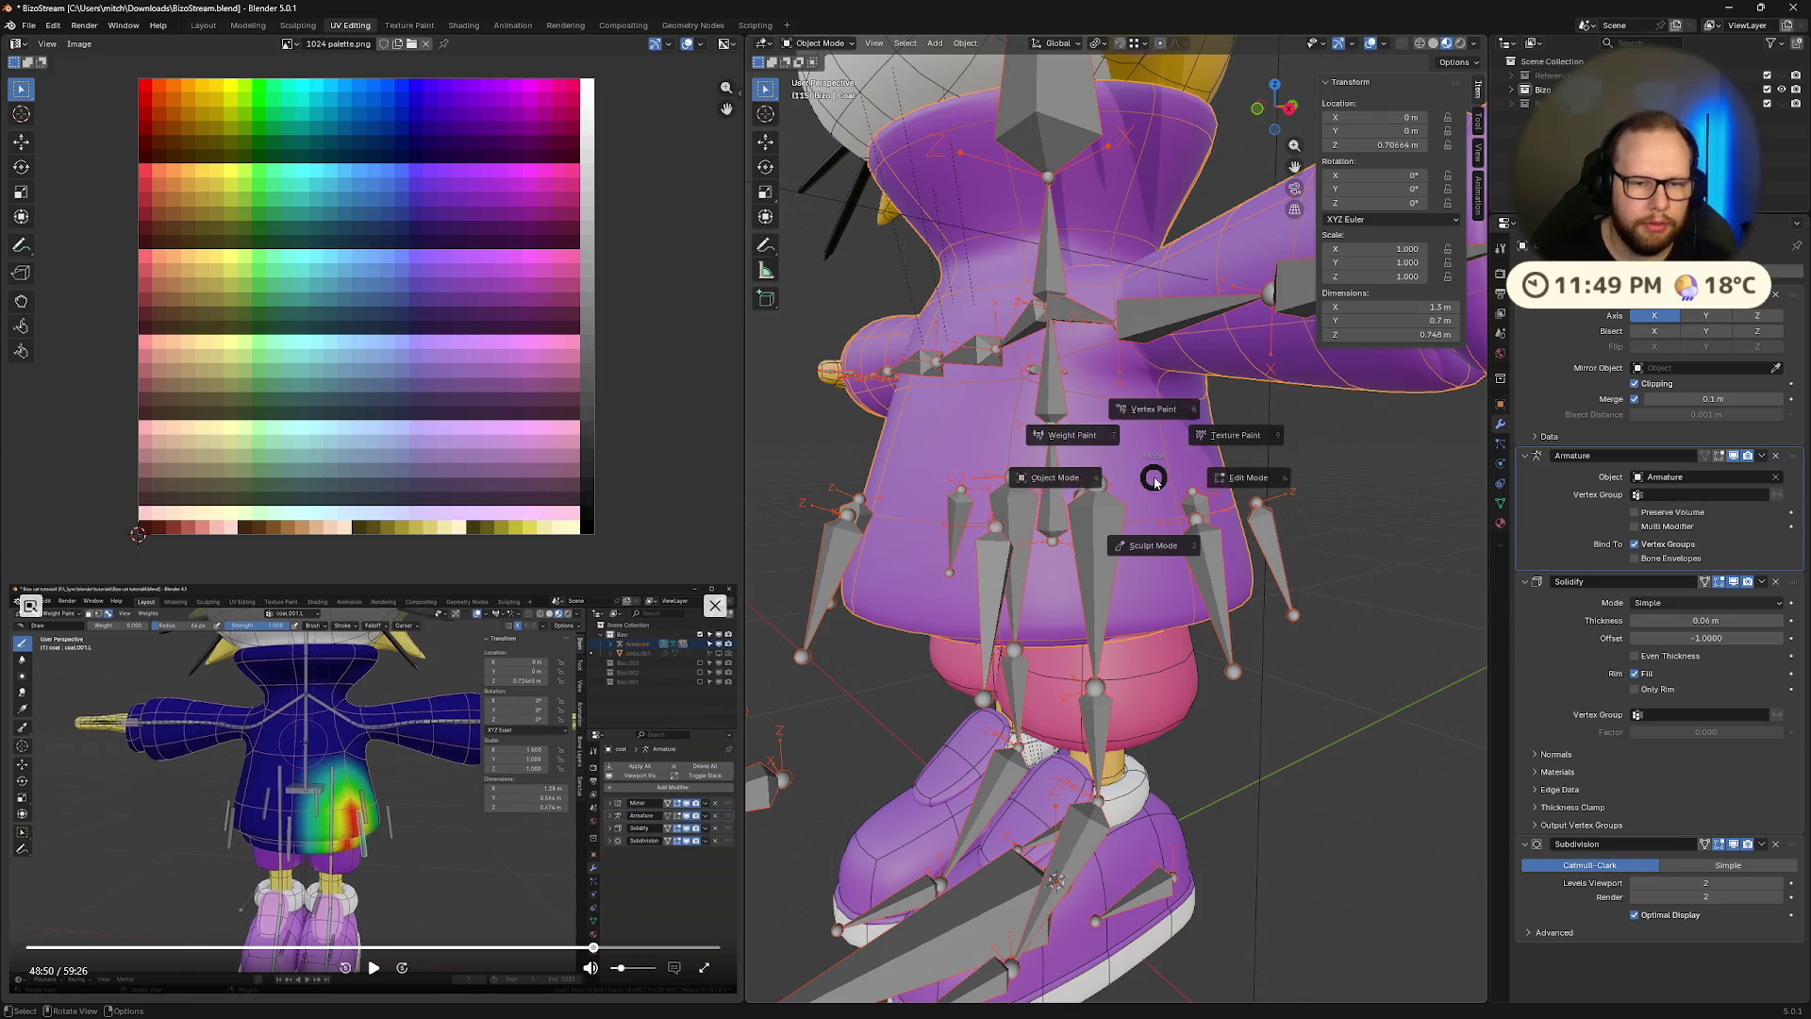
click(1056, 427)
mouse_move(1251, 532)
middle_down()
mouse_move(1217, 528)
mouse_move(1263, 490)
mouse_move(1236, 556)
mouse_move(1253, 551)
mouse_move(1100, 533)
mouse_move(1149, 497)
mouse_move(1077, 537)
middle_up()
key(super)
key(super)
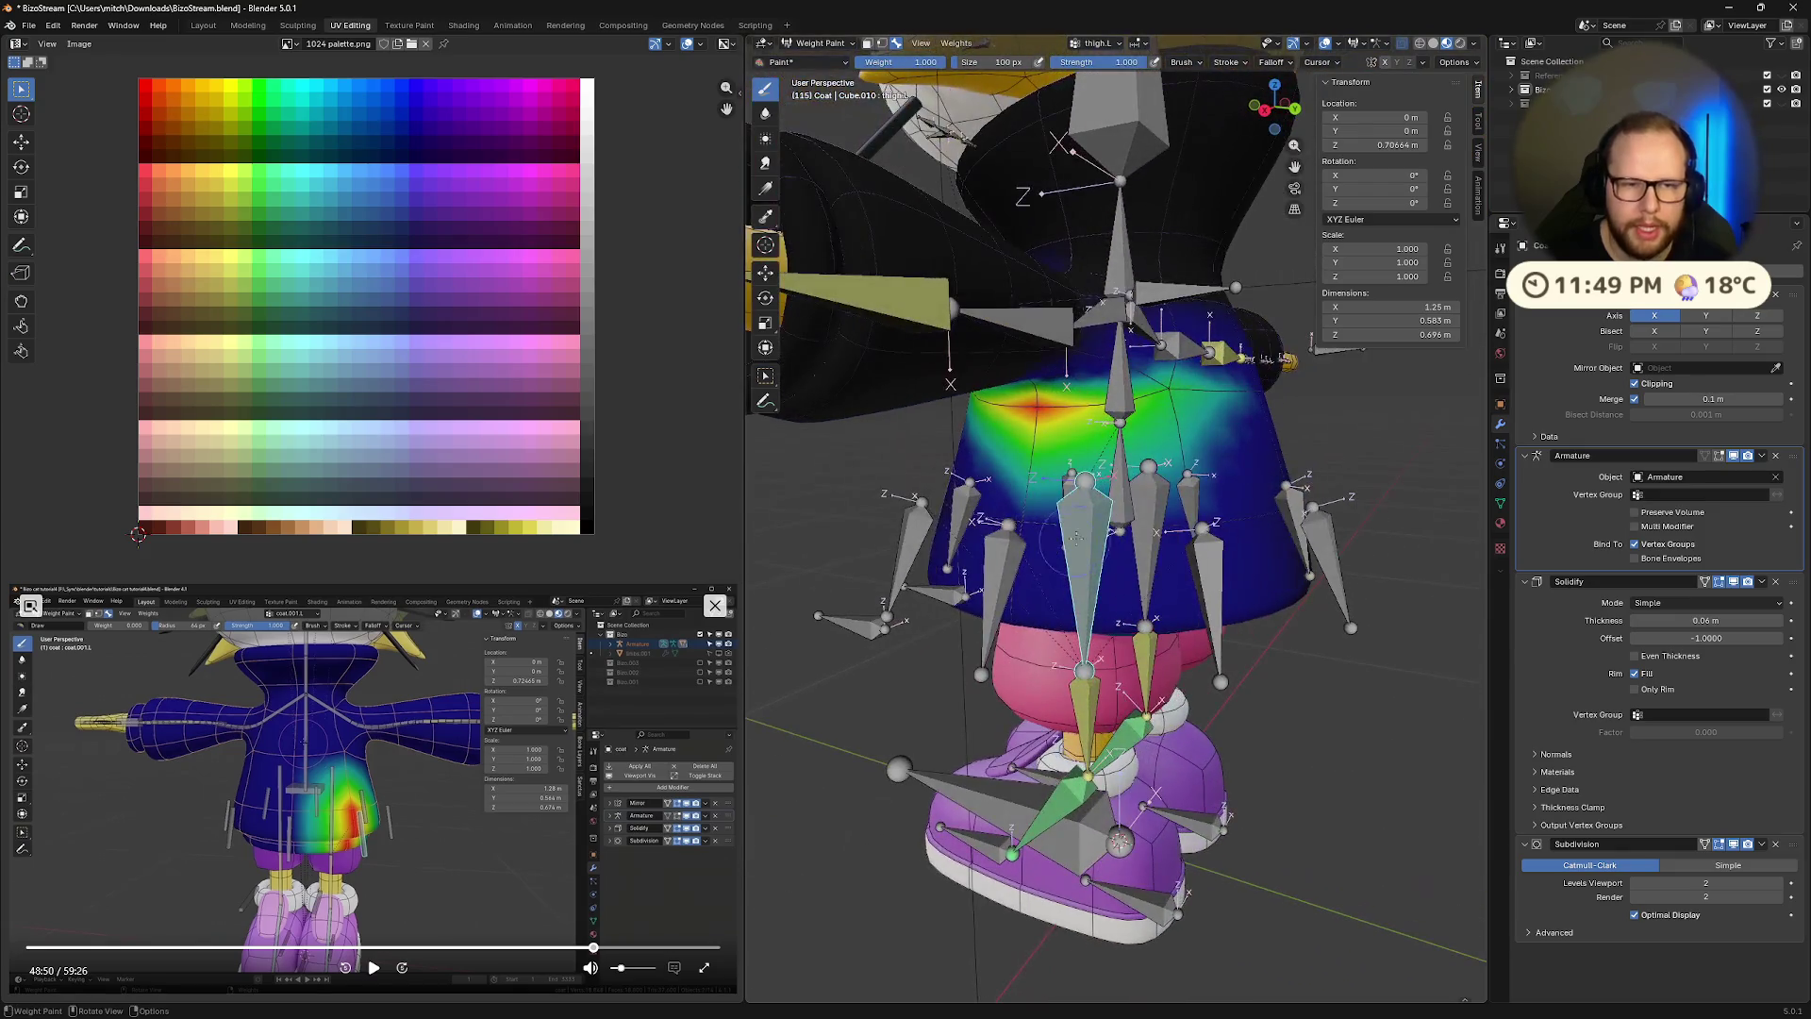
Undo the coat's earlier weight strokes and check the result from several angles
key(ctrl+z)
key(ctrl+z)
key(ctrl+z)
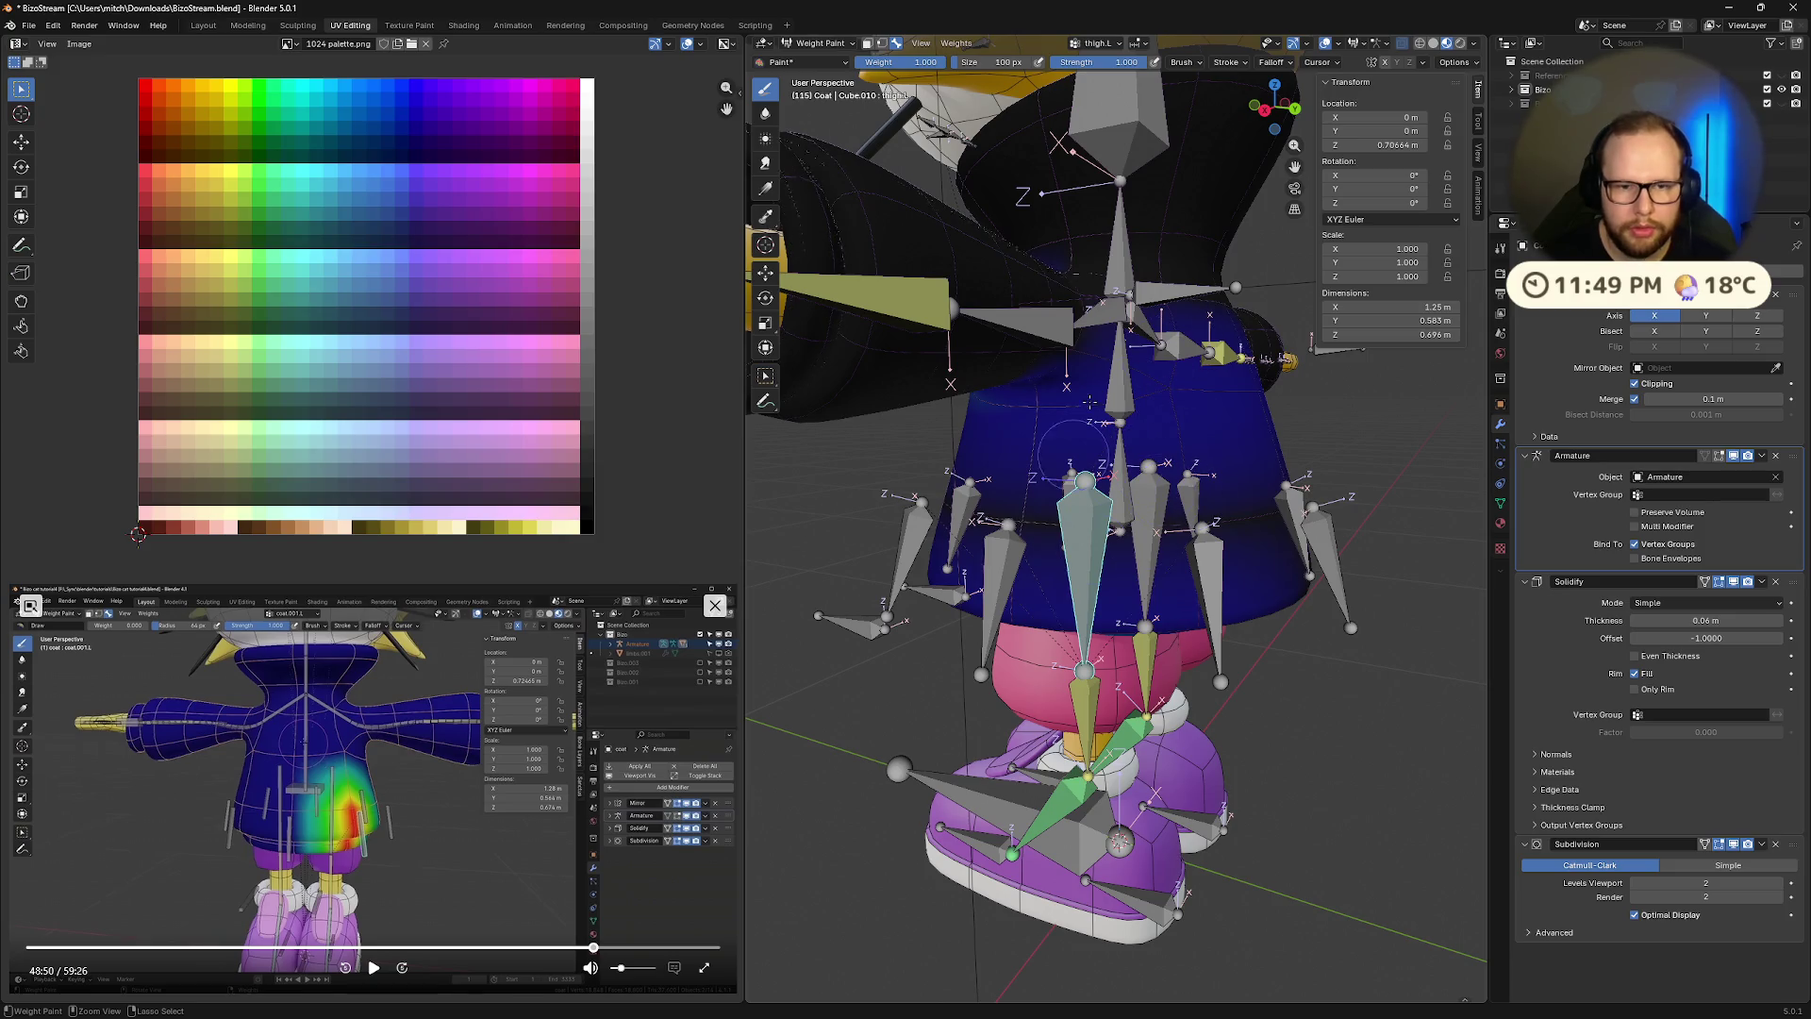
middle_drag(1021, 432, 1201, 481)
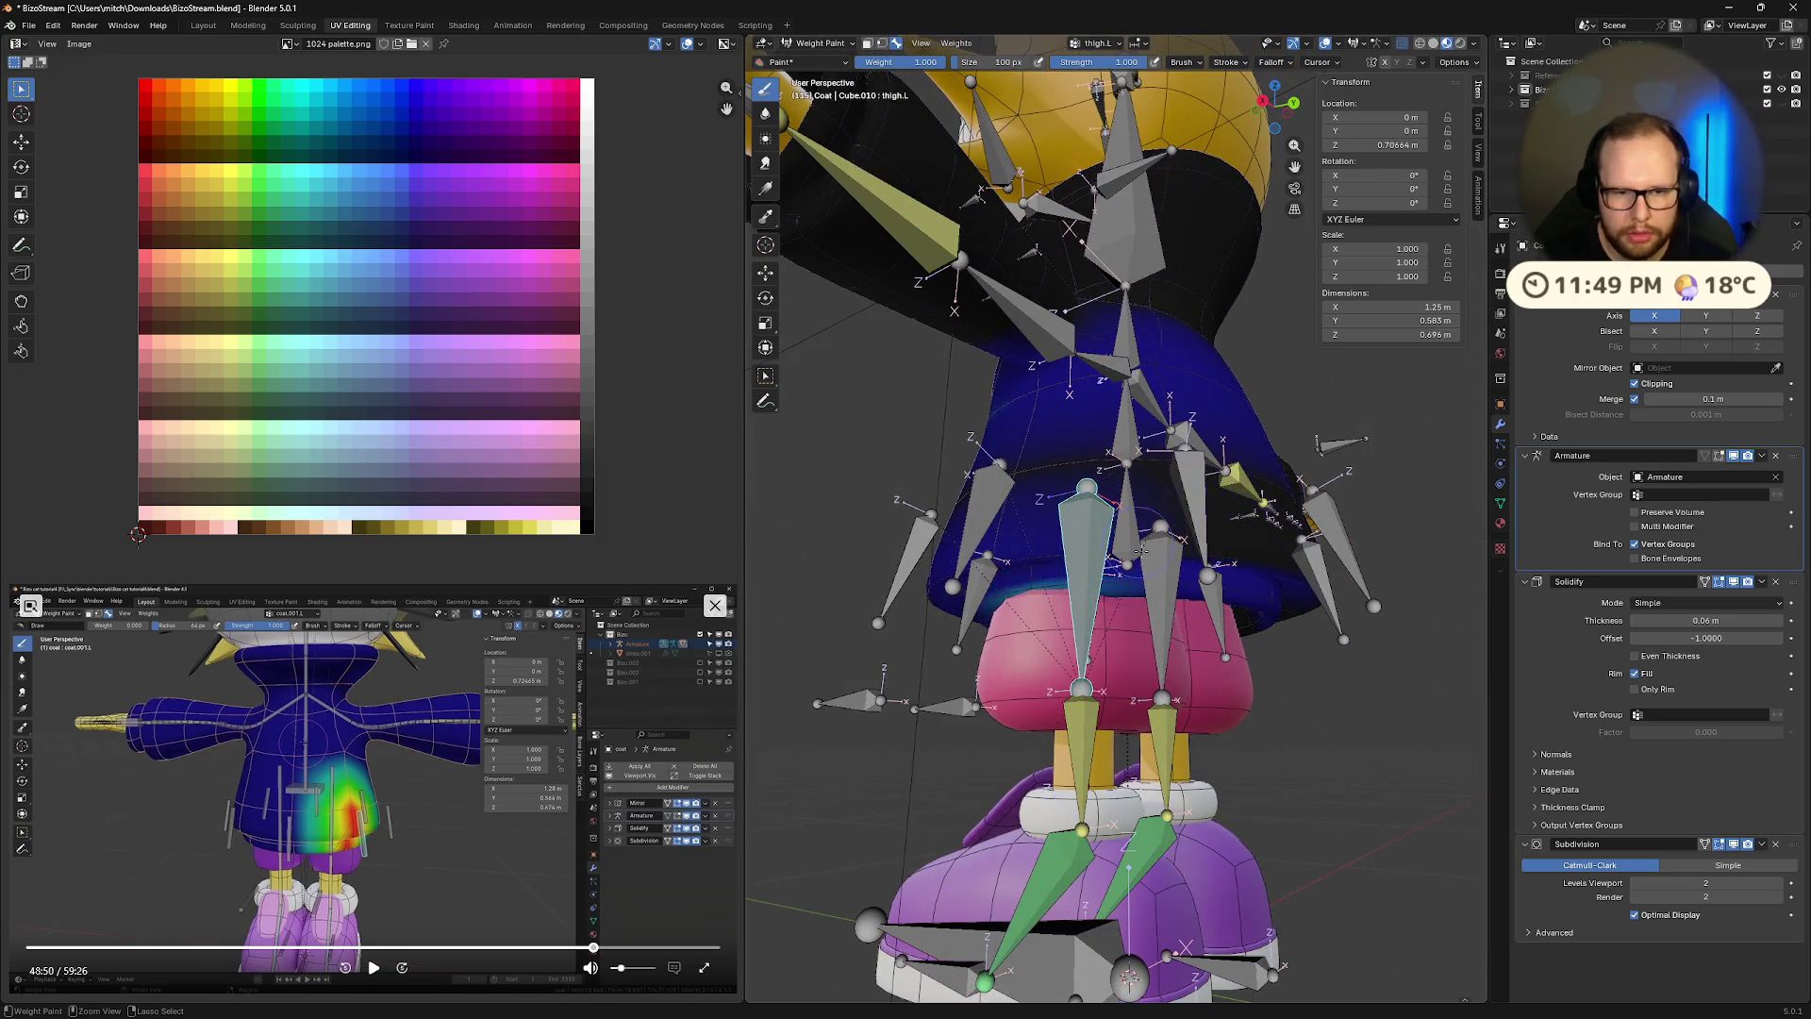
middle_drag(1278, 585, 1258, 557)
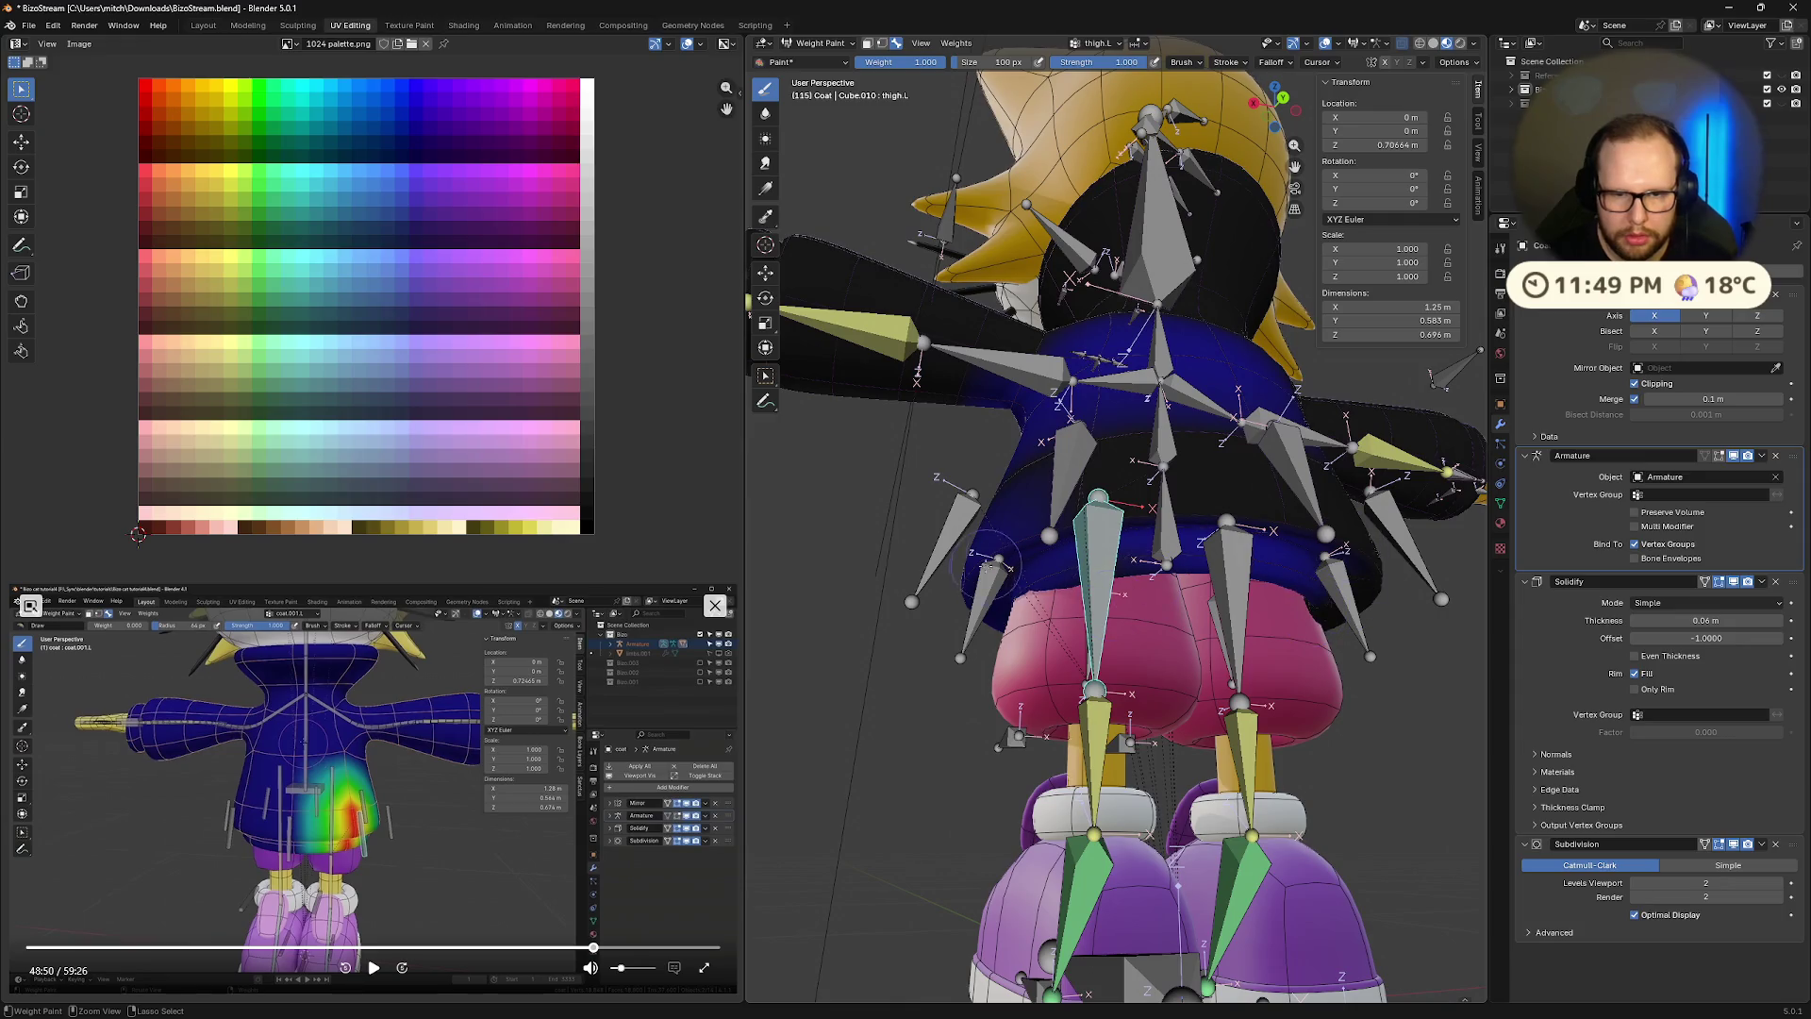
middle_drag(987, 565, 950, 390)
scroll(922, 327, down, 4)
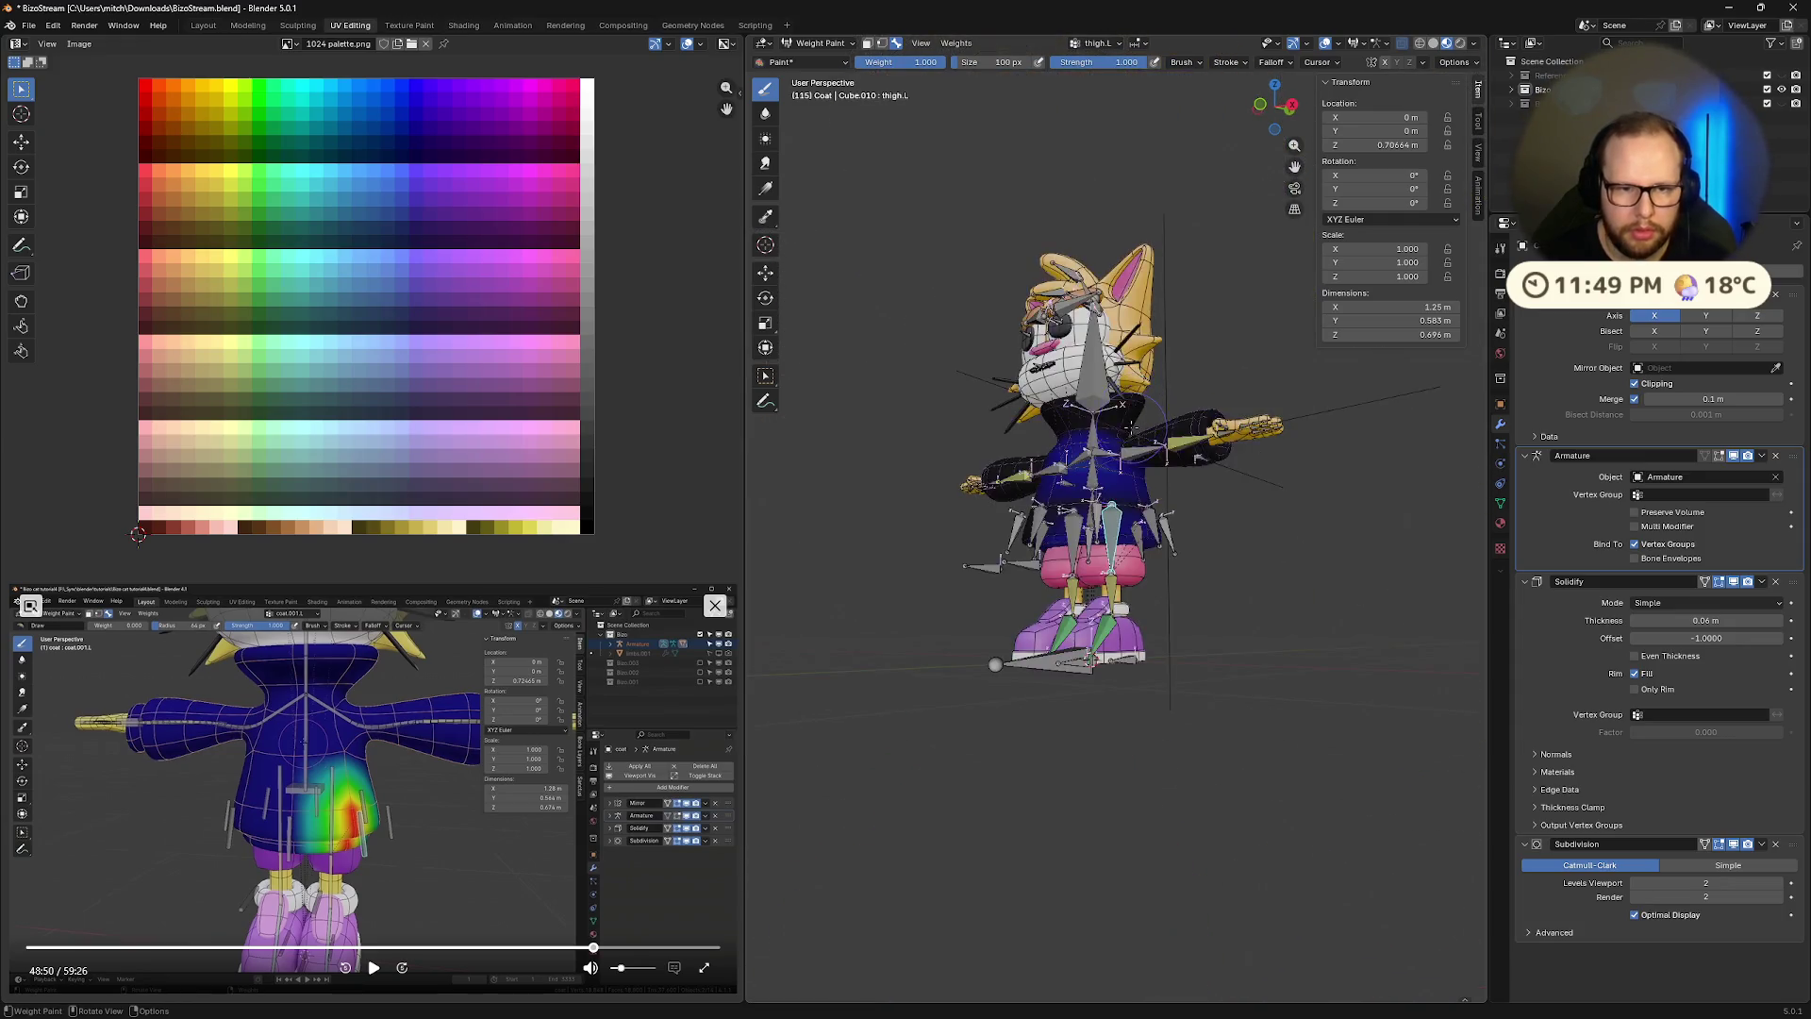
middle_drag(923, 326, 1094, 490)
scroll(1094, 491, up, 3)
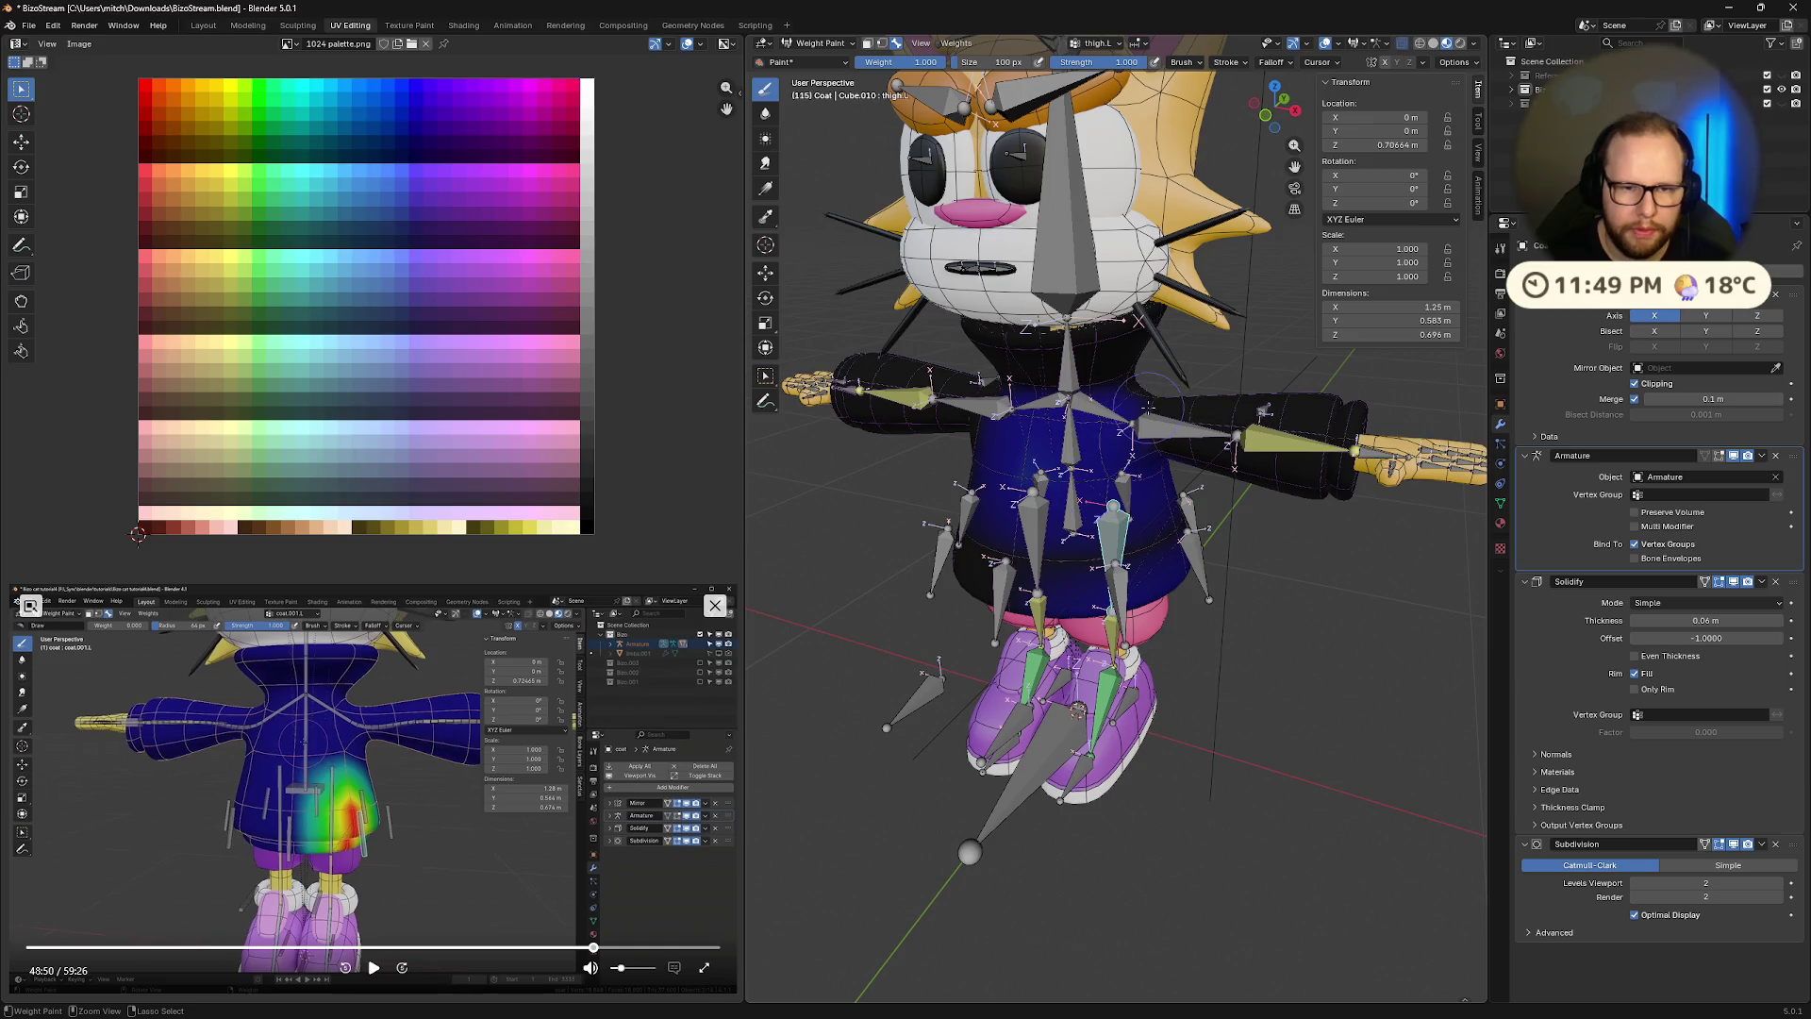
mouse_move(1179, 522)
middle_down()
mouse_move(1119, 488)
mouse_move(1128, 442)
mouse_move(1226, 534)
middle_up()
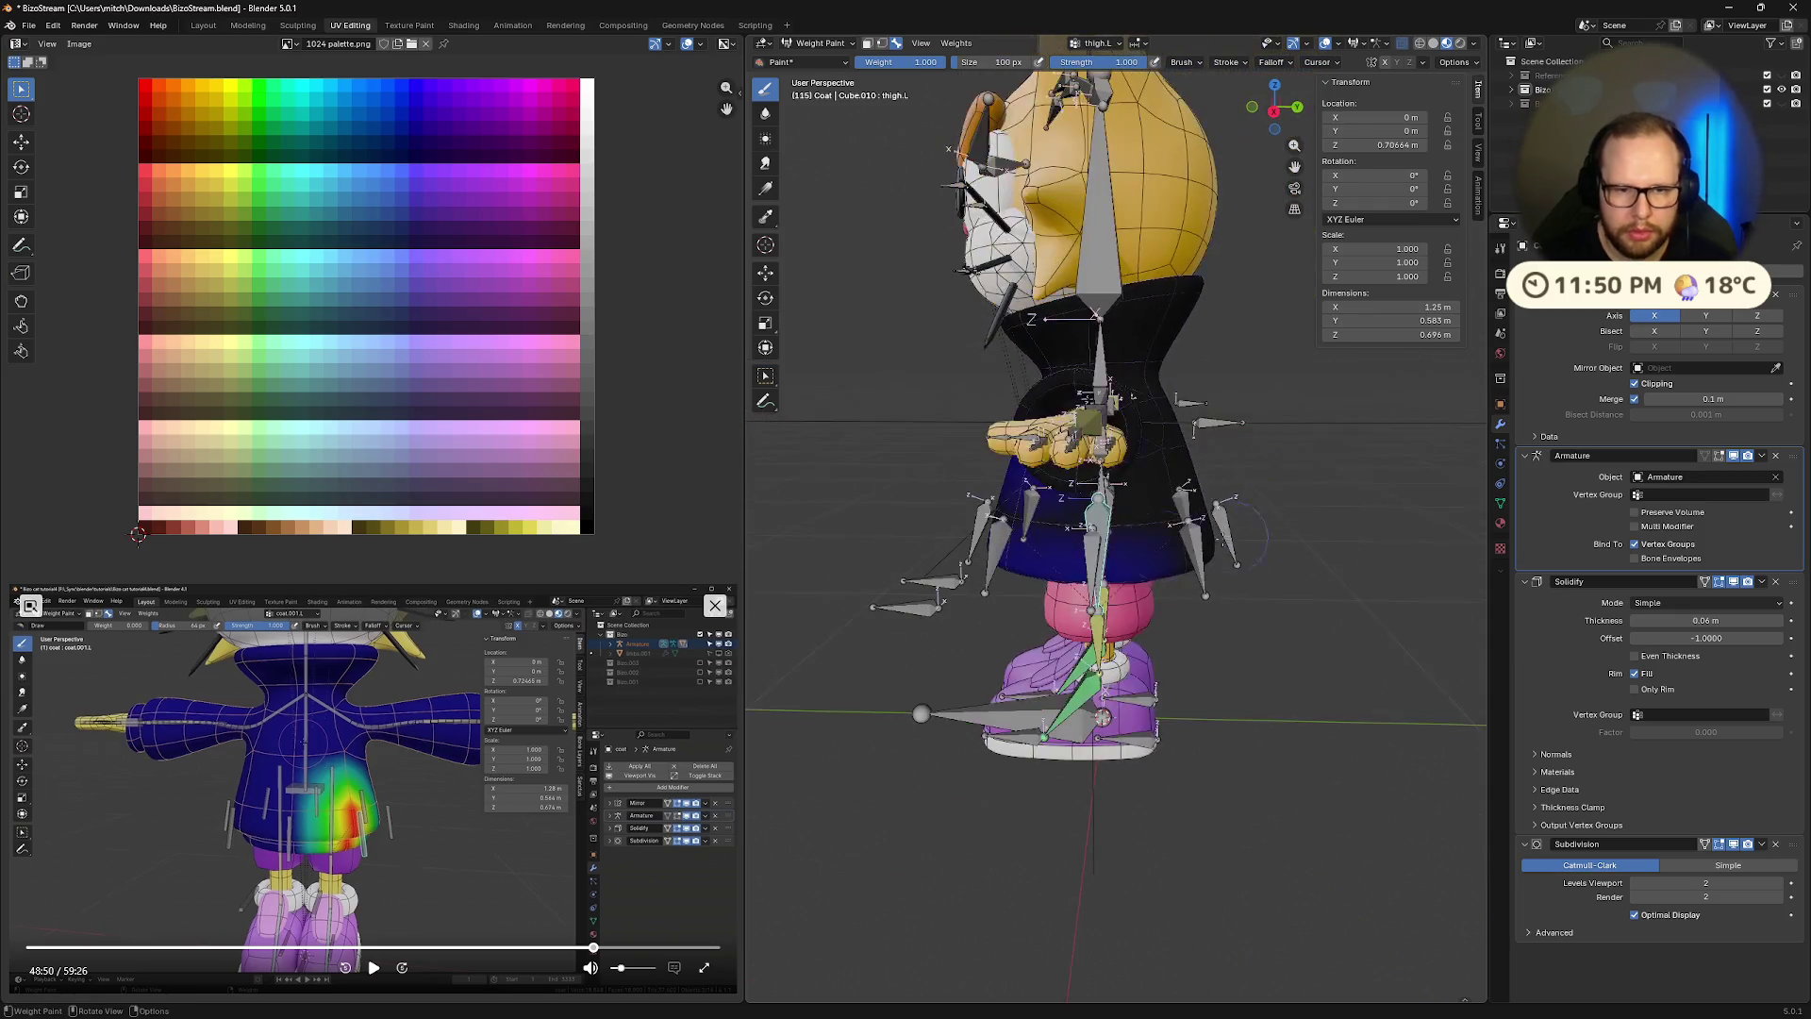
middle_drag(1059, 585, 1128, 488)
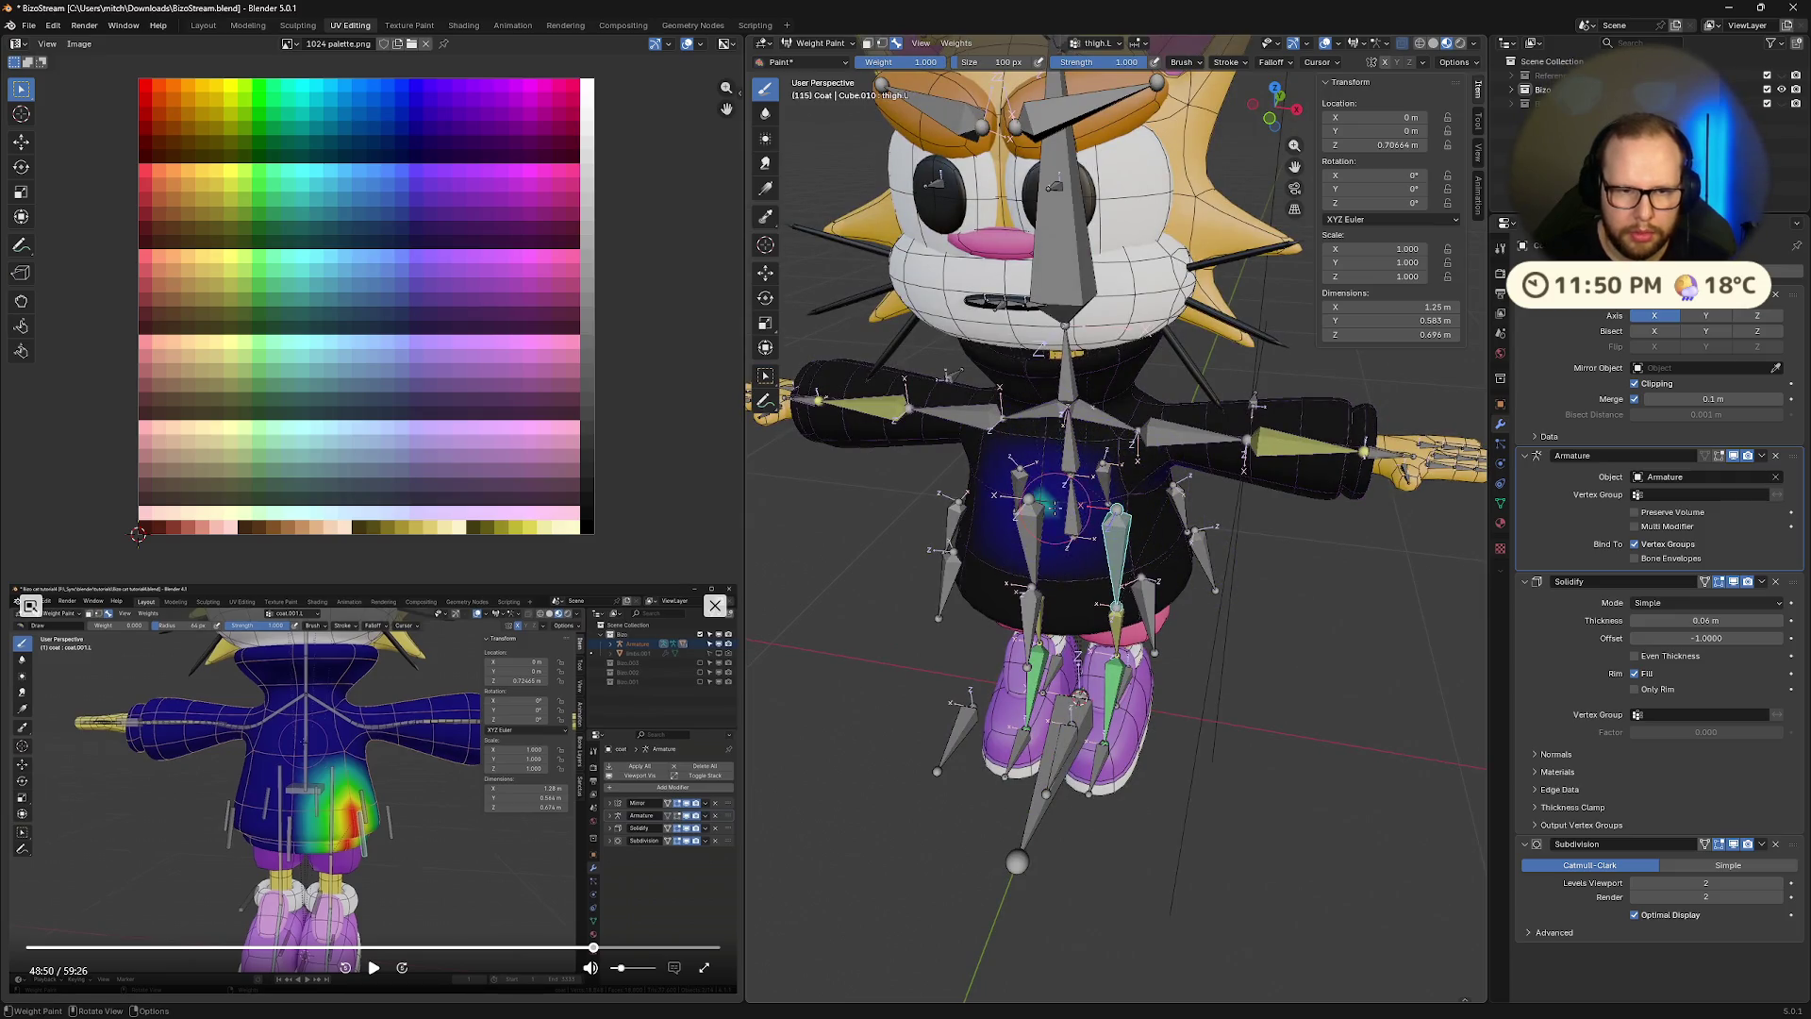
Paint a small stroke of weight onto the coat's chest, then inspect the hips
drag(1054, 506, 1037, 512)
mouse_move(1039, 544)
middle_down()
mouse_move(1164, 391)
mouse_move(1153, 416)
middle_up()
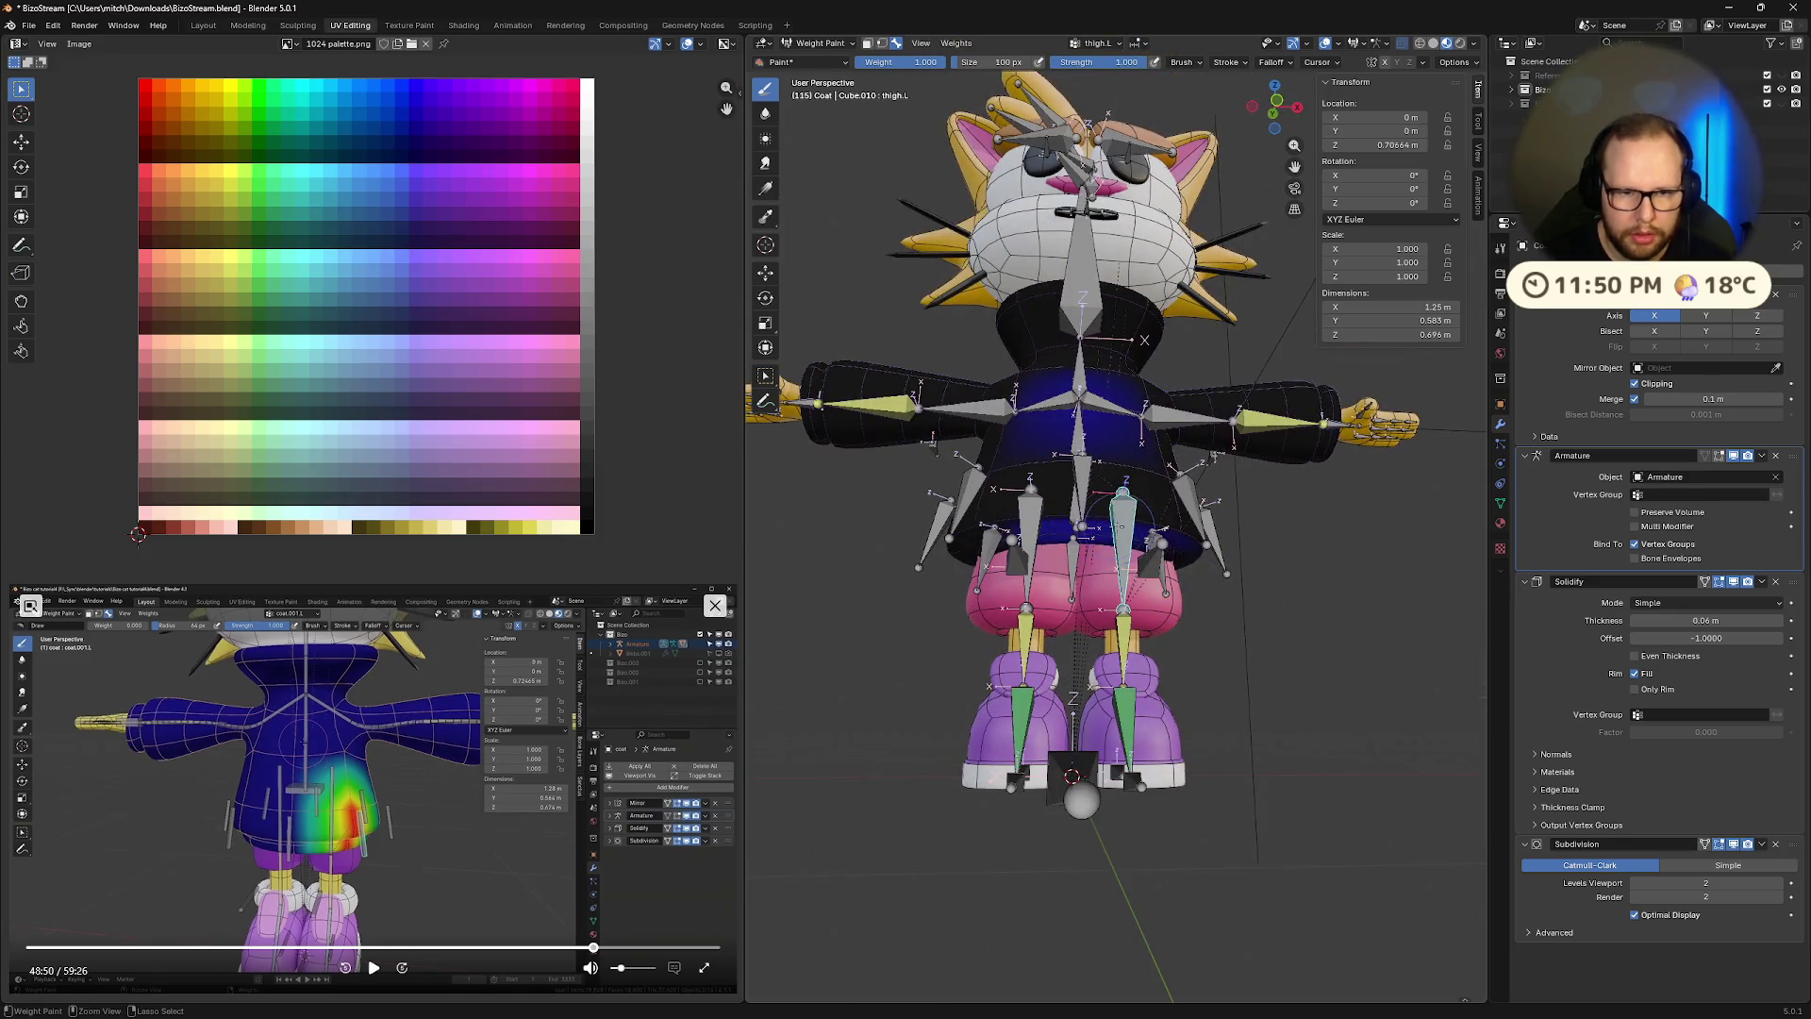
middle_drag(1109, 475, 990, 397)
scroll(979, 390, up, 5)
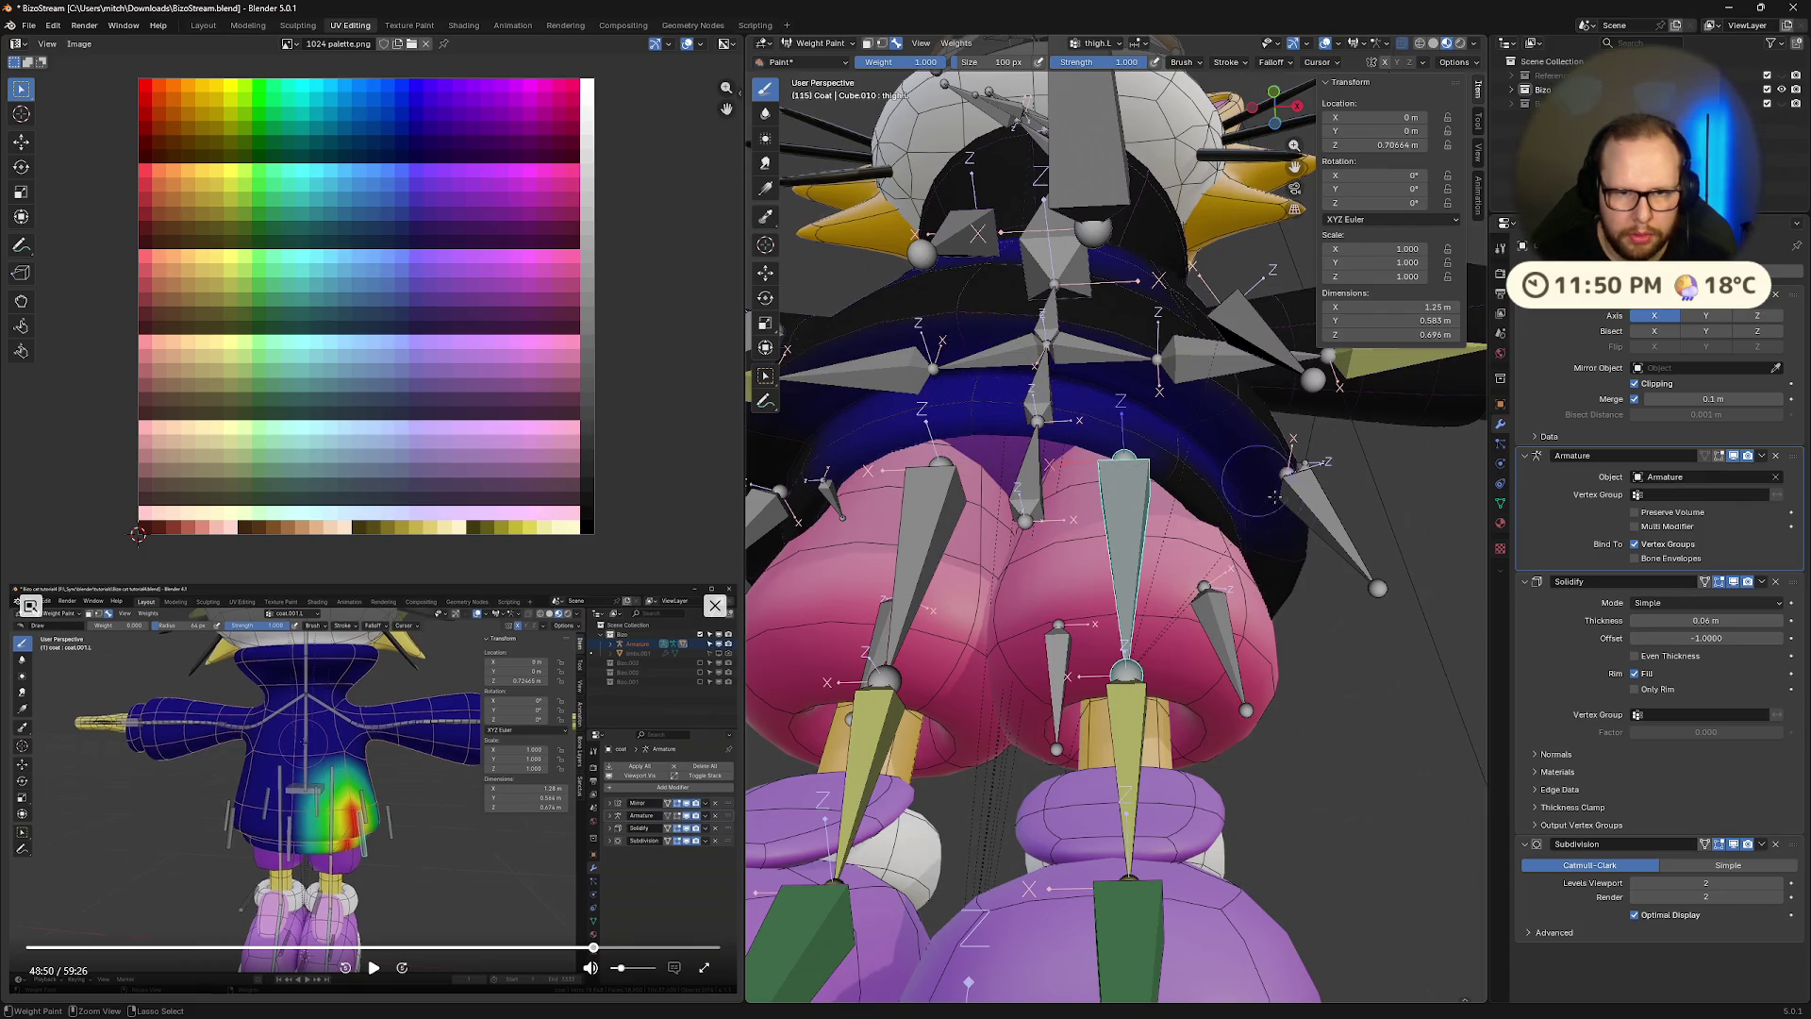
scroll(875, 405, down, 8)
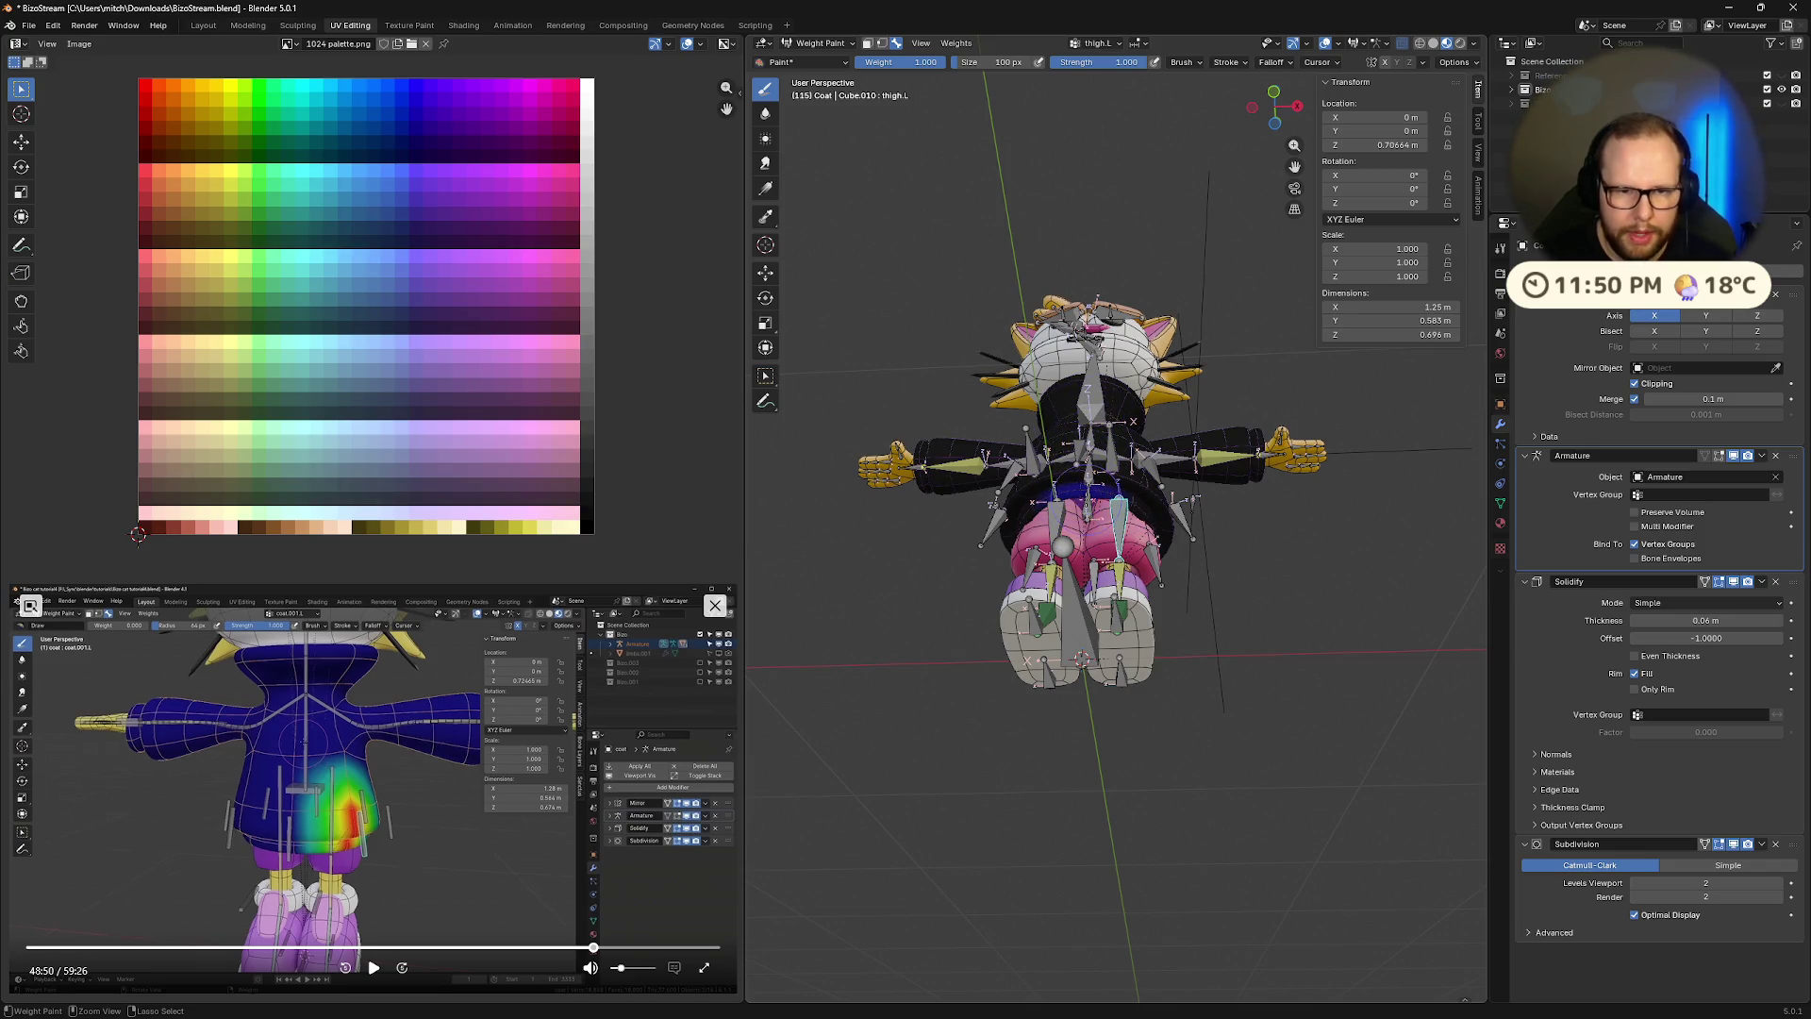
middle_drag(1122, 510, 1160, 443)
scroll(1160, 443, up, 6)
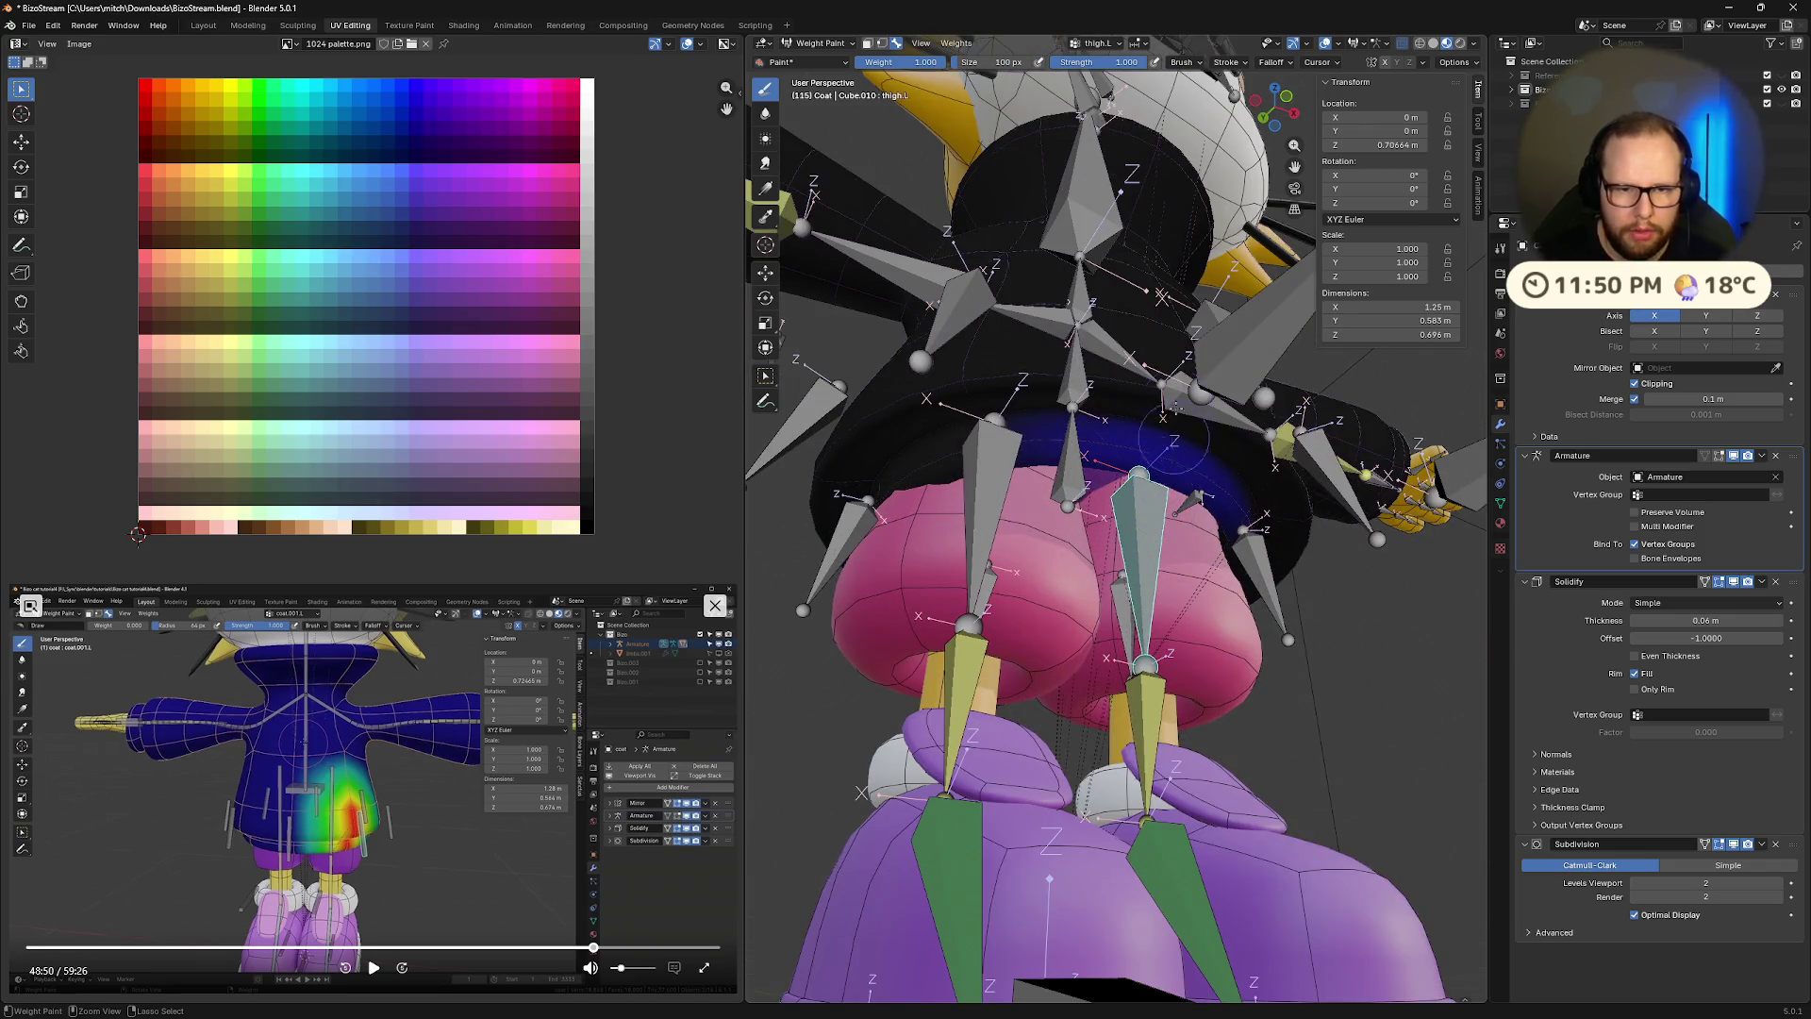
mouse_move(1193, 481)
middle_down()
mouse_move(1063, 397)
mouse_move(1012, 972)
mouse_move(1264, 443)
middle_up()
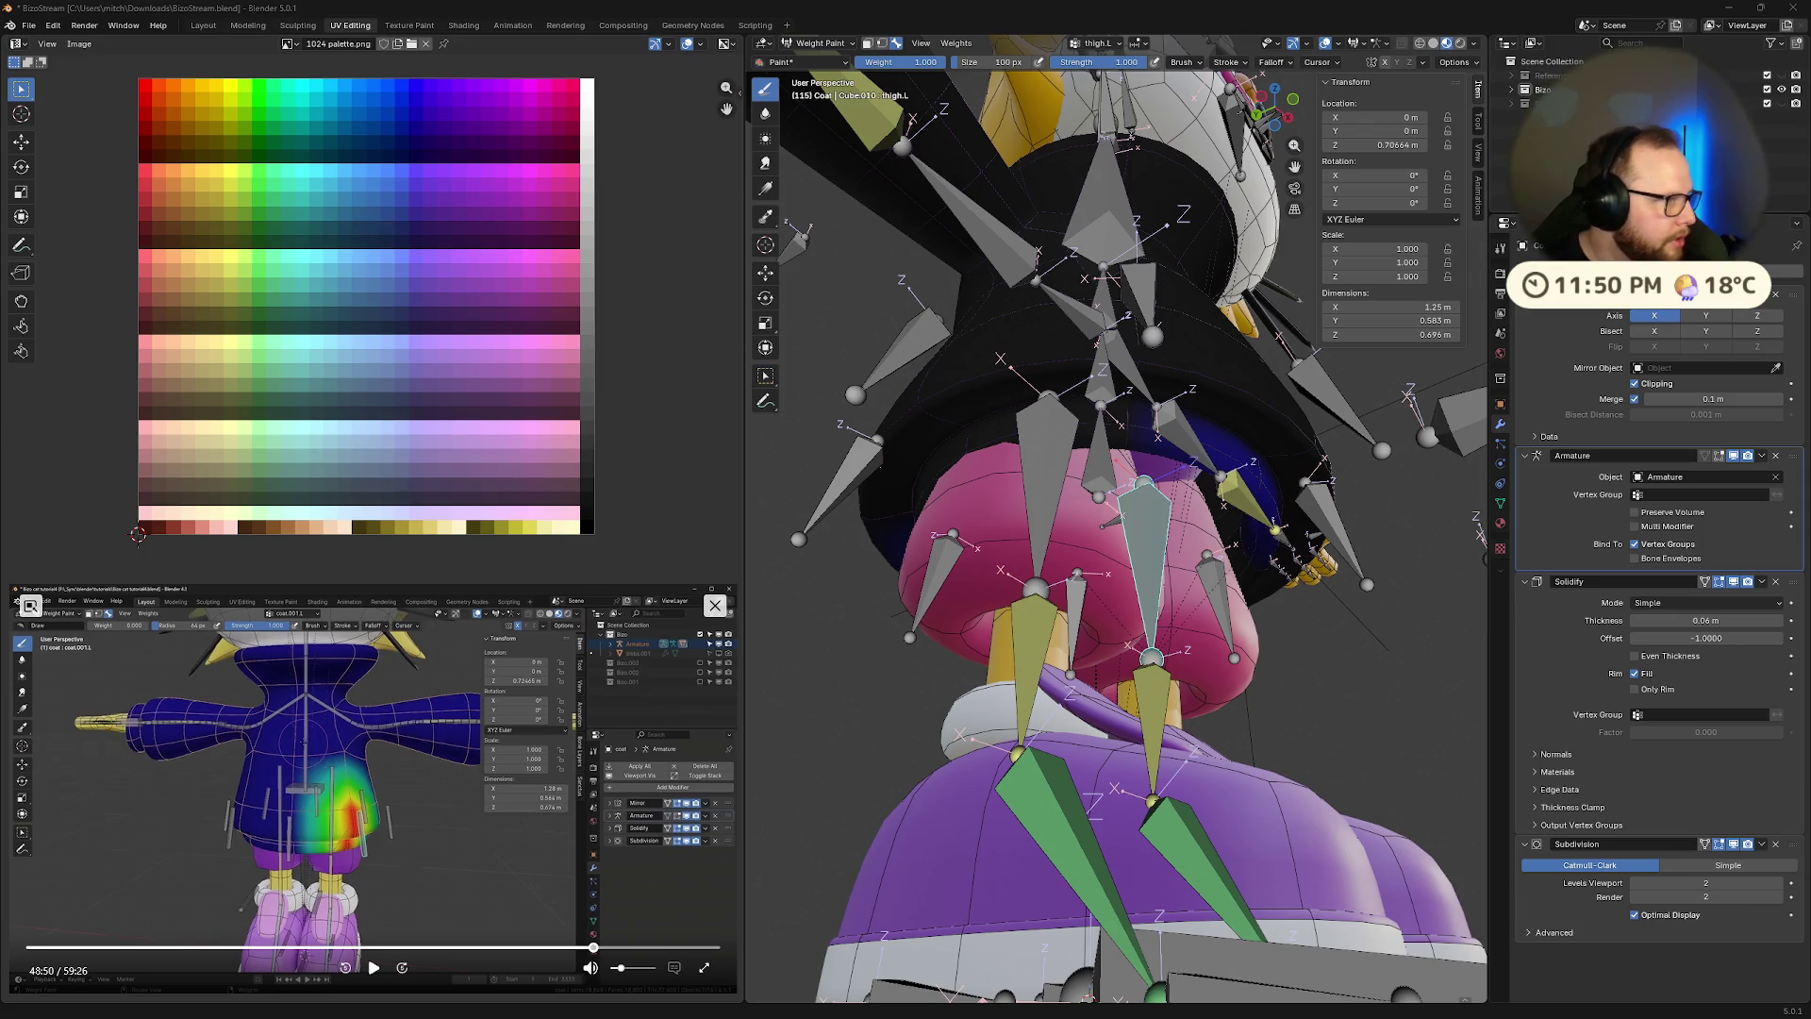
middle_drag(1361, 455, 1146, 521)
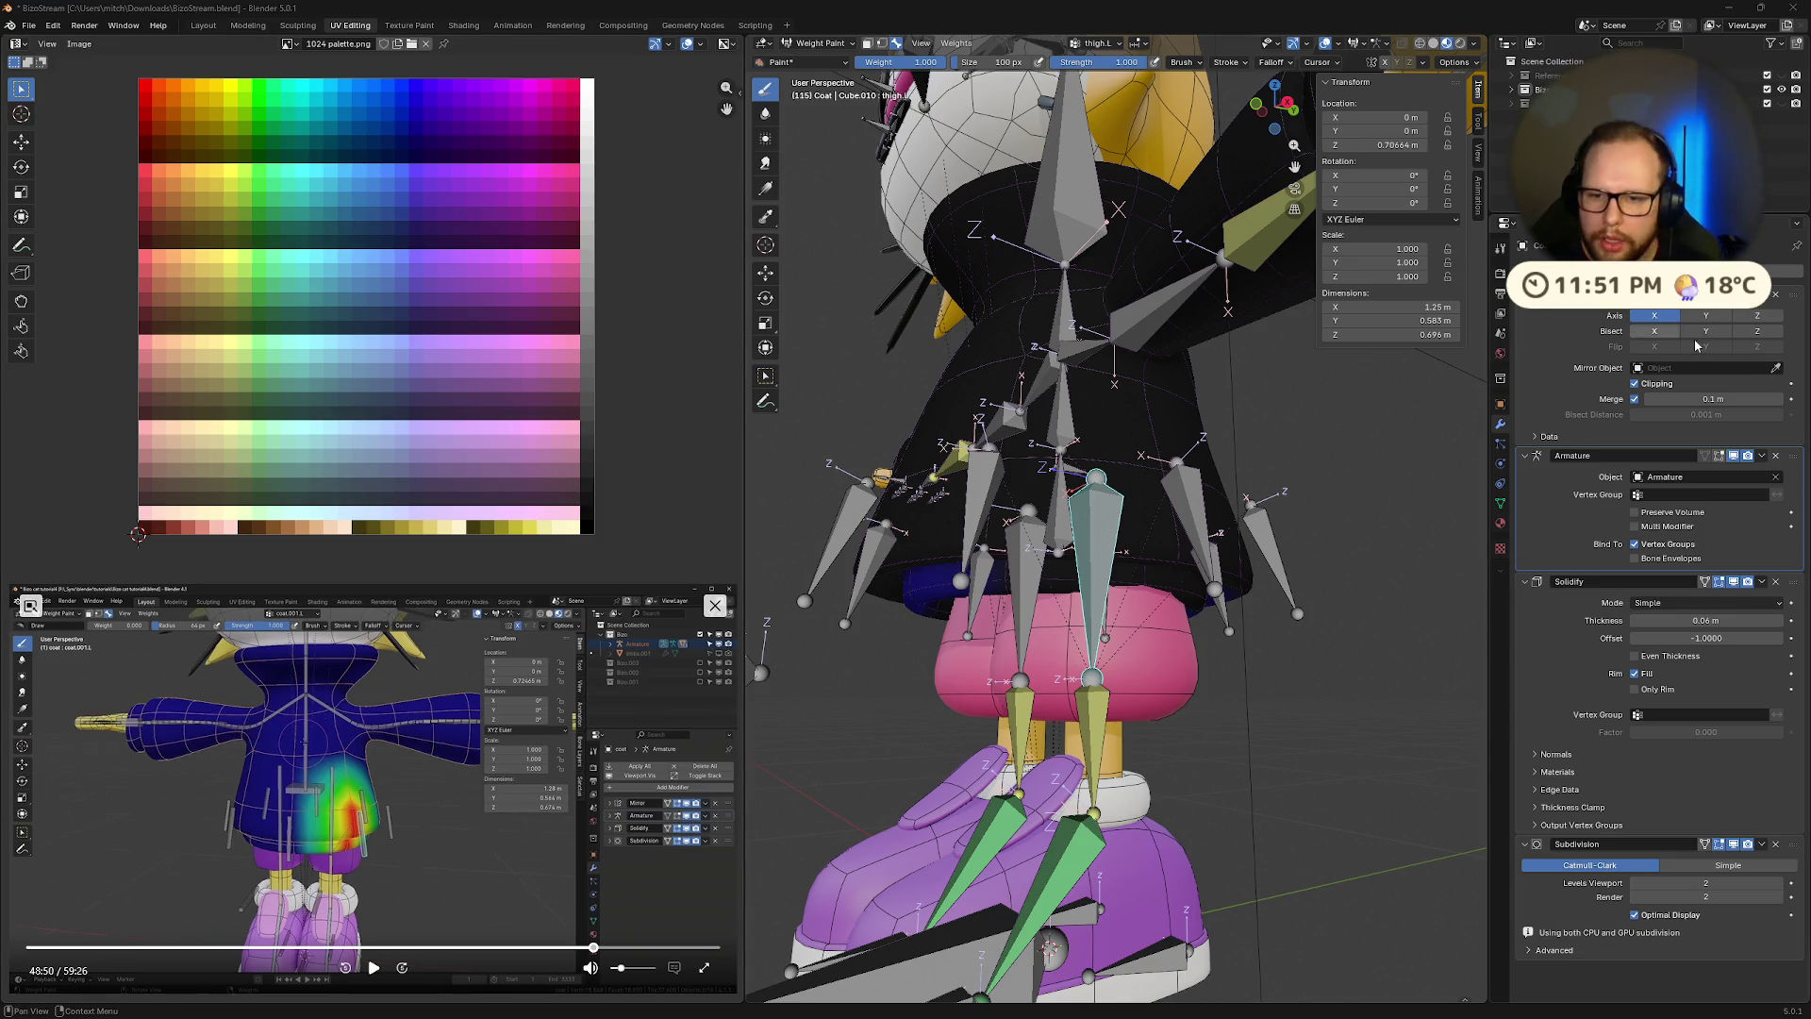
Display the Coat's Vertex Groups list (thigh.L, calf.L, foot.L) in Object Data properties and view from below
click(1500, 464)
click(1499, 504)
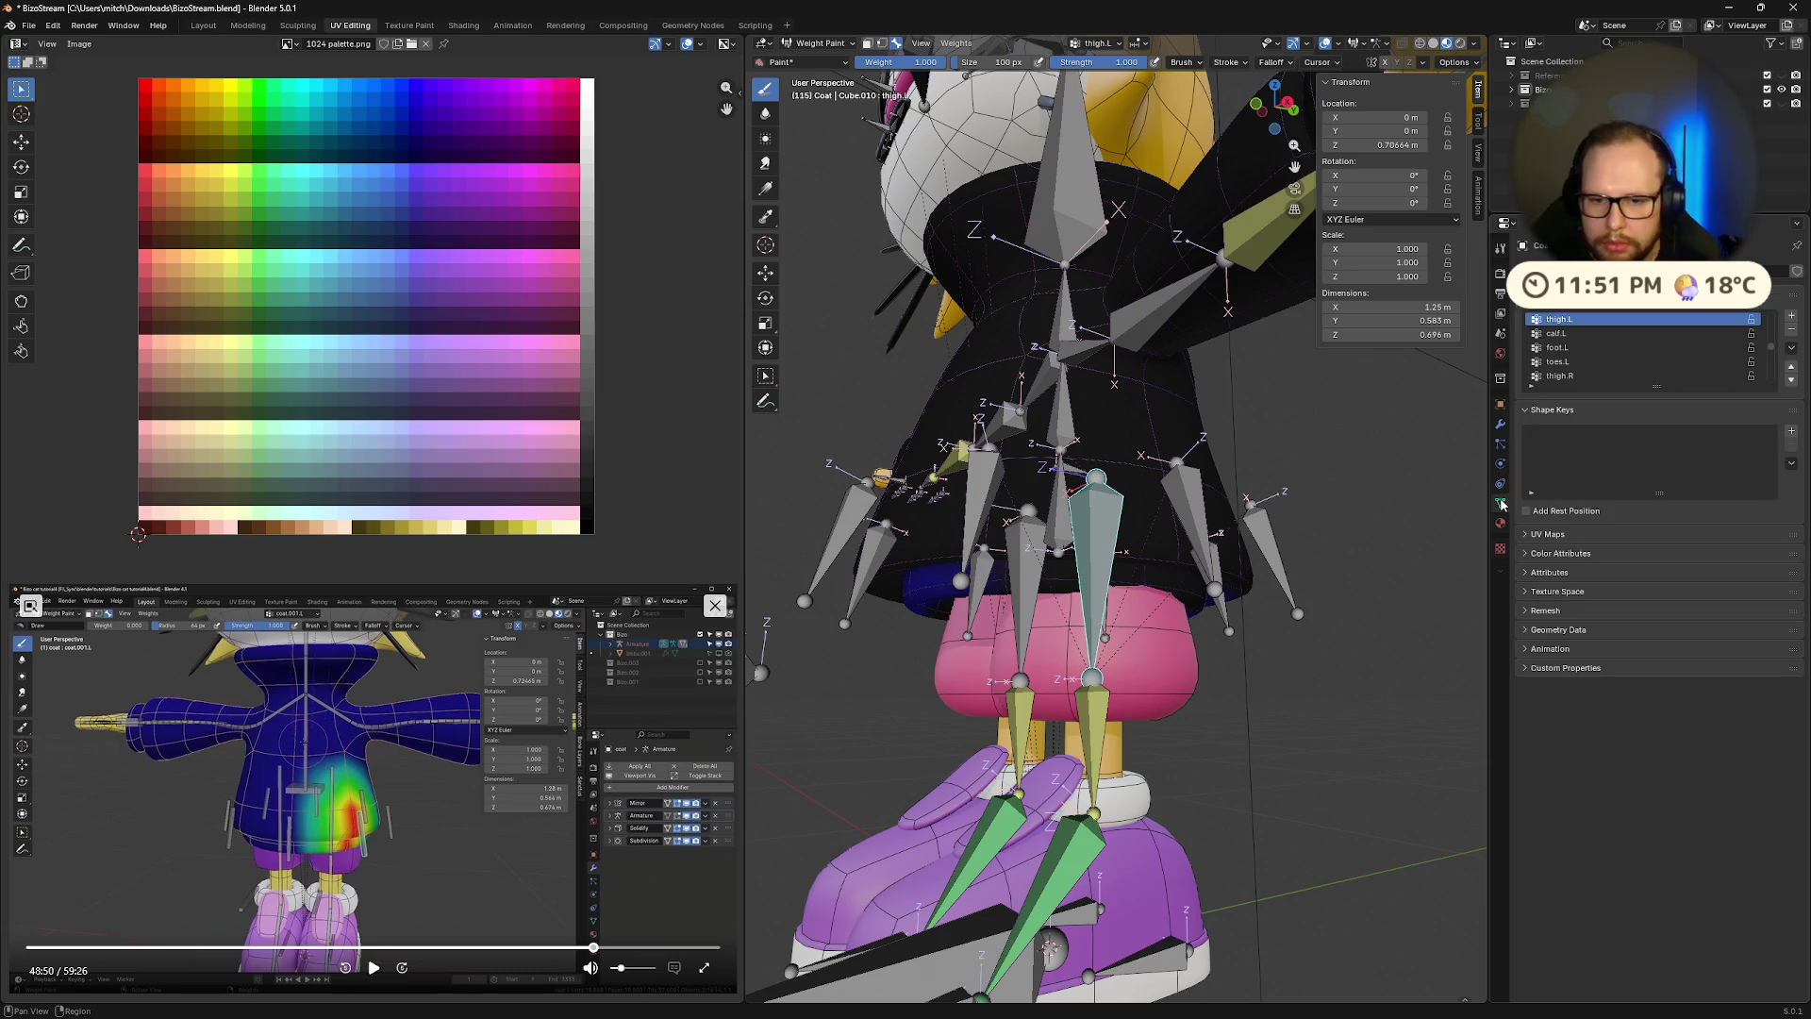
middle_drag(1132, 566, 1151, 509)
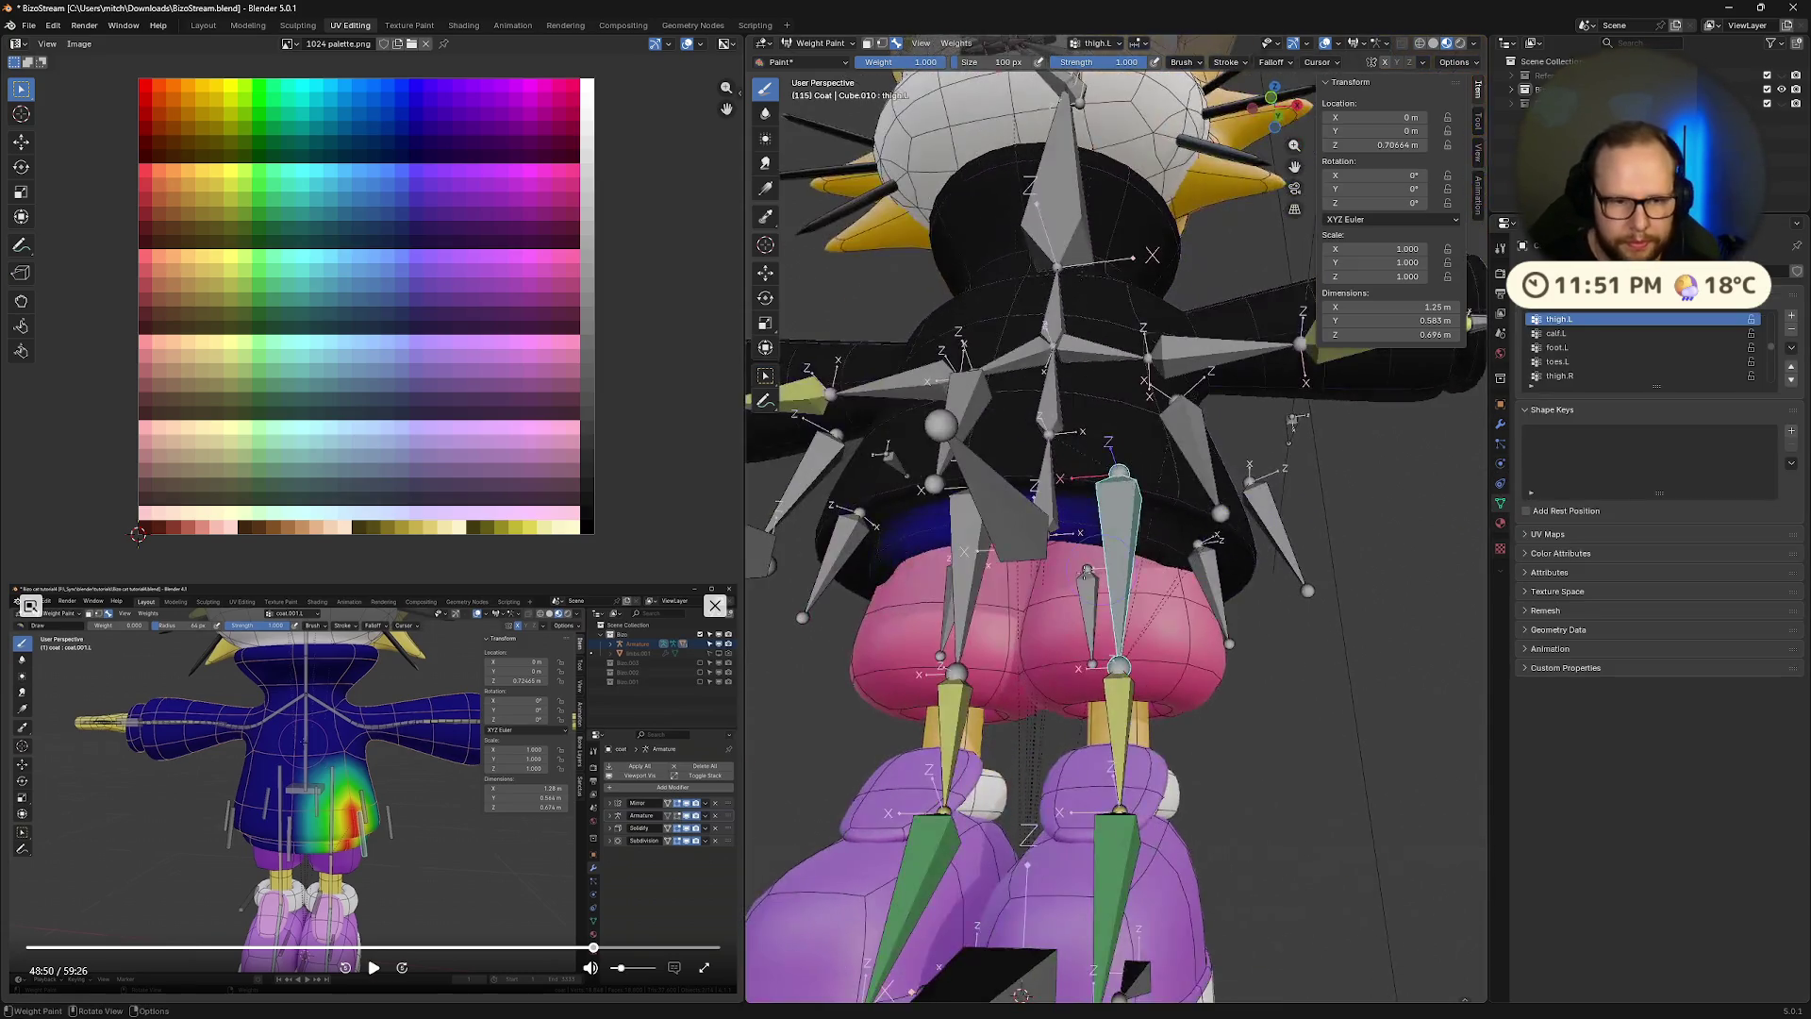
middle_drag(934, 536, 1177, 407)
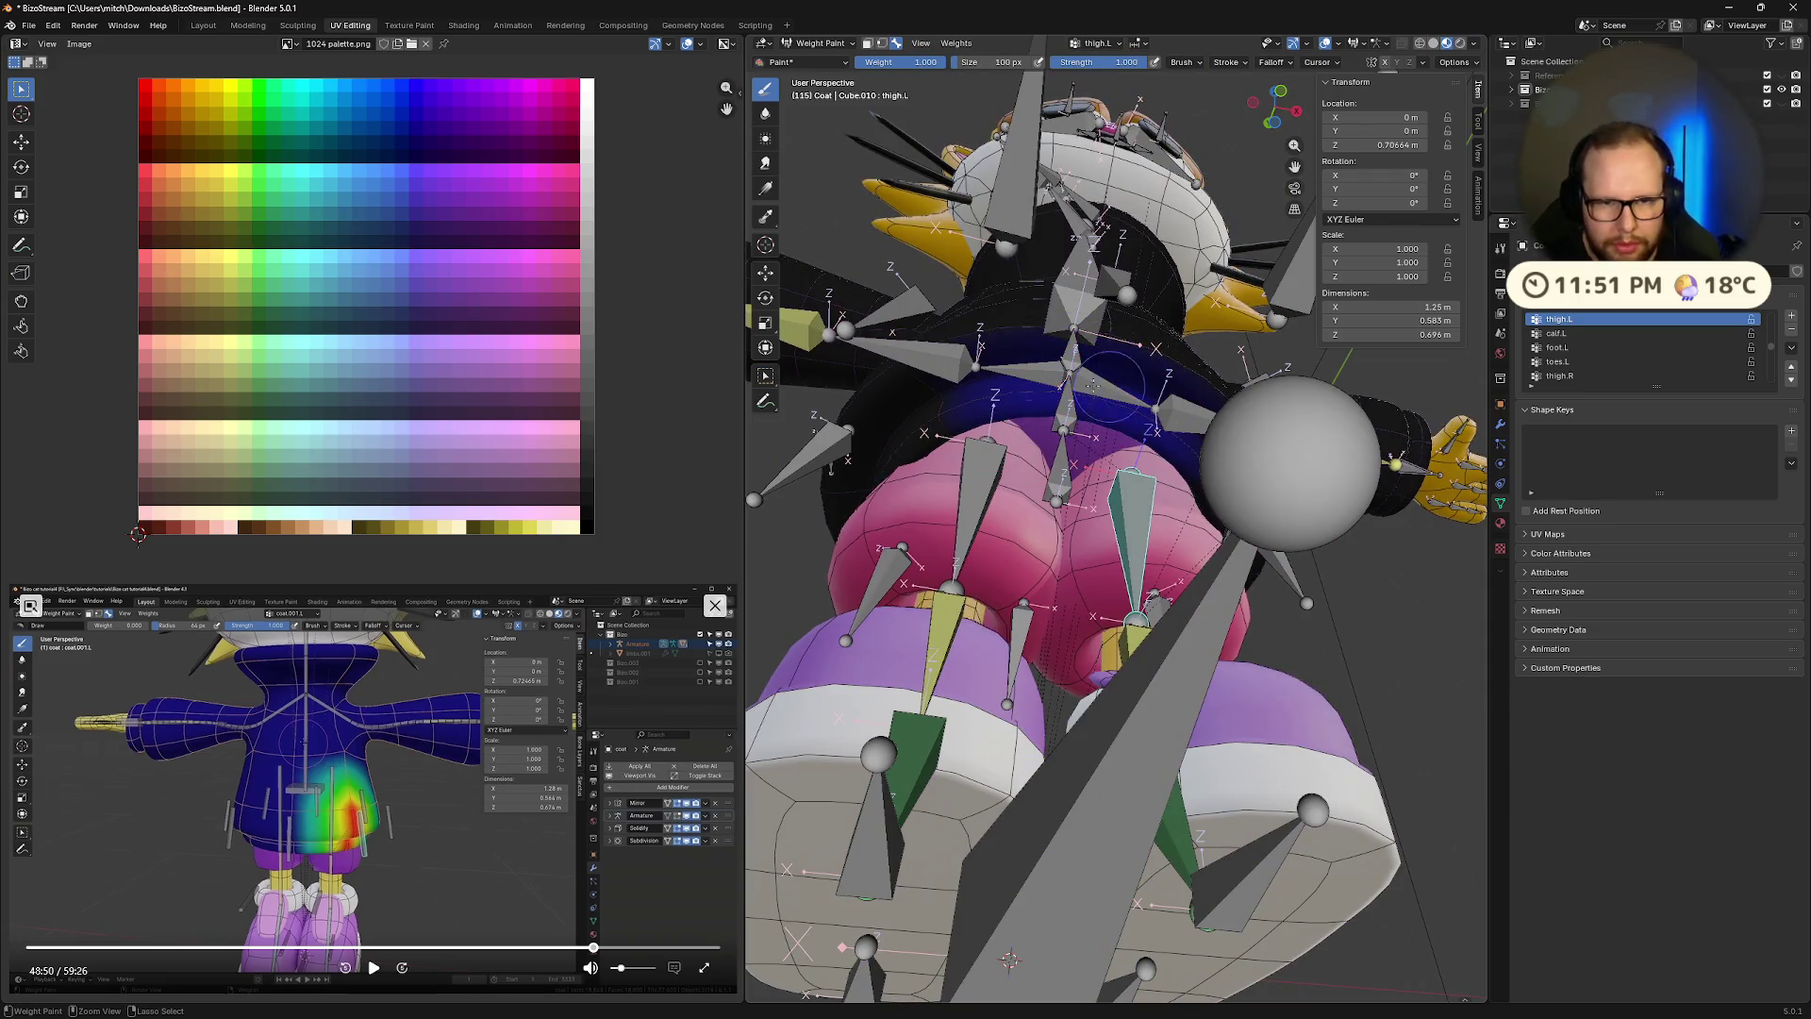
mouse_move(1122, 389)
middle_down()
mouse_move(1002, 507)
mouse_move(1198, 509)
middle_up()
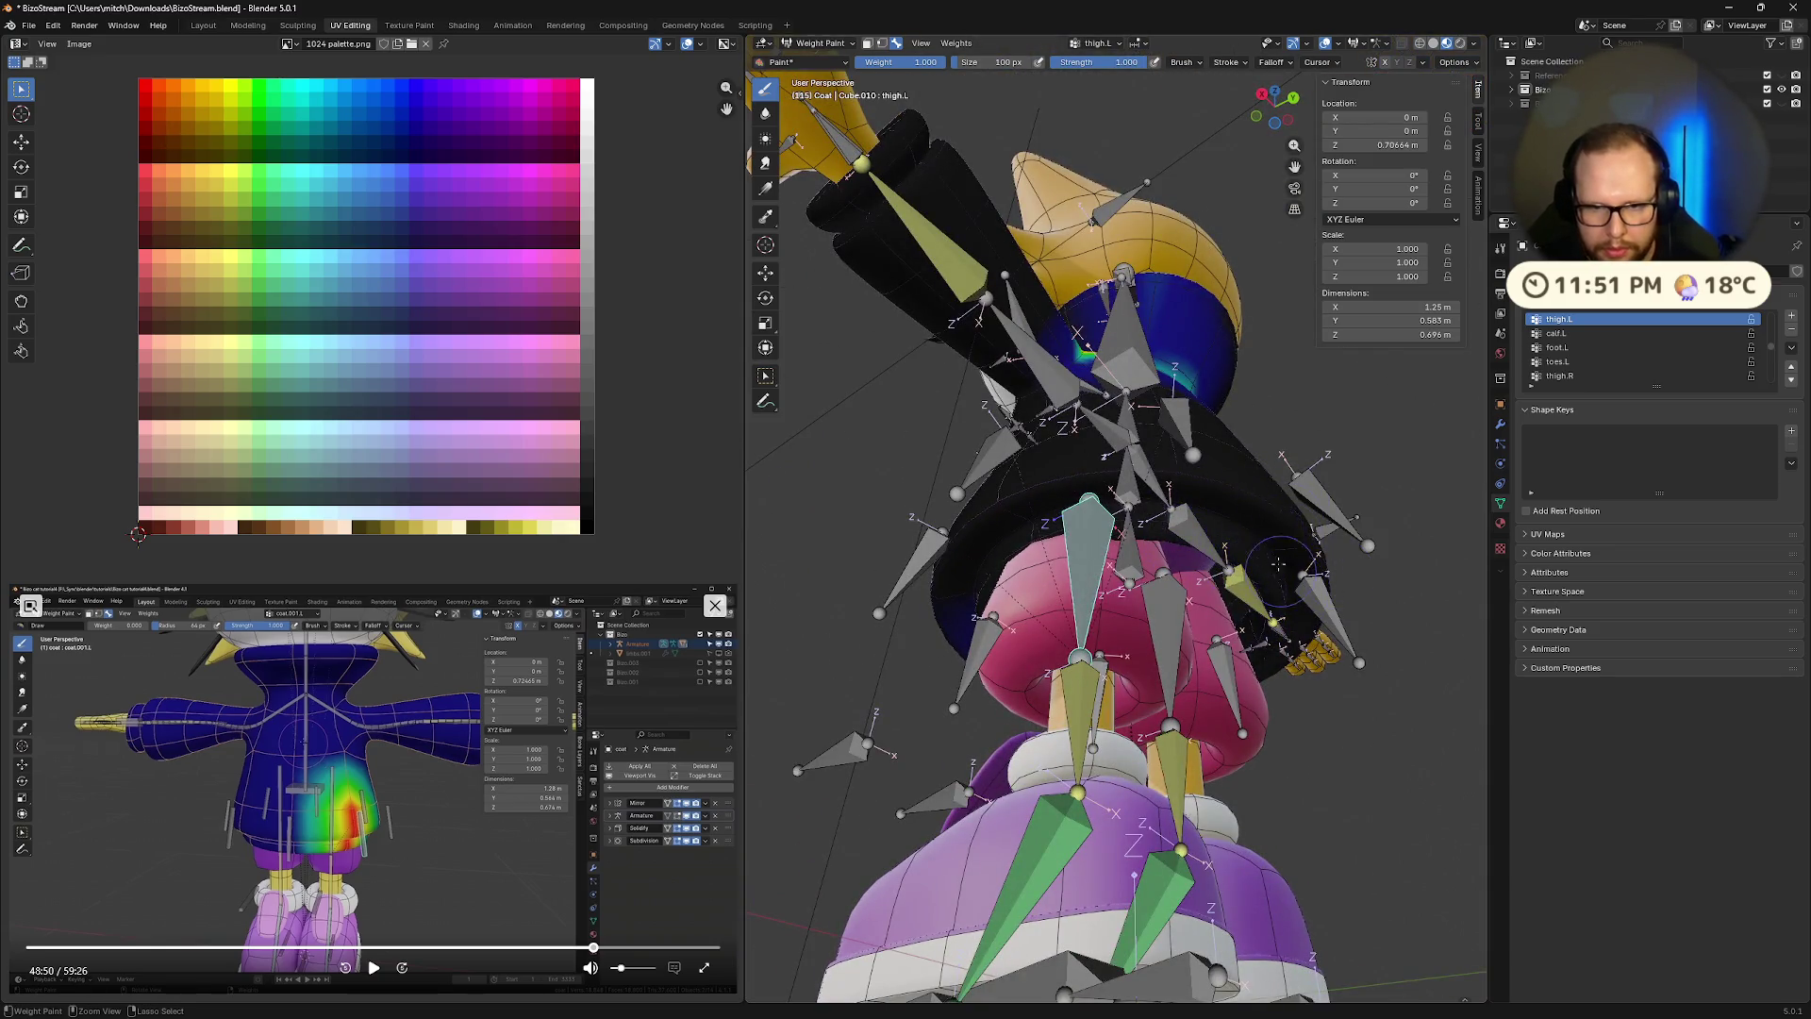
mouse_move(1292, 547)
middle_down()
mouse_move(944, 509)
mouse_move(962, 410)
middle_up()
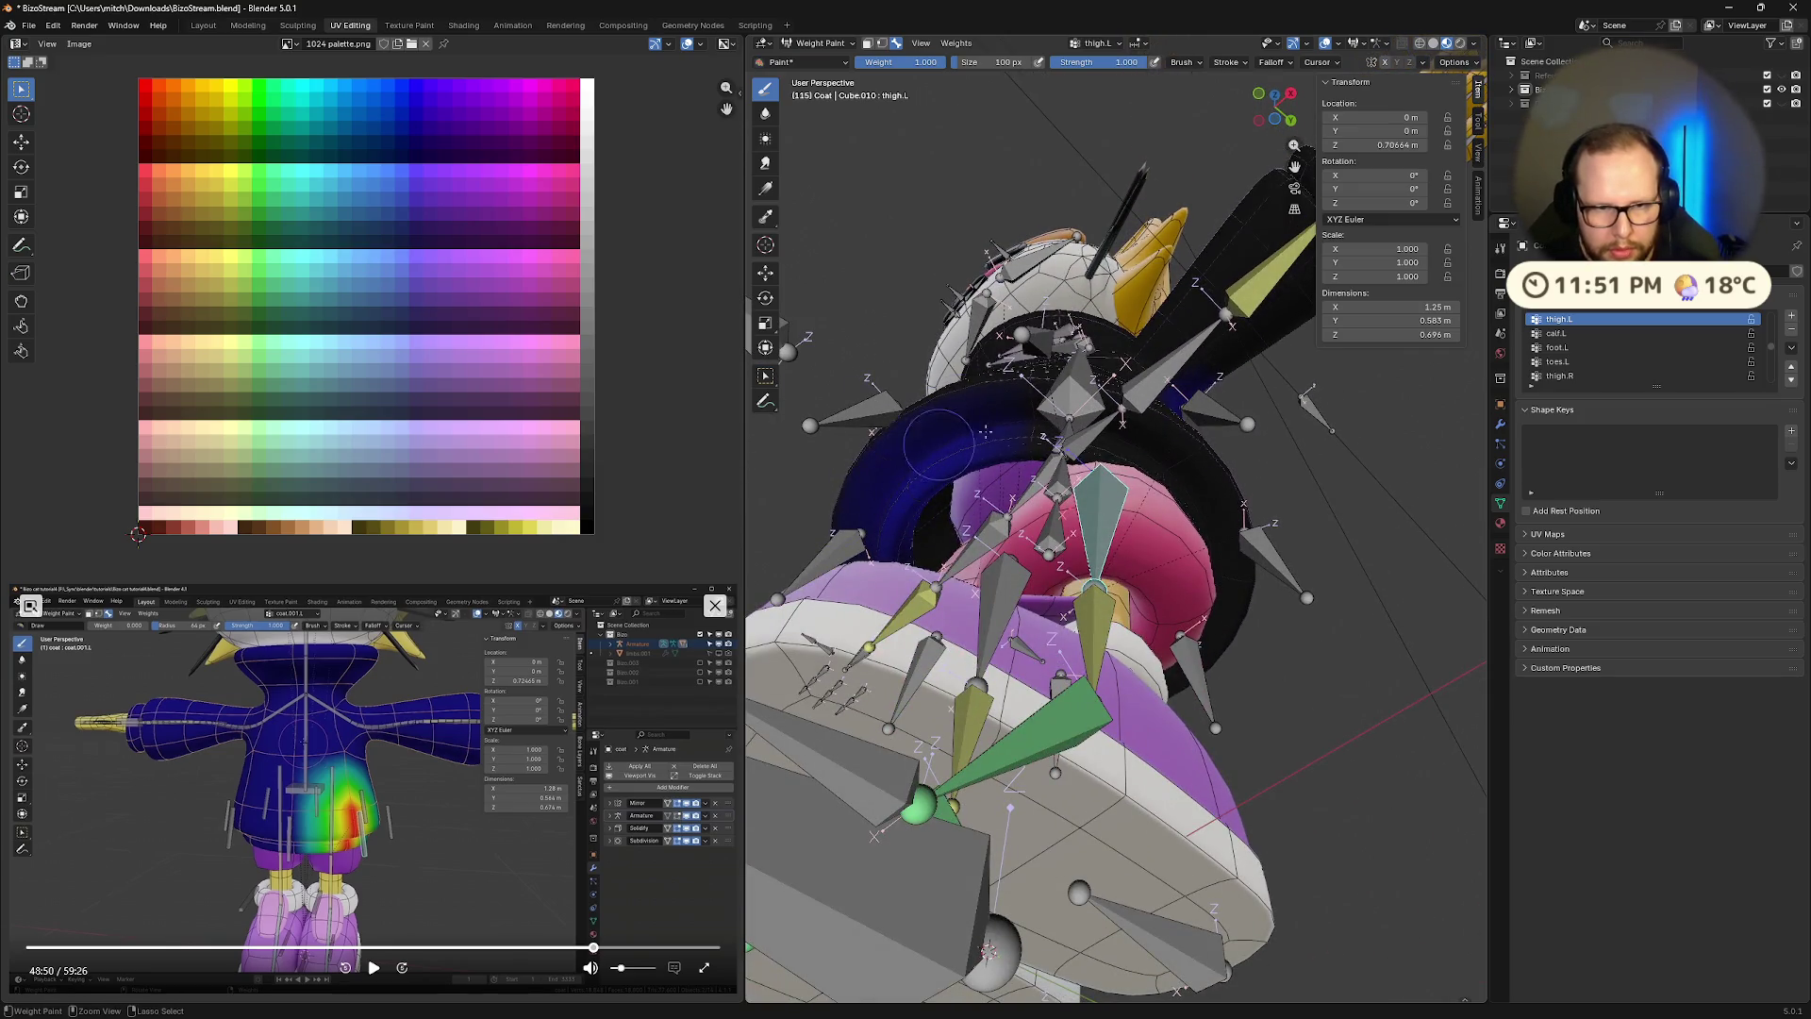
middle_drag(900, 471, 907, 378)
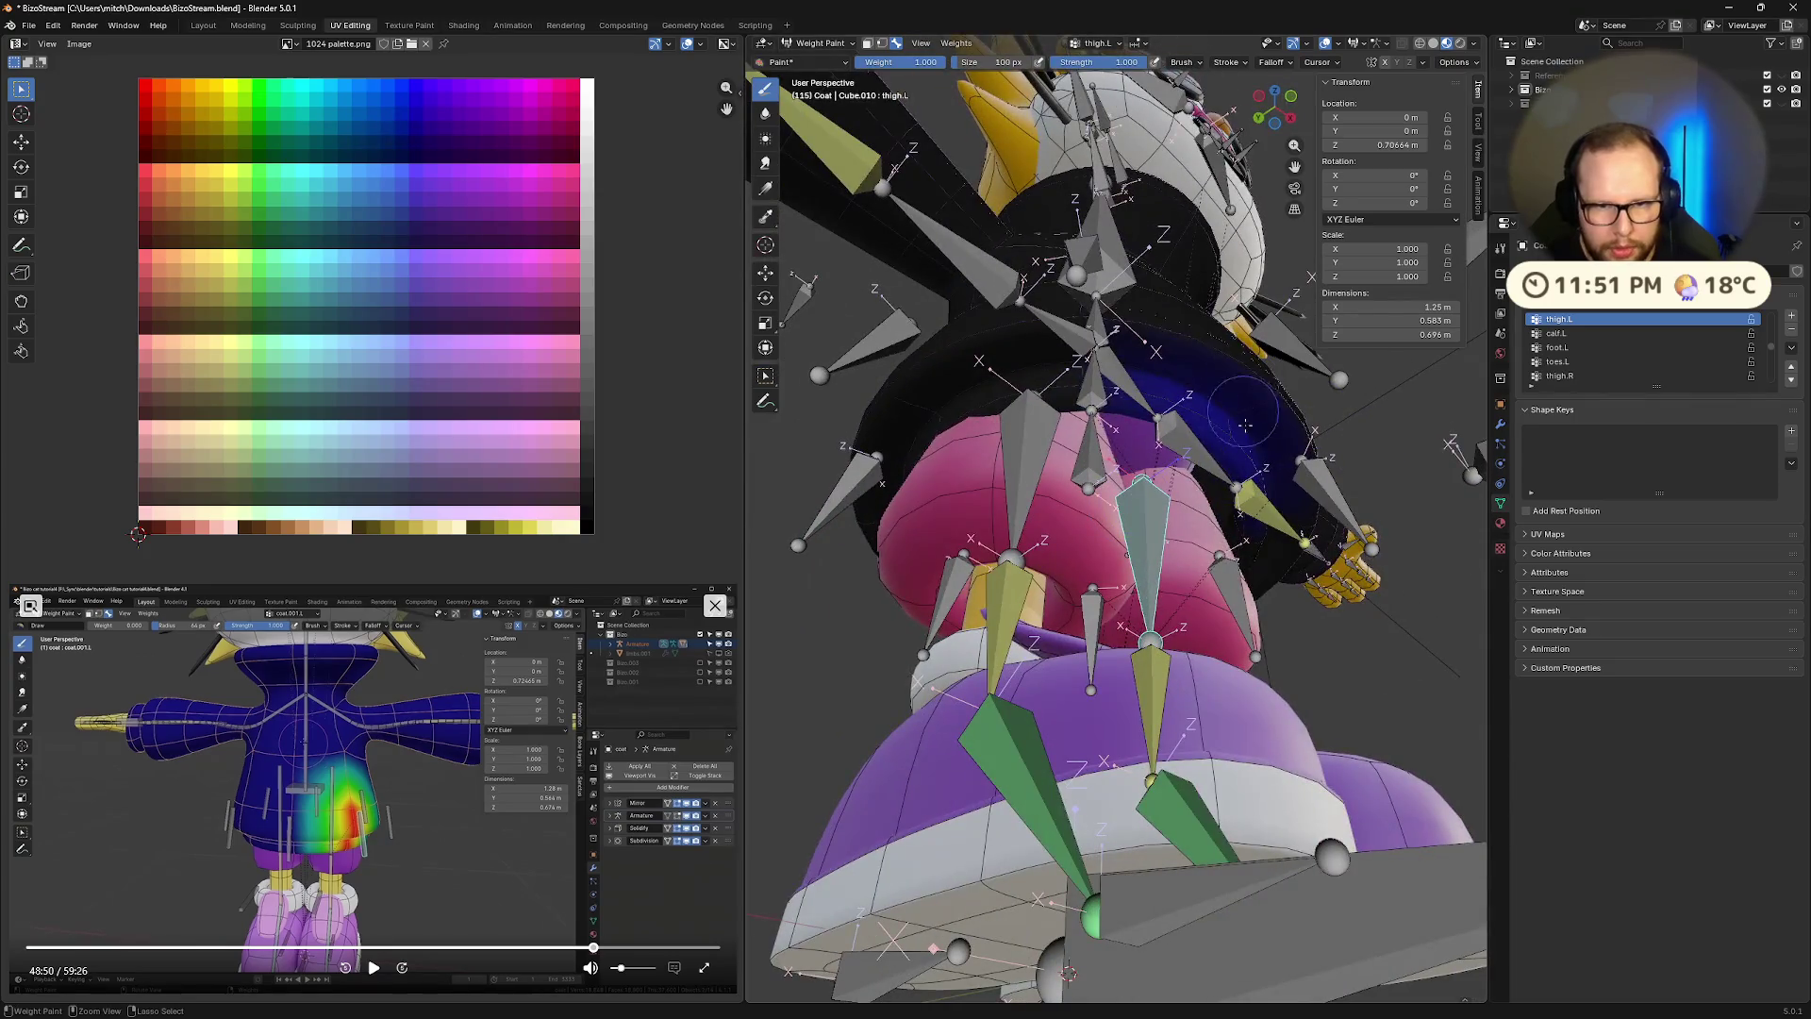
middle_drag(1236, 443, 1294, 509)
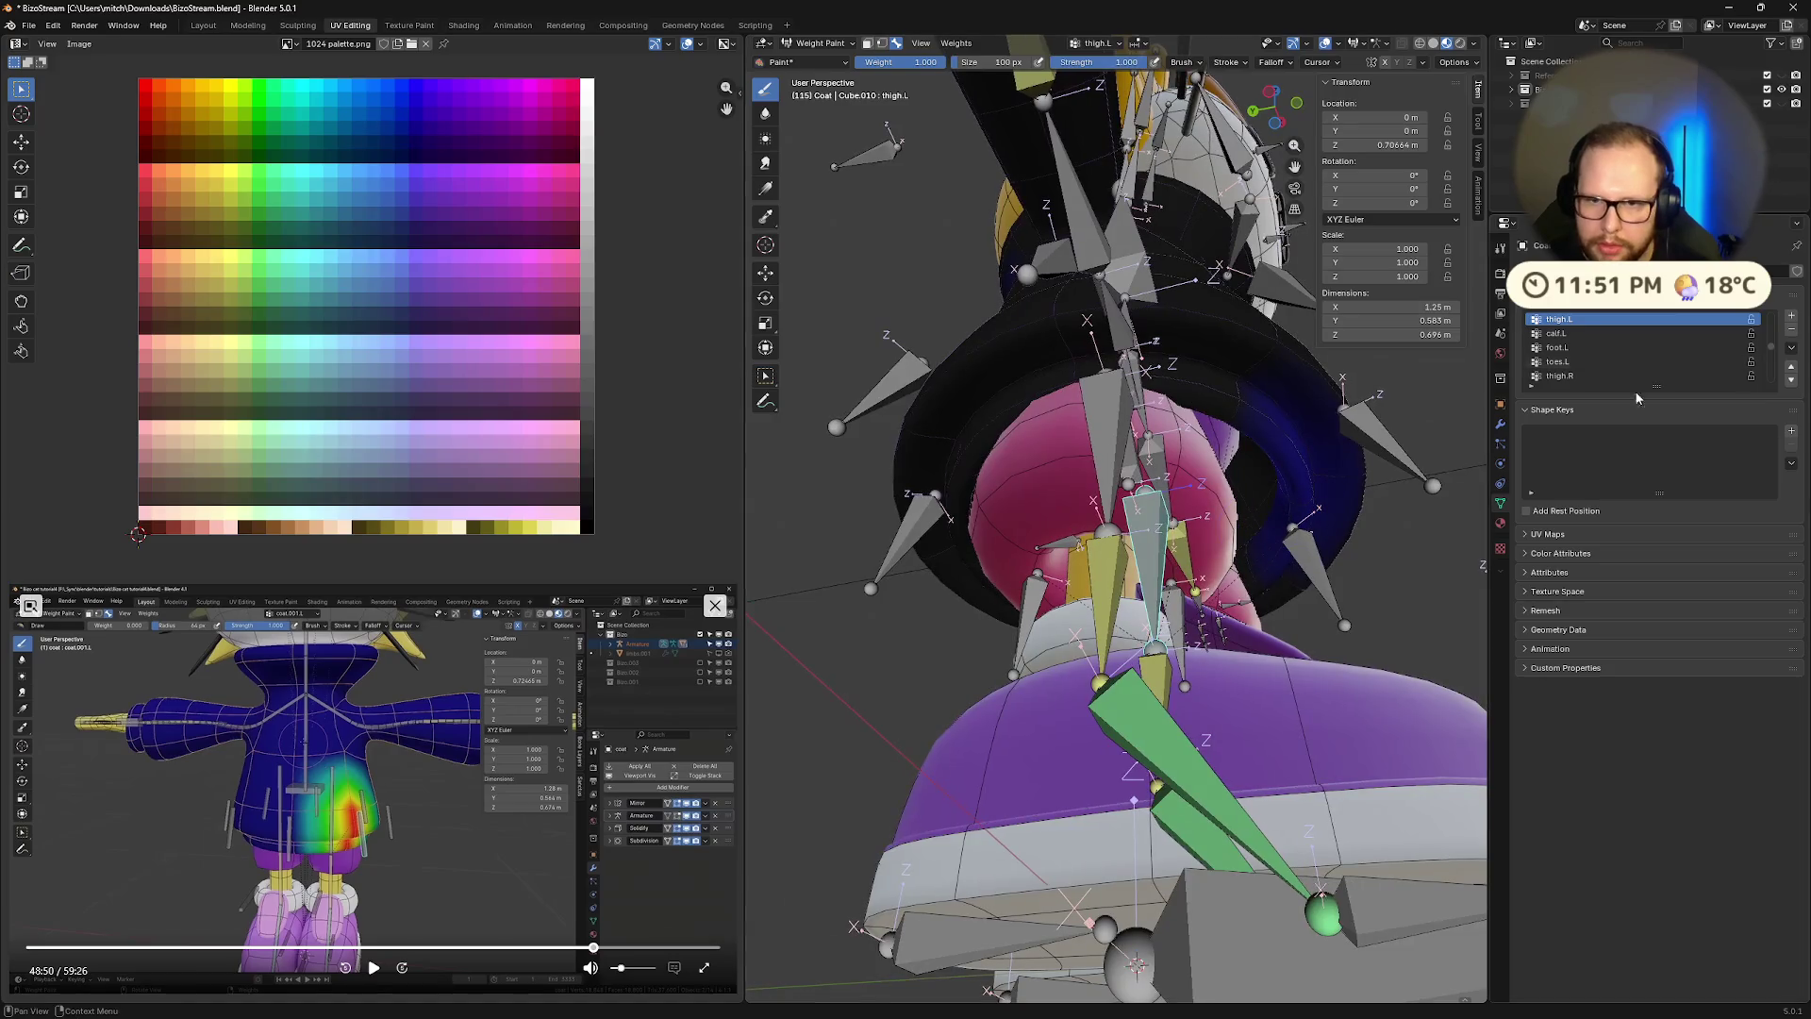
Show the Brush Settings in the Tool properties and face the coat's front
click(1500, 248)
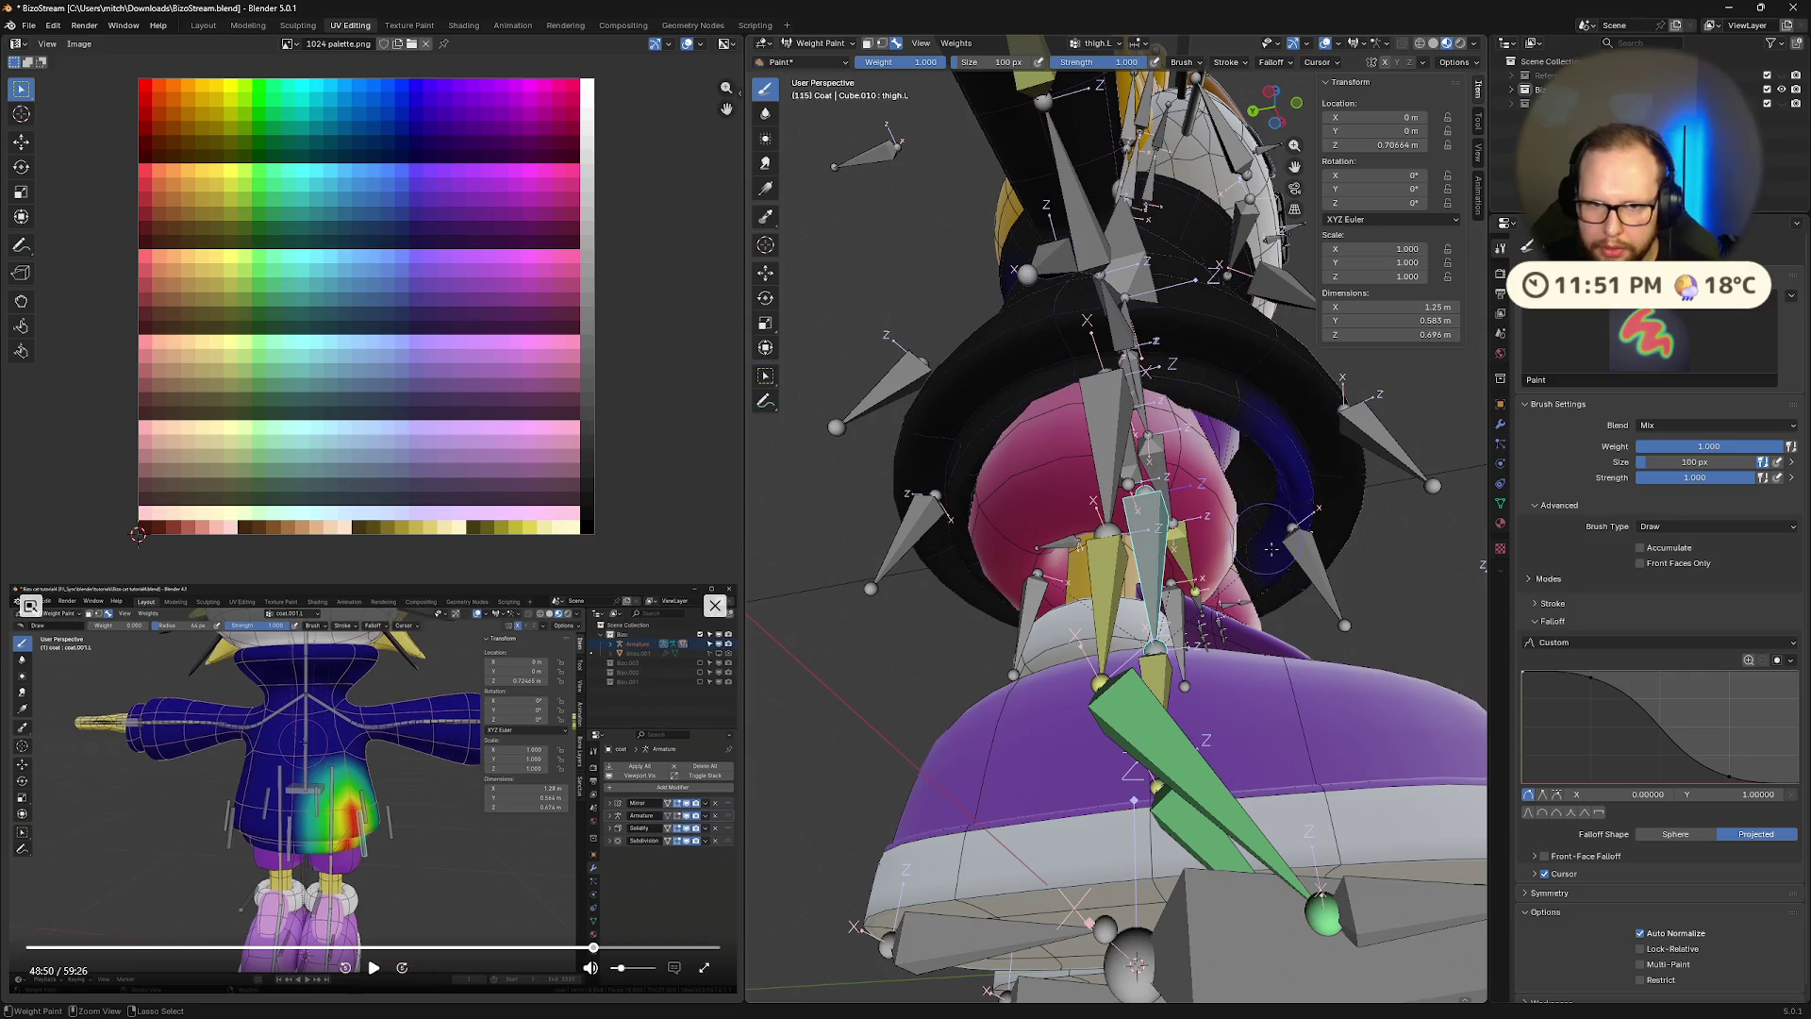
mouse_move(1293, 492)
middle_down()
mouse_move(1301, 525)
mouse_move(1294, 492)
mouse_move(1203, 476)
mouse_move(911, 507)
middle_up()
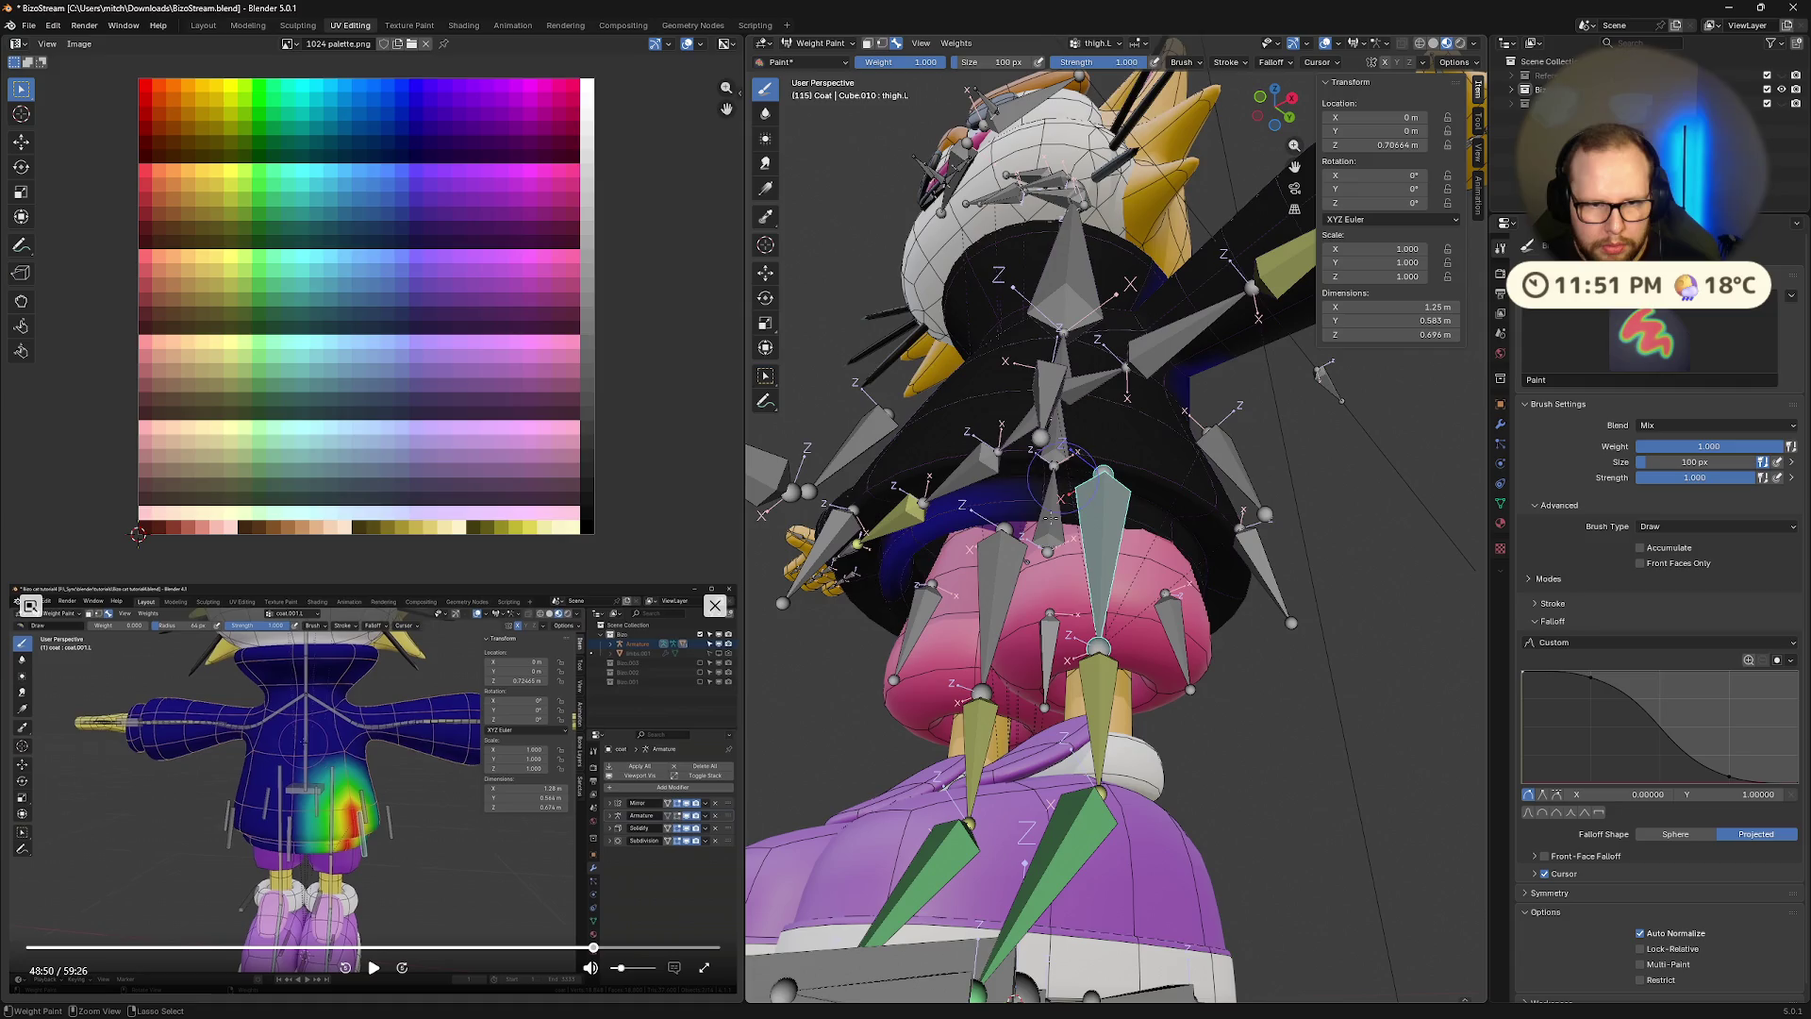
middle_drag(1169, 448, 1021, 291)
Erase the stray green weight on the coat's chest and check it from below
mouse_move(1020, 291)
ctrl+mouse_down()
mouse_move(1047, 320)
mouse_move(1217, 282)
mouse_move(1141, 292)
mouse_move(1219, 385)
ctrl+mouse_up()
ctrl+middle_drag(1218, 385, 1103, 427)
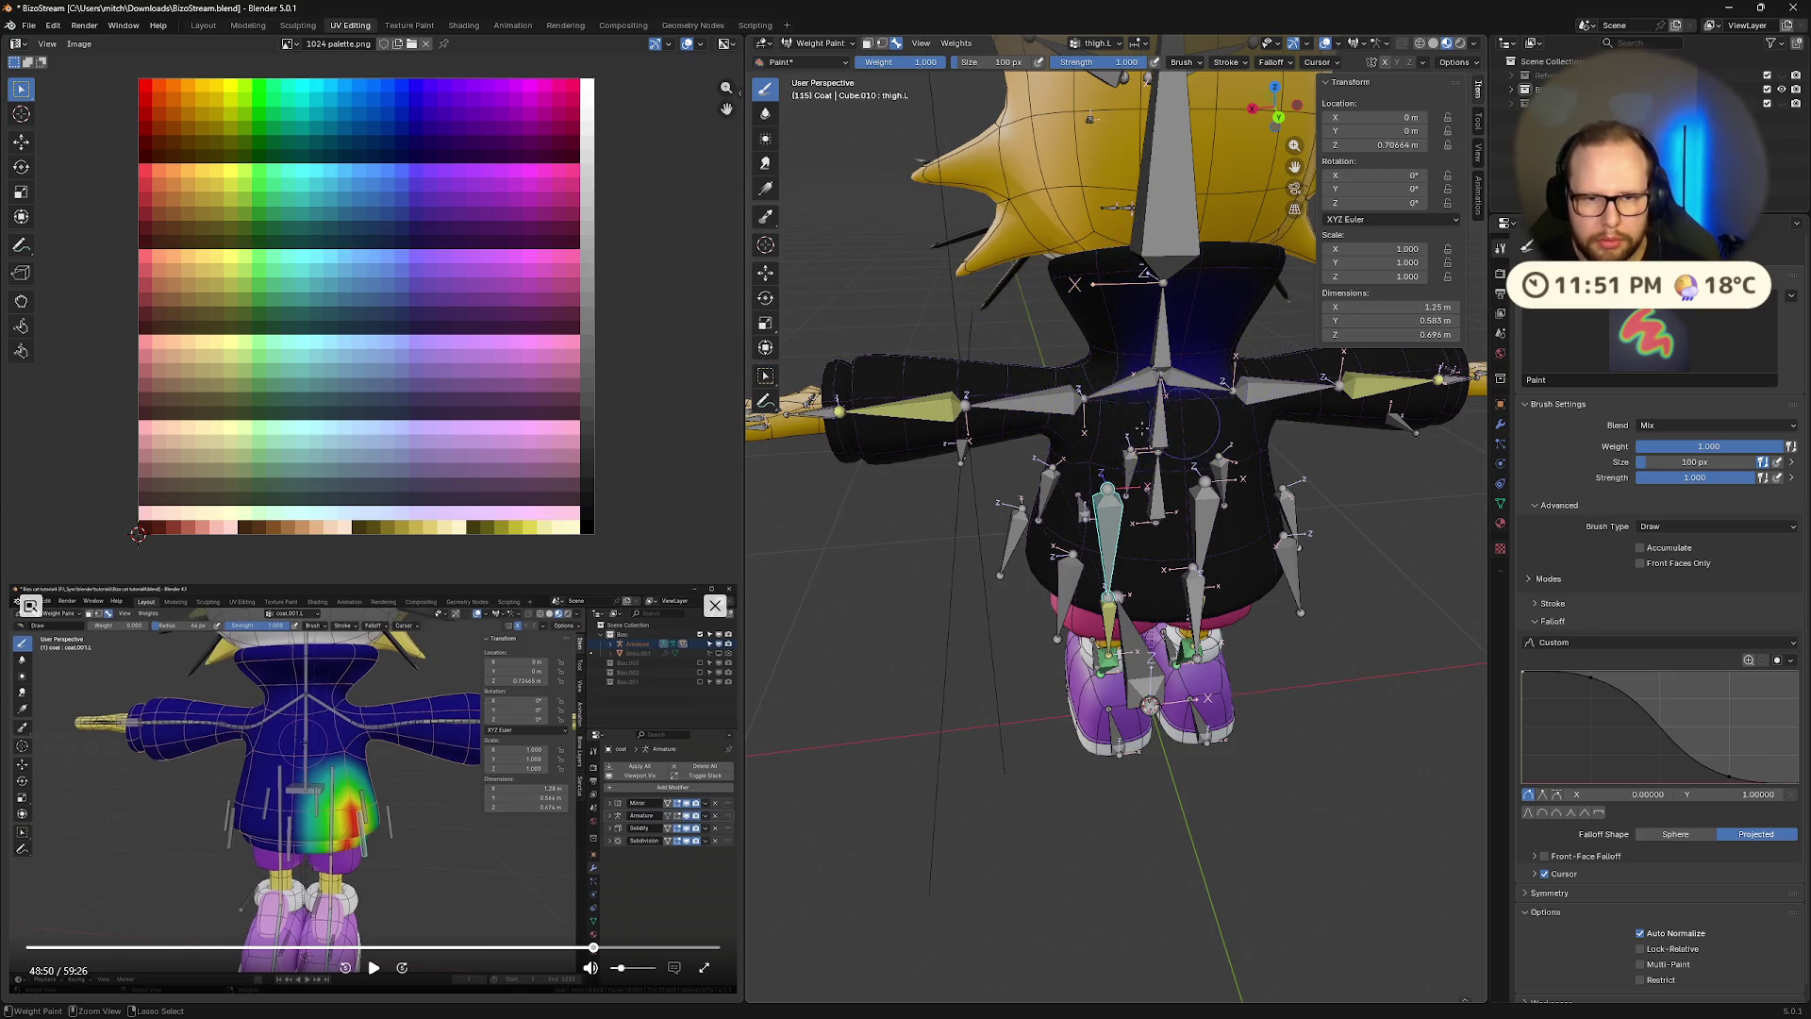
mouse_move(1328, 357)
middle_down()
mouse_move(1202, 500)
mouse_move(1141, 523)
mouse_move(880, 499)
mouse_move(970, 393)
middle_up()
scroll(1038, 453, up, 6)
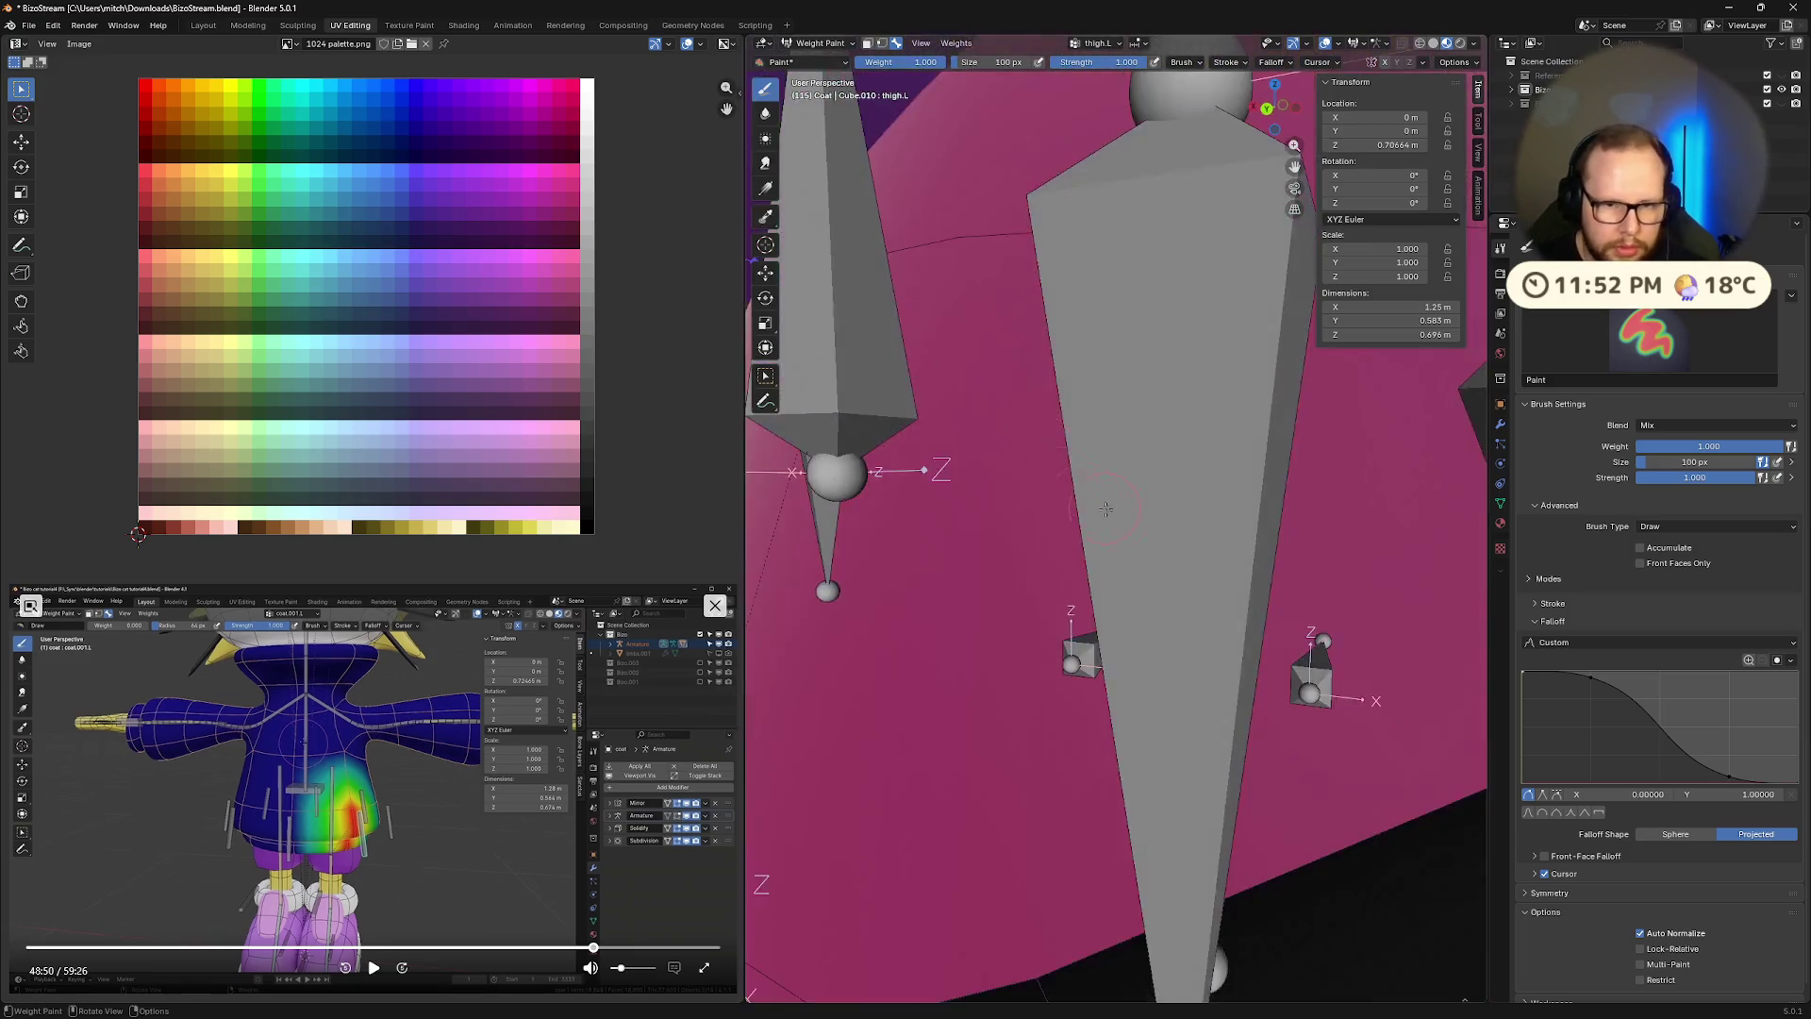
scroll(1106, 509, down, 5)
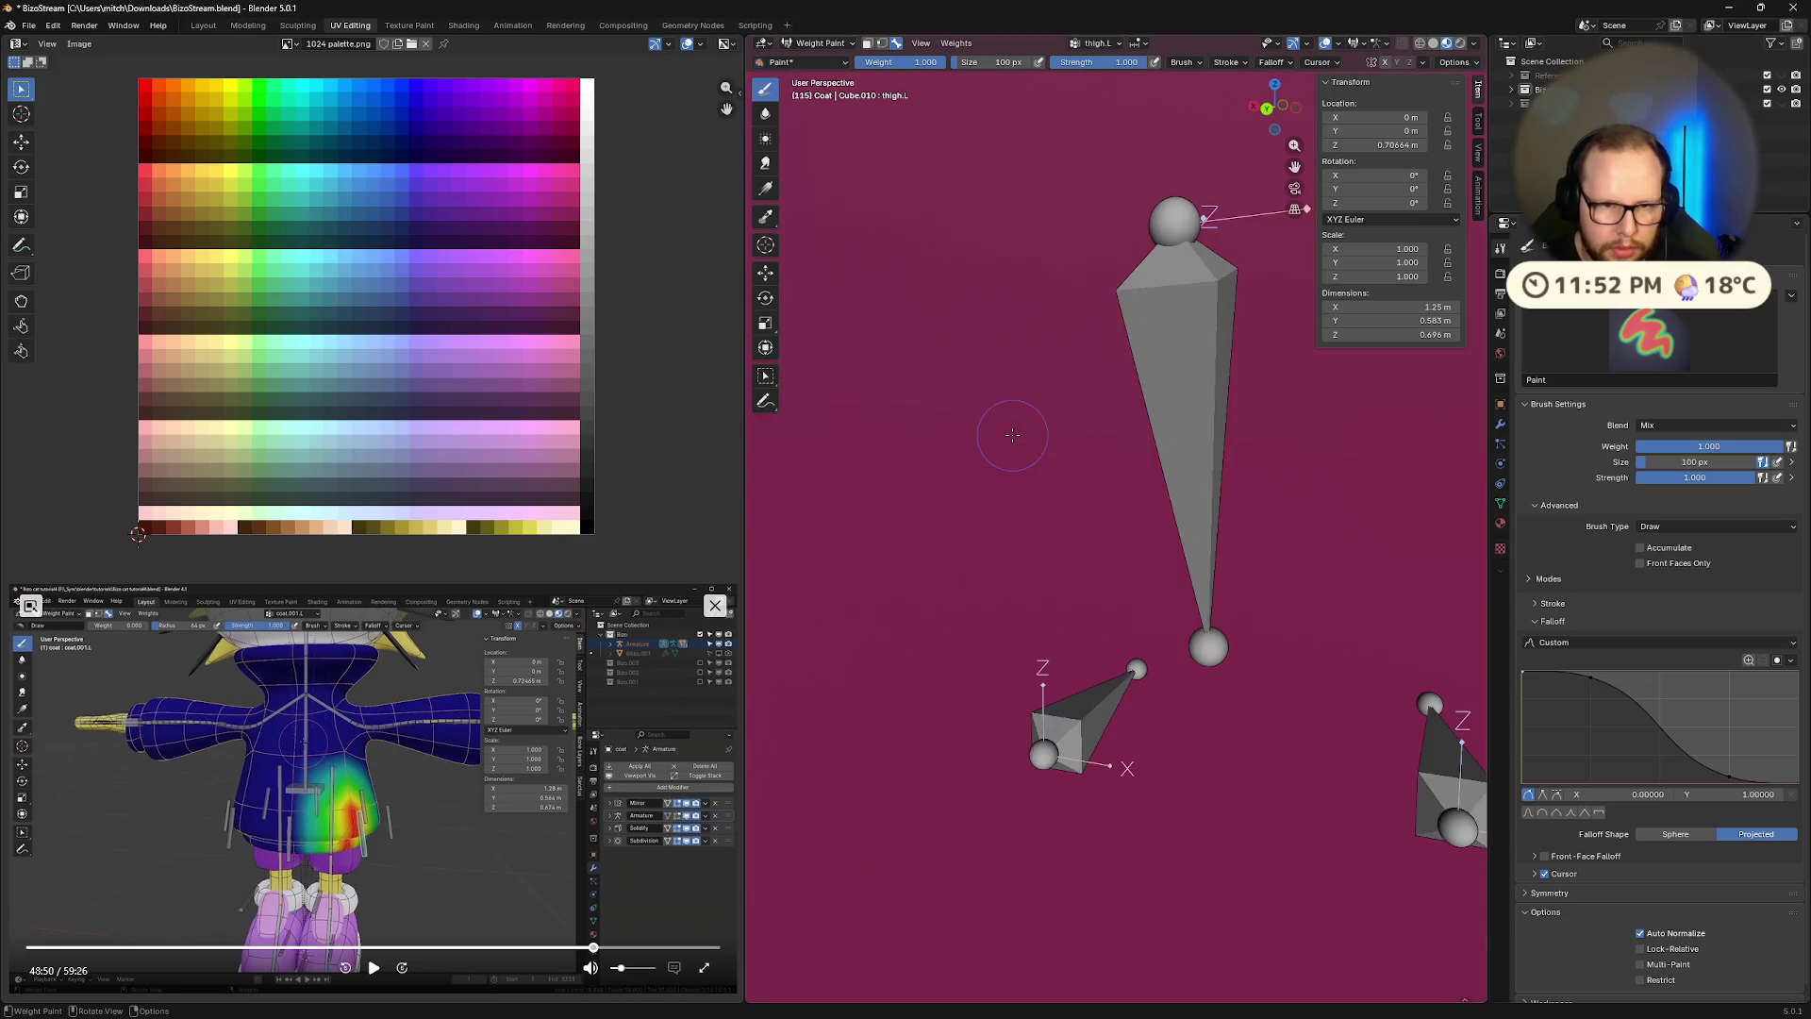
scroll(1012, 435, down, 5)
mouse_move(926, 362)
middle_down()
mouse_move(1111, 666)
mouse_move(1079, 785)
mouse_move(1146, 736)
mouse_move(1132, 726)
mouse_move(1163, 779)
middle_up()
Set brush size to 1000, paint the whole coat, then undo back to the original thigh weights
scroll(1163, 779, down, 5)
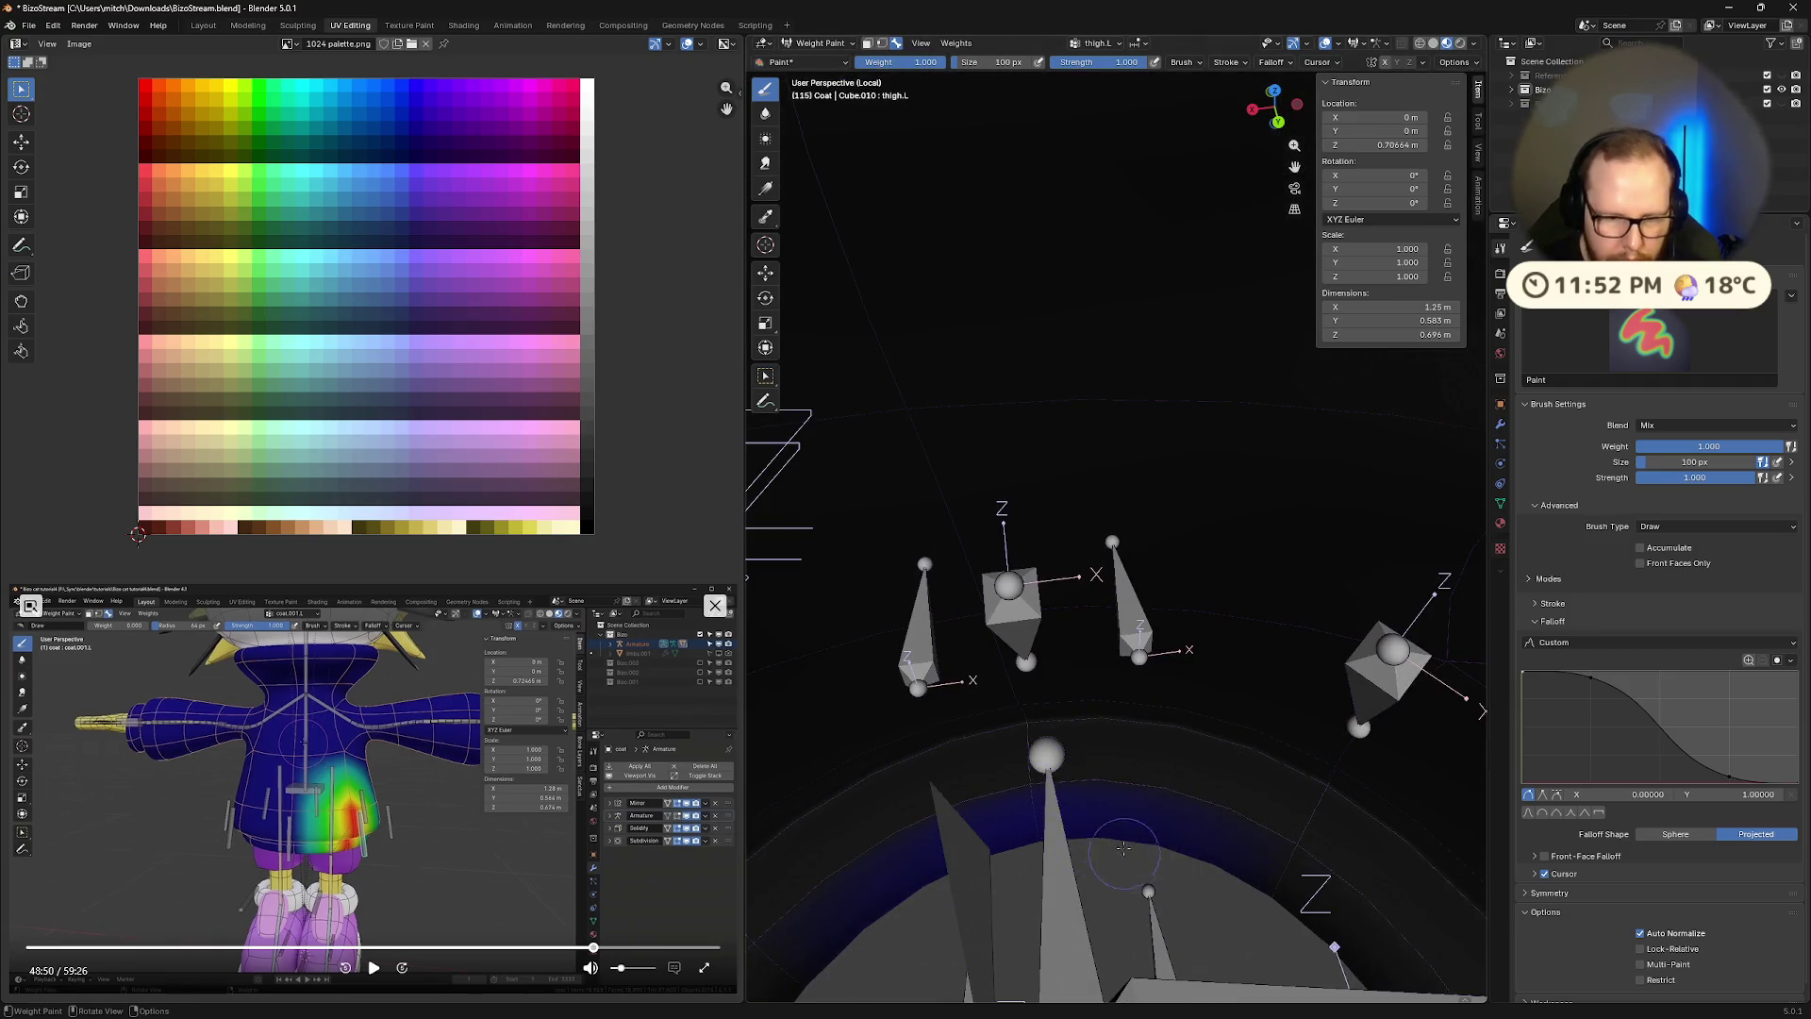
middle_drag(1123, 848, 1102, 777)
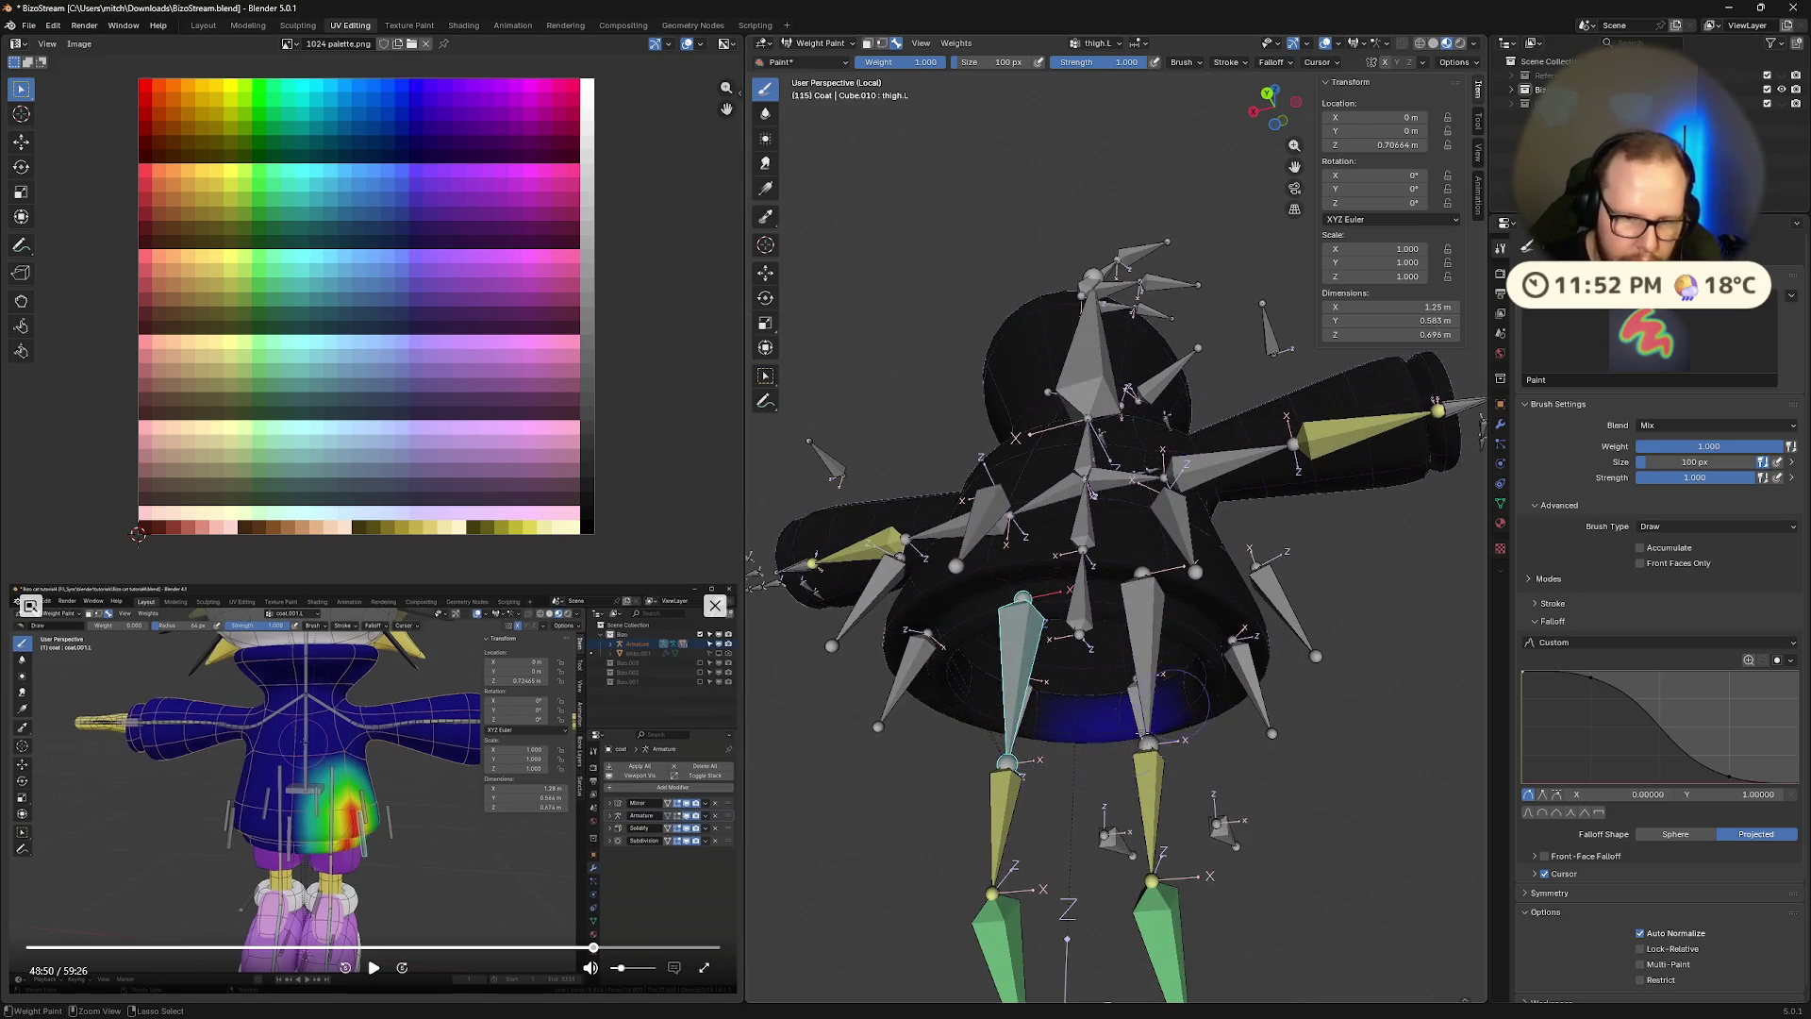
mouse_move(1162, 707)
middle_down()
mouse_move(1075, 566)
mouse_move(1162, 651)
mouse_move(1198, 774)
mouse_move(1151, 377)
middle_up()
scroll(1151, 377, down, 5)
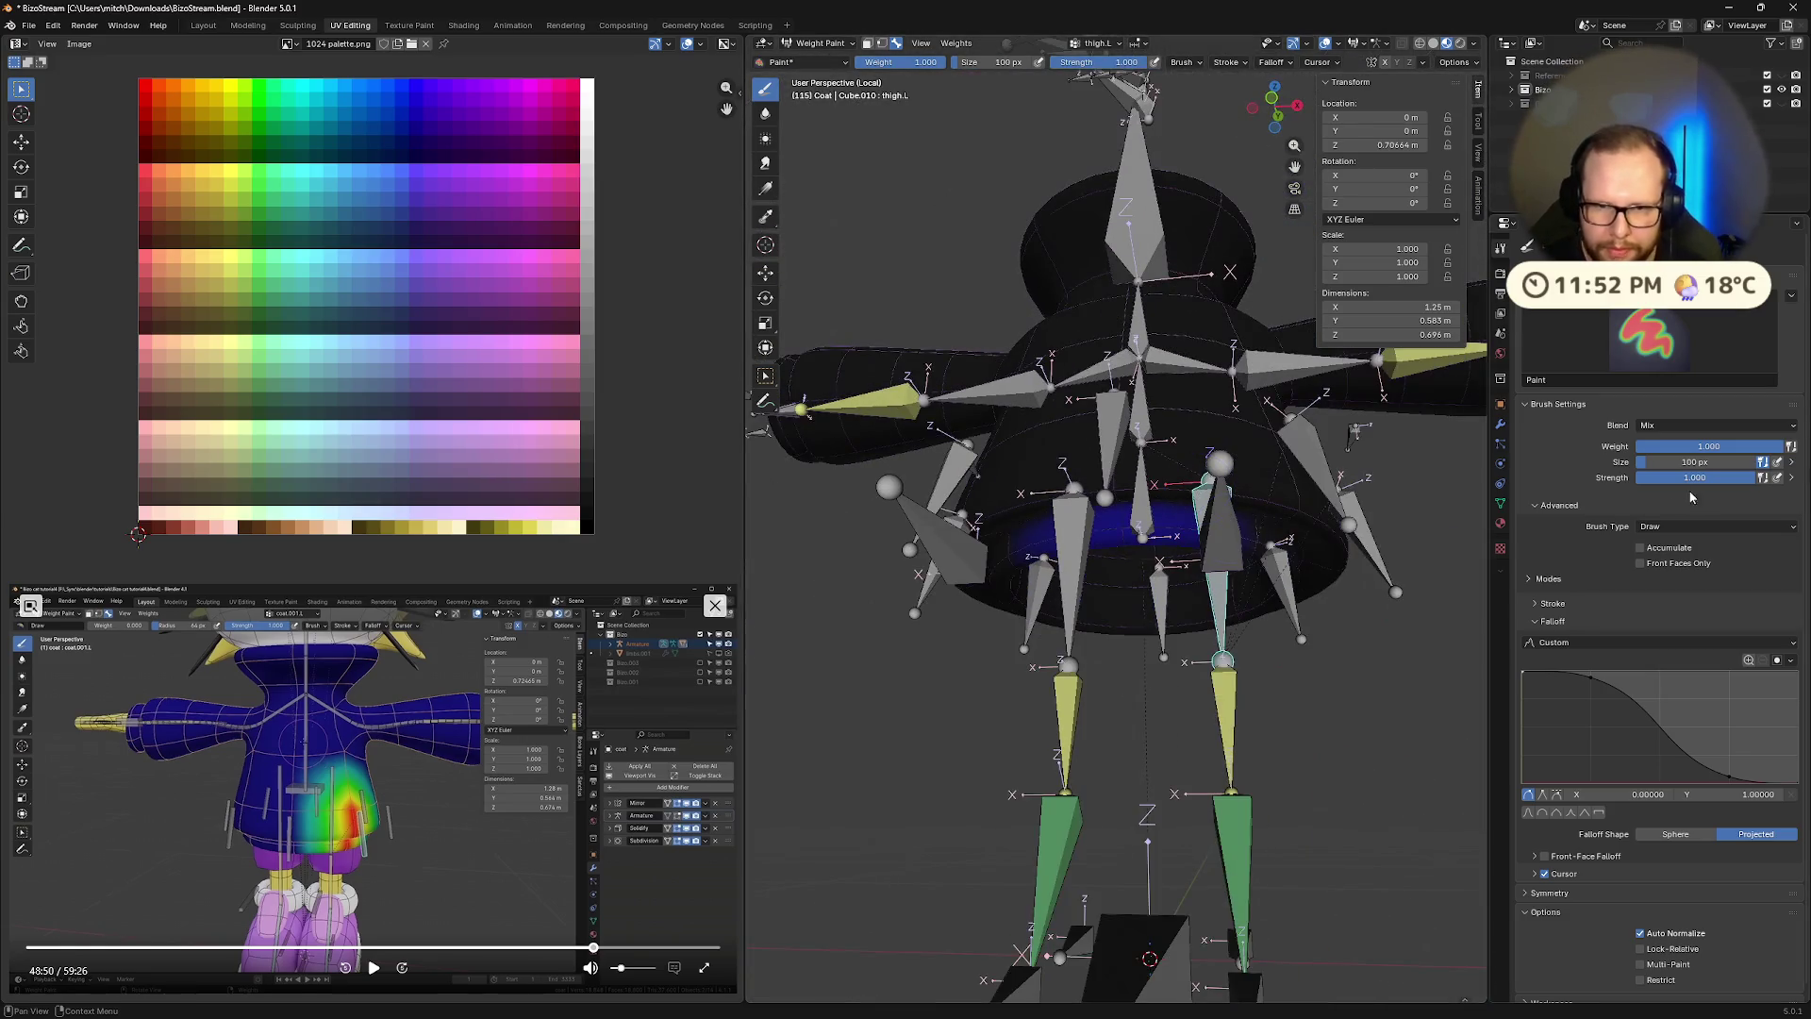
click(1658, 462)
text(1000)
key(Return)
drag(1160, 529, 1169, 585)
key(ctrl+z)
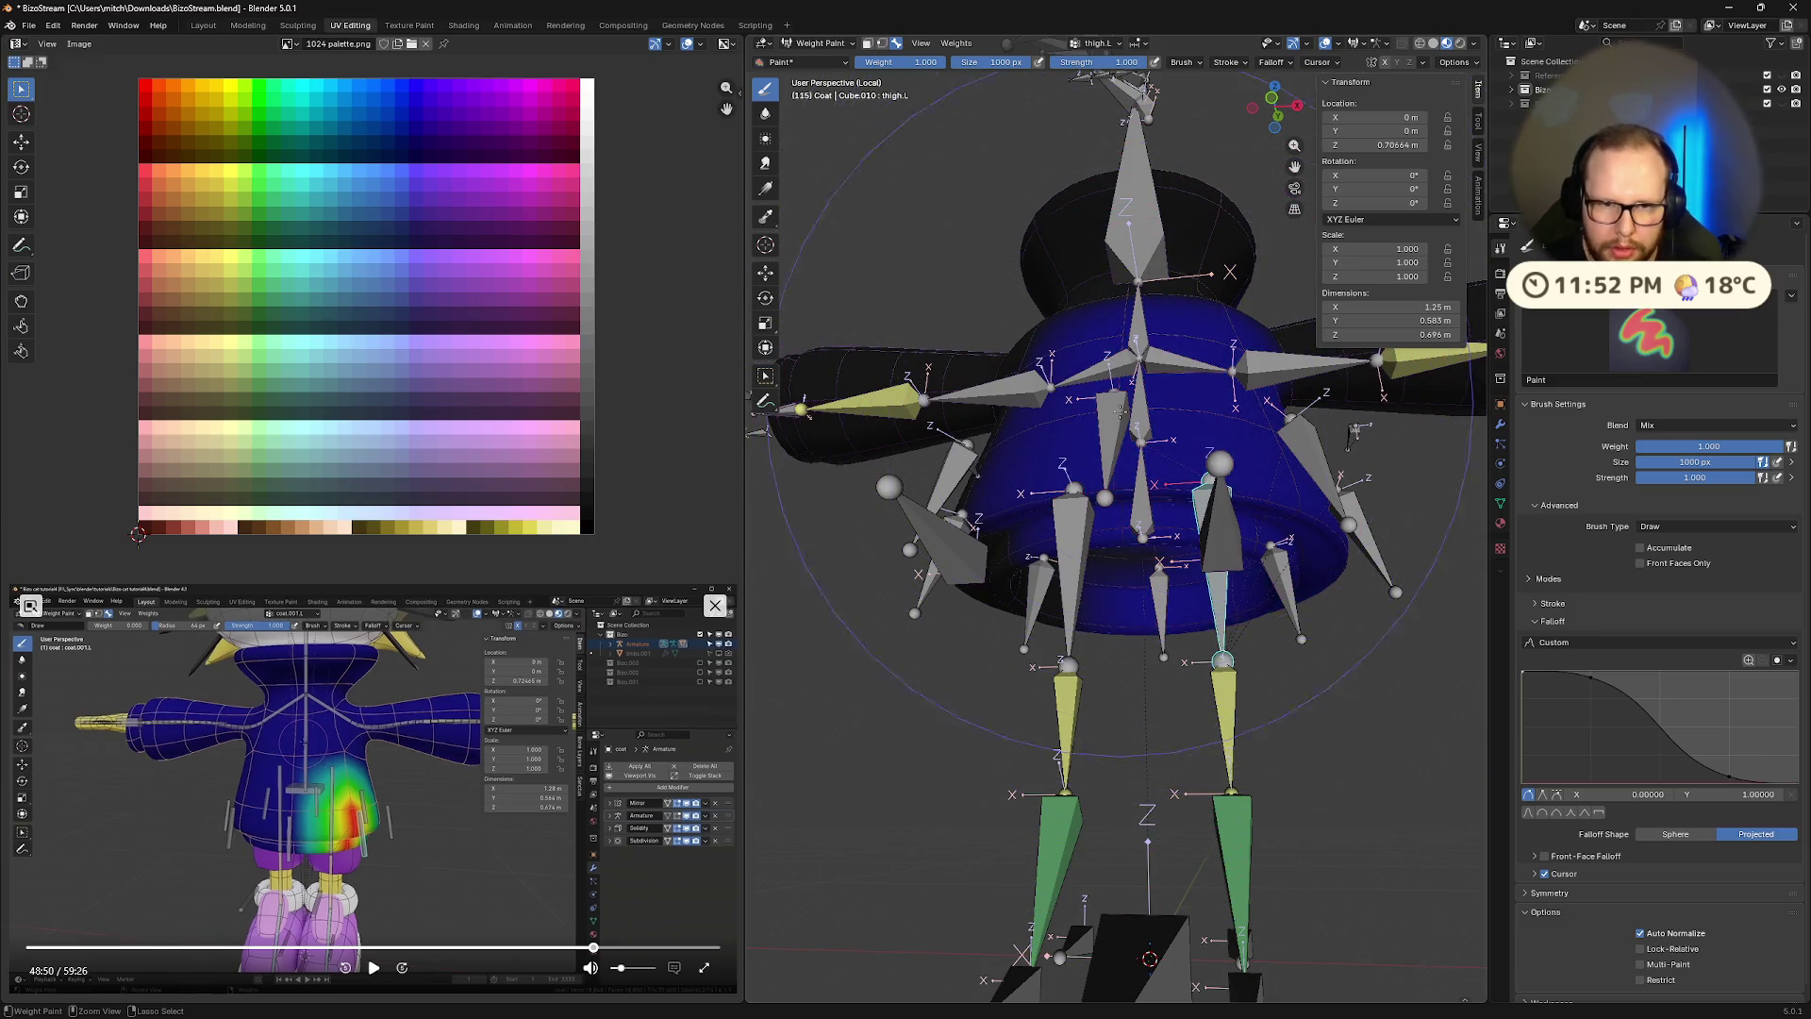
key(ctrl+z)
key(ctrl+z)
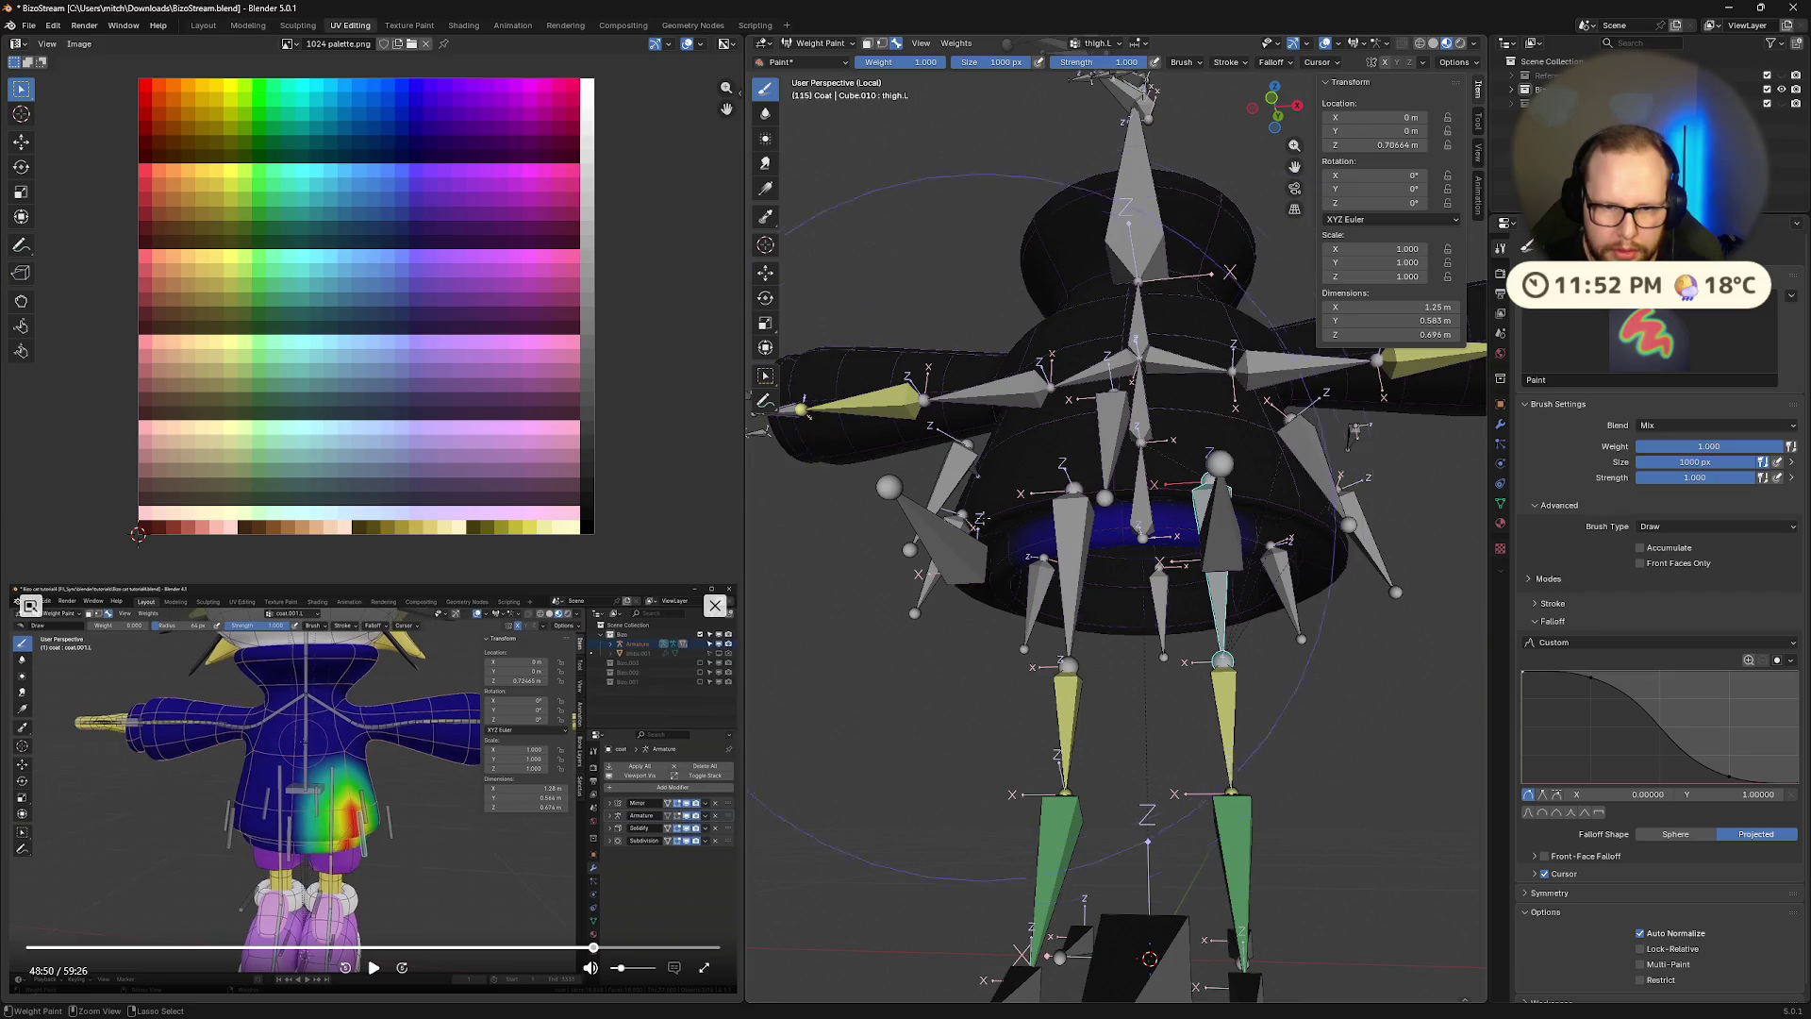
Set the brush size back to 100 px
middle_drag(1072, 515, 1040, 590)
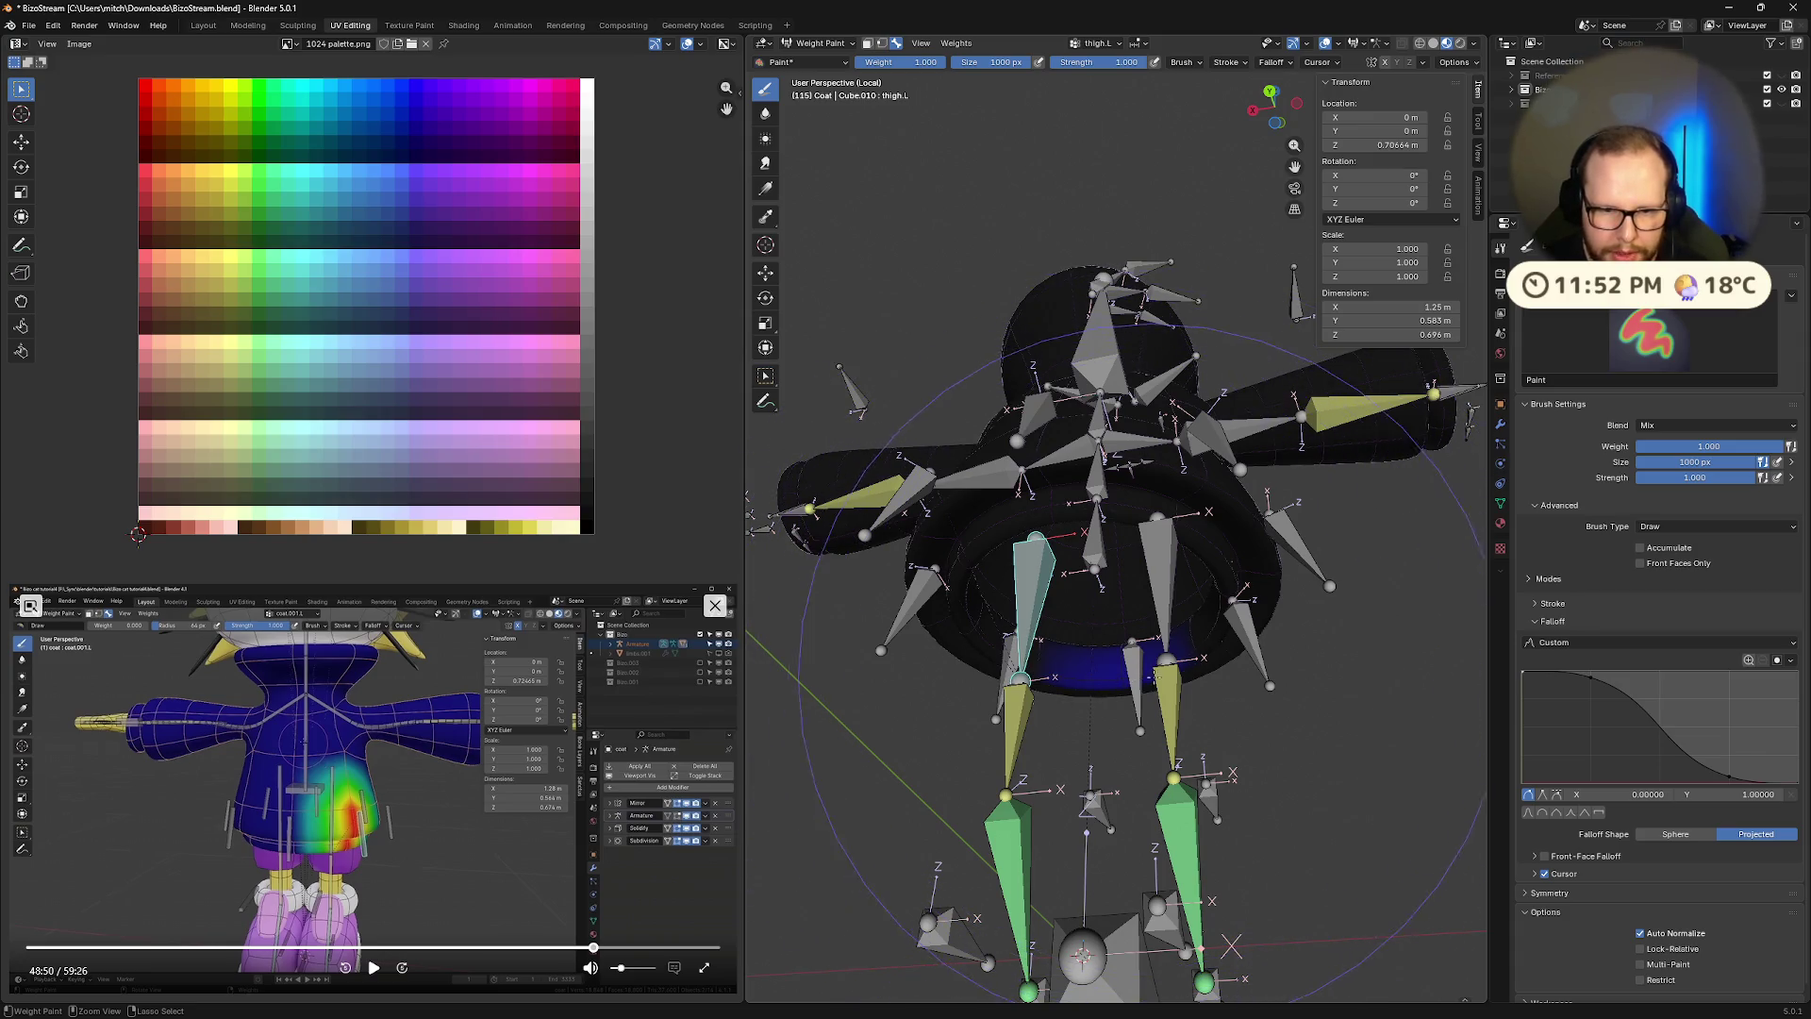
mouse_move(1185, 653)
middle_down()
mouse_move(1196, 695)
mouse_move(1320, 547)
middle_up()
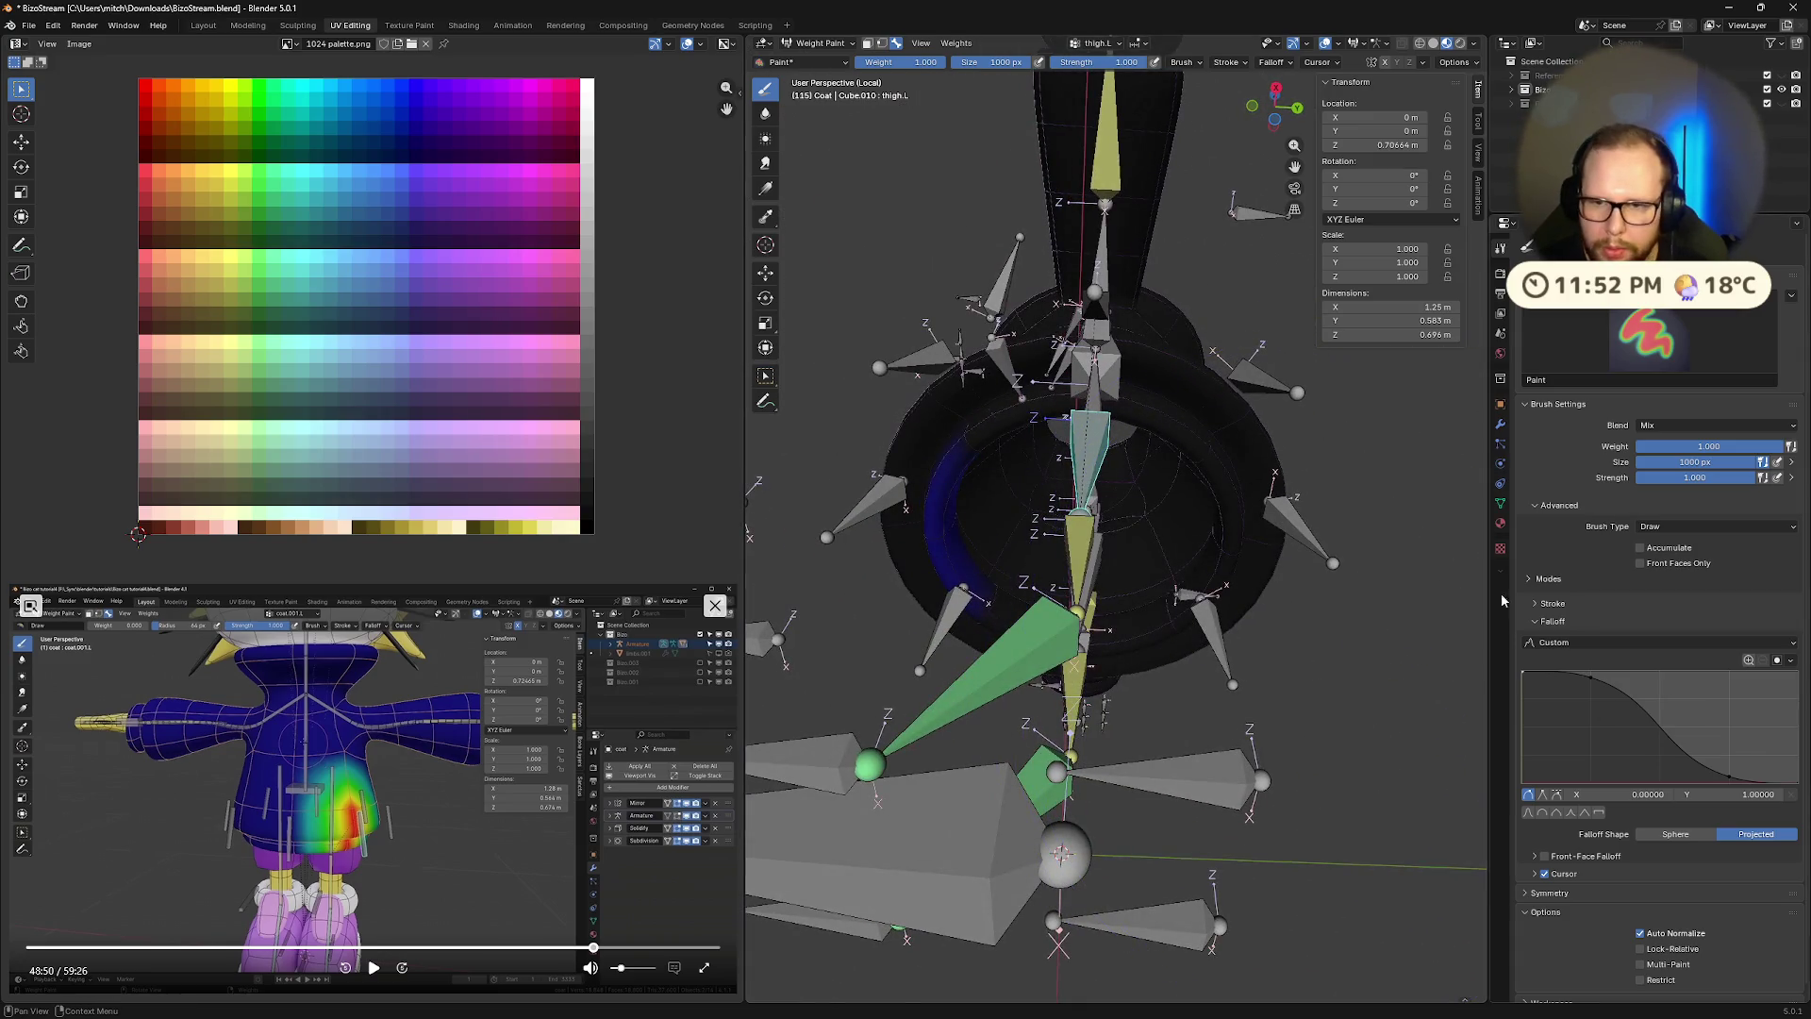
click(1710, 461)
text(00)
key(Return)
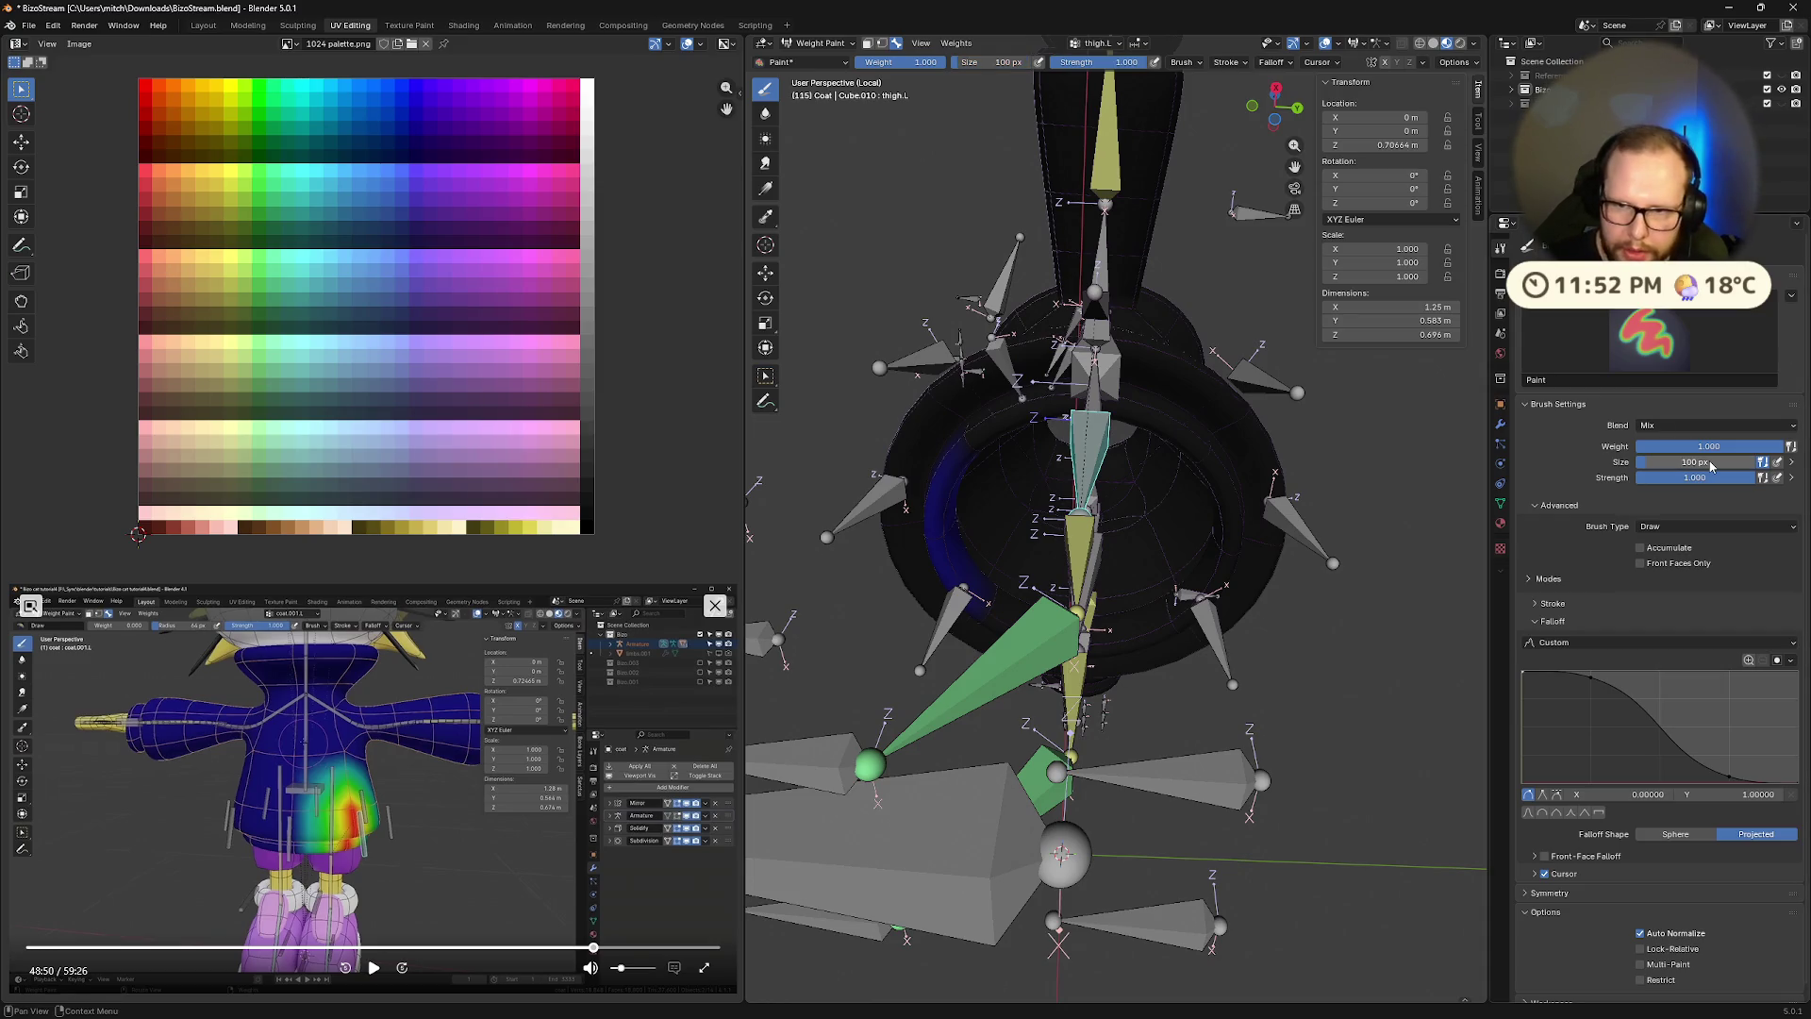
Show the coat's Modifiers properties and switch the coat into Edit Mode
click(1501, 429)
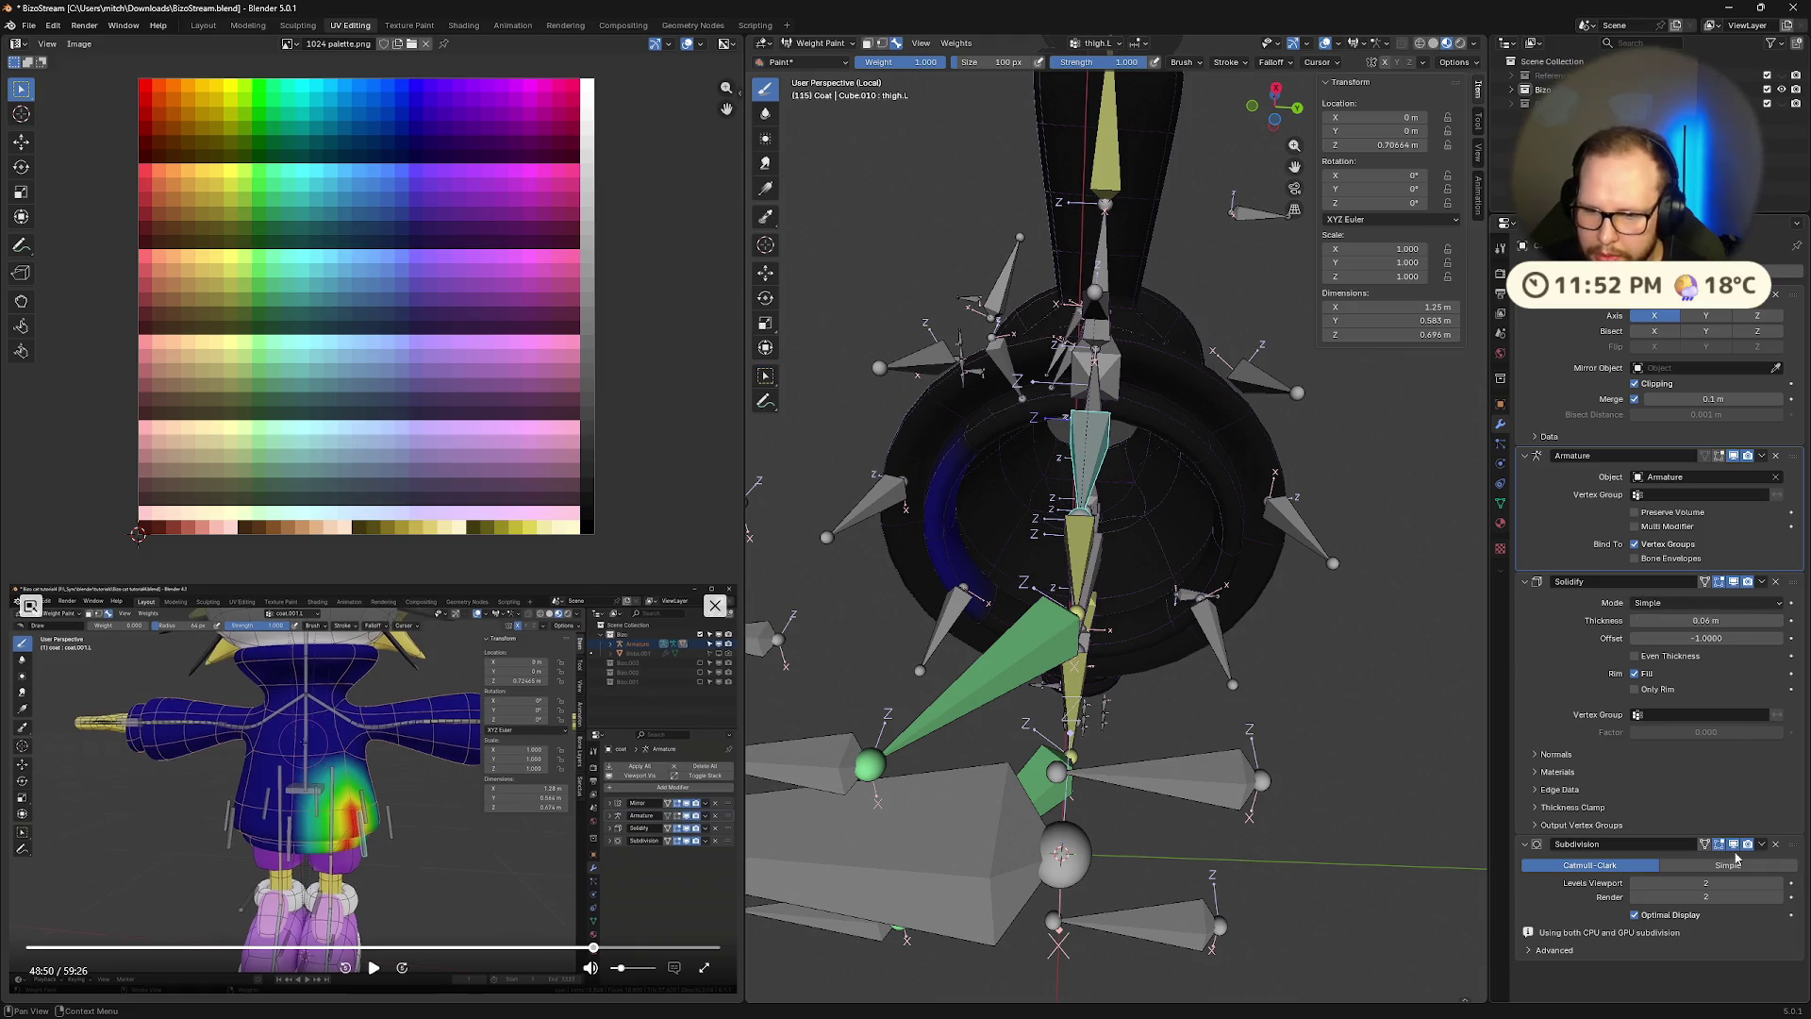
middle_drag(1047, 660, 1012, 742)
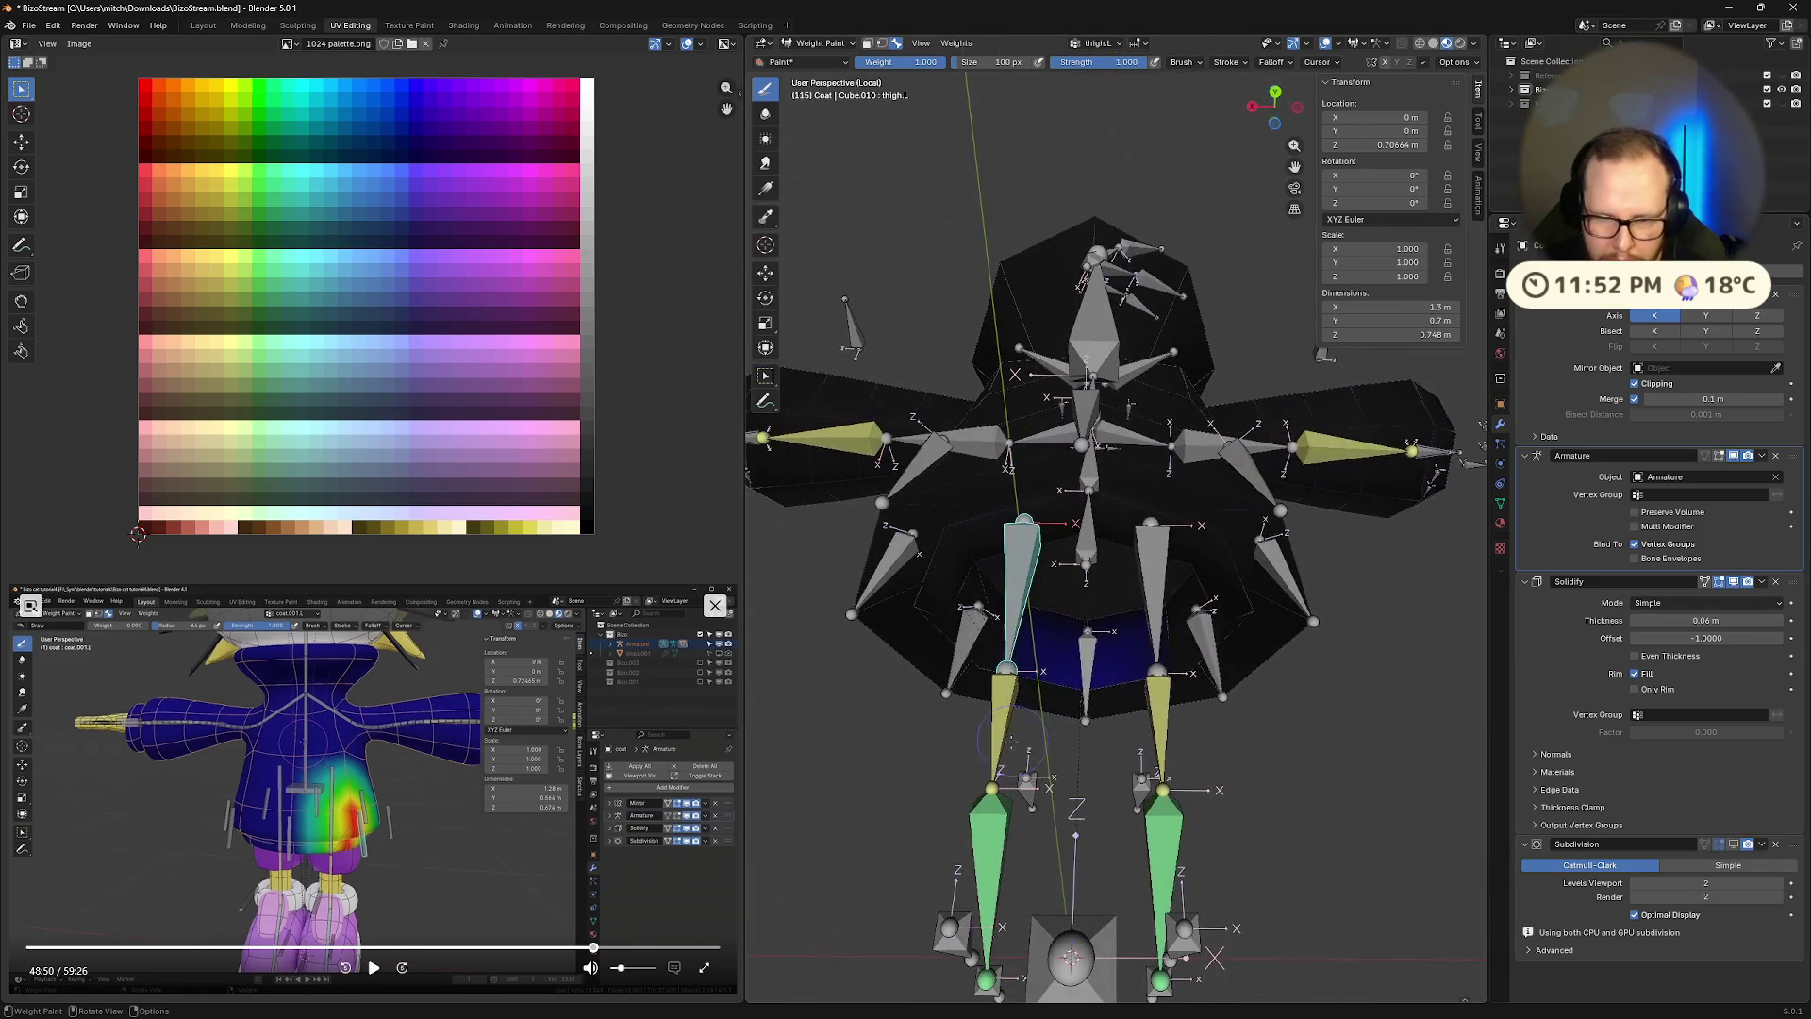
mouse_move(991, 651)
middle_down()
mouse_move(943, 603)
mouse_move(929, 613)
mouse_move(1014, 586)
mouse_move(1141, 585)
mouse_move(1075, 377)
mouse_move(1094, 462)
mouse_move(913, 365)
middle_up()
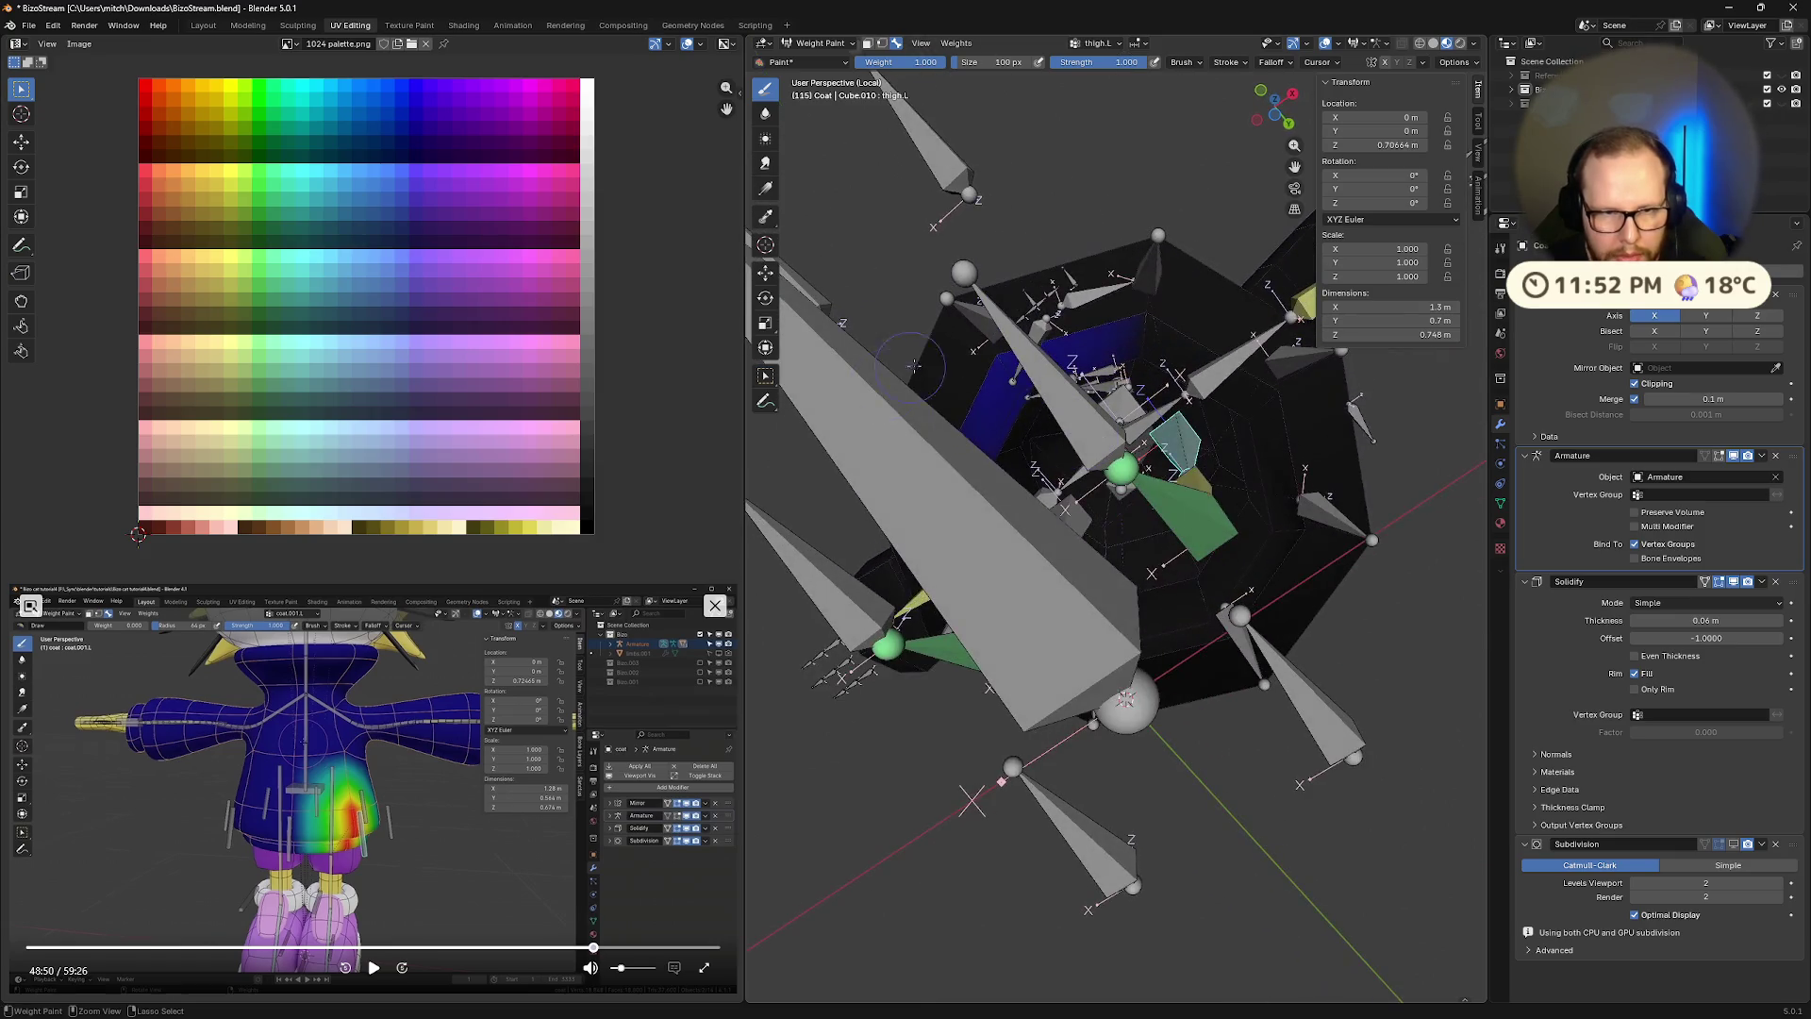
middle_drag(1119, 374, 1183, 374)
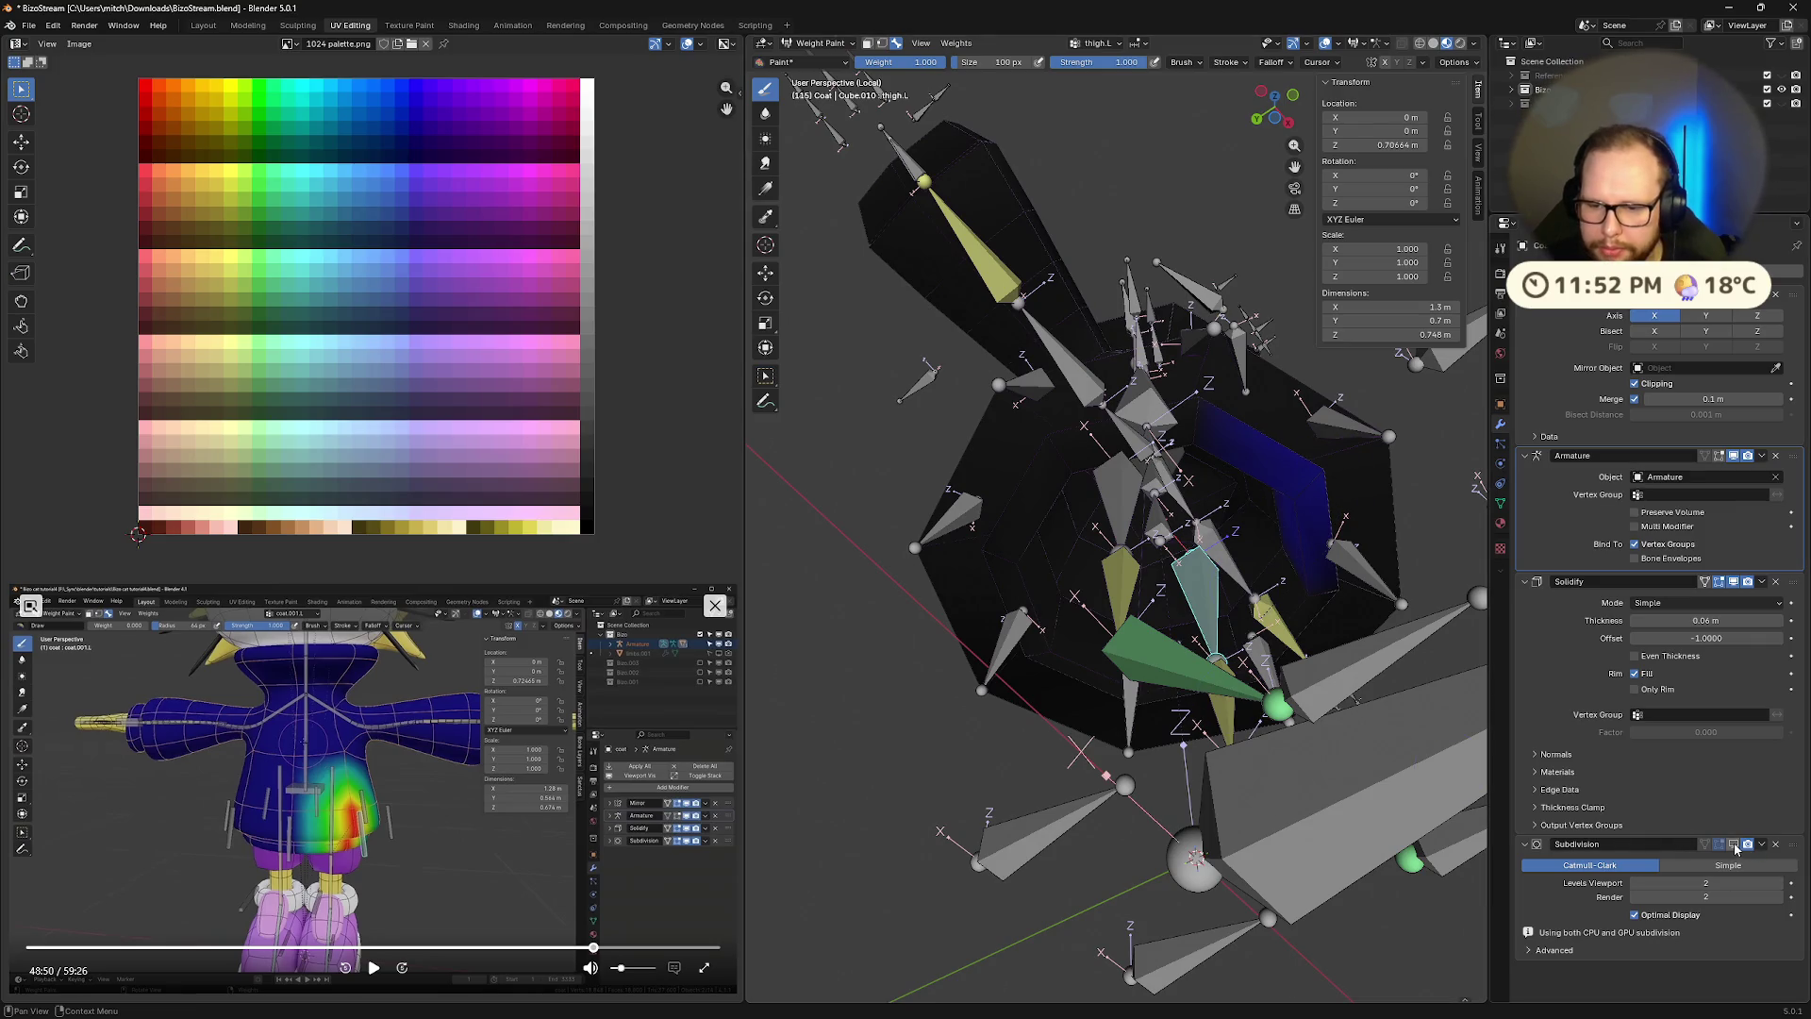
mouse_move(1321, 528)
middle_down()
mouse_move(1234, 574)
mouse_move(1320, 542)
middle_up()
scroll(1334, 540, up, 5)
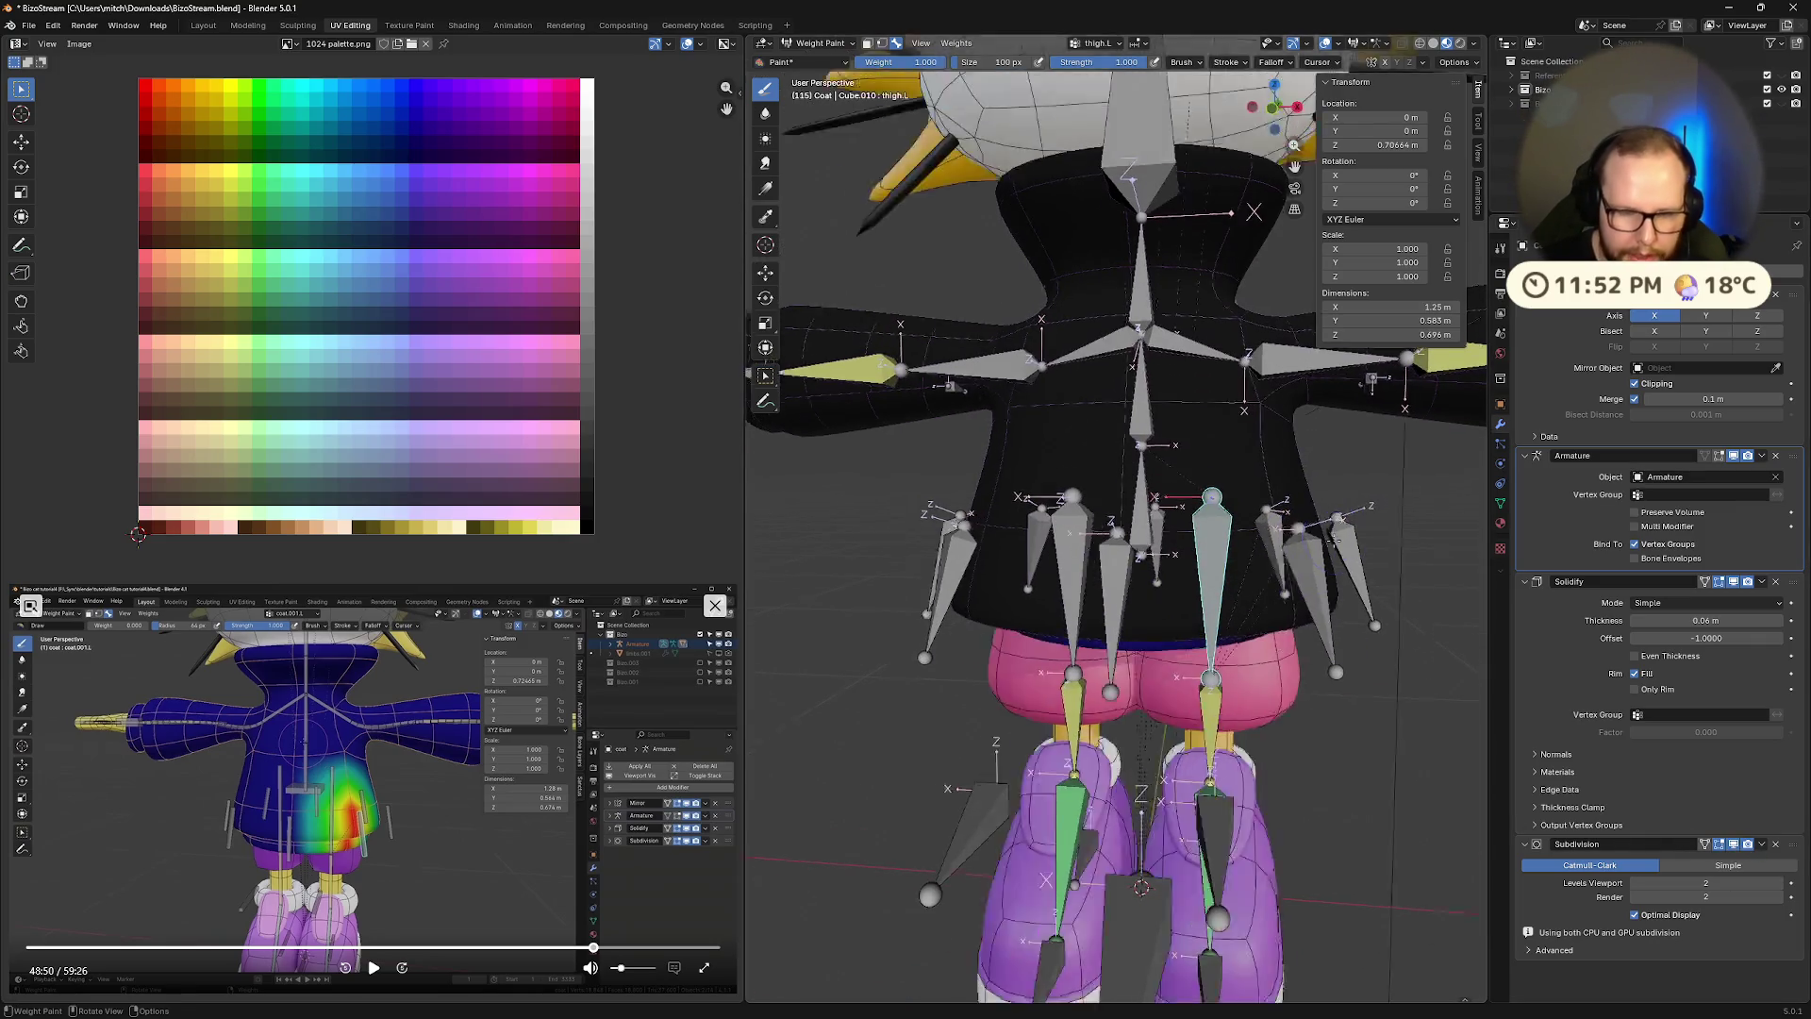
scroll(1333, 540, down, 5)
key(Tab)
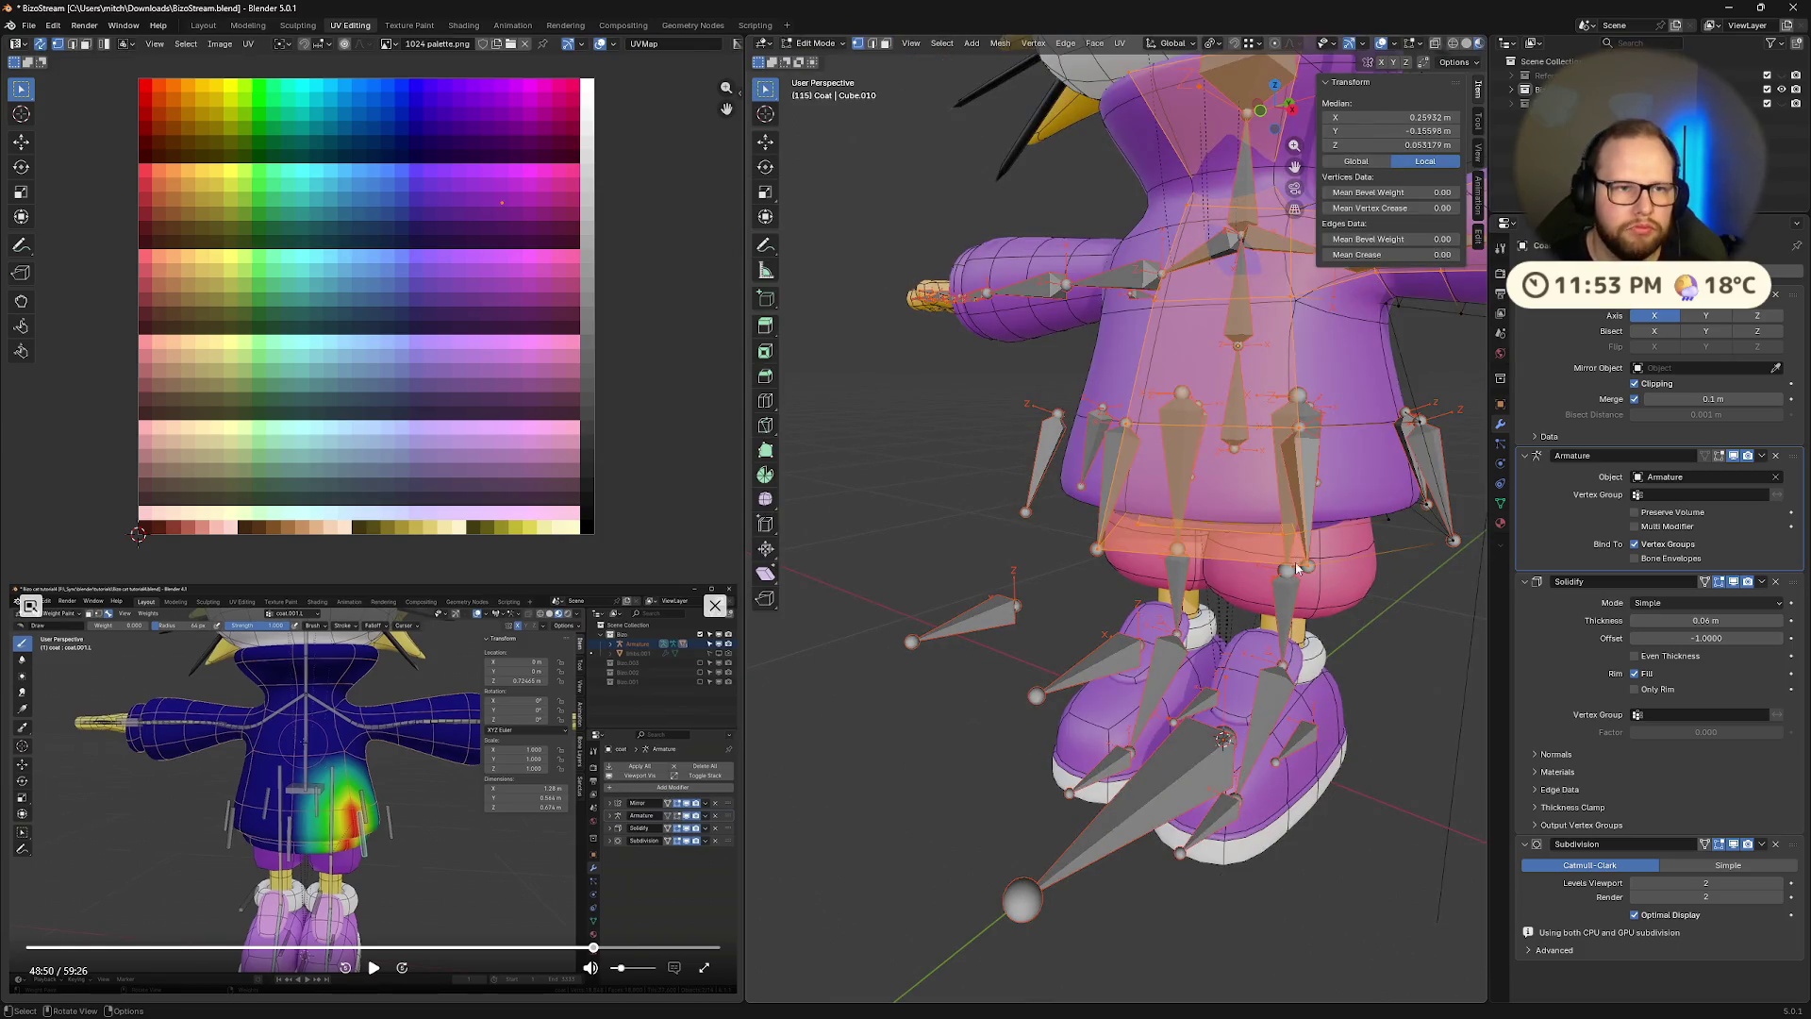
Return to Object Mode, select the Armature, and put it into Pose Mode
key(Tab)
middle_drag(1215, 574, 1320, 603)
click(1321, 604)
key(KP_Decimal)
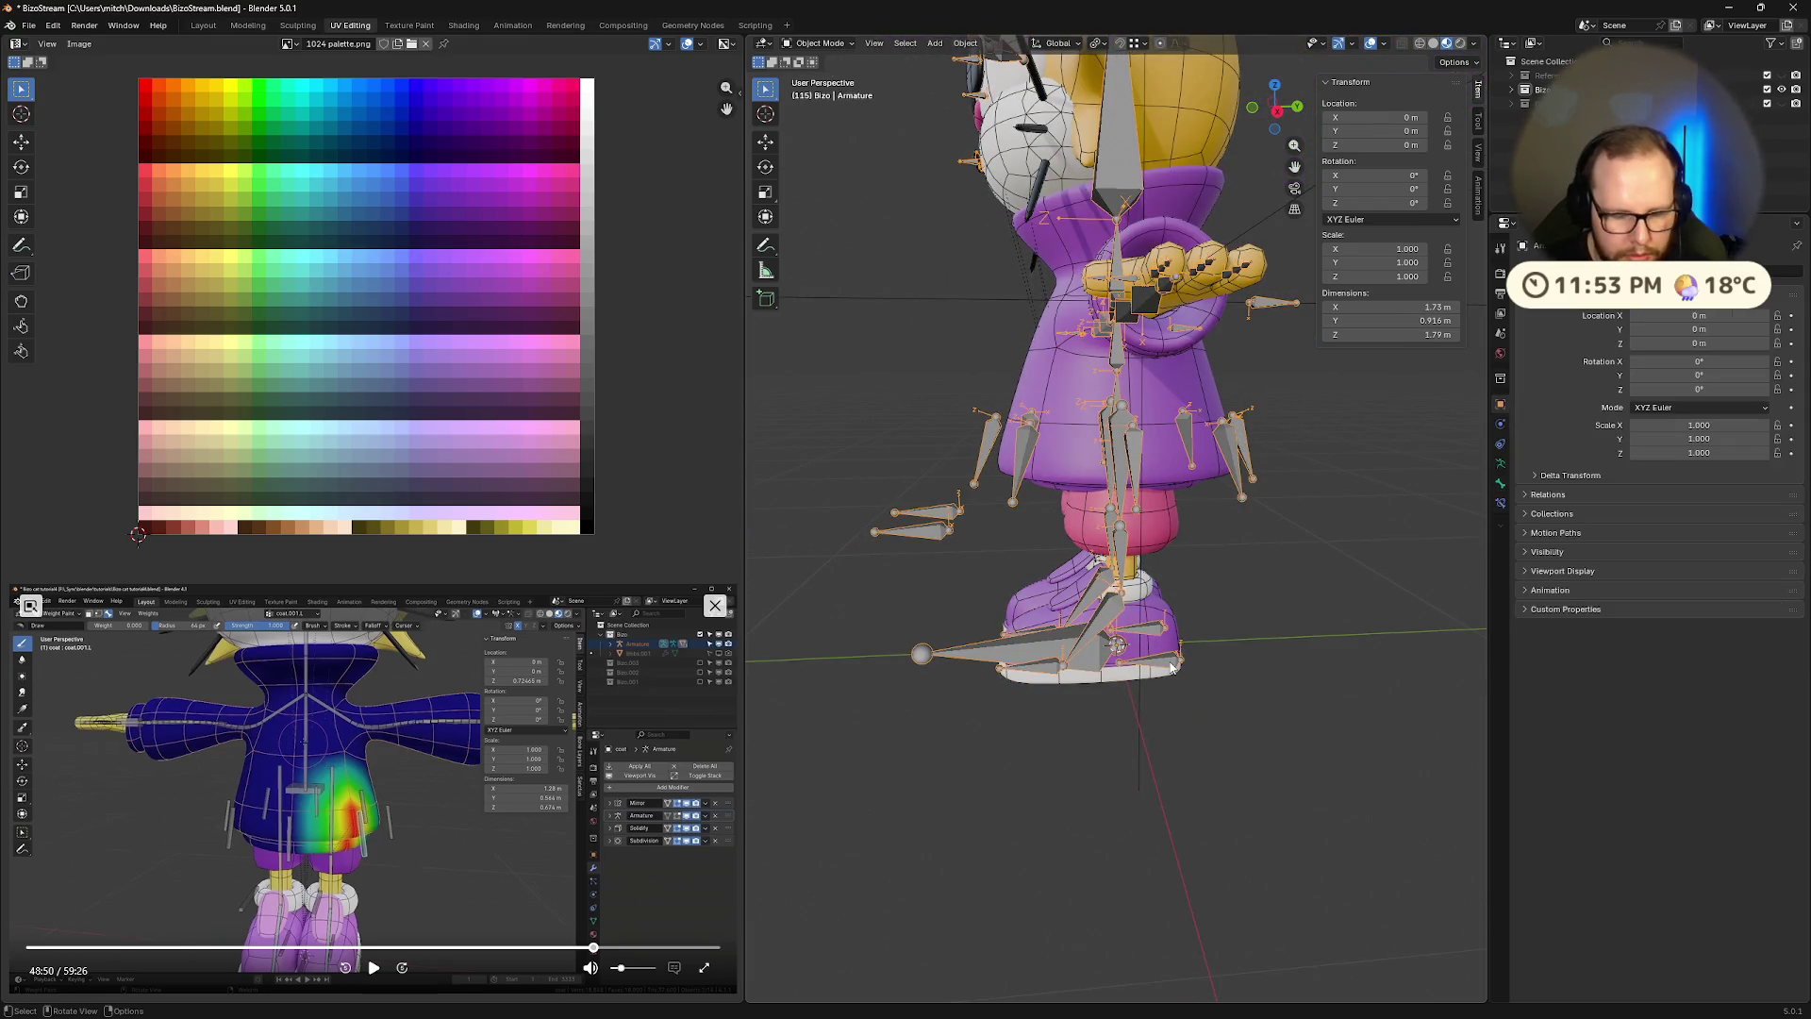
key(ctrl+Tab)
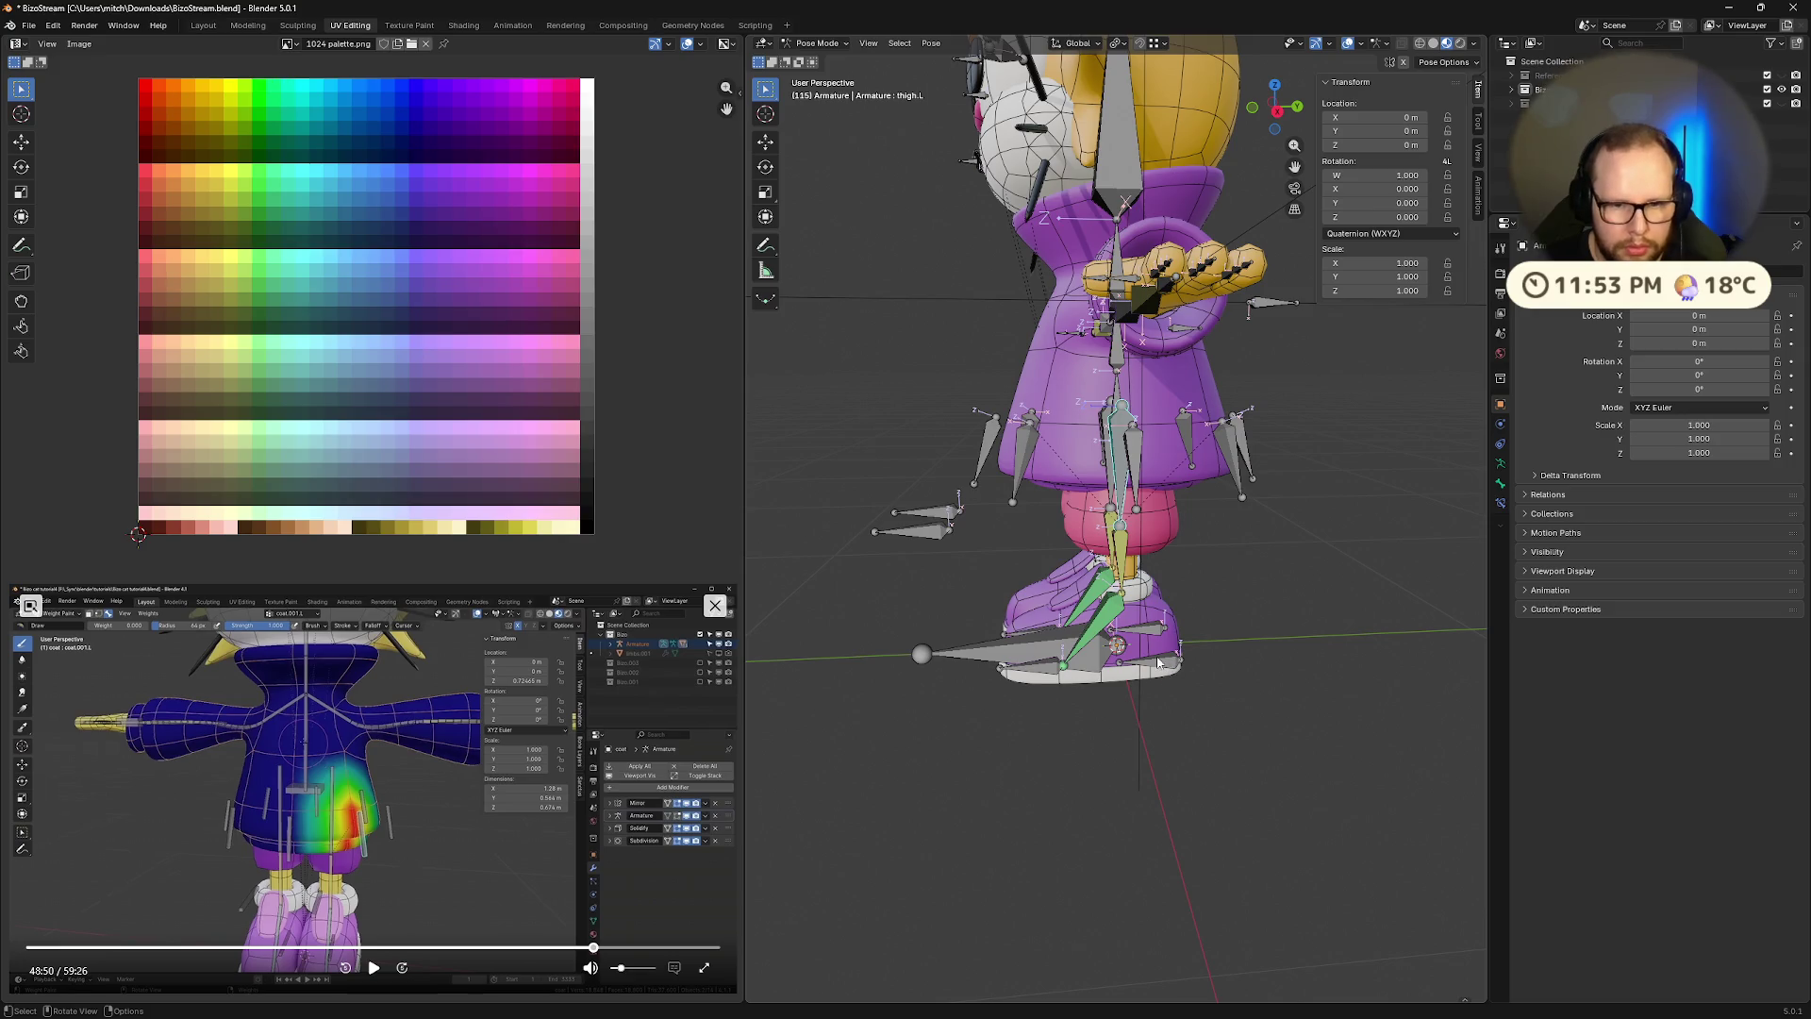
Test-move the heel.L bone to check deformation, then reset its location
click(1158, 663)
key(g)
click(1169, 717)
middle_drag(1169, 717, 1315, 623)
key(shift+z)
mouse_move(1300, 625)
middle_down()
mouse_move(1181, 608)
mouse_move(1222, 676)
mouse_move(1152, 679)
mouse_move(1077, 562)
mouse_move(993, 597)
mouse_move(1248, 594)
middle_up()
scroll(1113, 632, up, 5)
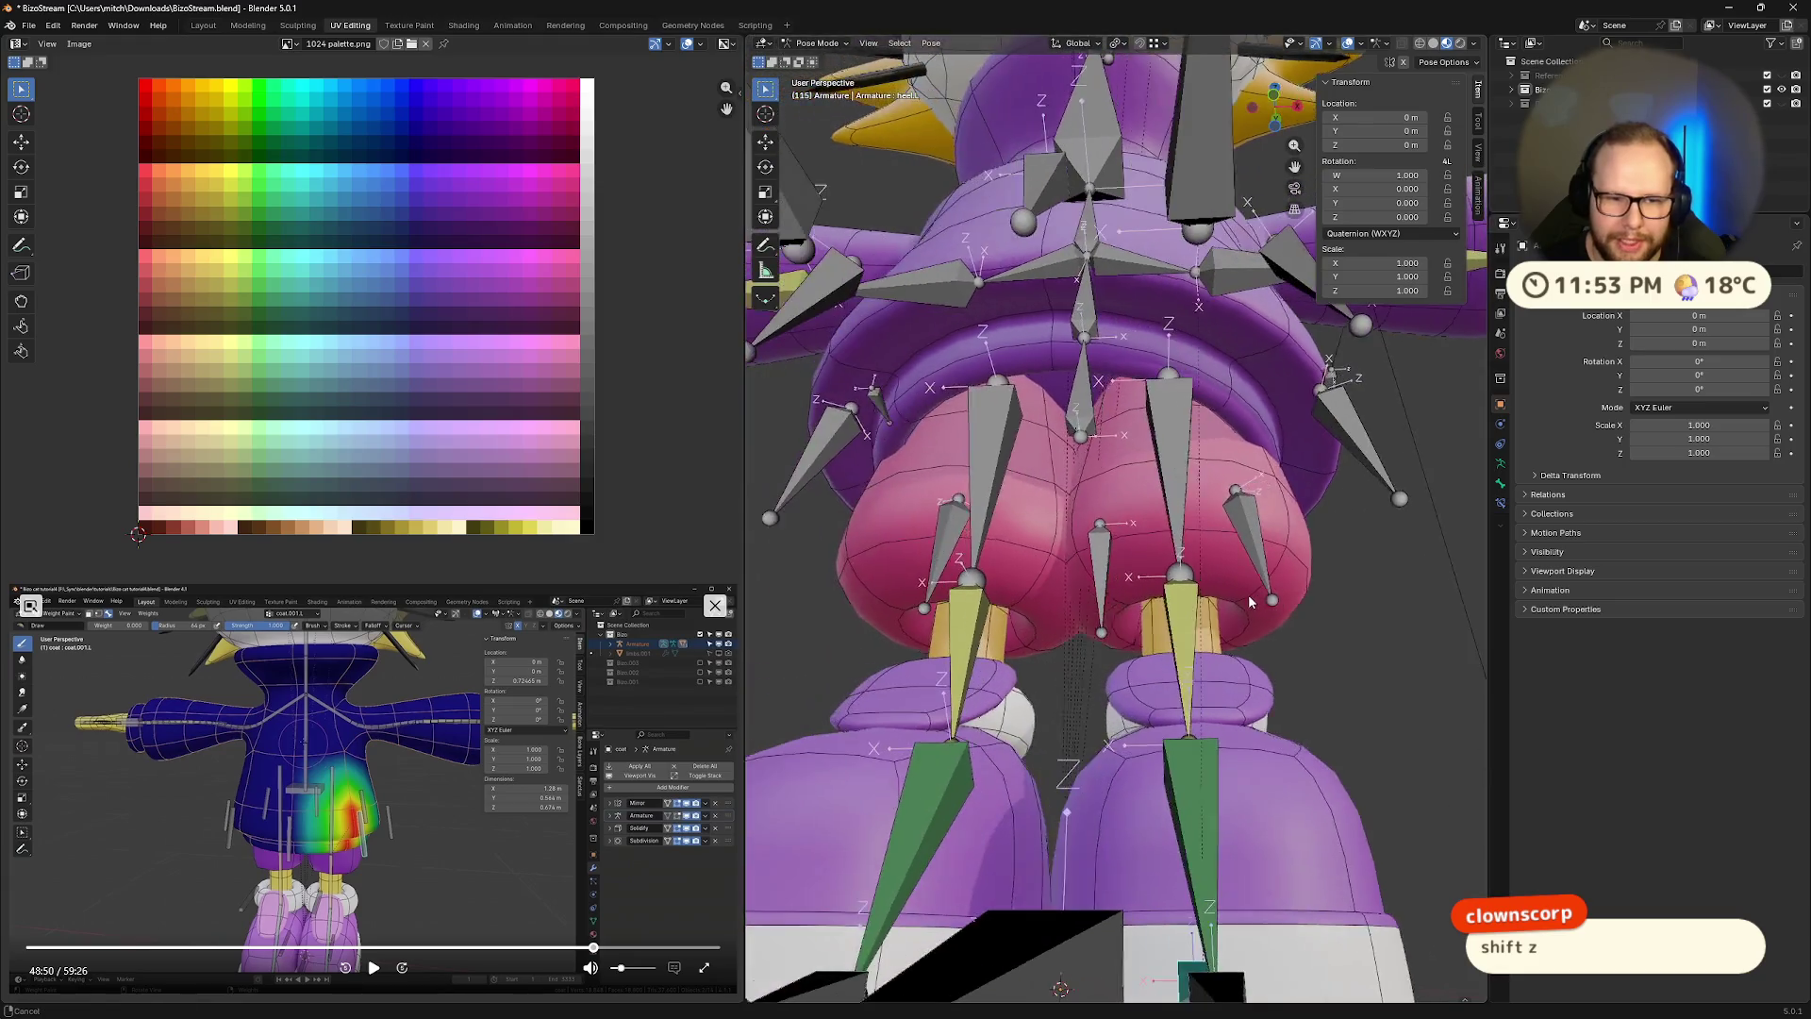
Toggle wireframe display on and off while inspecting the legs from below
key(shift+z)
key(shift+z)
key(shift+z)
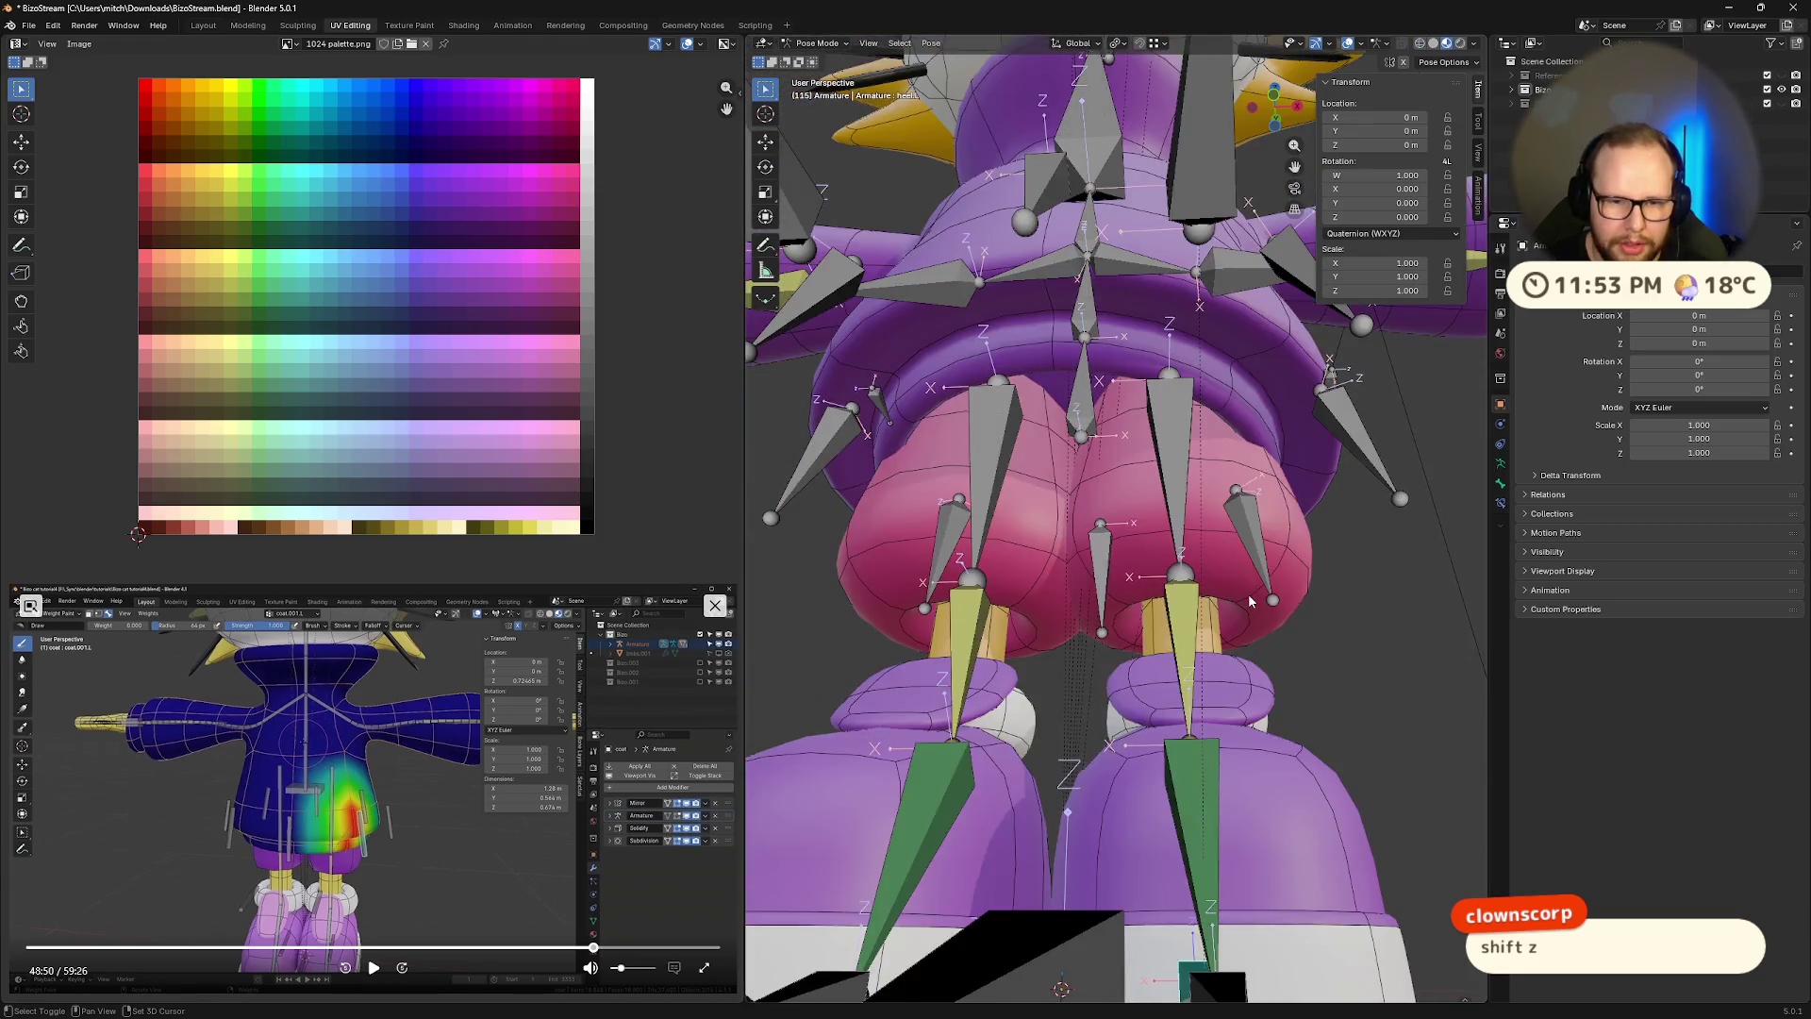
mouse_move(1287, 593)
middle_down()
mouse_move(1165, 624)
mouse_move(1400, 664)
middle_up()
key(shift+z)
key(shift+z)
key(shift+z)
key(shift+z)
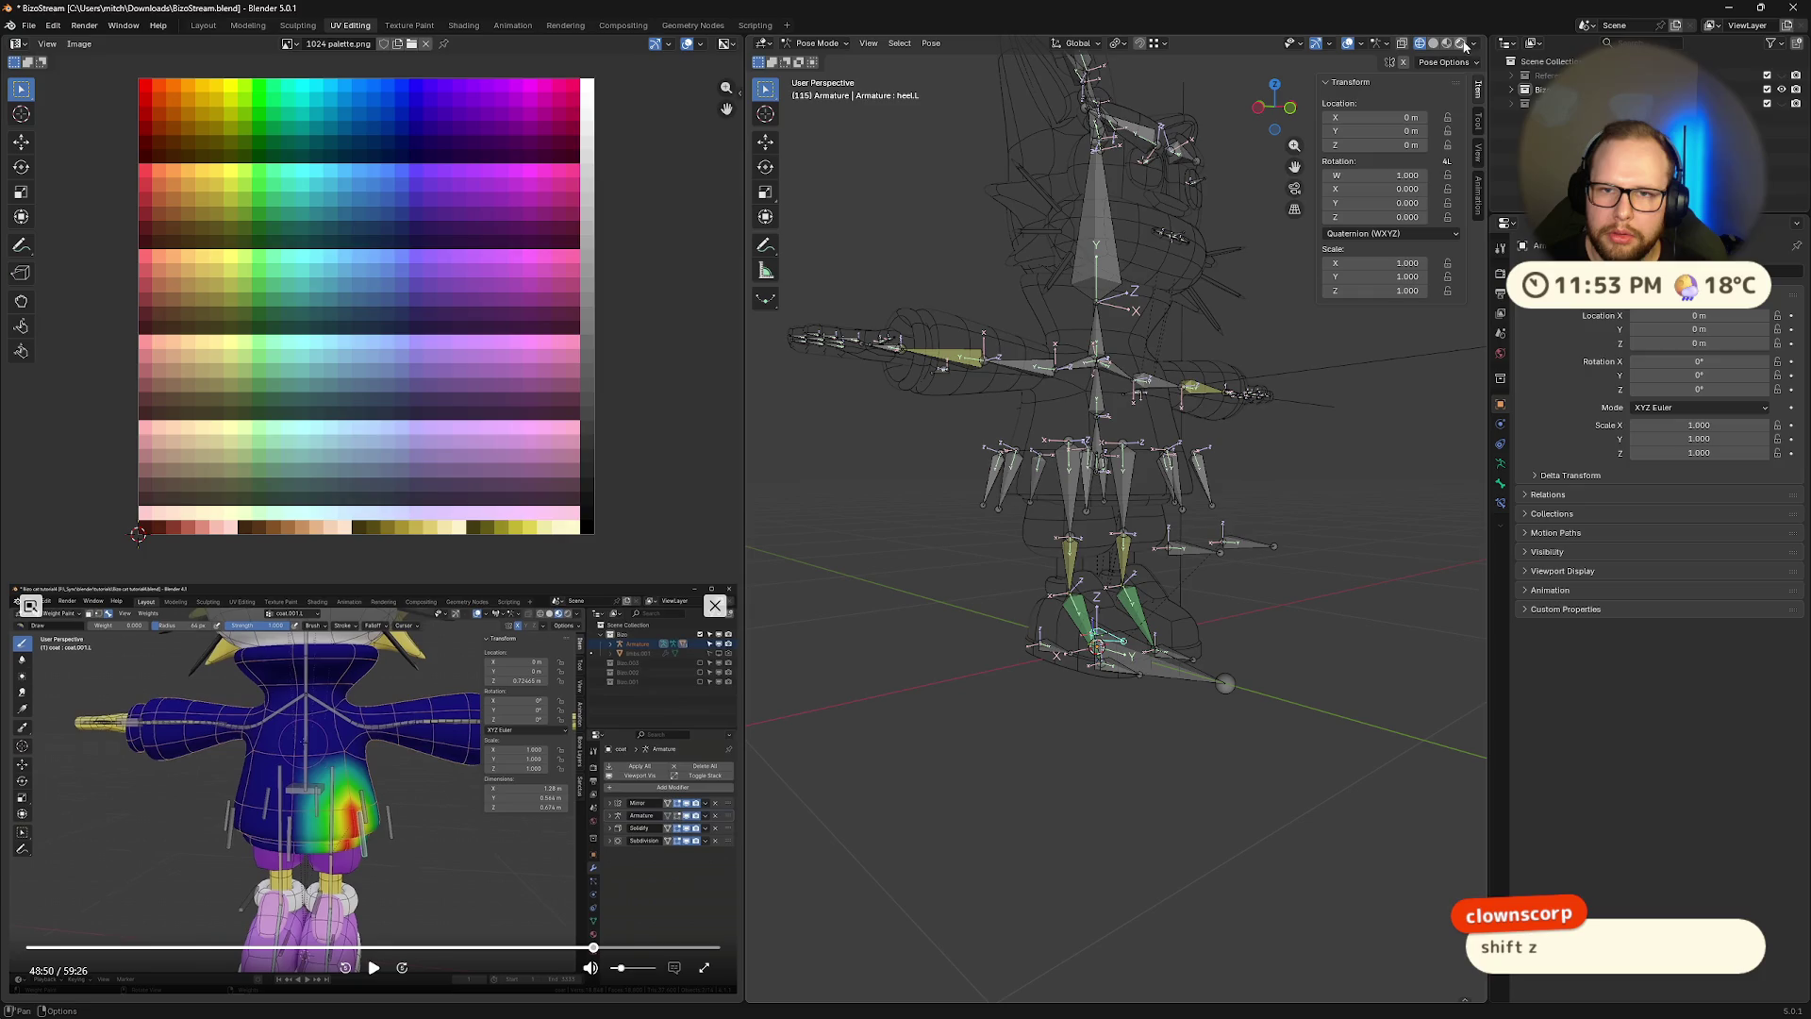
key(z)
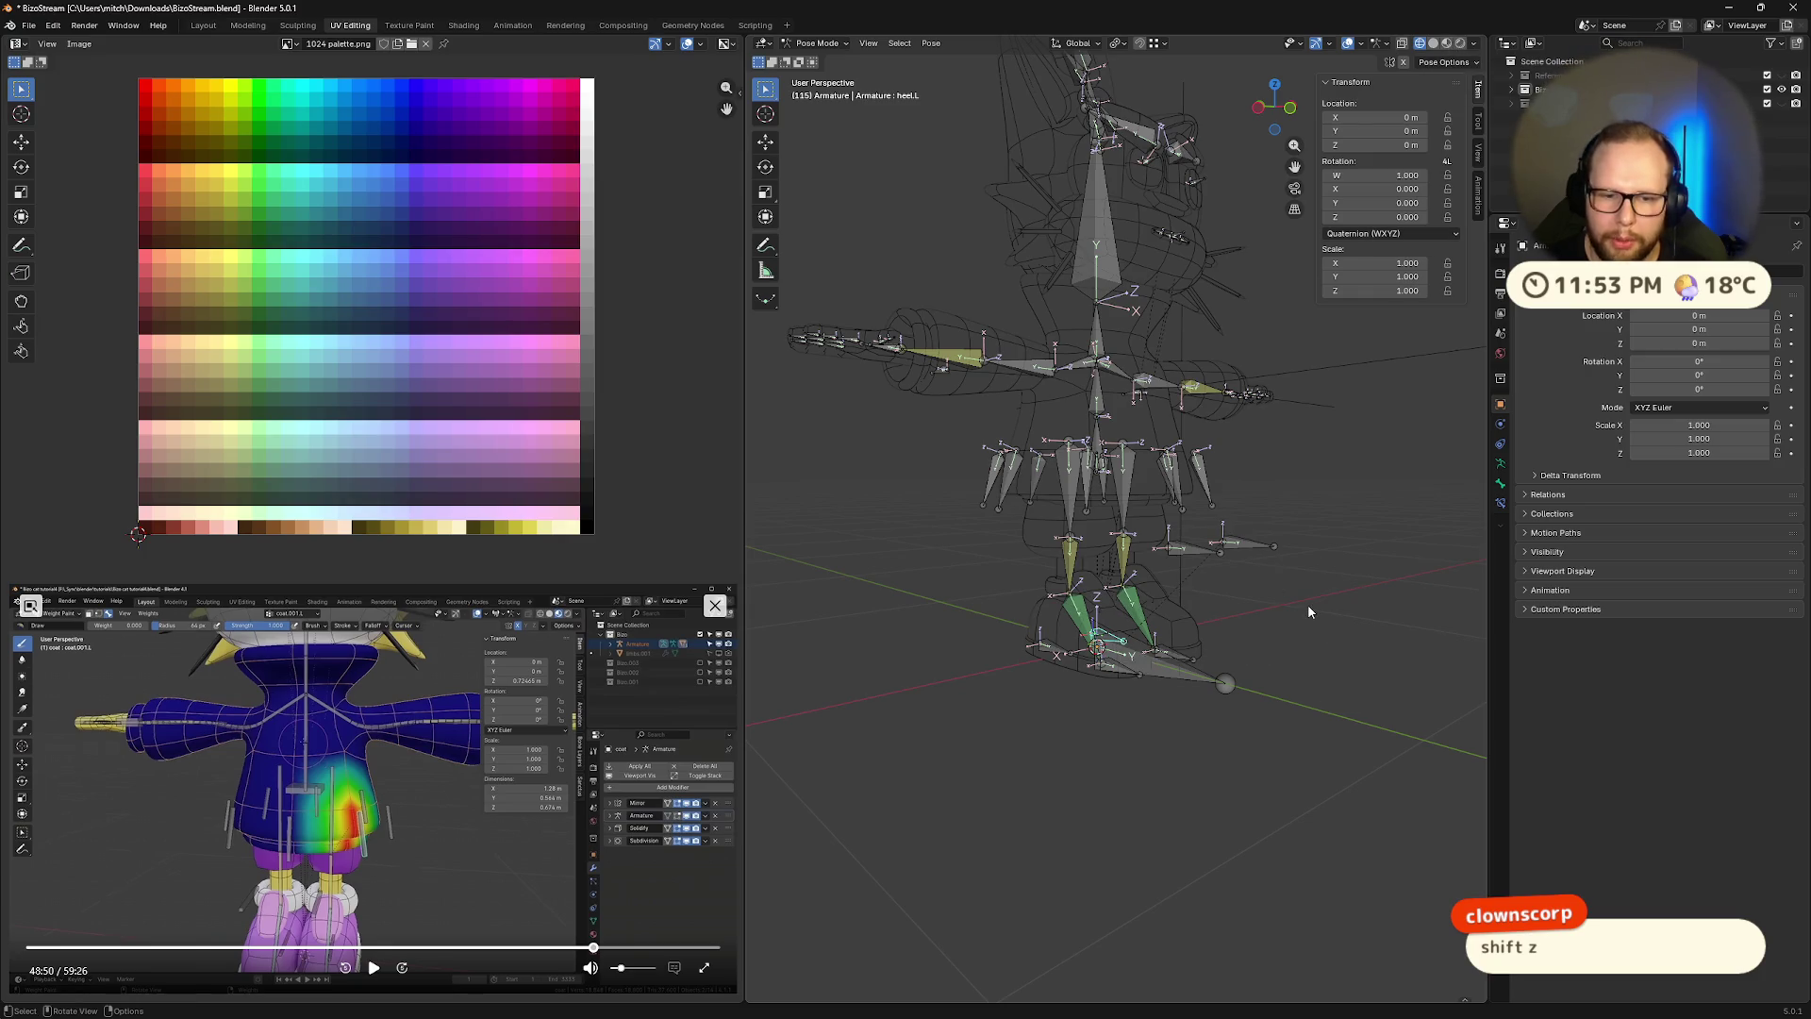
key(shift+z)
key(shift+z)
key(shift+z)
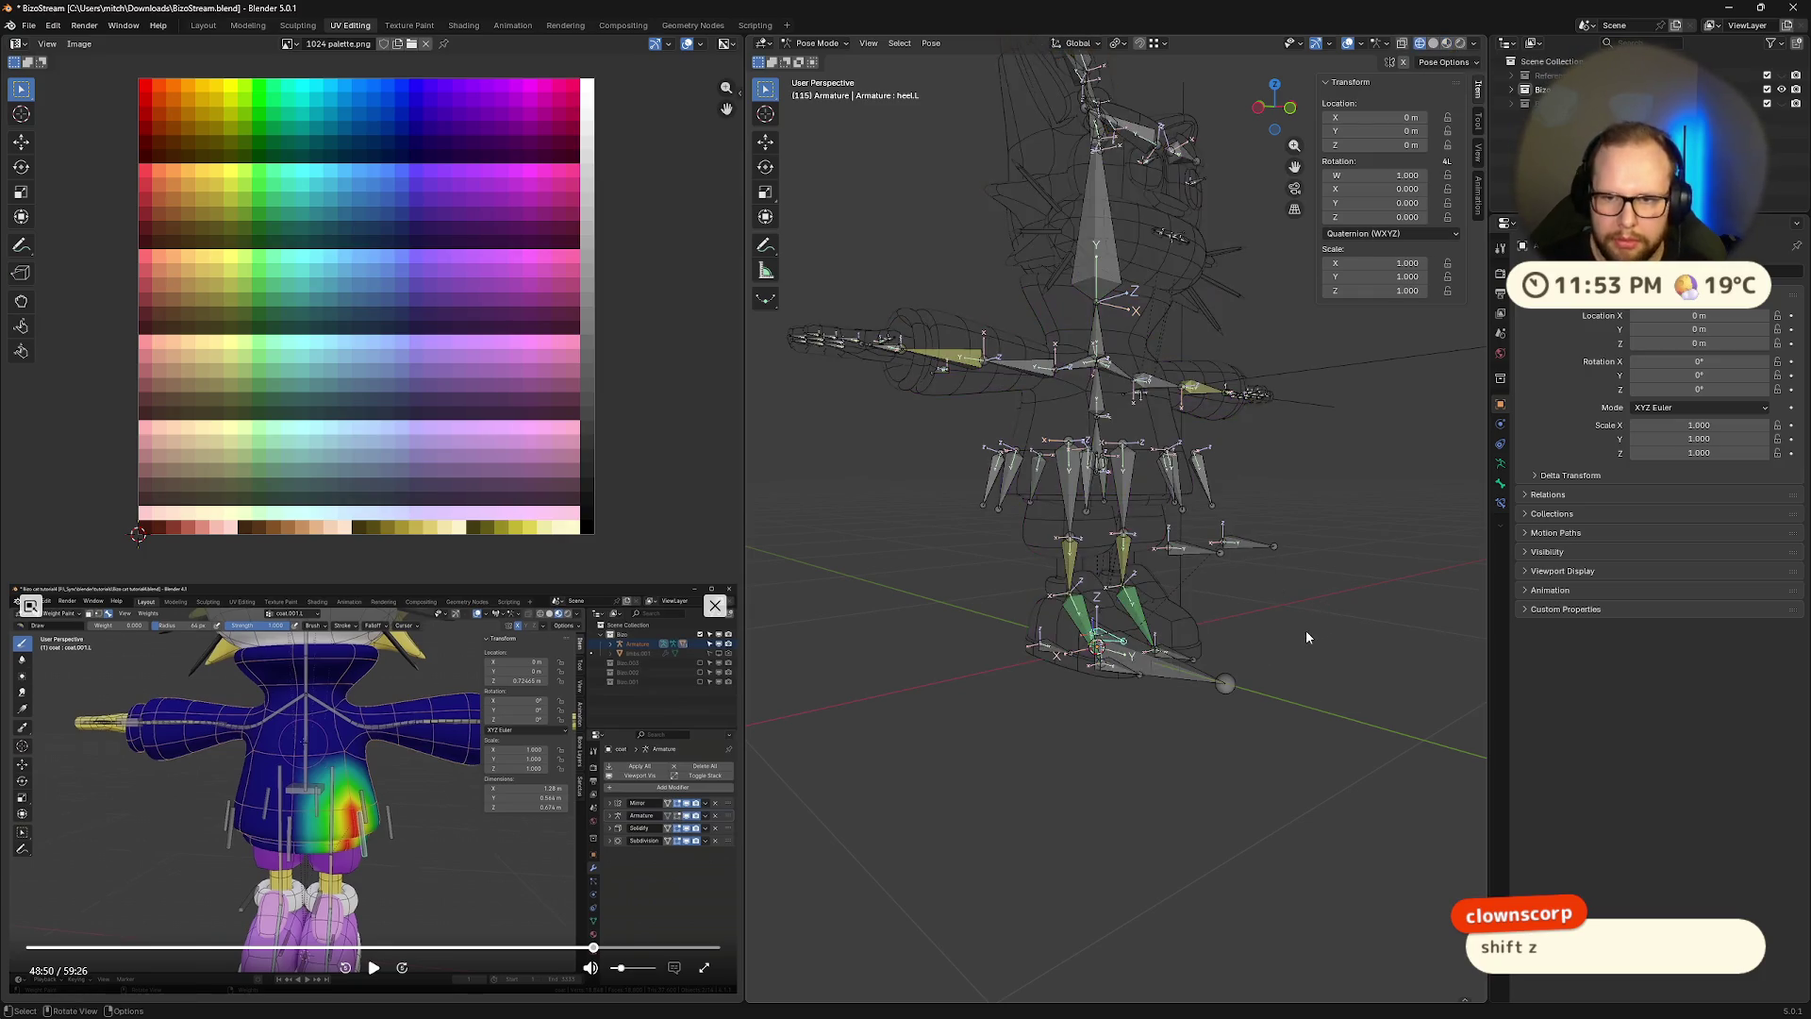
shift+middle_drag(1306, 632, 1205, 635)
key(shift+z)
scroll(1059, 638, up, 6)
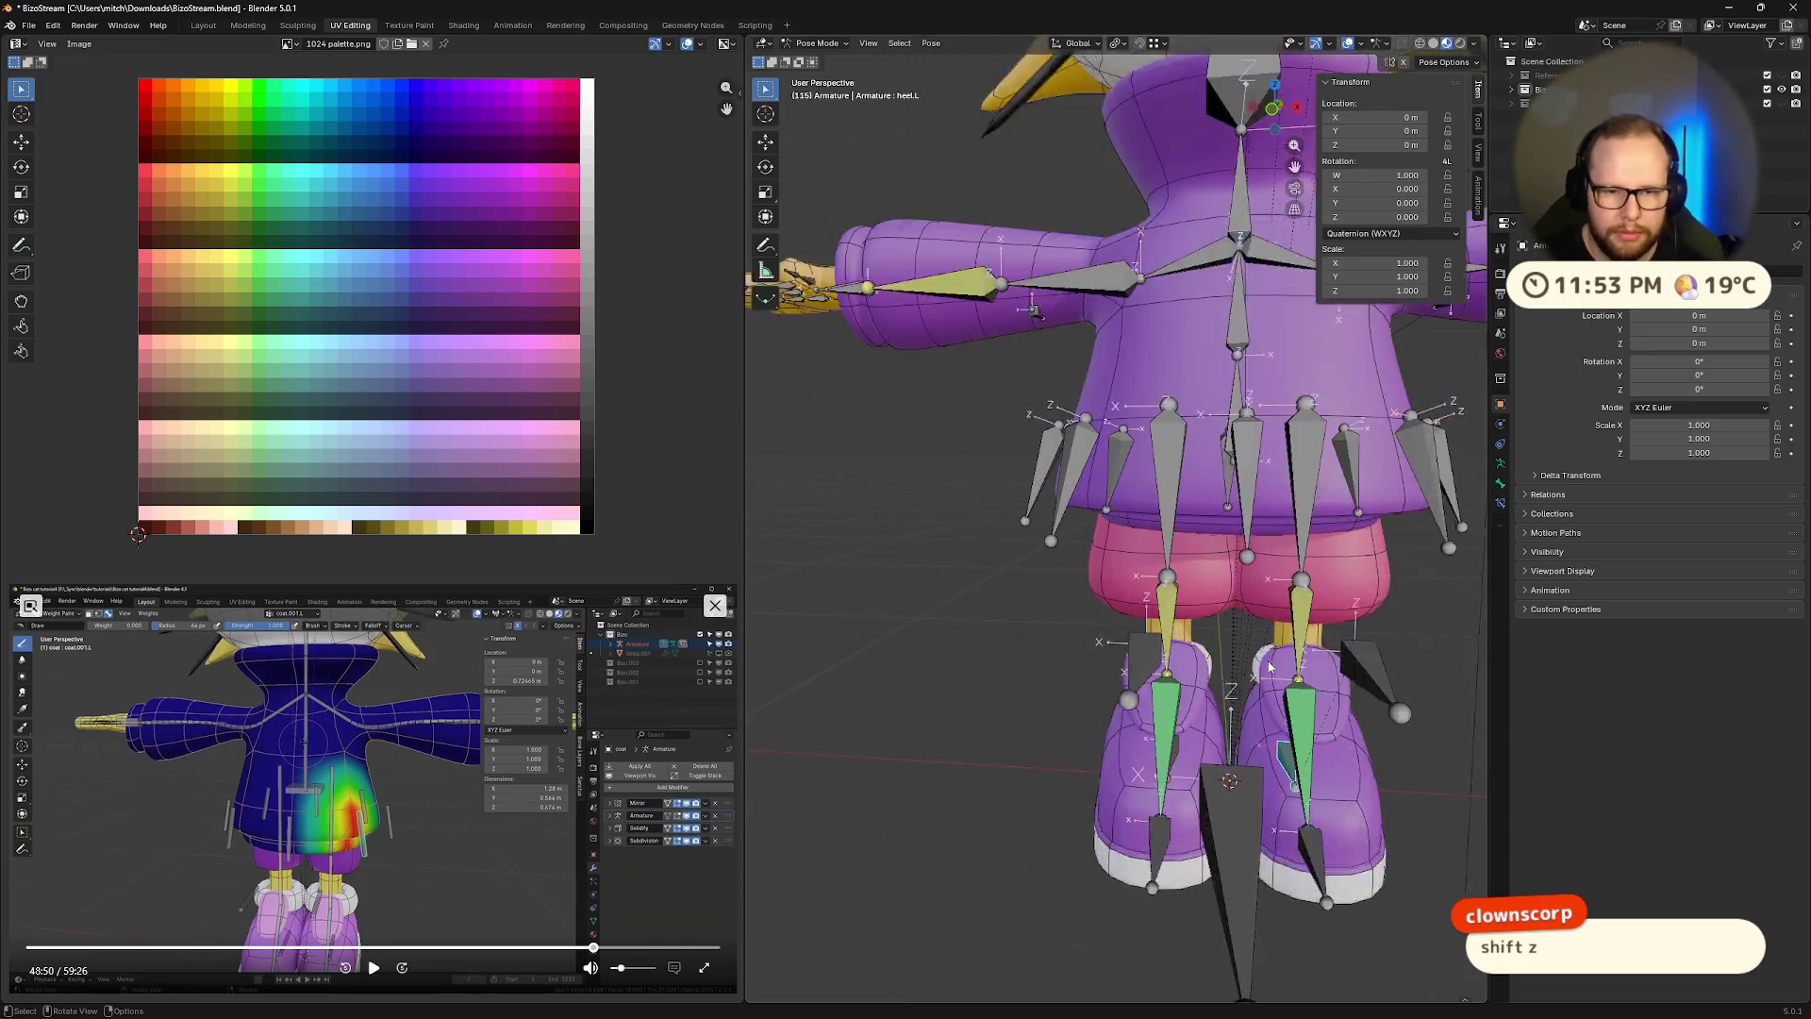
mouse_move(1059, 639)
middle_down()
mouse_move(1094, 604)
mouse_move(1226, 704)
mouse_move(1242, 547)
middle_up()
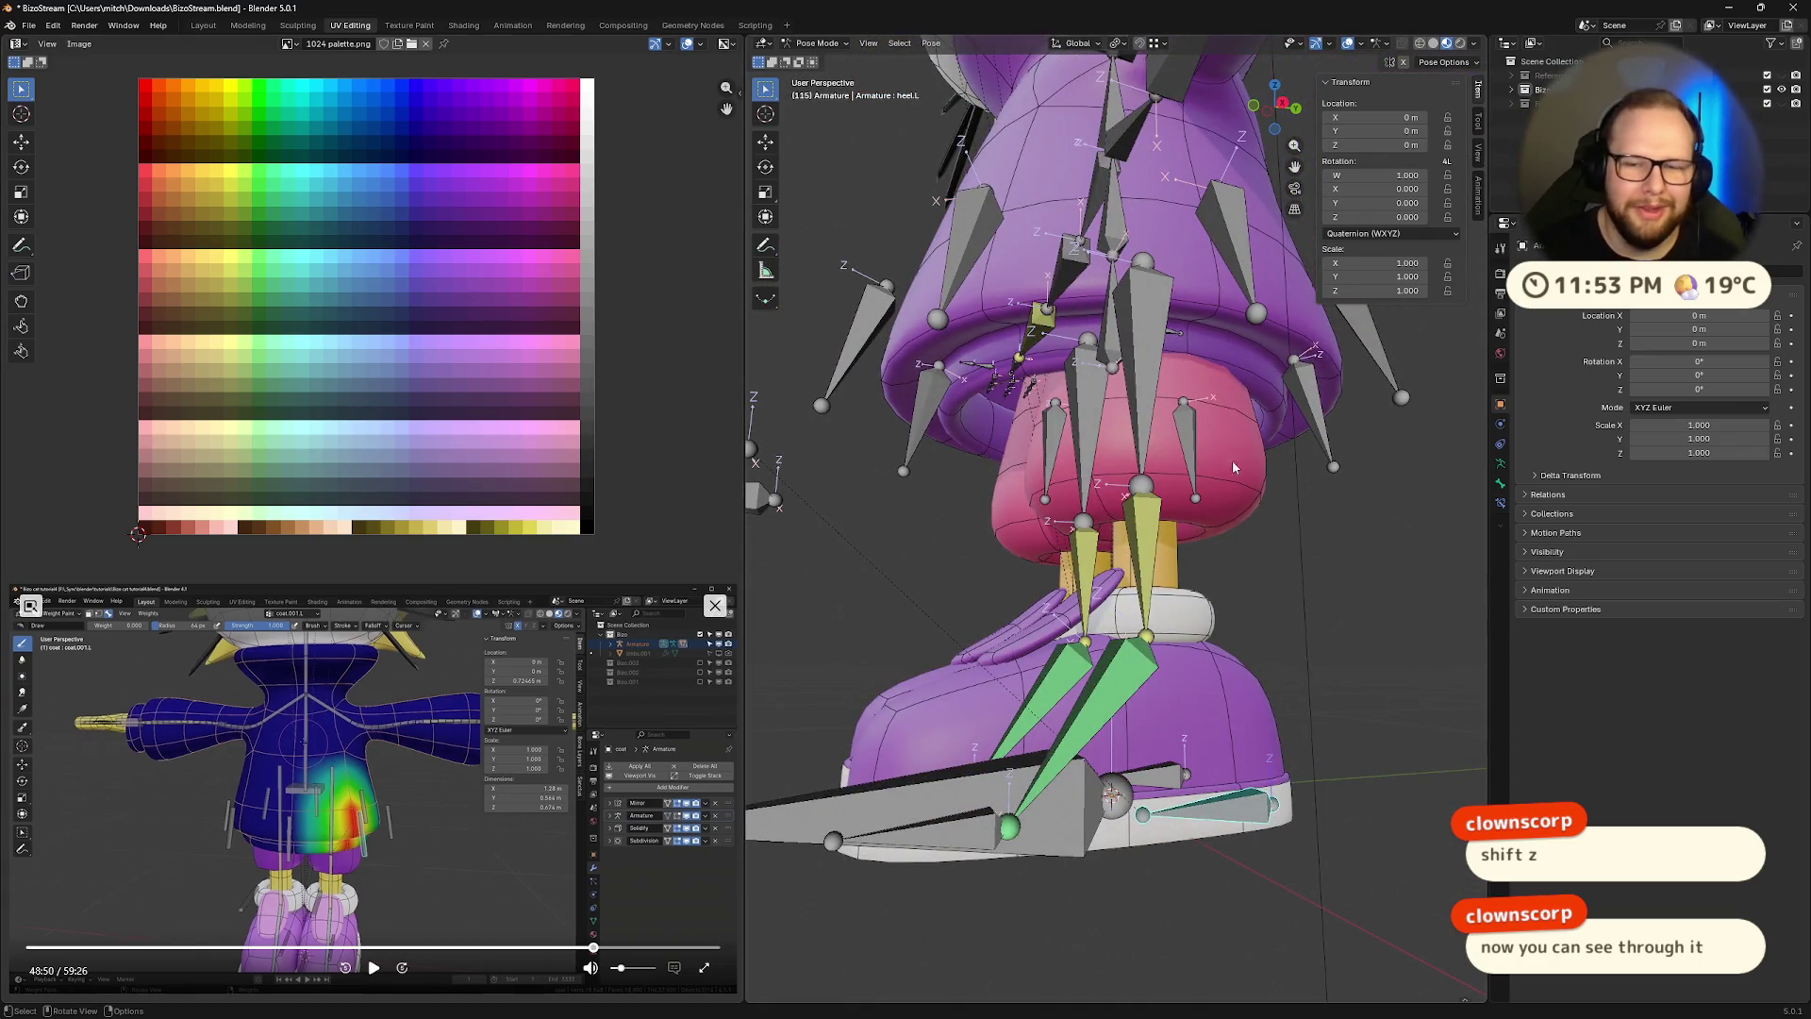
middle_drag(1232, 466, 1206, 502)
middle_drag(1001, 379, 1081, 477)
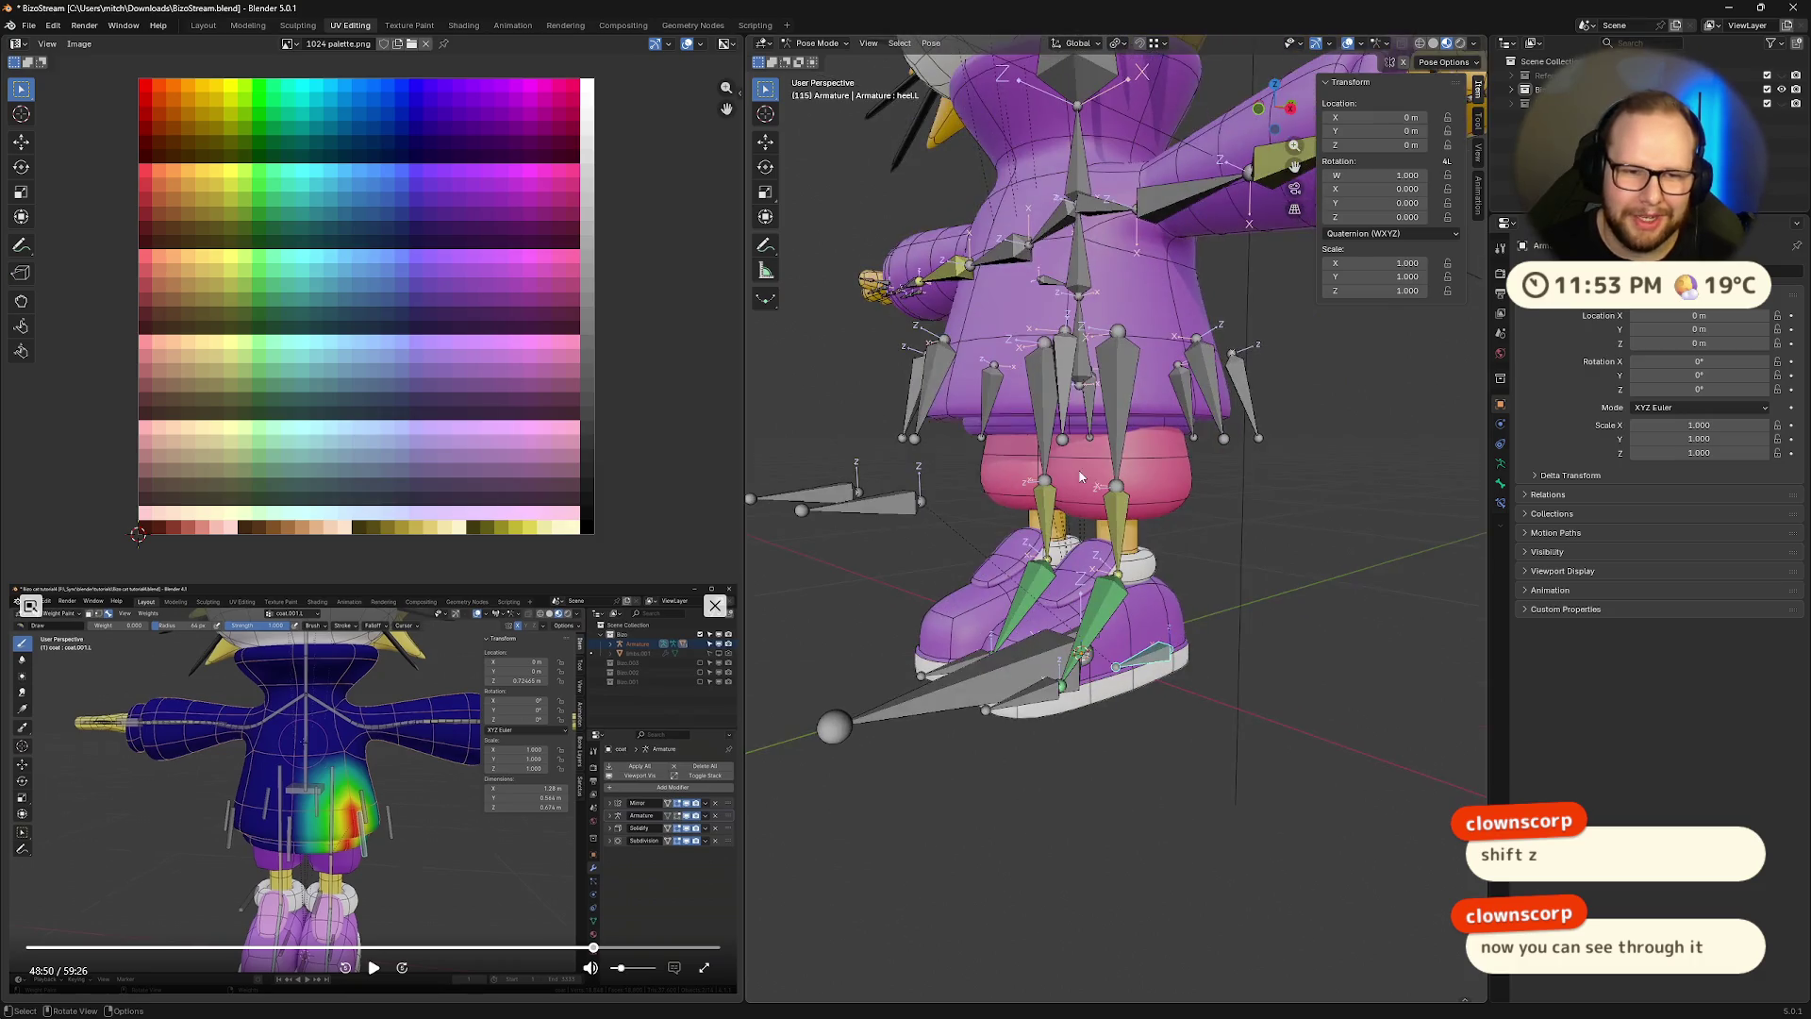
Make thigh.L the active bone, then add the Coat mesh to the selection as active
click(1114, 394)
key(ctrl+Tab)
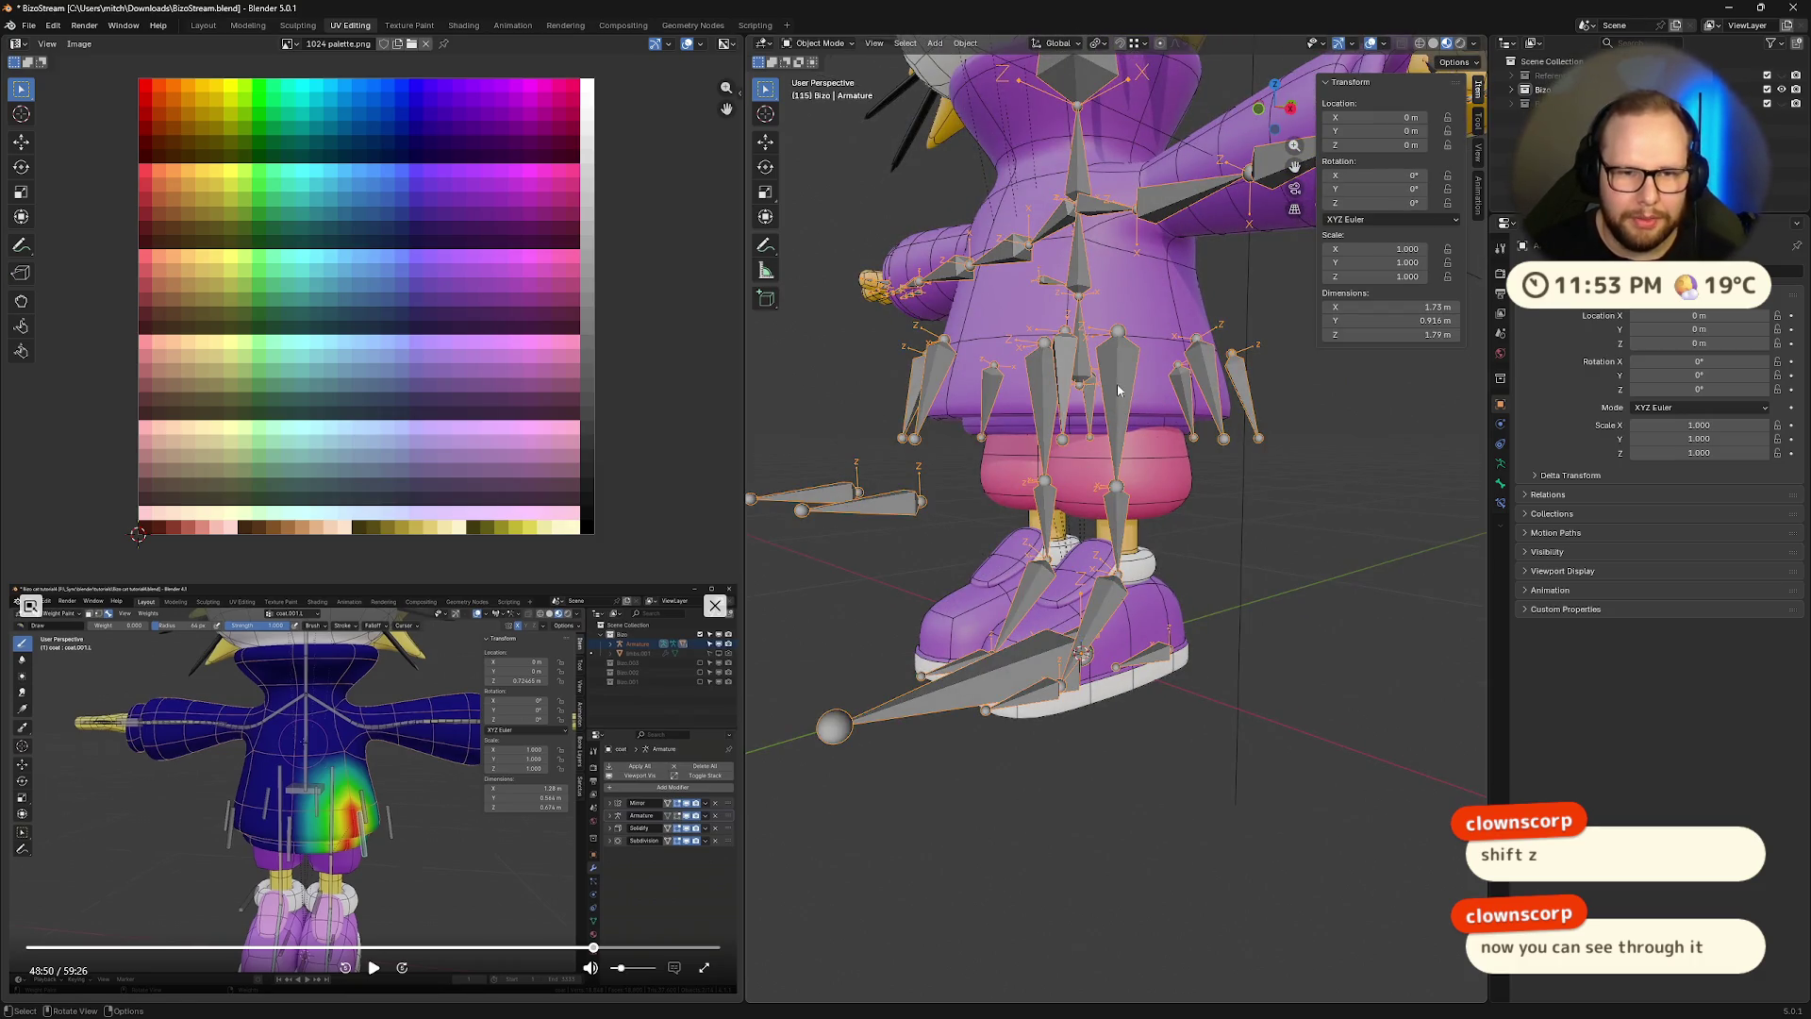
shift+click(1154, 314)
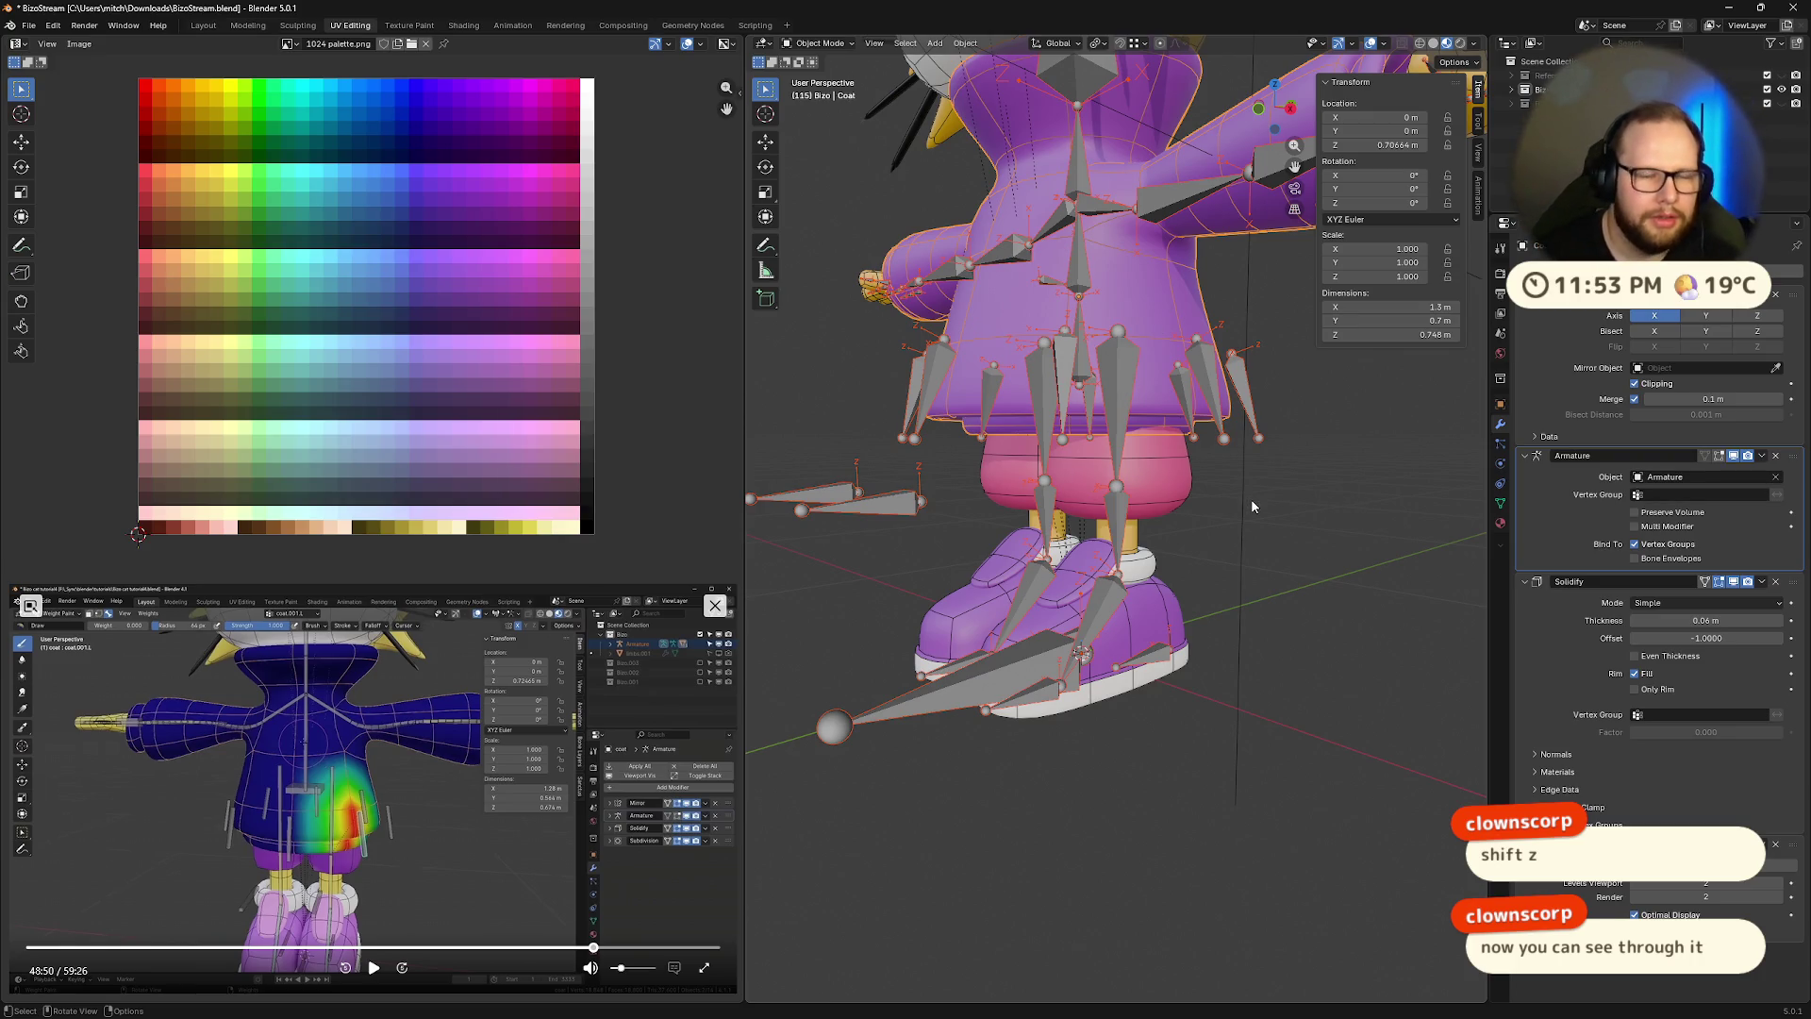
key(ctrl+Tab)
Enter Weight Paint on the Coat and turn on see-through display to inspect thigh.L weights from the front
click(1156, 453)
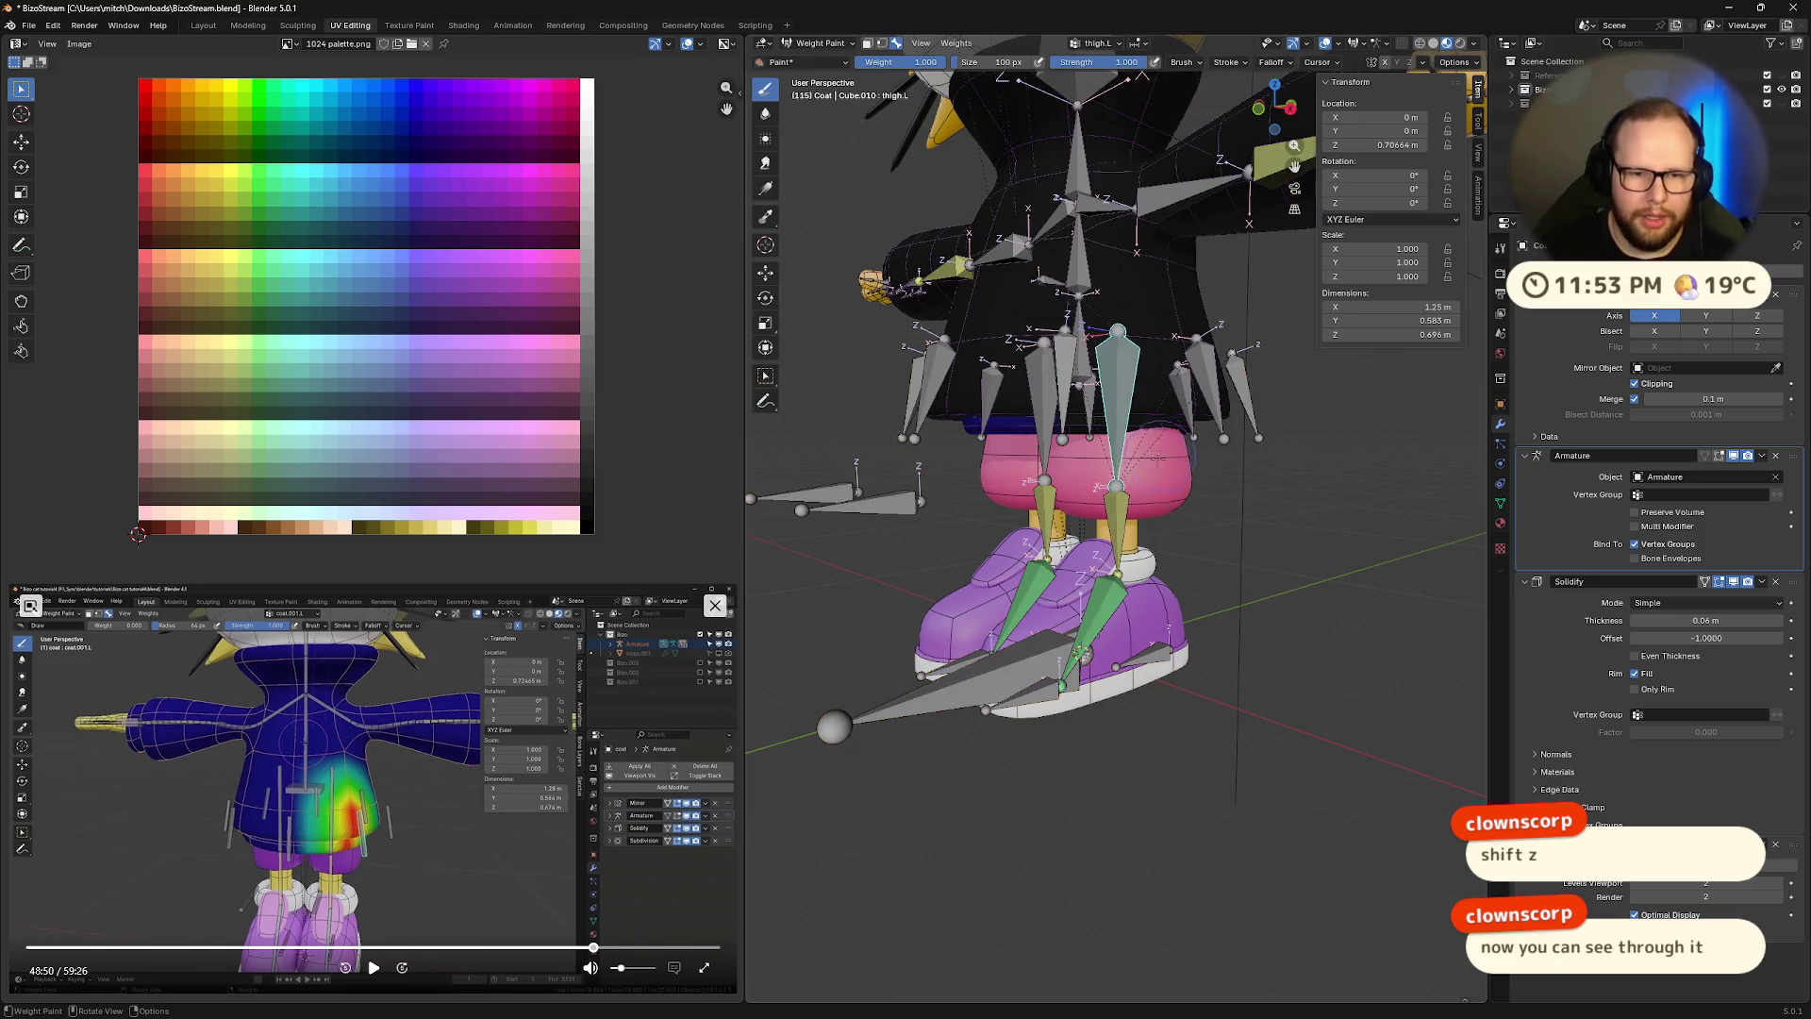
key(shift+z)
mouse_move(1137, 482)
middle_down()
mouse_move(962, 523)
mouse_move(998, 427)
mouse_move(1396, 398)
mouse_move(1227, 522)
mouse_move(1169, 501)
middle_up()
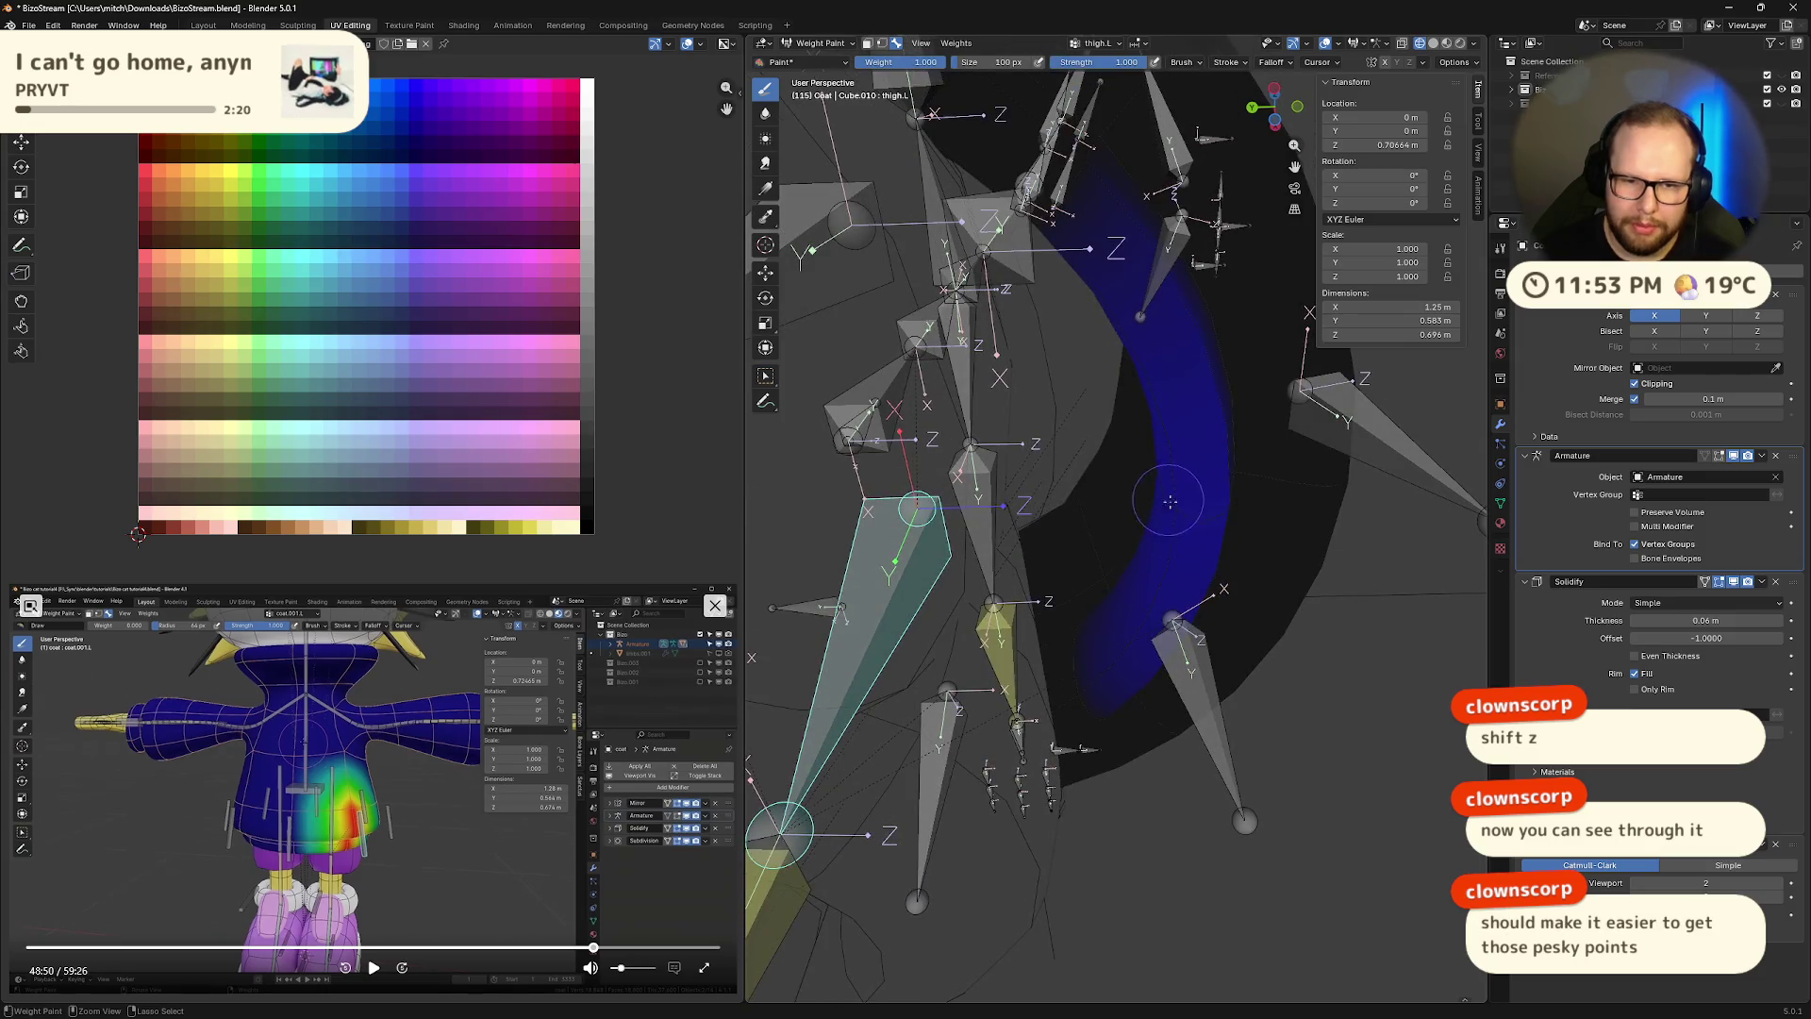
middle_drag(1262, 466, 1077, 567)
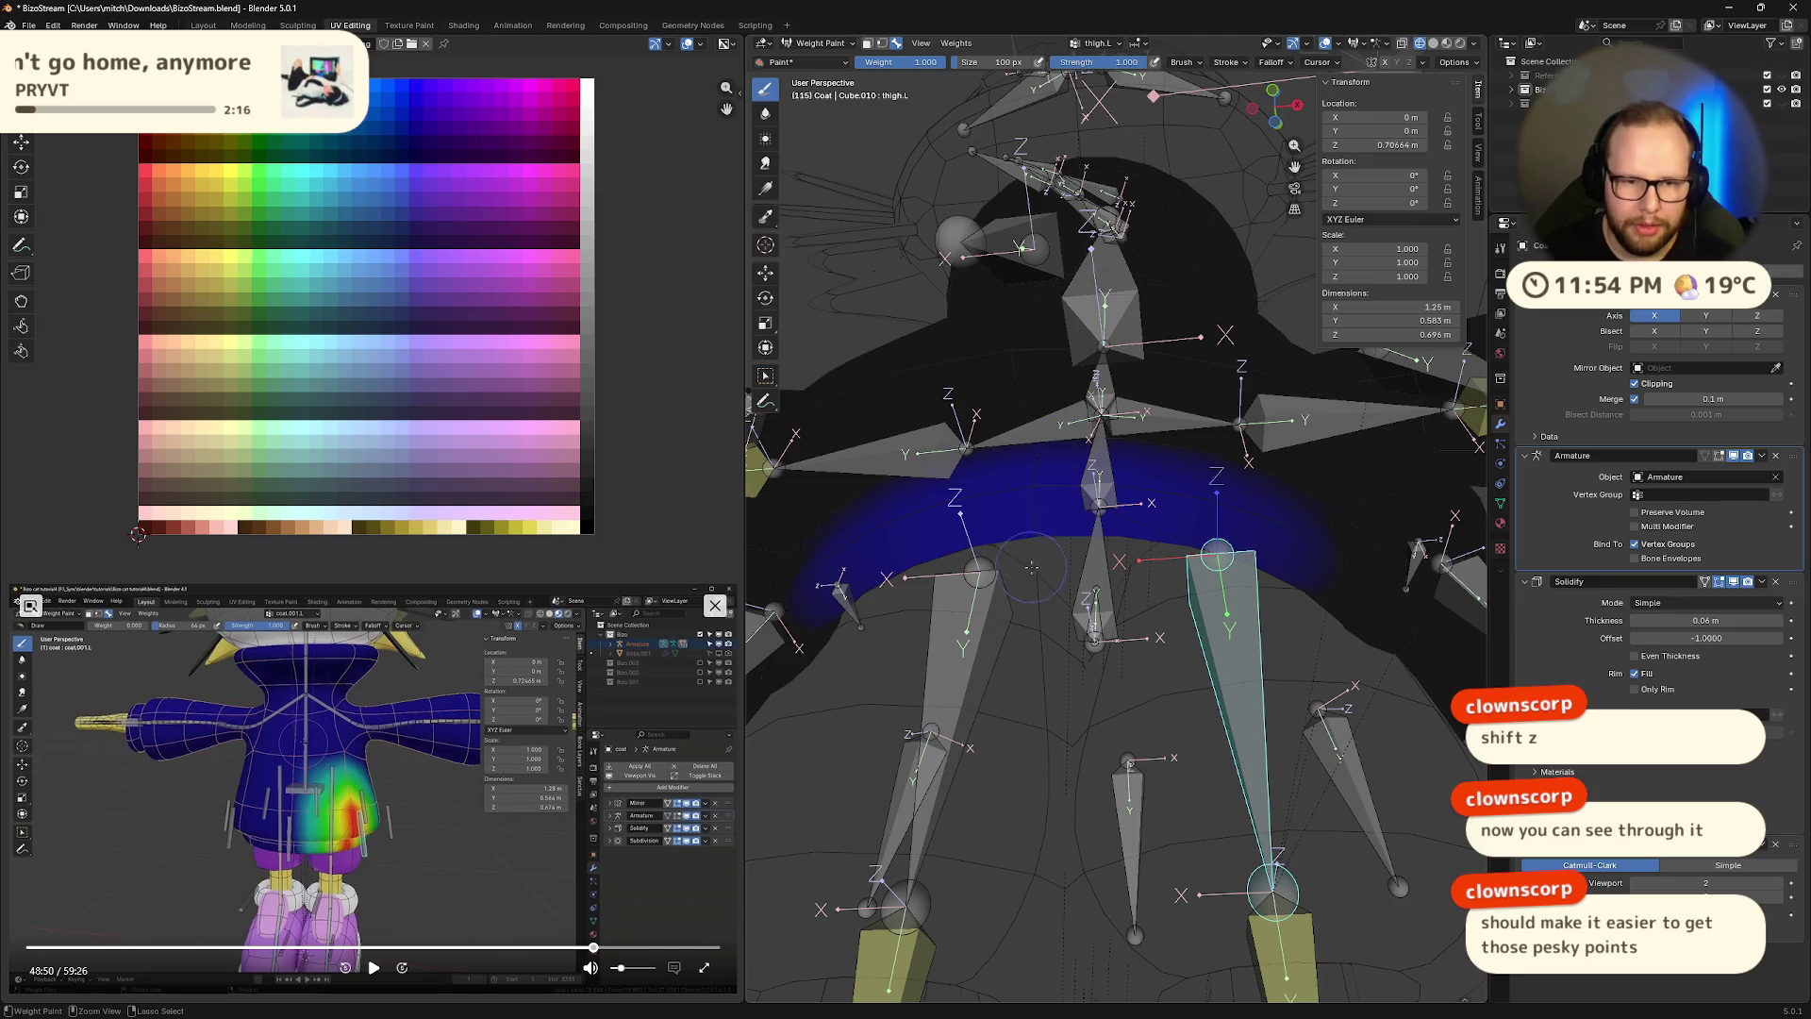
mouse_move(1303, 556)
middle_down()
mouse_move(1387, 592)
mouse_move(1088, 513)
middle_up()
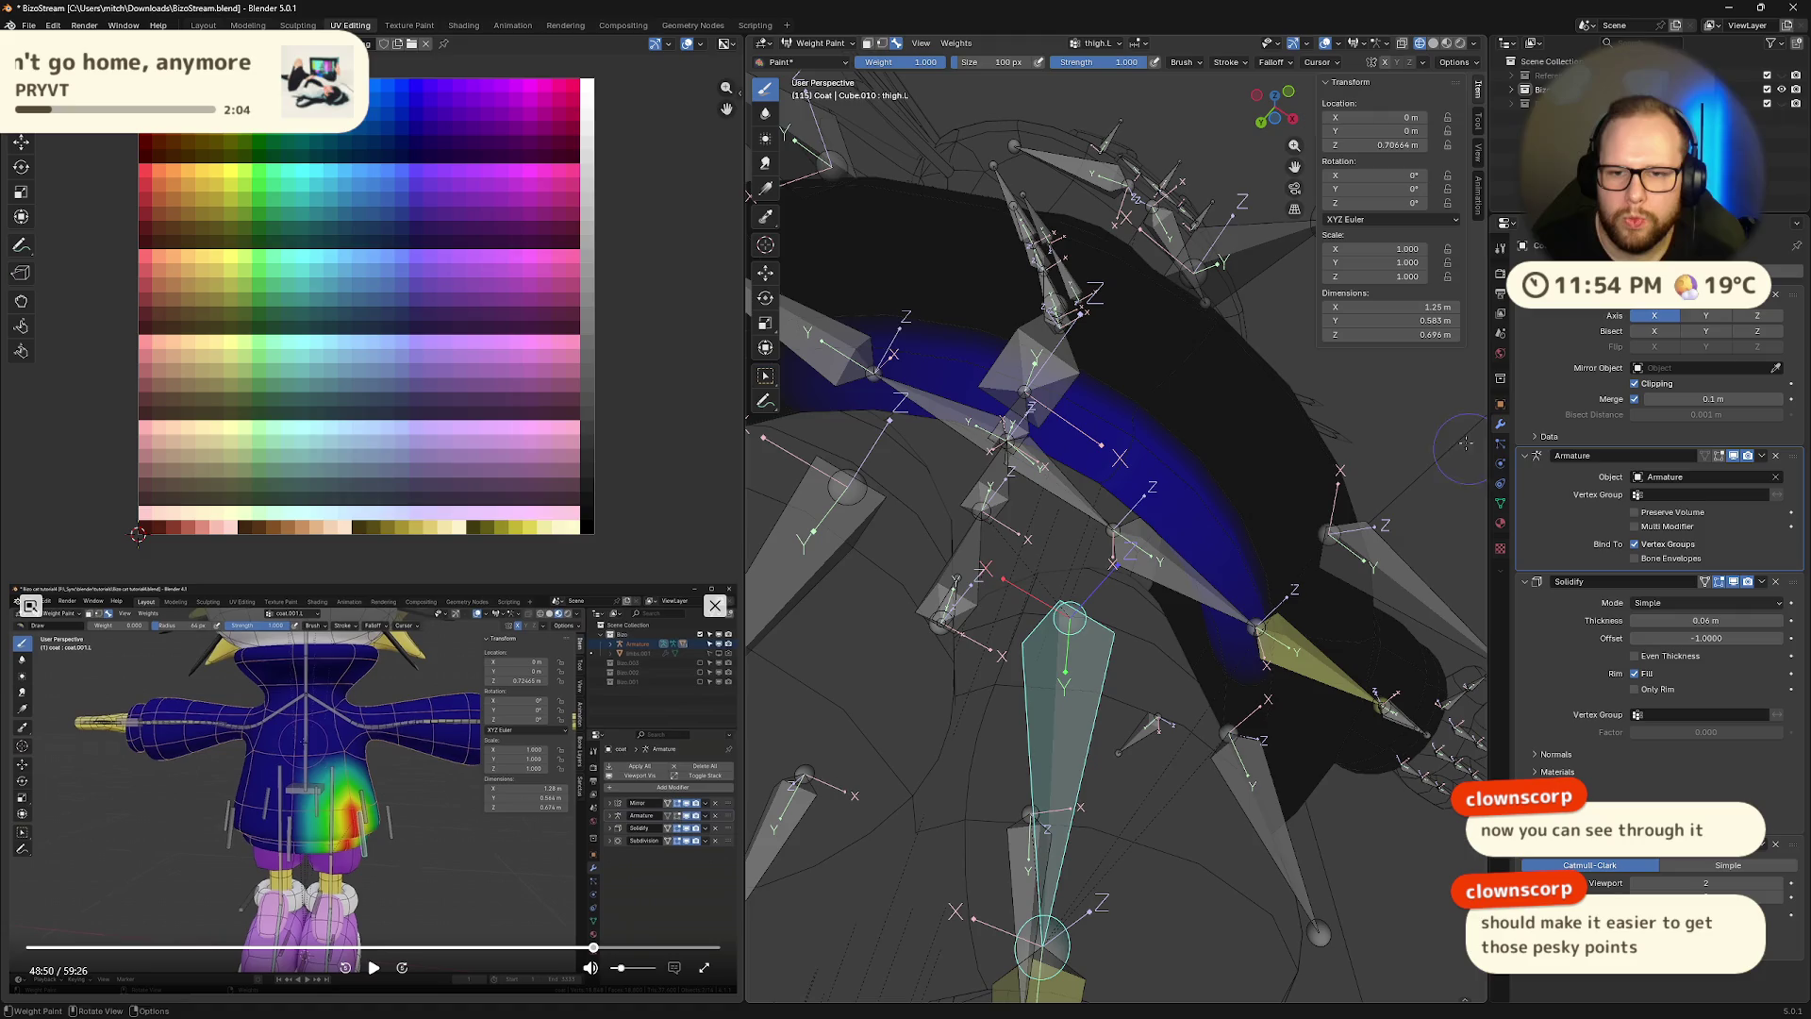
middle_drag(1207, 467, 1038, 493)
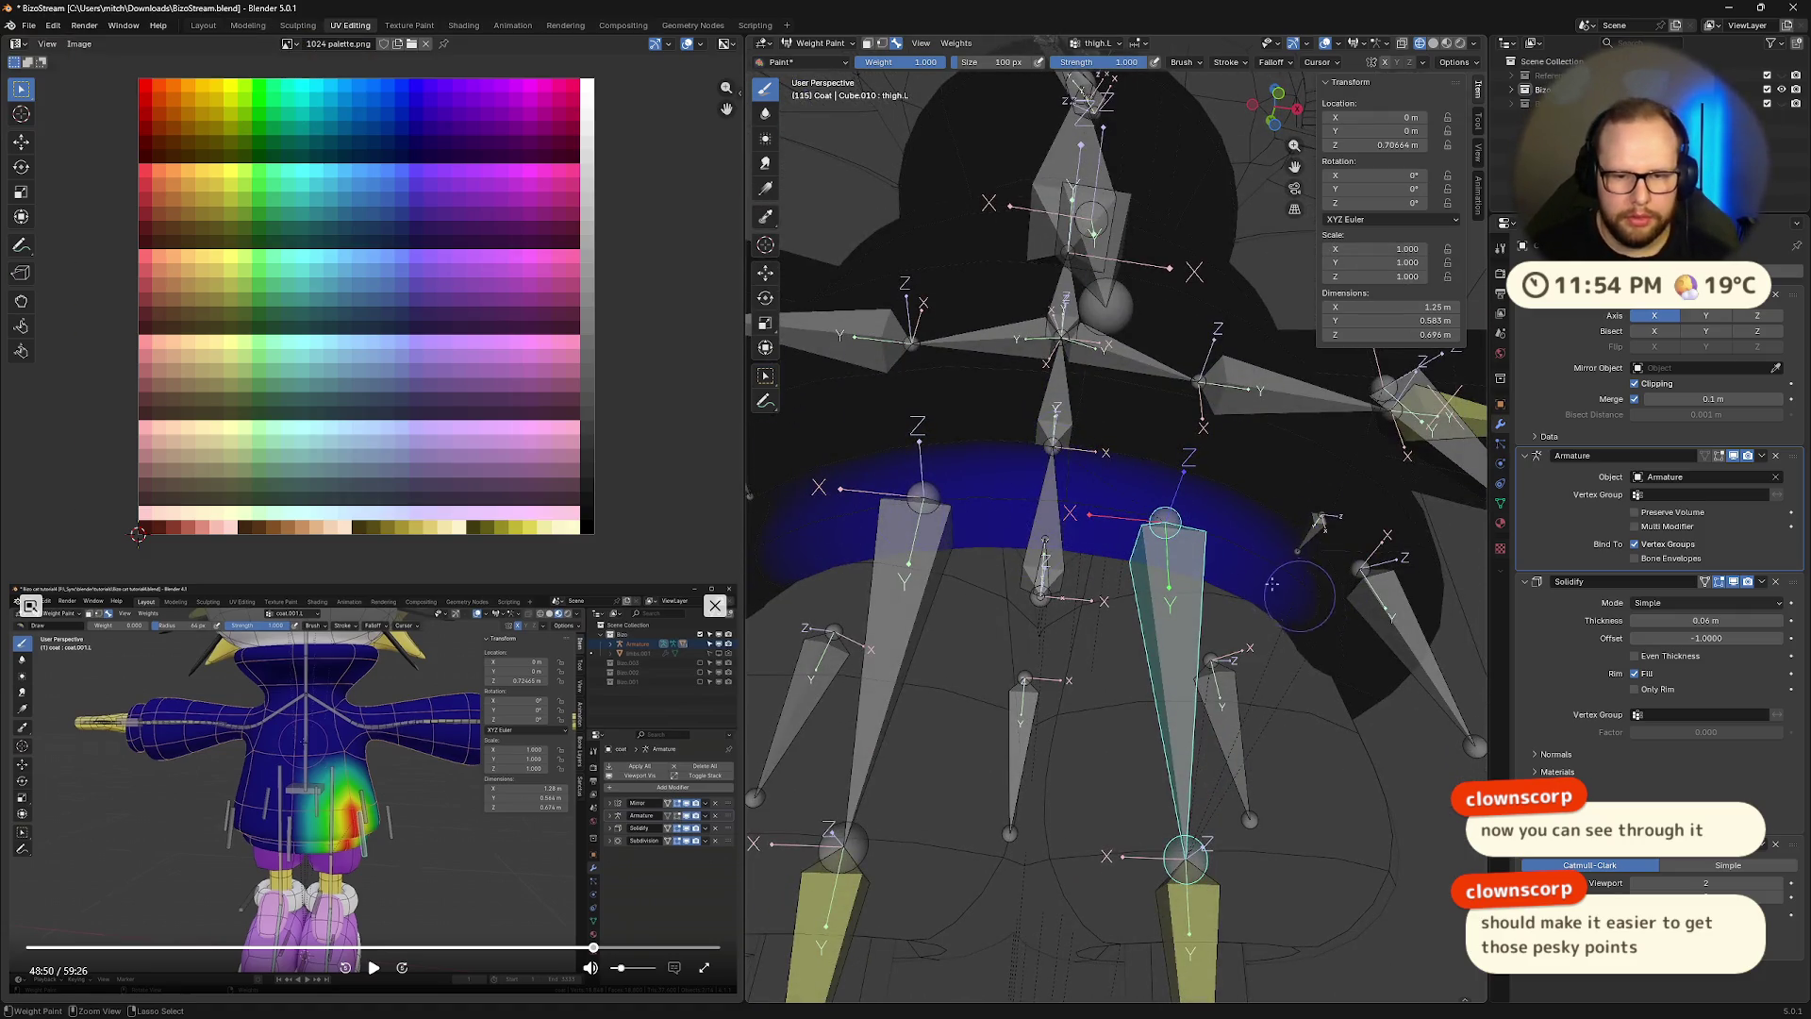
key(F3)
text(weigh)
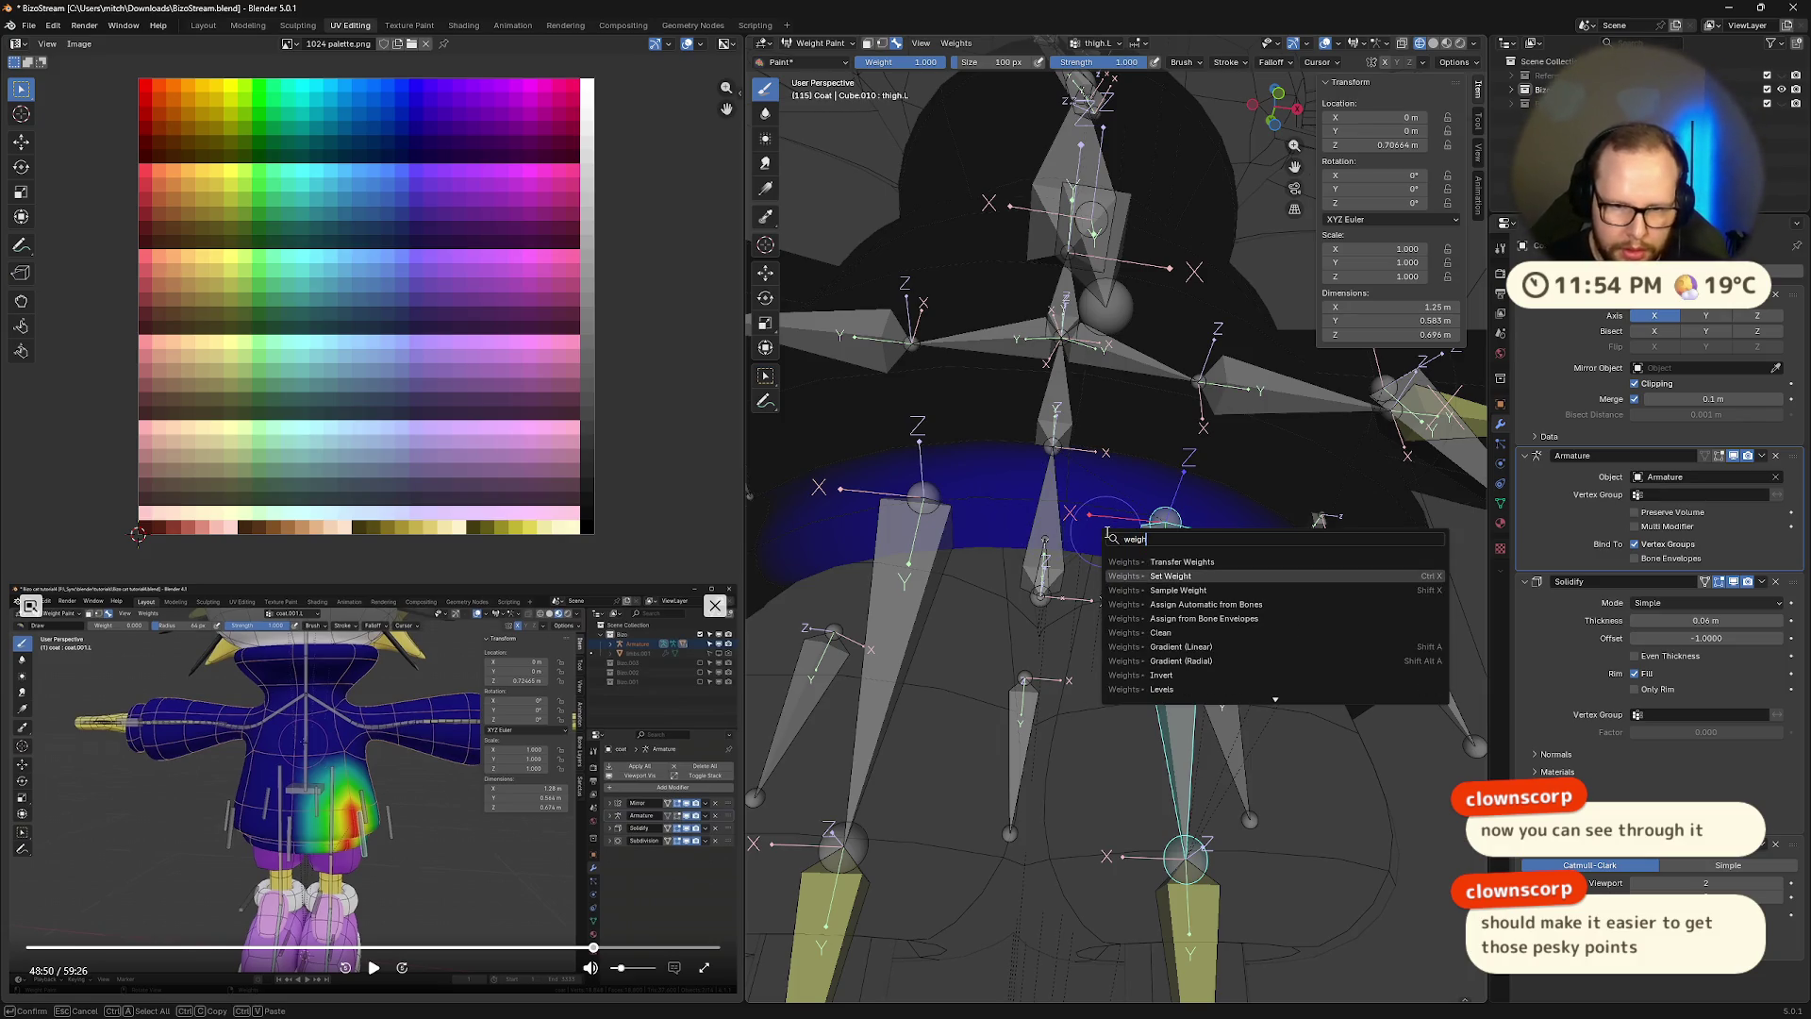
key(Return)
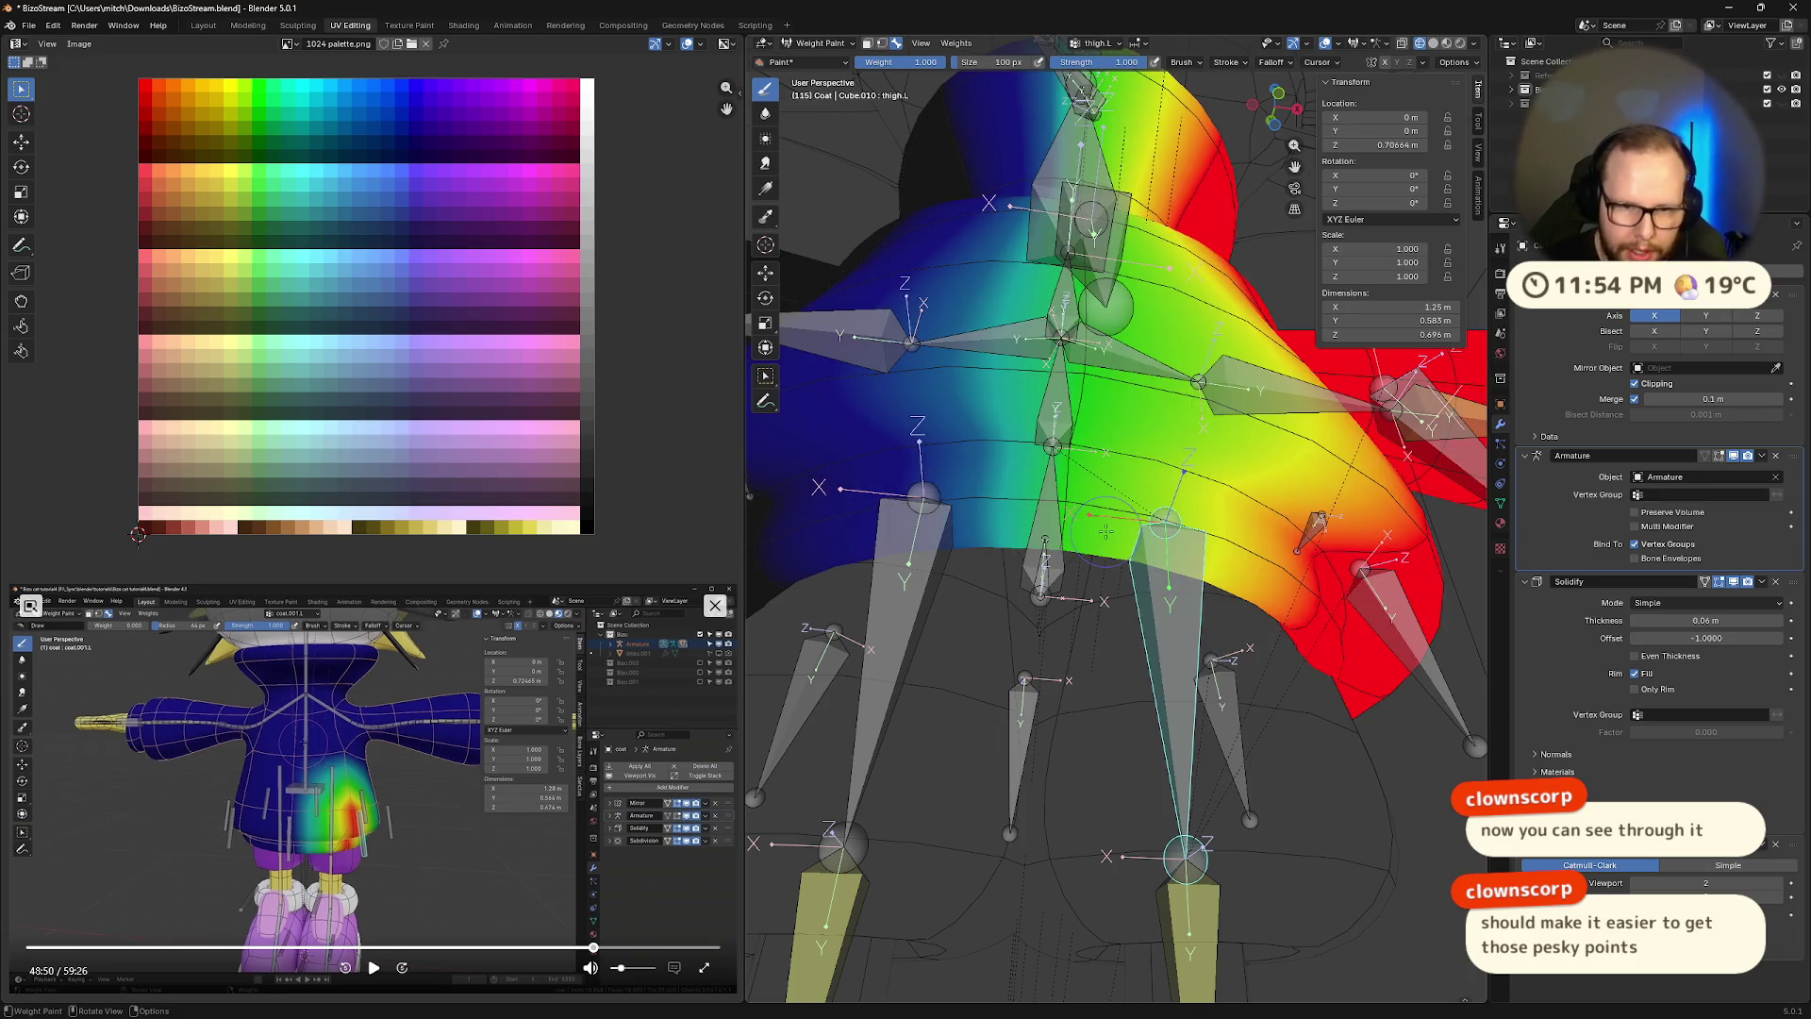
scroll(1186, 319, down, 6)
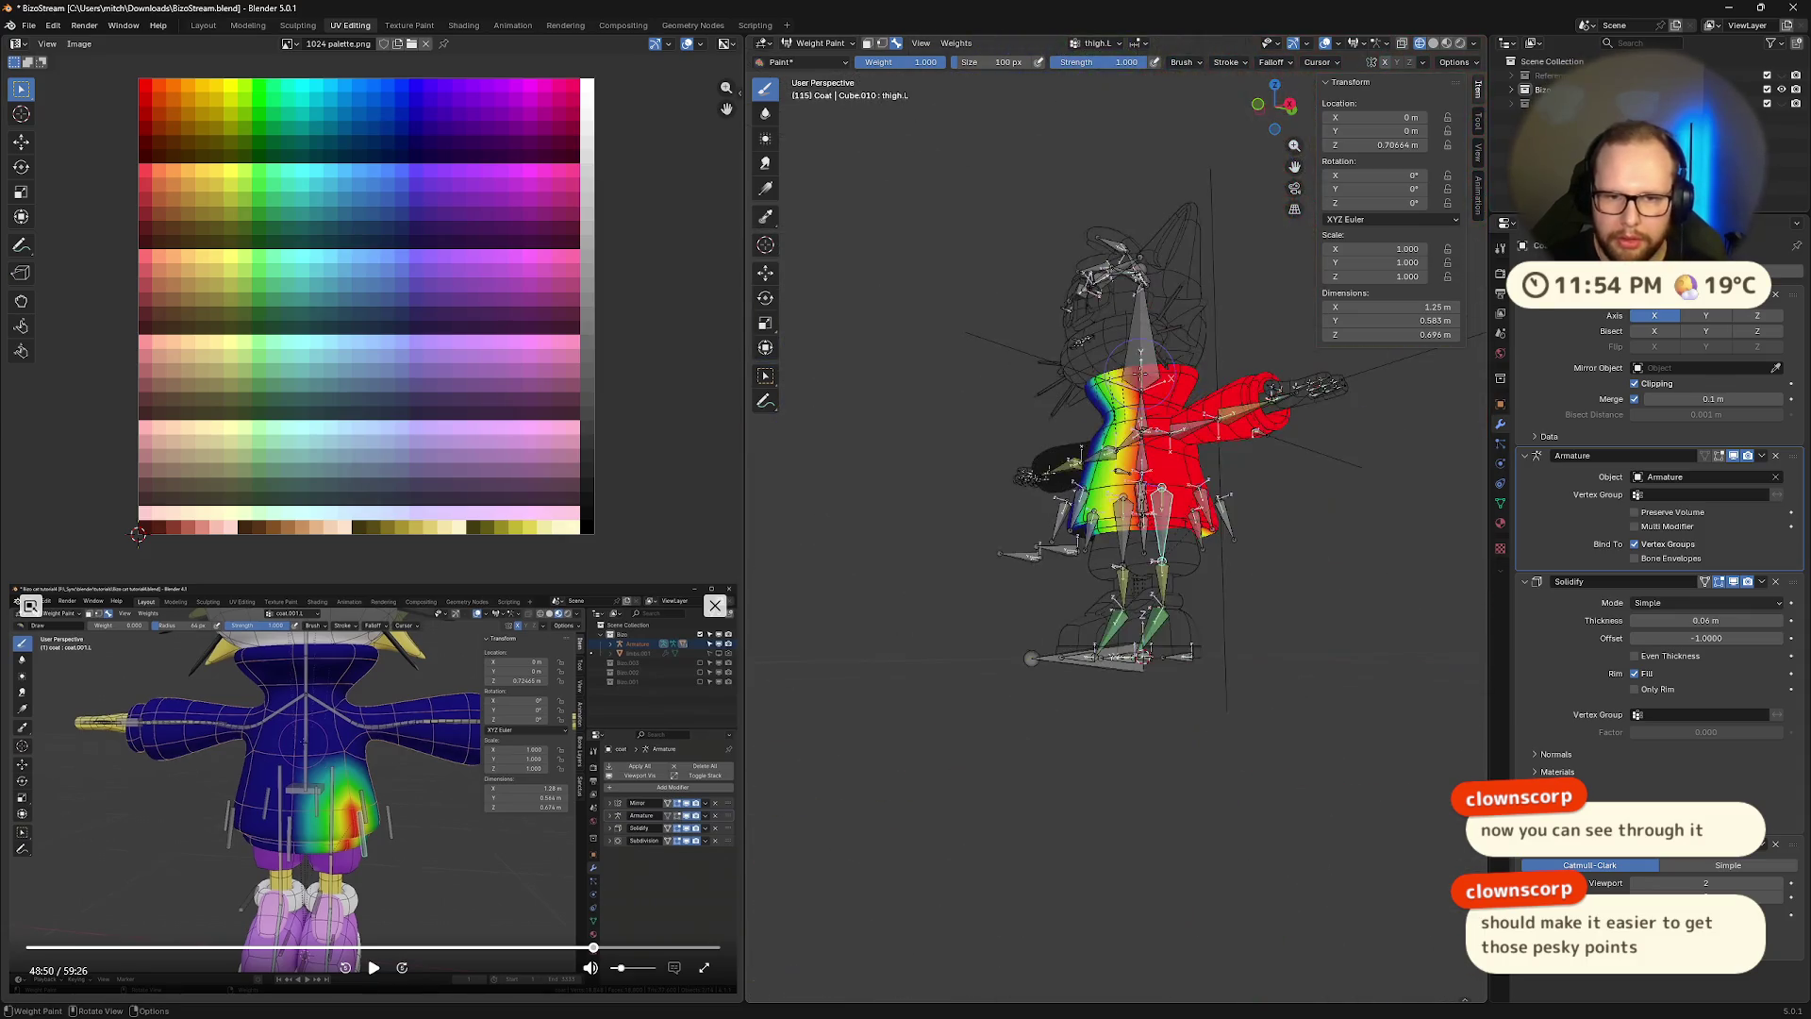
scroll(1198, 349, up, 4)
middle_drag(1198, 349, 1227, 392)
key(ctrl+z)
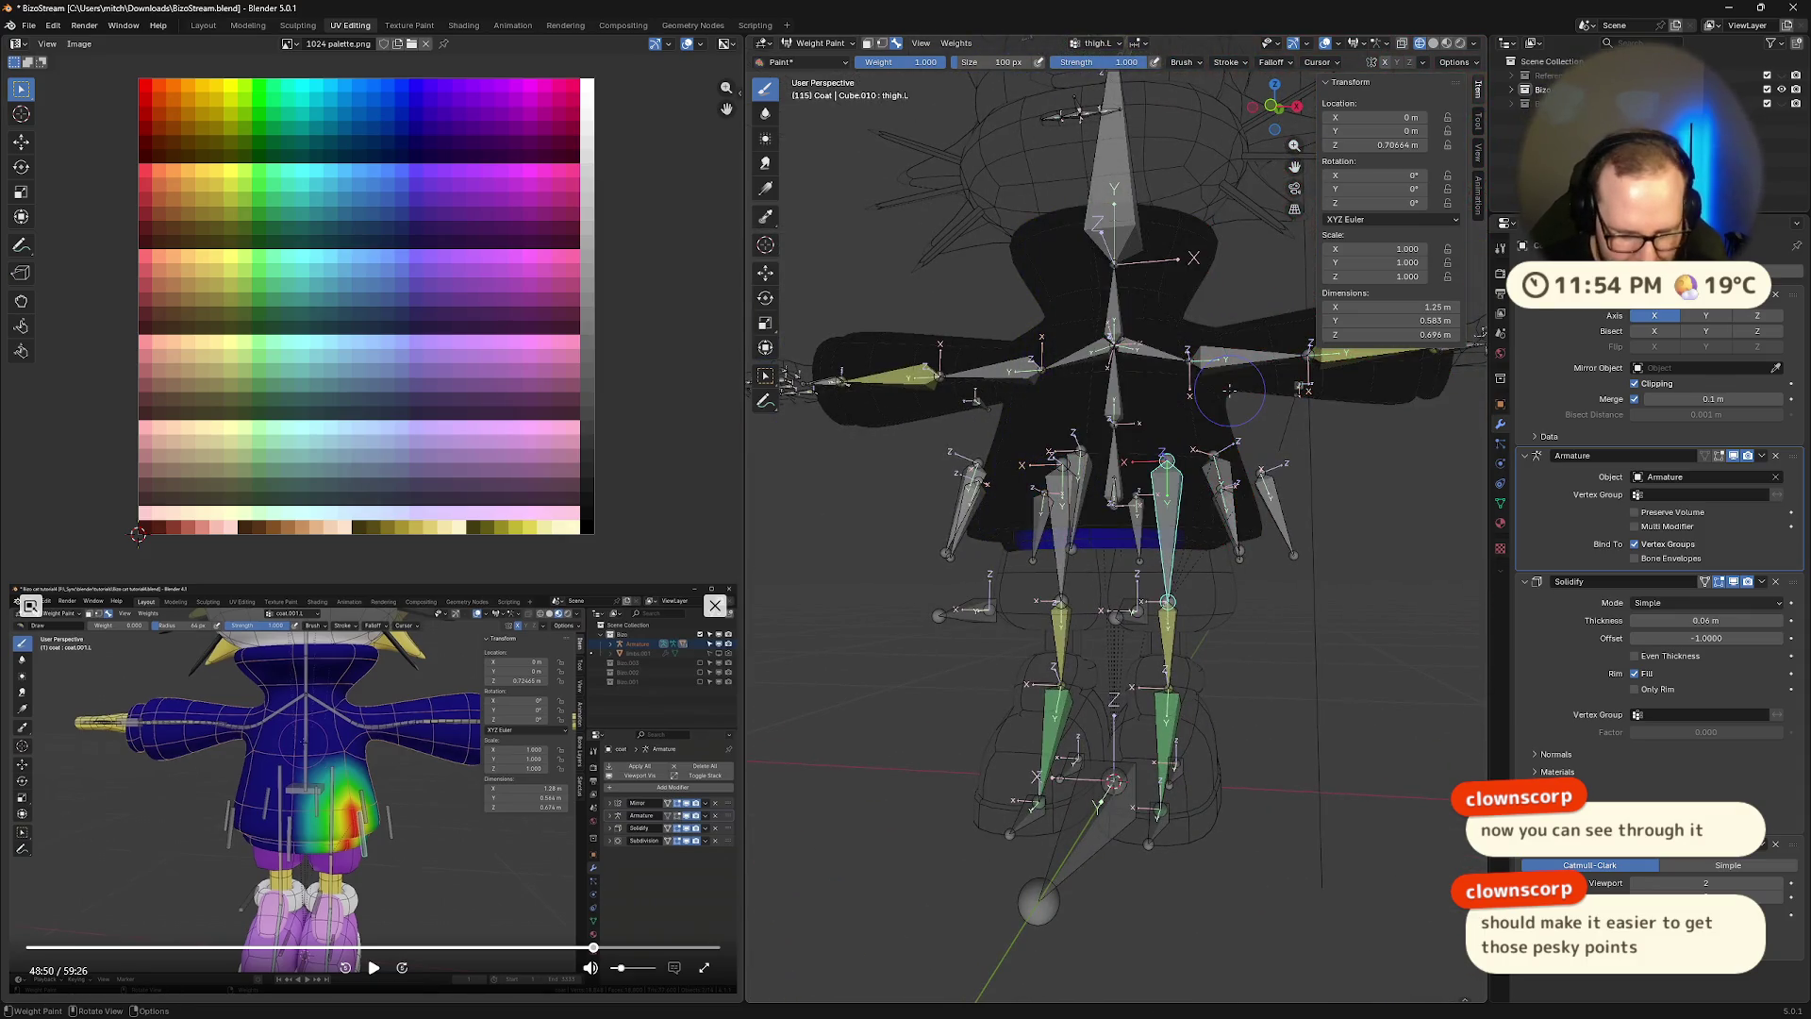
key(F3)
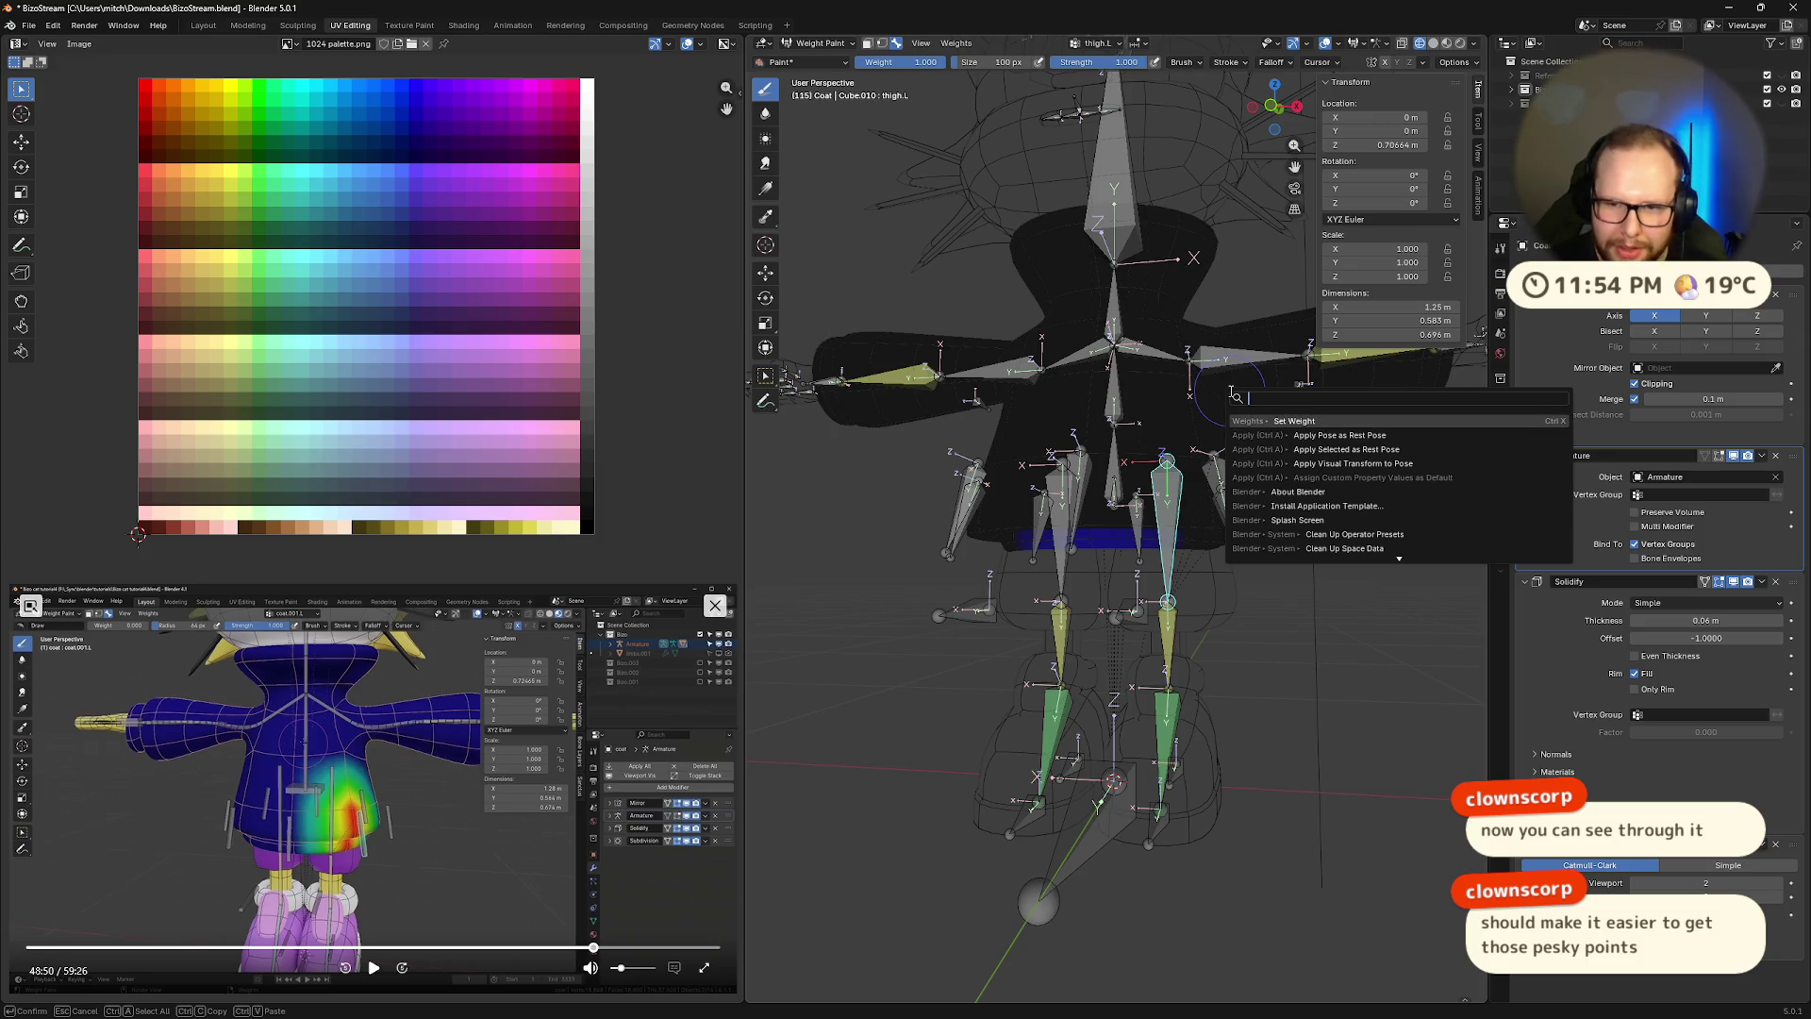
key(Return)
key(ctrl+z)
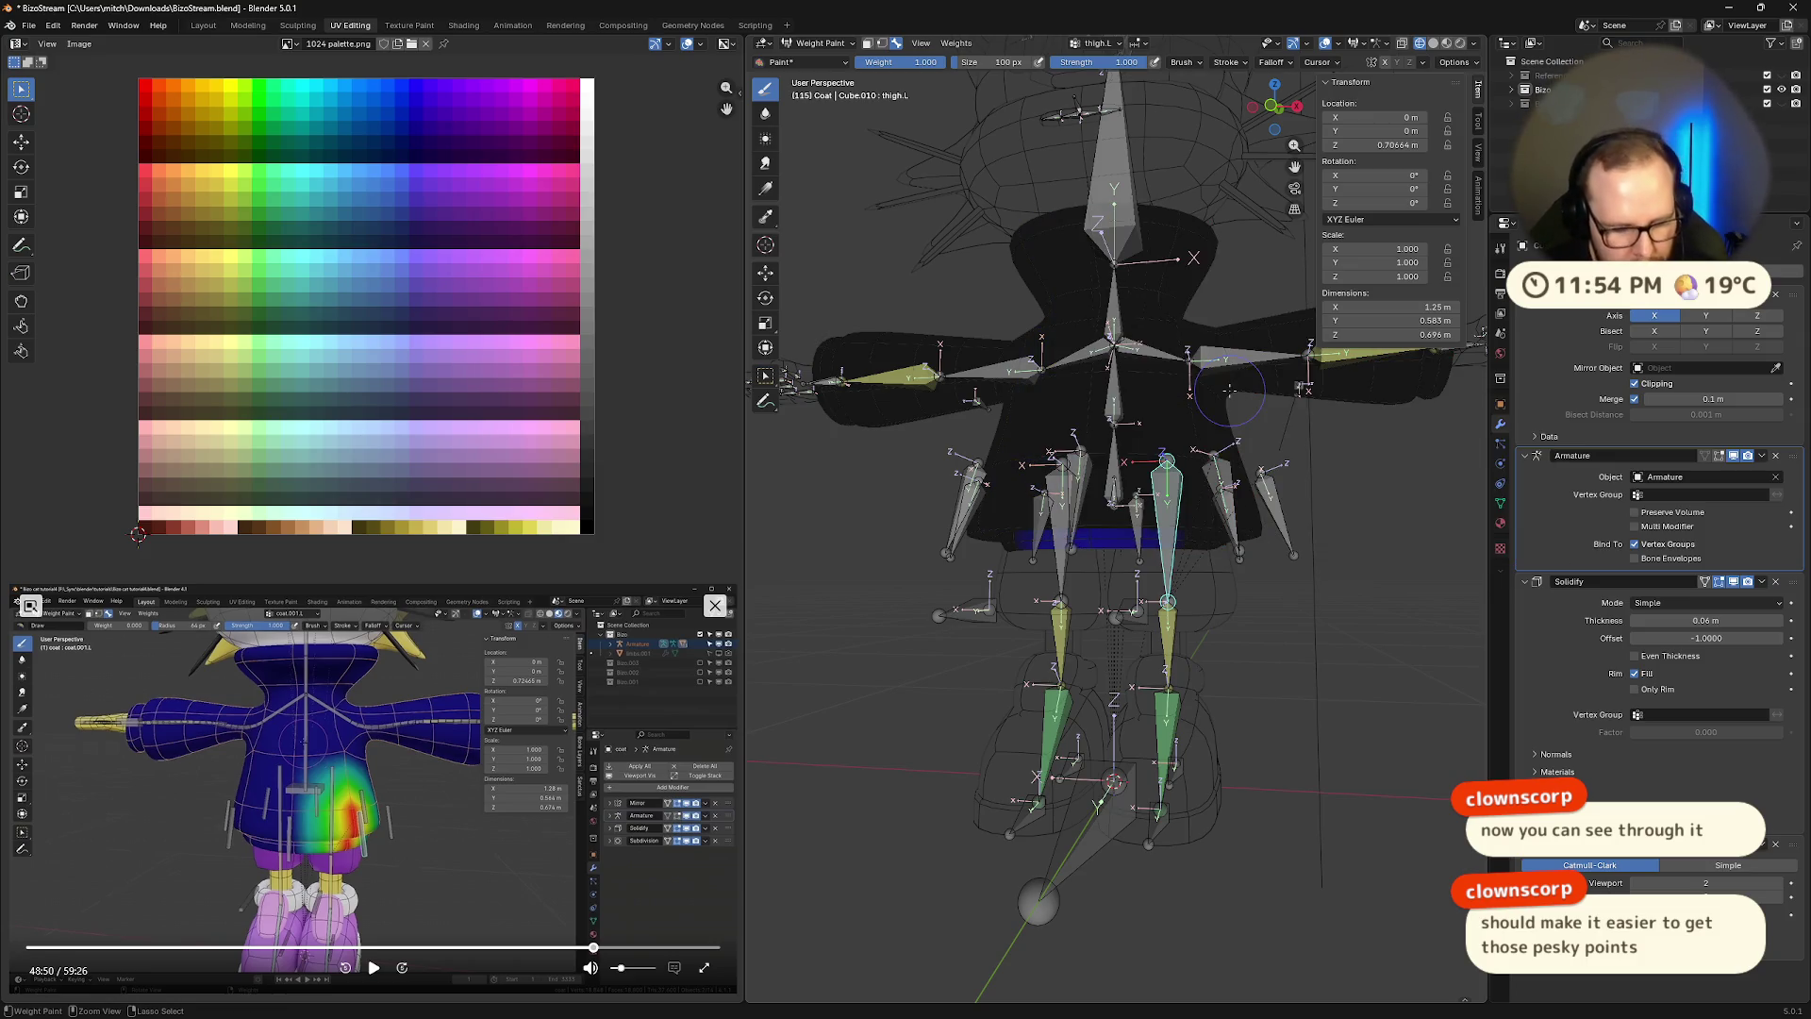
key(ctrl+shift+z)
key(ctrl+z)
key(F3)
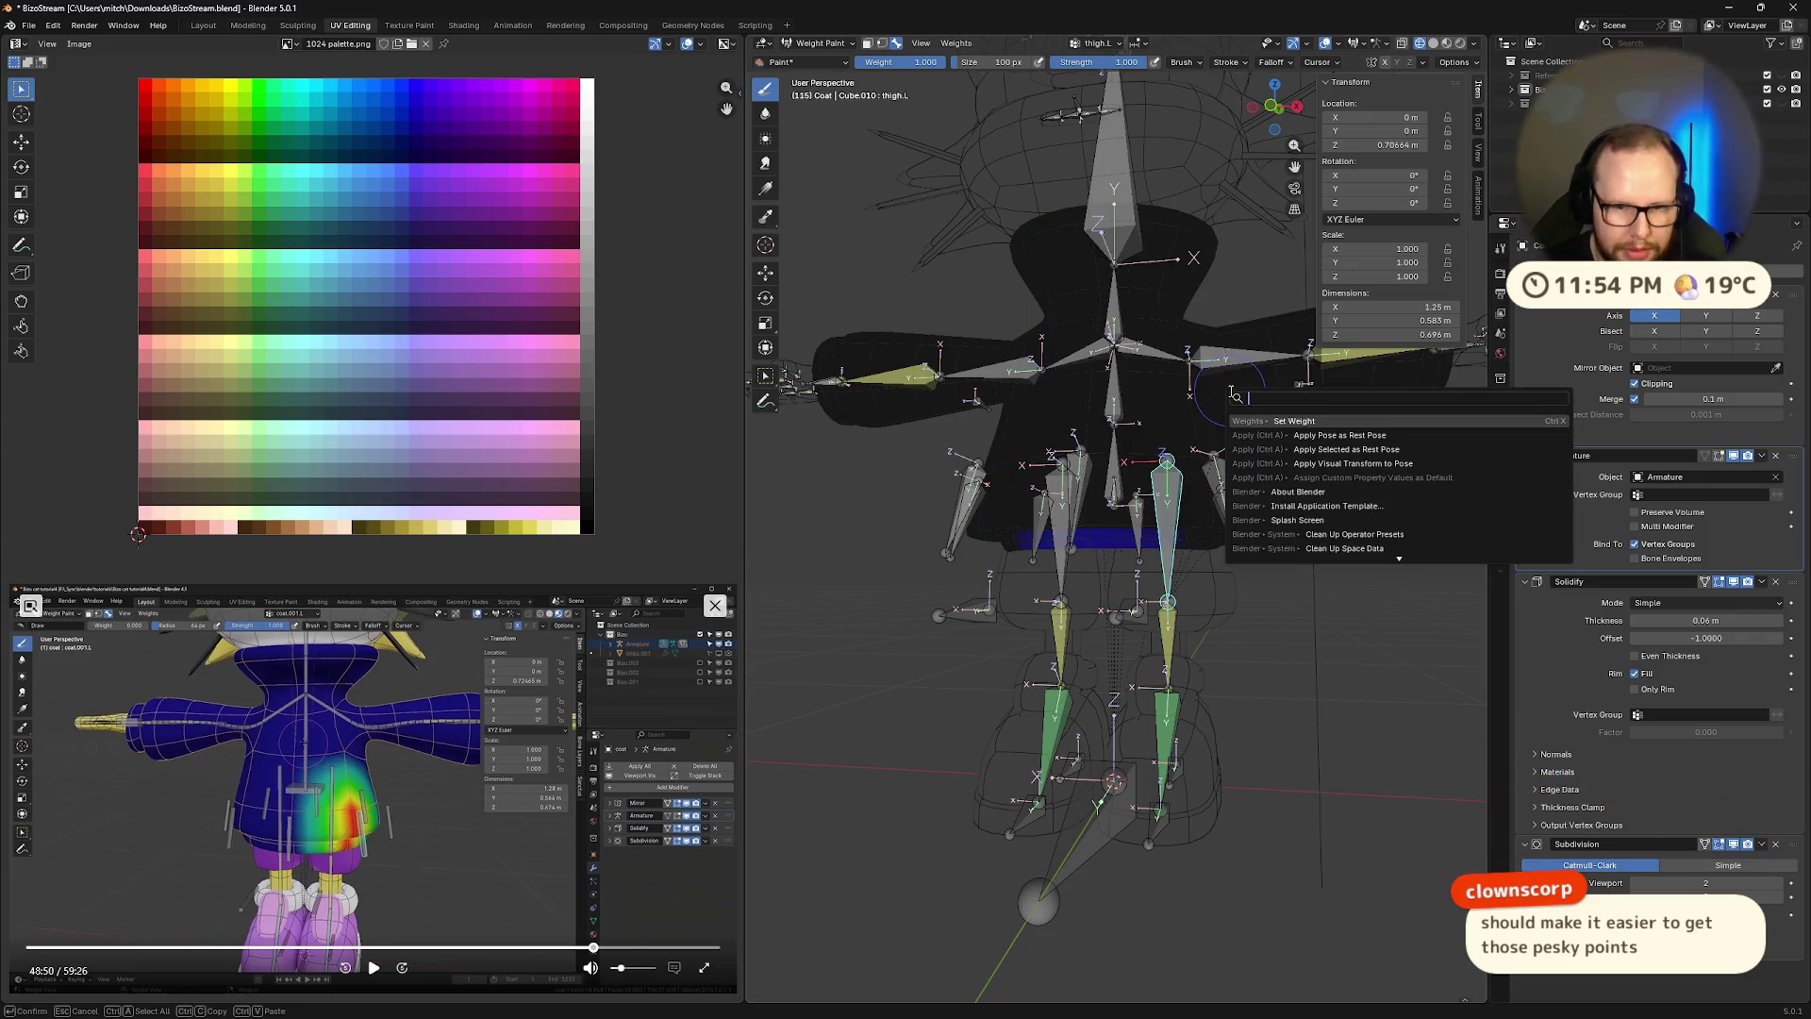
key(Down)
key(Down)
key(Down)
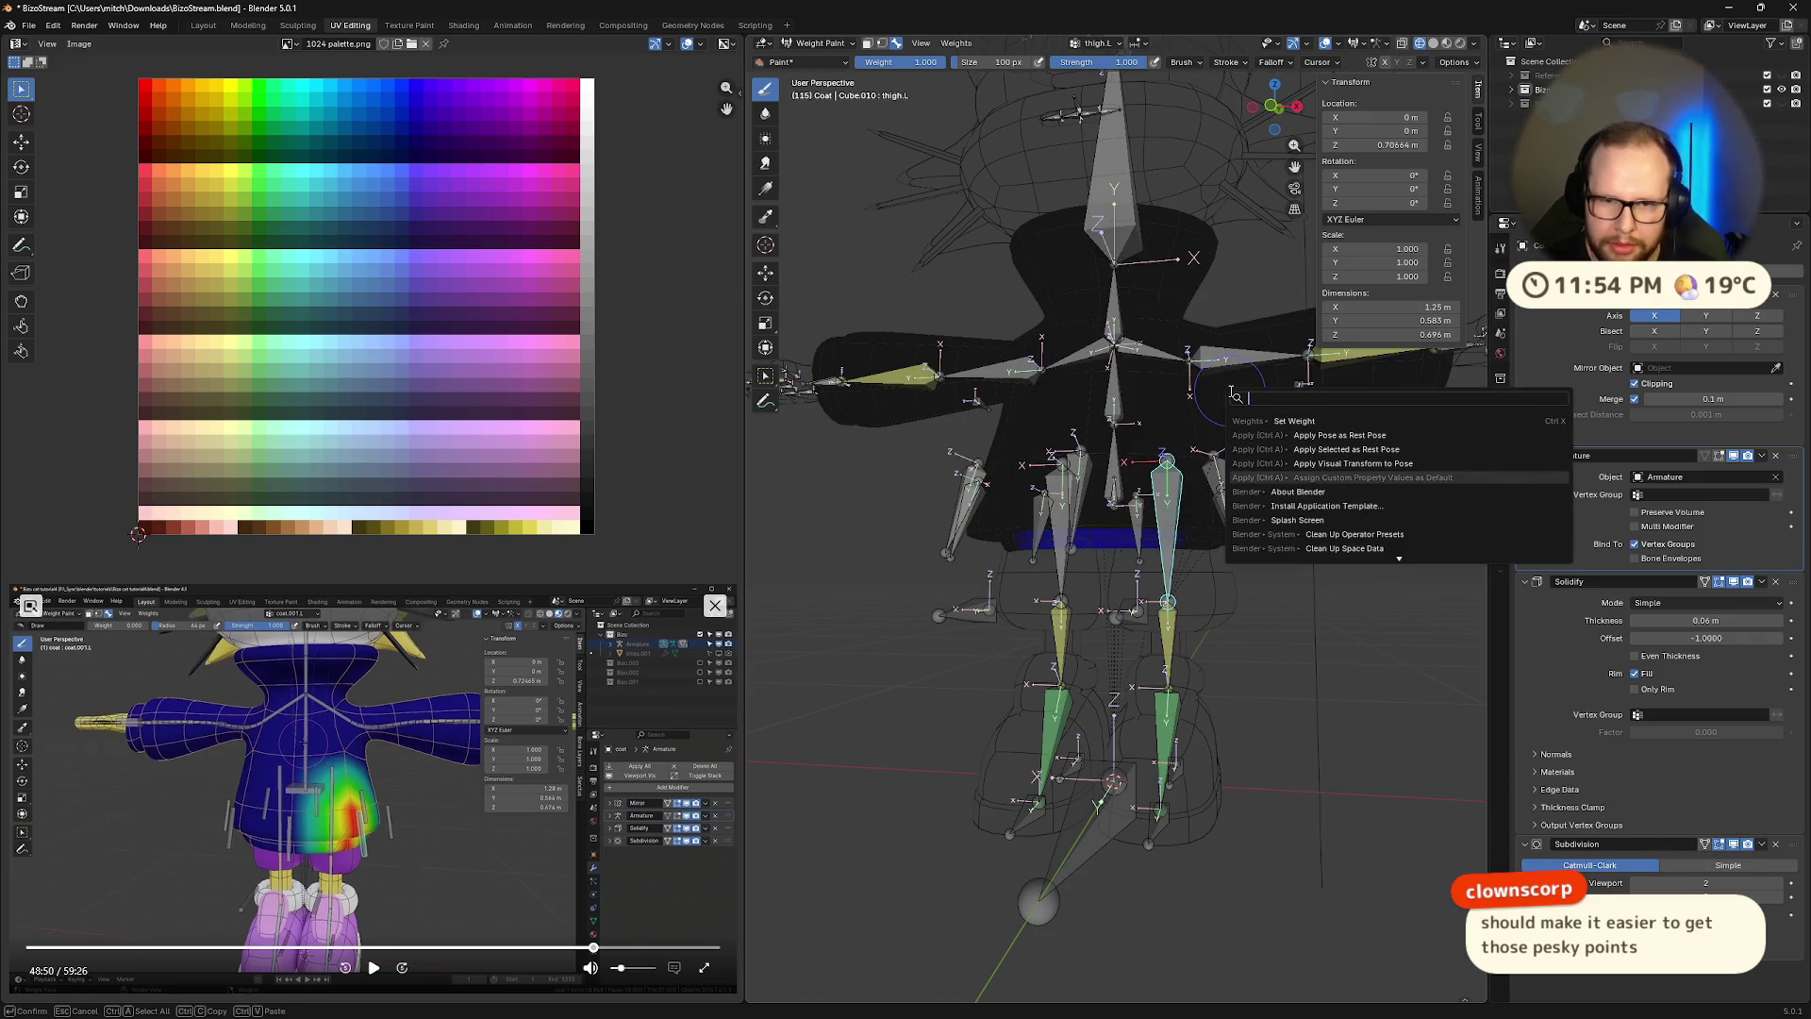
key(Up)
key(Up)
key(Up)
key(Down)
key(Down)
key(Down)
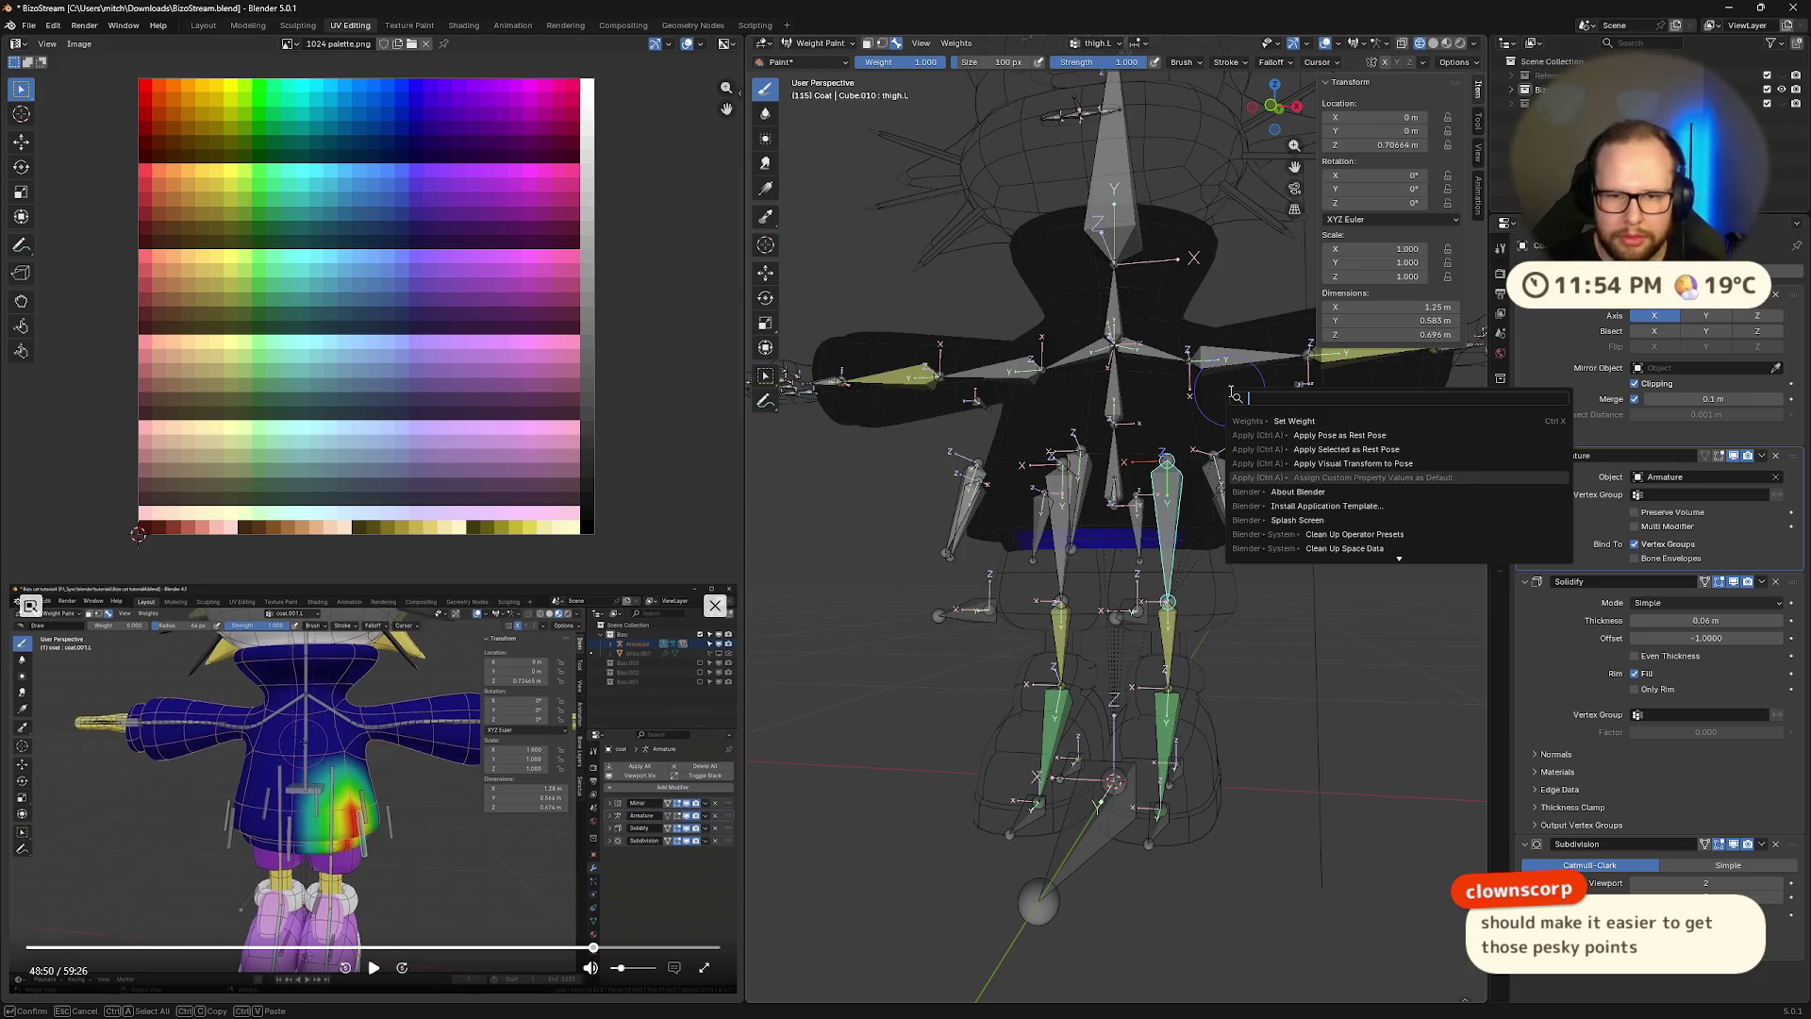
key(Escape)
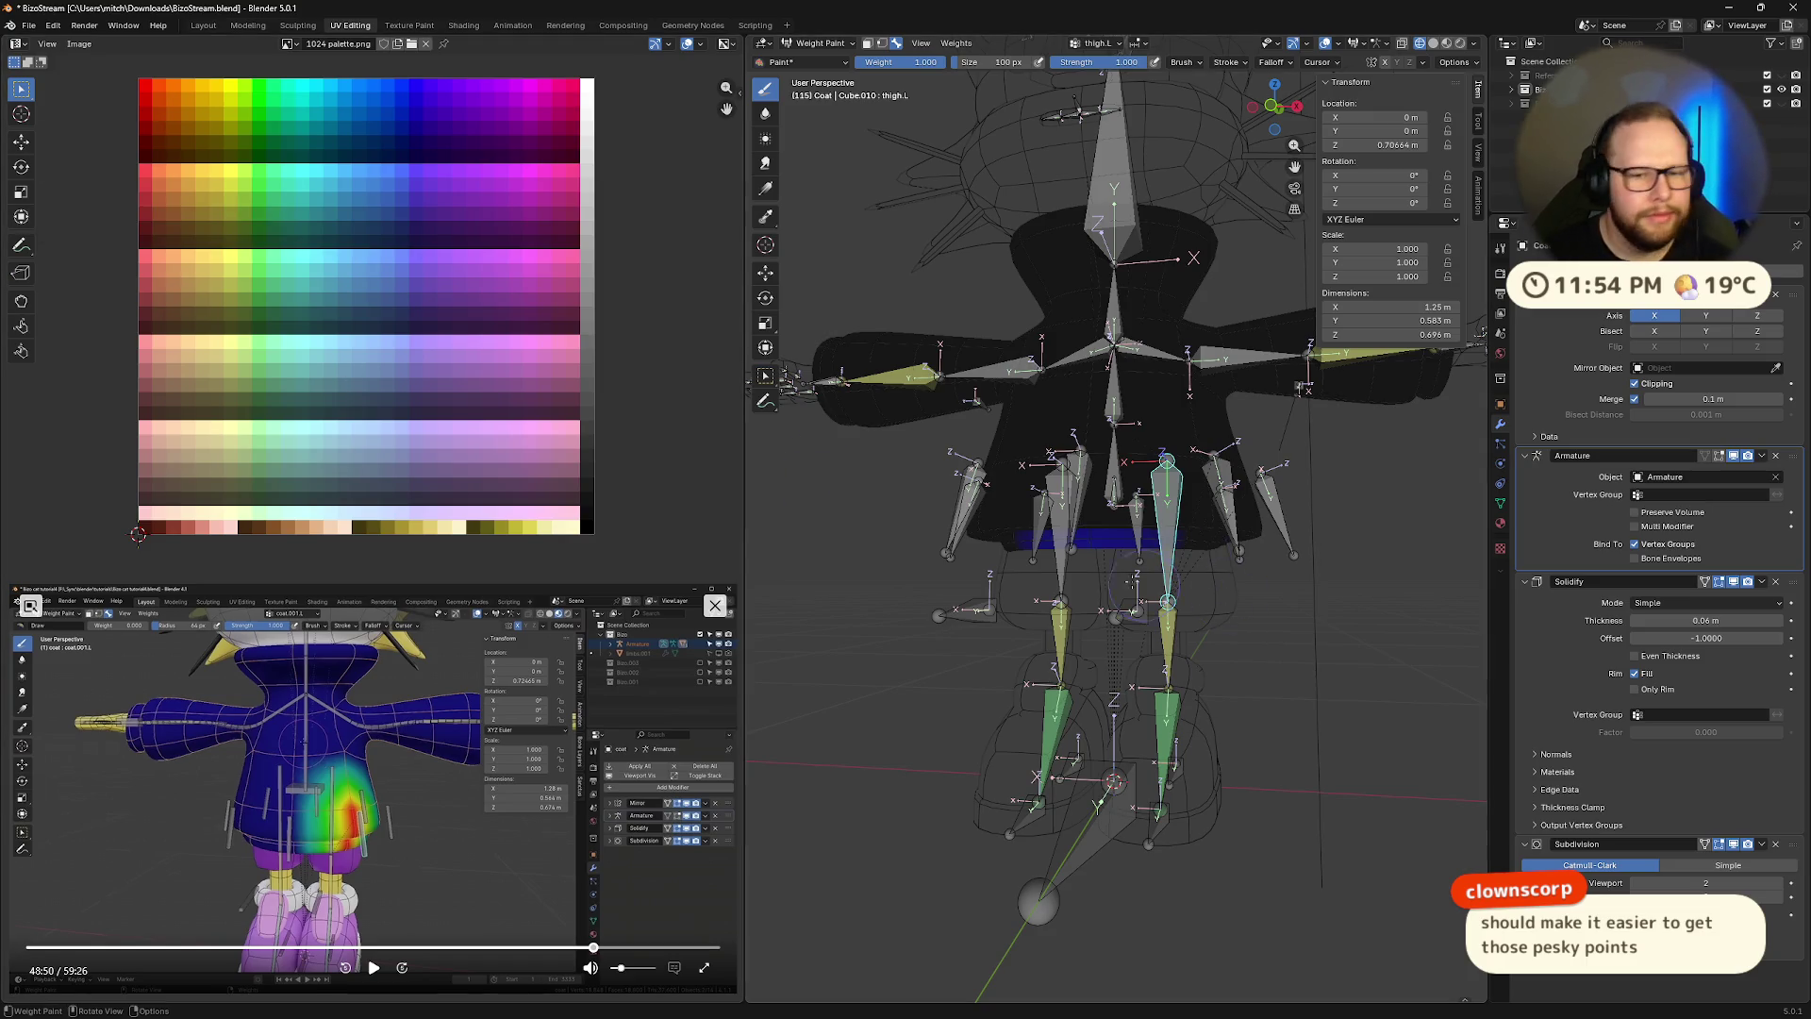
mouse_move(1085, 490)
middle_down()
mouse_move(1142, 501)
mouse_move(1092, 690)
mouse_move(1050, 448)
middle_up()
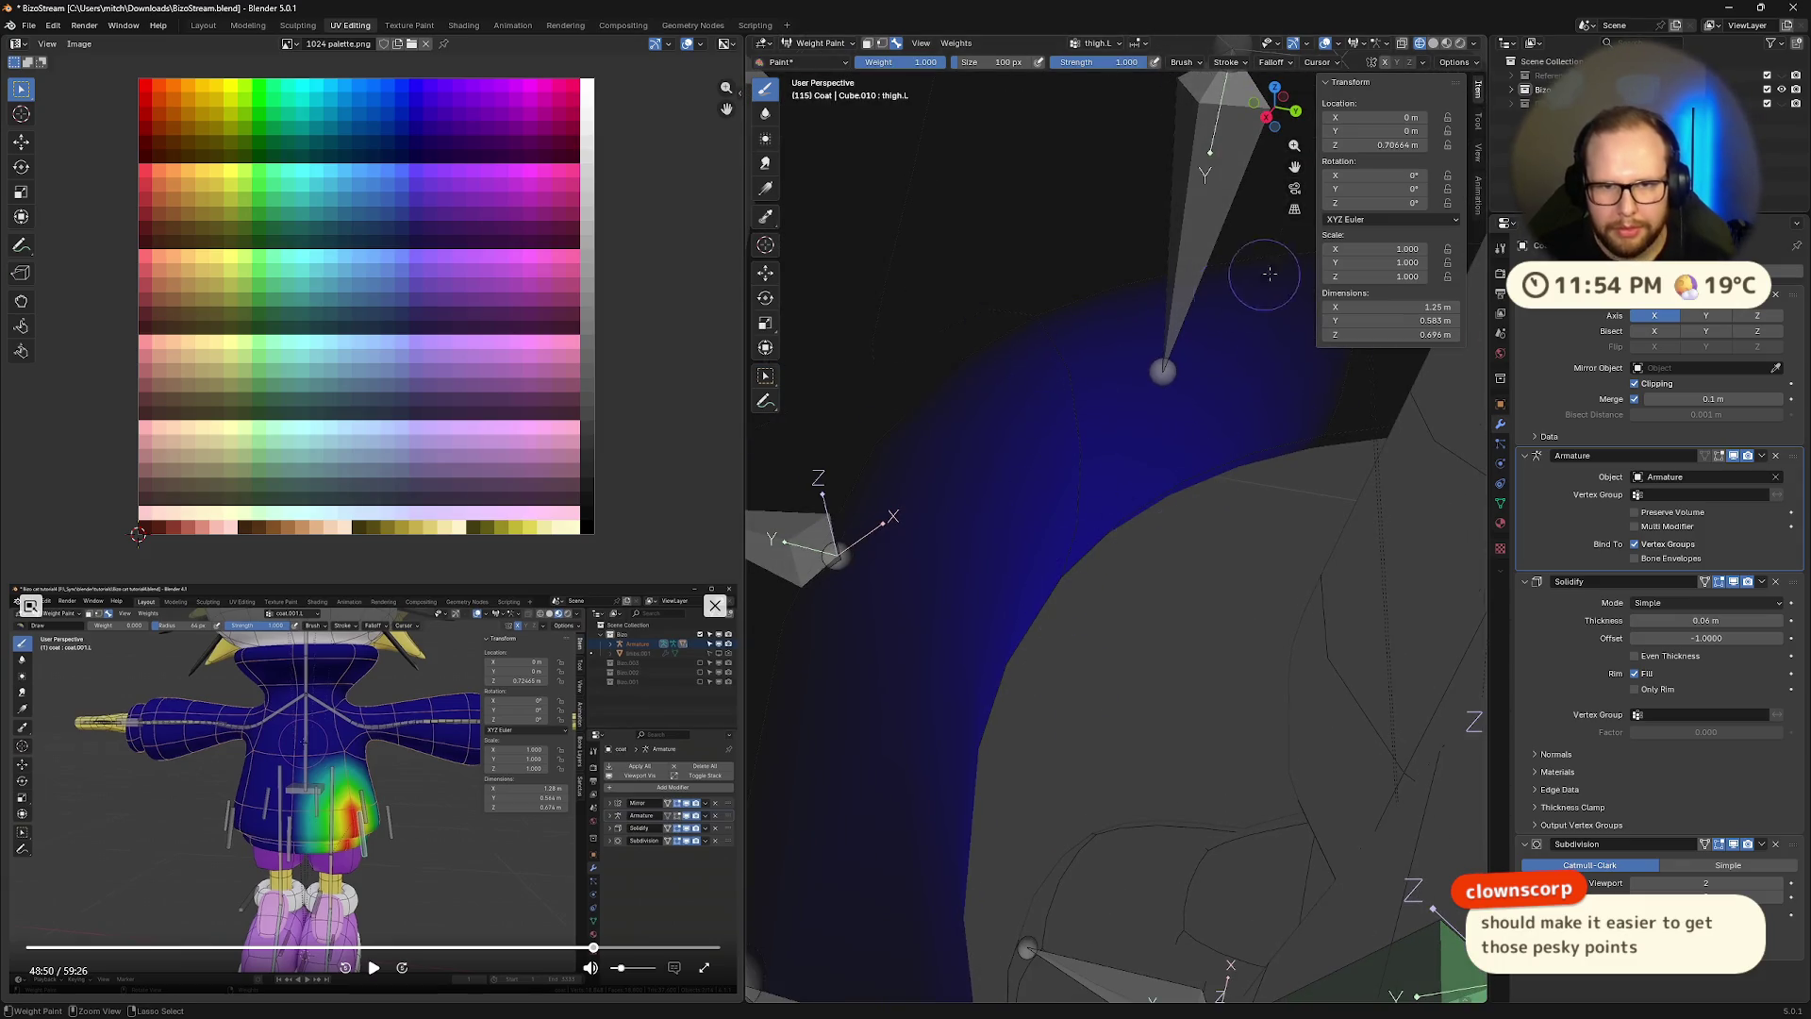
middle_drag(1120, 470, 1104, 405)
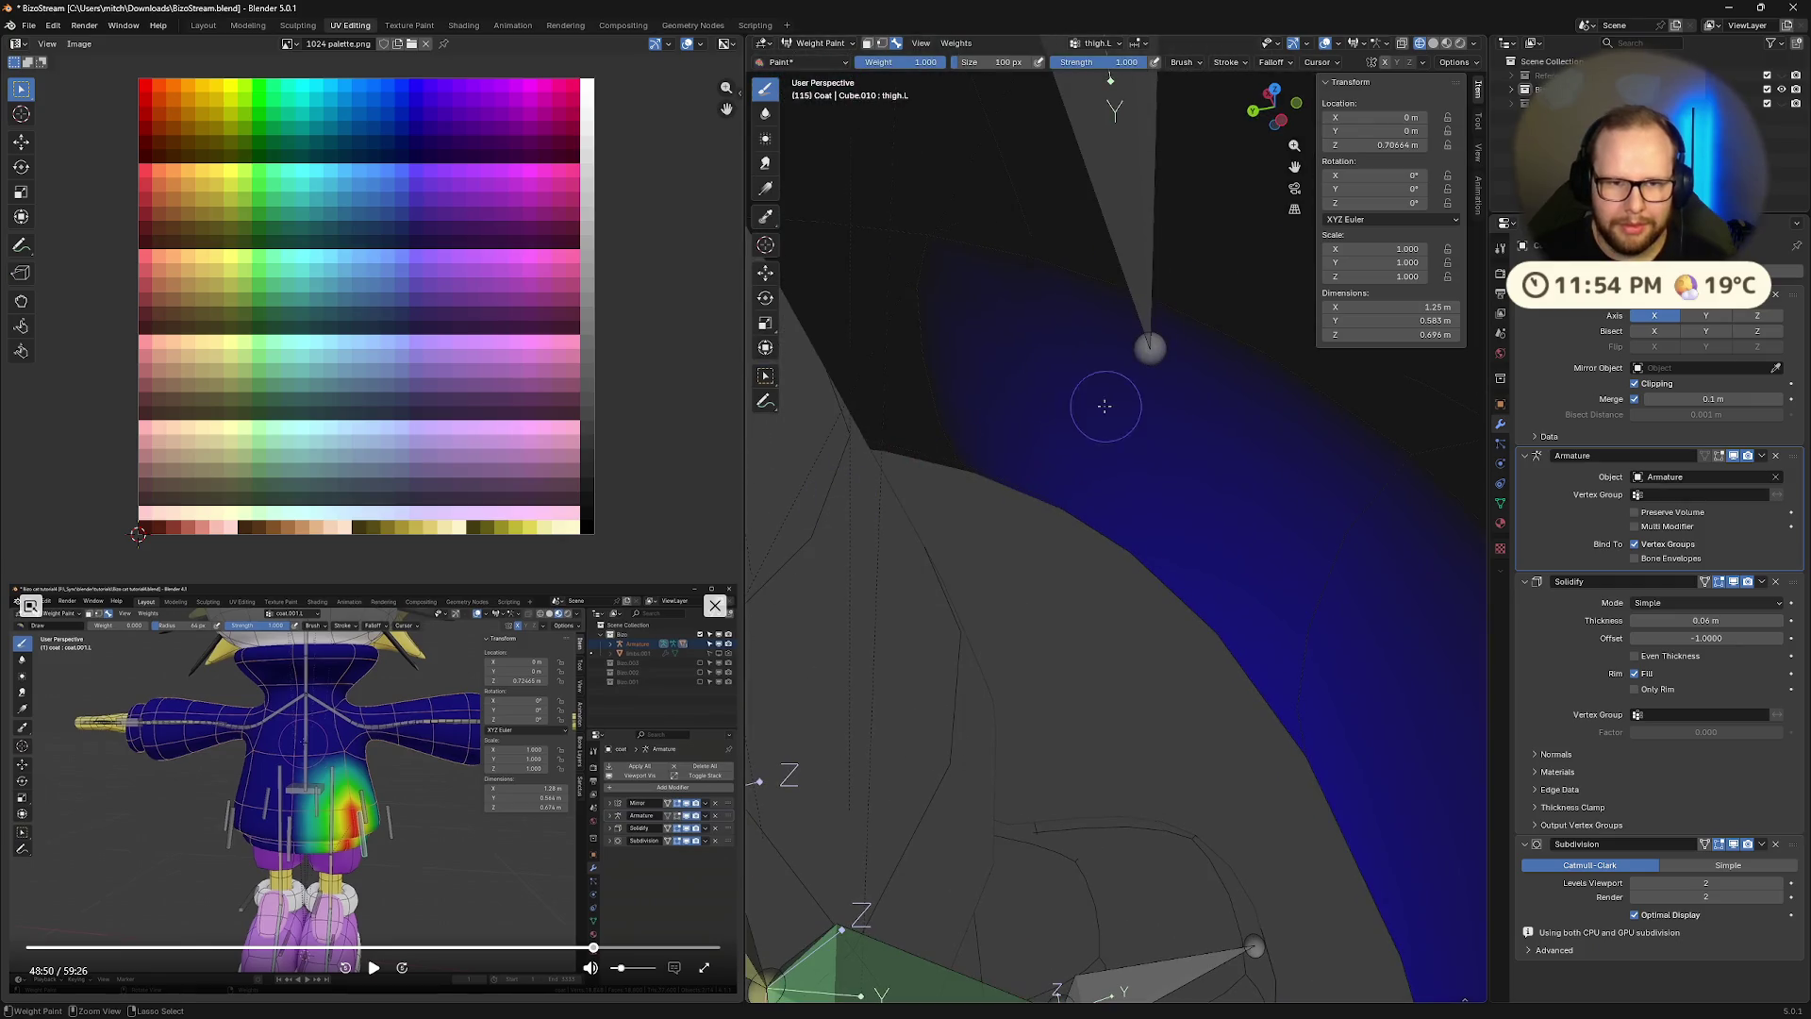
middle_drag(1389, 716, 1385, 399)
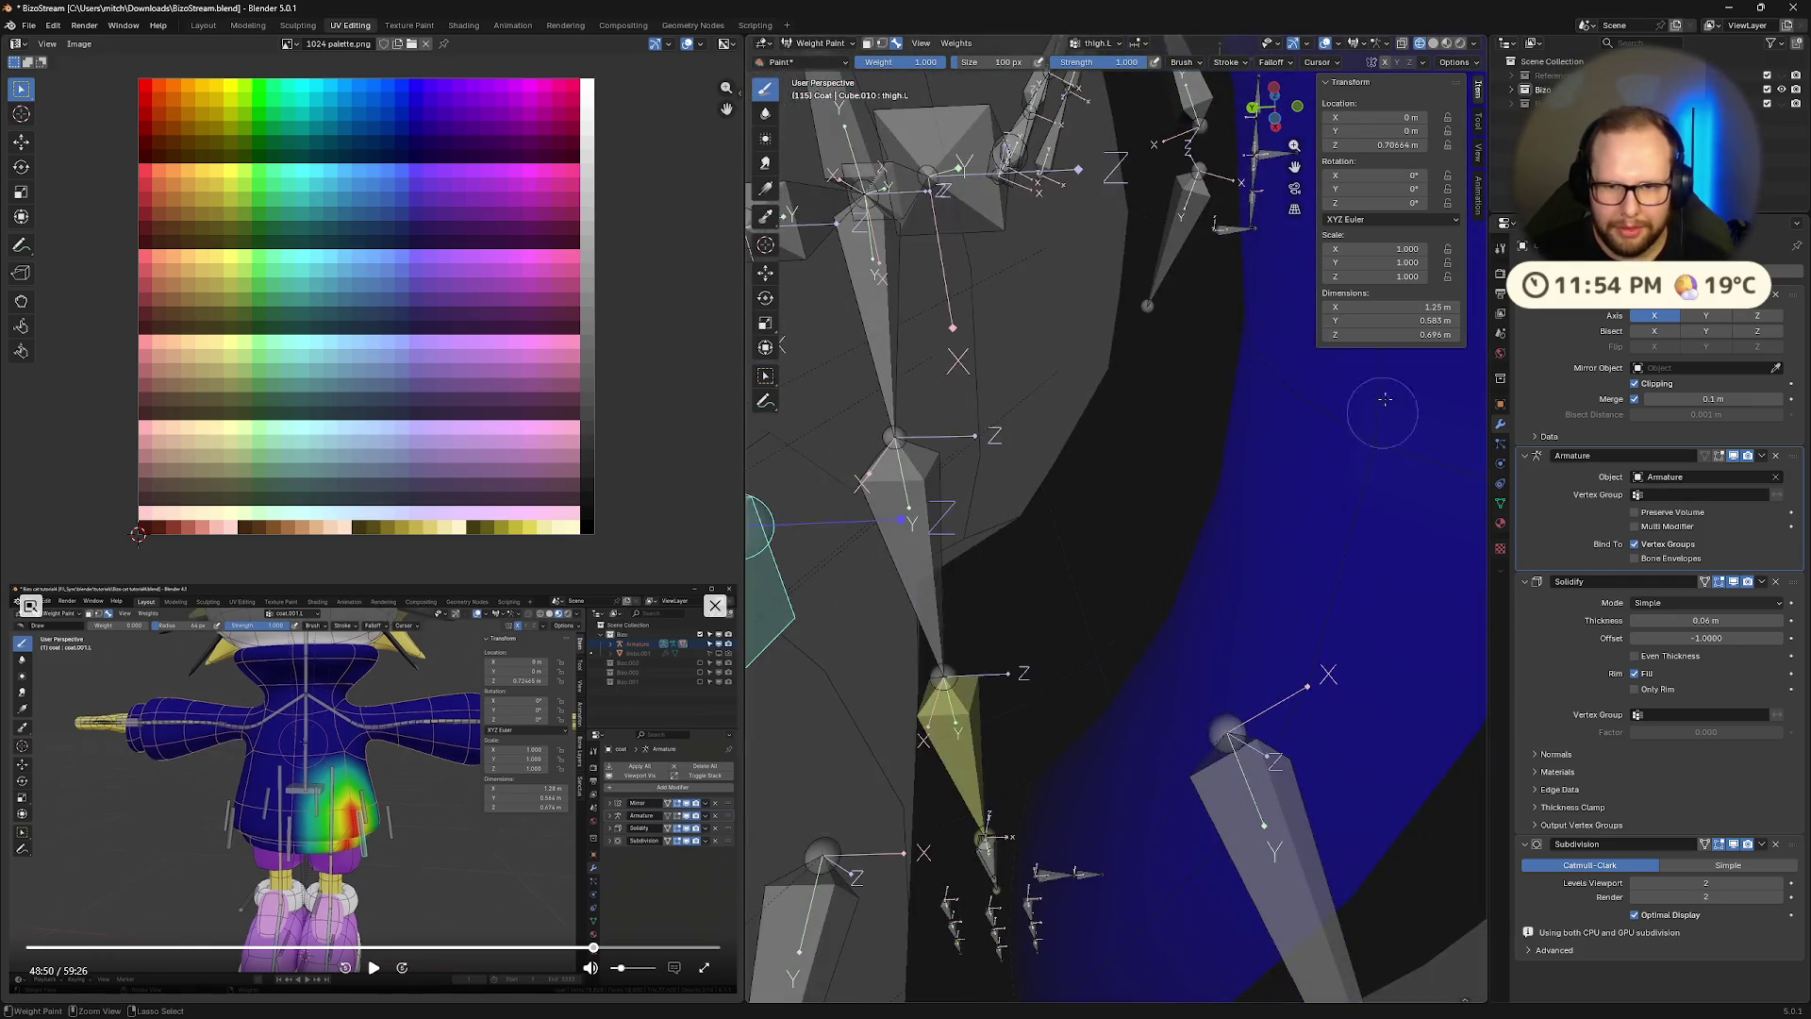
middle_drag(1317, 733, 835, 512)
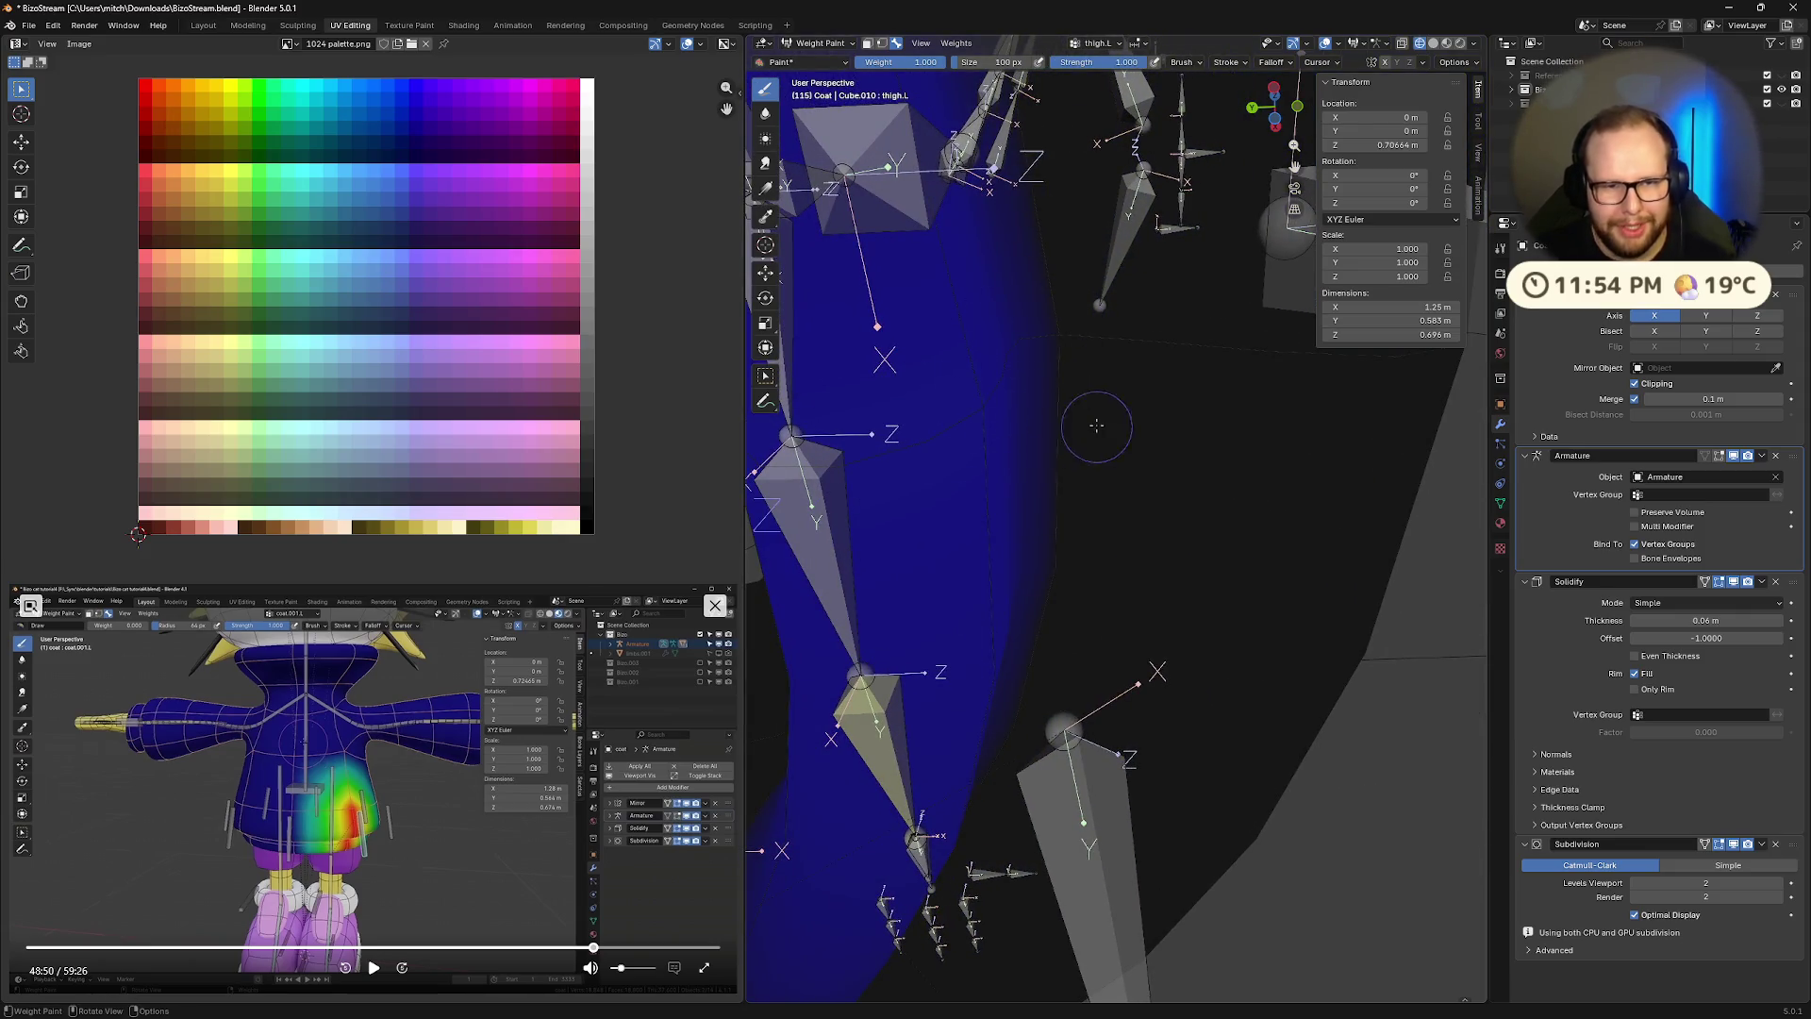
middle_drag(1096, 426, 871, 391)
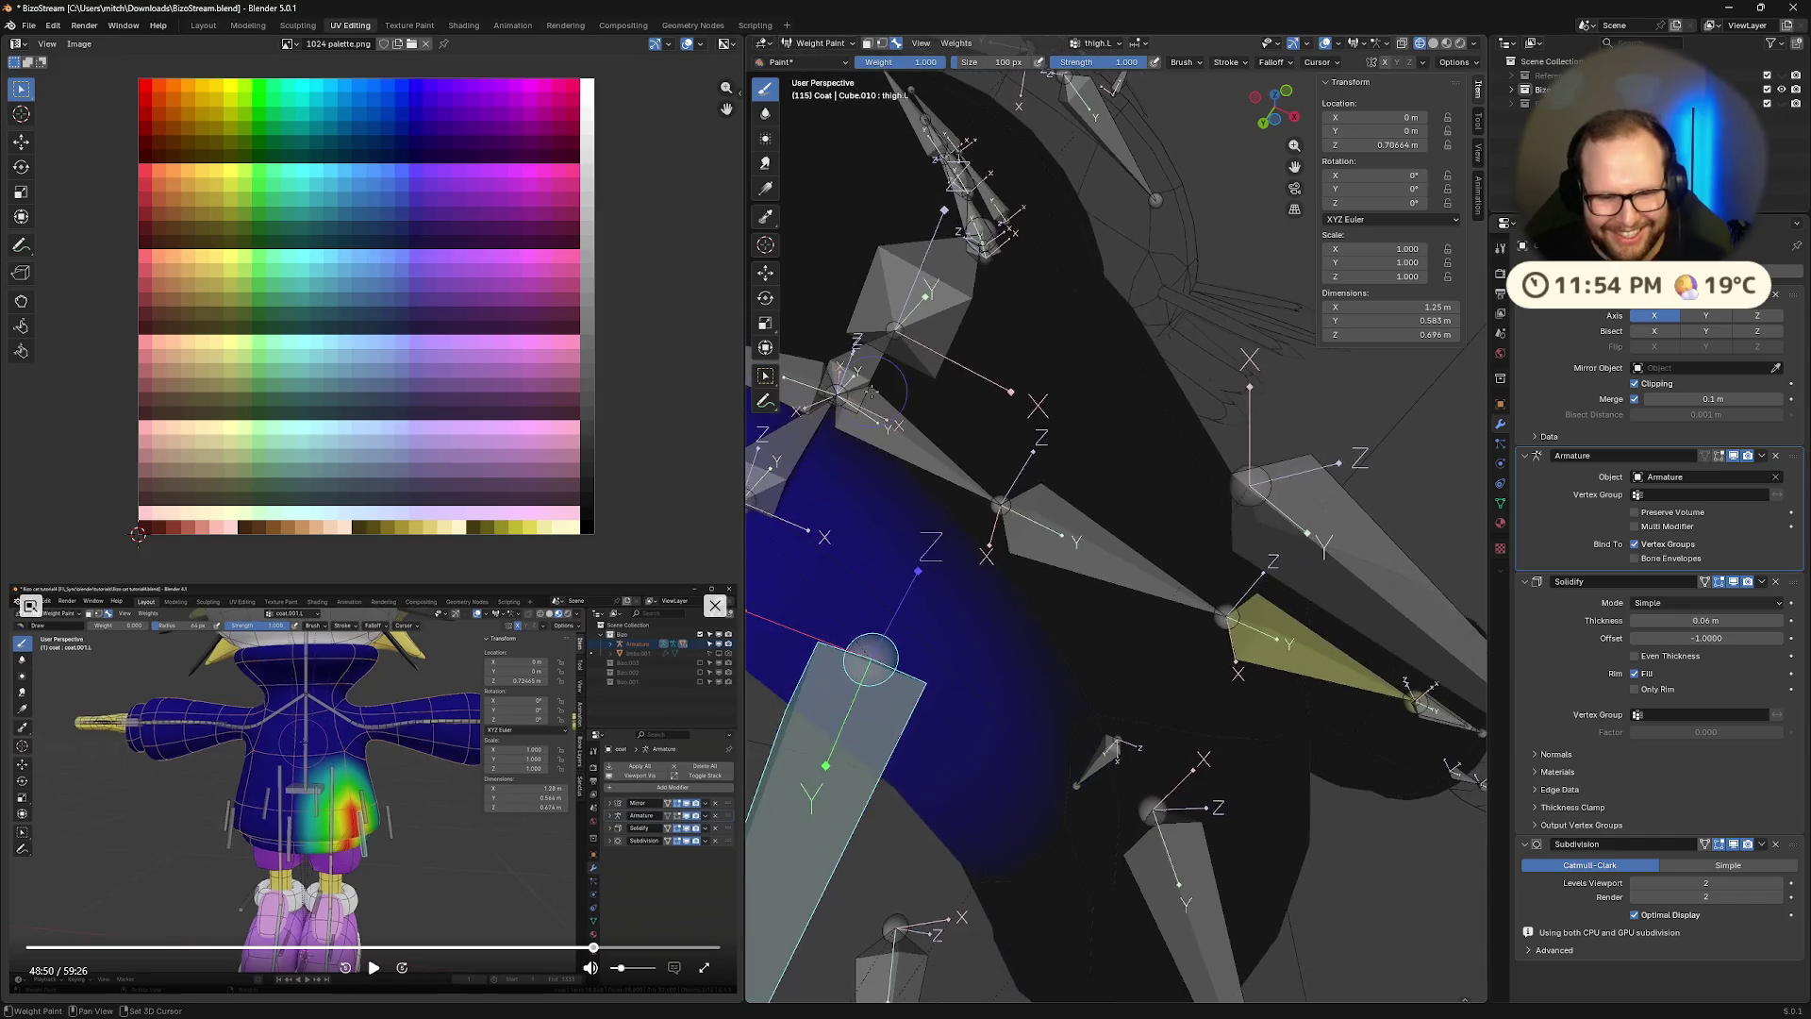
middle_drag(979, 671, 1133, 704)
middle_drag(950, 616, 1311, 606)
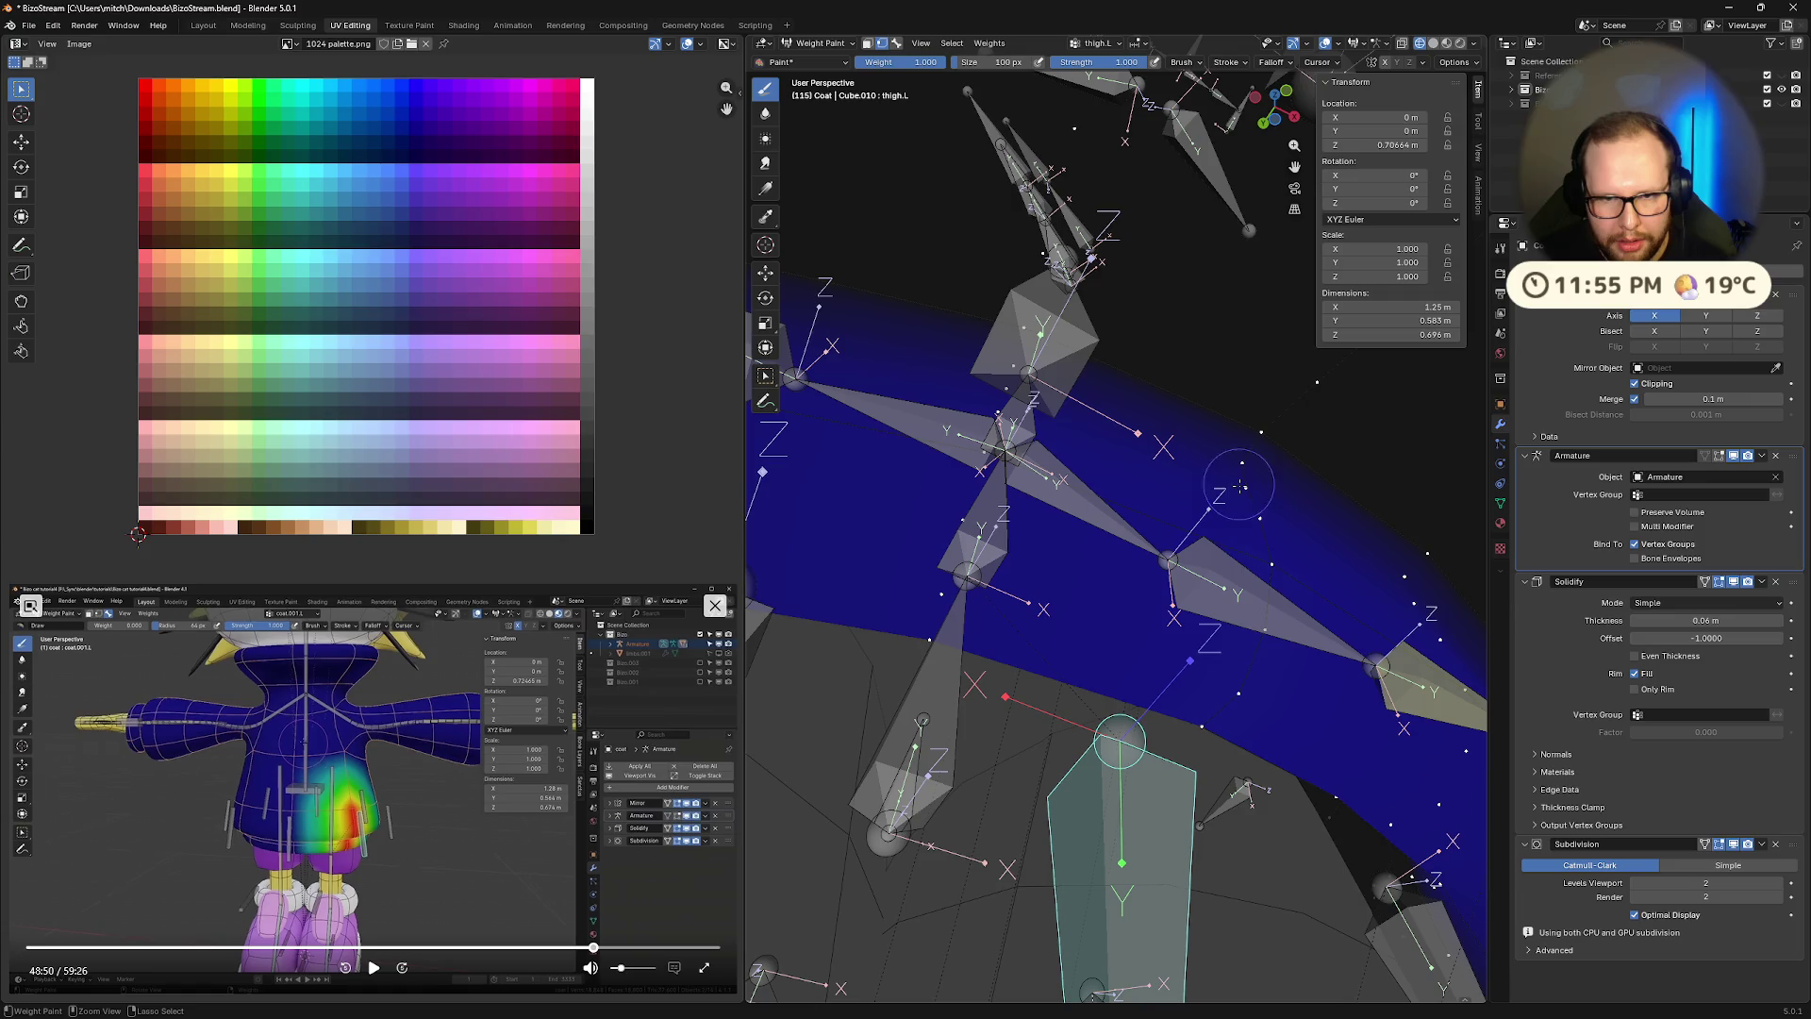
middle_drag(1226, 679, 1276, 692)
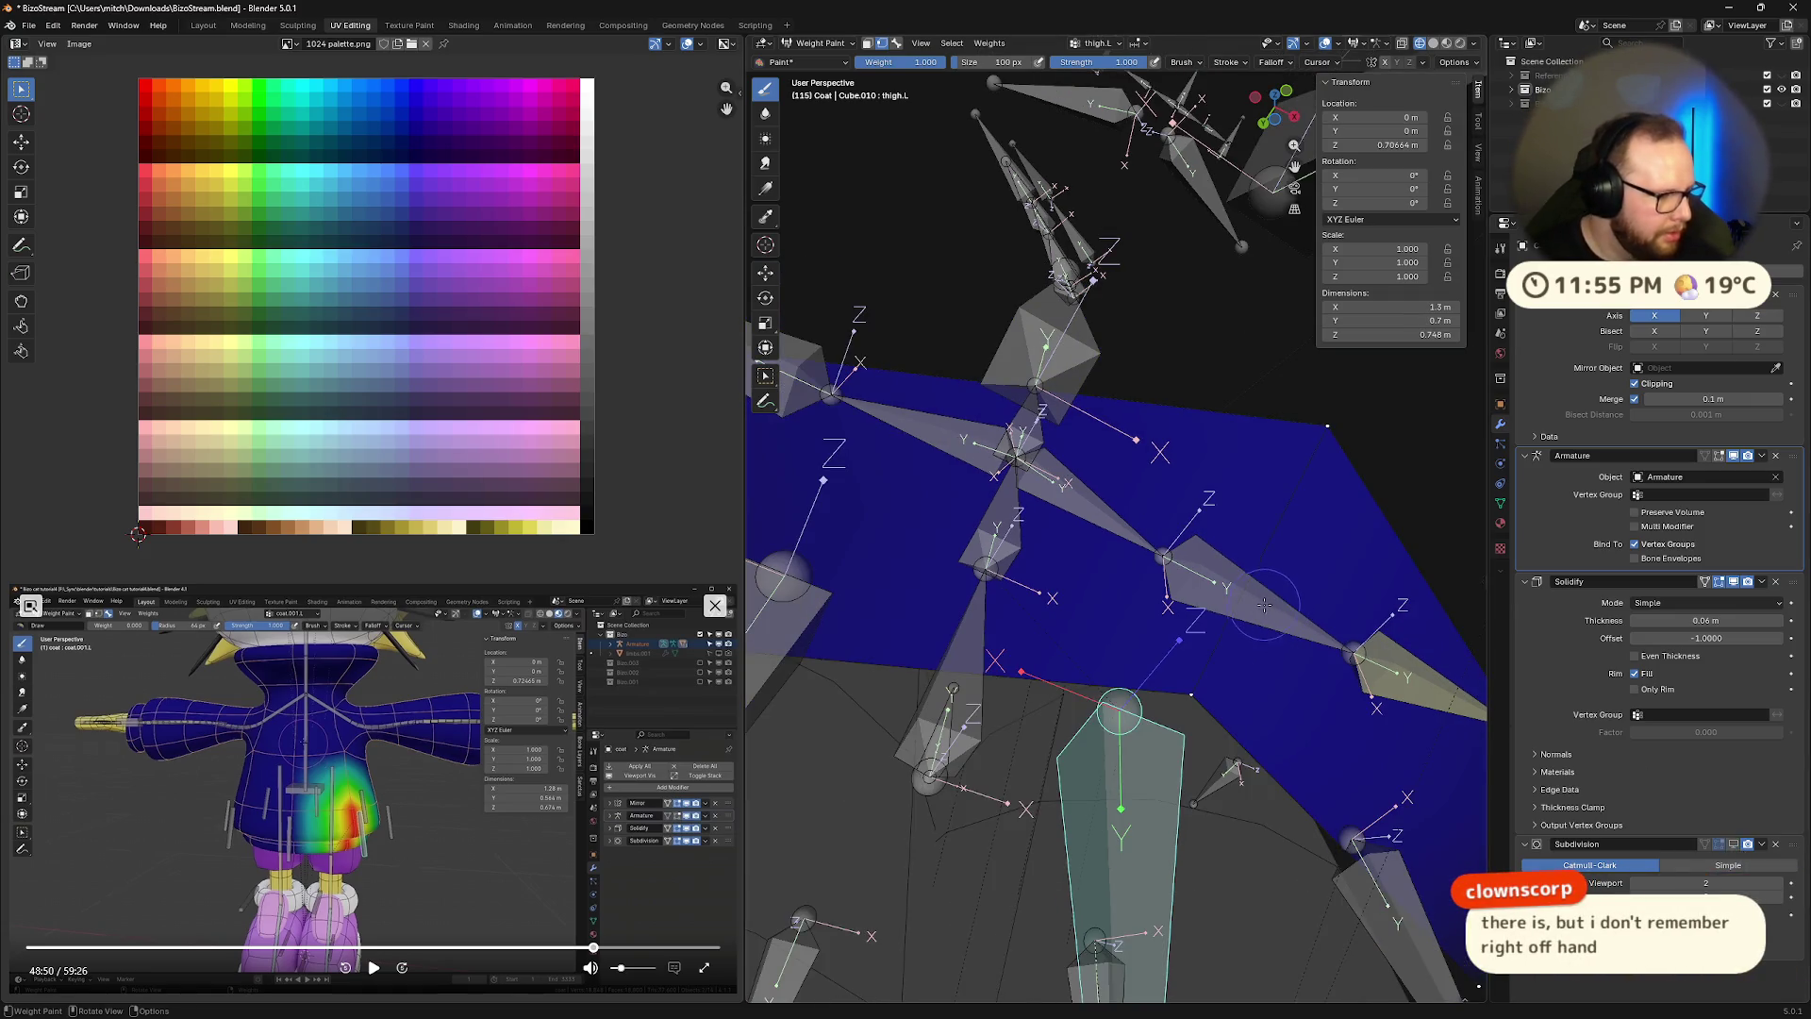
middle_drag(1247, 613, 1171, 597)
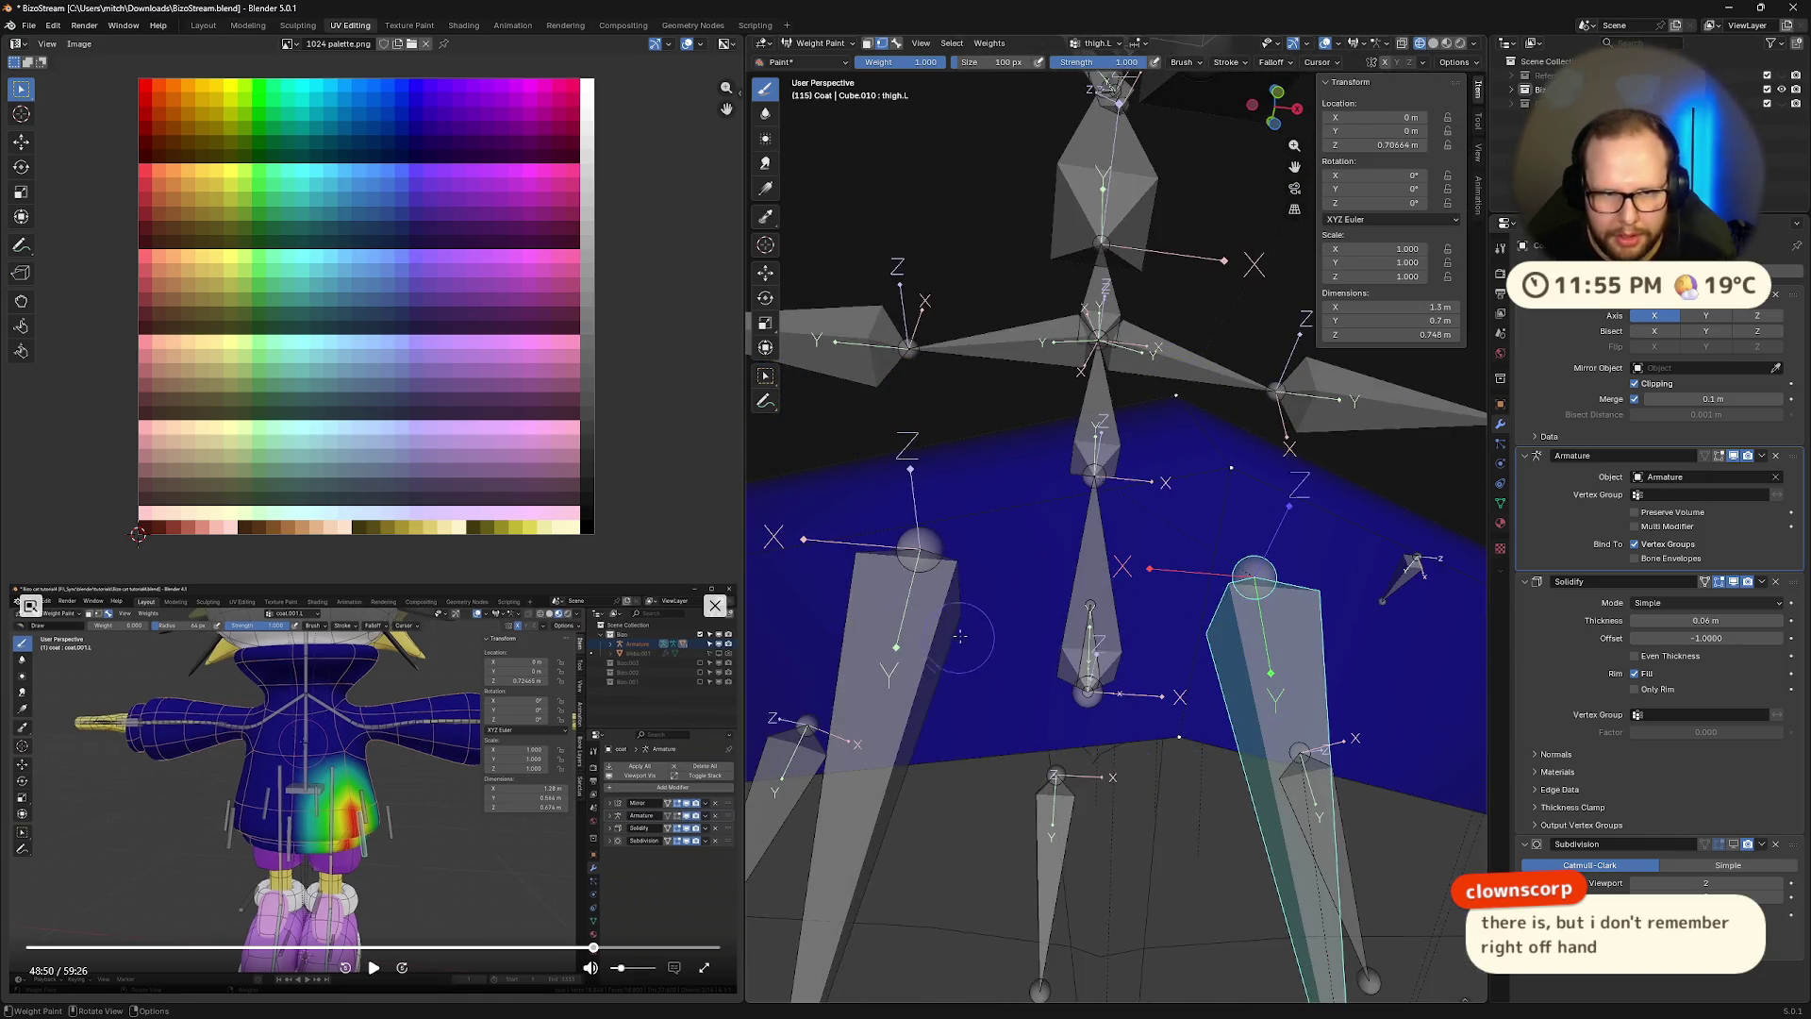
middle_drag(961, 637, 986, 671)
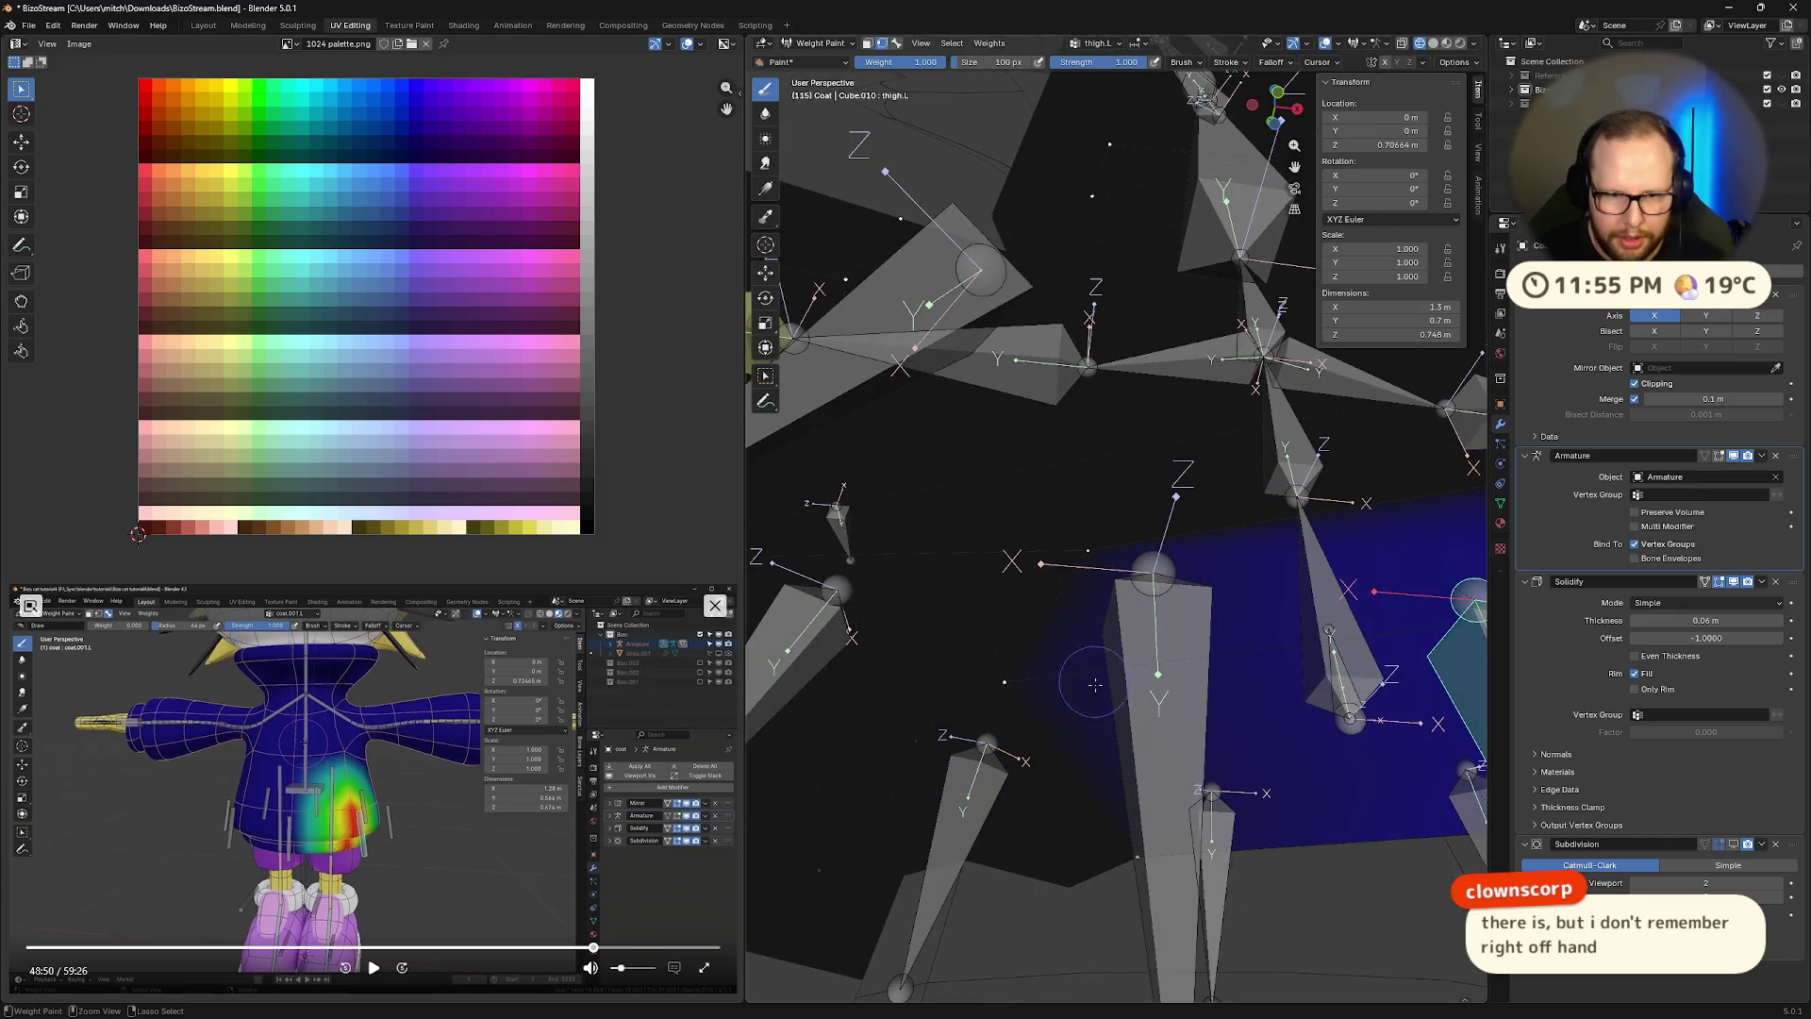
mouse_move(1132, 854)
middle_down()
mouse_move(1052, 806)
mouse_move(1145, 680)
middle_up()
mouse_move(1232, 393)
middle_down()
mouse_move(1212, 660)
mouse_move(1199, 642)
middle_up()
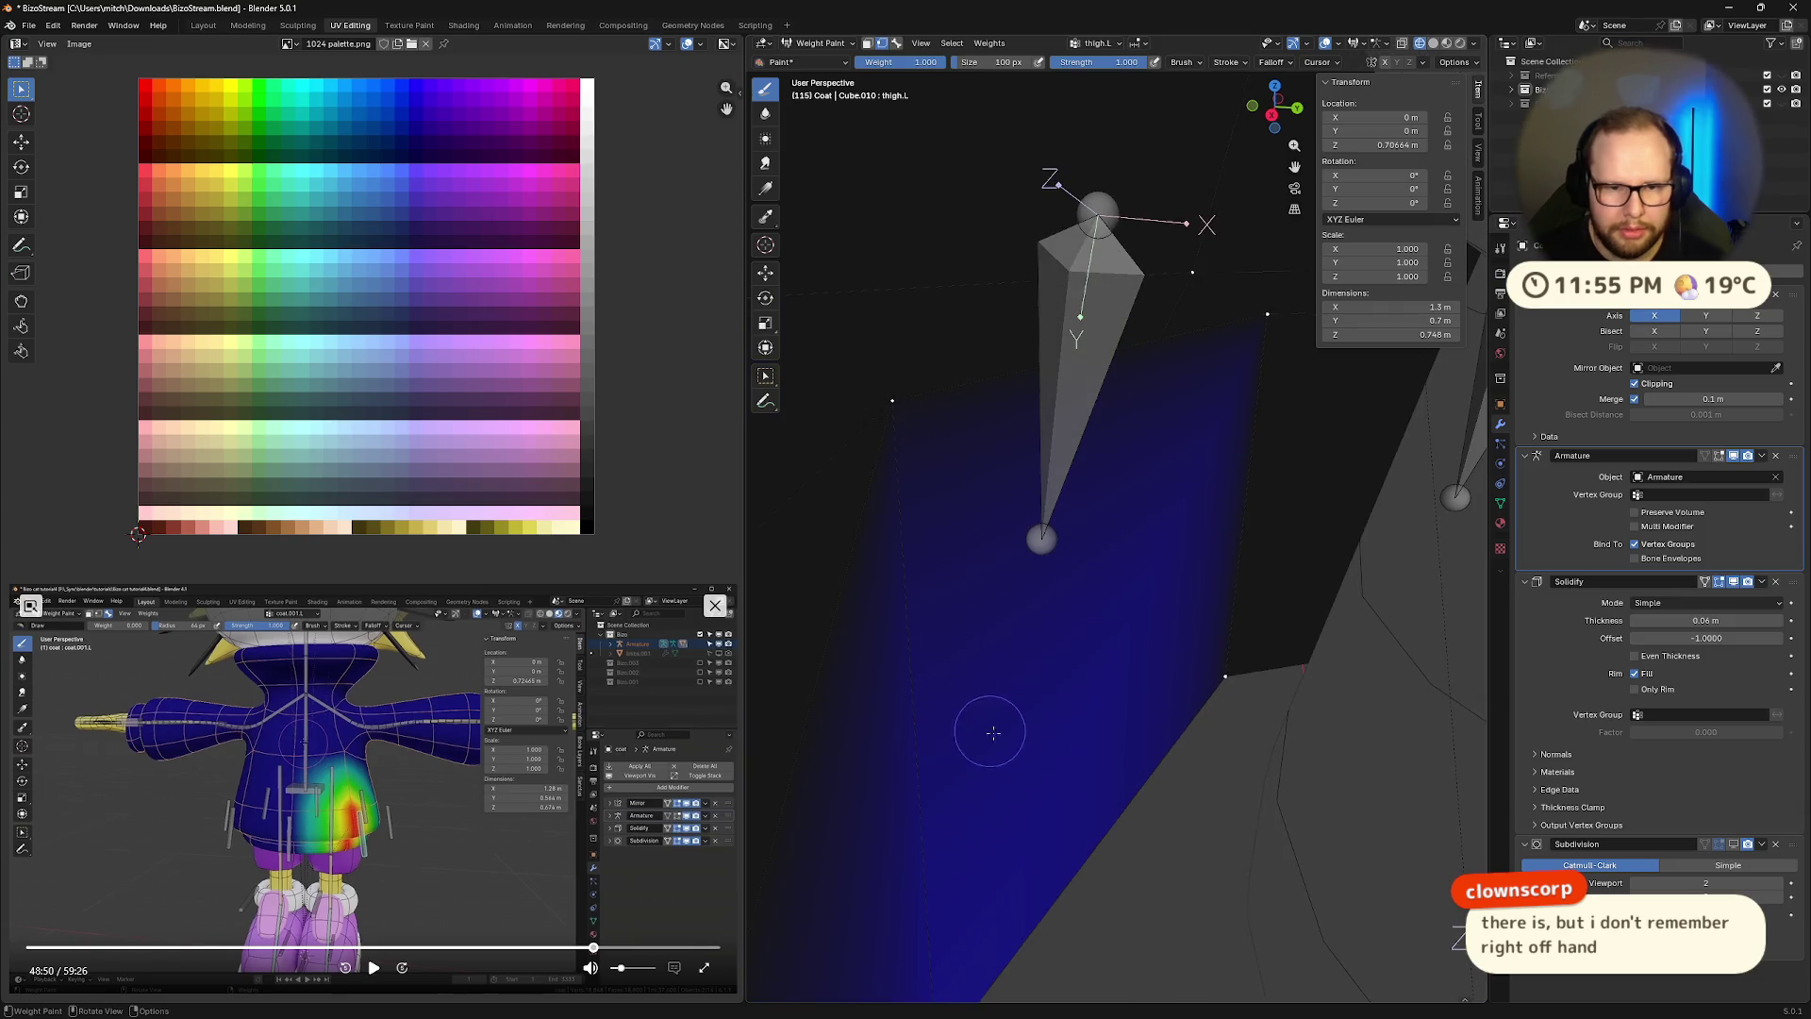
middle_drag(993, 732, 884, 200)
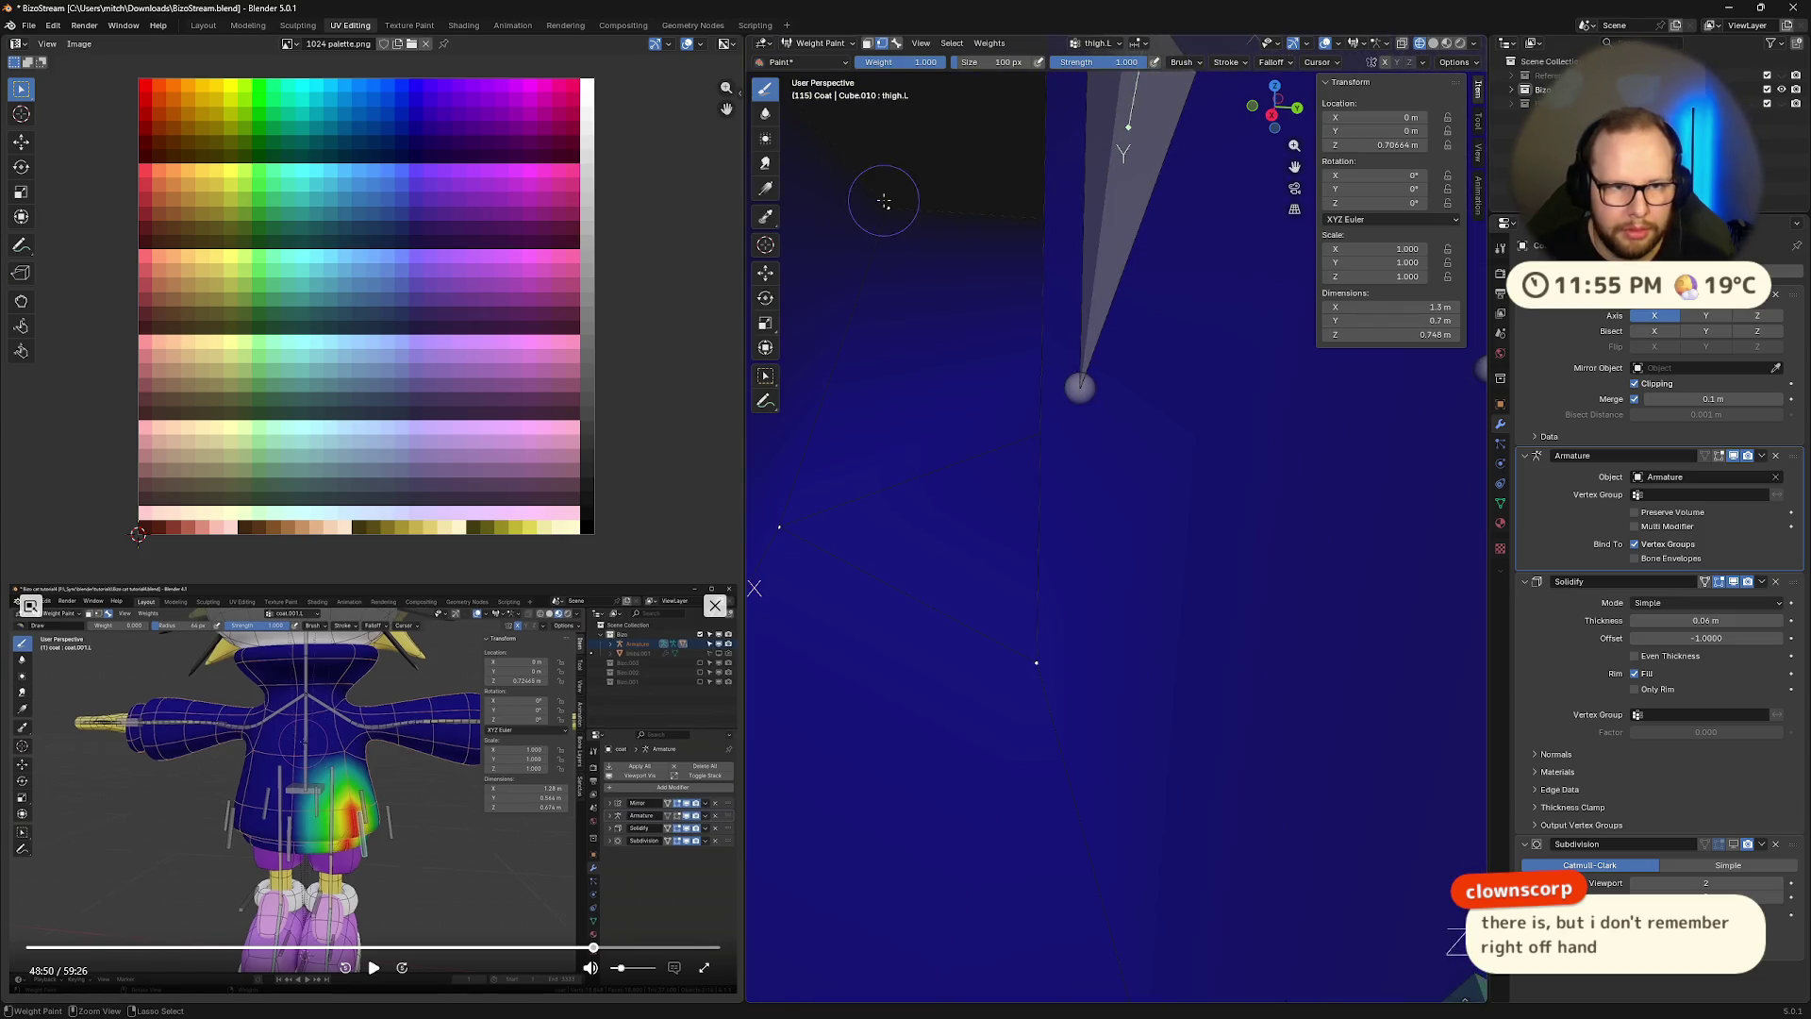
mouse_move(1035, 661)
middle_down()
mouse_move(1066, 707)
mouse_move(990, 679)
mouse_move(909, 720)
mouse_move(1032, 682)
mouse_move(1140, 739)
middle_up()
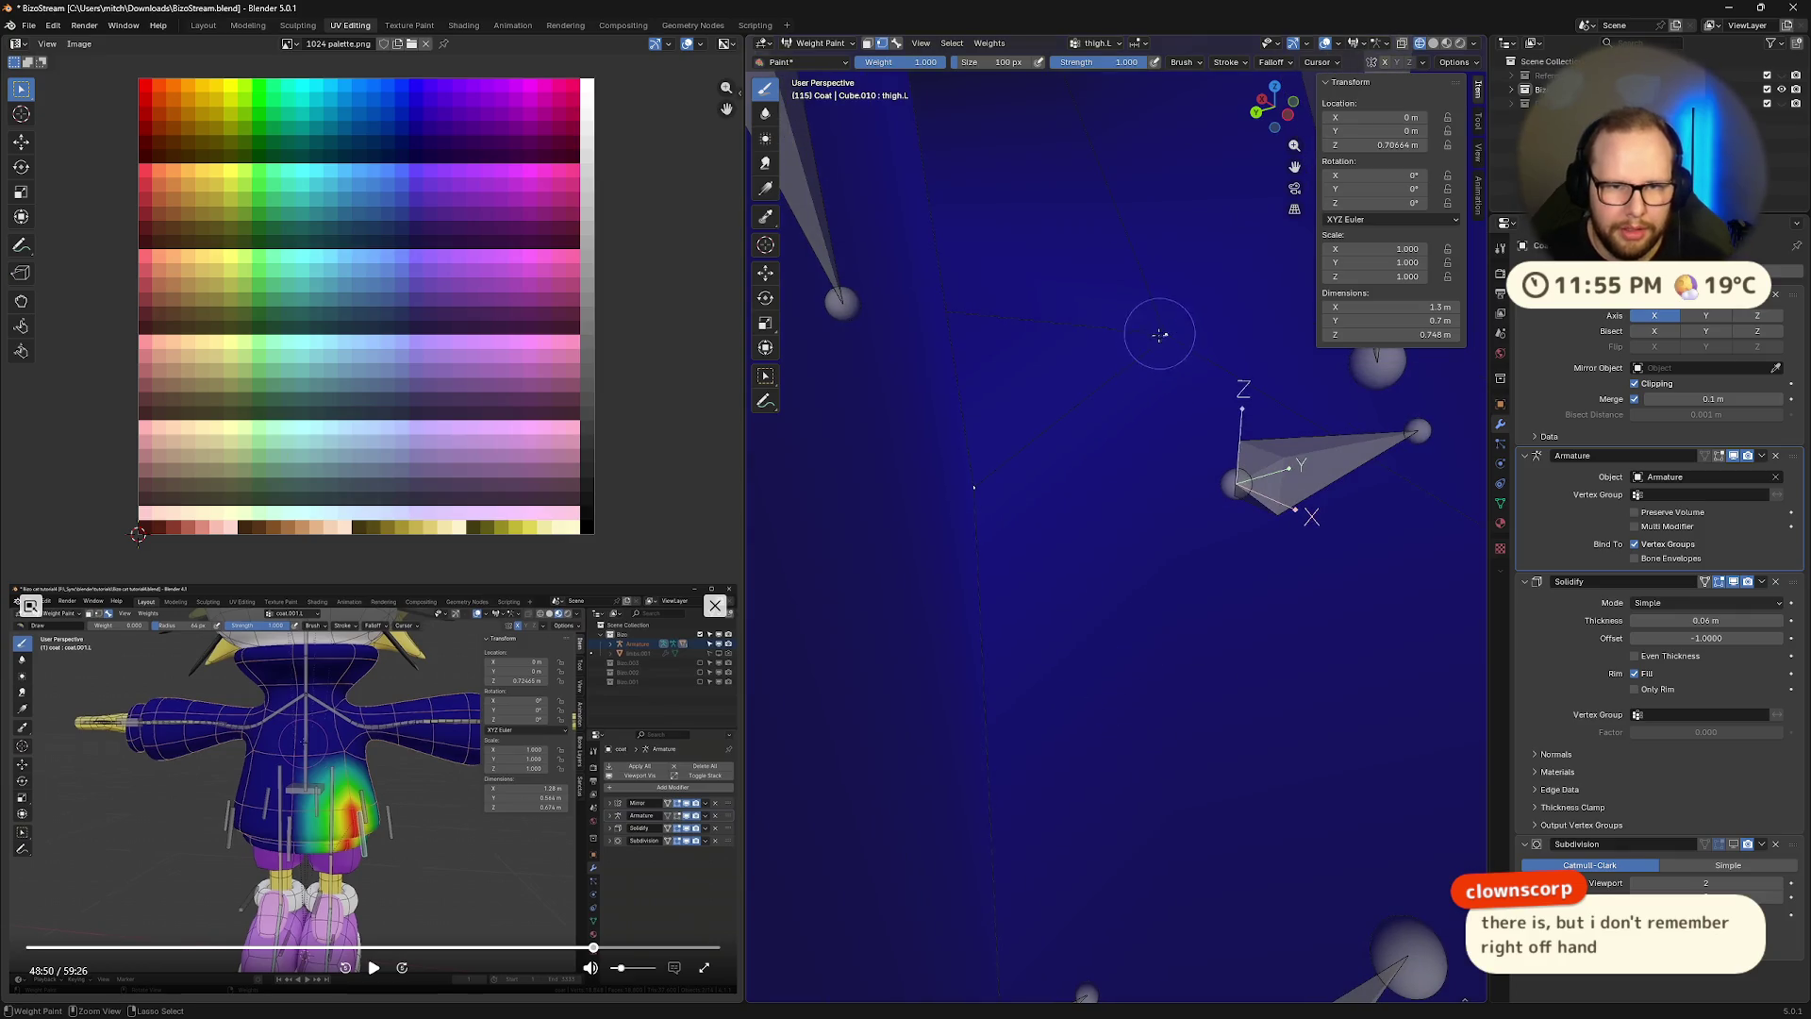
mouse_move(964, 535)
middle_down()
mouse_move(1005, 431)
mouse_move(1211, 645)
middle_up()
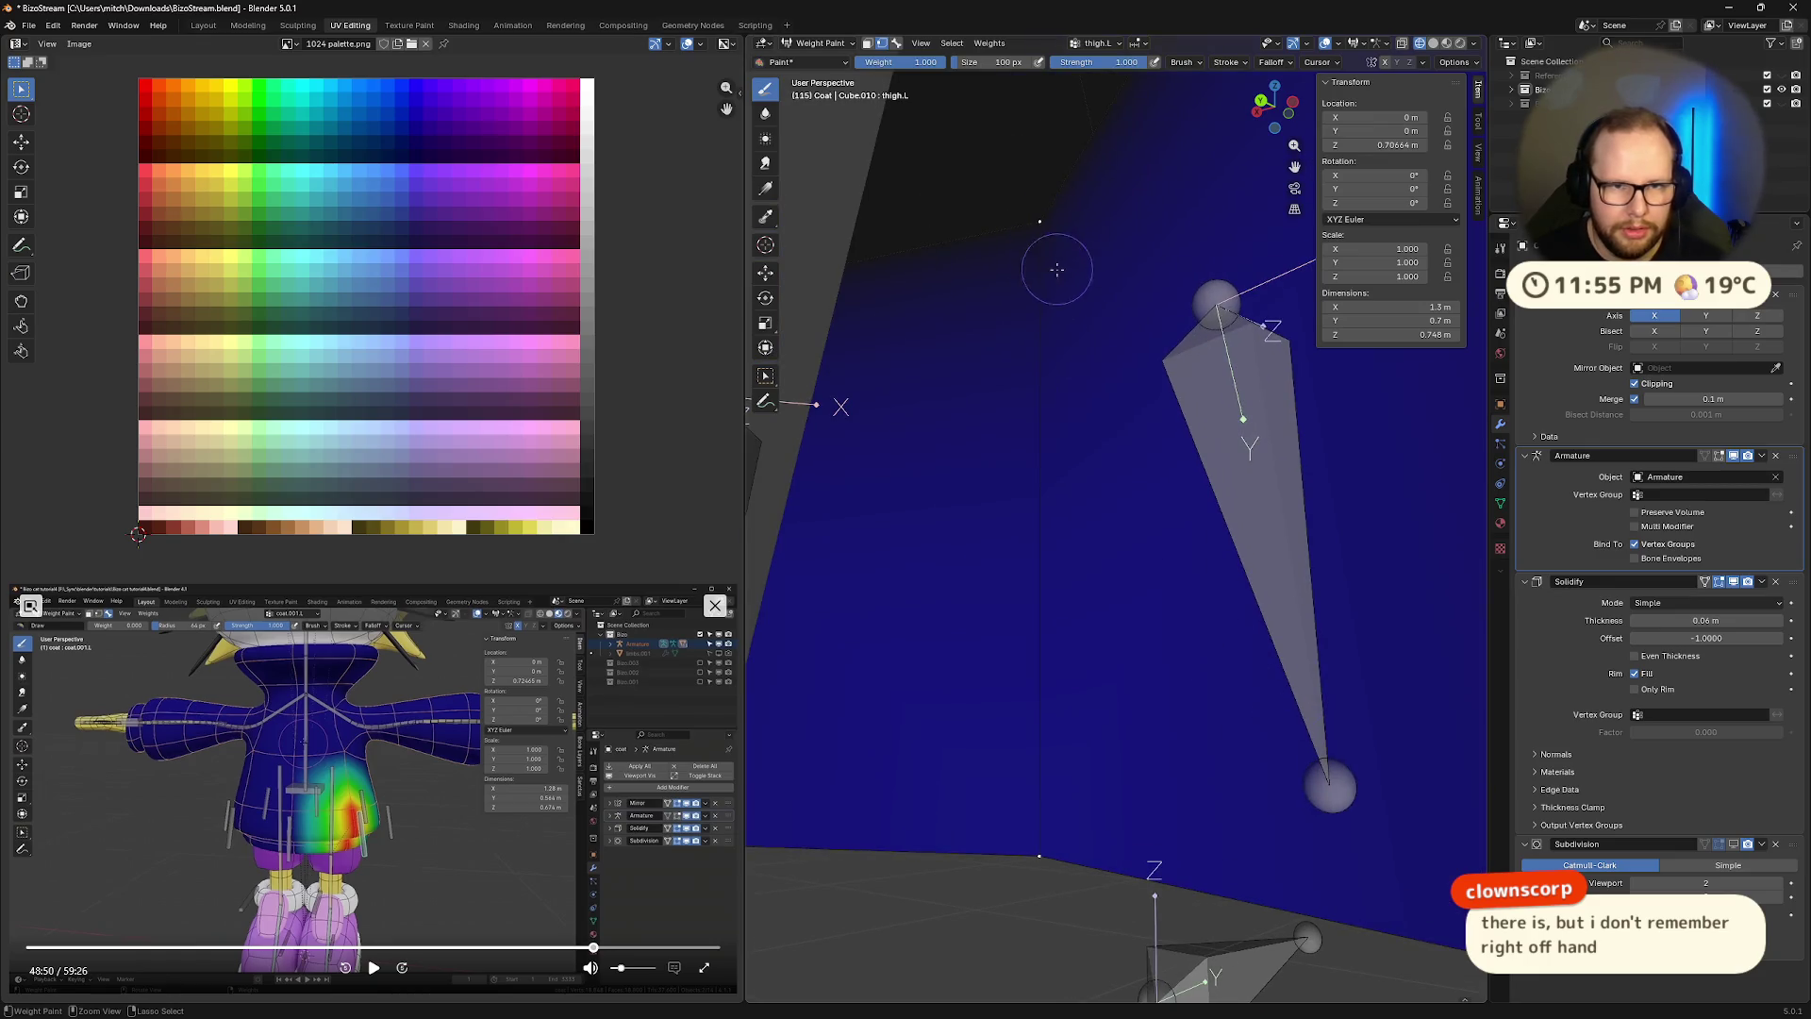
middle_drag(1056, 270, 1008, 841)
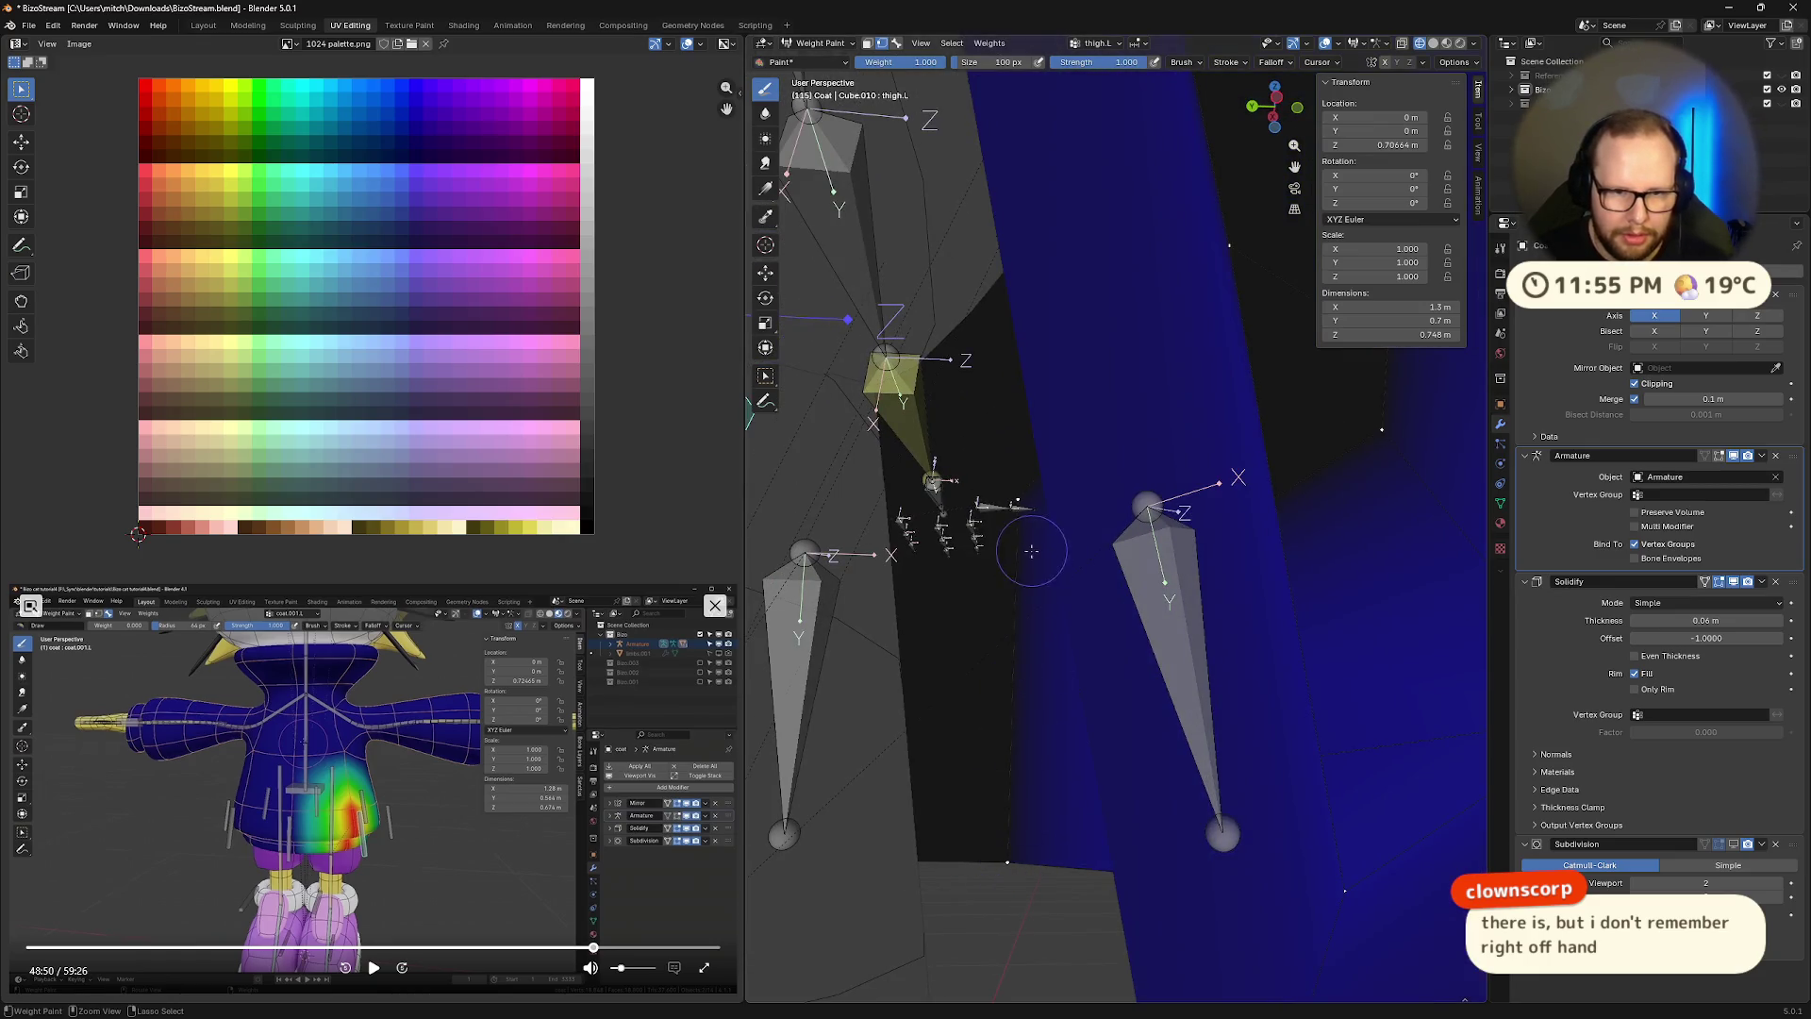
middle_drag(1031, 552, 1021, 714)
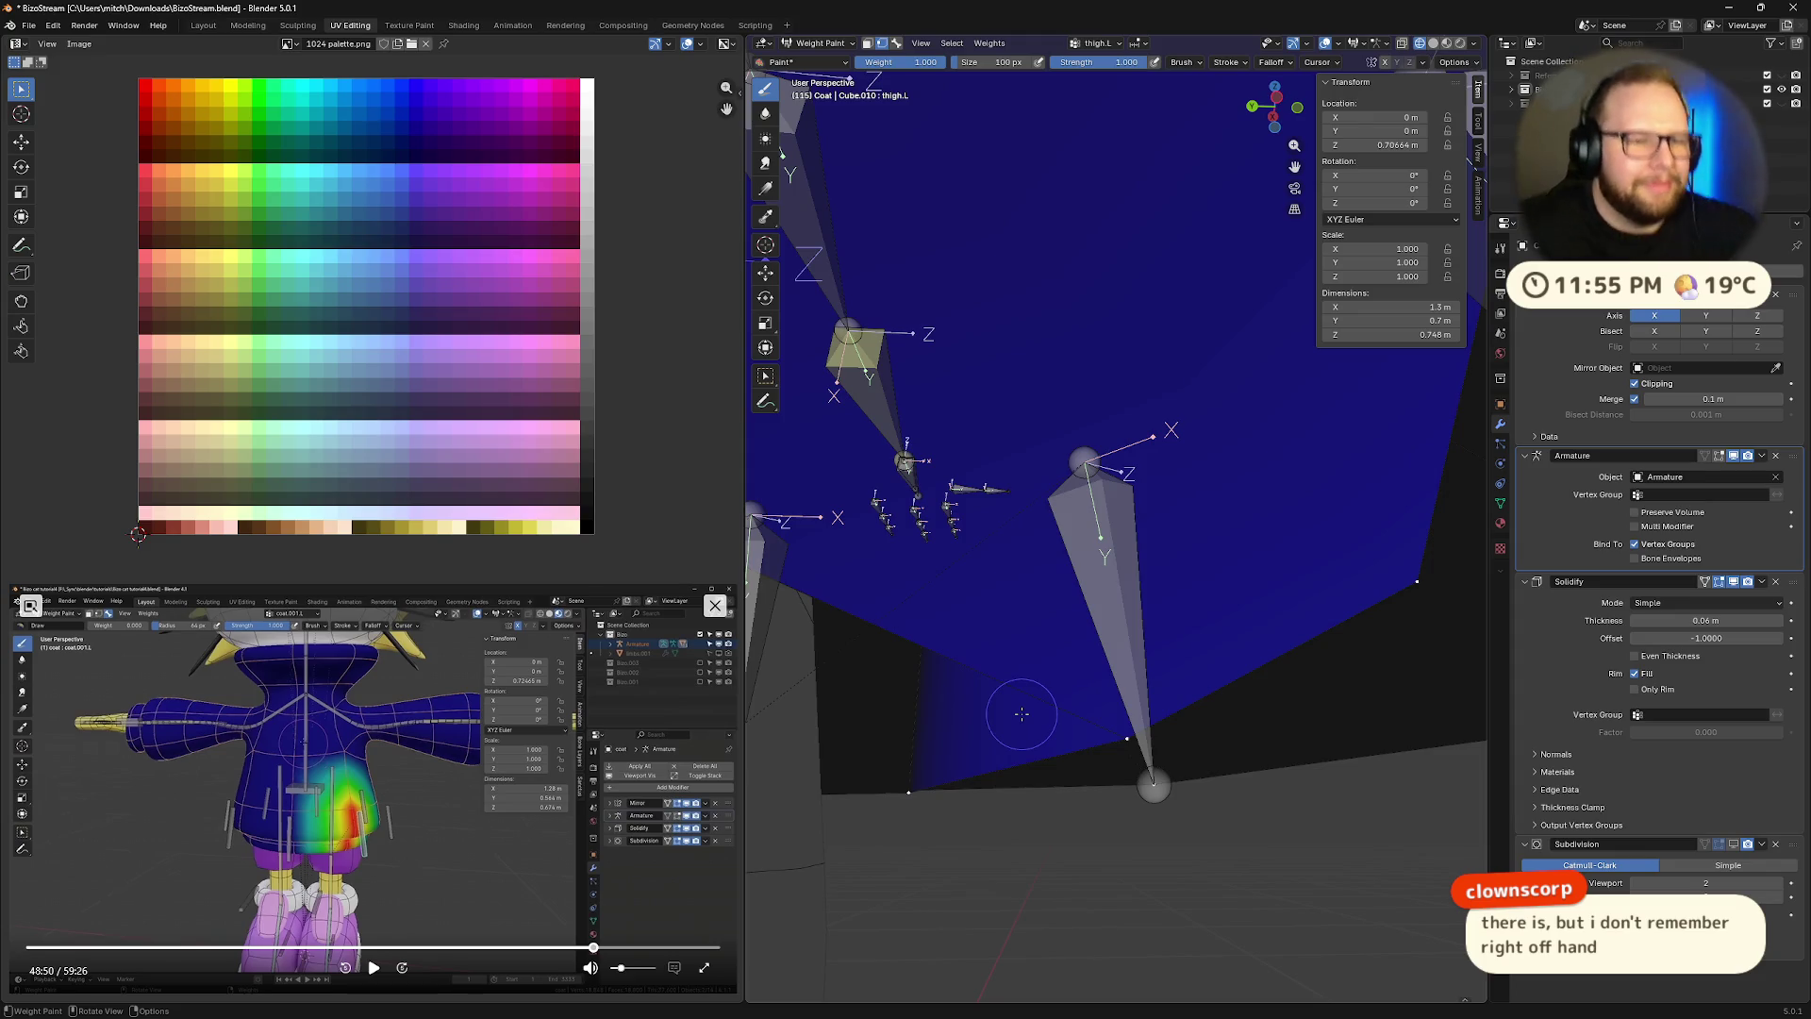
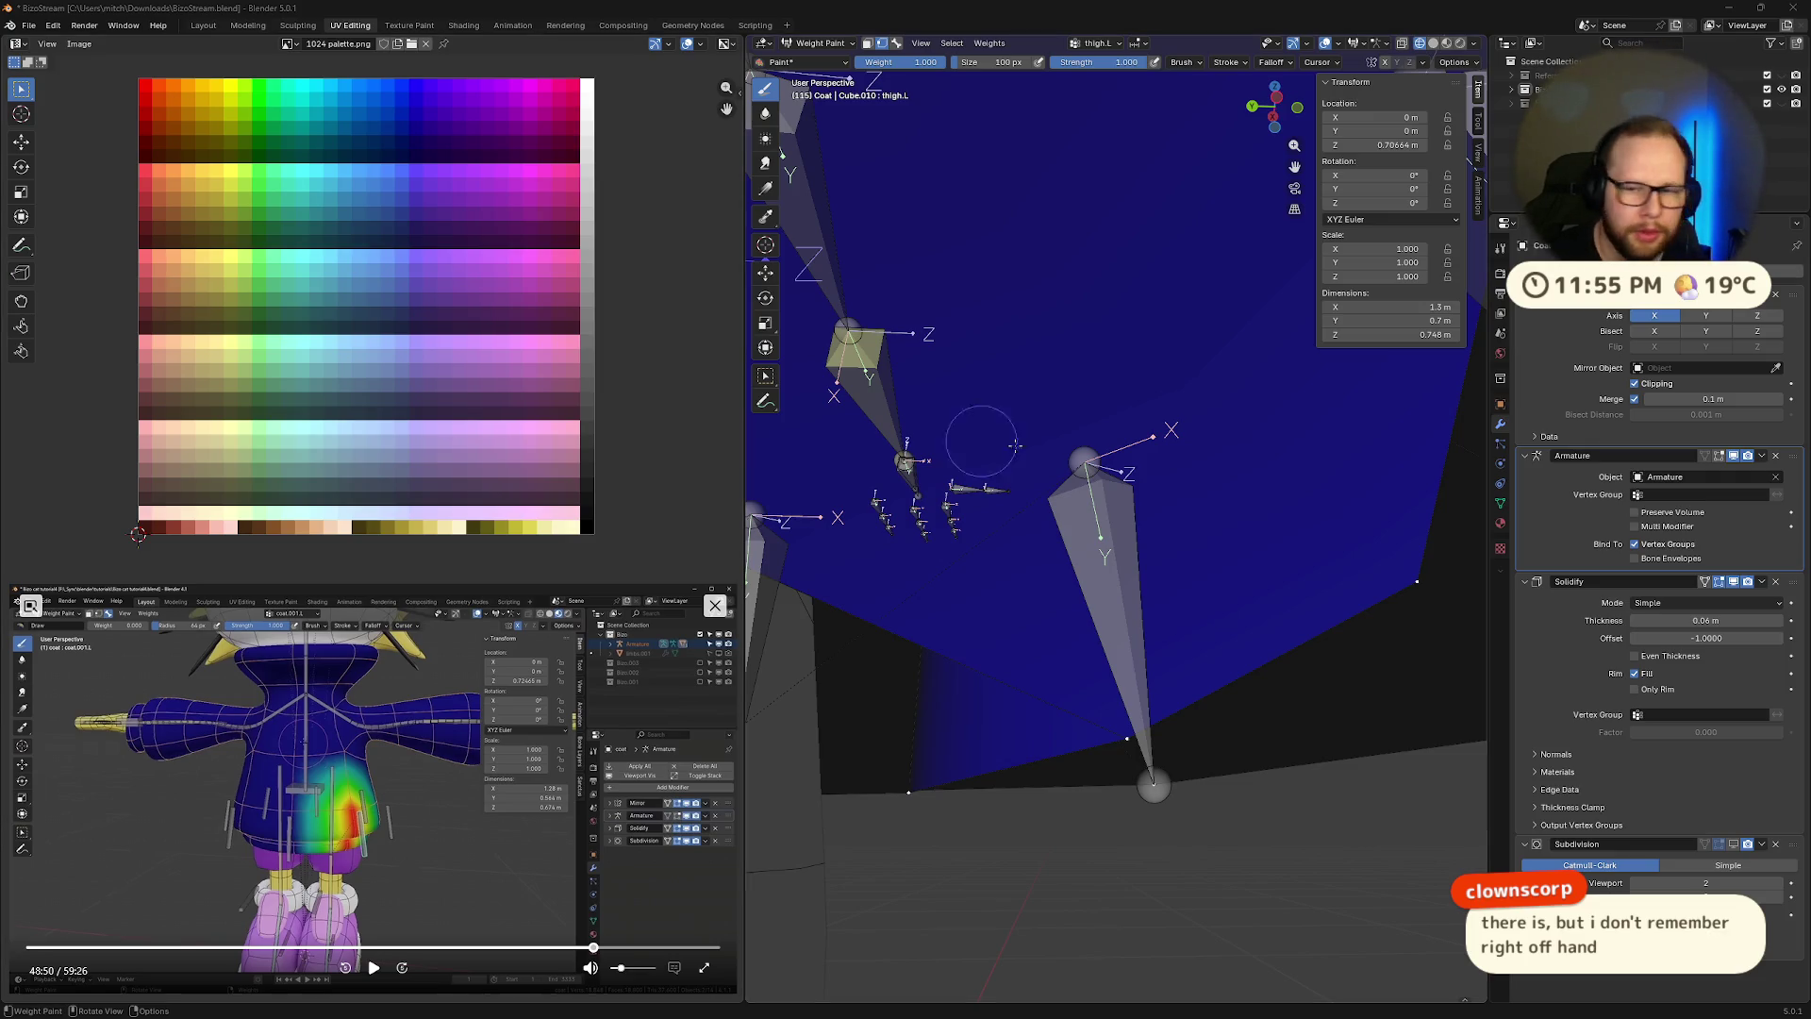
Open the Coat's vertex group list in Object Data properties, then select and remove thigh.L
click(1499, 504)
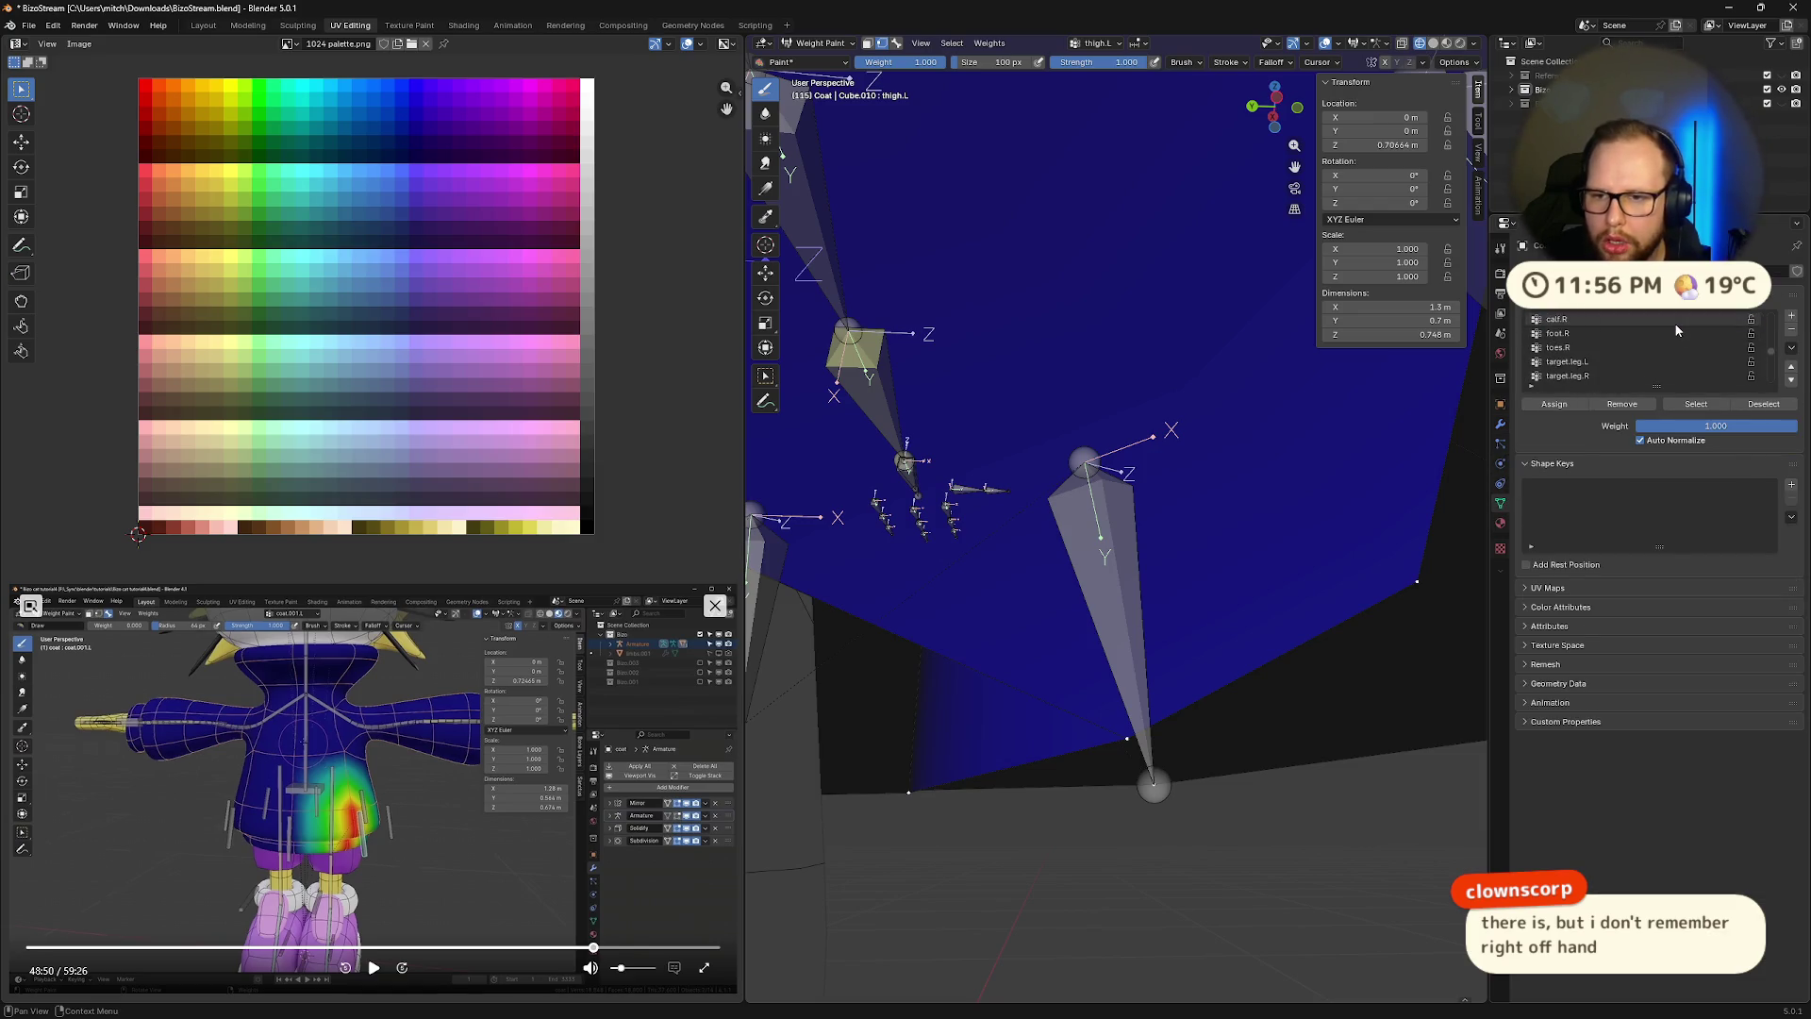
scroll(1677, 331, up, 3)
click(1677, 320)
click(1677, 333)
scroll(1175, 531, down, 1)
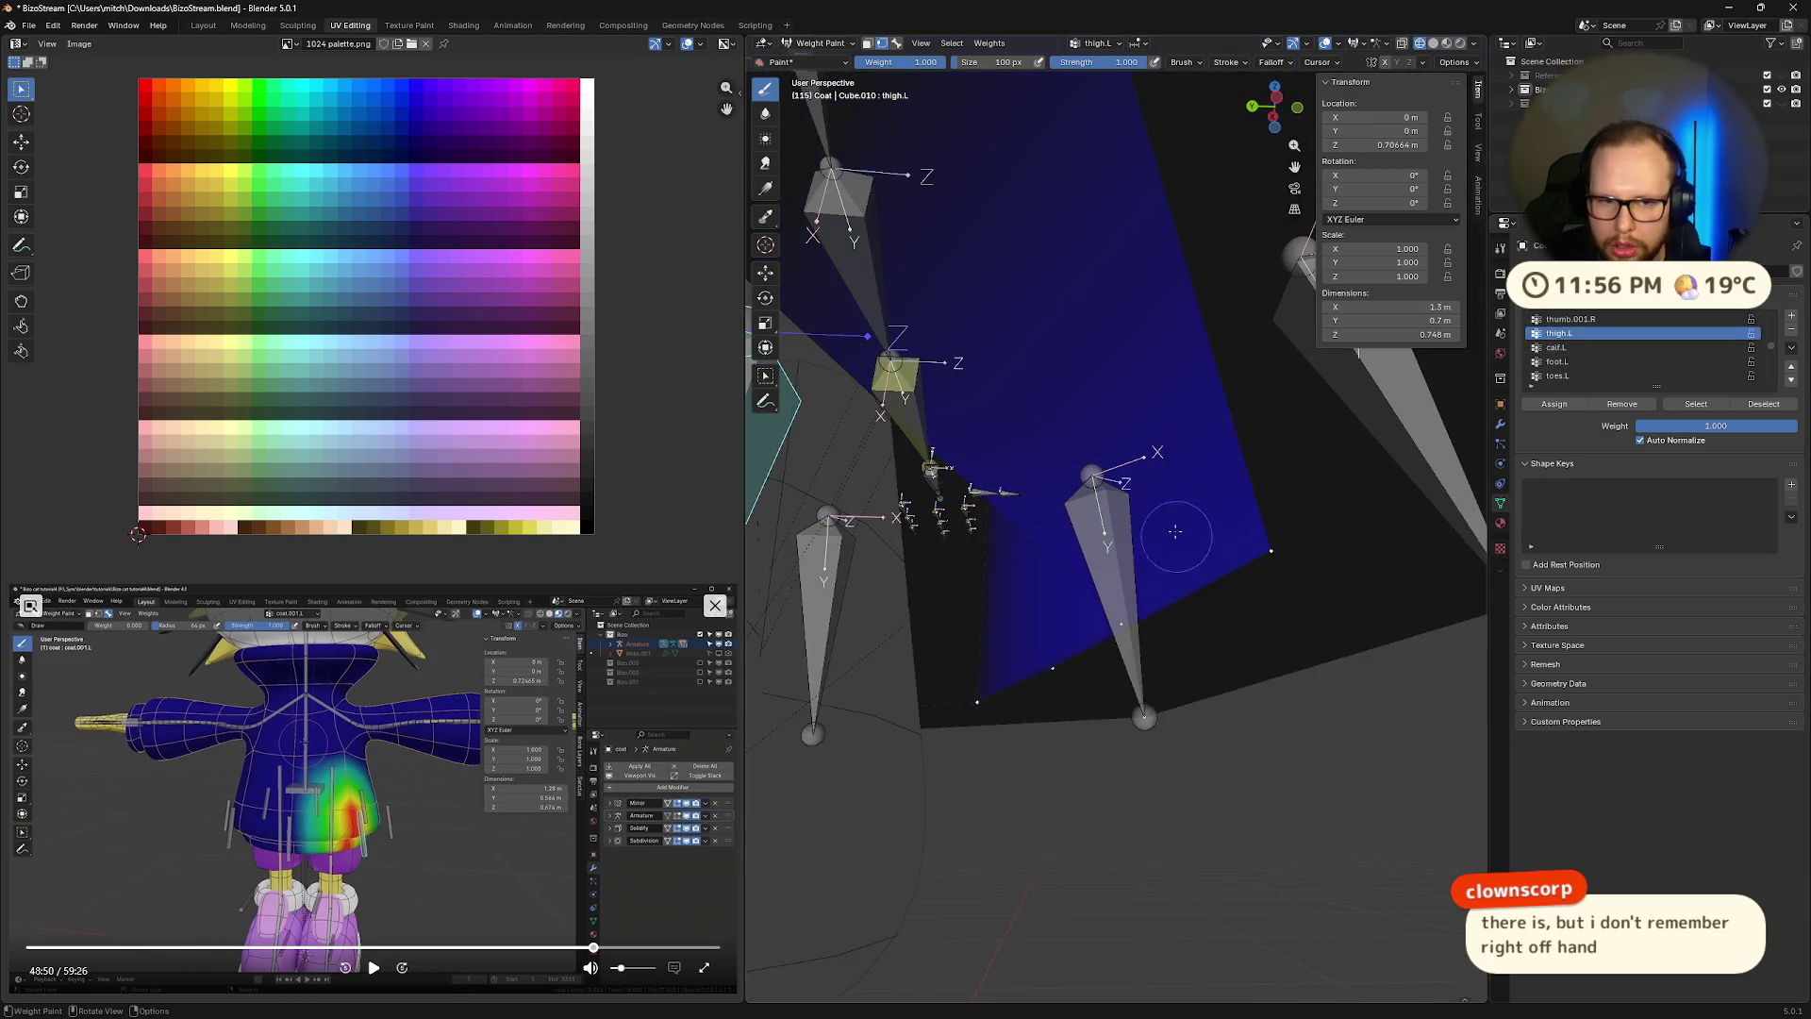
middle_drag(1175, 531, 1339, 387)
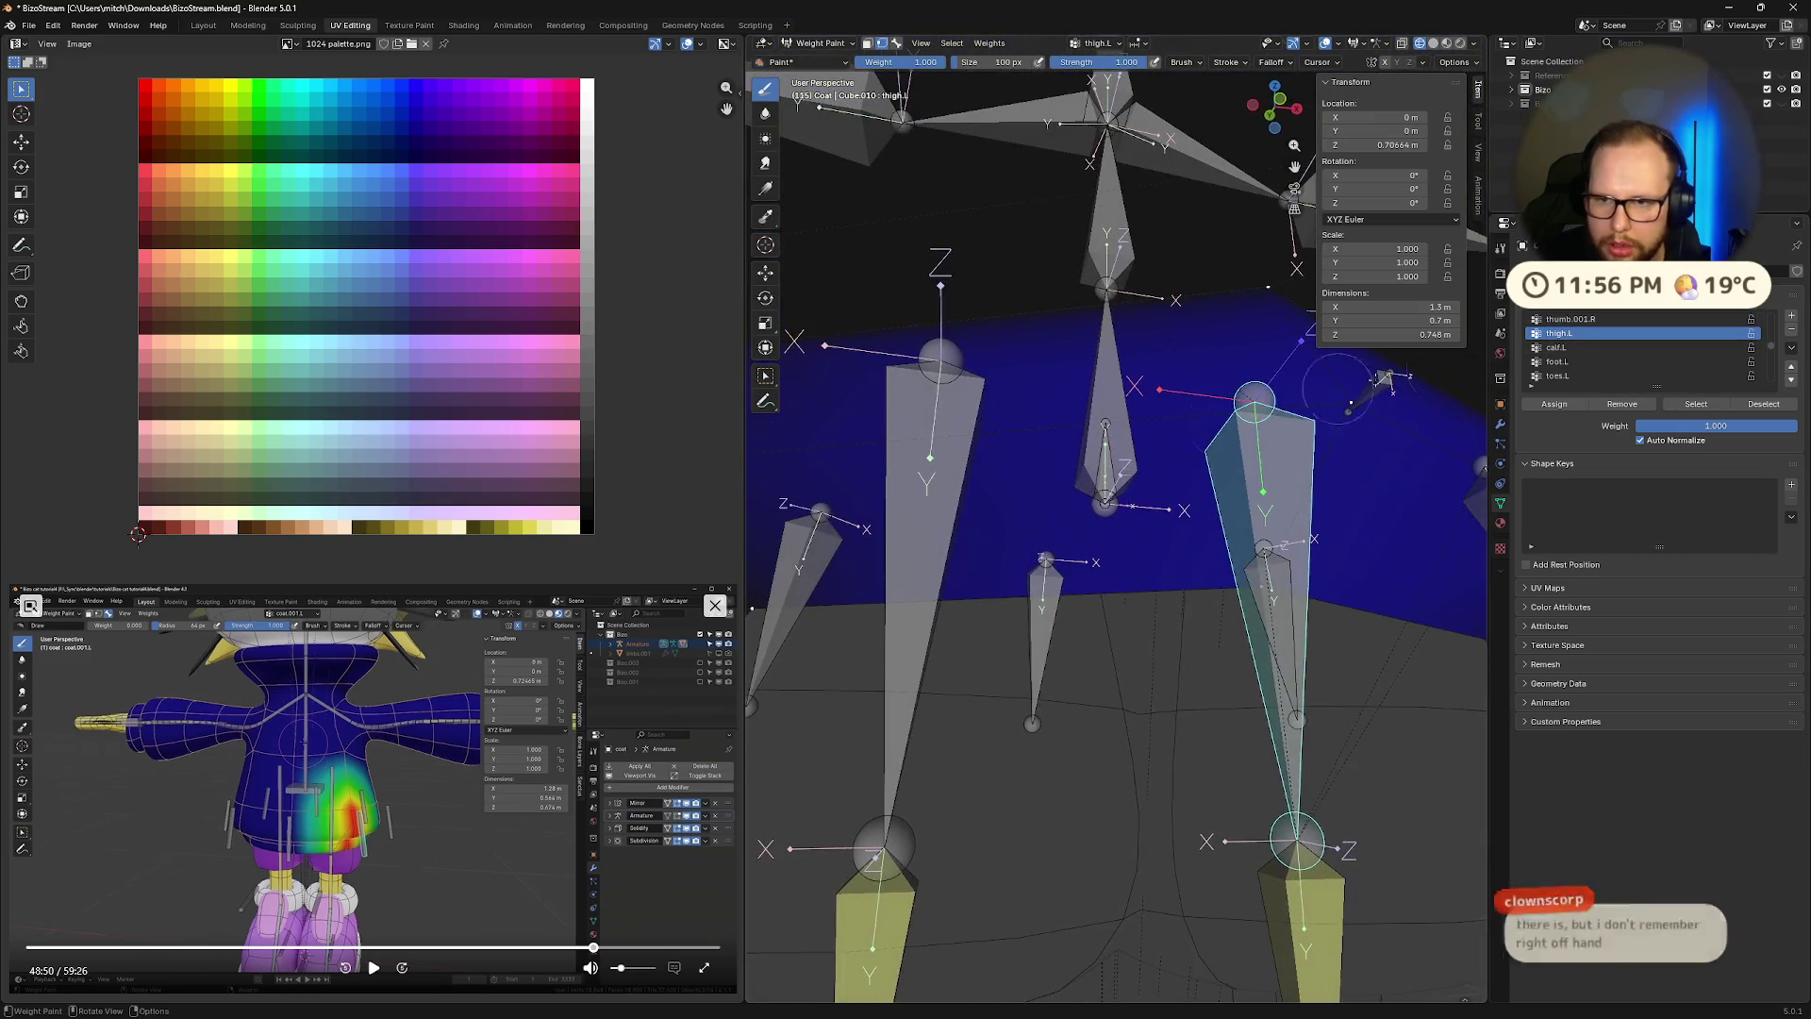
click(1791, 329)
Frame the whole character, then scroll the vertex group list and make thigh.L active again
key(Home)
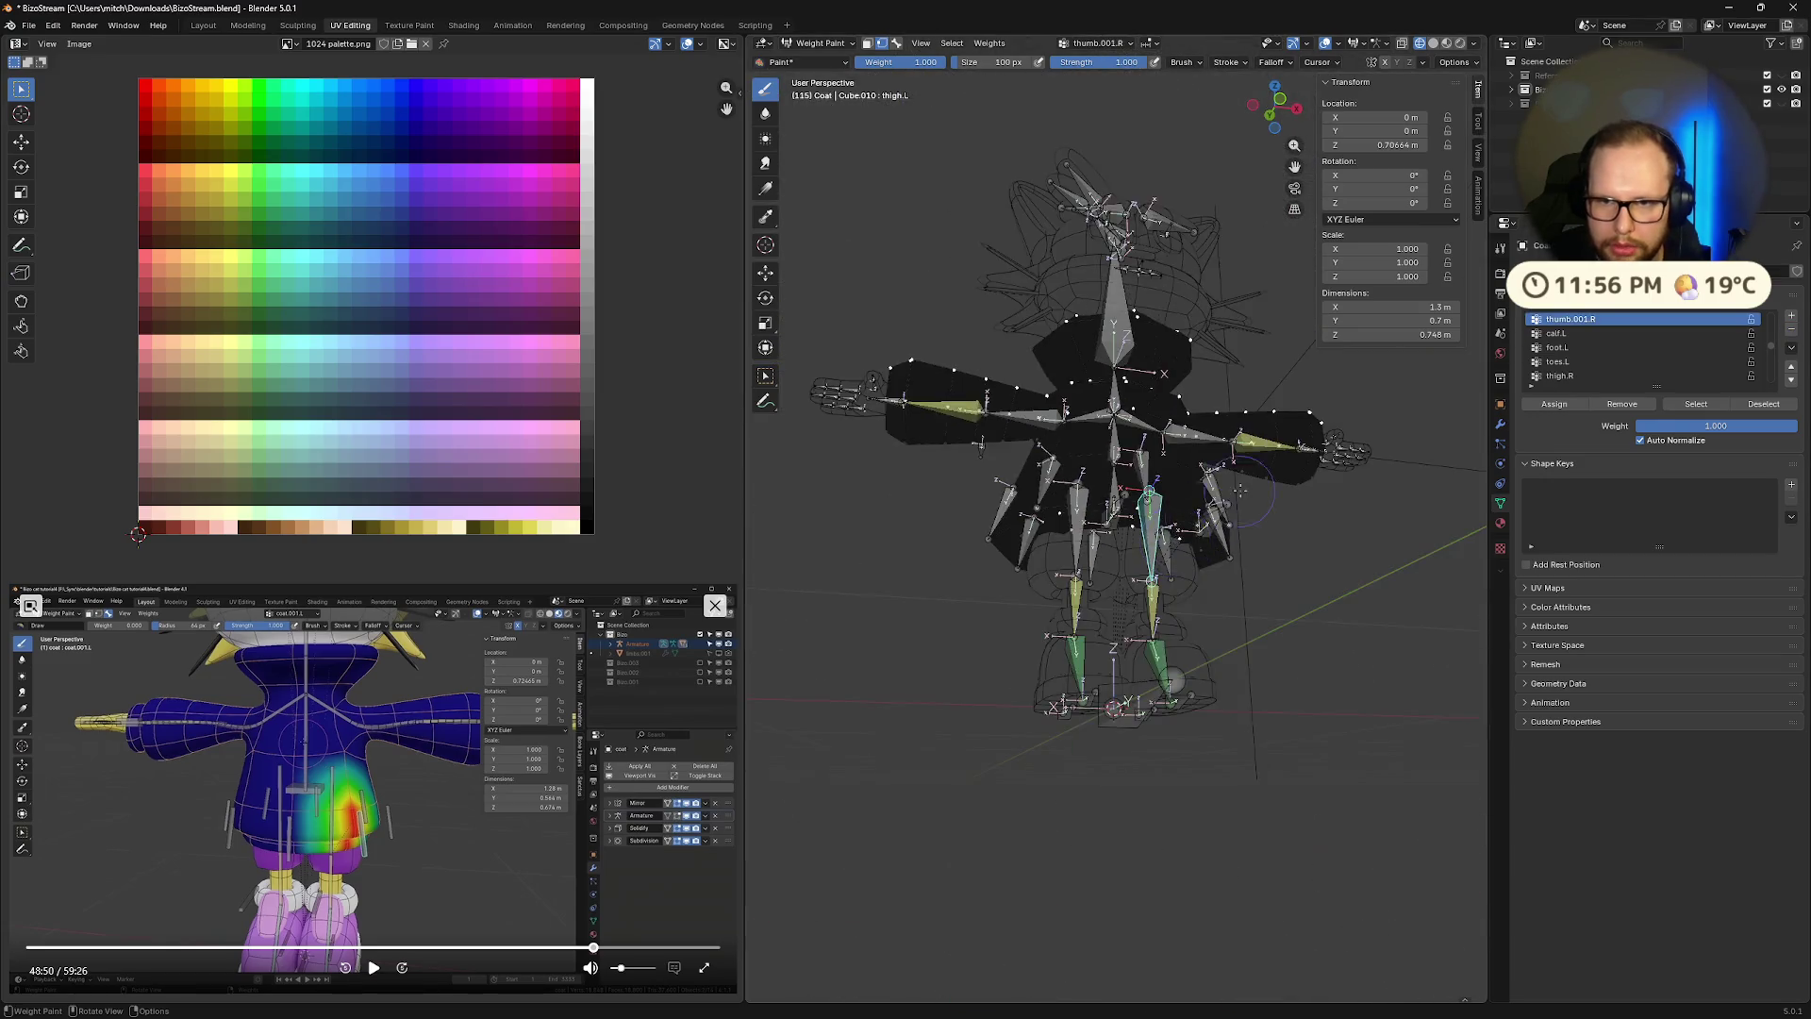
middle_drag(1240, 490, 1358, 444)
scroll(1684, 321, up, 5)
scroll(1682, 339, down, 5)
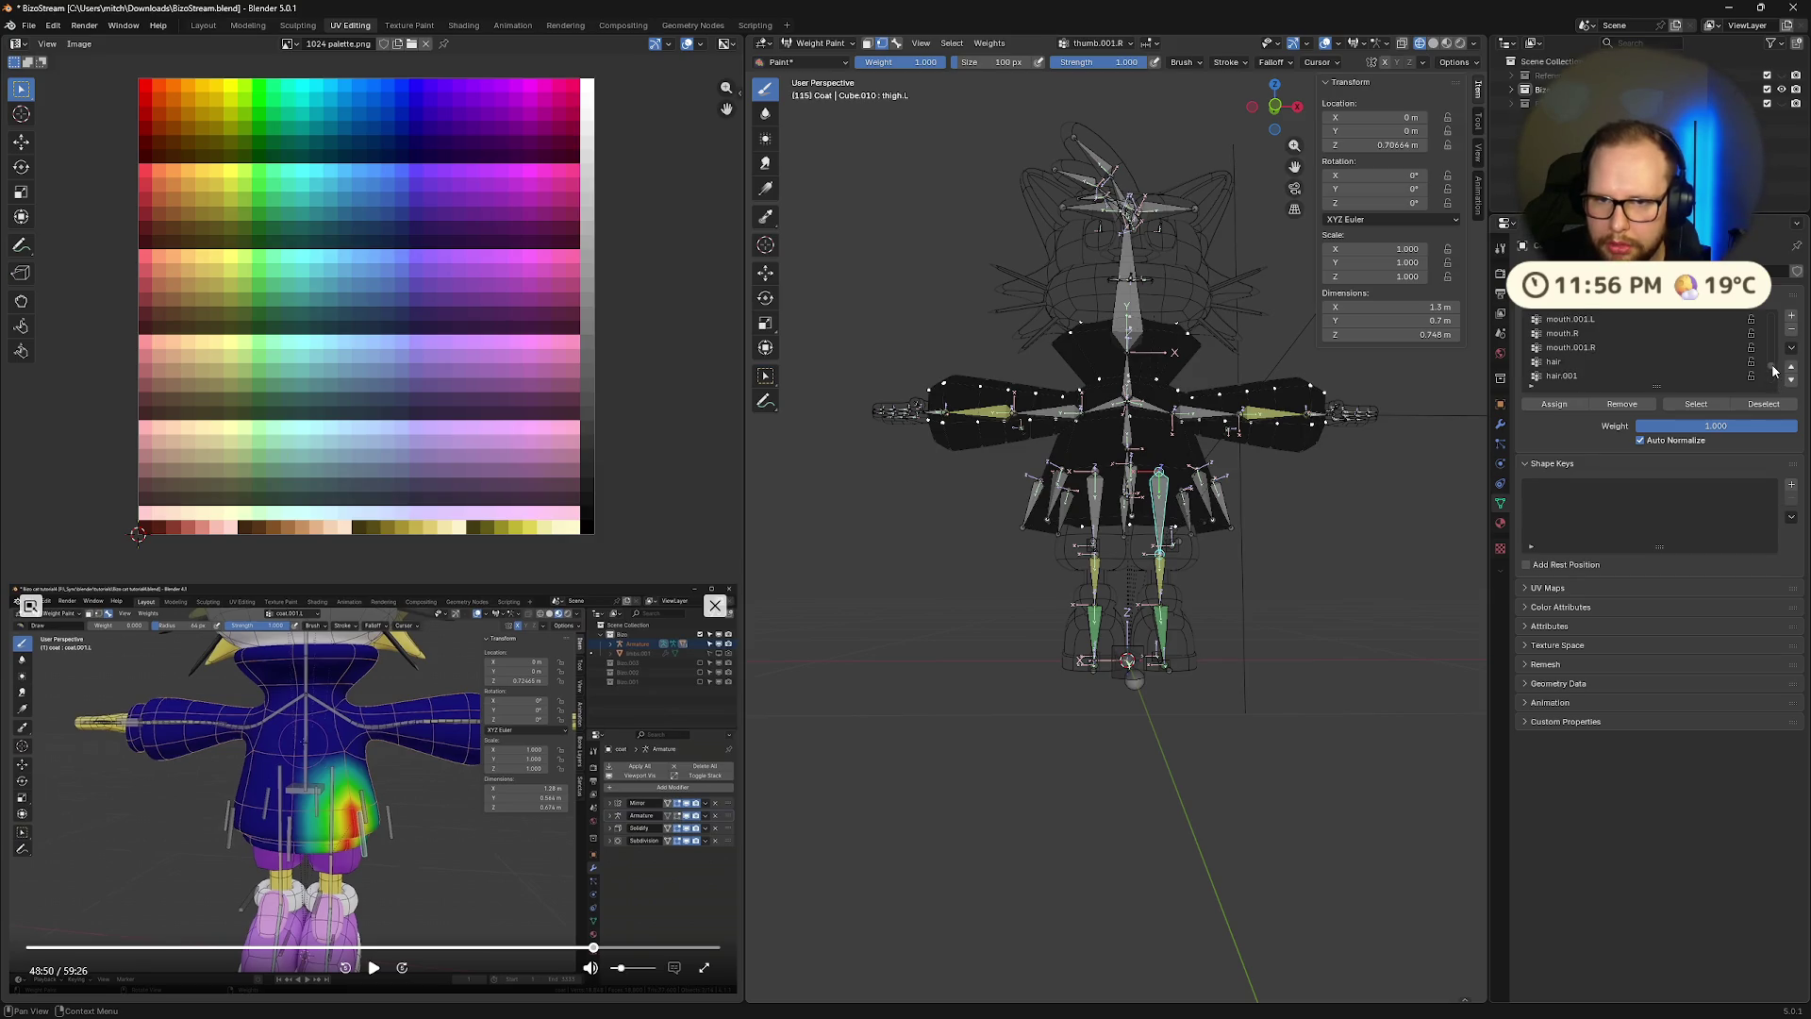
drag(1774, 361, 1779, 325)
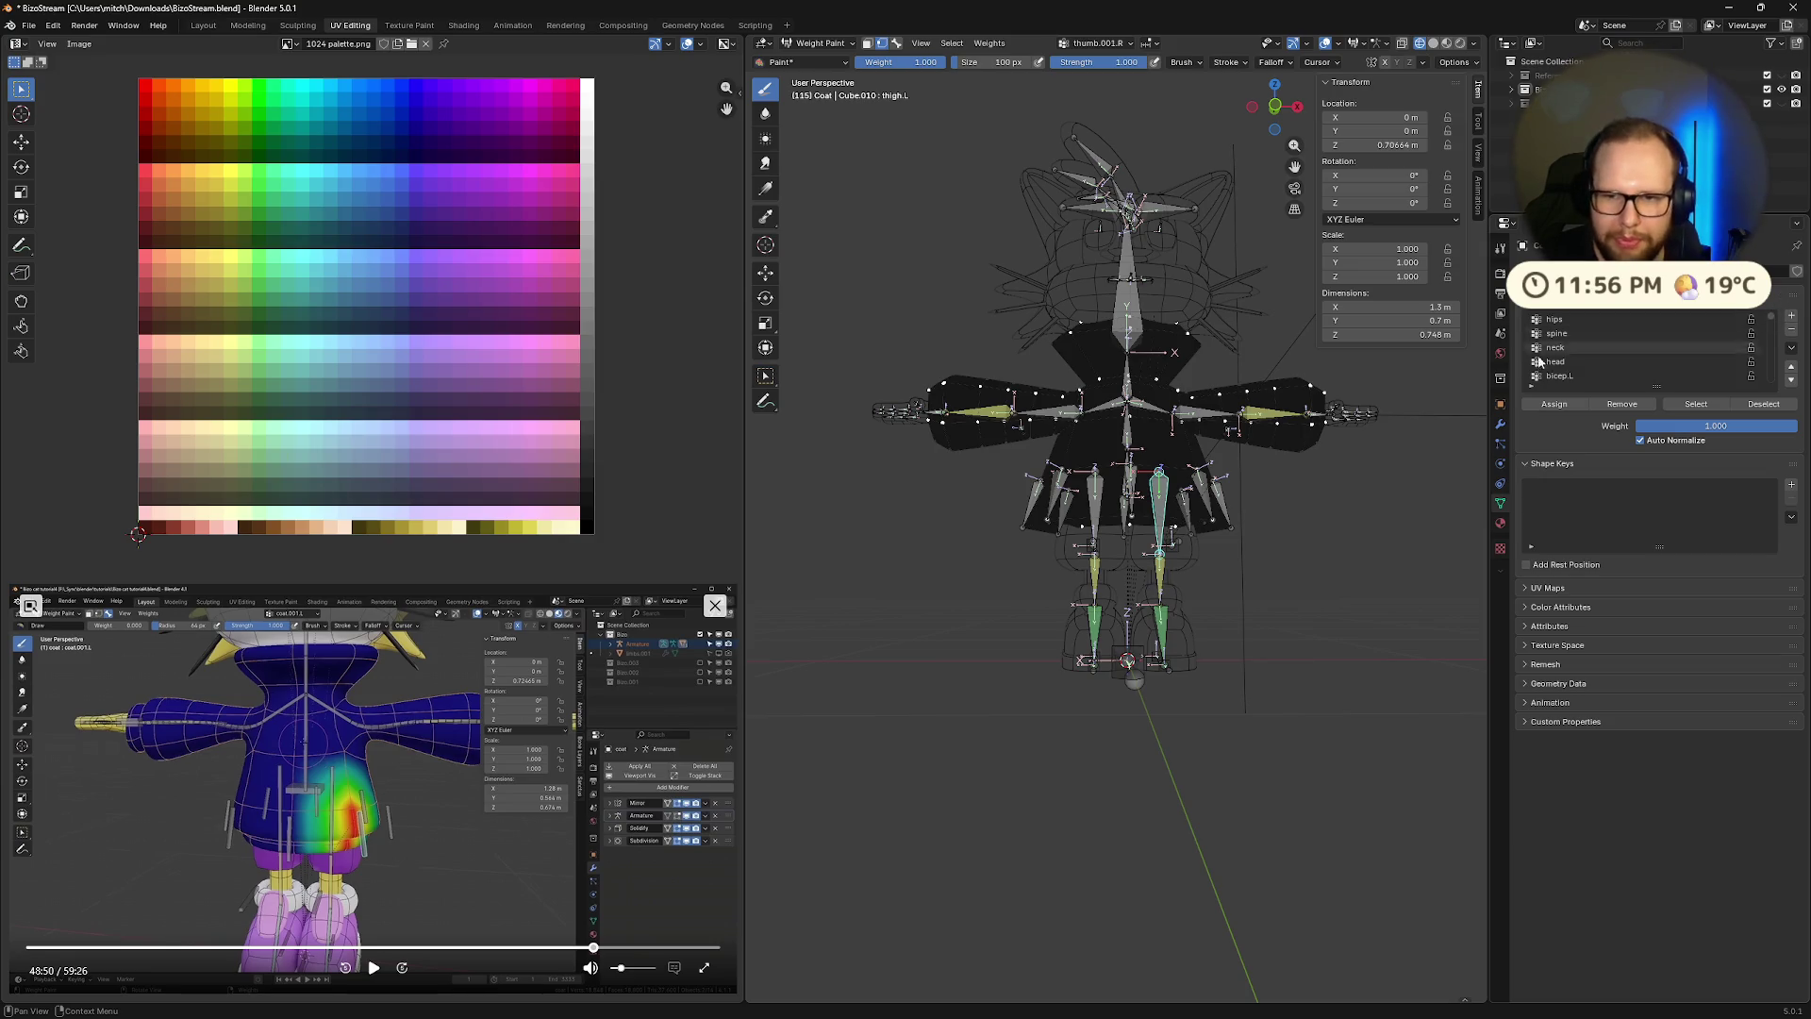
scroll(1571, 340, up, 1)
scroll(1571, 340, down, 5)
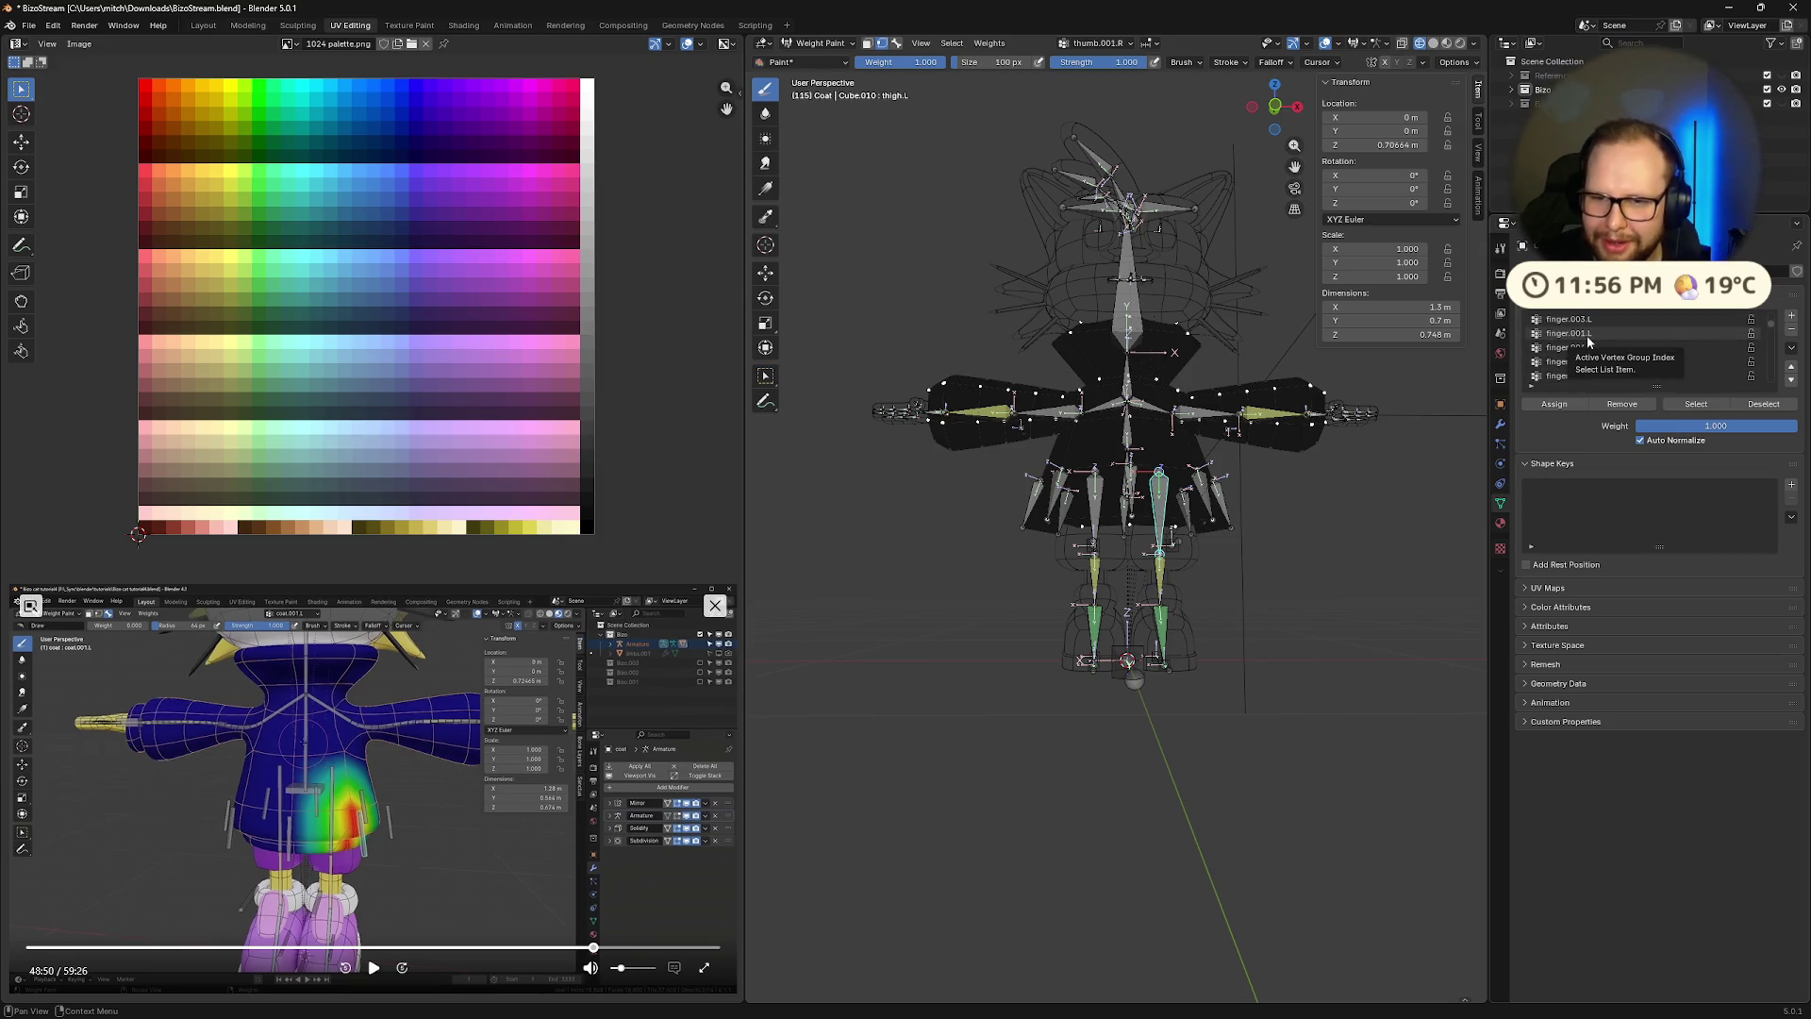
scroll(1588, 349, down, 2)
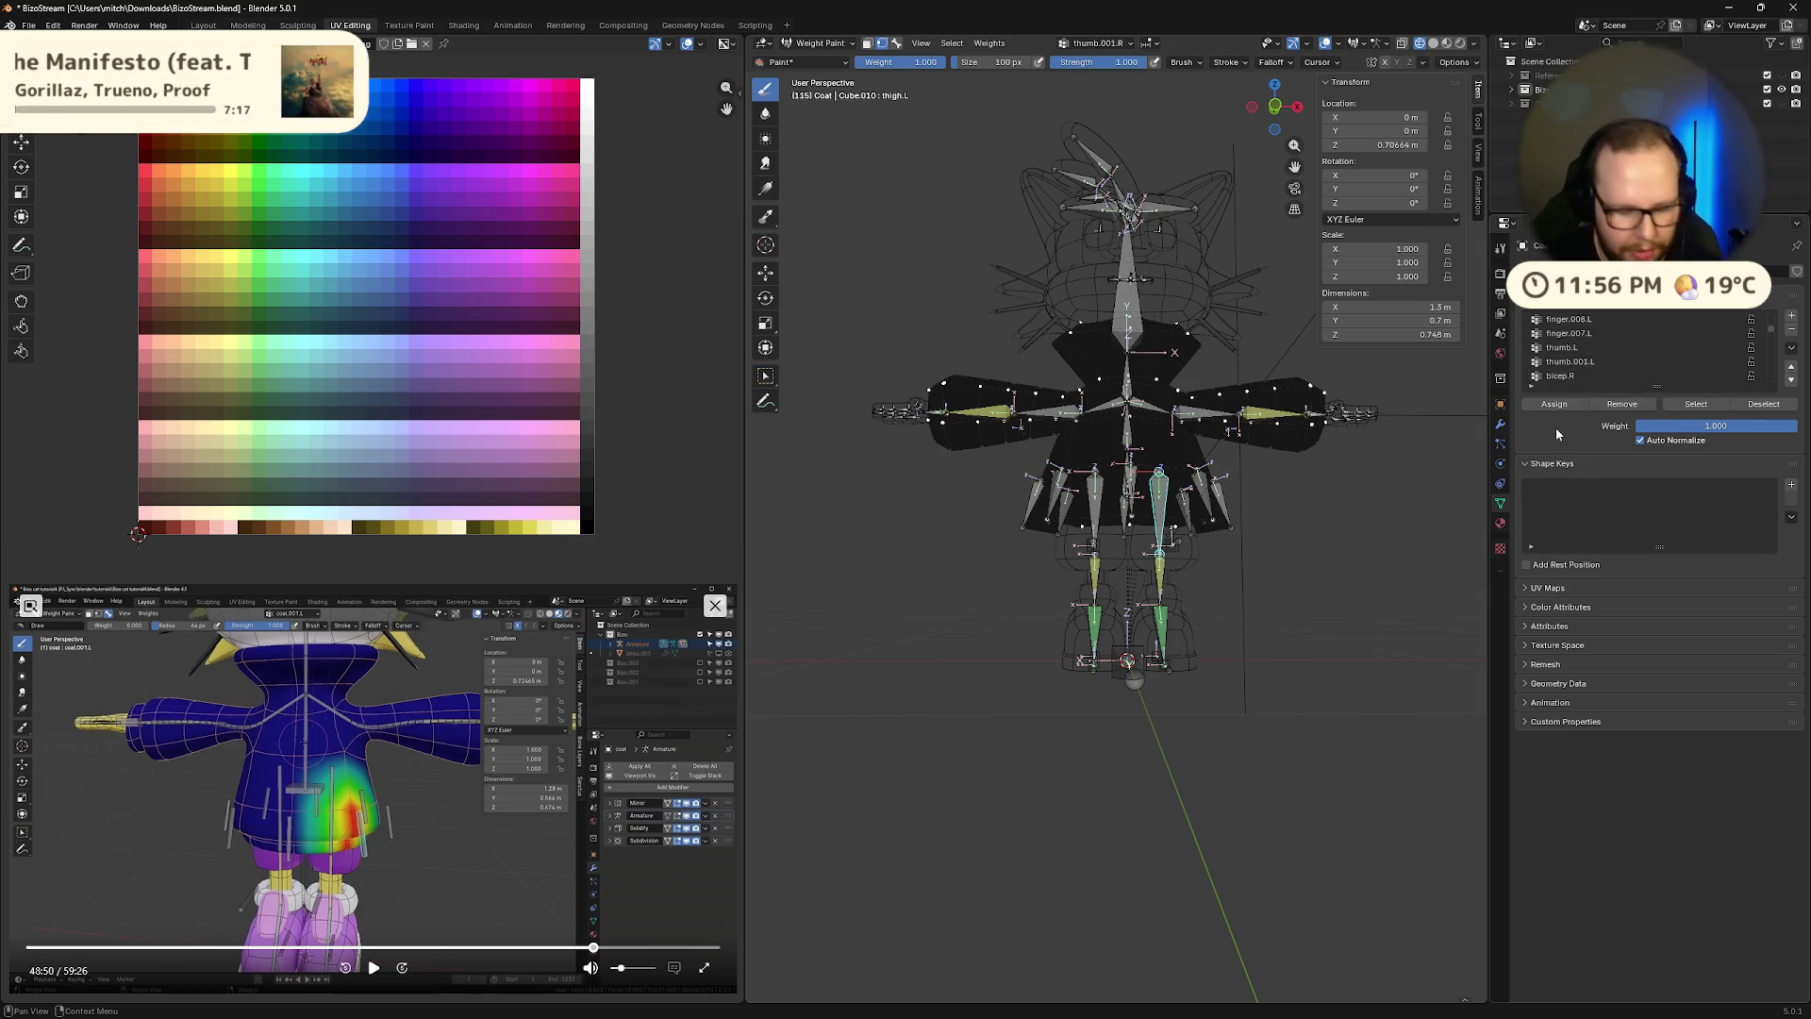
scroll(1603, 358, down, 10)
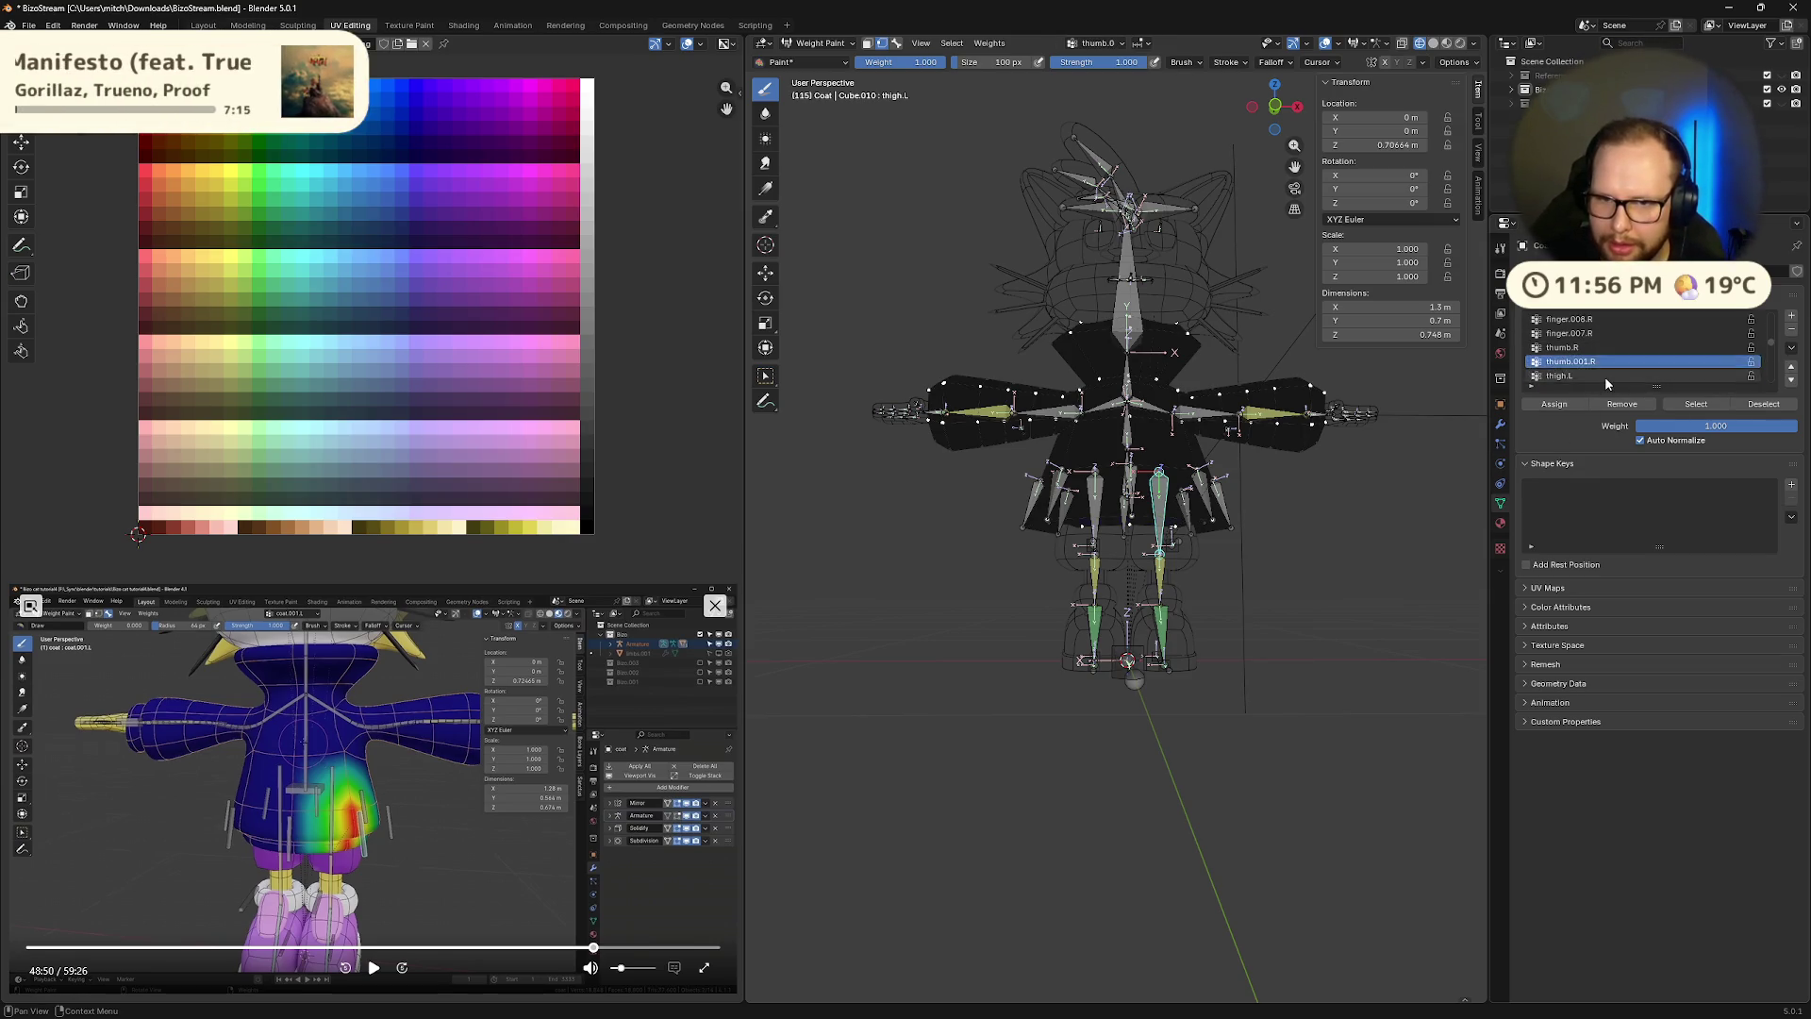
click(1605, 375)
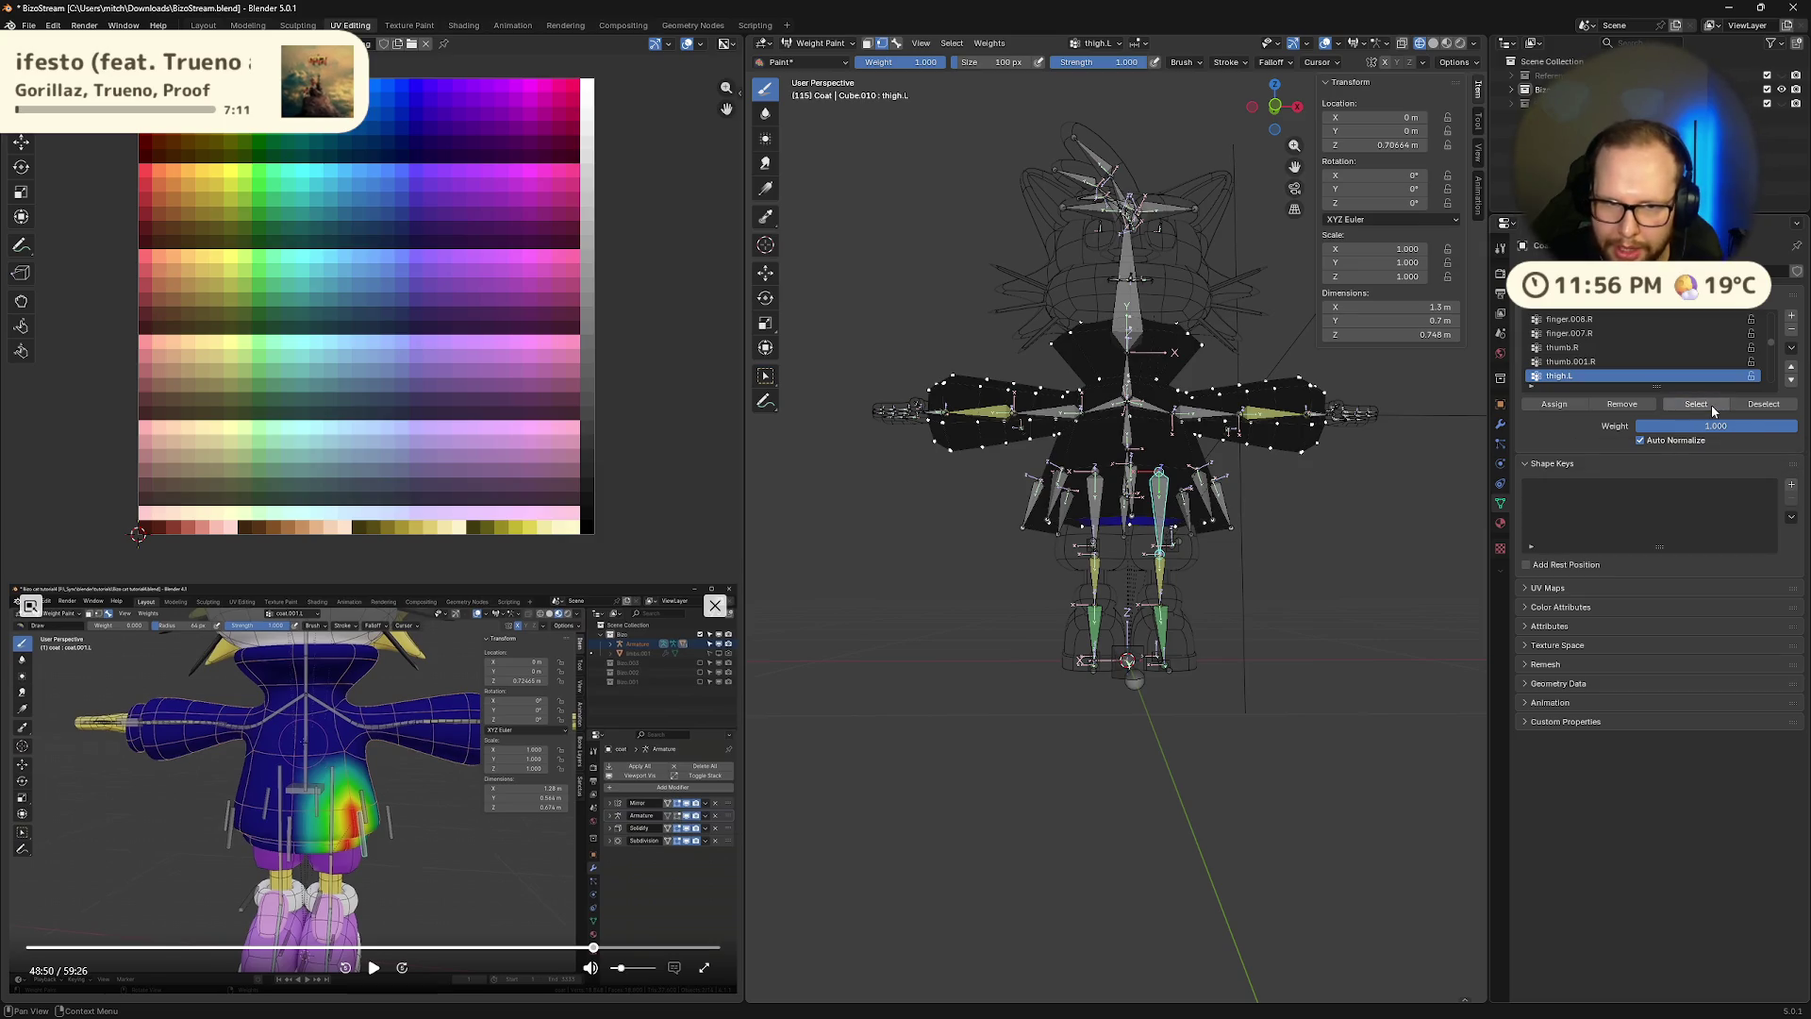
Drag the Vertex Groups Weight slider down to 0.000 and confirm the value with Enter
key(KP_Decimal)
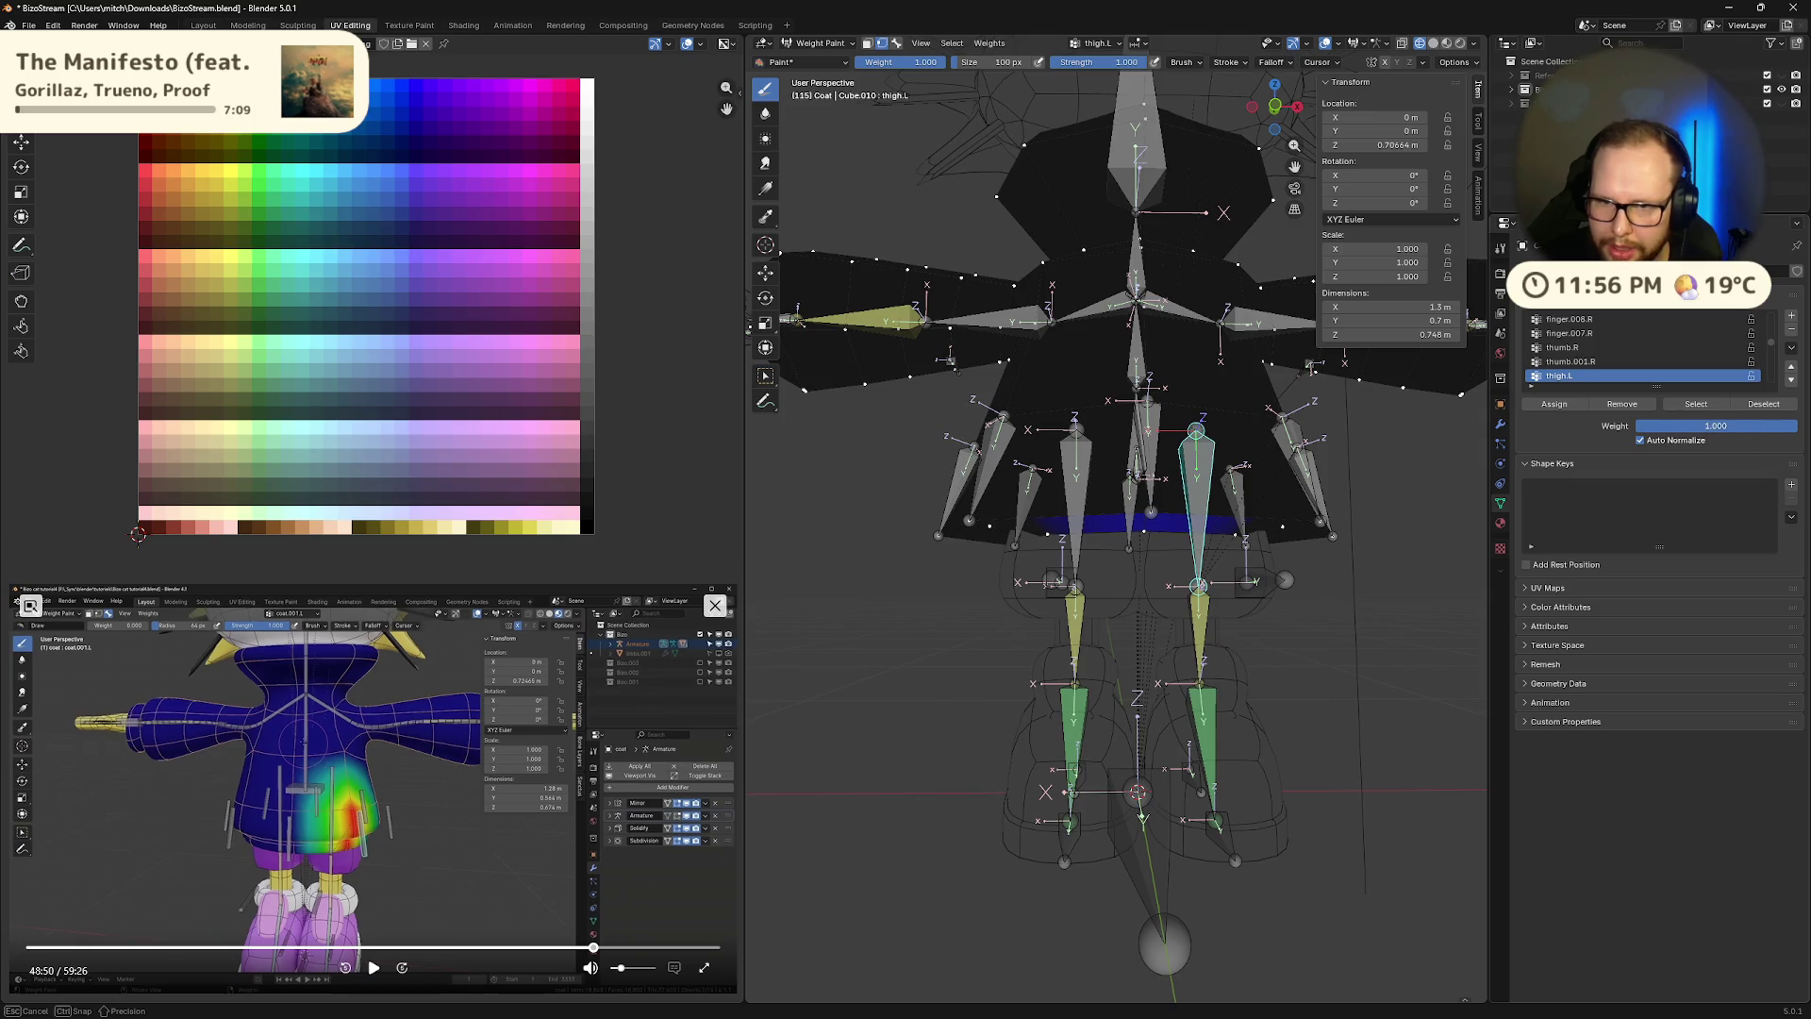
drag(1697, 426, 1792, 425)
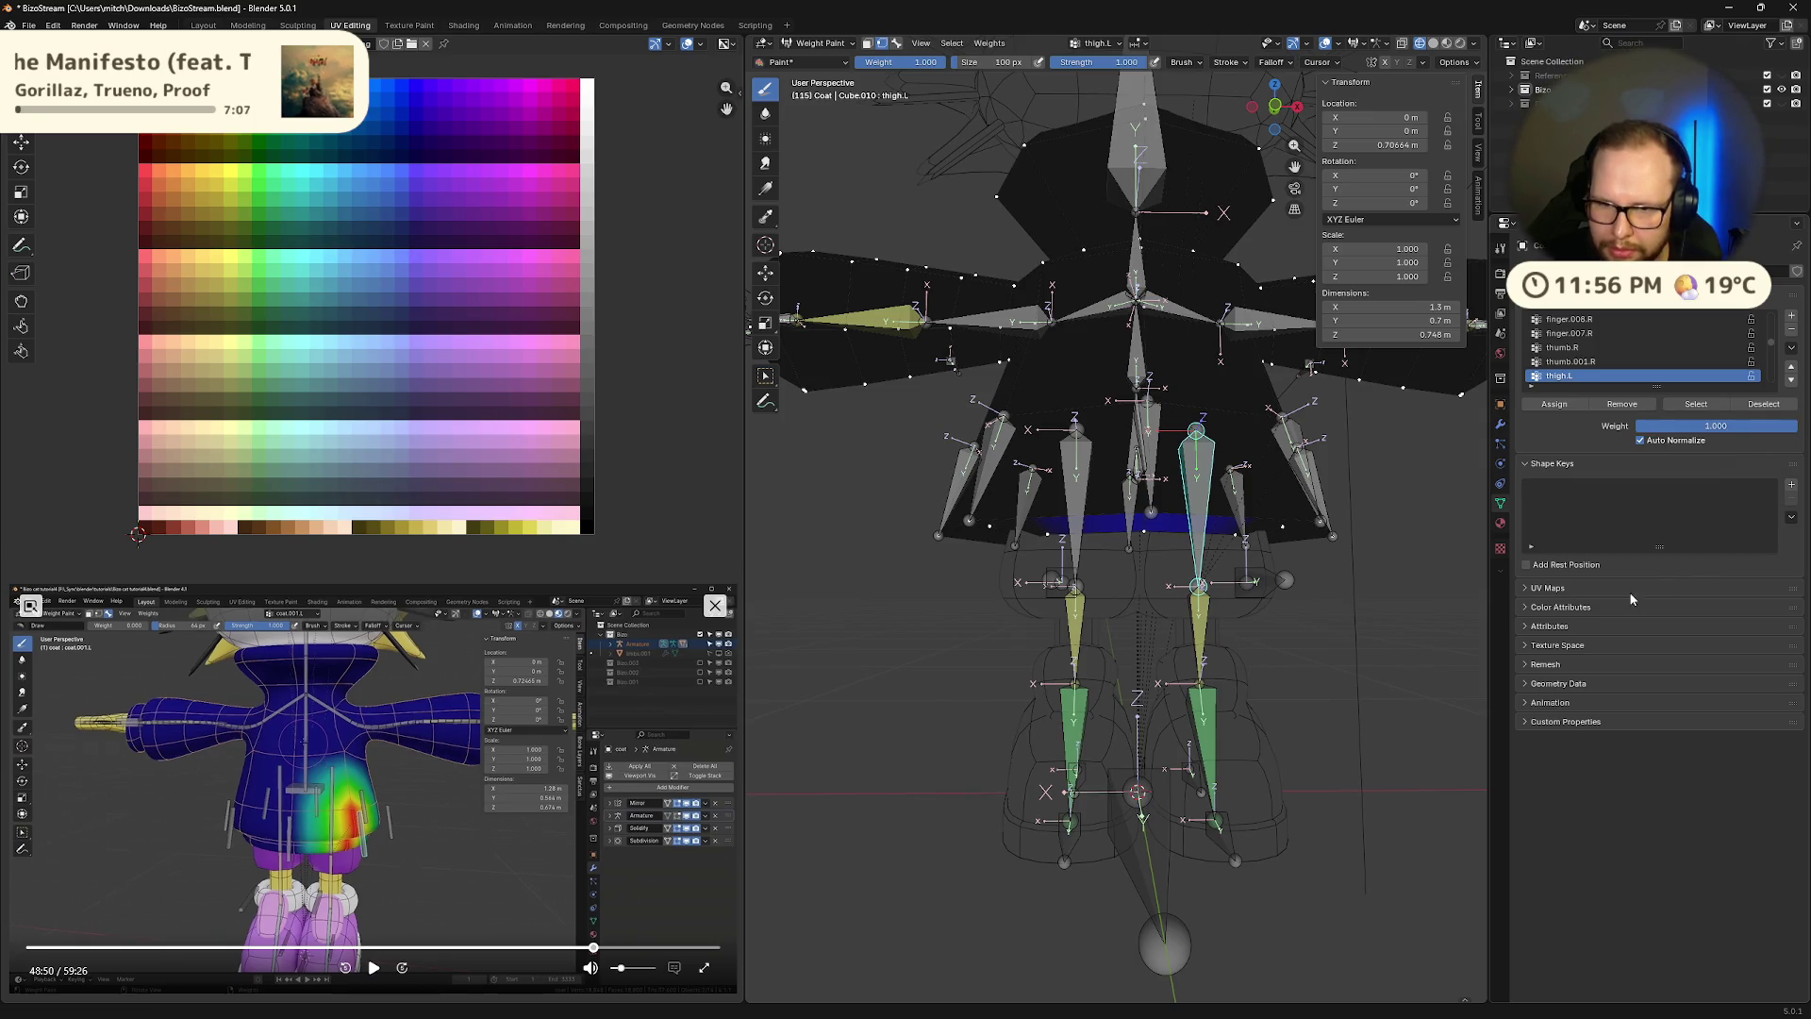
middle_drag(1288, 579, 1217, 573)
right_click(1643, 378)
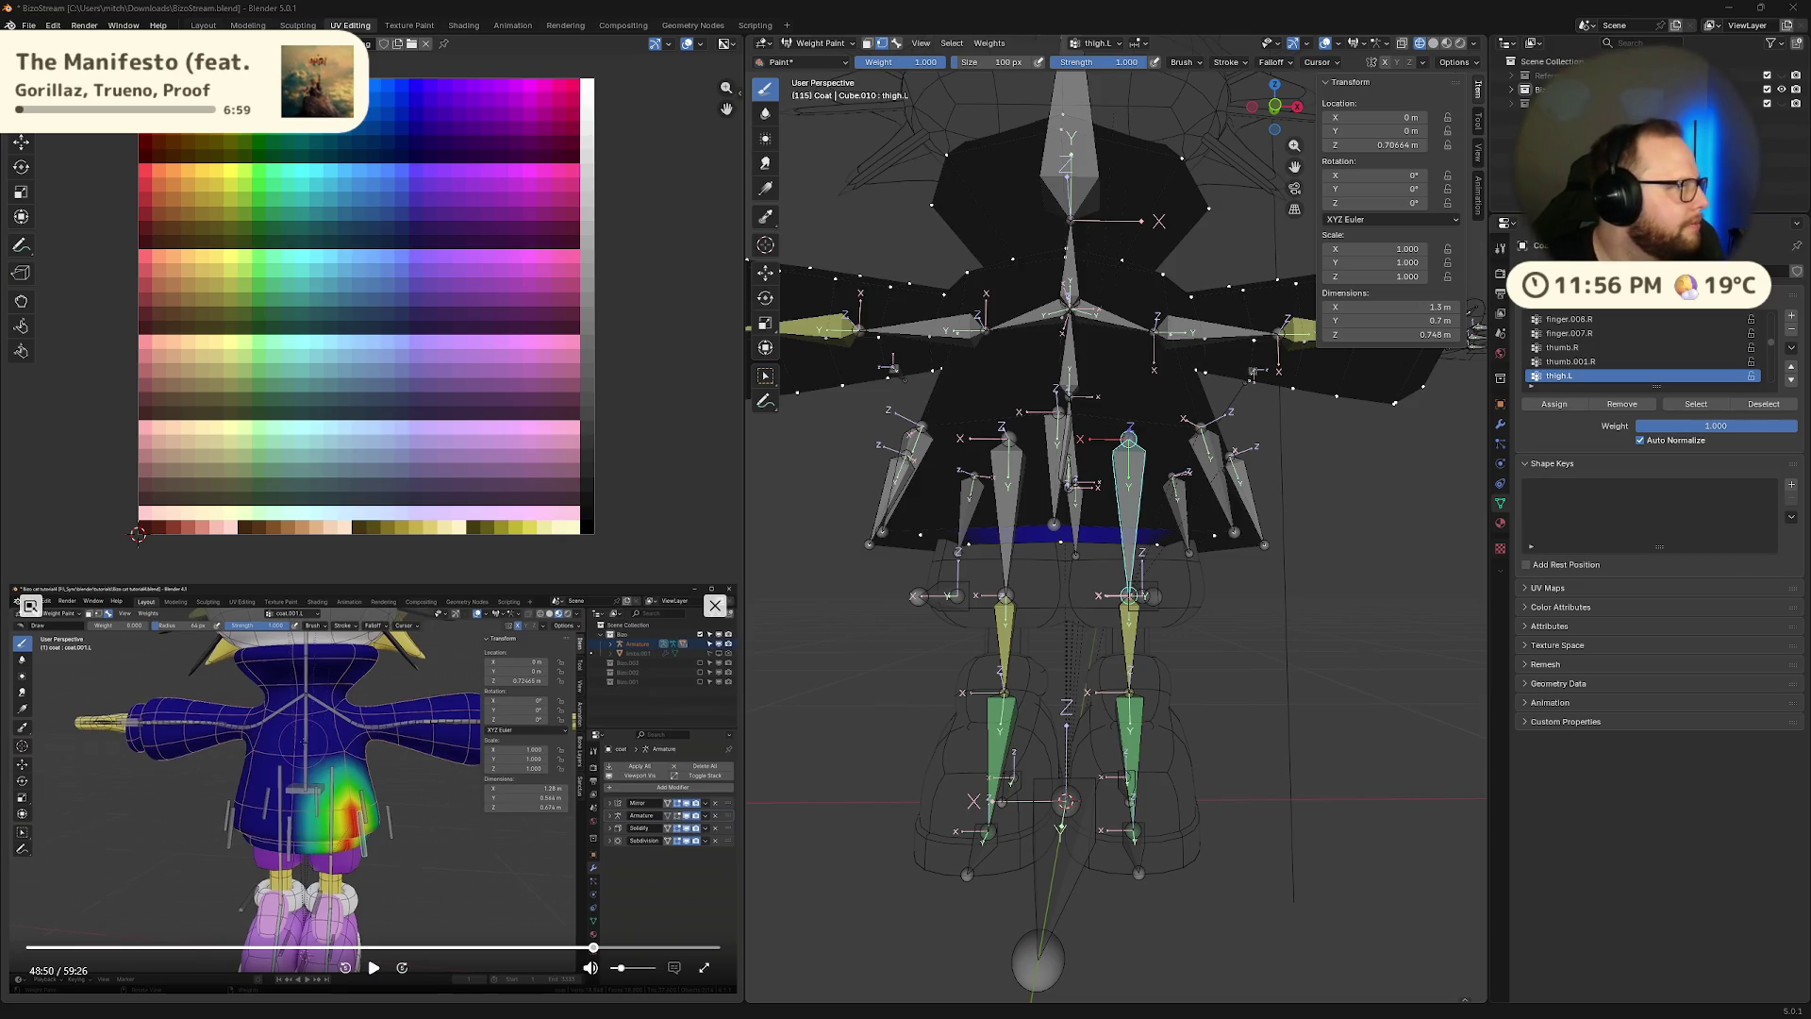
drag(1716, 425, 1604, 426)
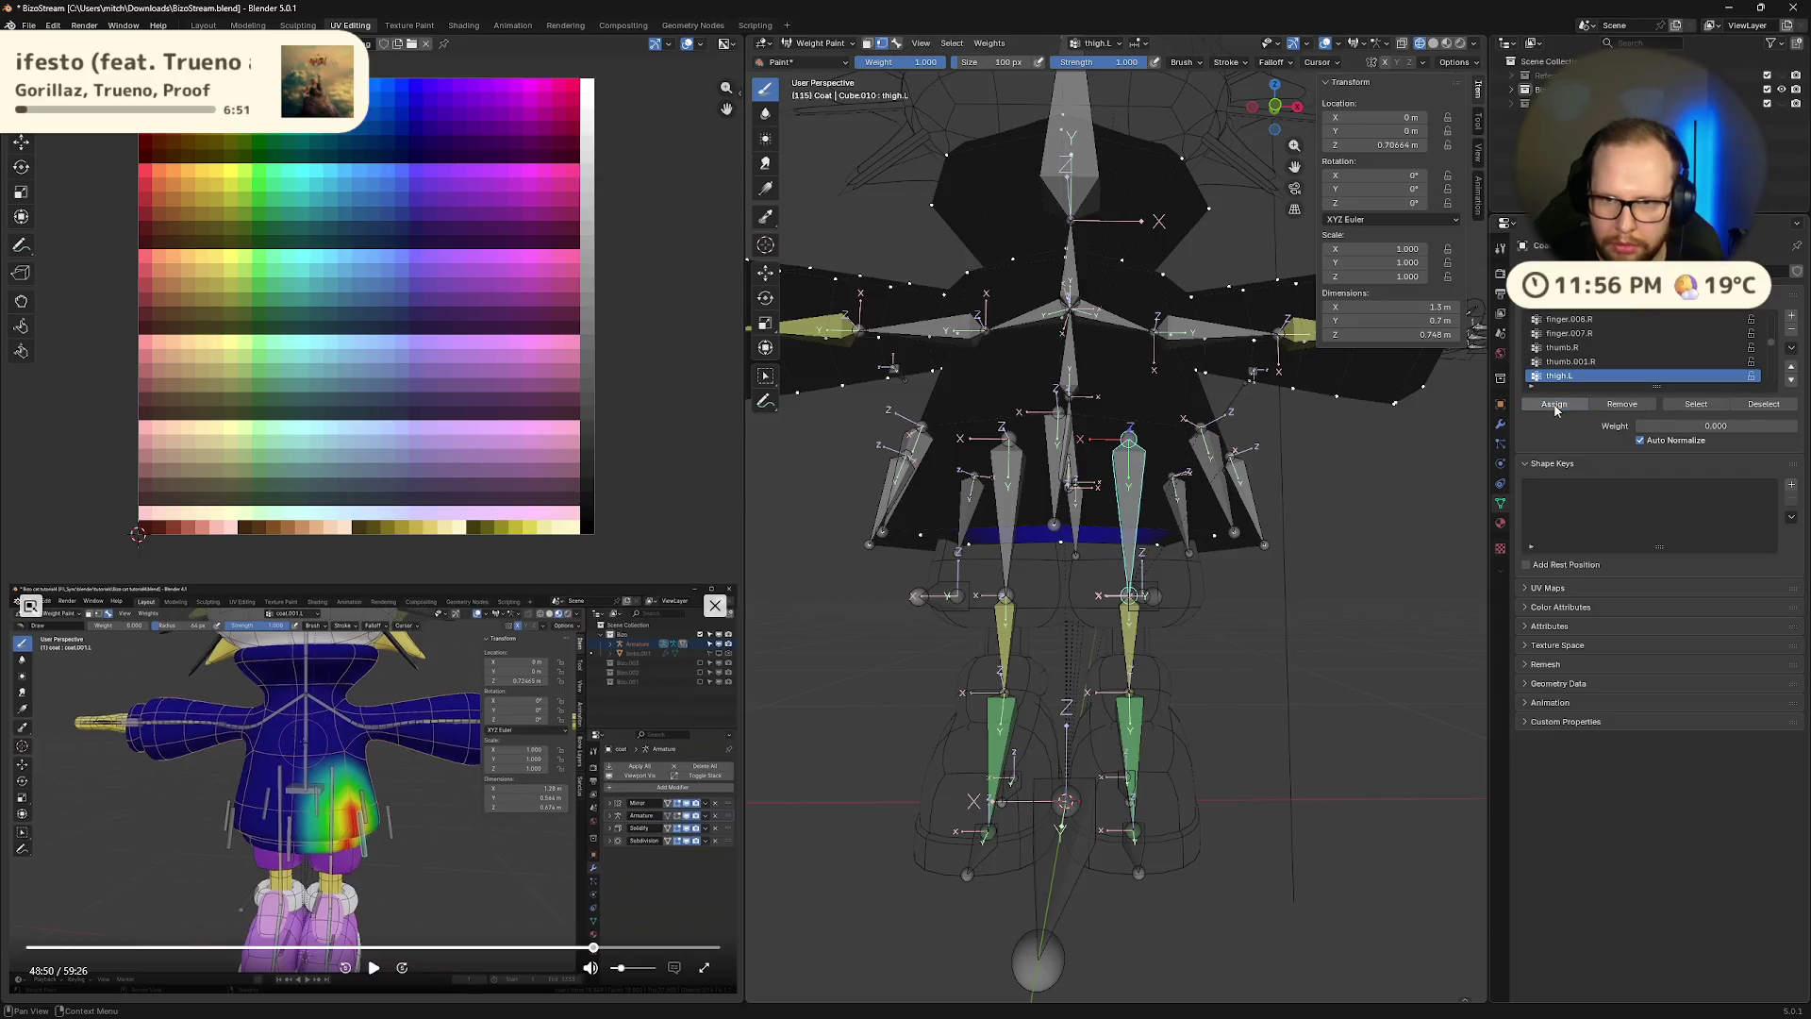
scroll(1709, 364, down, 1)
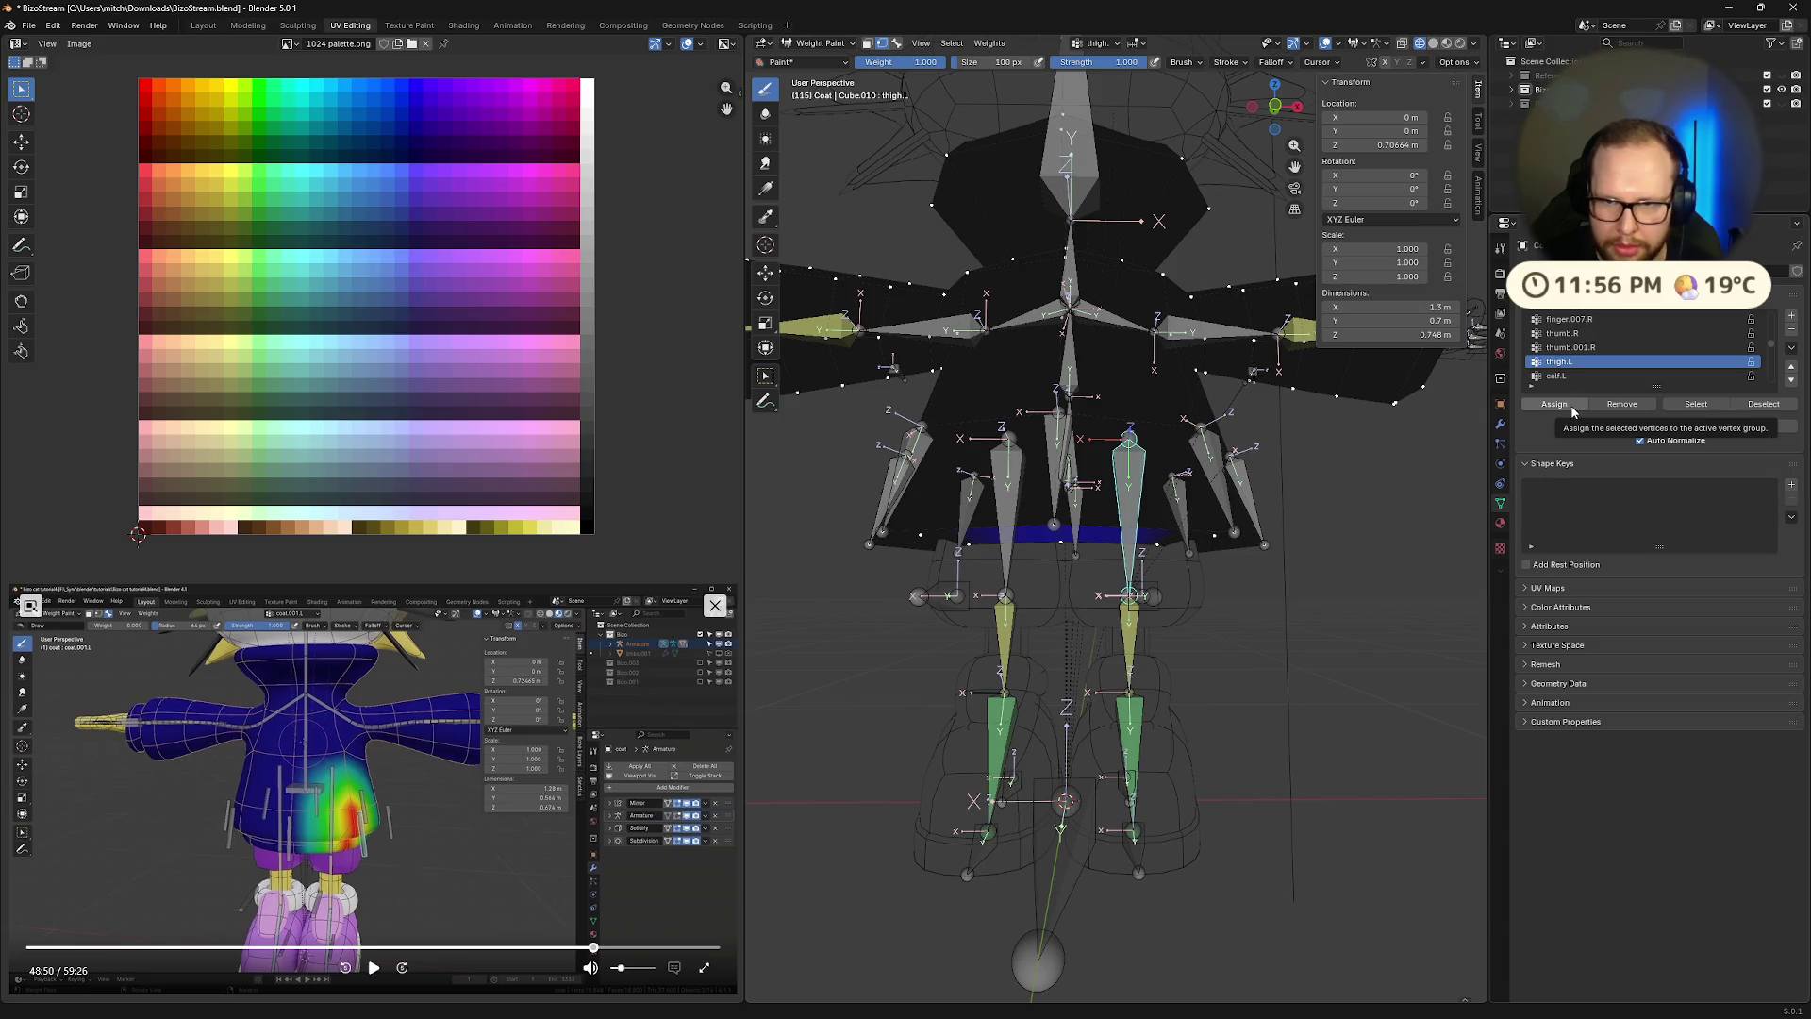
click(1723, 429)
key(Return)
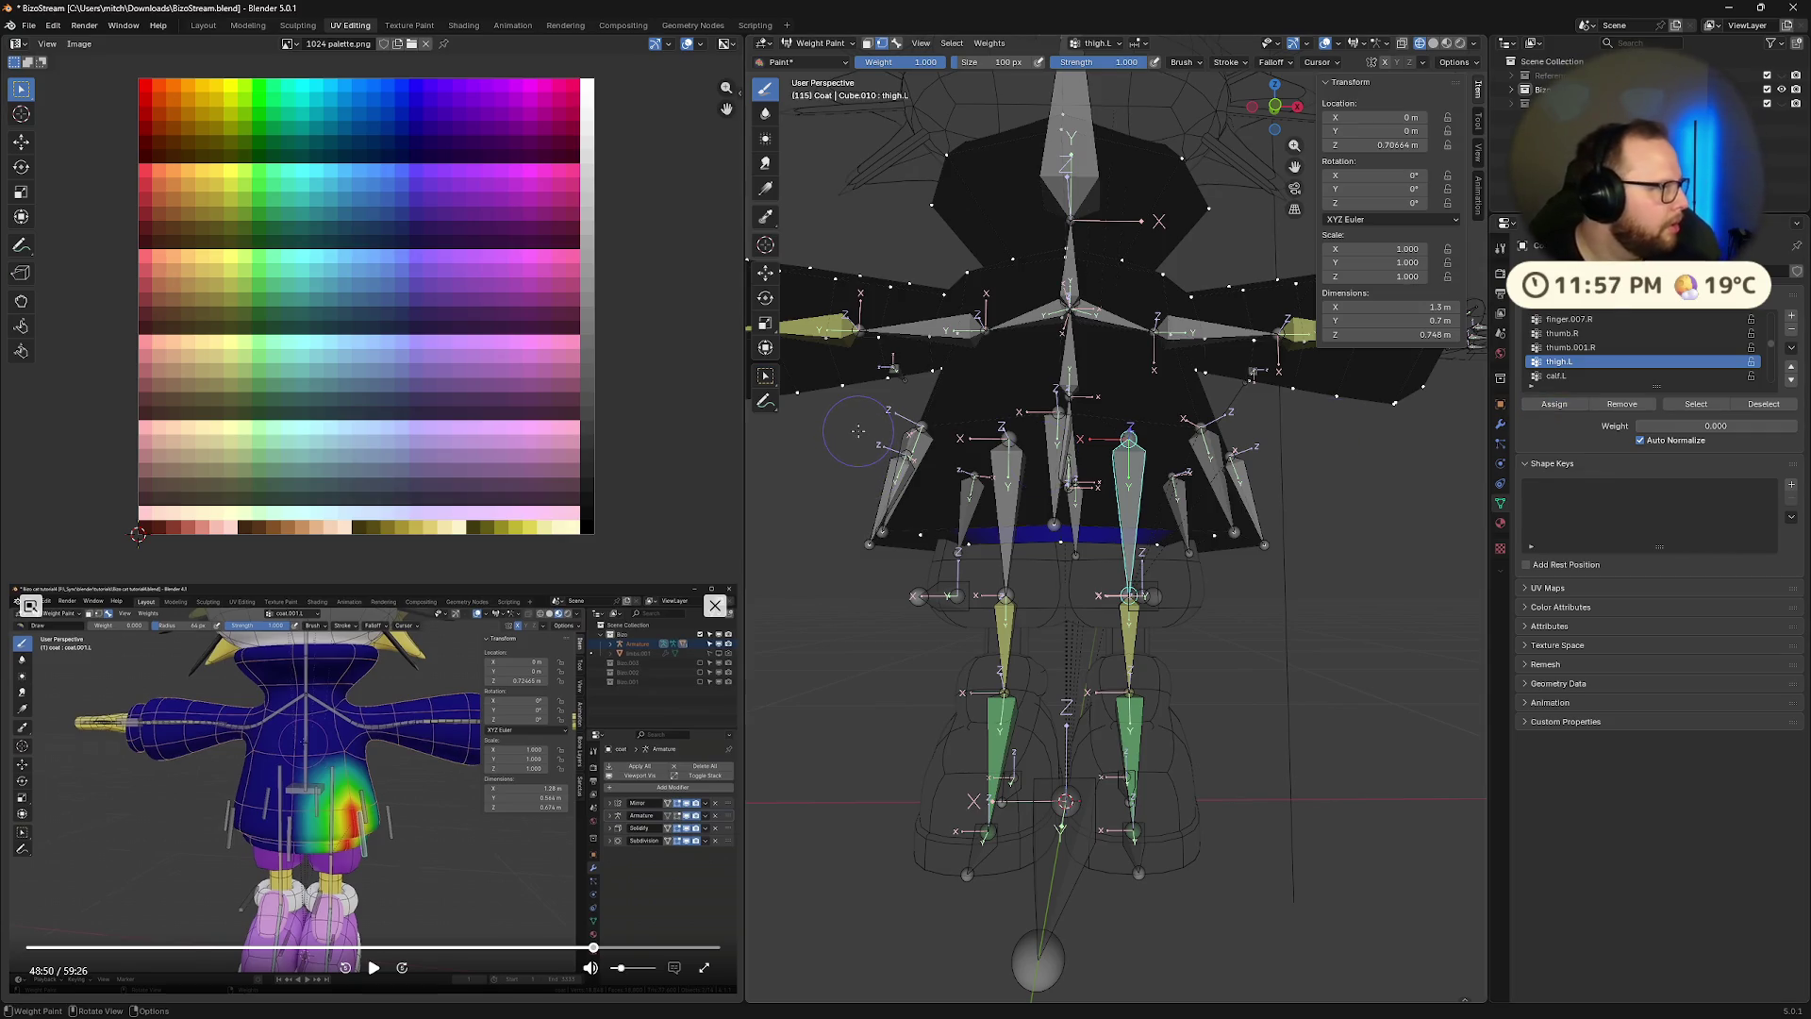
mouse_move(857, 431)
middle_down()
mouse_move(1007, 403)
mouse_move(1047, 425)
middle_up()
In Edit Mode, assign the selected coat vertices to thigh.L, then return to weight painting
key(Tab)
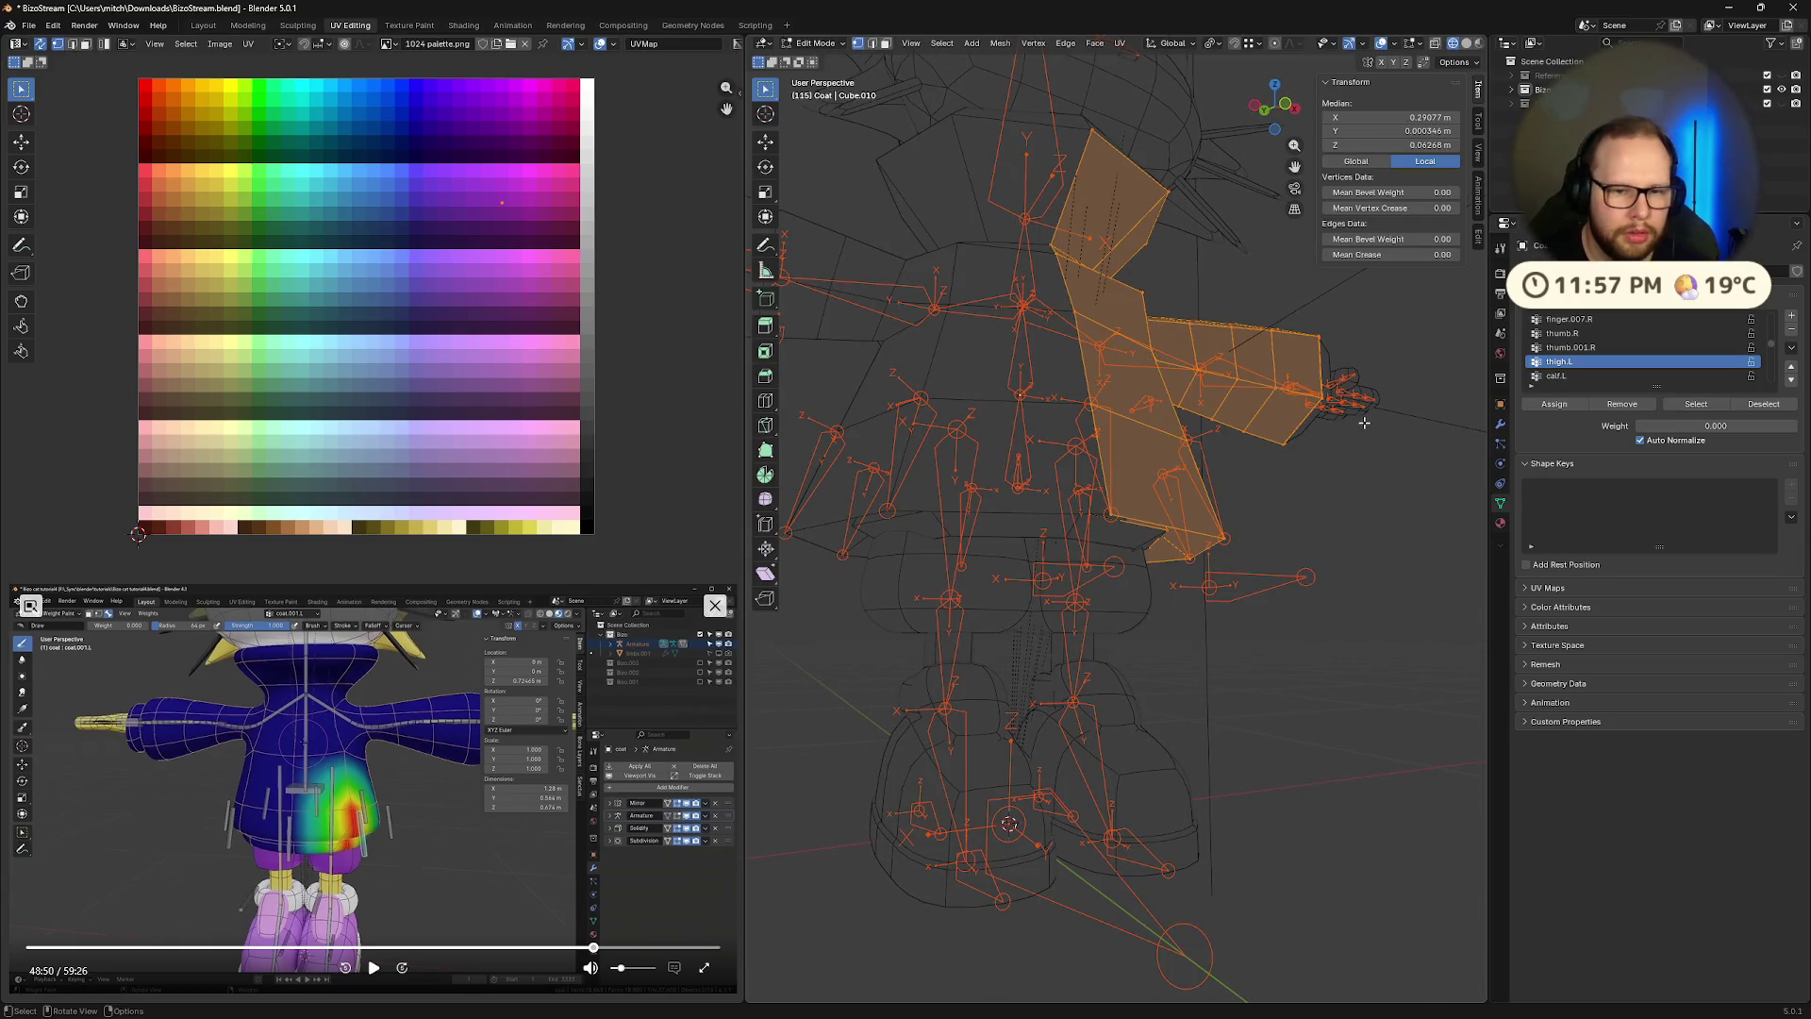
middle_drag(1362, 427, 1462, 415)
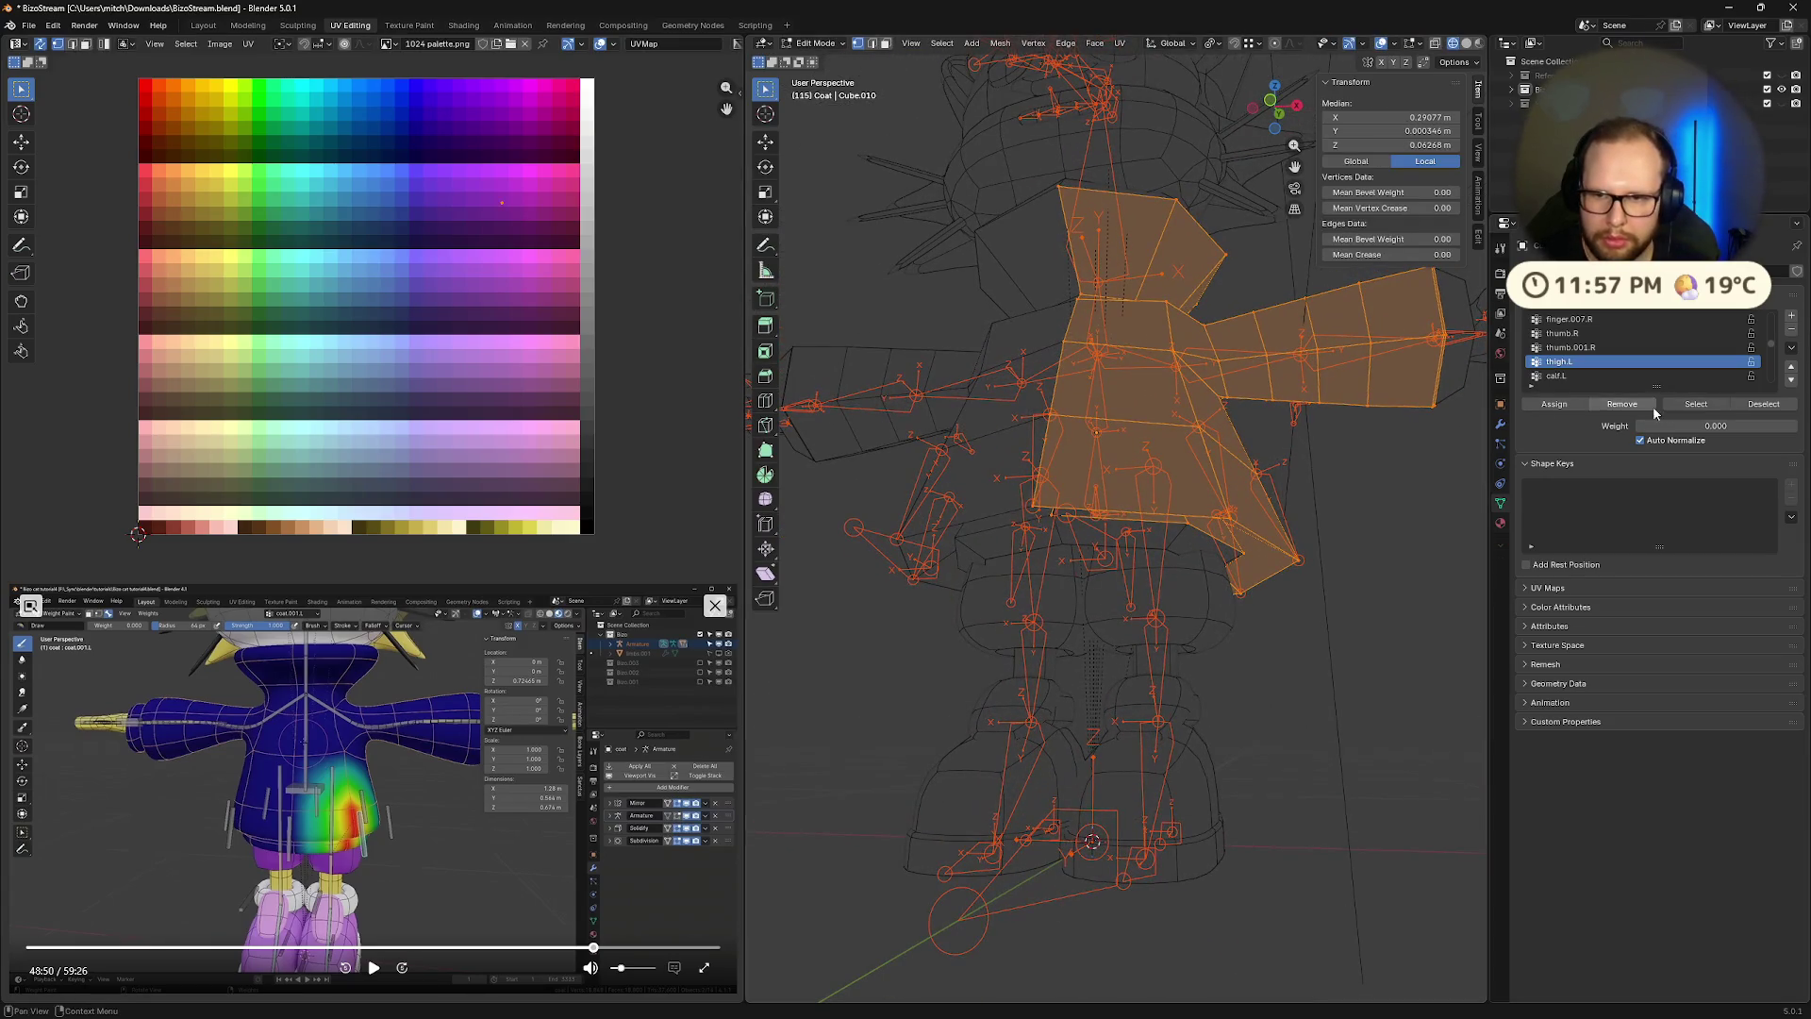
click(1555, 403)
key(Tab)
middle_drag(943, 519, 754, 521)
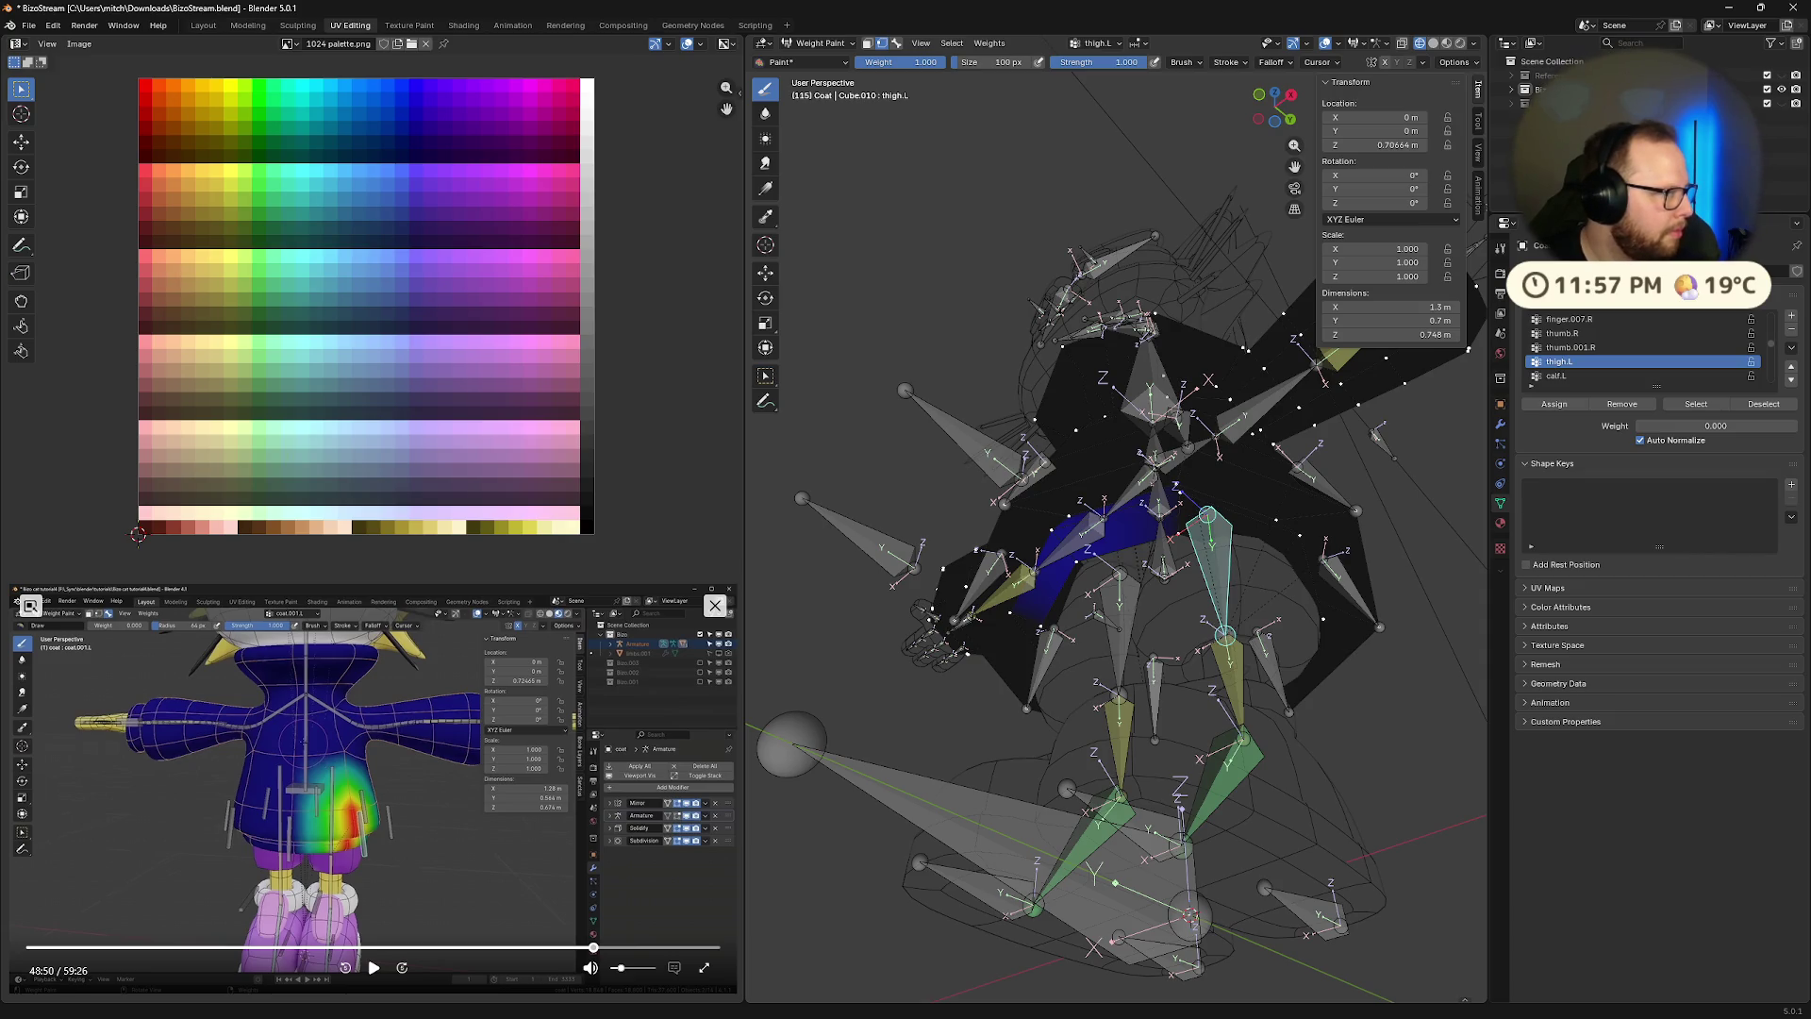
Make thigh.R the active group and assign the selected vertices to it at 0.000 weight
click(1566, 376)
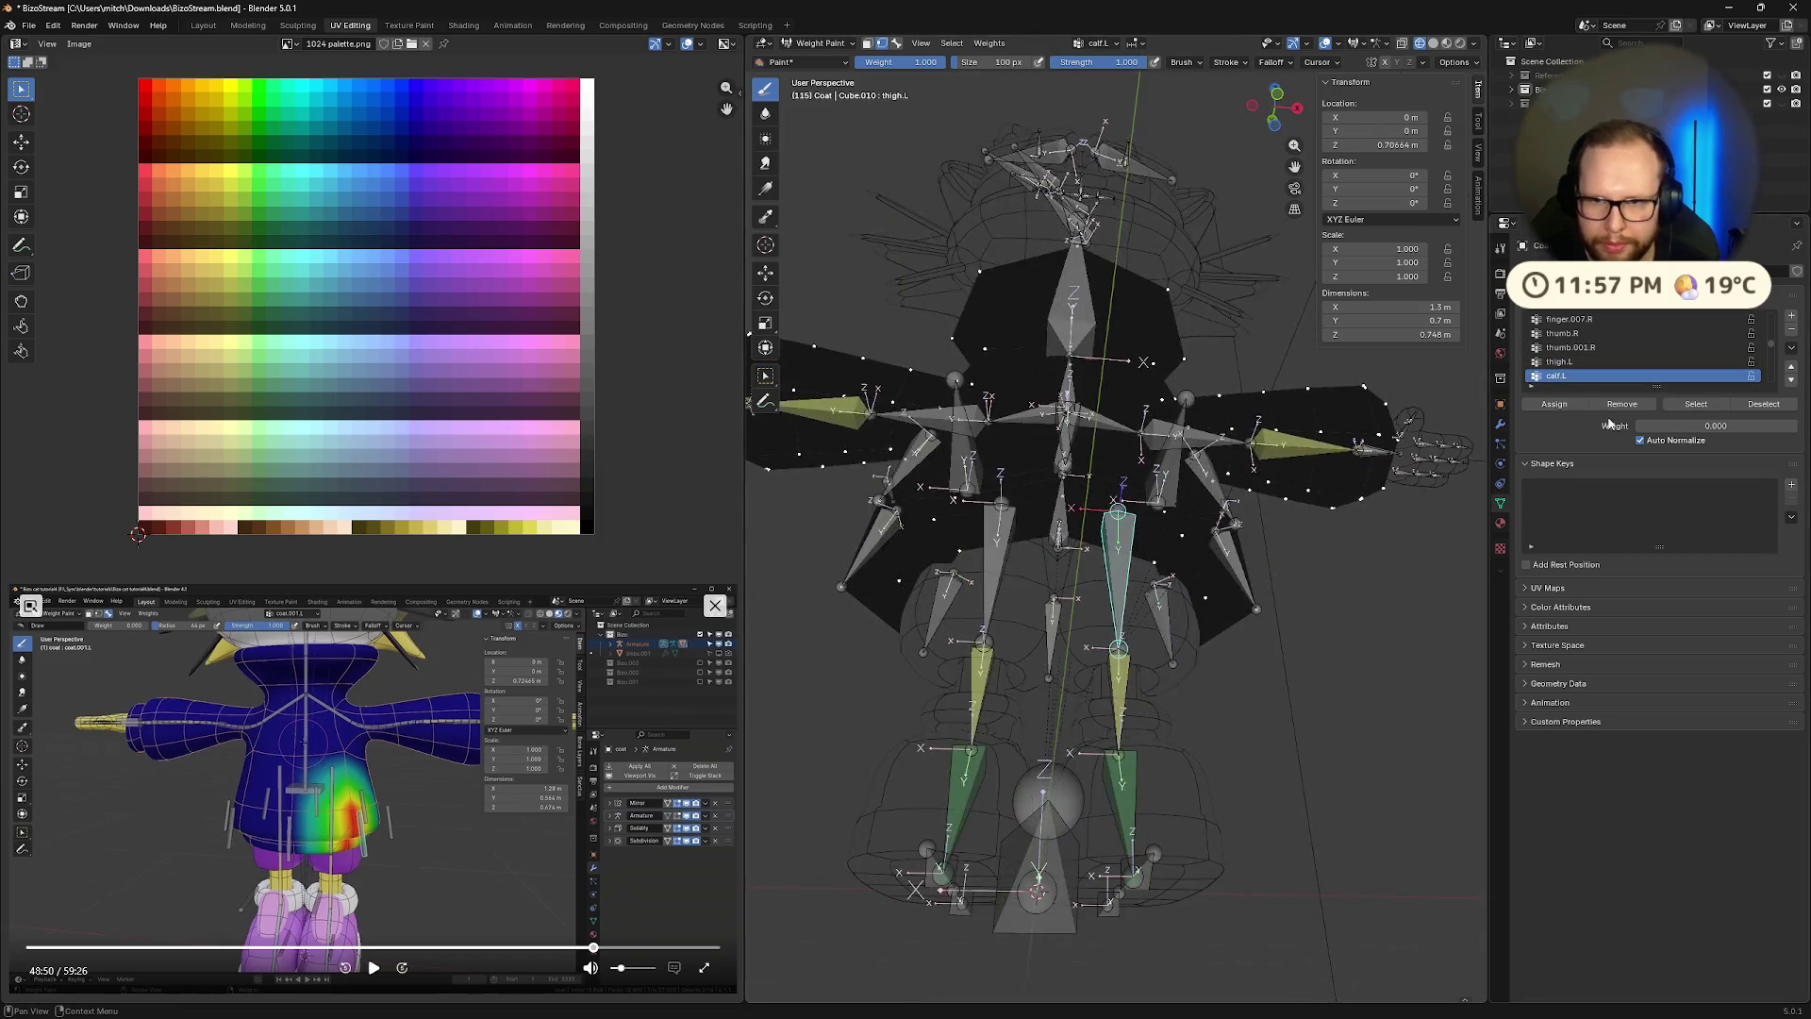
scroll(1611, 366, down, 4)
click(1611, 363)
mouse_move(1415, 443)
middle_down()
mouse_move(1309, 468)
mouse_move(1444, 415)
middle_up()
scroll(1571, 367, up, 2)
scroll(1572, 368, down, 2)
click(1562, 406)
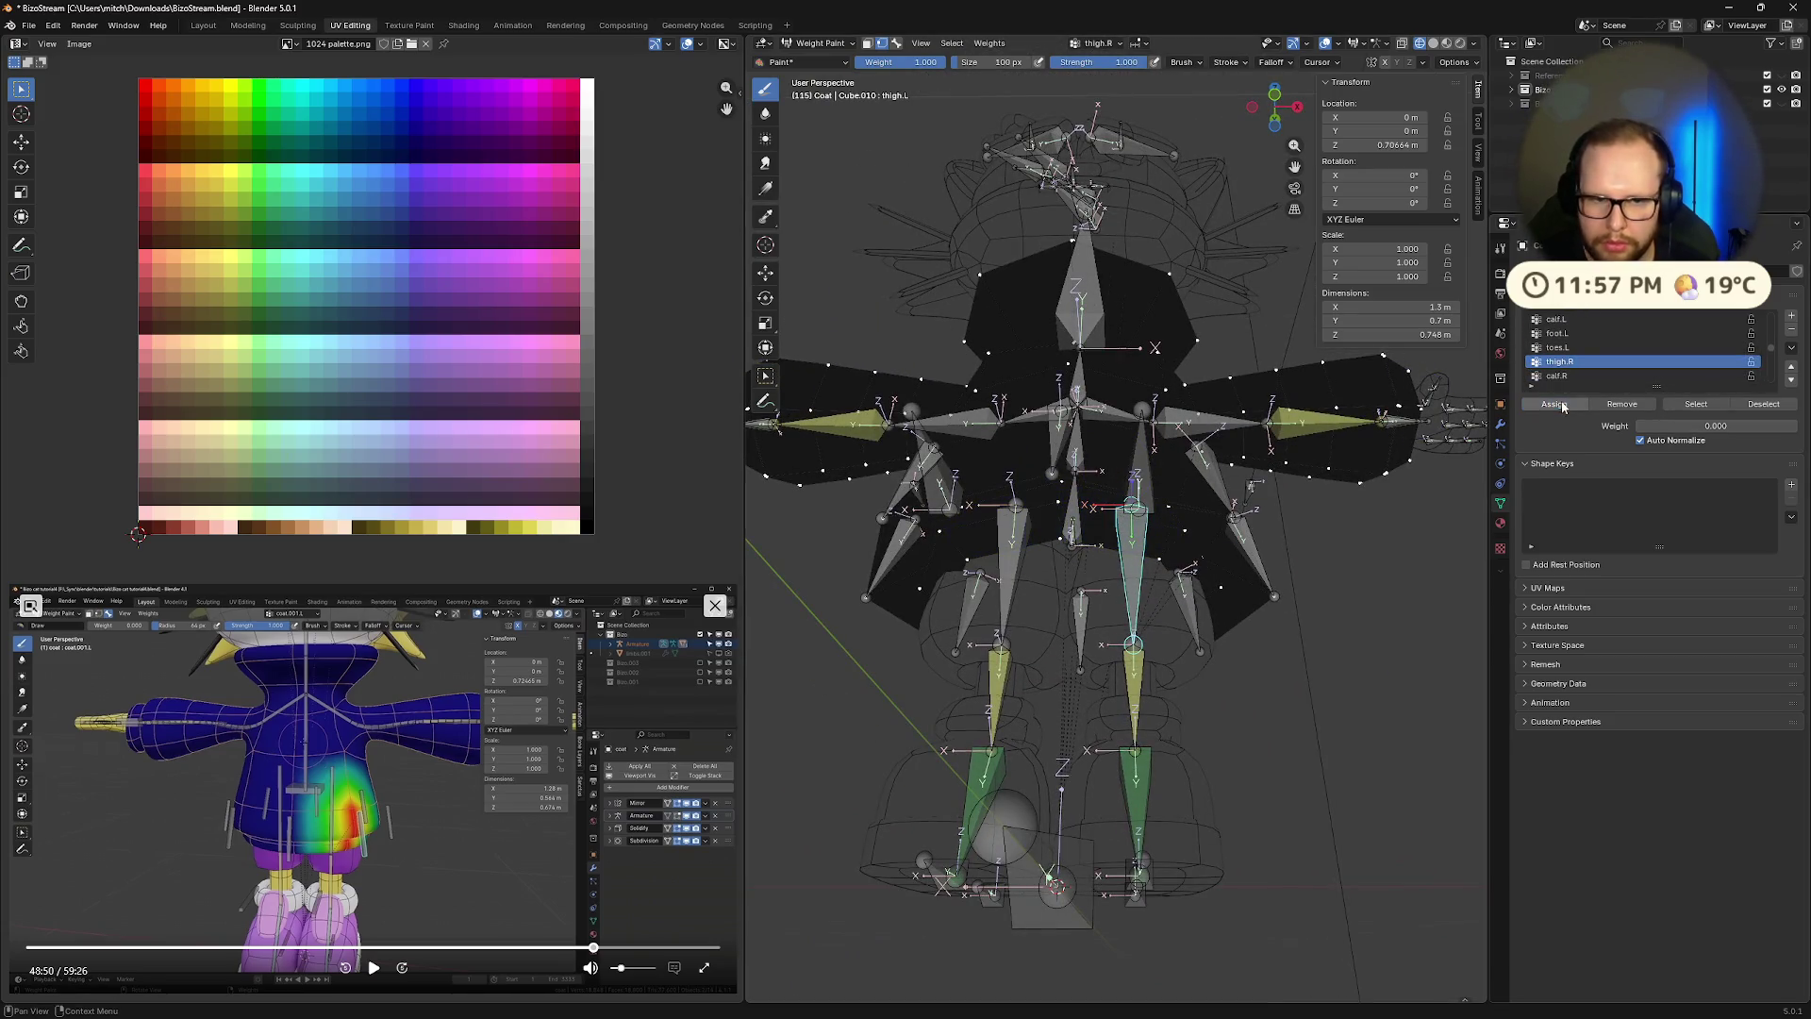
scroll(1590, 345, up, 1)
scroll(1592, 347, up, 1)
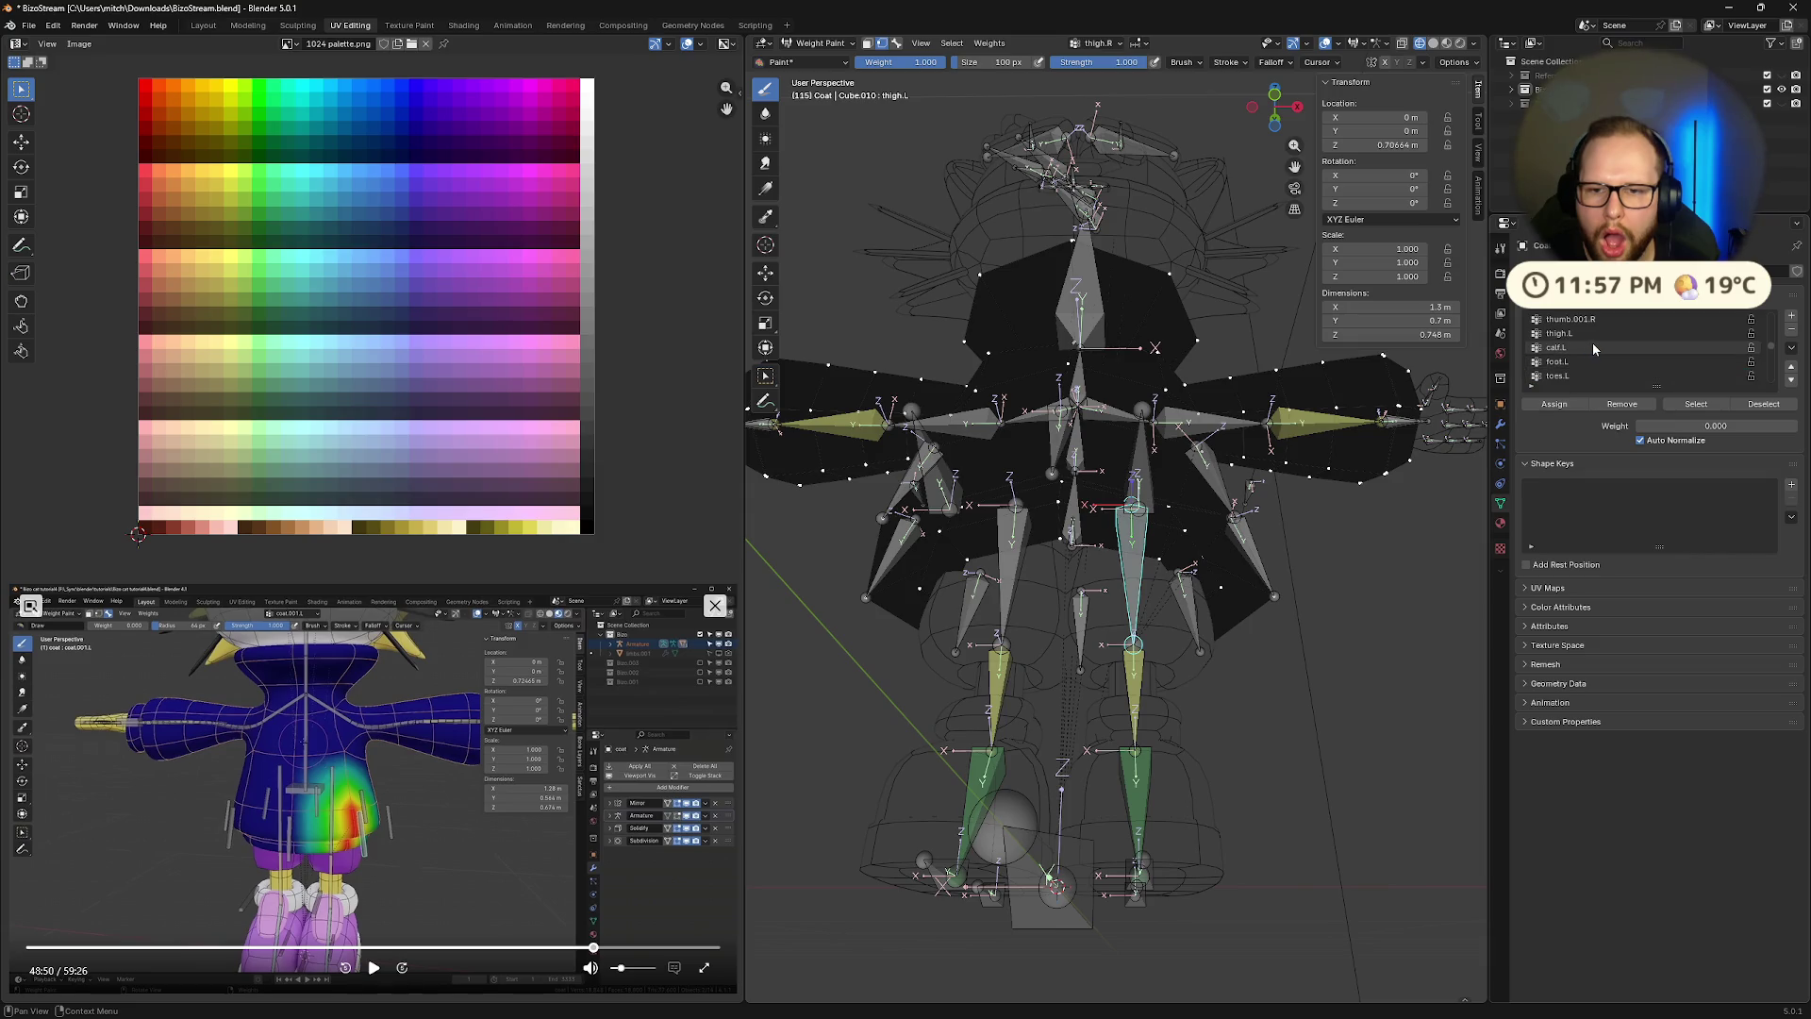
Make thigh.L active again and show the weight brush settings
click(1600, 333)
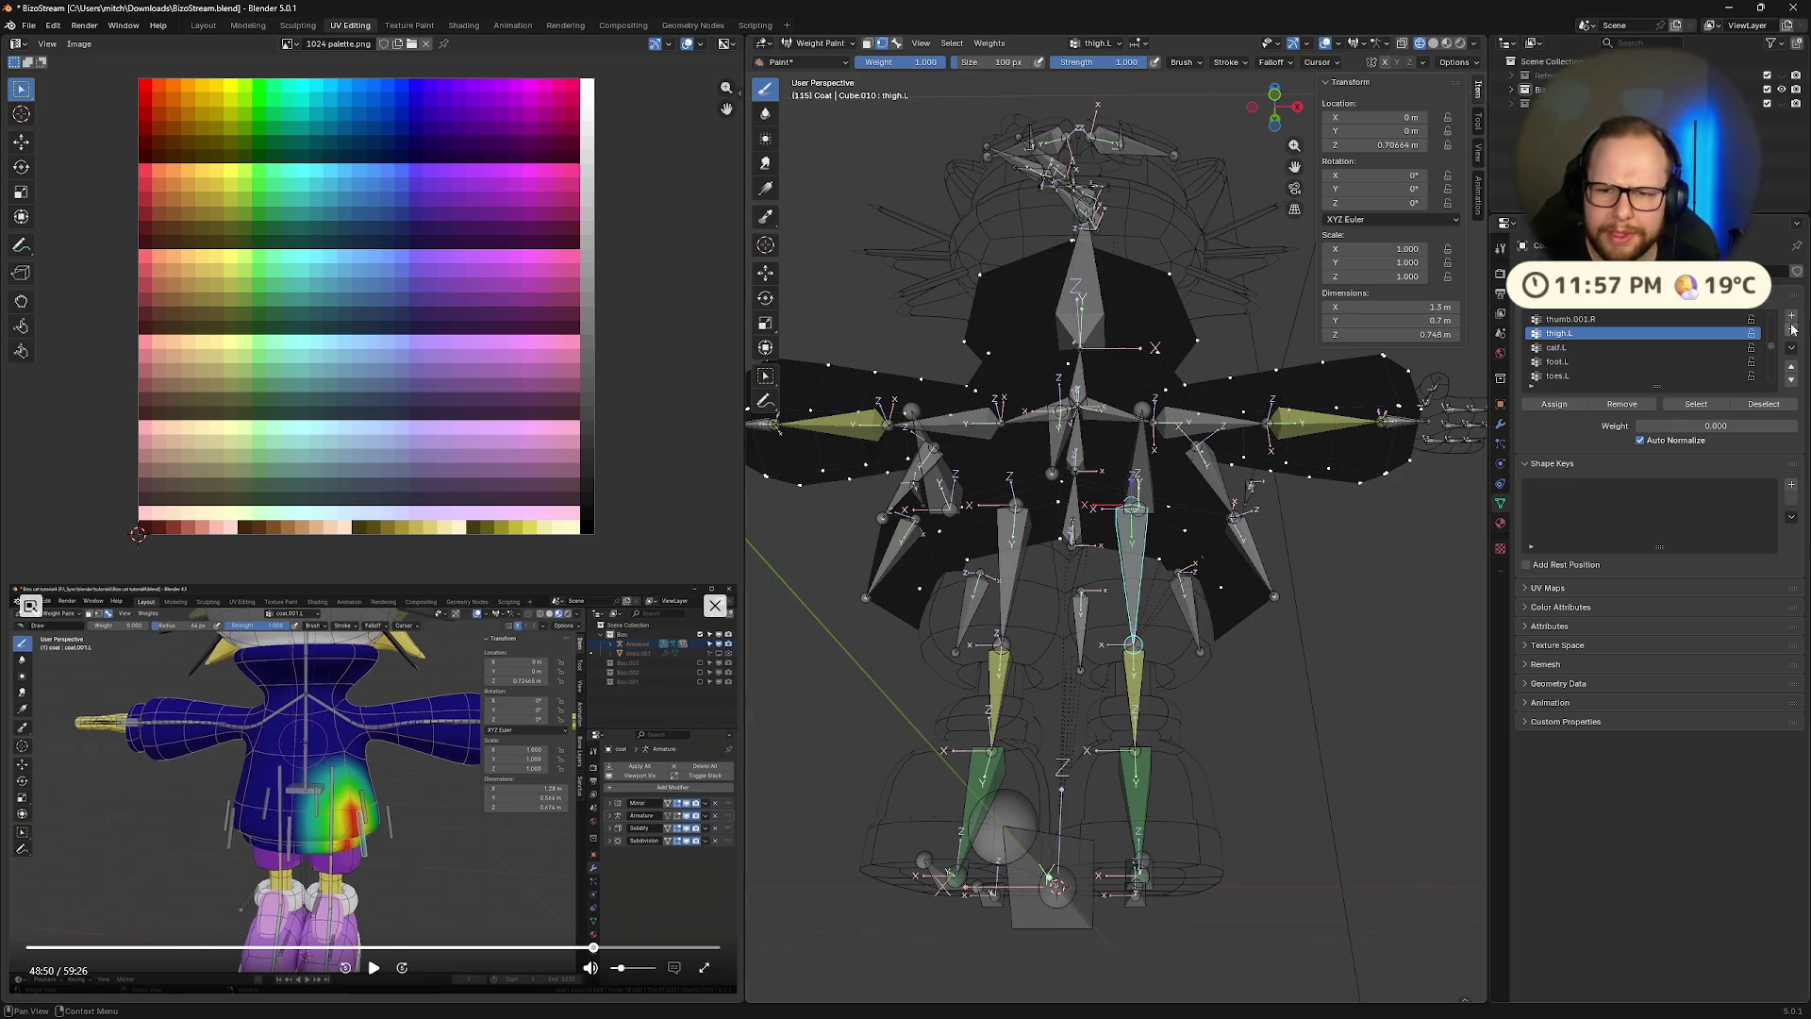
scroll(1638, 368, down, 3)
mouse_move(1245, 575)
middle_down()
mouse_move(1281, 643)
mouse_move(1330, 627)
middle_up()
middle_drag(1472, 351, 1408, 363)
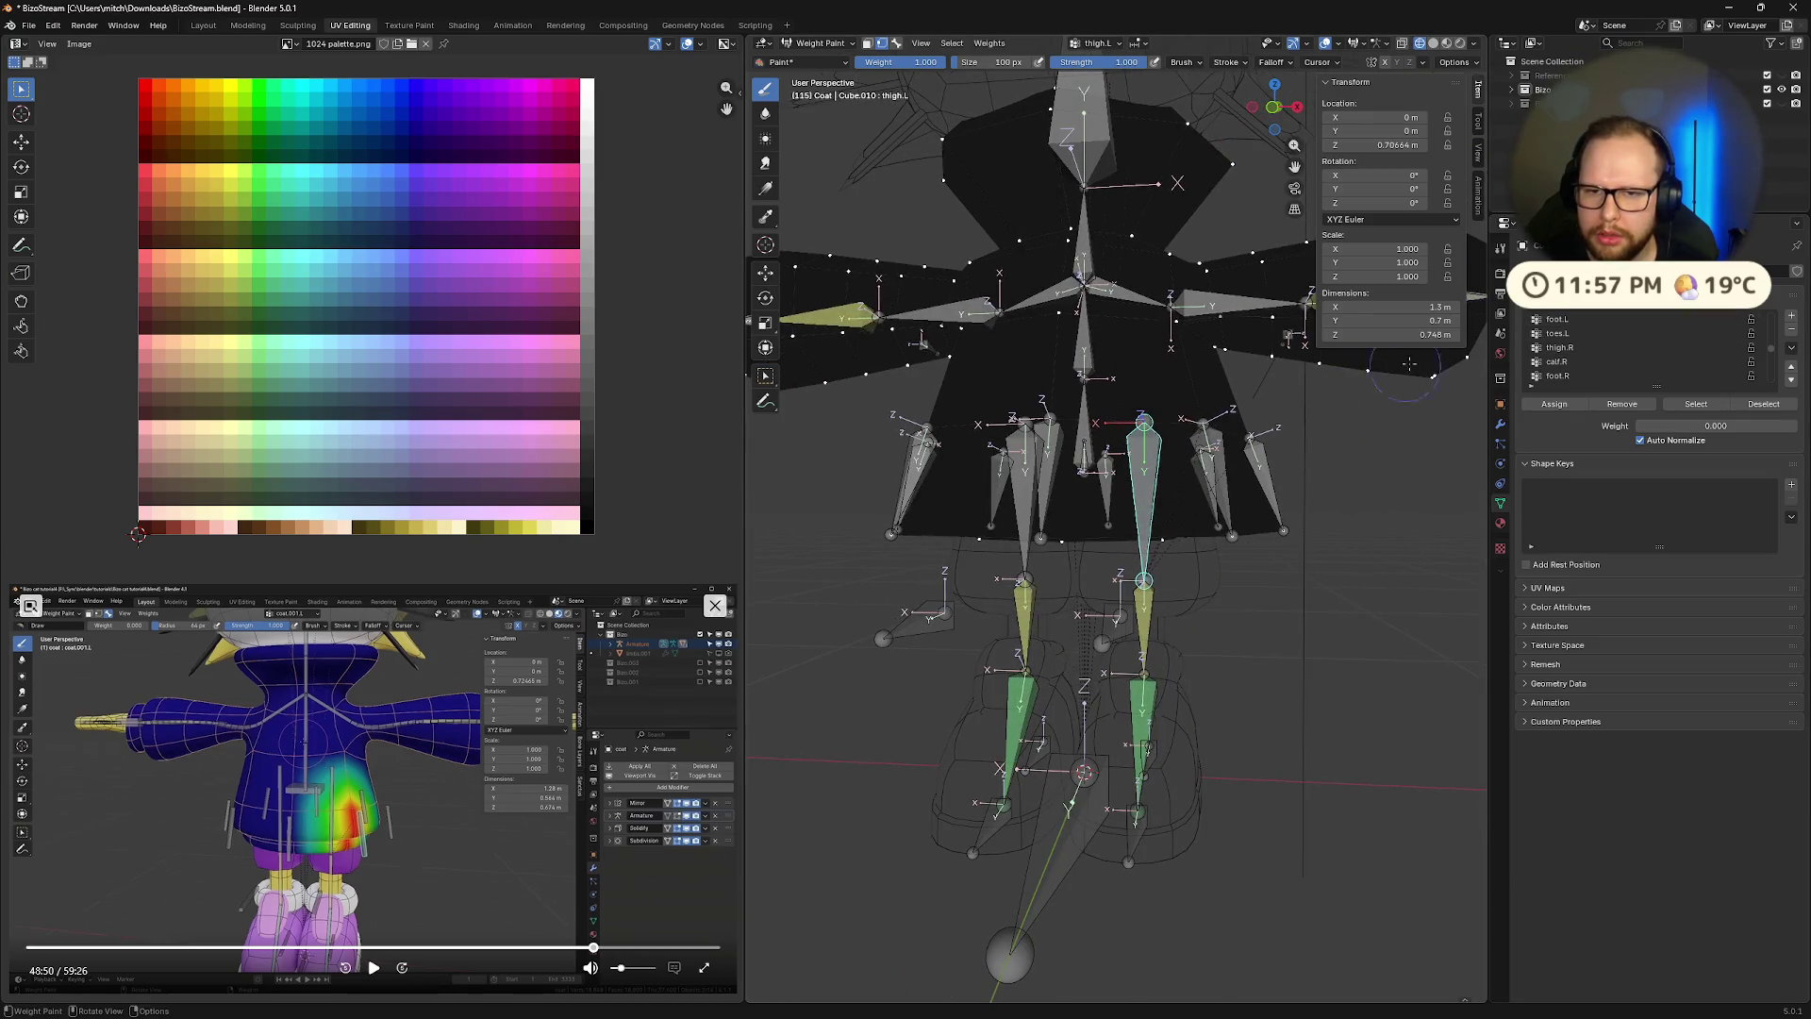
click(1501, 247)
key(Tab)
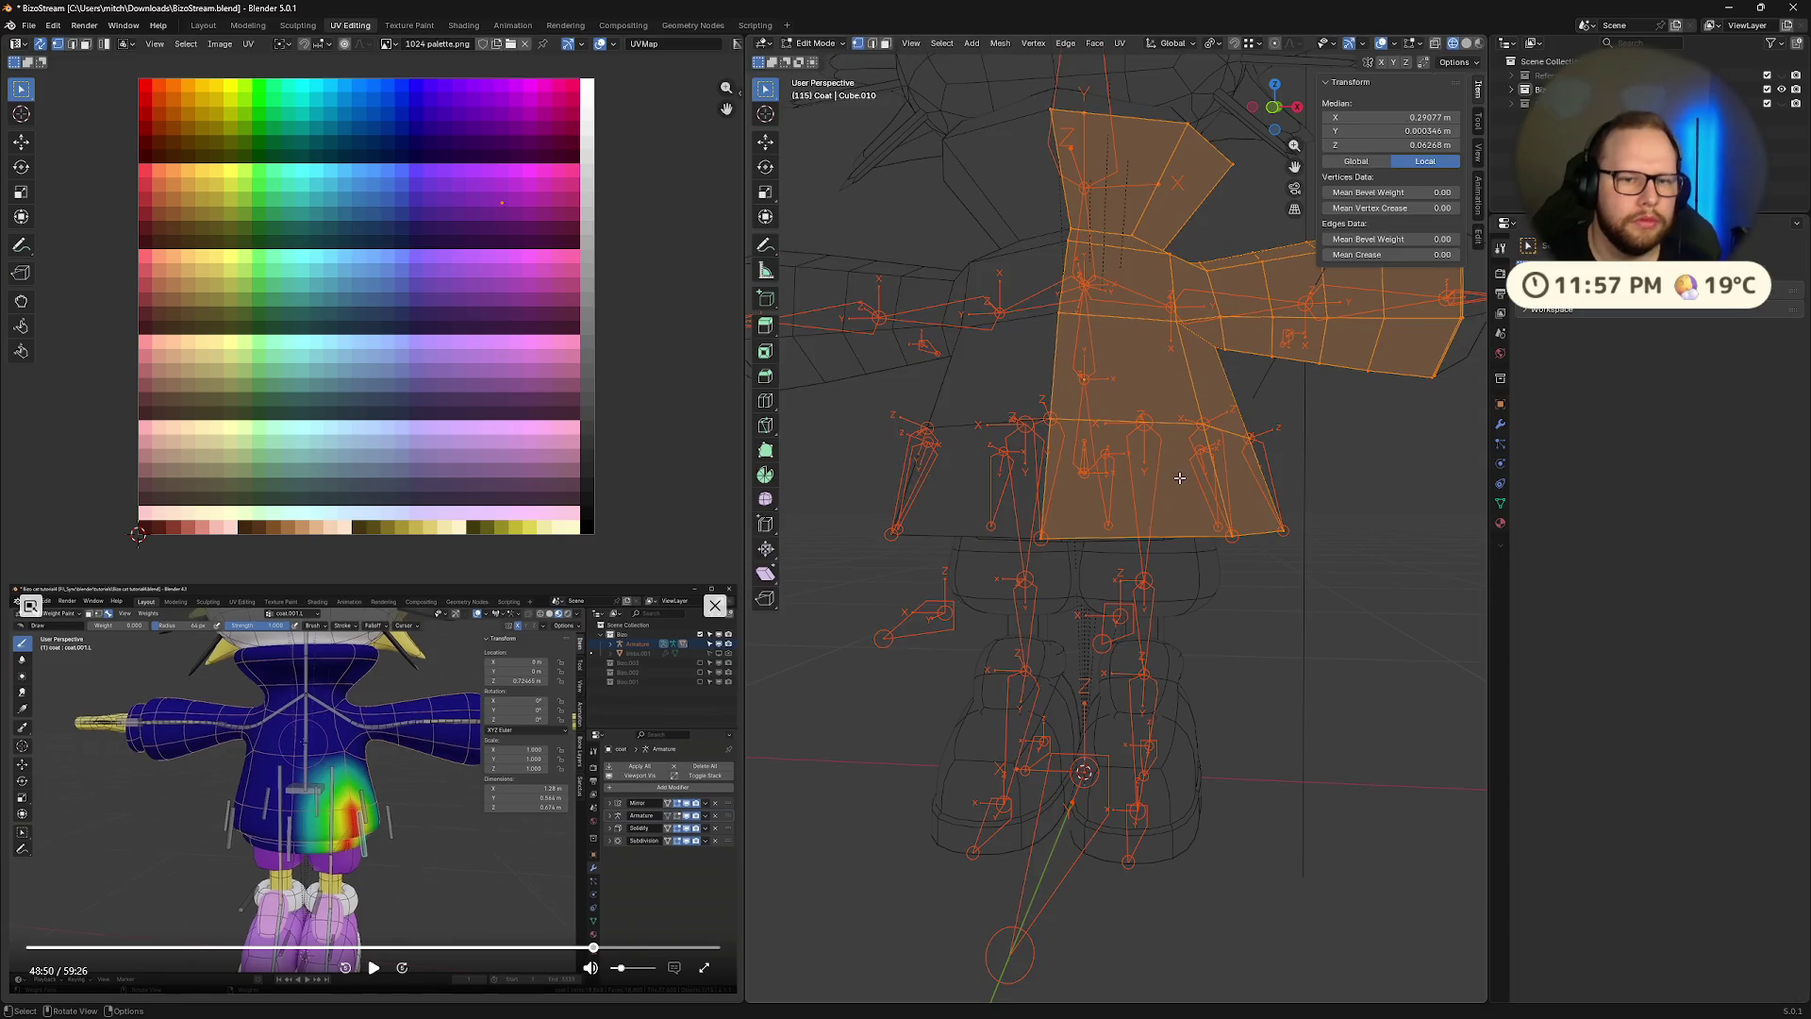
key(Tab)
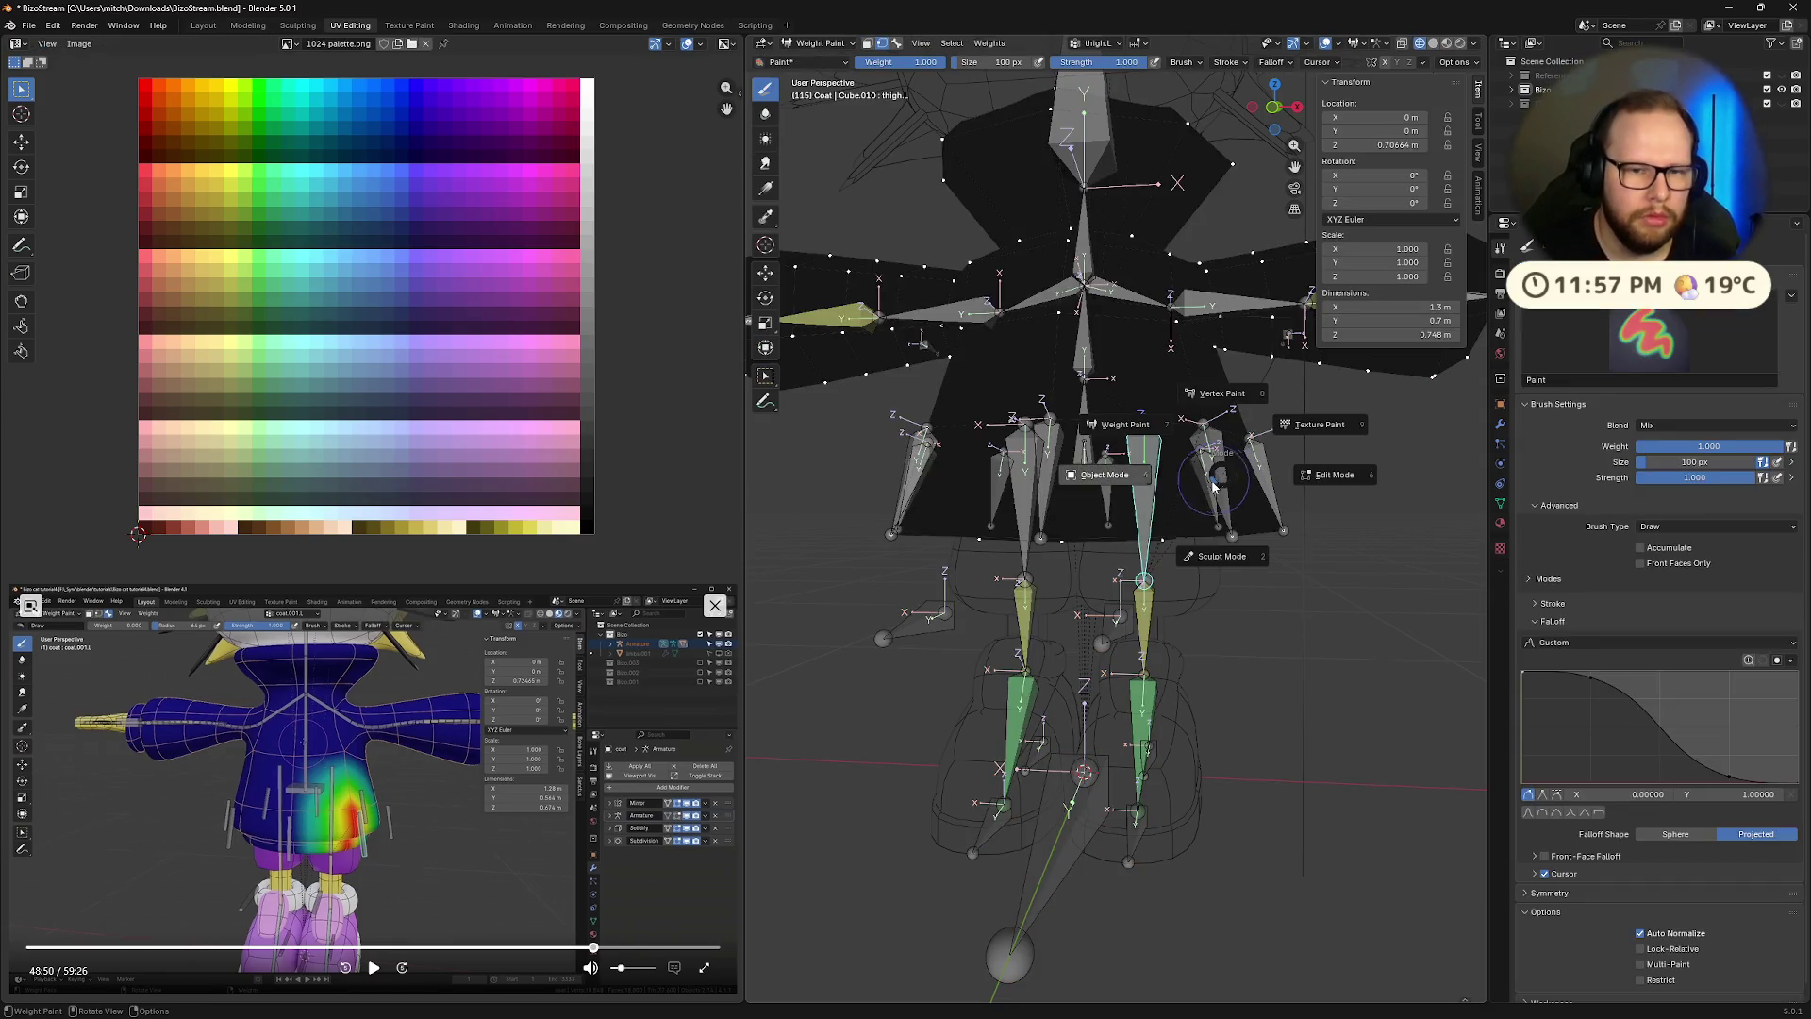
Return to Object Mode with solid shading and select the armature
key(ctrl+Tab)
mouse_move(1370, 473)
middle_down()
mouse_move(1285, 490)
mouse_move(1361, 490)
mouse_move(1160, 396)
middle_up()
key(shift+z)
click(1139, 387)
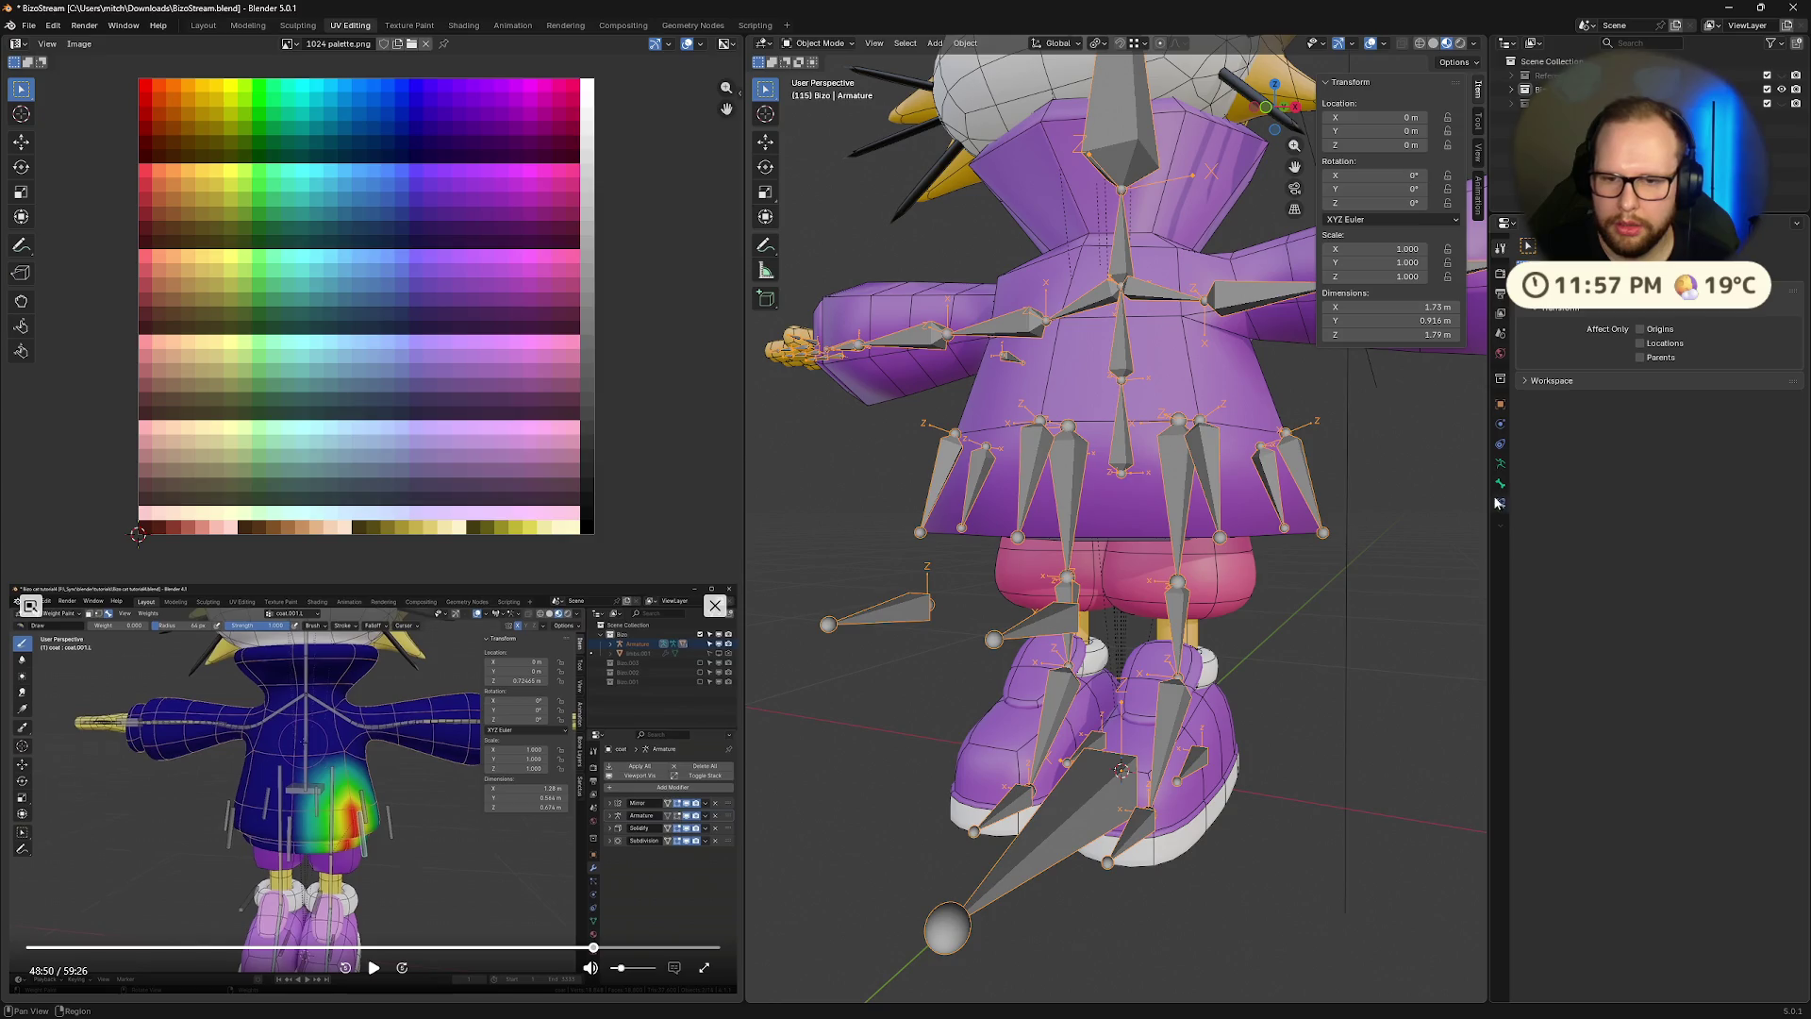
Select the Coat and show its subdivision result while editing the mesh
key(Tab)
click(1207, 442)
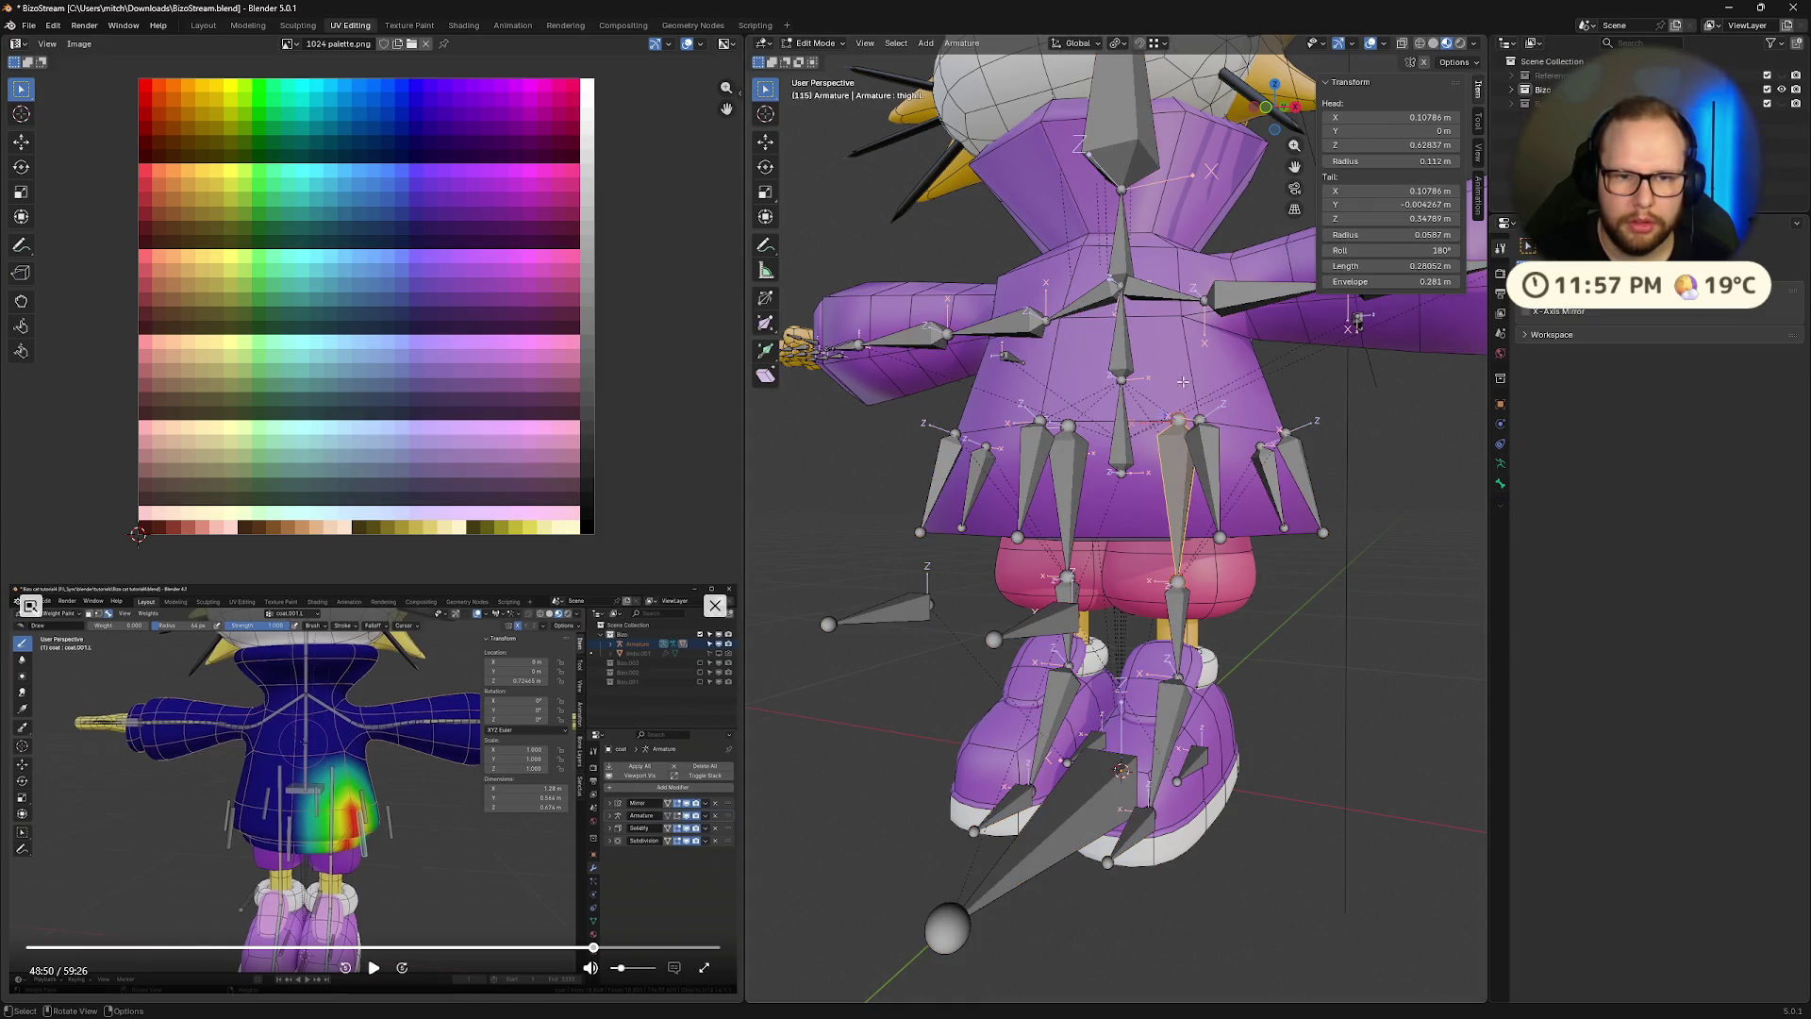
key(Tab)
click(1184, 386)
click(1501, 425)
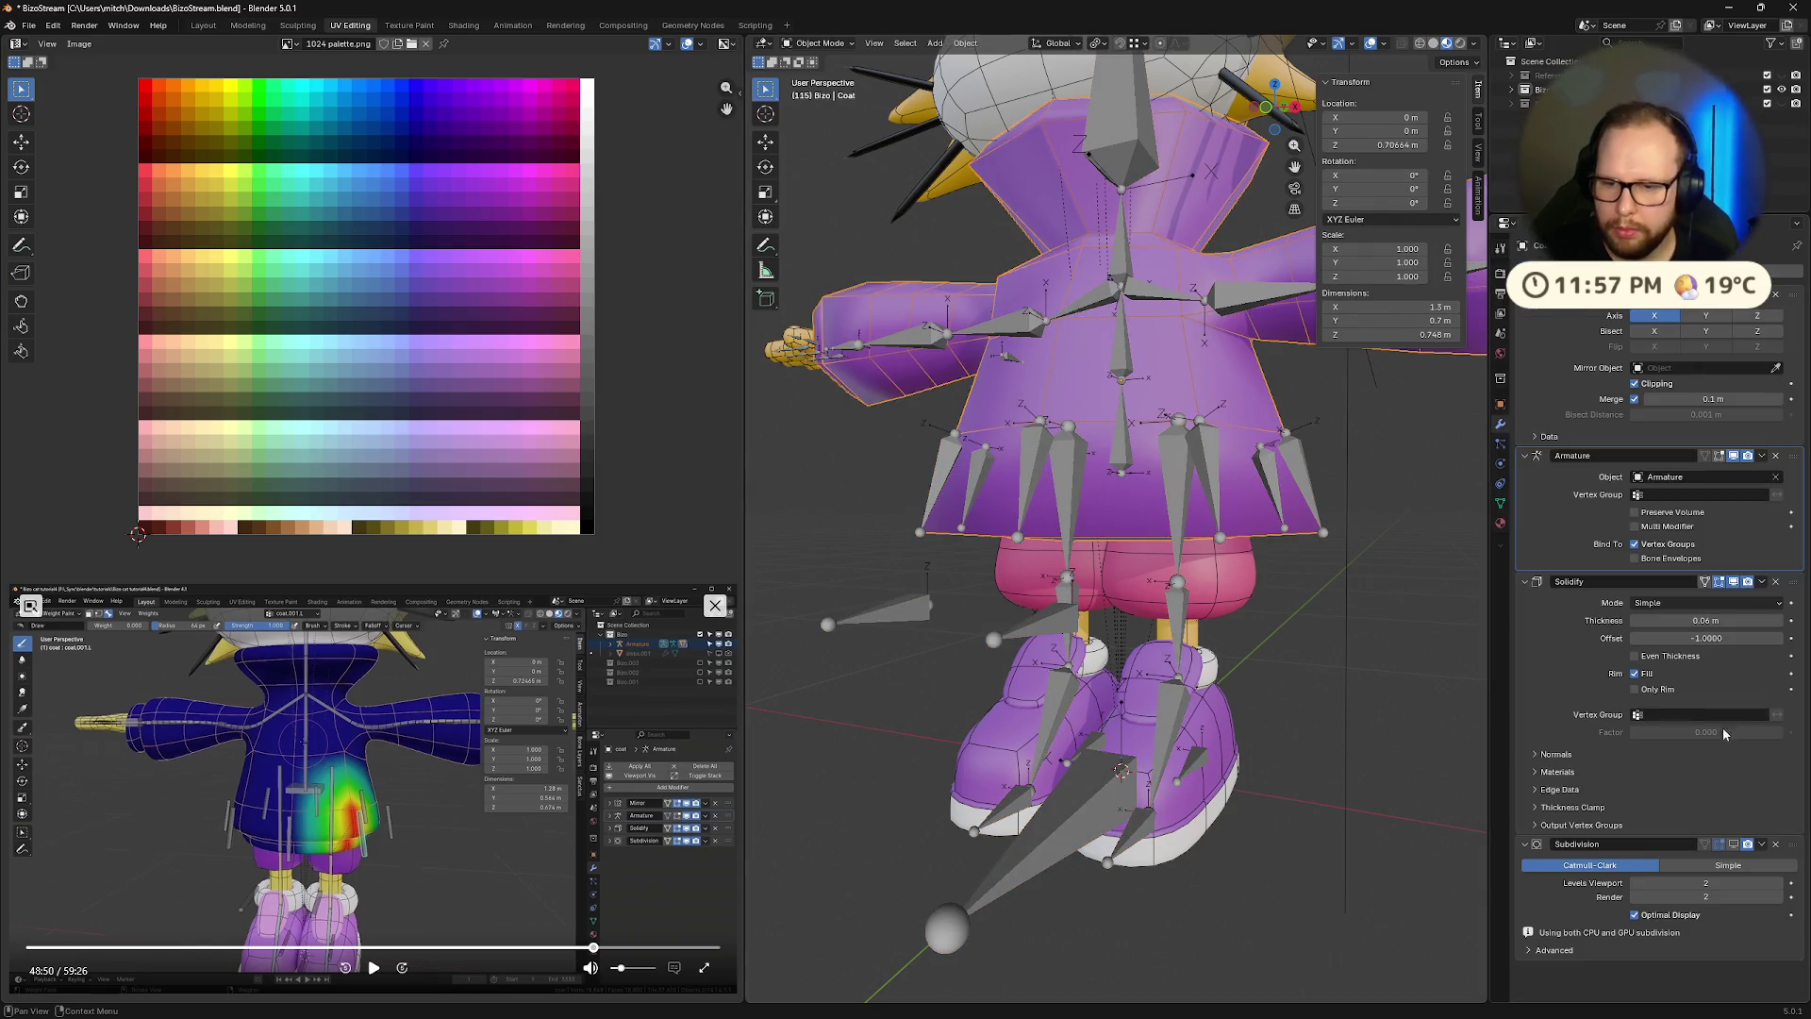
click(1736, 844)
mouse_move(1179, 566)
middle_down()
mouse_move(1332, 529)
mouse_move(1300, 546)
mouse_move(1310, 575)
middle_up()
key(Tab)
key(Tab)
scroll(1328, 546, down, 5)
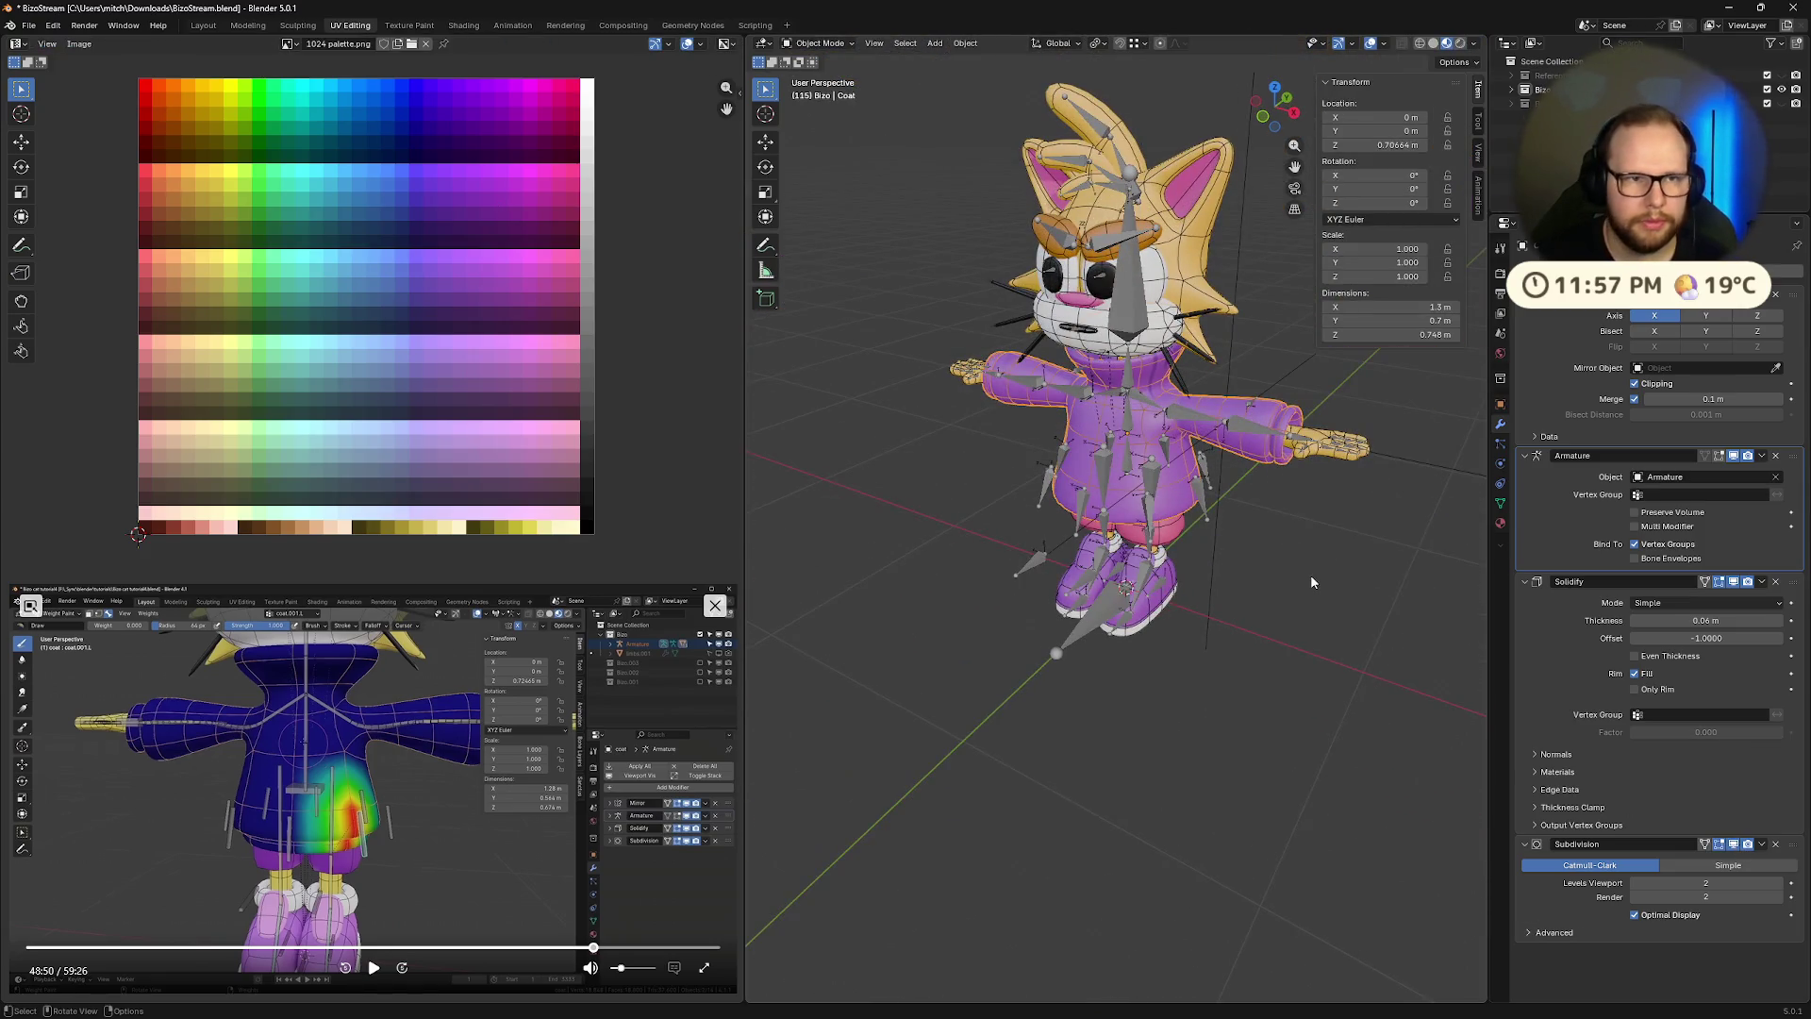
Put the armature in Pose Mode and move heel.L to test the shoe deformation
click(1155, 519)
key(ctrl+Tab)
click(1176, 545)
scroll(1179, 544, up, 4)
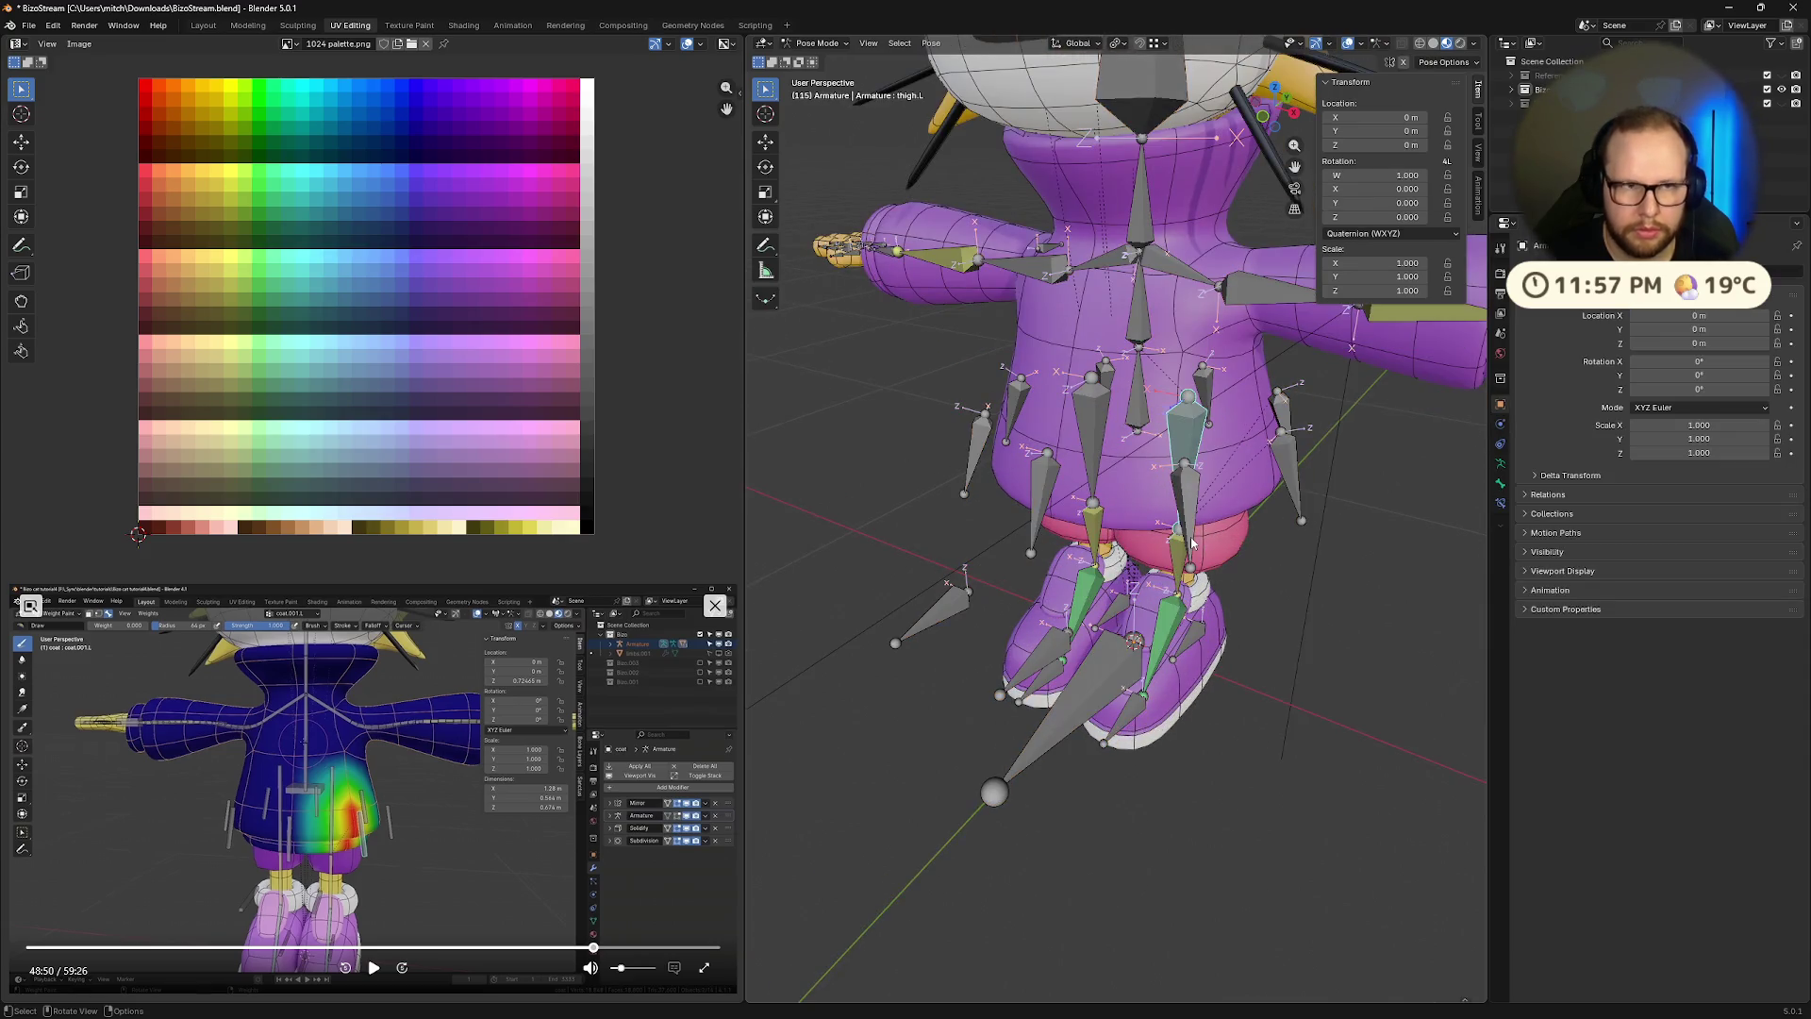
middle_drag(1181, 548, 1196, 604)
mouse_move(1268, 738)
mouse_down()
mouse_move(1293, 770)
mouse_move(1269, 717)
mouse_up()
mouse_move(1269, 717)
middle_down()
mouse_move(1317, 677)
mouse_move(1026, 624)
middle_up()
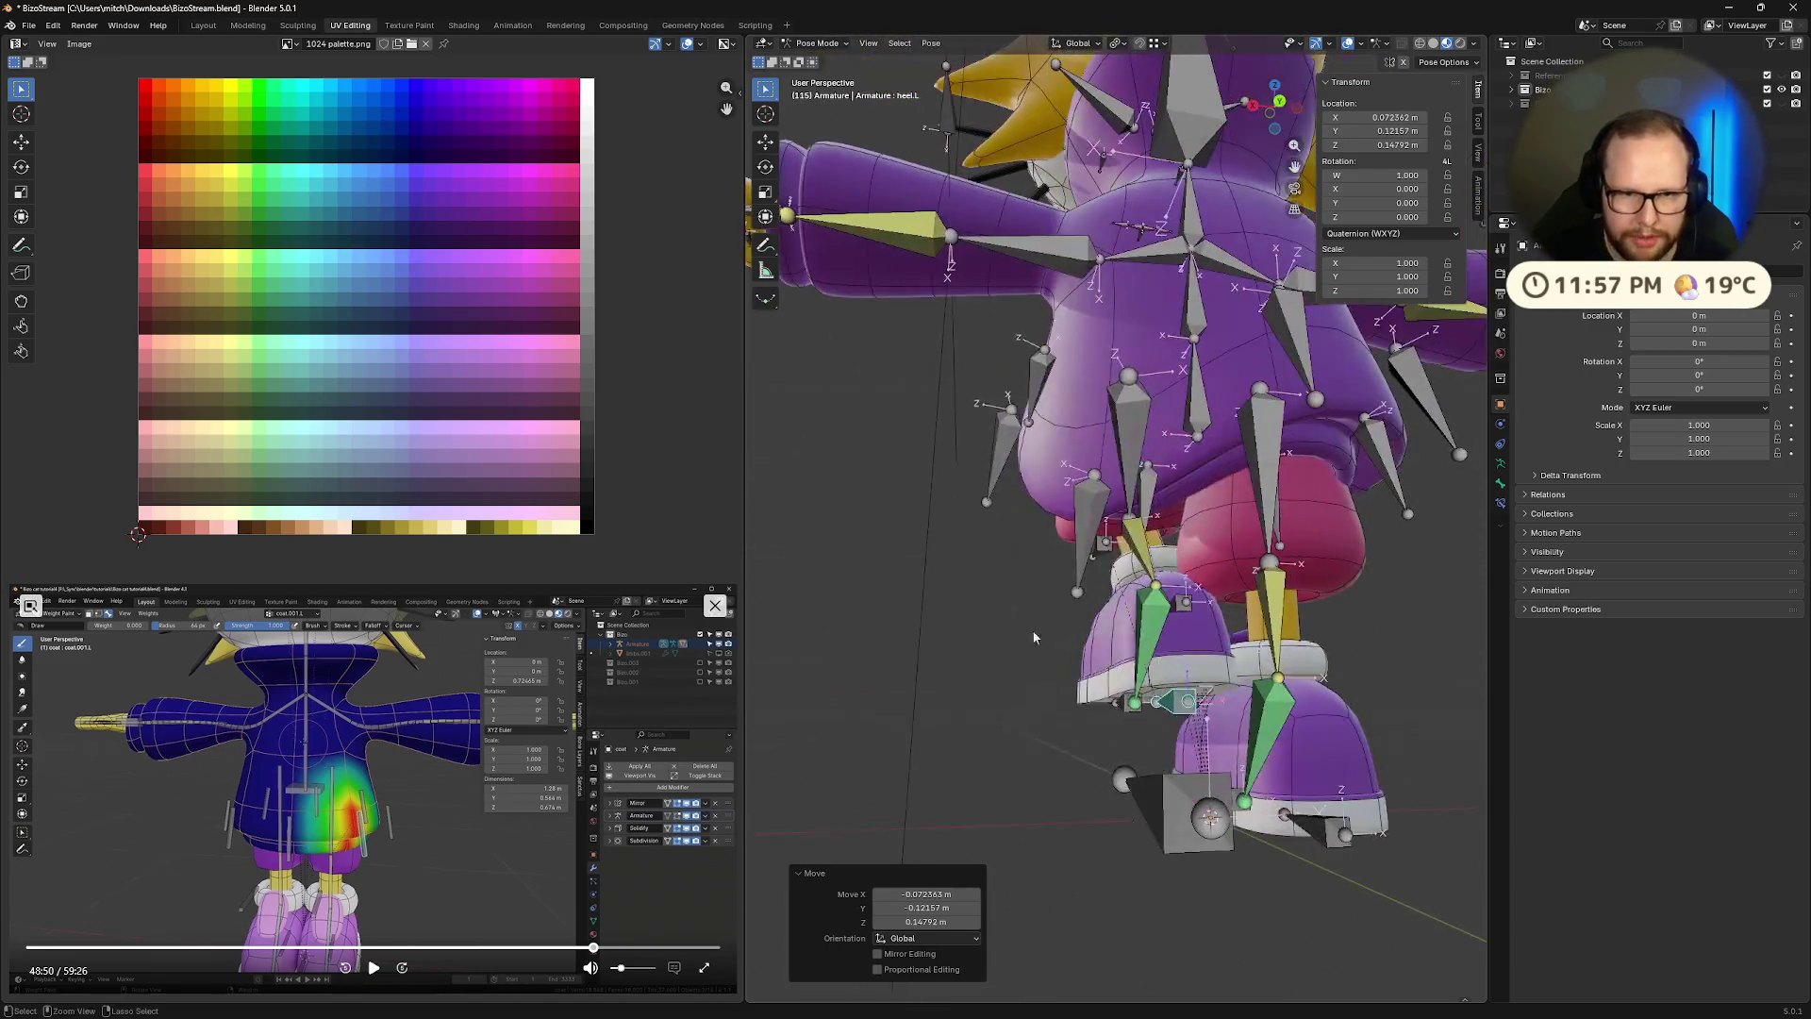
scroll(1027, 625, up, 3)
key(g)
click(1188, 755)
mouse_move(1188, 754)
middle_down()
mouse_move(1302, 783)
mouse_move(1429, 724)
mouse_move(1217, 444)
middle_up()
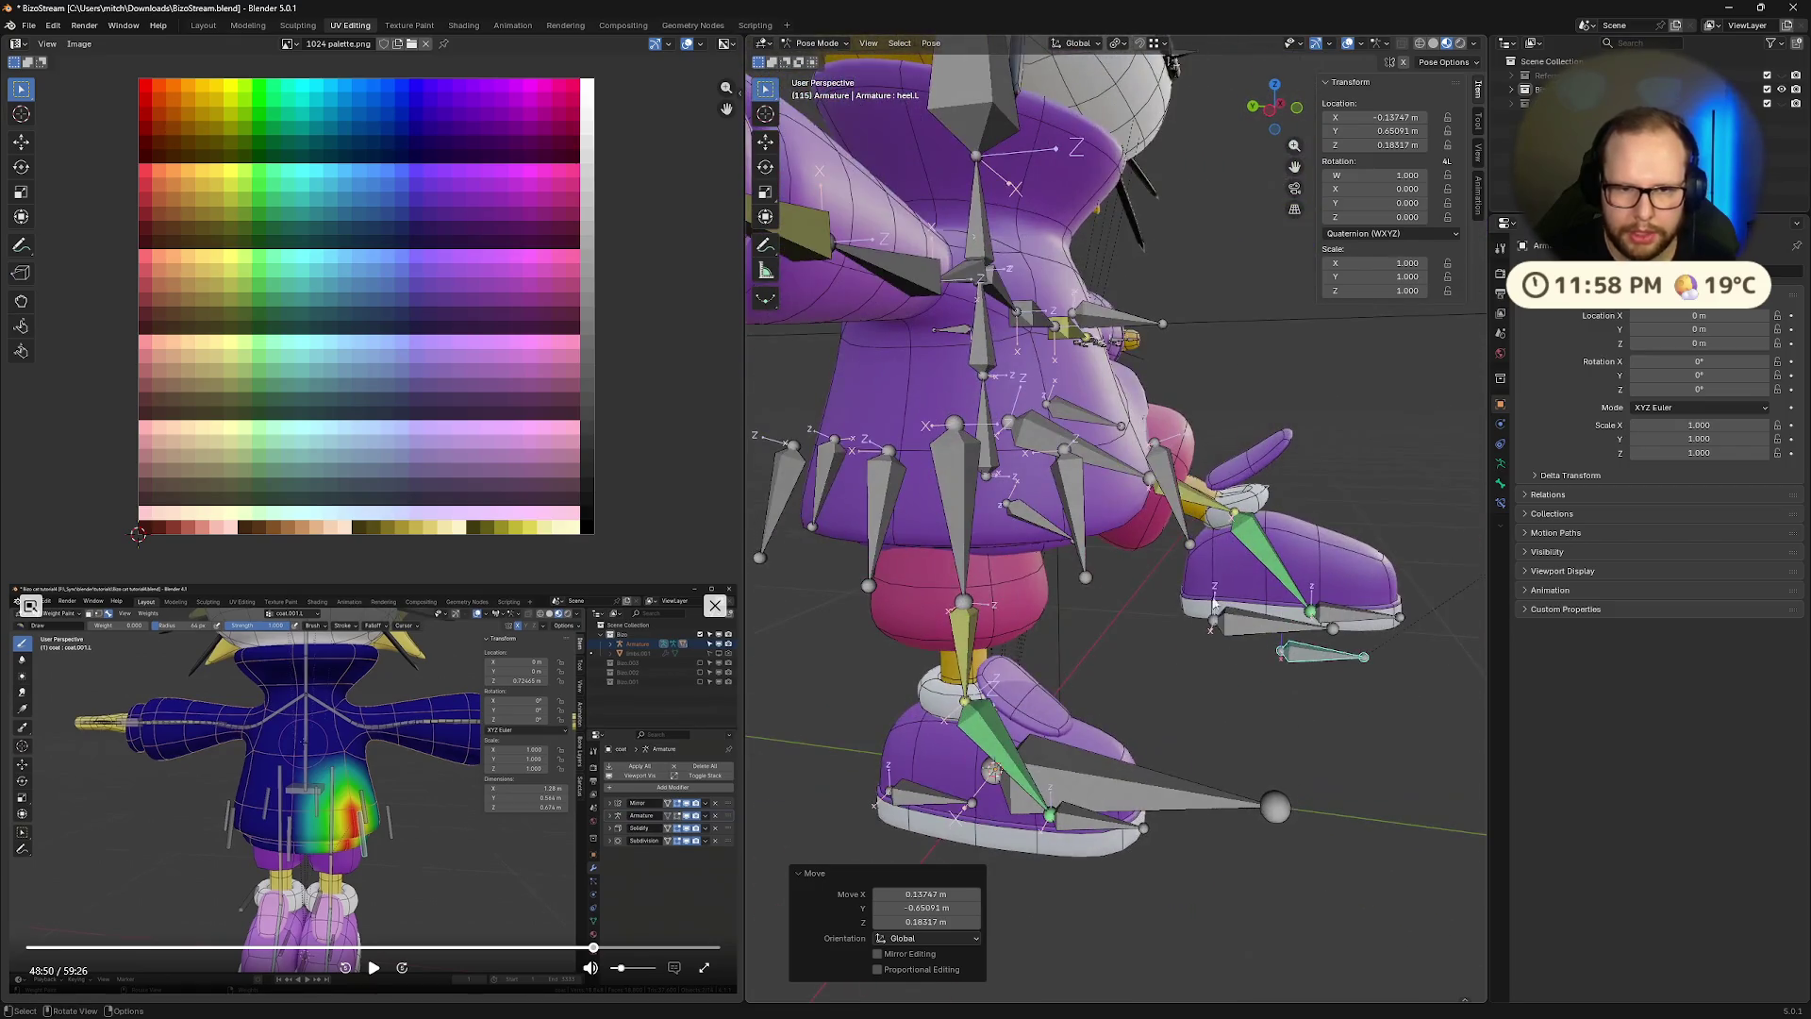
Undo the accidental coat bone move, retest heel.L, then undo back to the rest pose
click(1217, 443)
key(g)
click(1344, 491)
mouse_move(1343, 487)
middle_down()
mouse_move(1395, 591)
mouse_move(1340, 565)
mouse_move(1084, 679)
middle_up()
key(ctrl+z)
key(ctrl+z)
key(g)
alt+middle_drag(876, 763, 755, 800)
click(792, 783)
key(ctrl+z)
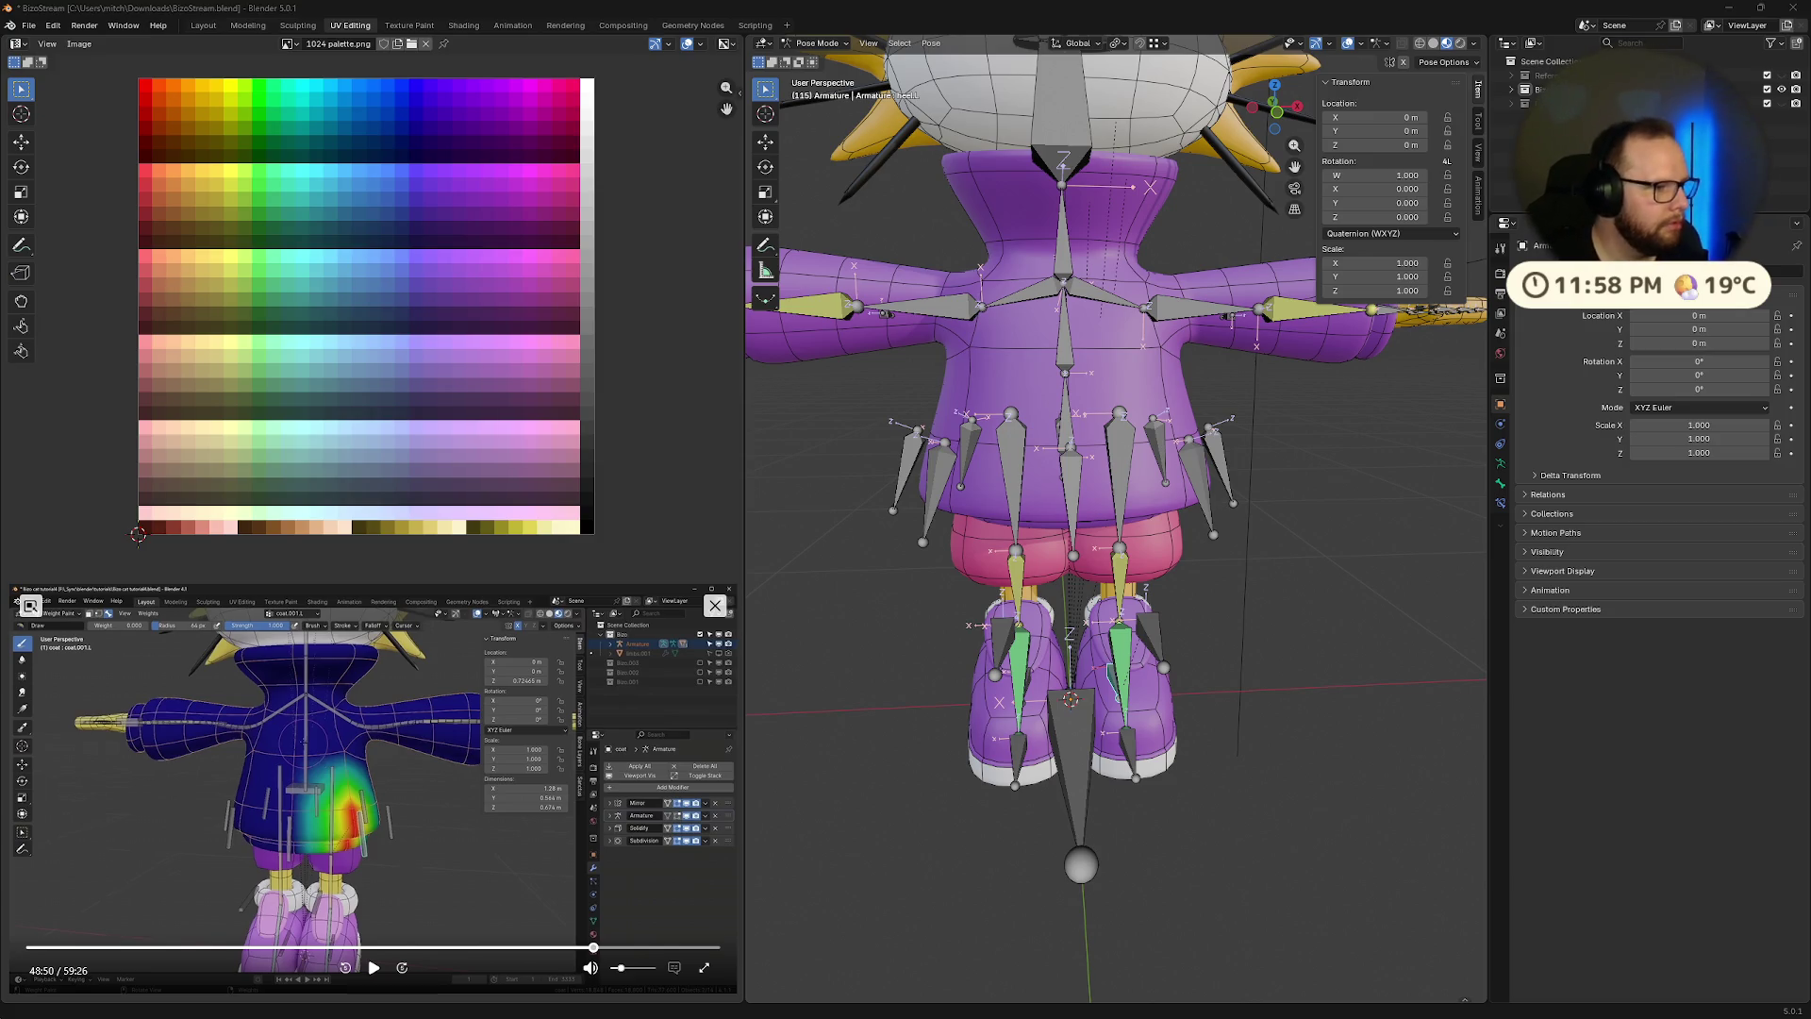
click(373, 967)
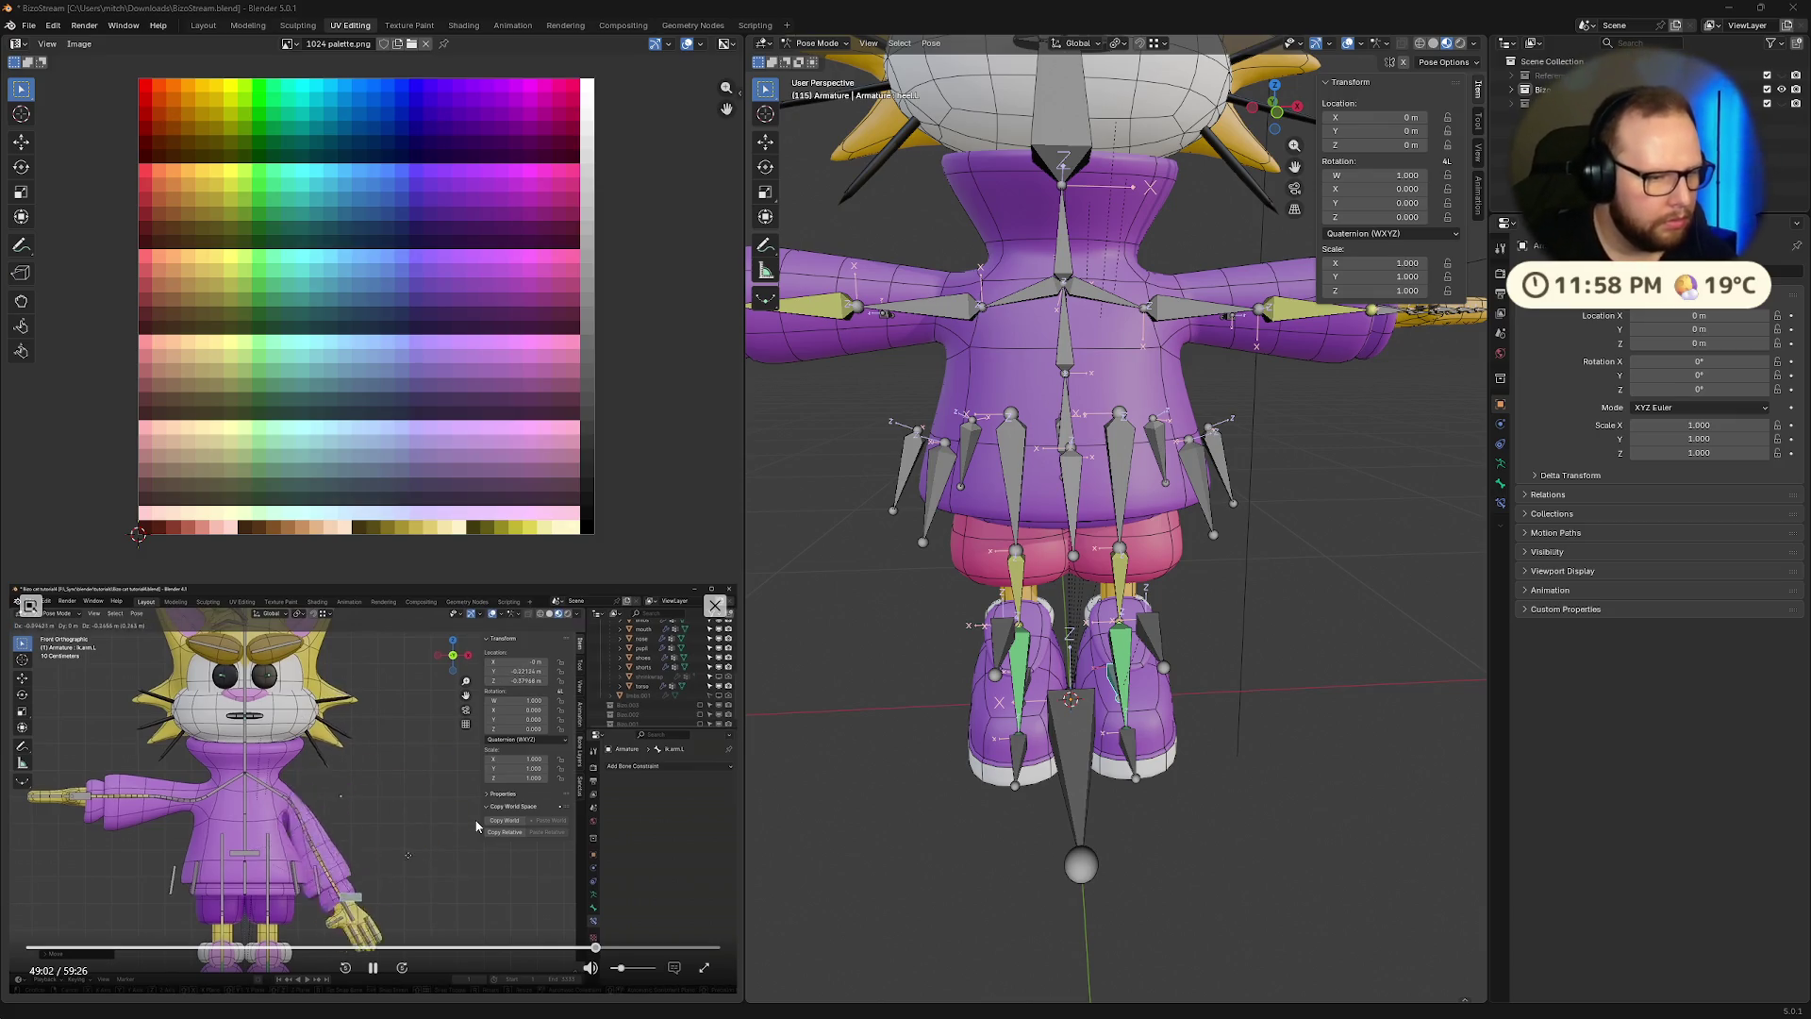
scroll(1149, 502, down, 3)
Move the ik.arm.L bone as a deformation test, then reset it with Alt+G
middle_drag(1149, 503, 1306, 463)
mouse_move(1188, 521)
middle_down()
mouse_move(1300, 541)
mouse_move(1255, 453)
middle_up()
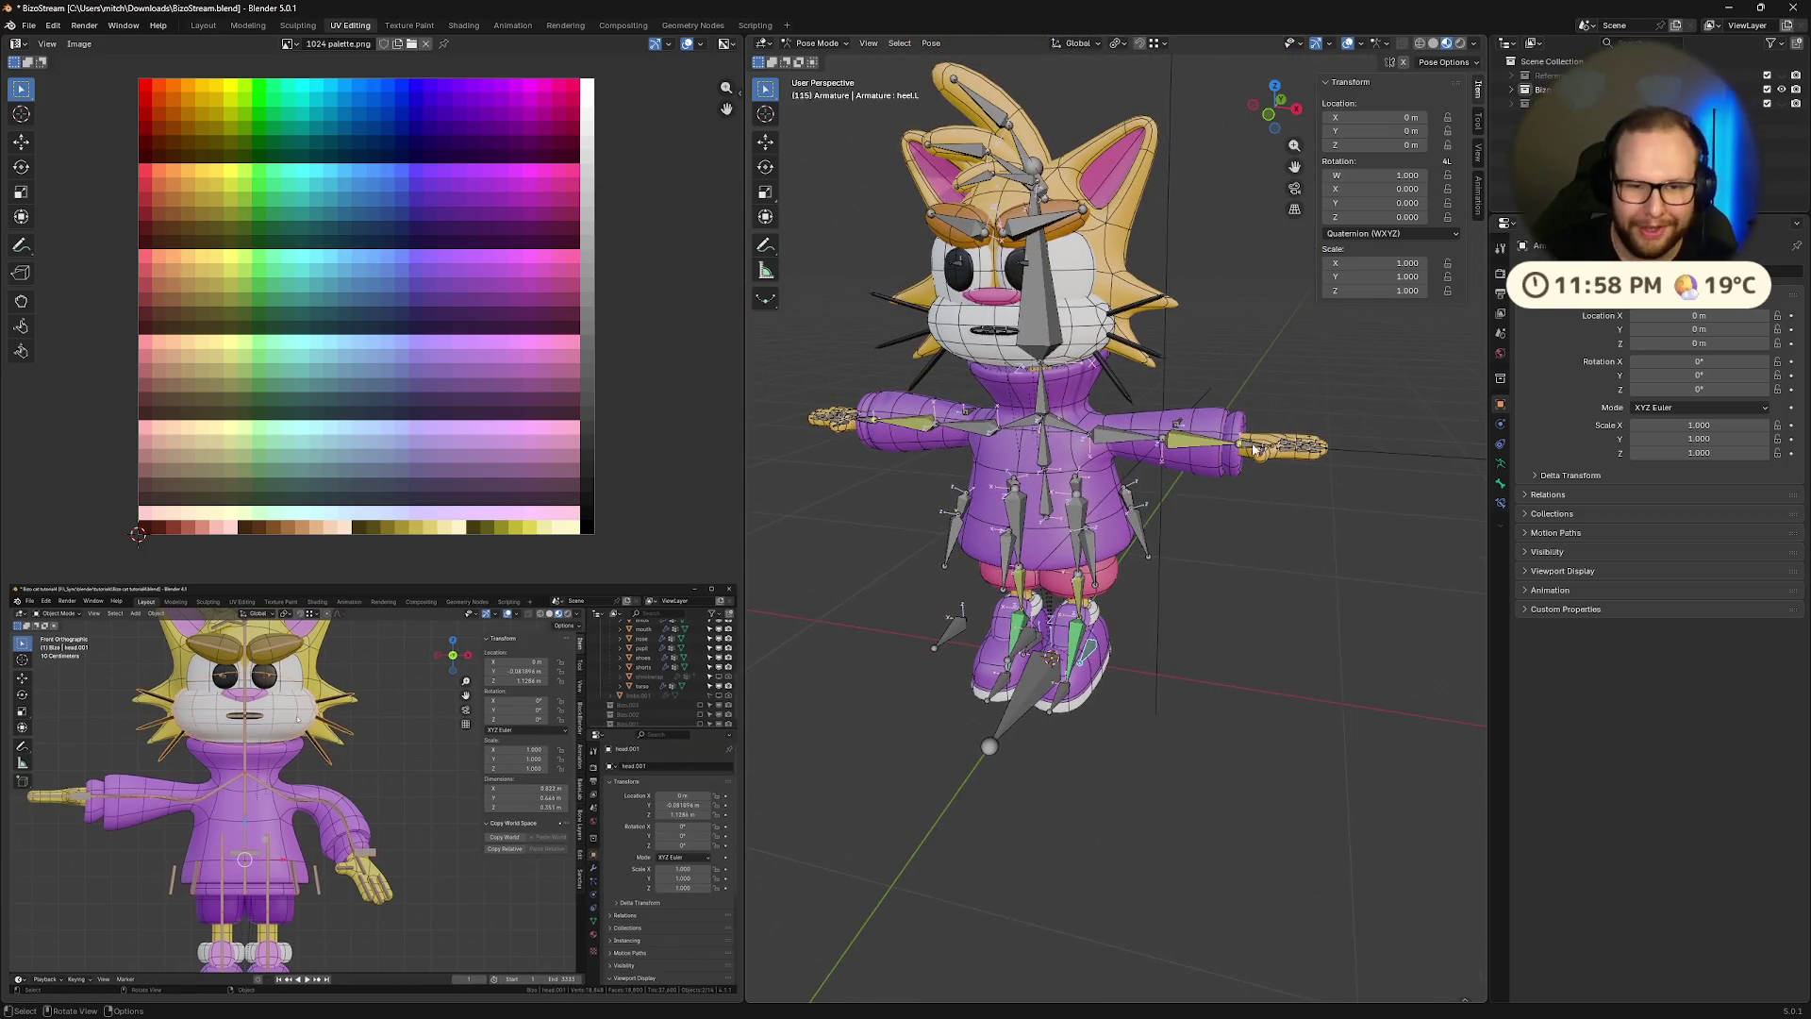
click(1245, 453)
key(g)
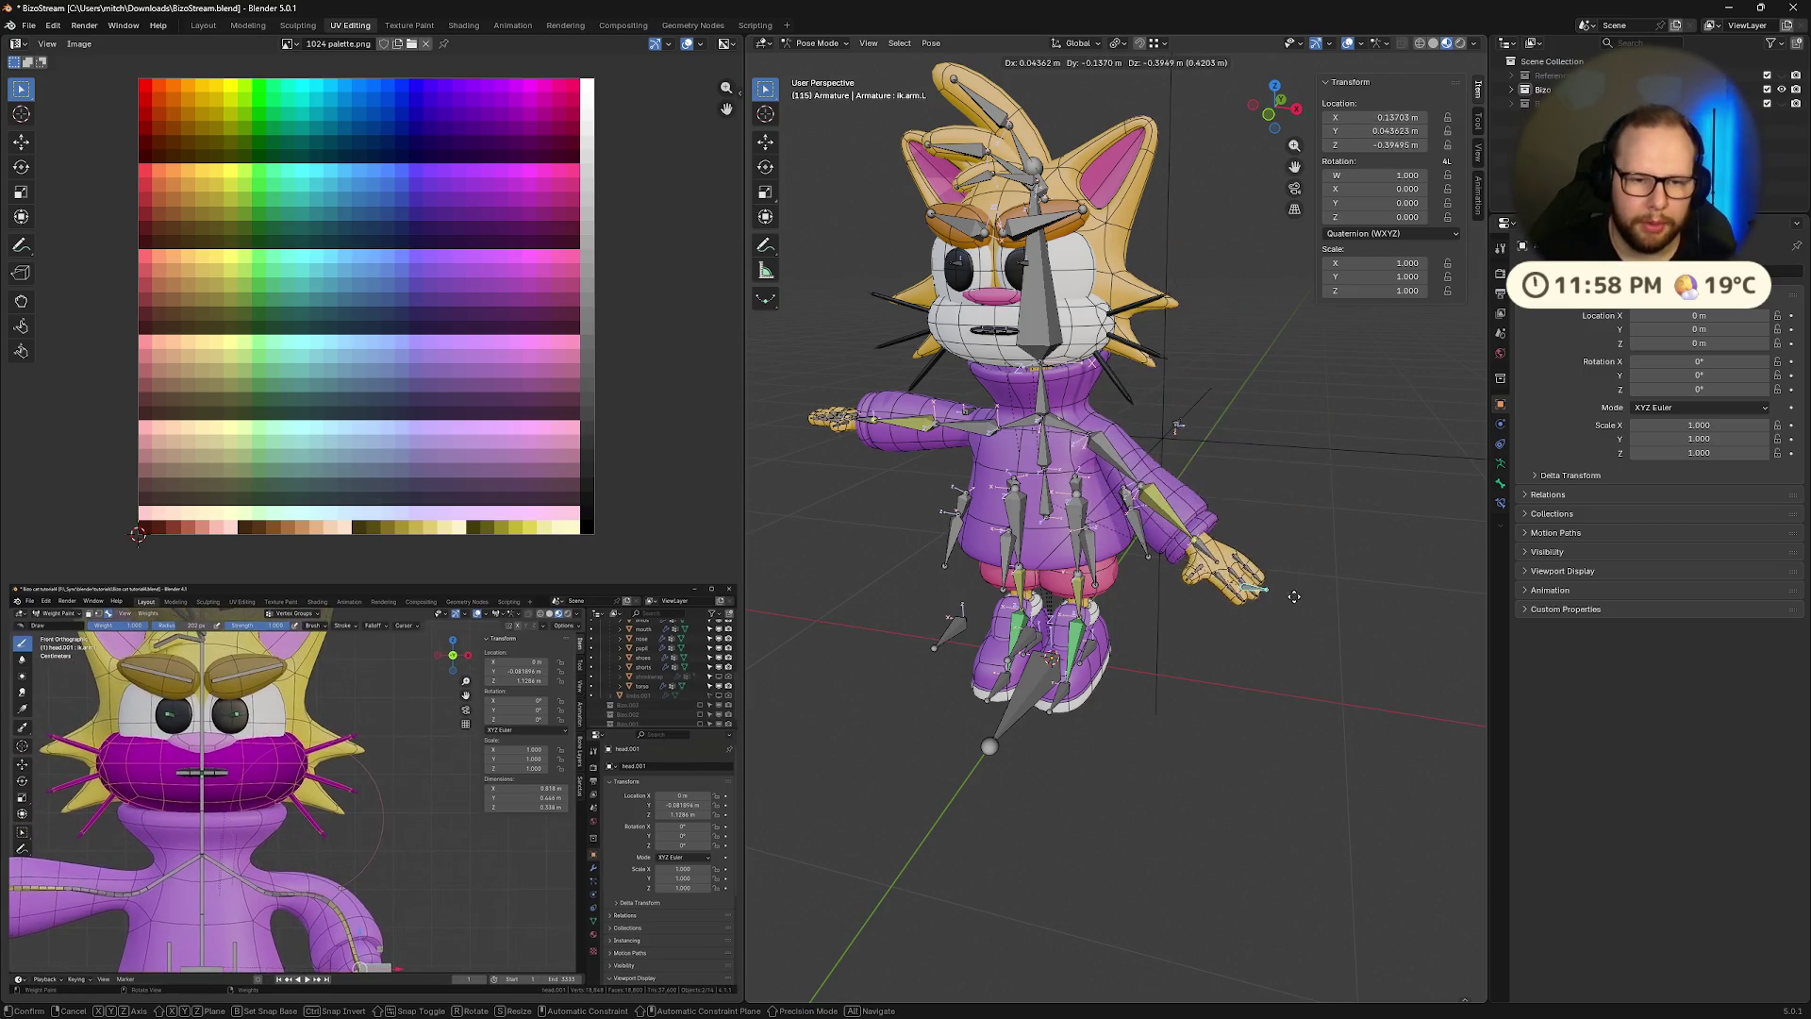
click(1294, 596)
mouse_move(1294, 596)
middle_down()
mouse_move(1238, 574)
mouse_move(1243, 547)
mouse_move(1303, 558)
middle_up()
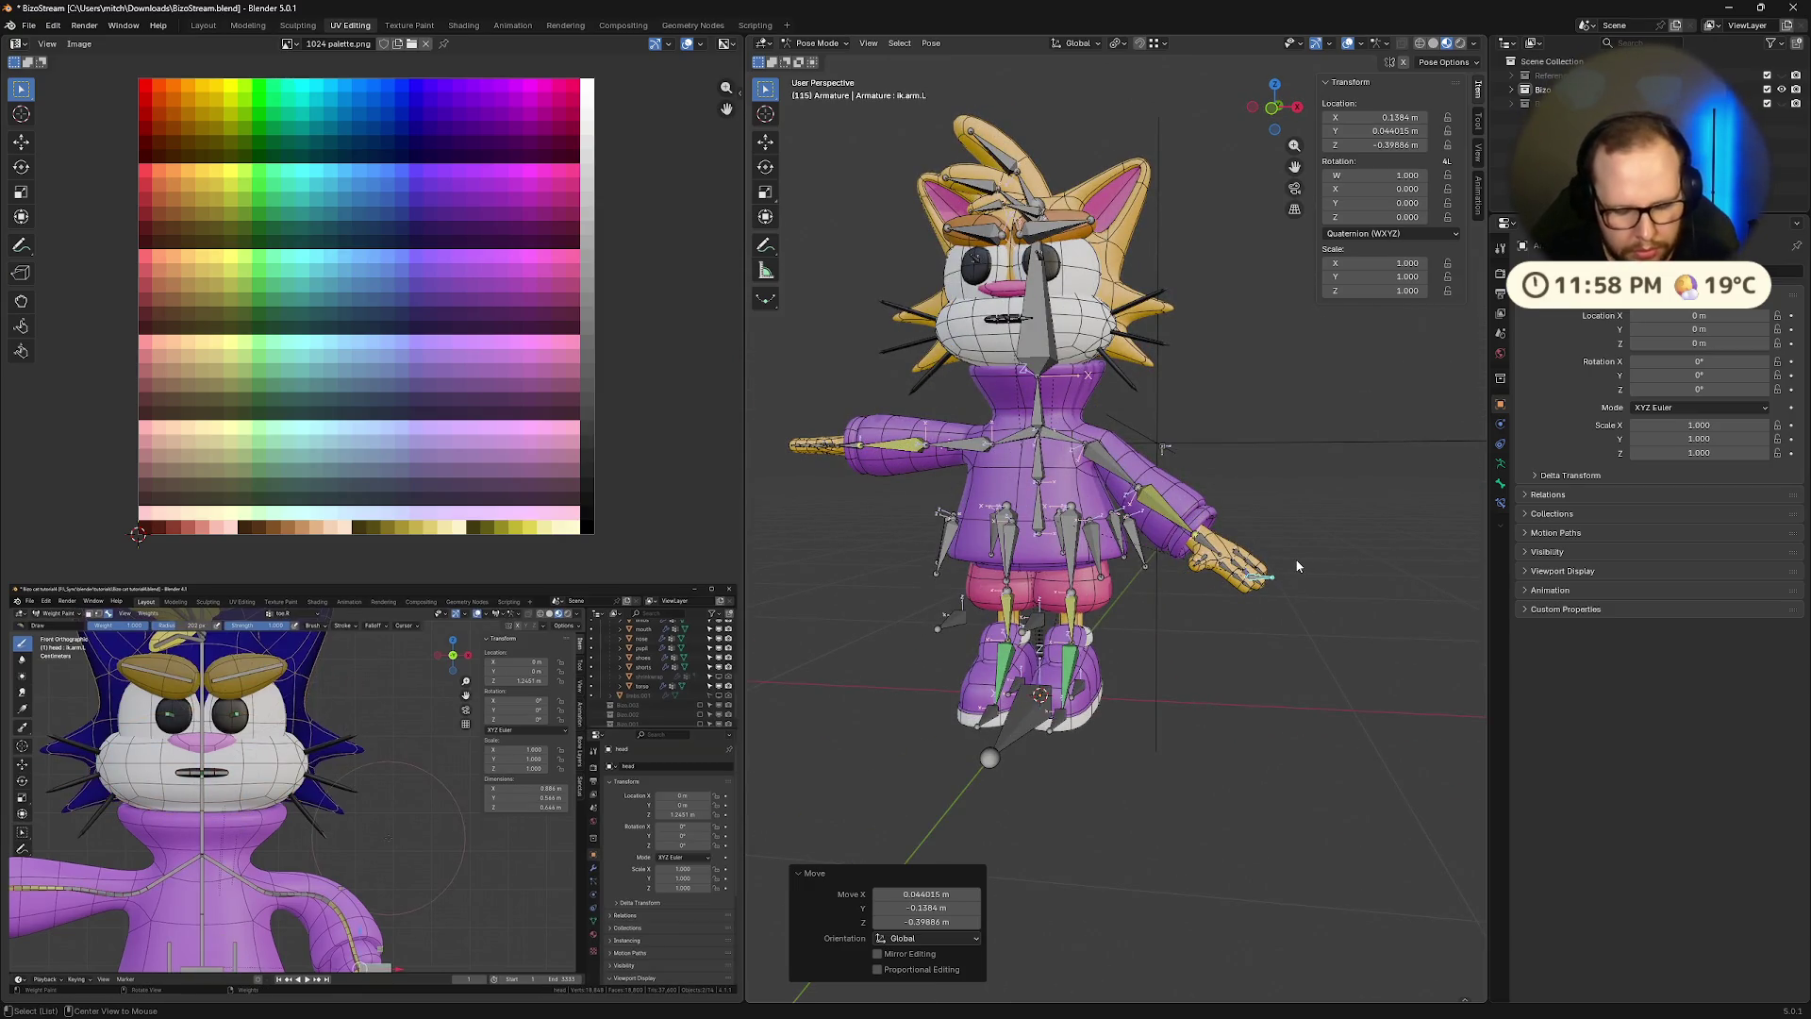
key(alt+g)
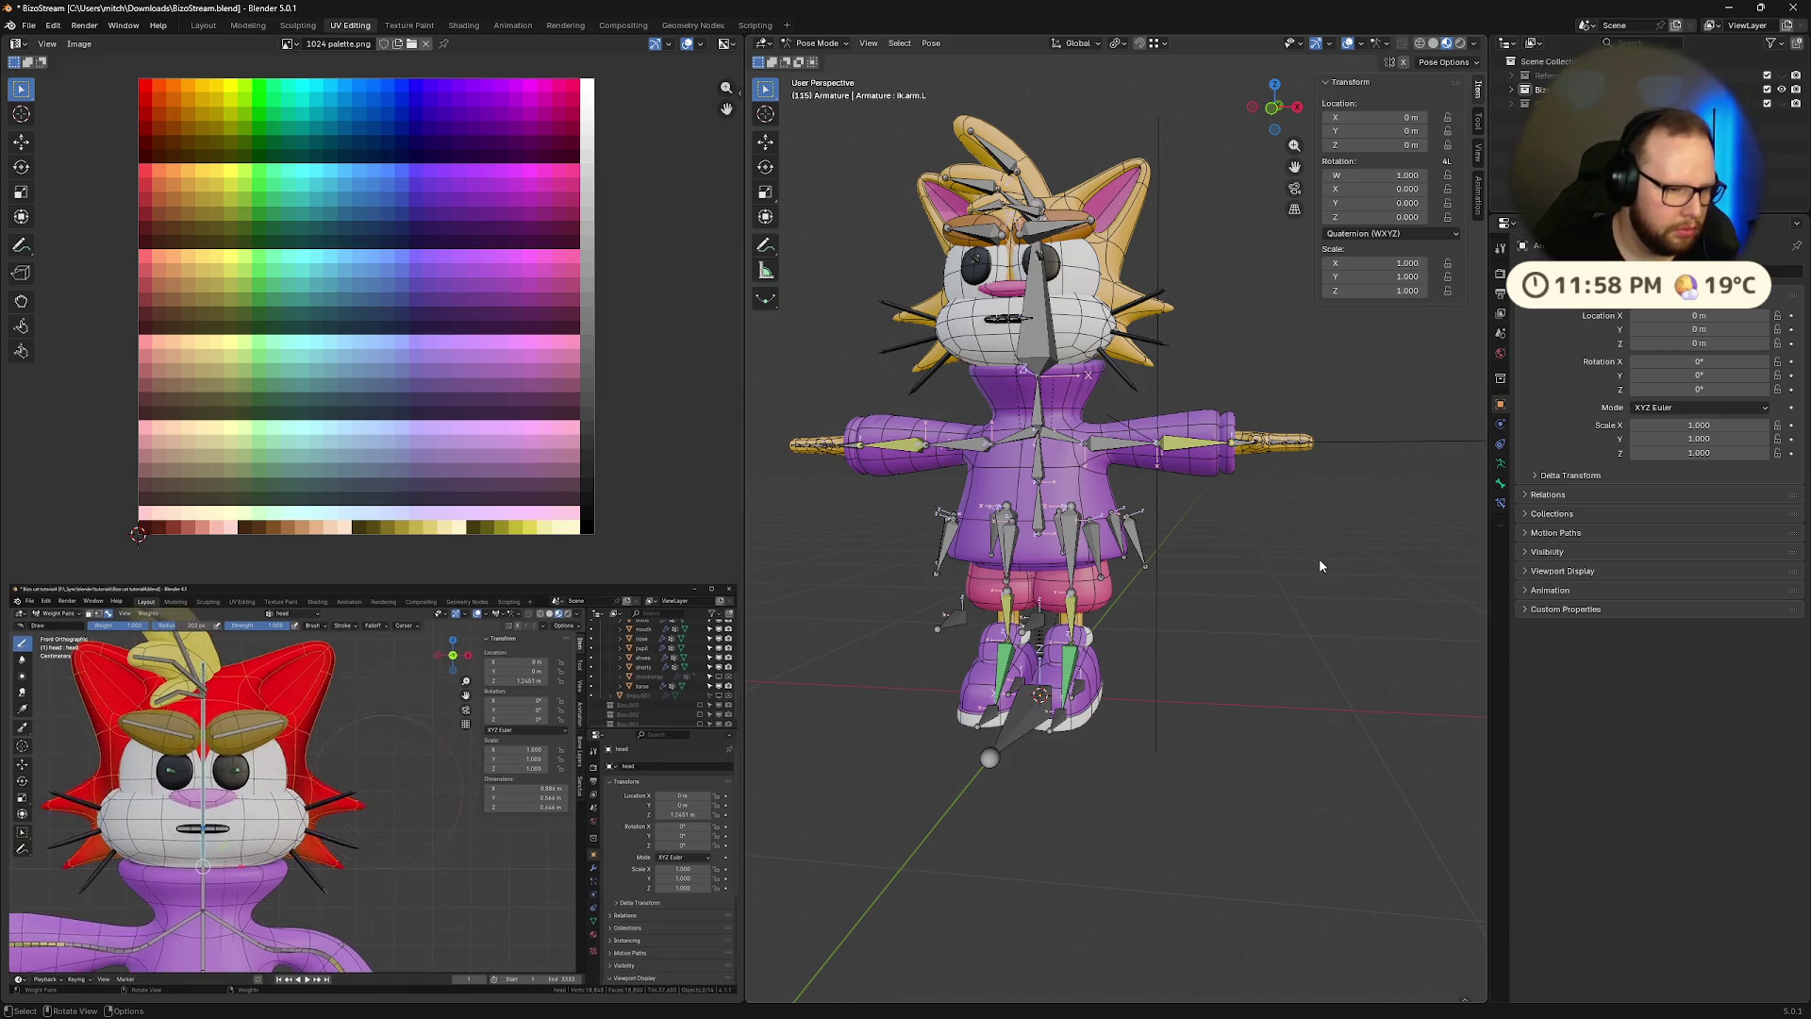
Test-rotate the head bone and move the arm down to check the sleeve, cancelling both
click(1034, 302)
key(r)
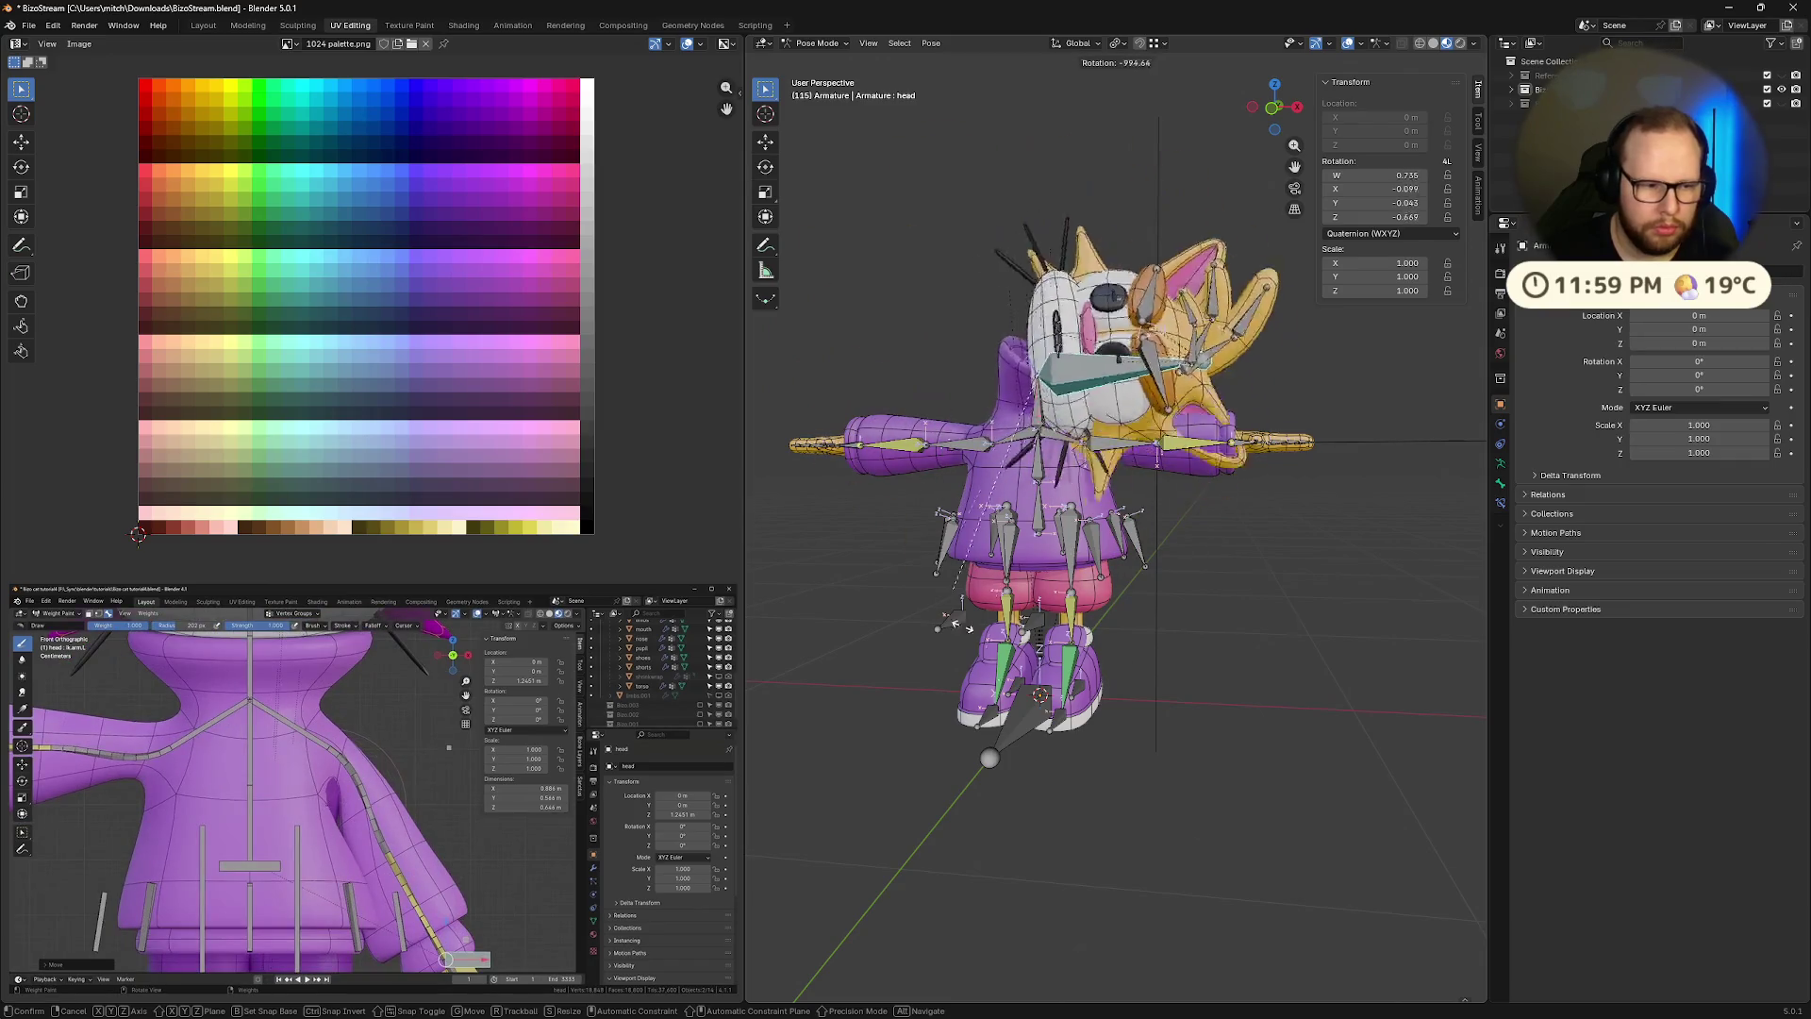
right_click(1149, 587)
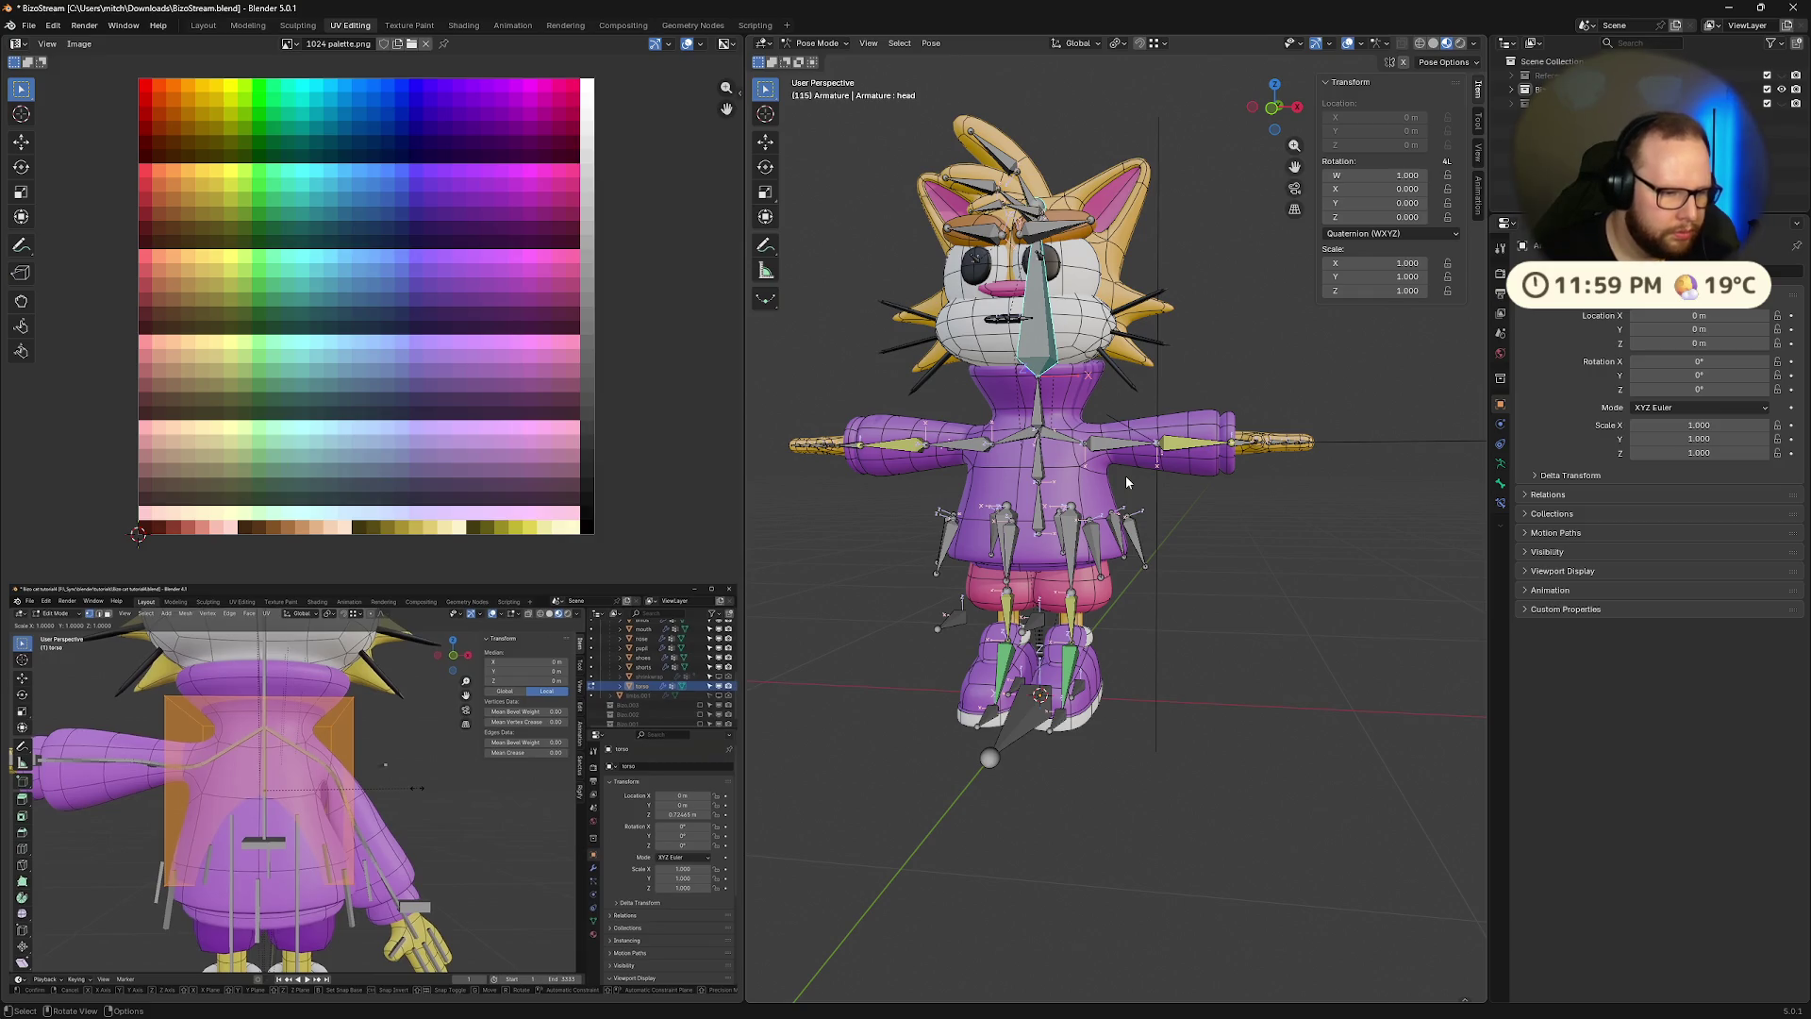
click(1241, 449)
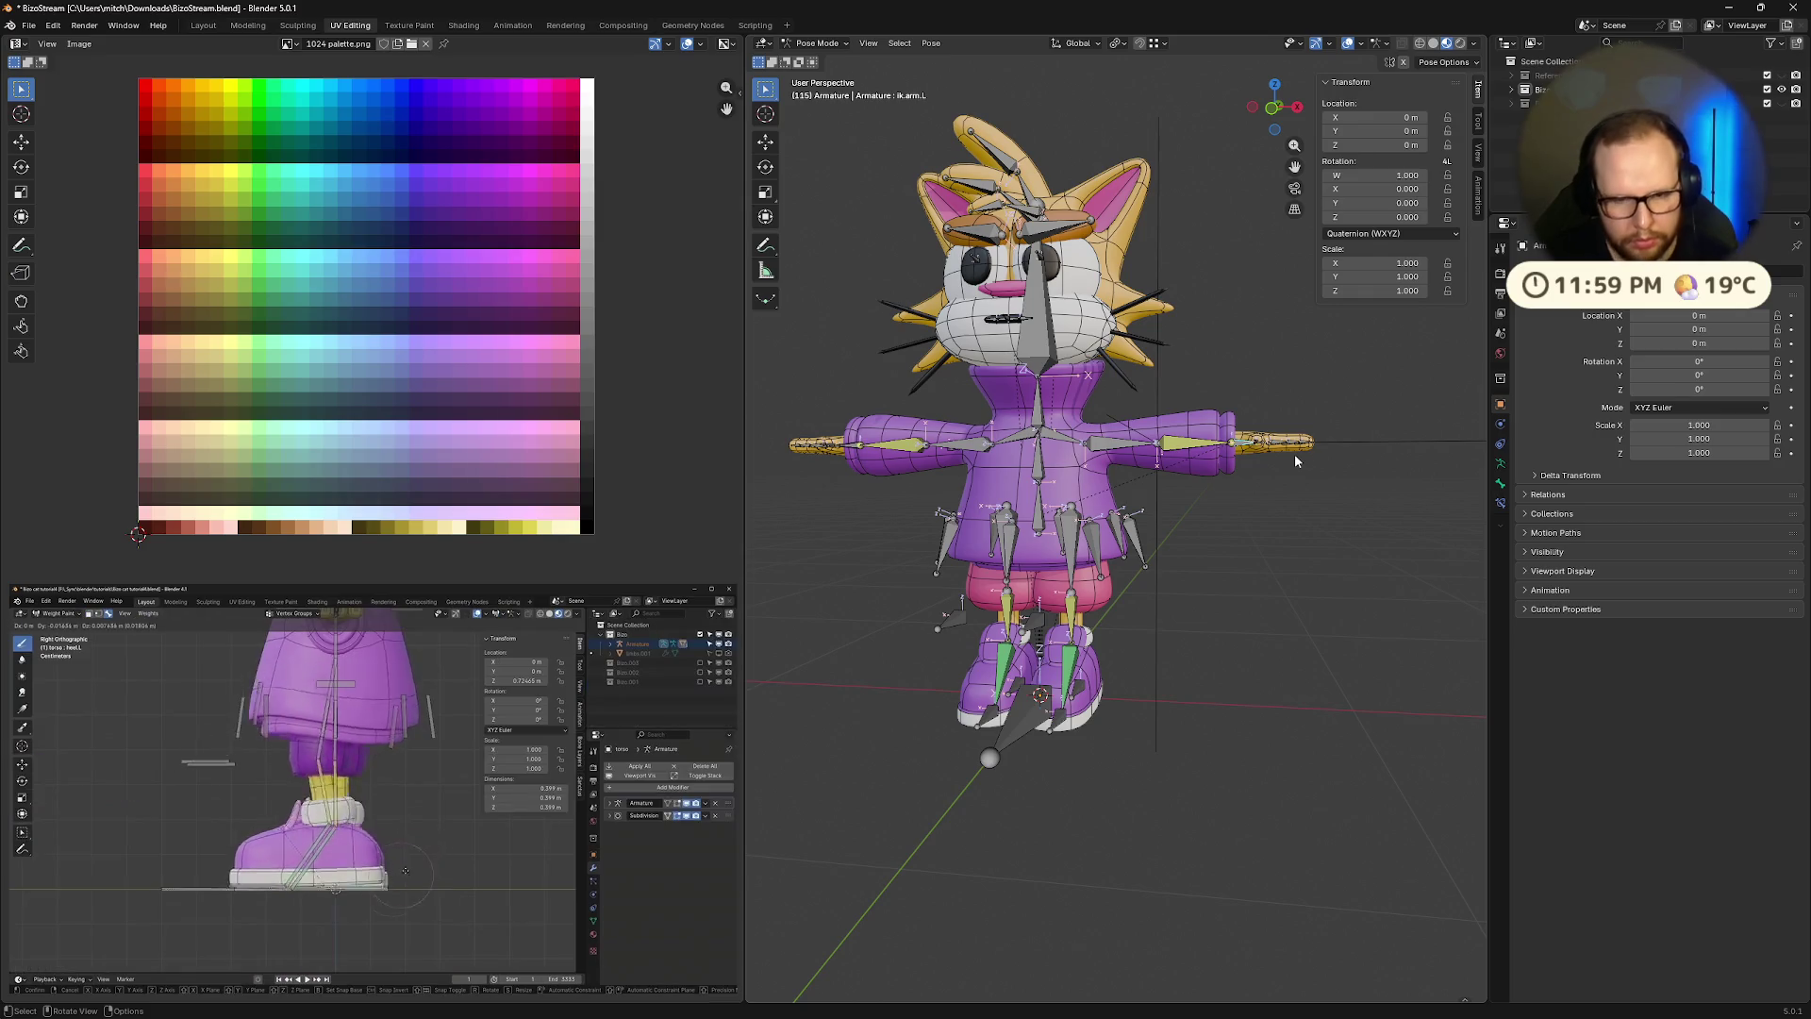
key(g)
right_click(1309, 609)
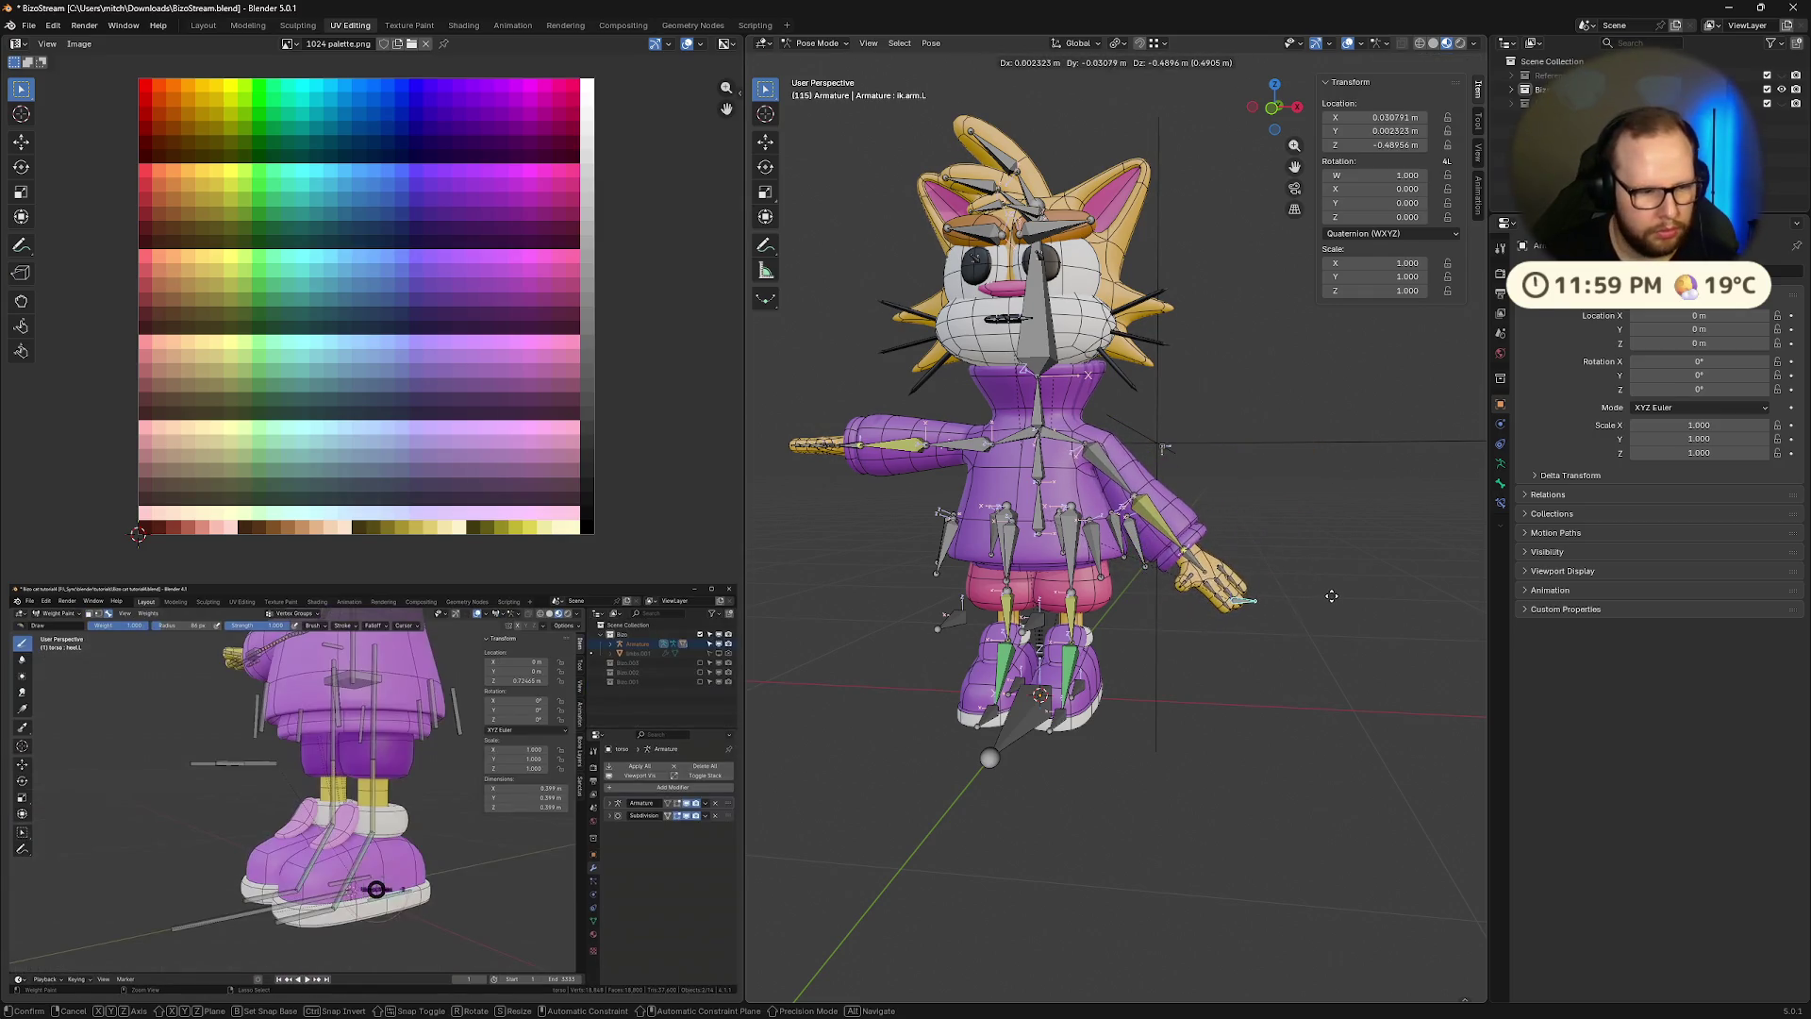
Leave Pose Mode for Object Mode and select the Feet mesh
mouse_move(1226, 761)
middle_down()
mouse_move(1139, 763)
mouse_move(1180, 808)
mouse_move(1140, 746)
middle_up()
scroll(1180, 808, up, 5)
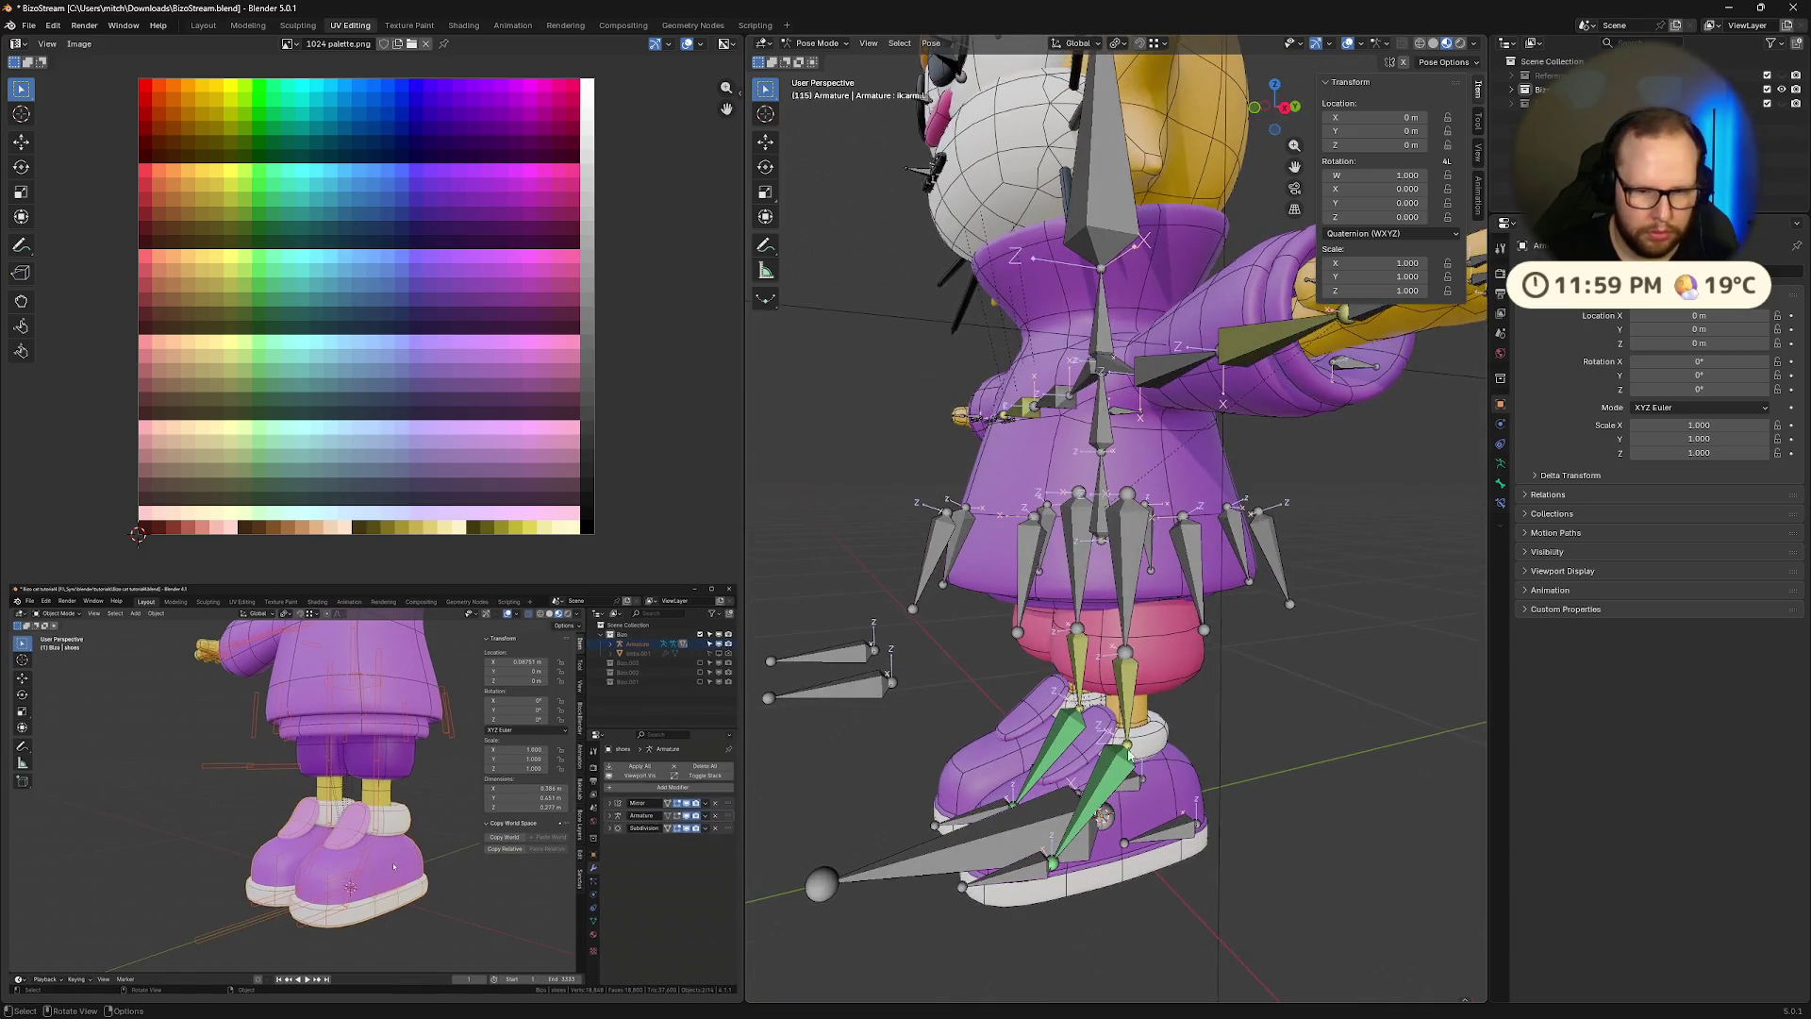
click(1132, 728)
key(ctrl+Tab)
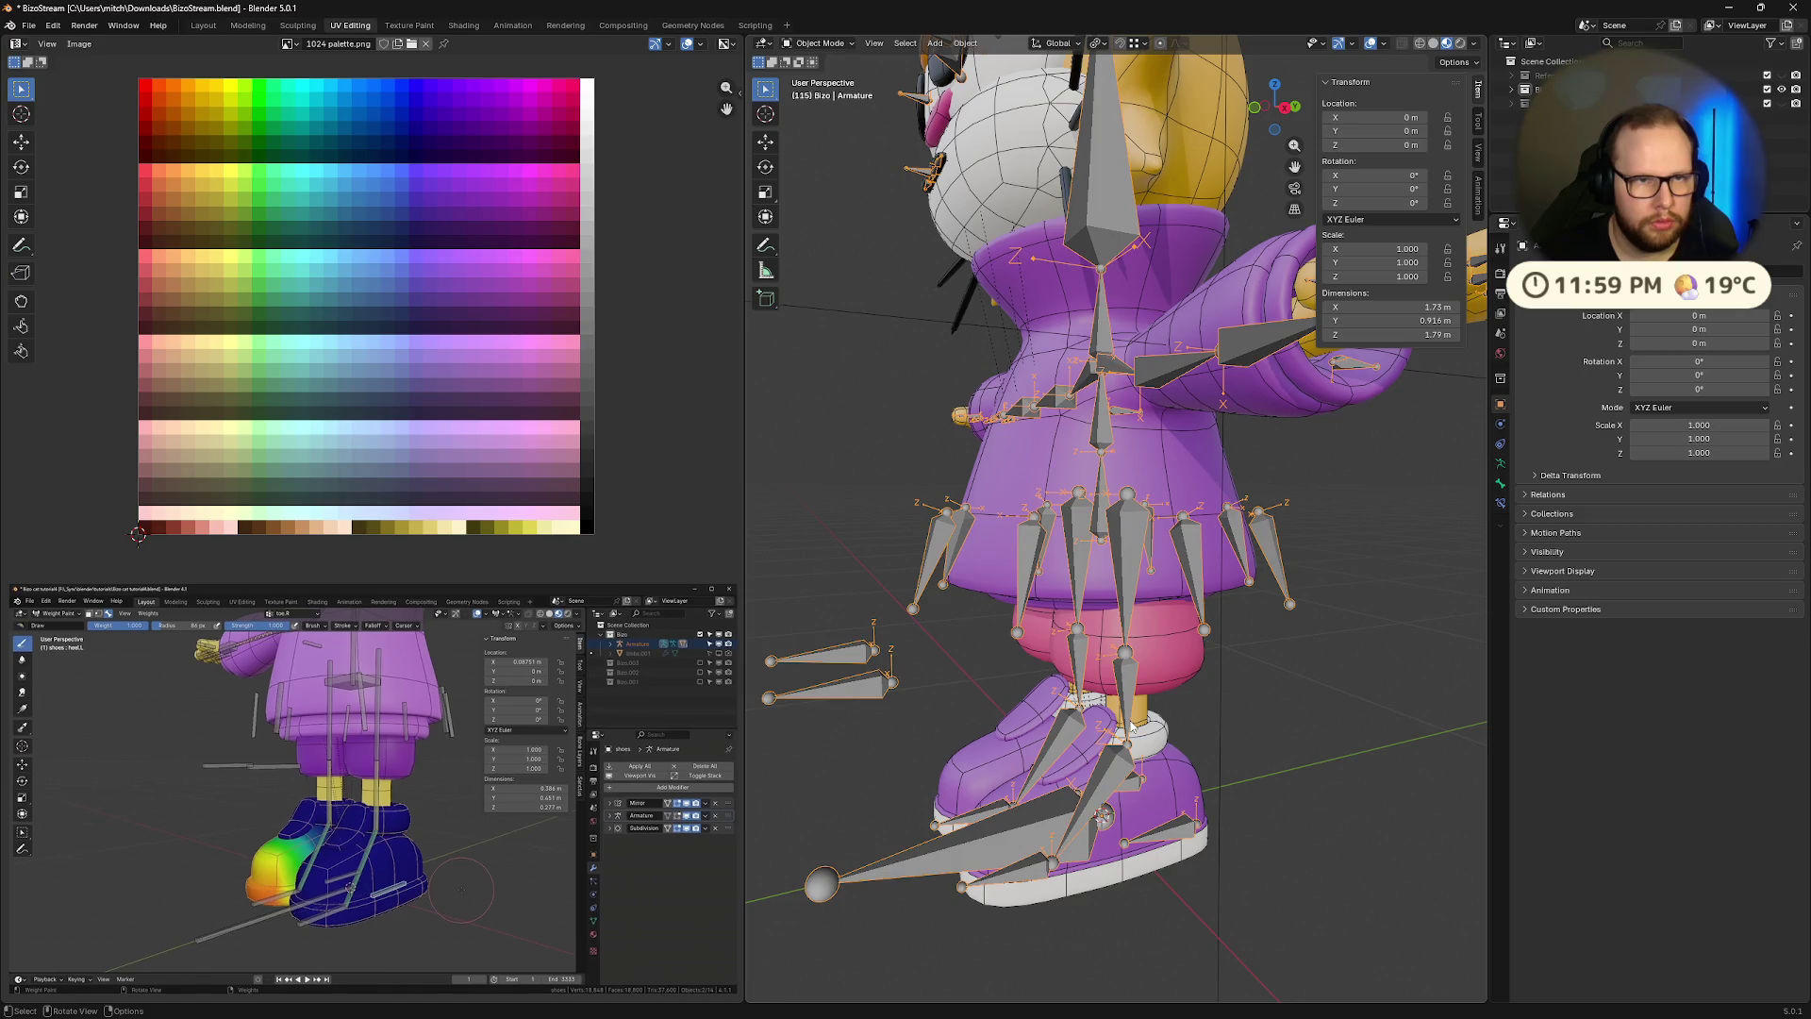
click(1129, 813)
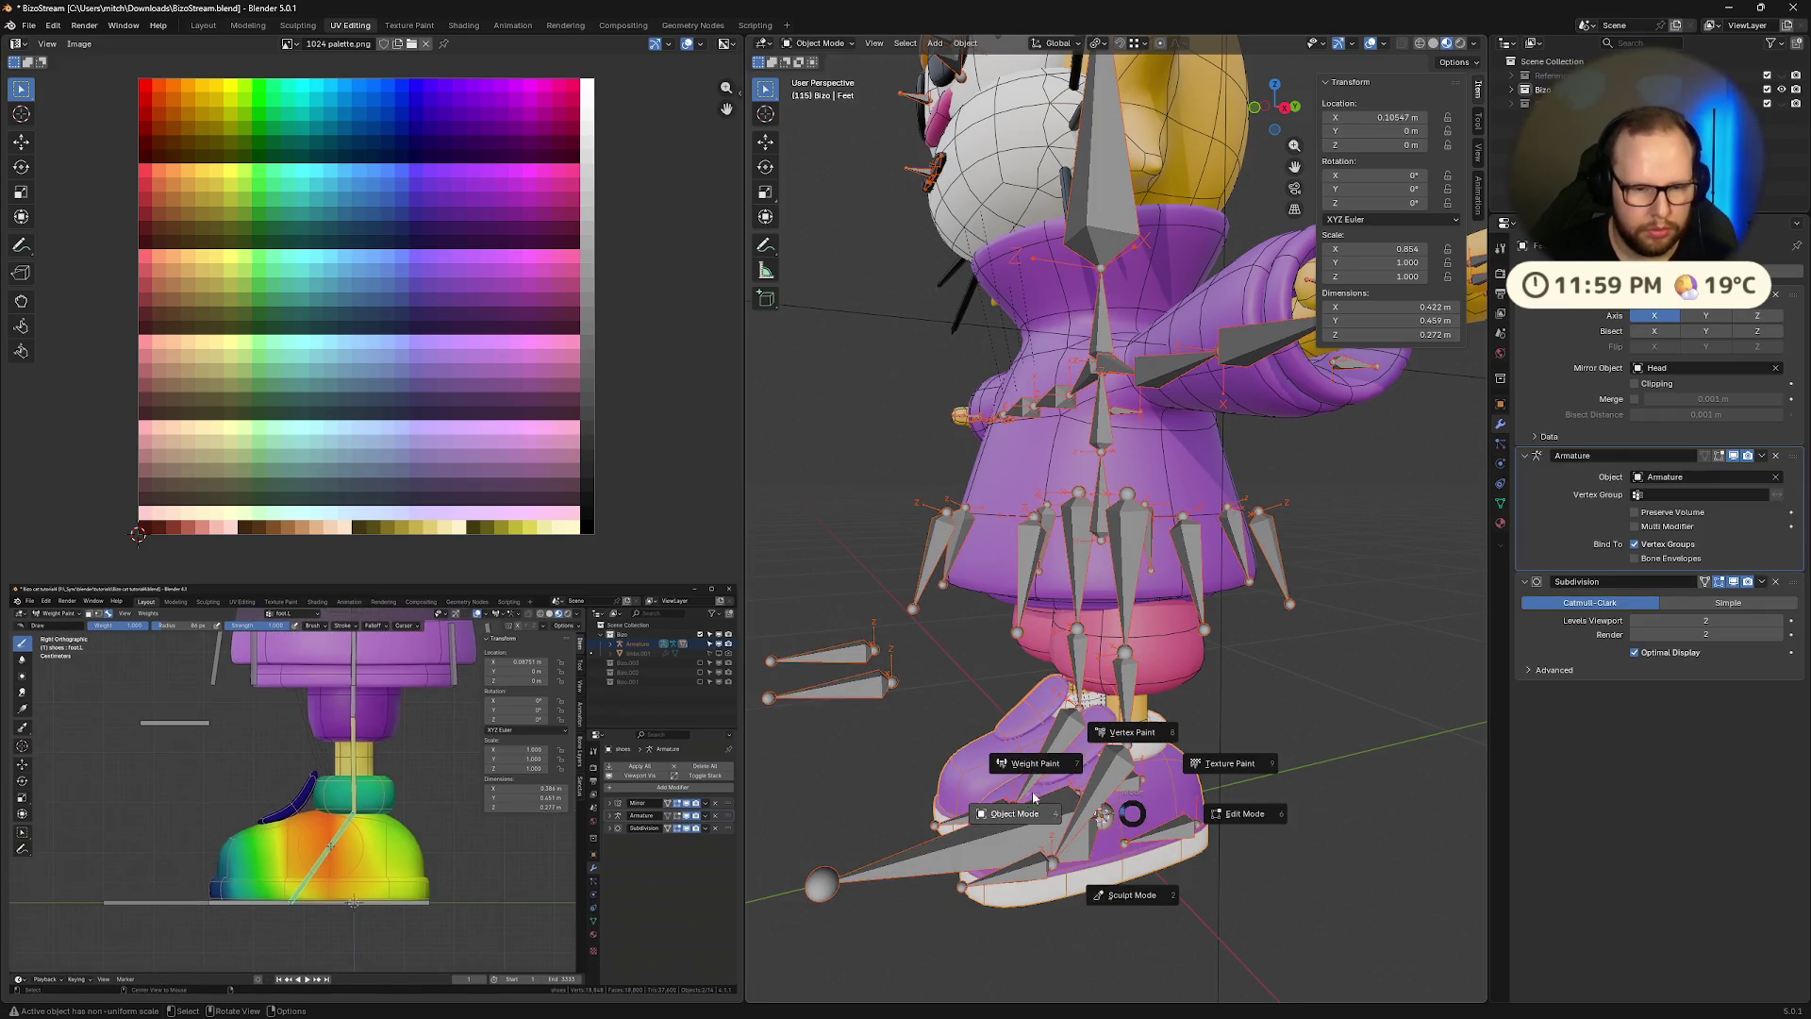
Weight paint the Feet mesh with foot.L active, viewed from a side orthographic view
key(ctrl+Tab)
ctrl+click(1099, 811)
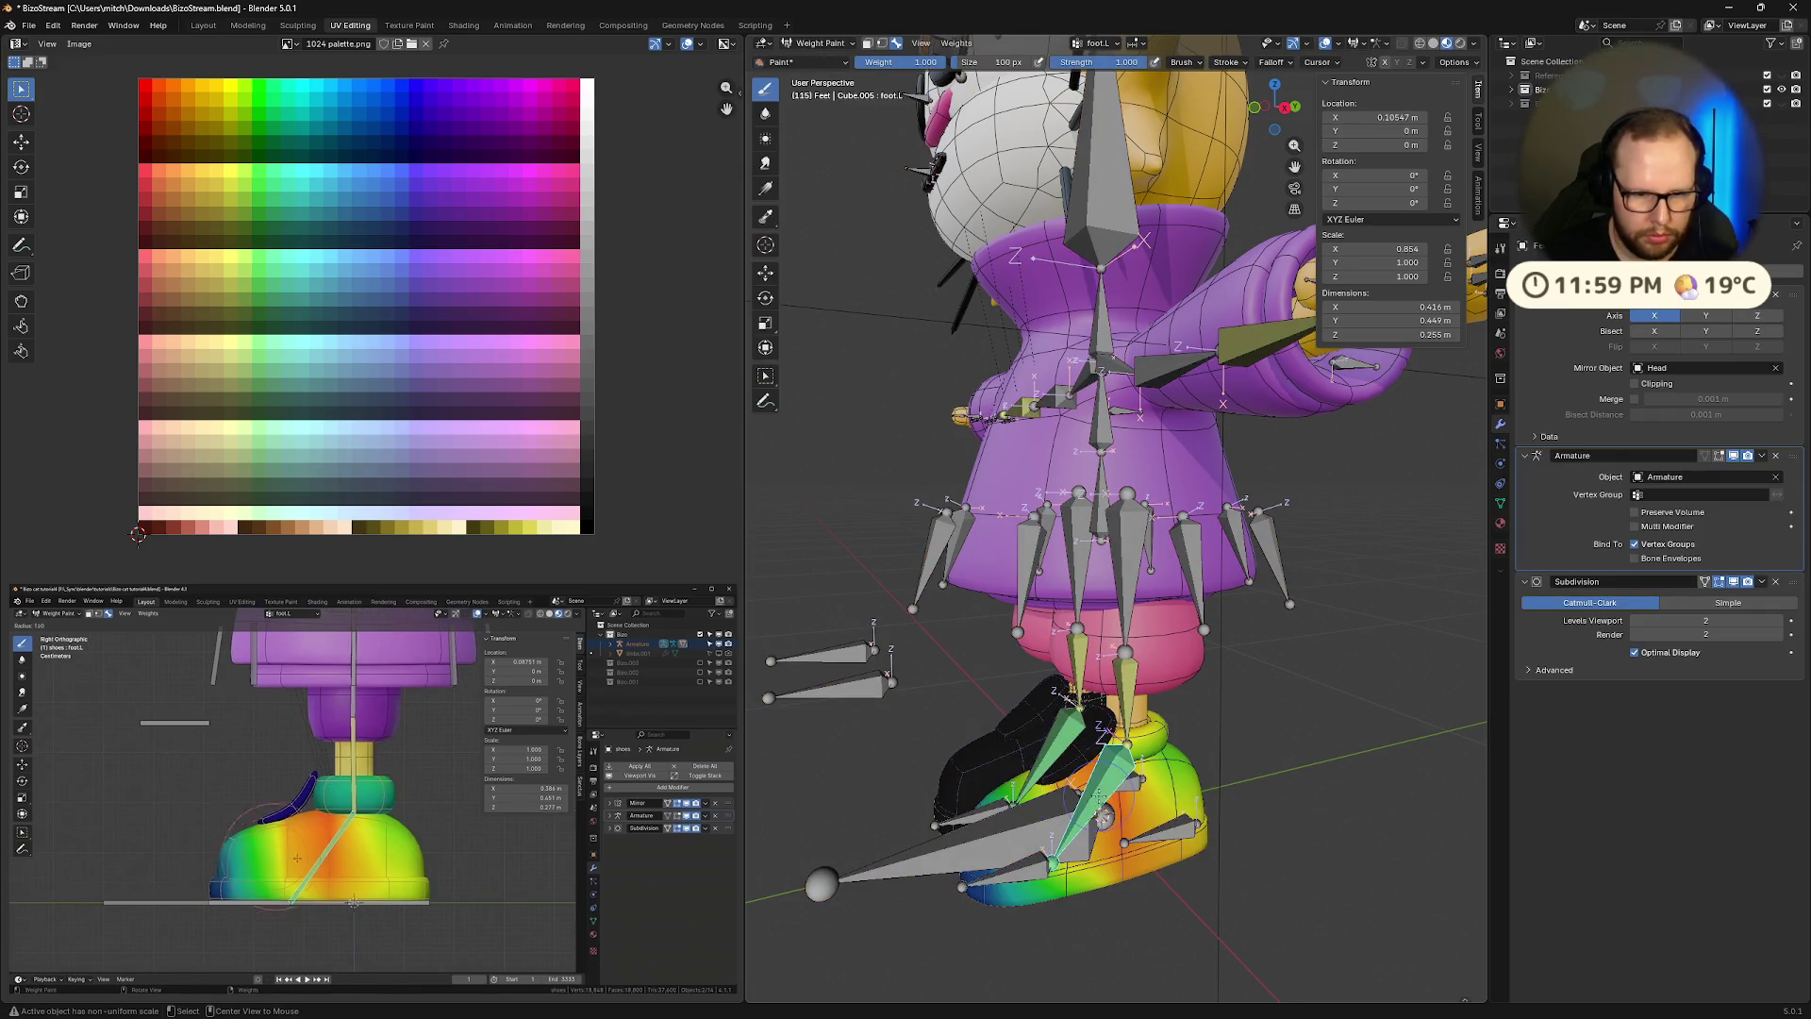
middle_drag(1244, 884, 1283, 717)
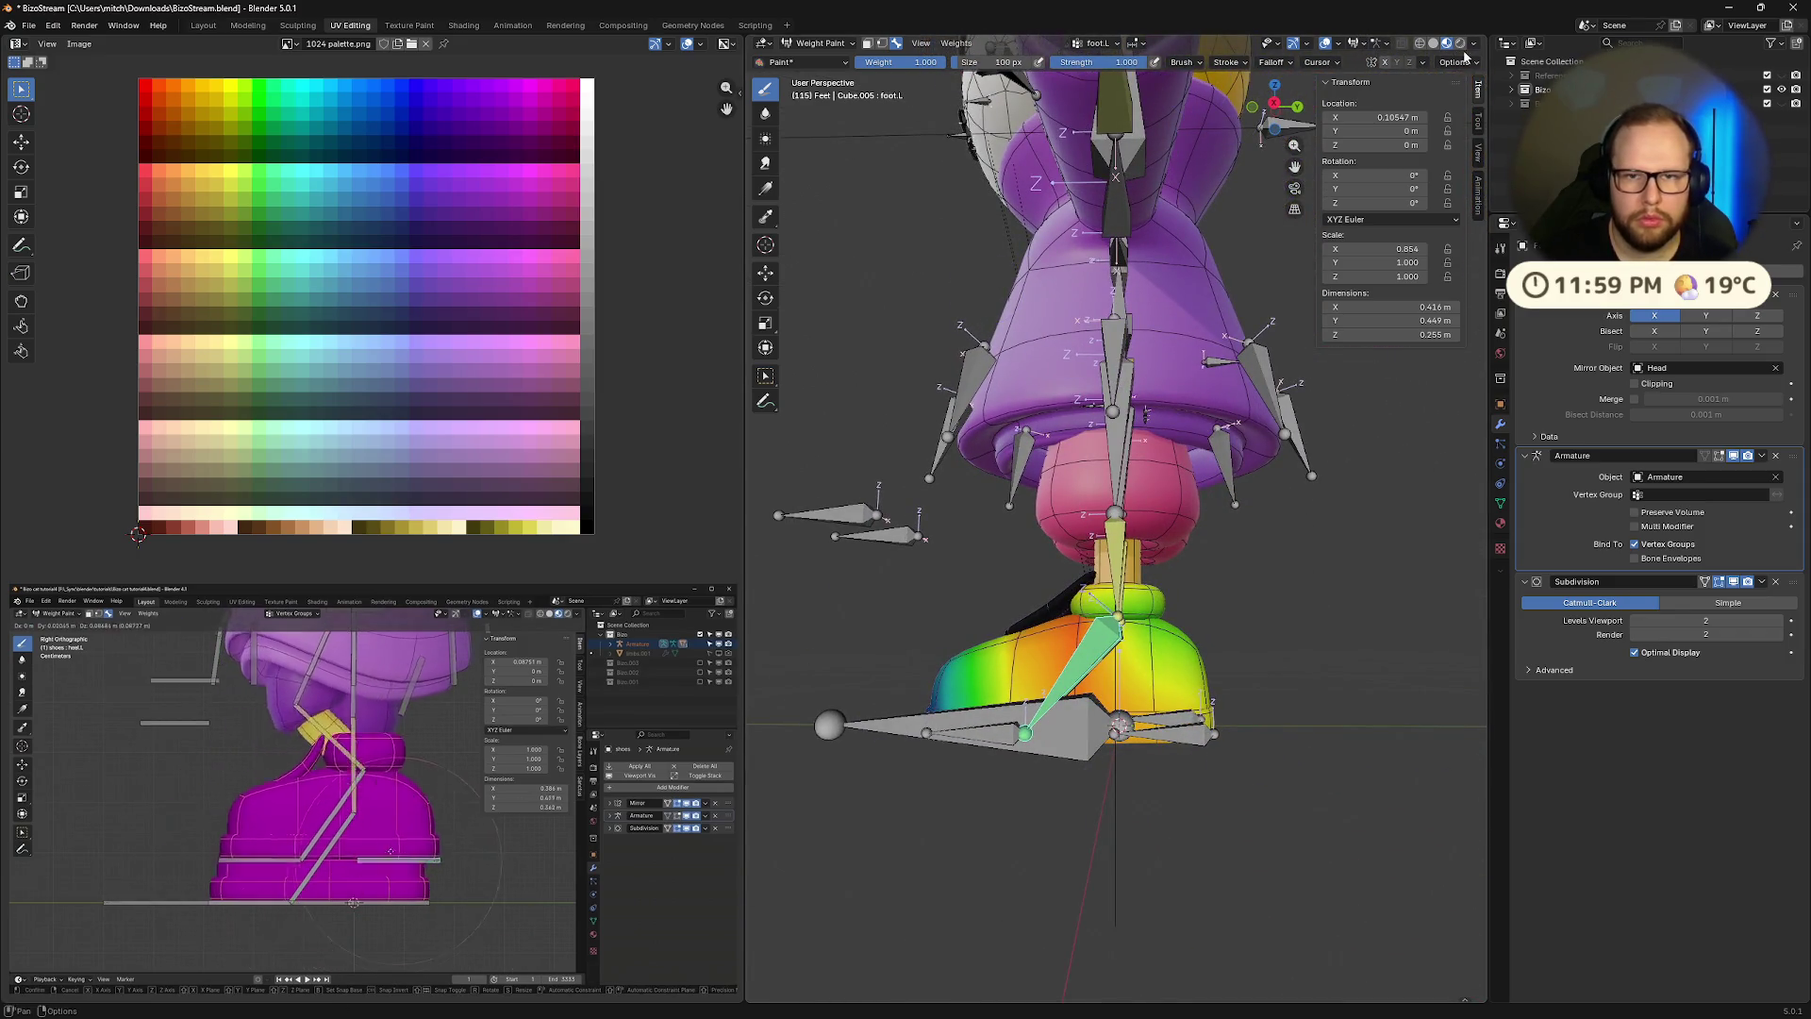
click(1274, 102)
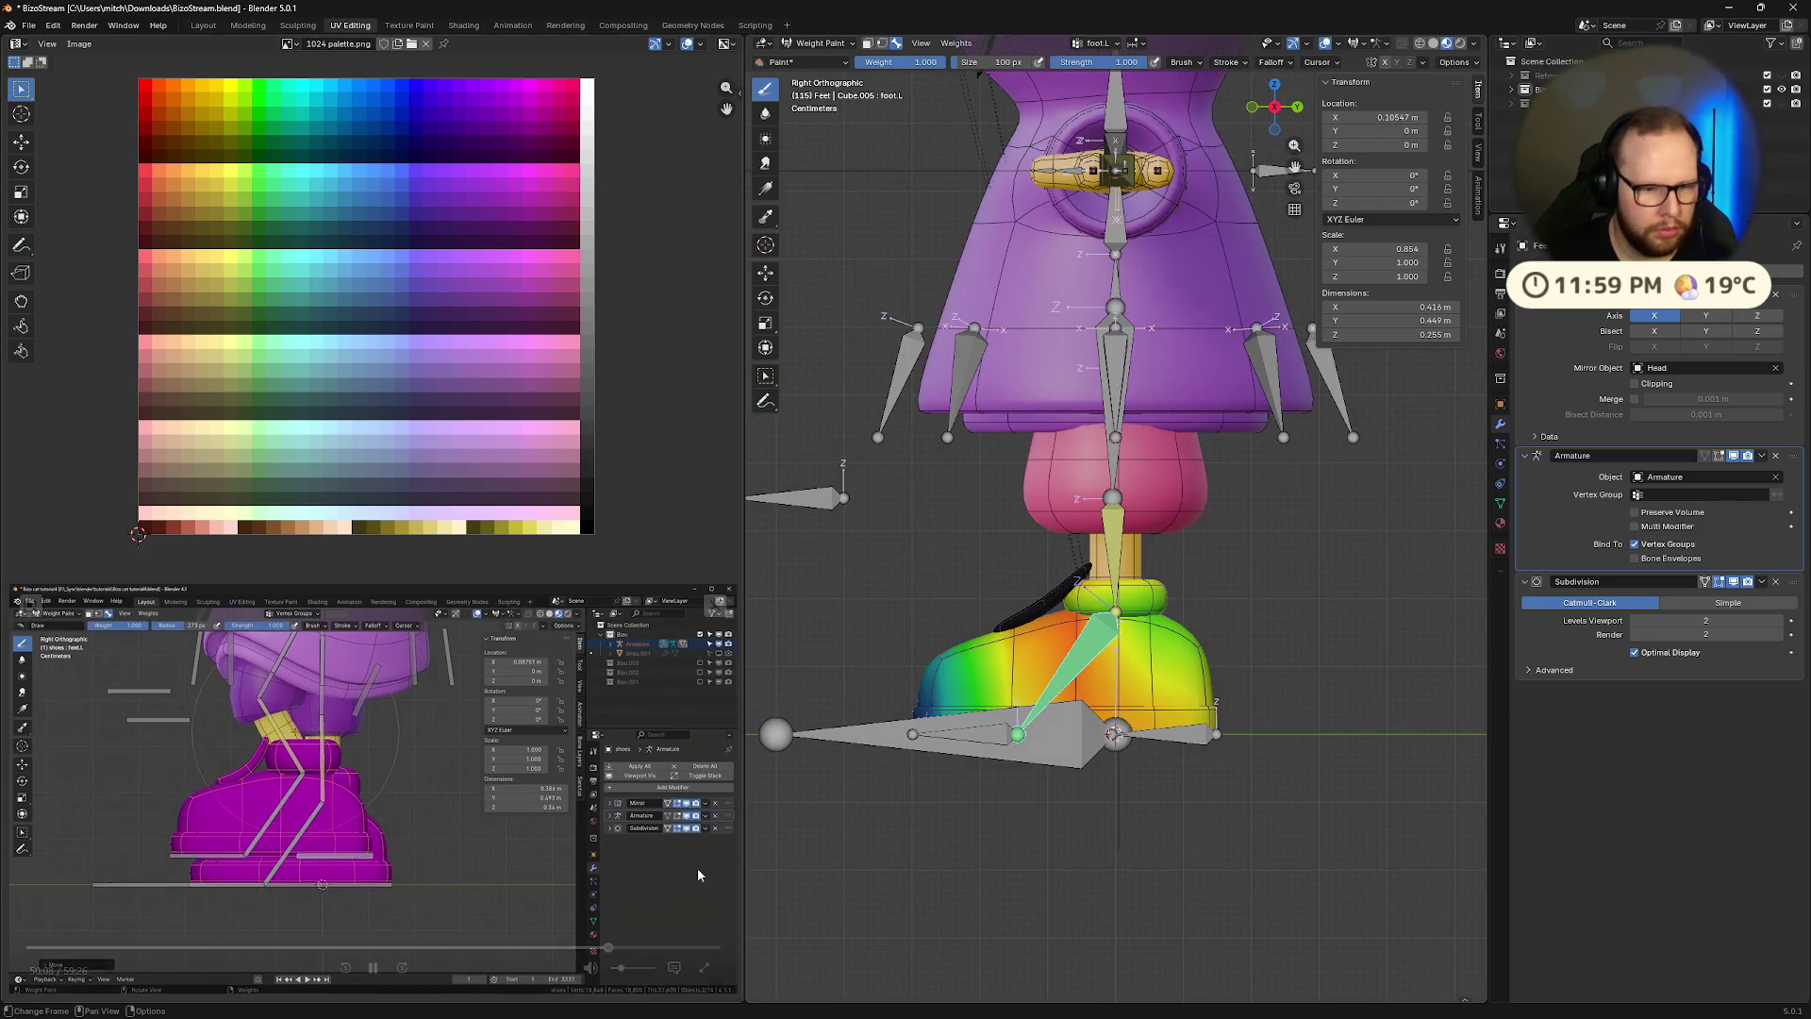
click(373, 967)
scroll(1037, 880, up, 3)
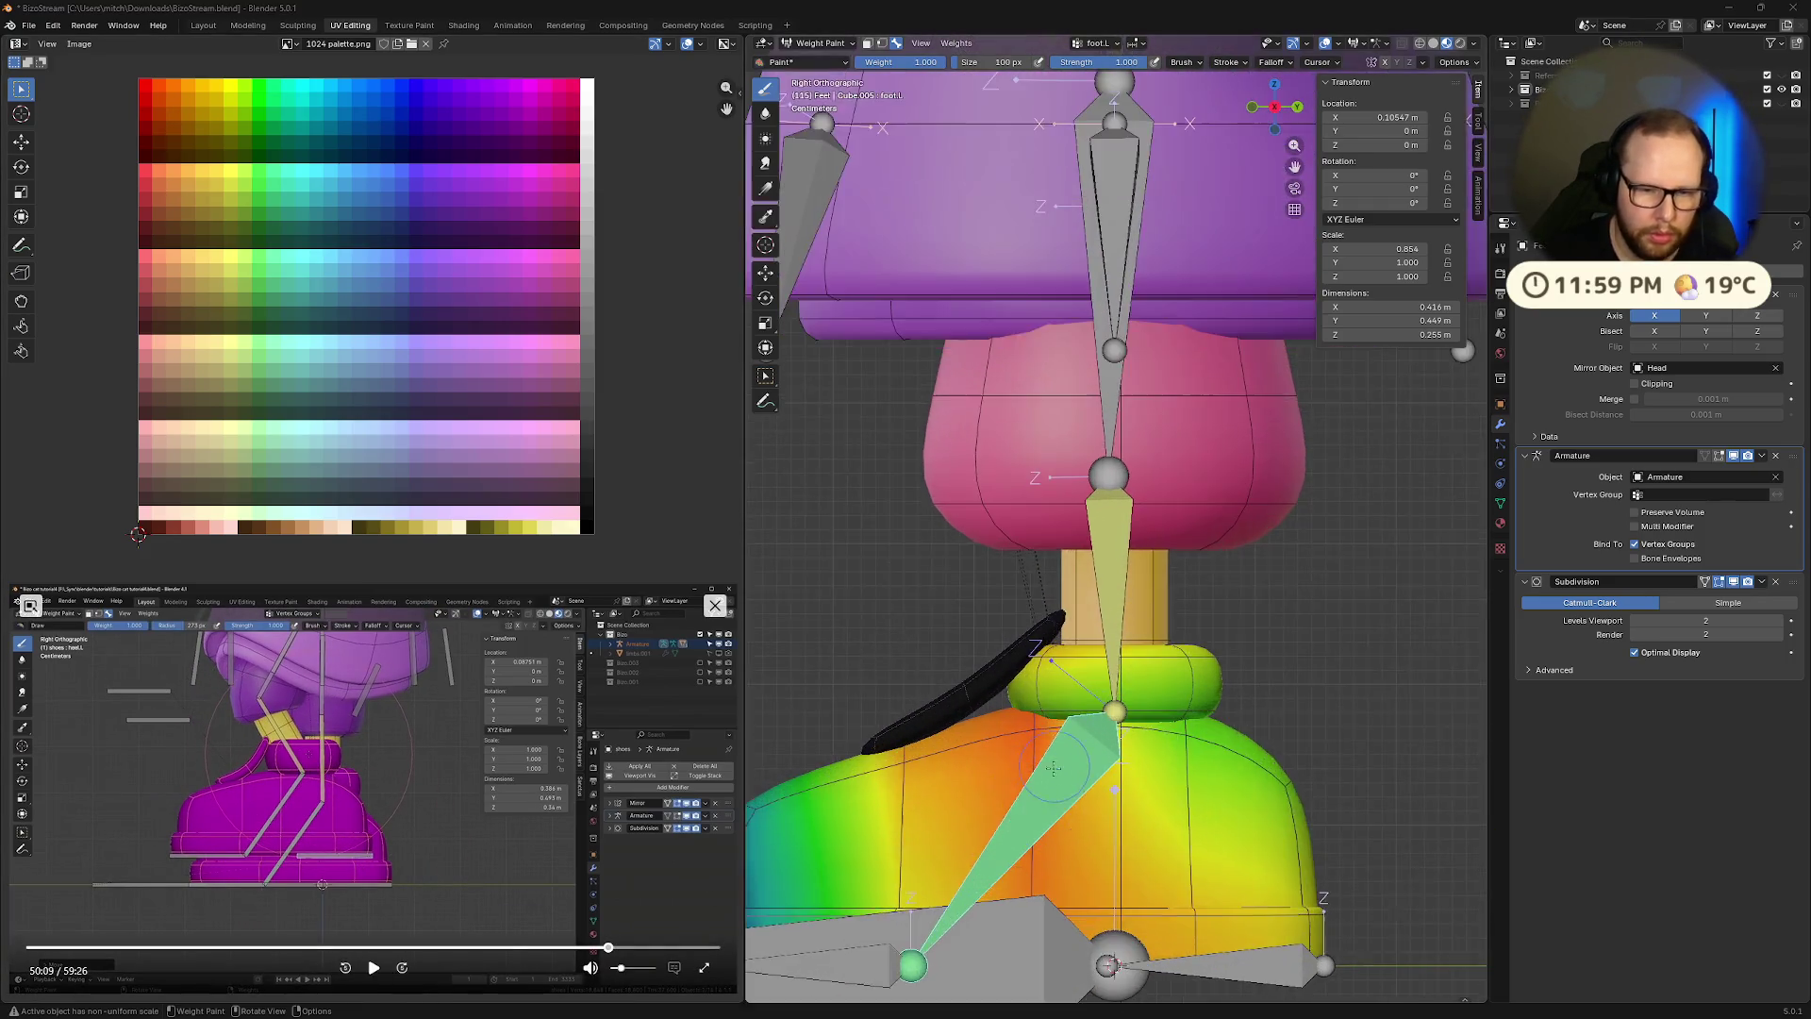
shift+middle_drag(1102, 827, 1226, 625)
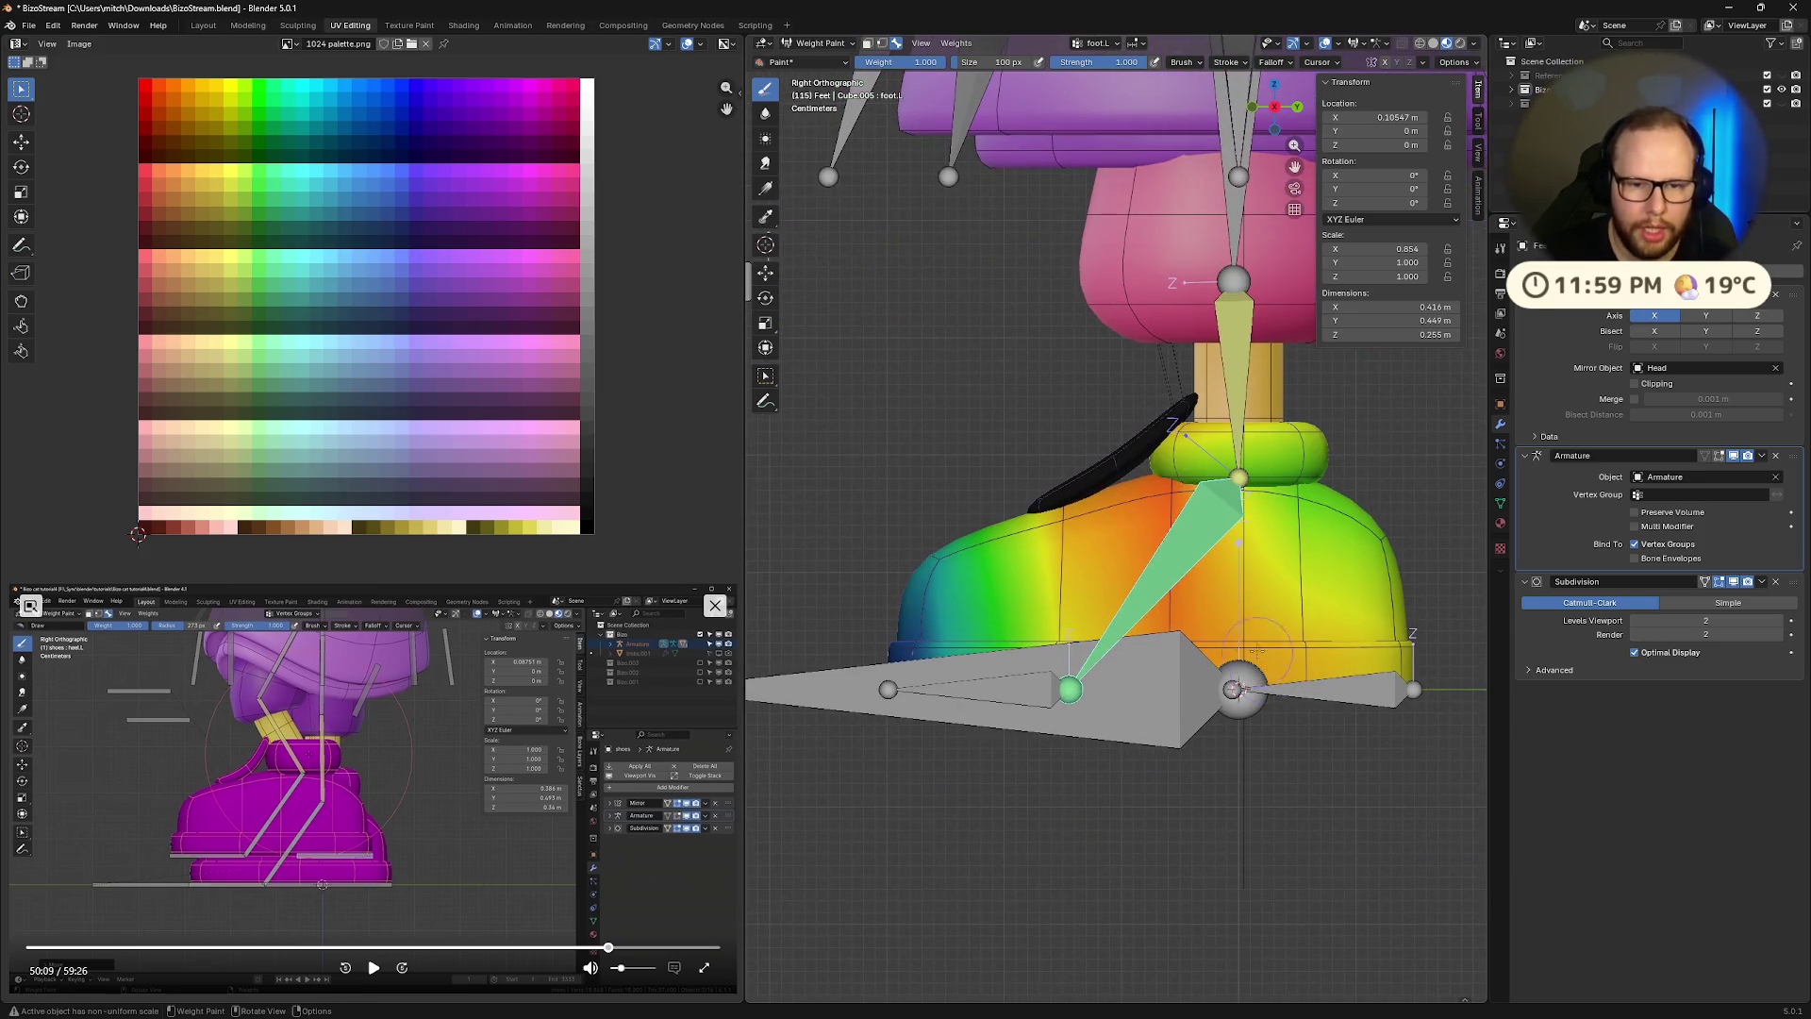
Paint foot.L weight onto the ankle ring and strap, then use see-through material preview shading
drag(1316, 497, 1280, 445)
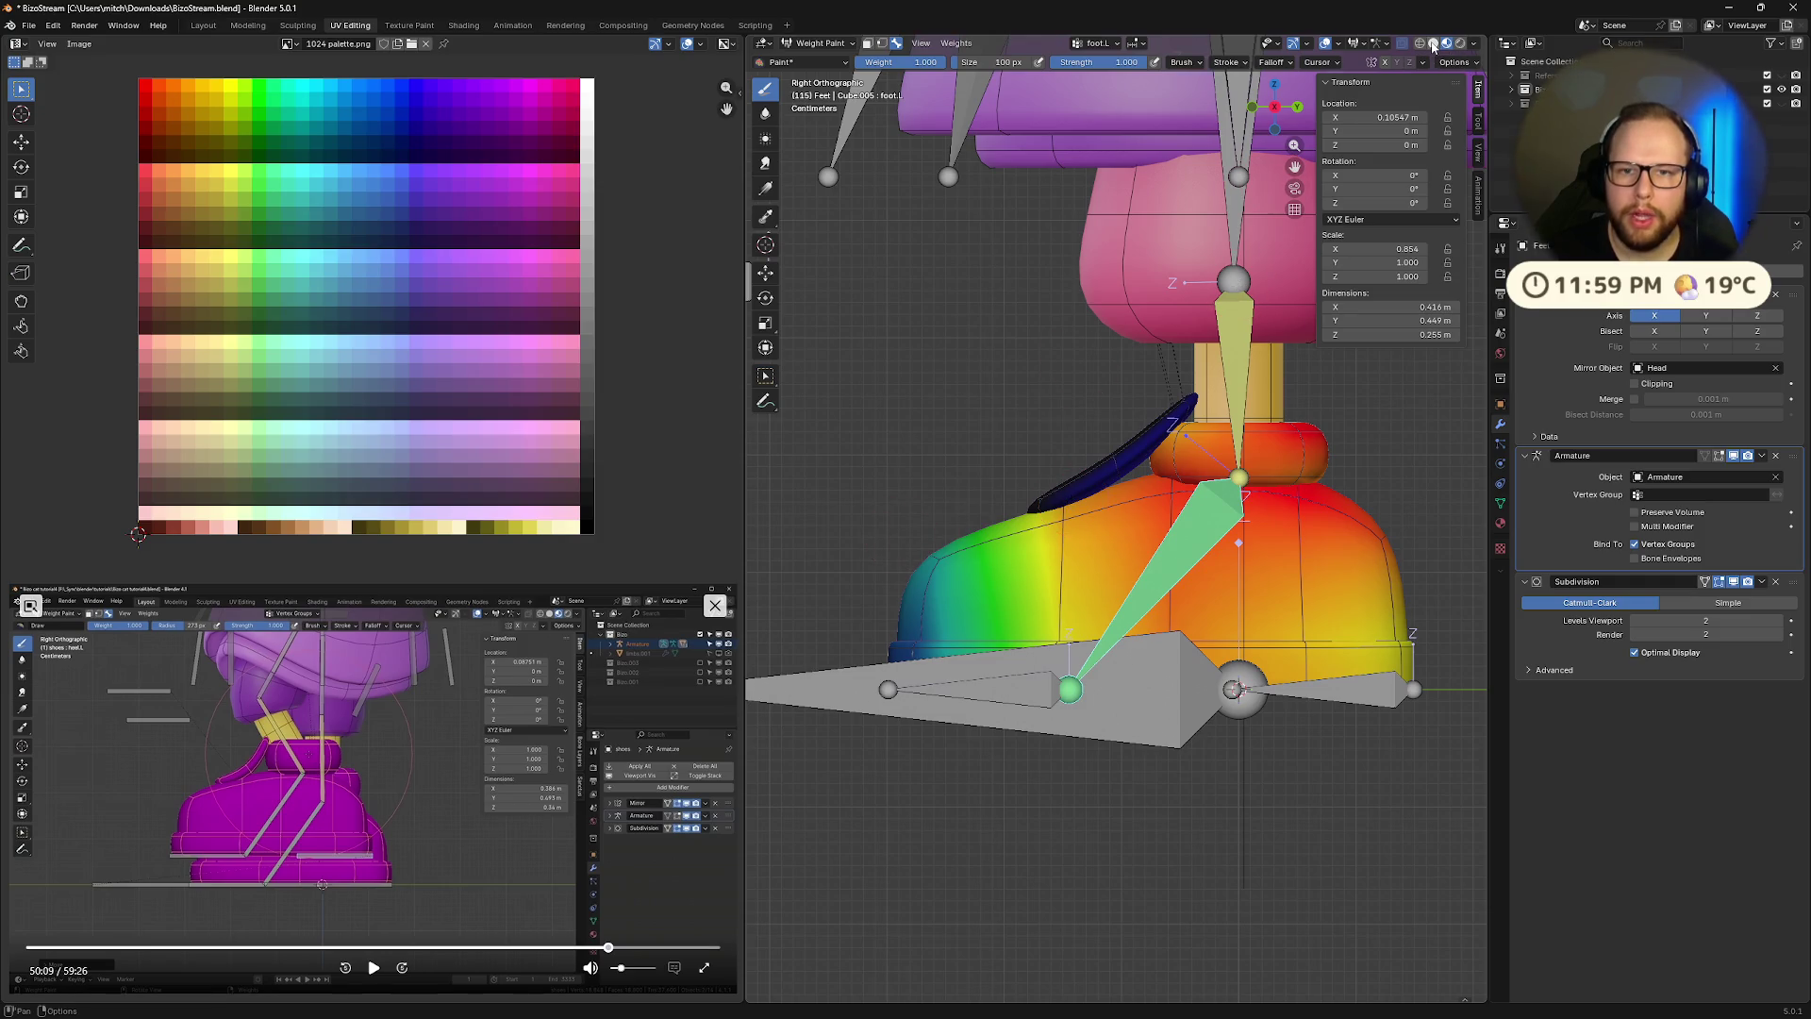
click(1433, 46)
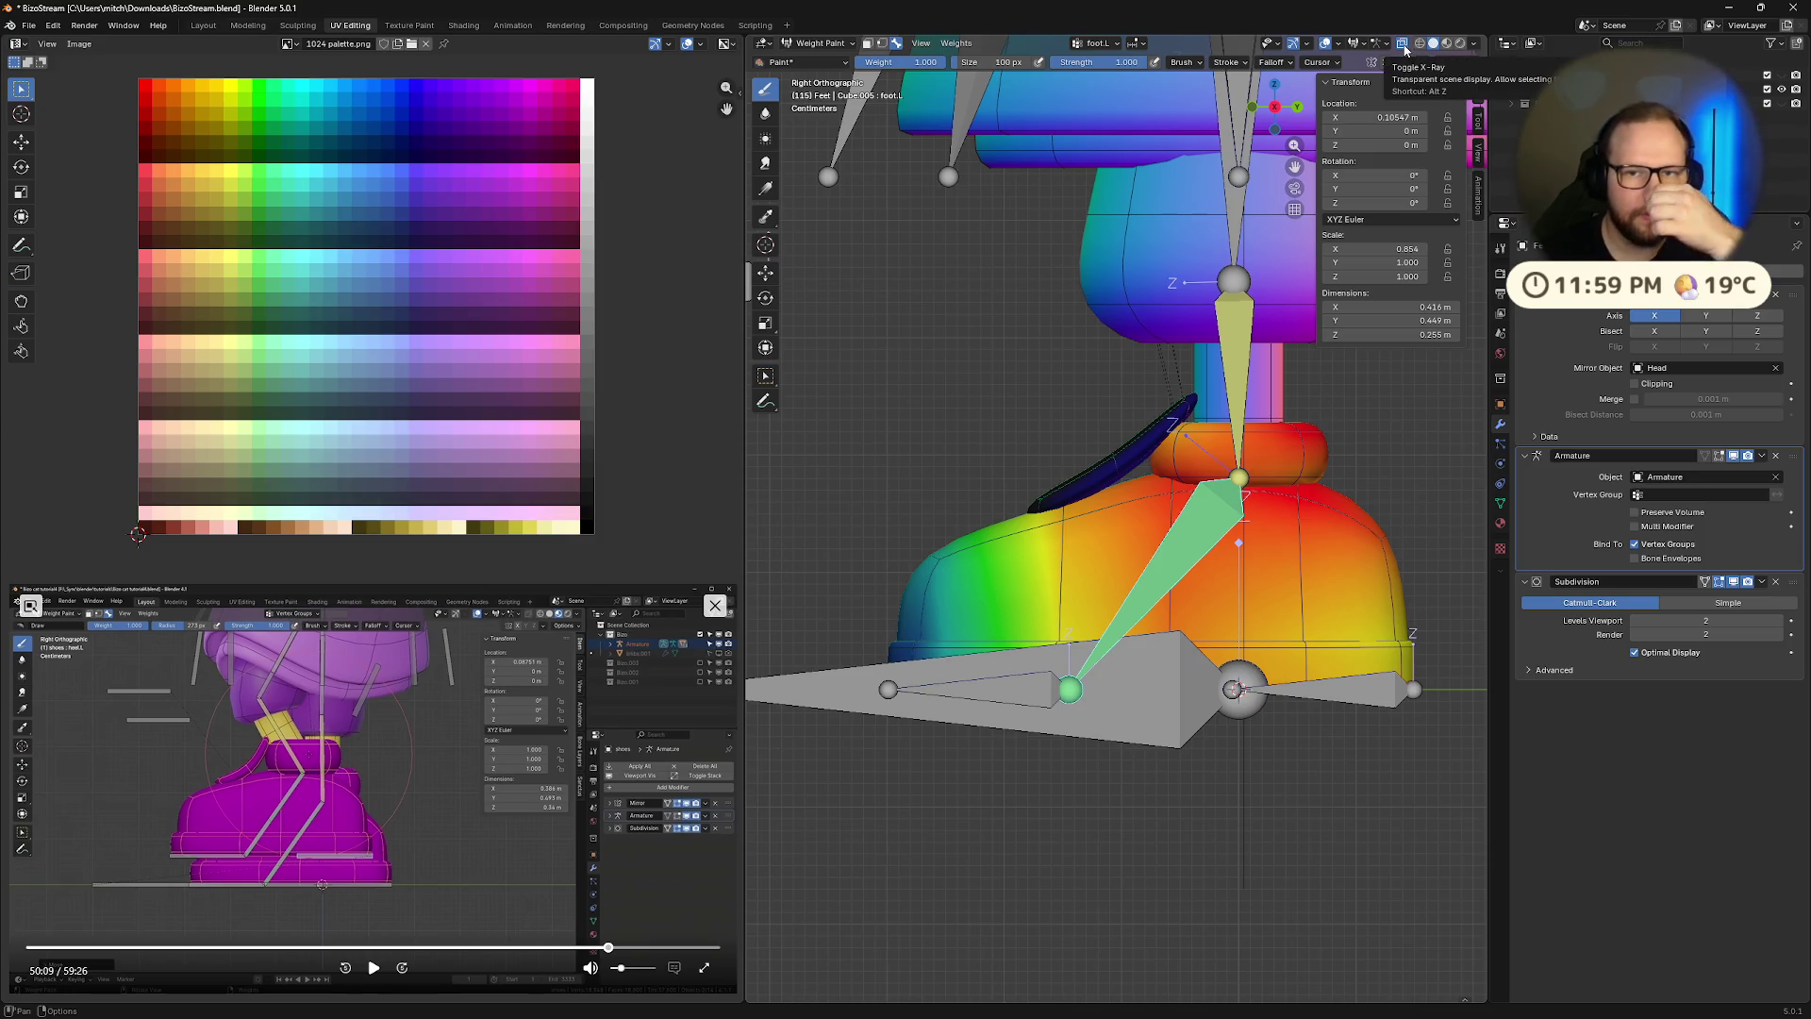
mouse_move(1359, 434)
middle_down()
mouse_move(1321, 448)
mouse_move(1364, 444)
mouse_move(1449, 168)
middle_up()
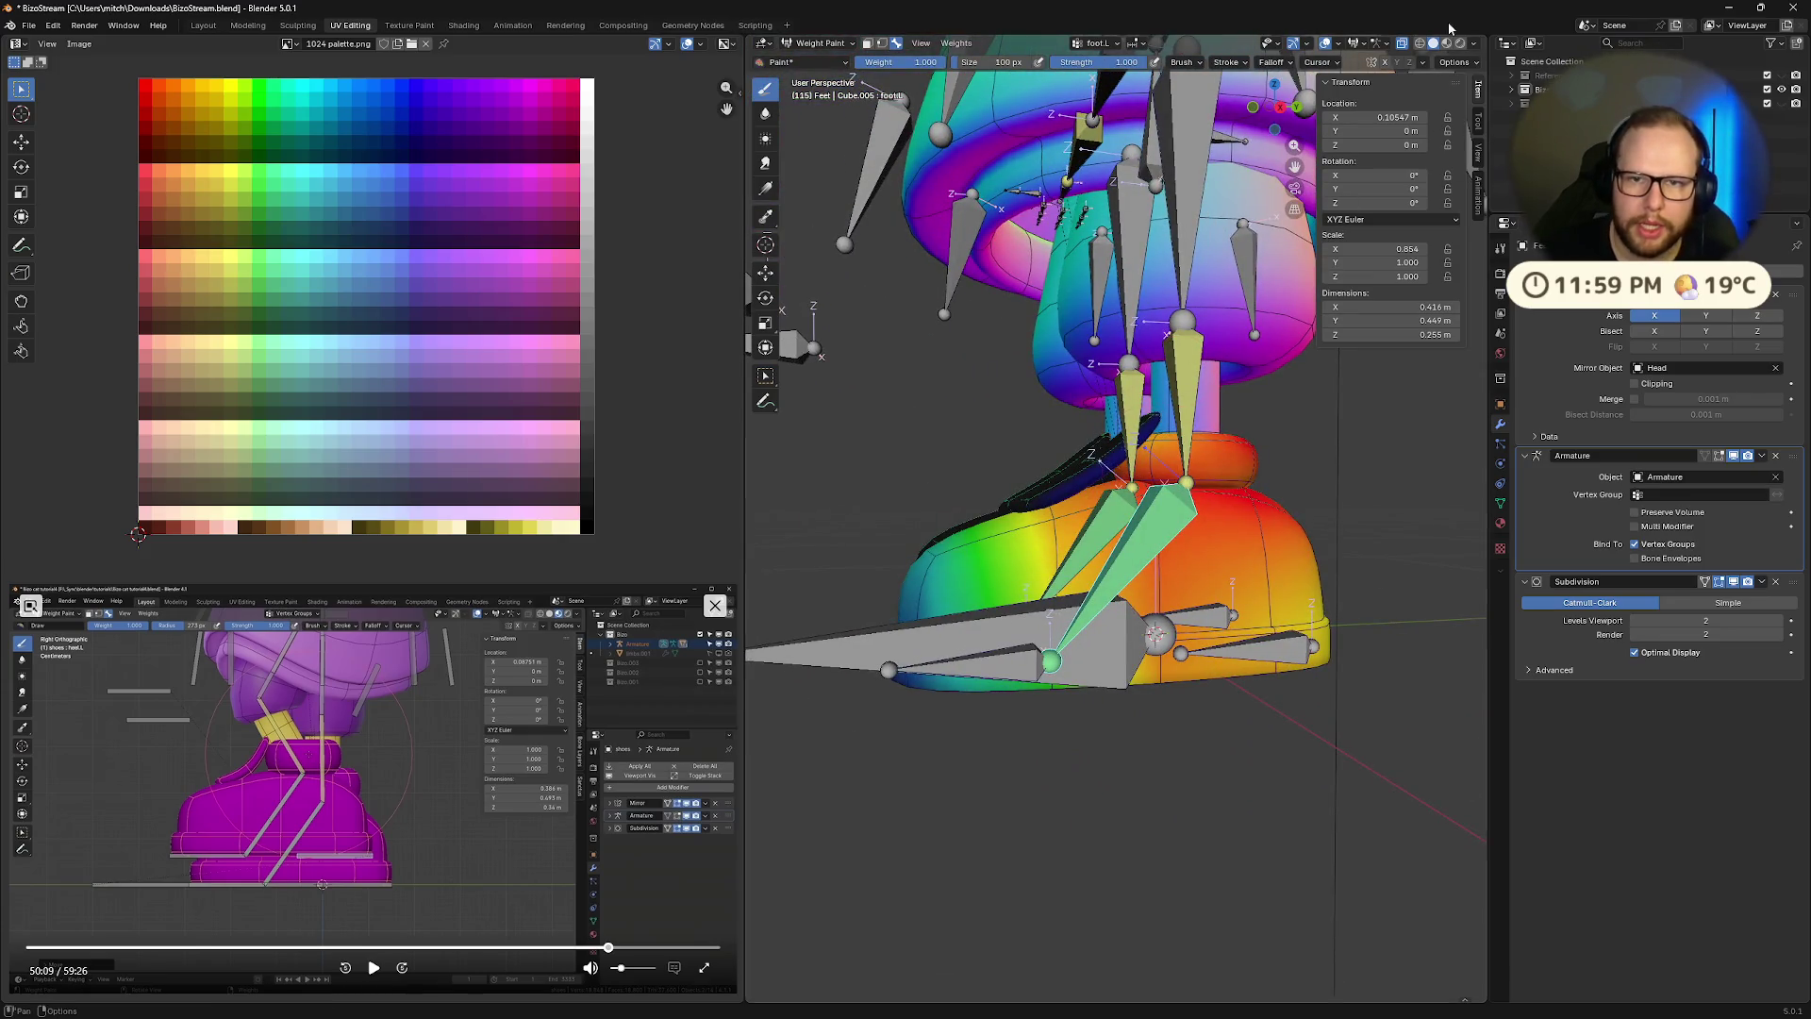
click(1417, 48)
middle_drag(1415, 66, 1408, 146)
key(KP_3)
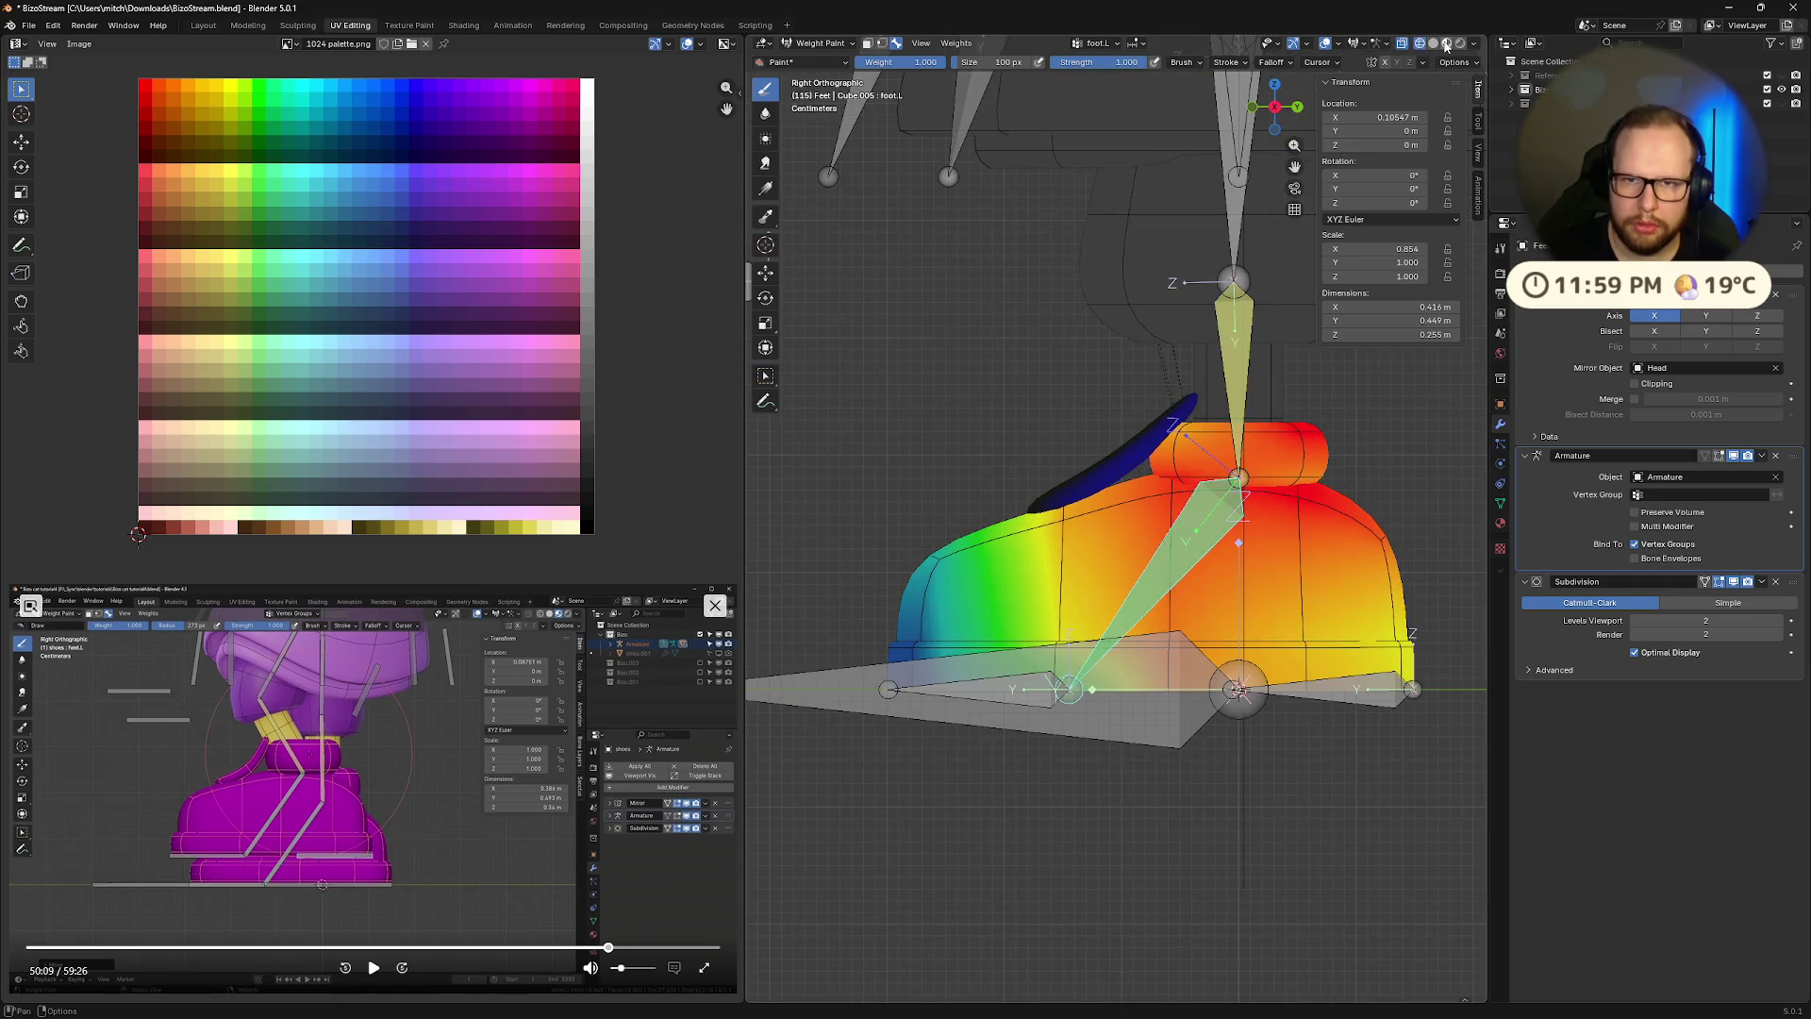
click(1446, 43)
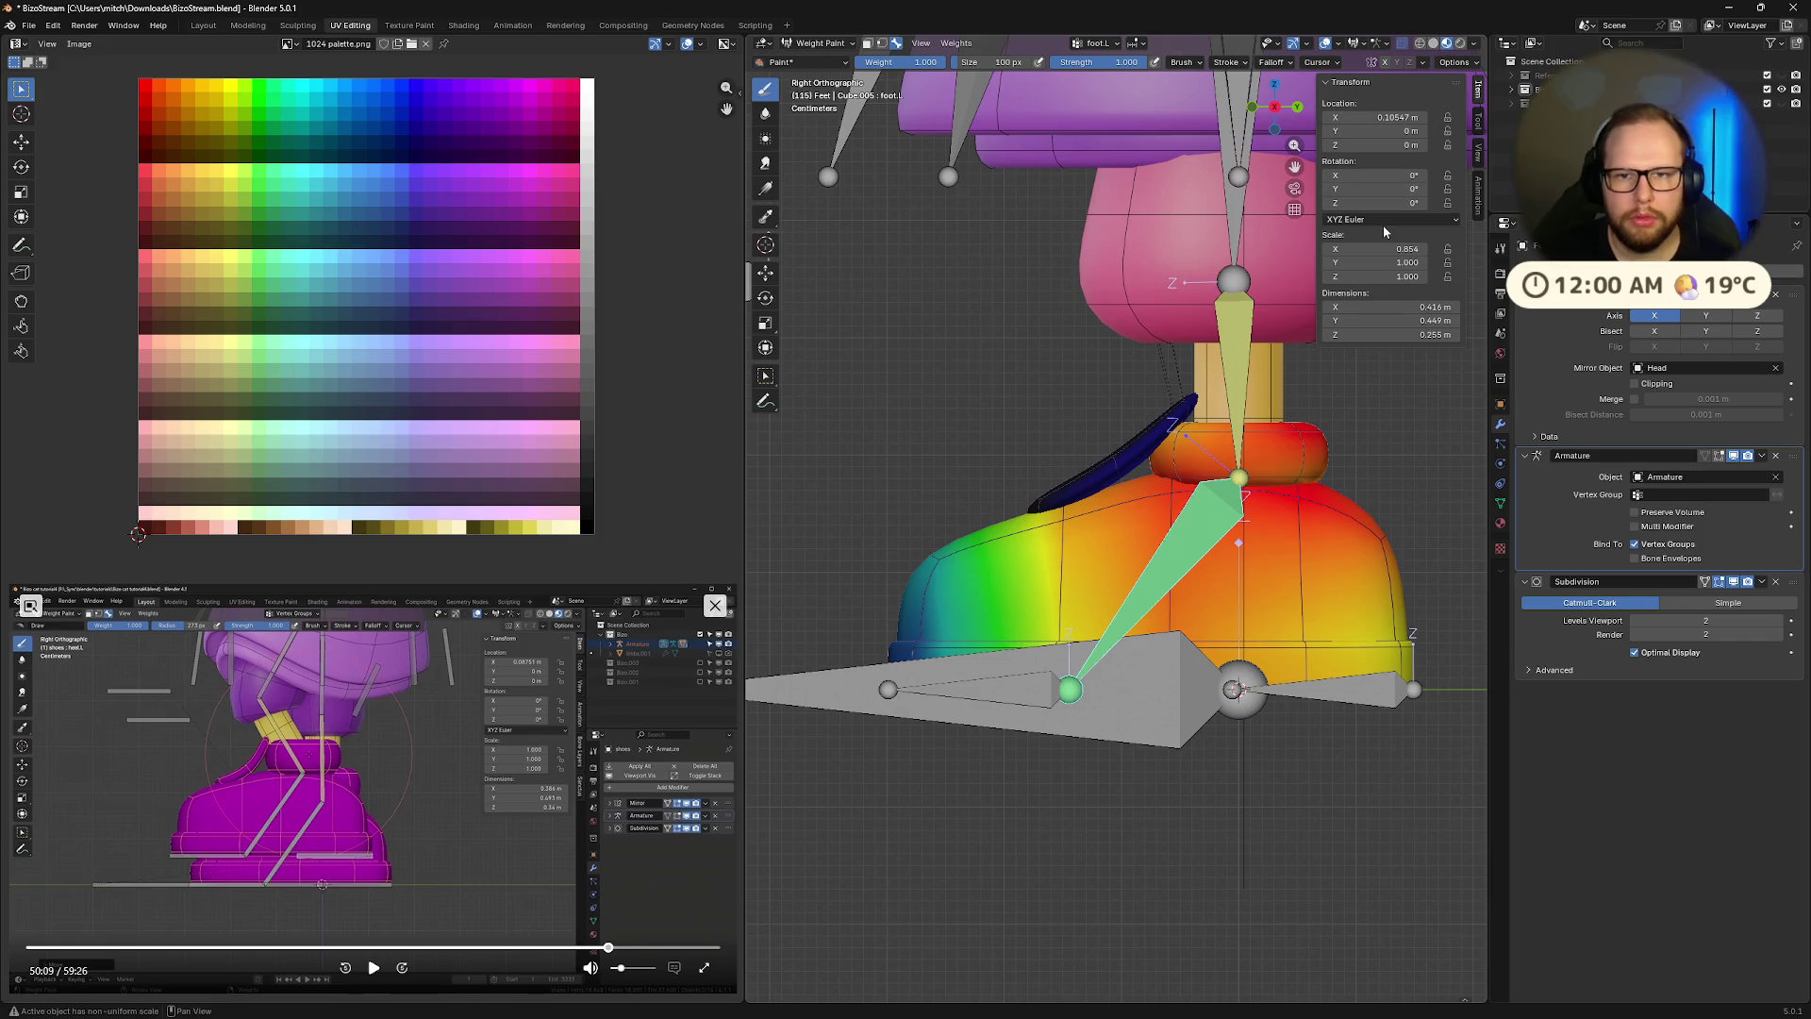
Paint the back, front and strap of the left shoe to full 1.0 weight
mouse_move(1284, 539)
mouse_down()
mouse_move(1320, 584)
mouse_move(1207, 604)
mouse_move(1344, 649)
mouse_up()
mouse_move(886, 688)
mouse_down()
mouse_move(910, 613)
mouse_move(1084, 529)
mouse_move(908, 651)
mouse_move(1037, 604)
mouse_move(1386, 665)
mouse_move(1238, 479)
mouse_move(1358, 462)
mouse_move(1132, 425)
mouse_move(1066, 490)
mouse_up()
mouse_move(1147, 405)
mouse_down()
mouse_move(1076, 490)
mouse_move(1170, 434)
mouse_up()
mouse_move(1267, 484)
middle_down()
mouse_move(1152, 717)
mouse_move(1431, 655)
mouse_move(1330, 646)
middle_up()
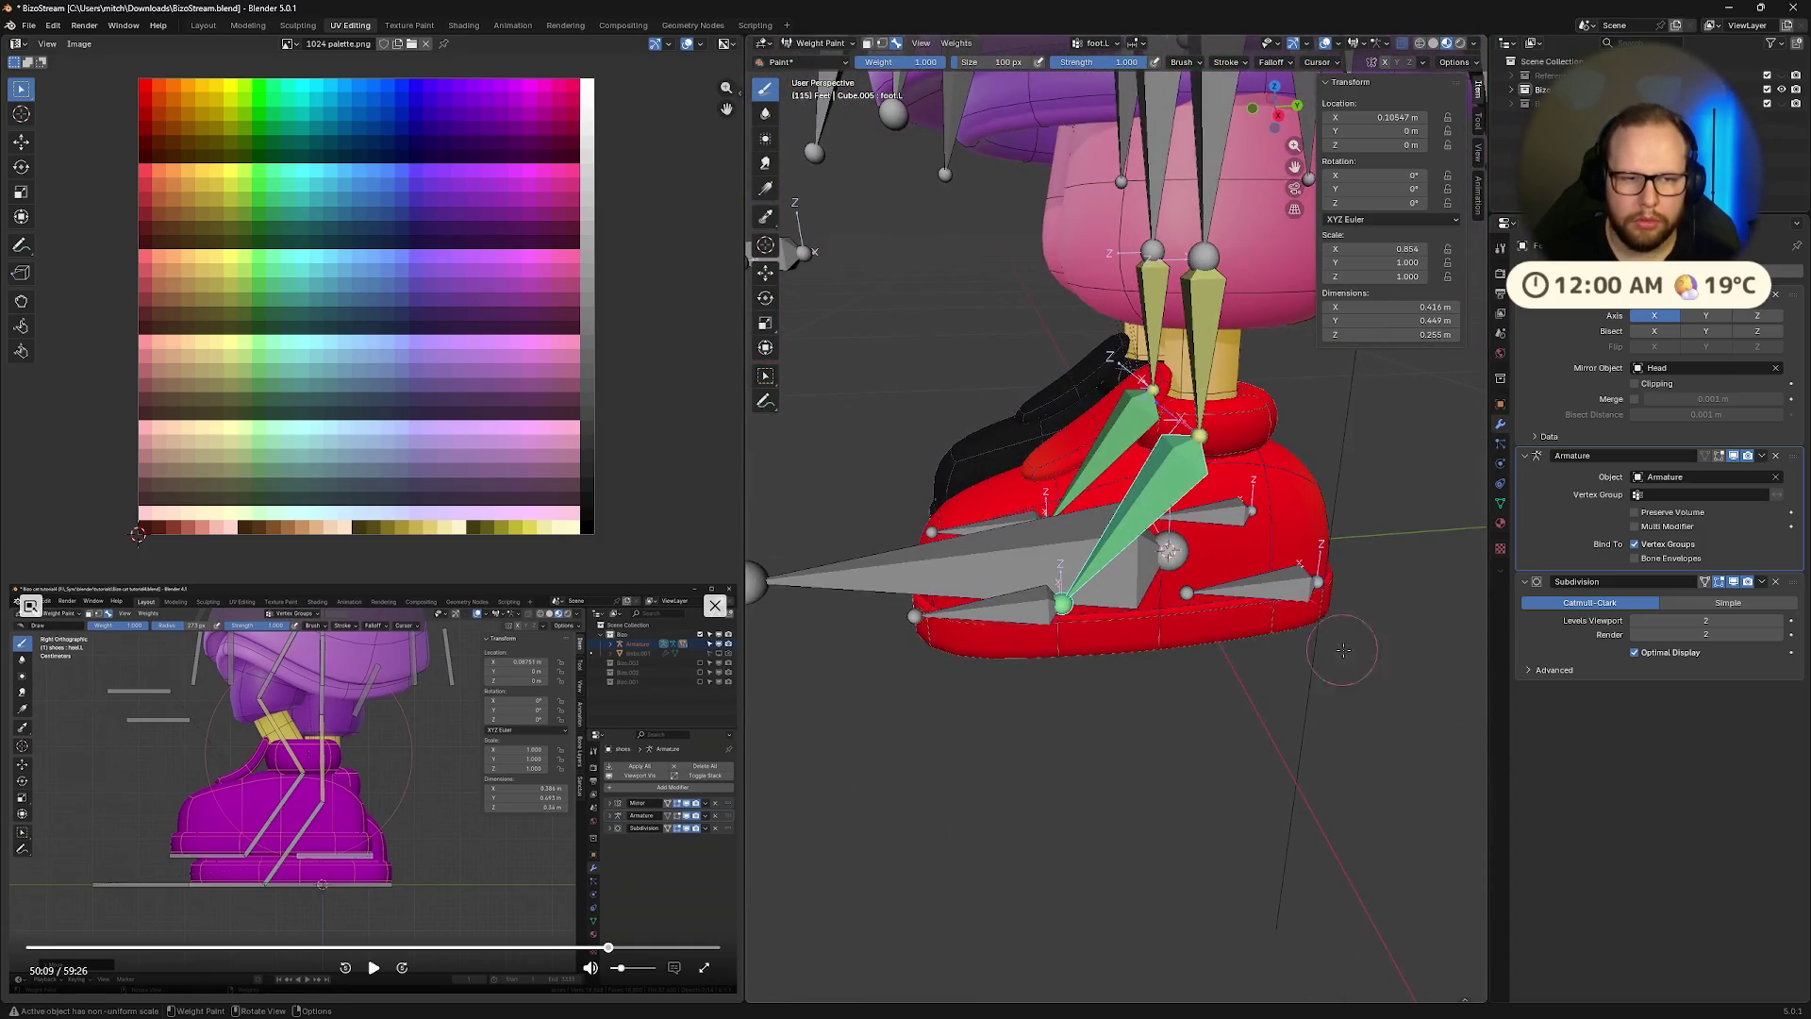
Switch the armature into Edit Mode from the Ctrl+Tab mode pie
key(Tab)
key(Tab)
key(Tab)
key(Tab)
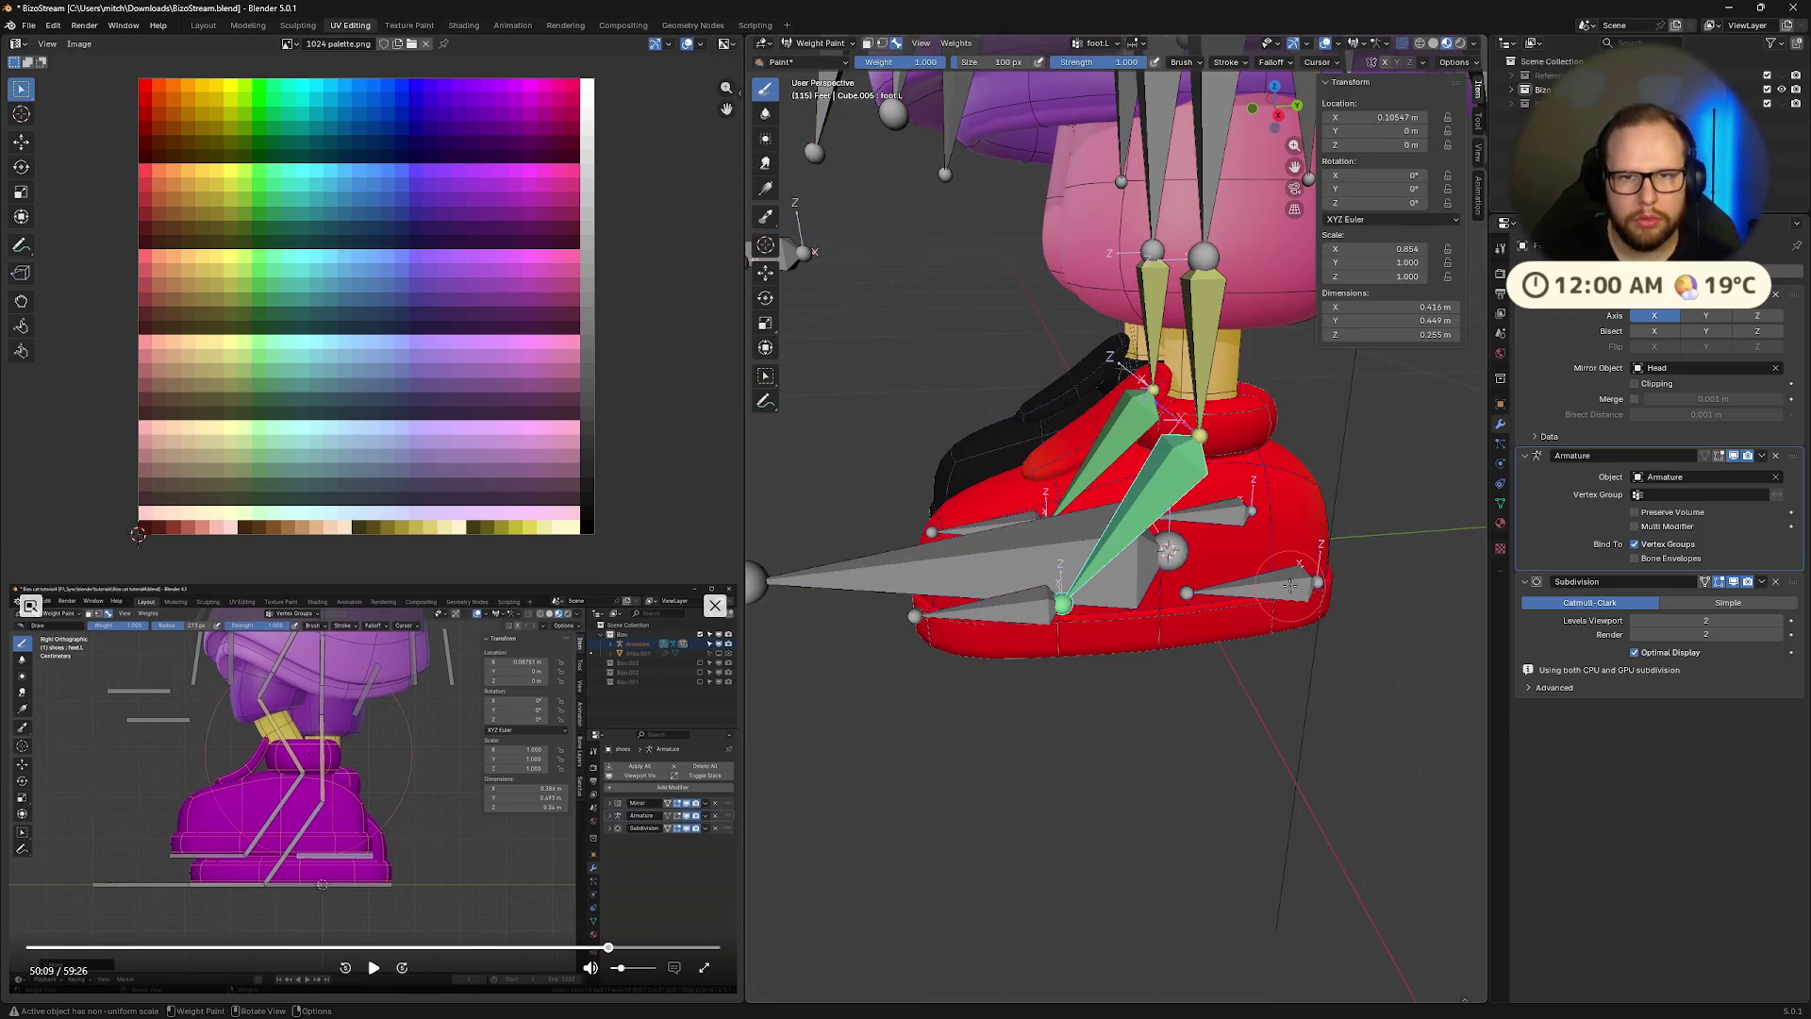
key(Tab)
key(Tab)
key(ctrl+Tab)
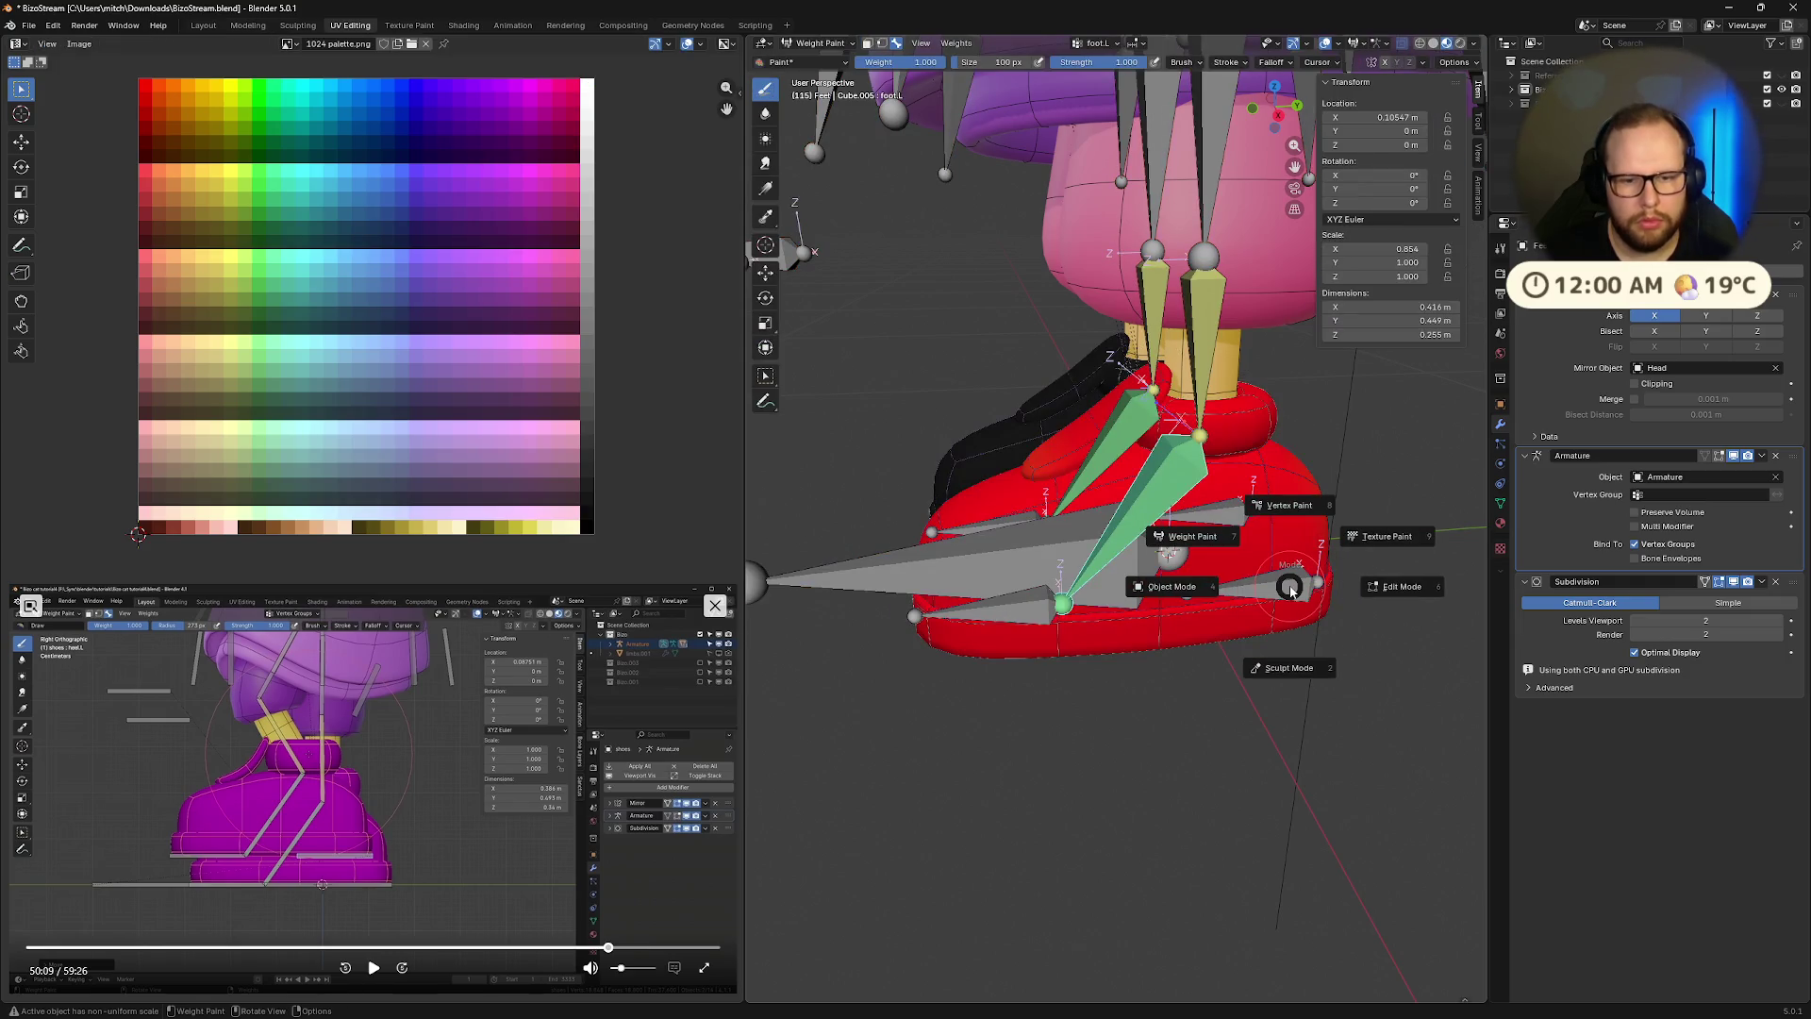
click(1290, 589)
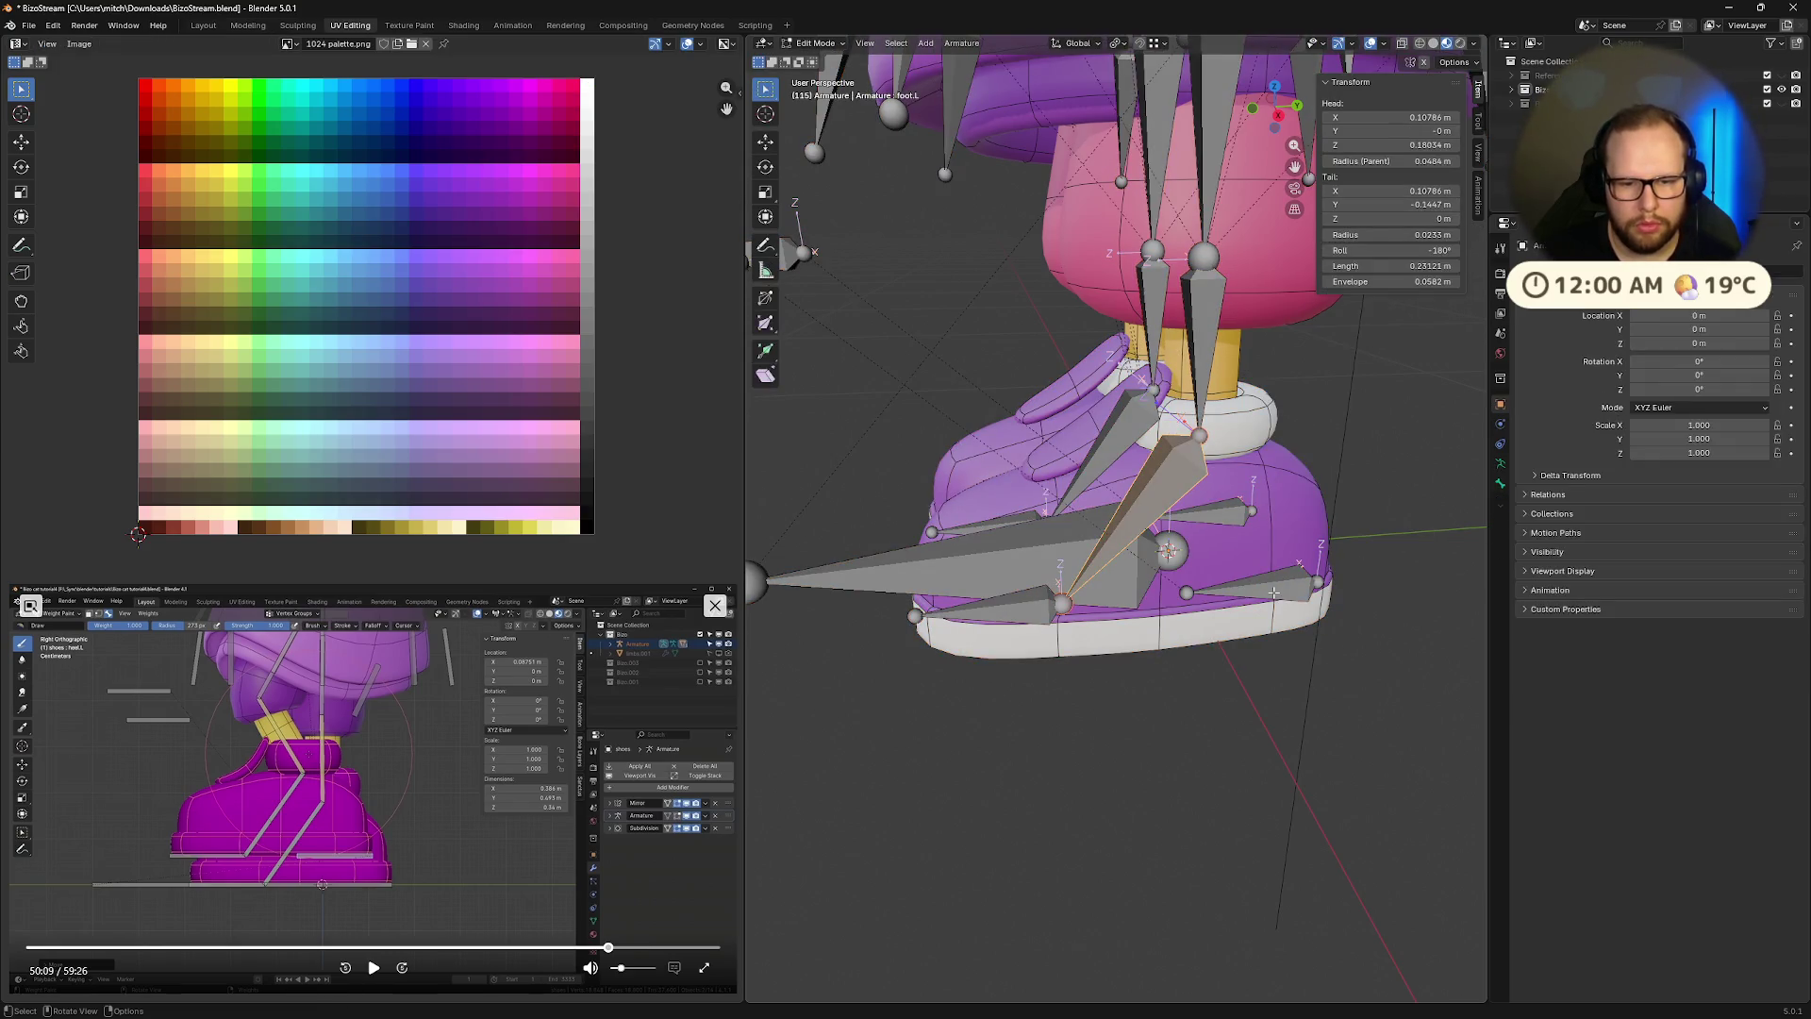
Try moving the foot and heel.L bones in armature Edit Mode, cancelling and undoing both
key(g)
key(Escape)
click(1288, 598)
key(g)
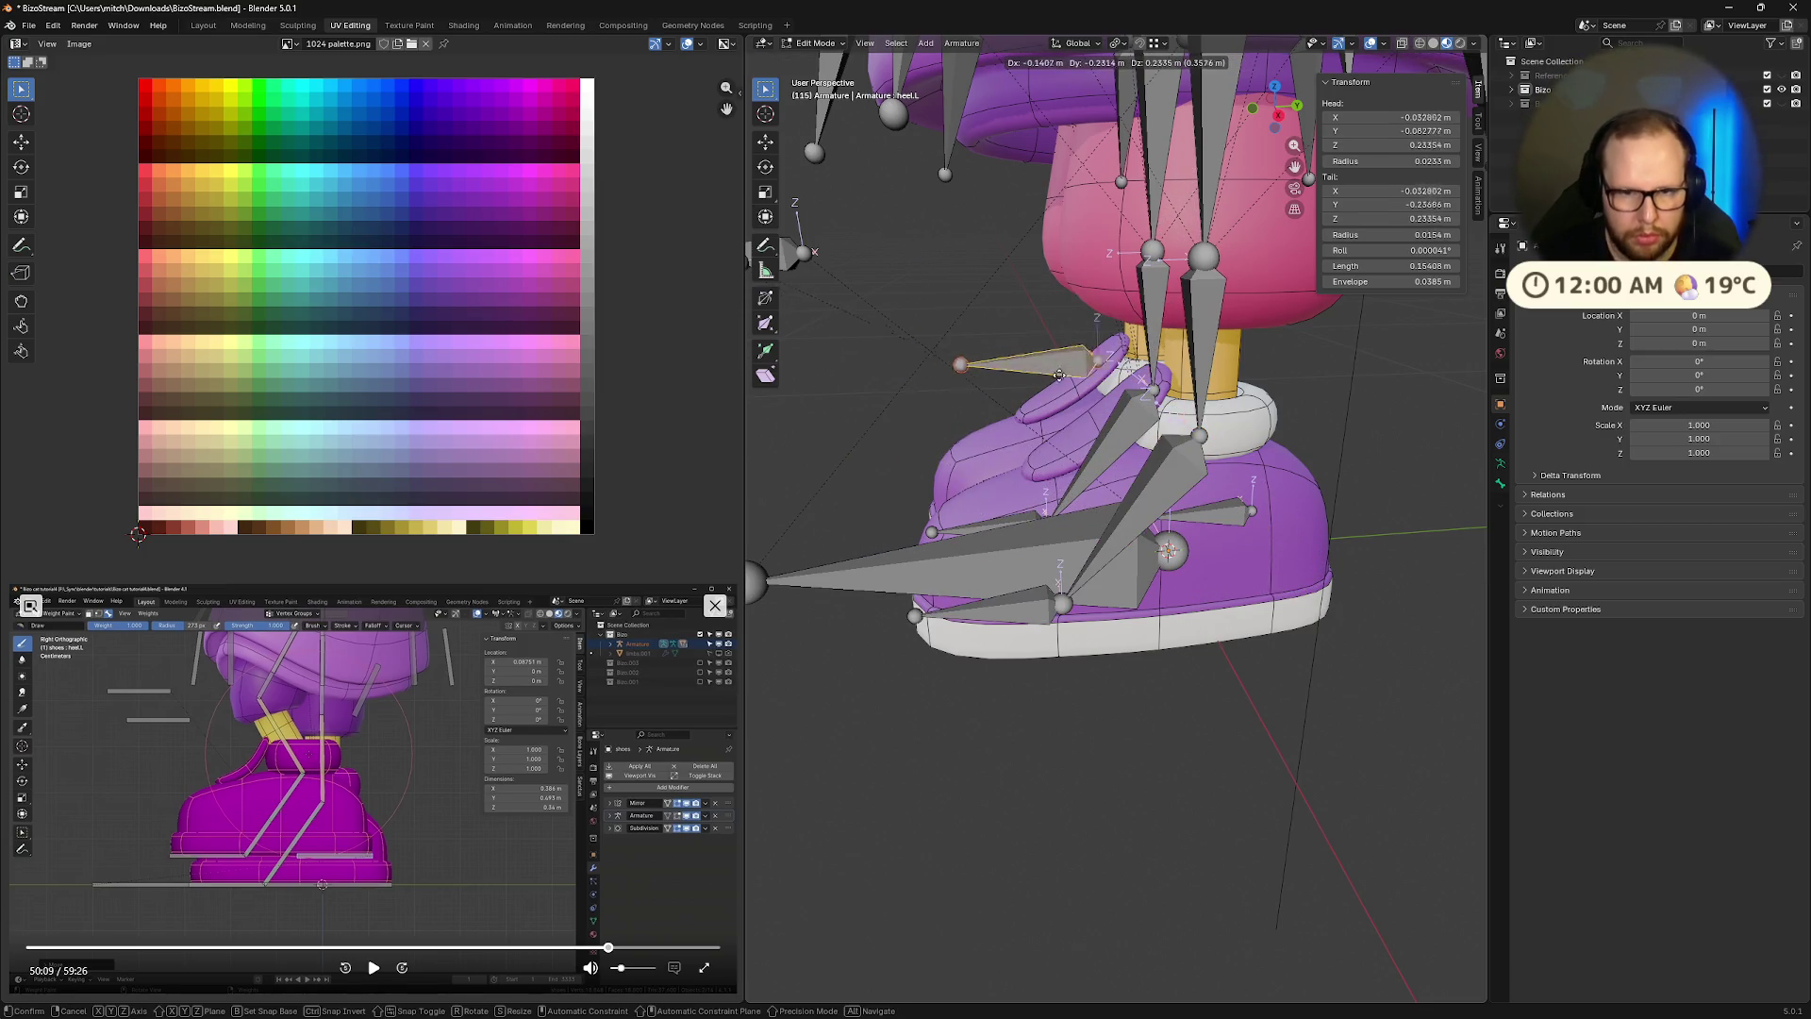
click(1042, 341)
key(ctrl+z)
middle_drag(1373, 684, 1446, 689)
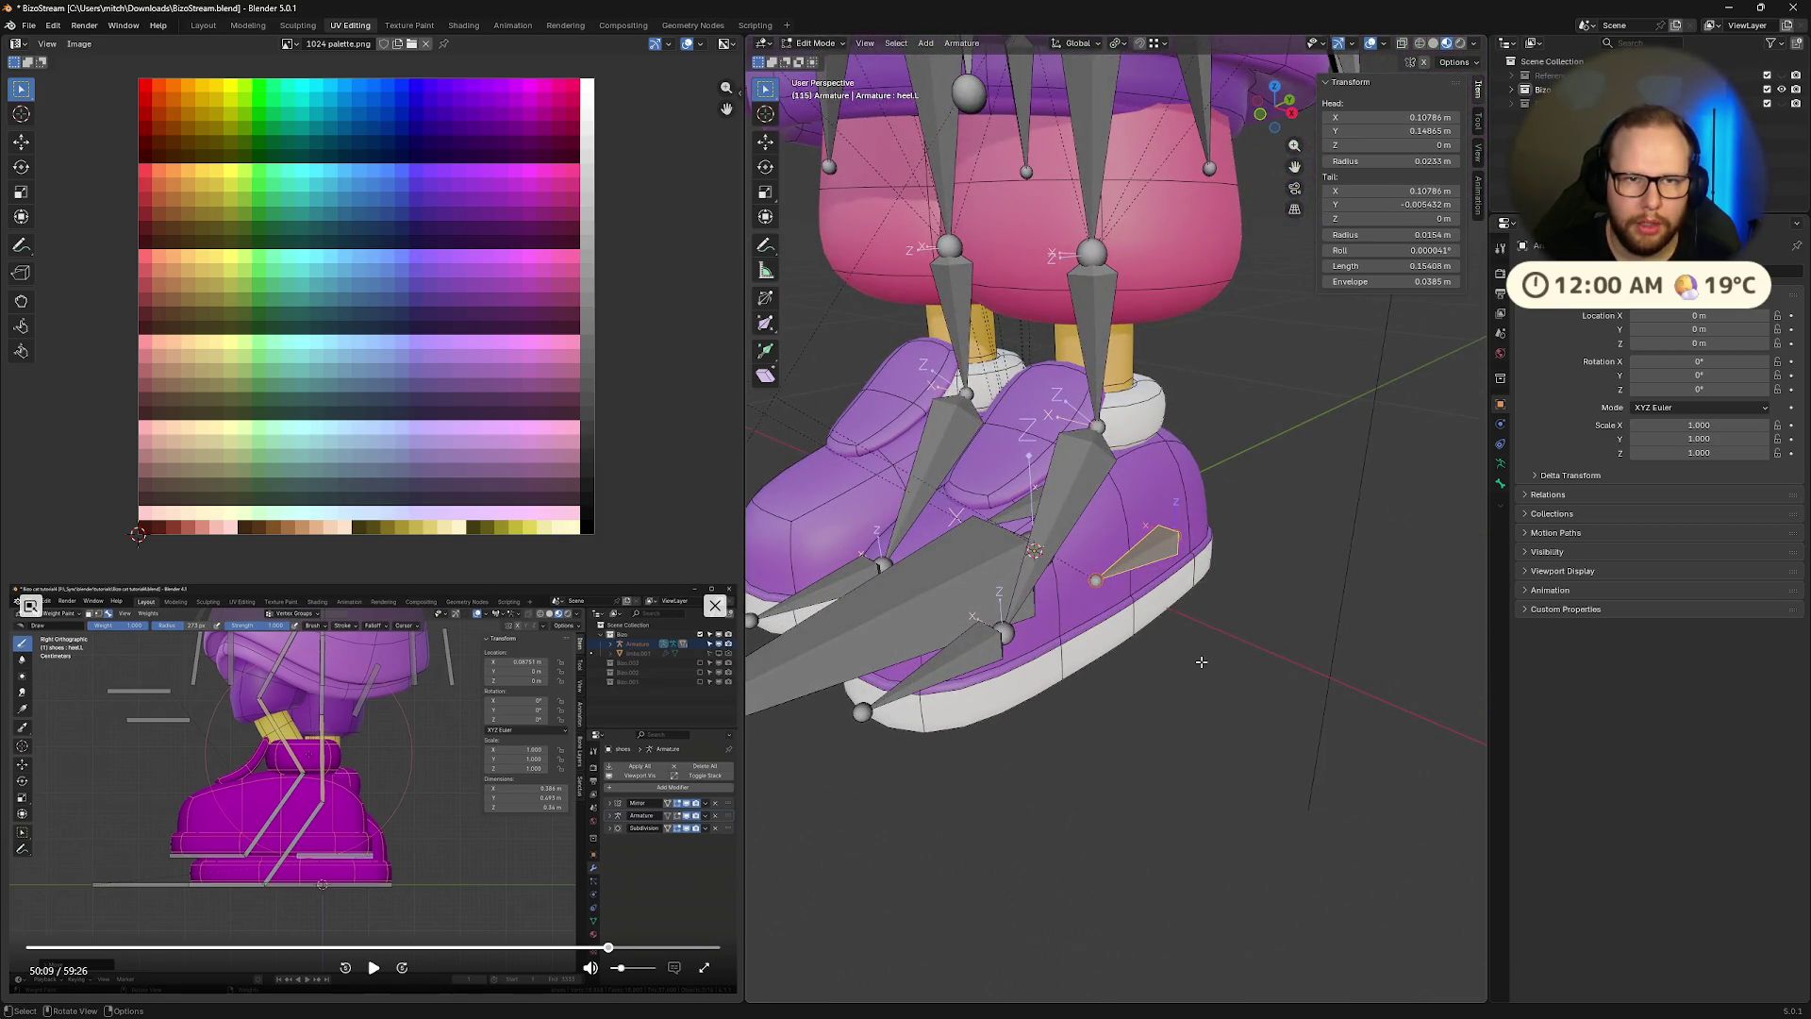
Return to Object Mode, make the Feet mesh active, and enter Weight Paint from a side view
key(Tab)
click(1197, 566)
middle_drag(1414, 543, 1166, 542)
key(ctrl+Tab)
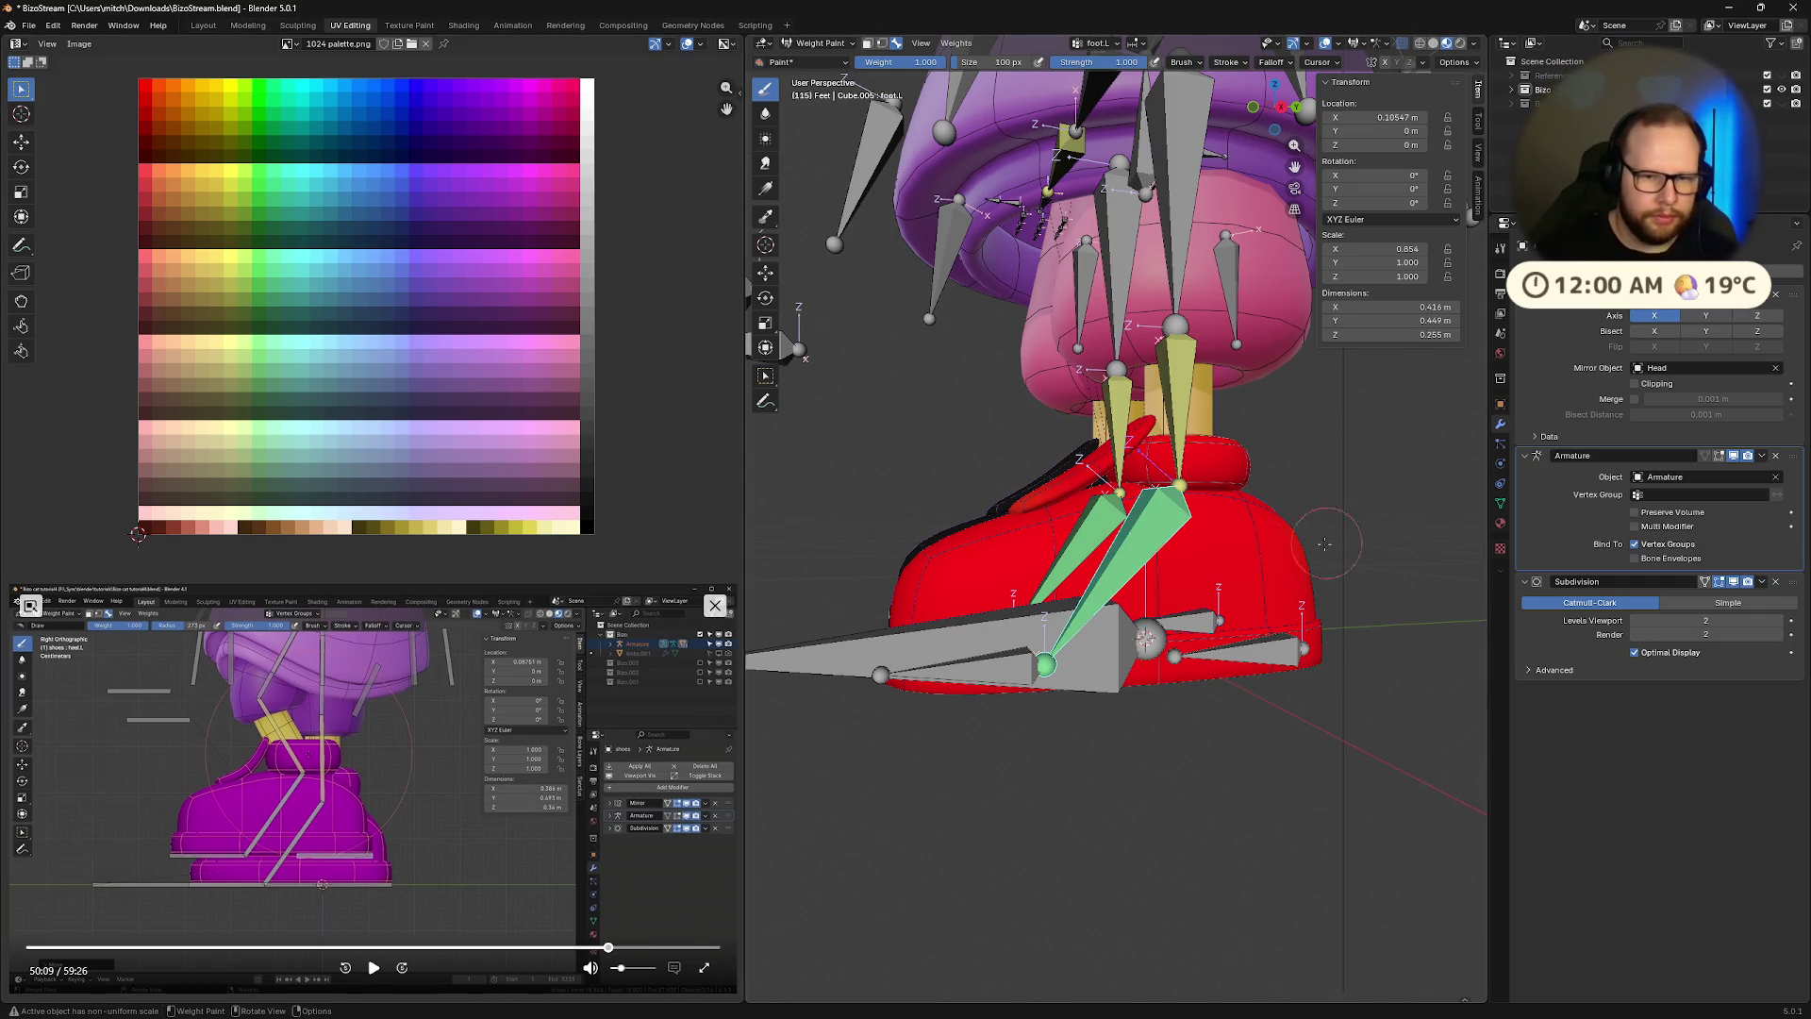
Trial-move the foot and heel bones to check shoe deformation, cancelling the heel move
key(g)
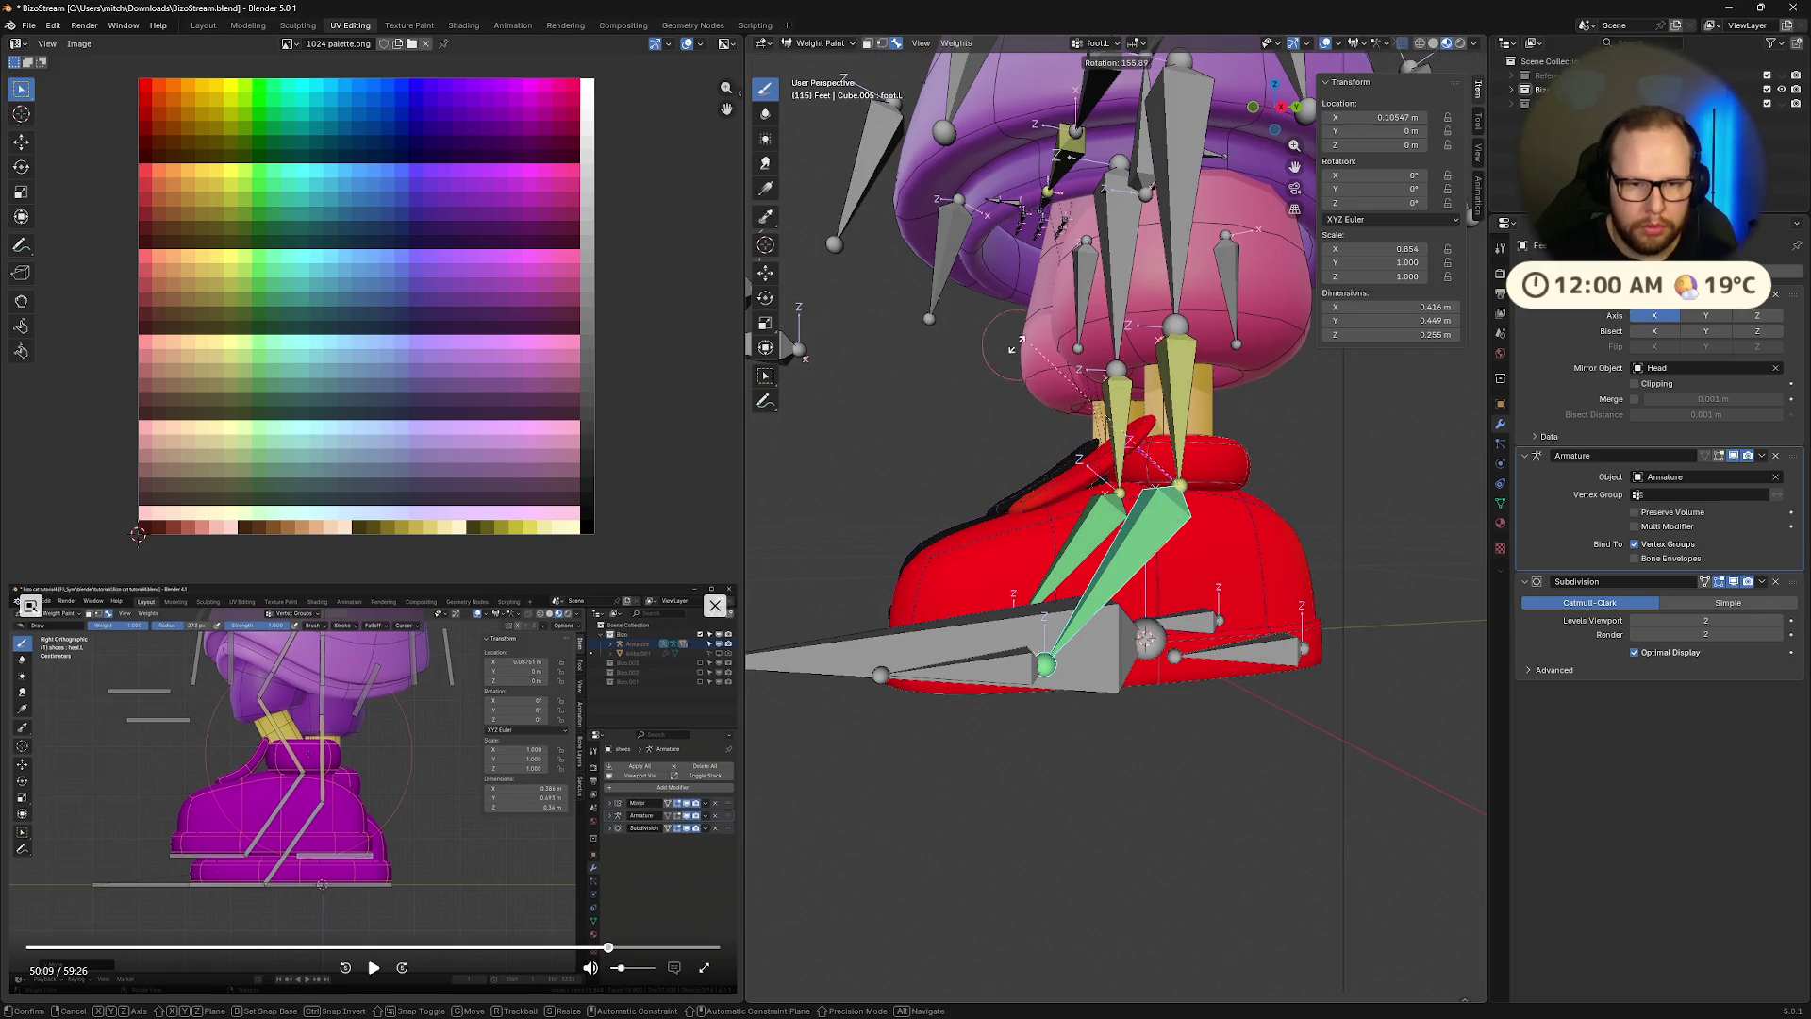
click(1304, 646)
middle_drag(1305, 646, 1310, 563)
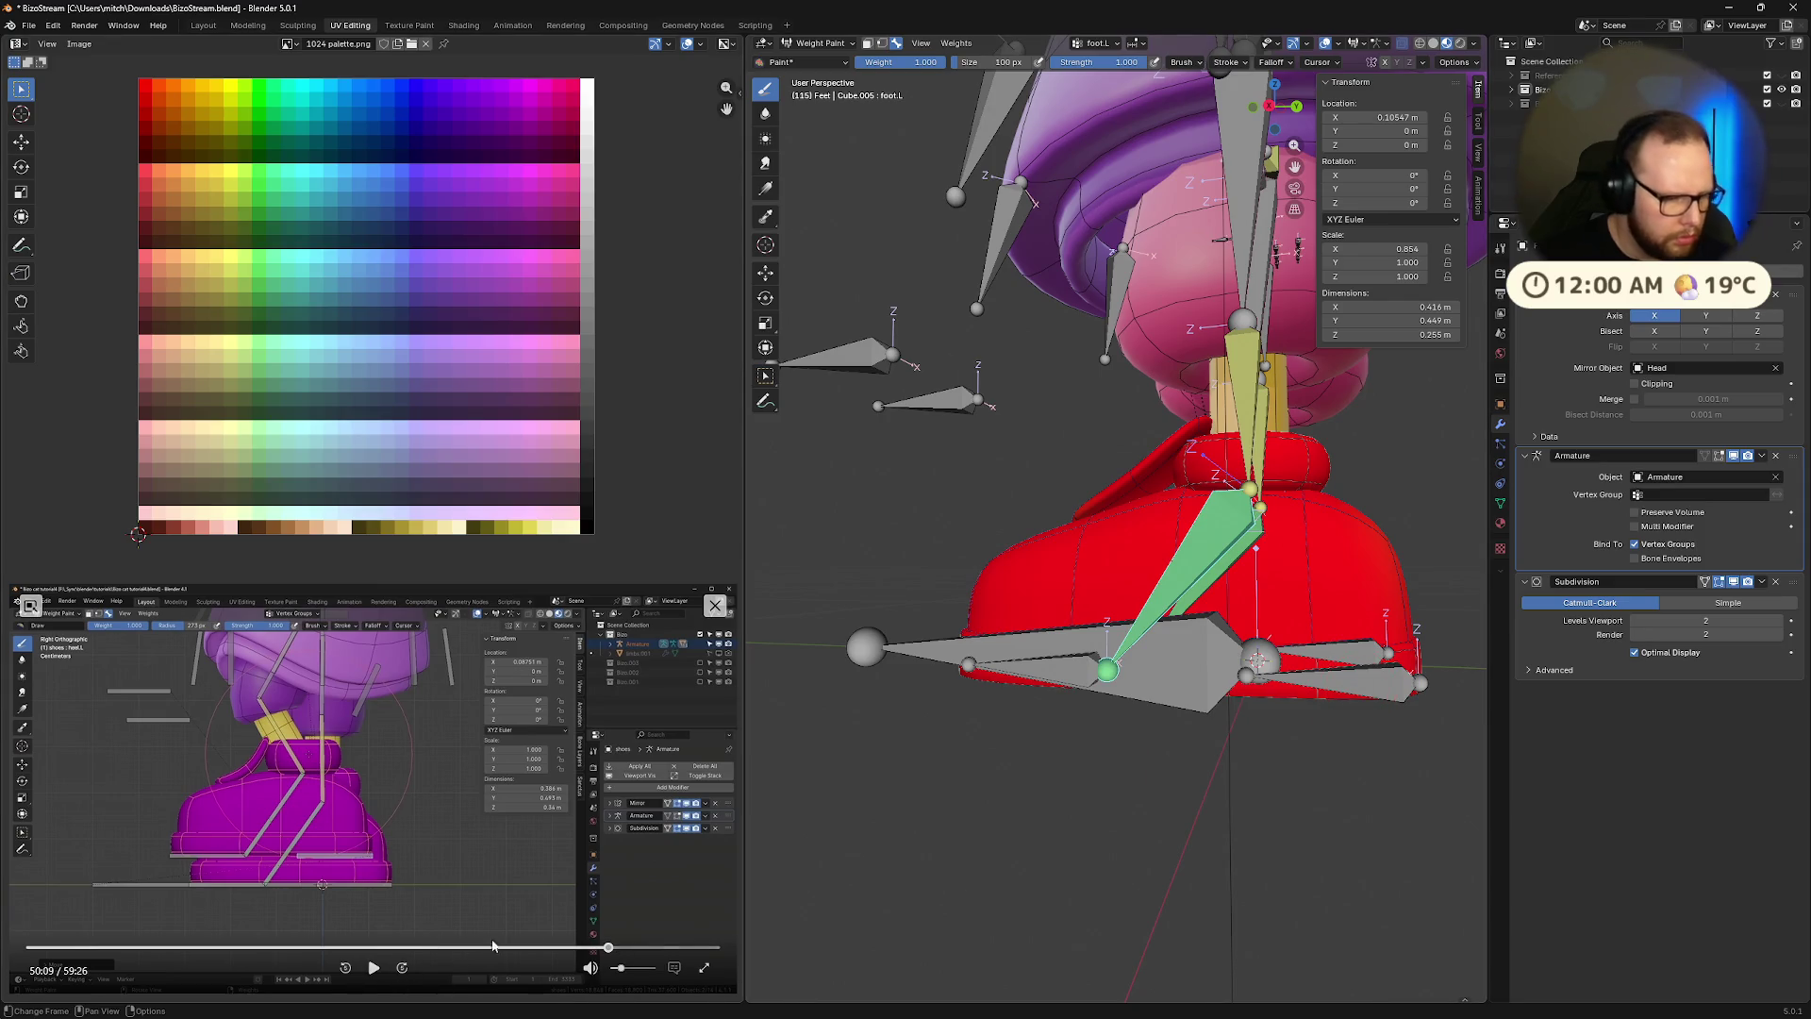
click(605, 947)
click(374, 967)
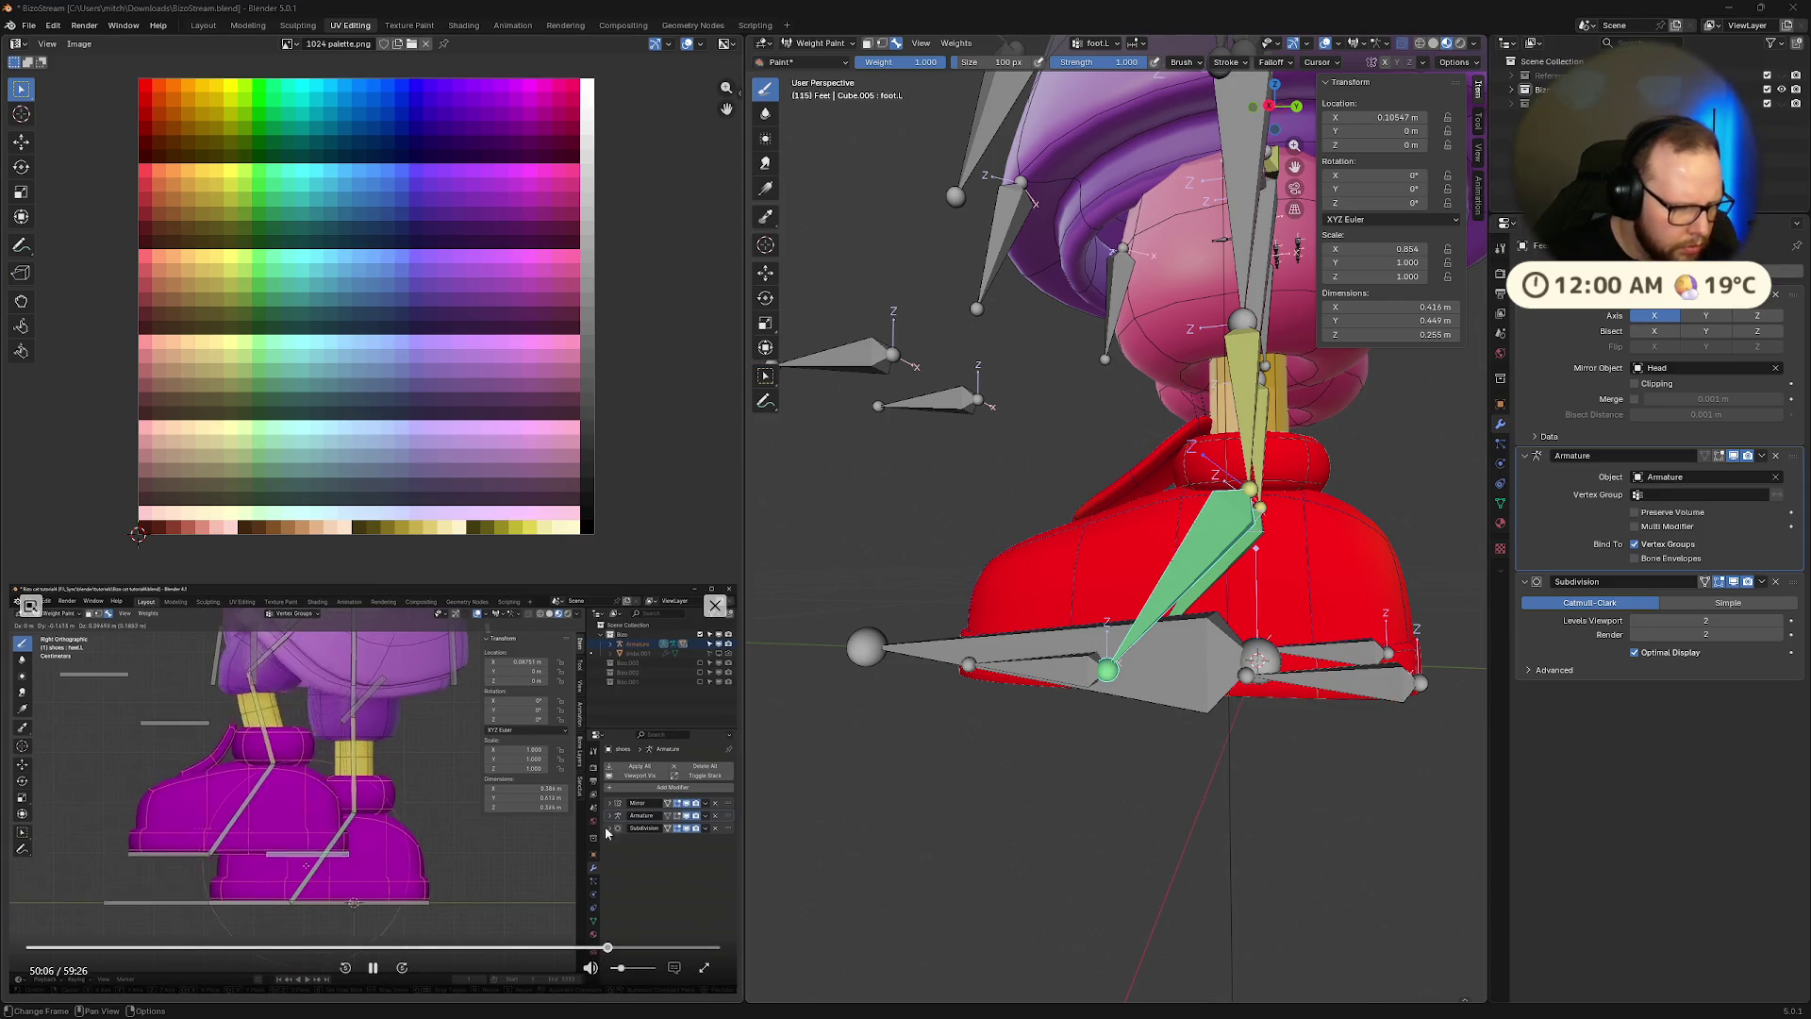
click(373, 967)
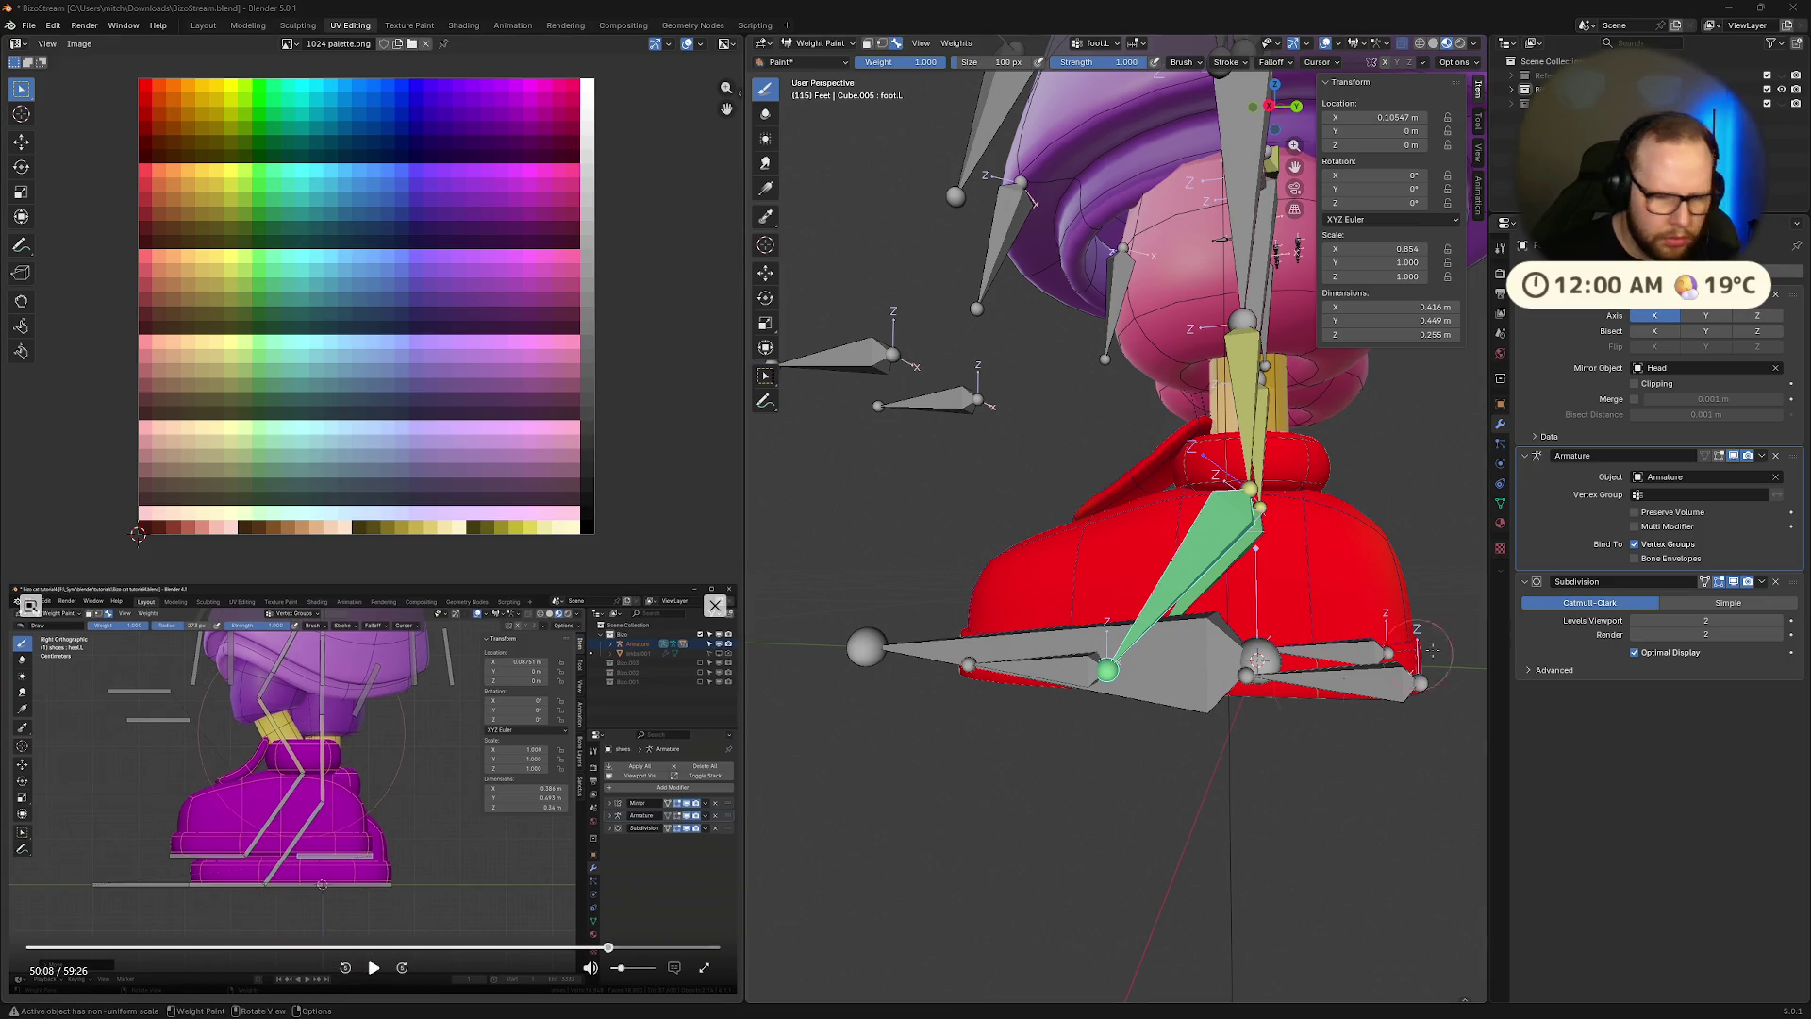
ctrl+click(1380, 686)
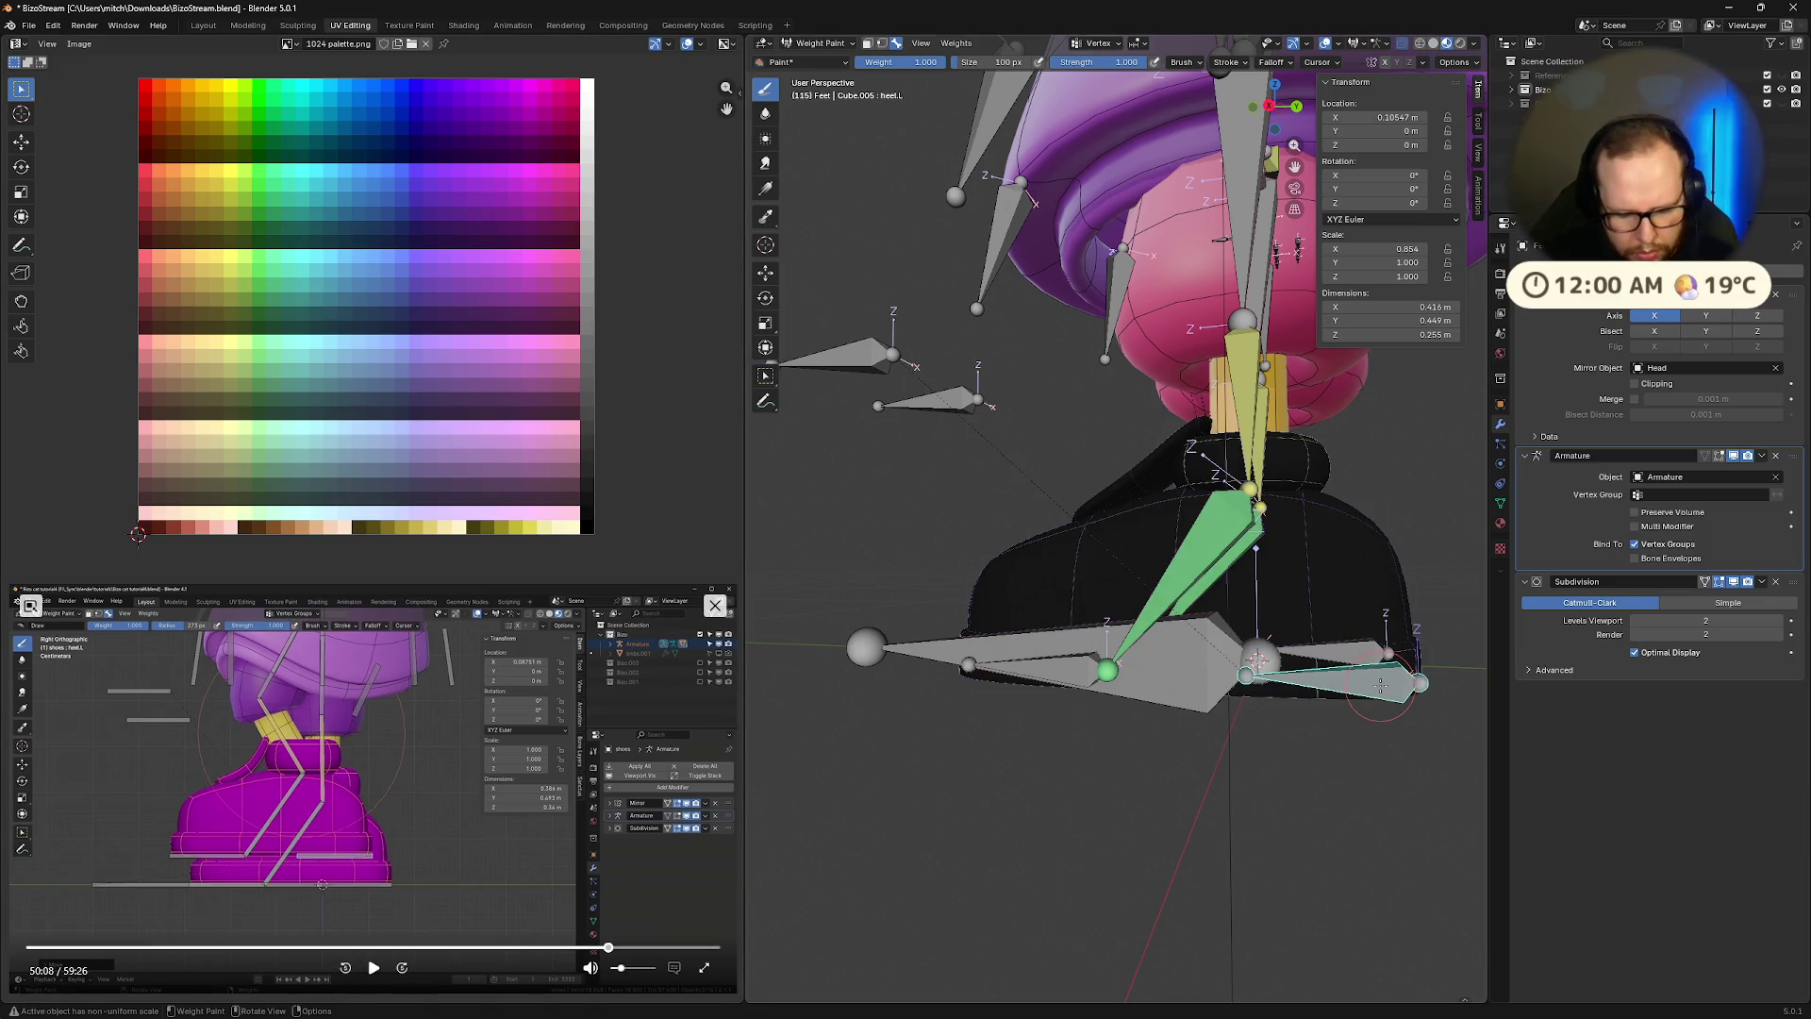
key(g)
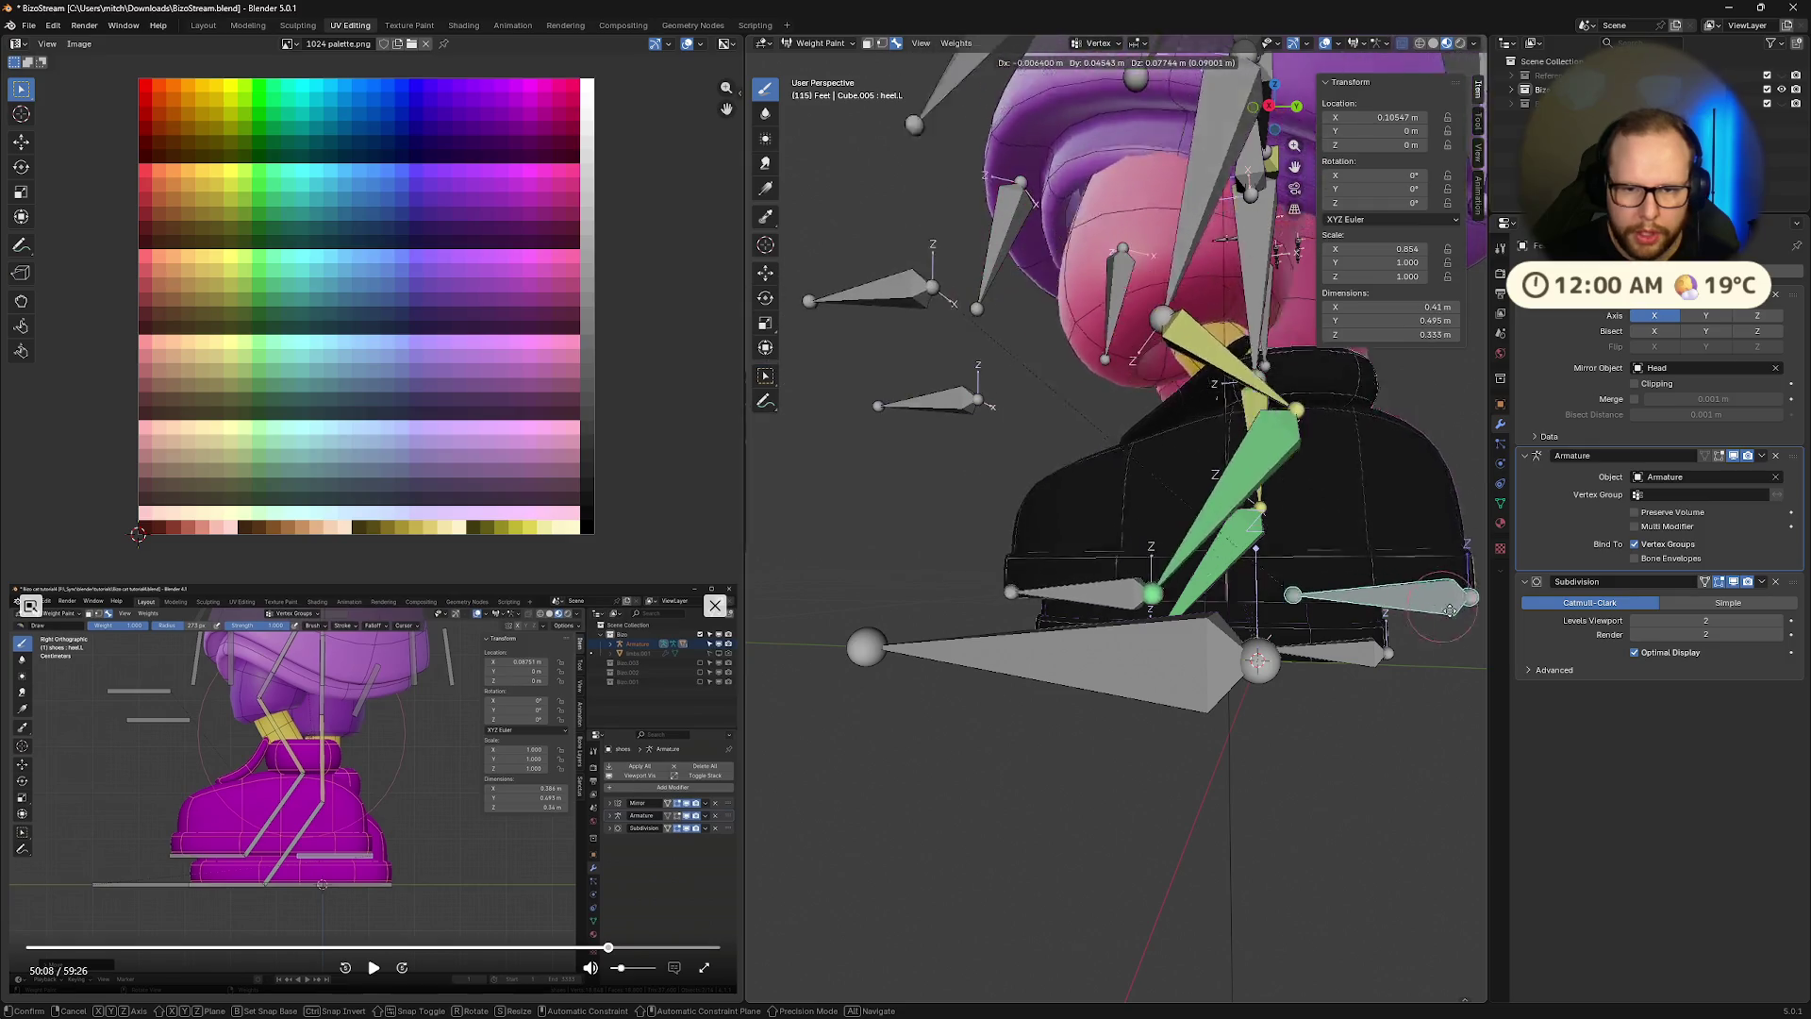
key(Escape)
Watch more of the tutorial, then enter Edit Mode on the feet mesh and deselect everything
click(373, 967)
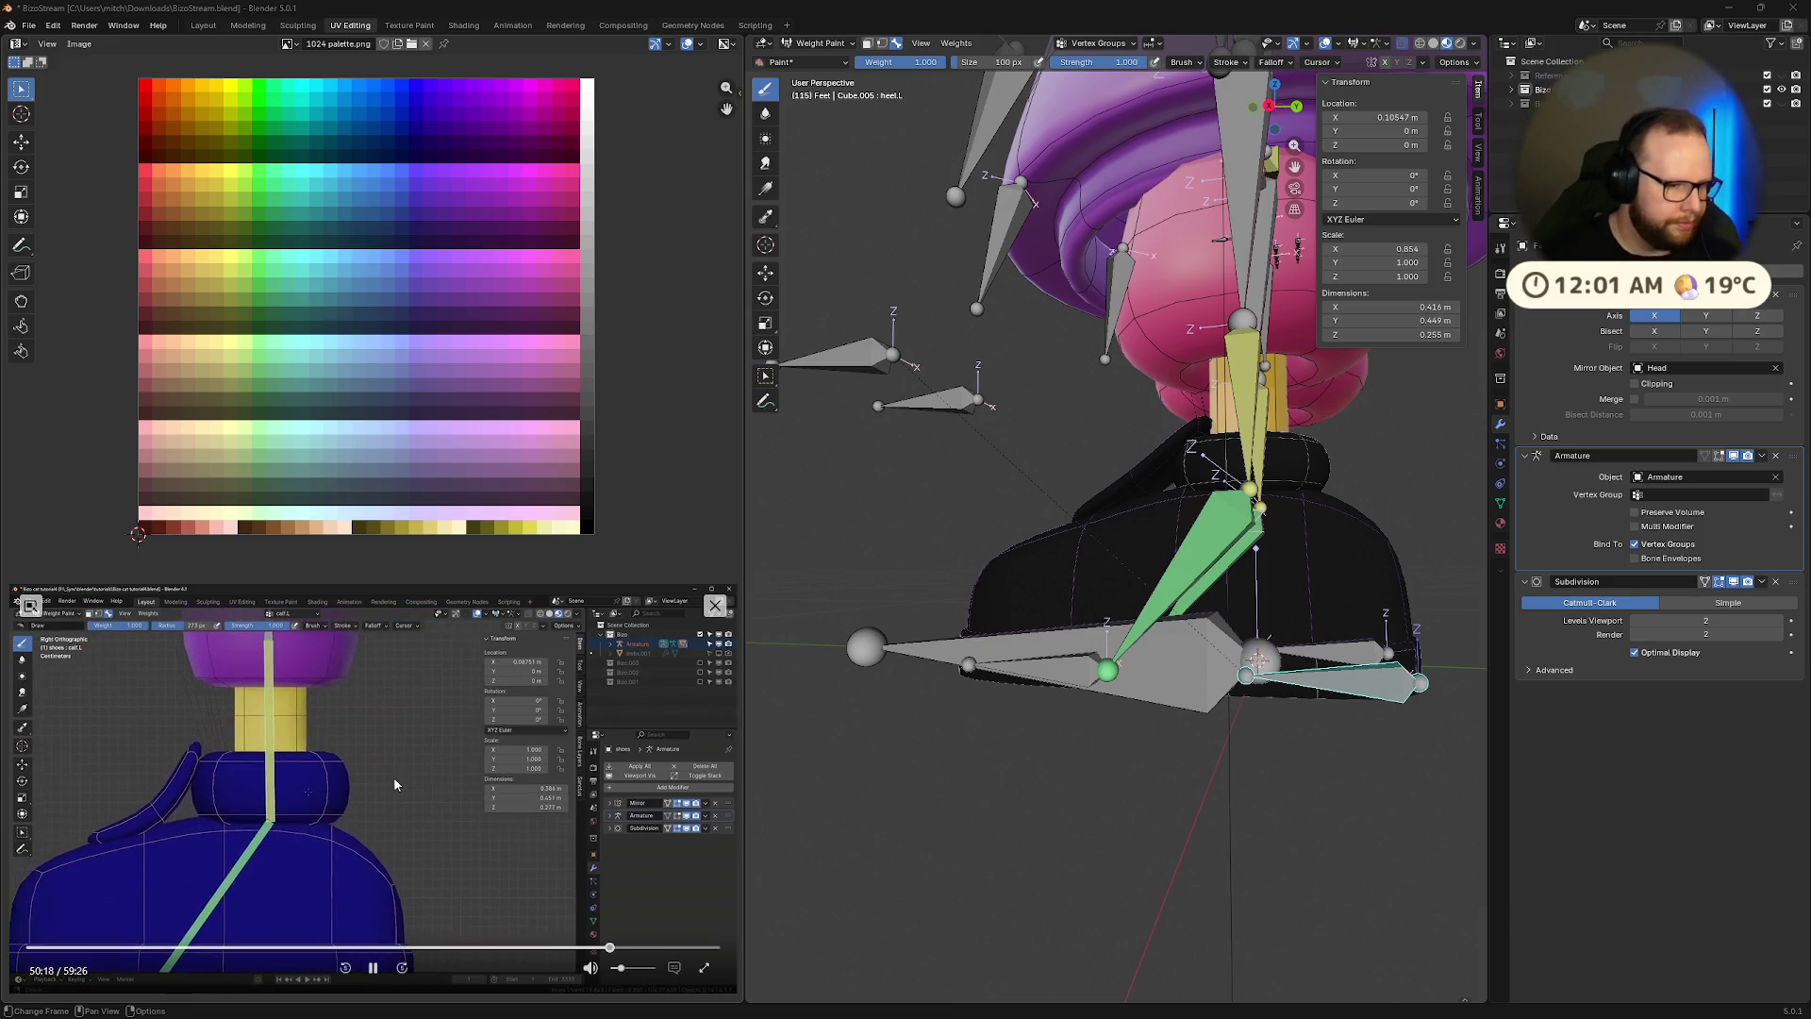
click(373, 967)
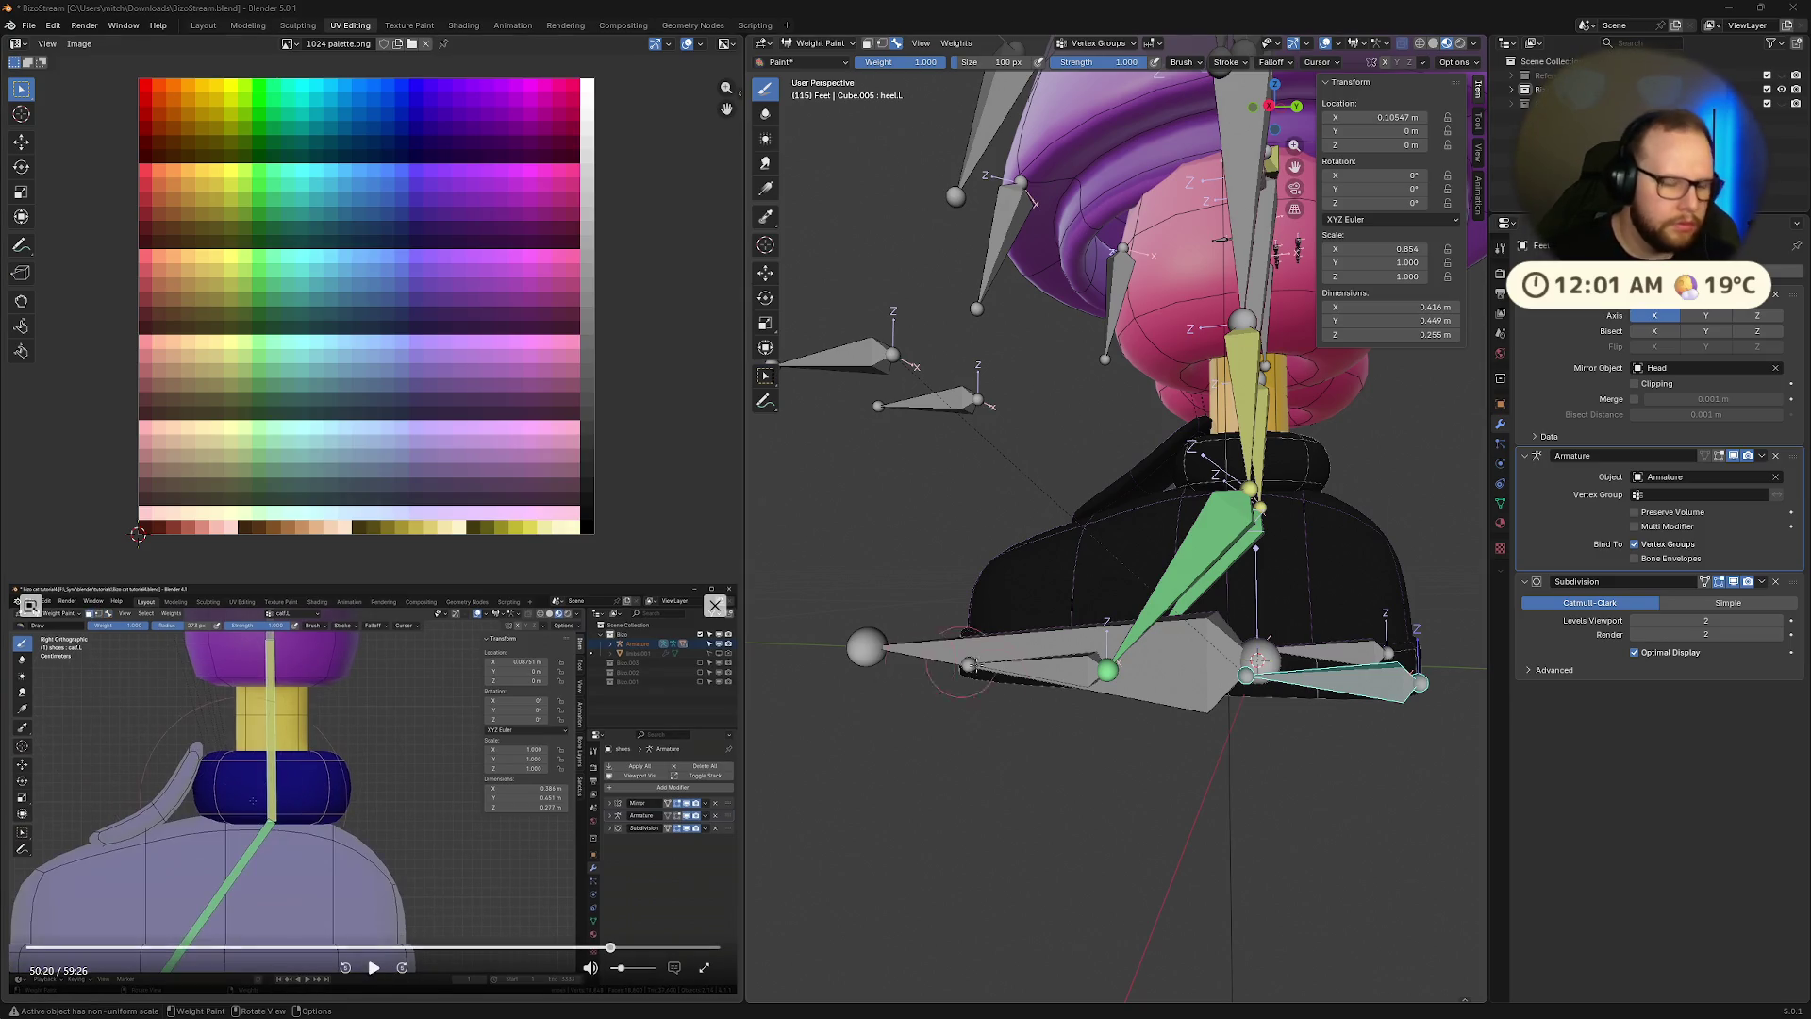
mouse_move(1369, 425)
middle_down()
mouse_move(1361, 458)
mouse_move(1159, 483)
mouse_move(1146, 319)
middle_up()
key(Tab)
click(1281, 311)
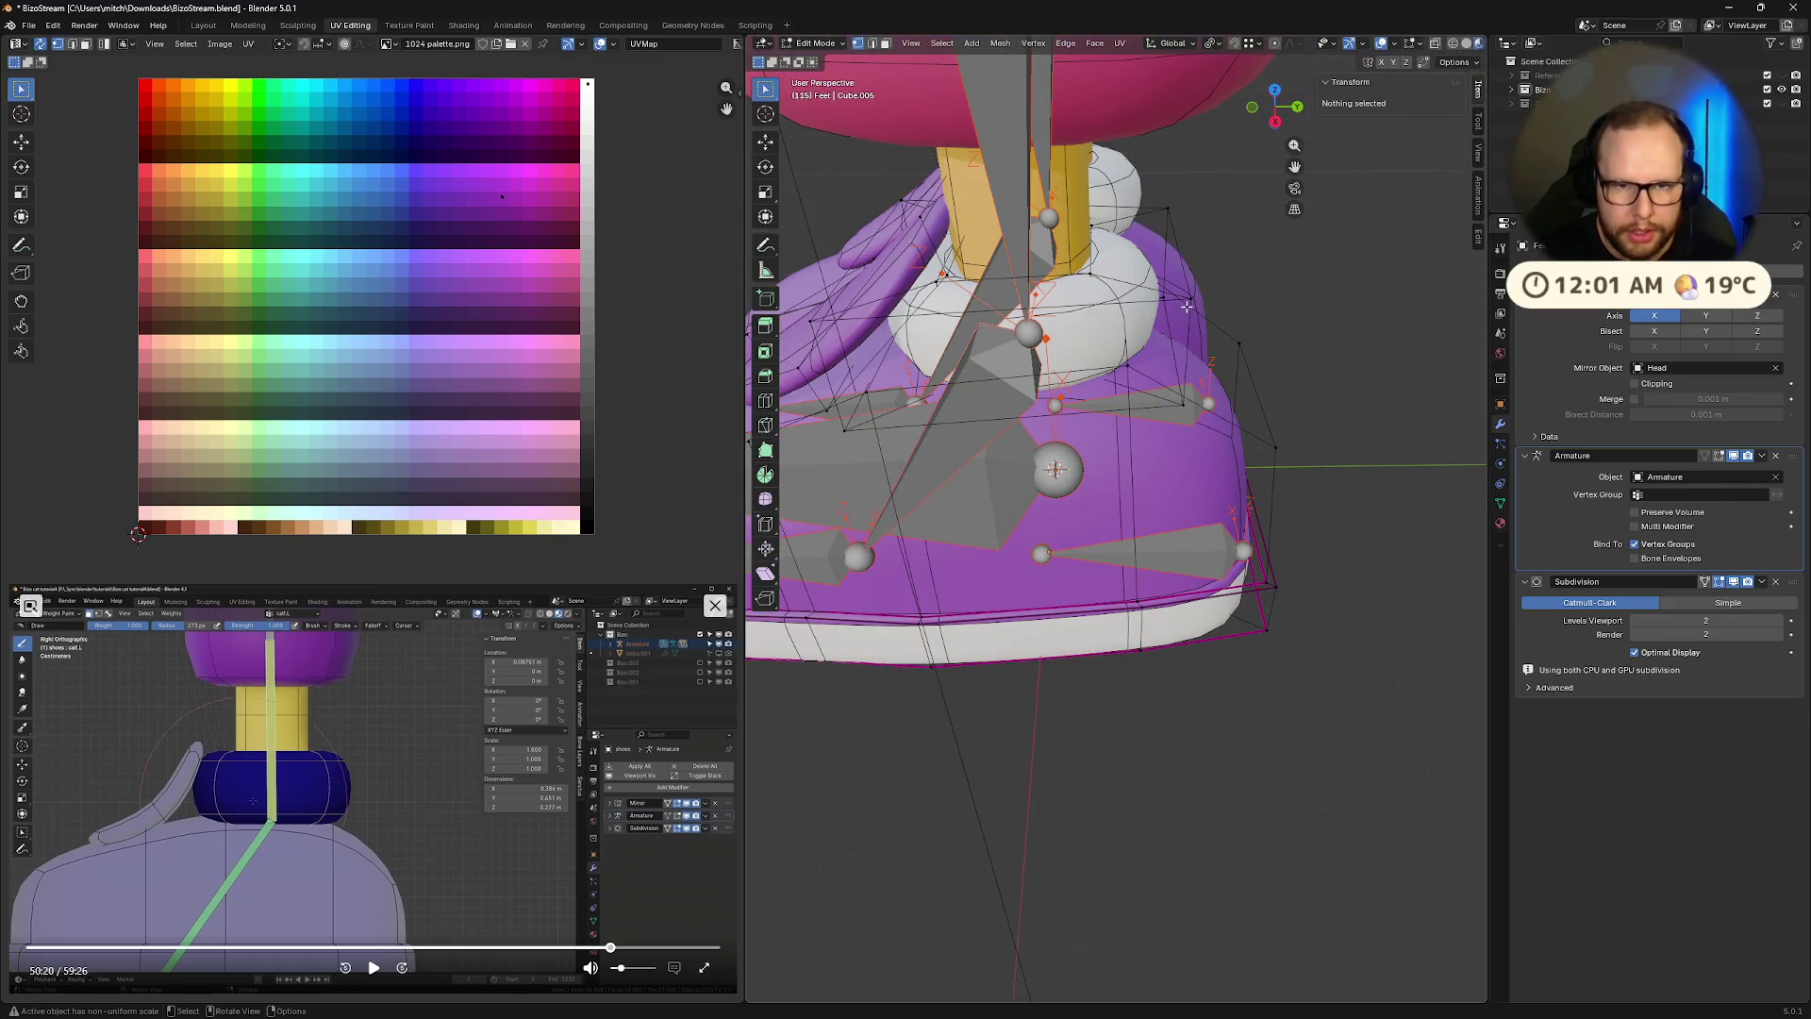
Select the ankle collar, return to Weight Paint with calf.L active, and fill it with weight 1.0
key(l)
middle_drag(1237, 408, 1264, 235)
click(1275, 106)
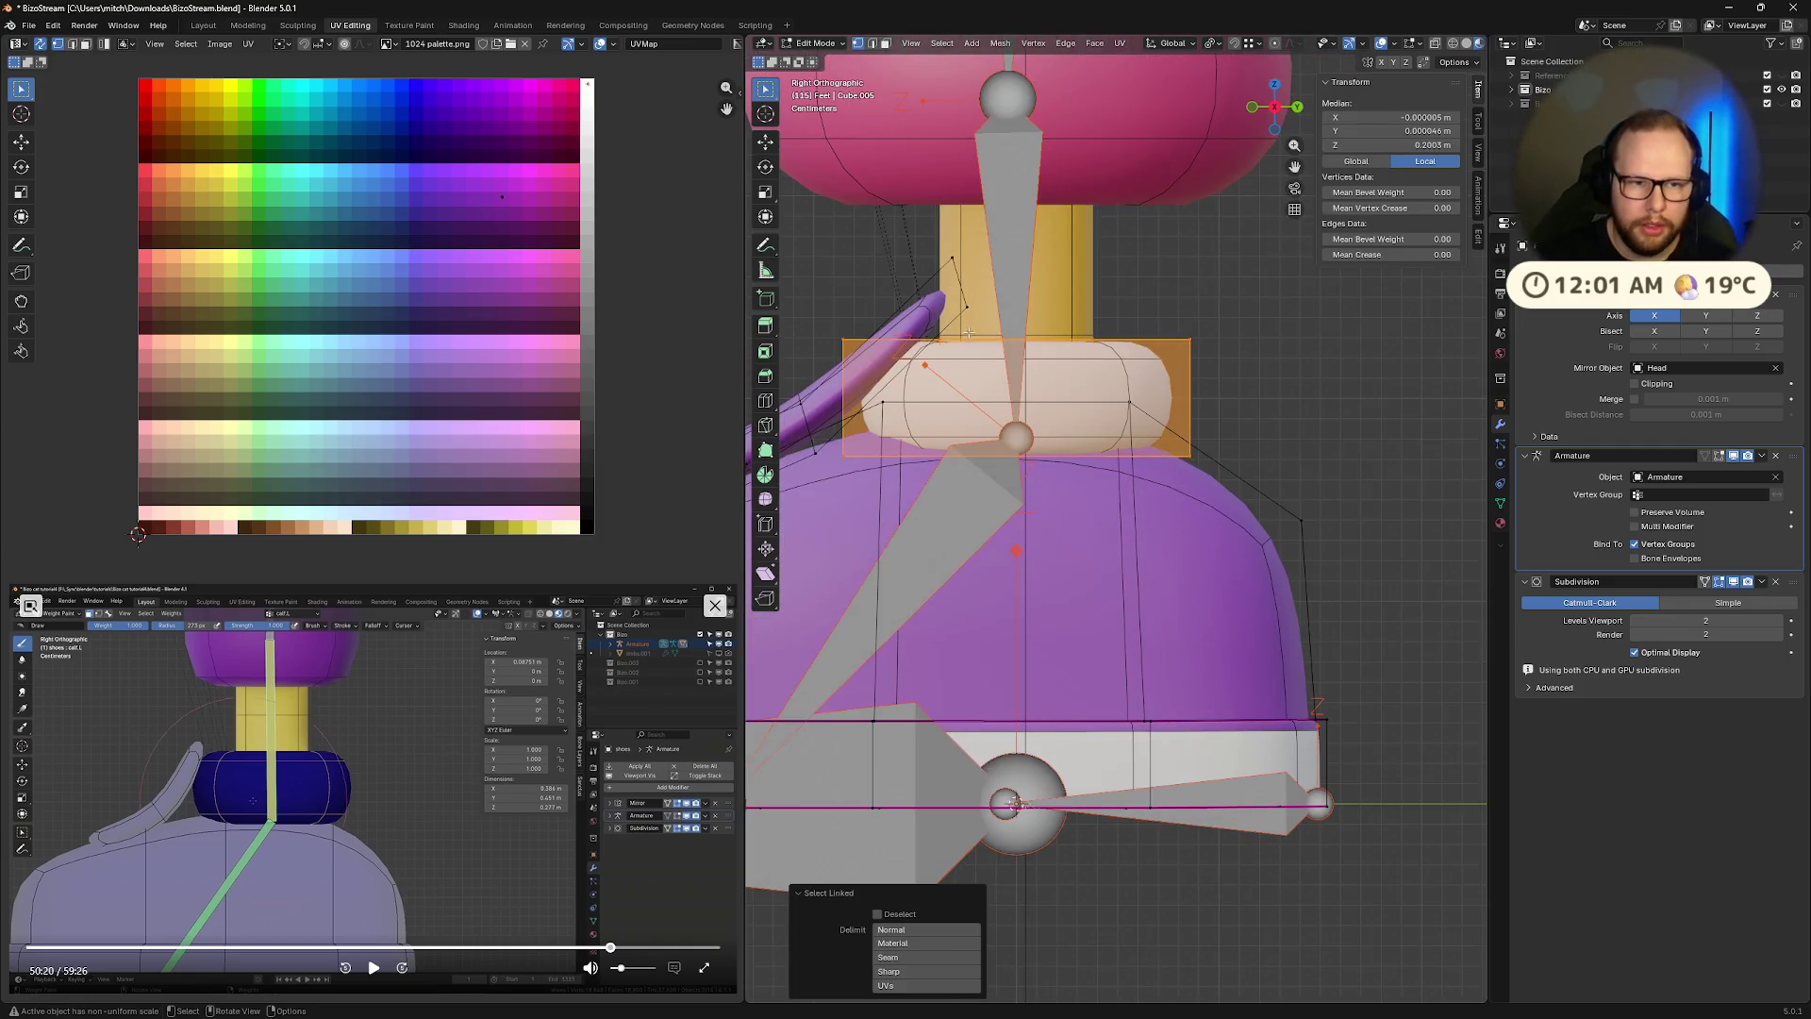
shift+middle_drag(1074, 333, 1229, 459)
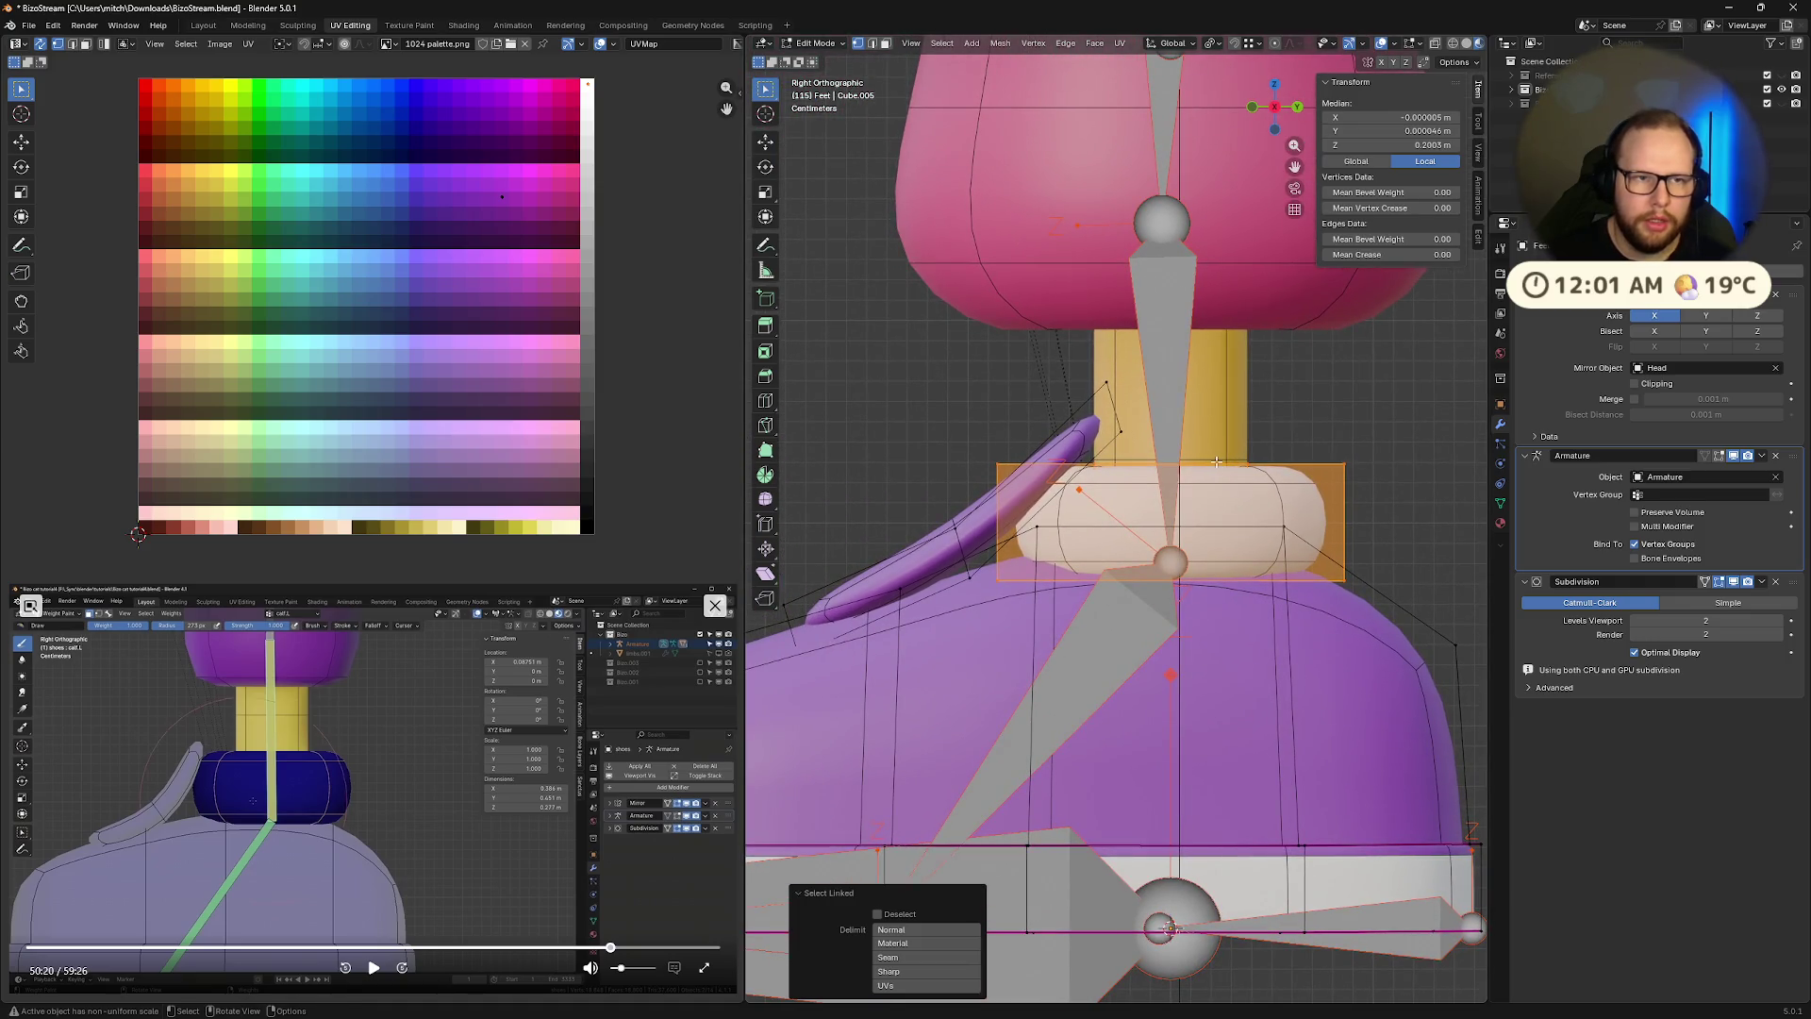
key(Tab)
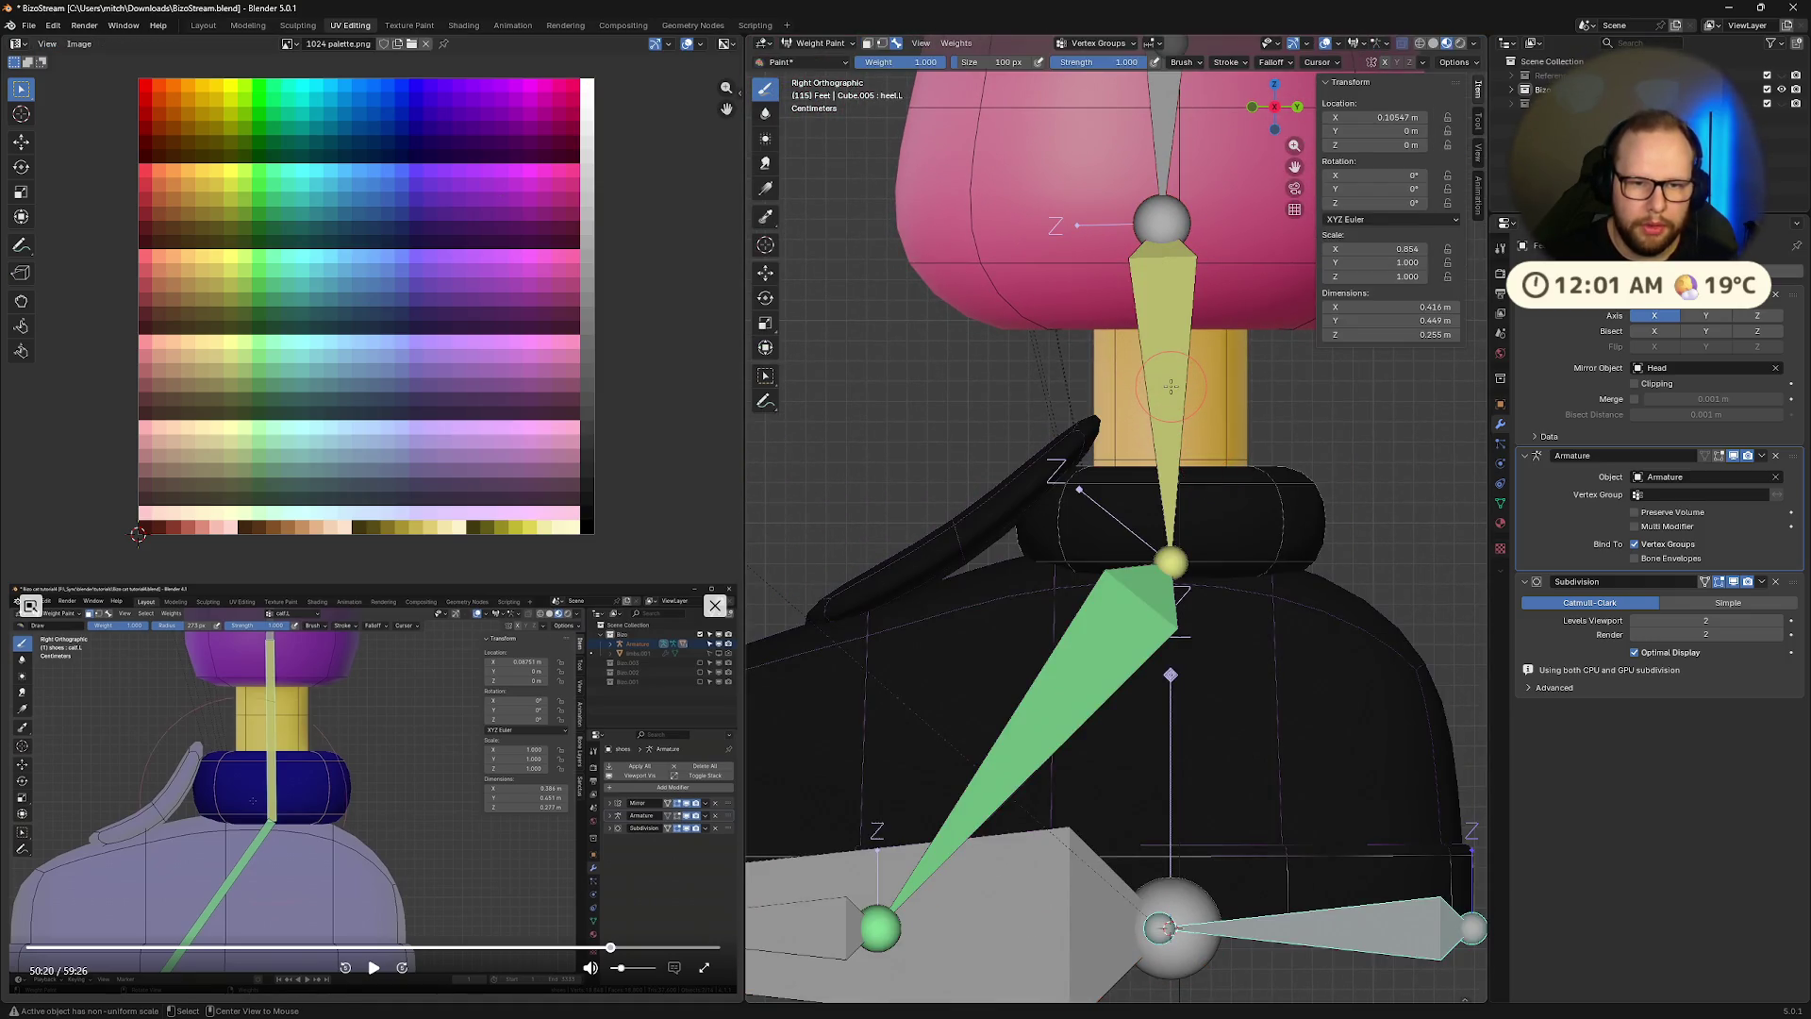
alt+click(1170, 386)
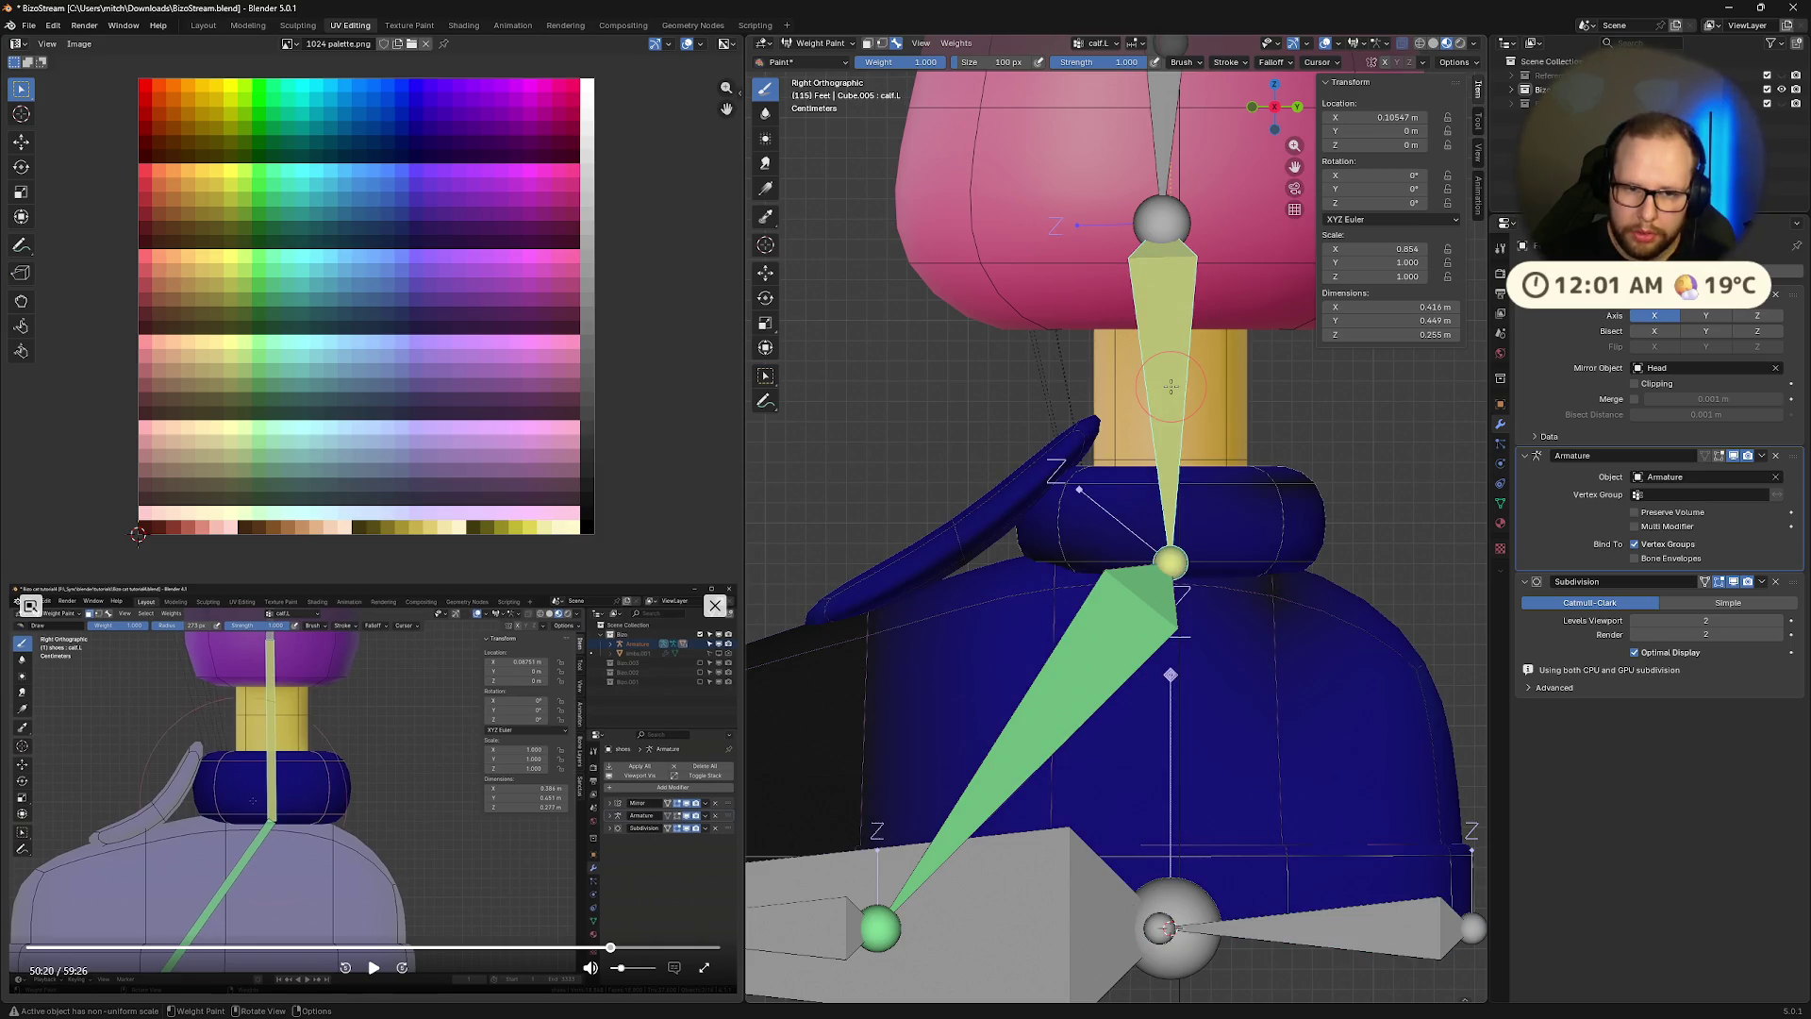
key(m)
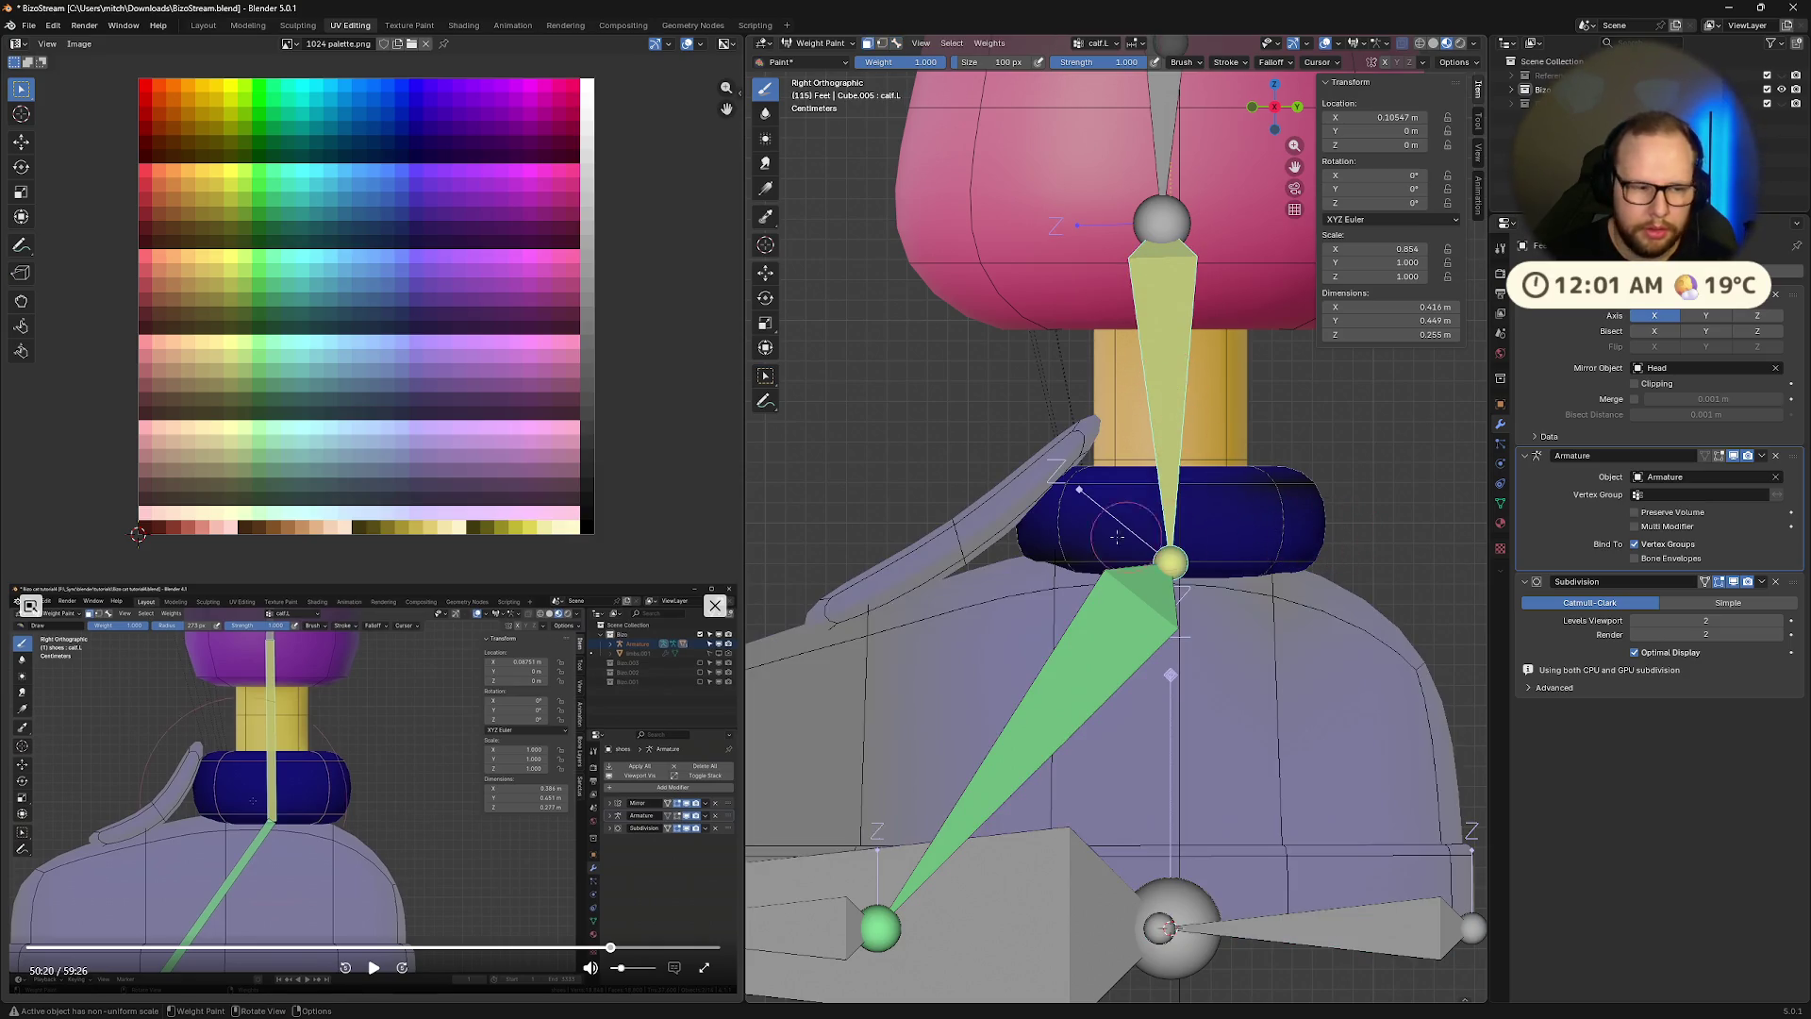
key(ctrl+x)
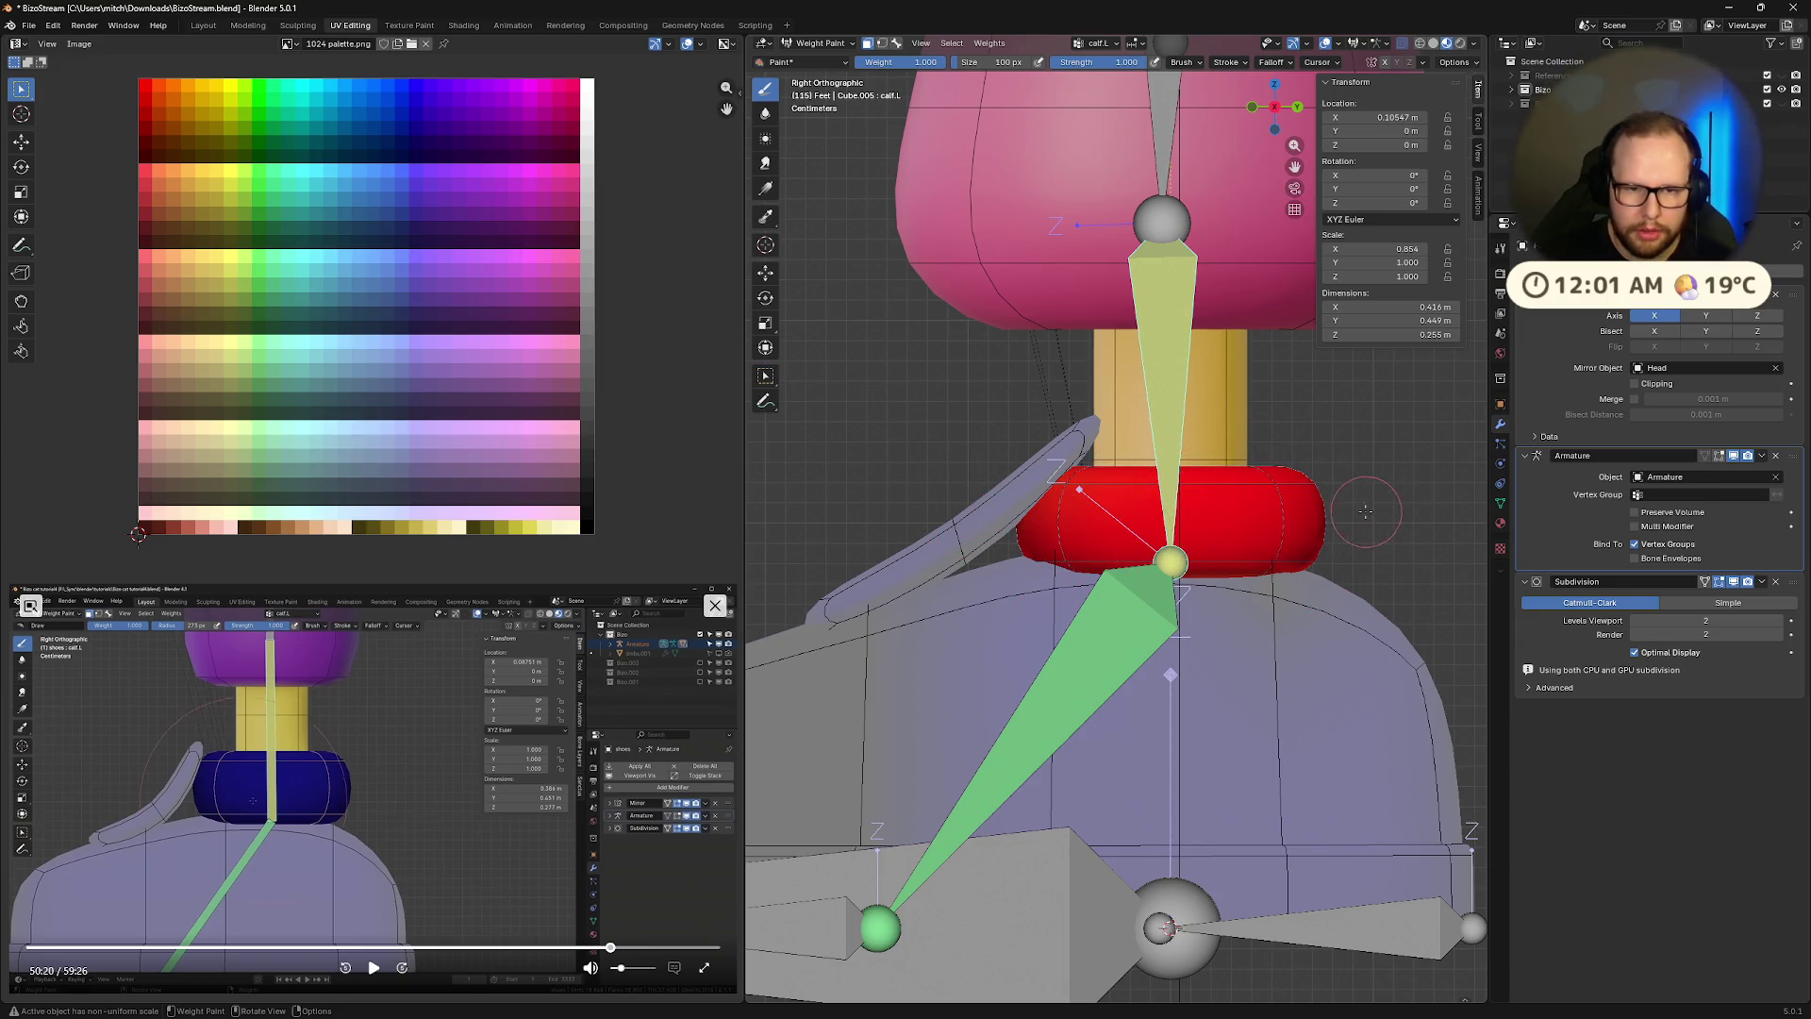
Check the foot from several sides, undoing and redoing the masking so calf.L stays active
middle_drag(1319, 551, 962, 530)
mouse_move(844, 547)
middle_down()
mouse_move(944, 424)
mouse_move(1330, 141)
middle_up()
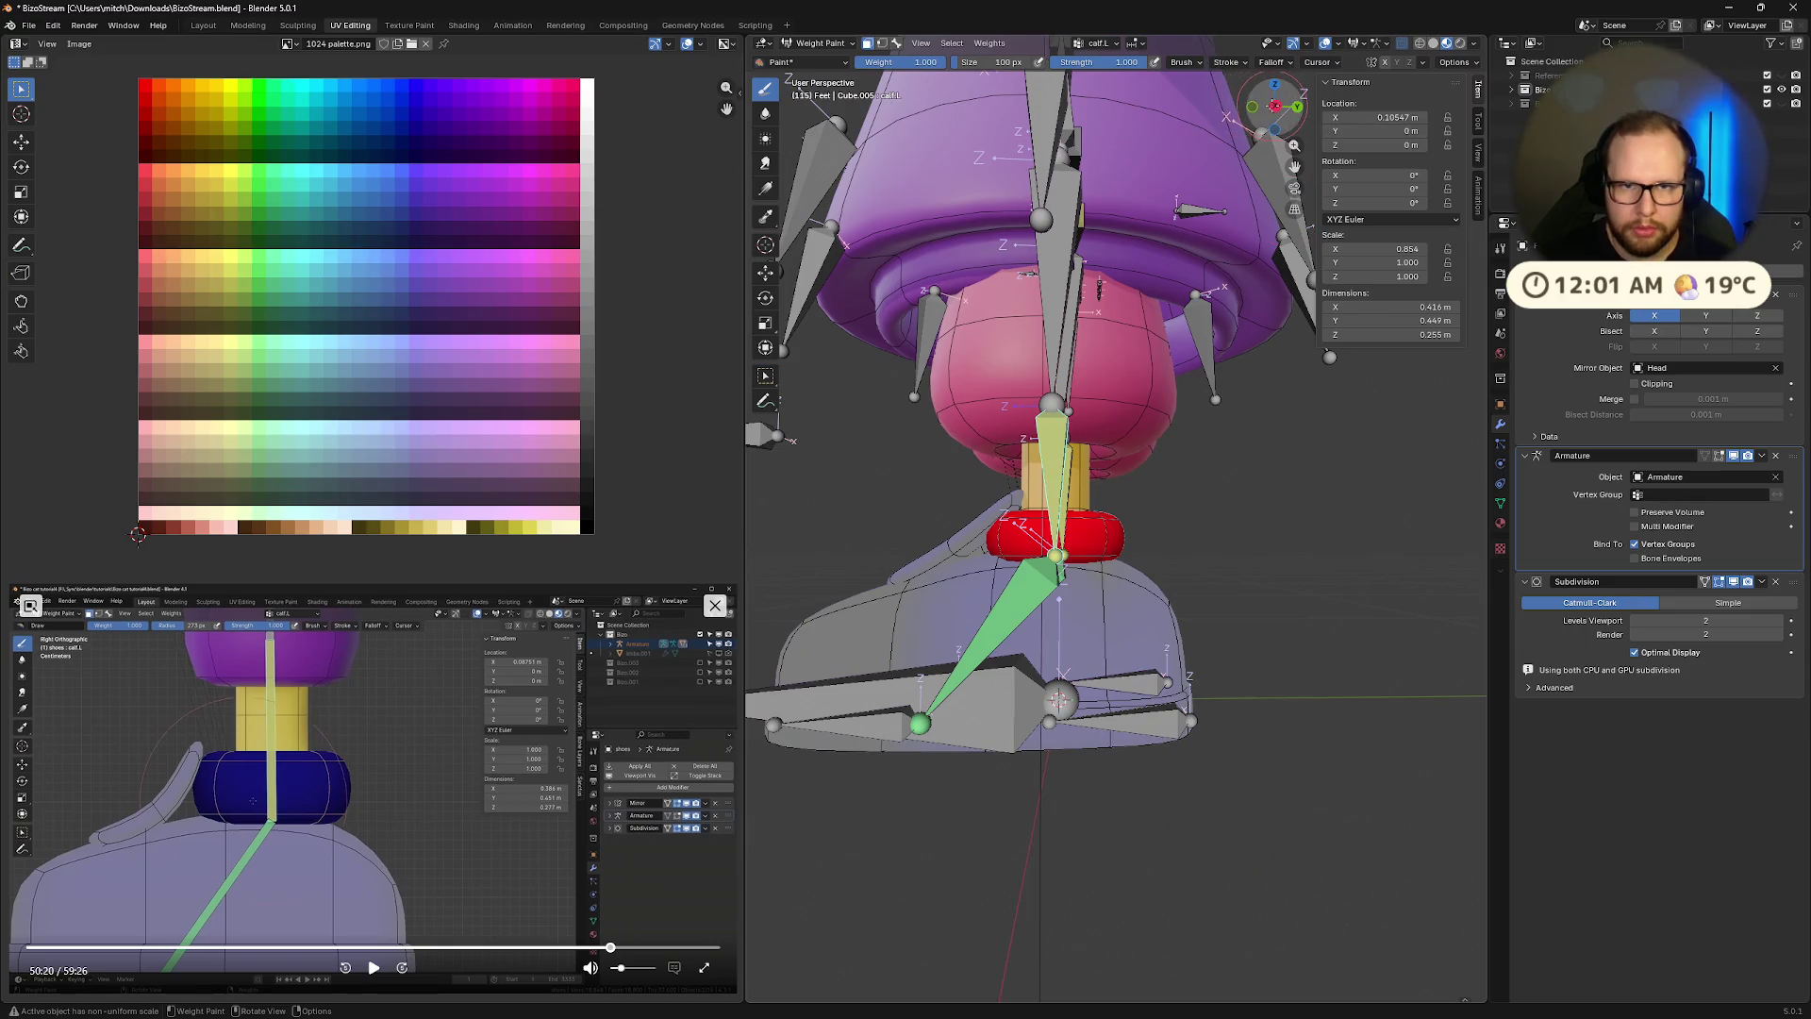
alt+middle_drag(1058, 699, 1268, 648)
click(1274, 107)
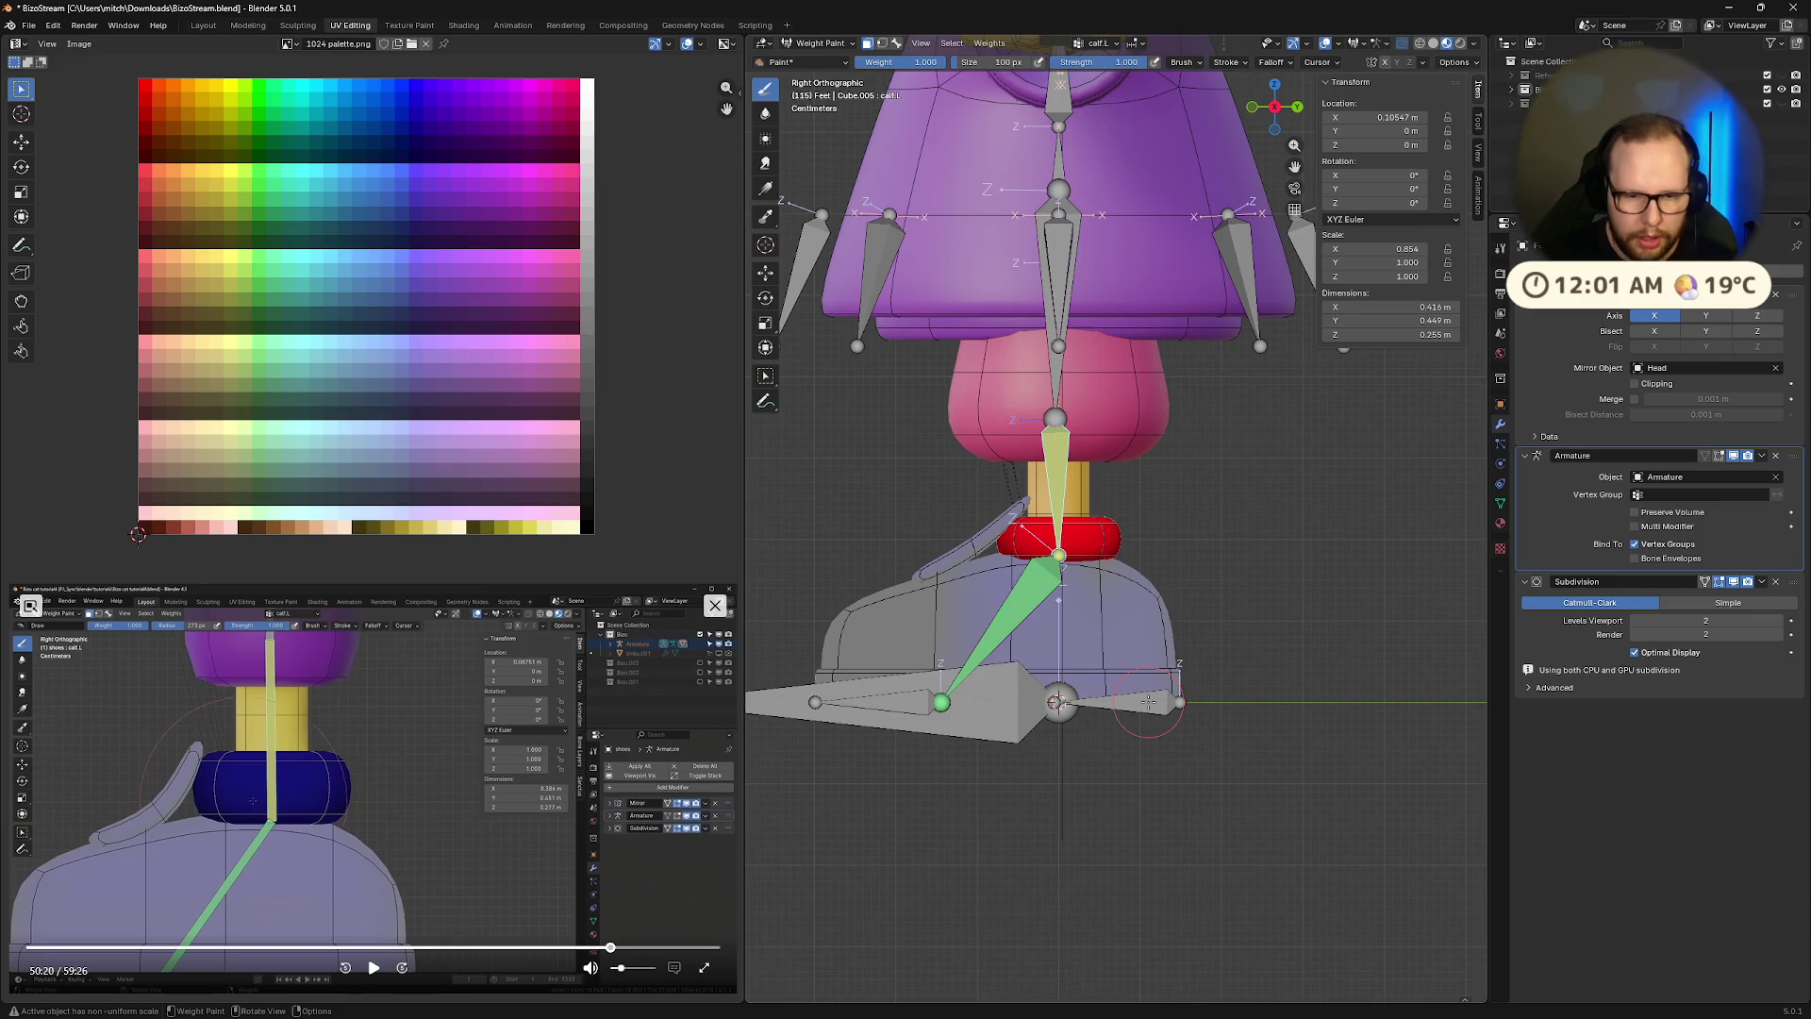
shift+middle_drag(1130, 658, 1264, 642)
ctrl+click(1277, 685)
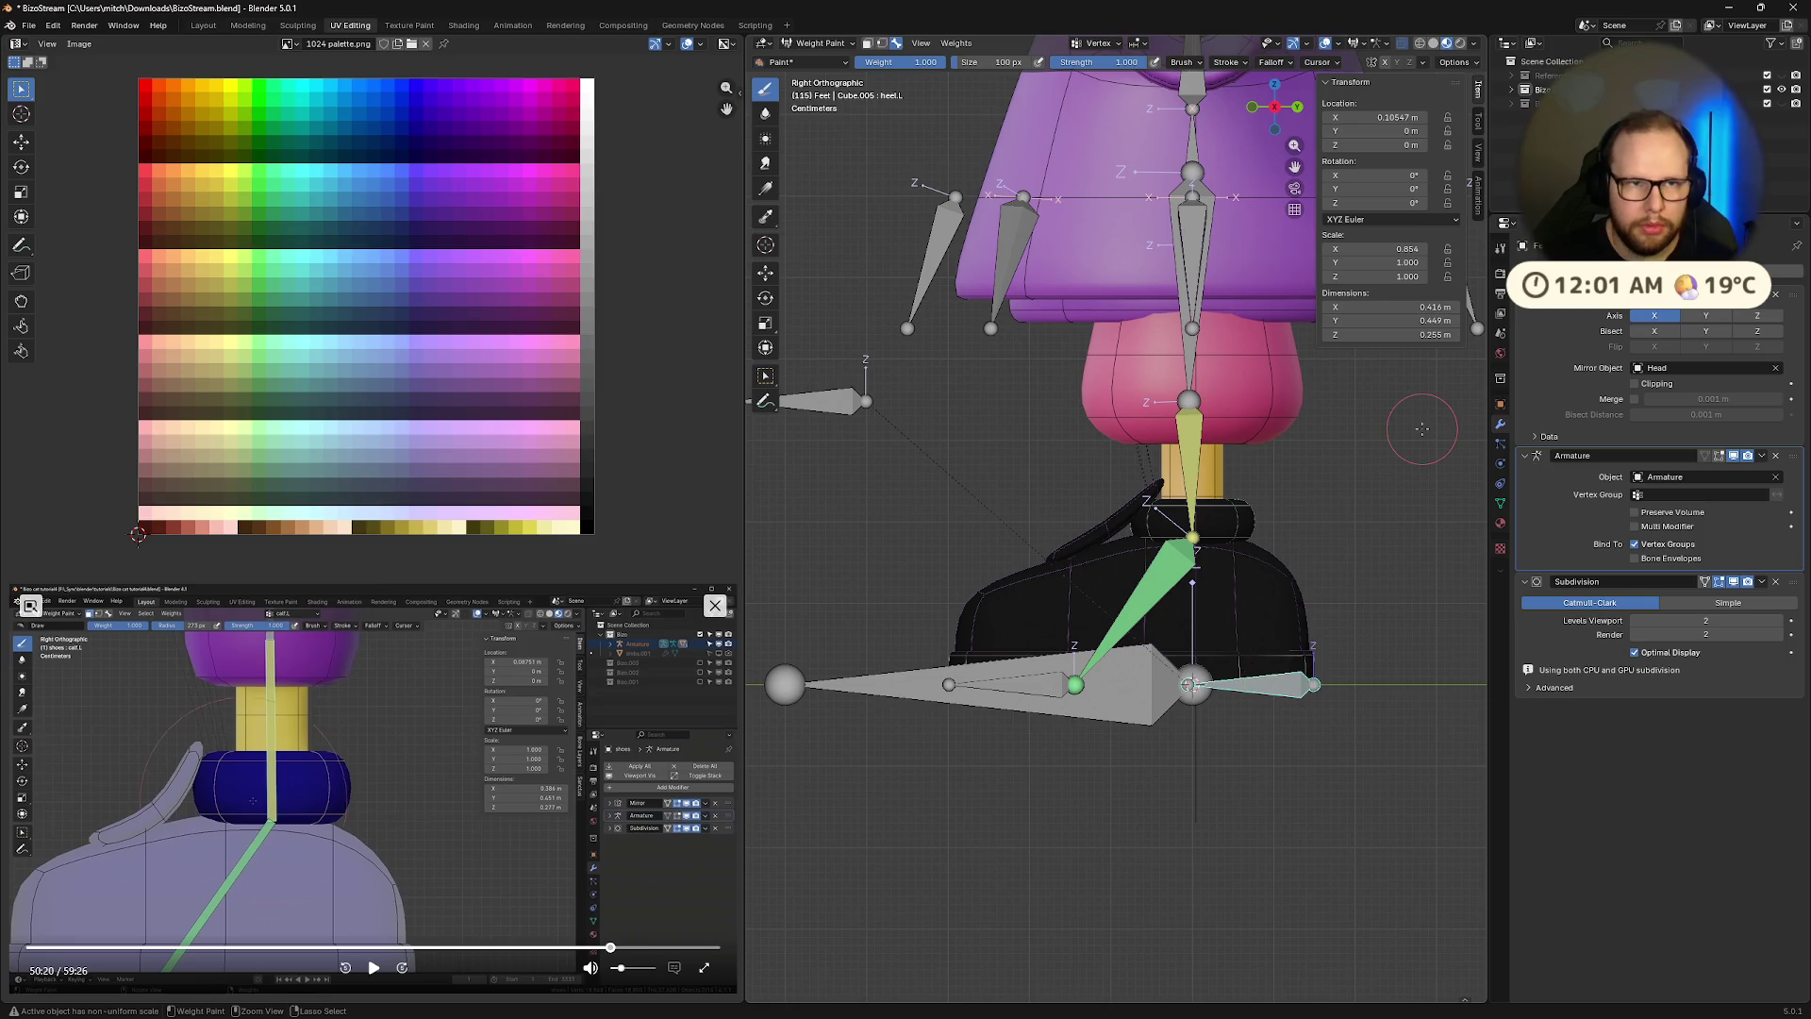
key(ctrl+z)
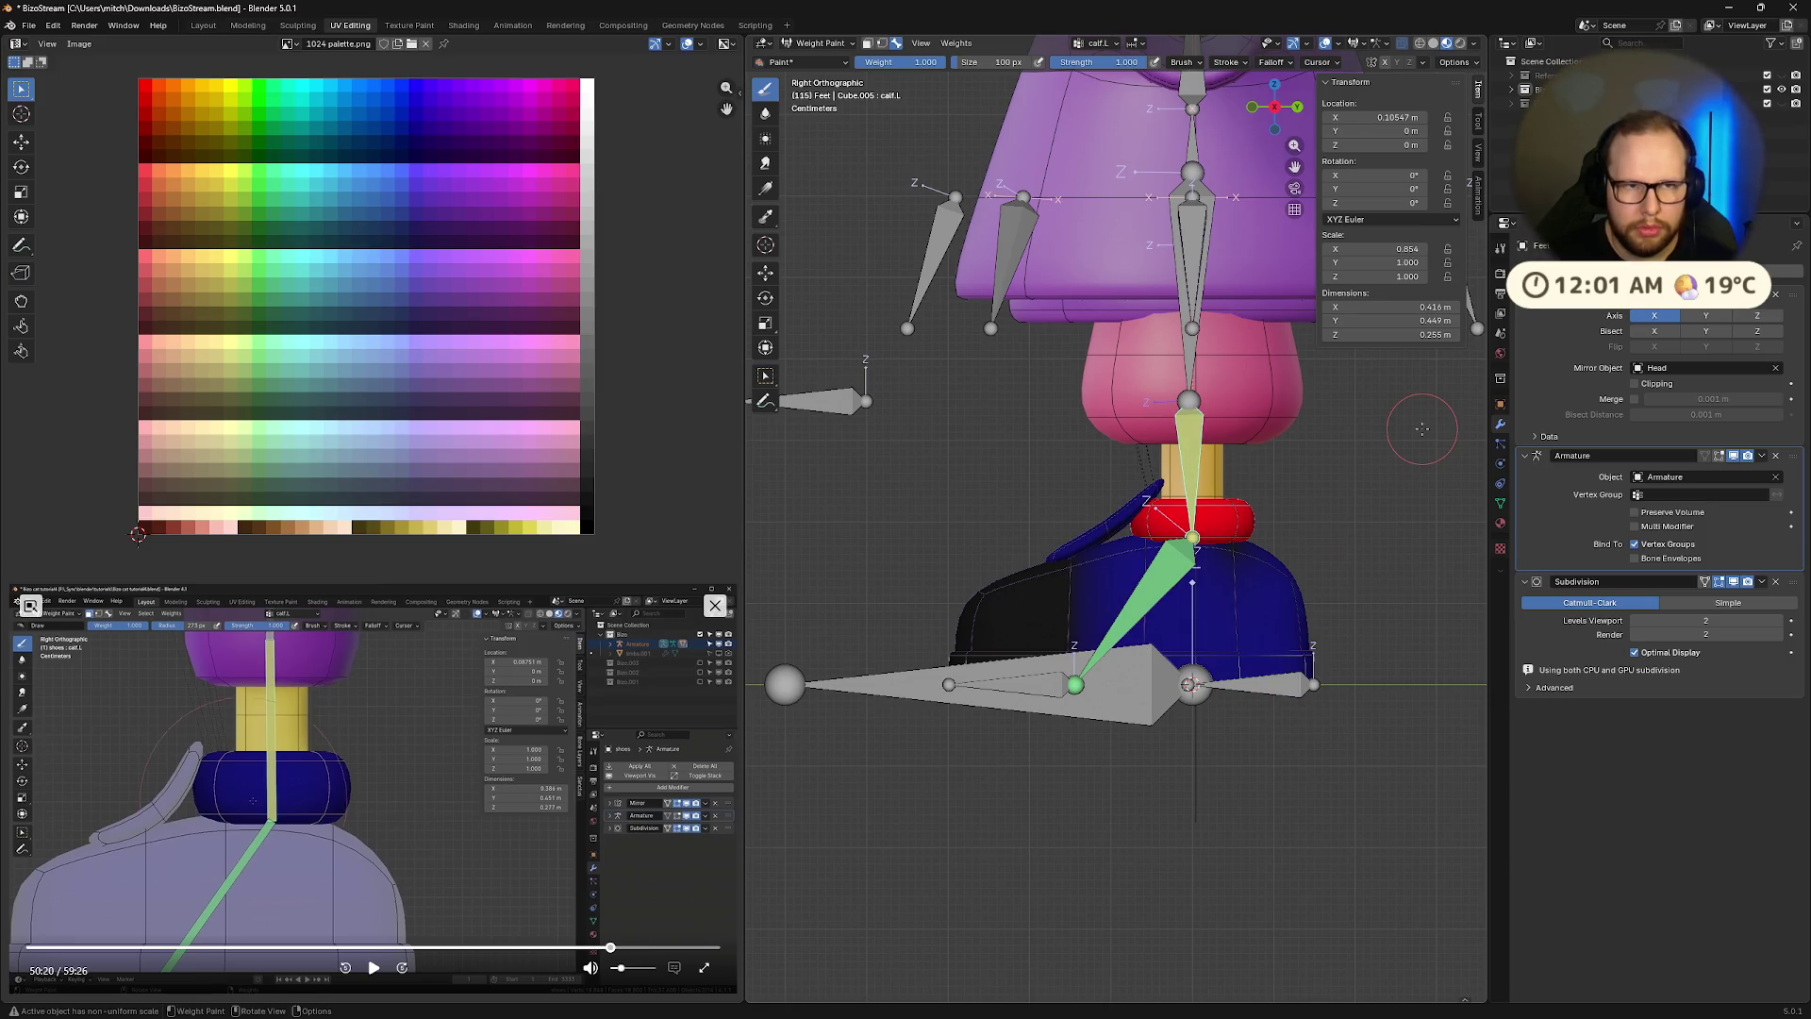
key(m)
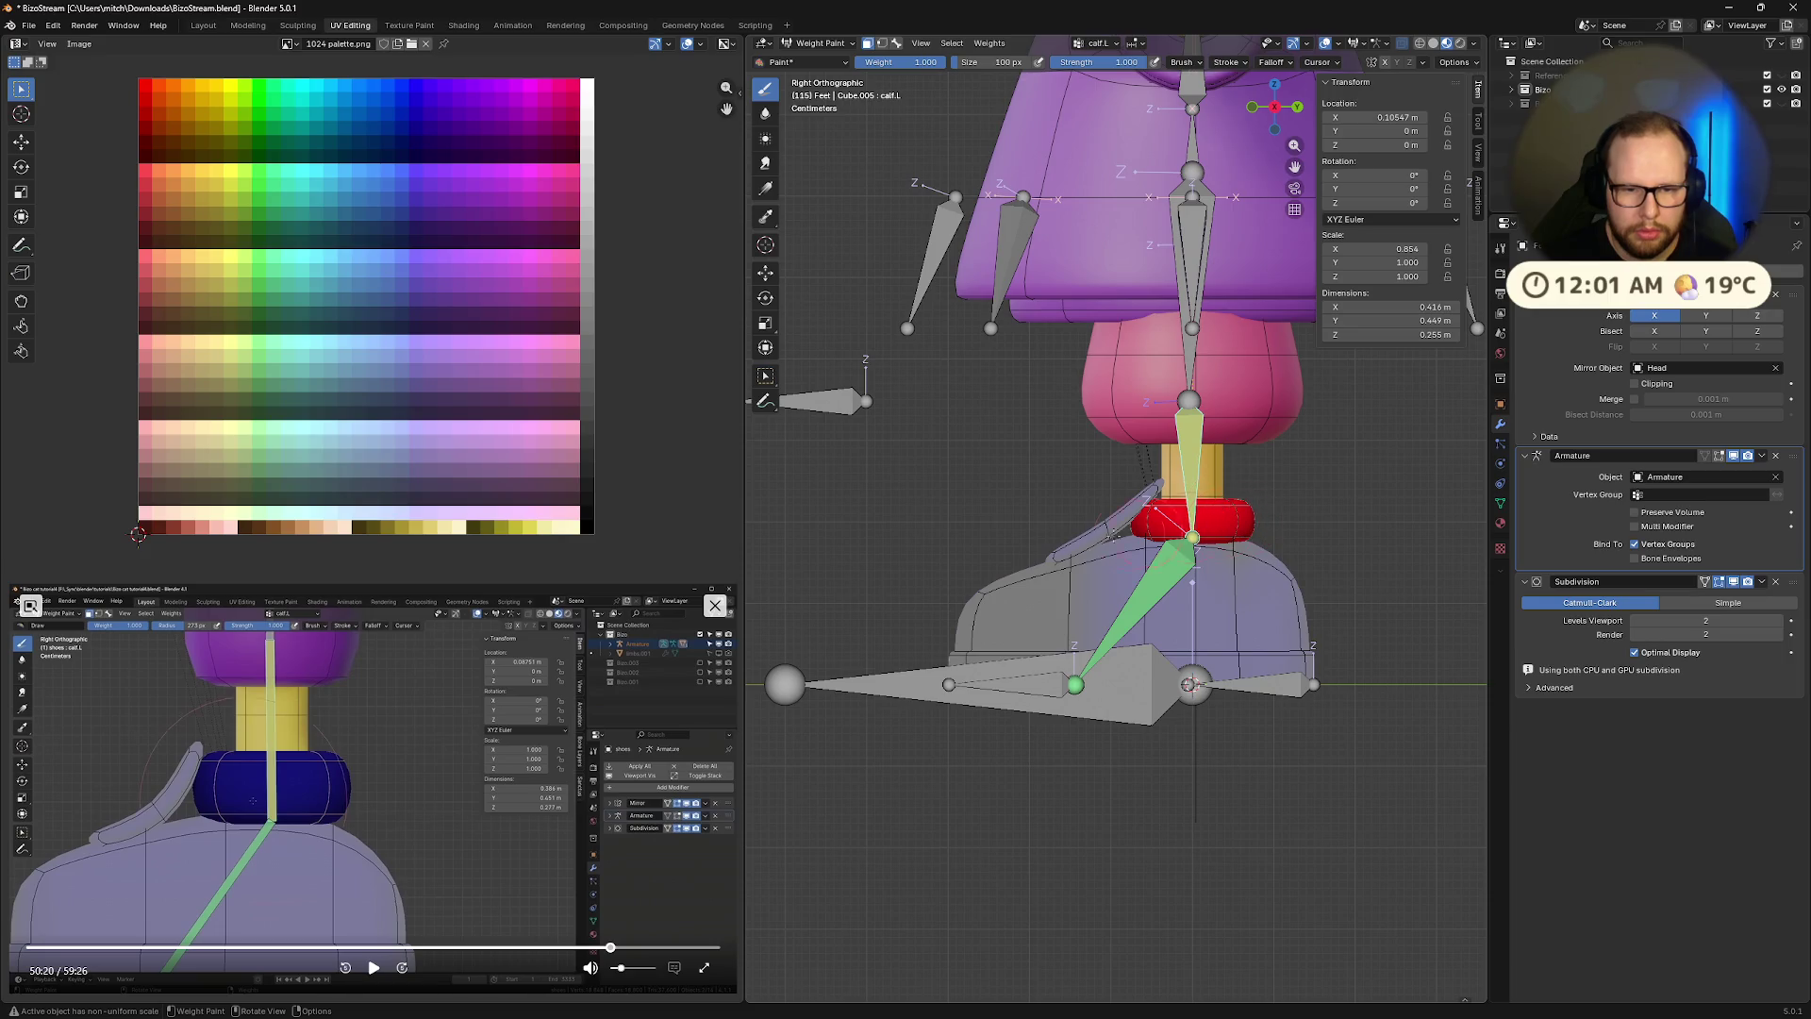
click(1164, 563)
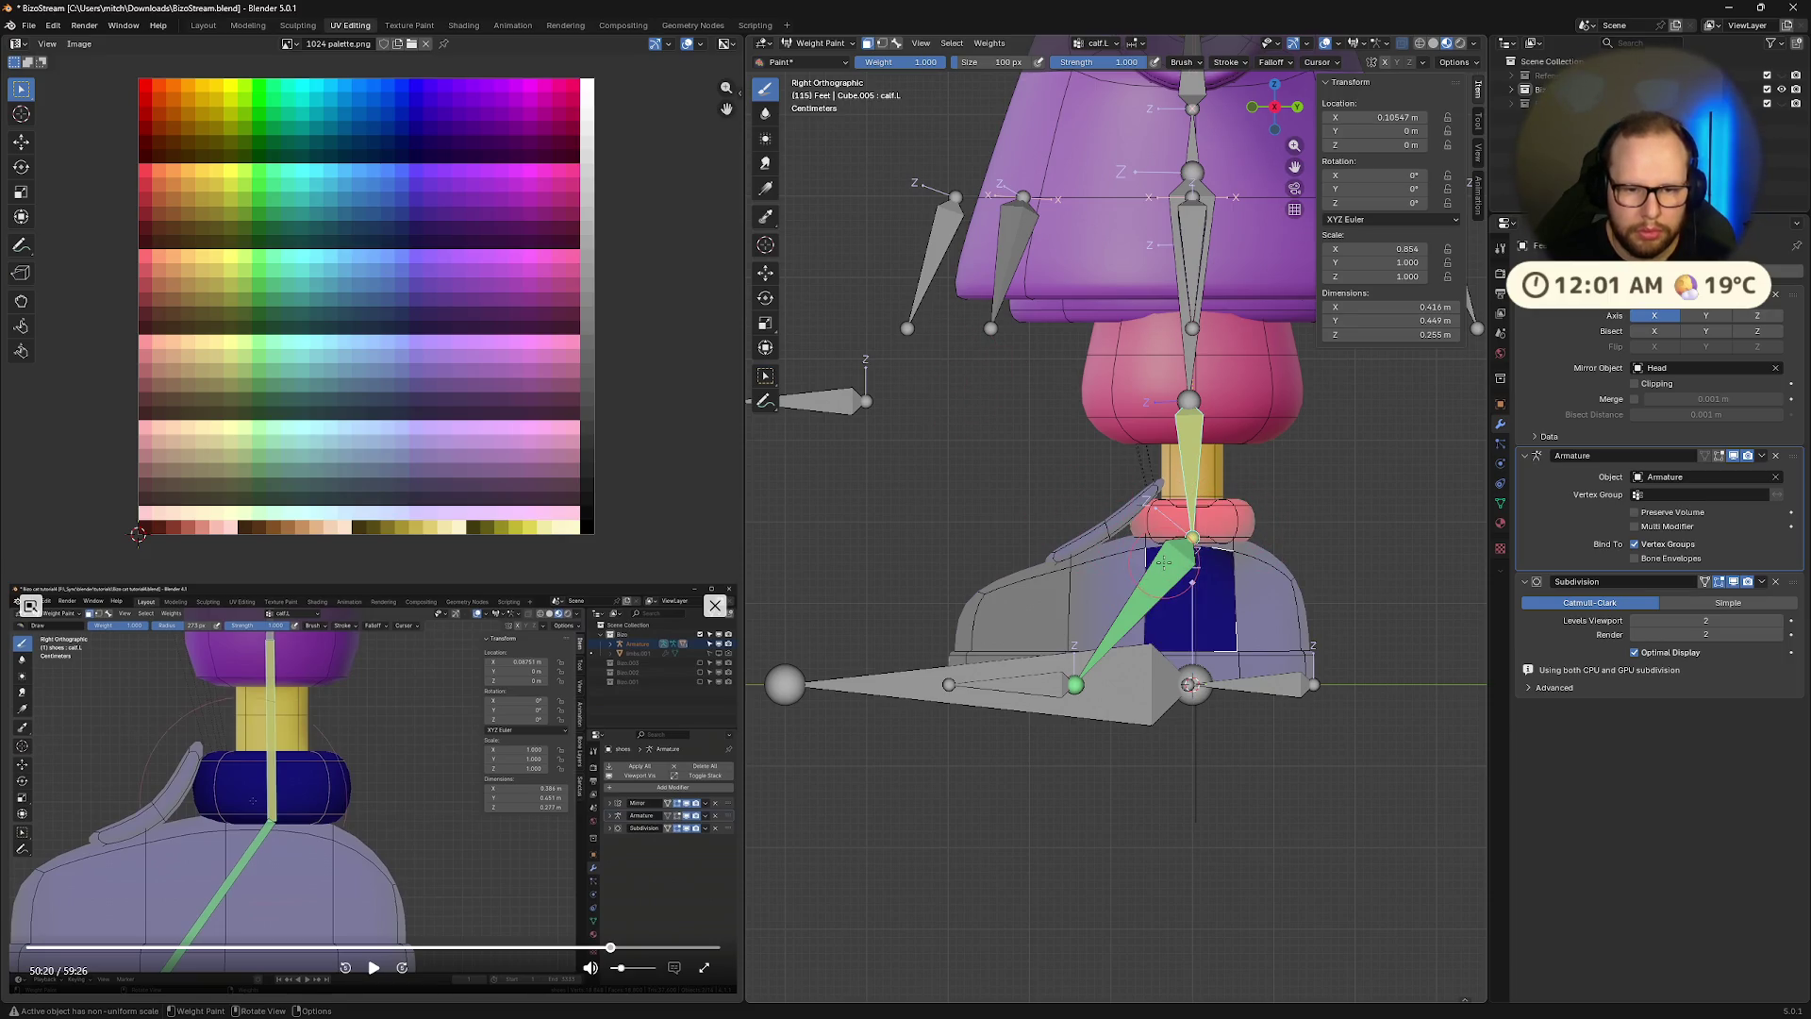
key(ctrl+z)
key(ctrl+z)
key(ctrl+z)
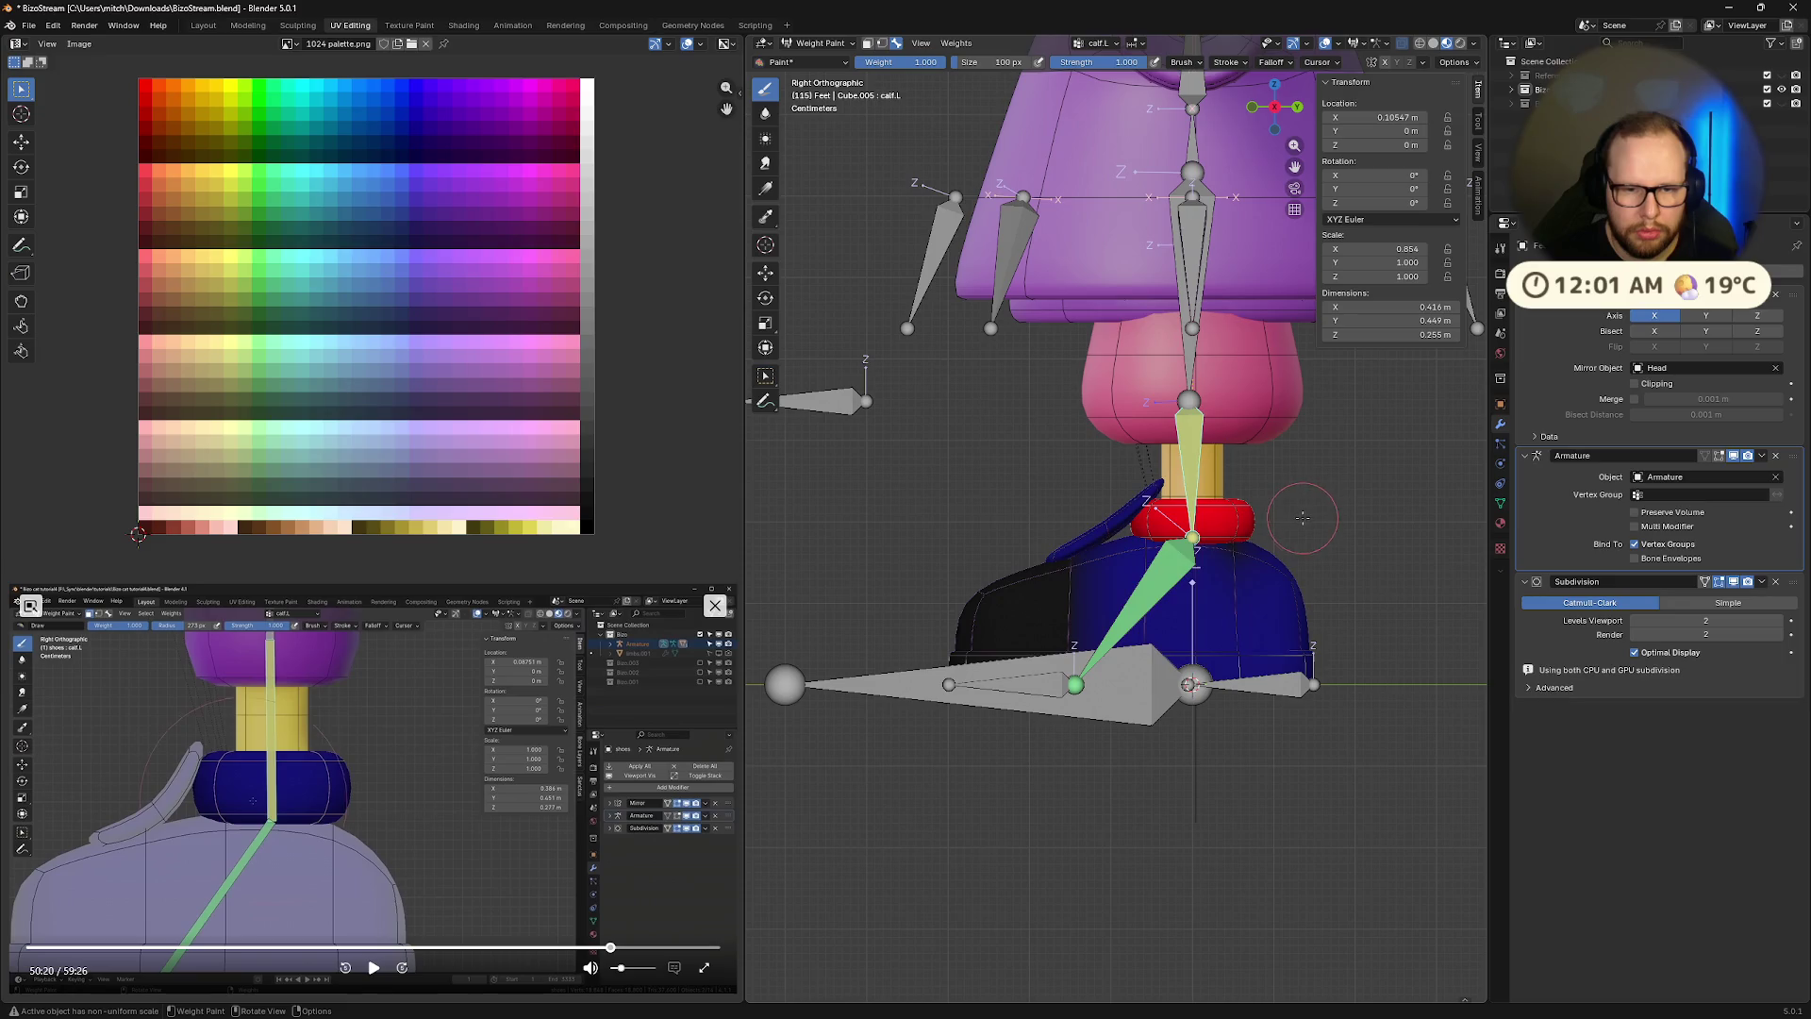
mouse_move(1468, 570)
middle_down()
mouse_move(1443, 576)
mouse_move(1415, 547)
mouse_move(1453, 556)
middle_up()
key(ctrl+shift+z)
key(ctrl+shift+z)
key(ctrl+shift+z)
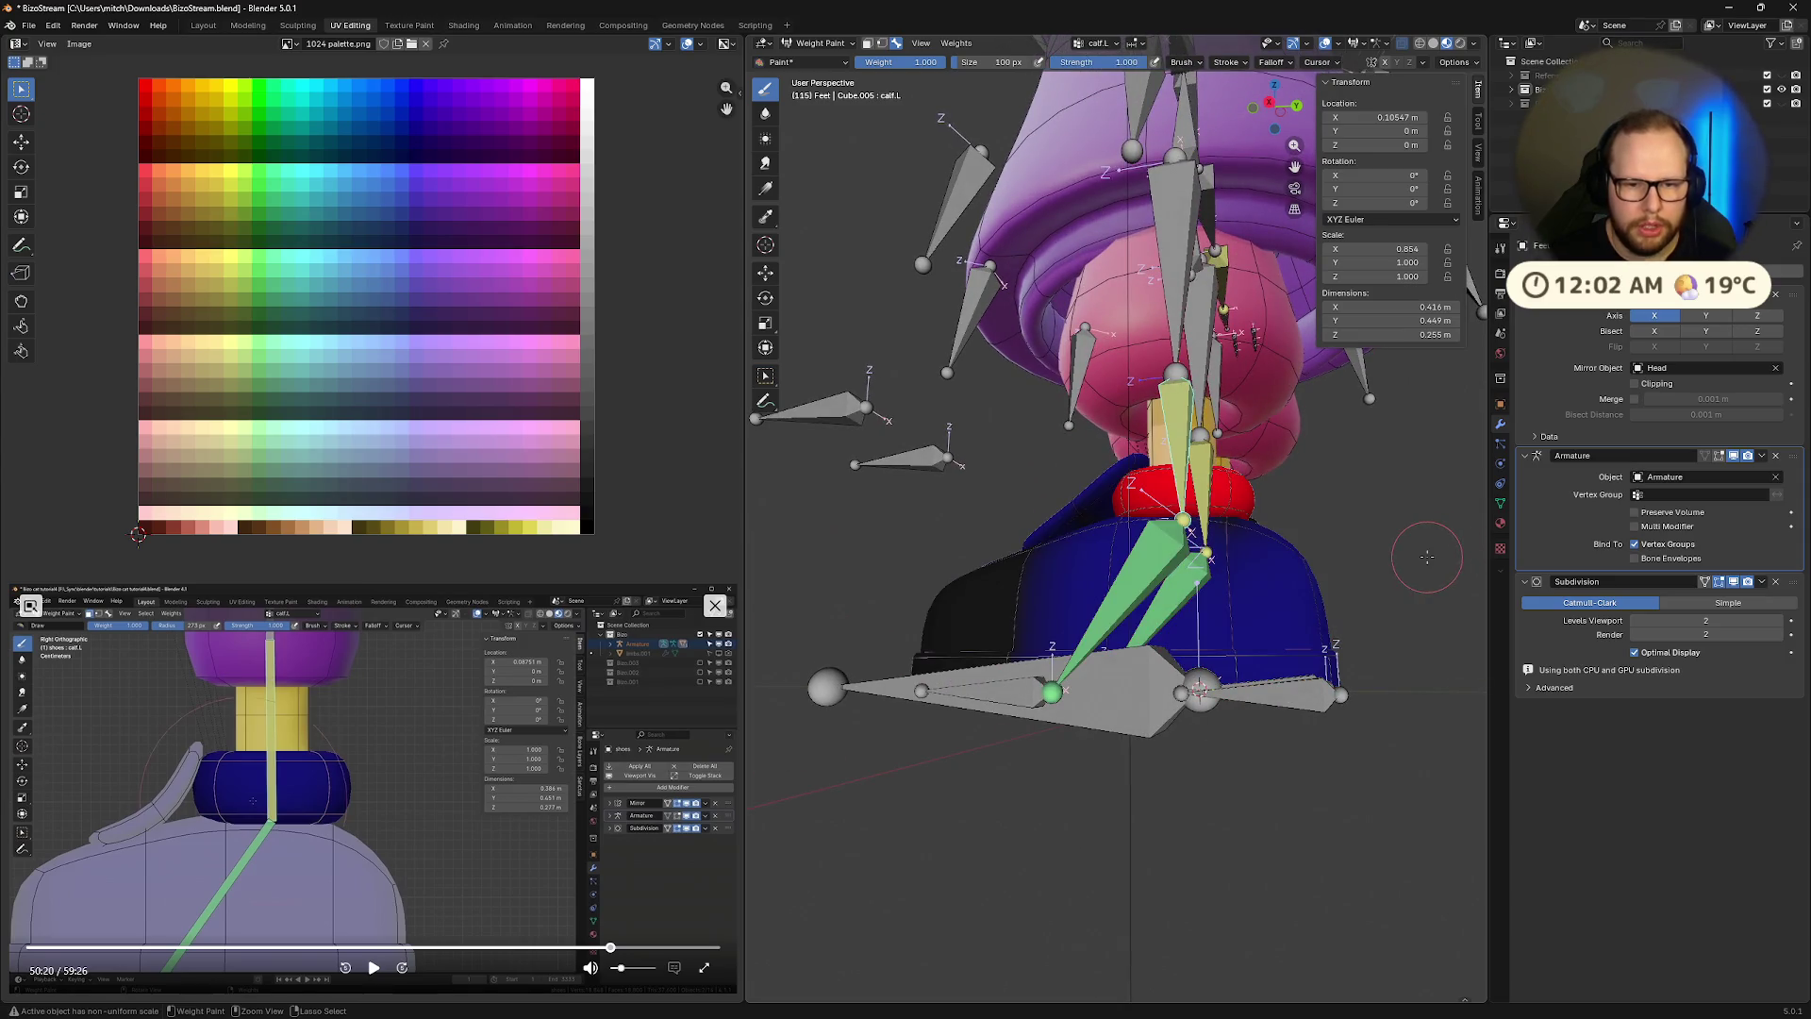
Toggle local view and hide every shoe face except the selected collar
mouse_move(1355, 528)
middle_down()
mouse_move(1251, 557)
mouse_move(1131, 509)
middle_up()
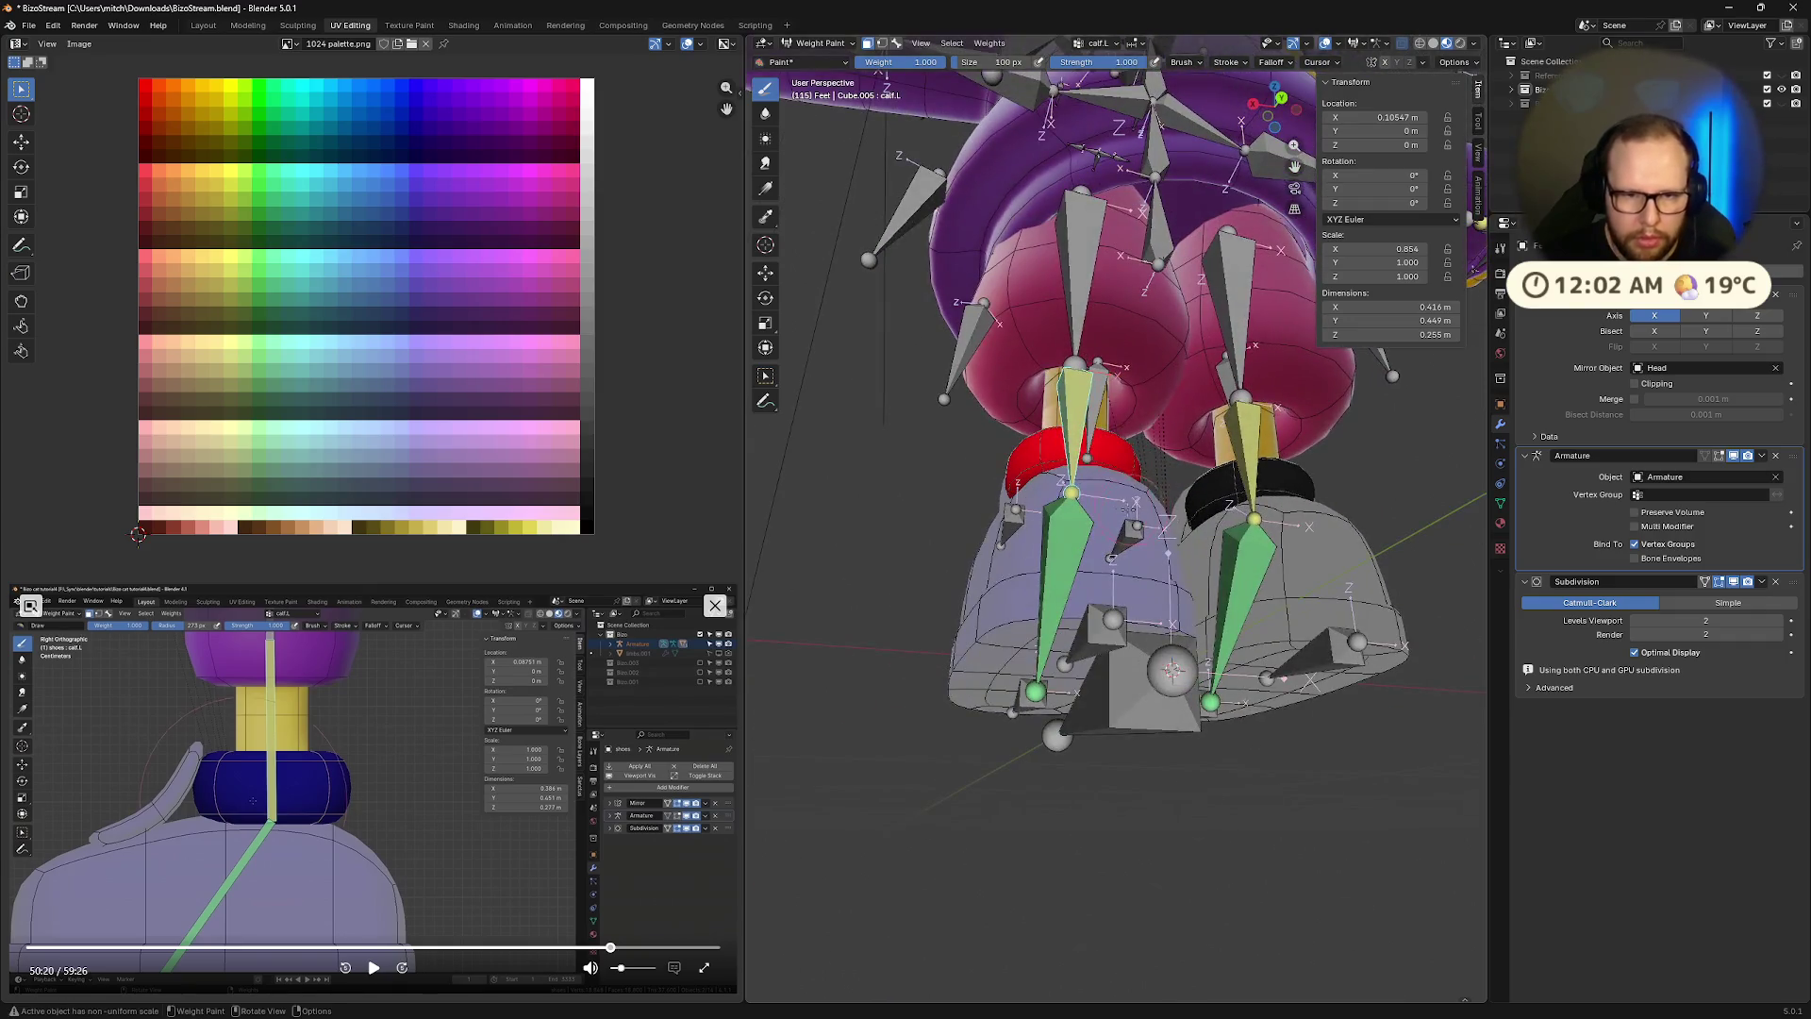
key(KP_Divide)
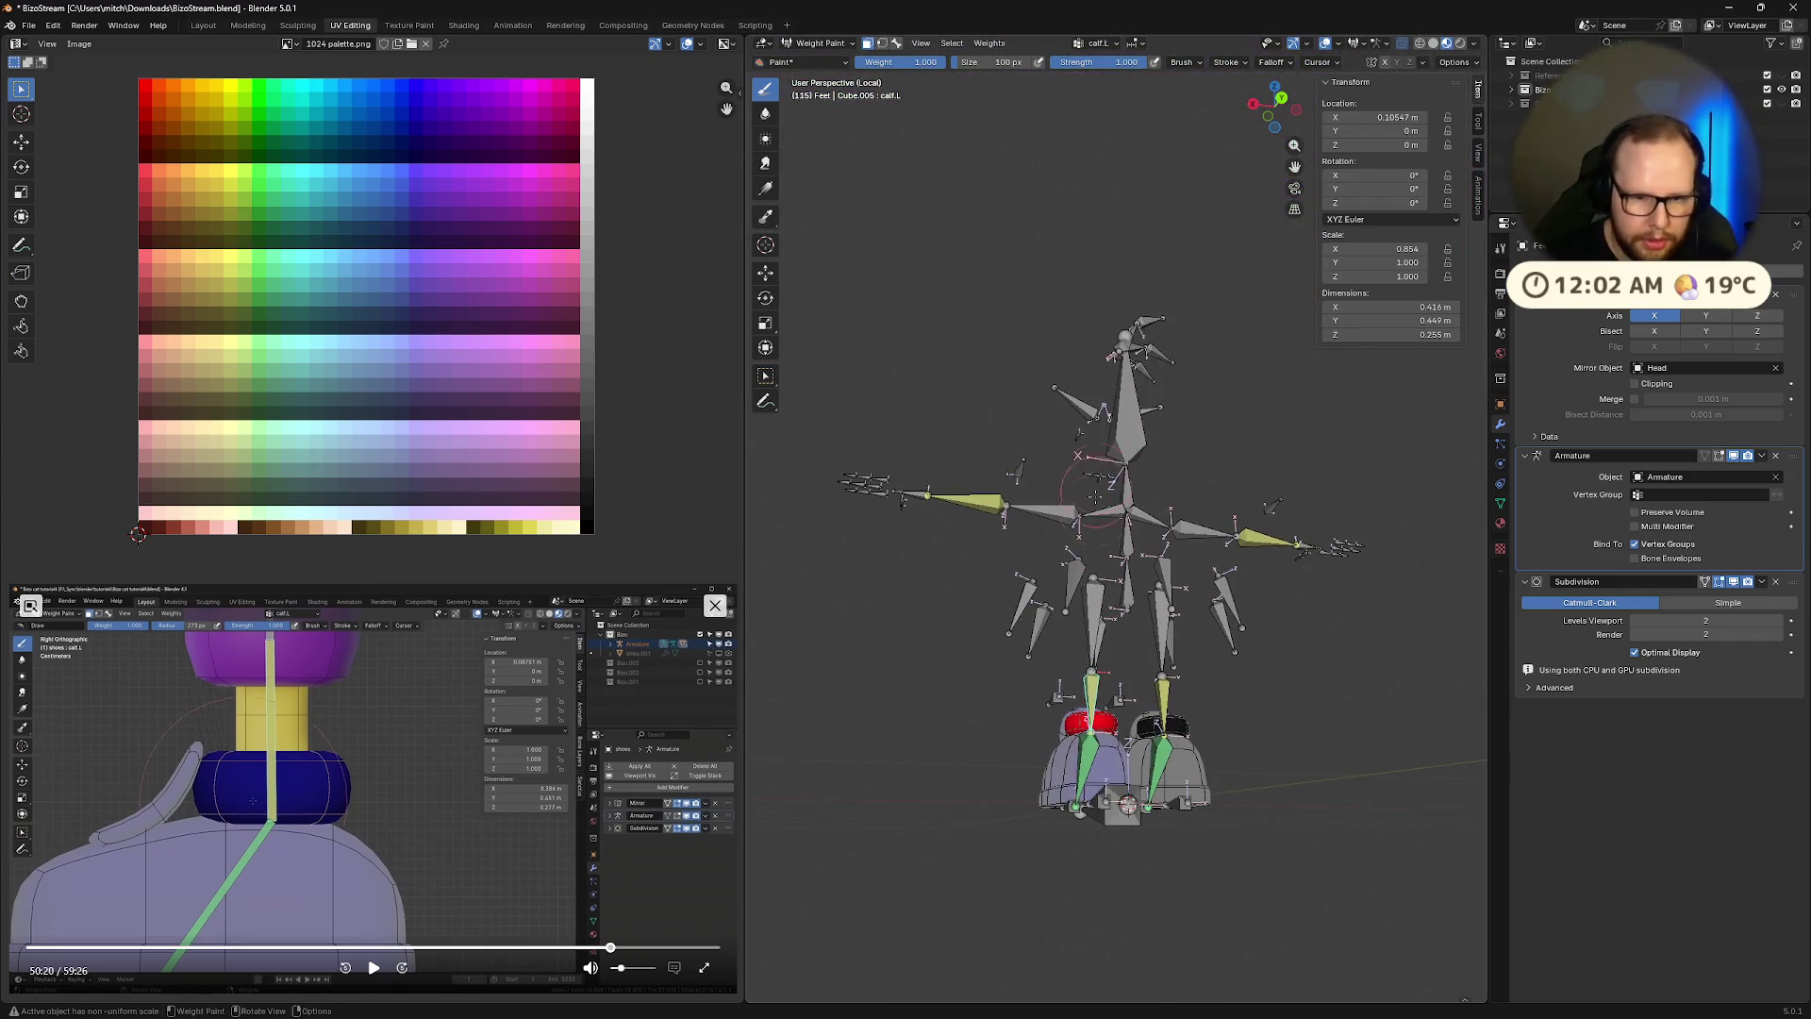
key(KP_Divide)
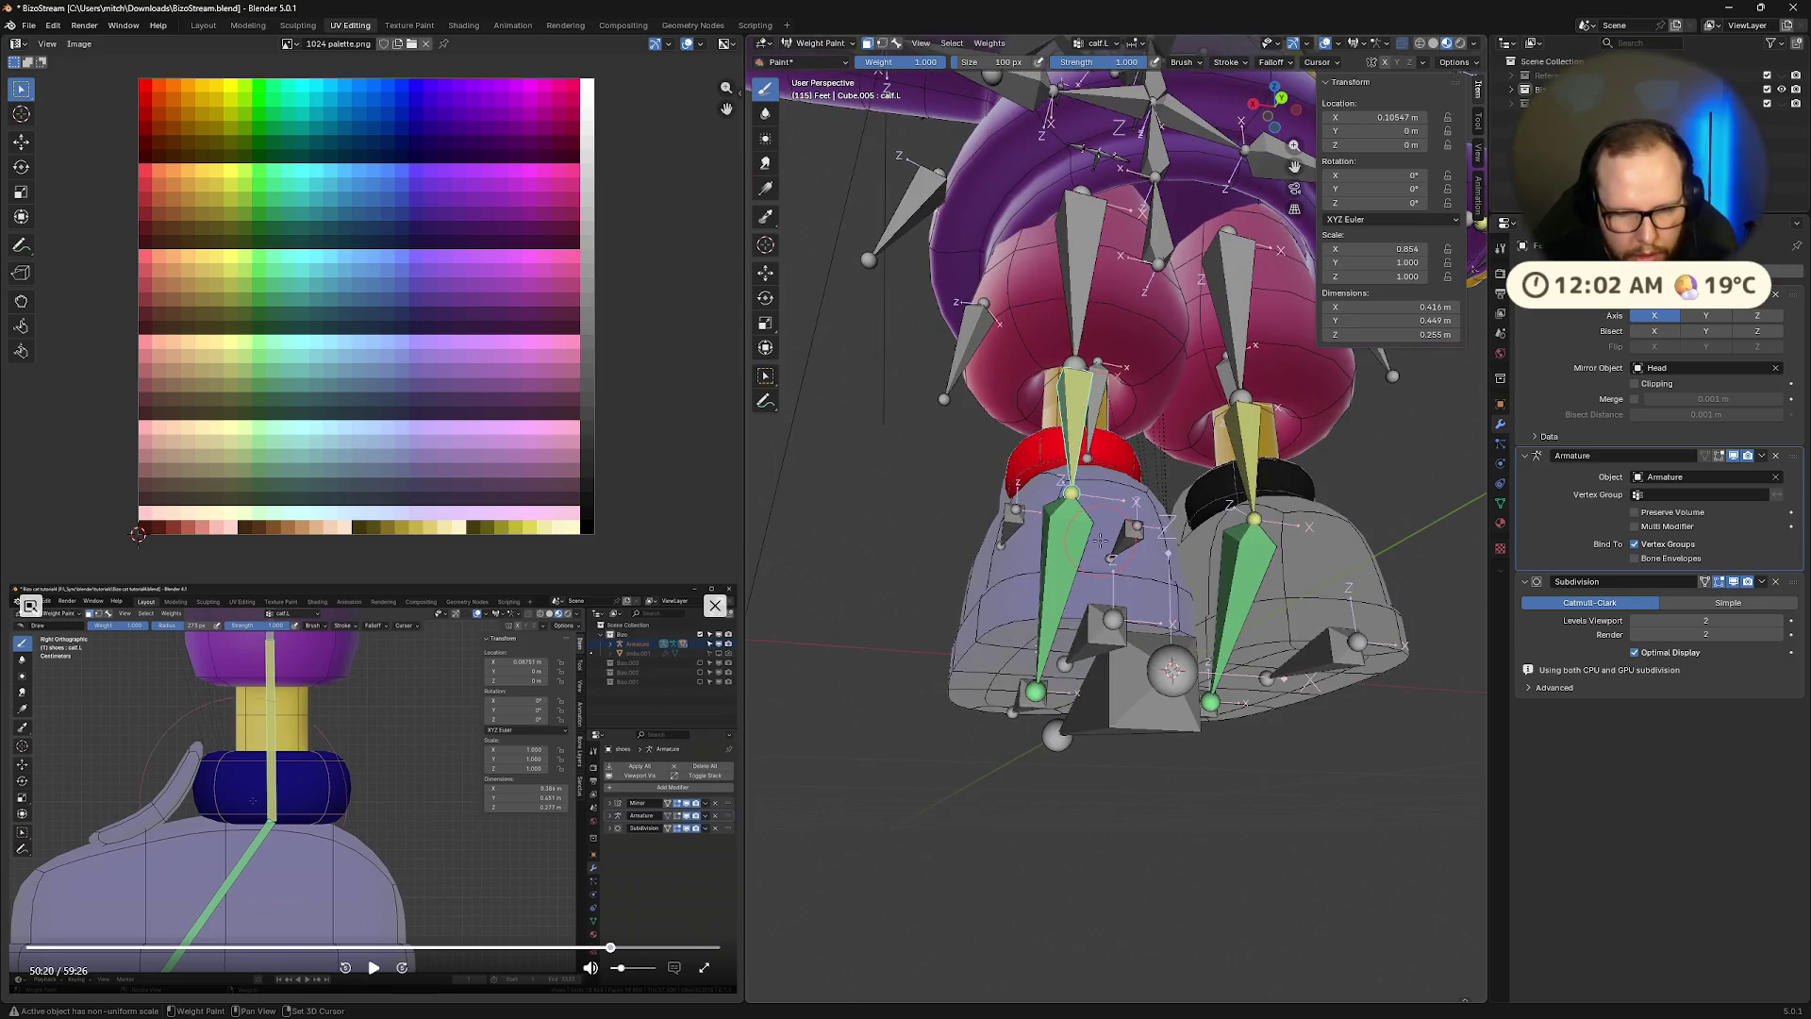
key(shift+h)
middle_drag(1100, 540, 1098, 492)
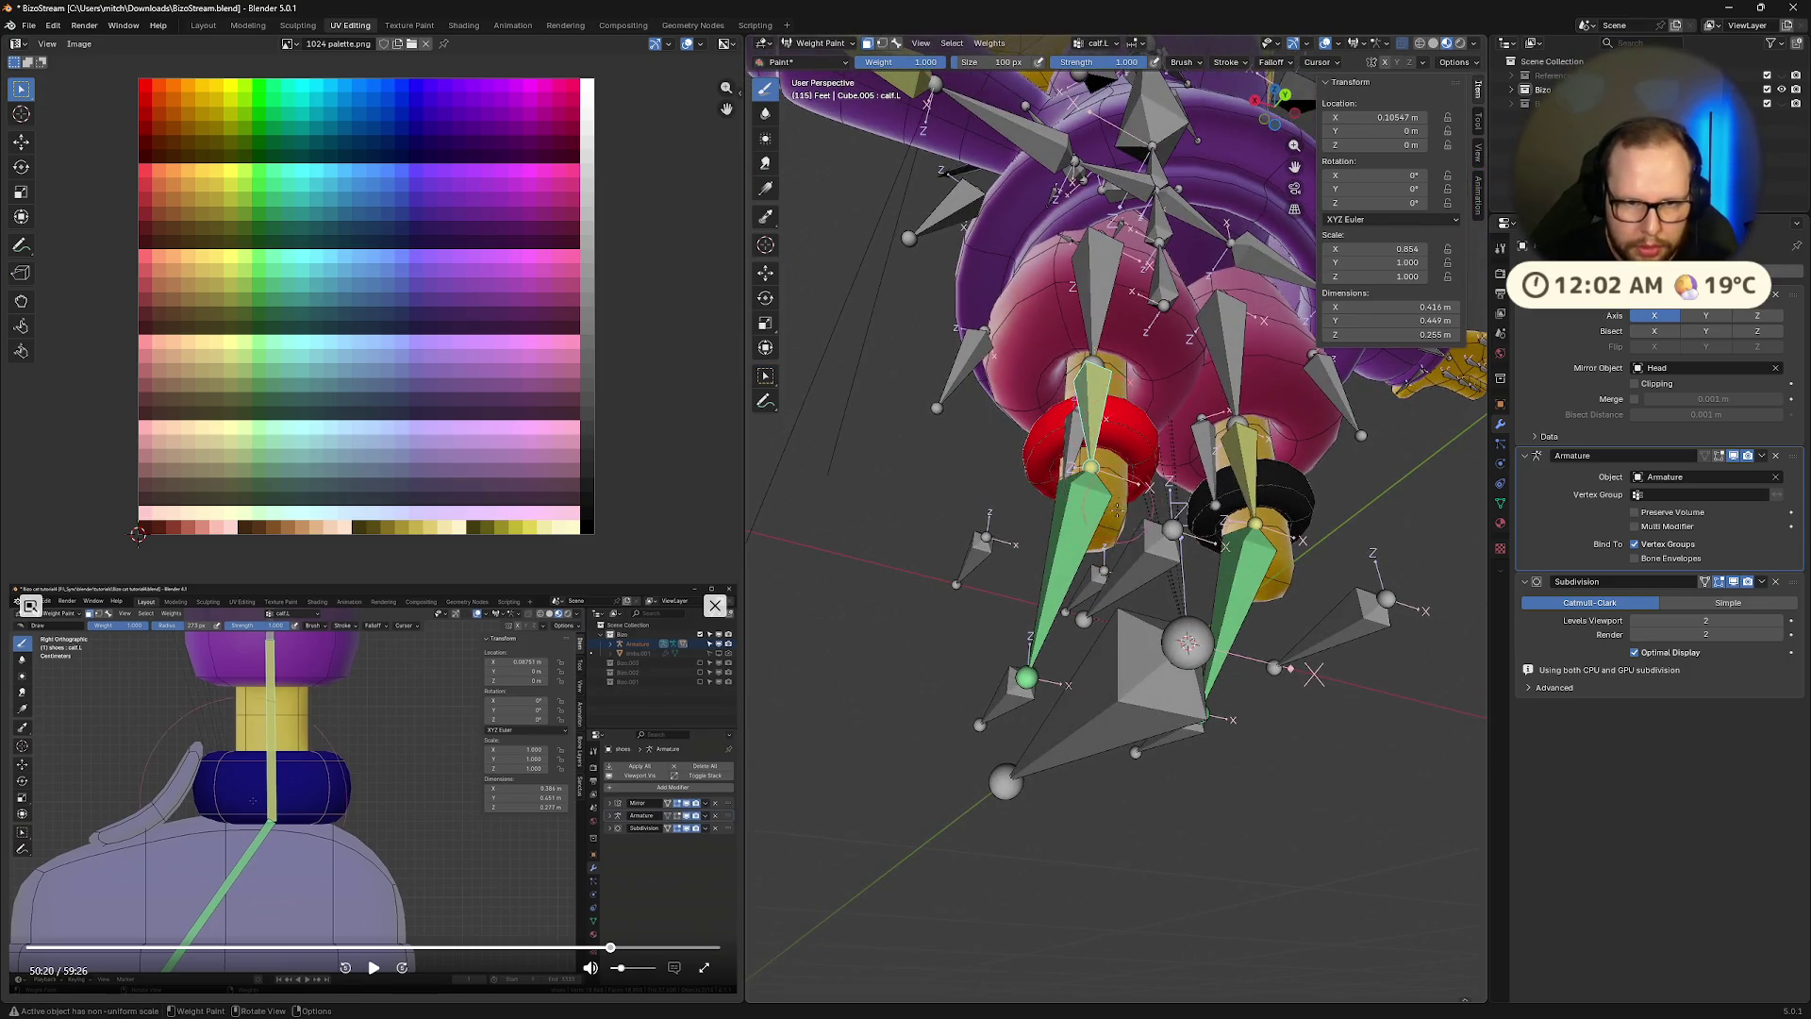
middle_drag(1116, 432, 1108, 444)
mouse_move(1191, 497)
middle_down()
mouse_move(1166, 542)
mouse_move(1186, 502)
middle_up()
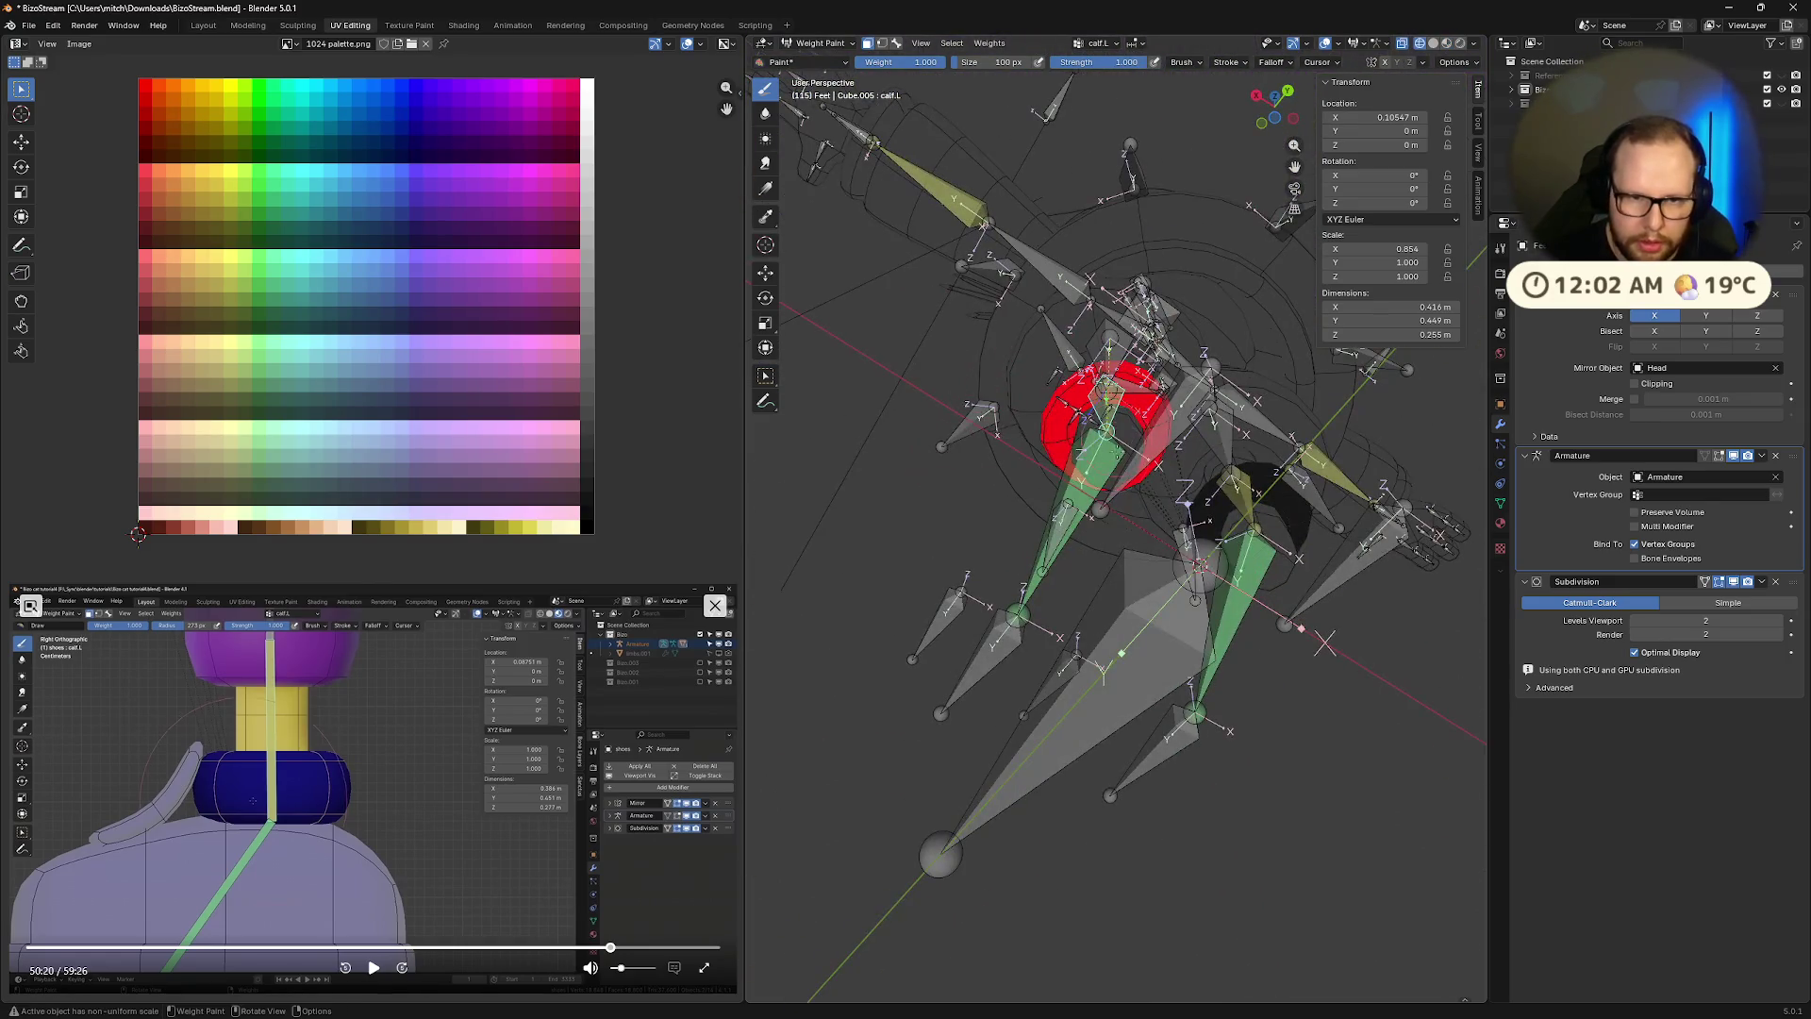
Zoom out to both legs, reveal the hidden shoe faces with Alt+H, and snap to back view
scroll(1186, 503, up, 6)
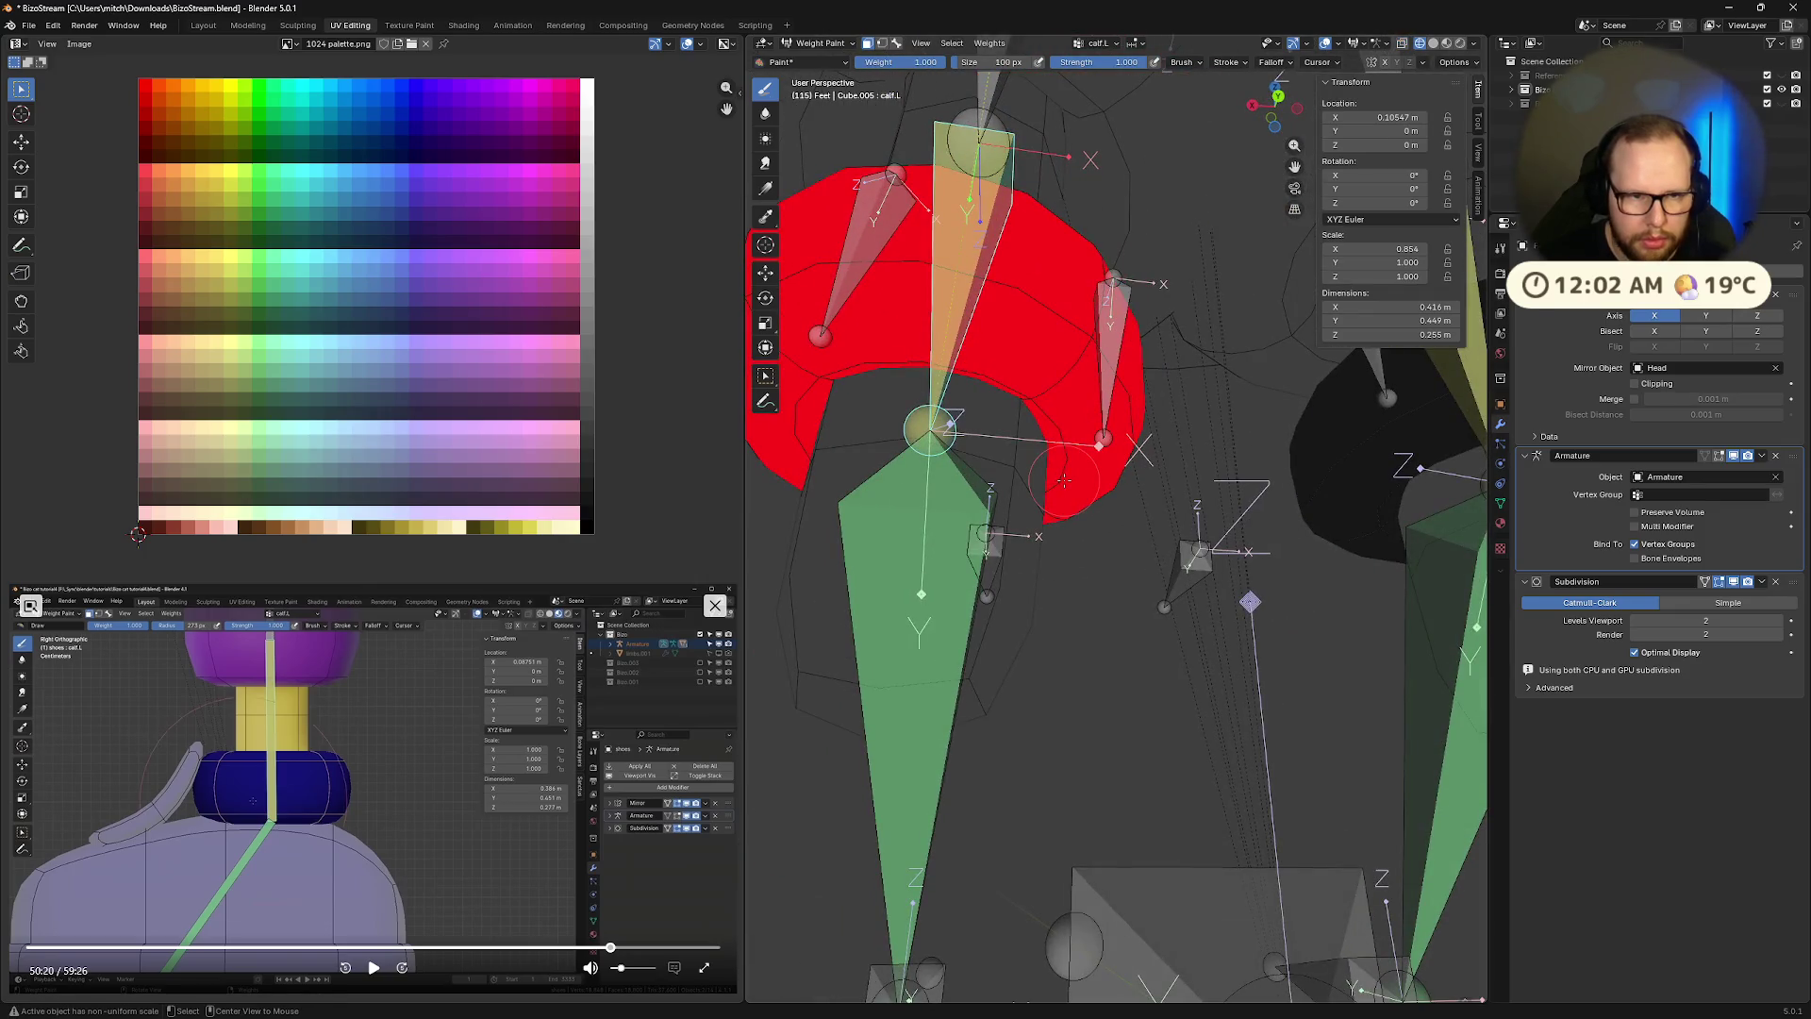
middle_drag(1042, 446, 1122, 481)
scroll(1122, 481, down, 4)
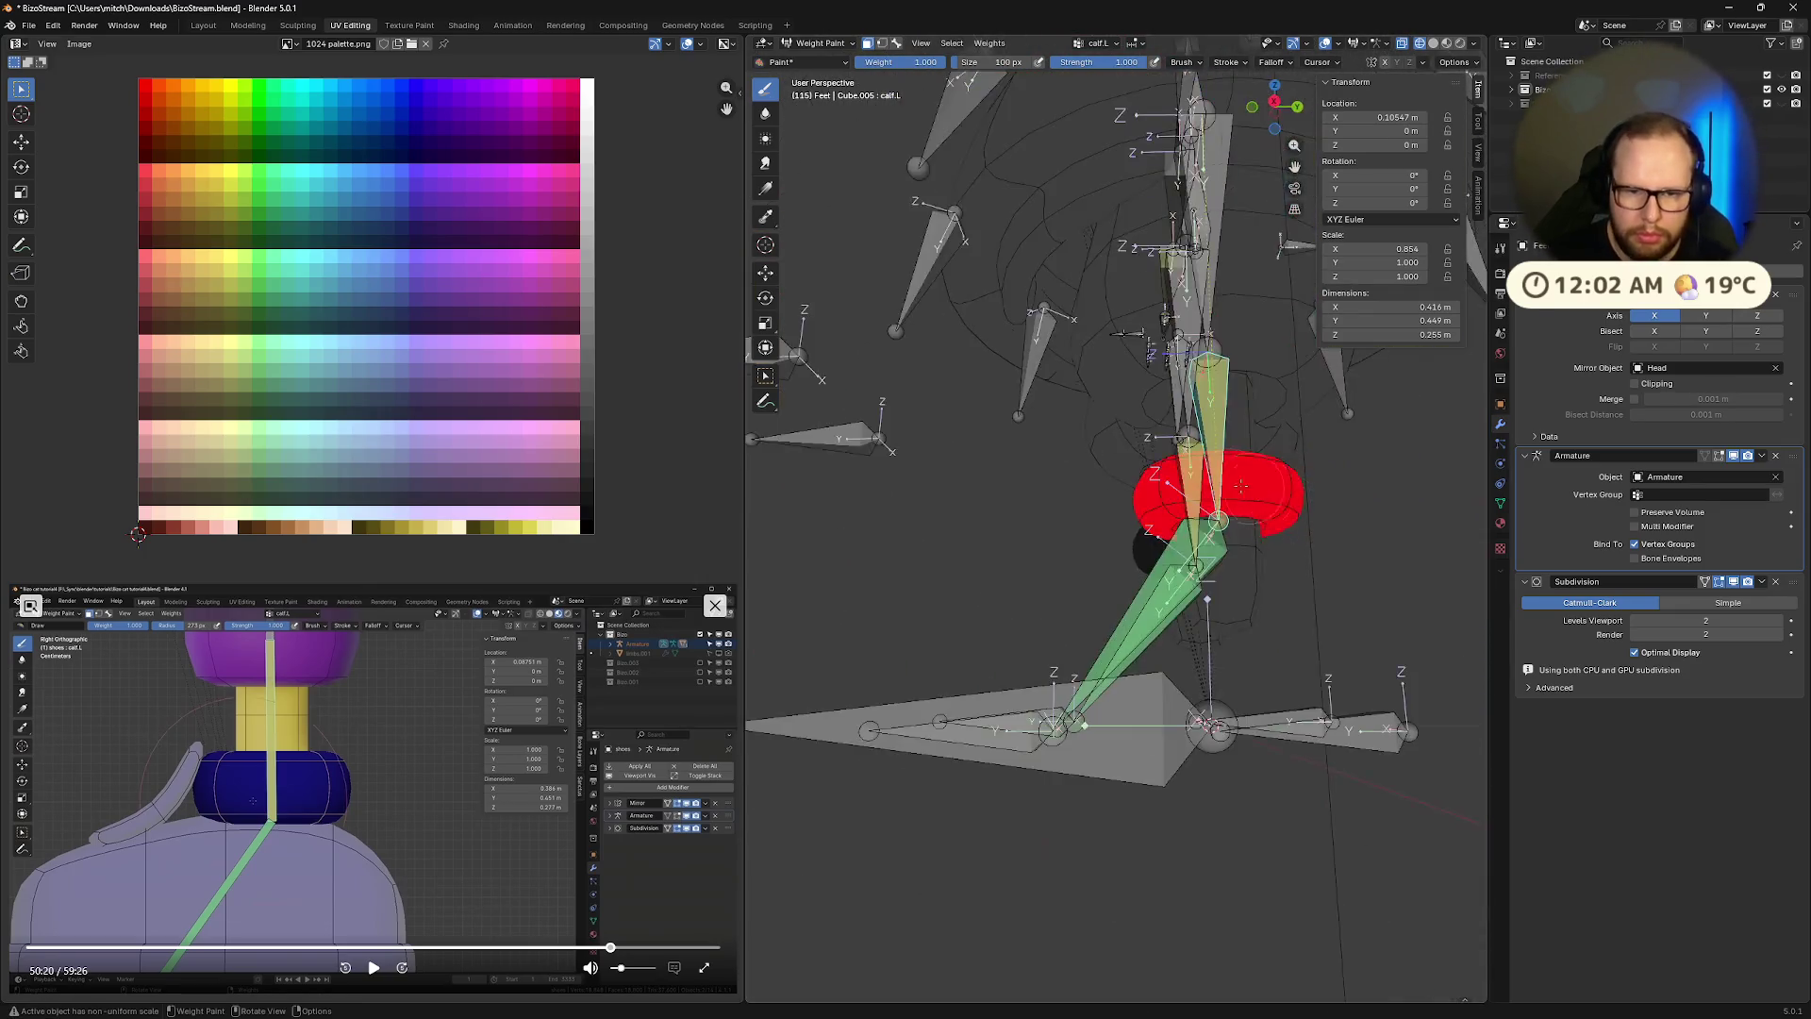
scroll(1195, 517, up, 1)
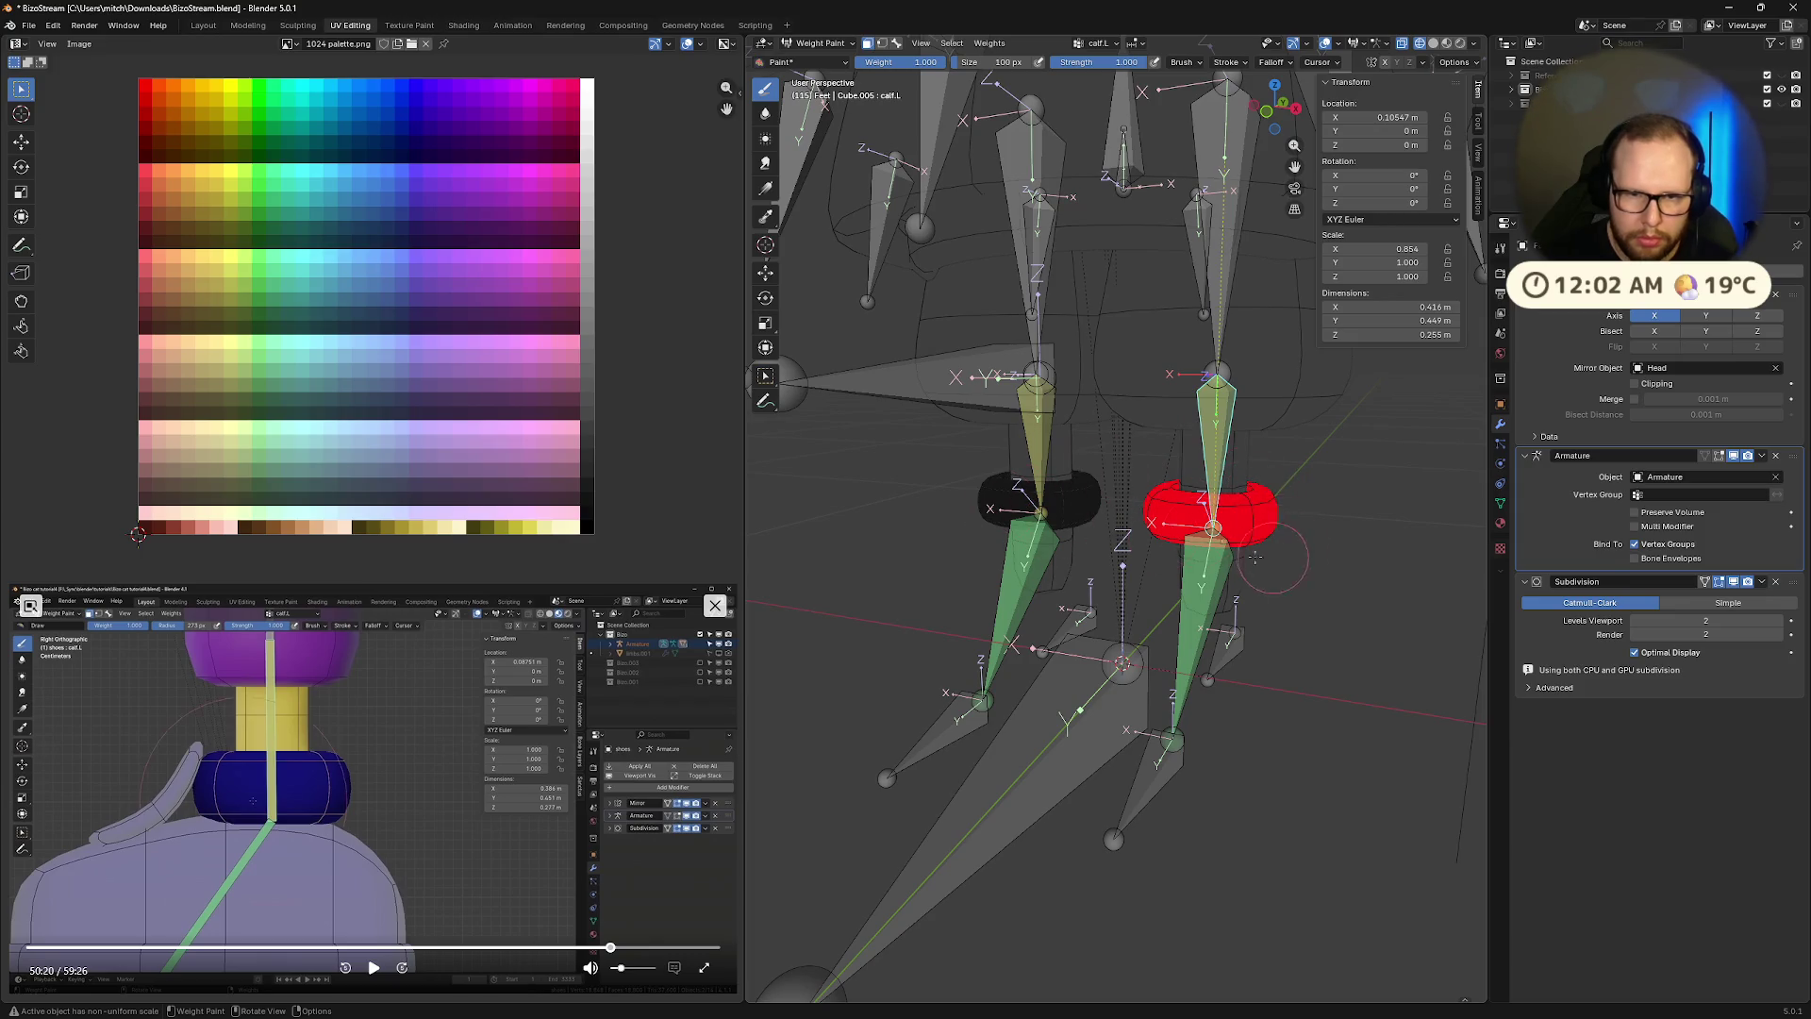
mouse_move(1382, 489)
middle_down()
mouse_move(1273, 500)
mouse_move(1236, 551)
mouse_move(1170, 539)
mouse_move(1141, 562)
mouse_move(1163, 624)
middle_up()
key(alt+h)
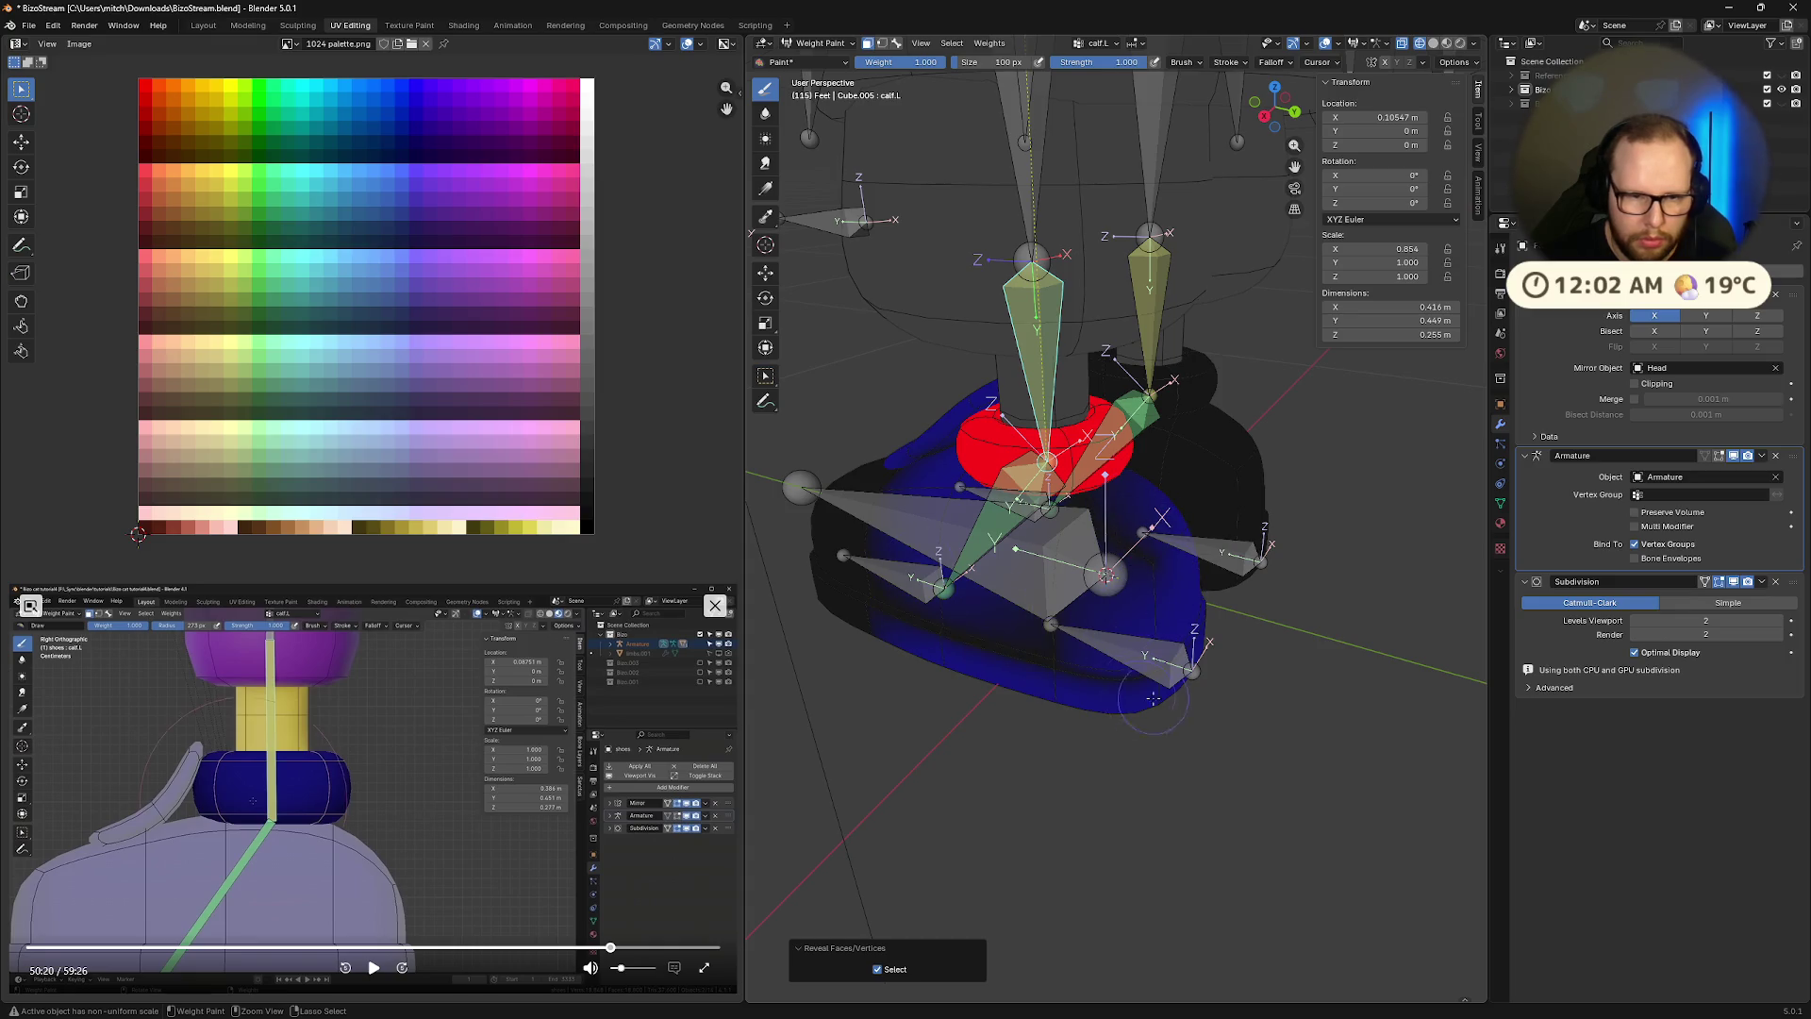
key(ctrl+KP_1)
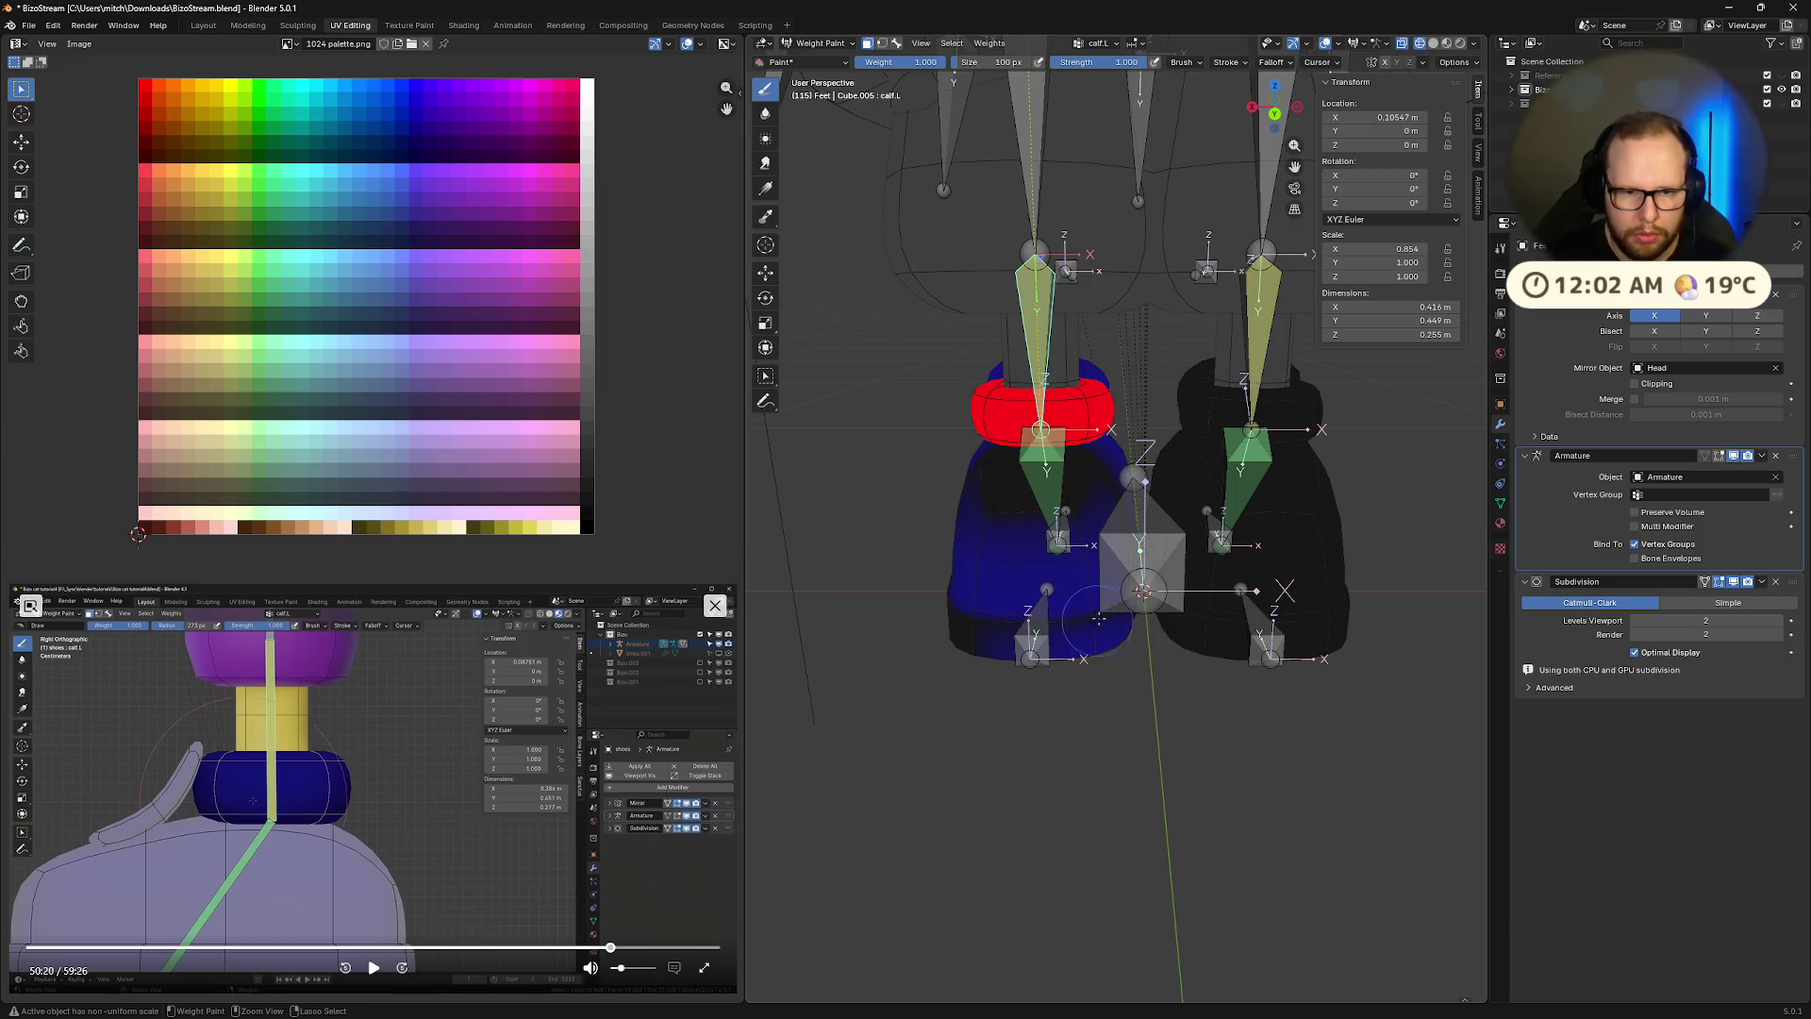
Paint calf.L weight to 0 on the left shoe body and soften the collar into a gradient
drag(1094, 604, 1058, 624)
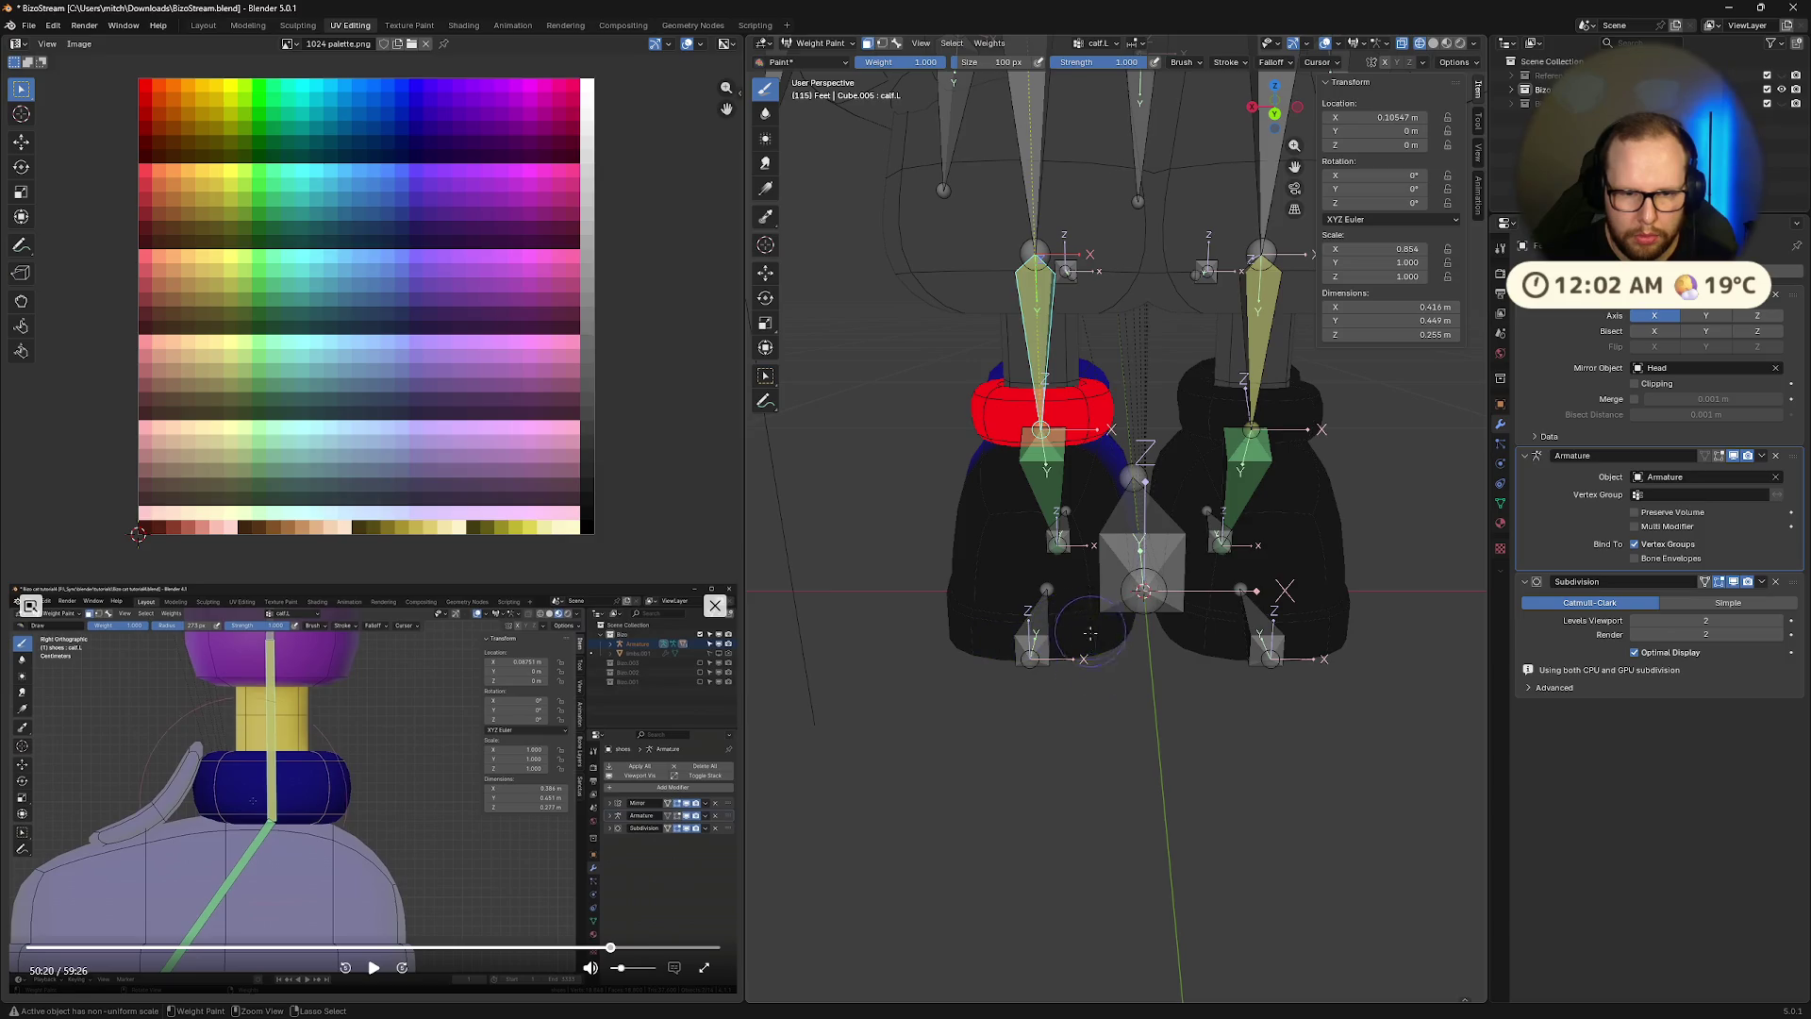
middle_drag(1132, 472, 1292, 558)
mouse_move(1217, 405)
mouse_down()
mouse_move(1169, 302)
mouse_move(1142, 292)
mouse_move(1160, 188)
mouse_move(1188, 368)
mouse_up()
ctrl+middle_drag(1172, 618, 1185, 743)
middle_drag(1195, 678, 1286, 705)
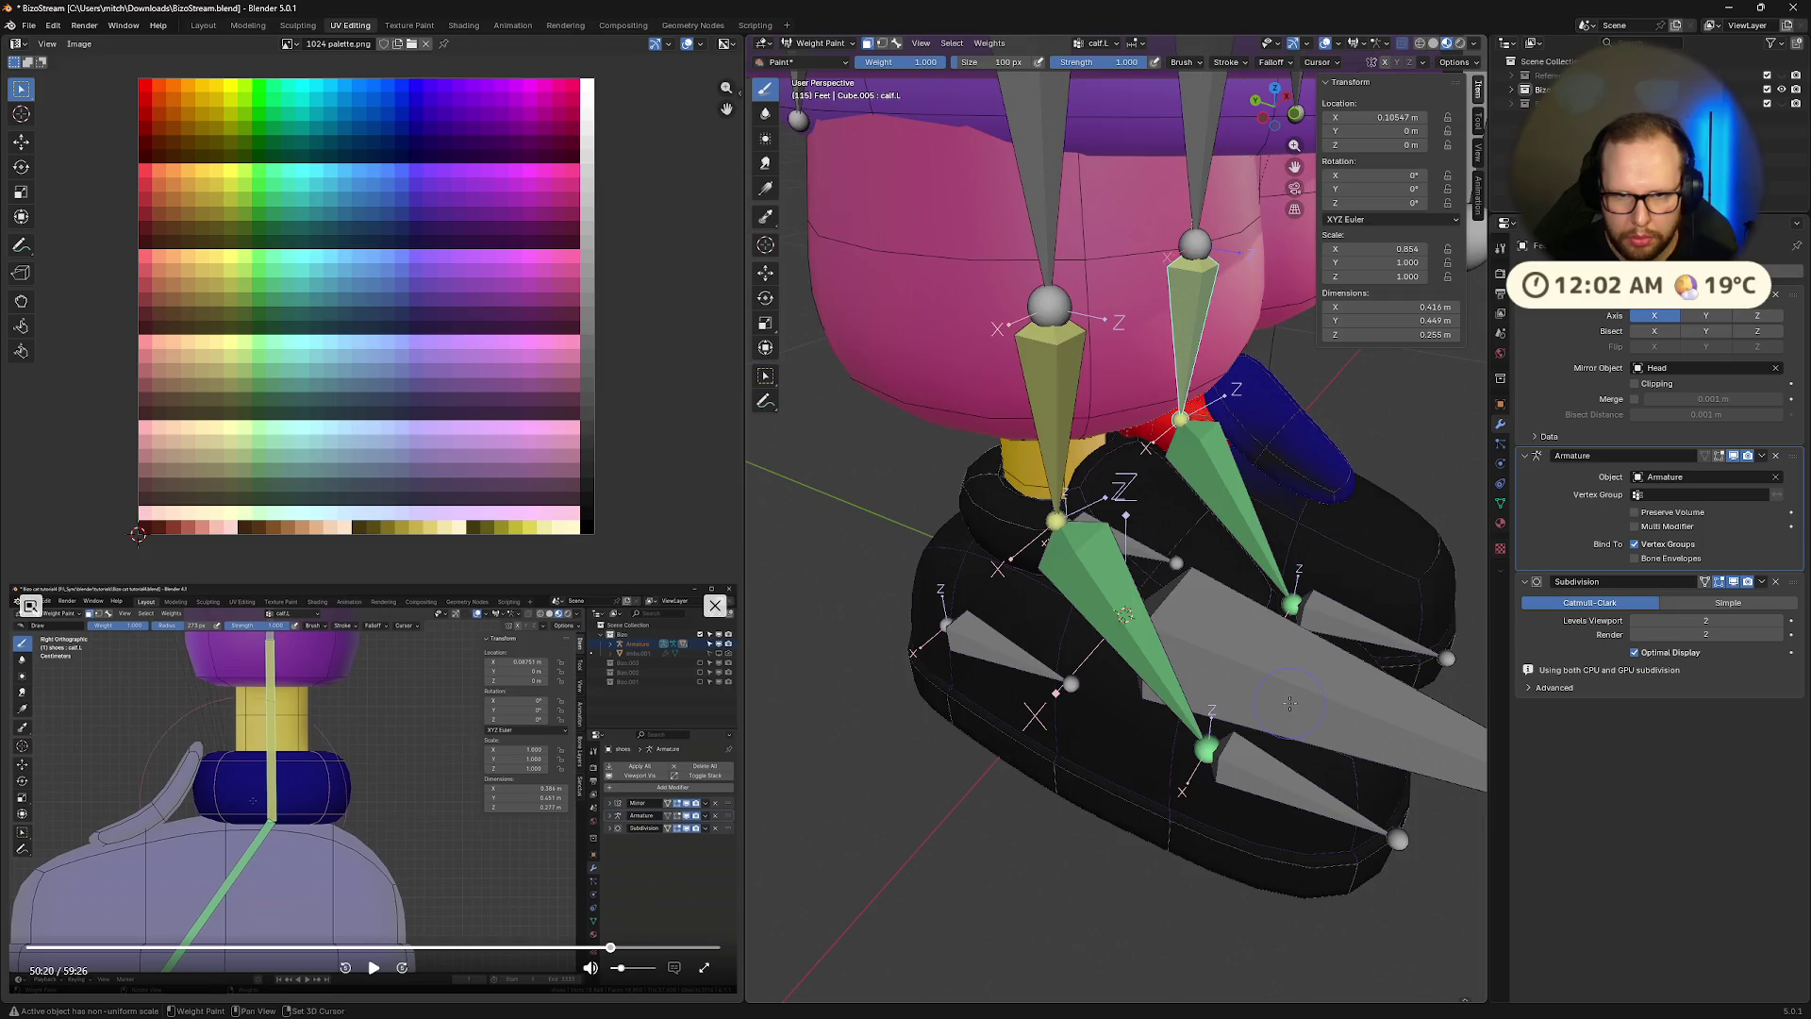
mouse_move(1405, 637)
middle_down()
mouse_move(1343, 621)
mouse_move(1334, 538)
middle_up()
drag(1226, 401, 1203, 379)
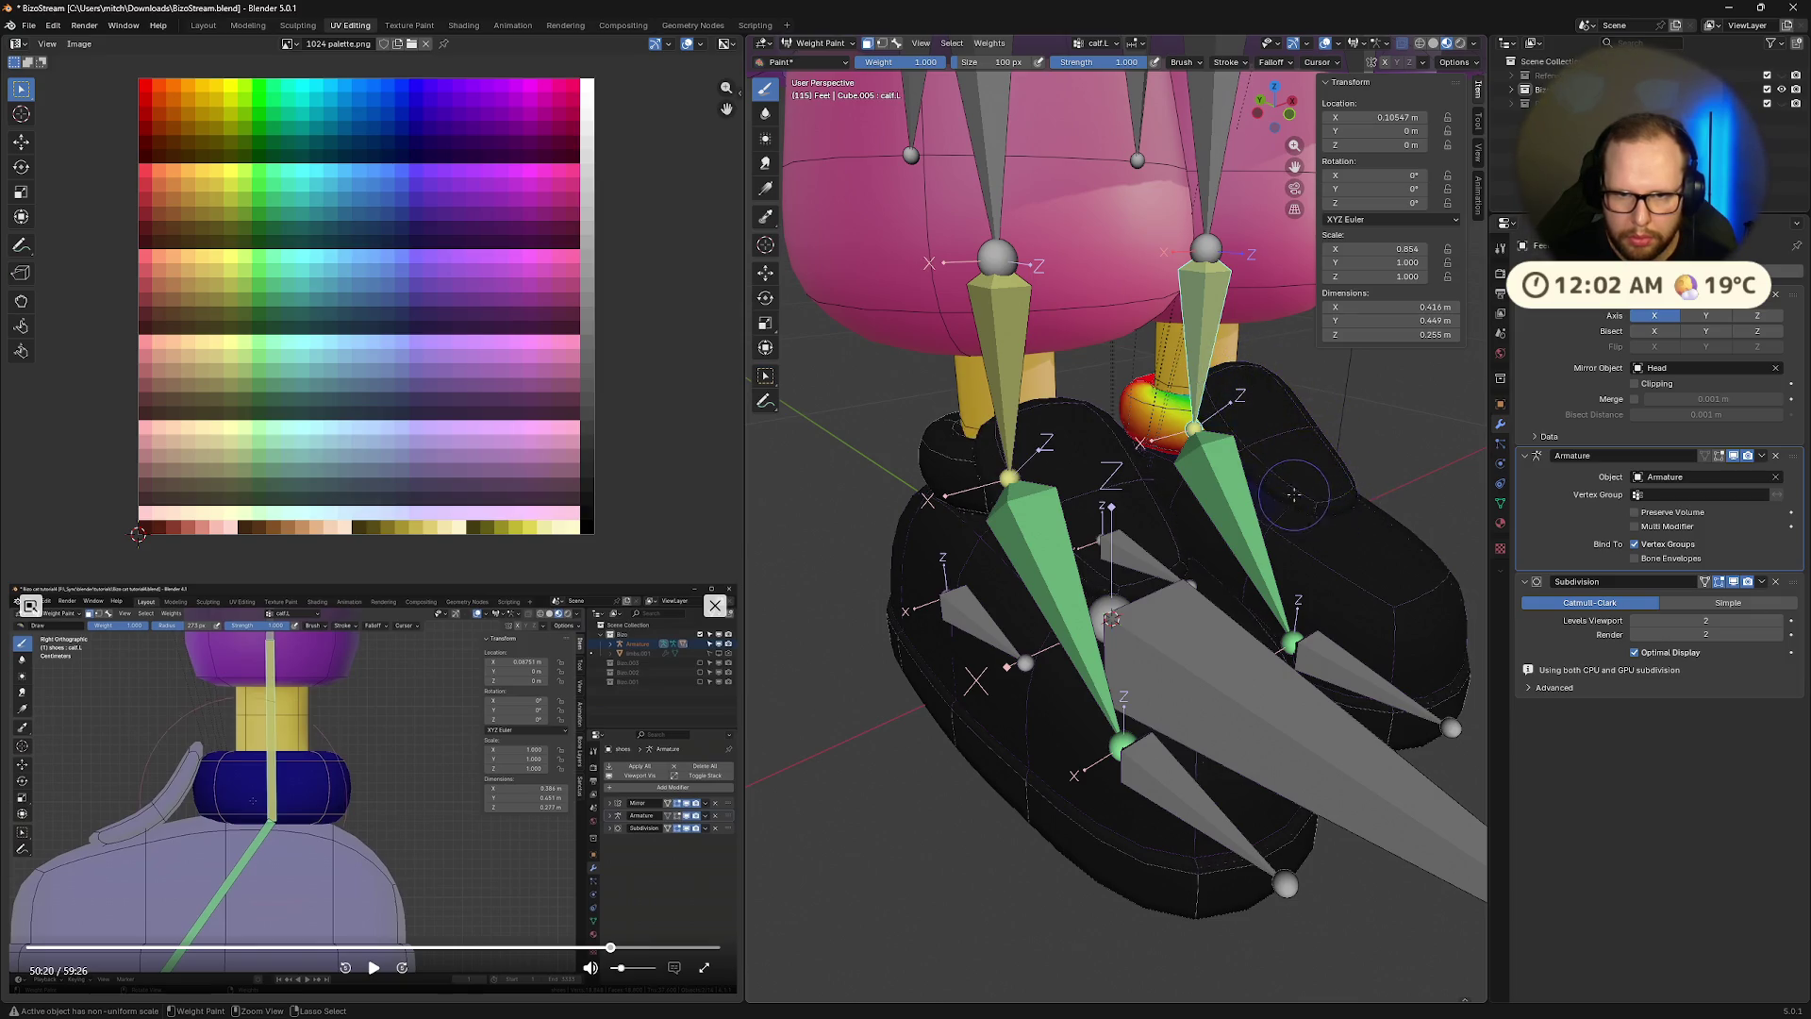
middle_drag(1368, 524, 980, 565)
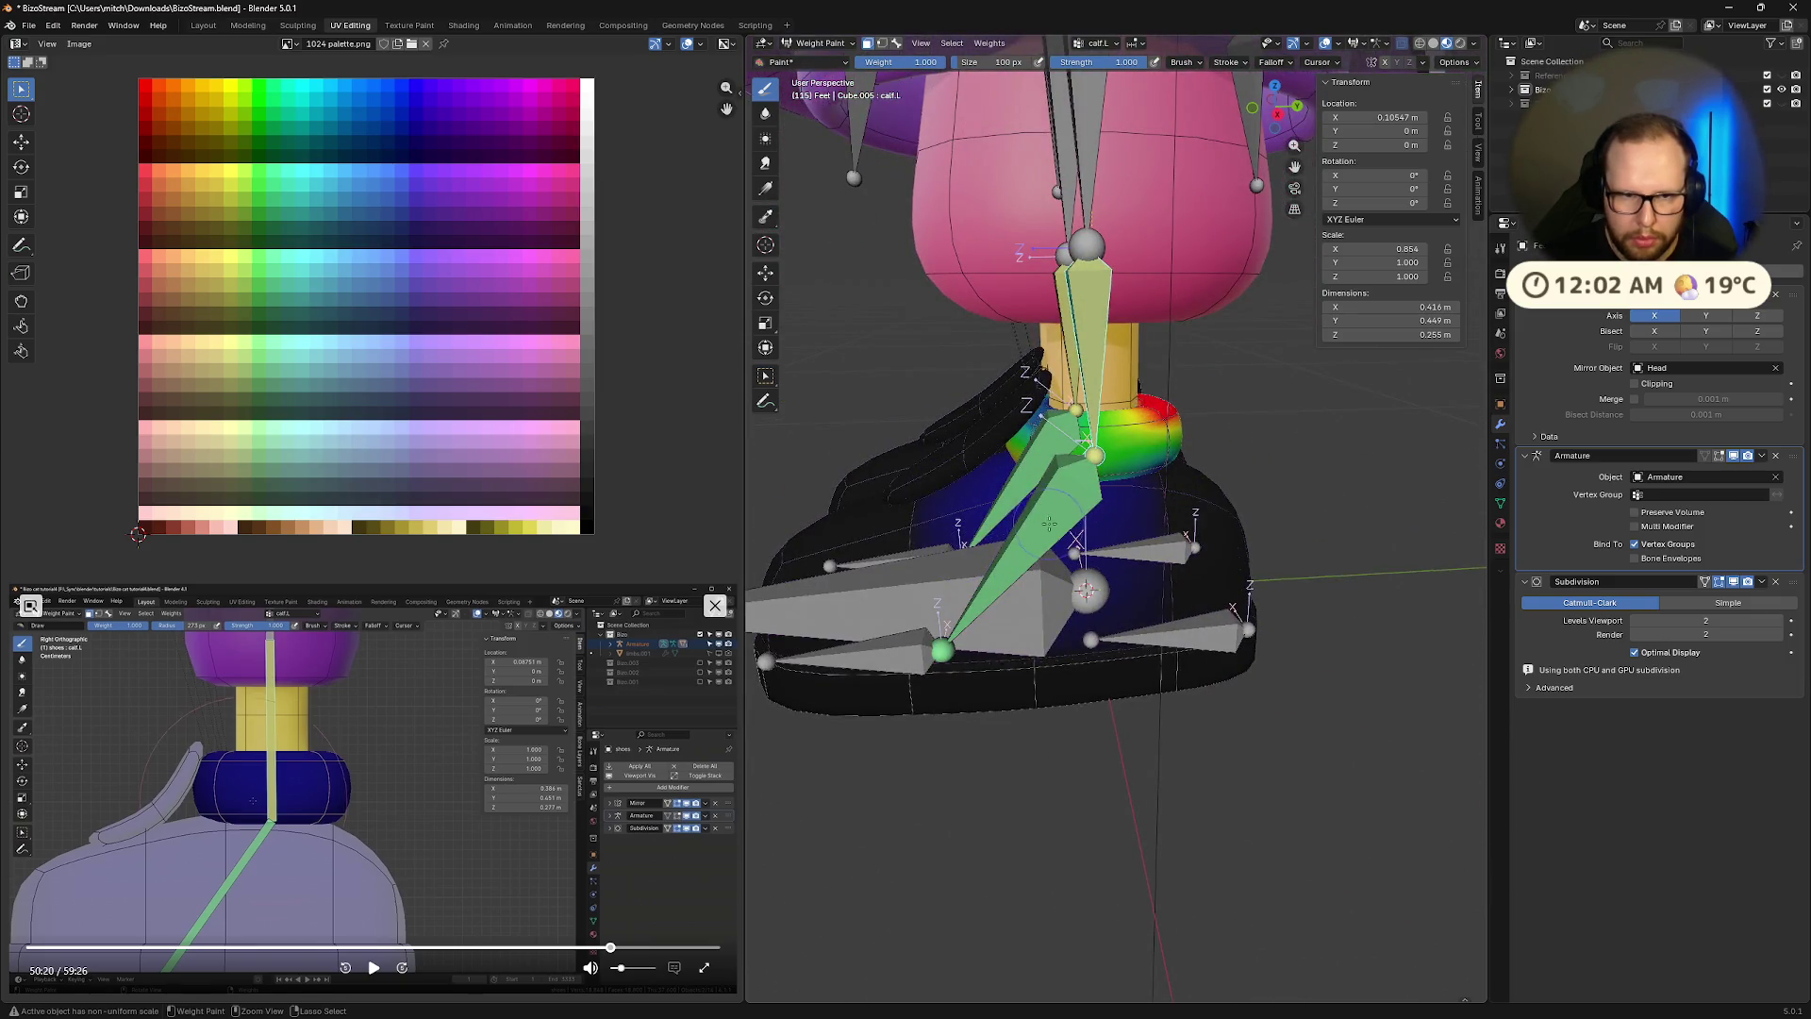
mouse_move(1085, 476)
middle_down()
mouse_move(1138, 481)
mouse_move(1085, 410)
mouse_move(1196, 443)
middle_up()
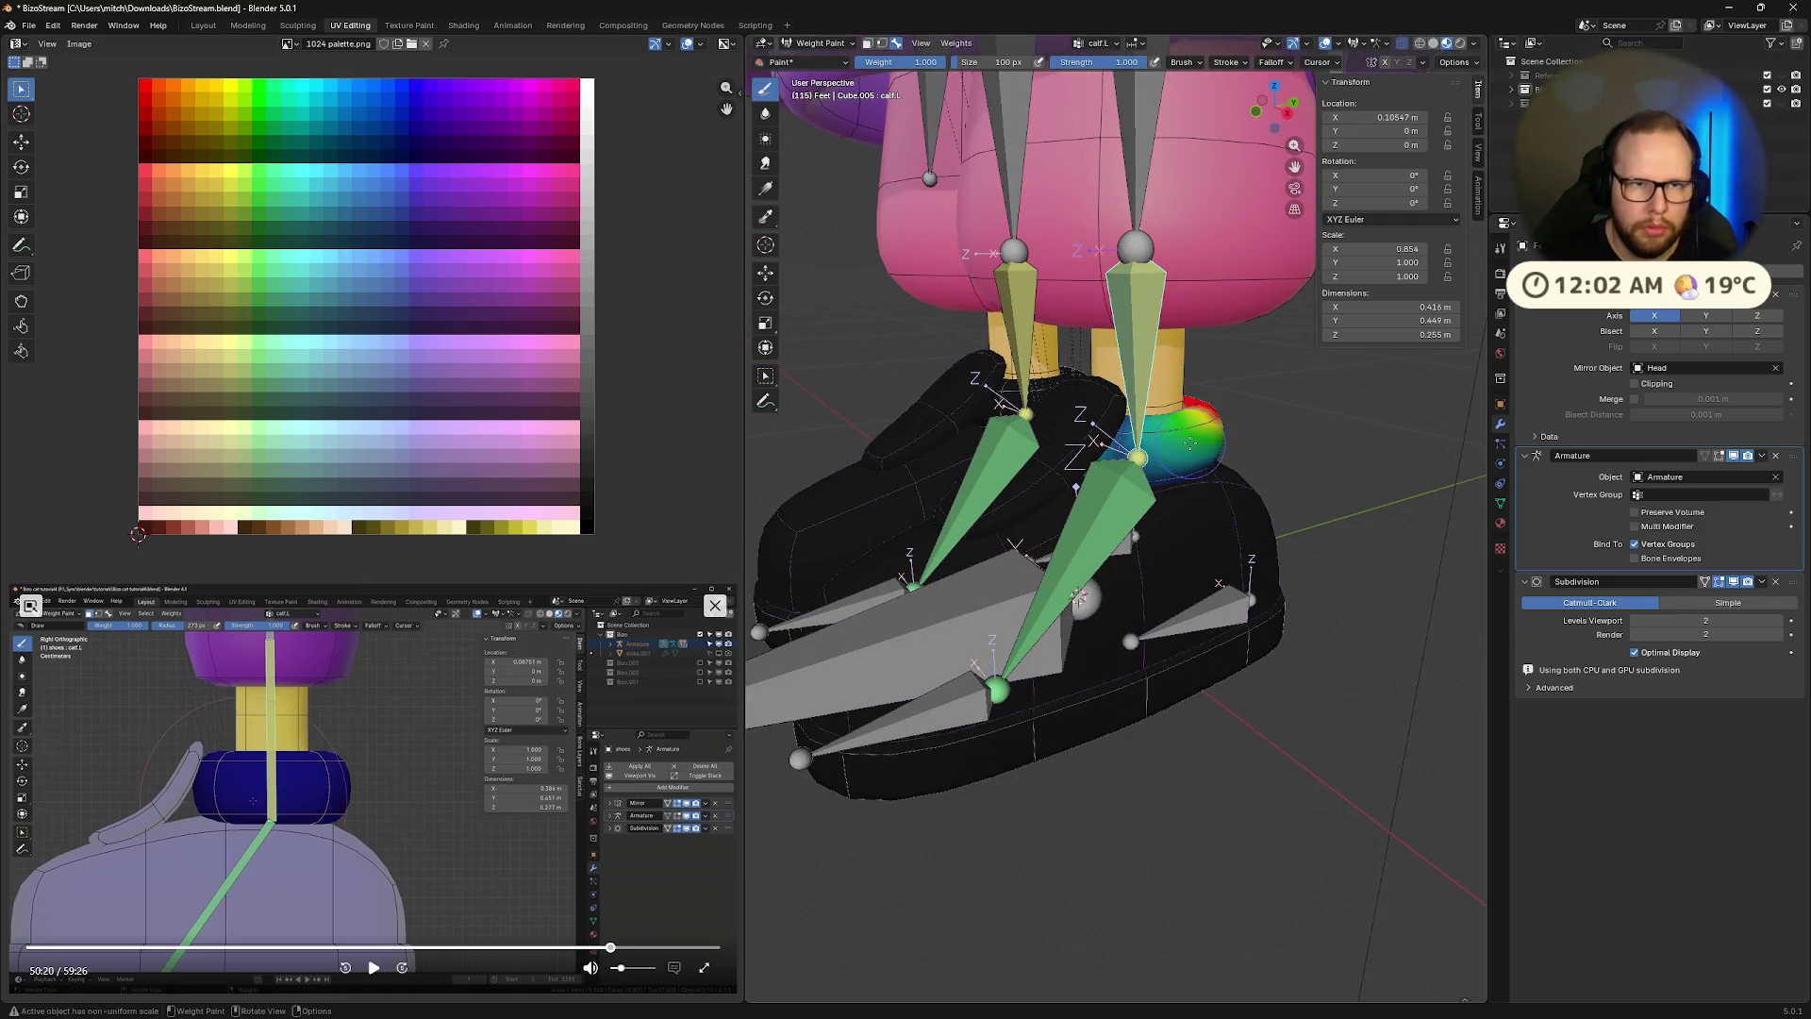
key(Tab)
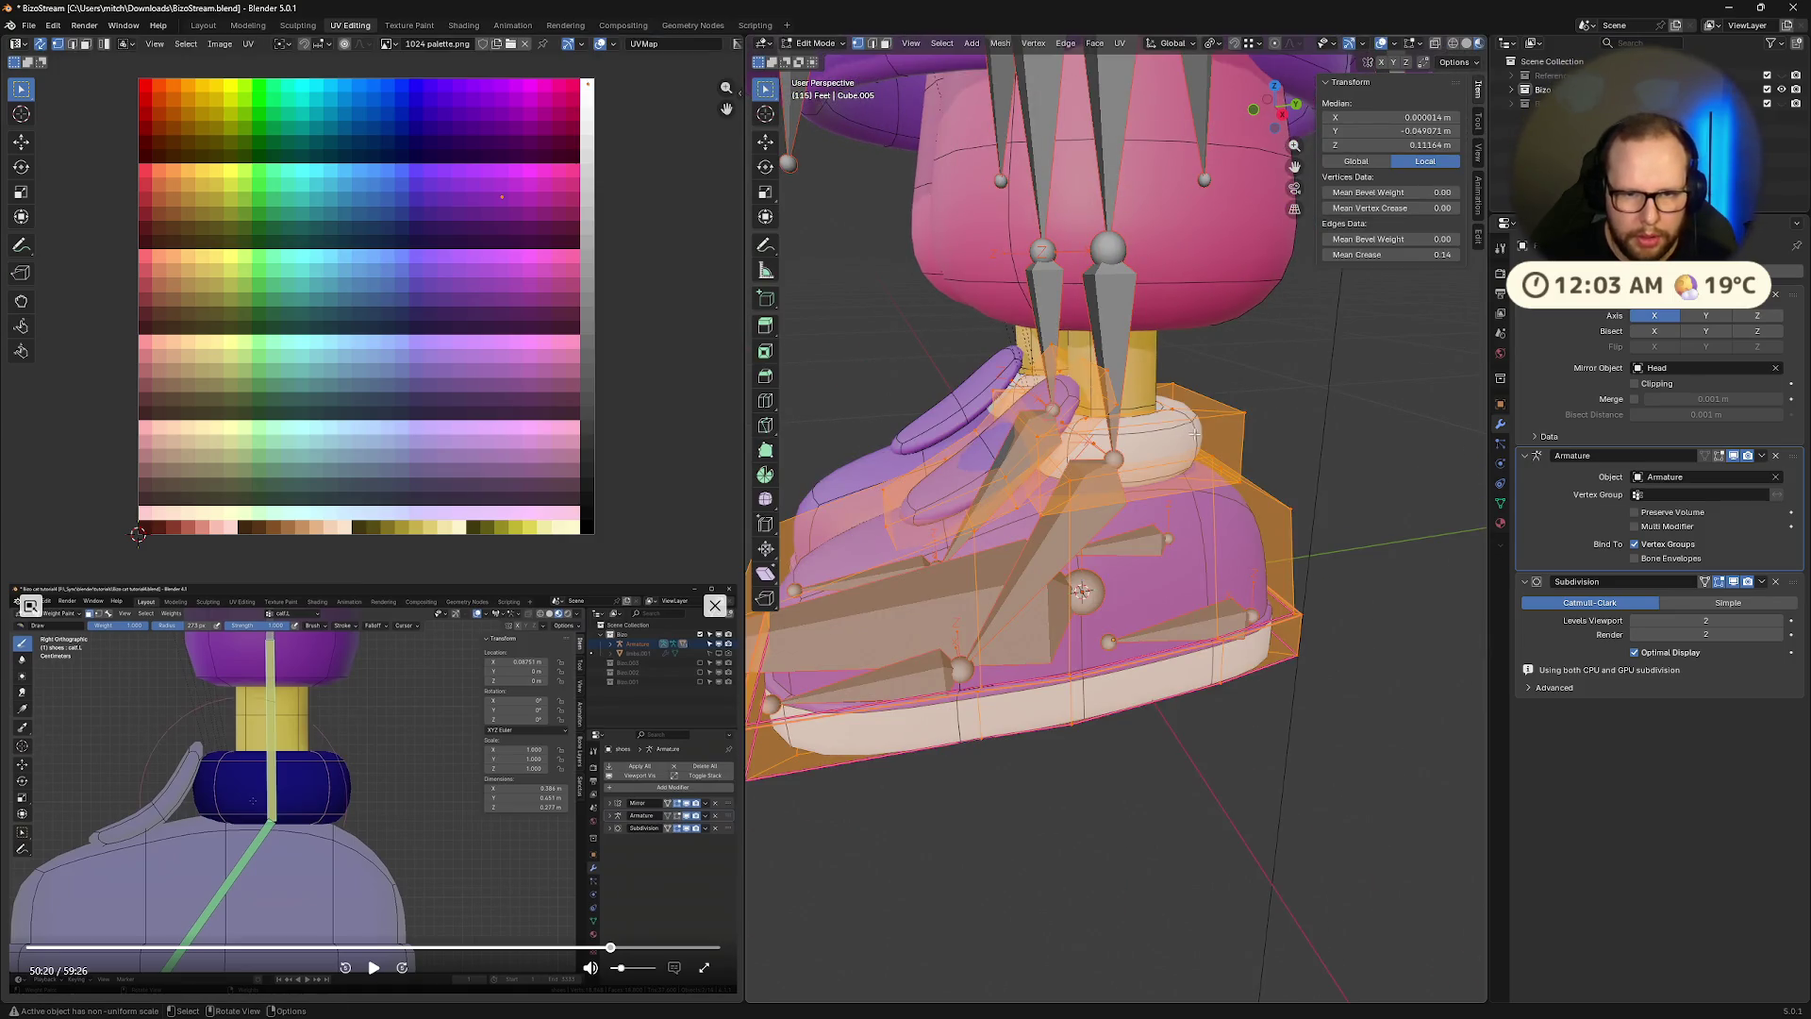
key(alt+a)
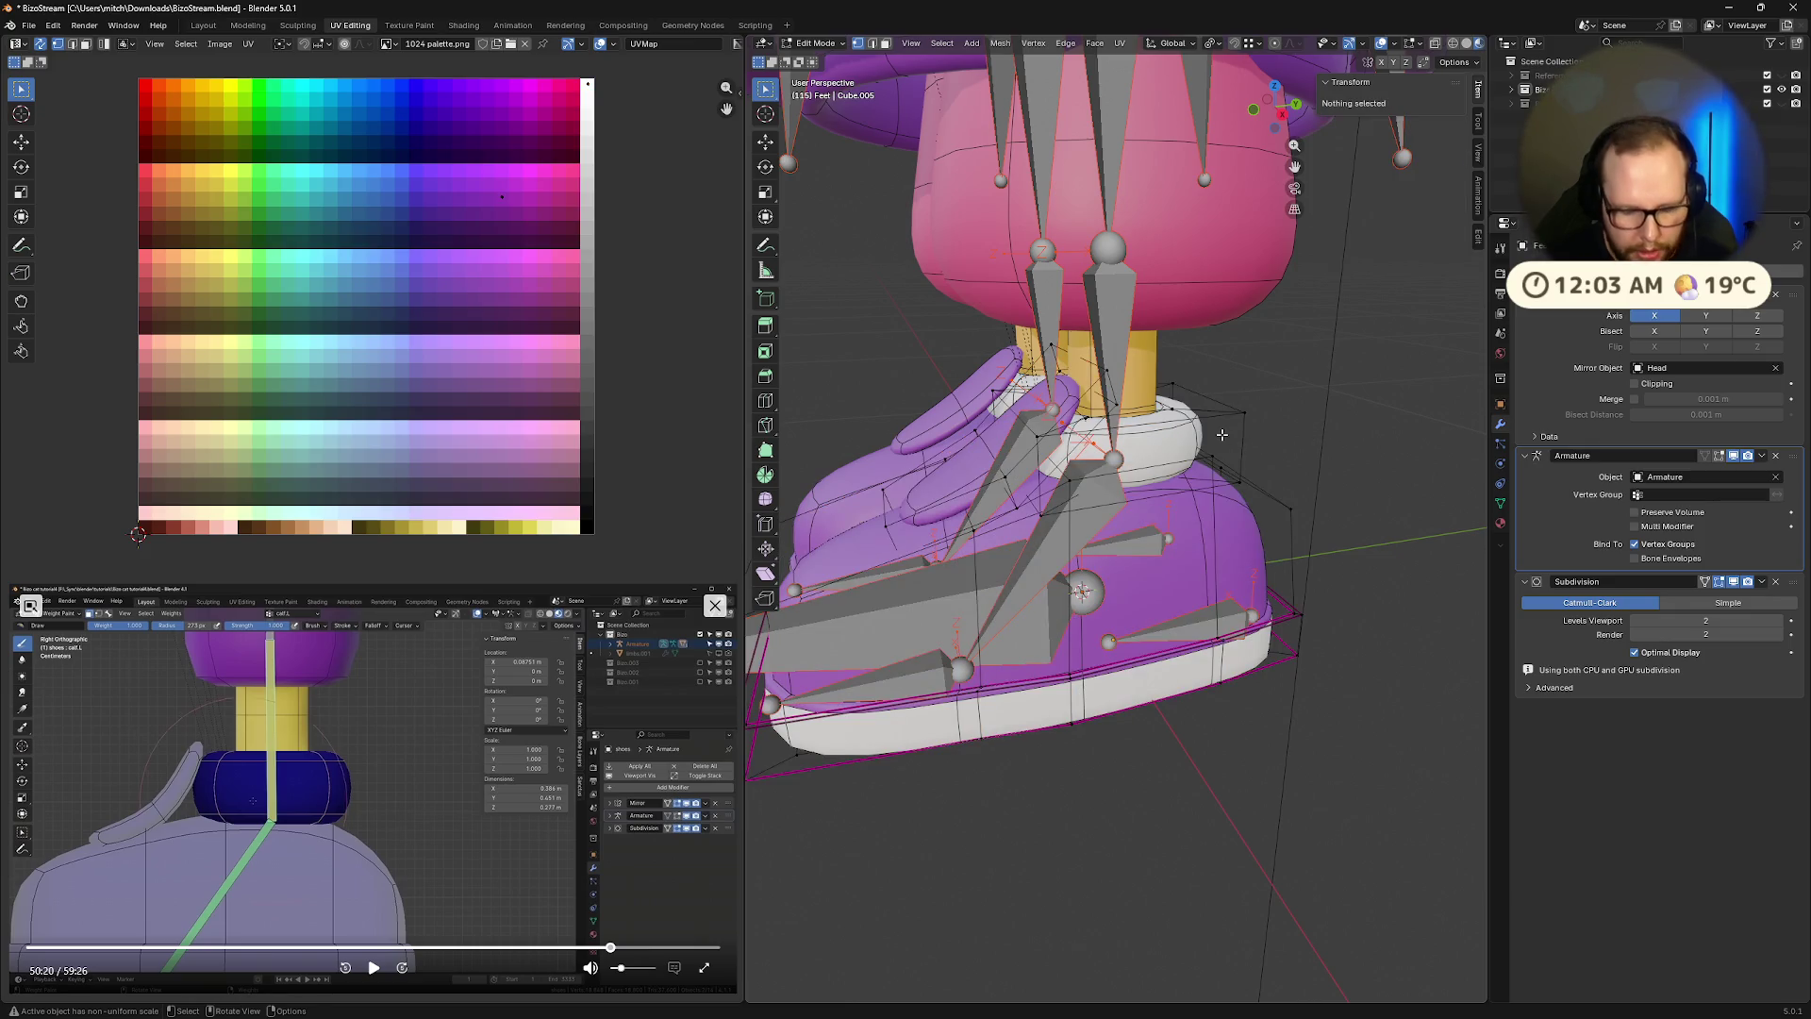
key(l)
key(space)
key(s)
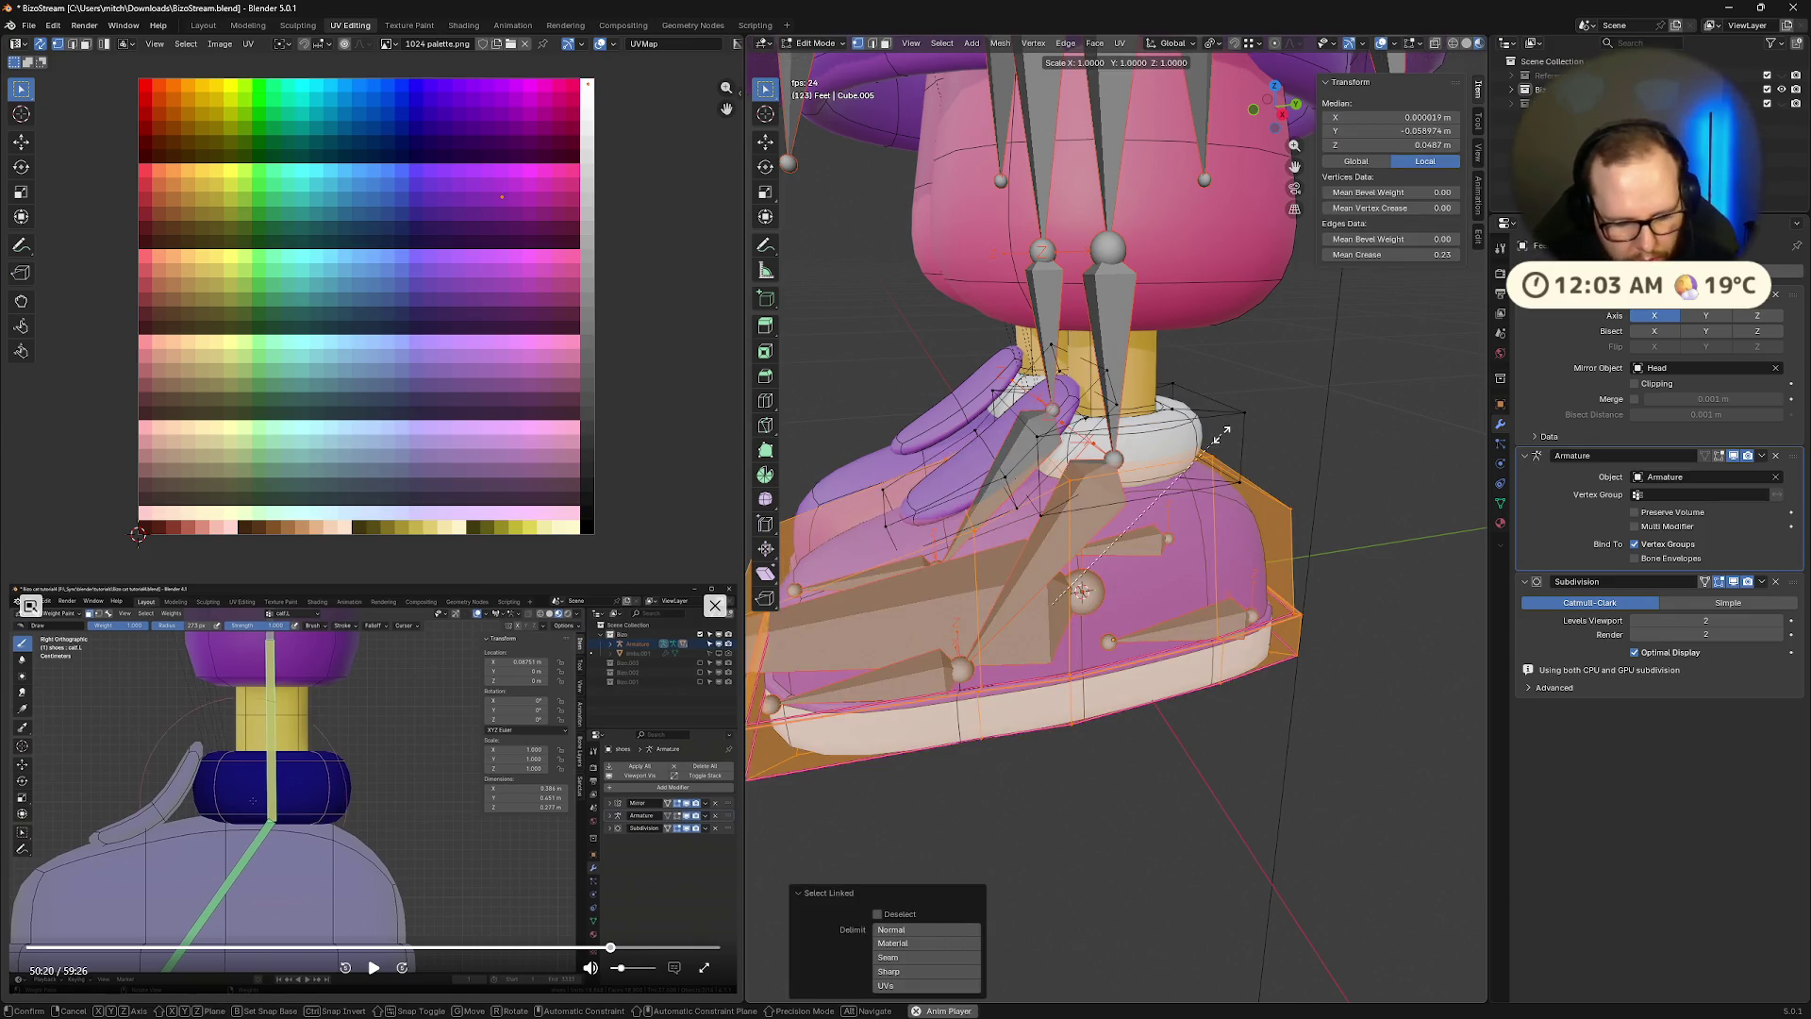
key(Escape)
key(alt+a)
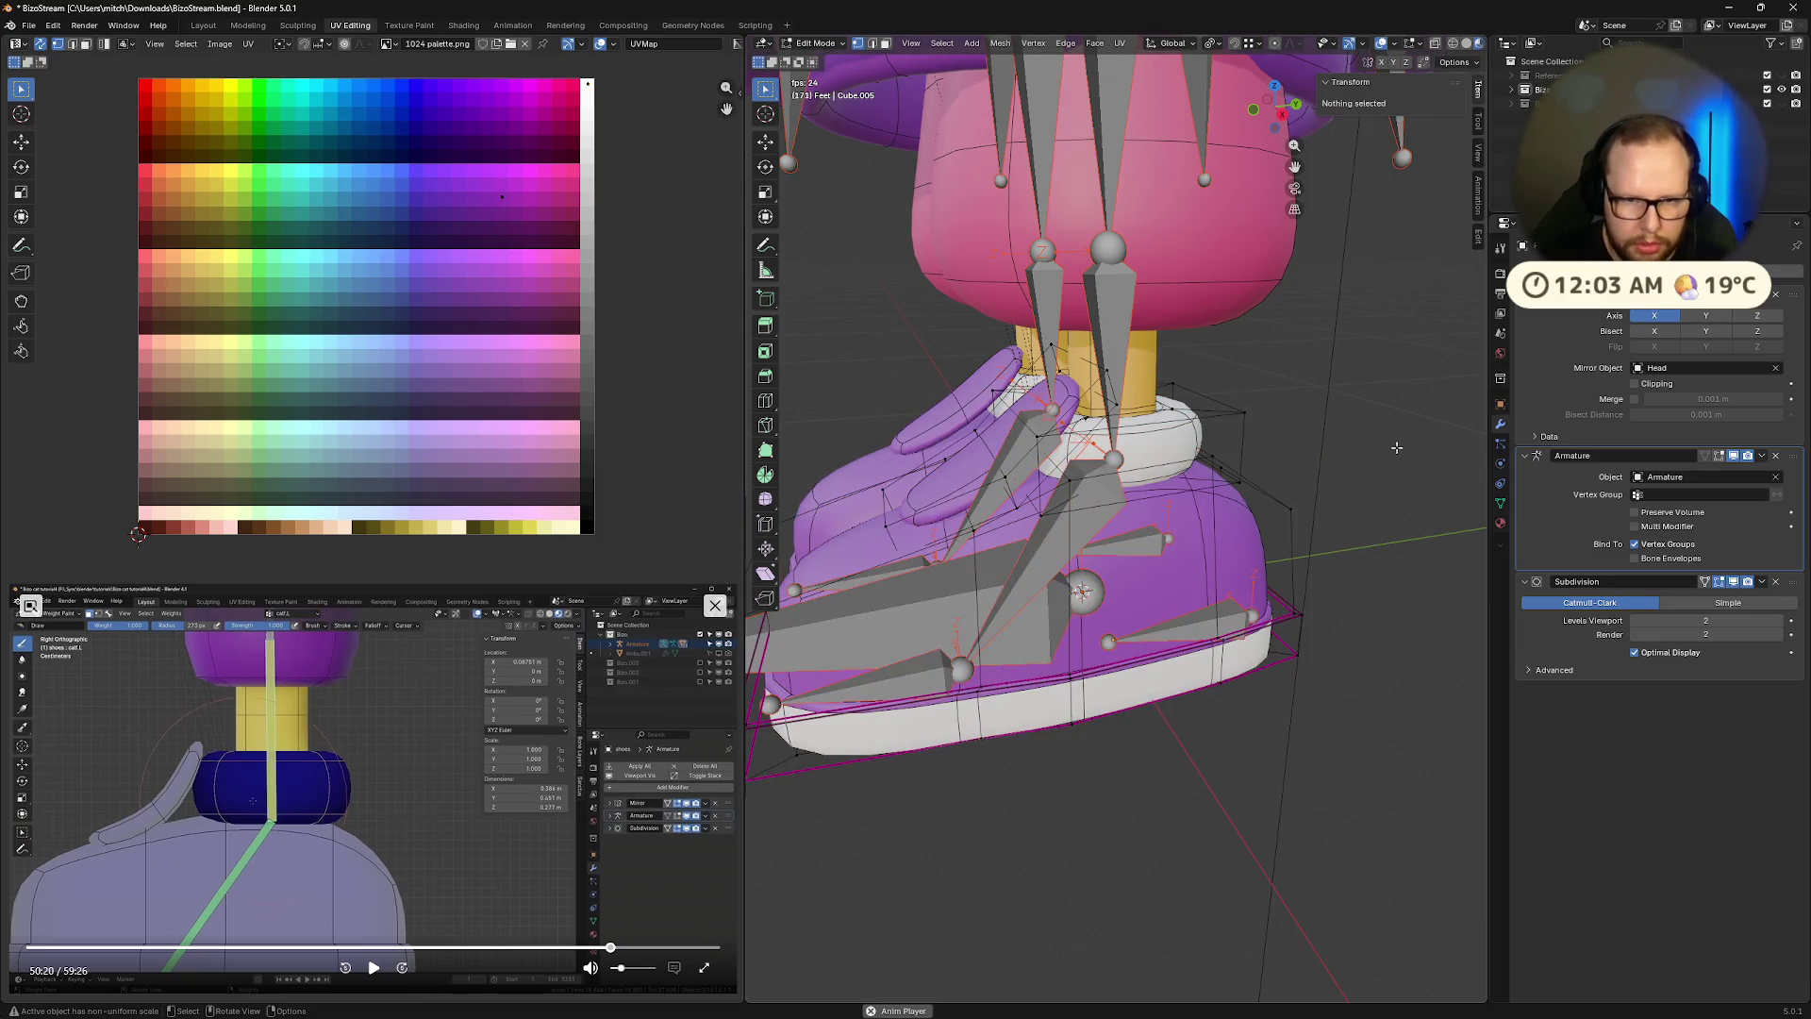
key(l)
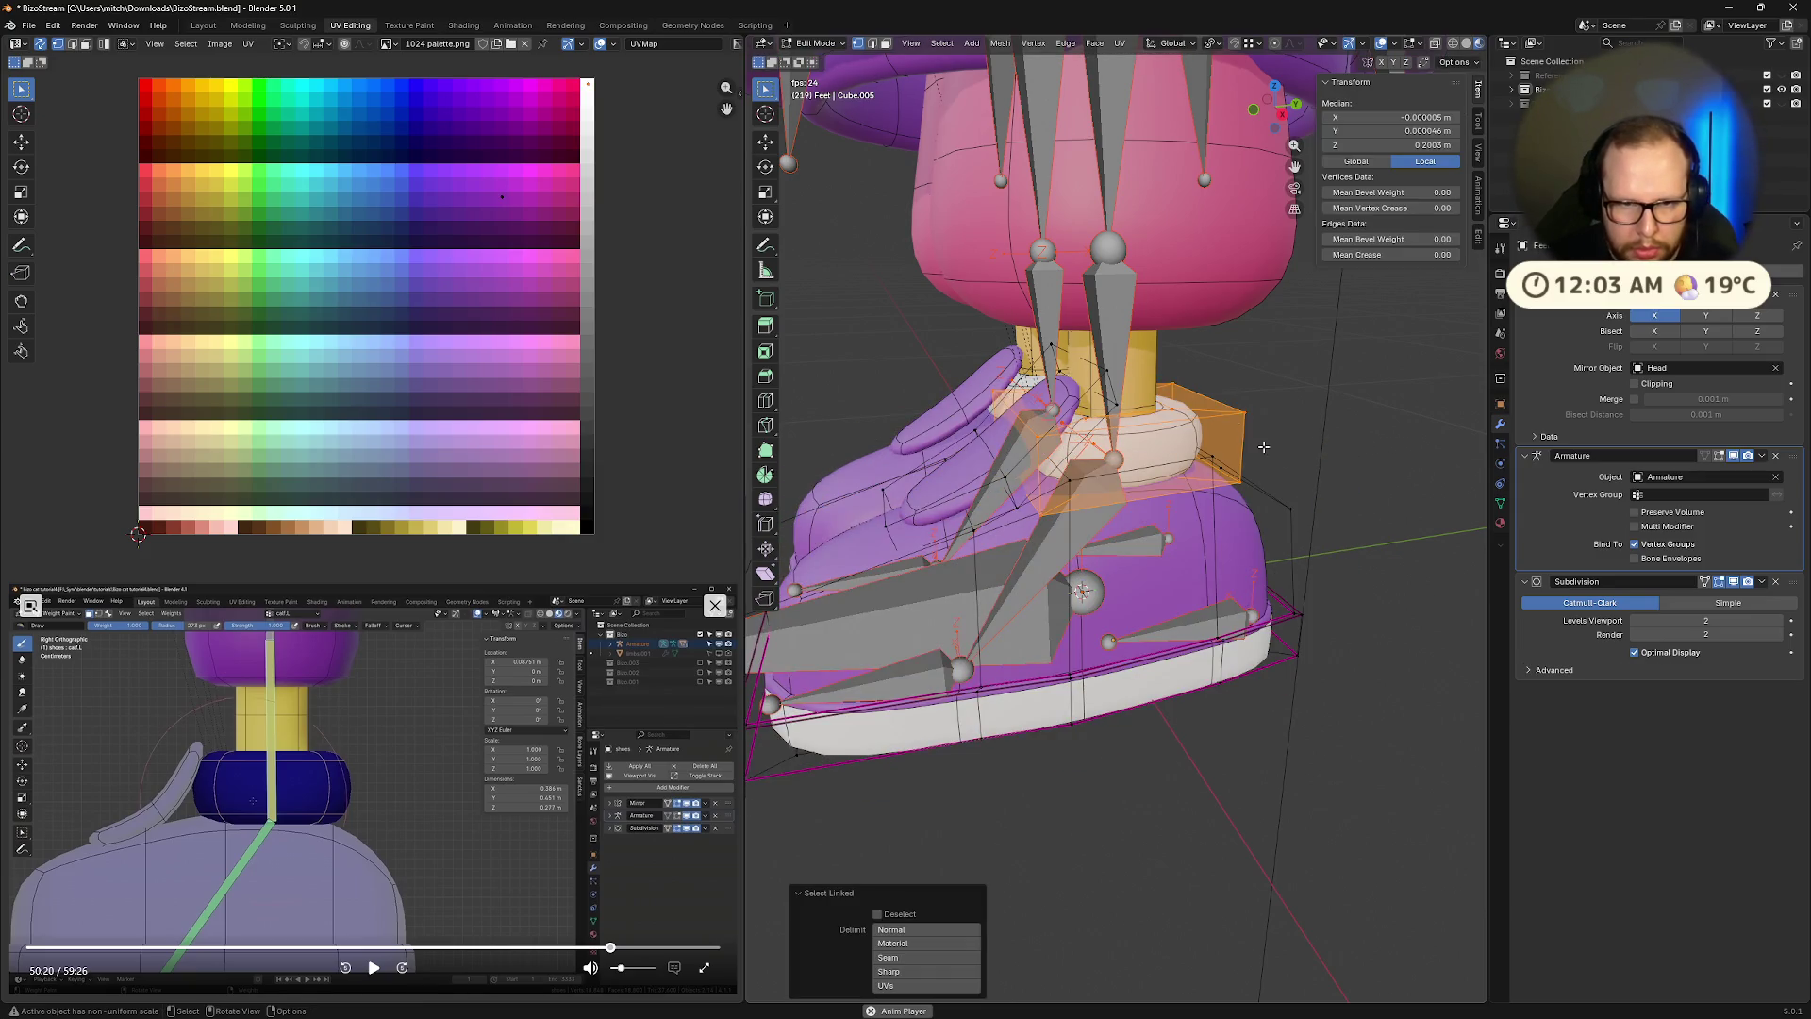
middle_drag(1249, 433, 1302, 490)
key(ctrl+Tab)
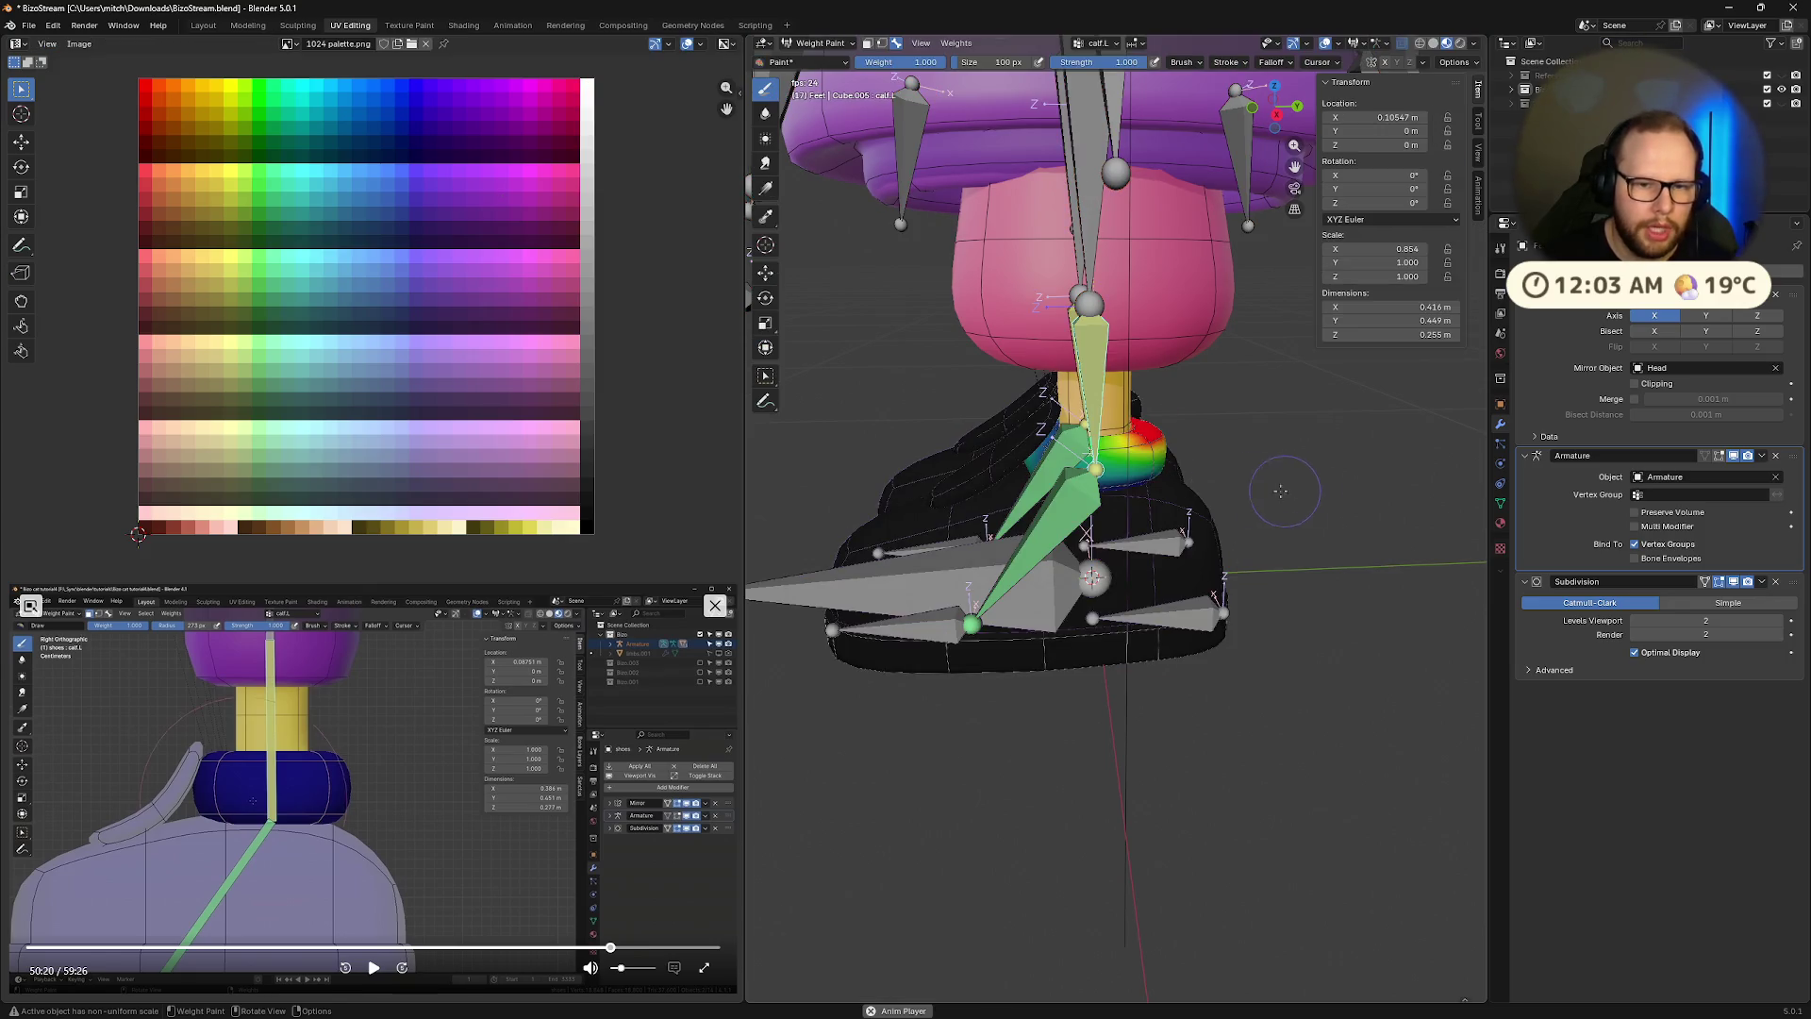
Paint the left ankle collar back to full calf.L weight and inspect it from several angles
scroll(1236, 497, up, 4)
mouse_move(1160, 311)
mouse_down()
mouse_move(944, 311)
mouse_move(1113, 292)
mouse_move(906, 330)
mouse_up()
mouse_move(905, 331)
middle_down()
mouse_move(974, 433)
mouse_move(1303, 460)
middle_up()
mouse_move(1299, 443)
middle_down()
mouse_move(1089, 351)
mouse_move(1075, 318)
mouse_move(1061, 481)
mouse_move(1087, 585)
middle_up()
middle_drag(1170, 408, 1125, 427)
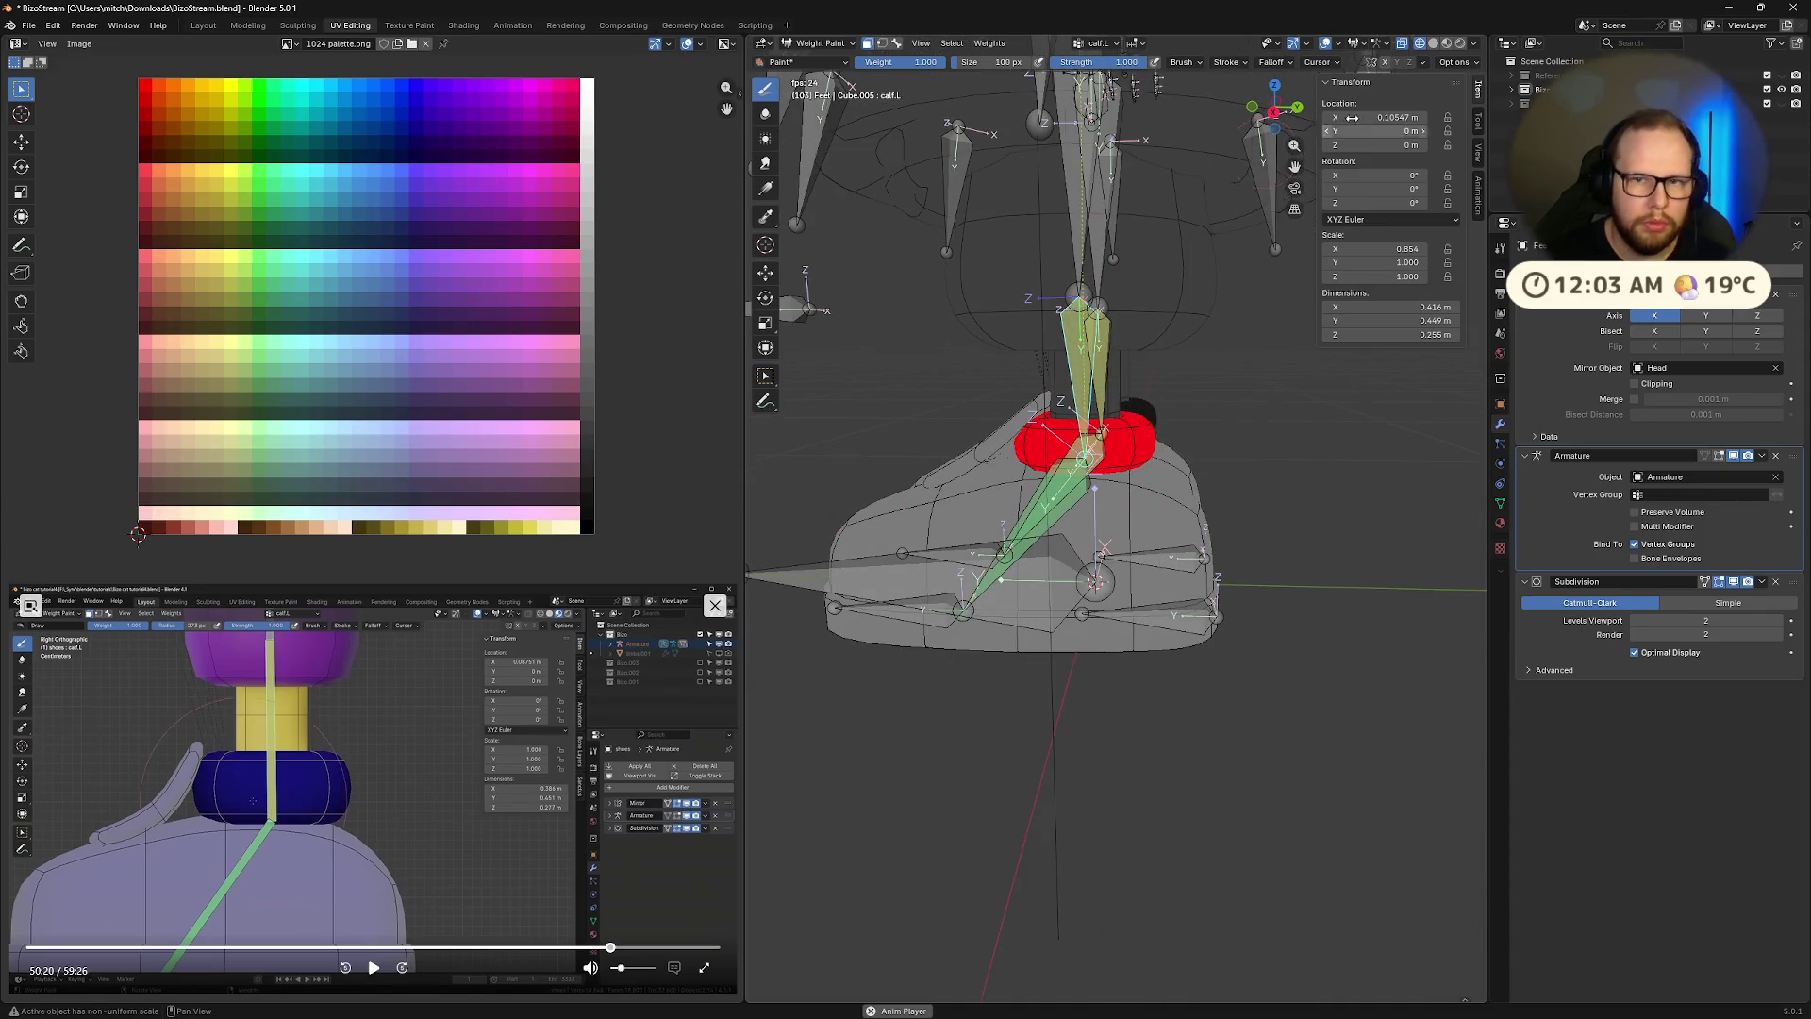
In side view with X-ray off and playback stopped, select the heel bone and start moving it
click(1273, 112)
scroll(1110, 401, up, 3)
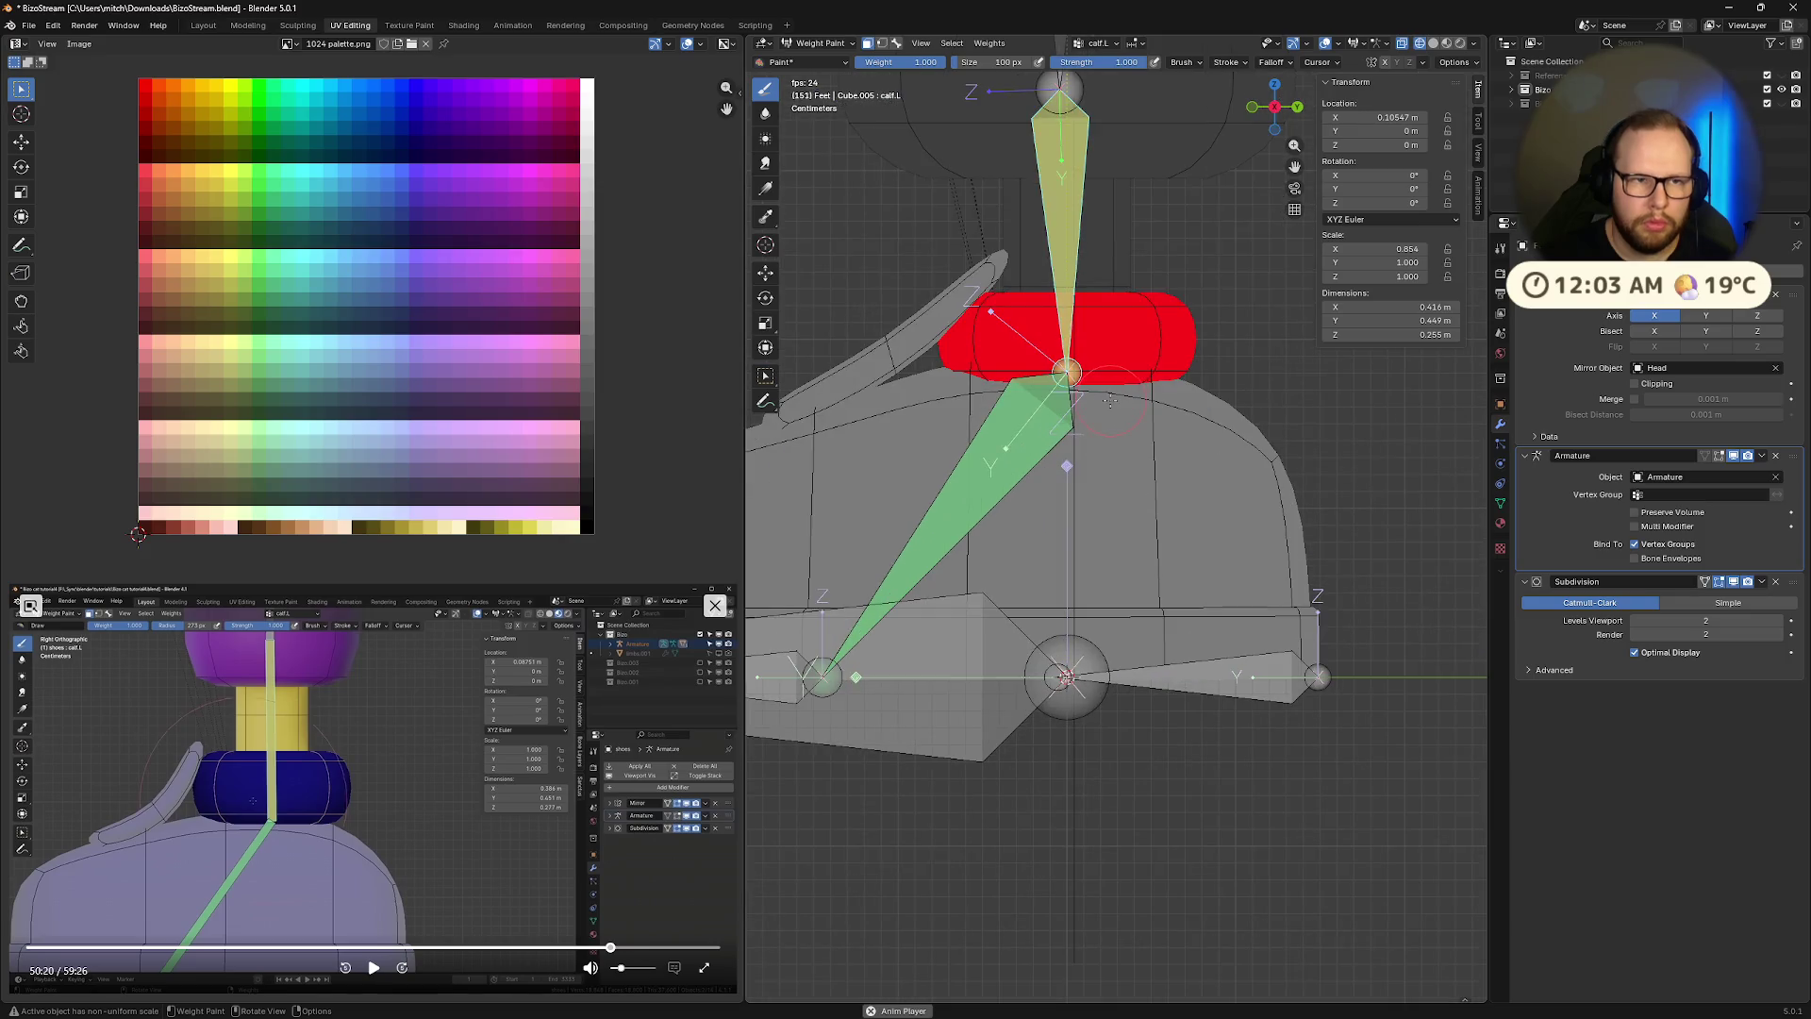
key(alt+z)
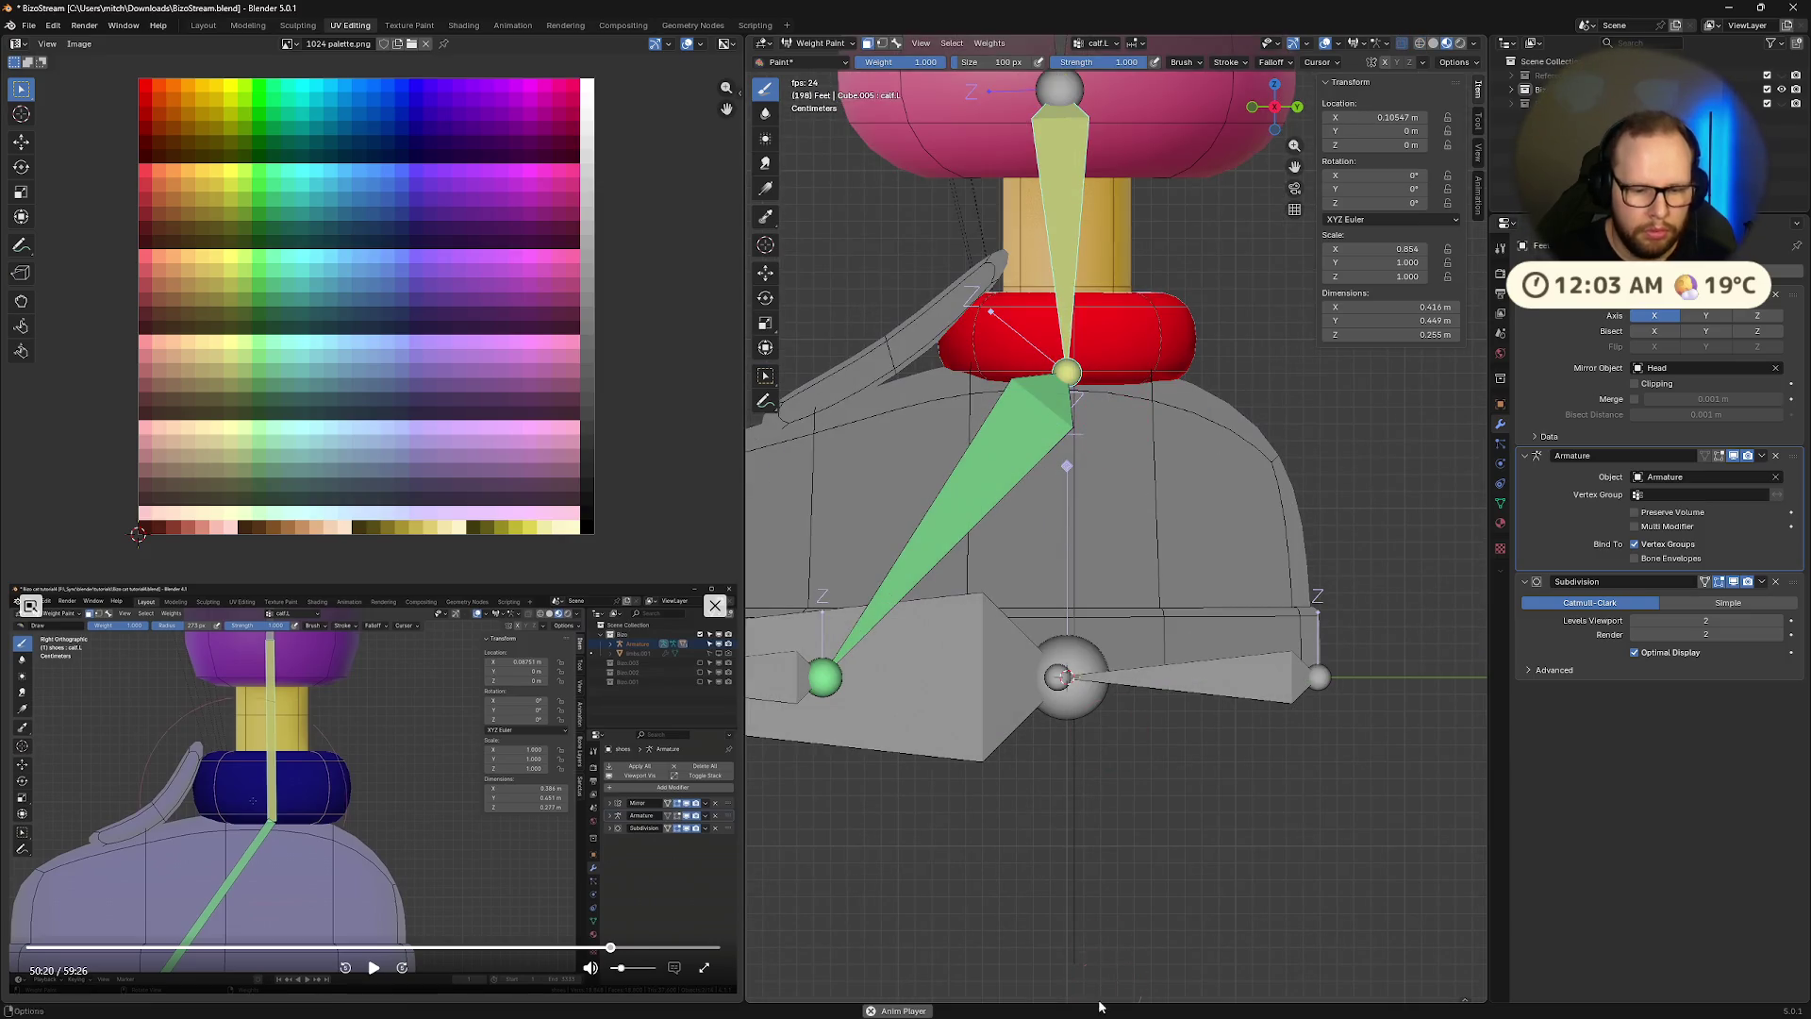
click(872, 1011)
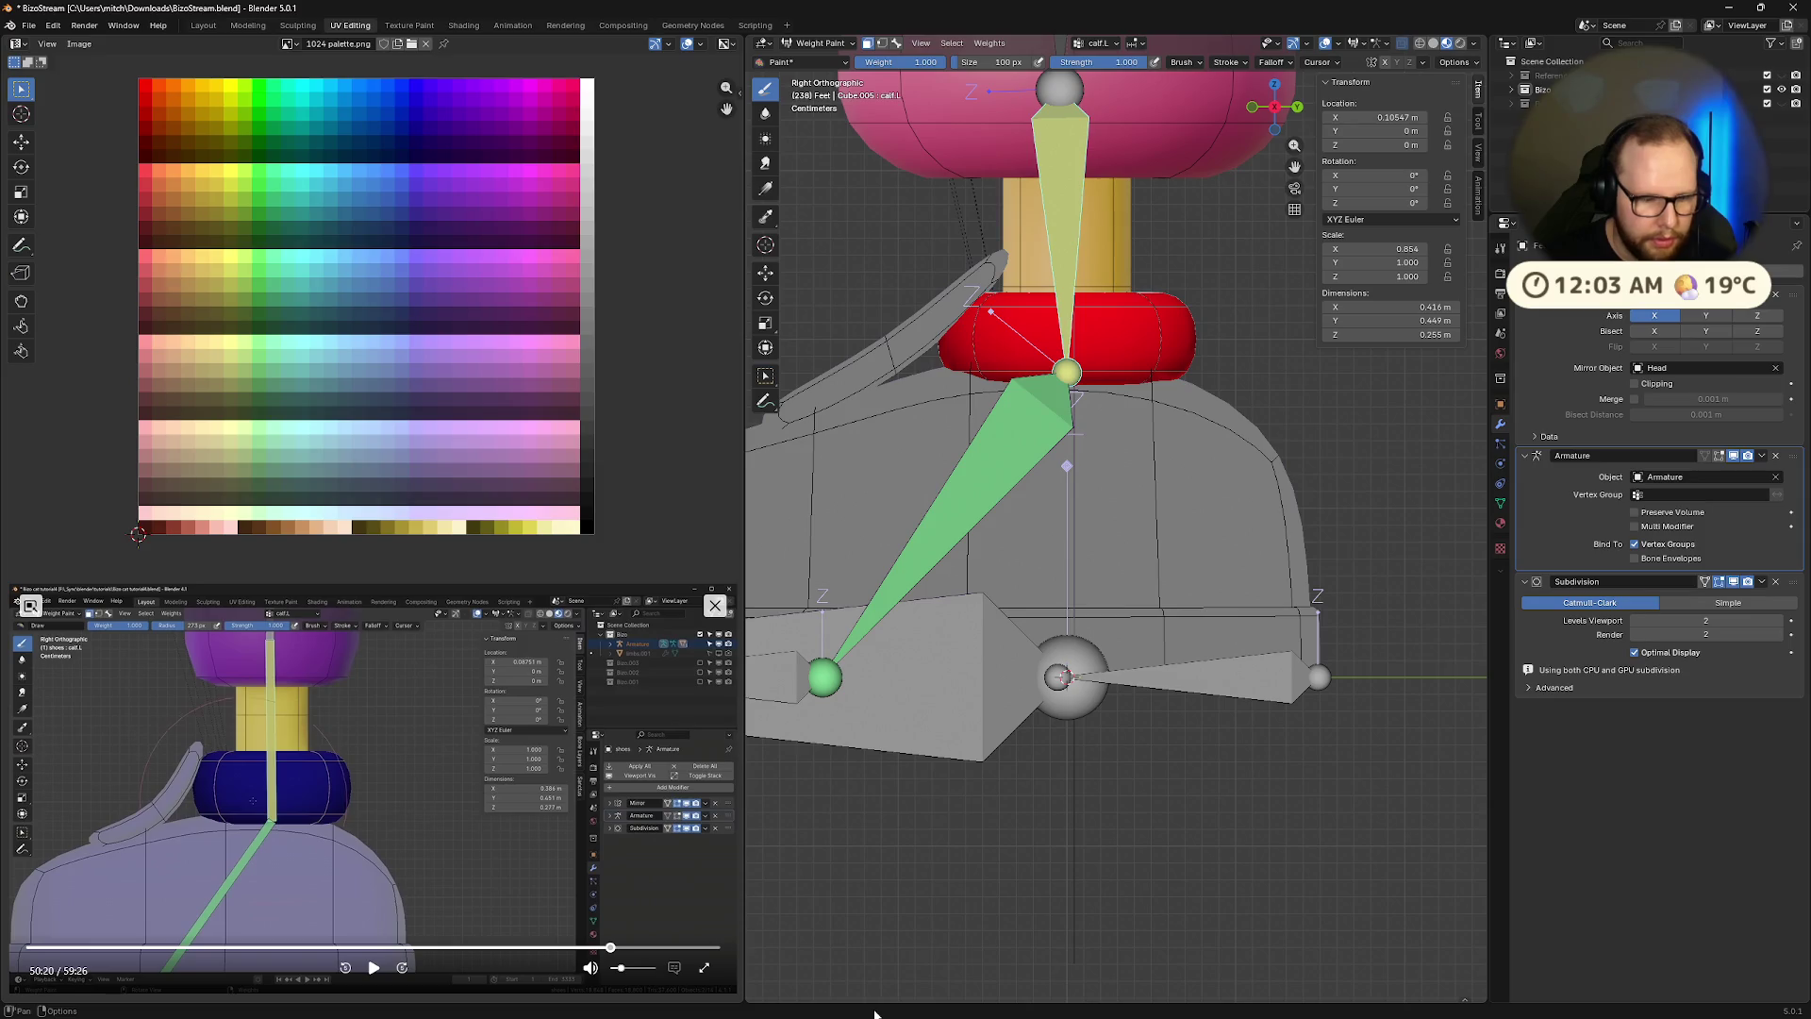
scroll(1137, 472, down, 2)
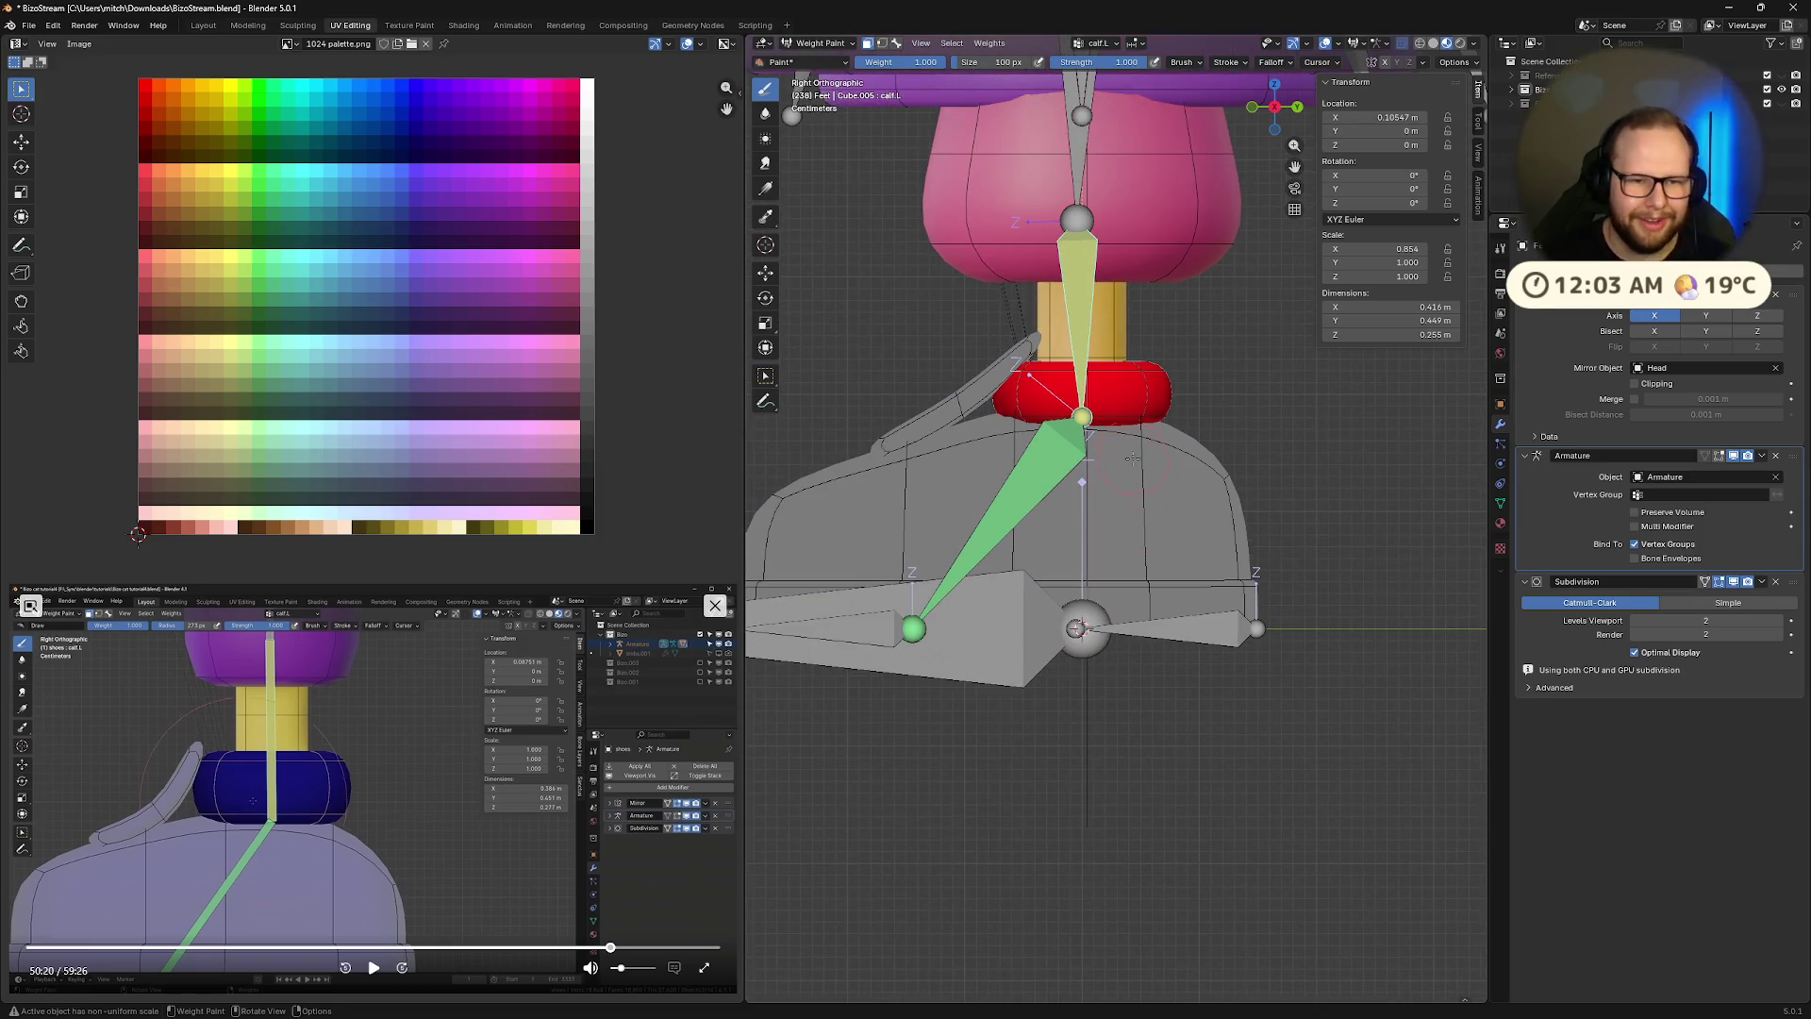
shift+middle_drag(1124, 461, 1150, 489)
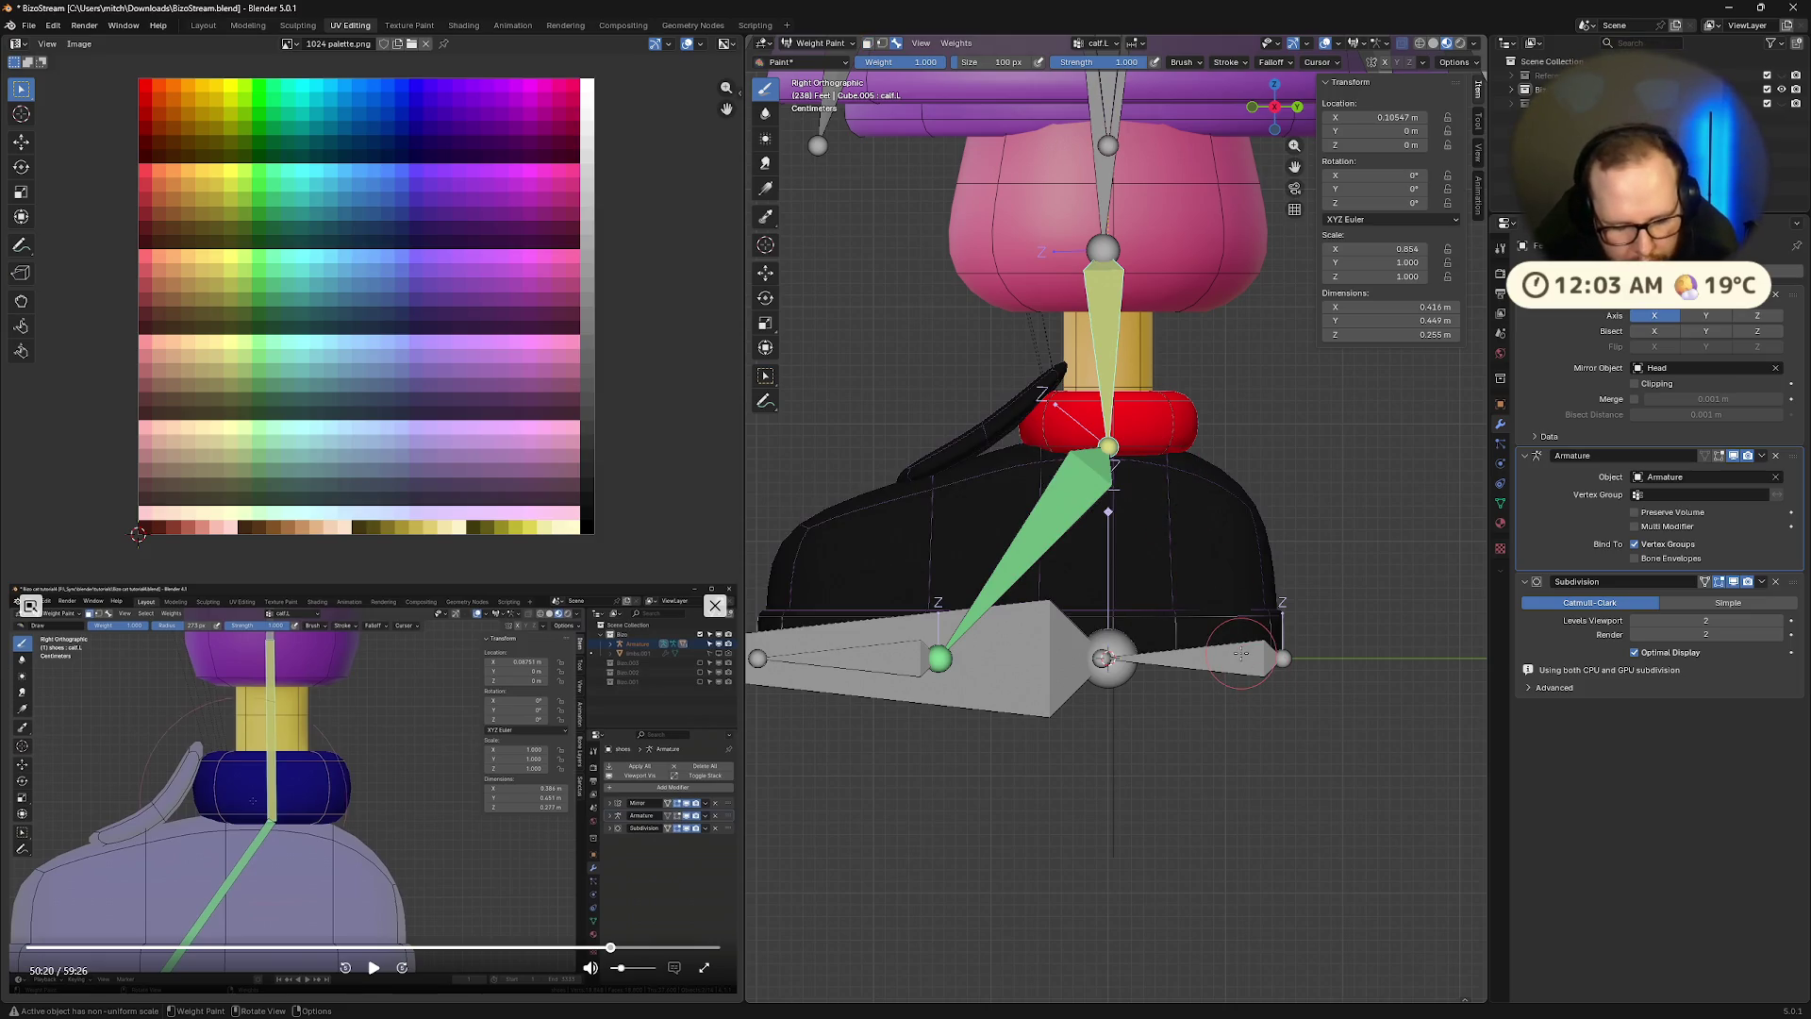
ctrl+click(1241, 652)
key(g)
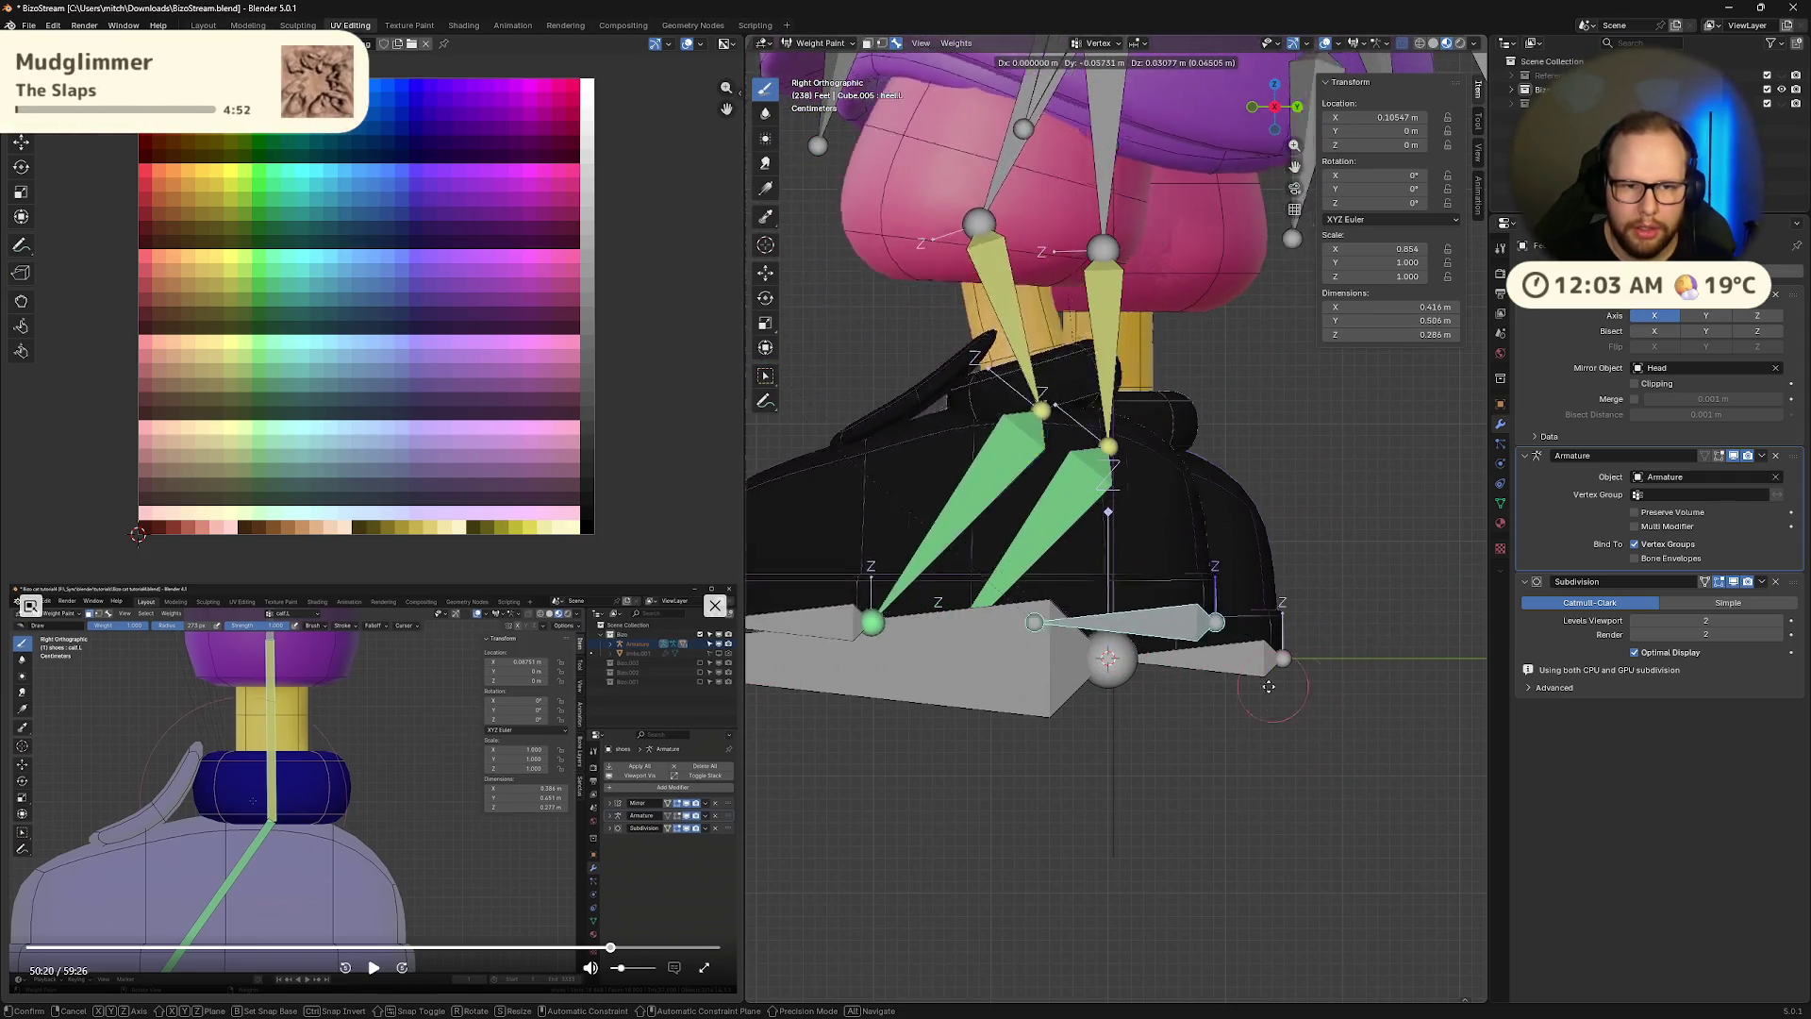
Confirm the heel bone's test move, orbit to a perspective view, and resume the tutorial video
click(1419, 587)
middle_drag(1211, 595, 1113, 556)
click(373, 969)
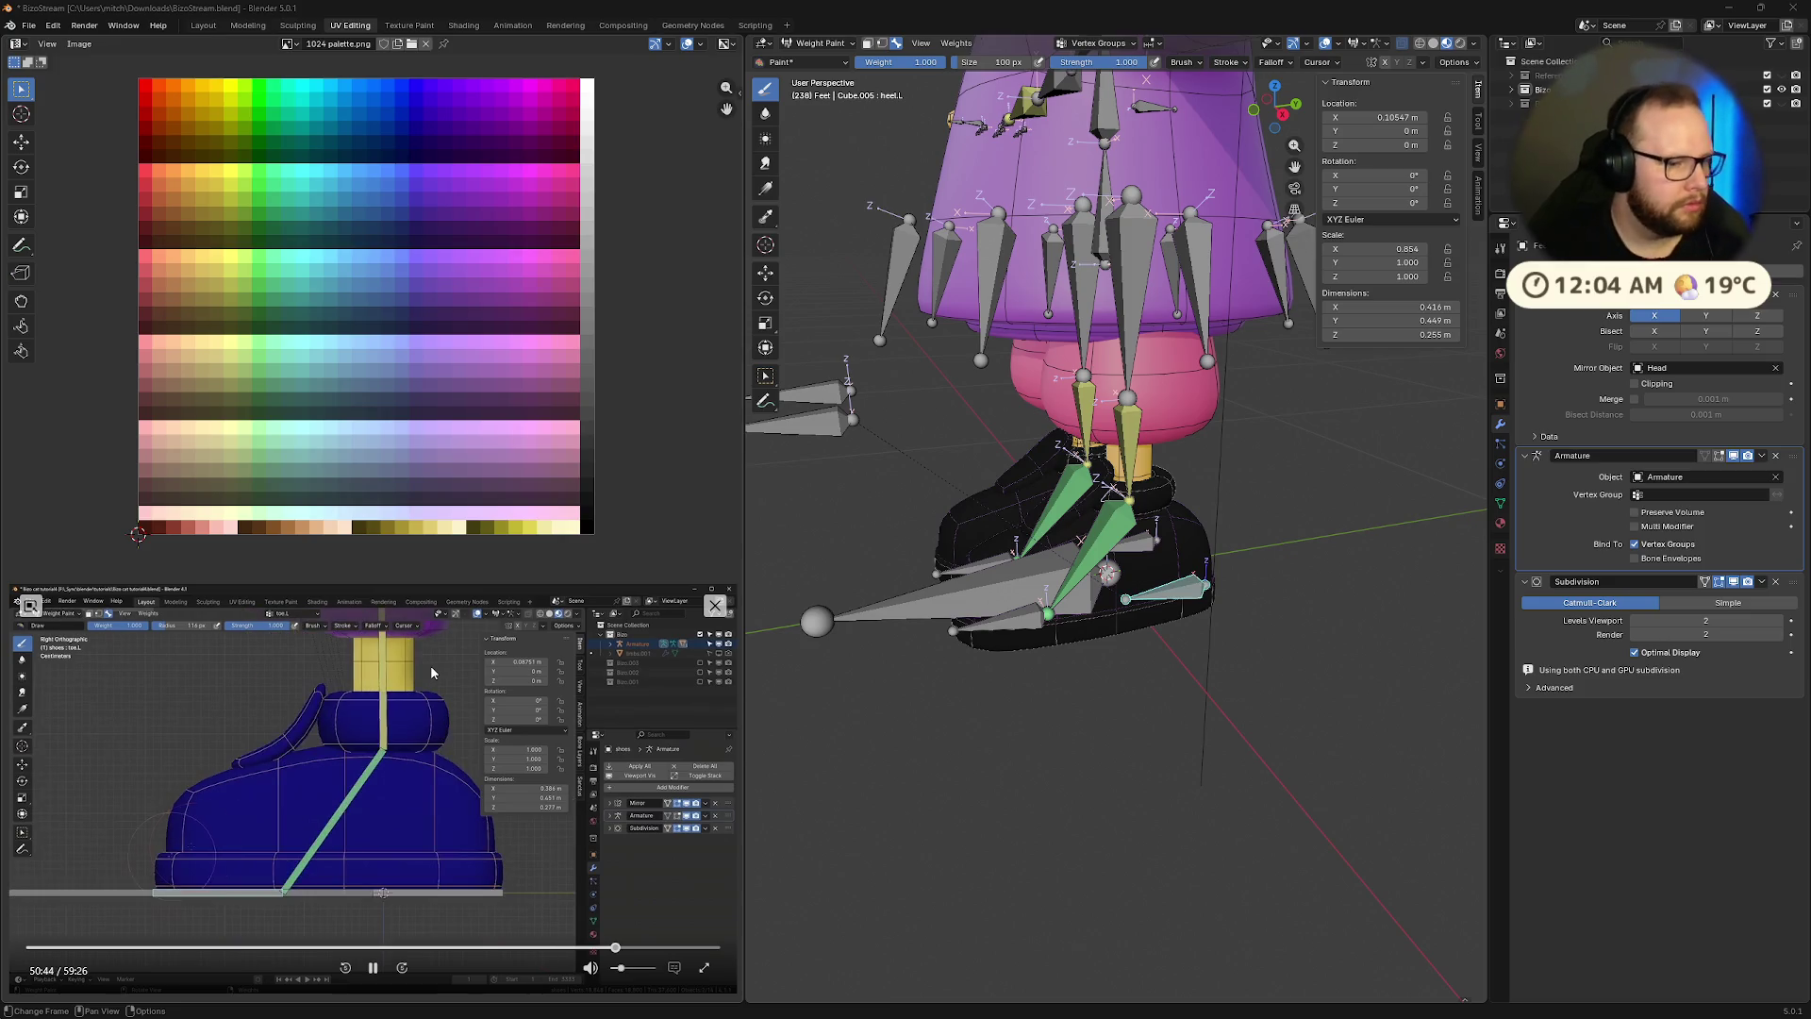
In side view, pause the tutorial and make toes.L the active bone, toggling local view twice
middle_drag(1038, 755, 1075, 750)
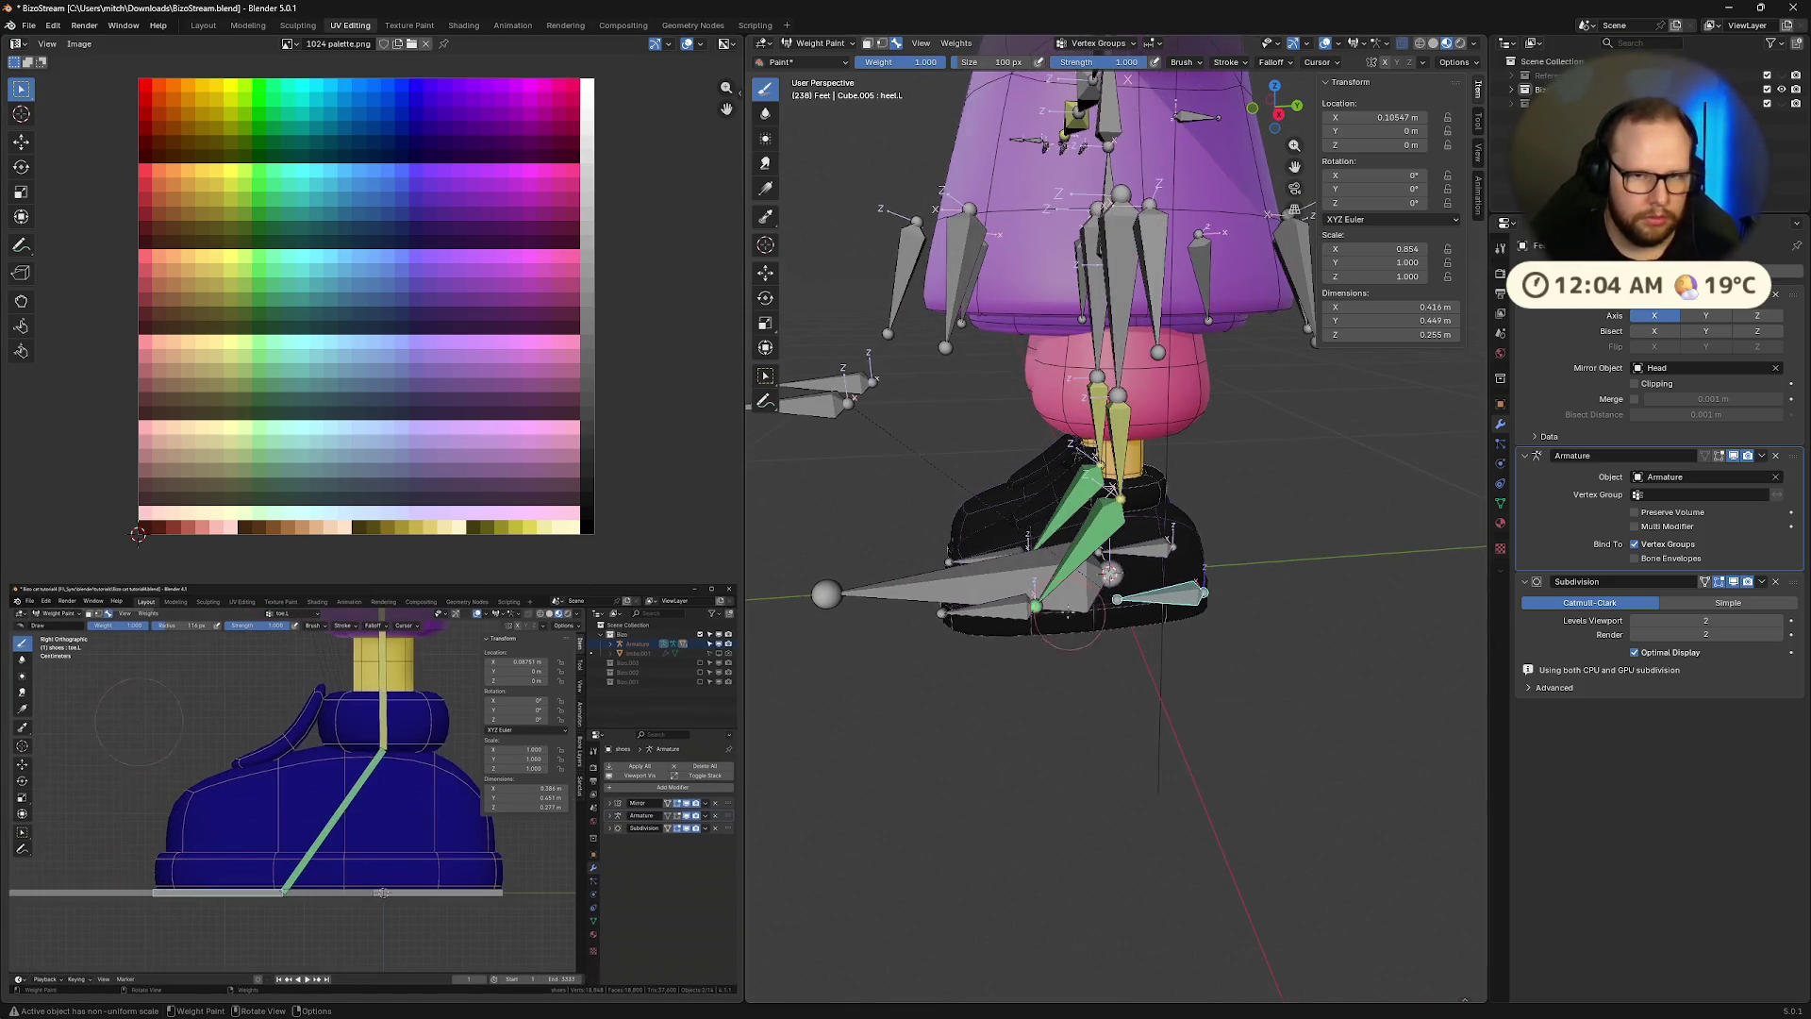
key(KP_3)
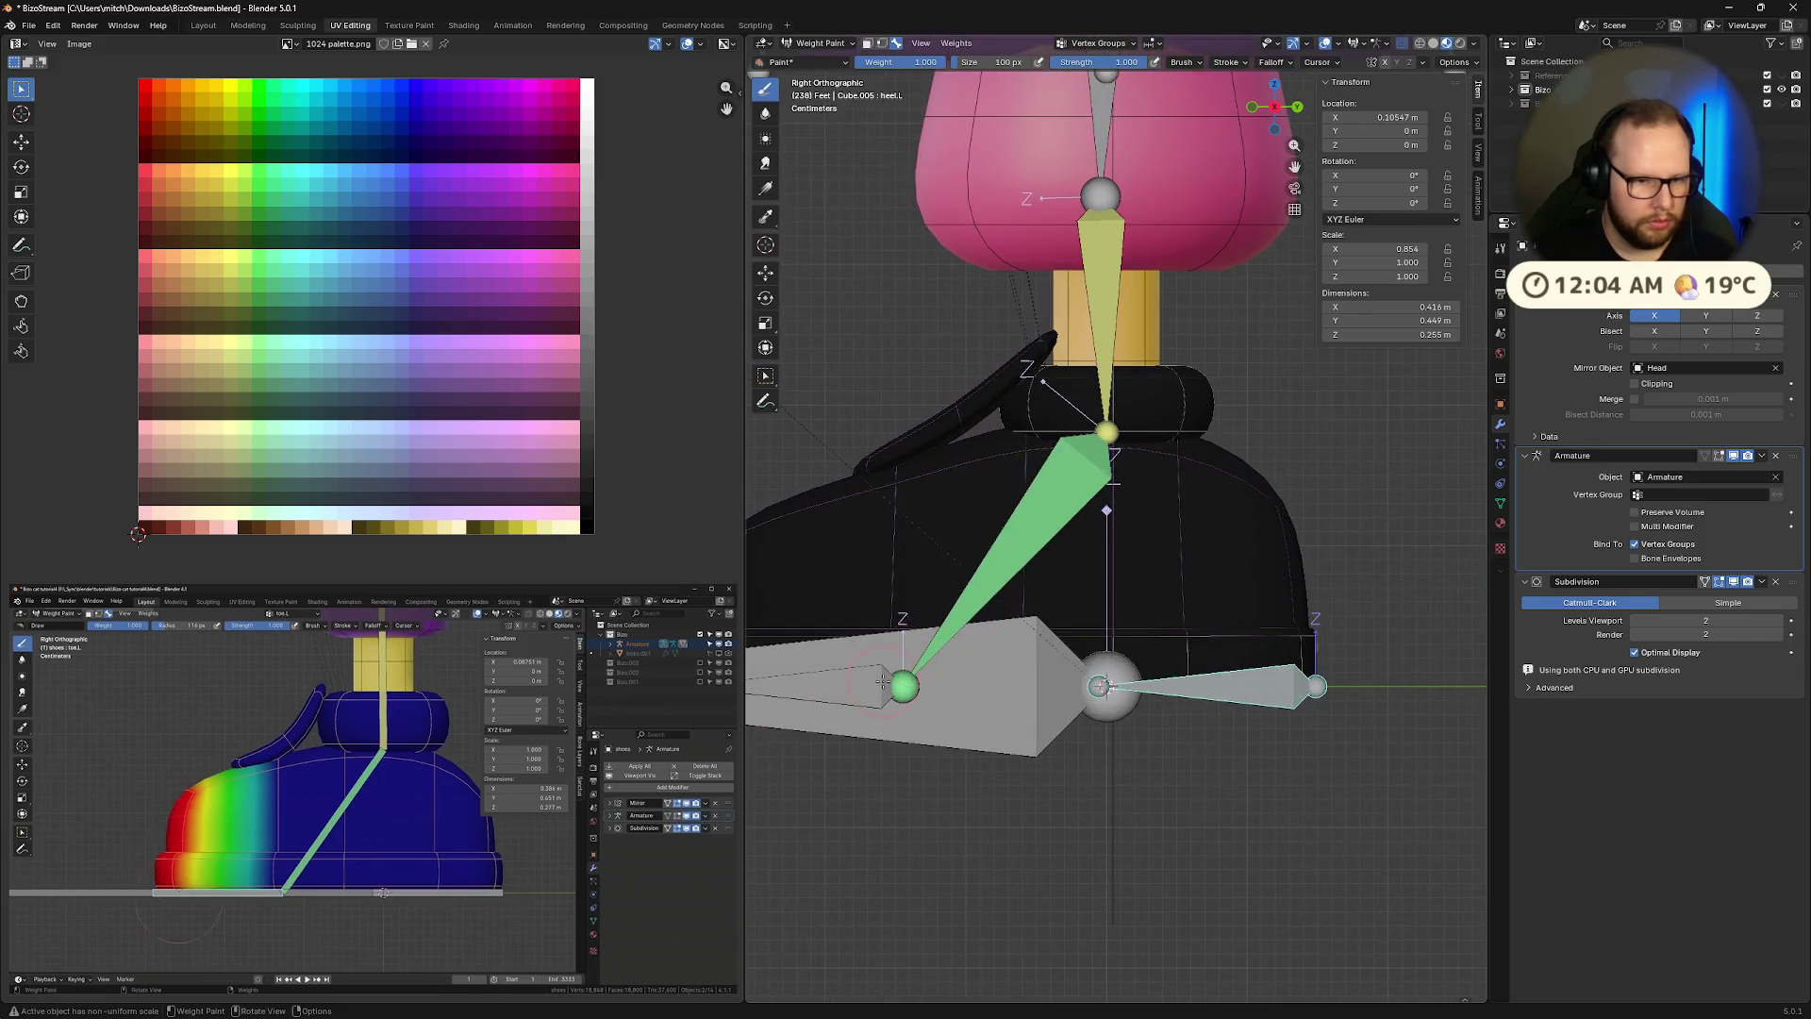
scroll(1113, 519, up, 5)
mouse_move(372, 971)
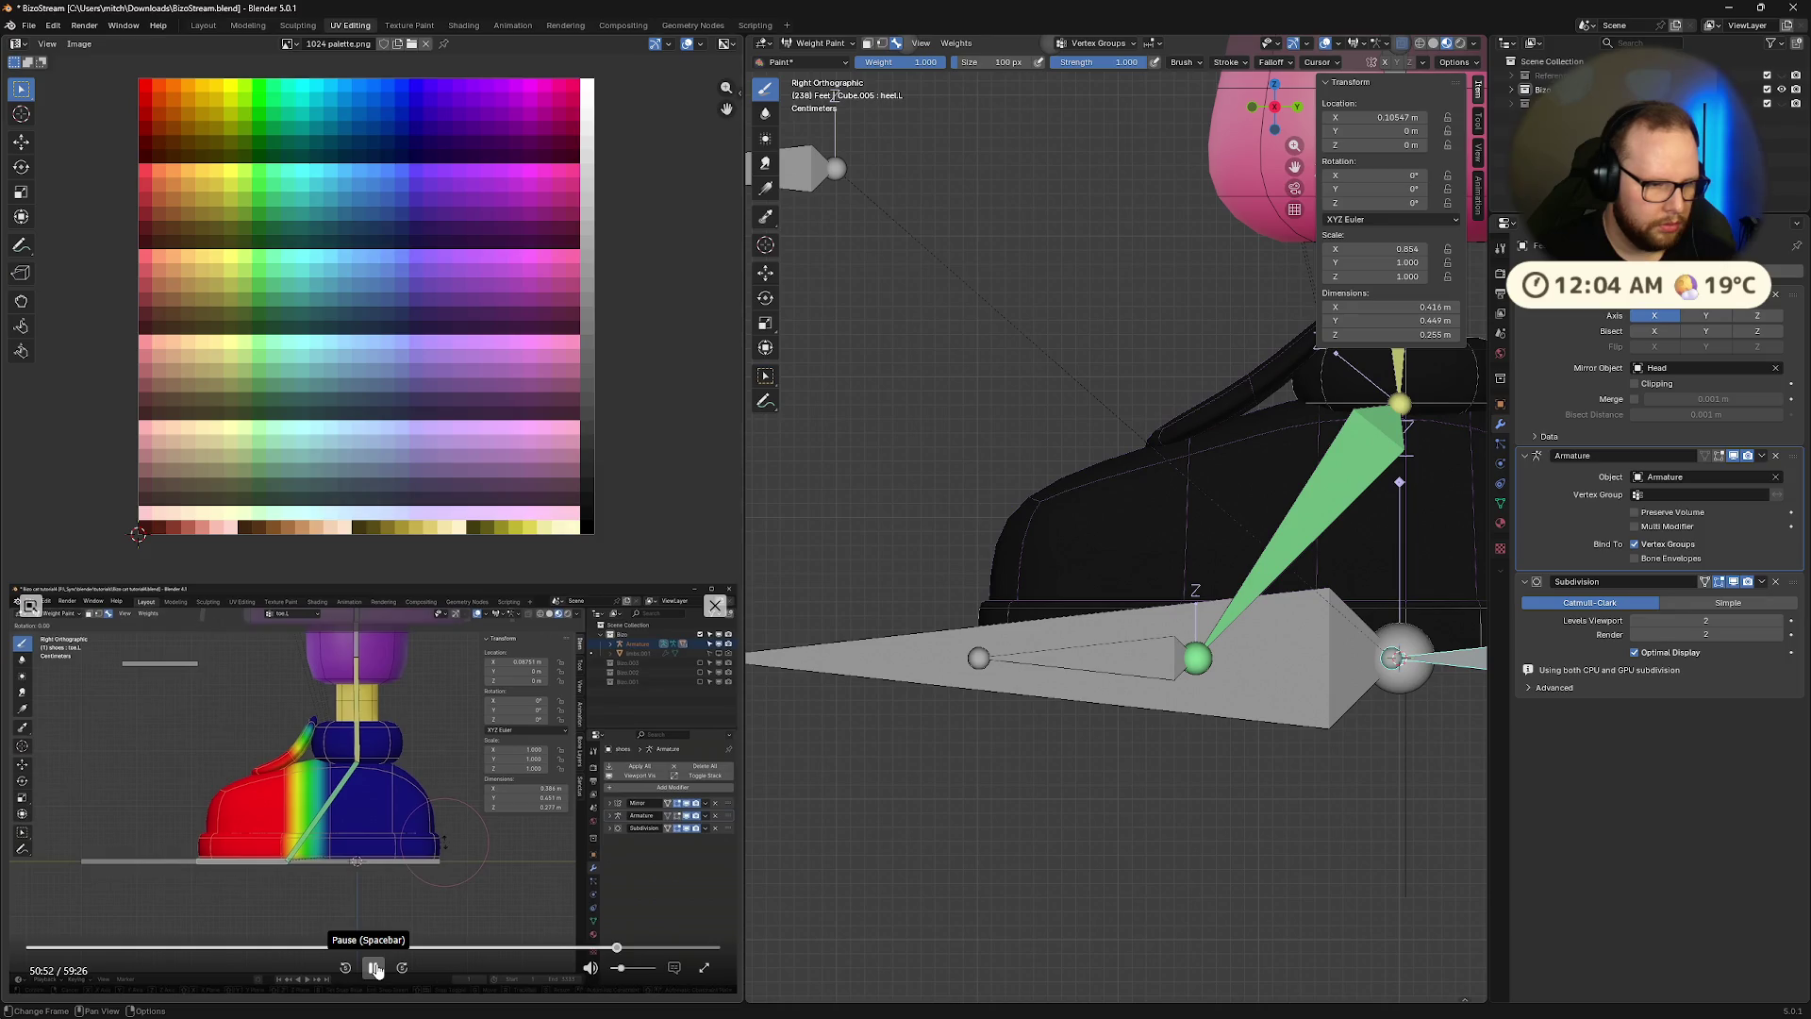
click(375, 969)
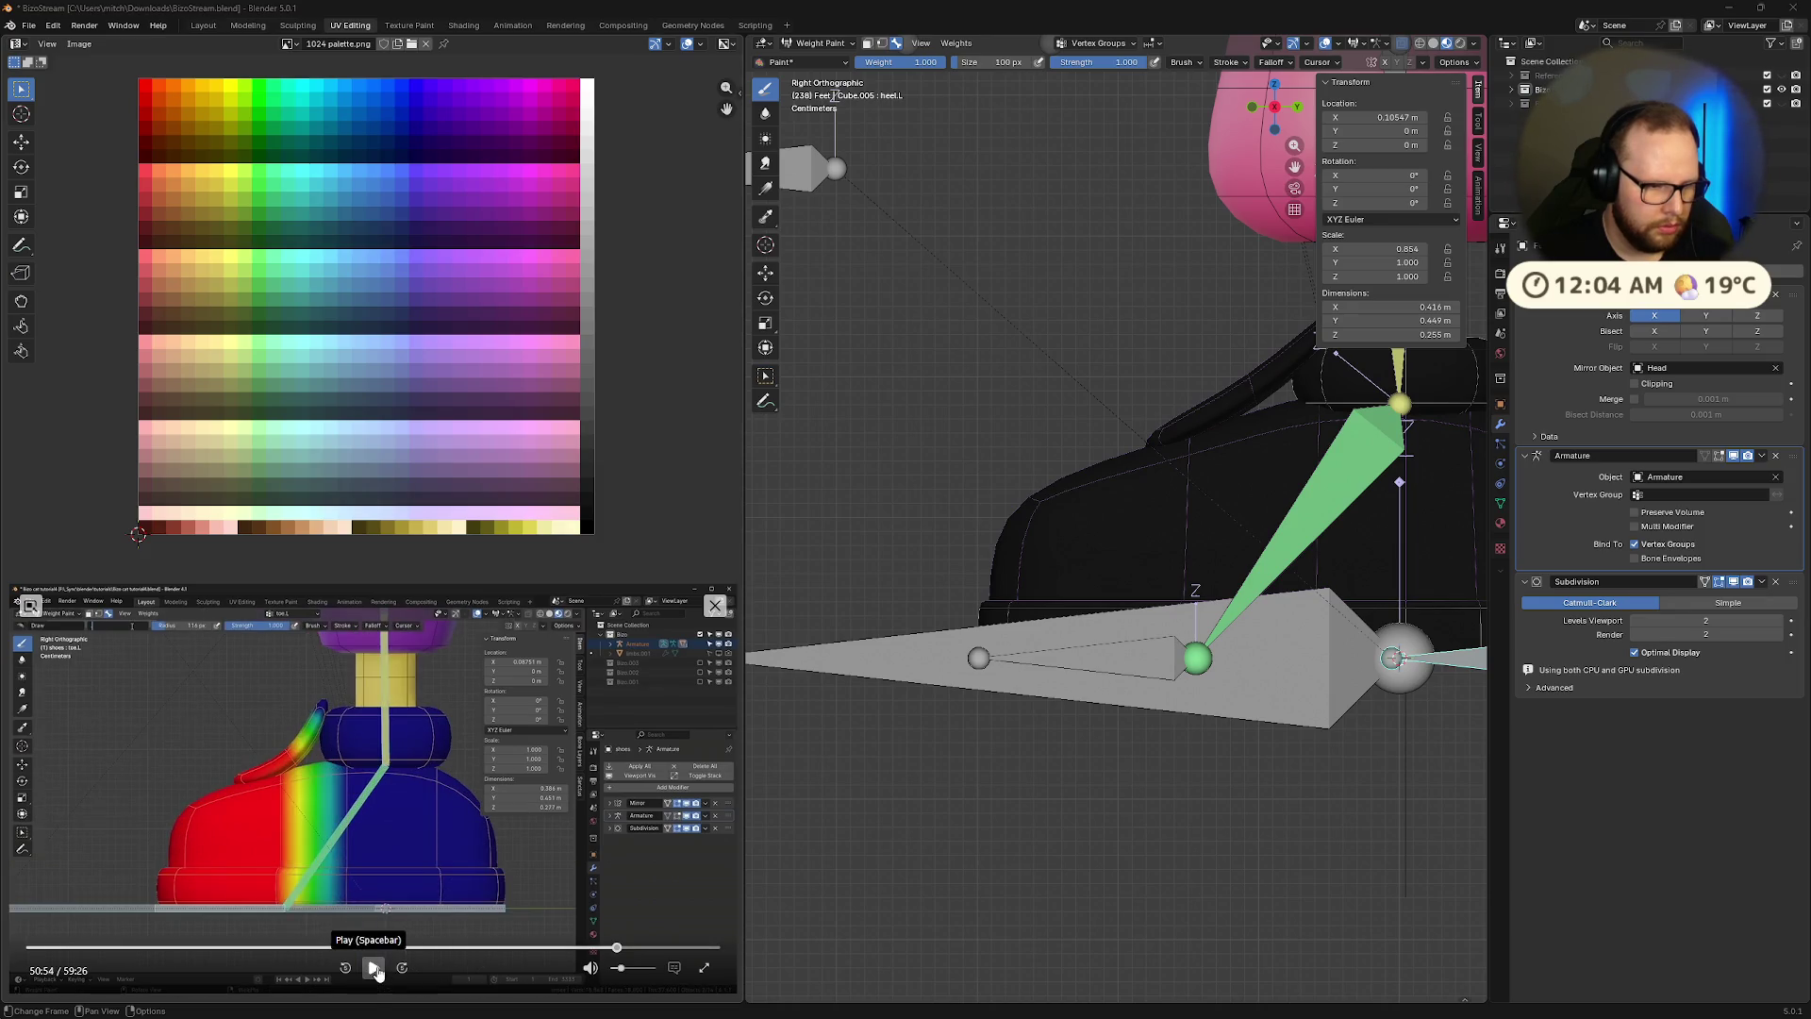
scroll(1112, 620, up, 1)
ctrl+click(1112, 690)
scroll(1115, 519, down, 3)
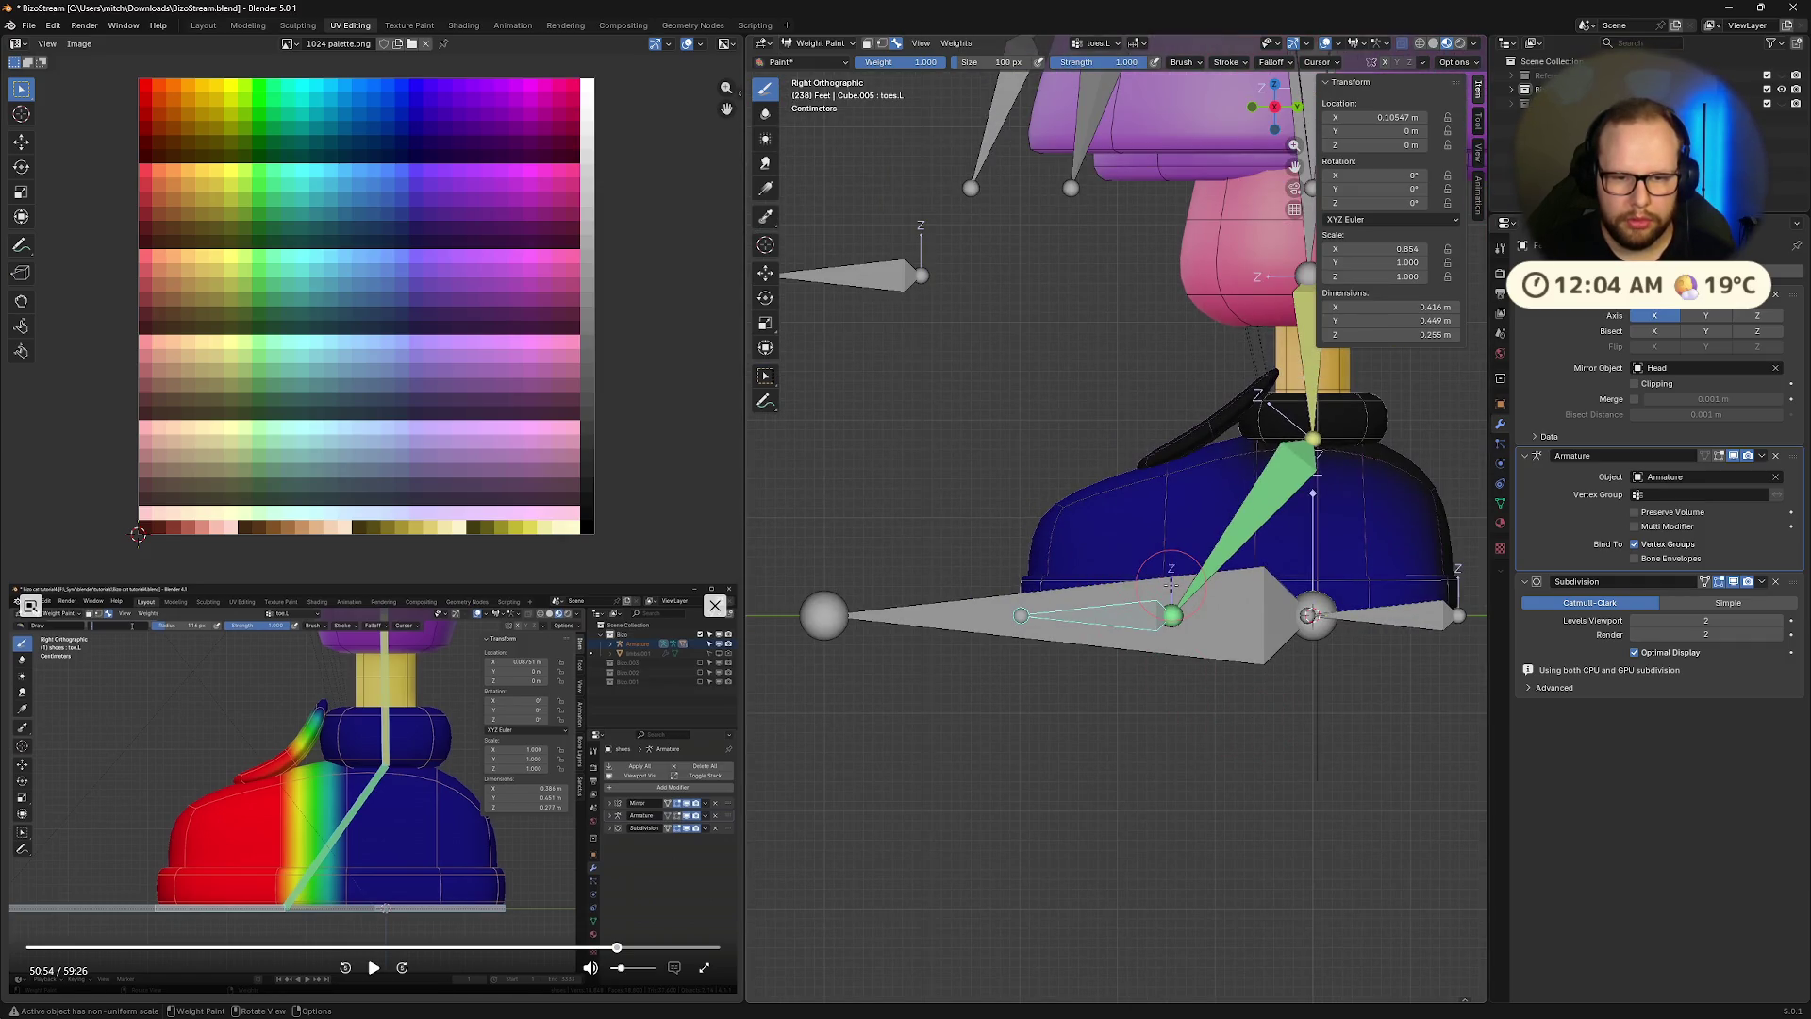
key(KP_Divide)
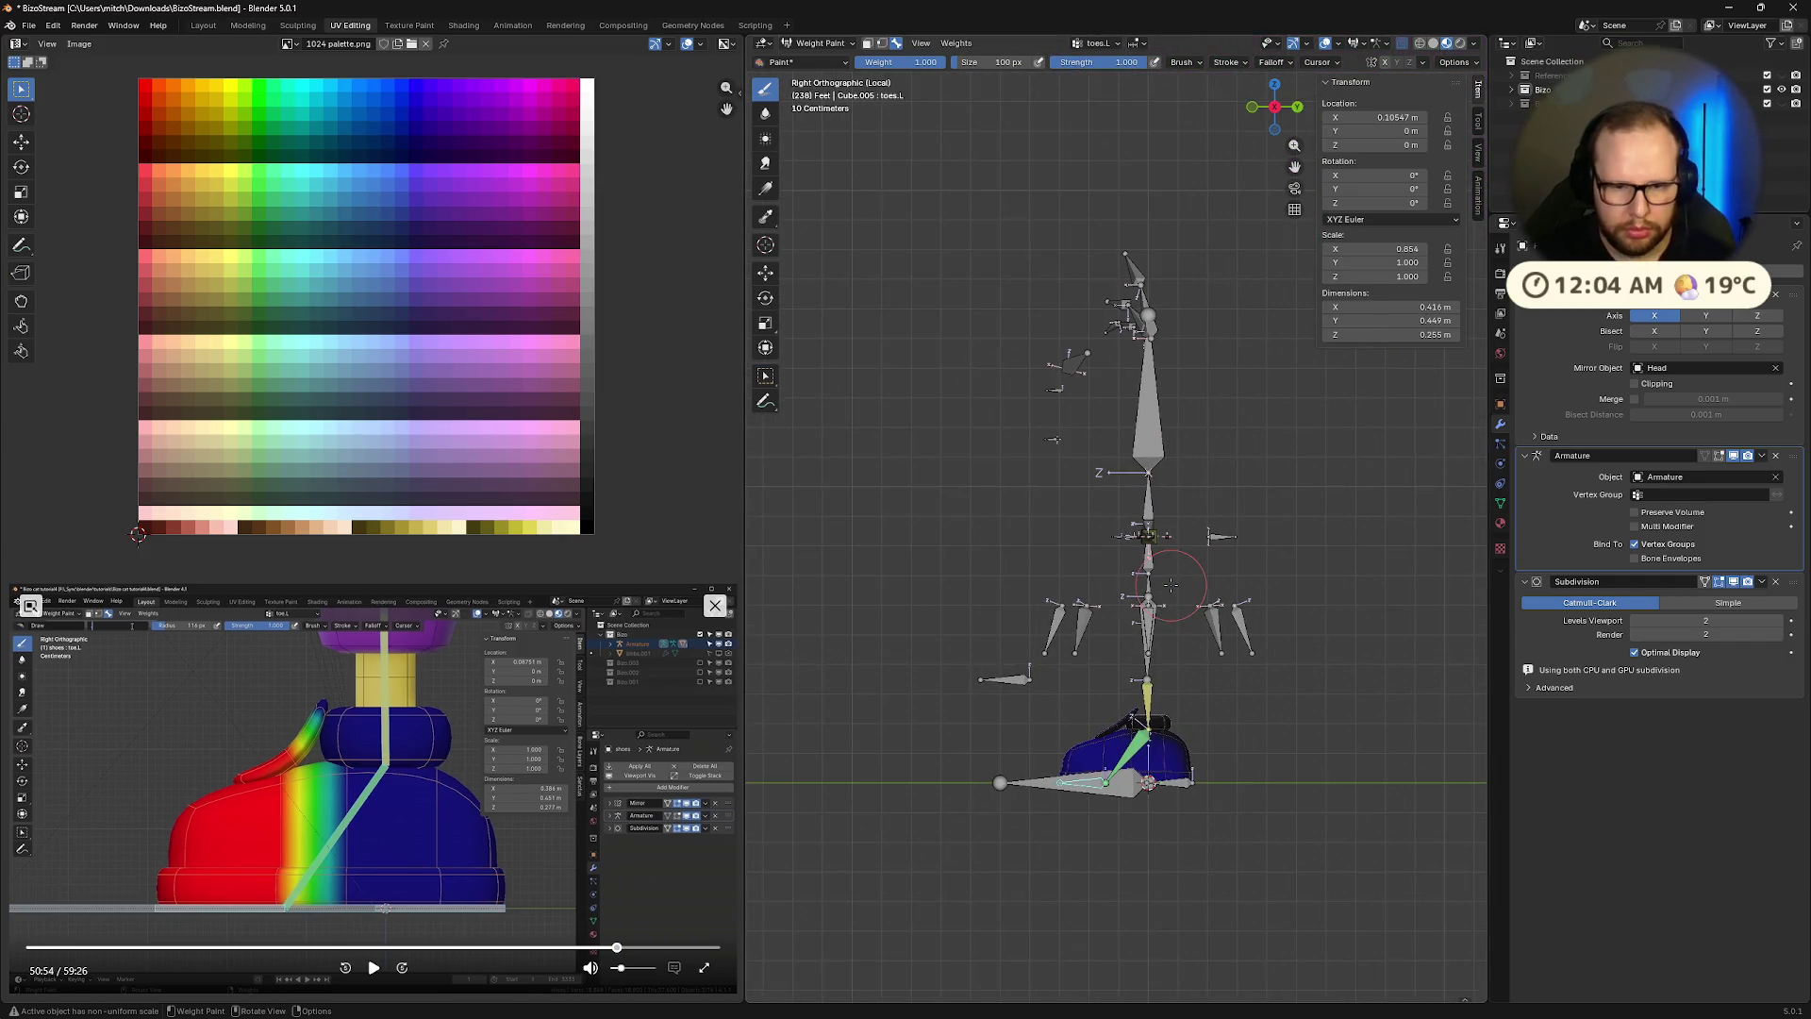
scroll(1098, 748, up, 1)
key(KP_Divide)
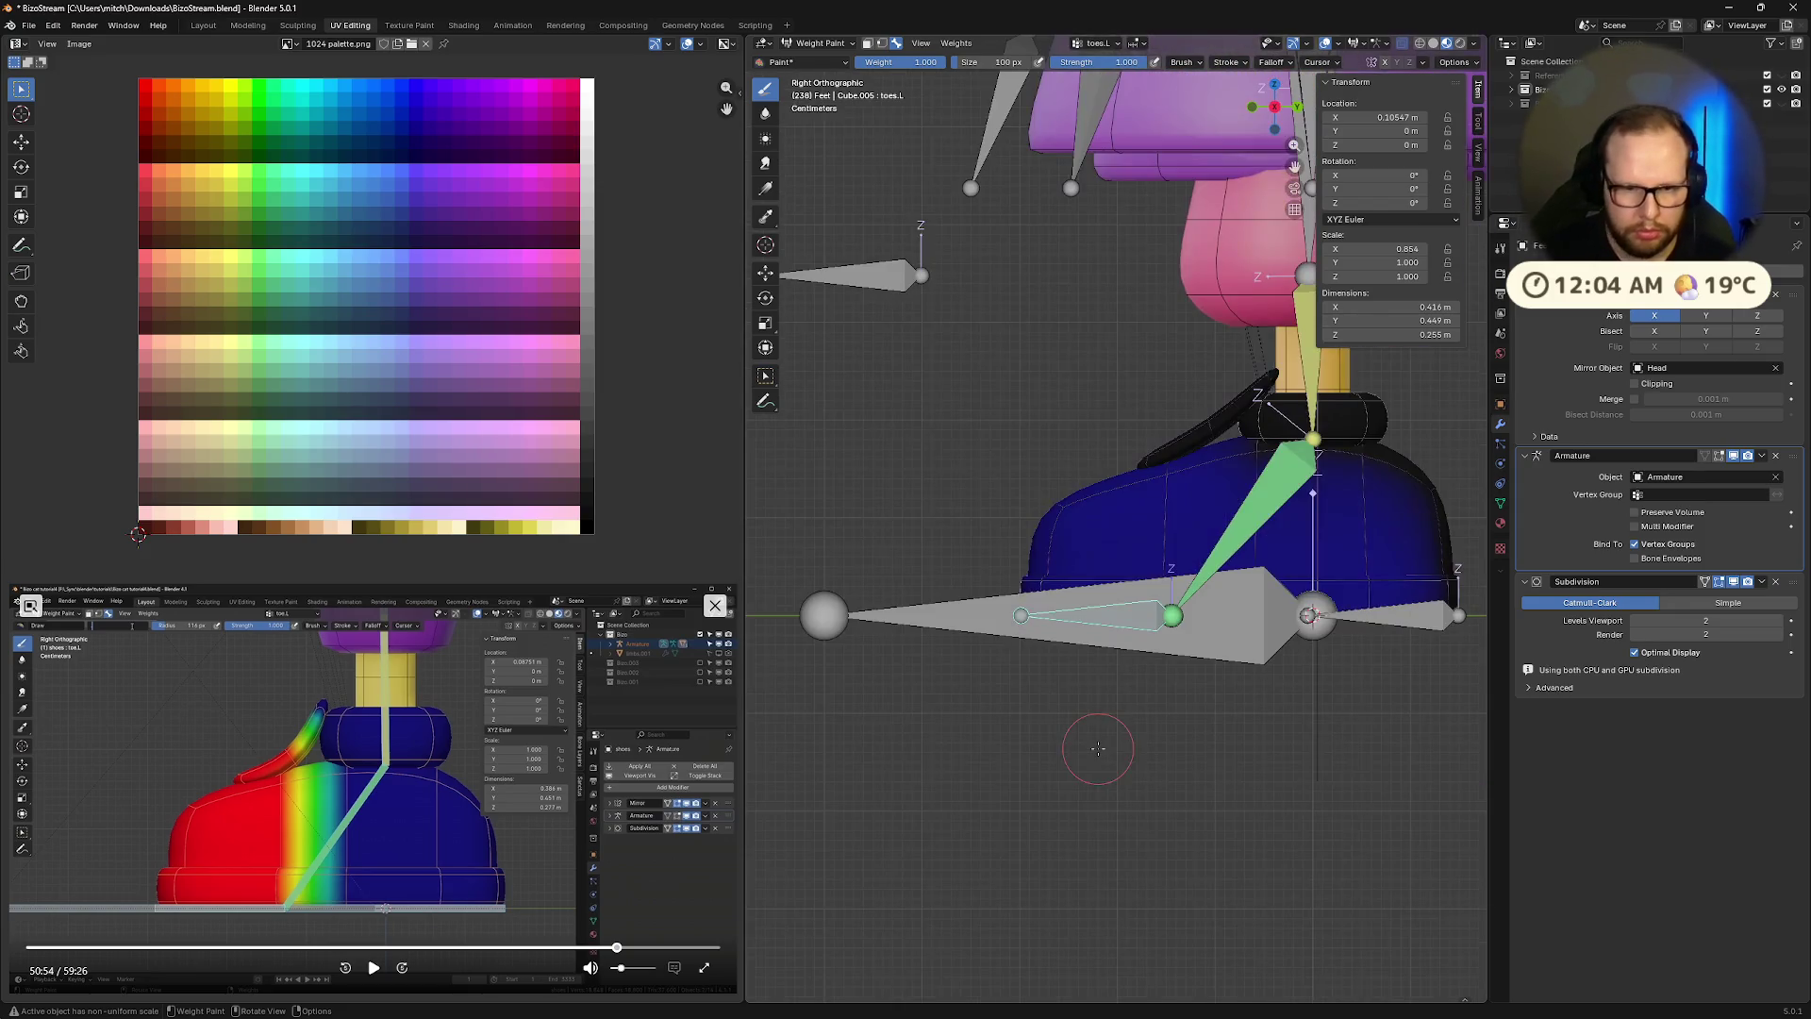
scroll(1084, 736, up, 5)
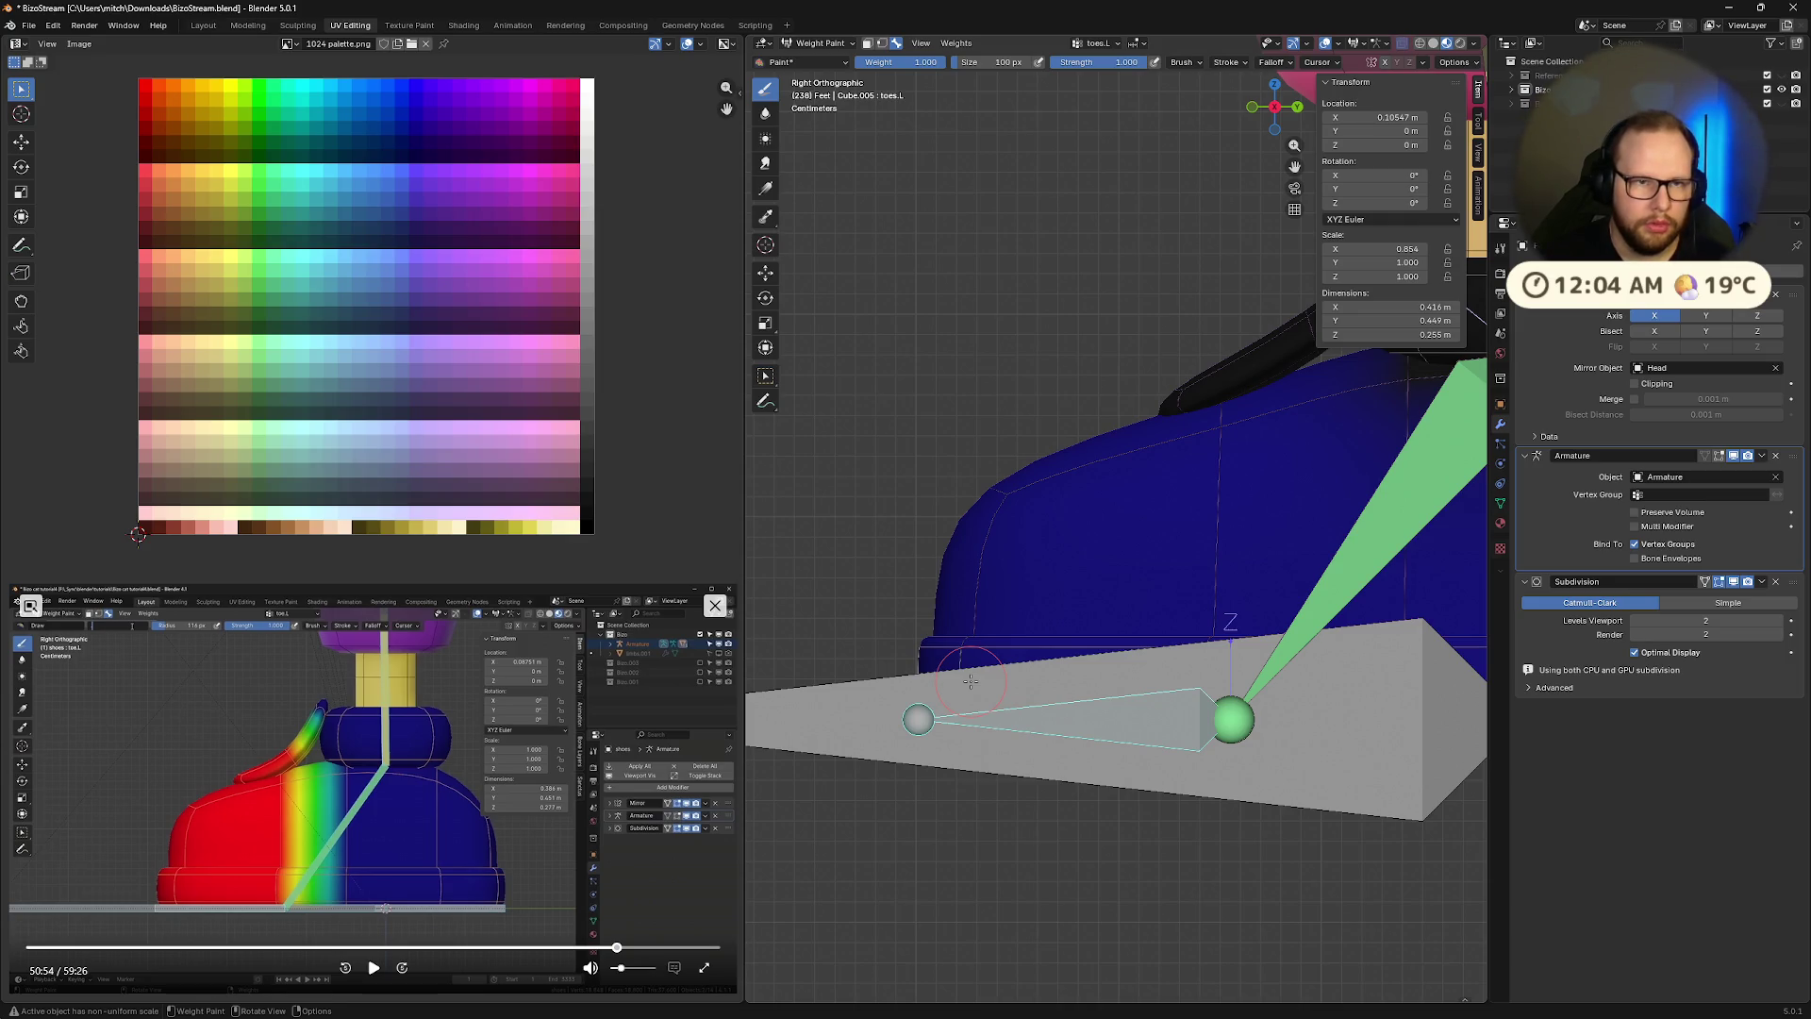
Leave Weight Paint for Object Mode and look through the shoe's brush and modifier settings
scroll(970, 681, down, 1)
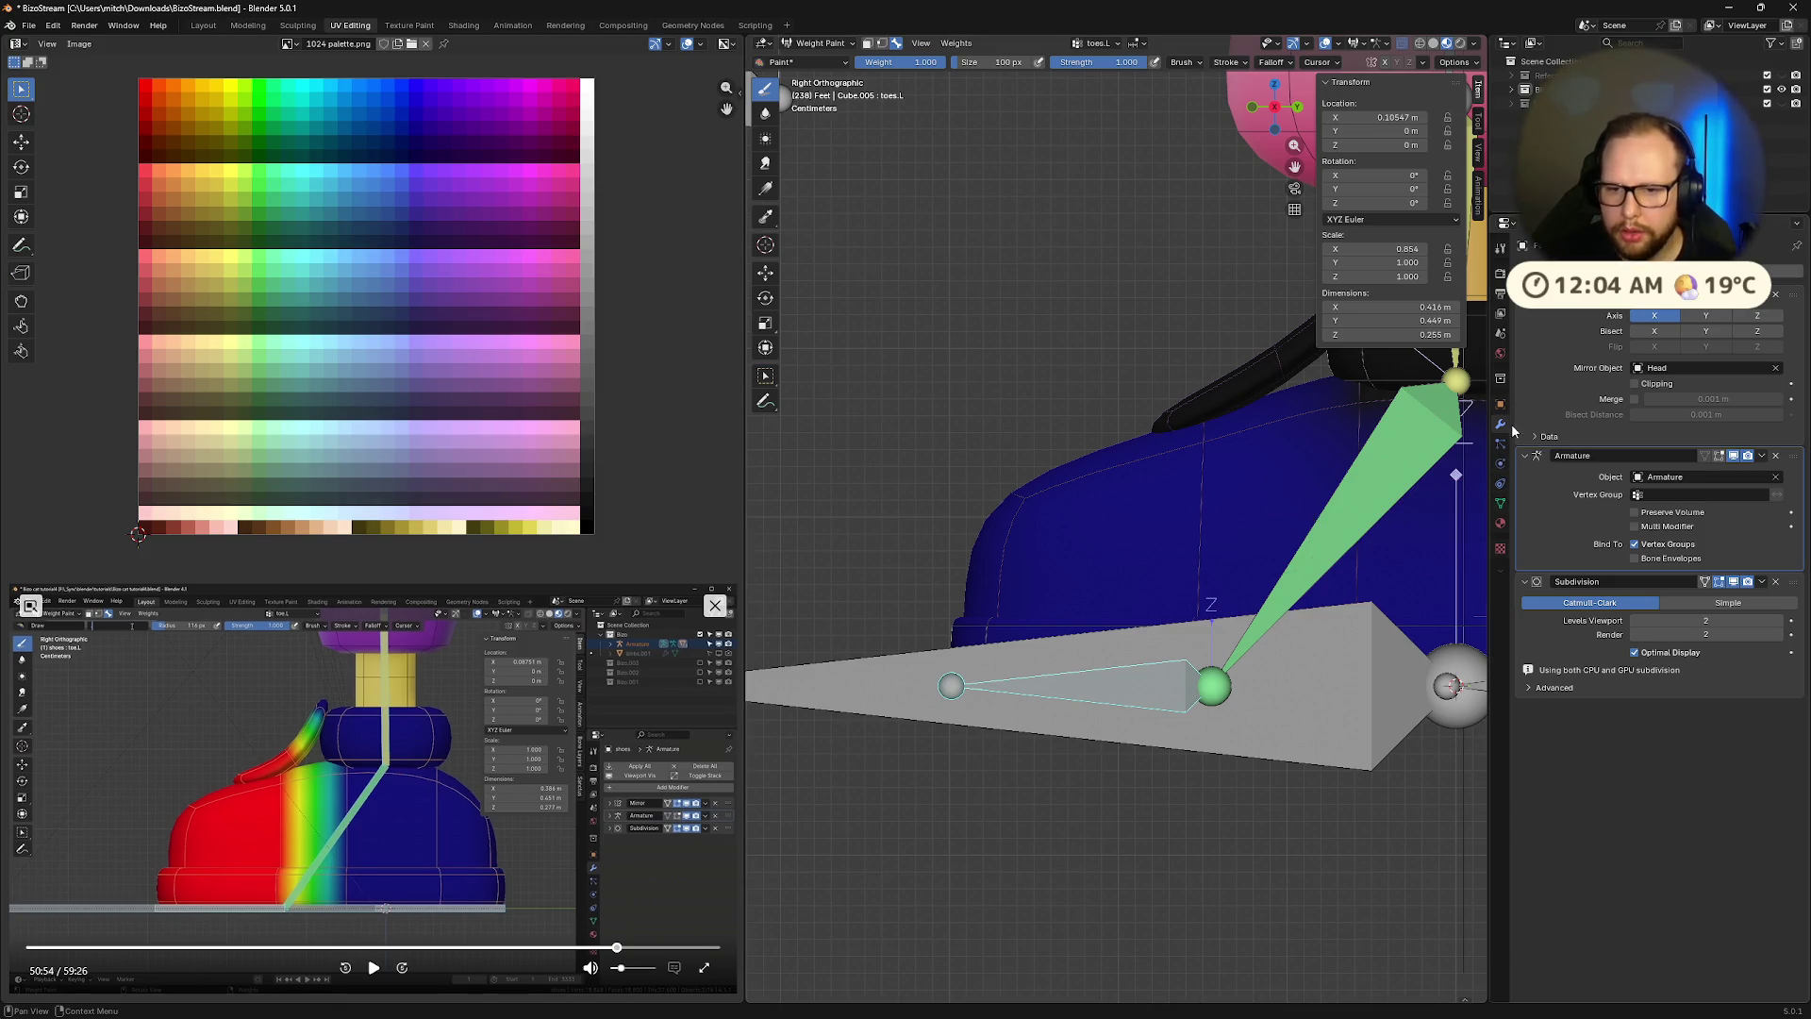
click(1501, 247)
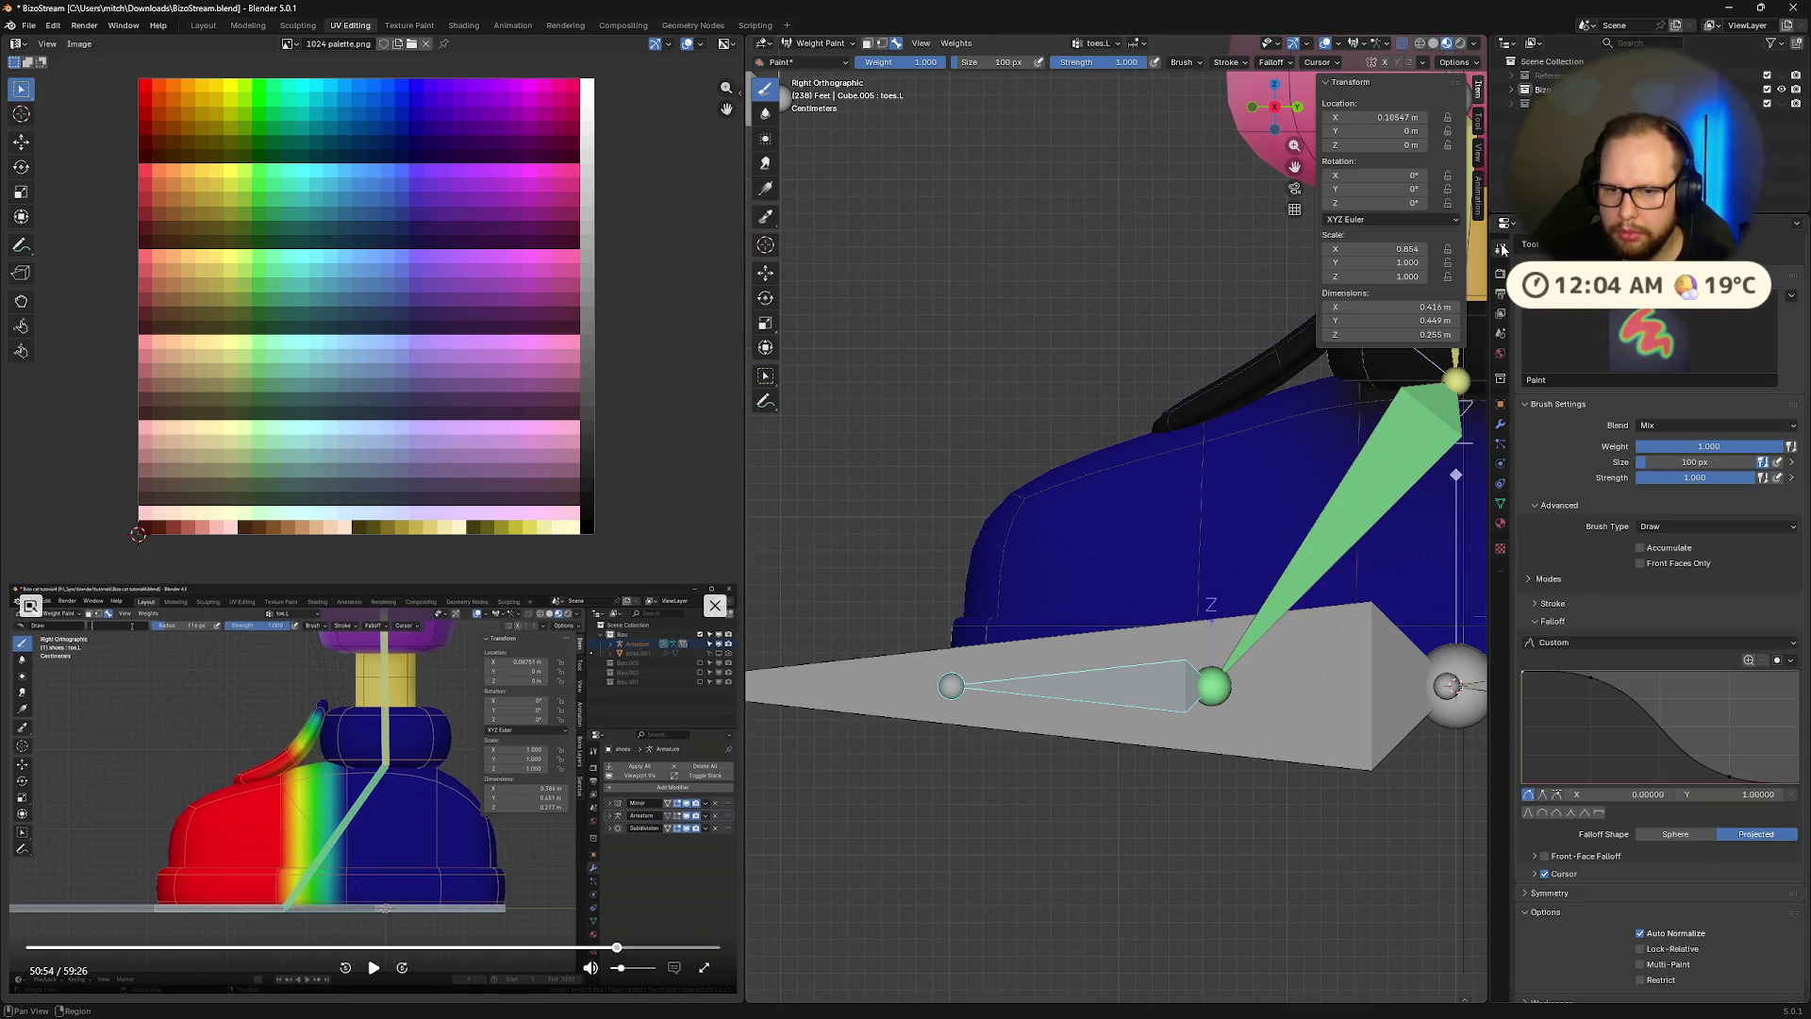
scroll(1399, 506, down, 2)
scroll(1399, 506, down, 1)
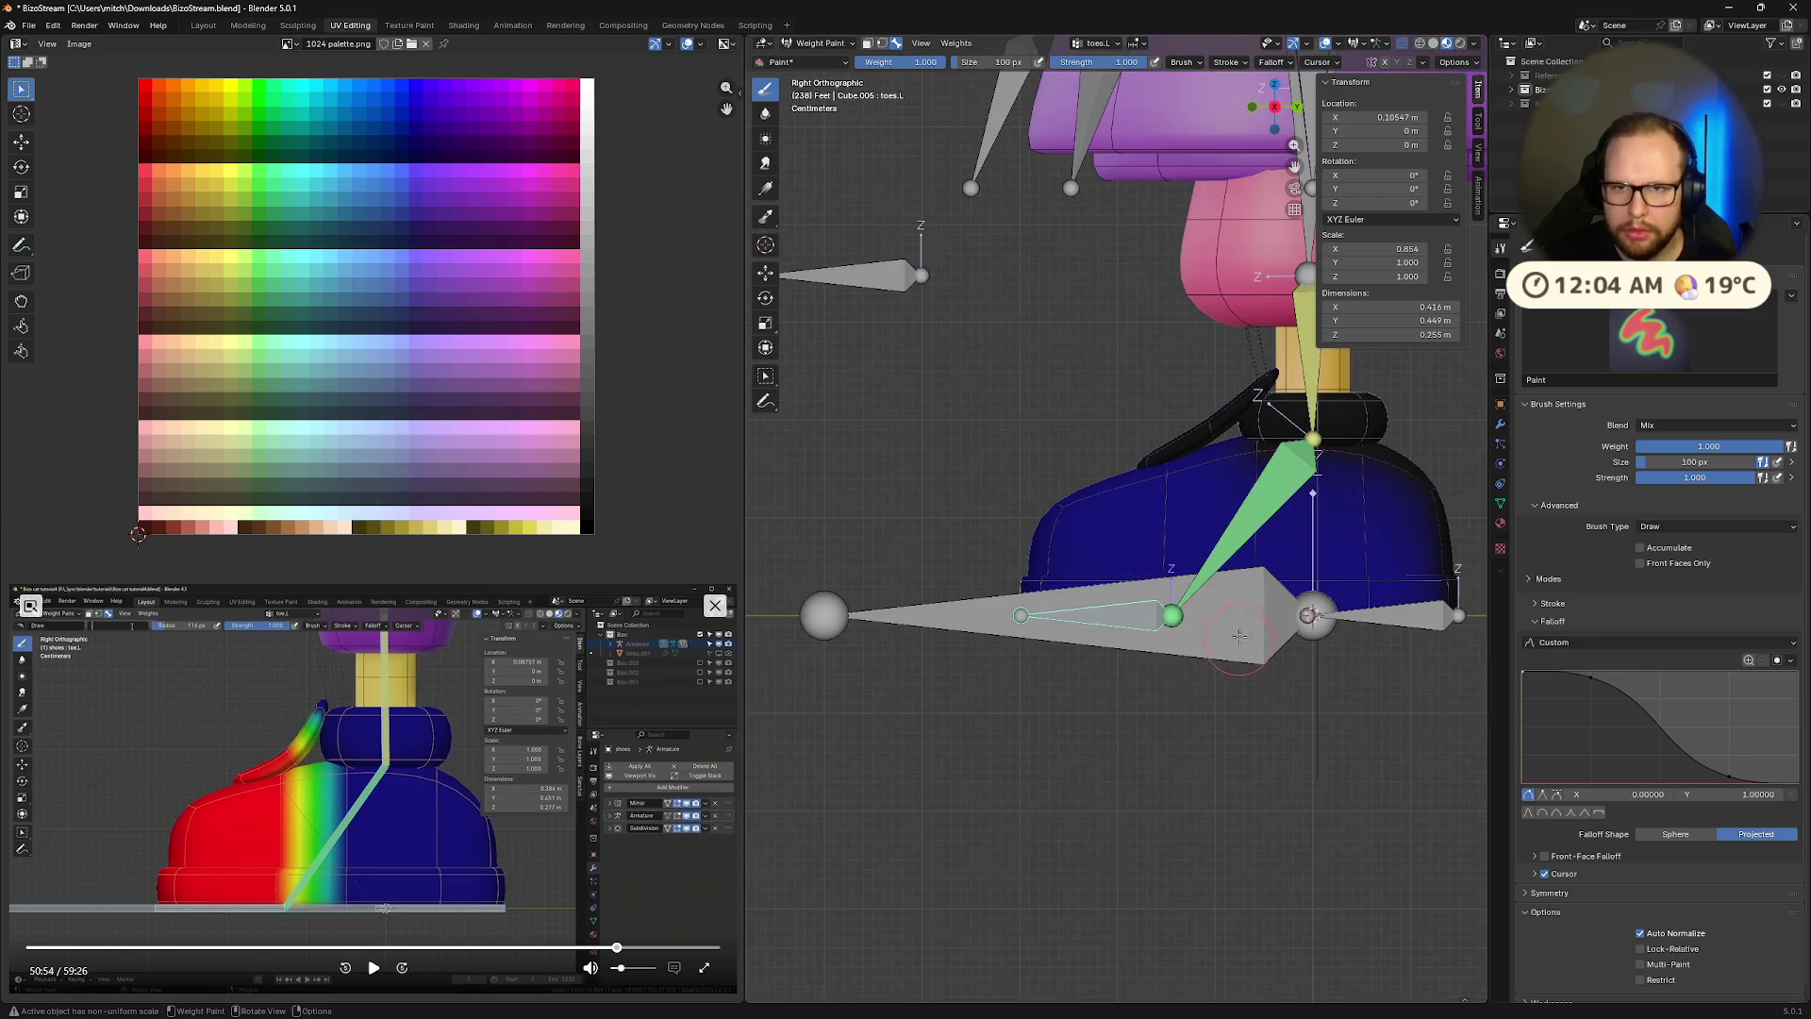
key(ctrl+Tab)
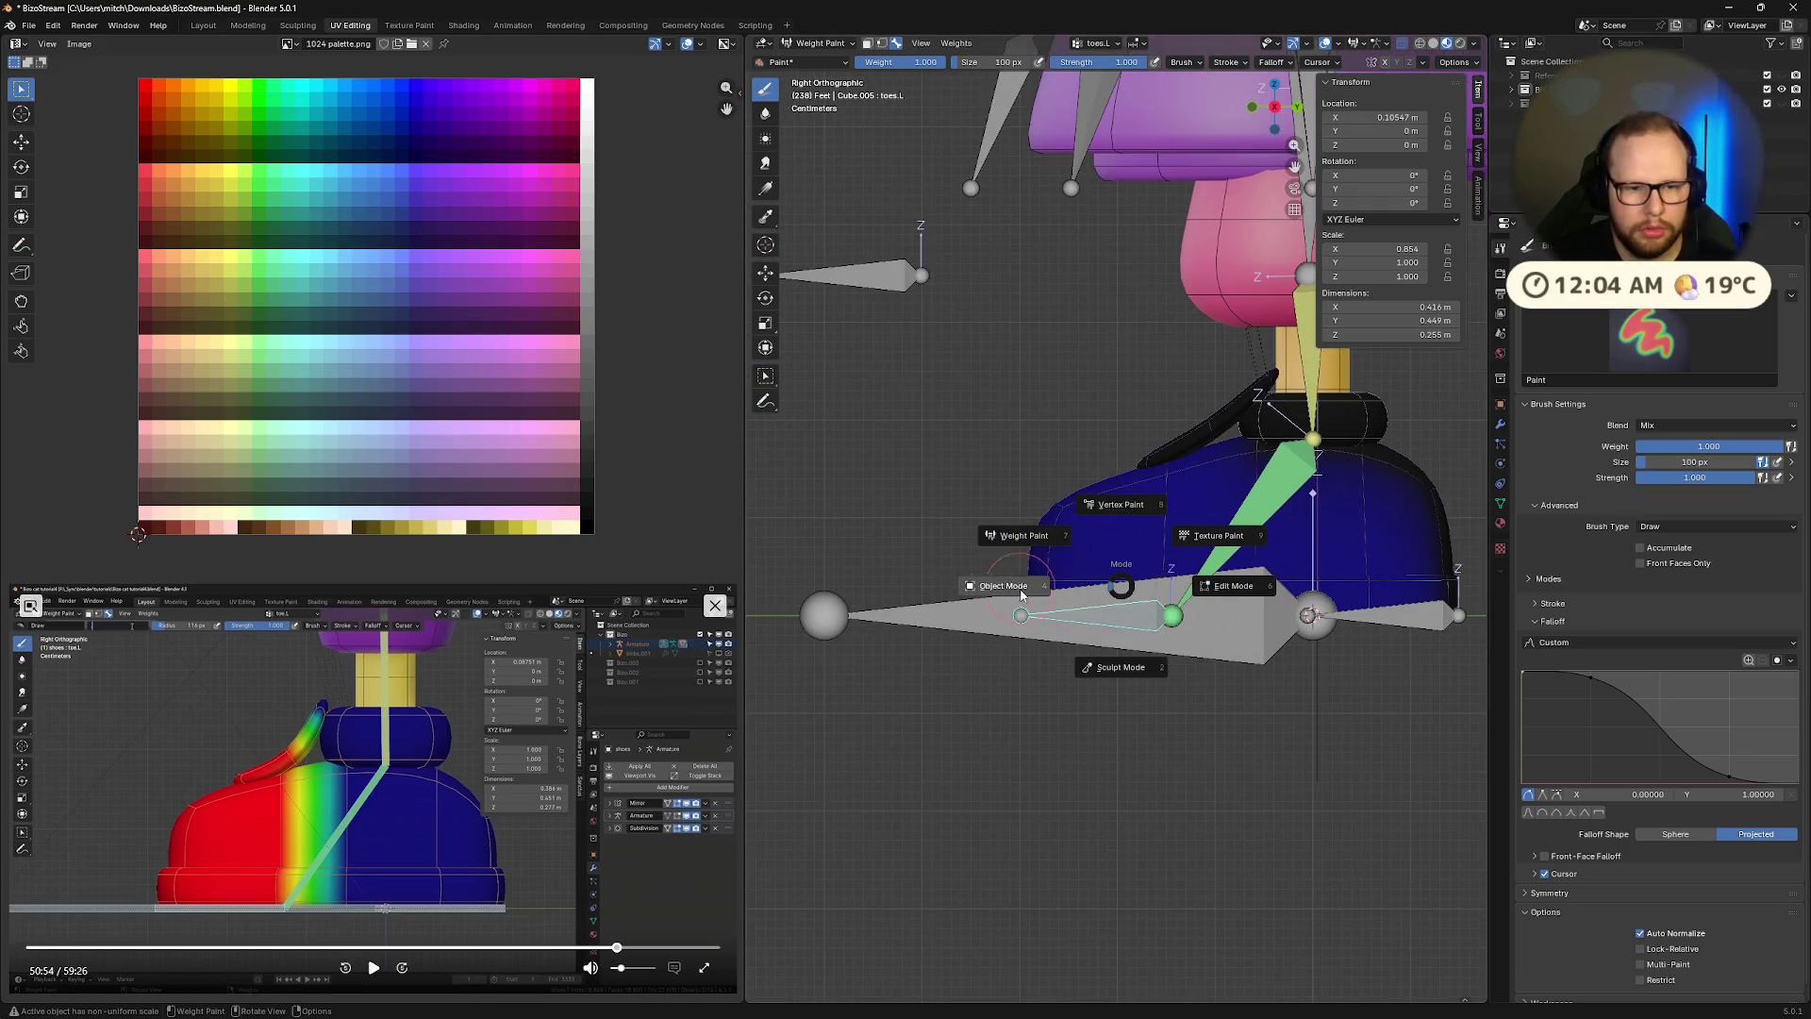
click(1024, 594)
click(1500, 424)
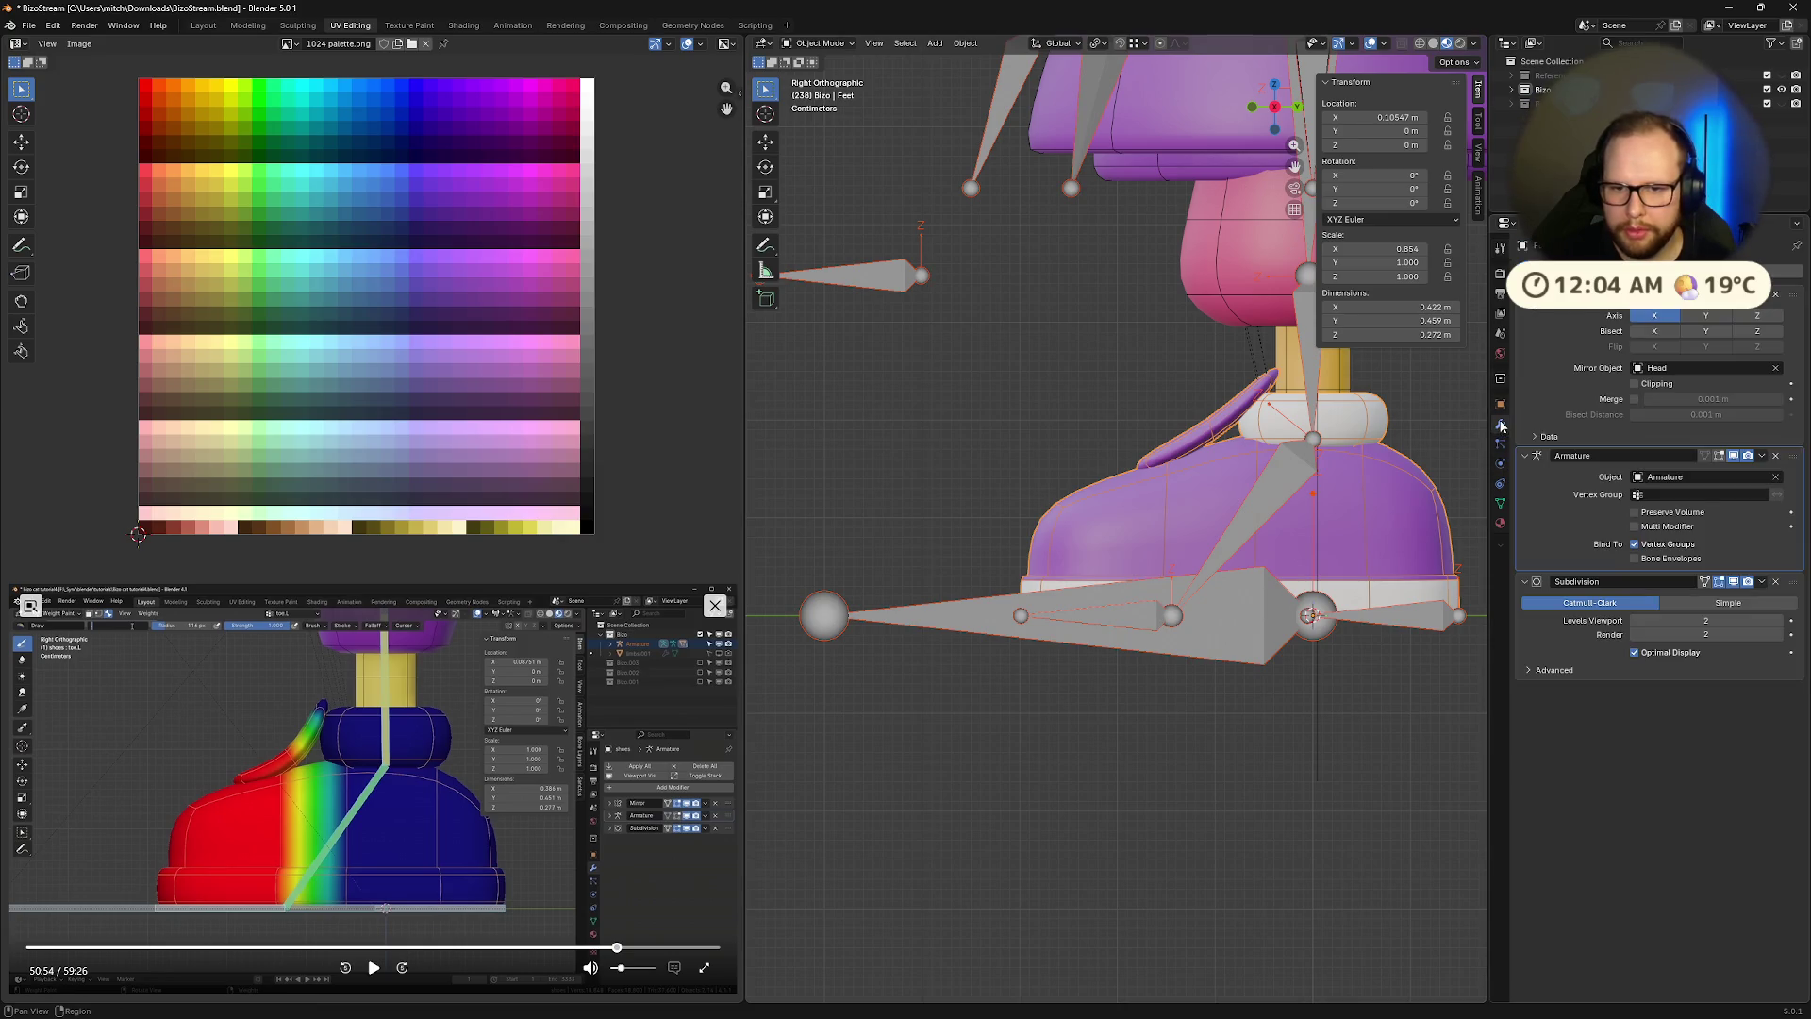
click(1669, 495)
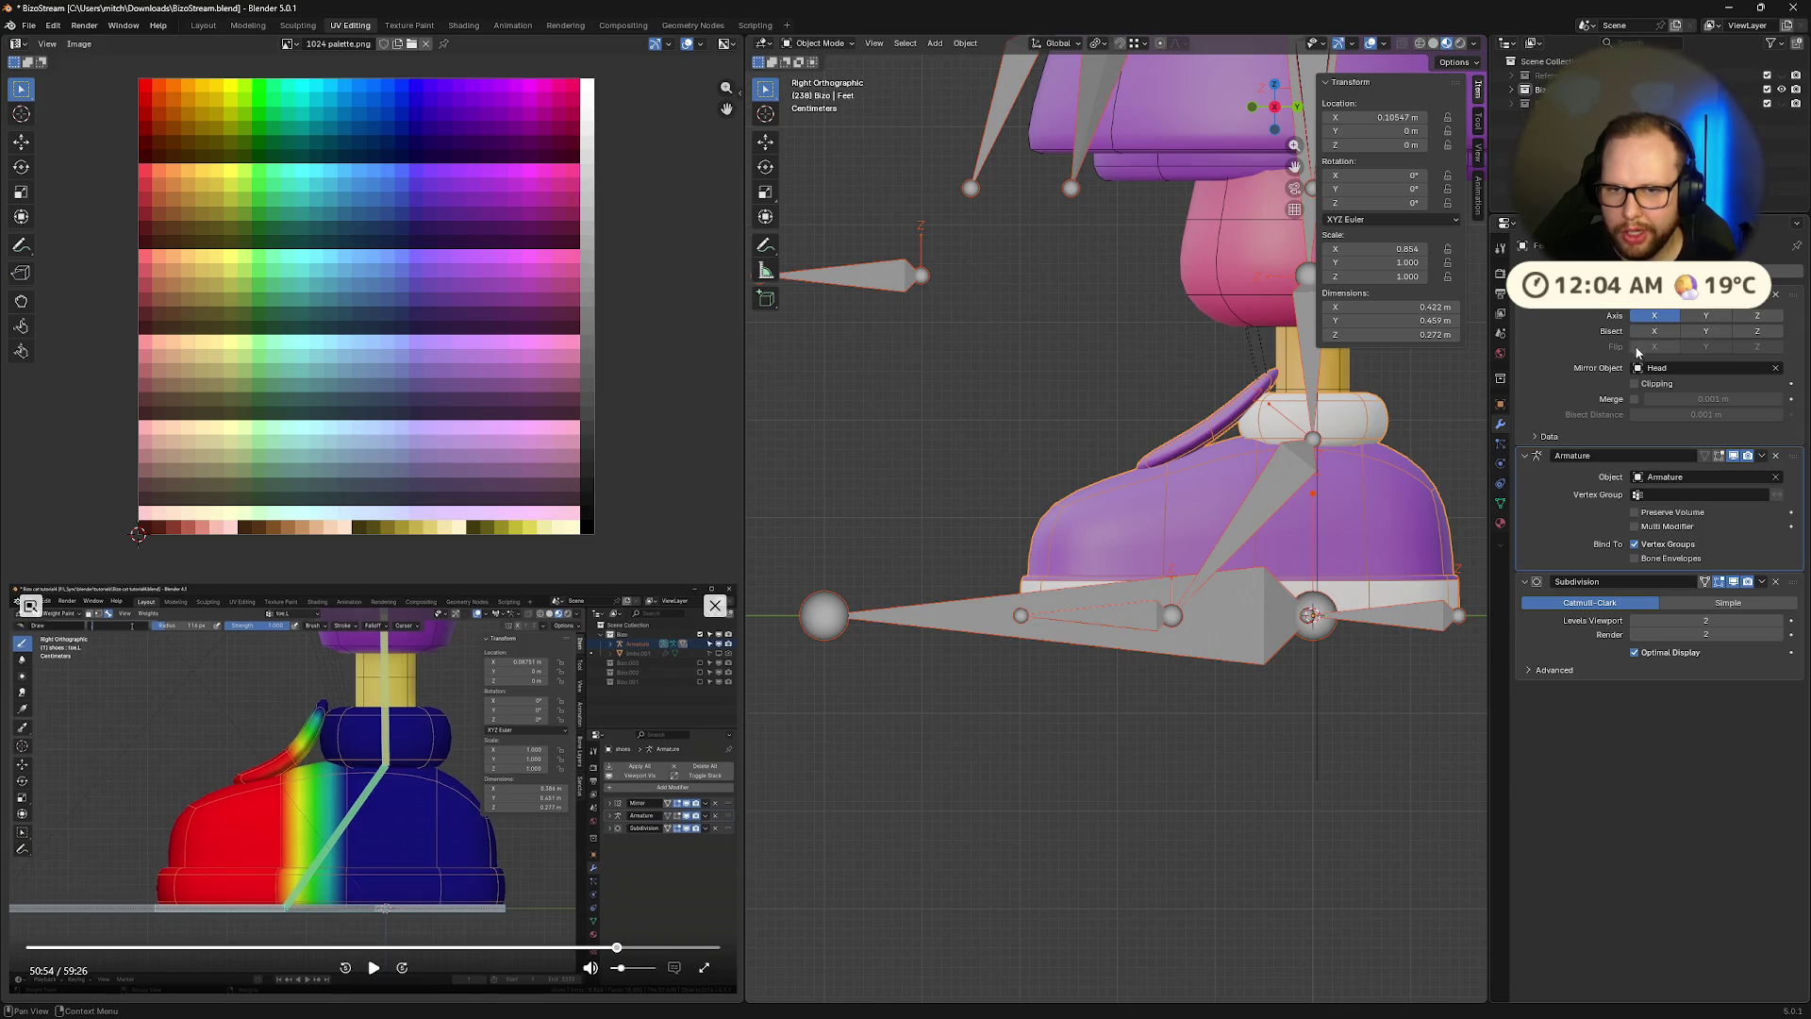
Set the armature's Viewport Display to draw bones as B-Bone
click(1244, 685)
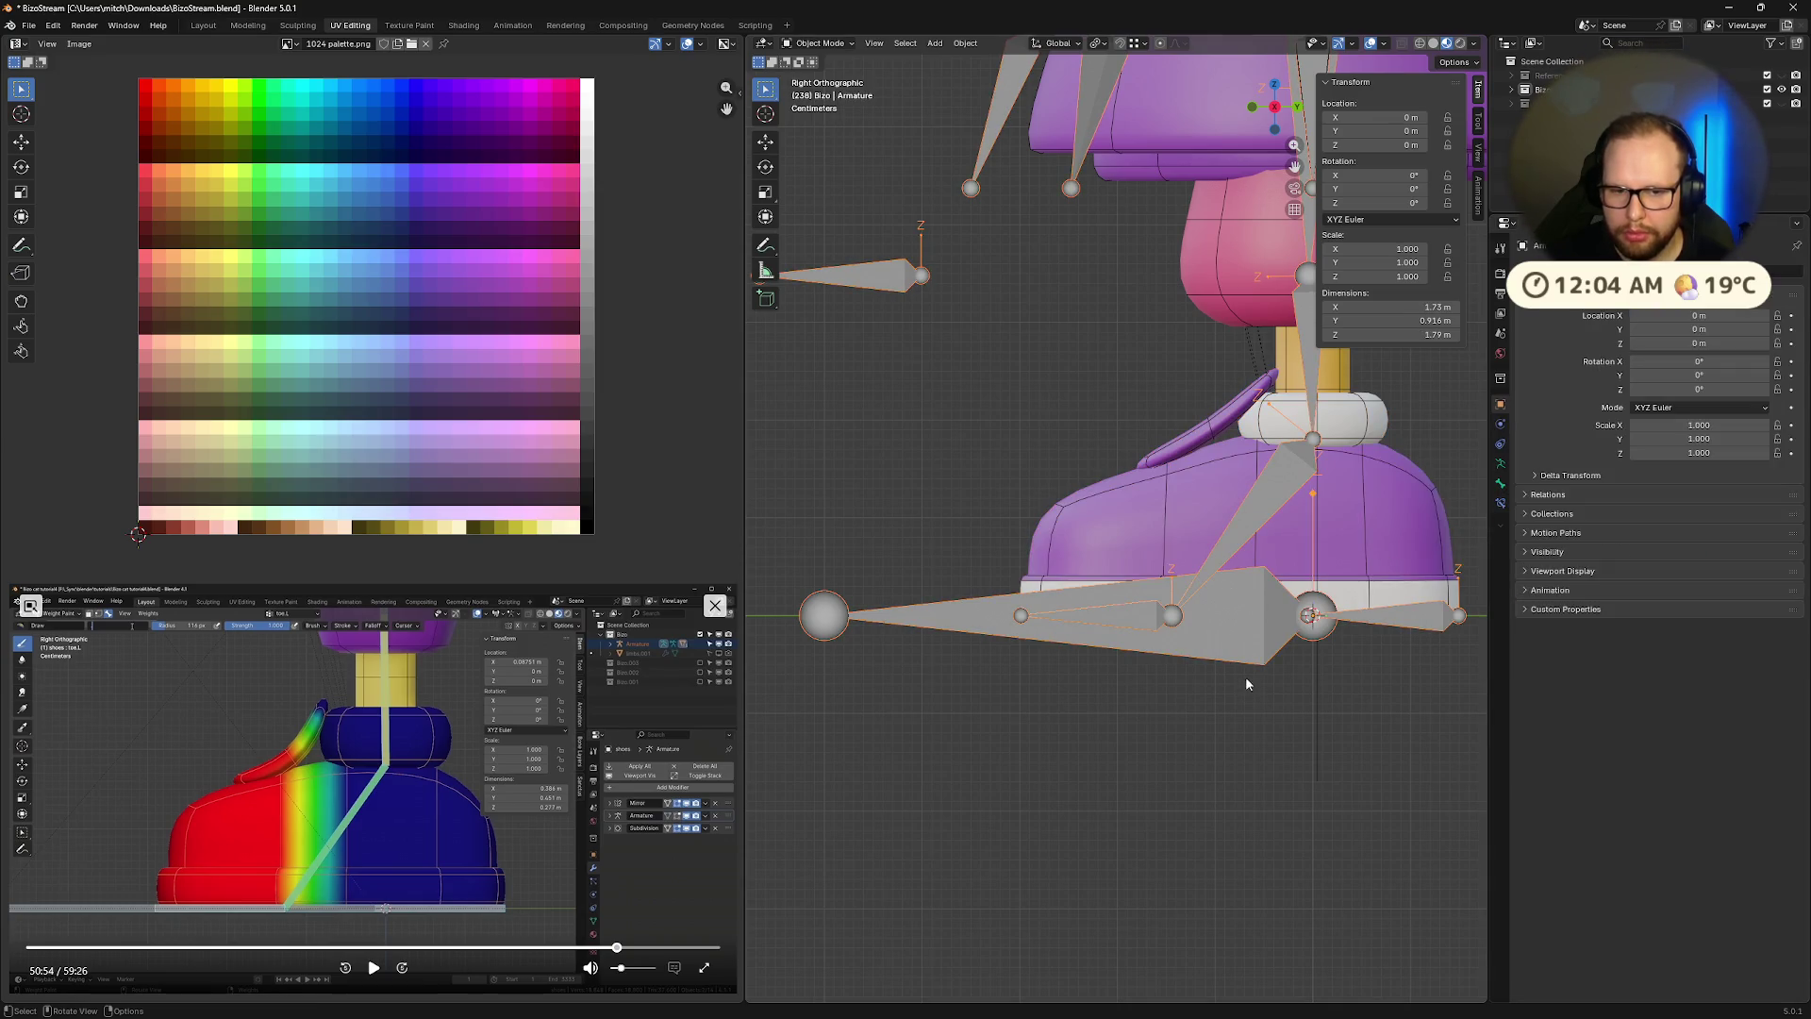
click(1499, 485)
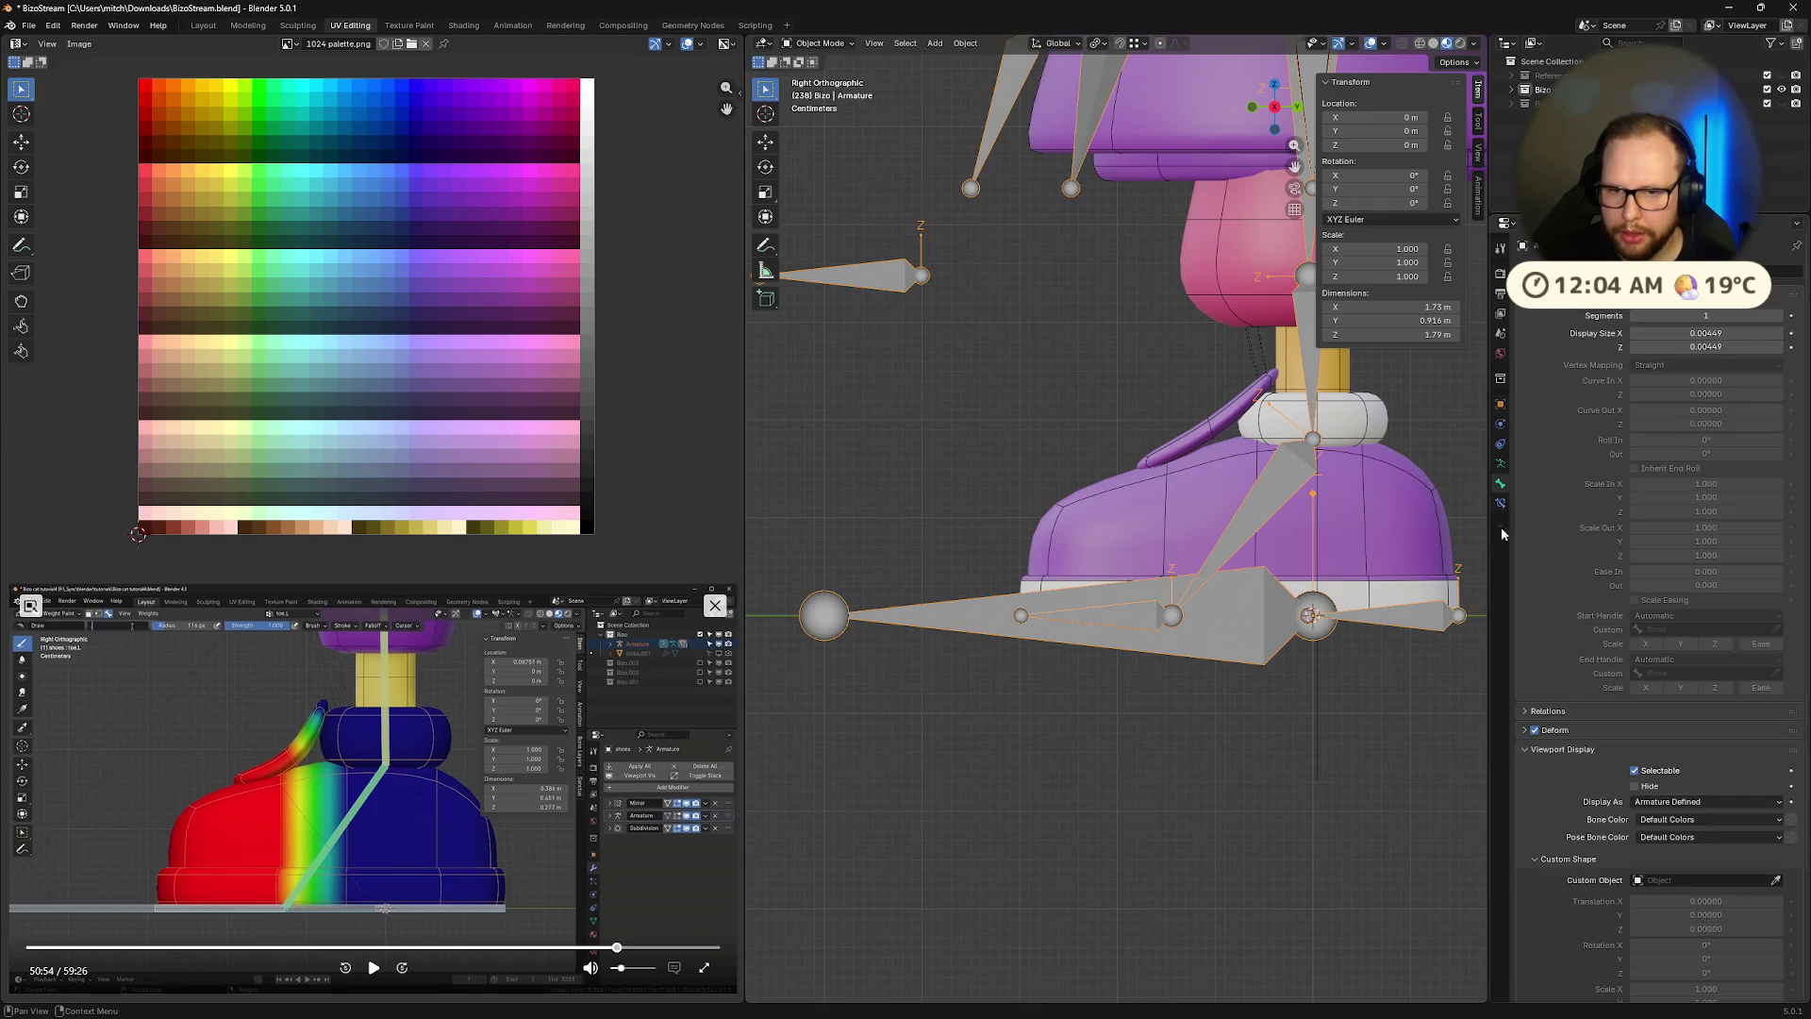
click(1500, 463)
click(1665, 519)
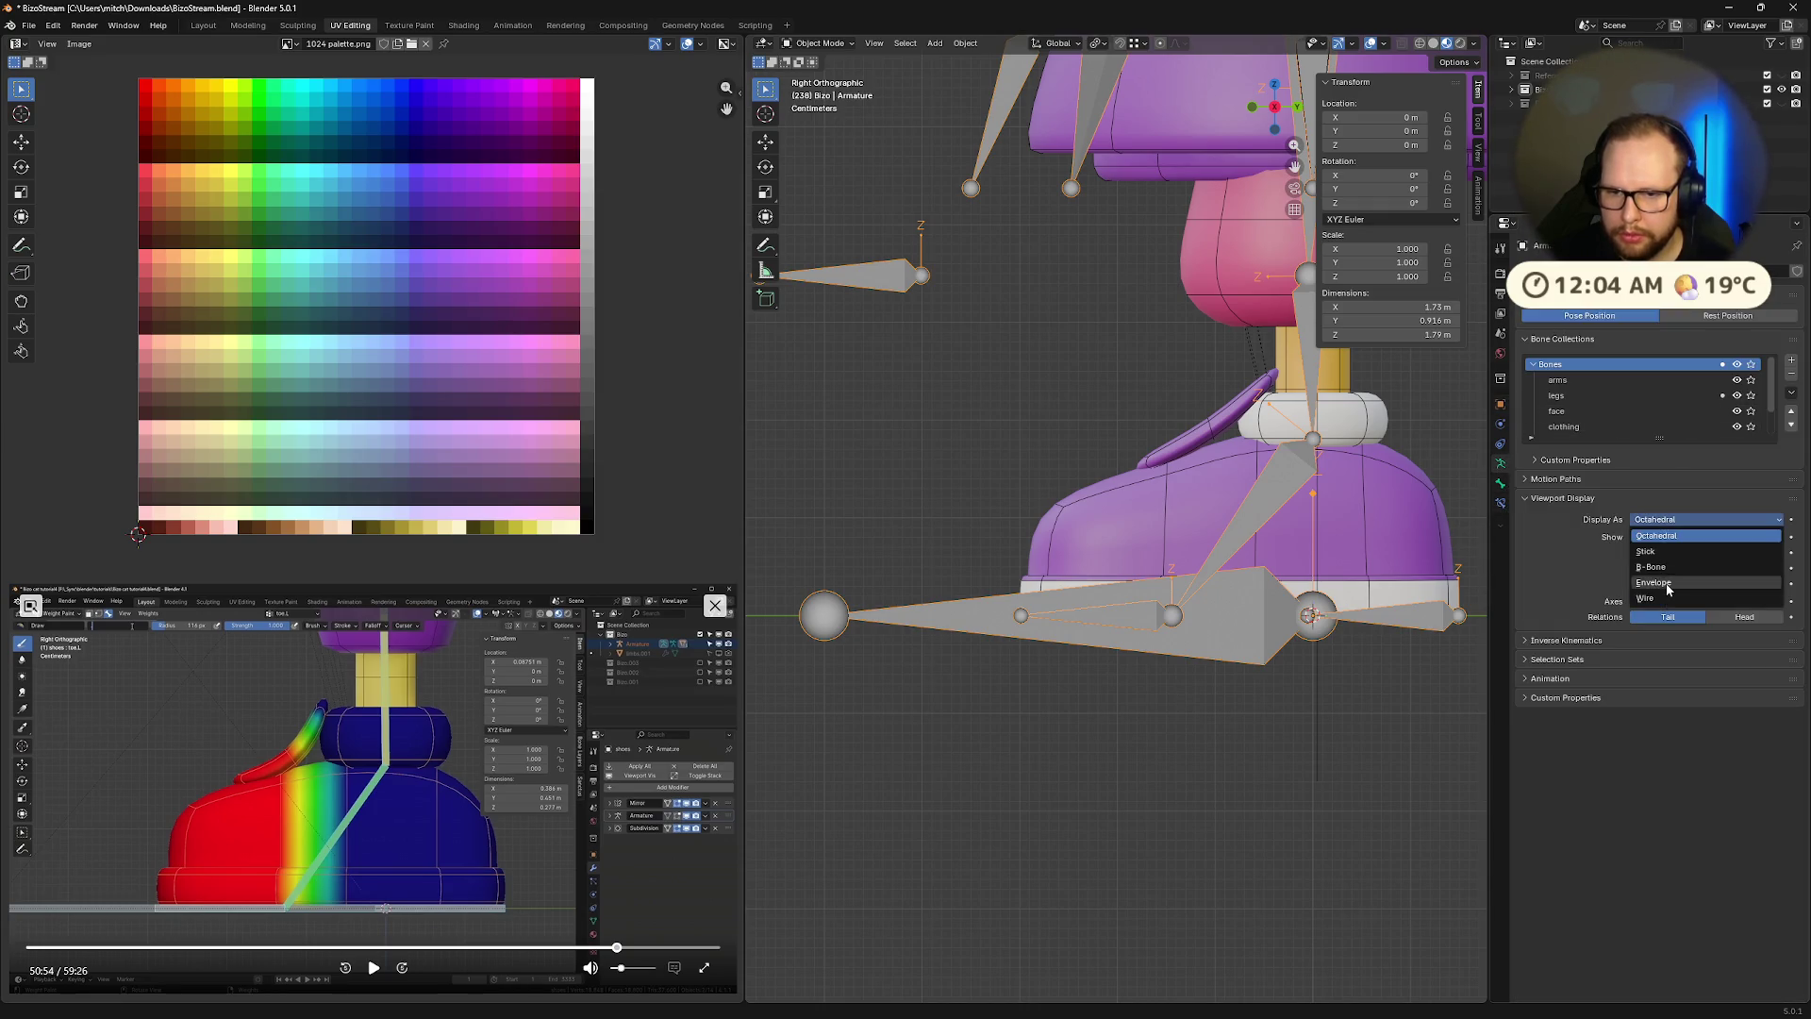
click(1658, 573)
scroll(1268, 700, up, 1)
Center the shoe in view, then select the armature together with the Feet mesh
click(1254, 696)
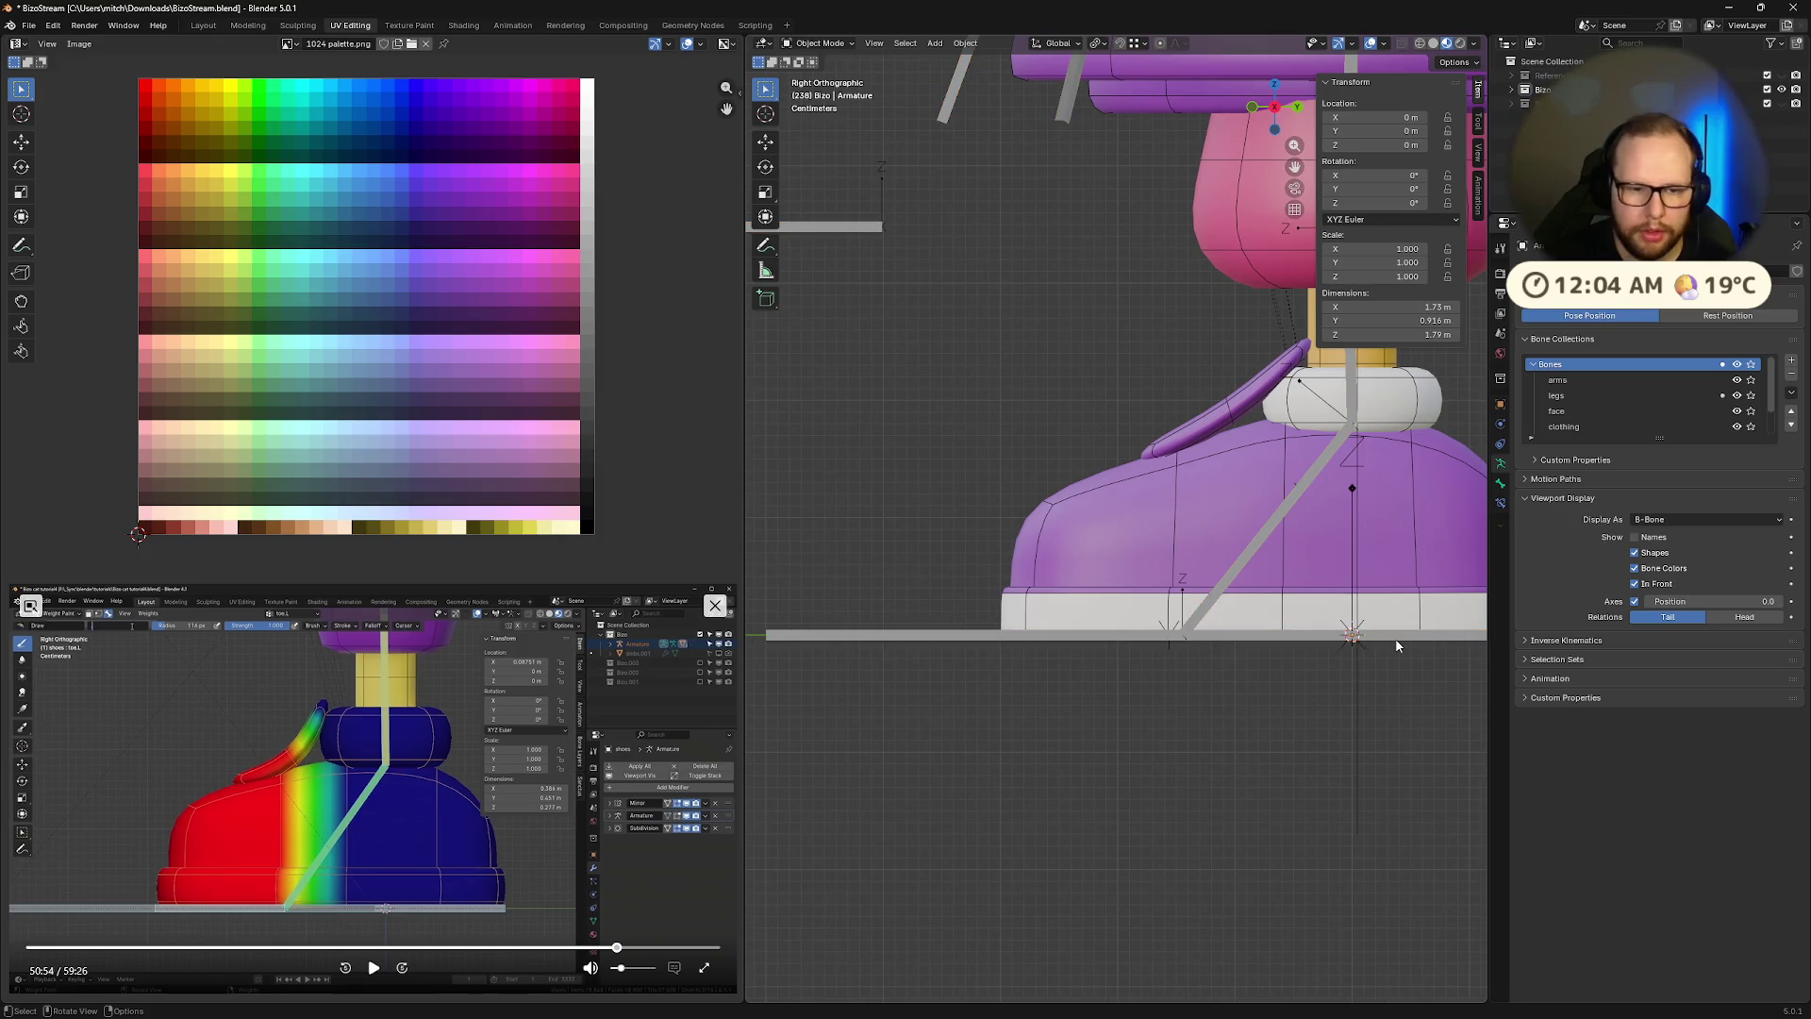
shift+middle_drag(1394, 645, 1313, 631)
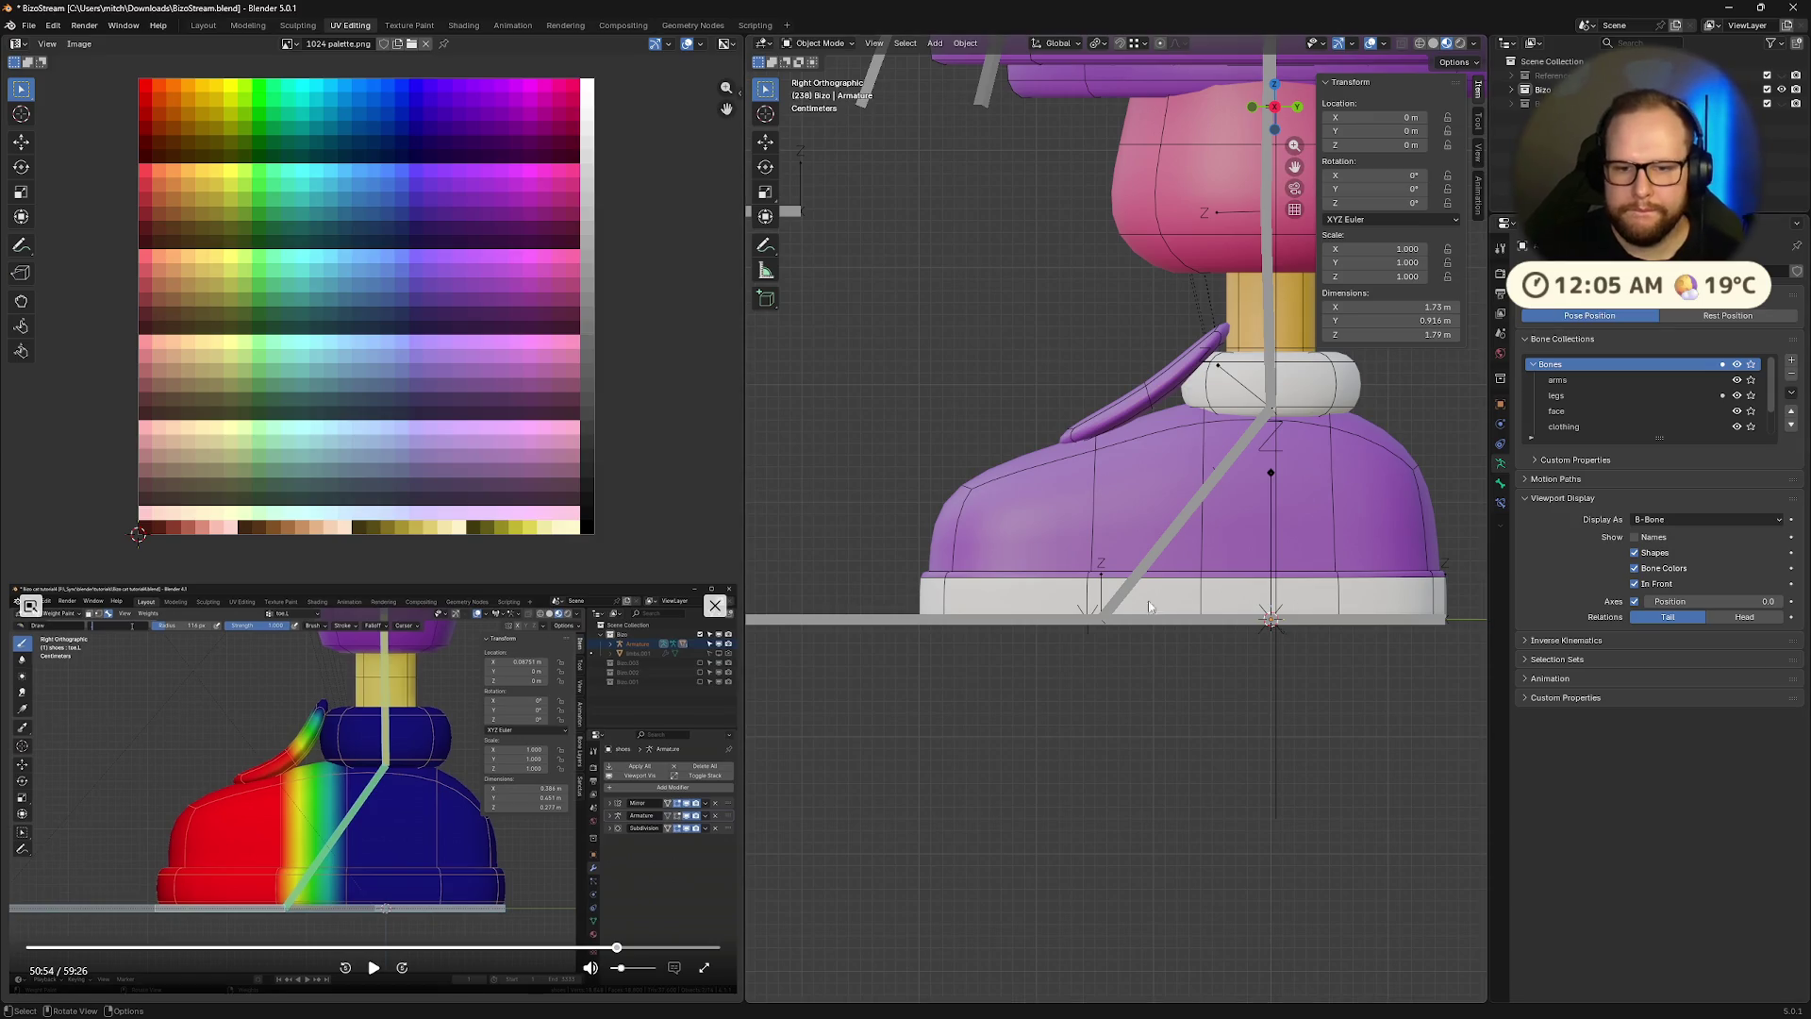
click(1024, 629)
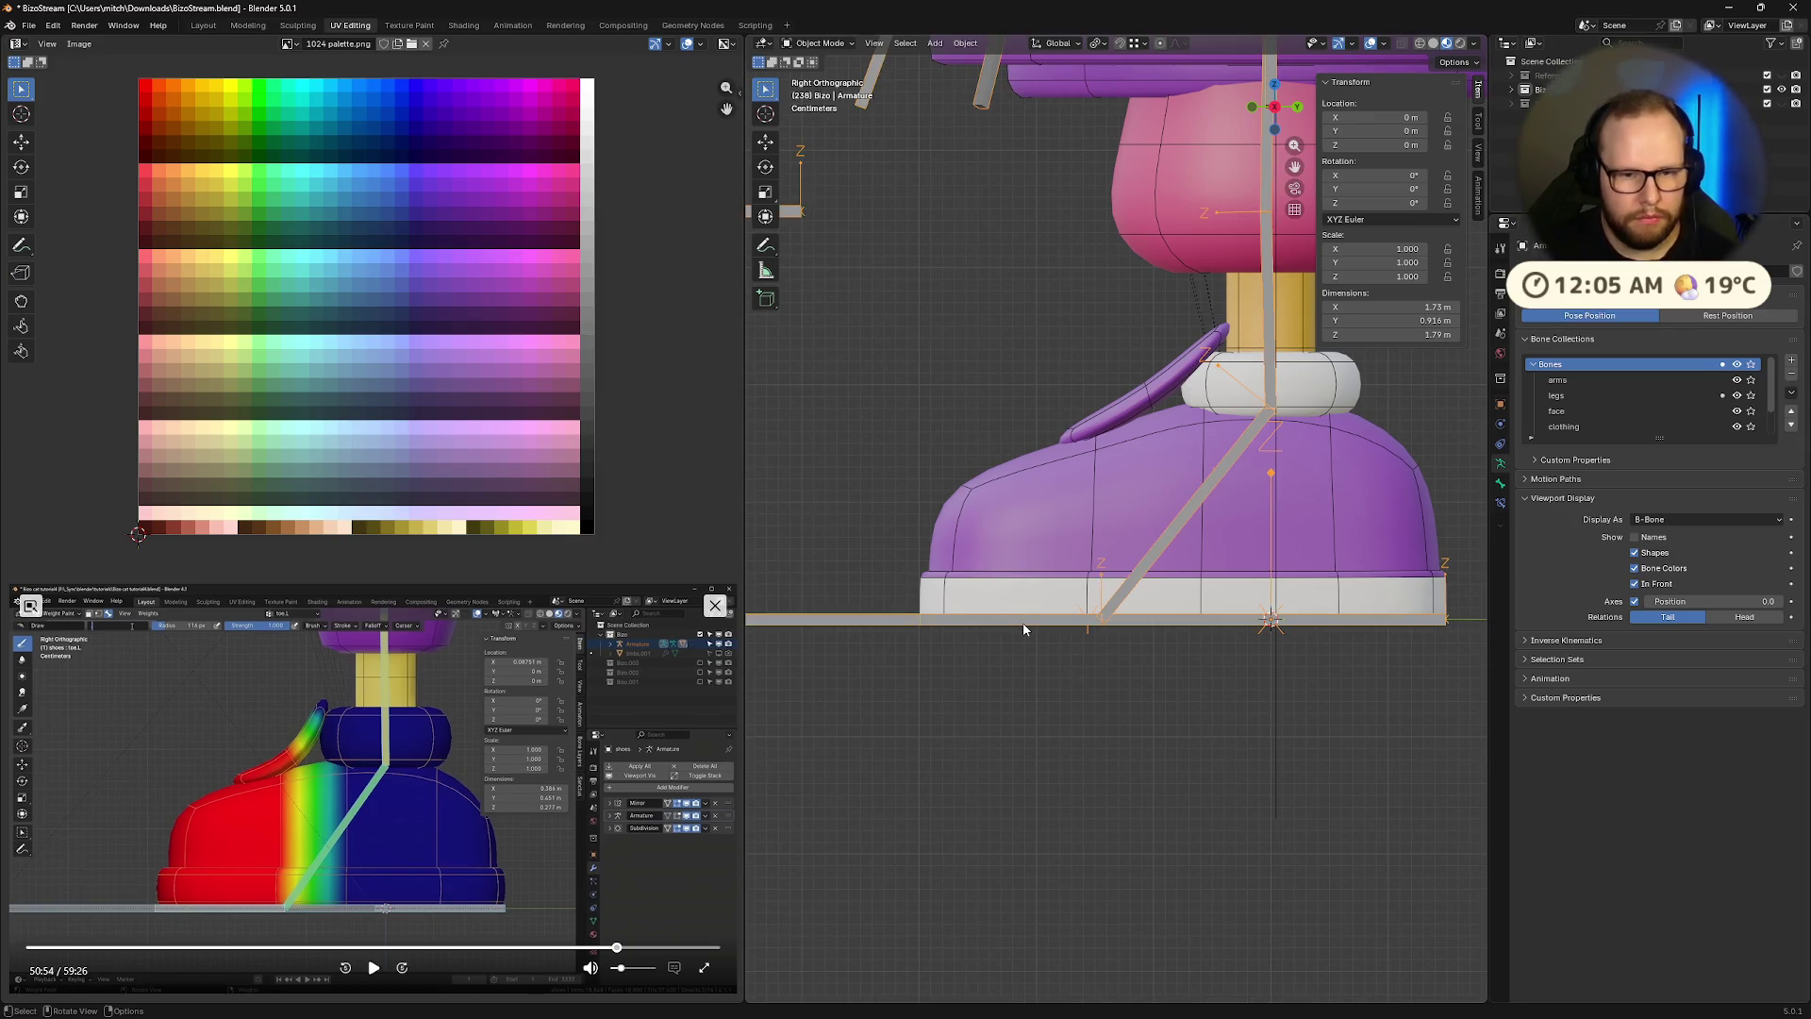
click(1063, 542)
key(ctrl+Tab)
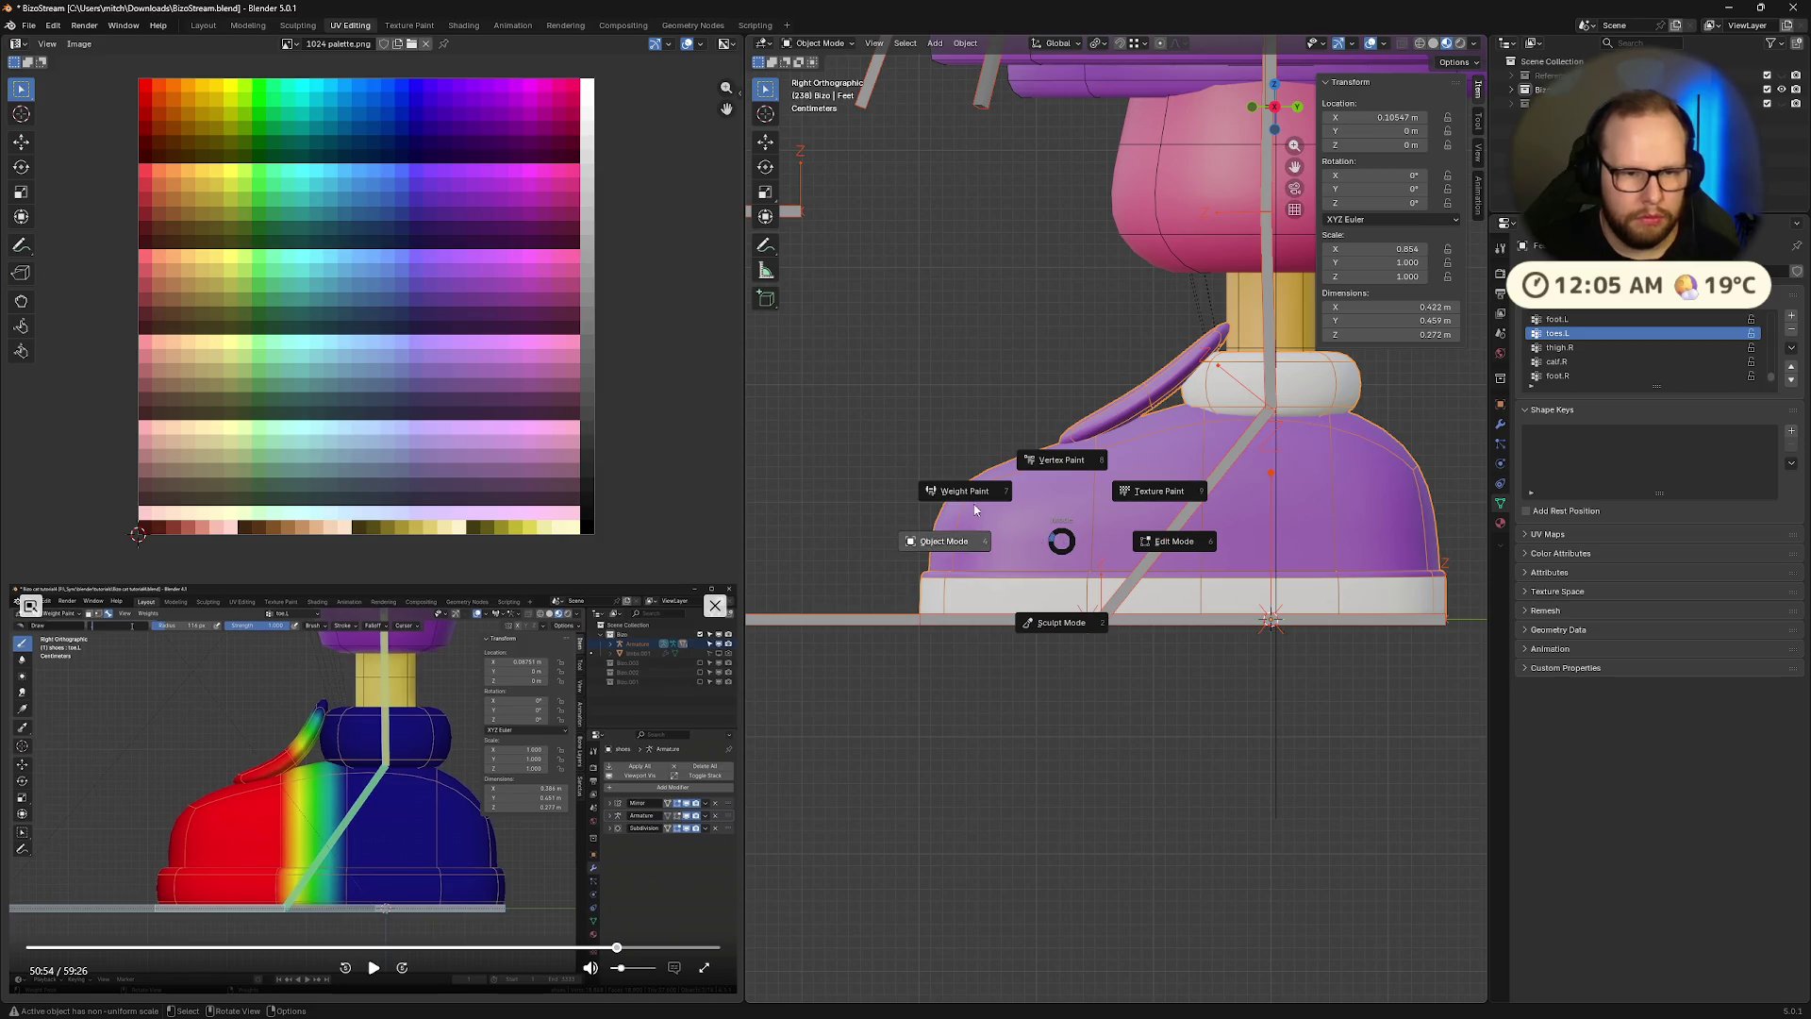
In Weight Paint with toes.L active, clear the shoe's back and paint its front to full weight
click(975, 514)
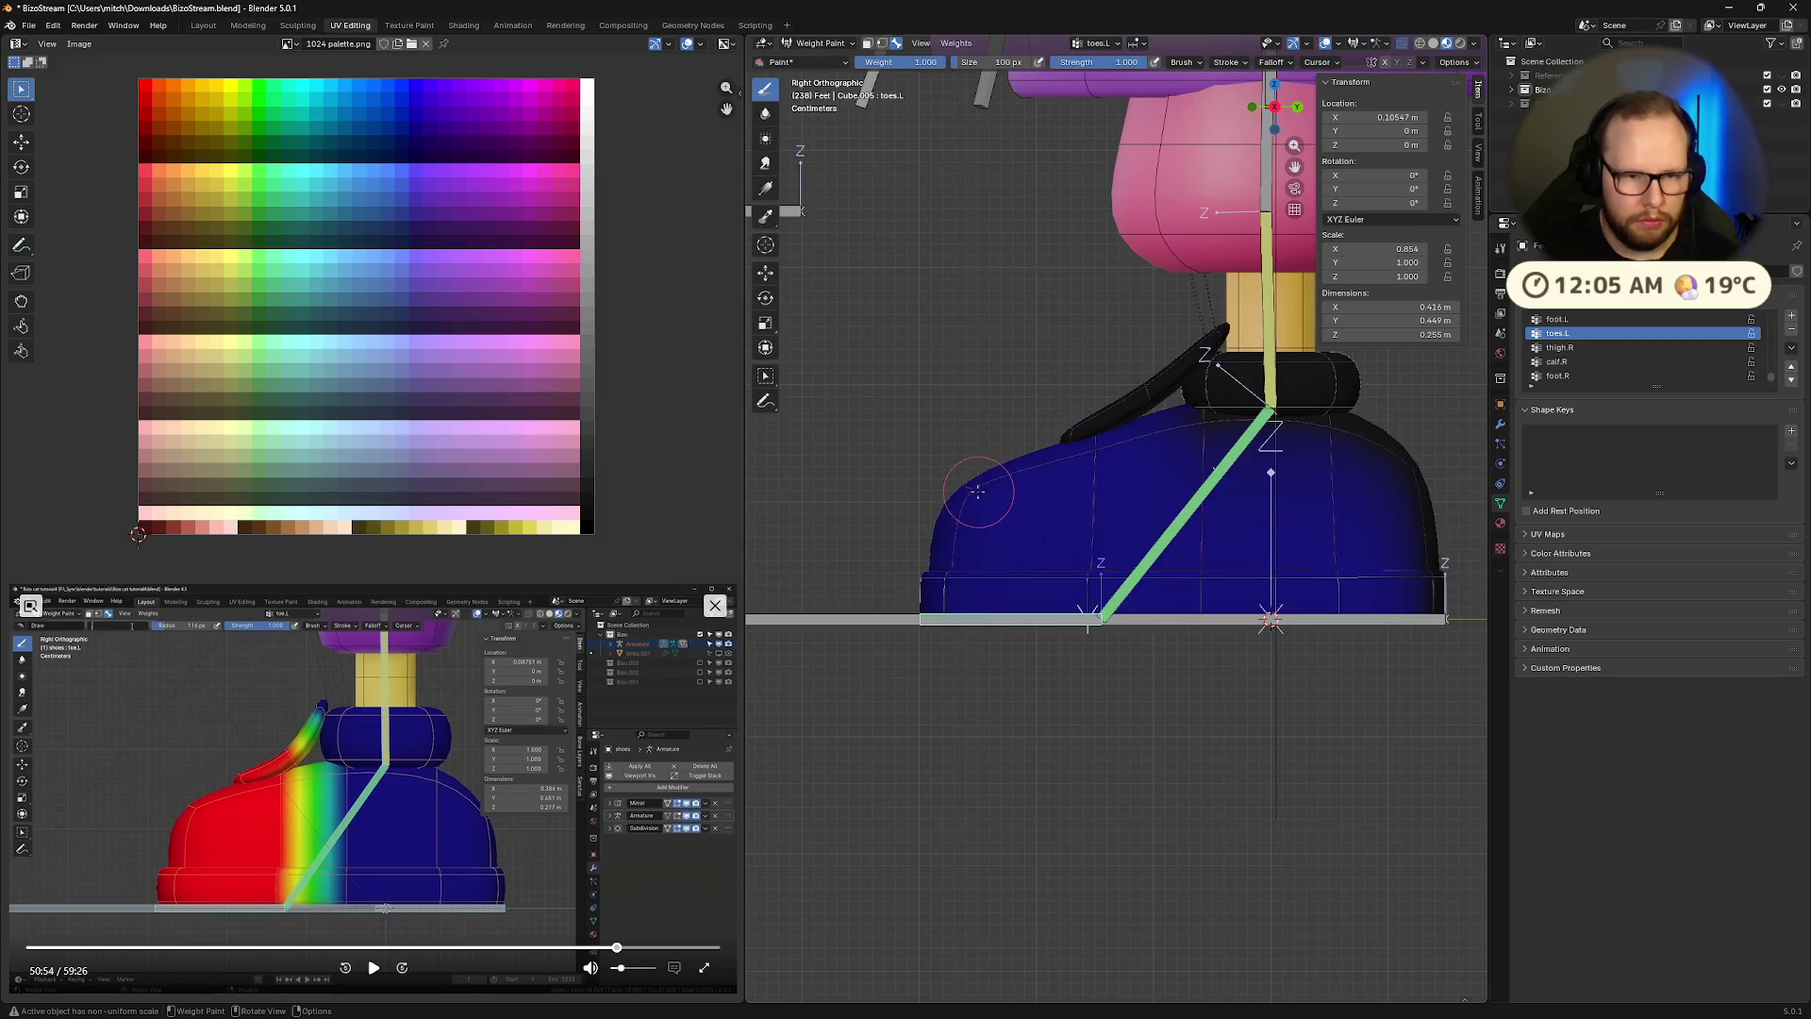
ctrl+click(981, 618)
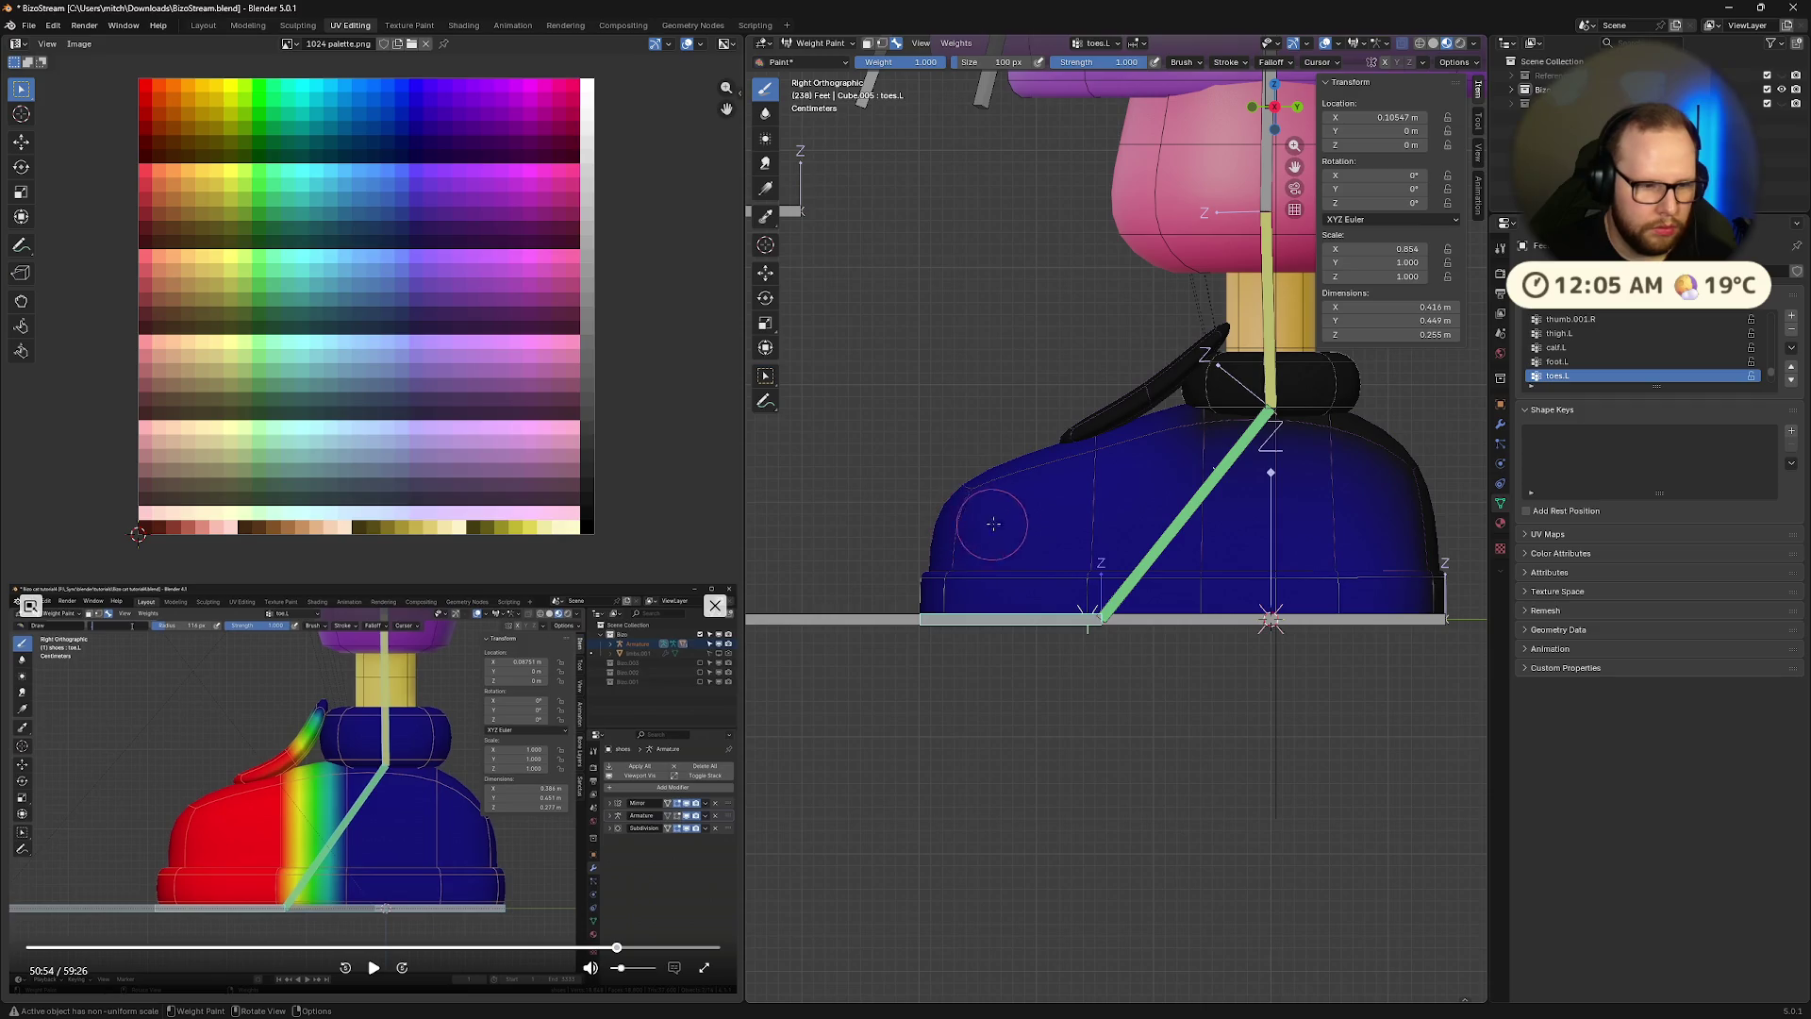
mouse_move(1361, 509)
ctrl+mouse_down()
mouse_move(1320, 528)
mouse_move(1385, 588)
mouse_move(1207, 580)
mouse_move(1290, 590)
ctrl+mouse_up()
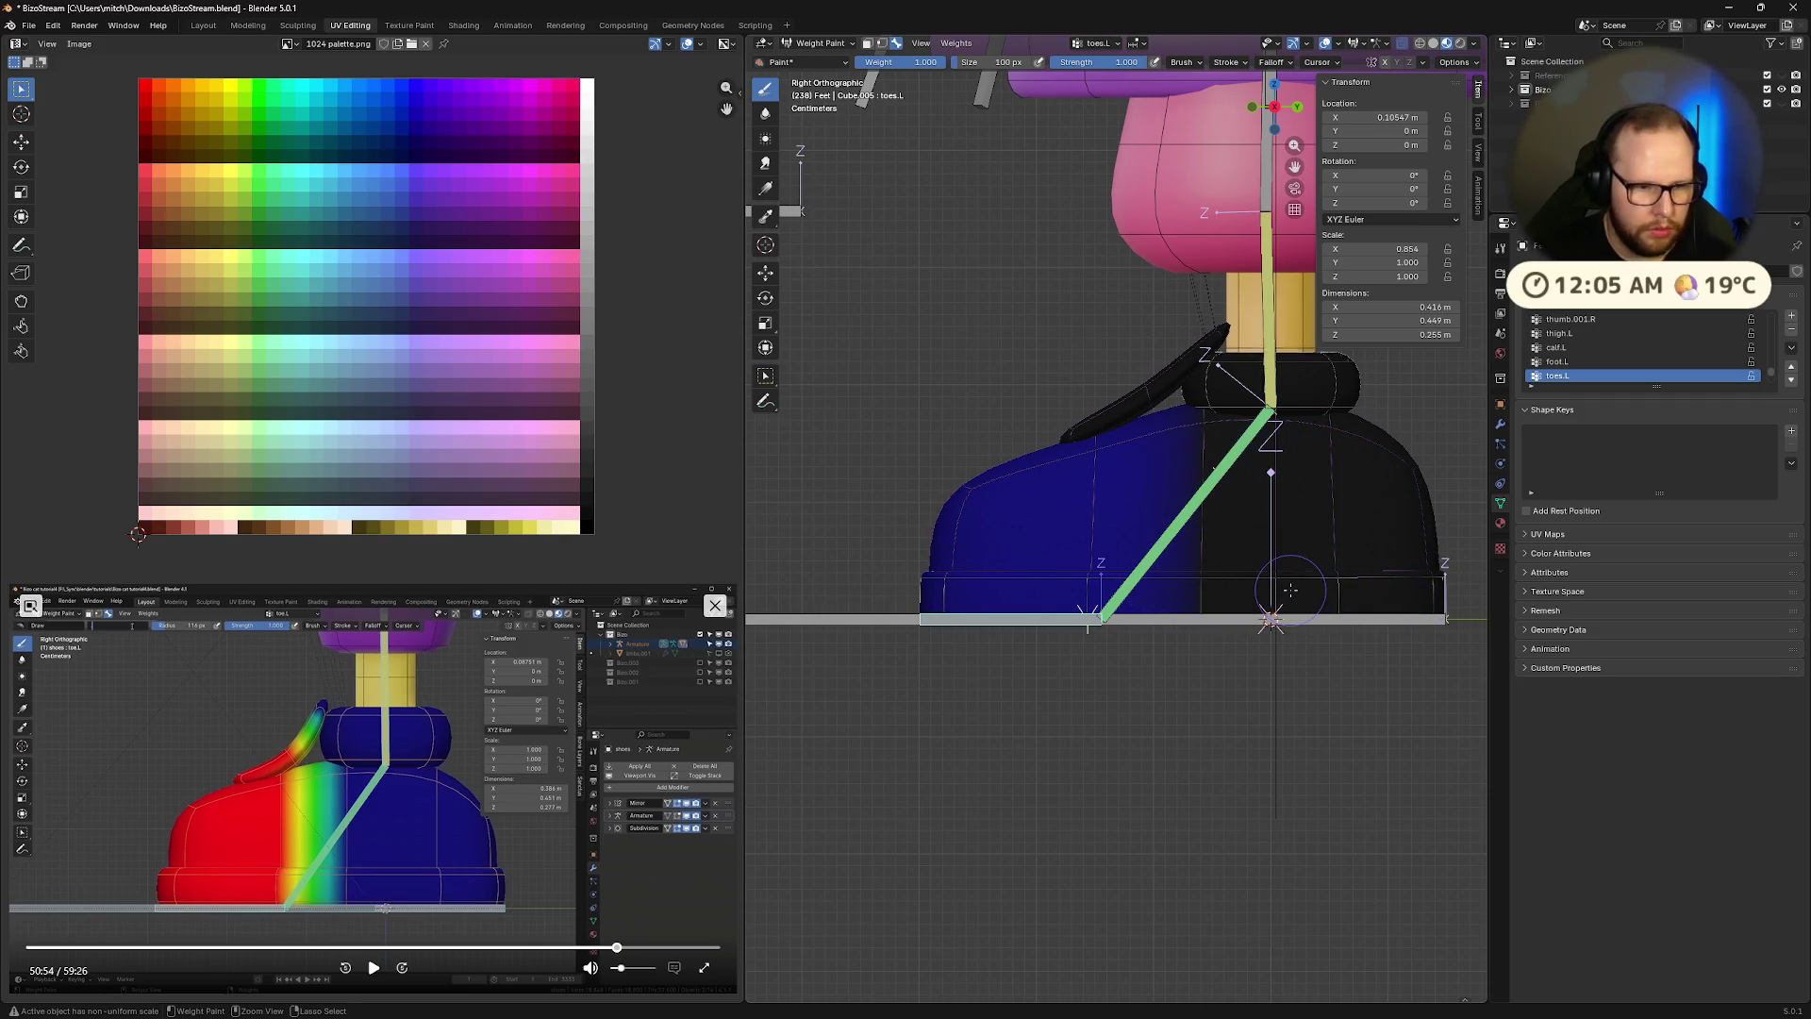
mouse_move(993, 587)
mouse_down()
mouse_move(943, 556)
mouse_move(942, 605)
mouse_move(967, 611)
mouse_move(1090, 476)
mouse_move(1108, 415)
mouse_move(1127, 430)
mouse_move(1160, 386)
mouse_move(1149, 403)
mouse_up()
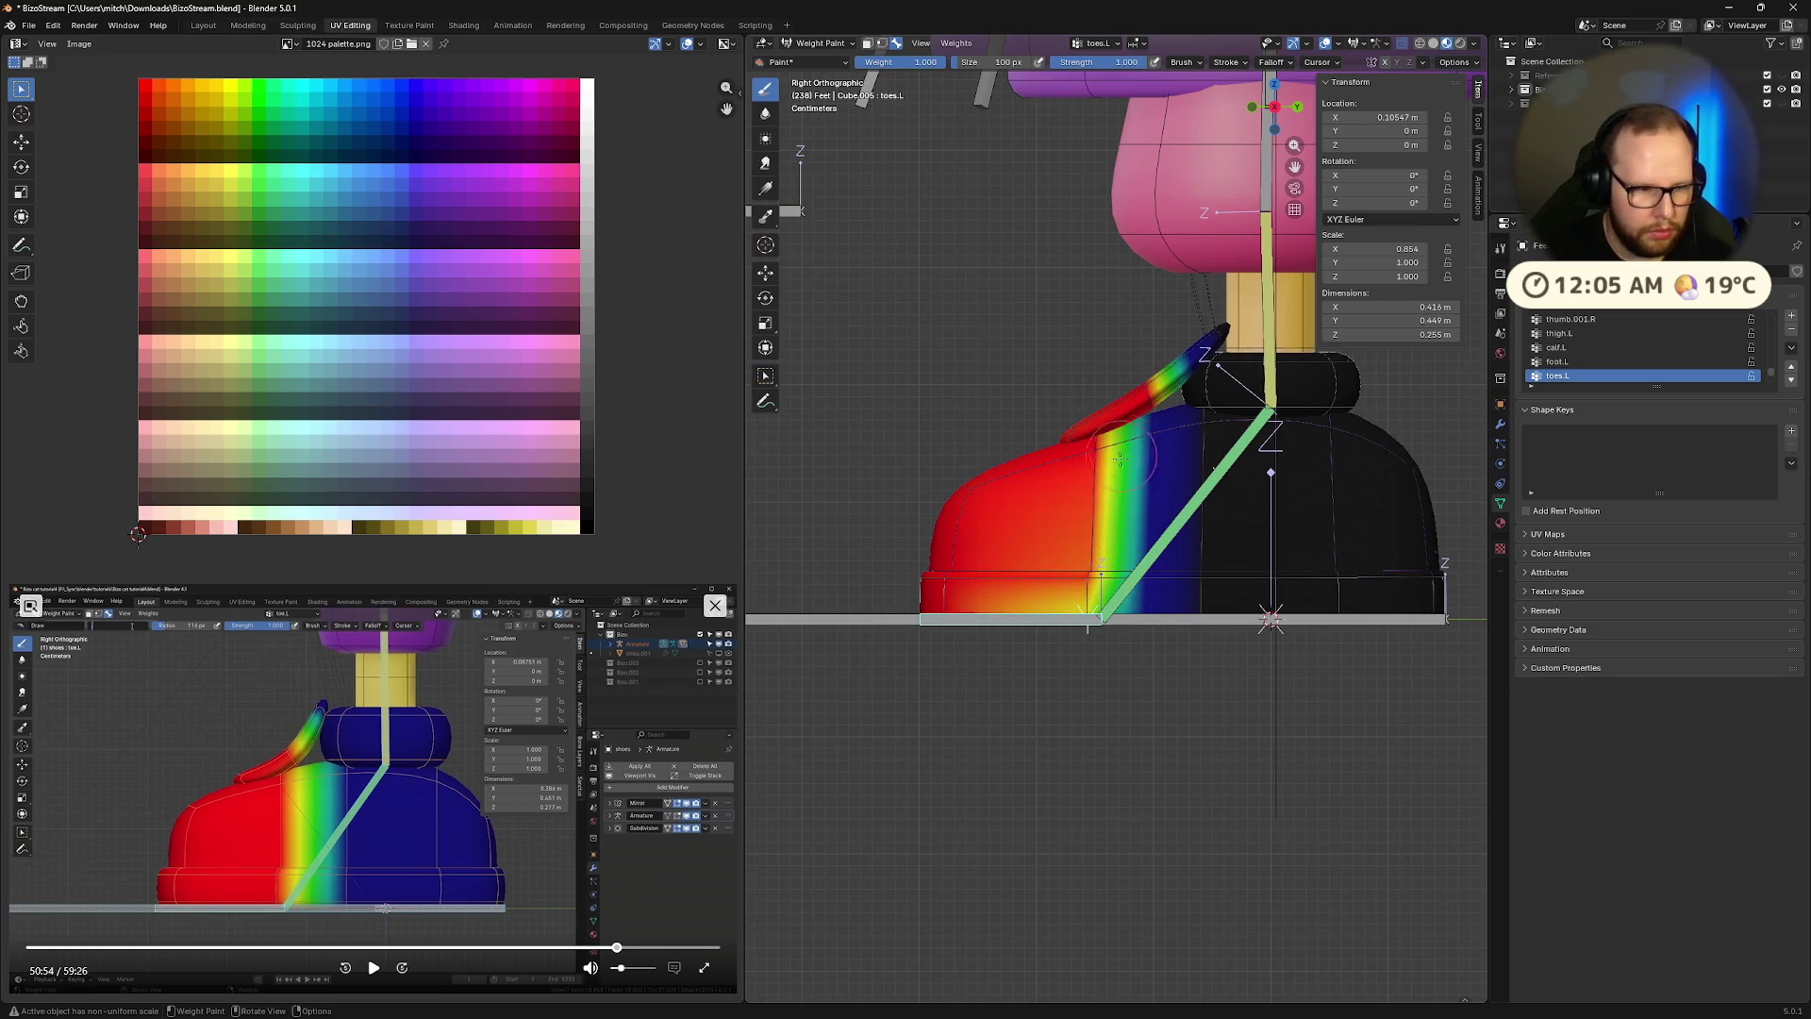
mouse_move(1103, 595)
mouse_down()
mouse_move(1102, 574)
mouse_move(1085, 639)
mouse_up()
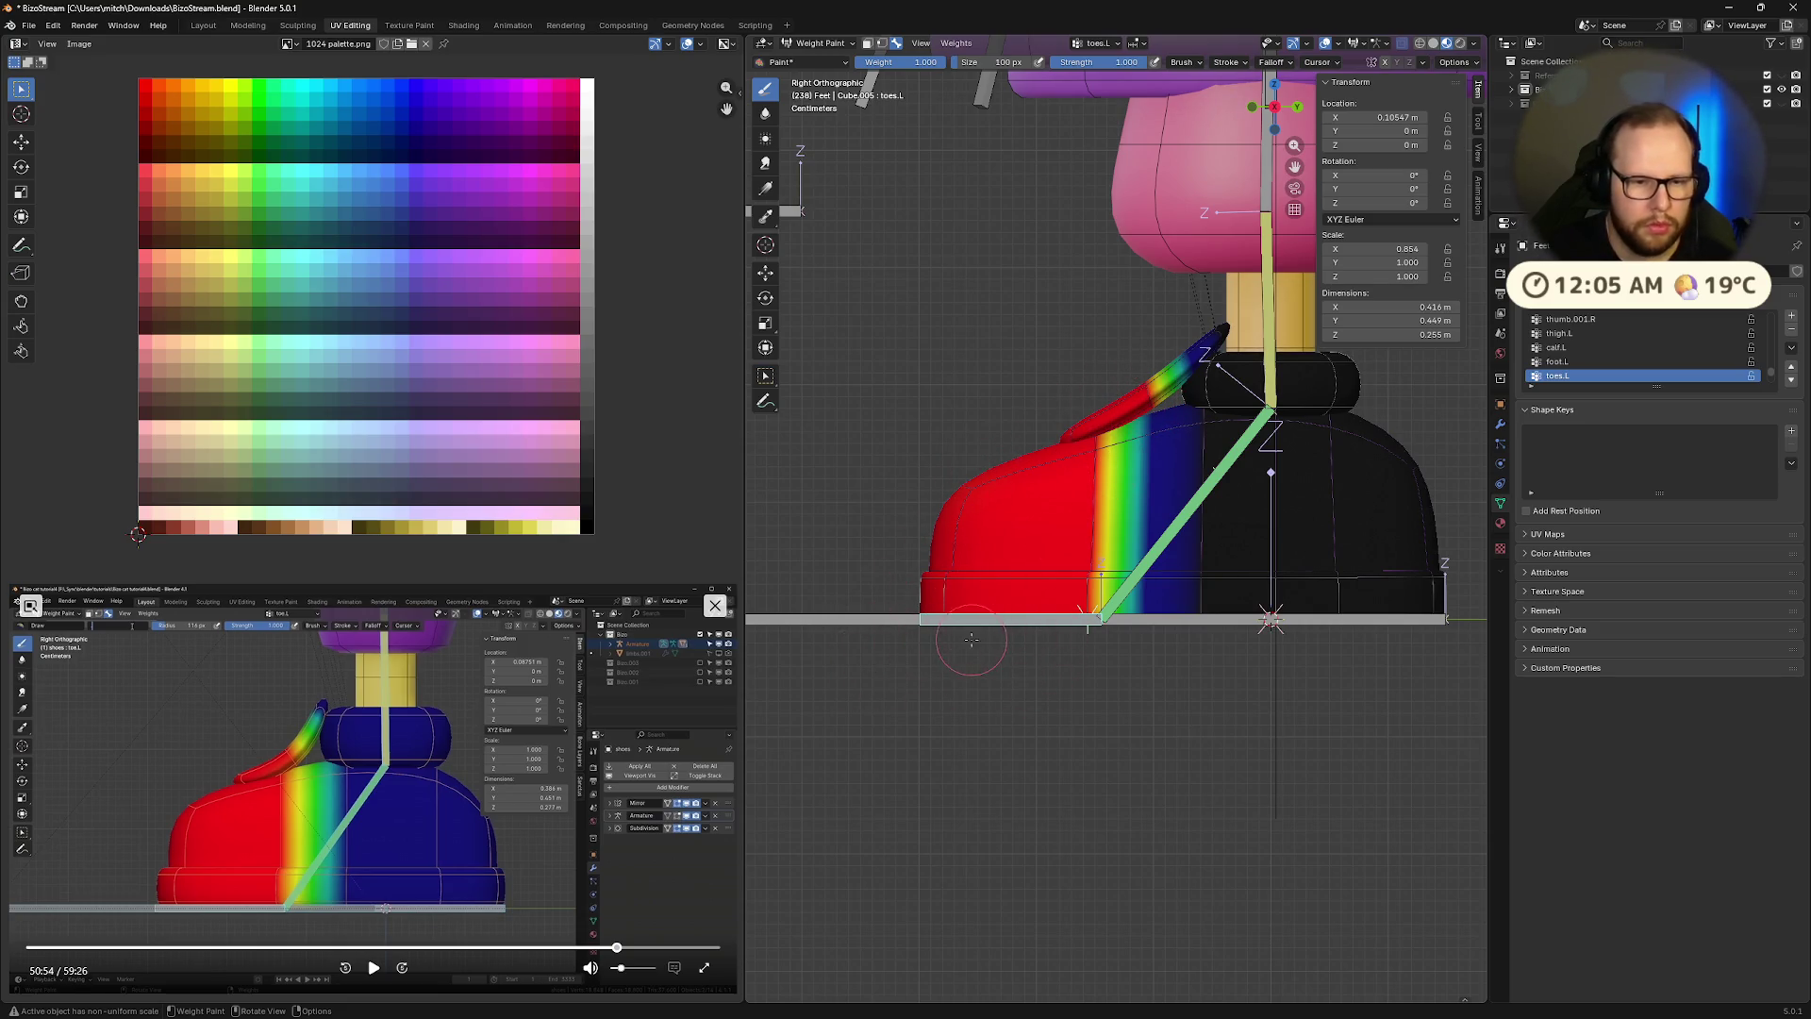
Test-rotate the toe bone twice, undoing each bend, then play the reference tutorial
key(r)
key(r)
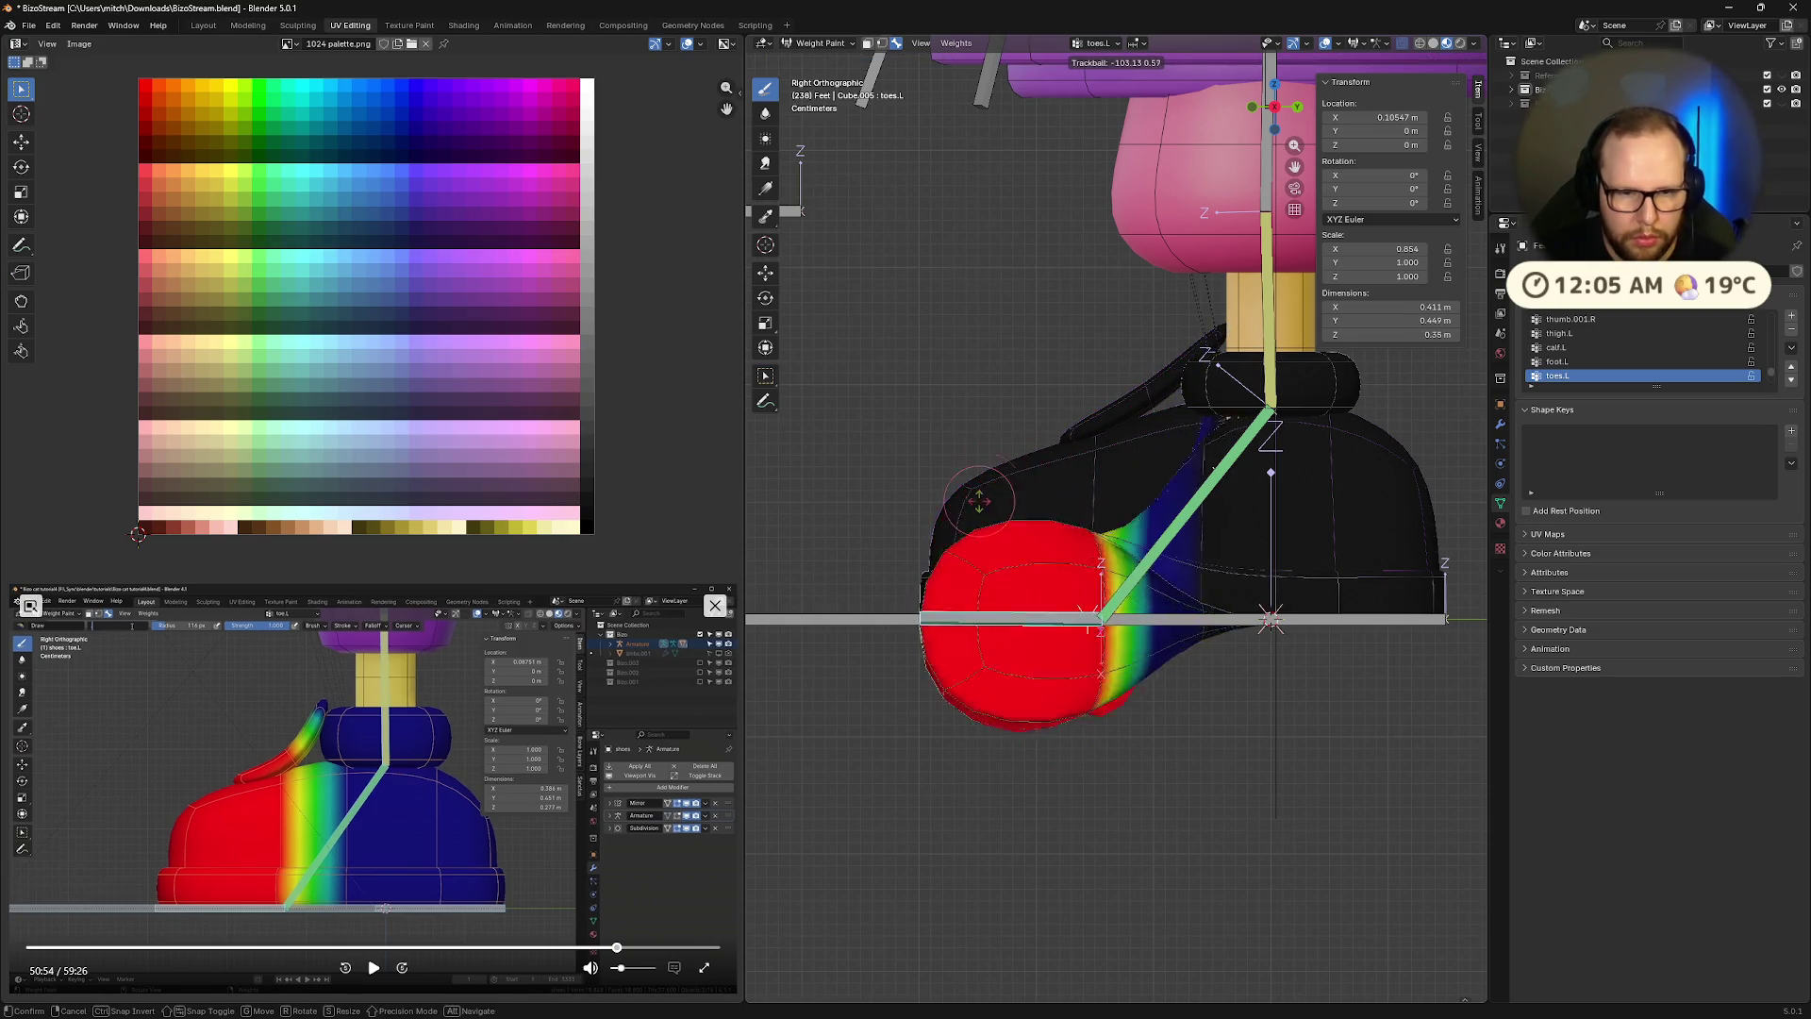
click(1094, 630)
key(ctrl+z)
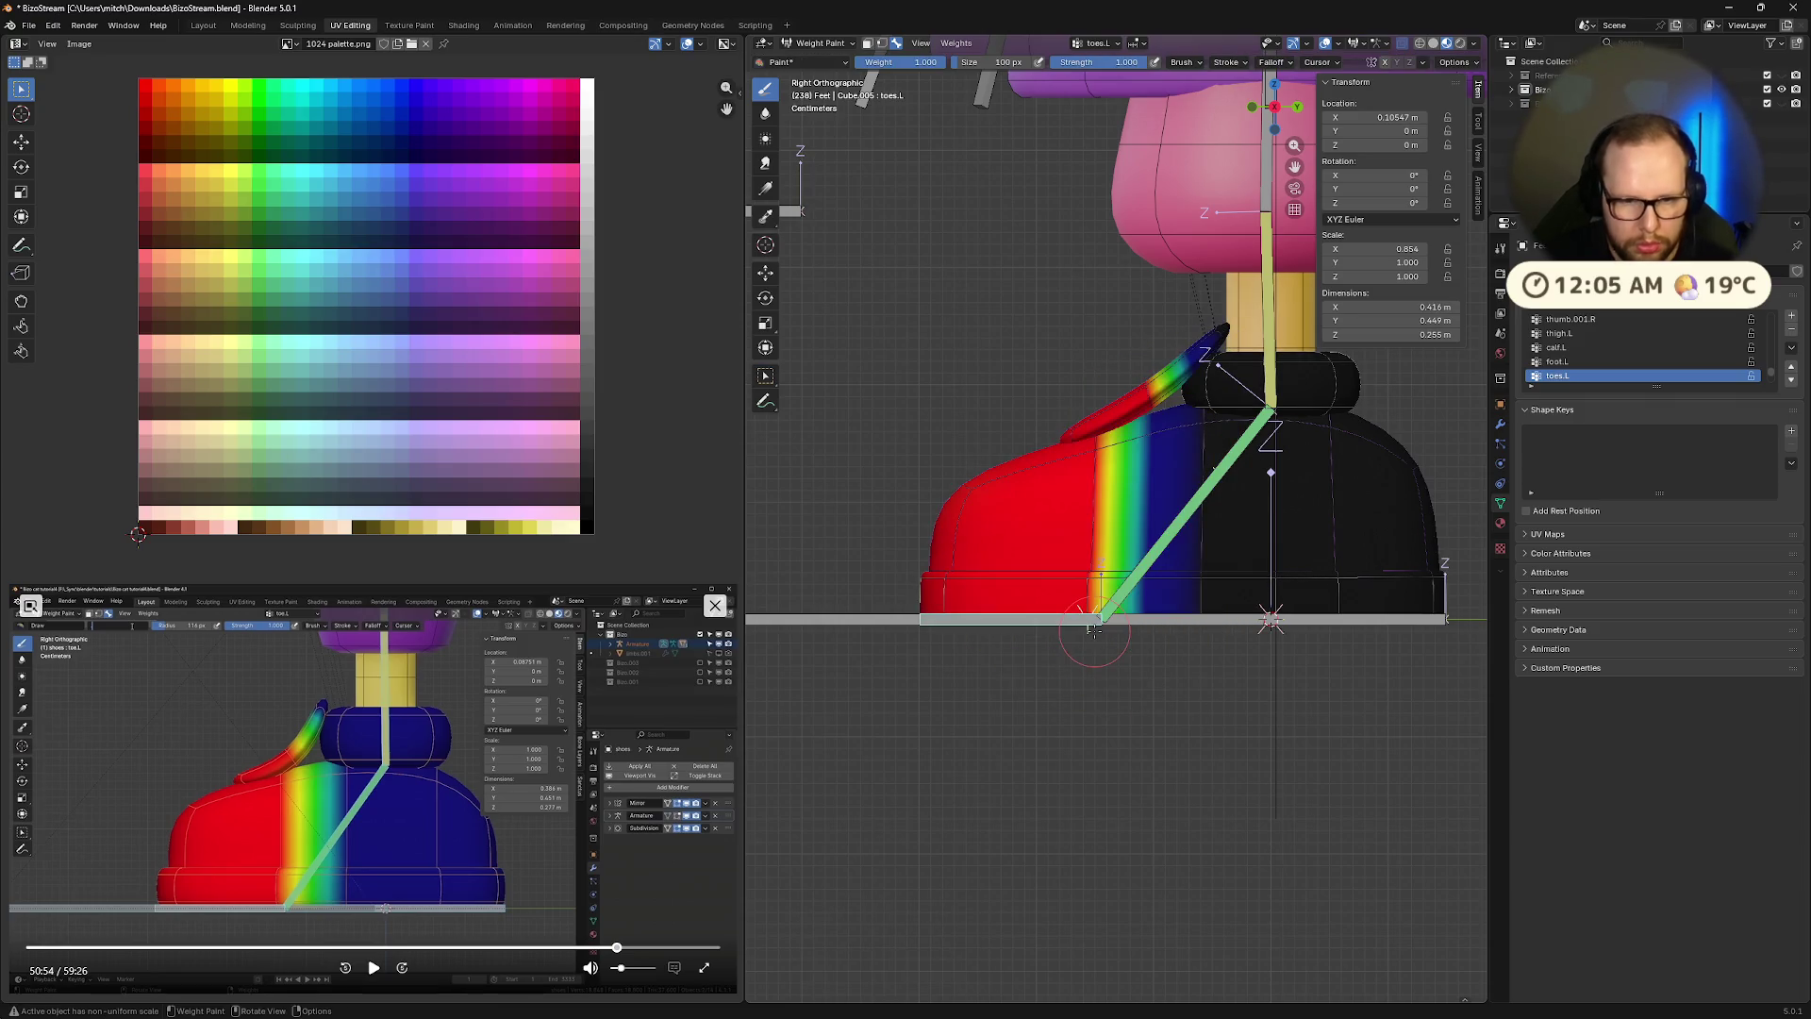
key(r)
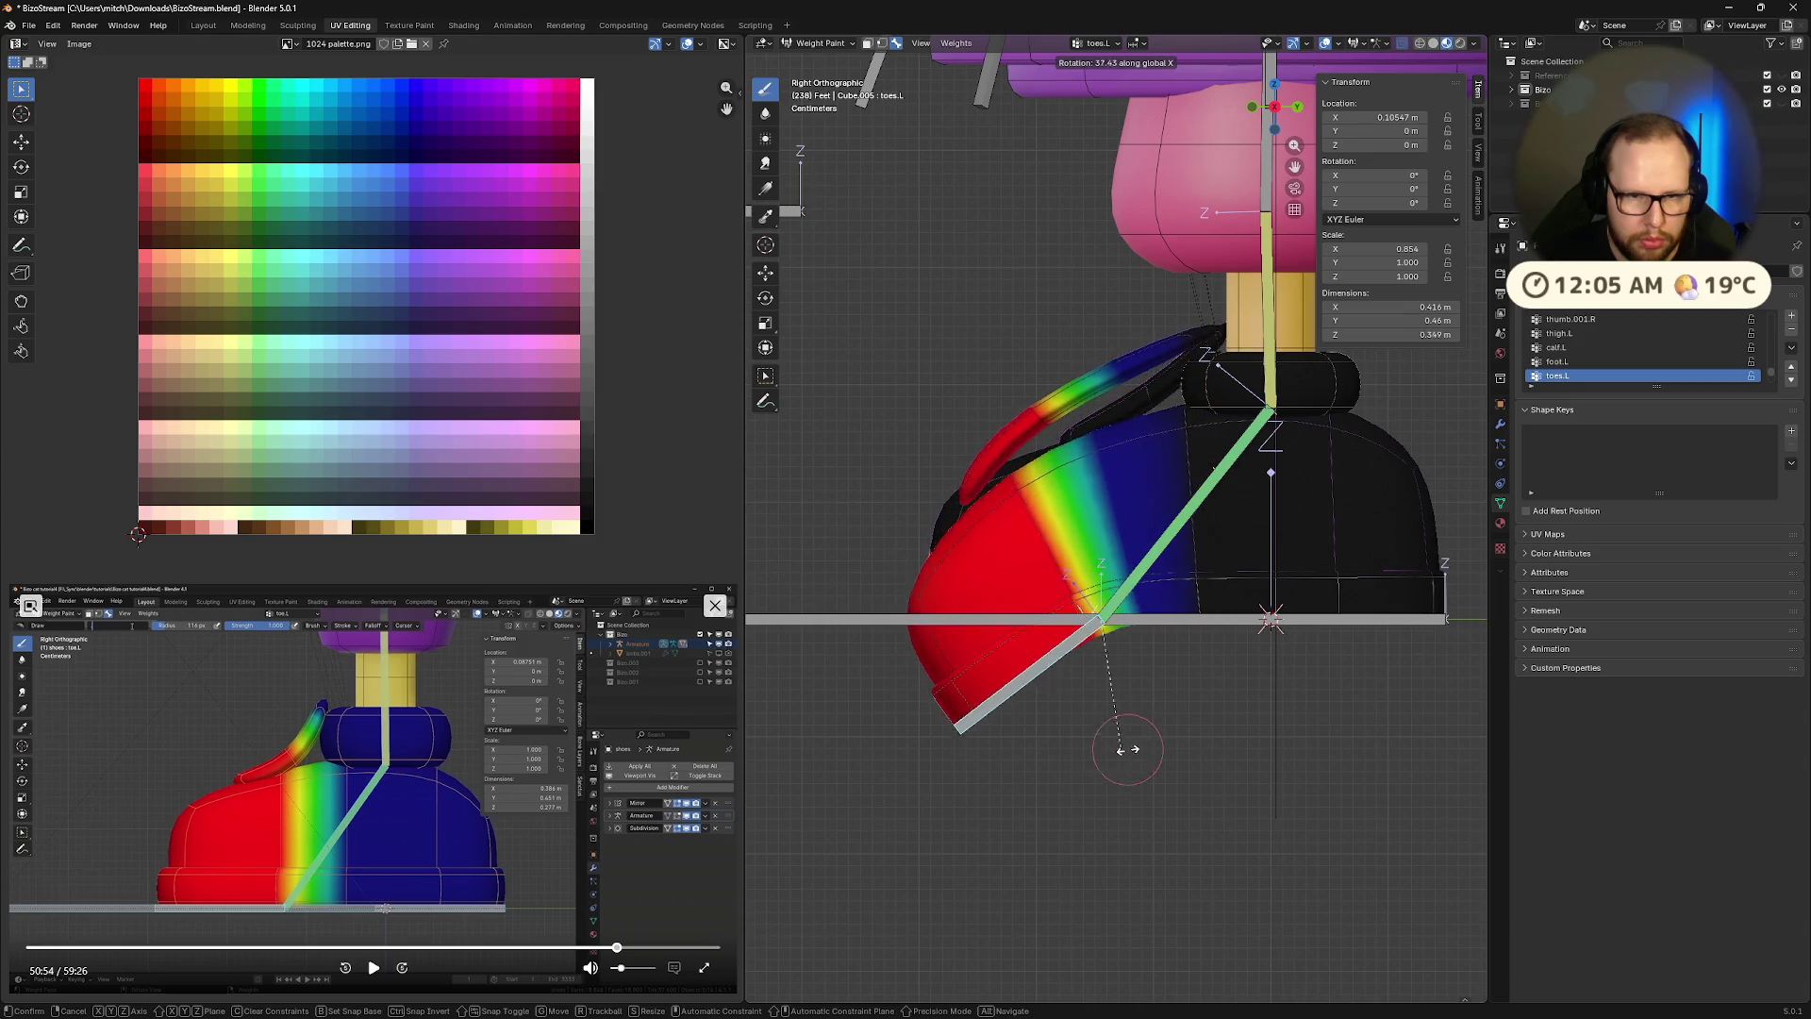
click(985, 740)
key(ctrl+z)
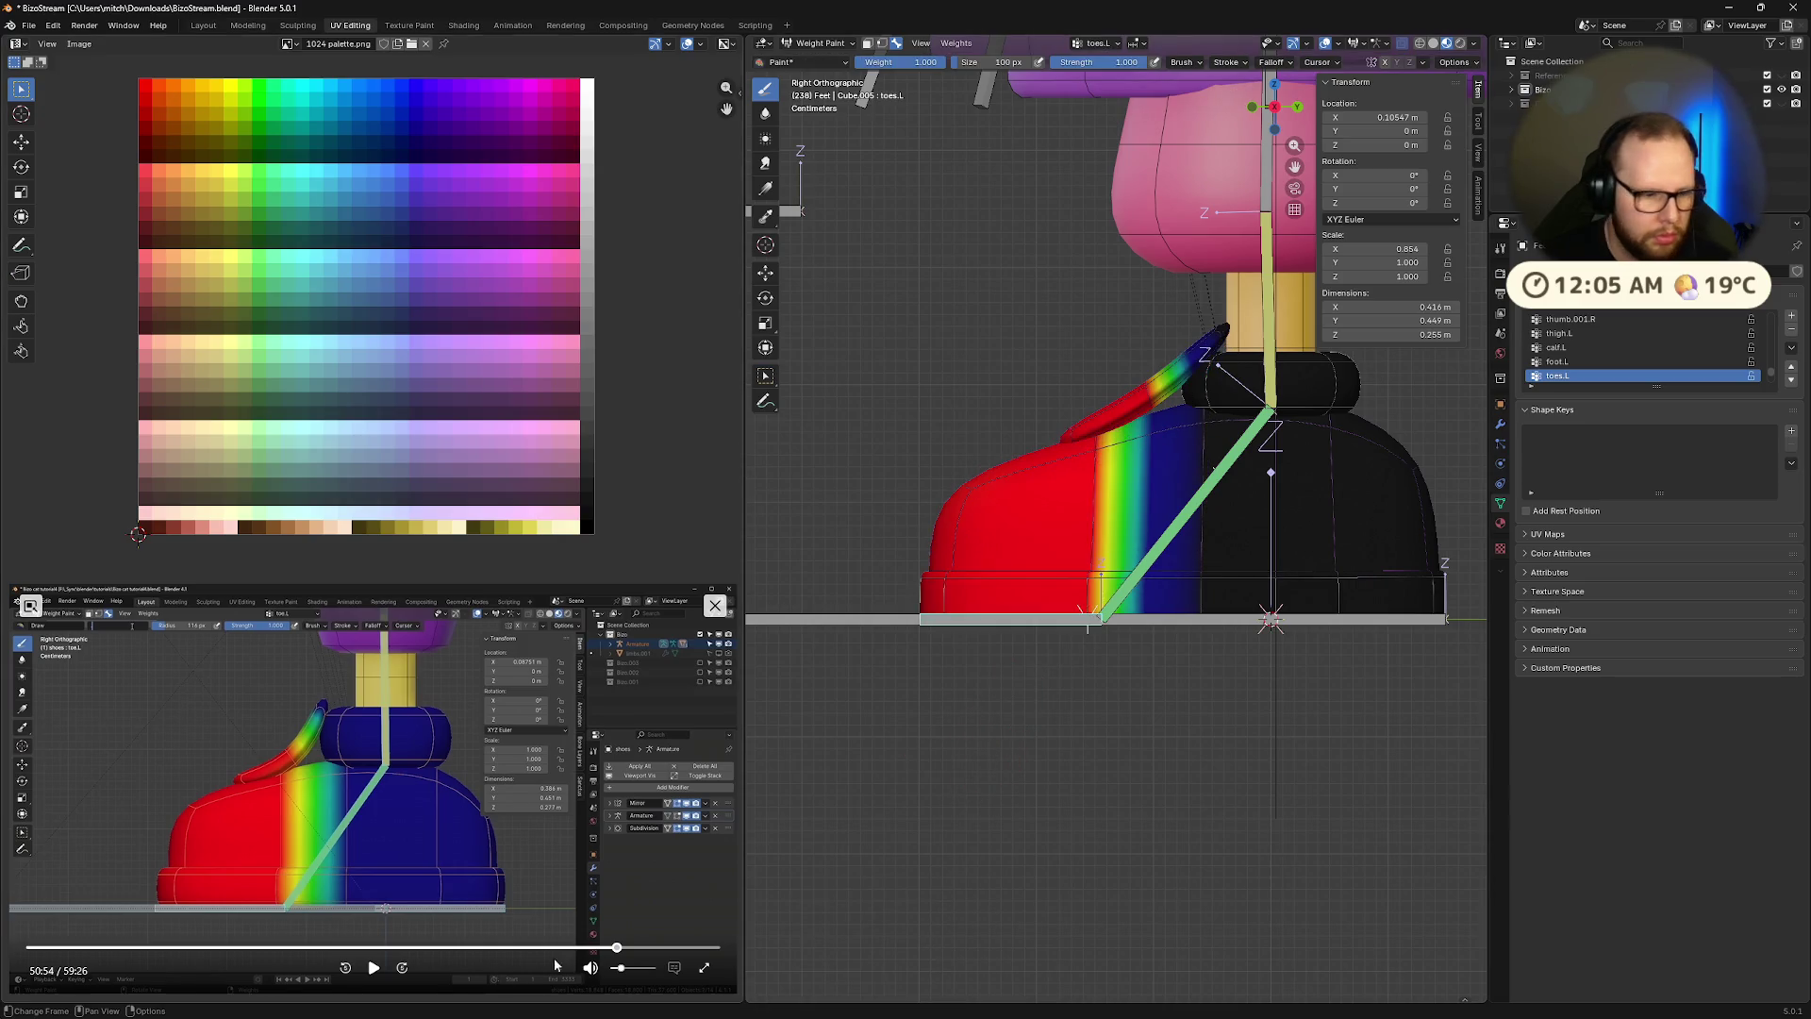
click(377, 975)
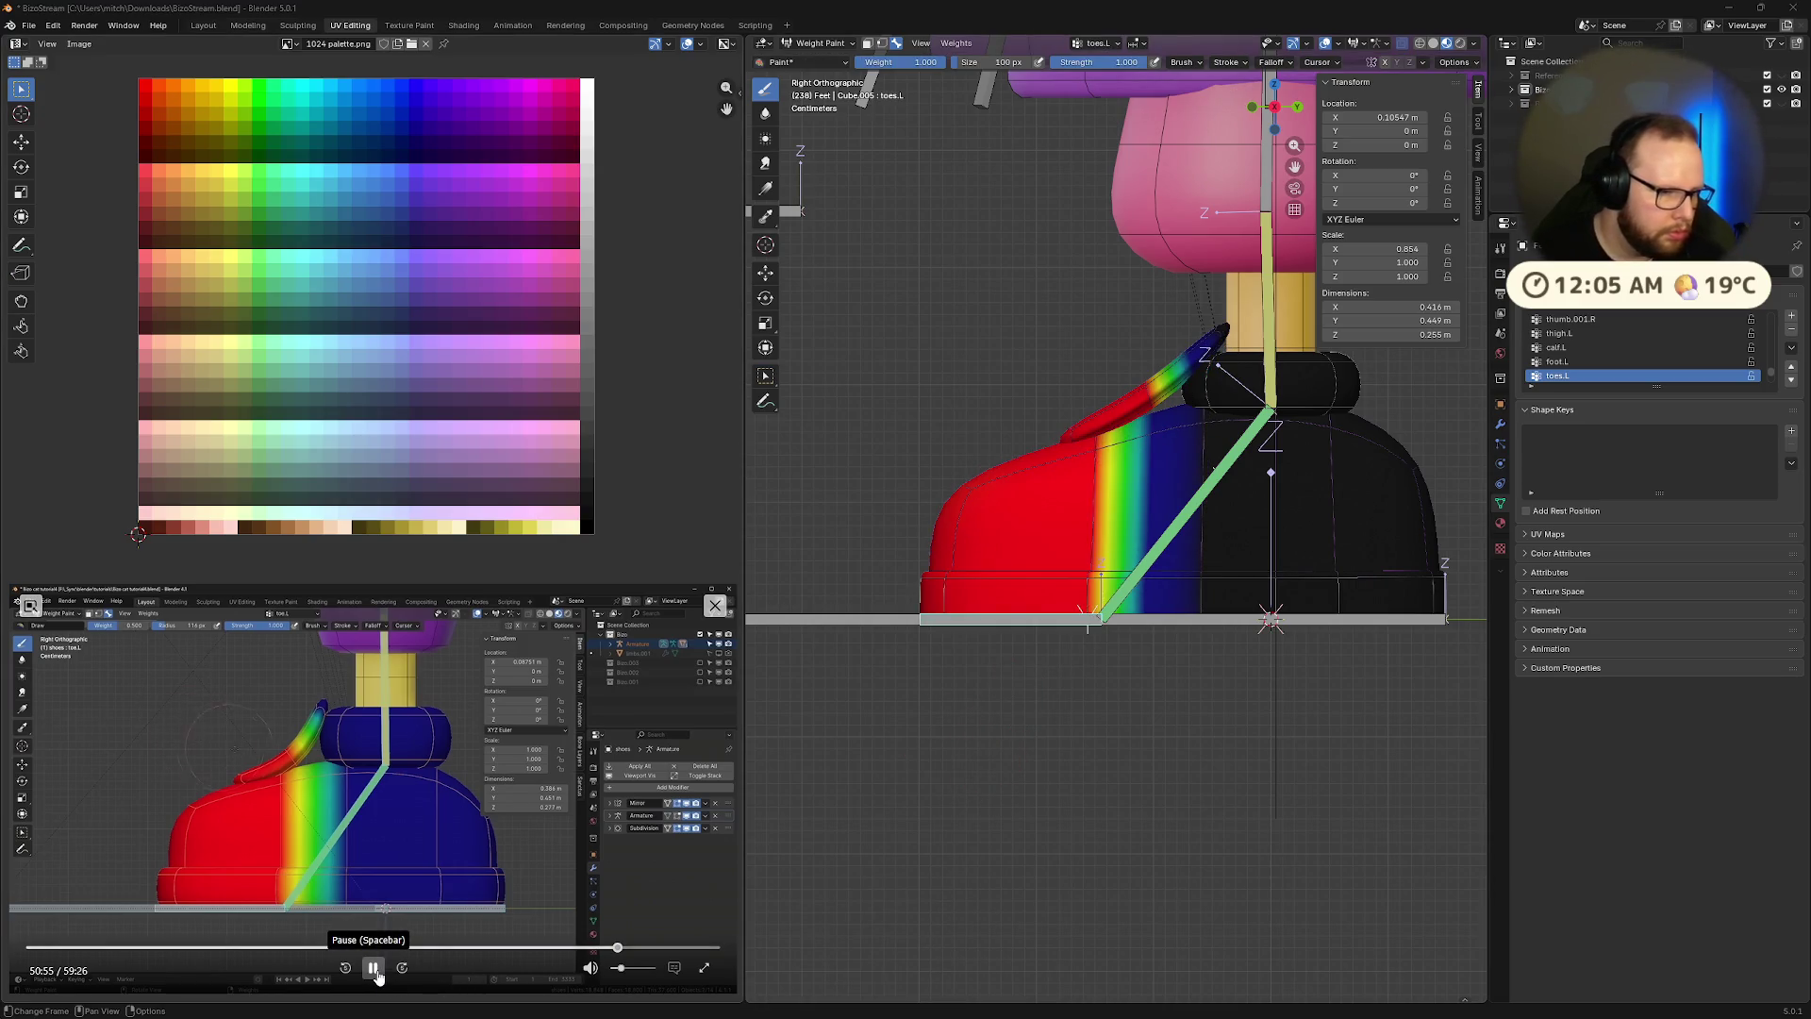
click(373, 968)
click(1083, 63)
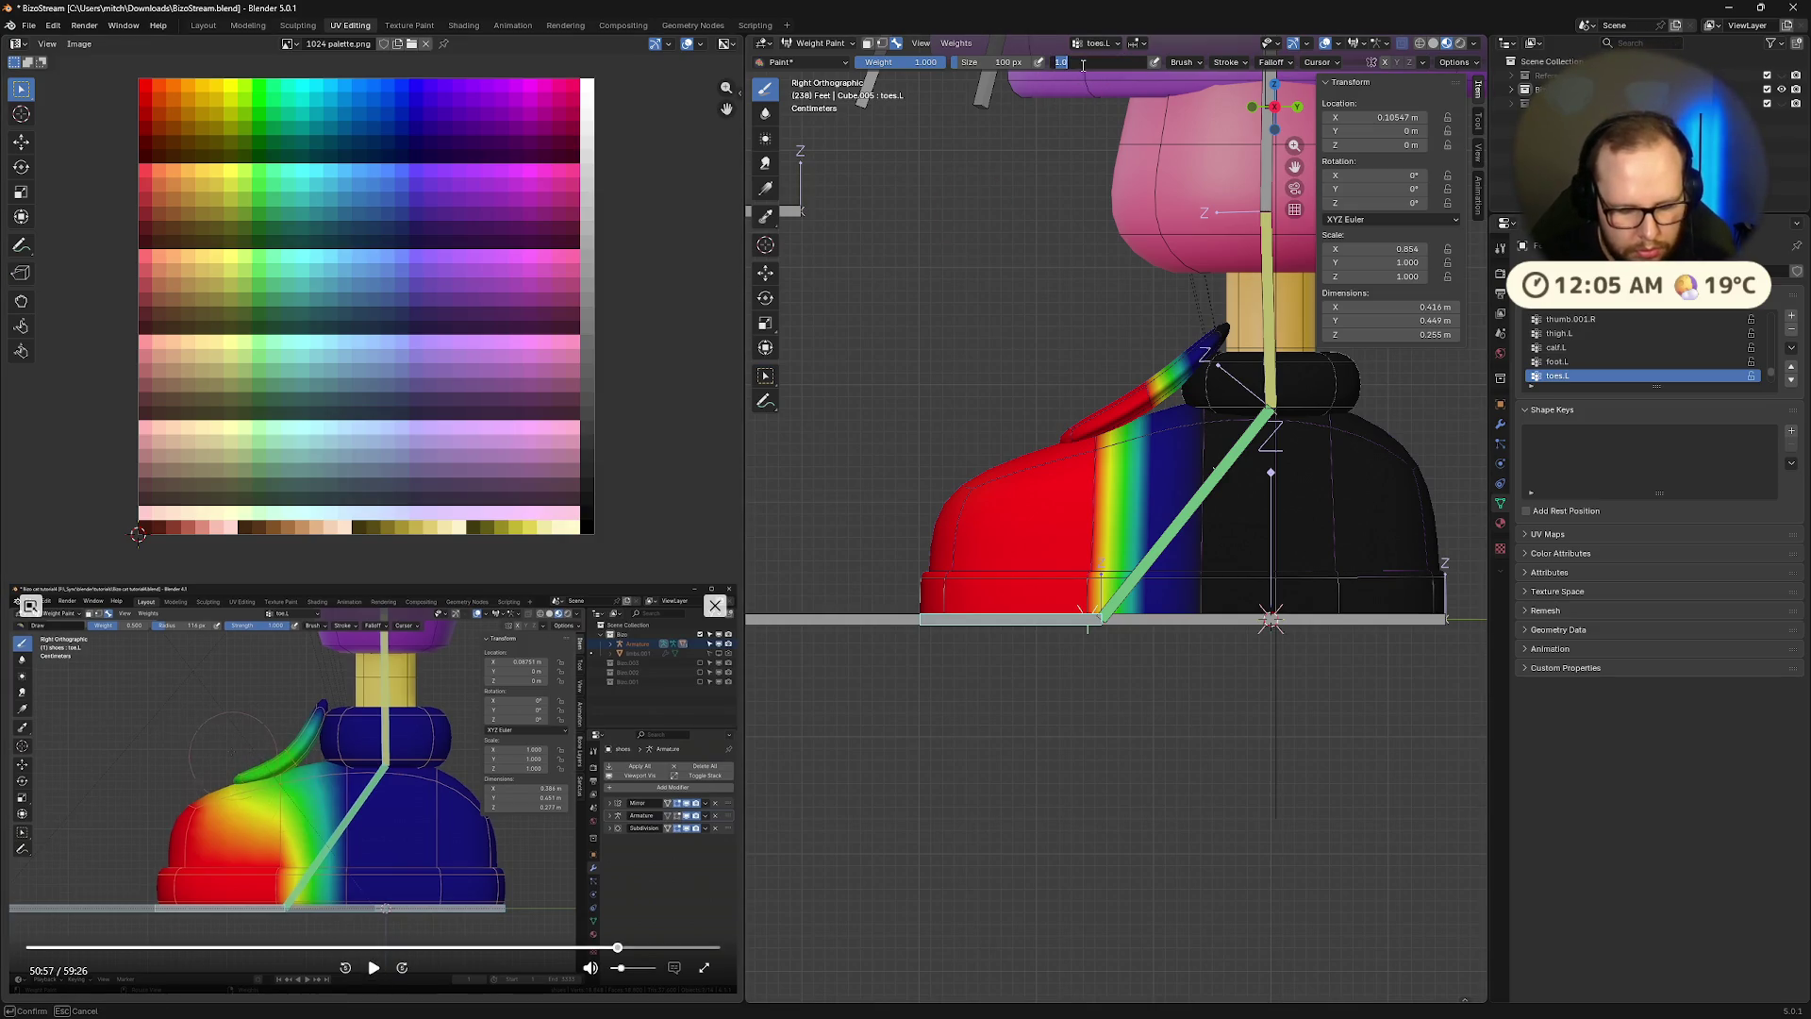
key(Return)
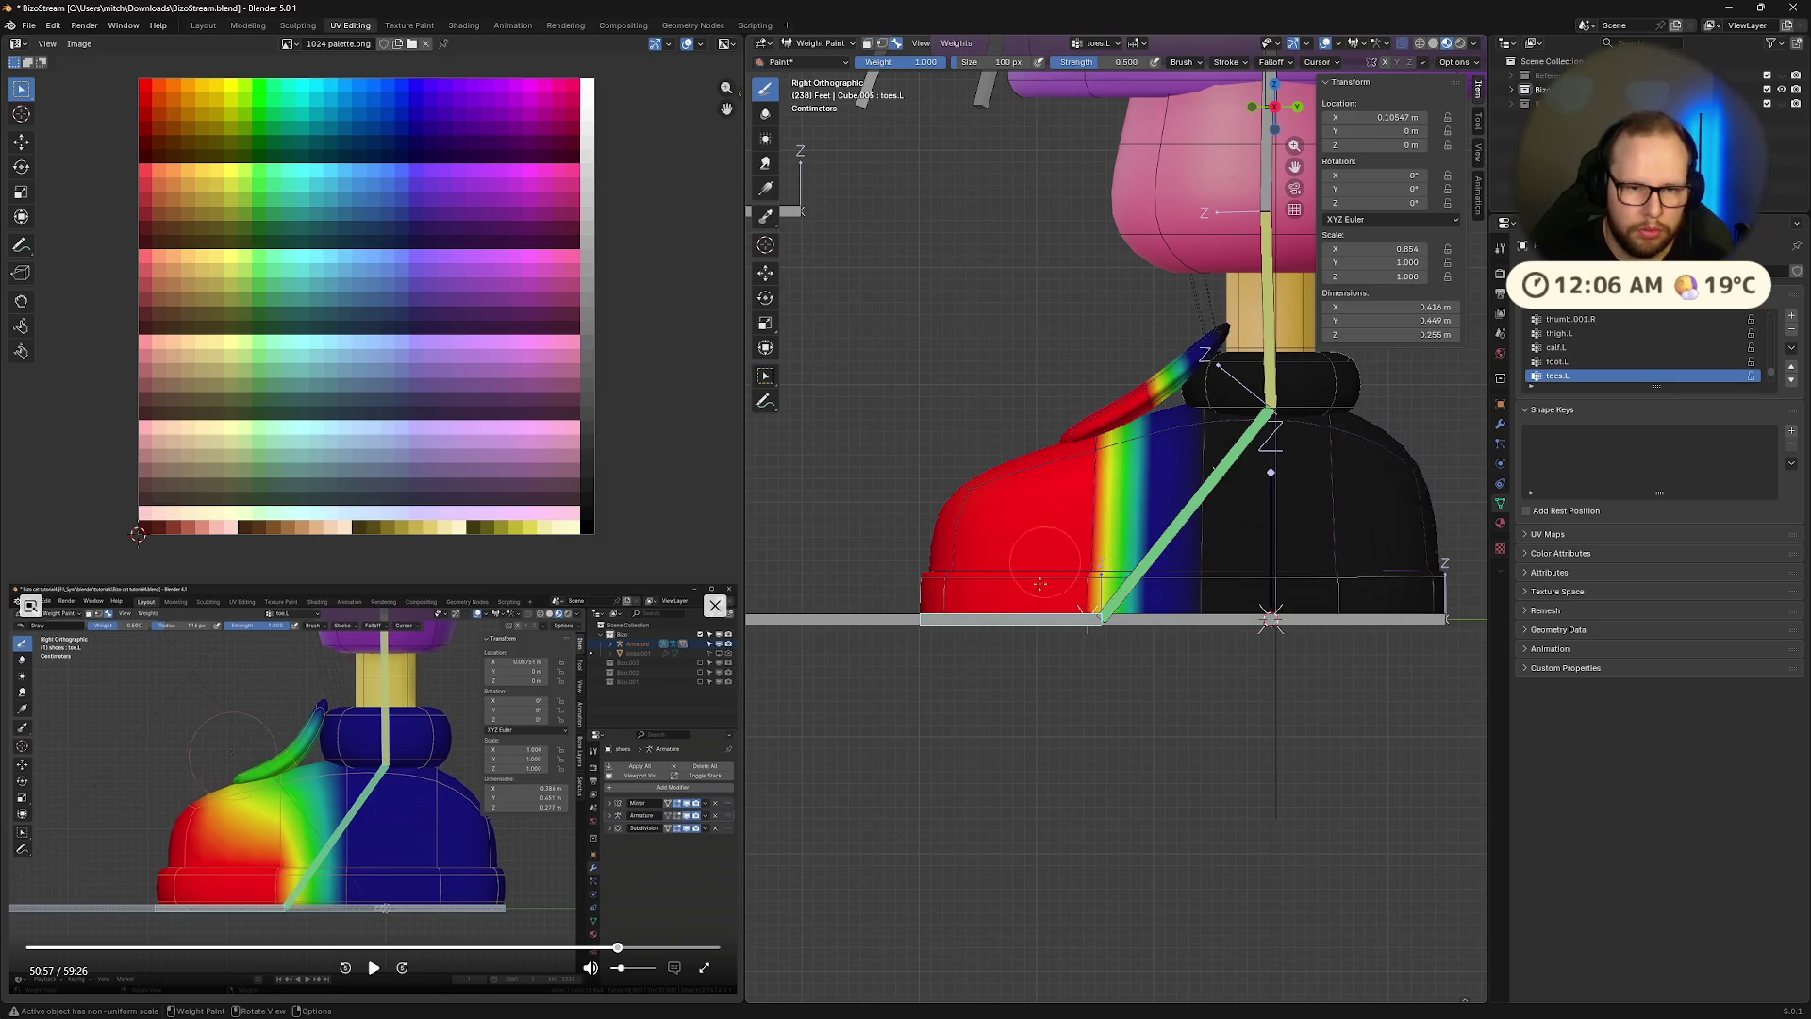
mouse_move(1085, 462)
ctrl+mouse_down()
mouse_move(1019, 529)
mouse_move(1152, 415)
ctrl+mouse_up()
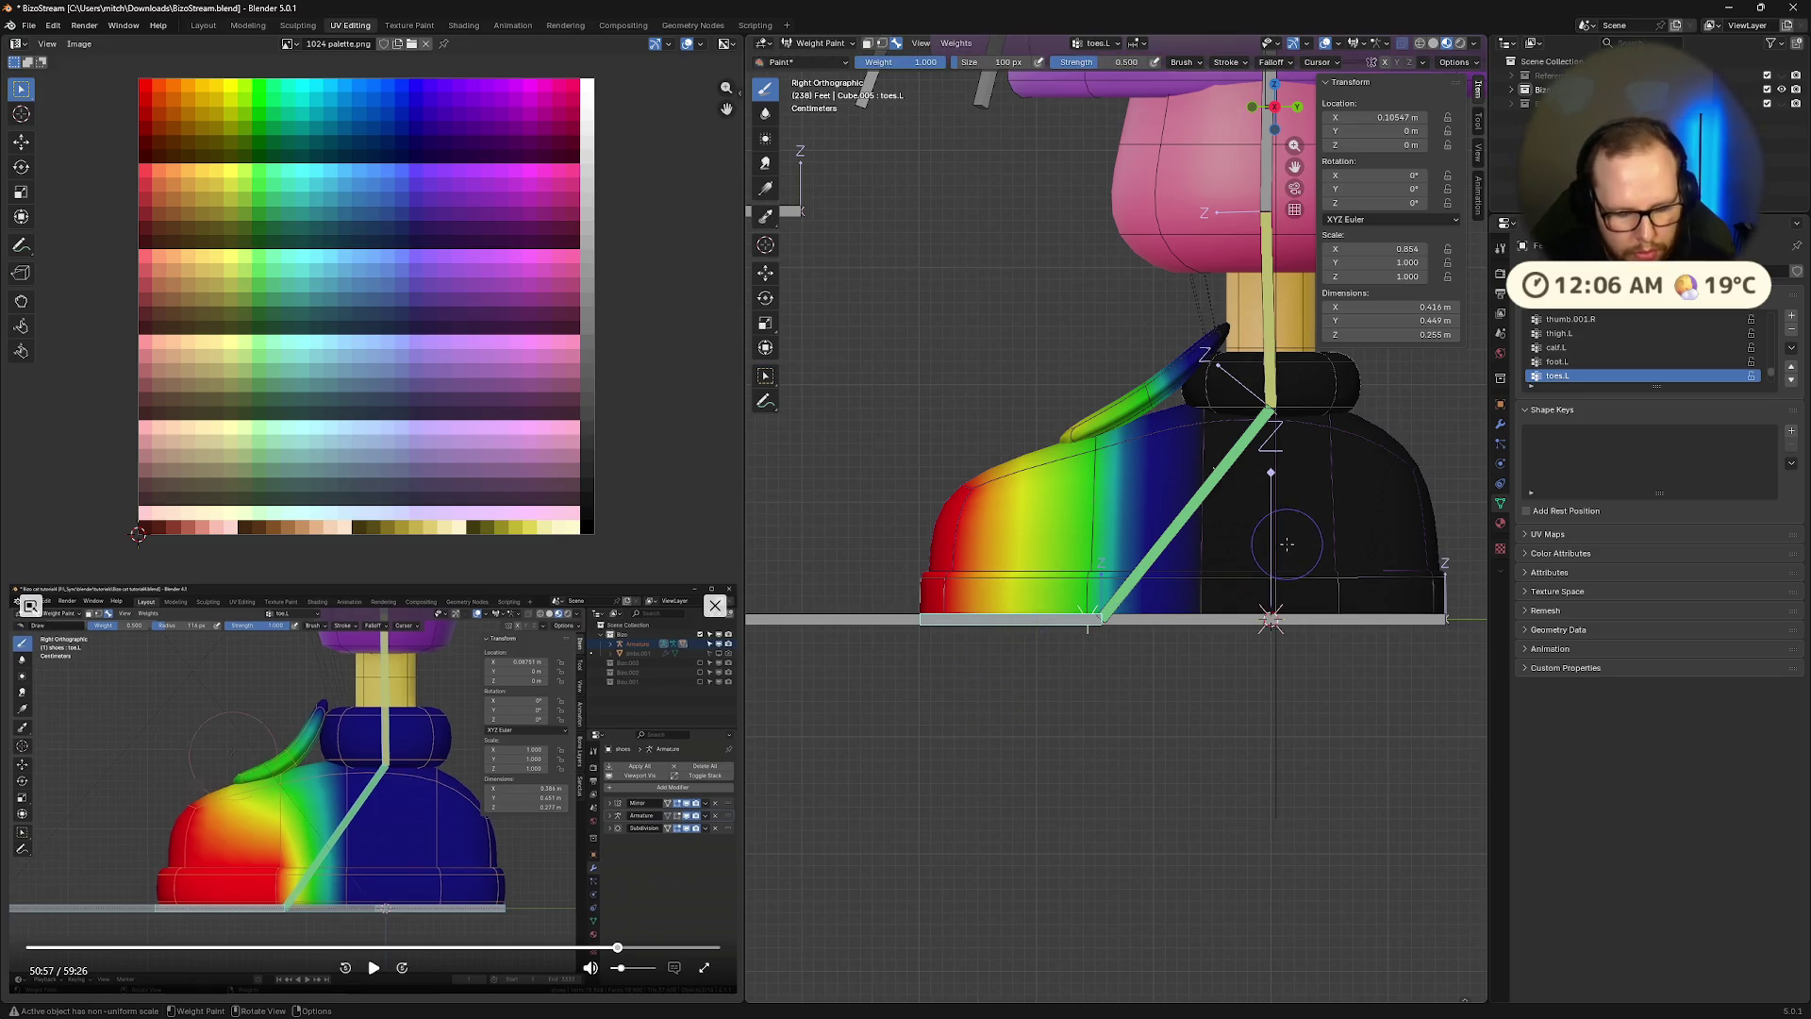
key(r)
key(x)
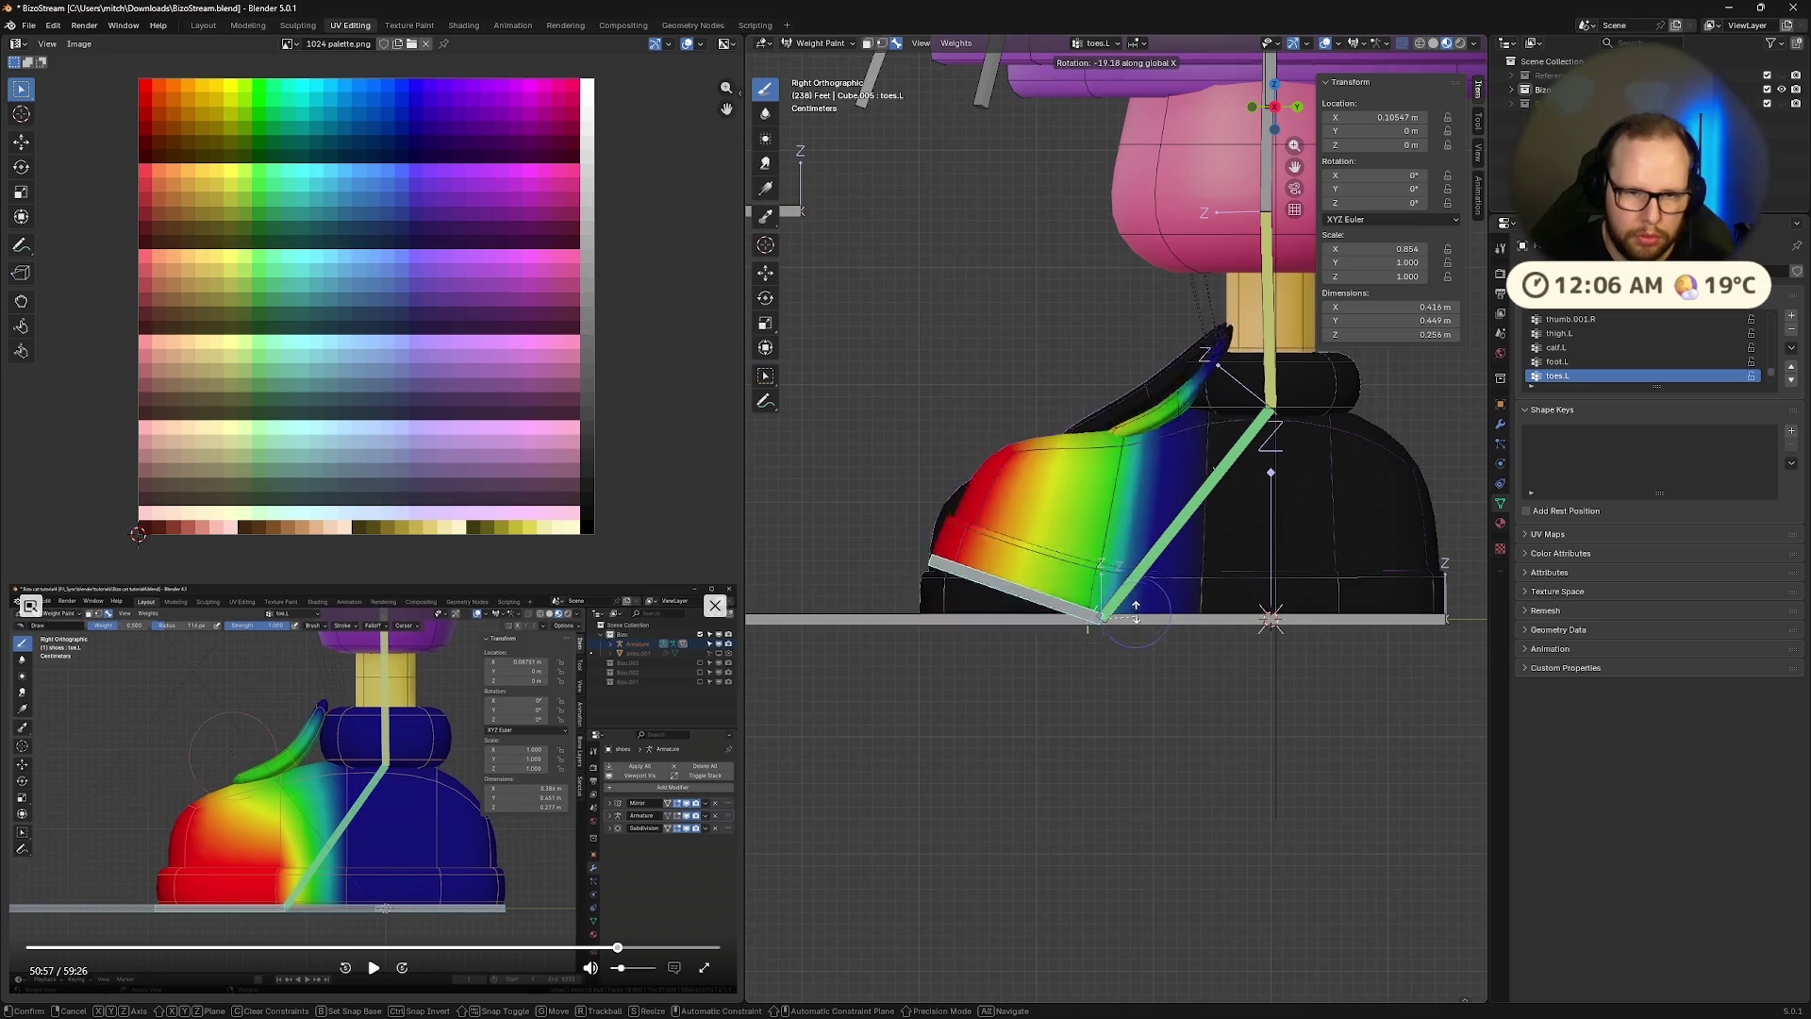
click(1136, 611)
key(ctrl+z)
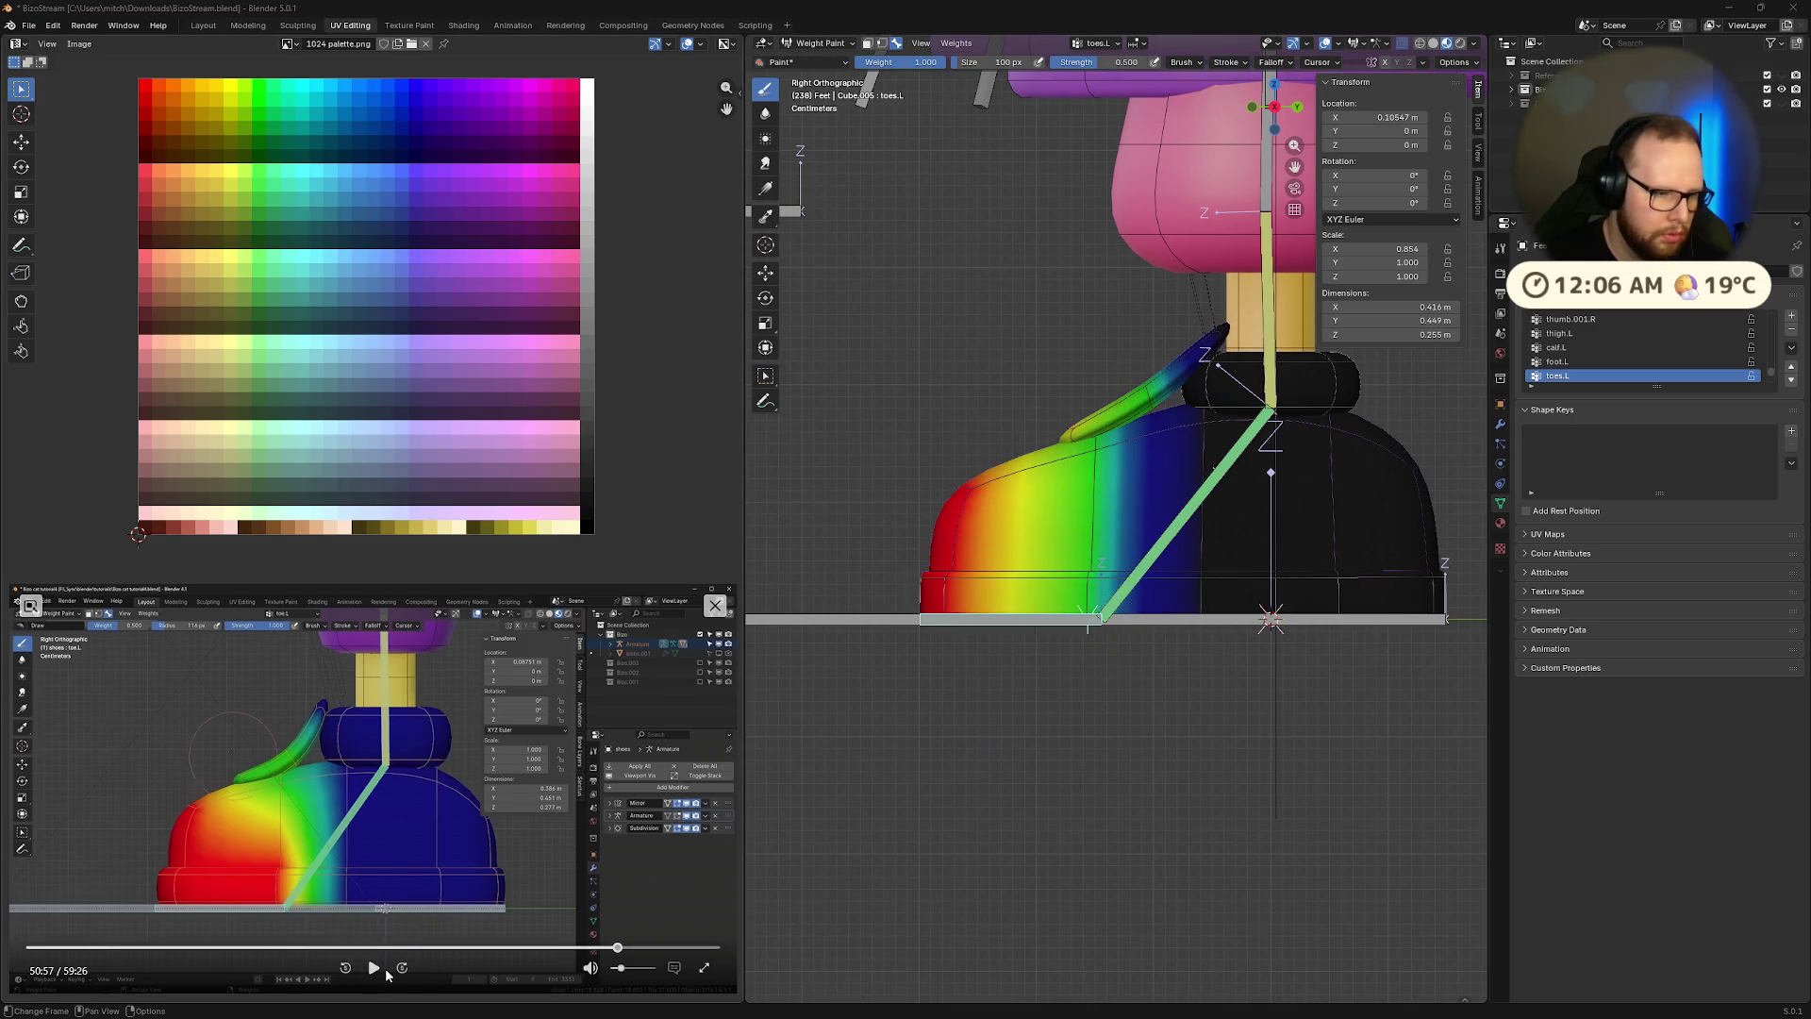
click(374, 972)
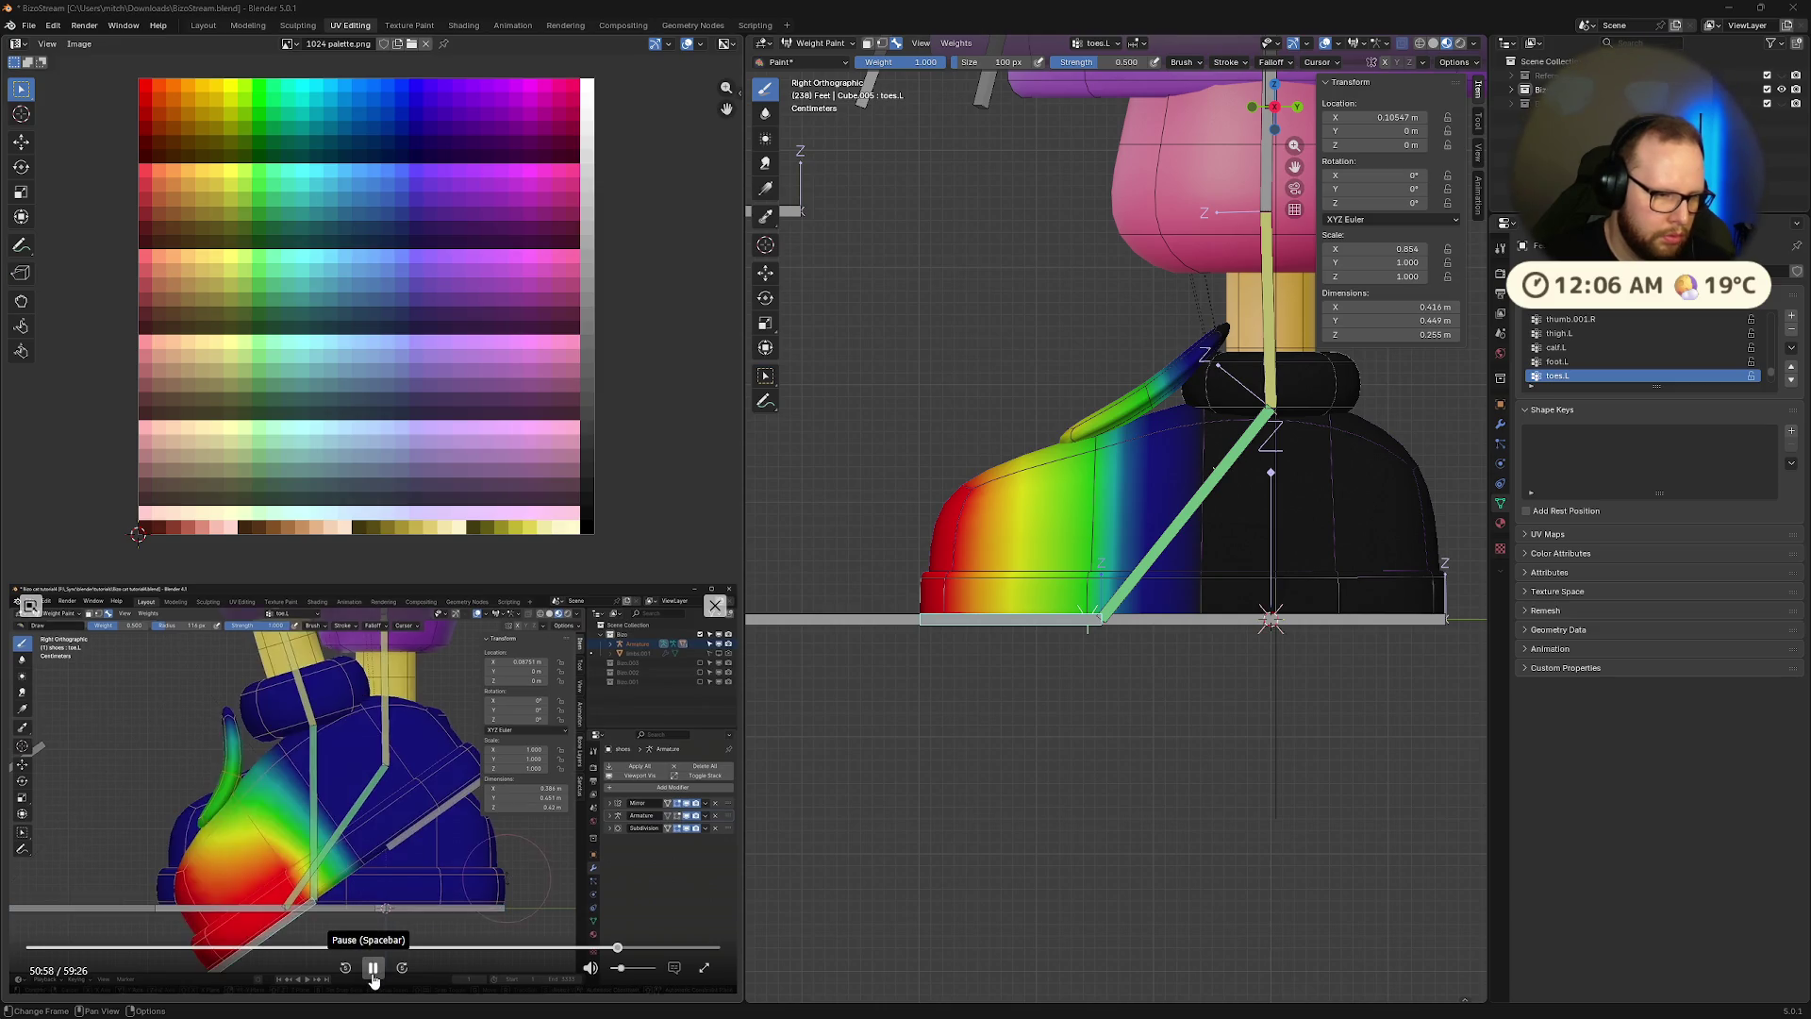
click(373, 972)
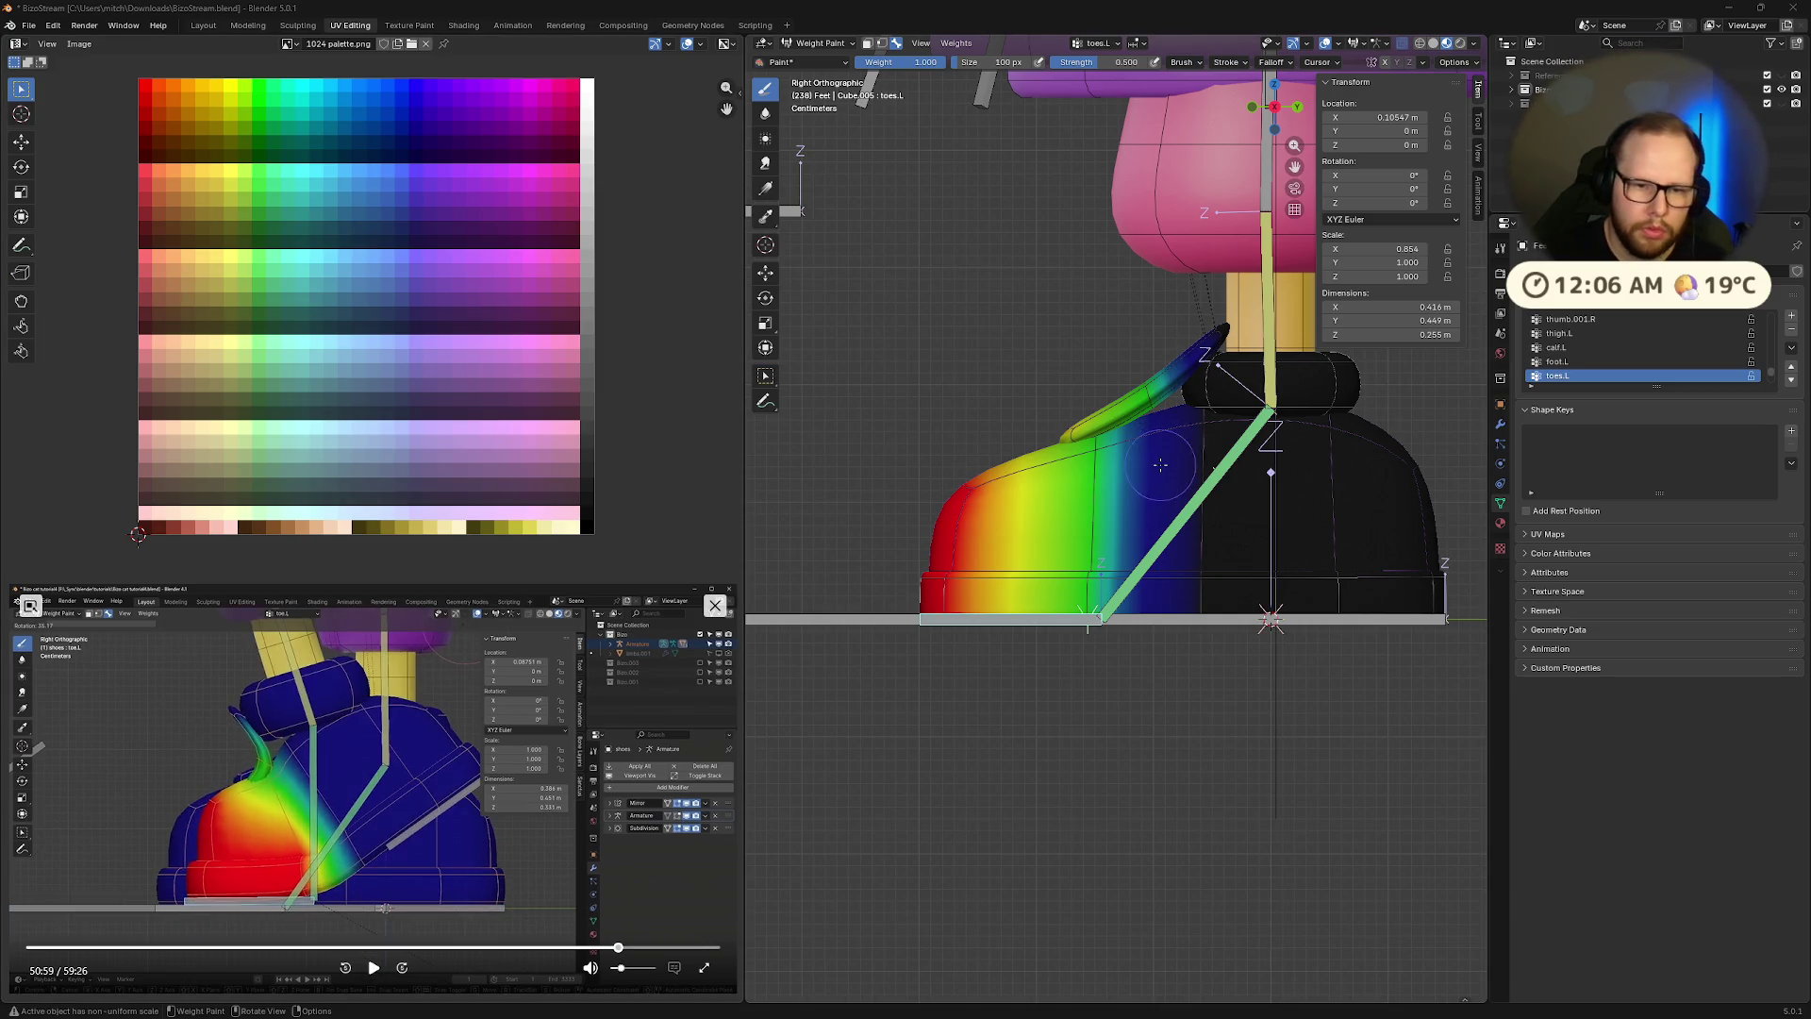
drag(1080, 71, 1146, 71)
drag(1061, 551, 1092, 573)
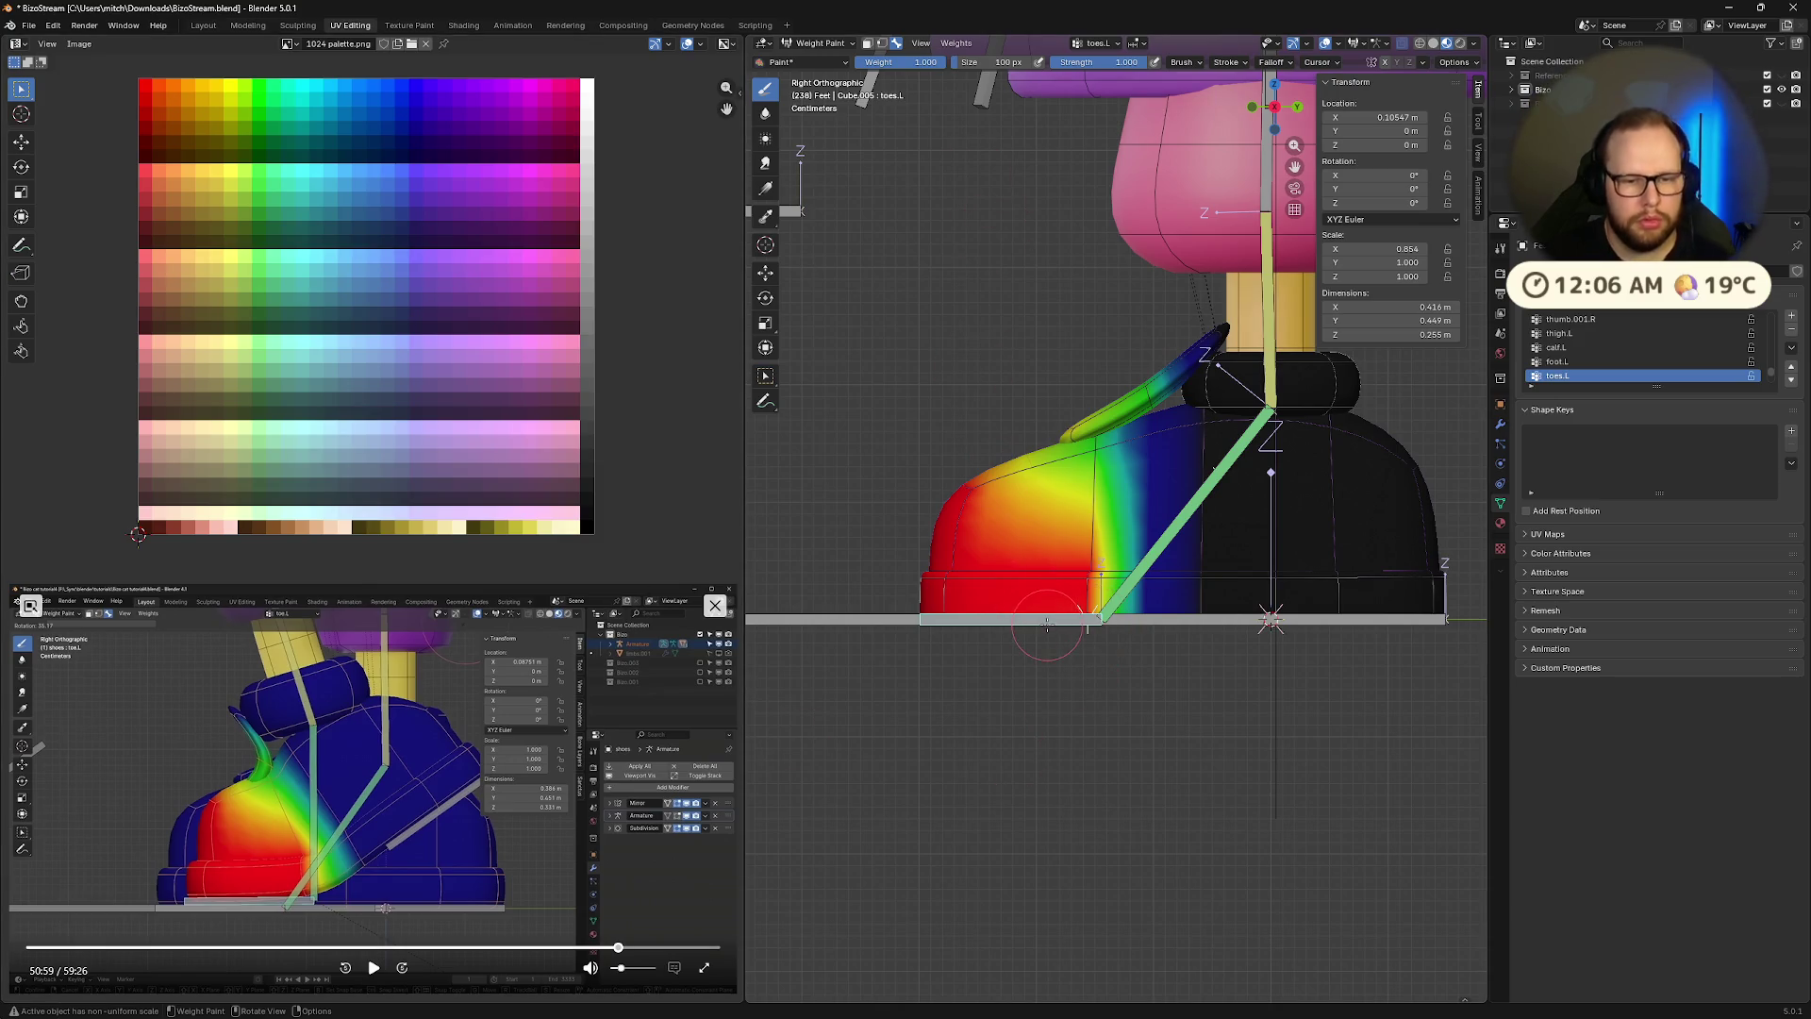
key(r)
key(r)
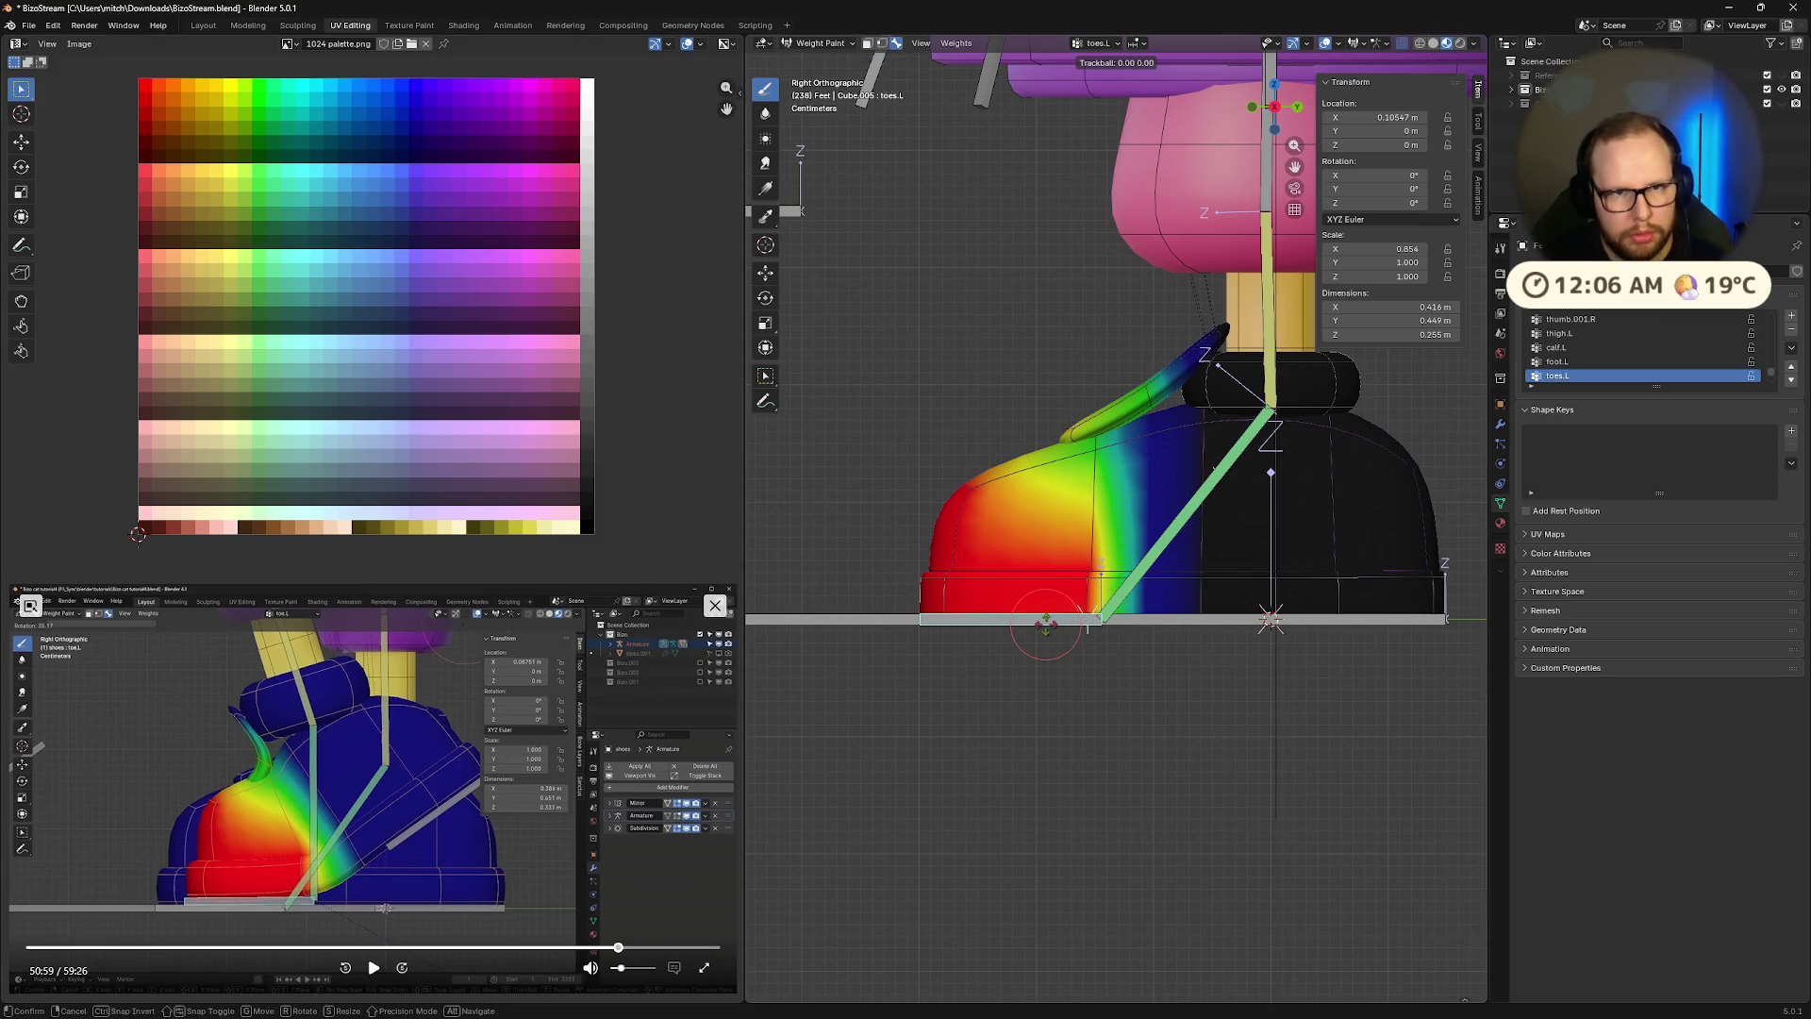
key(Escape)
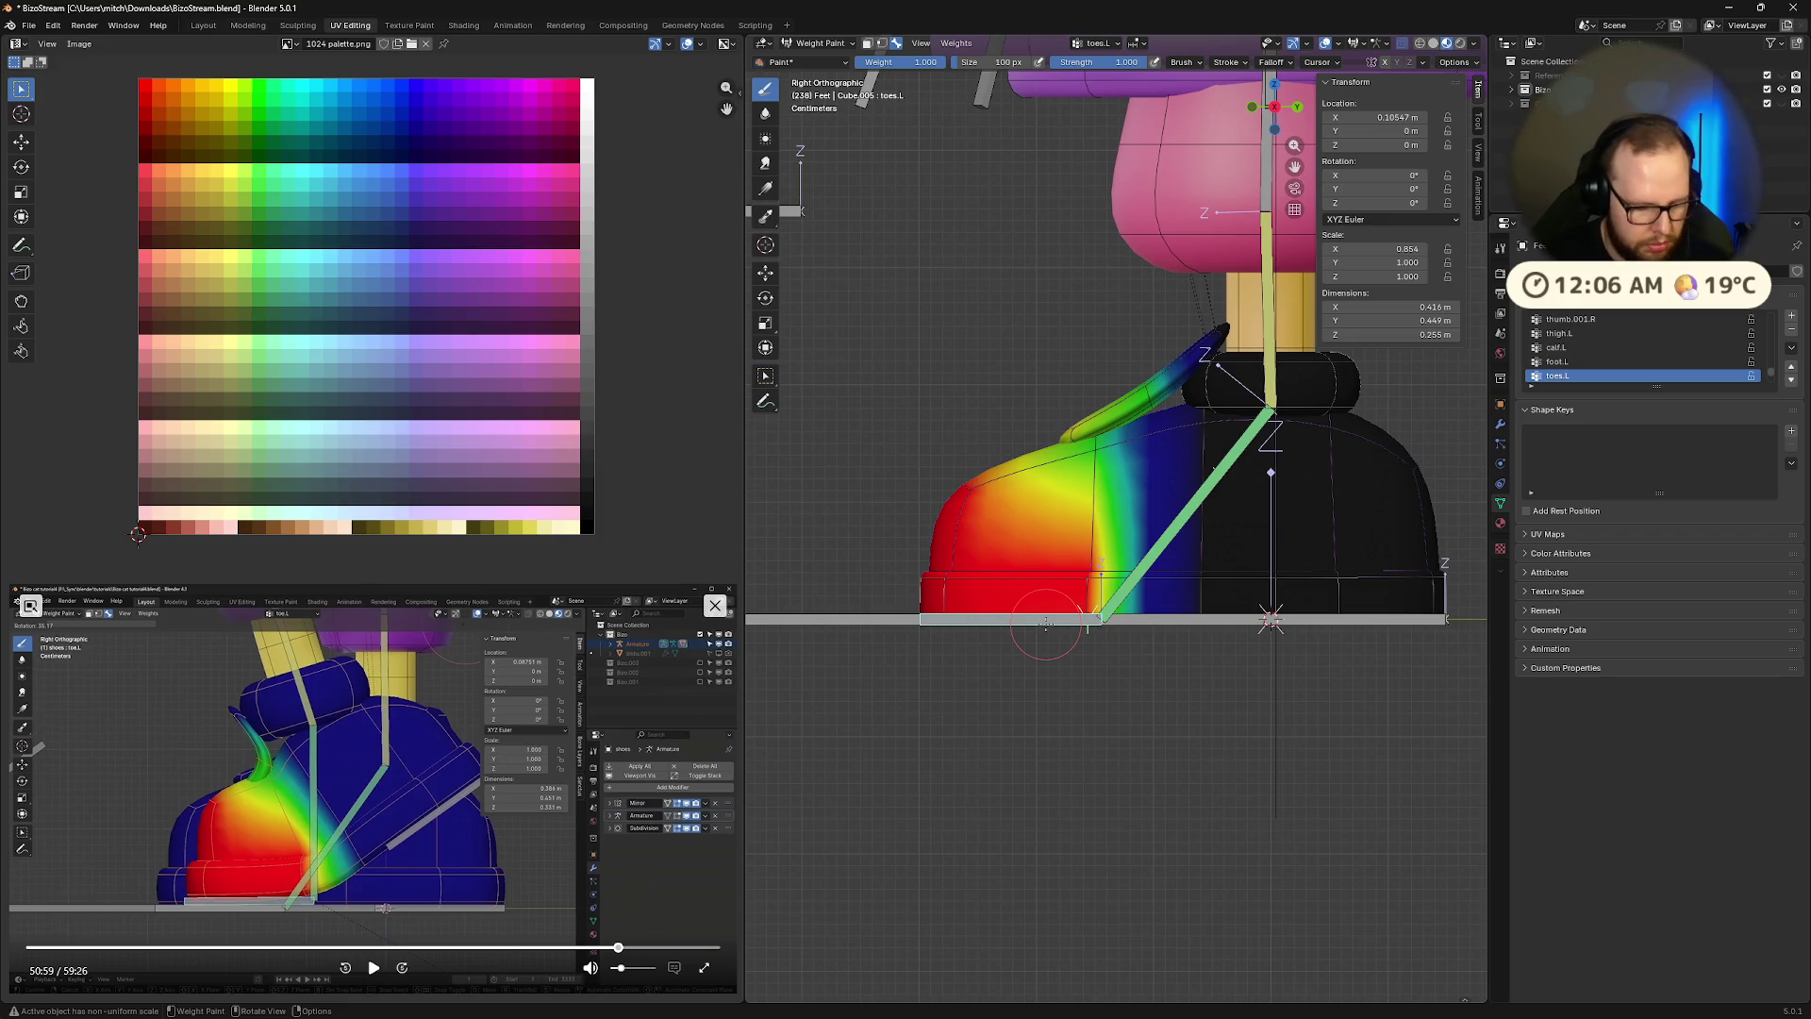
key(r)
key(x)
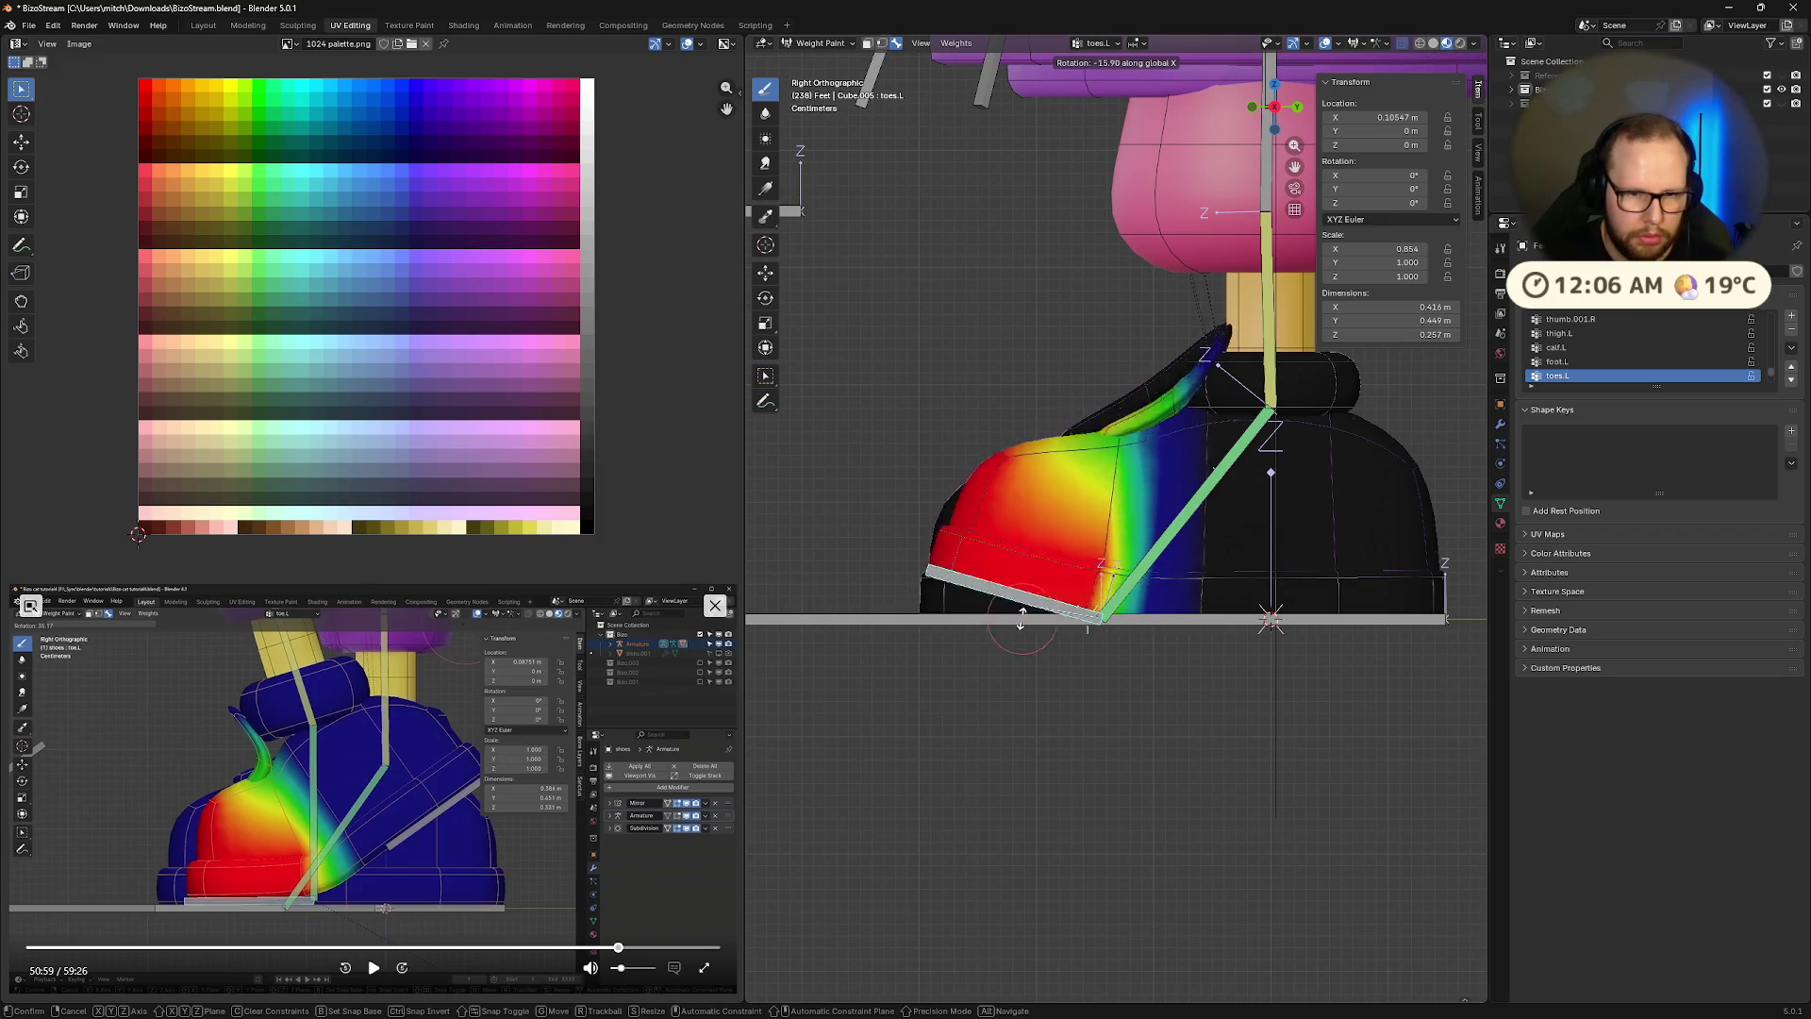
click(1016, 545)
key(ctrl+z)
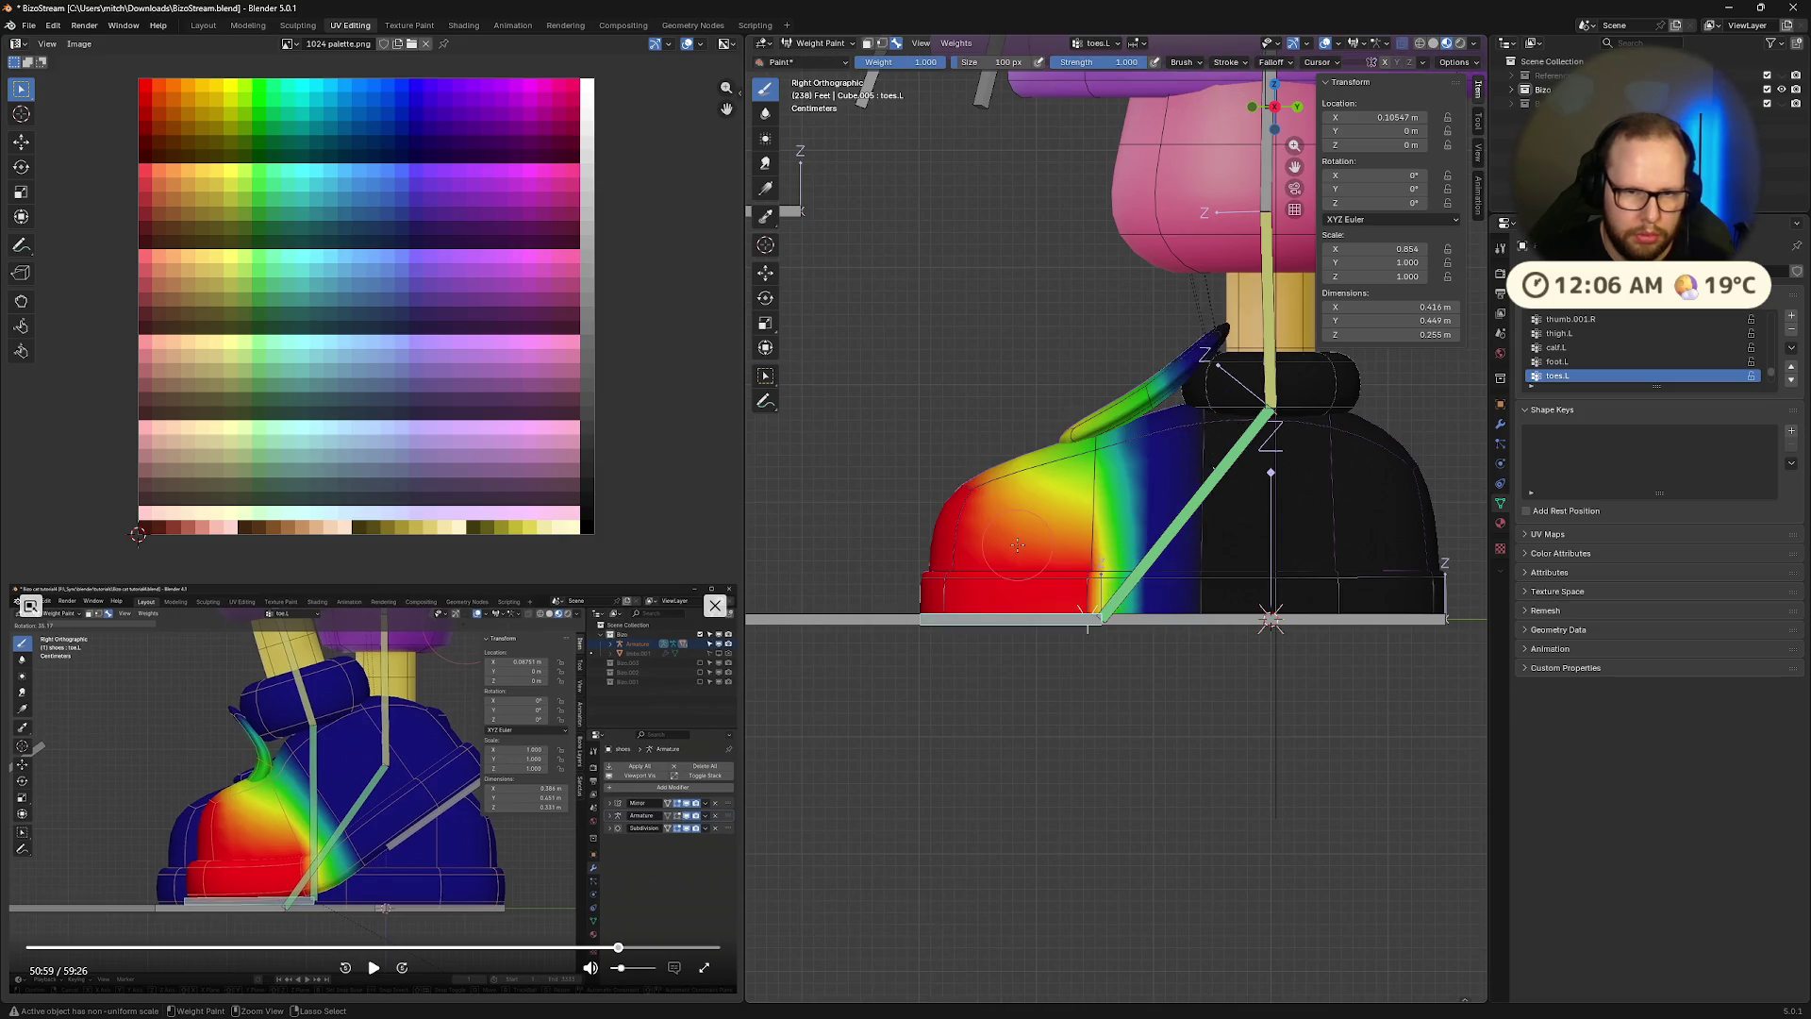
click(374, 968)
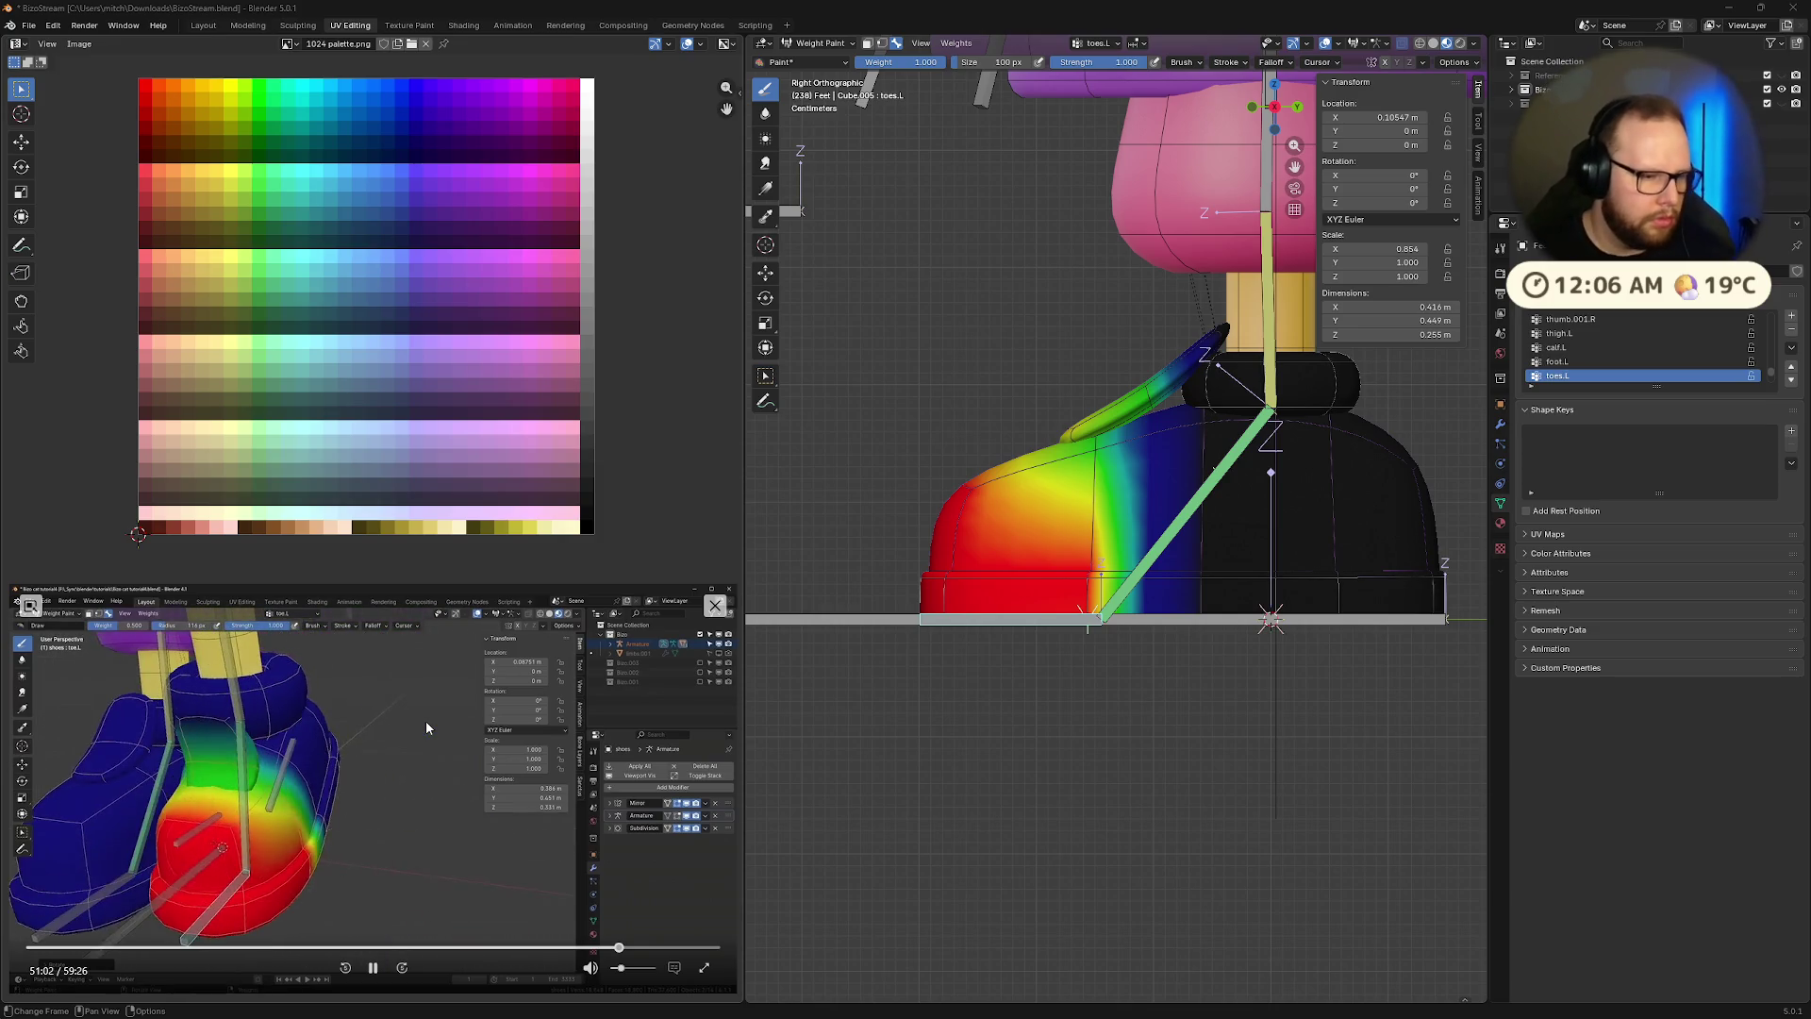
Try moving the heel bone and rotating the foot bone on X, undoing each test
ctrl+click(1418, 621)
key(g)
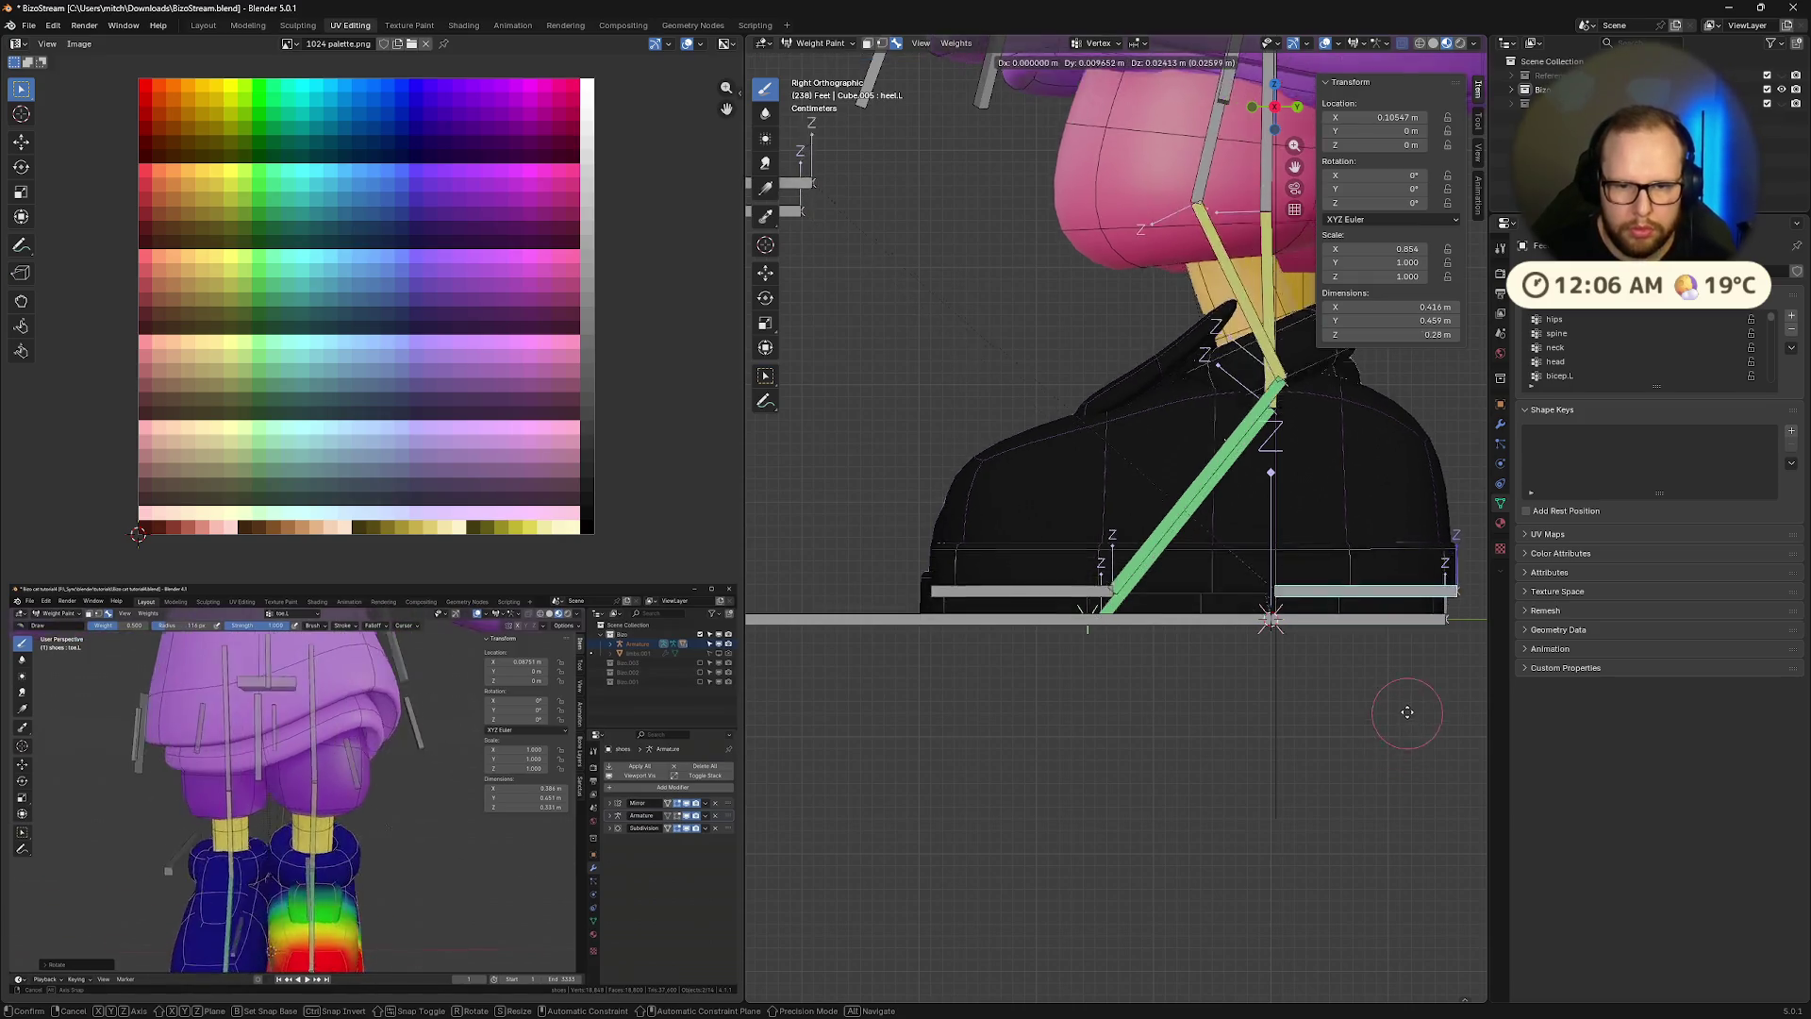
click(1394, 679)
key(ctrl+z)
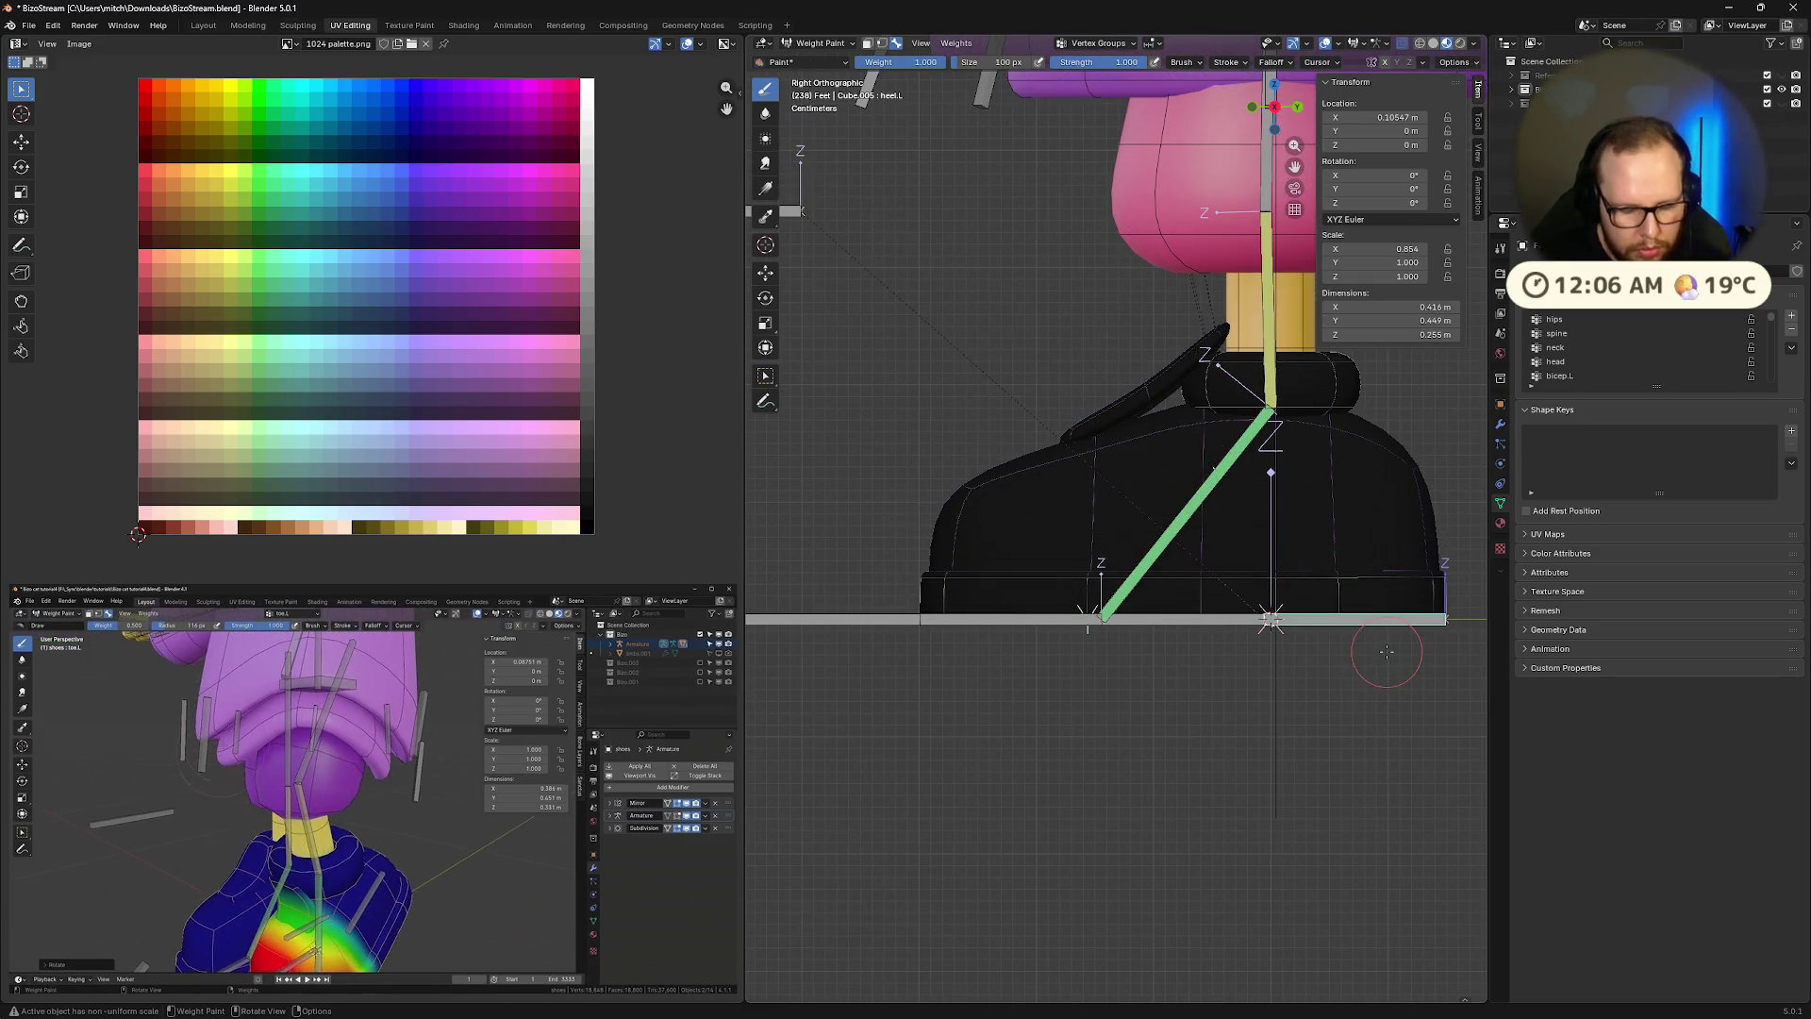
key(r)
key(x)
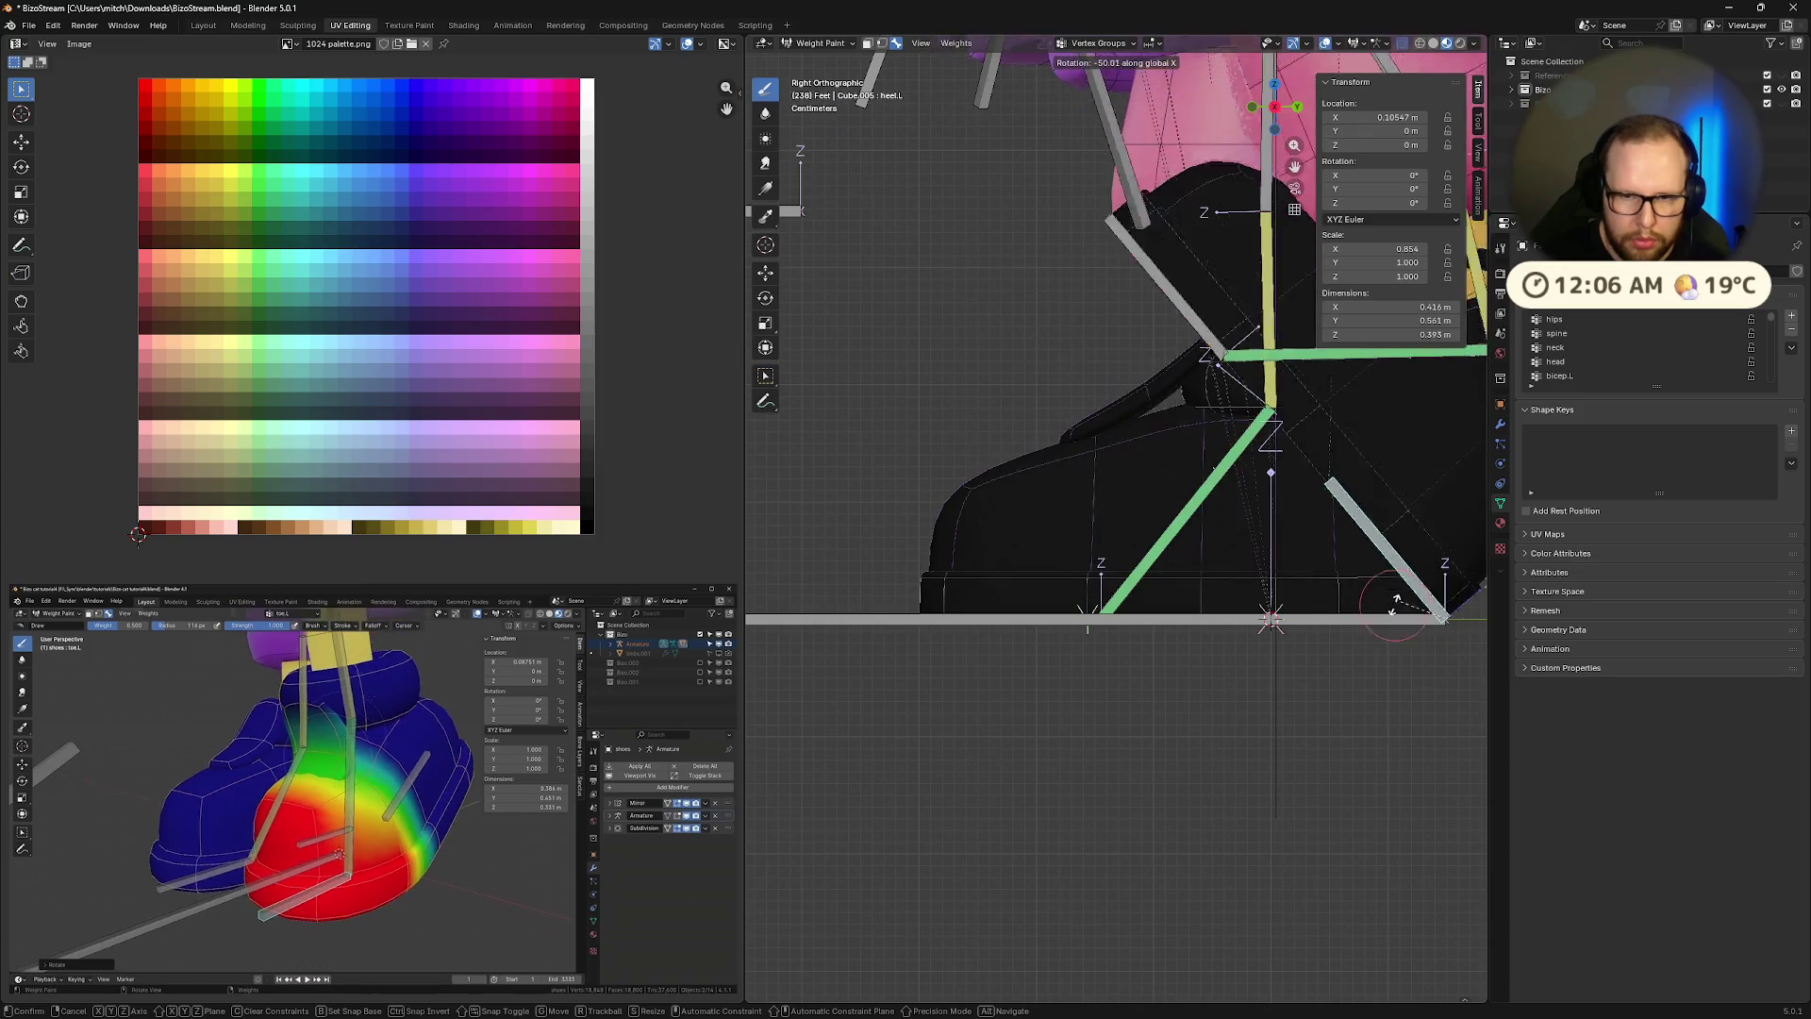
click(1377, 655)
key(ctrl+z)
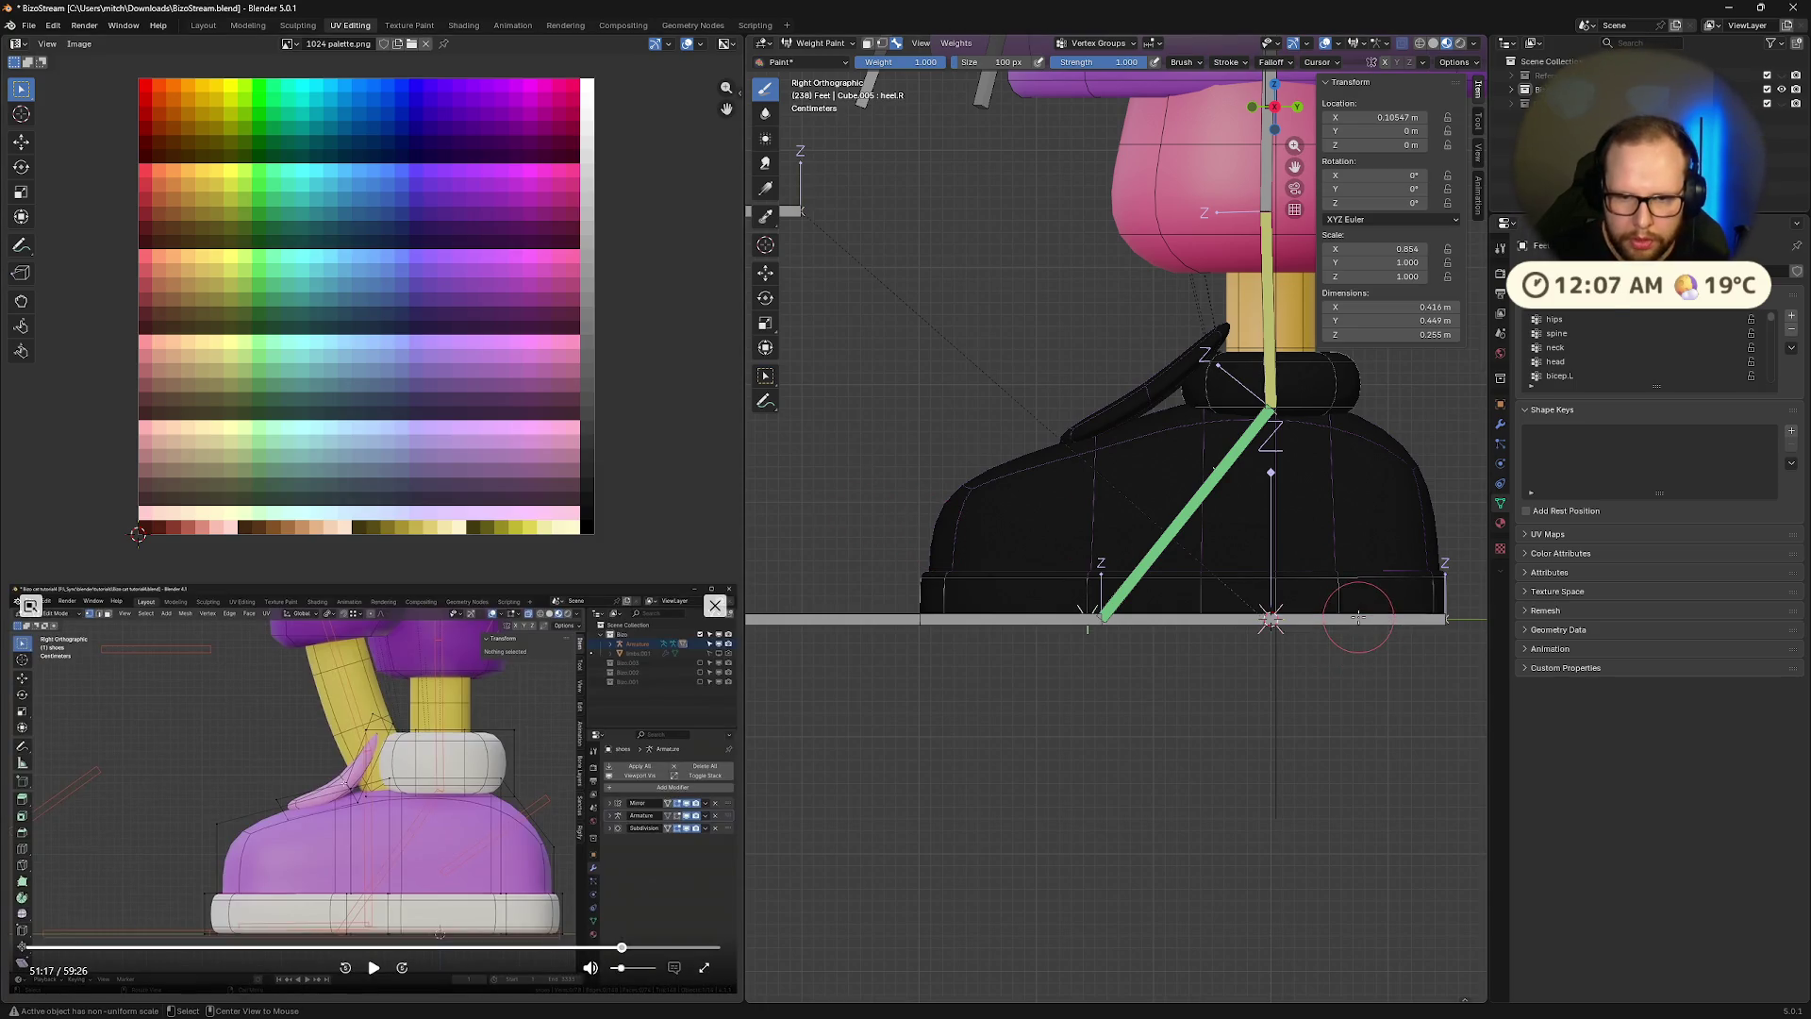
Raise the heel about 0.1 m and bend toes.L upward, then undo back to rest
key(g)
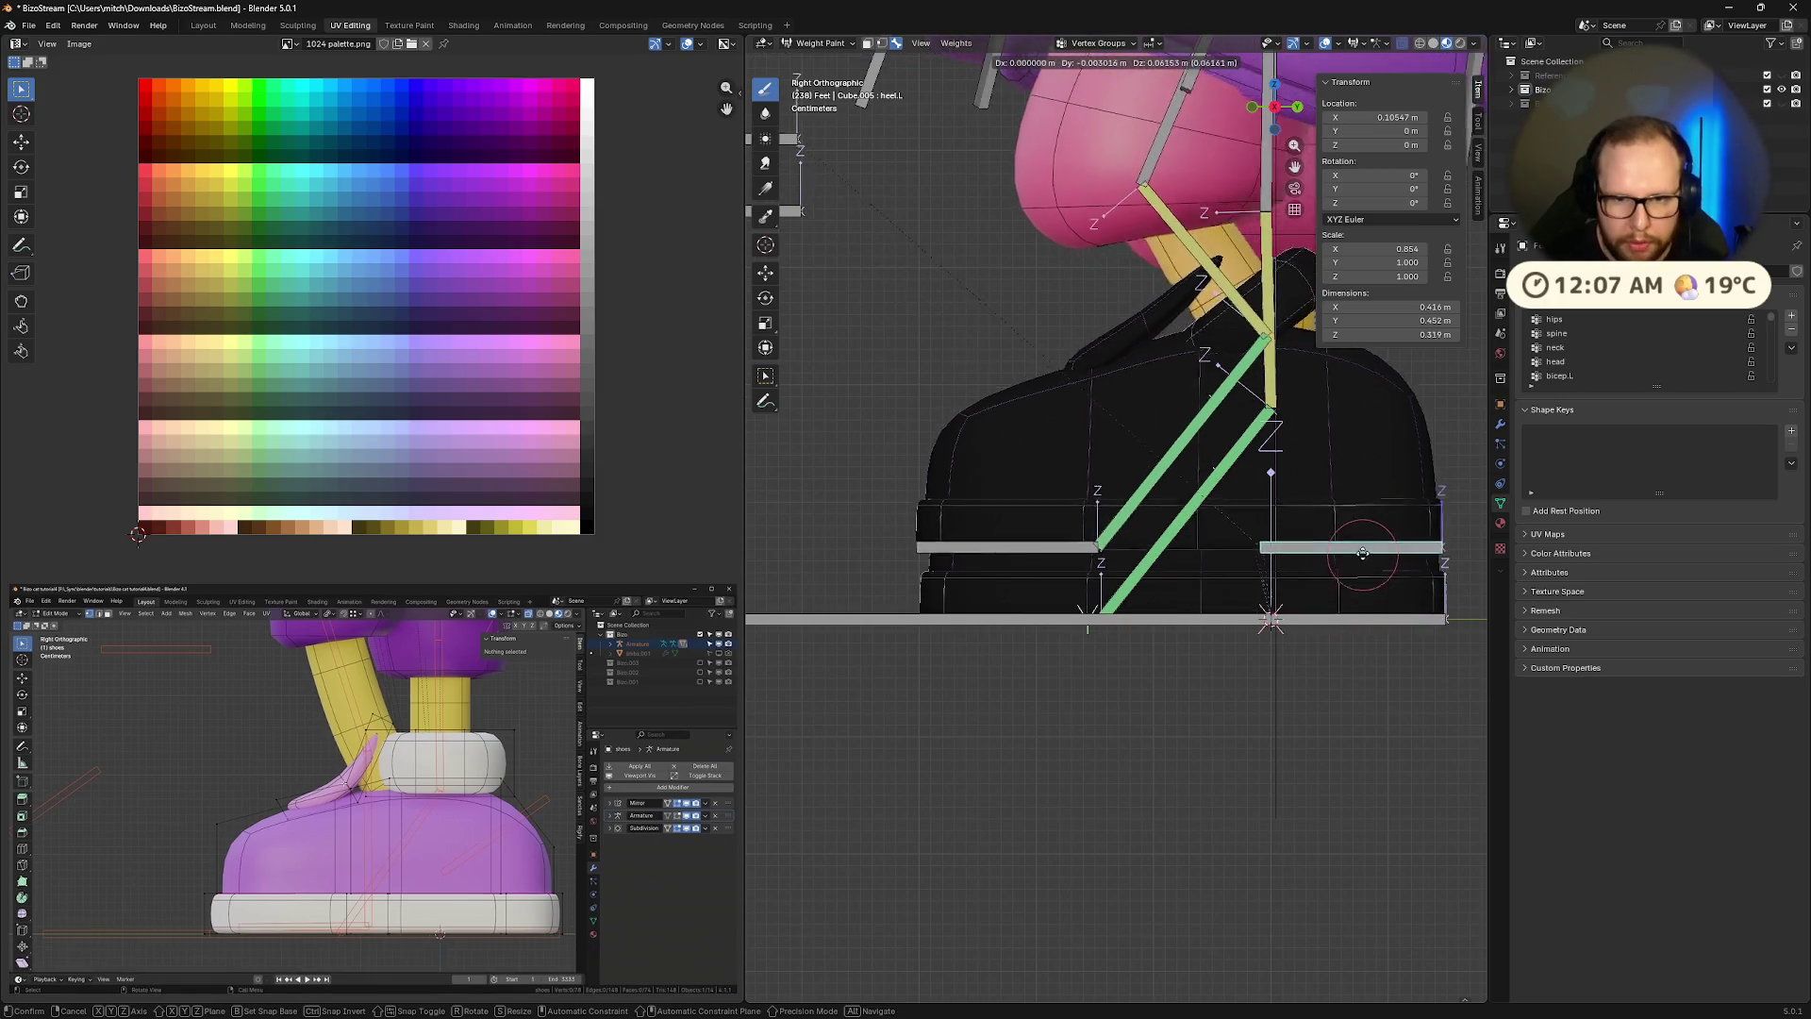
click(1350, 510)
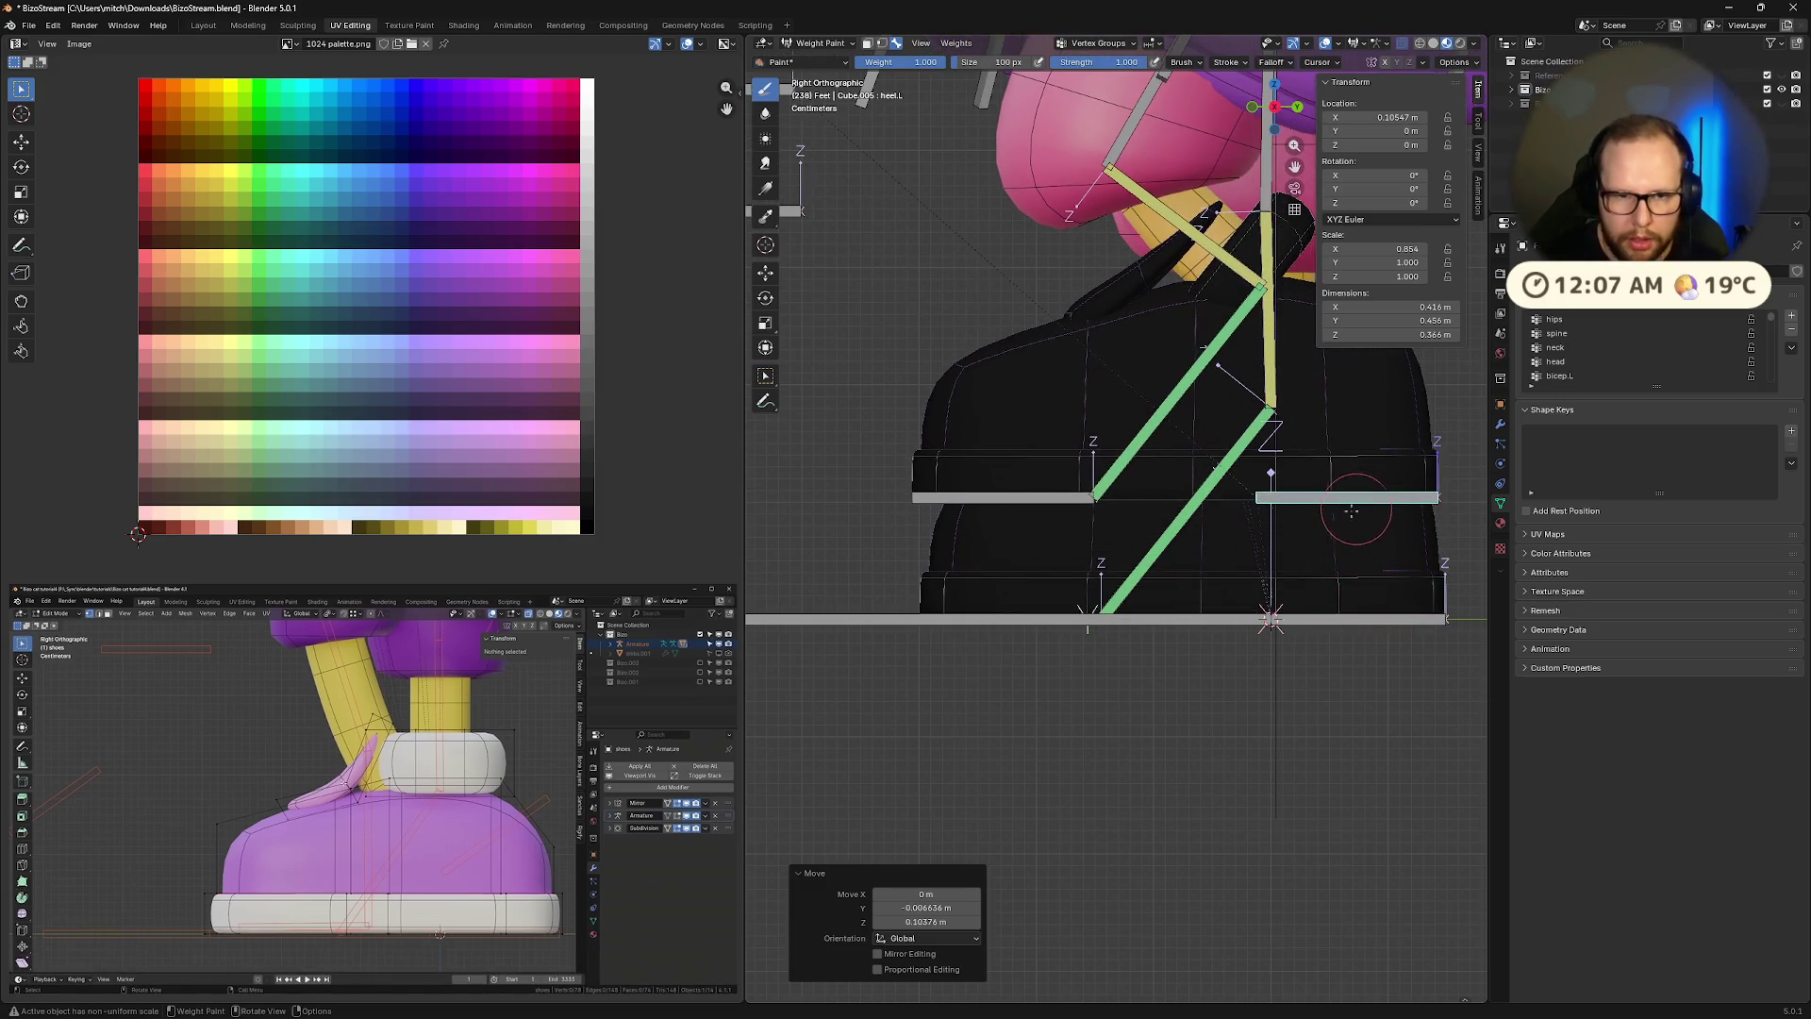
ctrl+click(1043, 497)
key(r)
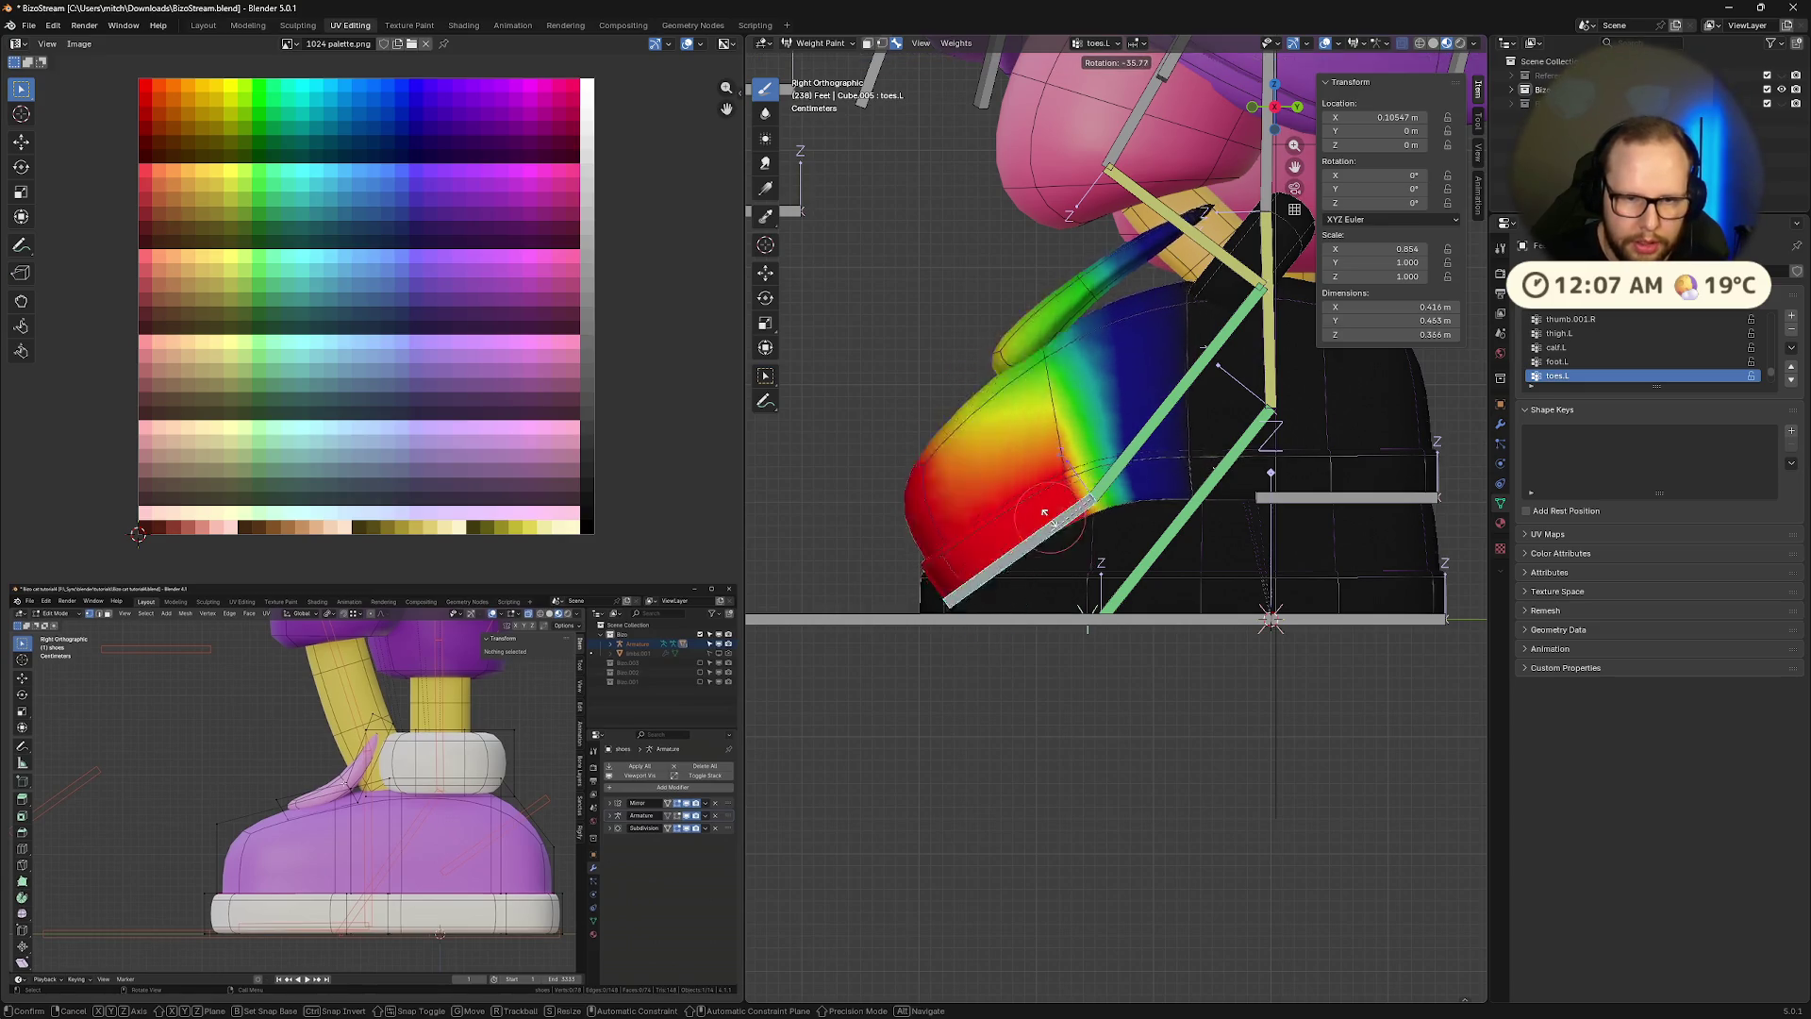
click(1177, 390)
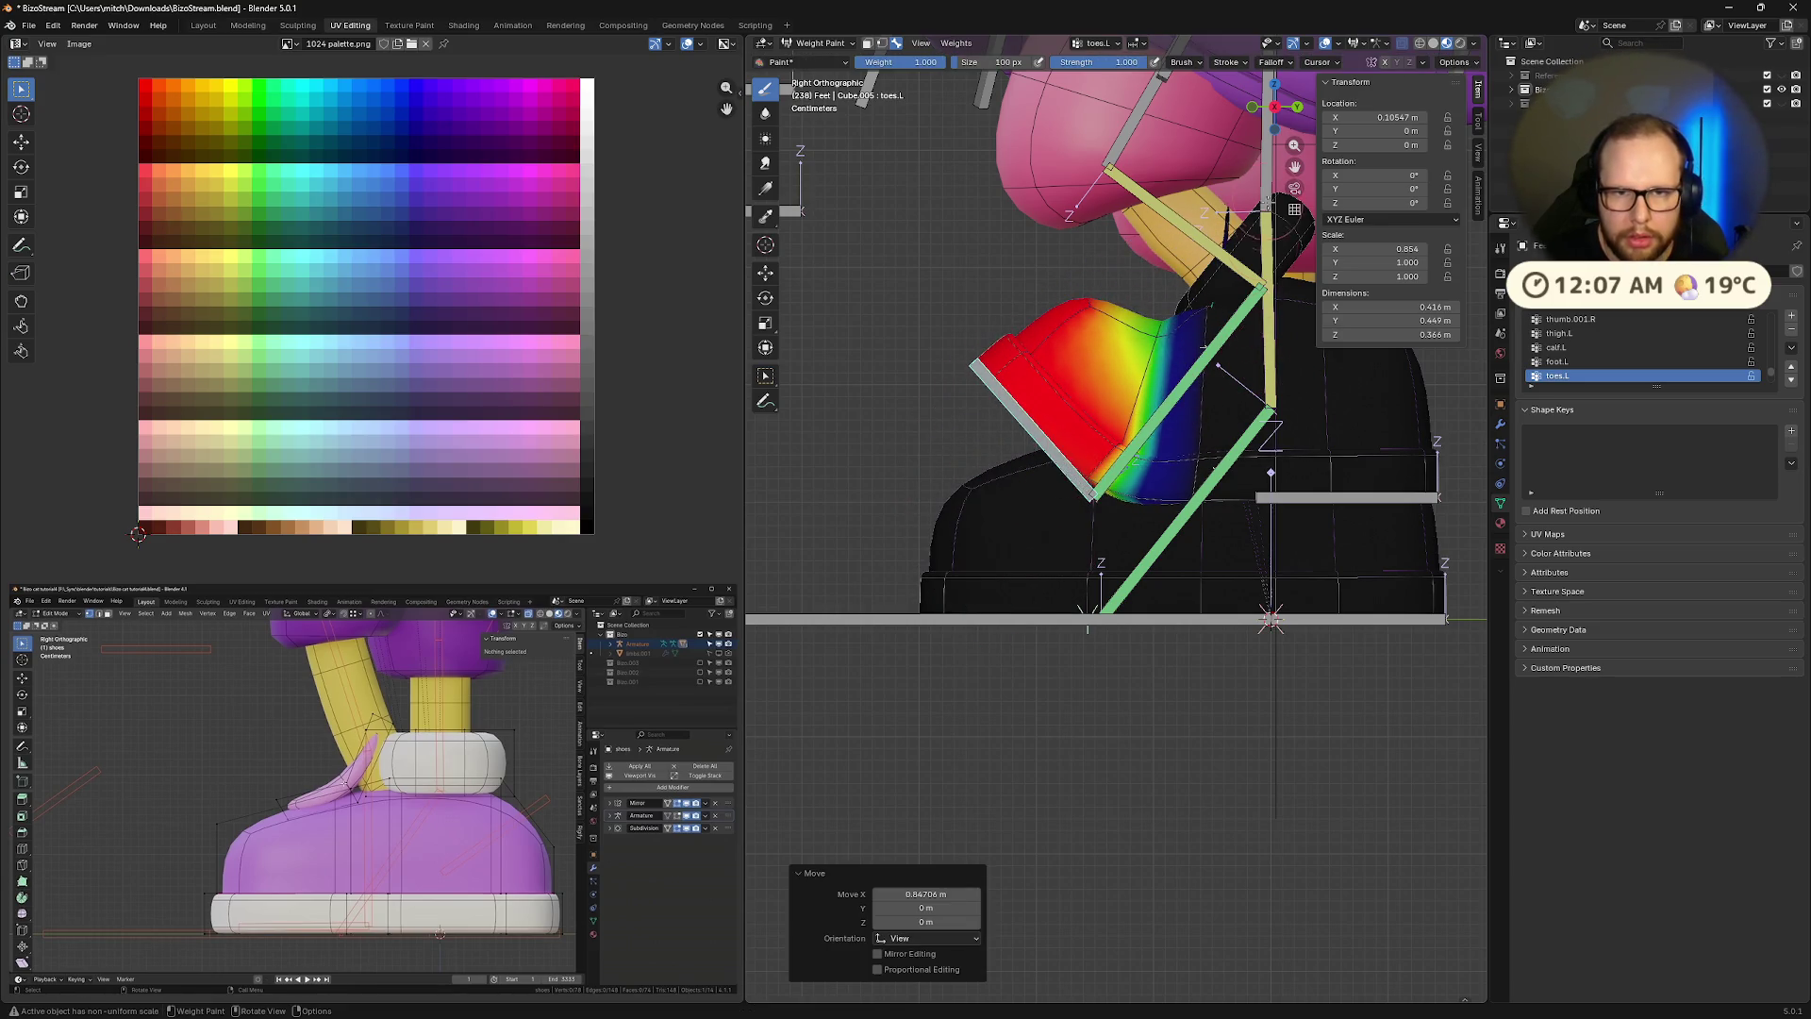
key(ctrl+z)
key(ctrl+z)
key(ctrl+z)
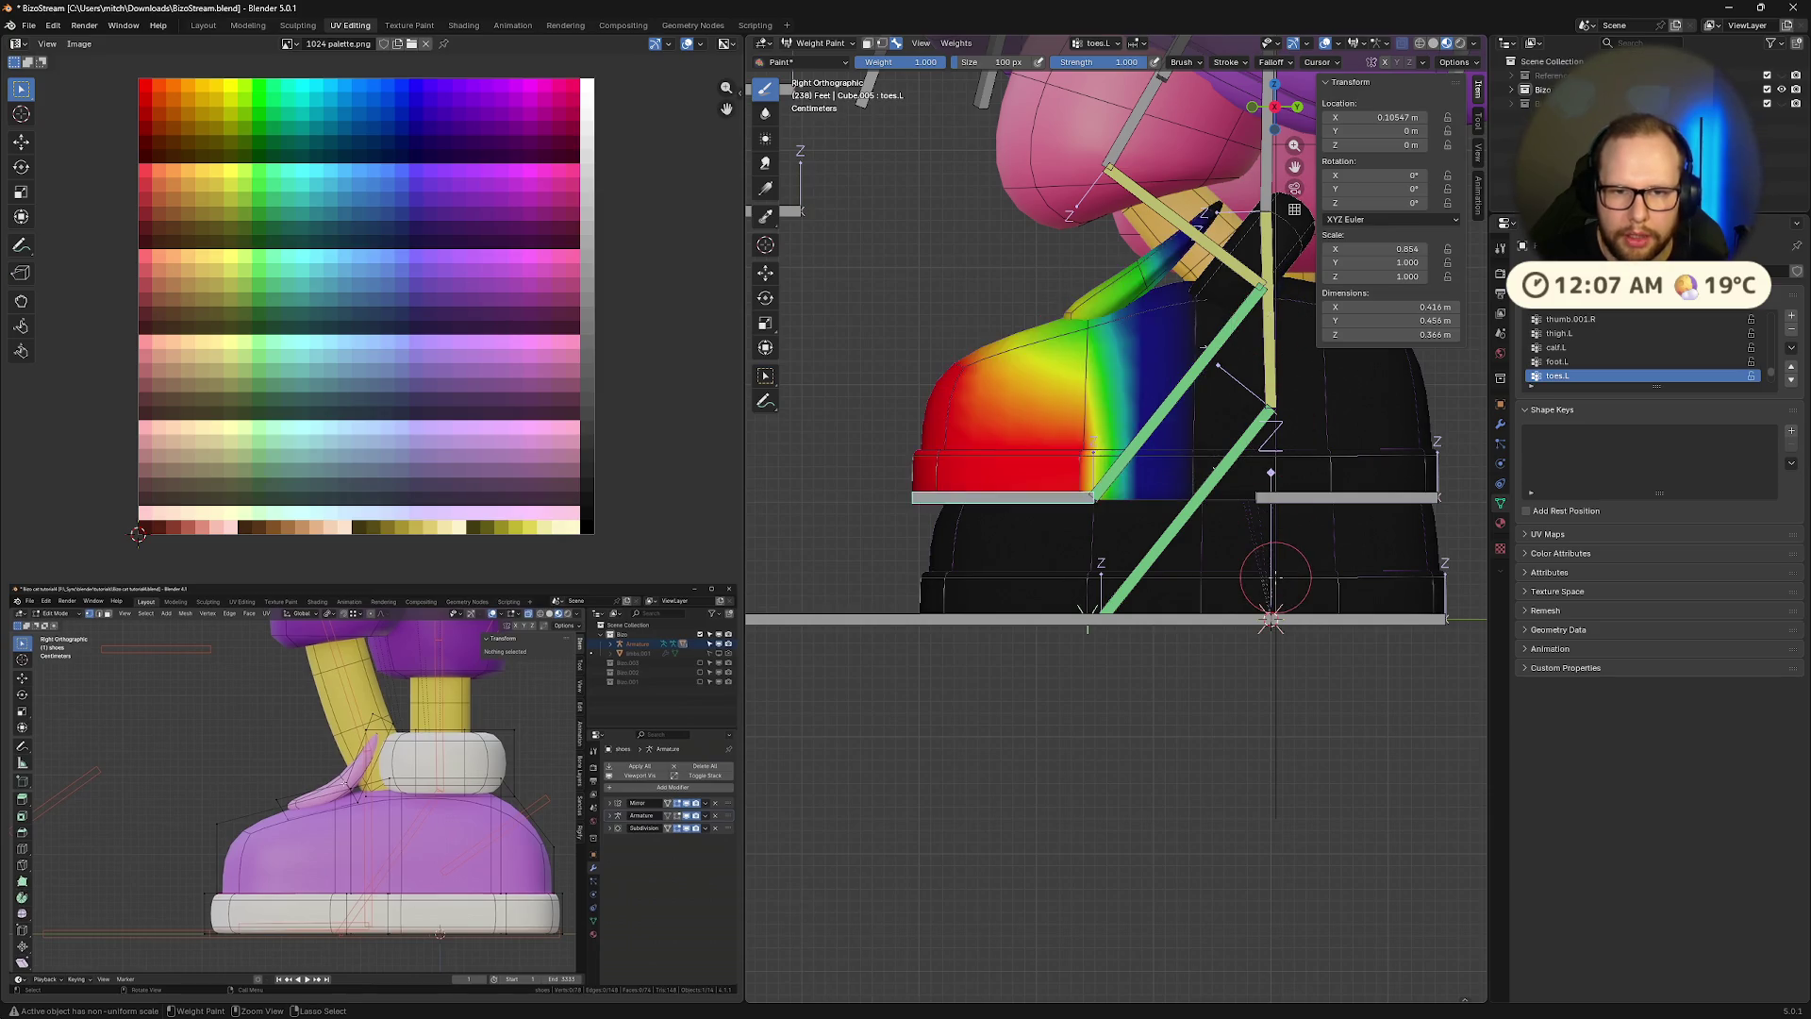
key(ctrl+z)
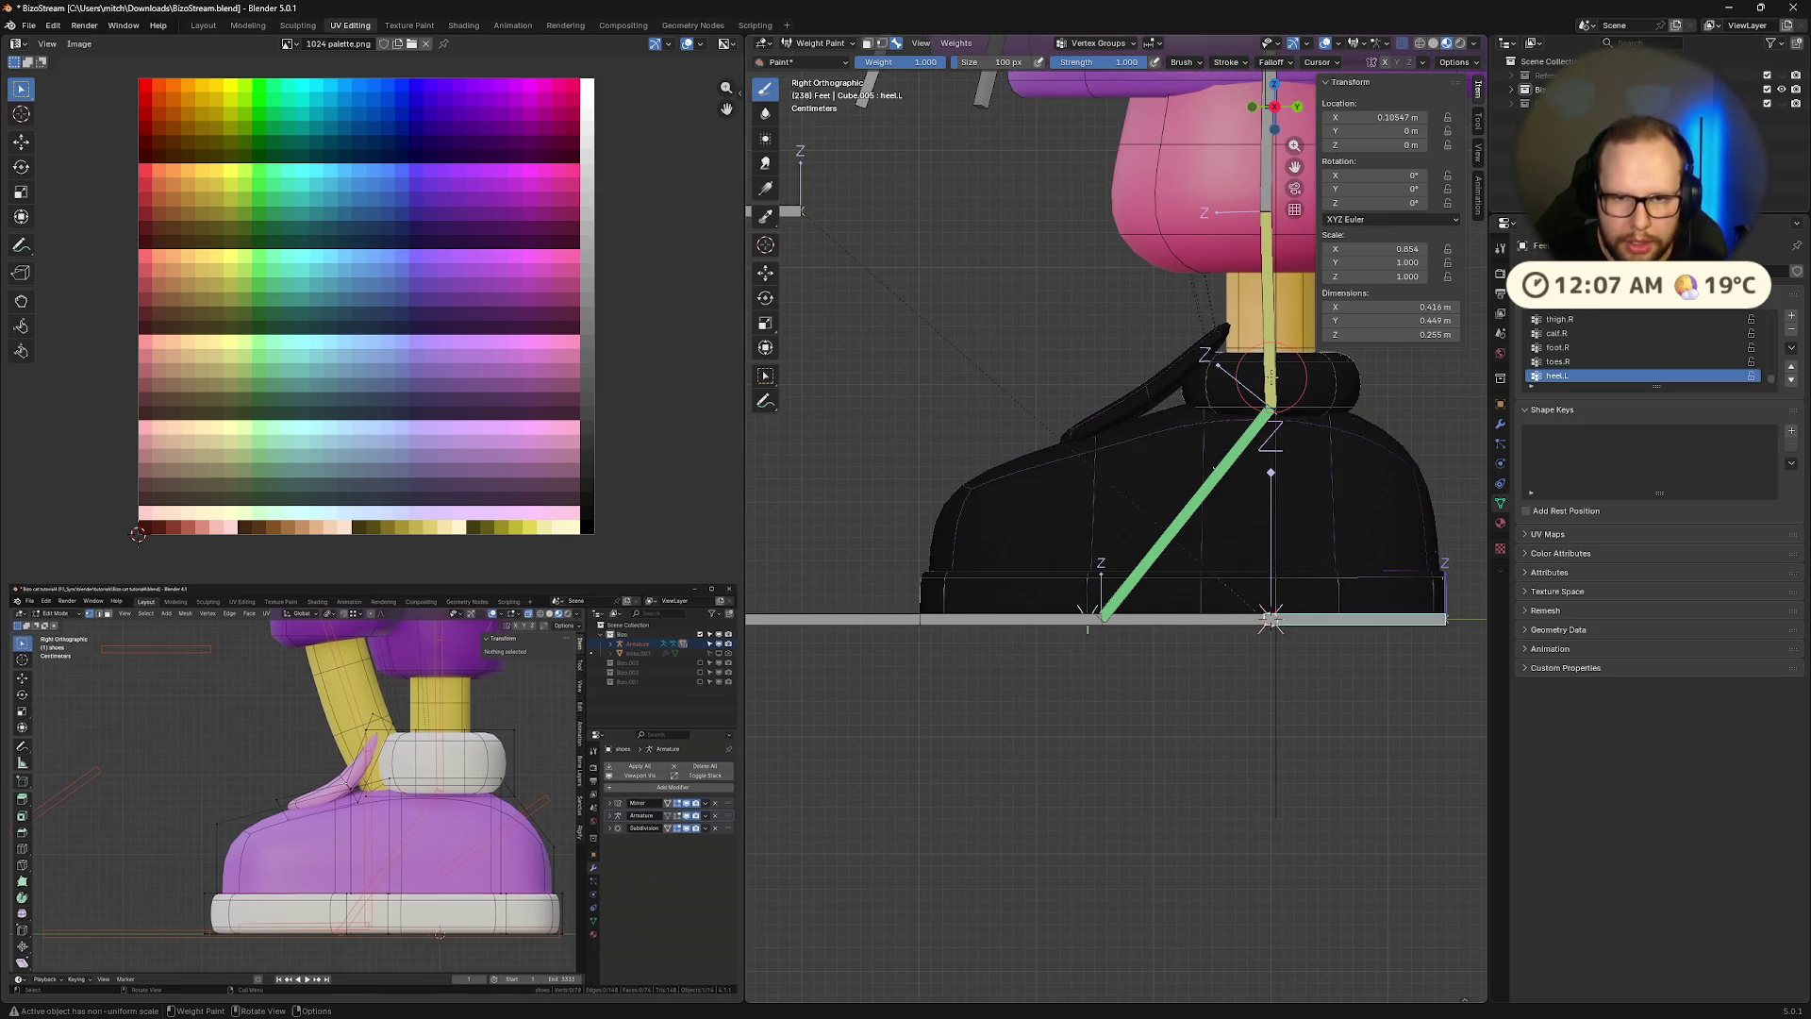
Rotate calf.L on X, compare right and left calf weights, then cancel a second rotation
ctrl+click(1268, 311)
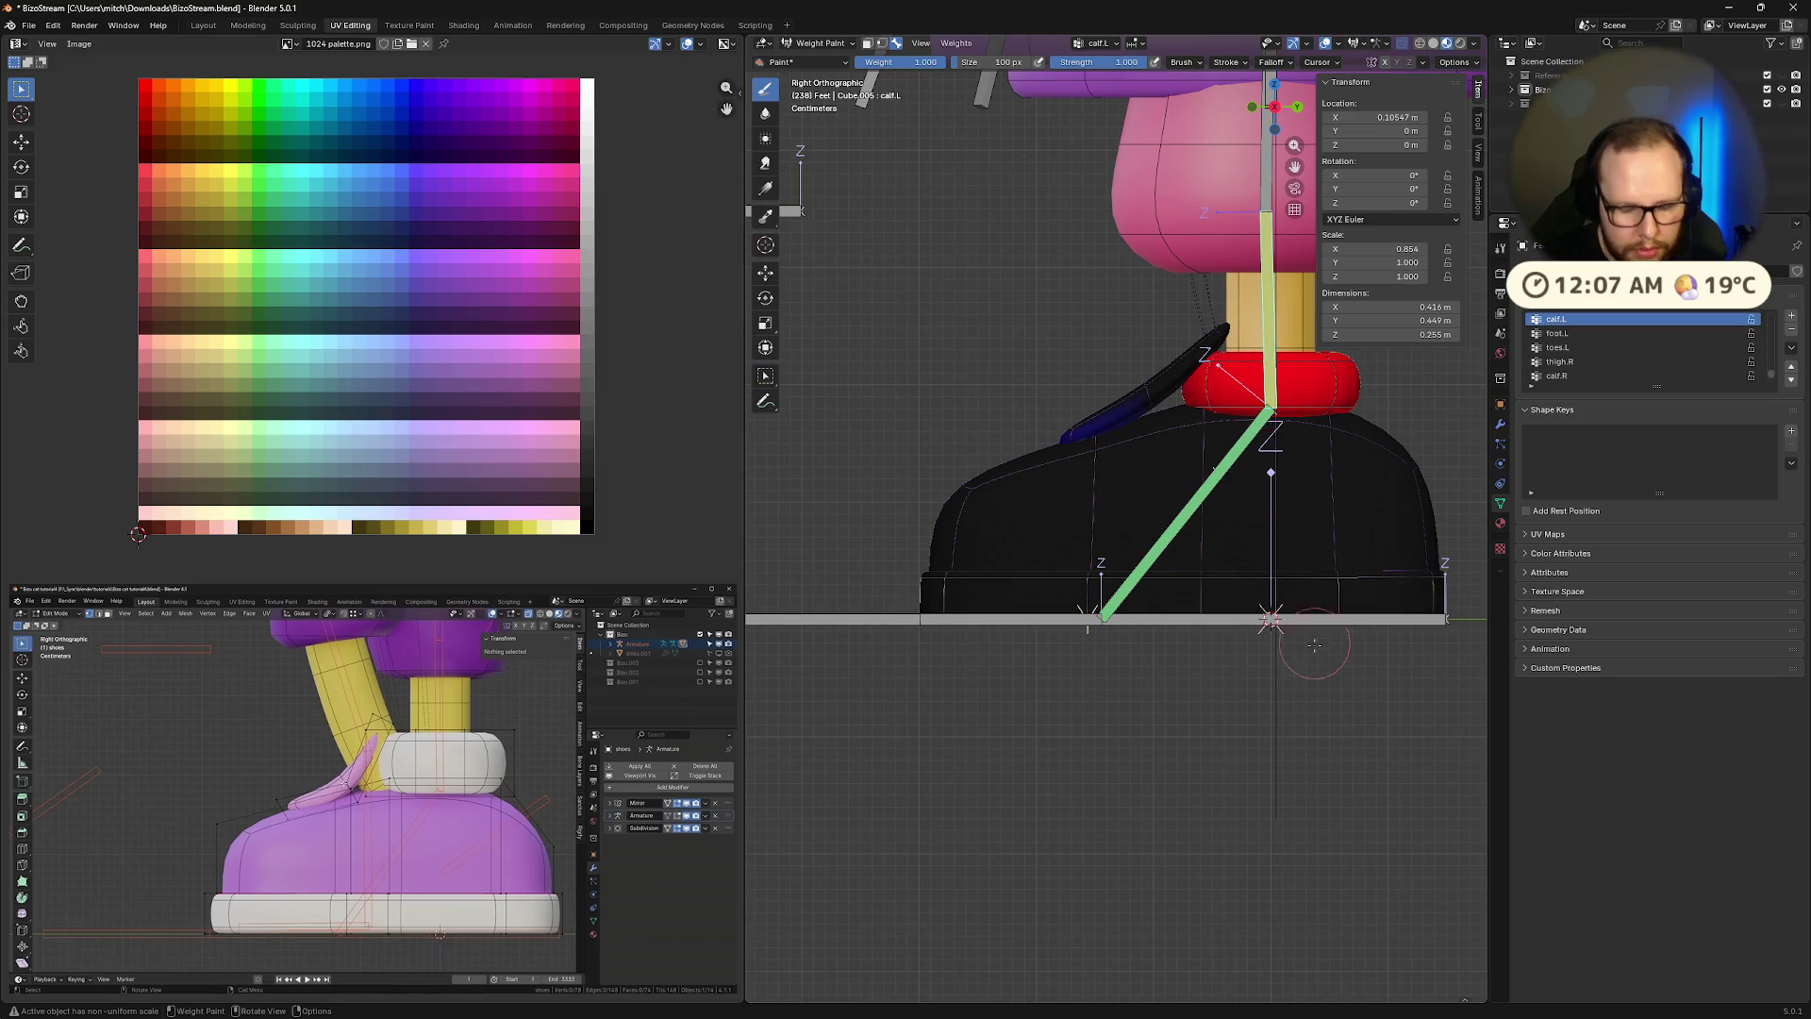
key(r)
key(x)
click(1109, 375)
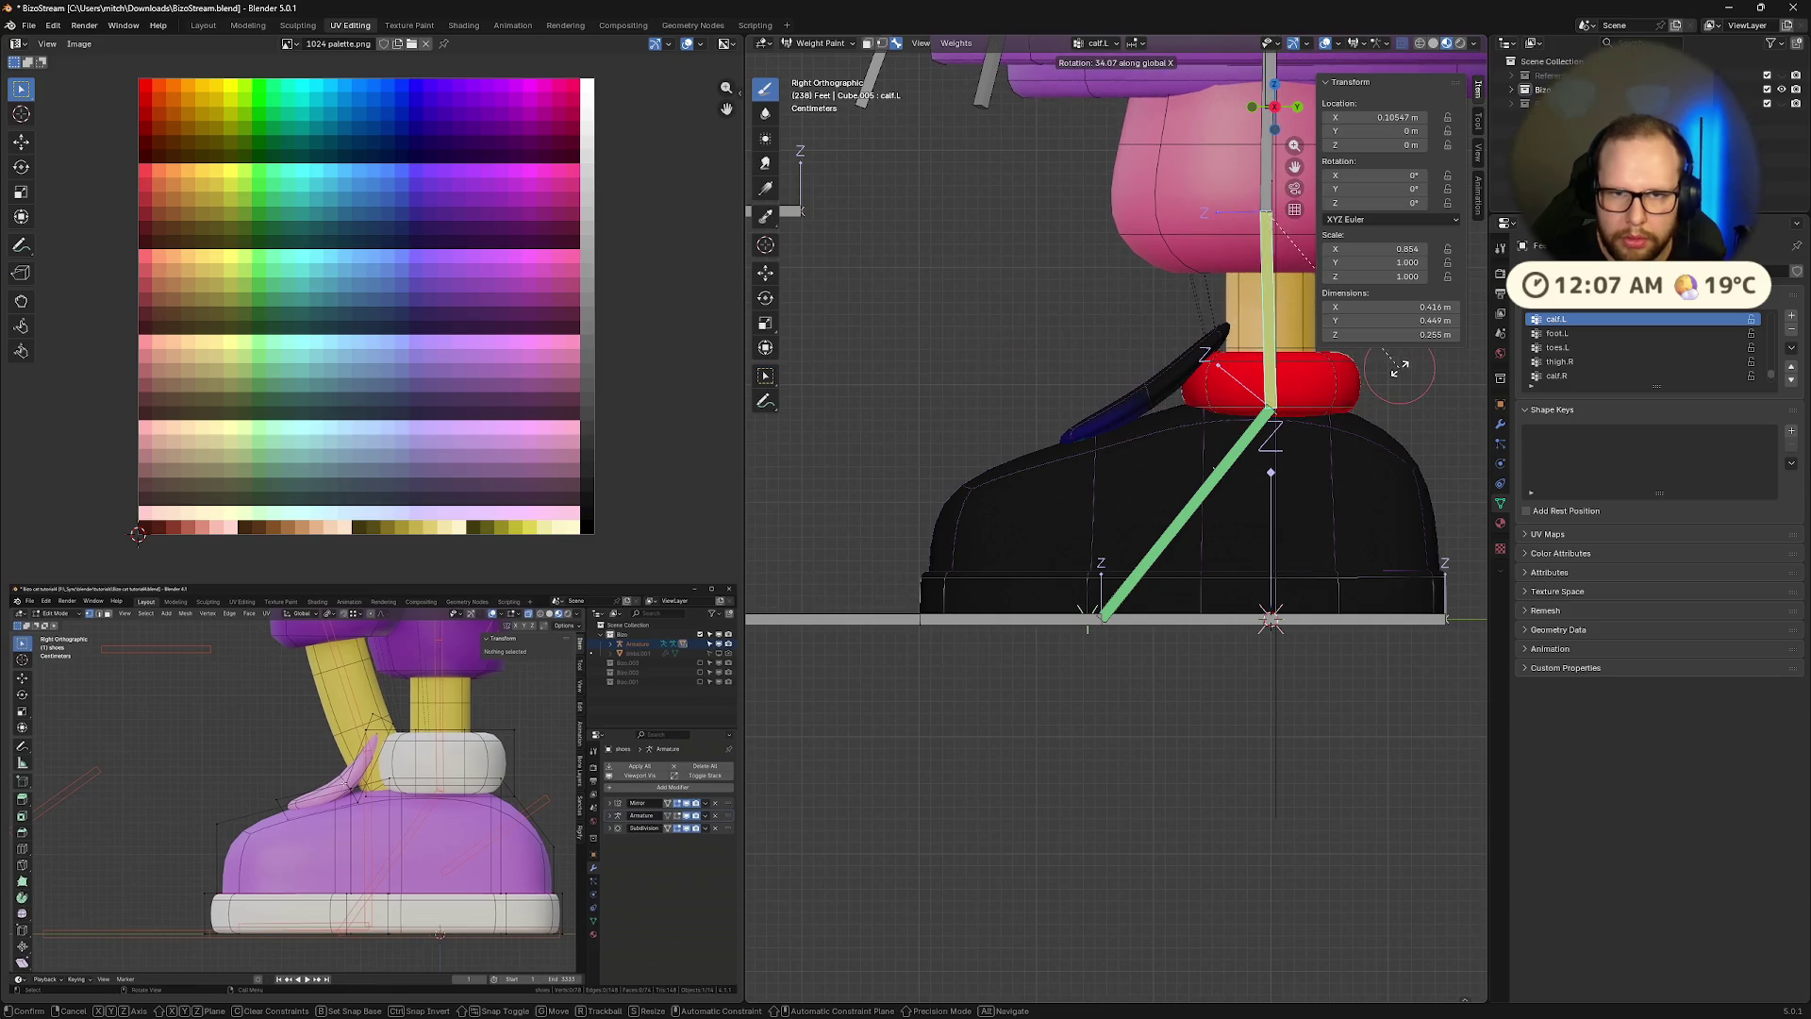
click(1556, 376)
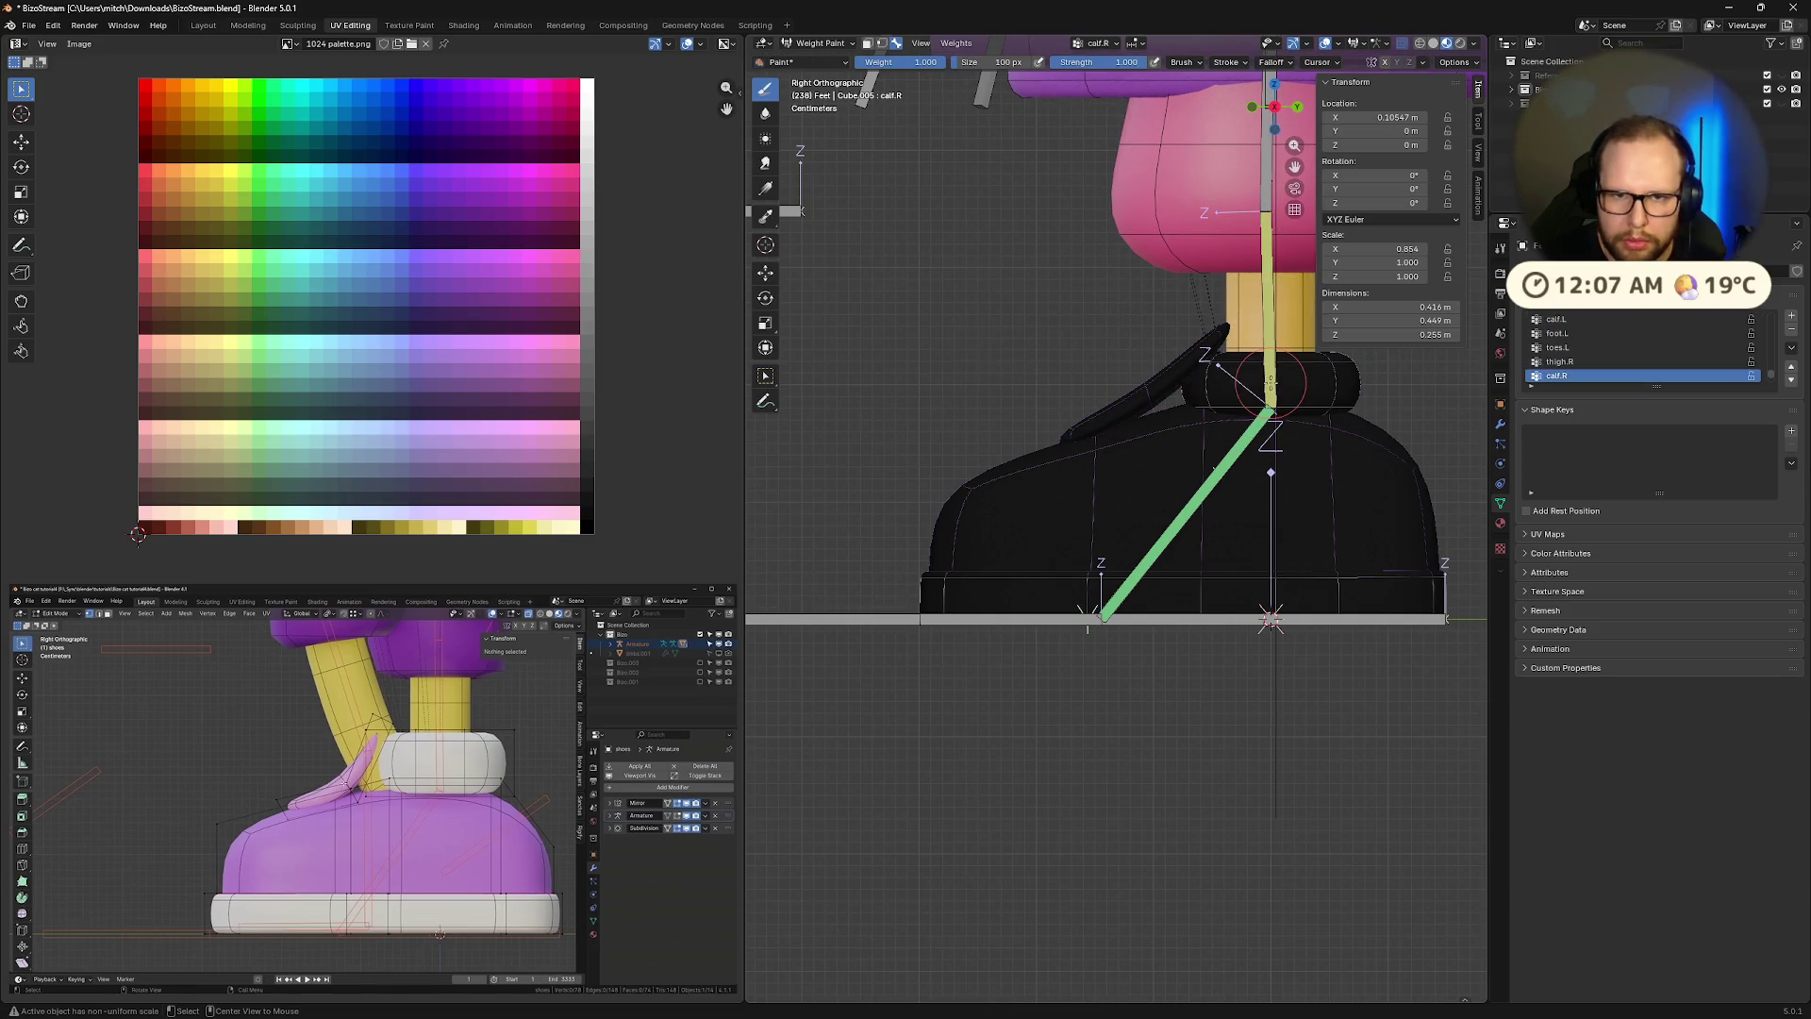
click(1555, 318)
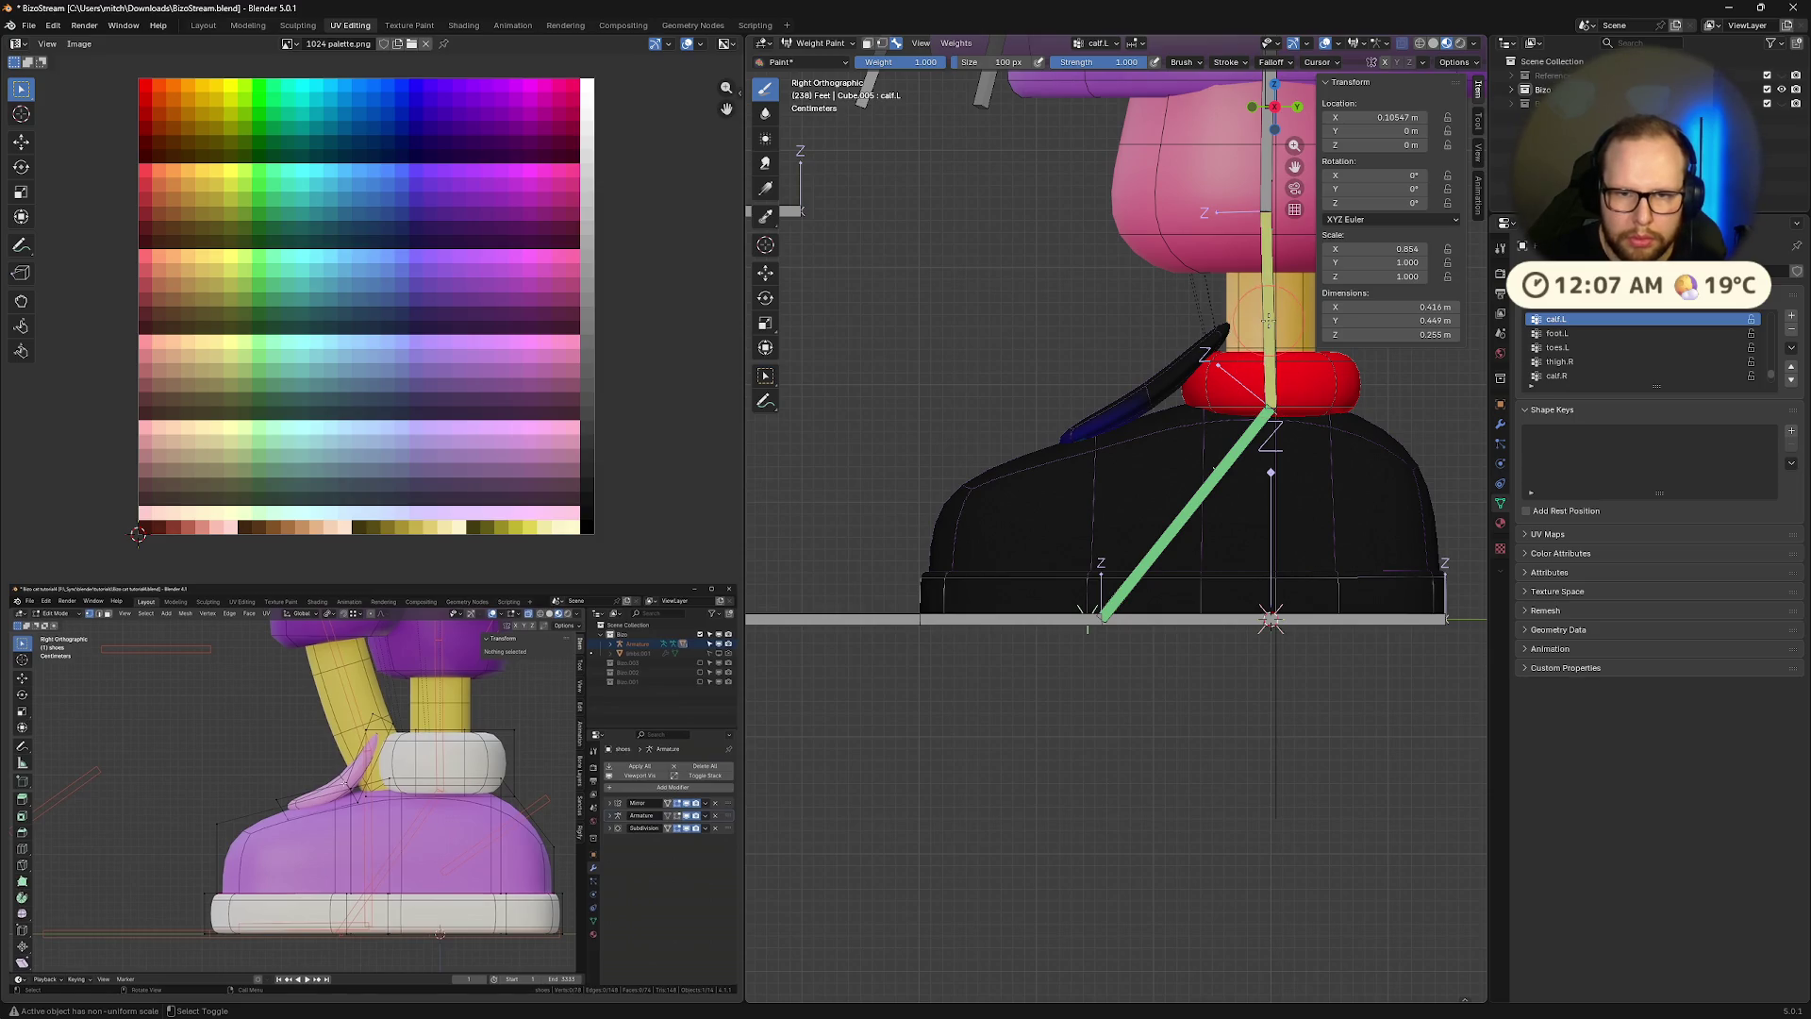
key(r)
key(x)
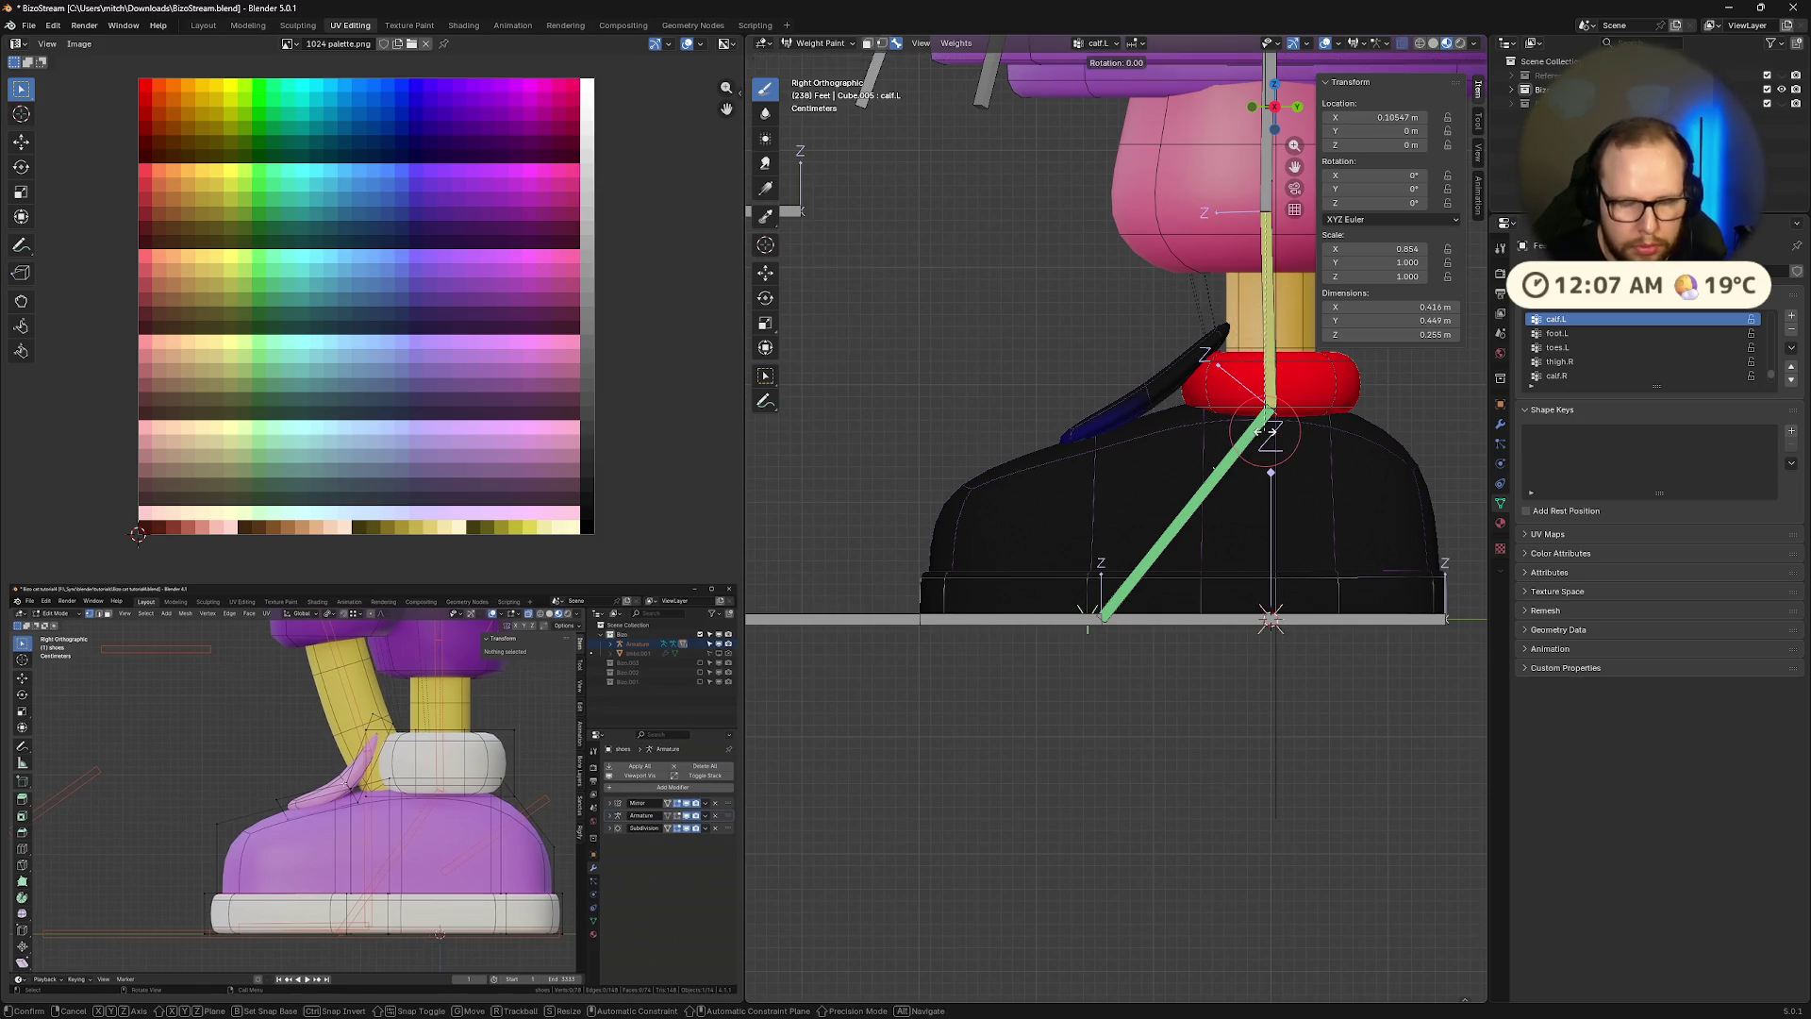
right_click(1018, 340)
scroll(1106, 424, down, 4)
Orbit around the shoe and leave weight painting, returning the shoe to Object Mode
middle_drag(1106, 424, 1226, 356)
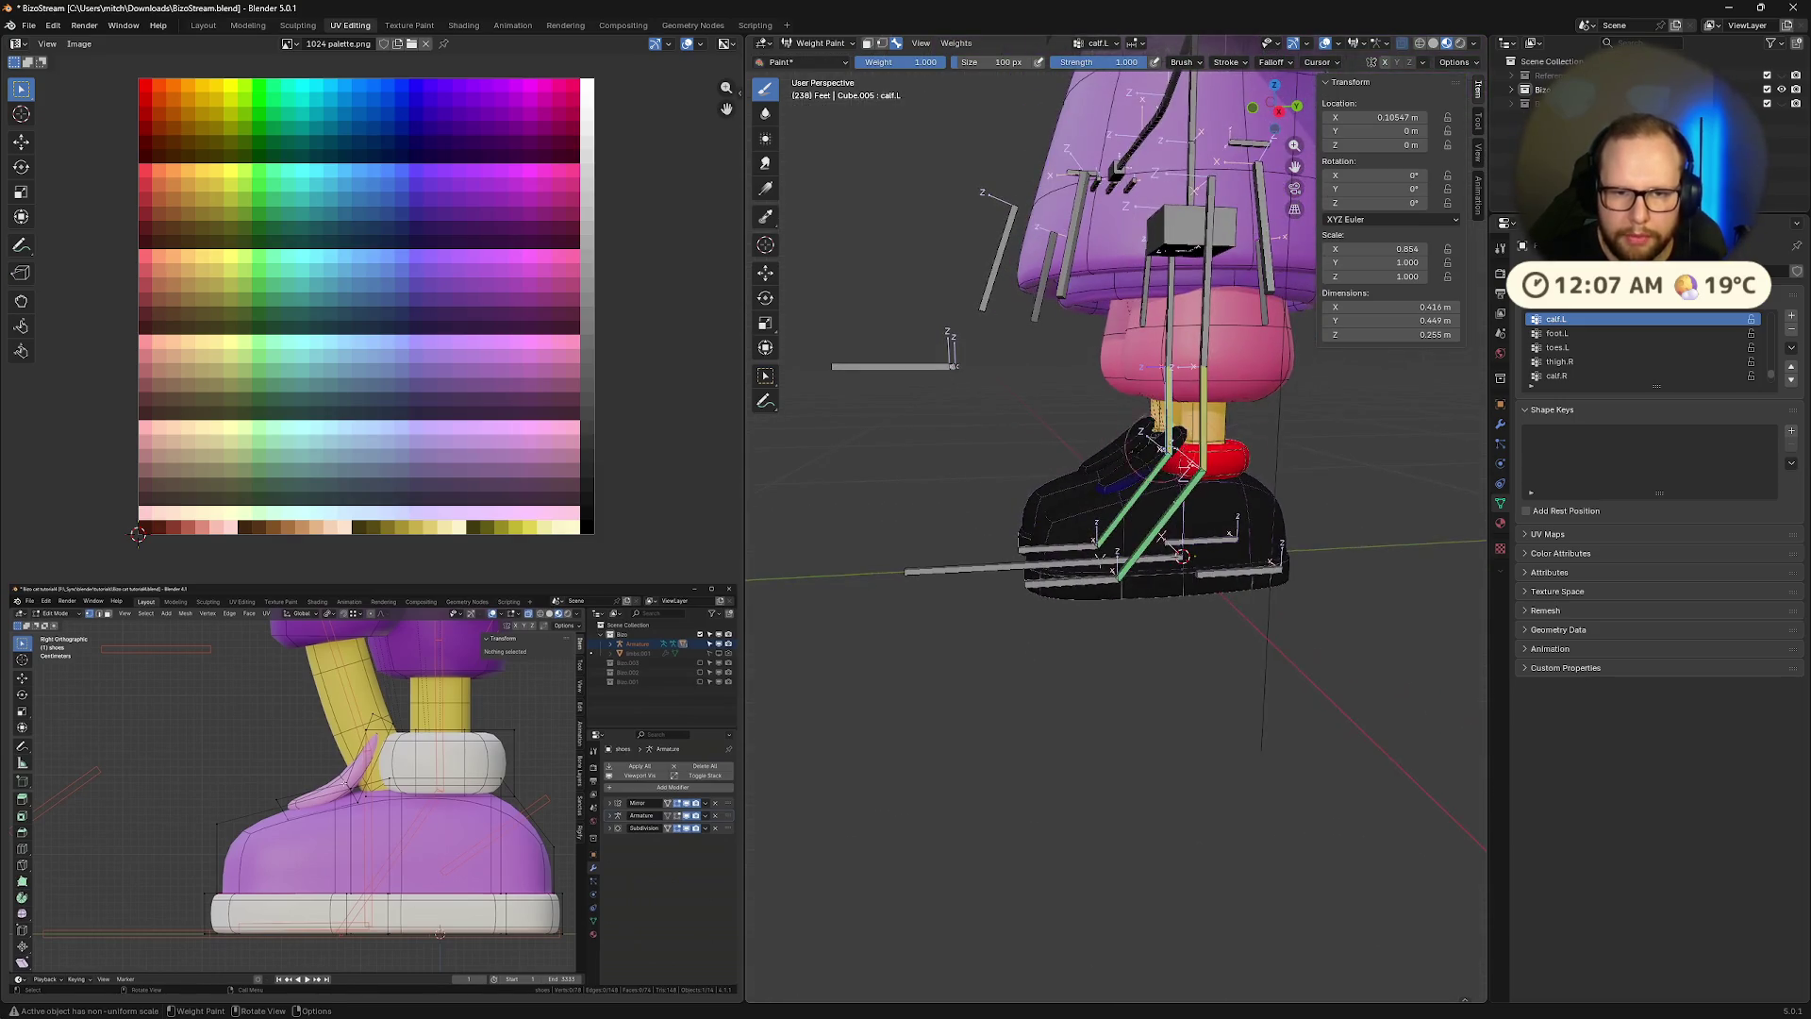
scroll(1235, 351, up, 1)
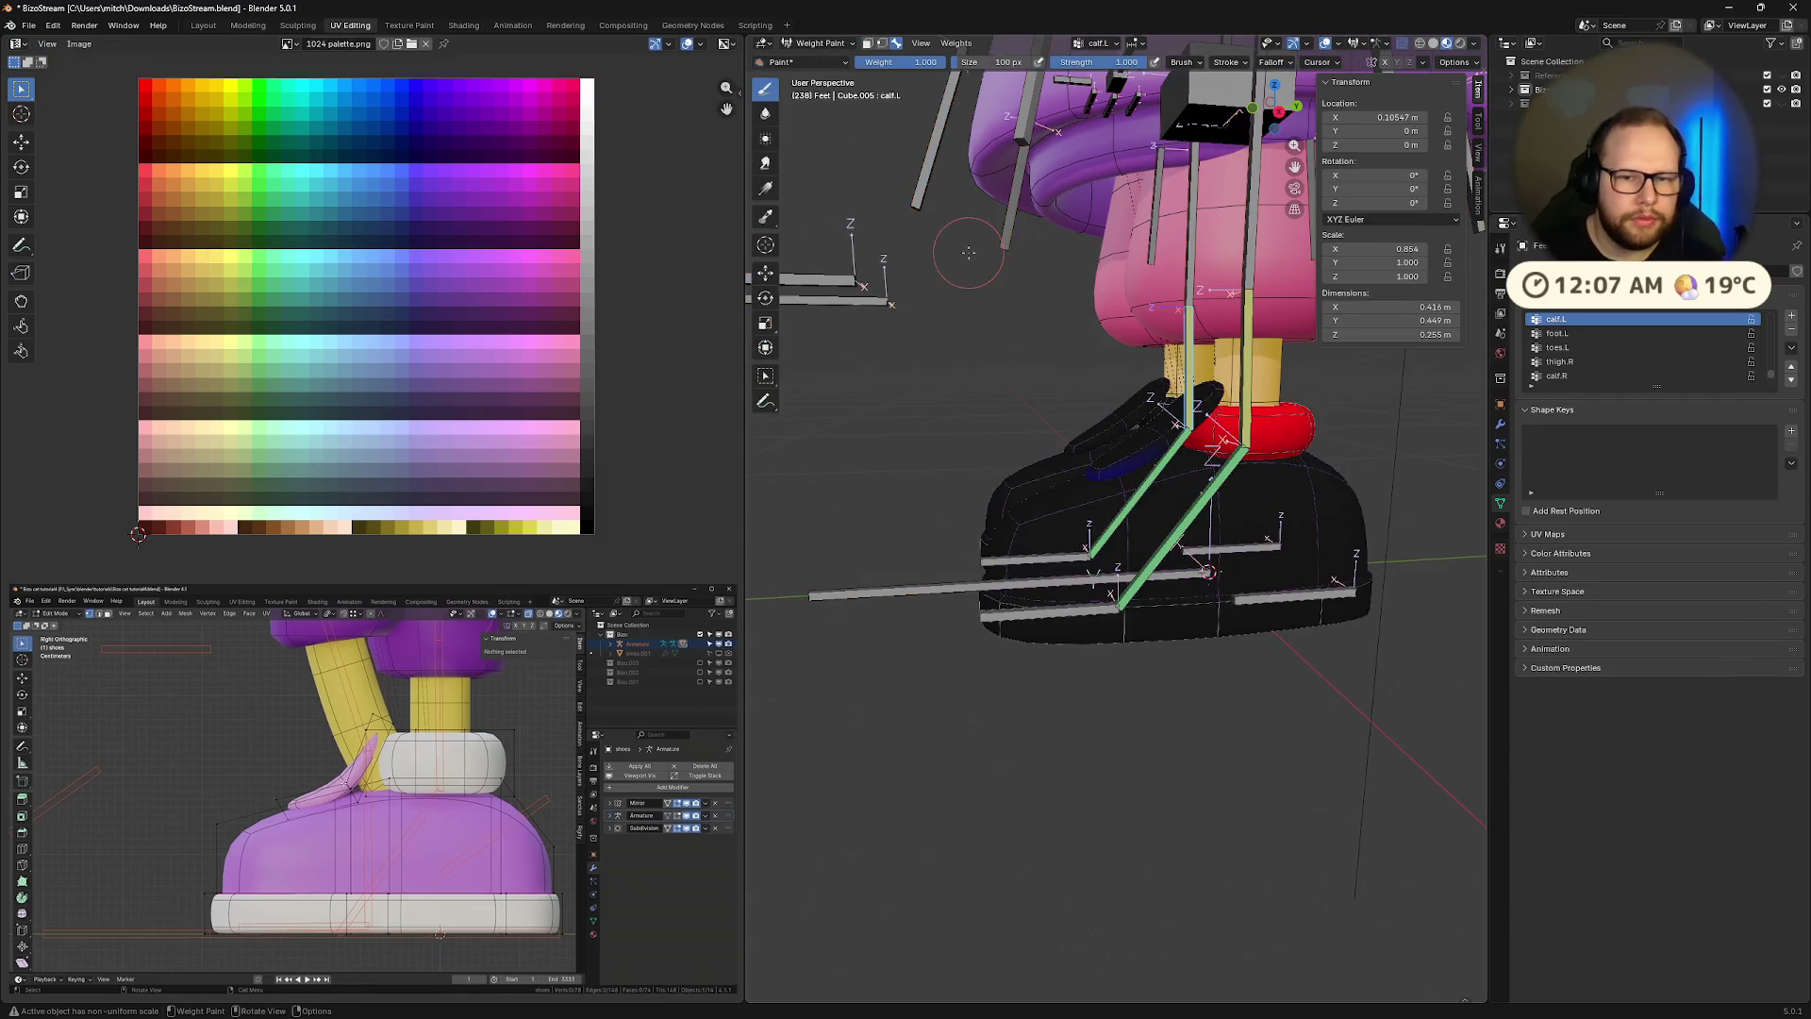
key(ctrl+Tab)
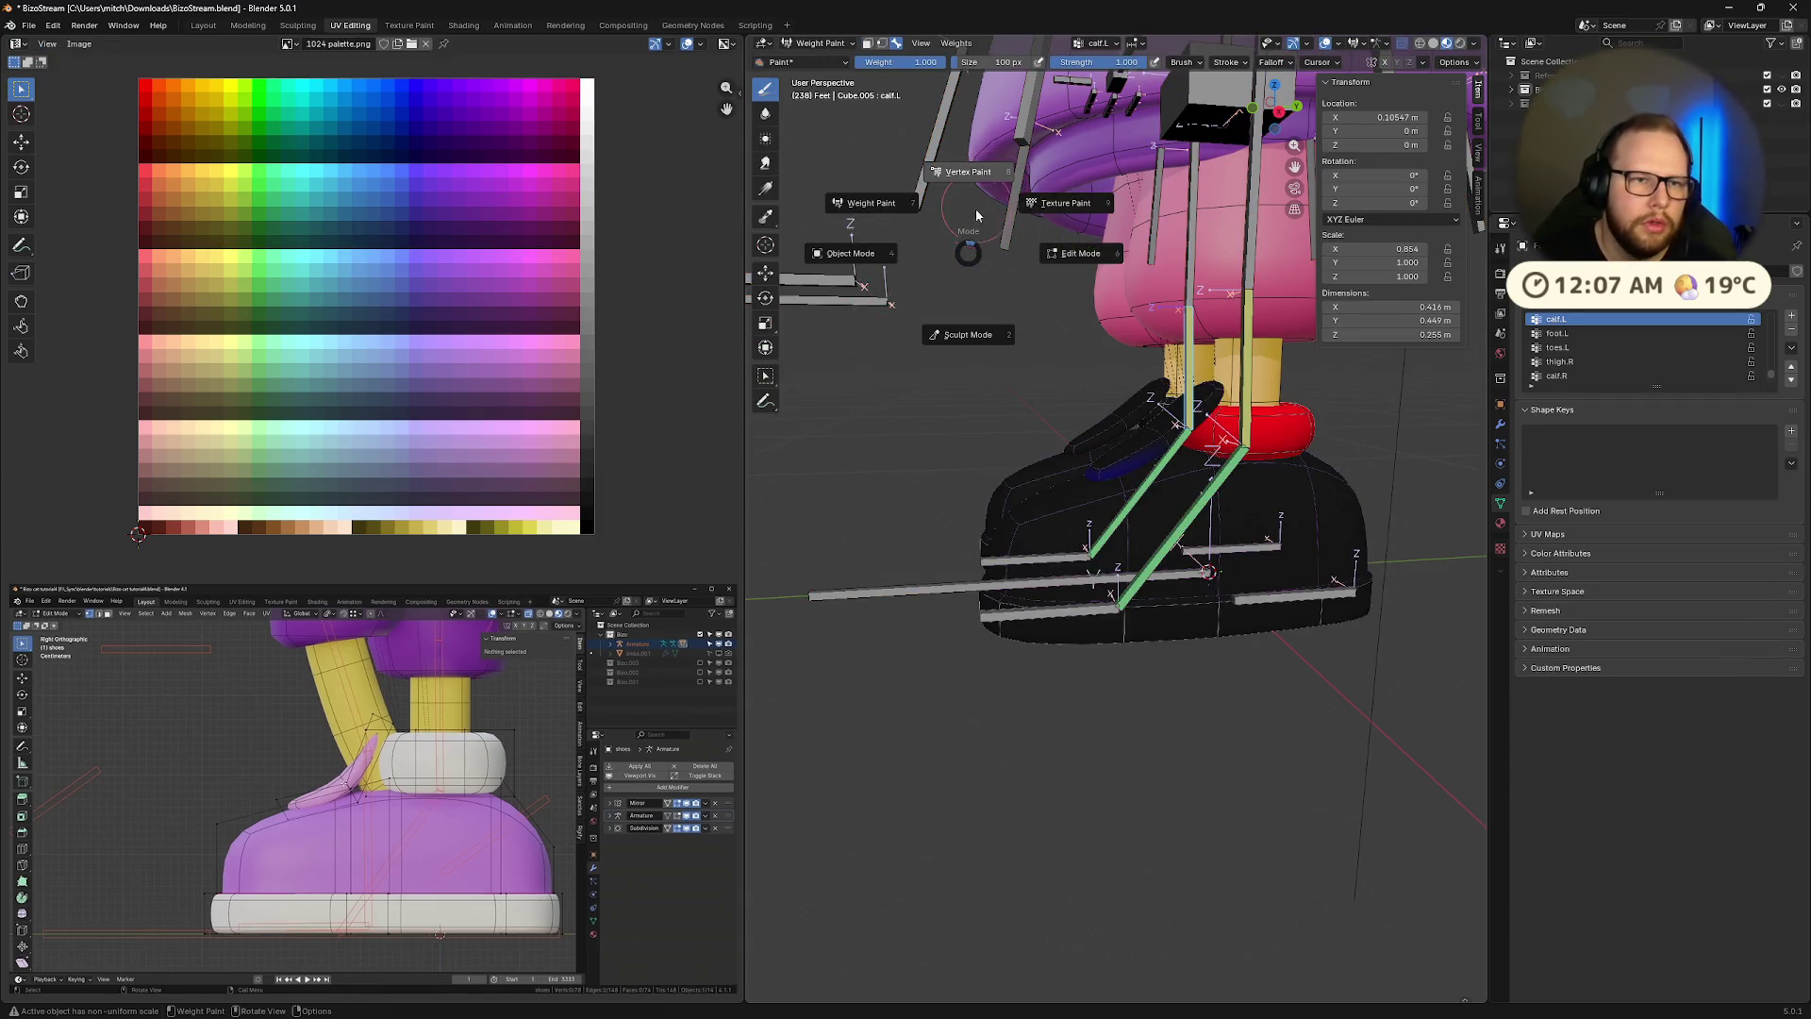
key(6)
key(ctrl+Tab)
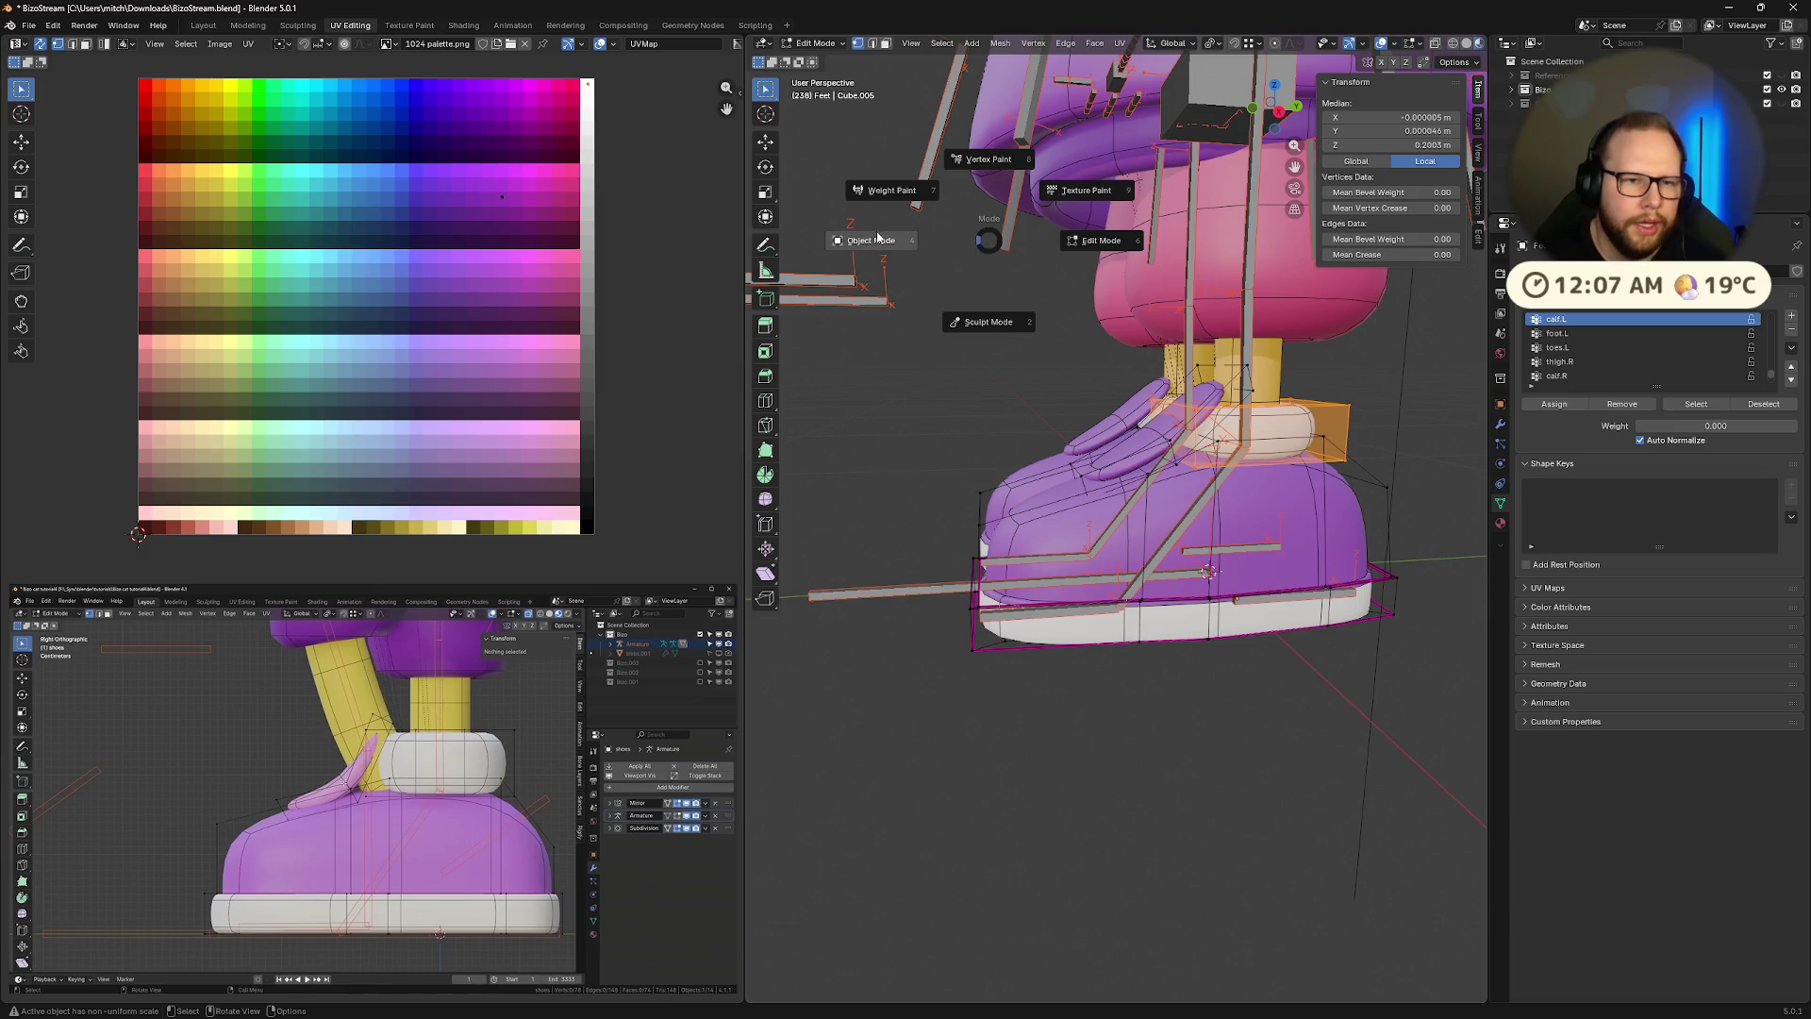
key(4)
key(Tab)
key(ctrl+Tab)
key(4)
key(Tab)
key(Tab)
key(ctrl+Tab)
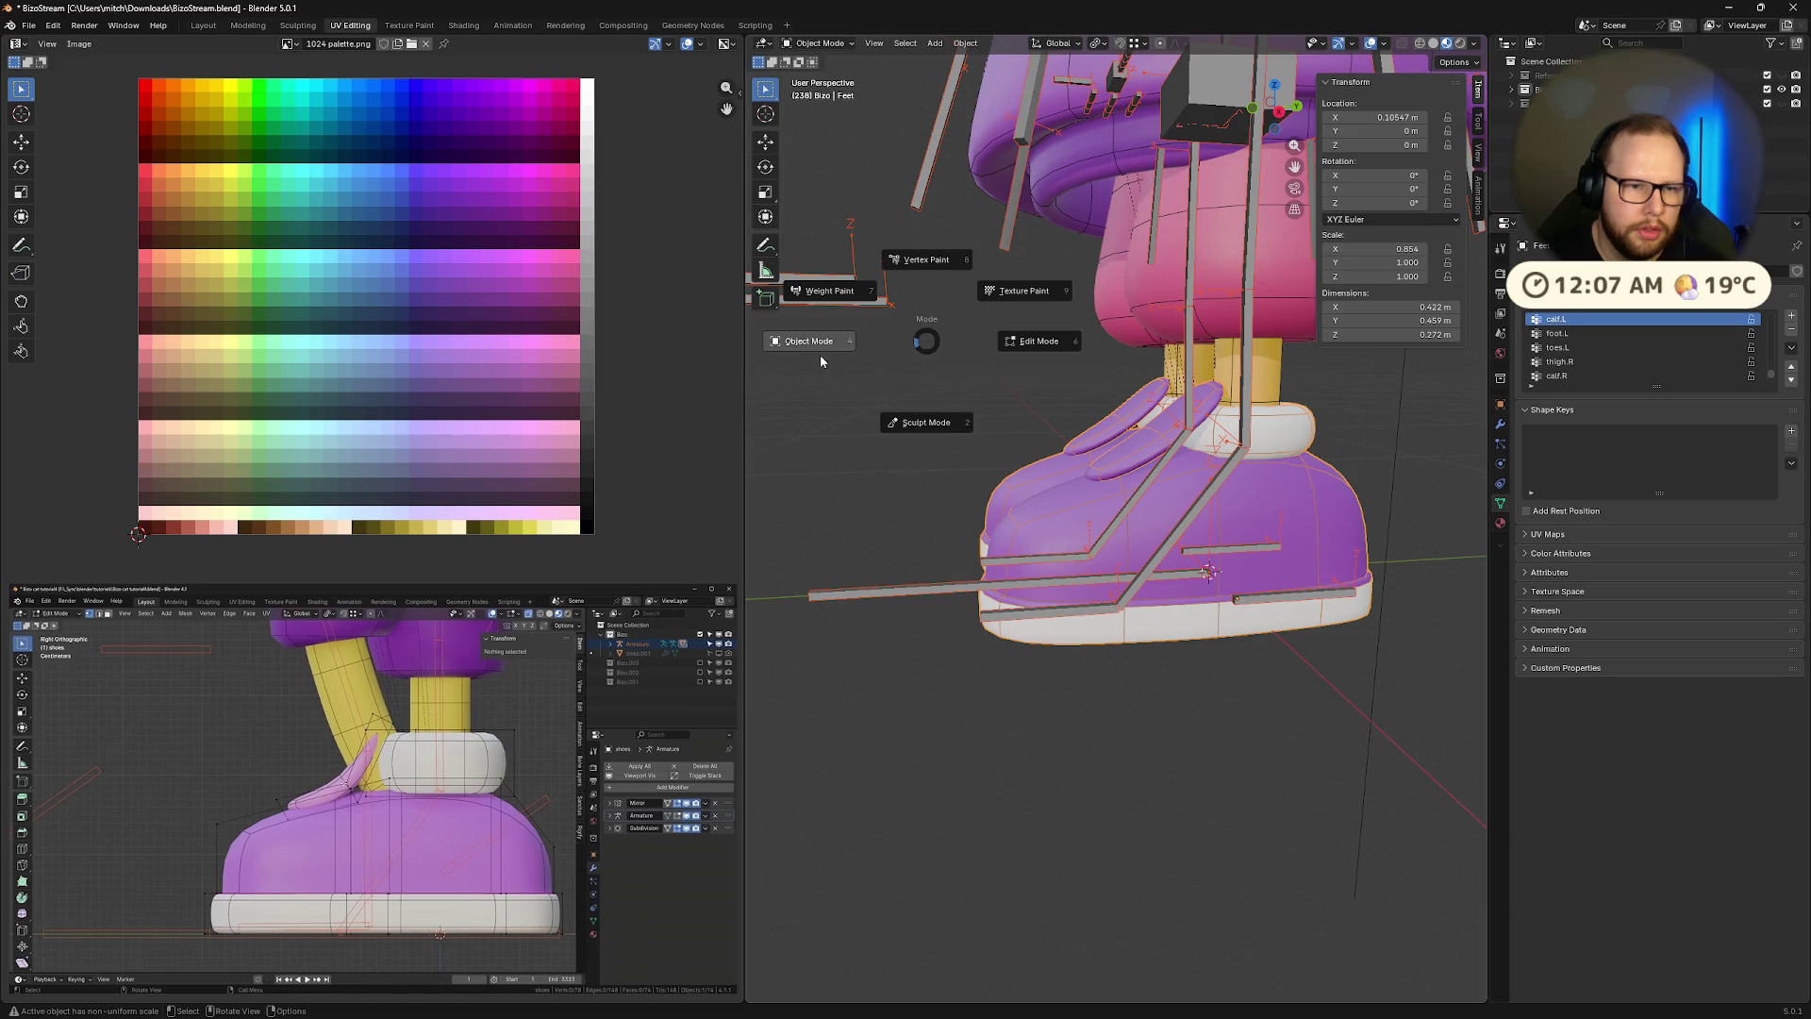
click(831, 352)
Make the armature active in Pose Mode and select the calf.L bone
click(1248, 412)
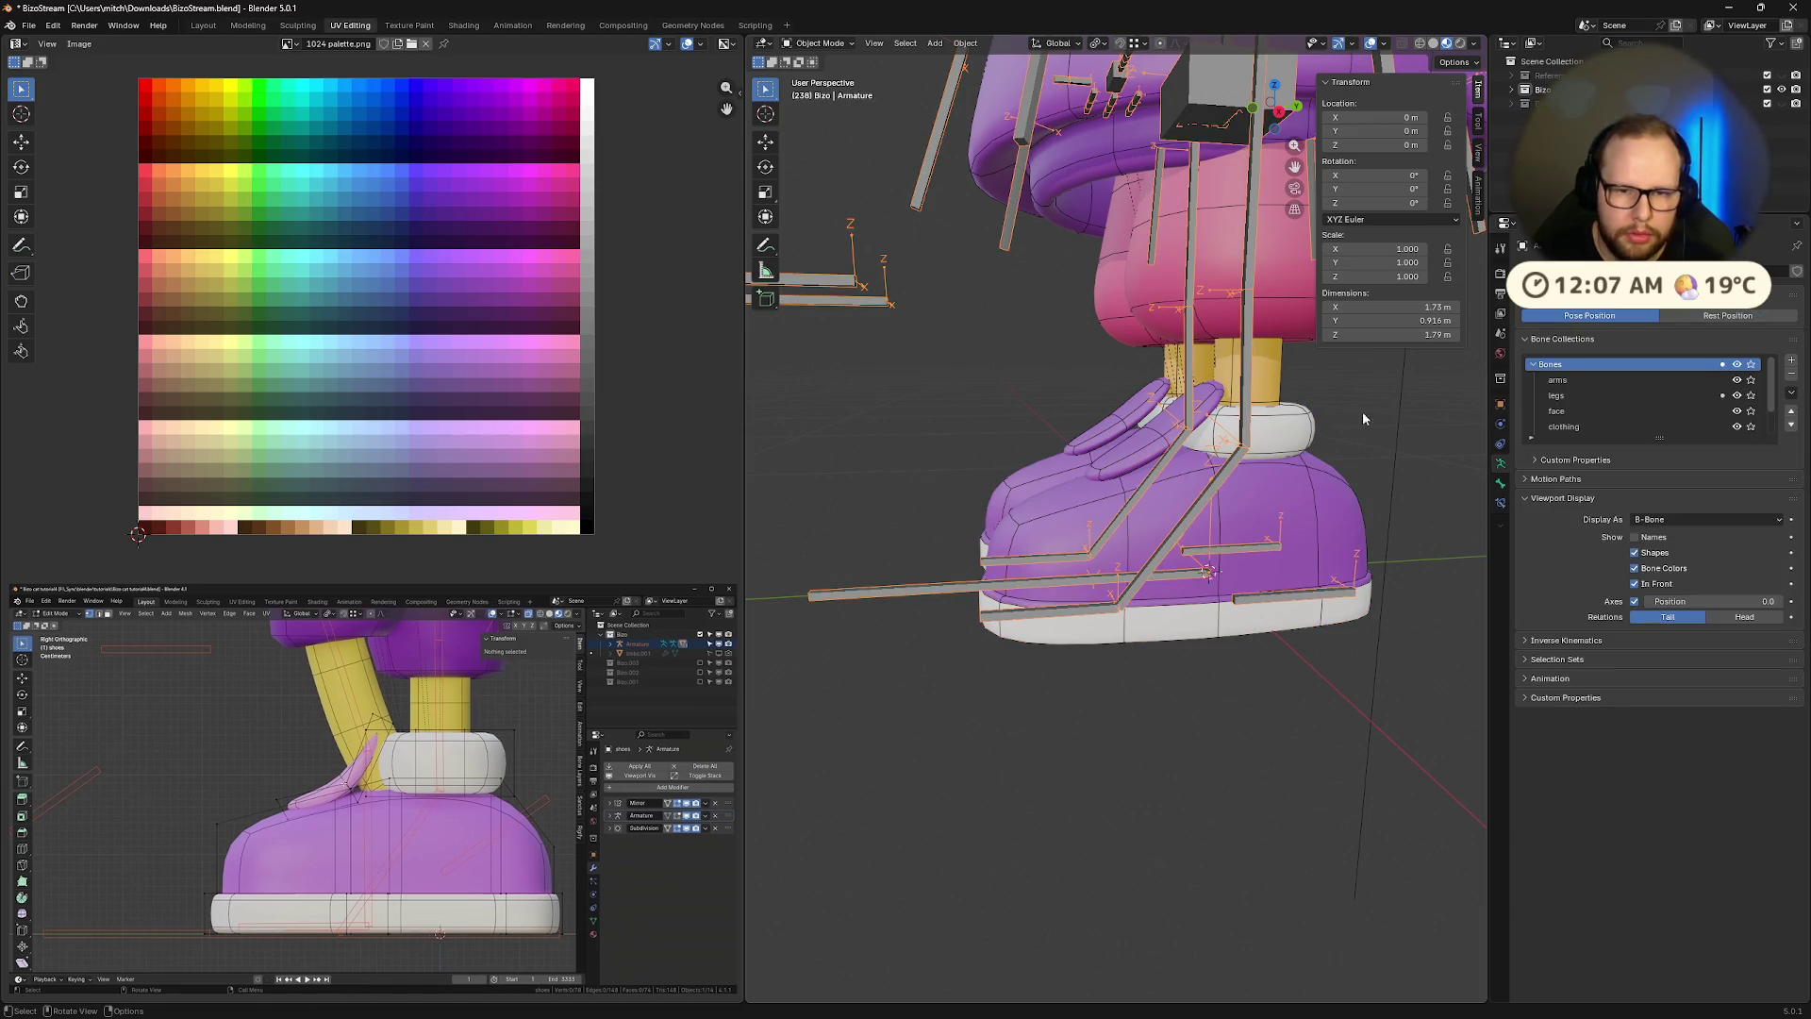
key(ctrl+Tab)
click(1248, 419)
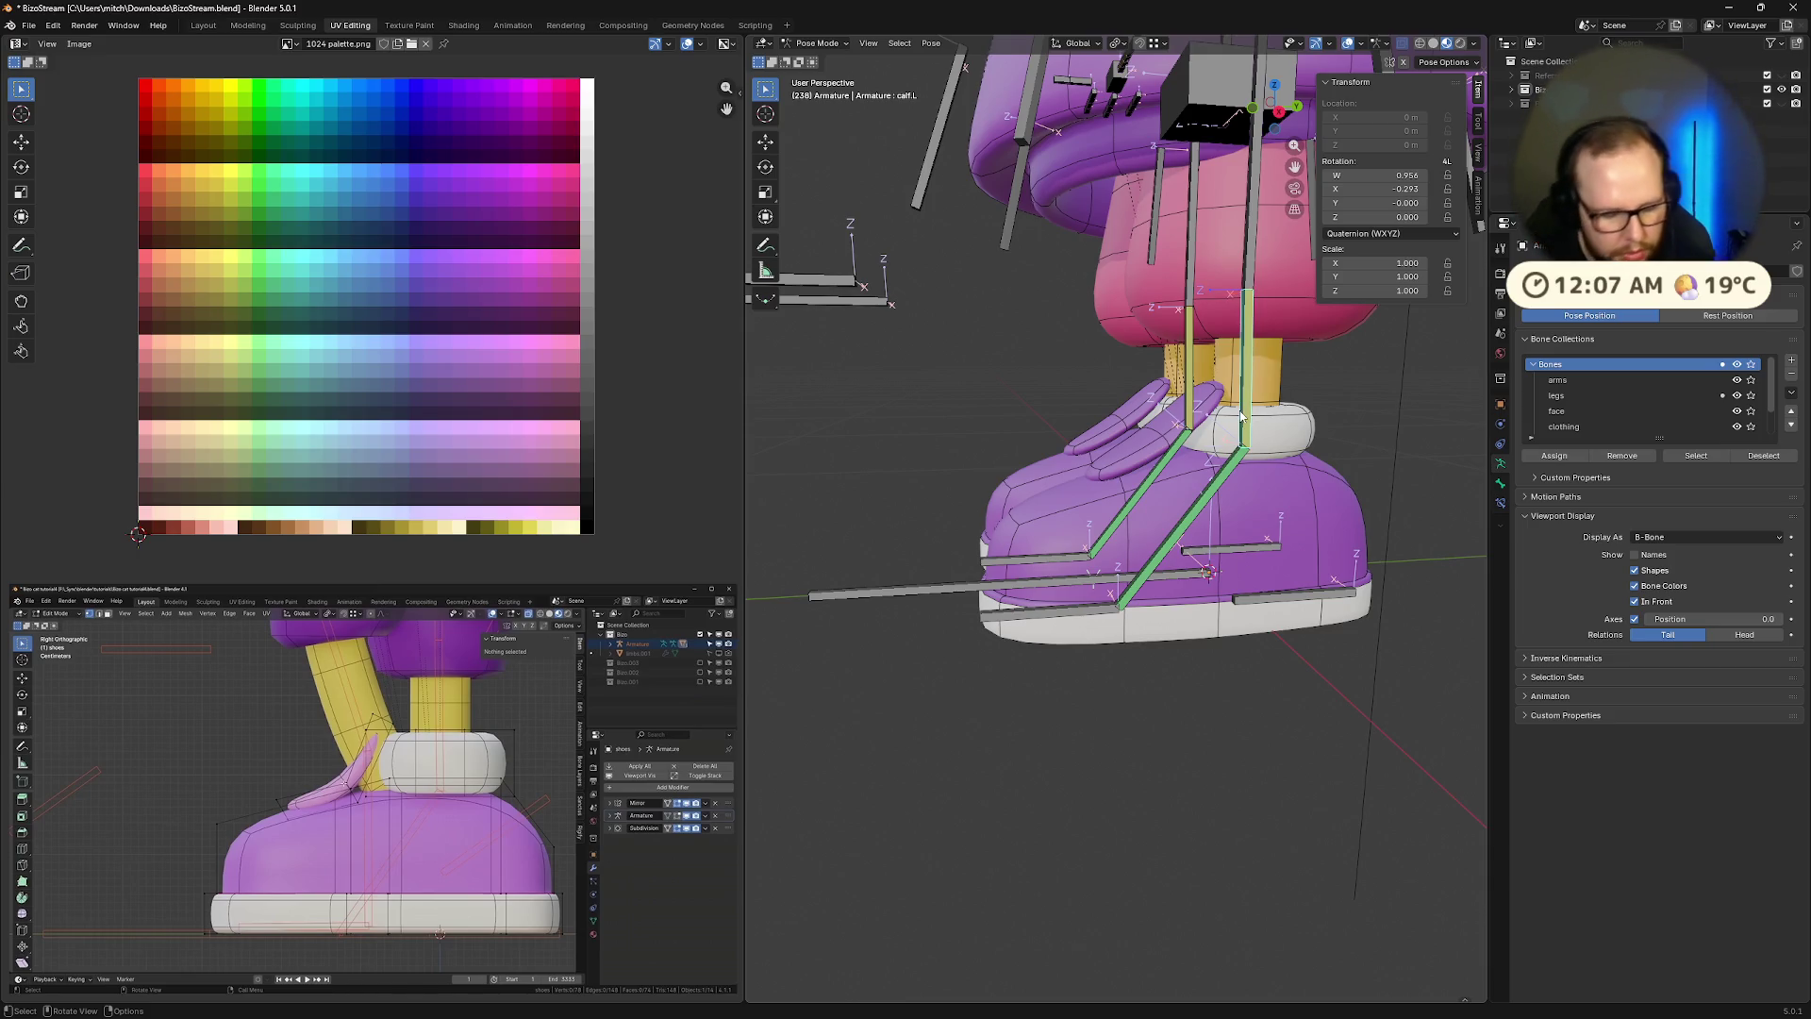
Rotate the calf bone on the X axis after cancelling a first attempt
key(r)
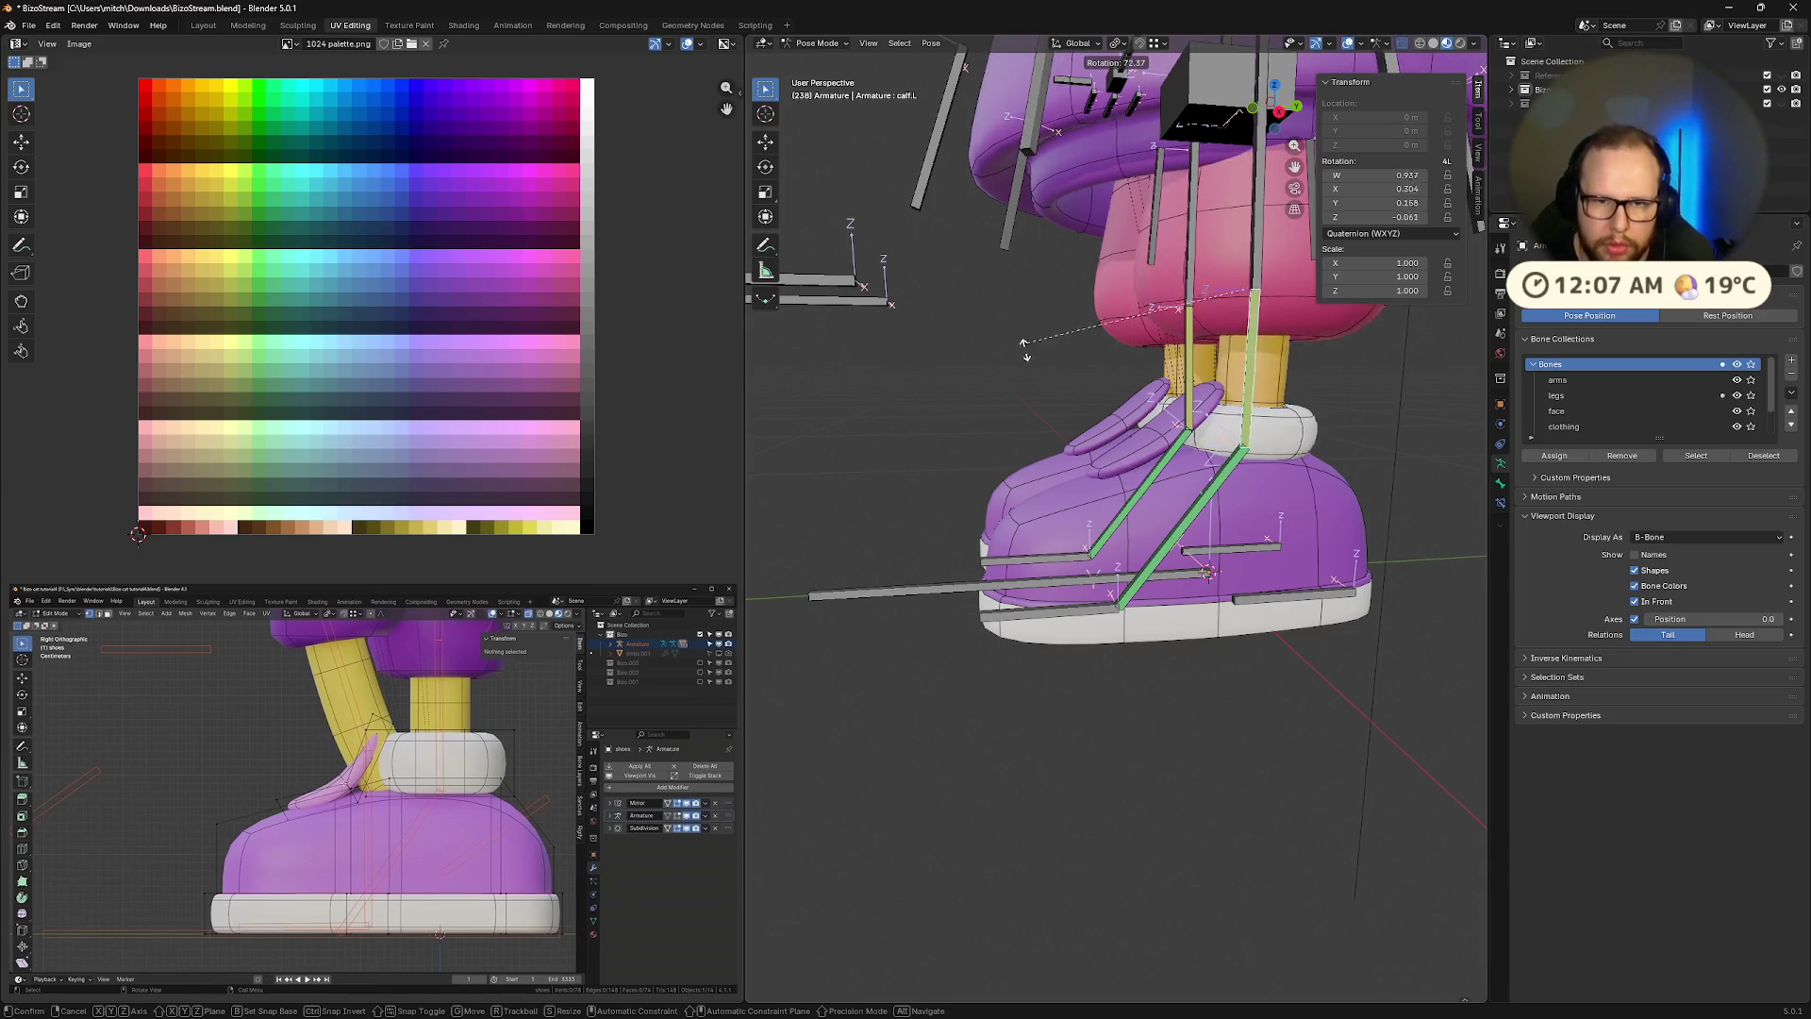
right_click(1345, 370)
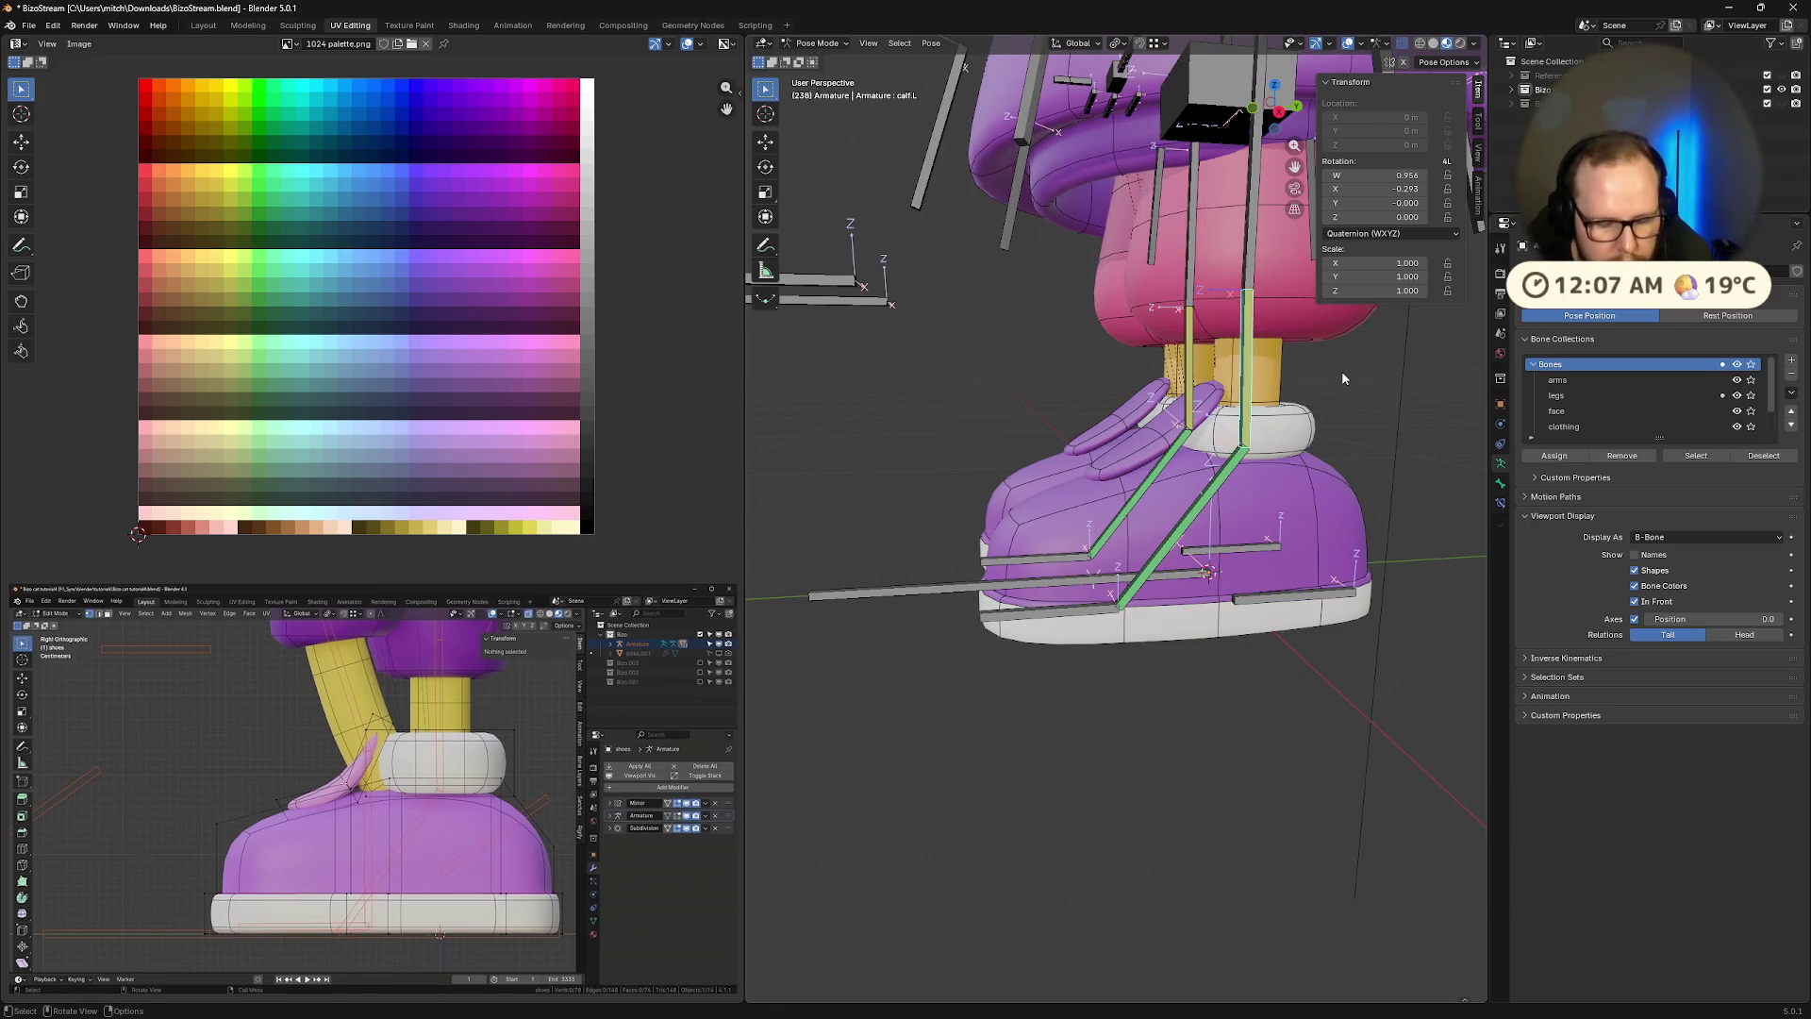
key(r)
key(x)
click(1324, 341)
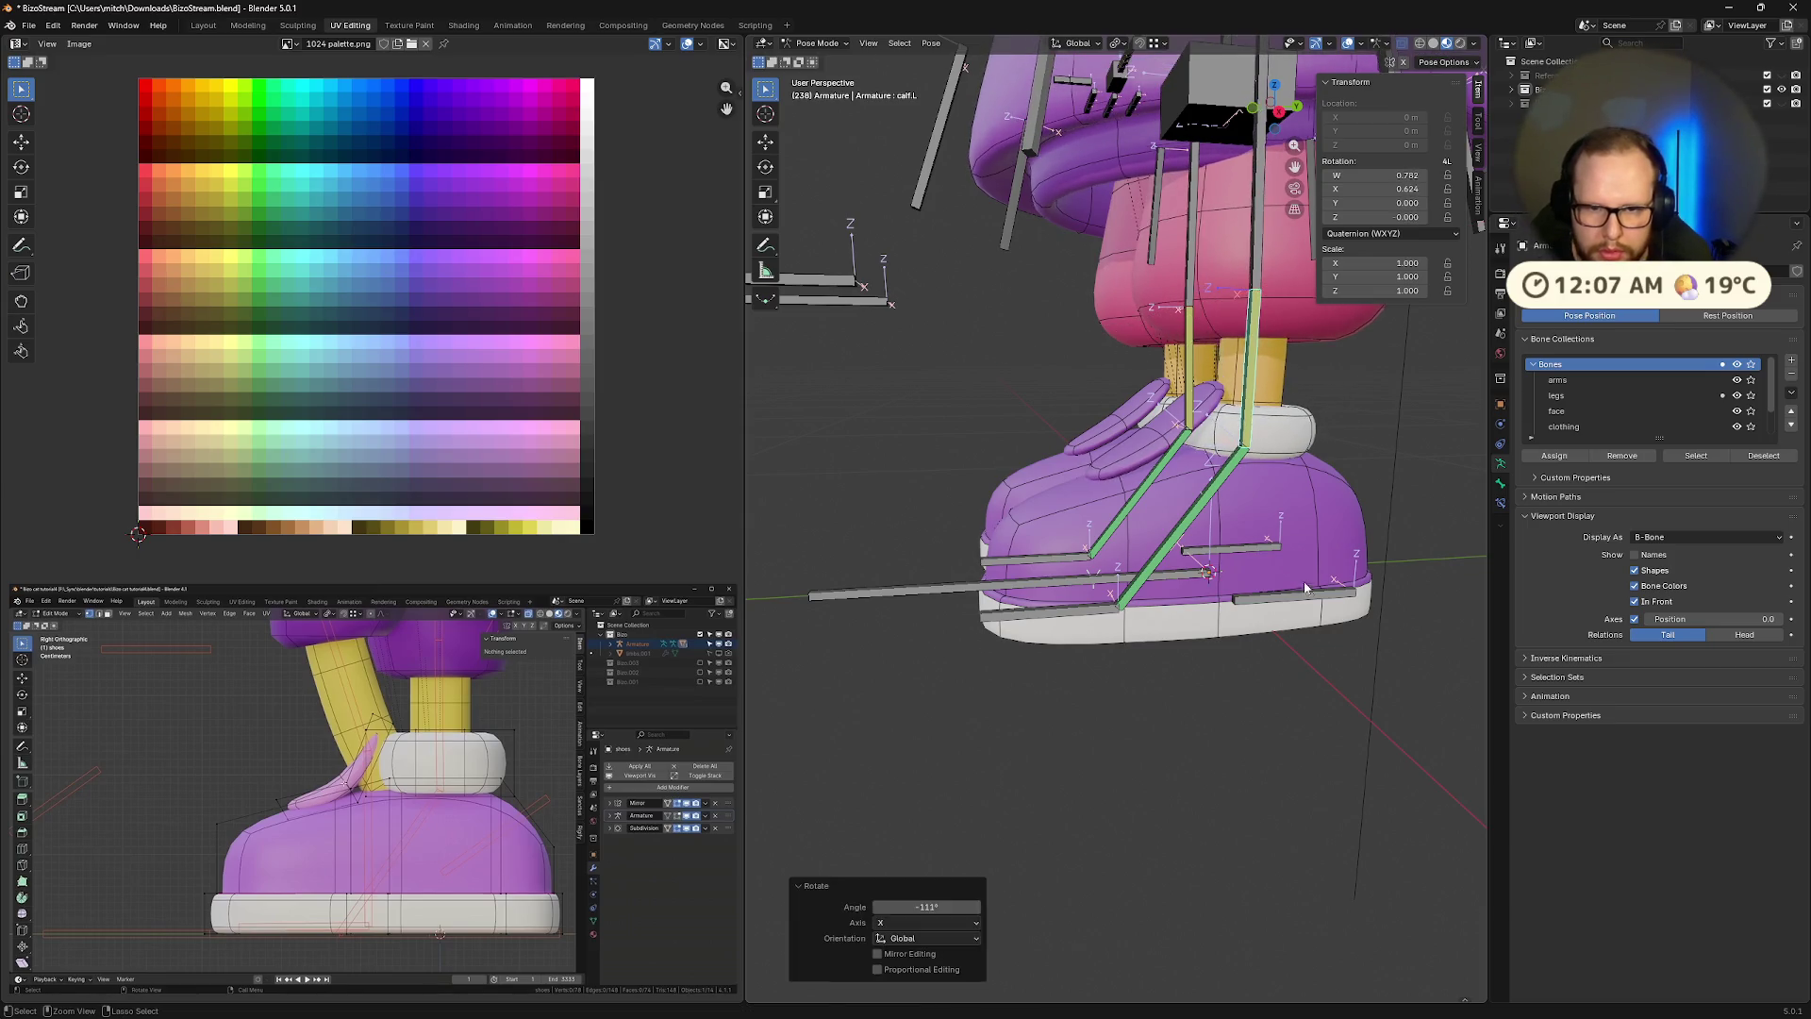
Rotate heel.L and tilt toes.L on the X axis to check the shoe bending
click(1298, 597)
key(r)
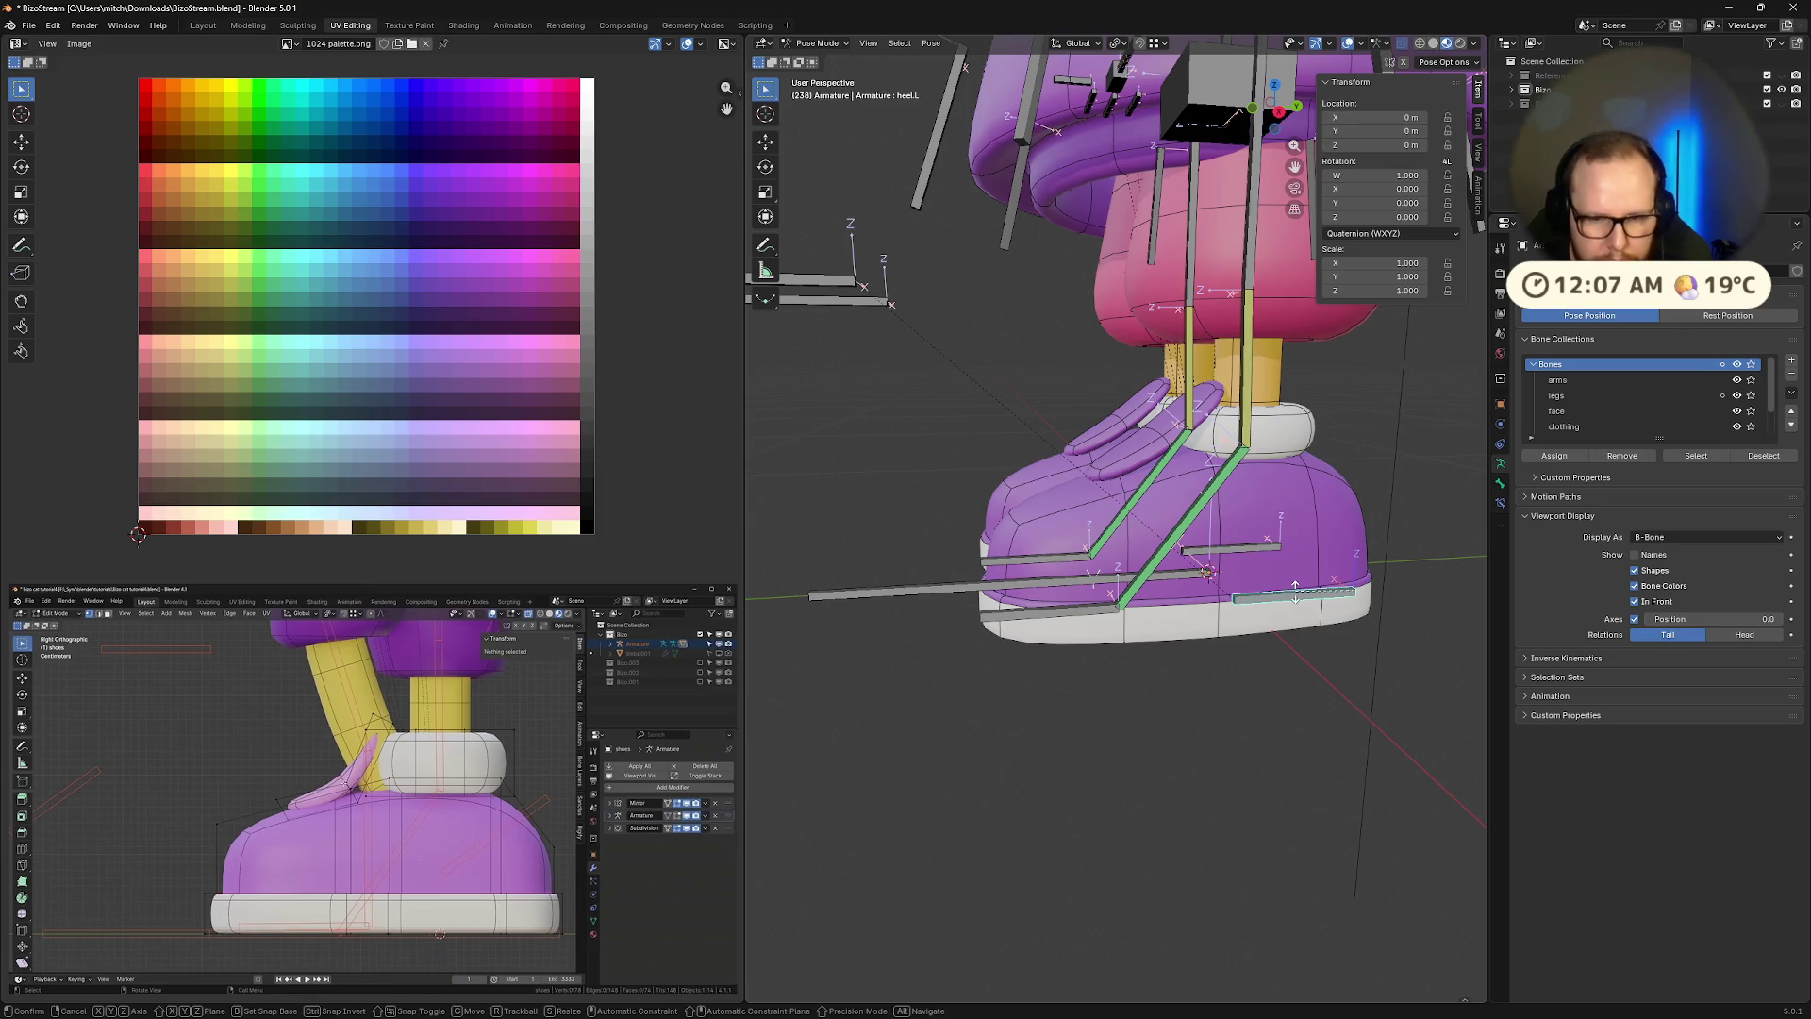
key(x)
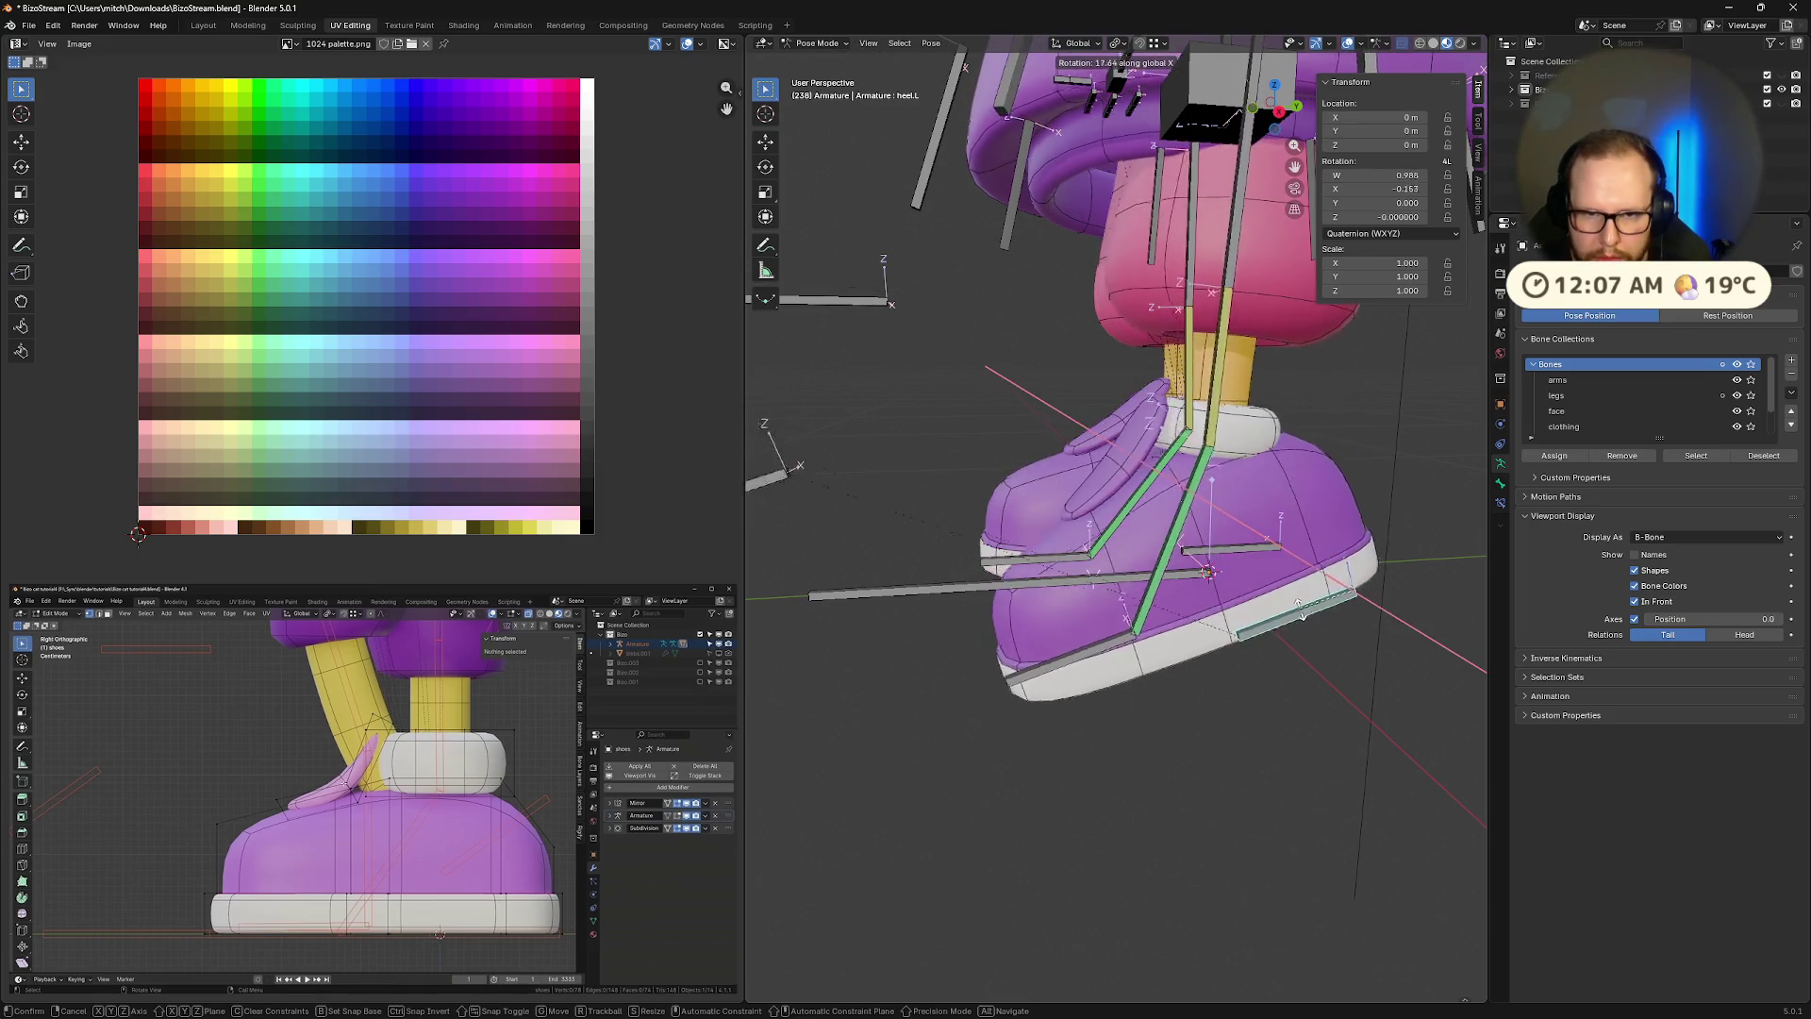
click(1163, 659)
click(1140, 666)
key(r)
key(x)
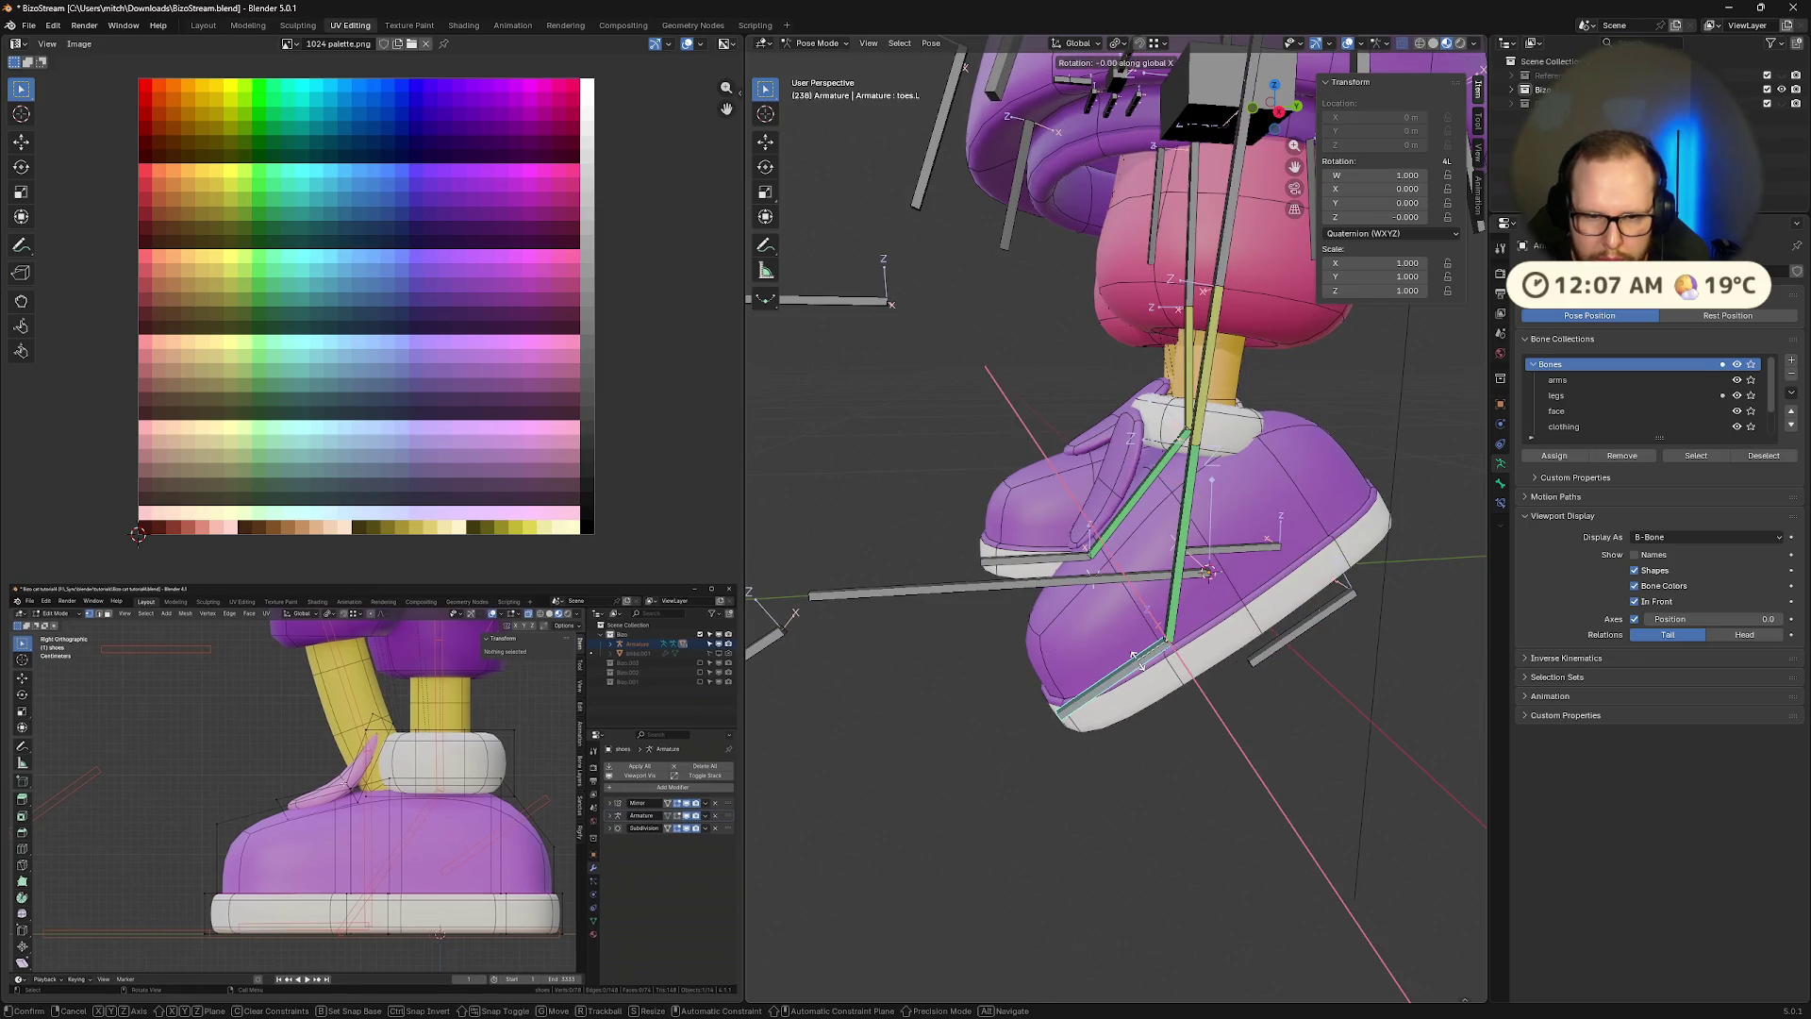
click(1127, 645)
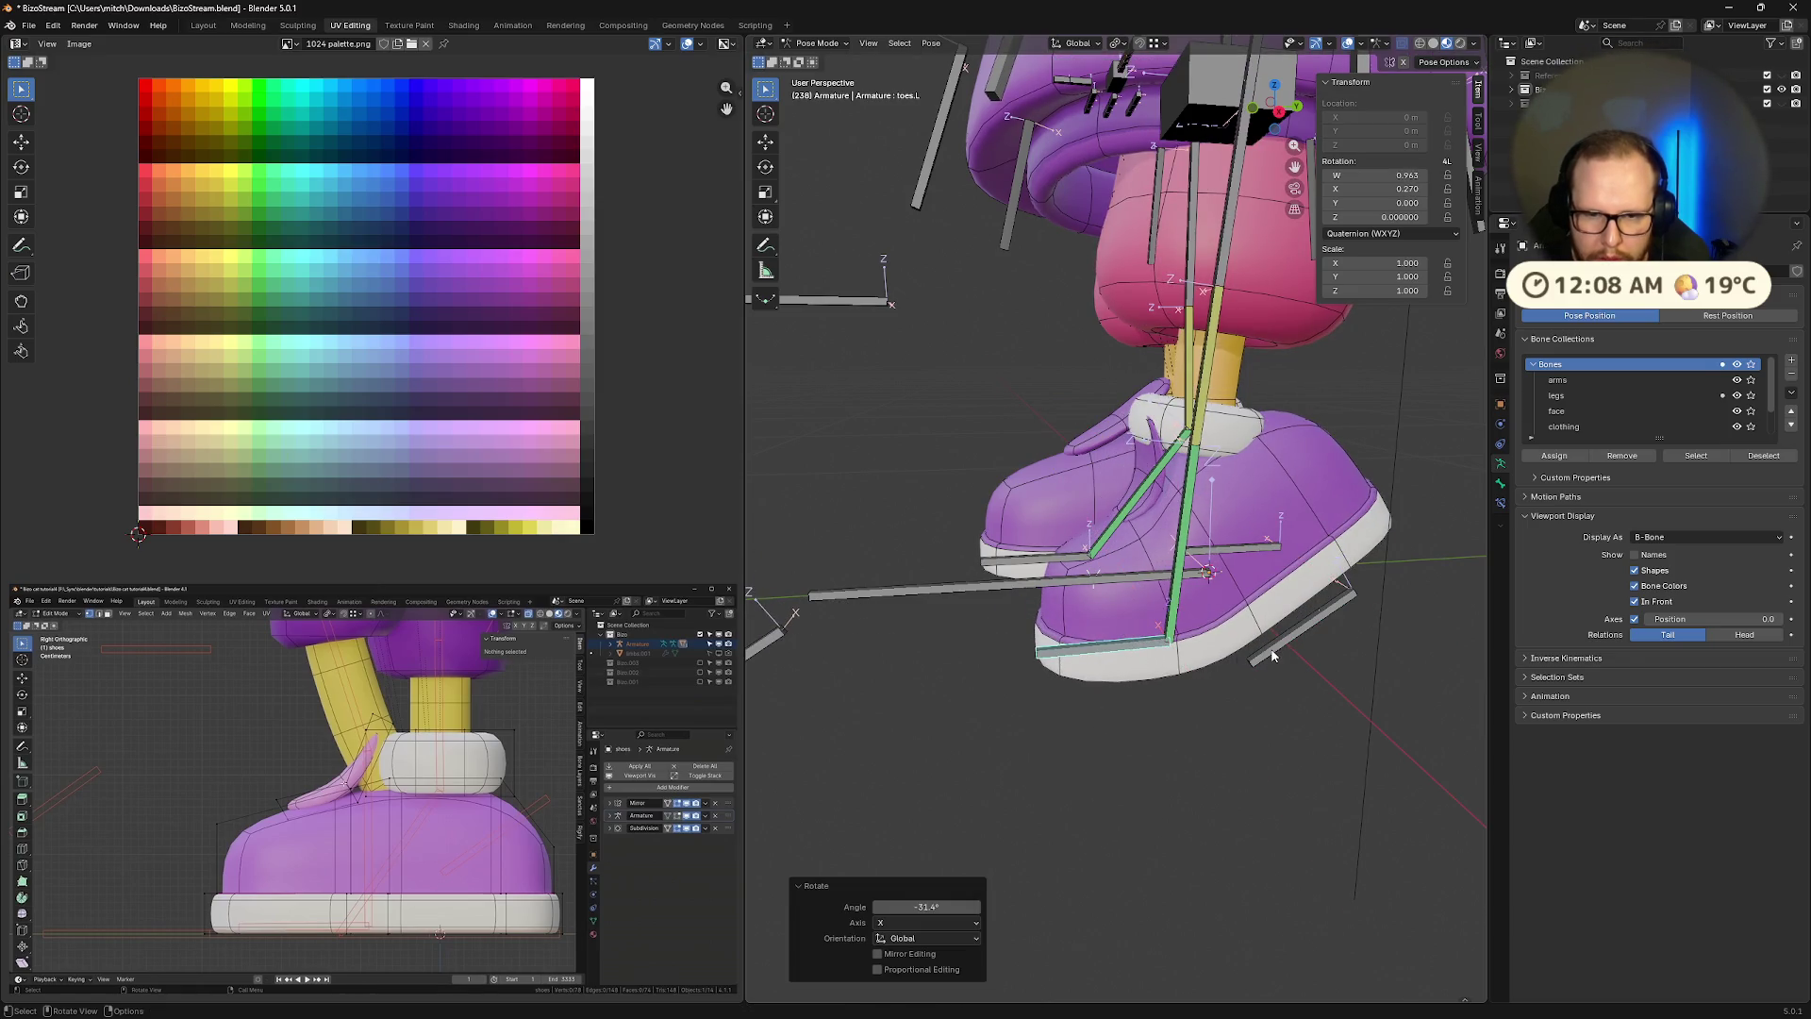
Lift the heel bone, then rotate toes.L again while checking from another angle
click(1302, 624)
key(g)
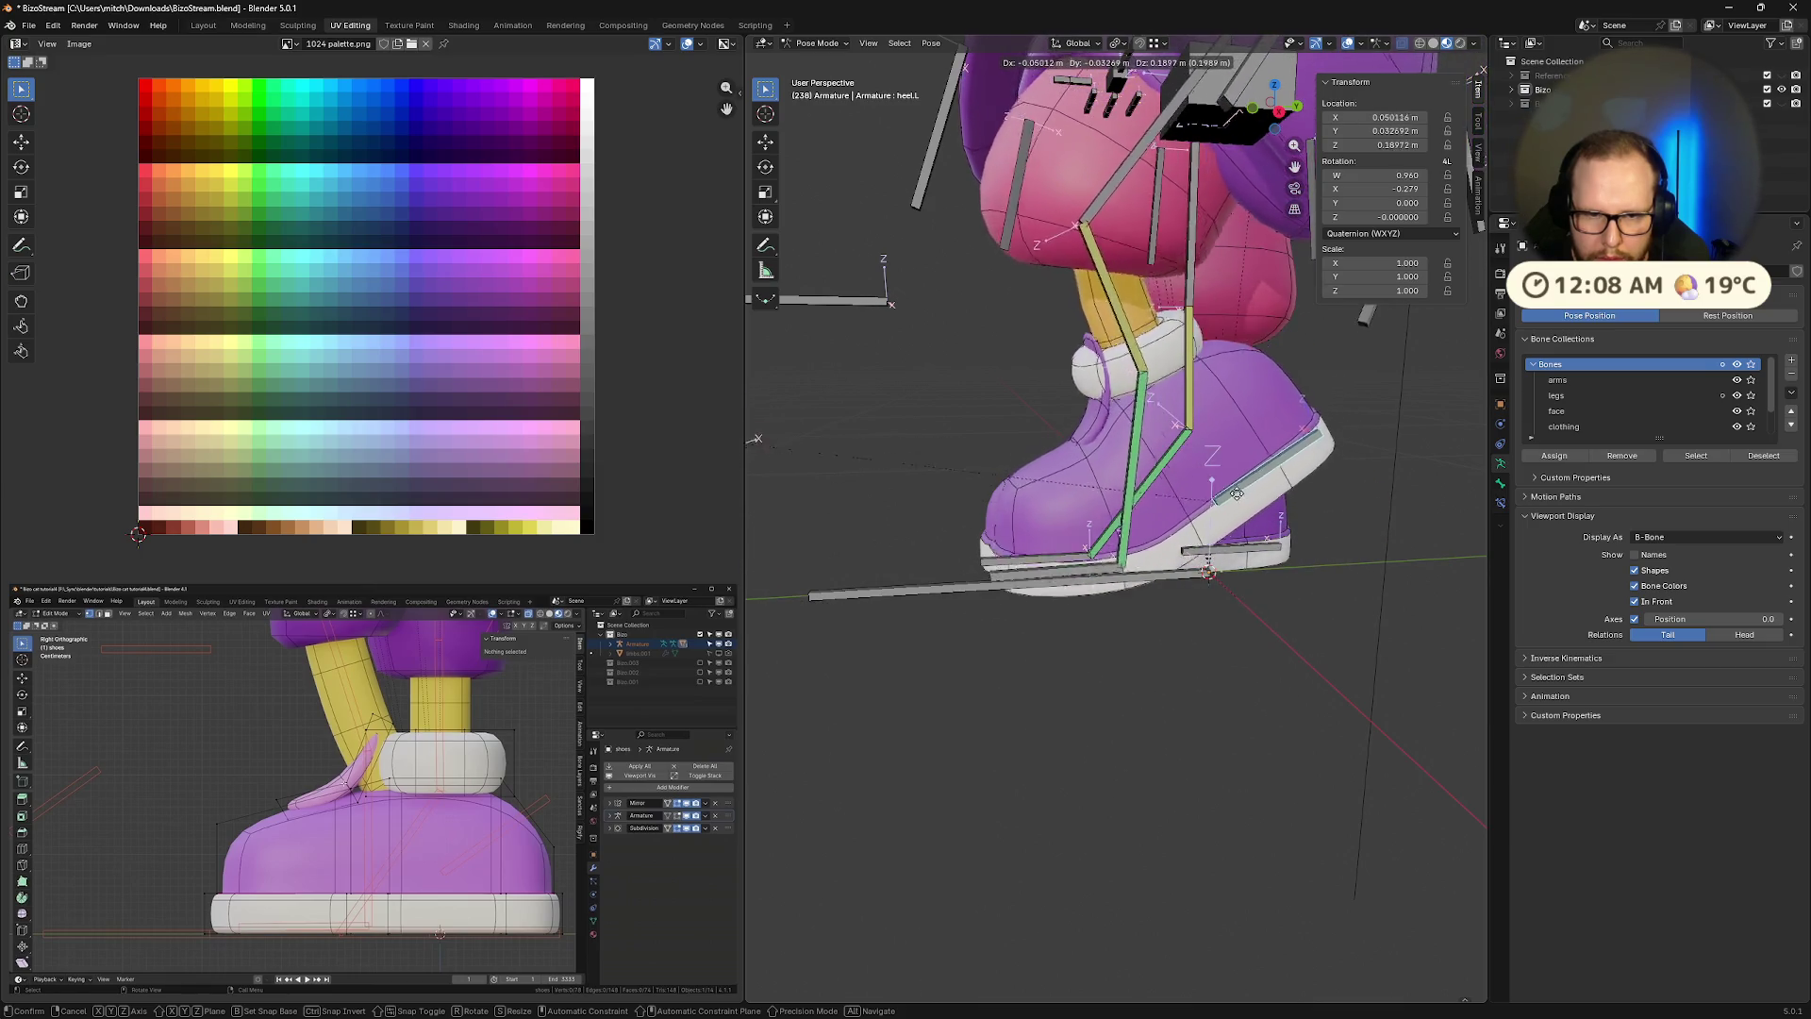
click(1237, 513)
mouse_move(1237, 513)
middle_down()
mouse_move(1248, 491)
mouse_move(1061, 595)
mouse_move(1419, 554)
mouse_move(1371, 533)
middle_up()
click(1061, 594)
key(r)
click(1061, 594)
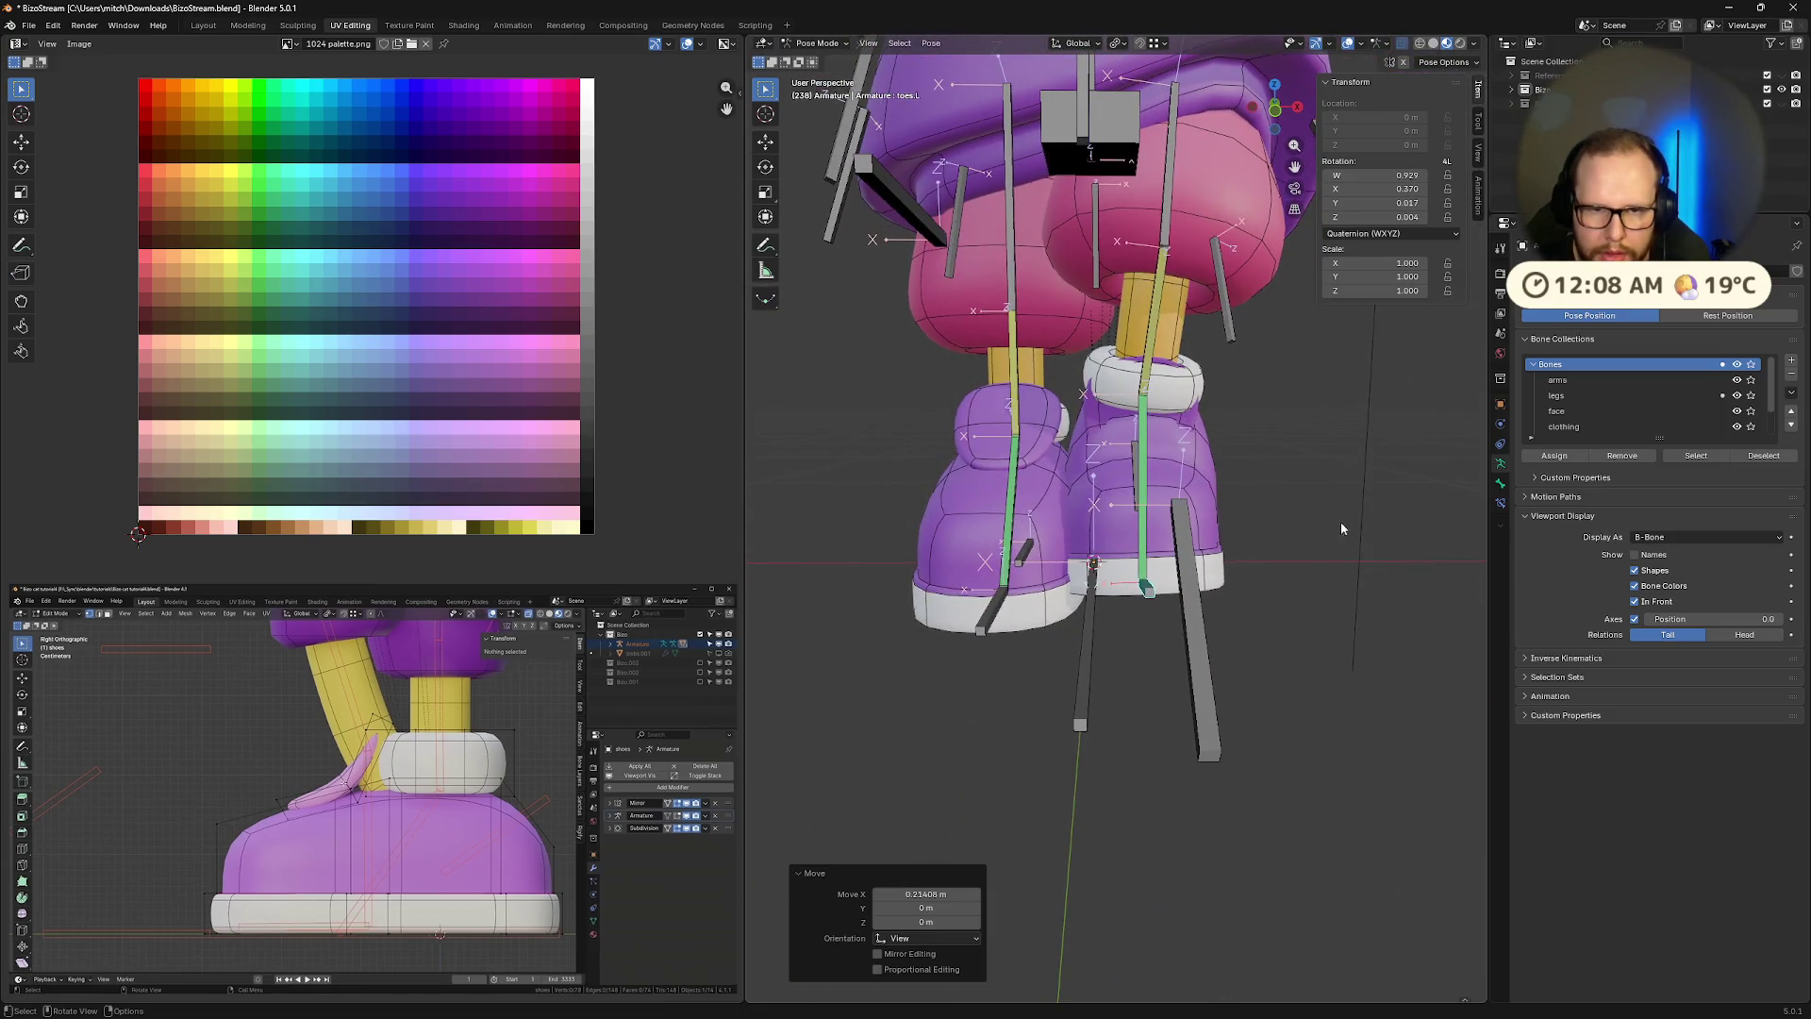
Move heel.L and rotate it around local Z, viewing both feet from behind
click(1140, 472)
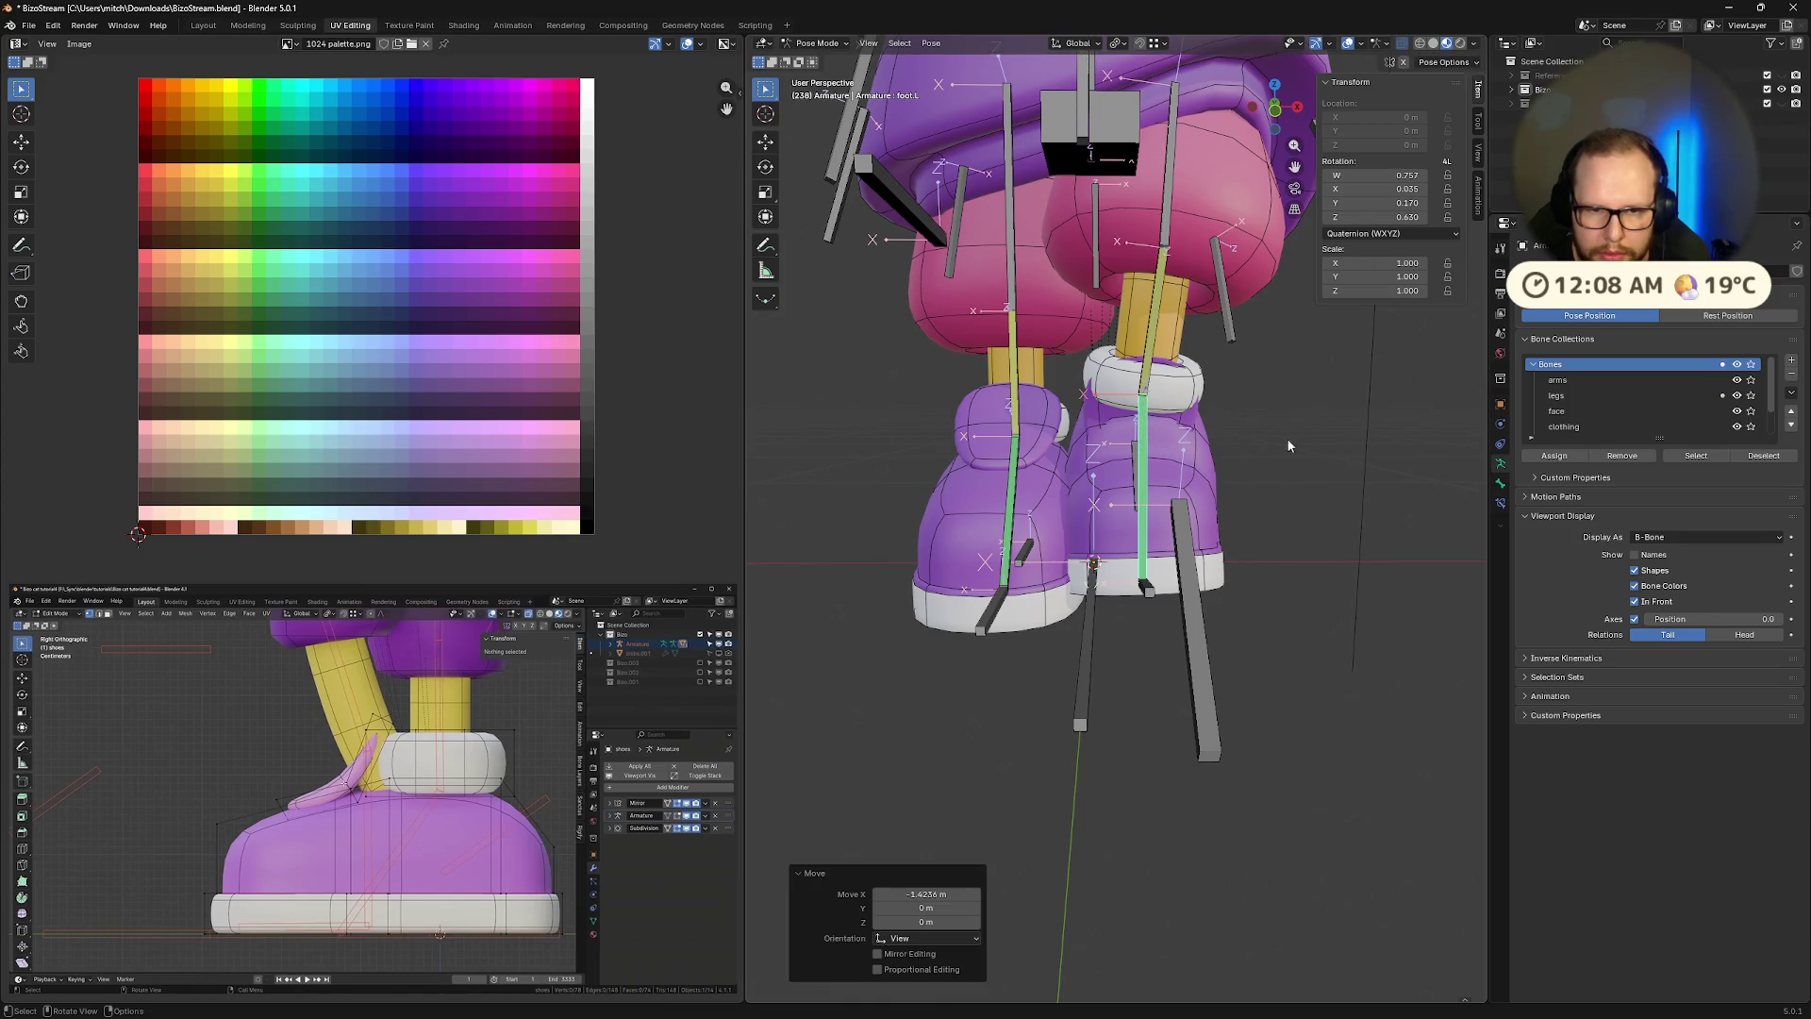
middle_drag(1140, 472, 1195, 481)
click(1195, 481)
key(g)
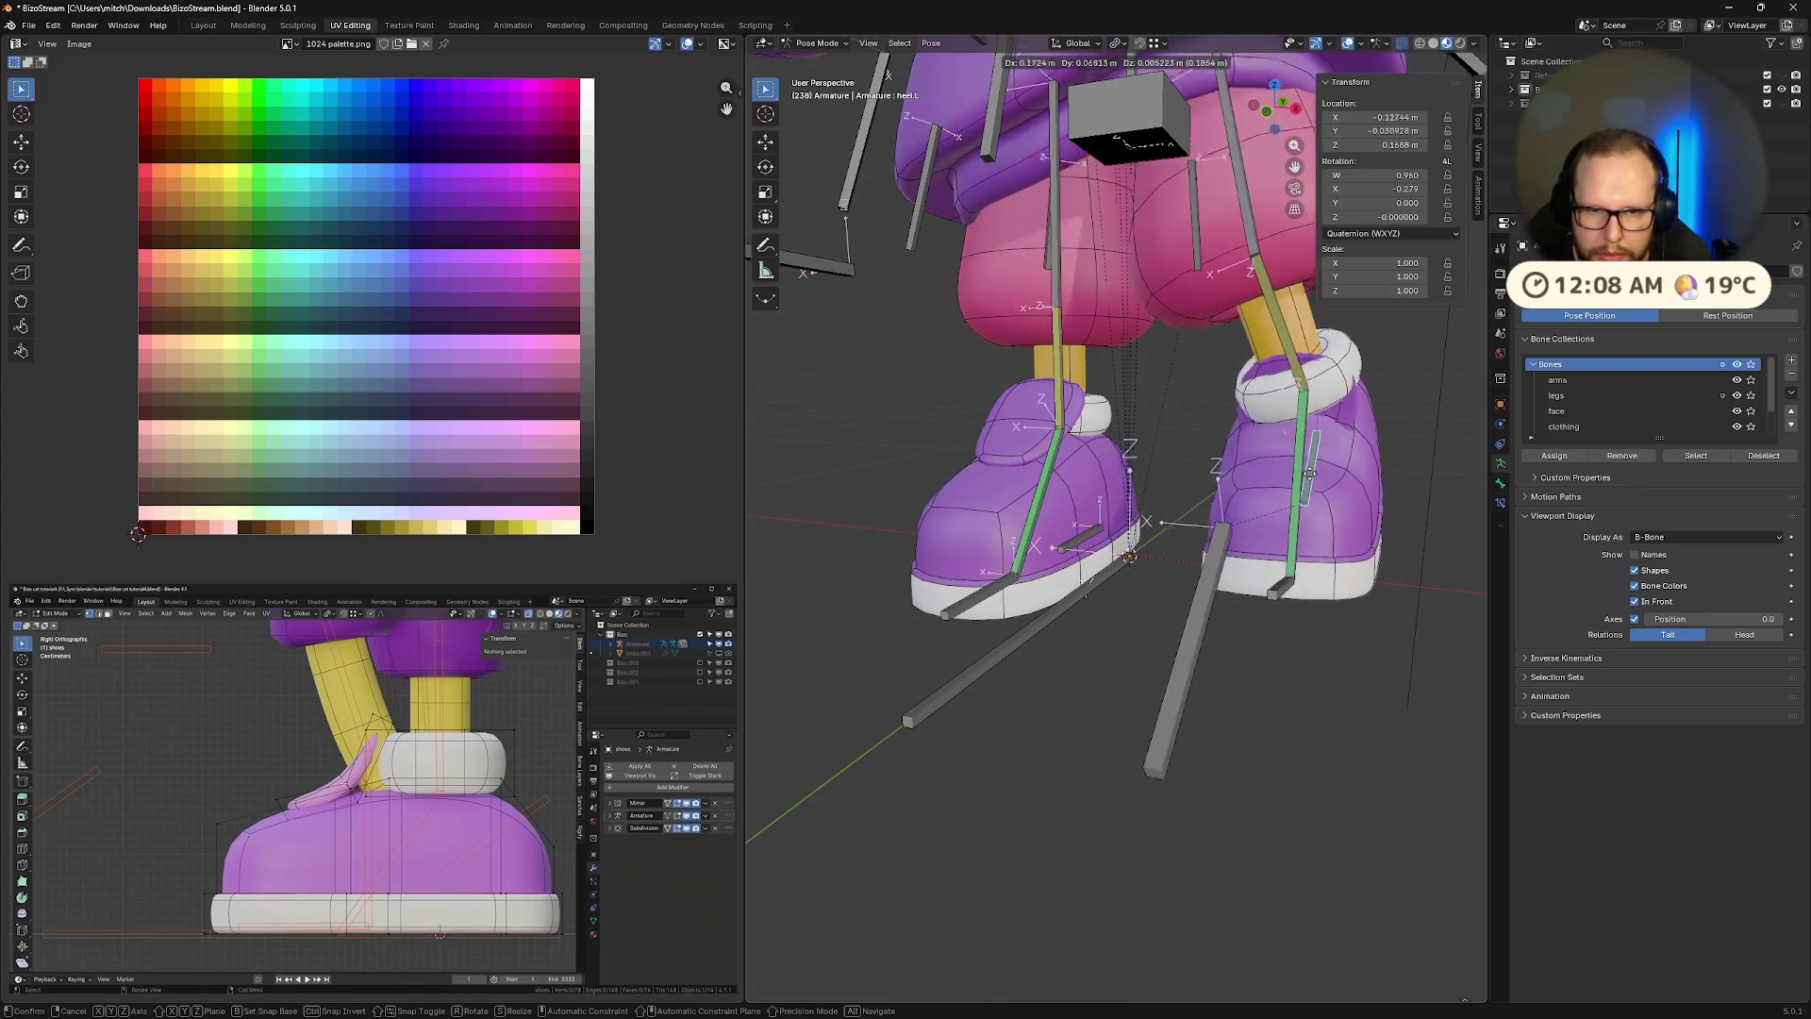
click(1330, 484)
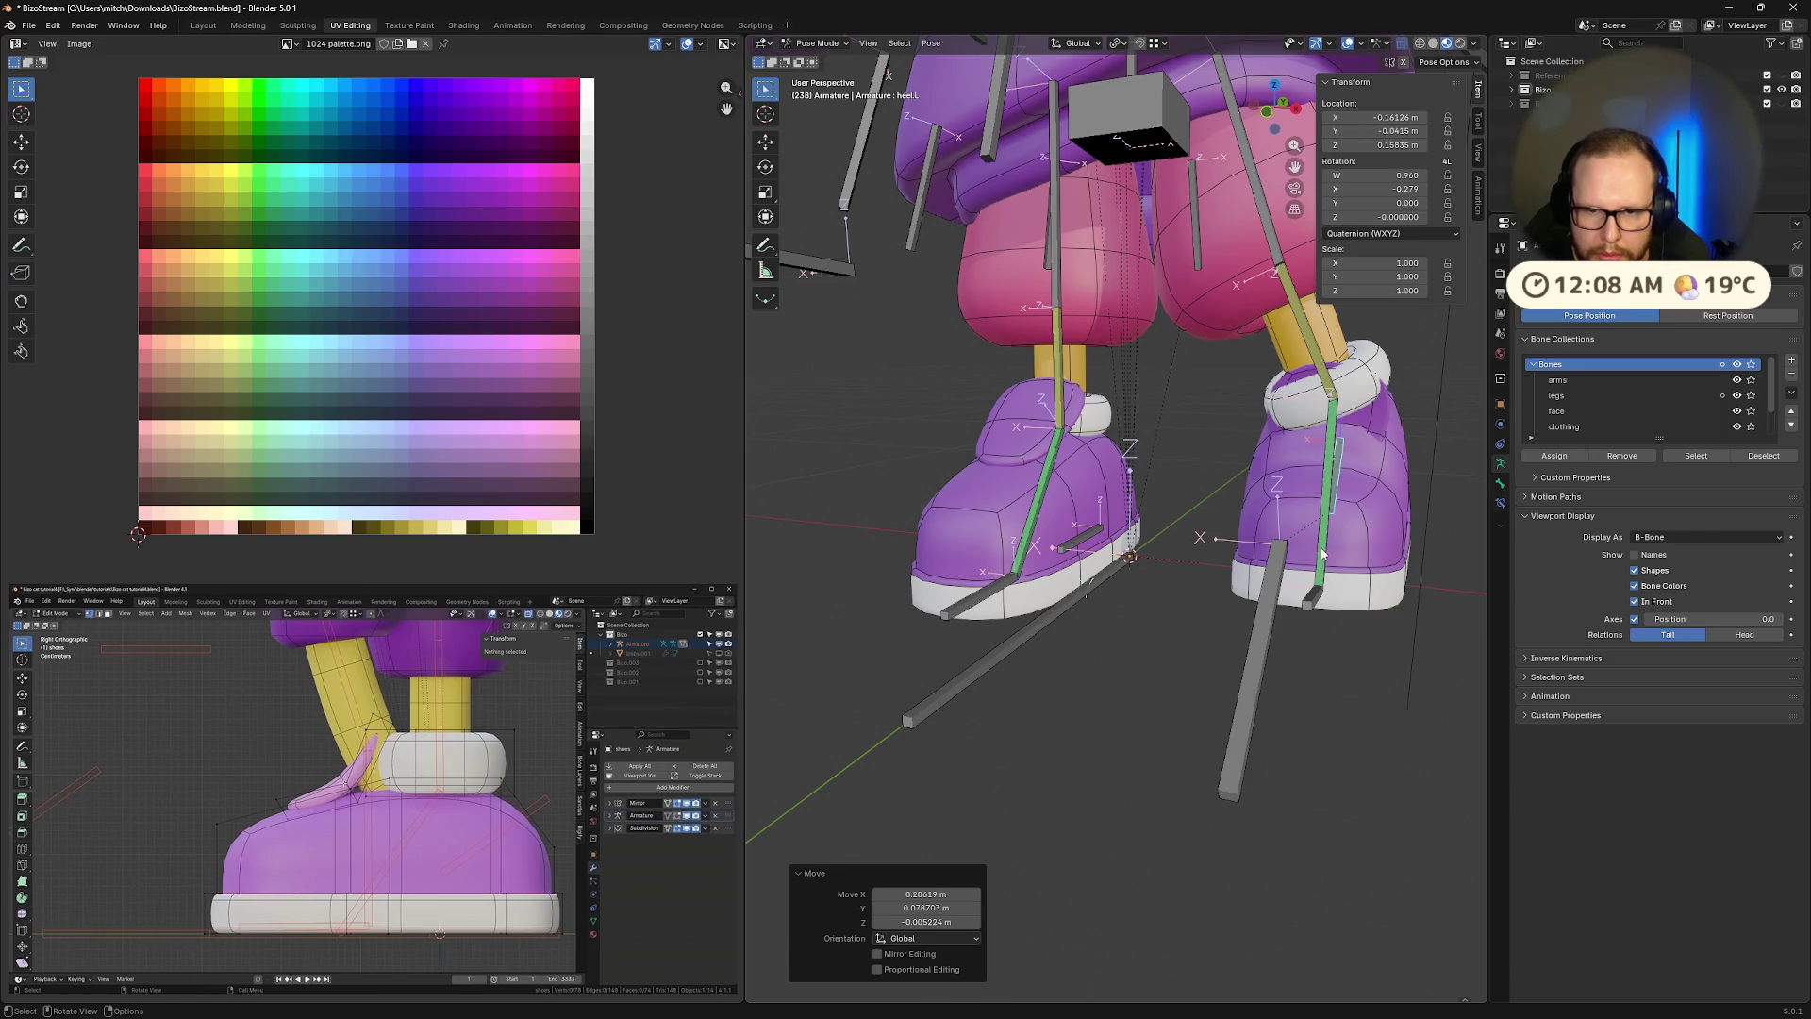
key(r)
key(z)
key(z)
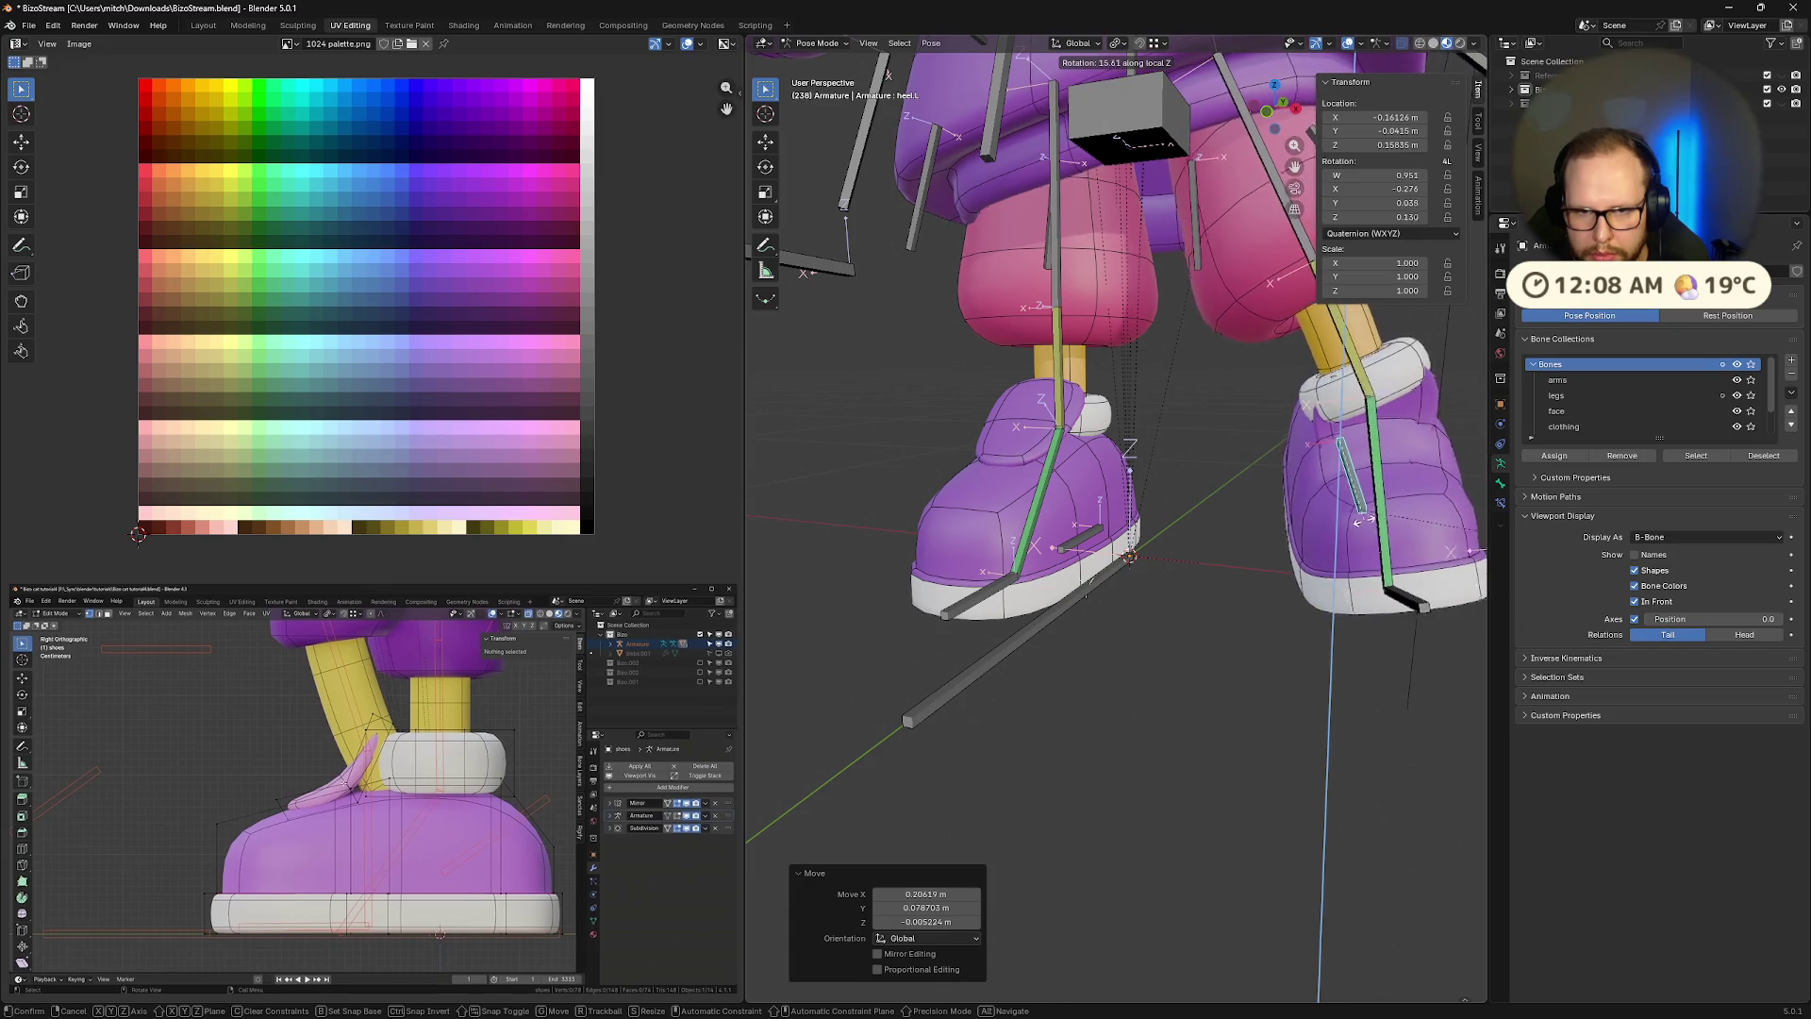
click(1364, 526)
Rotate toes.L on X, then swing it around local Z
mouse_move(1364, 527)
middle_down()
mouse_move(1392, 529)
mouse_move(1381, 587)
middle_up()
click(1380, 587)
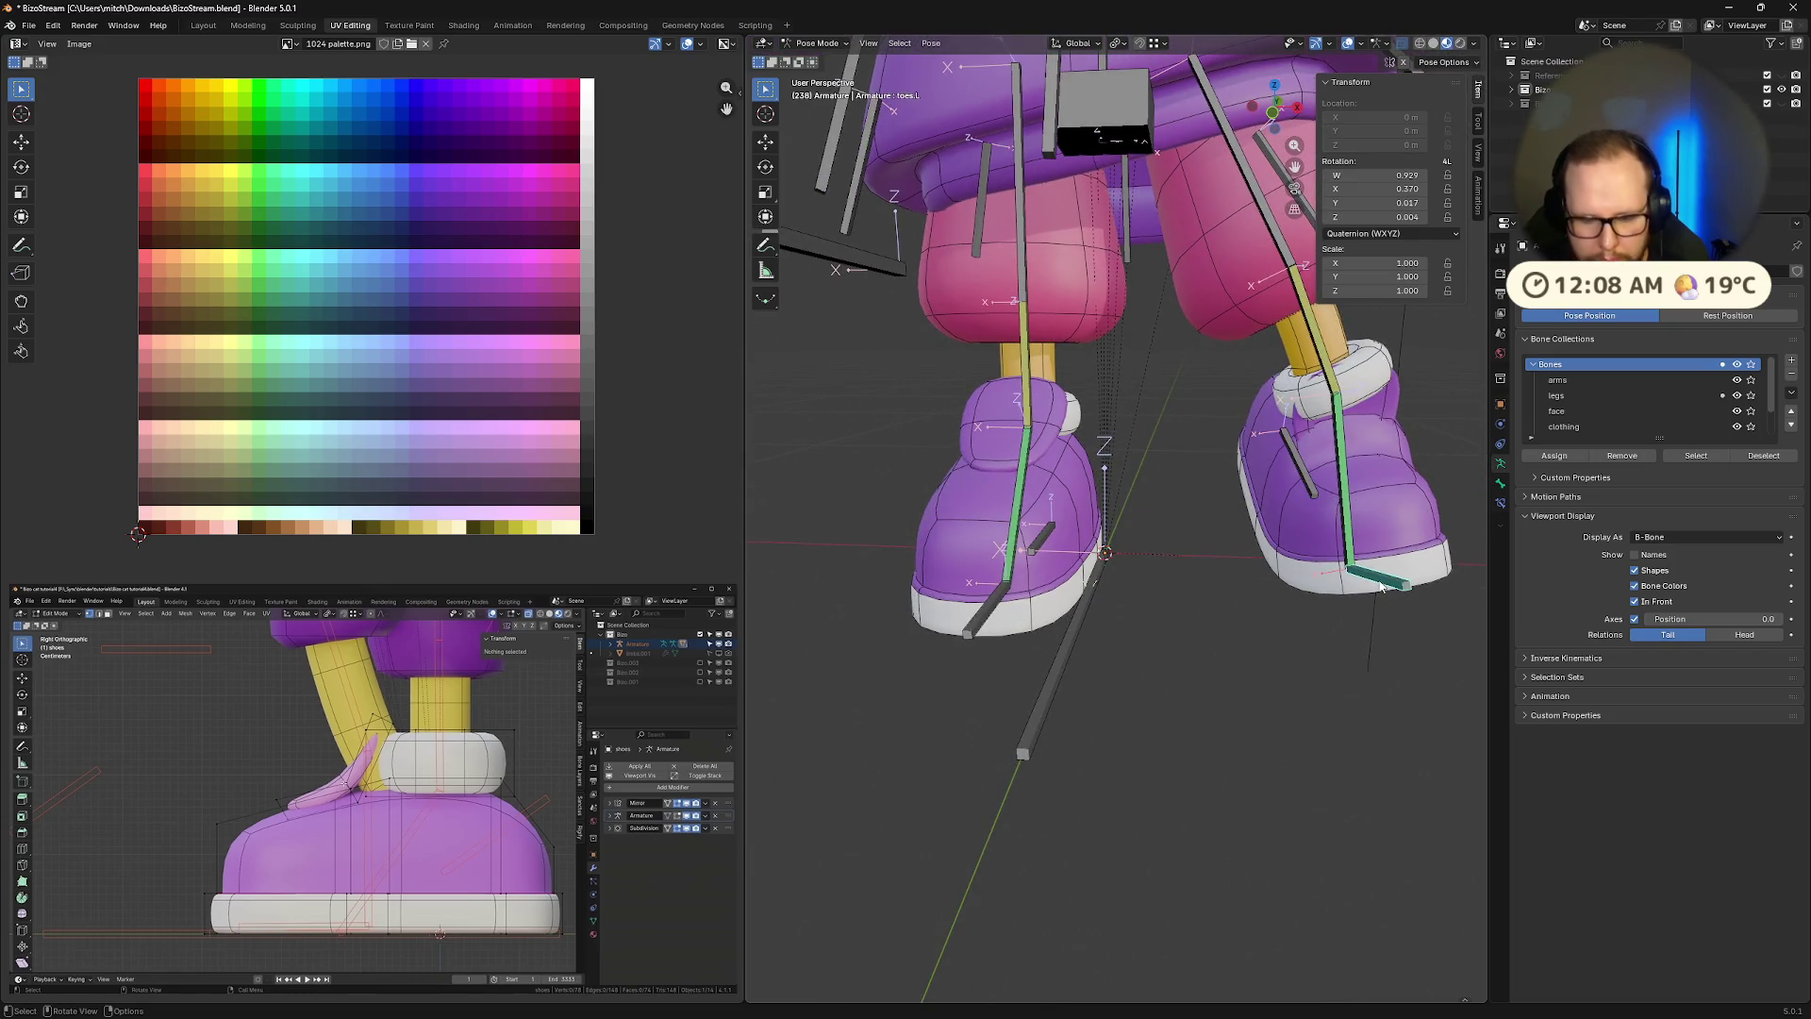
key(r)
key(x)
click(1365, 585)
key(r)
key(z)
key(z)
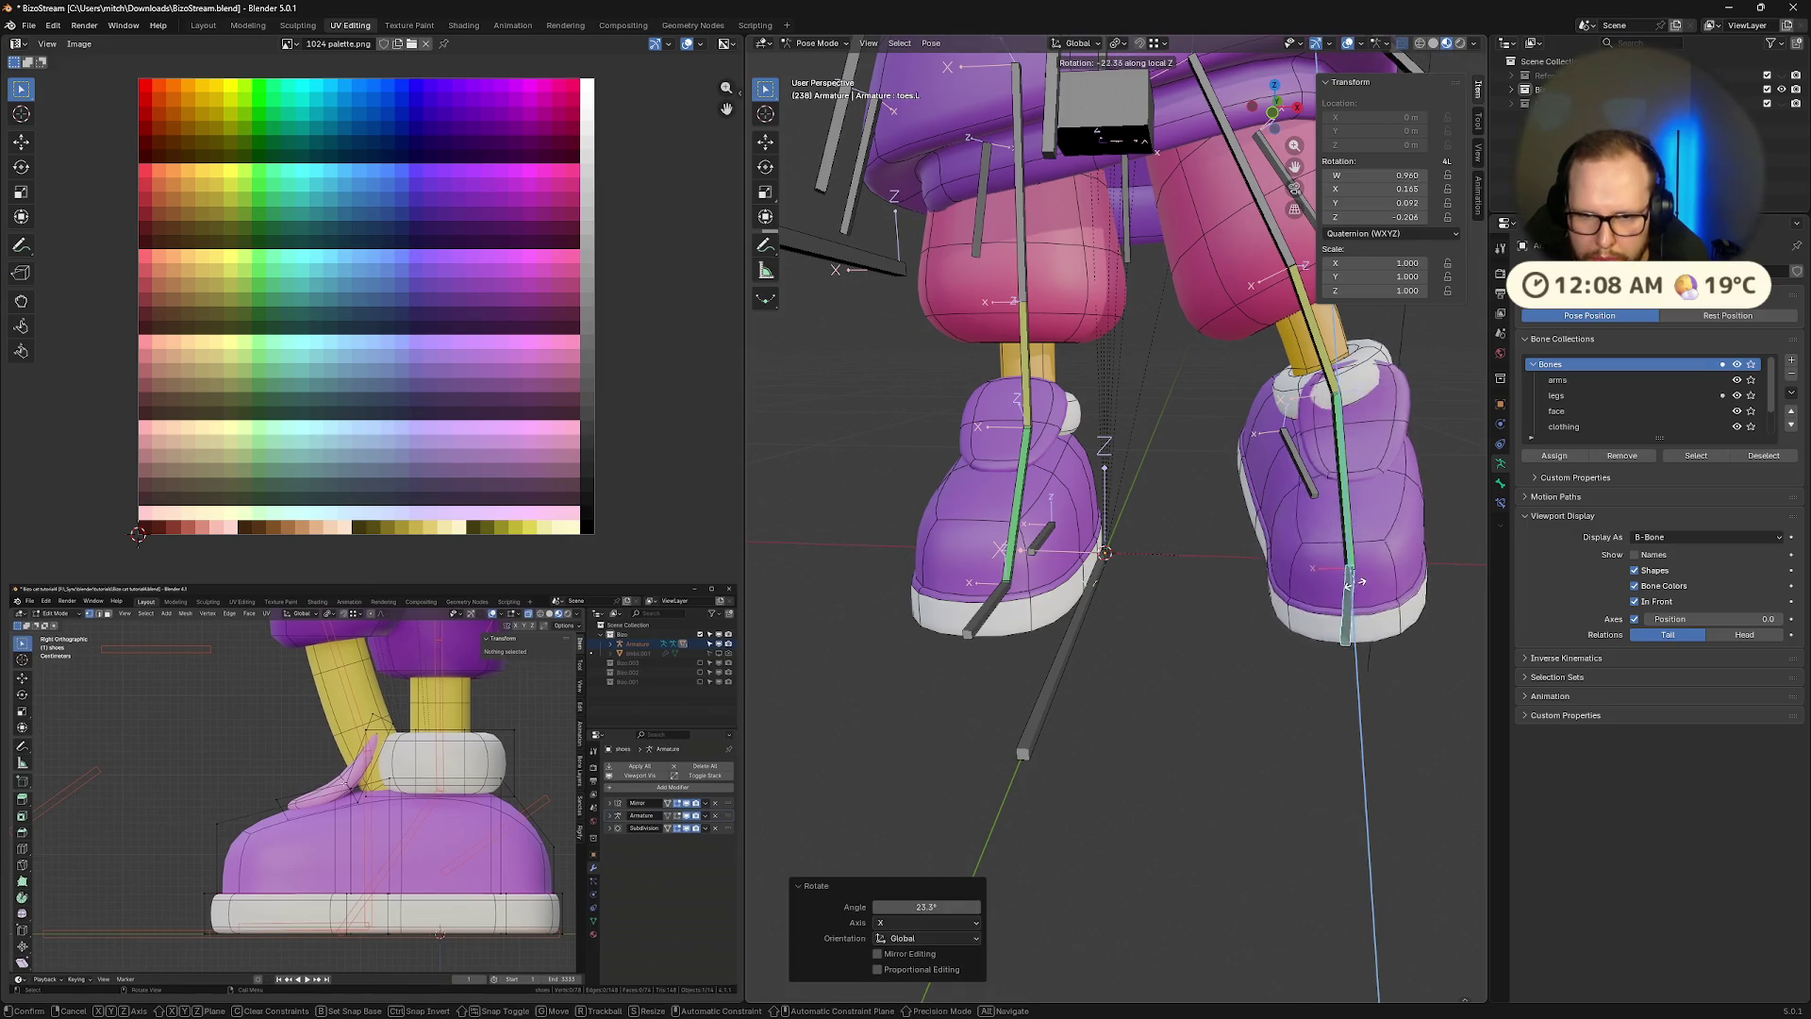
click(1339, 566)
Rotate the toes on local X in a side close-up, then undo the recent toe poses
middle_drag(1340, 566, 1181, 574)
scroll(1181, 574, down, 3)
key(r)
key(x)
key(x)
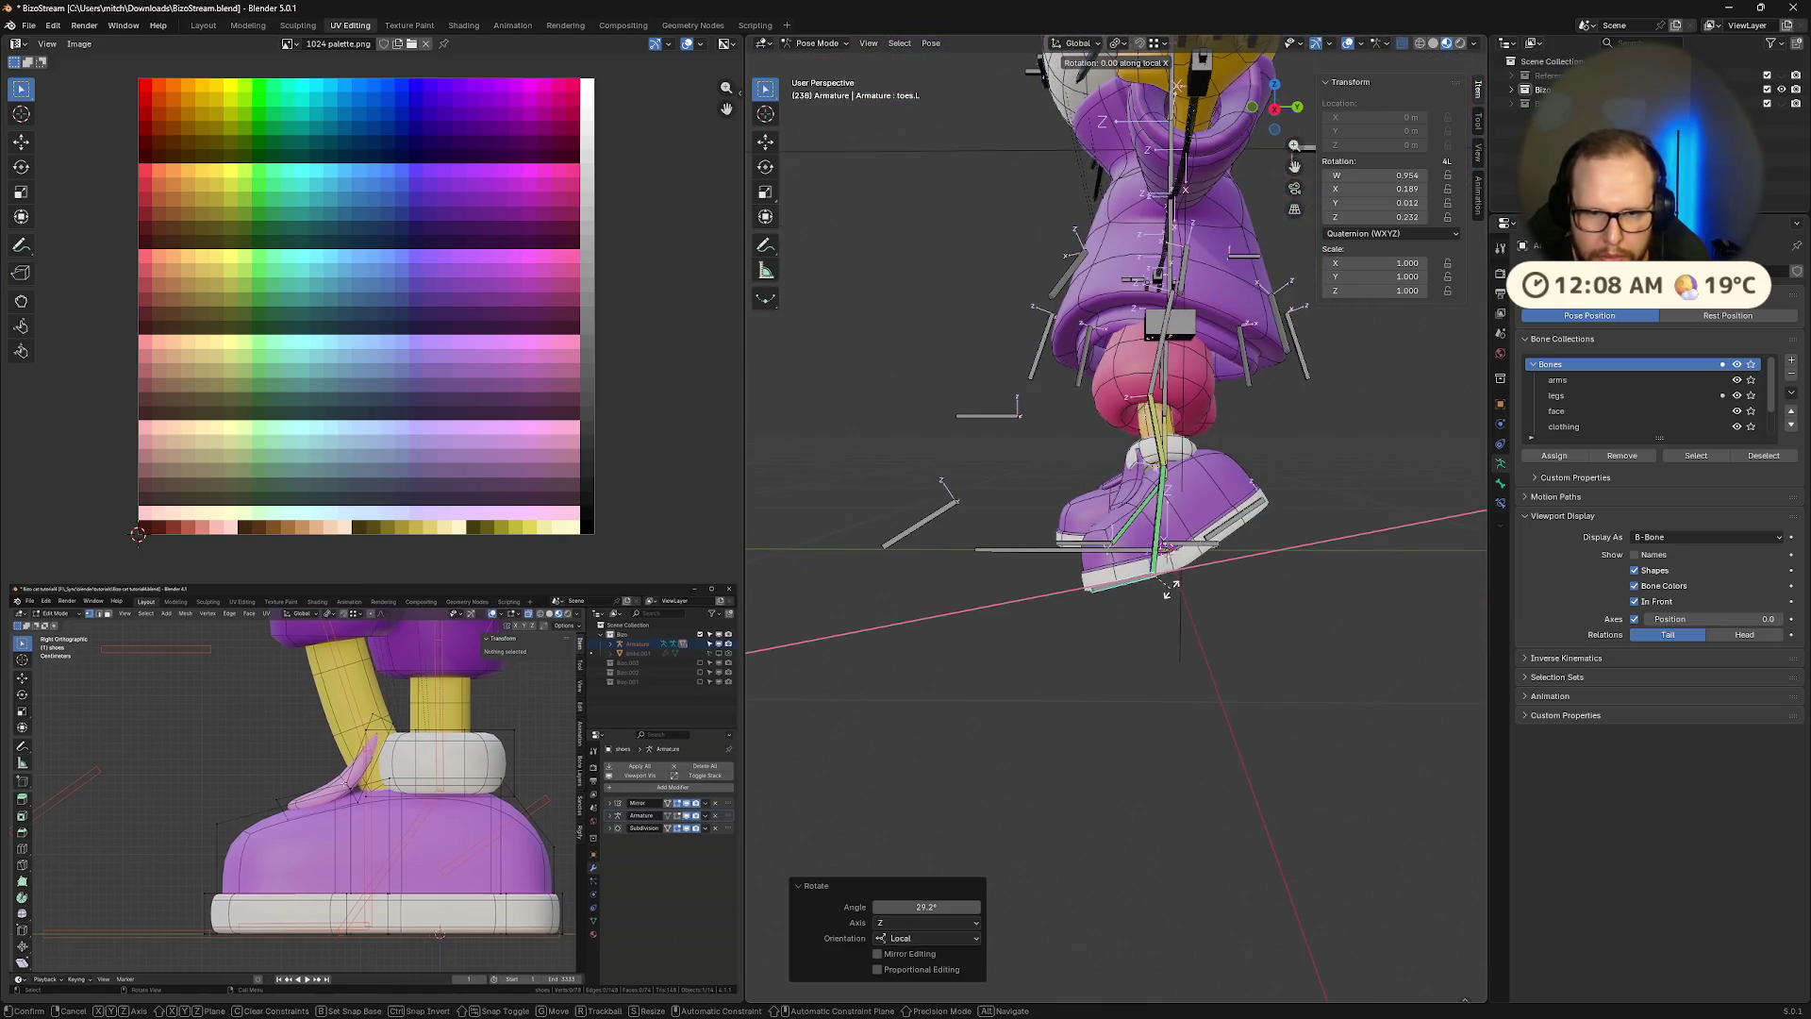
click(1226, 579)
middle_drag(1226, 579, 1343, 564)
key(ctrl+z)
key(ctrl+z)
key(ctrl+z)
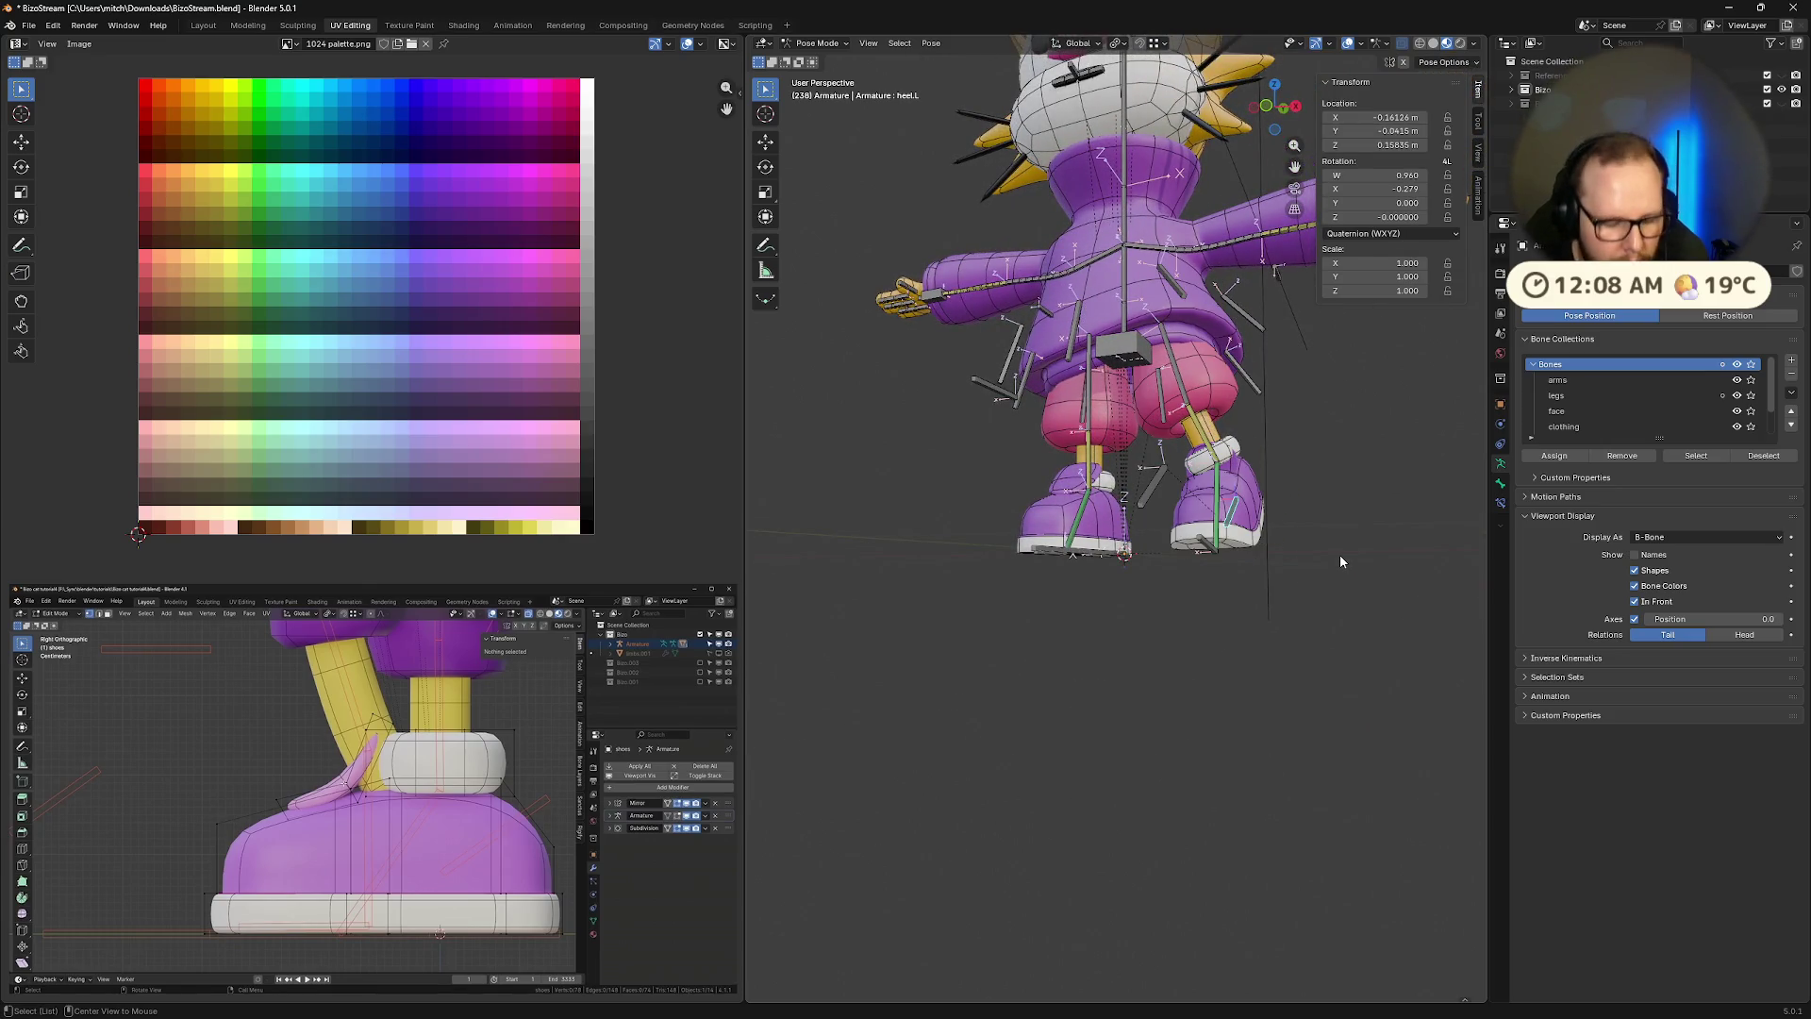
Clear heel.L's location and rotation, deselect all bones and save the BizoStream file
key(alt+r)
key(alt+g)
mouse_move(1340, 561)
middle_down()
mouse_move(1241, 596)
mouse_move(1098, 558)
middle_up()
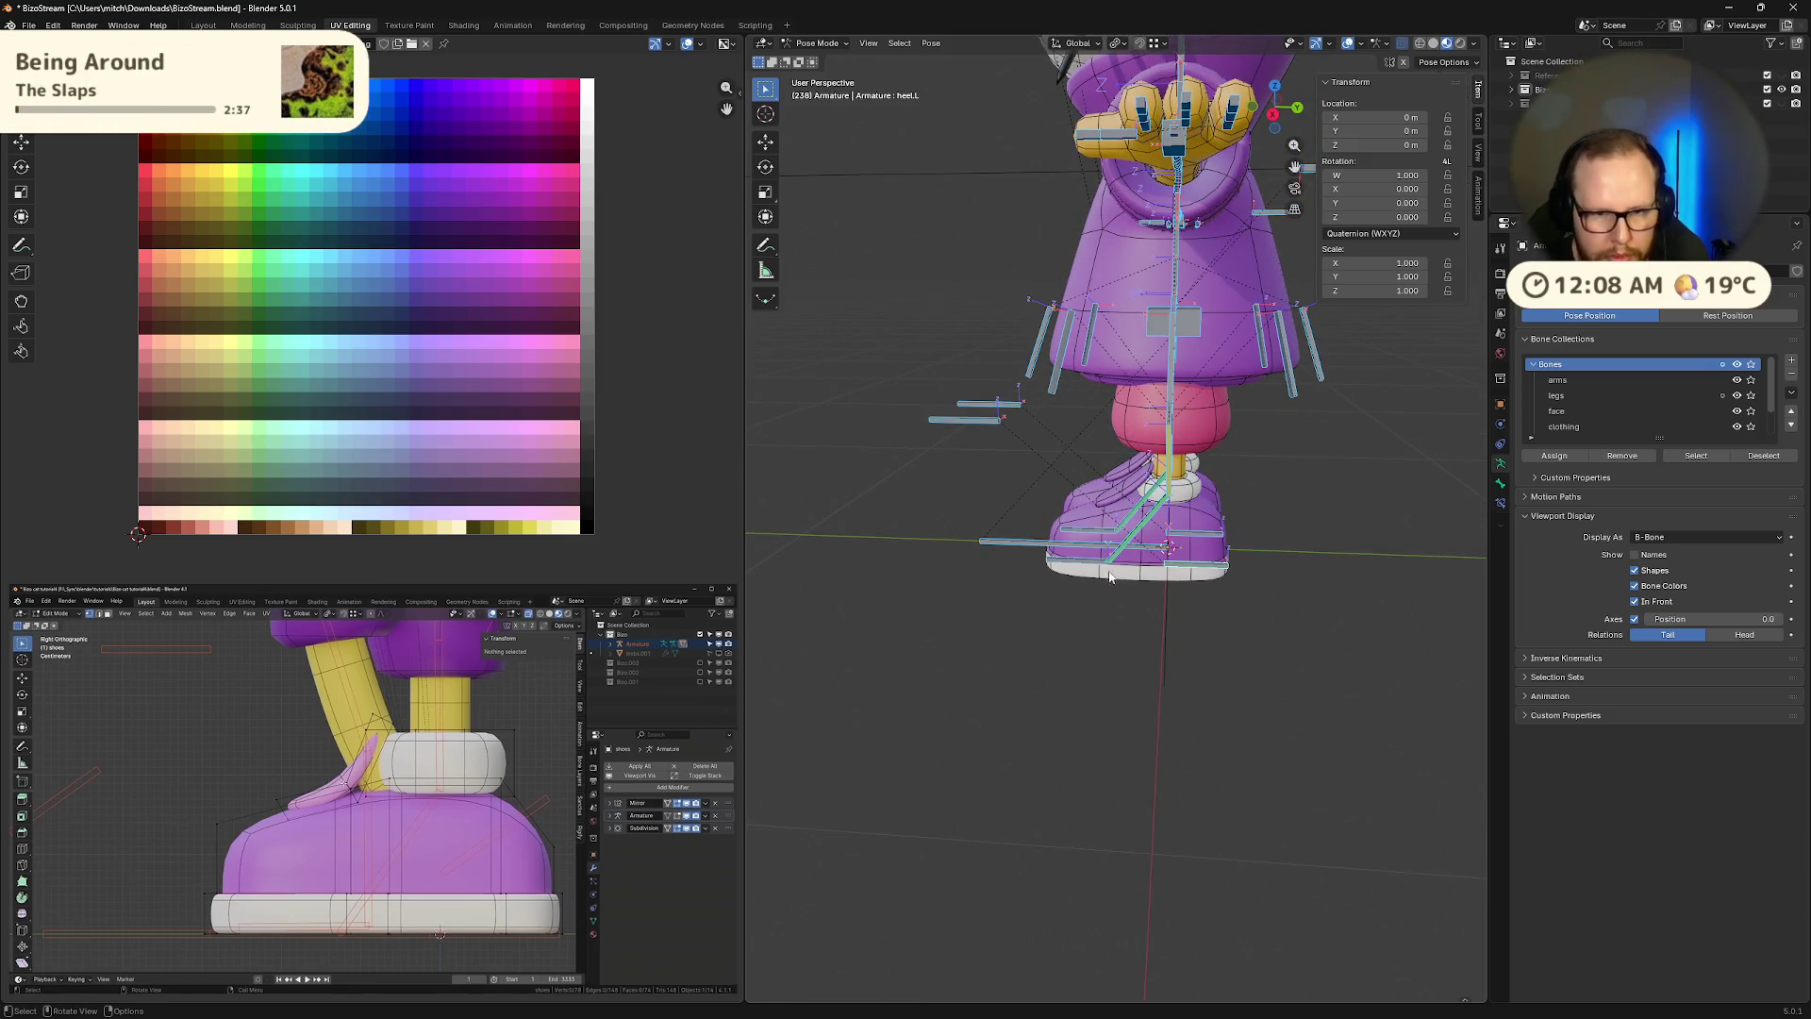
key(alt+a)
key(ctrl+s)
click(373, 967)
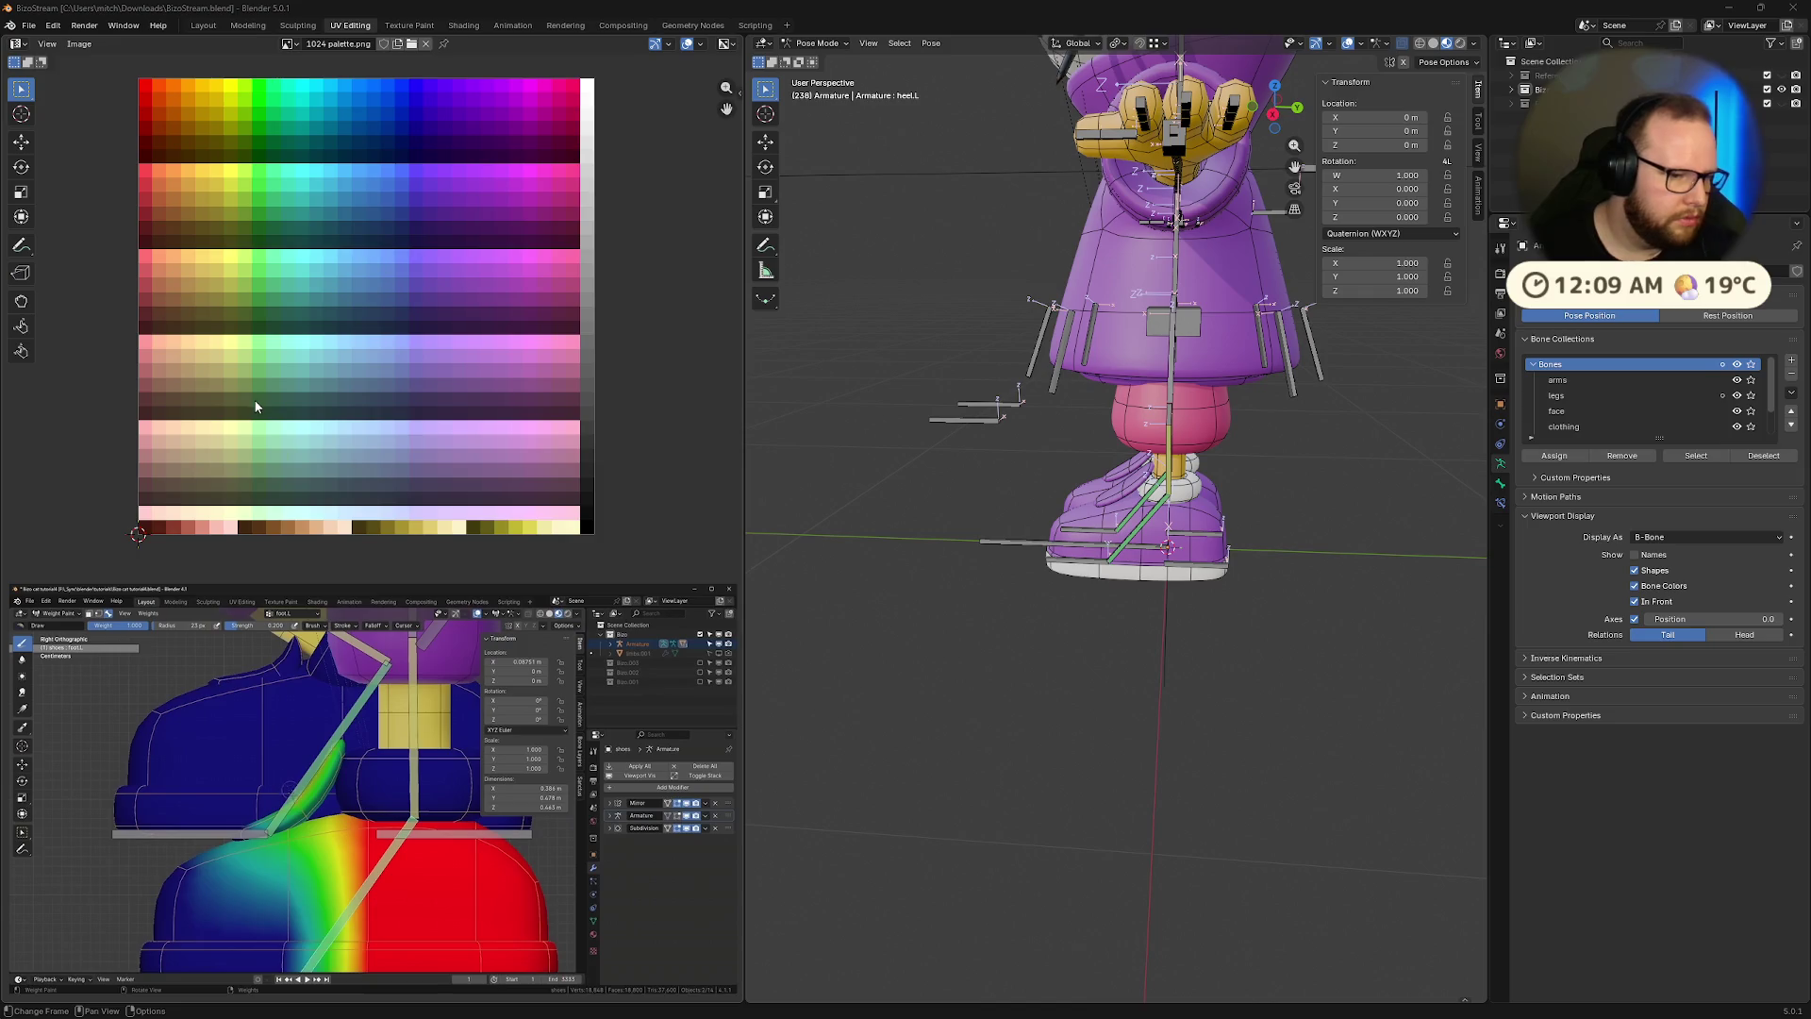
Select heel.L and start an X rotation, then cancel it
mouse_move(406, 838)
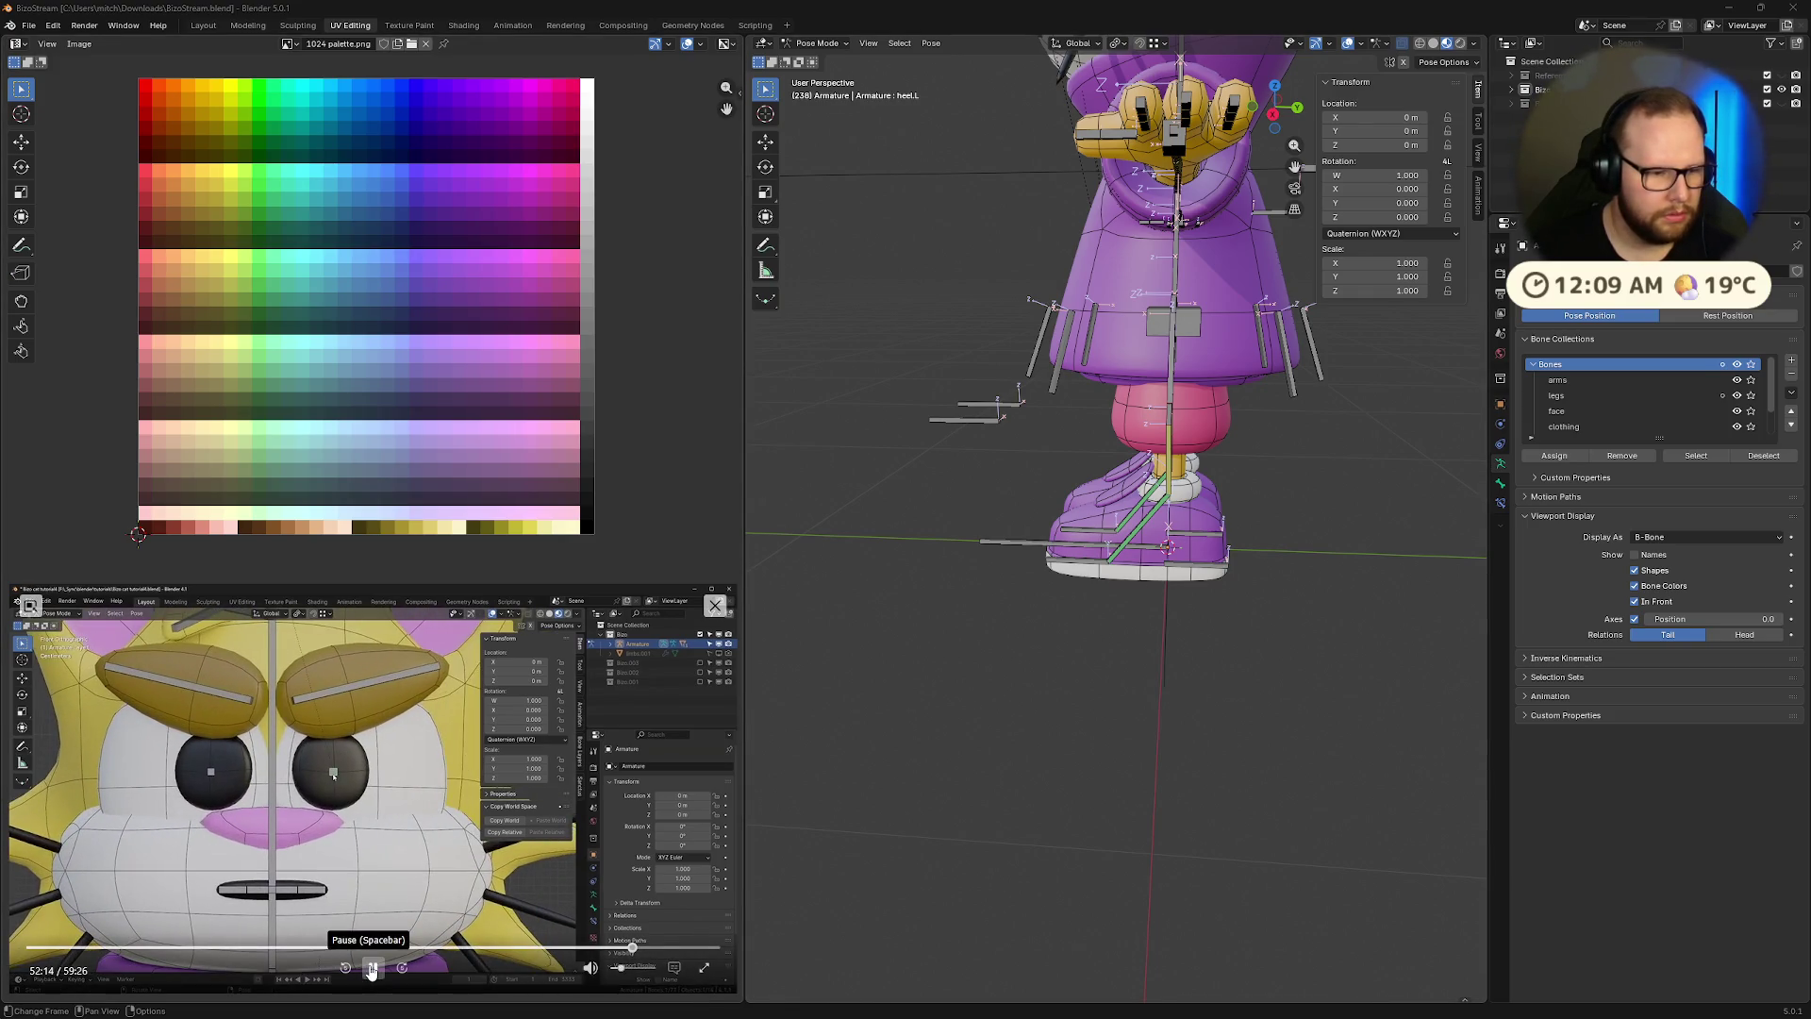
scroll(1254, 623, up, 4)
scroll(1253, 622, up, 1)
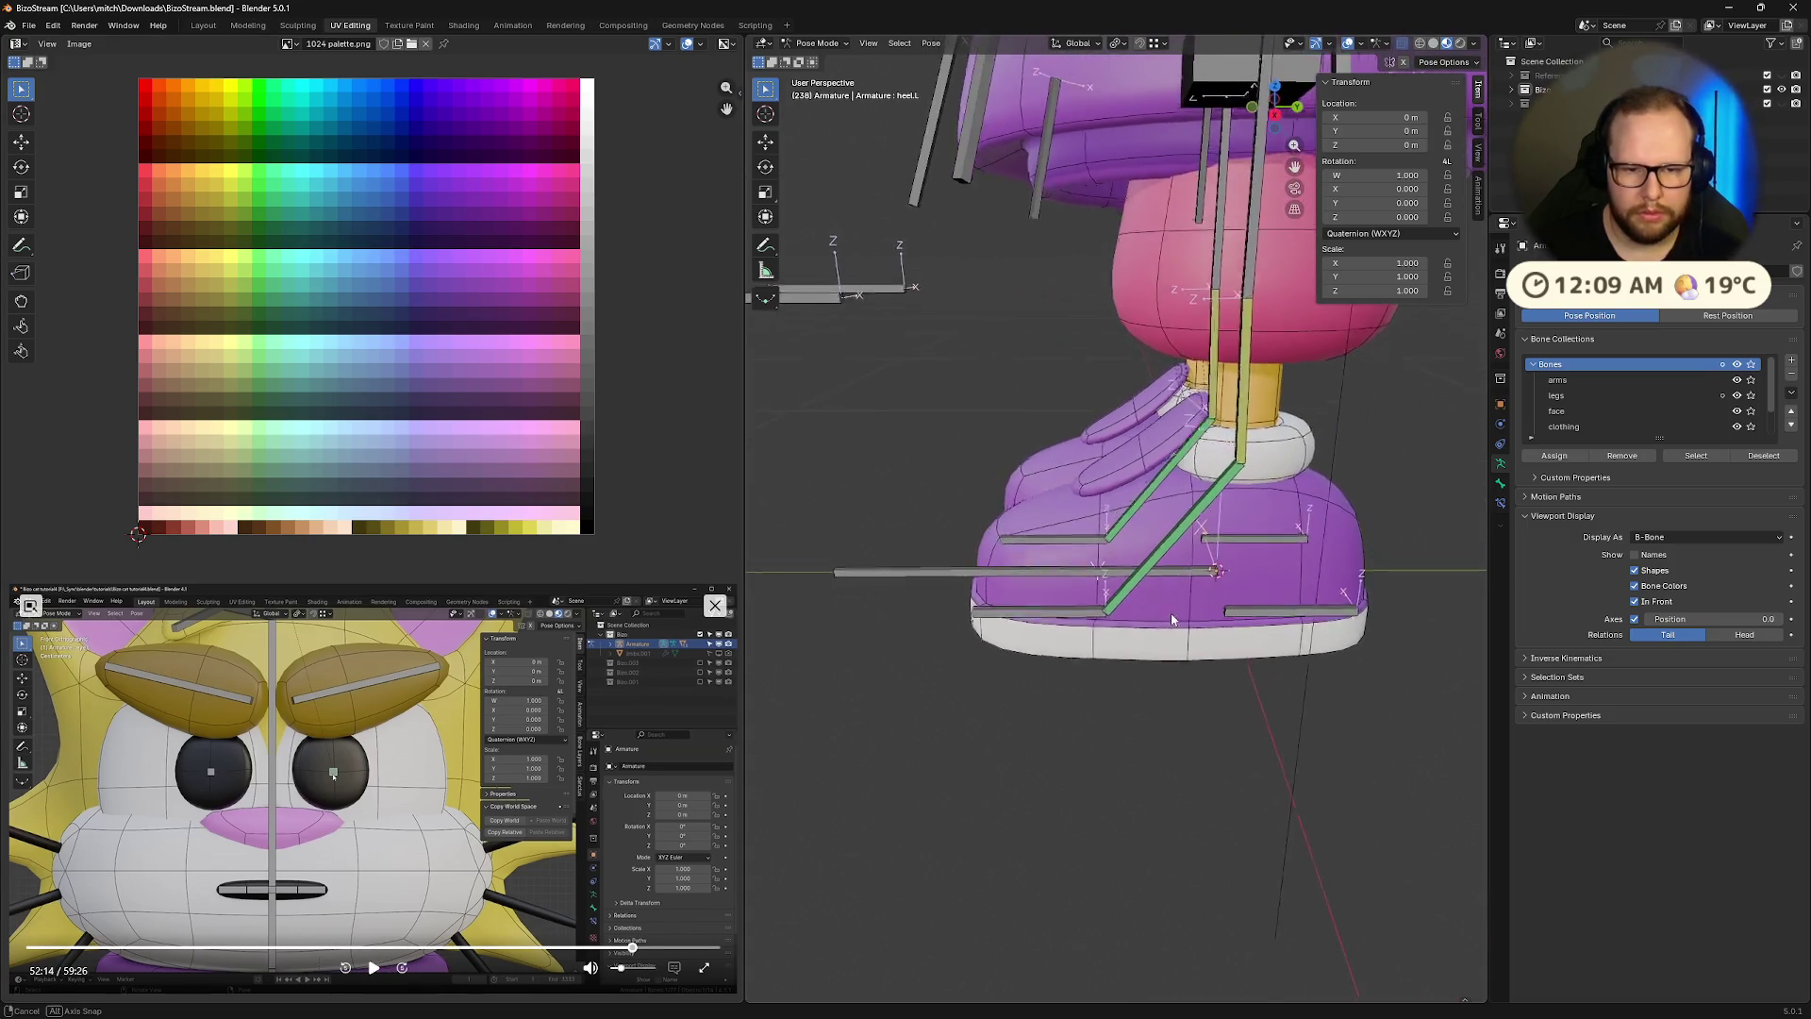
click(1254, 615)
key(r)
key(x)
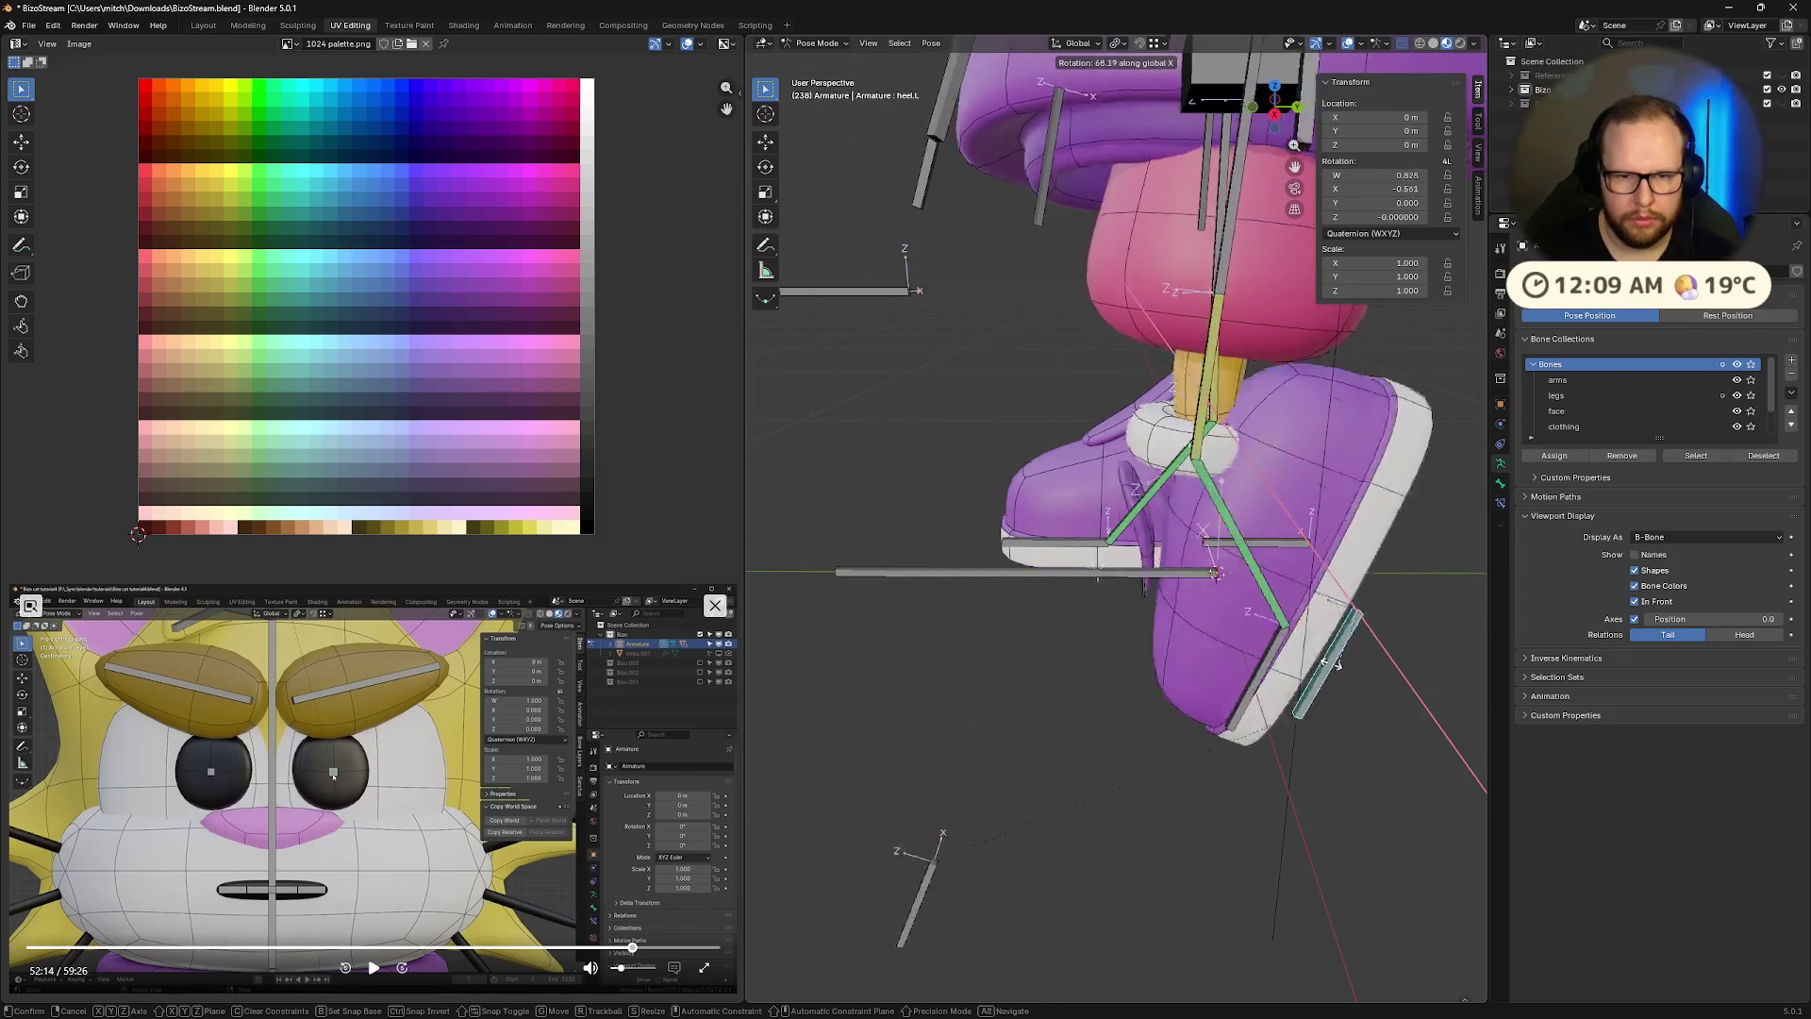
key(Escape)
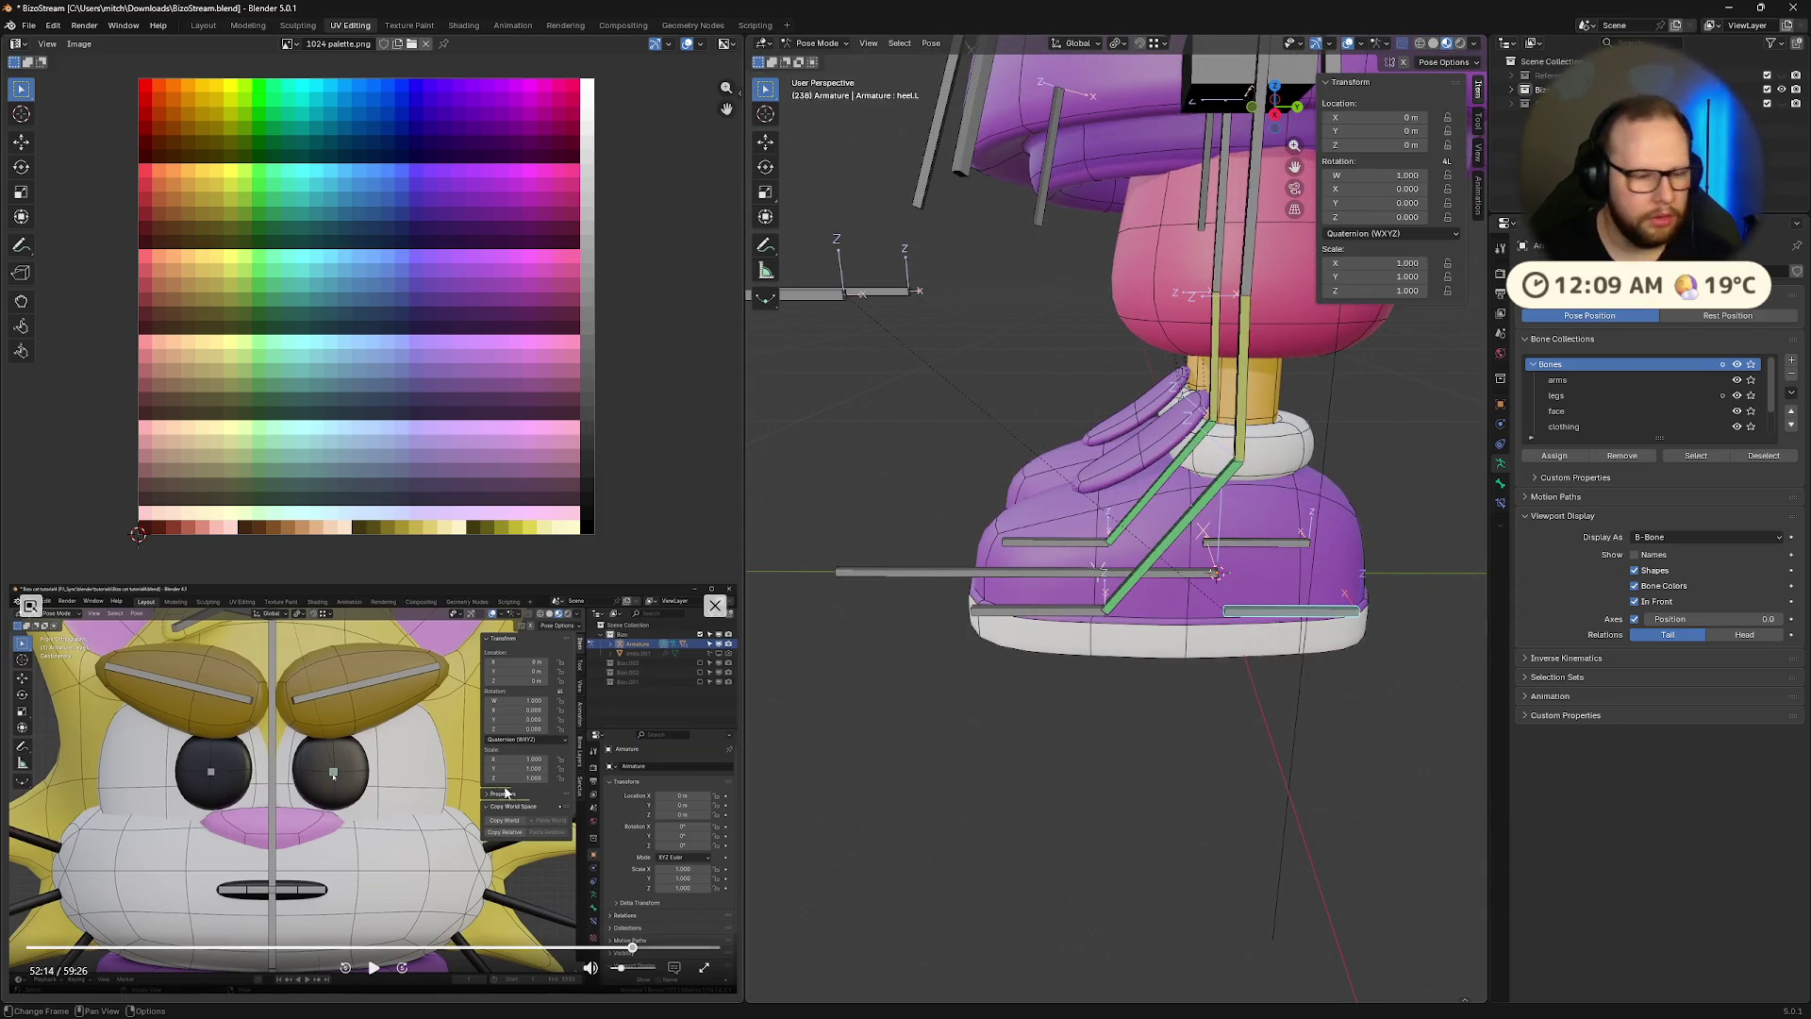
Seek the tutorial video back to the shoe section at 51:19 and pause it
click(627, 946)
click(374, 968)
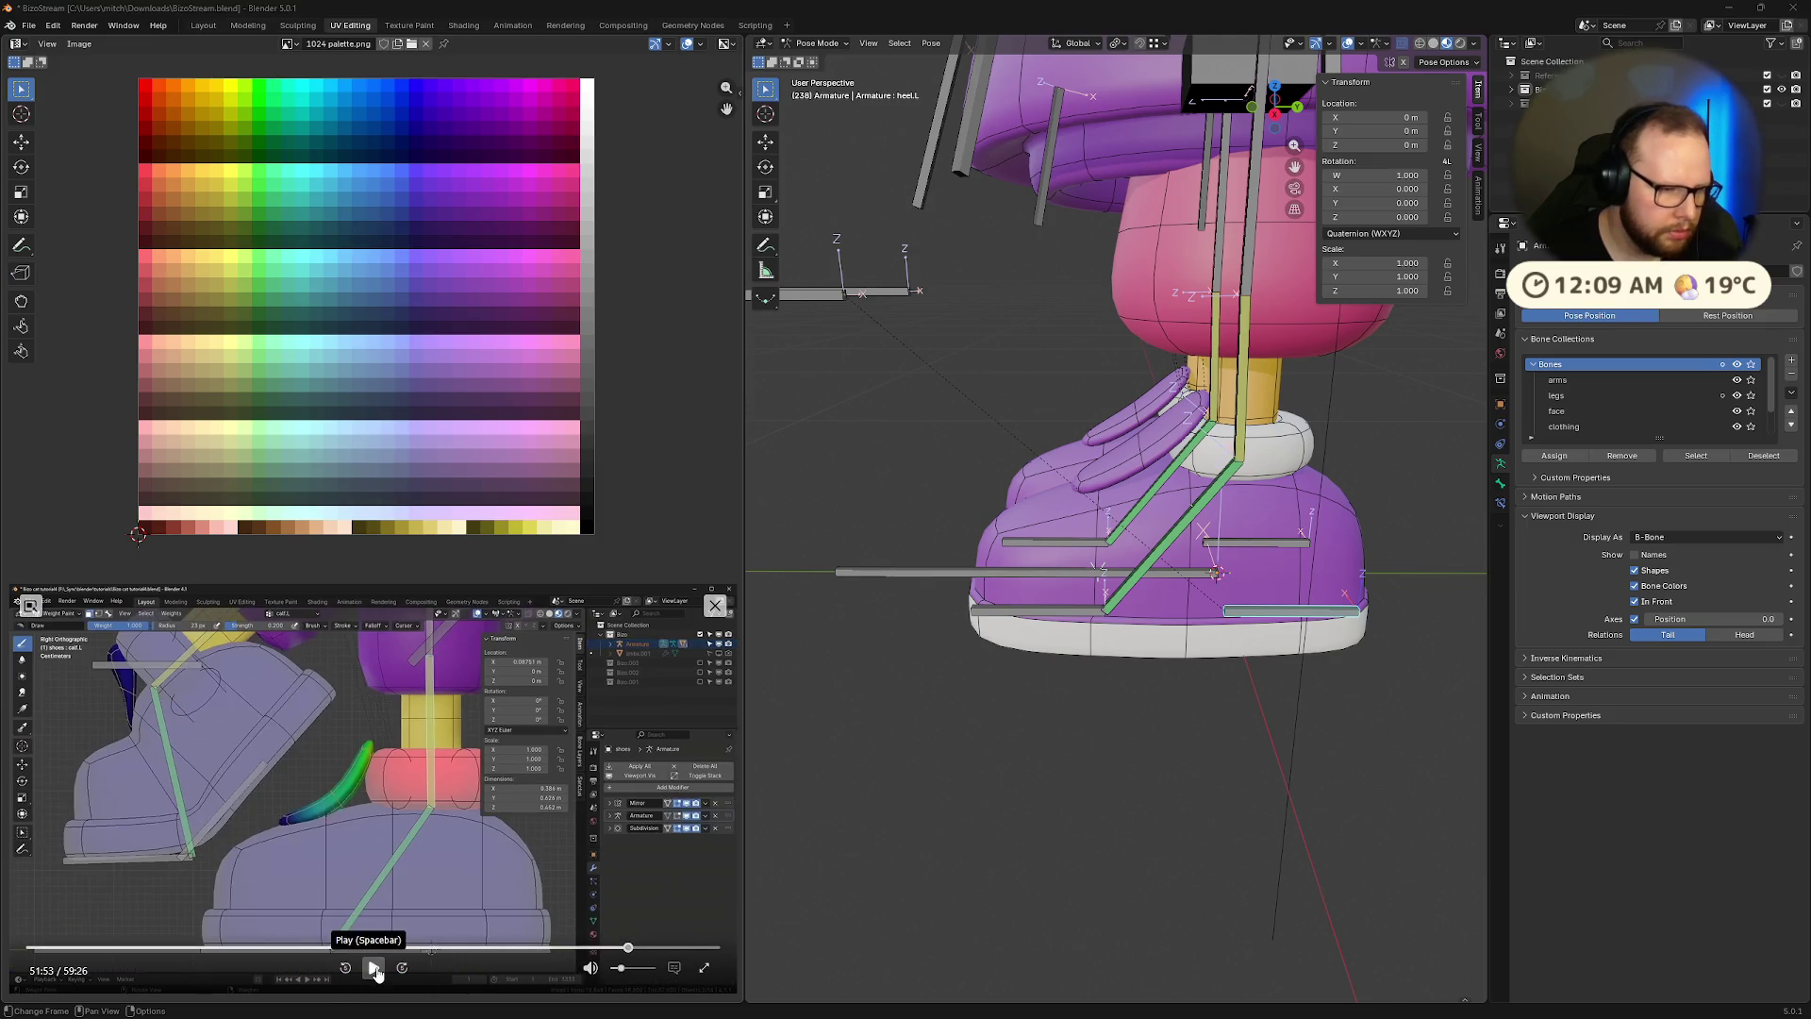
click(620, 947)
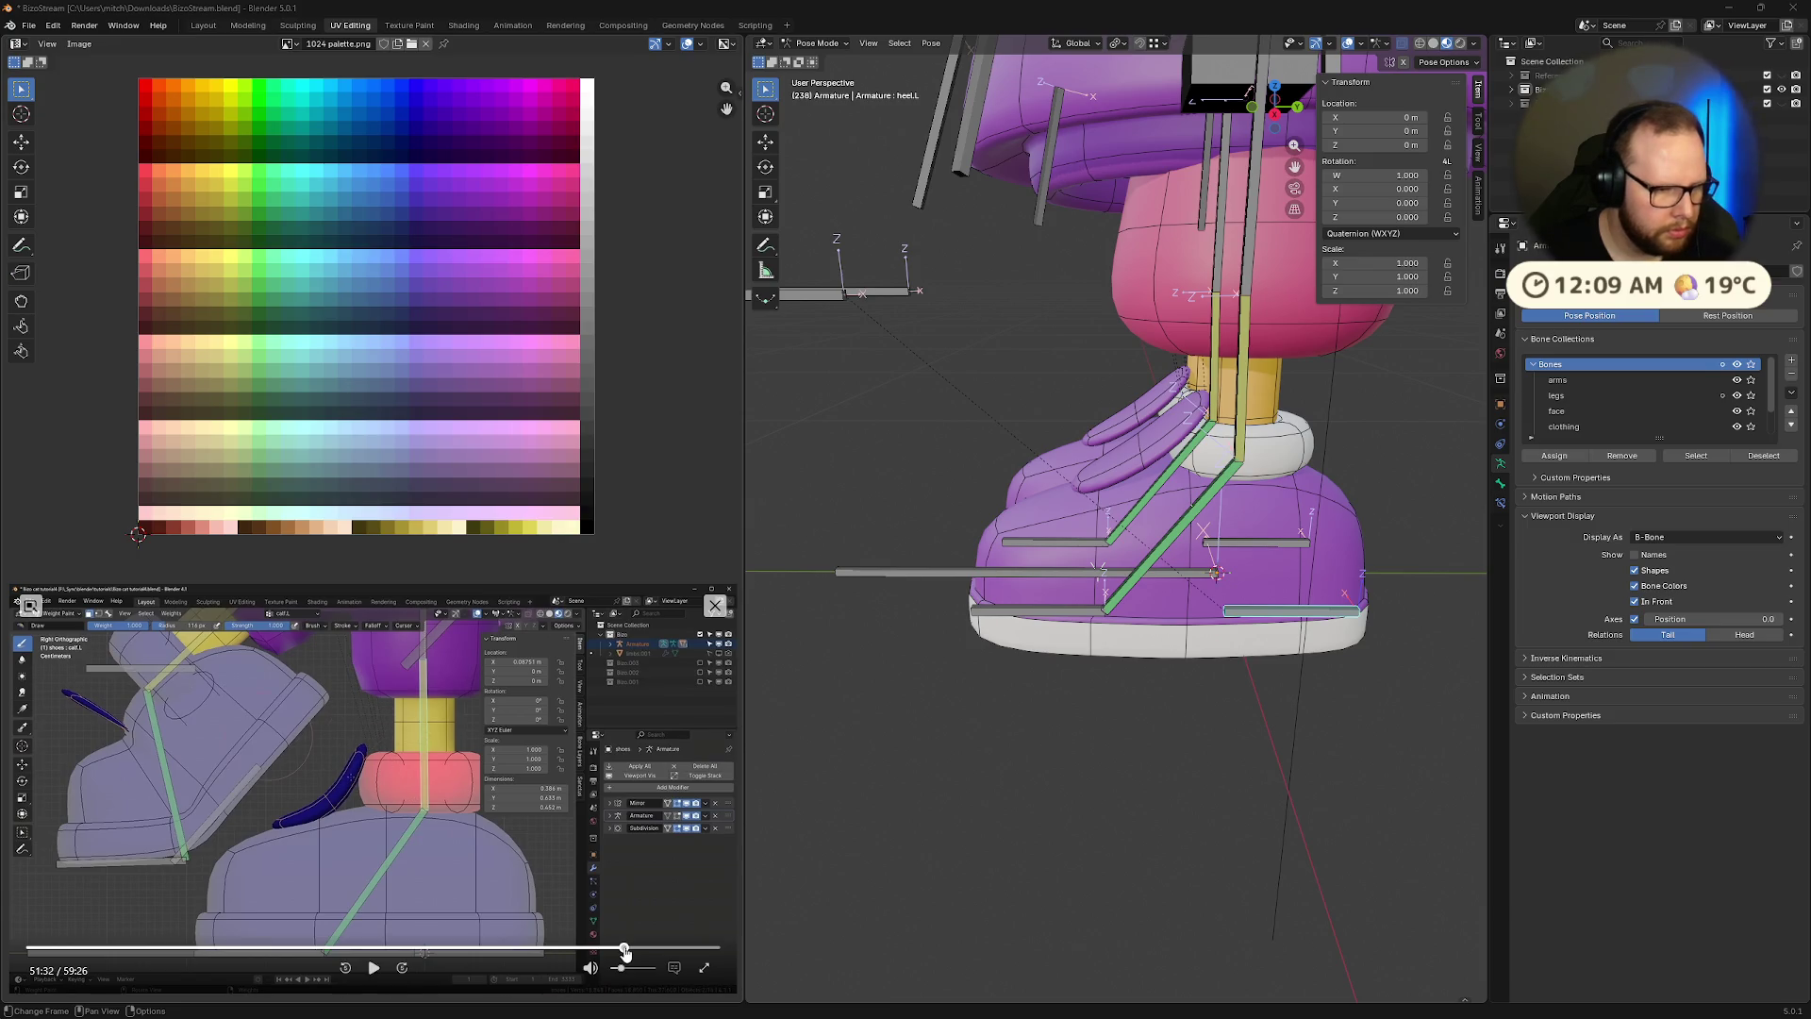
click(622, 947)
click(374, 968)
click(375, 969)
View the shoe in Right Orthographic and return the armature to Object Mode
click(1274, 115)
scroll(1280, 429, up, 5)
key(Tab)
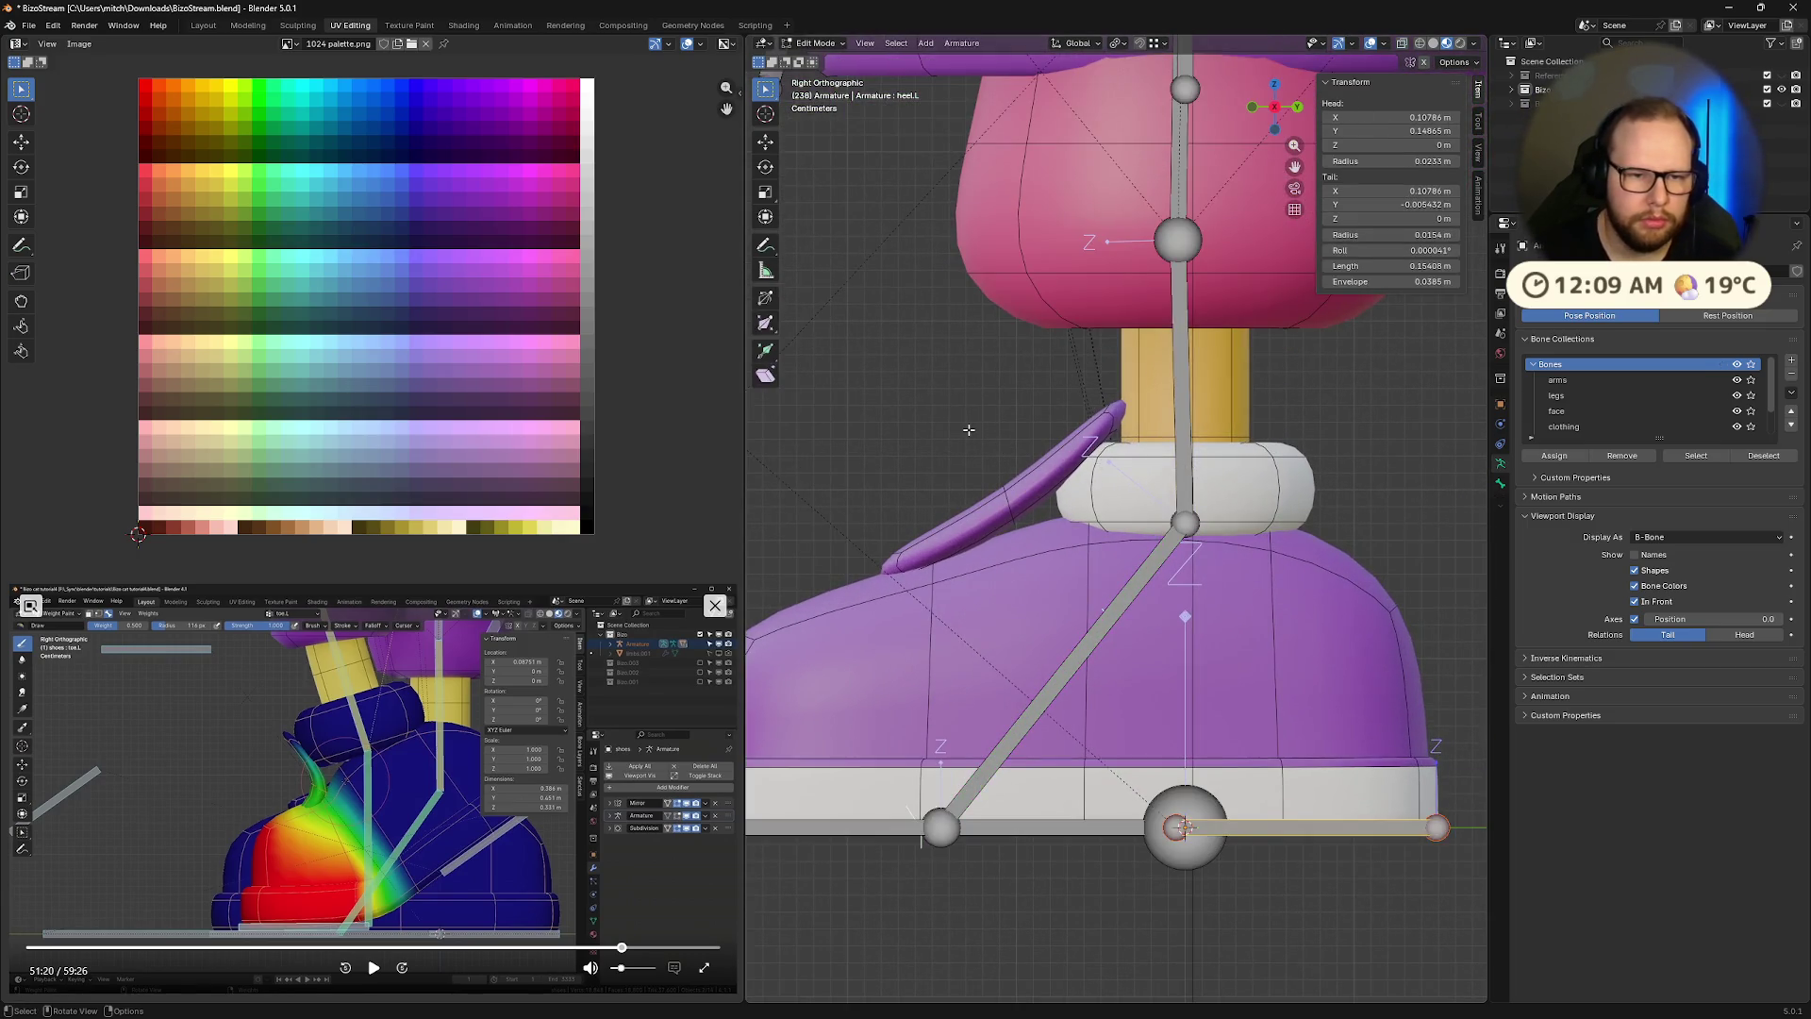
scroll(969, 430, down, 3)
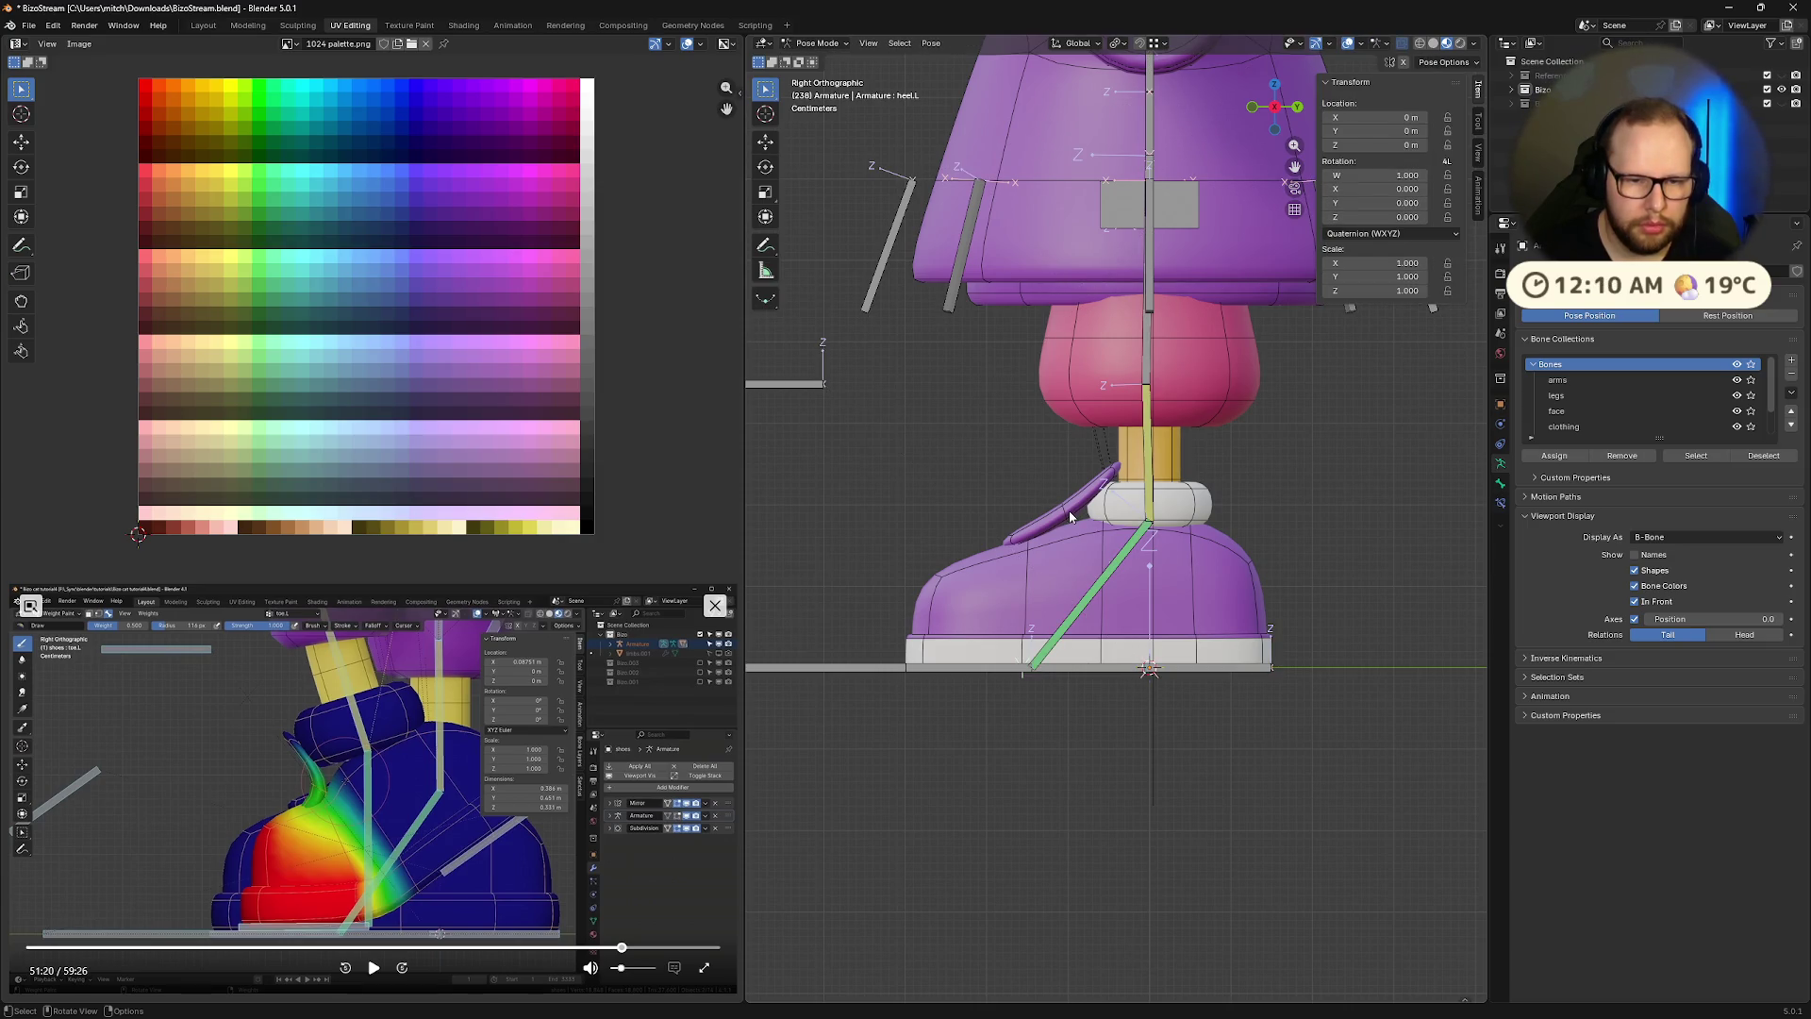
key(ctrl+Tab)
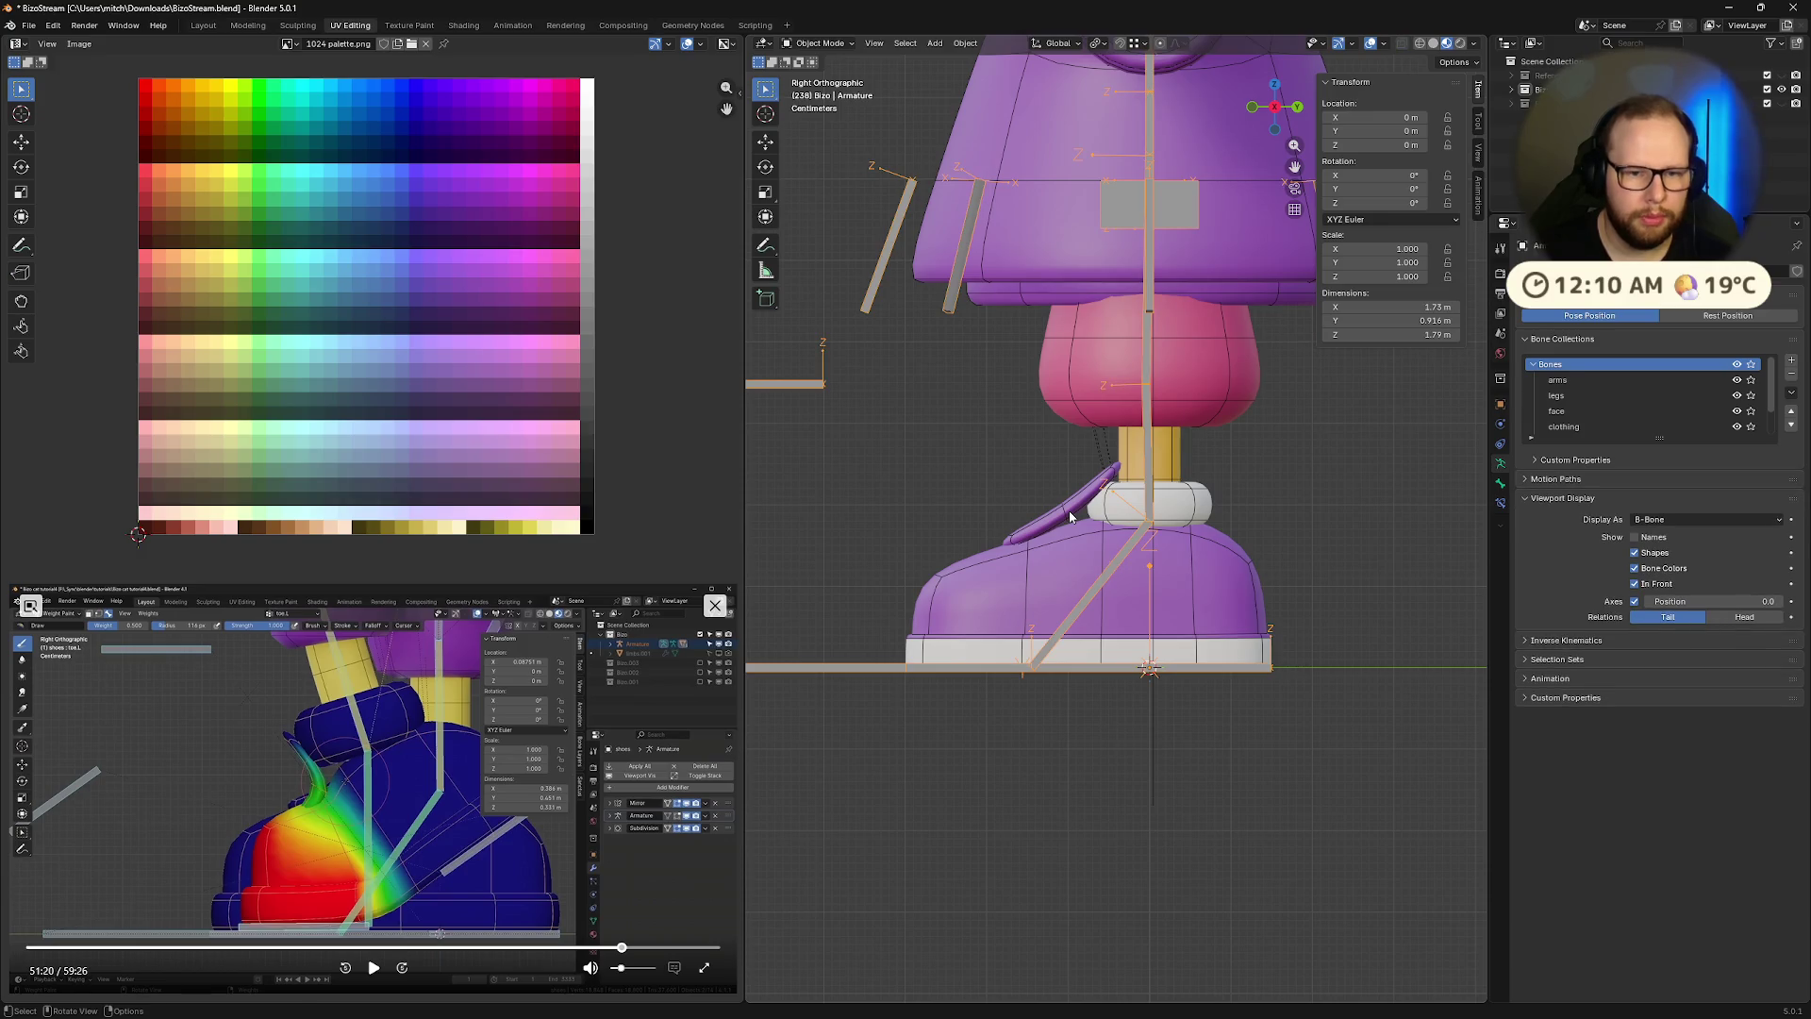
Select the Feet shoe mesh and switch it into Weight Paint mode
click(1070, 516)
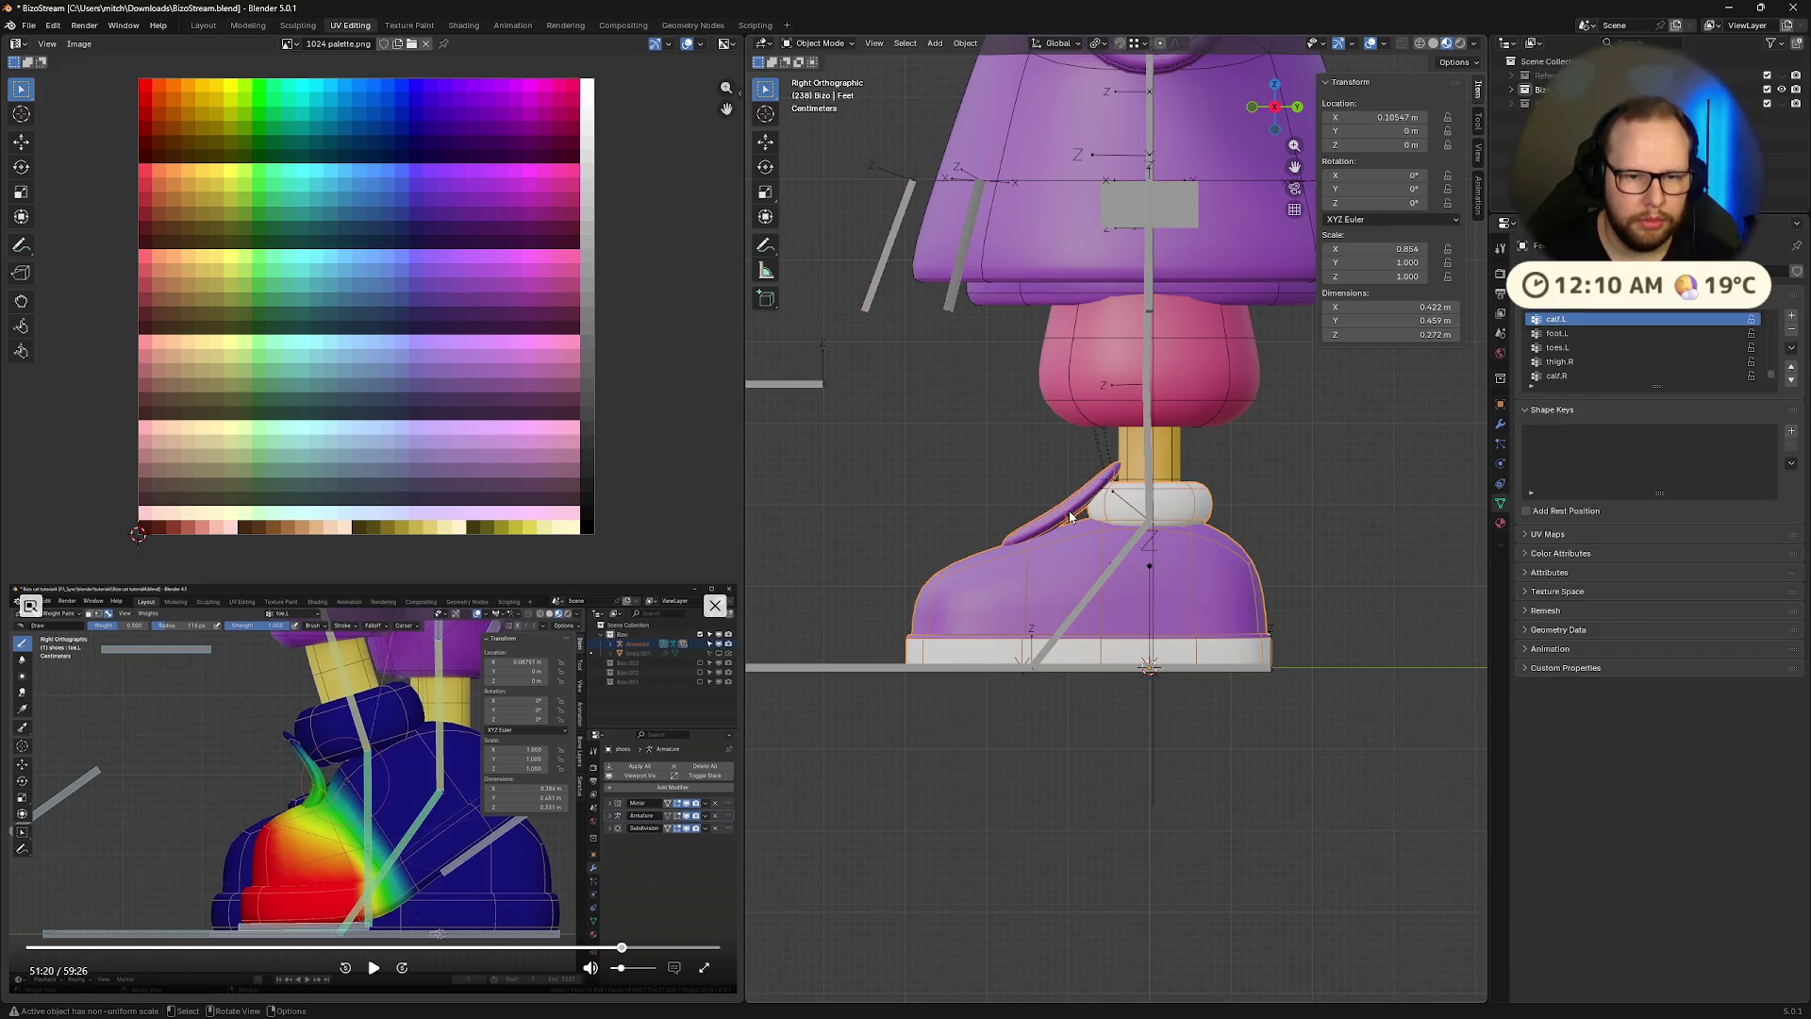
click(981, 458)
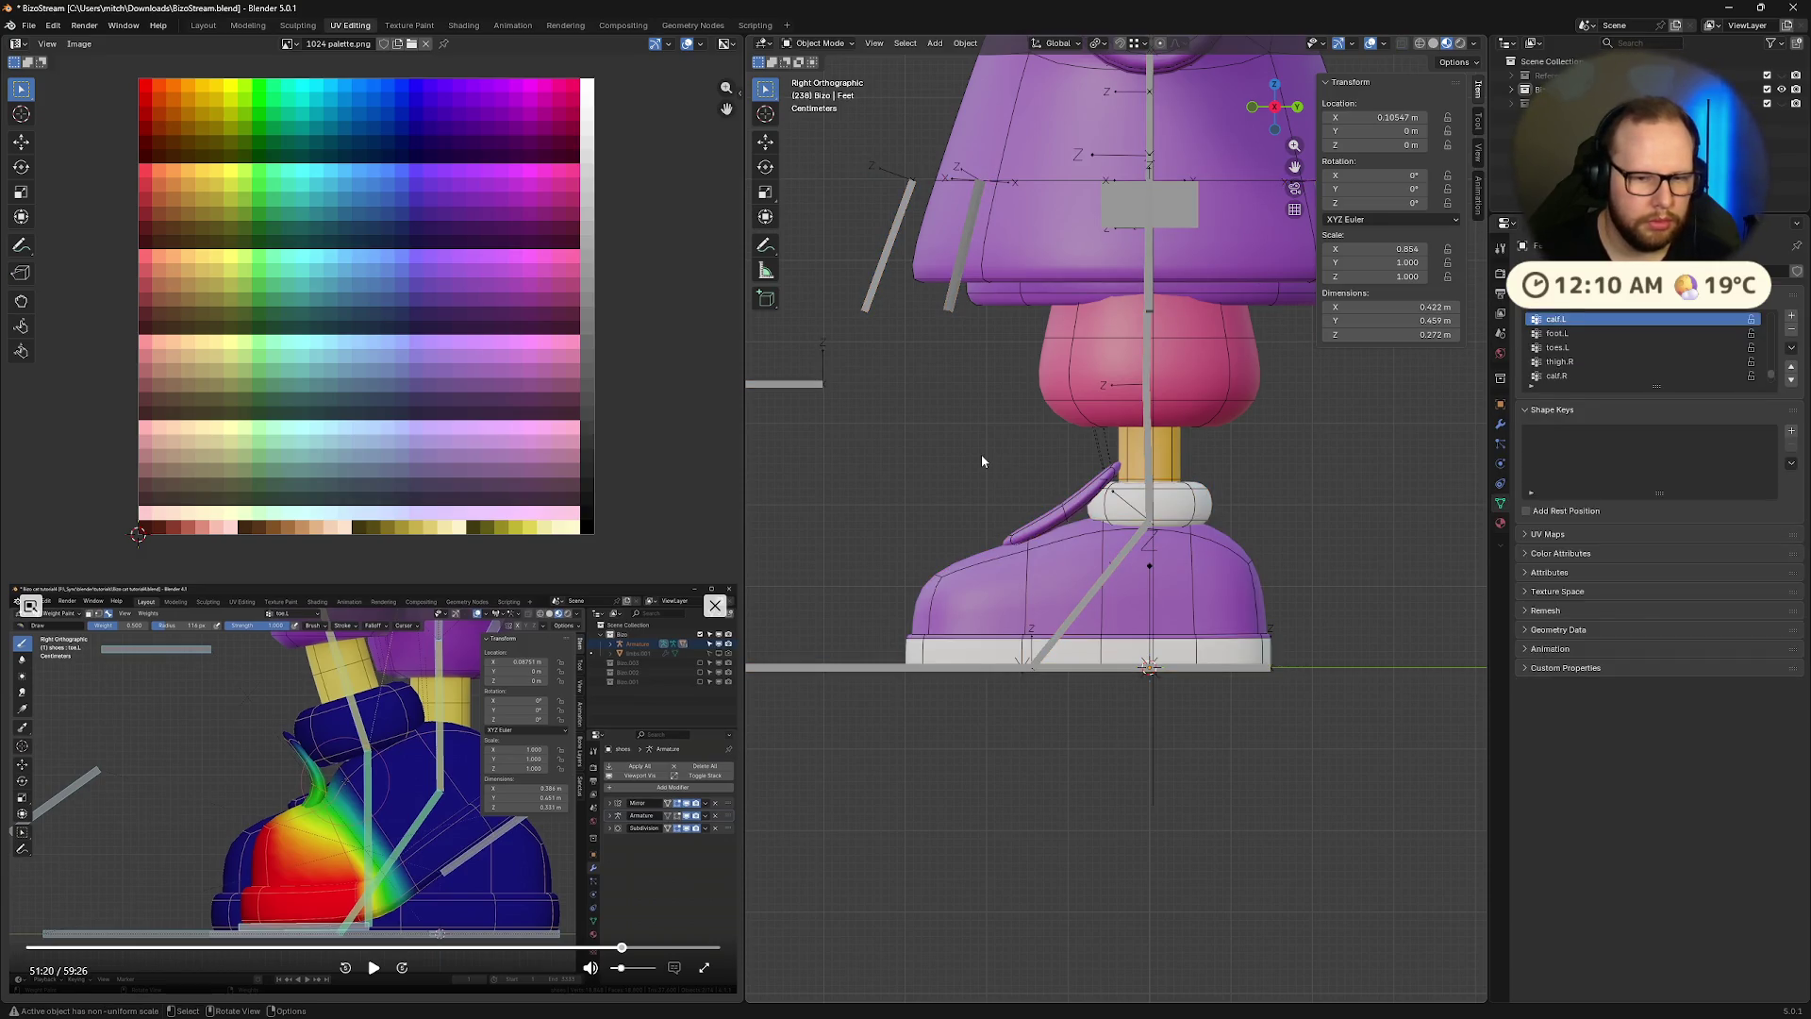
click(1091, 597)
click(971, 508)
click(1090, 592)
key(ctrl+Tab)
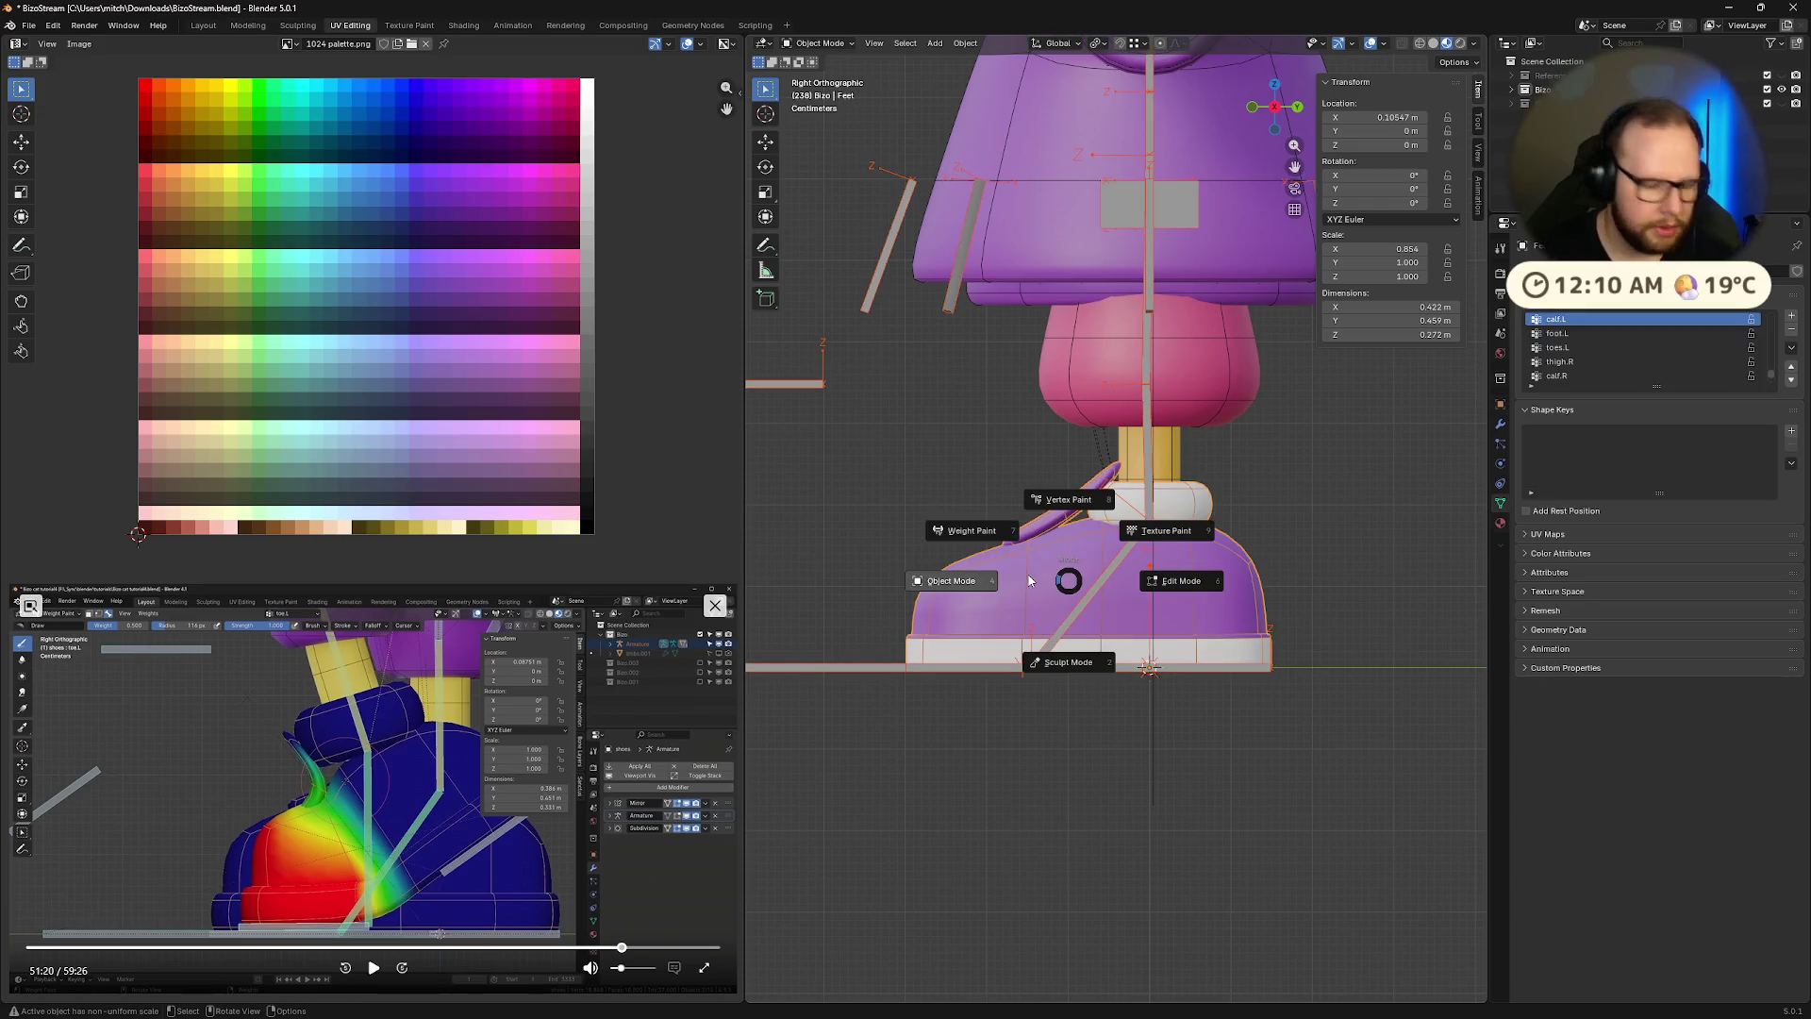
click(976, 543)
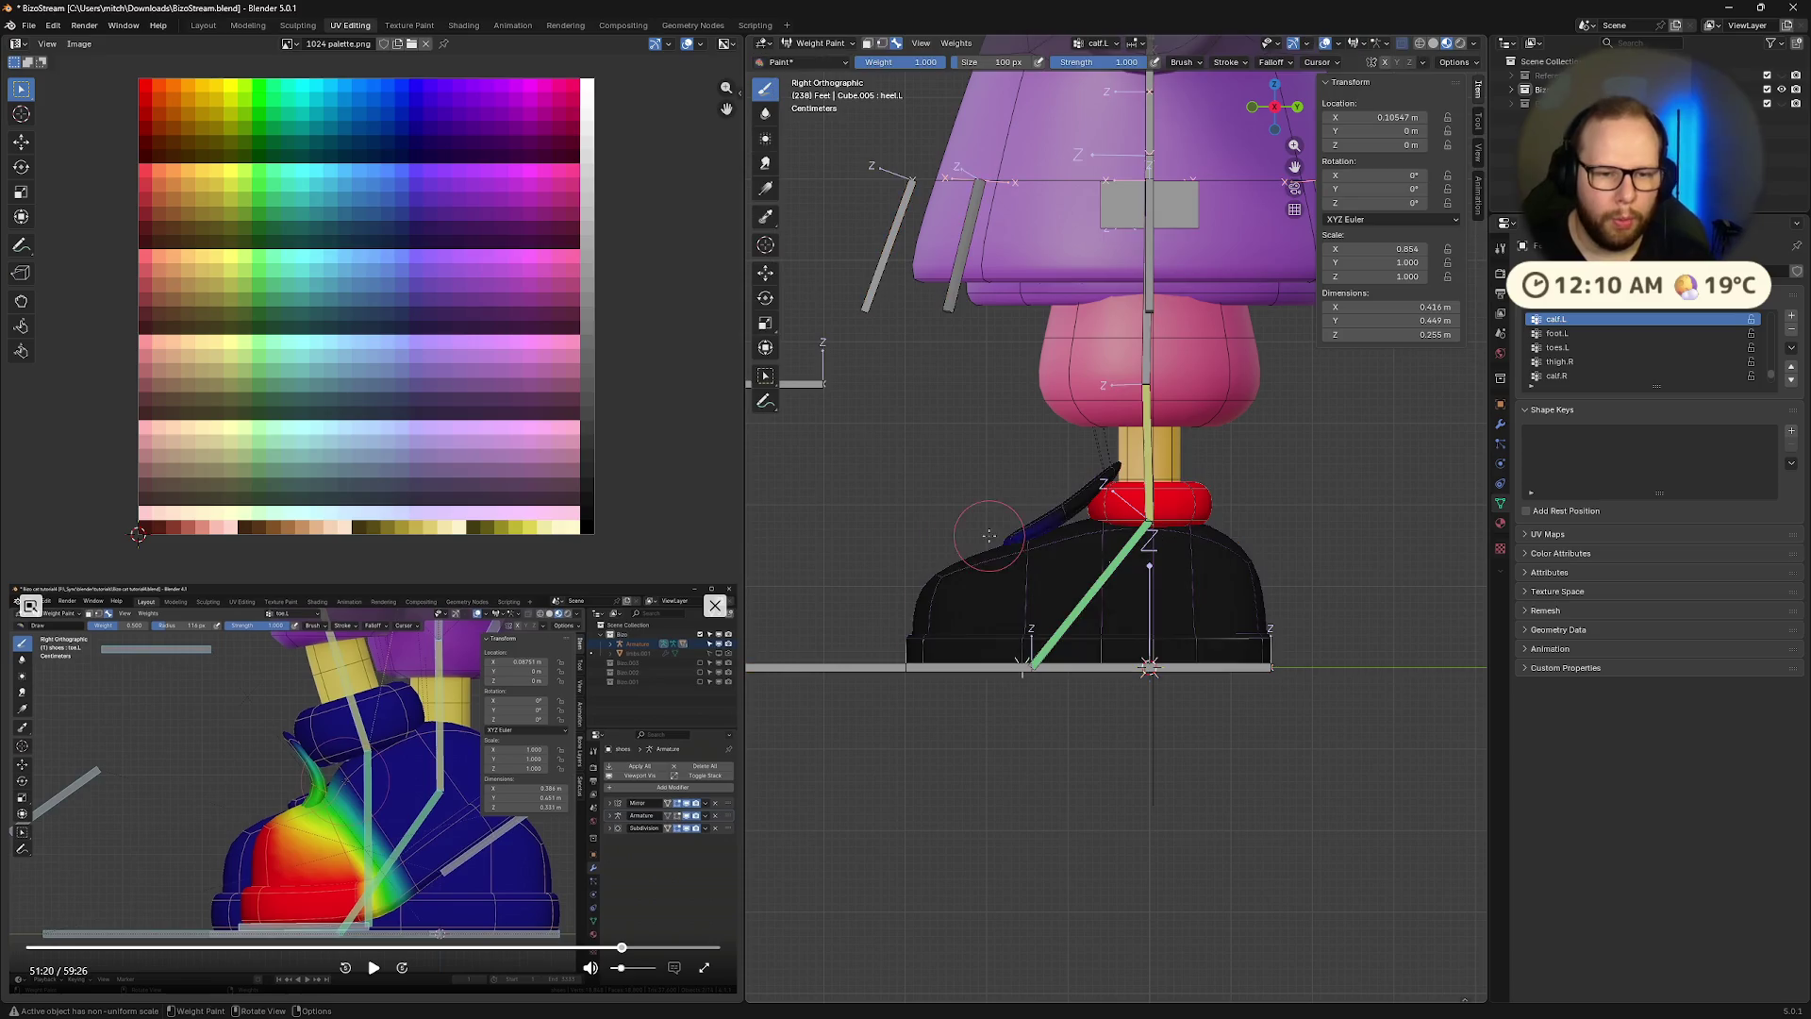
Select the shoe tongue faces, enable Face Selection Masking, and resume the tutorial video
scroll(1043, 488, up, 3)
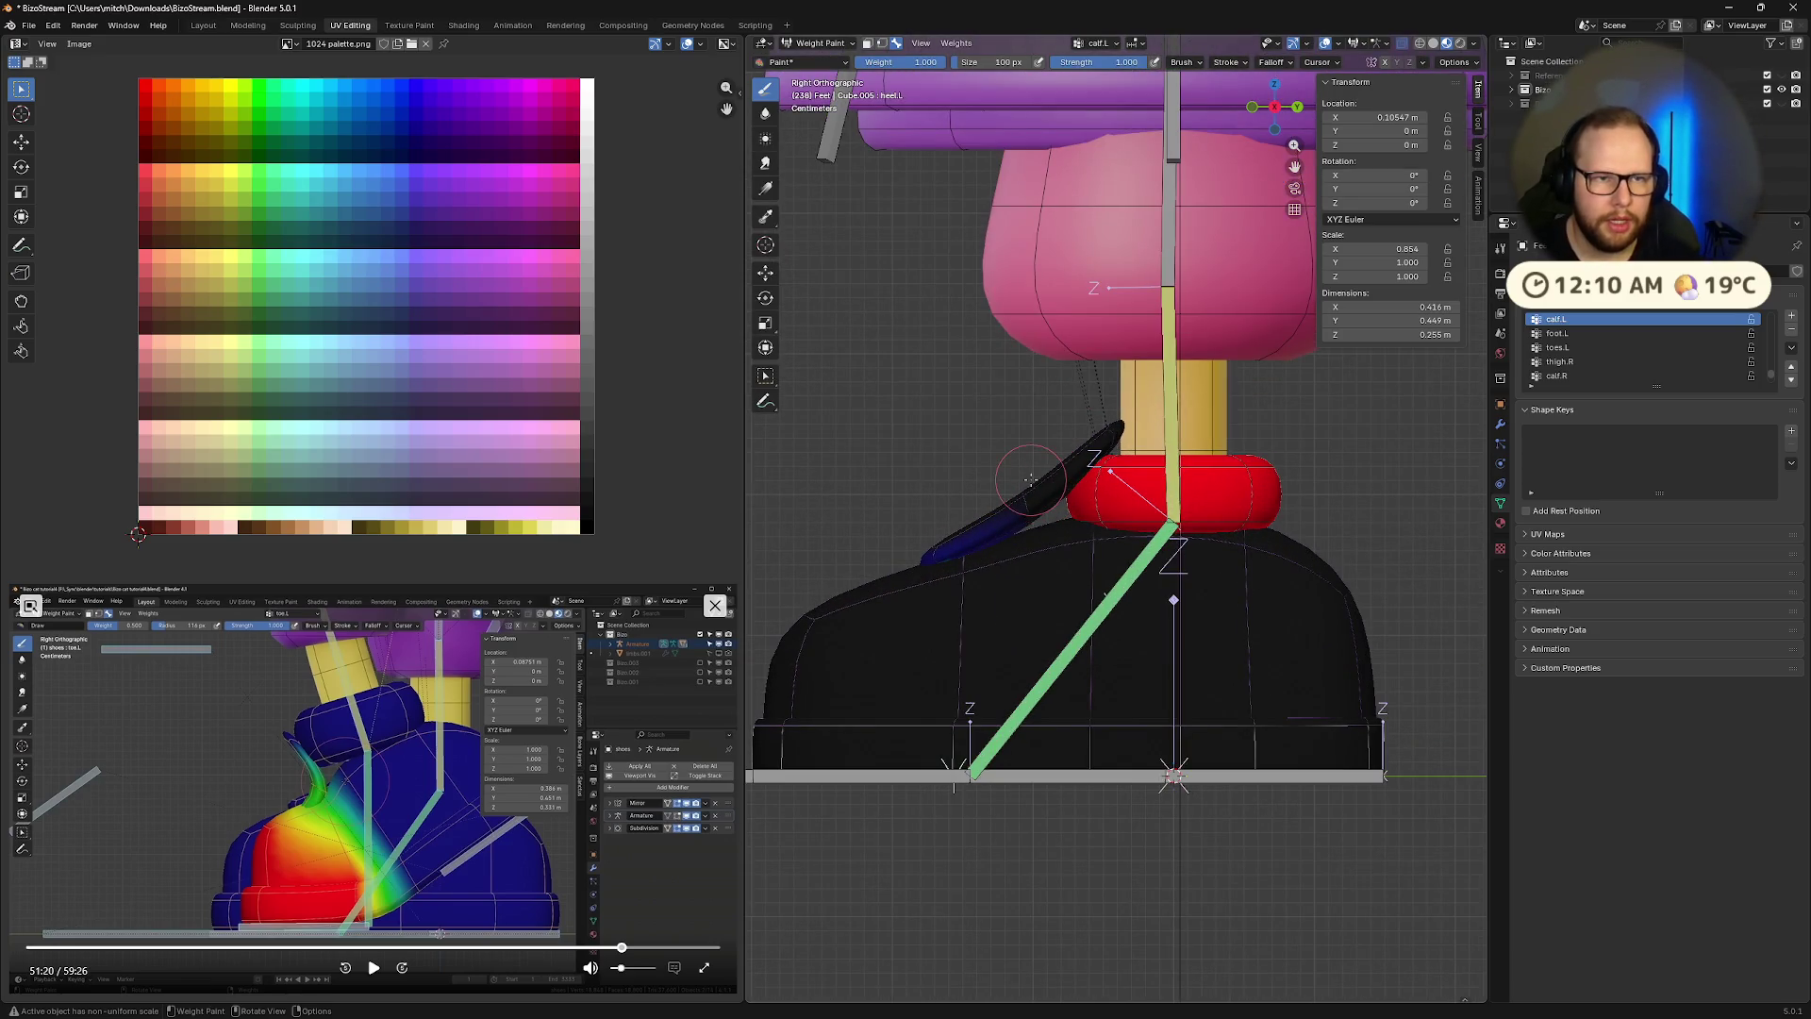
key(Tab)
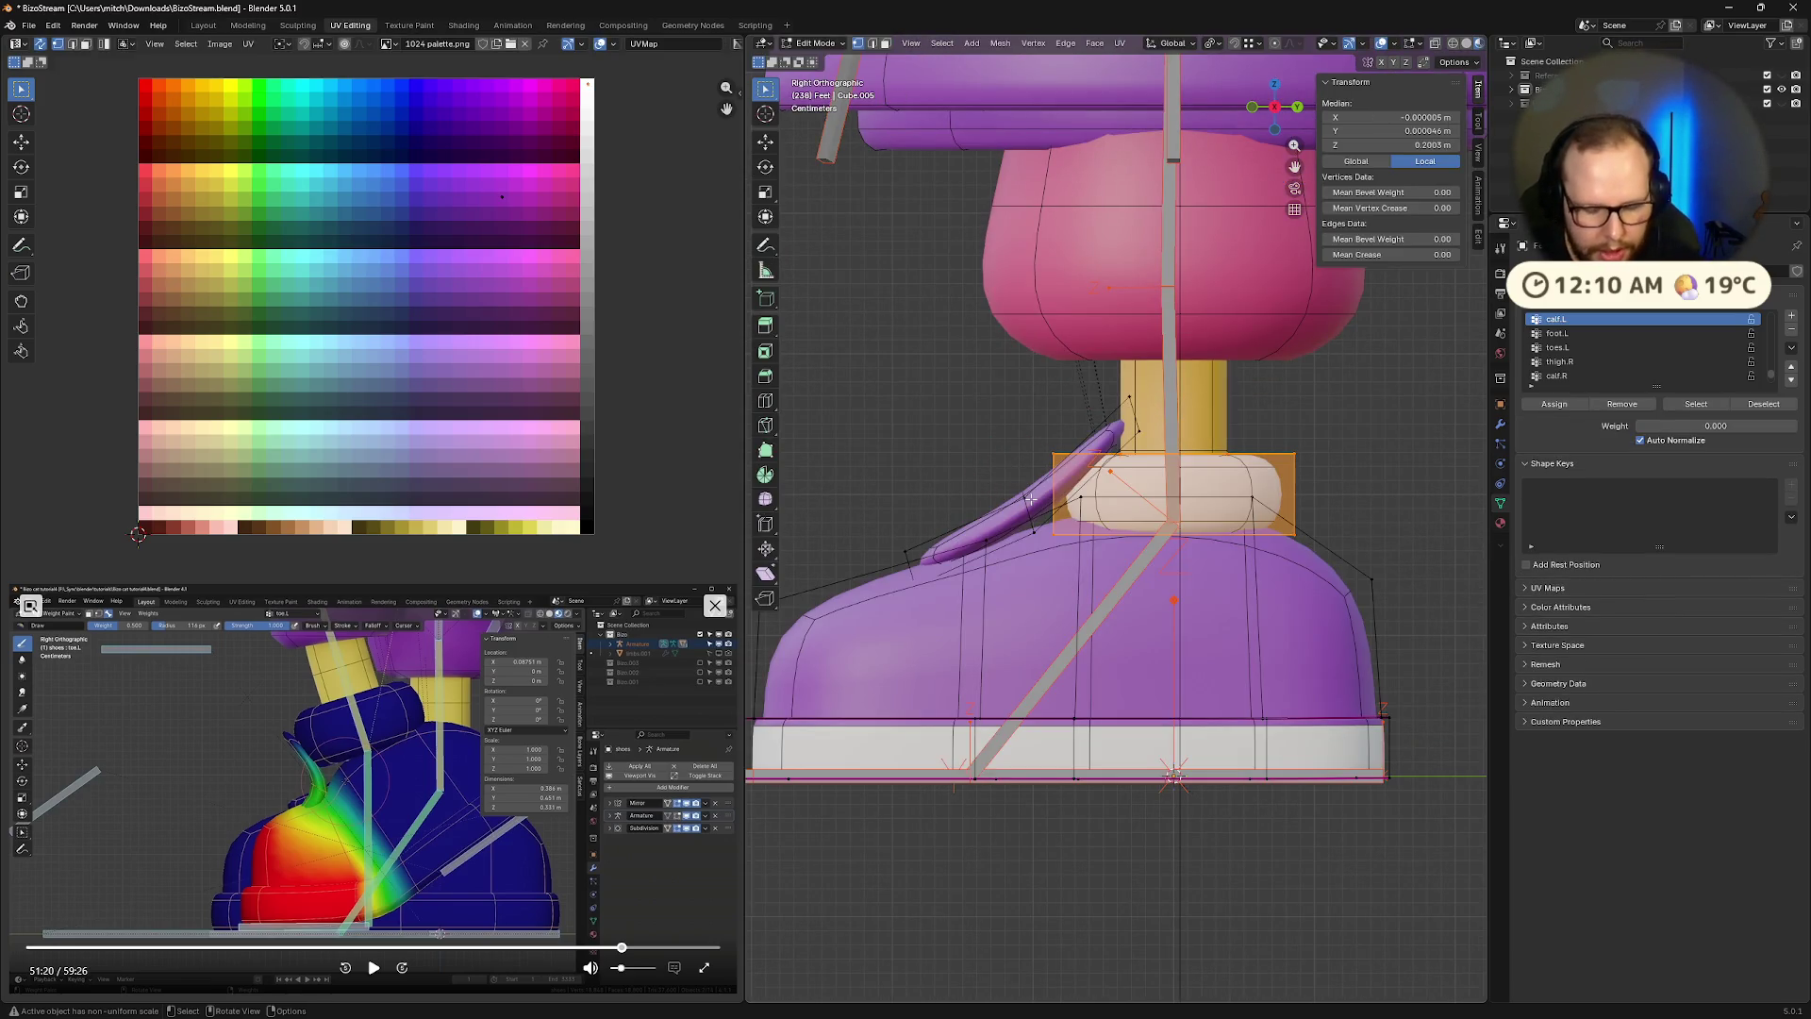
key(l)
key(ctrl+z)
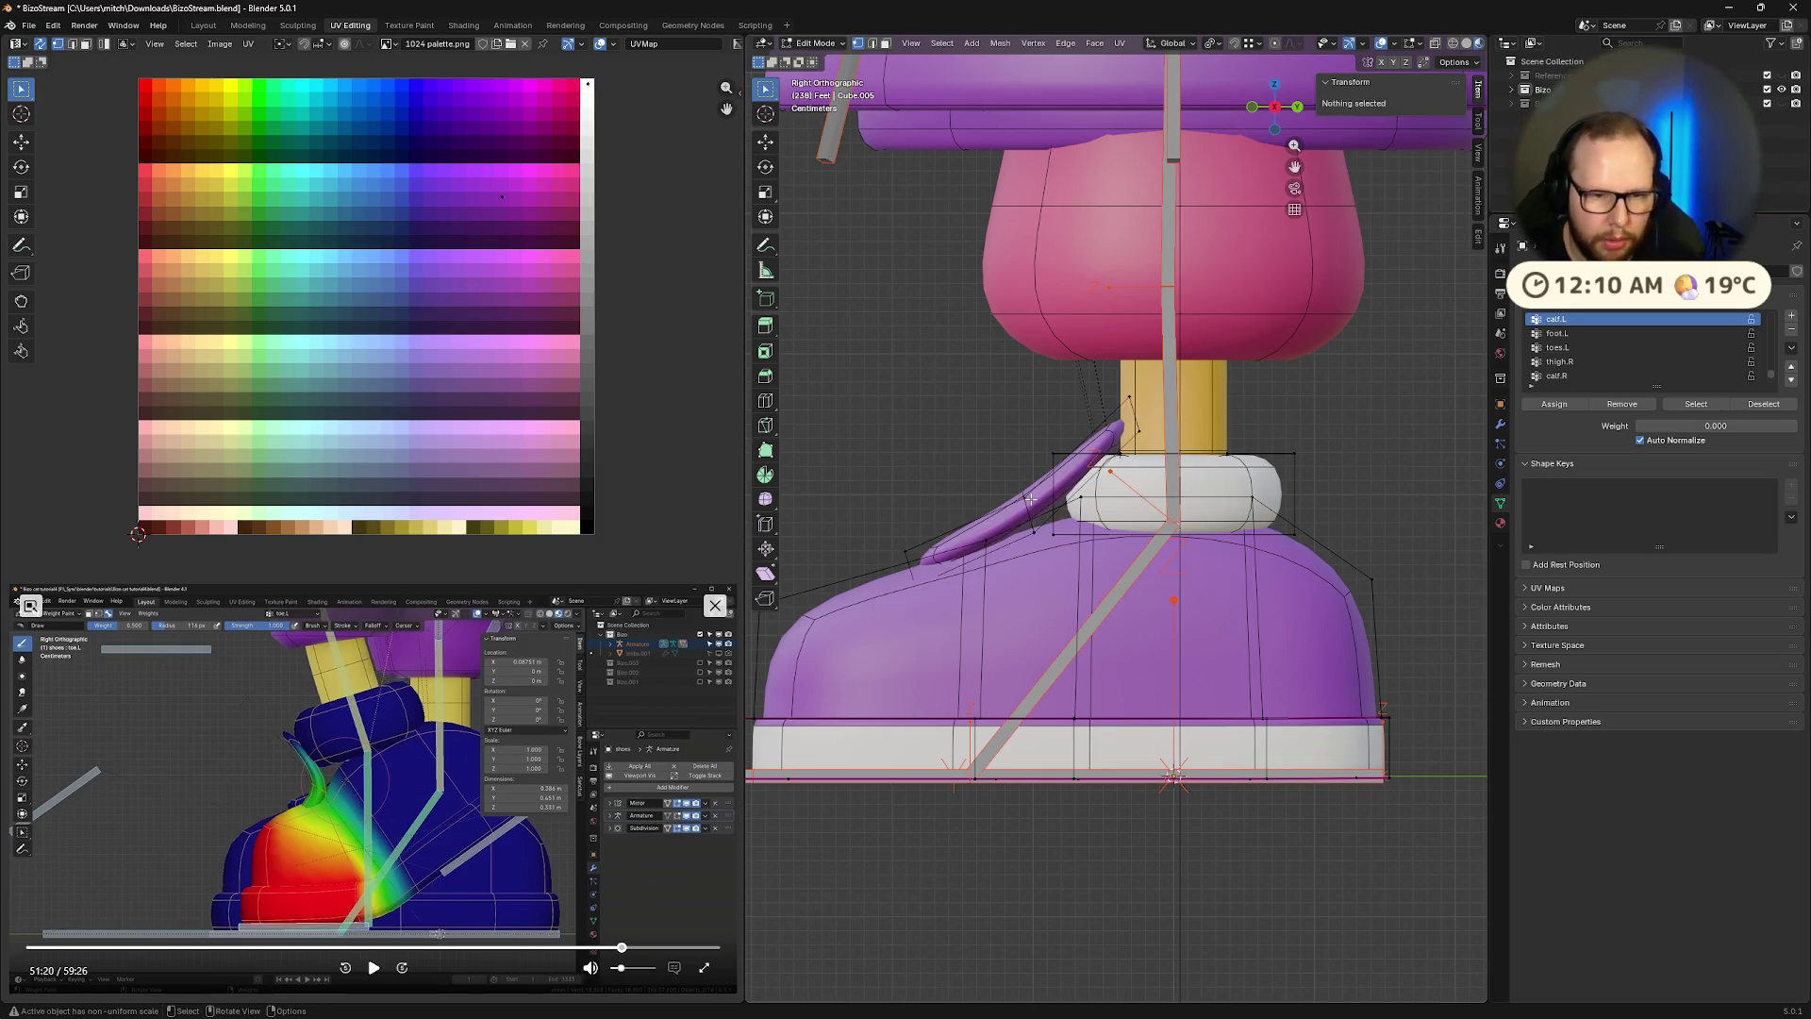
key(l)
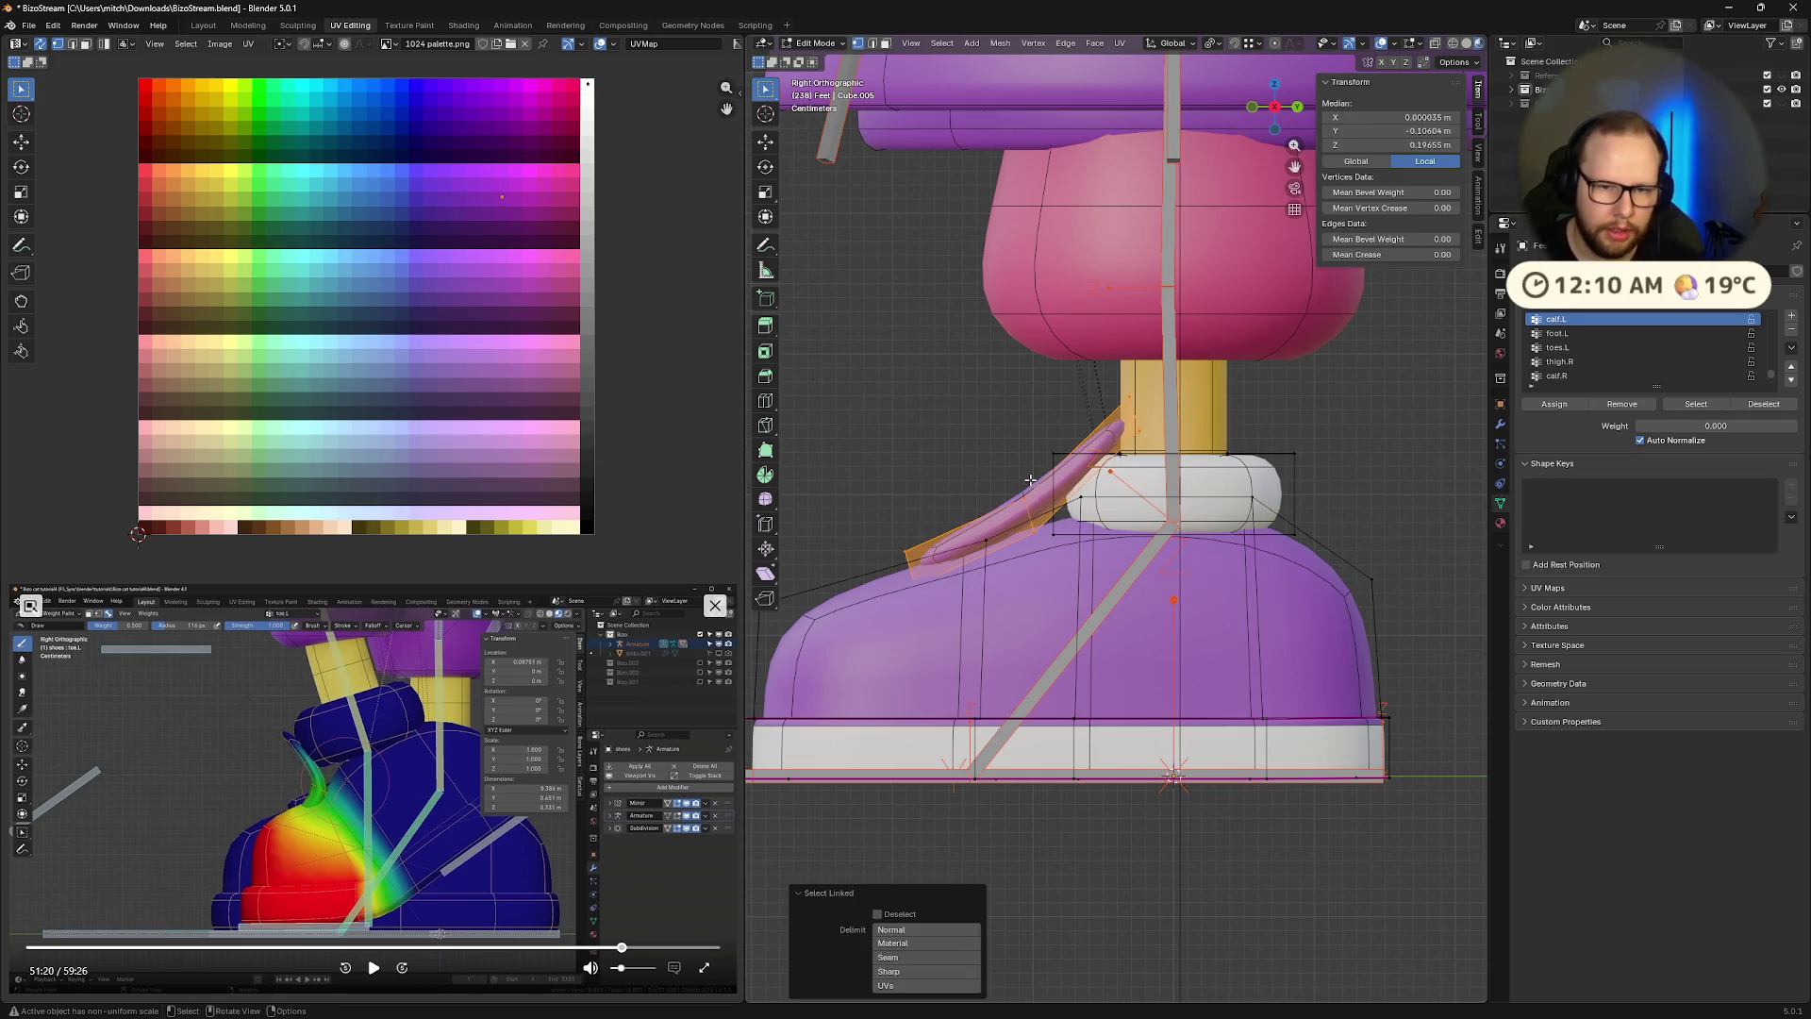
key(Tab)
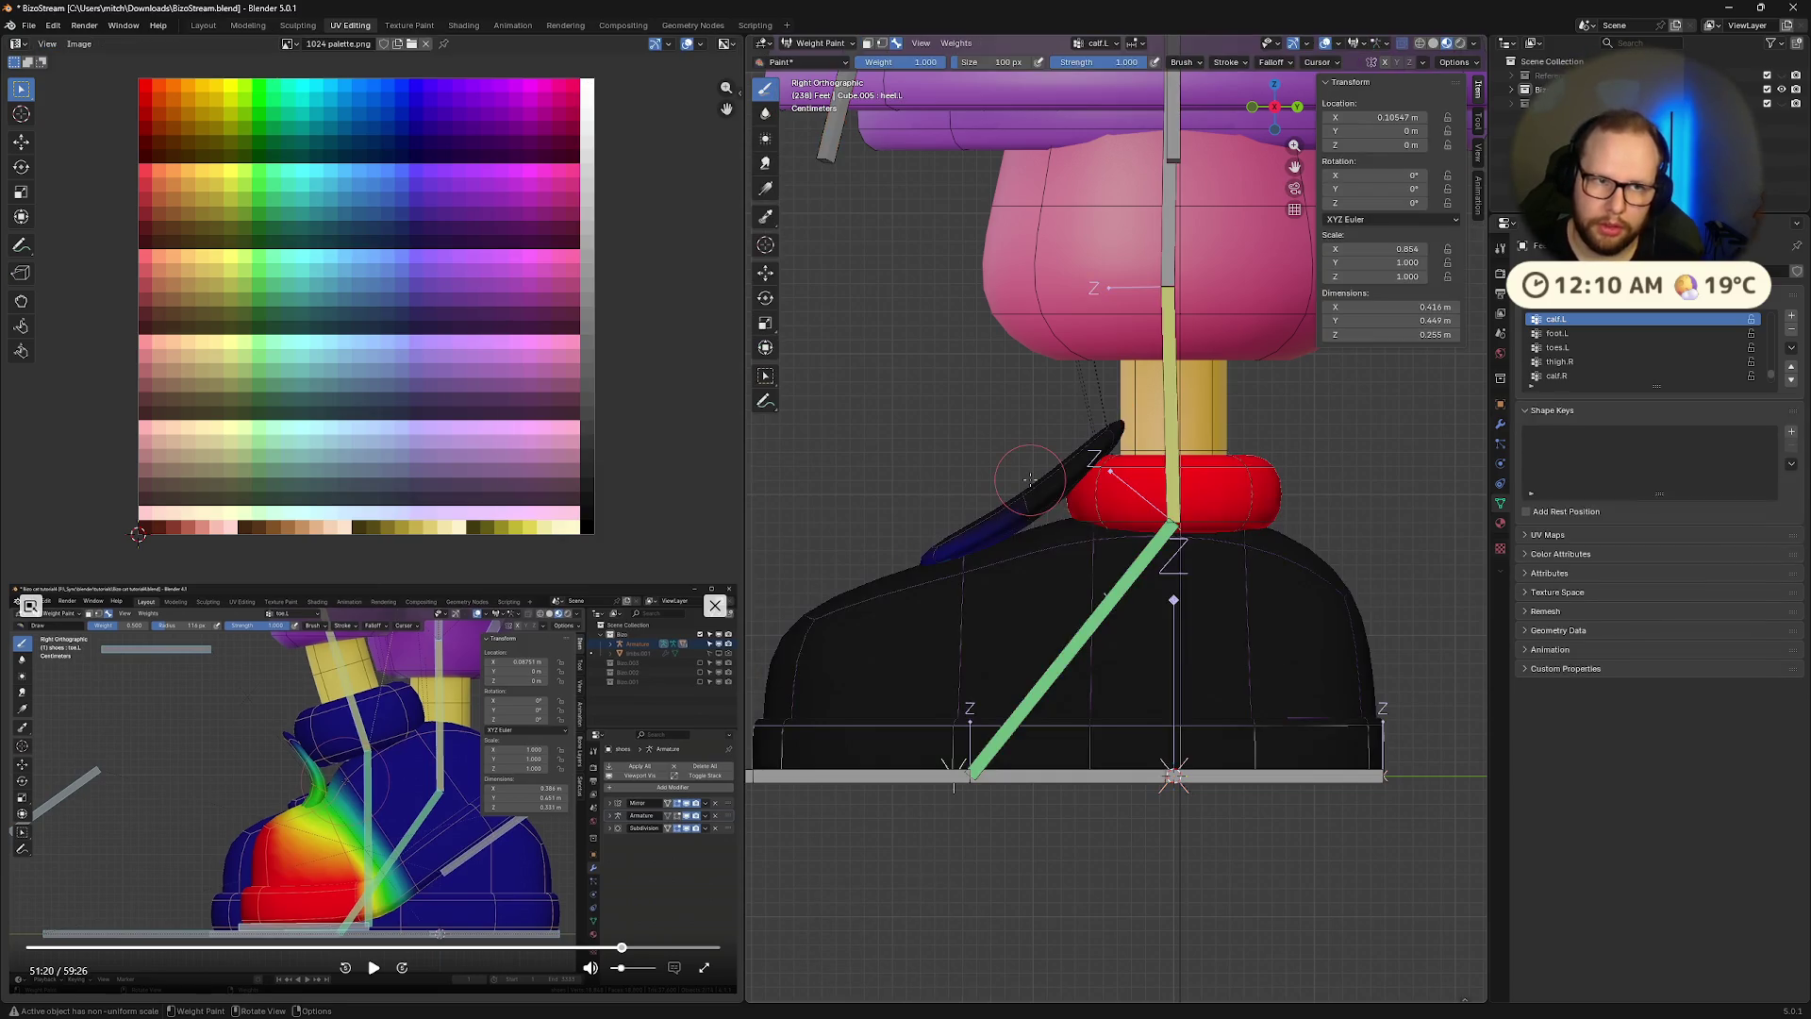
key(m)
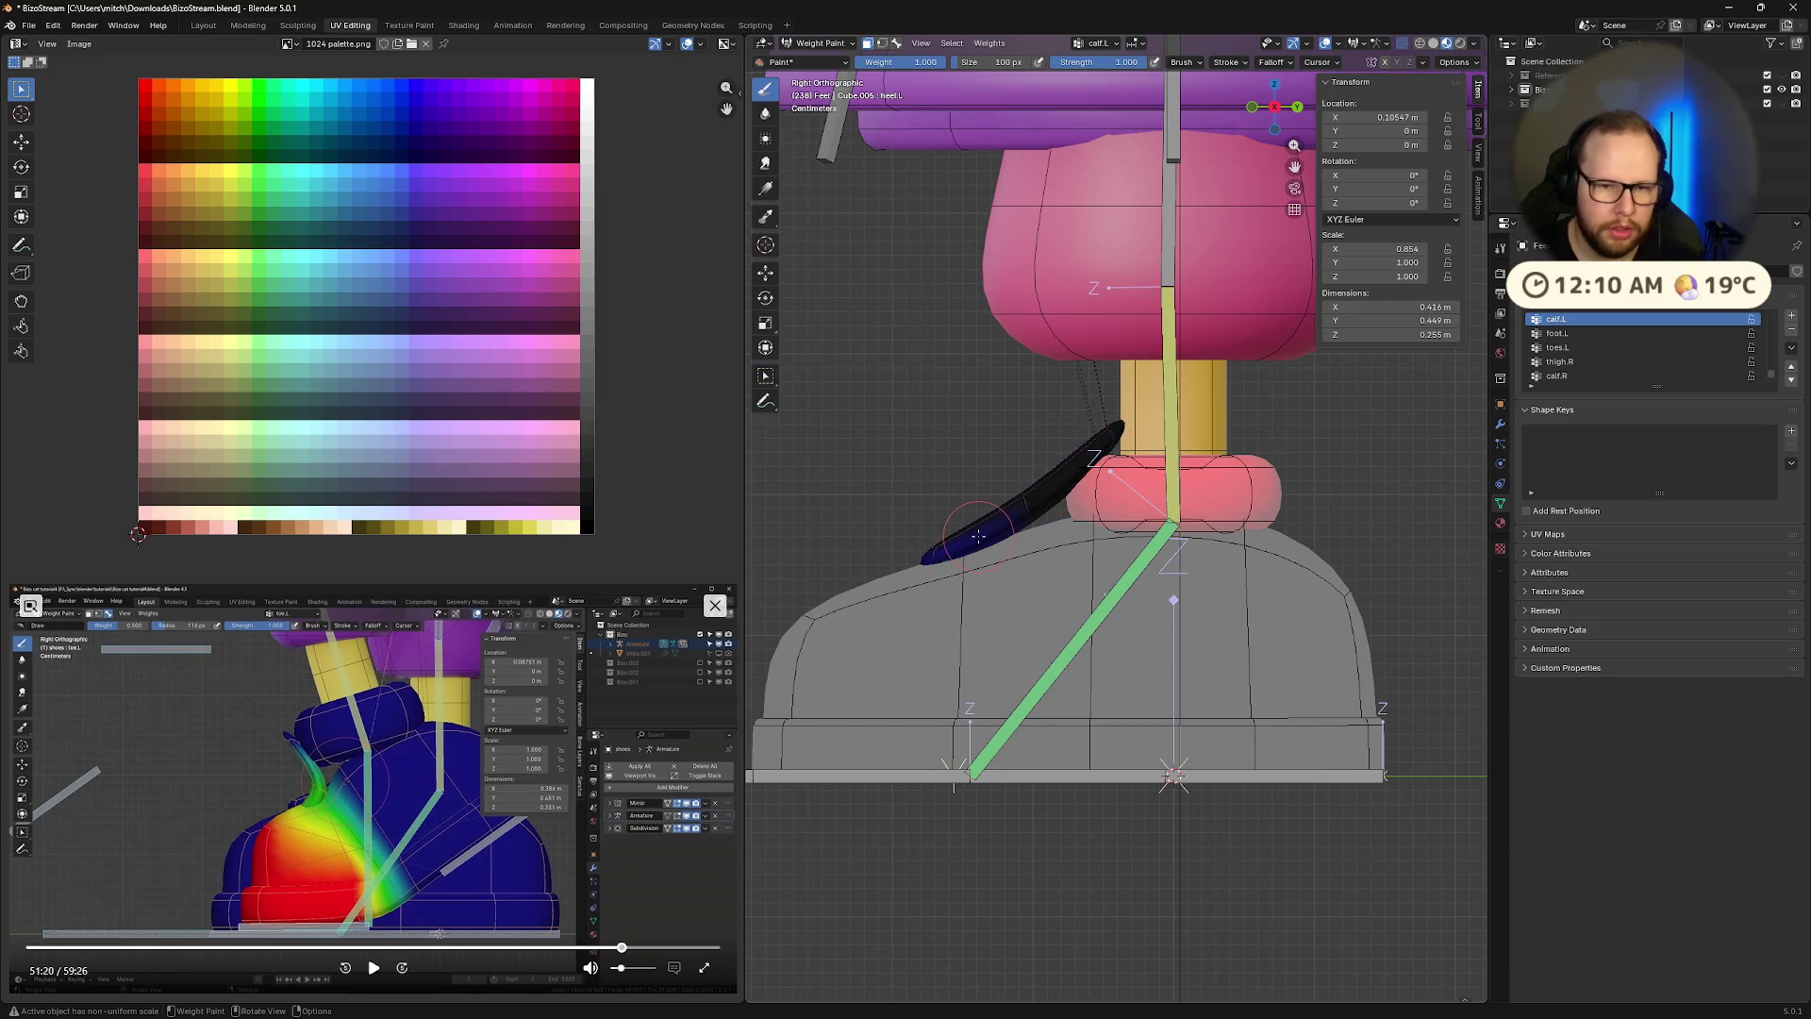
click(374, 972)
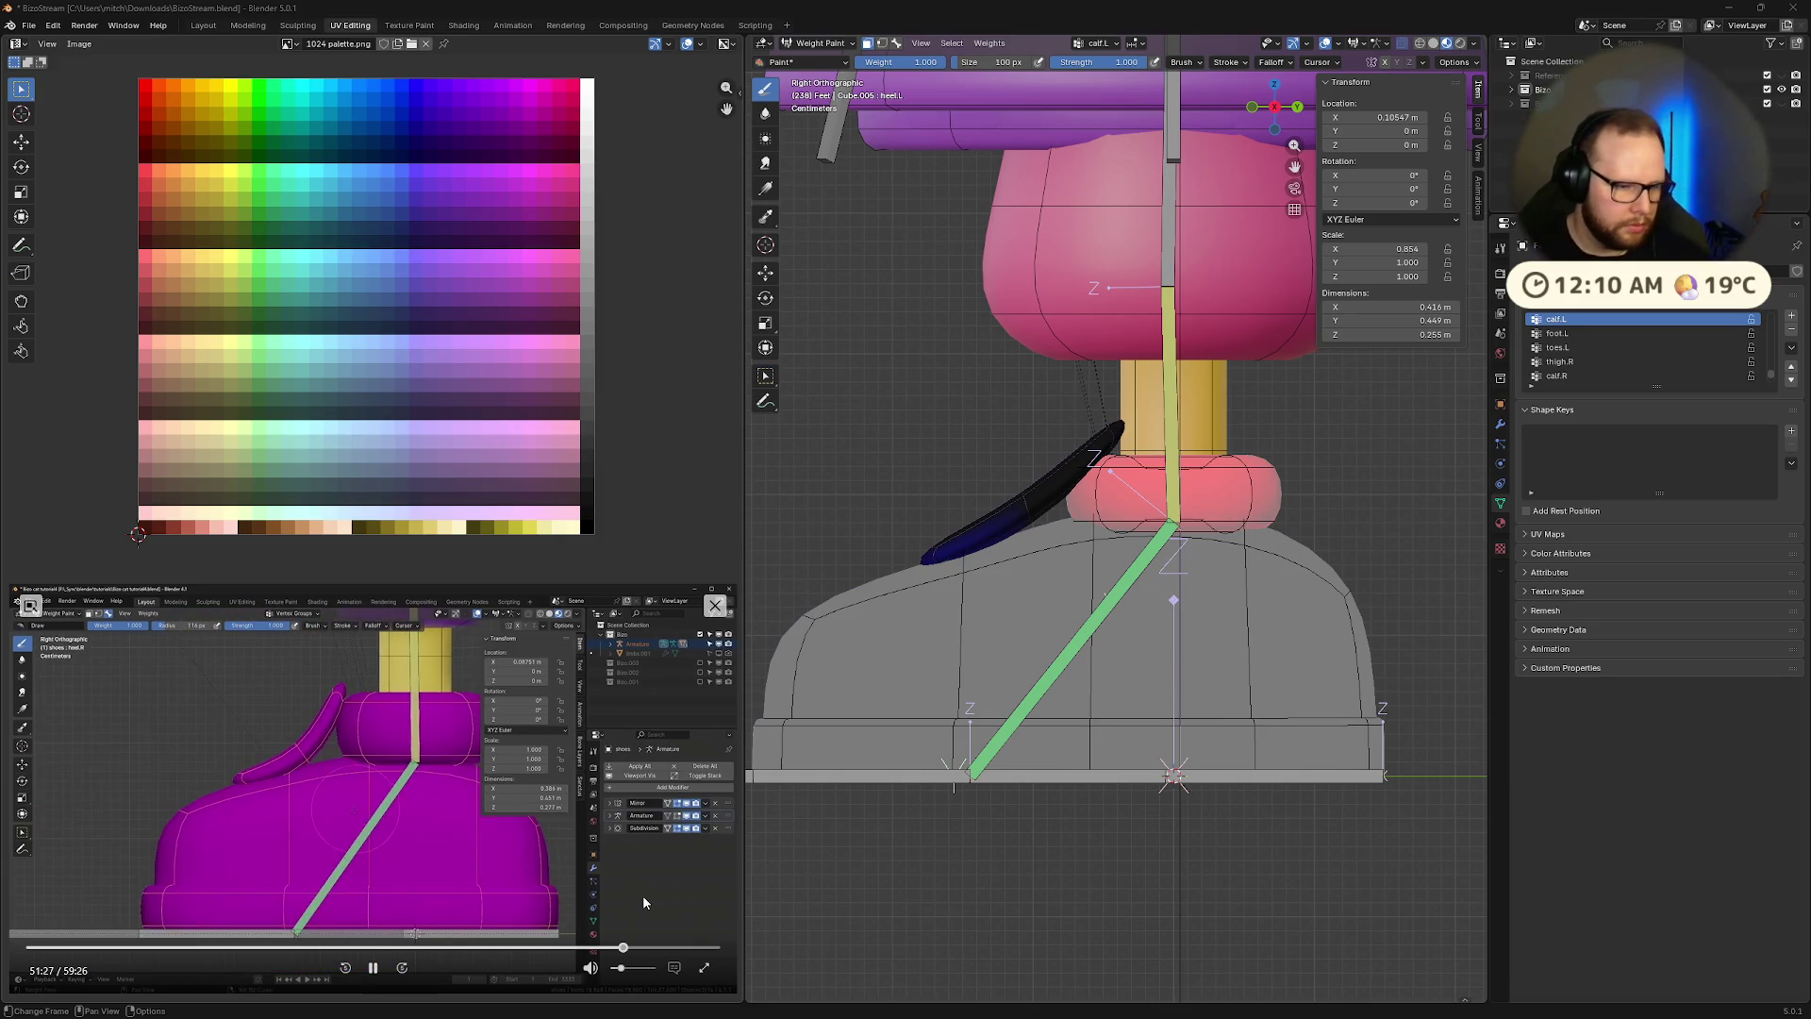
Select the shoe faces at the right heel and make heel.R the active weight group
click(372, 972)
middle_drag(1356, 803, 1386, 740)
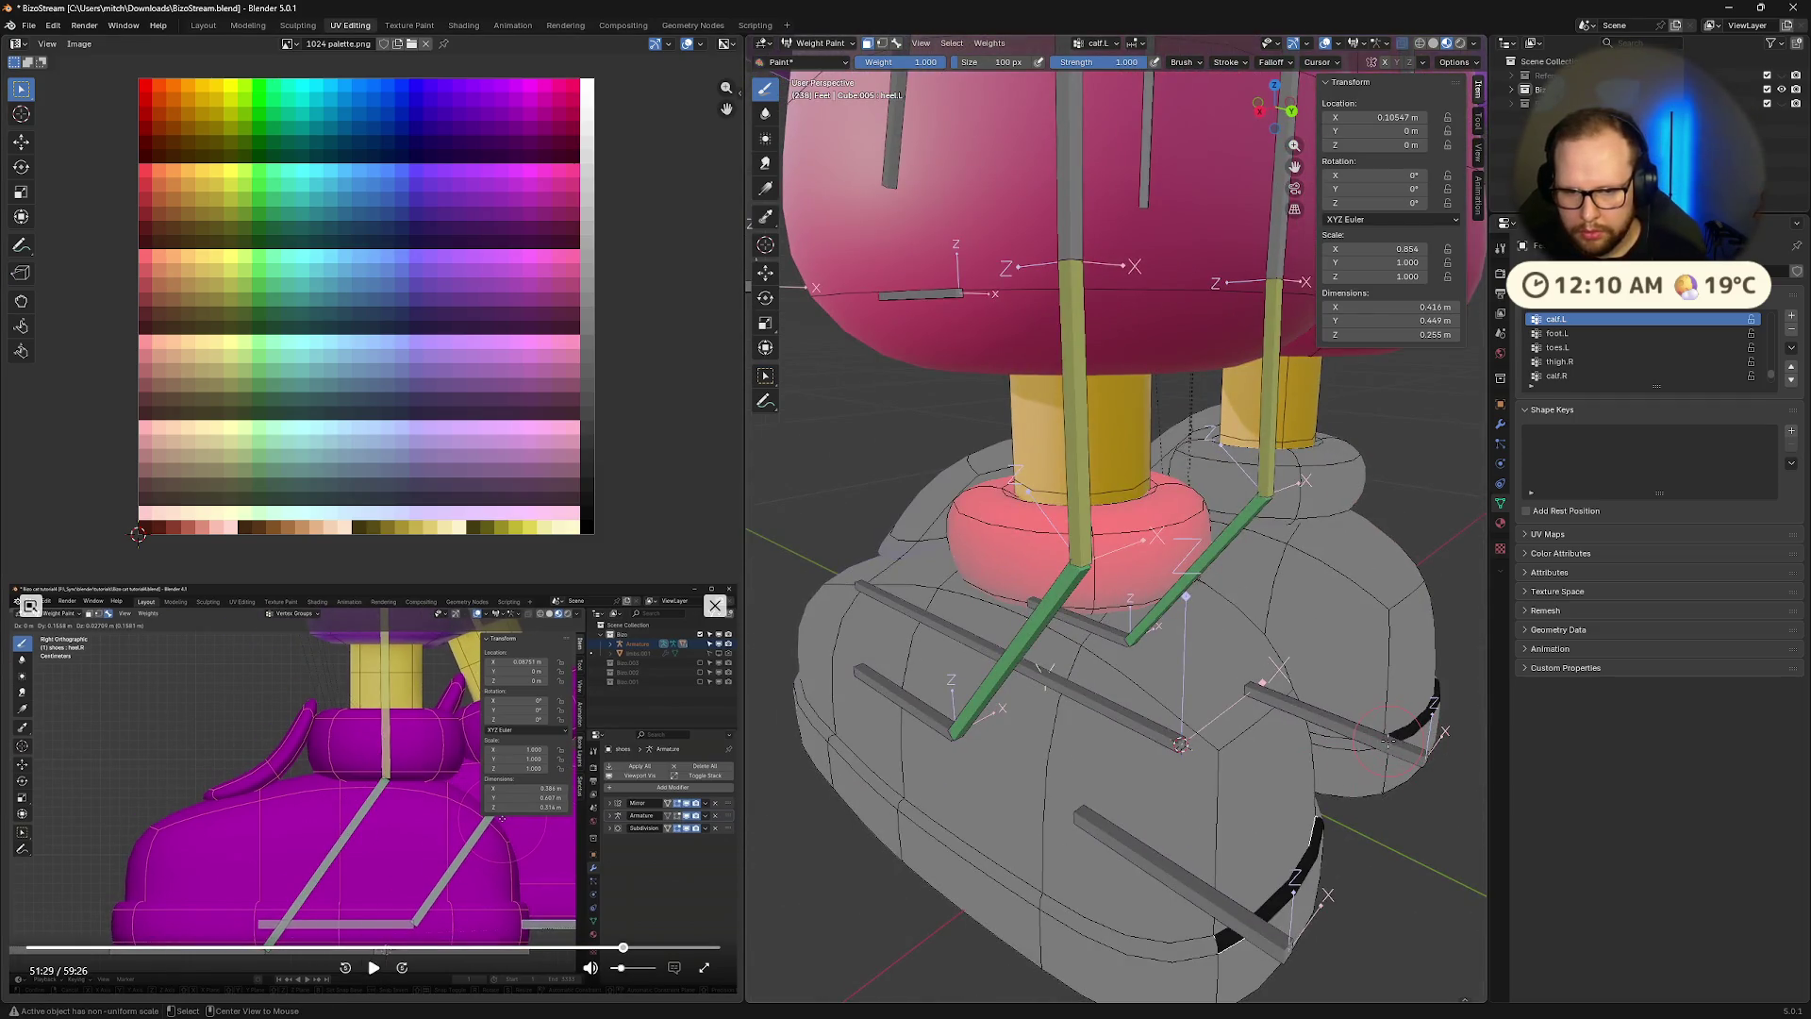
click(1380, 746)
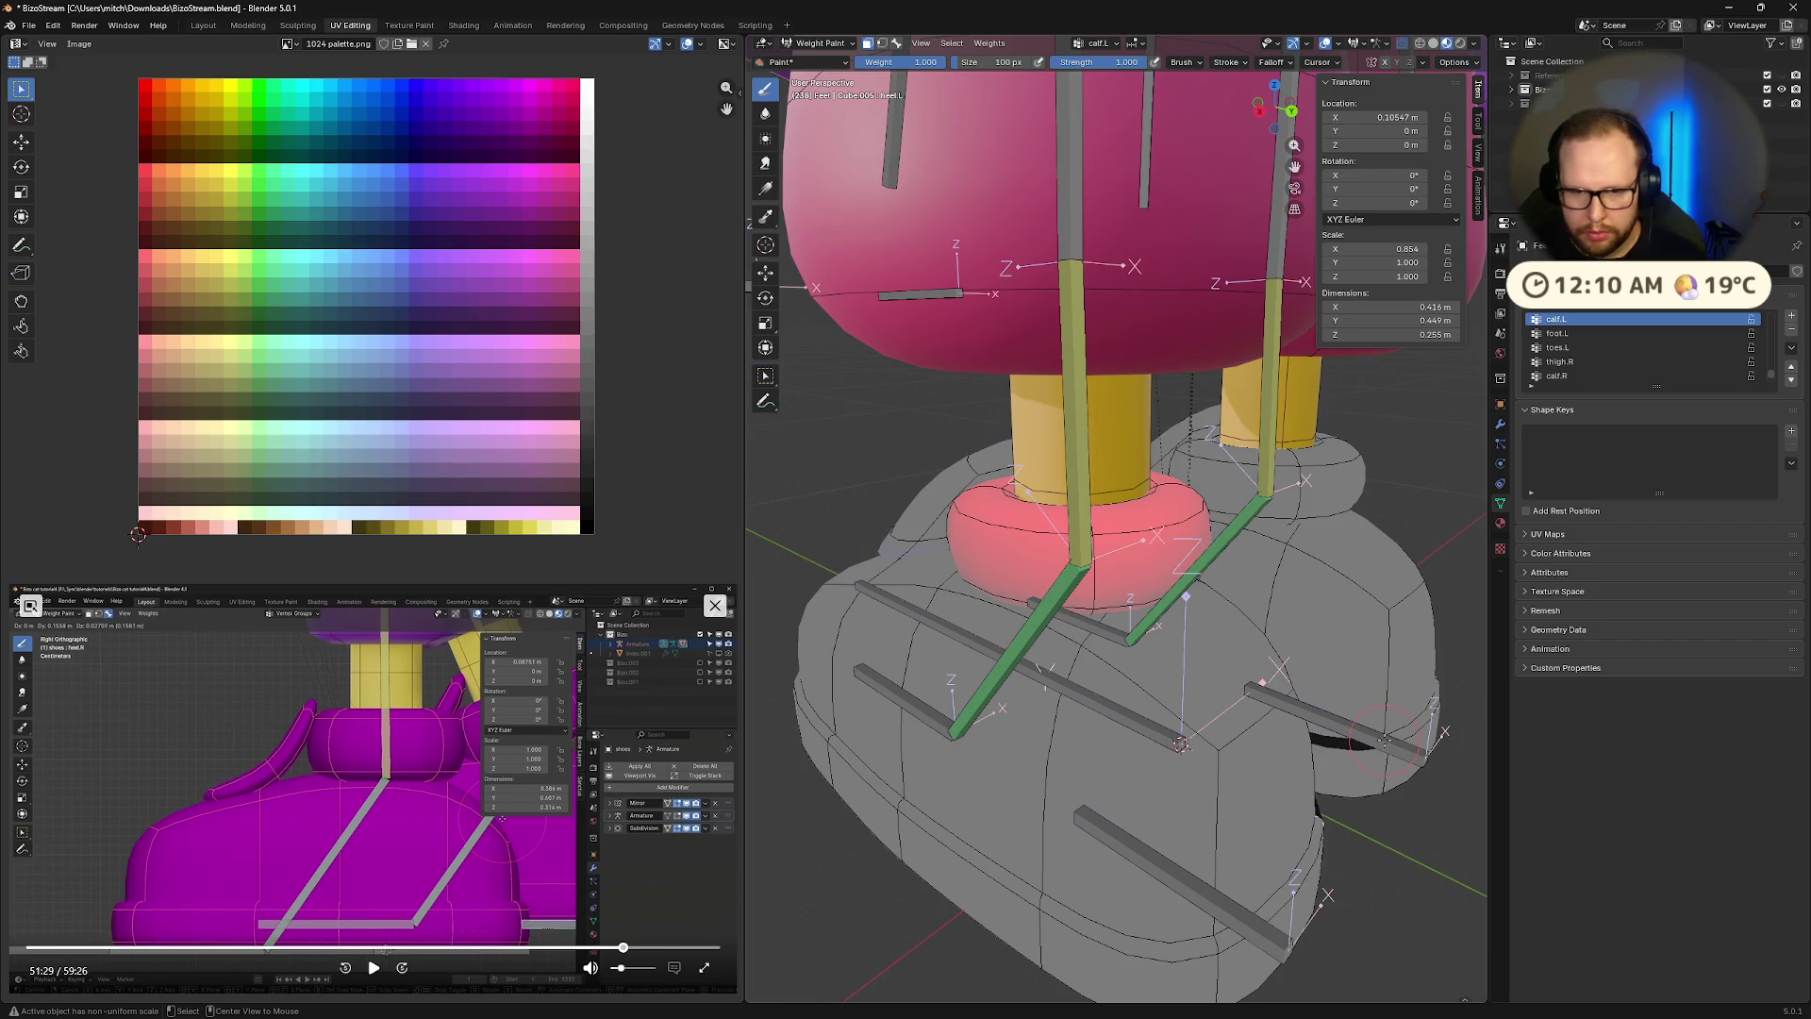
click(1383, 740)
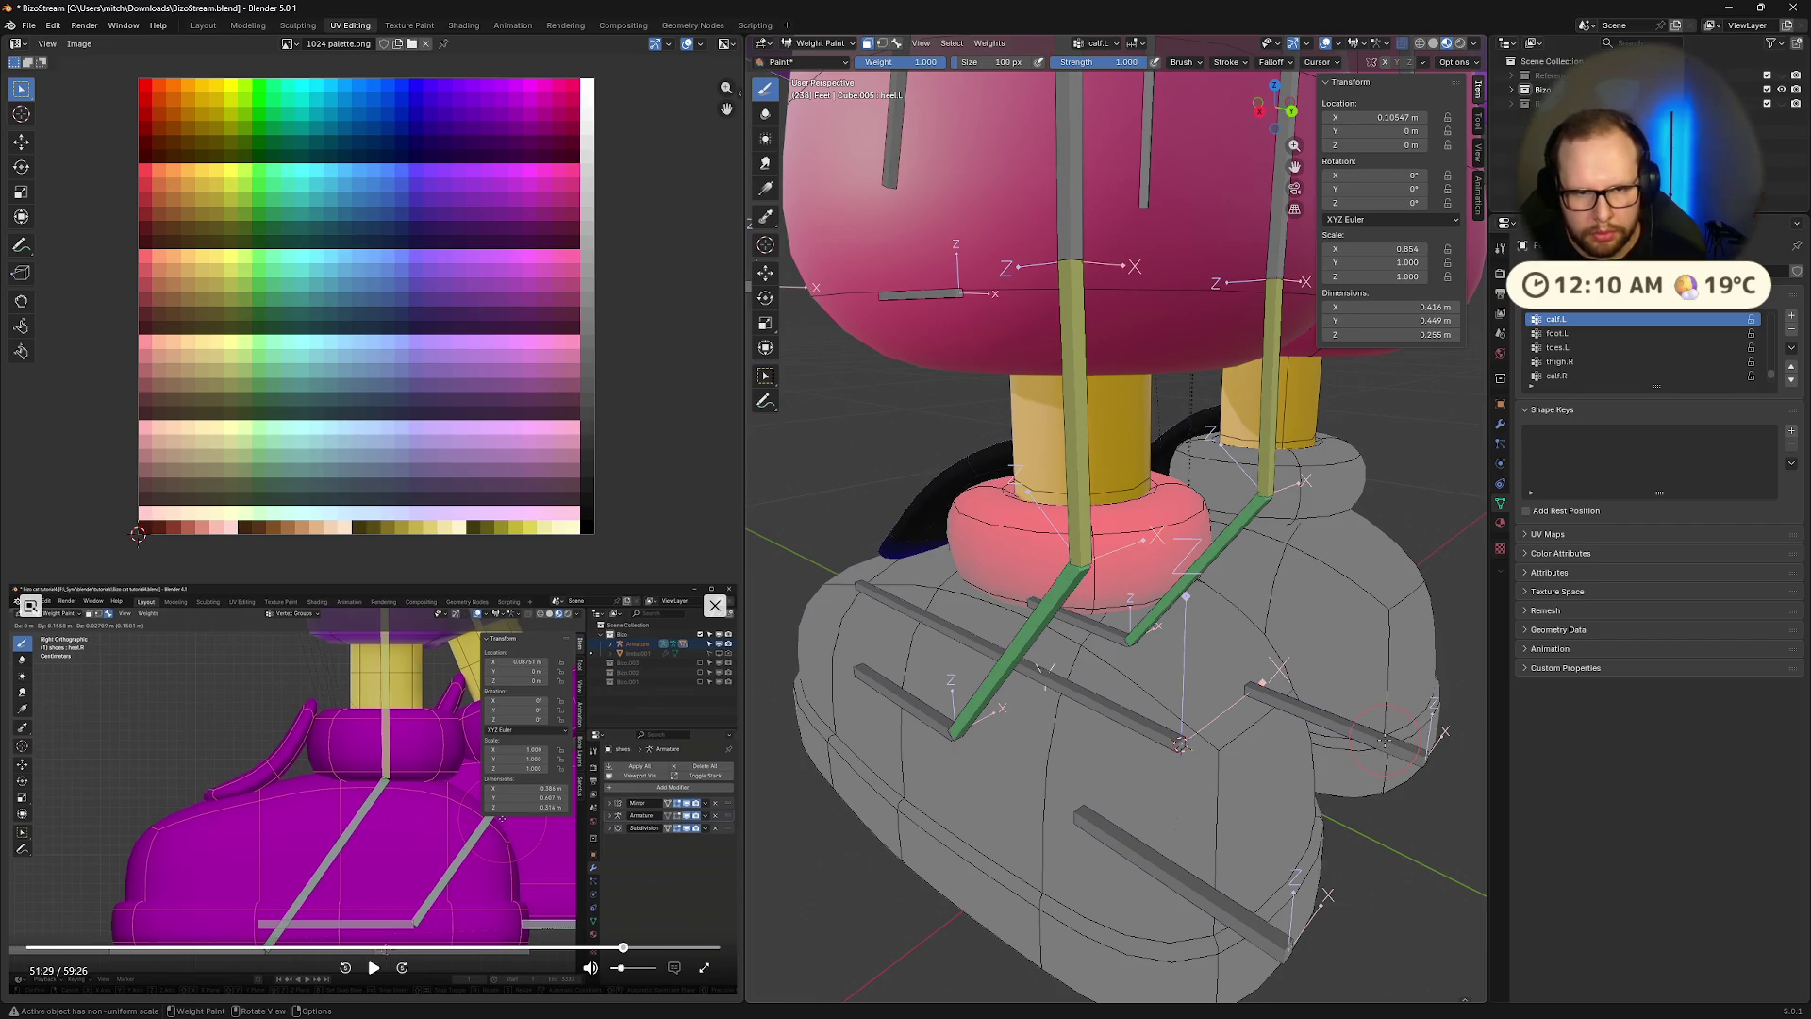
key(m)
alt+click(1383, 740)
Move the left leg back beside the right shoe to clear the view
scroll(1221, 781, down, 5)
mouse_move(1222, 781)
middle_down()
mouse_move(1306, 769)
mouse_move(1236, 764)
mouse_move(1248, 723)
middle_up()
key(g)
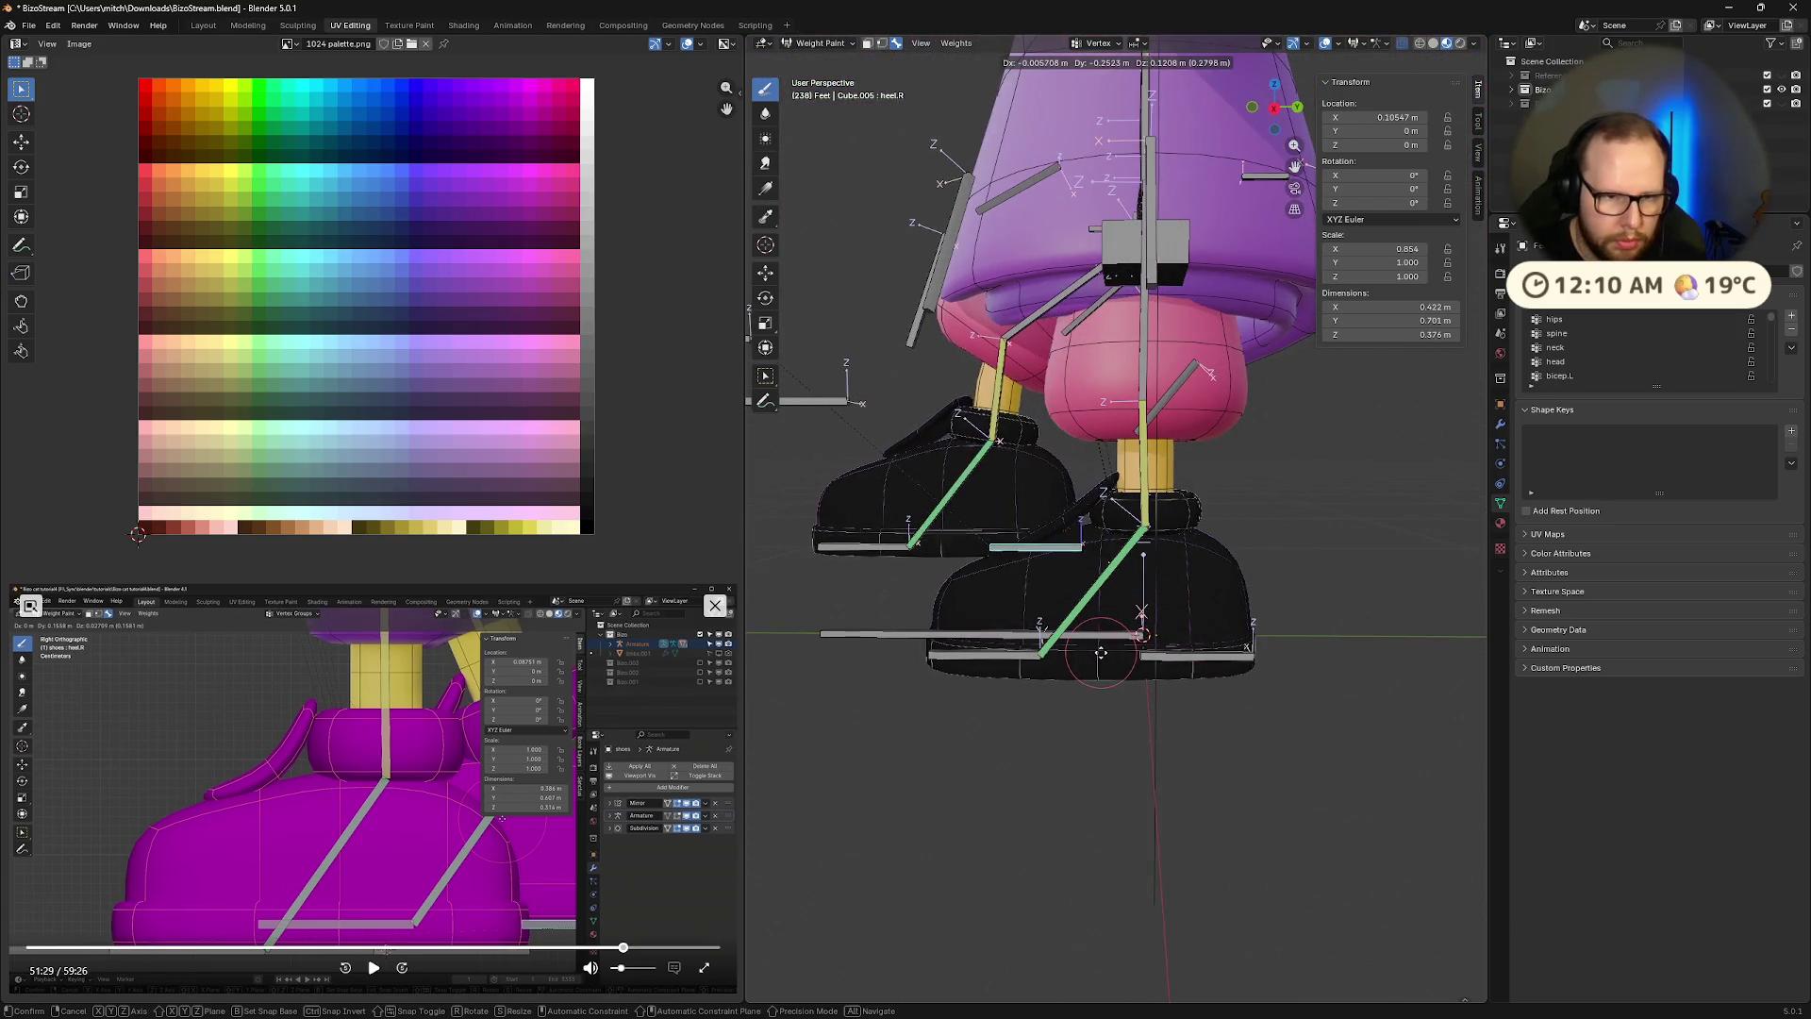
click(1057, 597)
key(g)
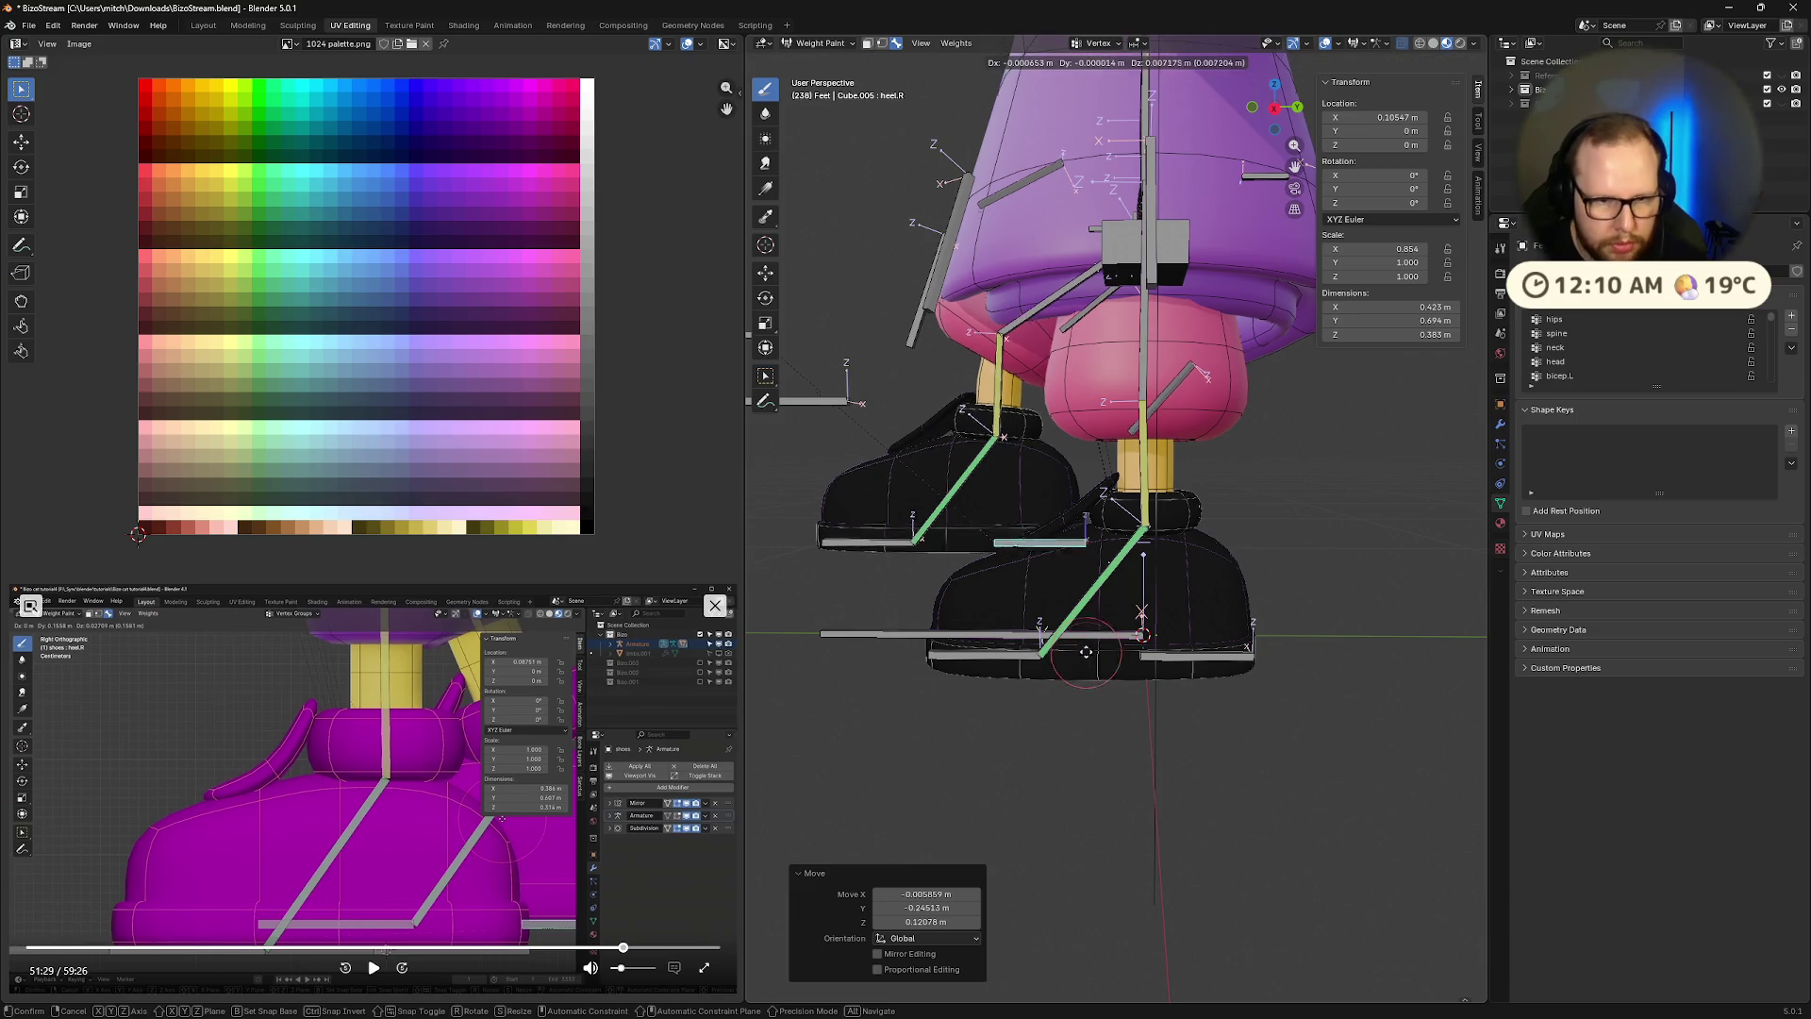
click(889, 560)
Swing the right toe tip up, then rotate heel.R 40.9° about the X axis
ctrl+click(876, 522)
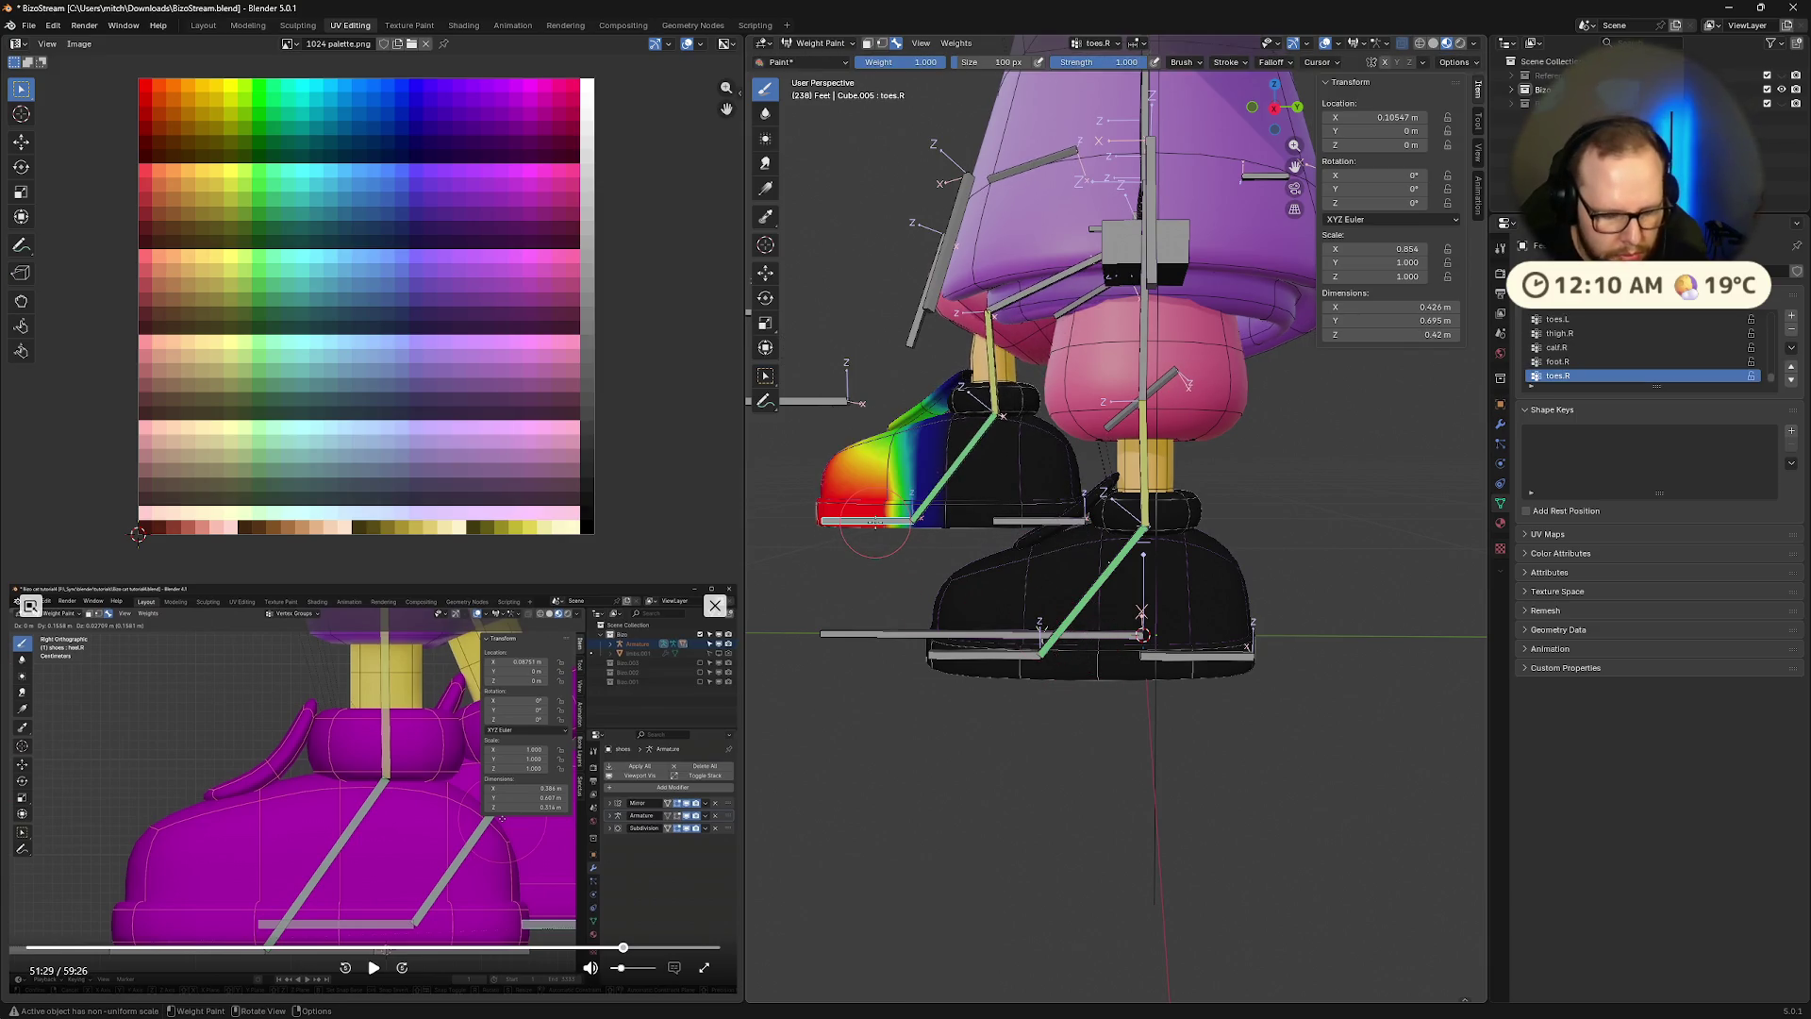
key(g)
click(911, 515)
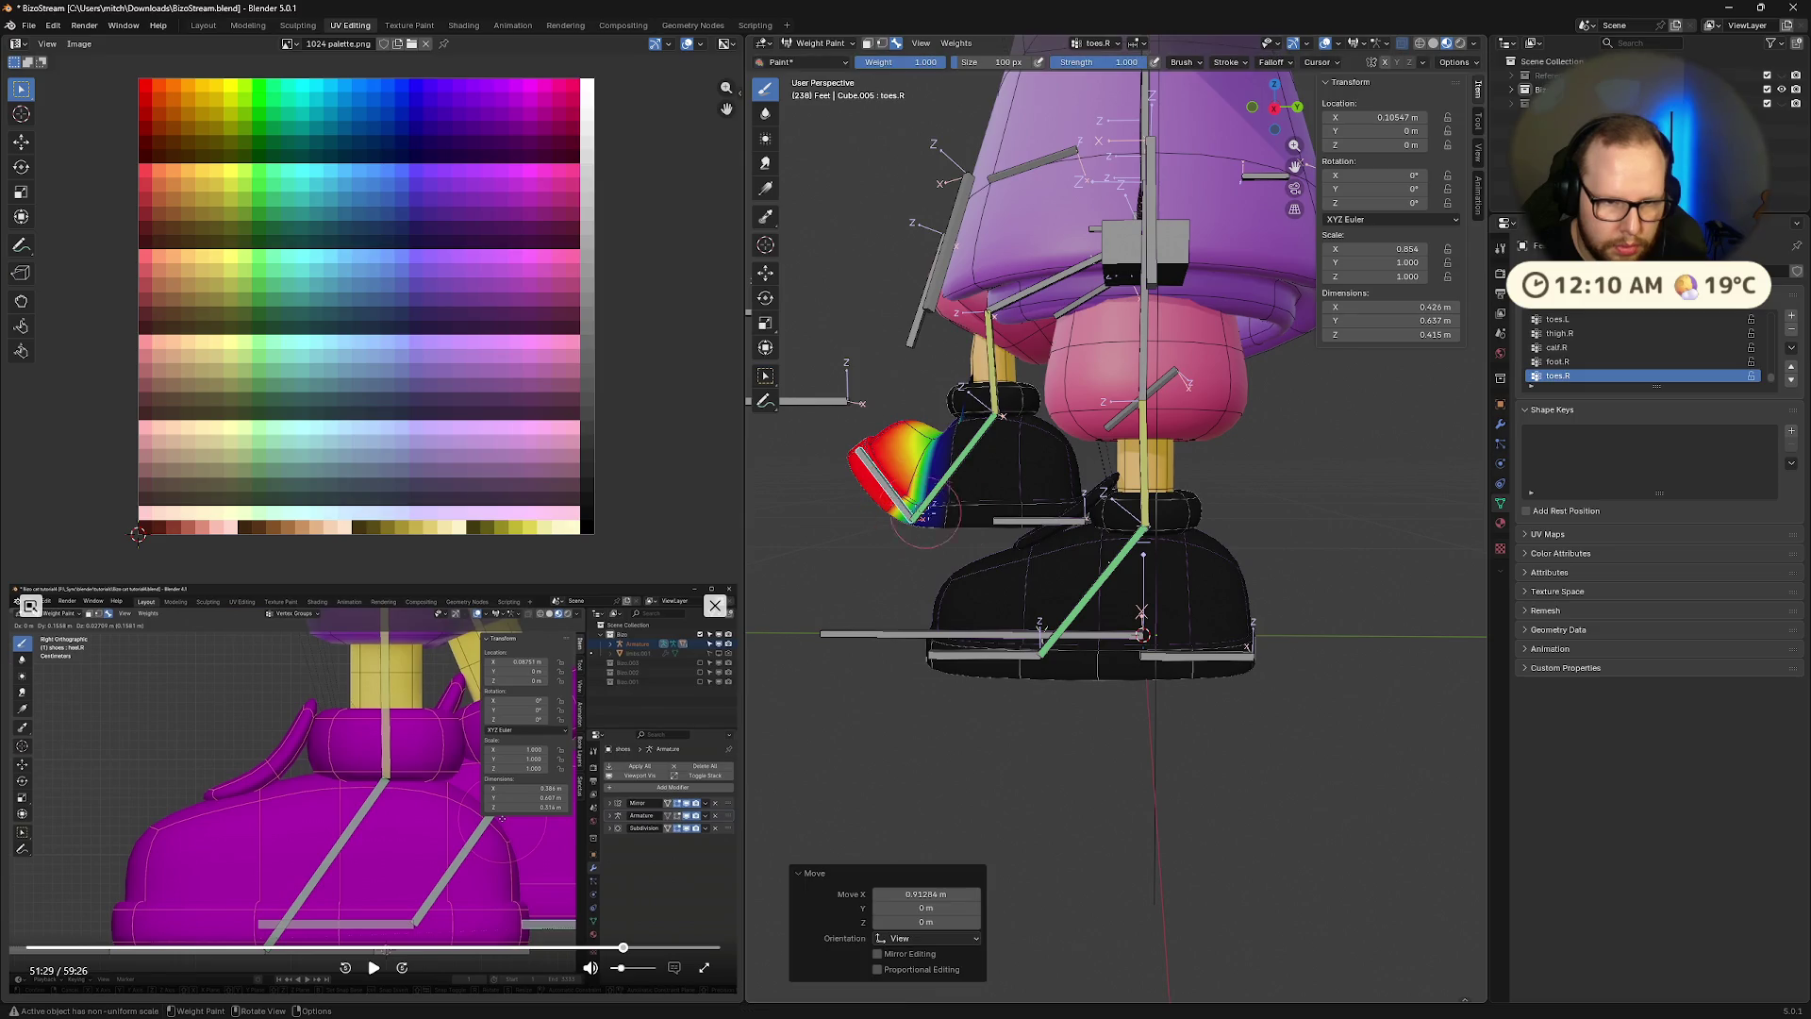
ctrl+click(1033, 521)
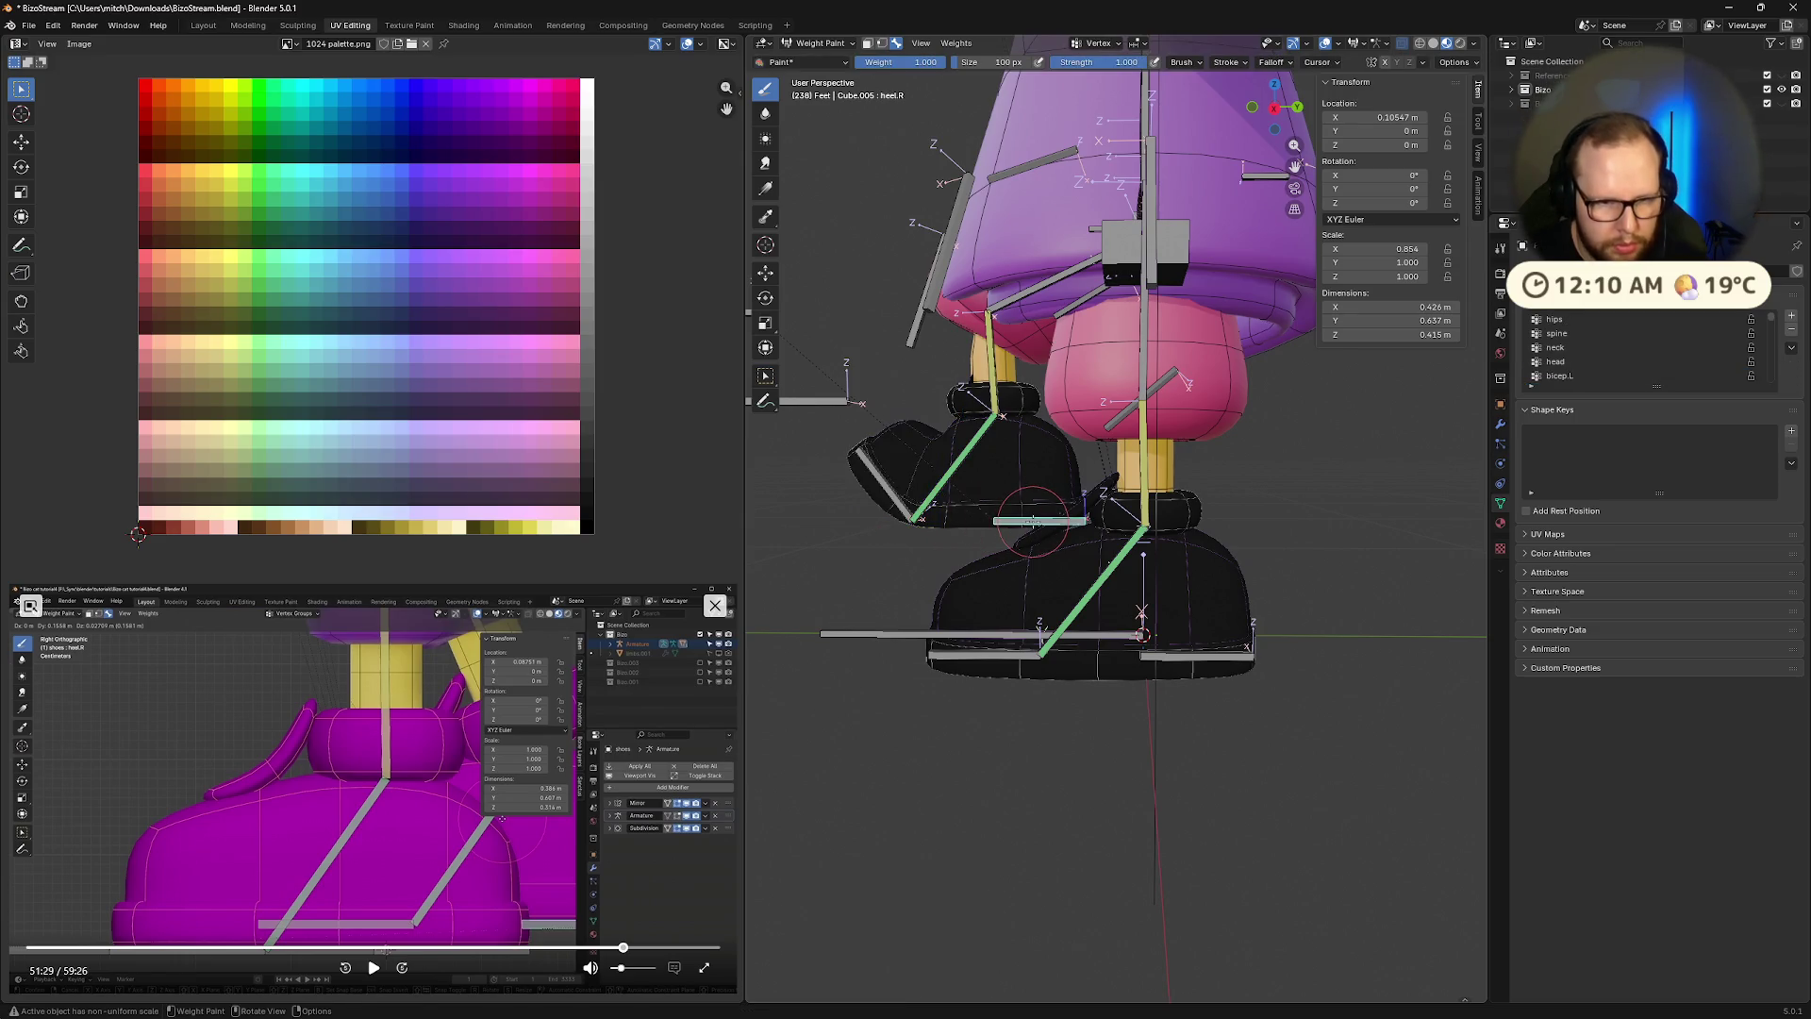
key(r)
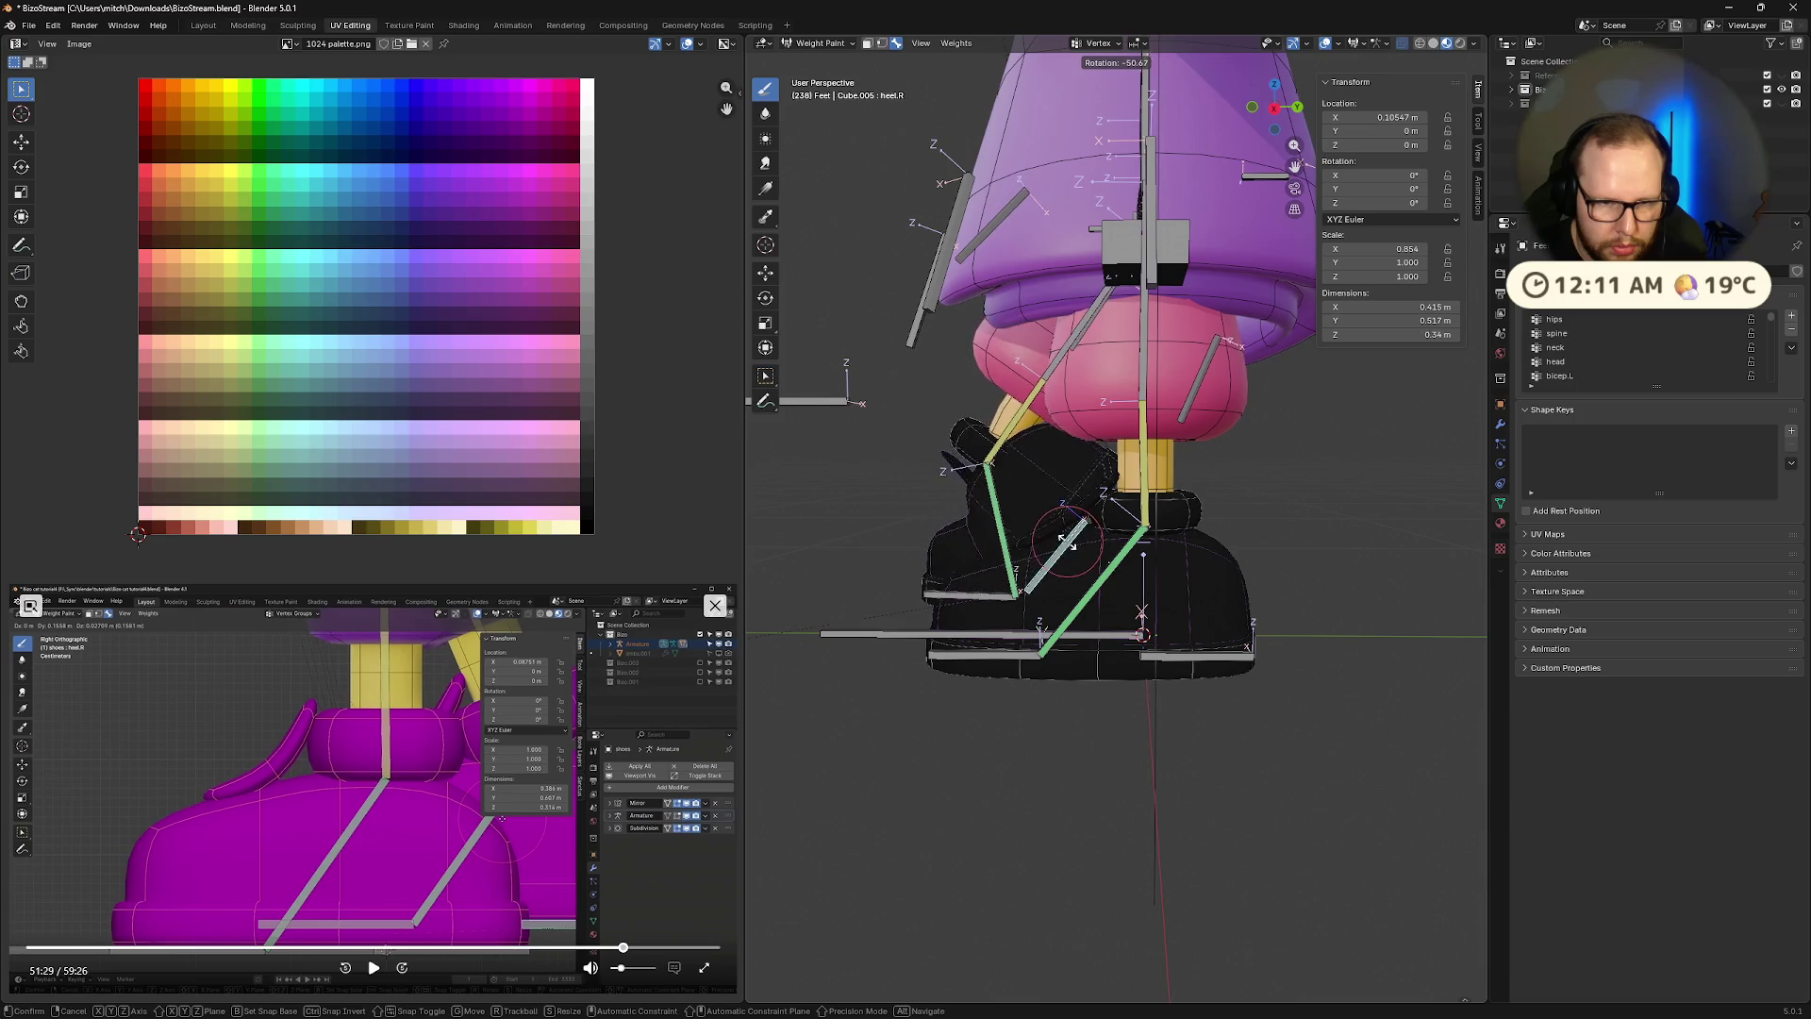
key(x)
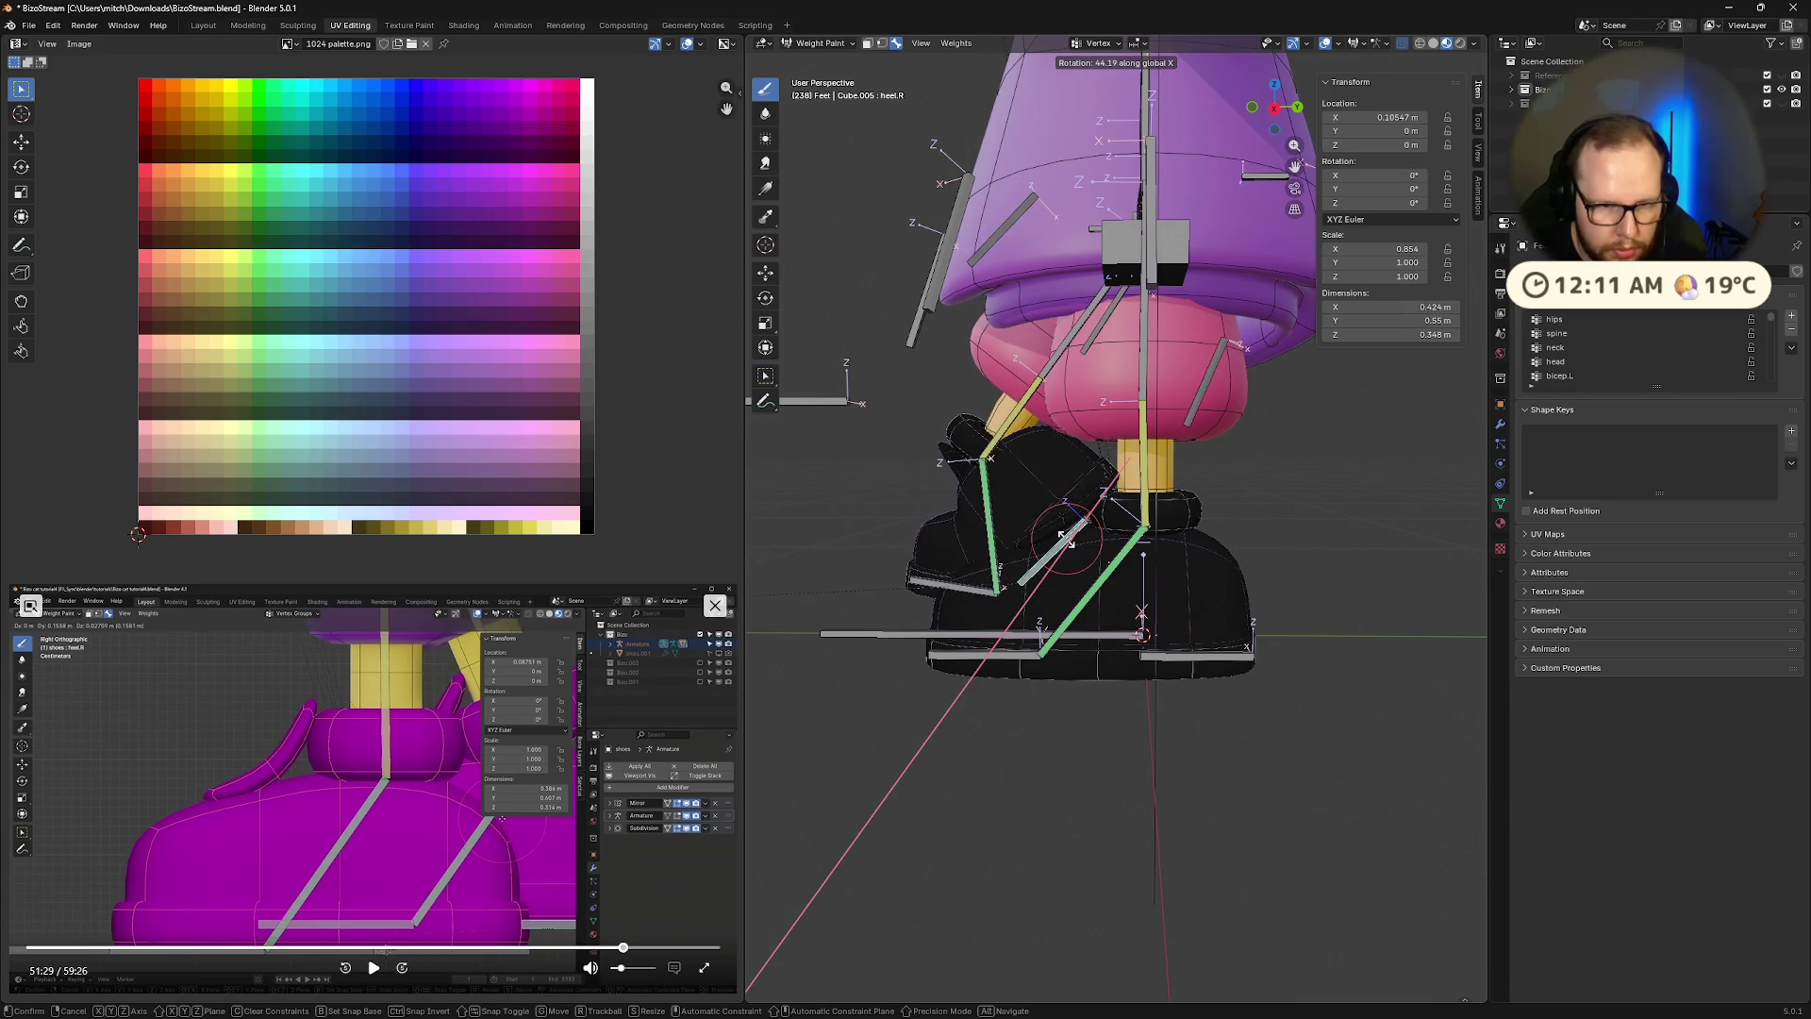
click(1063, 538)
Rotate toes.R 17.4° about X and view the foot from the right side
mouse_move(1064, 538)
middle_down()
mouse_move(972, 524)
mouse_move(1037, 528)
mouse_move(1094, 566)
mouse_move(1105, 601)
mouse_move(837, 668)
middle_up()
scroll(1105, 601, up, 3)
ctrl+click(853, 658)
key(r)
key(x)
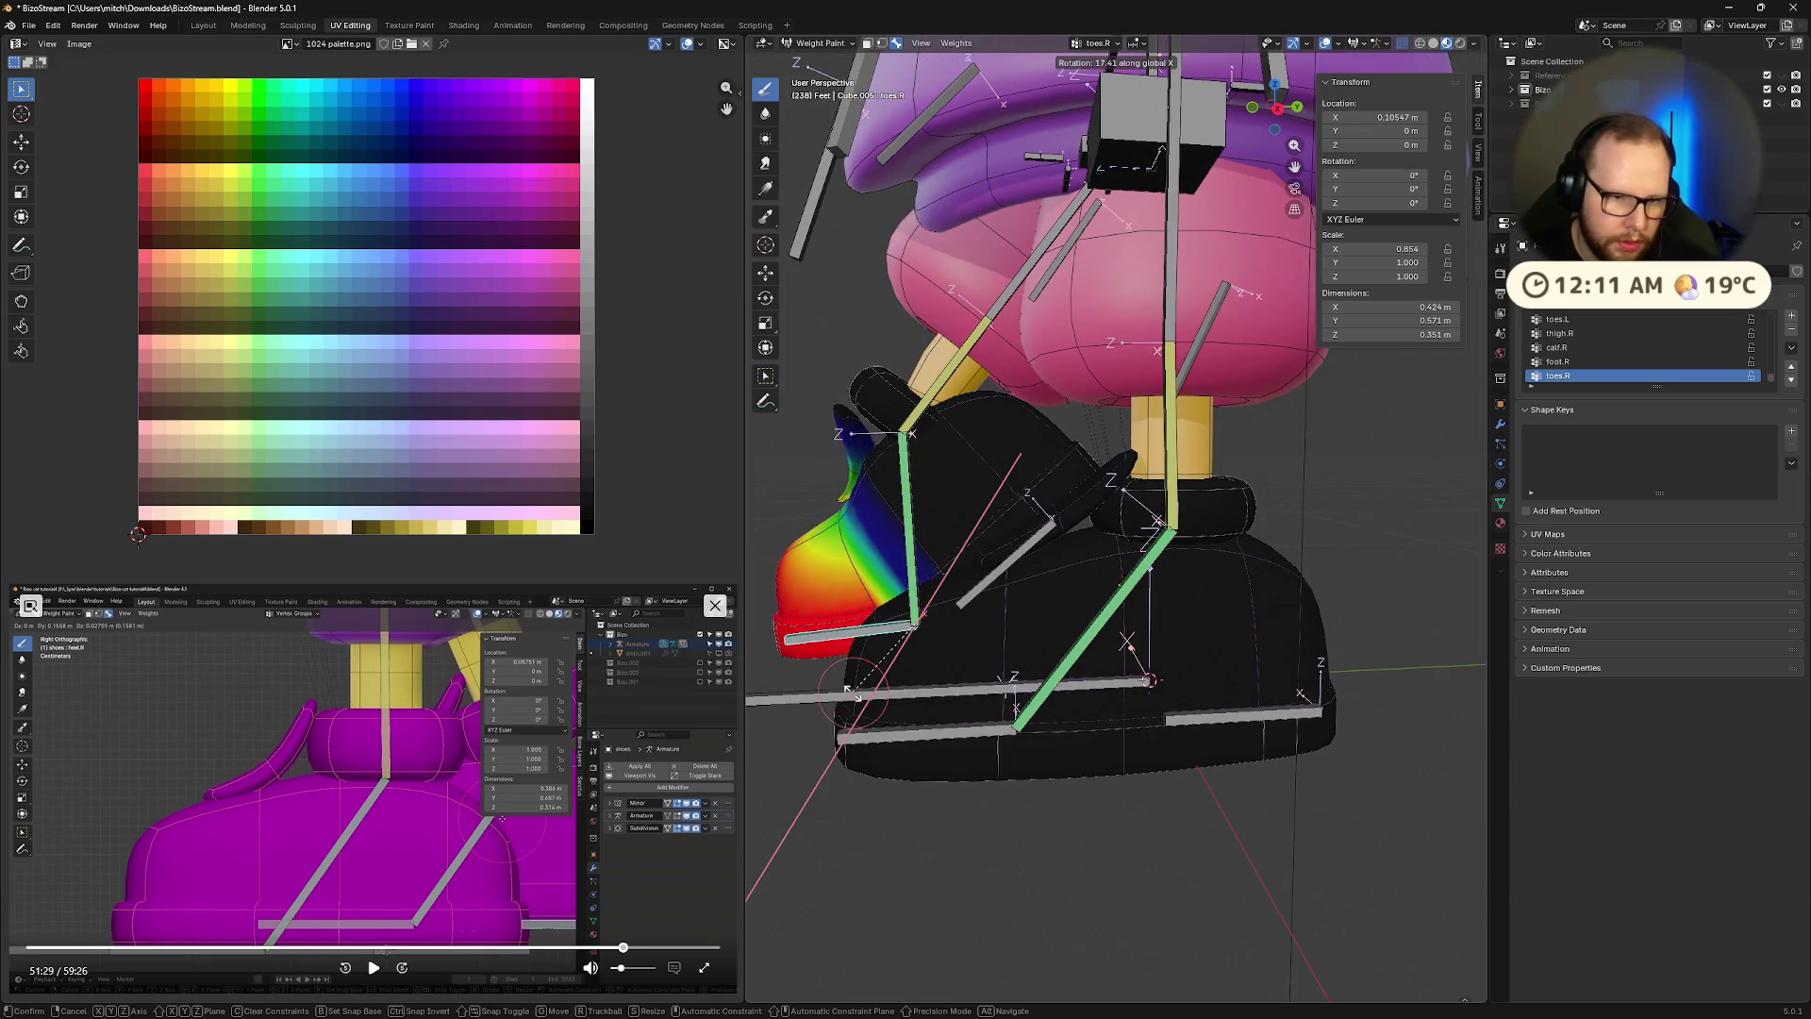
click(853, 691)
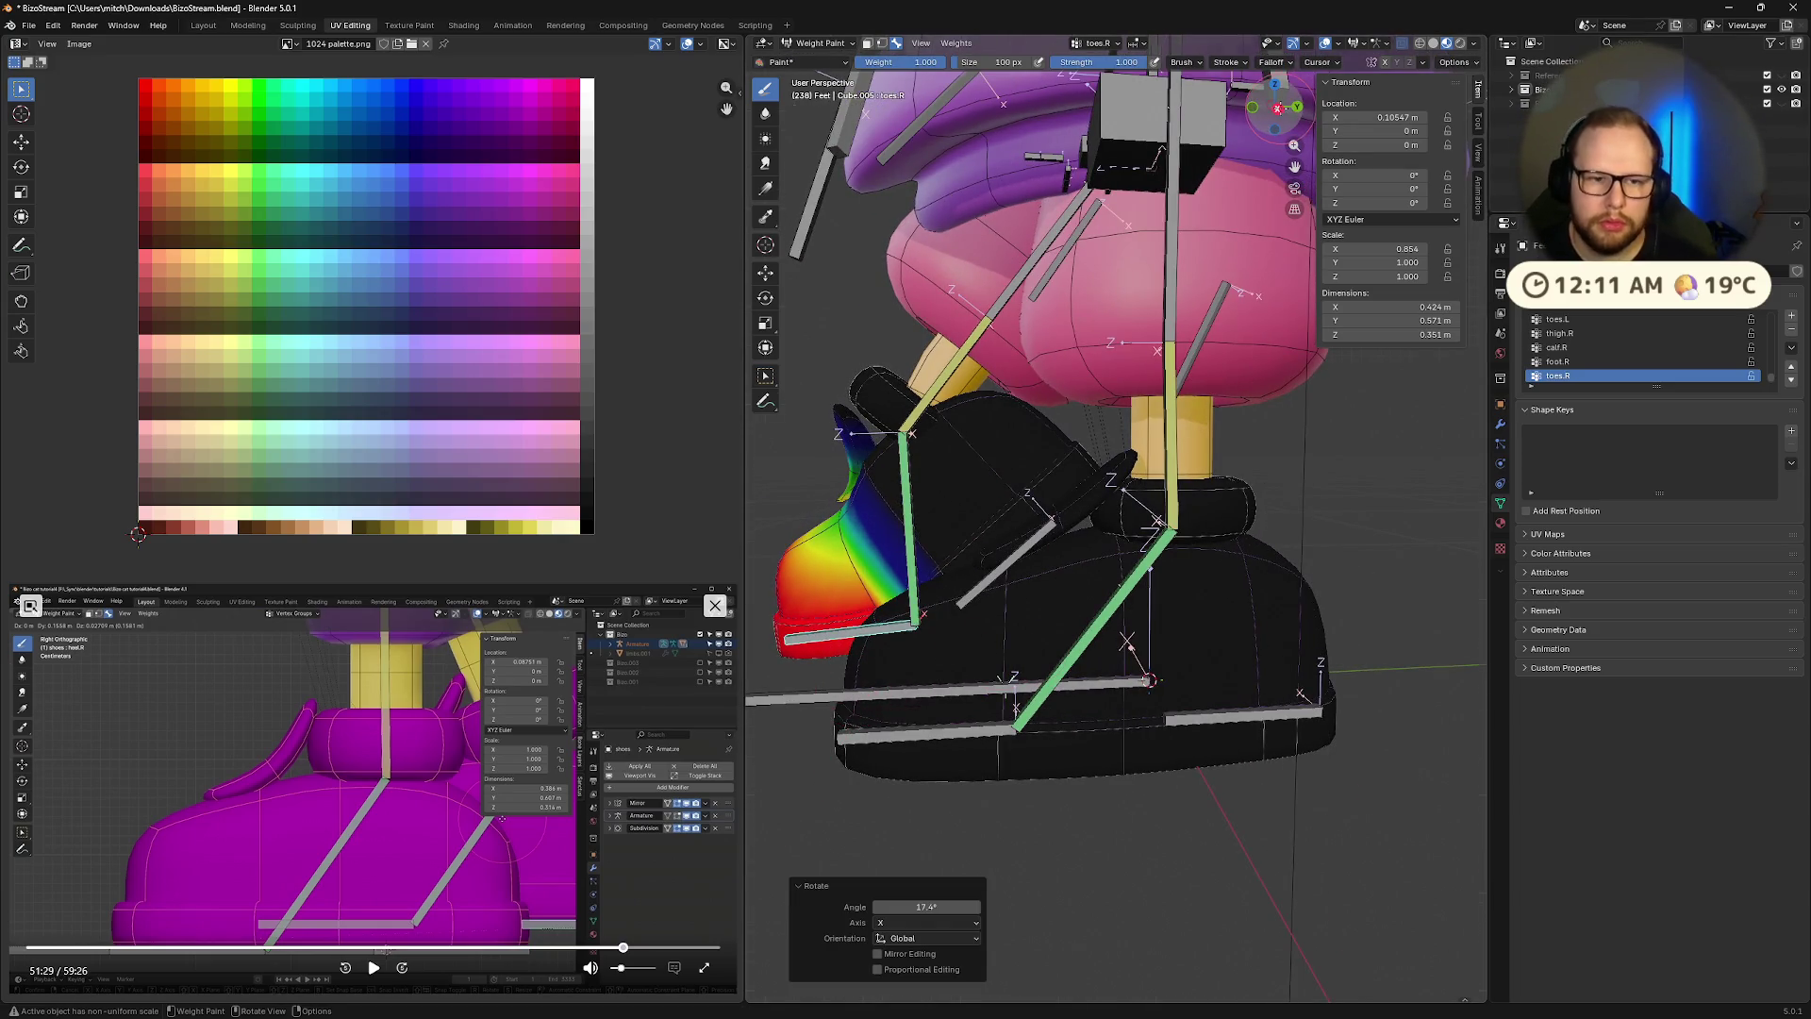
click(1277, 107)
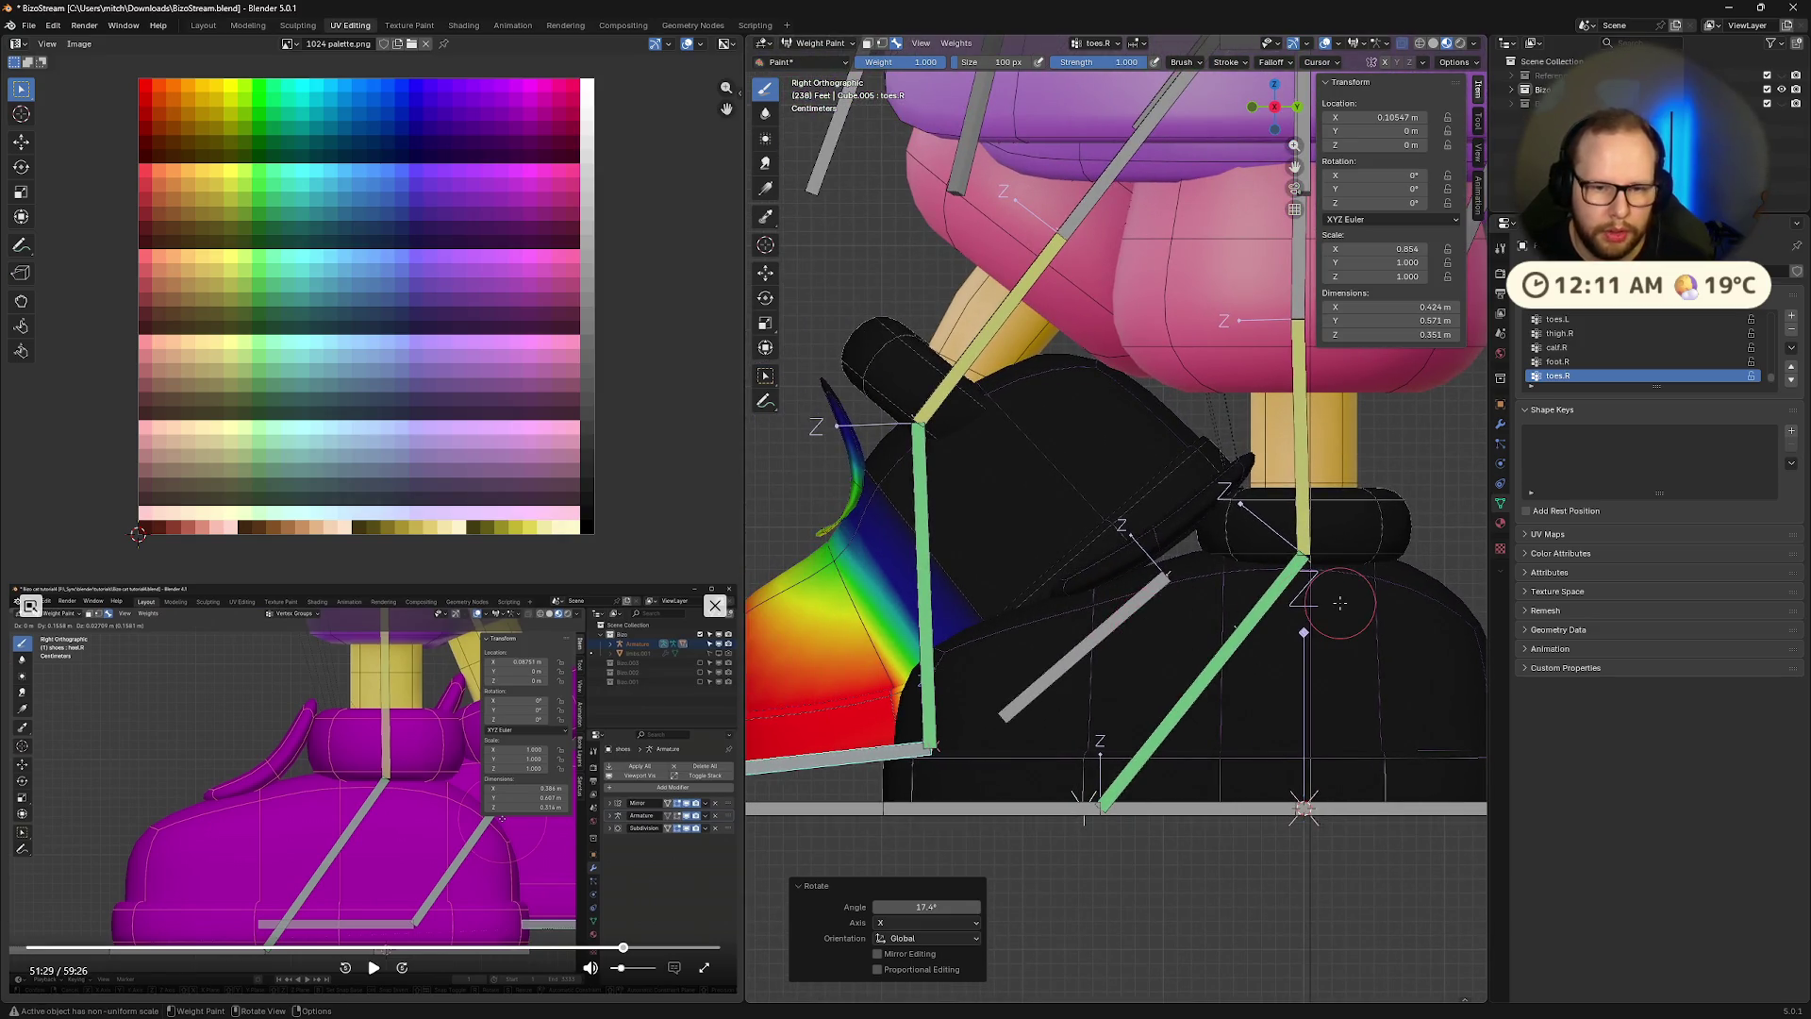
Make calf.L the active weight group with face-selection masking enabled
key(m)
click(371, 967)
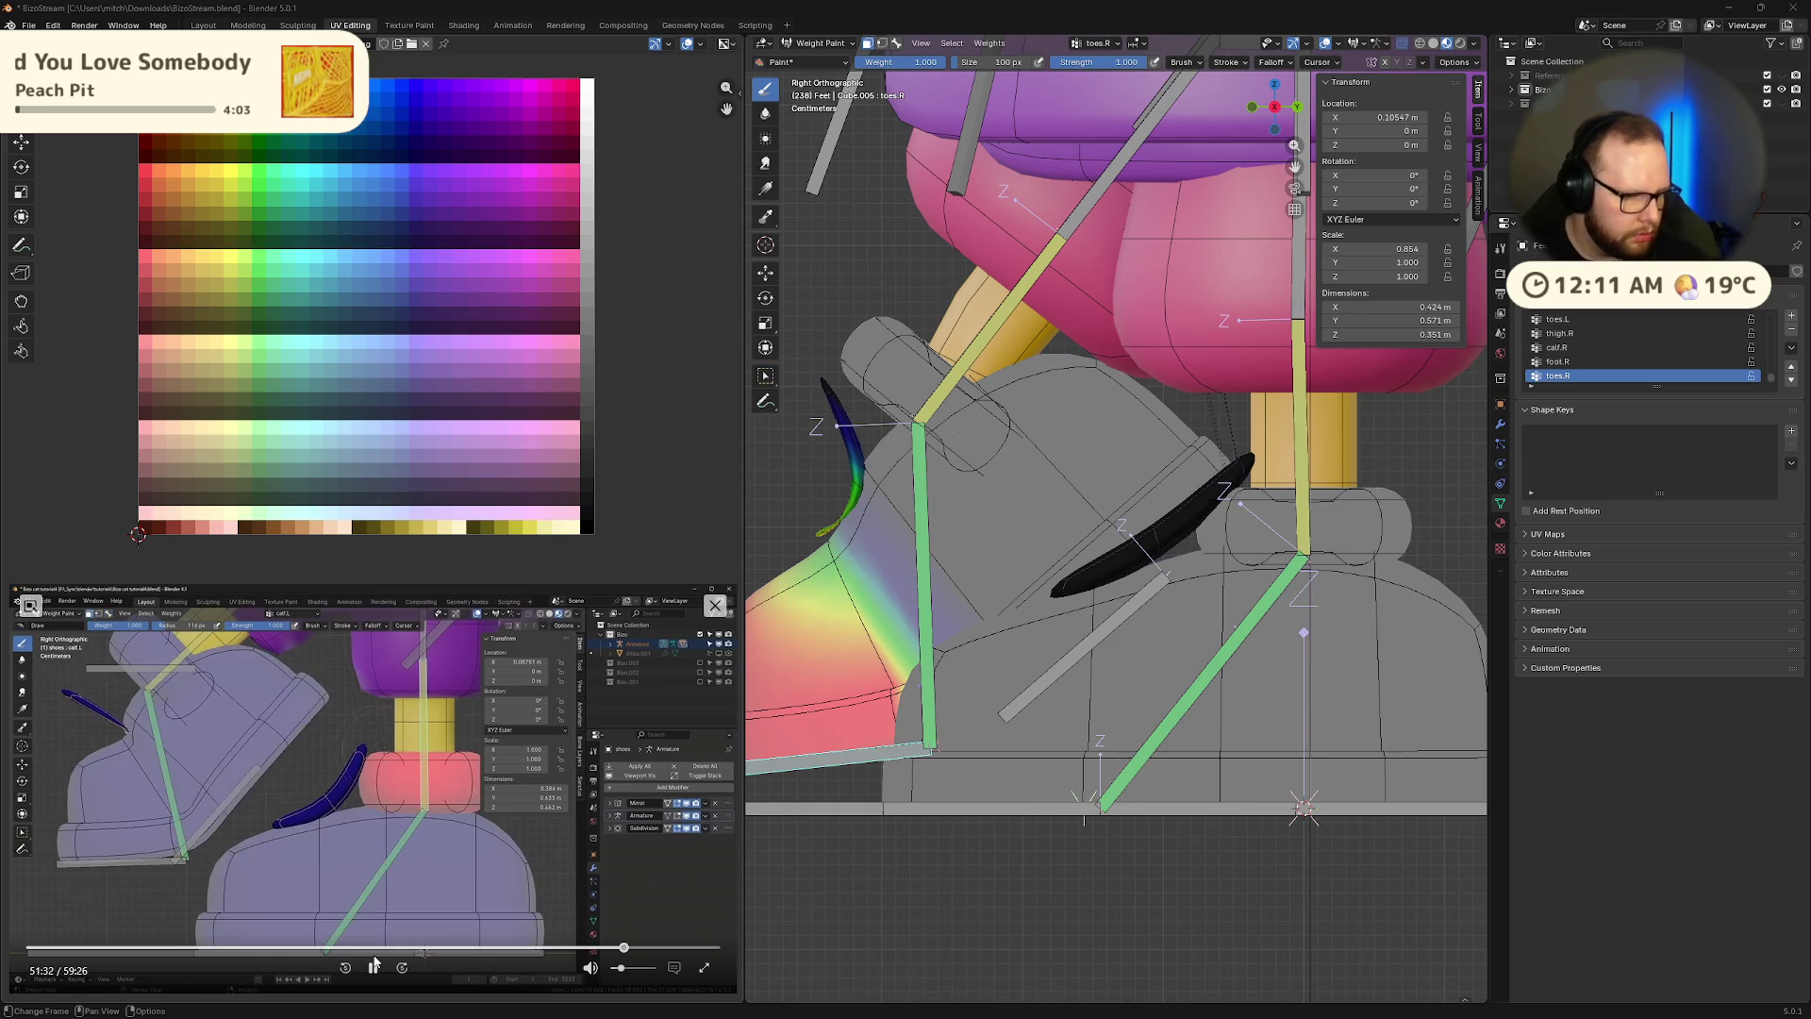
click(374, 964)
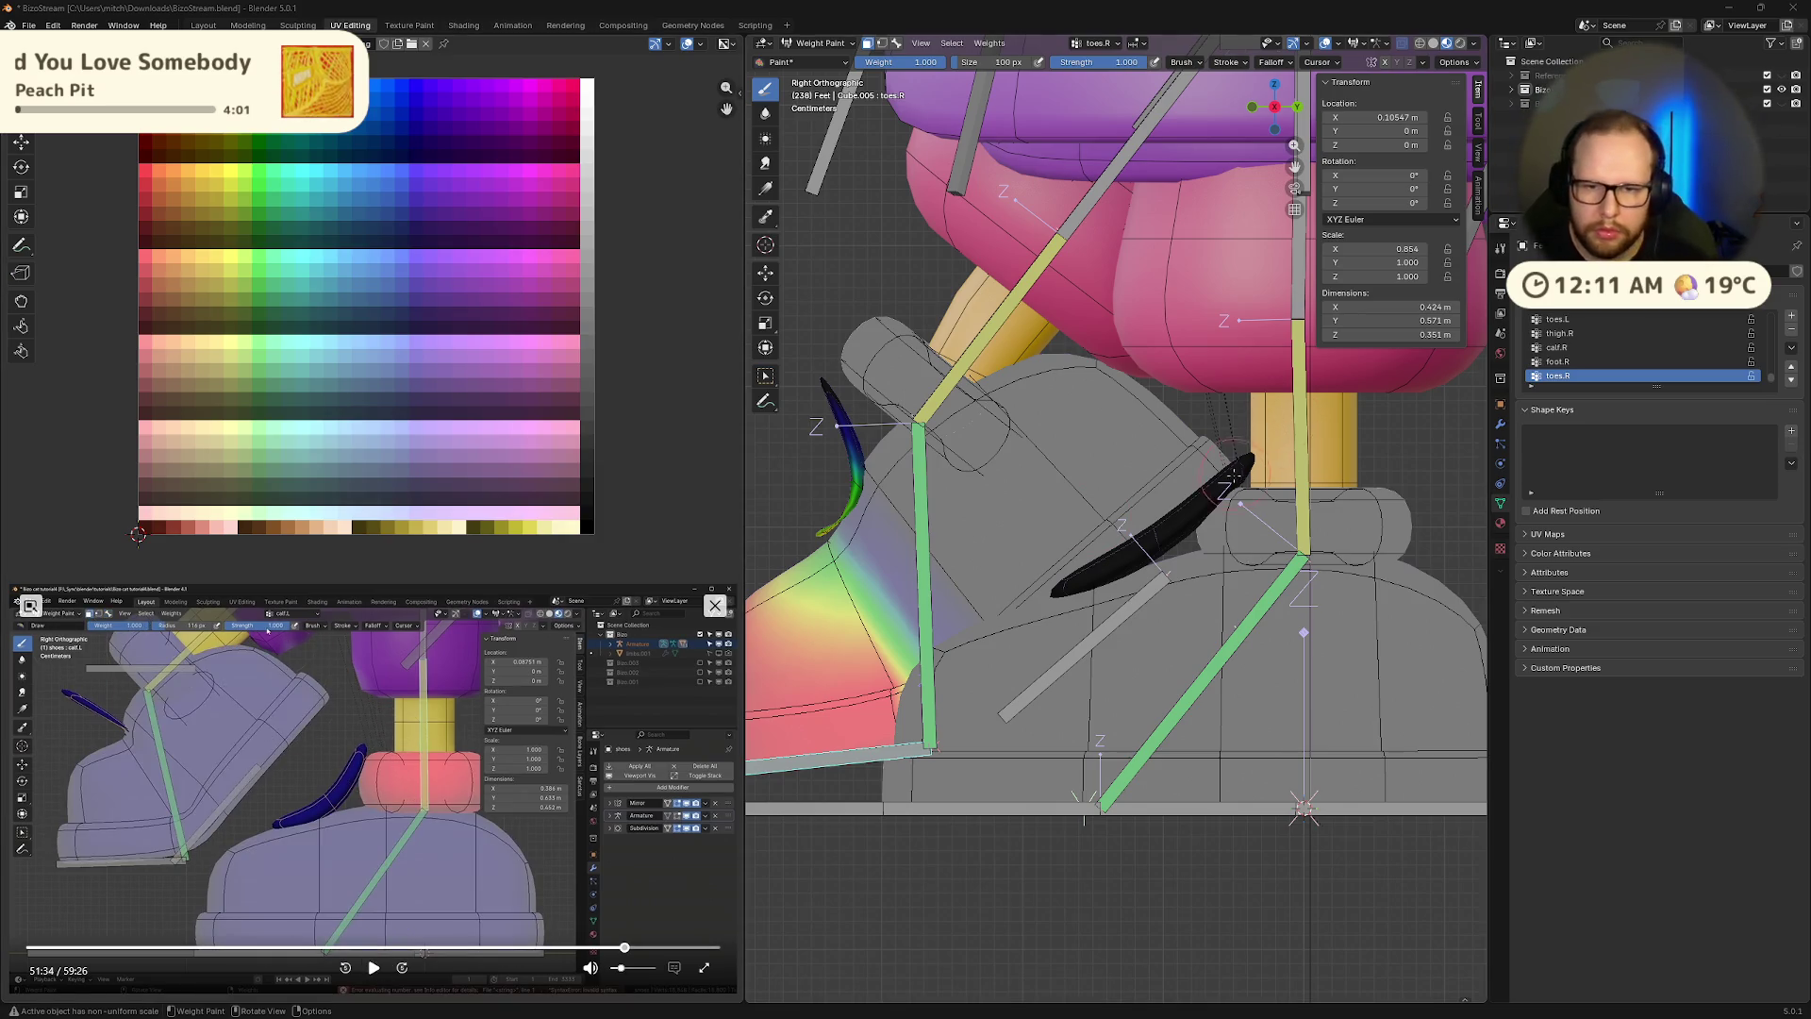
ctrl+click(1305, 471)
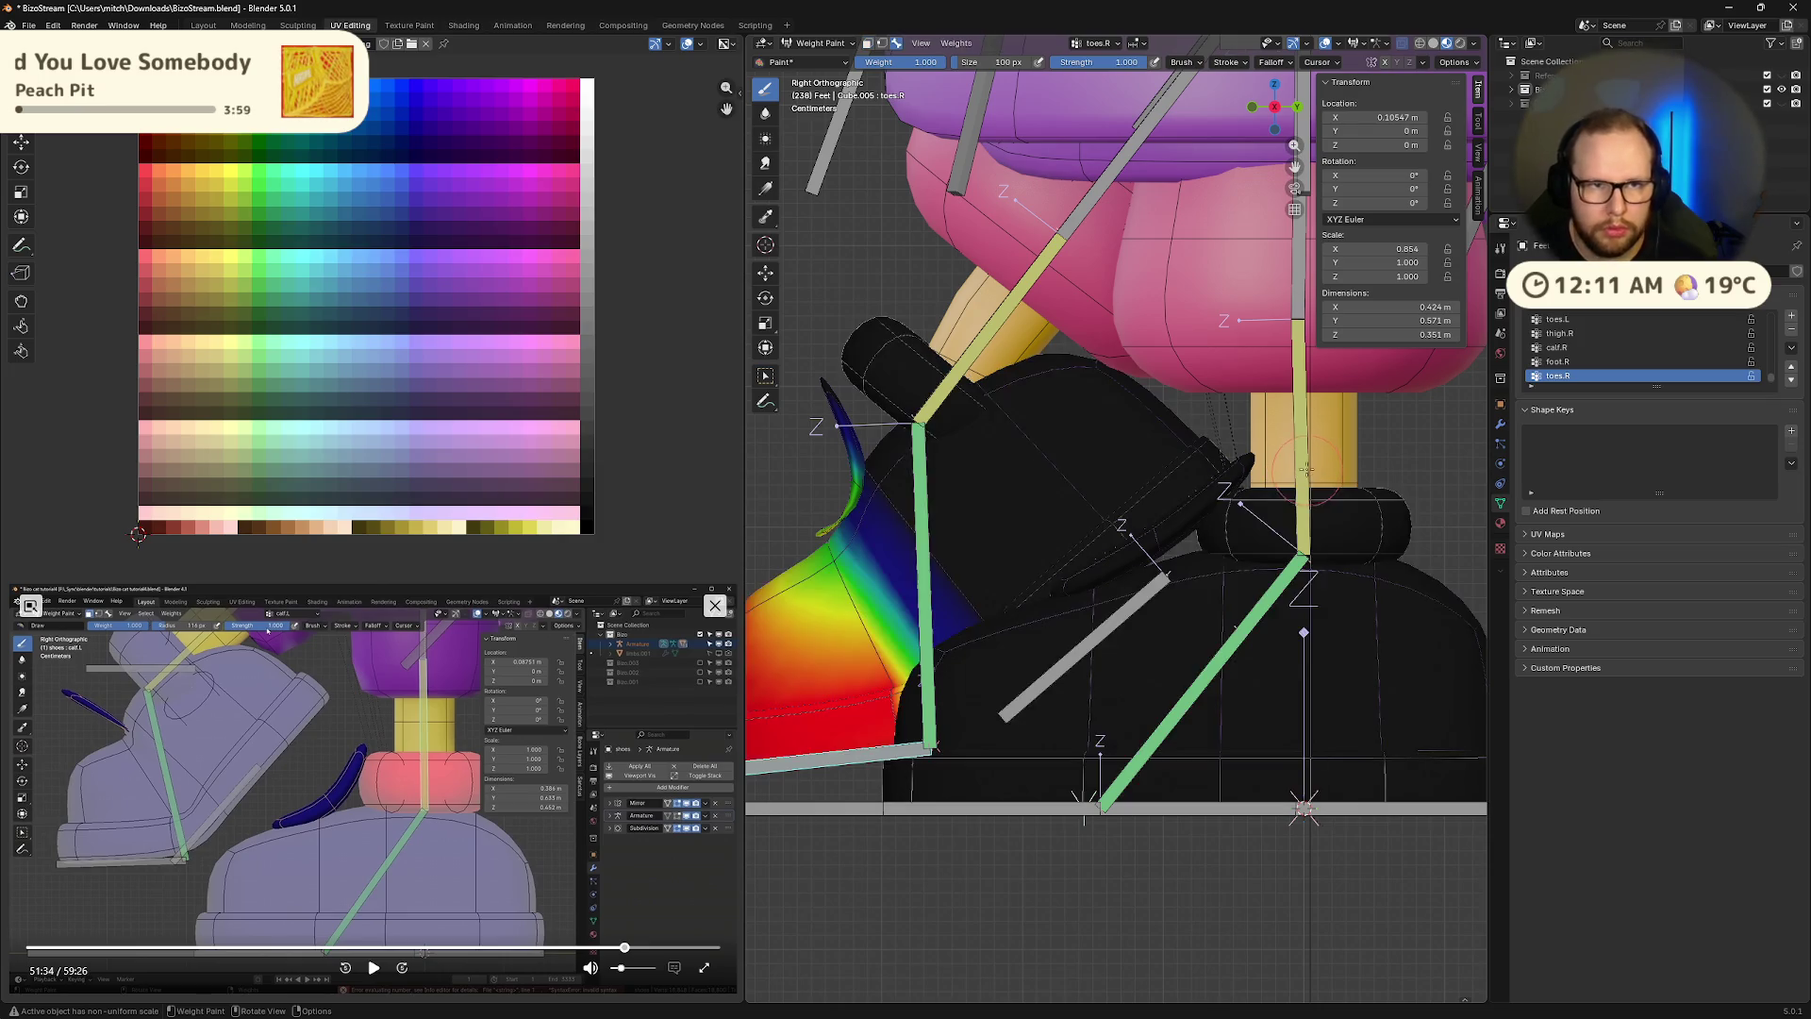
key(m)
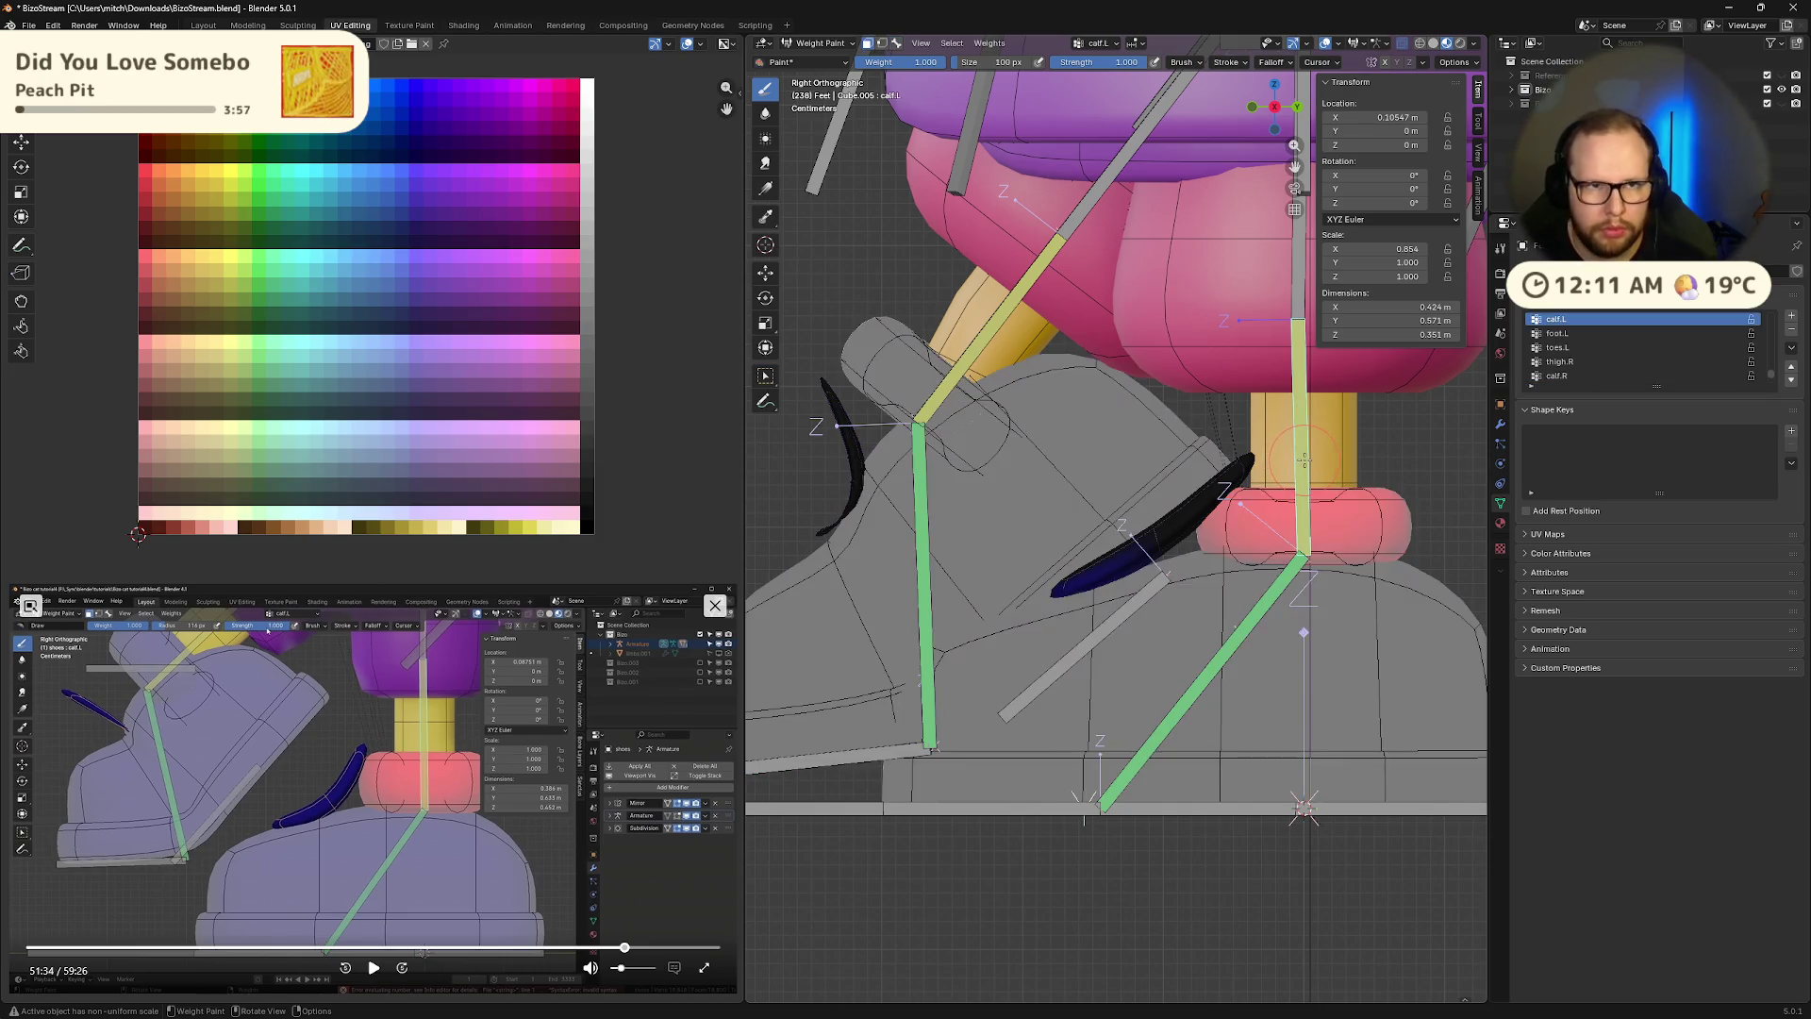
Set brush strength to 0.2, select the shoe tongue faces, and undo a trial stroke on the strap
click(1071, 64)
text(.2)
key(Return)
alt+click(1091, 589)
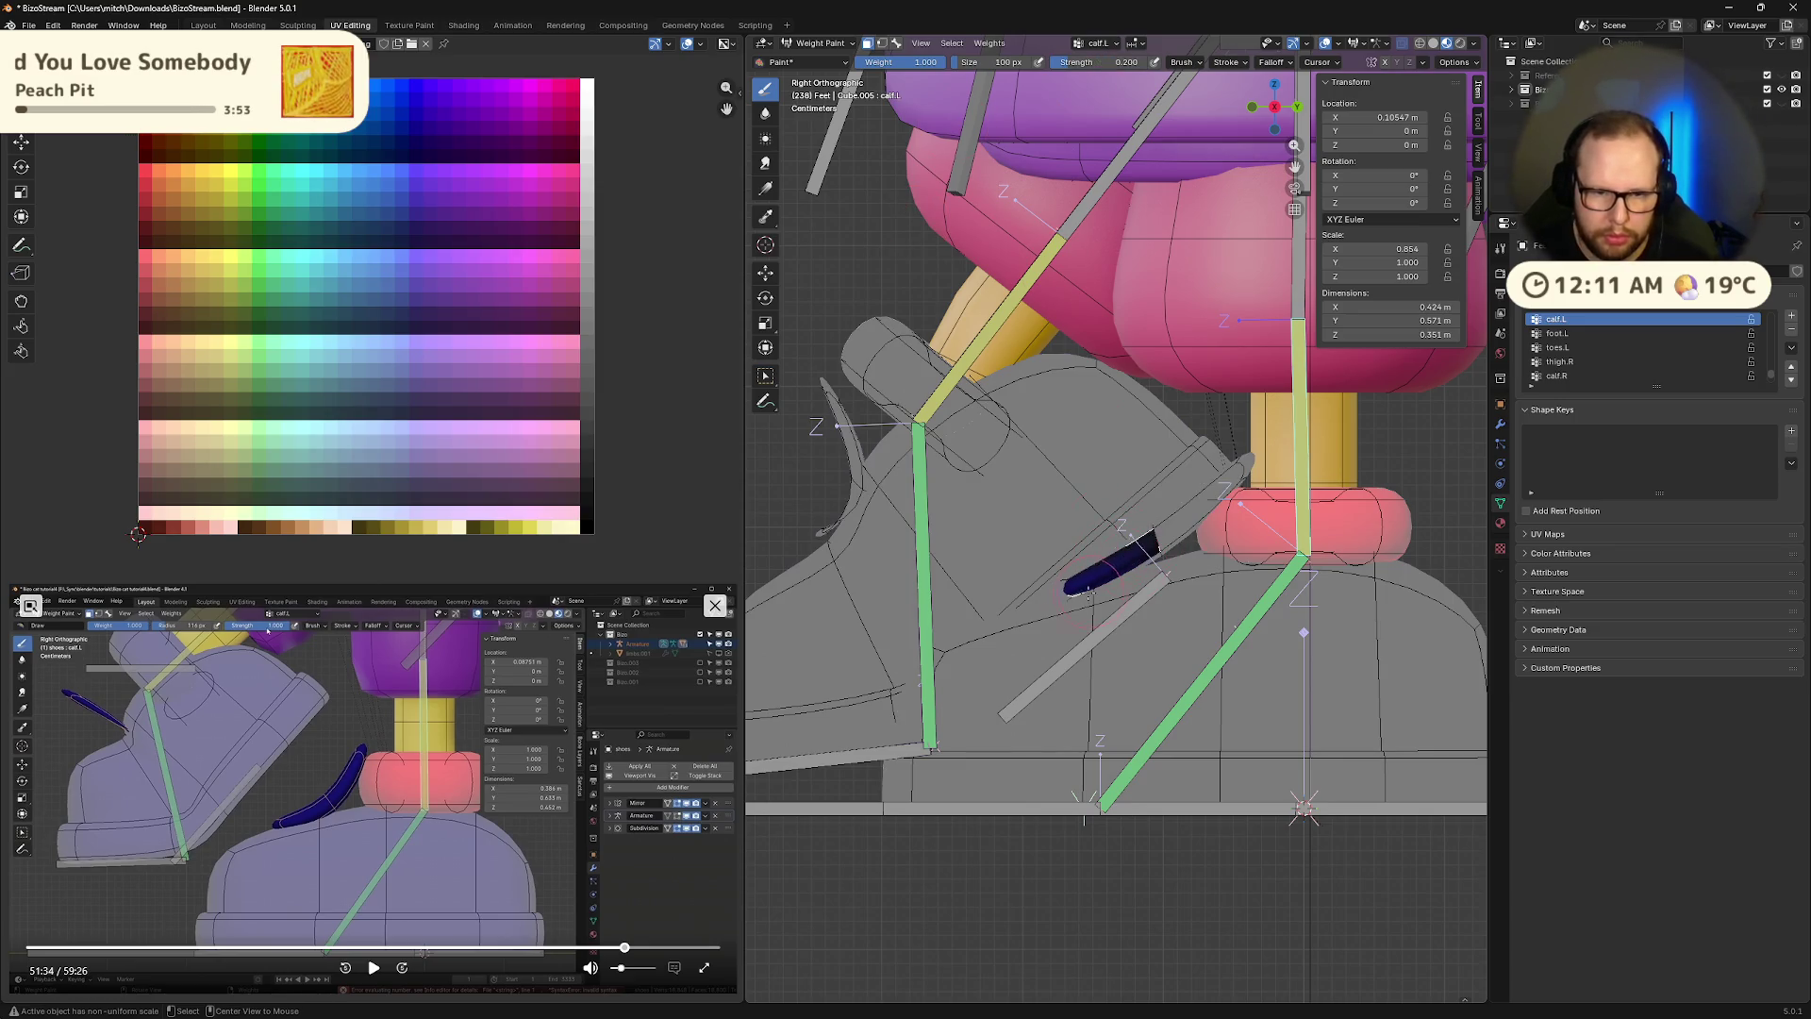
key(m)
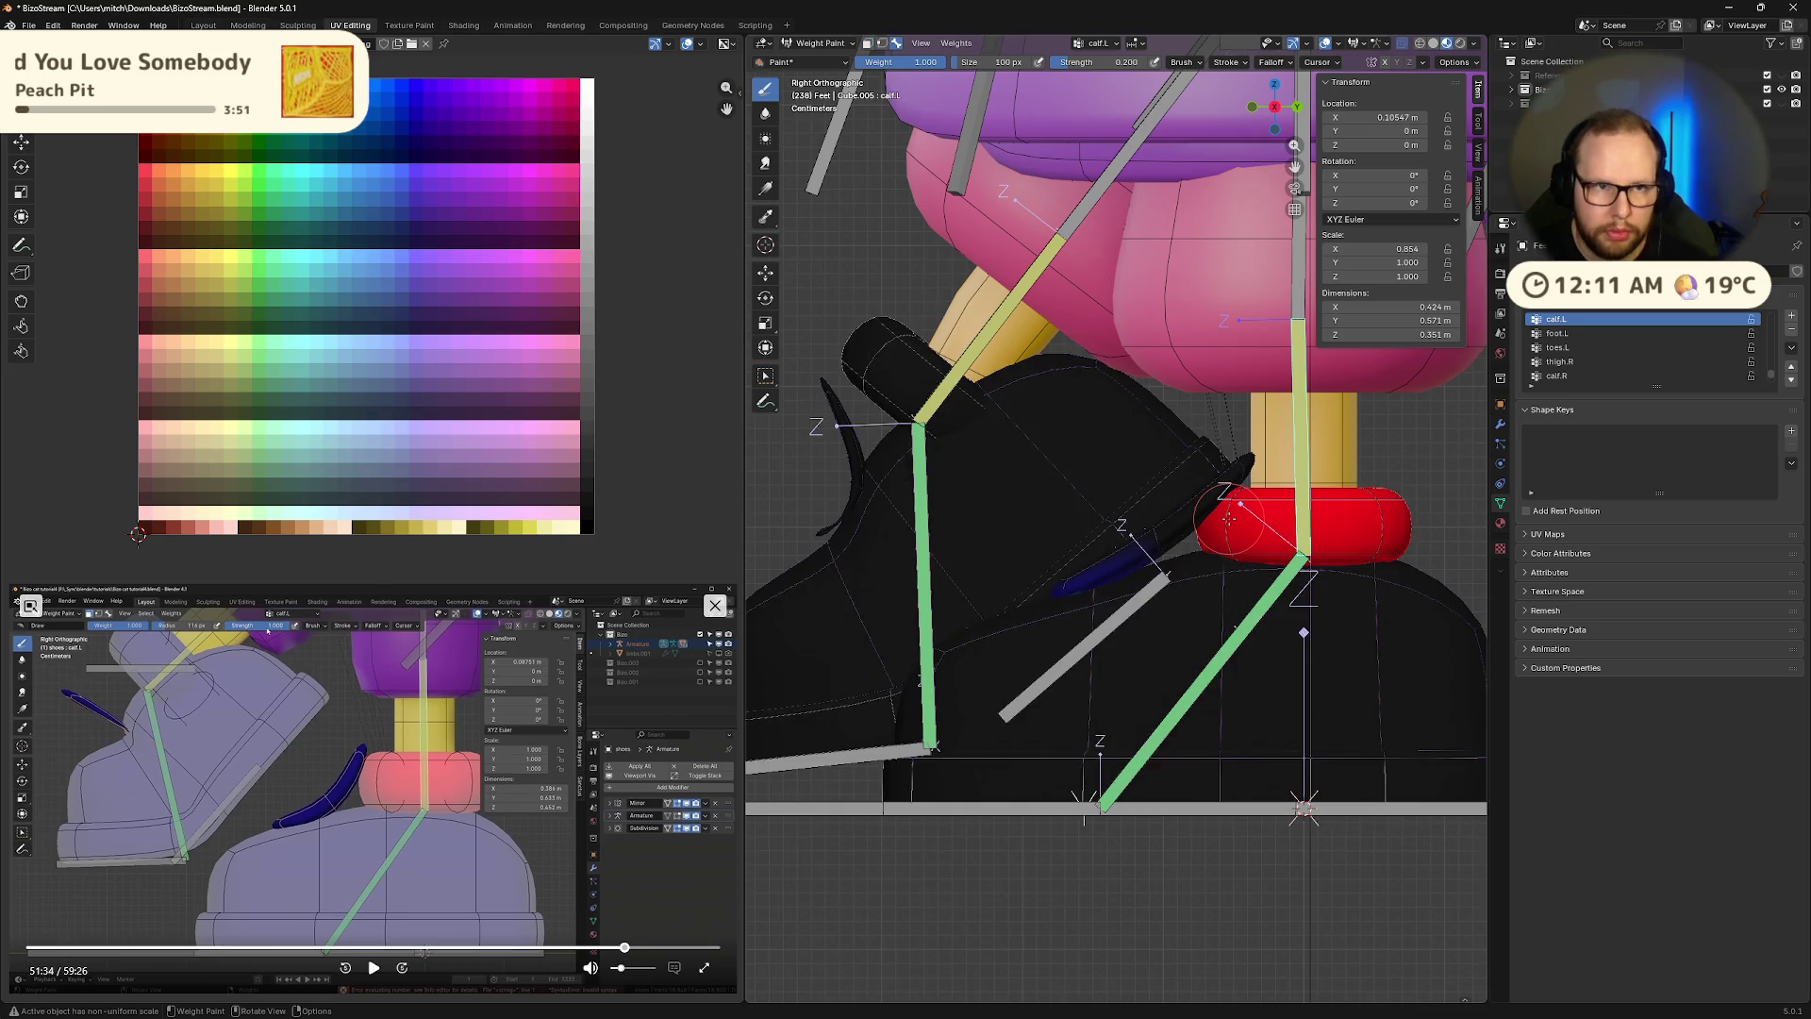
key(m)
drag(1130, 555, 1179, 528)
key(ctrl+z)
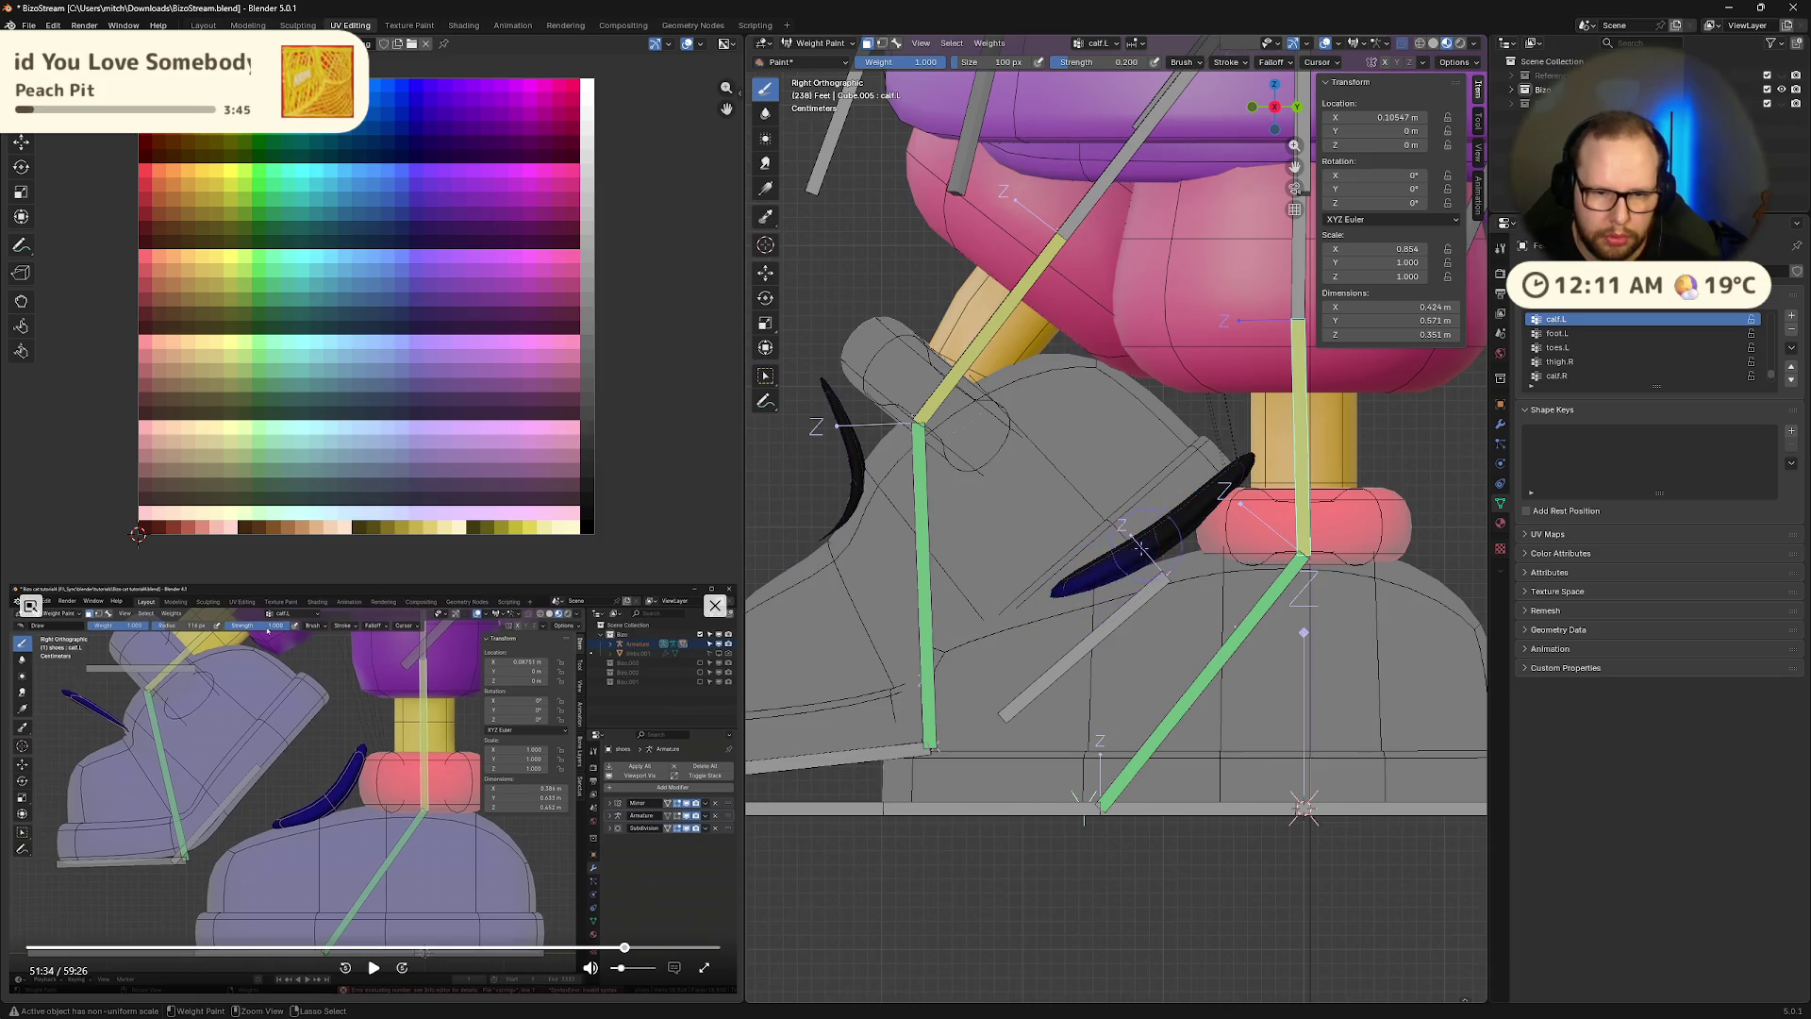
Inspect the gaps at strength 1.0, then return to right view with strength 0.2
drag(1075, 63, 1146, 62)
middle_drag(1073, 602, 1215, 503)
key(KP_3)
double_click(1130, 62)
text(0.2)
key(Return)
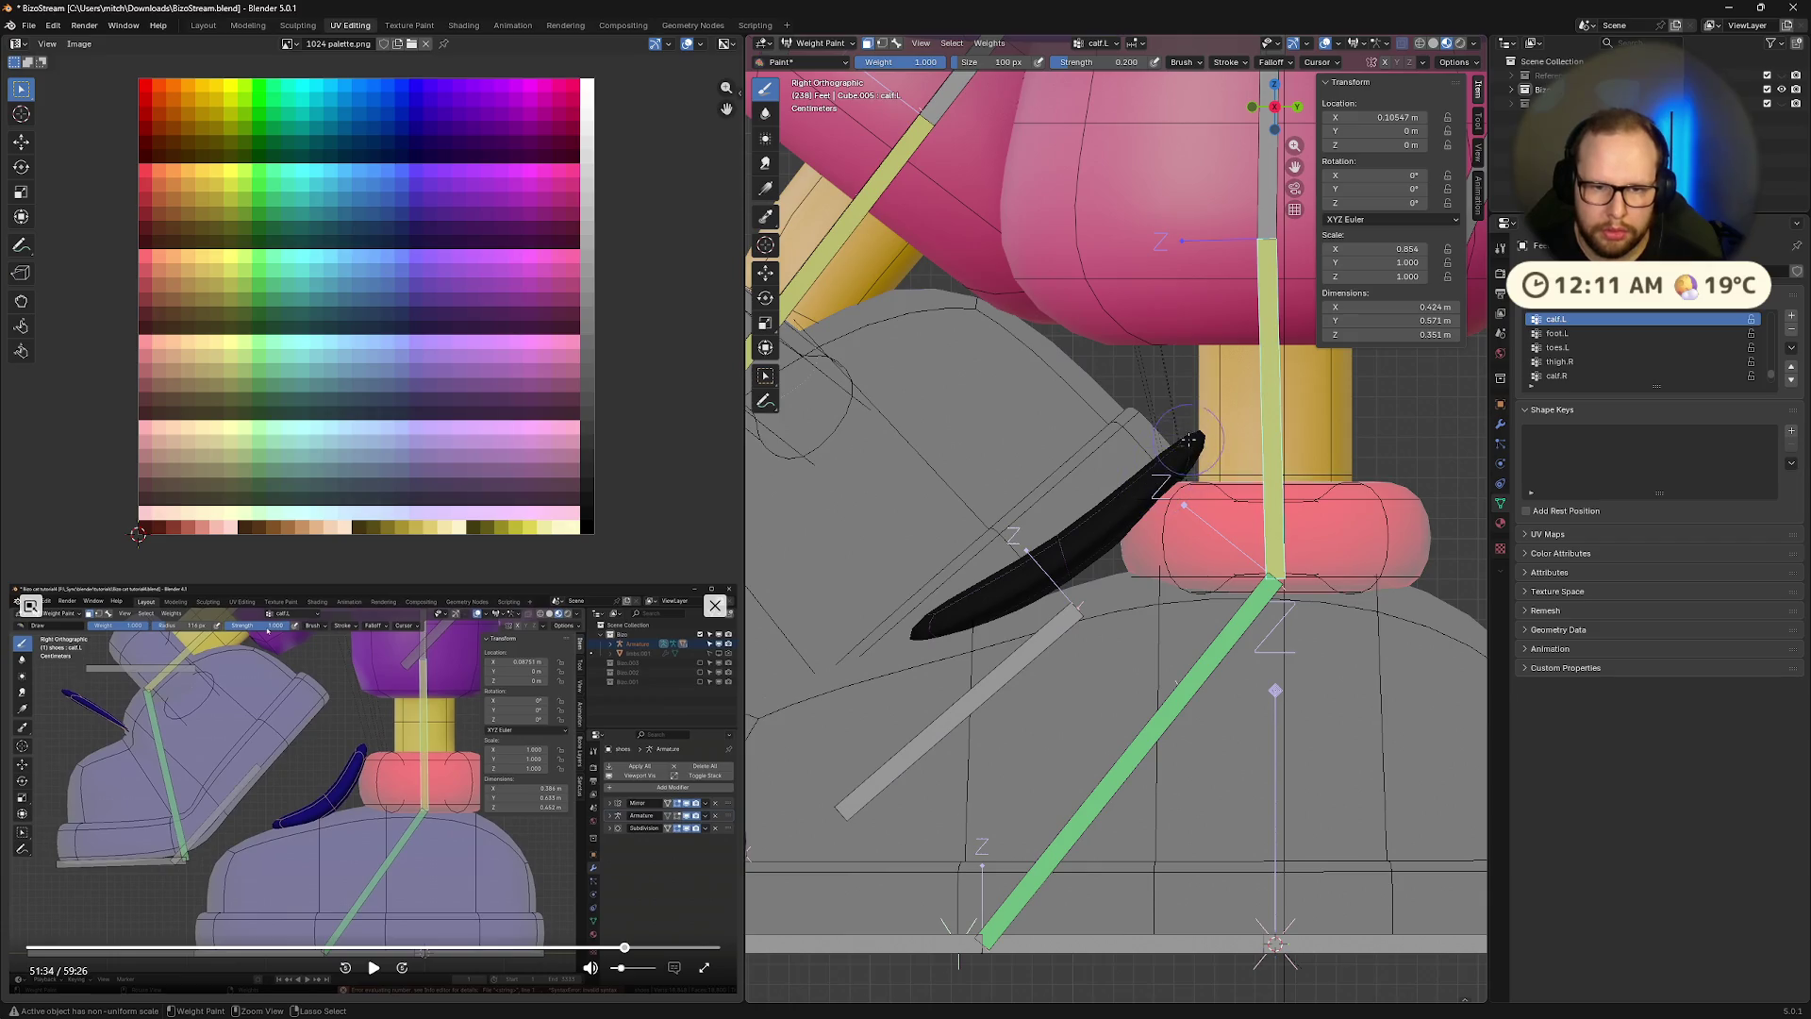
Paint a 0.2-strength calf.L stroke across the shoe tongue tip and recentre the shoe
scroll(1155, 488, down, 2)
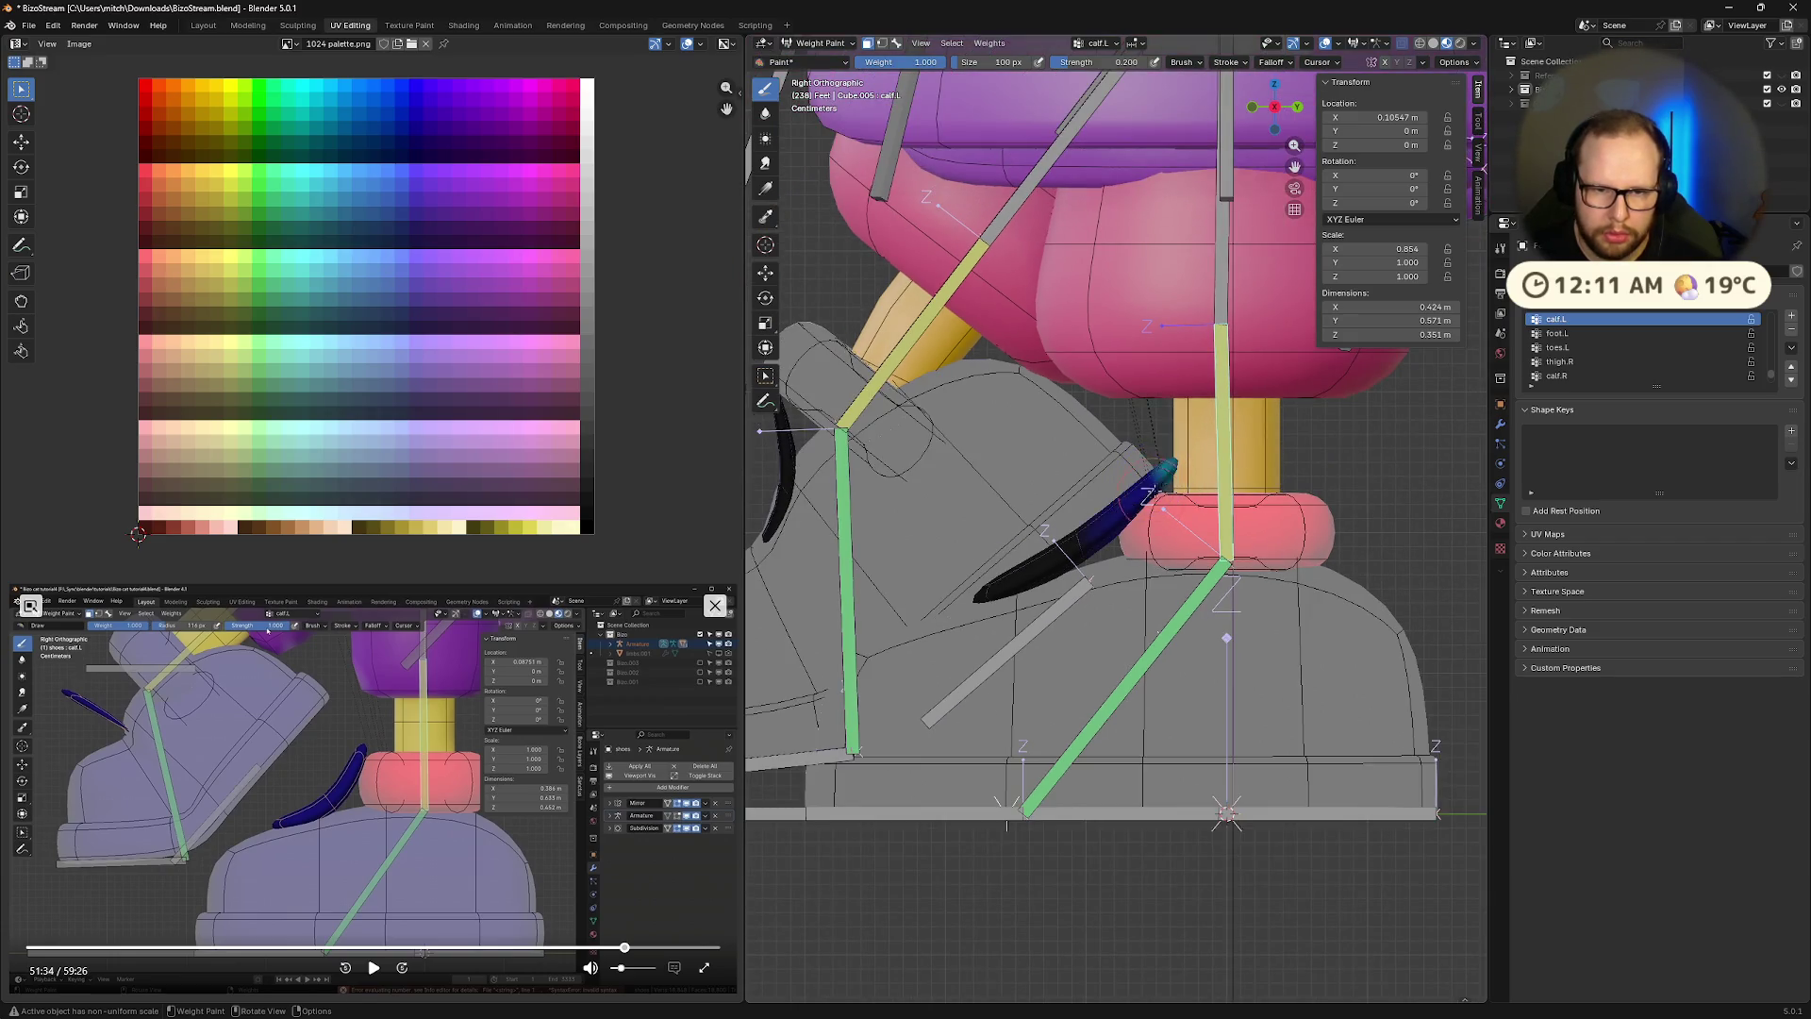
shift+middle_drag(1023, 497, 1144, 485)
mouse_move(1264, 483)
mouse_down()
mouse_move(1205, 514)
mouse_move(1219, 533)
mouse_up()
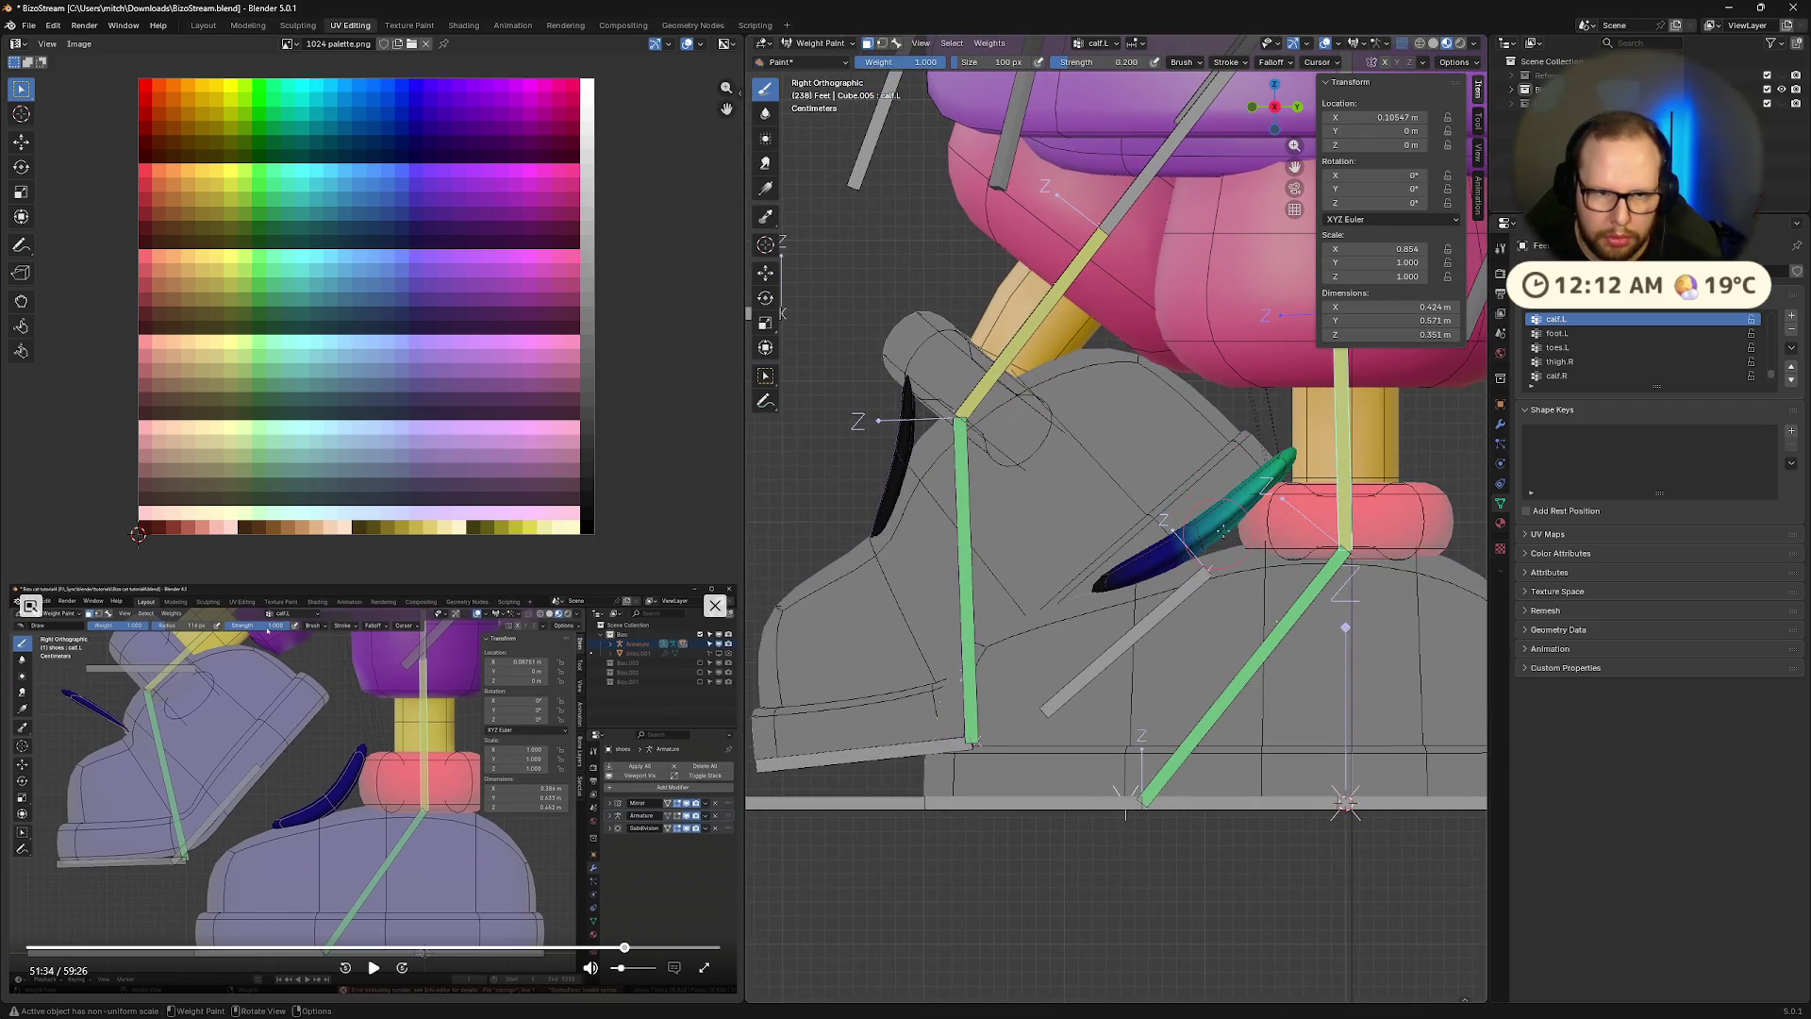
shift+middle_drag(969, 457, 1047, 466)
click(373, 968)
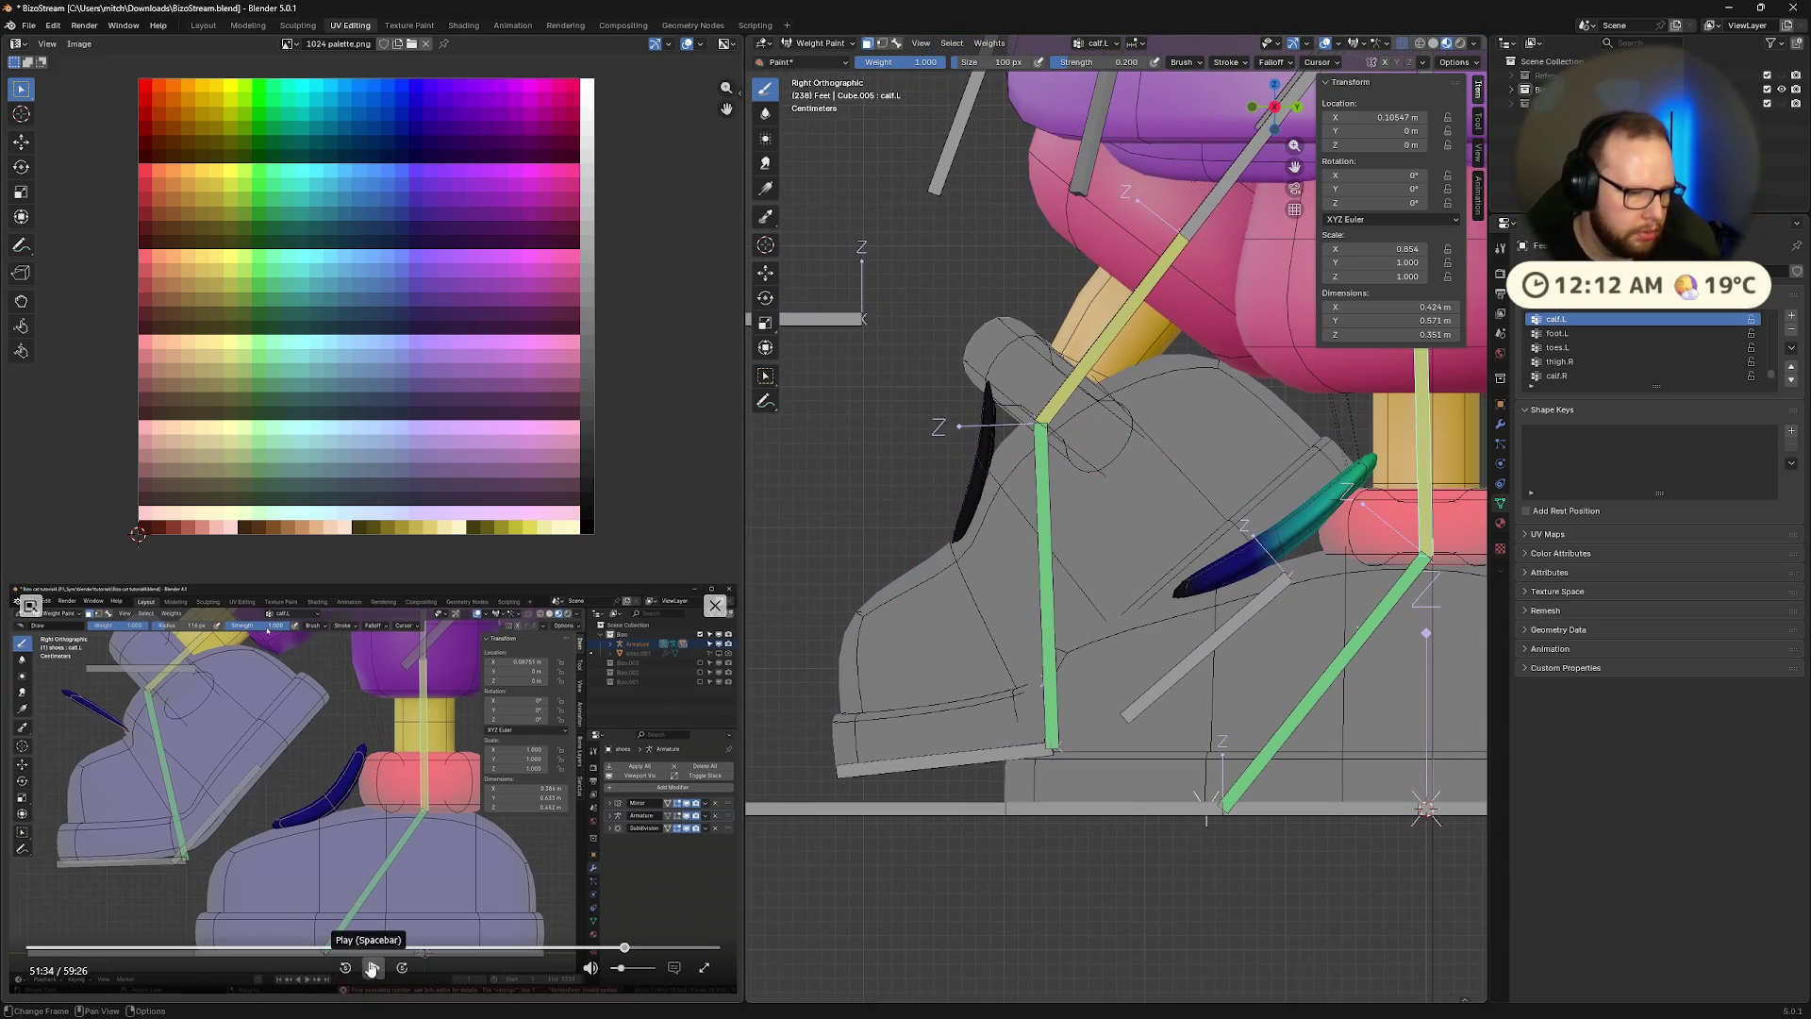
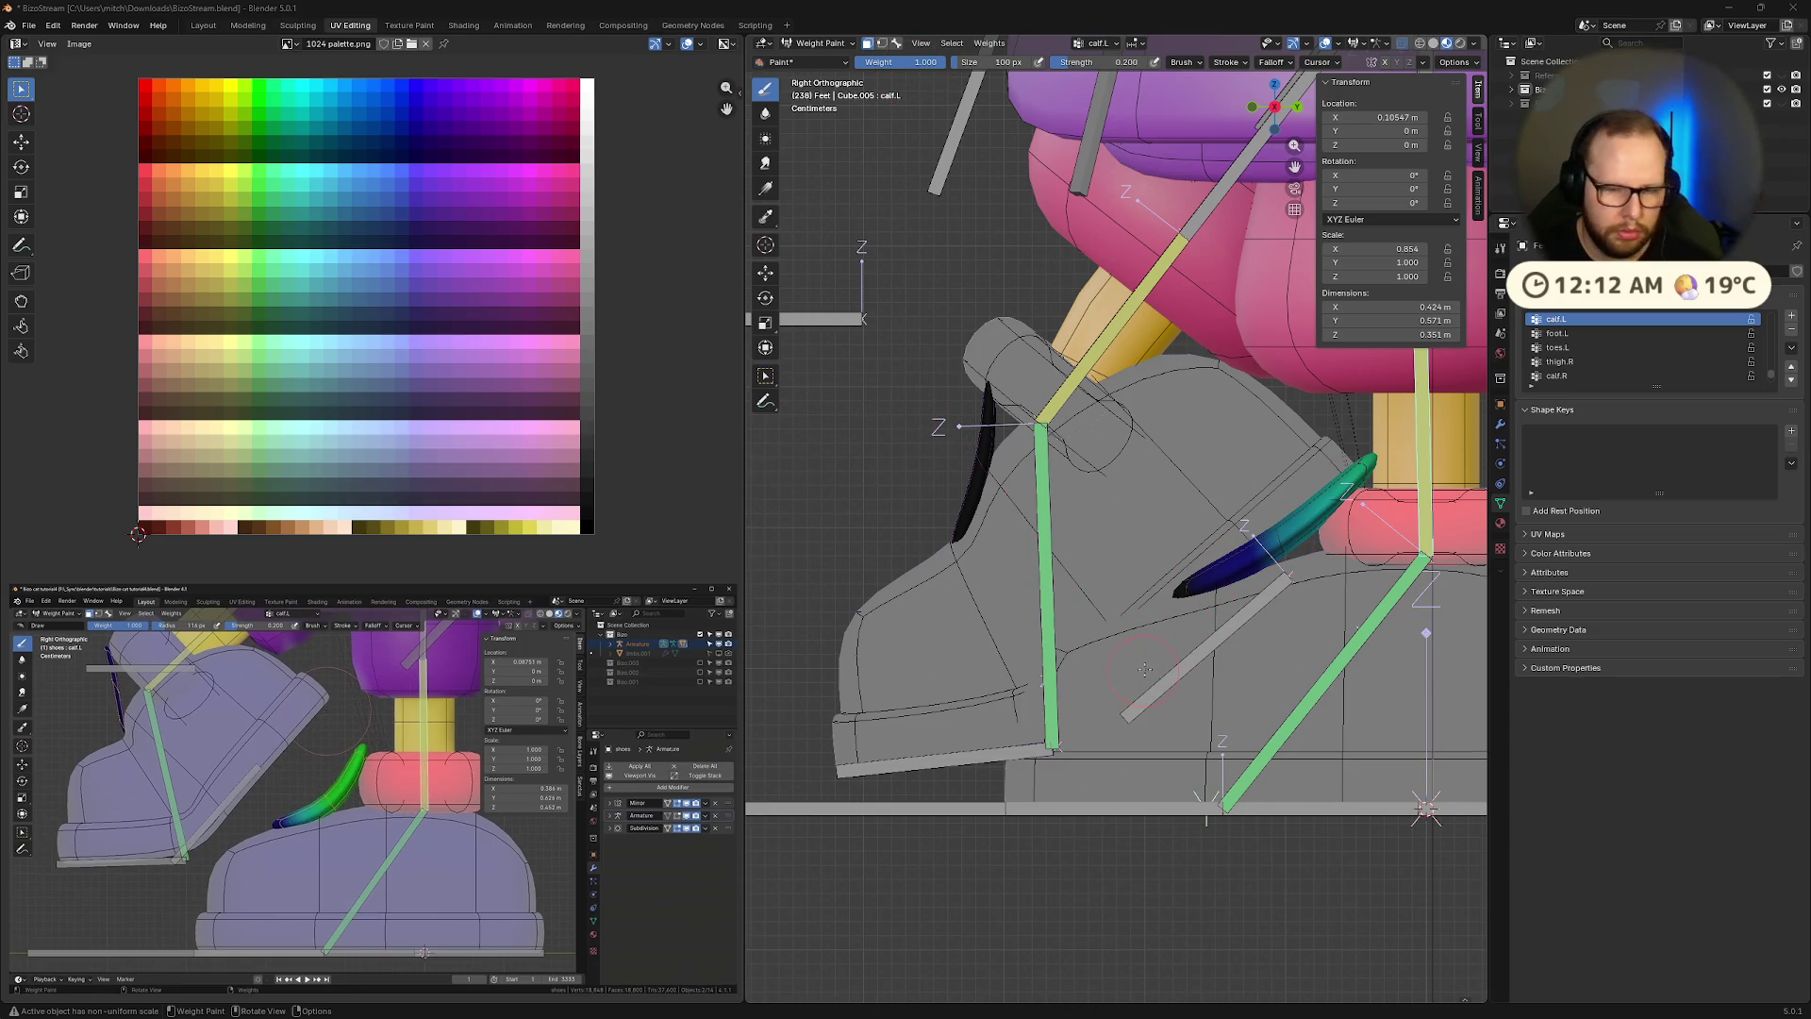
Paint calf.L weight onto the curved blade beside the left calf, then shrink the brush
drag(1299, 540, 1283, 557)
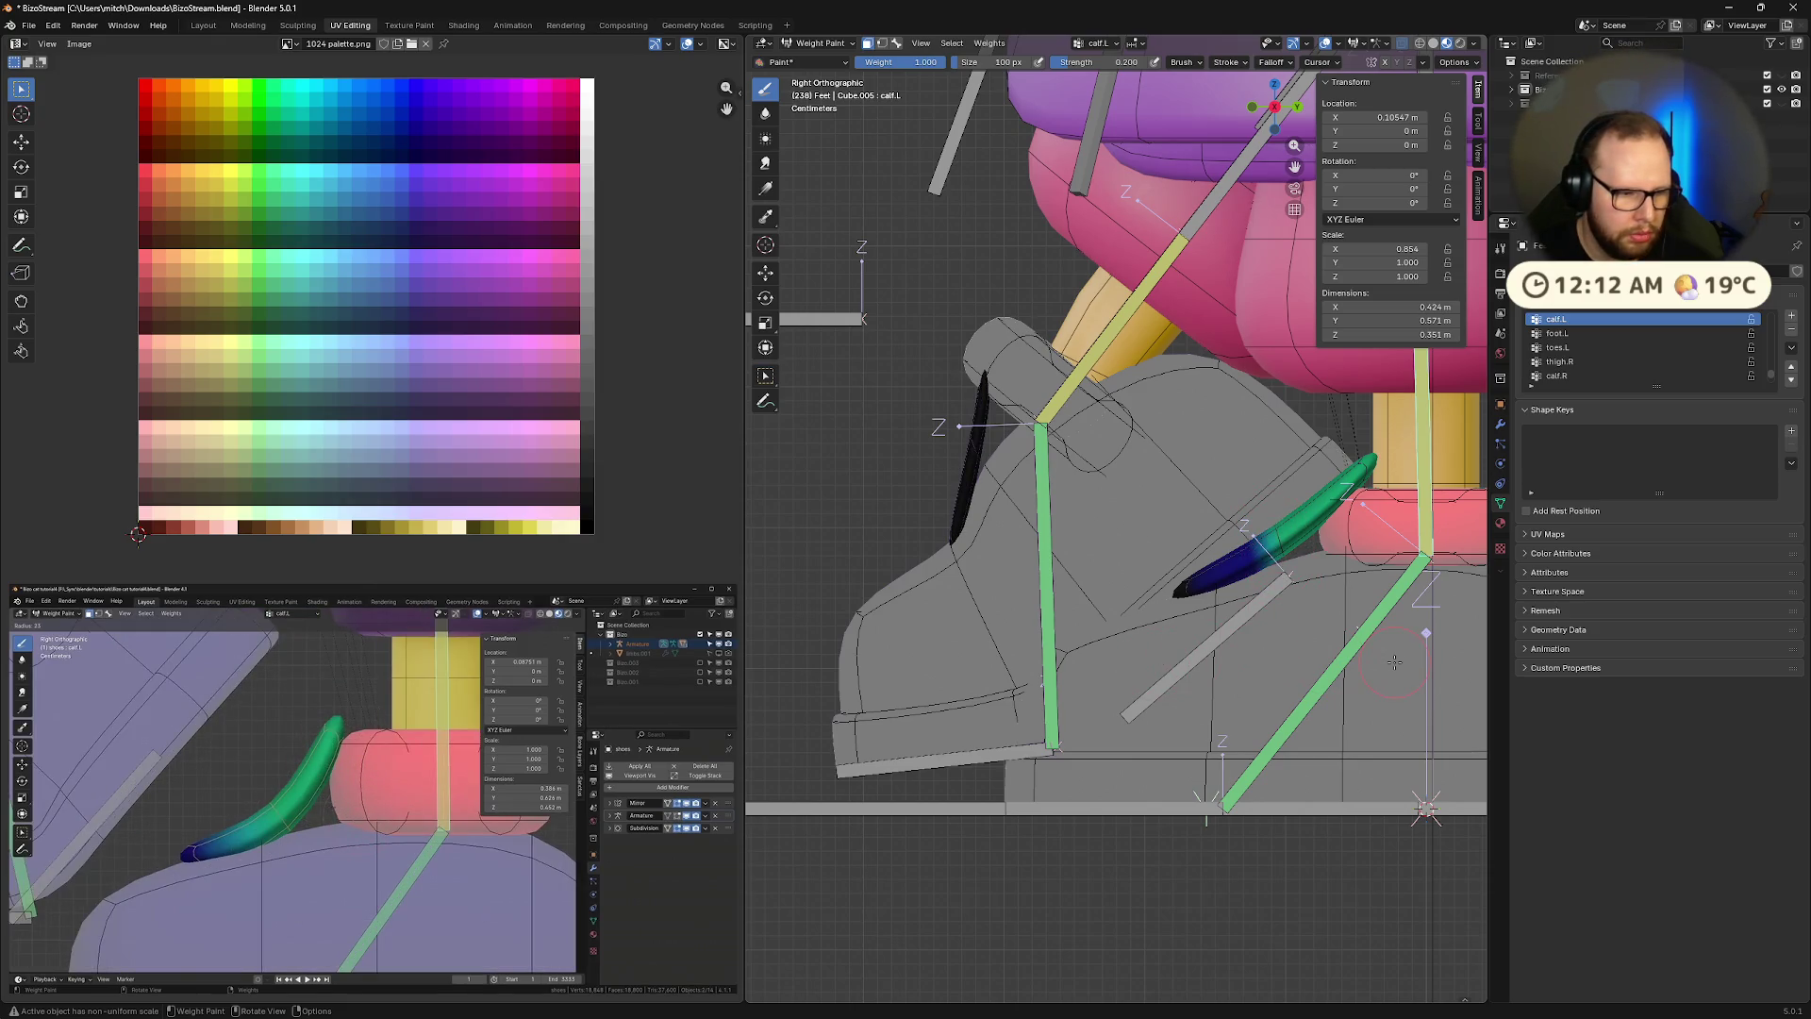
key(f)
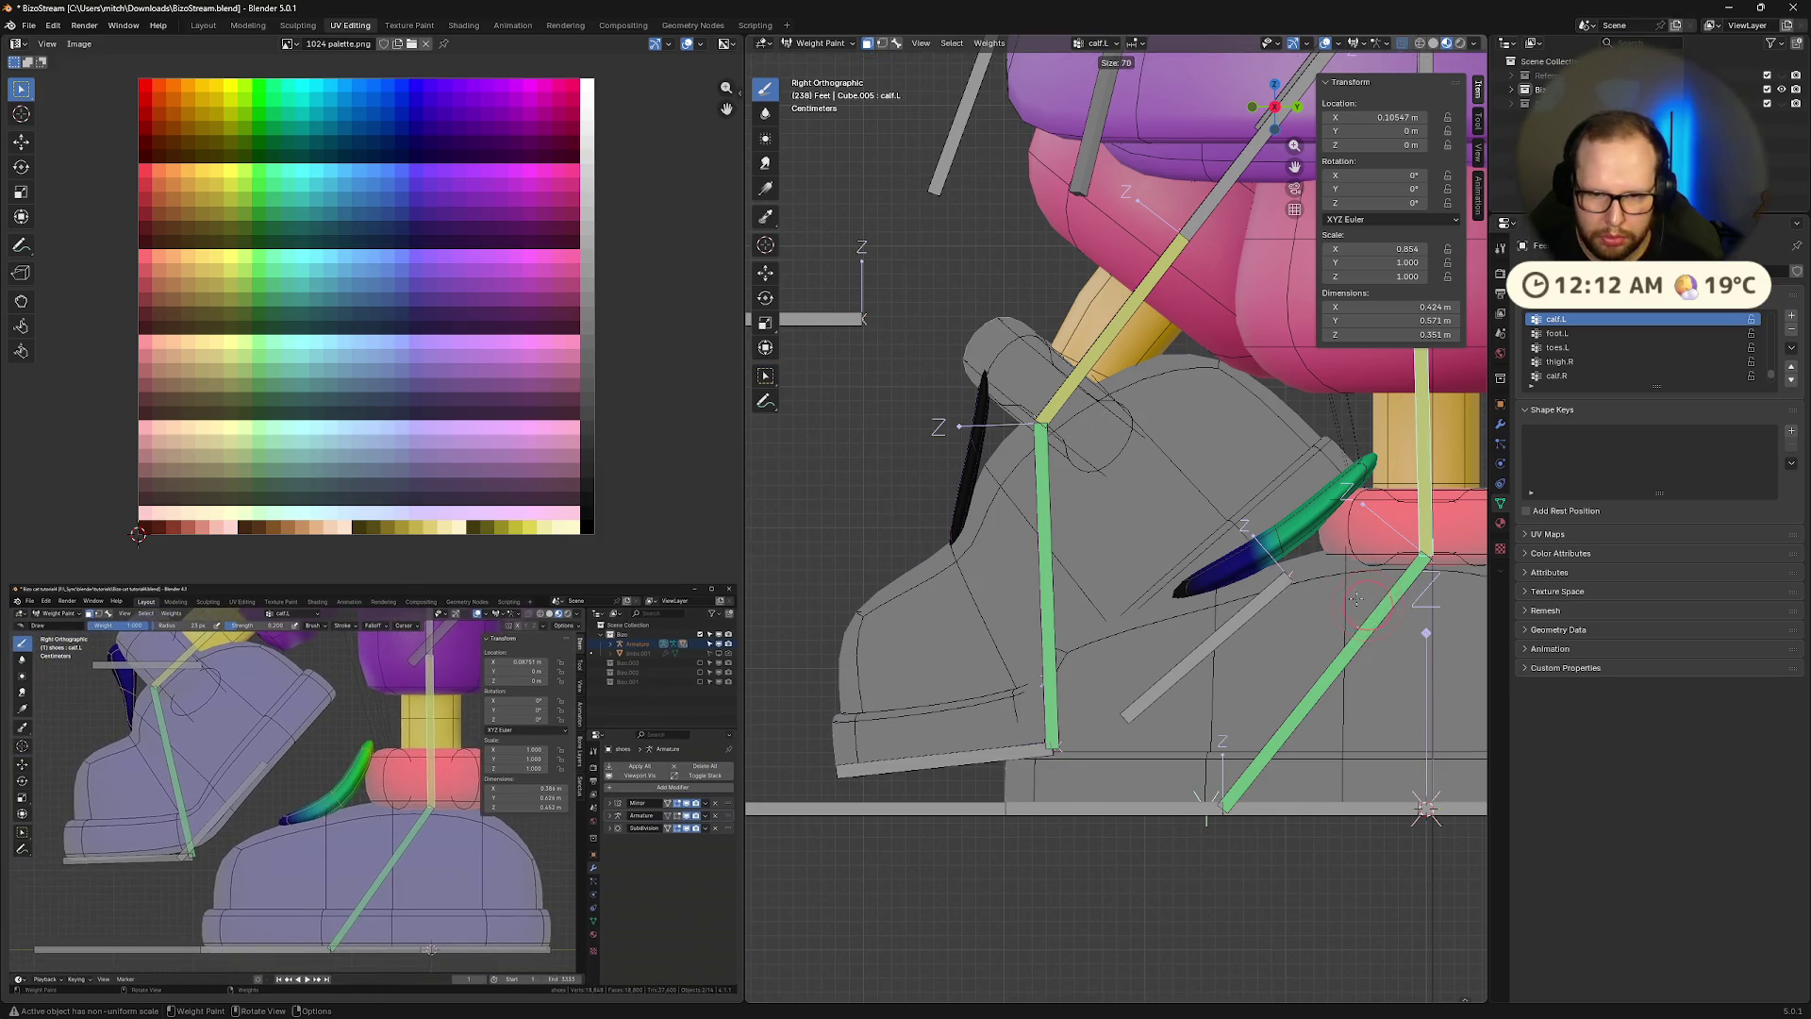
click(1357, 598)
Display the shoe's foot.L weights, then its toes.L weights concentrated at the toe
middle_drag(1358, 598, 1287, 552)
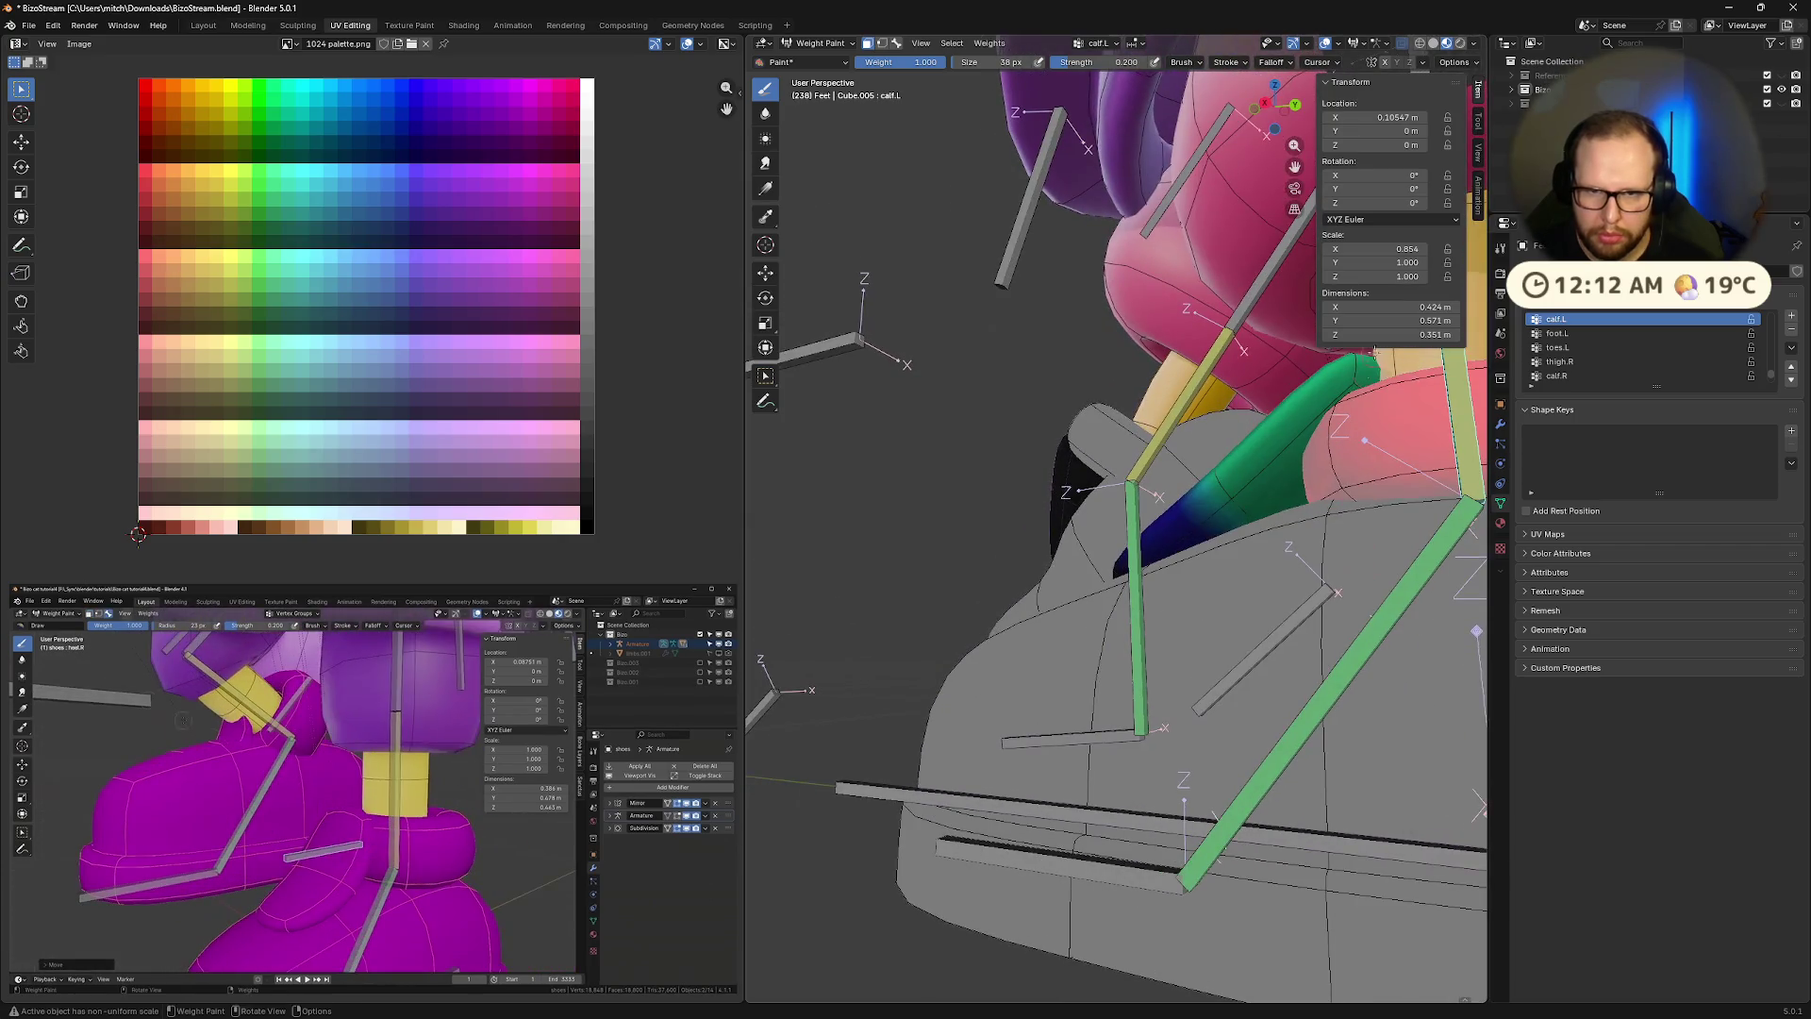
middle_drag(1349, 388, 1399, 464)
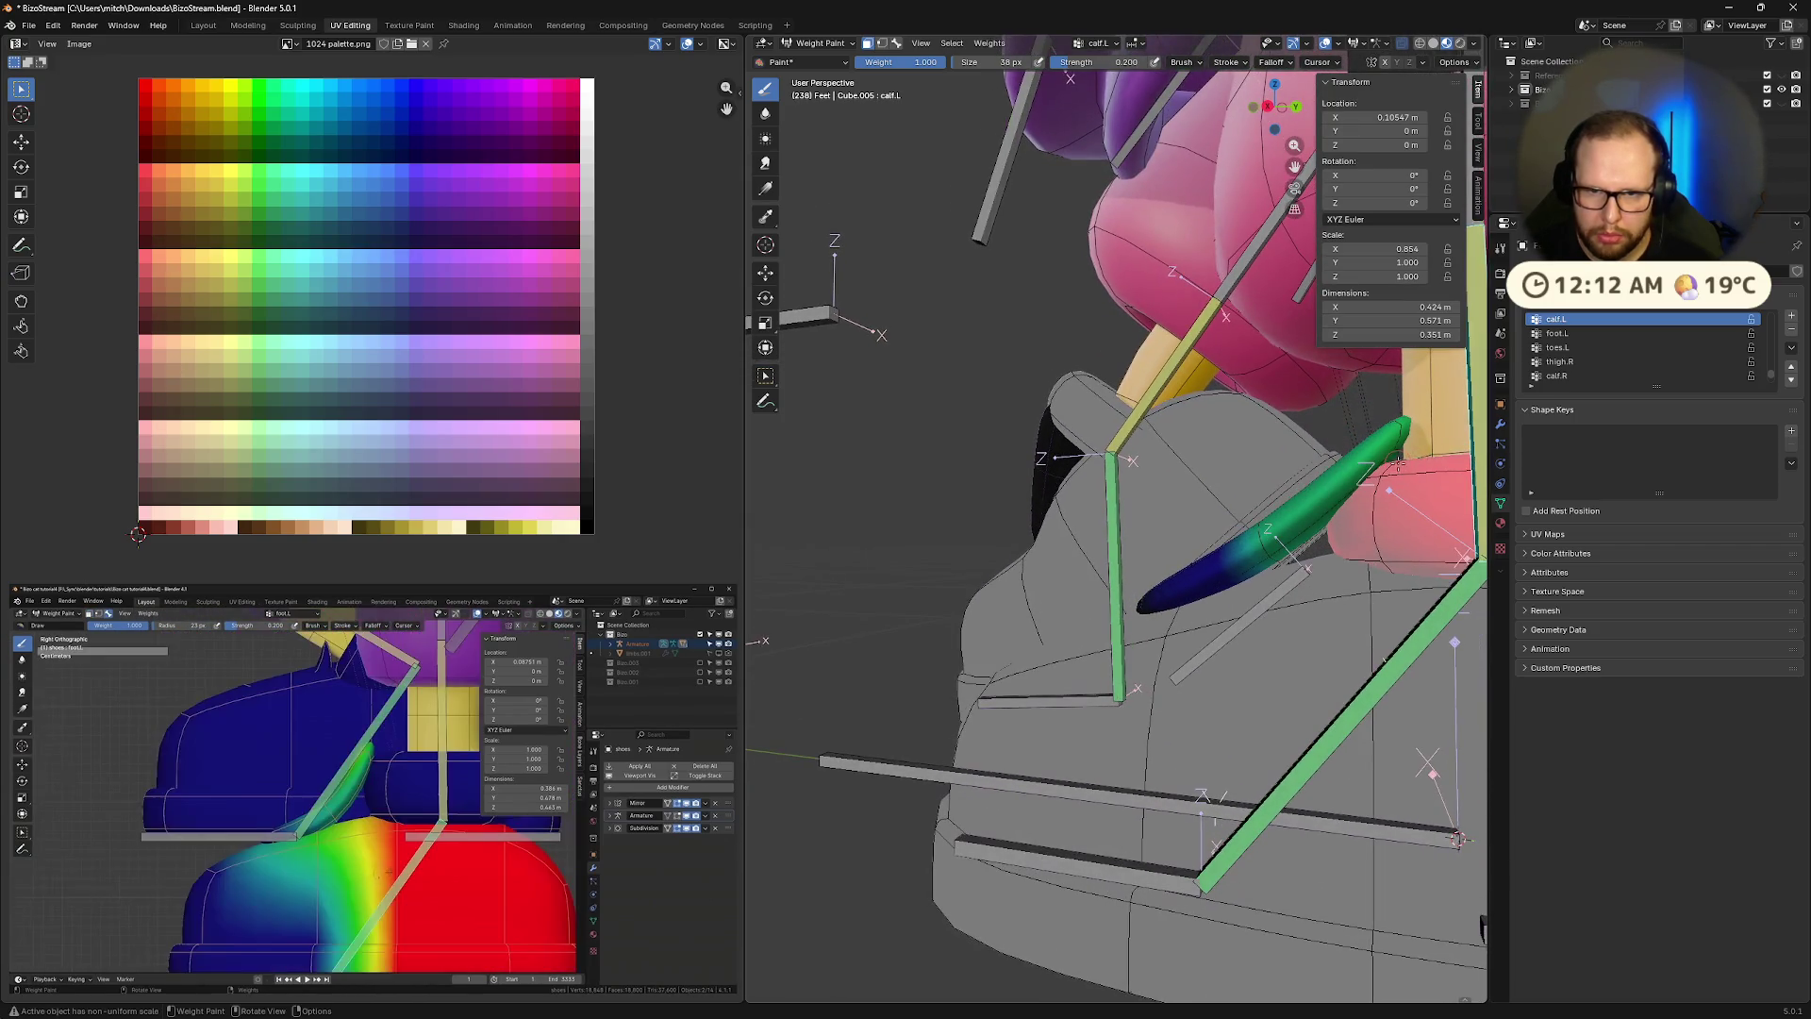
mouse_move(1311, 563)
middle_down()
mouse_move(1424, 569)
mouse_move(1387, 564)
mouse_move(1365, 695)
middle_up()
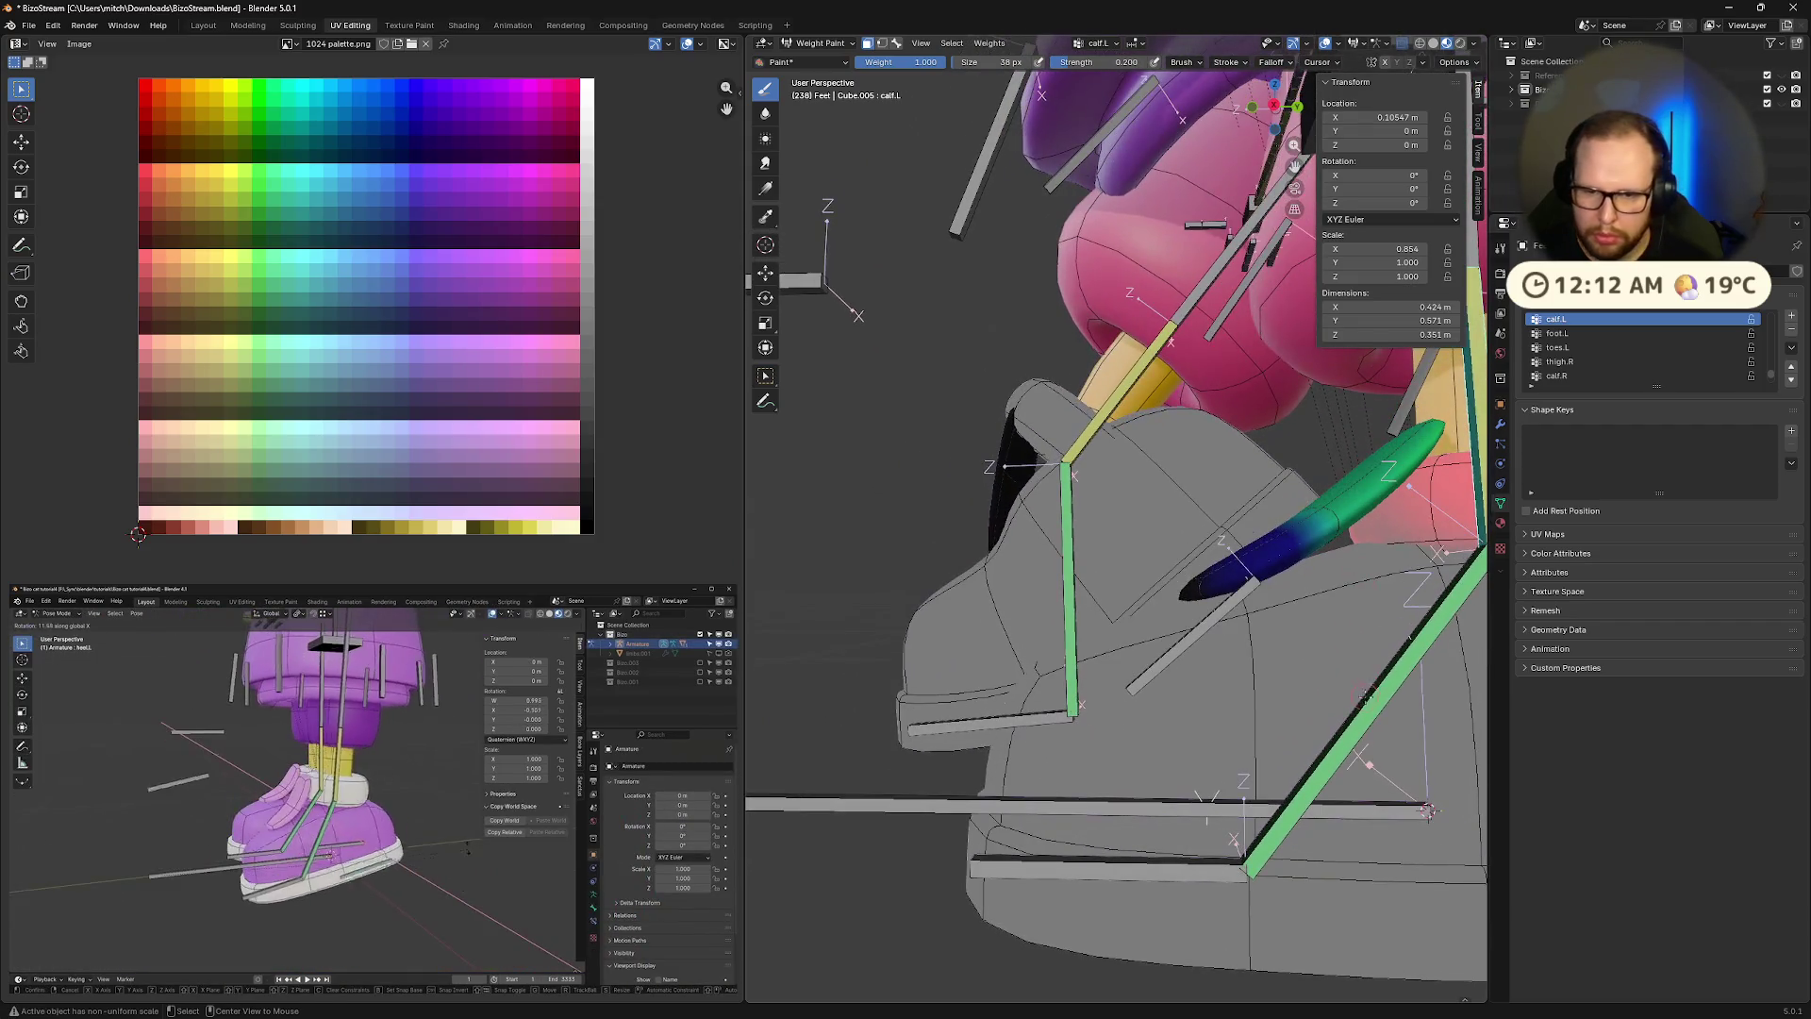
ctrl+click(1386, 691)
ctrl+click(1390, 691)
mouse_move(1390, 691)
middle_down()
mouse_move(1314, 539)
mouse_move(1371, 594)
mouse_move(1412, 594)
mouse_move(1431, 816)
mouse_move(1356, 725)
middle_up()
ctrl+click(1431, 816)
Enable the face selection paint mask to limit painting to the toe cap
key(m)
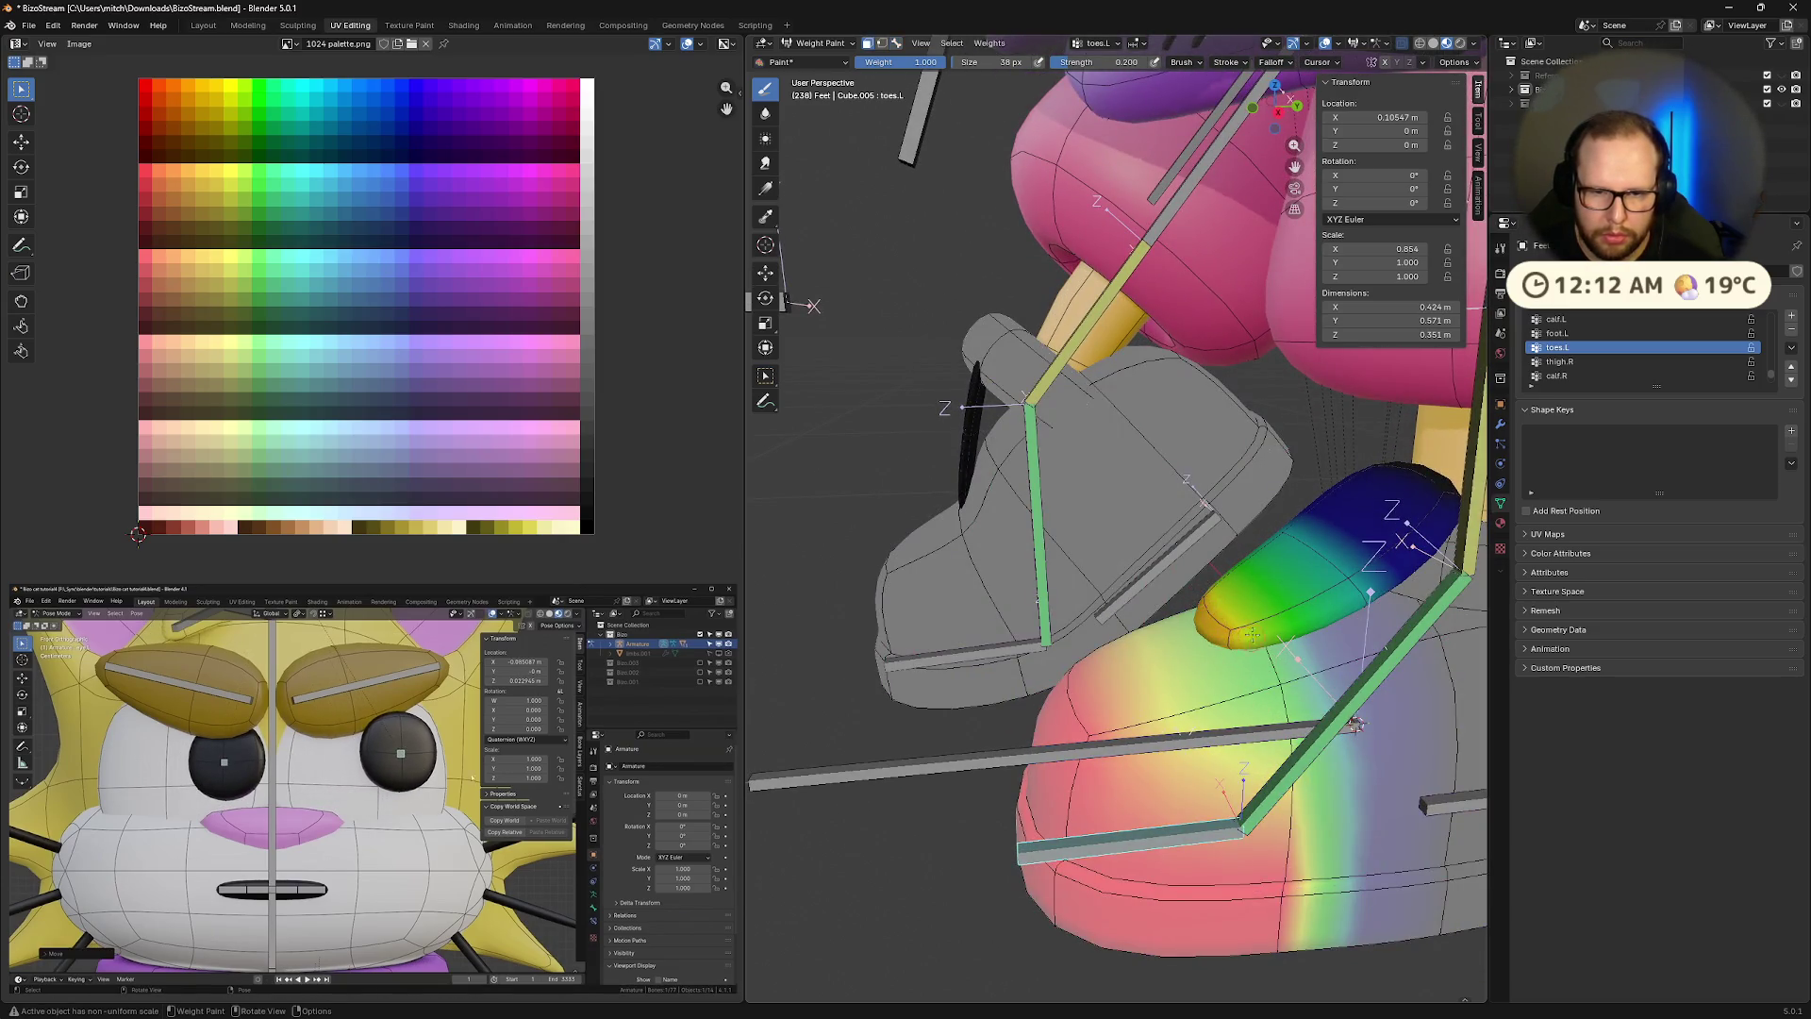
middle_drag(1221, 586, 1193, 590)
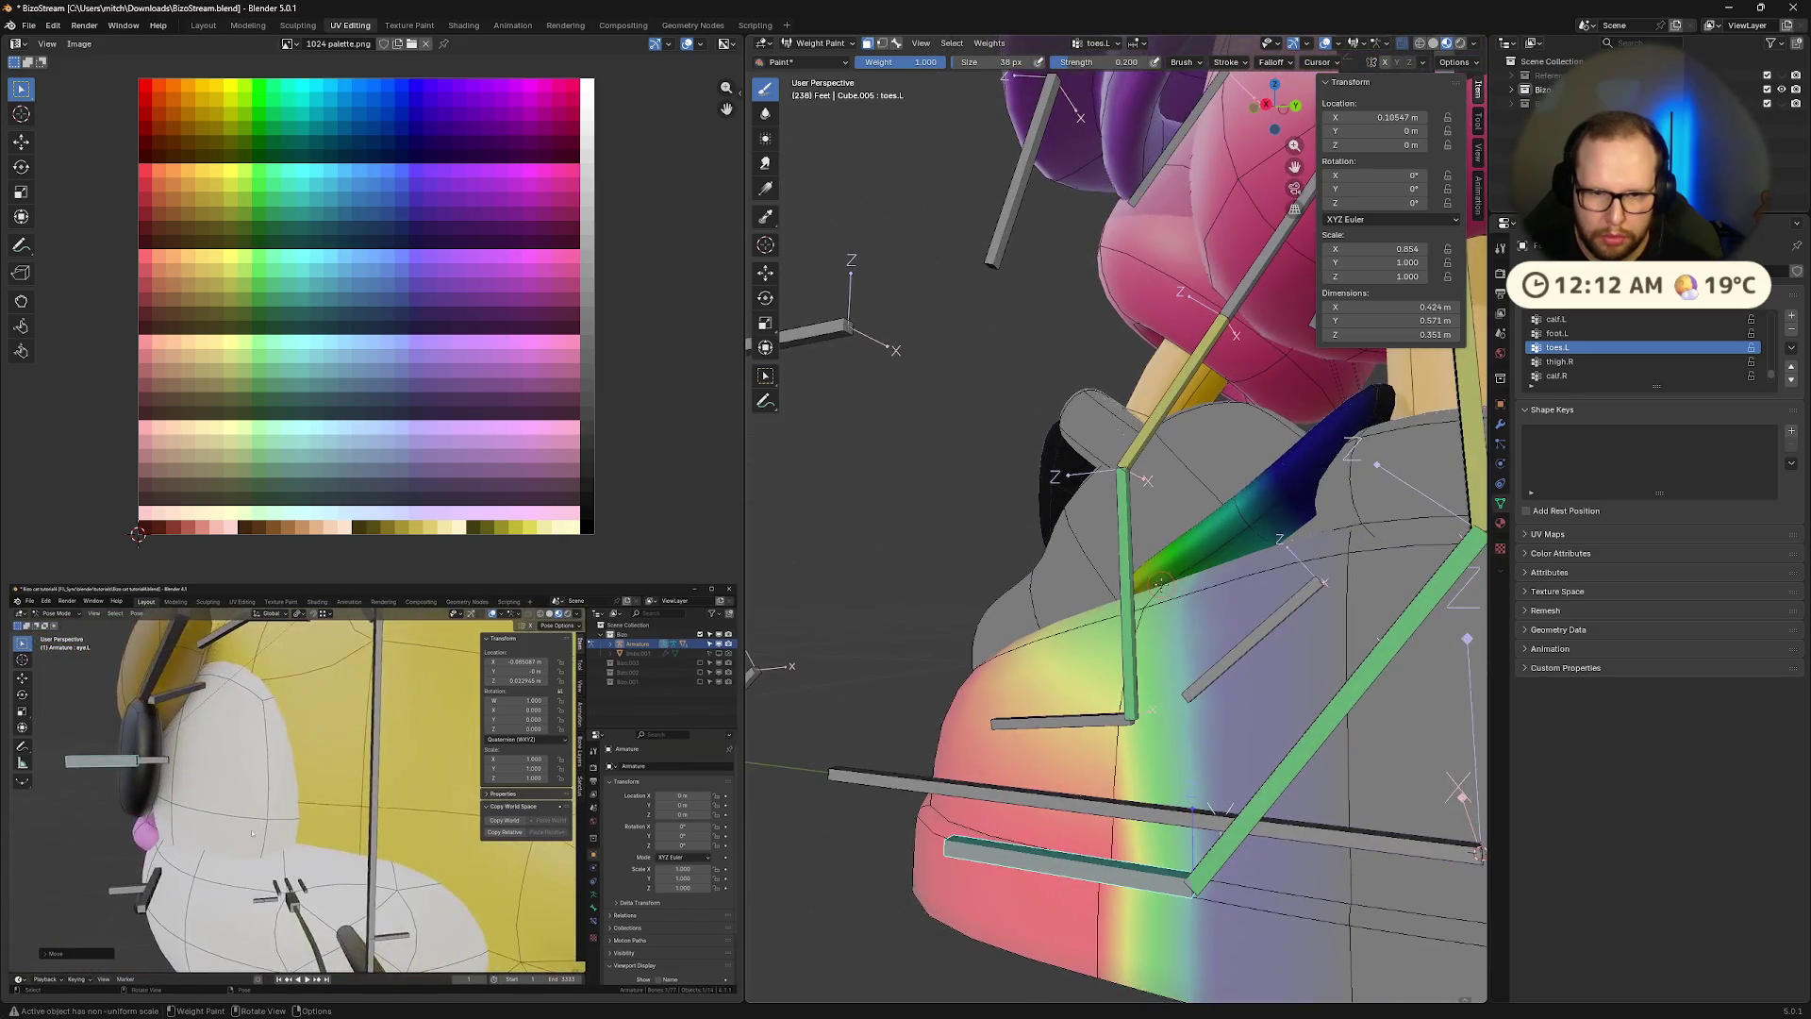
mouse_move(1248, 524)
middle_down()
mouse_move(1419, 612)
mouse_move(1325, 699)
mouse_move(1241, 572)
middle_up()
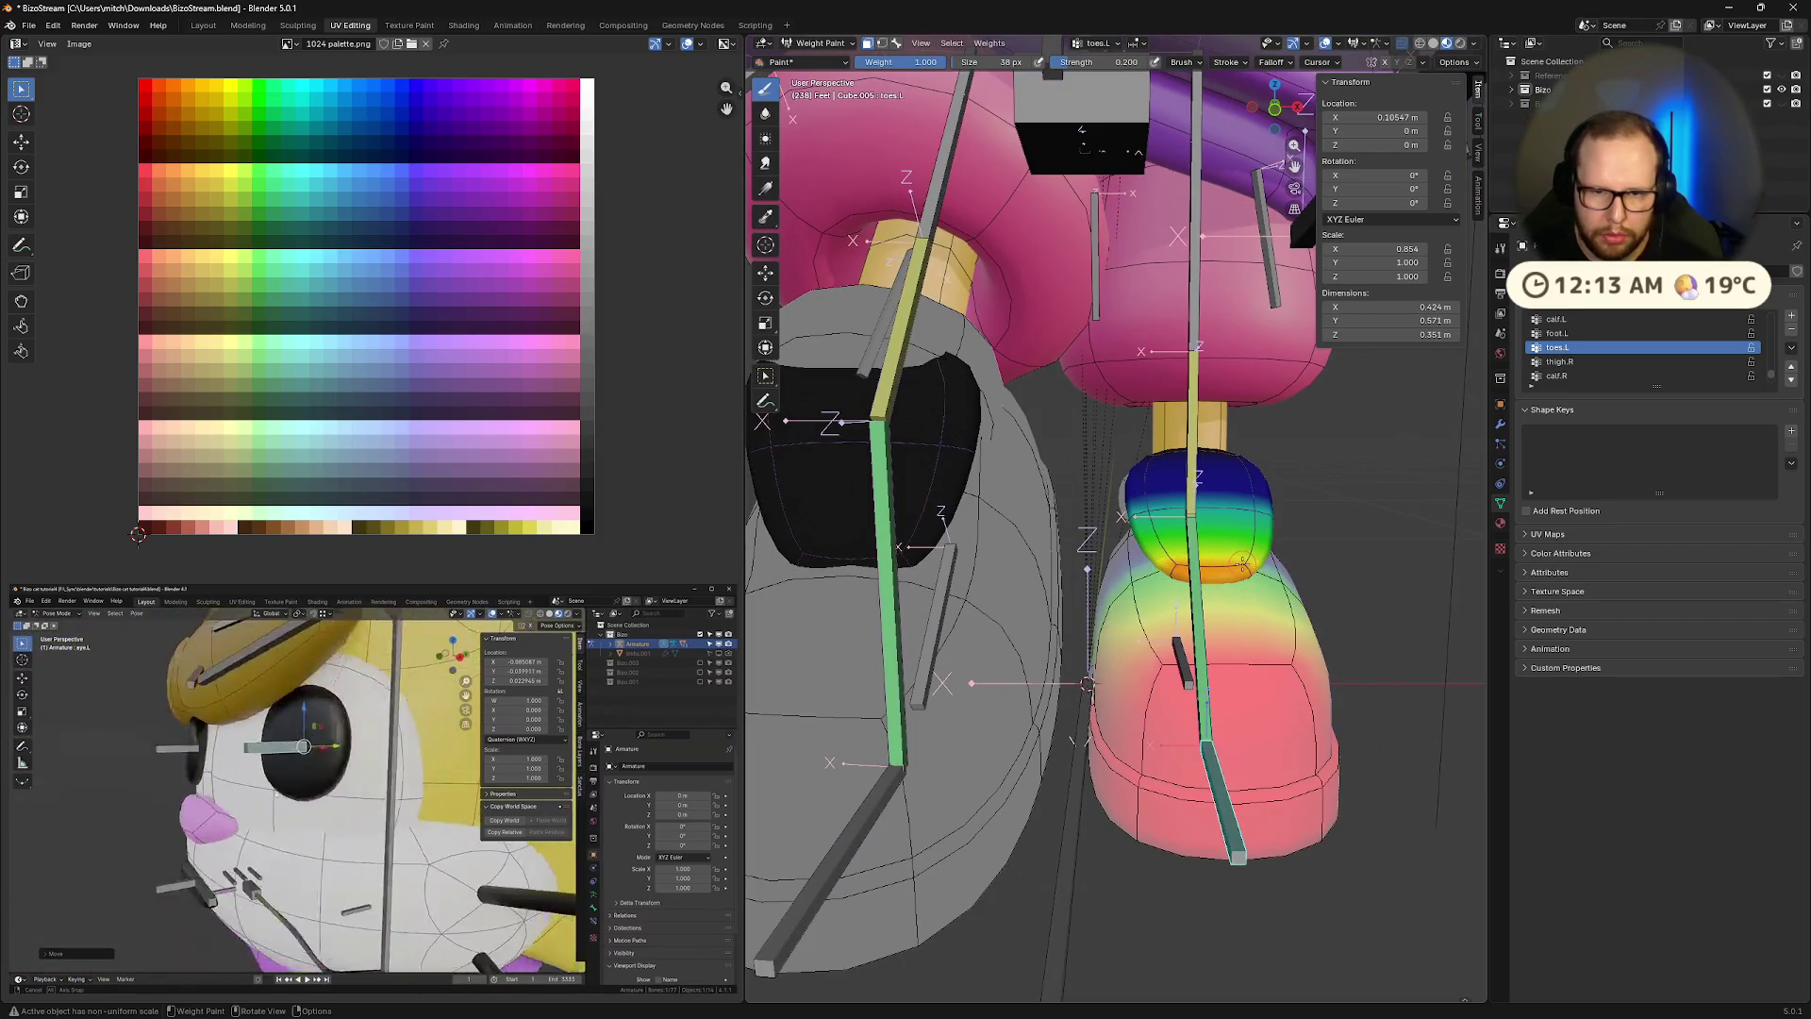
click(374, 971)
mouse_move(934, 769)
middle_down()
mouse_move(989, 751)
mouse_move(1003, 777)
middle_up()
Paint toes.L weight on the toe cap, undo a stroke, and enlarge the brush
drag(1365, 484, 1382, 469)
right_click(1367, 591)
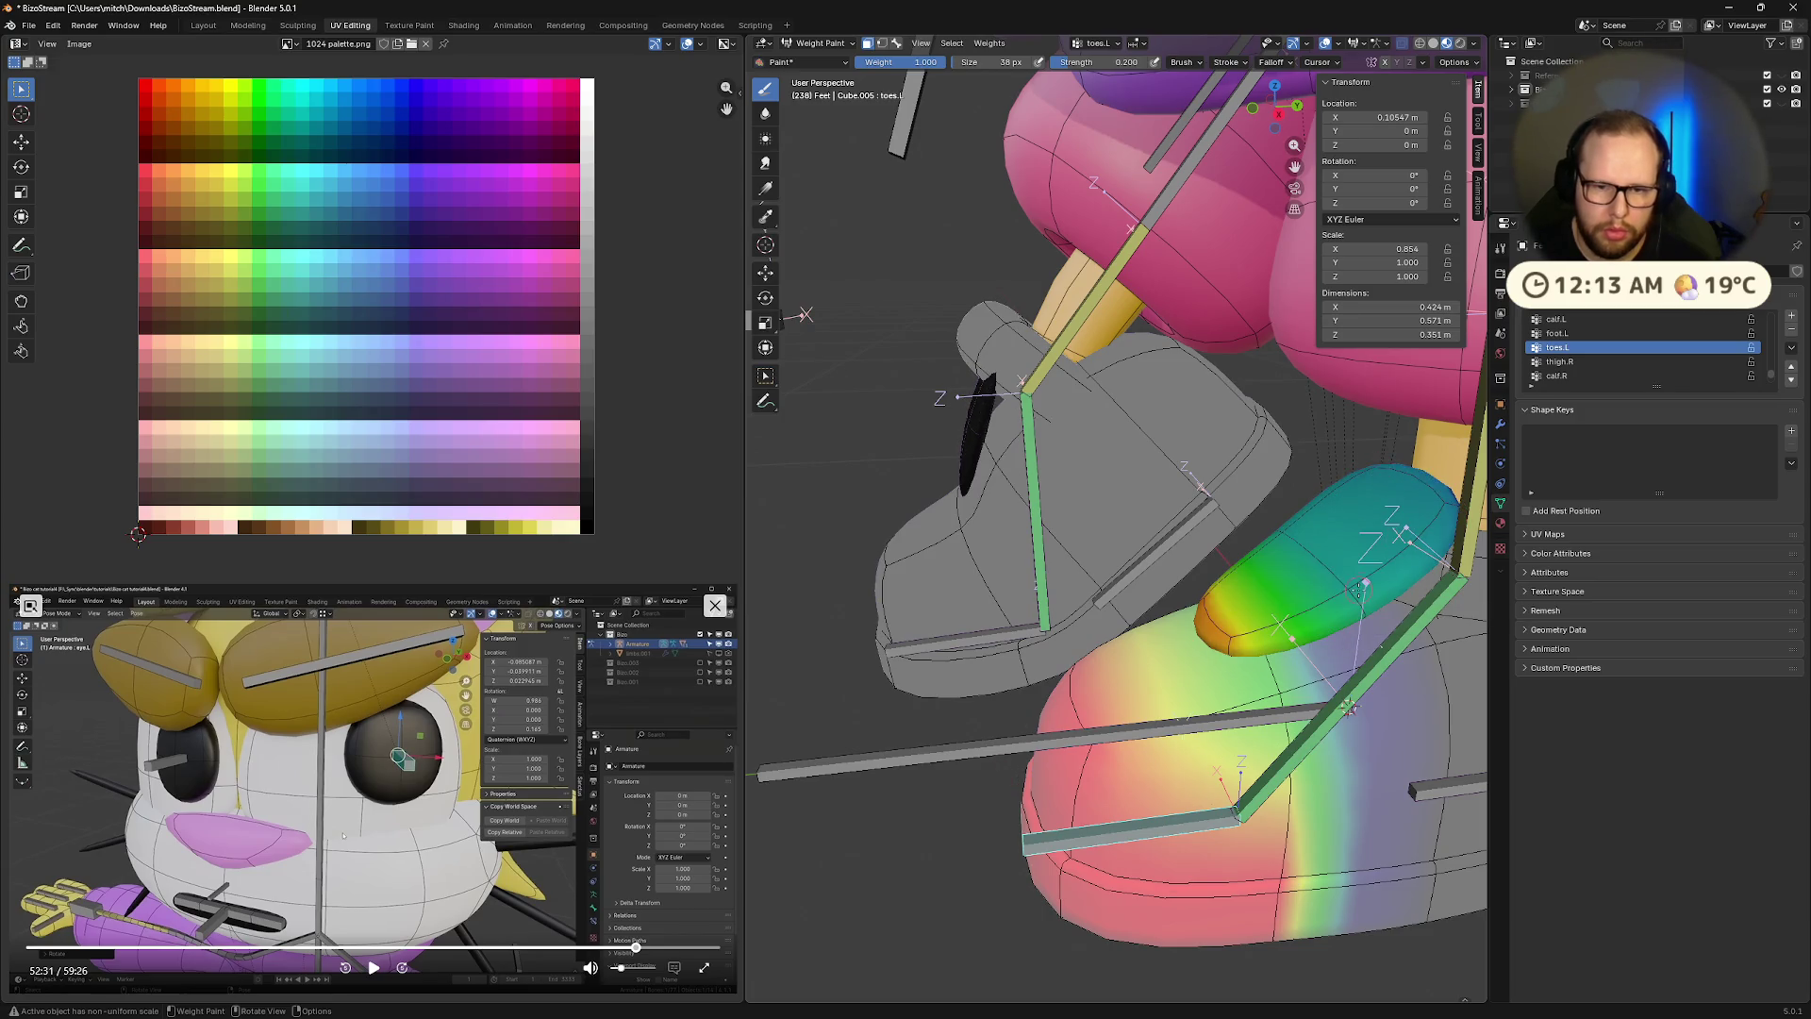
key(ctrl+z)
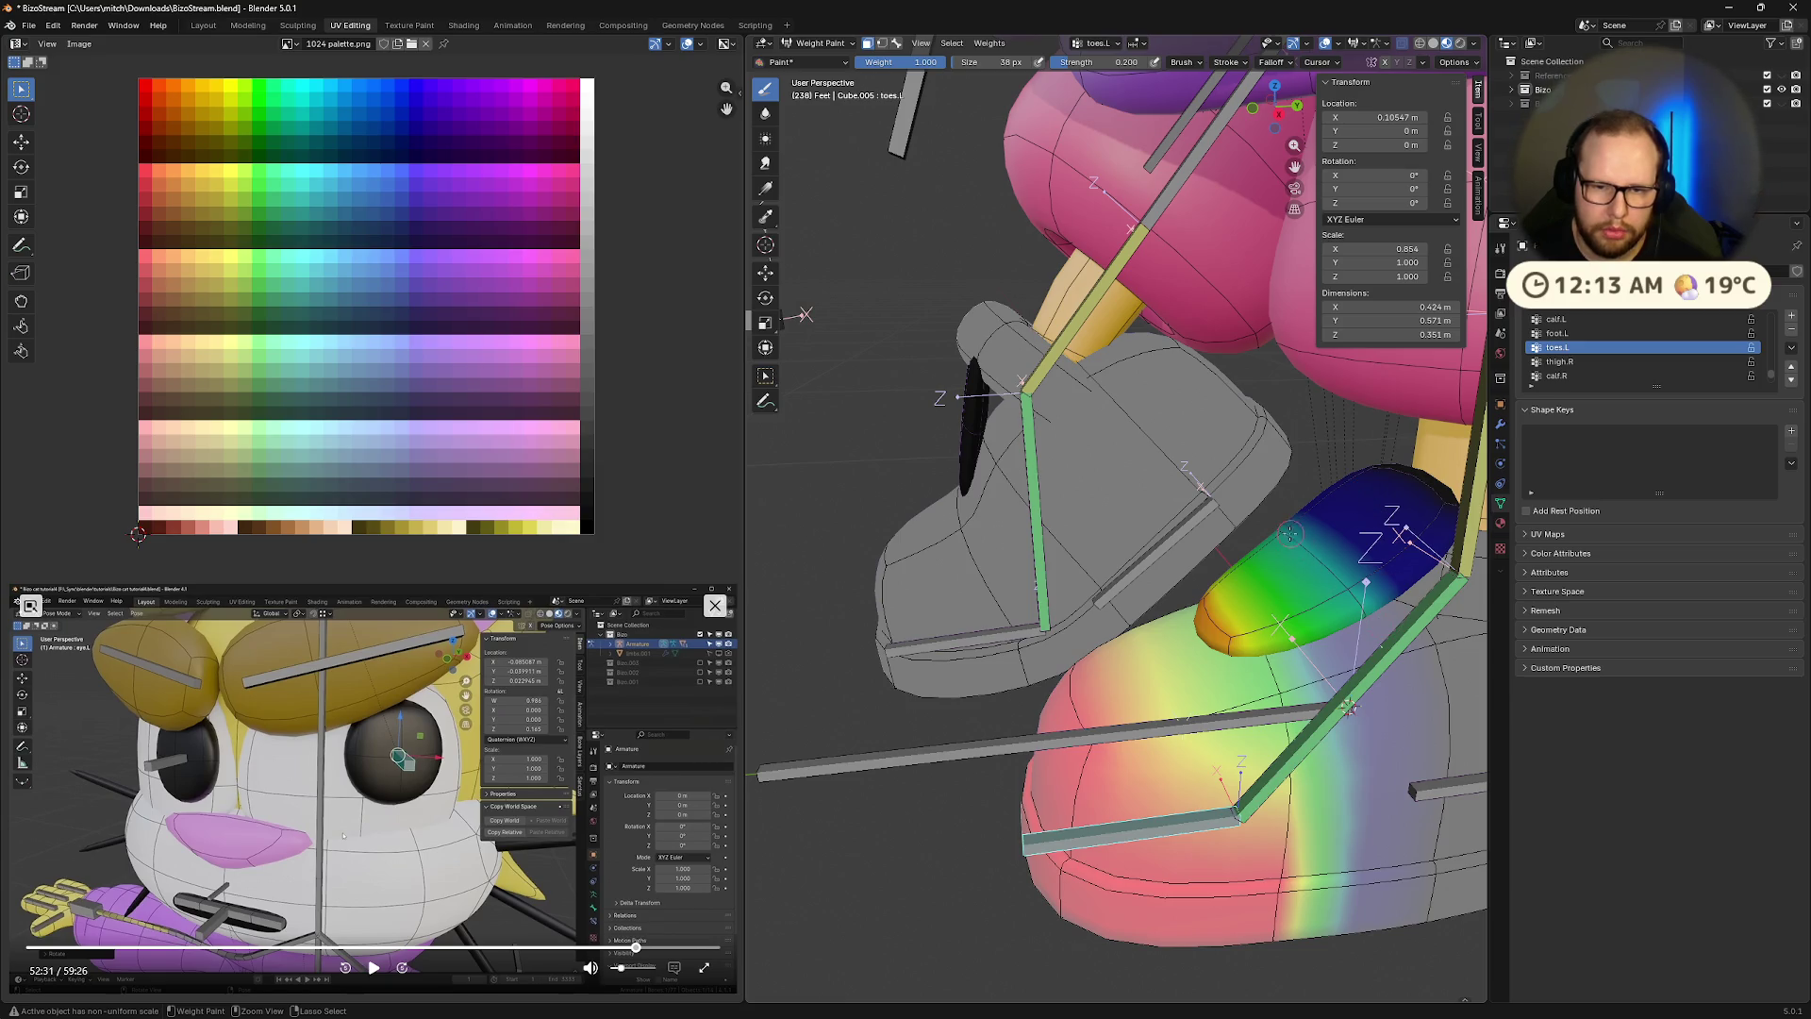
middle_drag(1374, 619, 1279, 589)
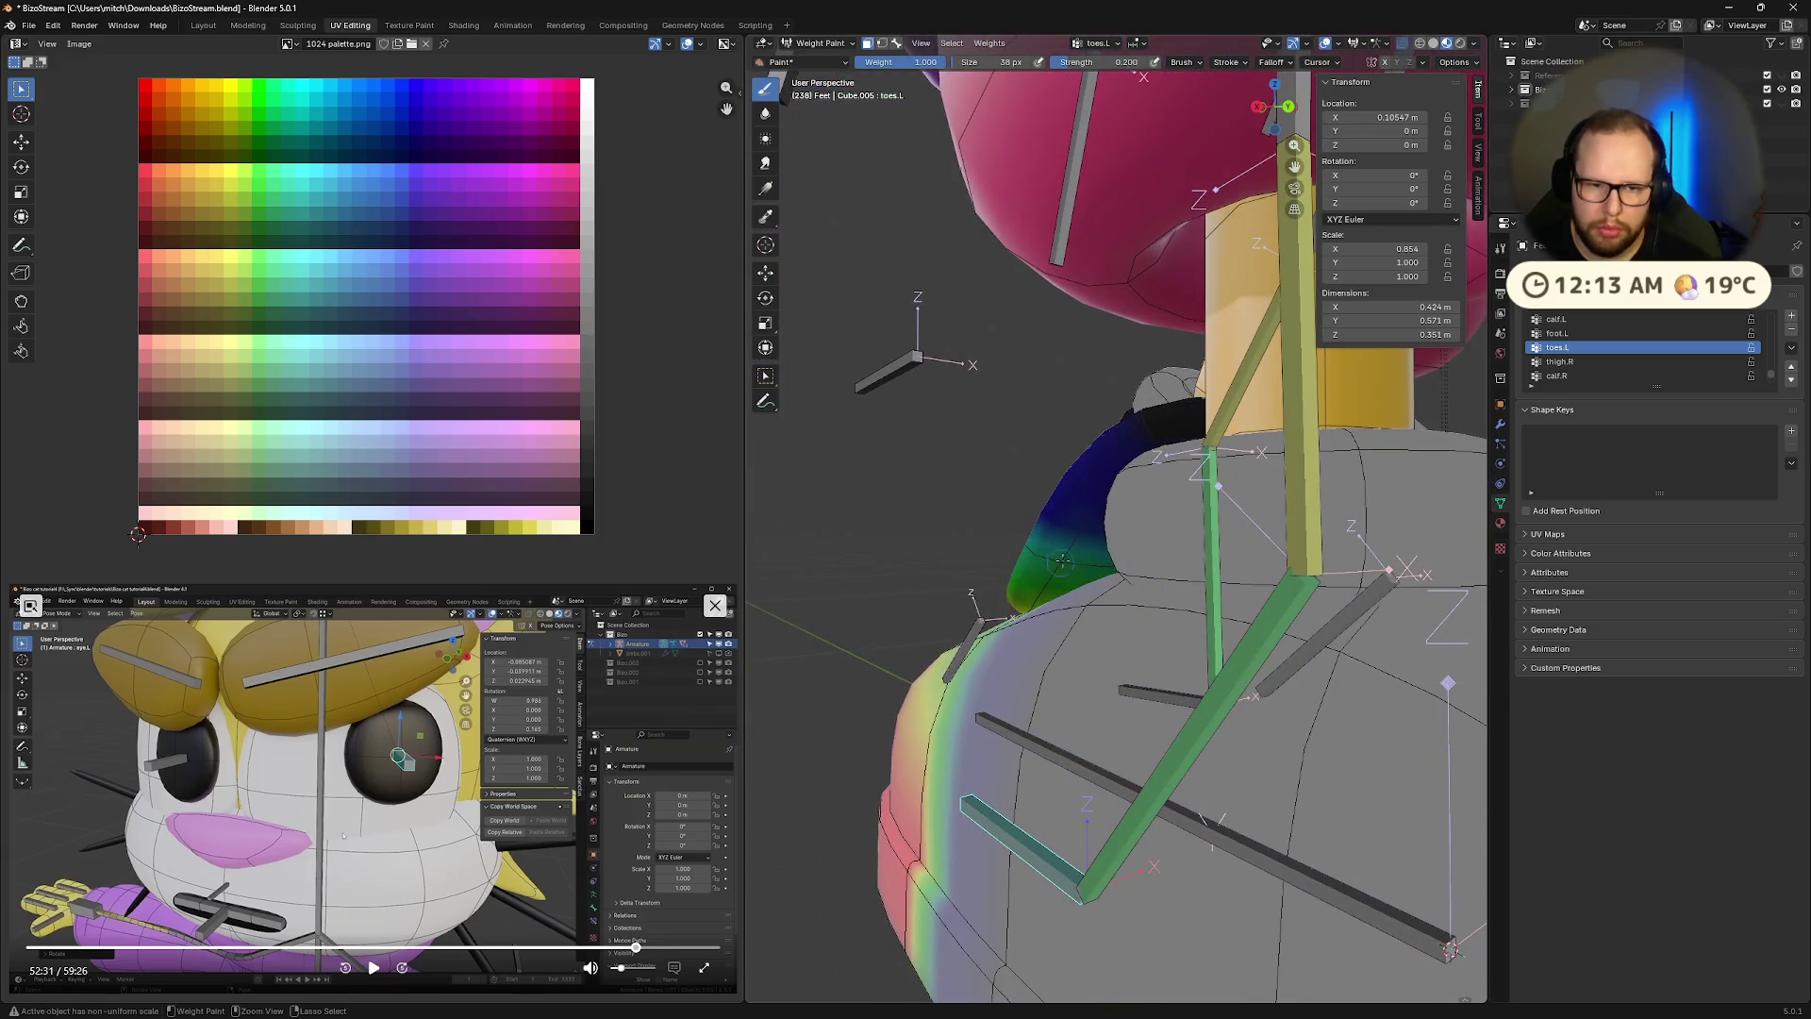
key(f)
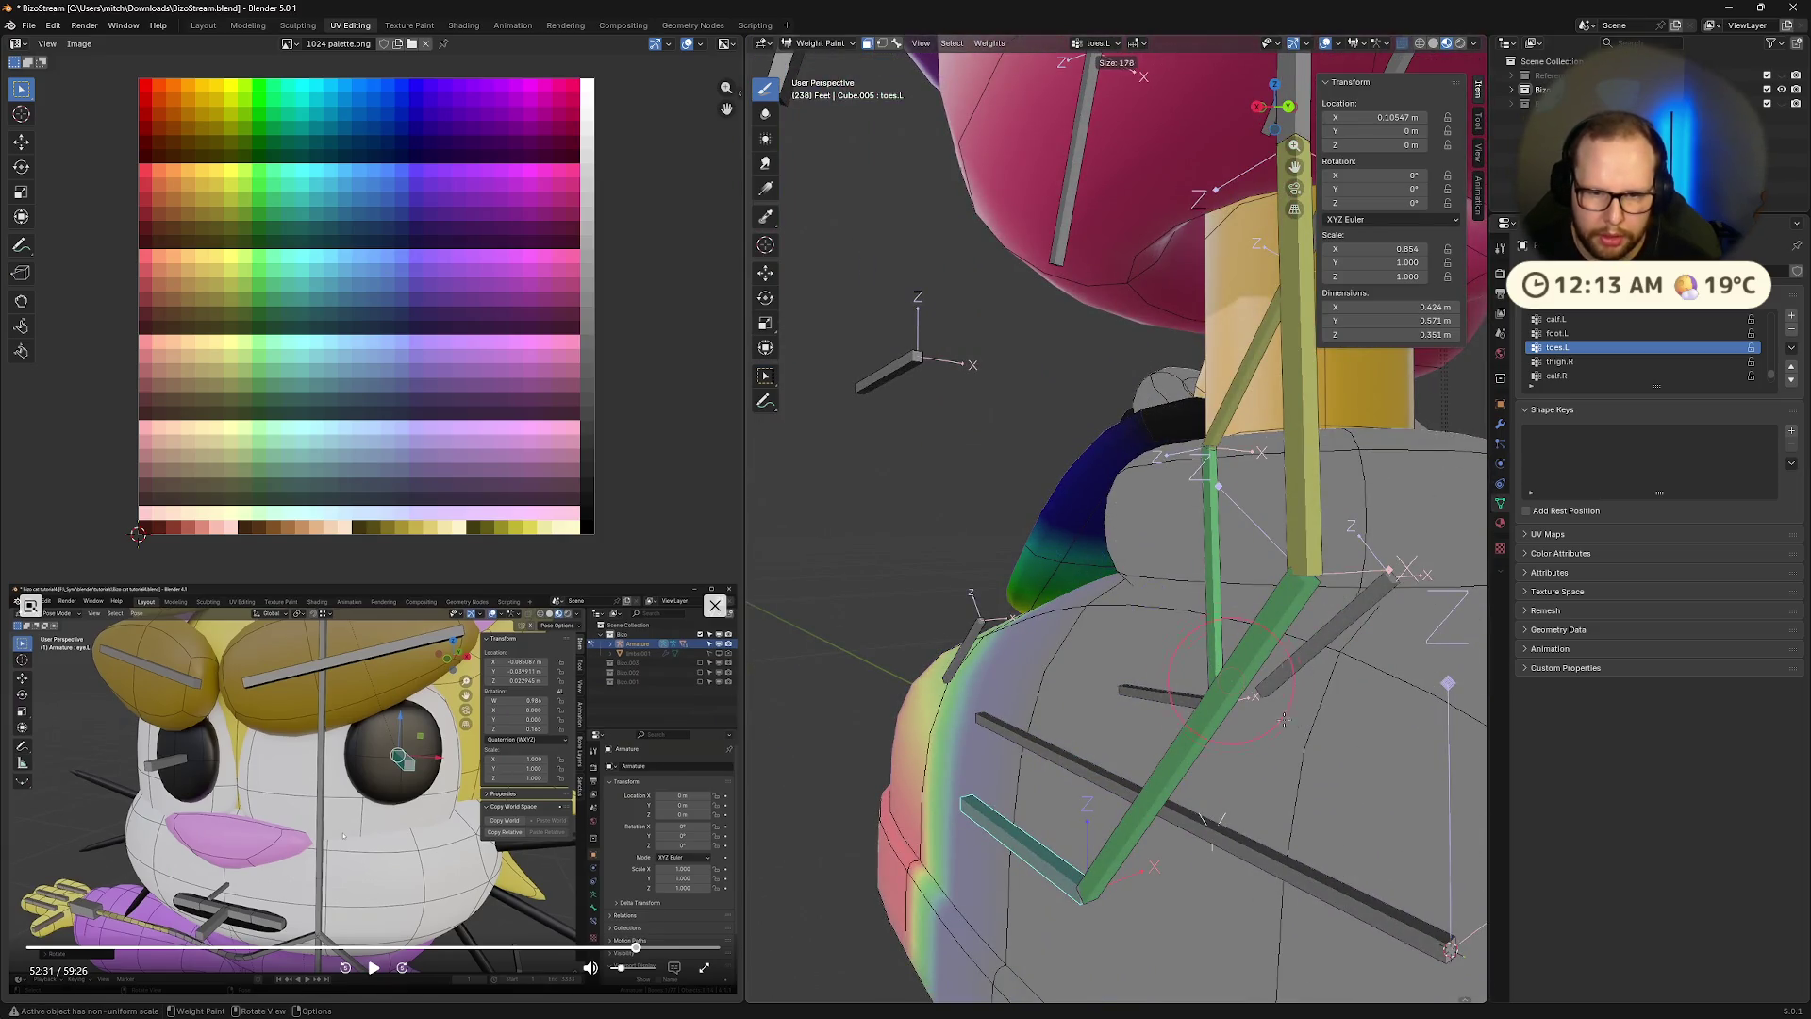
mouse_move(1292, 712)
middle_down()
mouse_move(1336, 594)
mouse_move(1392, 637)
mouse_move(1364, 717)
mouse_move(1382, 698)
mouse_move(1404, 724)
mouse_move(1344, 594)
mouse_move(1415, 566)
middle_up()
Compare the shoe's foot.L and toes.L weights by switching between the two groups
ctrl+click(1373, 688)
ctrl+click(1414, 566)
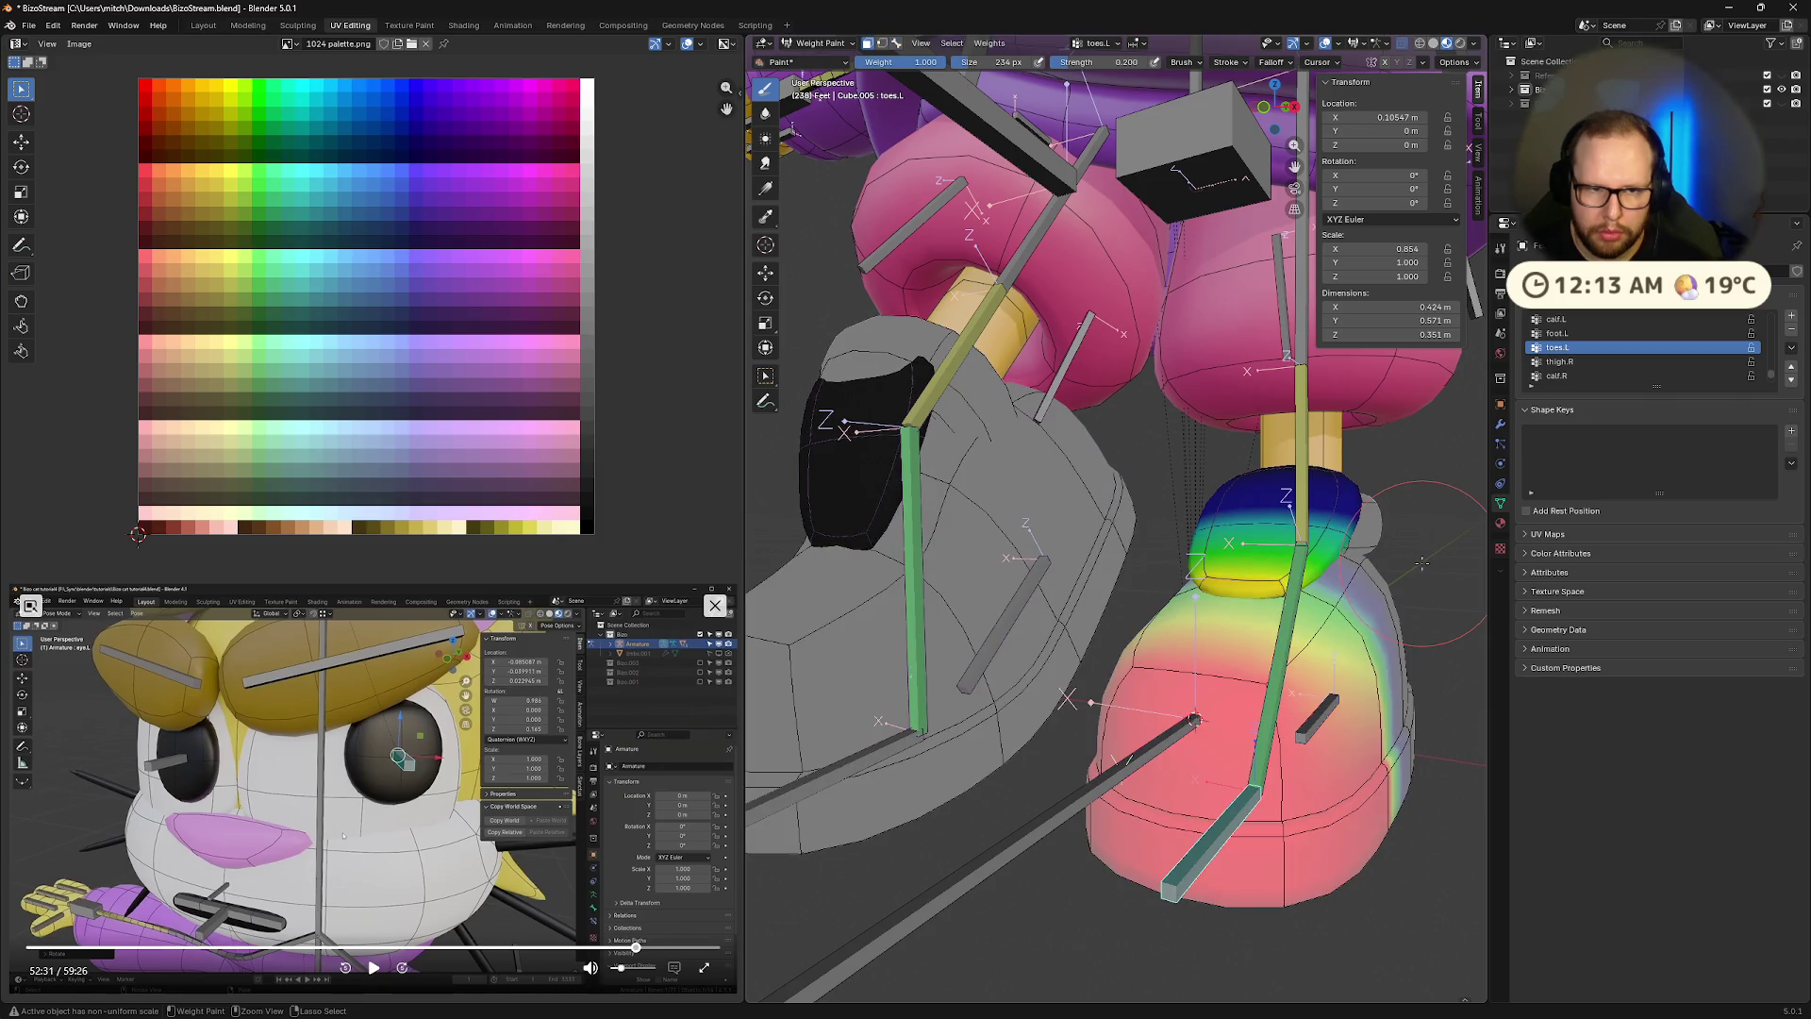
ctrl+click(1255, 755)
mouse_move(1254, 754)
middle_down()
mouse_move(1223, 614)
mouse_move(1241, 641)
middle_up()
ctrl+click(1240, 641)
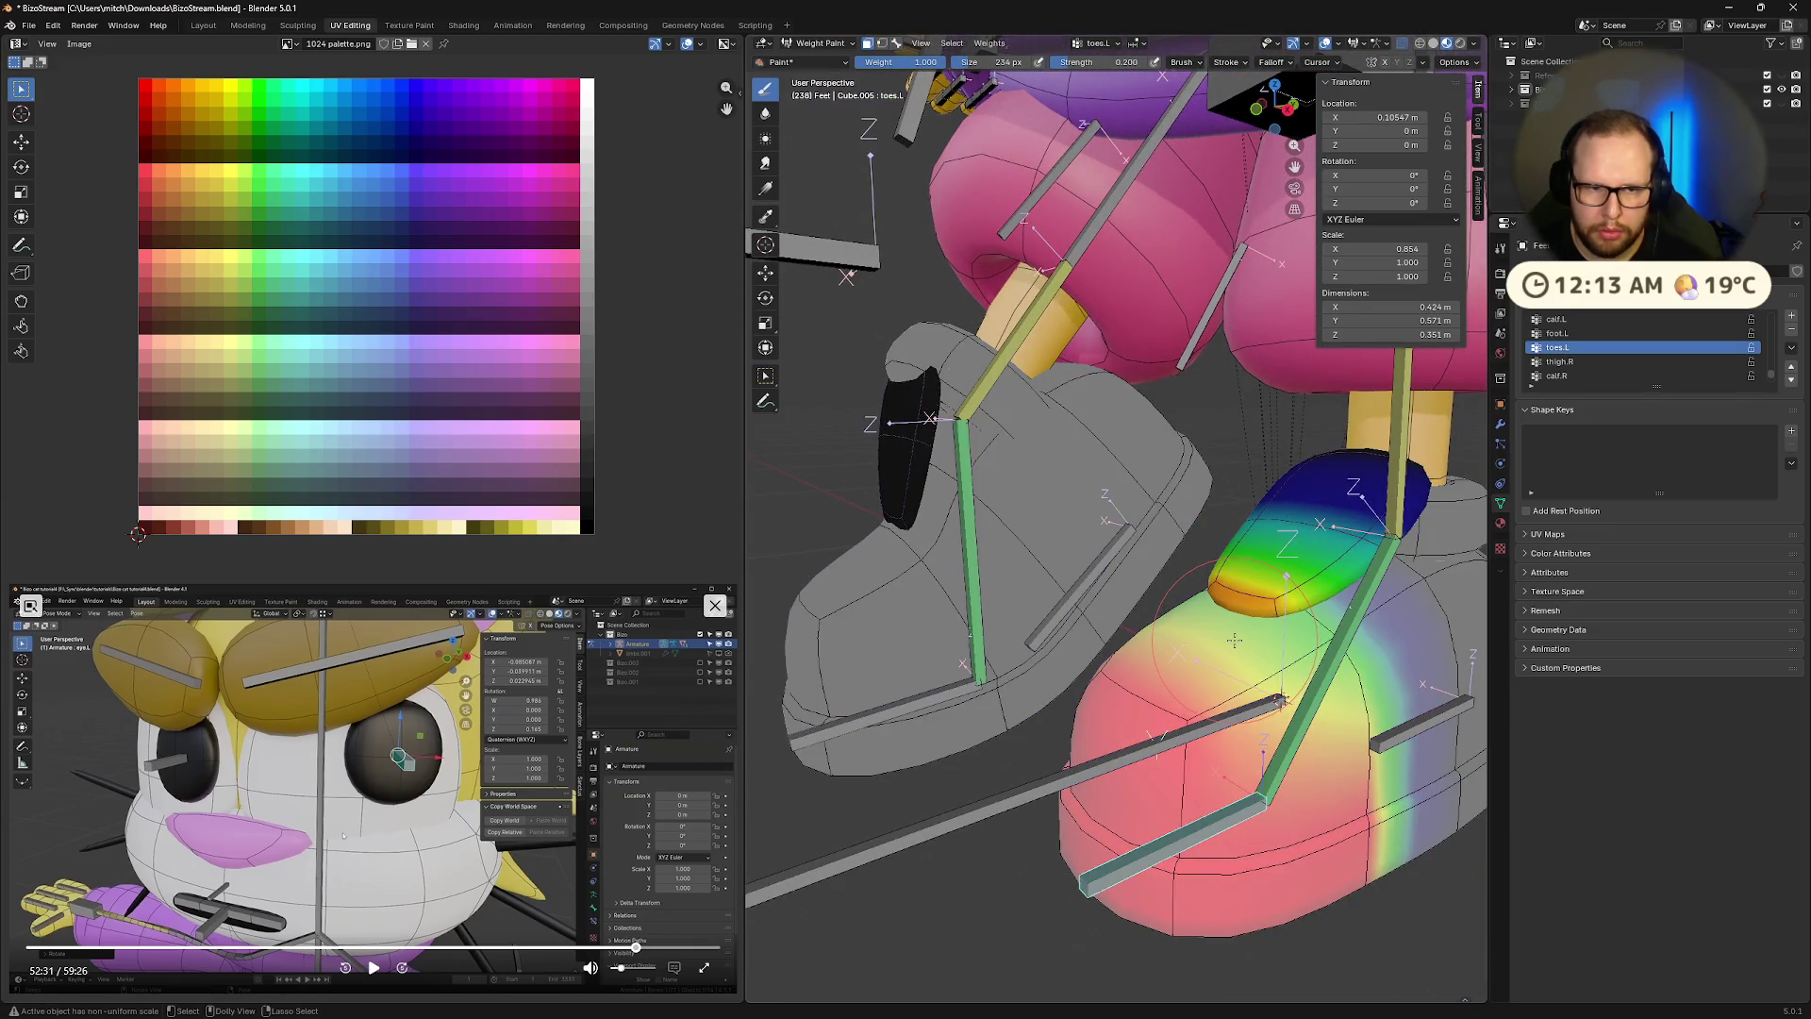
mouse_move(1234, 640)
middle_down()
mouse_move(1178, 627)
mouse_move(1045, 450)
middle_up()
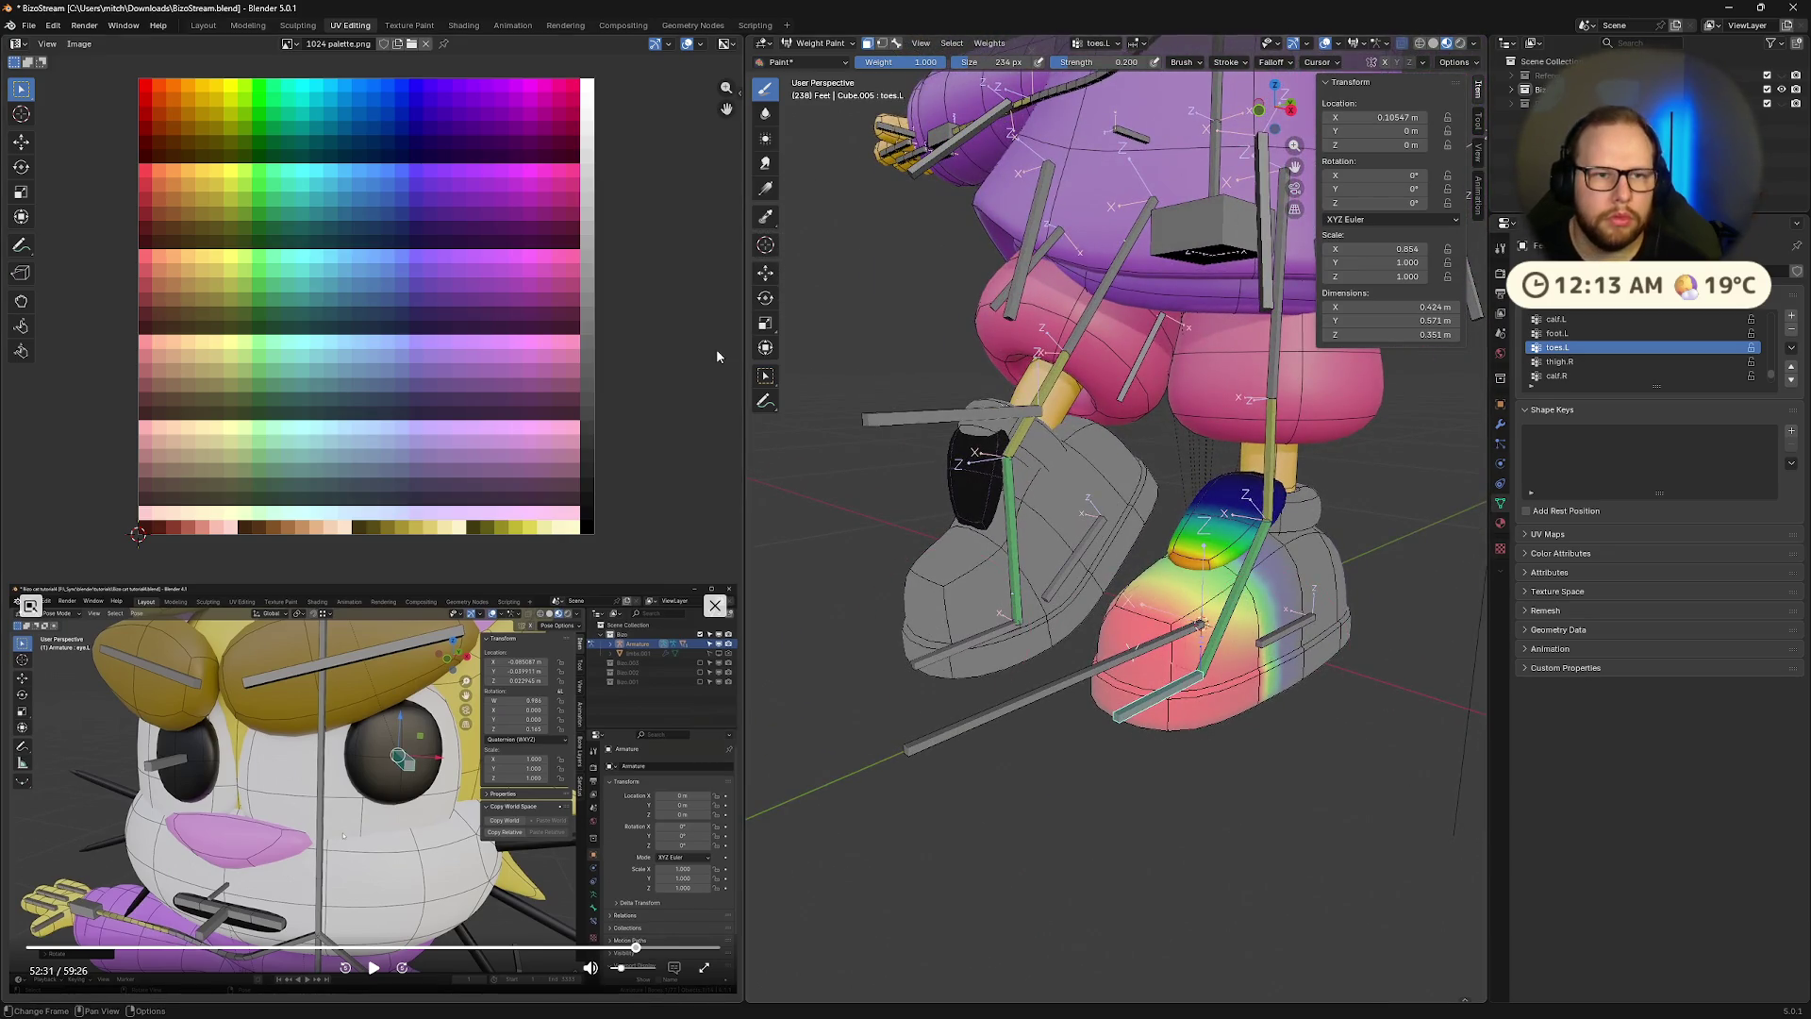
Take the shoe mesh through Edit Mode and leave it in Object Mode
key(Tab)
key(ctrl+Tab)
click(944, 424)
key(Tab)
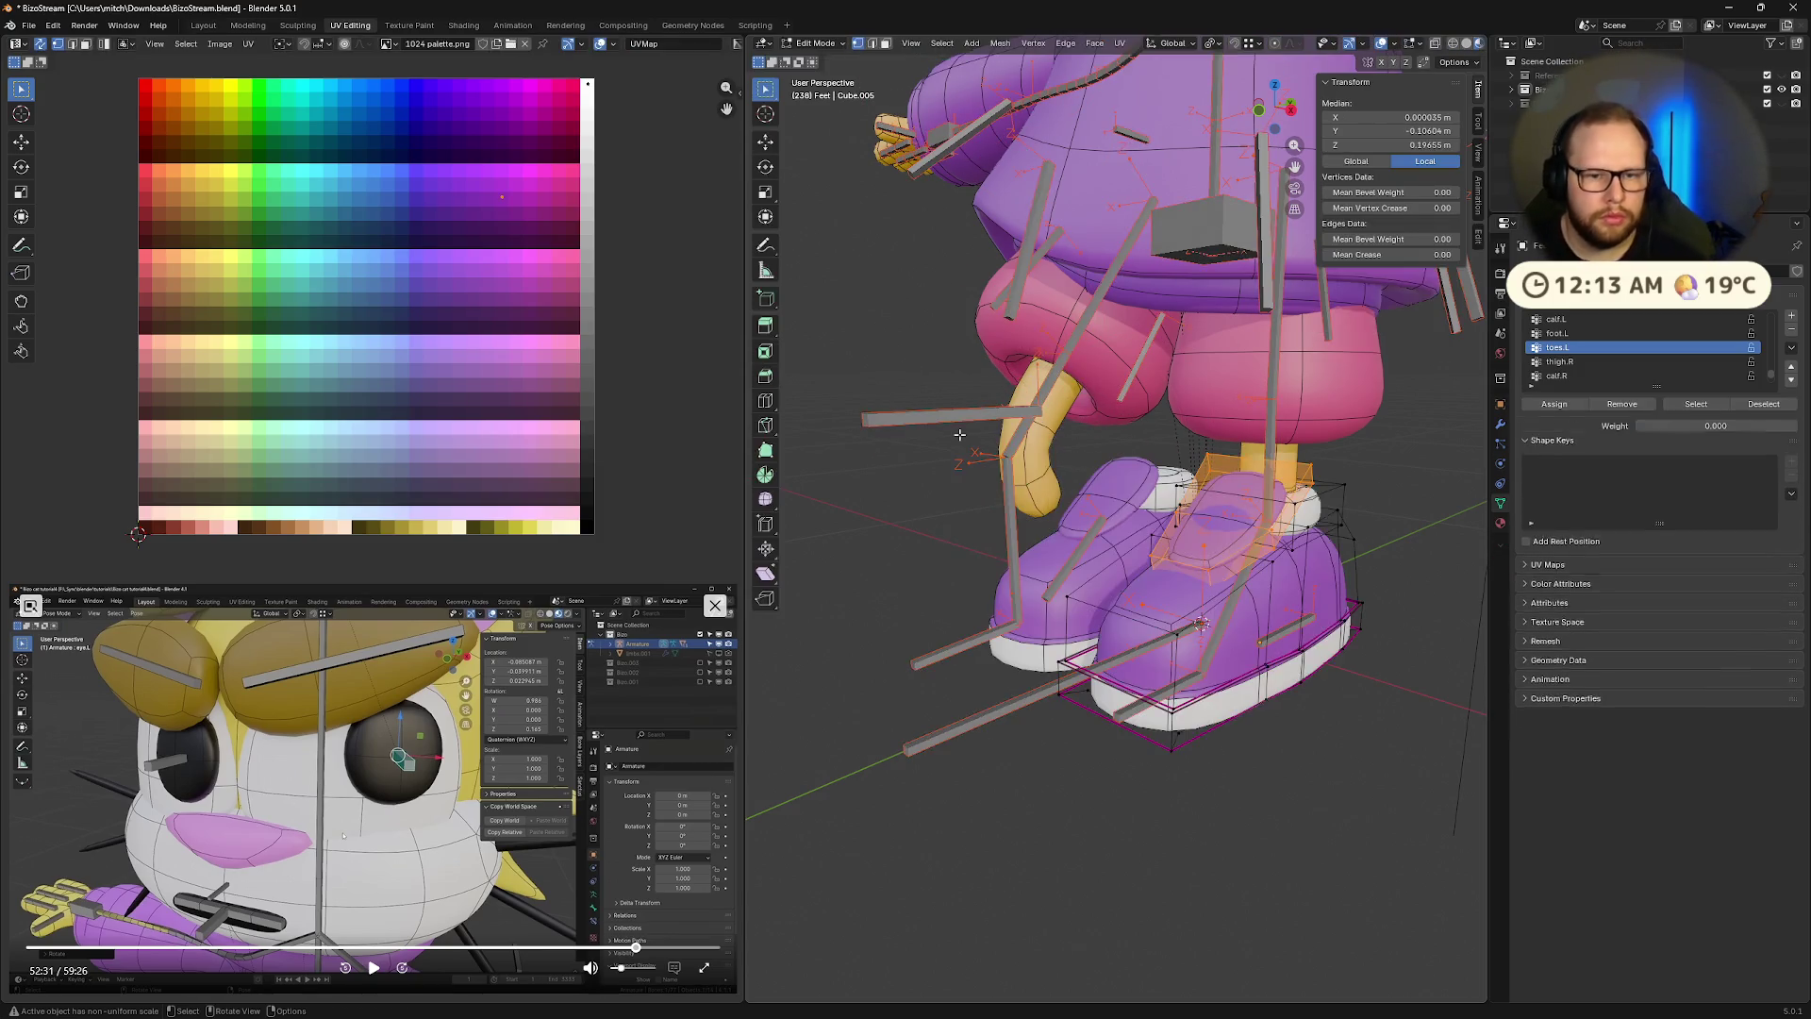
middle_drag(1055, 452, 1178, 496)
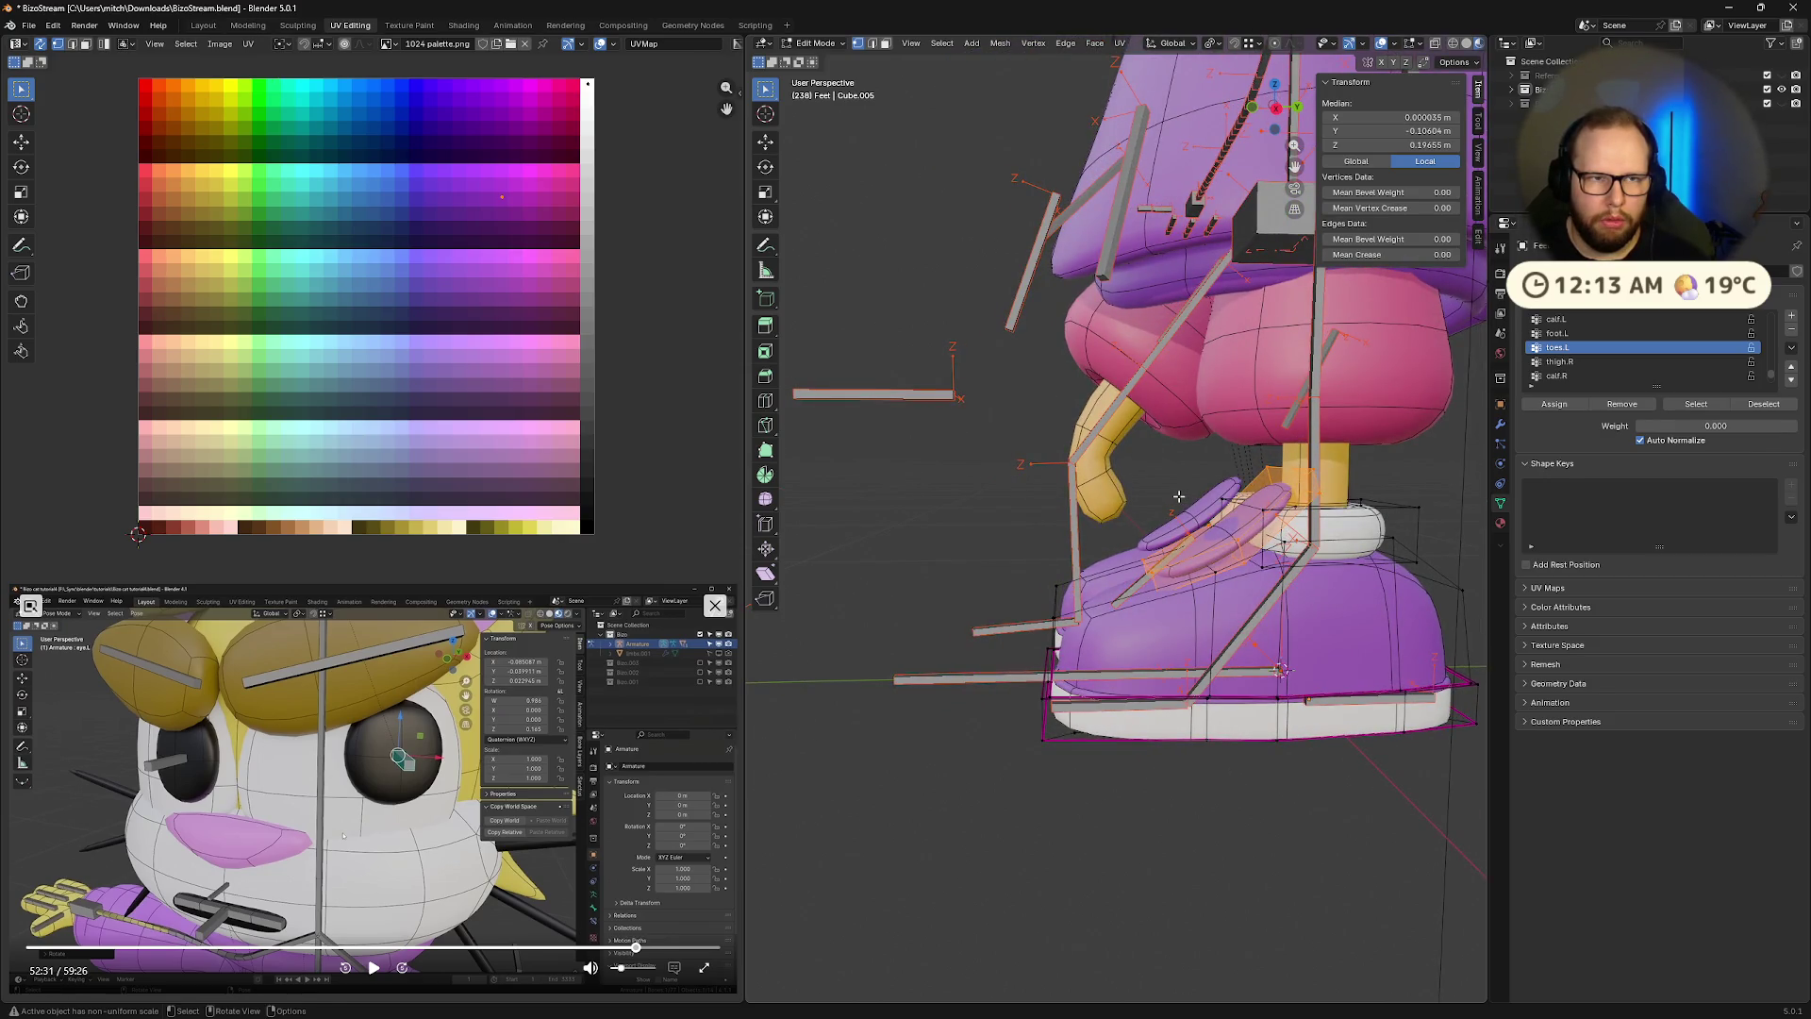
key(Tab)
key(ctrl+Tab)
click(1081, 506)
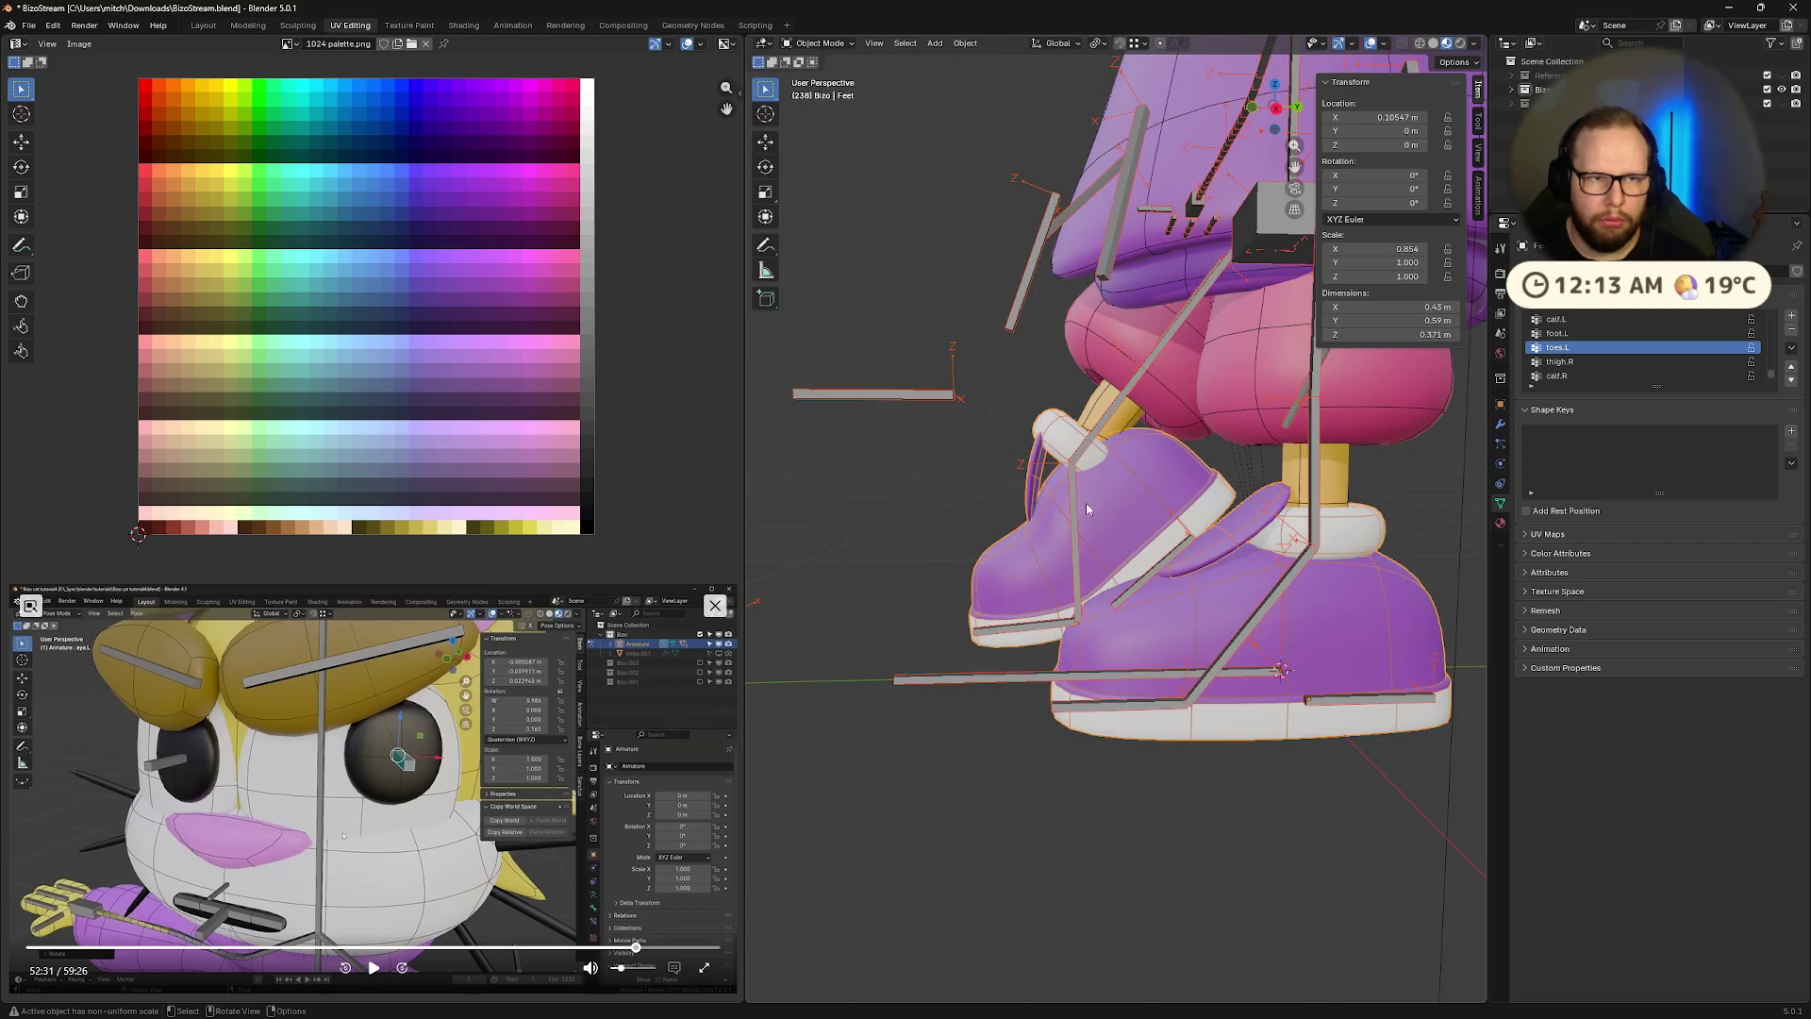
key(ctrl+Tab)
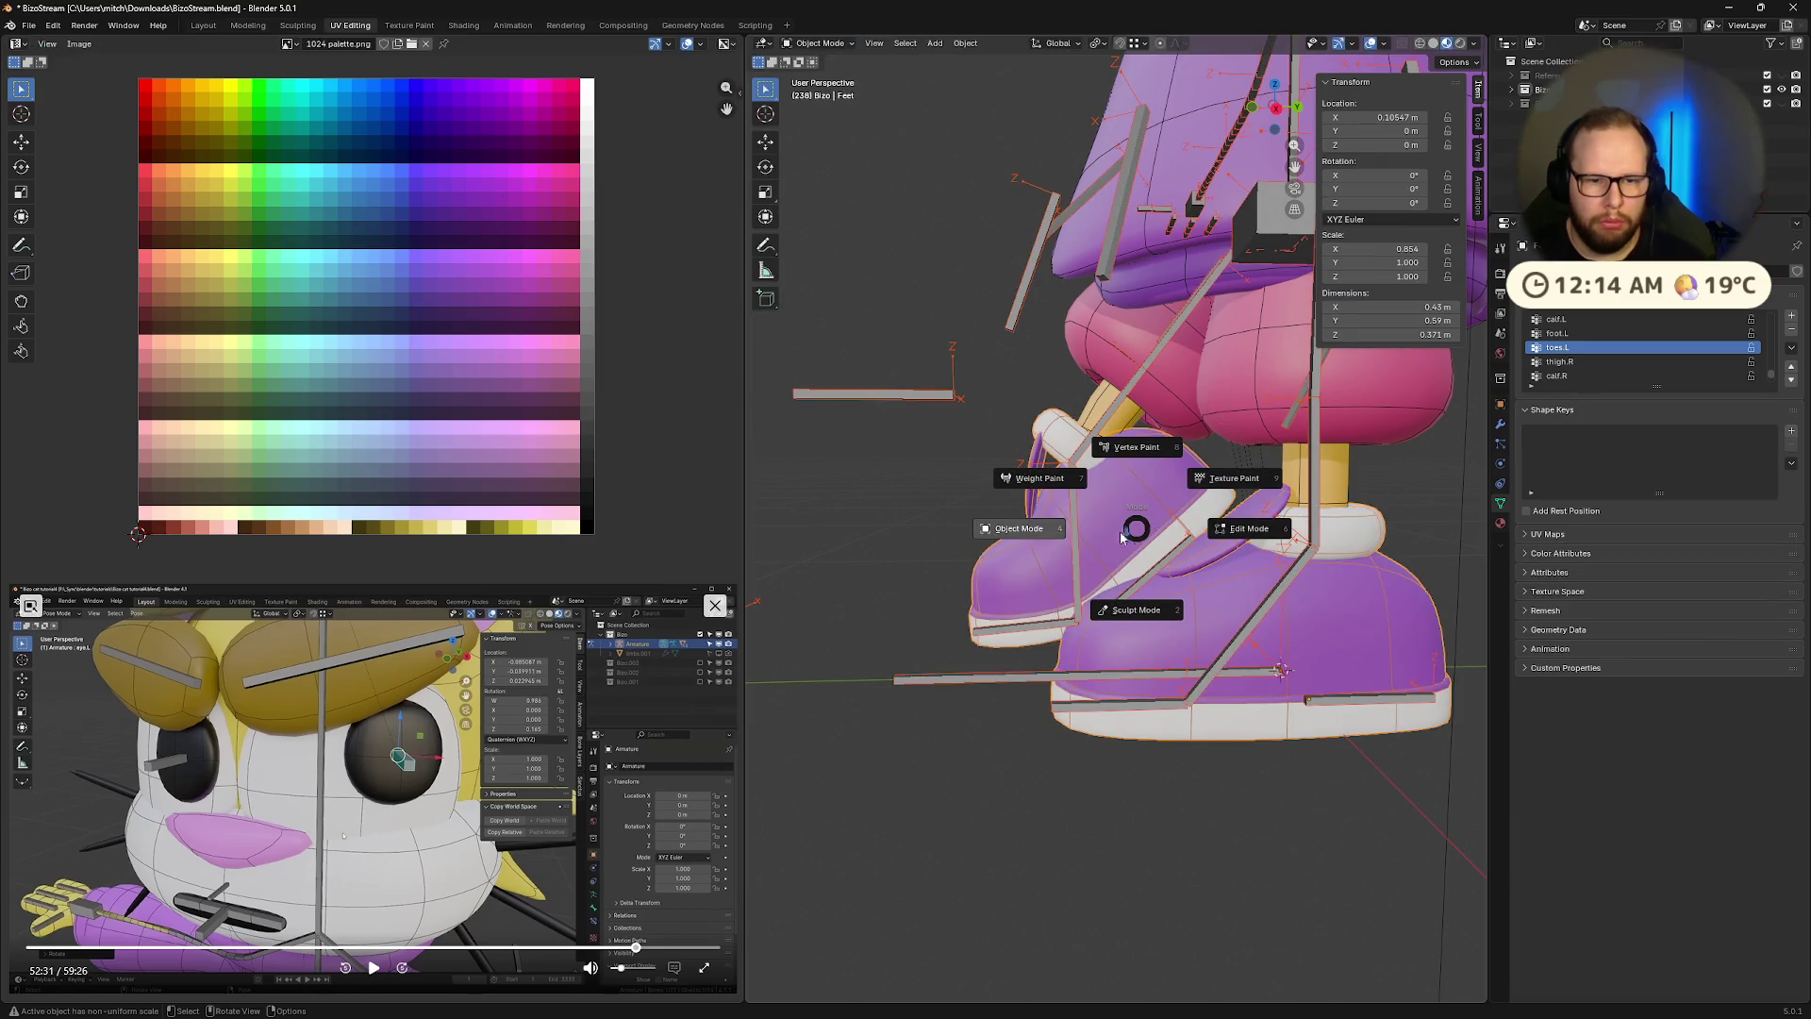
click(1066, 512)
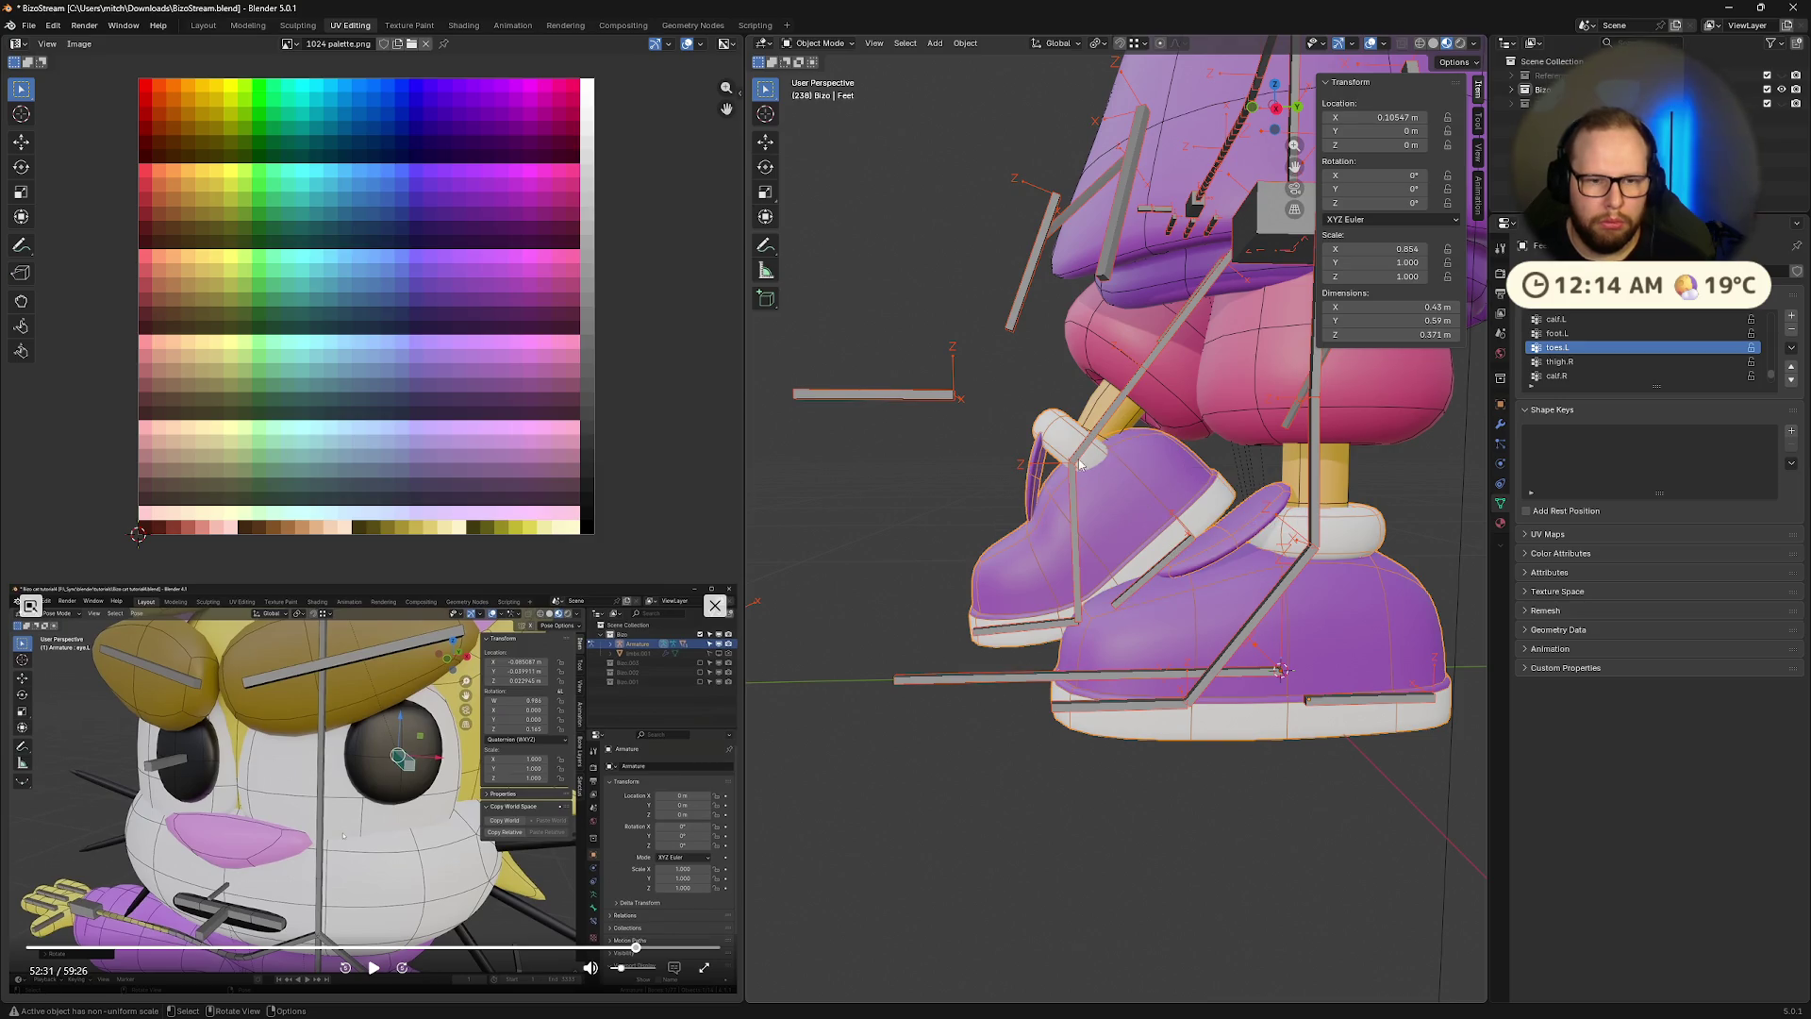
Select the cat's armature and put it into Pose Mode
click(909, 397)
key(ctrl+Tab)
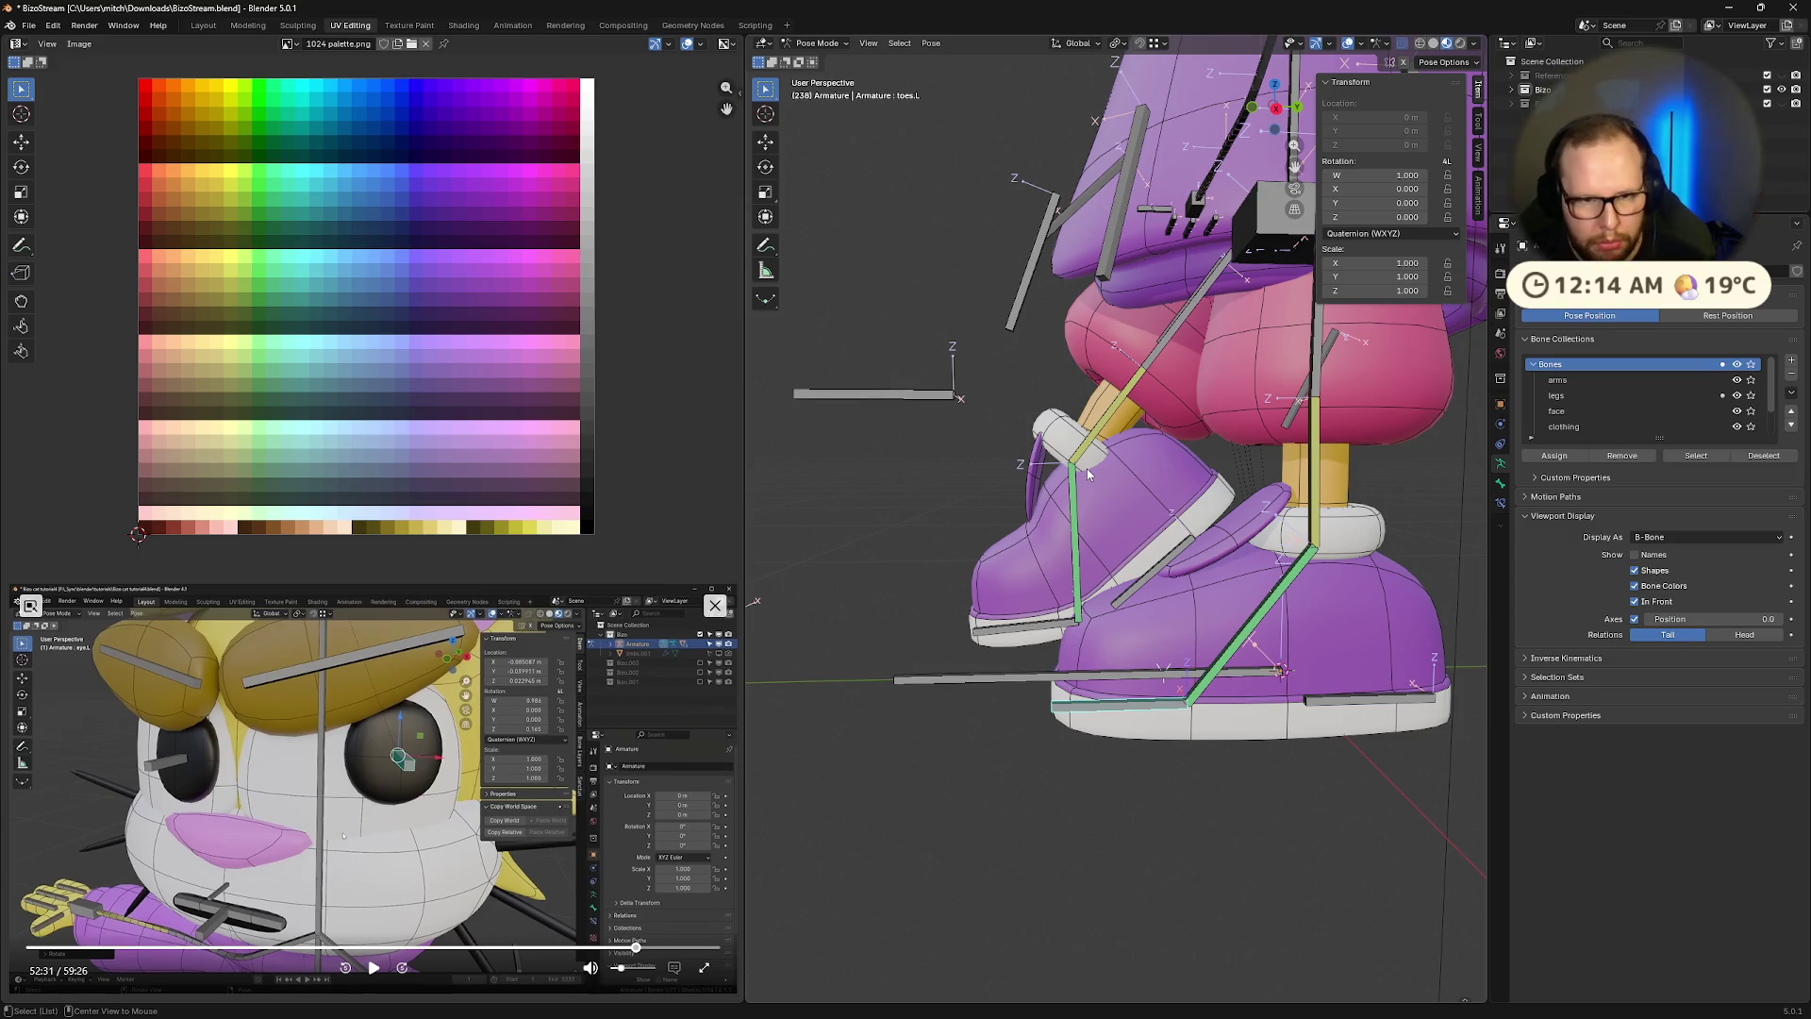
click(1072, 509)
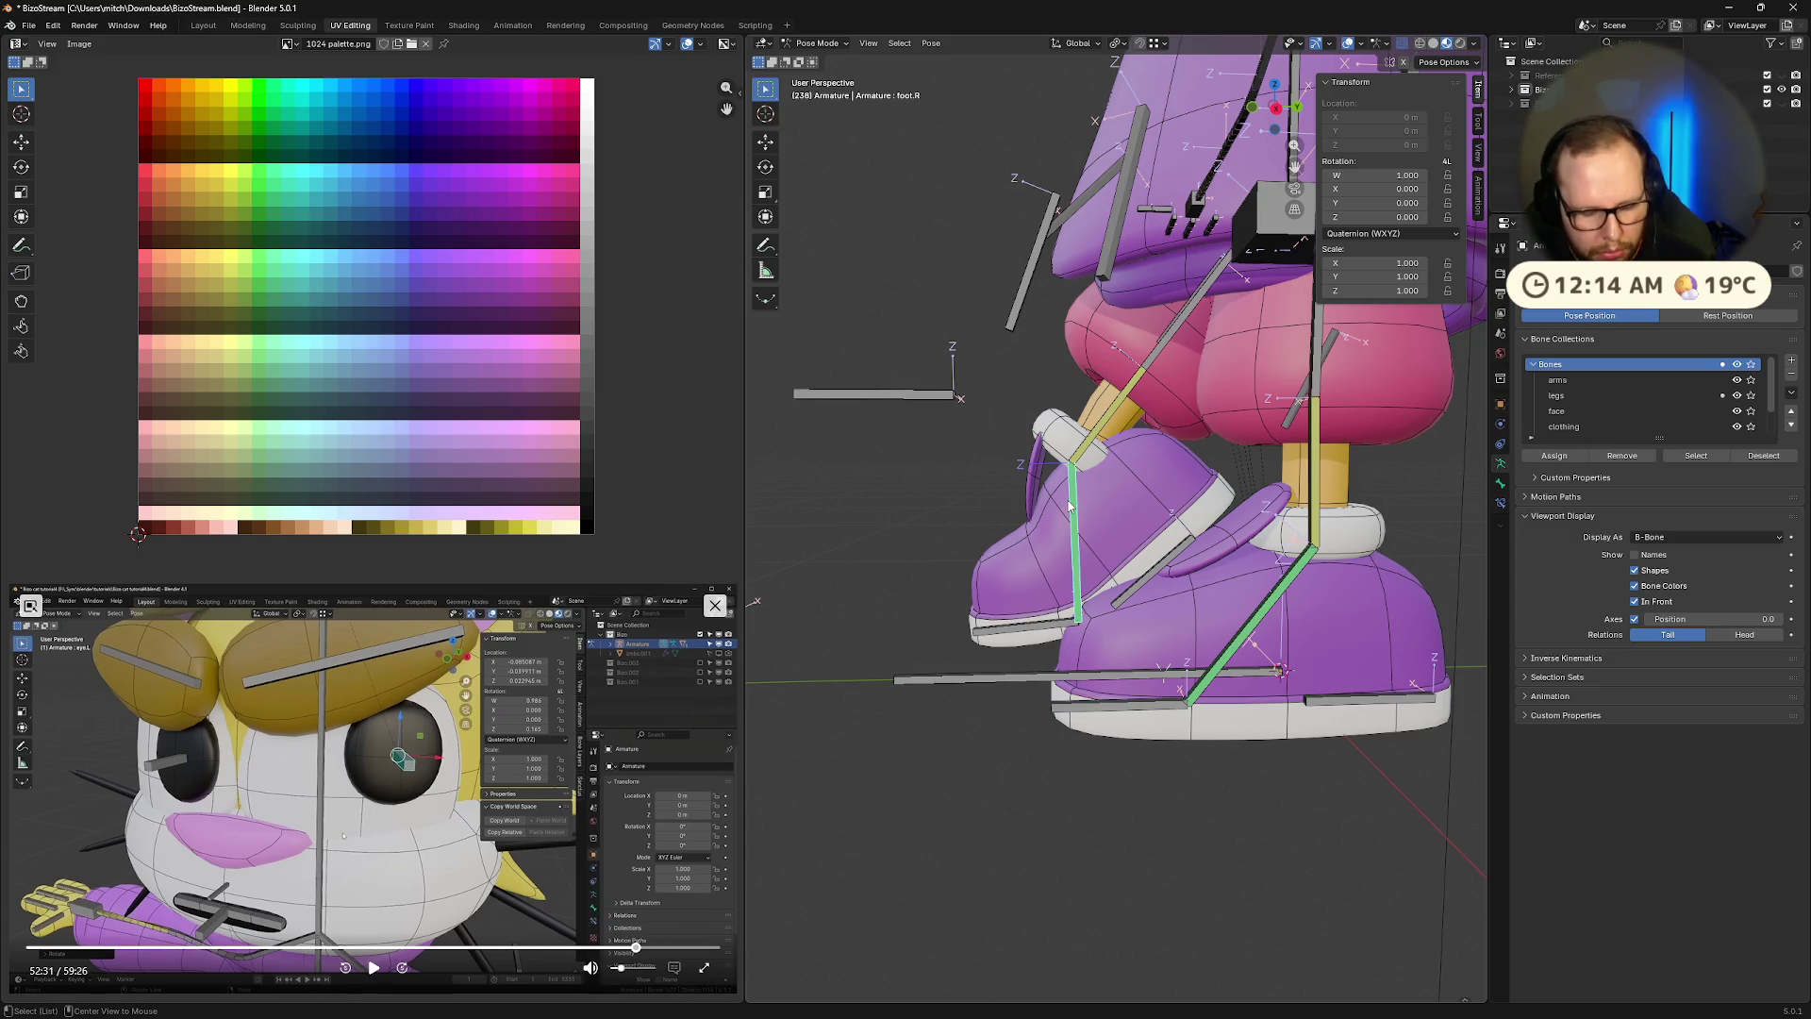
middle_drag(1069, 506, 1325, 705)
mouse_move(1176, 695)
middle_down()
mouse_move(1225, 653)
mouse_move(1174, 637)
middle_up()
Clear rotation and location on all bones, deselect, and save BizoStream.blend
key(a)
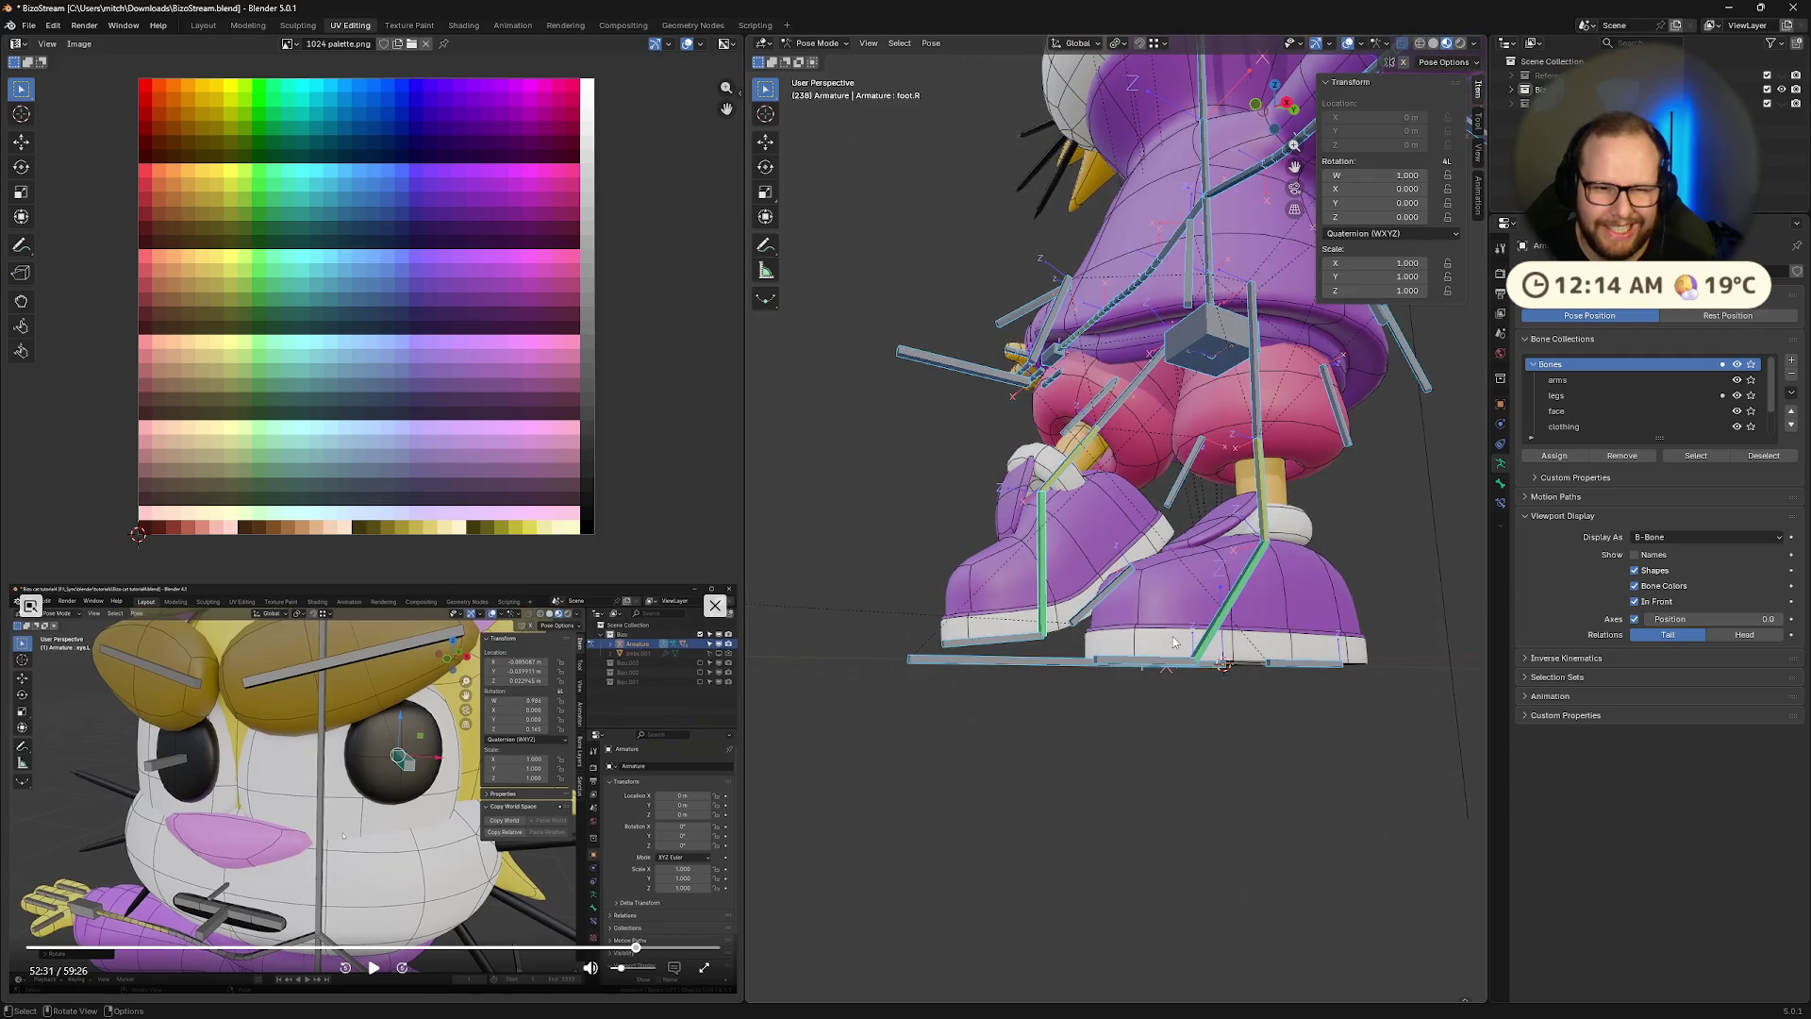
key(alt+r)
key(alt+g)
key(alt+a)
middle_drag(1158, 677, 1222, 667)
key(ctrl+s)
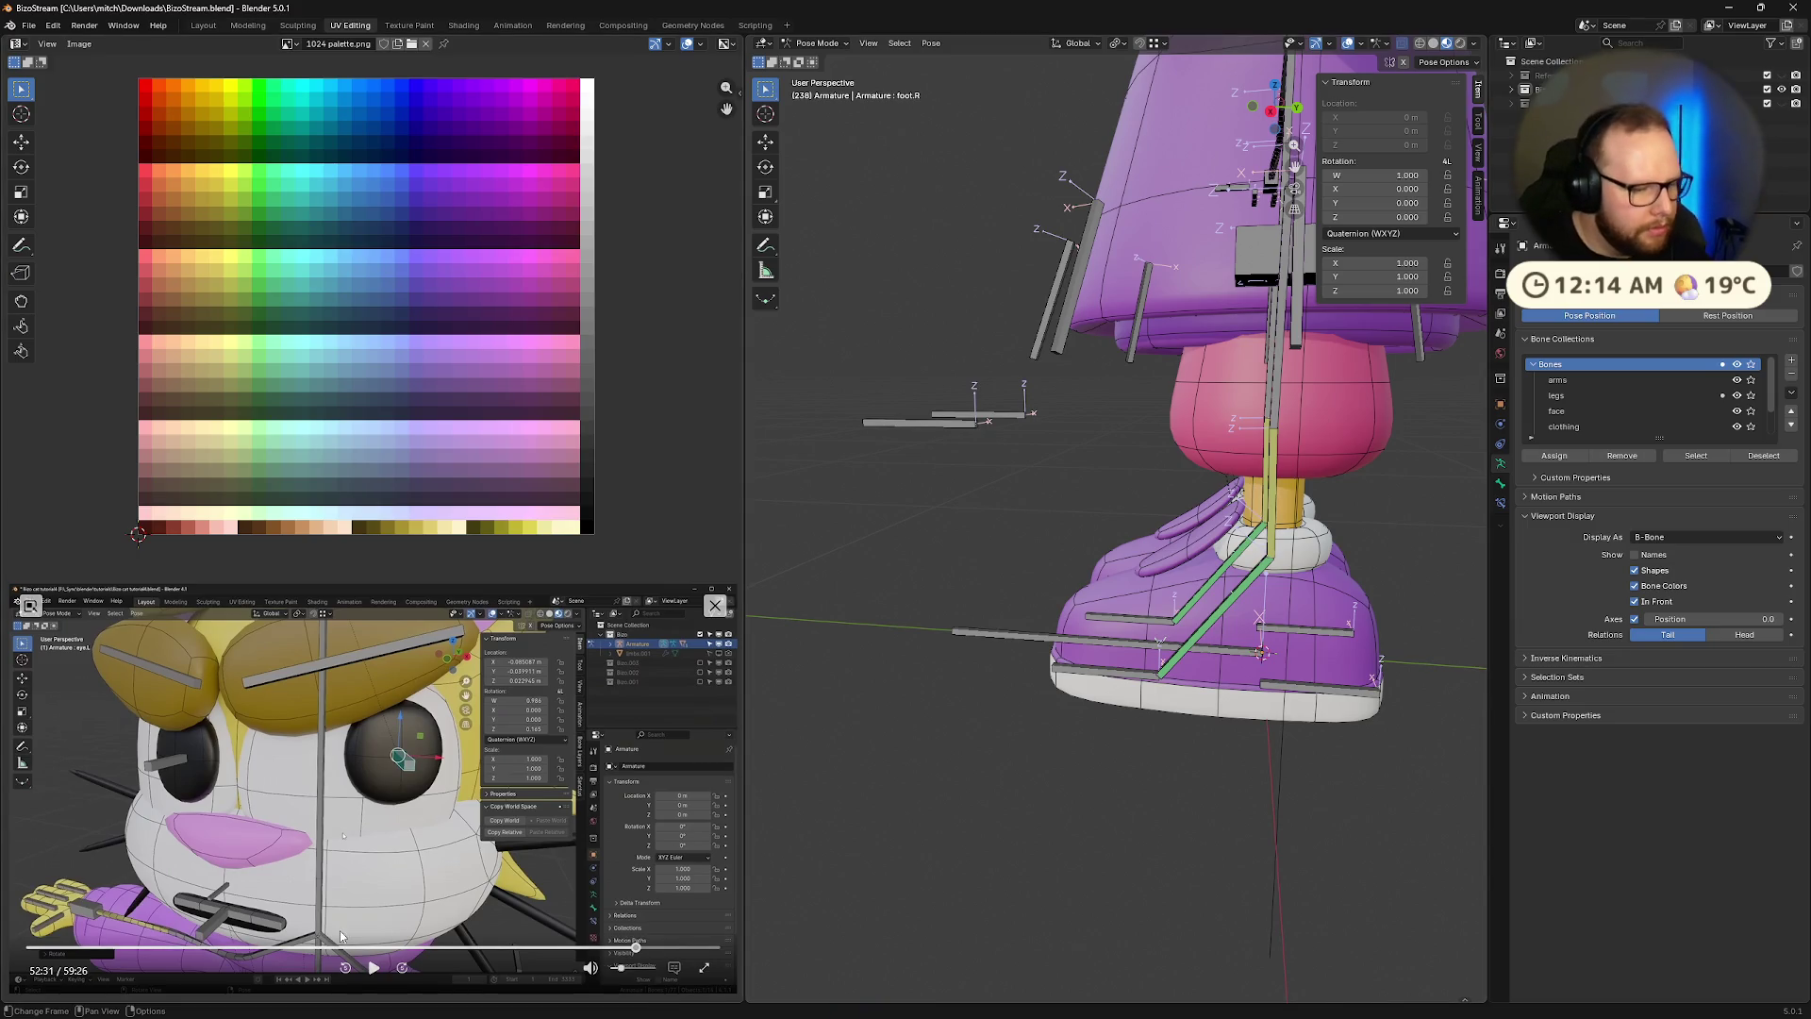
scroll(1105, 678, down, 8)
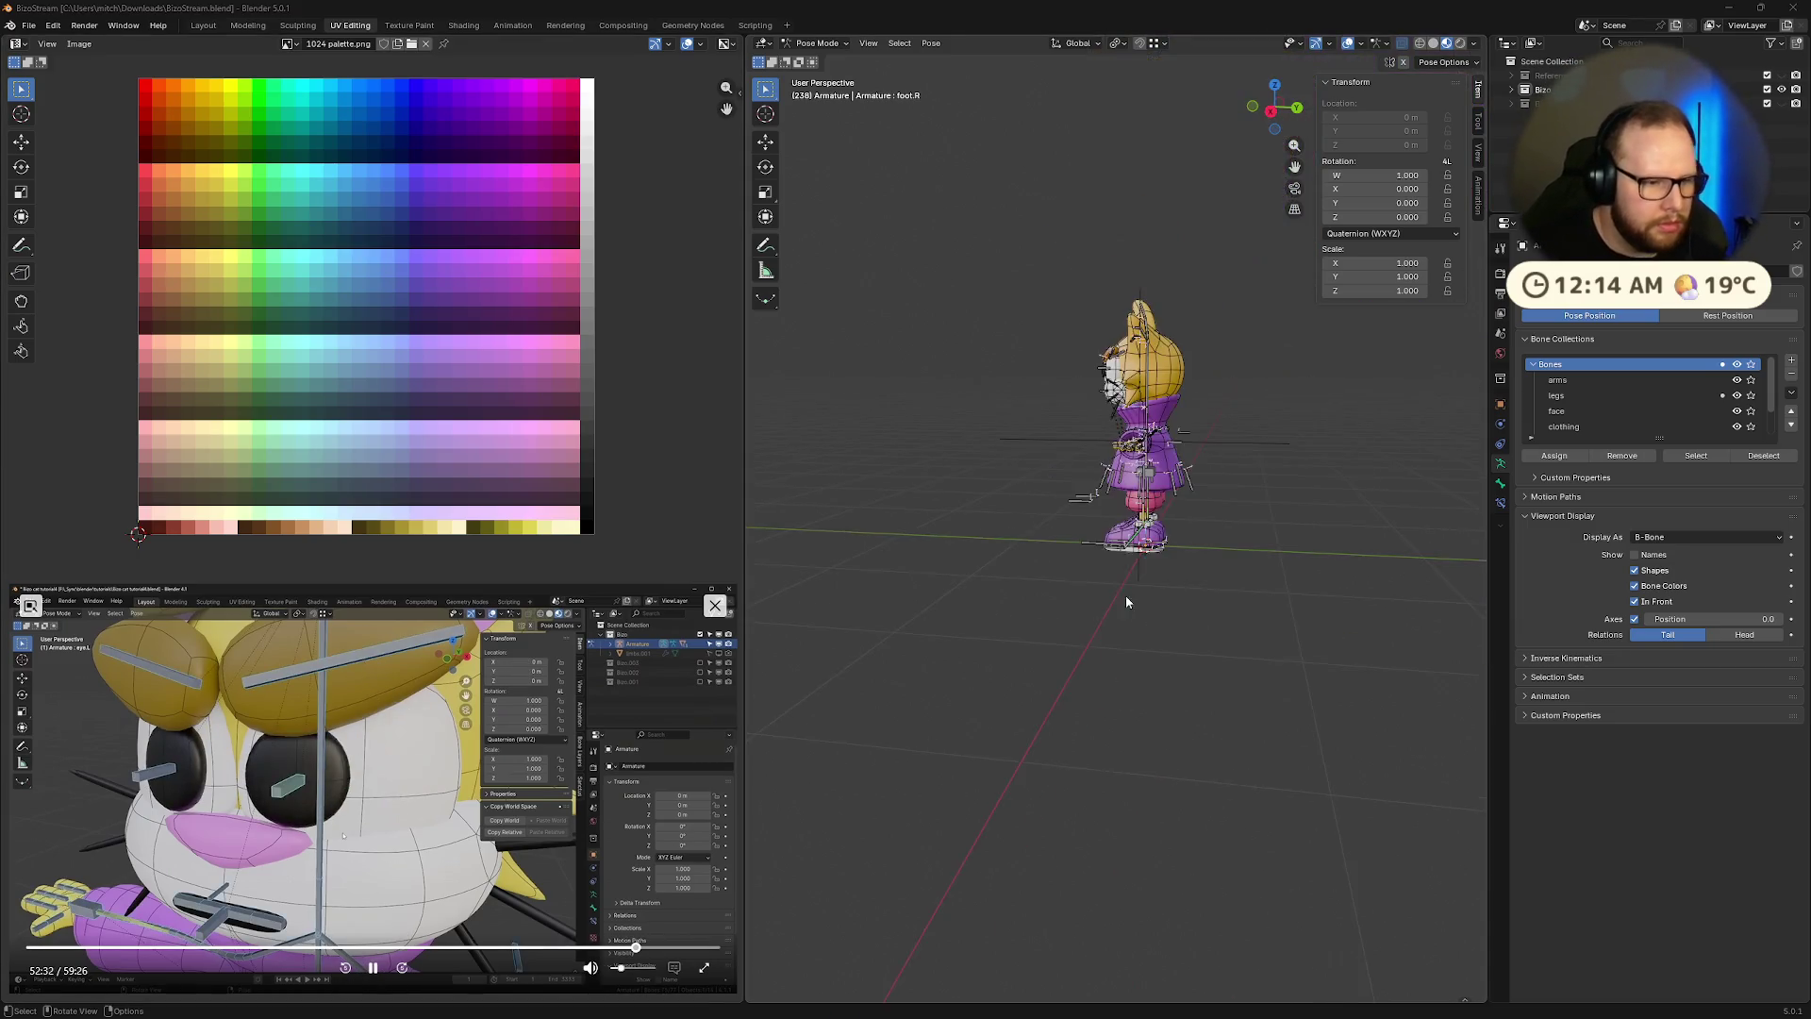
Select the eye.L bone and frame the cat's face in front view
middle_drag(1124, 608, 1121, 425)
scroll(1117, 238, up, 3)
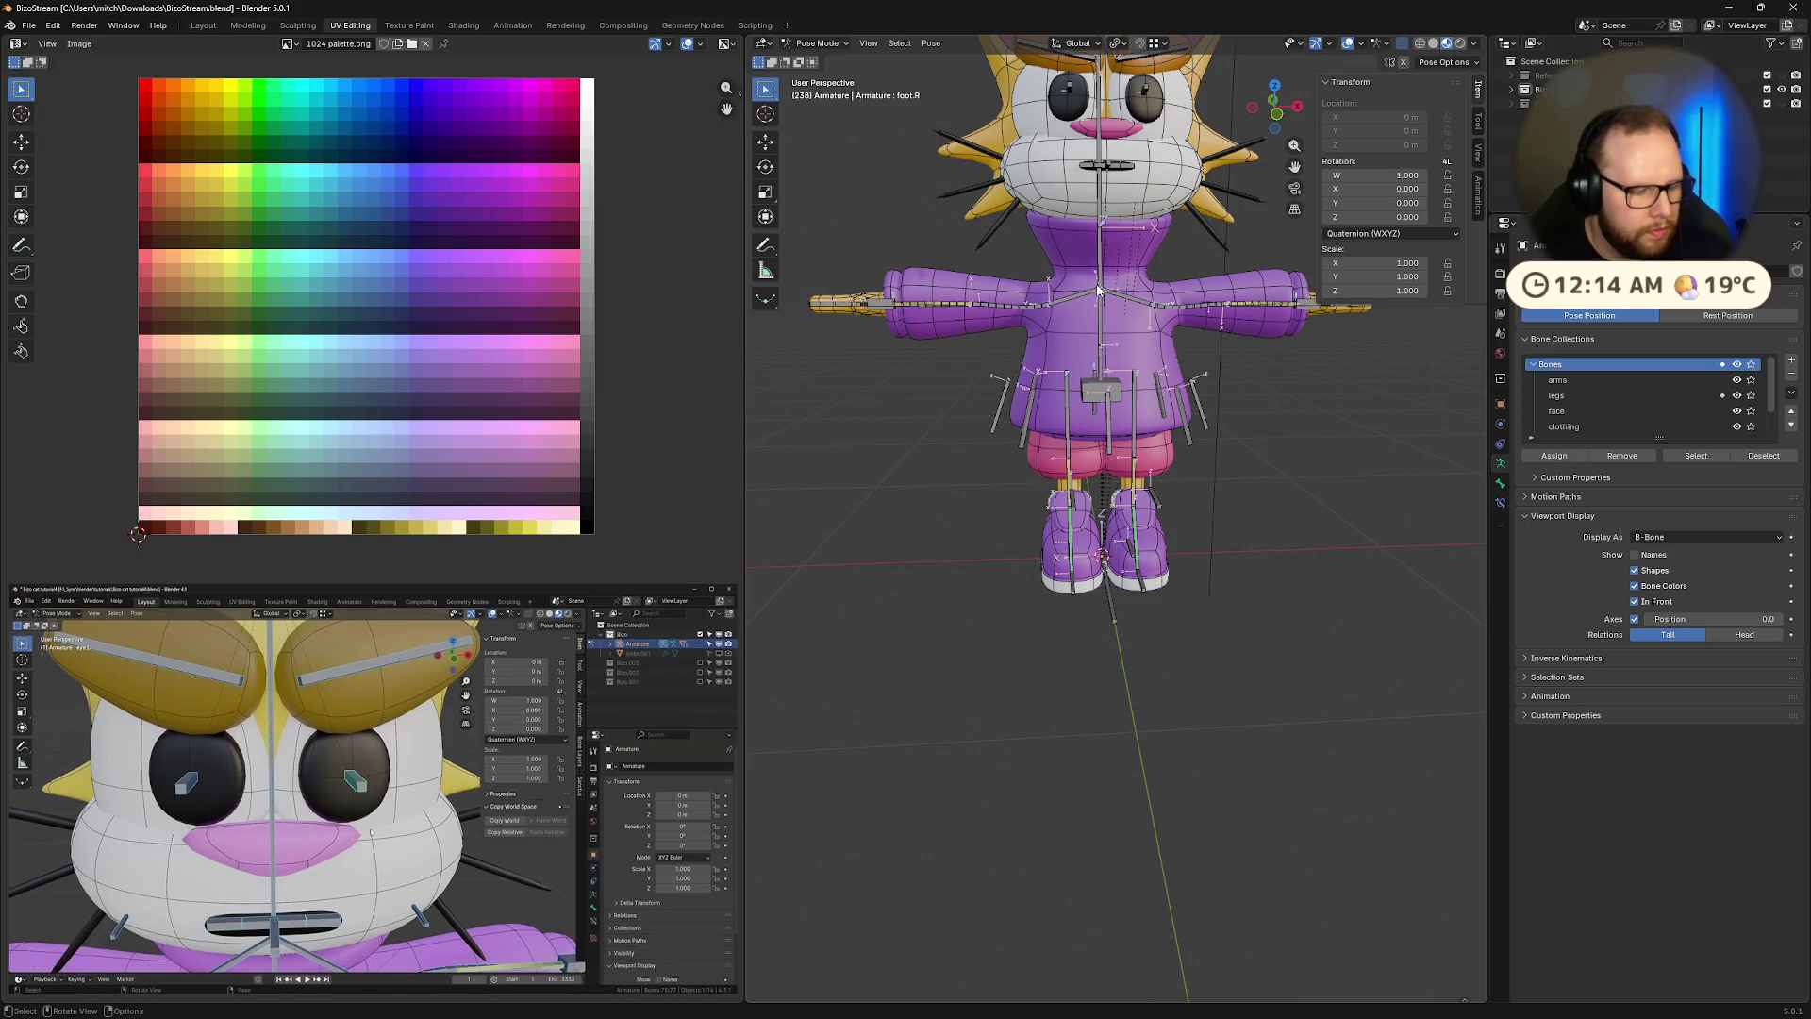
middle_drag(1108, 273, 1141, 632)
scroll(1135, 433, up, 5)
scroll(1164, 273, up, 1)
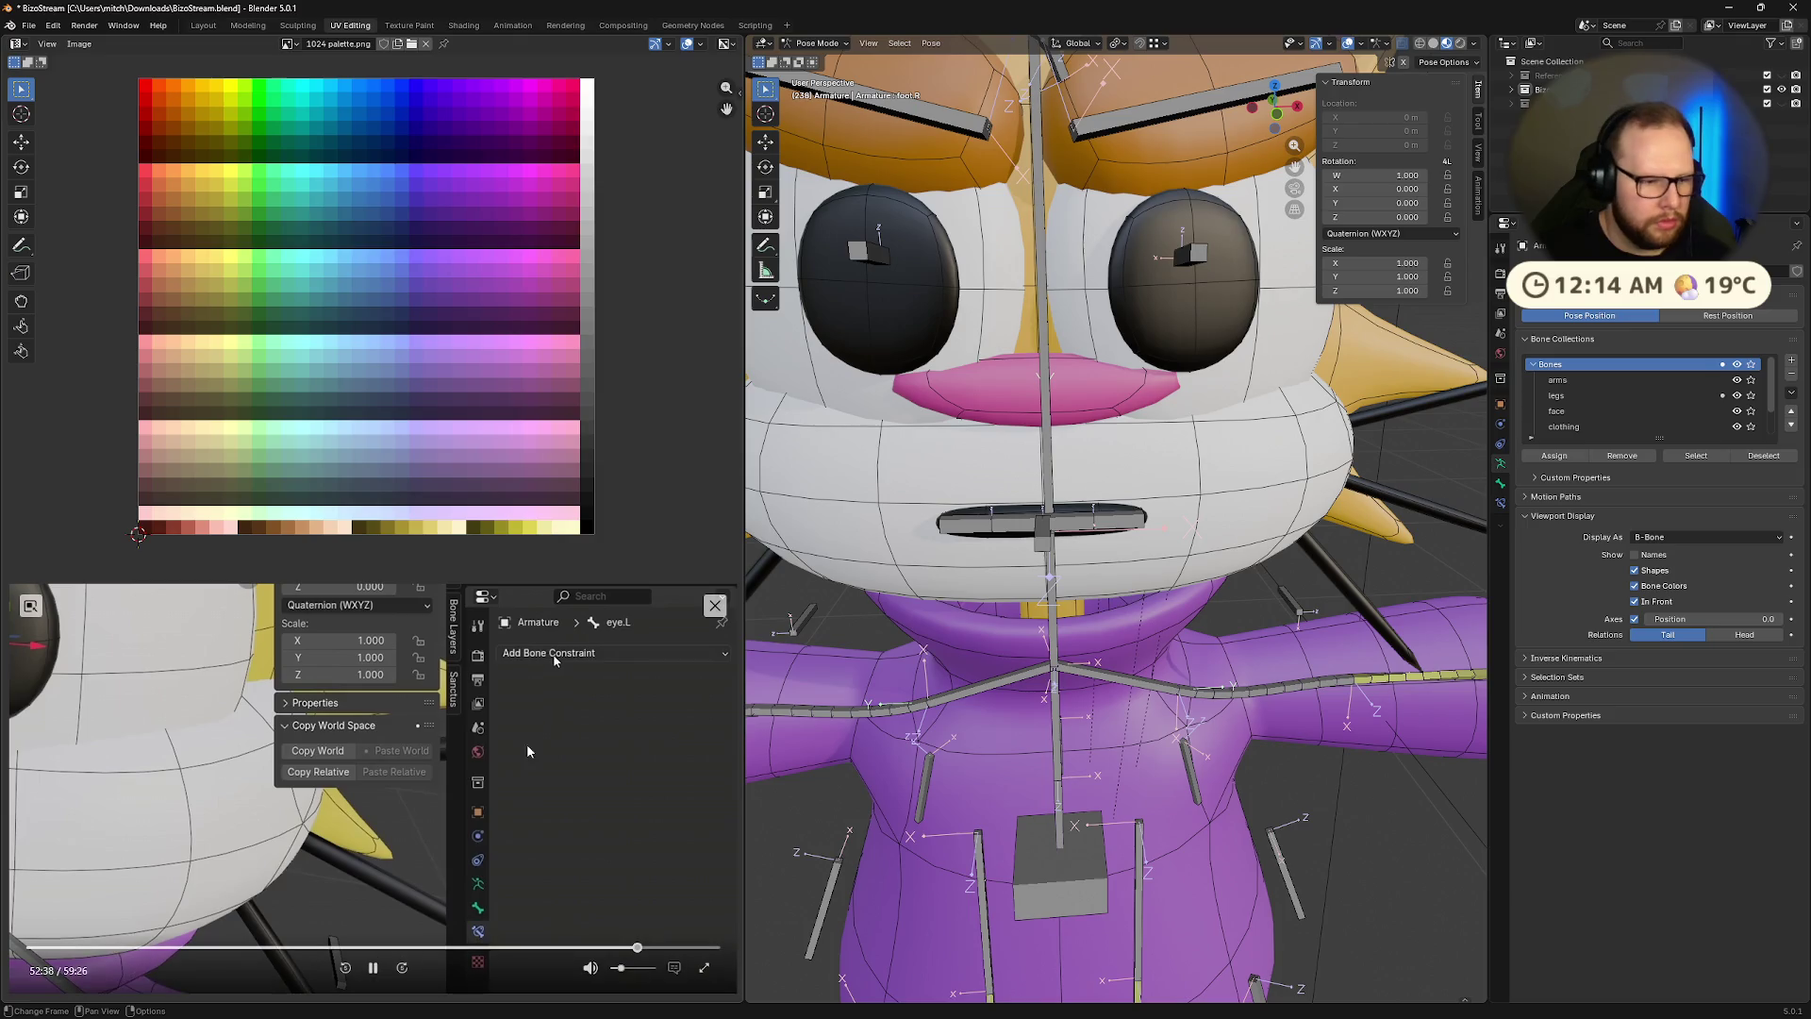
scroll(1126, 340, down, 3)
scroll(1126, 340, up, 2)
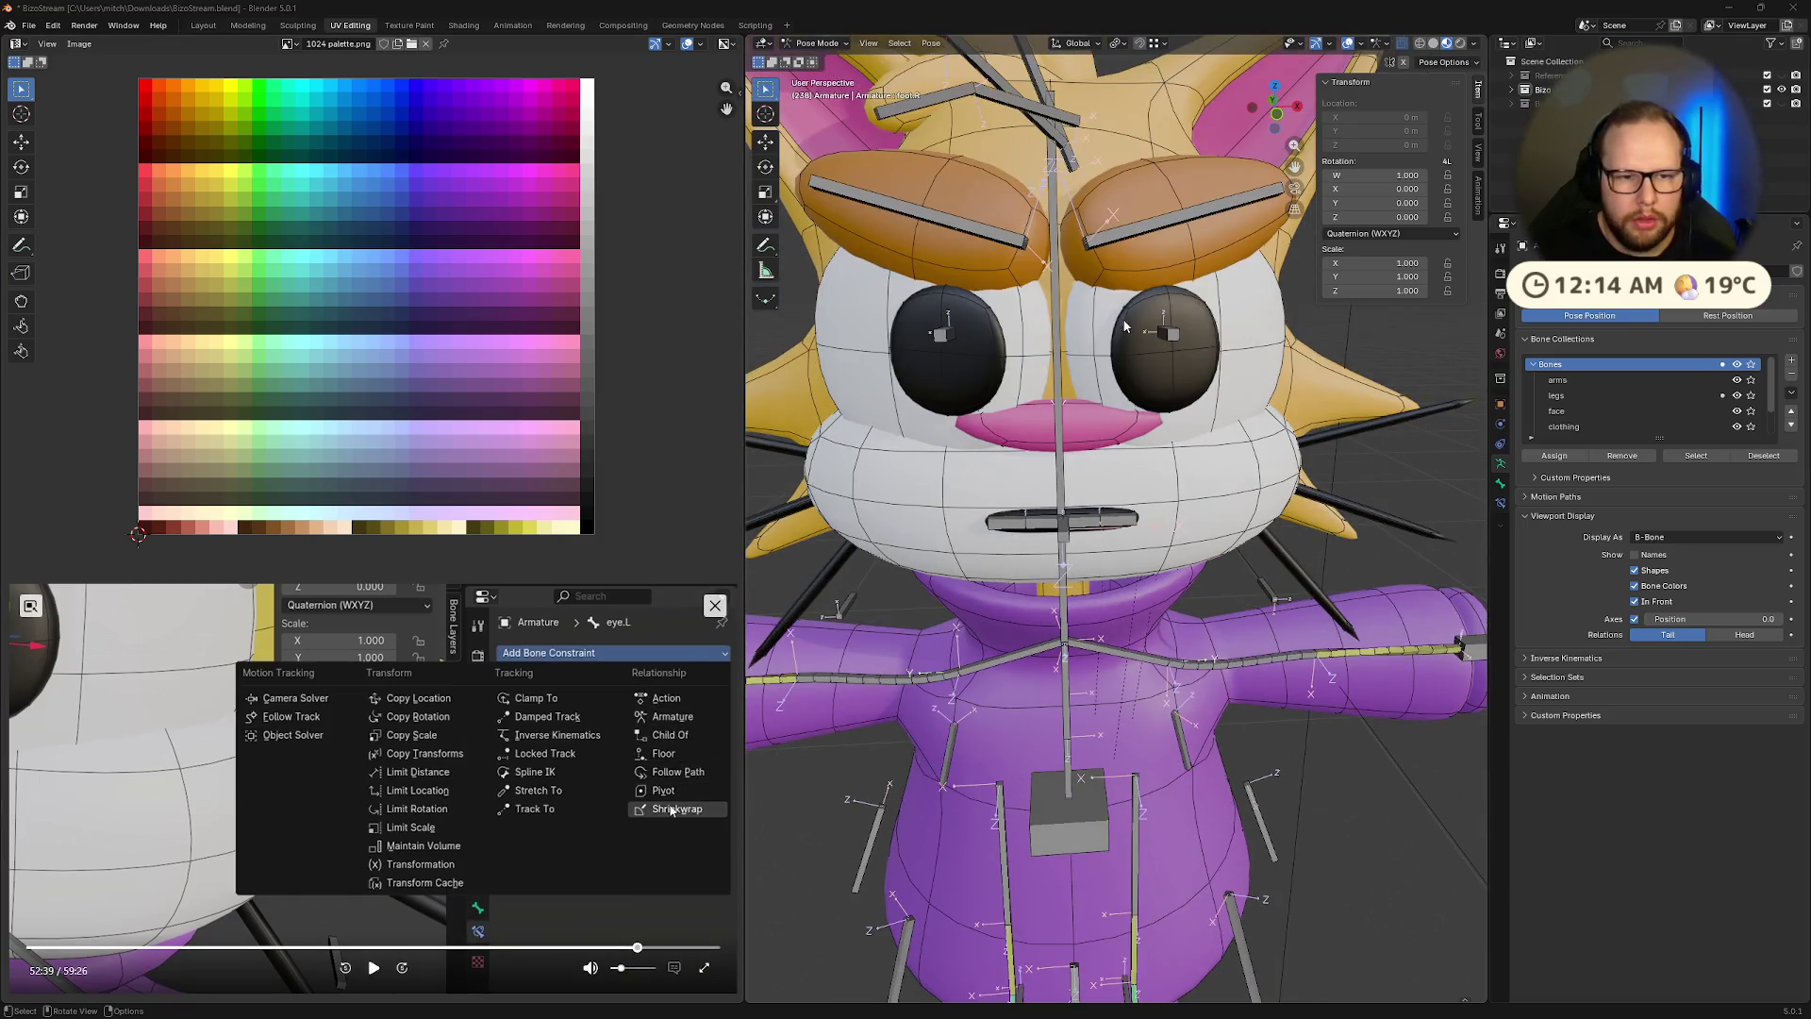
middle_drag(1180, 325, 1157, 387)
click(1157, 387)
middle_drag(1222, 442, 1196, 435)
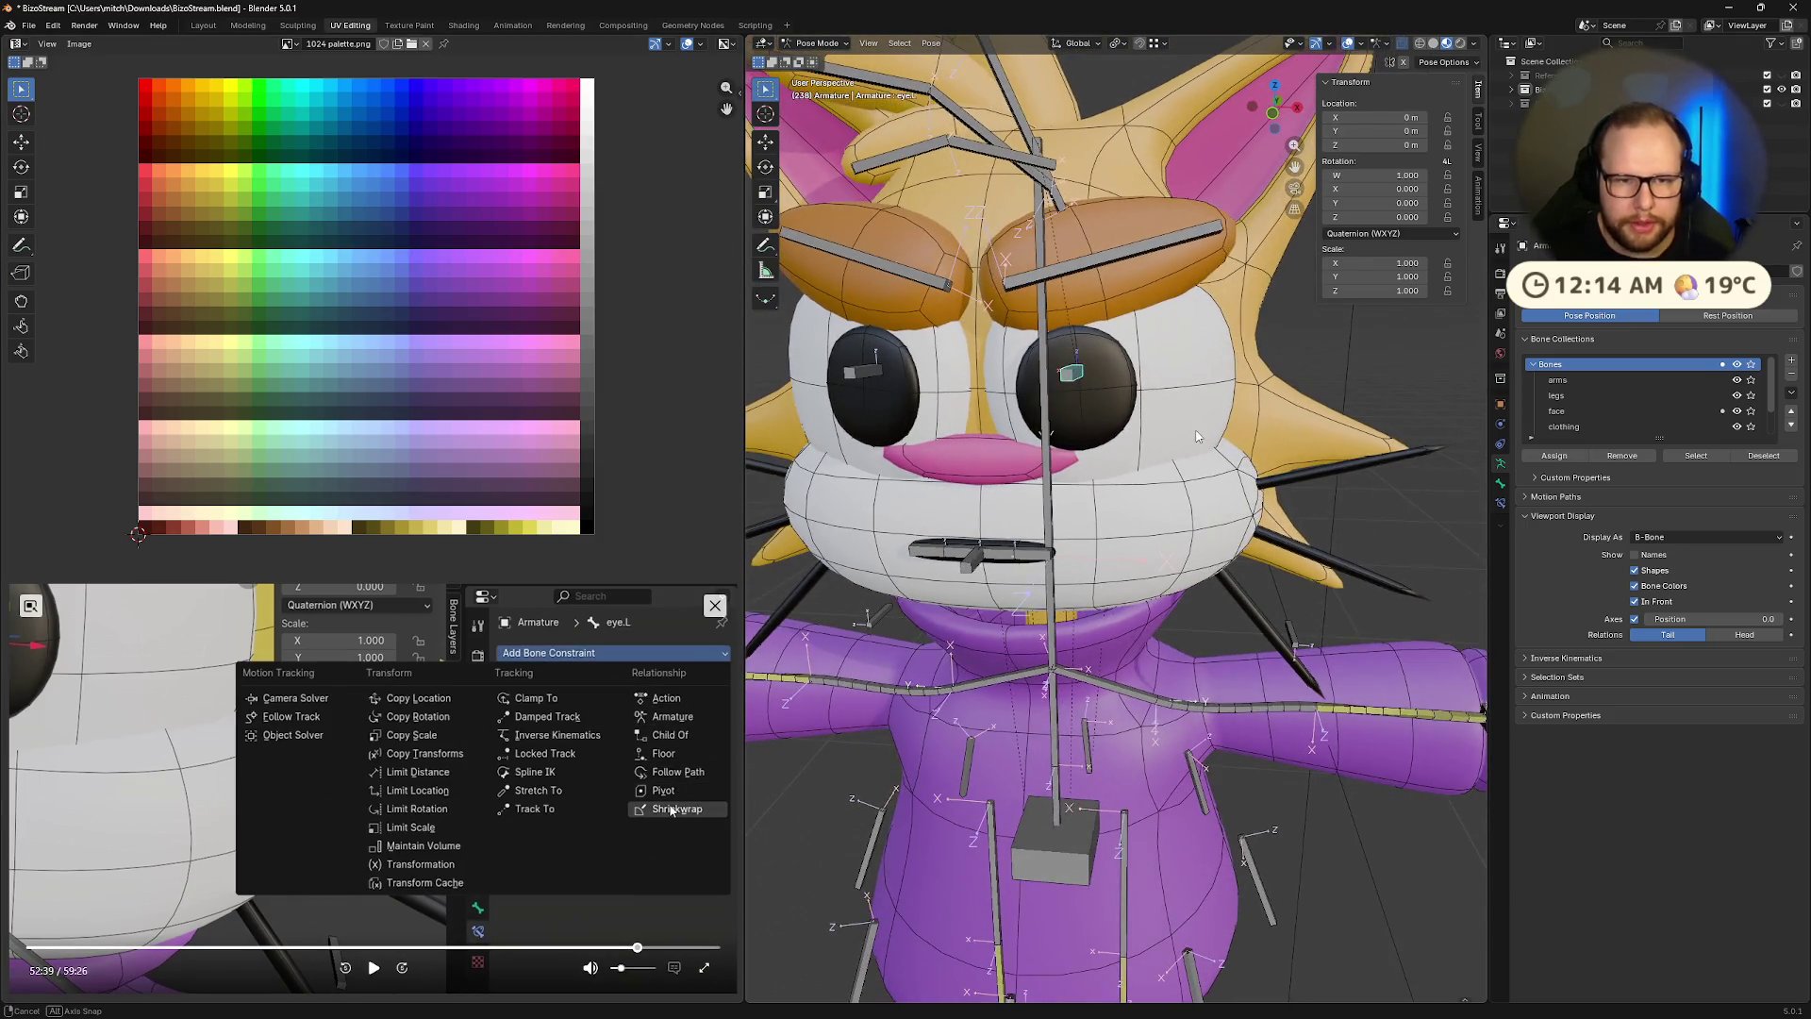
click(1274, 114)
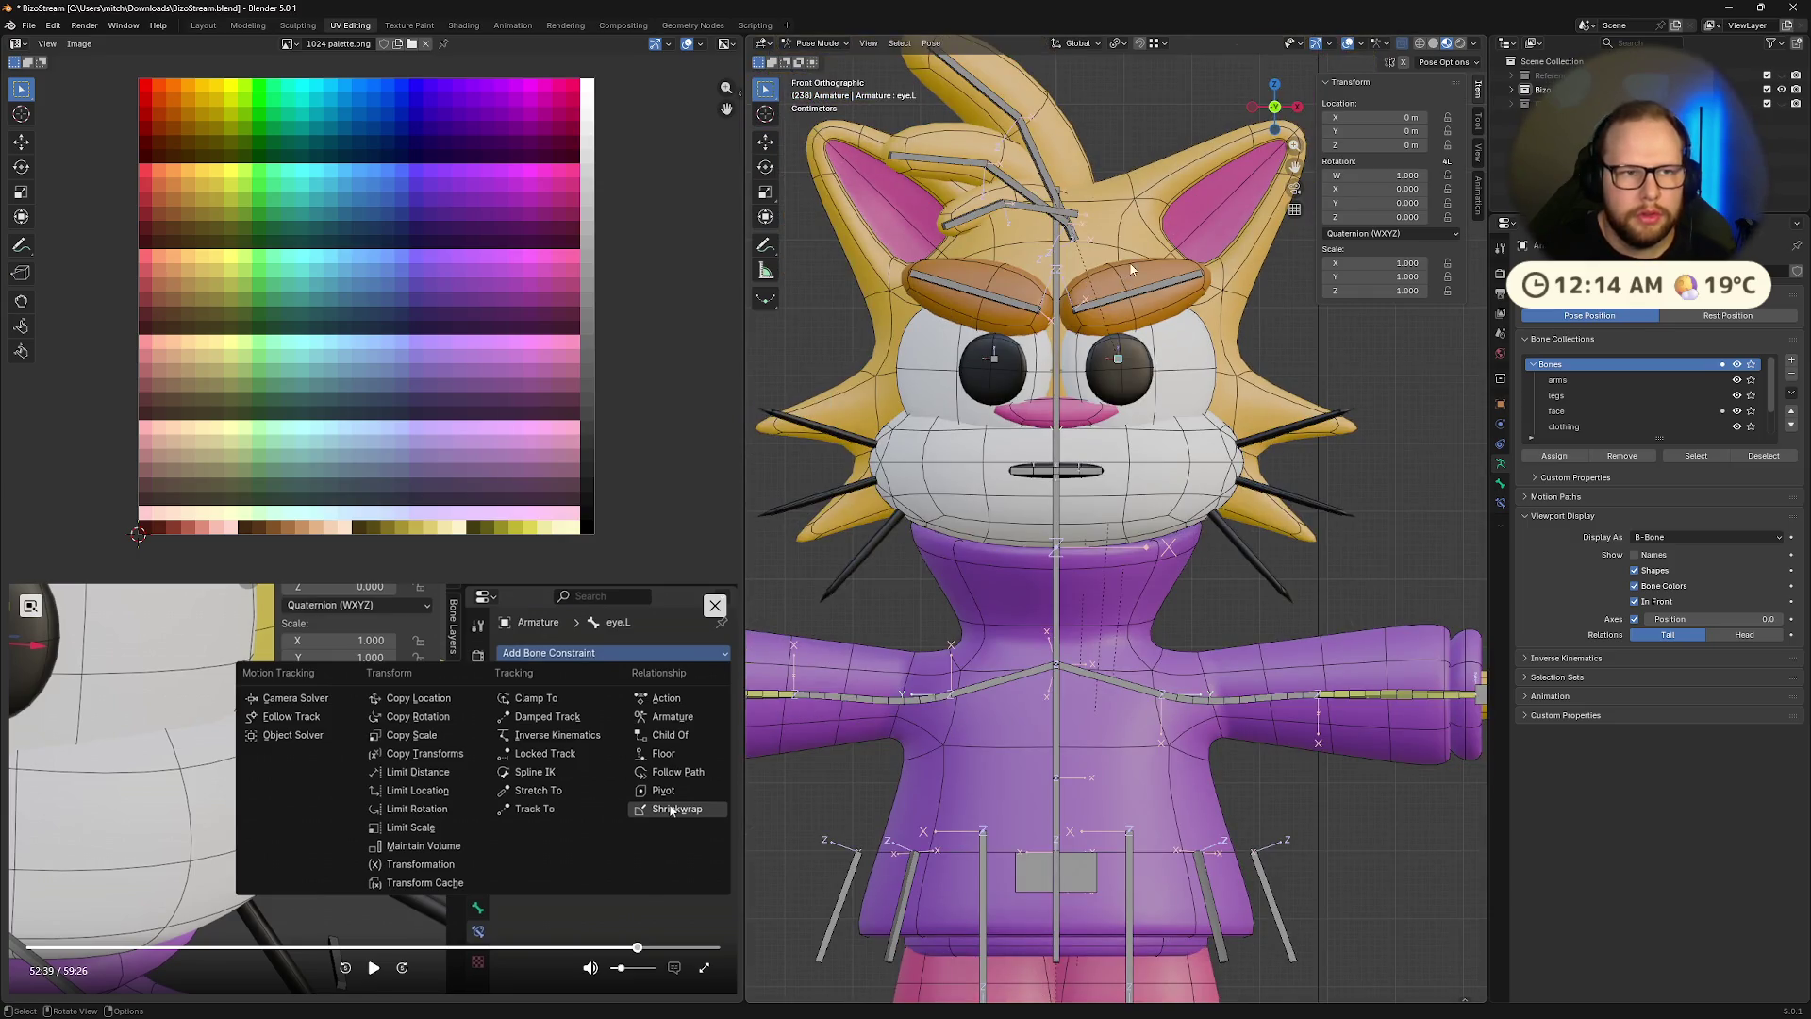
scroll(1132, 270, up, 3)
shift+middle_drag(1131, 269, 1158, 412)
In Edit Mode, try moving and deleting the eye.L bone, undoing both attempts
key(Tab)
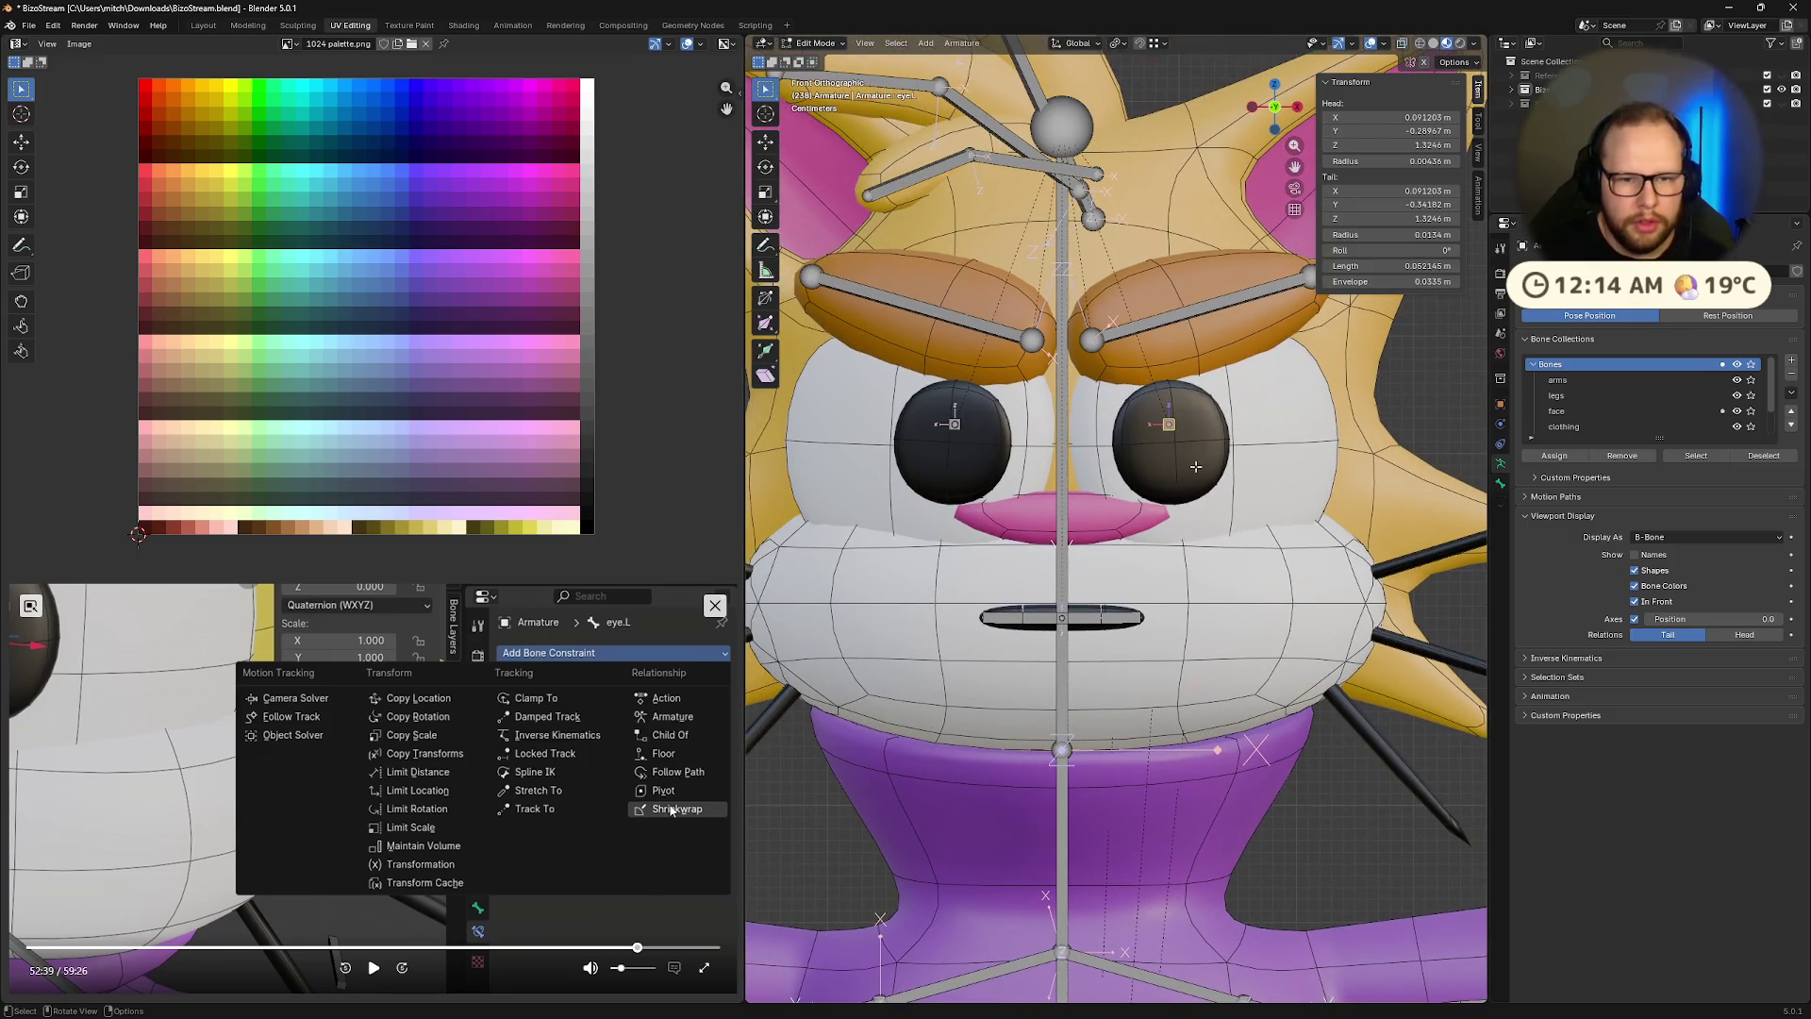
key(g)
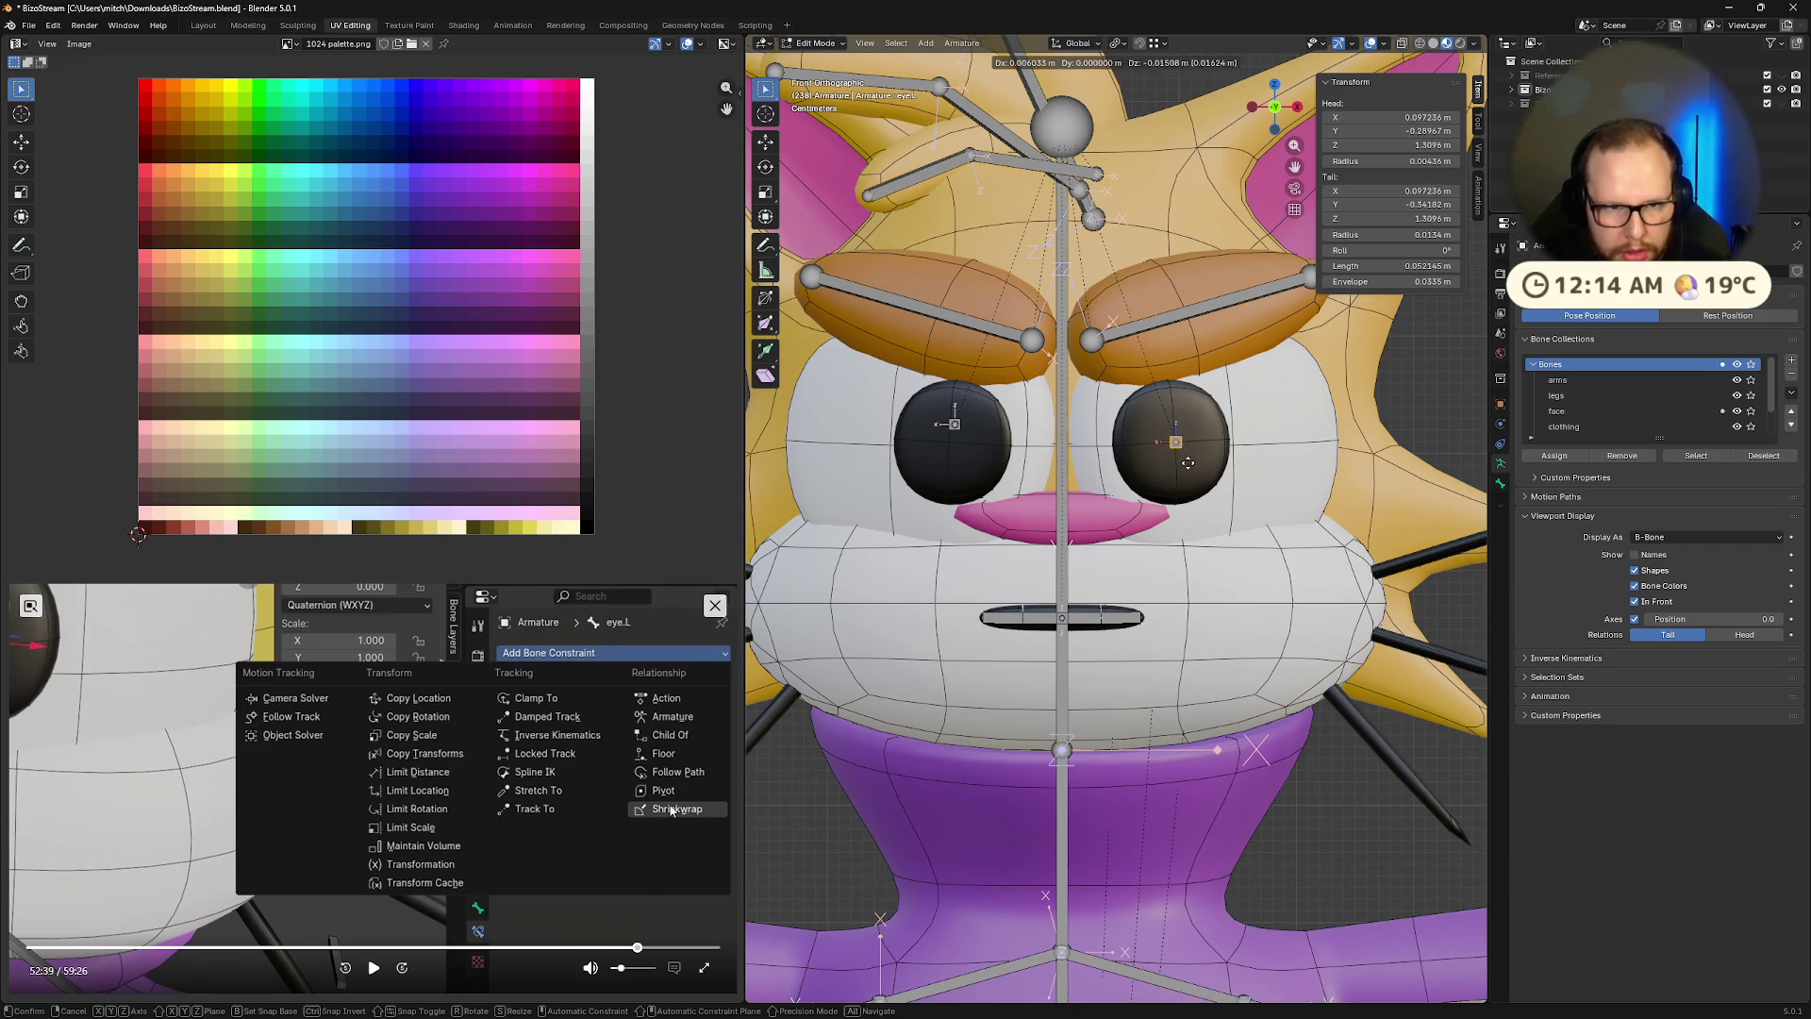
click(1187, 462)
key(ctrl+z)
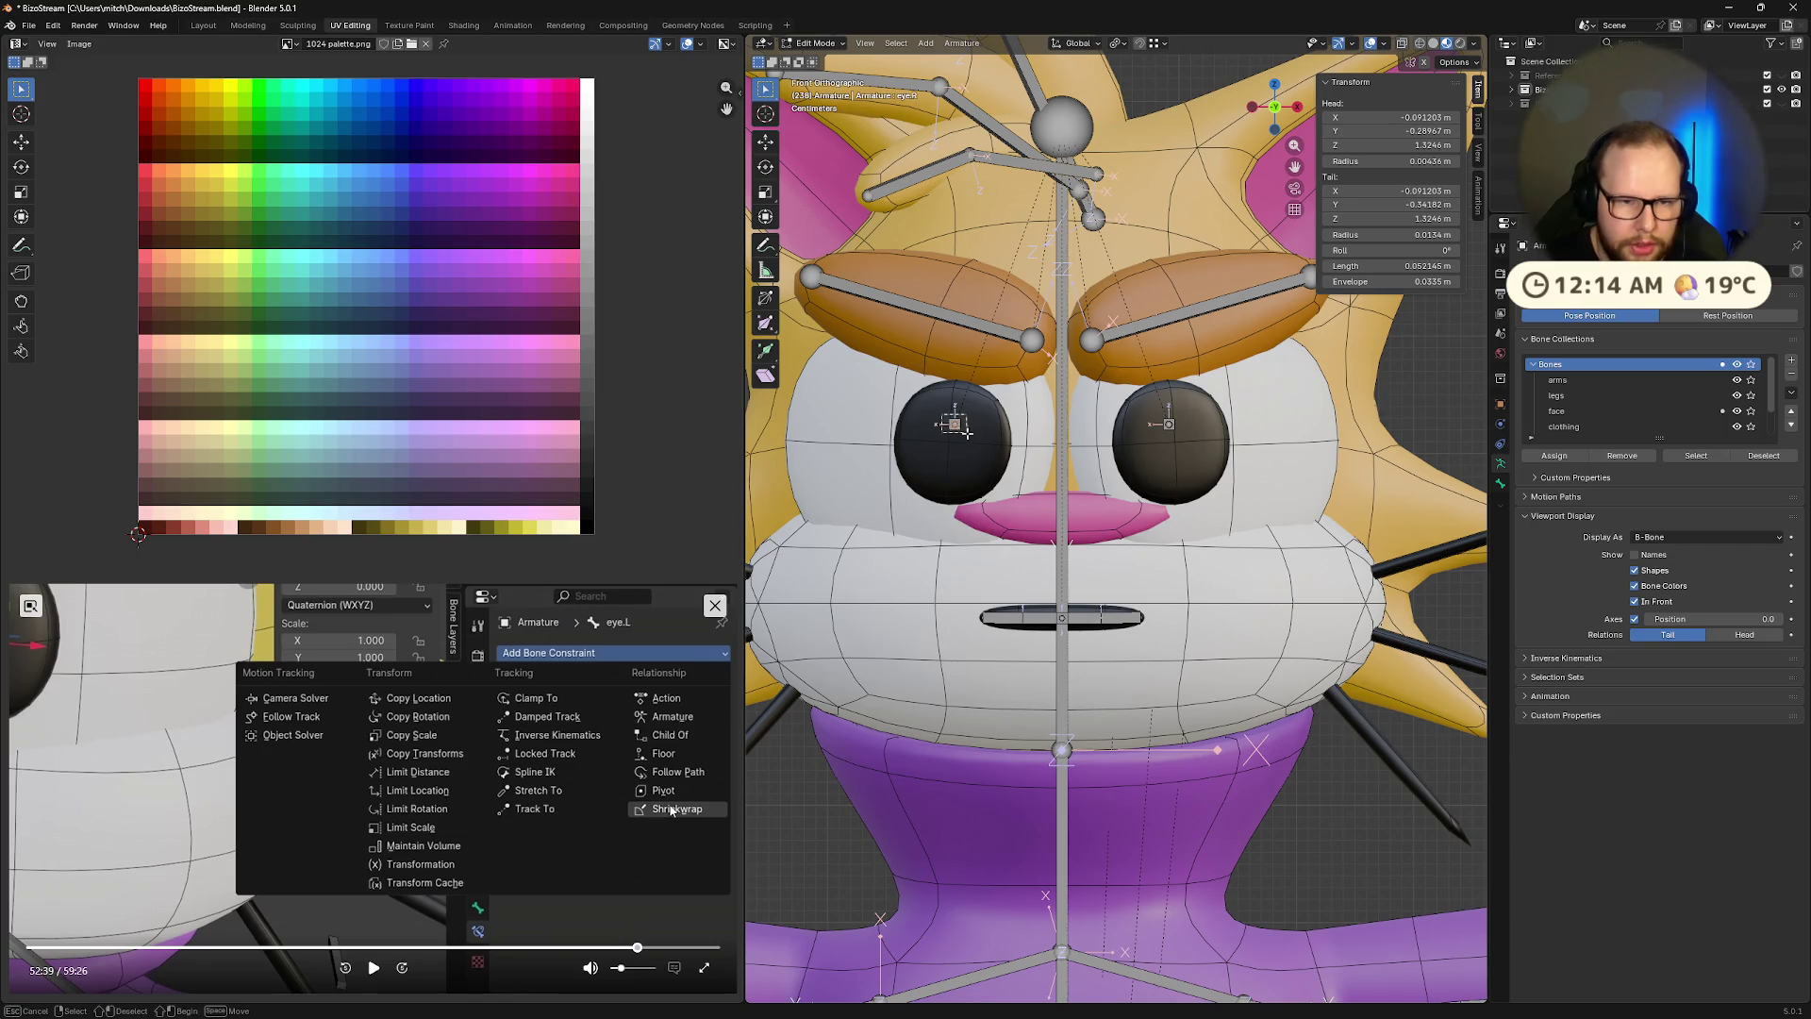
drag(966, 431, 971, 450)
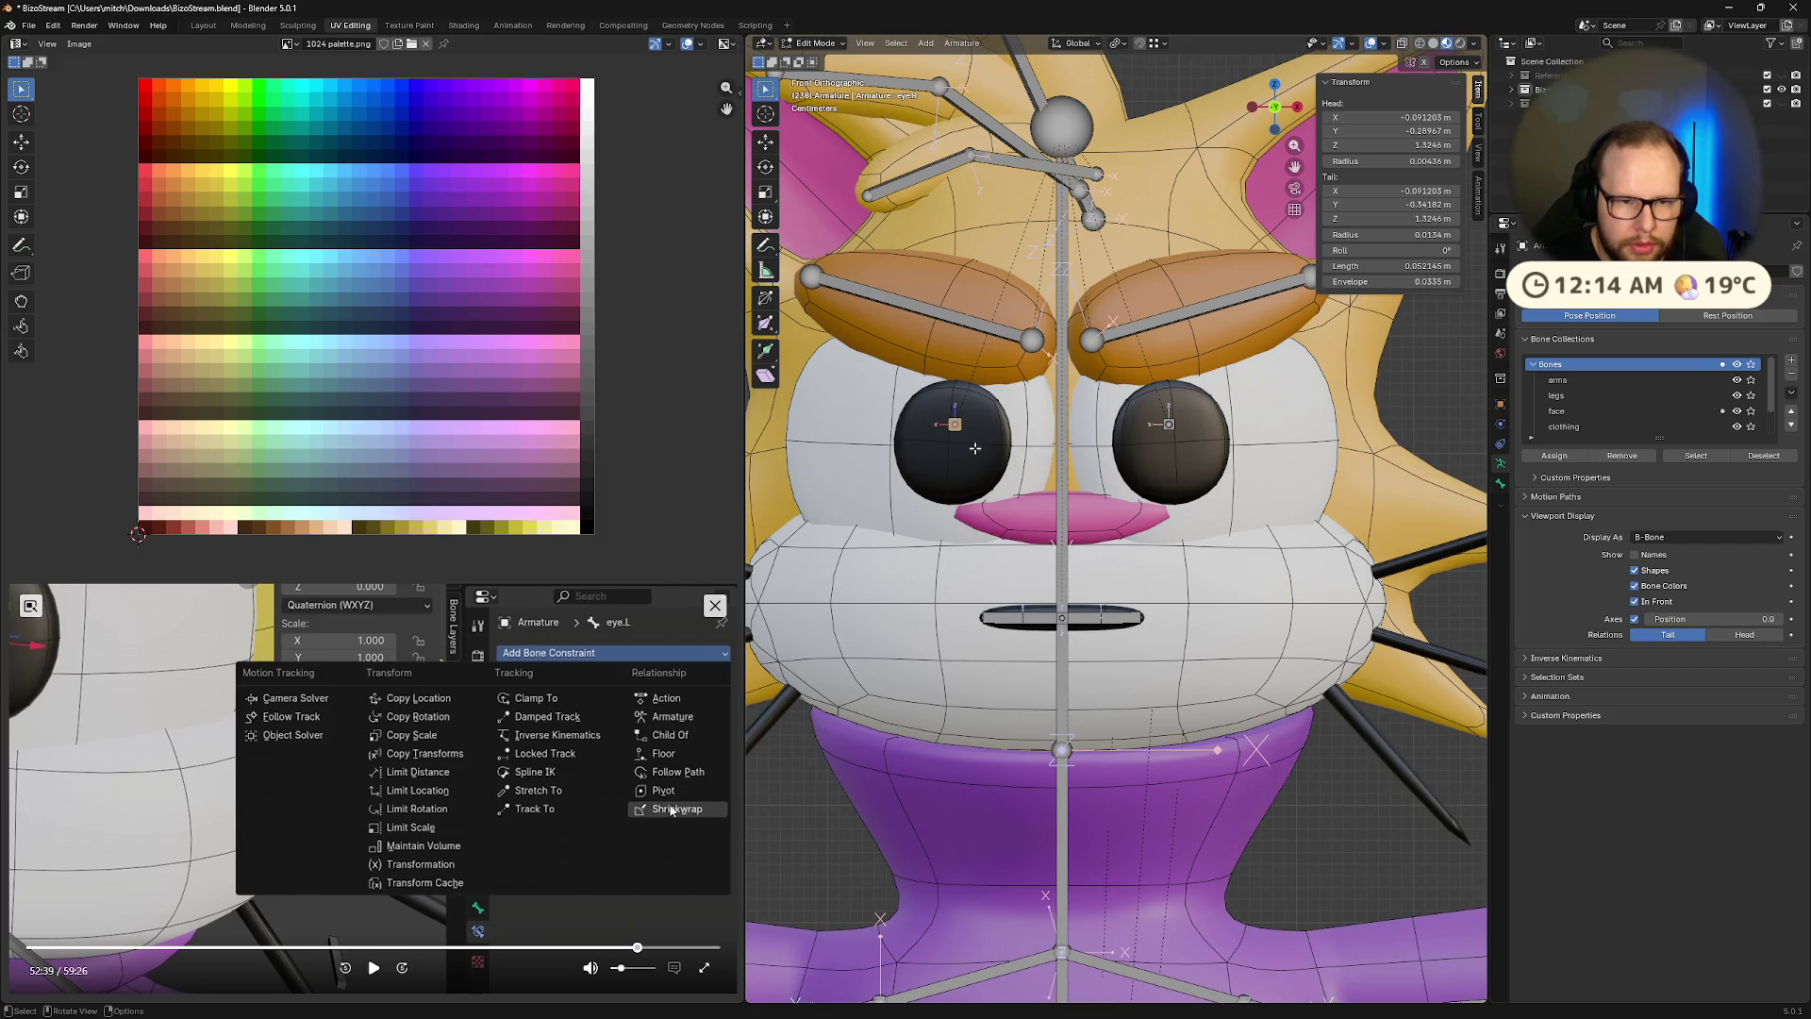
scroll(1116, 519, up, 2)
scroll(1116, 519, down, 4)
middle_drag(1038, 471, 1239, 518)
key(x)
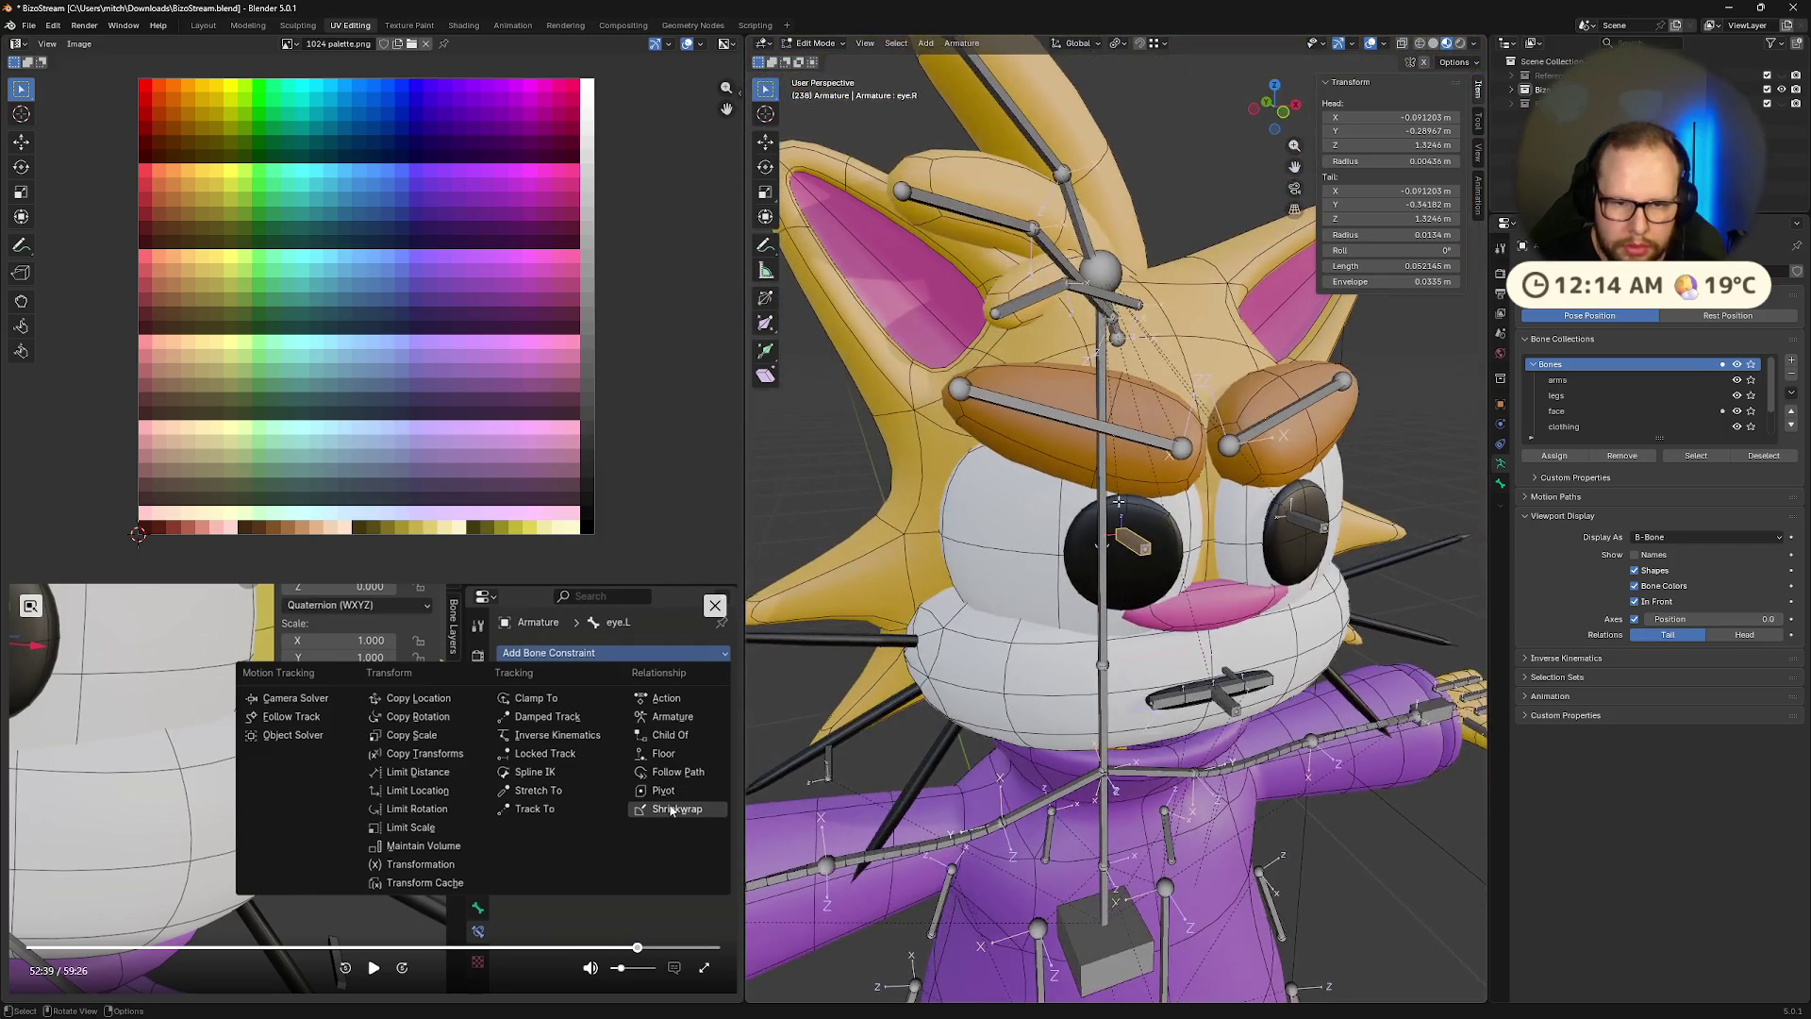
click(1092, 492)
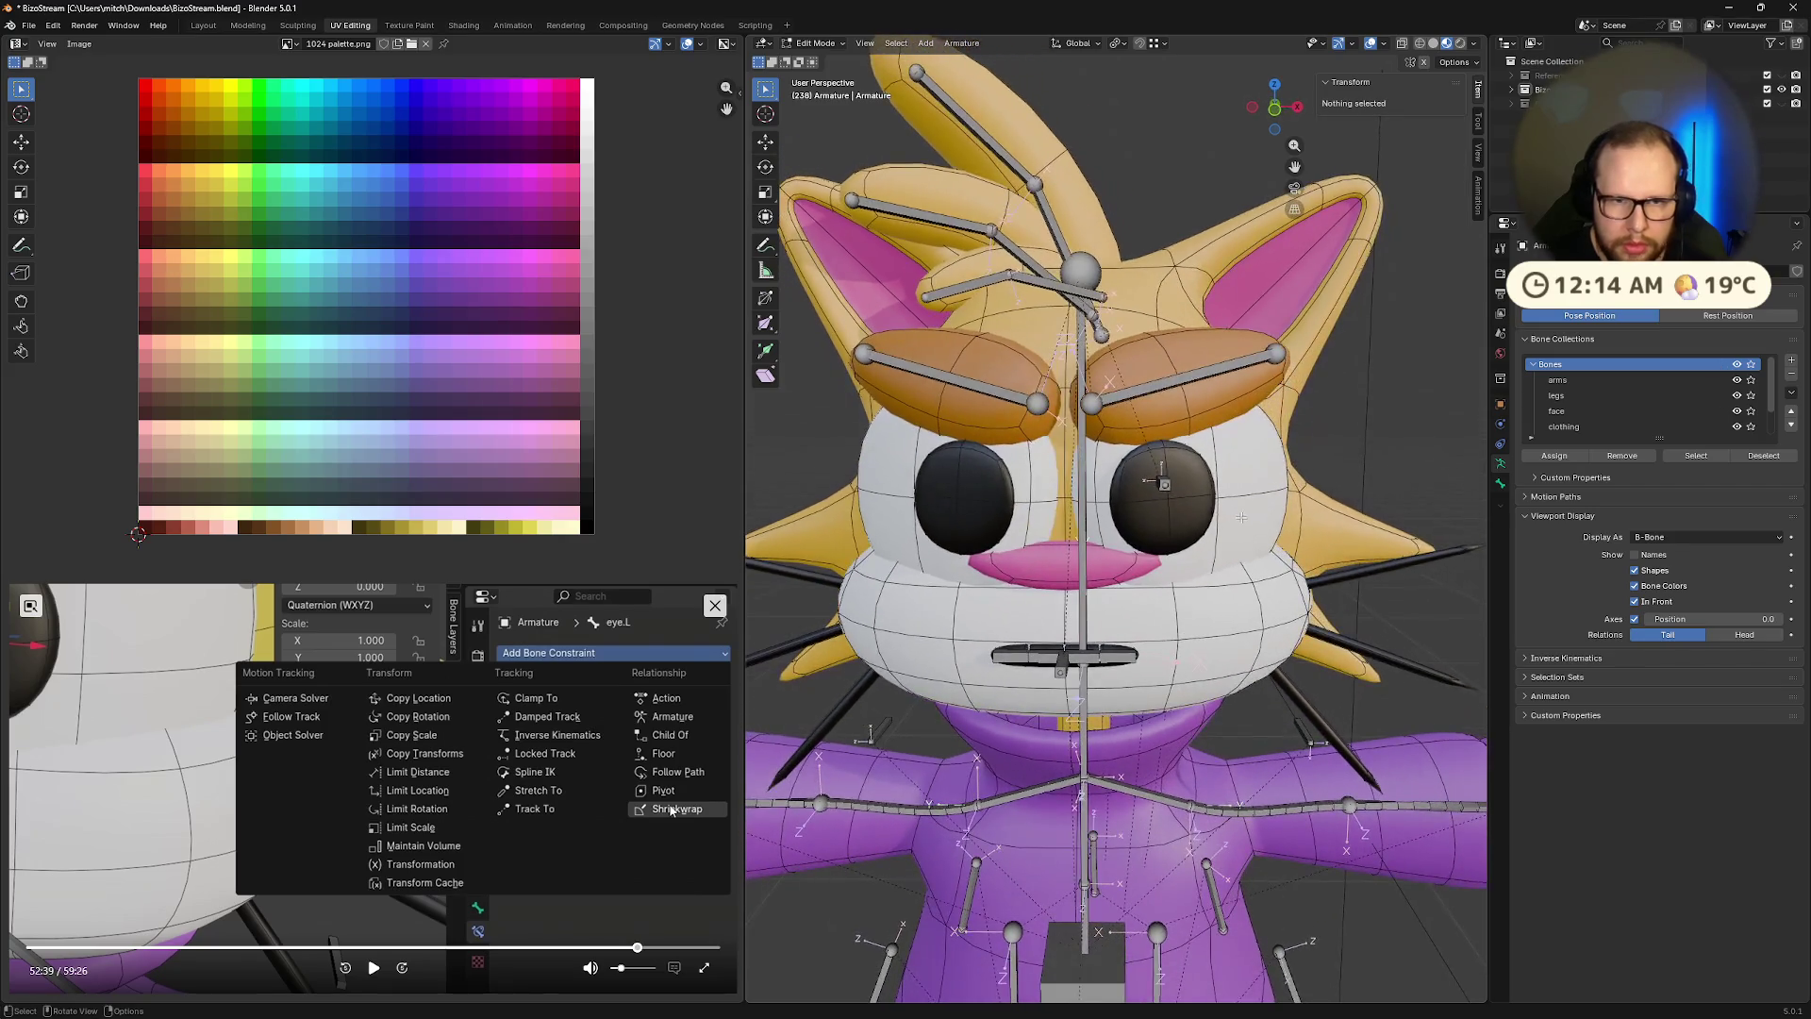
key(ctrl+z)
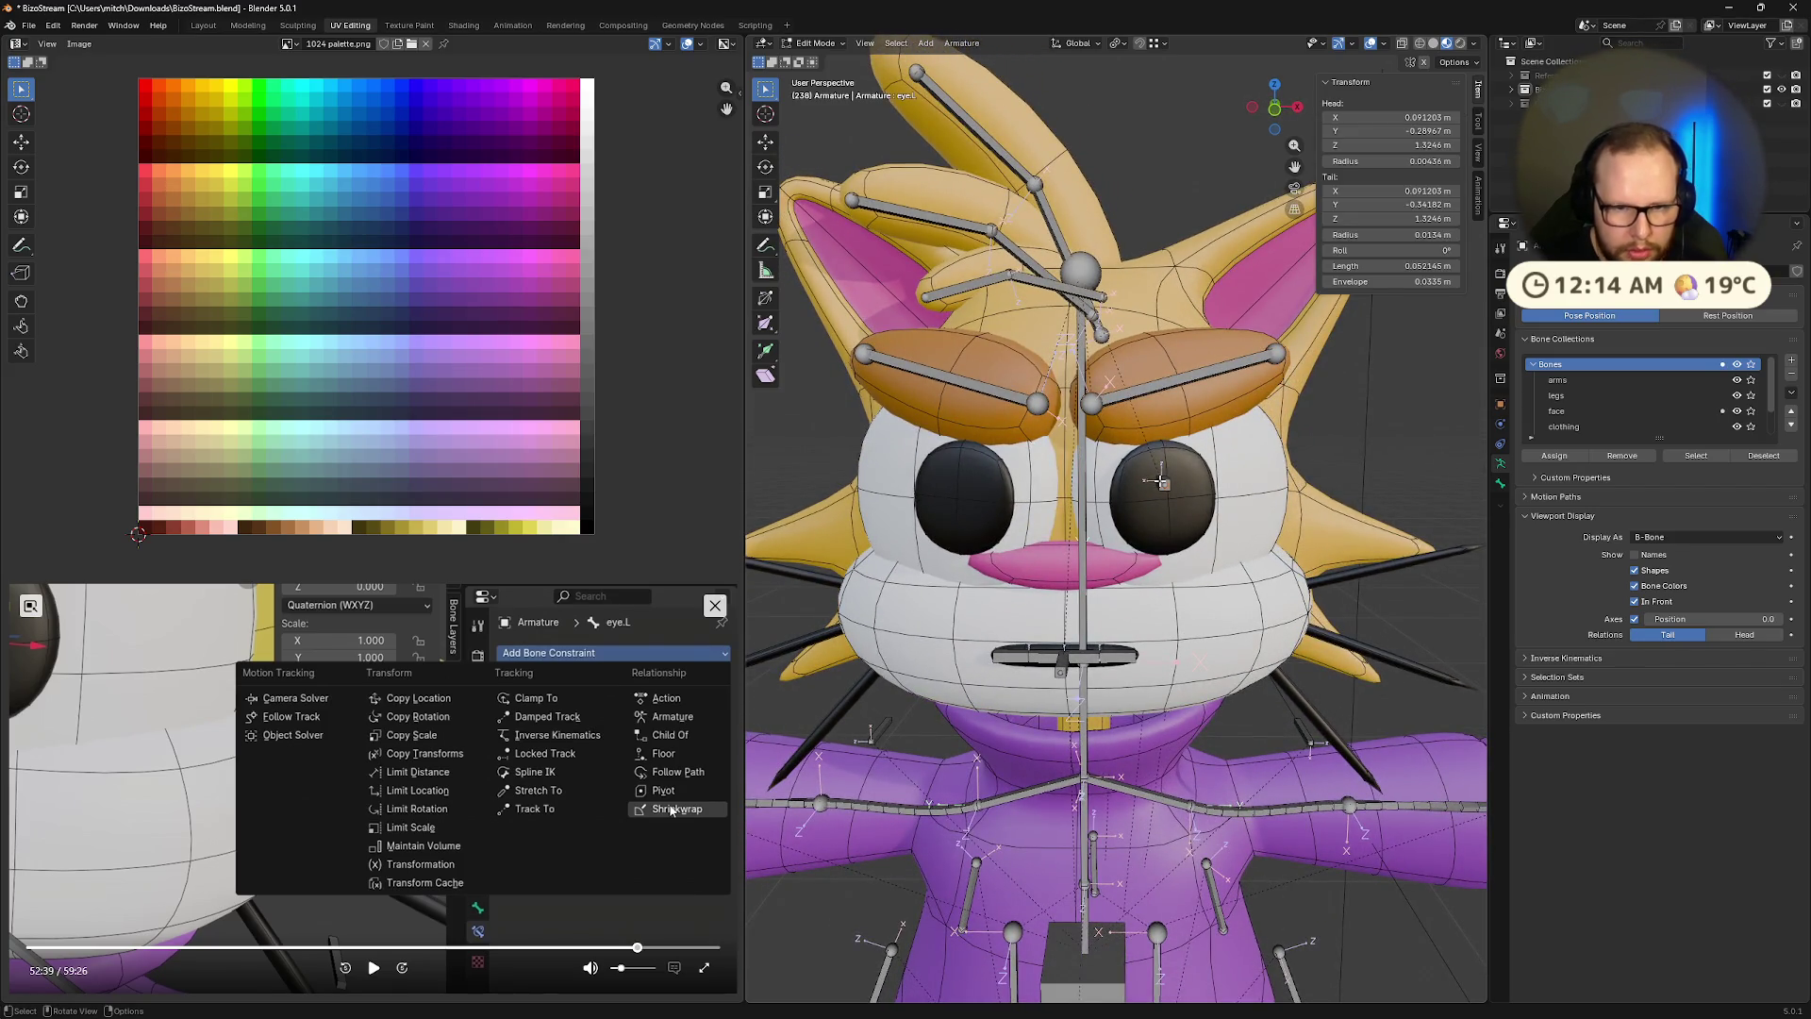
Move the eye.L bone's head slightly down, then return the armature to Pose Mode
click(1164, 483)
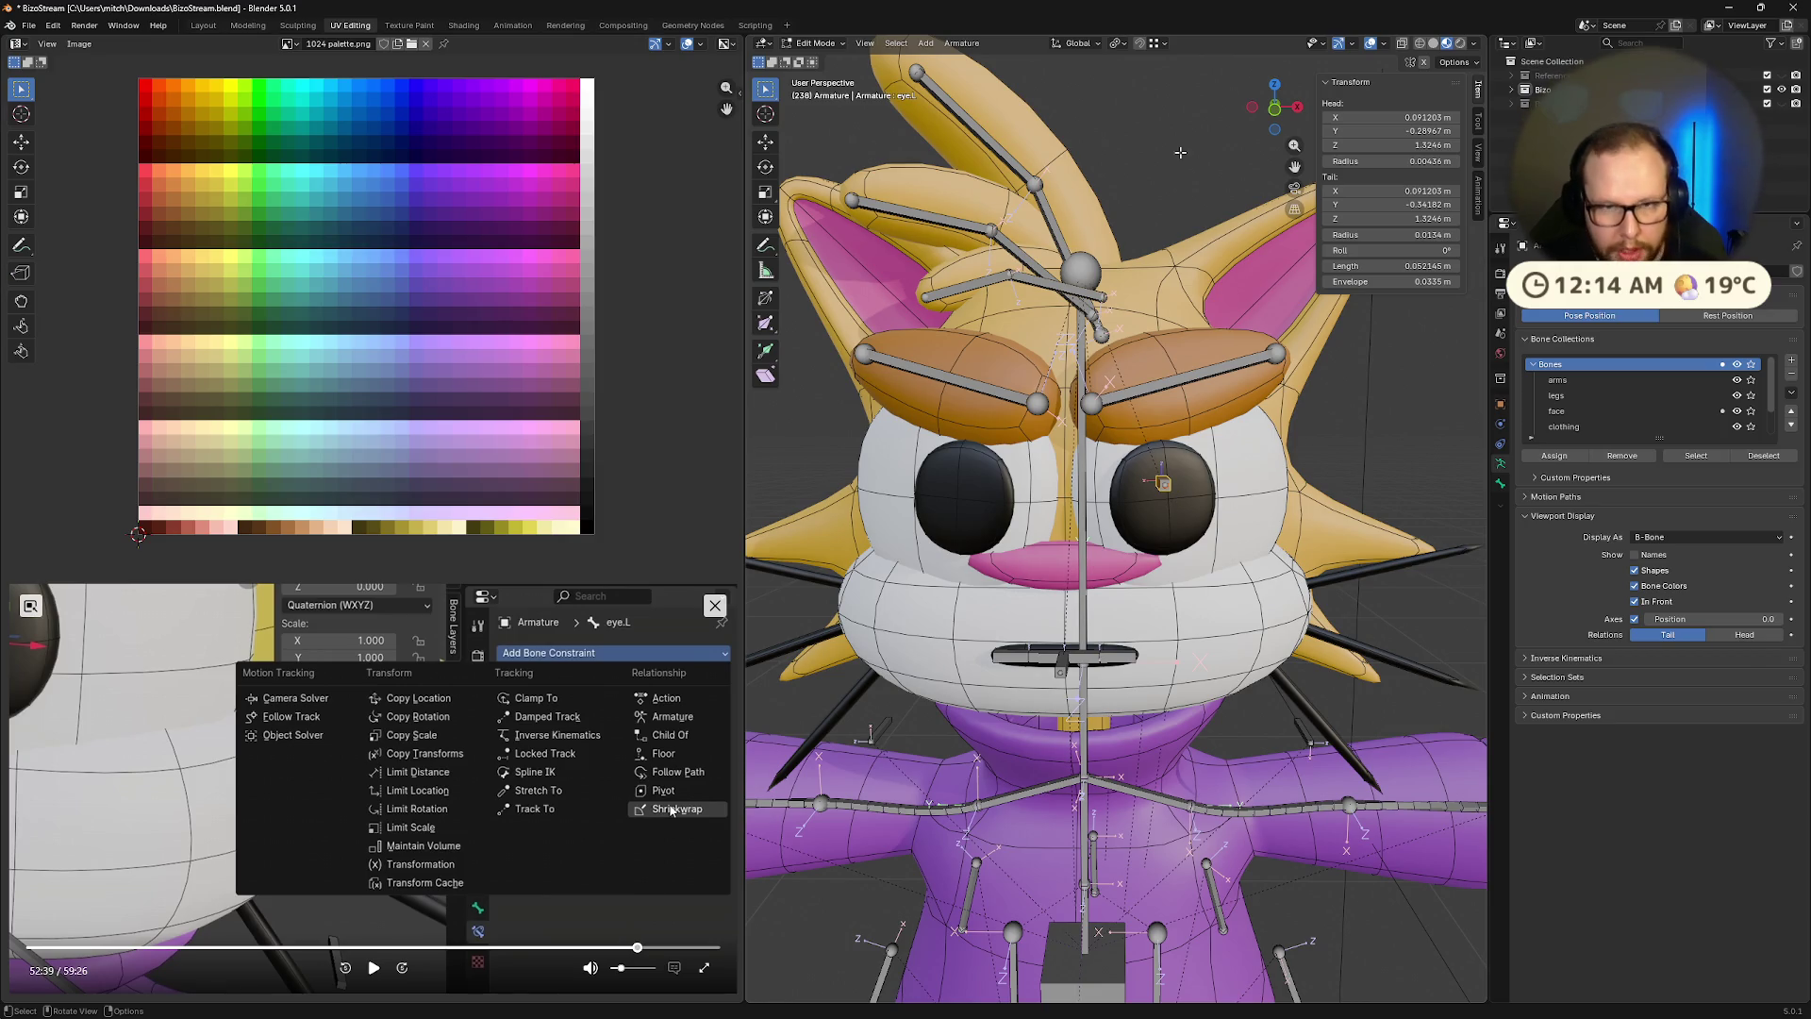
click(1275, 113)
key(g)
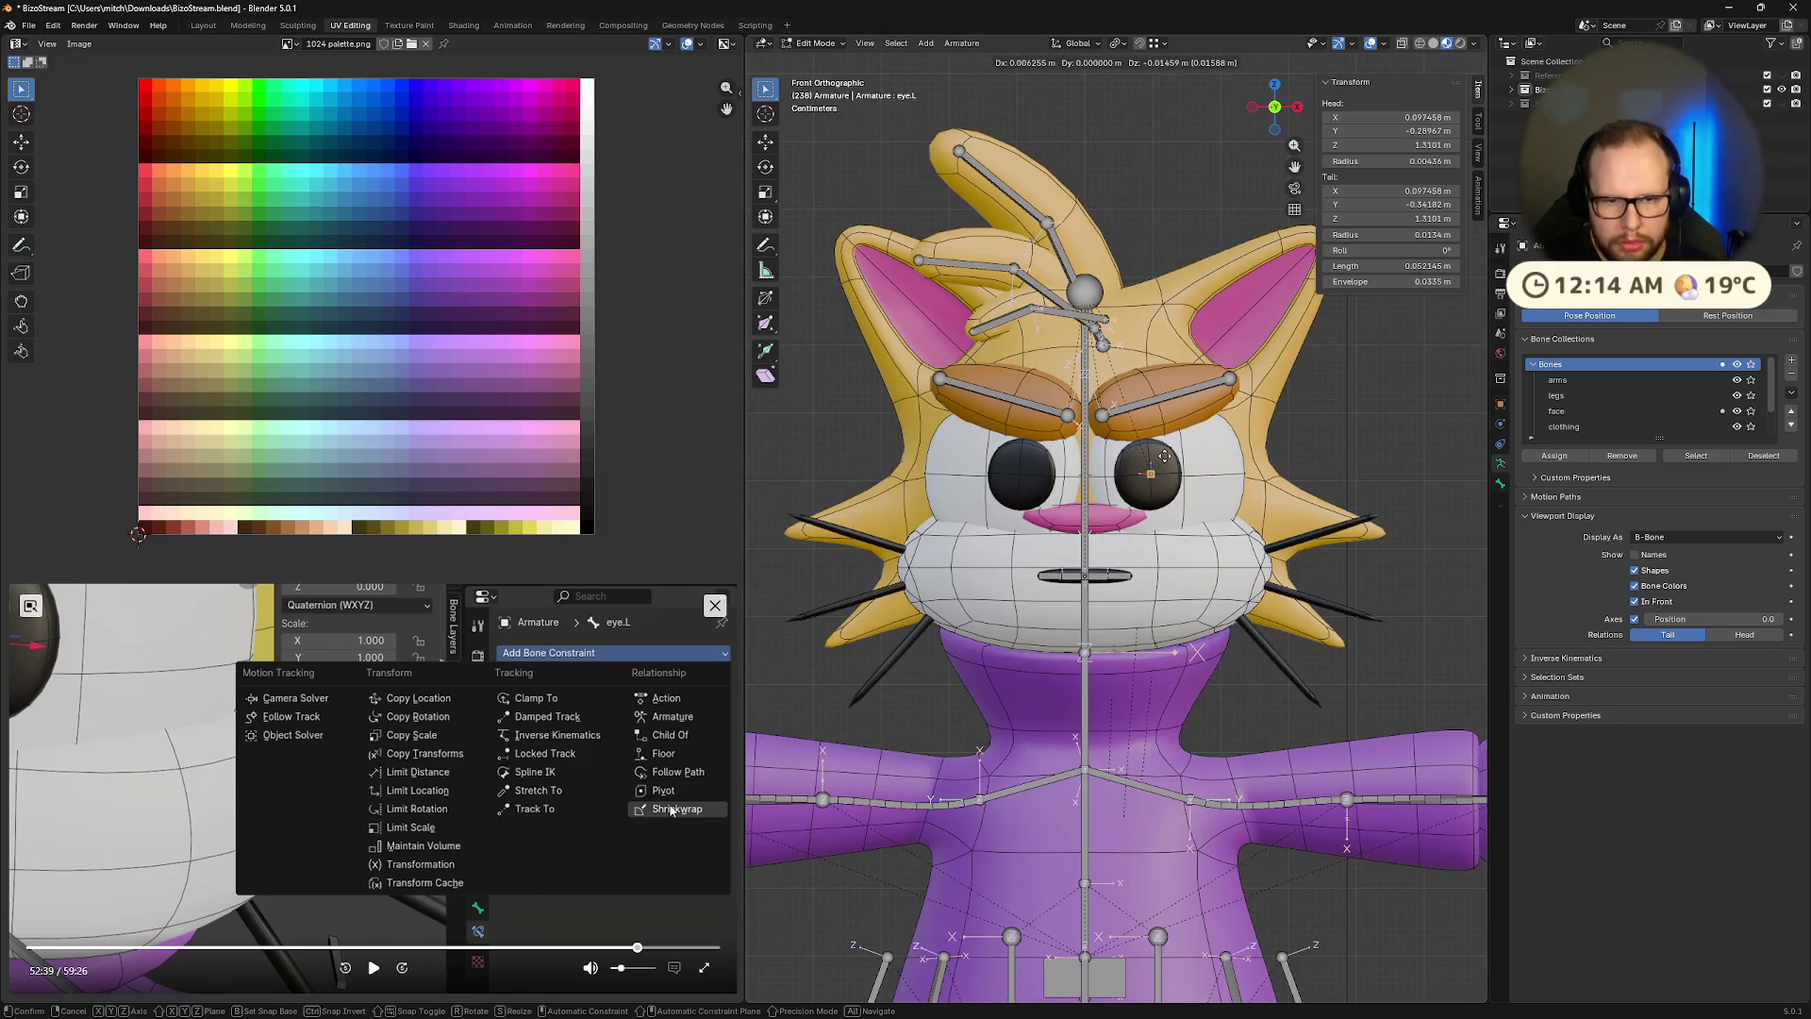
click(1164, 457)
scroll(1228, 510, up, 1)
key(ctrl+Tab)
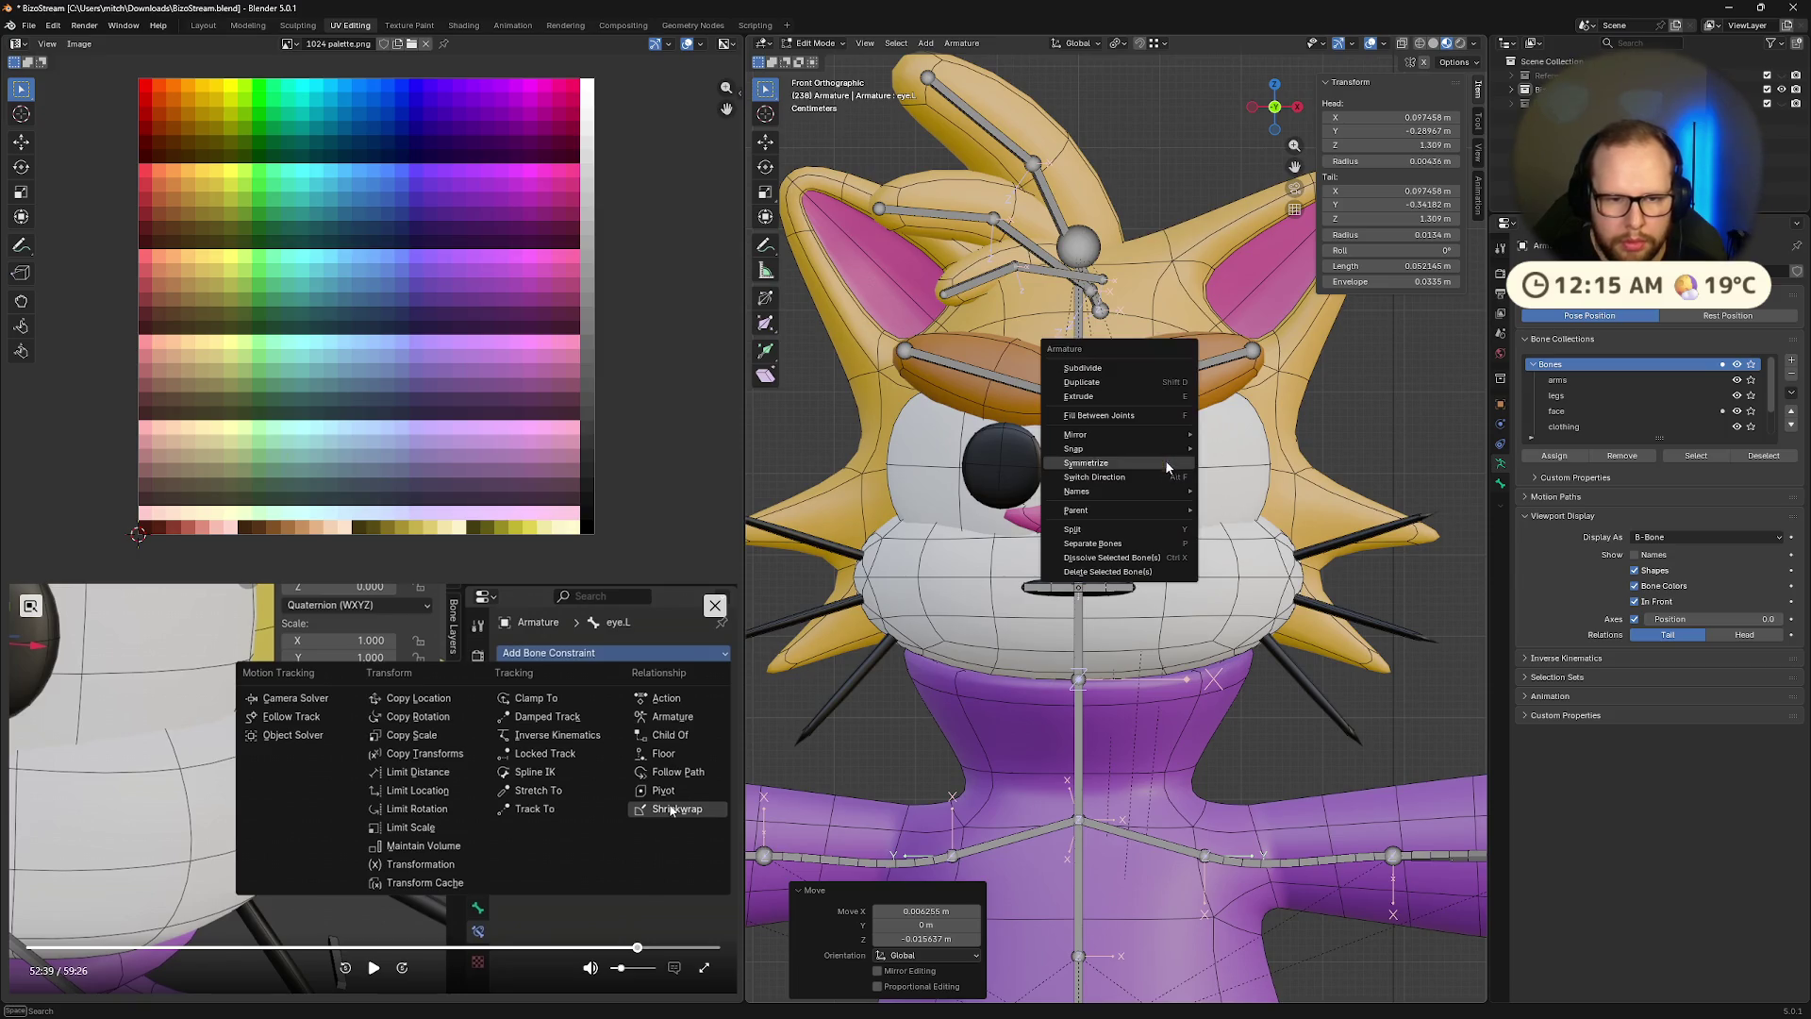
middle_drag(1290, 456, 1123, 536)
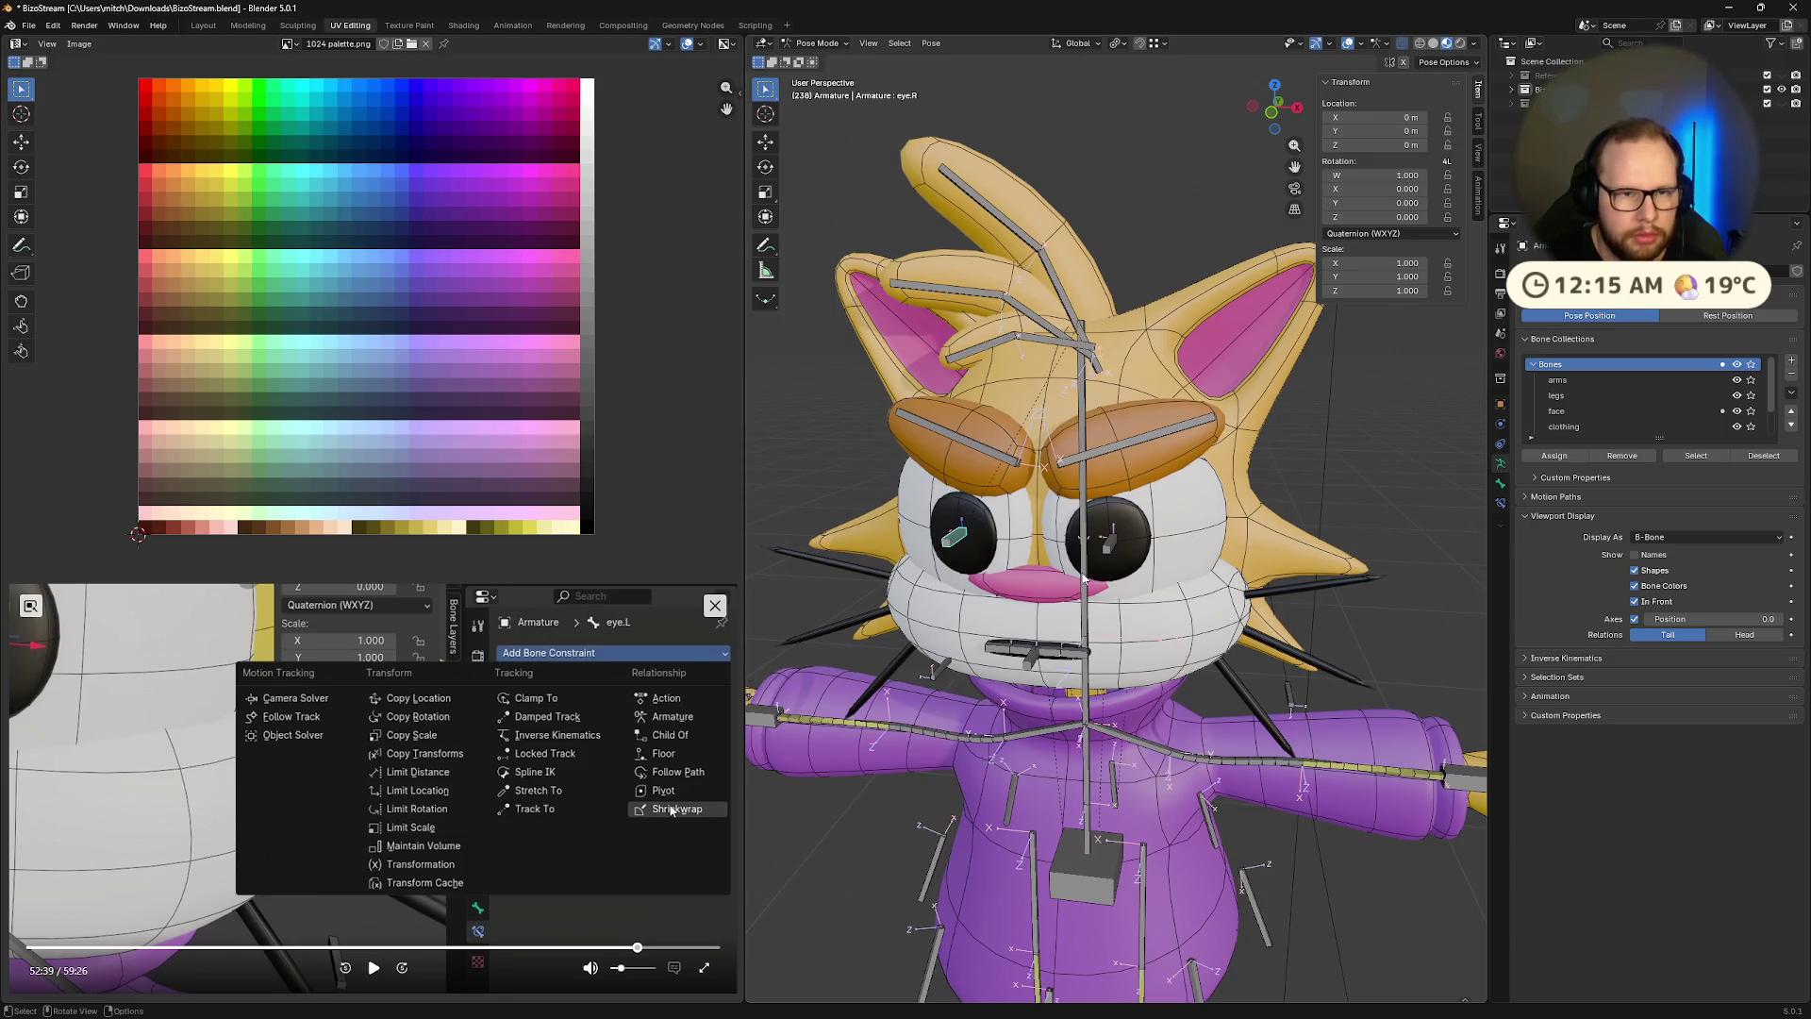
key(g)
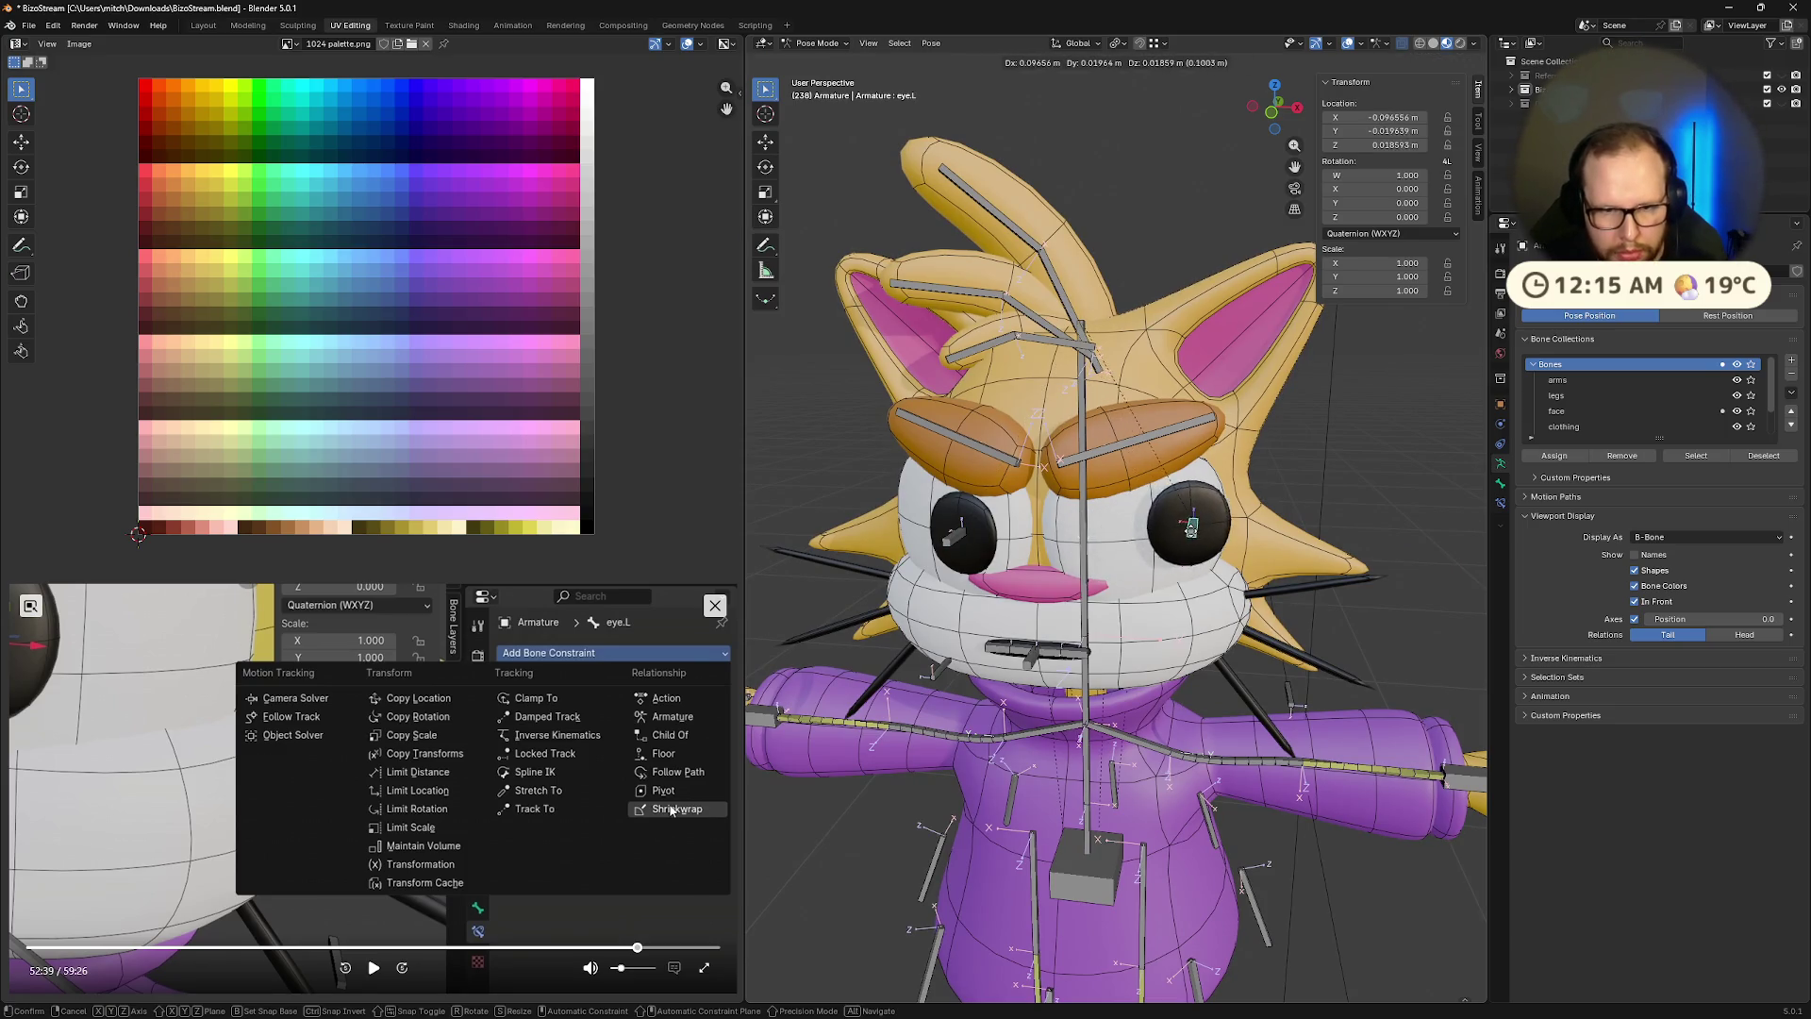
click(1045, 553)
key(alt+g)
middle_drag(1045, 554, 1152, 528)
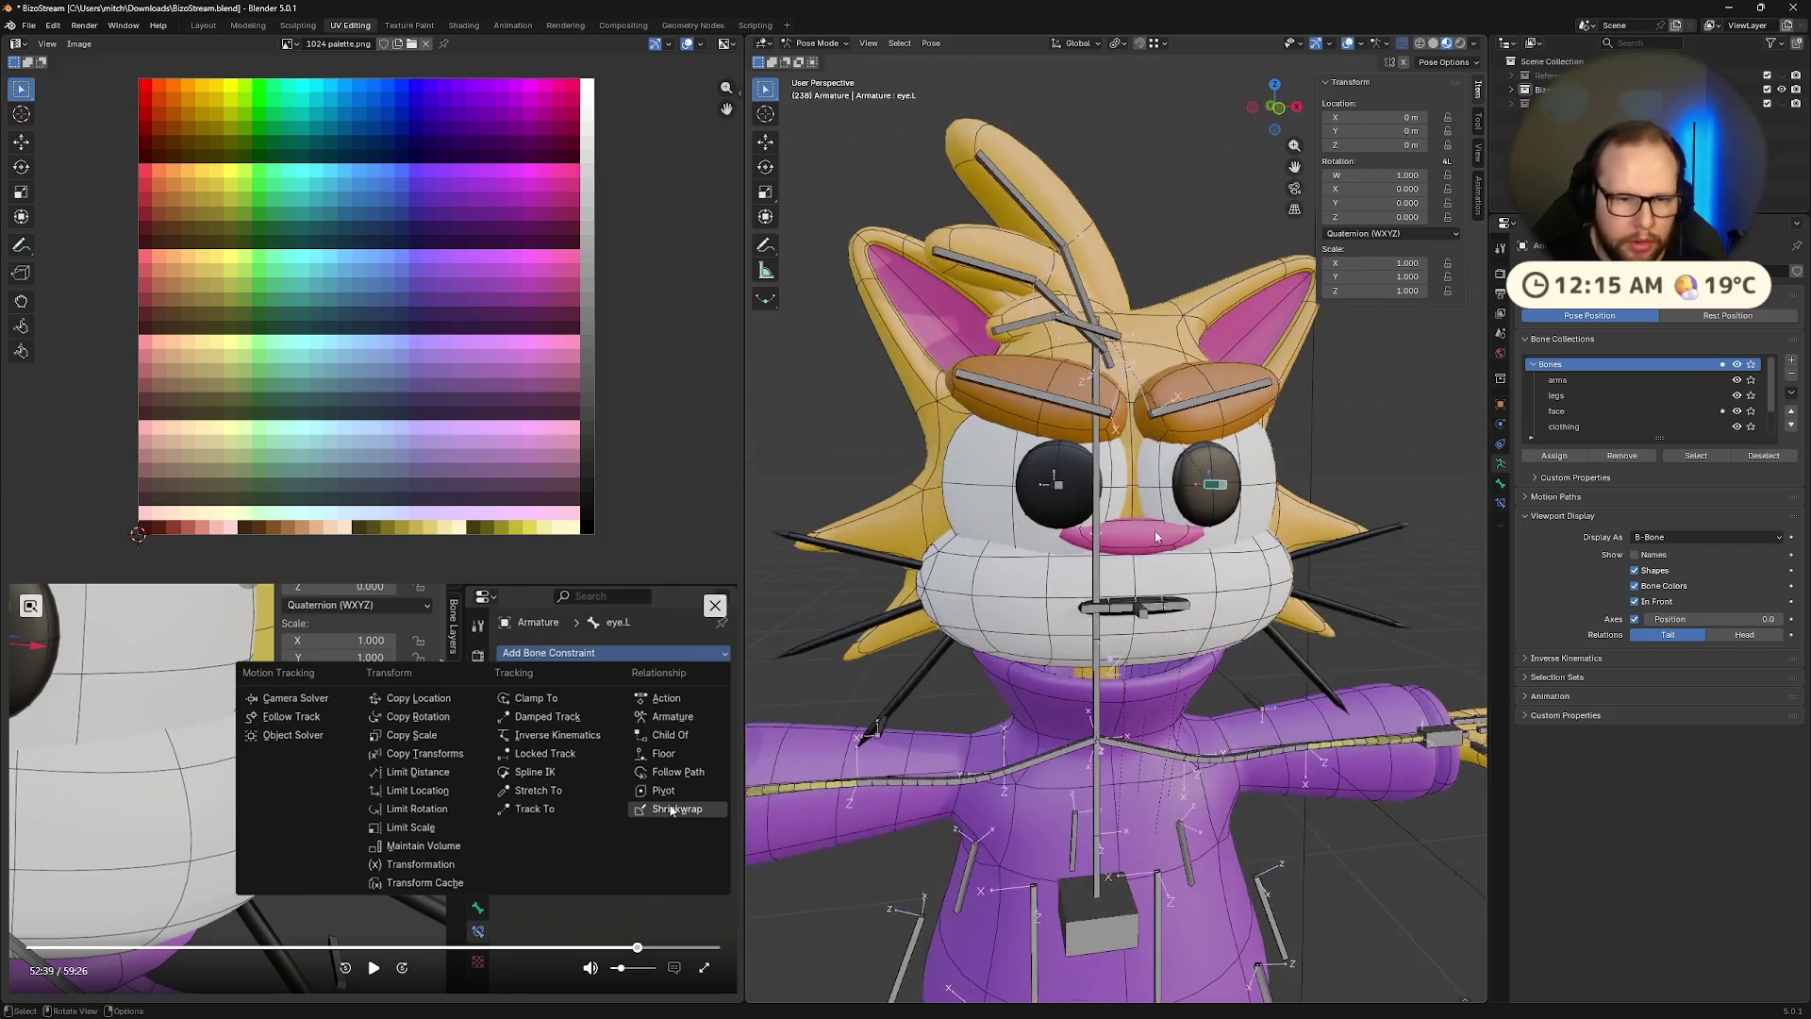
middle_drag(1258, 495, 1226, 505)
click(637, 947)
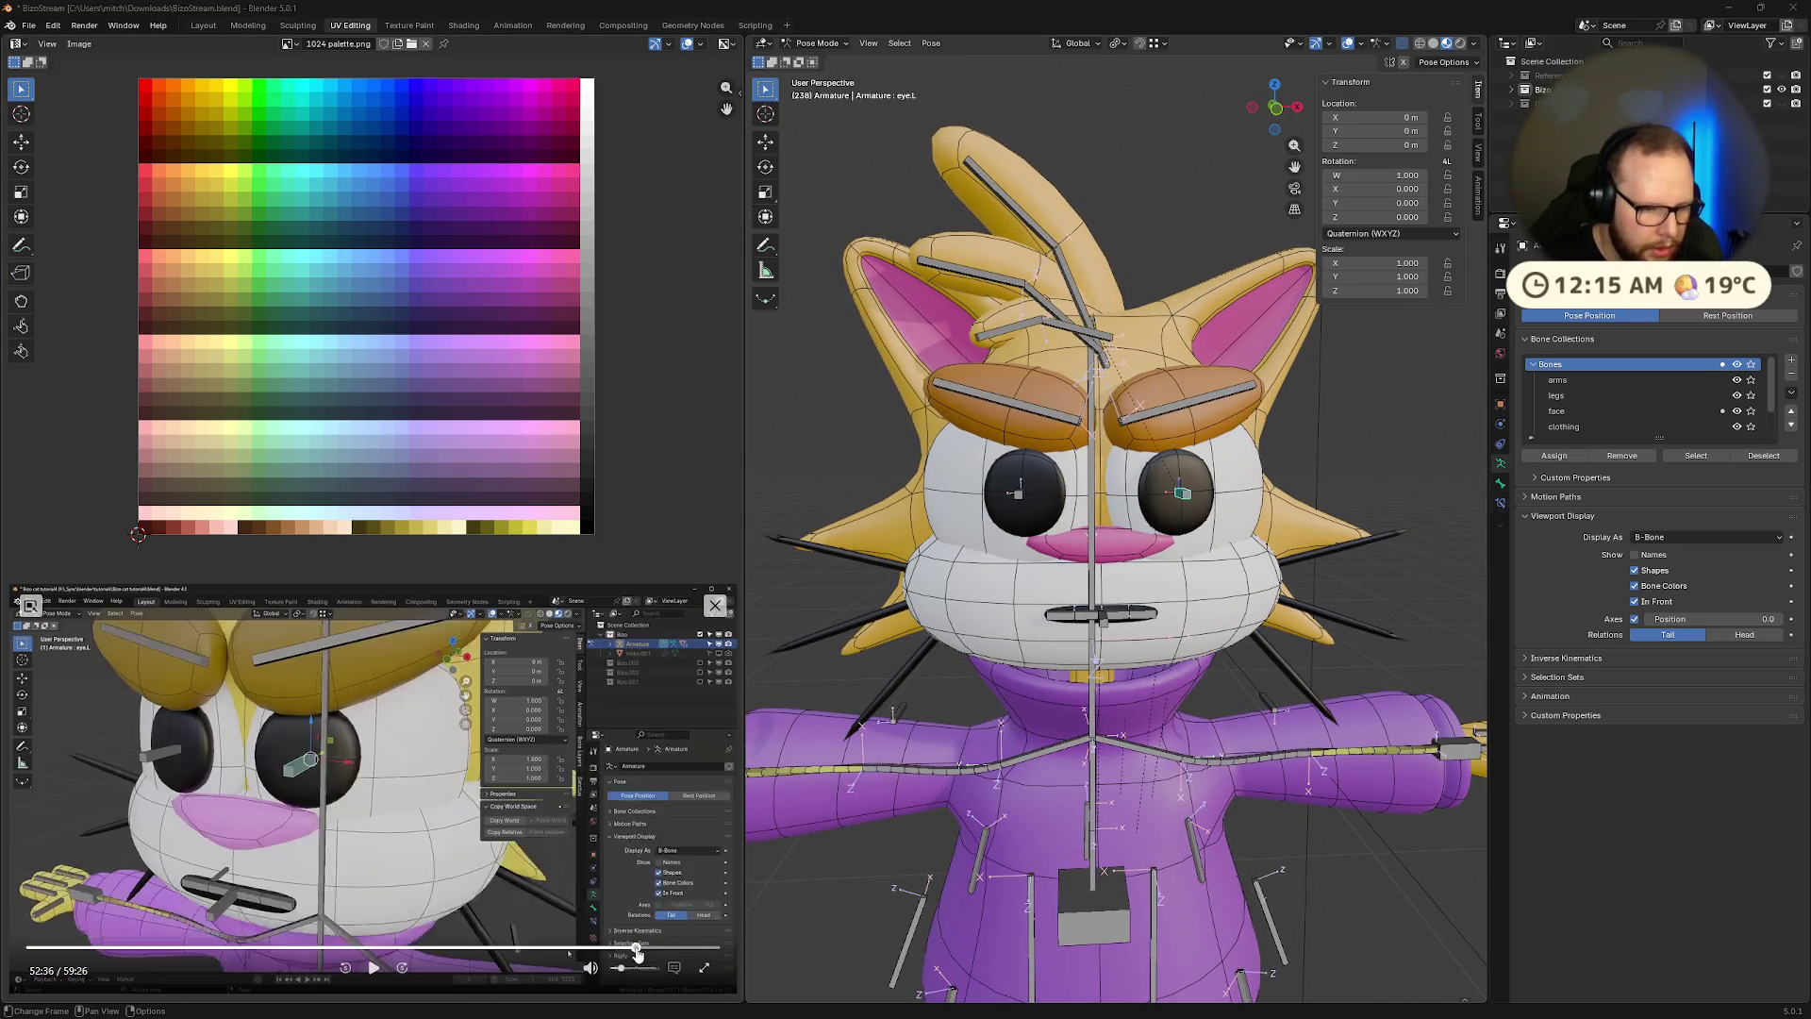
click(382, 969)
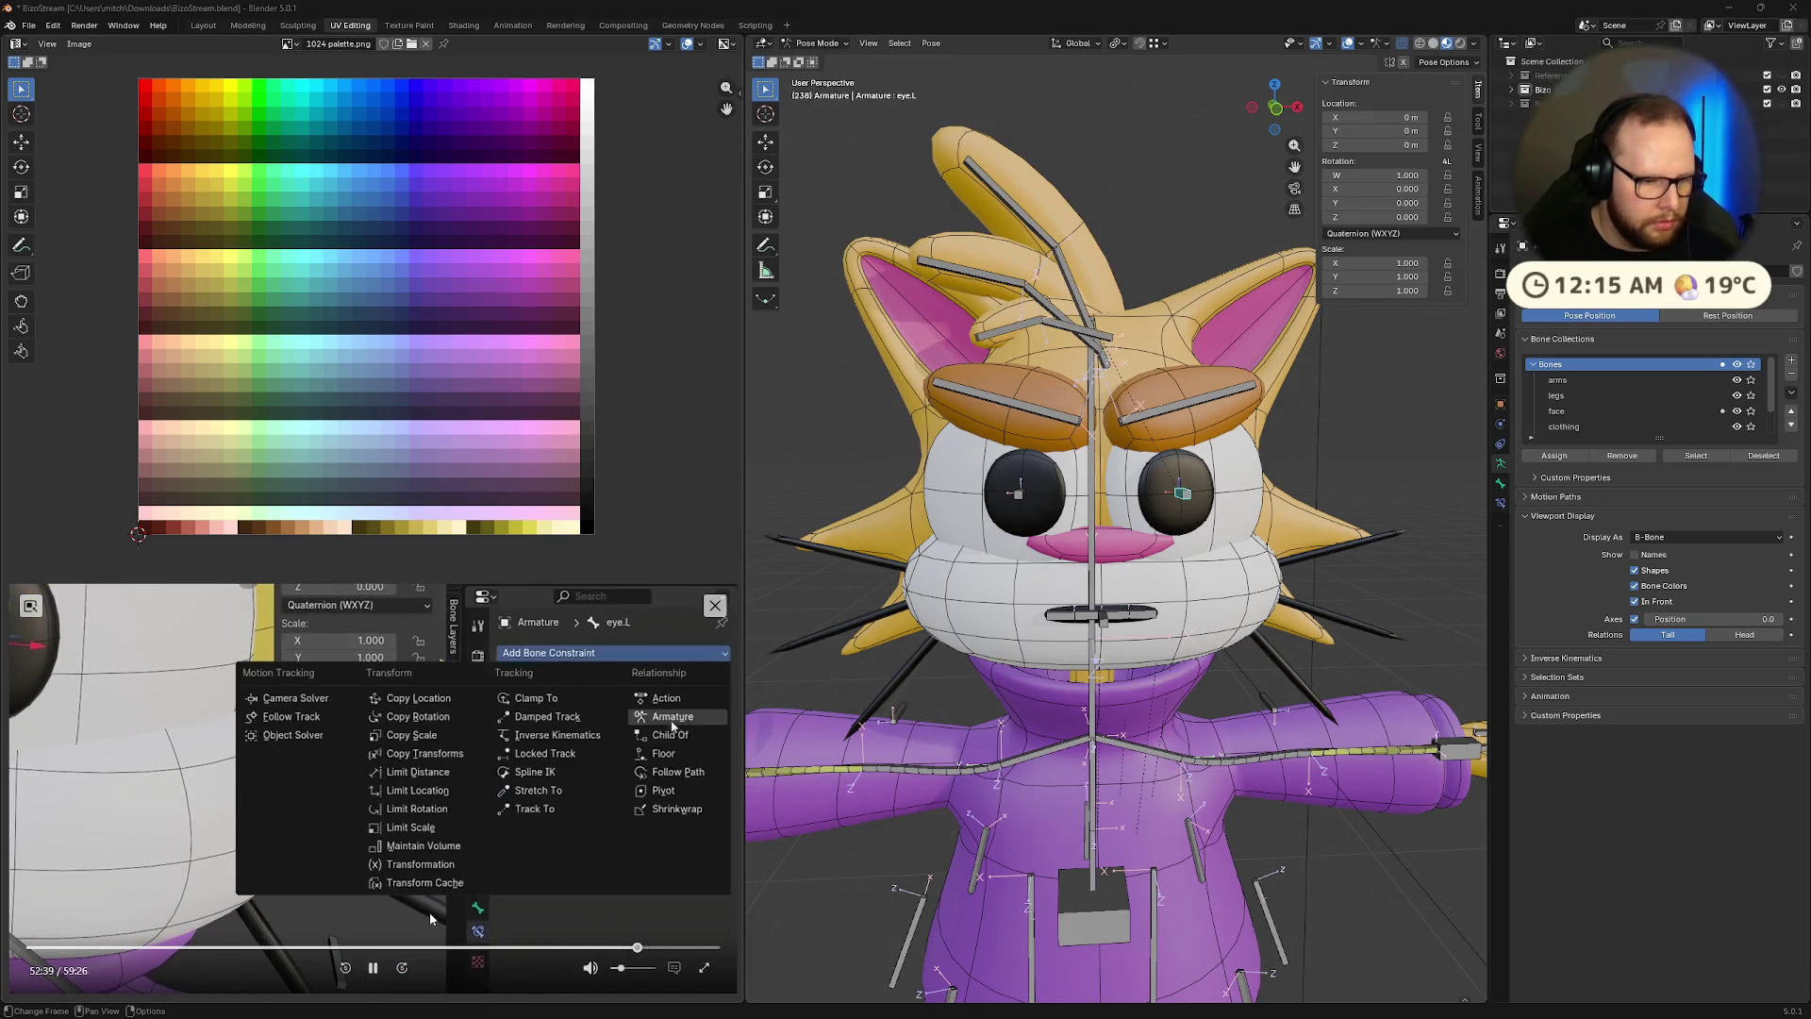
Add a Shrinkwrap constraint to the eye.L bone with Shift+Ctrl+C
click(382, 971)
middle_drag(1269, 487, 1247, 506)
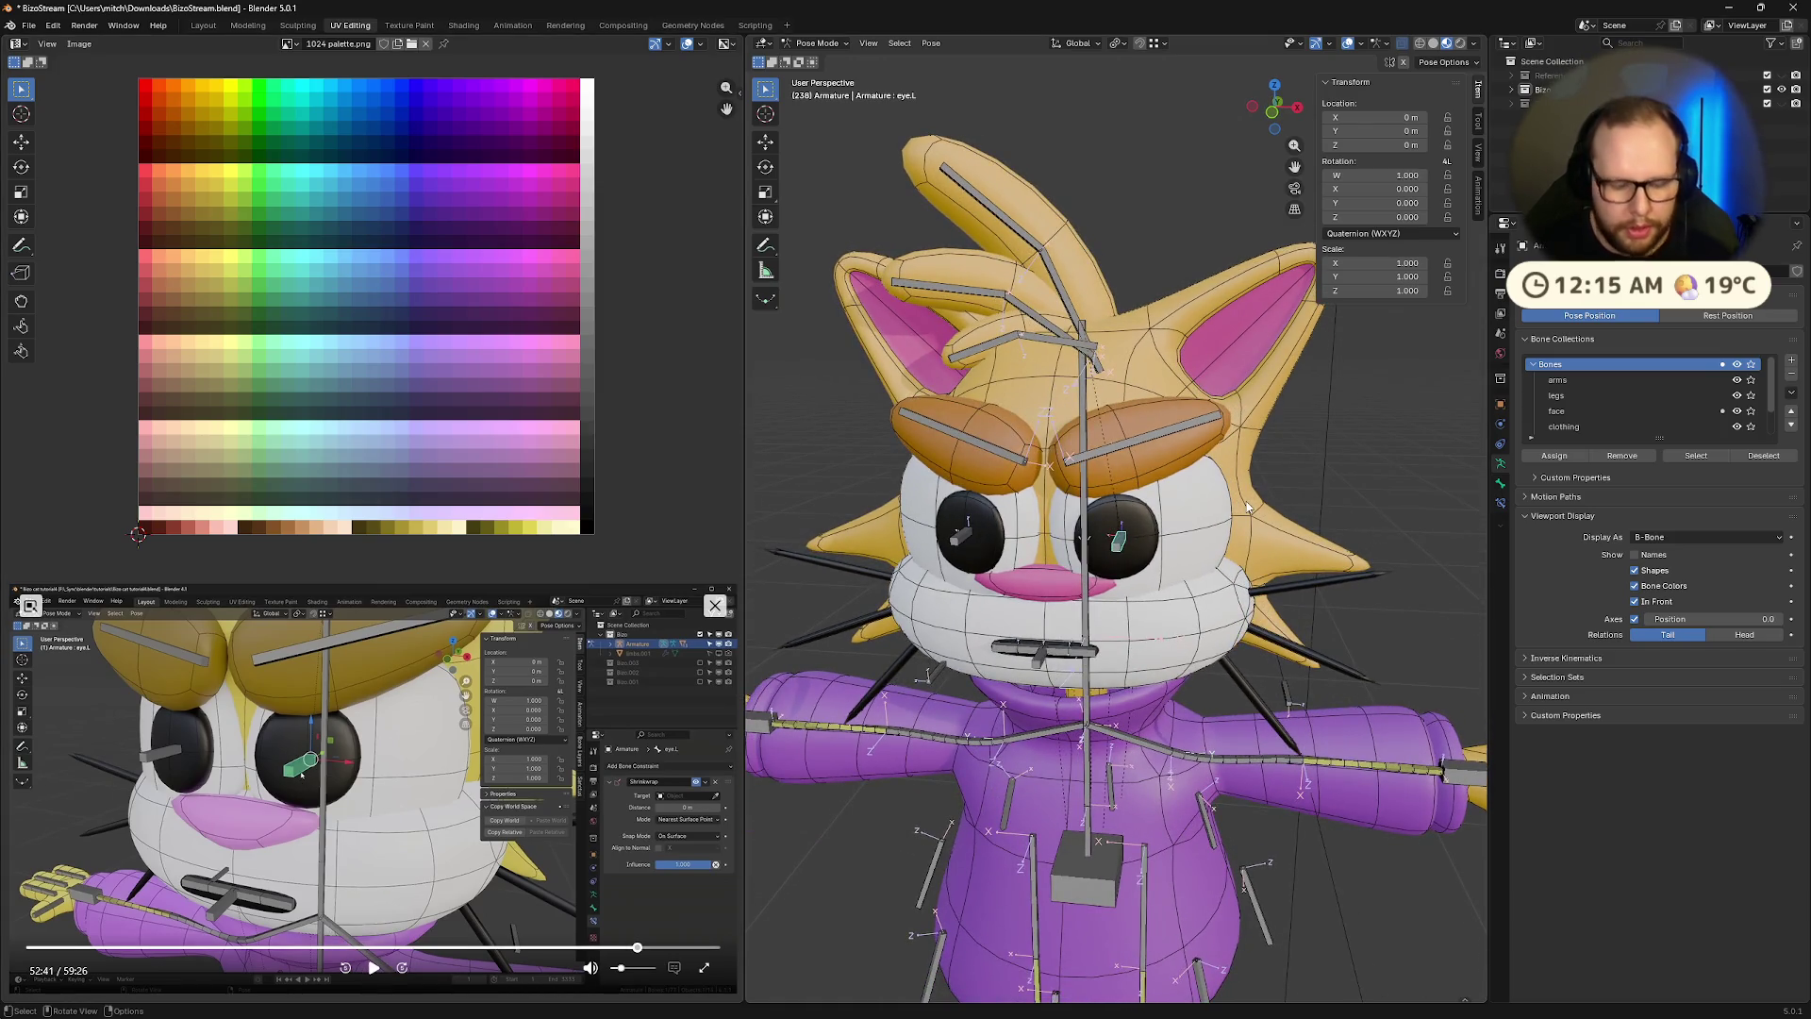
key(shift+ctrl+c)
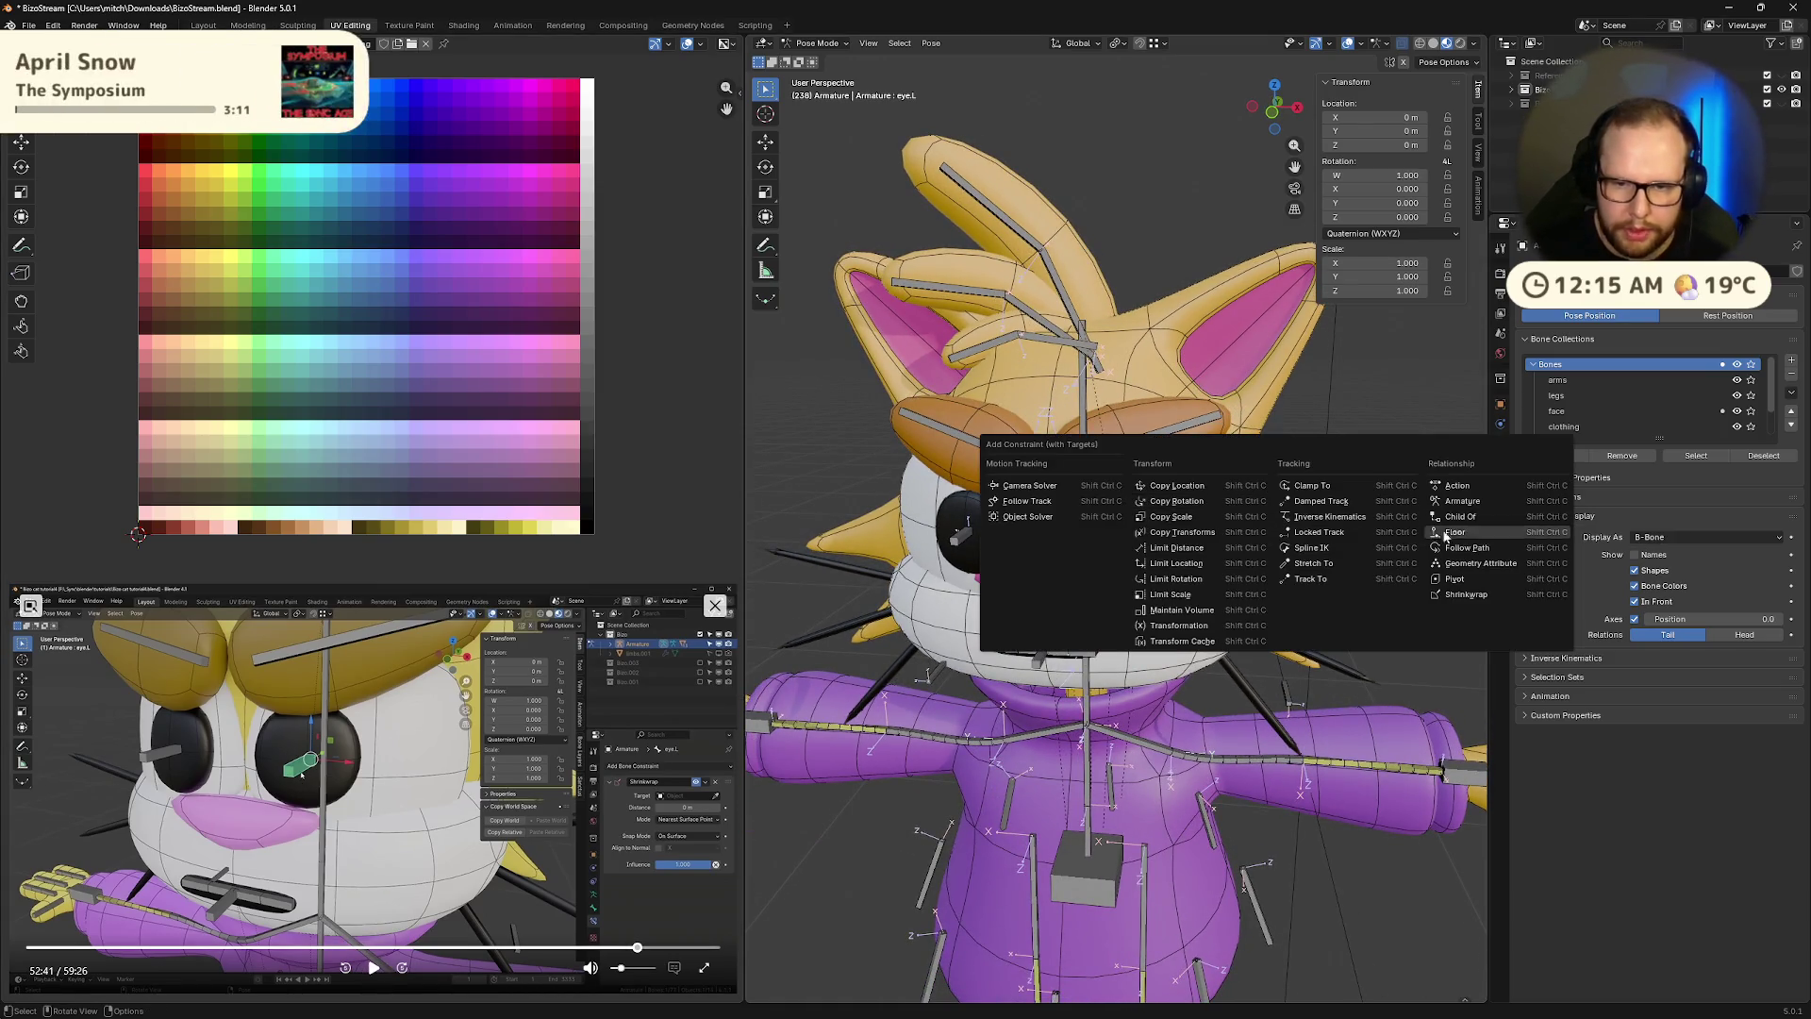
click(1478, 594)
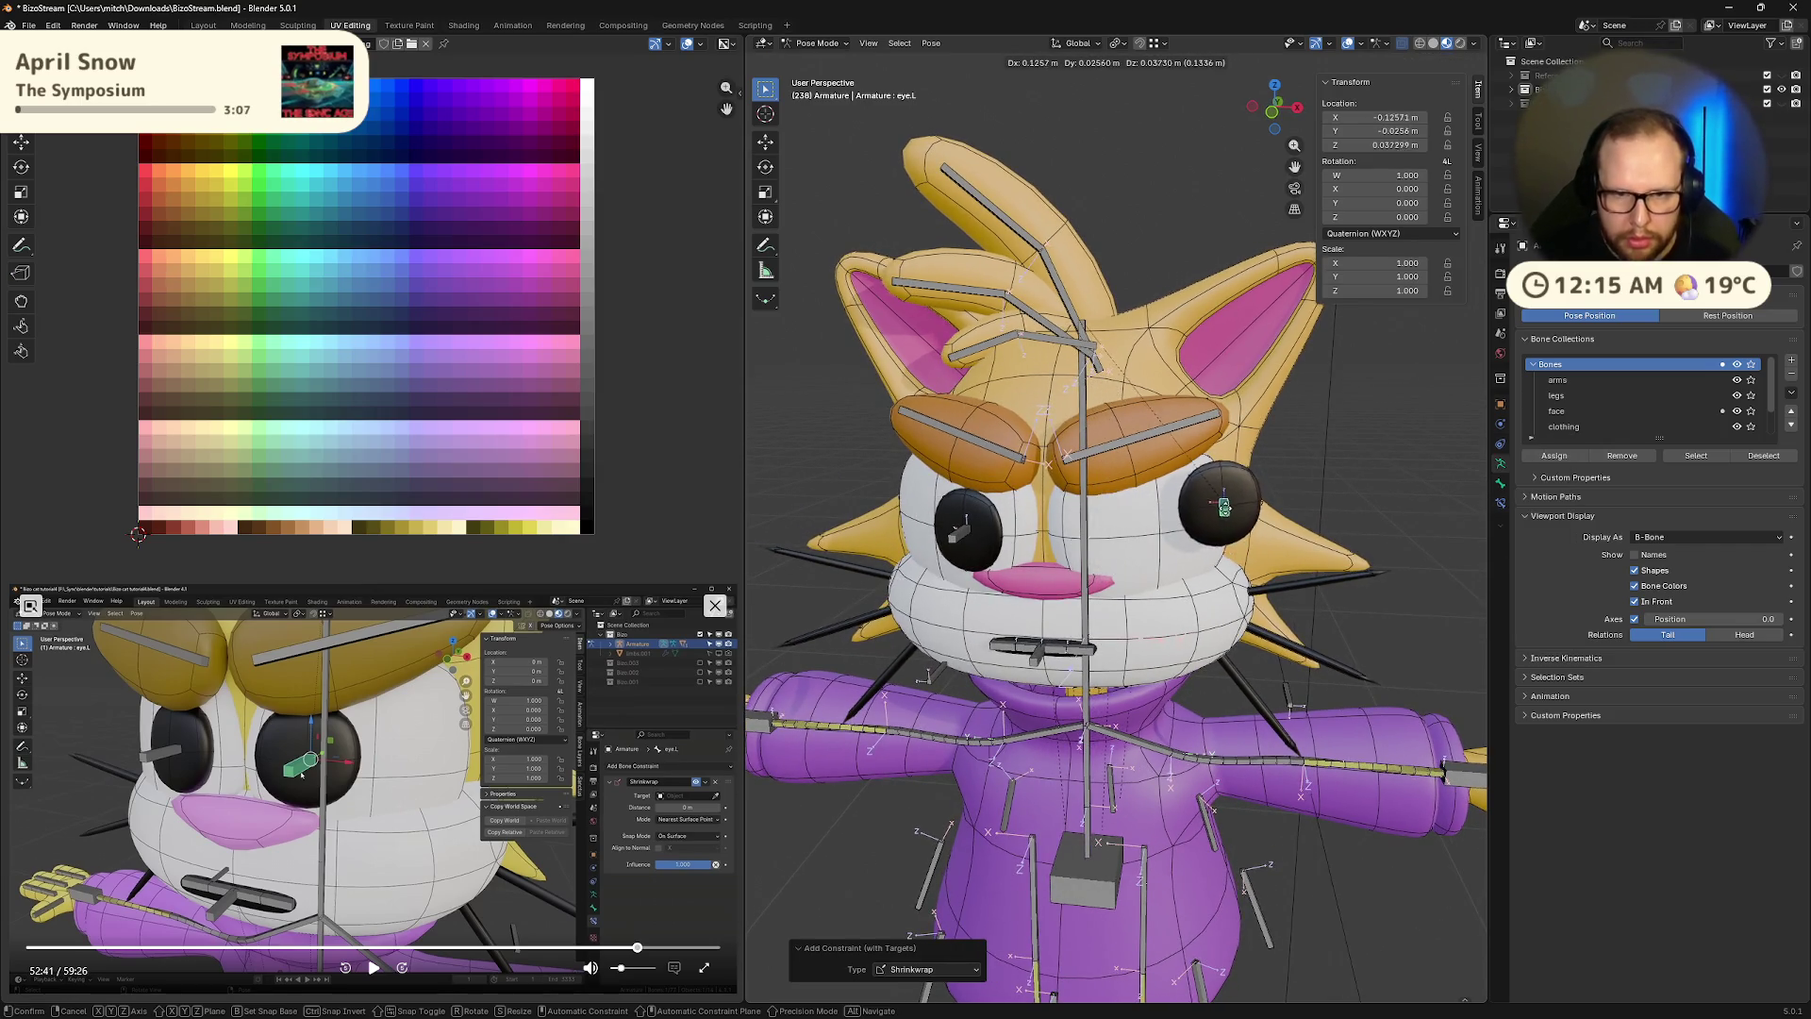
click(1304, 592)
middle_drag(1303, 593, 1226, 642)
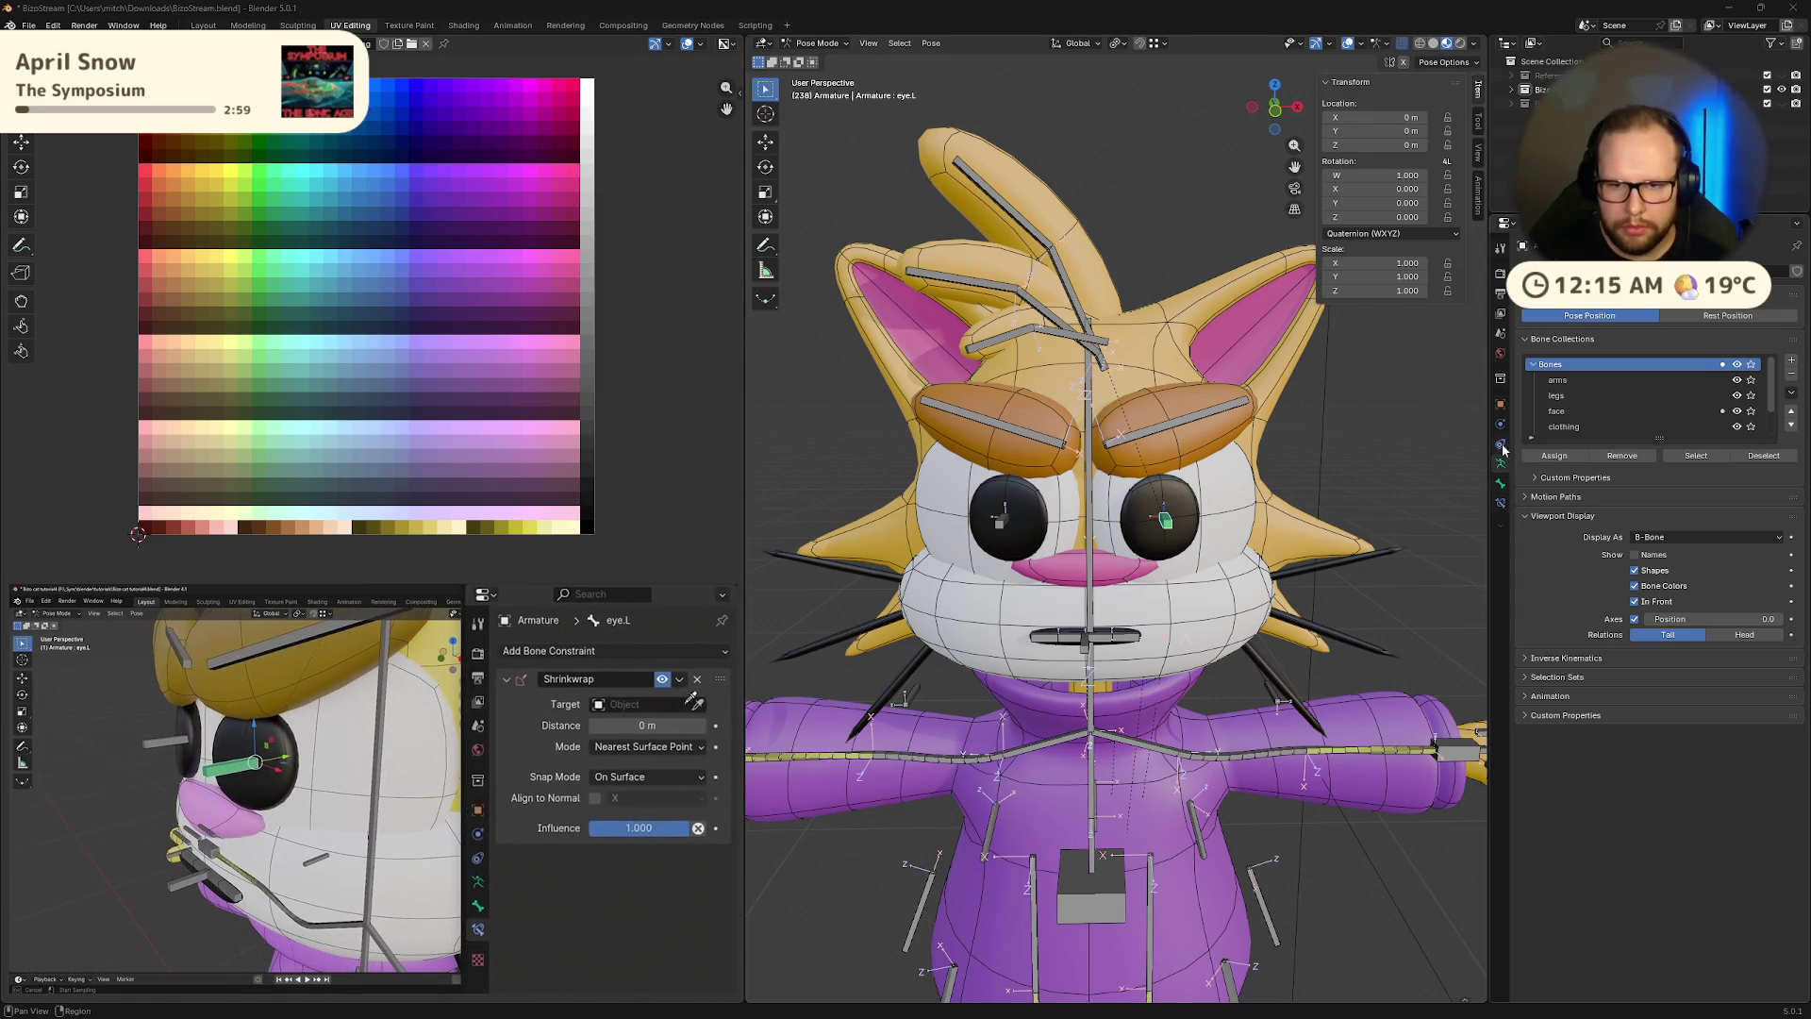
Show the Bone Constraints tab with Shrinkwrap in Nearest Surface Point, On Surface mode
click(1501, 503)
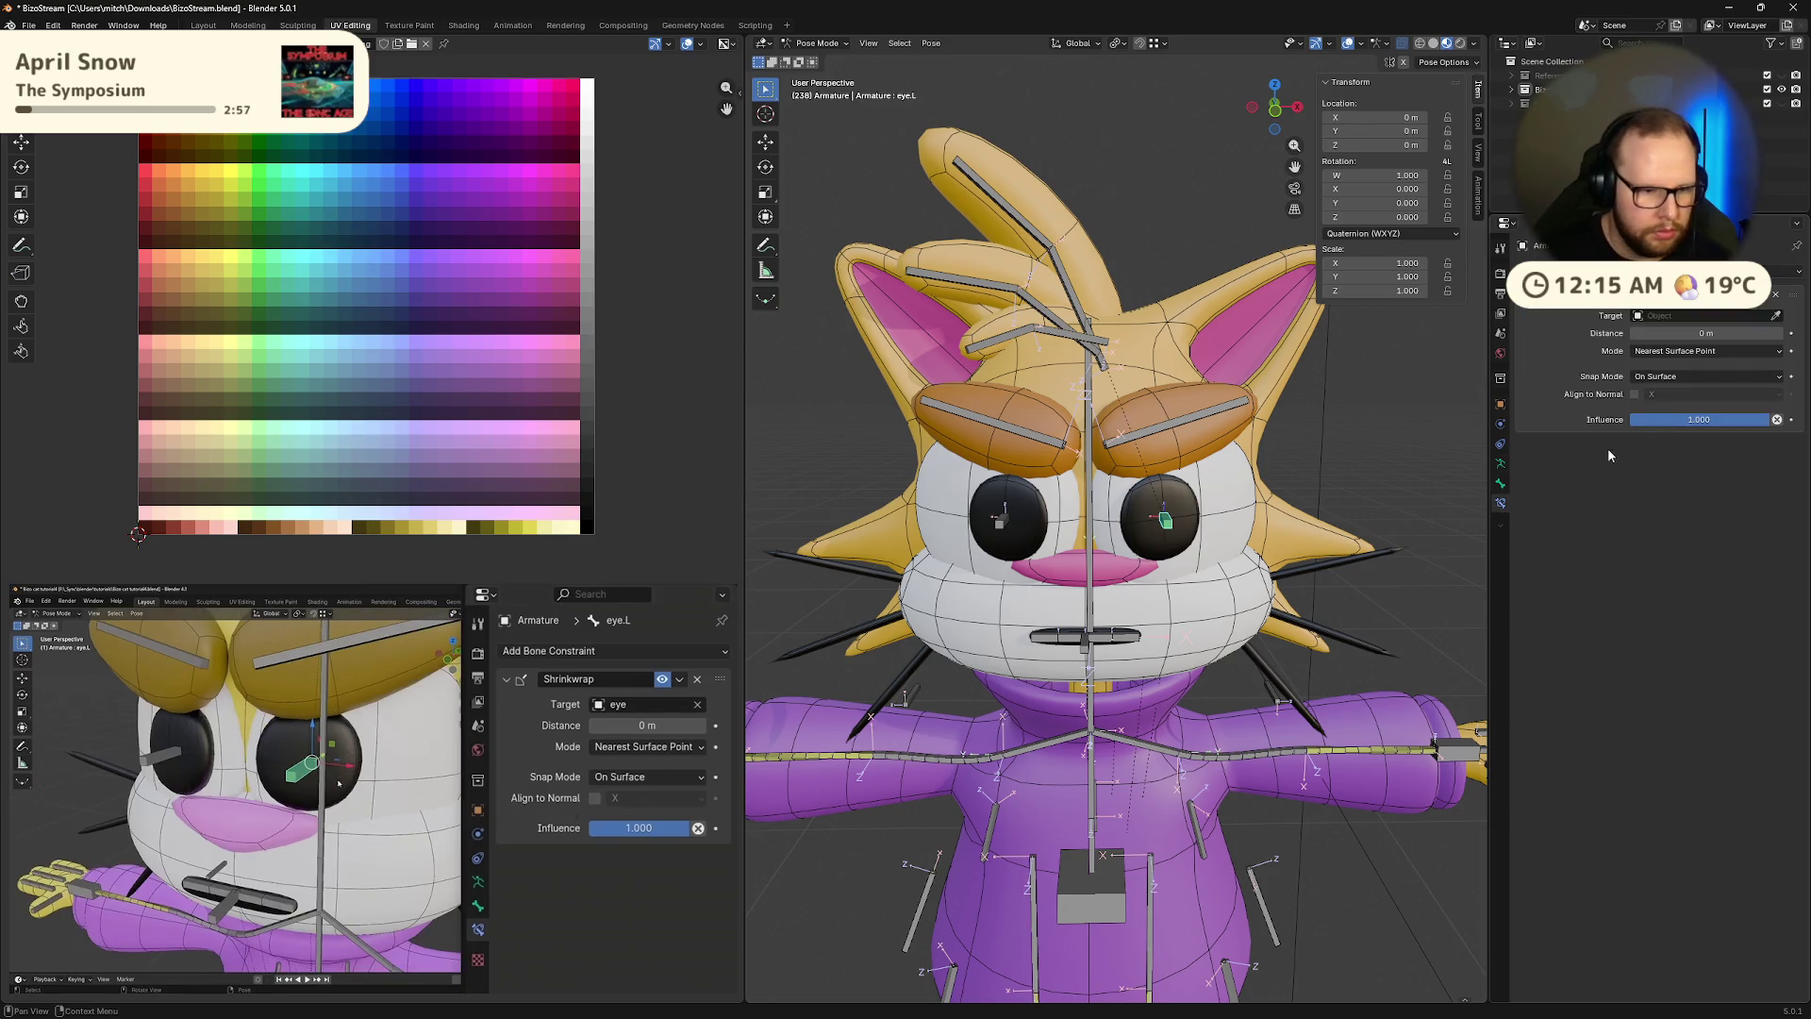
mouse_move(321, 978)
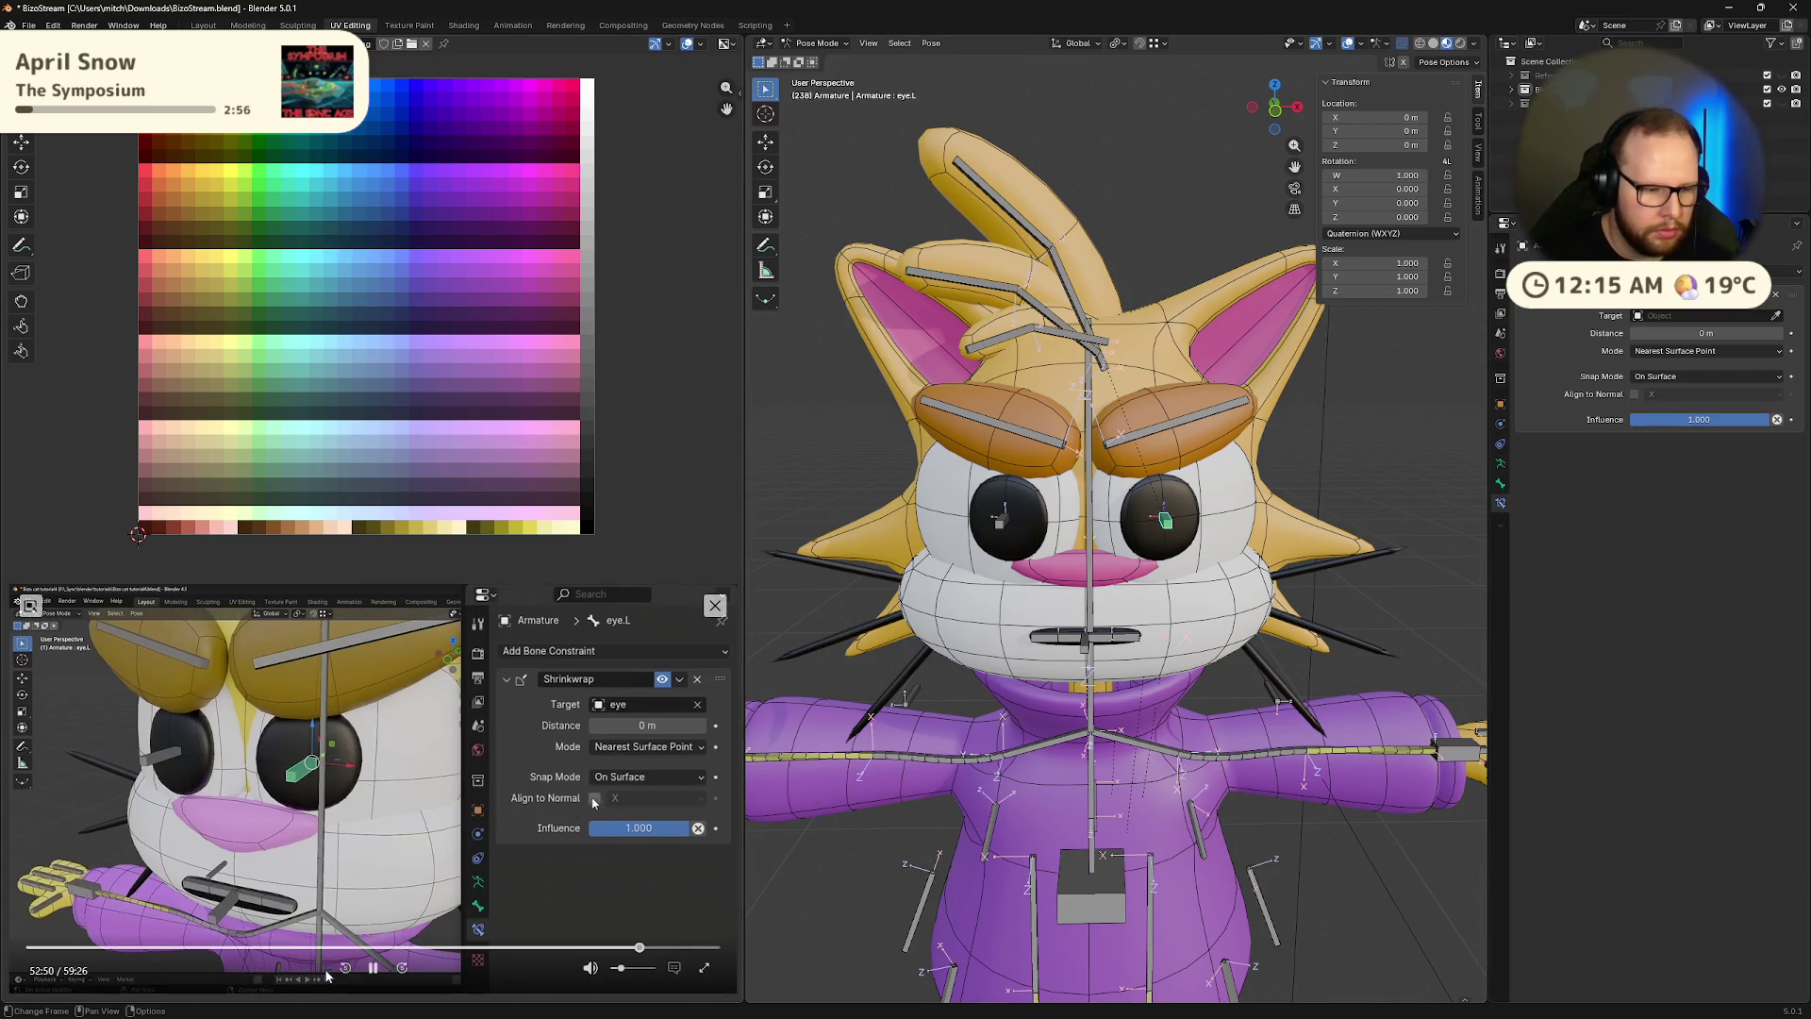
click(372, 967)
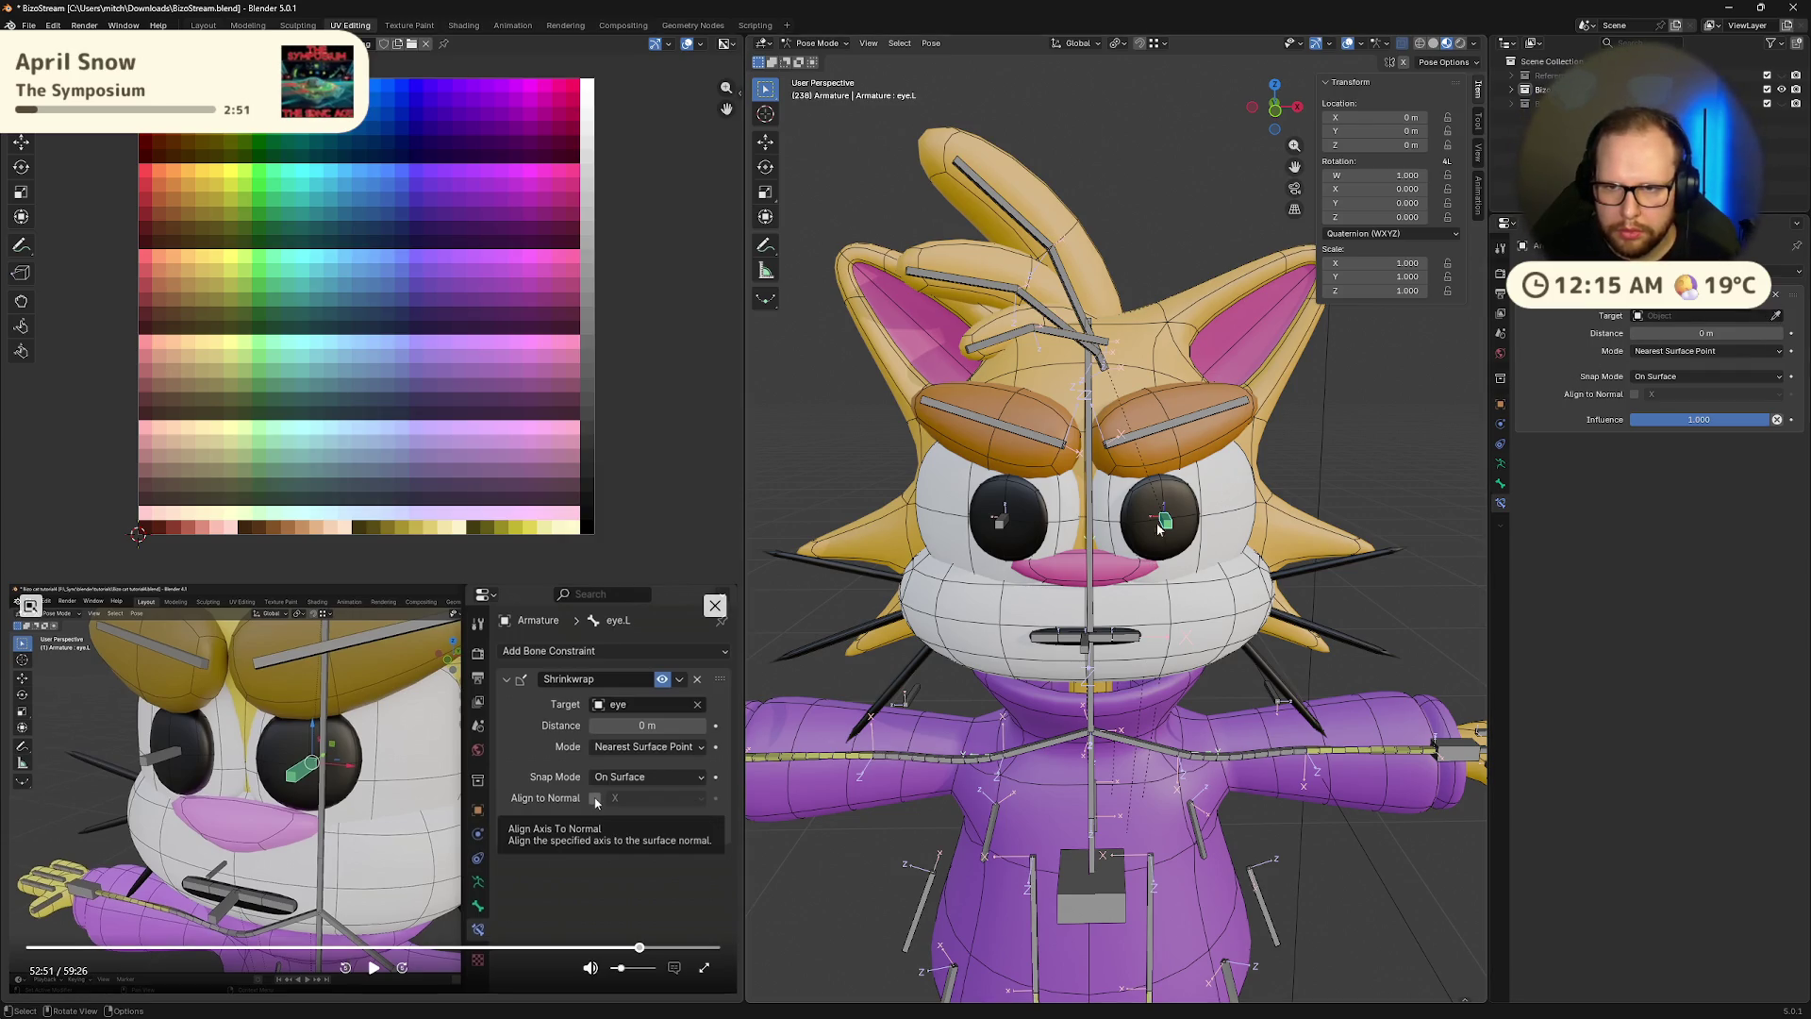
mouse_move(1234, 520)
middle_down()
mouse_move(1253, 524)
mouse_move(1226, 519)
middle_up()
Reselect the eye.L bone and replay the reference tutorial from 52:33
click(1122, 507)
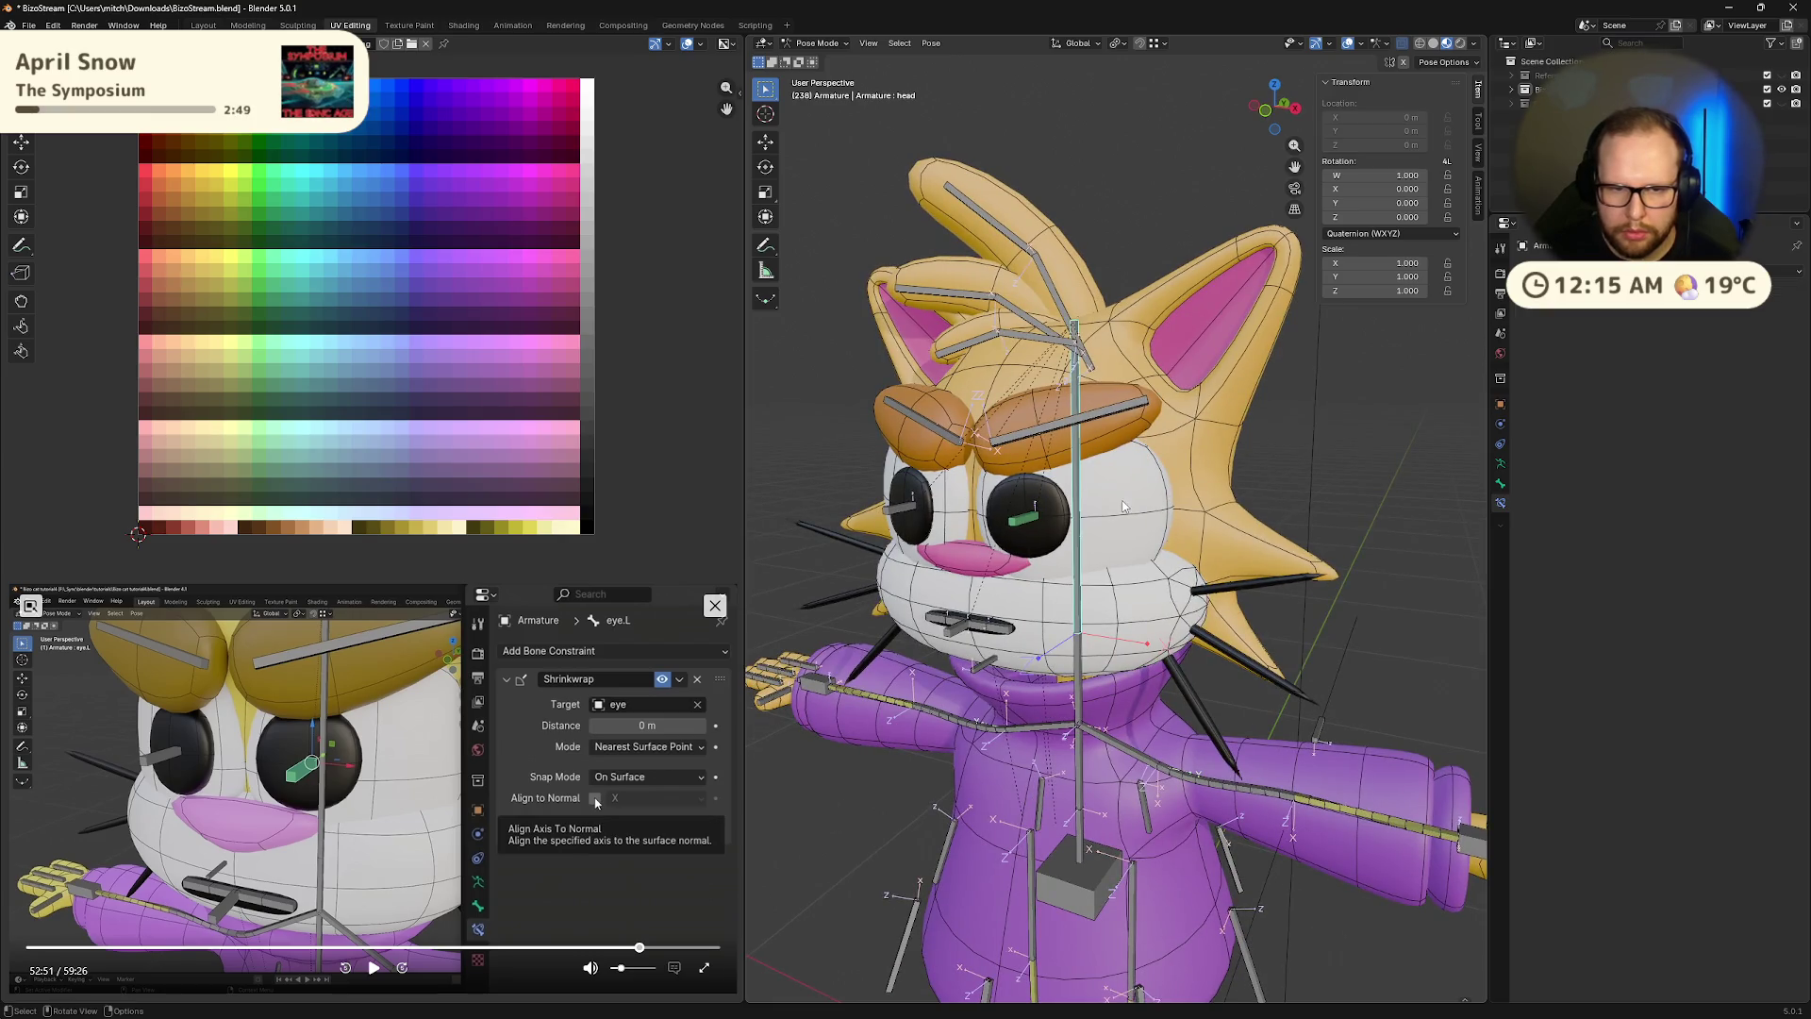
click(1019, 526)
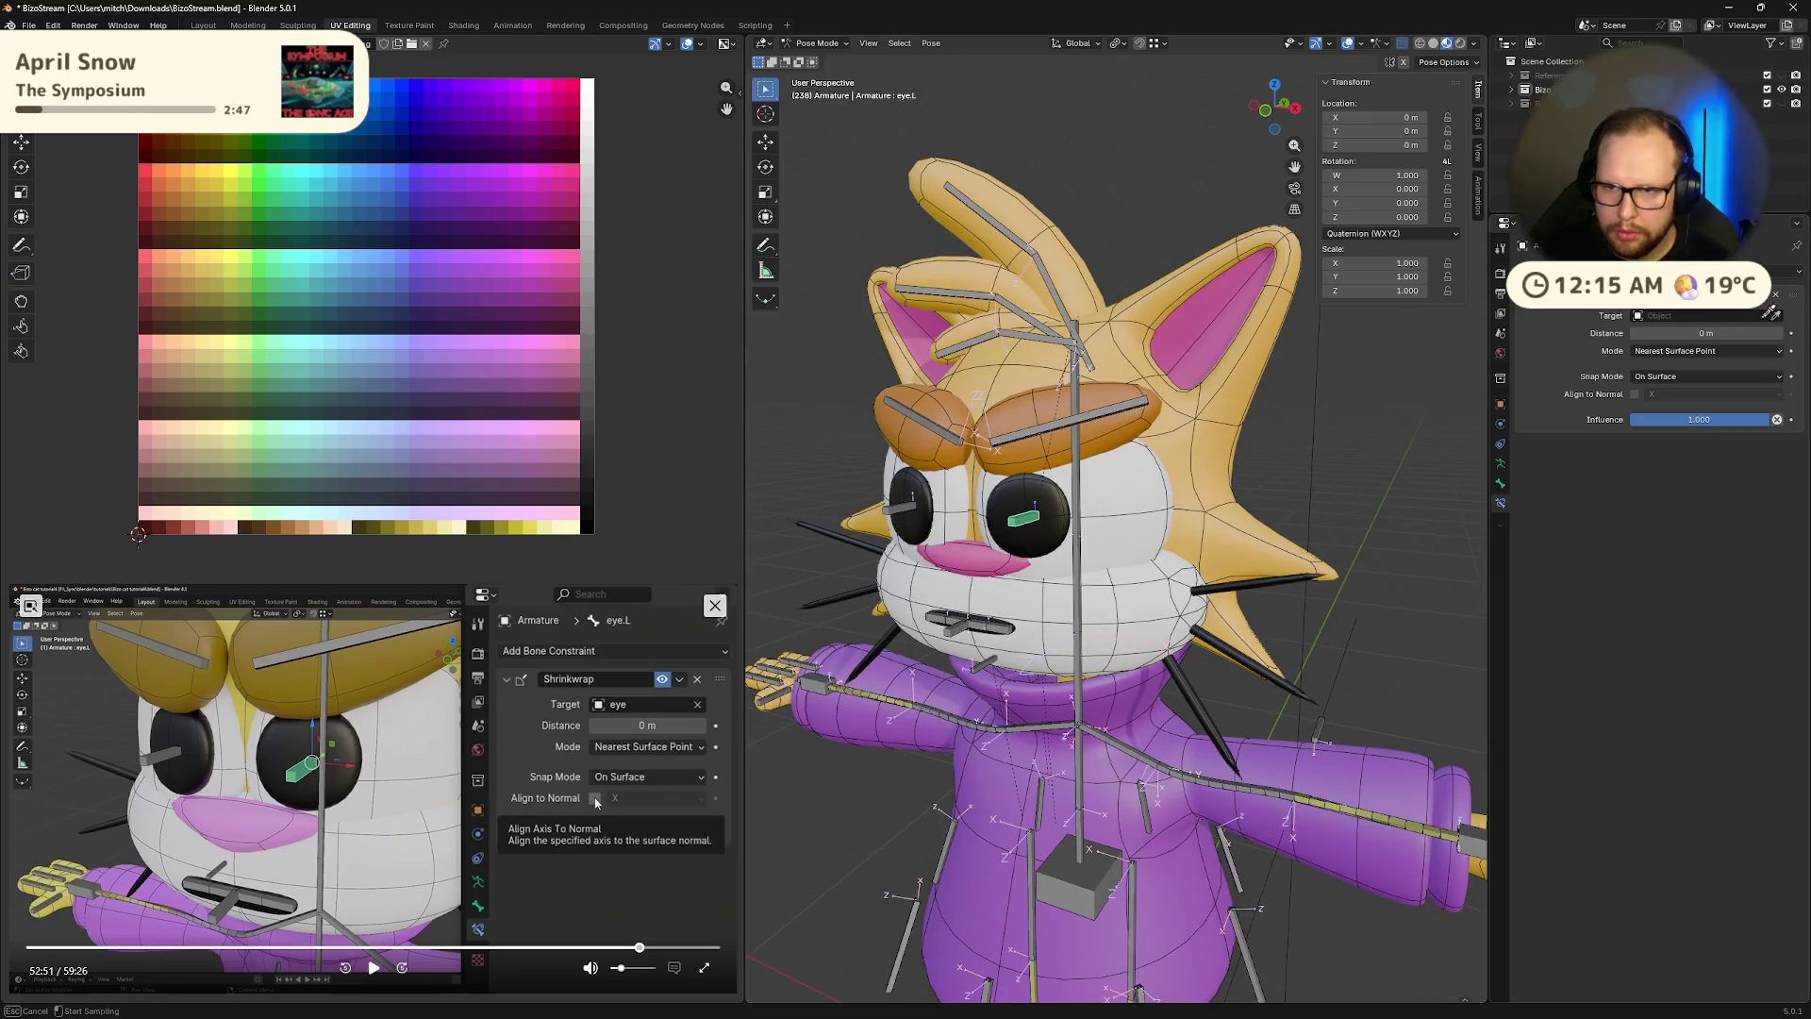
scroll(1136, 521, up, 5)
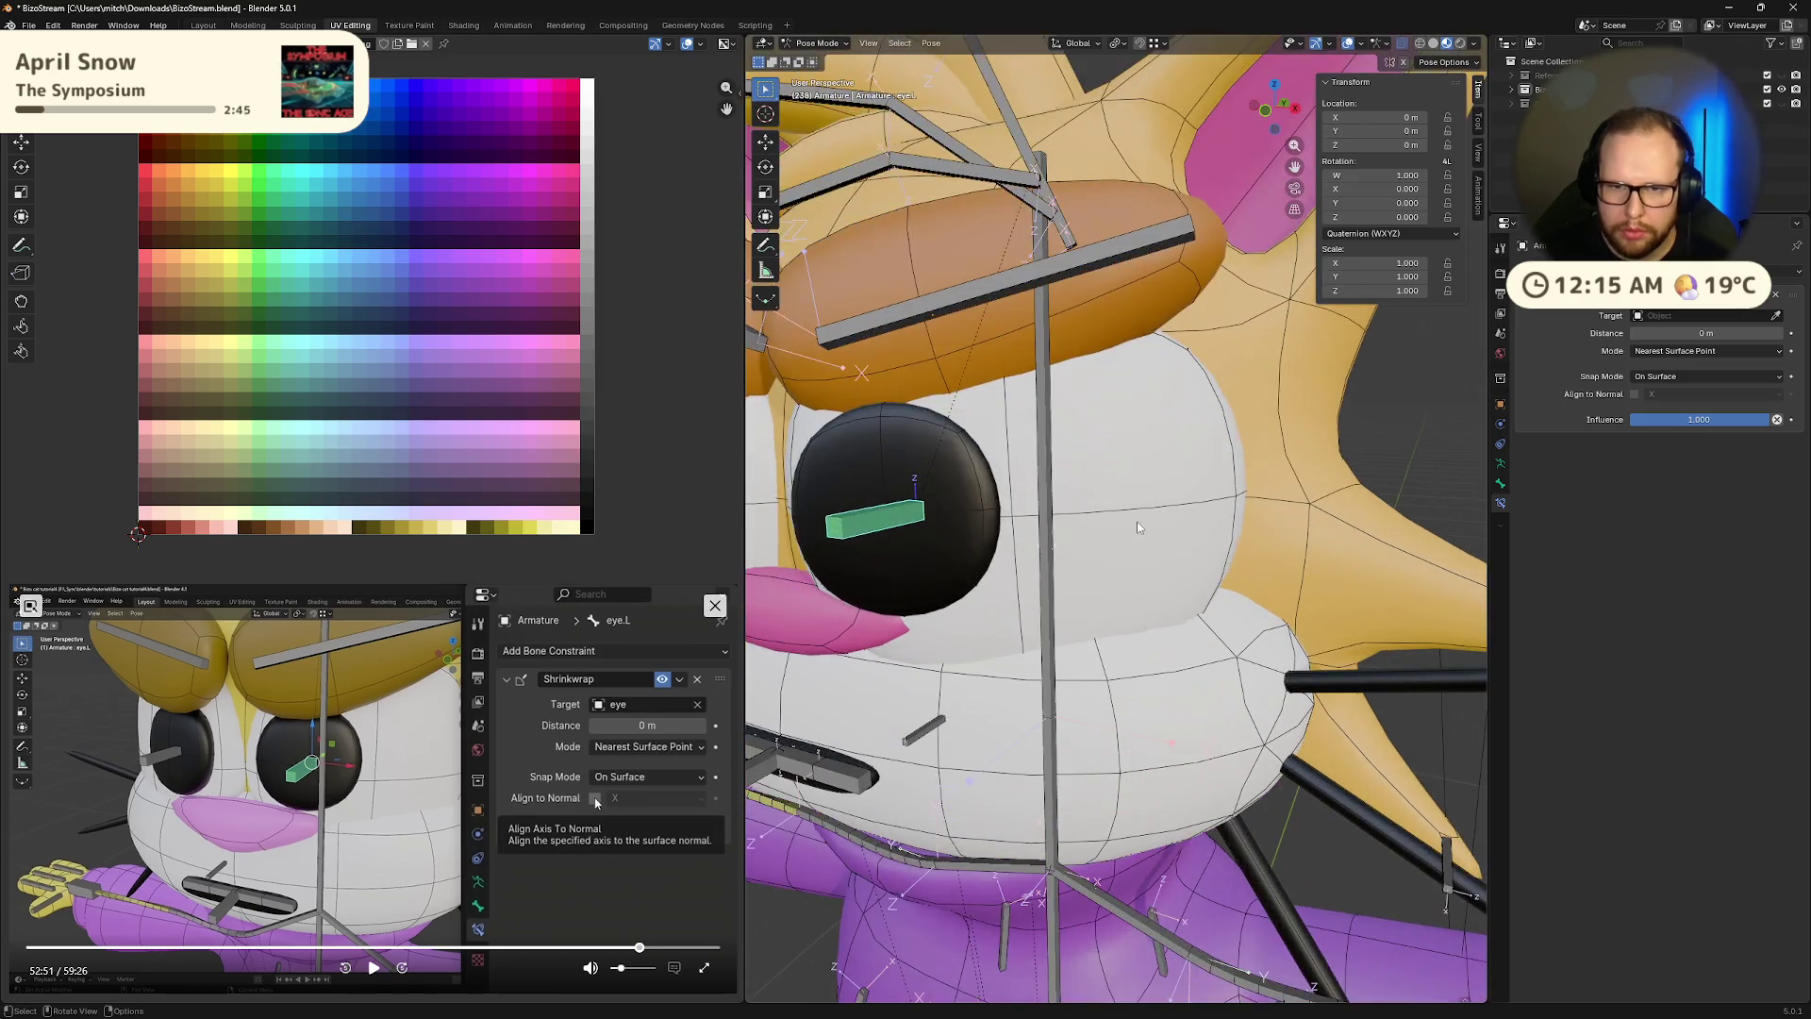
scroll(1135, 521, down, 4)
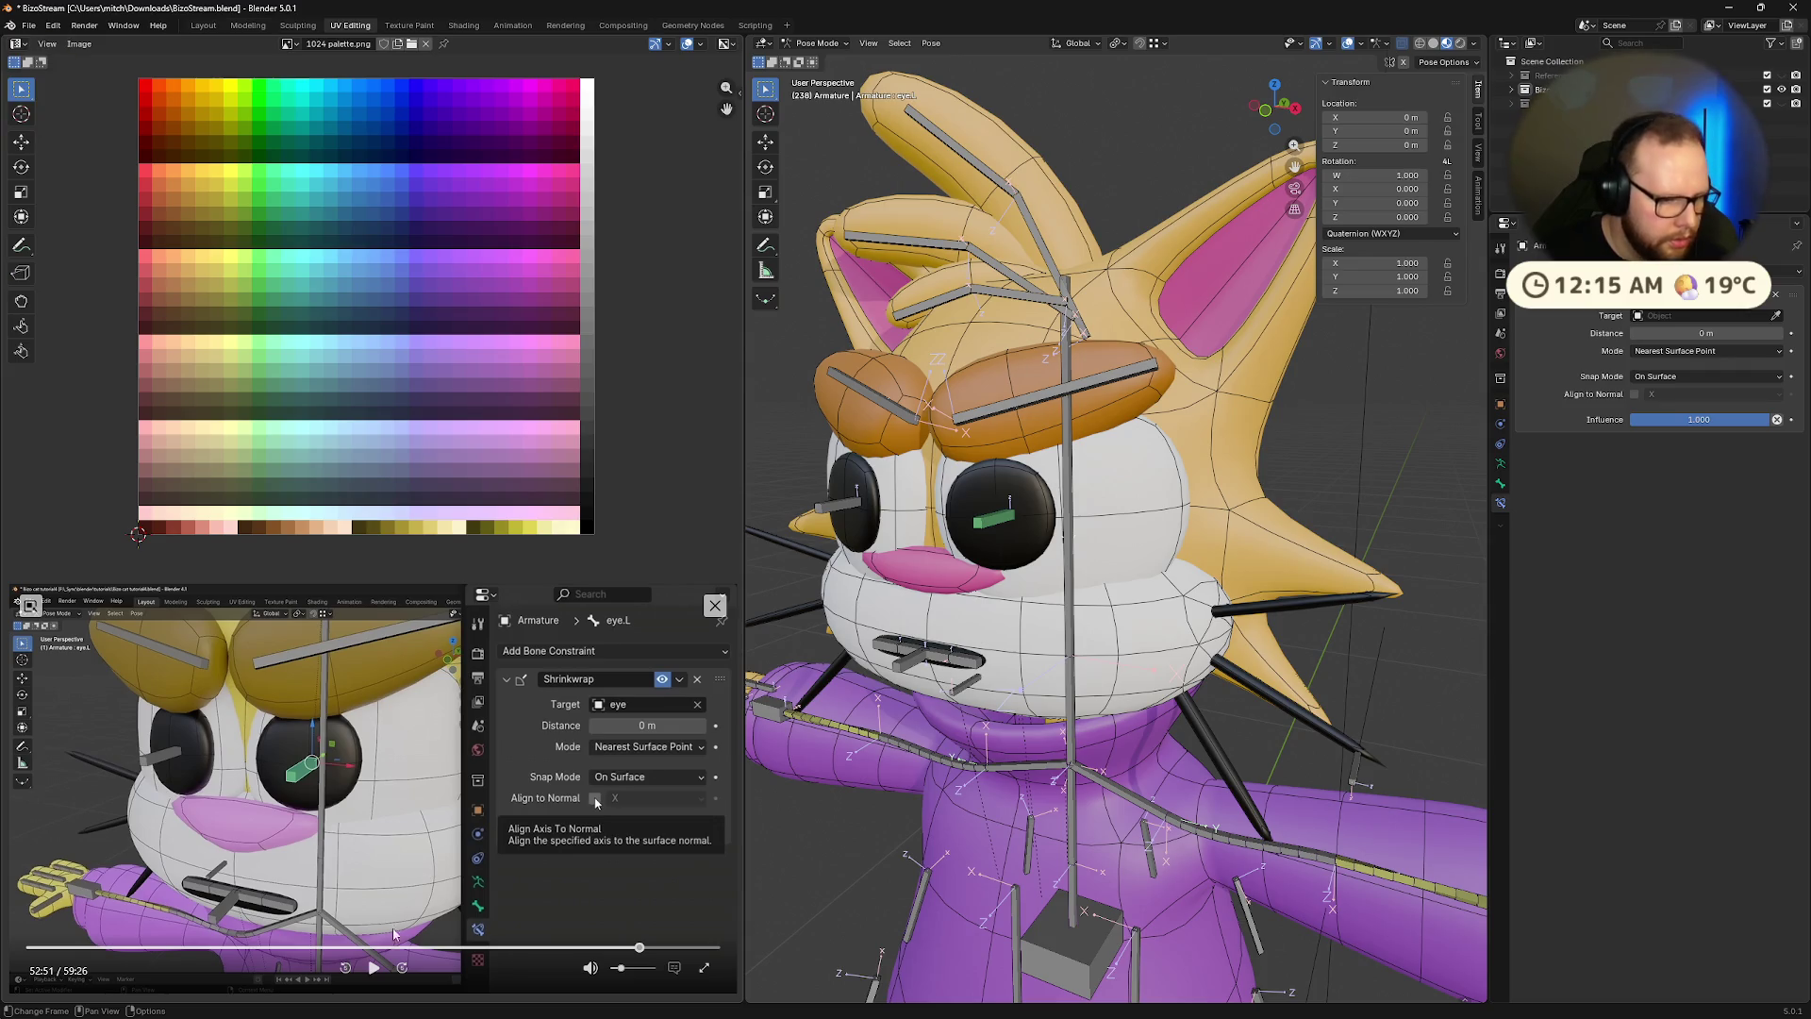
click(636, 948)
click(374, 967)
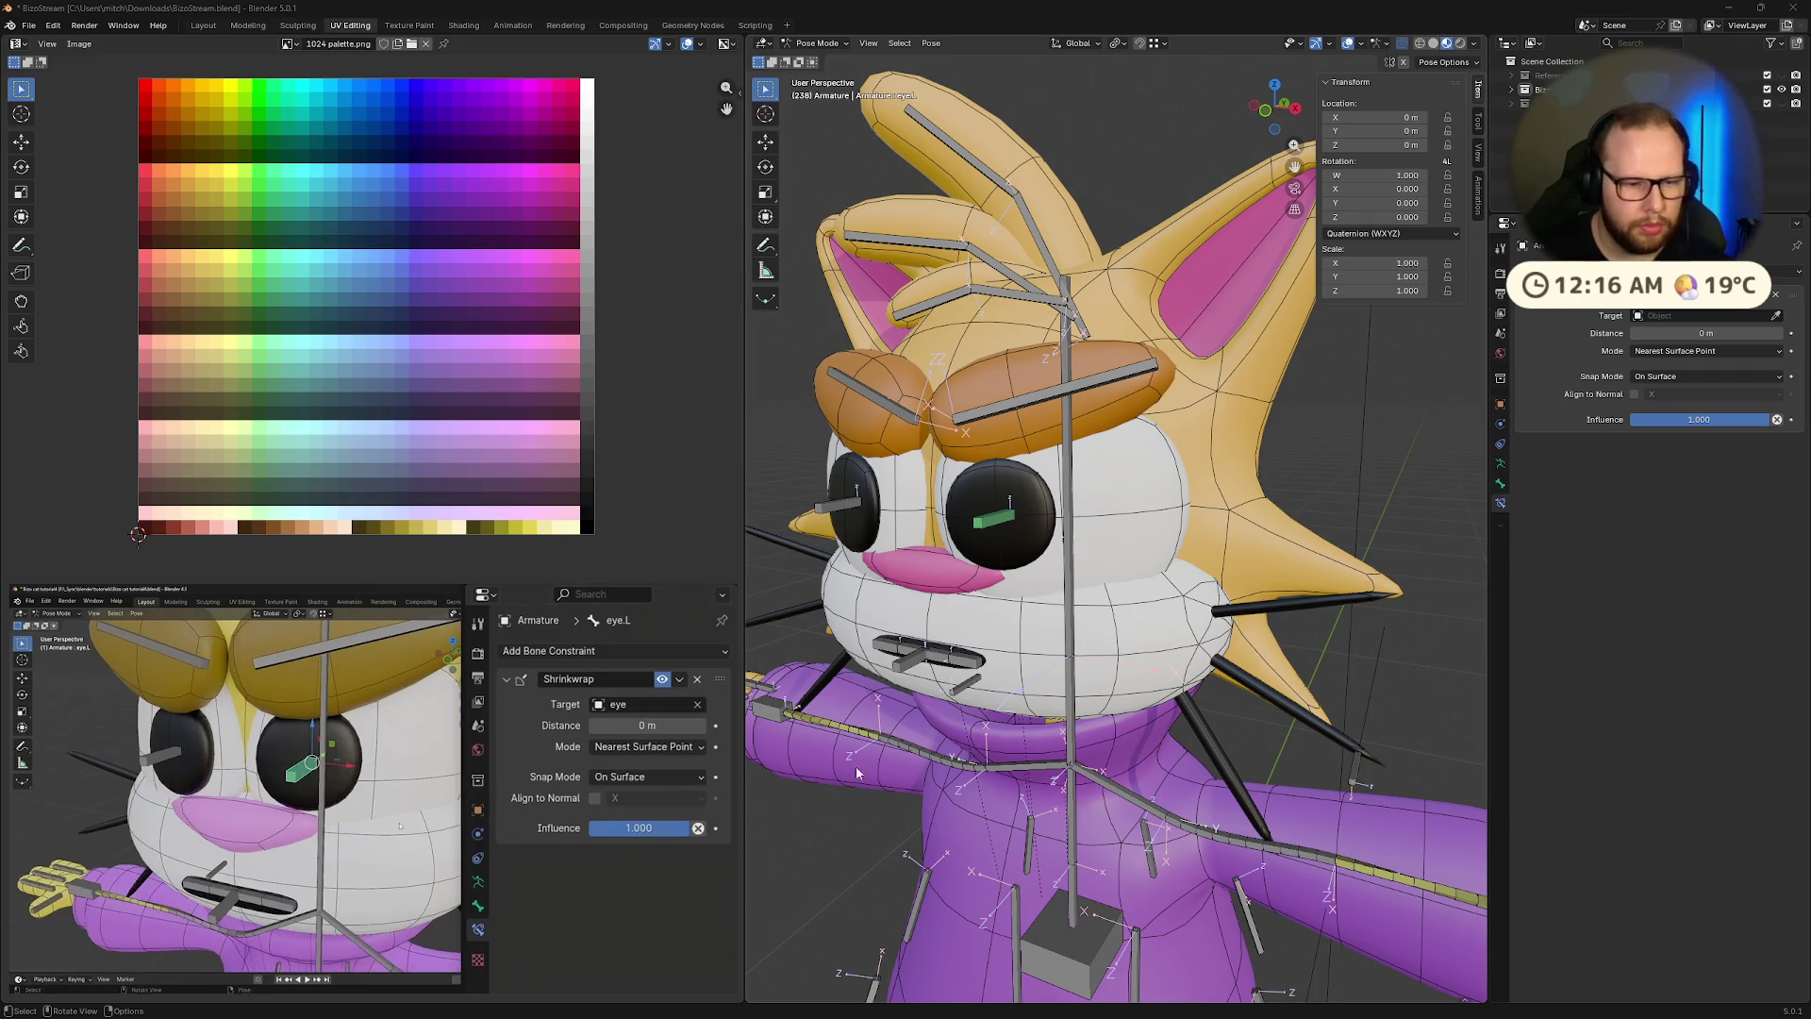
mouse_move(486, 959)
click(372, 967)
scroll(1026, 575, up, 4)
scroll(1076, 519, down, 4)
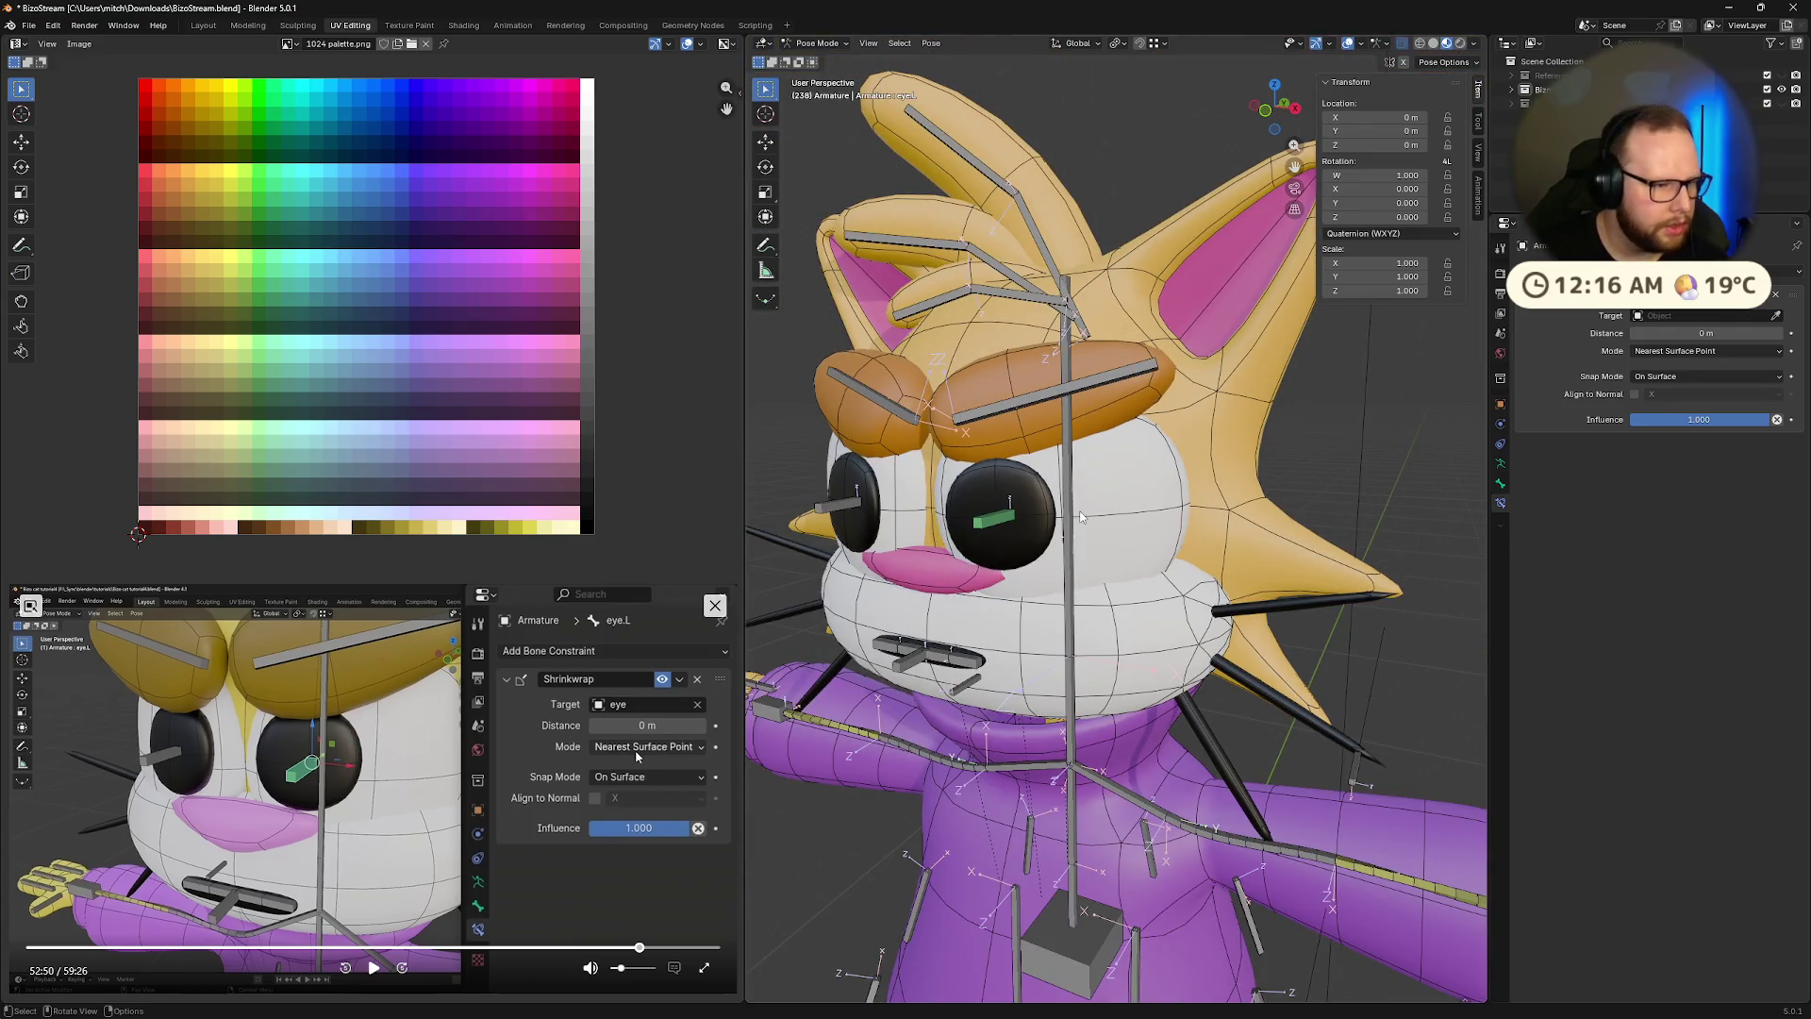
scroll(1081, 517, up, 4)
scroll(800, 526, down, 5)
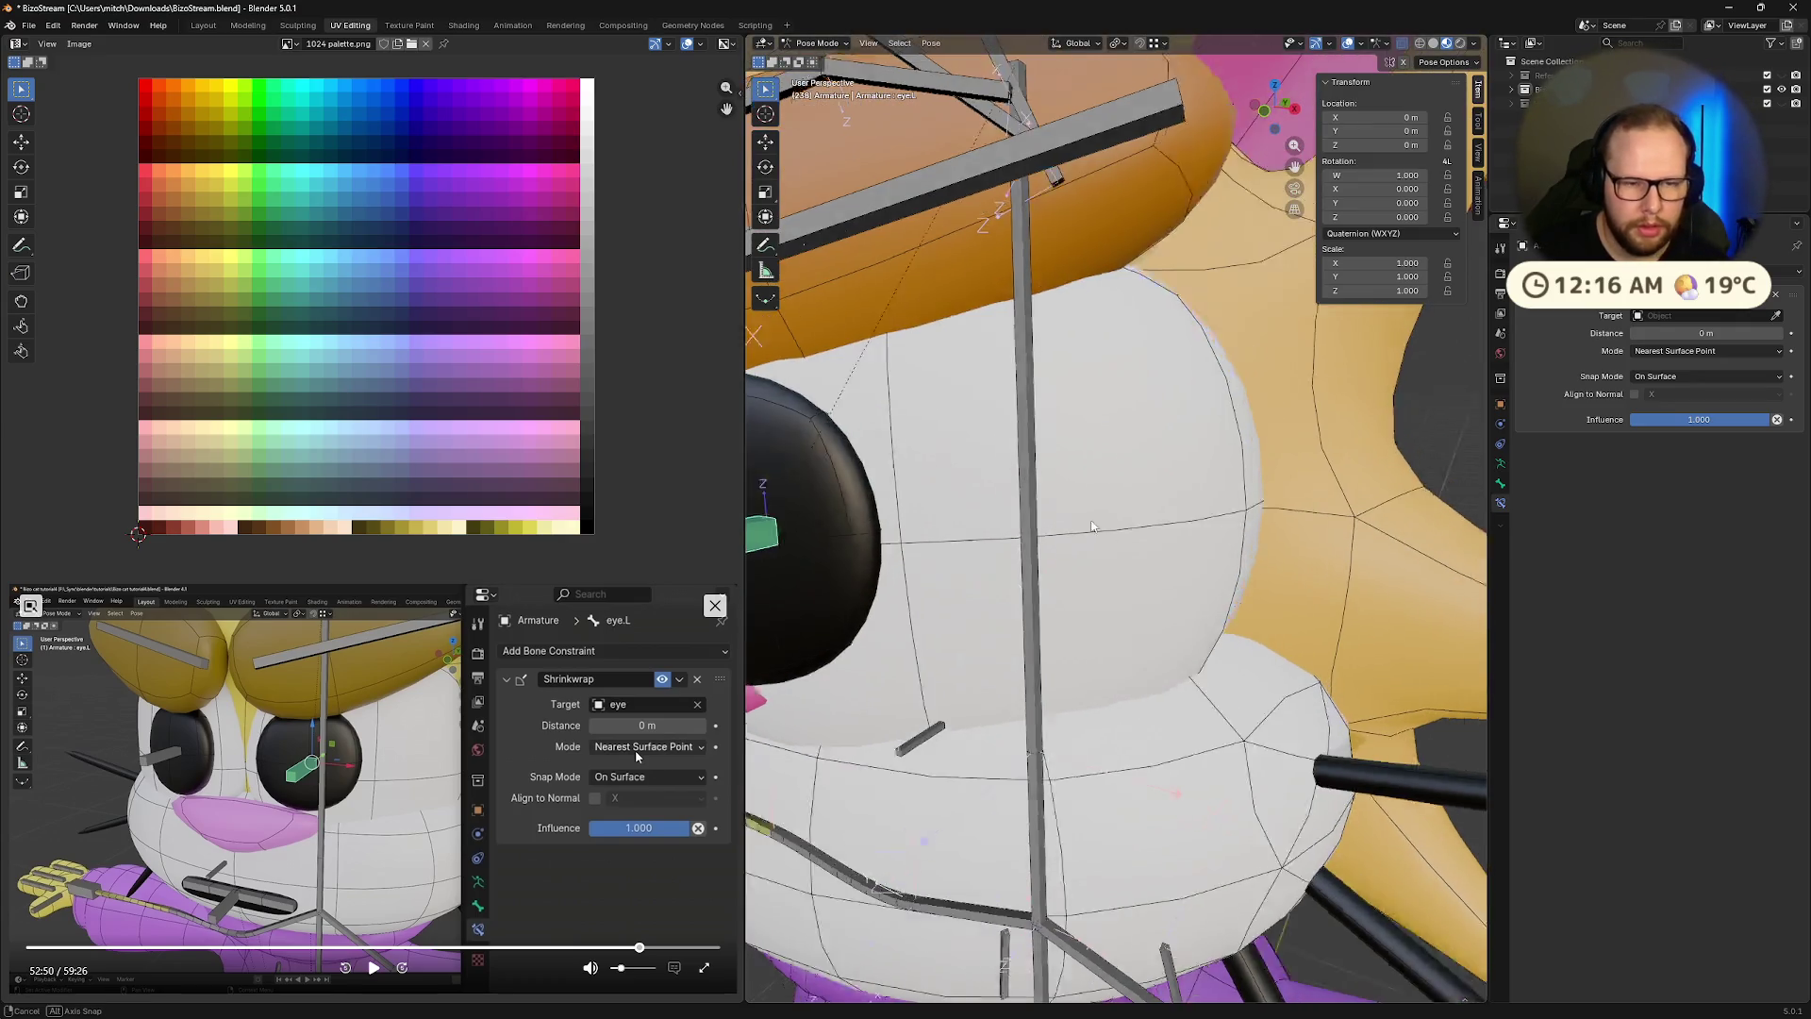
scroll(1130, 519, up, 3)
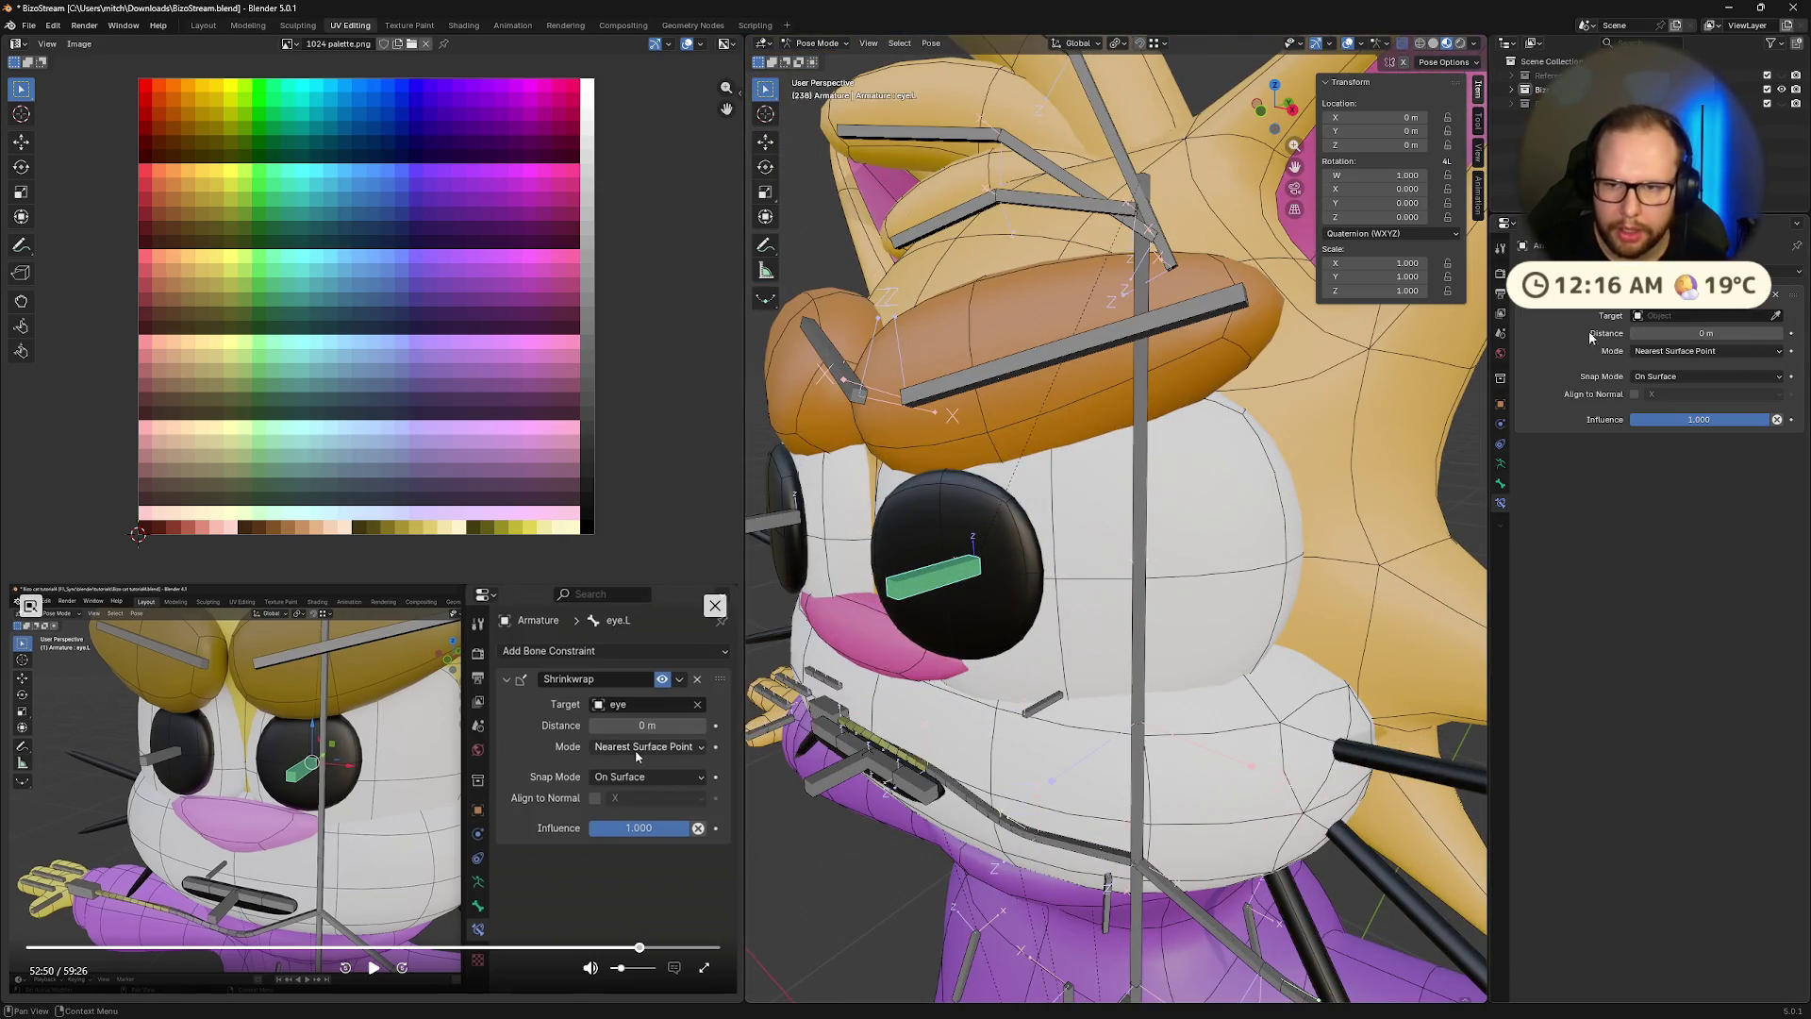
Set Eye as the Shrinkwrap target, test-move the bone, and enable Align to Normal
click(1698, 315)
click(1662, 368)
mouse_move(1160, 613)
middle_down()
mouse_move(1188, 632)
mouse_move(1116, 658)
mouse_move(1053, 640)
mouse_move(1131, 642)
middle_up()
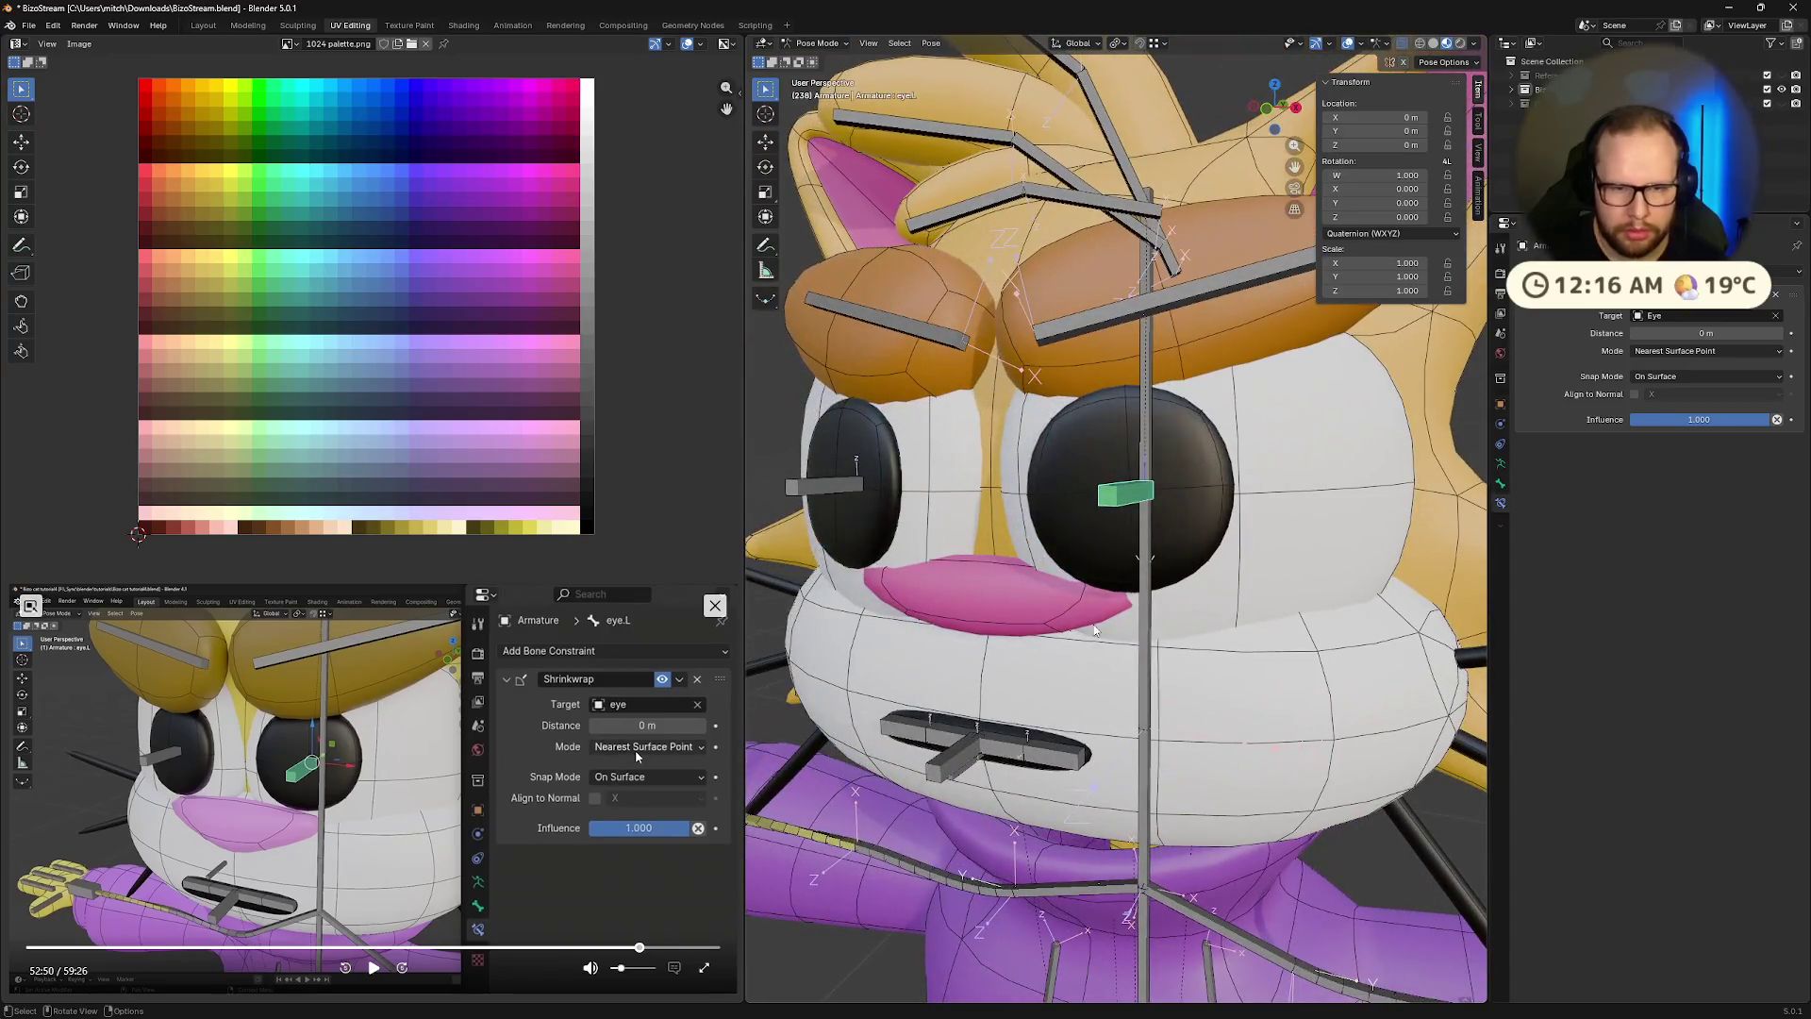
key(g)
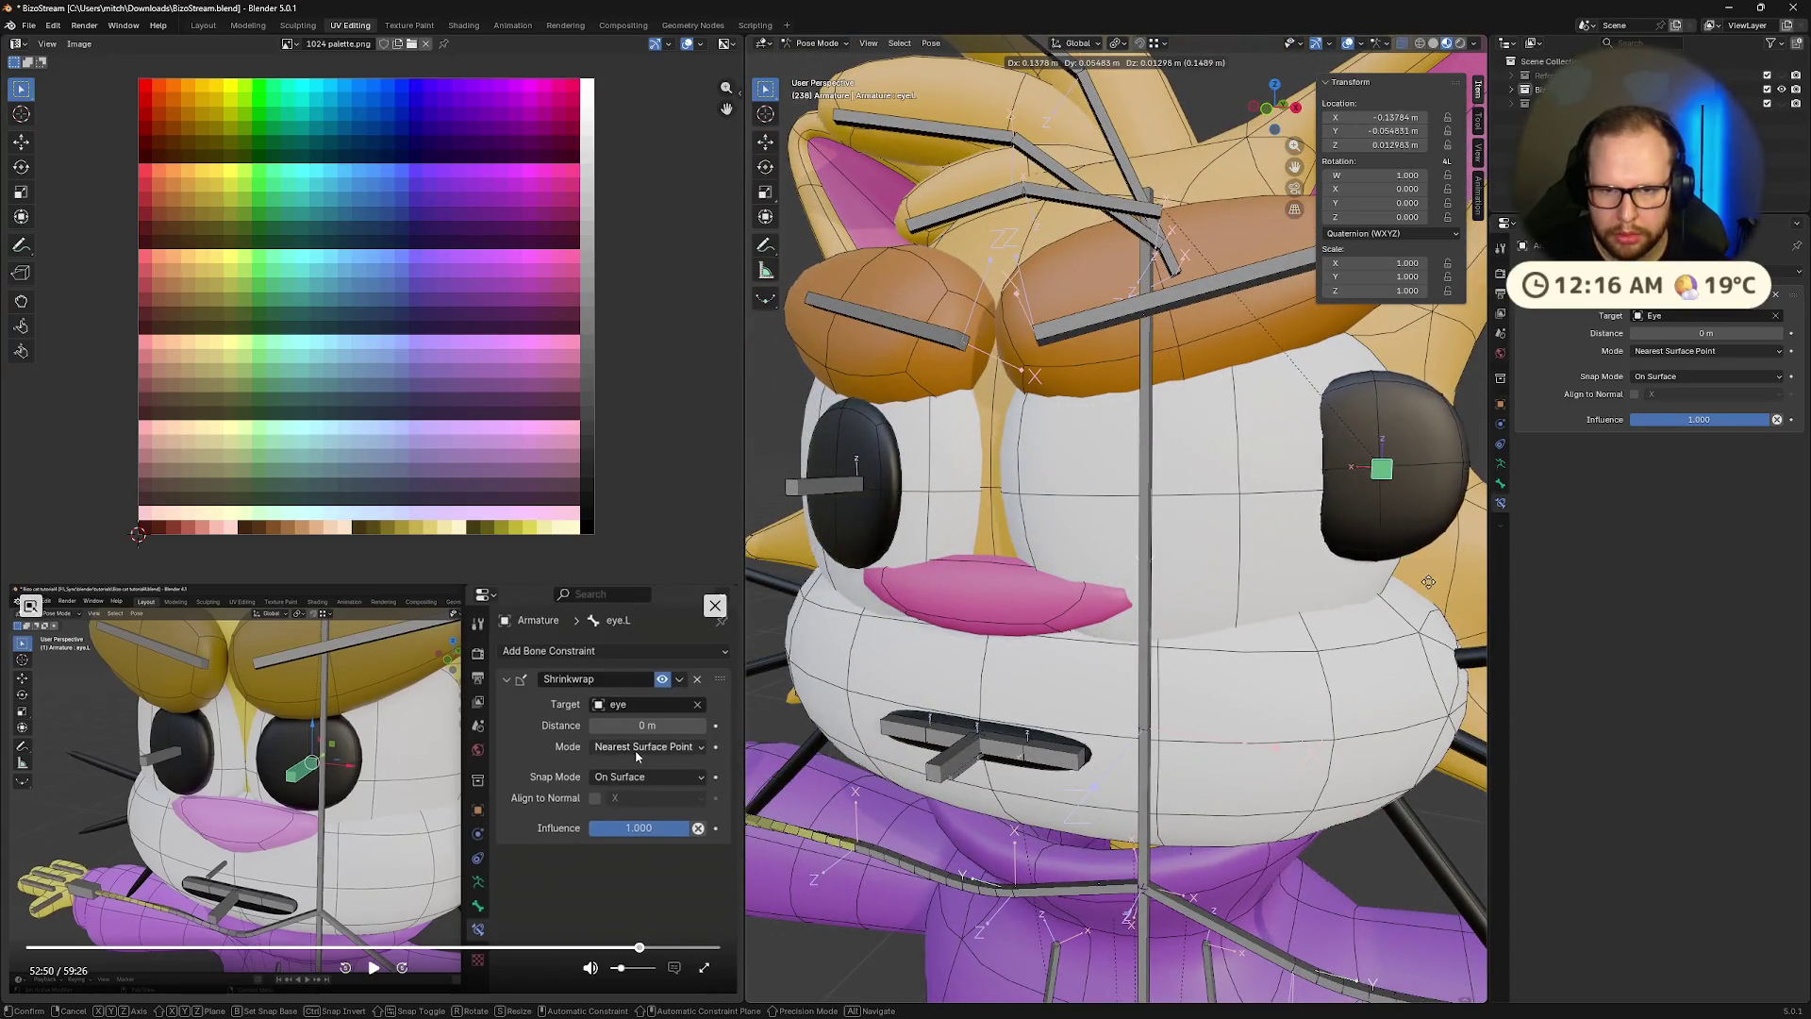
key(Escape)
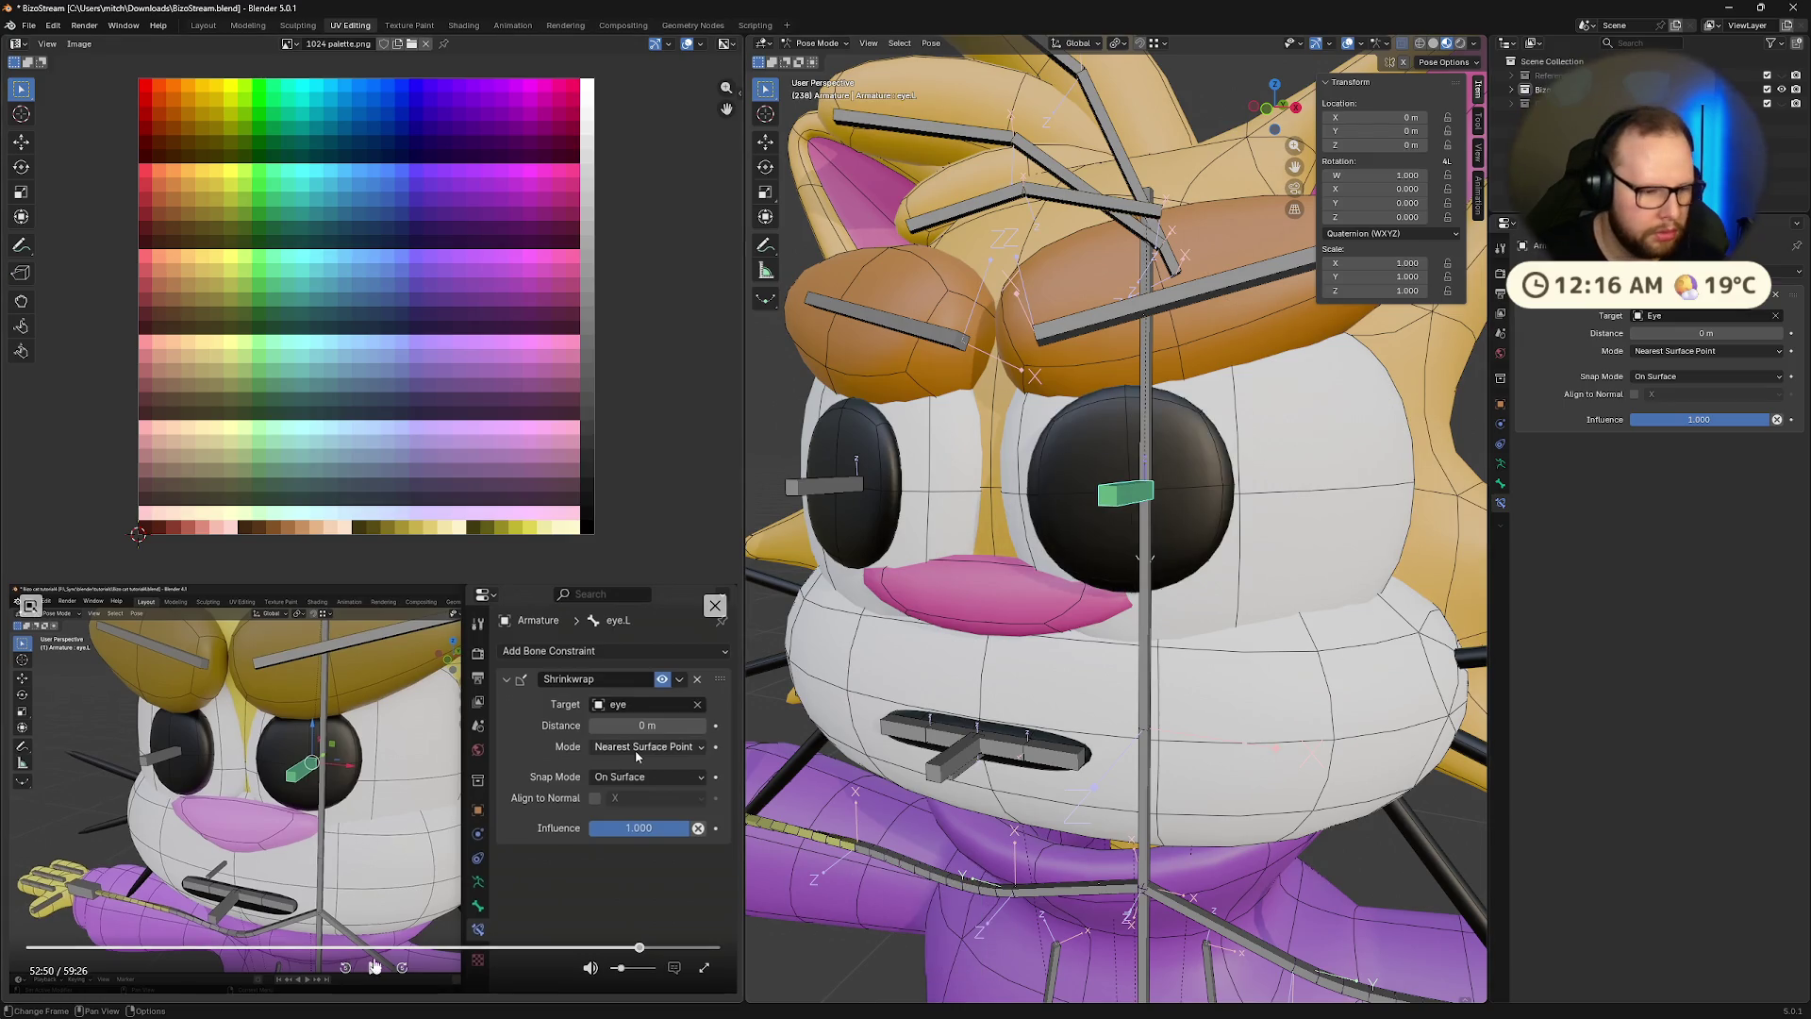
click(373, 968)
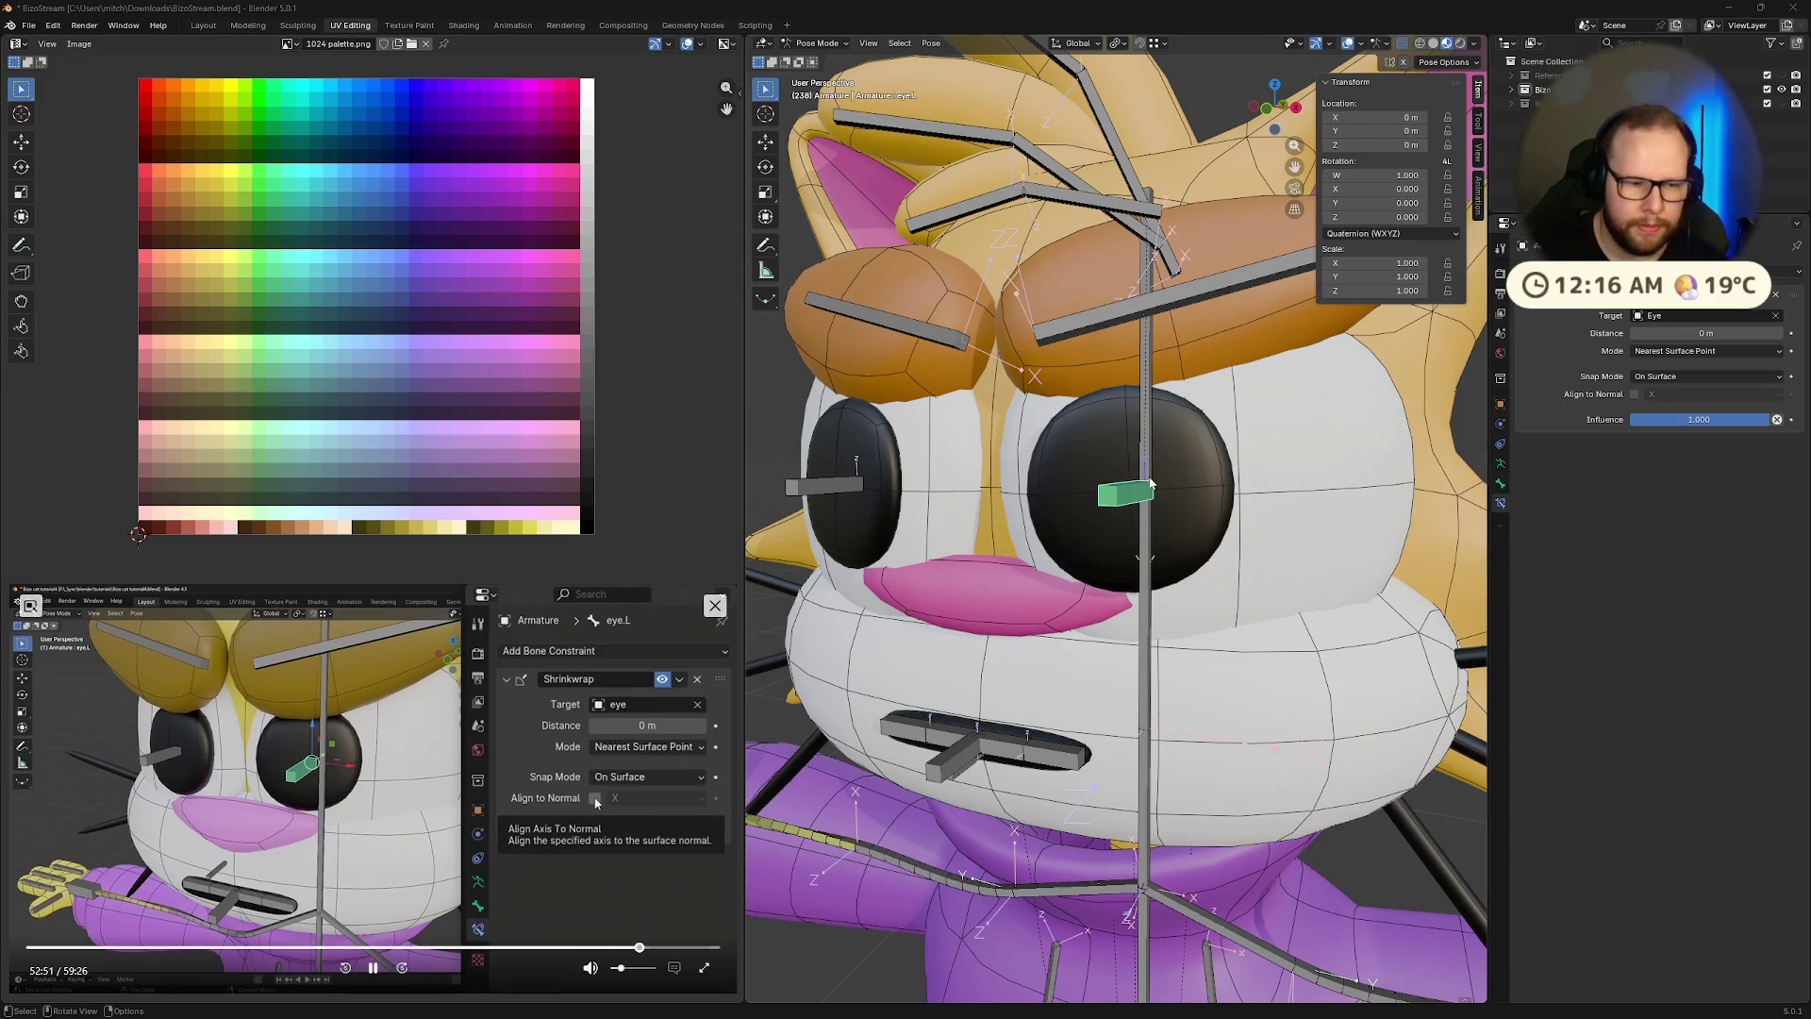
click(1637, 395)
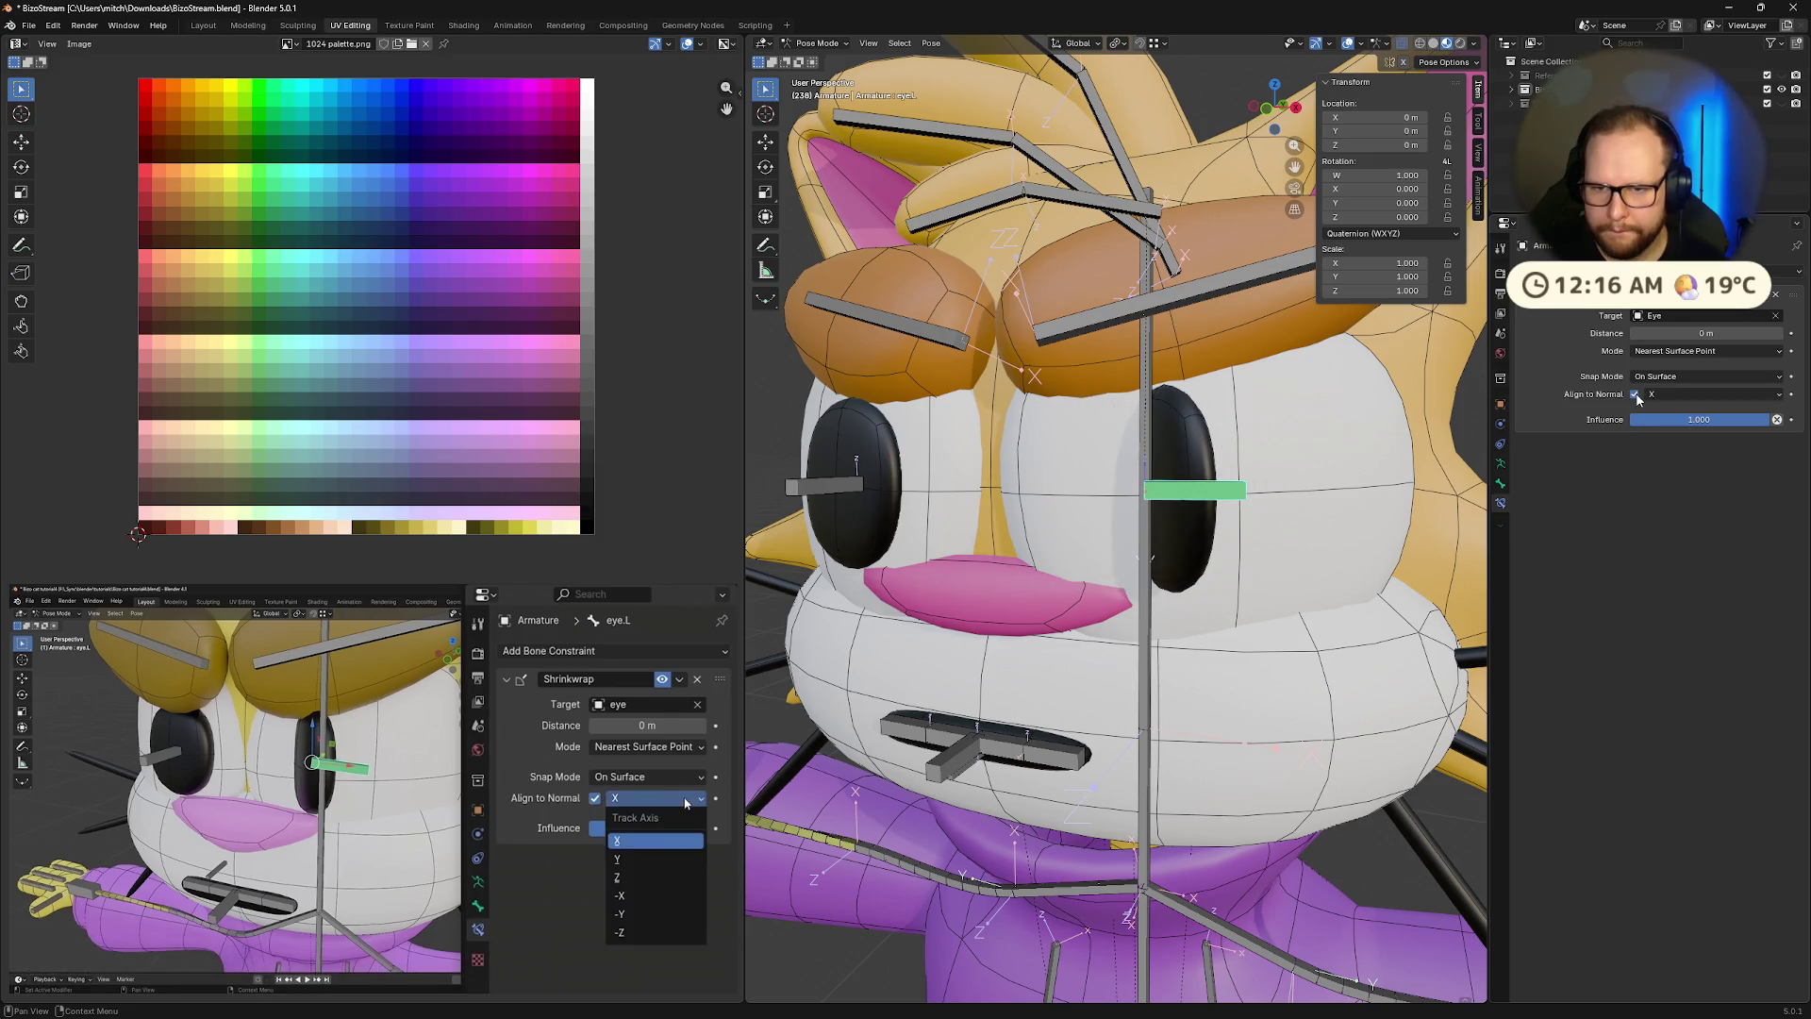
Set the Align to Normal axis to Y and preview the Influence slider, keeping 1.000
click(1664, 394)
click(1670, 445)
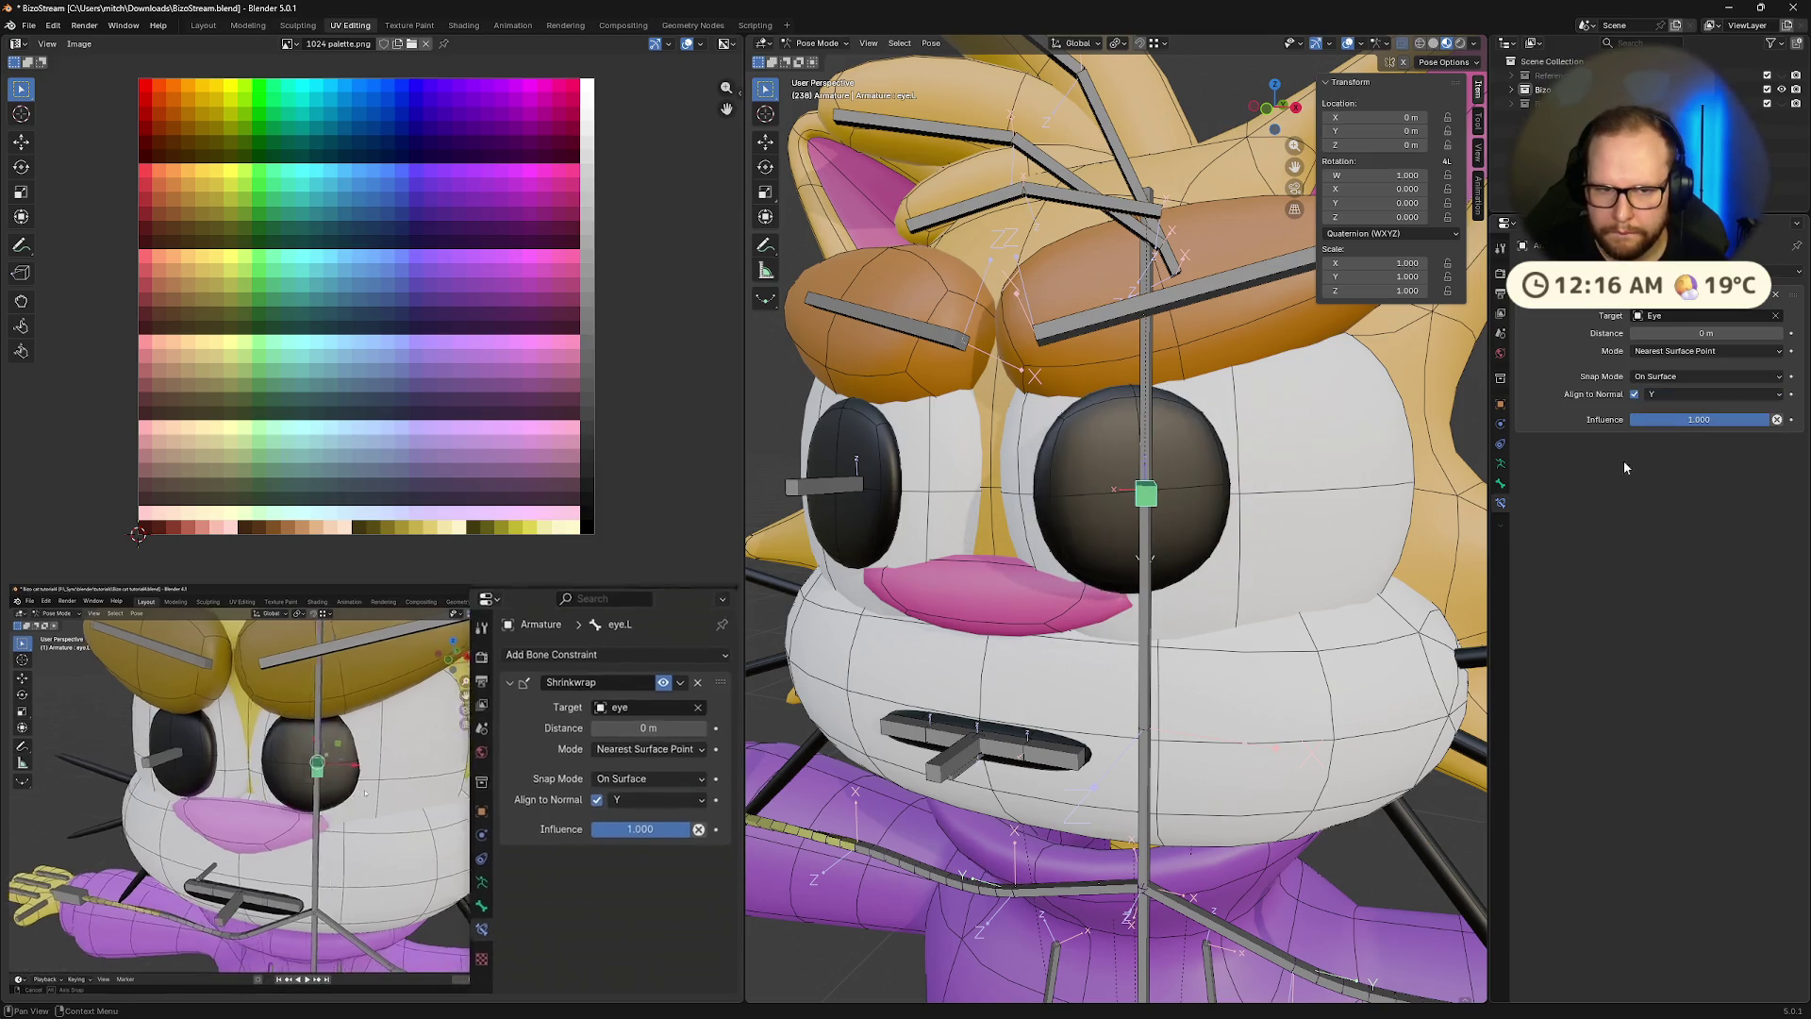
scroll(1368, 585, up, 3)
middle_drag(1367, 585, 1427, 610)
middle_drag(1346, 634, 1372, 604)
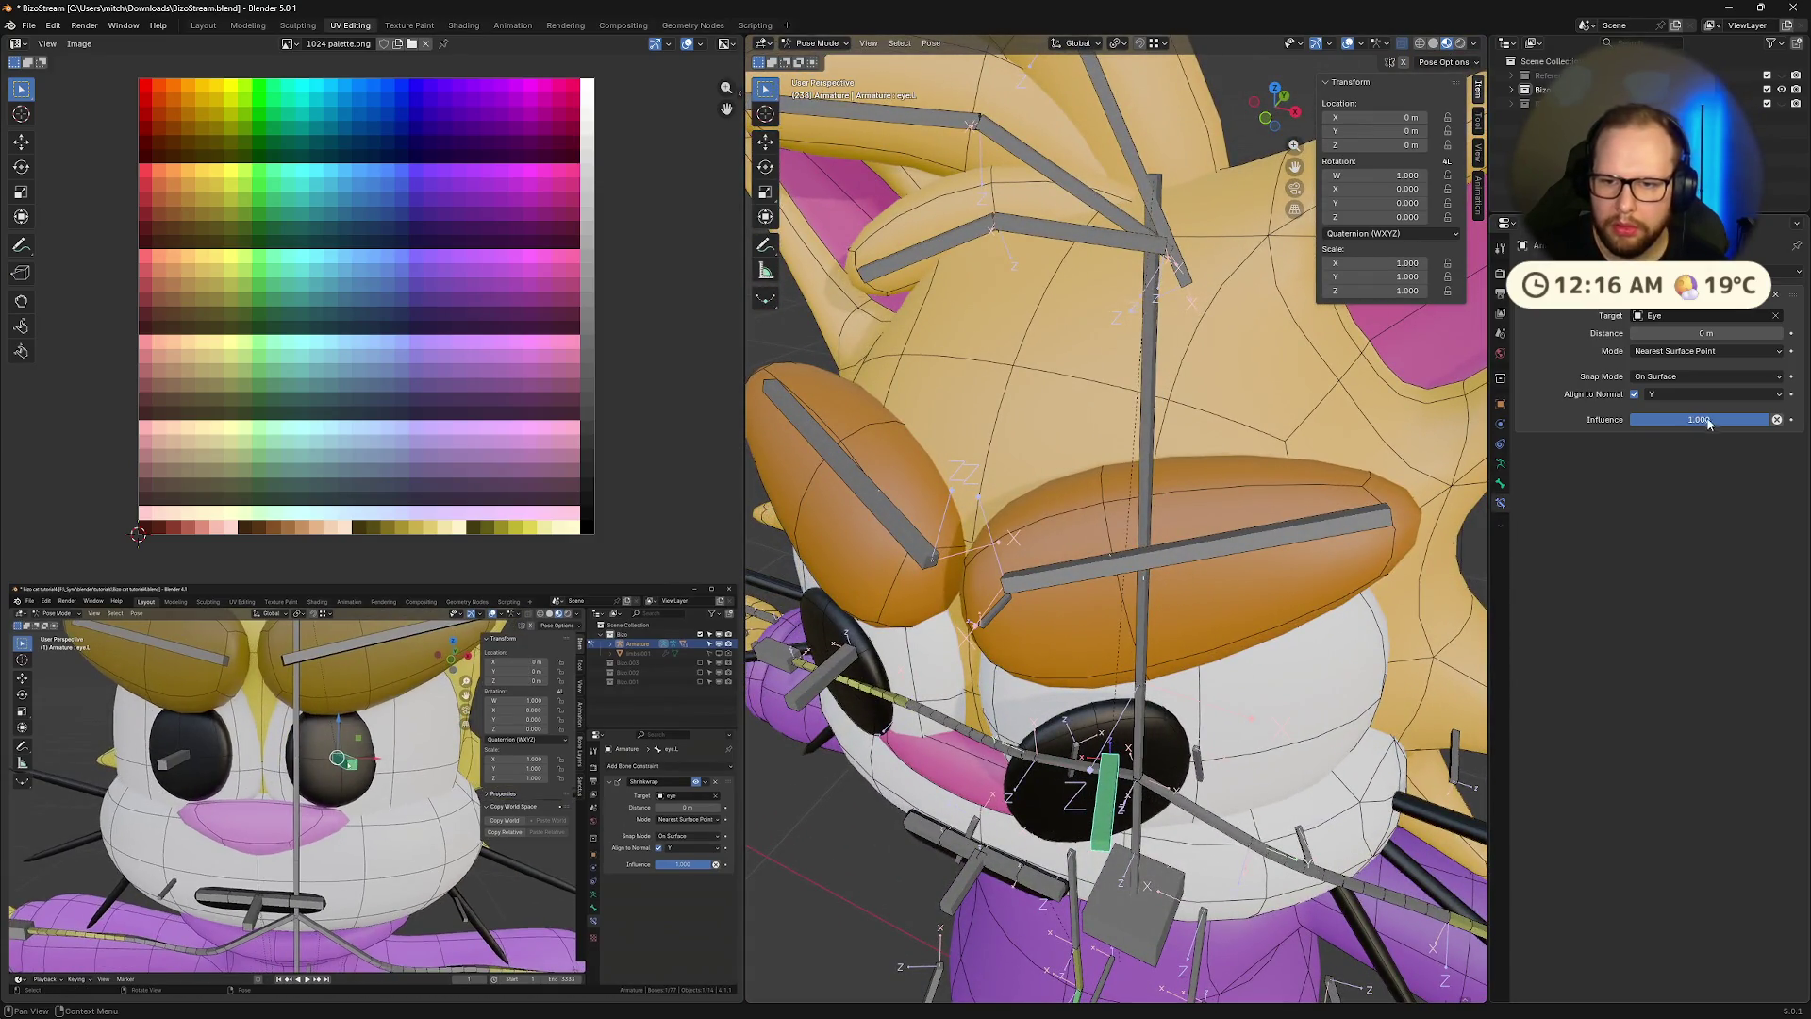
mouse_move(1705, 422)
mouse_down()
mouse_move(1623, 422)
mouse_move(1773, 424)
mouse_up()
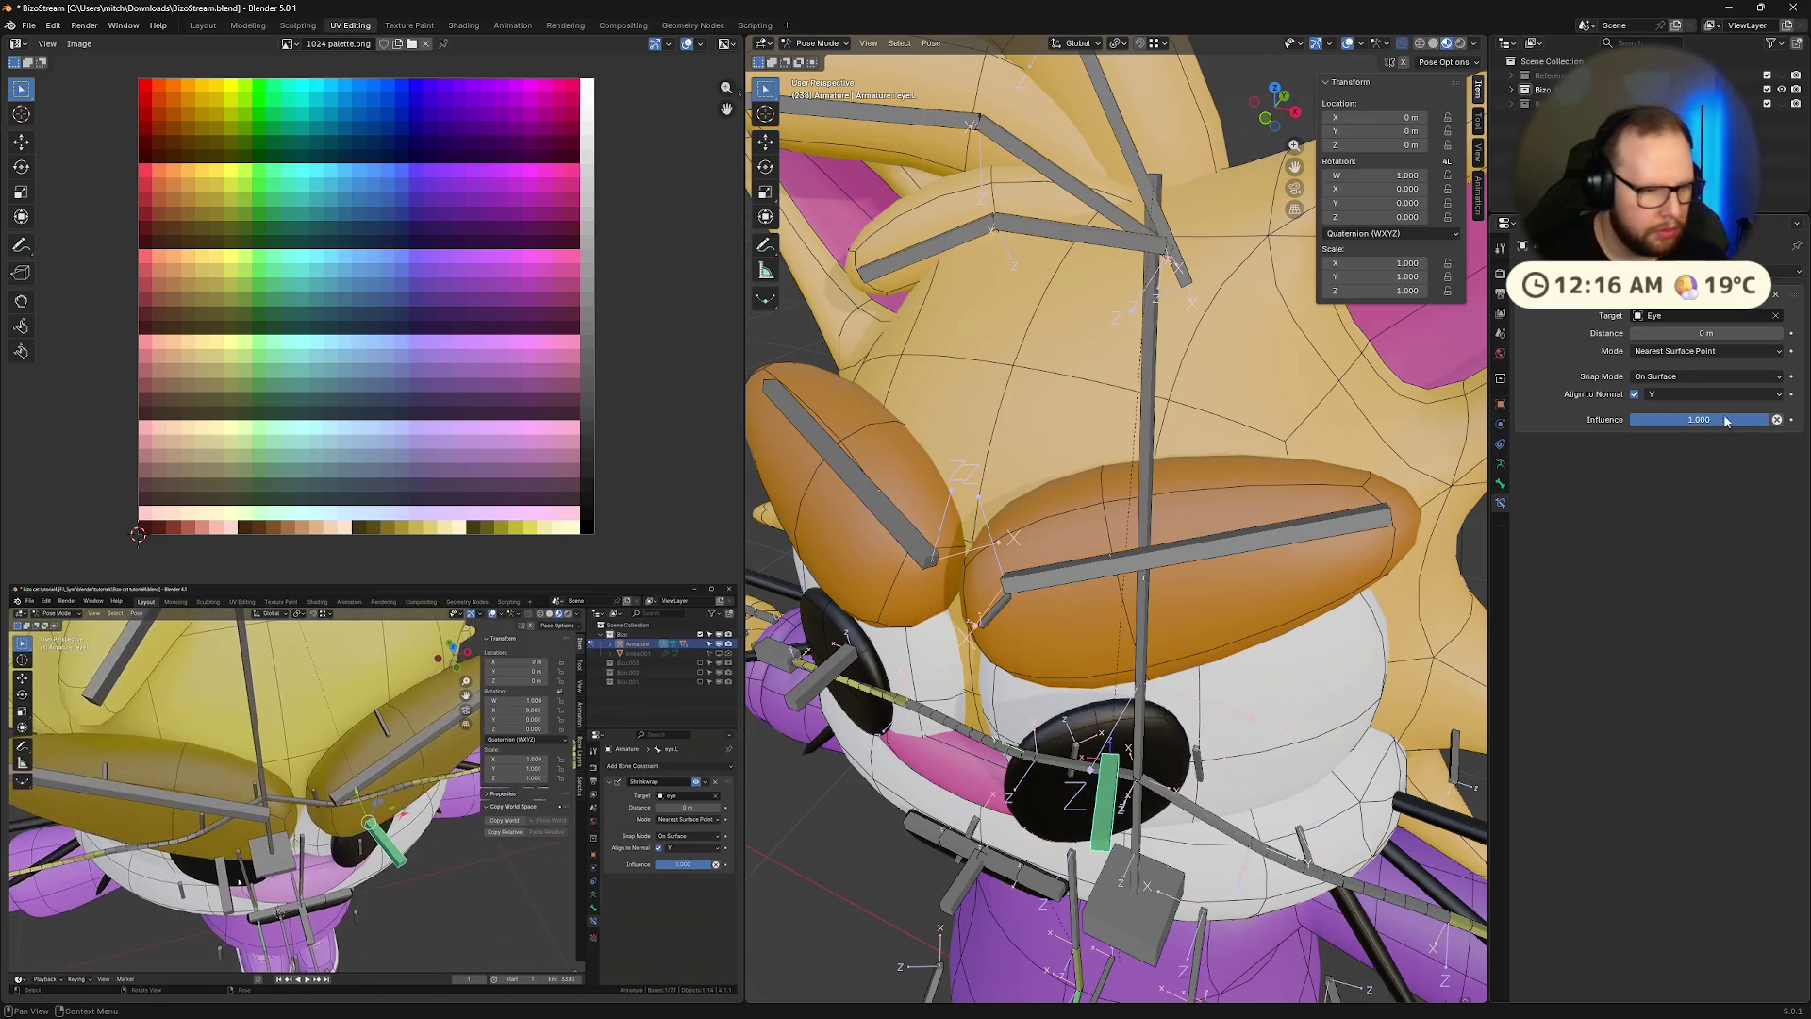
middle_drag(1162, 632, 1202, 656)
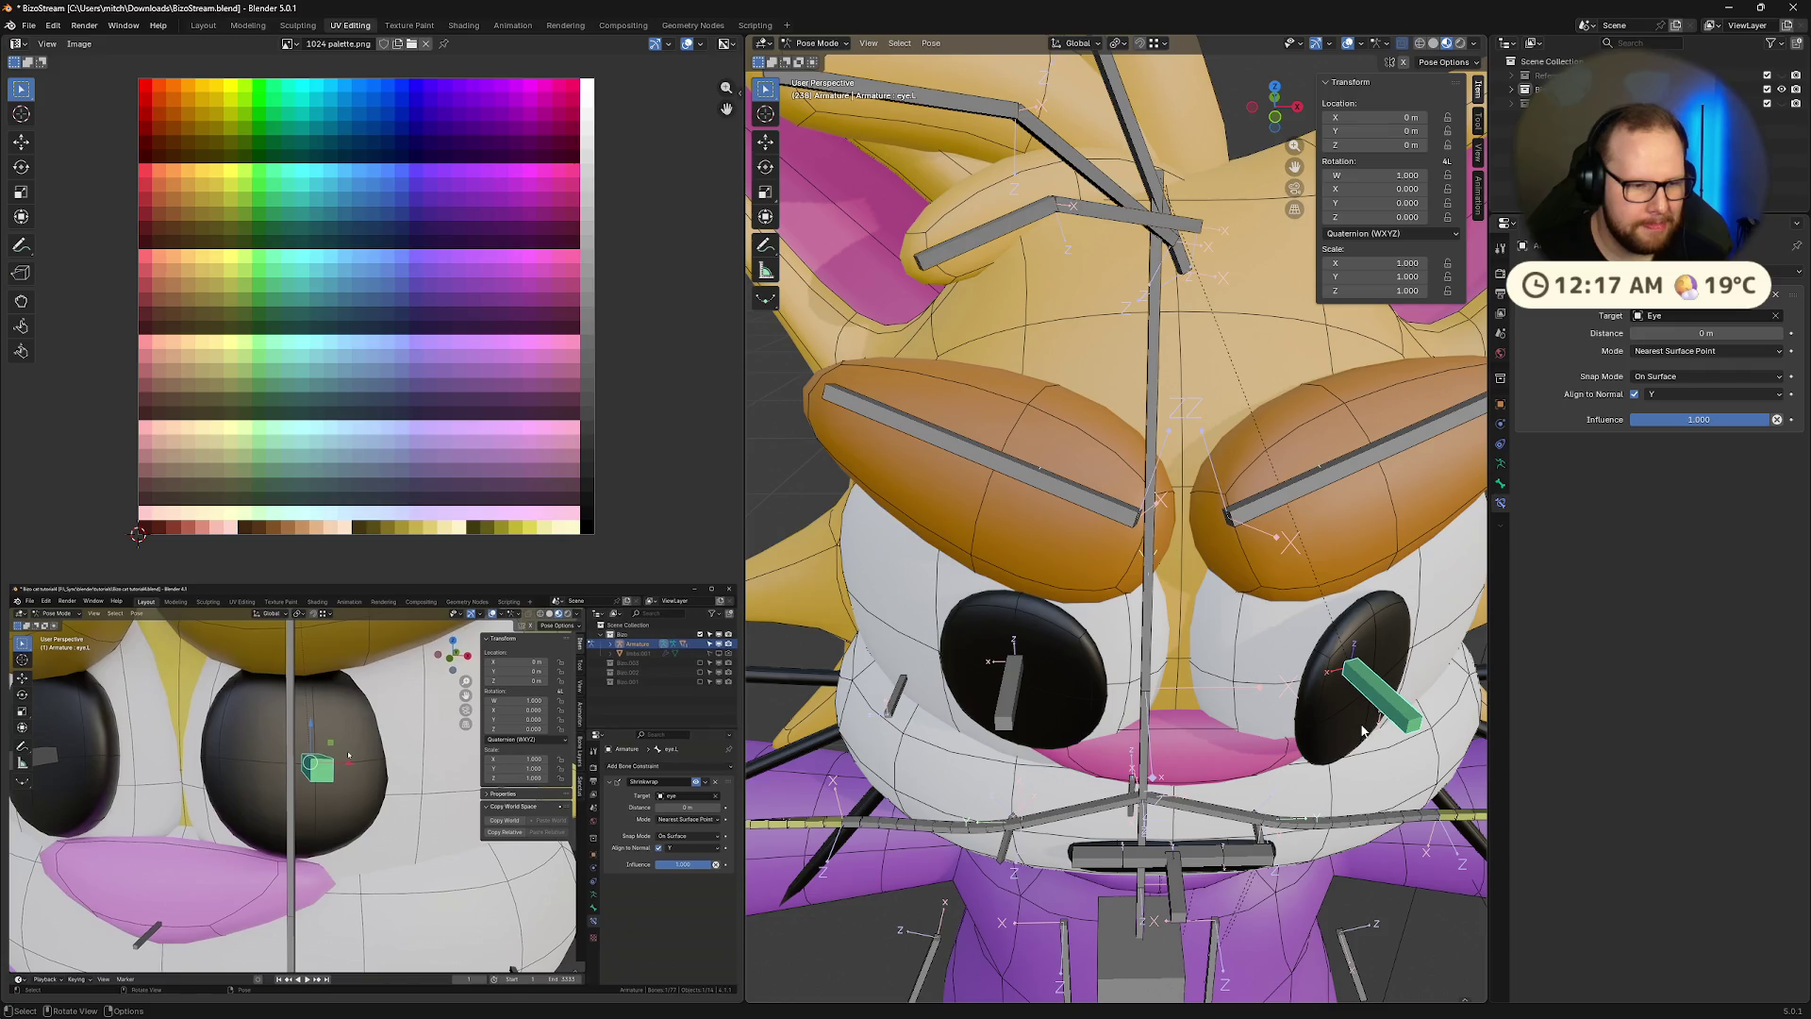
Apply the eye bone's current constrained pose as the rest pose via the 'rest' search
key(F3)
text(rest)
key(F3)
text(rest)
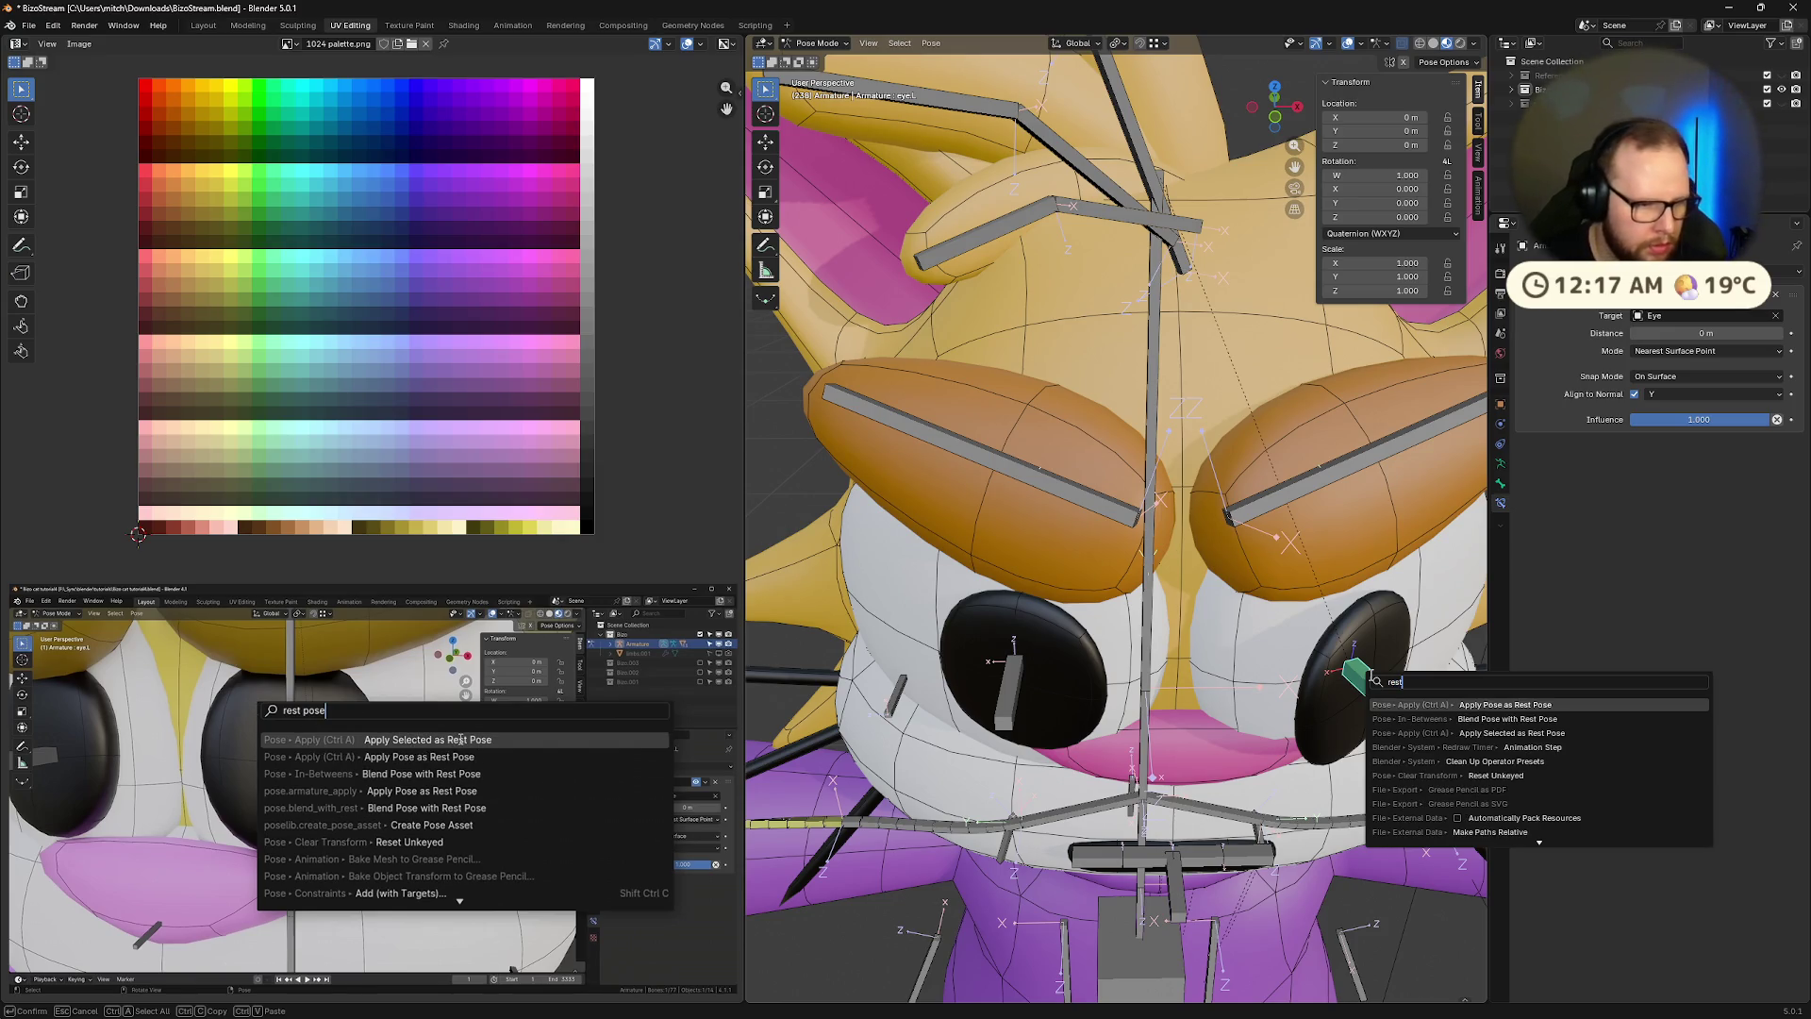
key(Return)
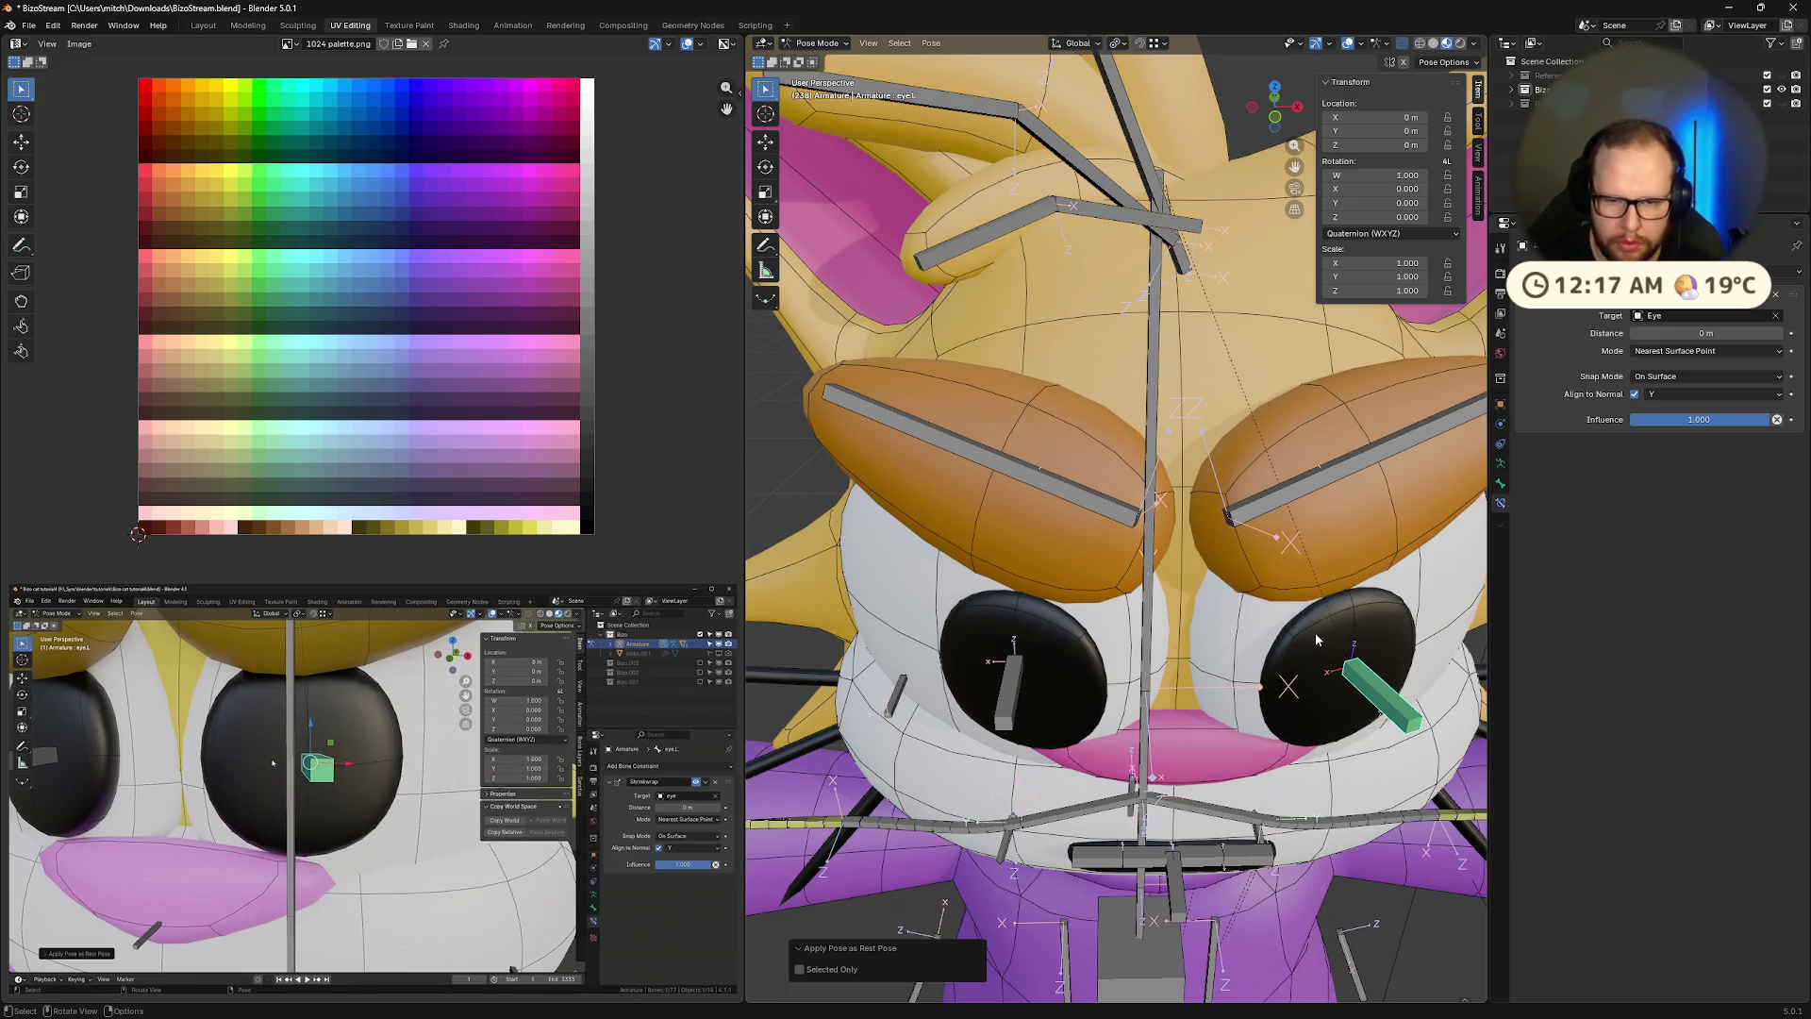
scroll(1315, 632, down, 2)
mouse_move(1272, 623)
middle_down()
mouse_move(1283, 591)
mouse_move(1276, 609)
middle_up()
Test-move the eye bone, reset its location, and toggle Align to Normal off and back on
key(g)
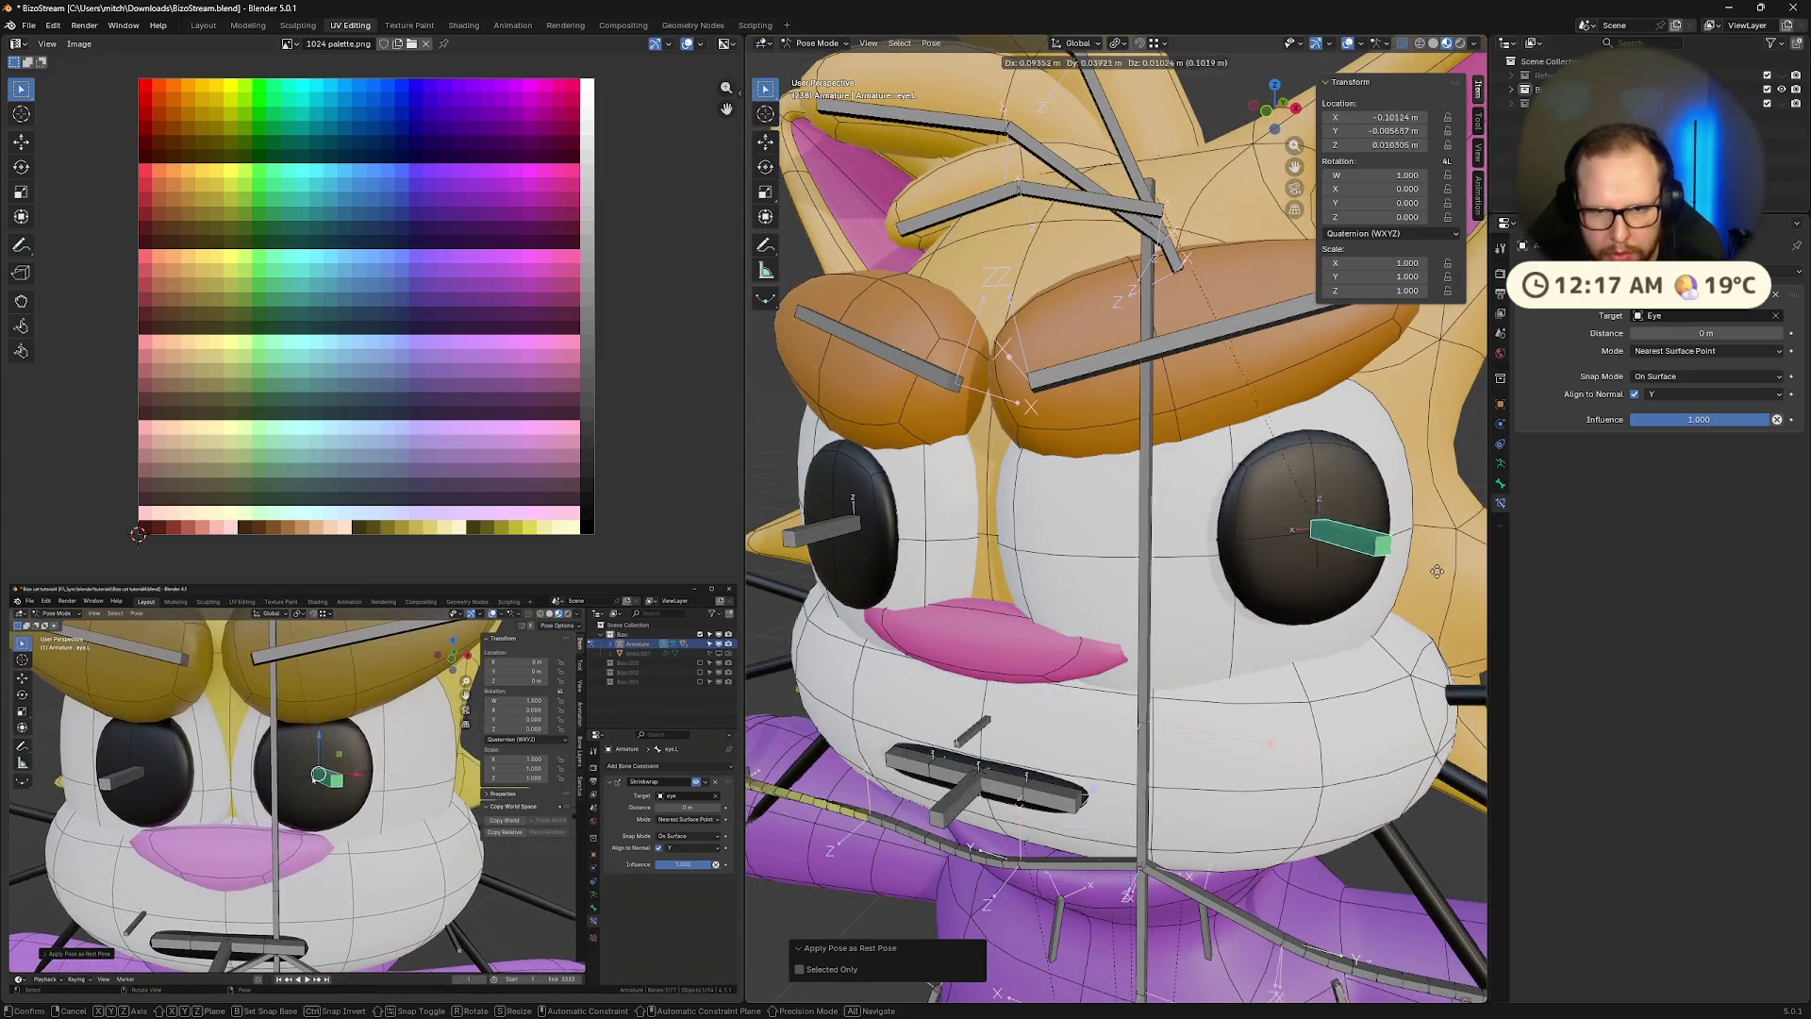
click(1177, 581)
mouse_move(1177, 581)
middle_down()
mouse_move(1255, 649)
mouse_move(1296, 620)
mouse_move(1334, 629)
mouse_move(1328, 648)
mouse_move(1259, 583)
mouse_move(1267, 563)
middle_up()
key(alt+g)
click(1634, 394)
key(ctrl+z)
Pause the tutorial video and test-move the eye bone again, undoing the move
mouse_move(354, 911)
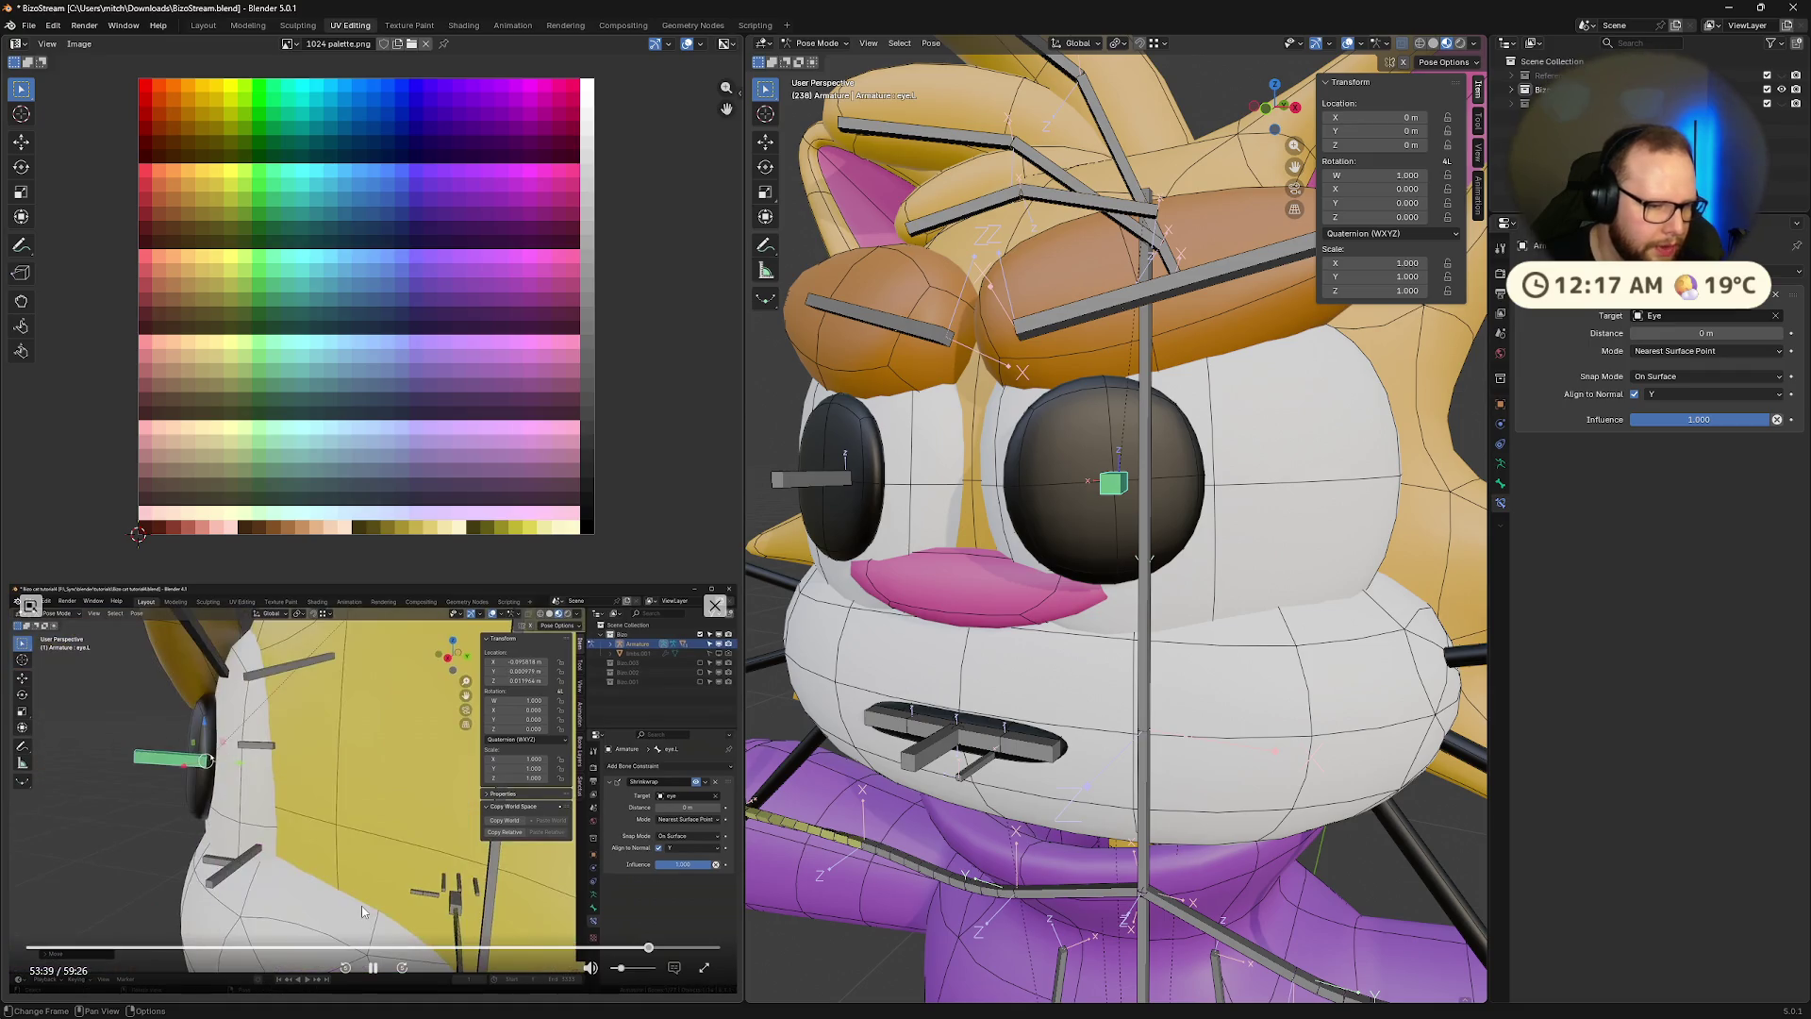
click(373, 967)
middle_drag(1207, 502, 1213, 510)
key(g)
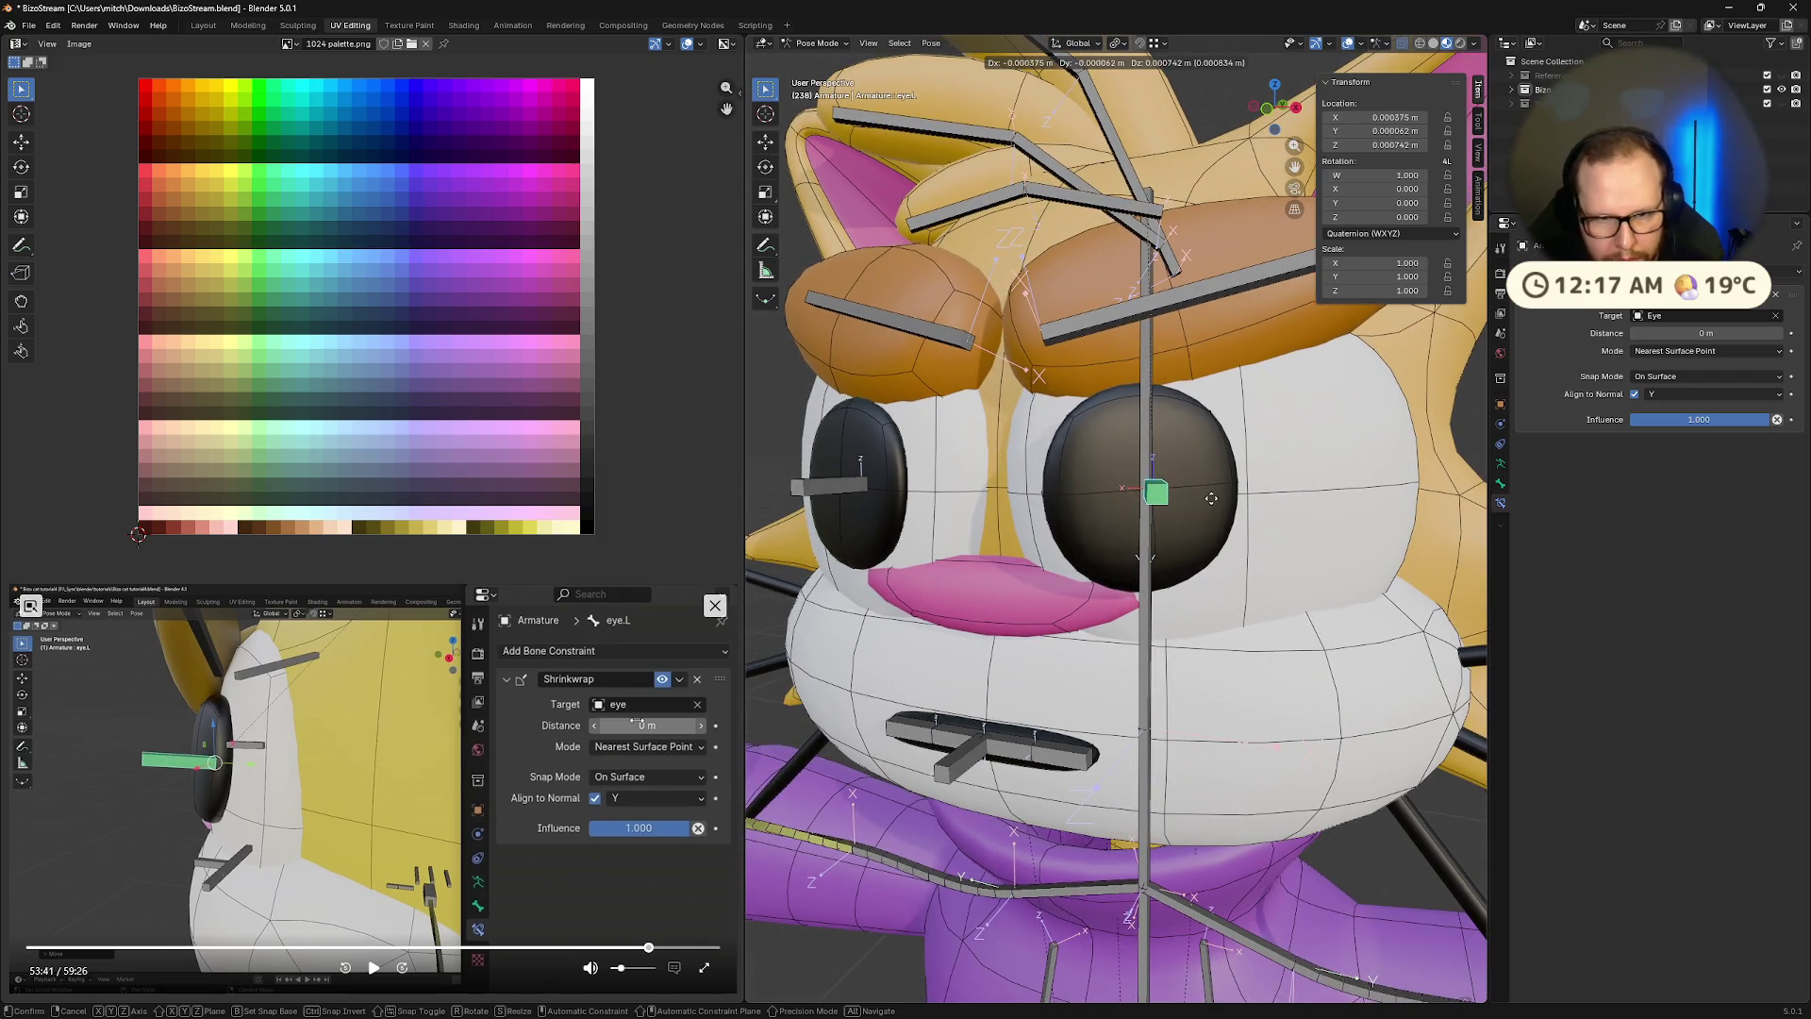
click(1174, 502)
middle_drag(1173, 501, 1232, 494)
key(ctrl+z)
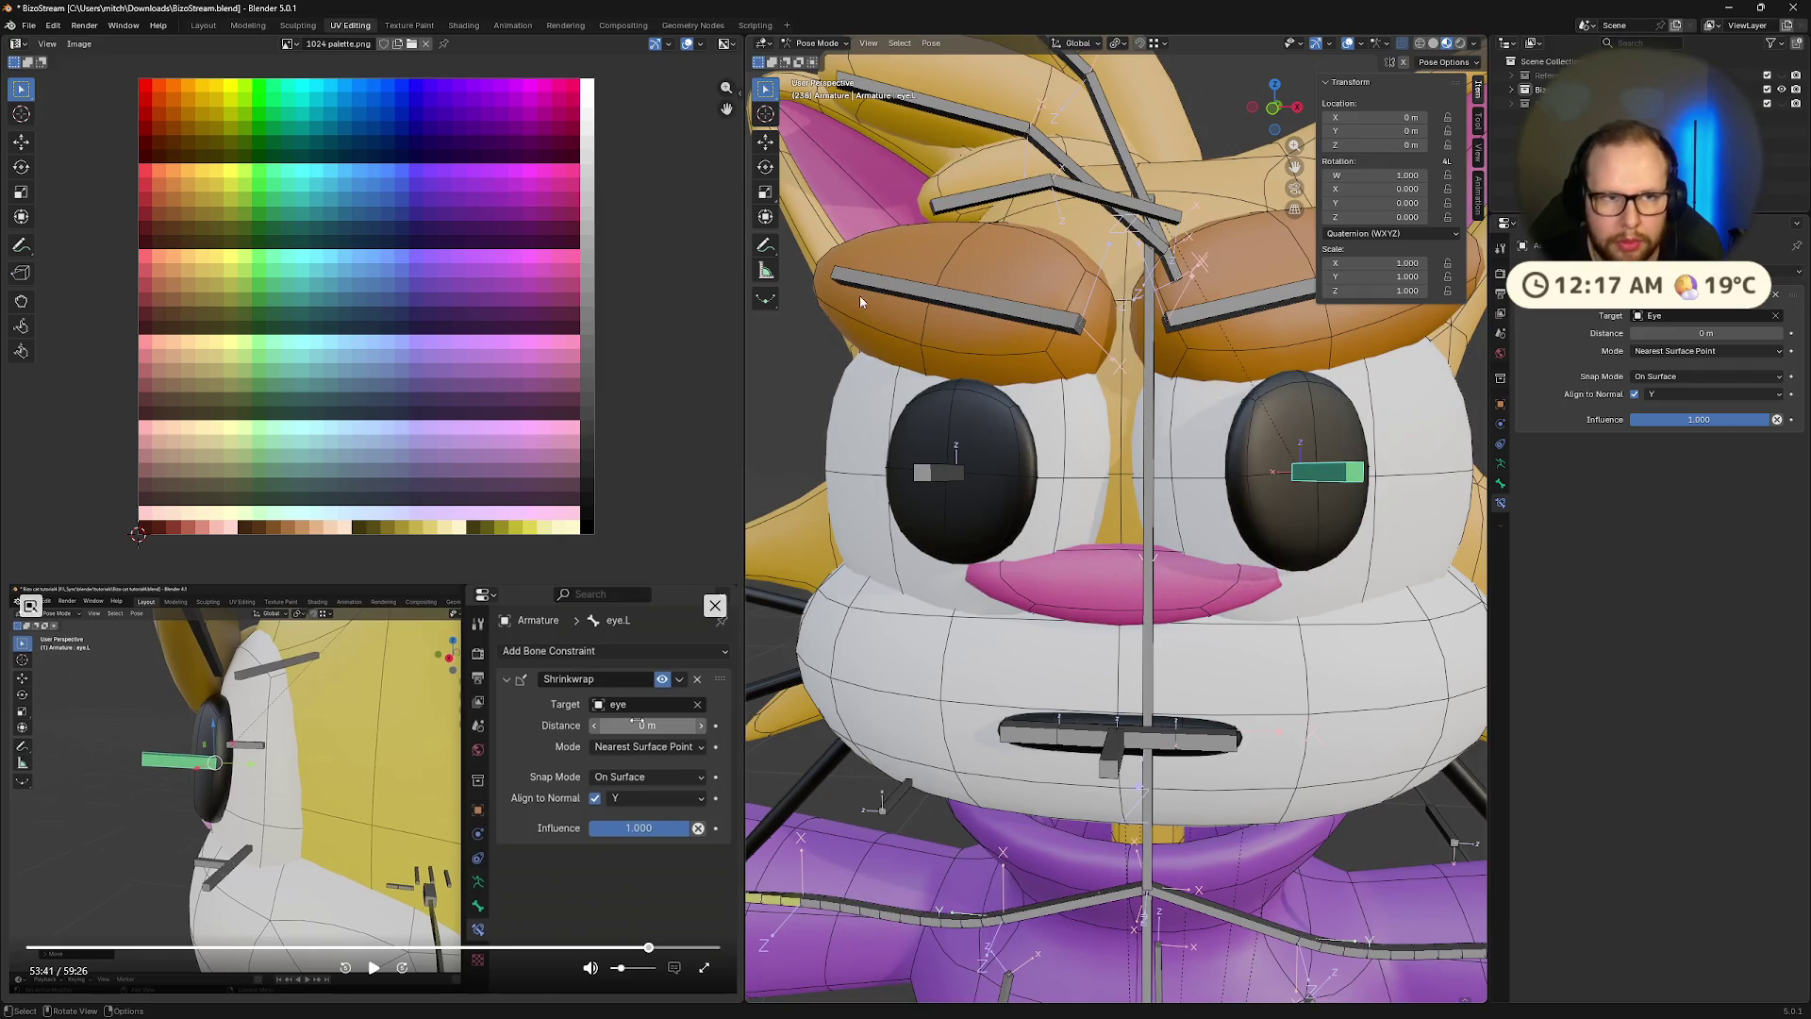
Select all bones, save BizoStream.blend, and switch the rig to Object Mode
key(ctrl+Tab)
key(ctrl+Tab)
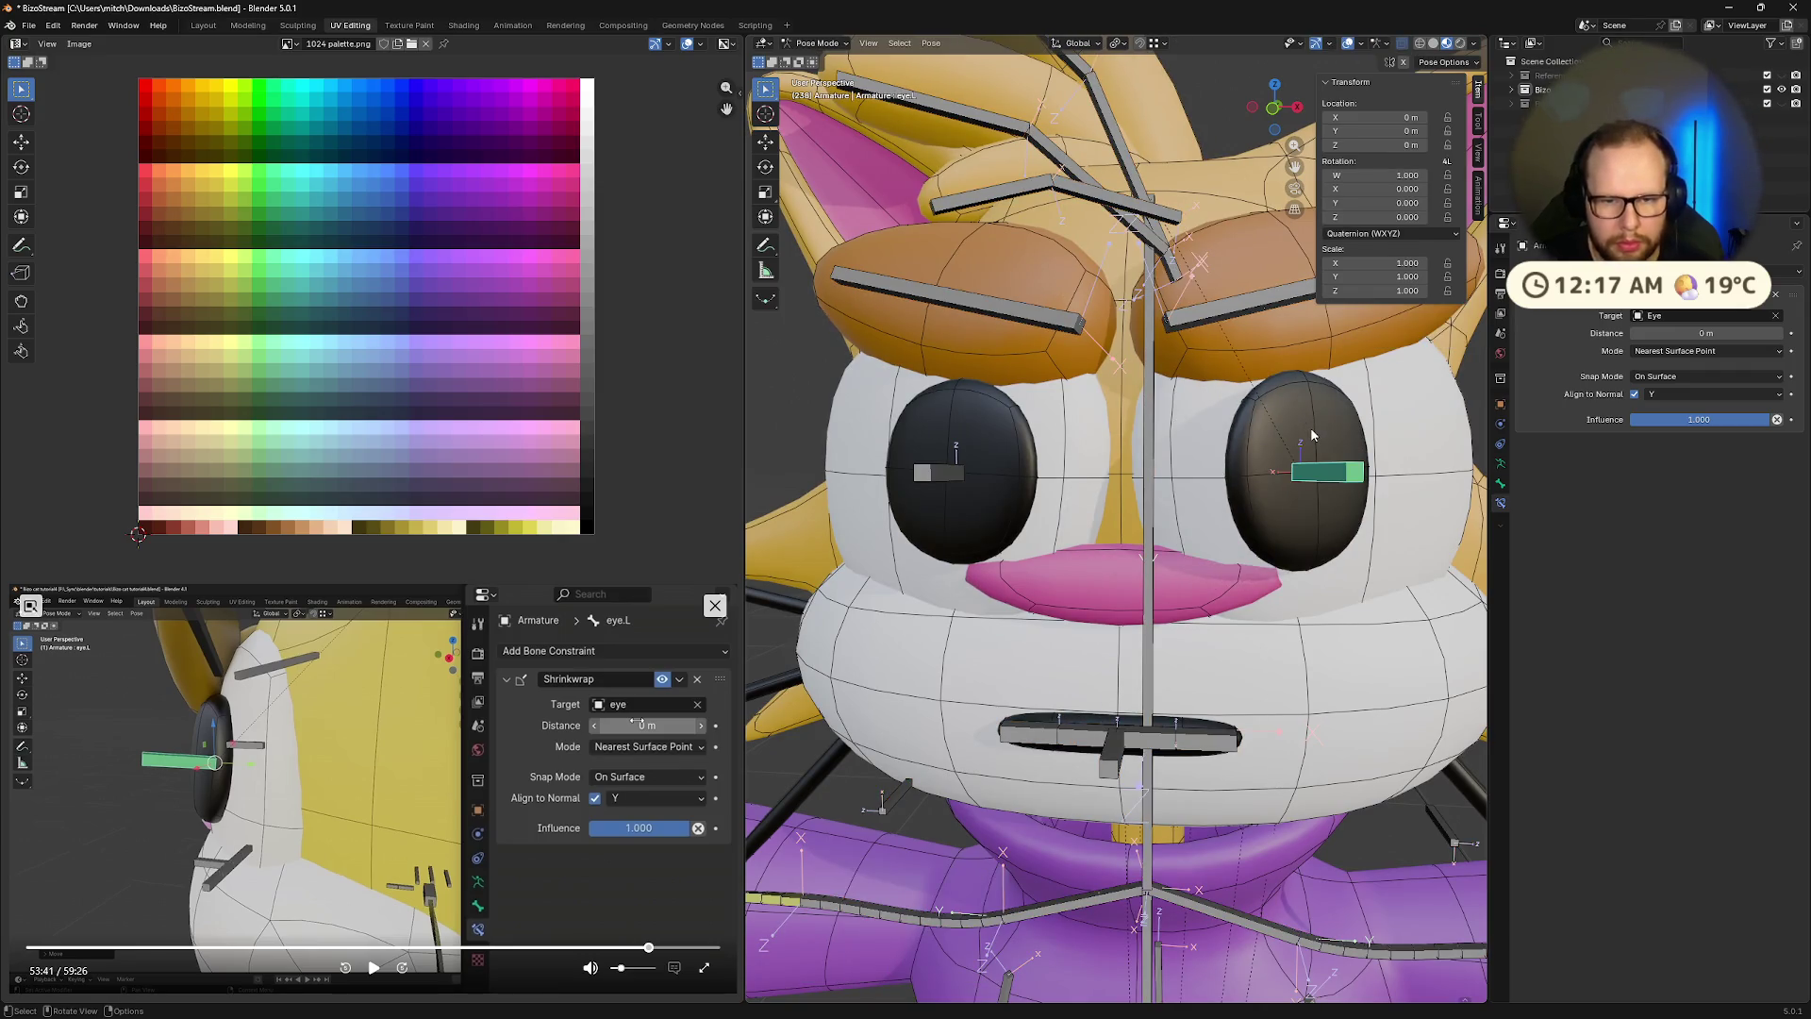
key(a)
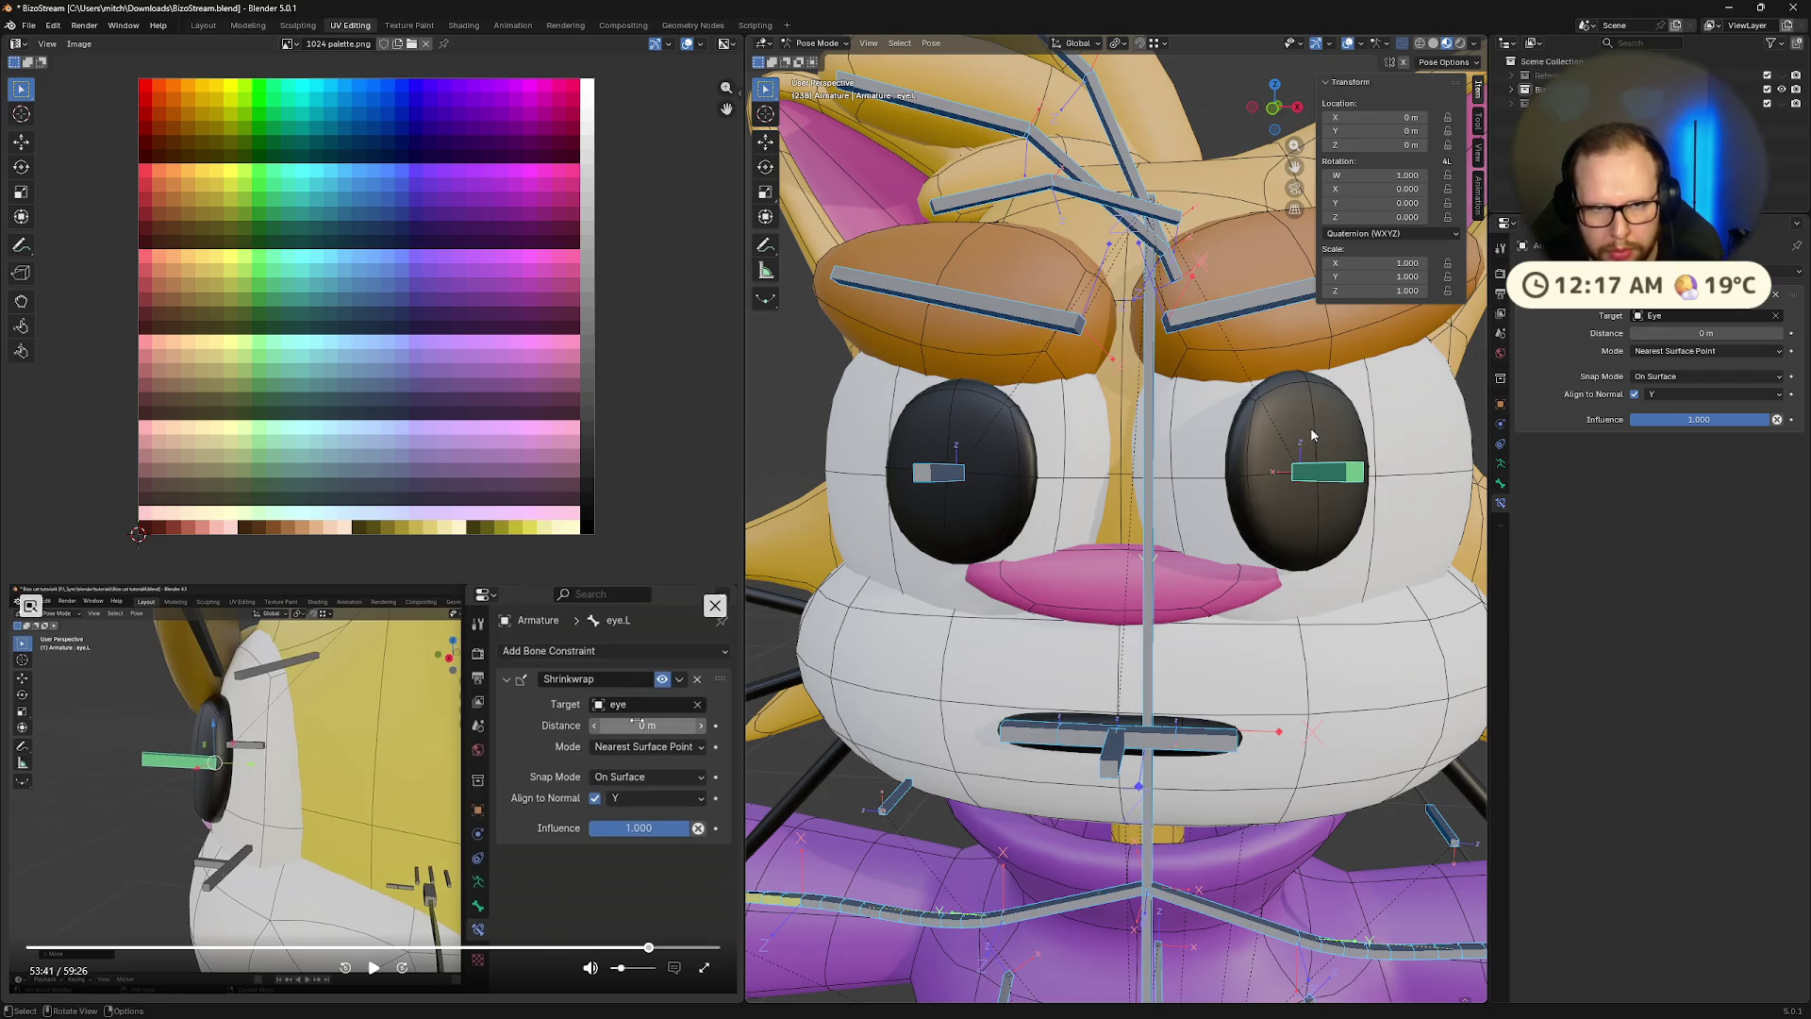
key(ctrl+s)
mouse_move(1326, 478)
middle_down()
mouse_move(1345, 471)
mouse_move(1293, 472)
mouse_move(1305, 485)
middle_up()
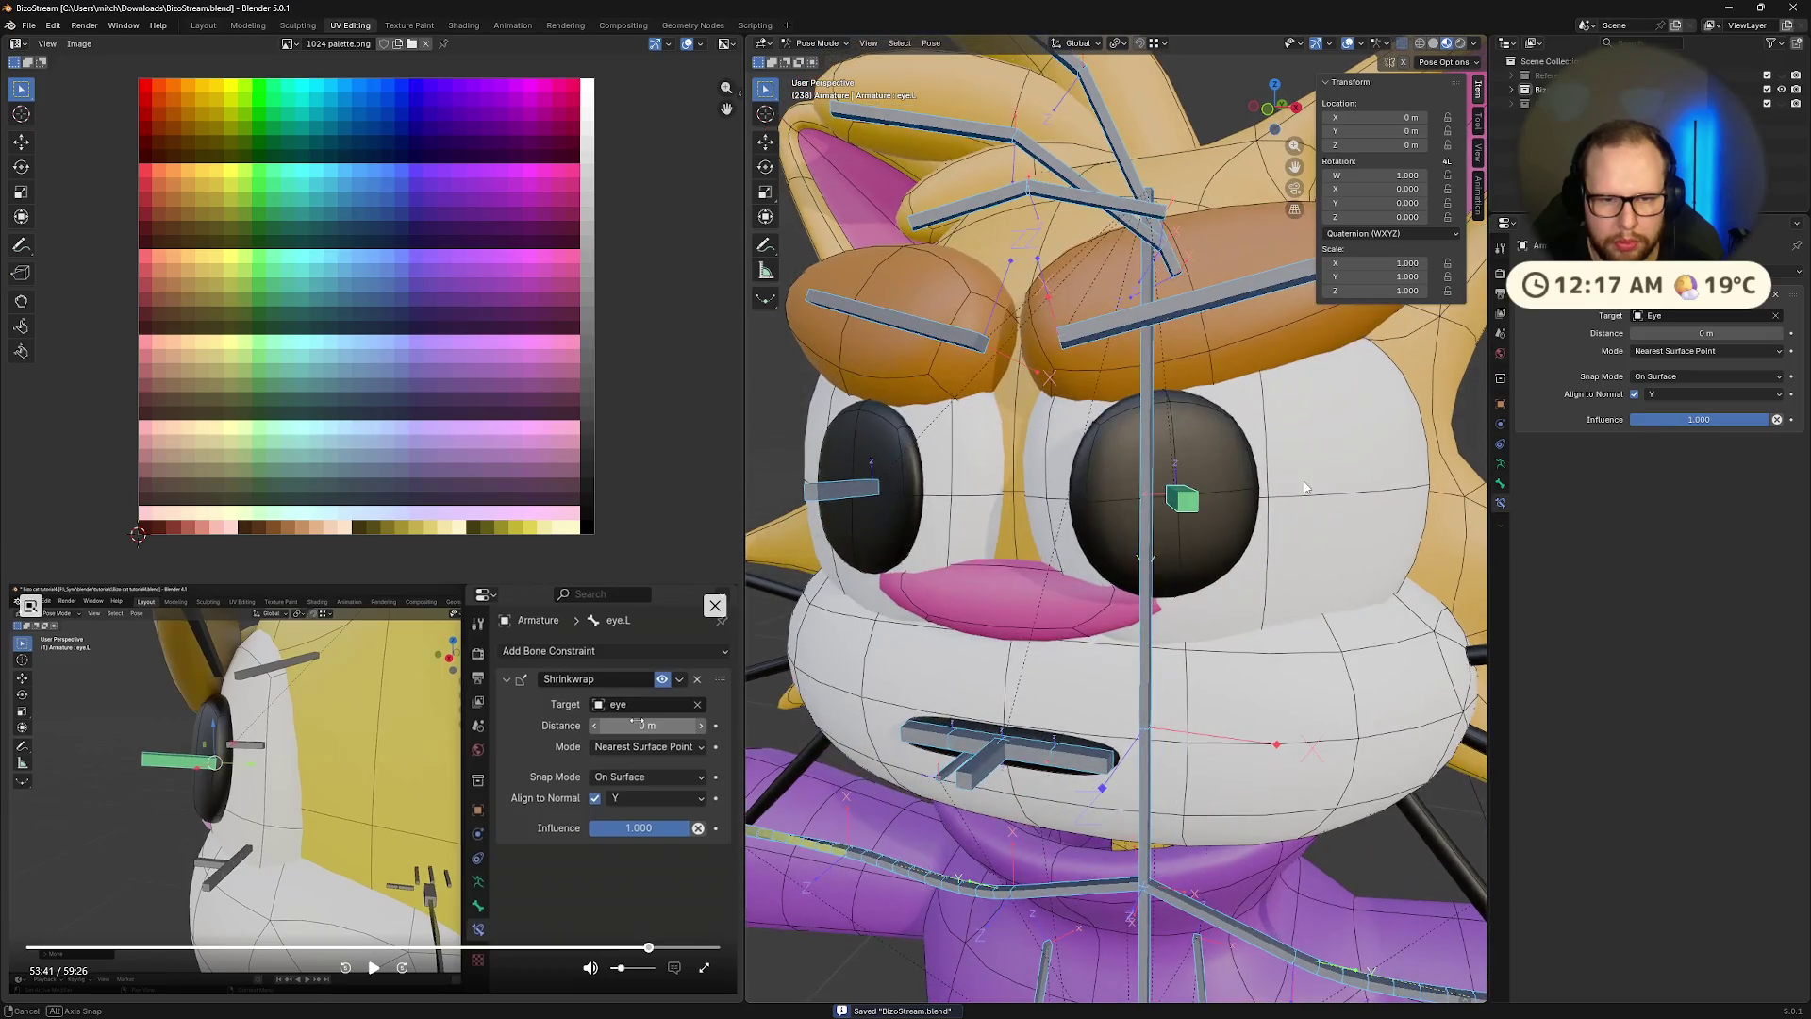
key(ctrl+Tab)
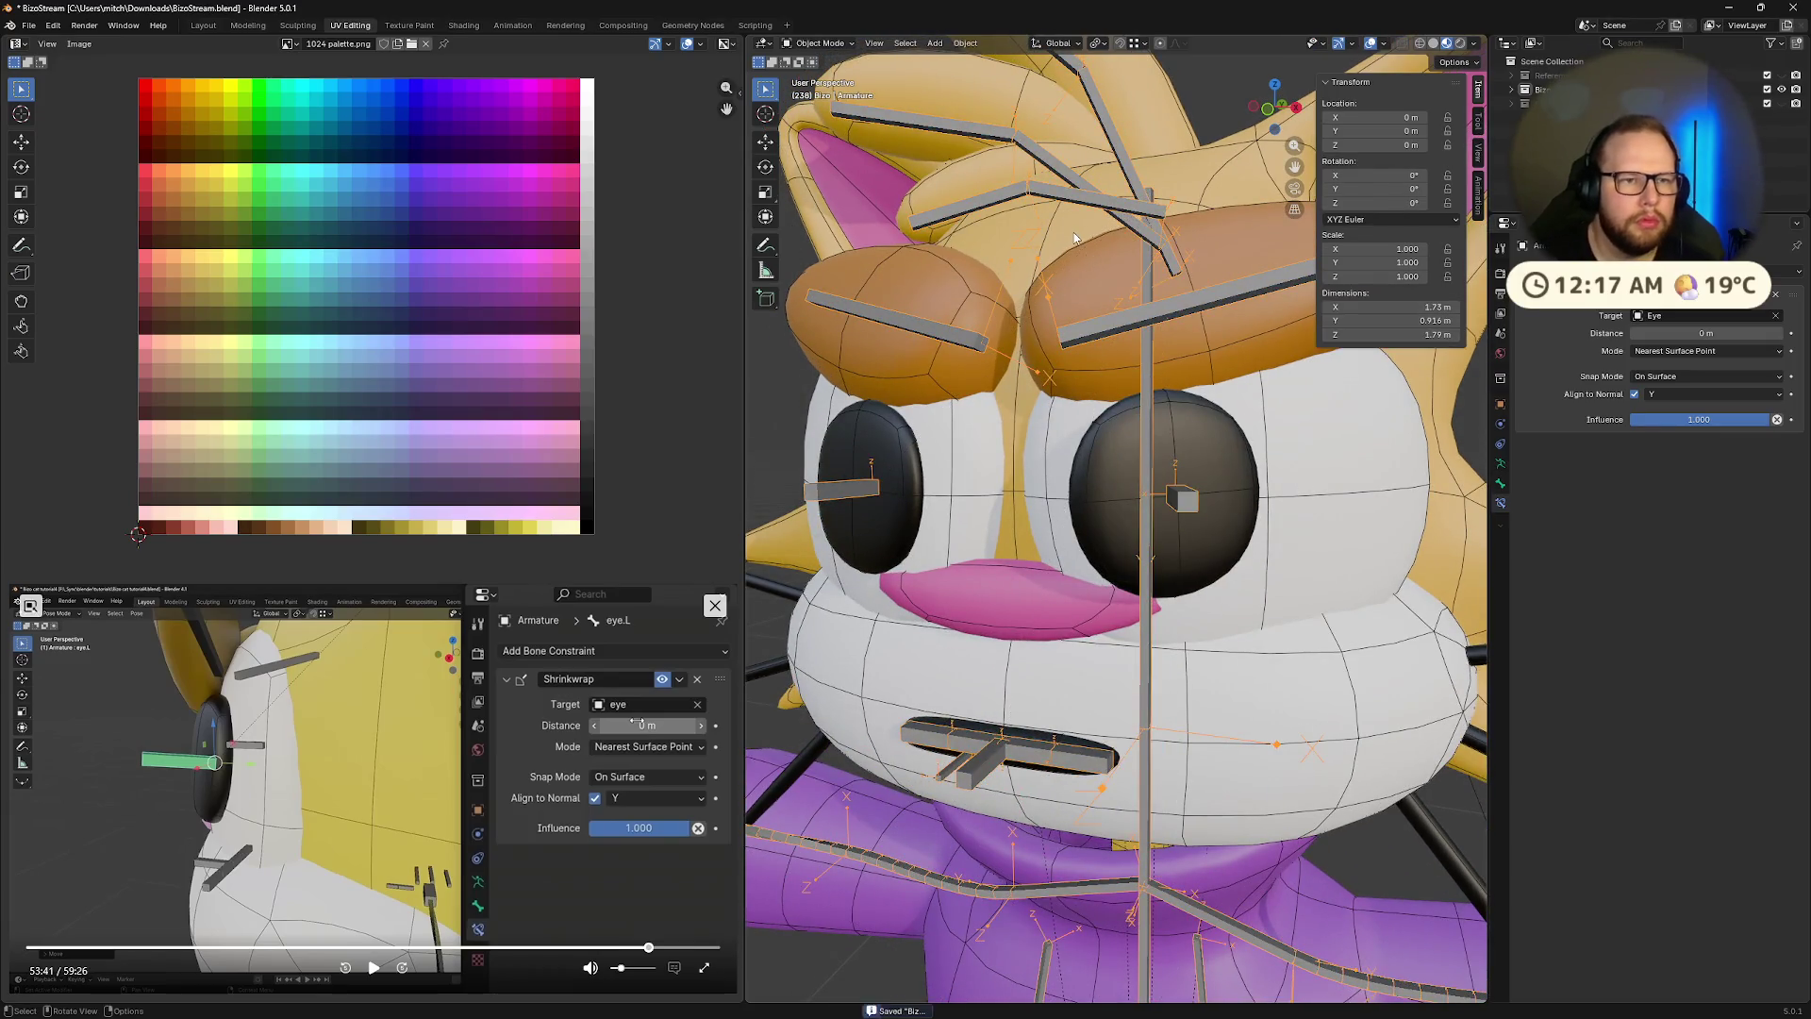
Select the armature and, in Edit Mode, nudge the eye bone slightly up and left
middle_drag(1162, 457, 1168, 488)
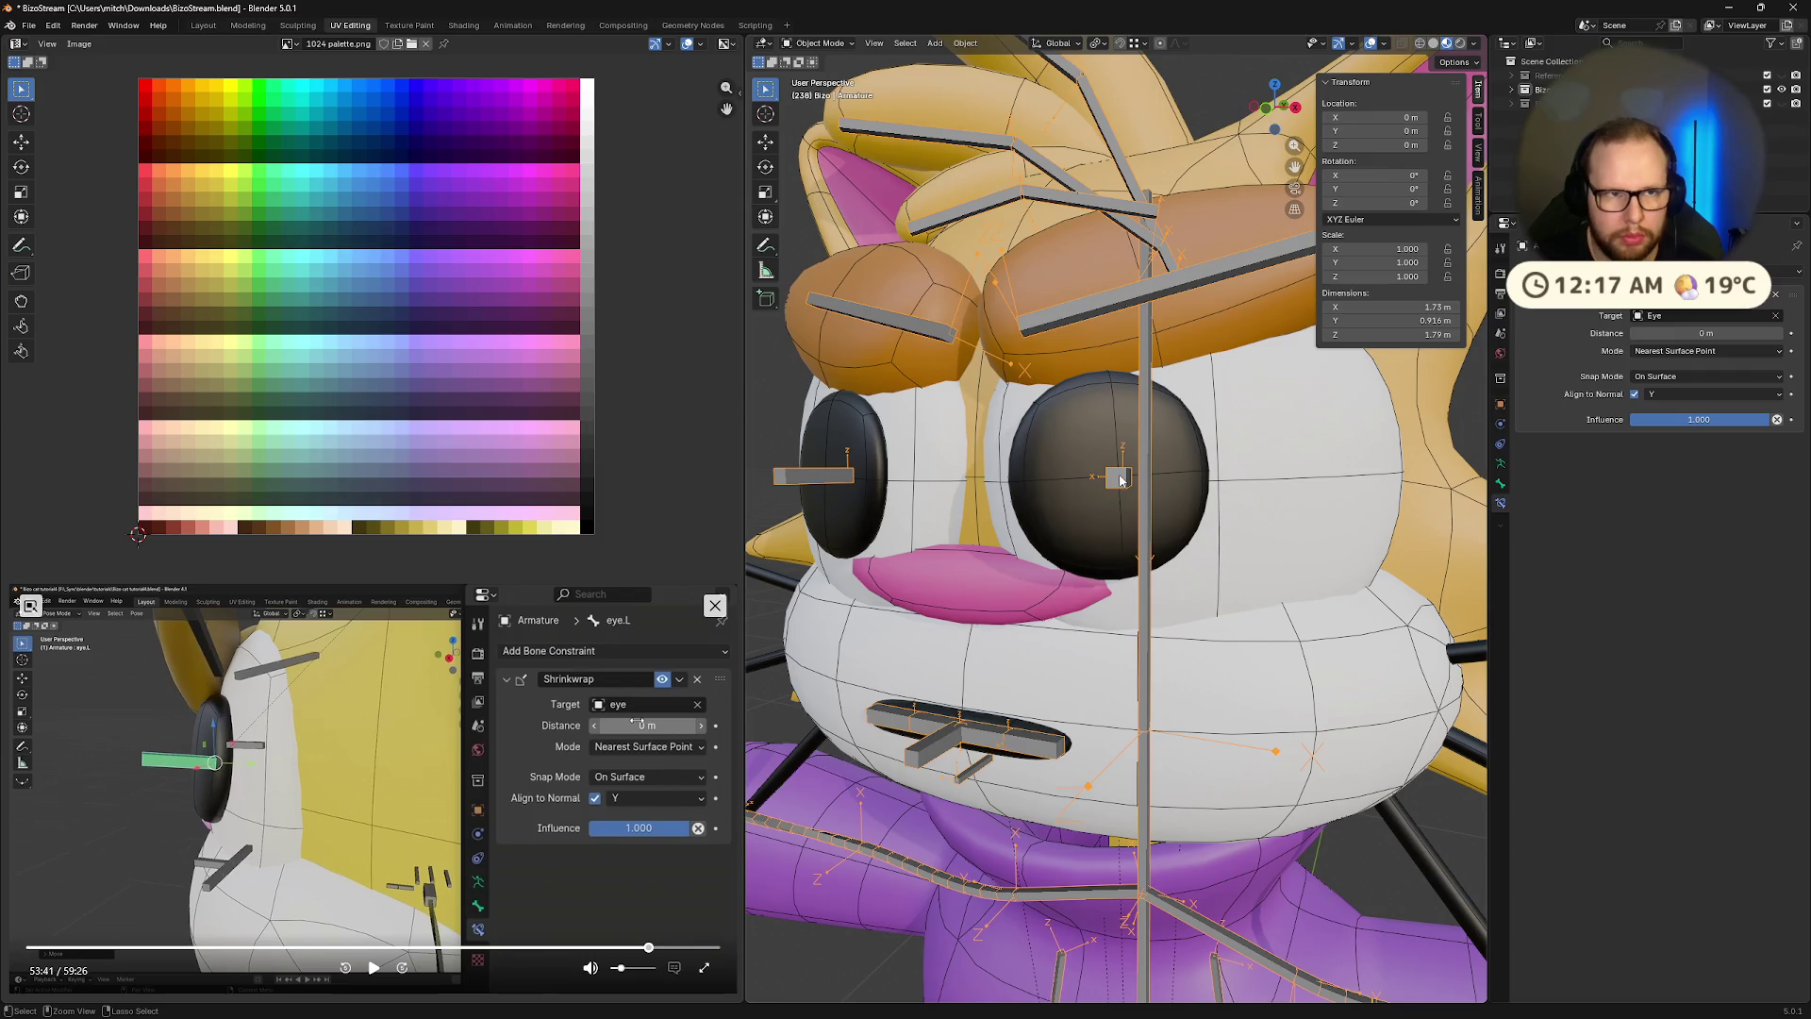
click(1120, 481)
key(Tab)
middle_drag(1126, 487, 1173, 498)
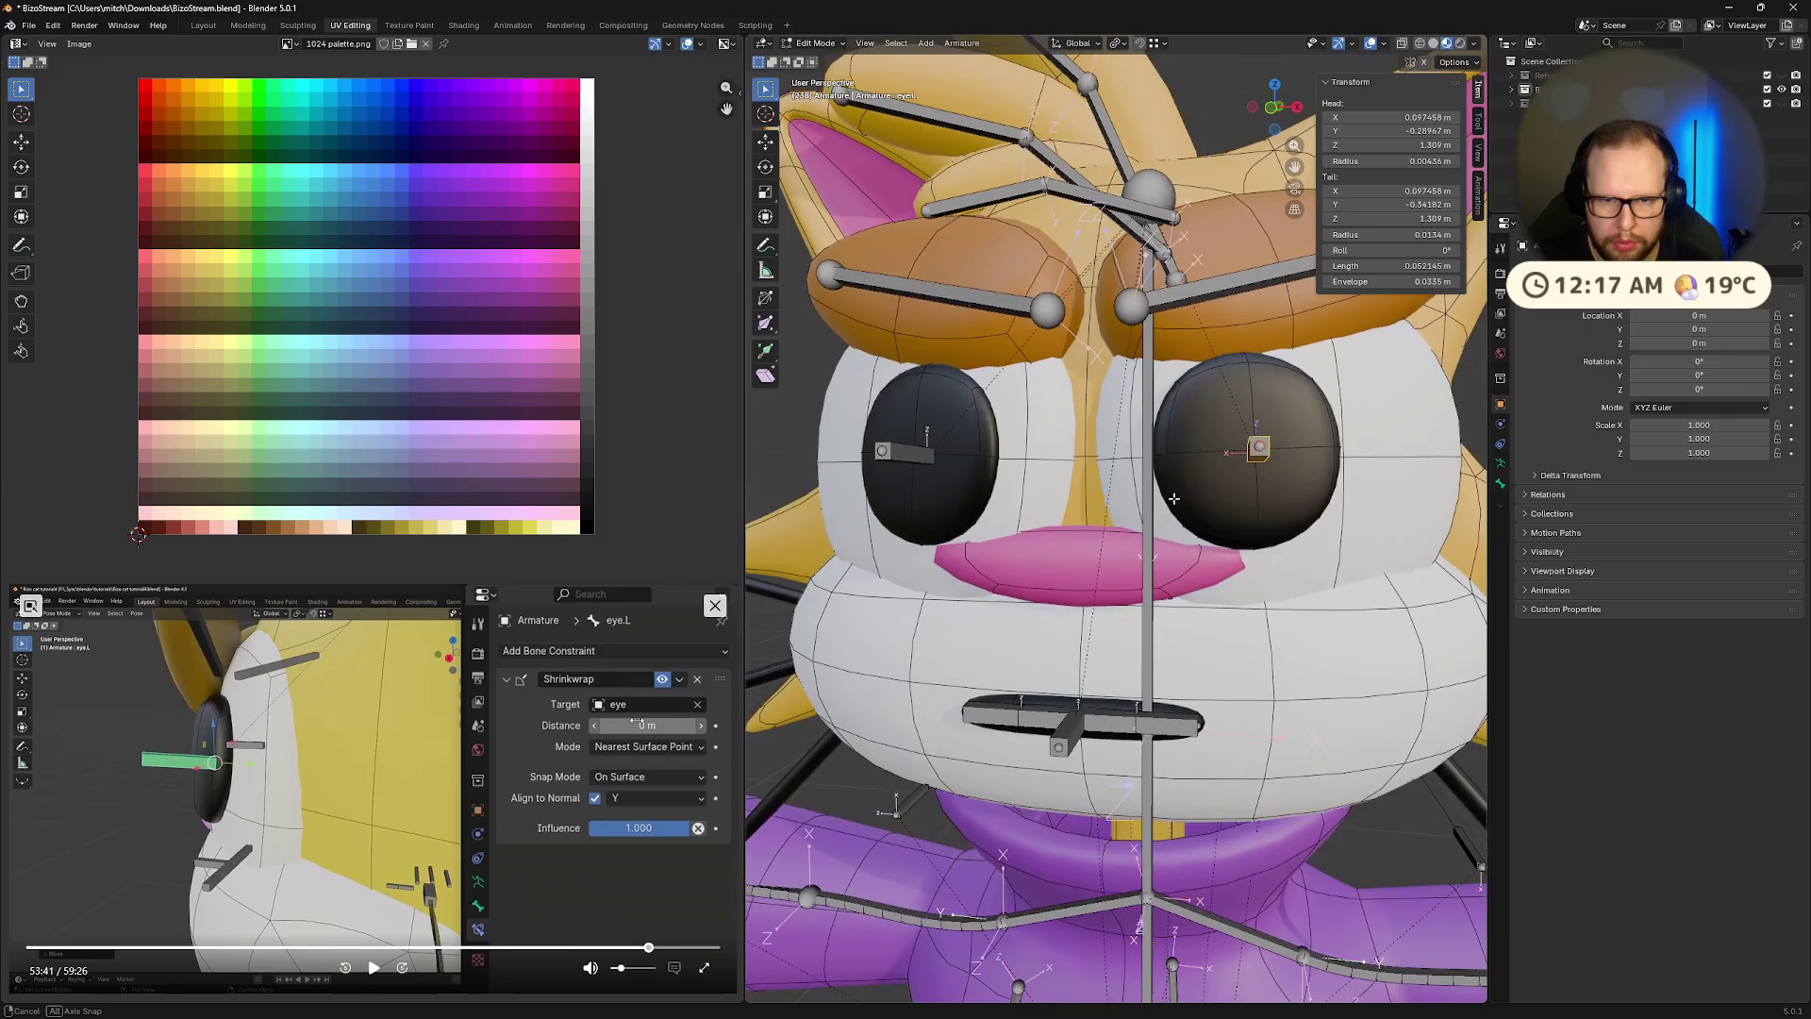
key(g)
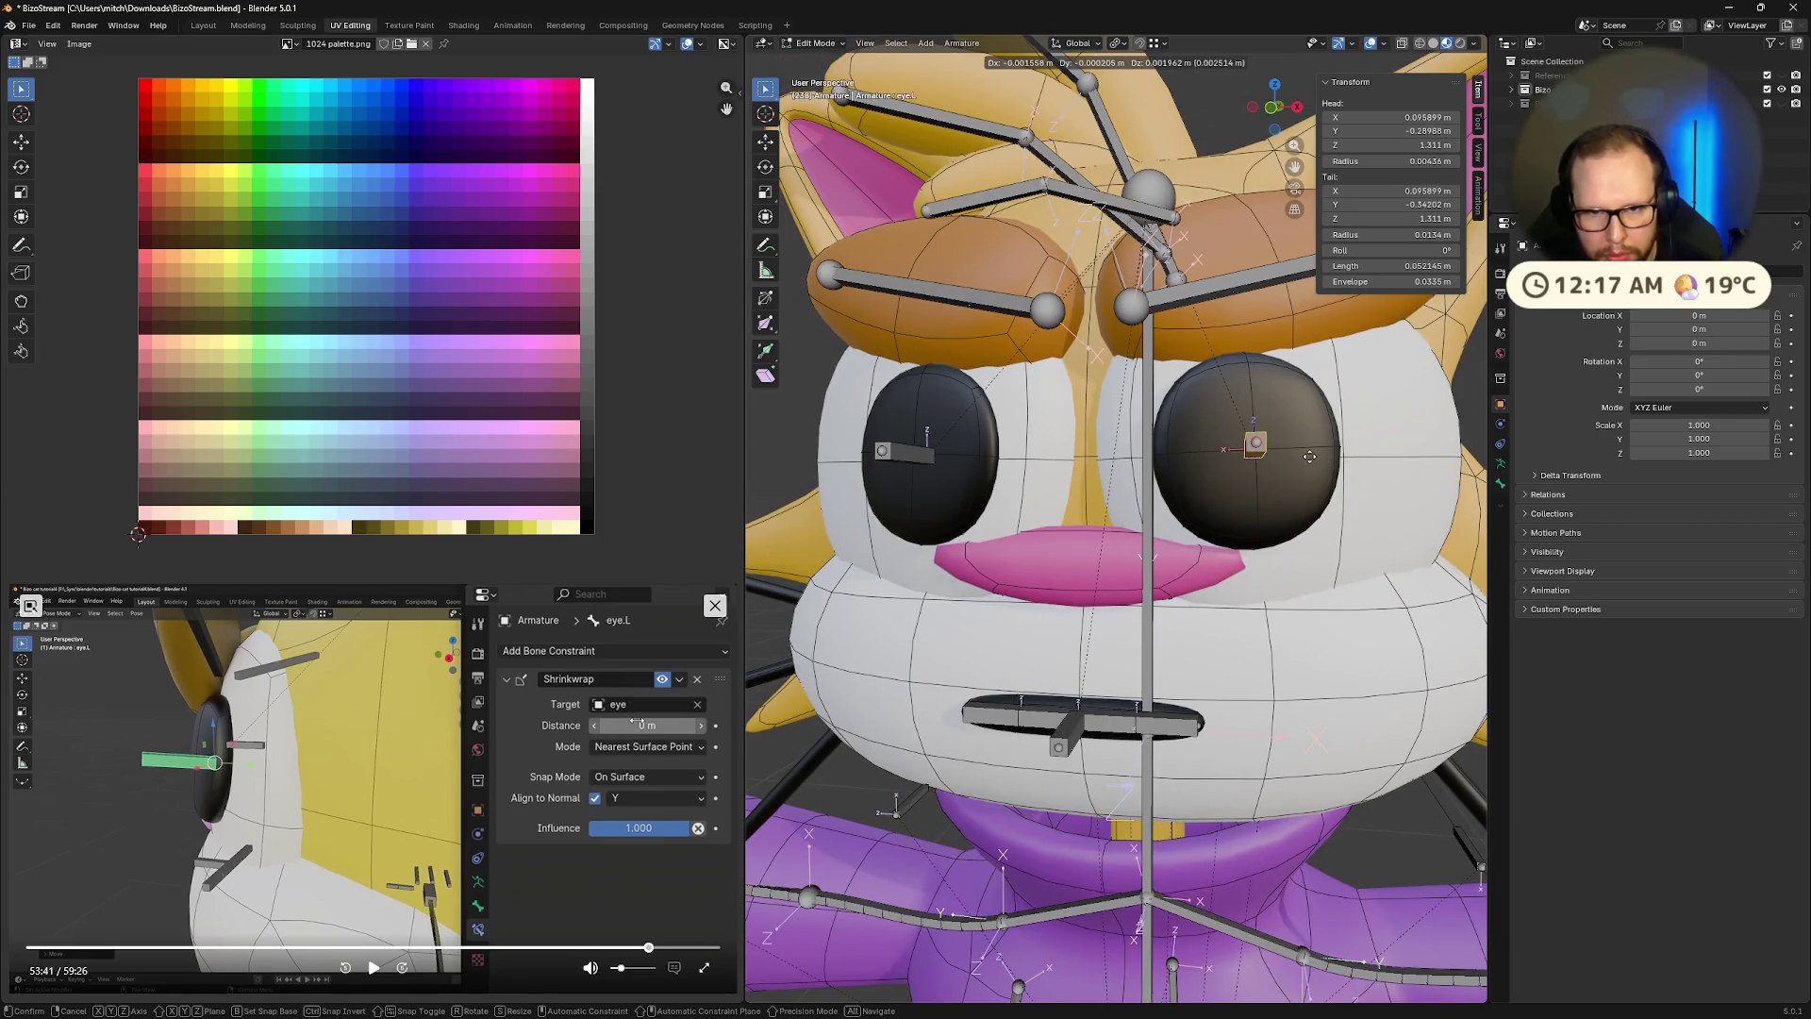
click(1310, 462)
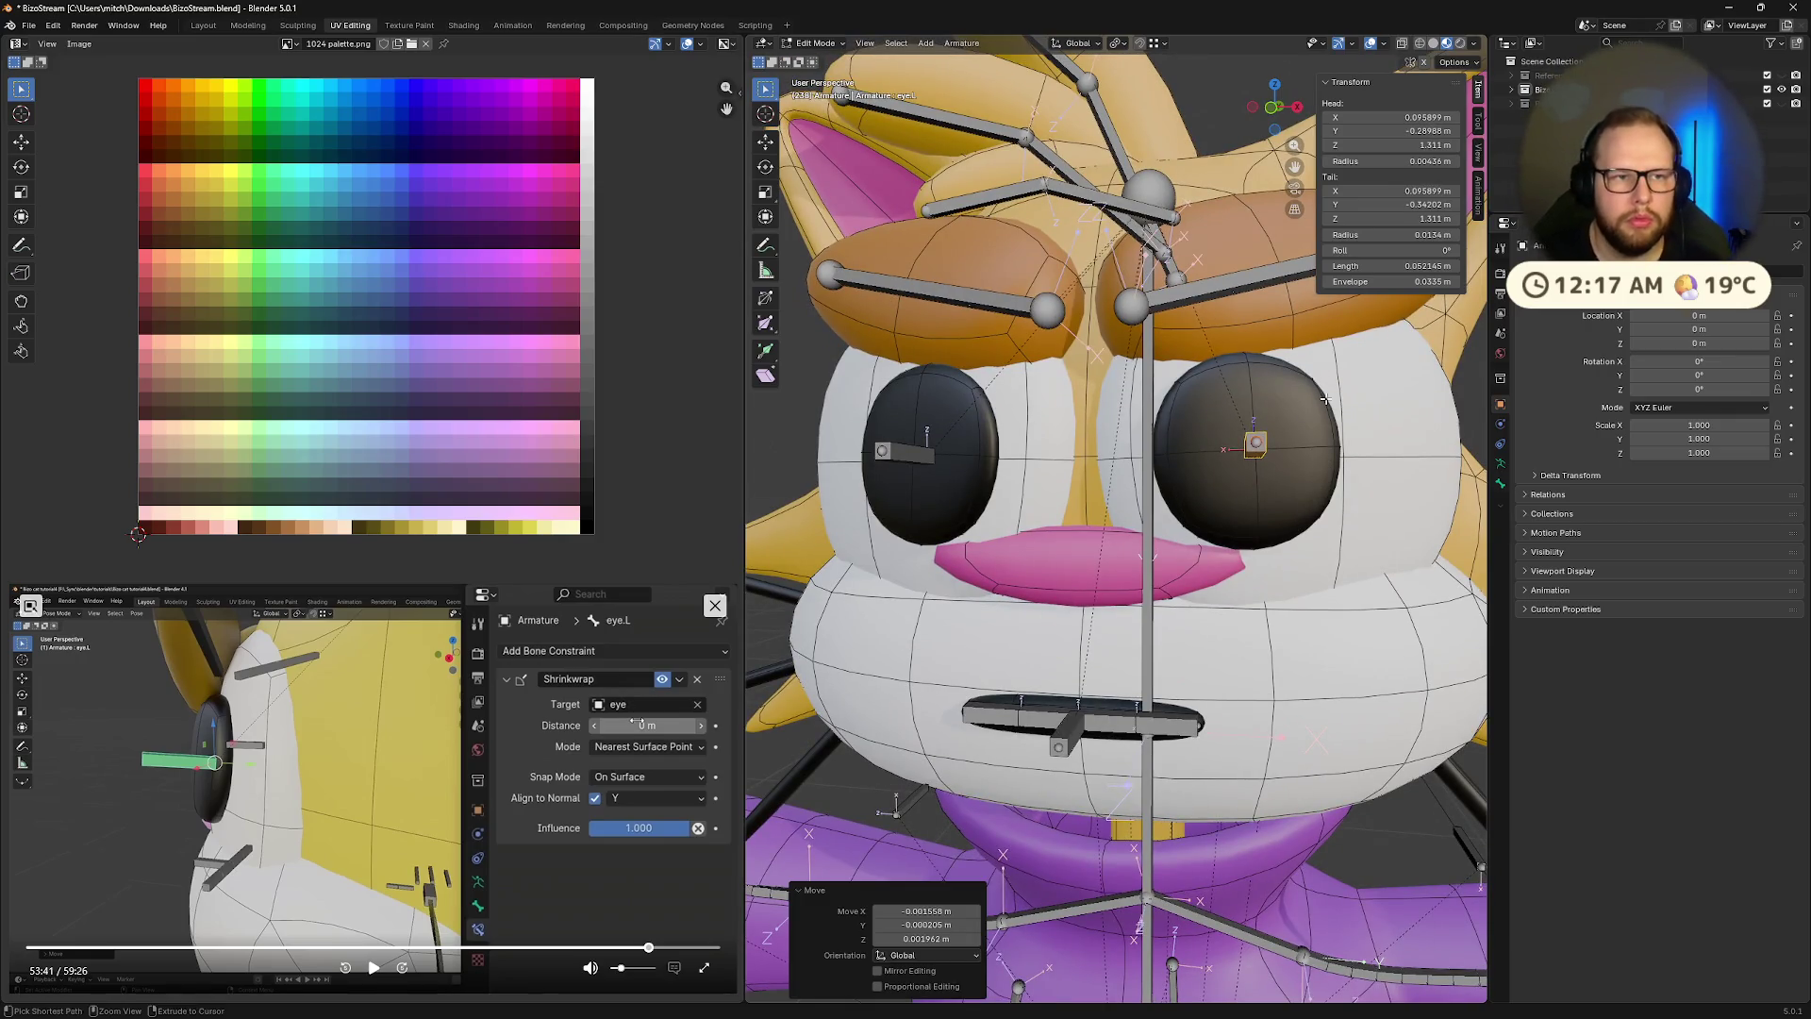
Switch to Pose Mode and apply the current pose as the rest pose again
key(ctrl+Tab)
key(2)
mouse_move(1271, 421)
middle_down()
mouse_move(1317, 449)
mouse_move(1368, 439)
middle_up()
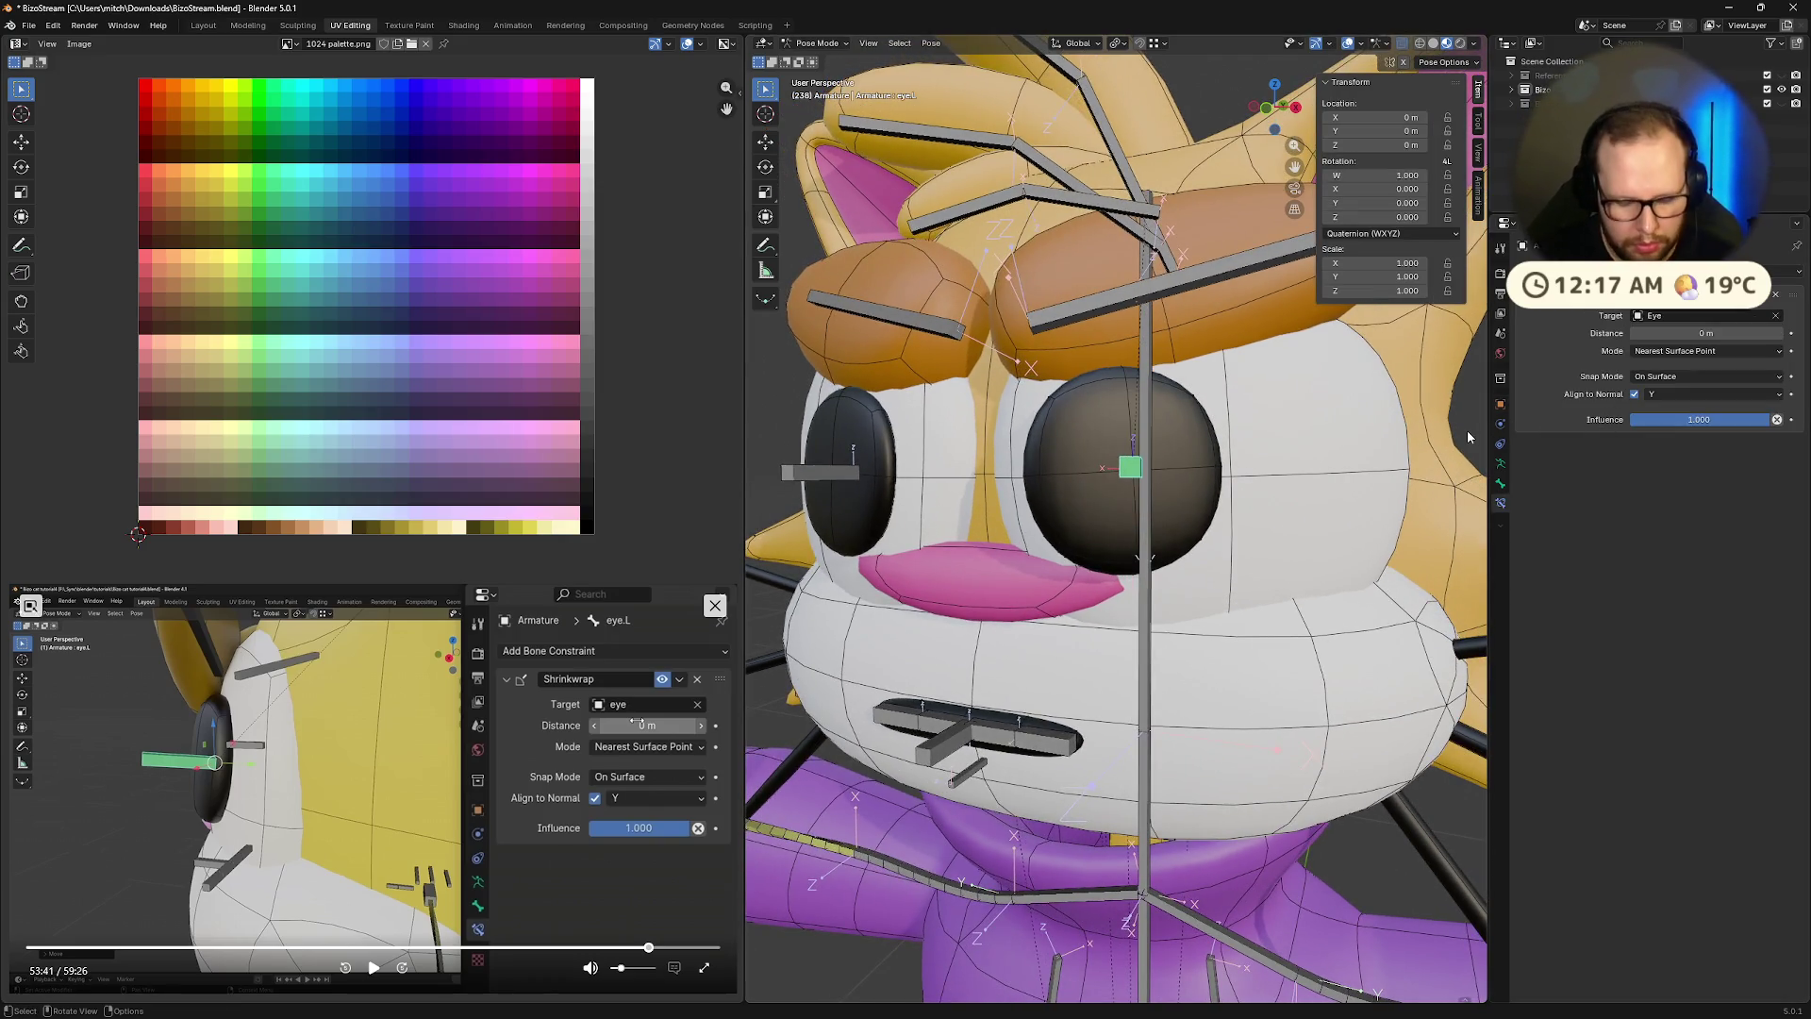
key(F3)
text(appl)
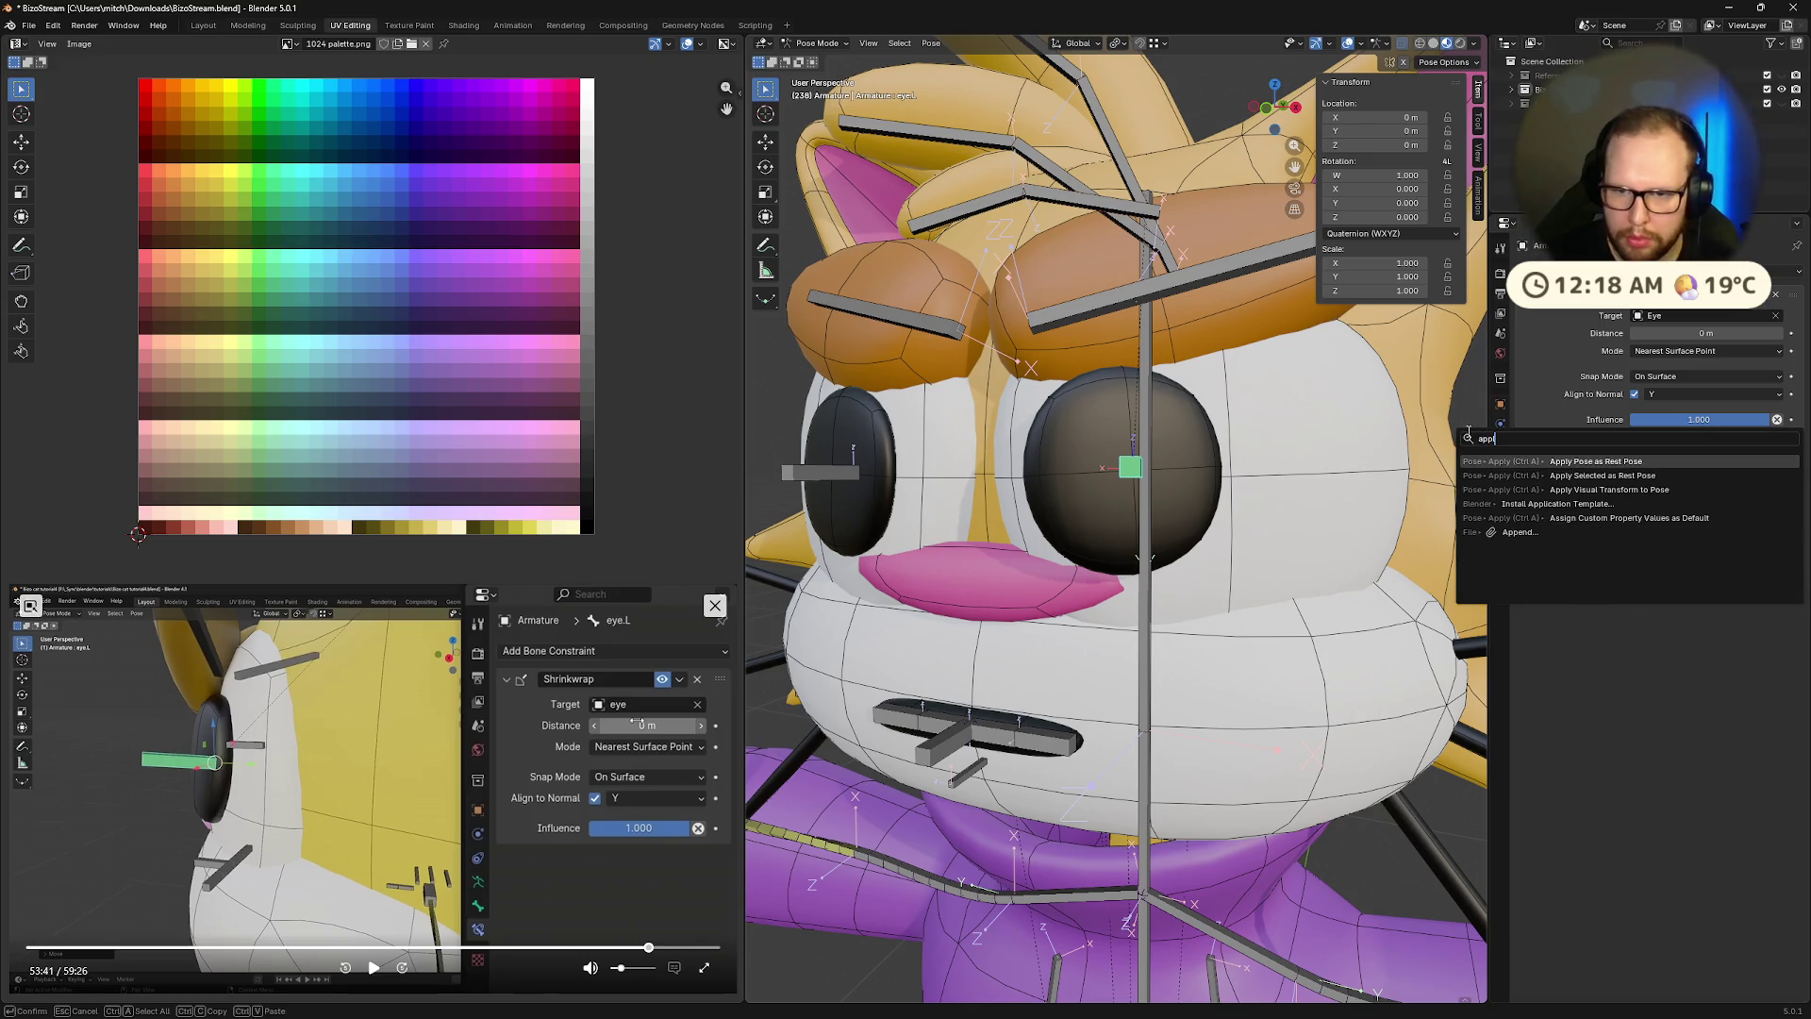
key(Return)
Check the eye bone in Edit Mode, then back in Pose Mode set Shrinkwrap Distance to 39.3 m
key(Tab)
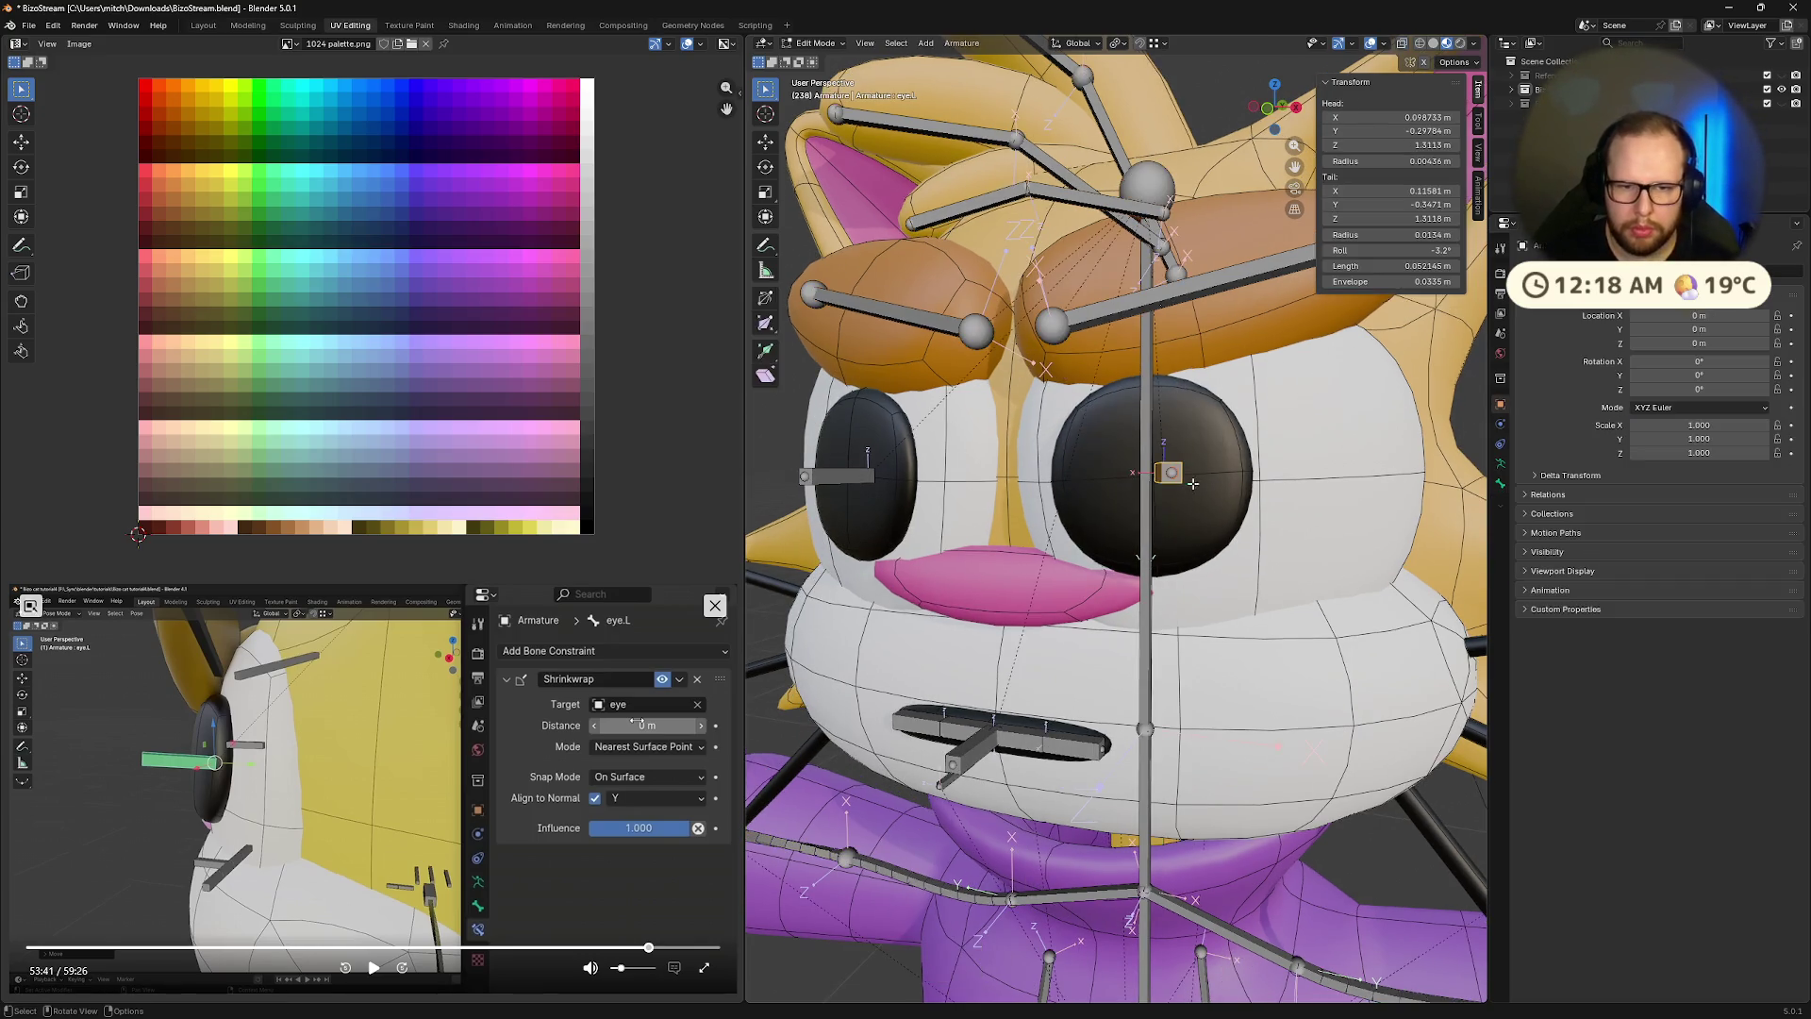
scroll(1192, 483, down, 5)
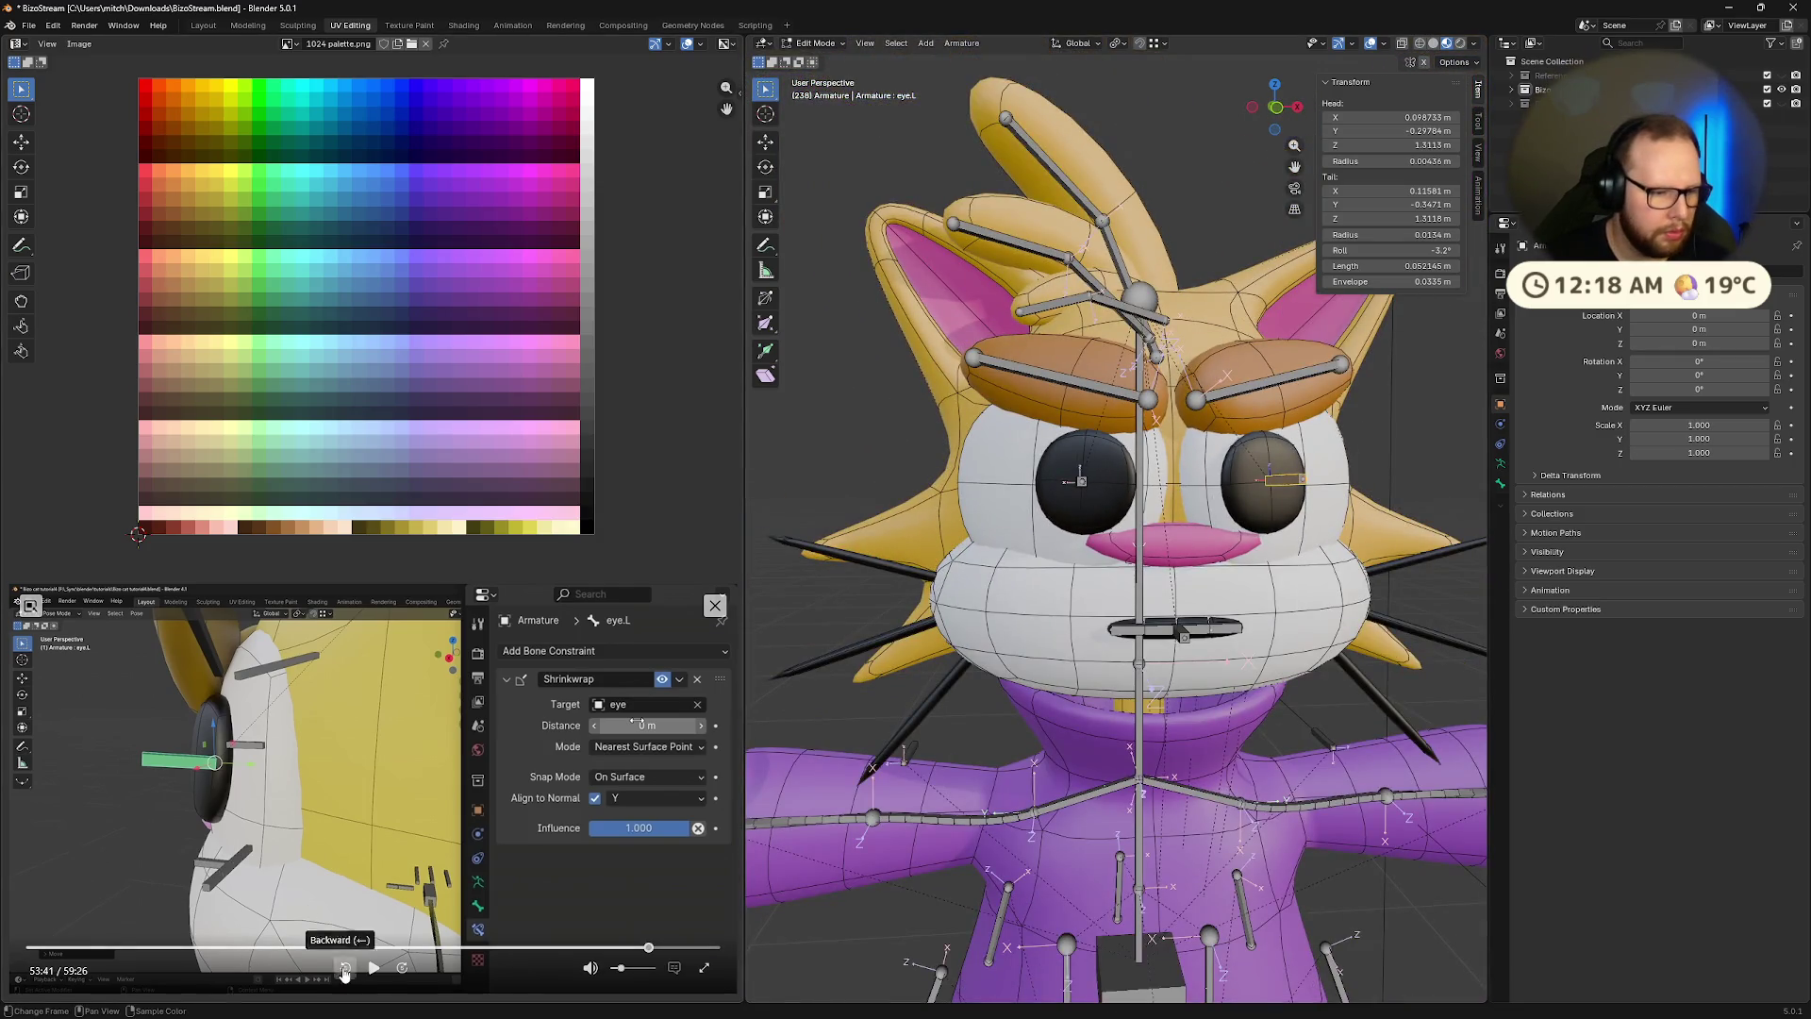
click(377, 969)
mouse_move(1113, 632)
middle_down()
mouse_move(1245, 623)
mouse_move(1168, 632)
mouse_move(1158, 613)
middle_up()
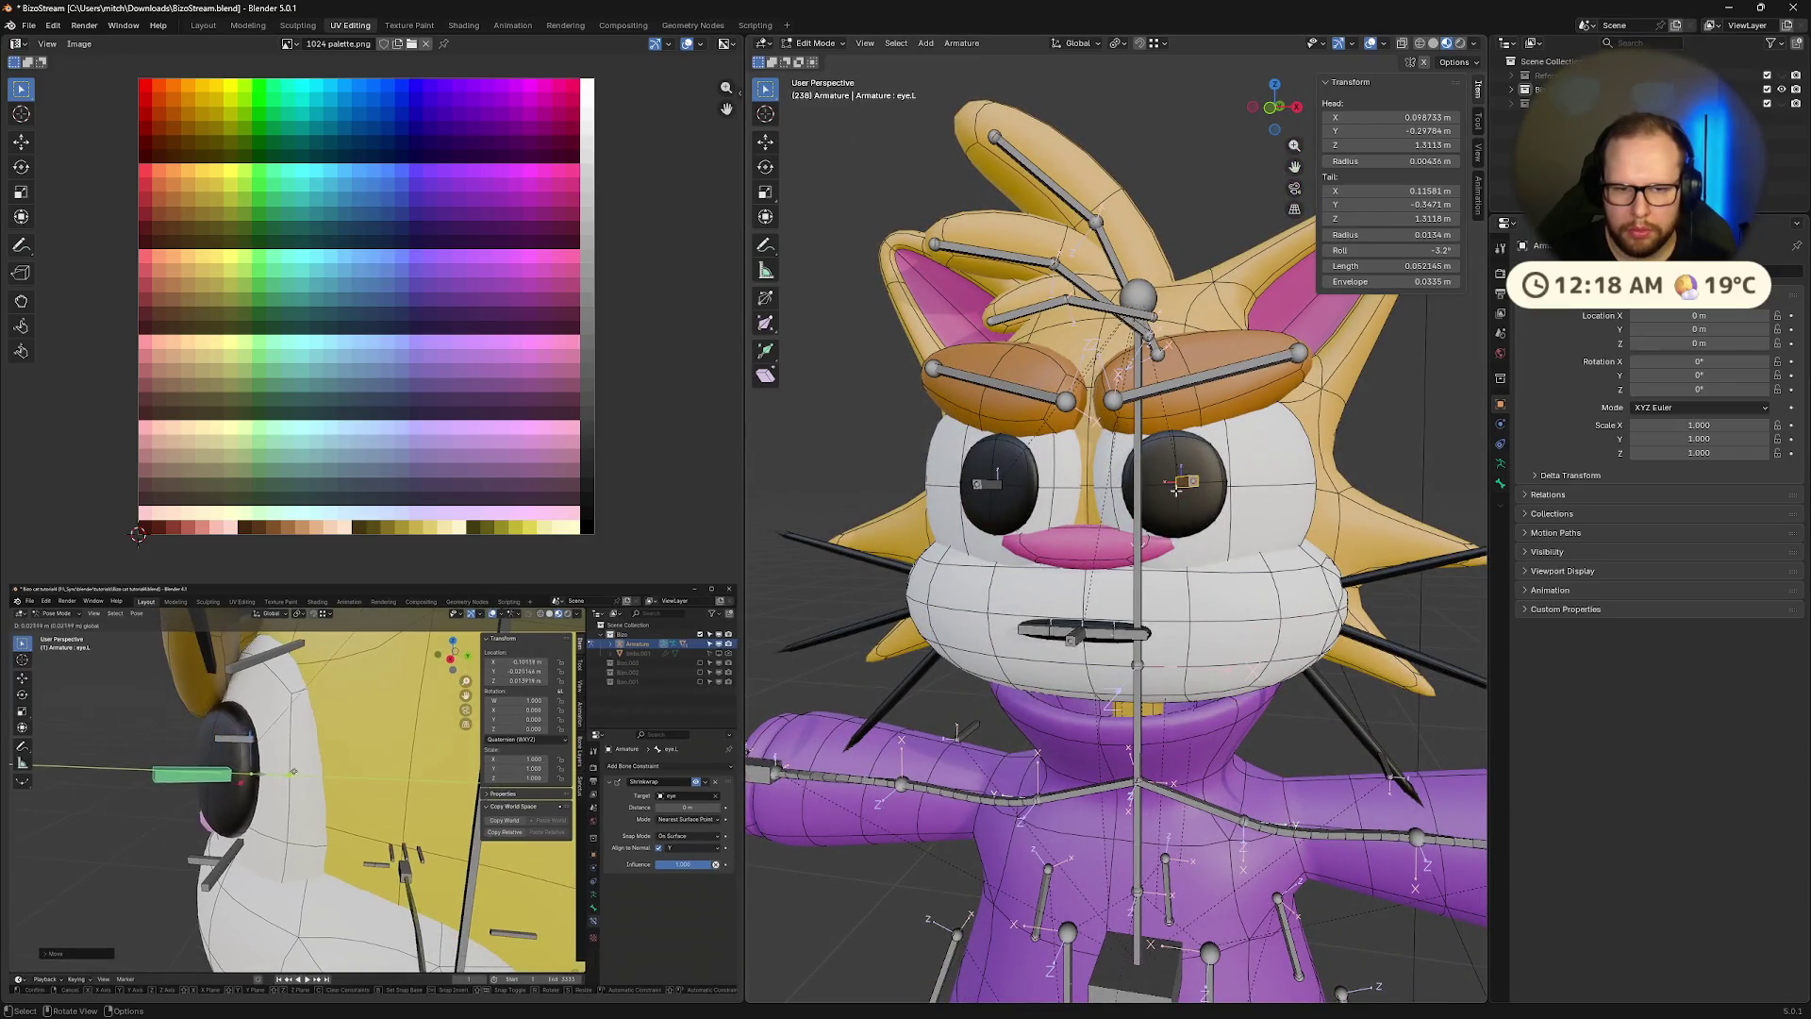
scroll(1226, 491, up, 6)
scroll(1226, 490, down, 2)
key(ctrl+Tab)
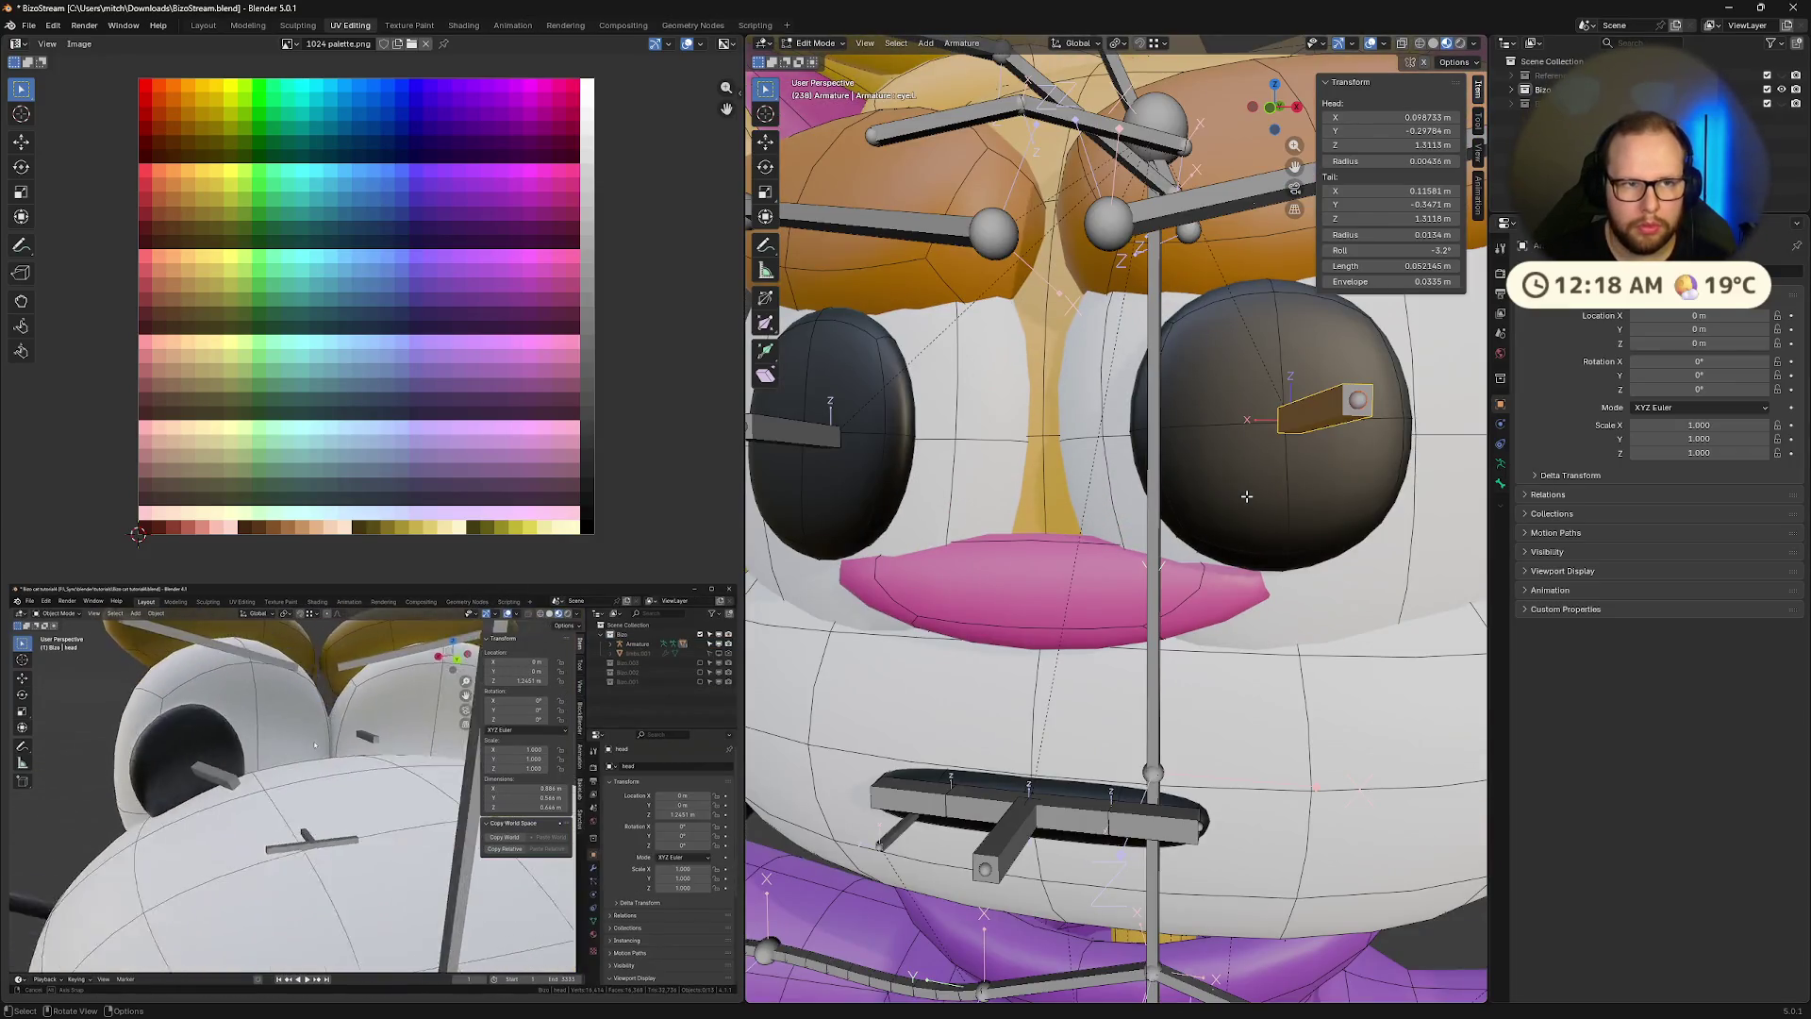
drag(1706, 333, 1706, 333)
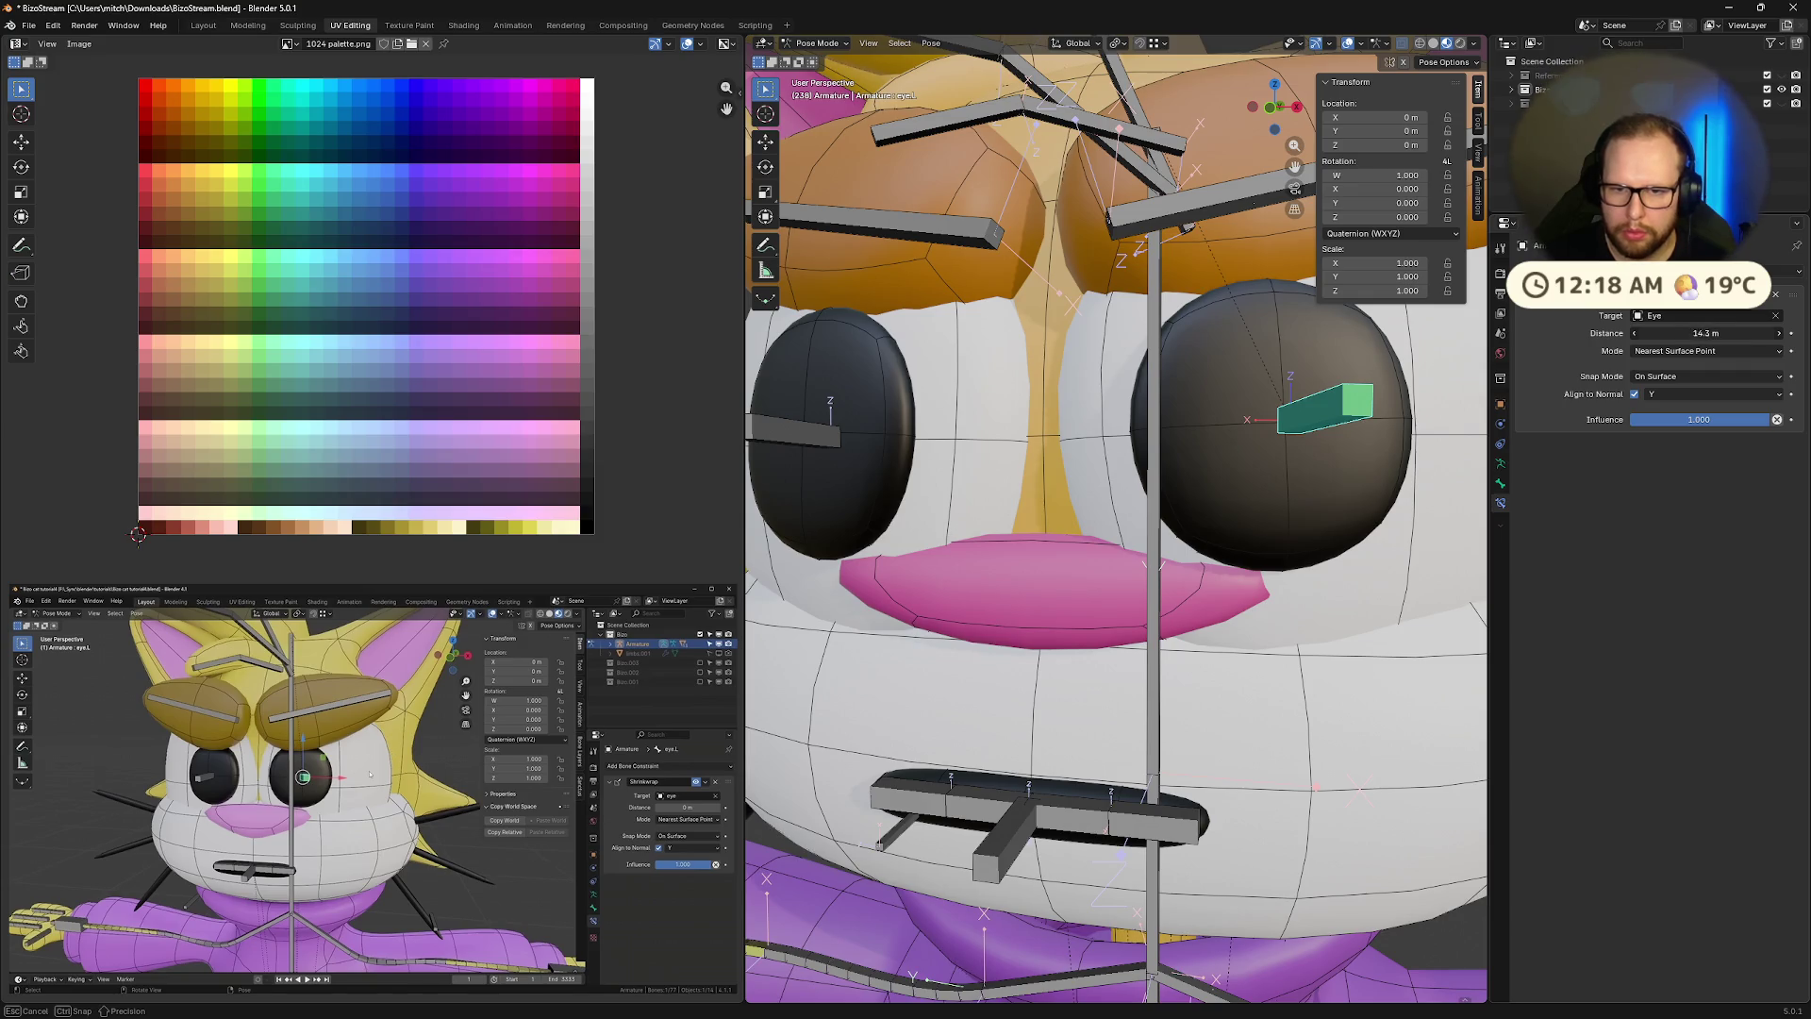
drag(1706, 333, 1732, 350)
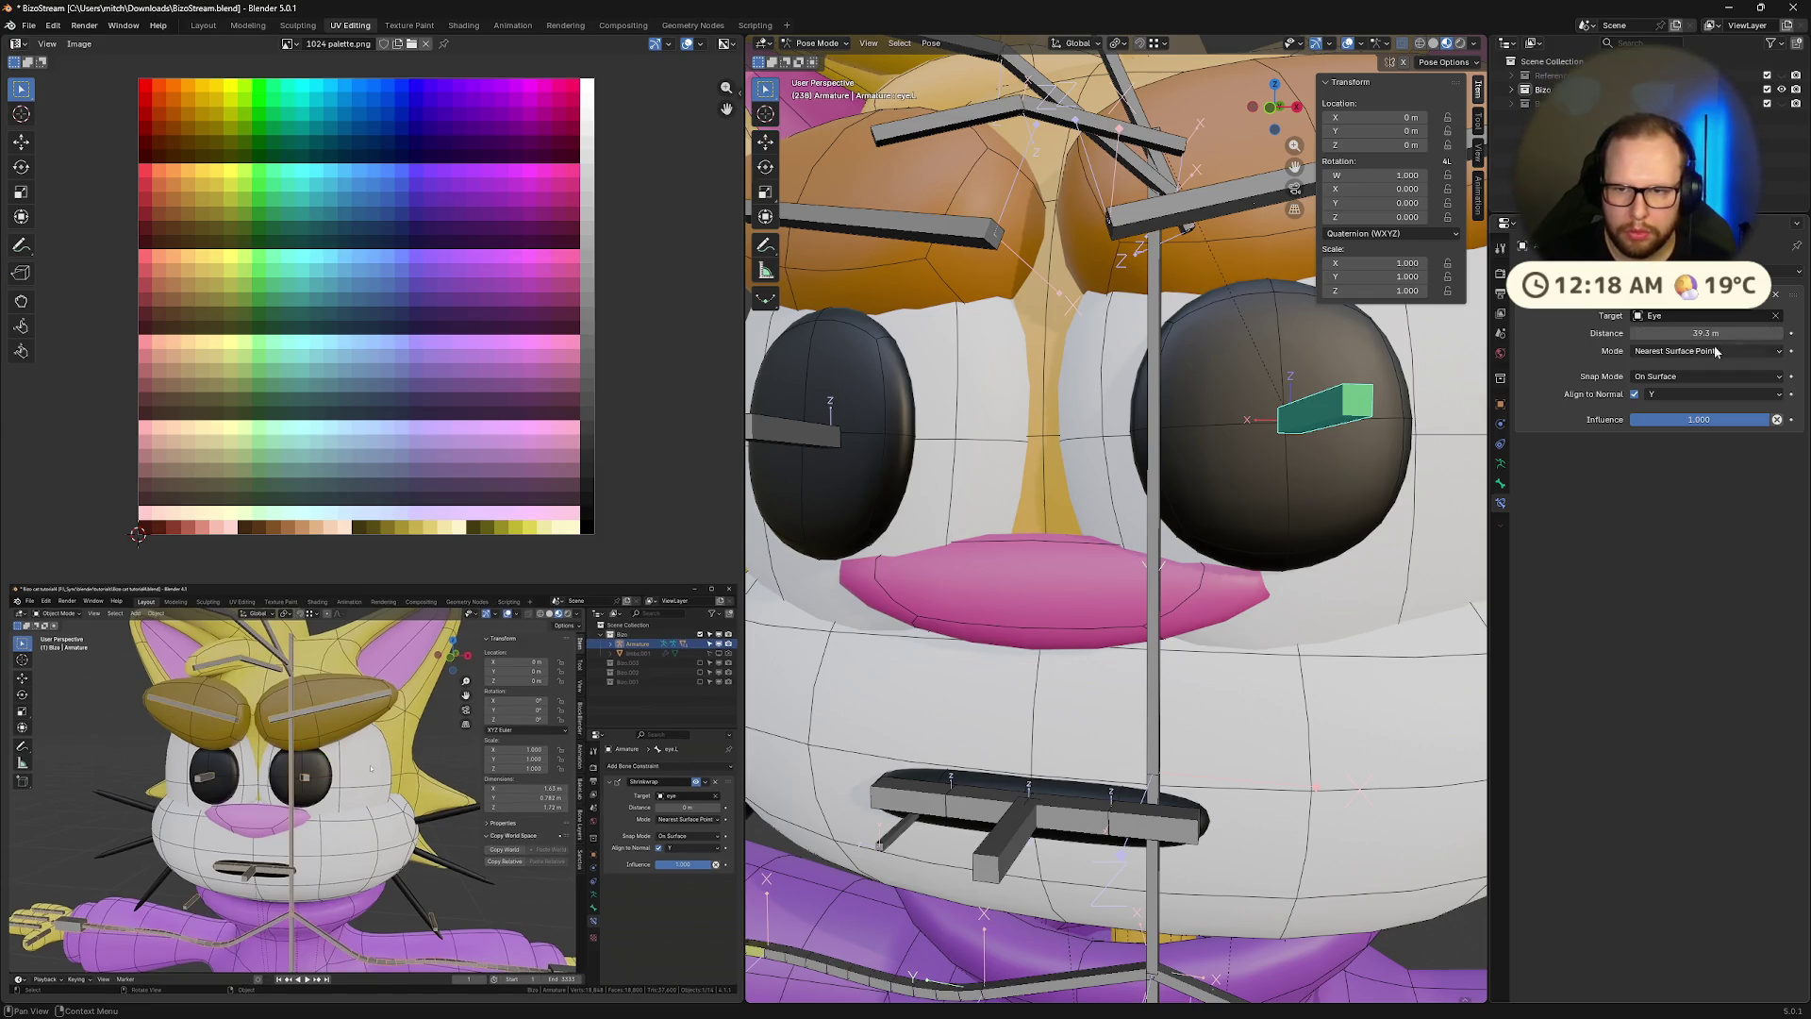
Pause and resume the reference video, then orbit and zoom out to show the whole cat
mouse_move(324, 747)
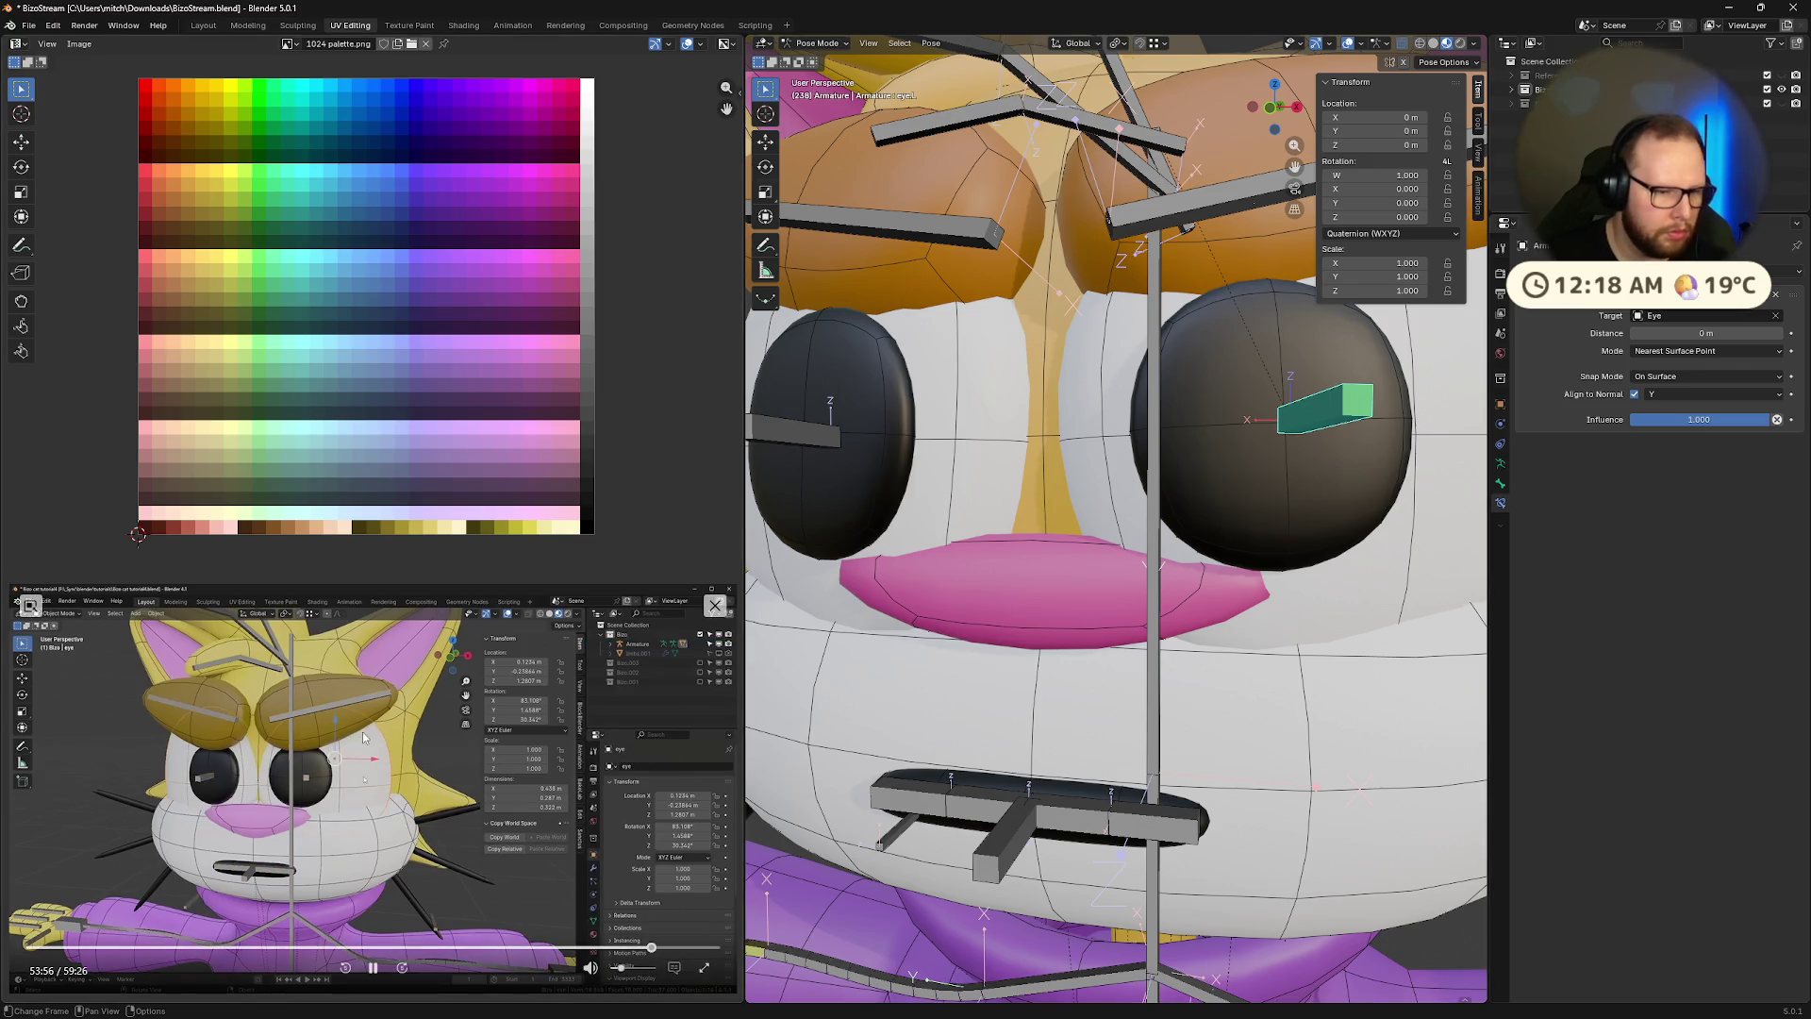
click(373, 966)
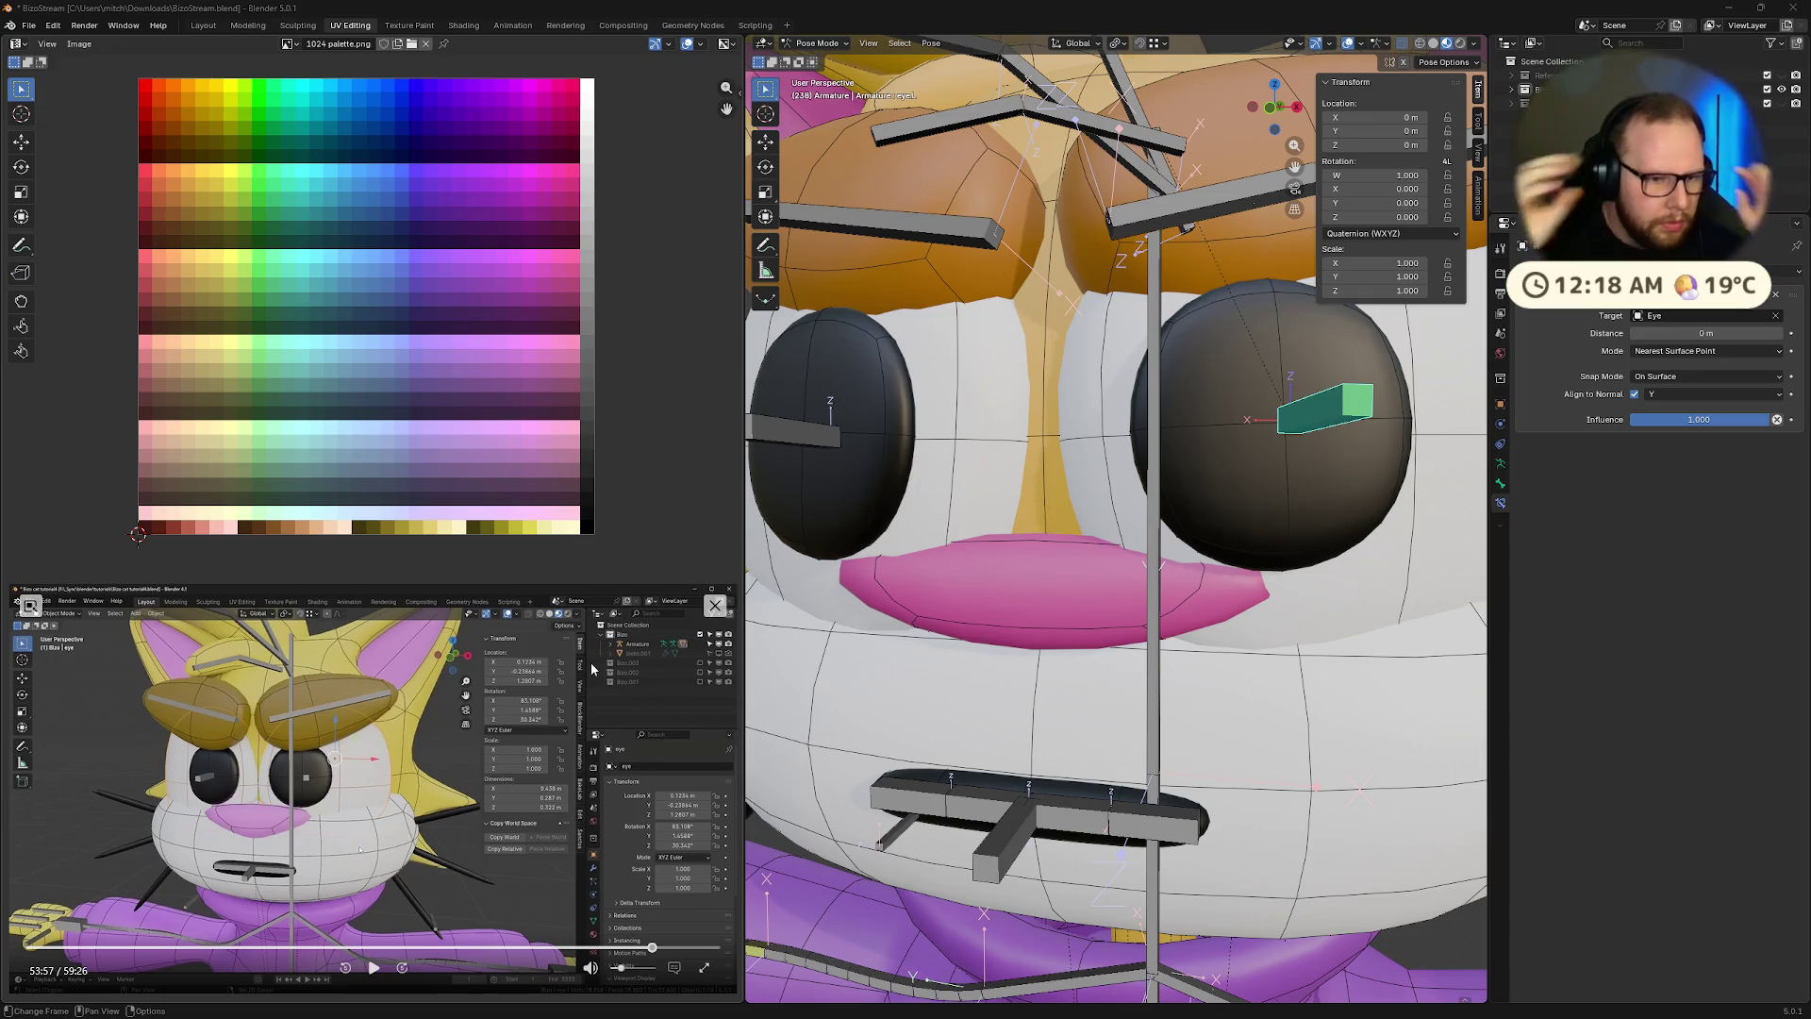
click(373, 968)
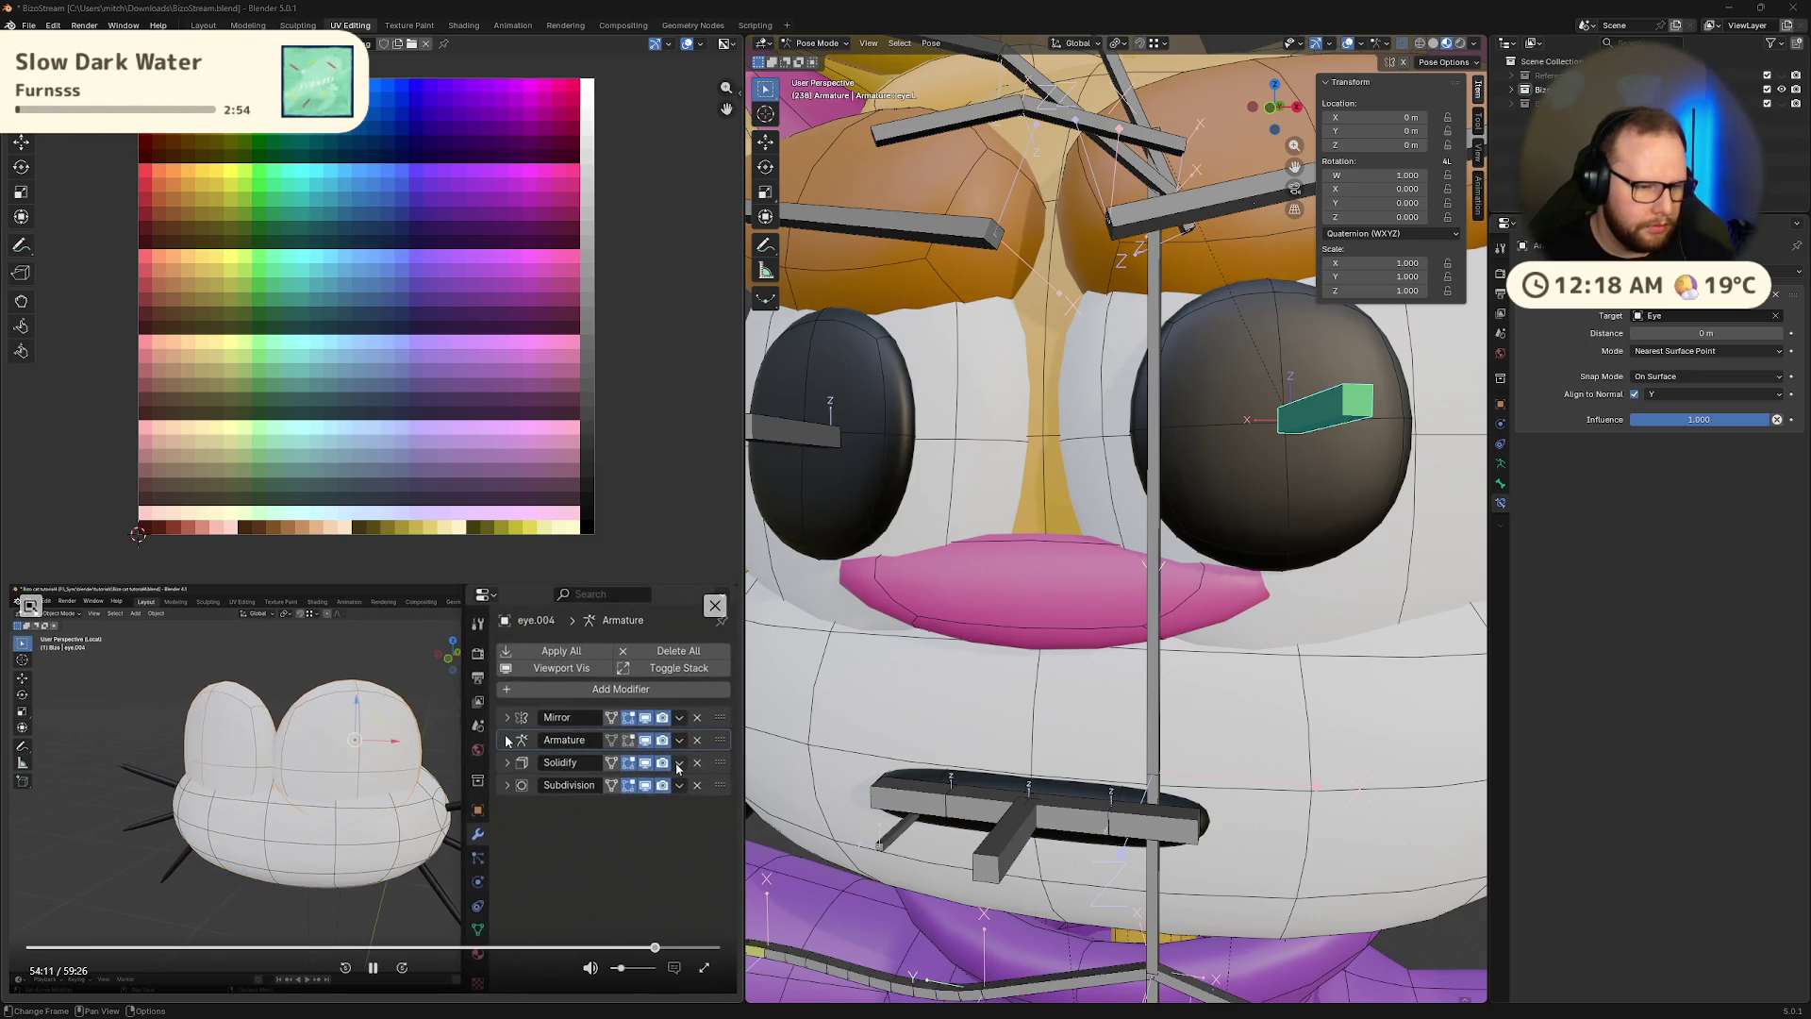
mouse_move(1096, 653)
middle_down()
mouse_move(1168, 621)
mouse_move(1202, 634)
middle_up()
scroll(1167, 620, down, 6)
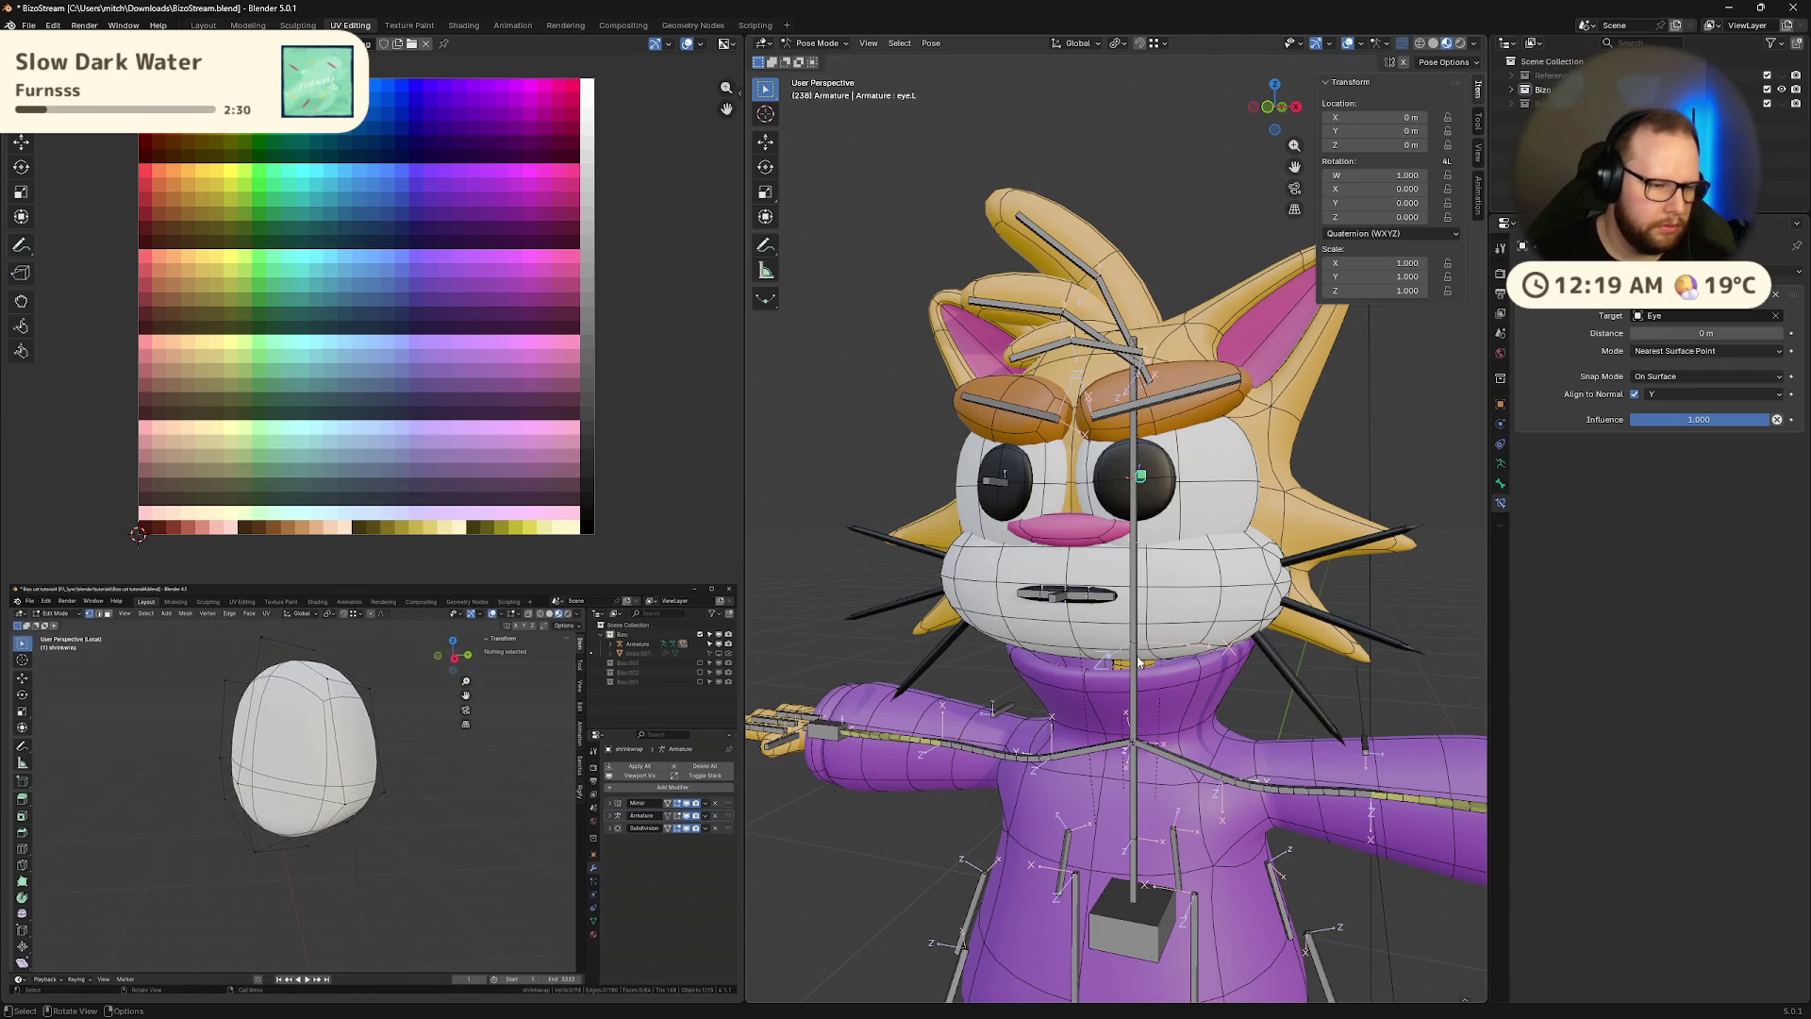
Move the eye.L bone to the centre of the eye and zoom in on the face
mouse_move(1139, 663)
middle_down()
mouse_move(1090, 651)
mouse_move(1161, 622)
middle_up()
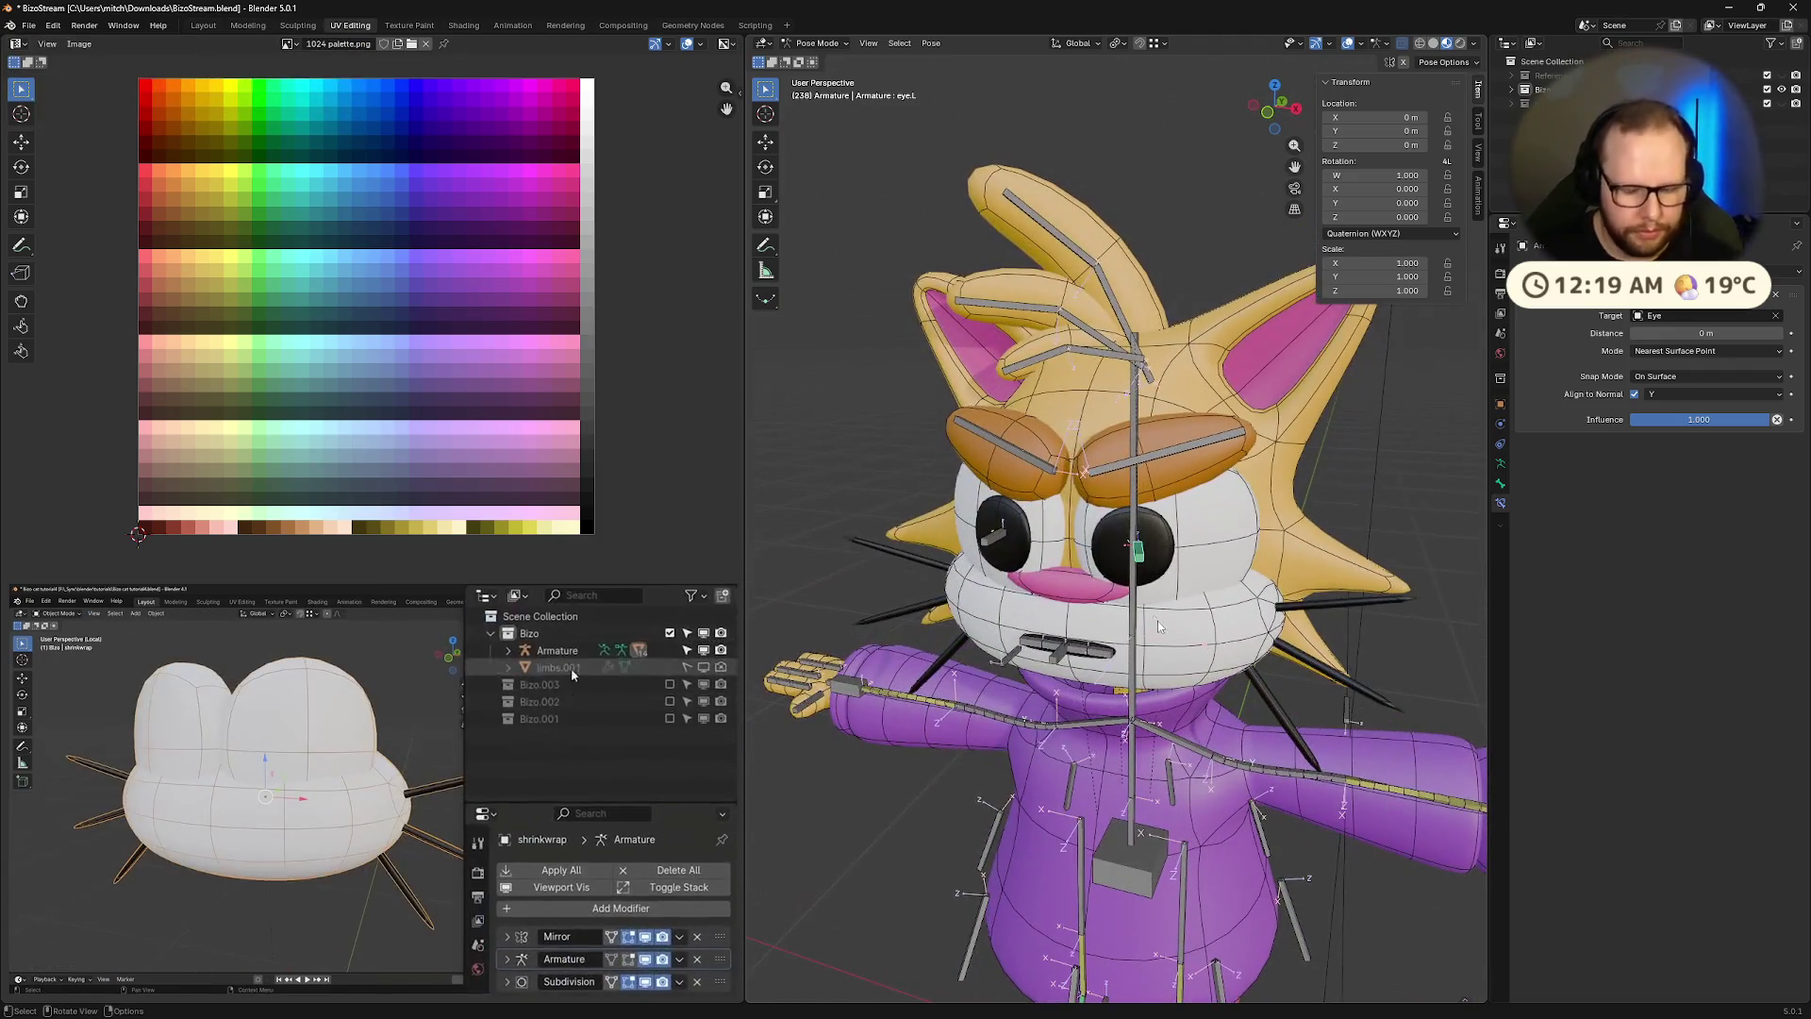
key(g)
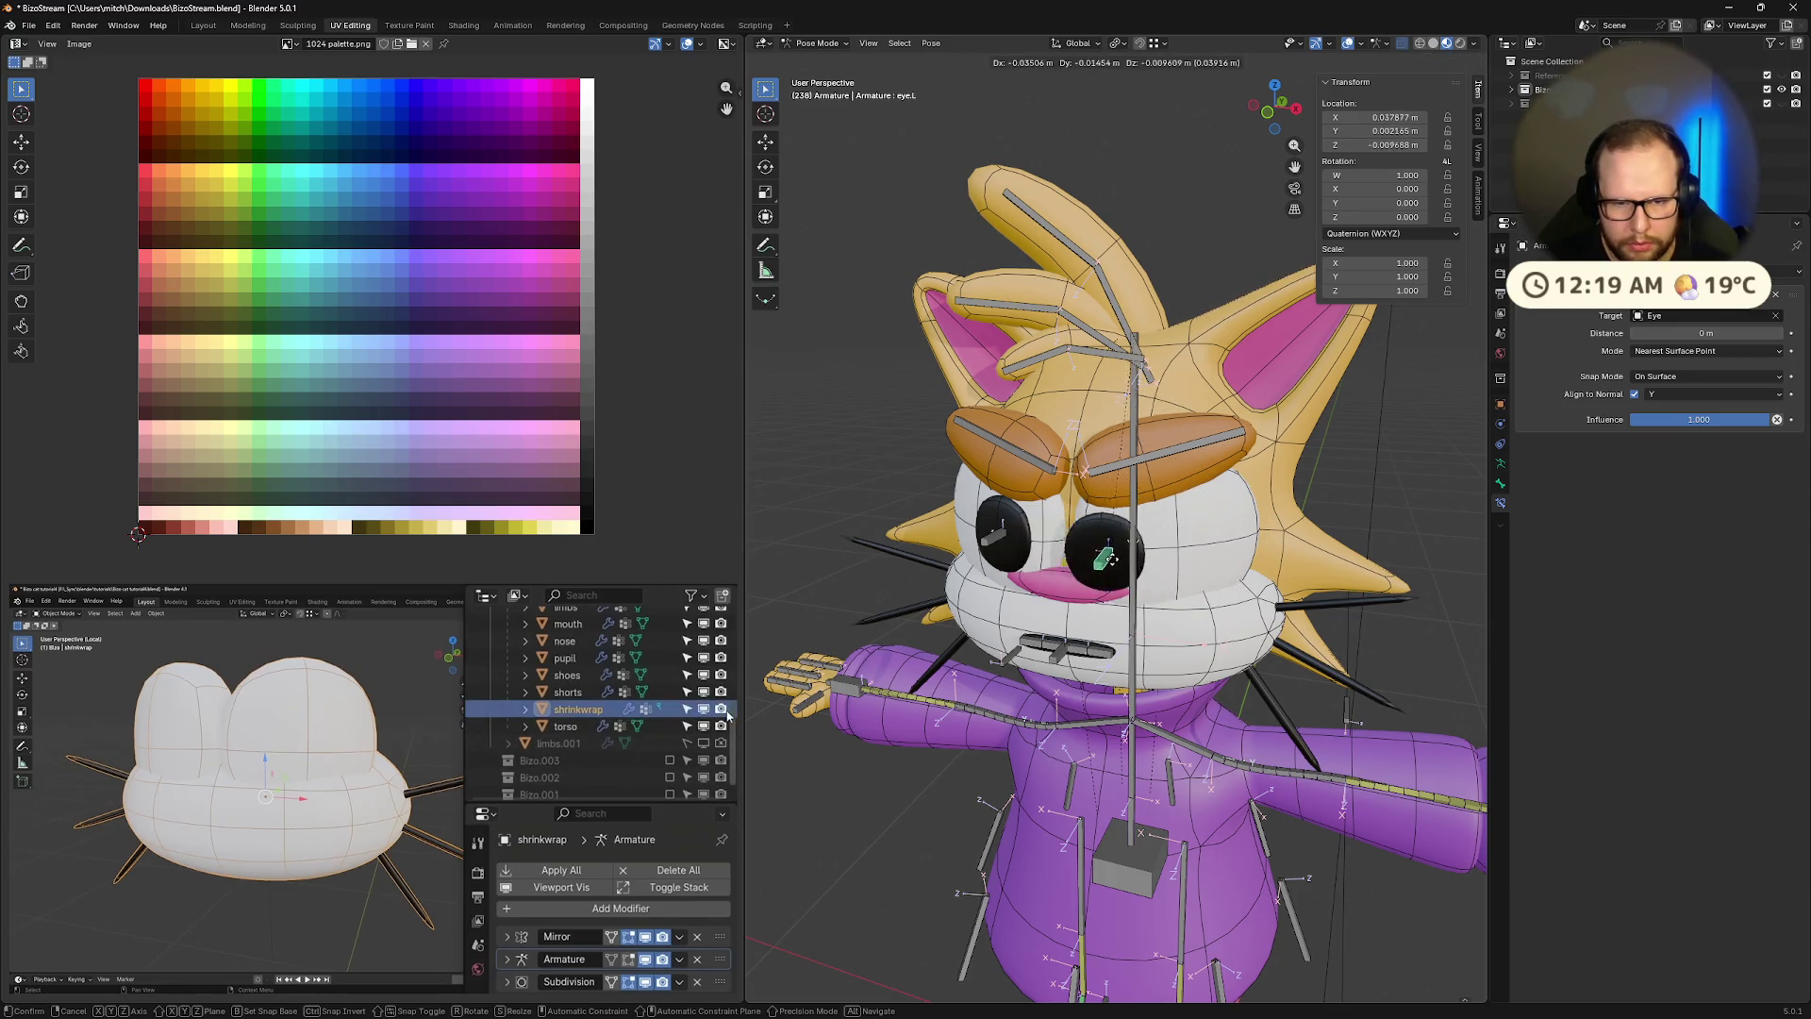
click(1134, 556)
mouse_move(1135, 556)
middle_down()
mouse_move(1056, 562)
mouse_move(1179, 568)
middle_up()
scroll(1190, 570, up, 3)
Try the Project and Nearest Vertex shrinkwrap modes, settling on Target Normal Project
click(1698, 351)
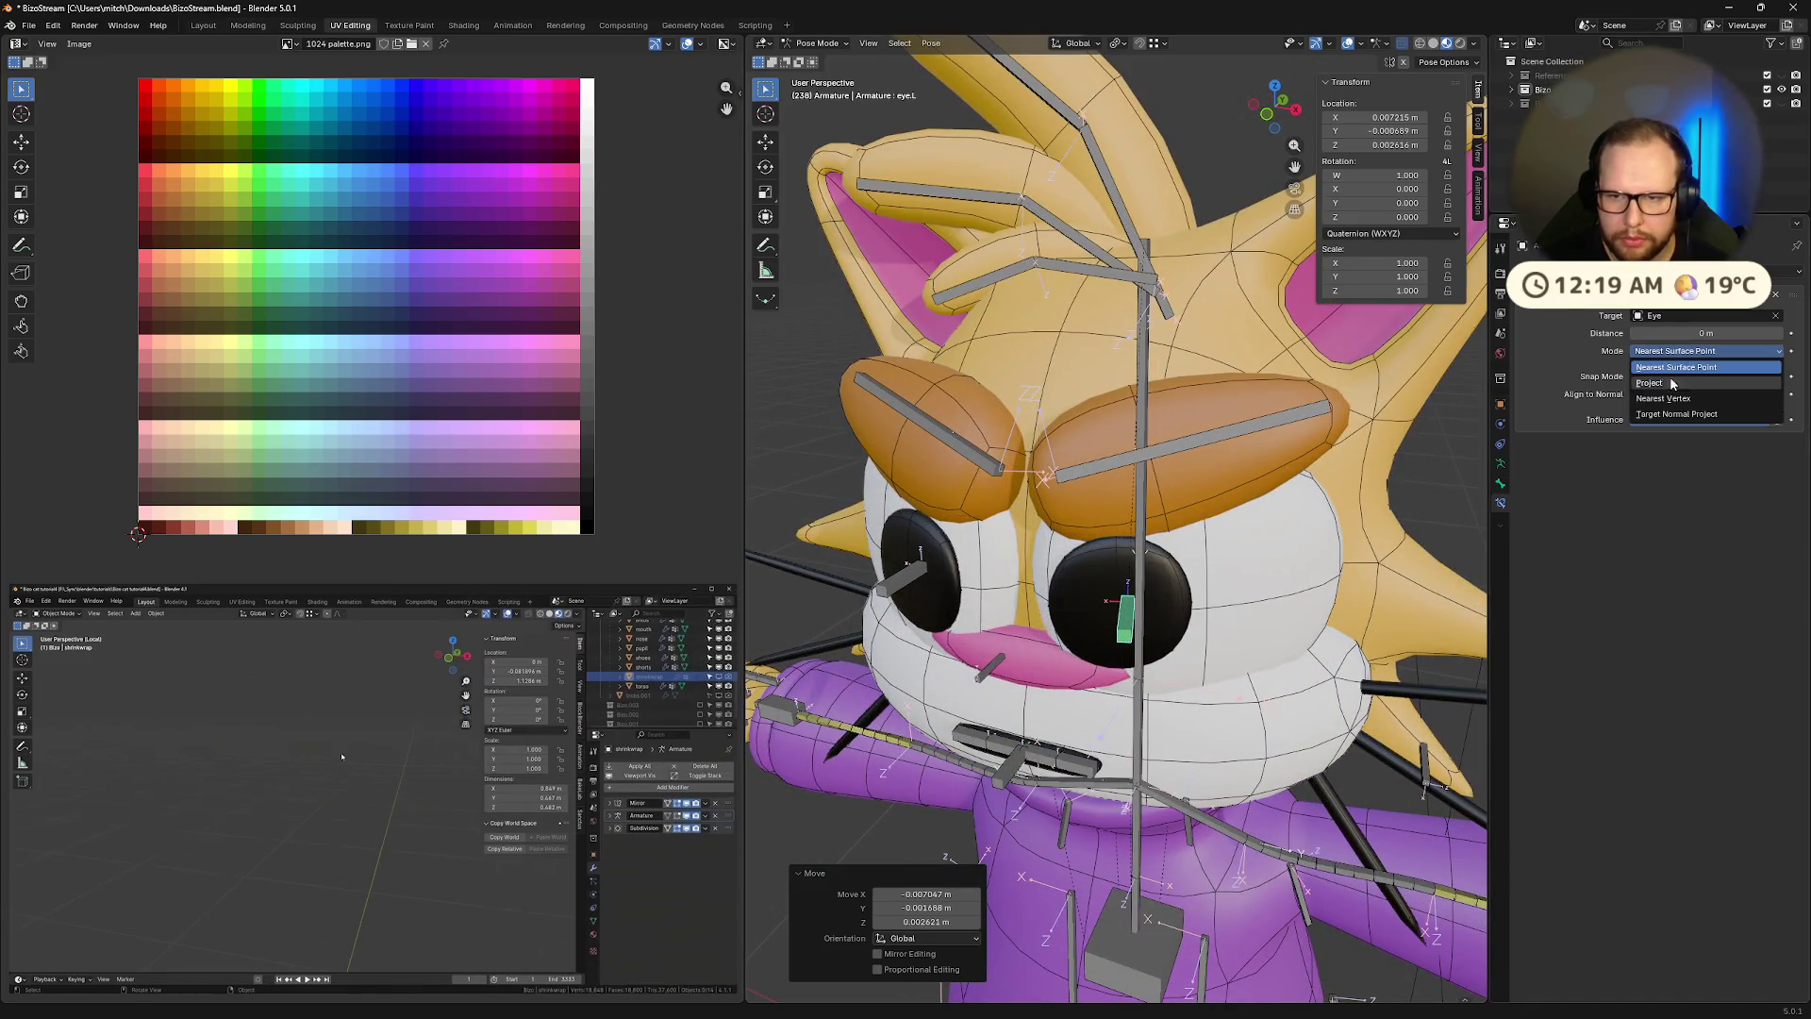
click(1669, 388)
mouse_move(1347, 542)
middle_down()
mouse_move(1270, 512)
mouse_move(1251, 525)
mouse_move(1386, 517)
middle_up()
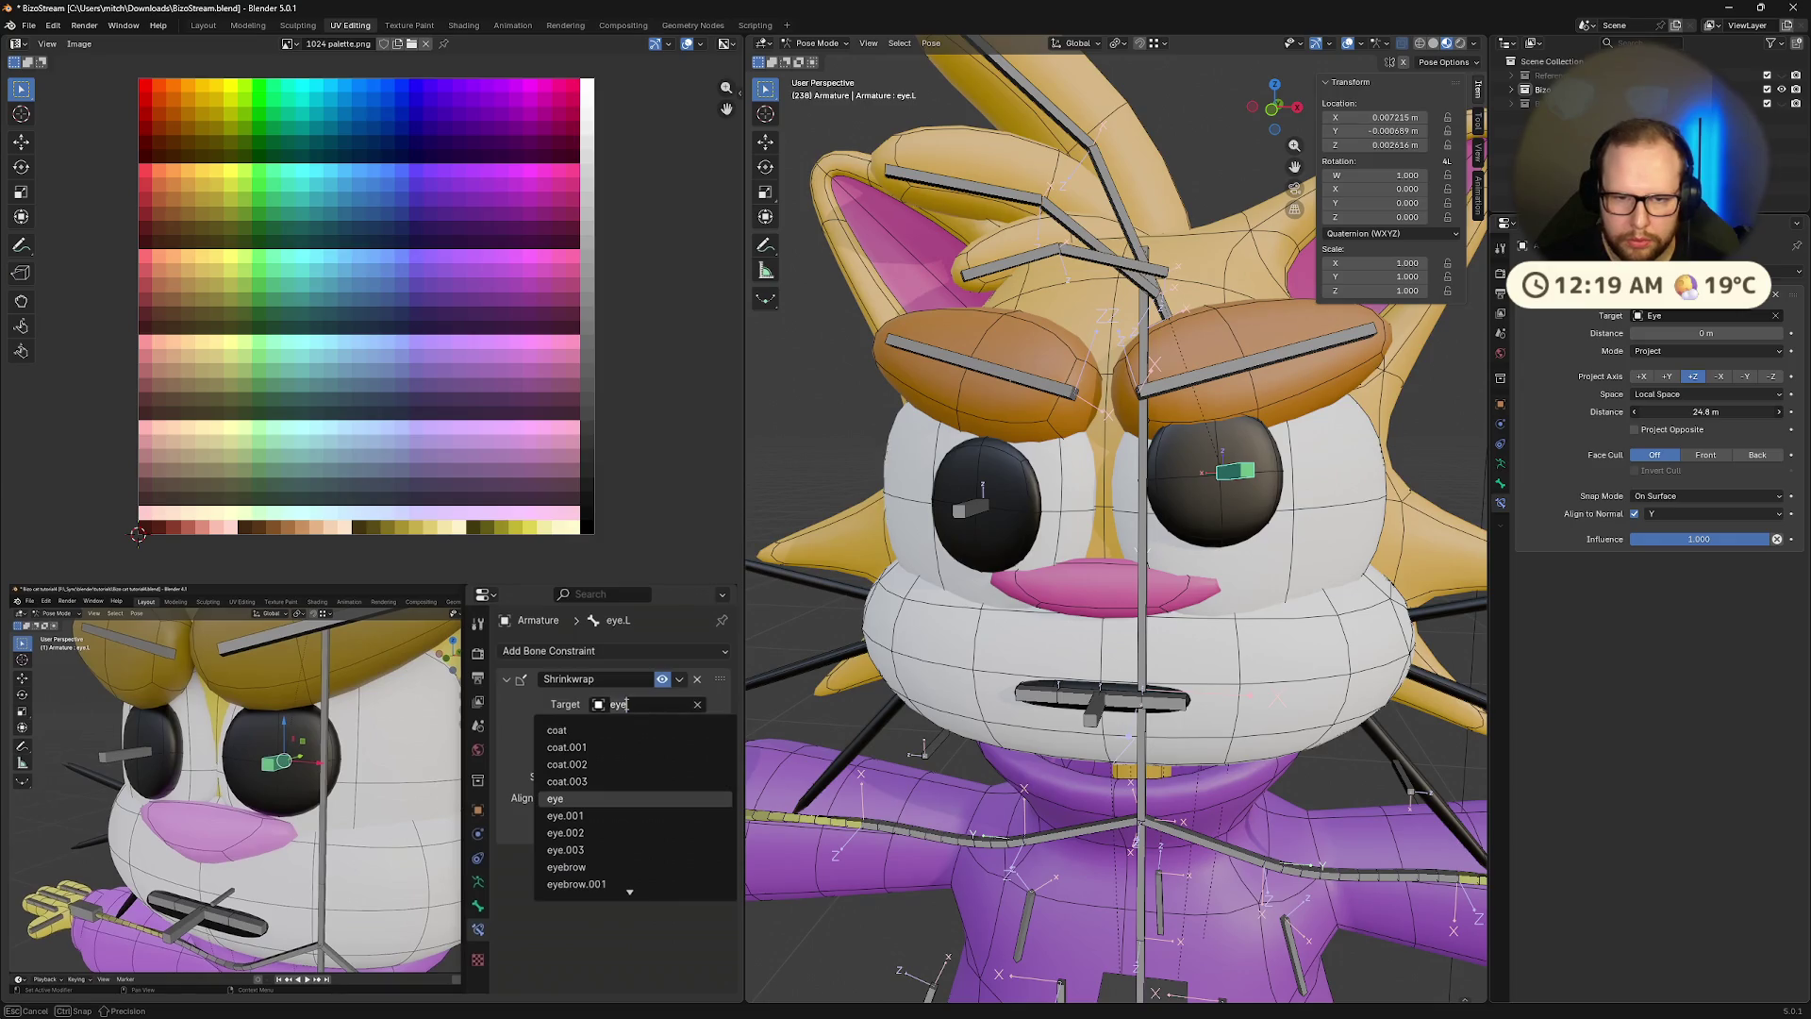
click(1693, 351)
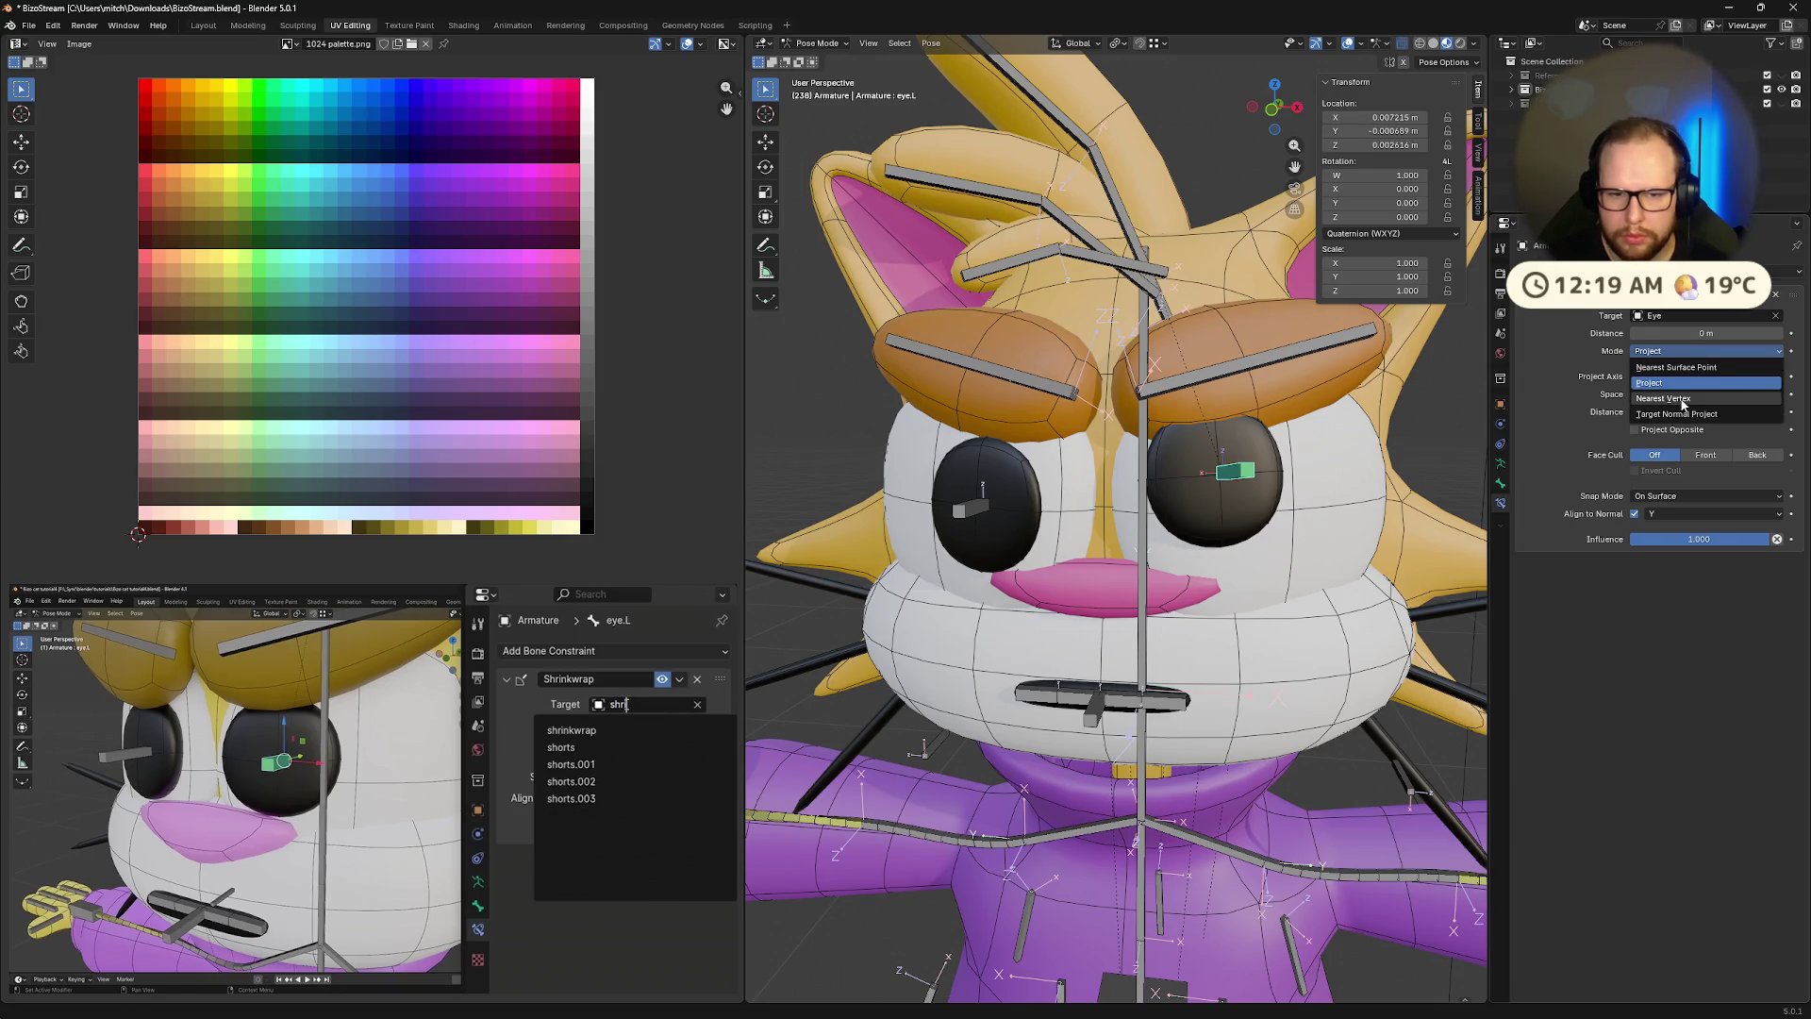
click(1663, 398)
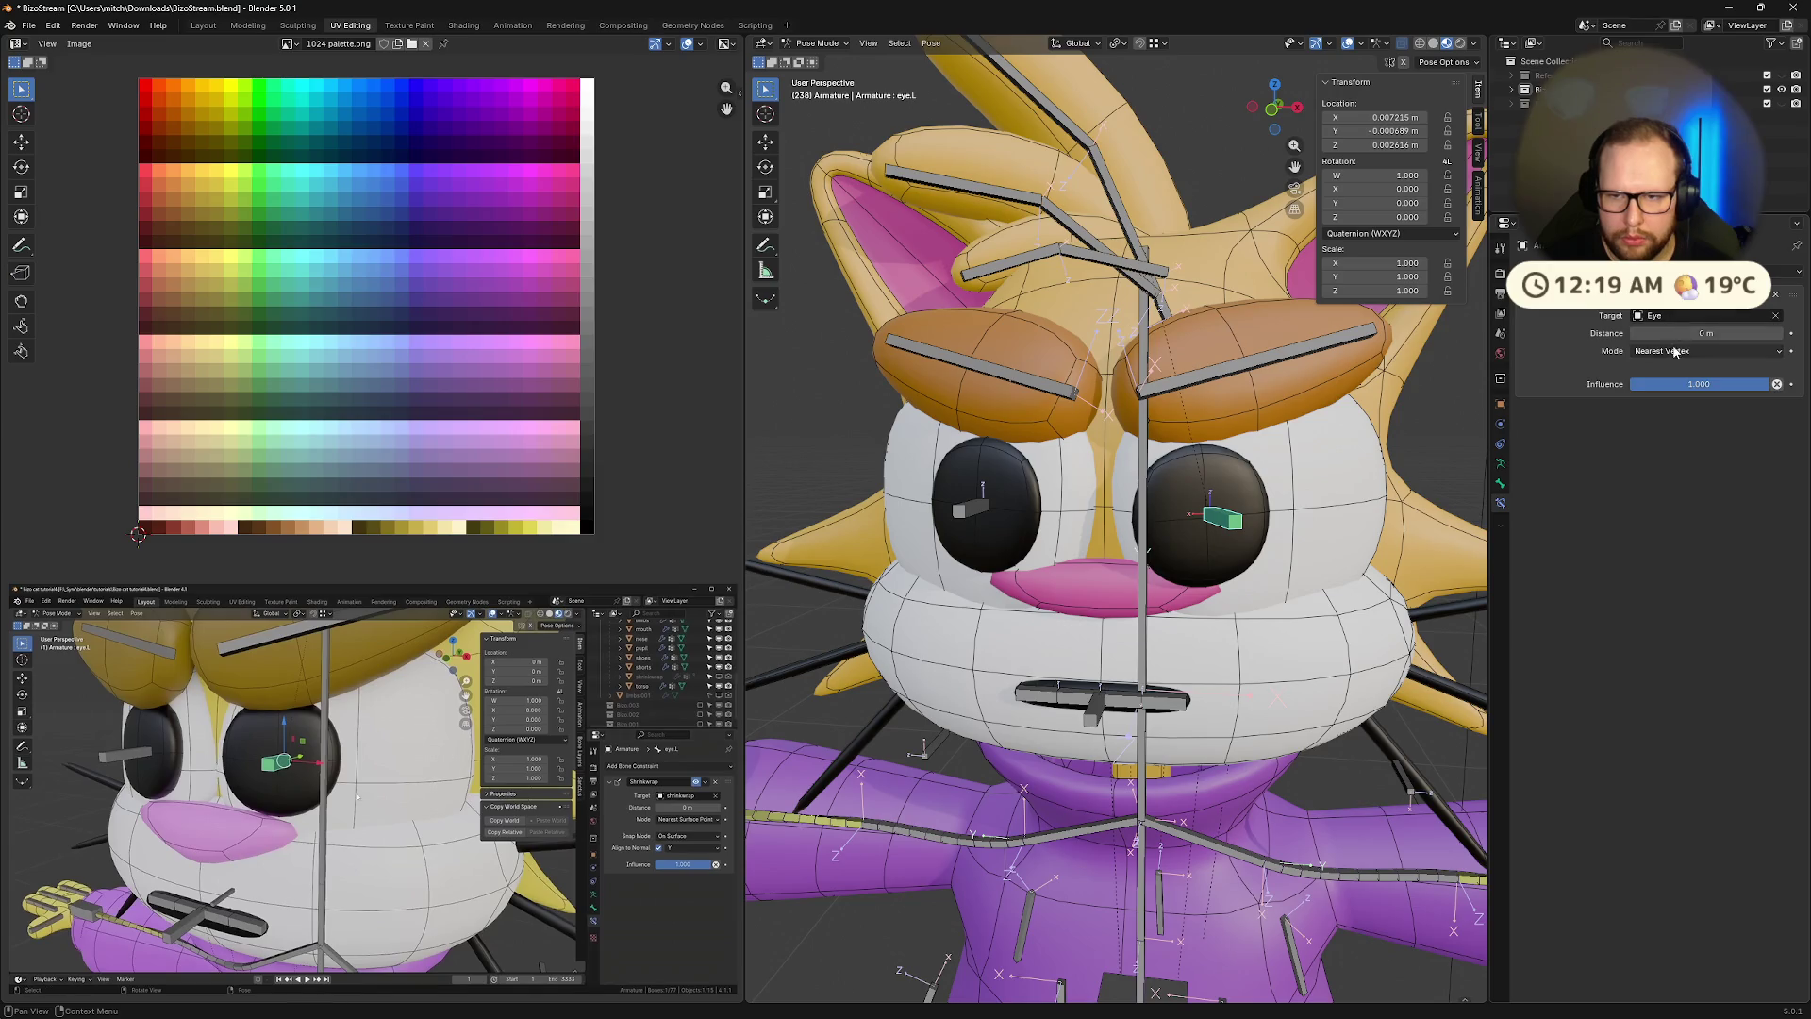
click(1660, 351)
click(1650, 413)
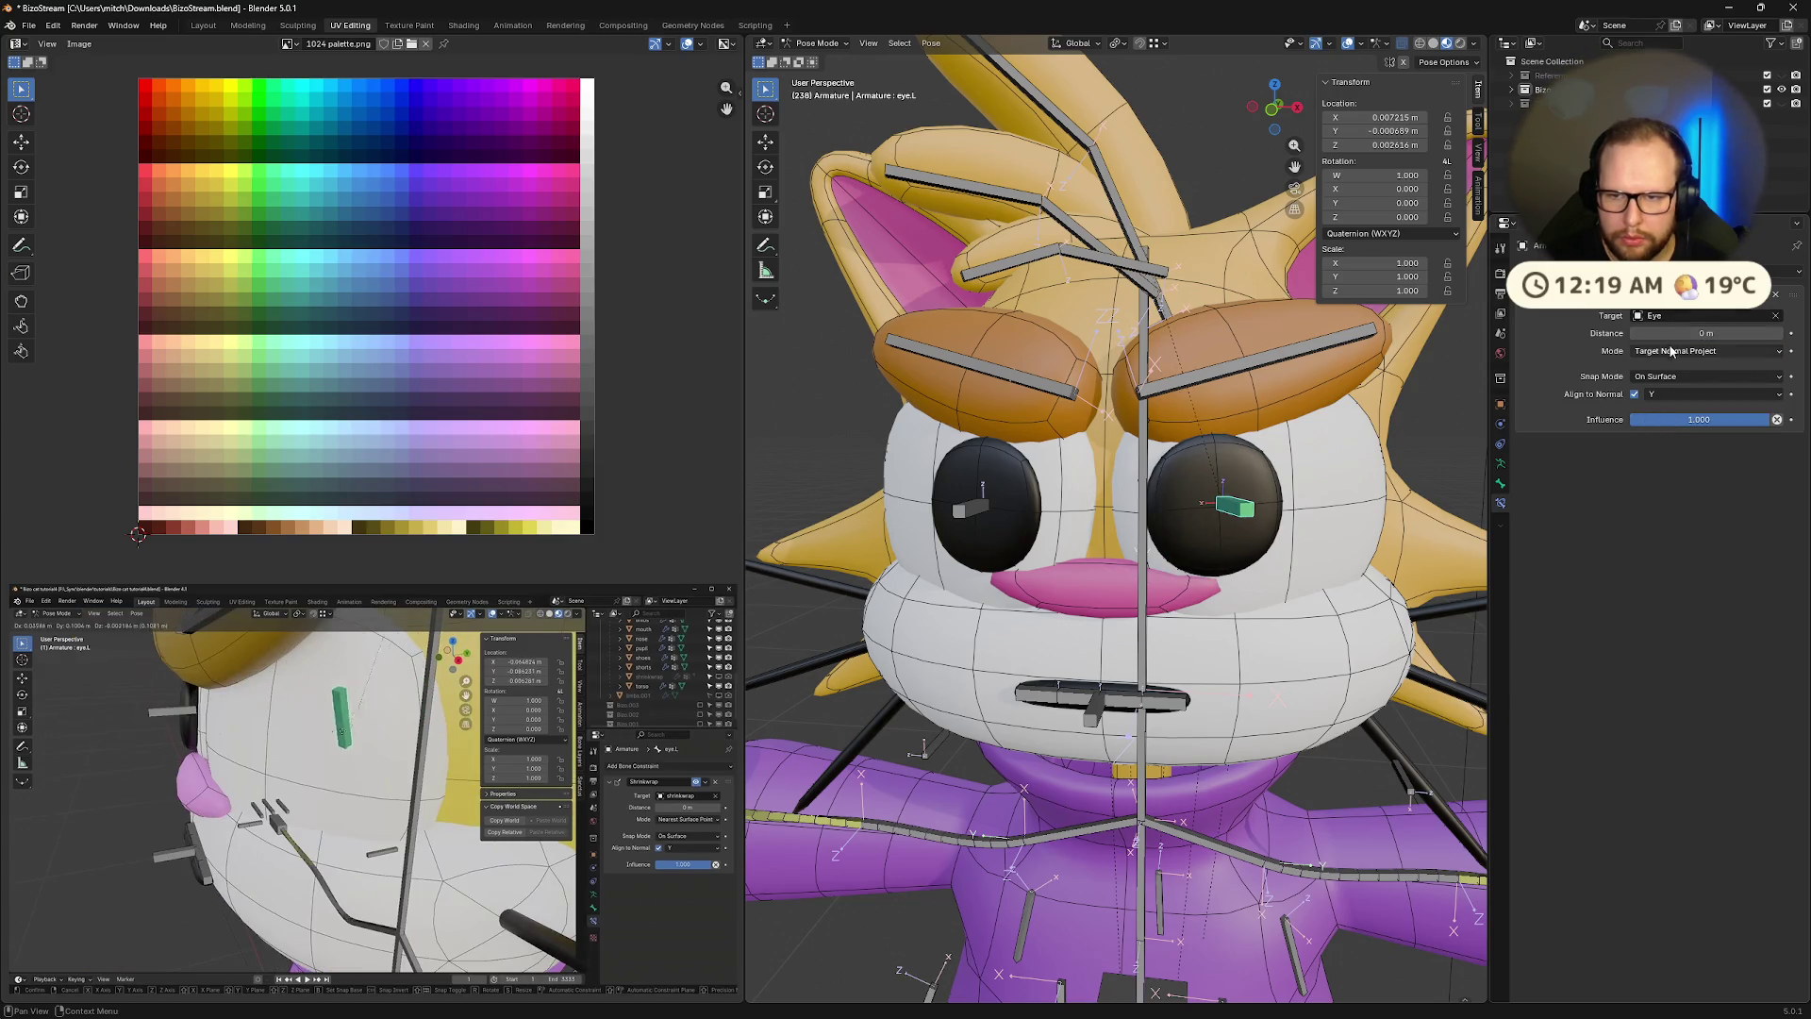
Set Snap Mode to Above Surface, enable Align to Normal, and test the Influence slider
click(1658, 376)
click(1649, 407)
click(1660, 376)
click(1648, 408)
click(1662, 377)
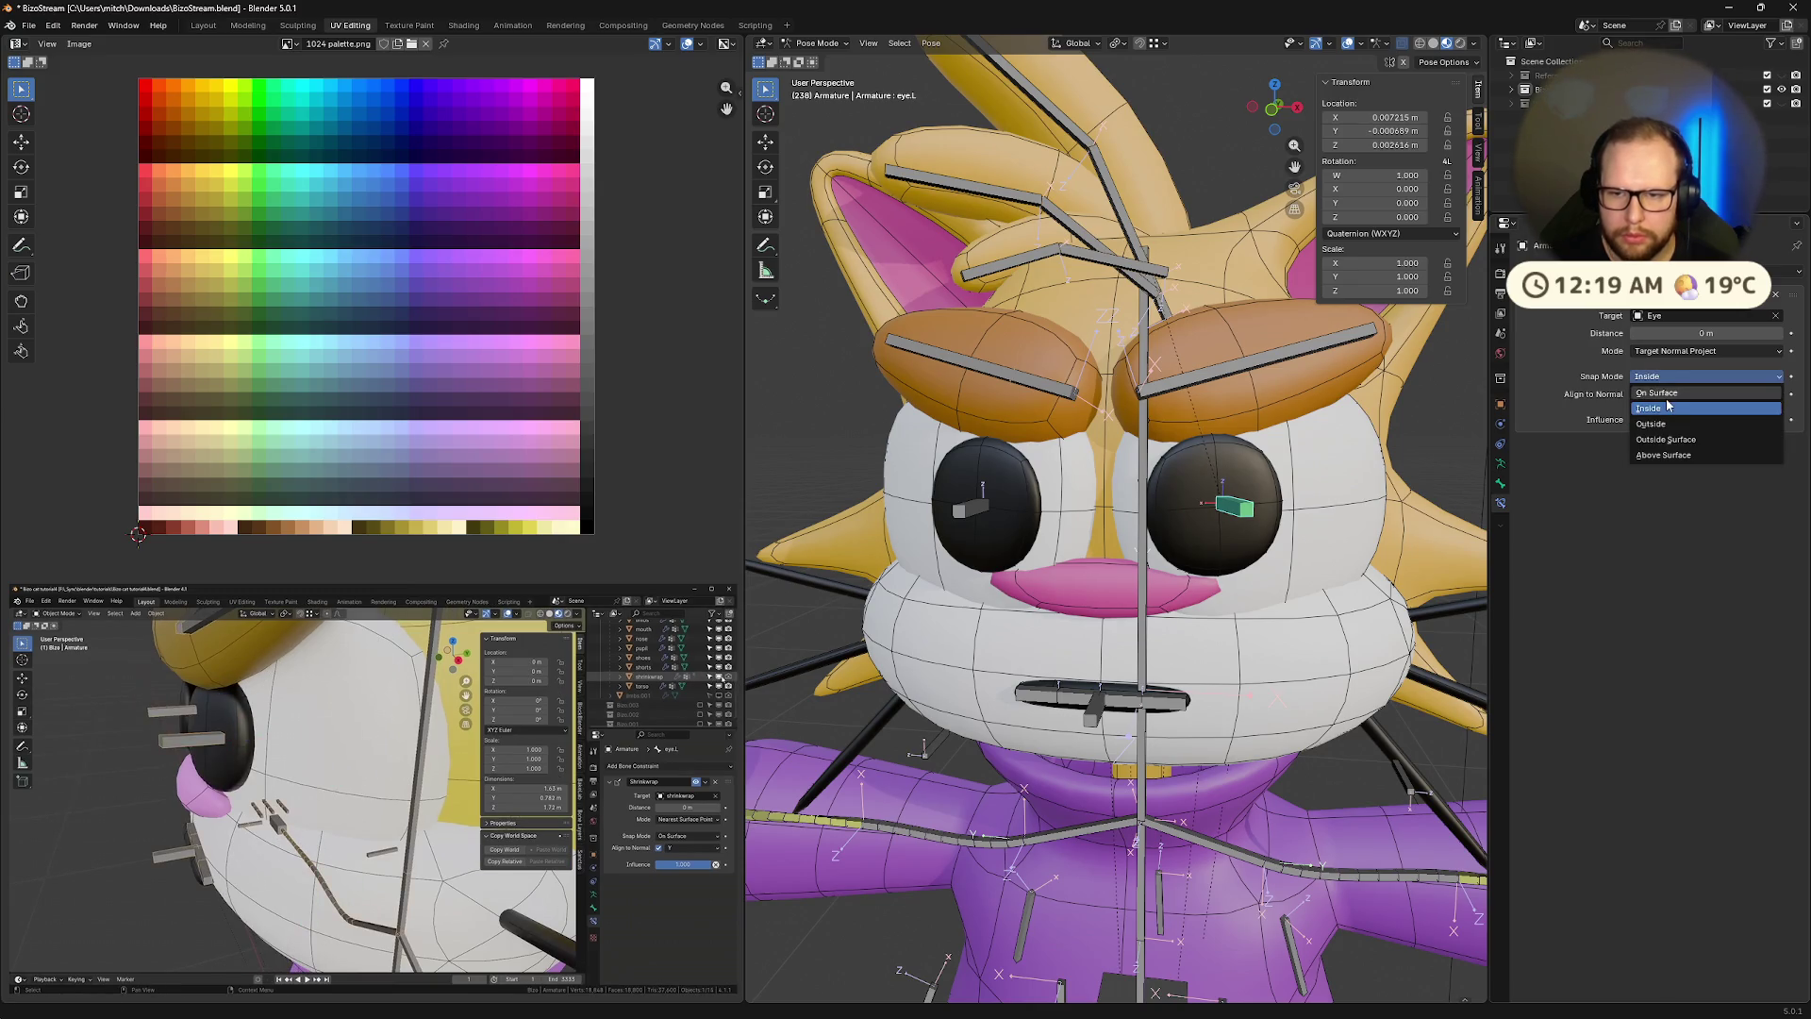
click(1658, 456)
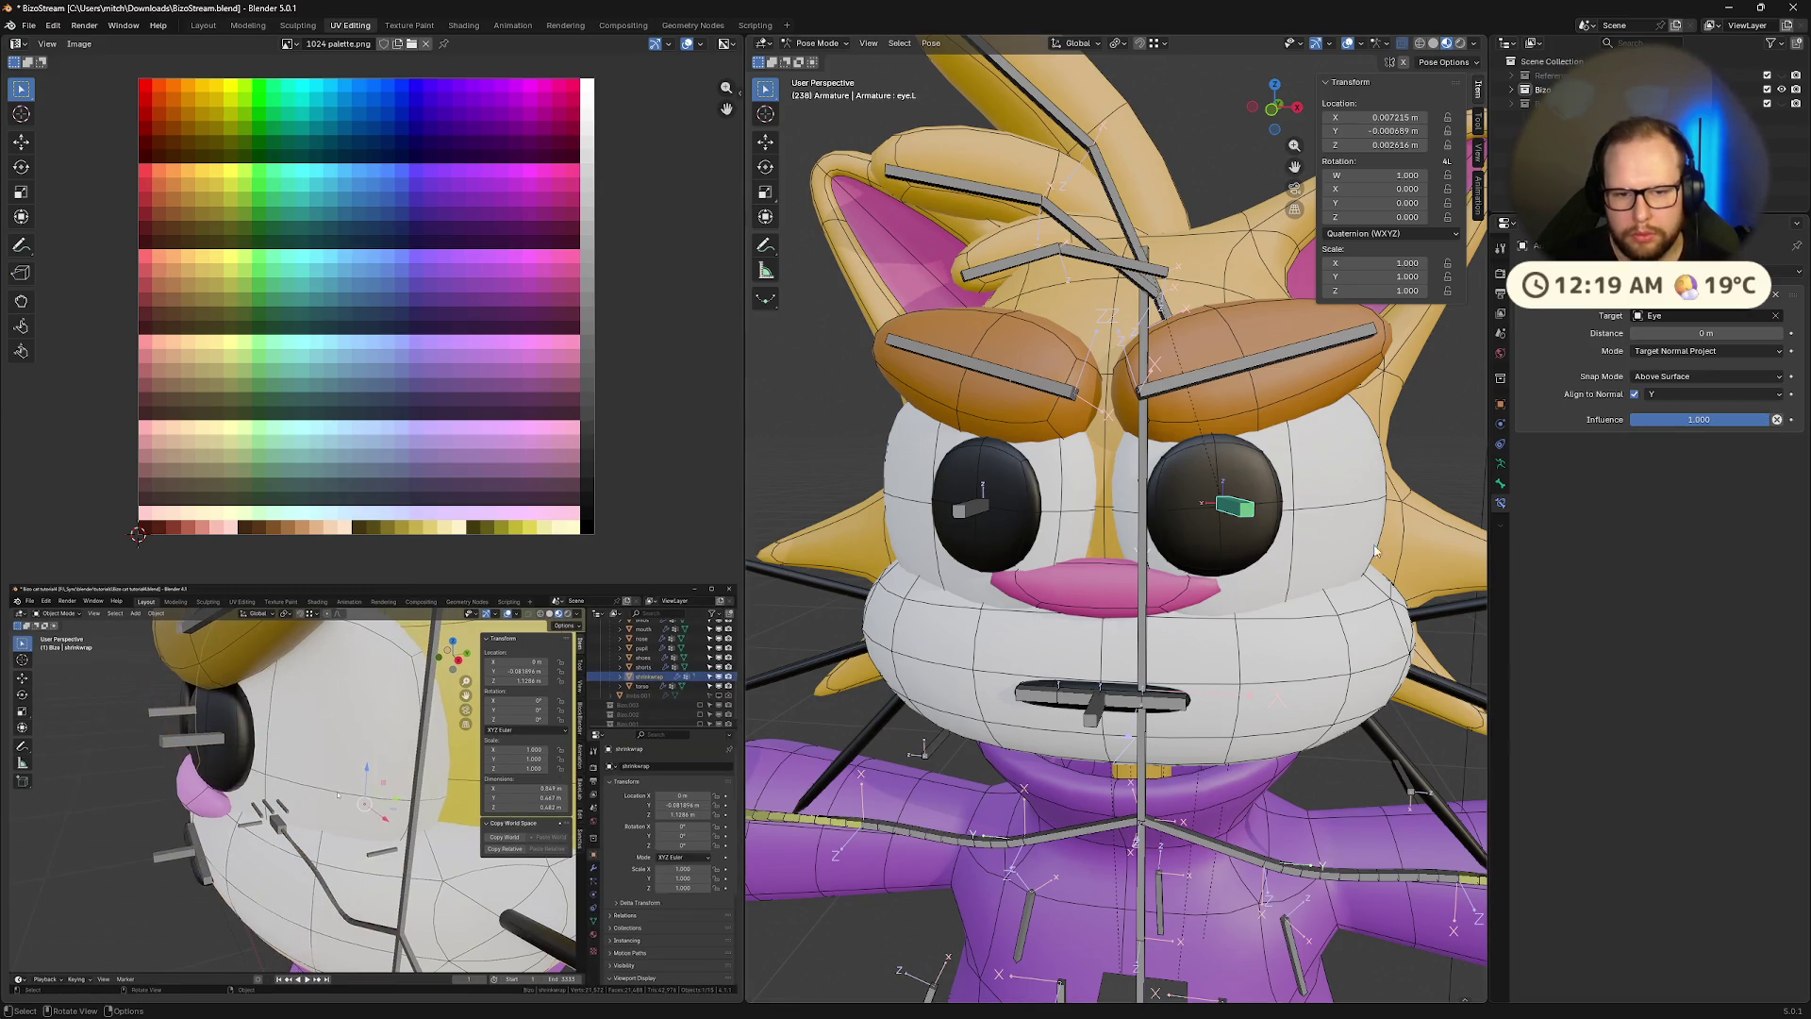
click(1635, 394)
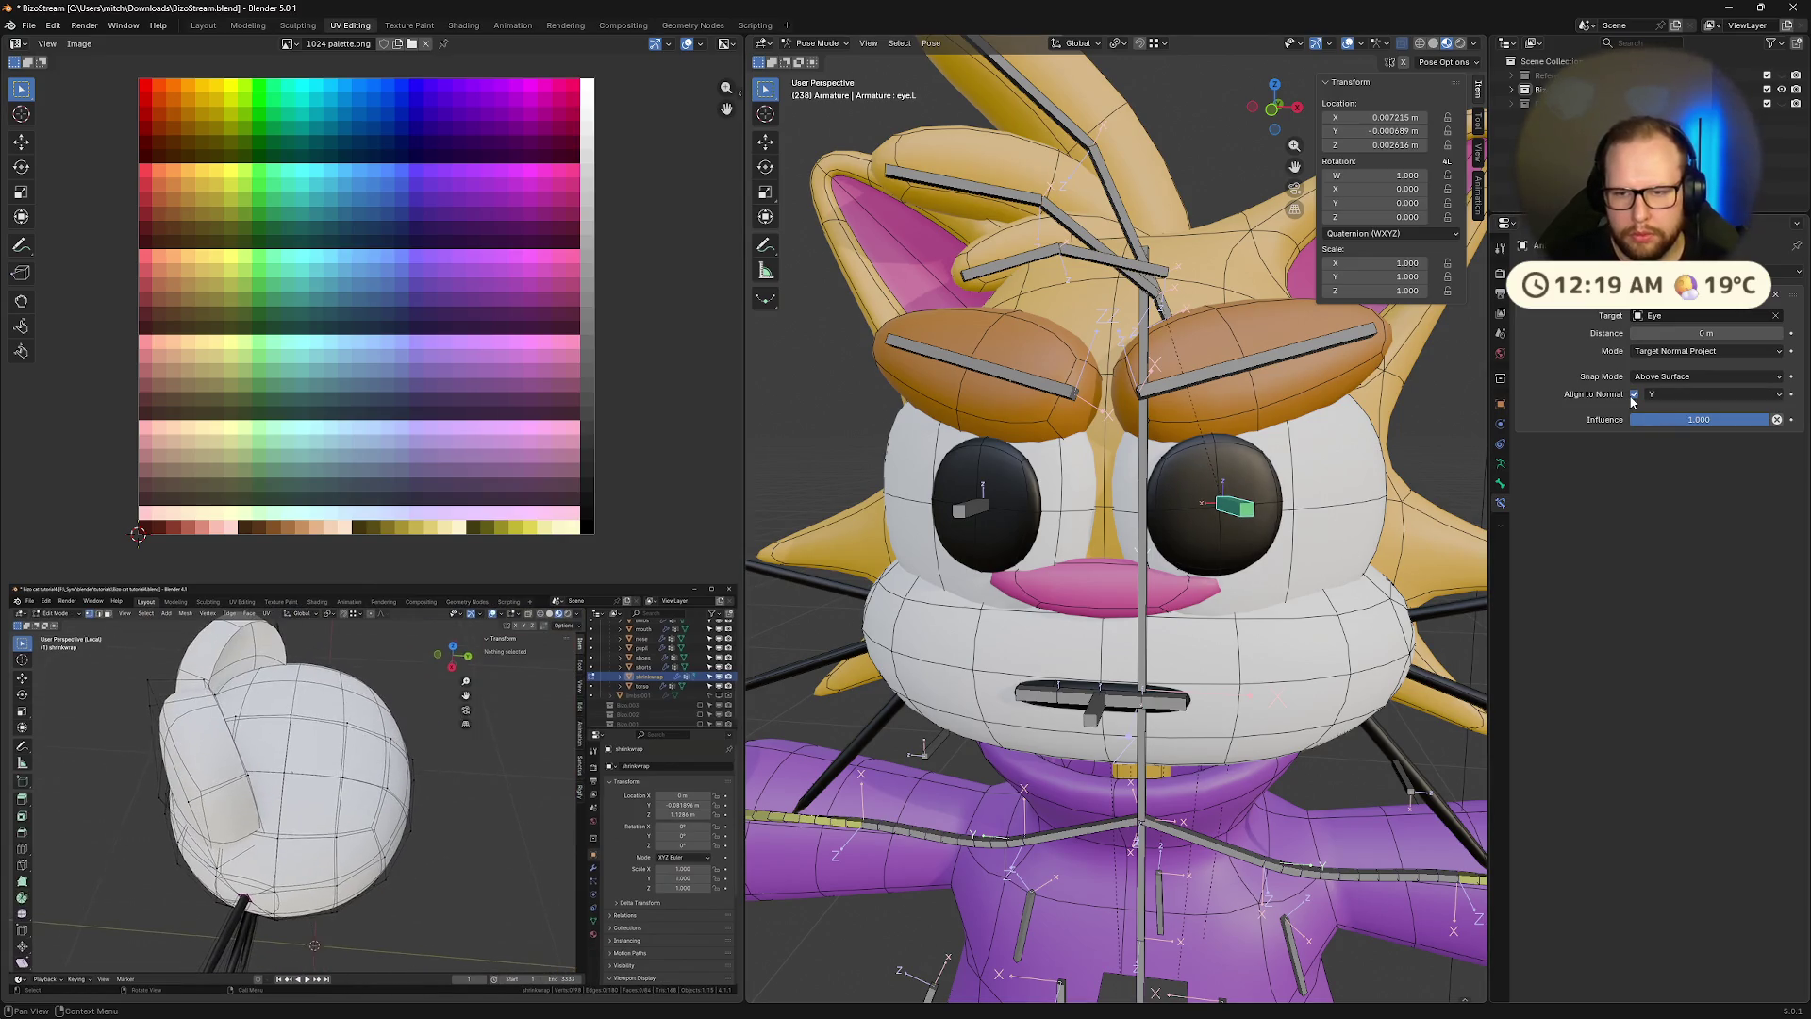
mouse_move(1731, 417)
mouse_down()
mouse_move(1712, 417)
mouse_move(1764, 417)
mouse_up()
mouse_move(184, 979)
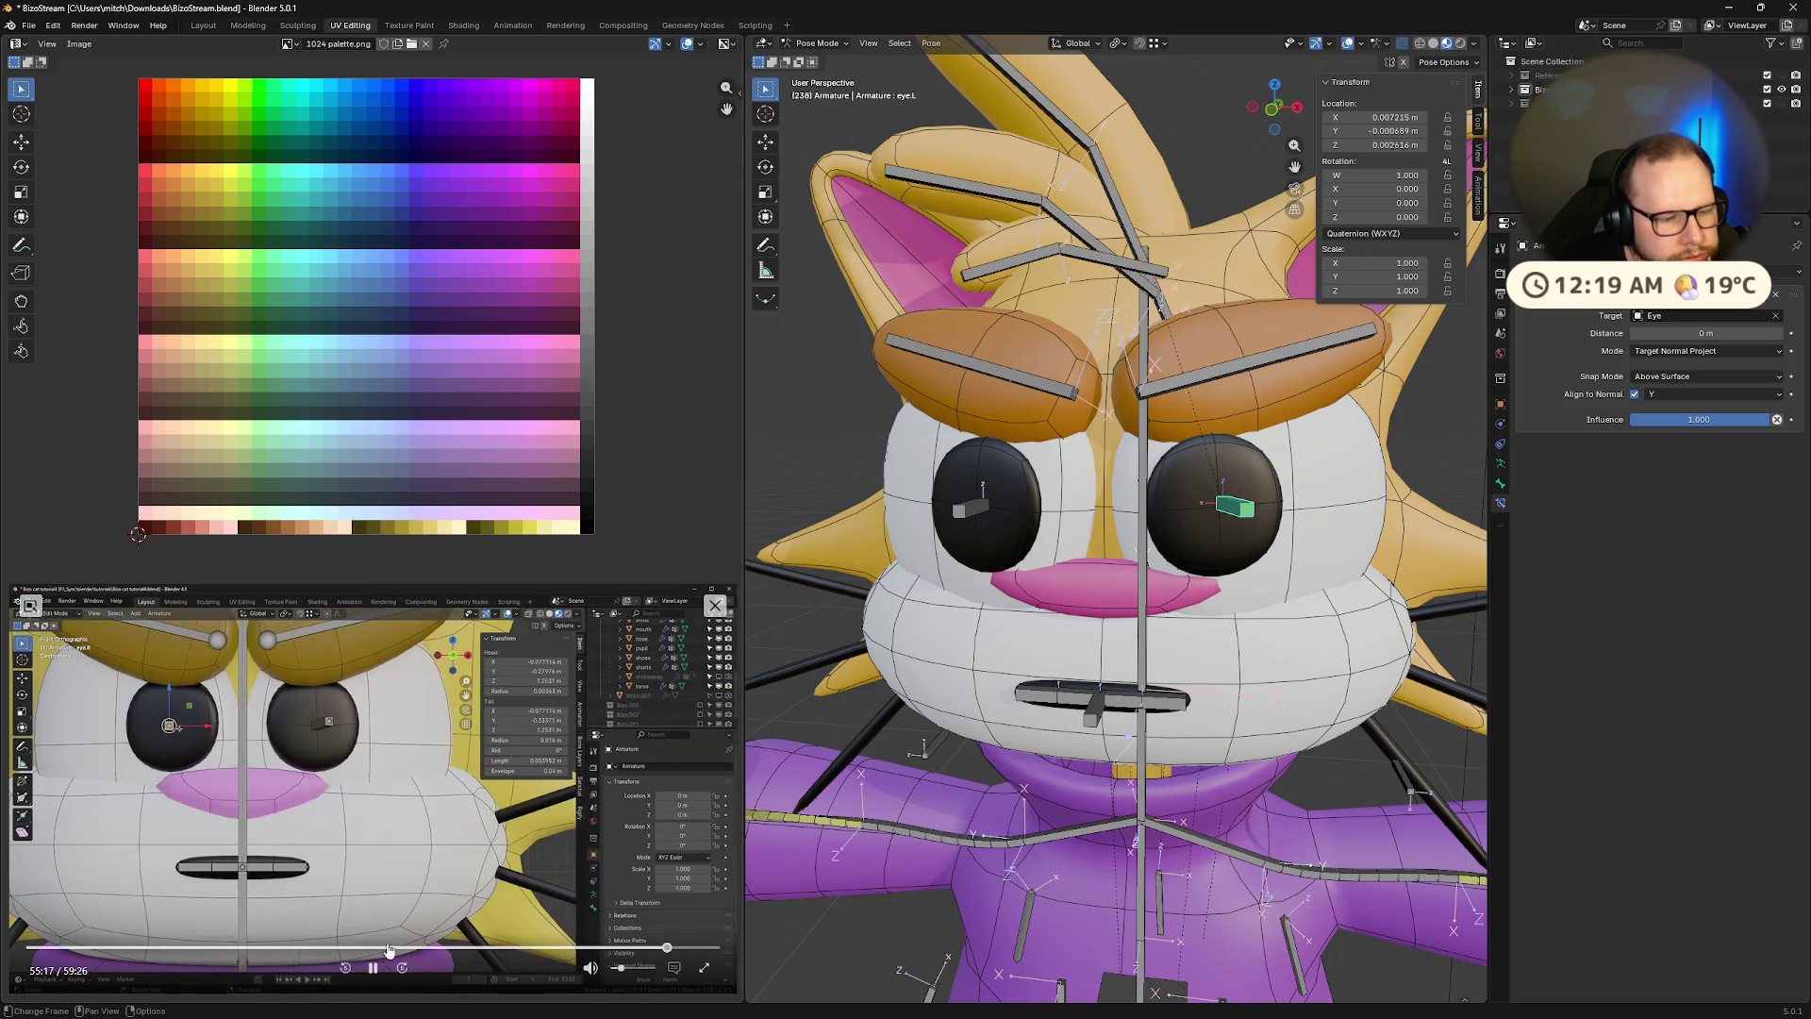
Test the constraint distance and set the eye.L Shrinkwrap mode back to Nearest Surface Point
click(374, 973)
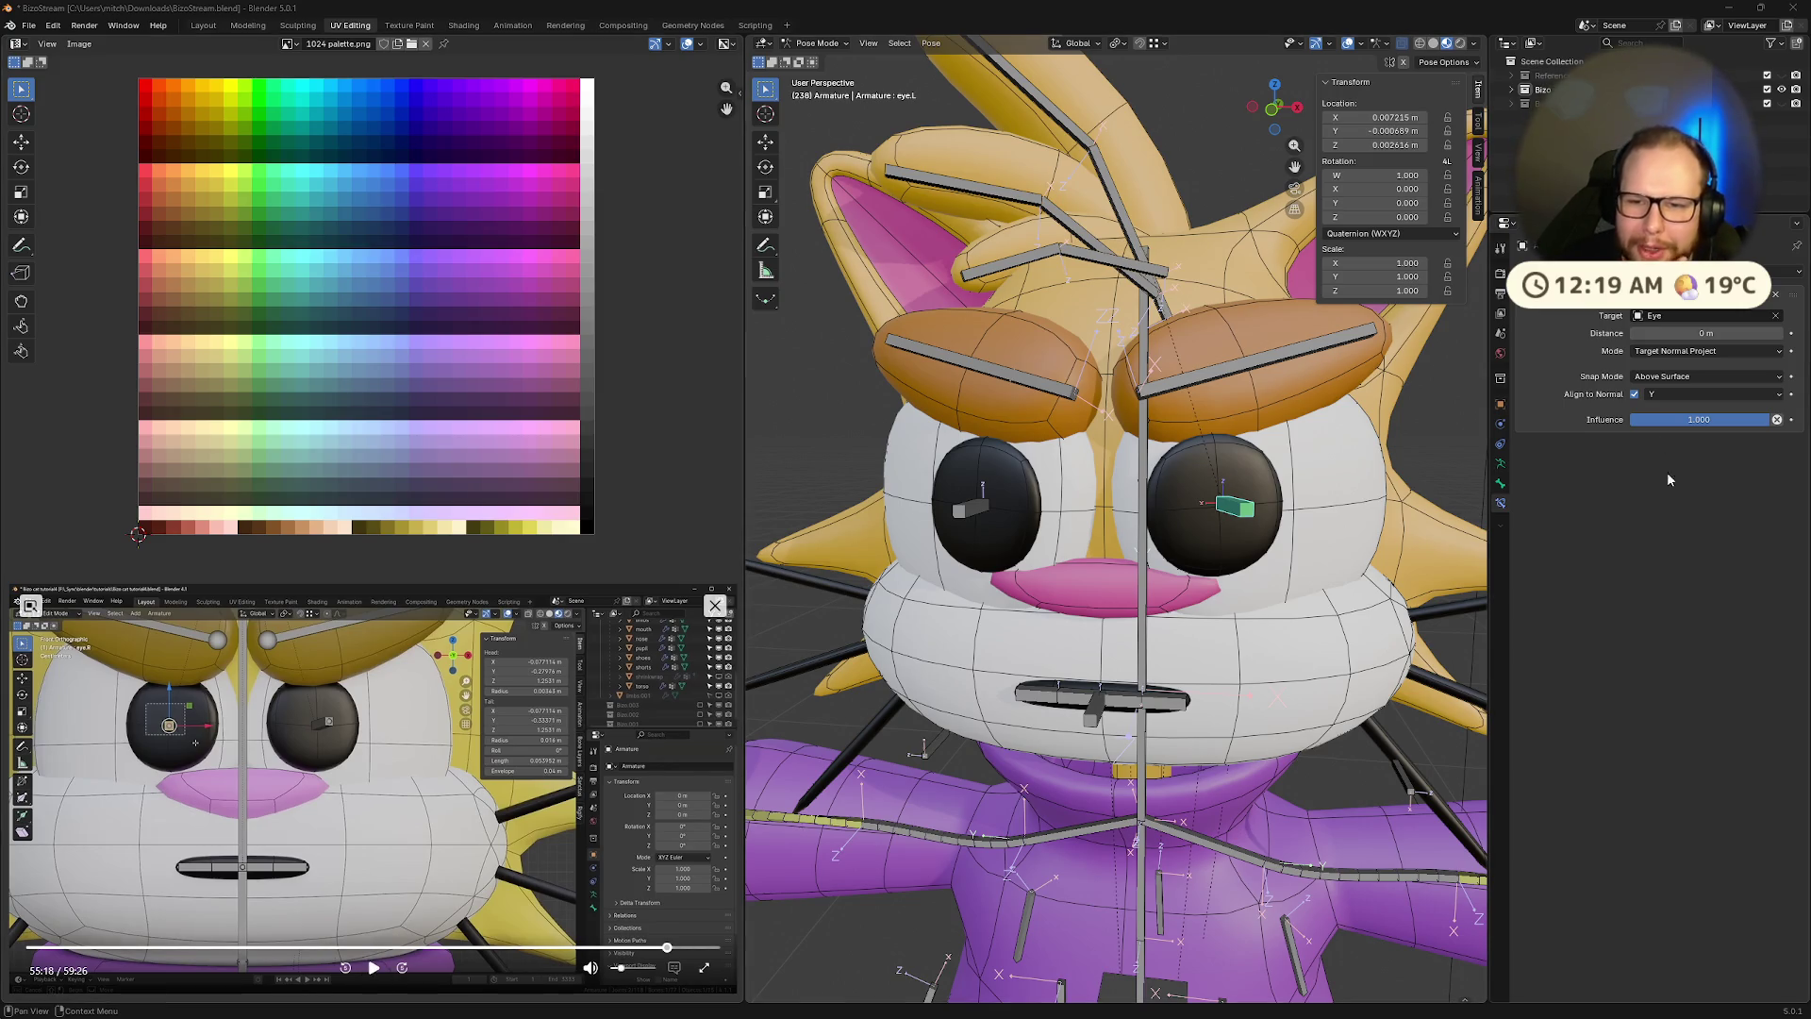
mouse_move(1658, 332)
mouse_down()
mouse_move(1689, 332)
mouse_move(1671, 332)
mouse_up()
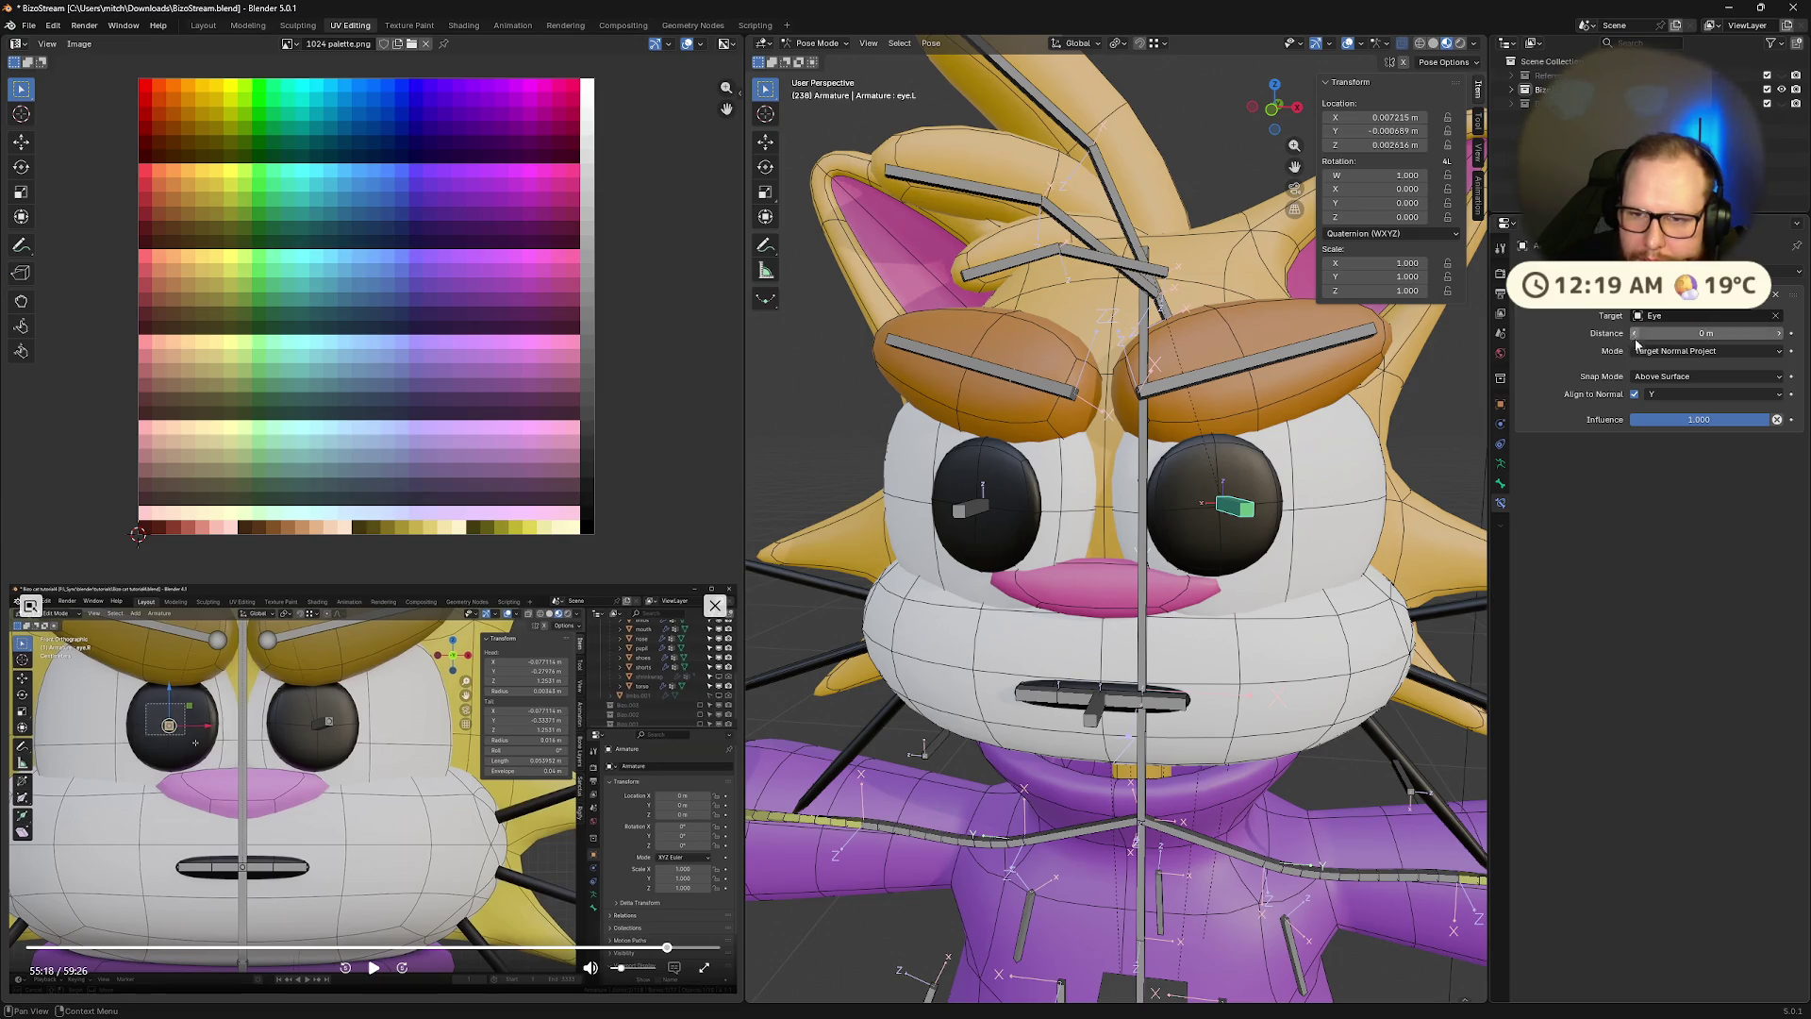
click(1664, 351)
click(1668, 367)
Reposition the eye.L bone, select eye.R, and switch the armature to Object Mode
mouse_move(1426, 459)
middle_down()
mouse_move(1281, 451)
mouse_move(1282, 472)
mouse_move(1390, 487)
middle_up()
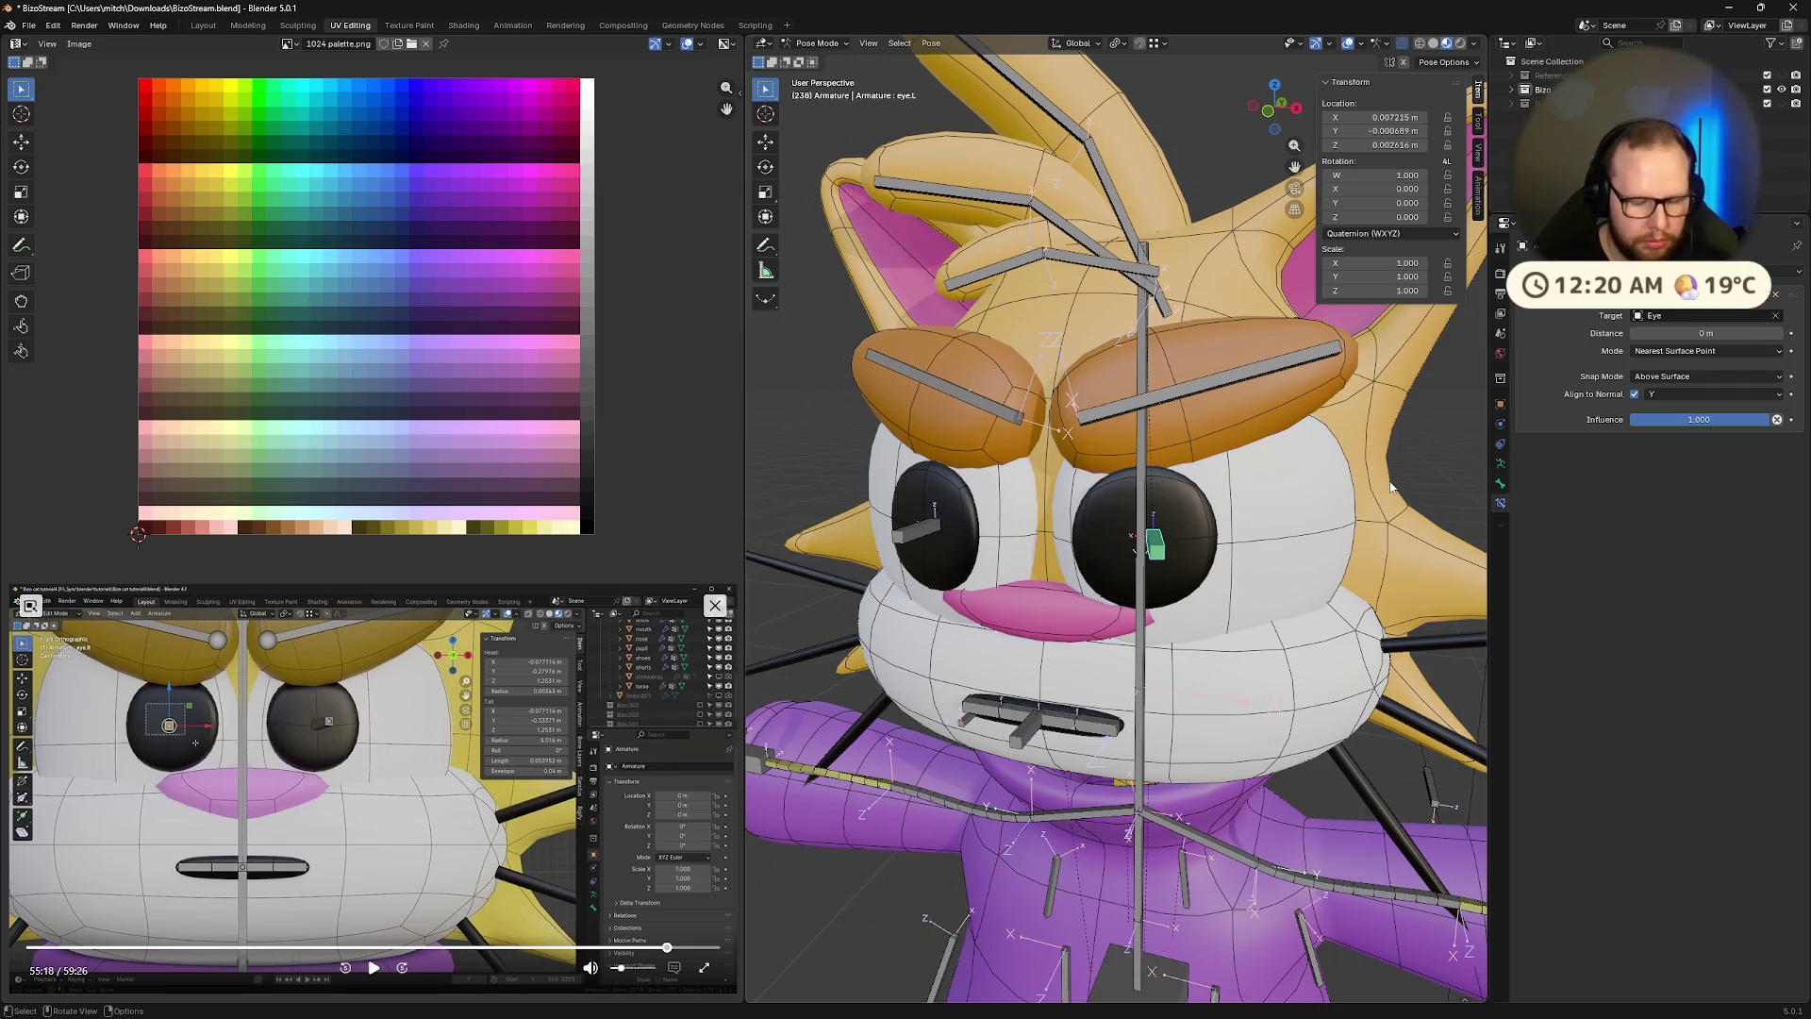
key(g)
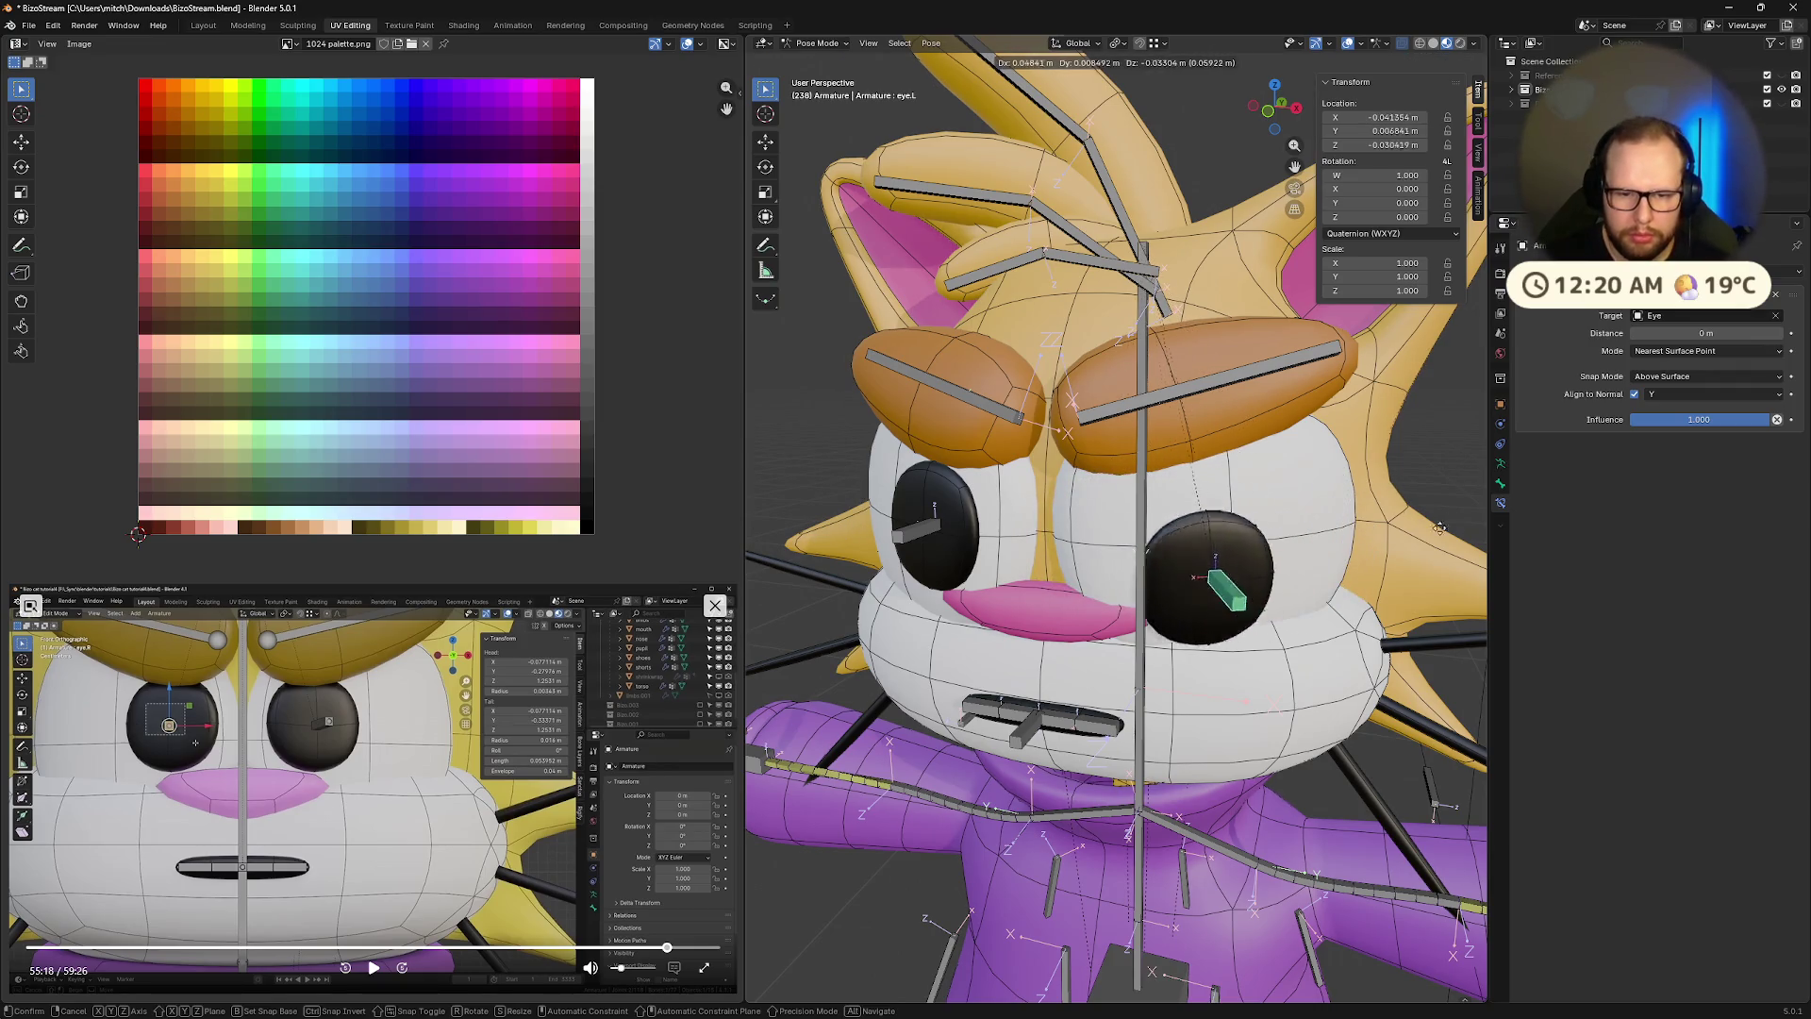
click(1329, 487)
middle_drag(1329, 488, 1315, 511)
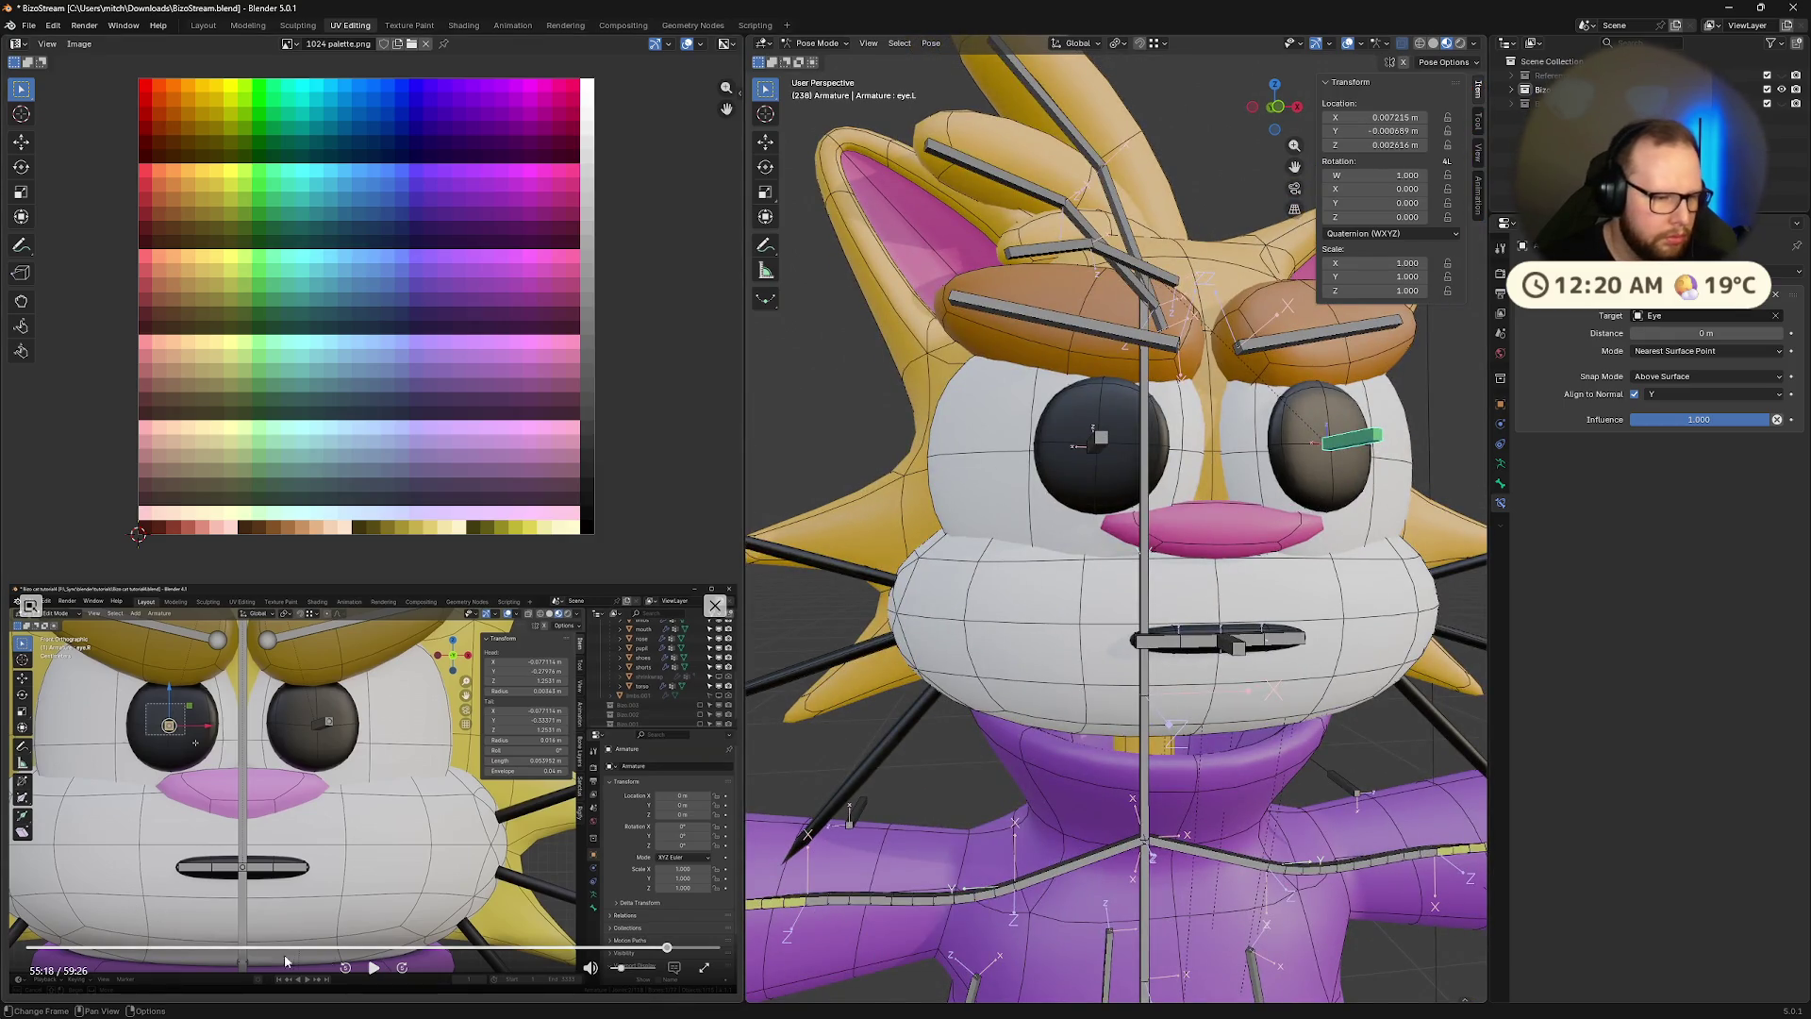
click(374, 968)
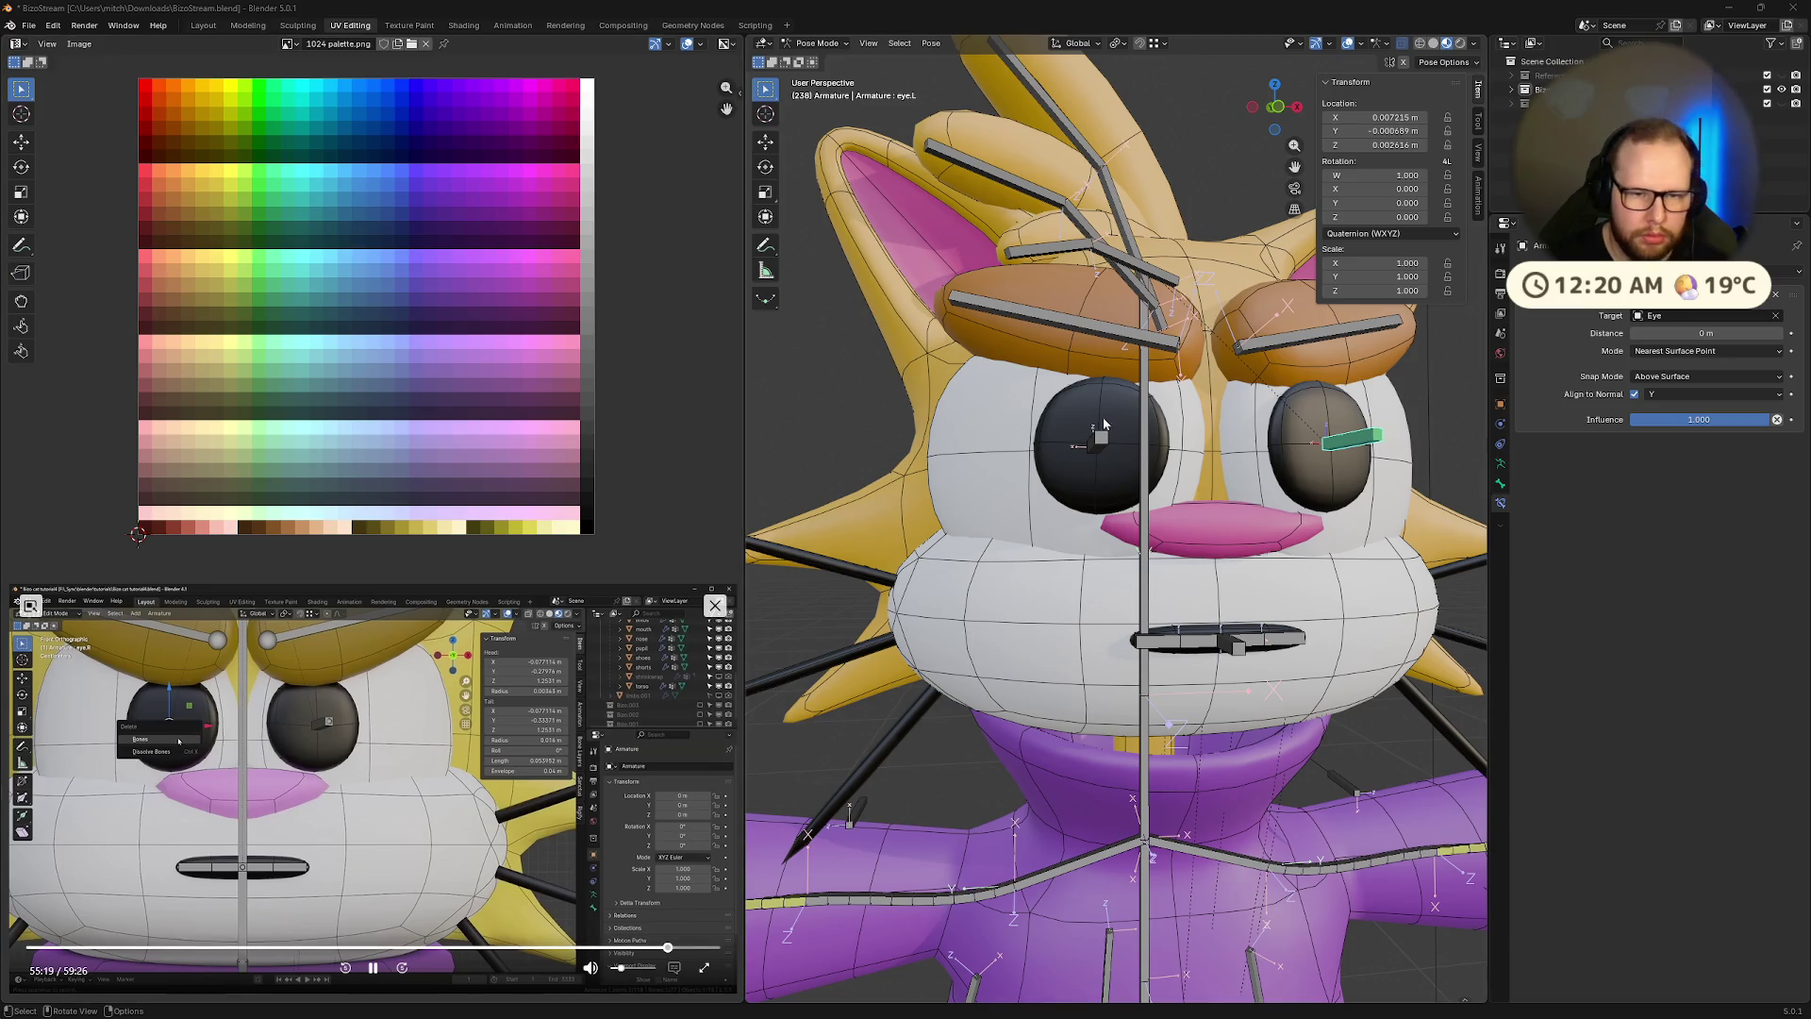
click(1113, 477)
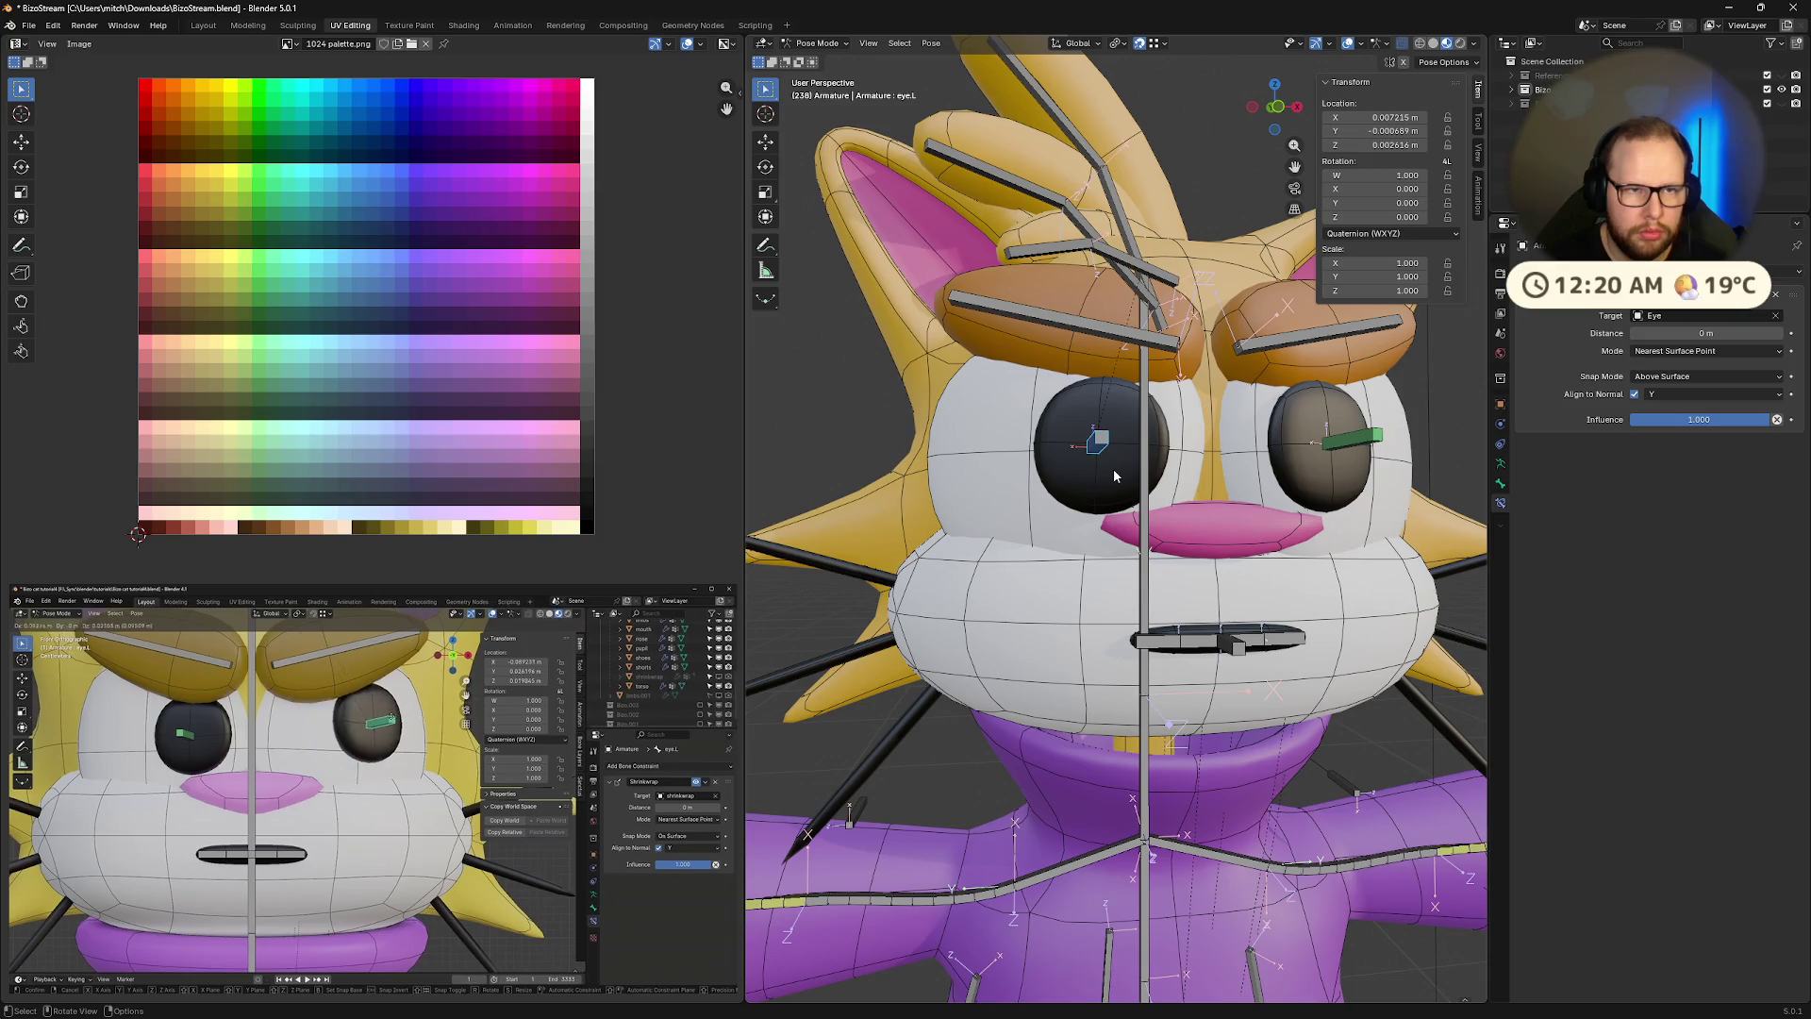
key(ctrl+Tab)
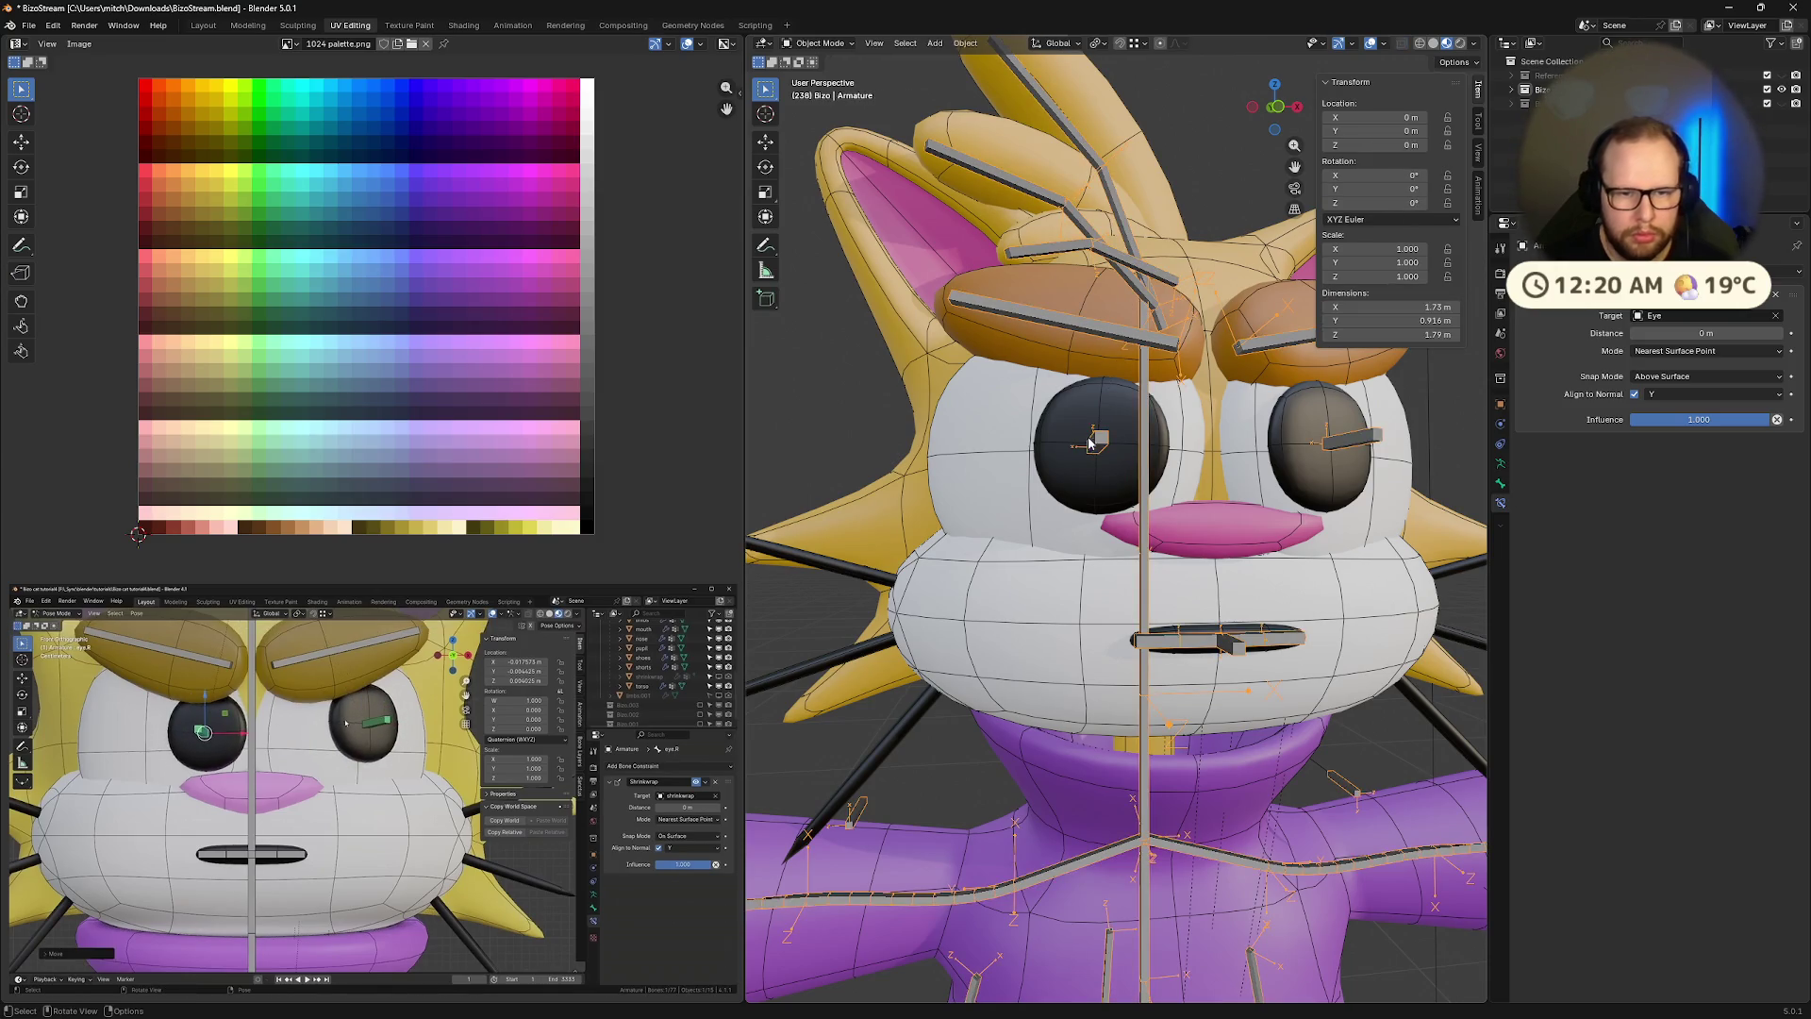
Select the Pupil object, enter its Edit Mode, then return to Object Mode
click(1116, 459)
key(Tab)
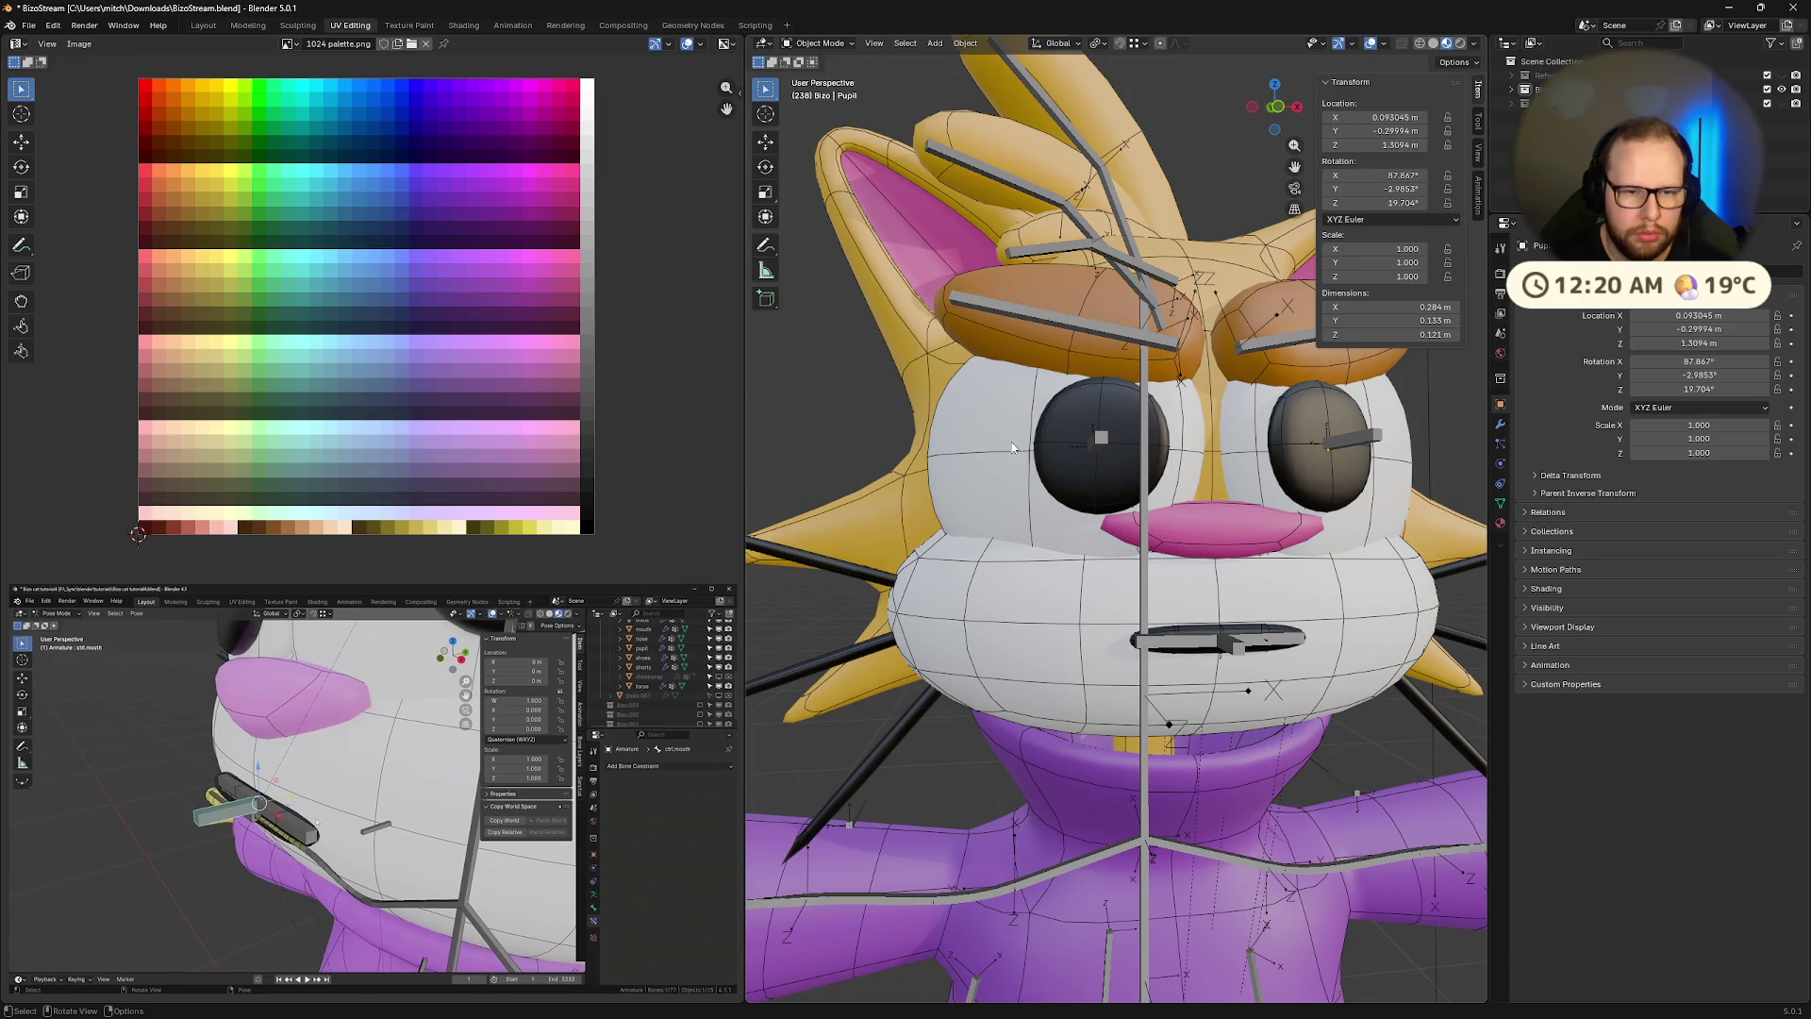
click(374, 972)
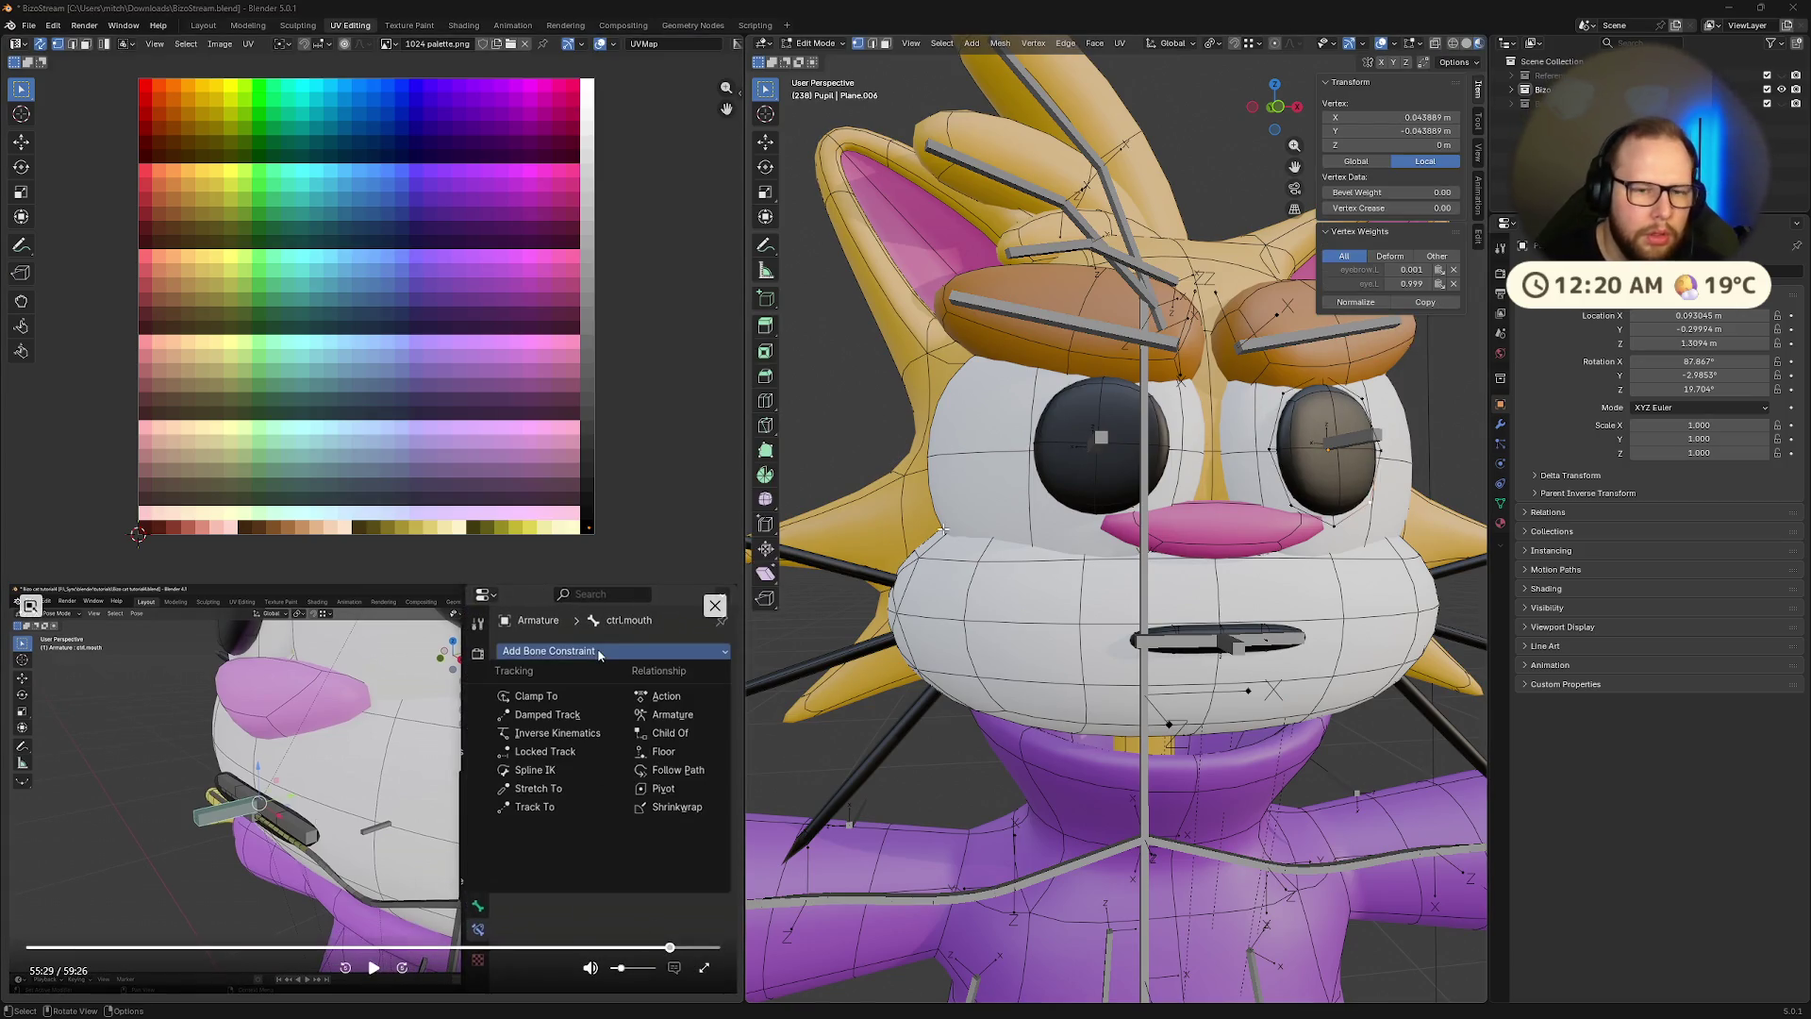
middle_drag(971, 529, 988, 517)
key(ctrl+Tab)
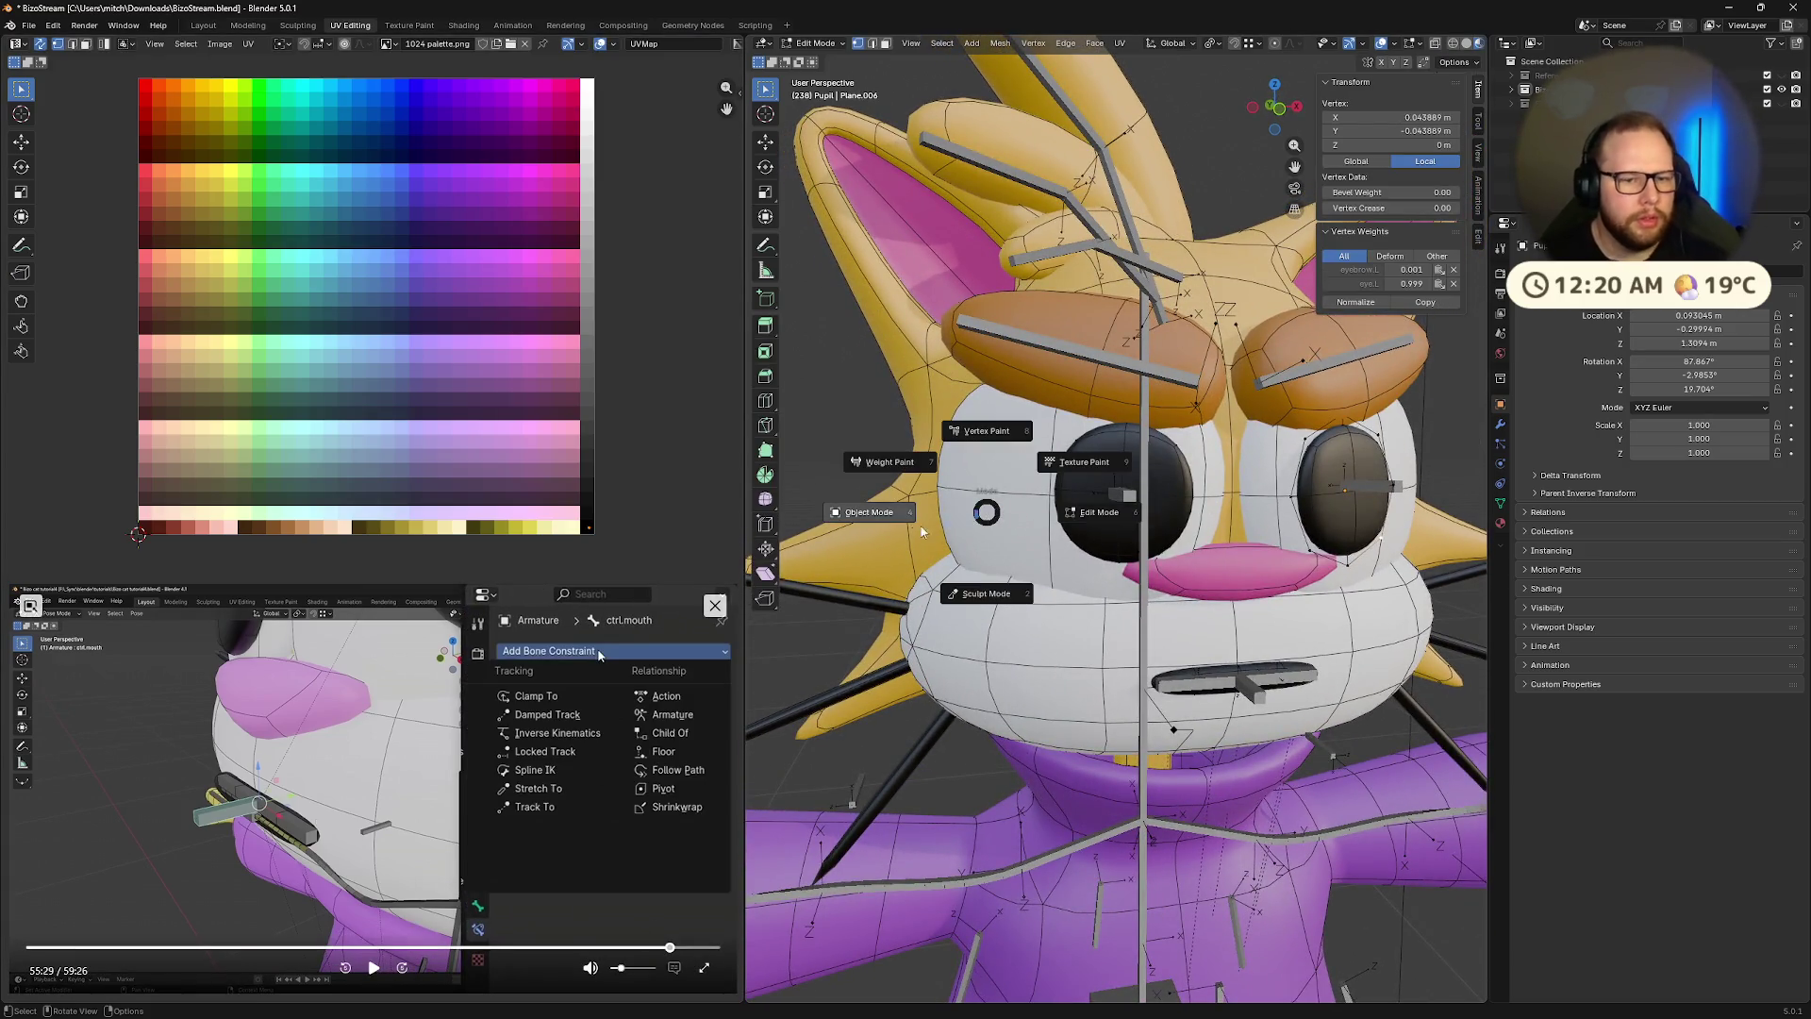
click(861, 509)
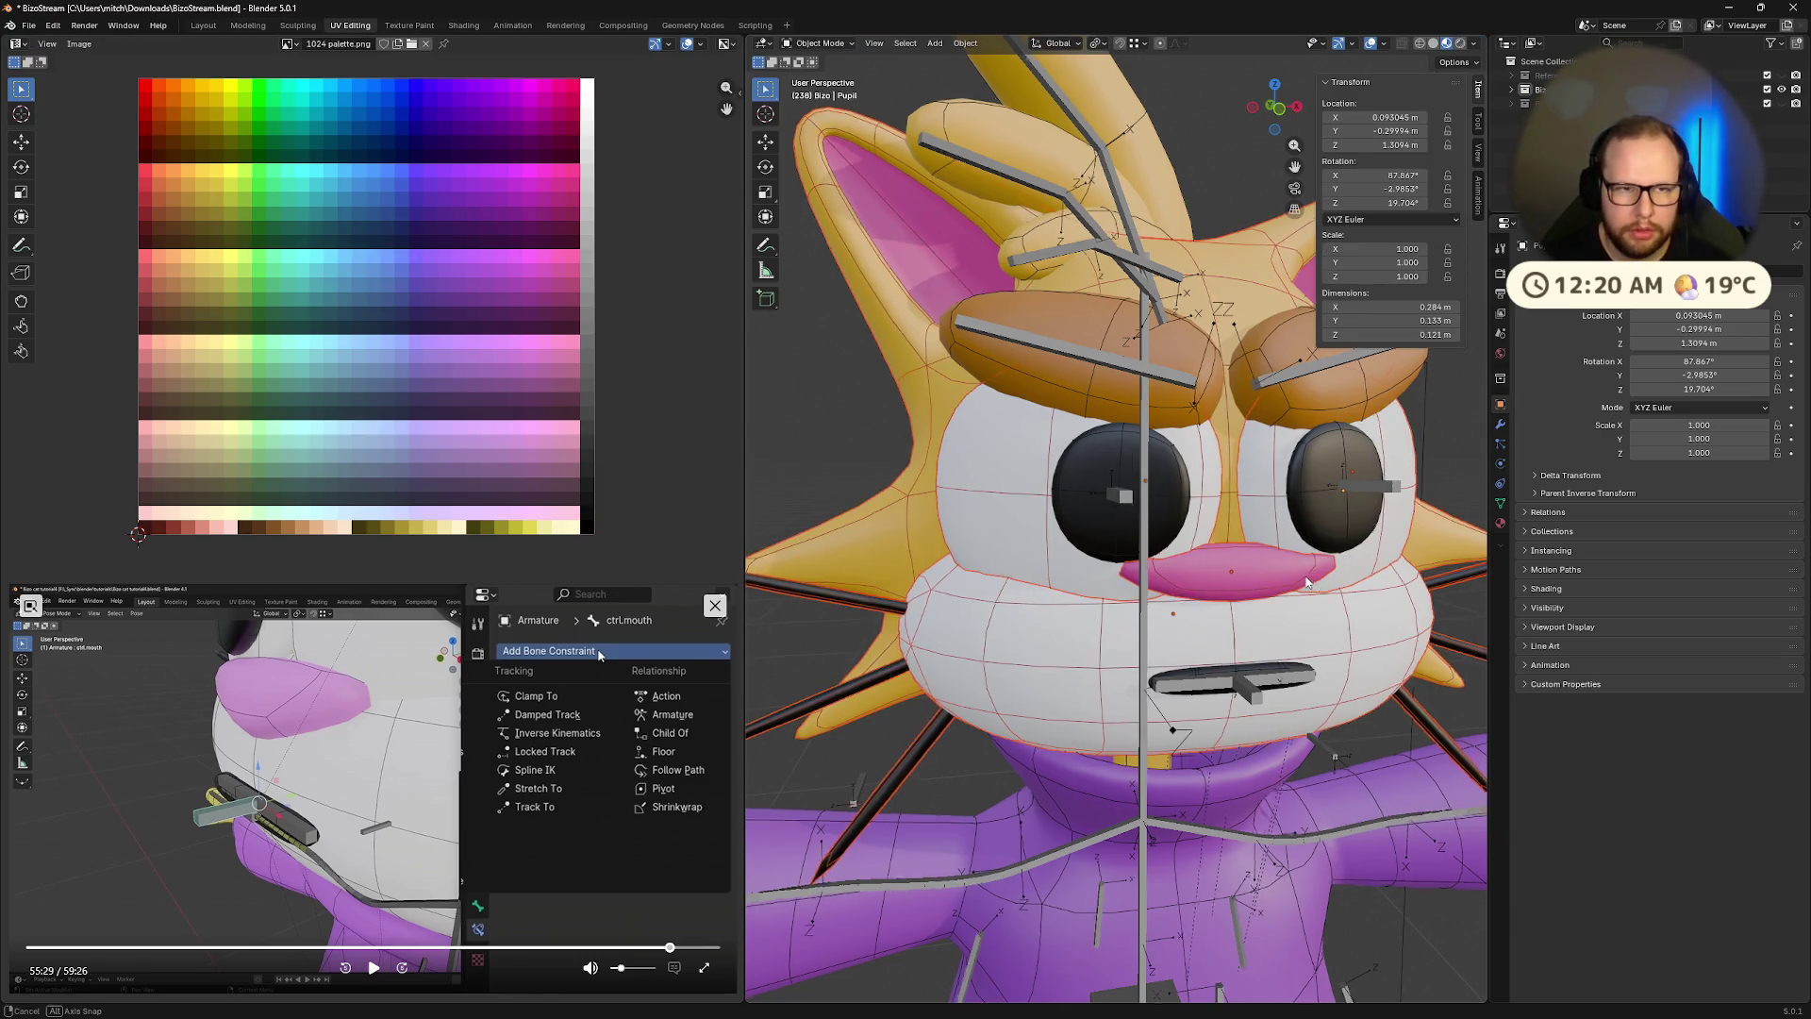
Put the armature in Pose Mode, select all bones, and reset their locations
middle_drag(1313, 582, 1292, 500)
click(1302, 462)
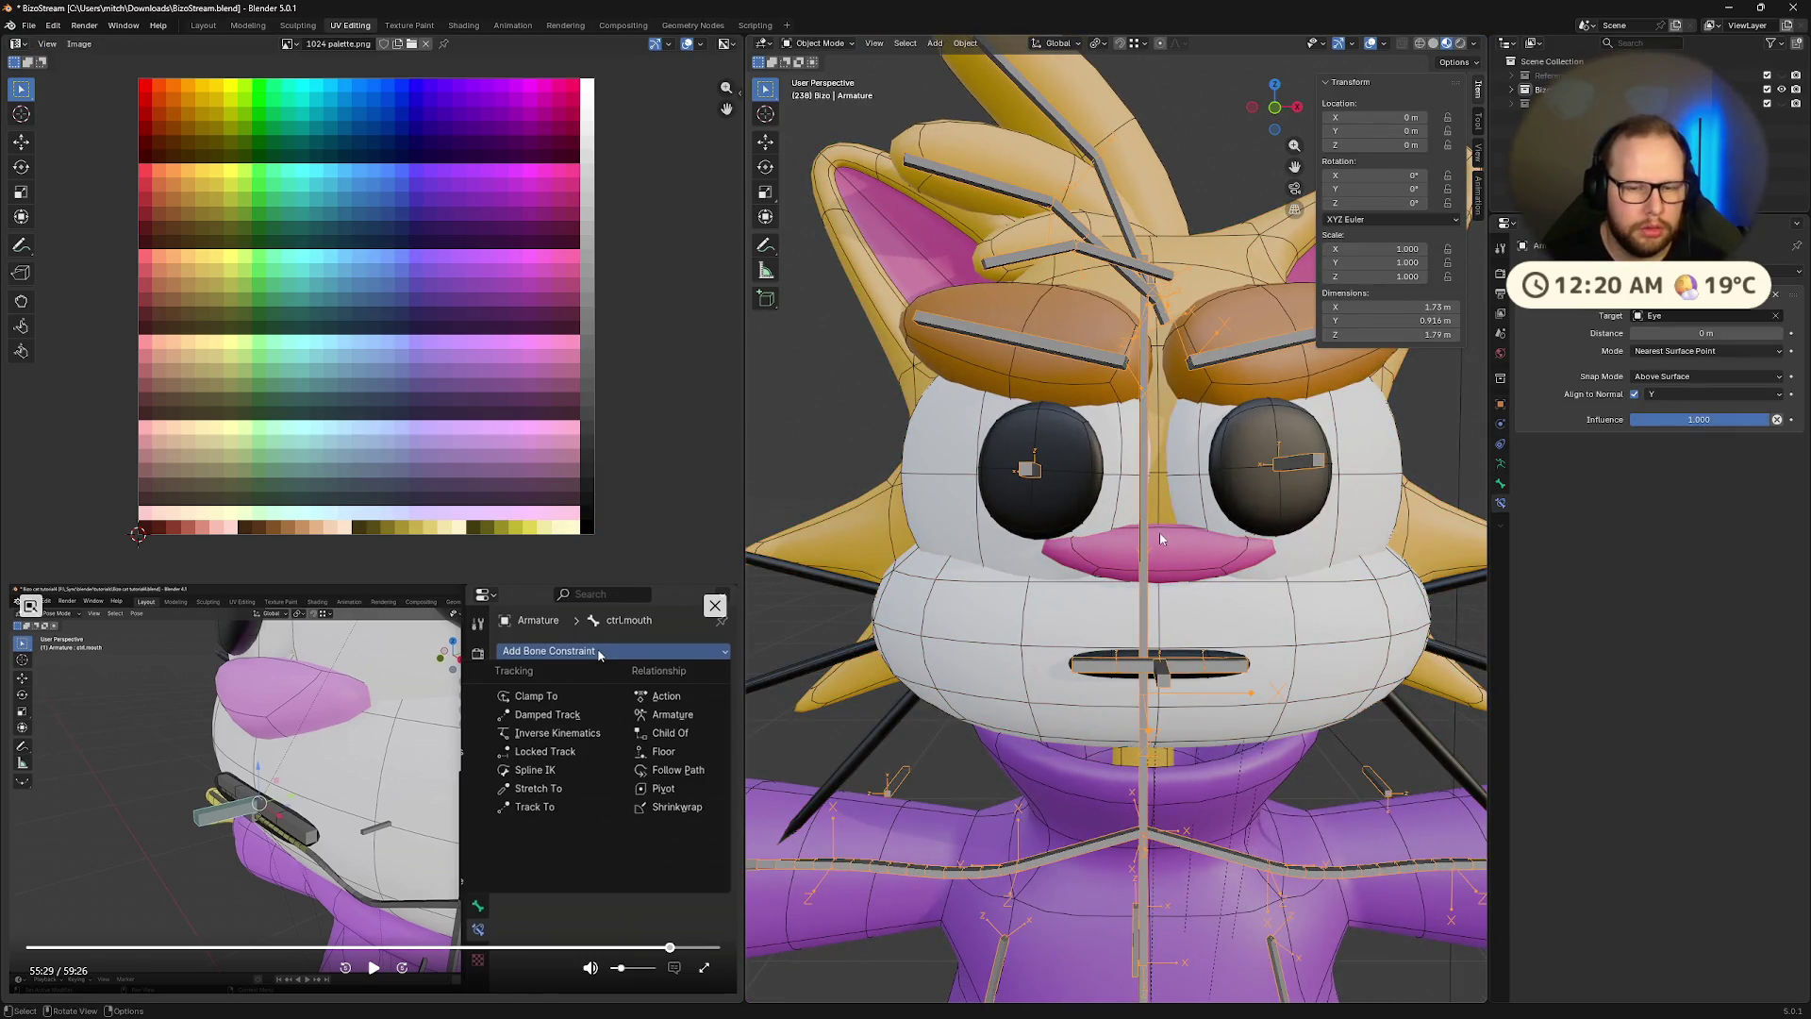
key(ctrl+Tab)
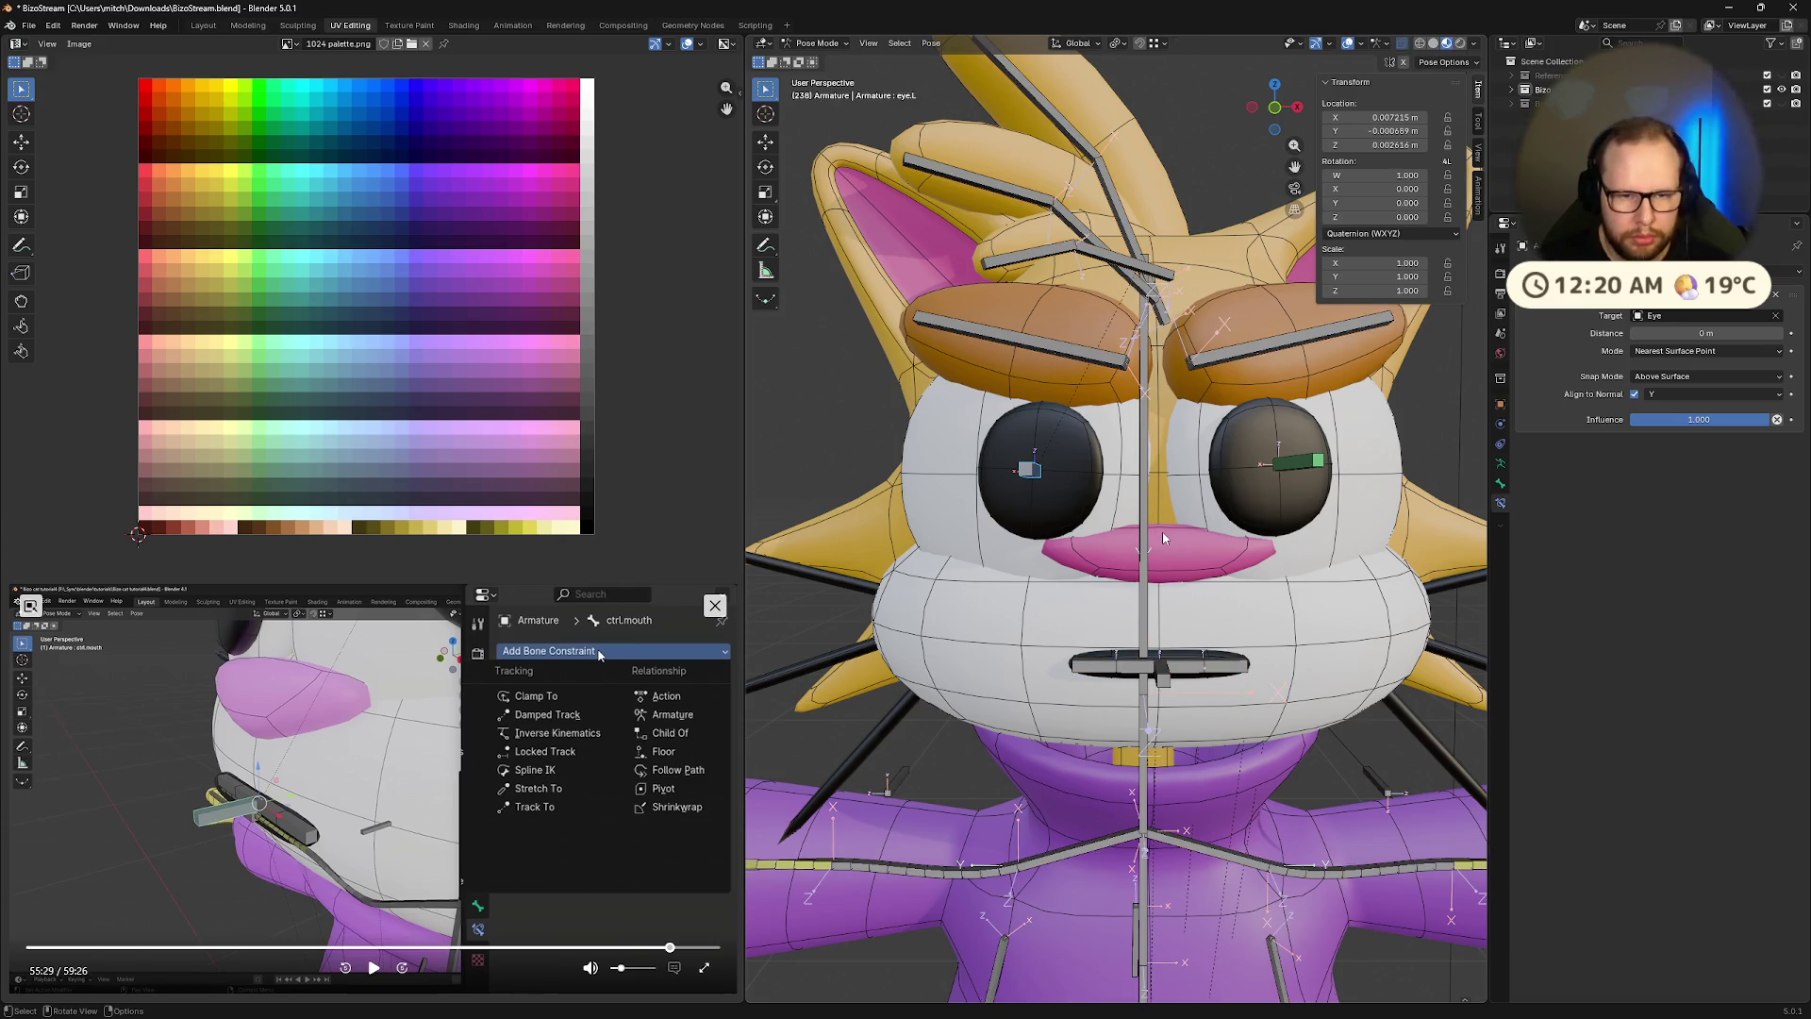
key(a)
key(g)
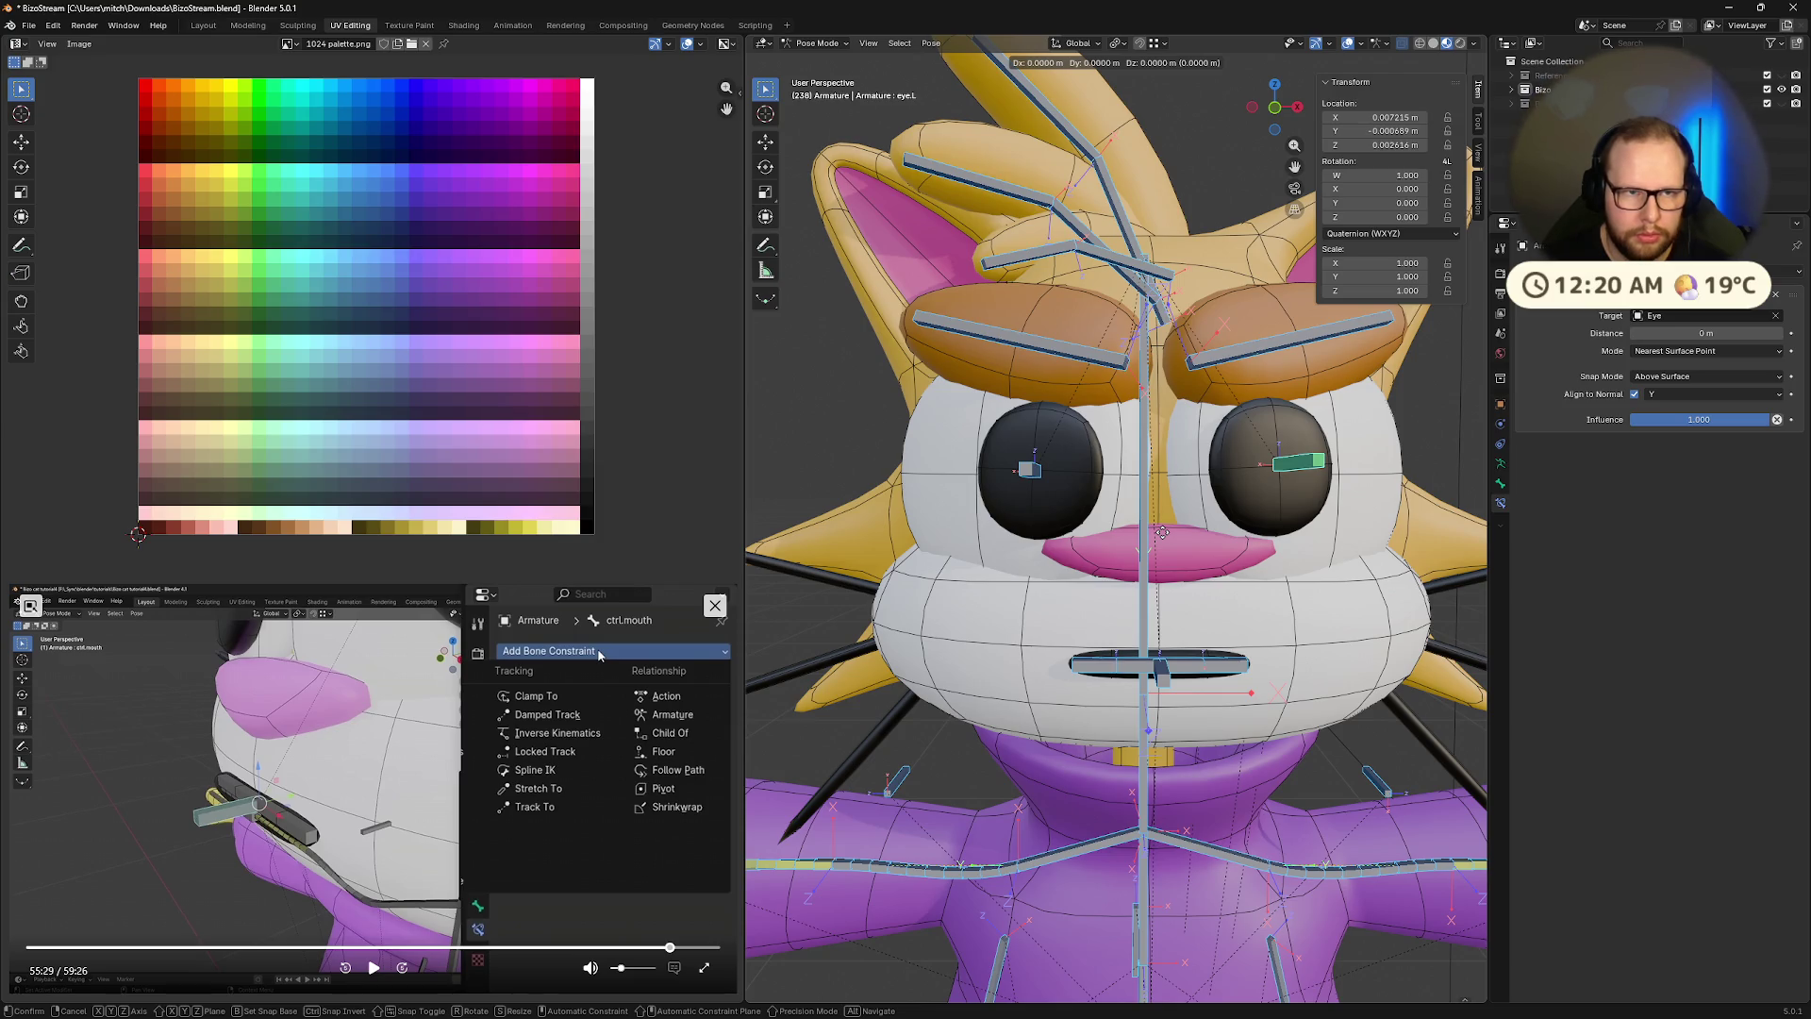
key(Escape)
key(alt+g)
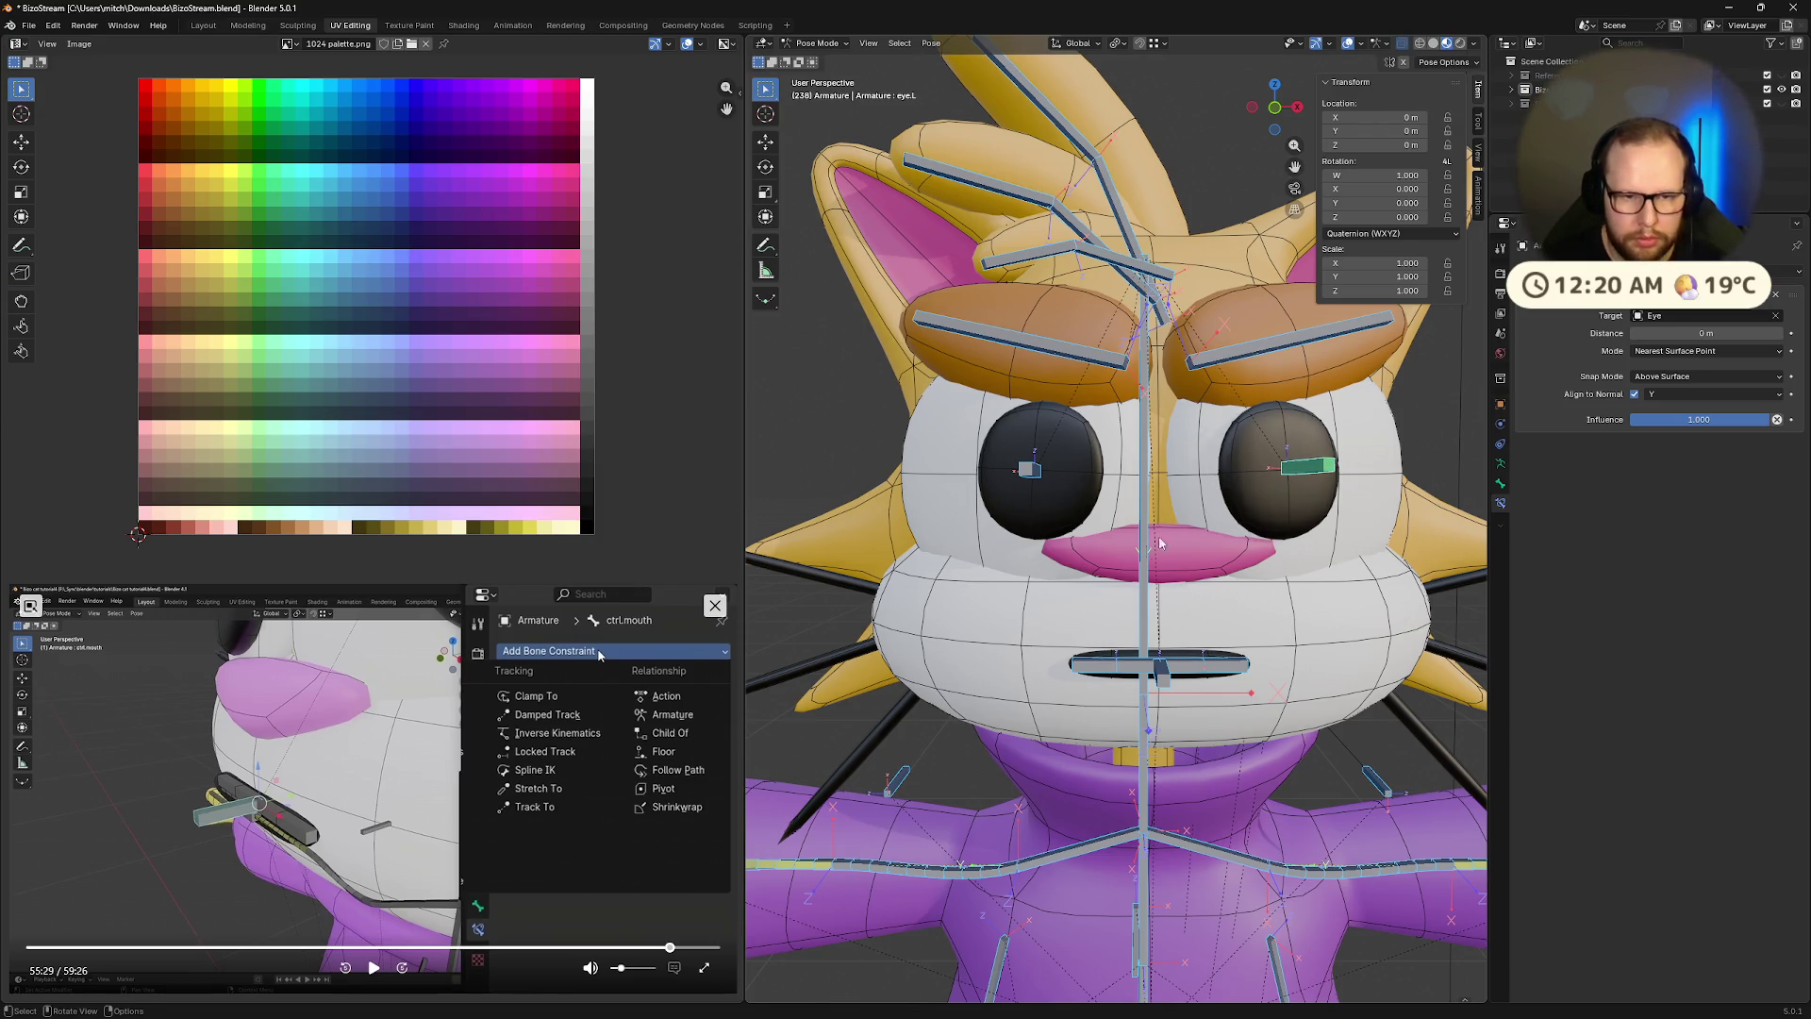
Symmetrize the eye bone setup onto the right side in Edit Mode, then return to posing
click(1035, 476)
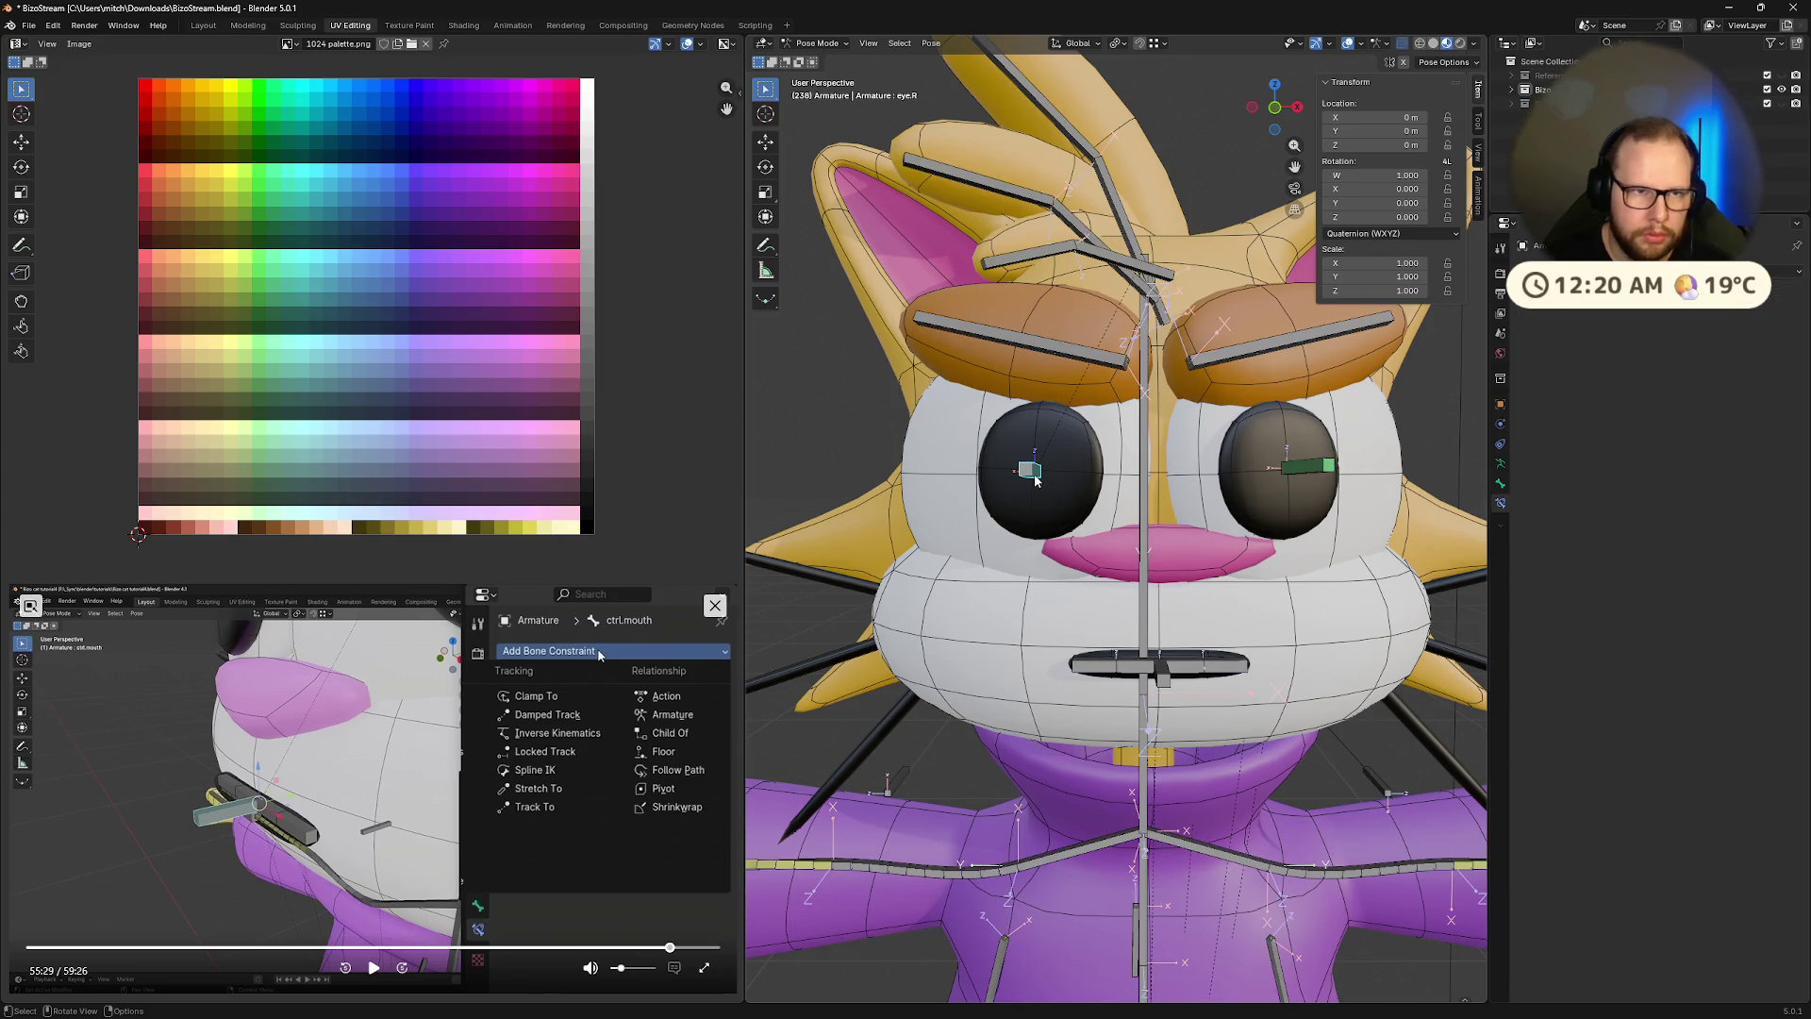
key(Tab)
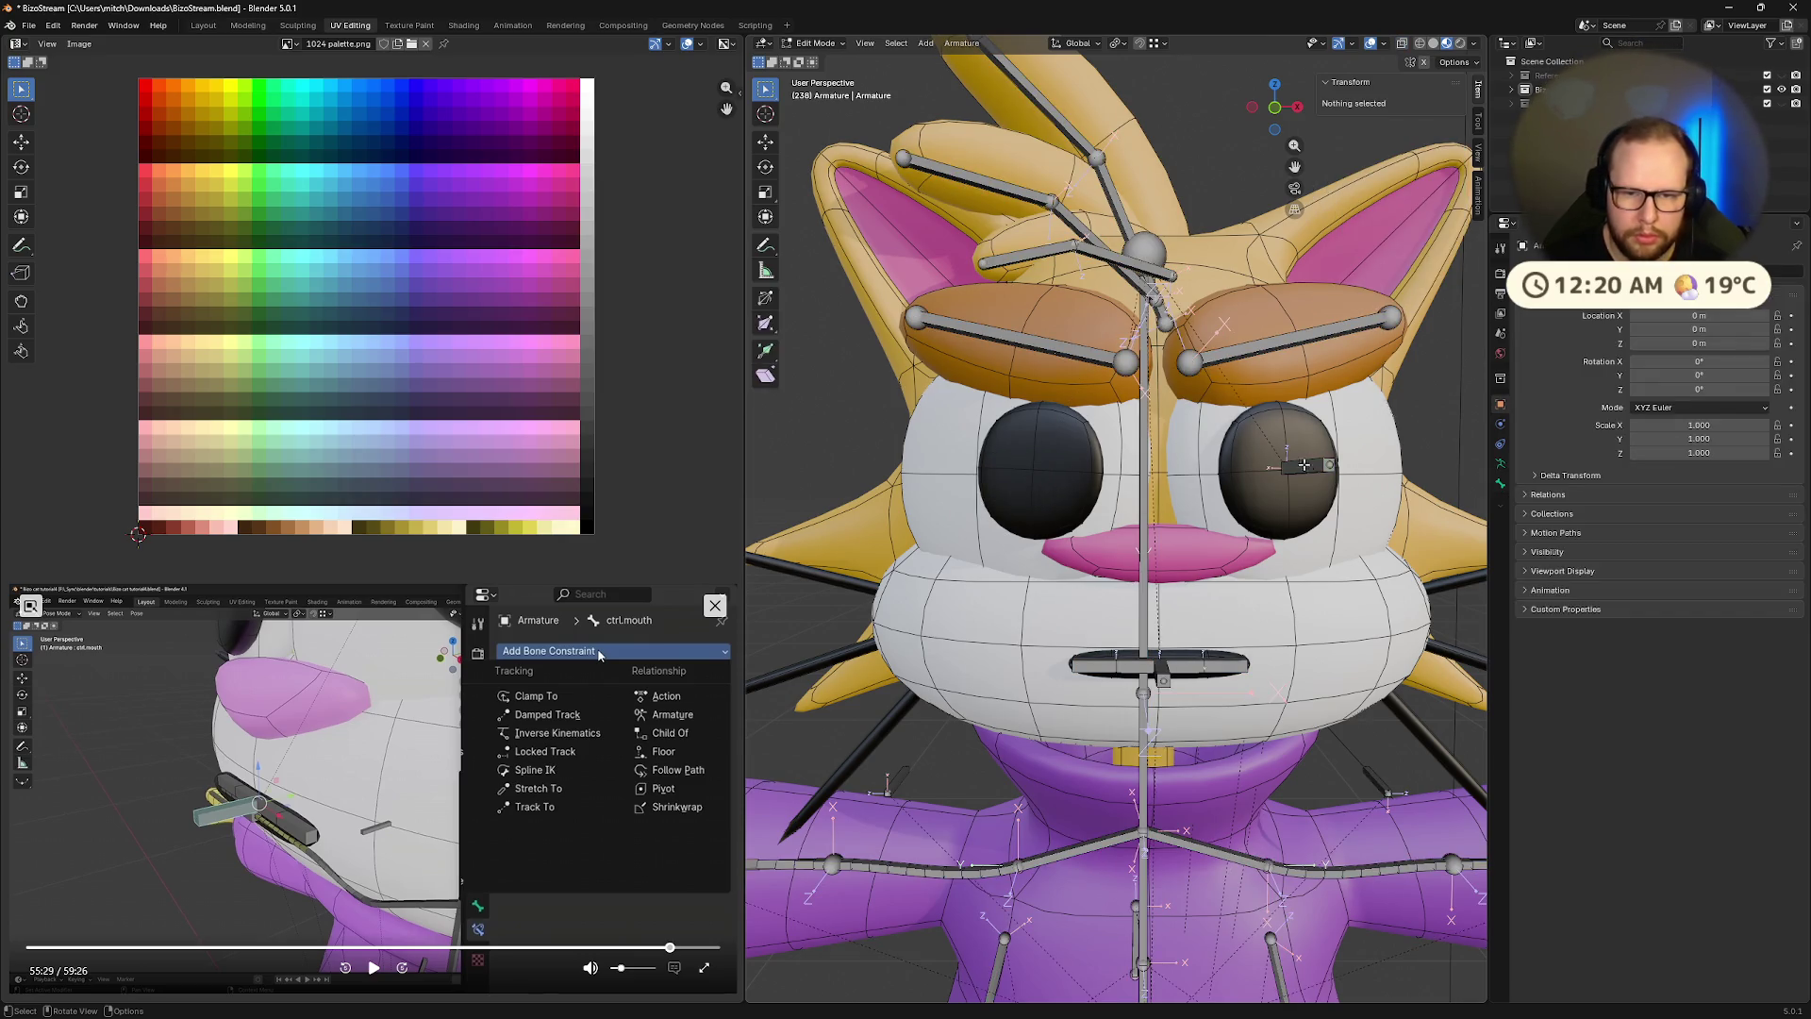
click(1299, 465)
right_click(1299, 465)
click(1302, 469)
mouse_move(1299, 464)
middle_down()
mouse_move(1238, 585)
mouse_move(1128, 520)
middle_up()
key(Tab)
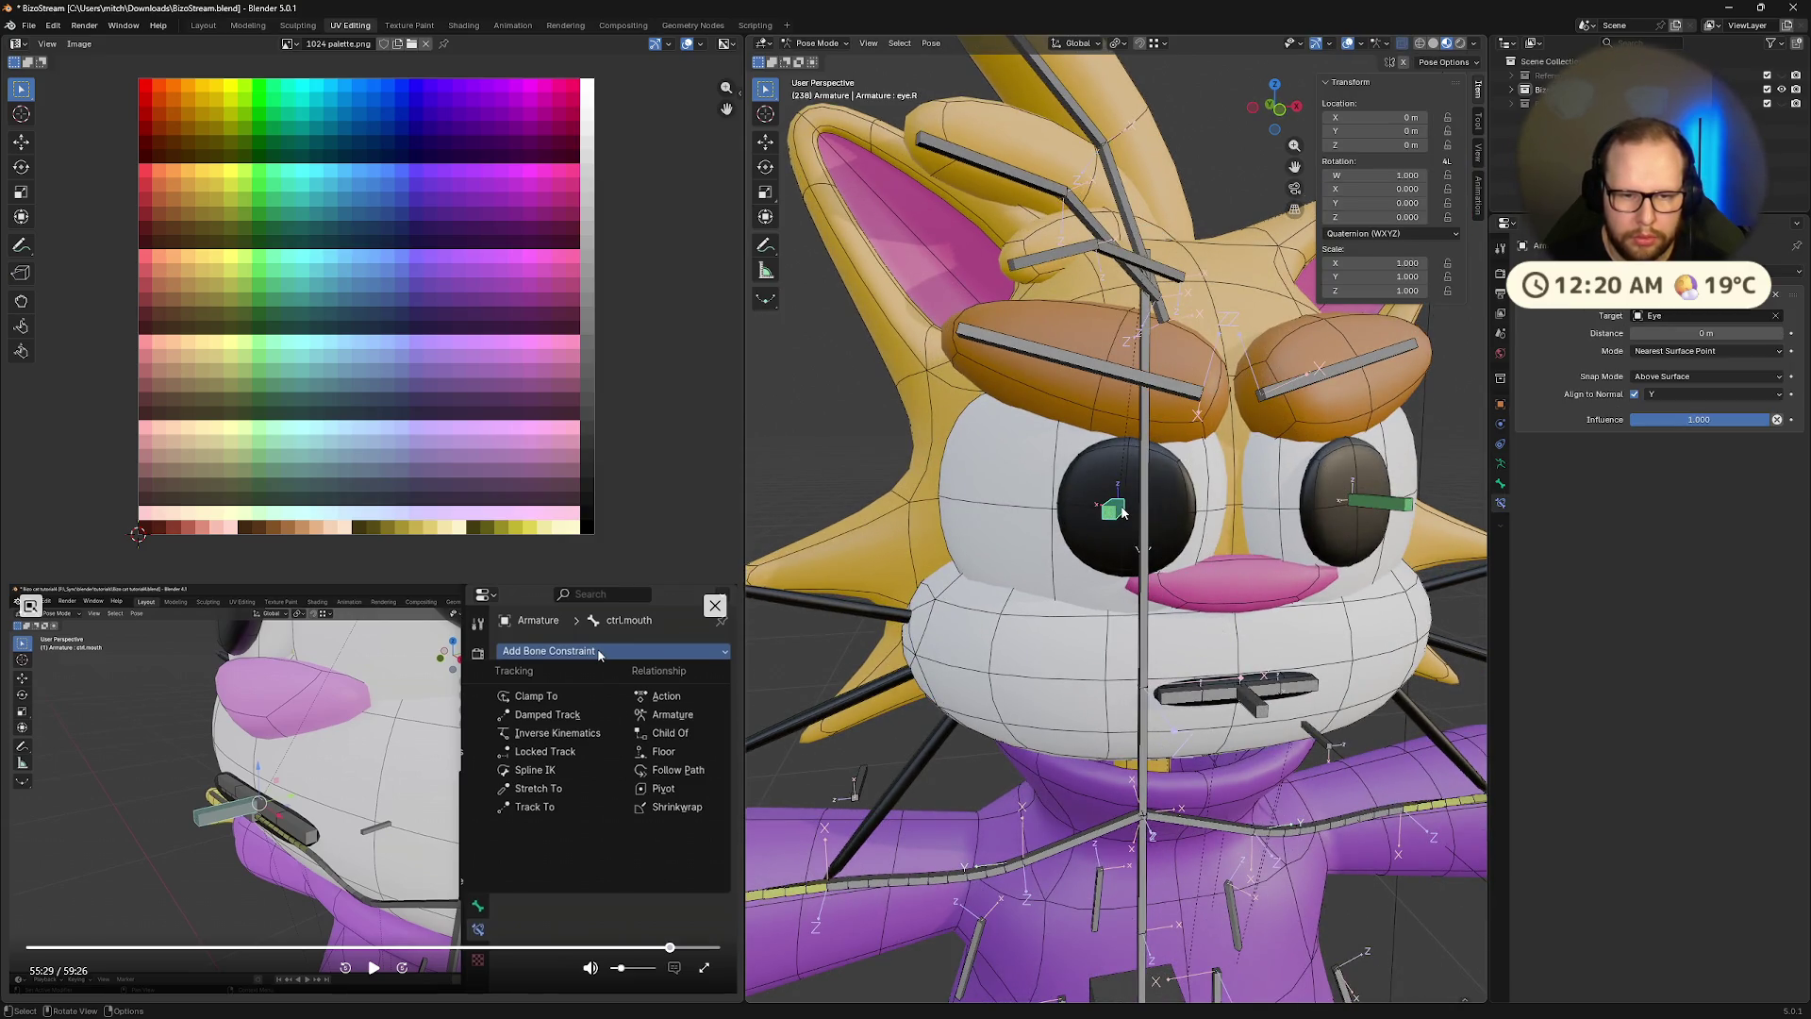
Test-move the right and left eye controls across the eyes, then undo the moves
key(g)
click(991, 512)
mouse_move(991, 513)
middle_down()
mouse_move(1325, 536)
mouse_move(1398, 467)
middle_up()
click(1305, 510)
key(g)
click(1328, 530)
scroll(1398, 467, down, 5)
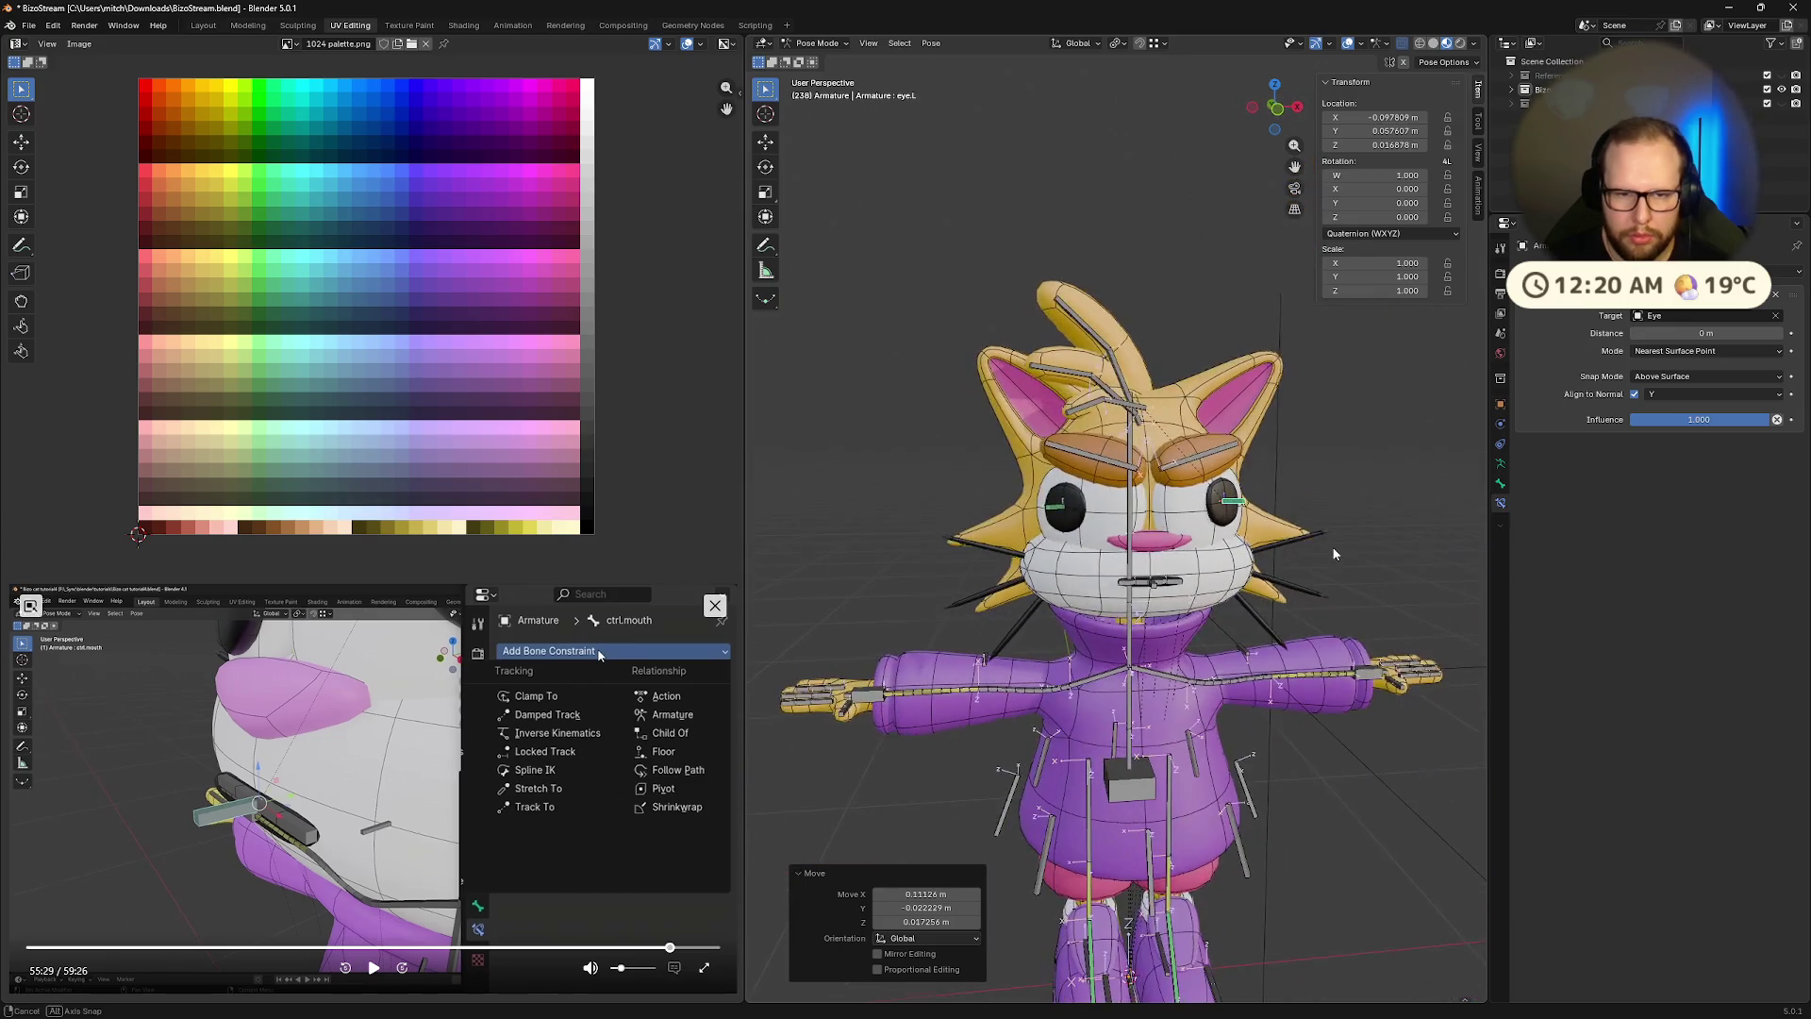
key(ctrl+z)
key(ctrl+z)
key(ctrl+z)
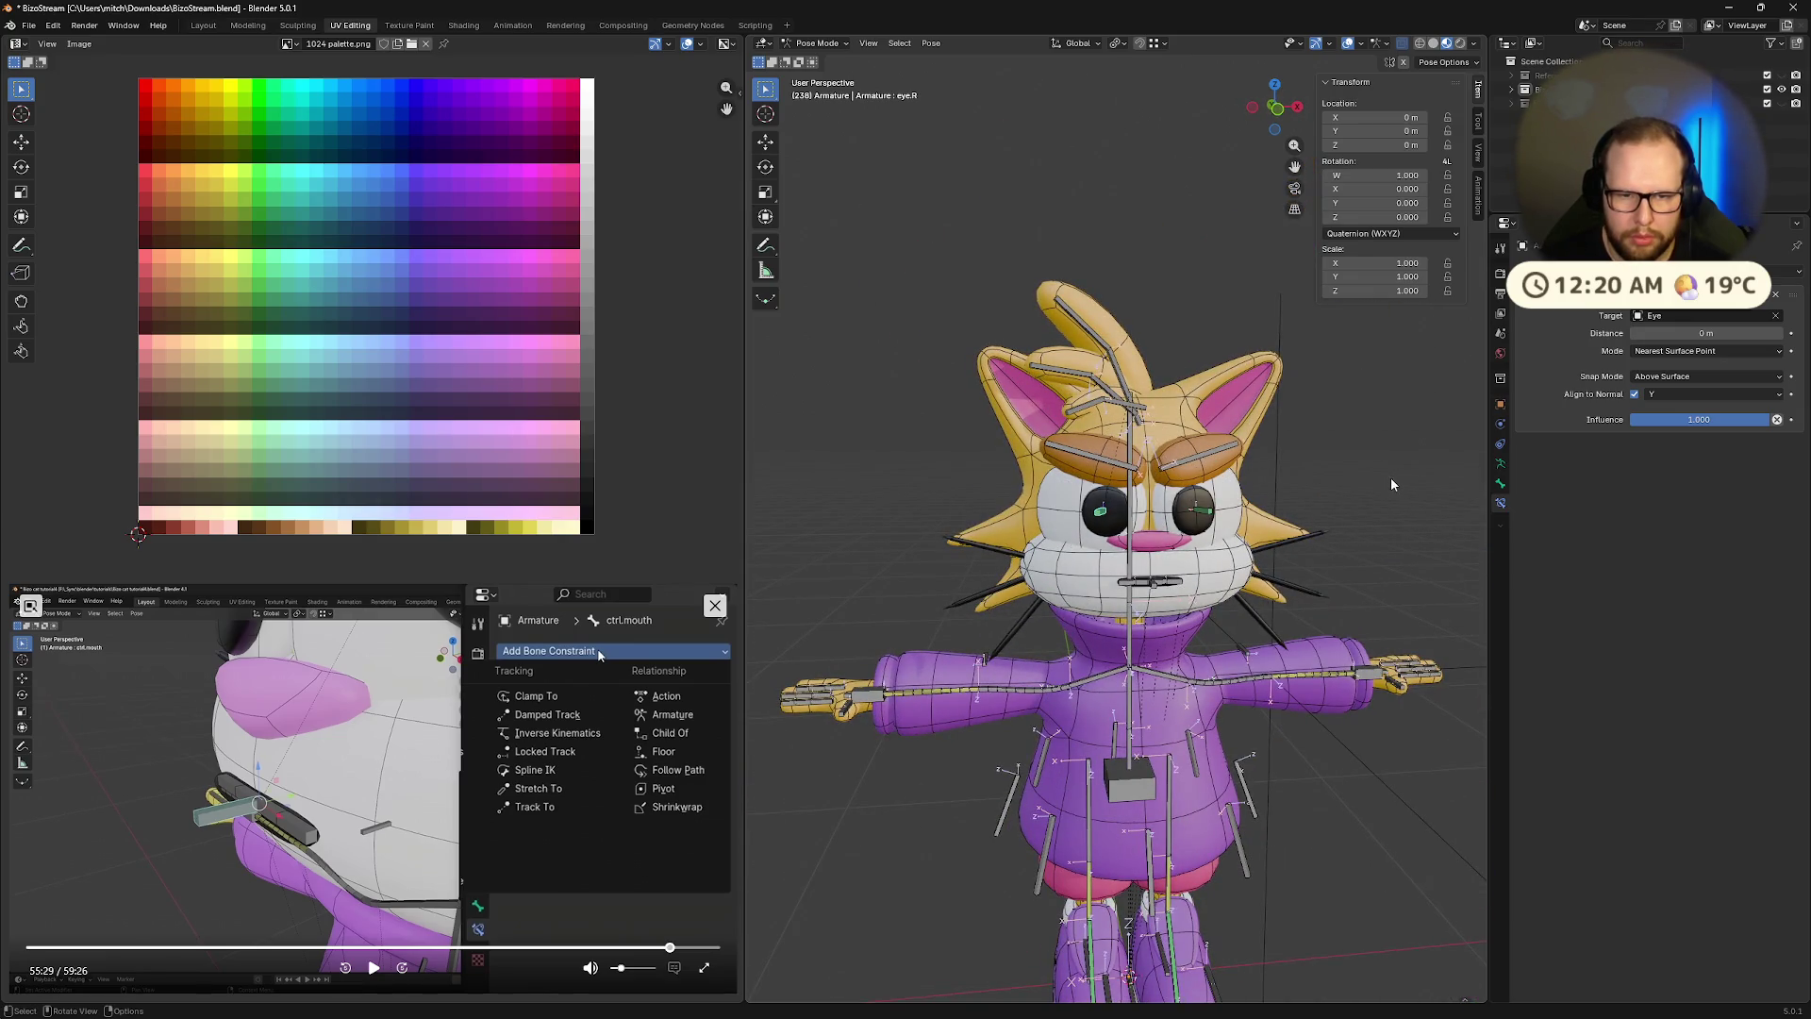
middle_drag(1391, 478, 1328, 508)
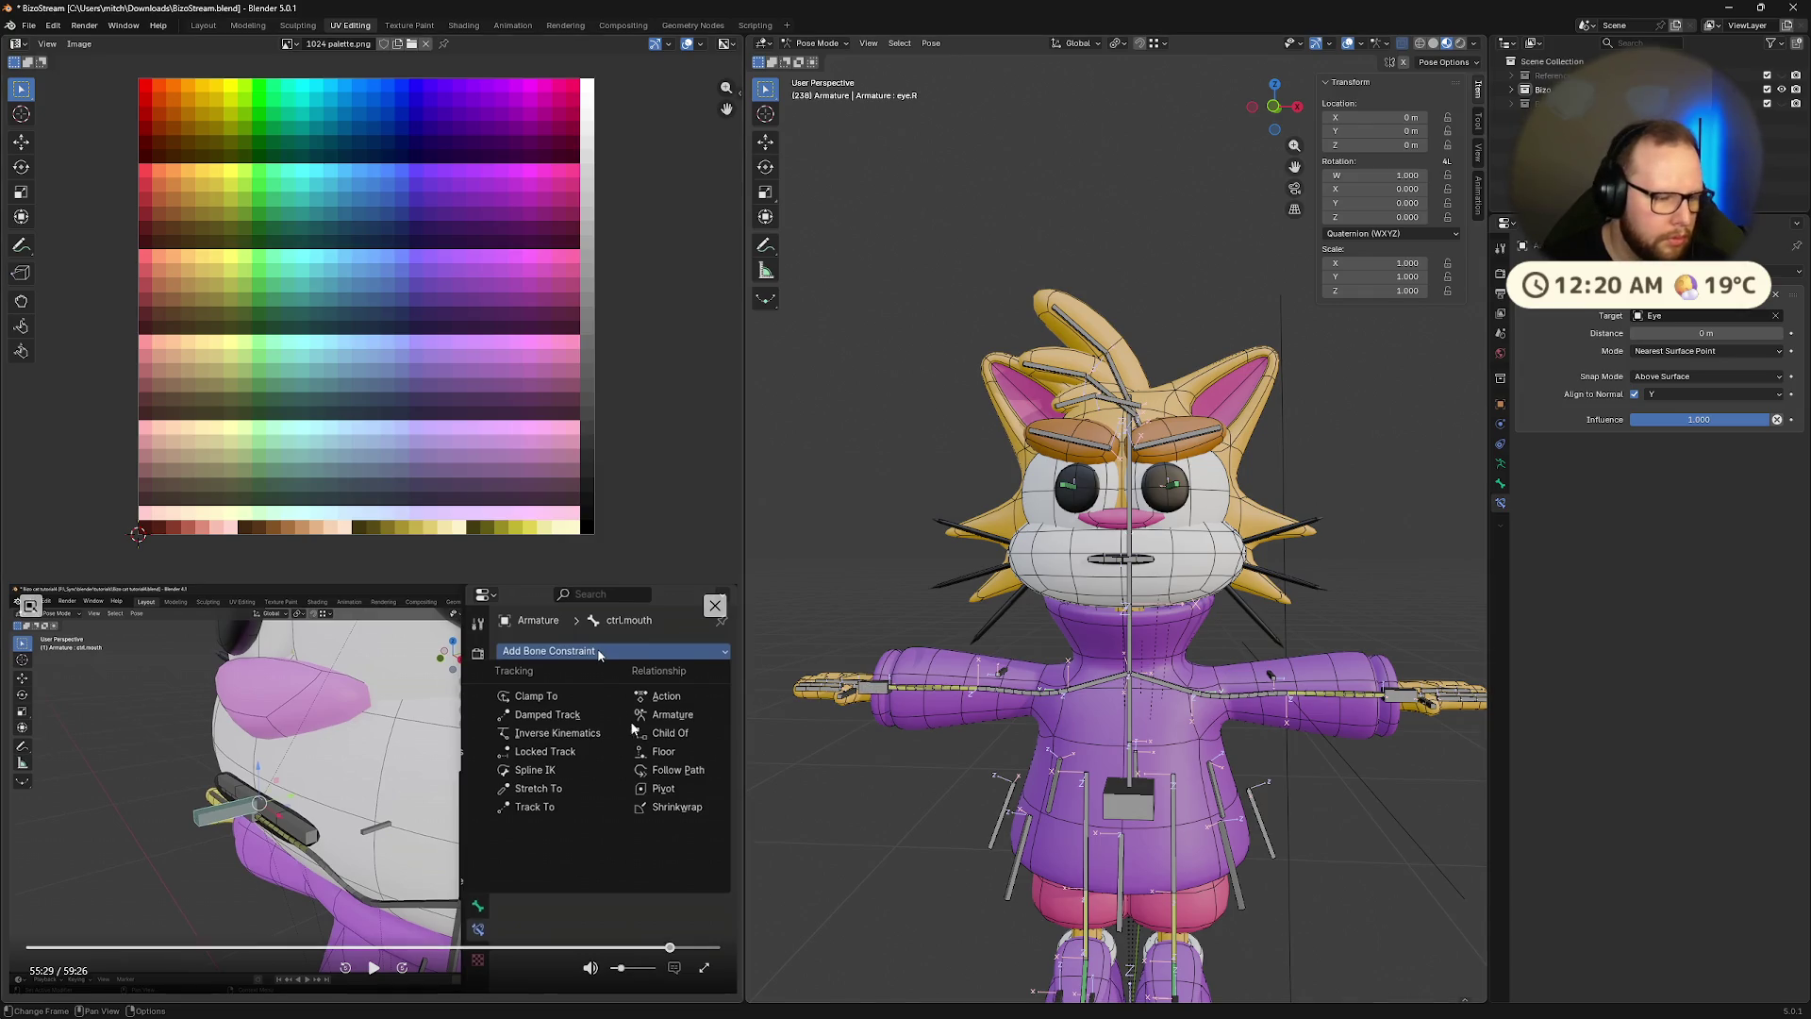
scroll(1162, 535, up, 5)
scroll(1162, 536, up, 4)
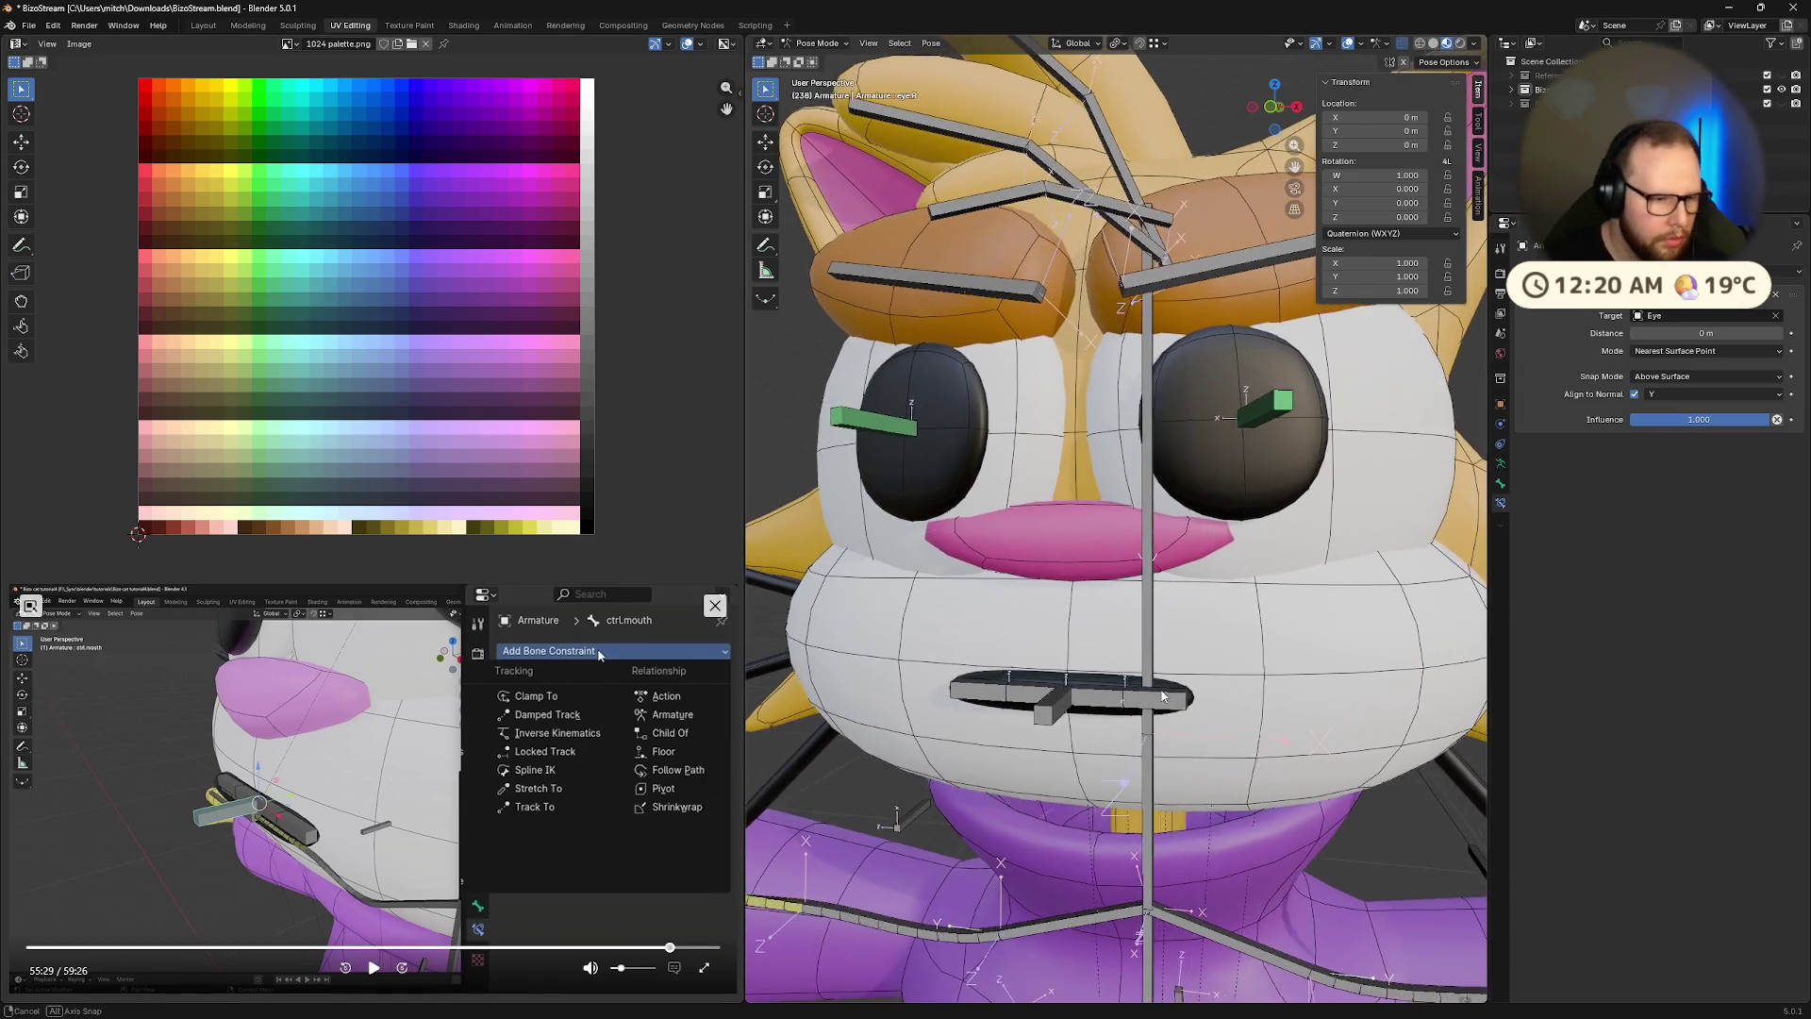
click(1062, 704)
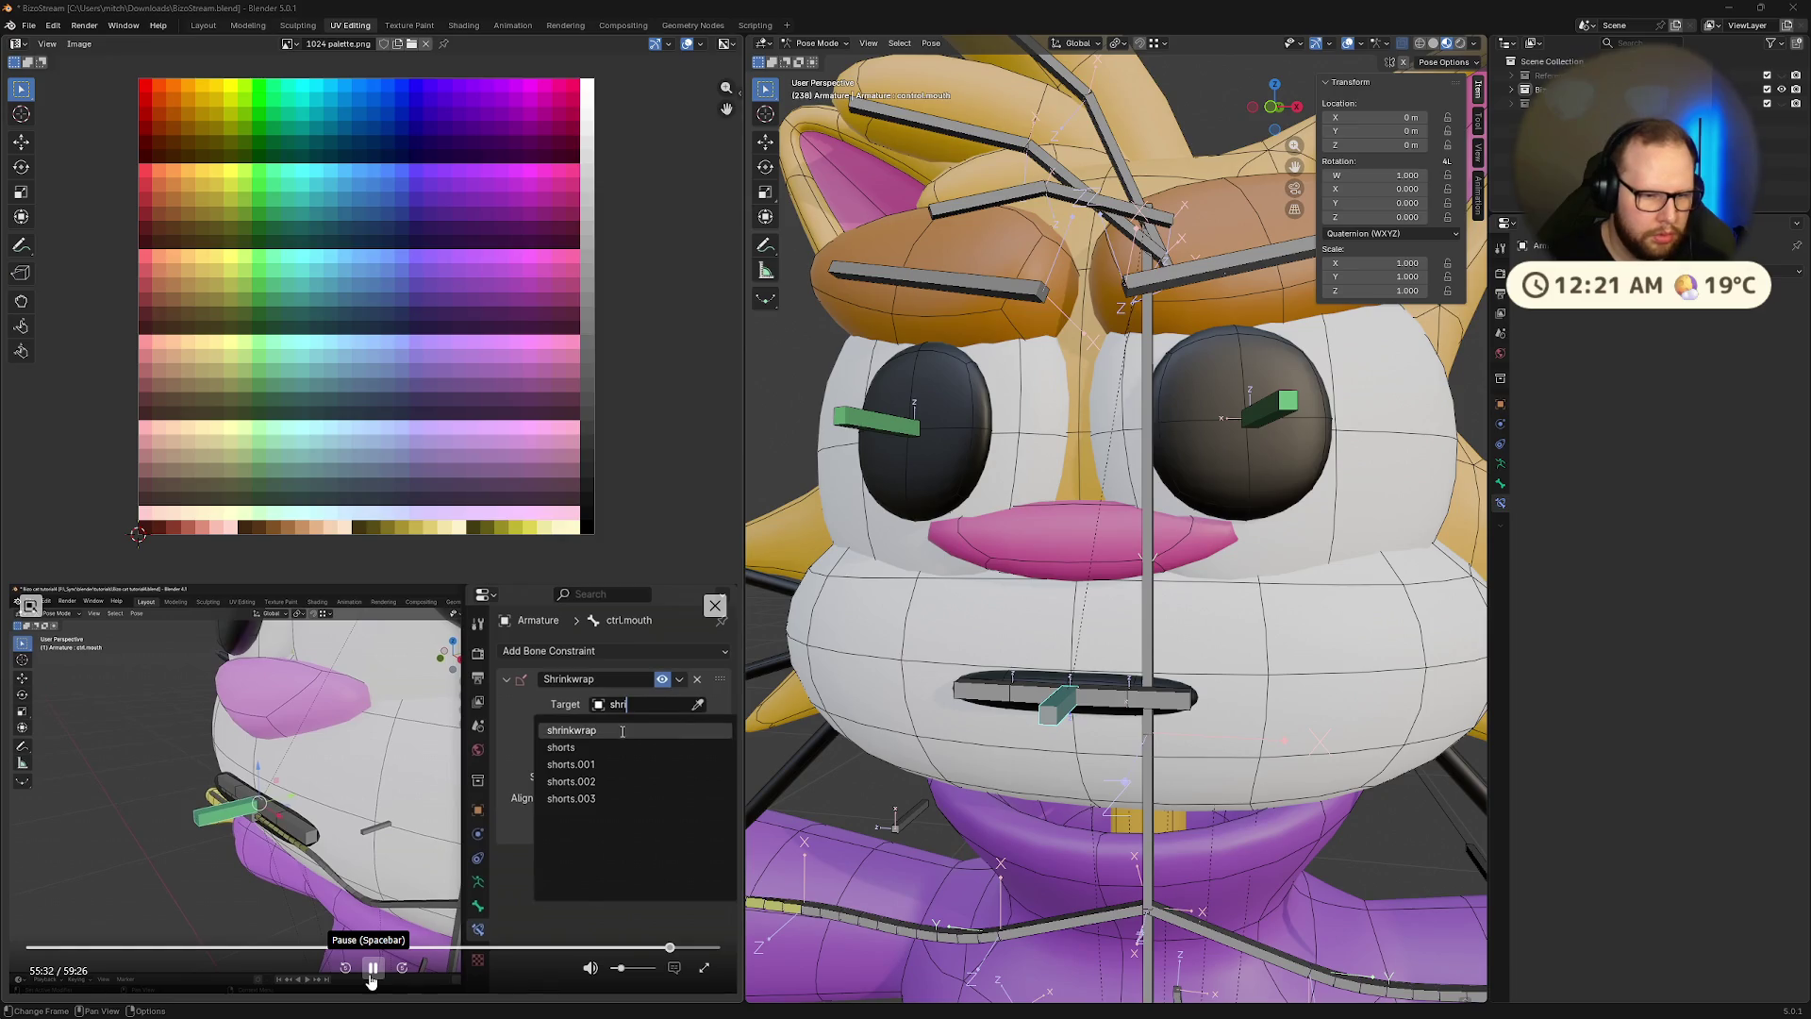
Add a Shrinkwrap constraint to the mouth control with Face as its target
click(370, 981)
middle_drag(1078, 685, 1101, 713)
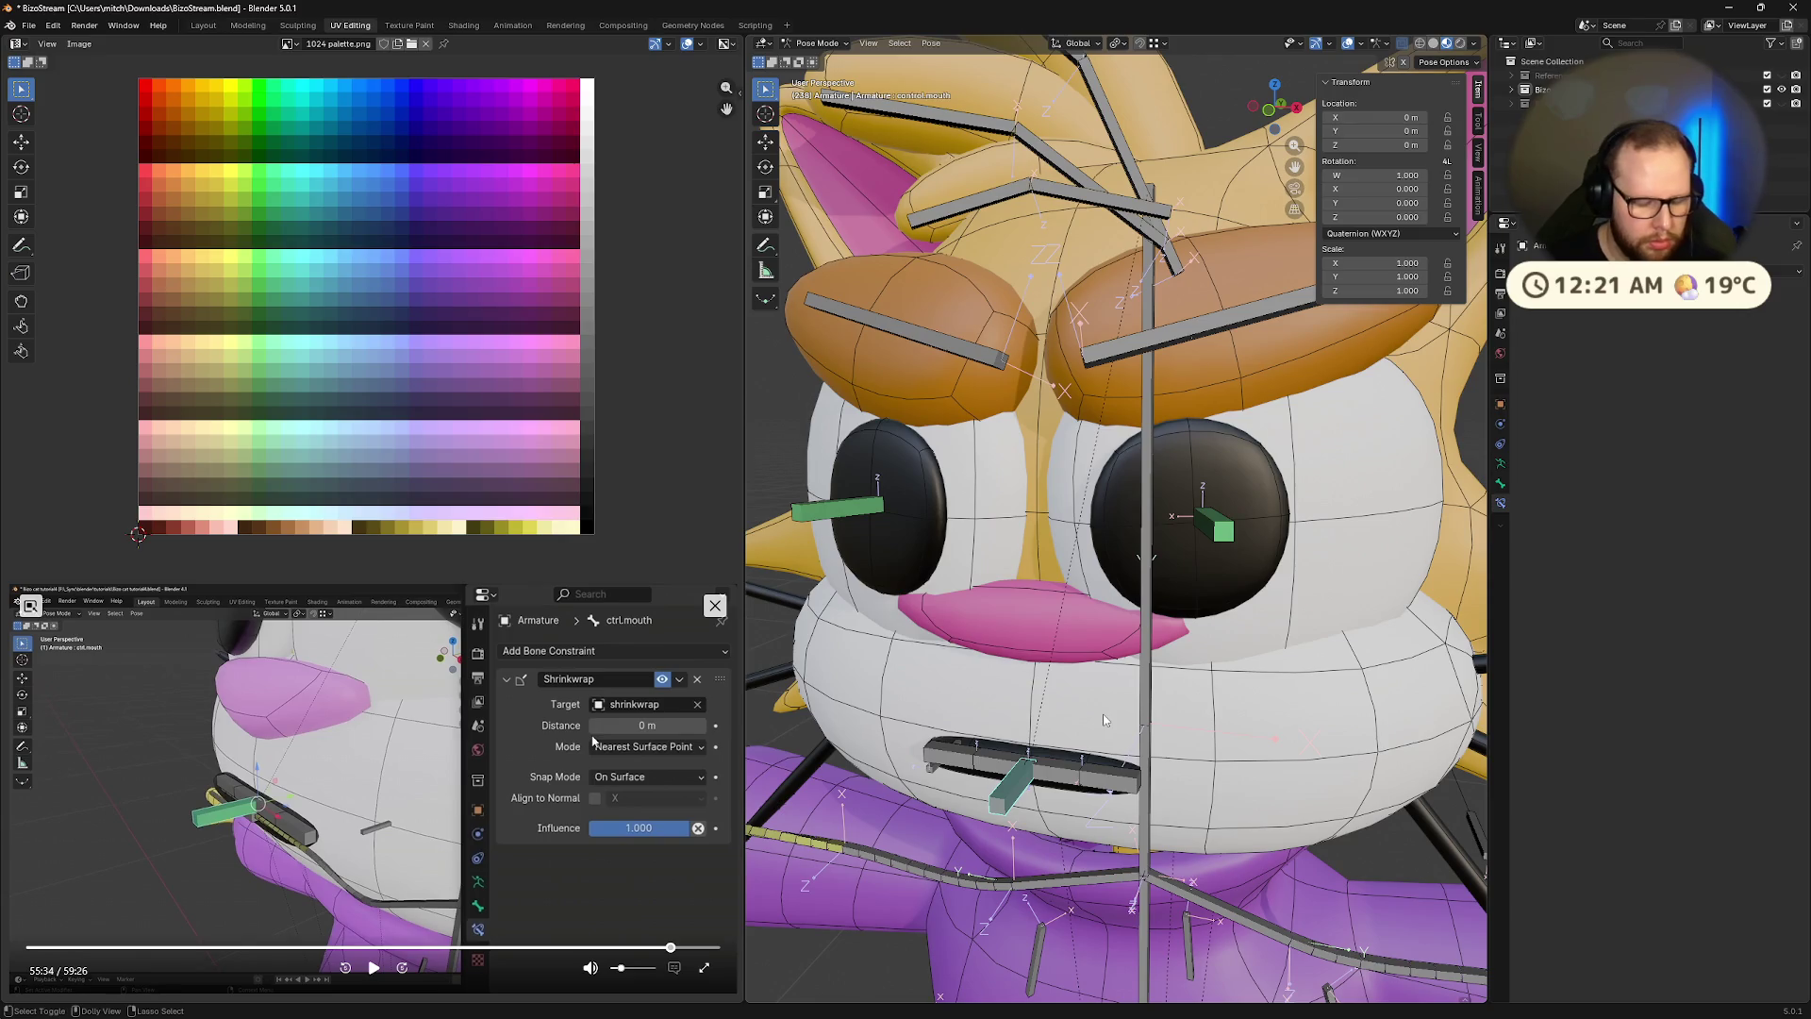
key(ctrl+shift+c)
click(1096, 721)
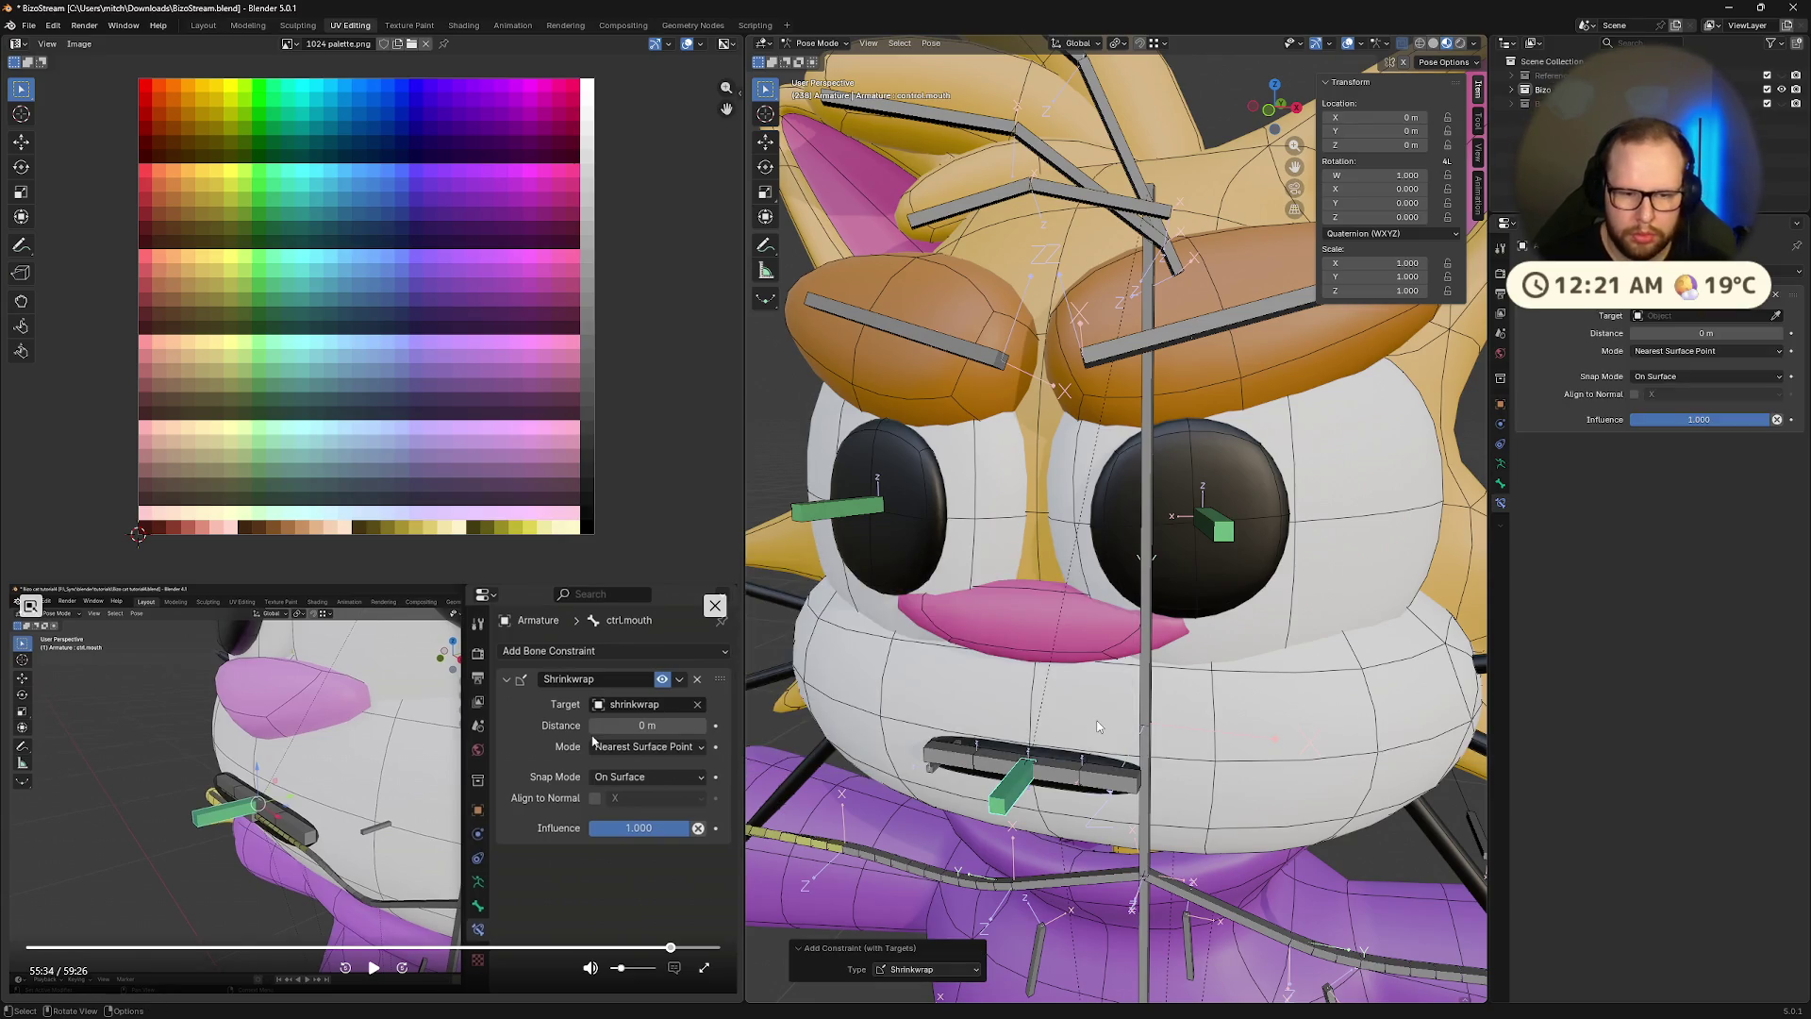
click(1738, 315)
text(mou)
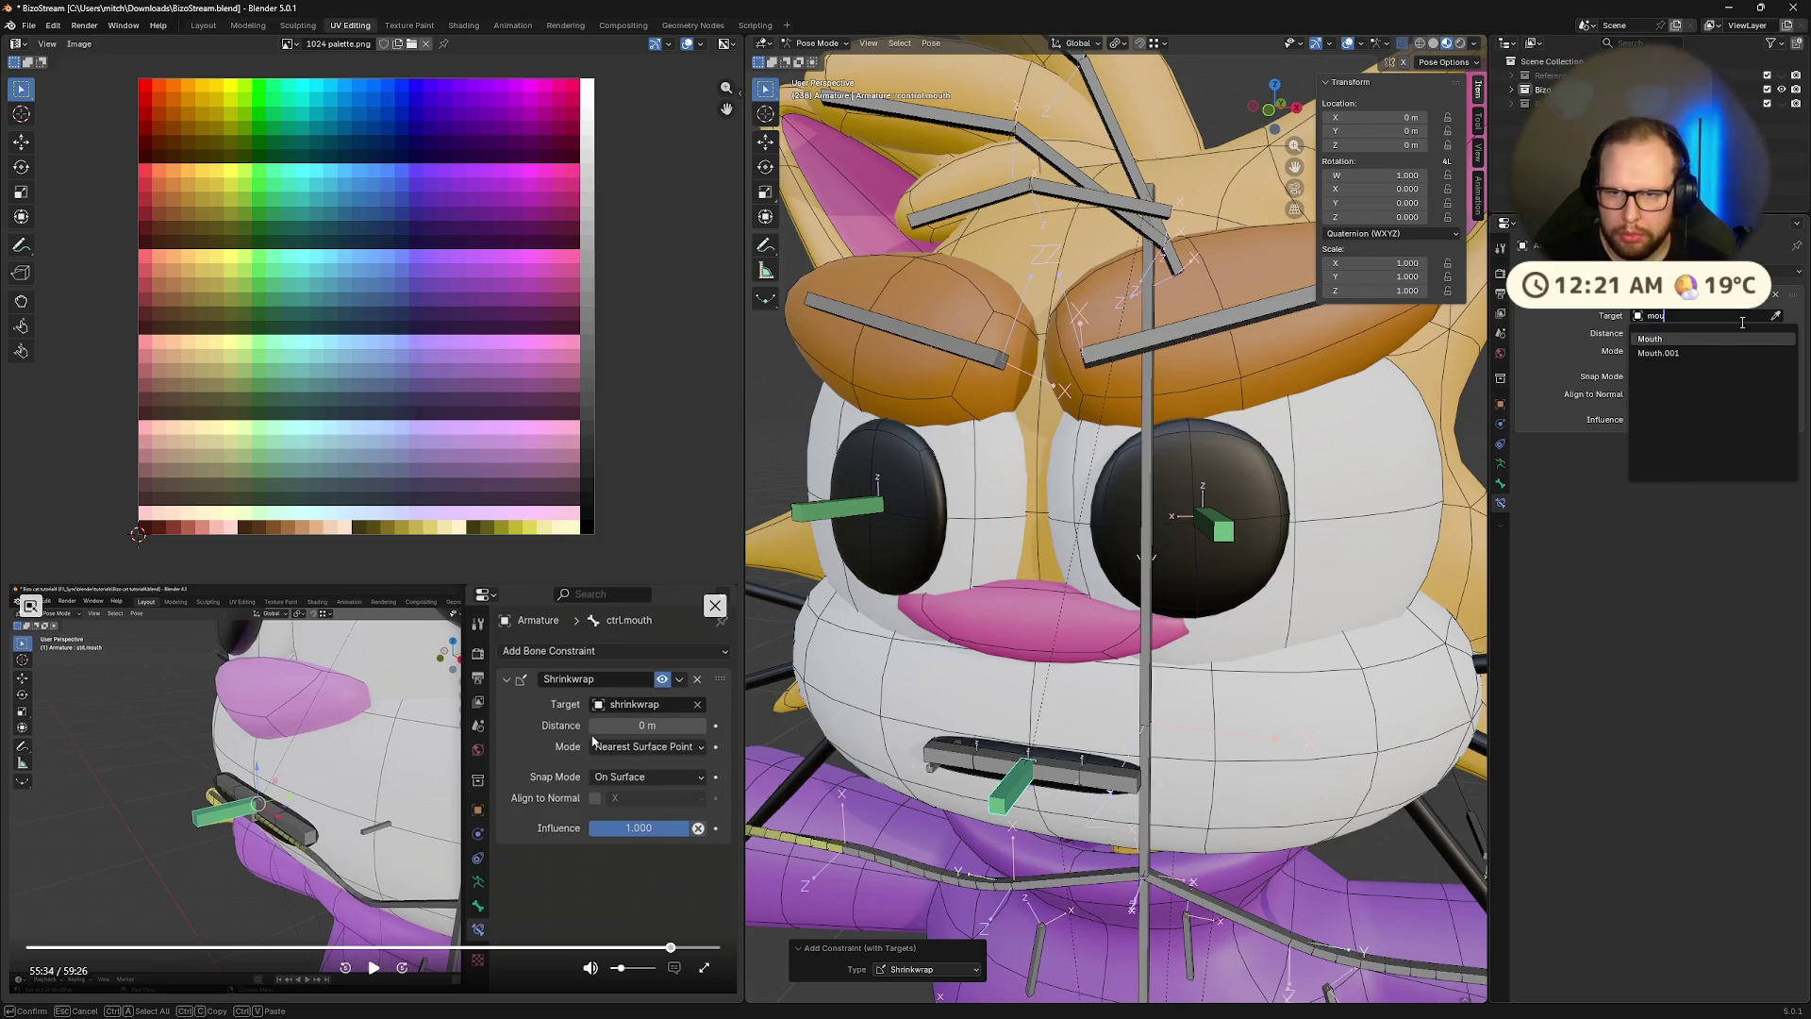
key(BackSpace)
key(BackSpace)
key(BackSpace)
text(face)
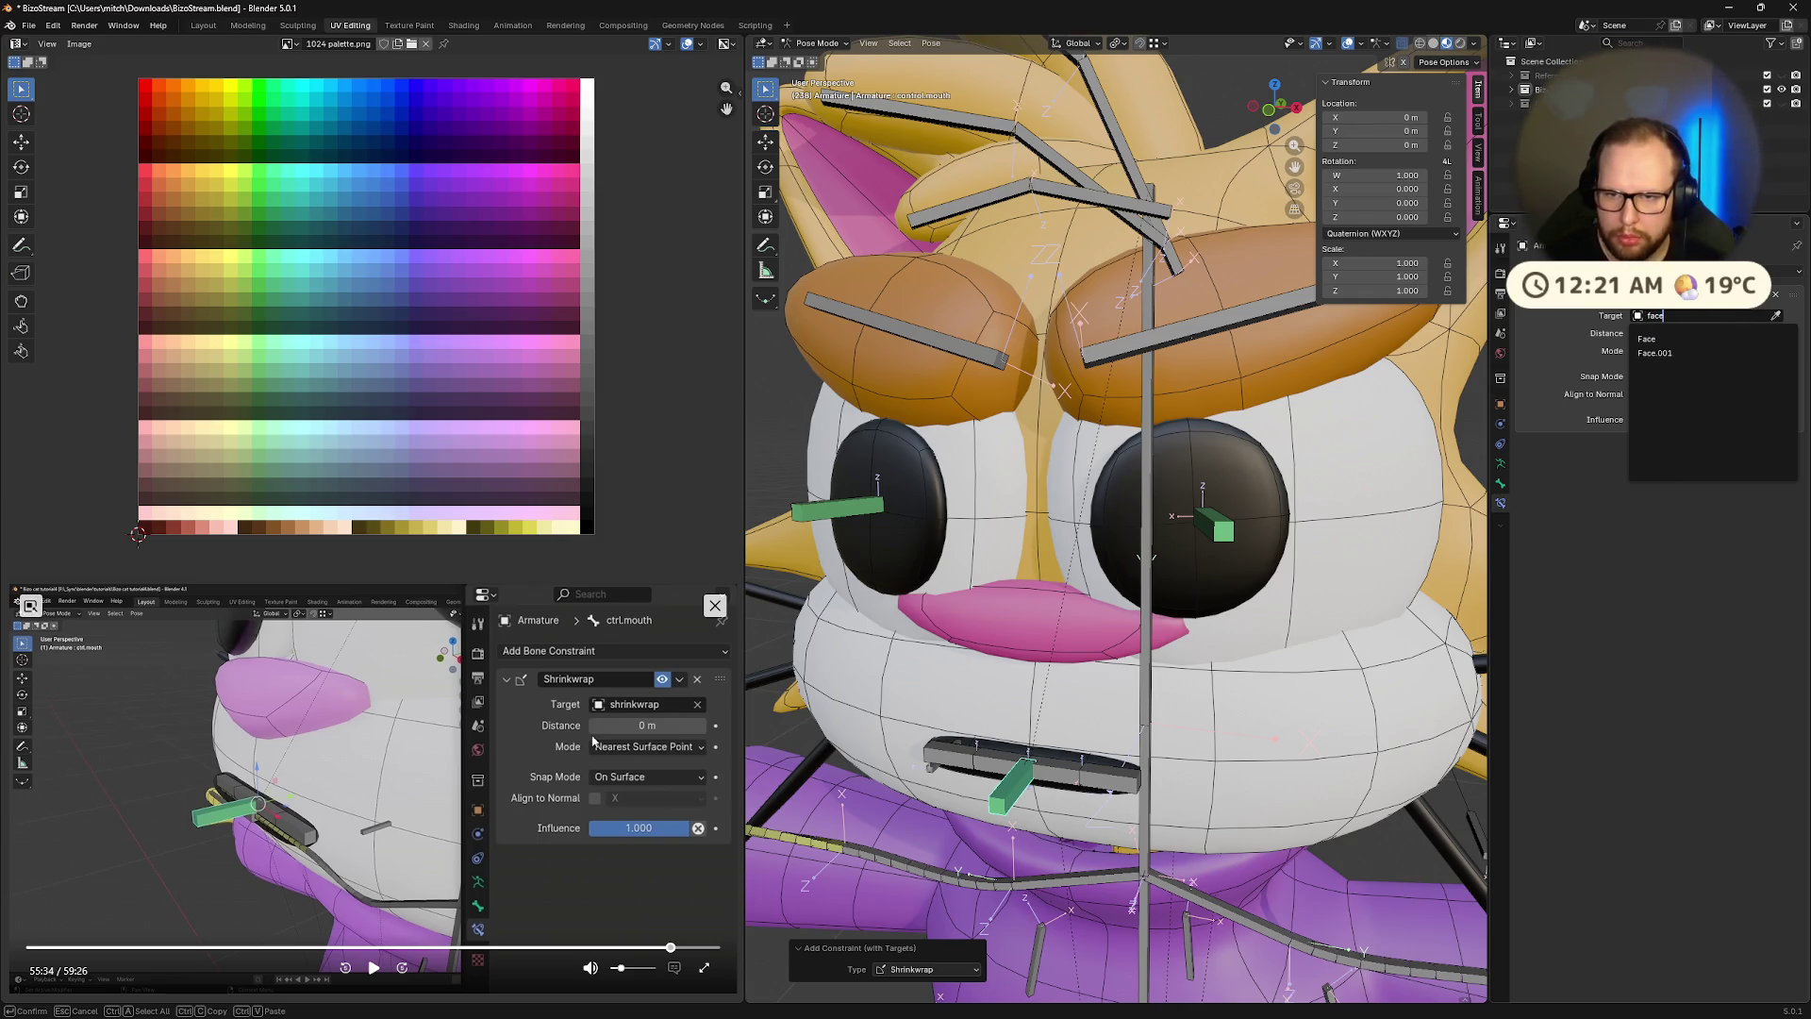
click(1673, 343)
Test-move the mouth control from the front view, then undo the move
key(KP_1)
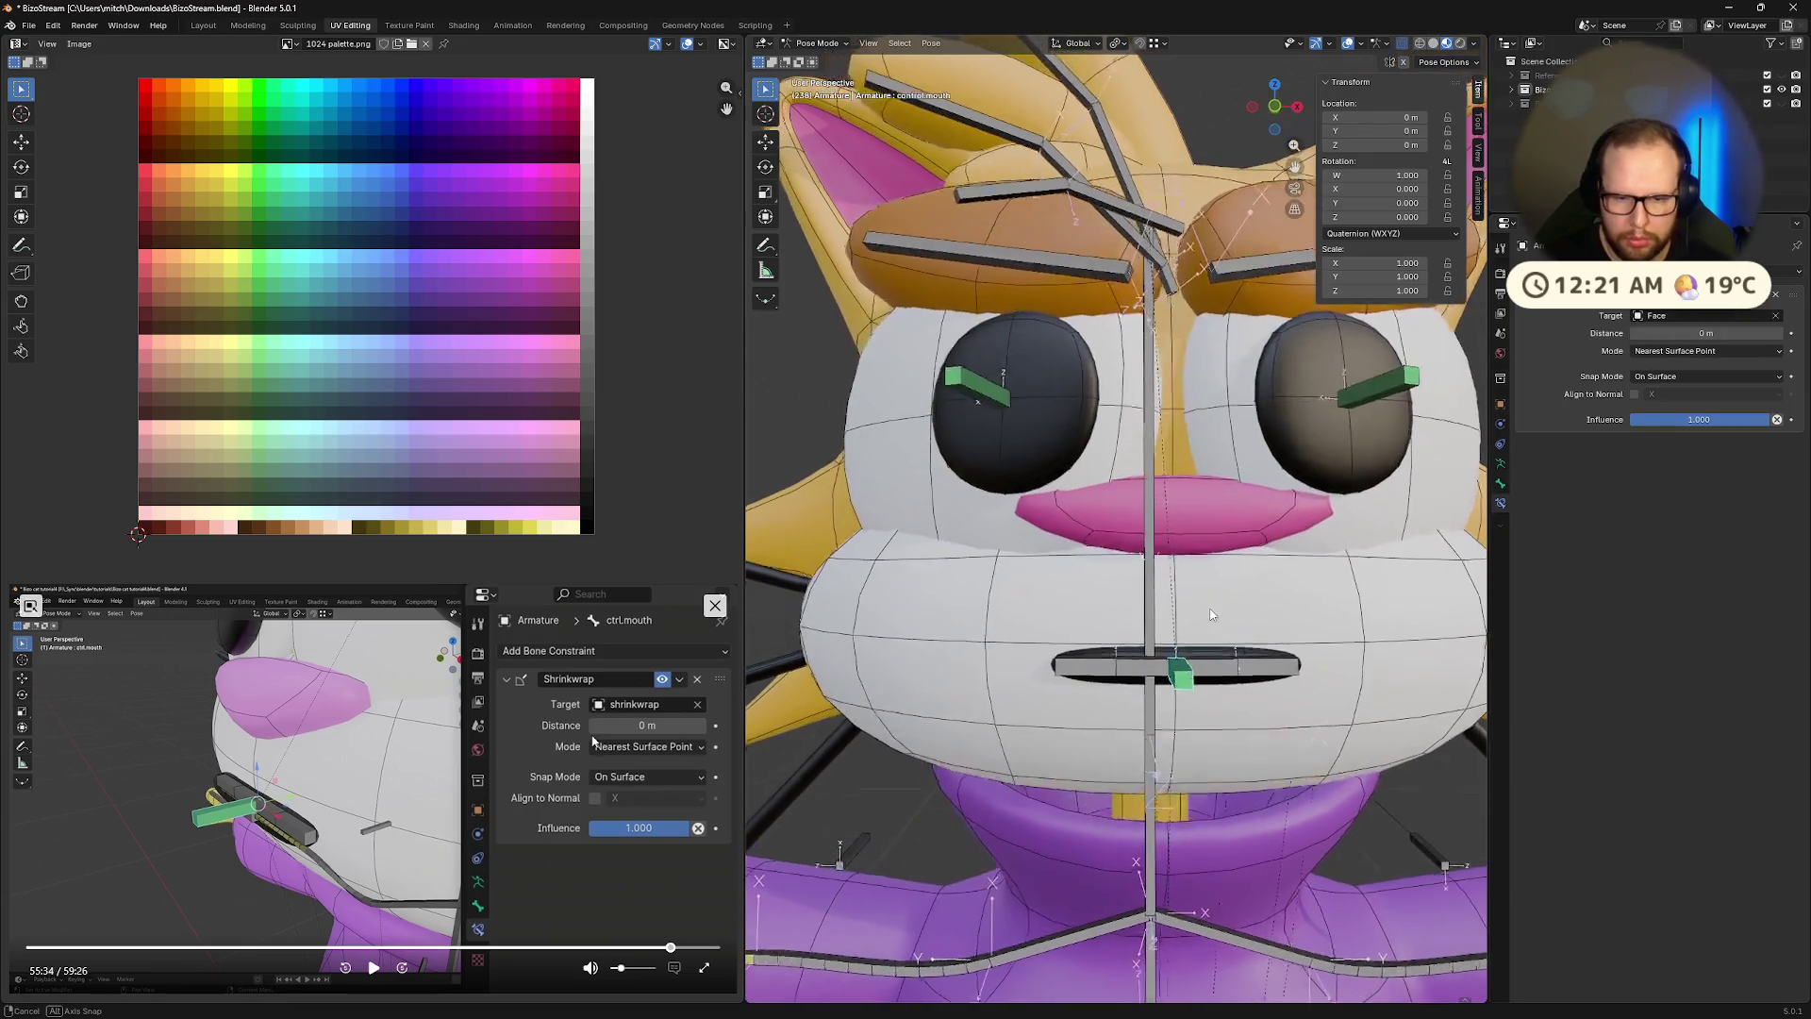
key(g)
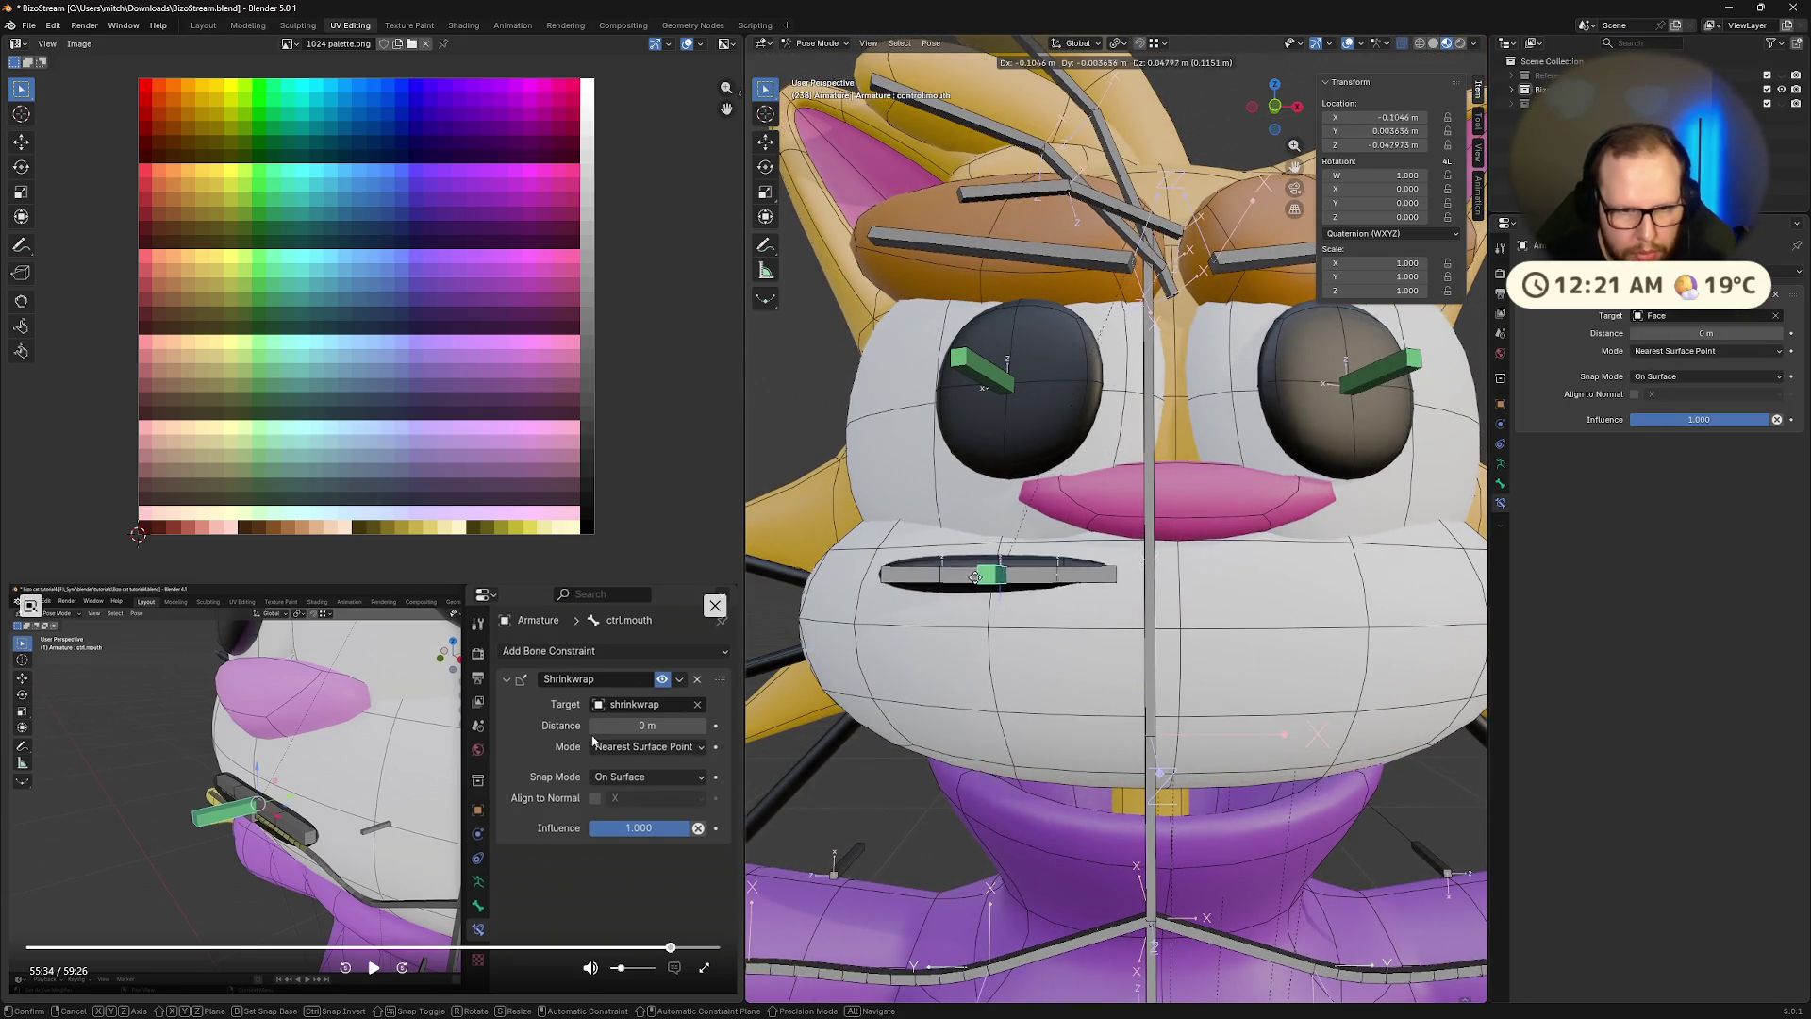
click(944, 575)
mouse_move(943, 575)
middle_down()
mouse_move(1091, 644)
mouse_move(755, 716)
middle_up()
key(ctrl+z)
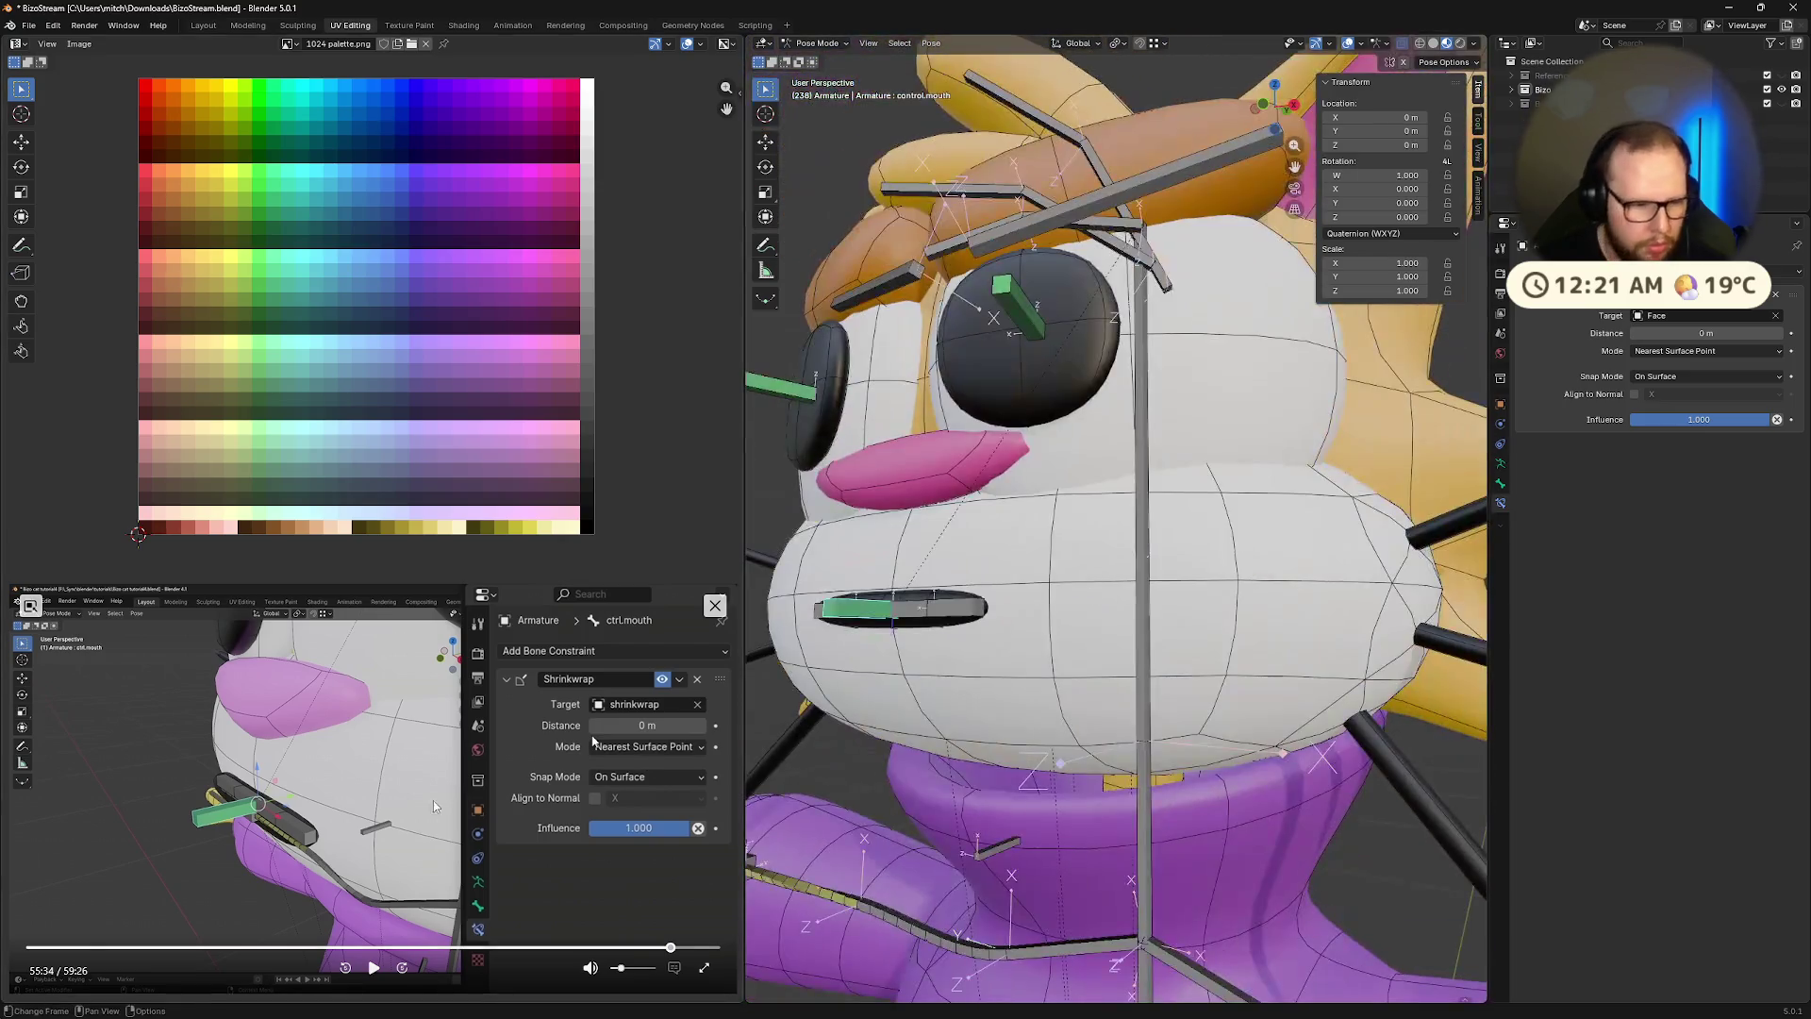
click(374, 968)
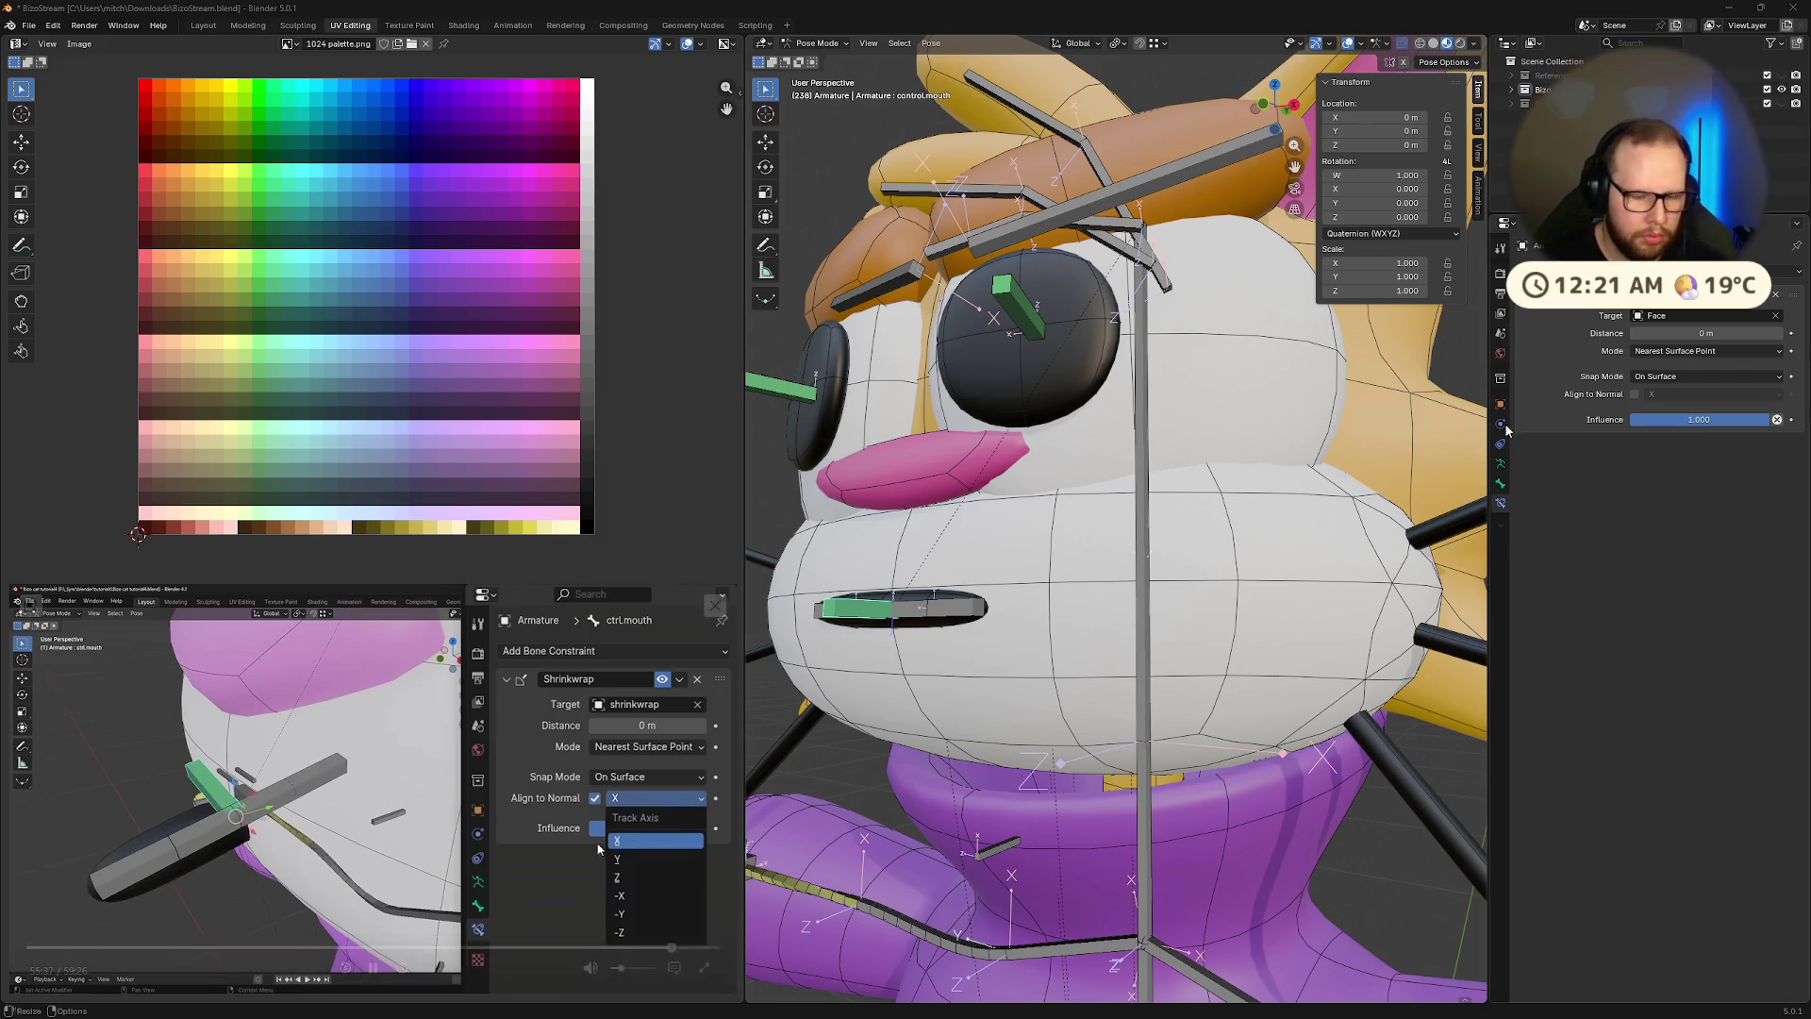
Enable Align to Normal on the mouth control's Shrinkwrap using the Y axis
click(1636, 394)
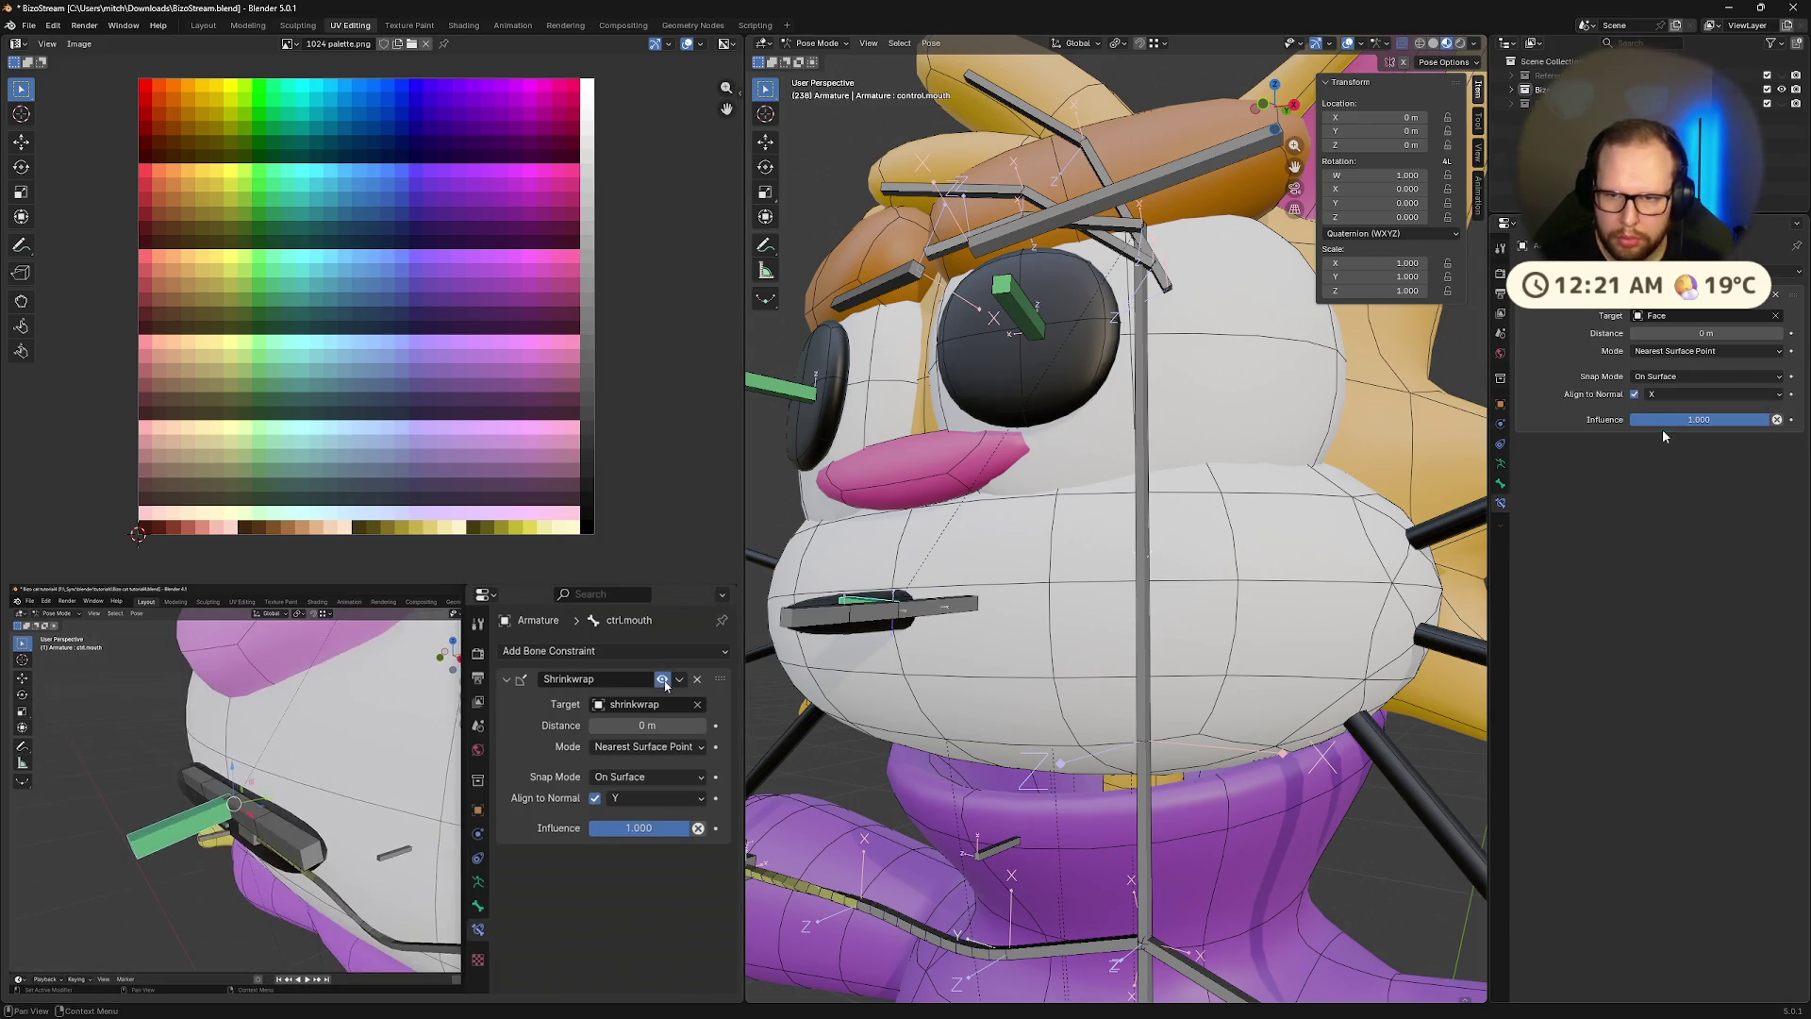
click(1660, 395)
click(1657, 448)
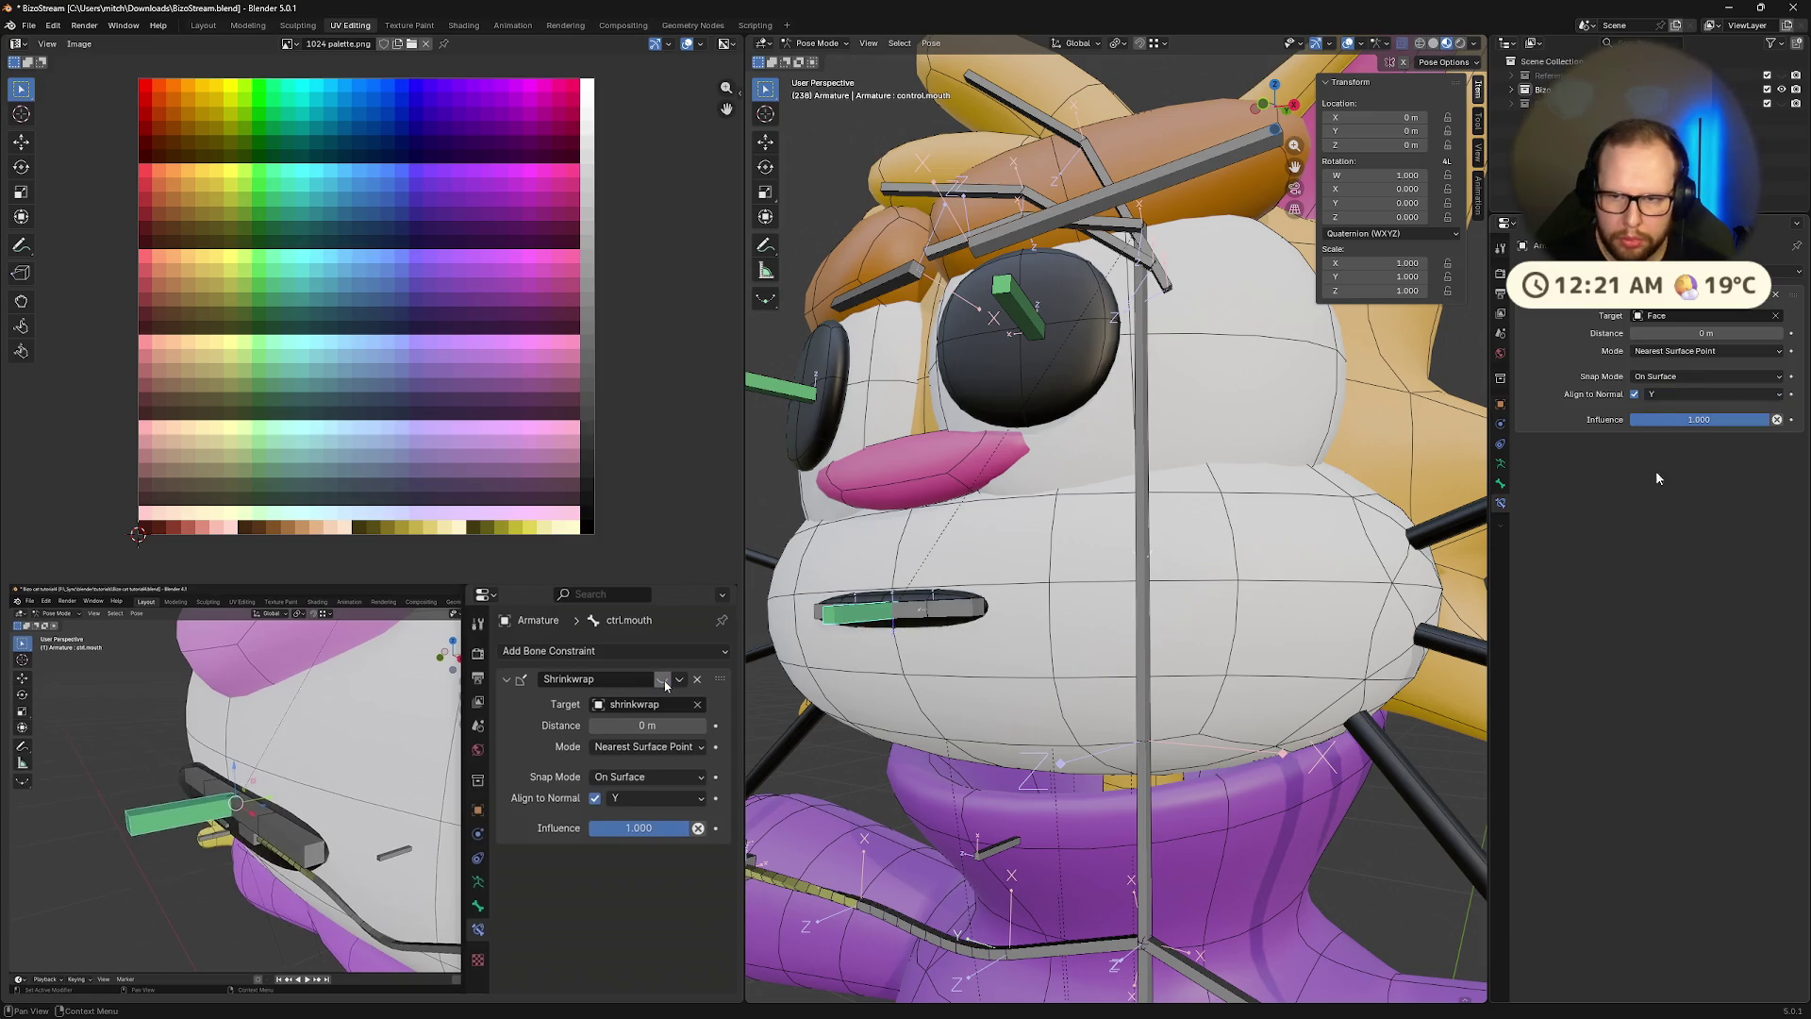
middle_drag(962, 642, 1045, 681)
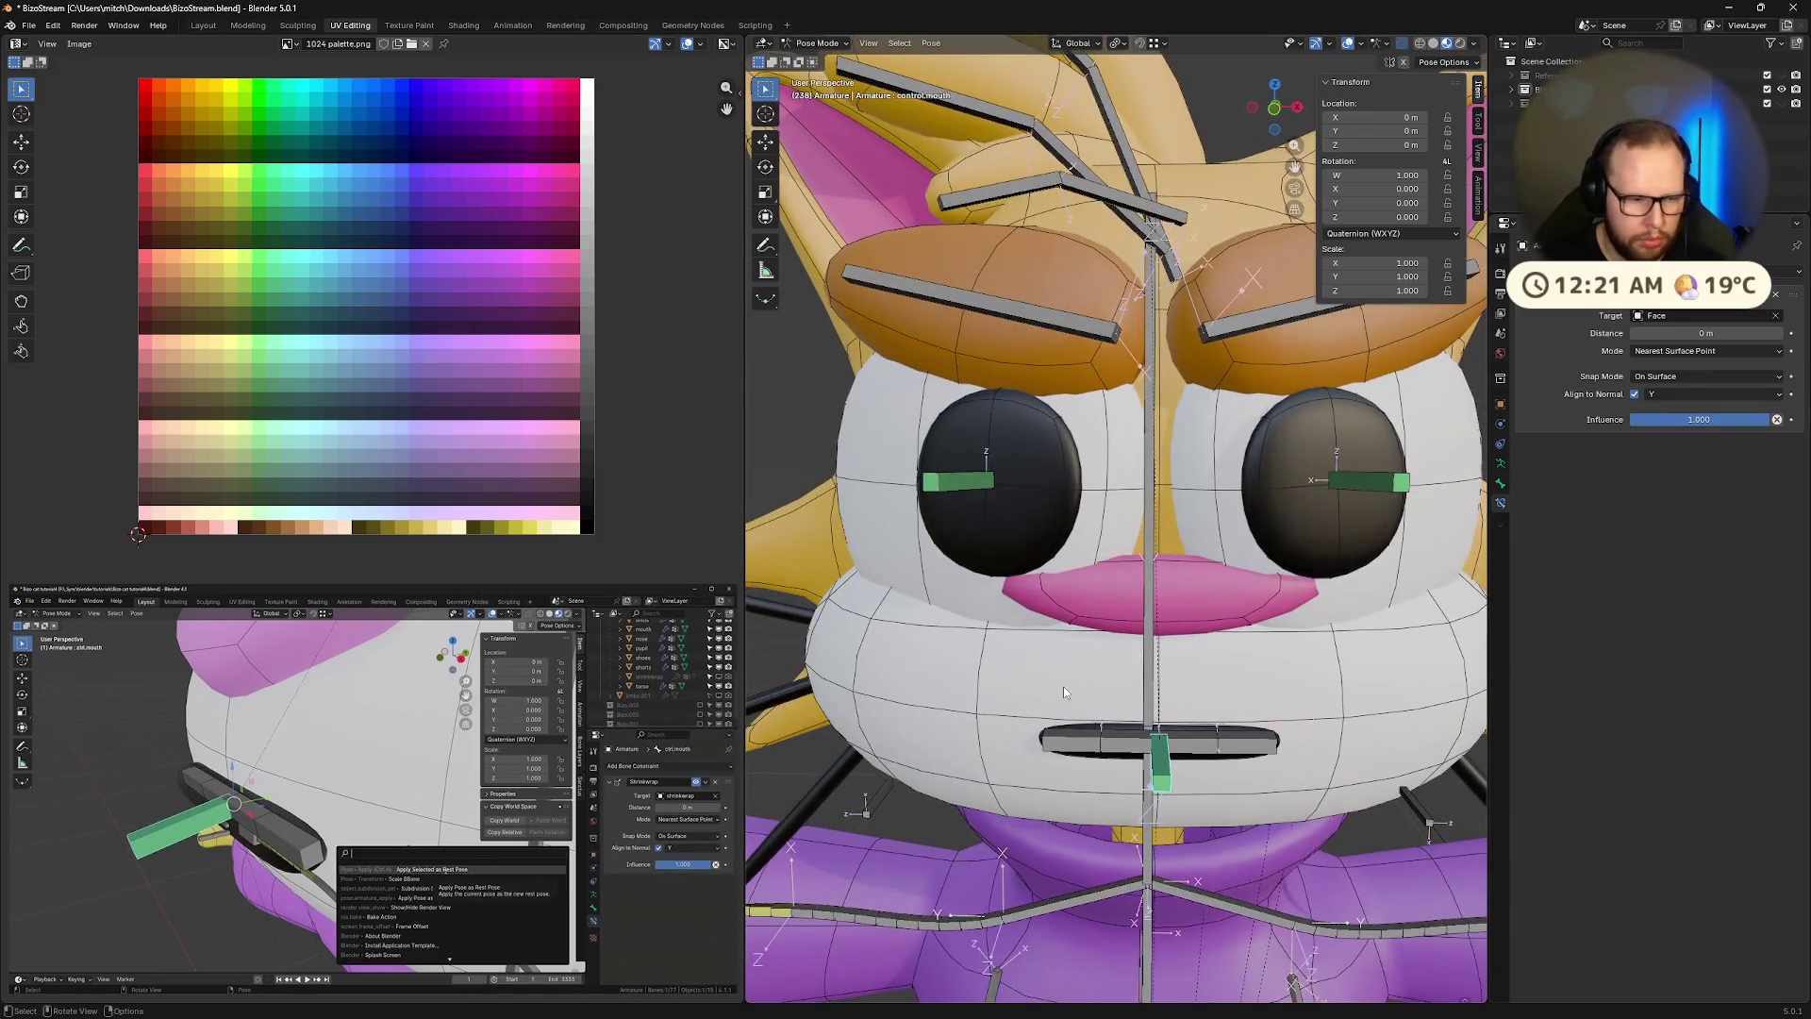
key(g)
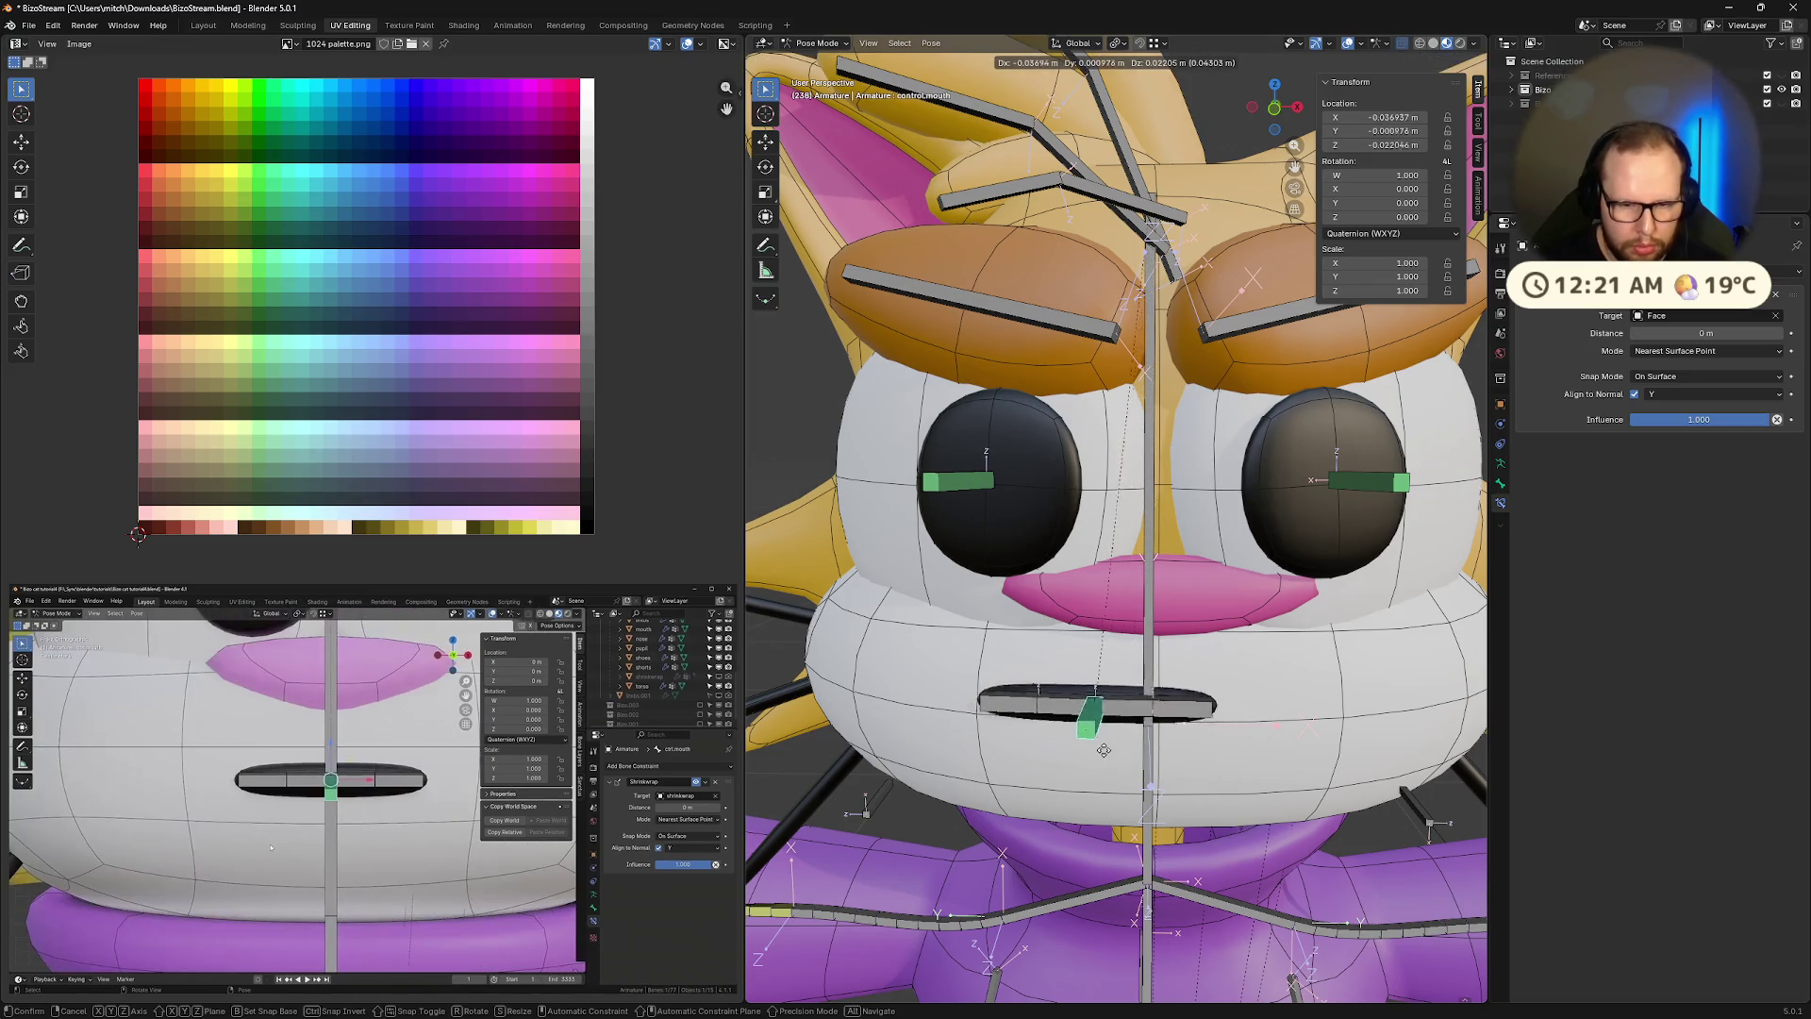
click(987, 687)
mouse_move(986, 686)
middle_down()
mouse_move(1108, 601)
mouse_move(1194, 620)
middle_up()
key(ctrl+z)
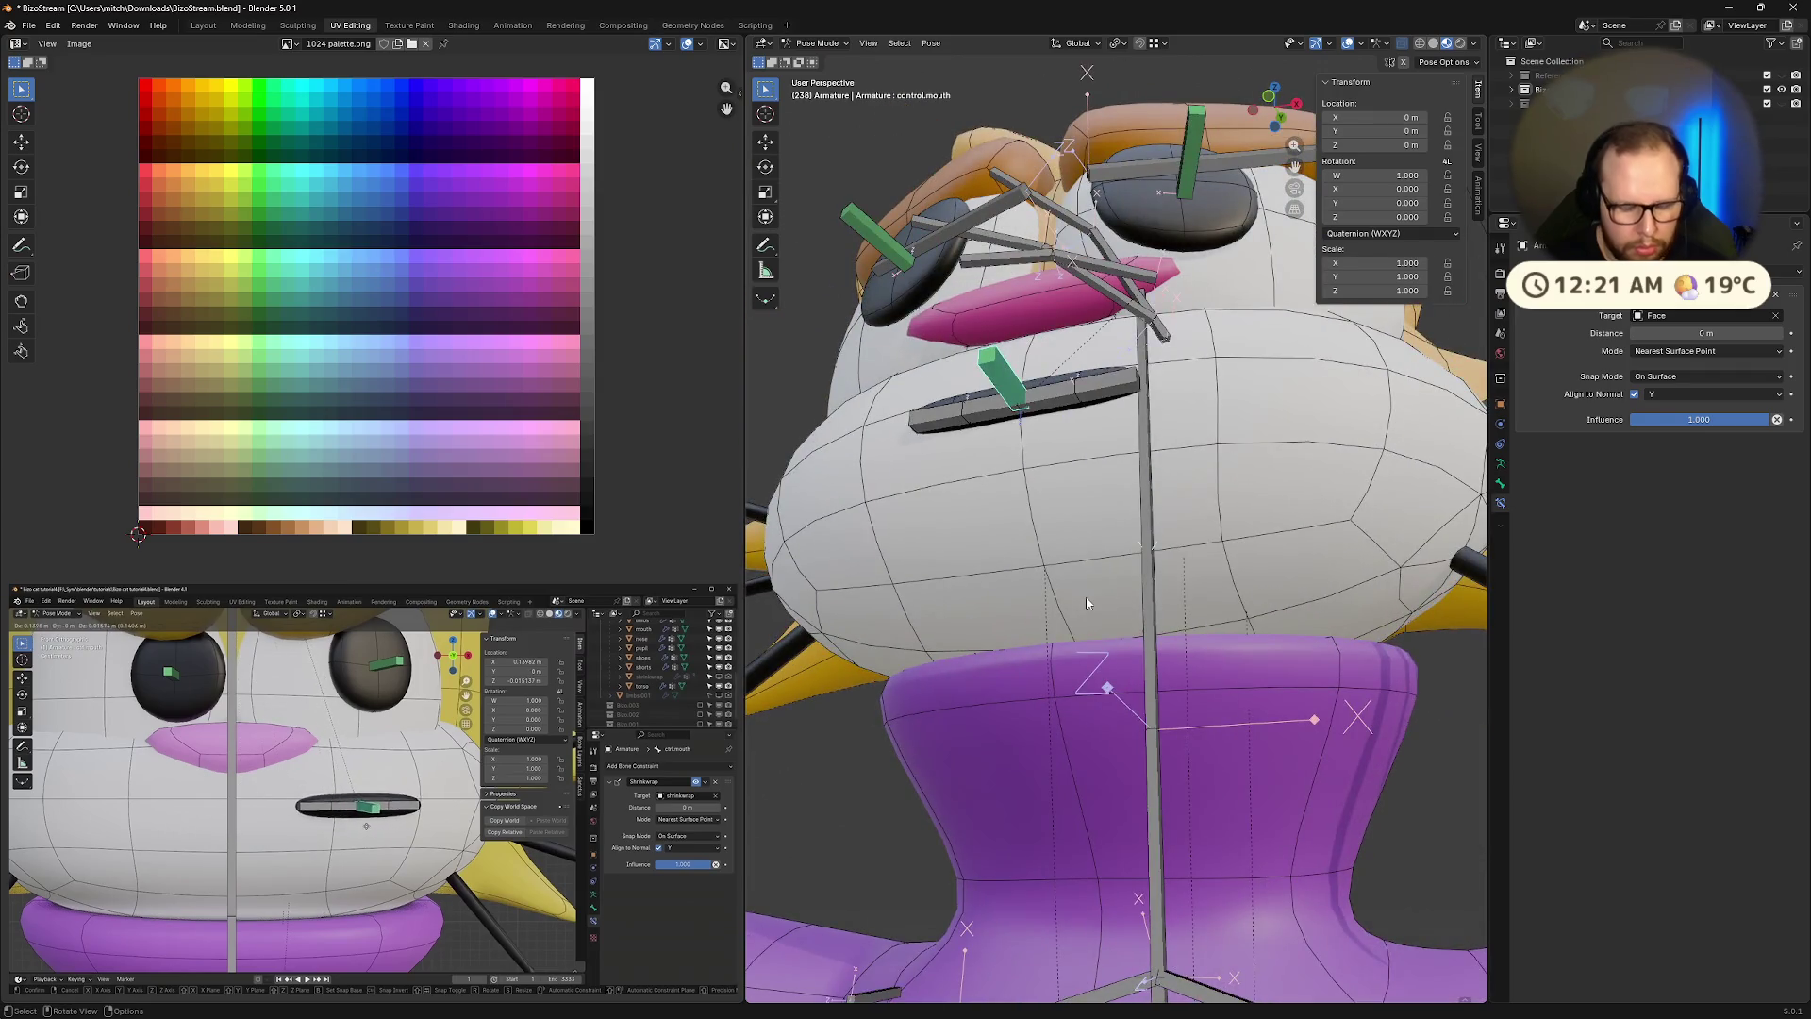
key(g)
click(1247, 698)
middle_drag(1247, 698, 1278, 754)
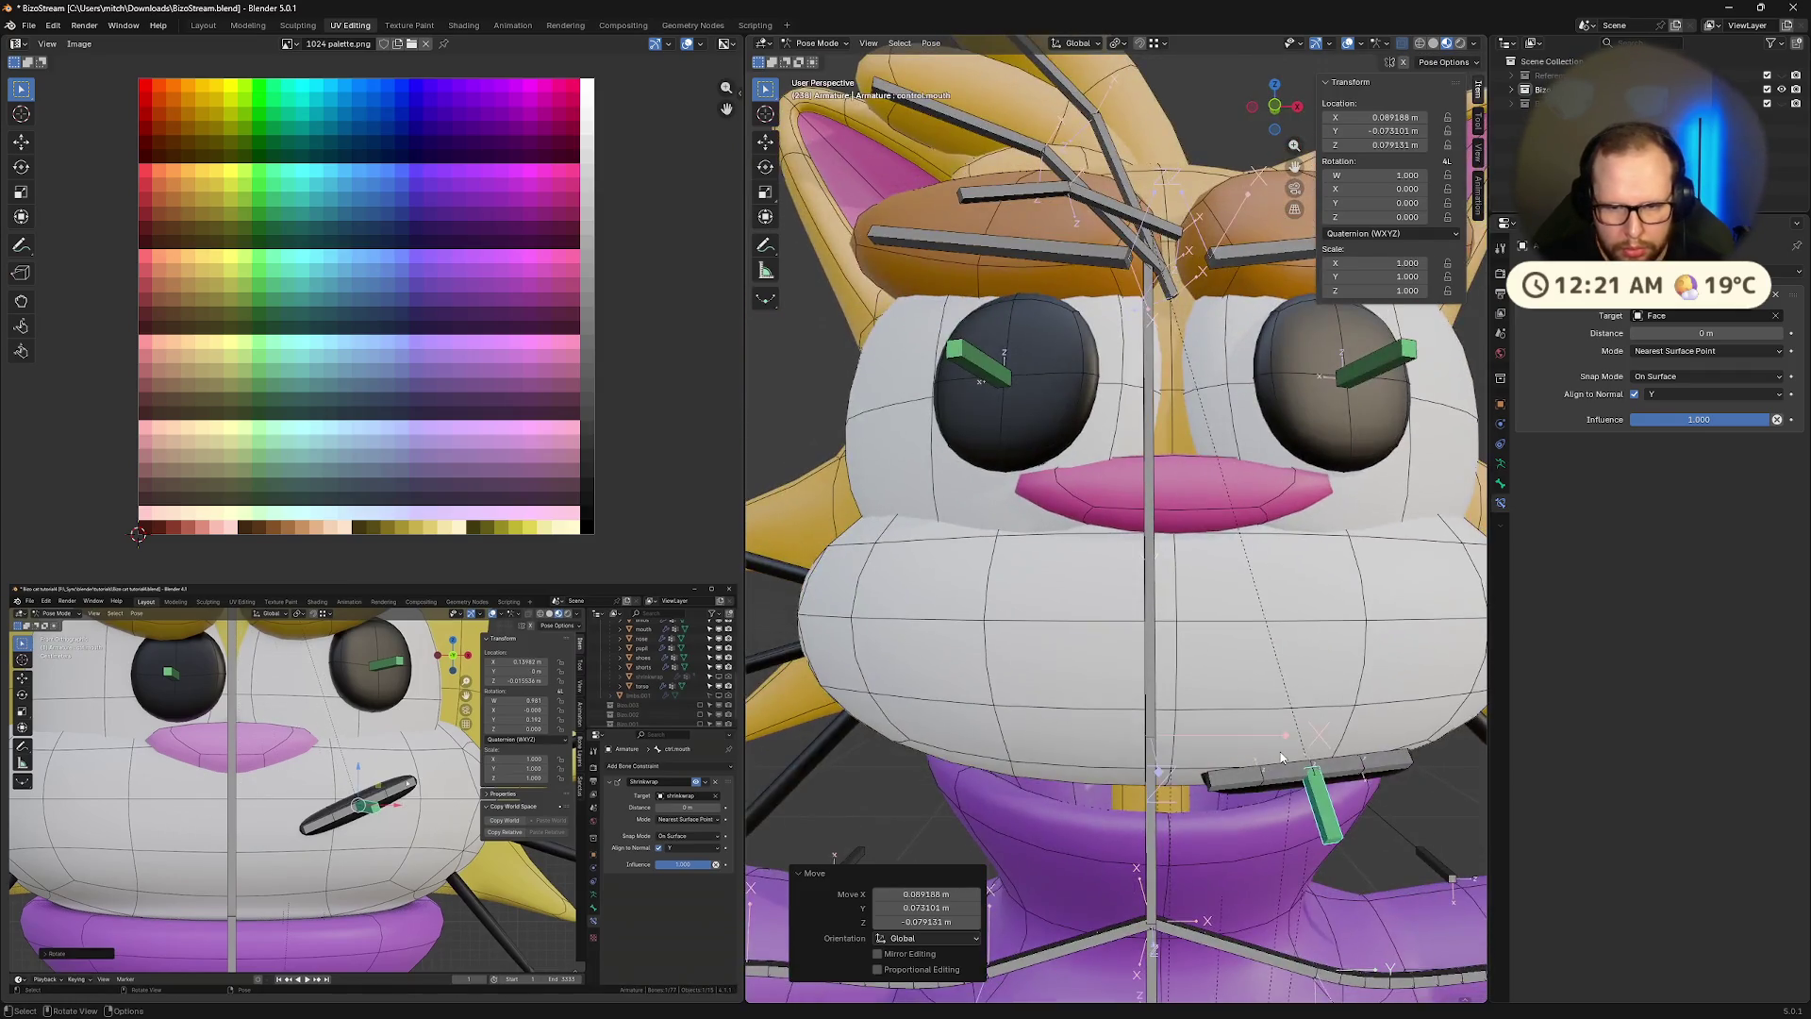
key(ctrl+z)
key(g)
click(1443, 651)
mouse_move(1443, 651)
middle_down()
mouse_move(1361, 618)
mouse_move(1400, 604)
mouse_move(1287, 625)
middle_up()
key(ctrl+z)
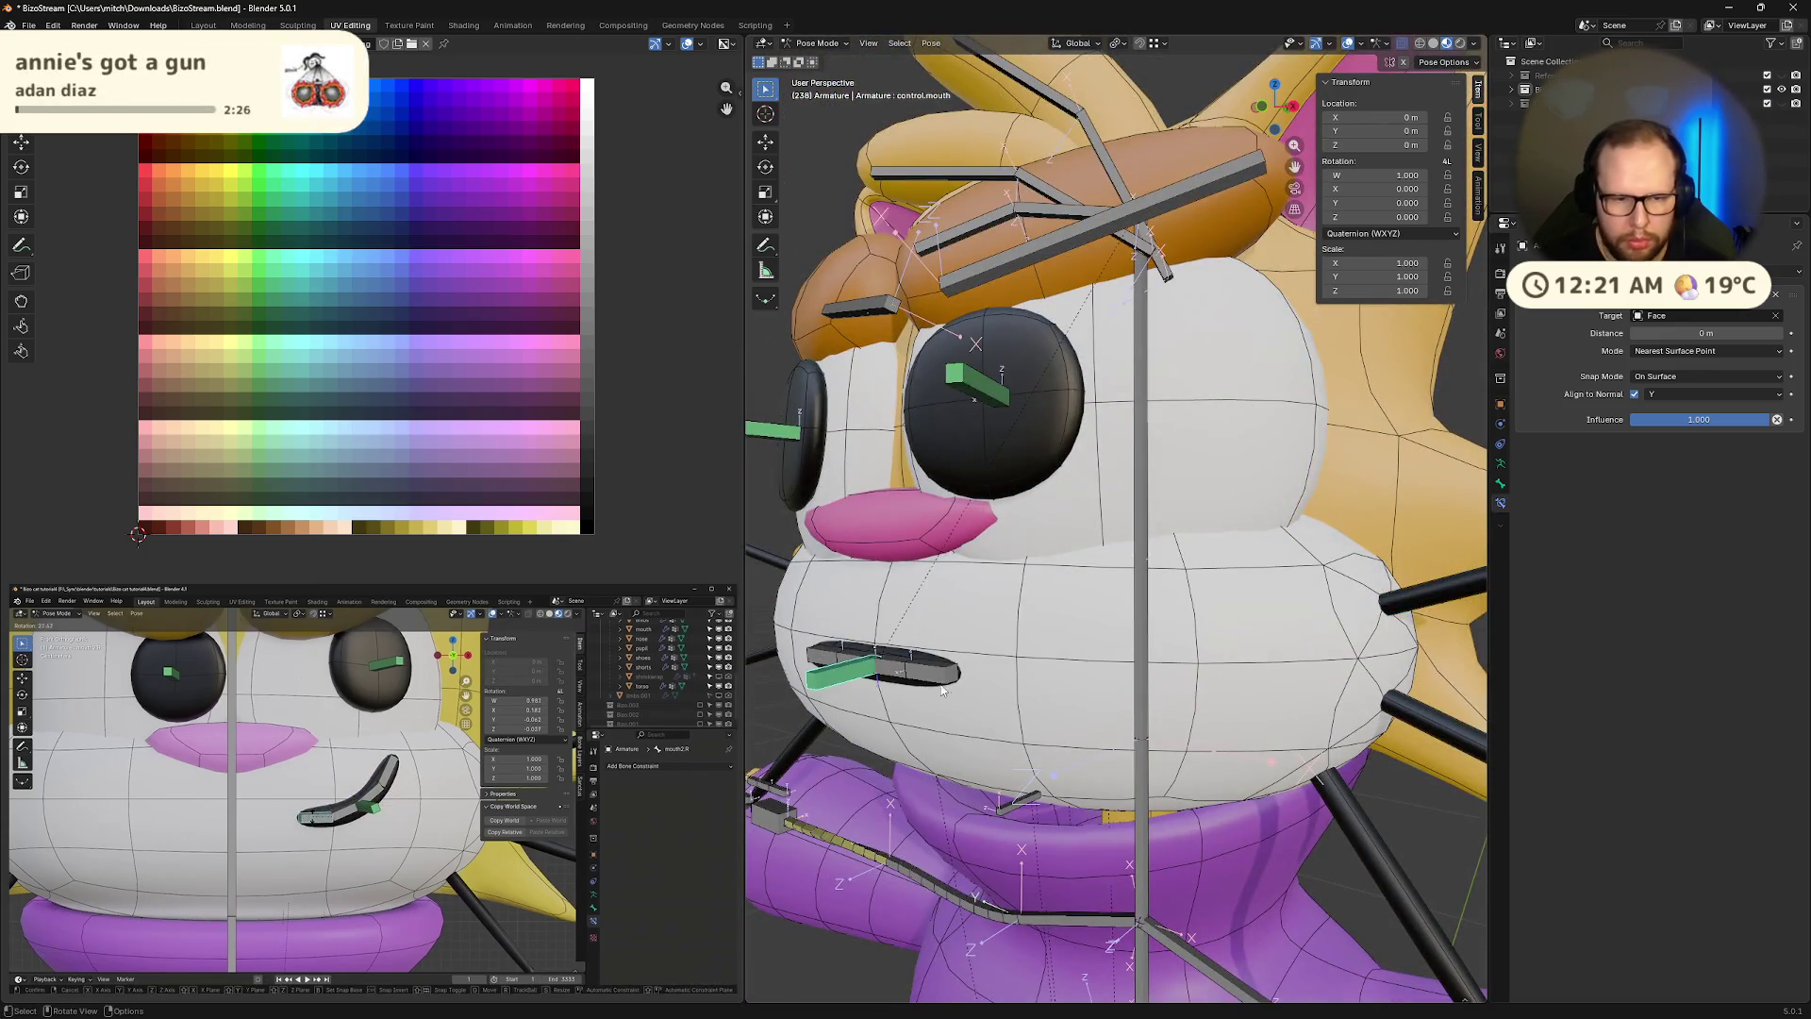
click(937, 676)
middle_drag(936, 677, 1000, 651)
key(r)
key(x)
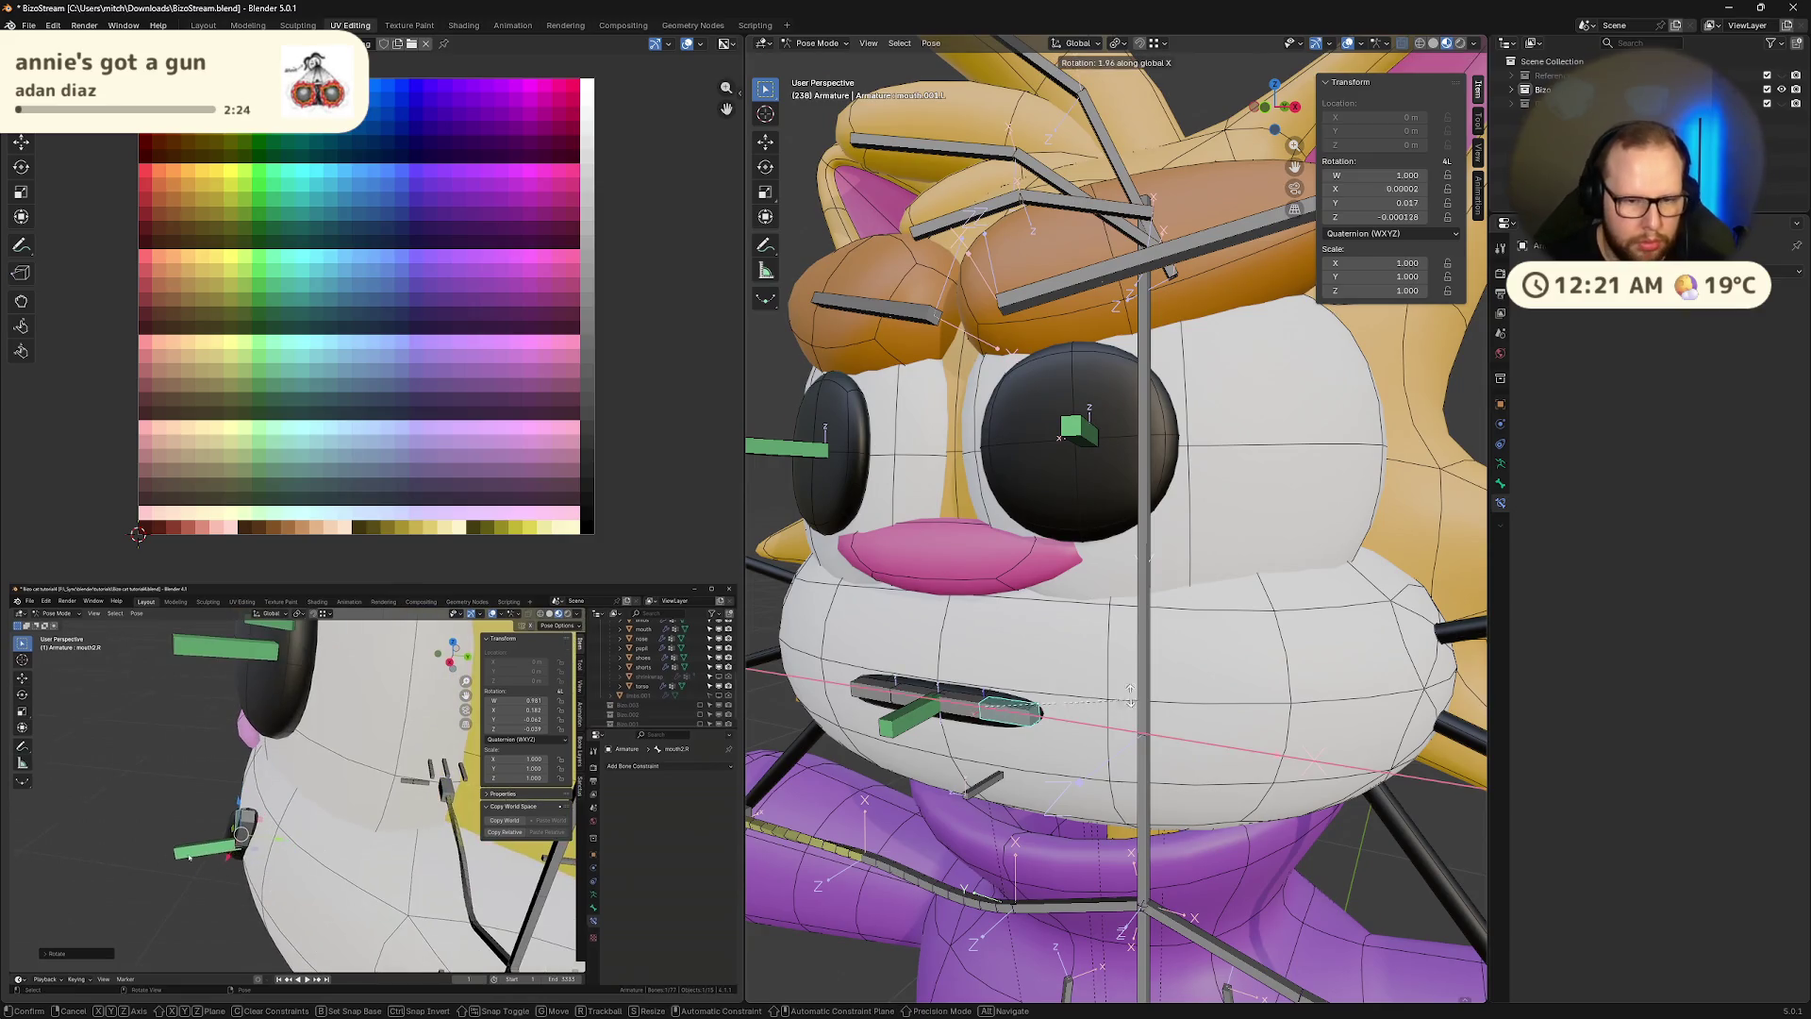
key(Escape)
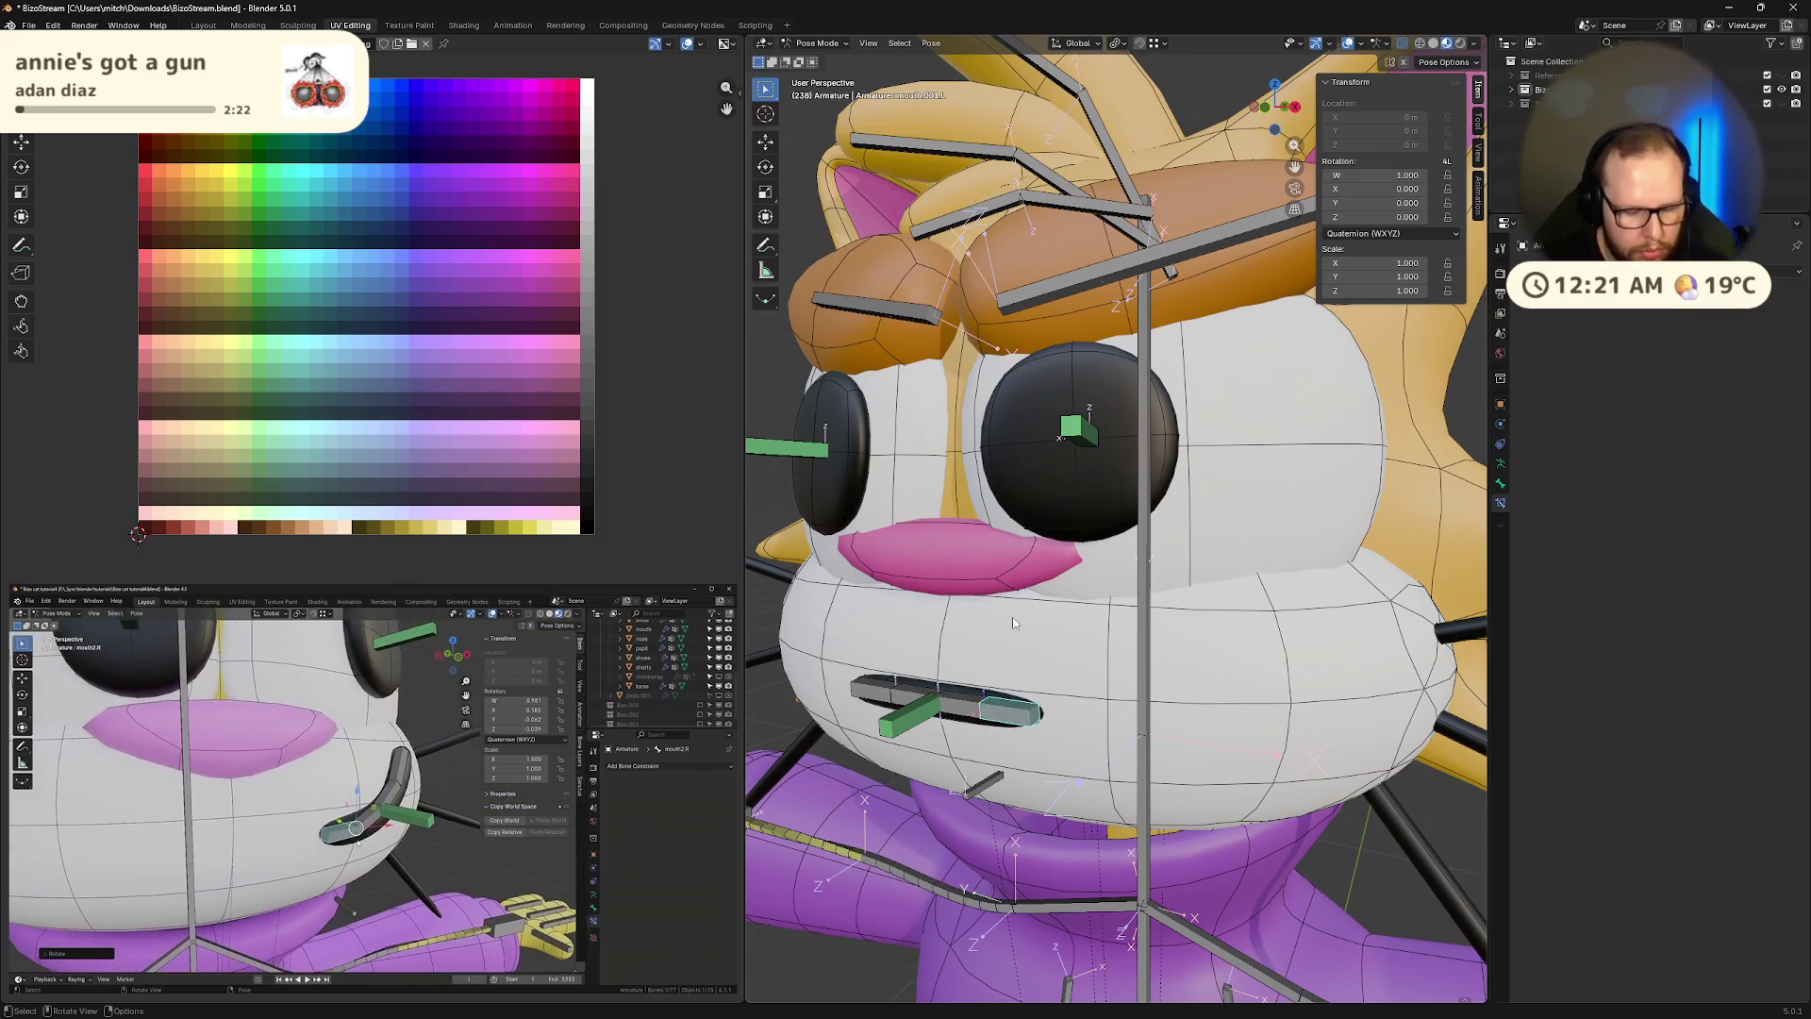
key(r)
key(x)
key(x)
click(992, 592)
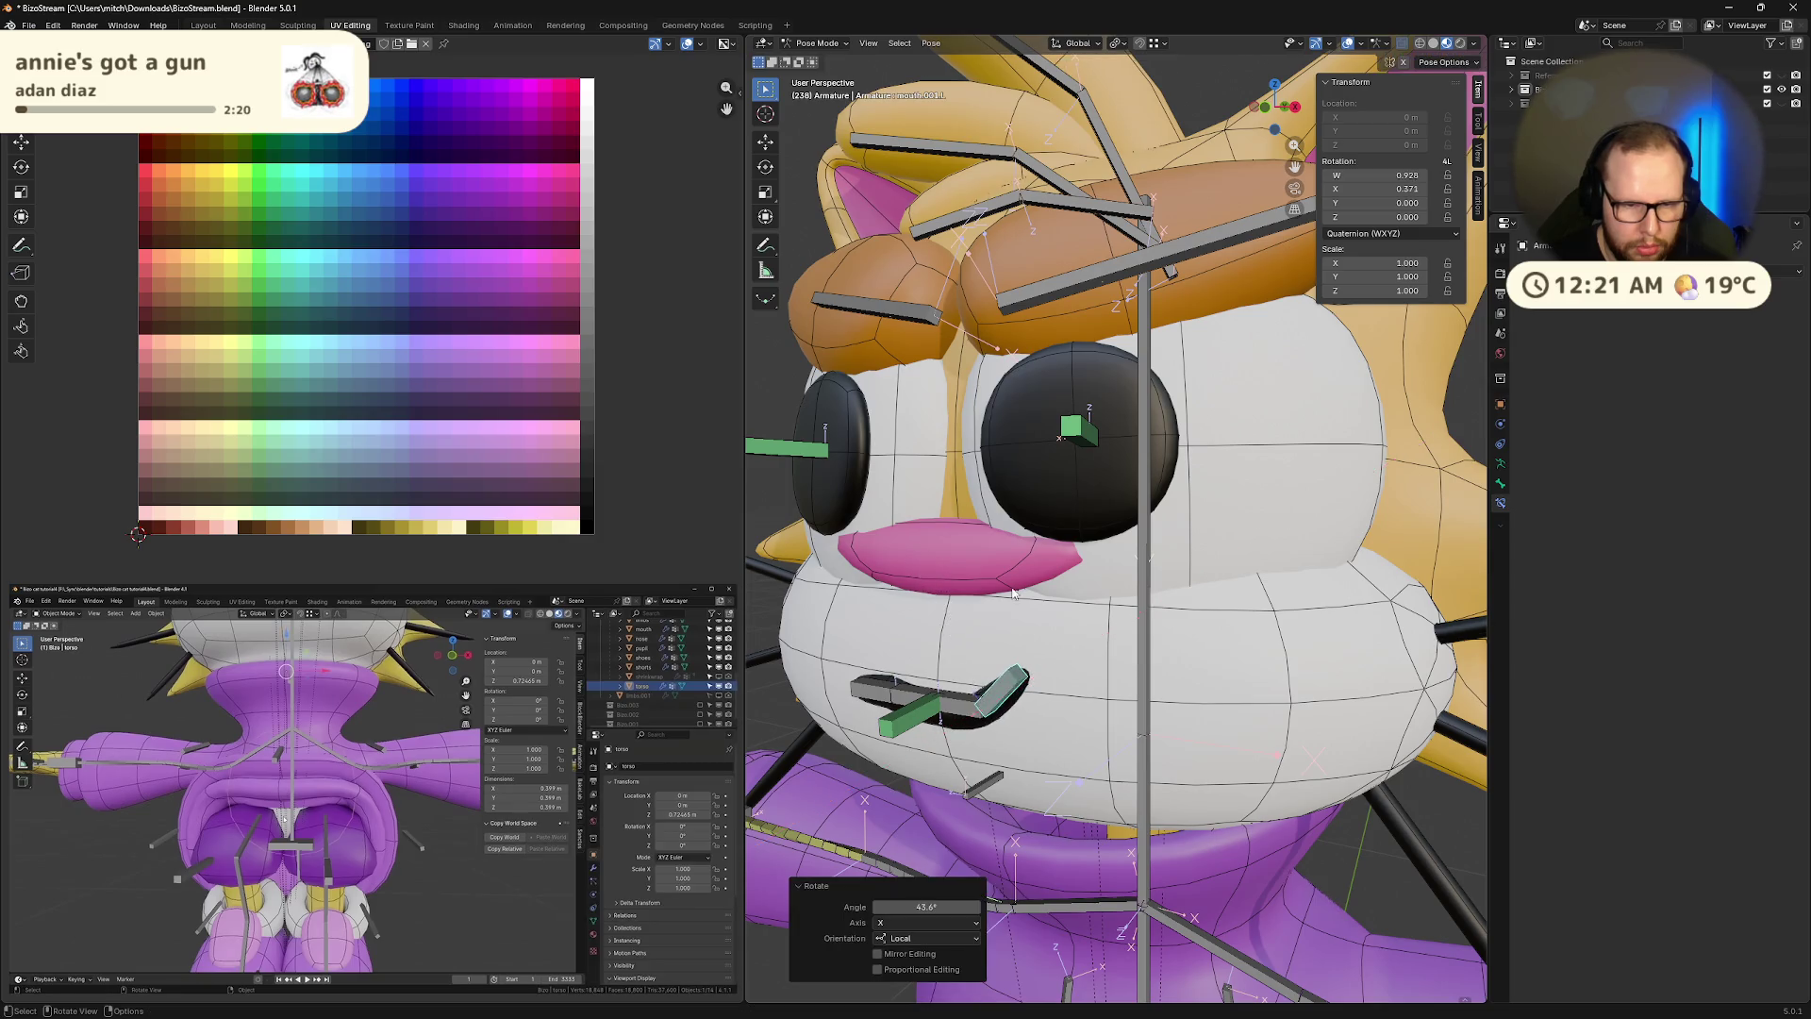
middle_drag(991, 592, 1104, 566)
key(ctrl+z)
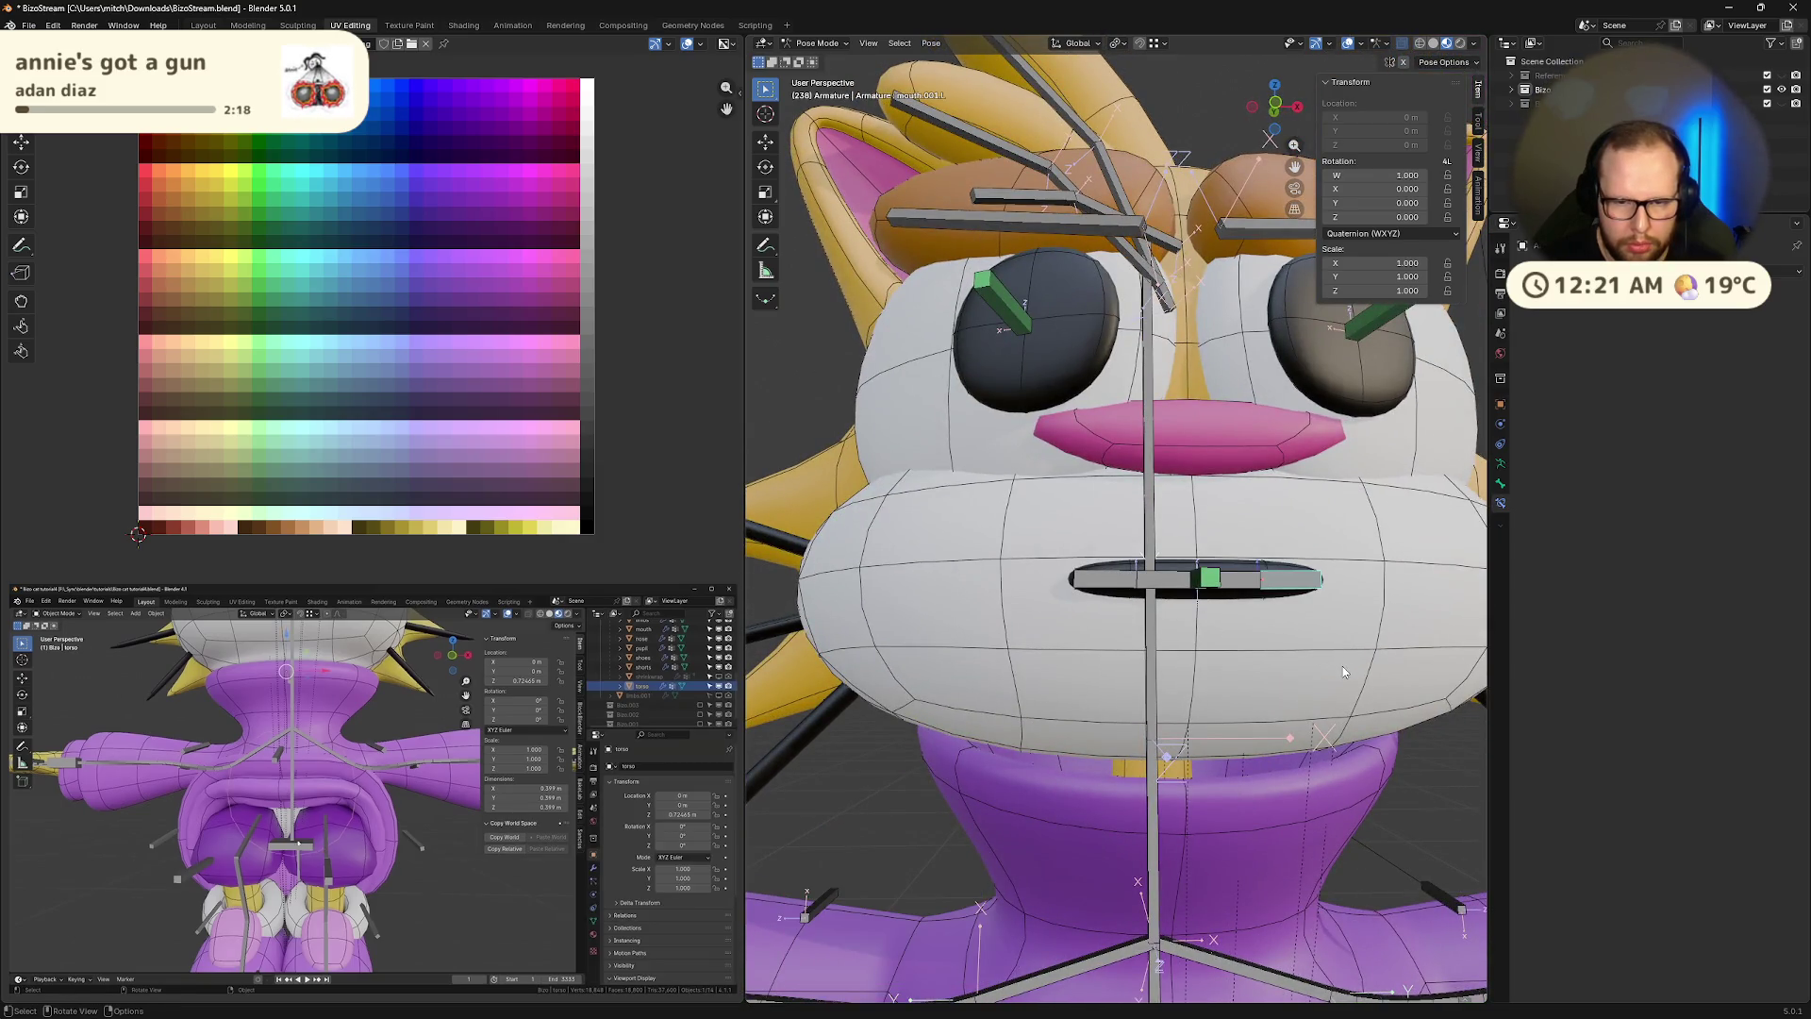
key(alt)
key(a)
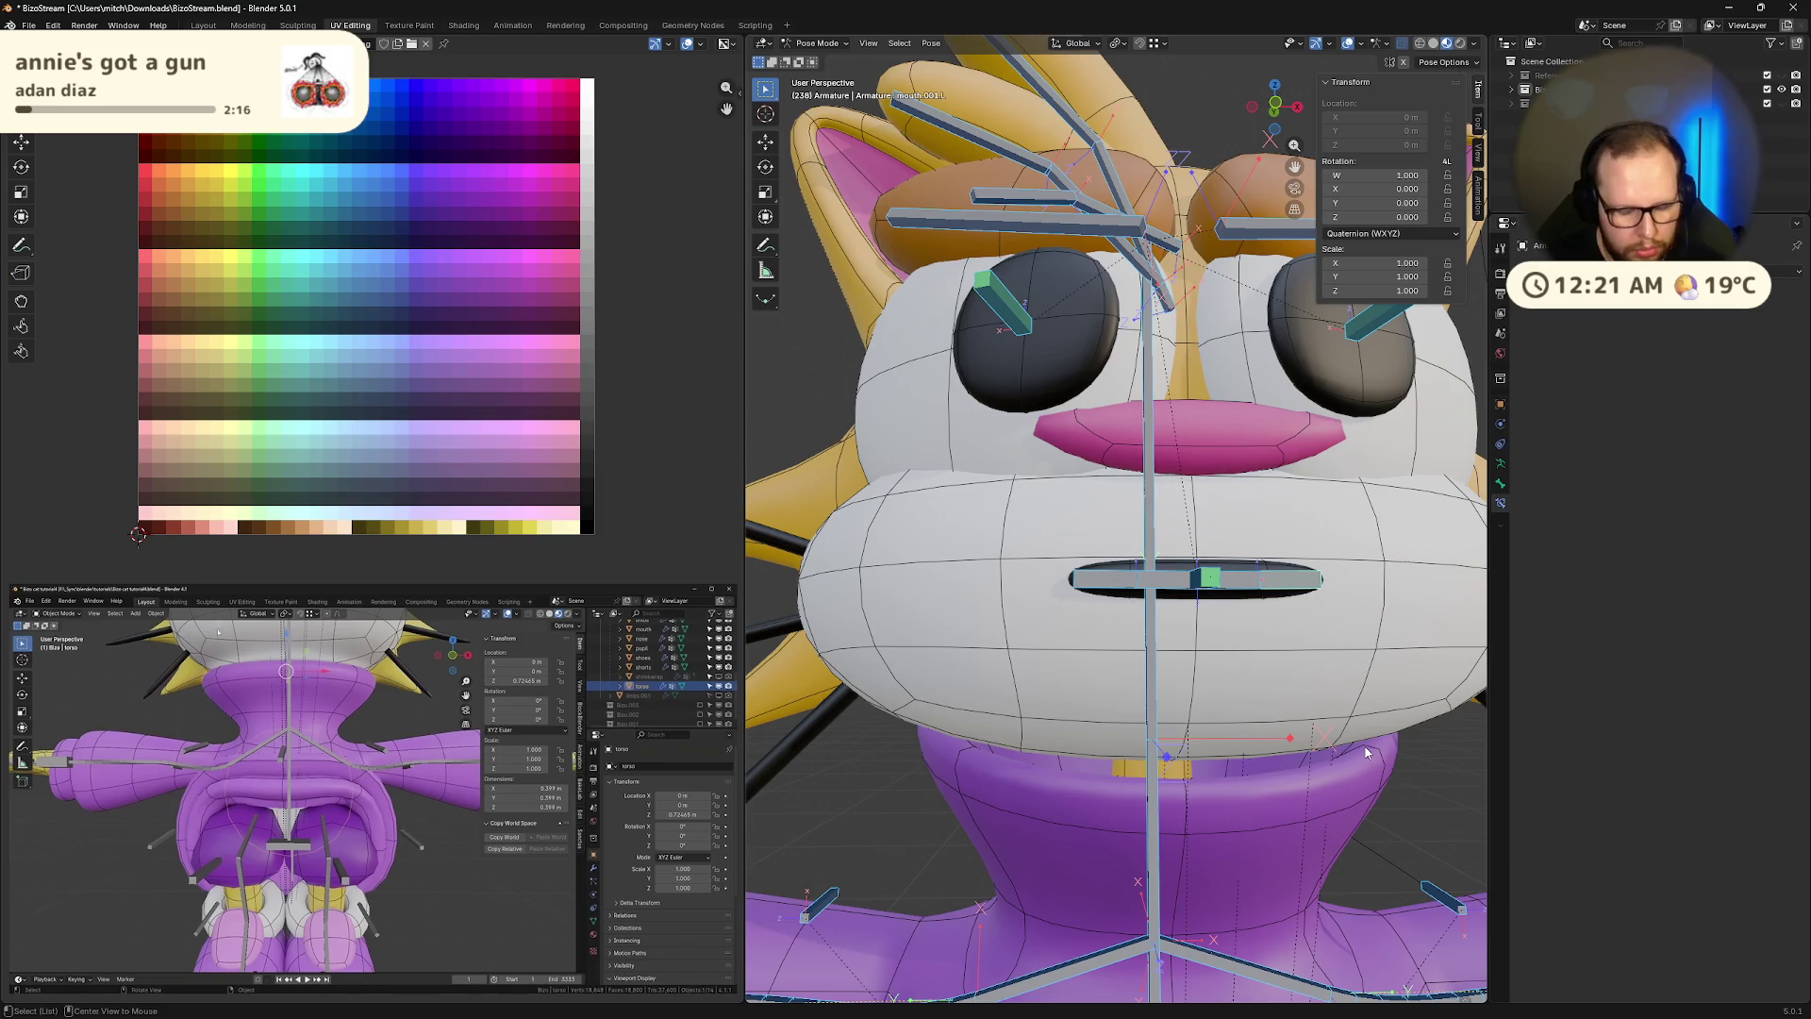
key(alt+a)
scroll(1378, 835, down, 2)
mouse_move(1238, 830)
middle_down()
mouse_move(1180, 782)
mouse_move(1219, 813)
mouse_move(1252, 708)
mouse_move(1365, 686)
mouse_move(1266, 738)
middle_up()
scroll(1214, 809, down, 3)
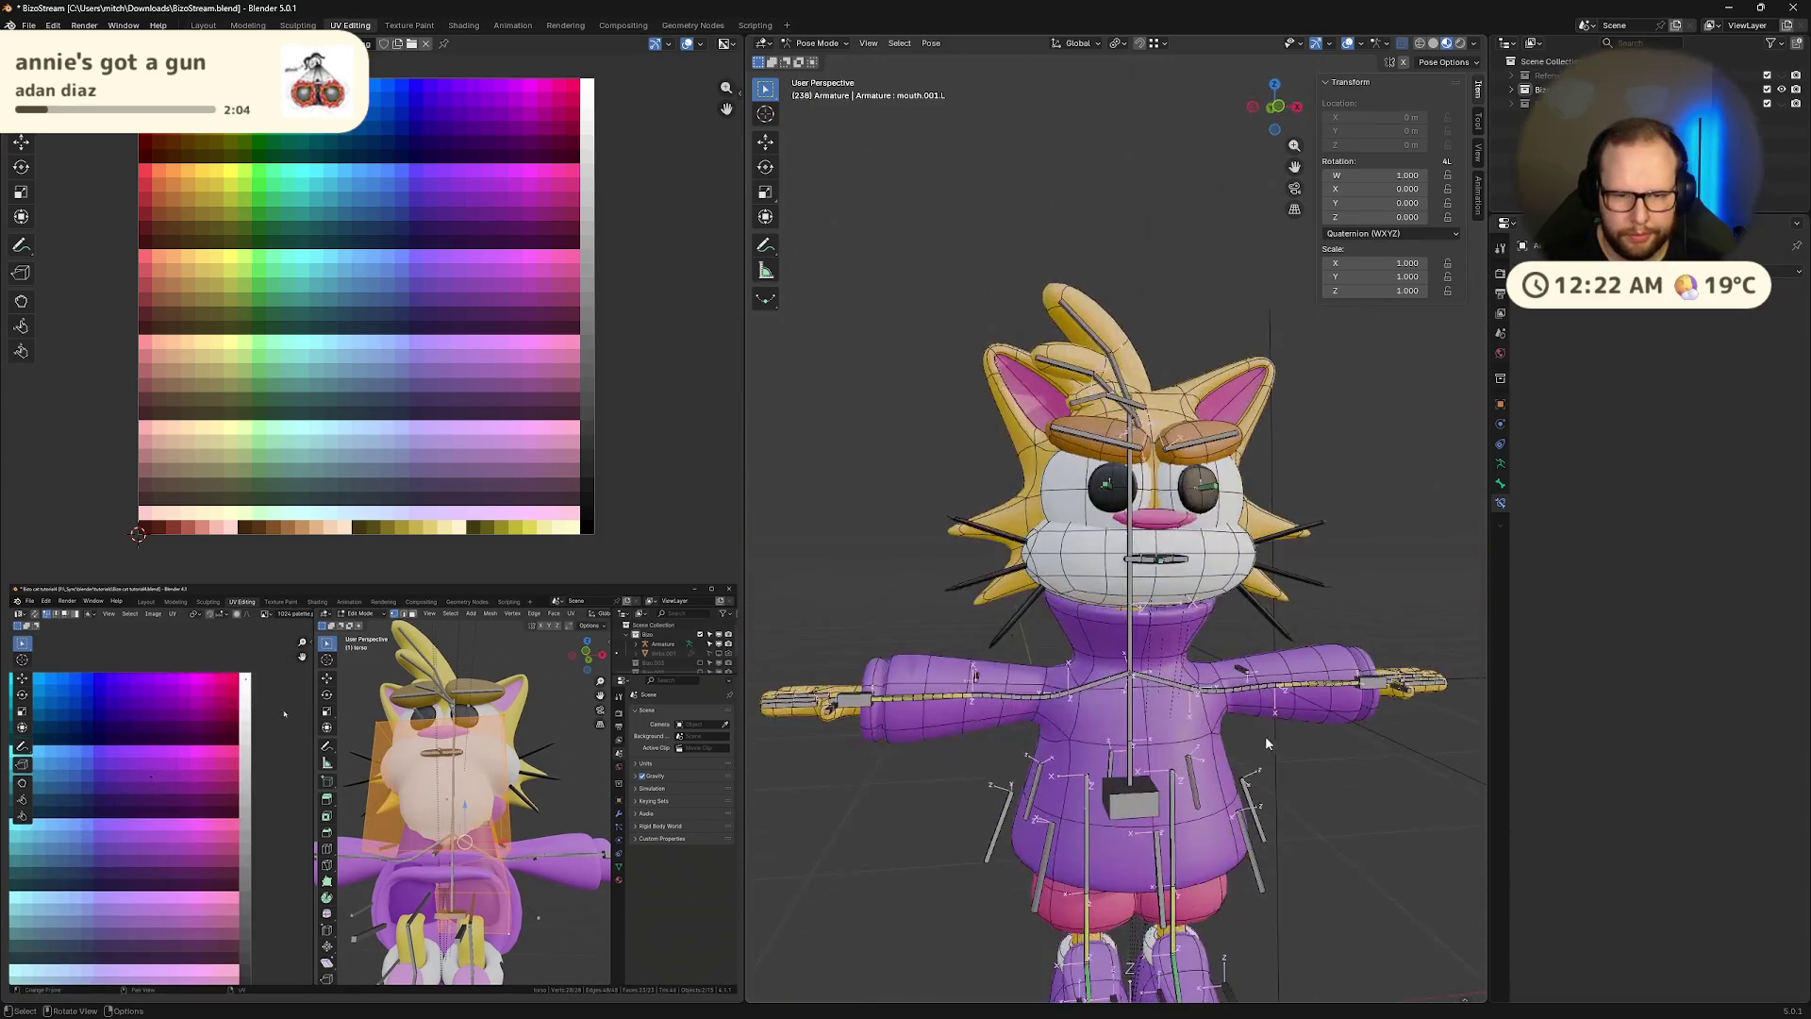
Turn off the Wireframe overlay, view the cat from the front, and enable pose mirroring
mouse_move(1398, 551)
middle_down()
mouse_move(1402, 607)
mouse_move(1283, 585)
middle_up()
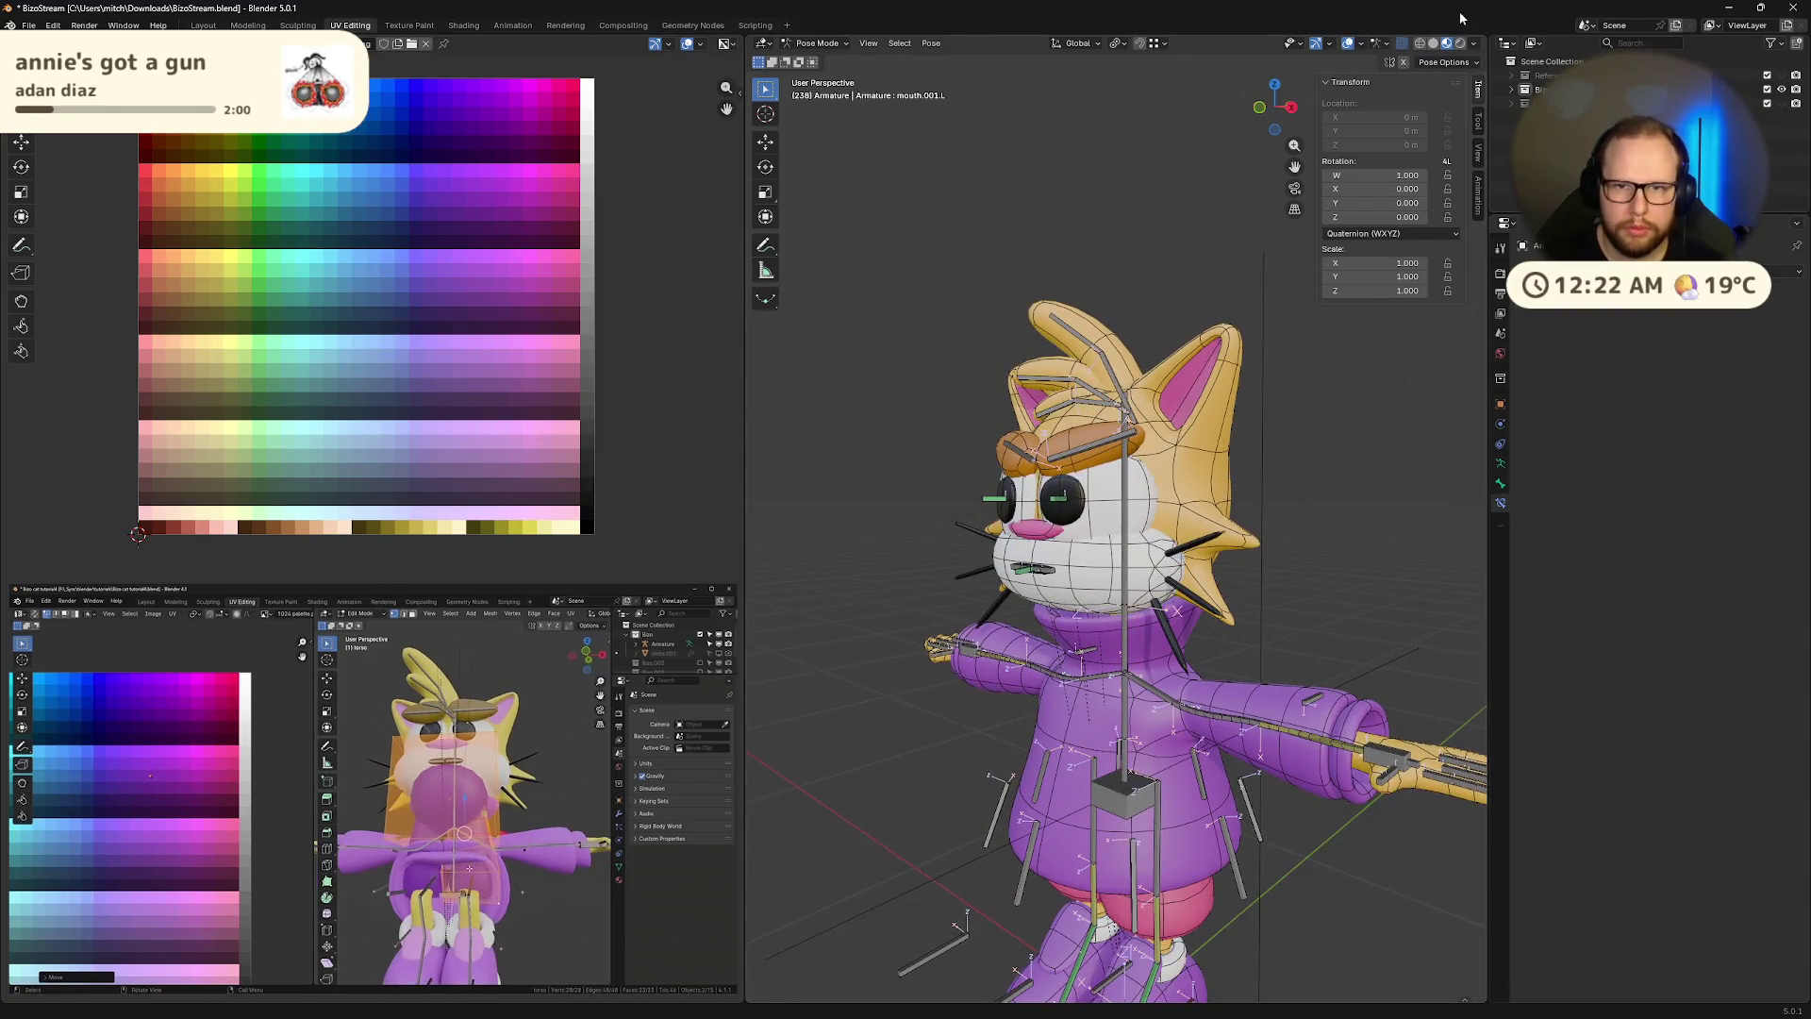
click(1360, 44)
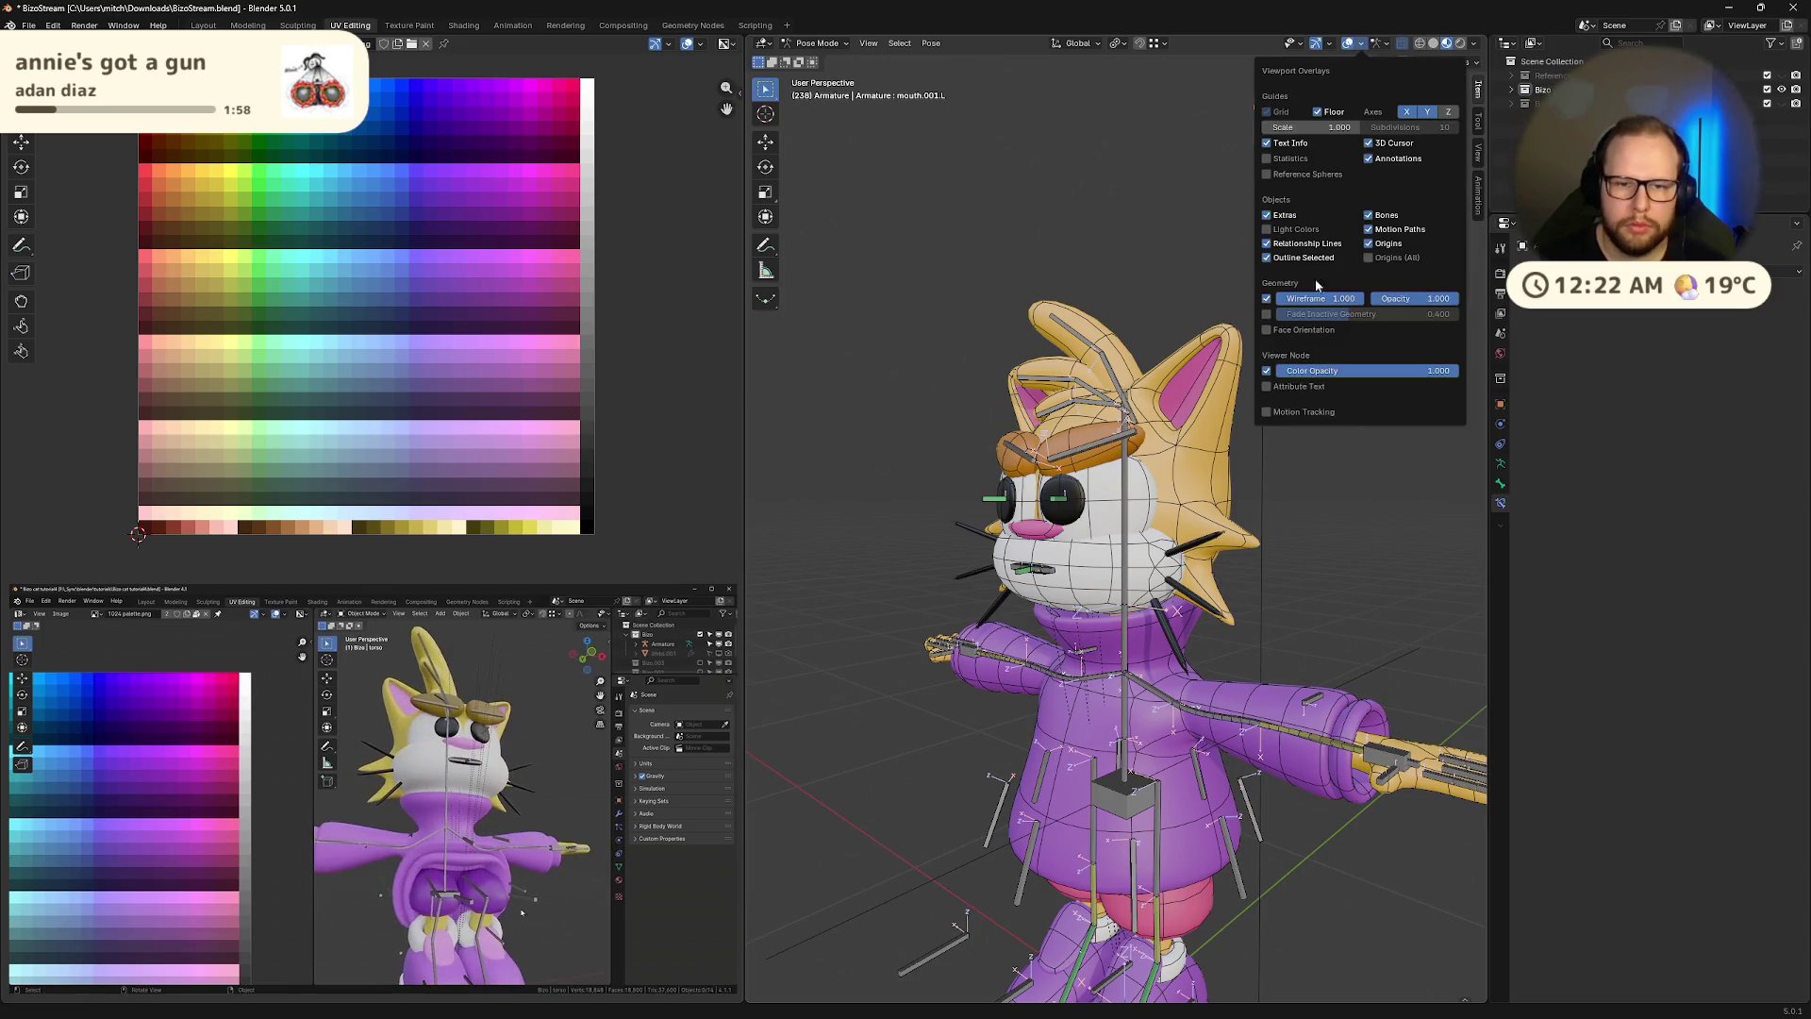
click(1267, 298)
mouse_move(1396, 566)
middle_down()
mouse_move(1356, 564)
mouse_move(1321, 681)
mouse_move(1193, 634)
middle_up()
scroll(1139, 638, up, 5)
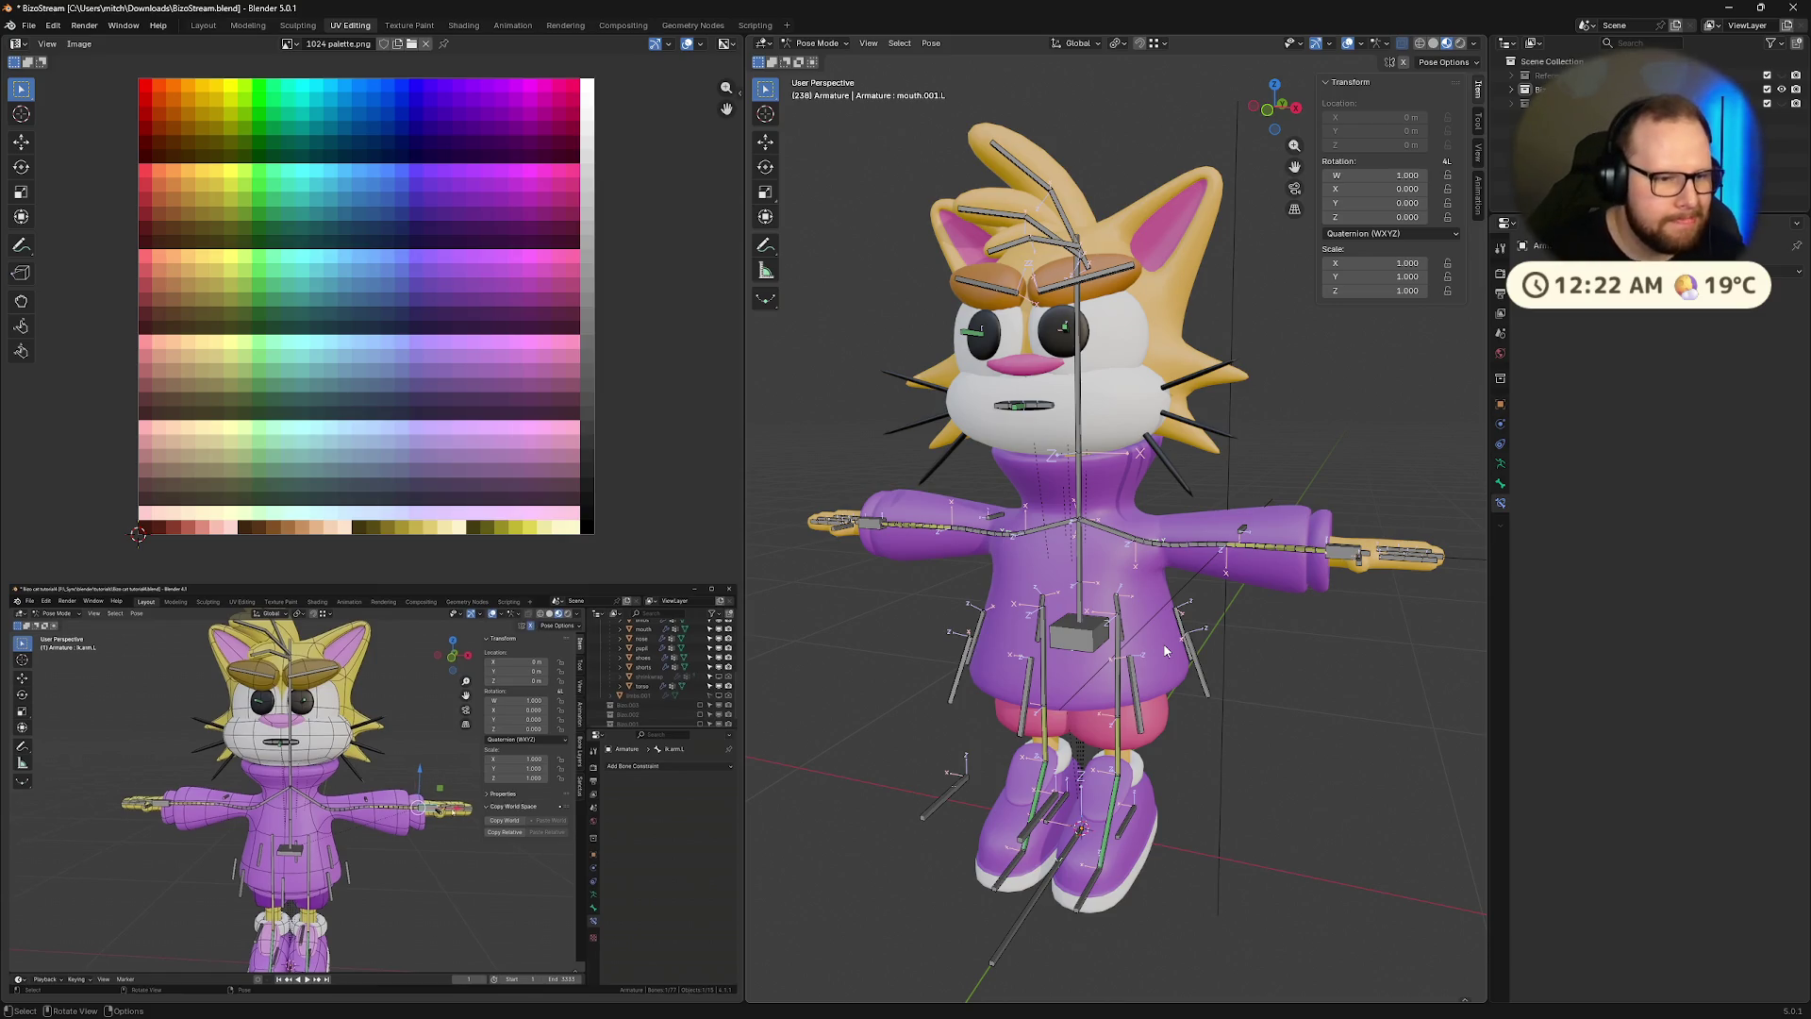
click(1402, 63)
Move the left arm IK control to test that both arms follow it
click(1347, 562)
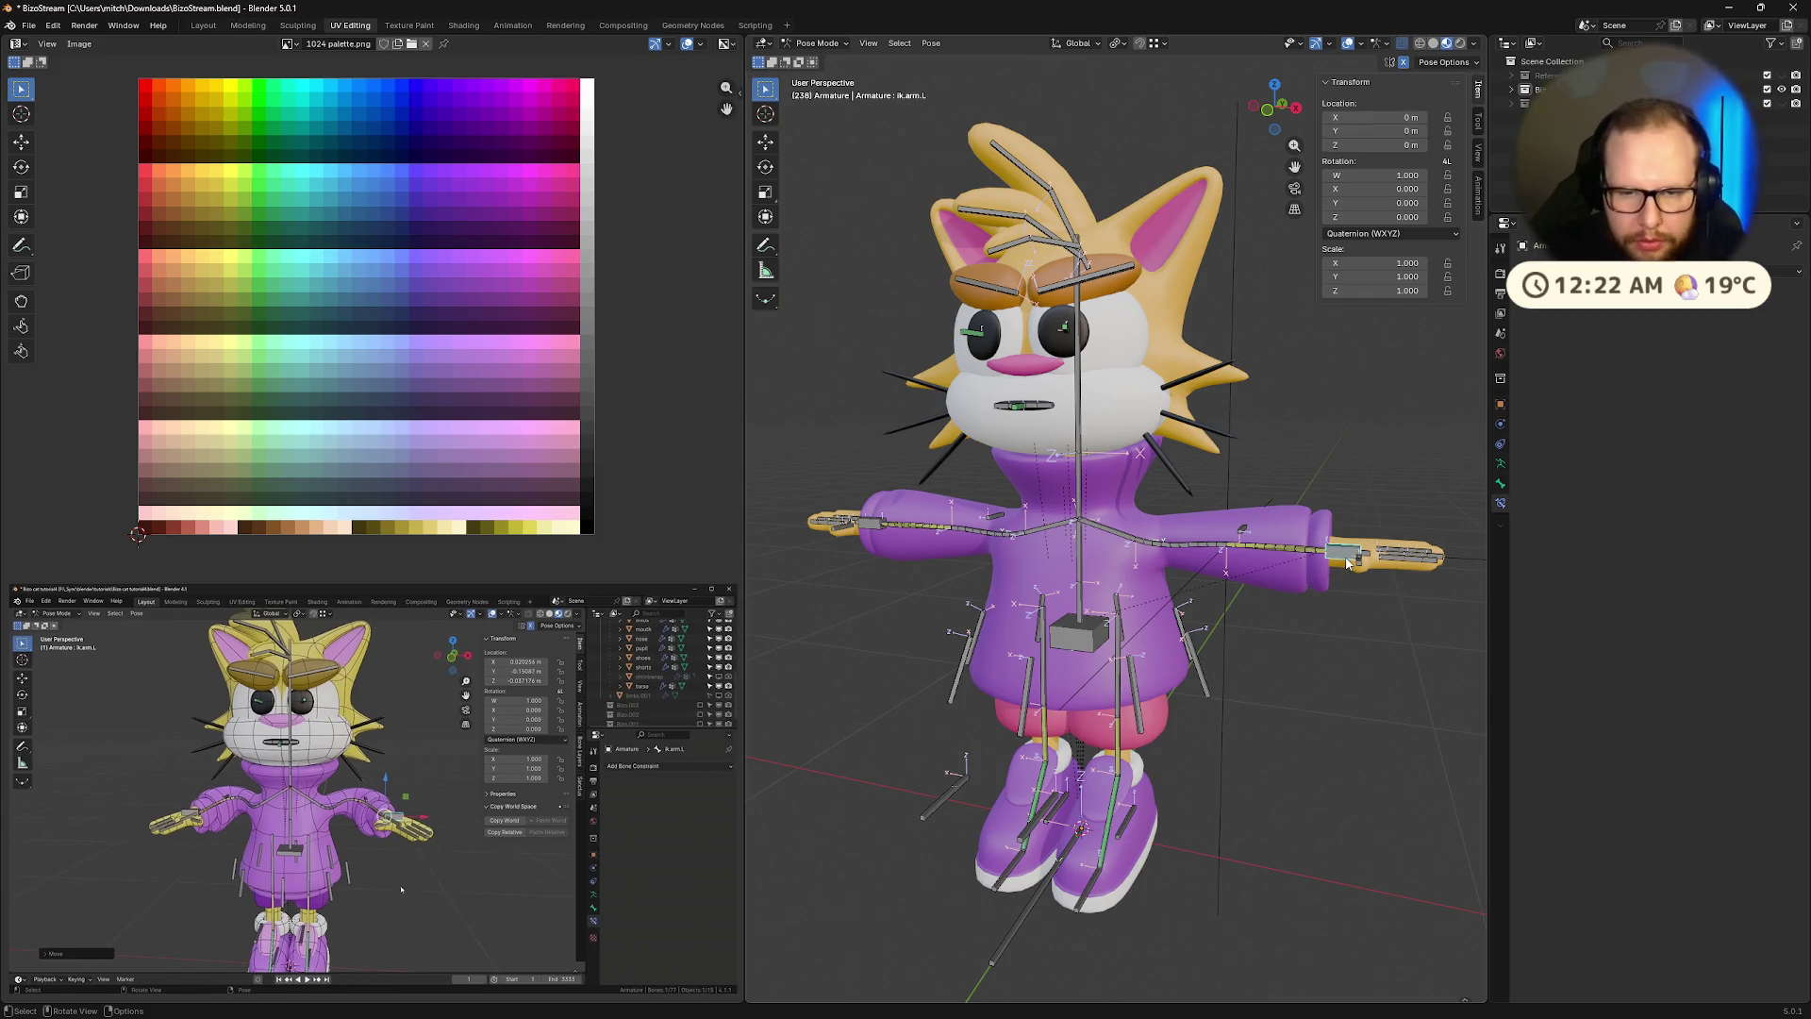
key(g)
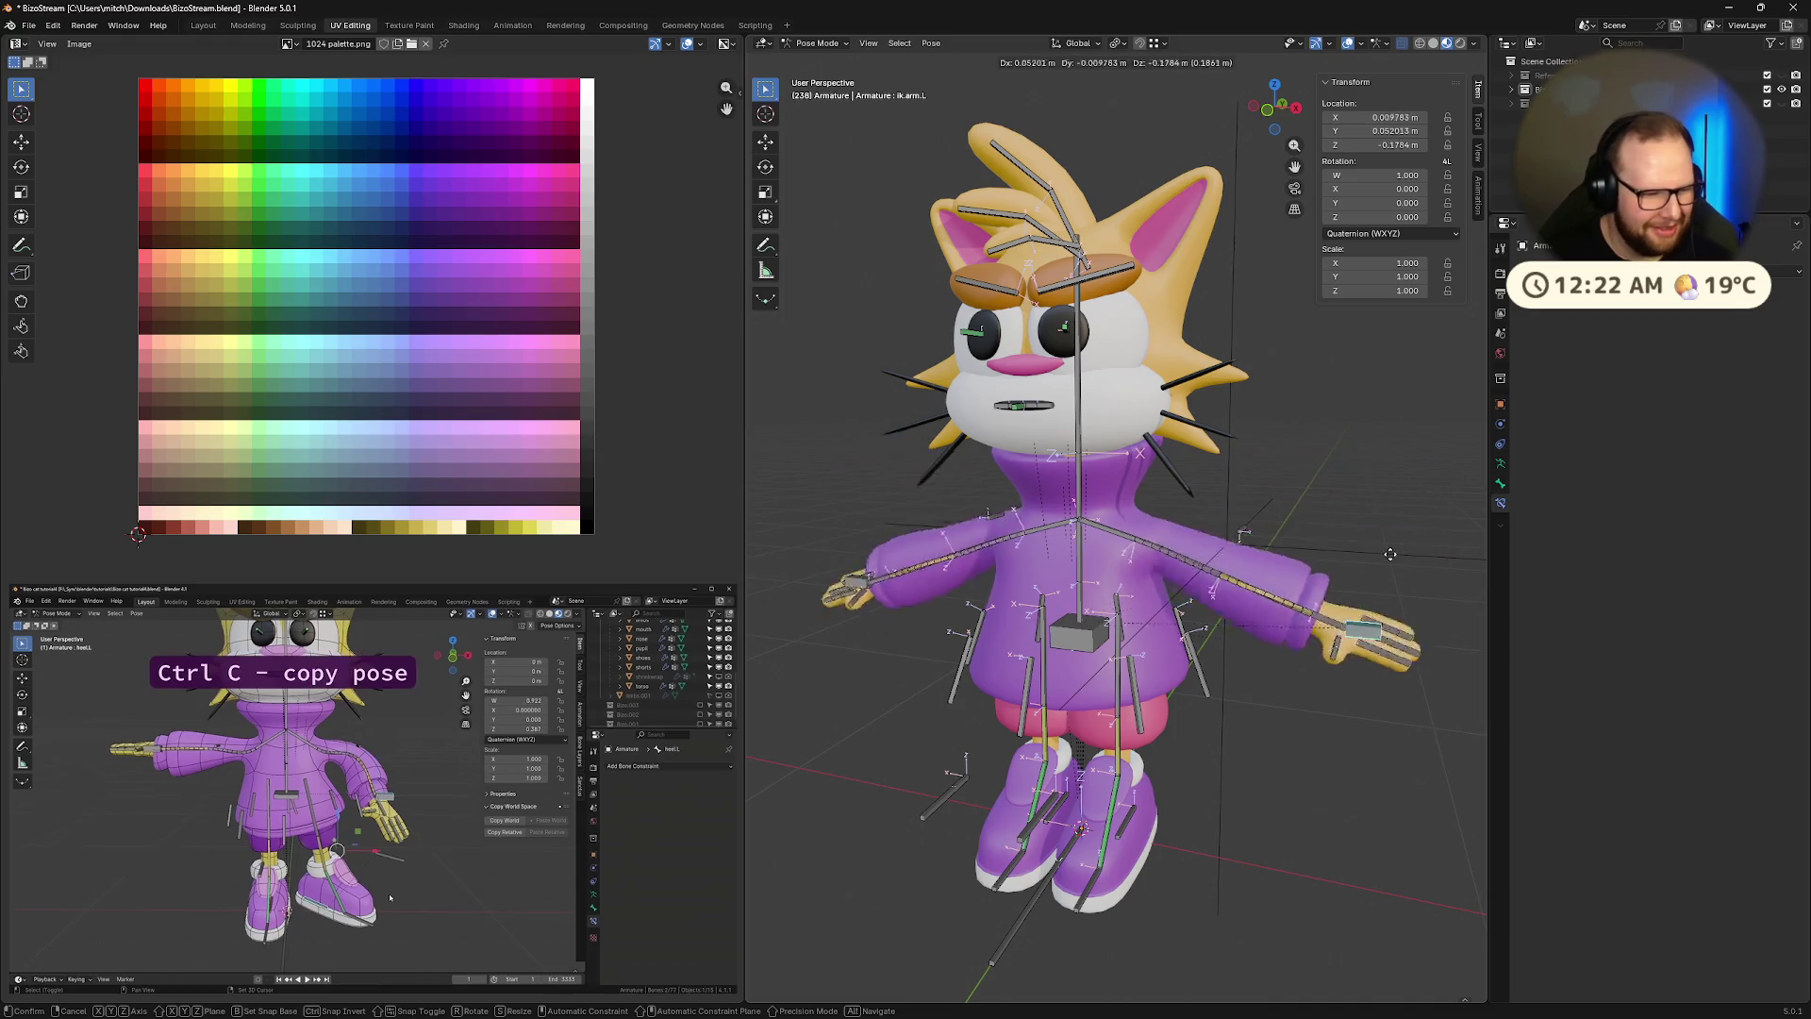
click(1424, 517)
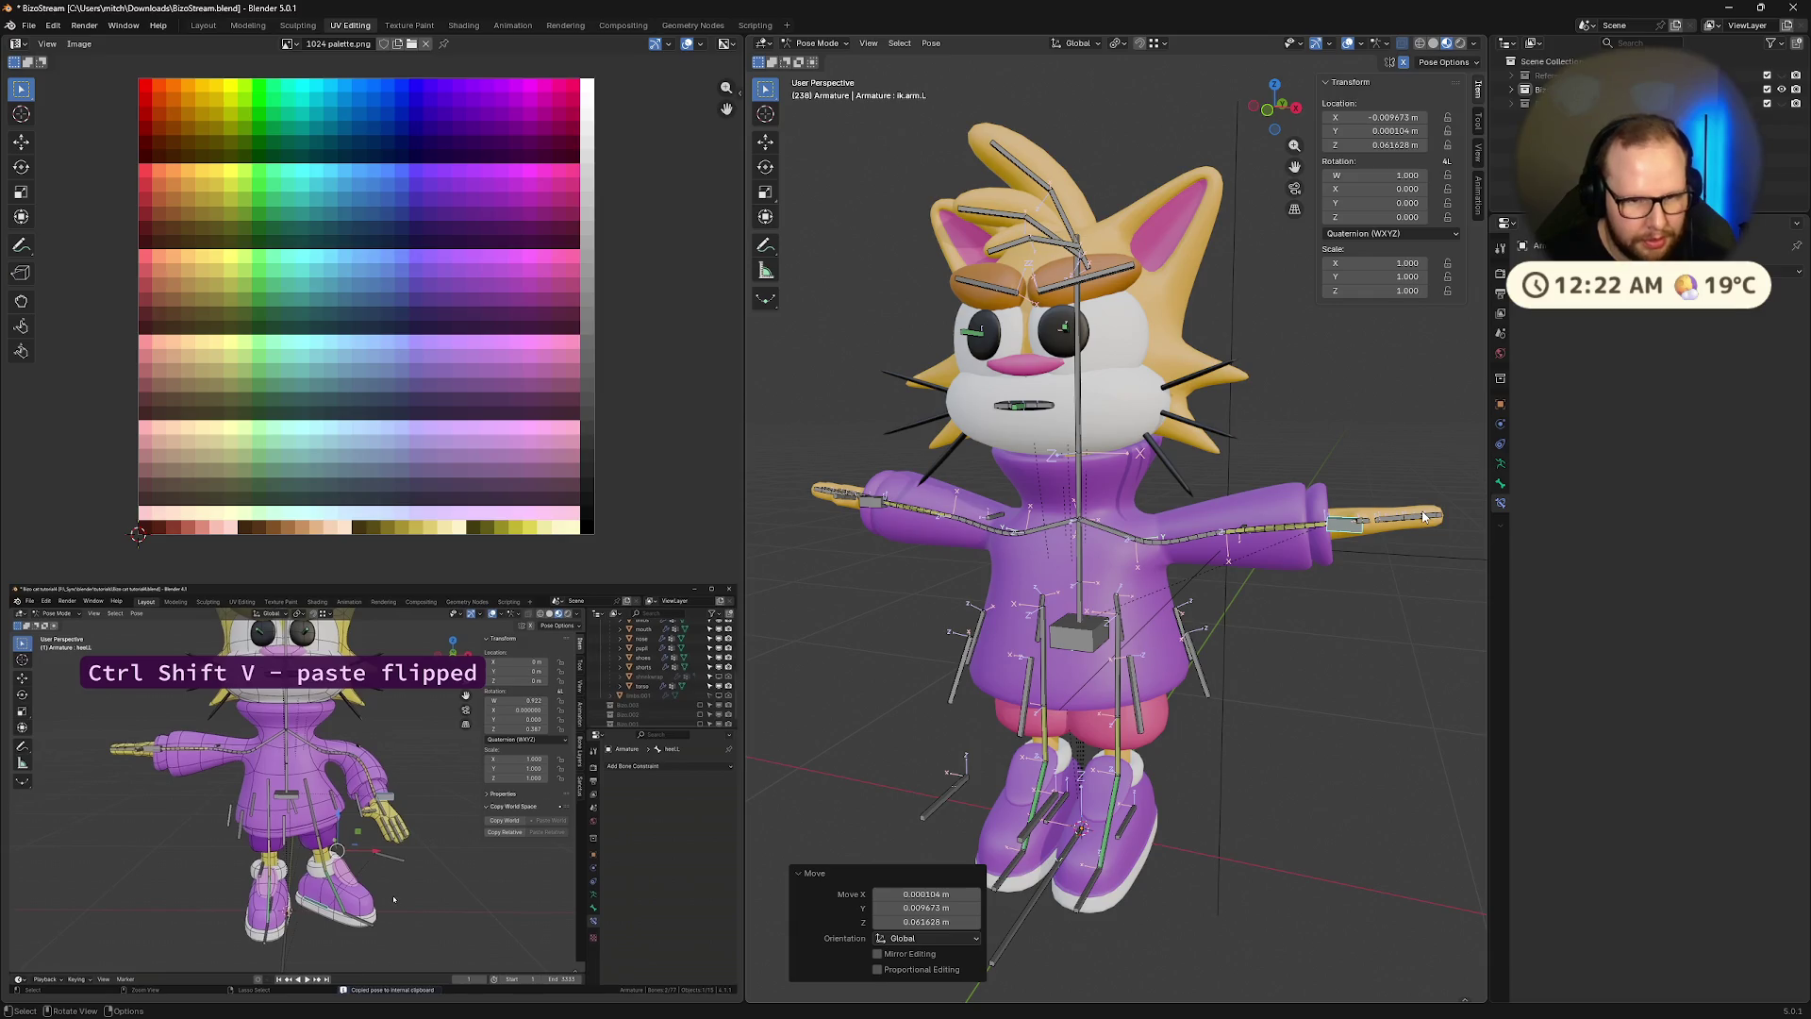
mouse_move(359, 962)
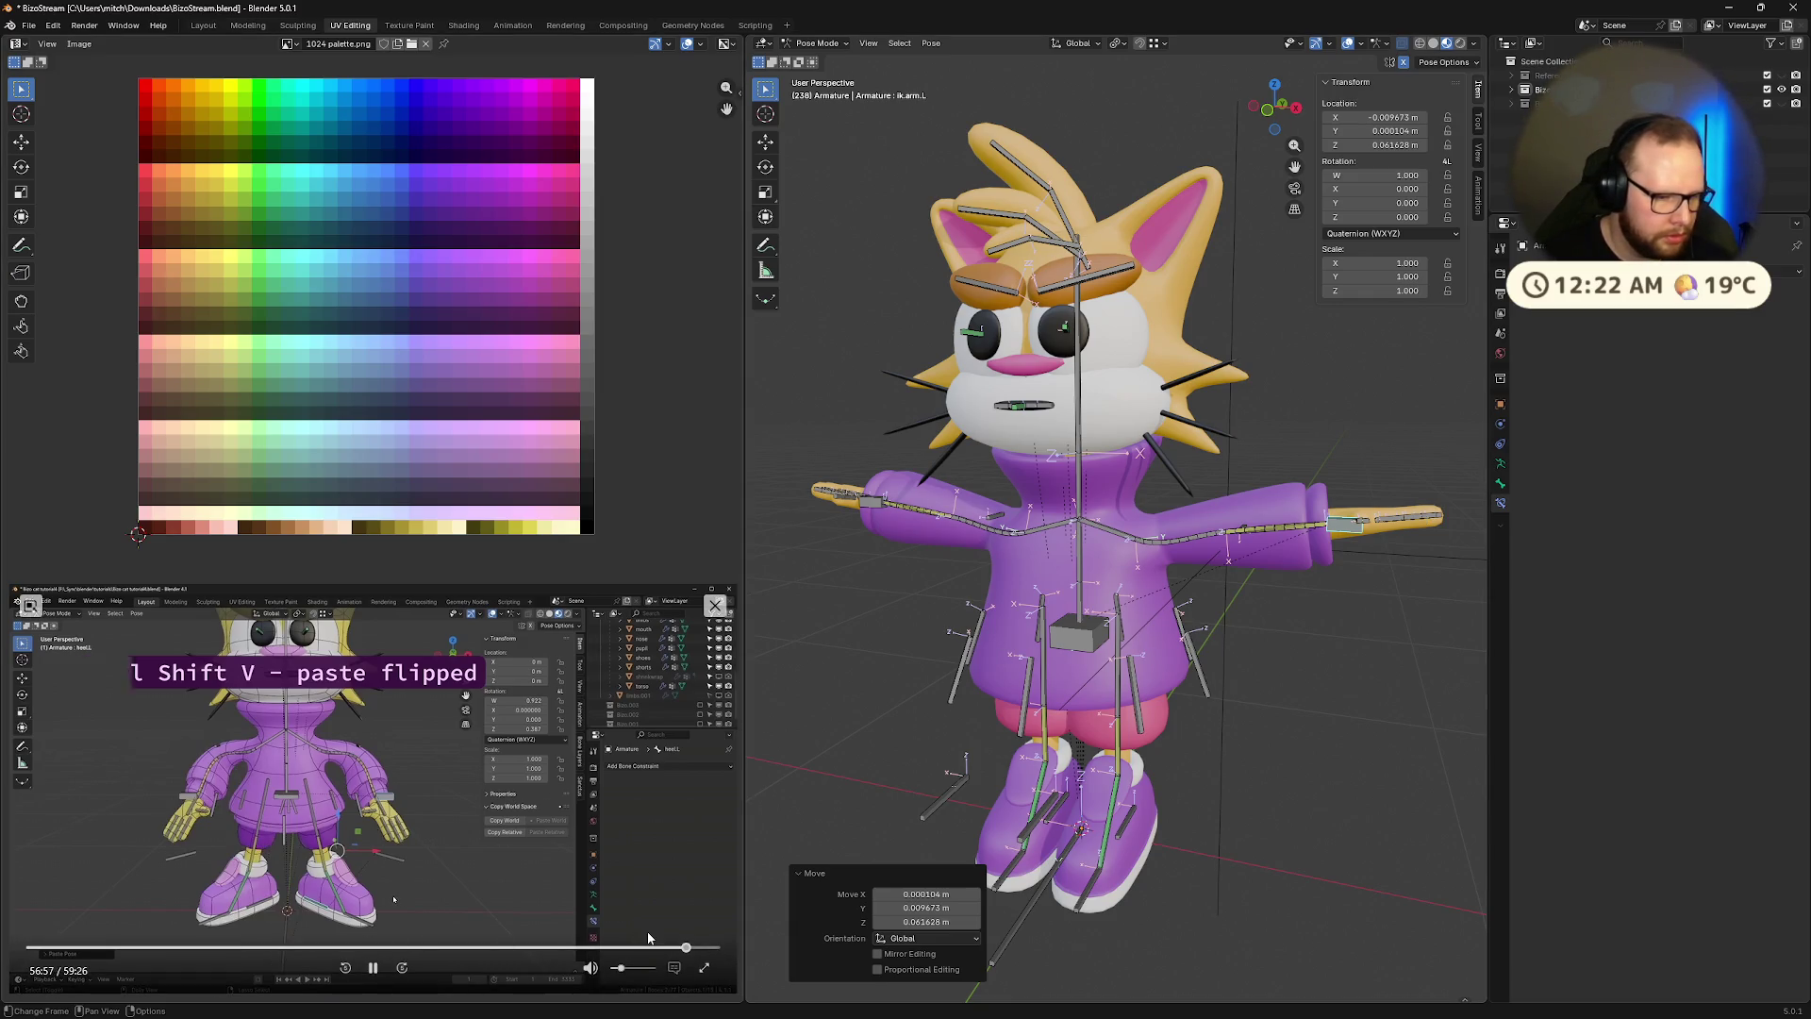
click(373, 967)
click(1358, 695)
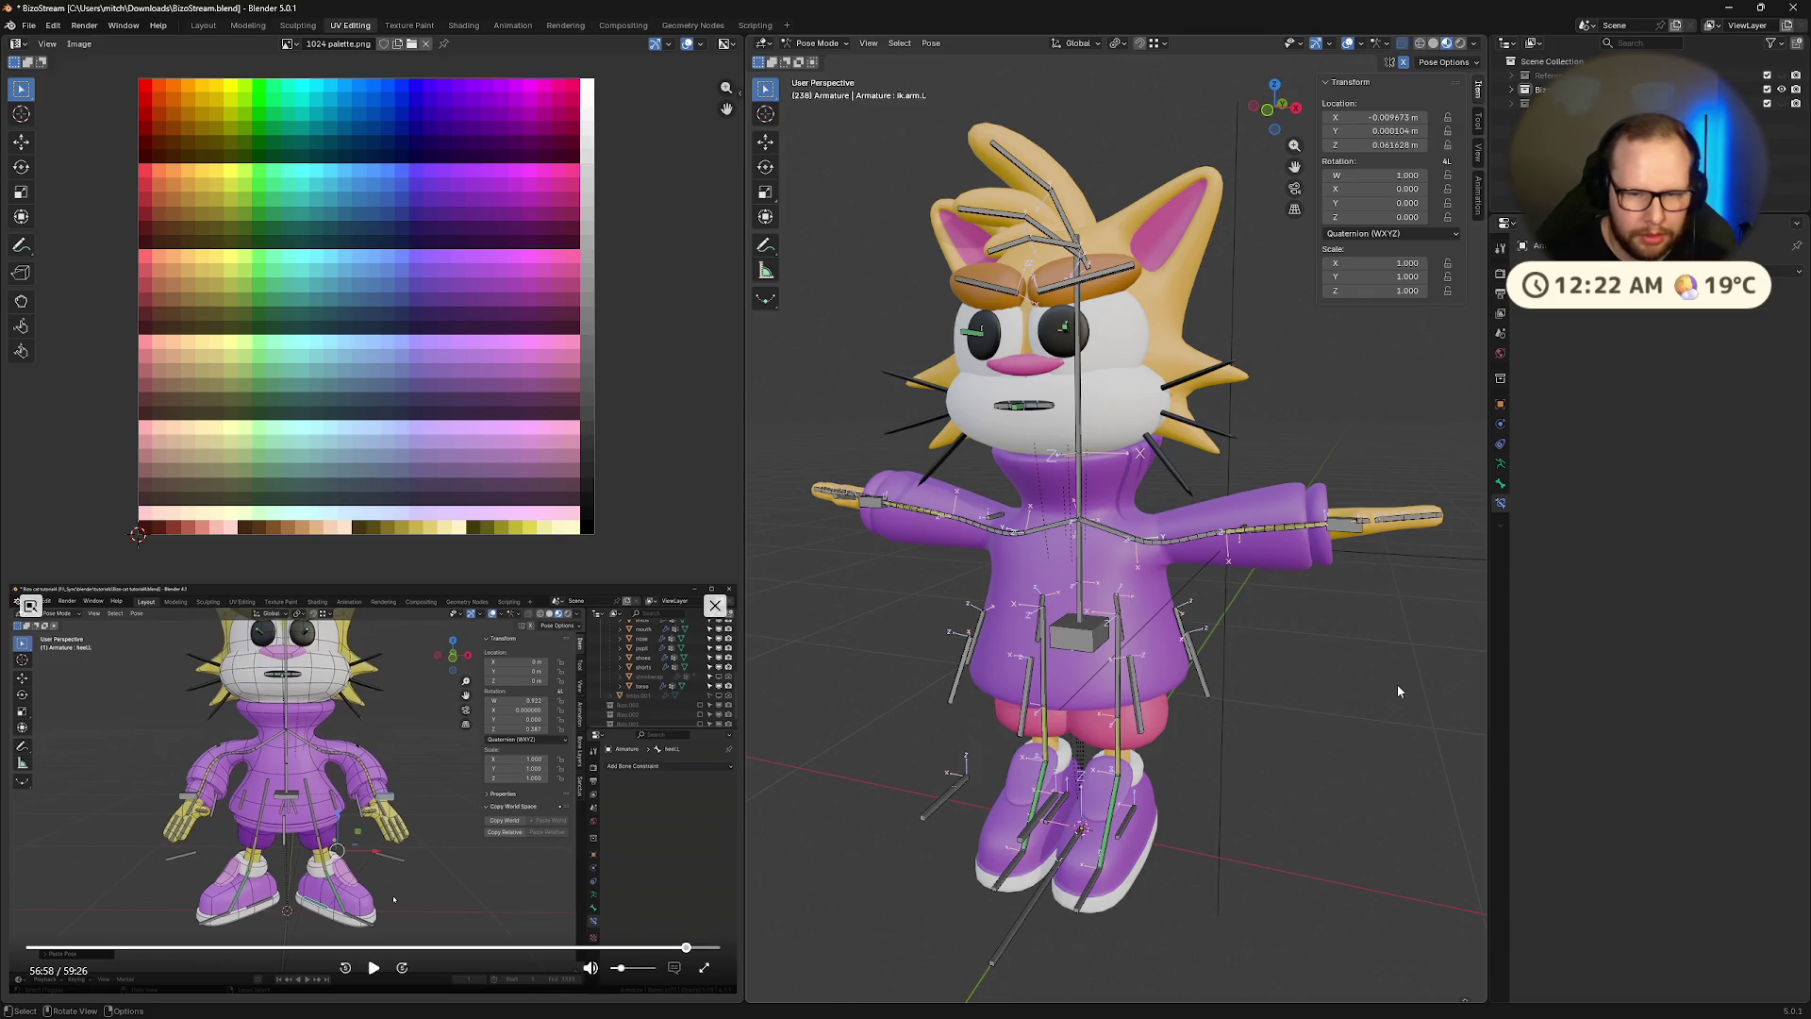
Clear all bone locations so the arms return to the T-pose, then deselect
key(a)
key(alt+g)
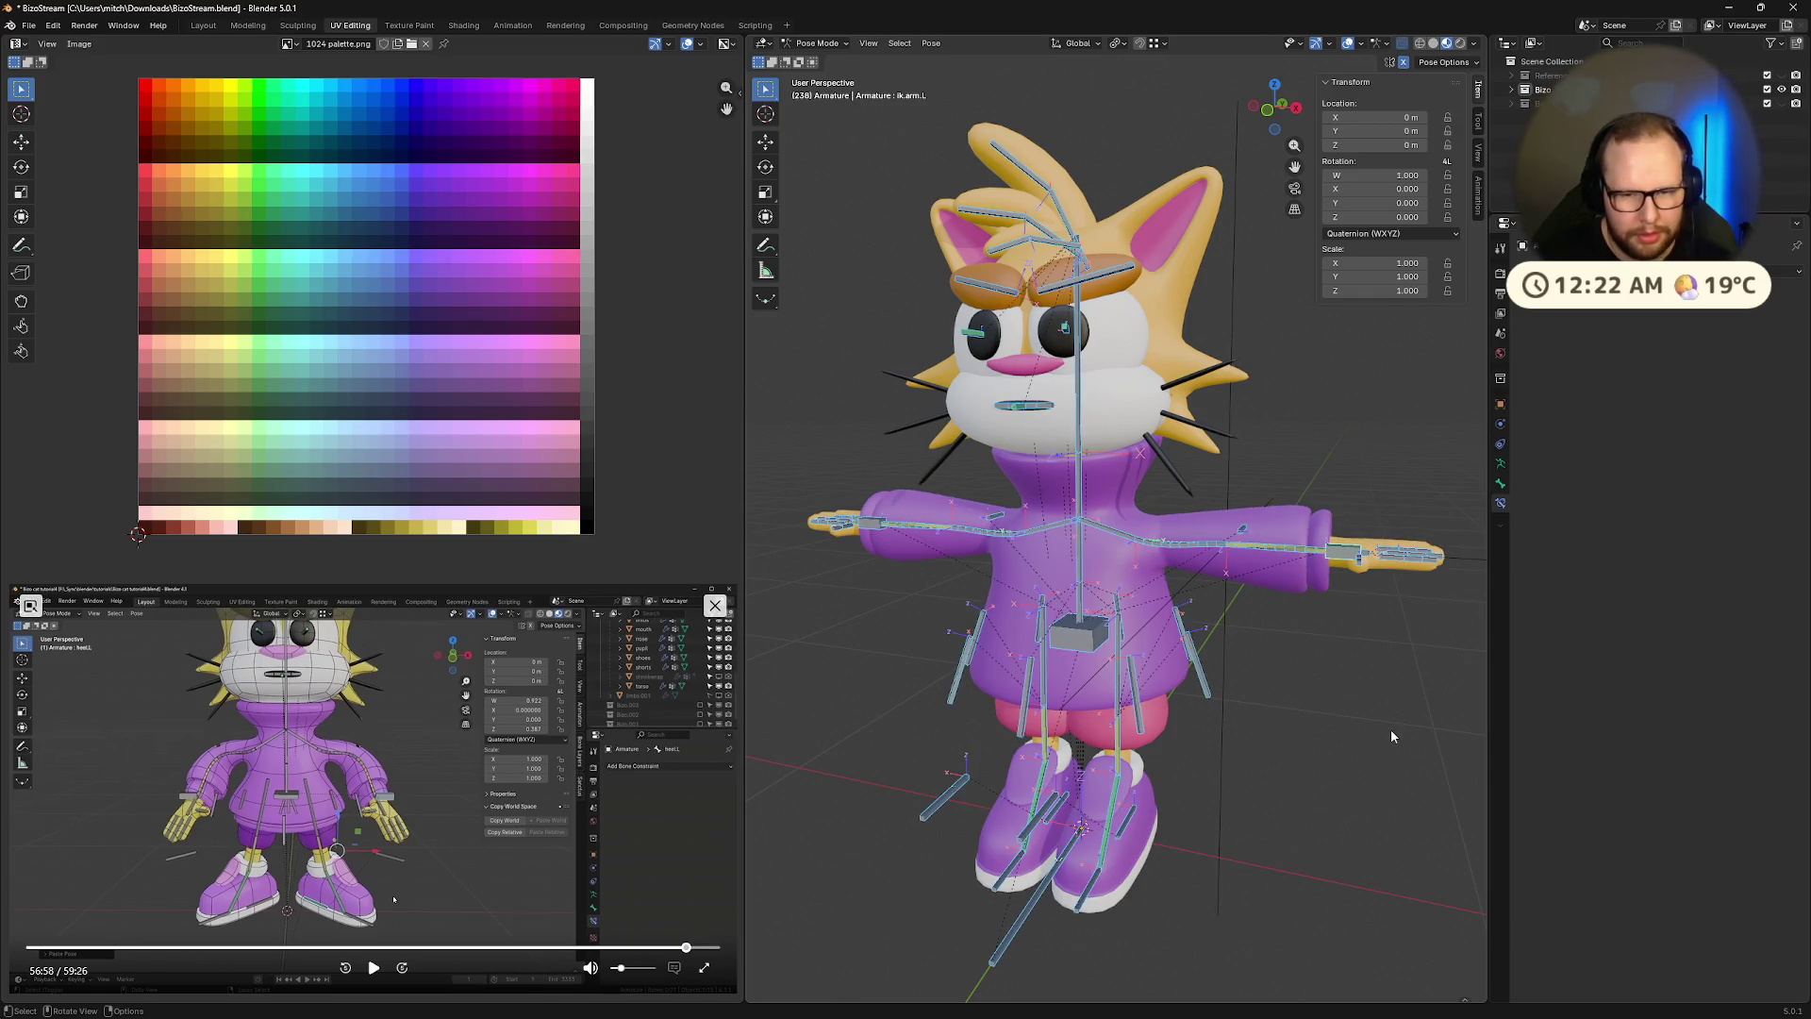
key(alt+a)
click(682, 948)
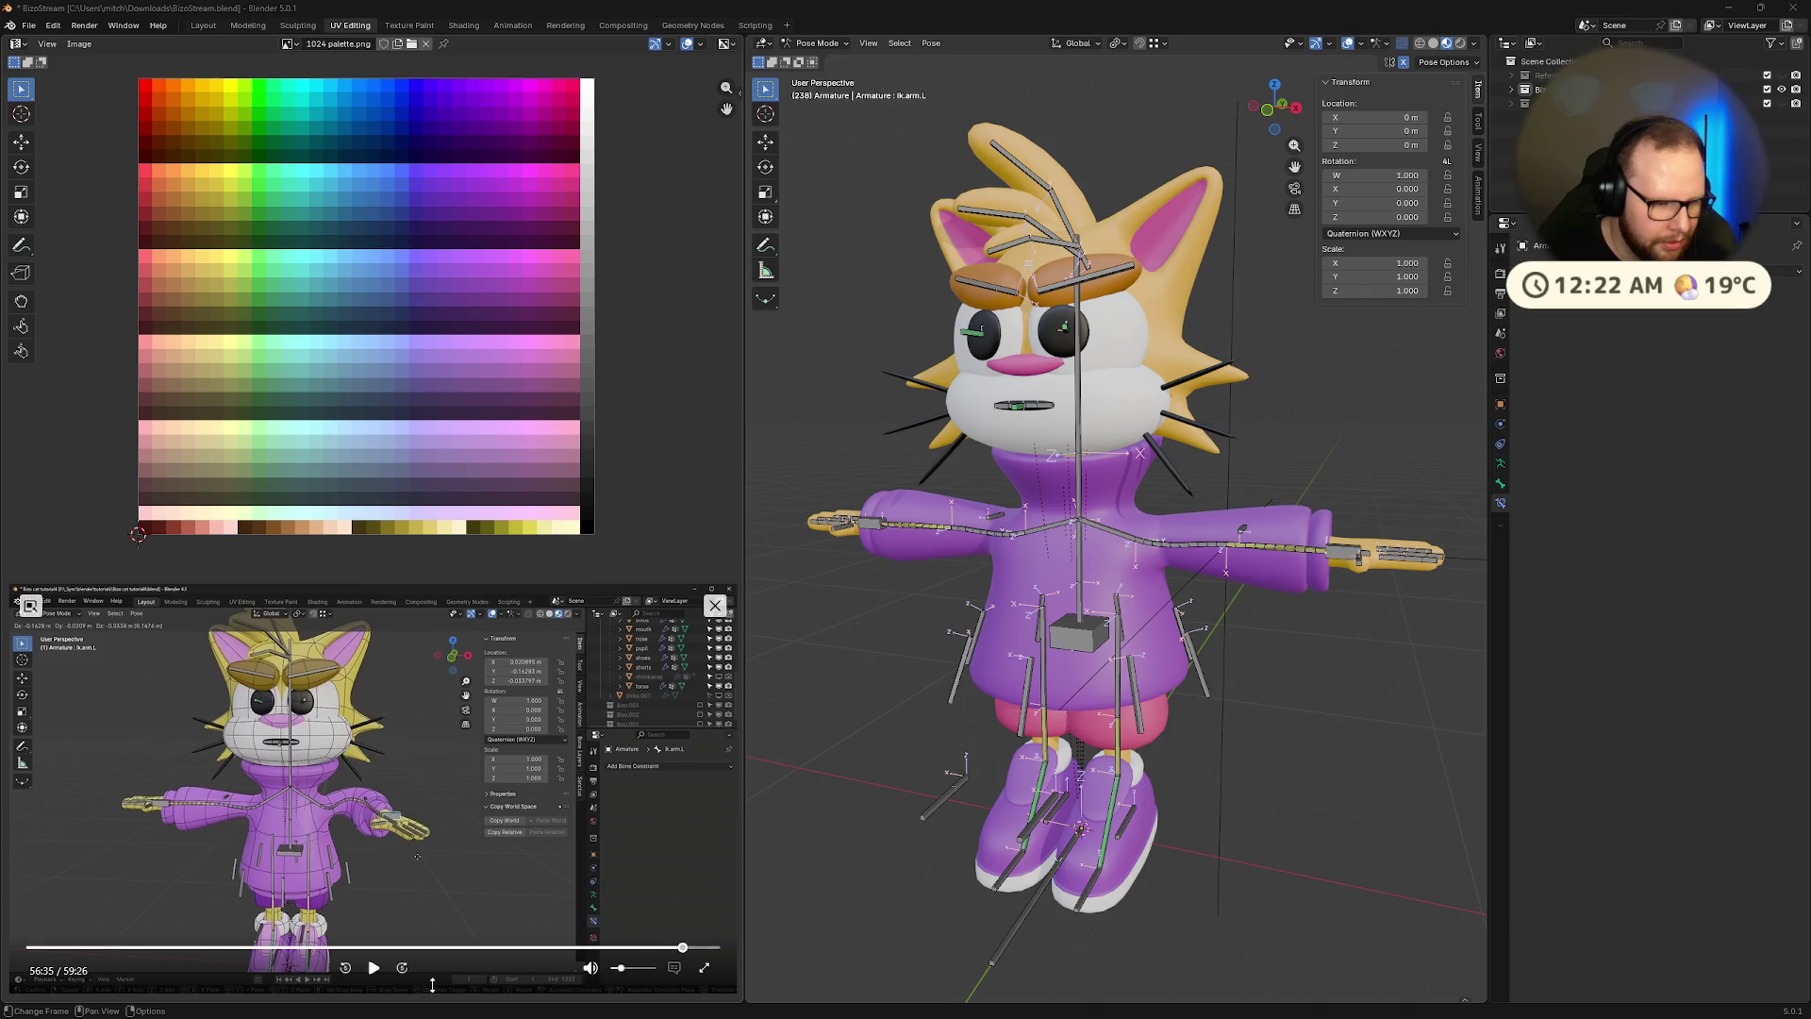
click(373, 966)
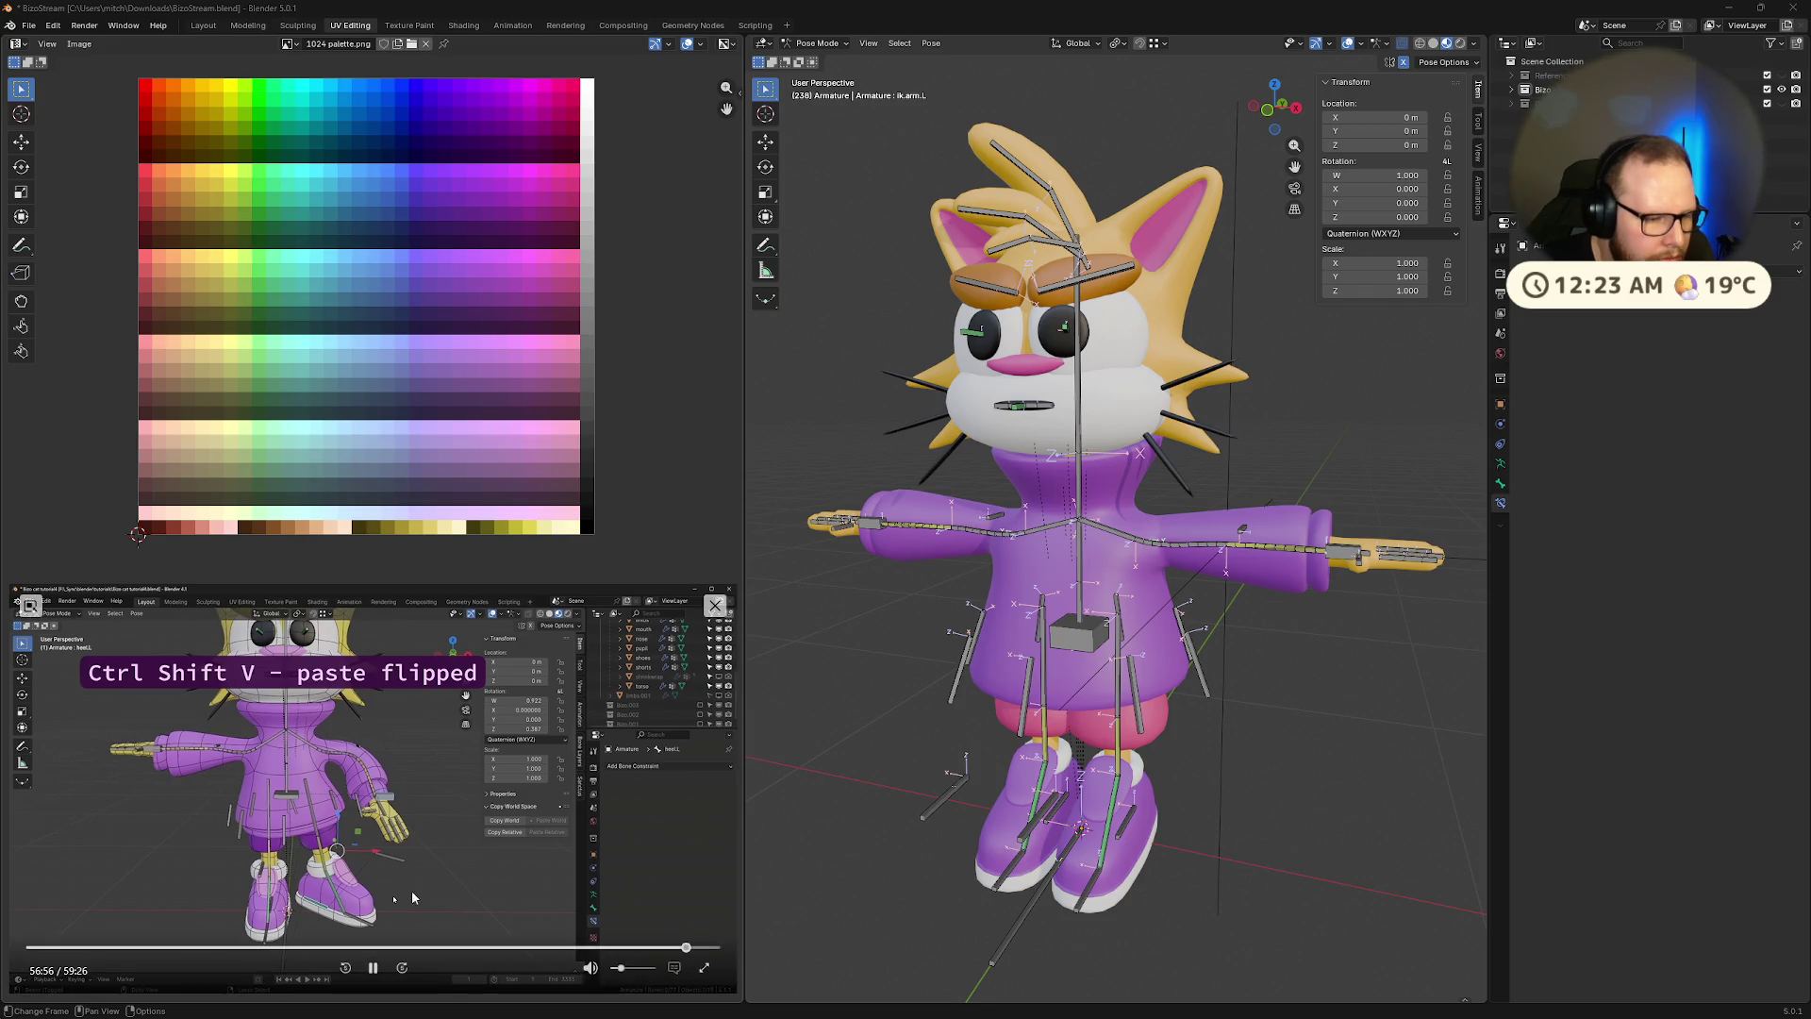
Lower the mirrored arm IK controls so both arms drop toward an A-pose
mouse_move(1320, 613)
middle_down()
mouse_move(1371, 618)
mouse_move(1333, 544)
middle_up()
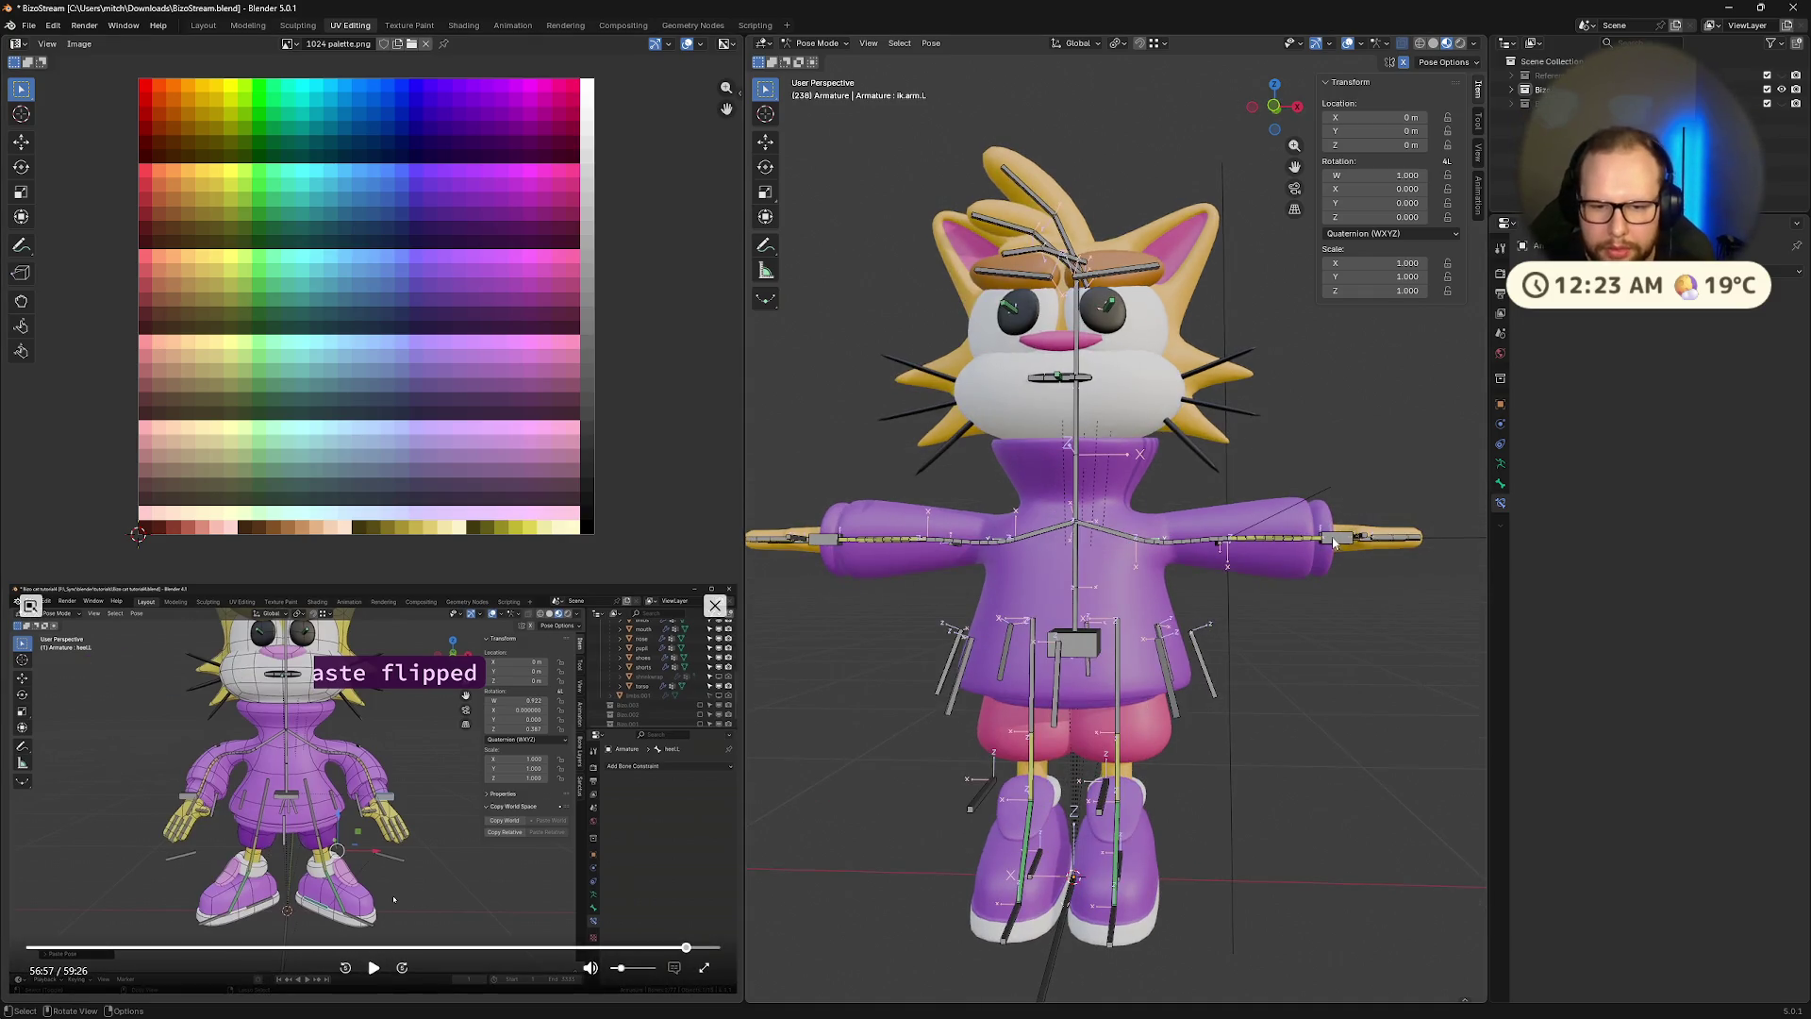
key(g)
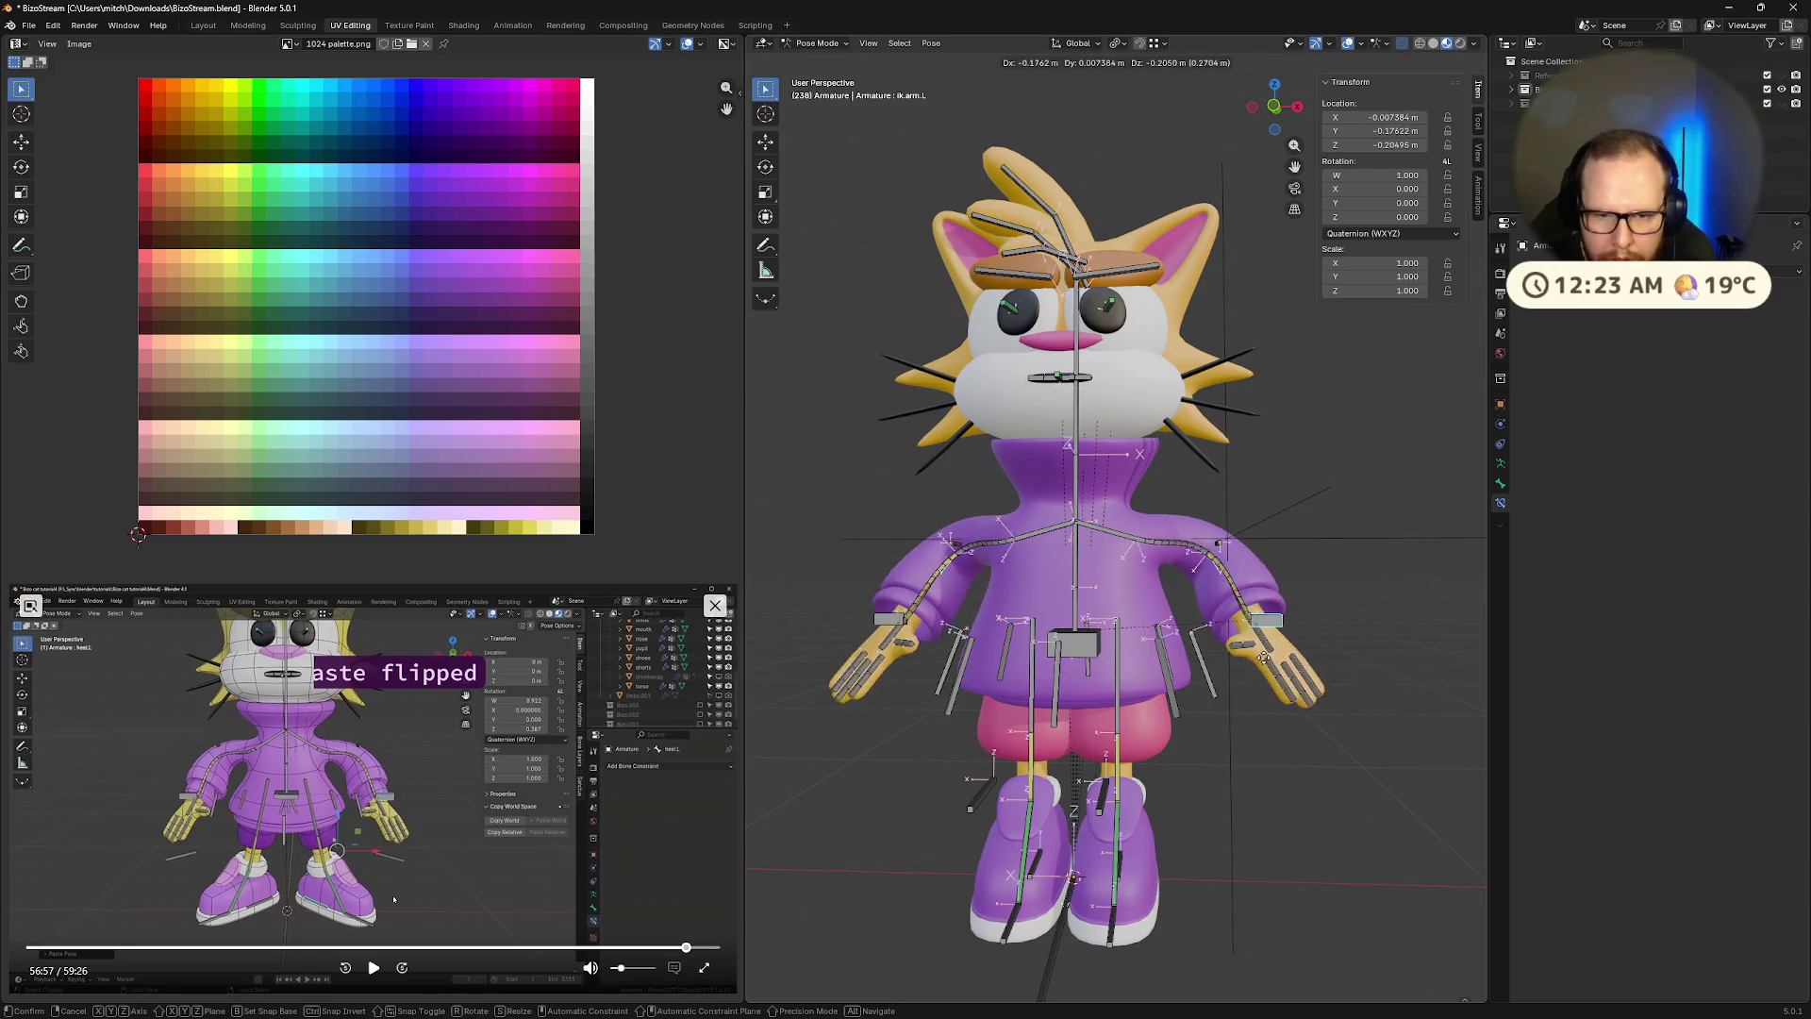
click(1301, 534)
key(ctrl+z)
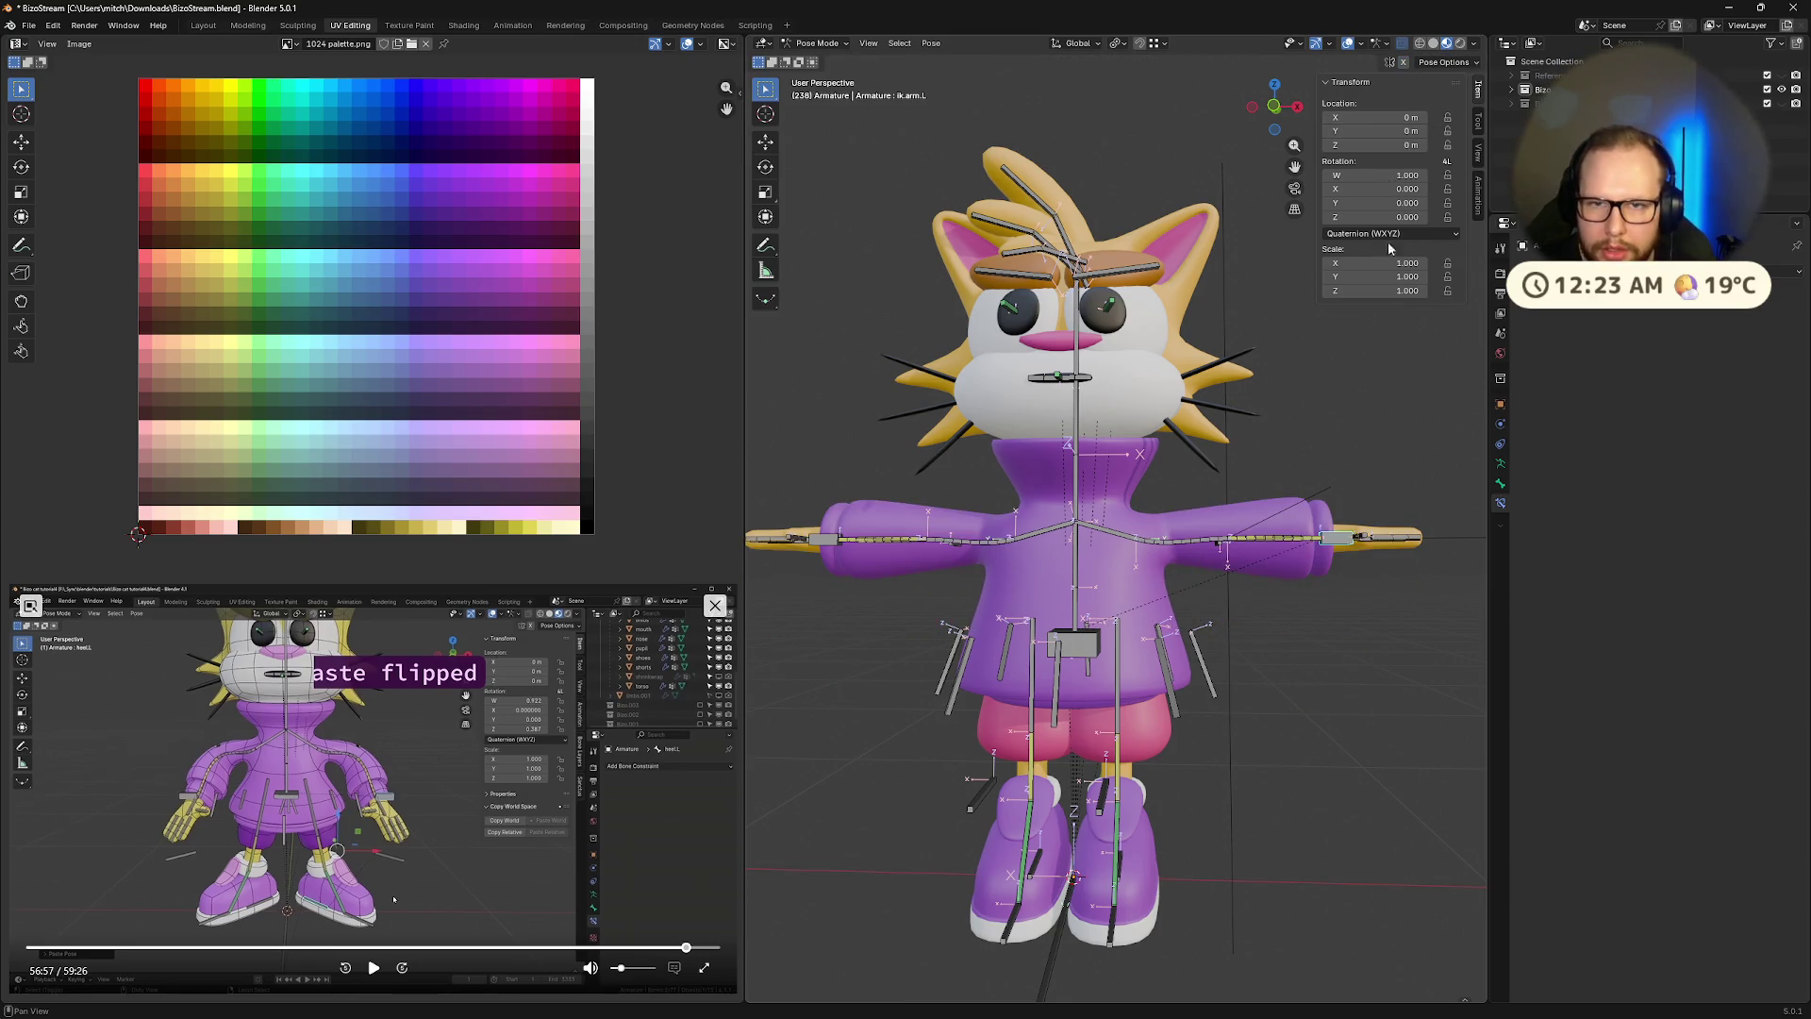
key(g)
click(1311, 687)
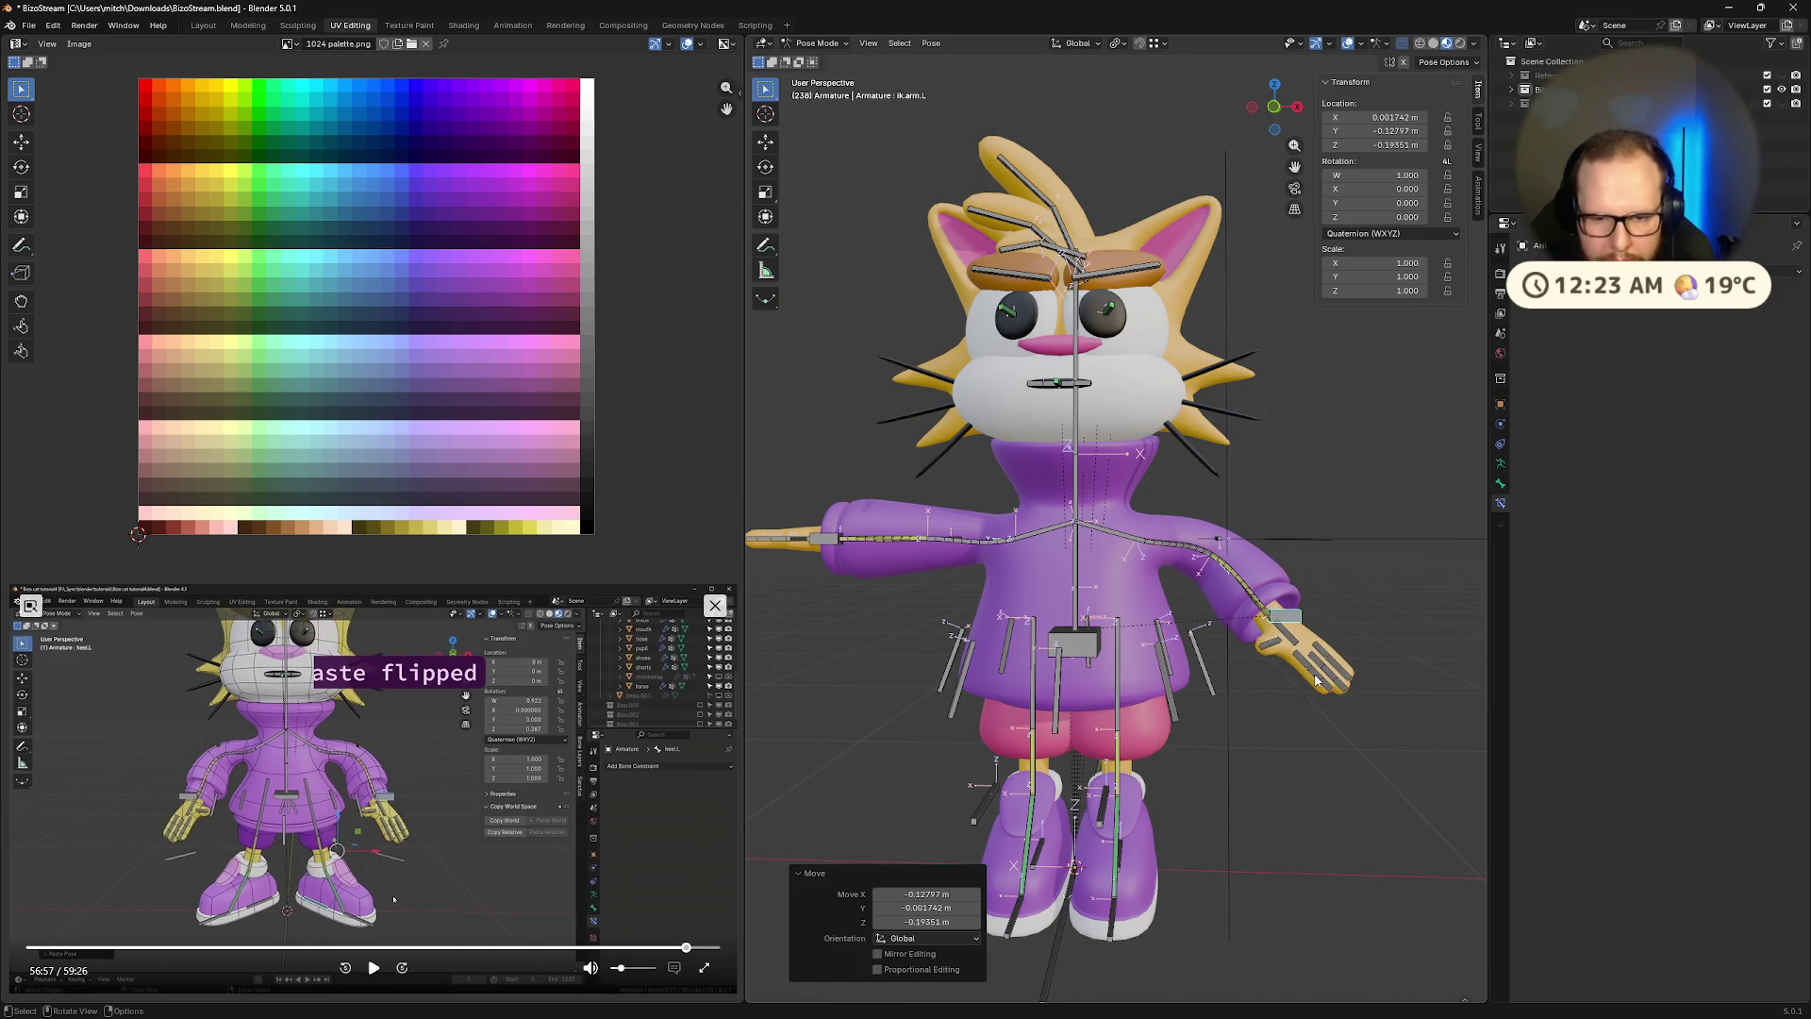
key(r)
key(x)
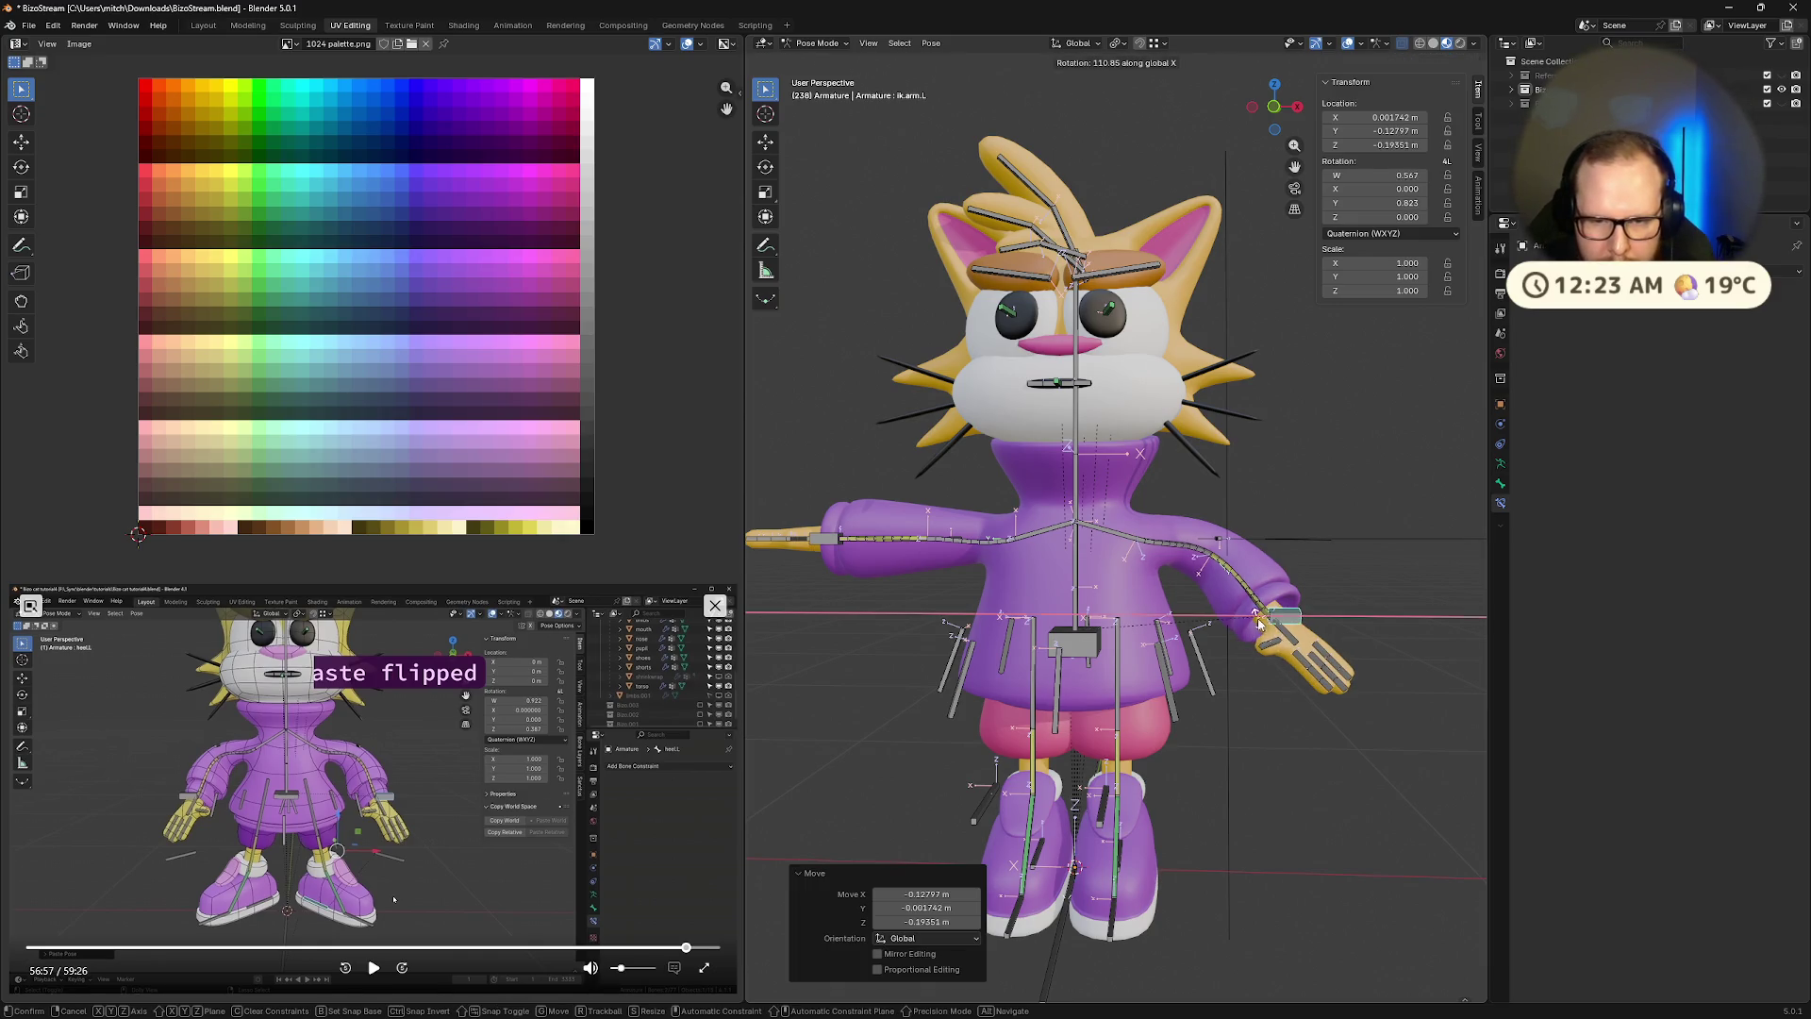
key(Escape)
Reposition the arm target bone from a side view of the cat
middle_drag(1418, 609, 1251, 616)
key(g)
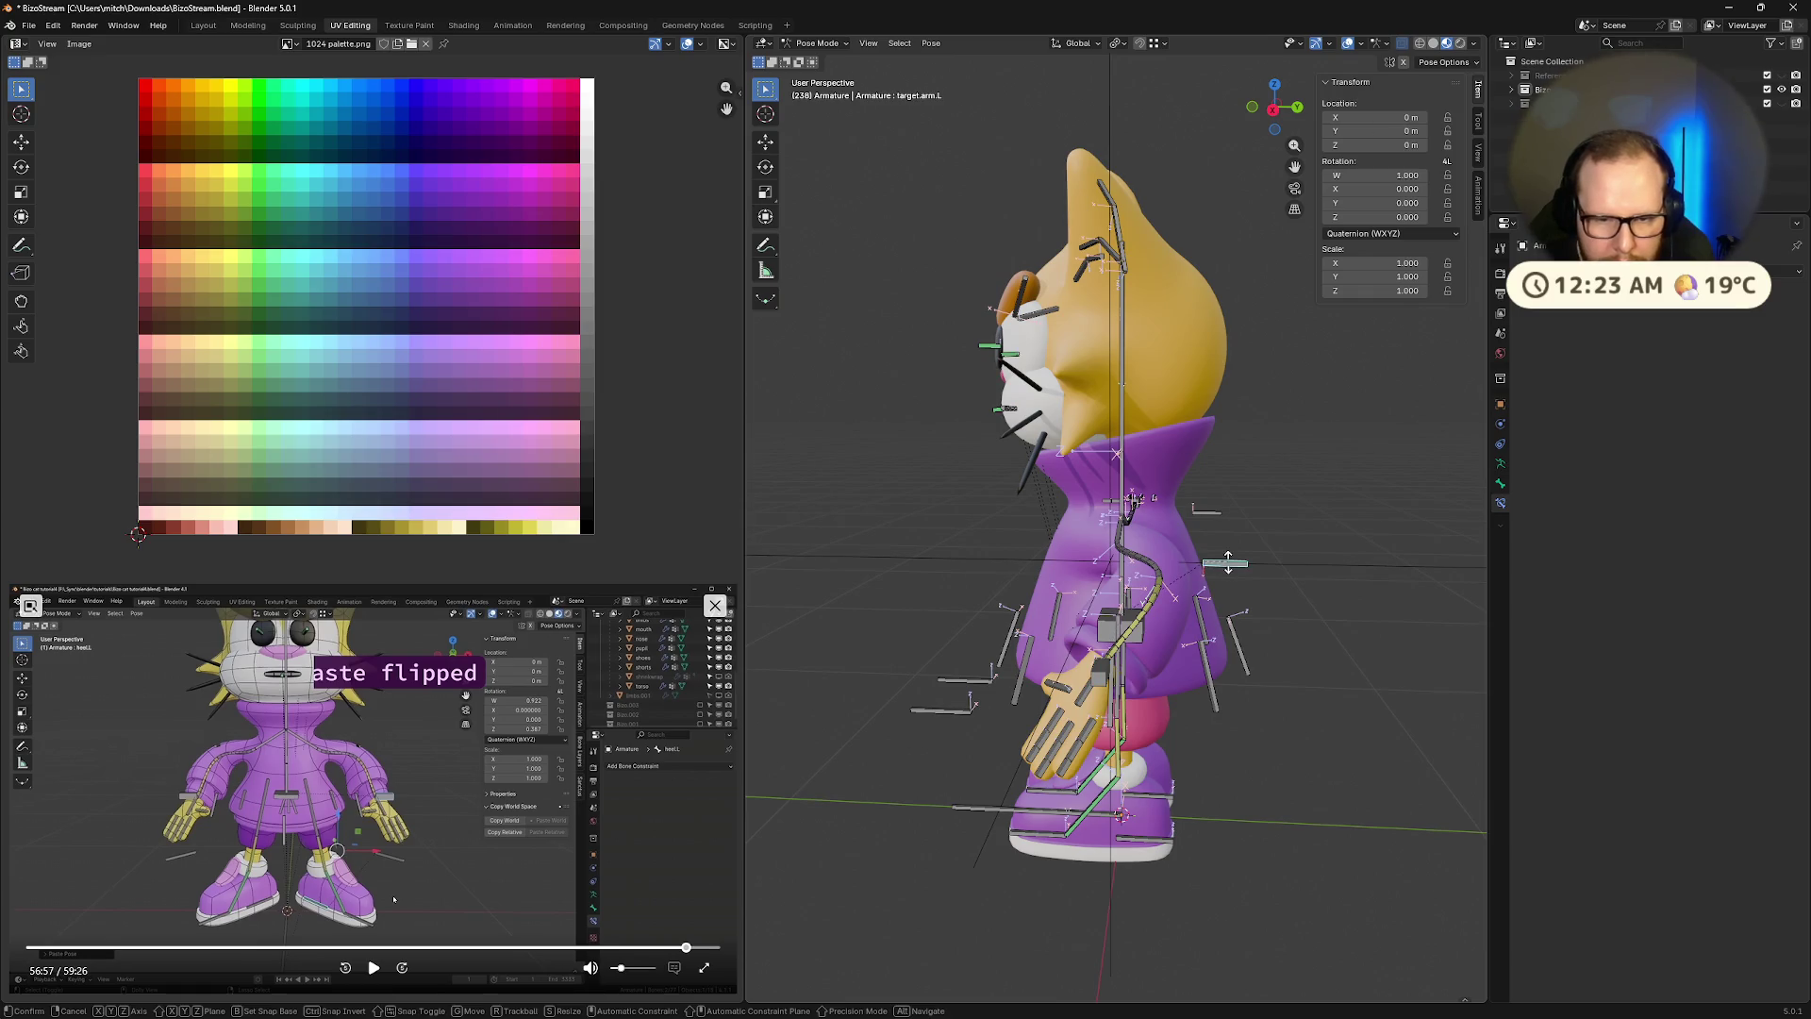
key(Escape)
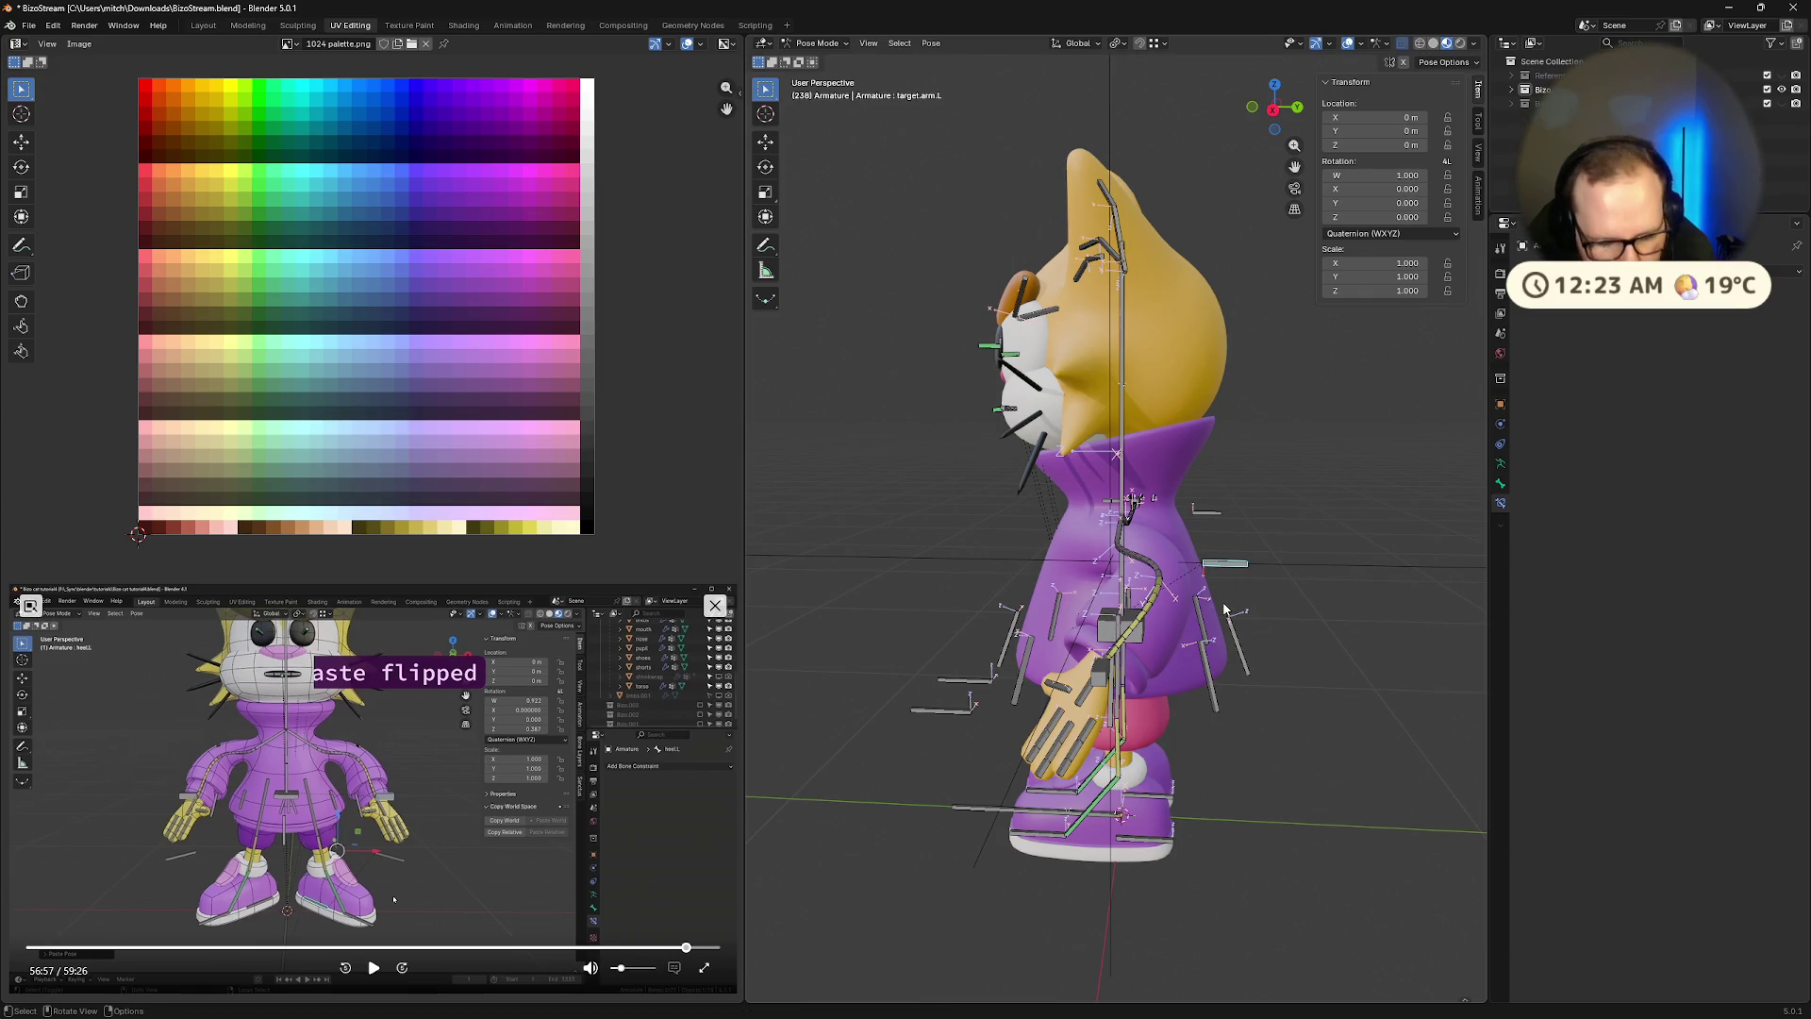
key(g)
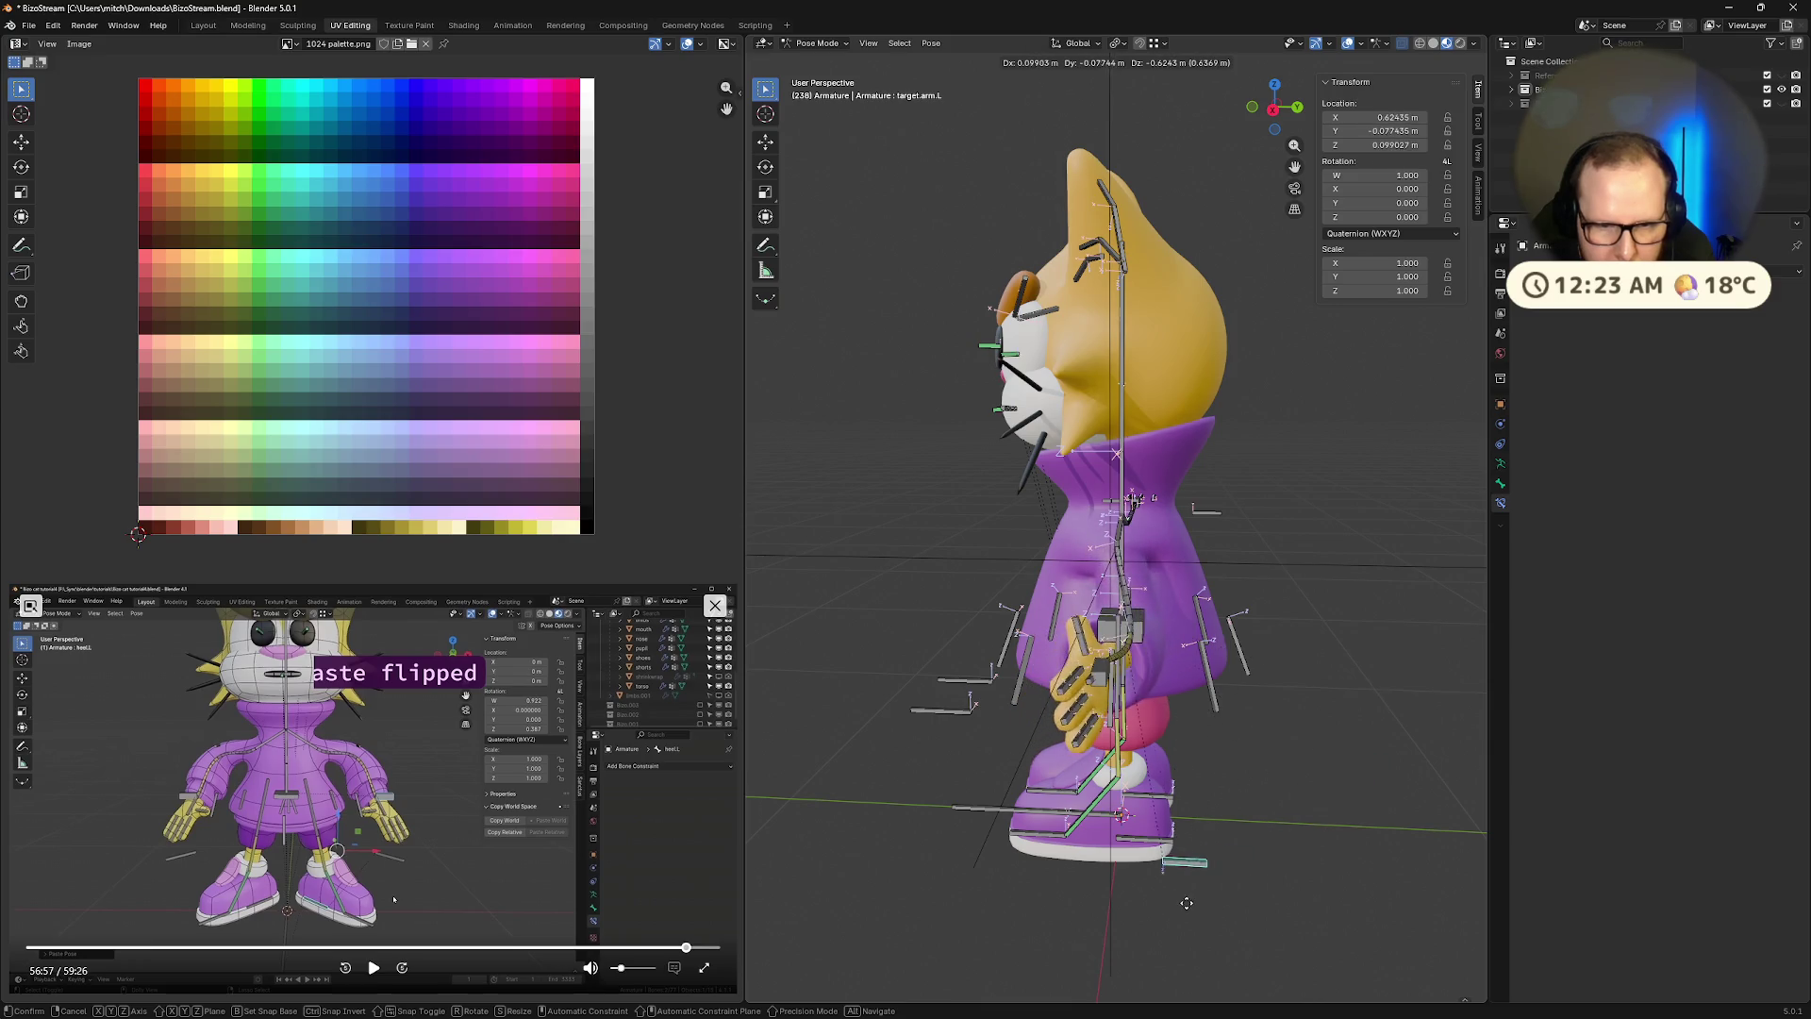
click(1225, 889)
middle_drag(1225, 889, 1389, 851)
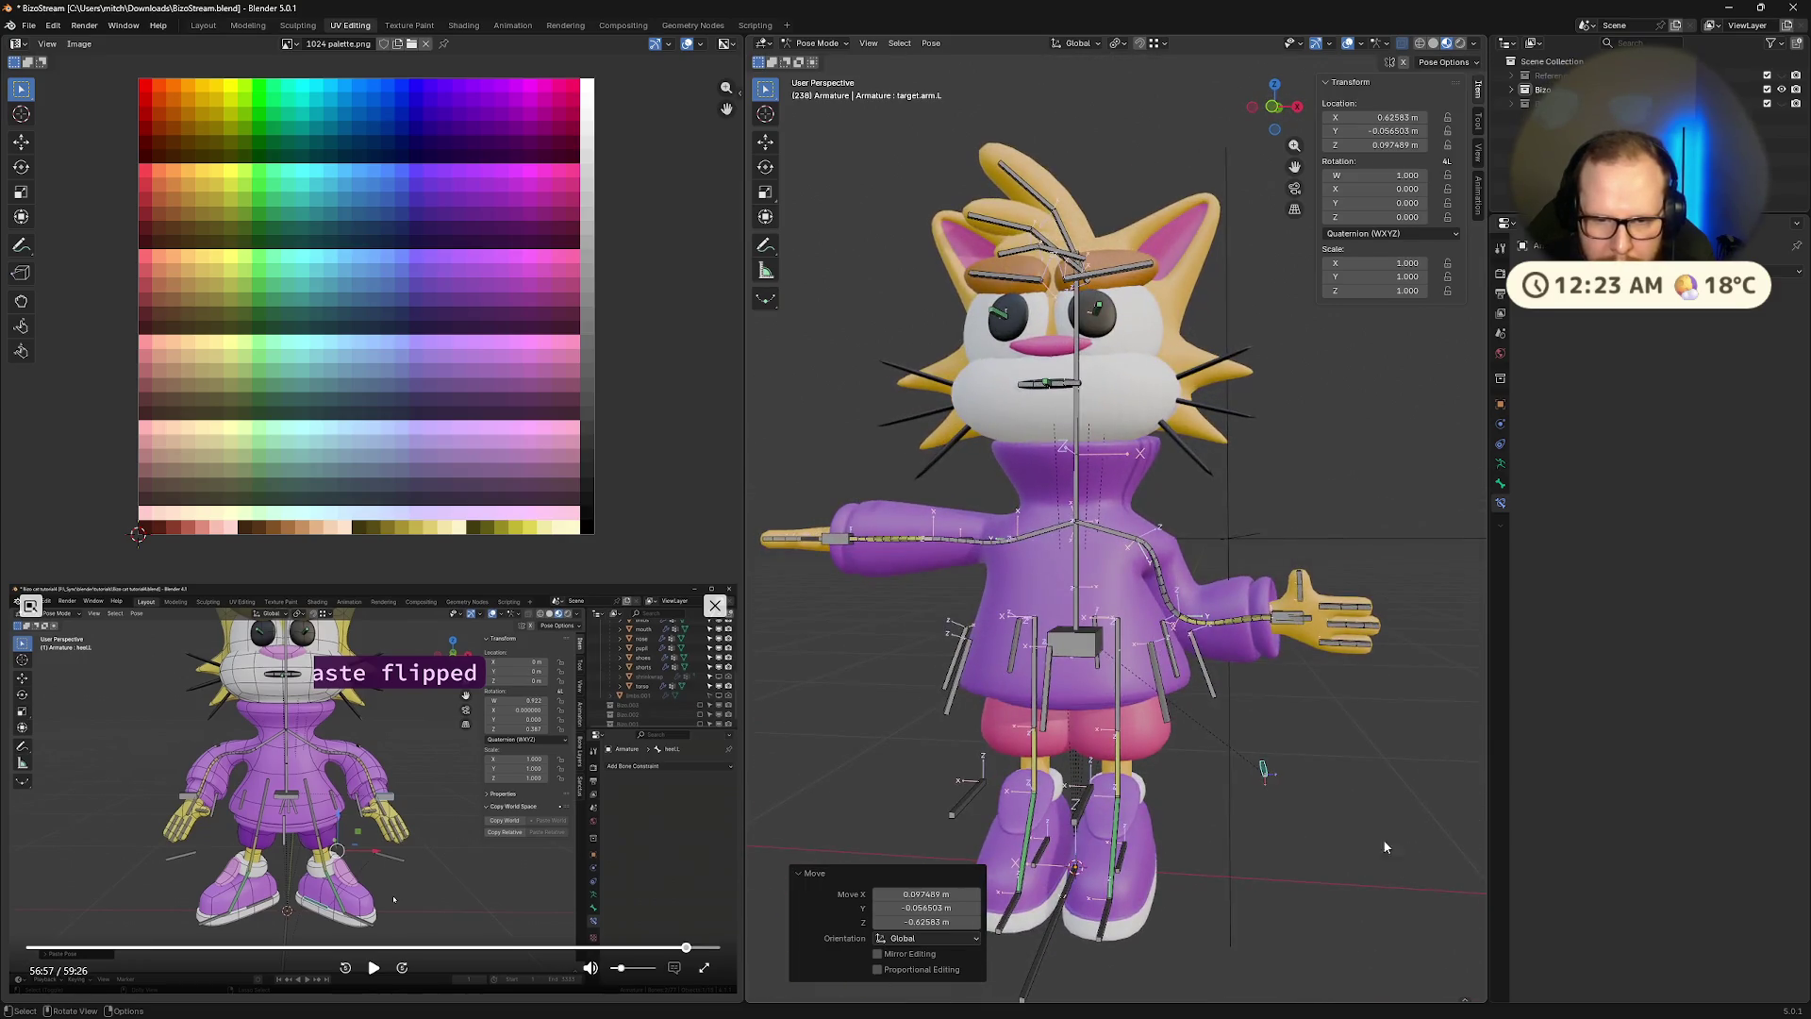
Rotate the left hand bone, then clear its rotation back to rest
click(1281, 626)
key(r)
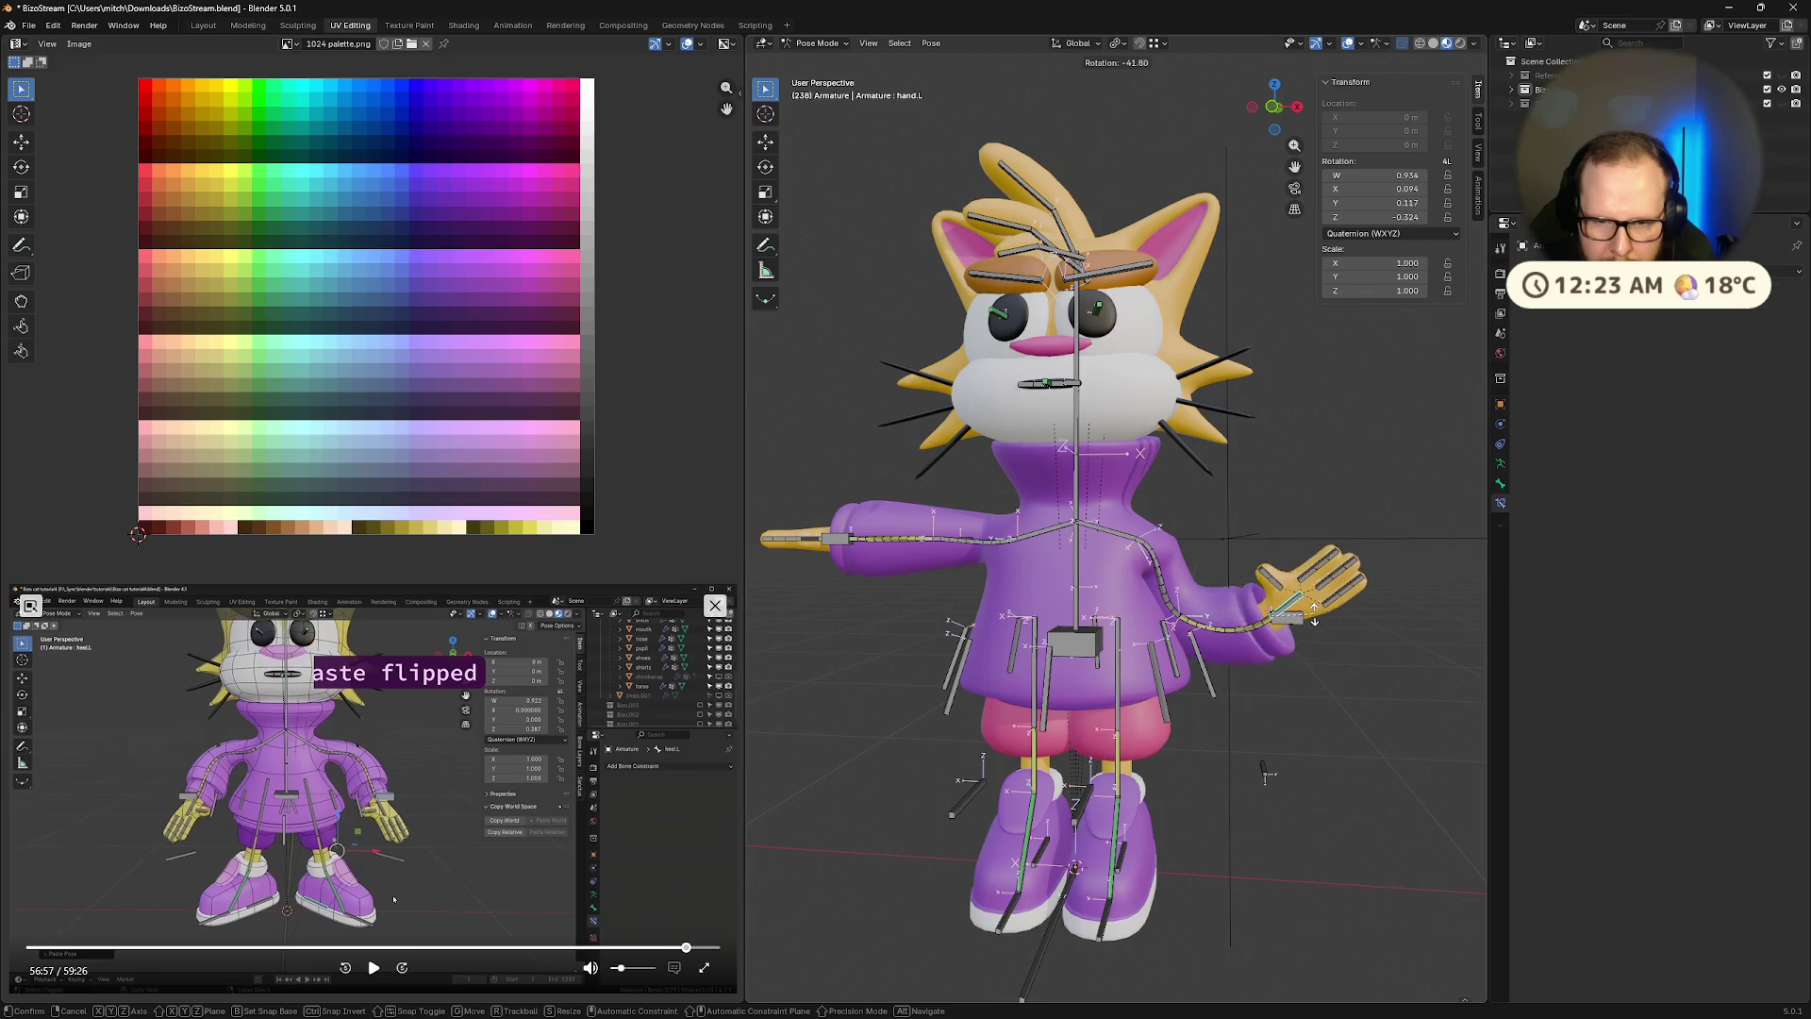
key(Escape)
key(r)
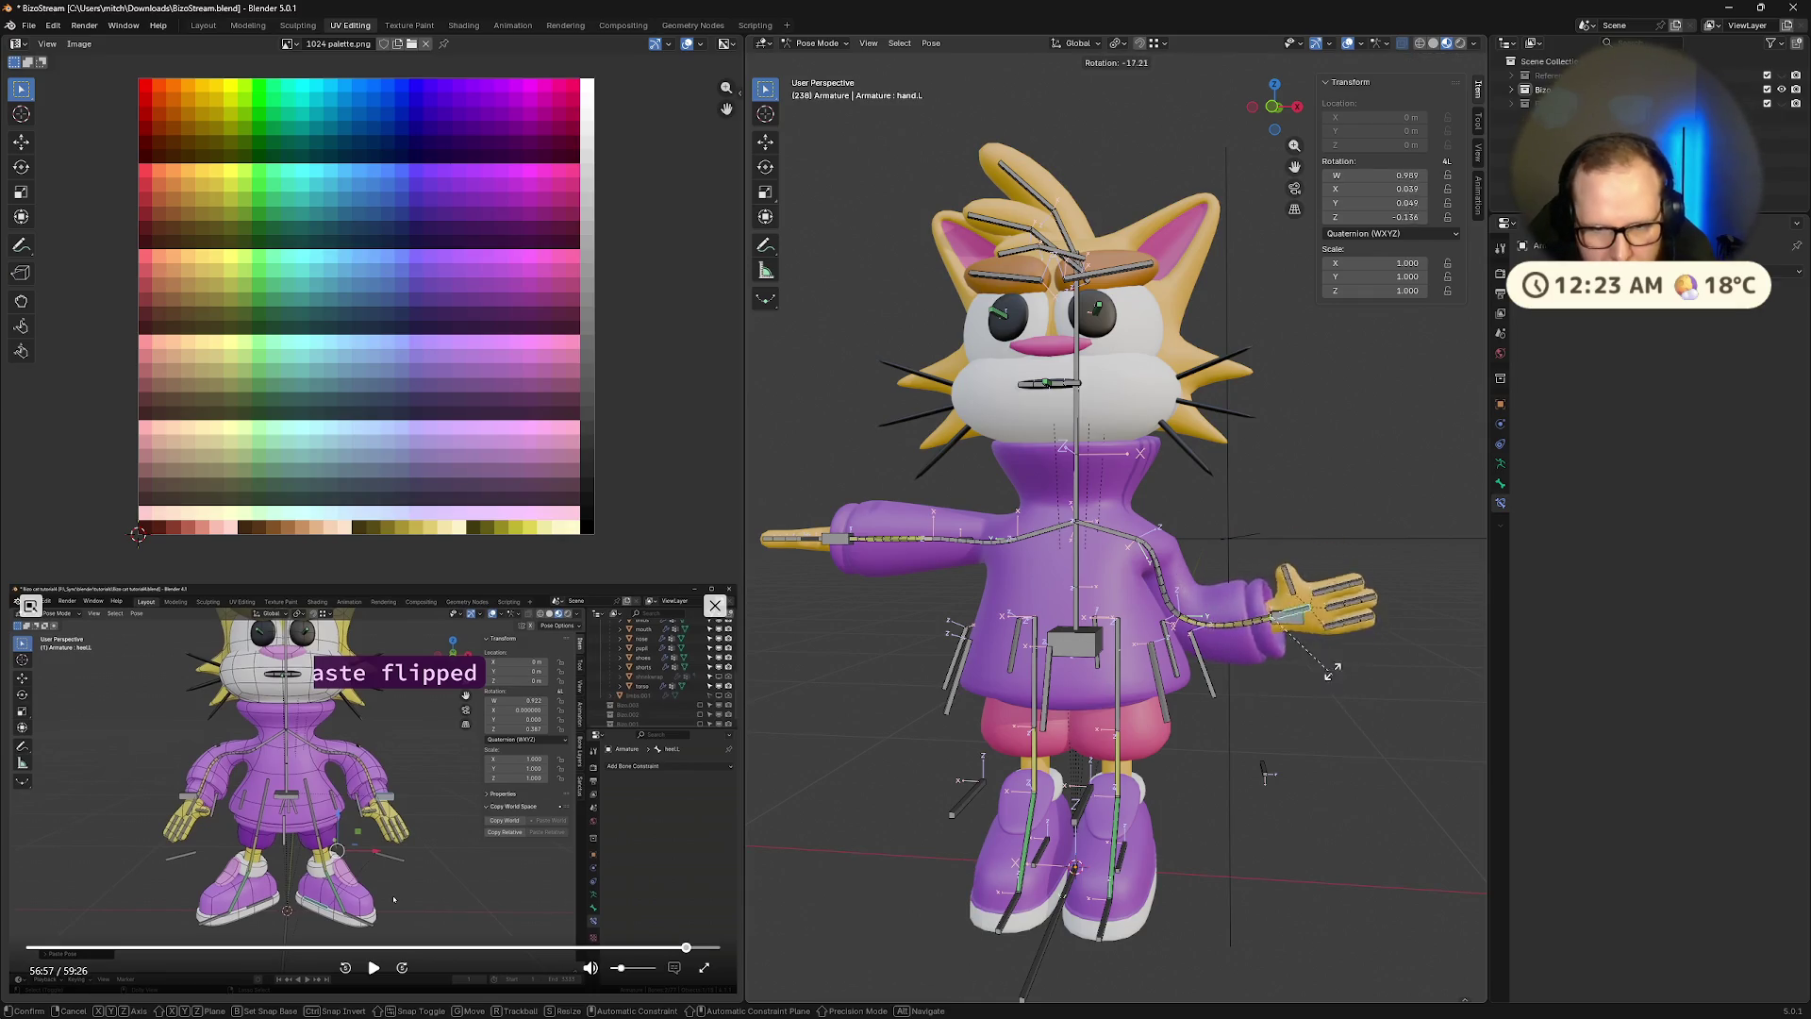
click(1332, 634)
mouse_move(1332, 633)
middle_down()
mouse_move(1445, 705)
mouse_move(1269, 609)
mouse_move(1276, 649)
middle_up()
key(alt+r)
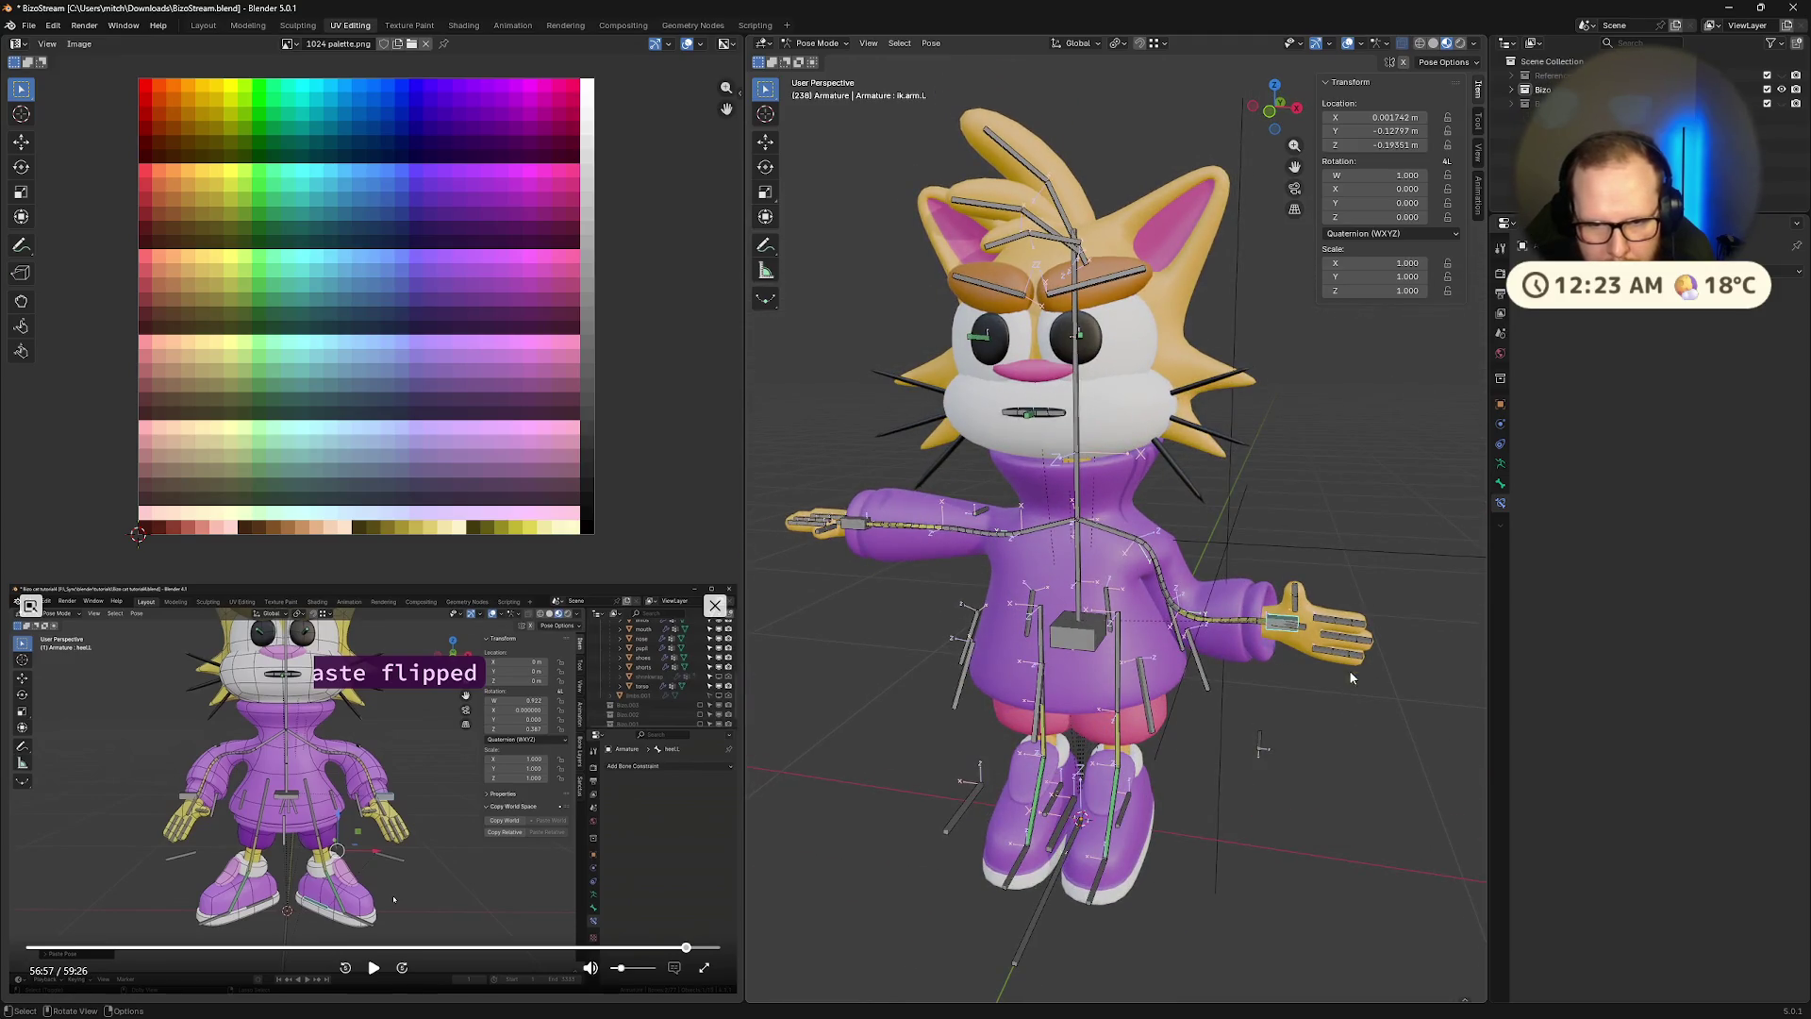
Raise the left arm IK control so the hand sits in front of the face
key(g)
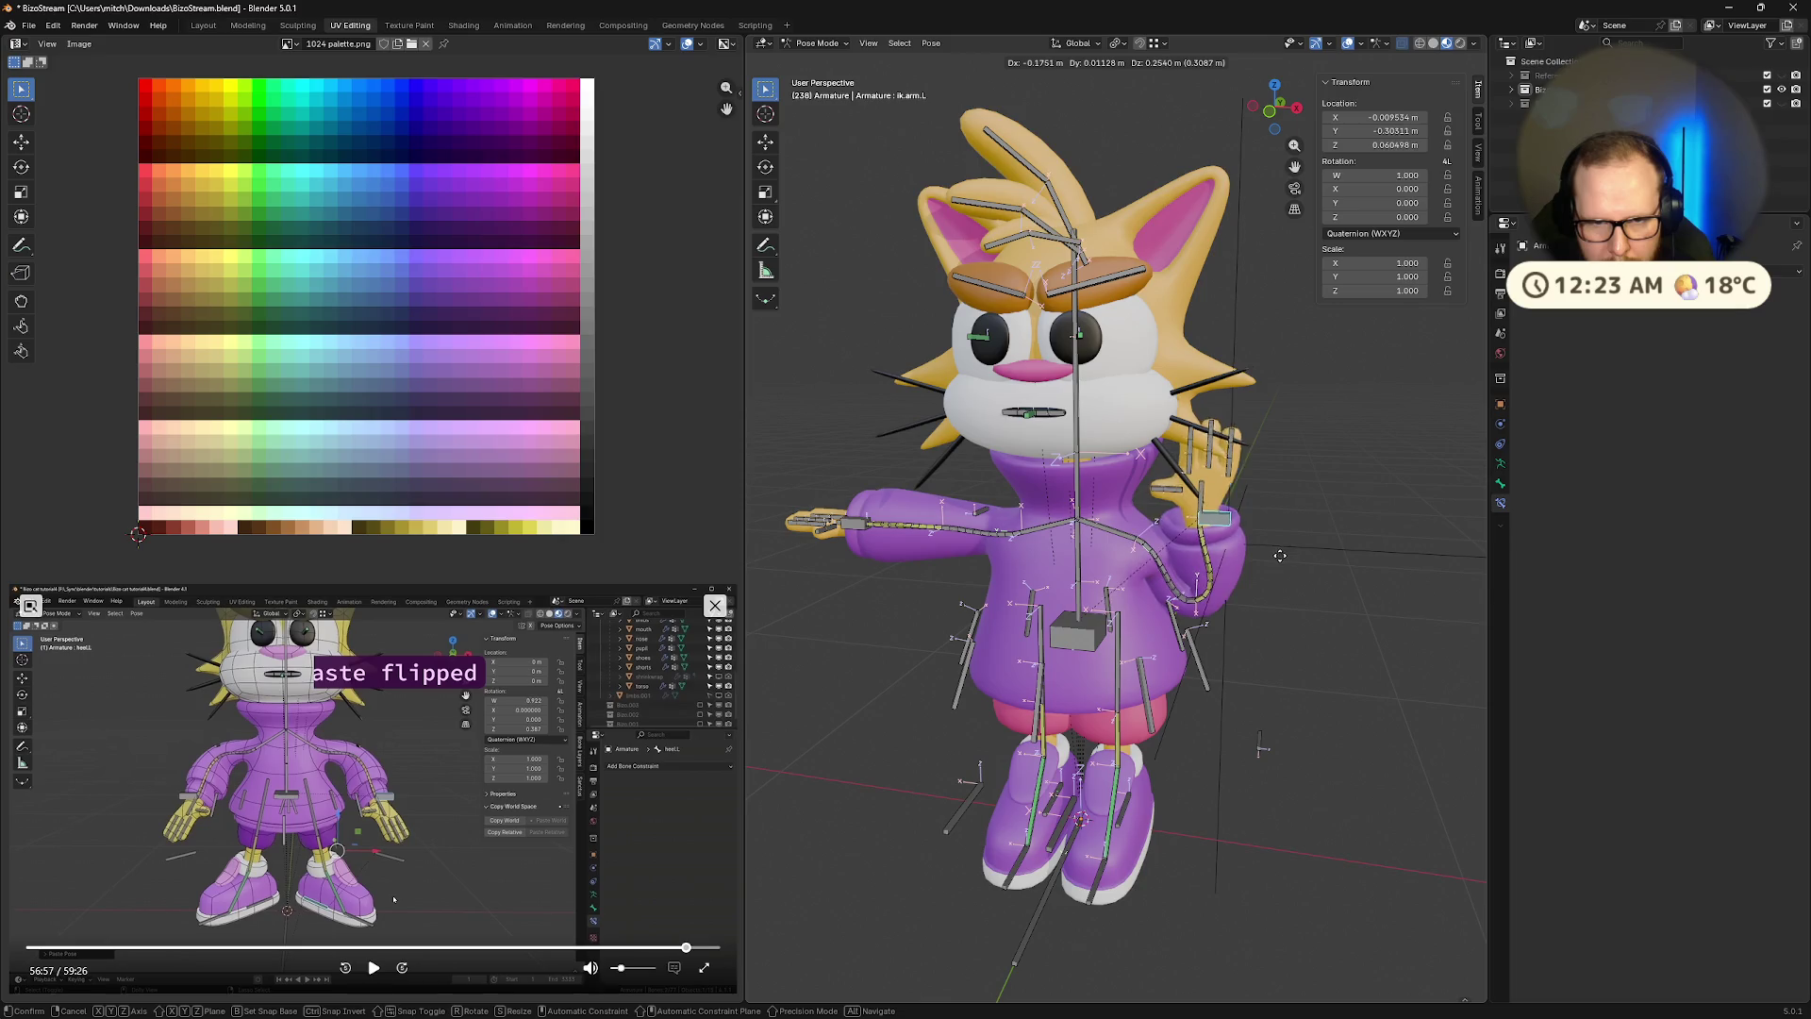
click(1280, 555)
middle_drag(1280, 556, 1102, 571)
key(g)
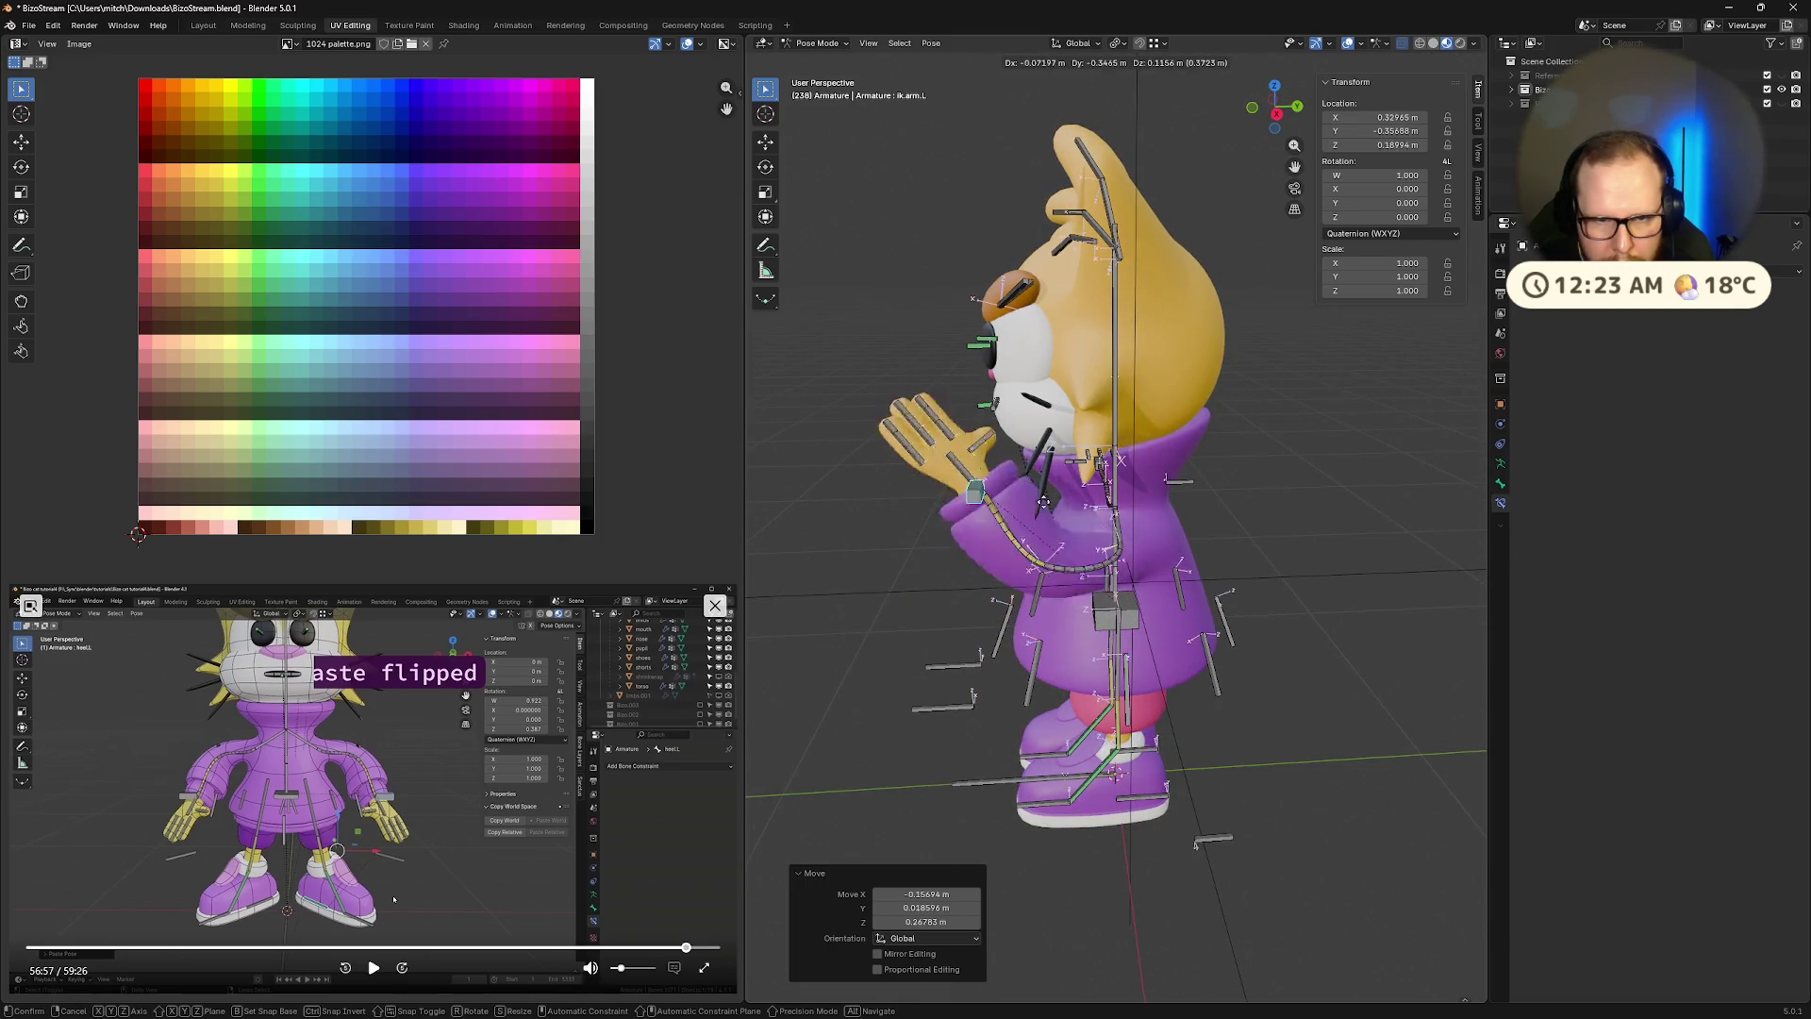
click(1066, 514)
mouse_move(1065, 514)
middle_down()
mouse_move(1131, 542)
mouse_move(1173, 686)
middle_up()
Tilt and twist the heel.L control on its X and Z axes
click(1121, 785)
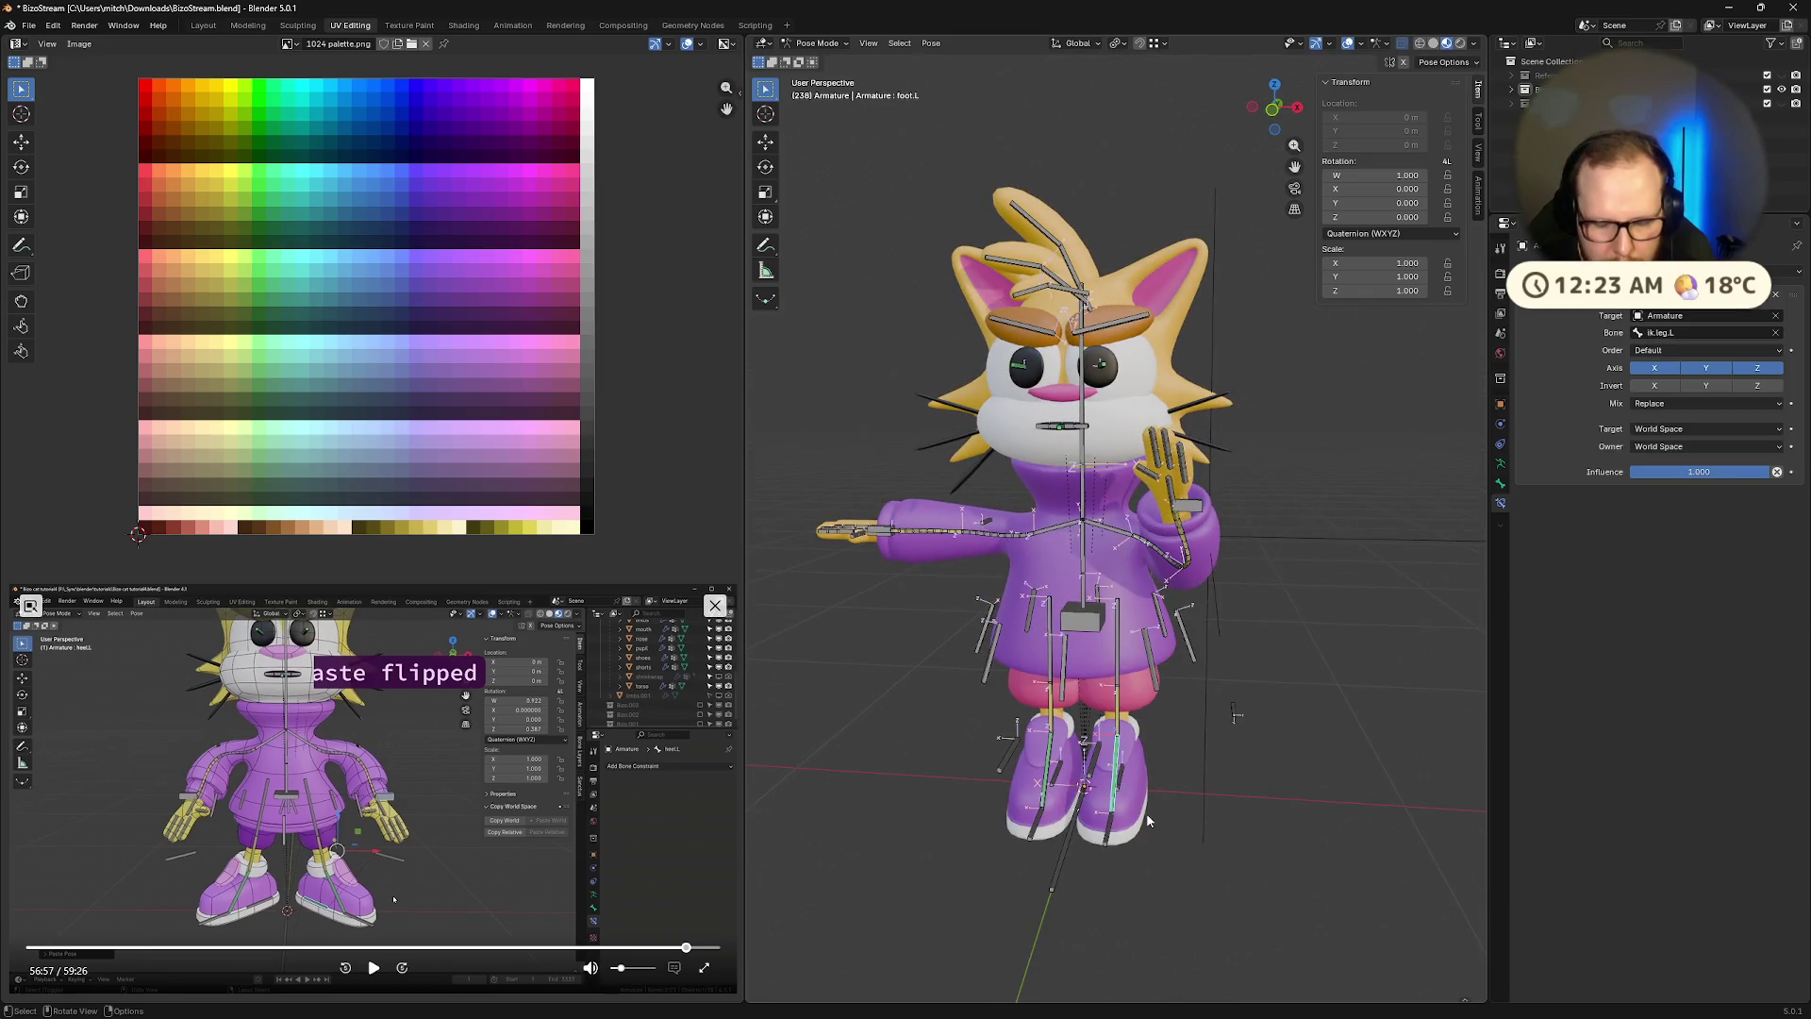
middle_drag(1149, 821, 1150, 819)
click(1150, 817)
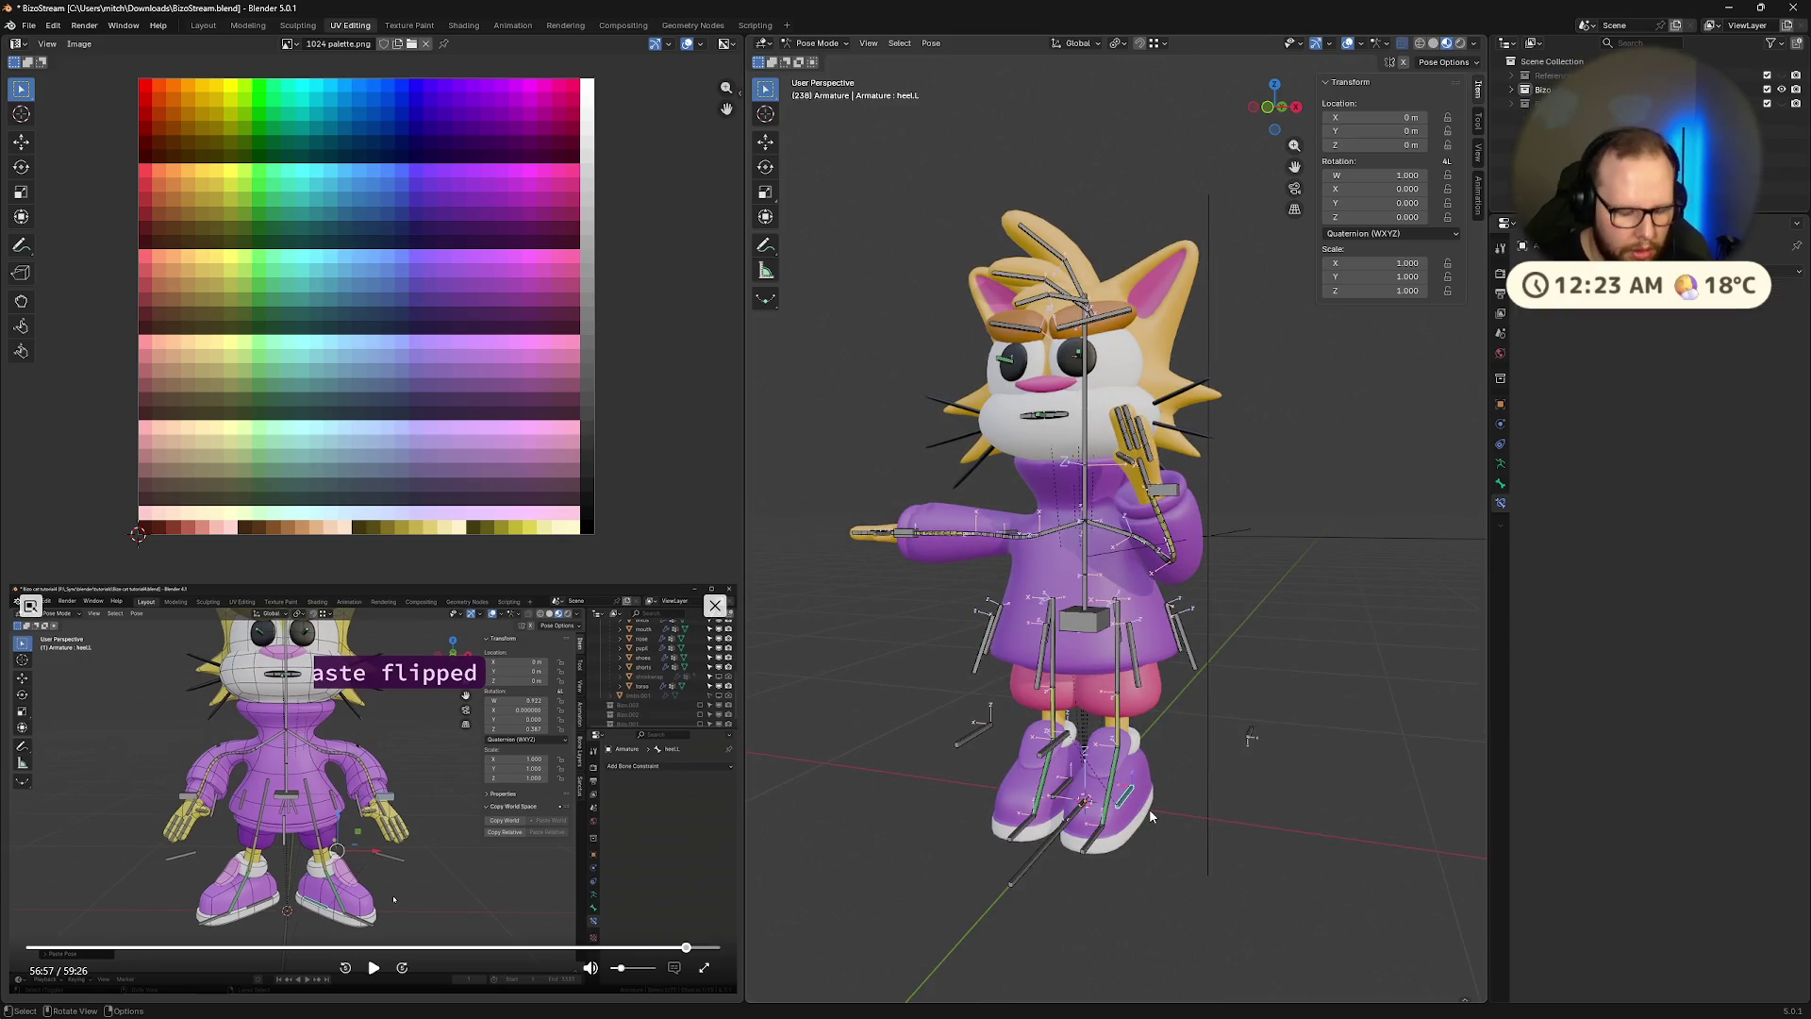
key(r)
key(x)
click(1178, 815)
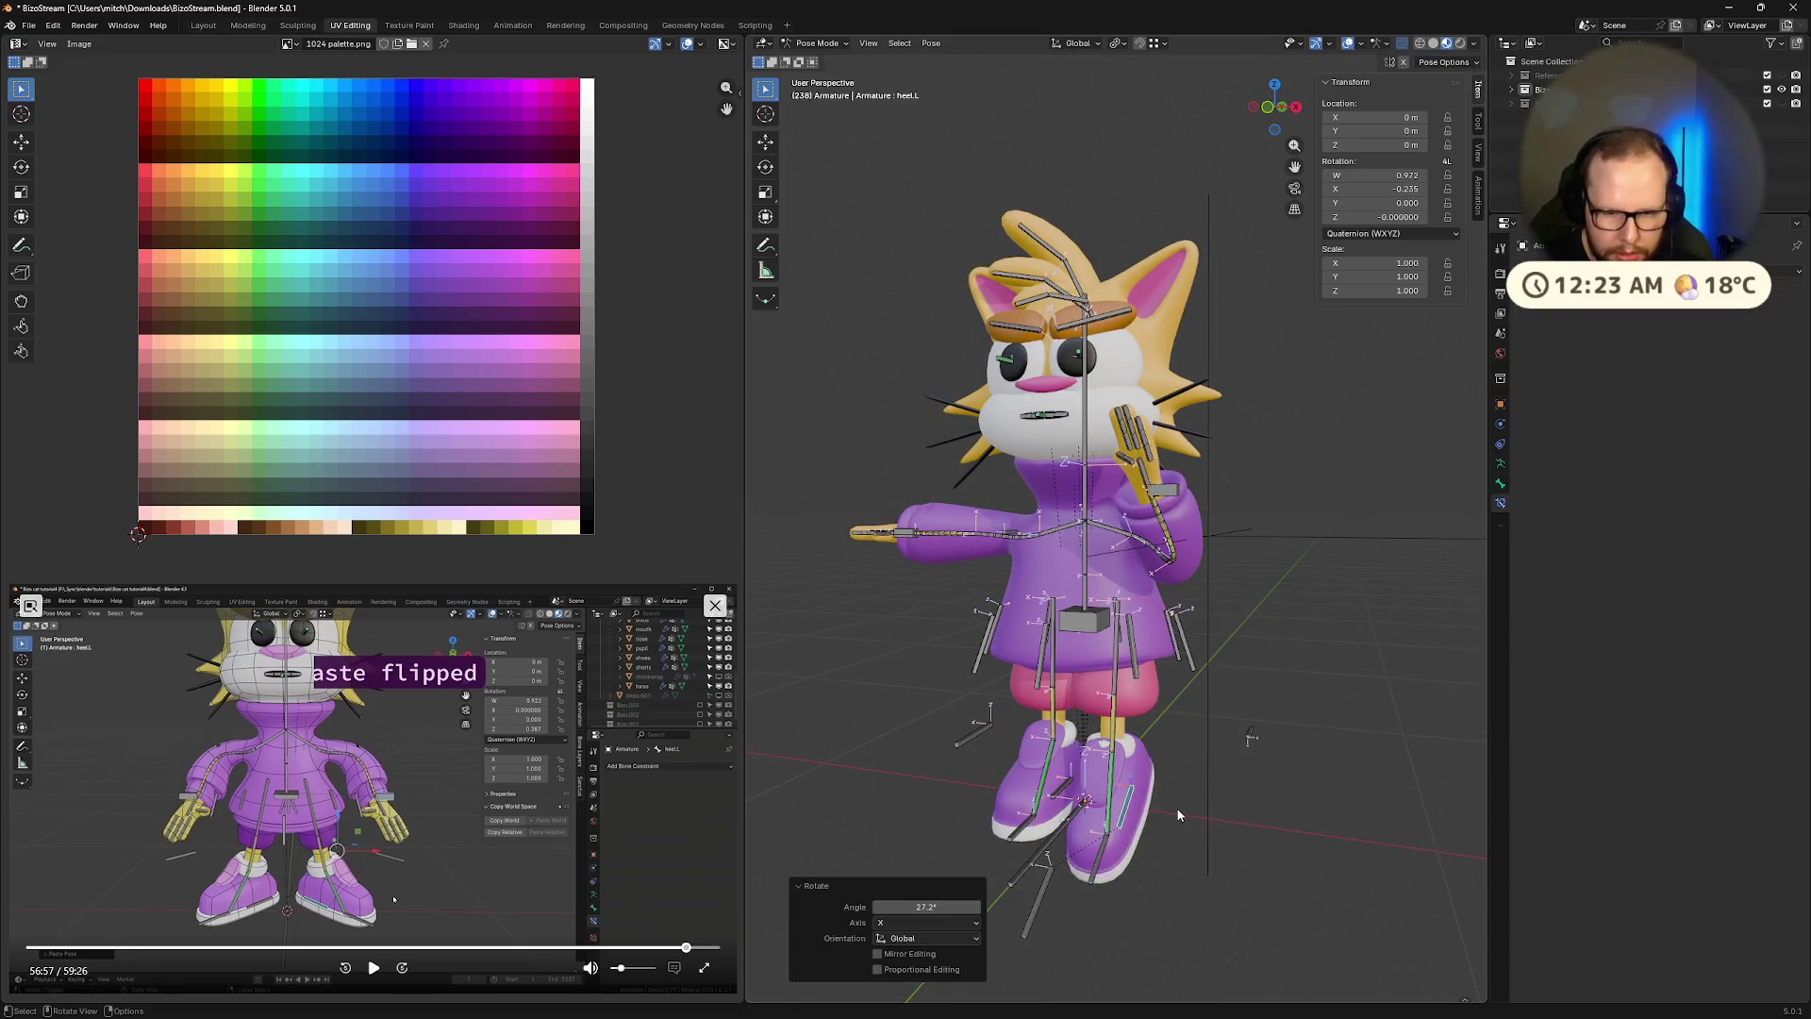
key(ctrl+z)
key(r)
key(z)
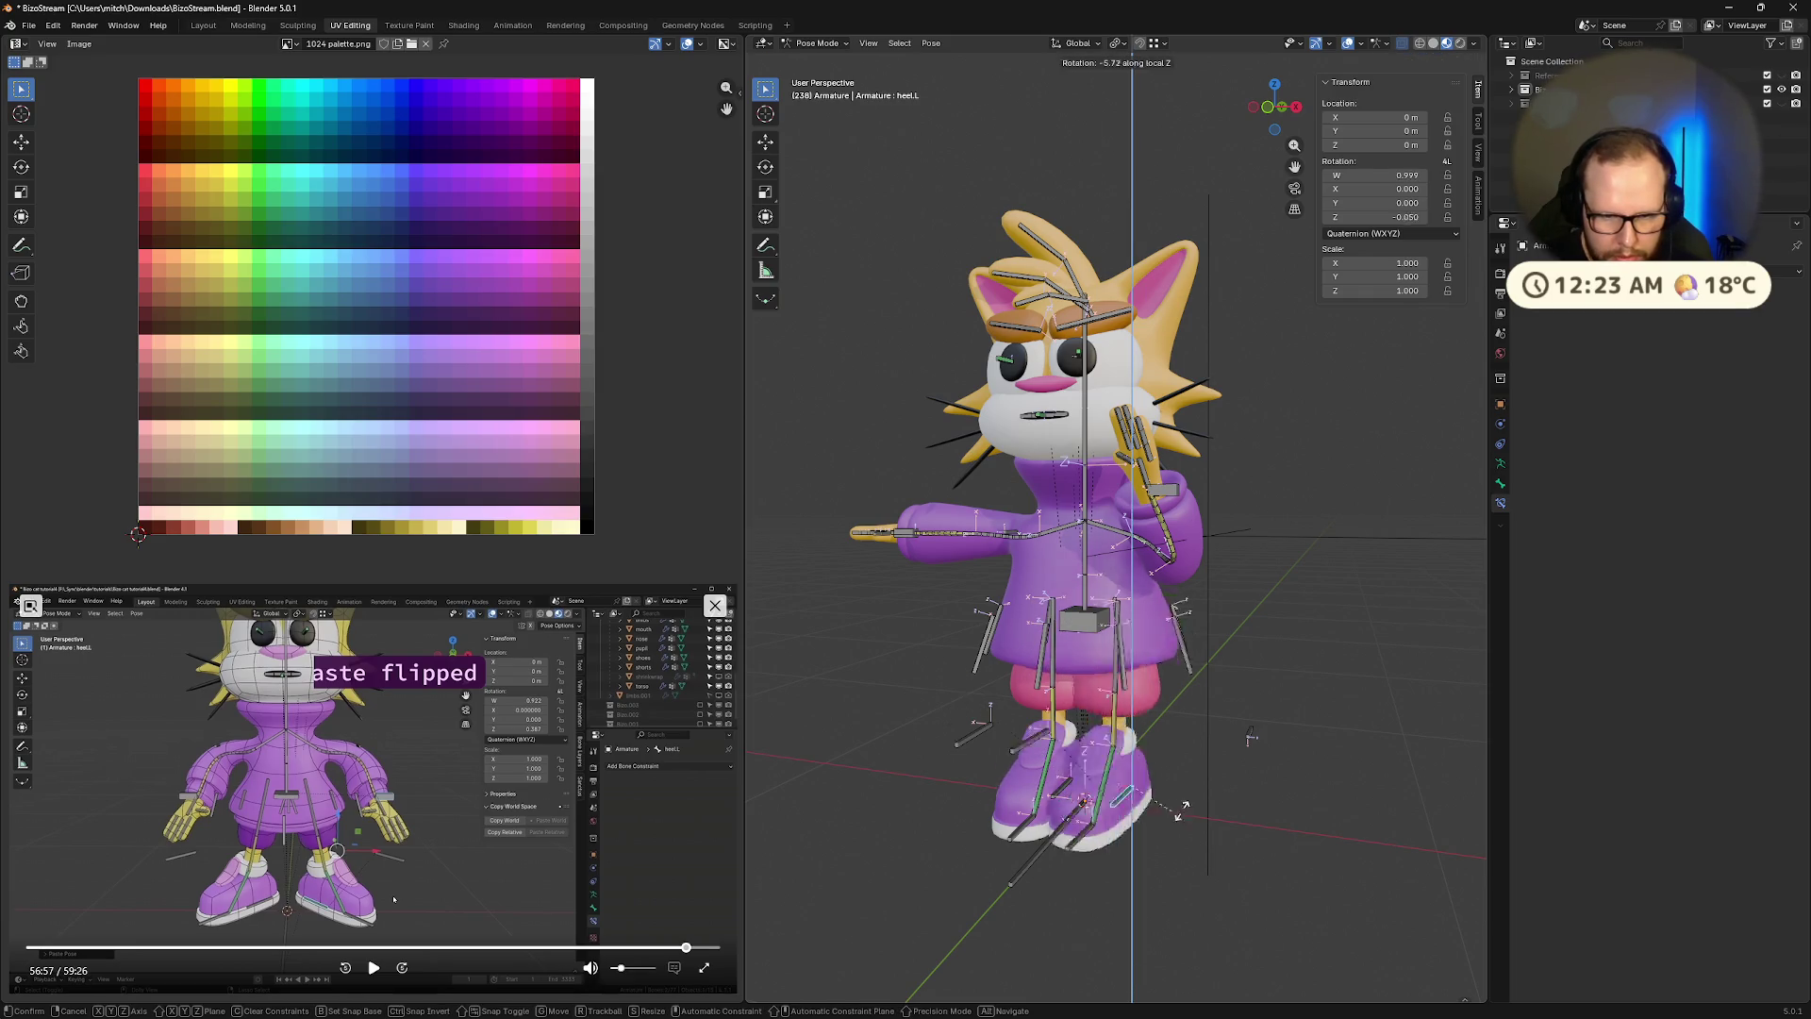
click(1300, 732)
key(r)
key(x)
key(x)
click(1299, 780)
Lift the left heel along Z and bend toes.L around the X axis
key(g)
key(z)
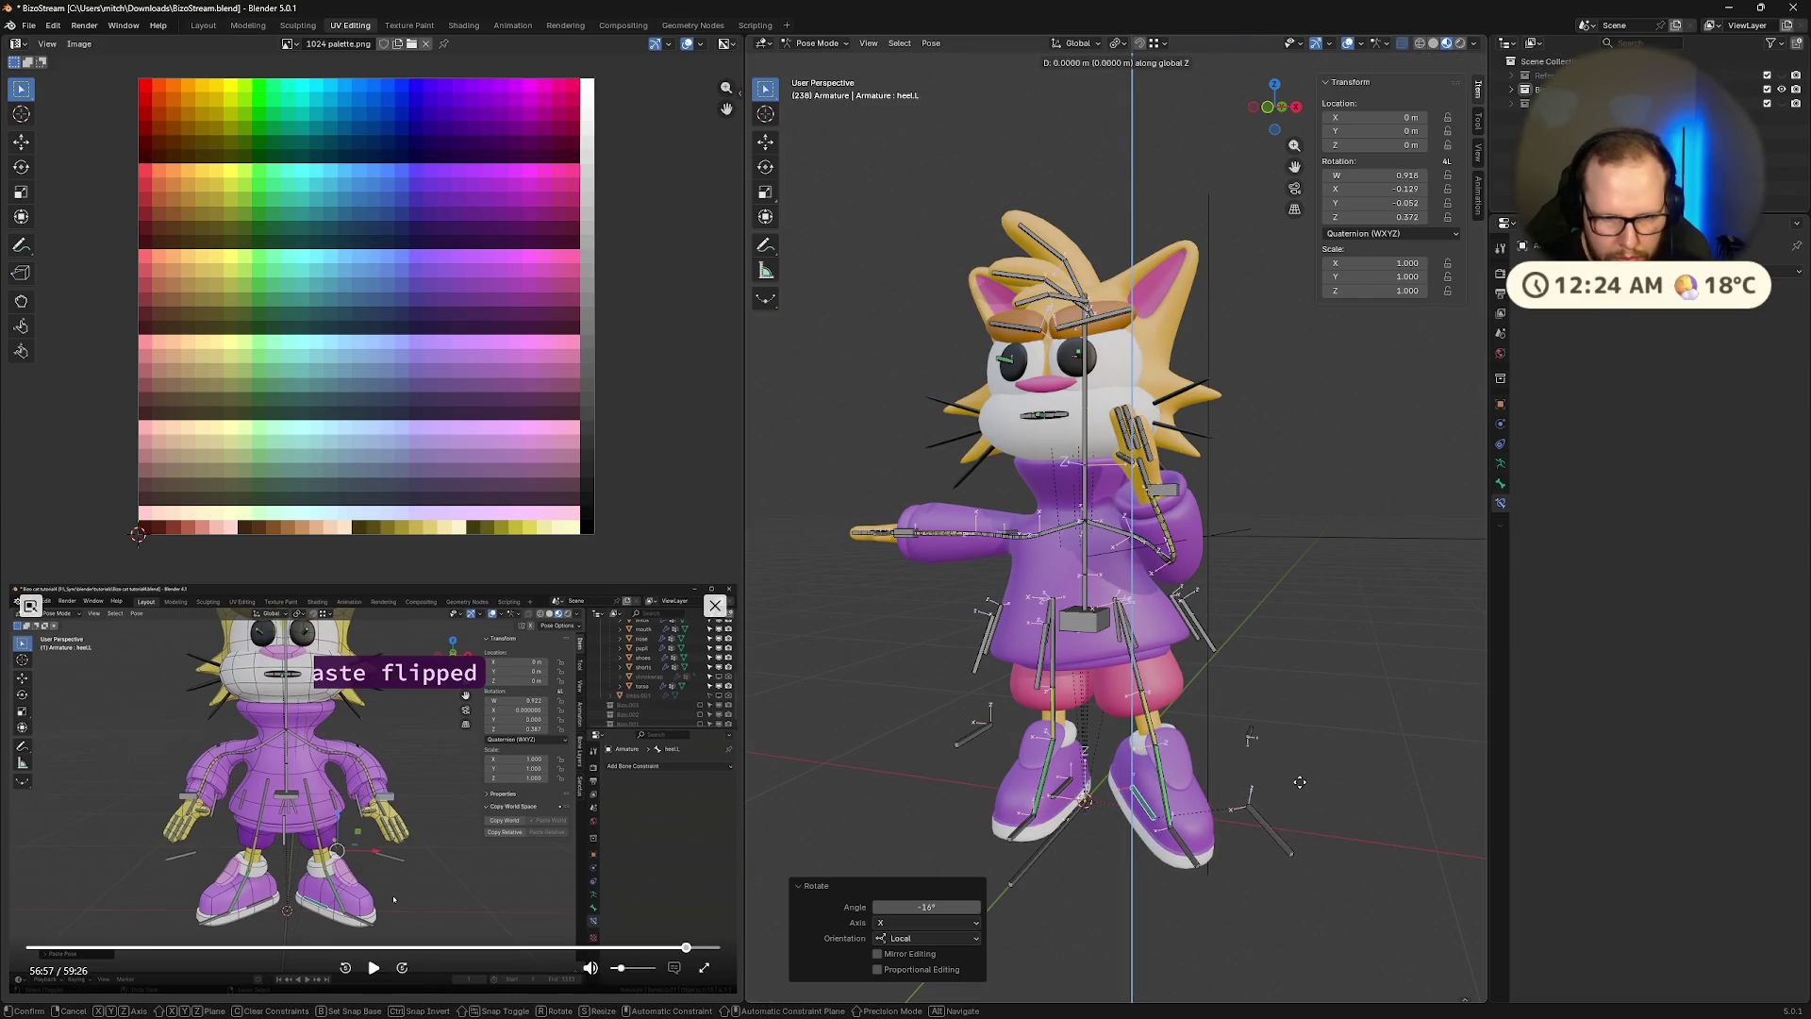
click(1287, 723)
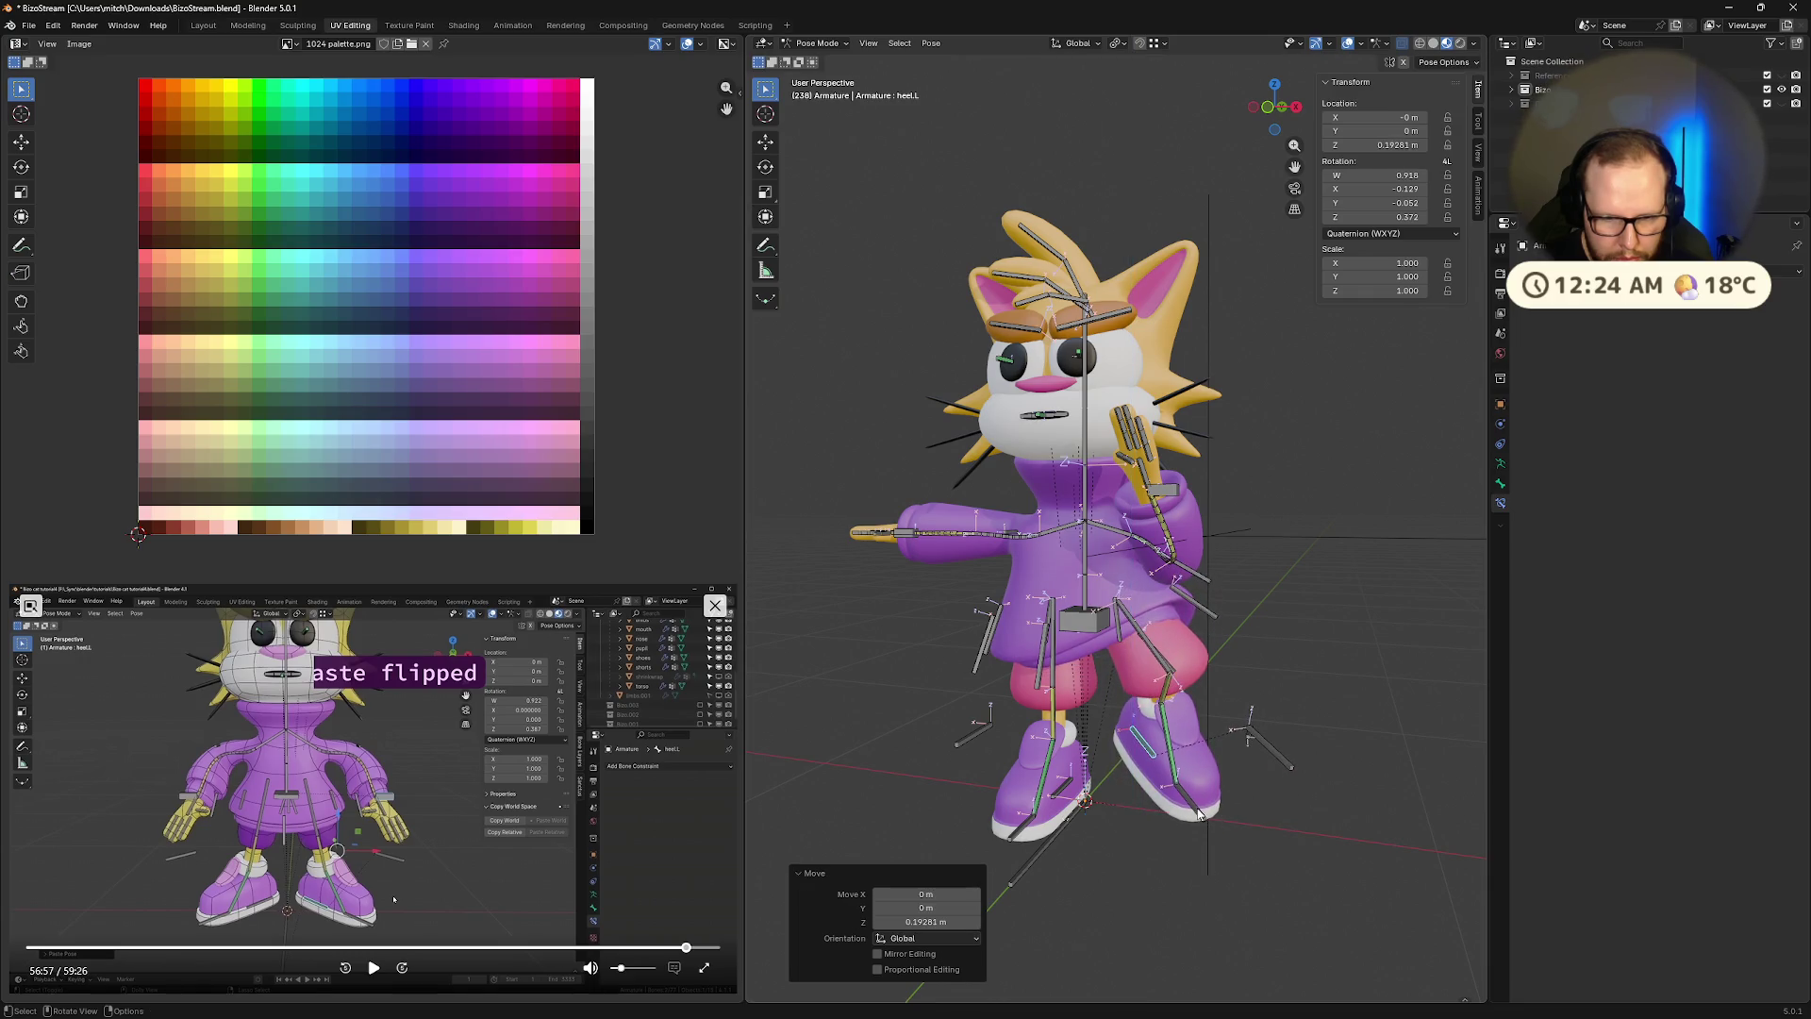
click(1201, 807)
key(r)
key(x)
click(1193, 797)
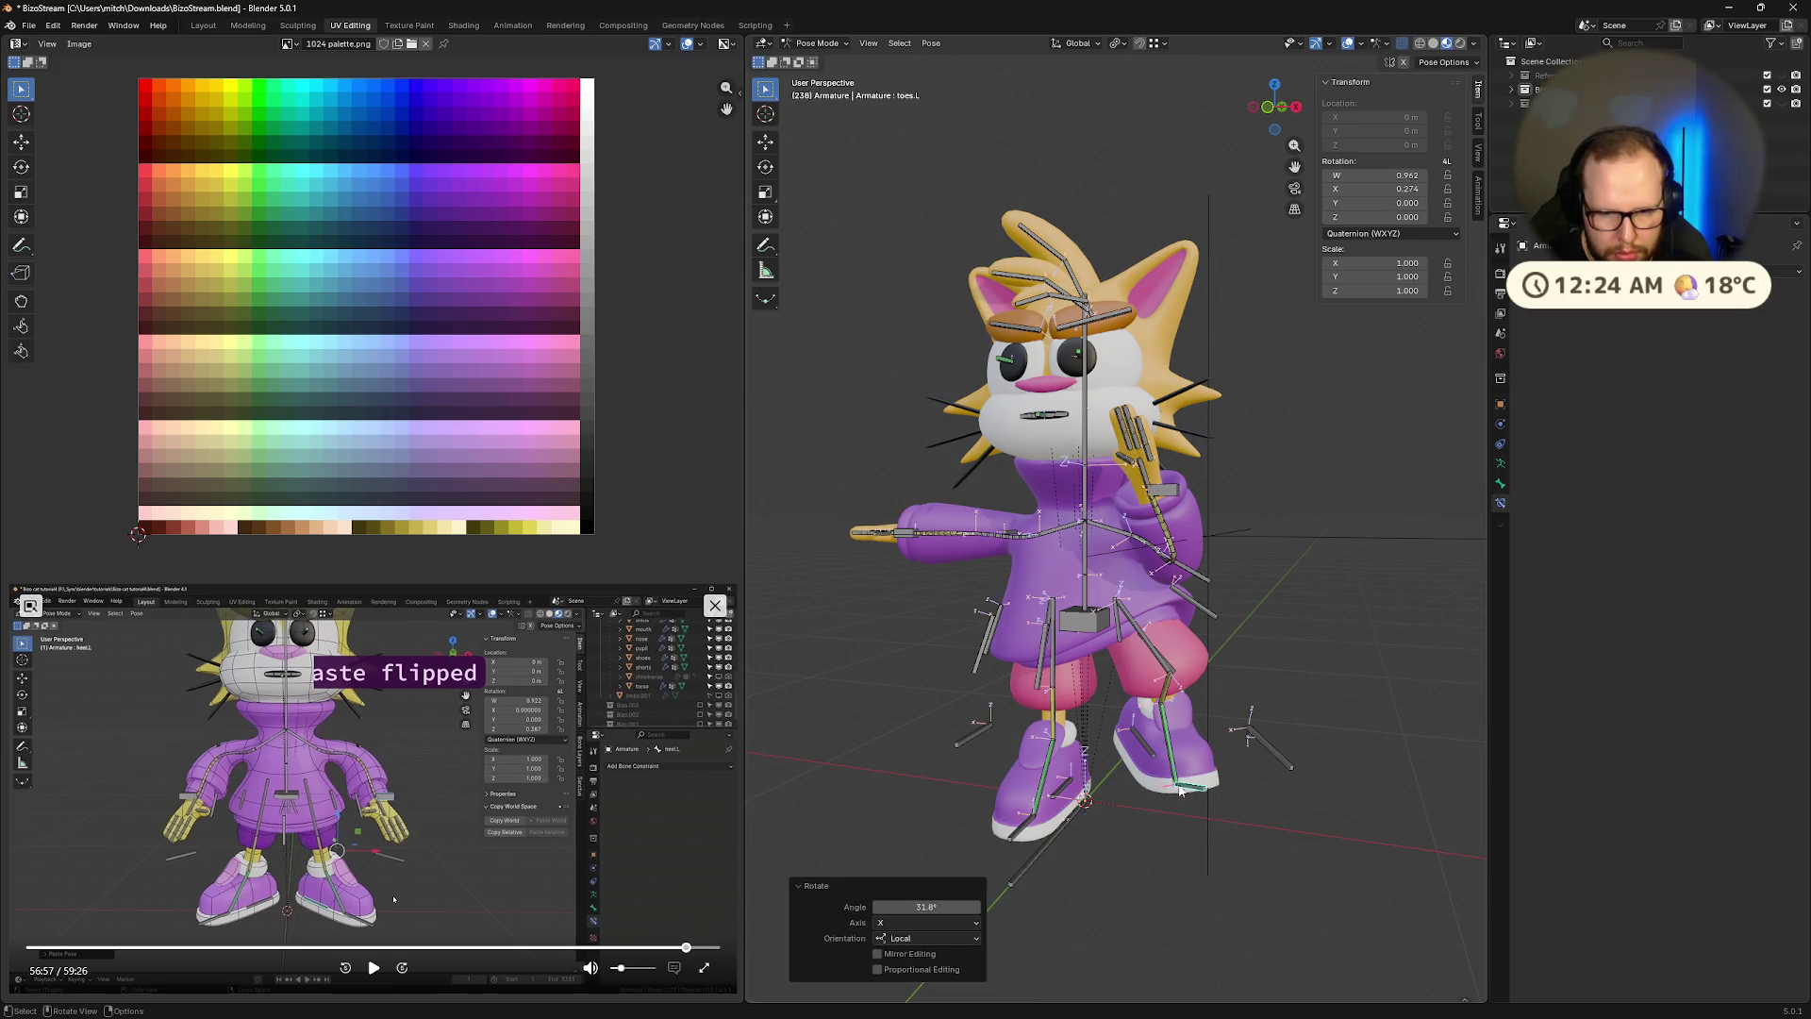
Tilt heel.L forward on local X and move it along local Z
middle_drag(1193, 797, 1155, 772)
click(1153, 769)
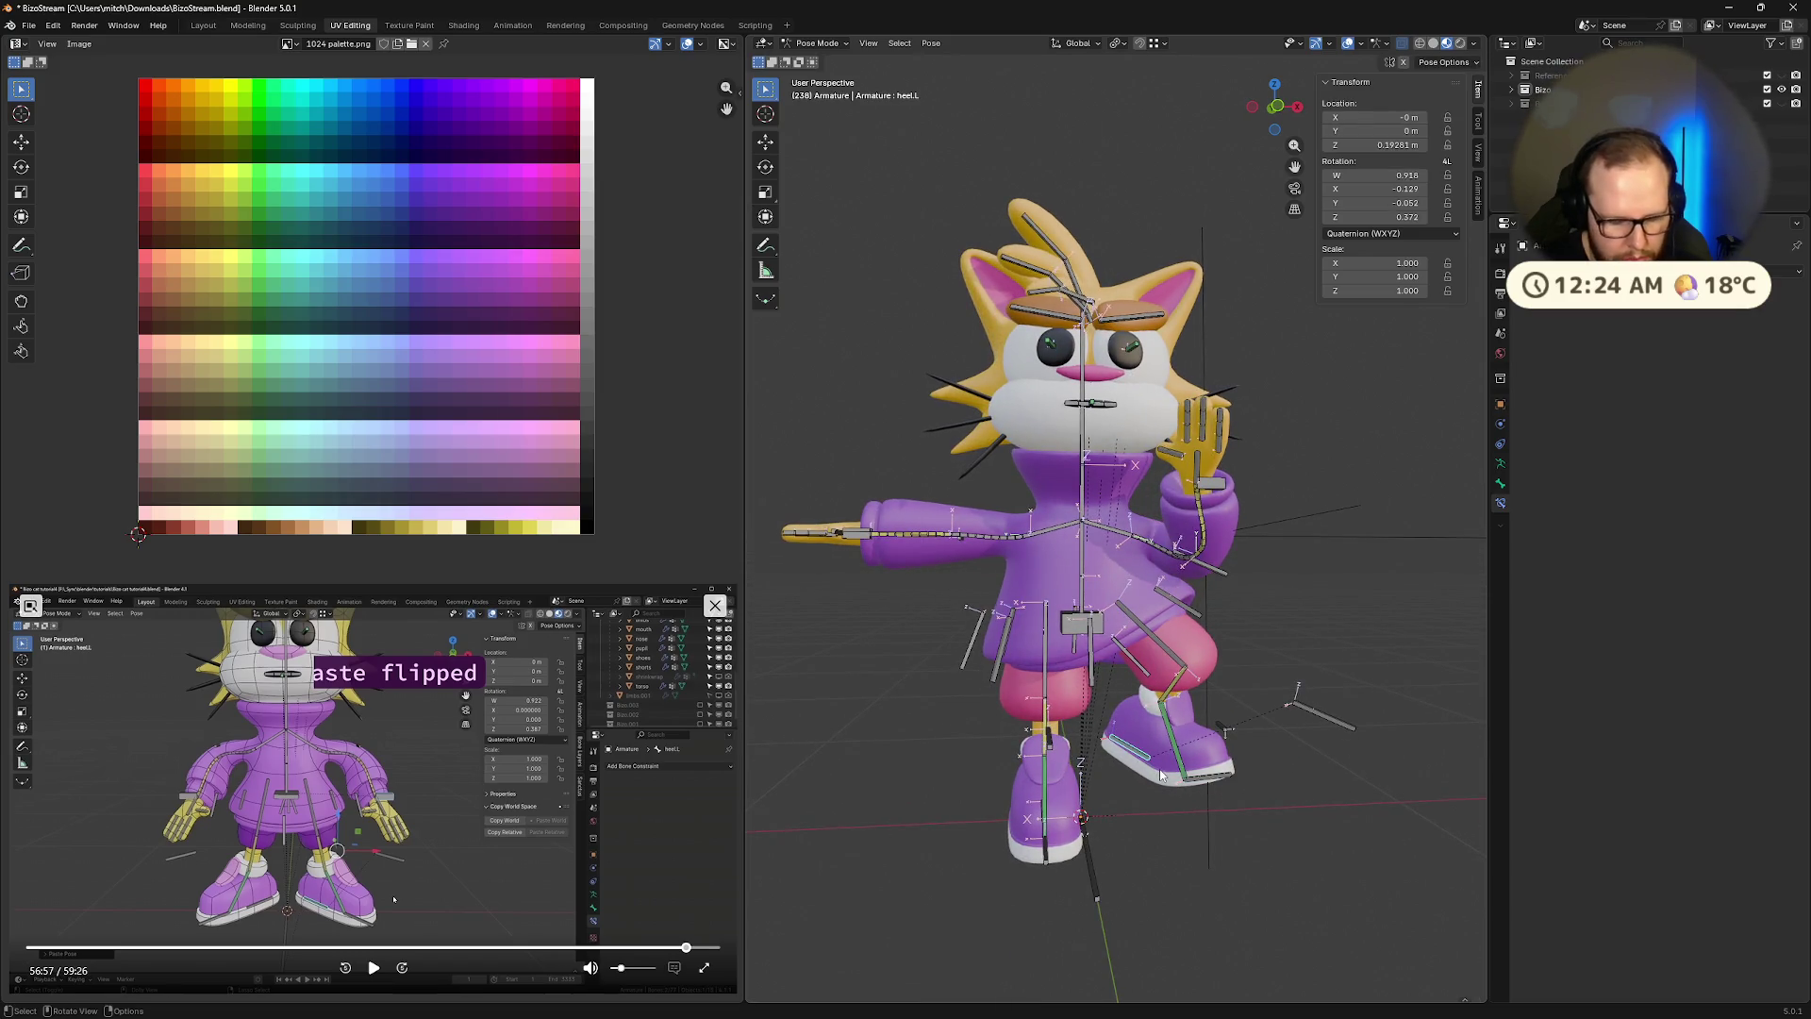
key(r)
key(x)
key(x)
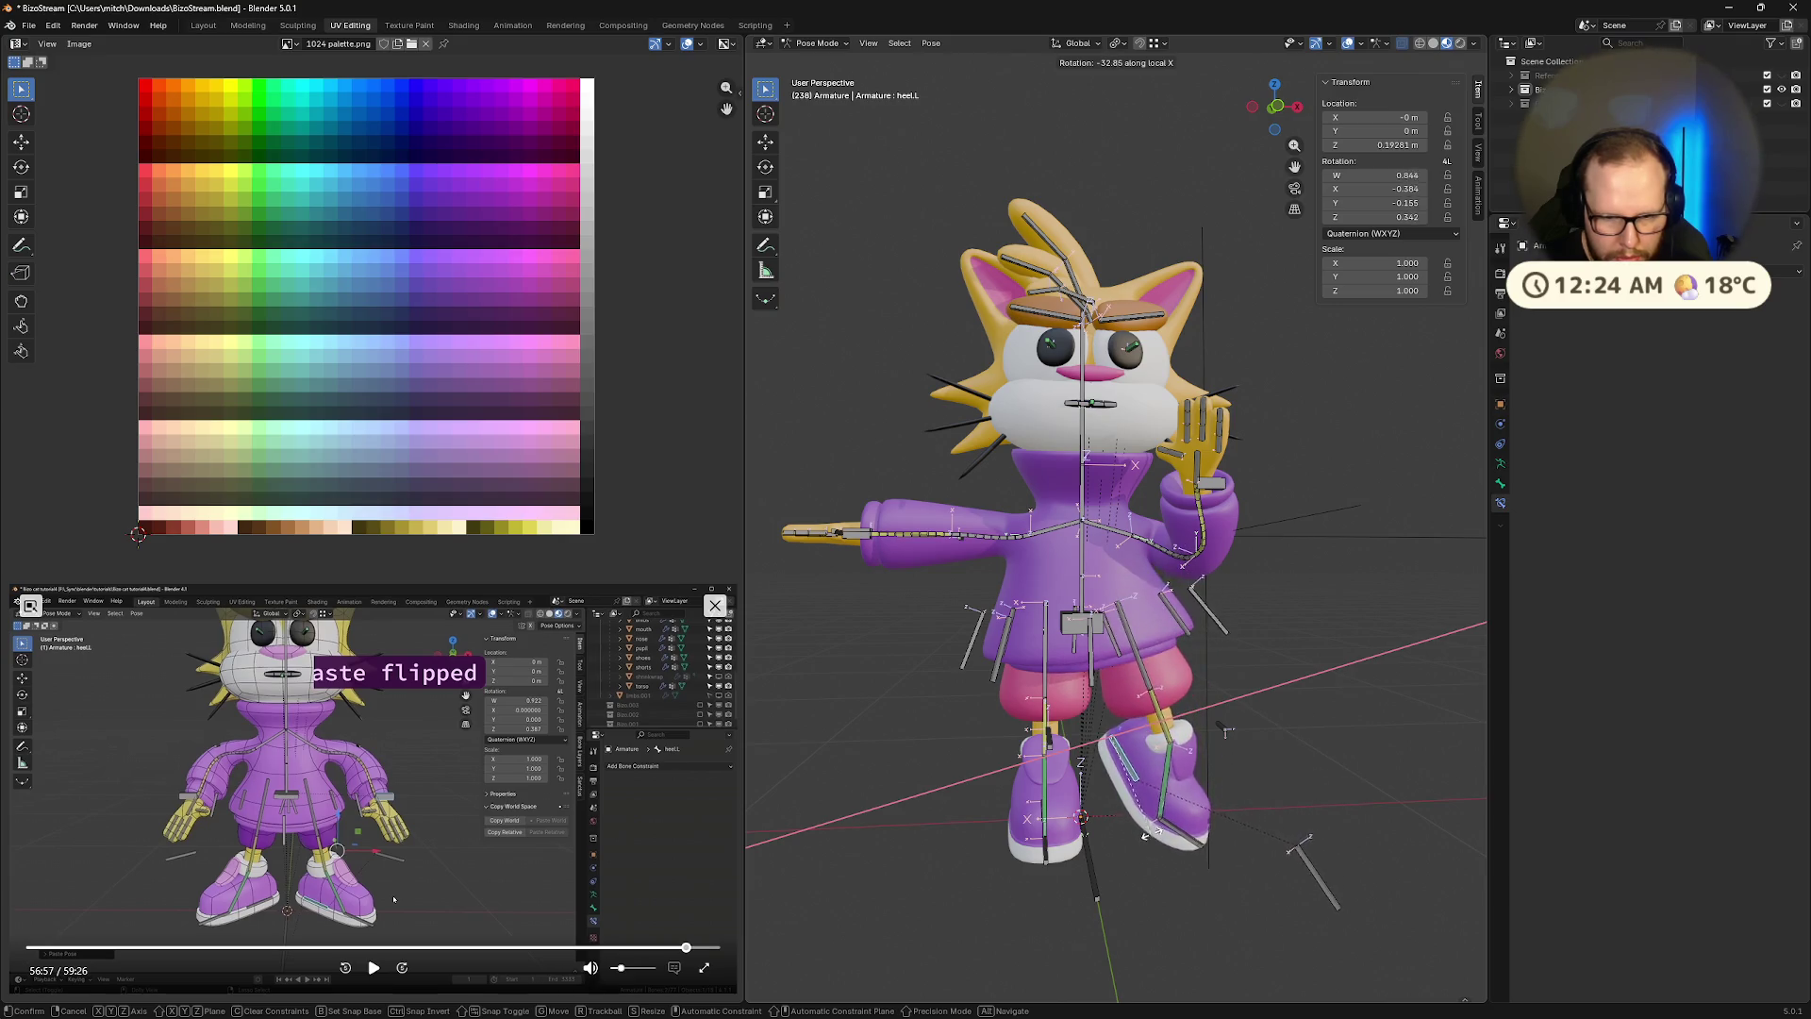
click(1167, 803)
key(g)
key(z)
key(z)
click(1168, 852)
Fine-tune the left heel's height along local Z, then deselect it
mouse_move(1168, 852)
middle_down()
mouse_move(1137, 766)
mouse_move(946, 772)
mouse_move(958, 754)
mouse_move(1163, 771)
middle_up()
key(g)
key(z)
key(z)
click(1150, 765)
key(g)
key(z)
key(z)
click(955, 758)
mouse_move(1191, 834)
middle_down()
mouse_move(1238, 767)
mouse_move(1271, 802)
mouse_move(1175, 800)
middle_up()
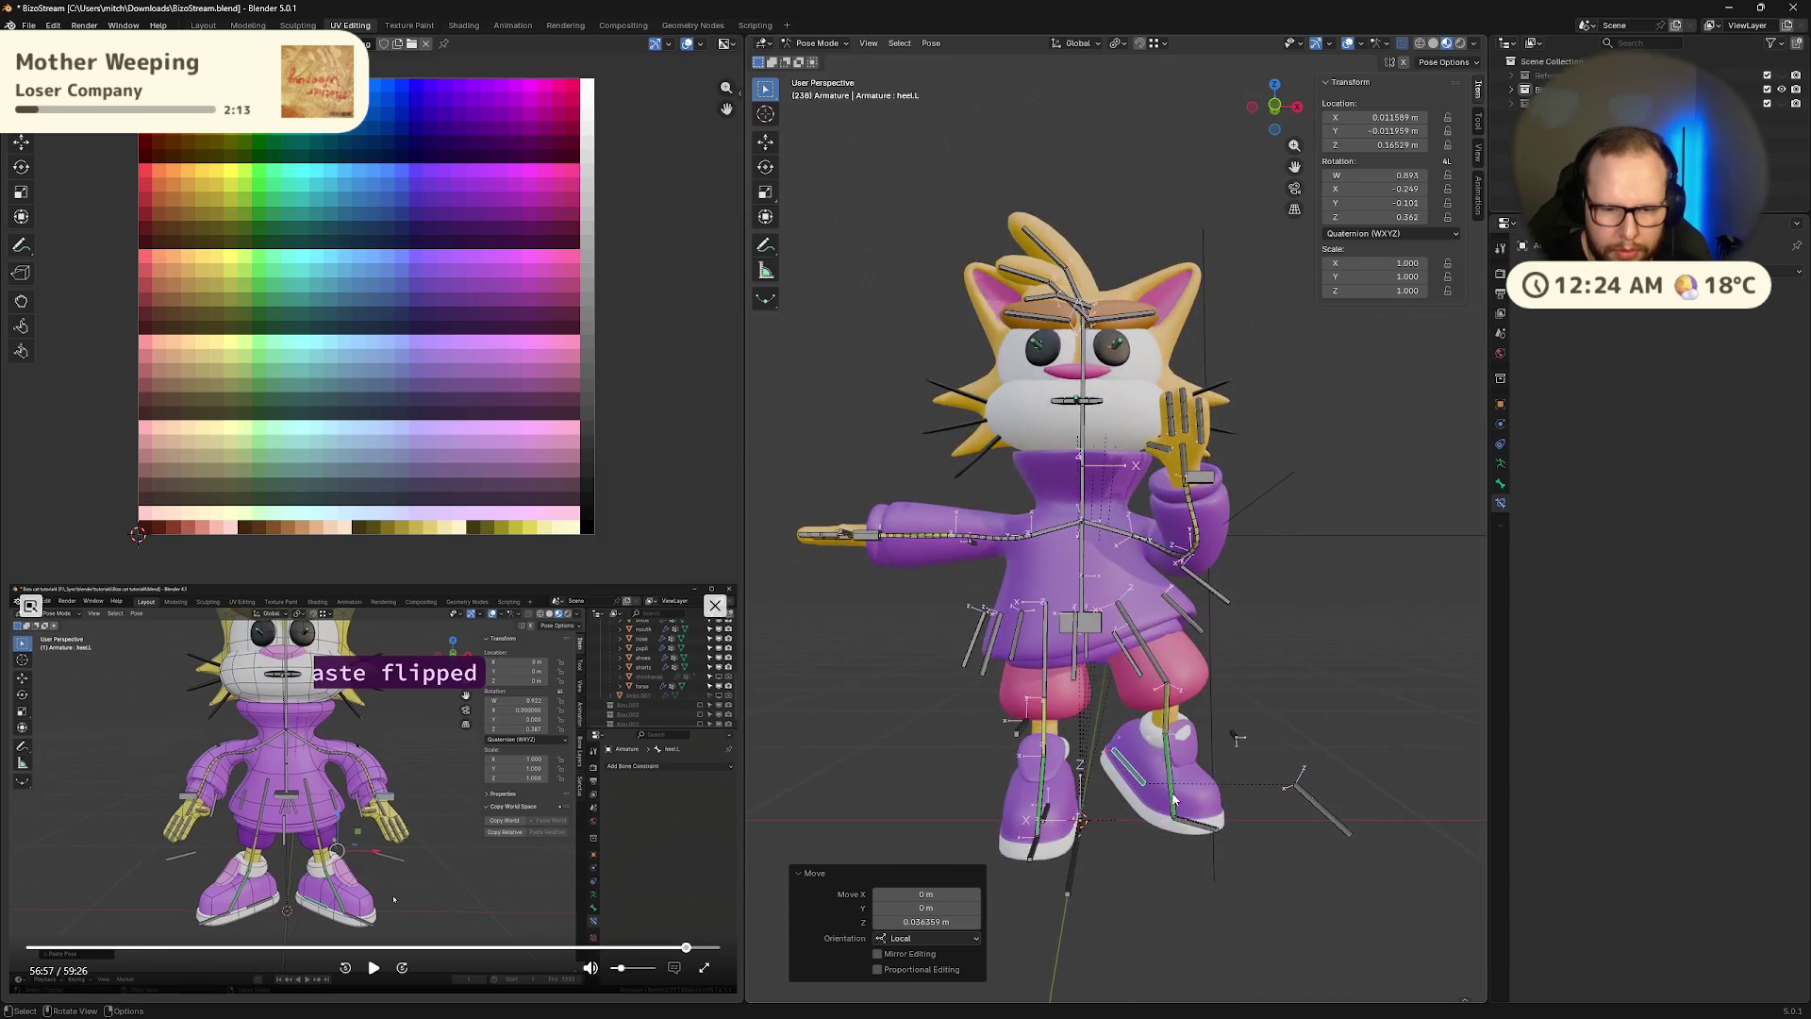
click(1310, 723)
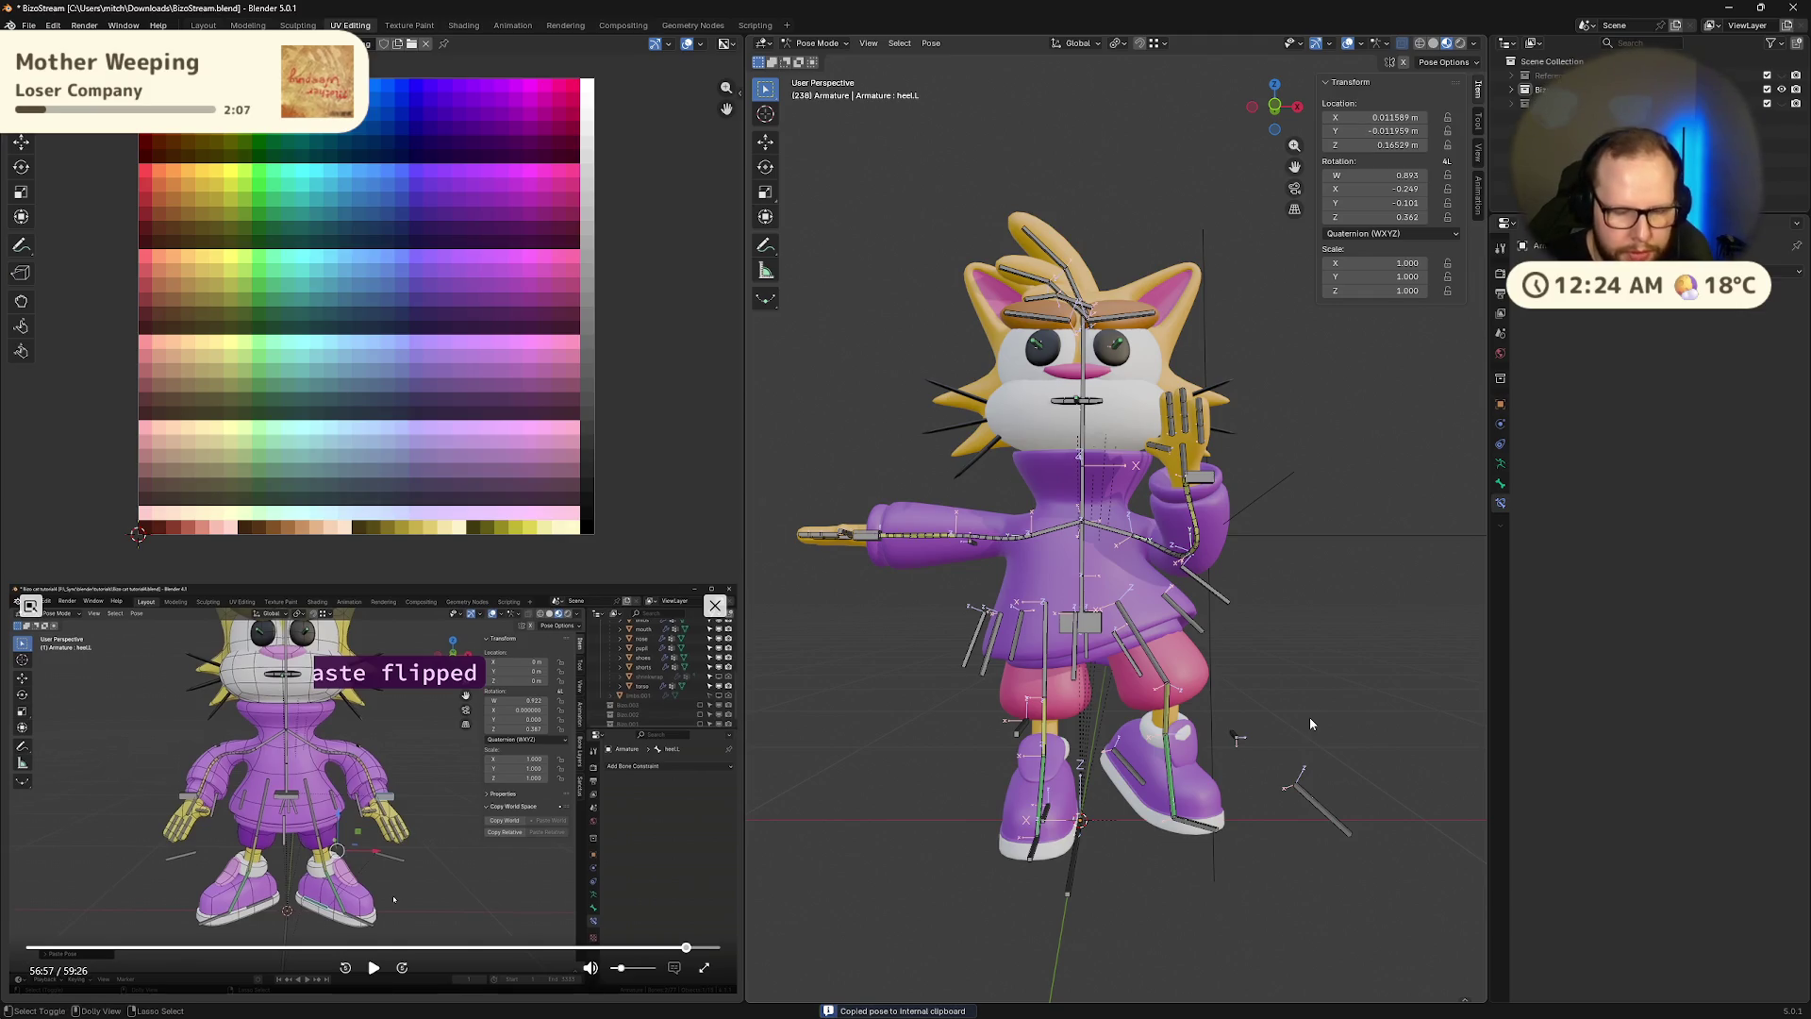
Select all bones and paste the copied pose mirrored across X
key(ctrl+shift+v)
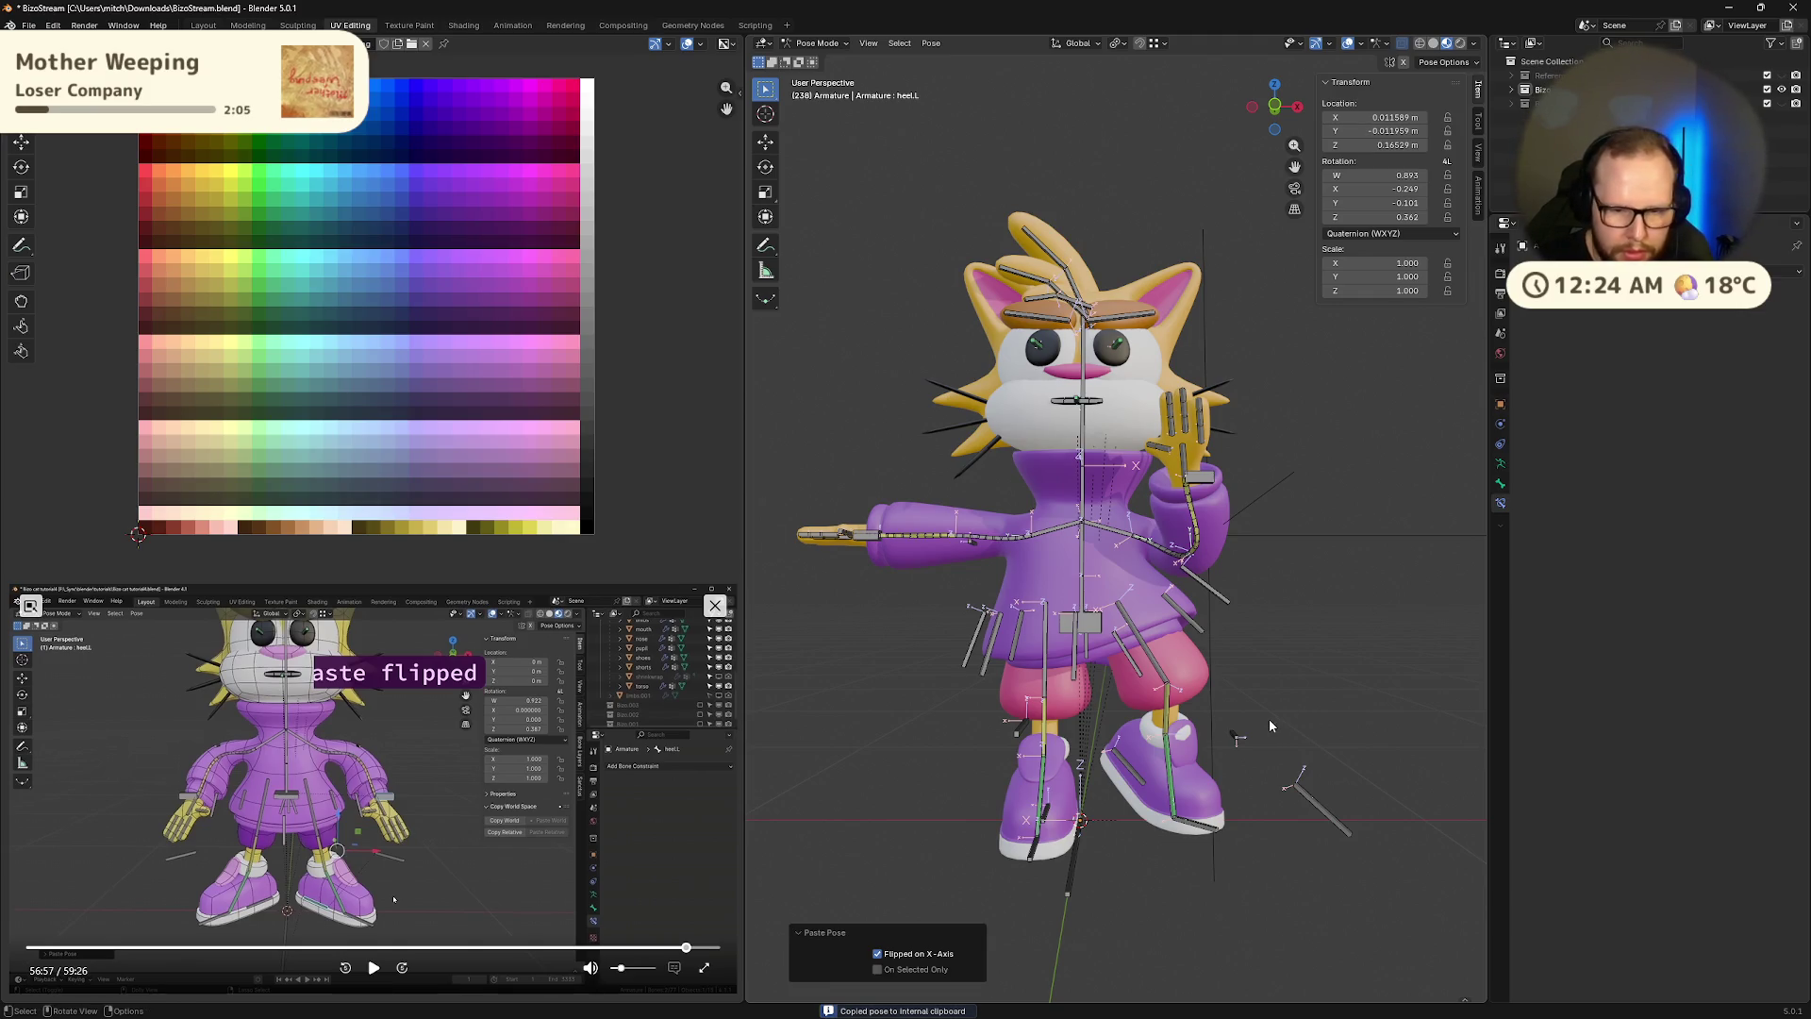
key(a)
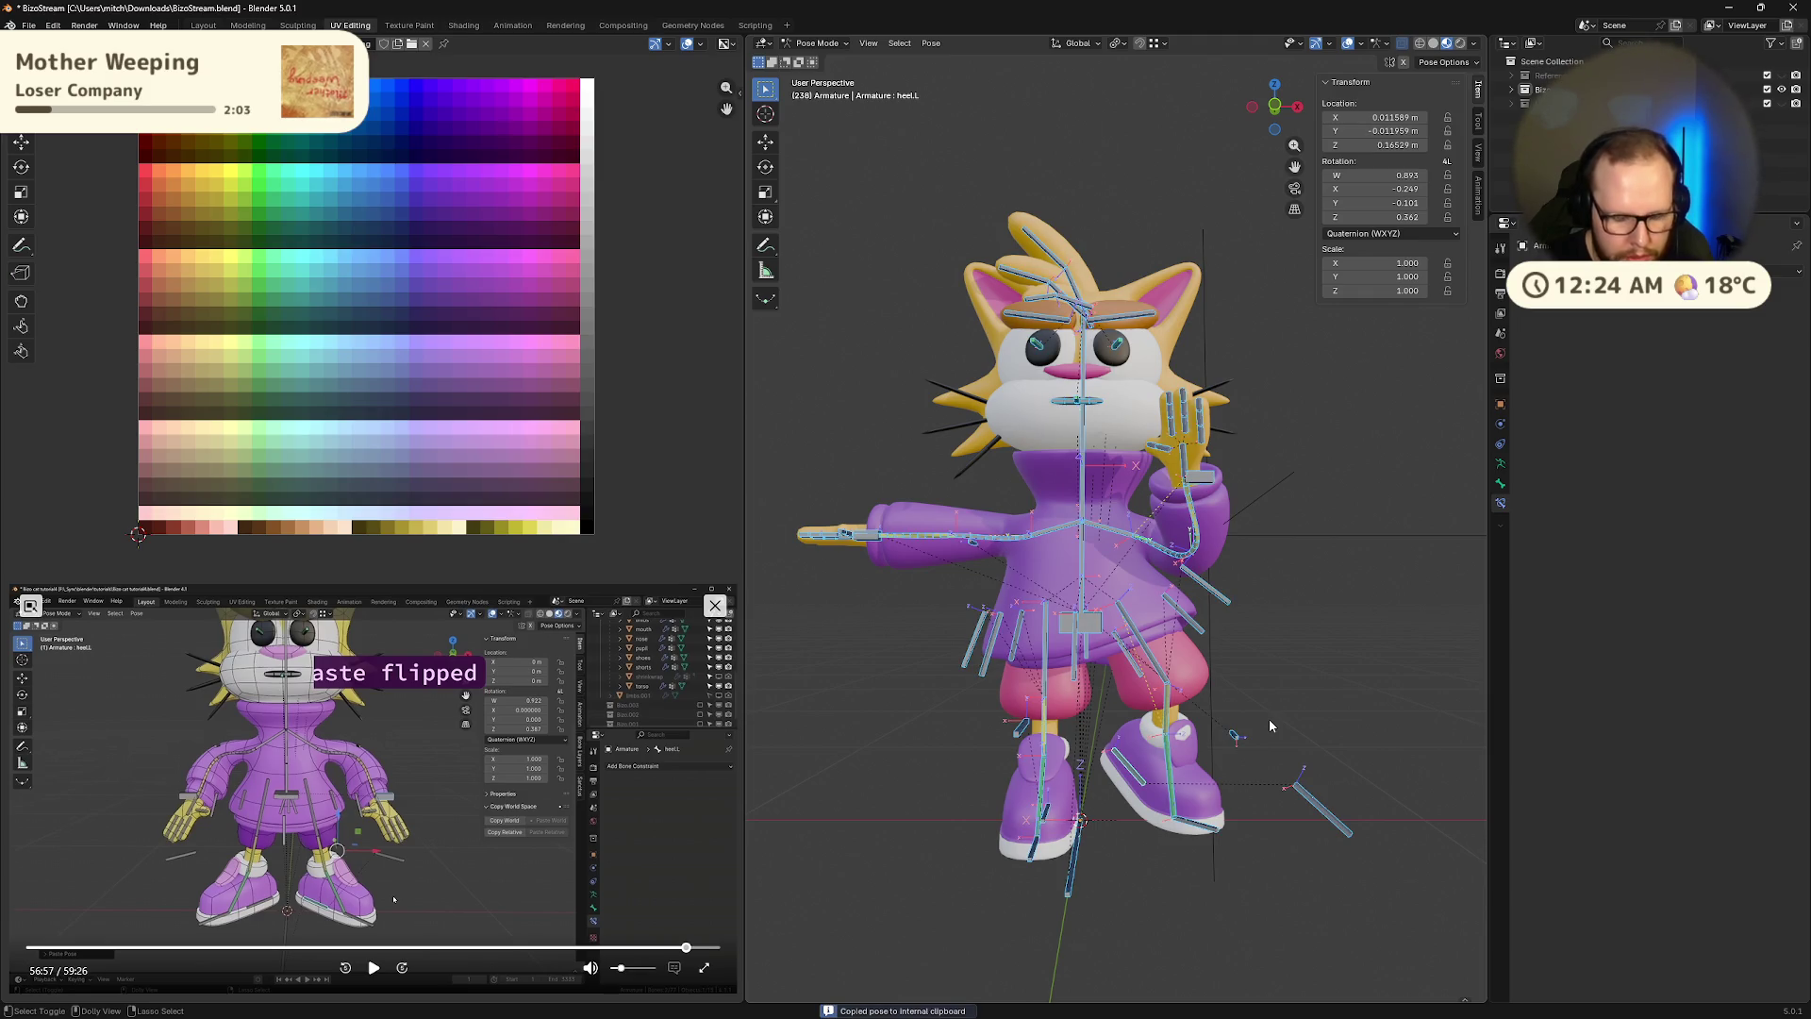
key(ctrl+shift+v)
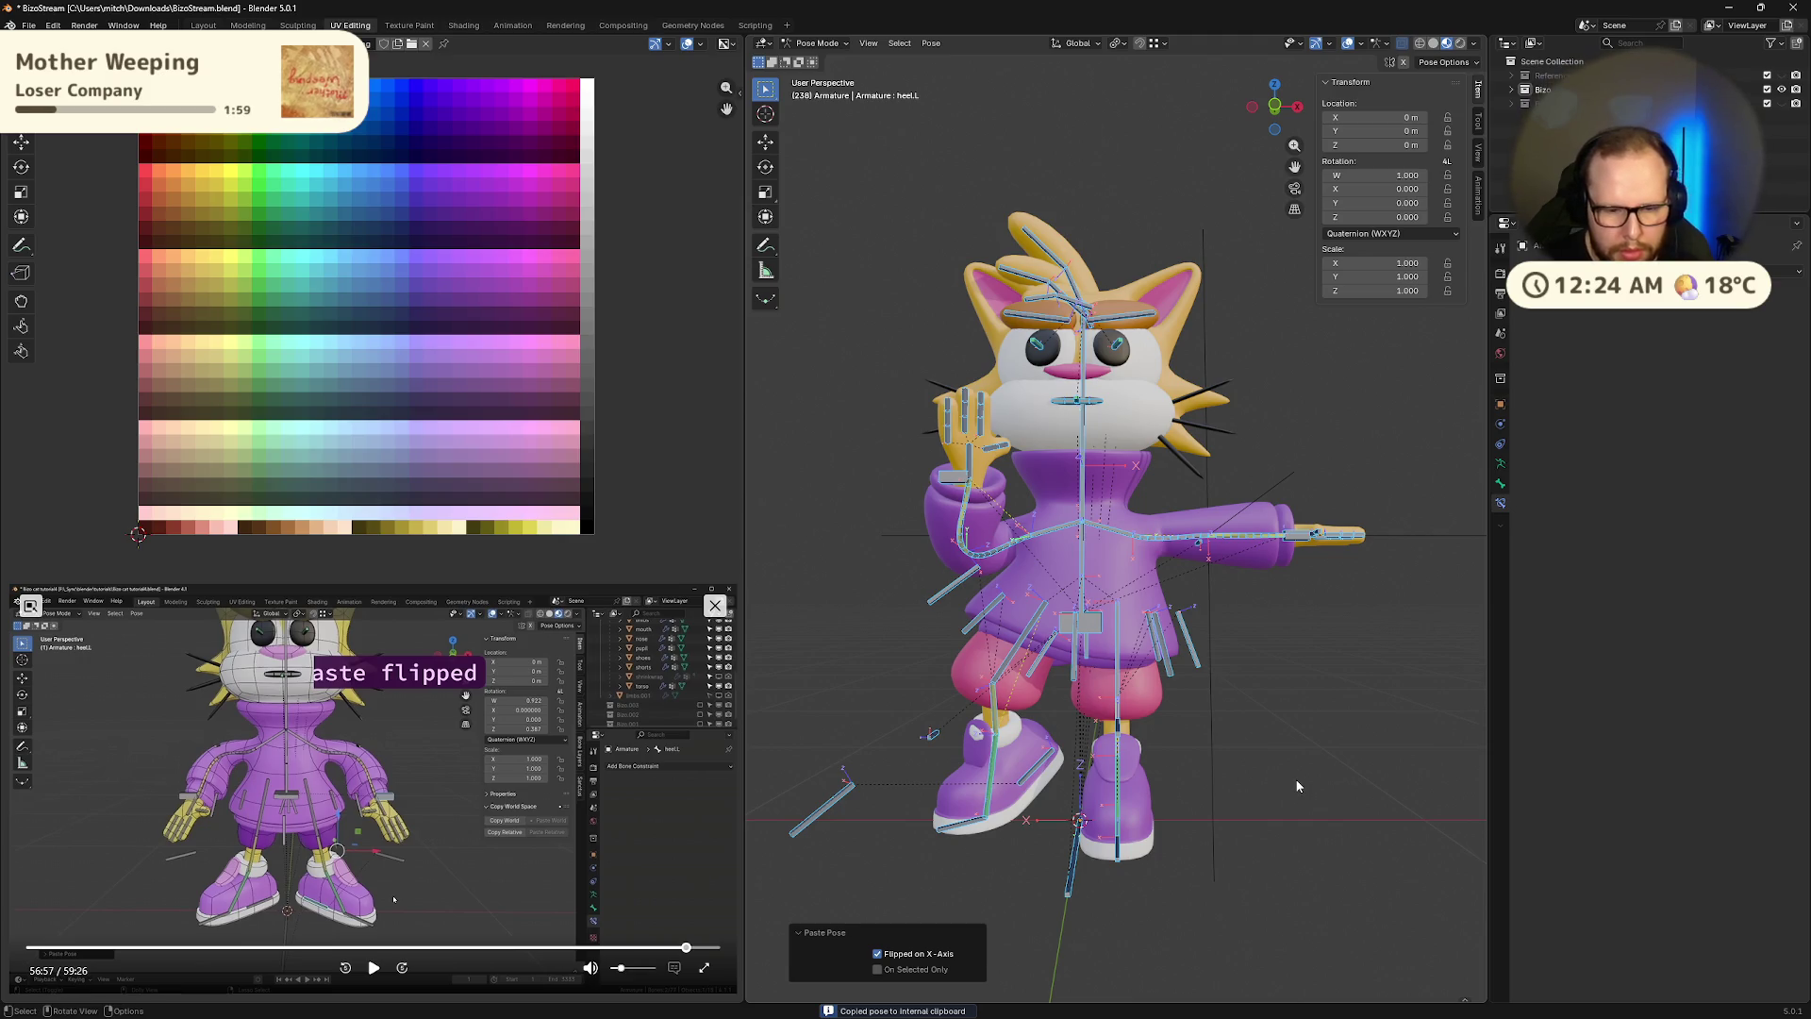
click(1169, 774)
middle_drag(1170, 773, 1254, 797)
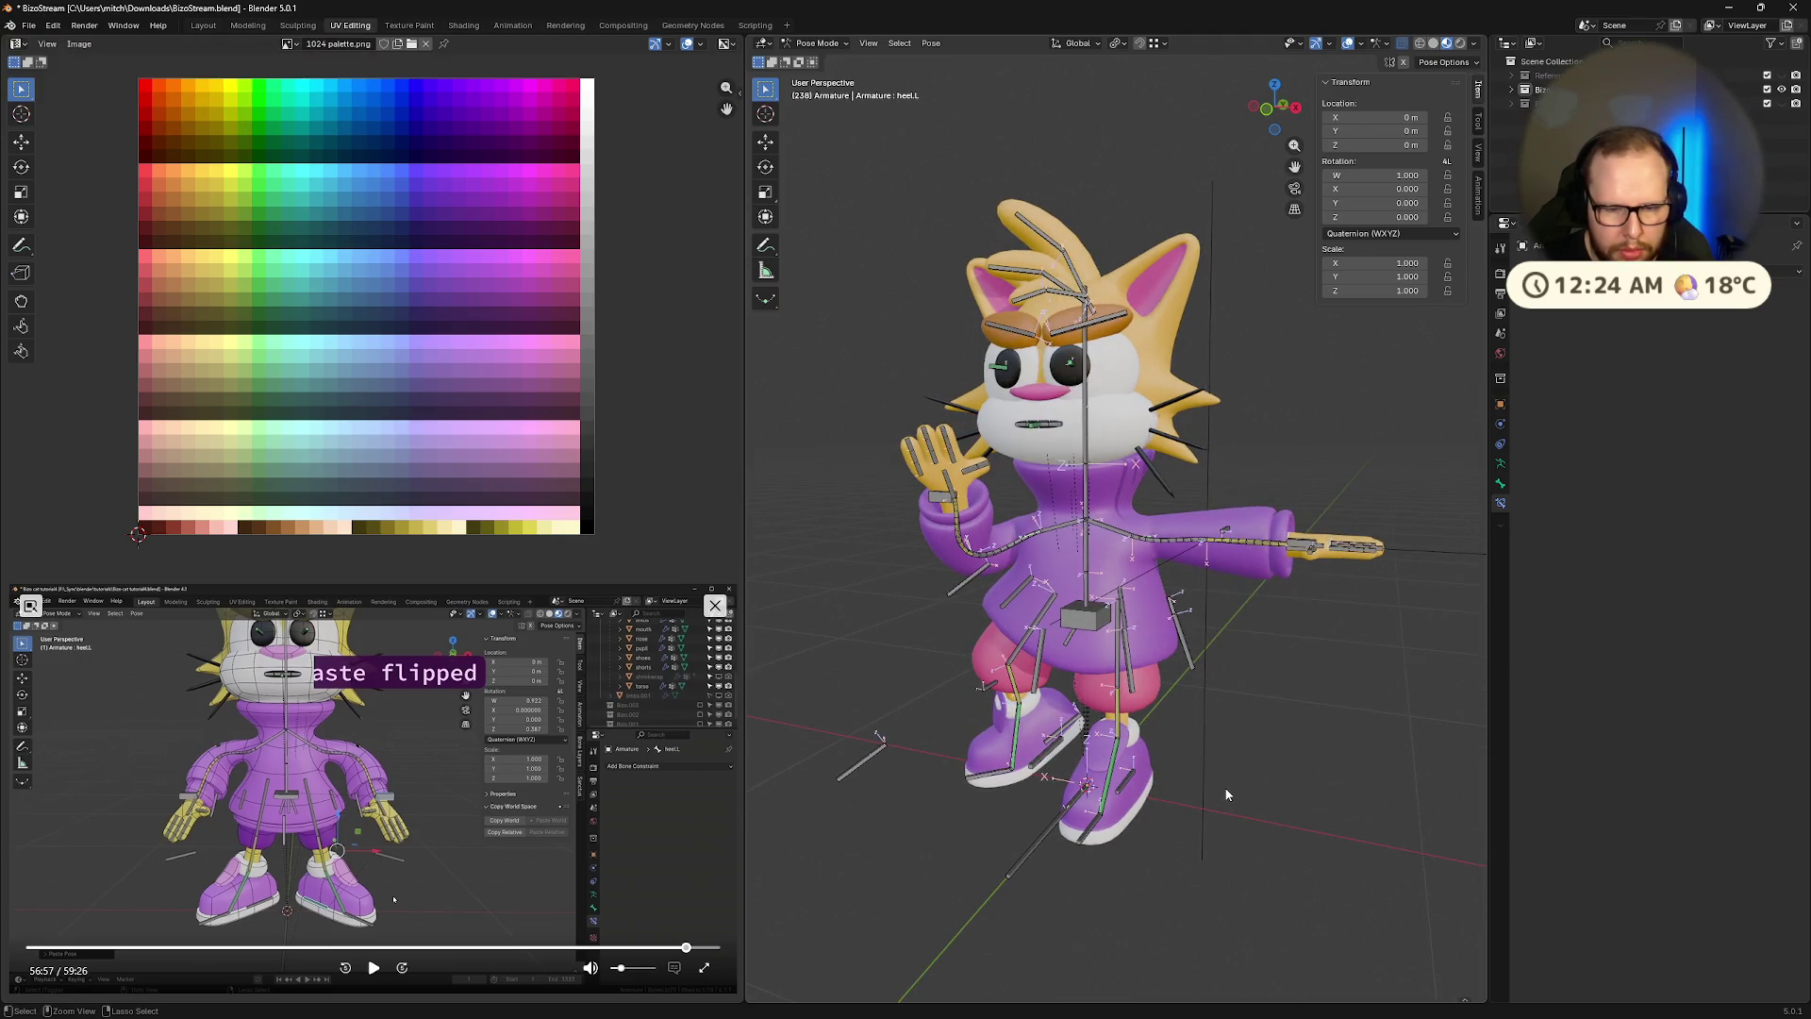
key(a)
click(1310, 775)
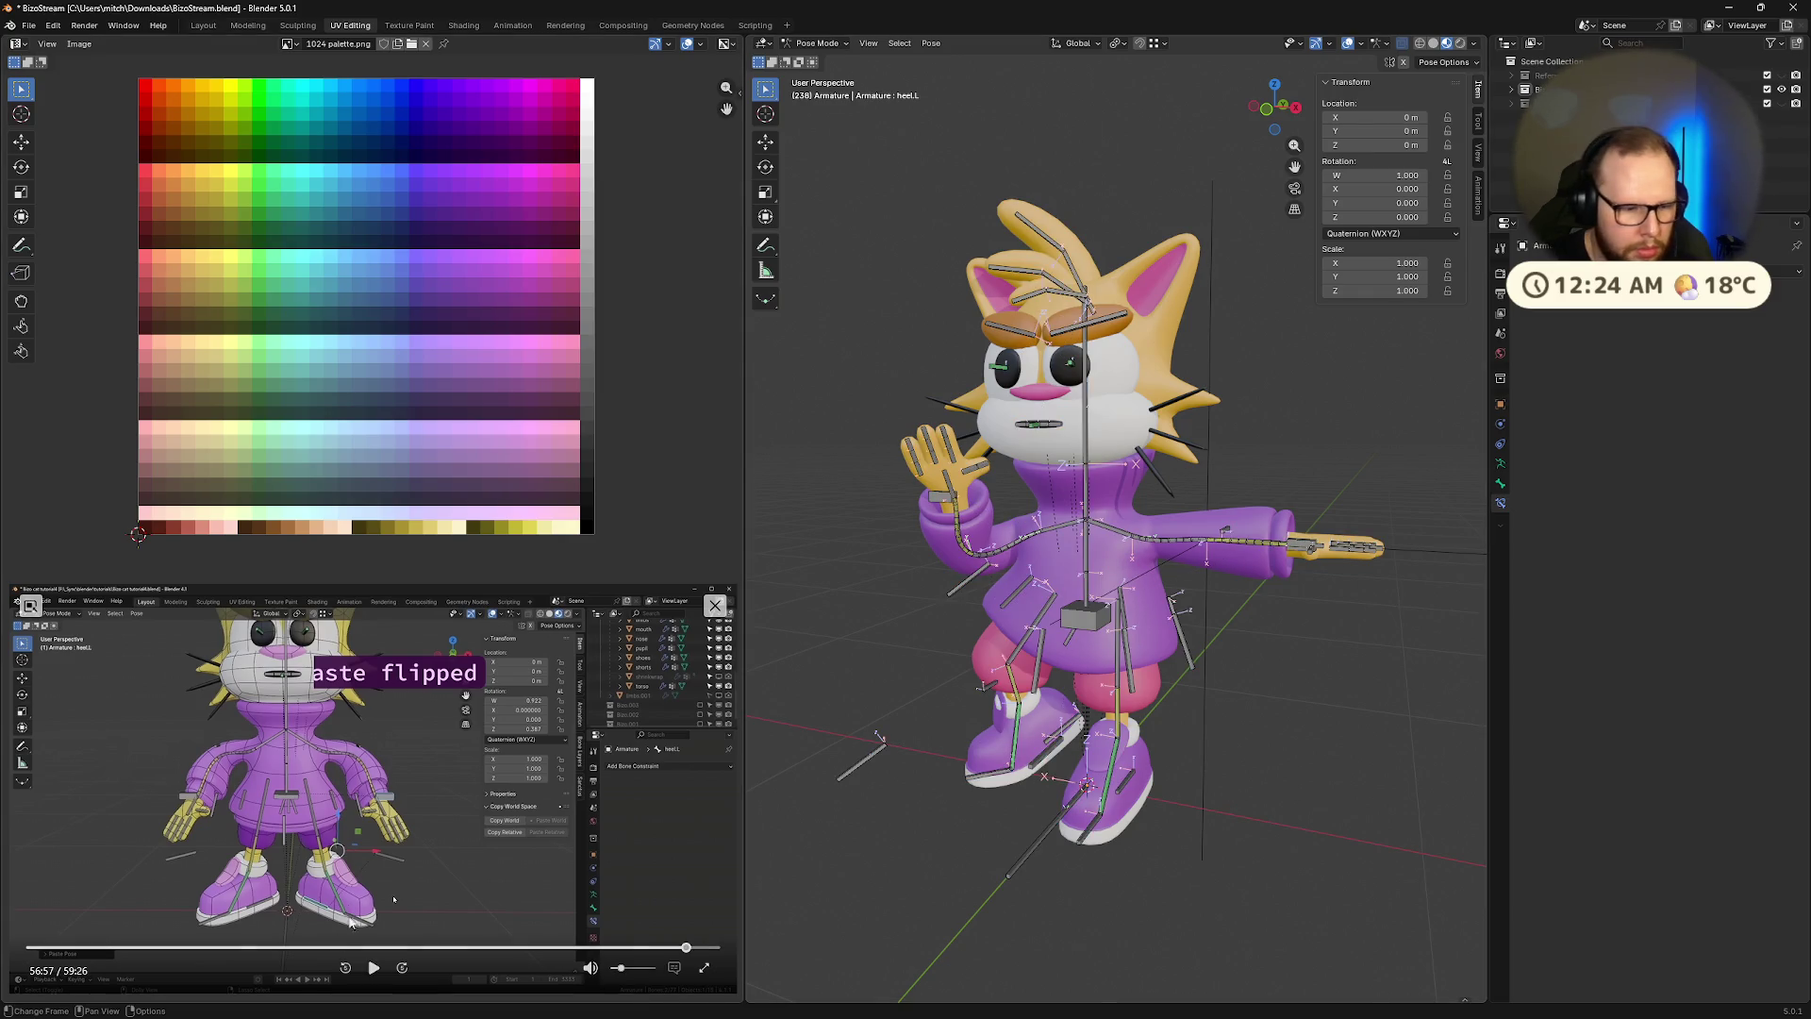
Retry the flipped paste with all bones, then with none selected, and undo it
click(375, 969)
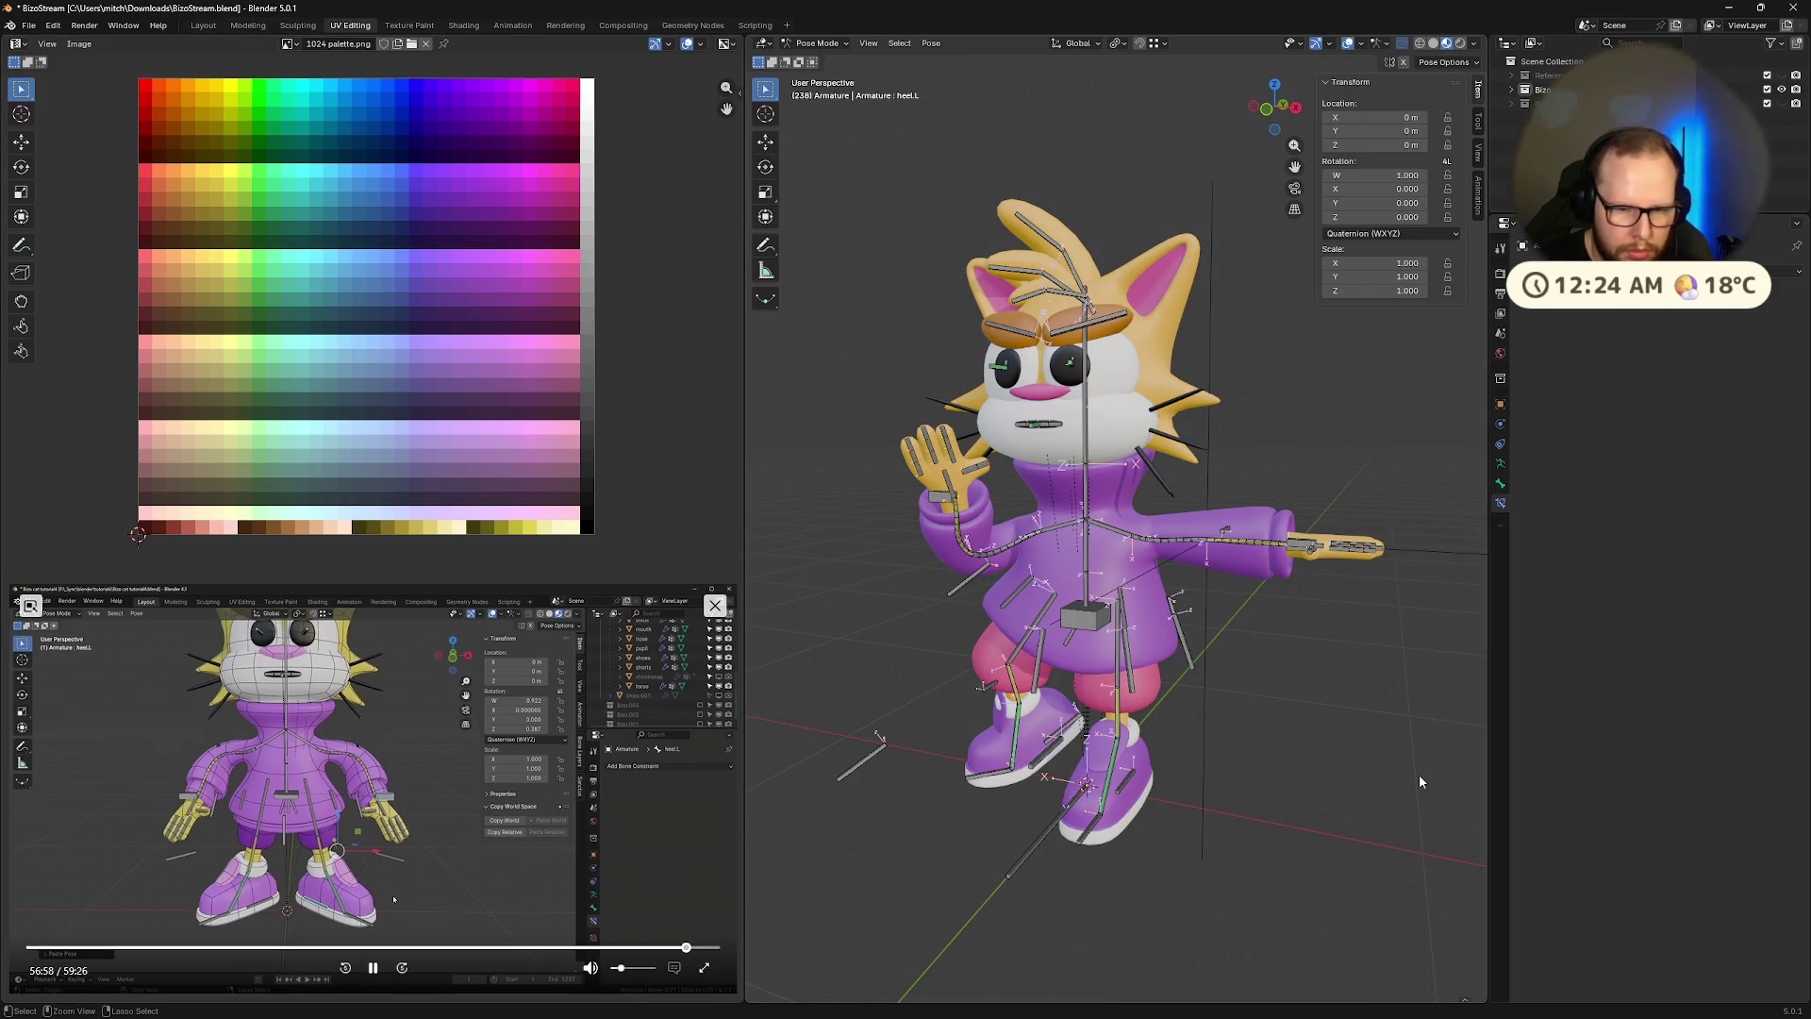
key(a)
key(ctrl+shift+v)
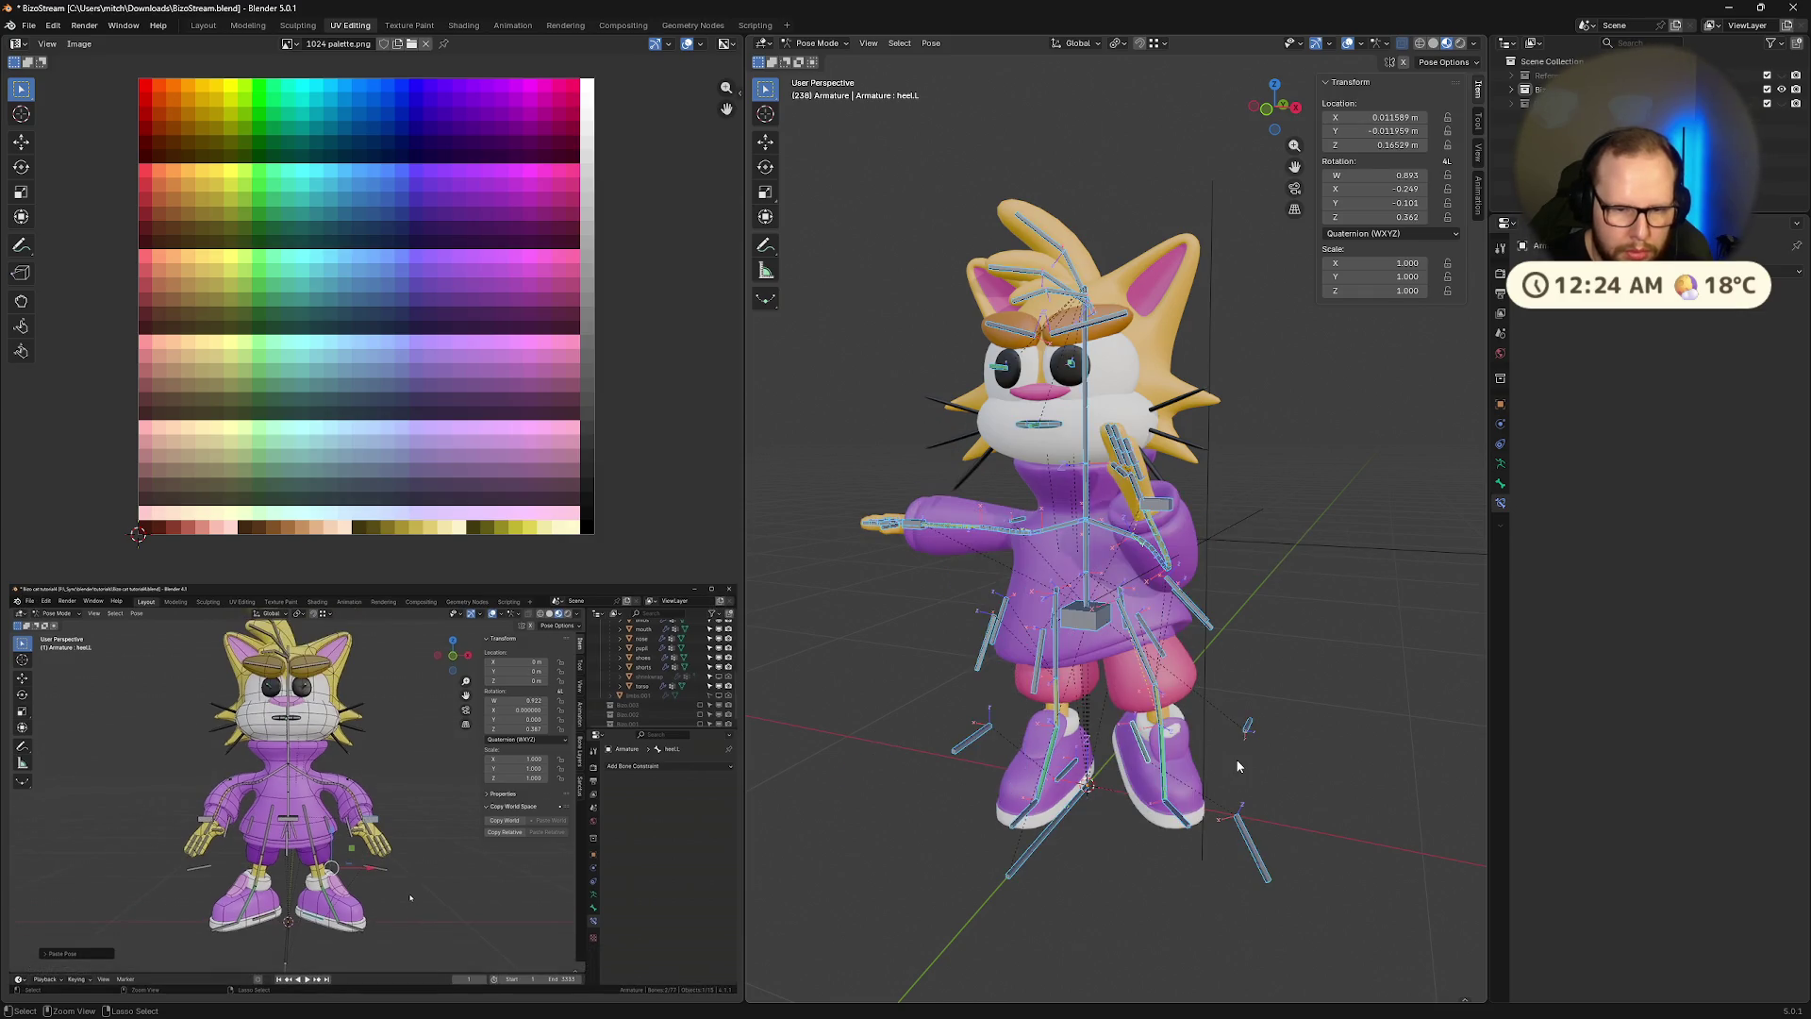
mouse_move(659, 960)
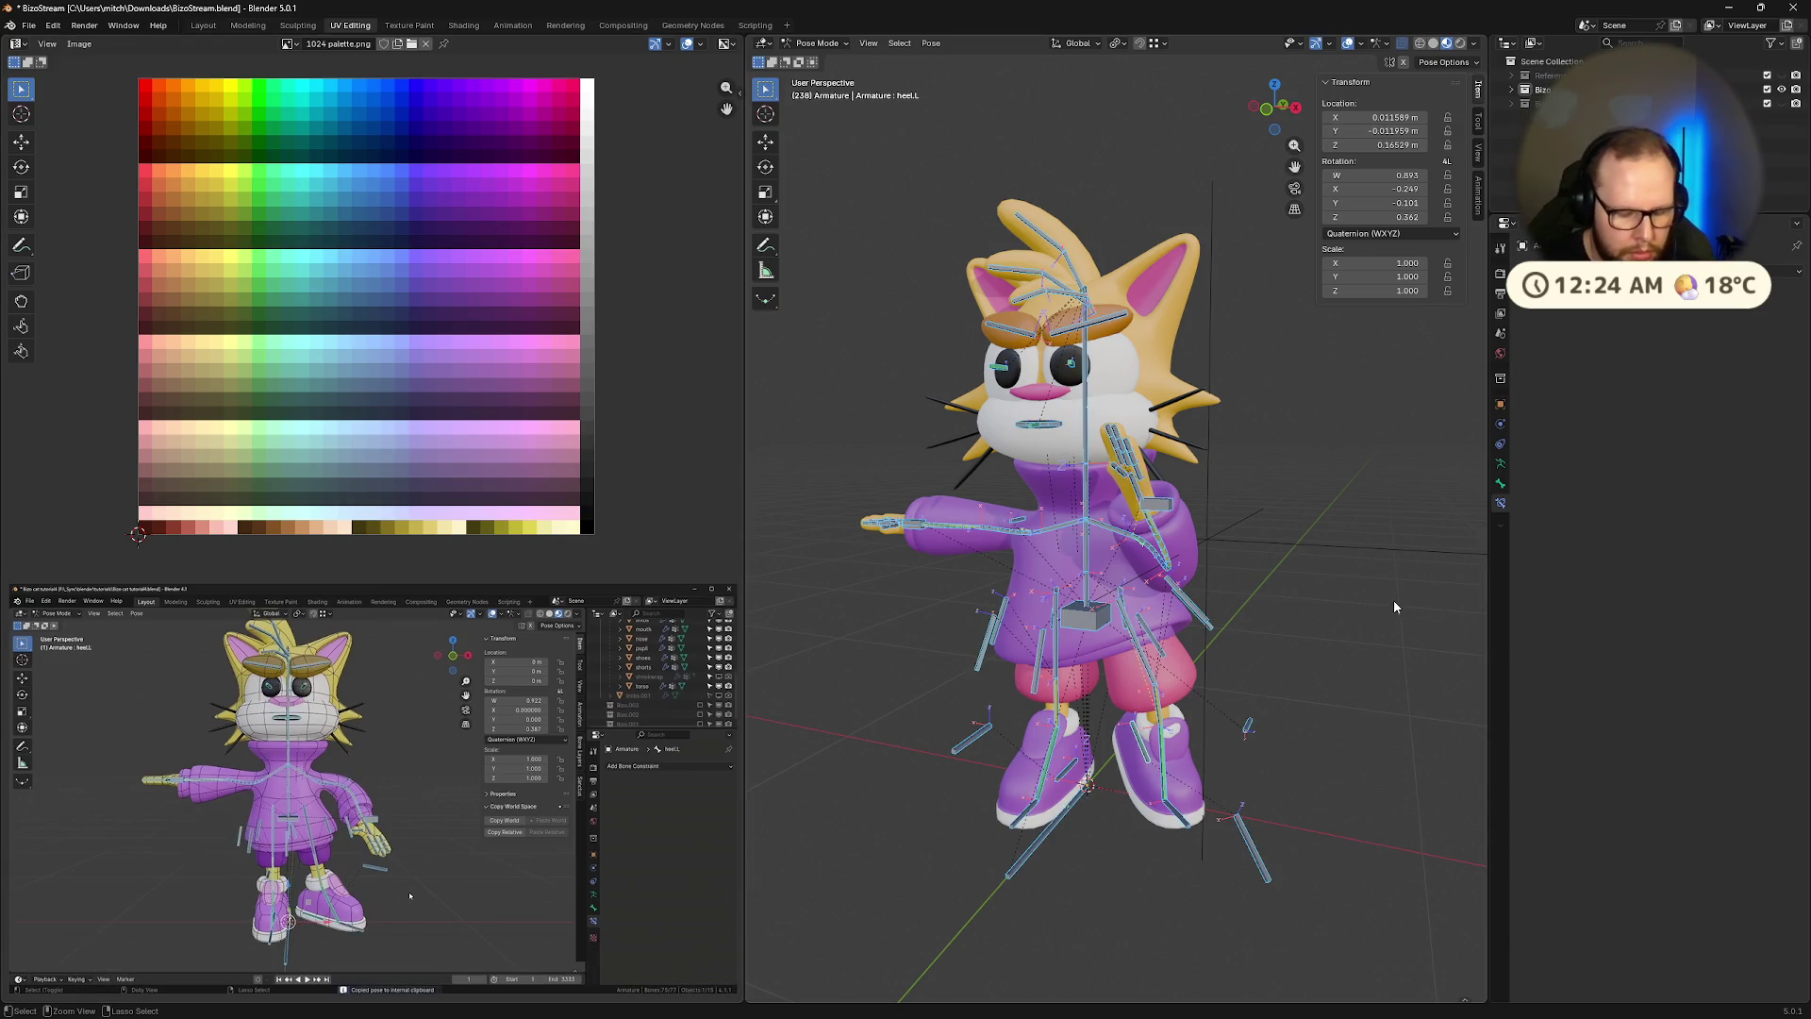
key(alt+a)
key(ctrl+shift+v)
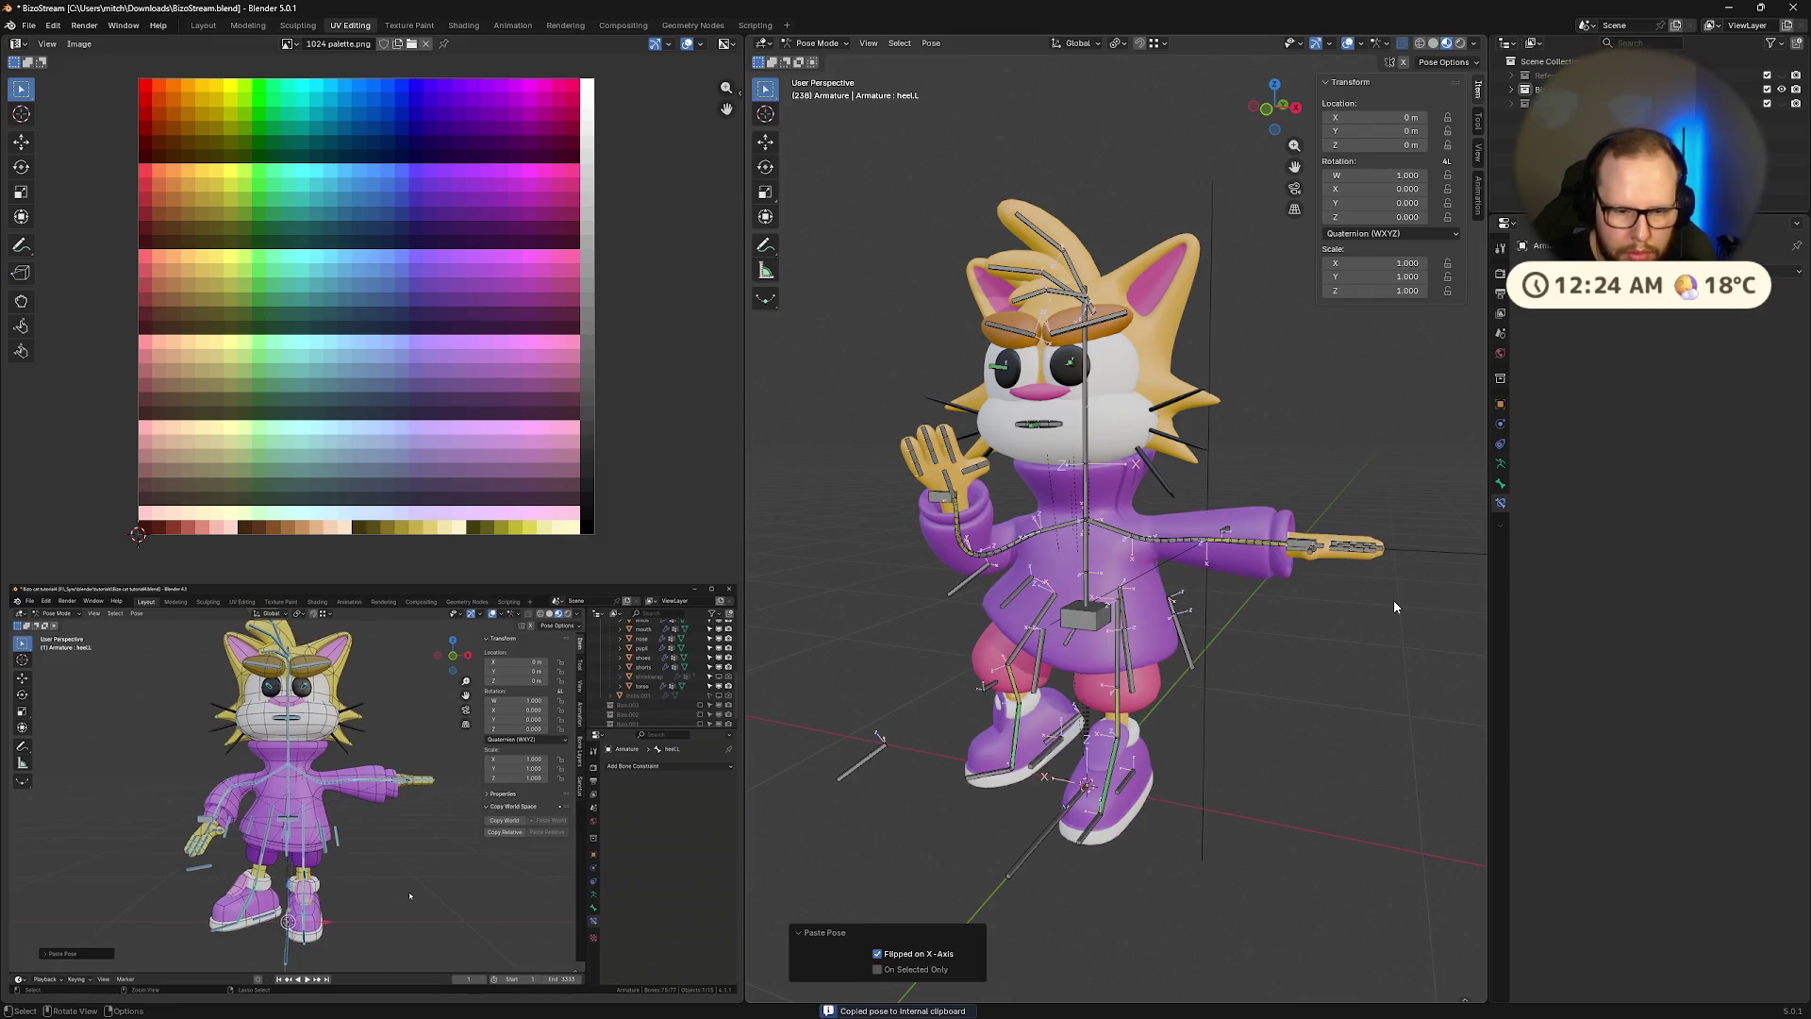
click(844, 774)
middle_drag(906, 725, 1014, 720)
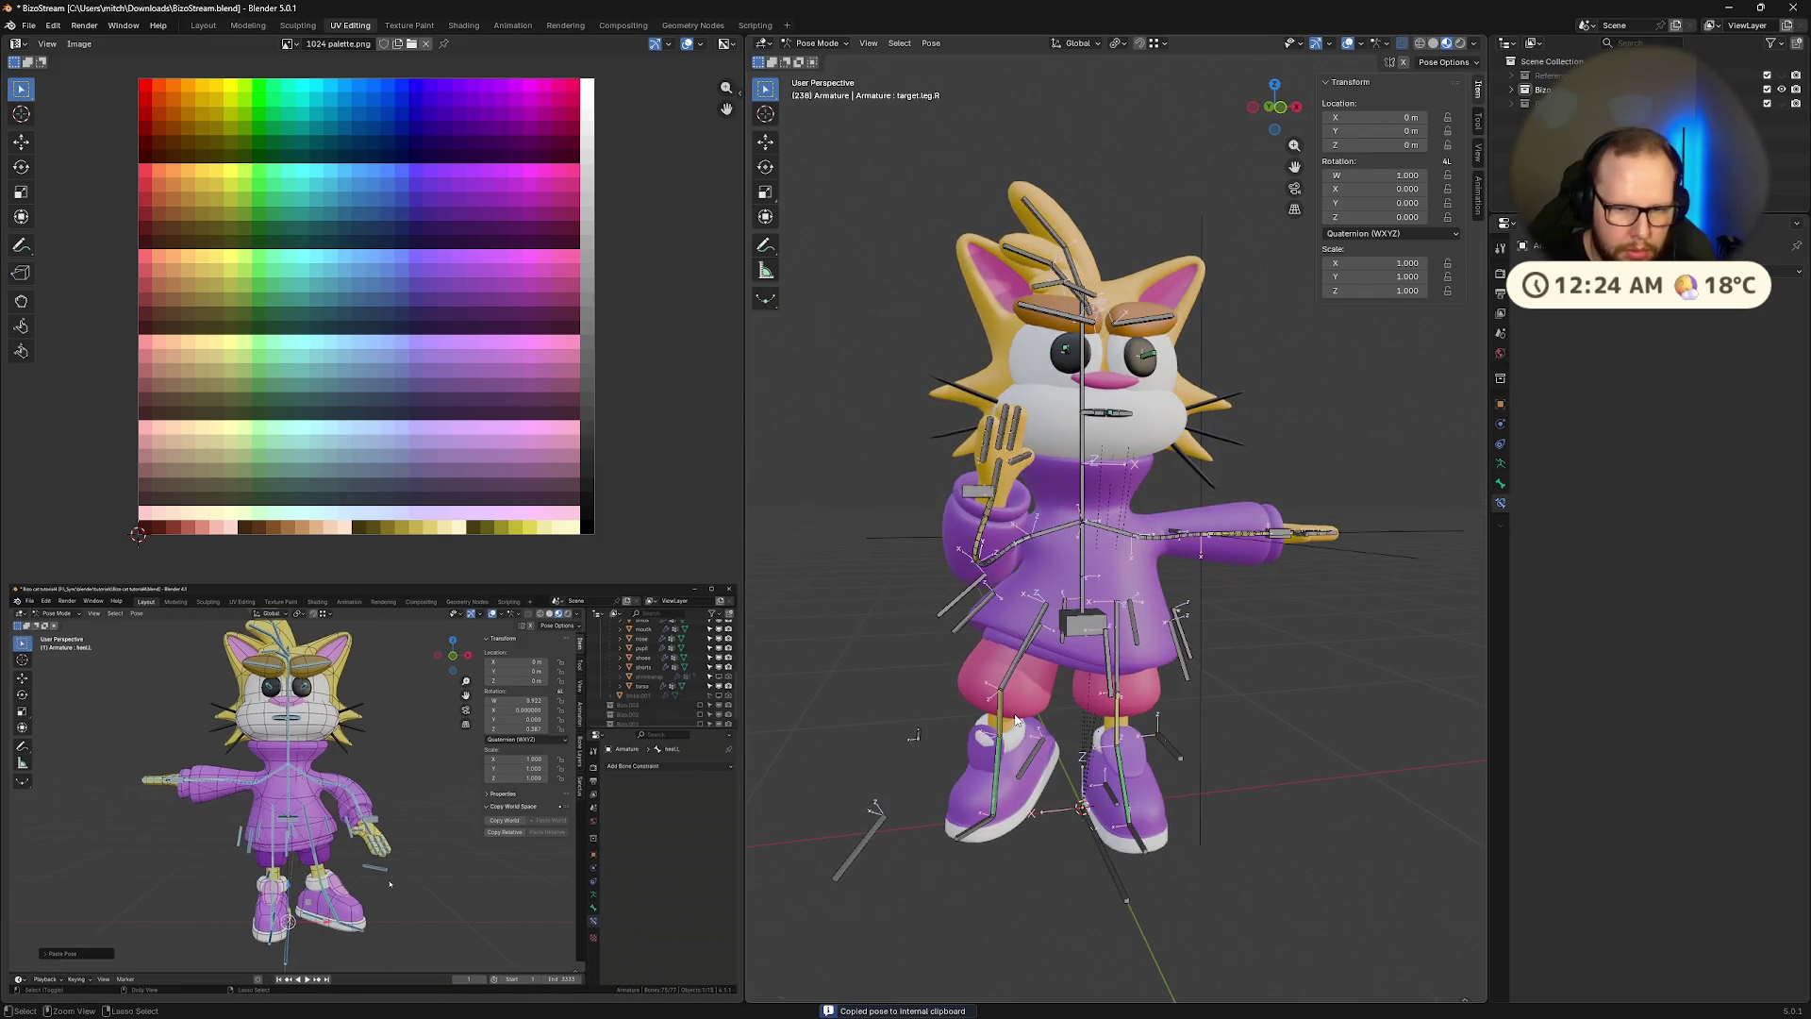
key(ctrl+z)
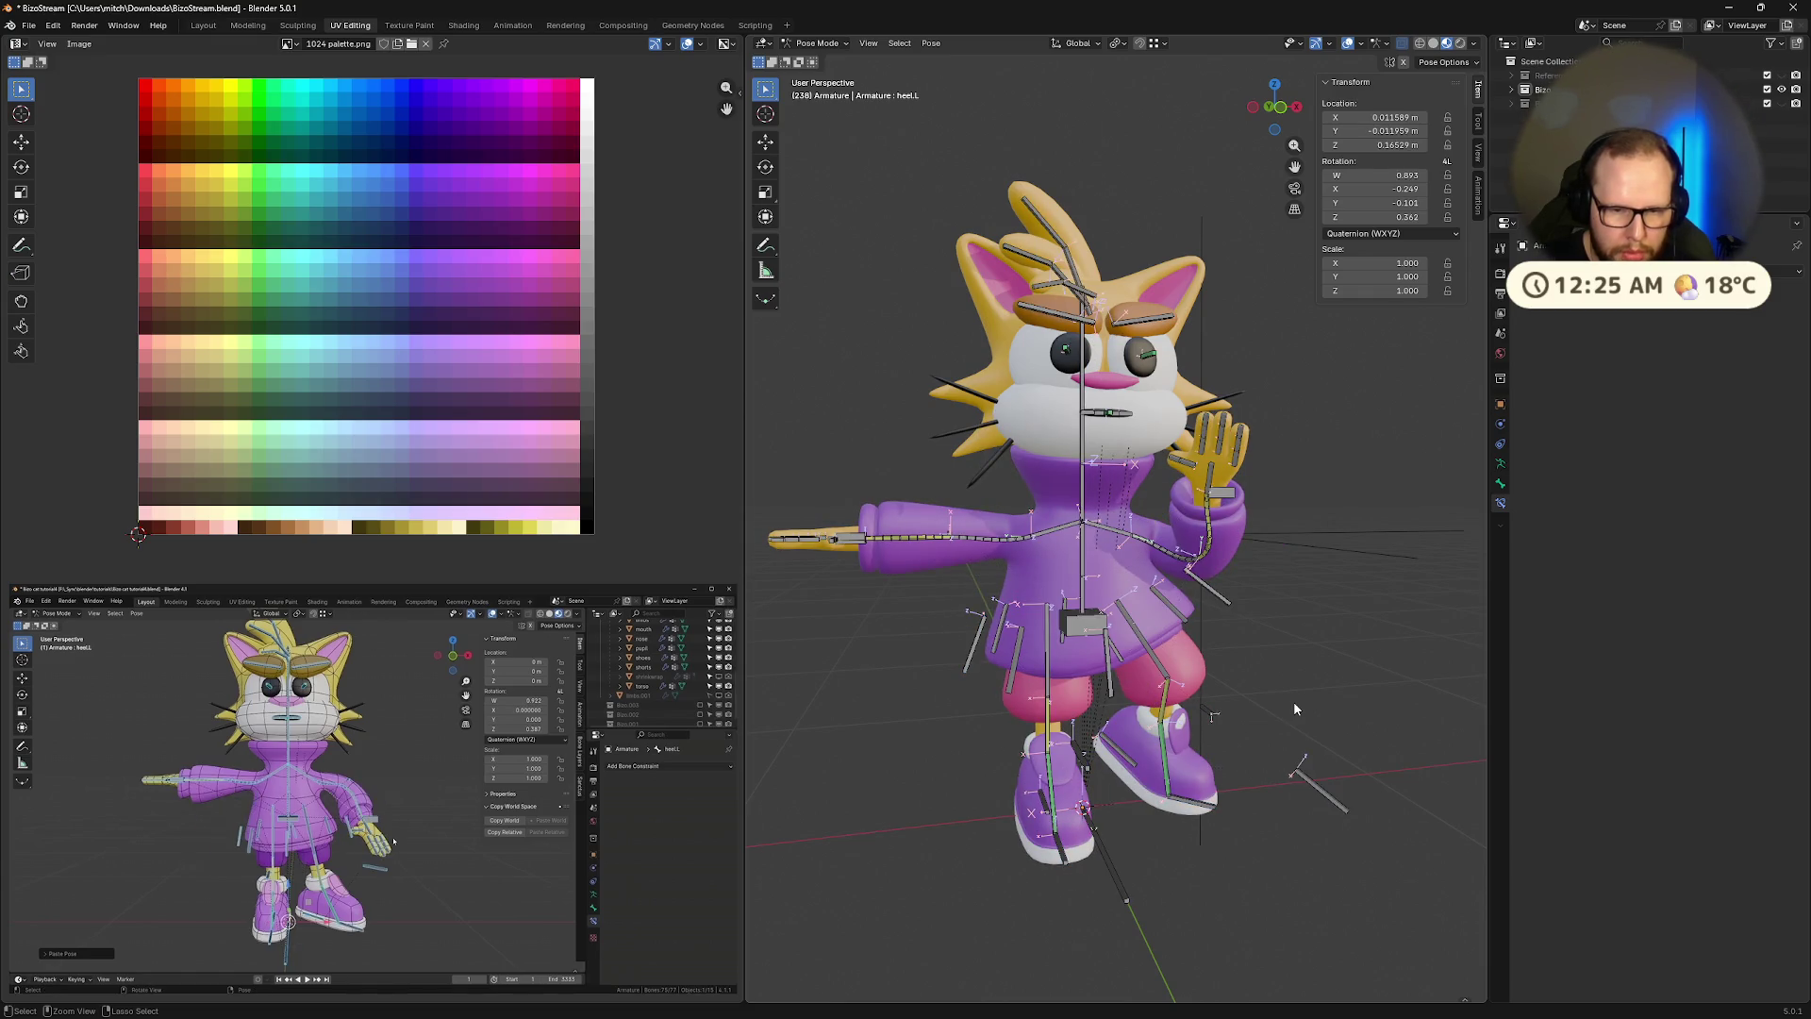
Rewind the reference tutorial to 57:05 to review the T-pose section
mouse_move(424, 970)
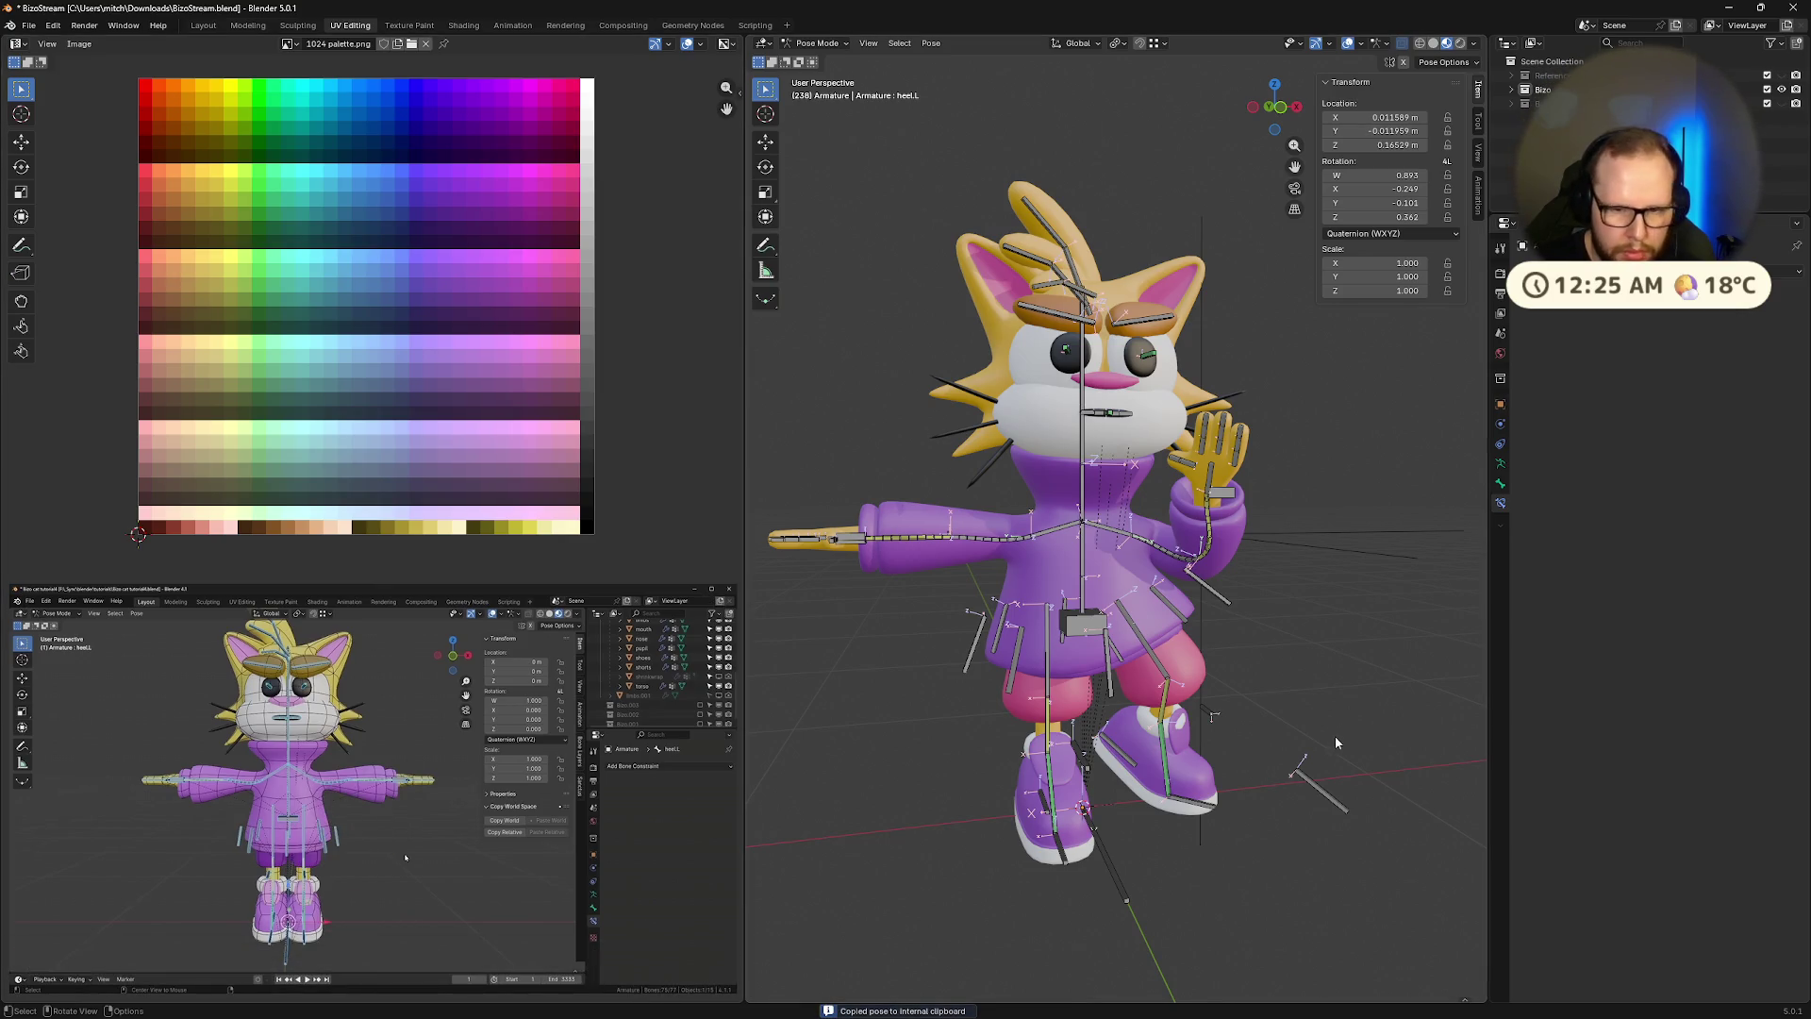
mouse_move(503, 978)
drag(691, 951, 688, 947)
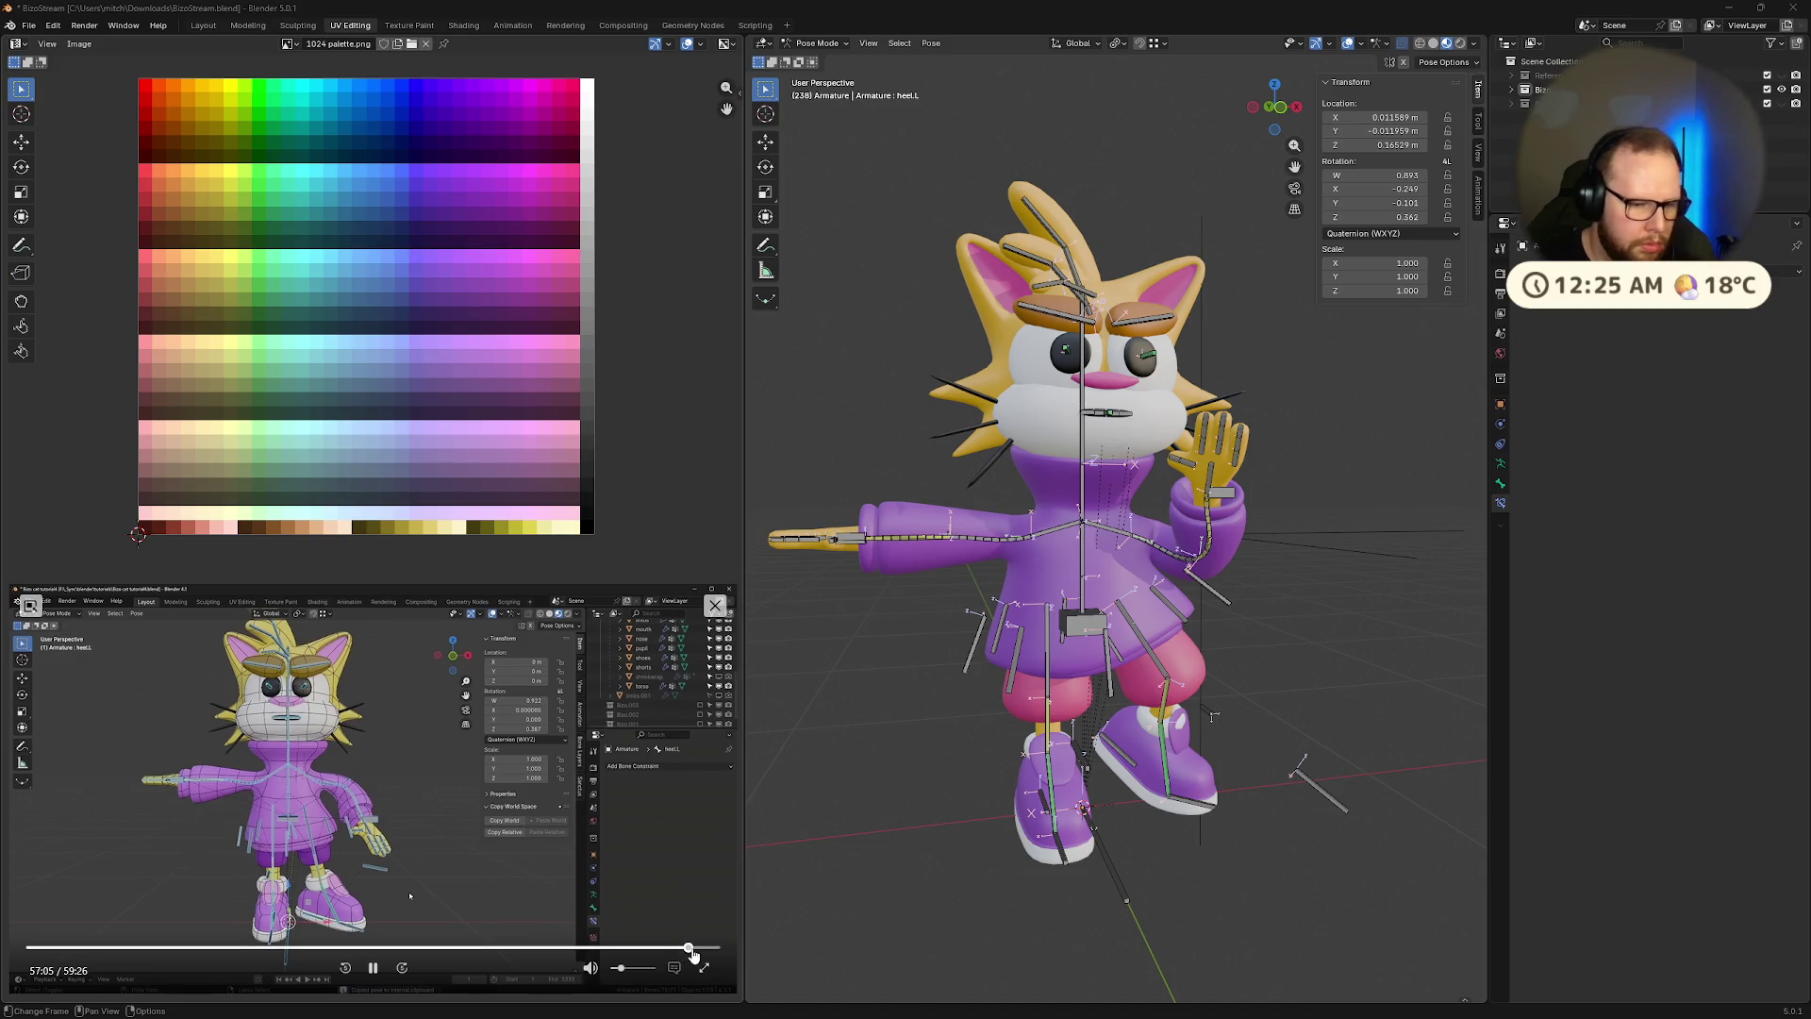
click(683, 947)
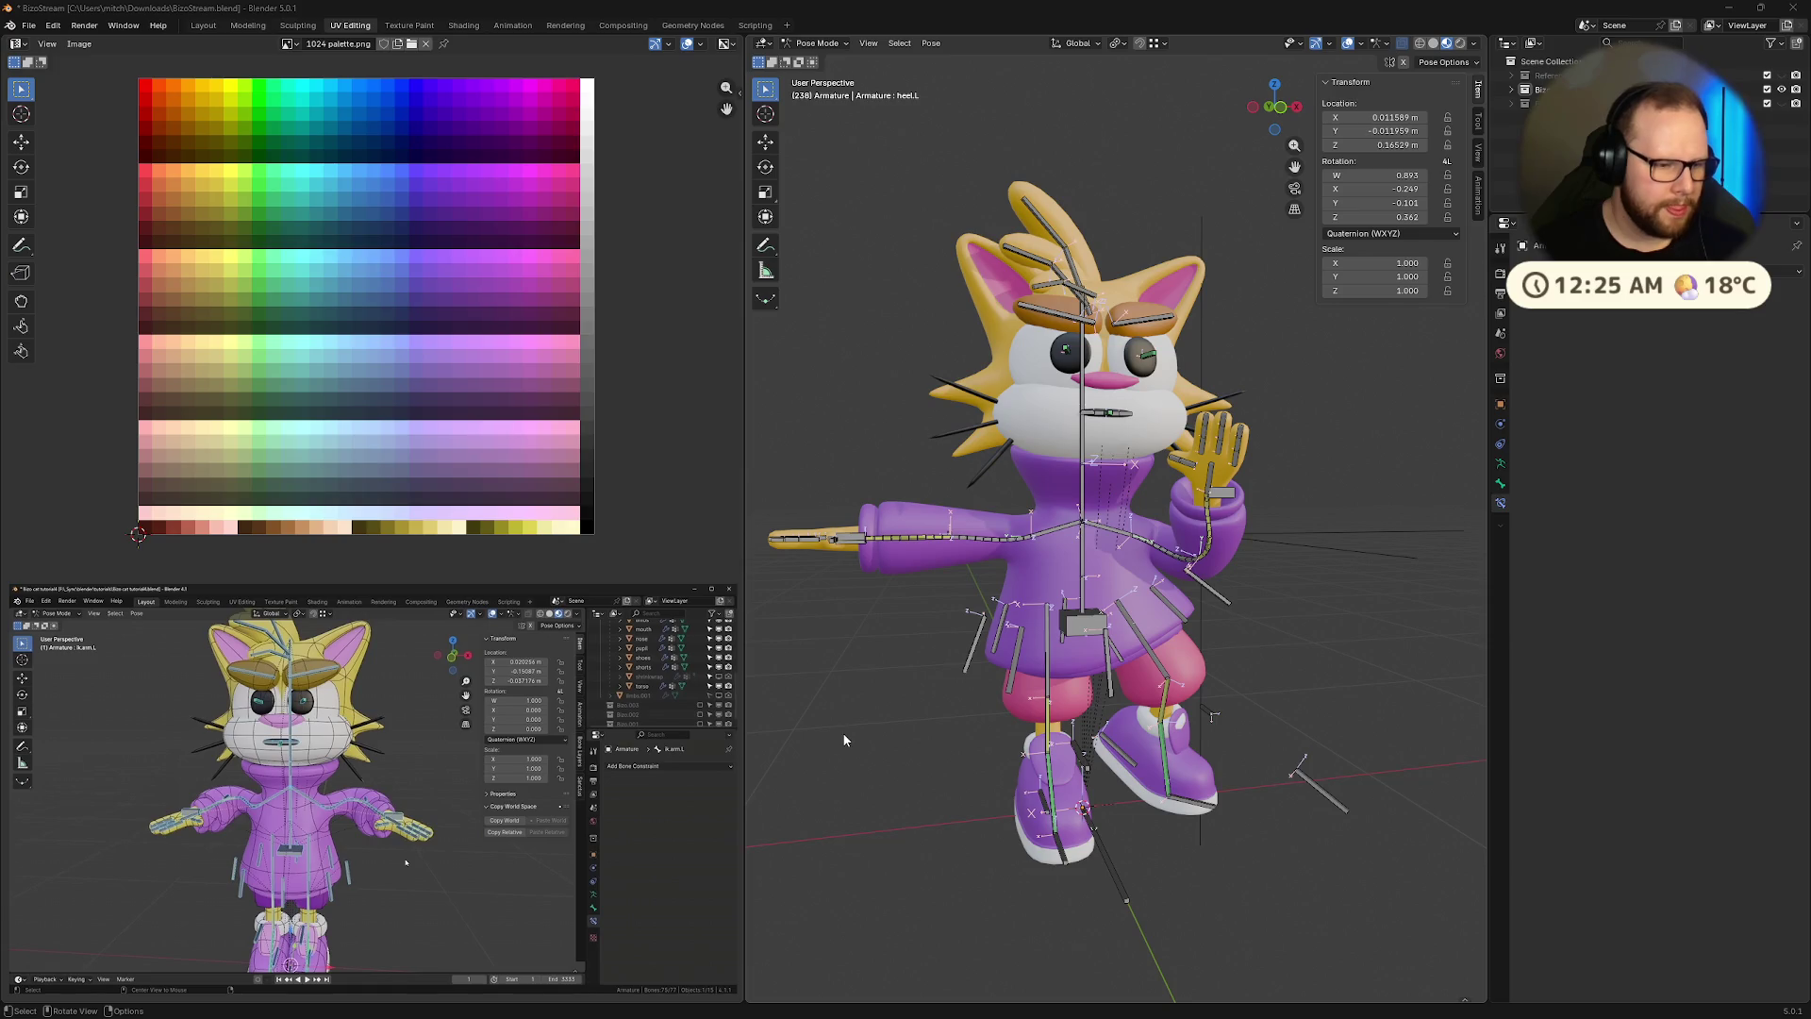
Select the left heel bone and paste the pose flipped on X
middle_drag(1179, 764, 1166, 750)
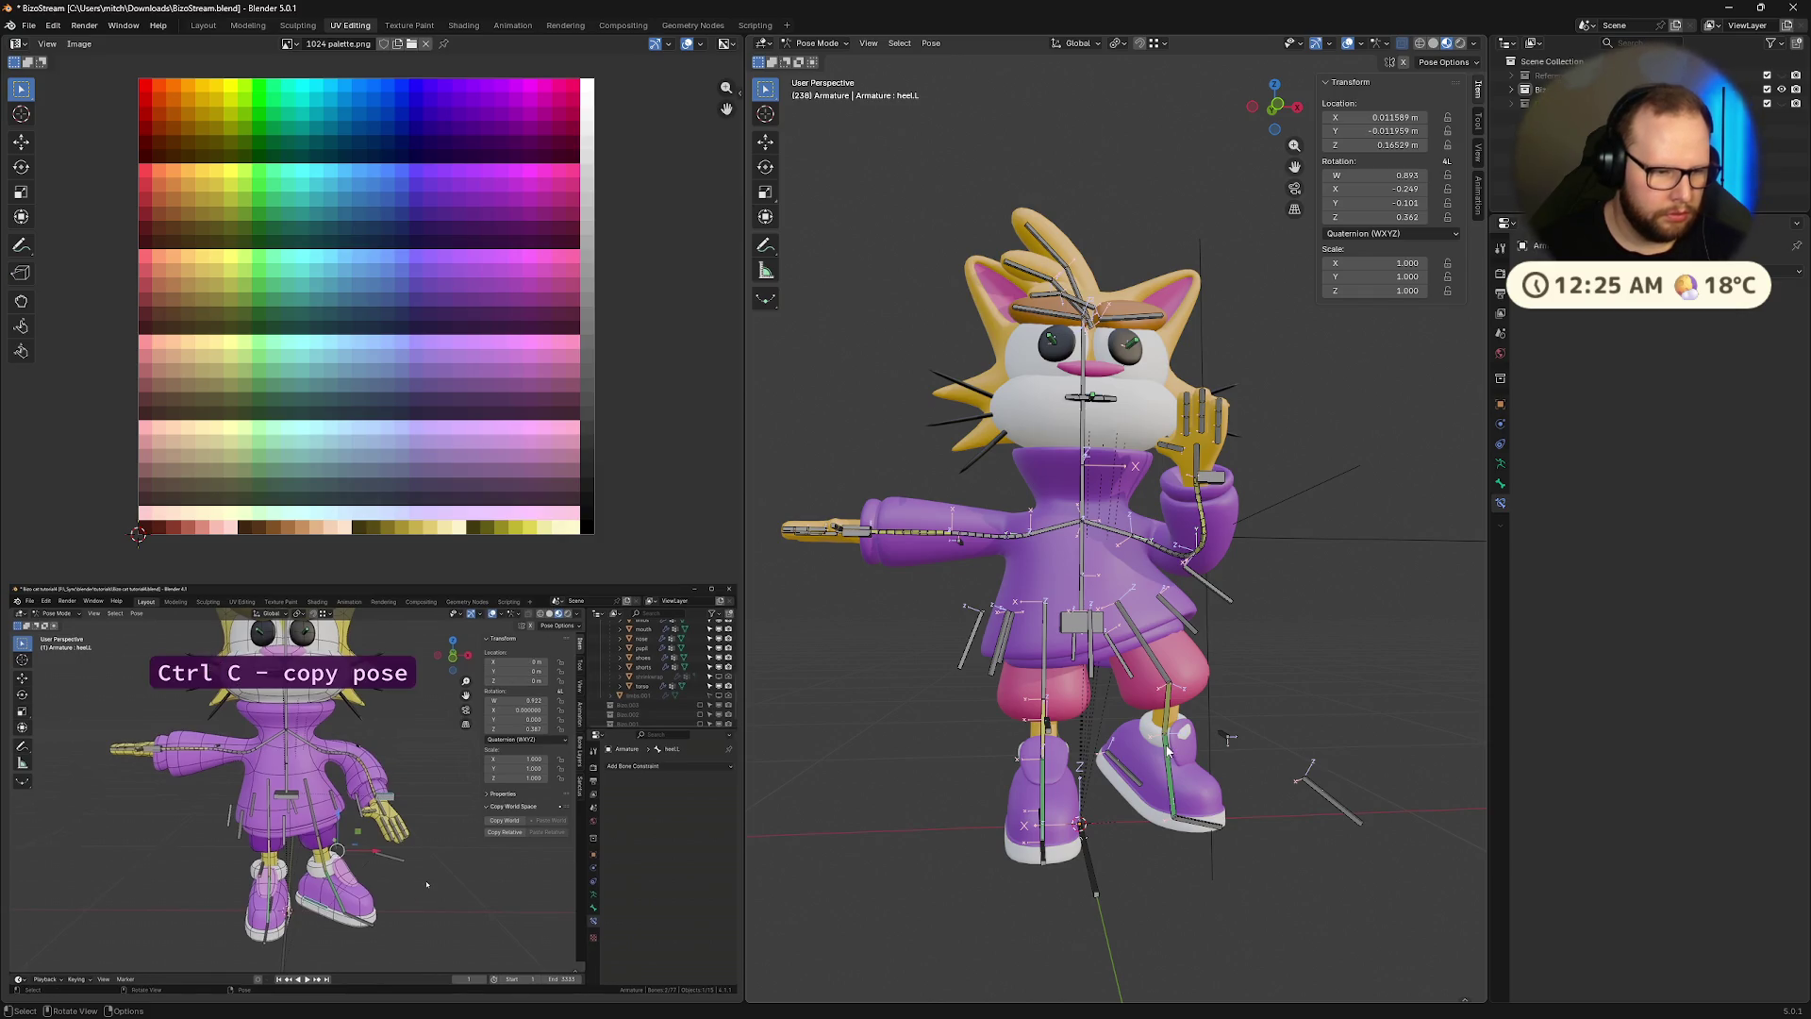
click(1129, 779)
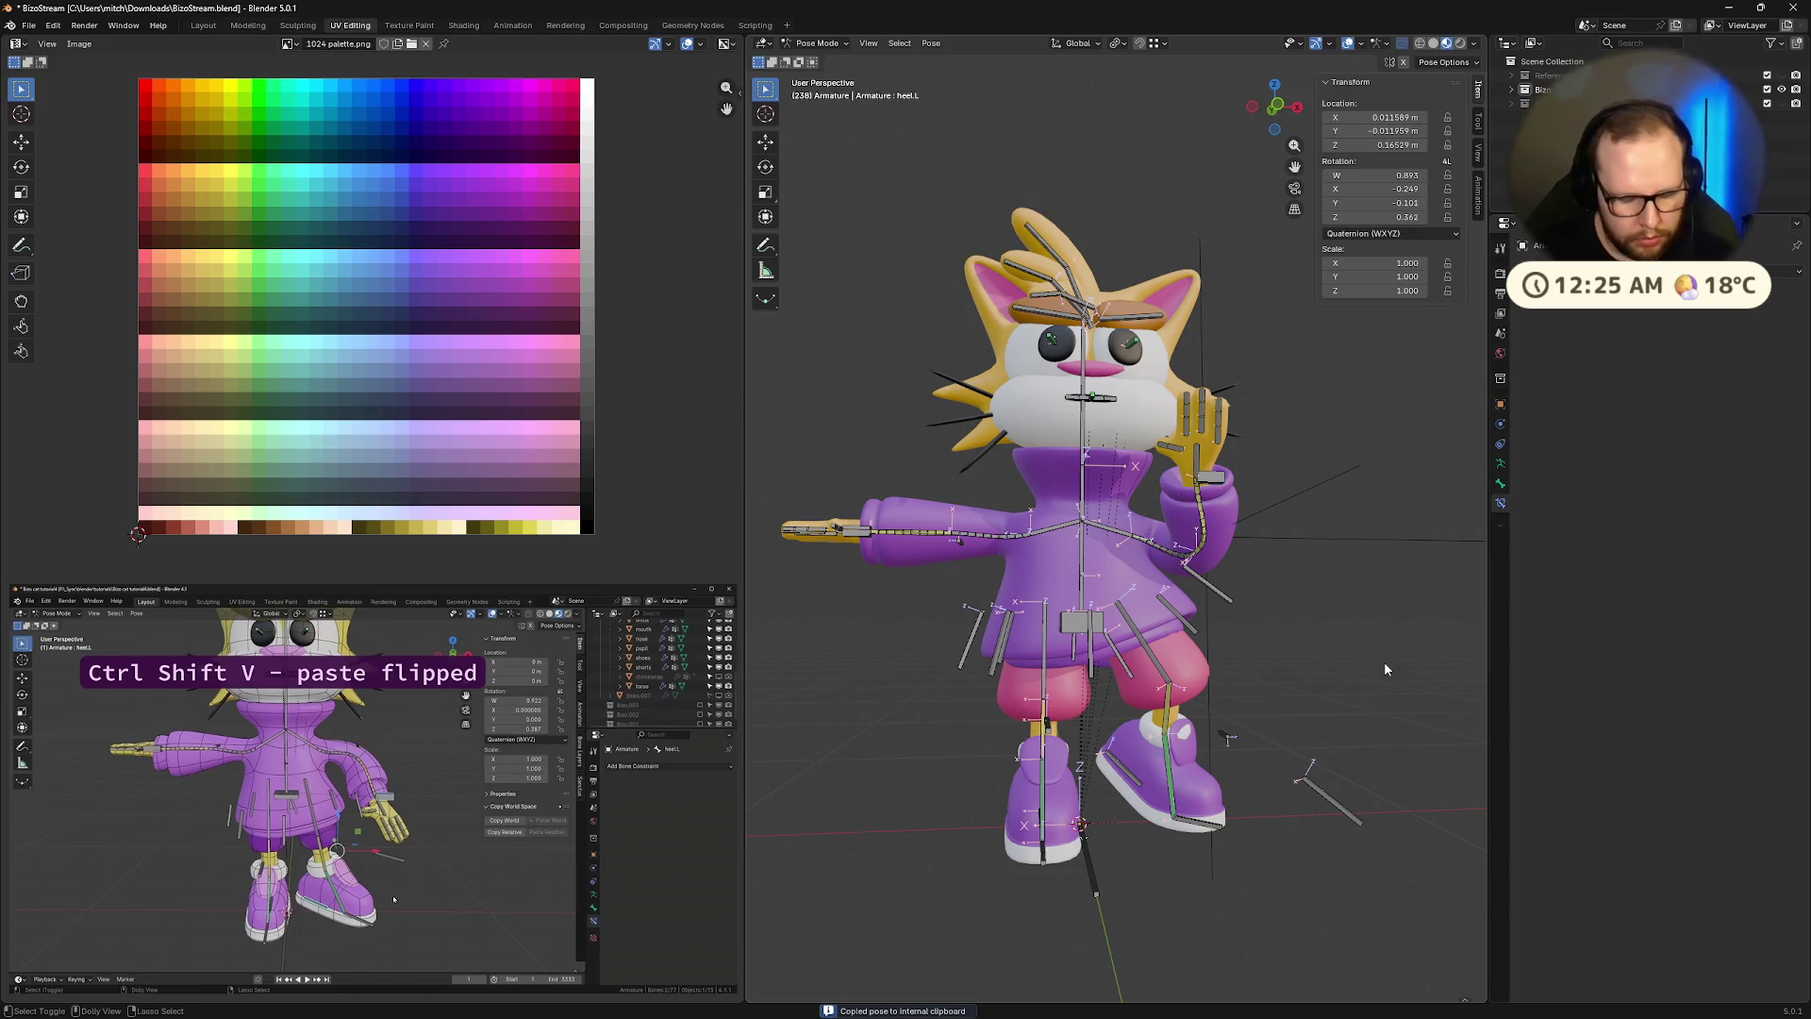
key(ctrl+shift+v)
mouse_move(1334, 704)
middle_down()
mouse_move(1281, 682)
mouse_move(1332, 762)
mouse_move(1366, 761)
mouse_move(1322, 728)
middle_up()
Undo the earlier paste, copy the full pose, and paste it mirrored across X
key(ctrl+z)
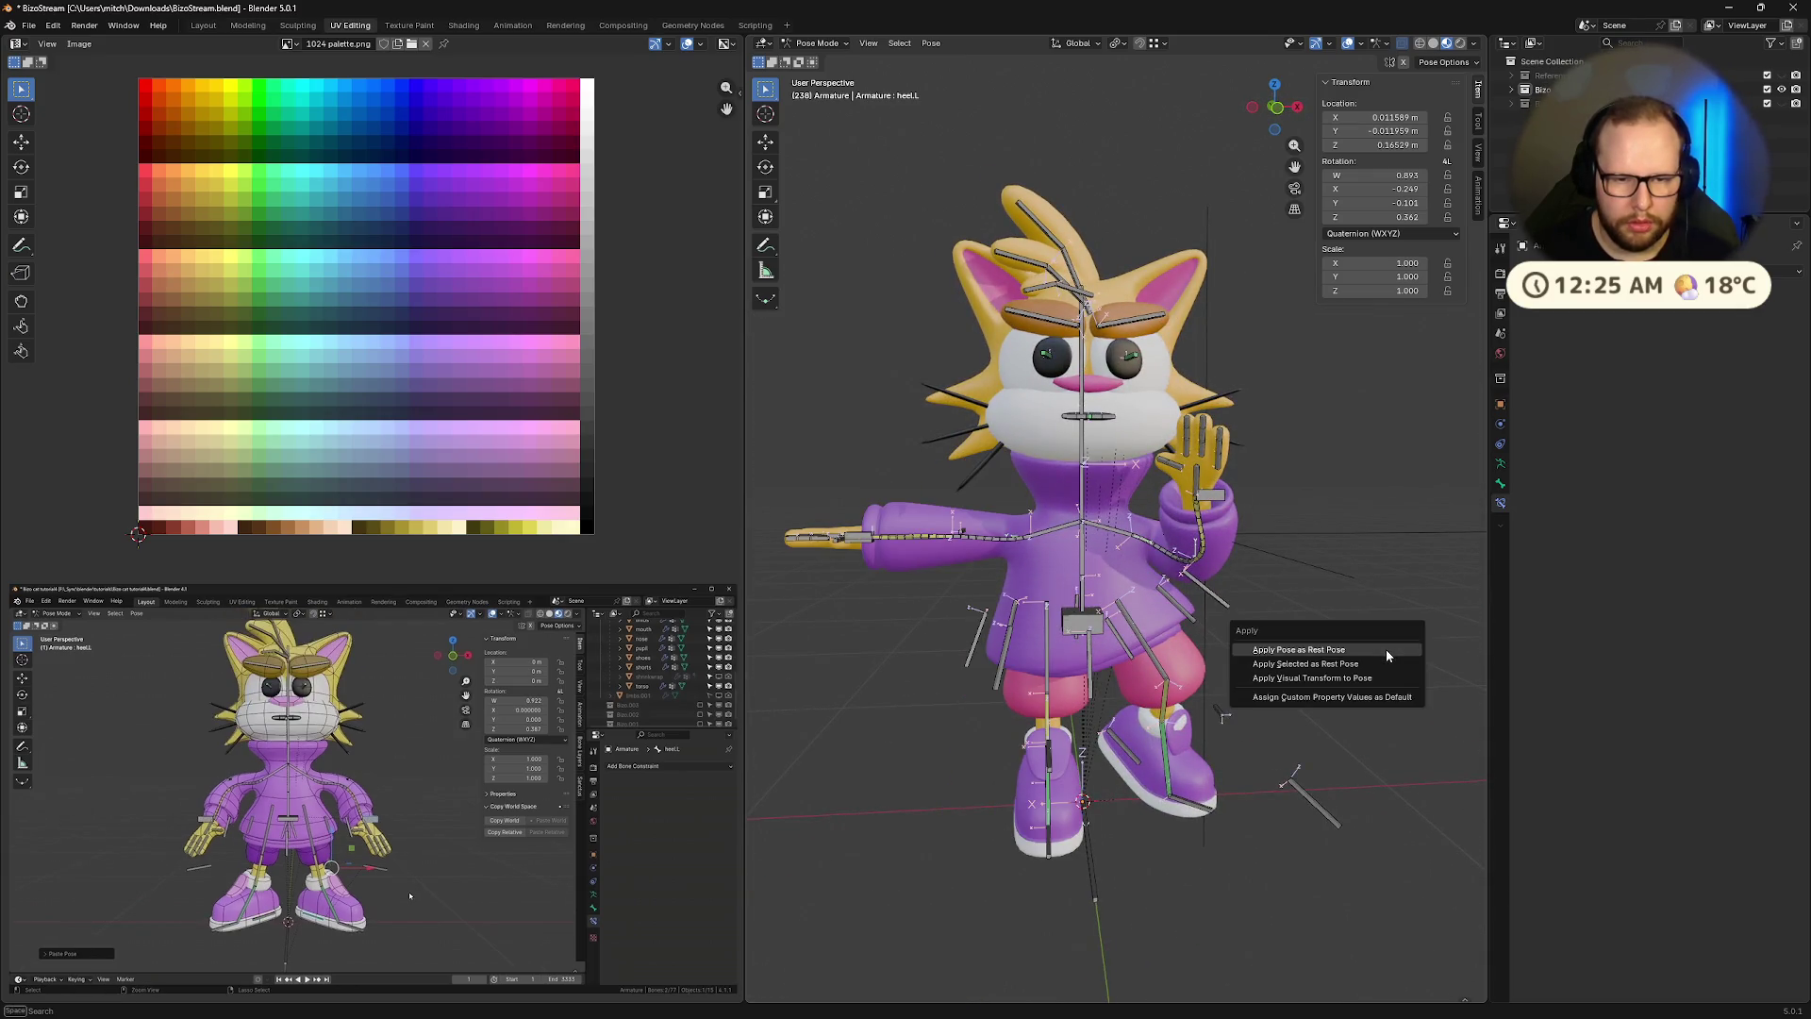
key(a)
key(ctrl+c)
key(alt+a)
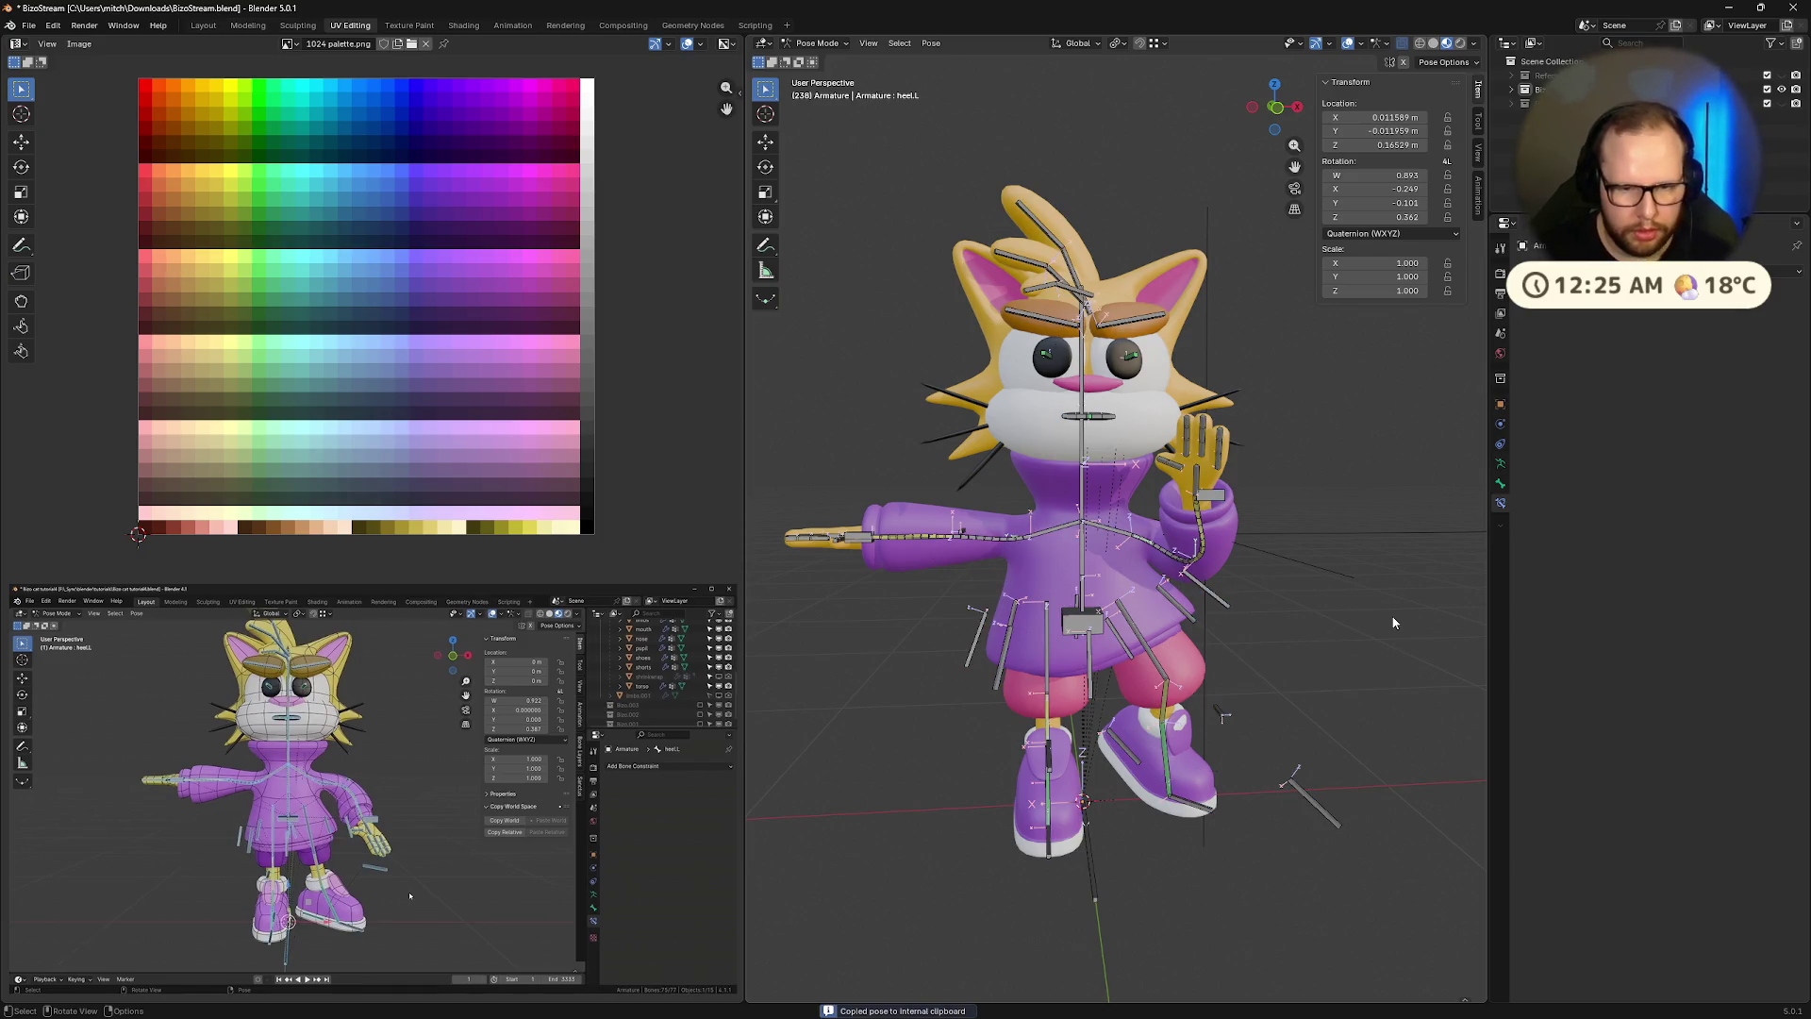
key(ctrl+shift+v)
middle_drag(1361, 691, 1225, 671)
key(a)
mouse_move(1355, 647)
middle_down()
mouse_move(1367, 694)
mouse_move(1307, 726)
mouse_move(1339, 720)
mouse_move(1330, 686)
mouse_move(1221, 761)
mouse_move(1360, 772)
middle_up()
Paste the mirrored pose with nothing selected so both hands rise before the face
key(alt+a)
click(1124, 760)
click(1259, 750)
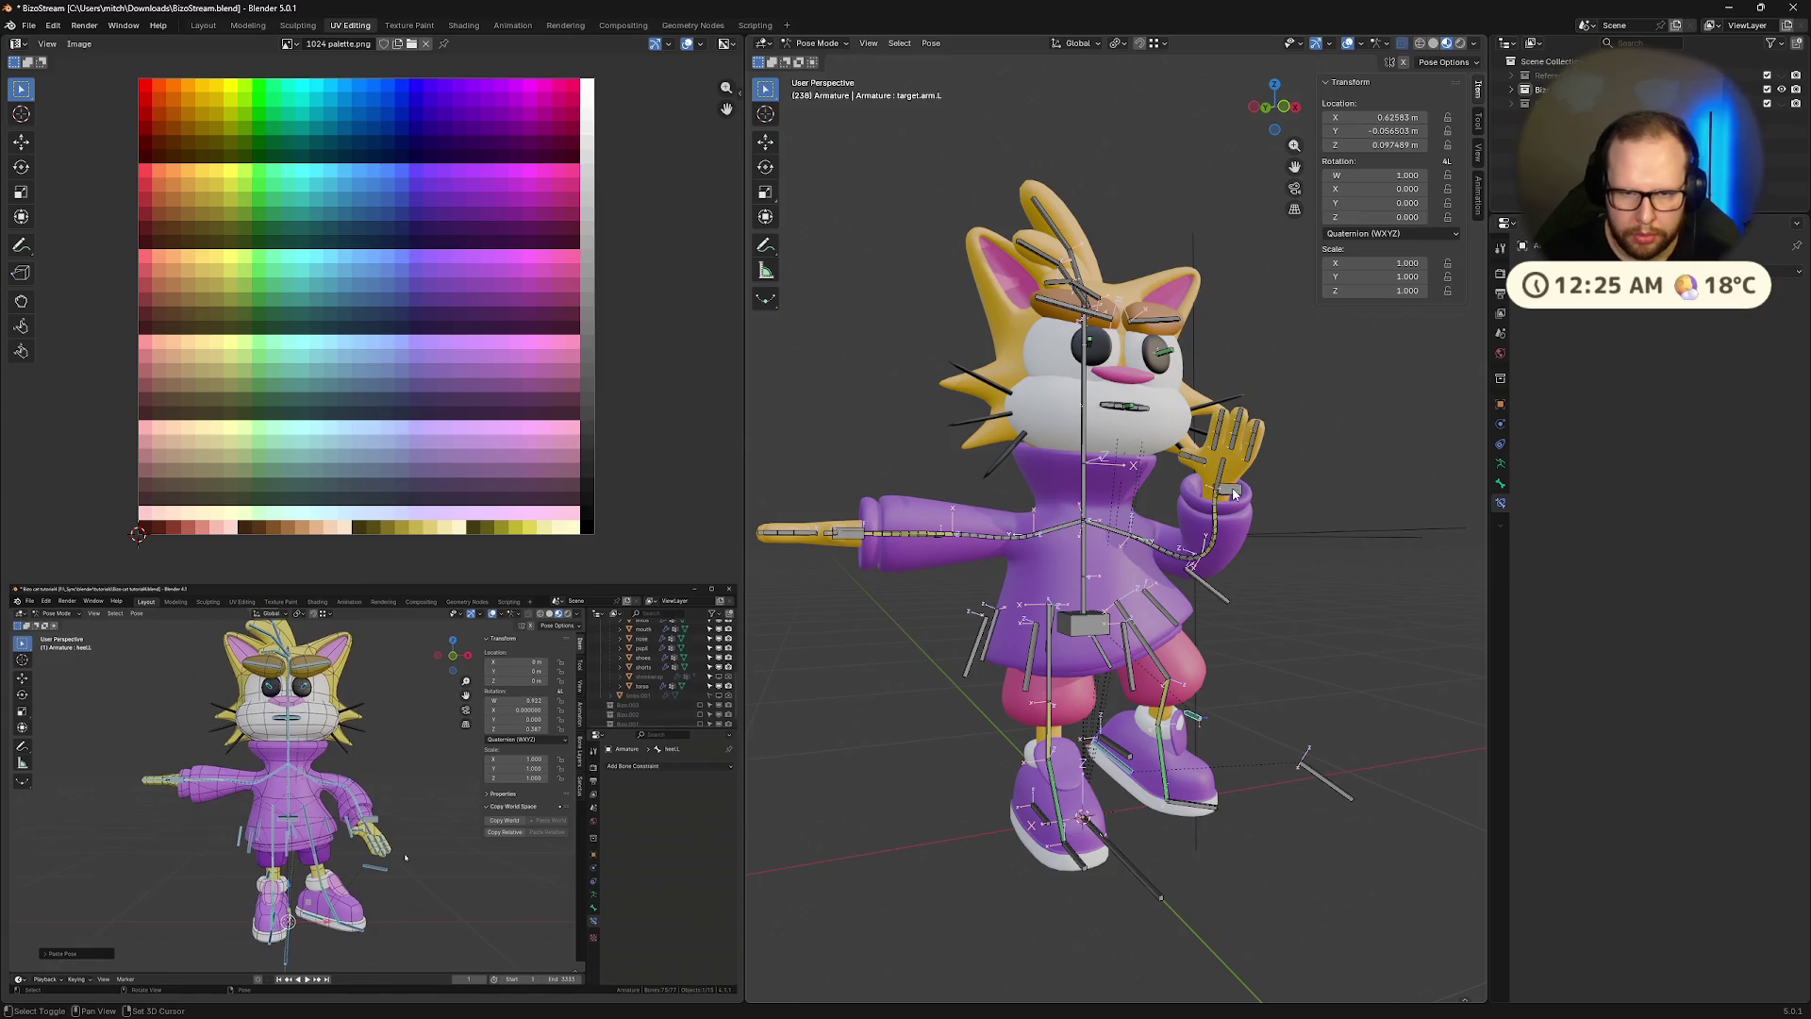
click(1374, 624)
key(ctrl+shift+v)
mouse_move(1373, 625)
middle_down()
mouse_move(1332, 626)
mouse_move(1350, 665)
mouse_move(1303, 650)
mouse_move(1328, 627)
mouse_move(1315, 638)
mouse_move(1411, 689)
mouse_move(1236, 635)
mouse_move(1334, 675)
mouse_move(1266, 687)
middle_up()
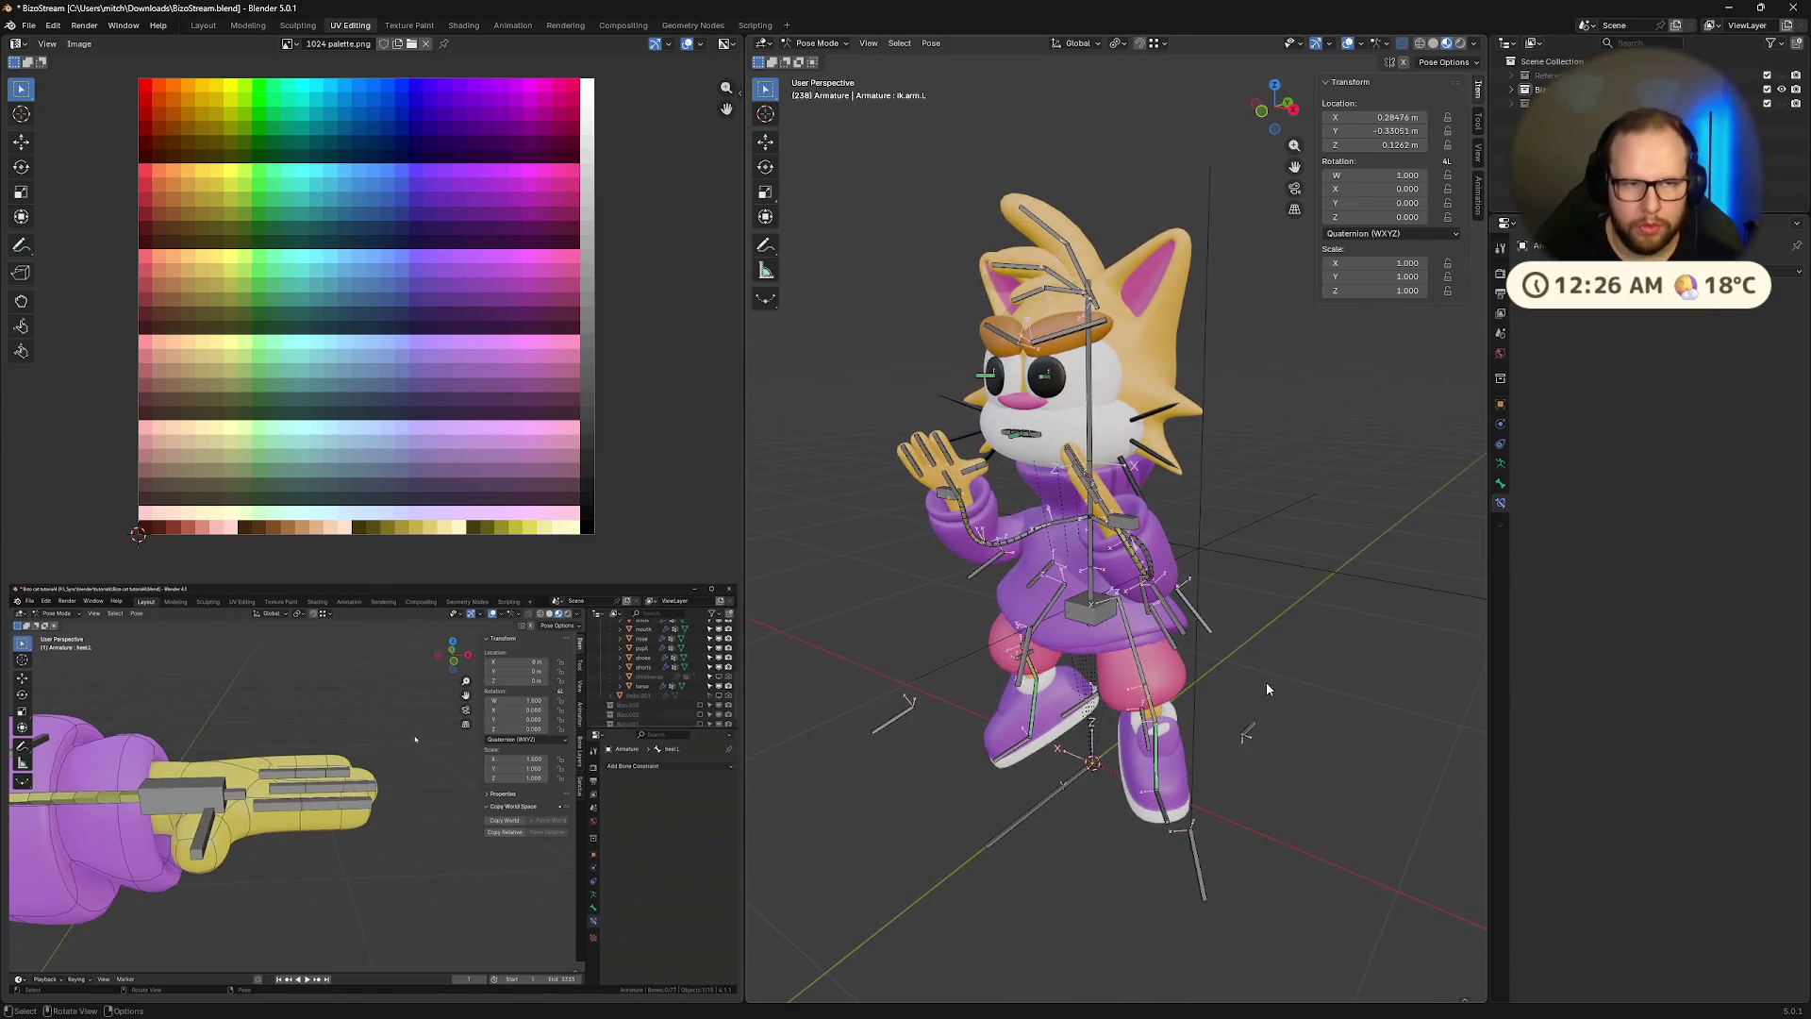
mouse_move(1007, 838)
middle_down()
mouse_move(1026, 801)
mouse_move(1202, 783)
mouse_move(1405, 819)
mouse_move(1407, 699)
mouse_move(854, 740)
mouse_move(875, 798)
mouse_move(907, 810)
mouse_move(919, 777)
mouse_move(809, 786)
middle_up()
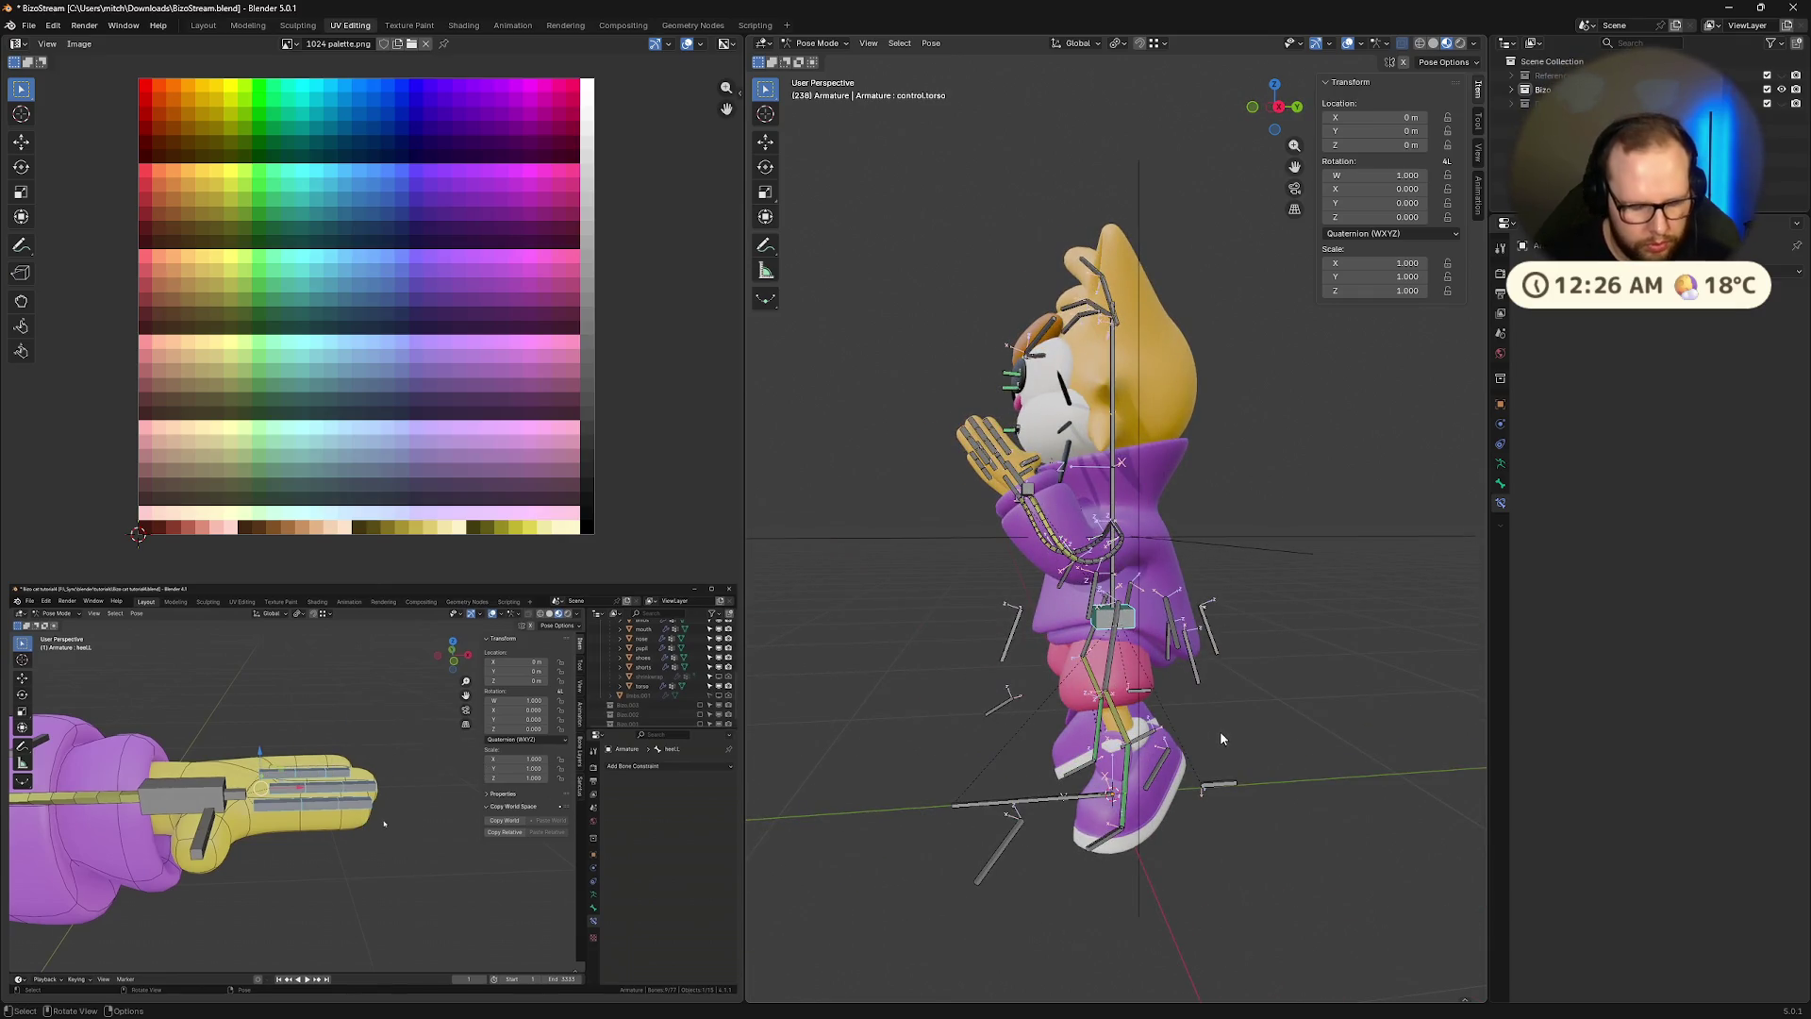
Tip the torso control forward 32.7° about global X
key(r)
key(x)
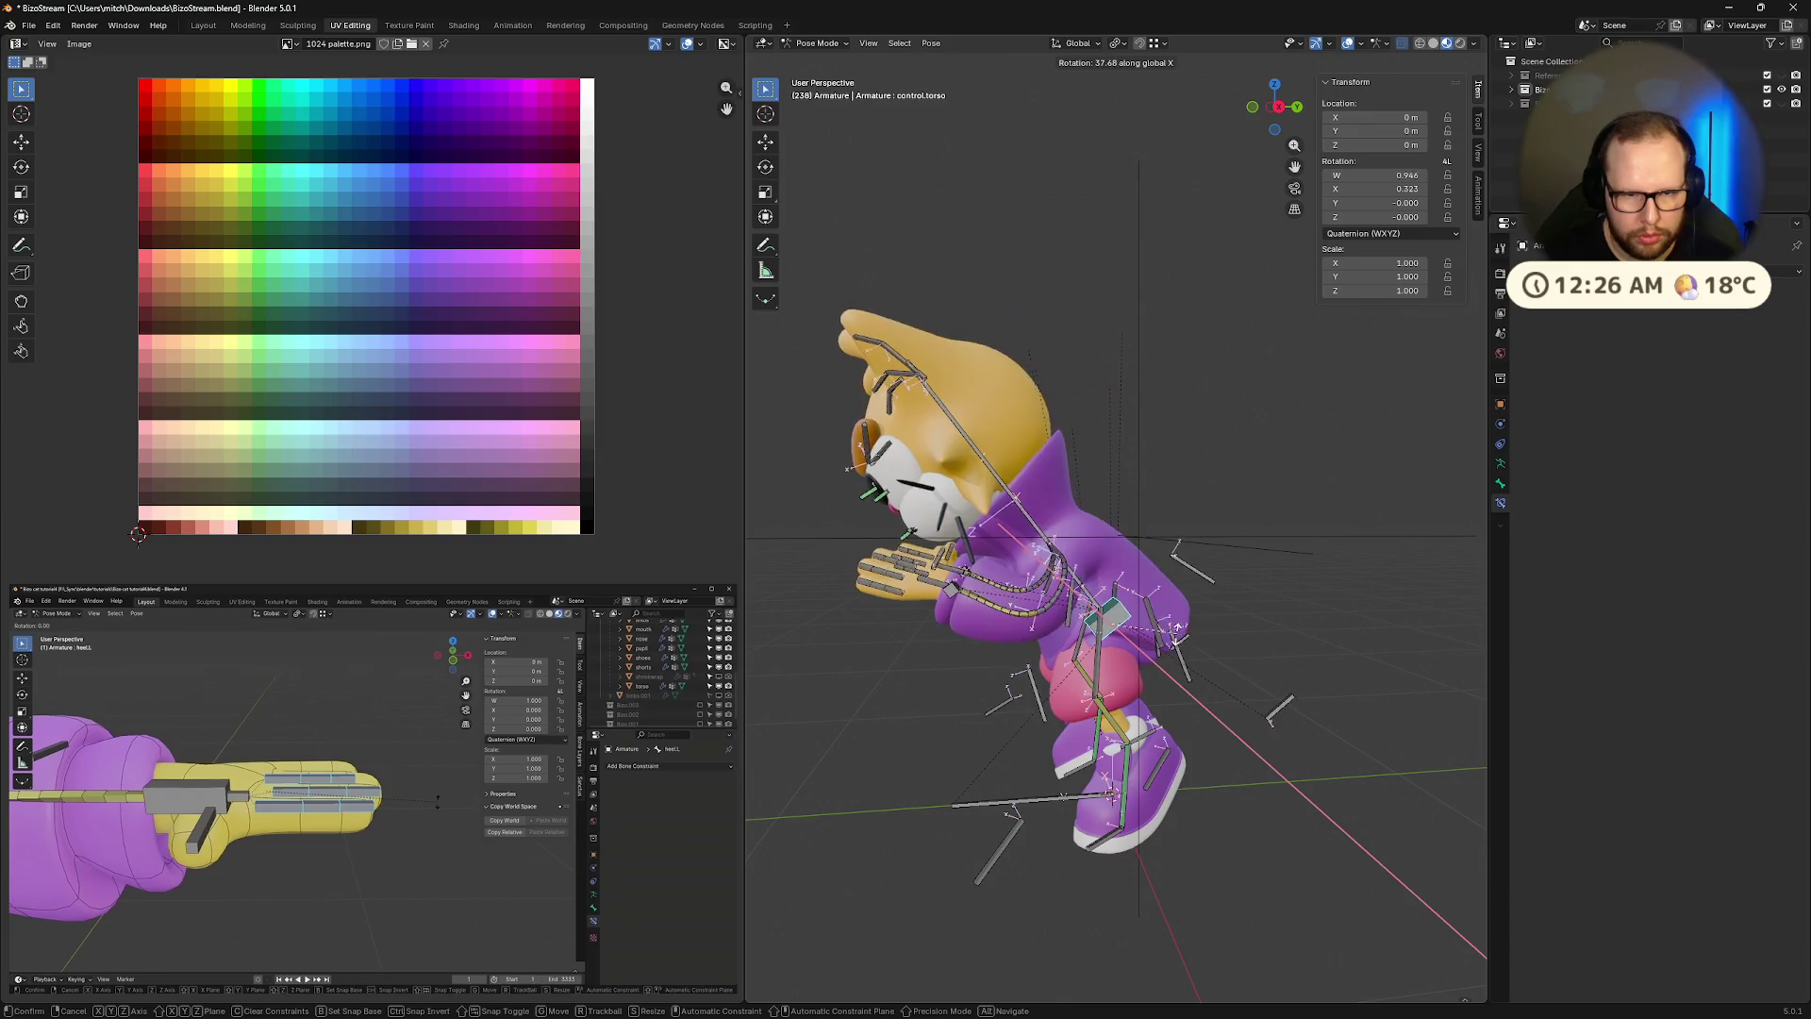
click(1145, 639)
click(1146, 745)
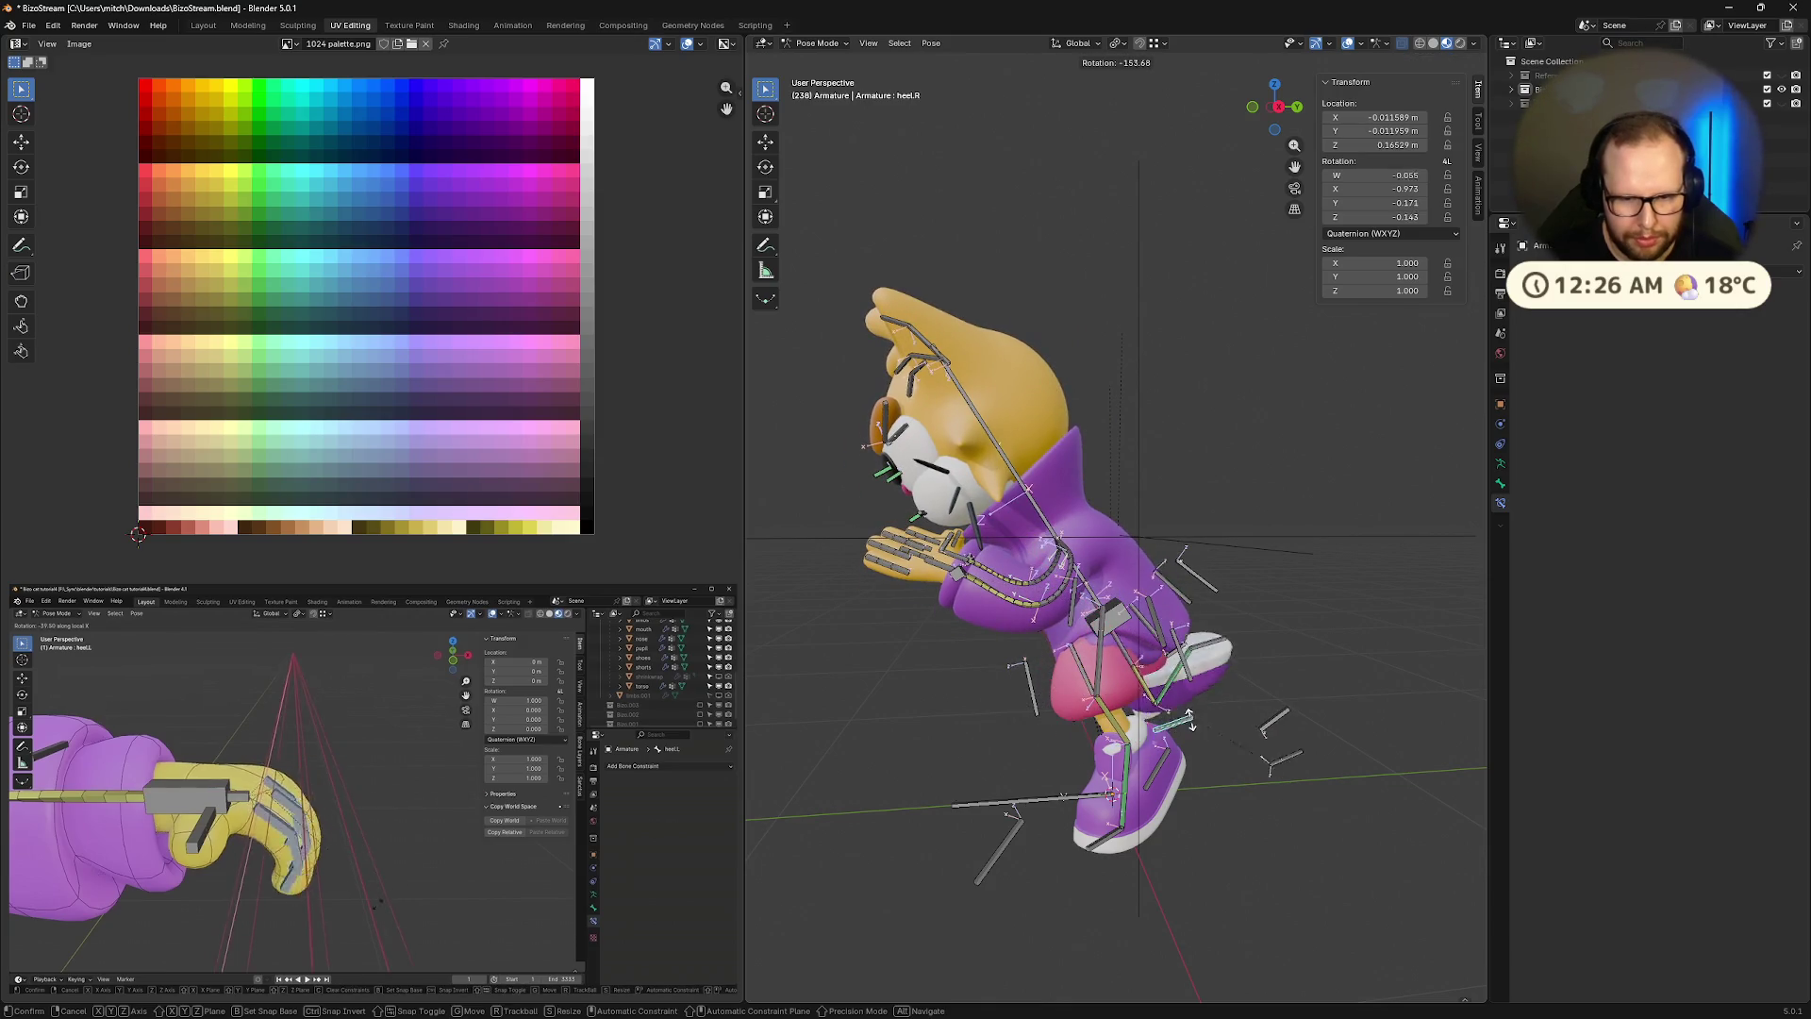
middle_drag(1186, 803, 1000, 813)
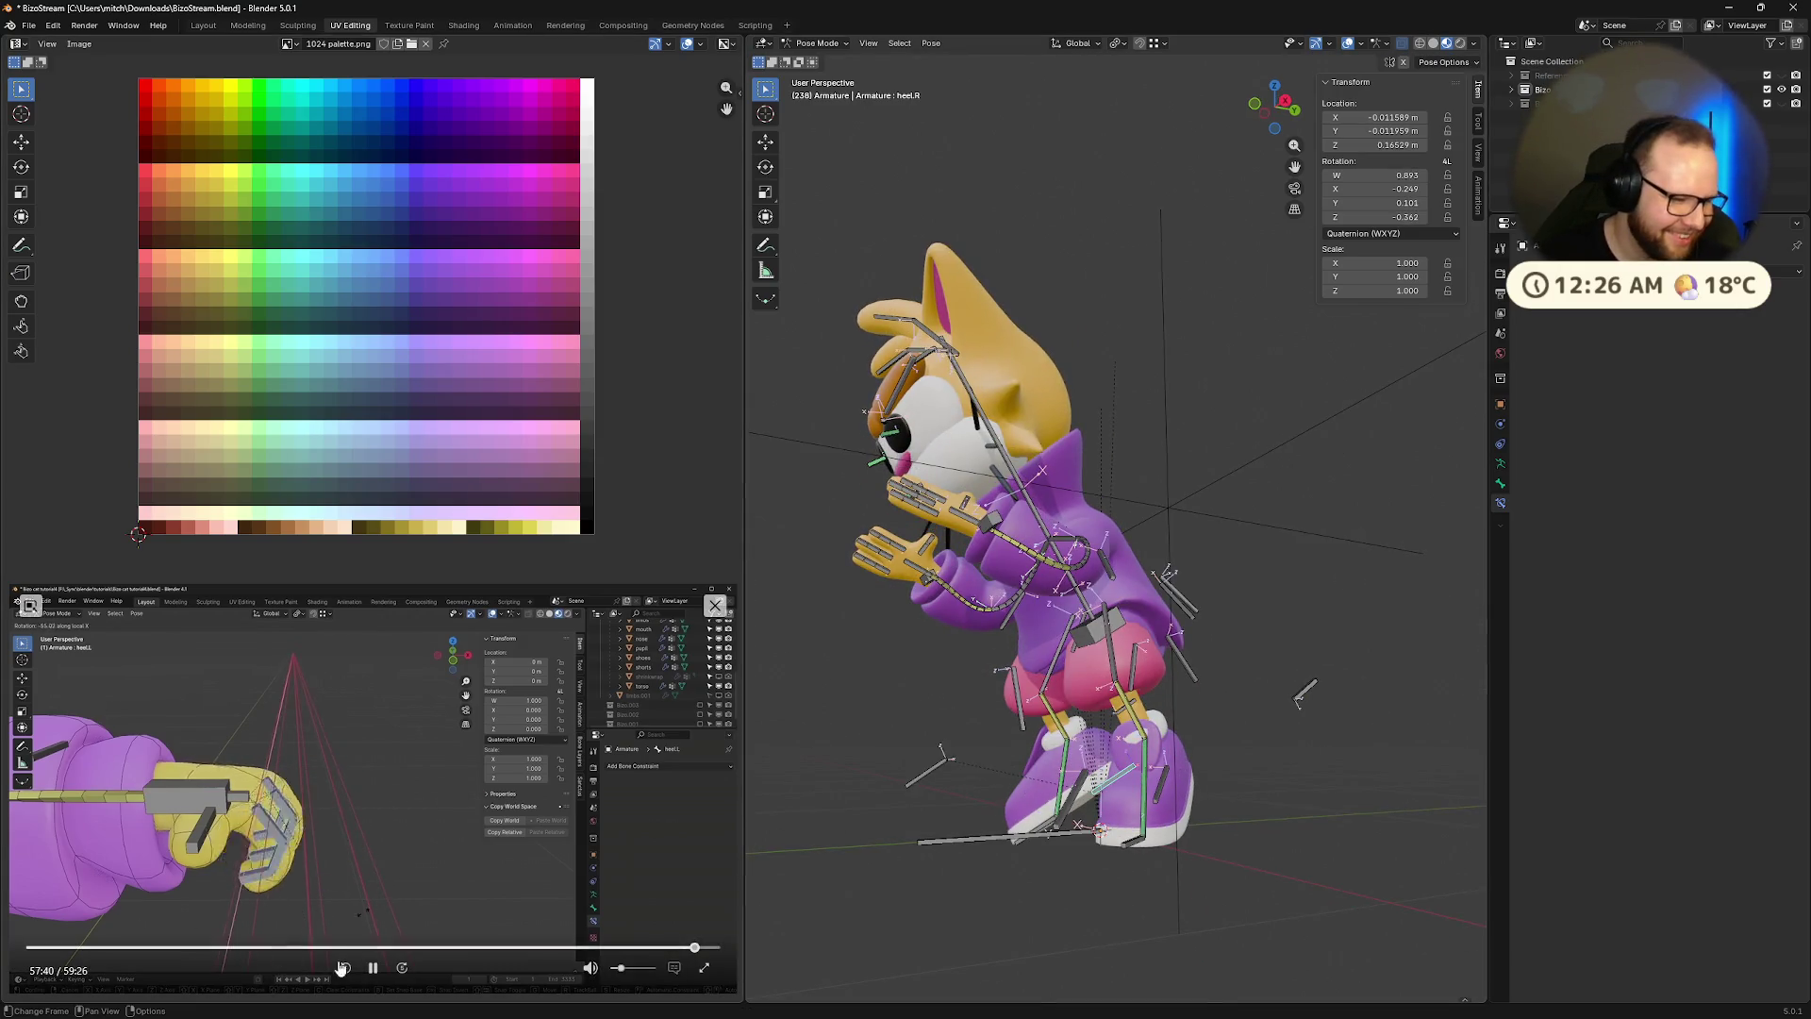
middle_drag(943, 755, 1088, 733)
Curl hand.R and thumb.001.R by rotating each around its local X axis
click(901, 538)
key(r)
key(x)
key(x)
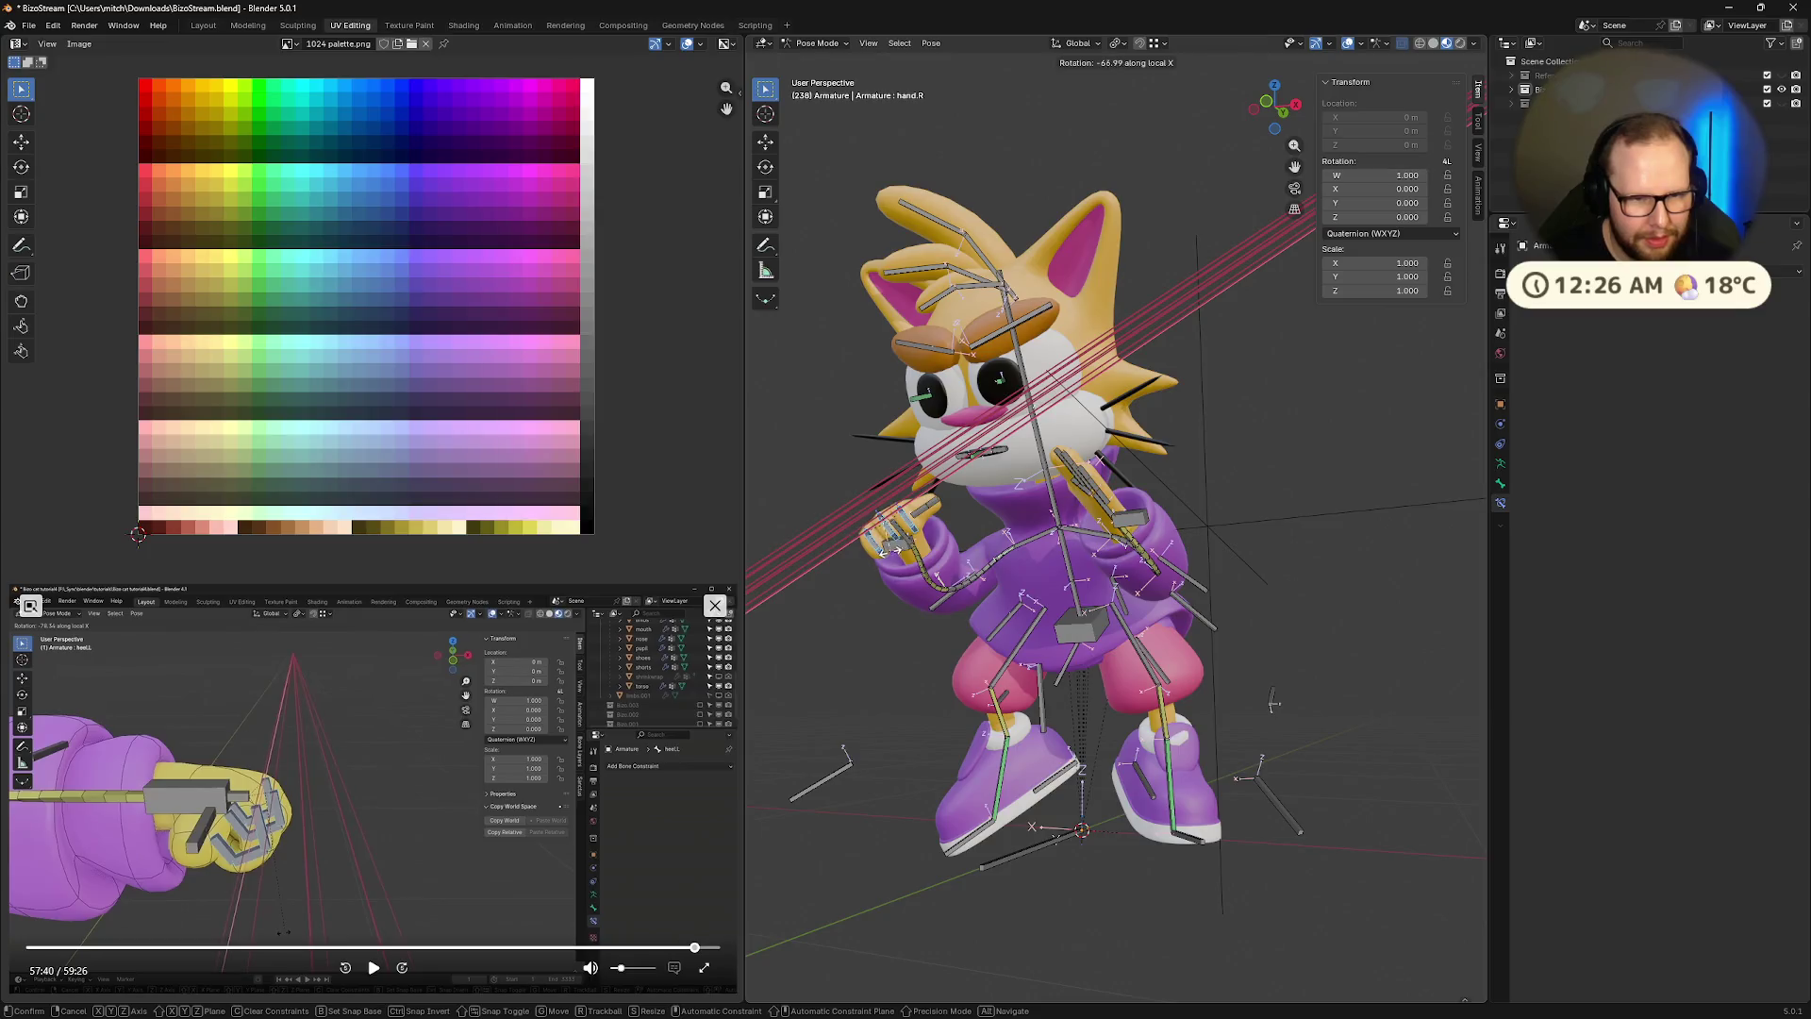
click(906, 542)
click(925, 517)
key(r)
key(x)
key(x)
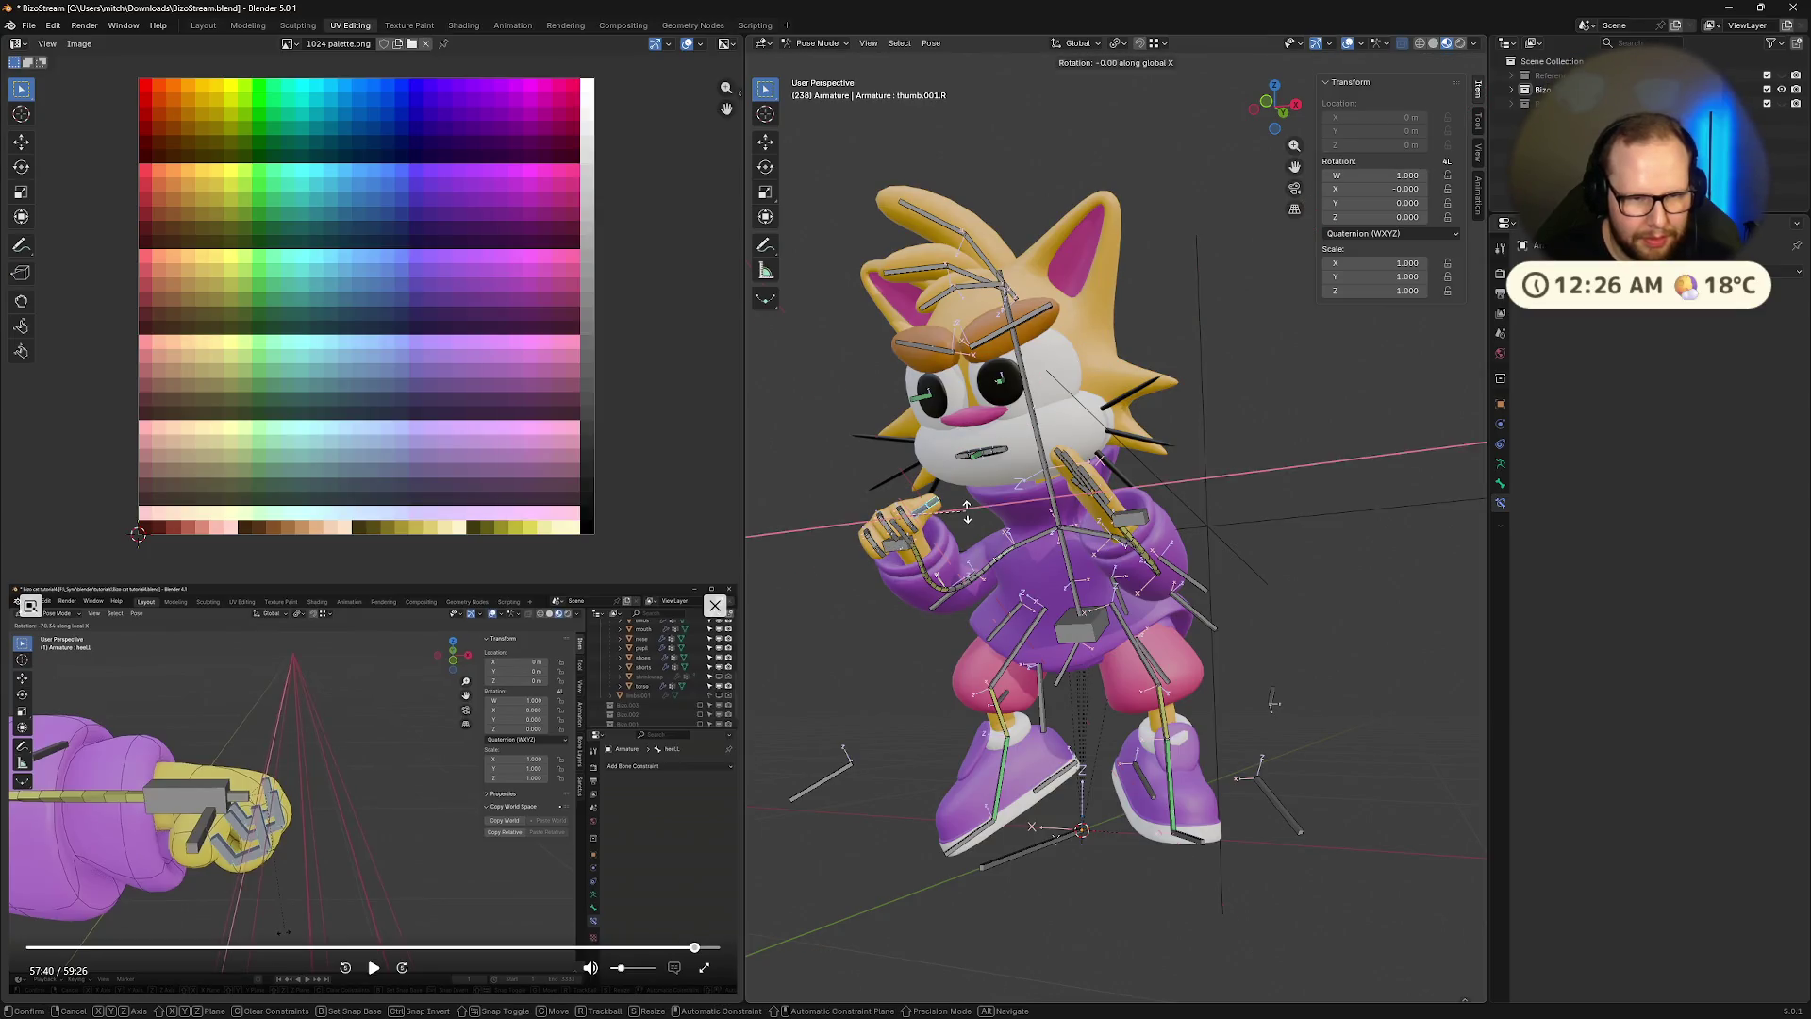
click(919, 545)
mouse_move(943, 551)
middle_down()
mouse_move(1141, 564)
mouse_move(985, 566)
mouse_move(827, 504)
middle_up()
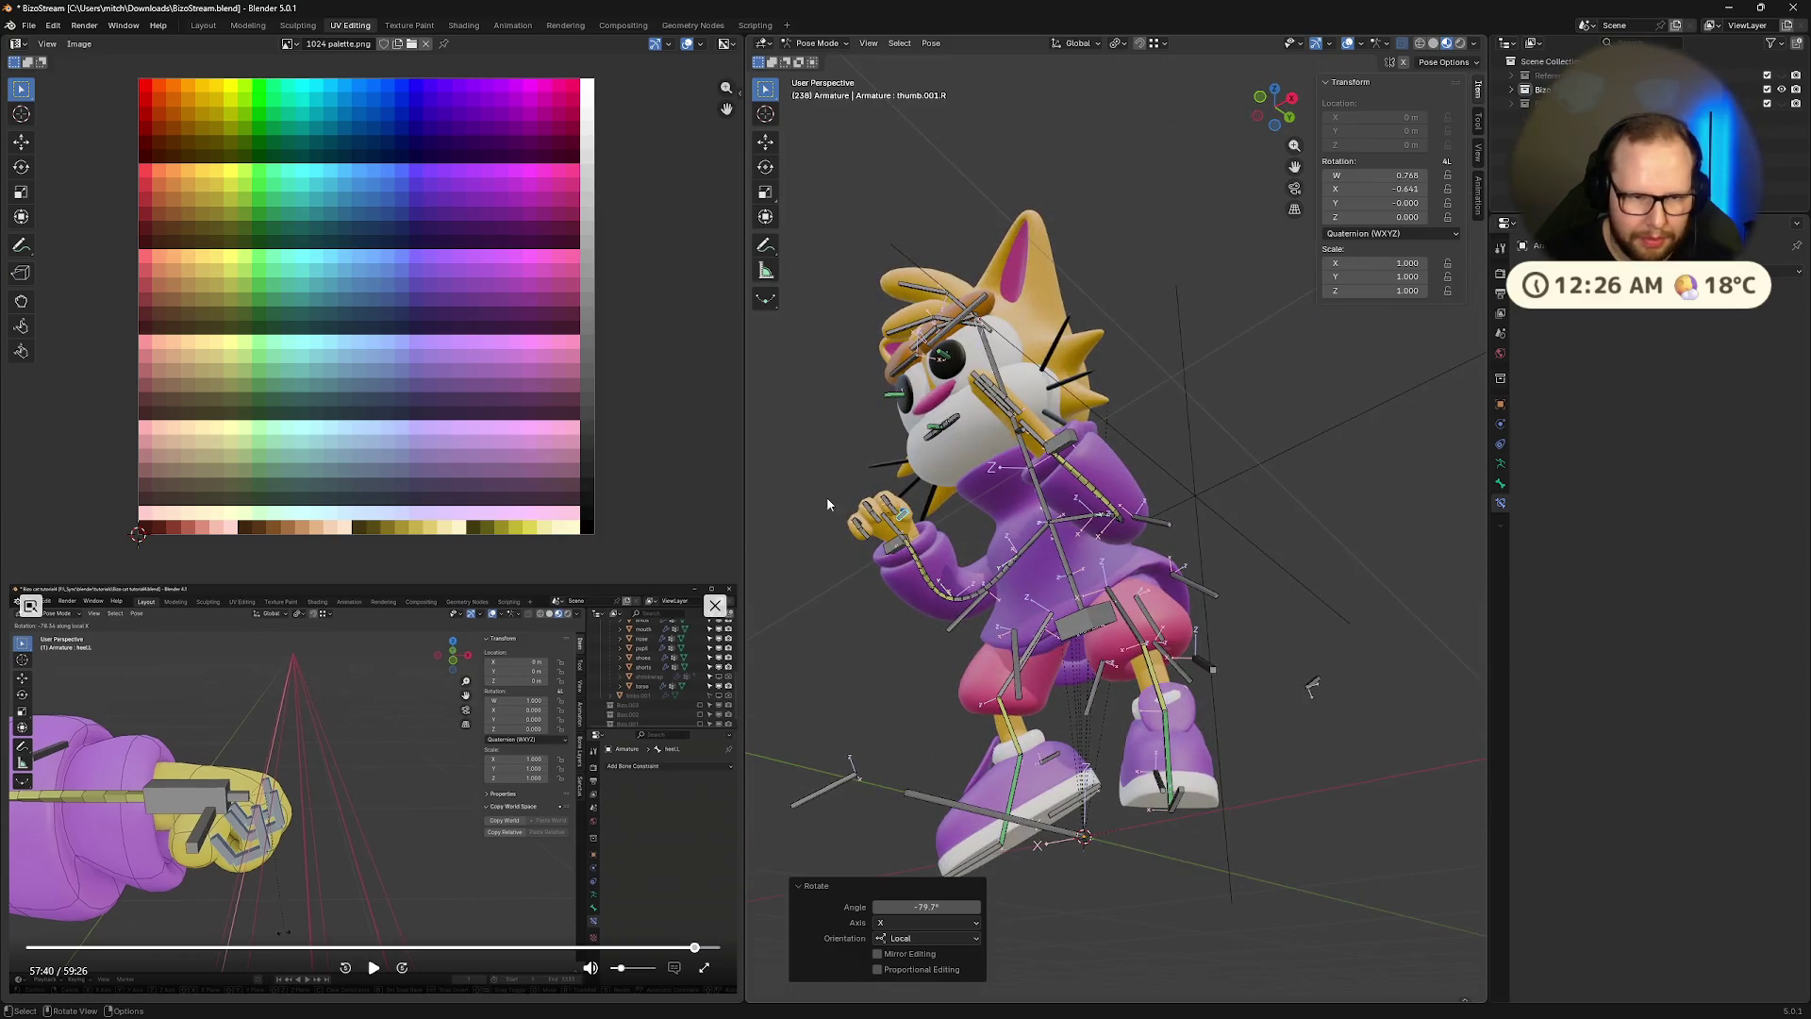
Box-select the right fingers and arm bones and paste their pose flipped onto the left
drag(911, 547, 914, 569)
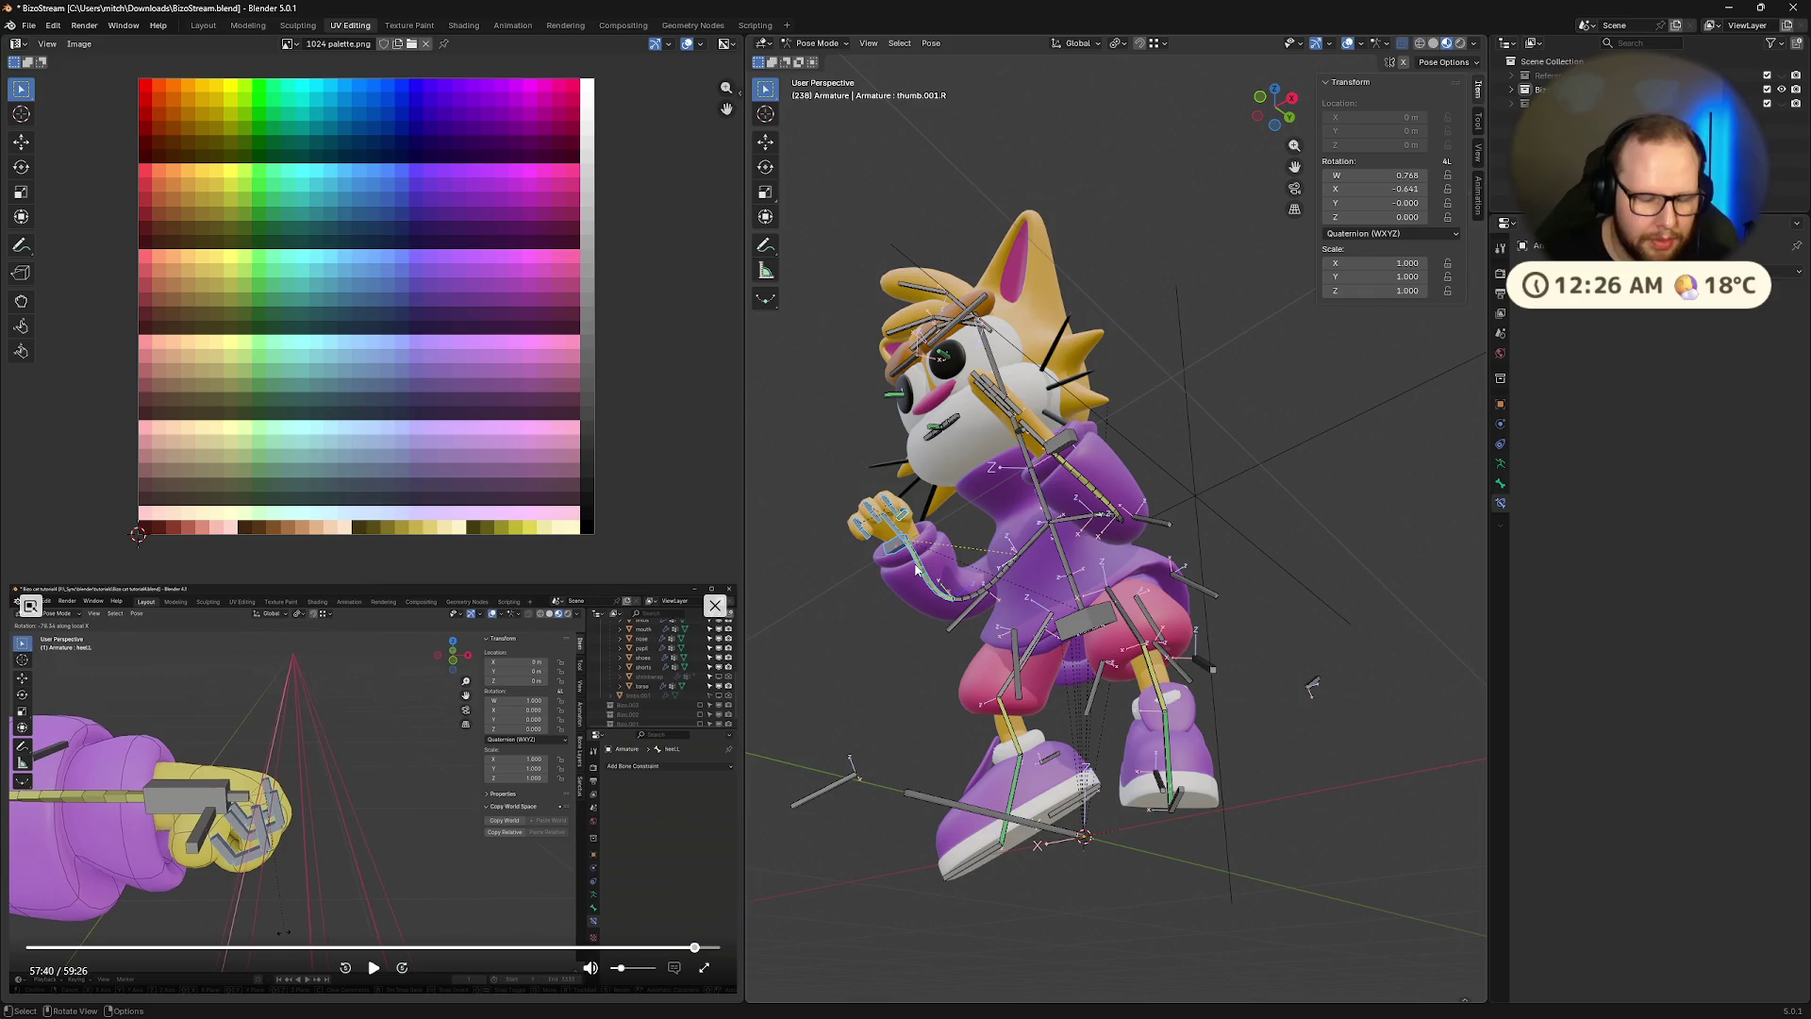
middle_drag(1022, 548, 1385, 512)
mouse_move(1321, 522)
mouse_down()
mouse_move(1245, 604)
mouse_move(1257, 623)
mouse_up()
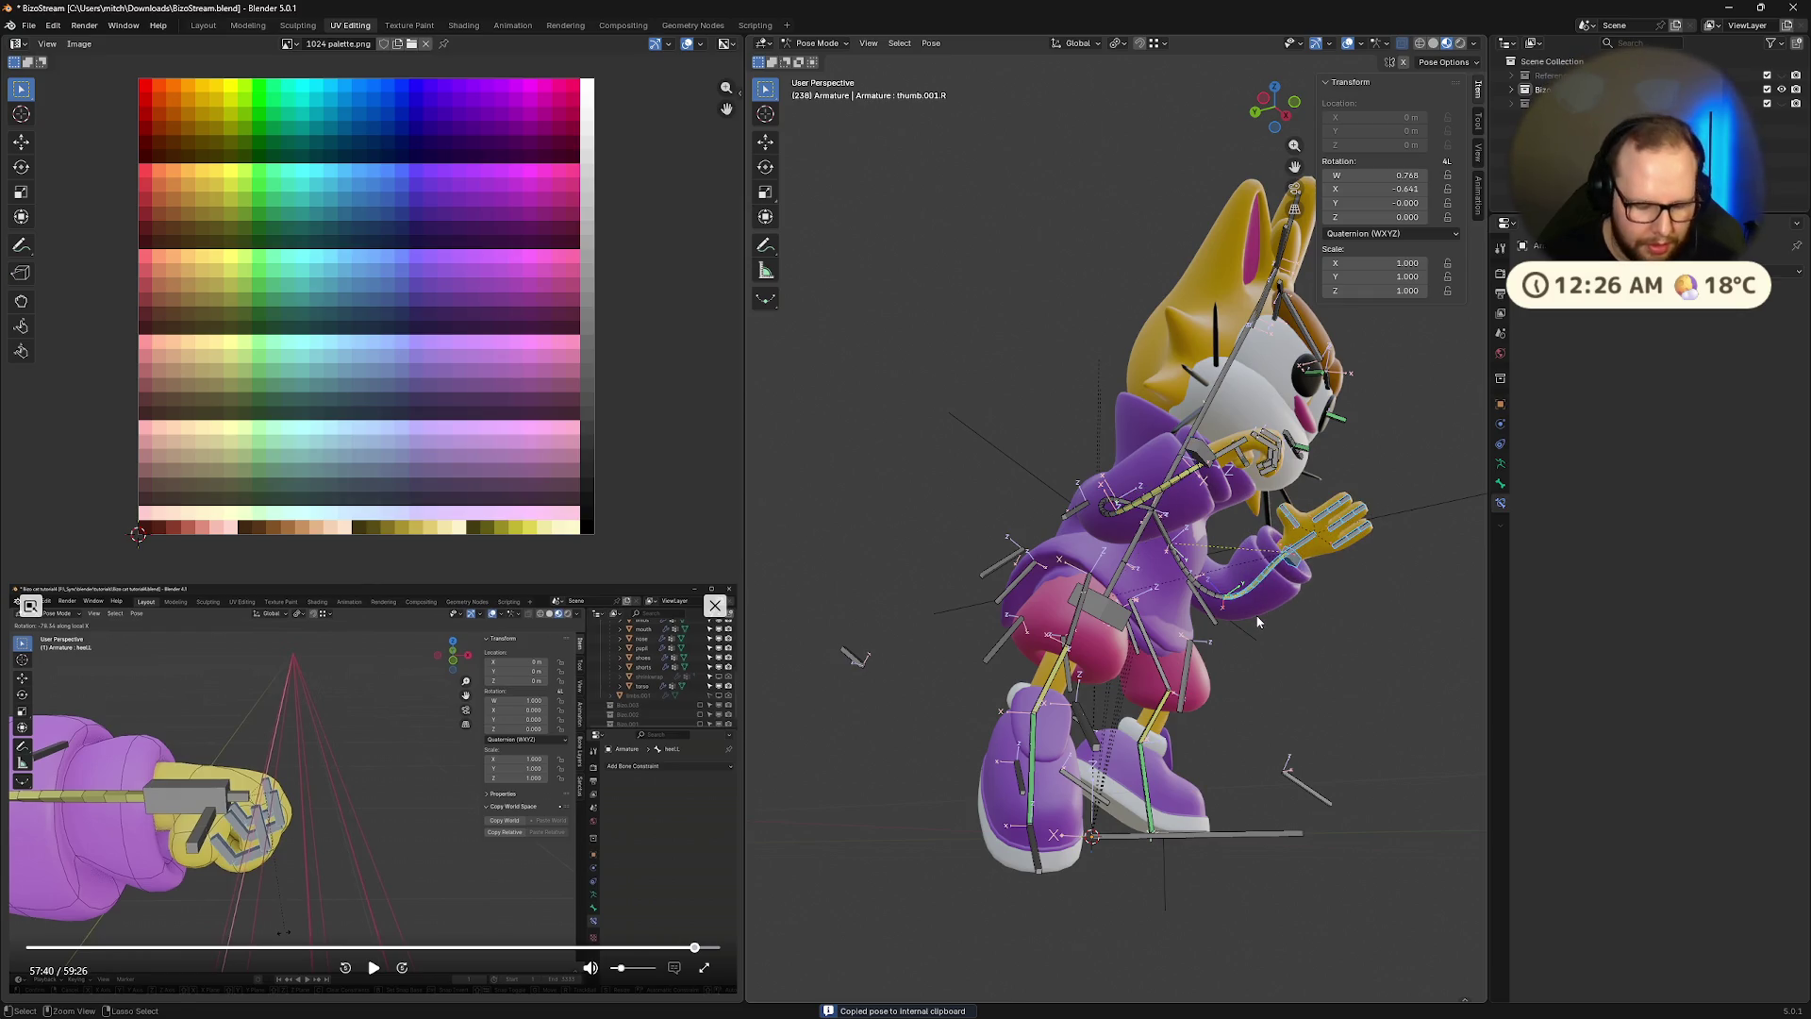
key(ctrl+shift+v)
key(ctrl+z)
mouse_move(1377, 597)
middle_down()
mouse_move(1235, 714)
mouse_move(1011, 671)
mouse_move(1248, 694)
middle_up()
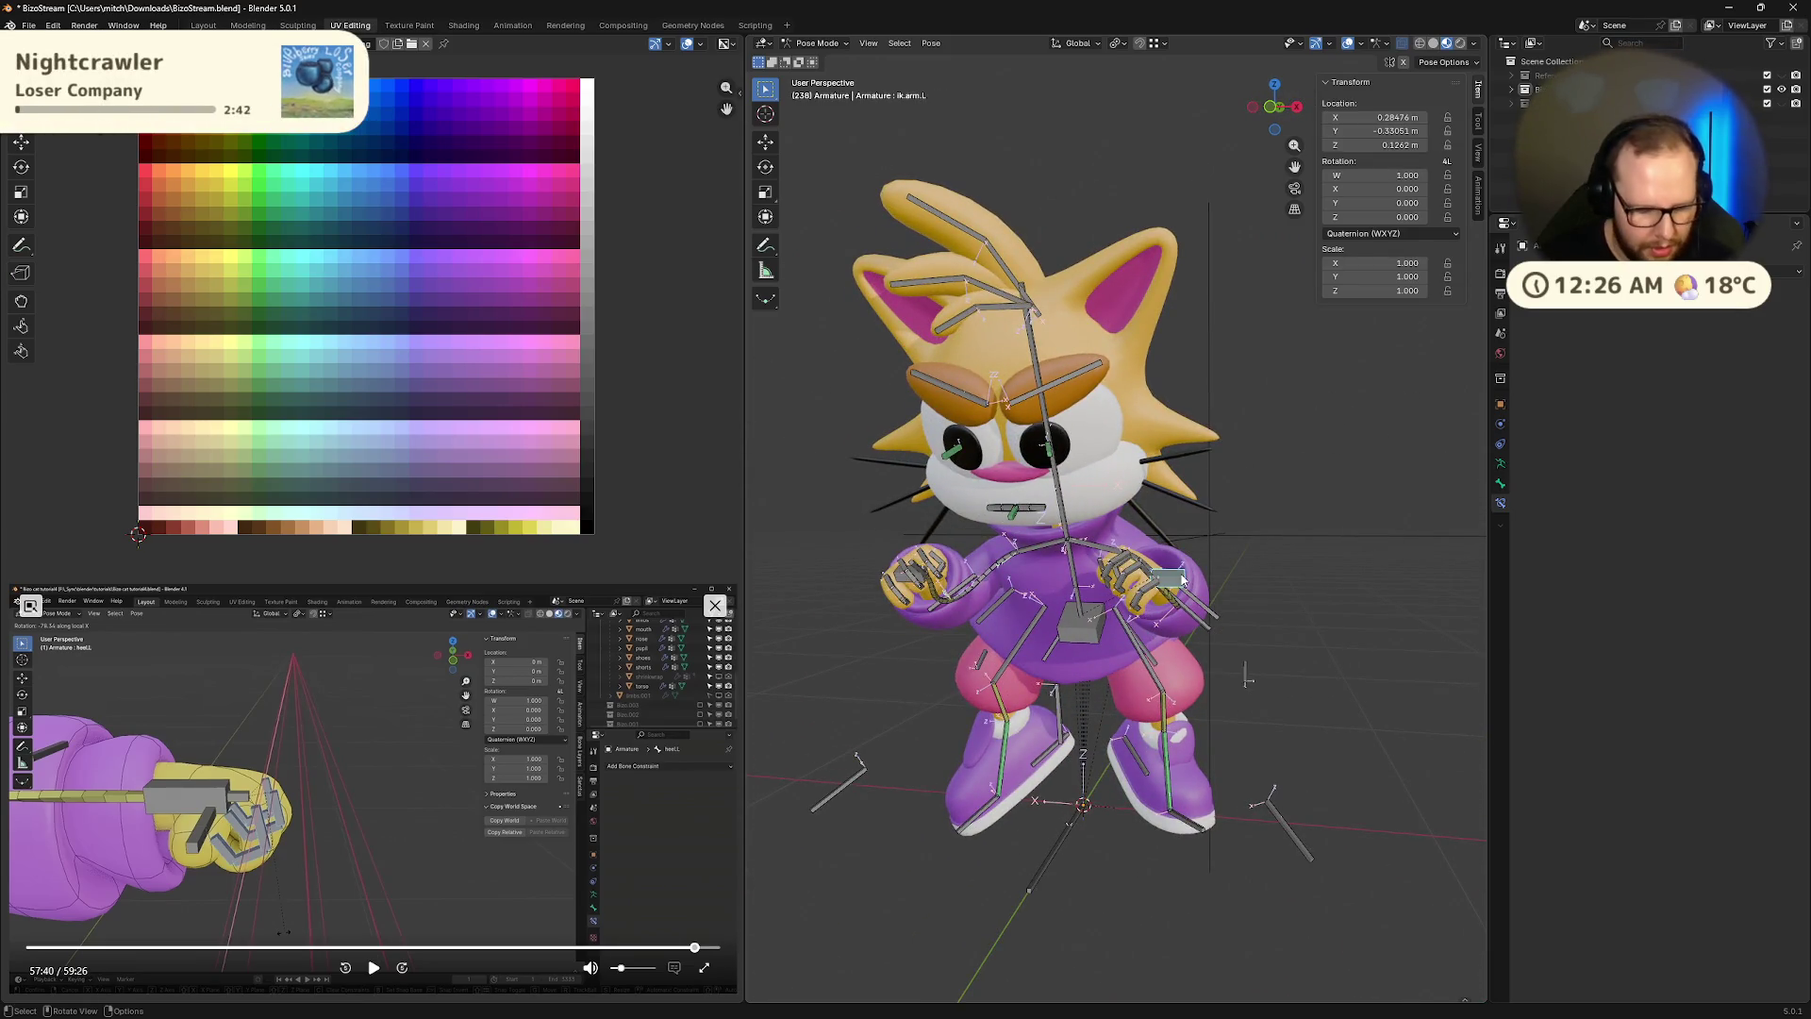
Raise the left hand IK control and bend a left finger base bone 34° about local X
drag(1196, 577, 1182, 492)
middle_drag(1182, 492, 1055, 393)
click(1073, 400)
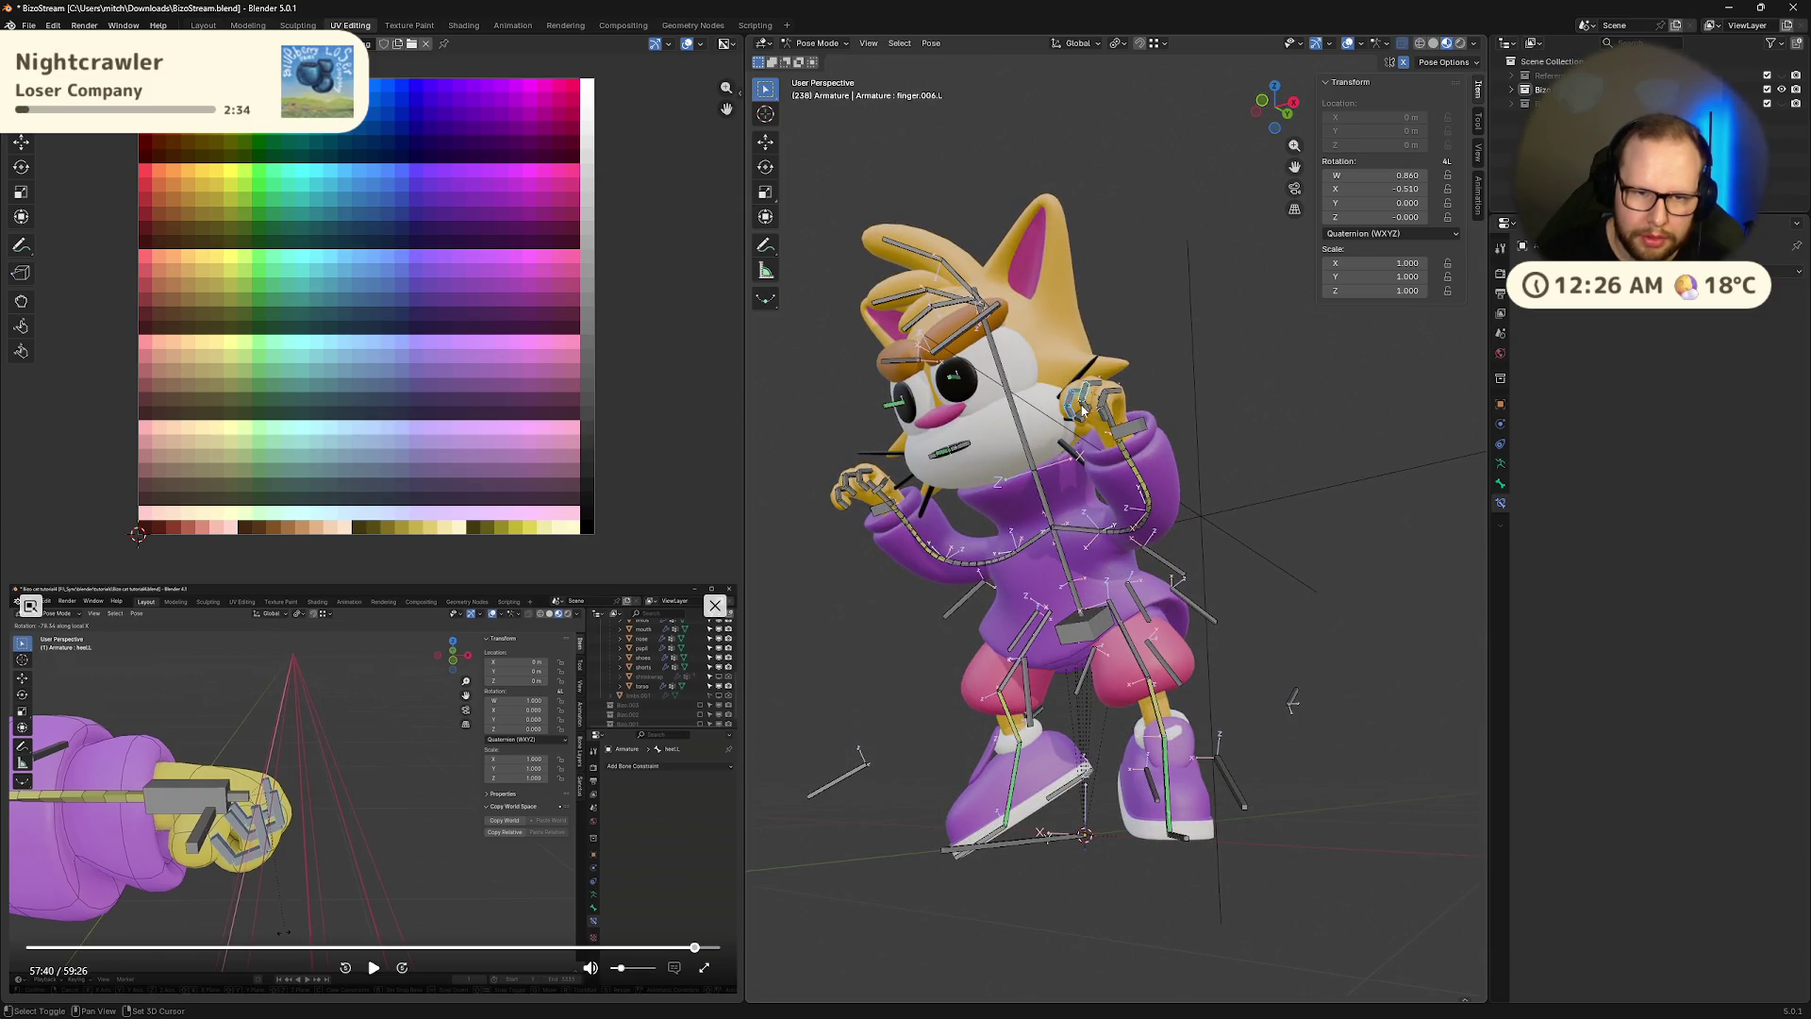
click(1099, 401)
click(1101, 407)
click(1103, 405)
mouse_move(1104, 405)
middle_down()
mouse_move(1133, 566)
mouse_move(1115, 582)
middle_up()
key(r)
key(x)
key(x)
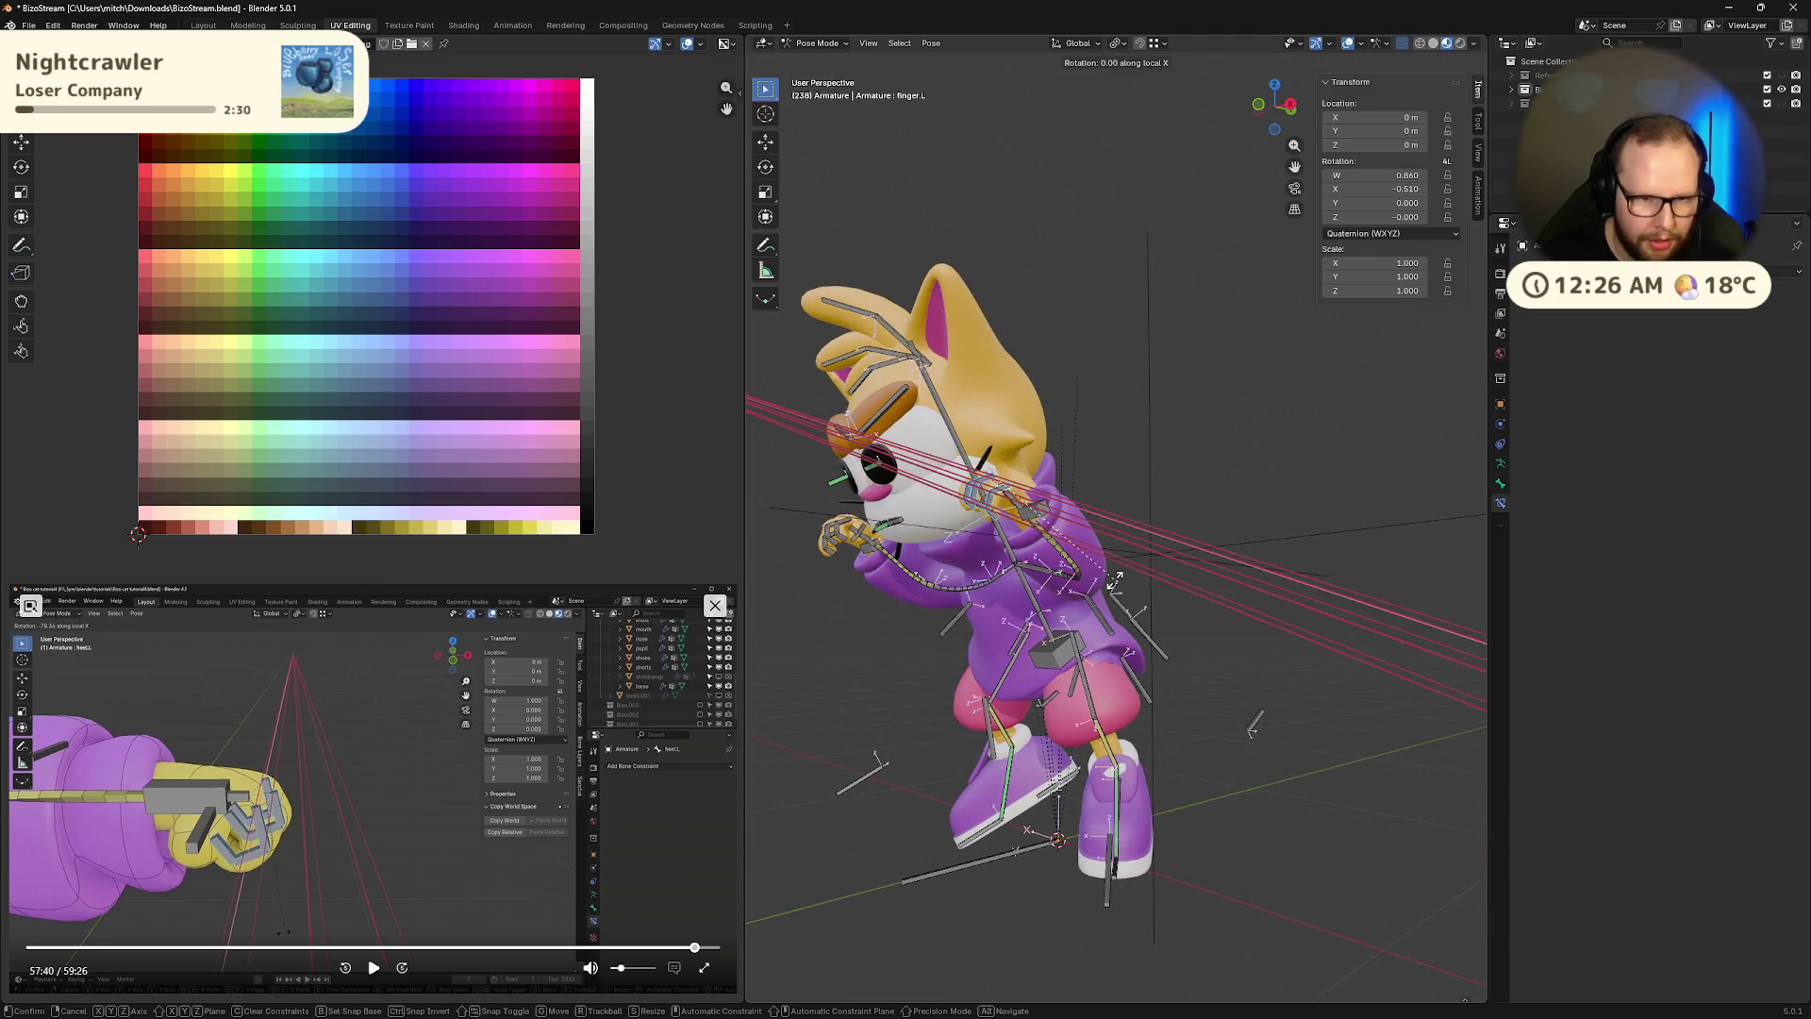
click(1017, 565)
Spread three left finger bones sideways by rotating each about global Z
mouse_move(1017, 565)
middle_down()
mouse_move(1123, 574)
mouse_move(1304, 496)
middle_up()
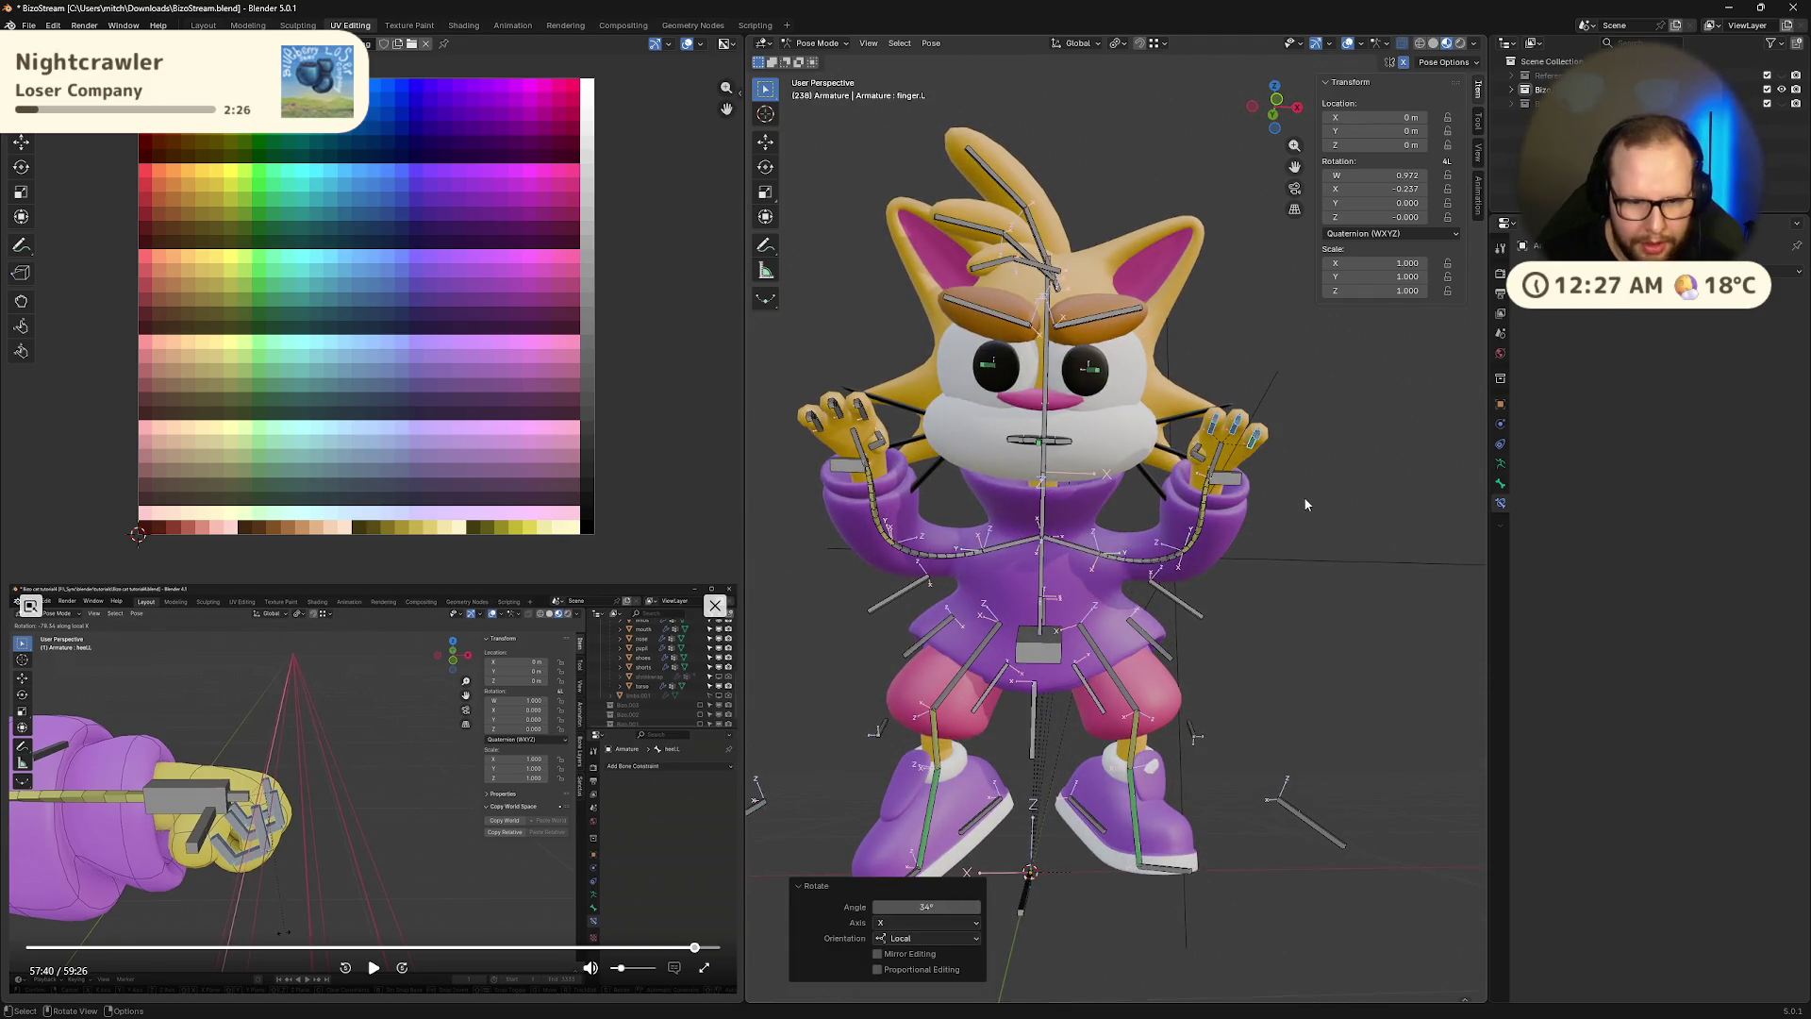
key(r)
key(z)
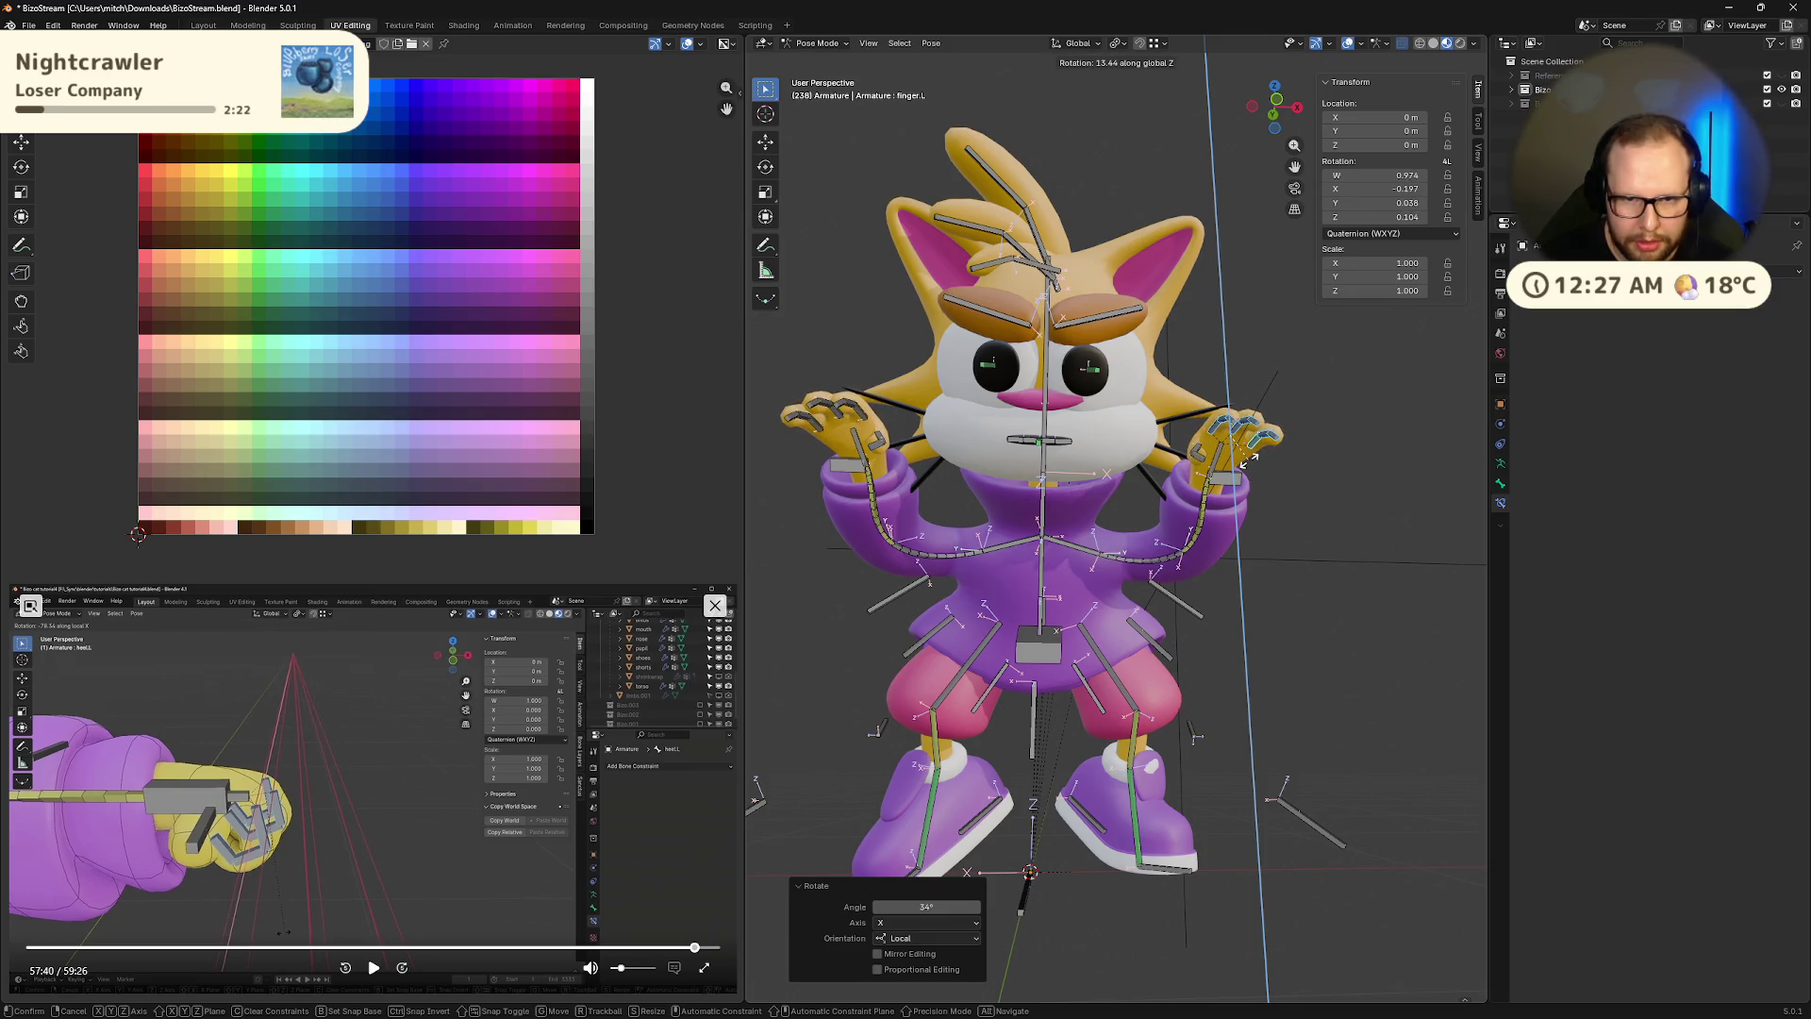
click(1258, 468)
shift+click(1222, 424)
key(r)
key(z)
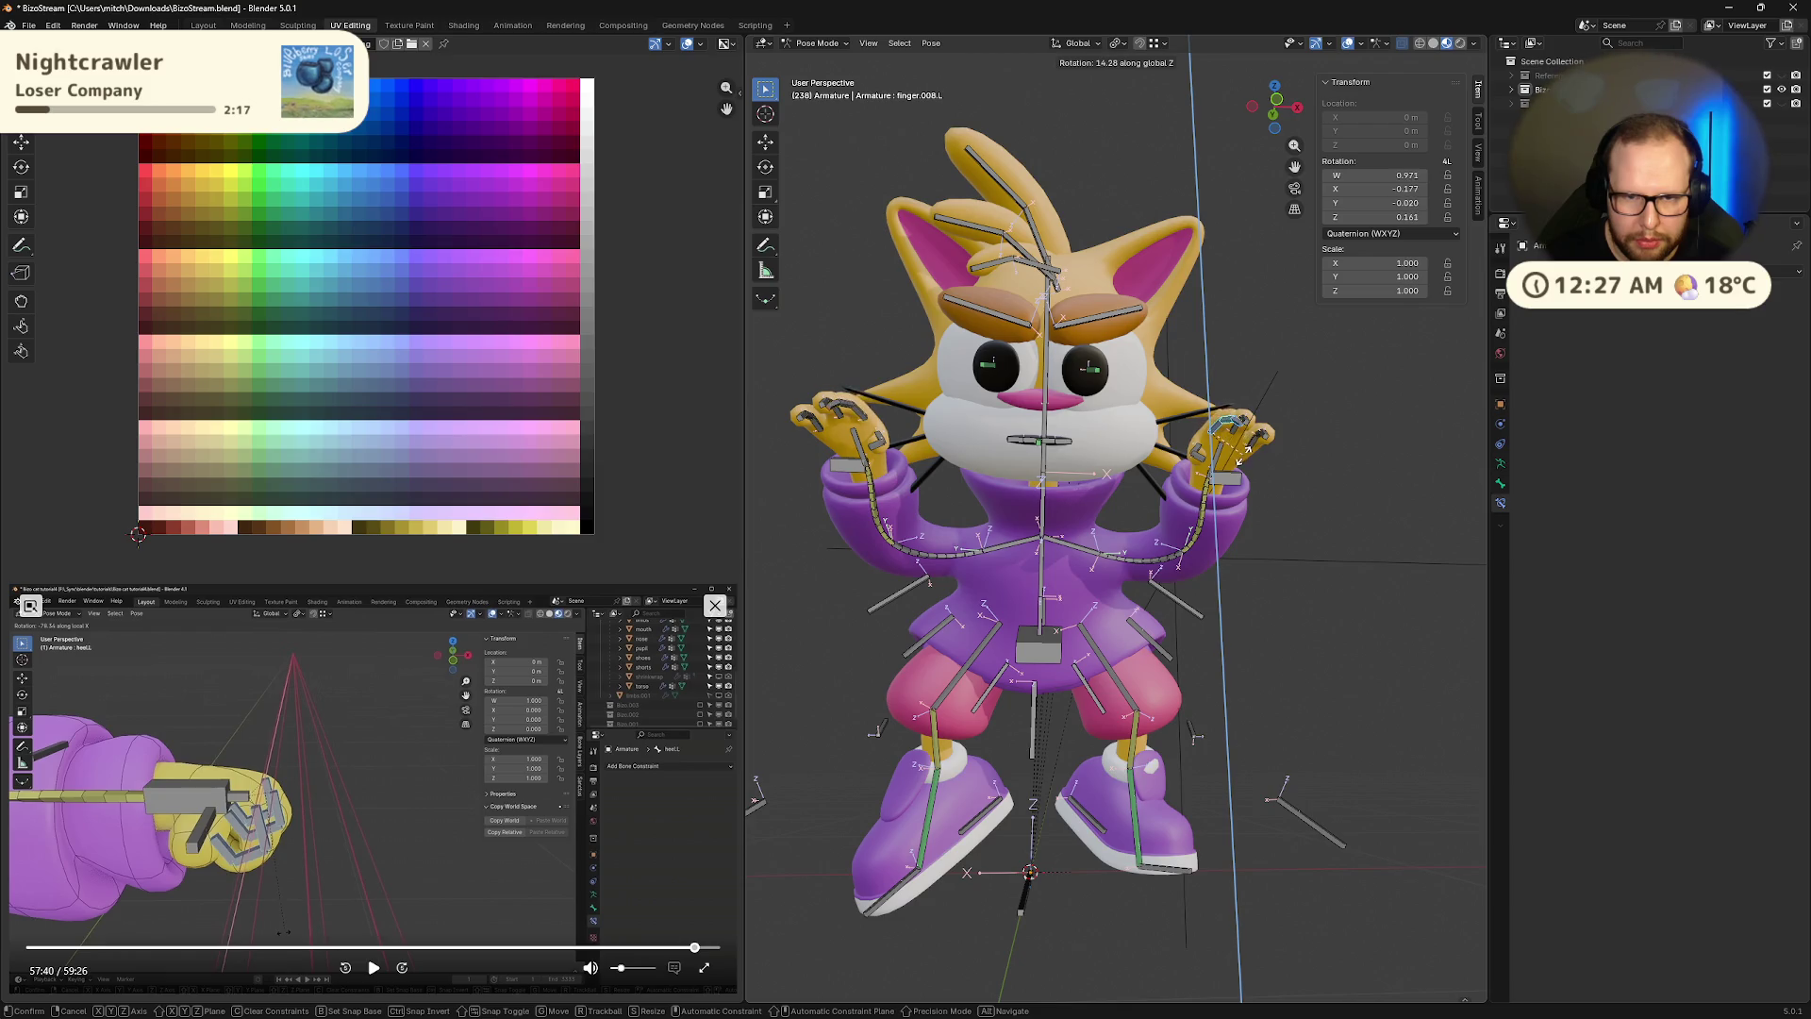
click(1235, 428)
shift+click(1242, 425)
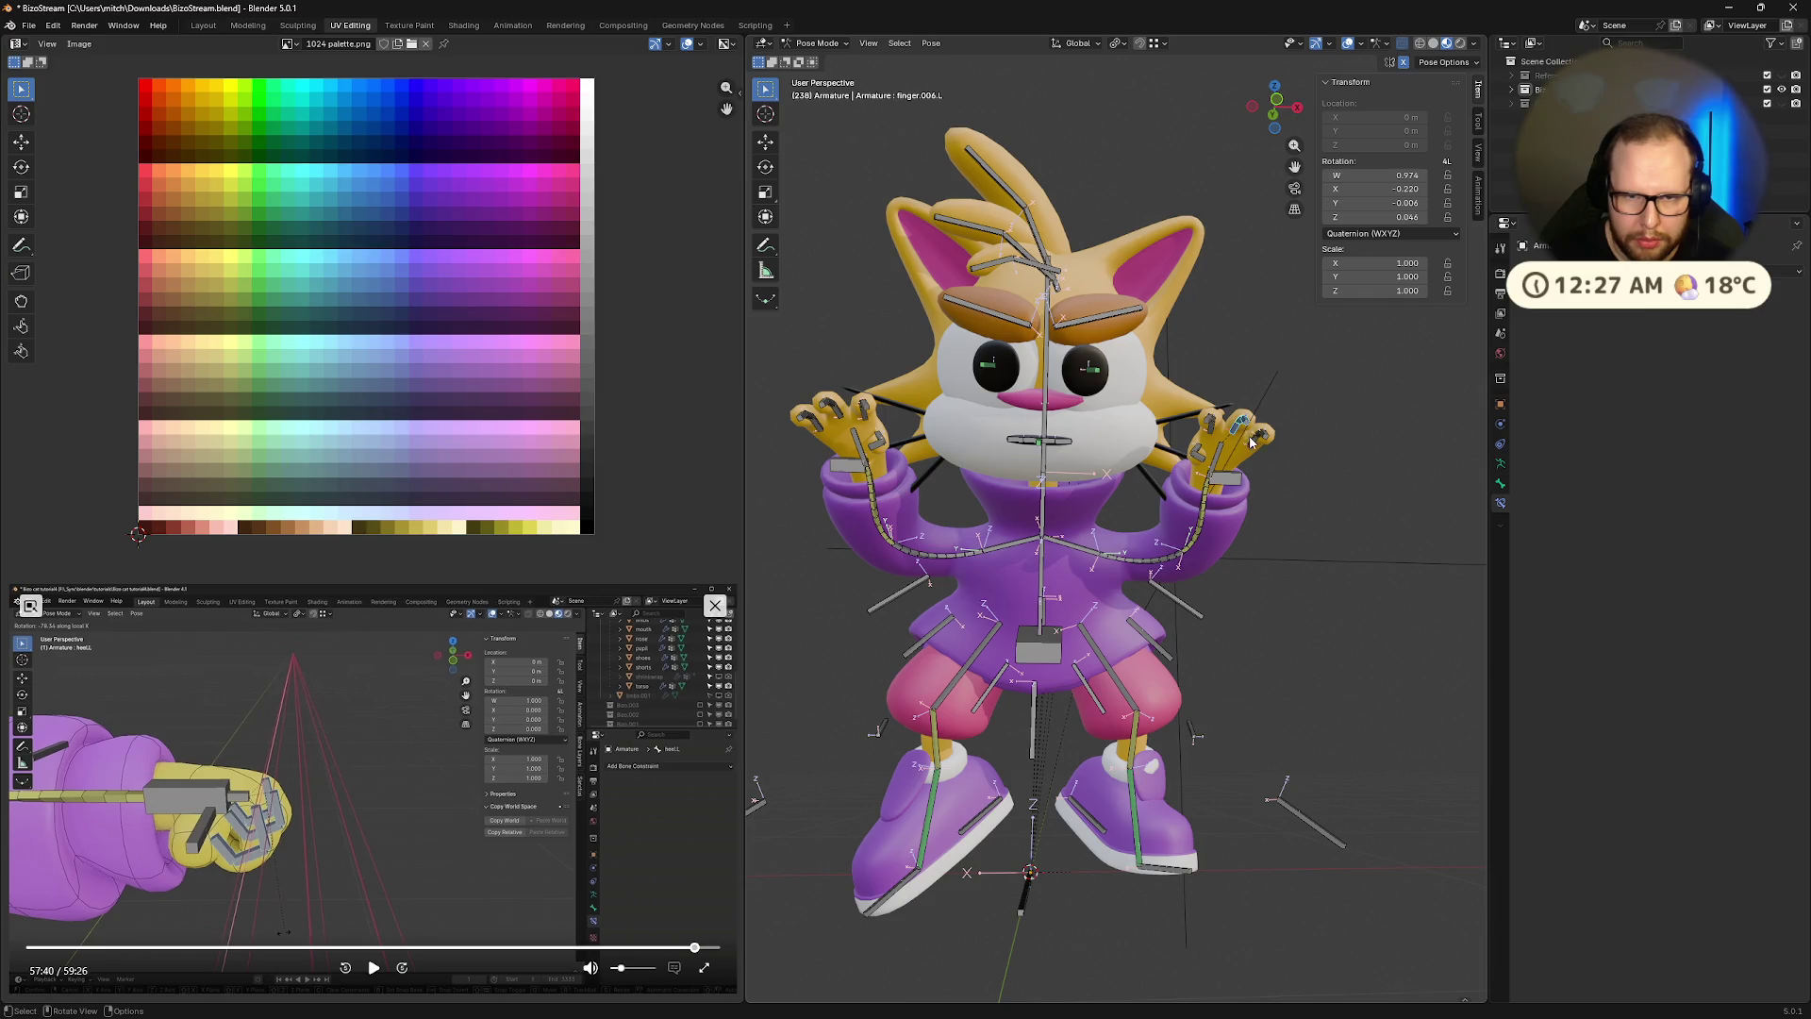
key(r)
key(z)
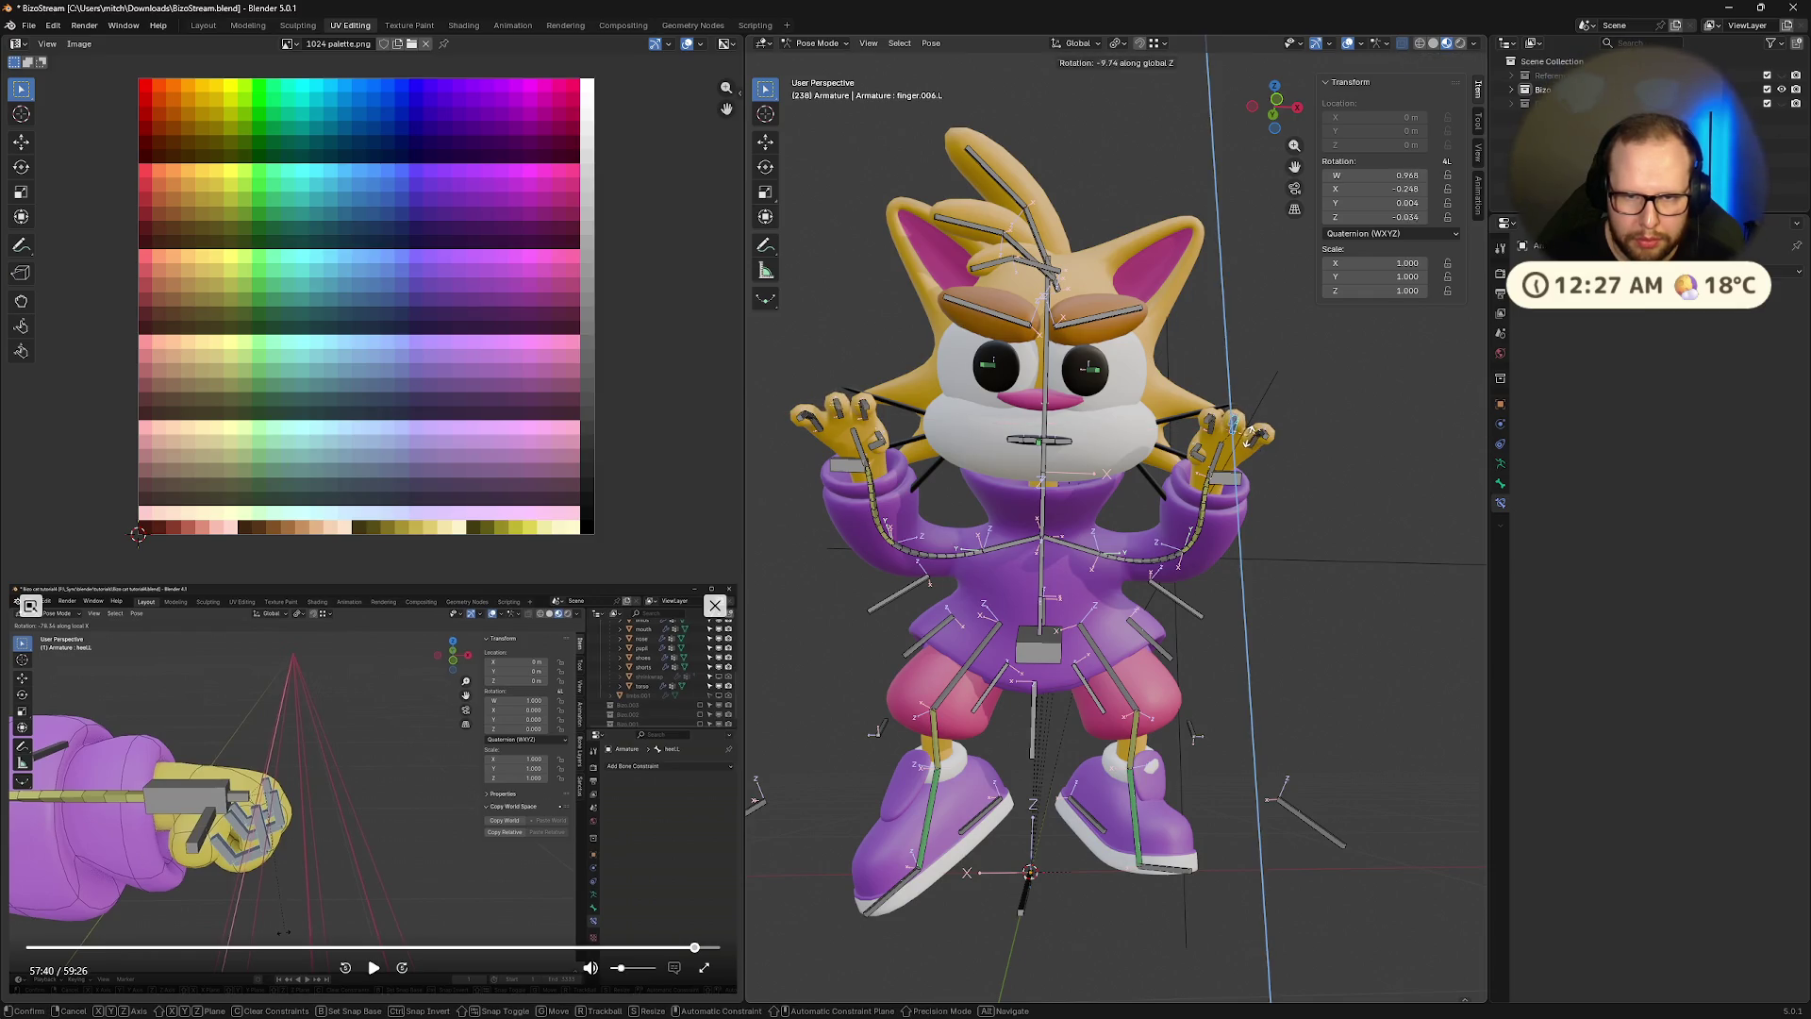
click(1255, 433)
Bend the left fingers further about local X, one of them by 11.4°
middle_drag(1256, 433, 1191, 515)
key(r)
key(x)
key(x)
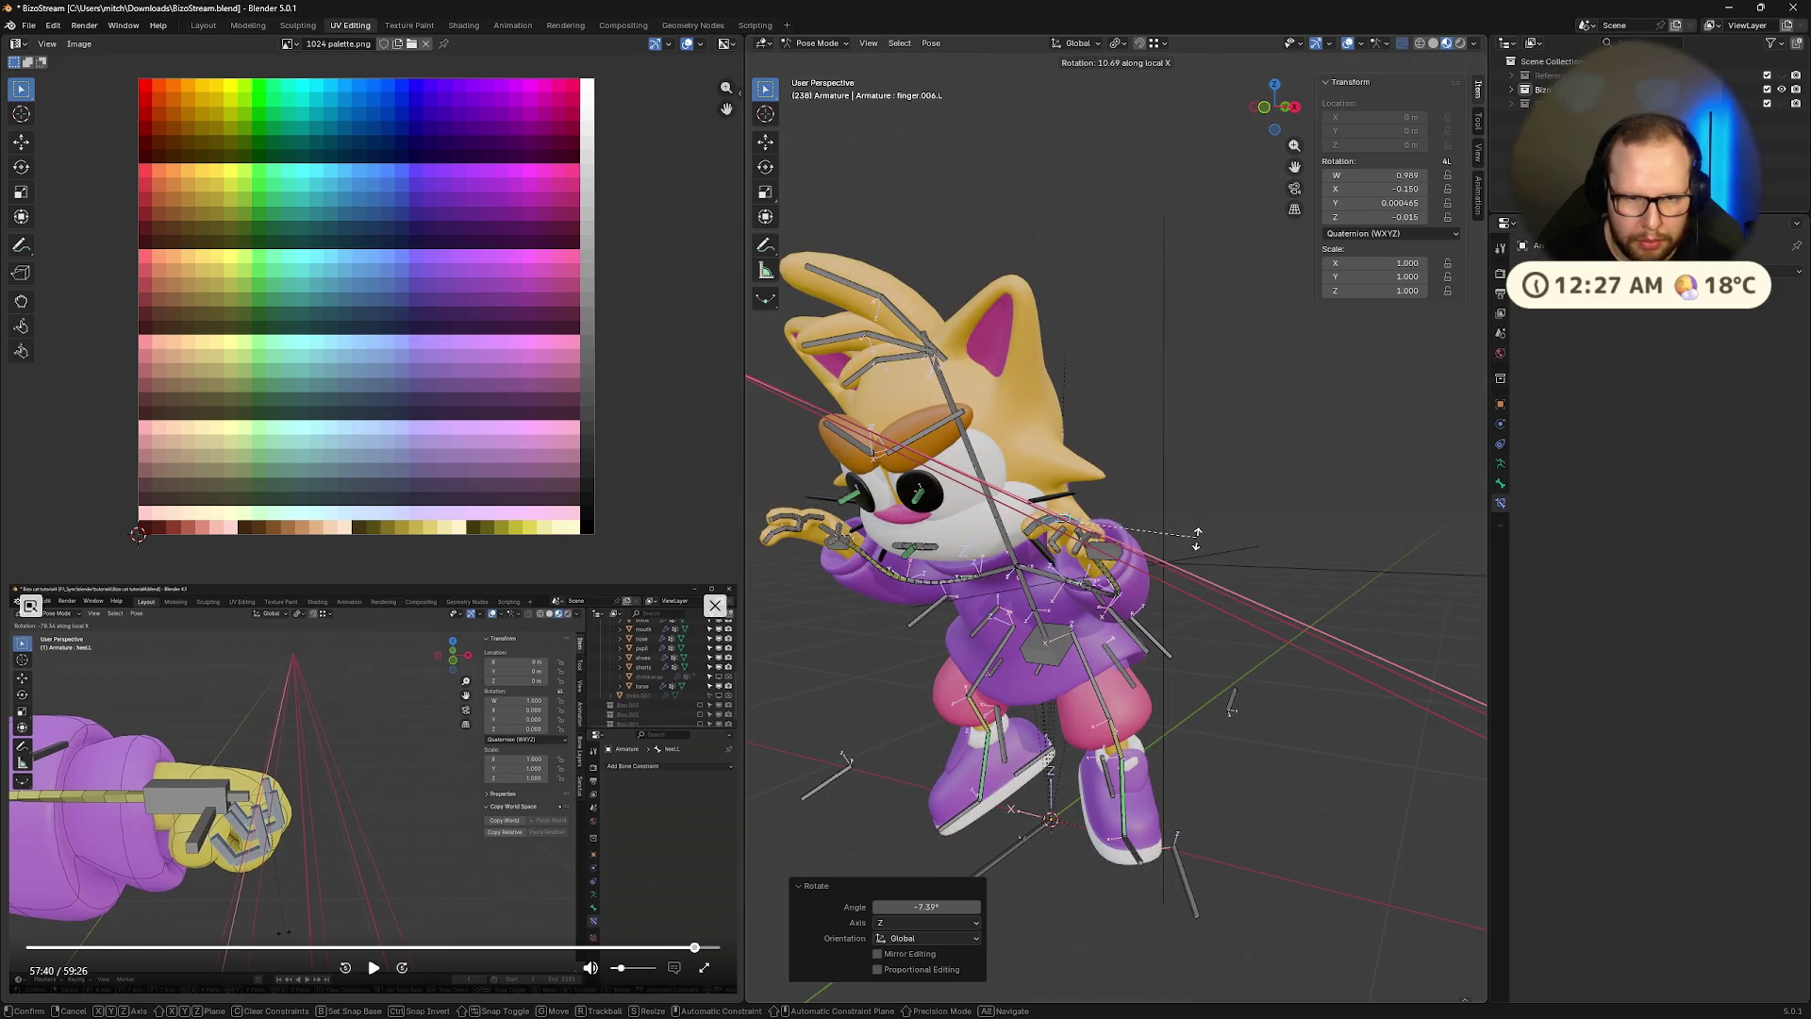
click(1196, 537)
middle_drag(1196, 538, 1373, 505)
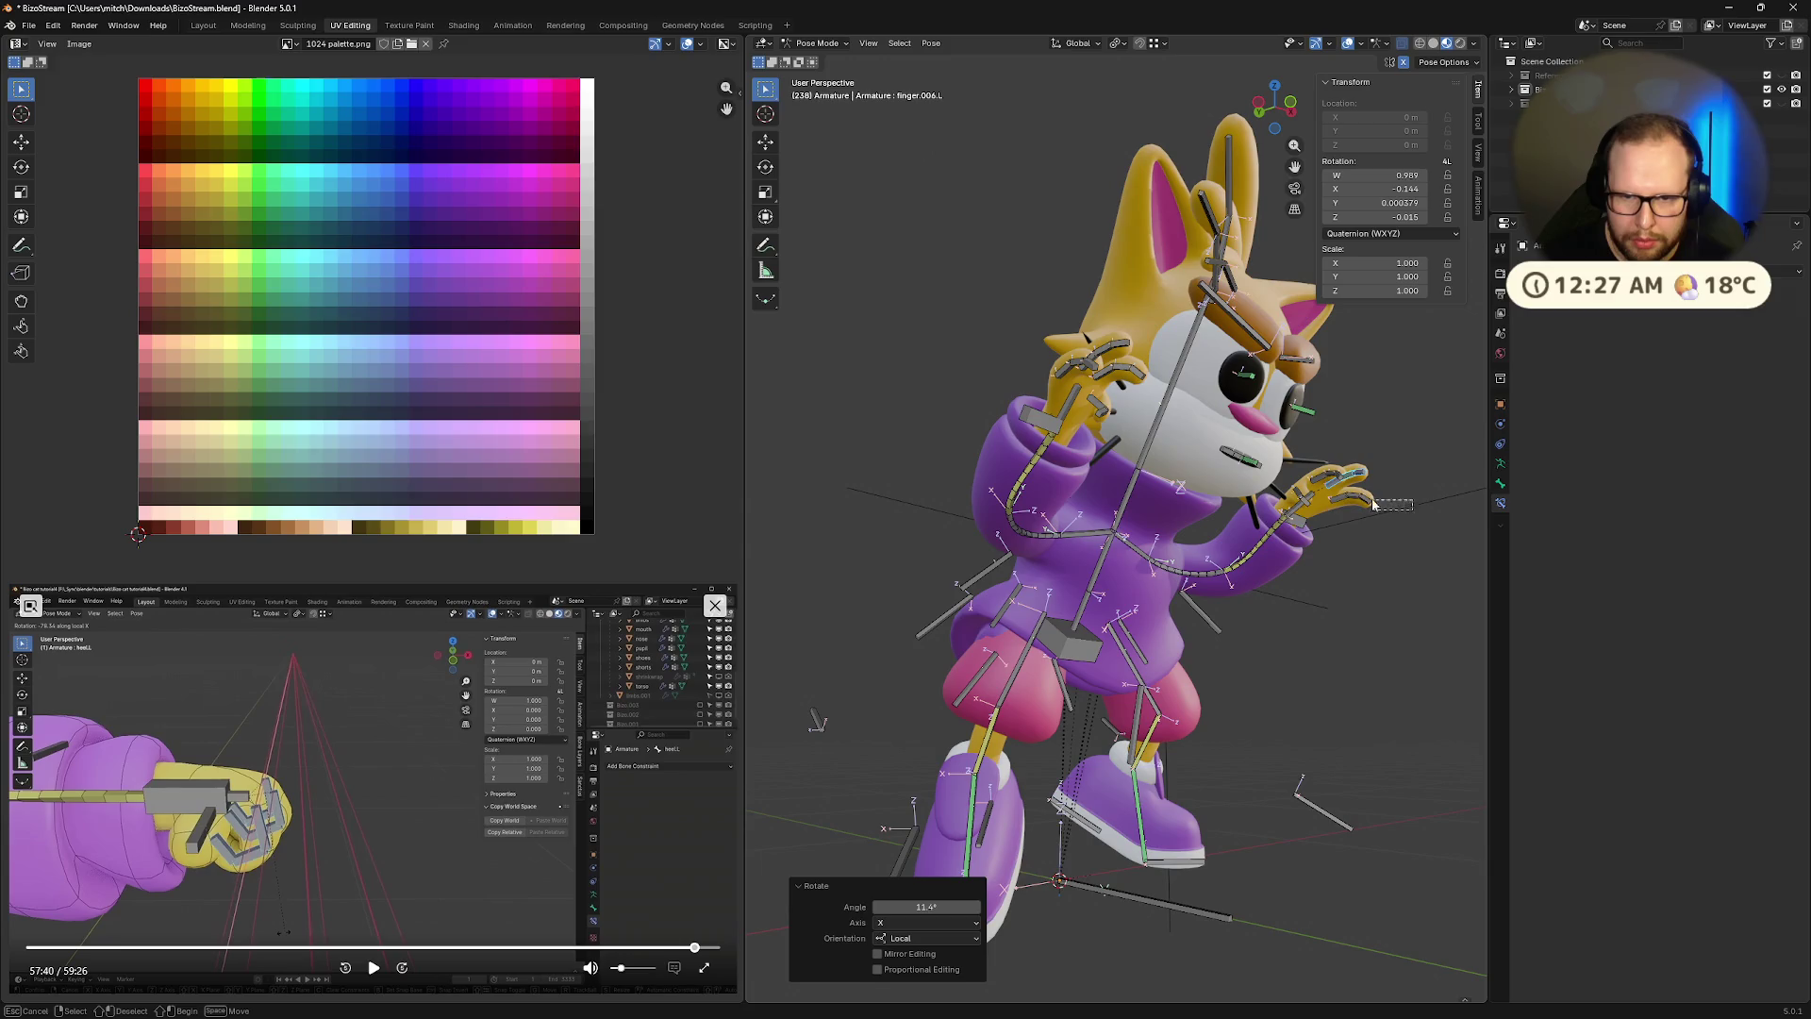
drag(1330, 505, 1331, 505)
key(r)
key(x)
key(x)
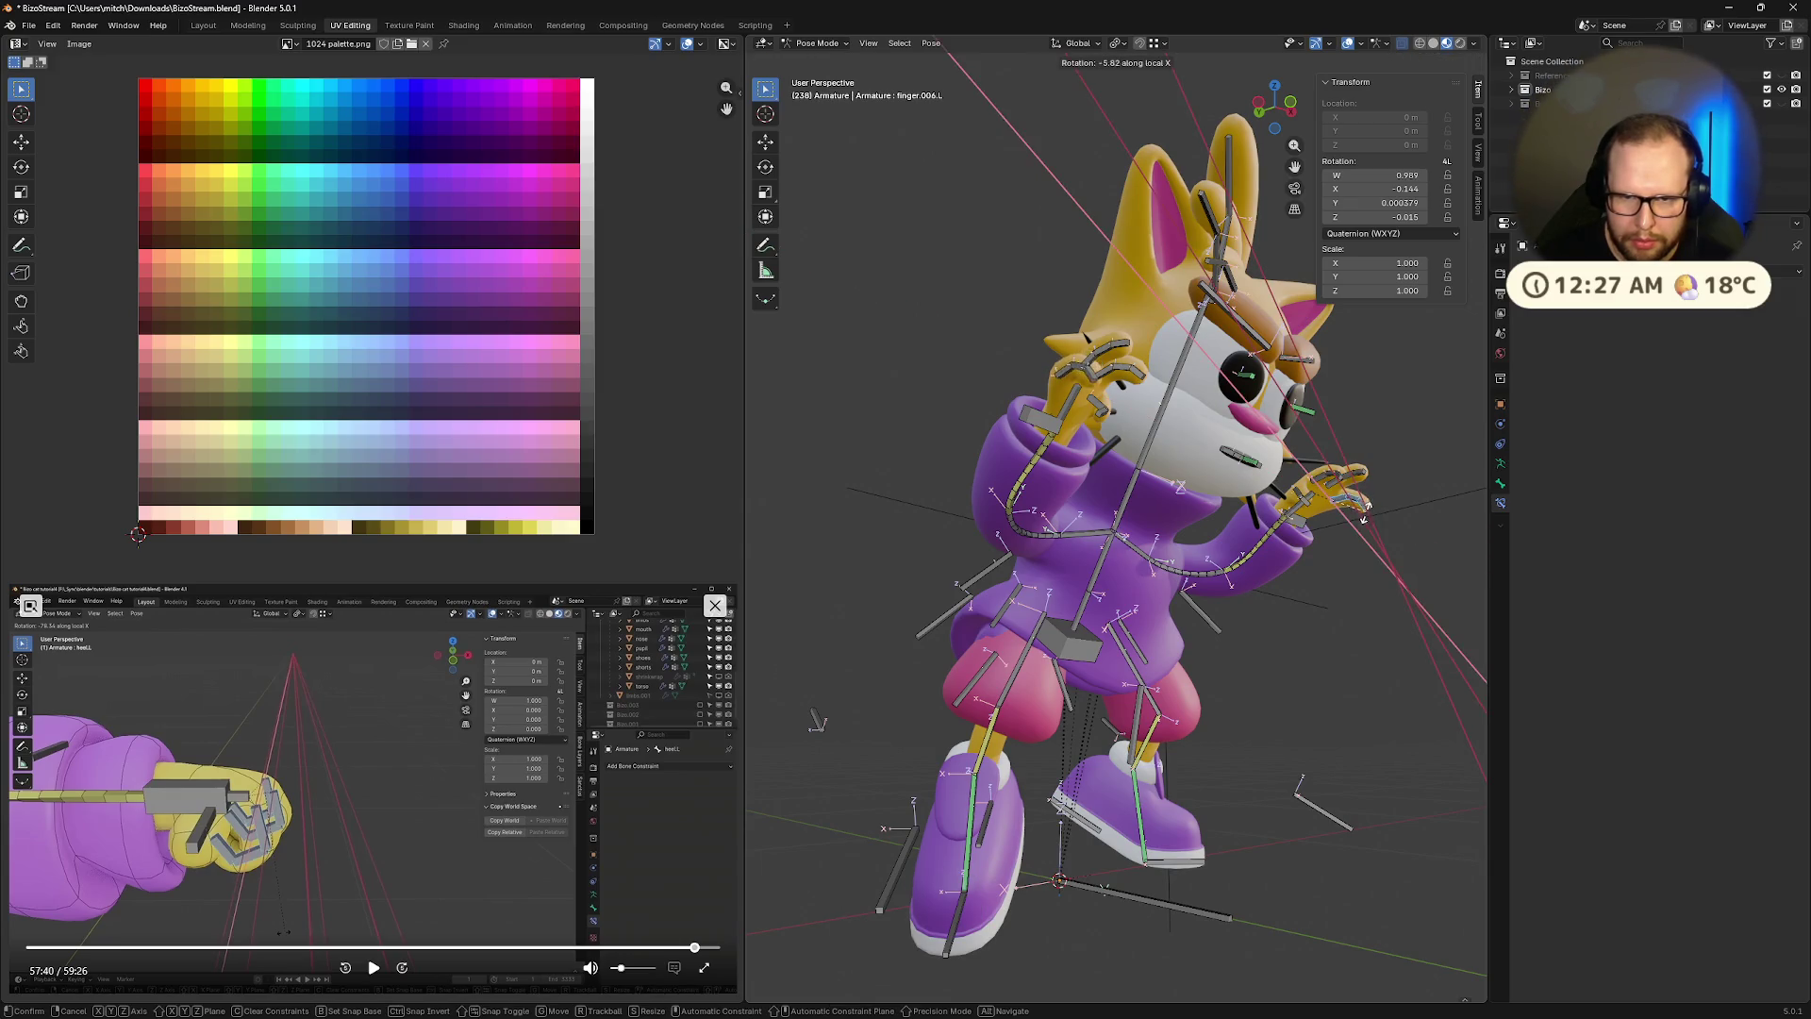
click(1361, 514)
Rotate the left thumb bone about its local X axis into a claw
mouse_move(1361, 514)
middle_down()
mouse_move(1328, 532)
mouse_move(1281, 508)
mouse_move(1294, 542)
mouse_move(1222, 479)
middle_up()
click(1222, 479)
key(r)
key(x)
key(x)
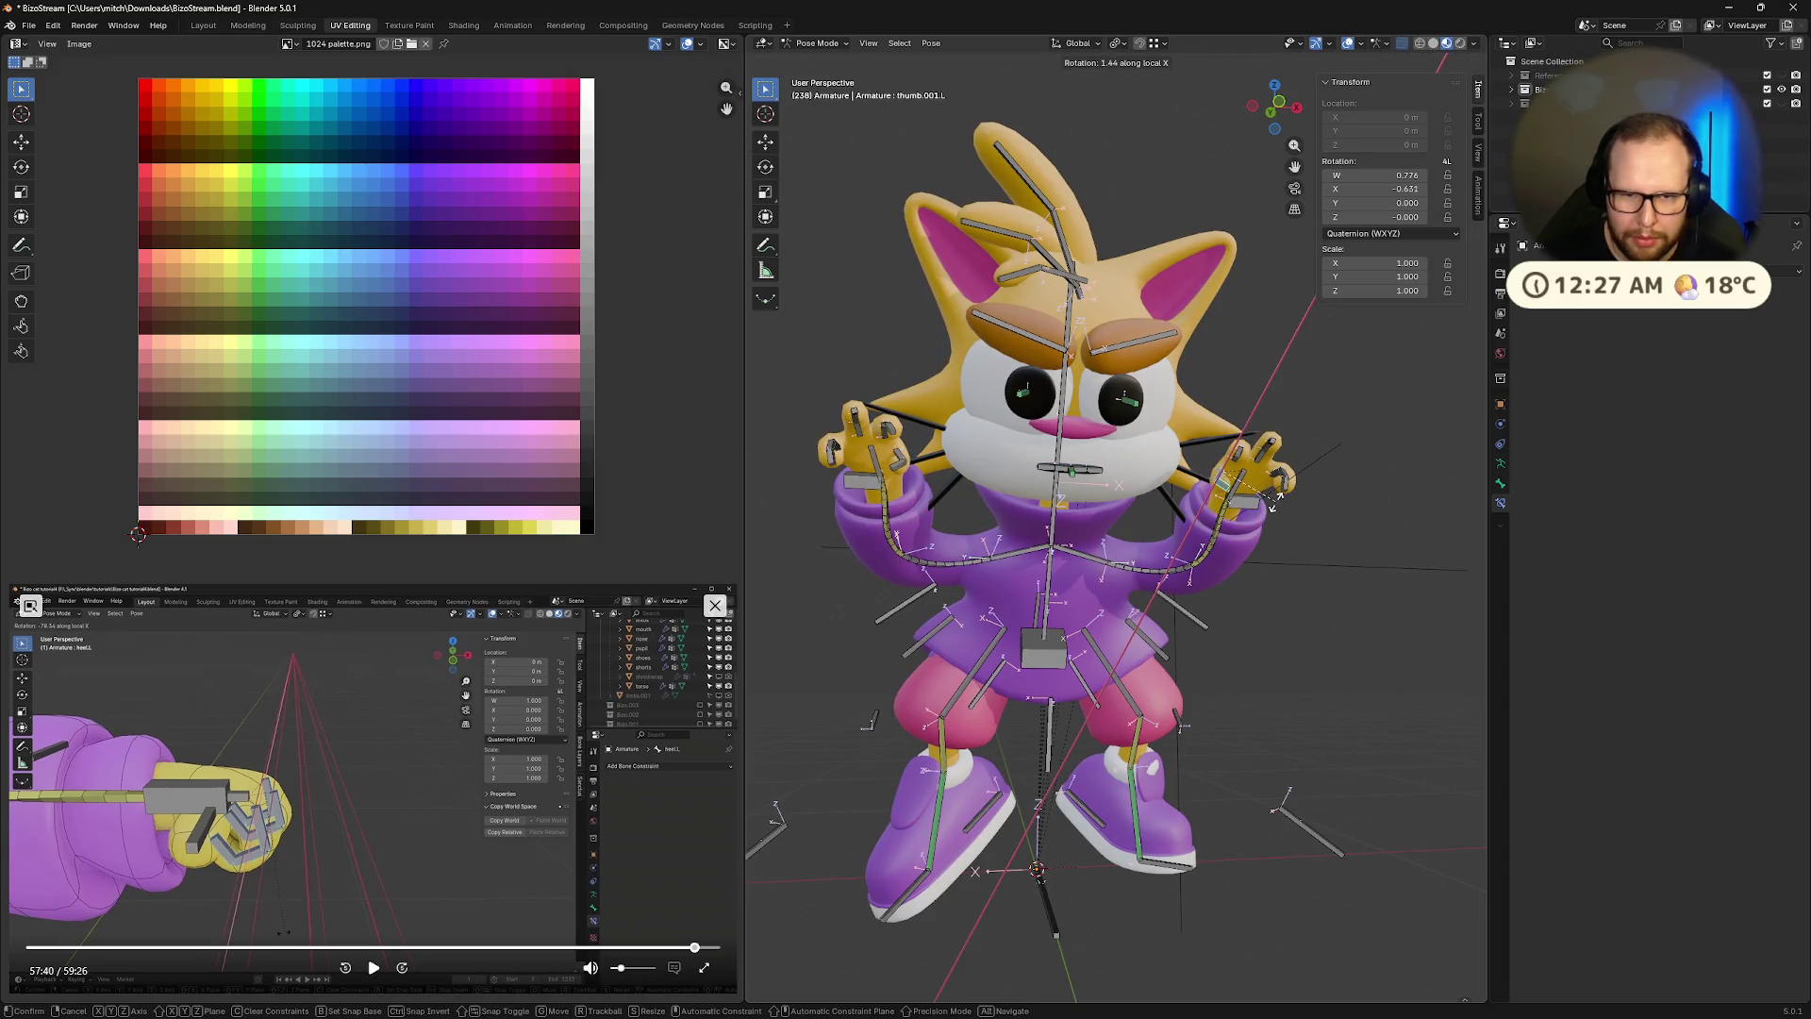
click(1234, 489)
Select both the right and left eyebrow bones
mouse_move(1233, 489)
middle_down()
mouse_move(1331, 550)
mouse_move(1306, 584)
mouse_move(1328, 651)
middle_up()
scroll(1226, 565, up, 5)
scroll(1113, 483, down, 3)
scroll(1103, 378, up, 2)
click(1096, 306)
shift+click(1149, 308)
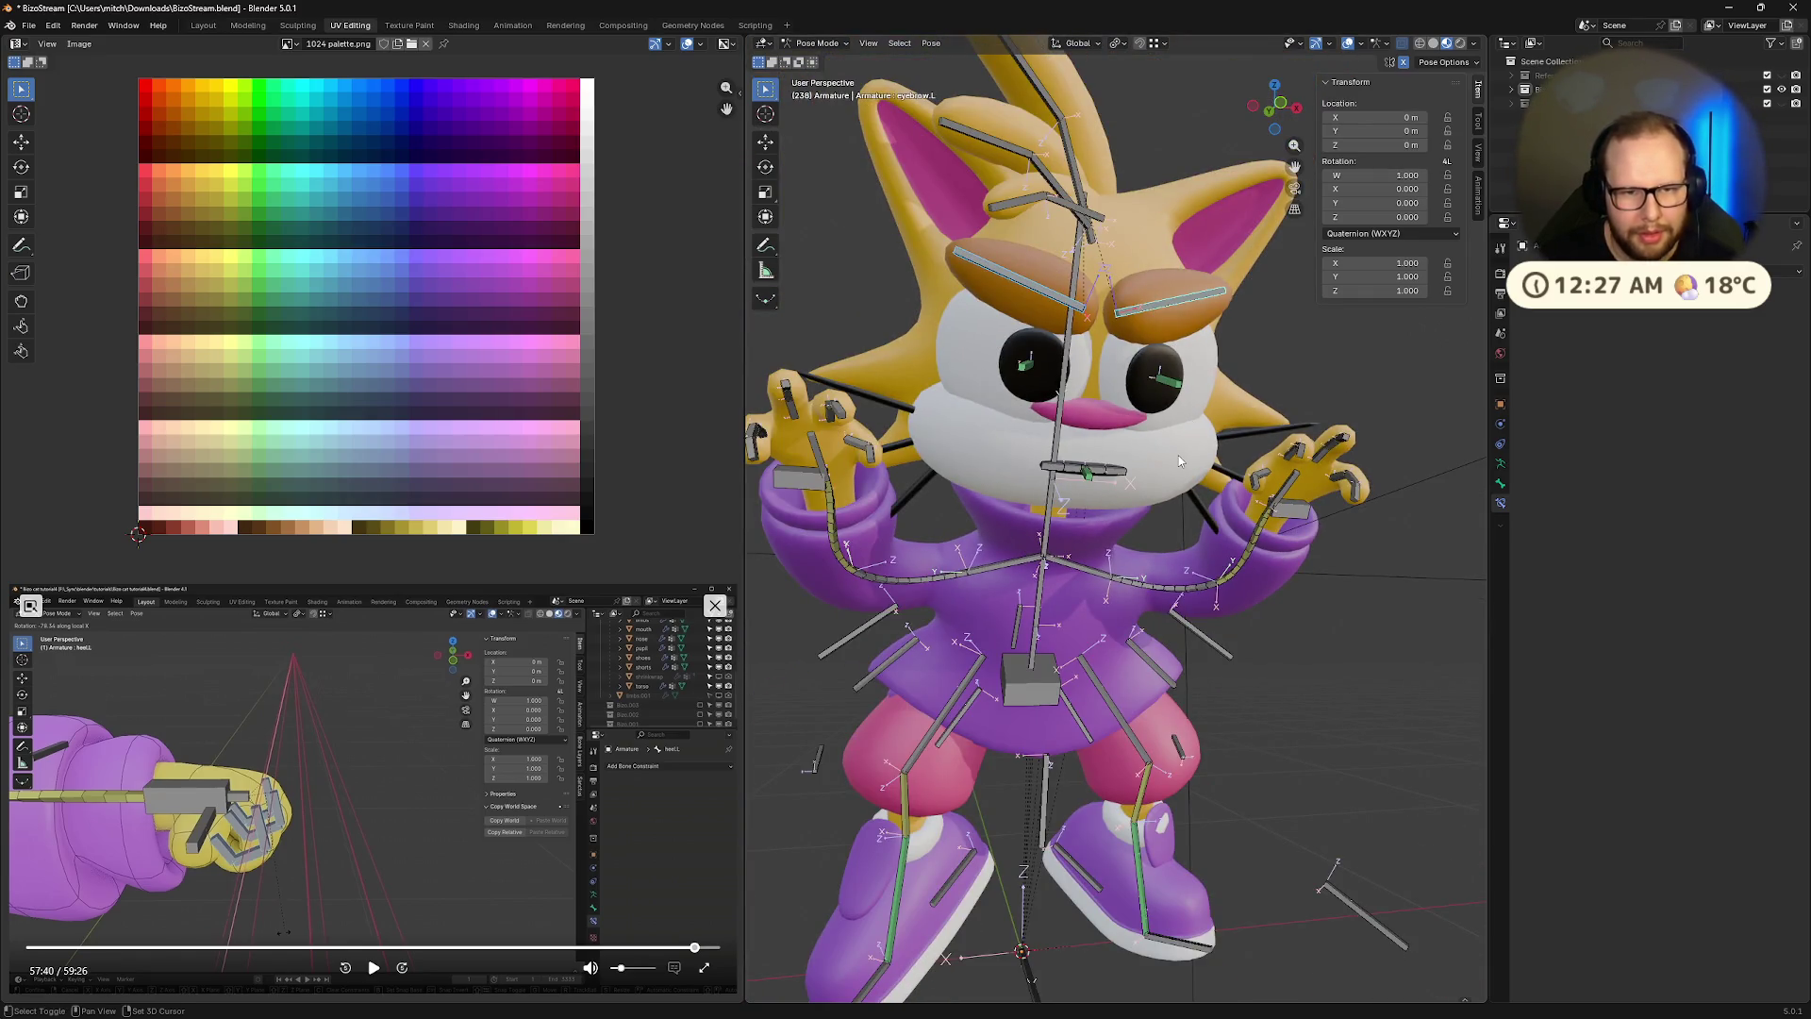
Tilt both eyebrows 18° about local X and lower them along local Z
key(r)
key(x)
key(x)
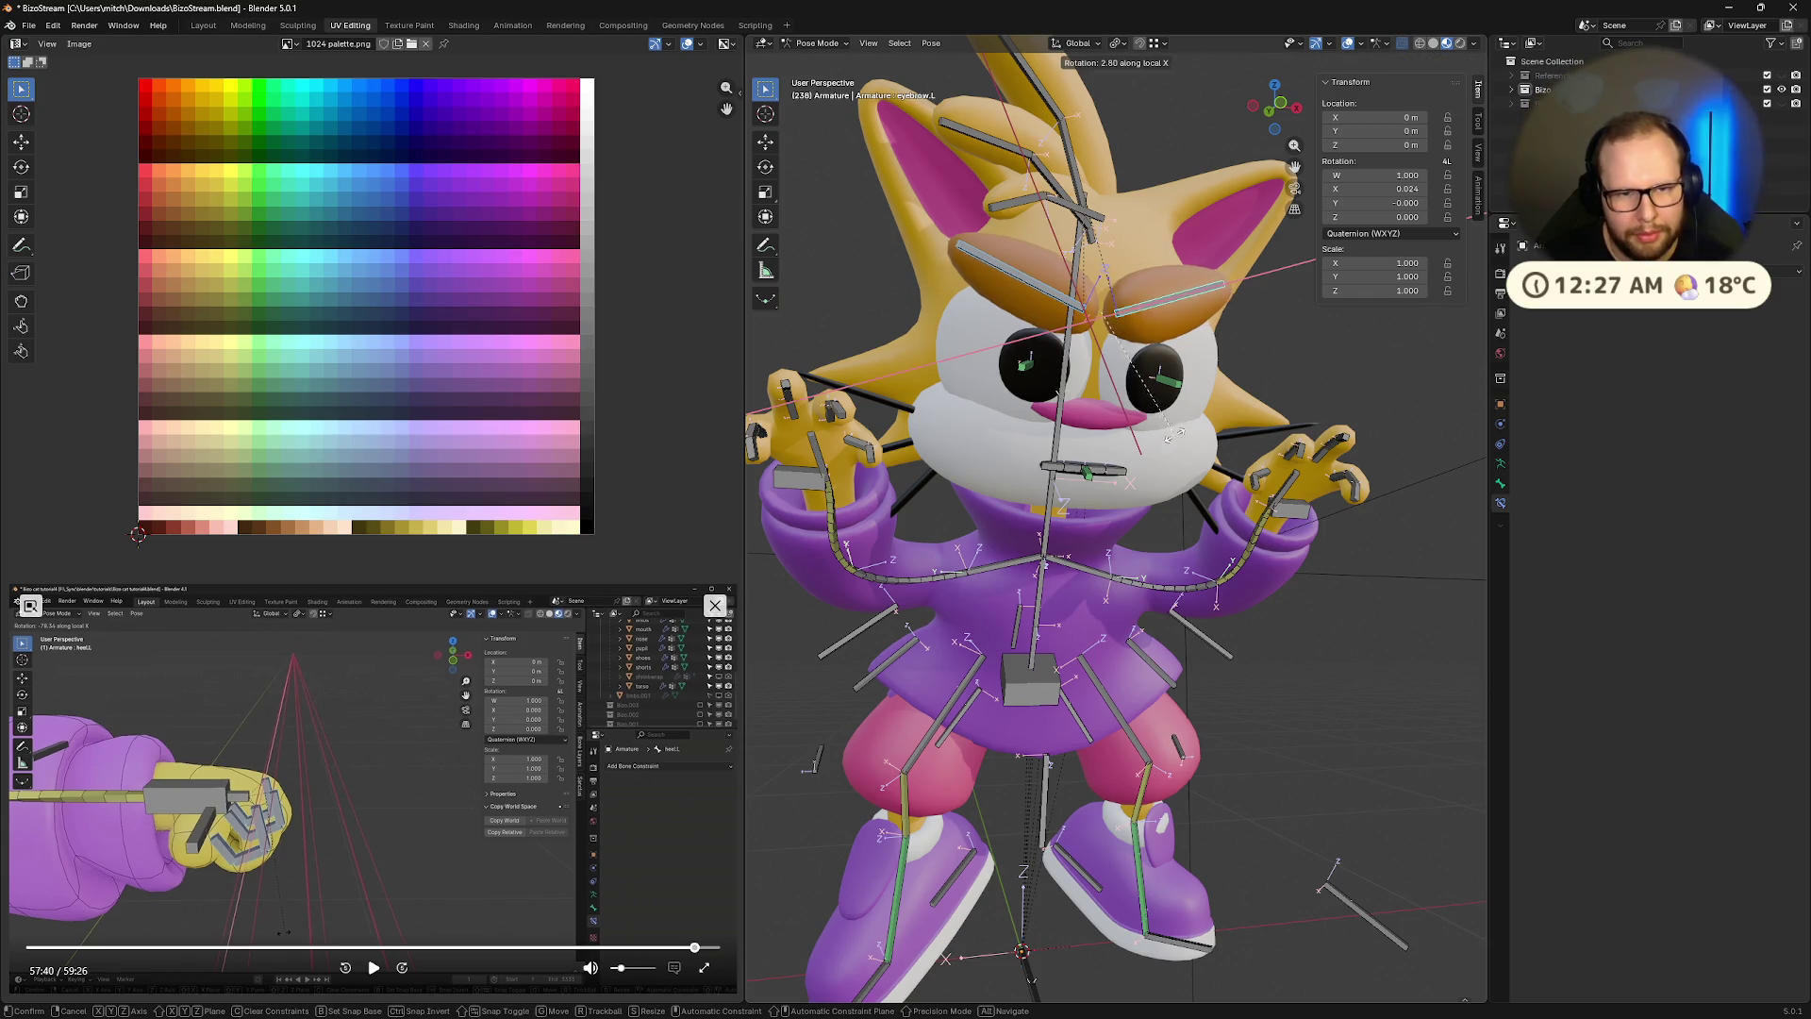
click(1190, 396)
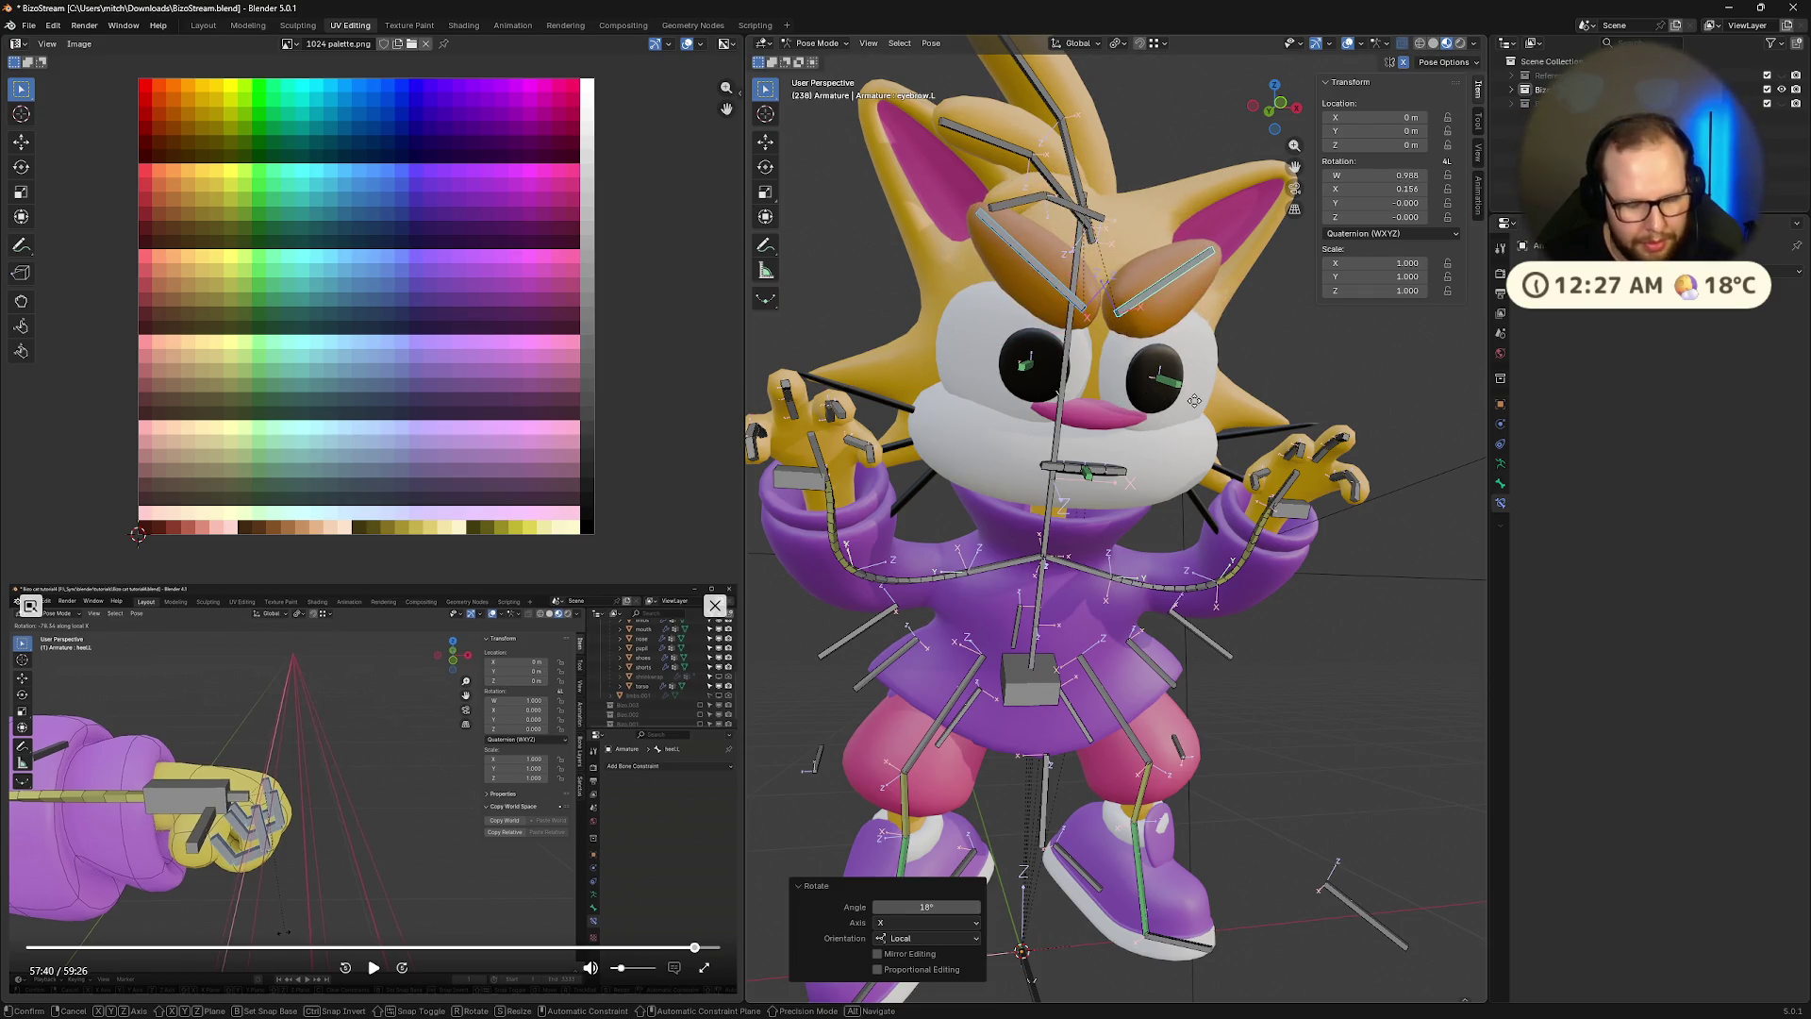
key(g)
key(x)
key(Escape)
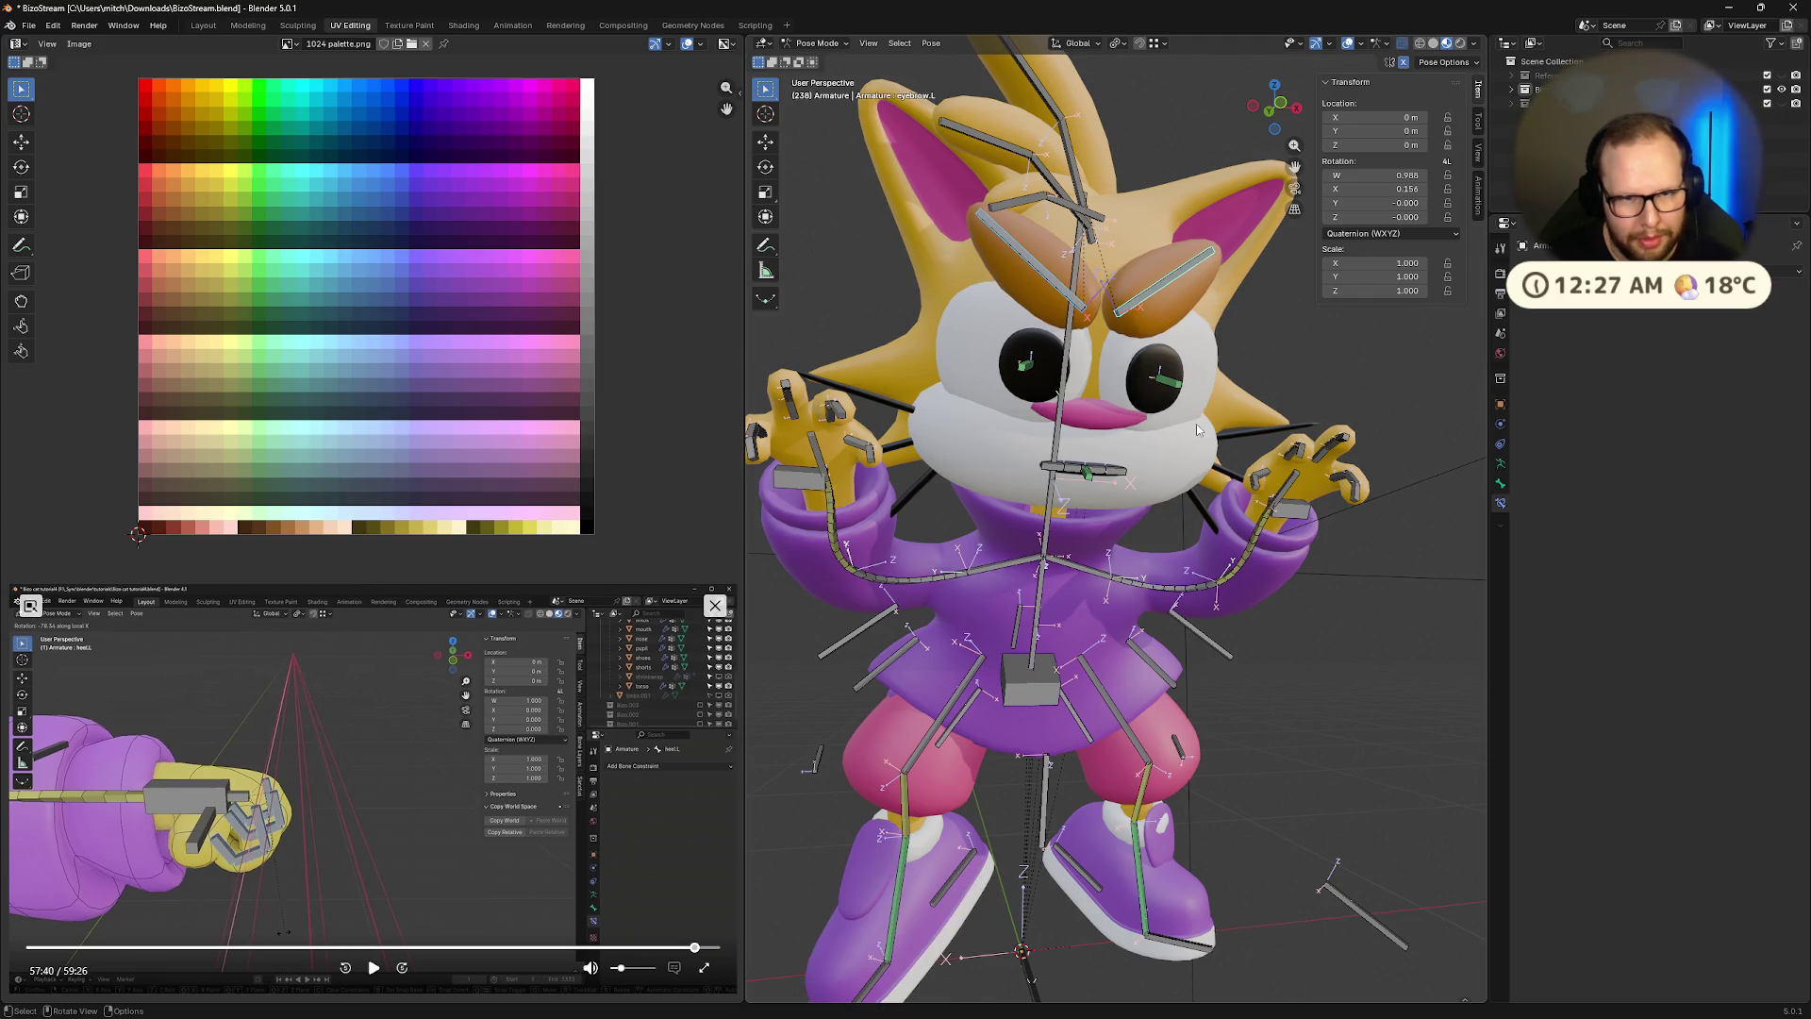
key(g)
key(z)
key(z)
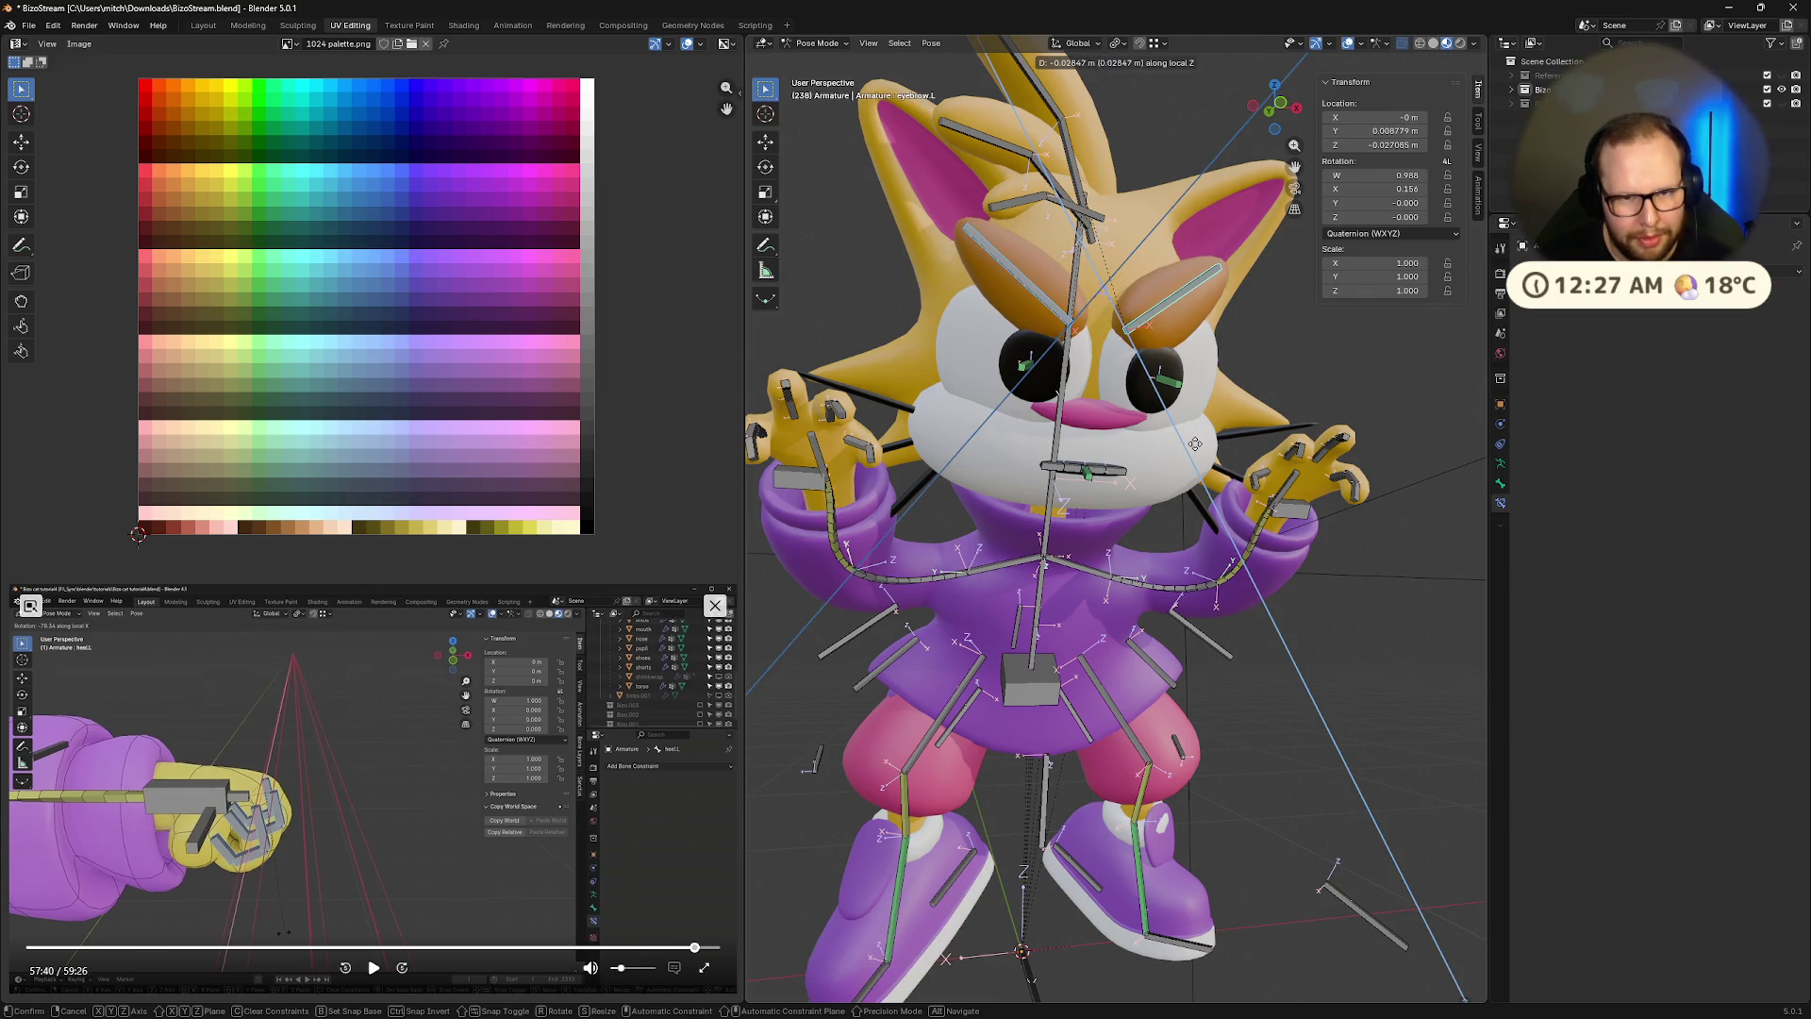
click(1196, 449)
Rotate the right mouth corner bone about its local Z axis
mouse_move(1196, 443)
middle_down()
mouse_move(1146, 439)
mouse_move(1230, 432)
middle_up()
click(1171, 440)
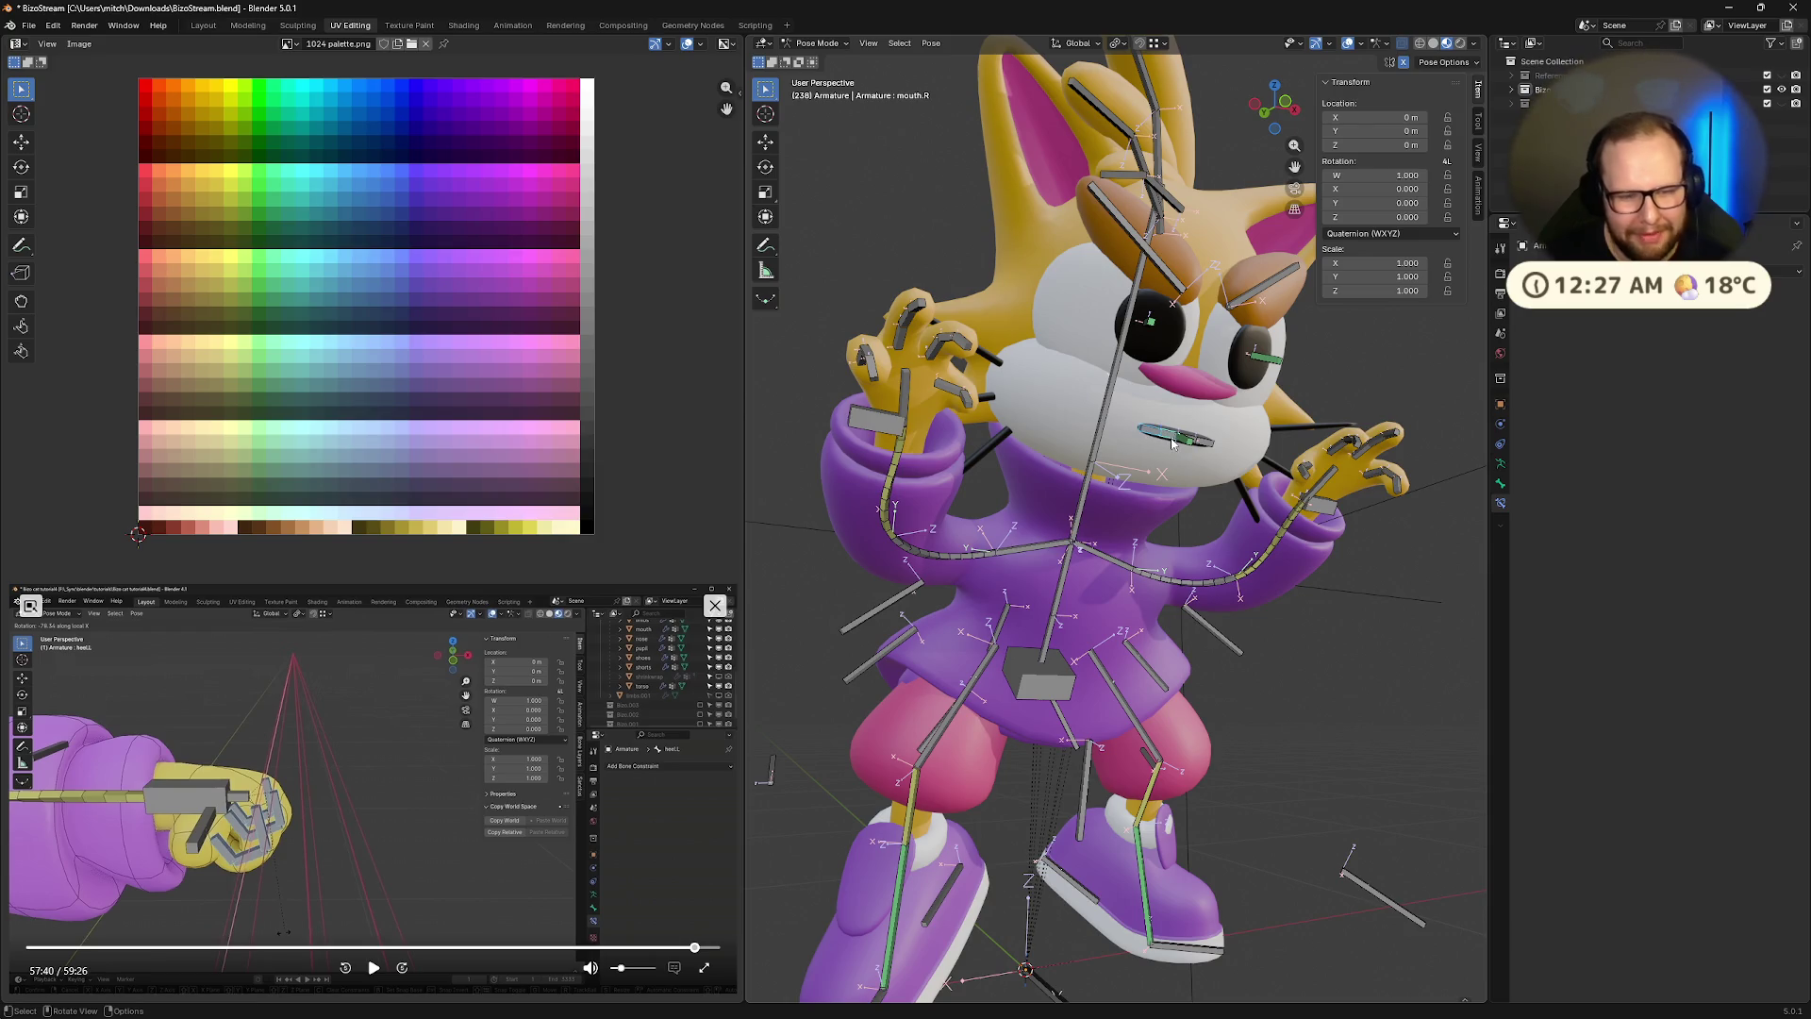
key(g)
key(x)
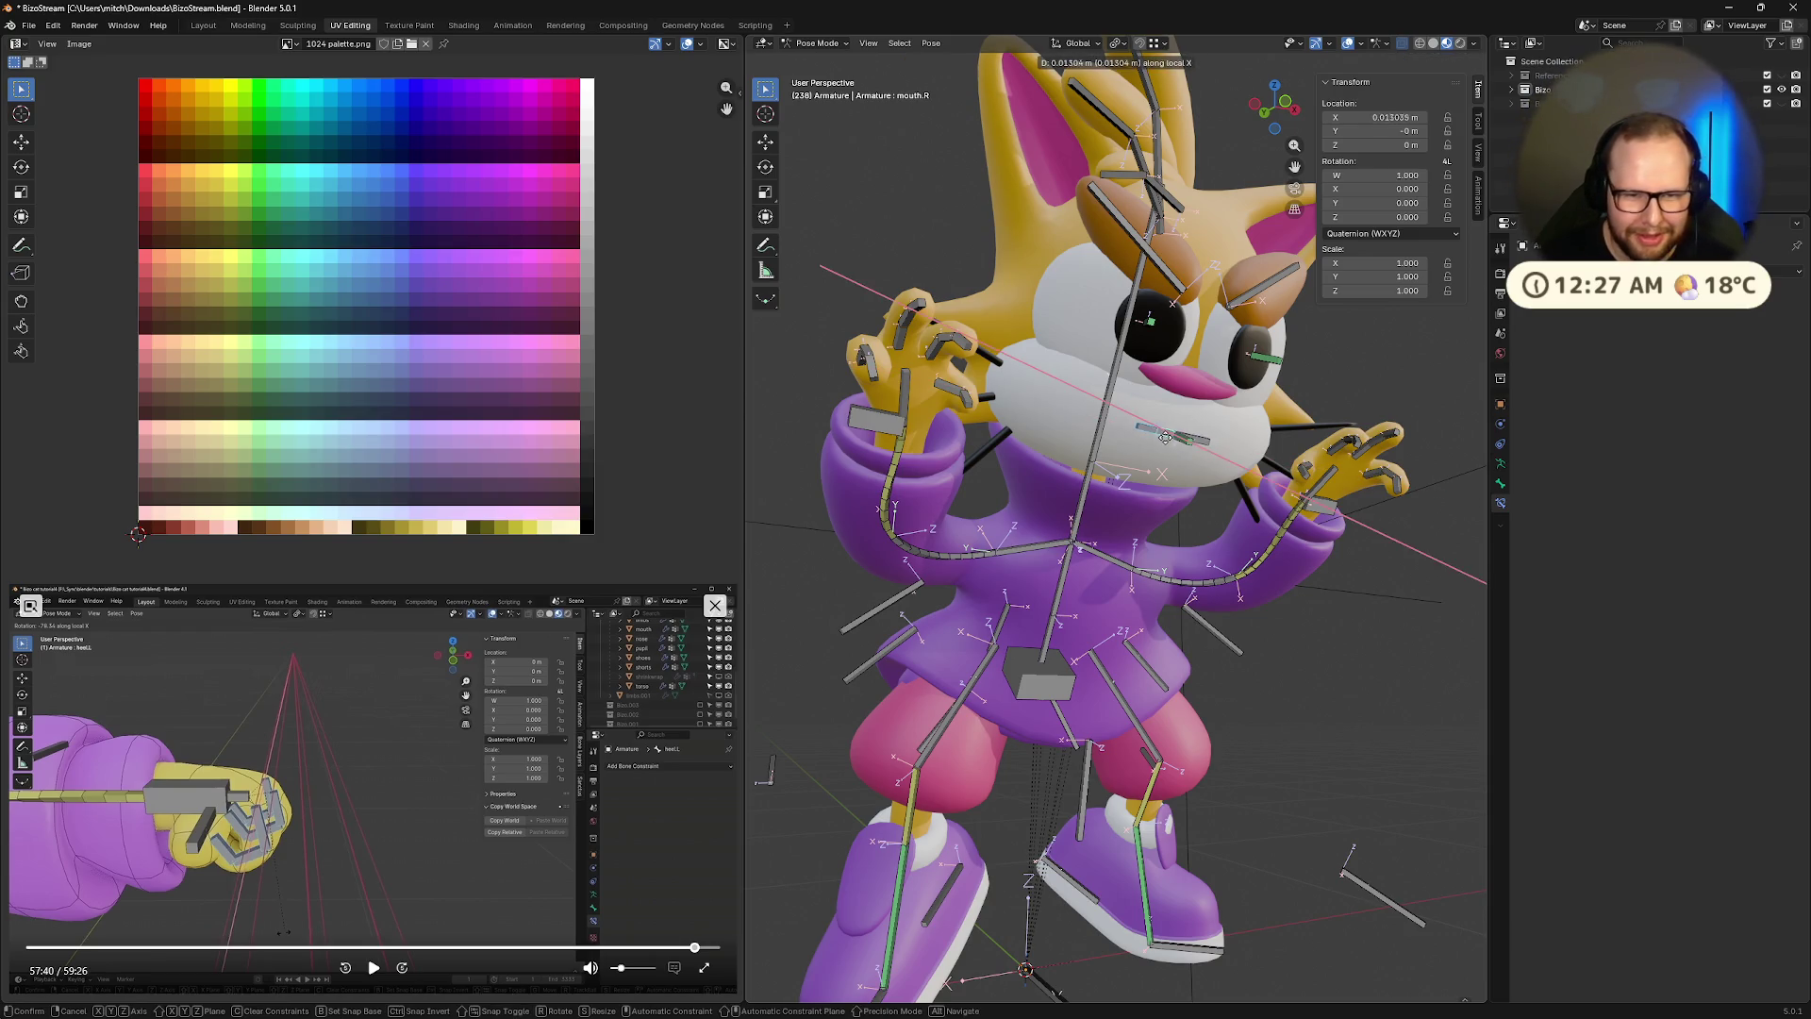
click(1172, 442)
key(ctrl+z)
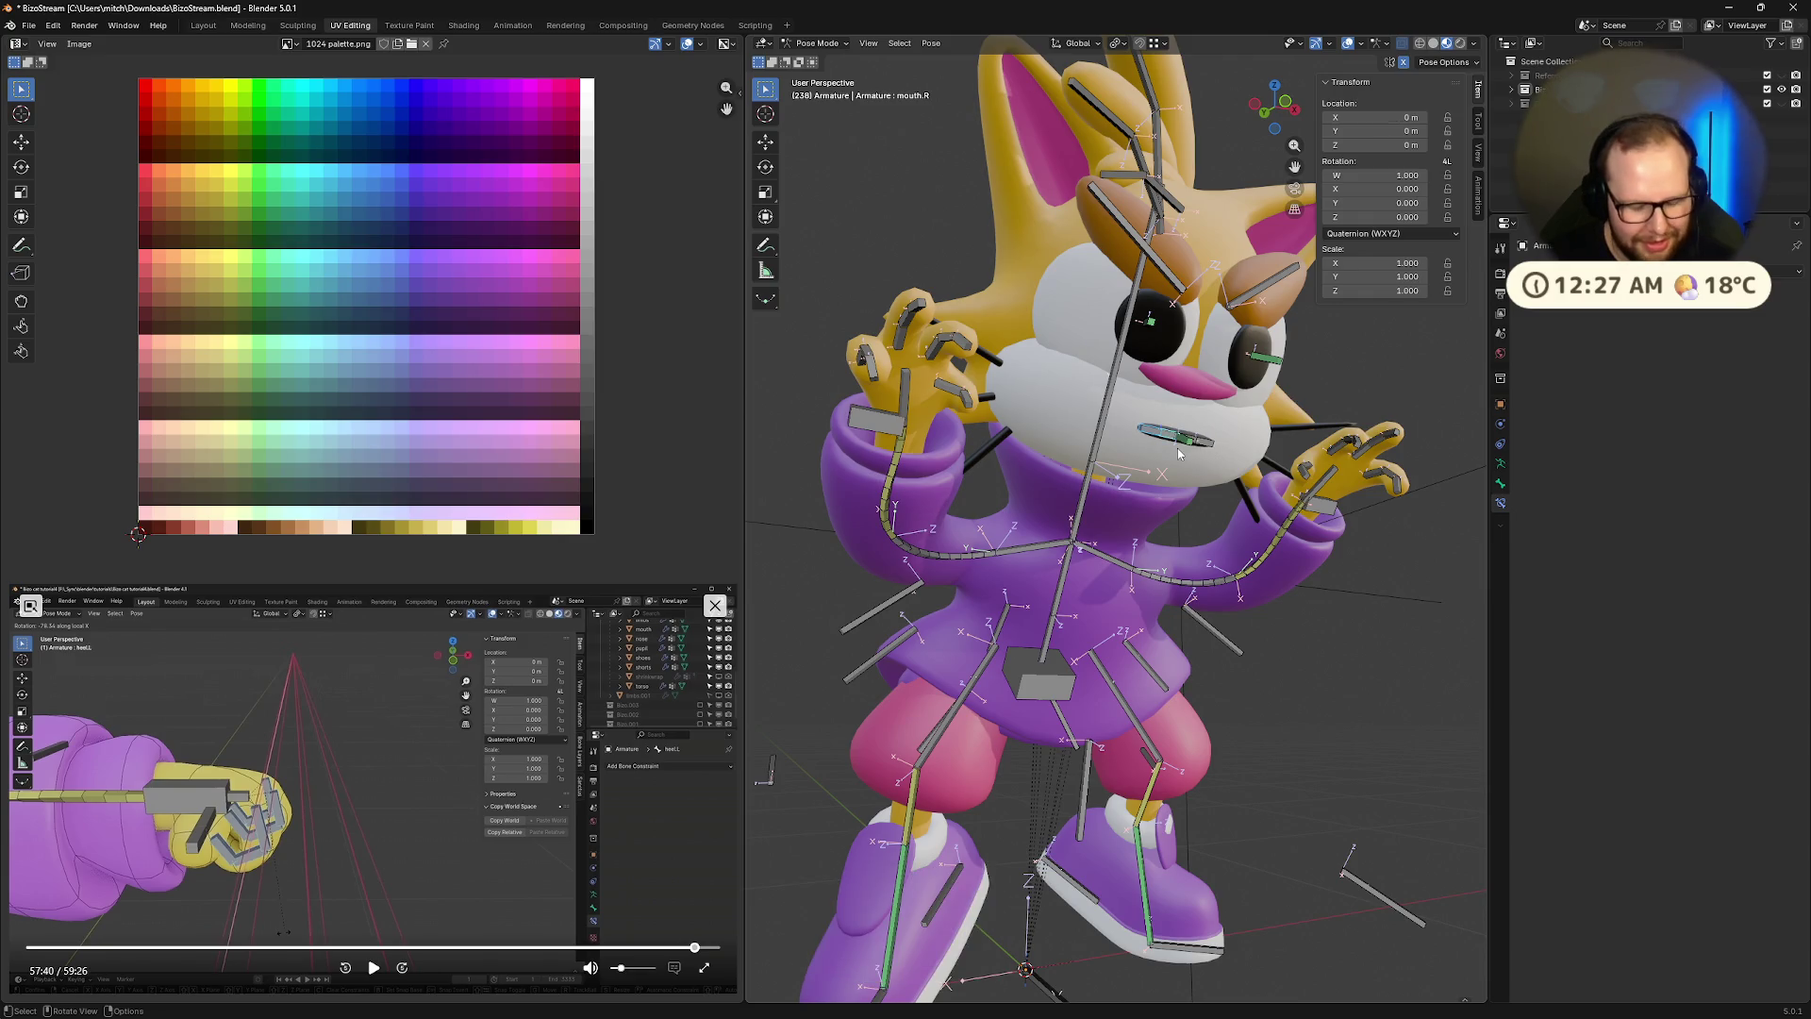
middle_drag(1193, 465, 1194, 511)
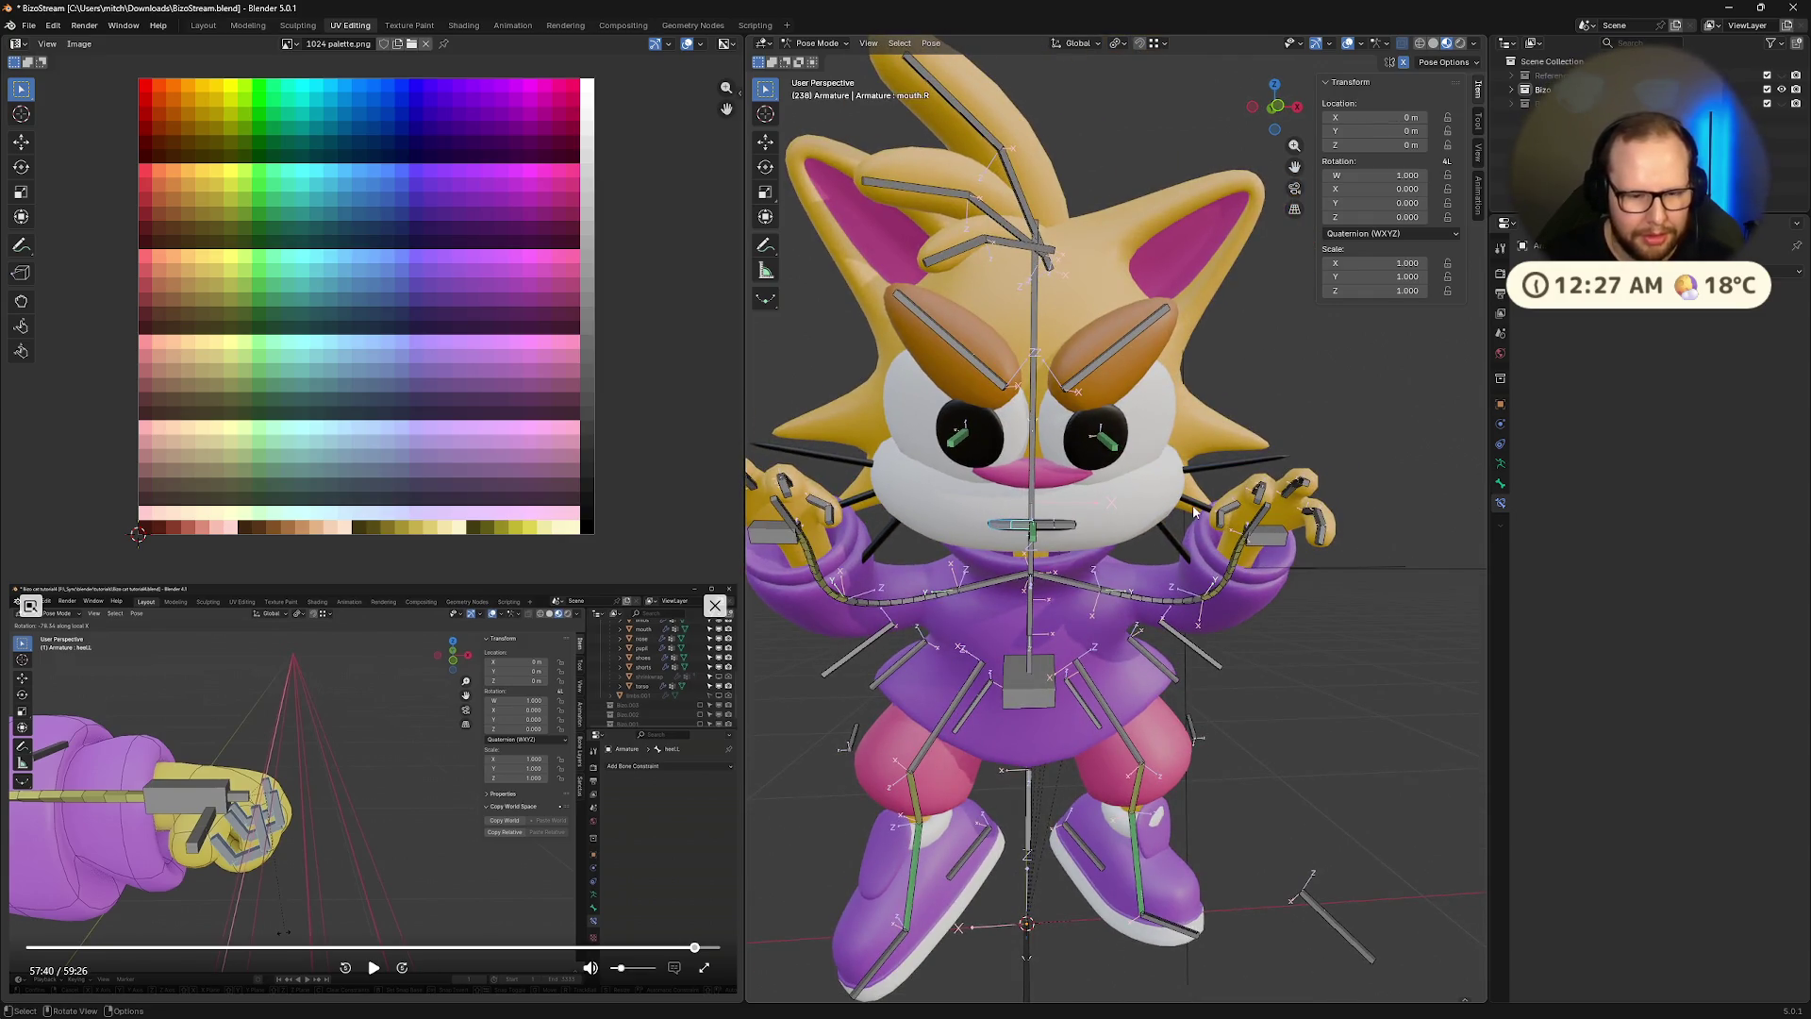
key(r)
key(y)
key(y)
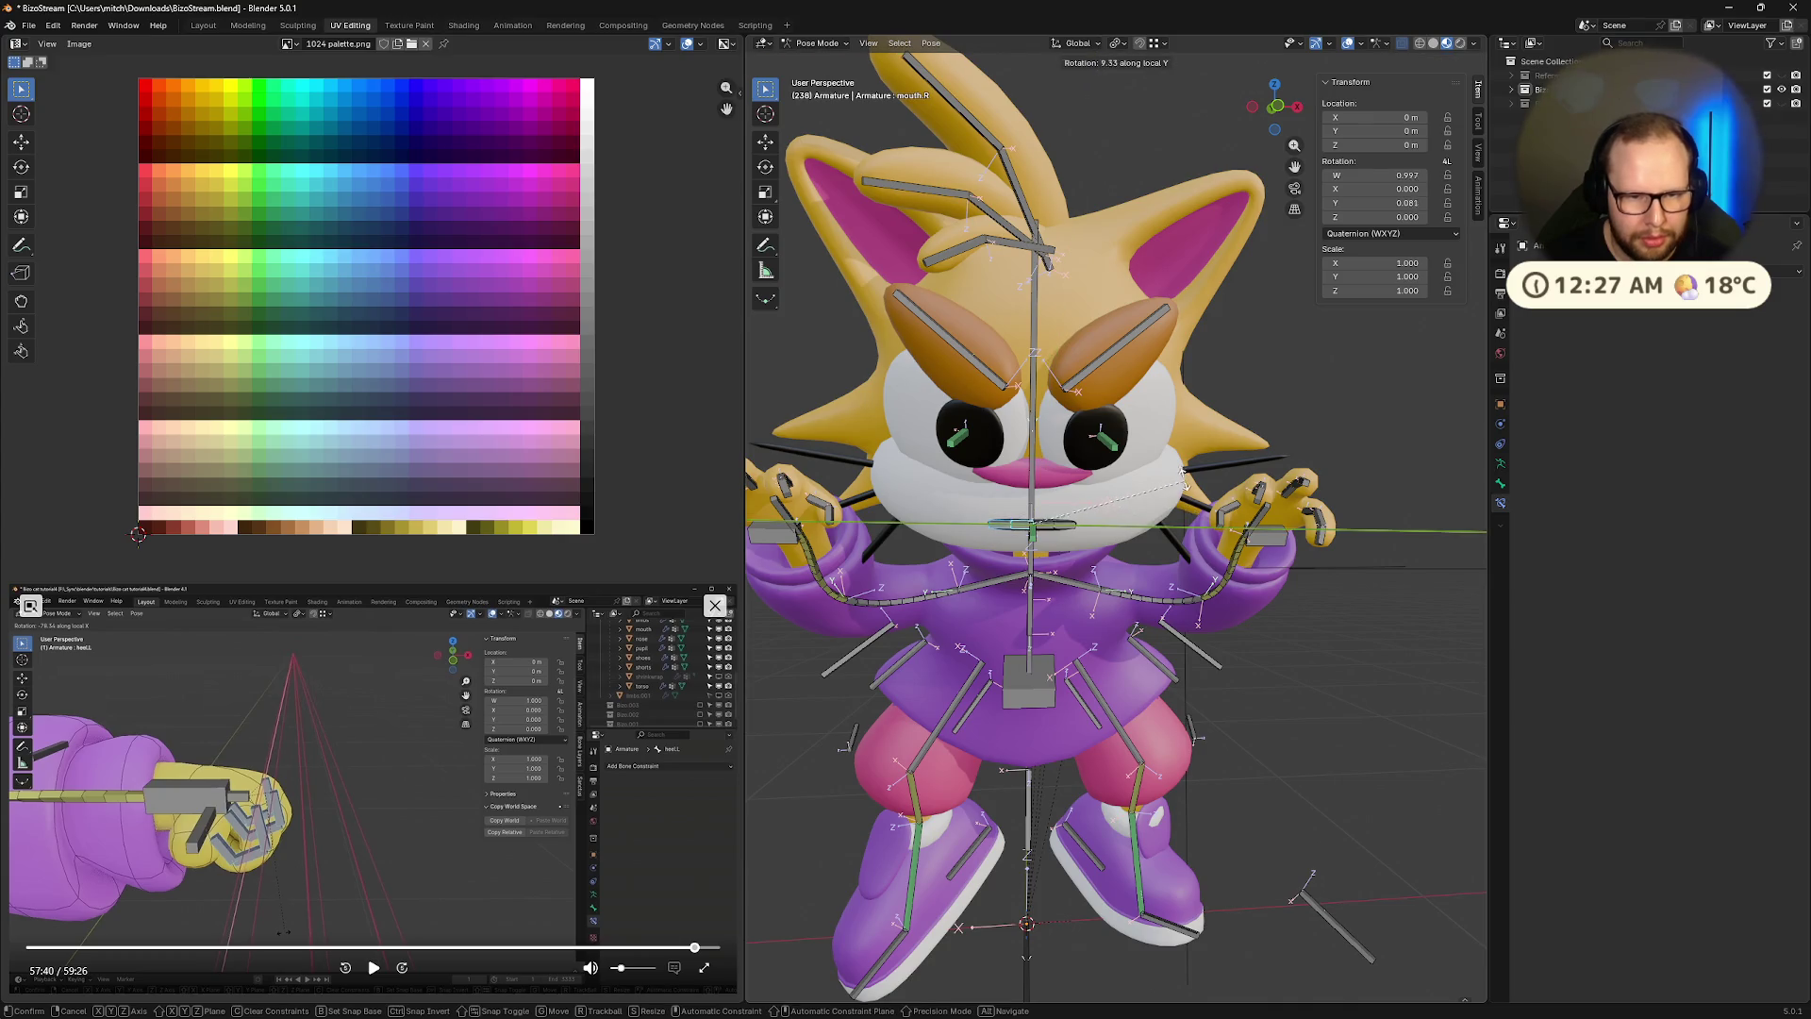
key(z)
key(z)
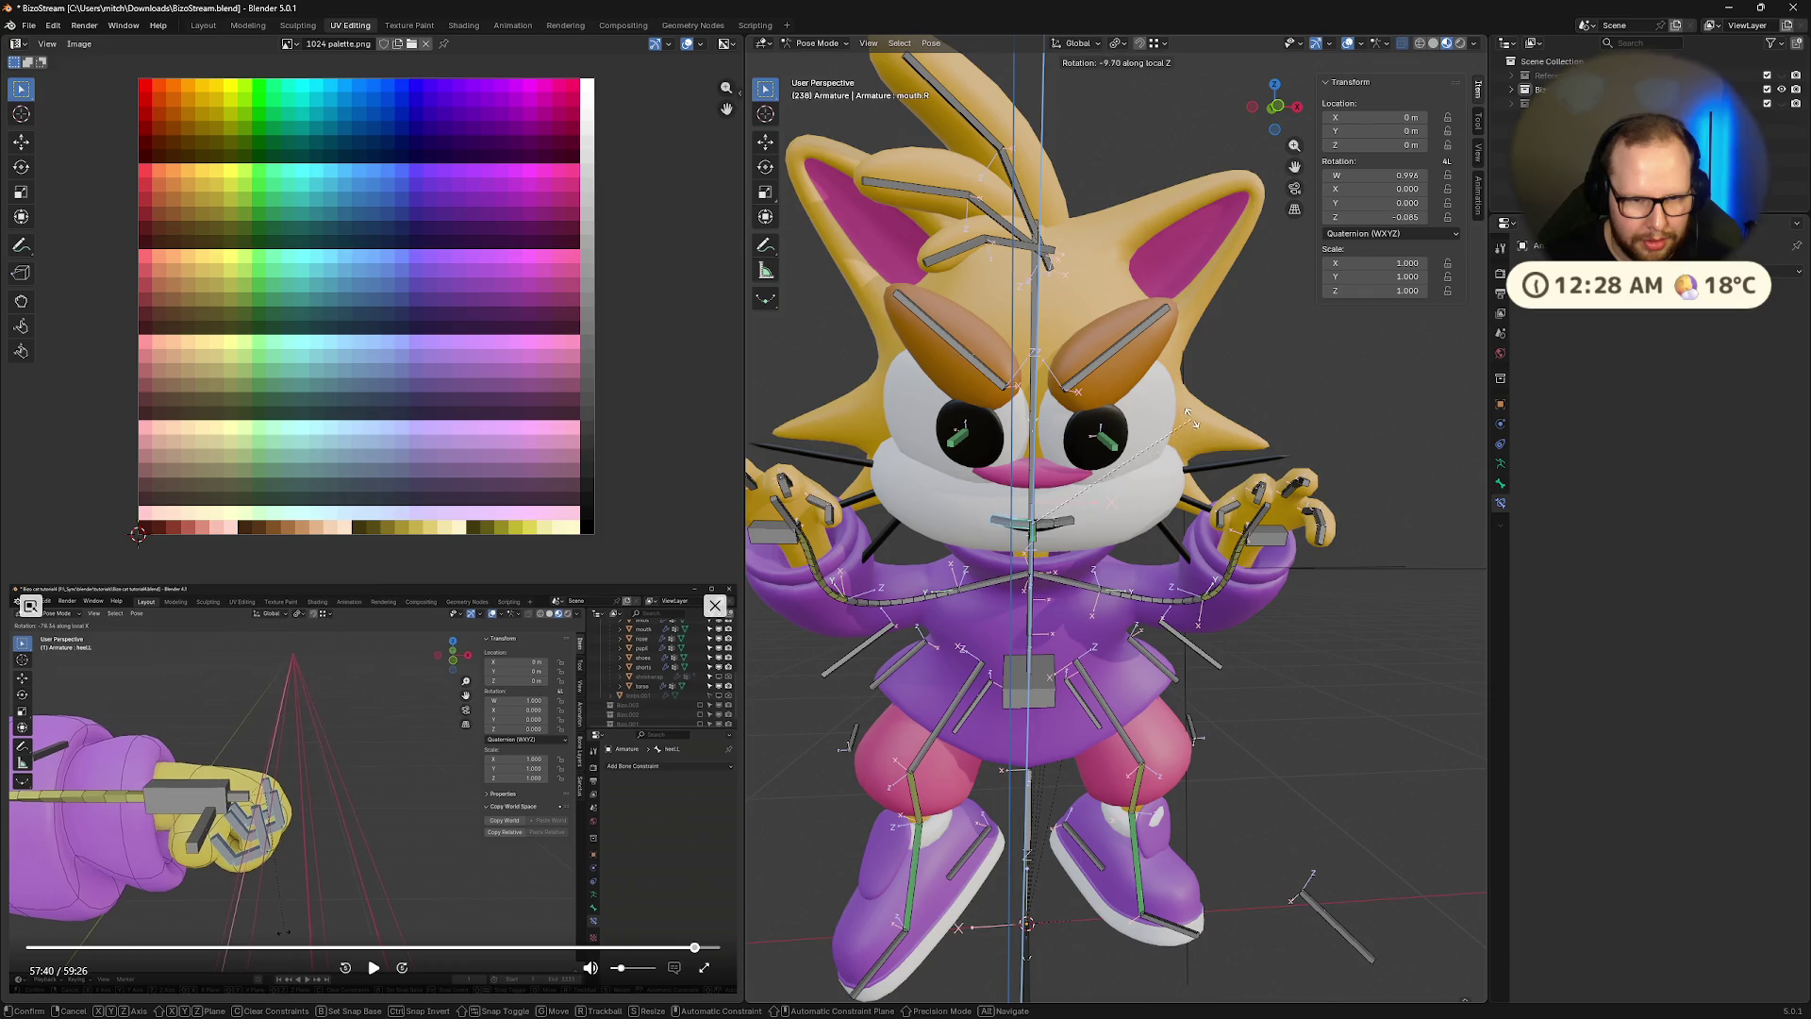
click(1217, 430)
Raise the mouth corner along global Z, then reset its location and rotation
mouse_move(1225, 432)
middle_down()
mouse_move(1358, 522)
mouse_move(1295, 479)
middle_up()
key(g)
key(z)
click(1367, 524)
mouse_move(1381, 623)
middle_down()
mouse_move(1343, 705)
mouse_move(1372, 615)
mouse_move(1418, 575)
mouse_move(1436, 632)
middle_up()
scroll(1405, 617, up, 6)
key(alt+g)
key(alt+r)
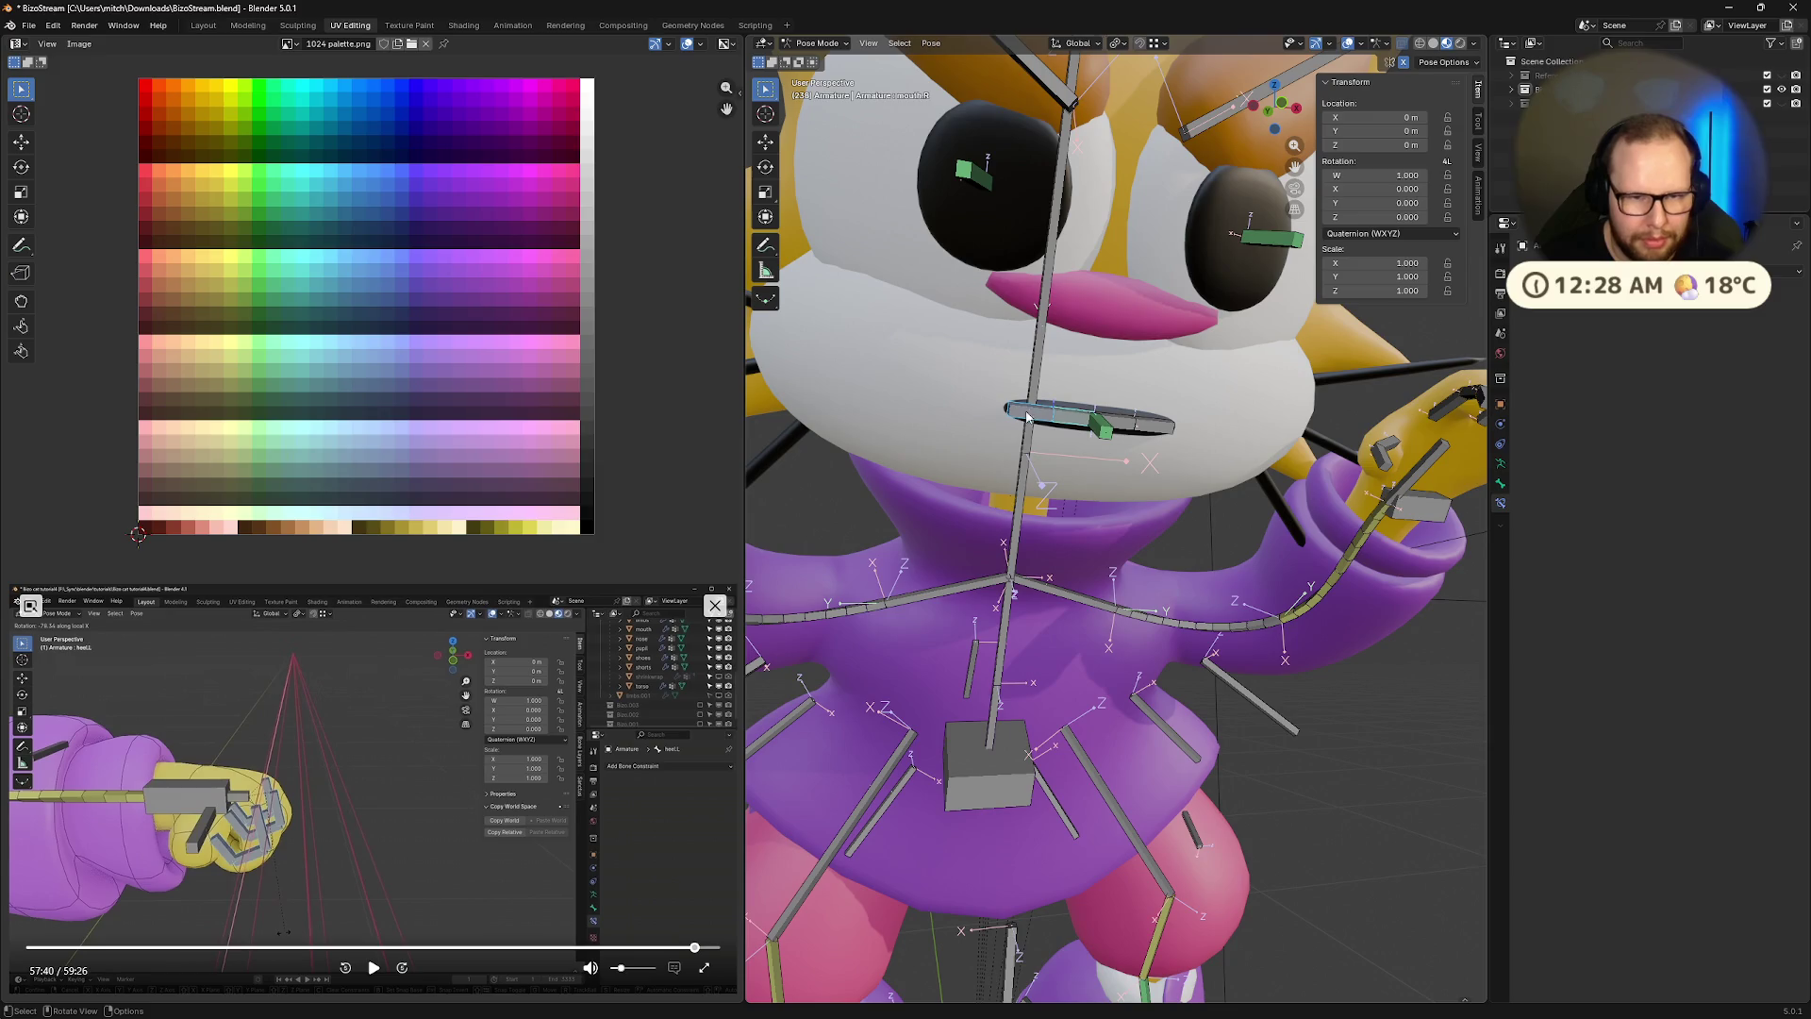
Frame and select the other mouth corner bone and rotate it about global X
middle_drag(1083, 451, 1254, 469)
key(KP_Decimal)
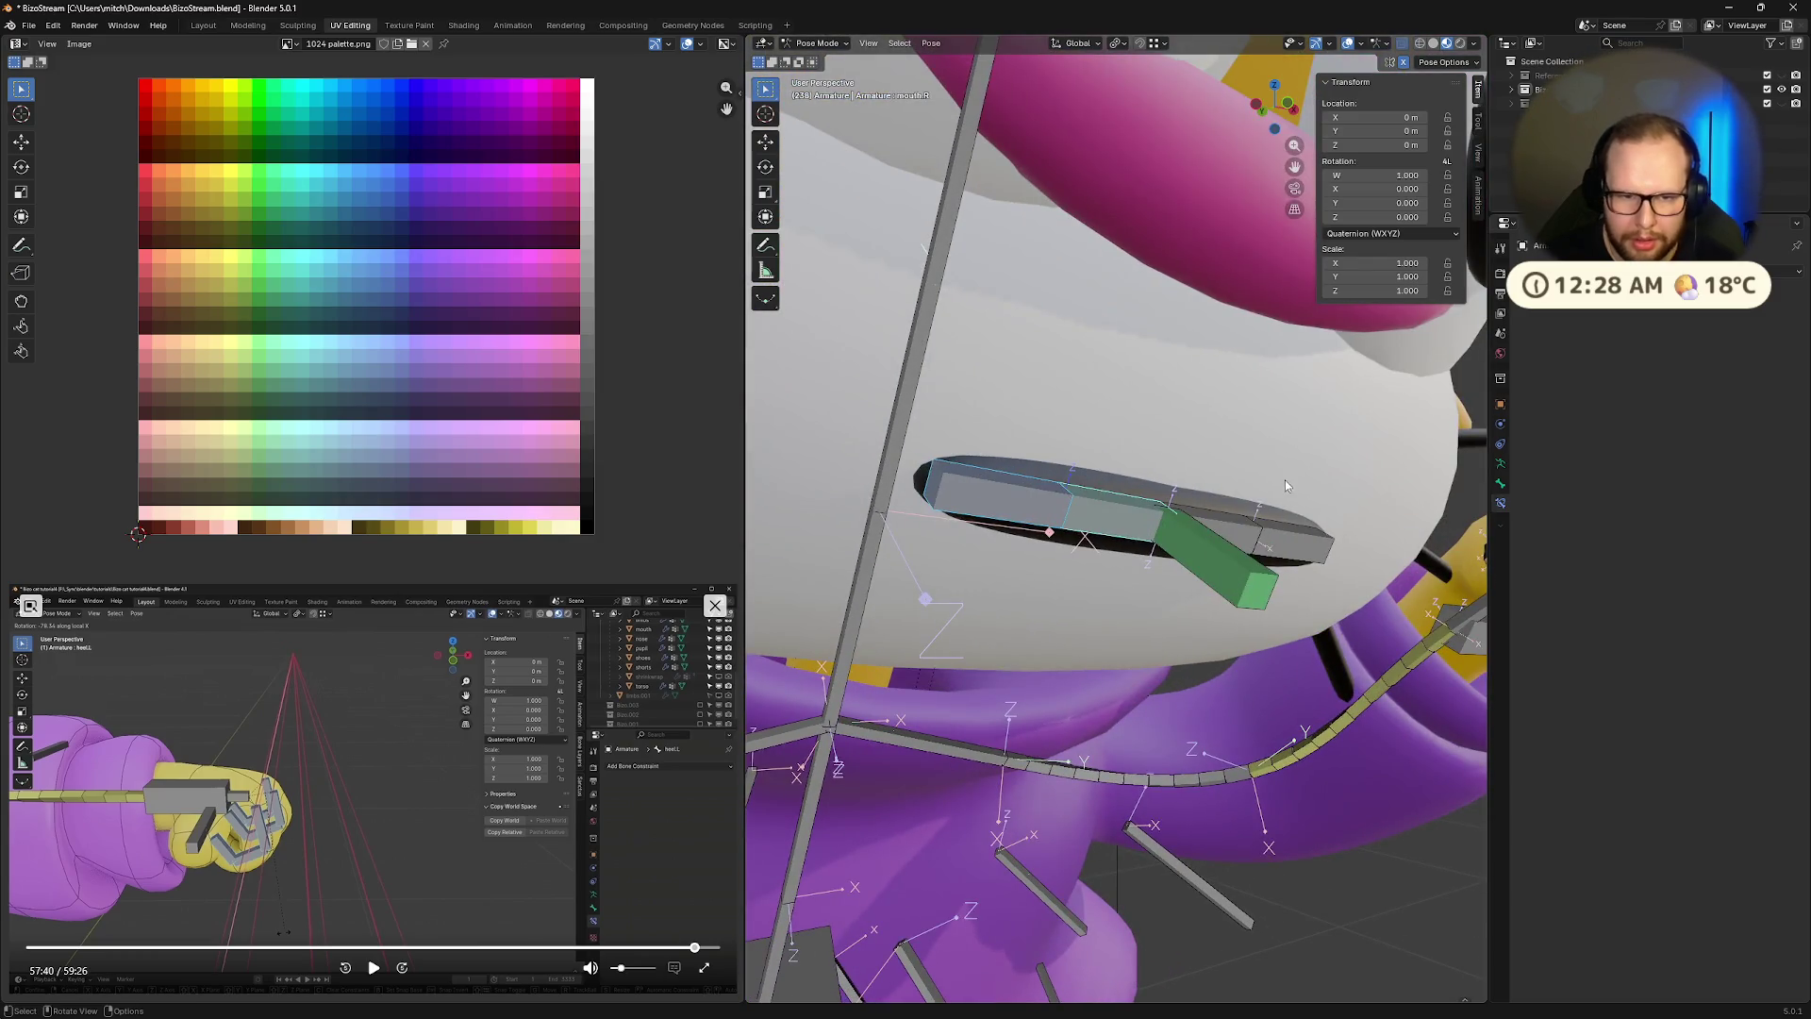
click(1039, 506)
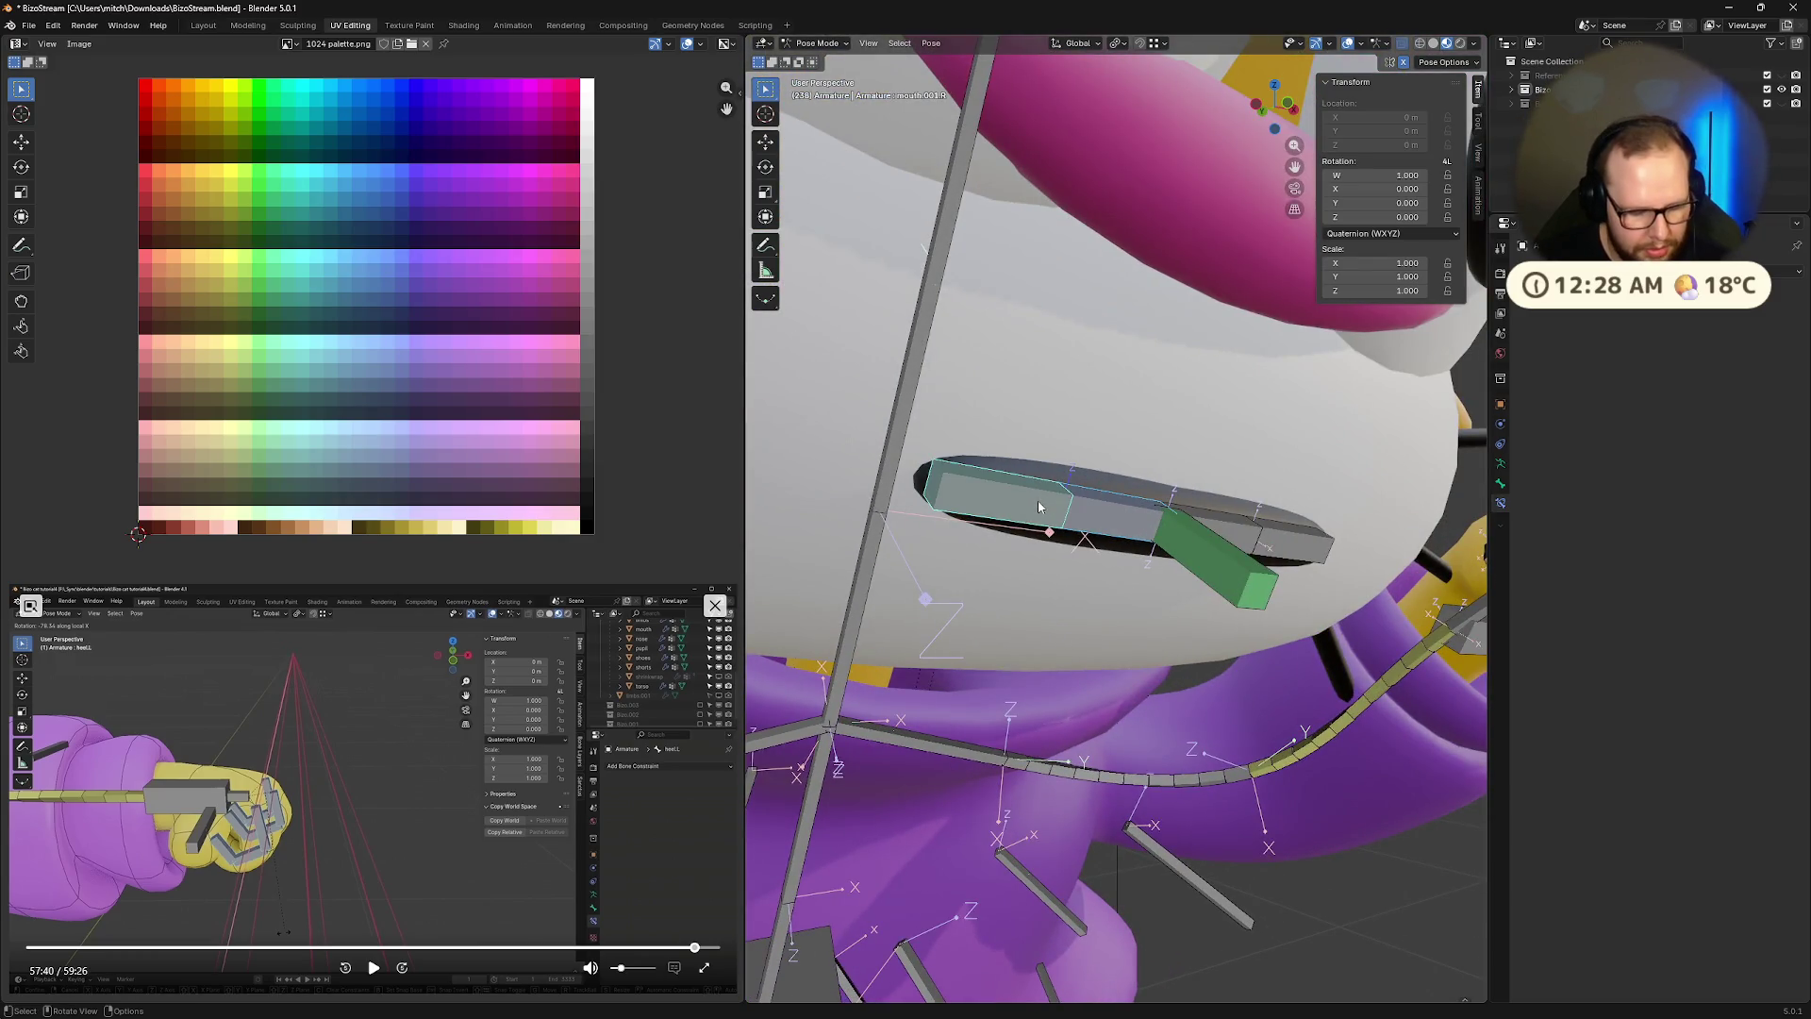
key(r)
key(x)
key(x)
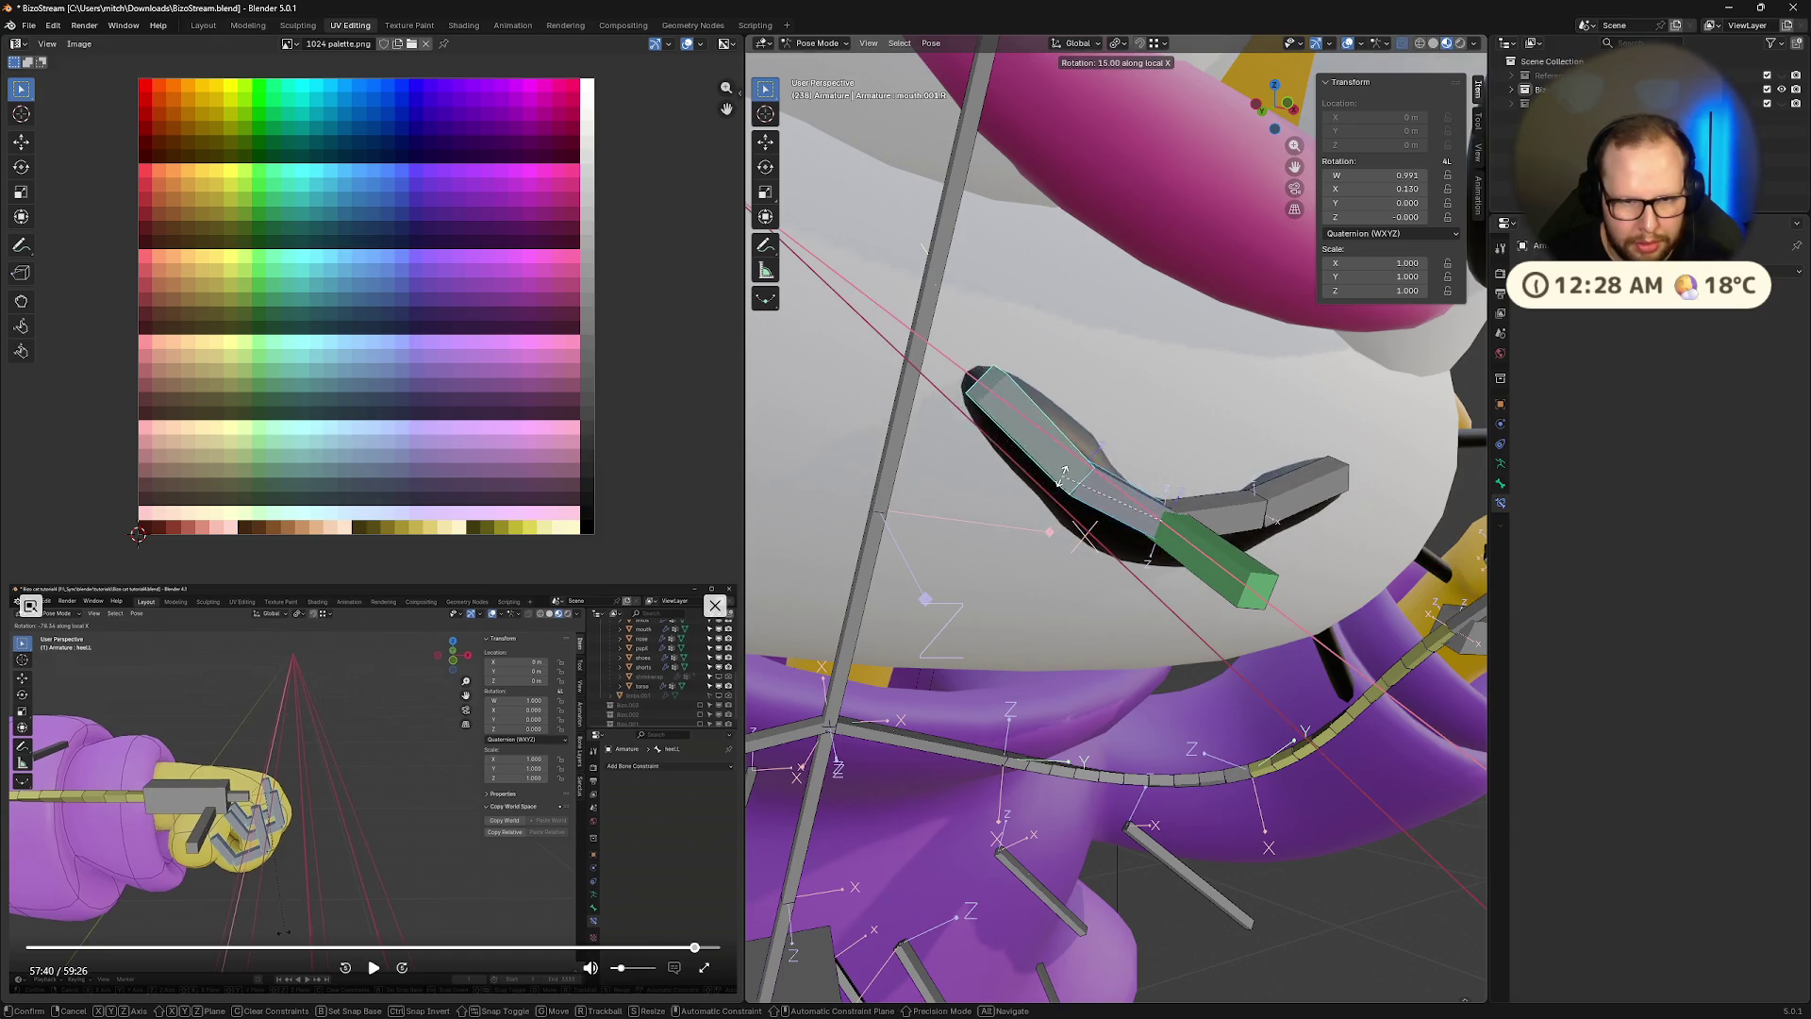
key(x)
key(x)
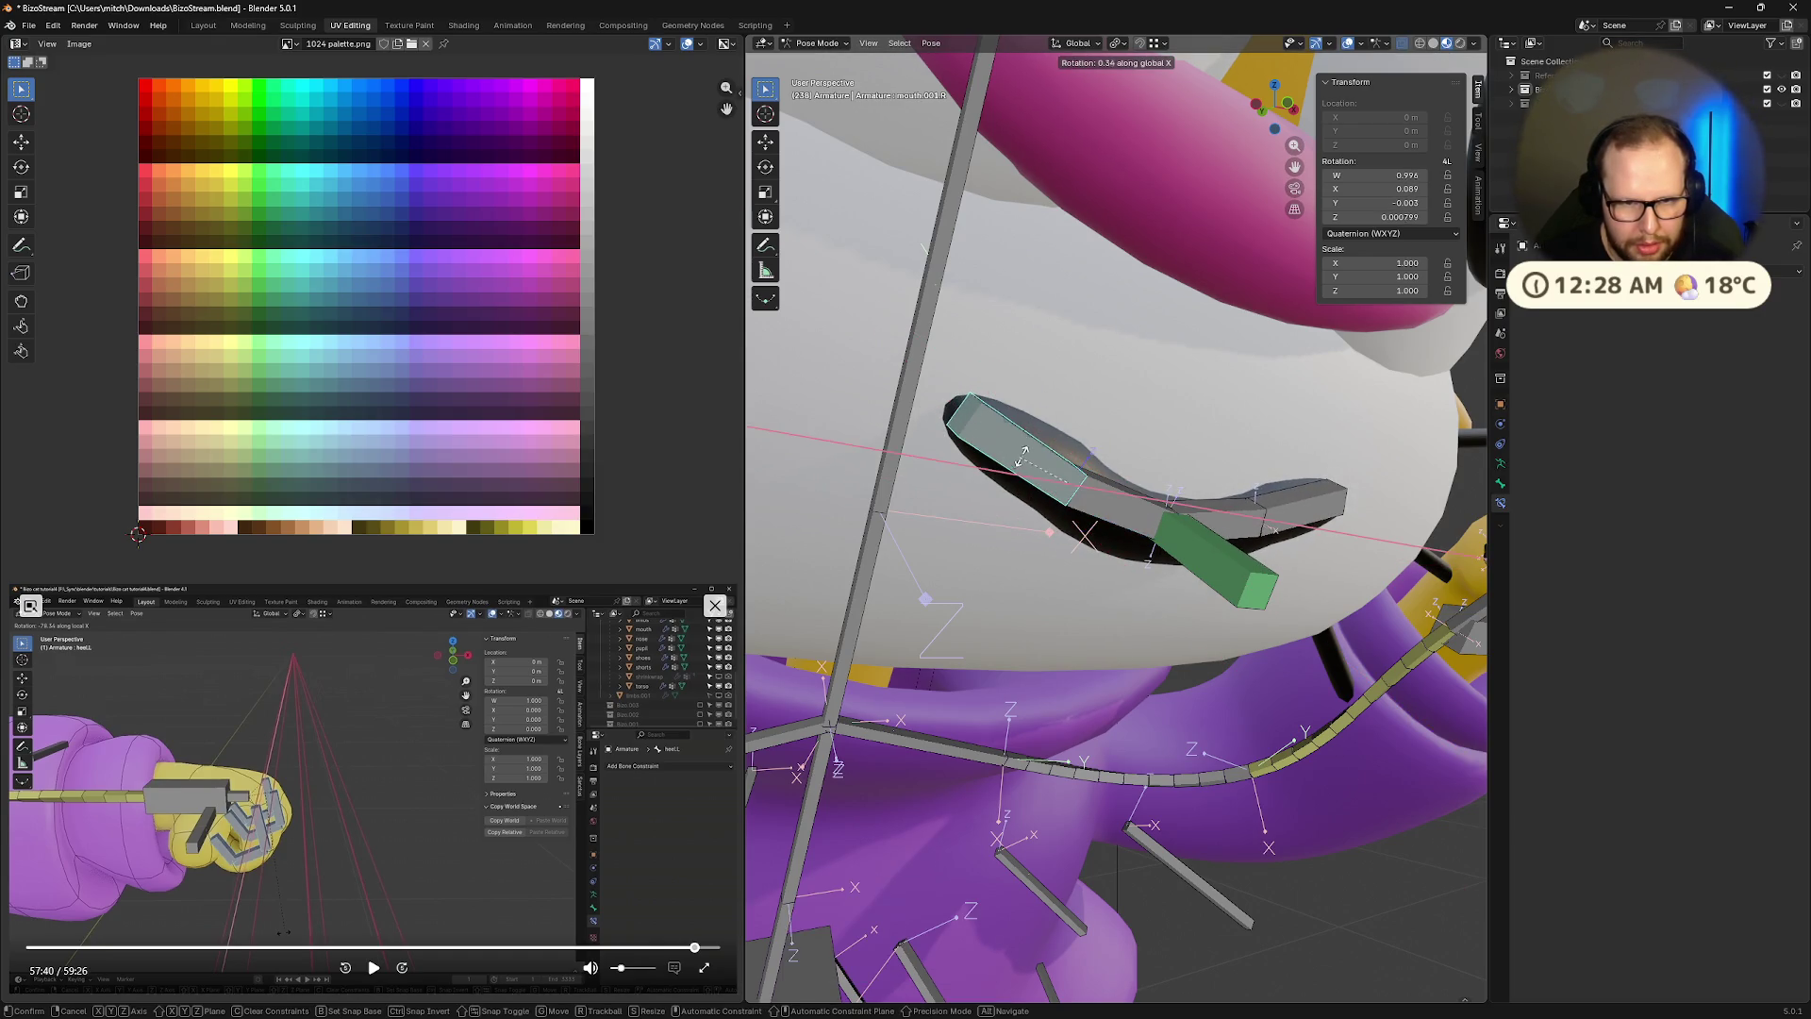
click(1033, 454)
Rotate the mouth bone about its own X axis, curling the corner up to 25°
key(r)
key(x)
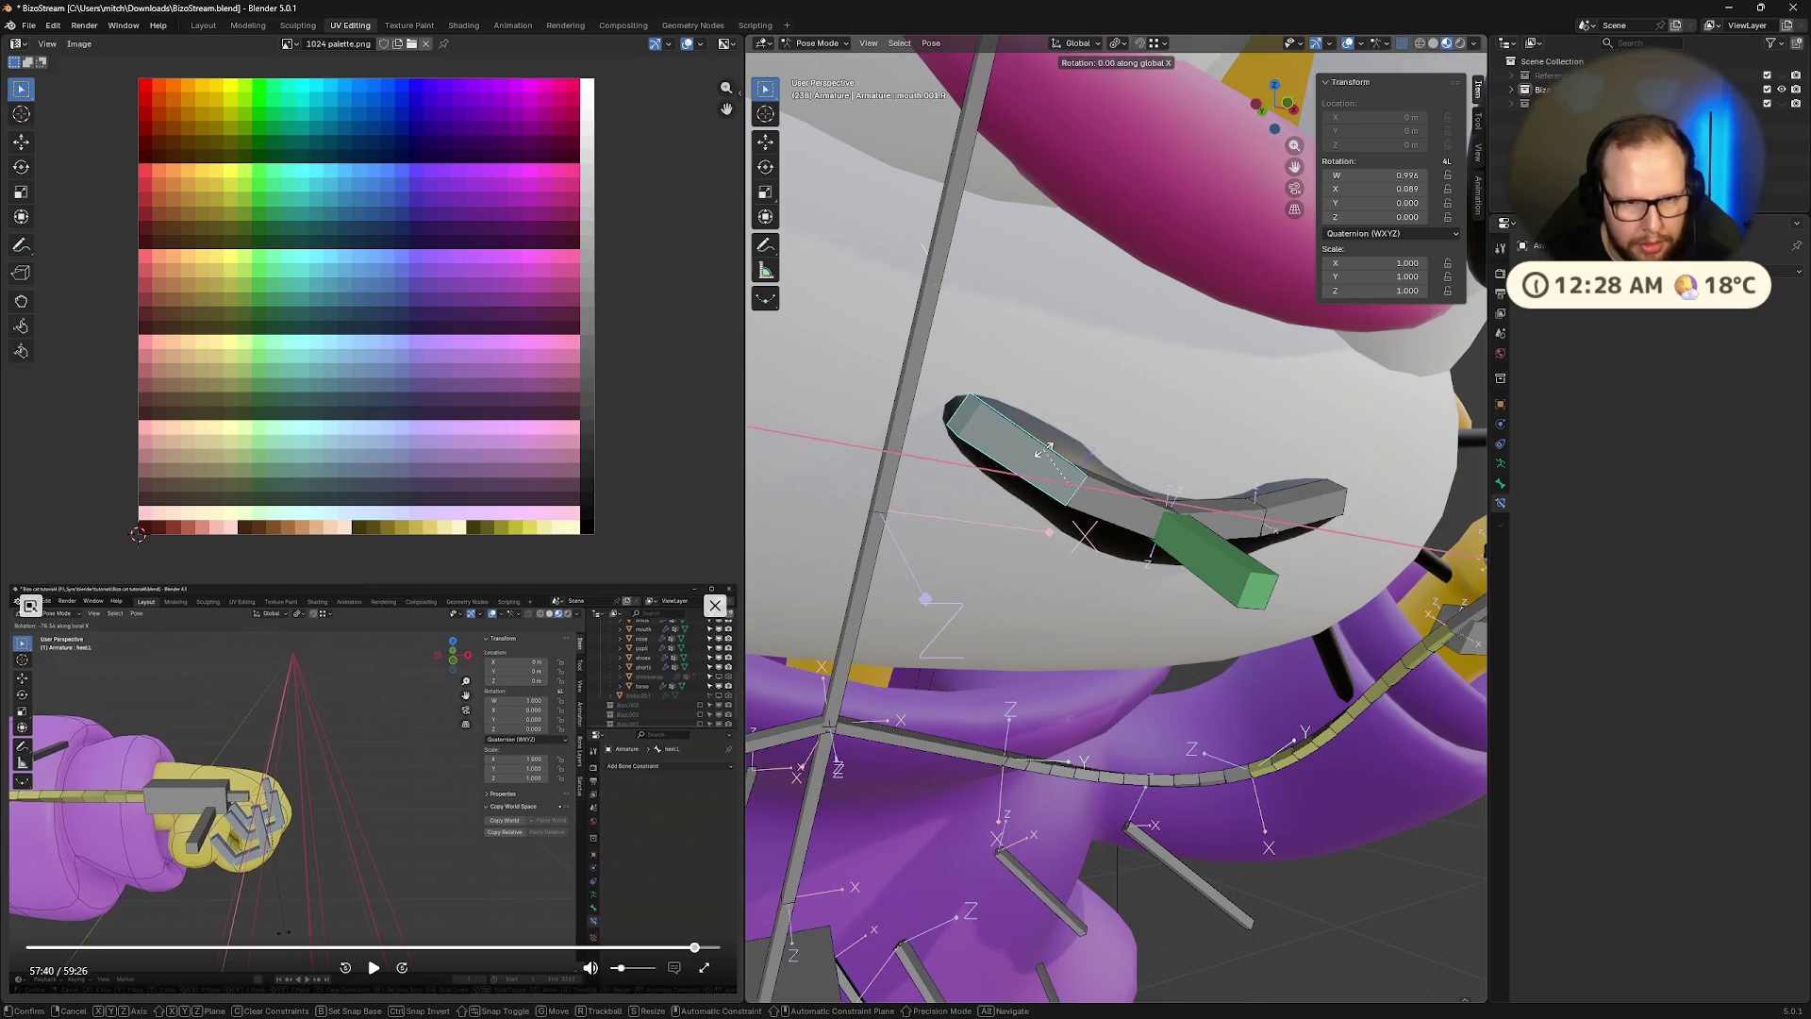
key(x)
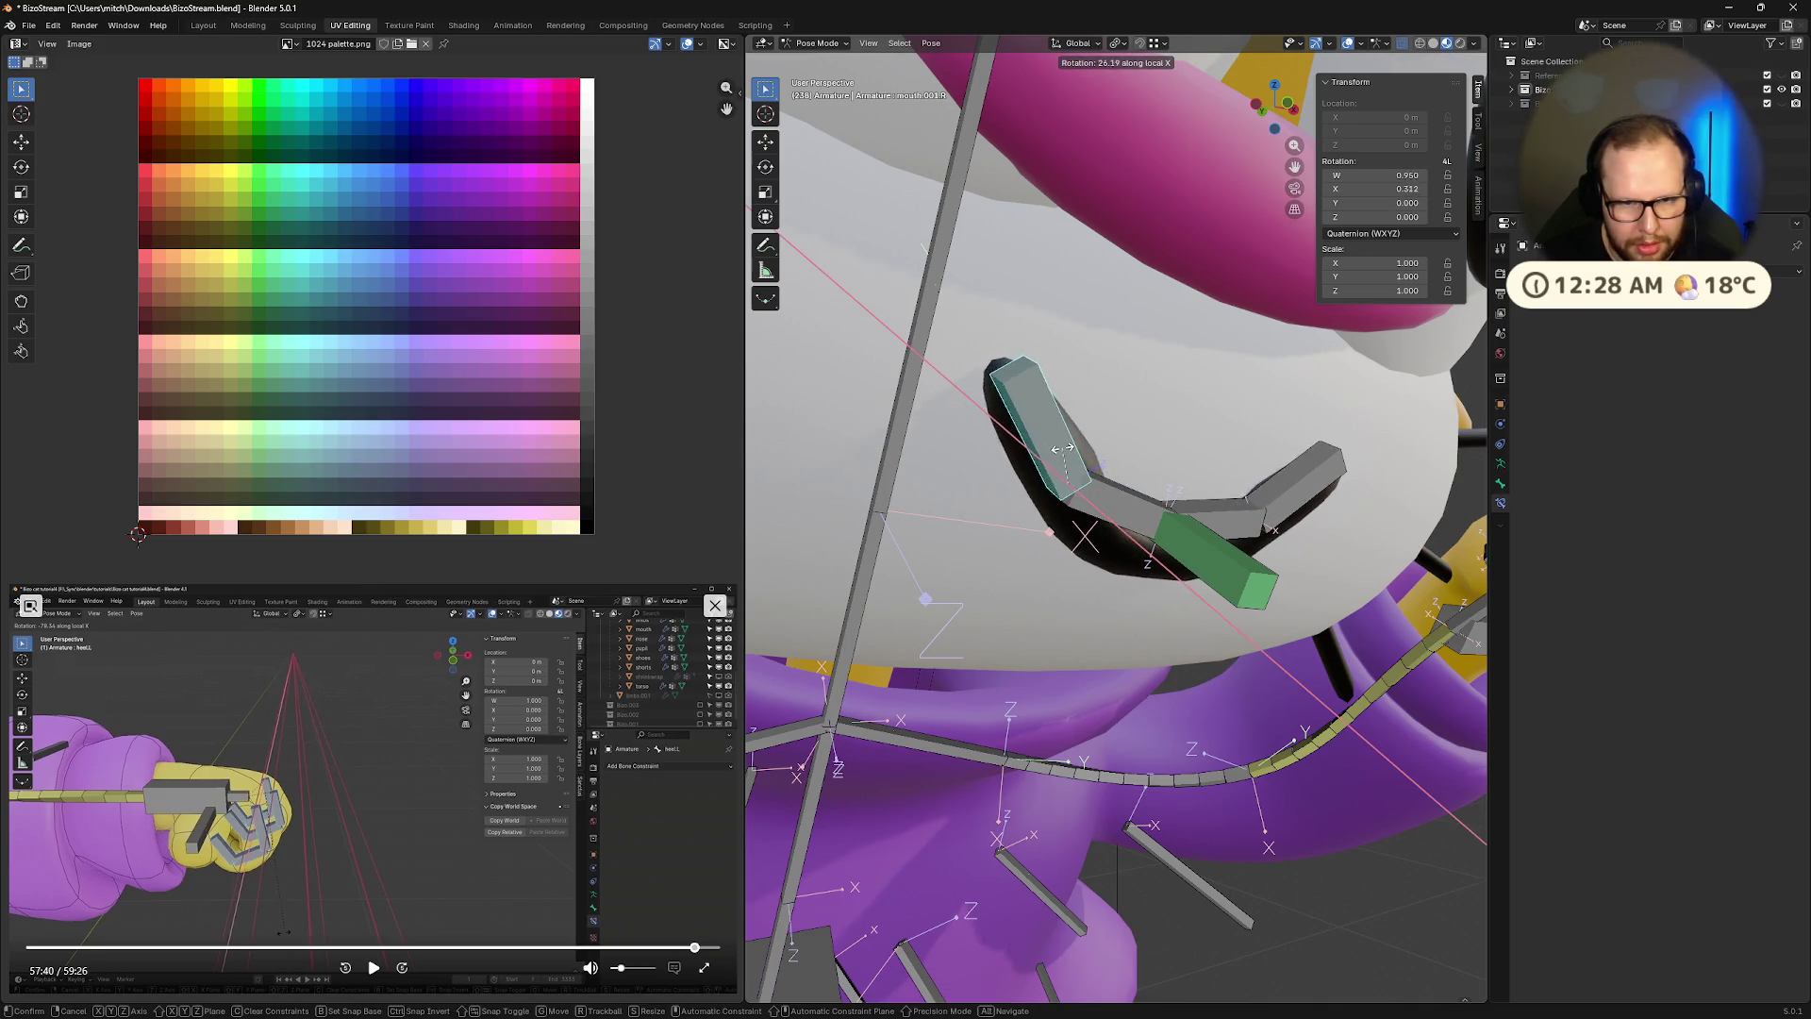
click(1063, 449)
scroll(1264, 563, down, 5)
middle_drag(1264, 563, 1202, 536)
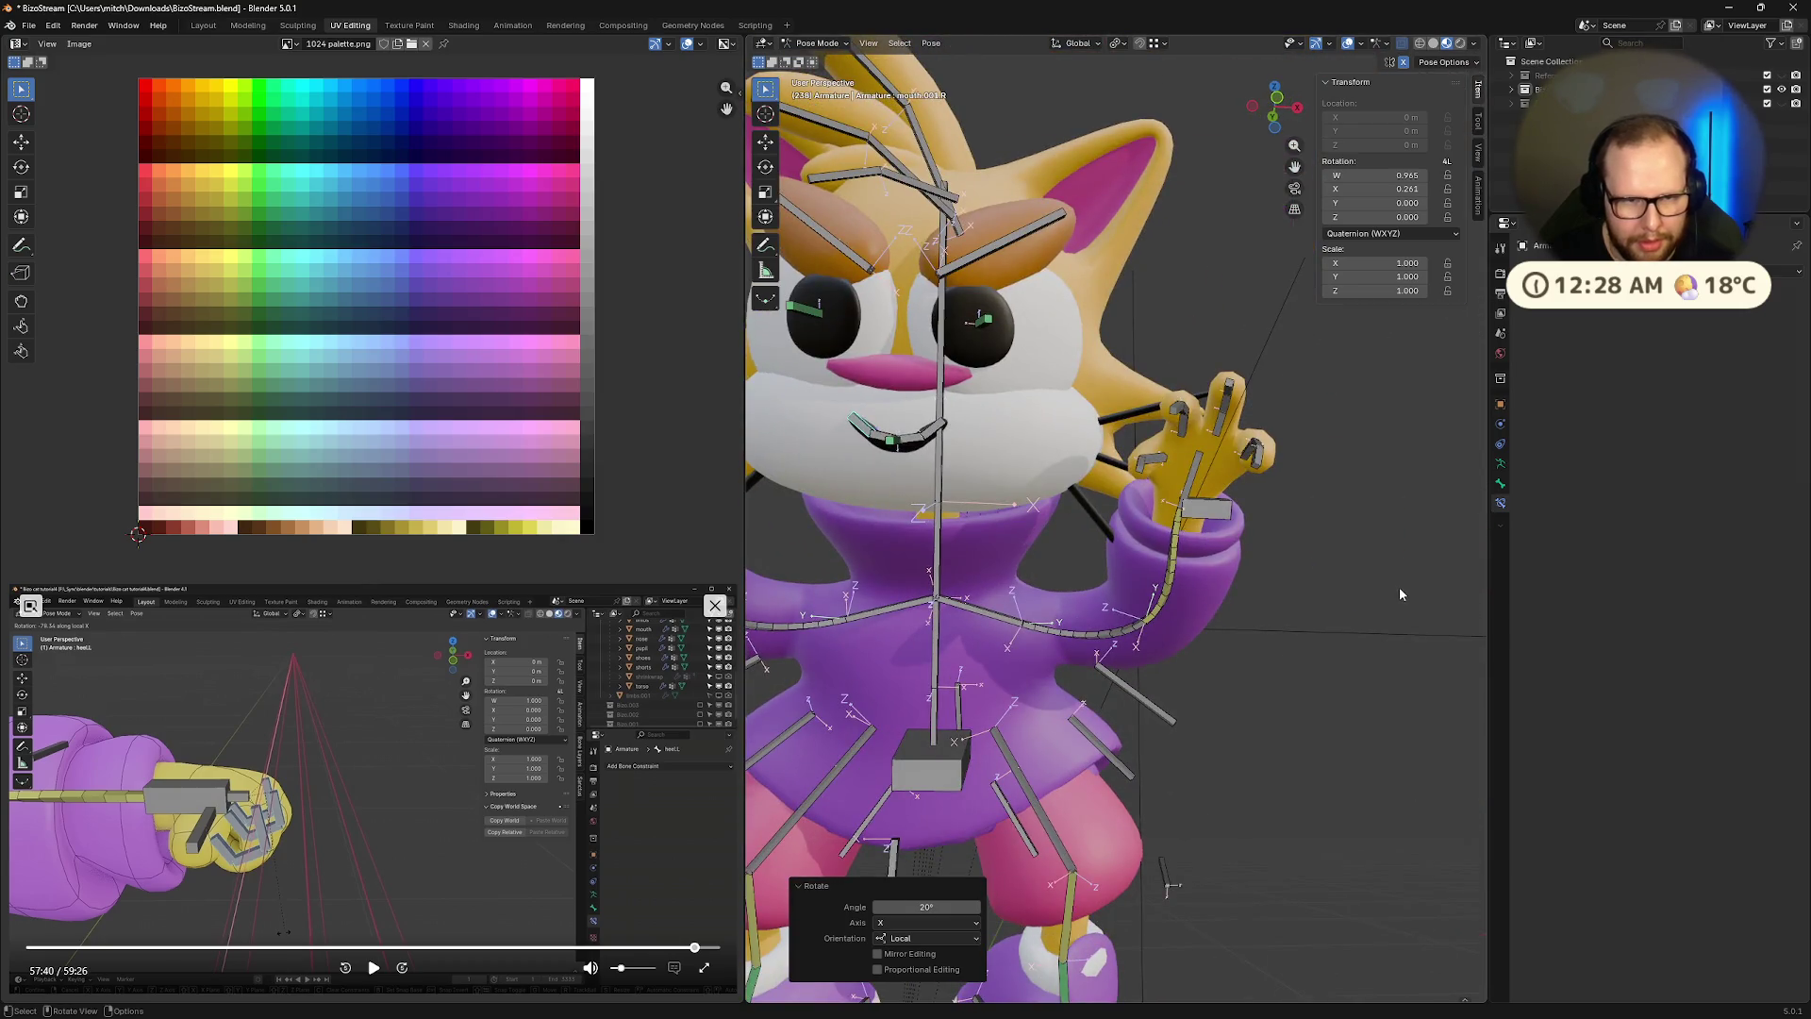
Show the rig in rest pose and try rotating a coat bone about Z, then cancel
key(Tab)
key(Tab)
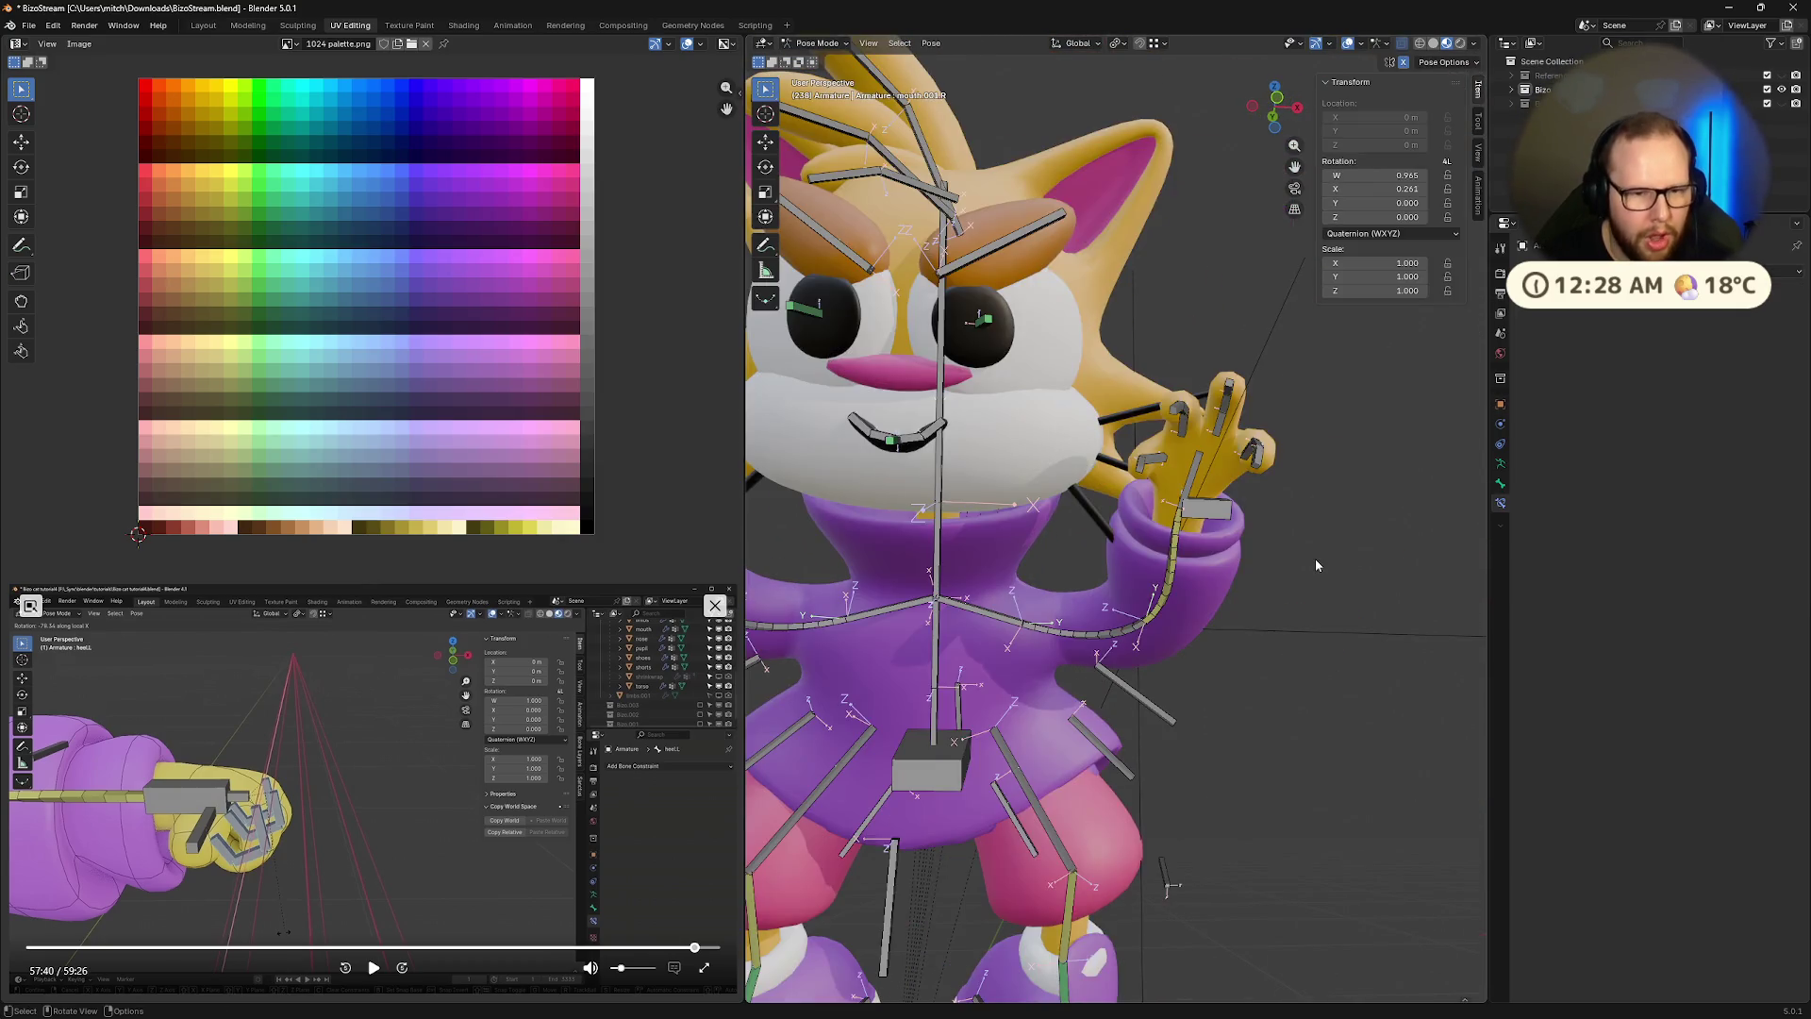
mouse_move(1307, 557)
middle_down()
mouse_move(1198, 708)
mouse_move(1402, 675)
mouse_move(760, 687)
mouse_move(766, 704)
middle_up()
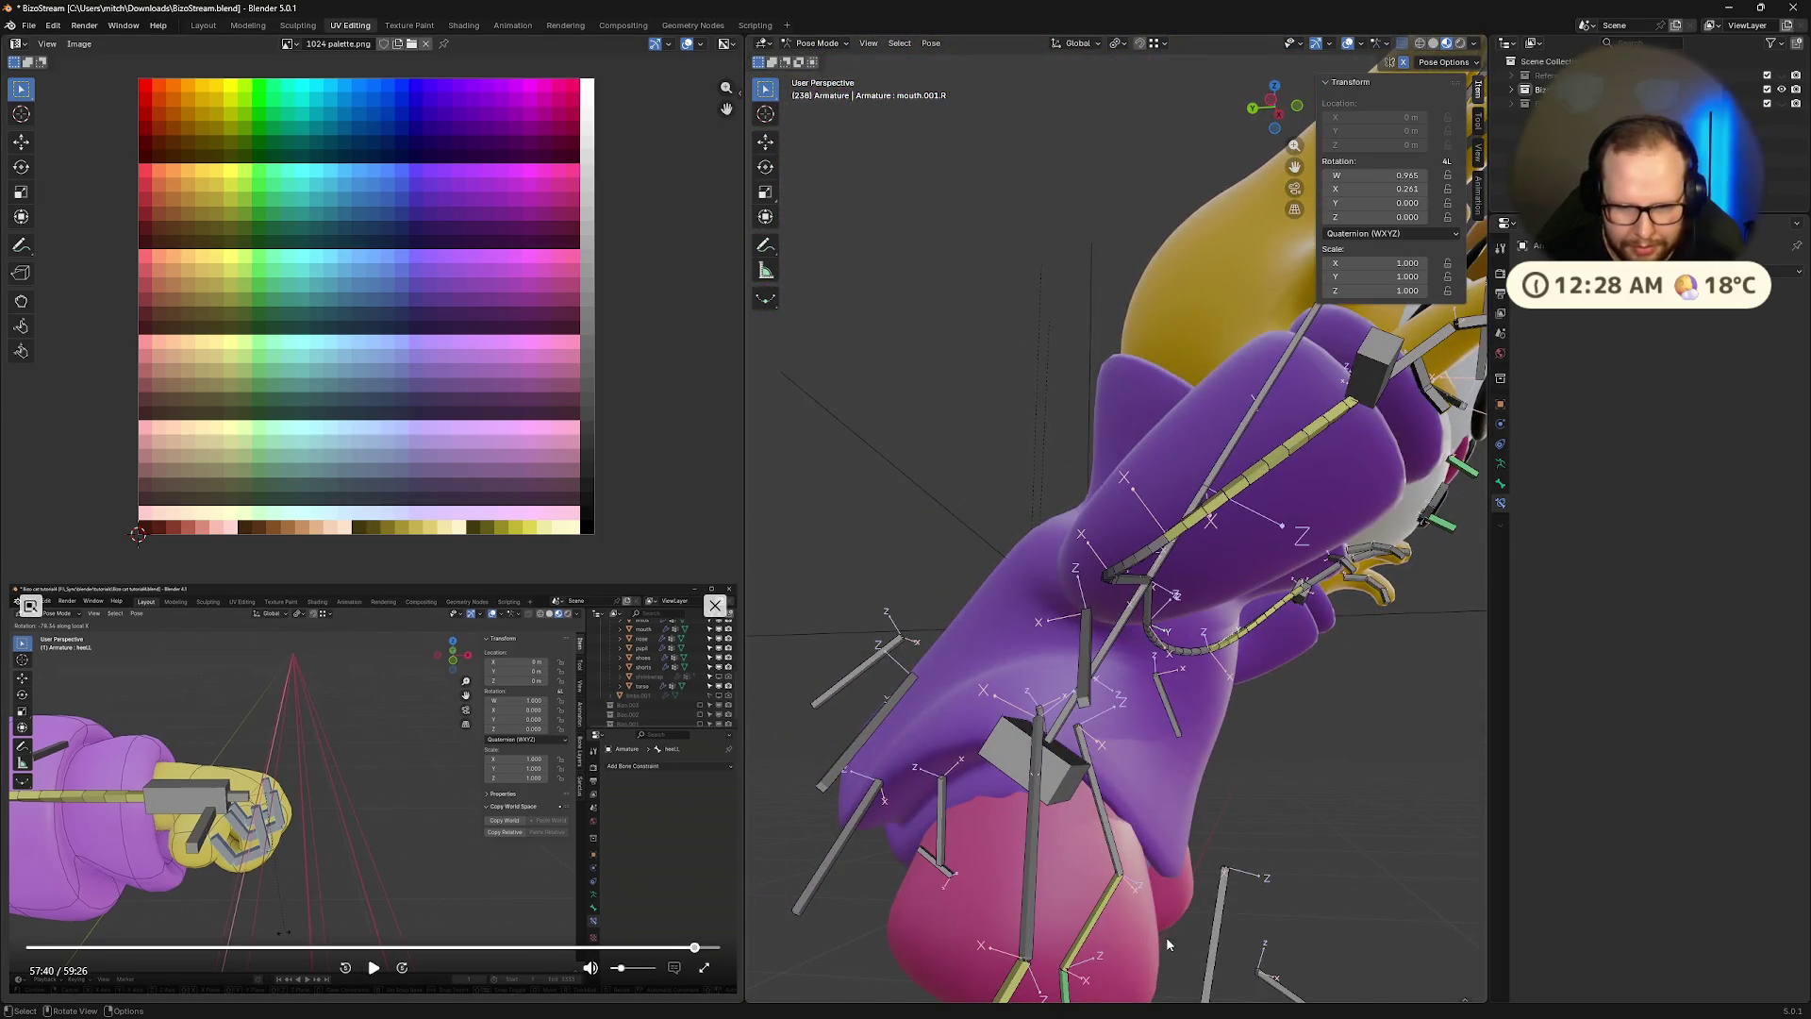
click(1216, 920)
key(r)
key(z)
key(z)
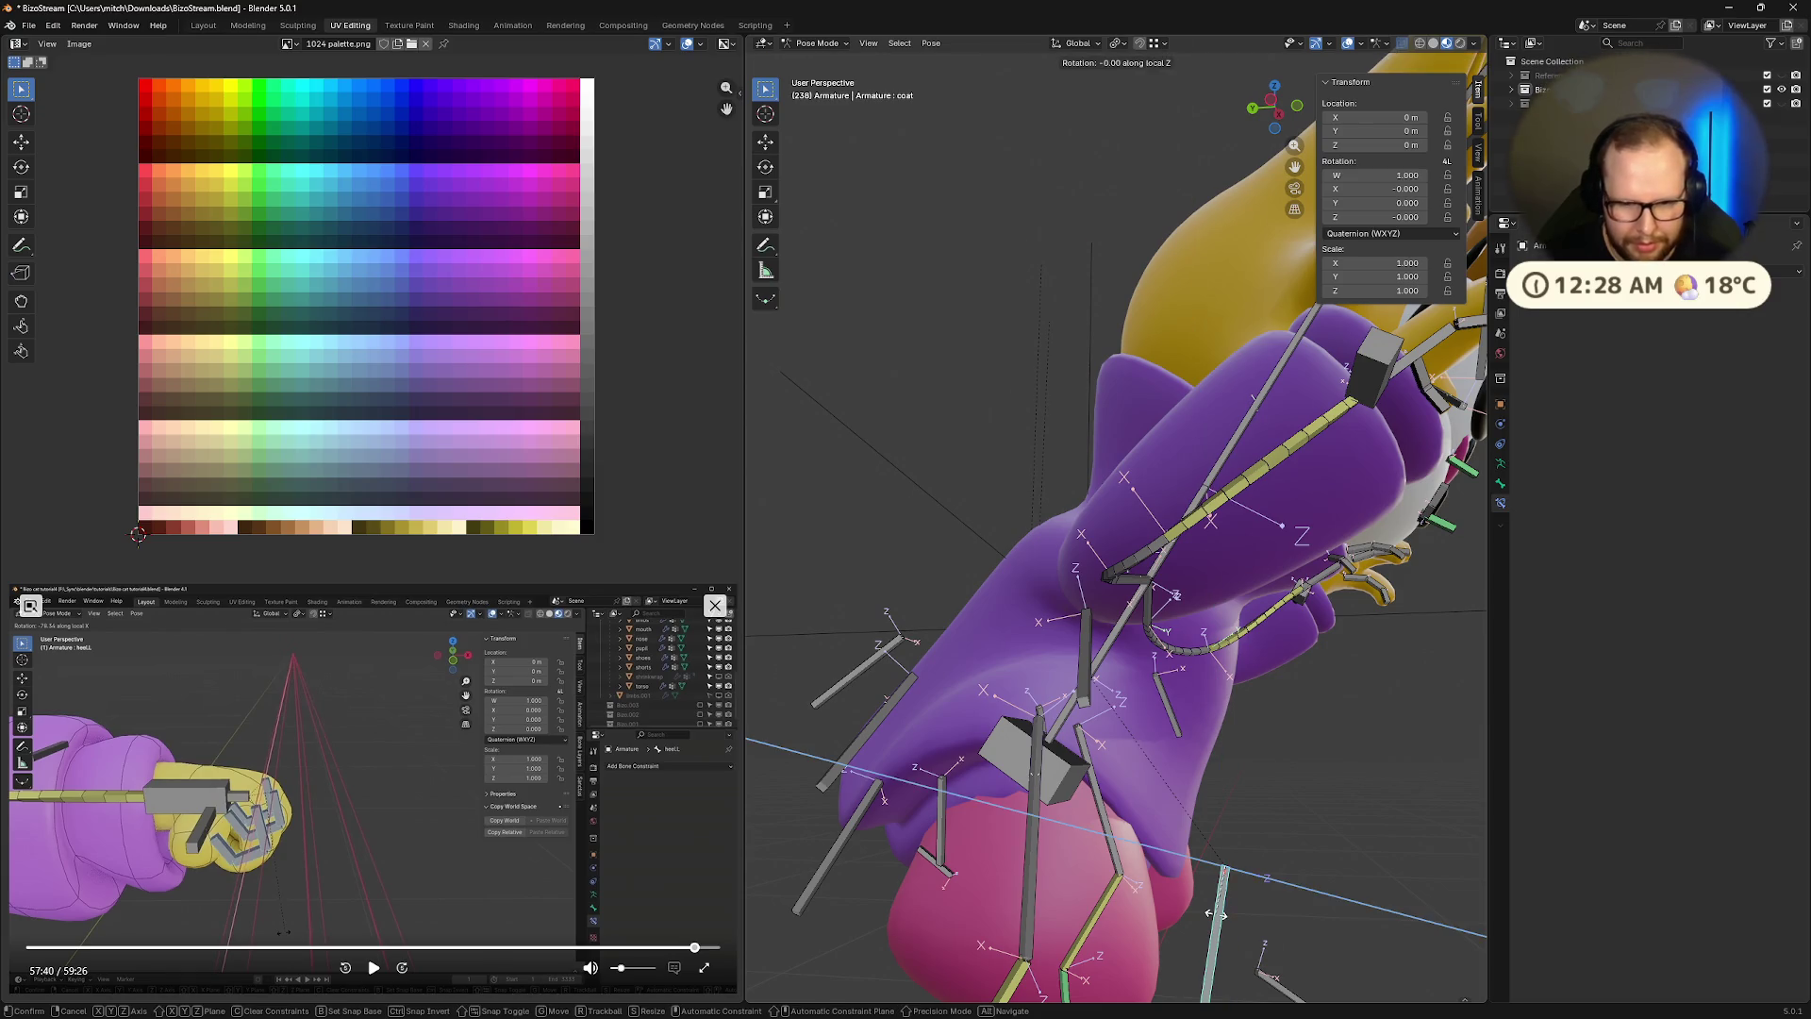
right_click(1236, 879)
Rotate the lower coat bone about its X axis and move it to a new position
middle_drag(1236, 879, 1168, 857)
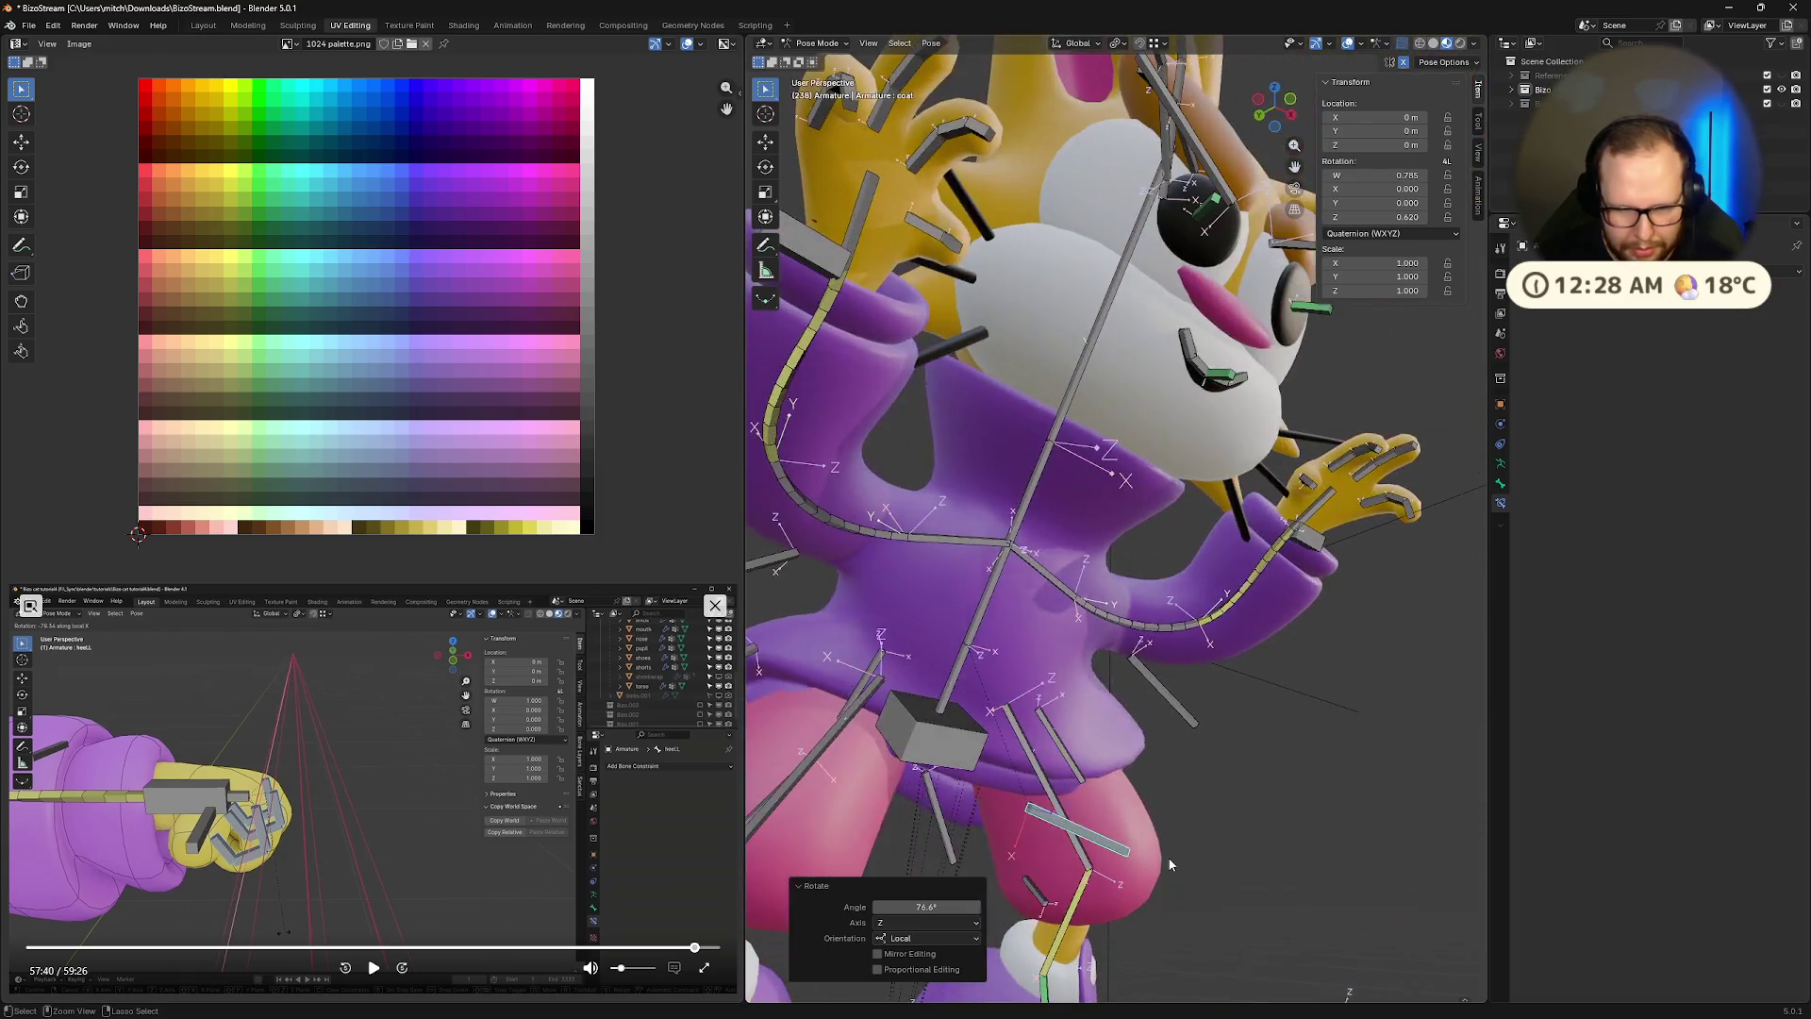
key(r)
key(x)
key(x)
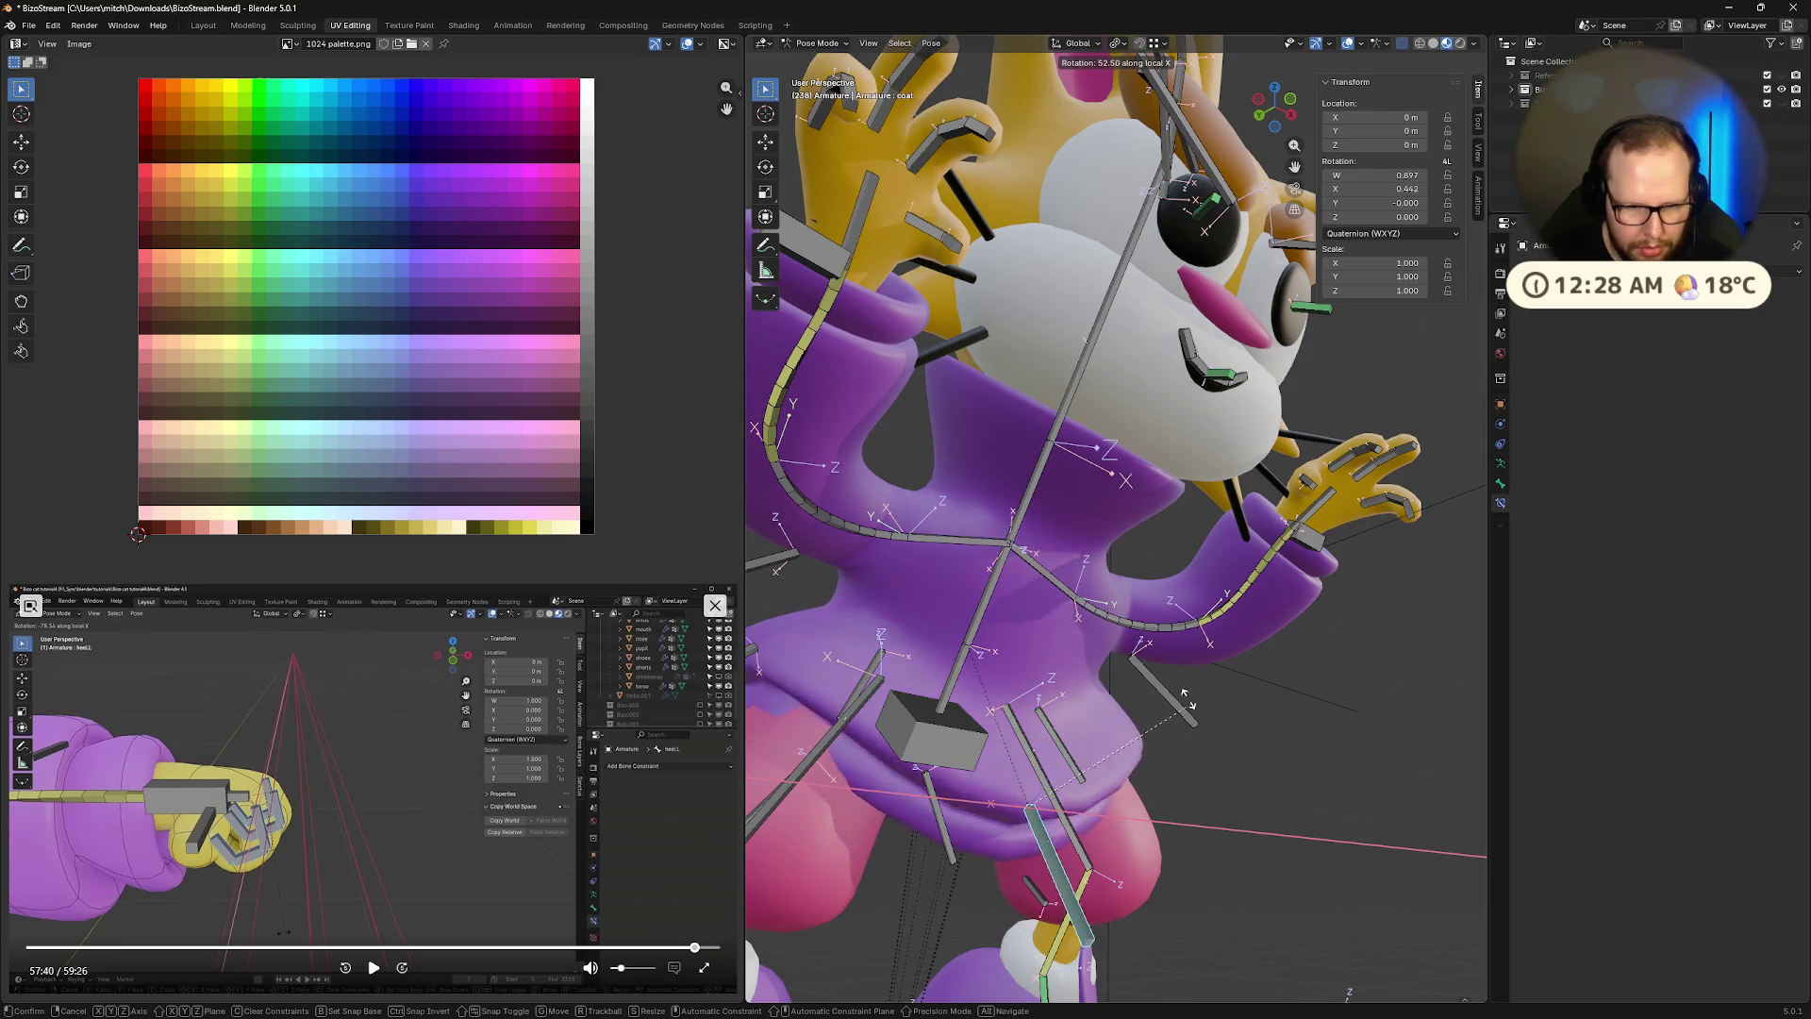
click(1179, 562)
key(g)
click(1169, 613)
mouse_move(1170, 613)
middle_down()
mouse_move(1156, 663)
mouse_move(1252, 777)
mouse_move(1323, 806)
mouse_move(1179, 823)
mouse_move(1213, 889)
middle_up()
Swing the coat.003.L flap outward 124° about its X axis
click(1162, 750)
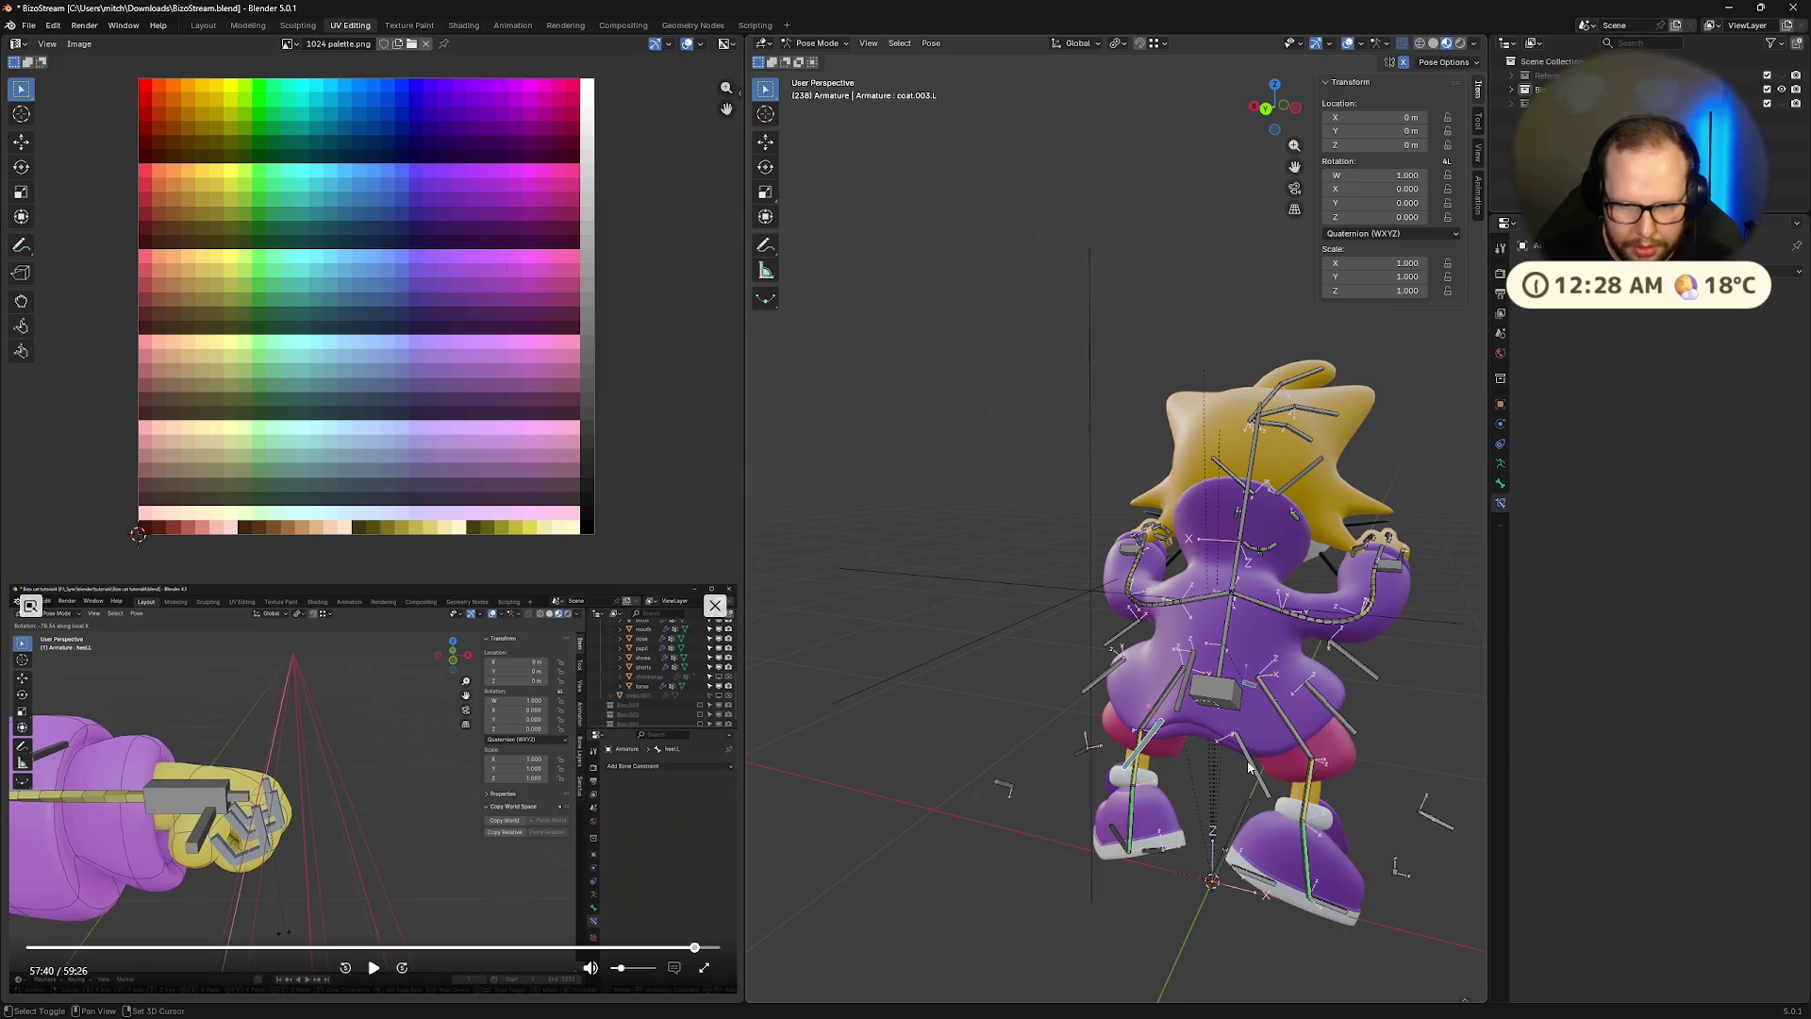
key(r)
key(x)
key(x)
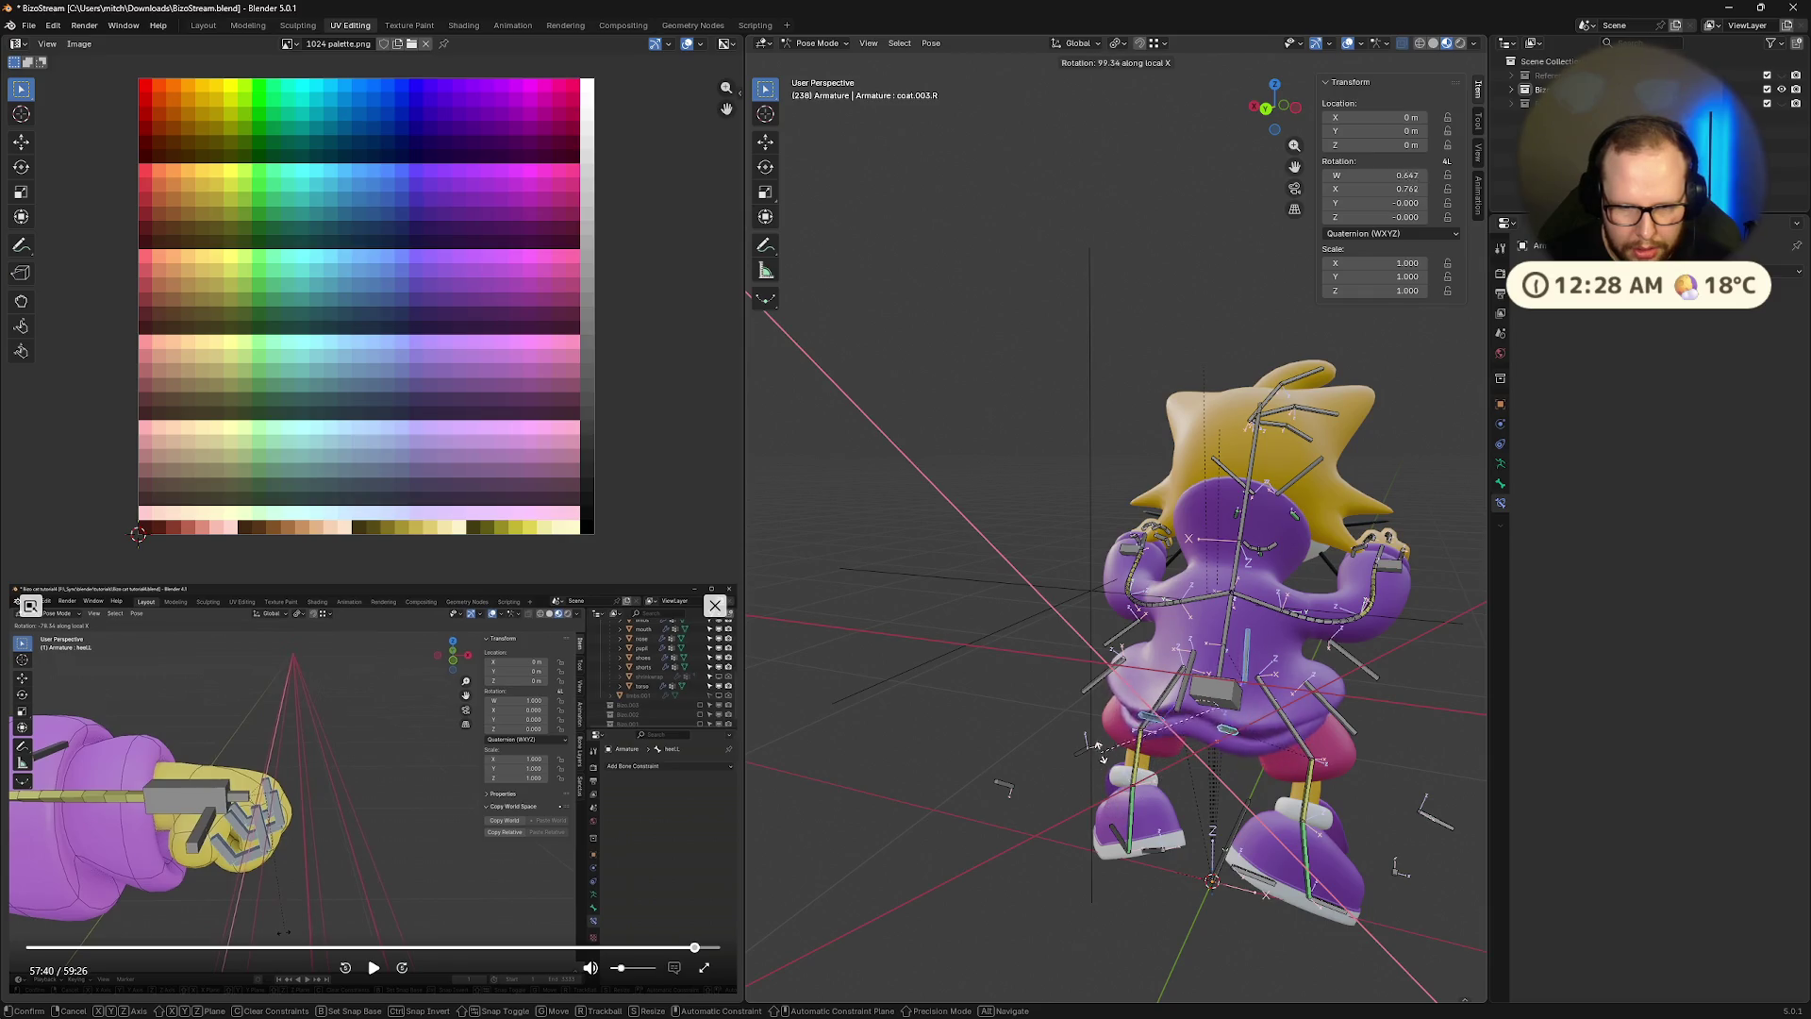
click(1106, 702)
mouse_move(1106, 703)
middle_down()
mouse_move(1373, 674)
mouse_move(1281, 728)
mouse_move(1140, 675)
mouse_move(1275, 692)
mouse_move(1219, 829)
mouse_move(1209, 745)
middle_up()
scroll(1281, 736, up, 5)
Move the coat.004 bone, then reset it to its original location
click(1276, 691)
key(g)
click(1306, 639)
key(alt+g)
scroll(1209, 745, down, 5)
mouse_move(1151, 834)
middle_down()
mouse_move(1169, 846)
mouse_move(1123, 827)
middle_up()
scroll(1124, 826, up, 3)
shift+middle_drag(913, 807, 1025, 779)
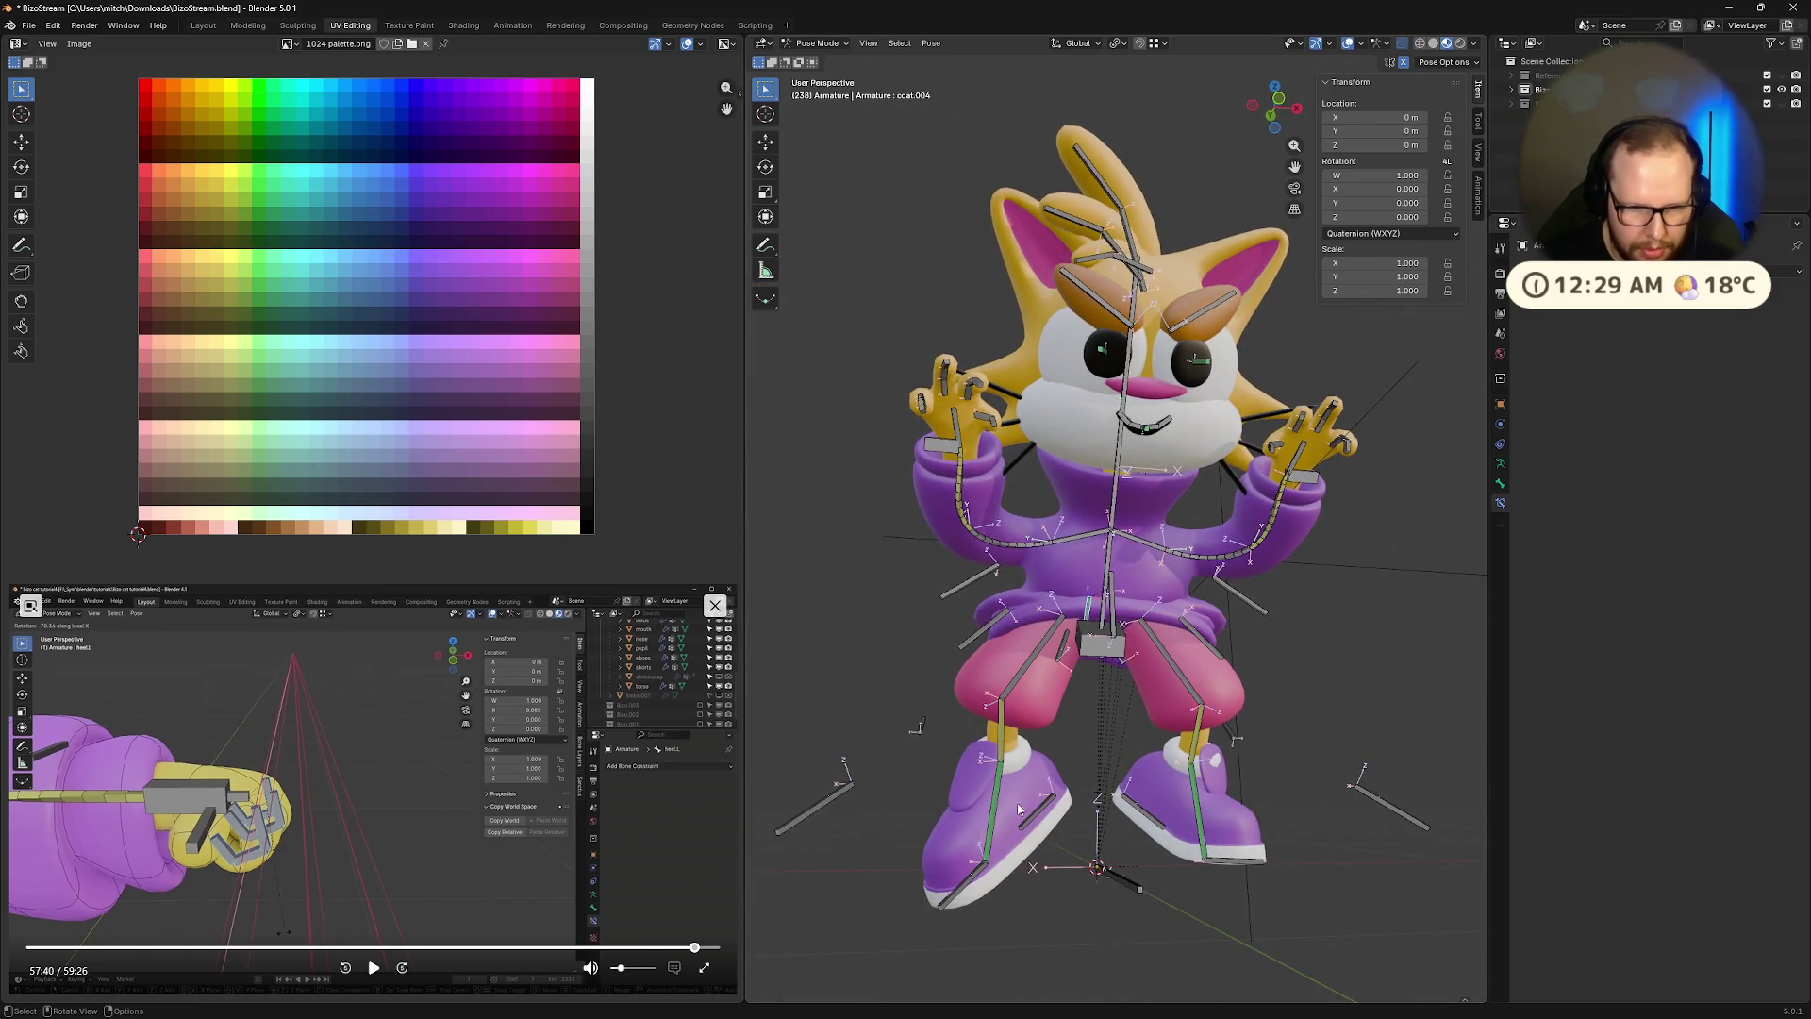
Rotate the right heel, lift it along Z, and turn it 28.3° about Z
click(993, 817)
click(1035, 818)
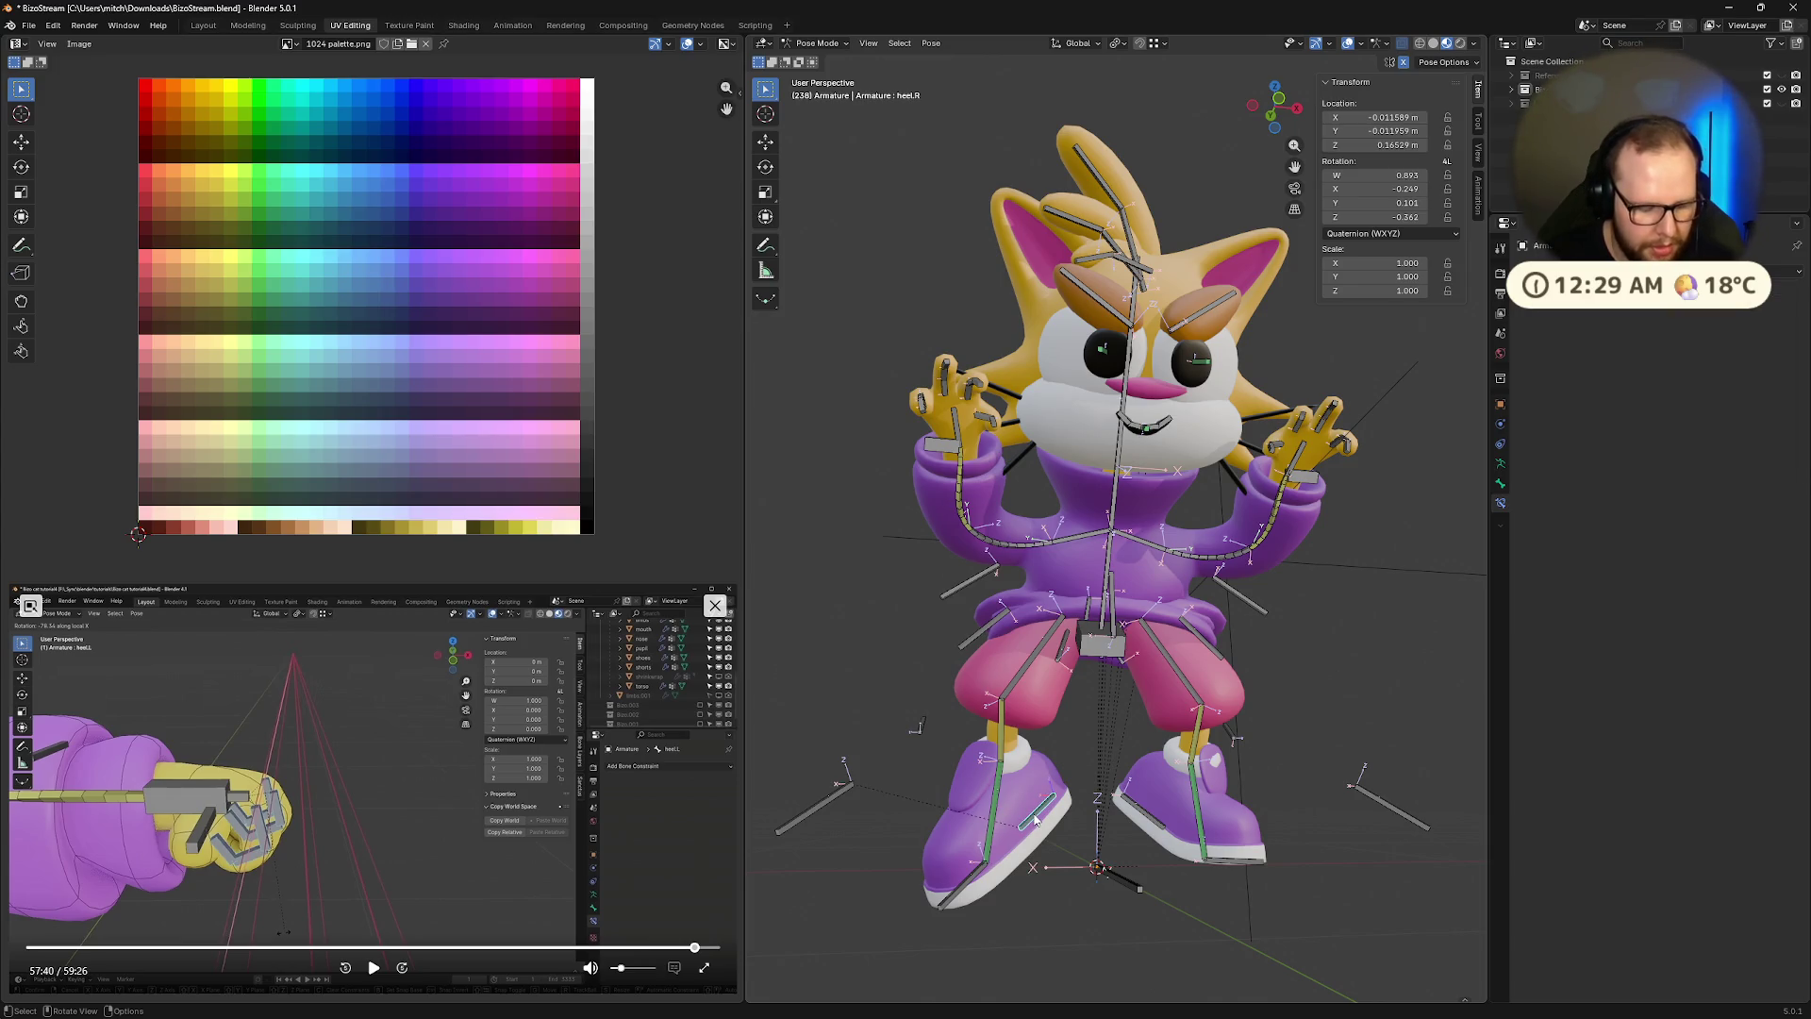
key(r)
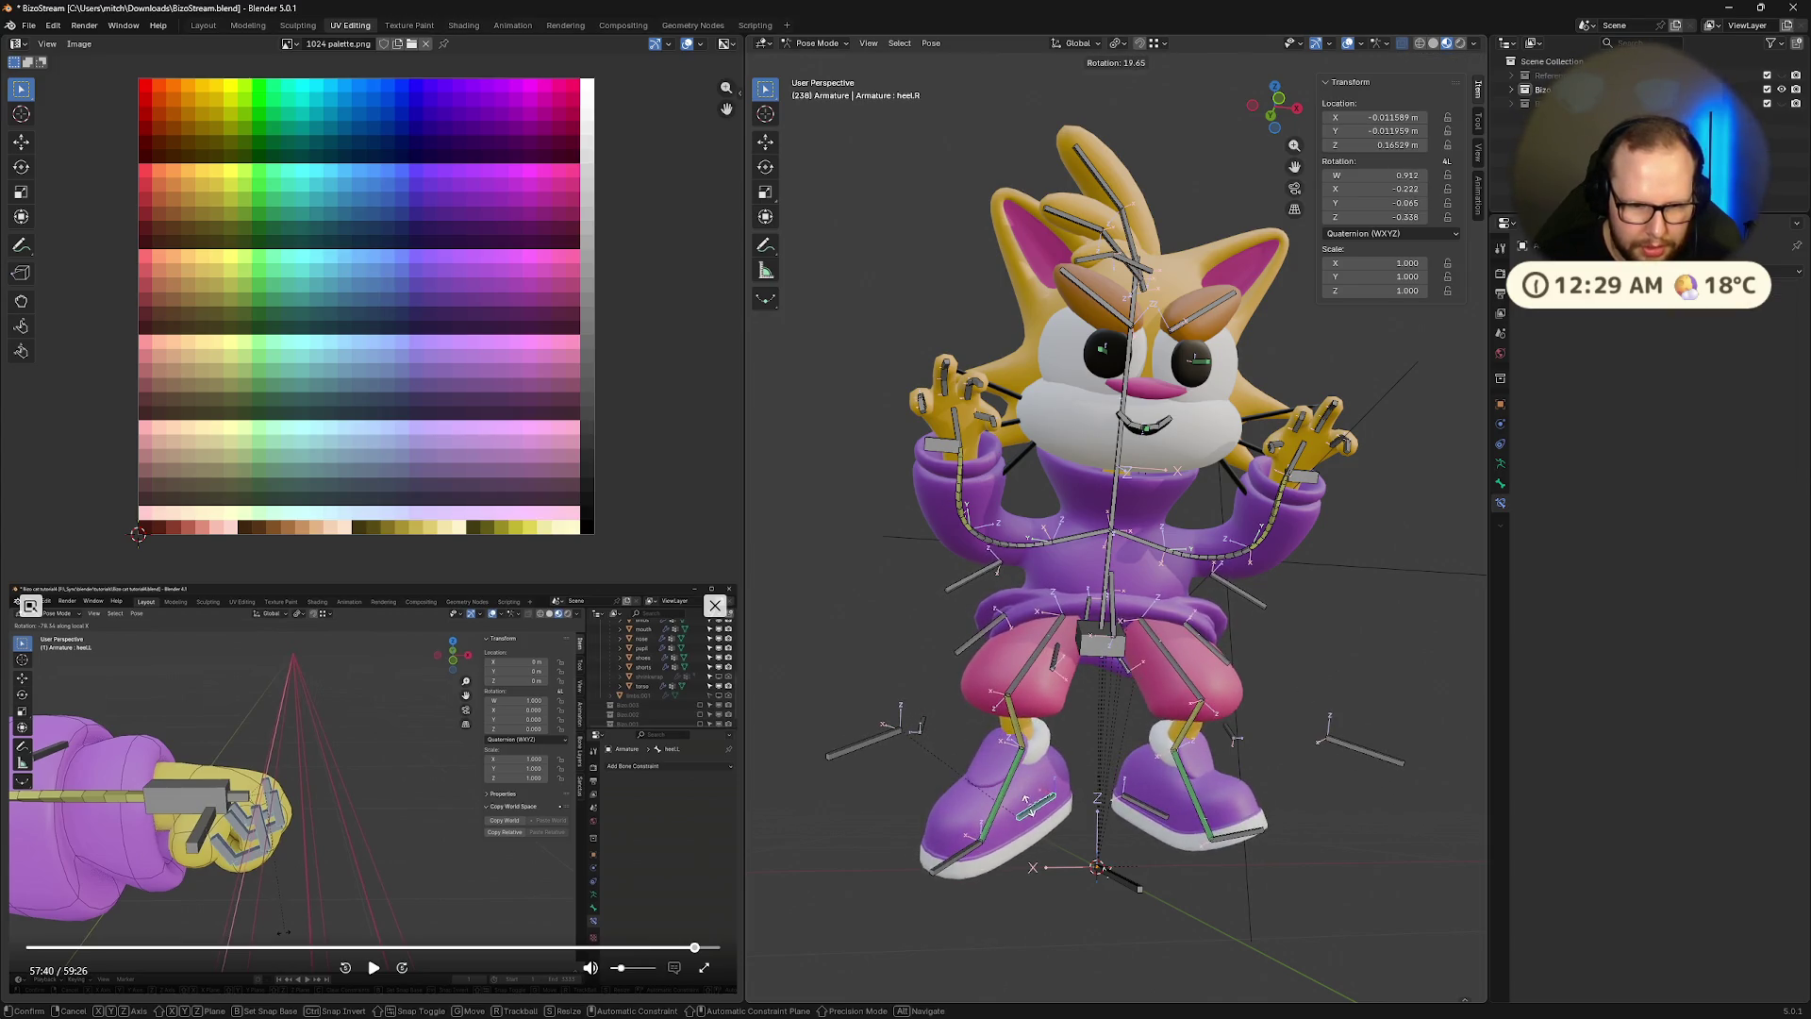
click(1032, 811)
key(g)
key(z)
key(z)
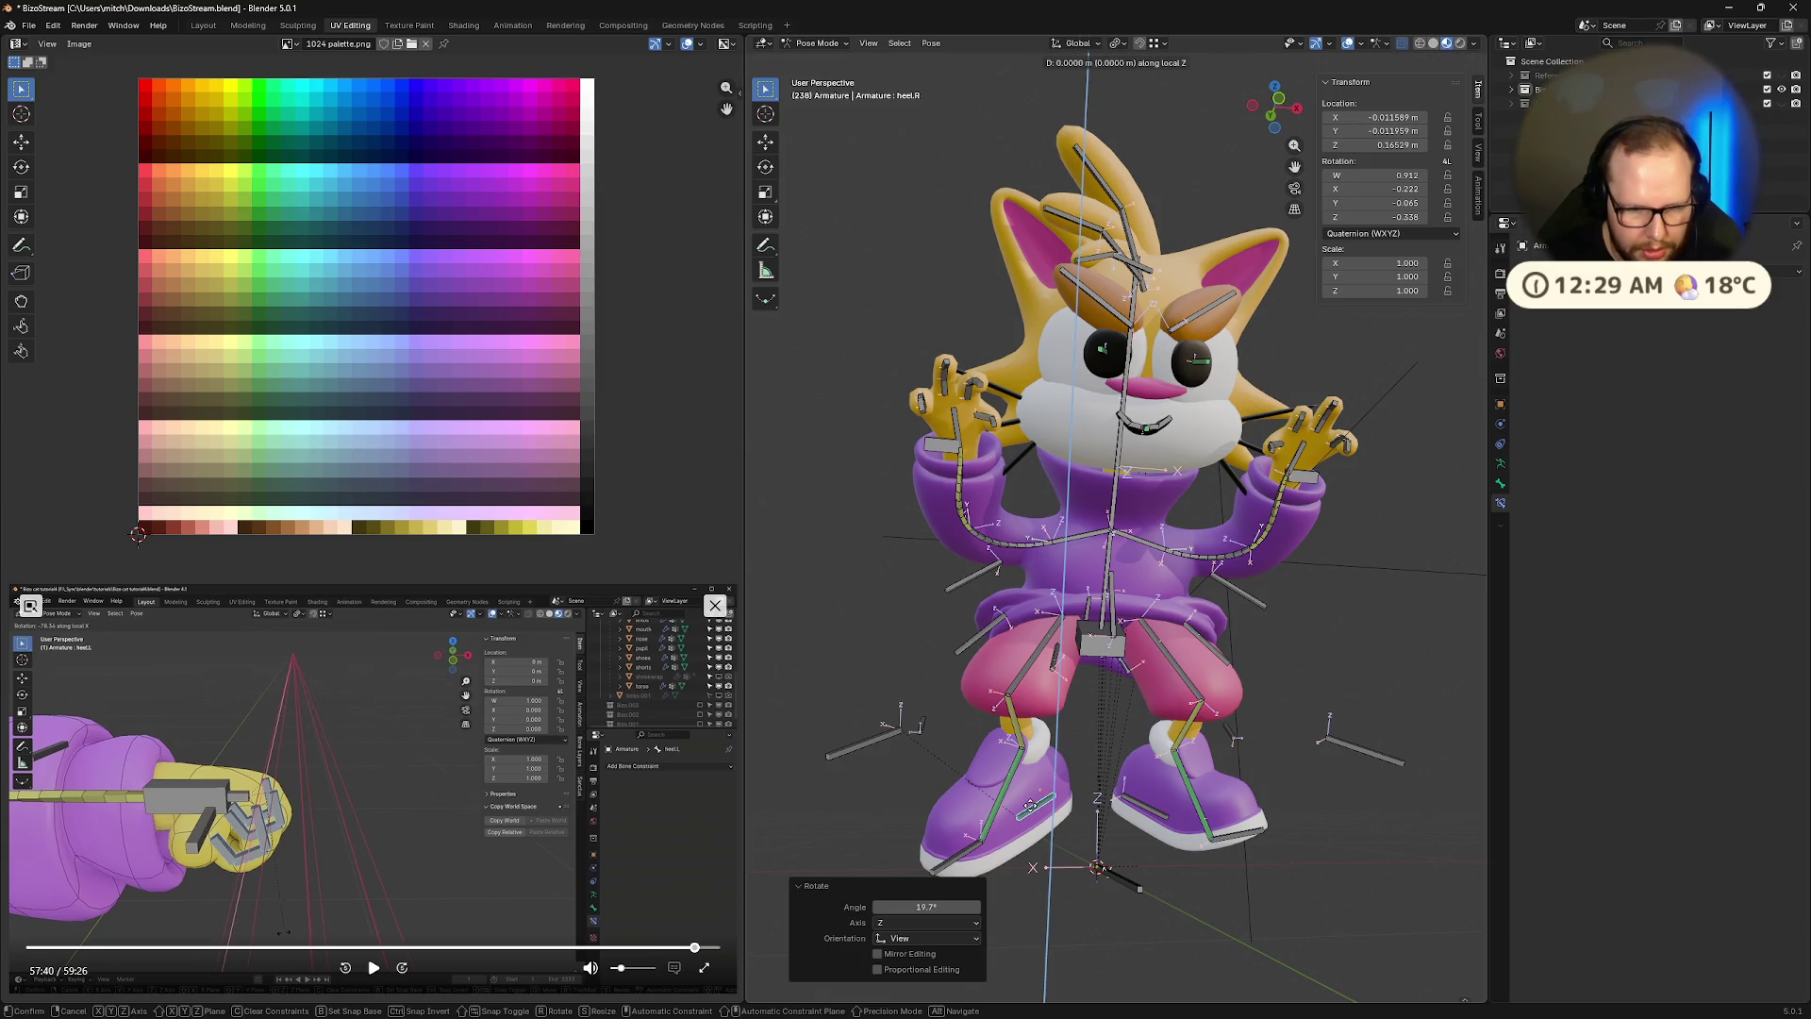
click(998, 790)
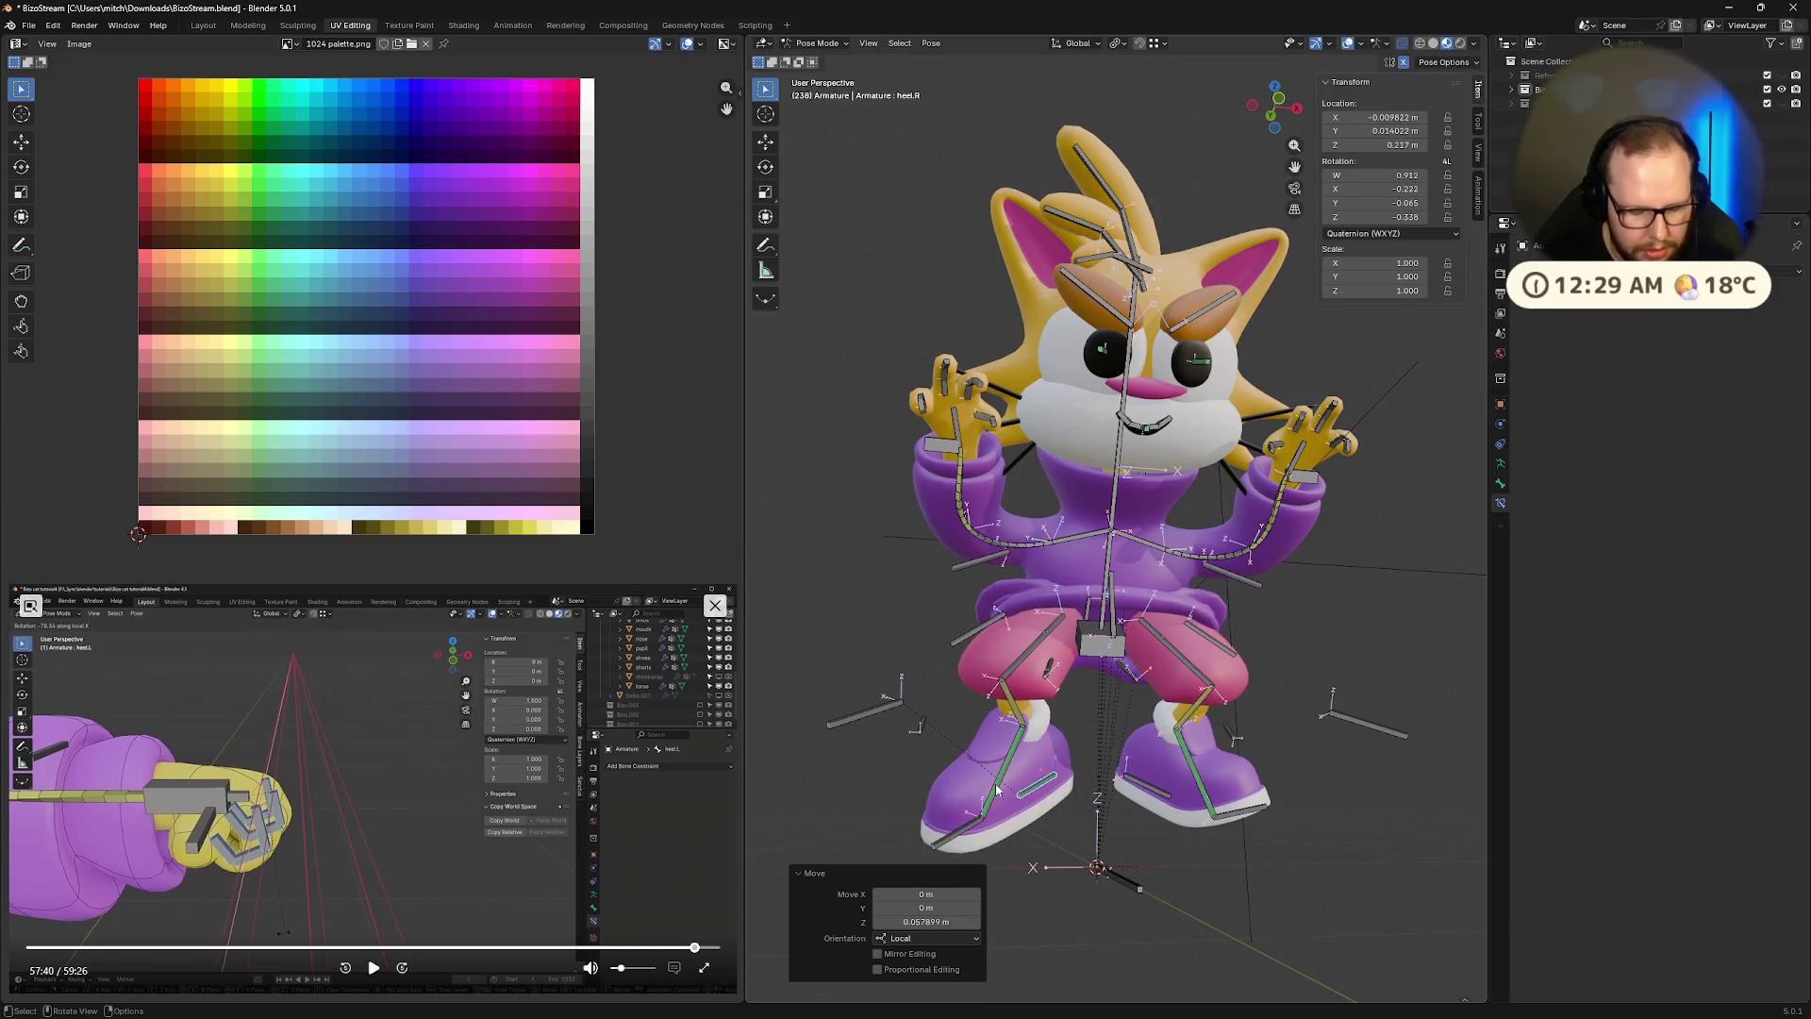
key(r)
key(z)
key(z)
click(1037, 794)
Move the right heel to spread the legs and tilt it -30.3° about Y
middle_drag(1038, 795, 1063, 816)
key(g)
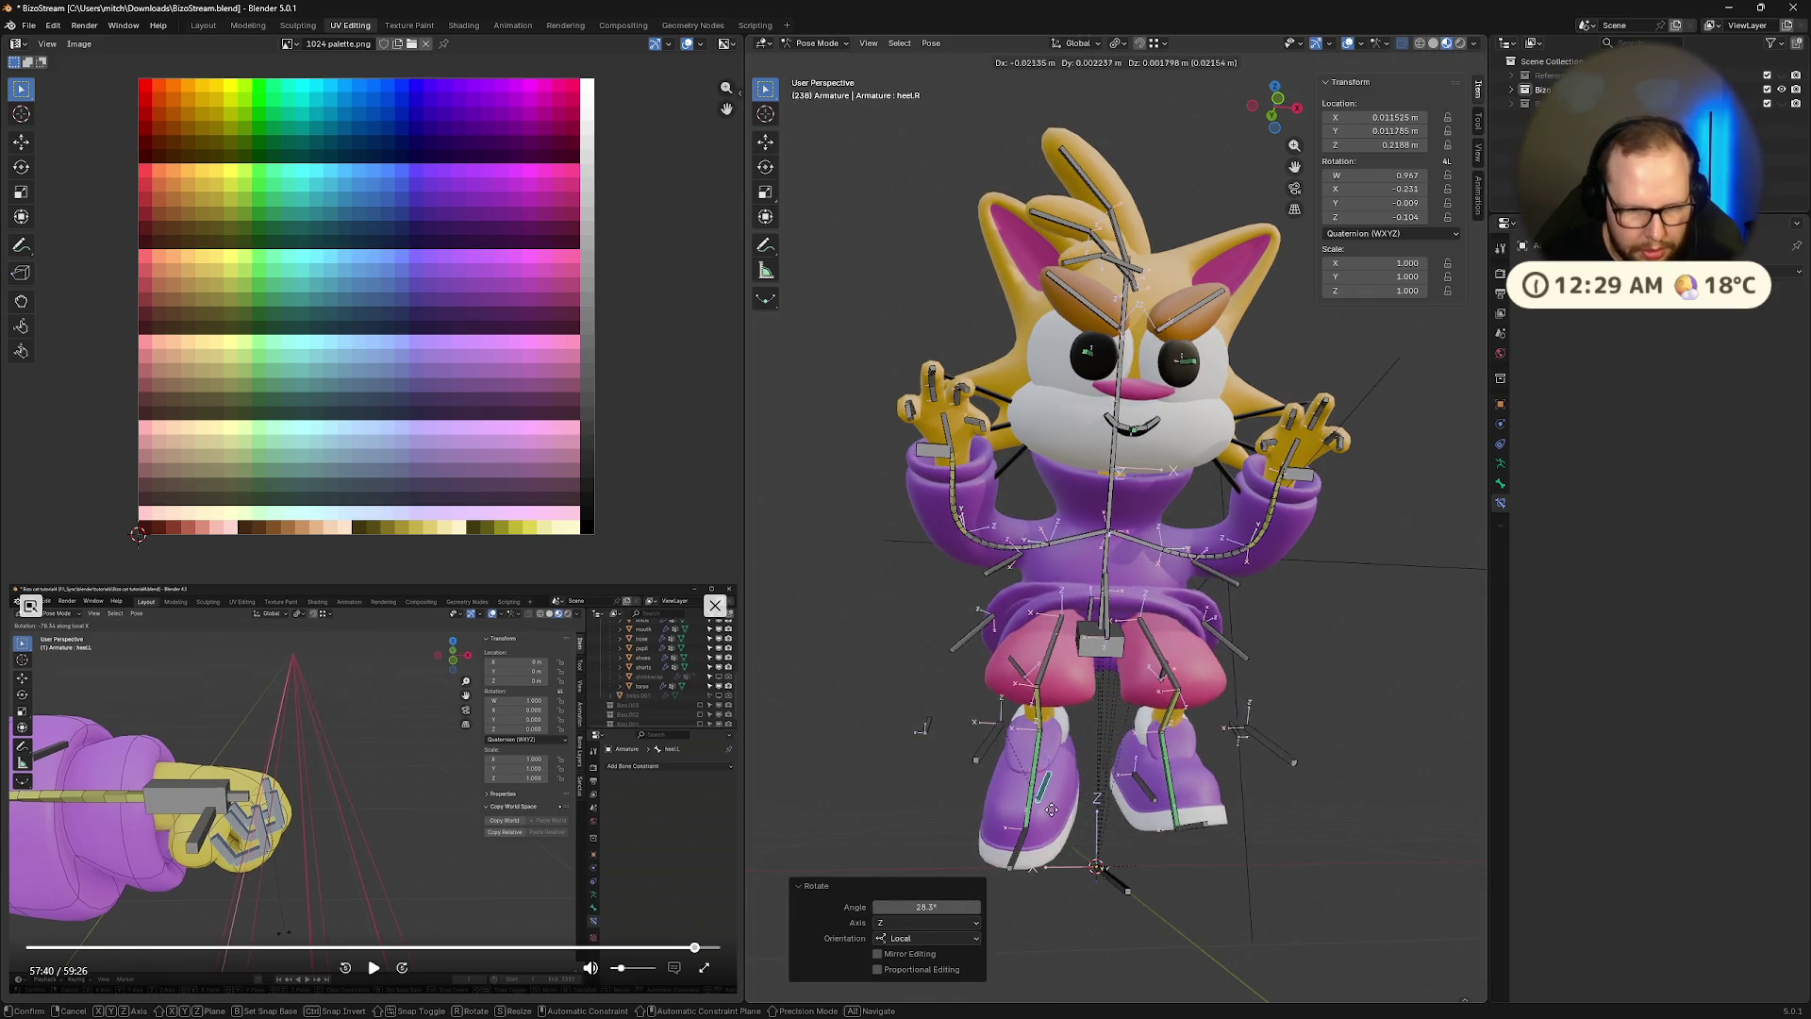
click(985, 794)
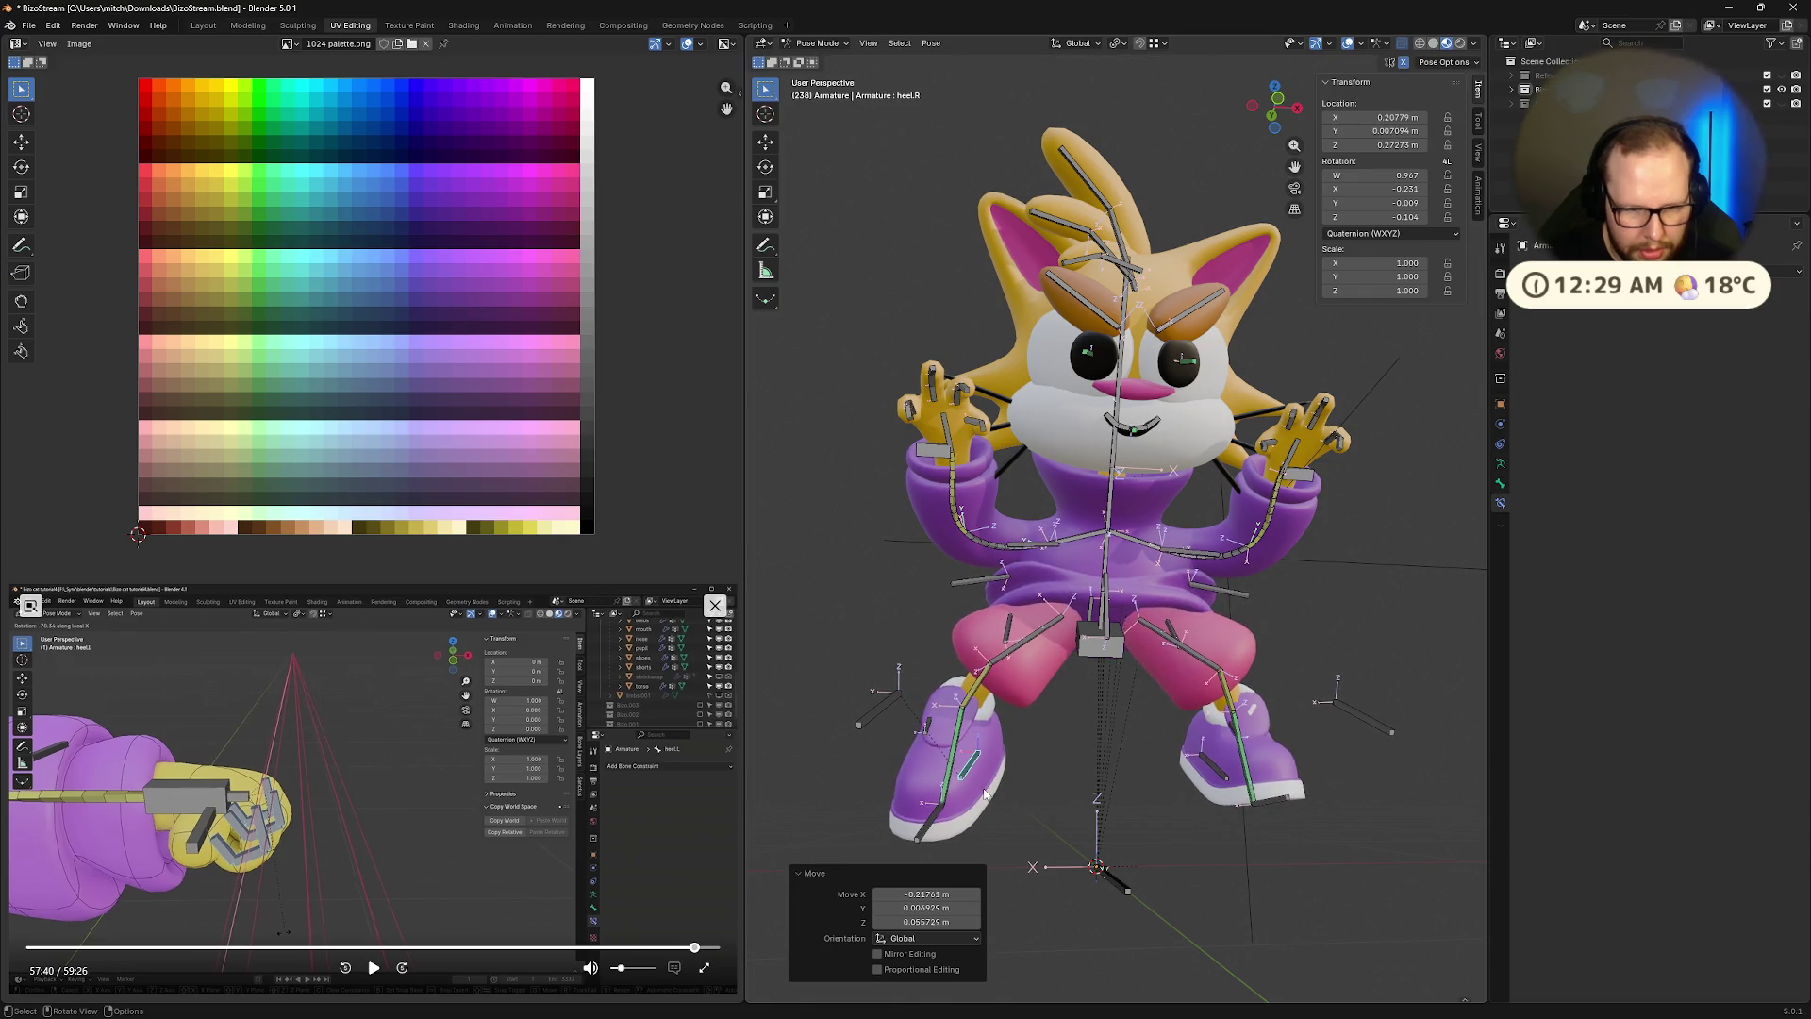
key(r)
key(y)
key(y)
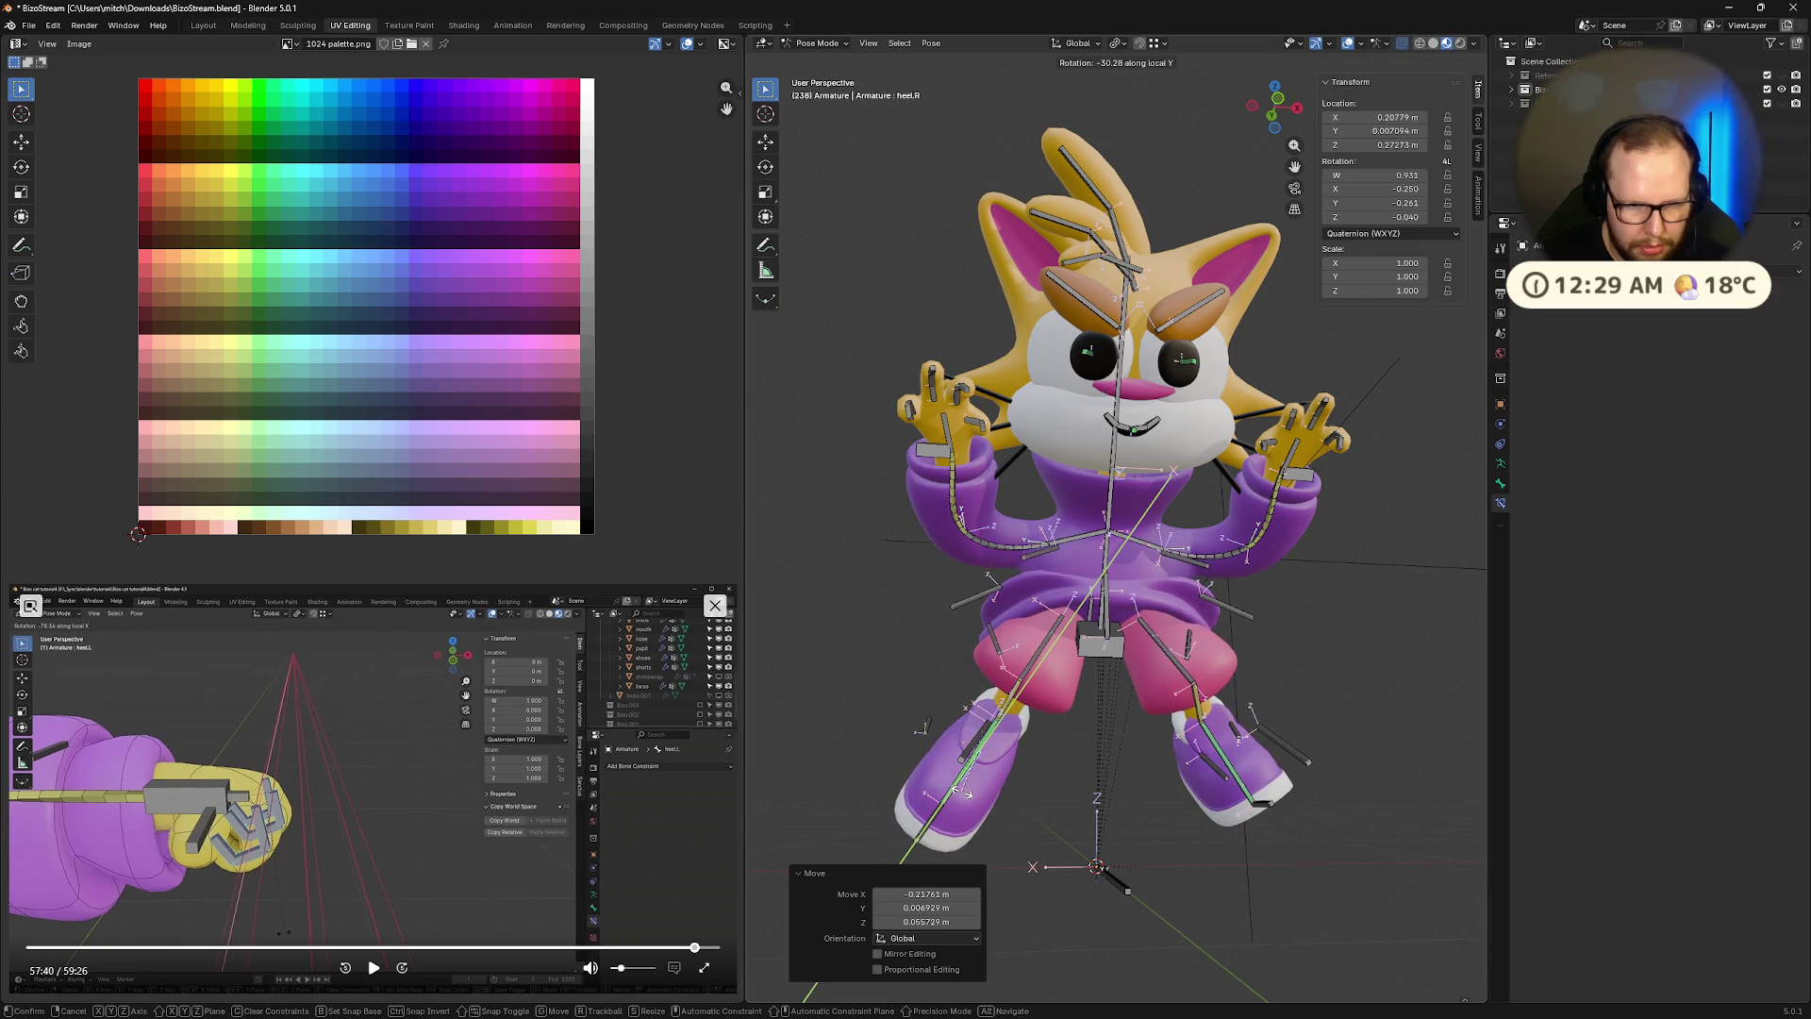
click(964, 791)
Select the left heel control and move it to a new position
mouse_move(964, 790)
middle_down()
mouse_move(1046, 795)
mouse_move(1209, 386)
middle_up()
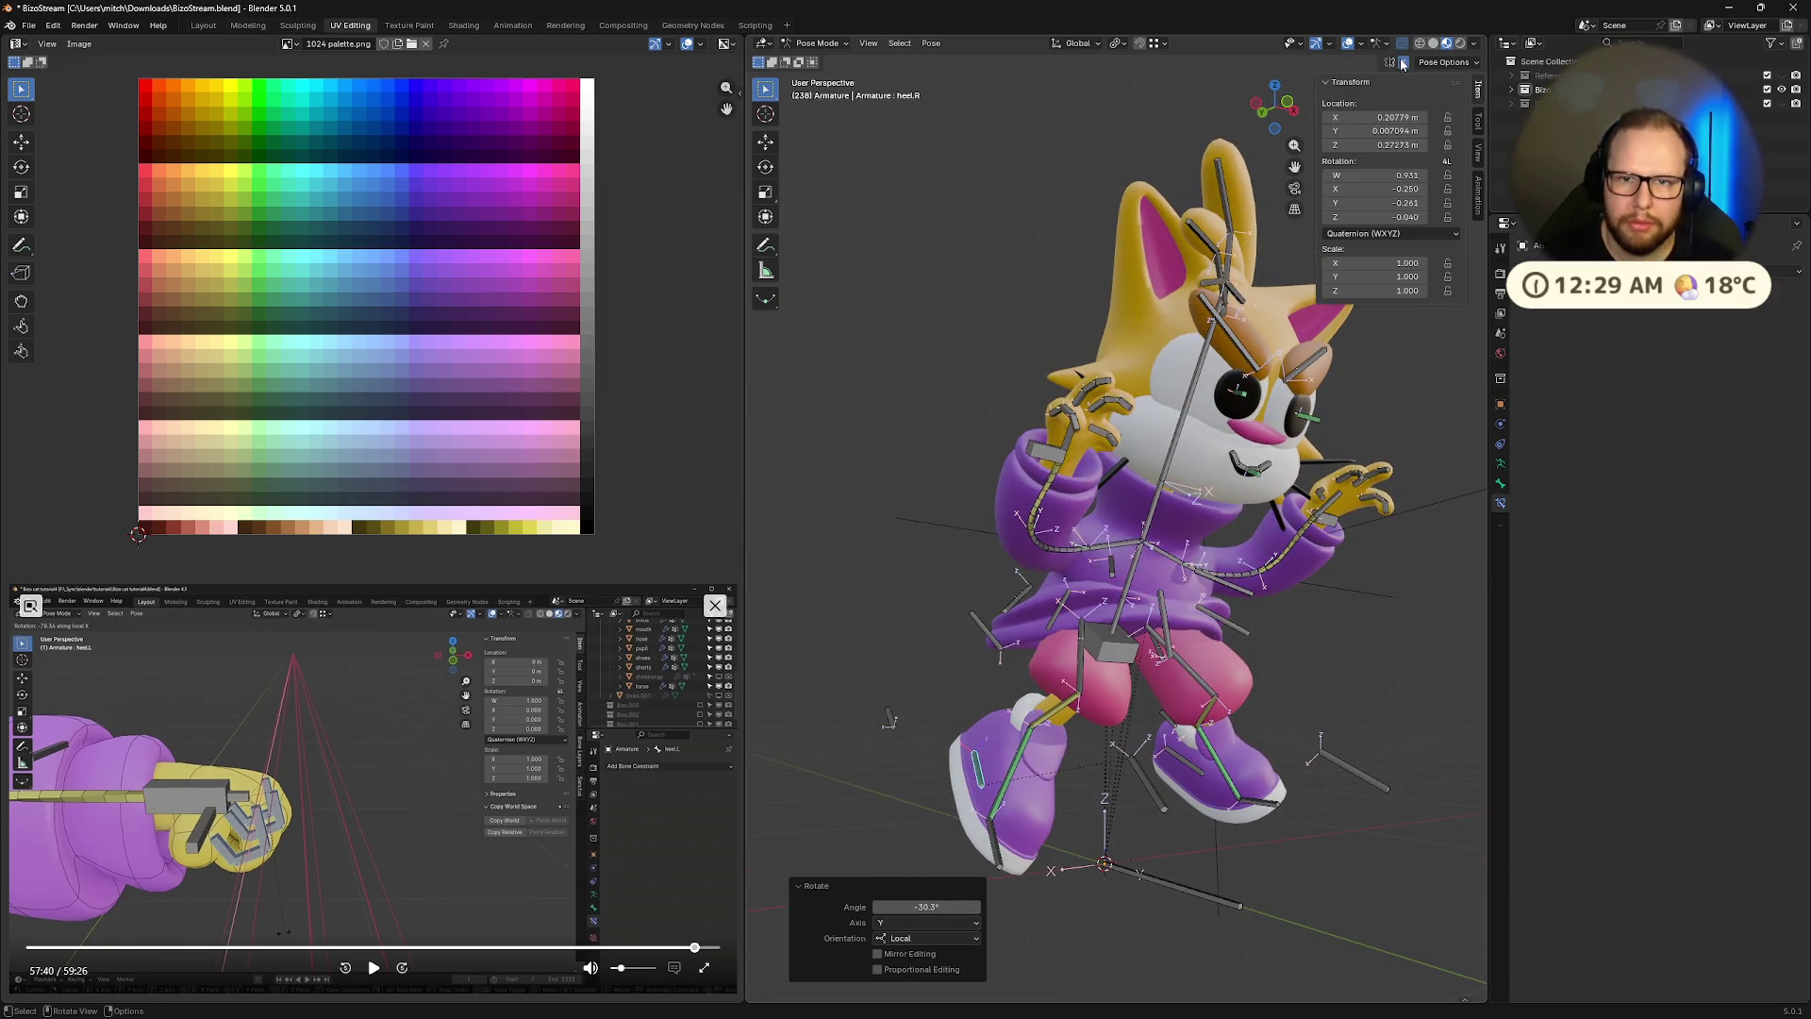
middle_drag(1113, 661, 1212, 677)
middle_drag(1202, 745, 1187, 766)
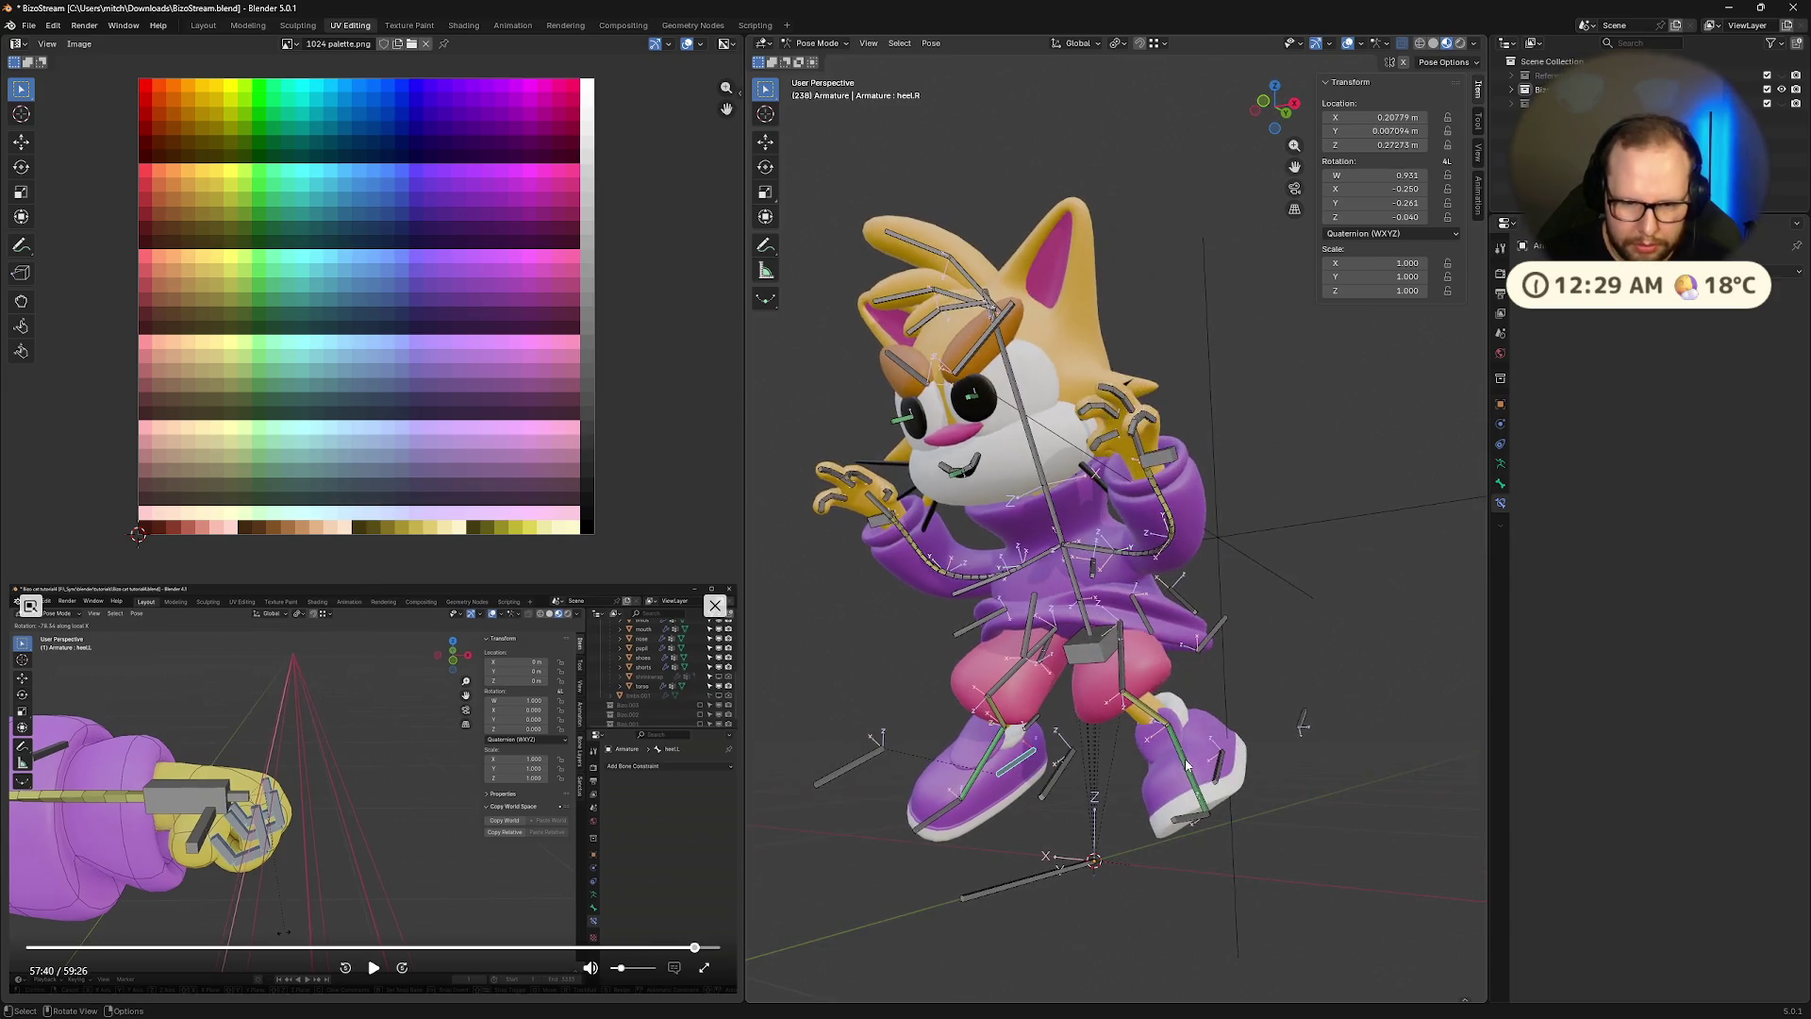
click(1221, 767)
key(g)
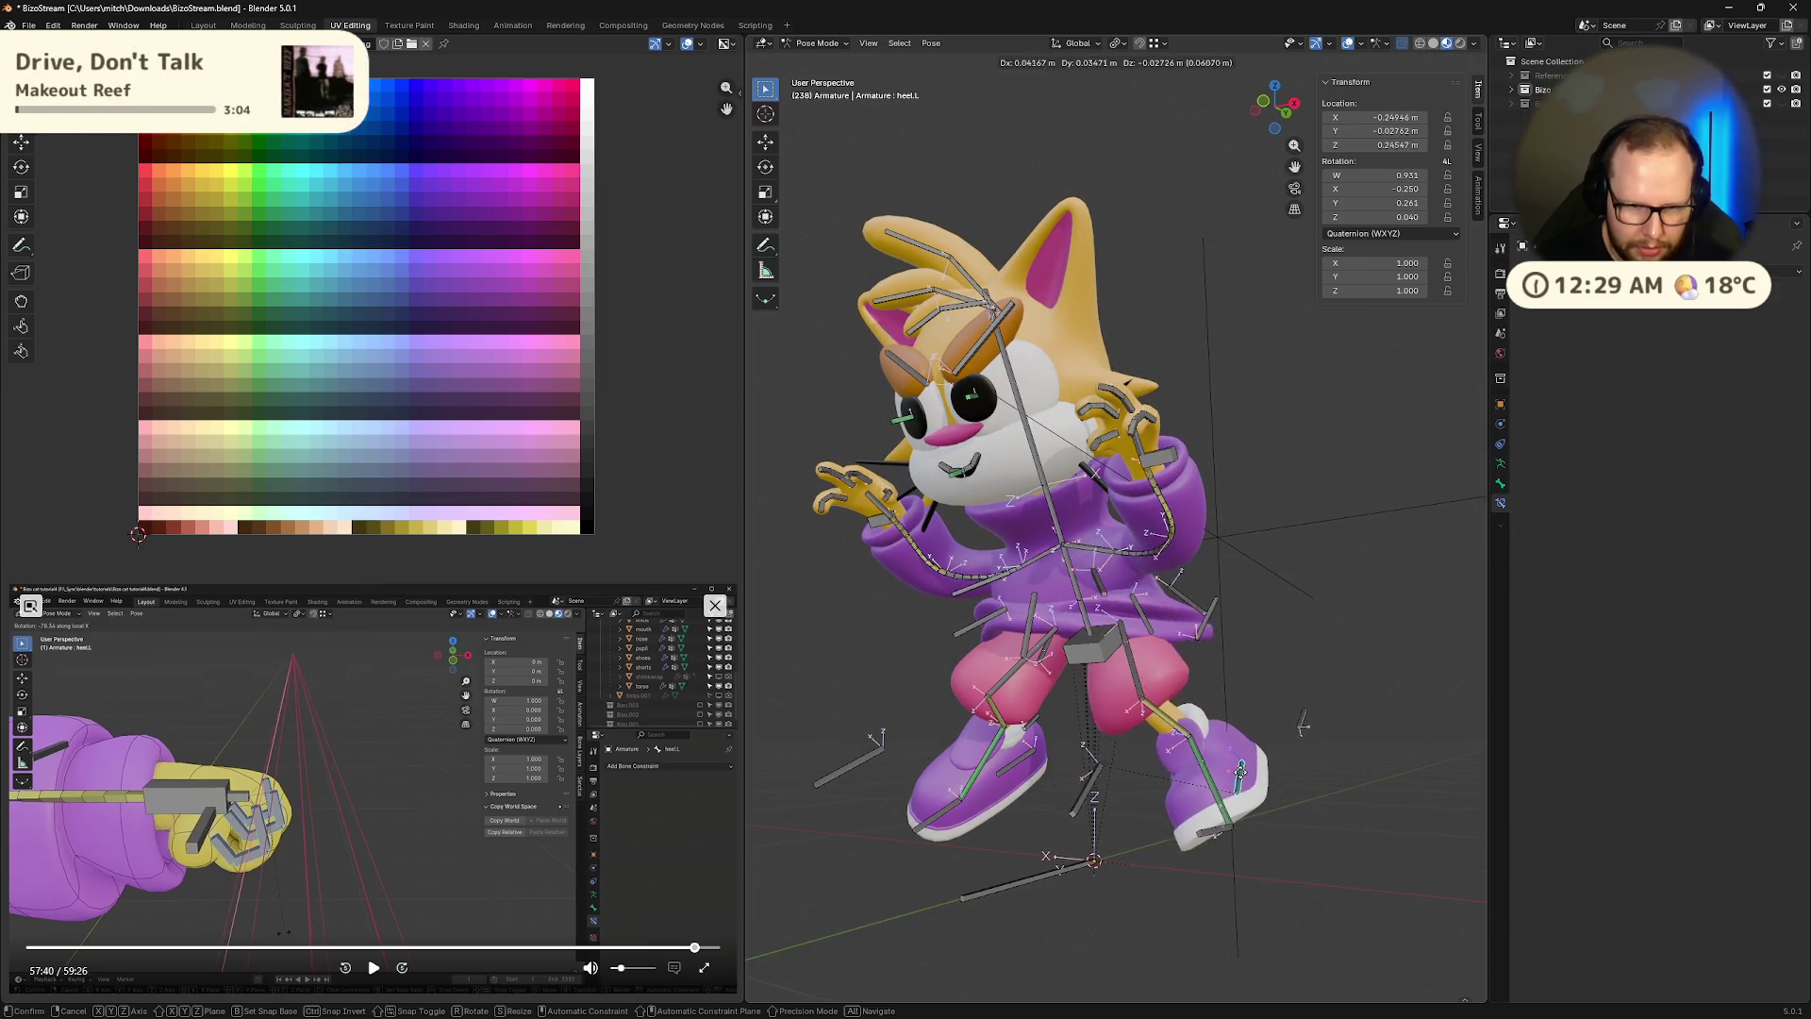
click(1217, 764)
Tilt the left heel -23° about its local X axis
mouse_move(1217, 764)
middle_down()
mouse_move(1166, 795)
mouse_move(1183, 784)
middle_up()
key(r)
key(x)
key(x)
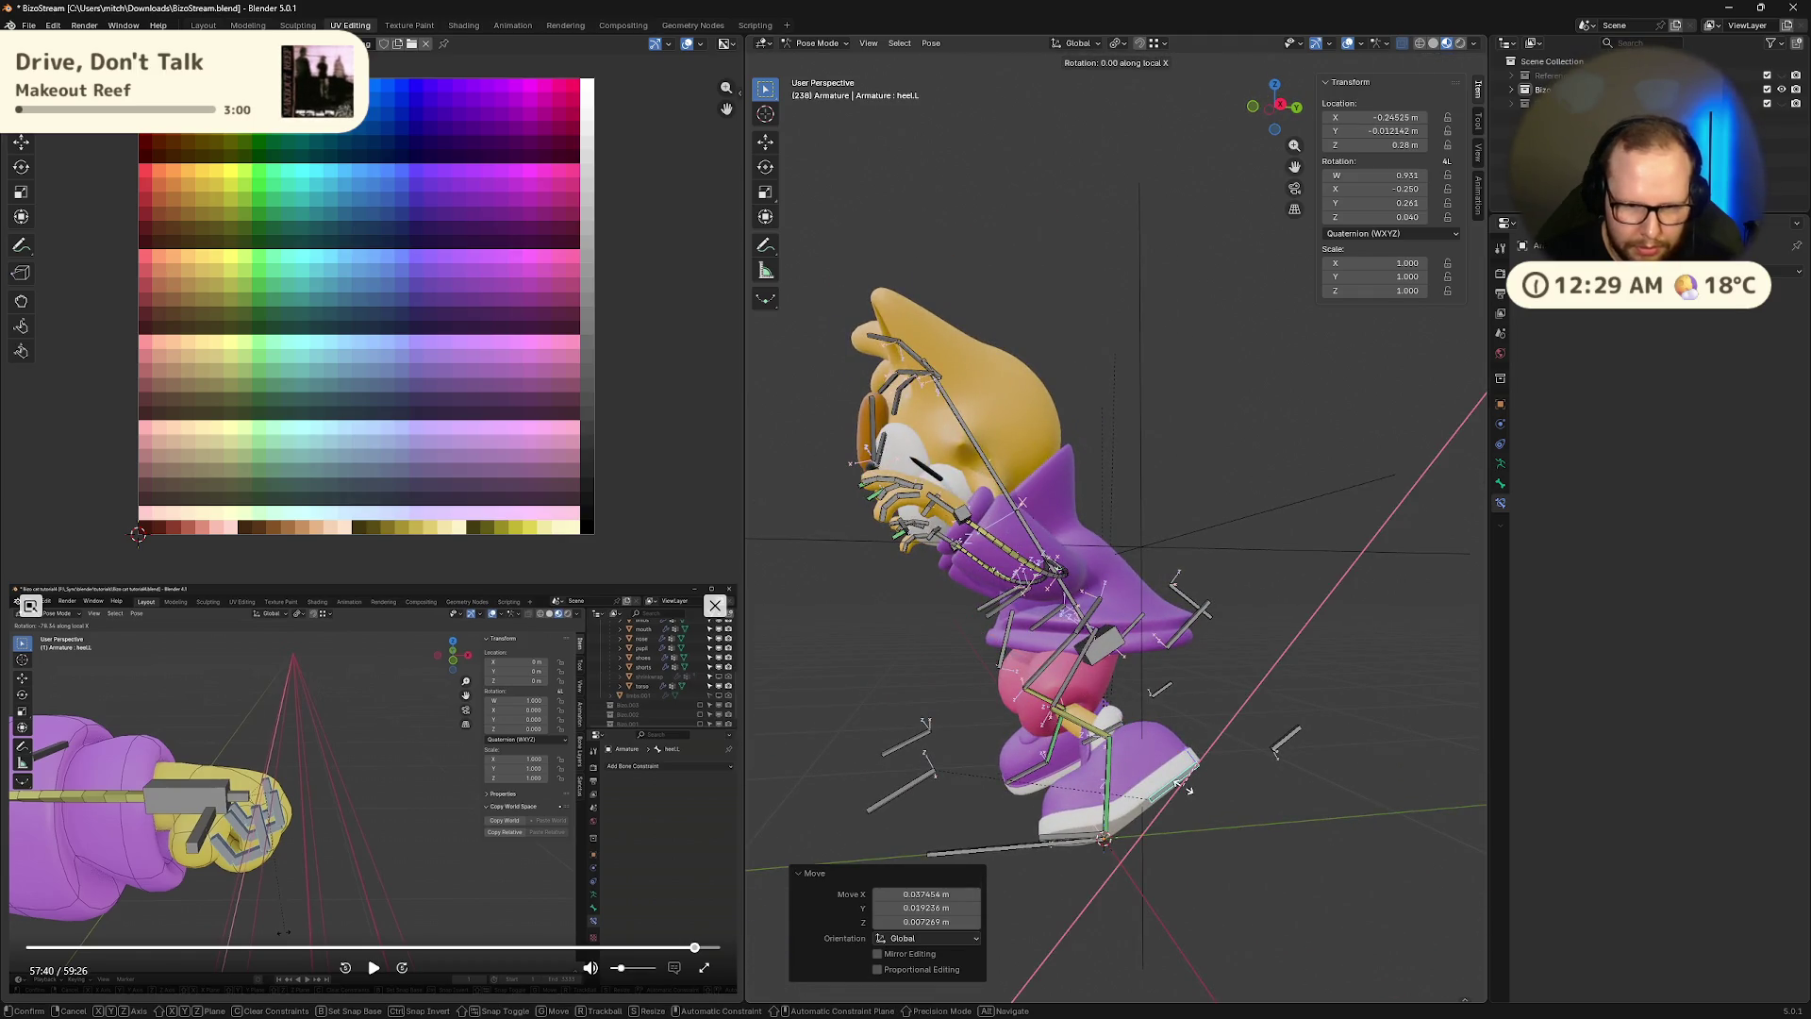
click(1195, 781)
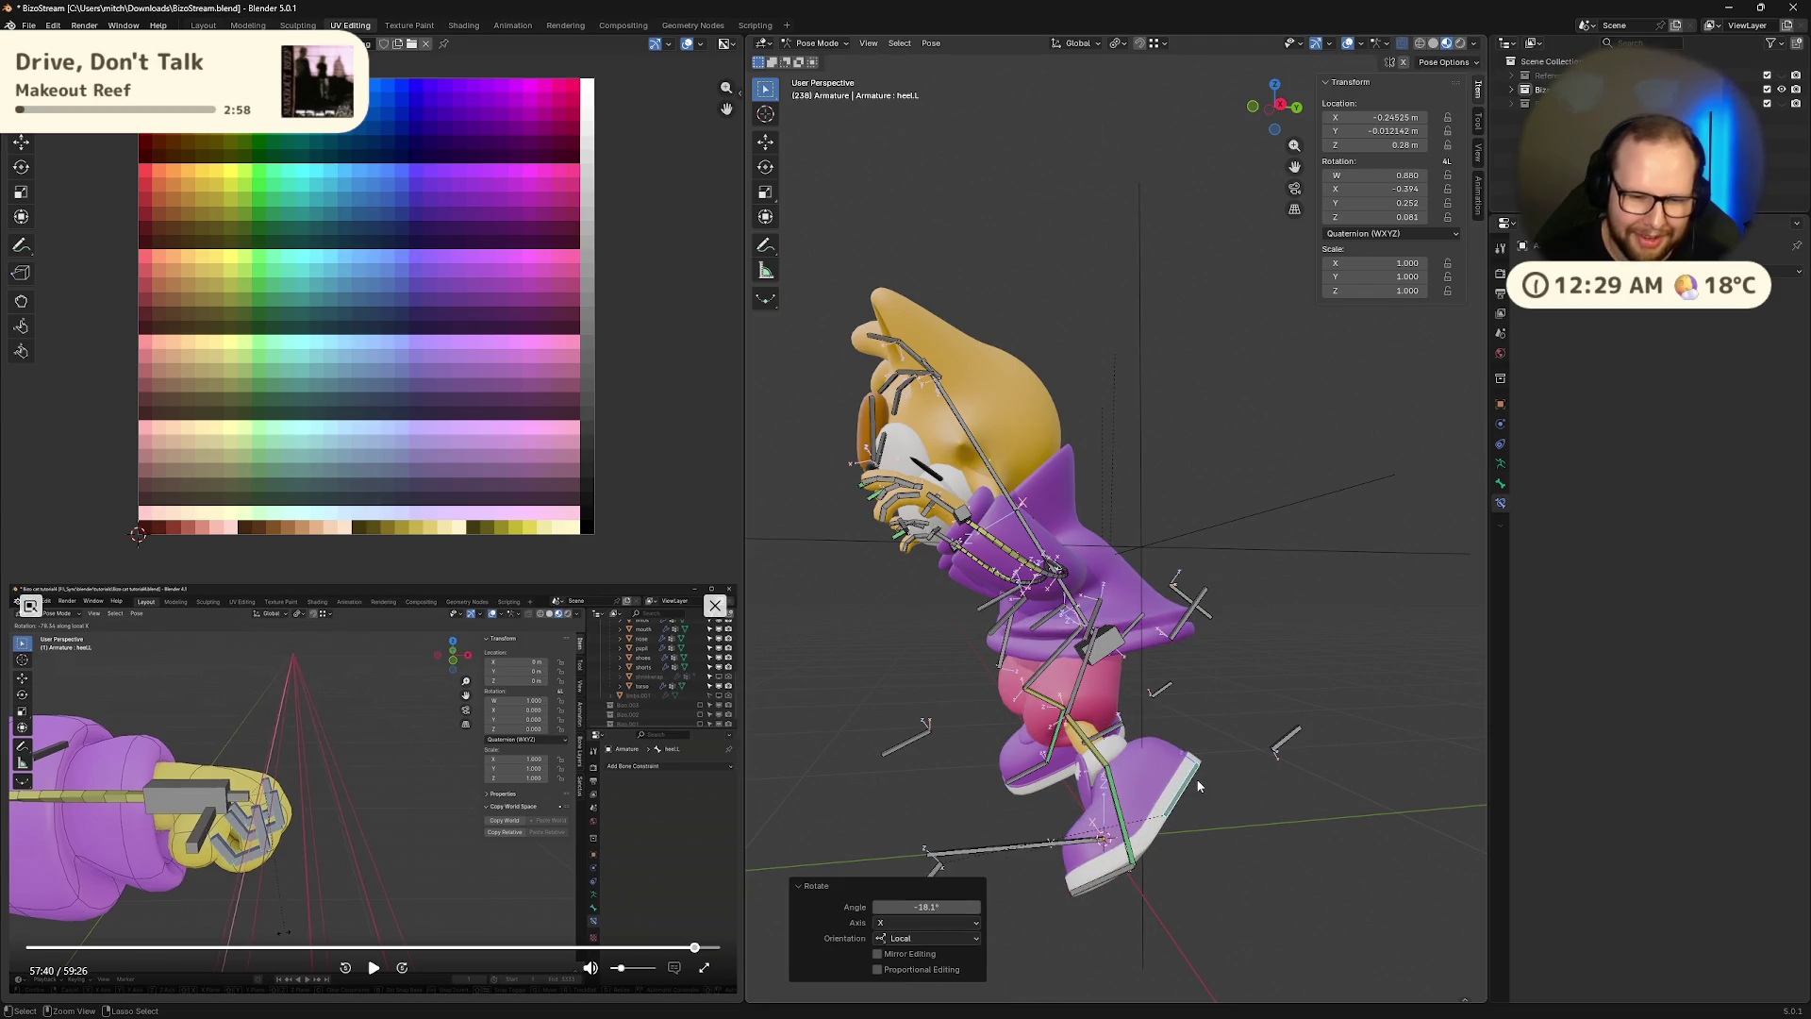
mouse_move(1210, 781)
middle_down()
mouse_move(1147, 756)
mouse_move(1417, 745)
middle_up()
key(r)
key(x)
key(x)
click(1183, 755)
Turn off In Front in the armature's Viewport Display settings
click(1500, 466)
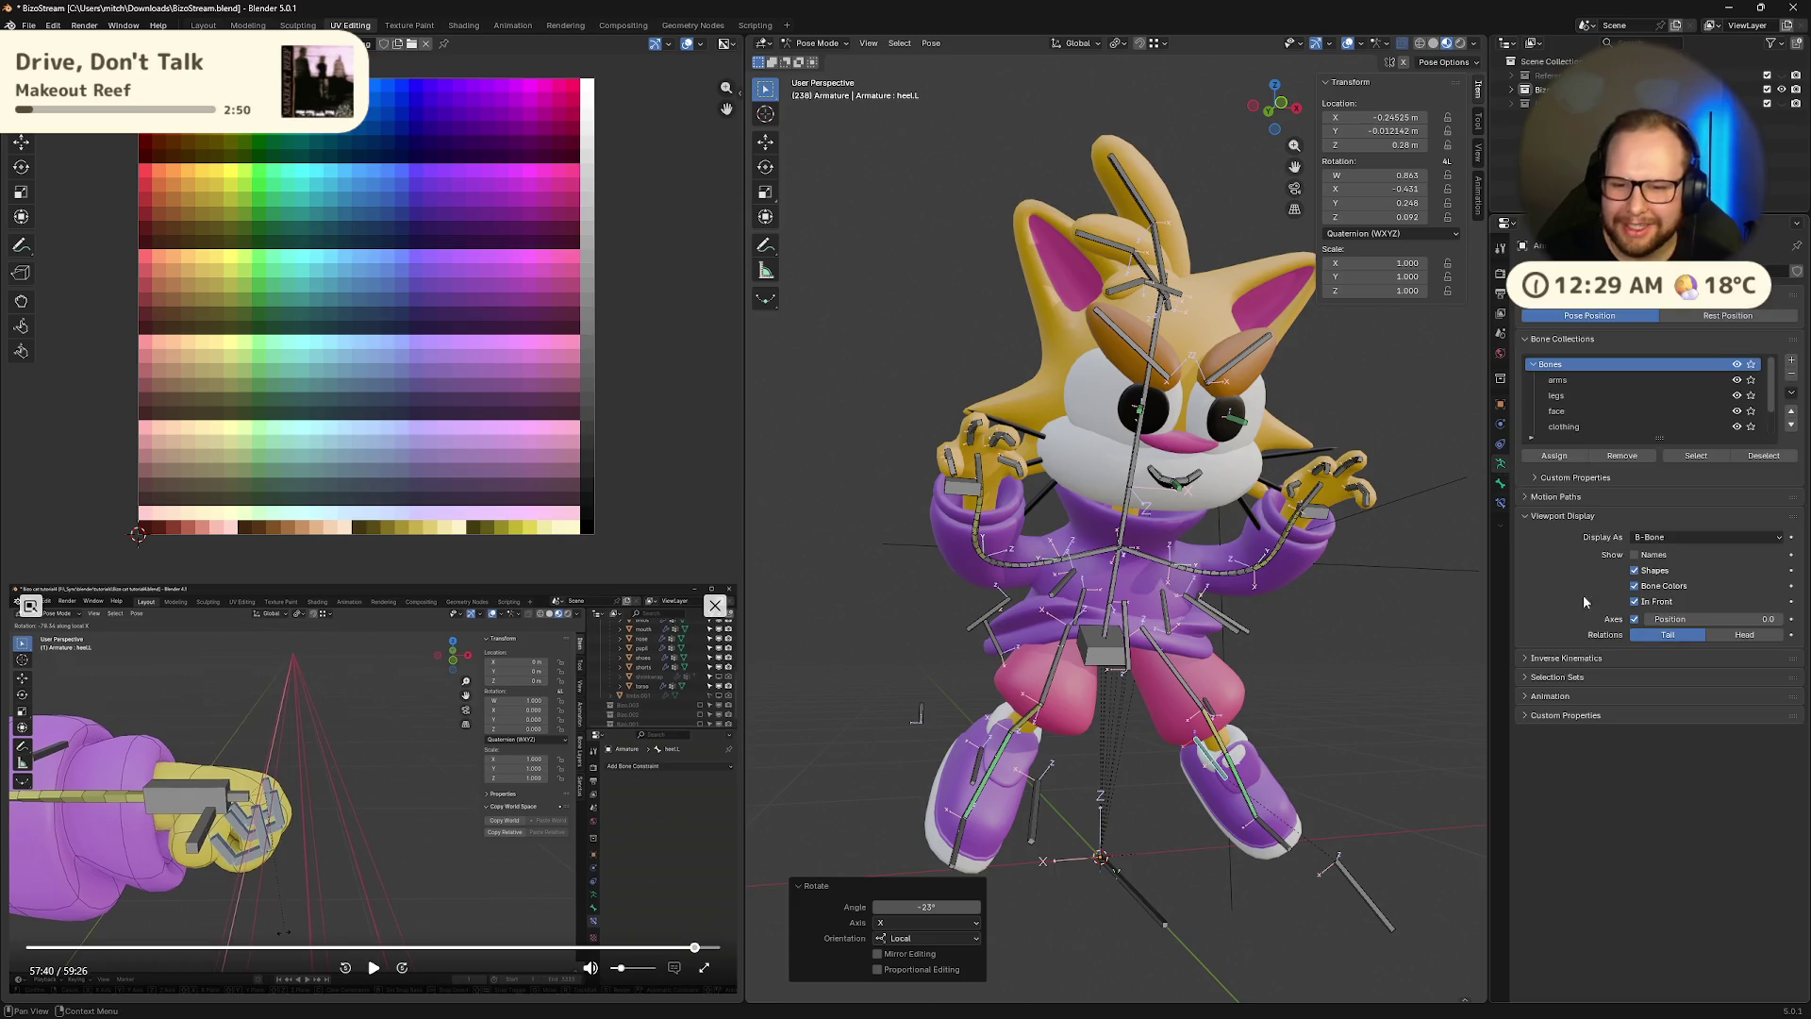
click(1634, 601)
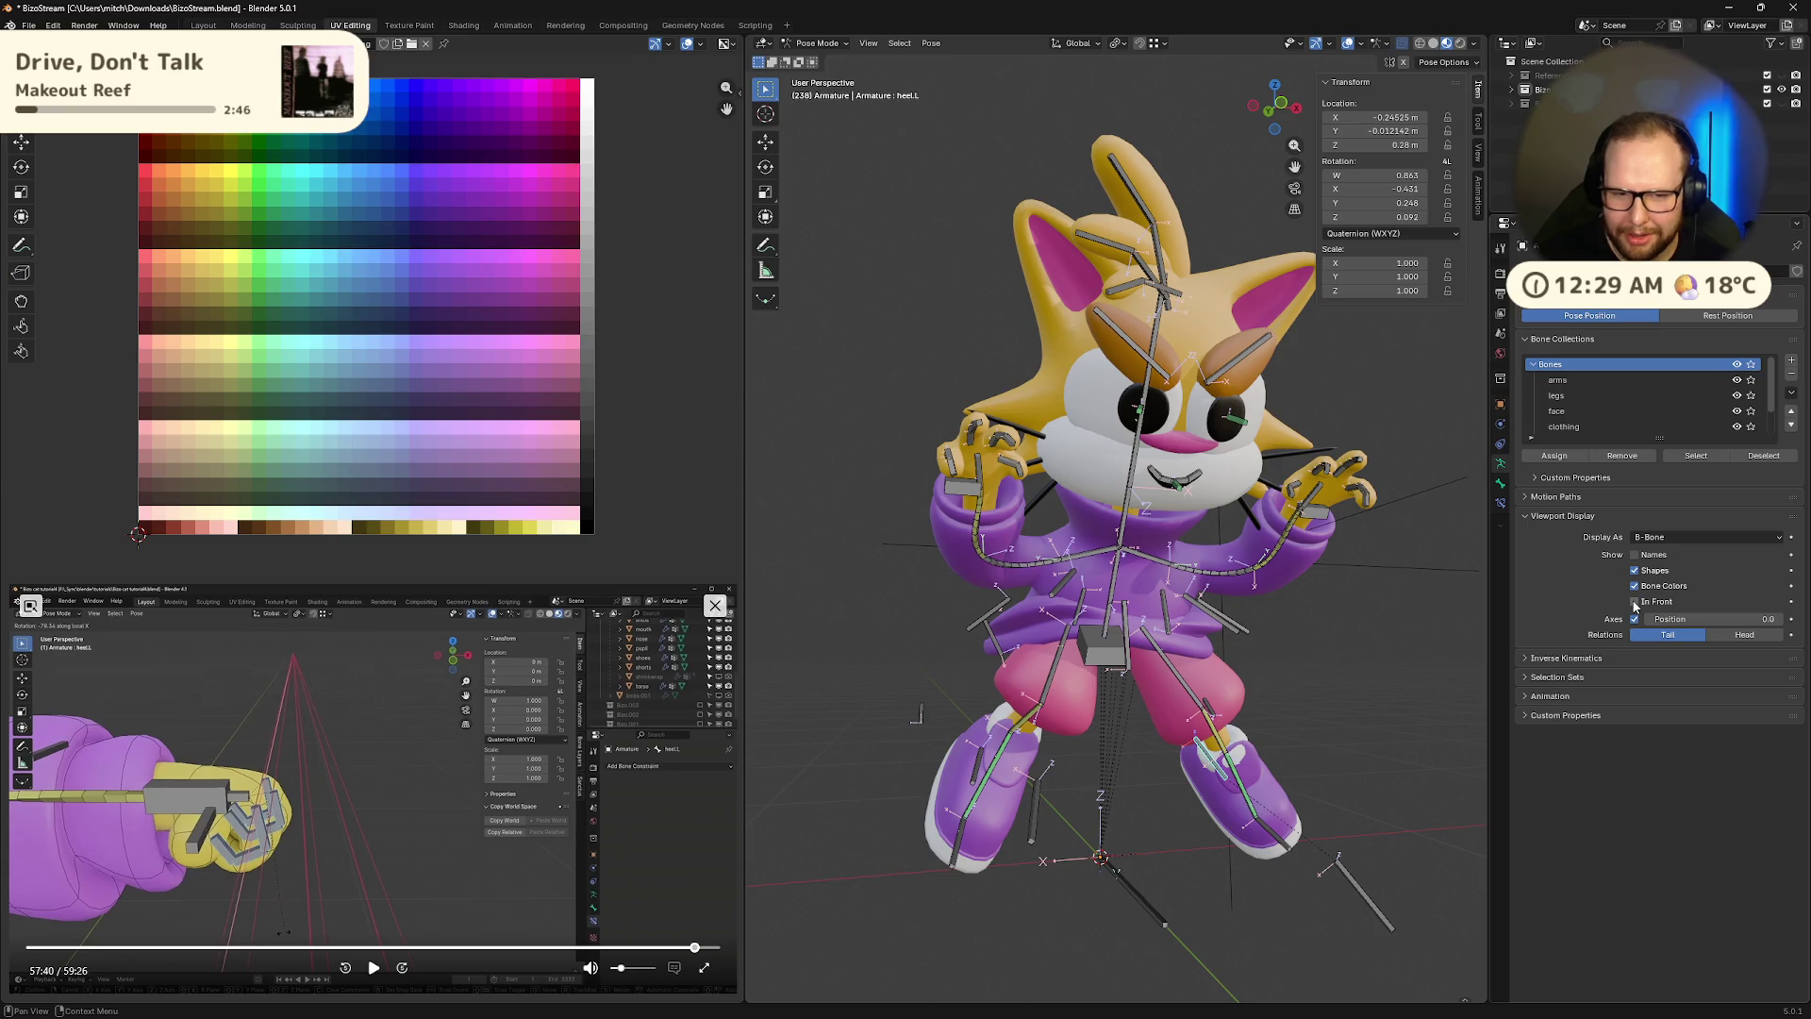
scroll(1377, 619, down, 2)
Return the rig to its rest pose with Alt+R, then hide the bone axes
key(alt+r)
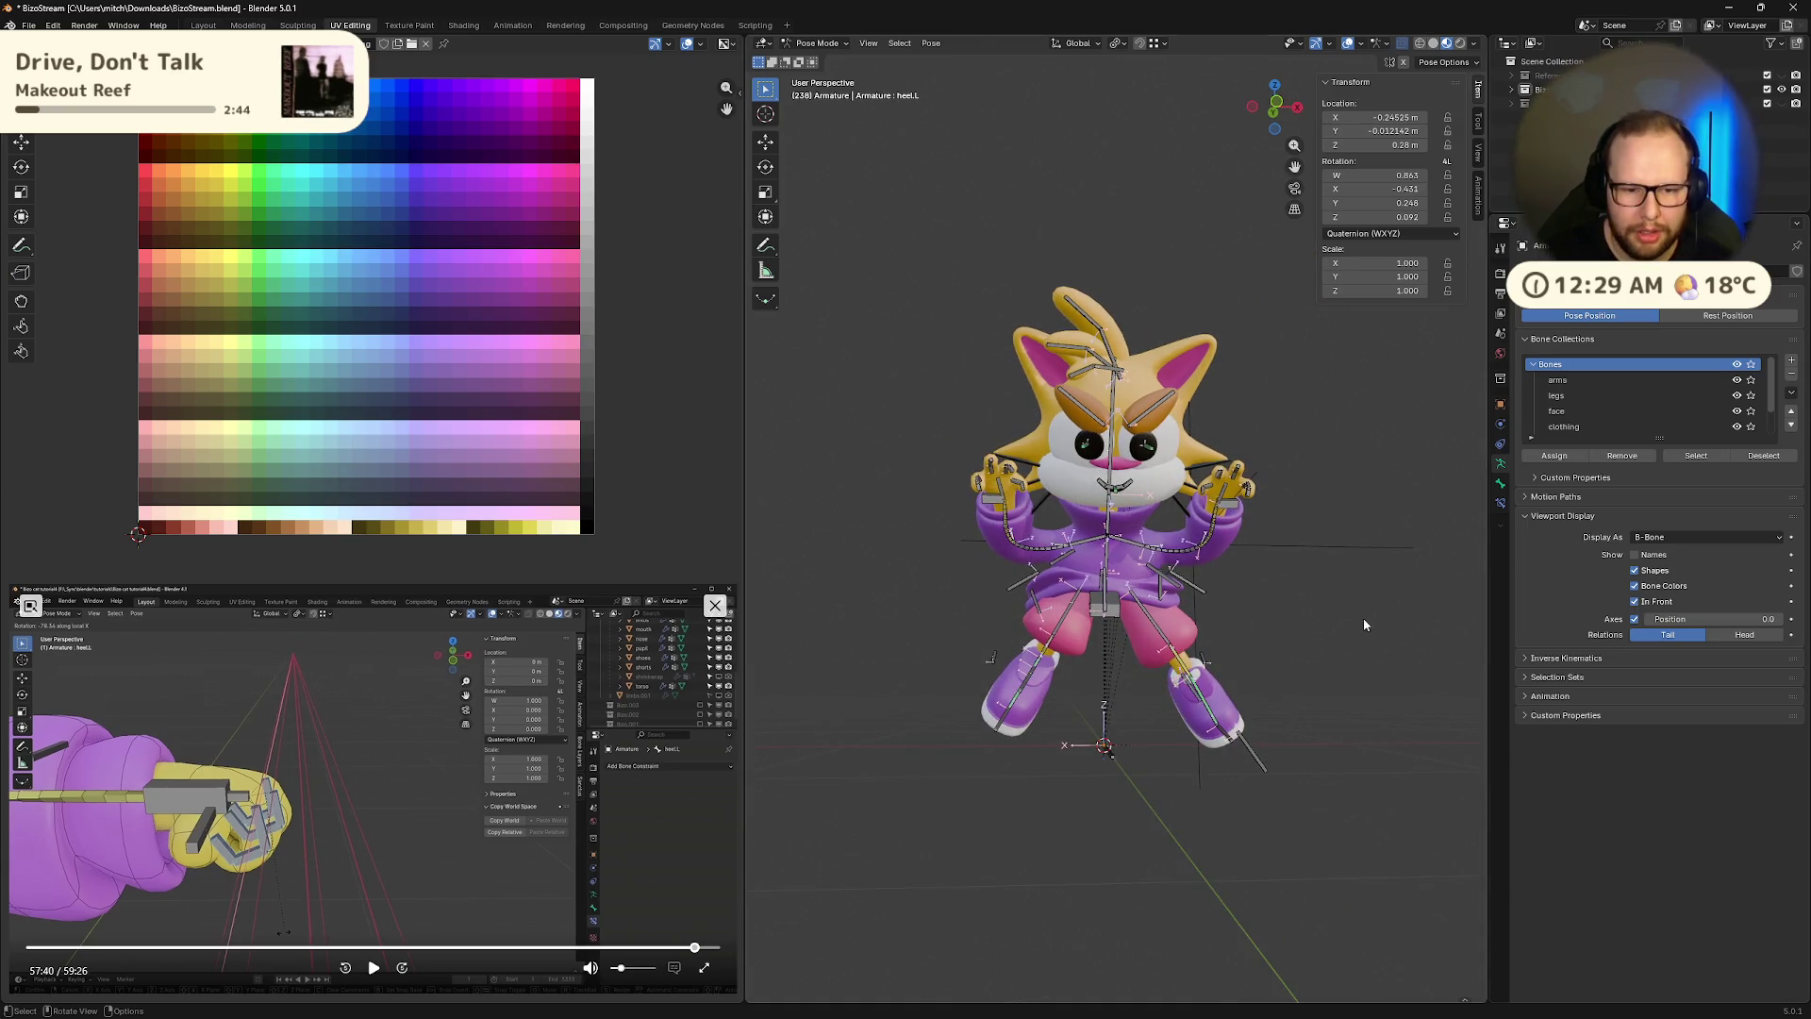
key(Tab)
key(Tab)
scroll(1431, 620, up, 5)
click(1635, 619)
middle_drag(1454, 666, 1611, 575)
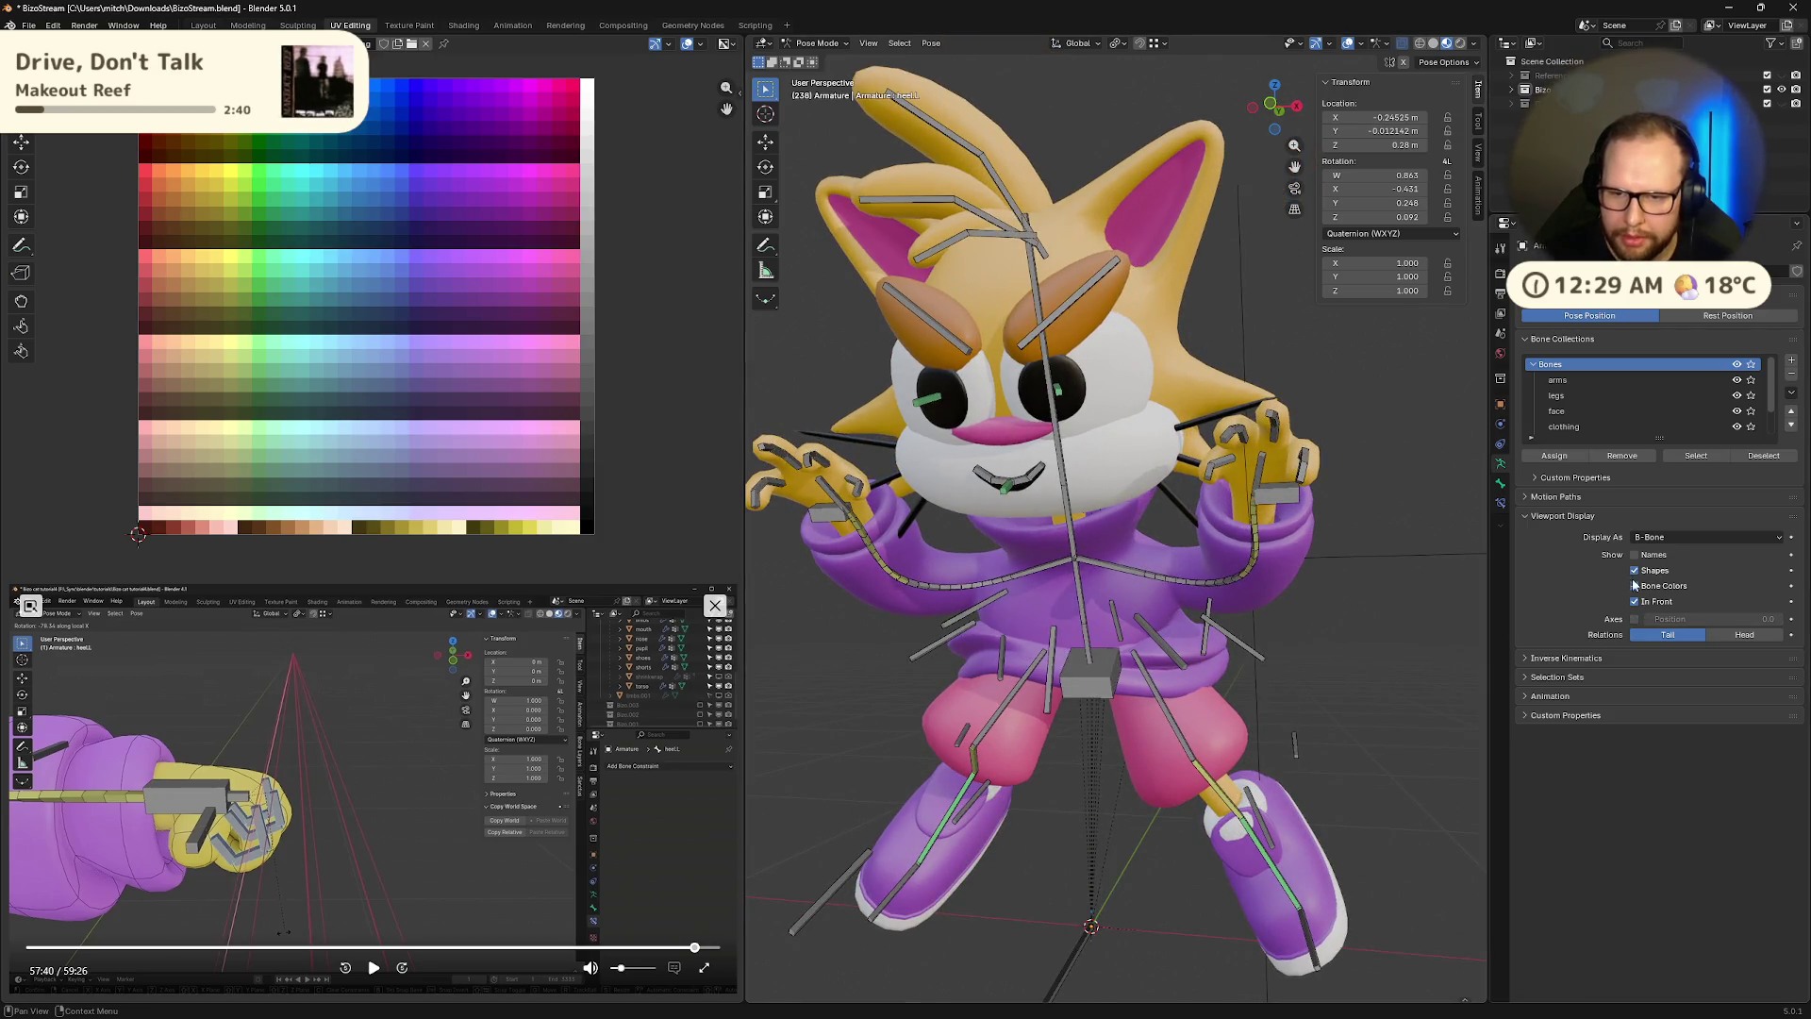
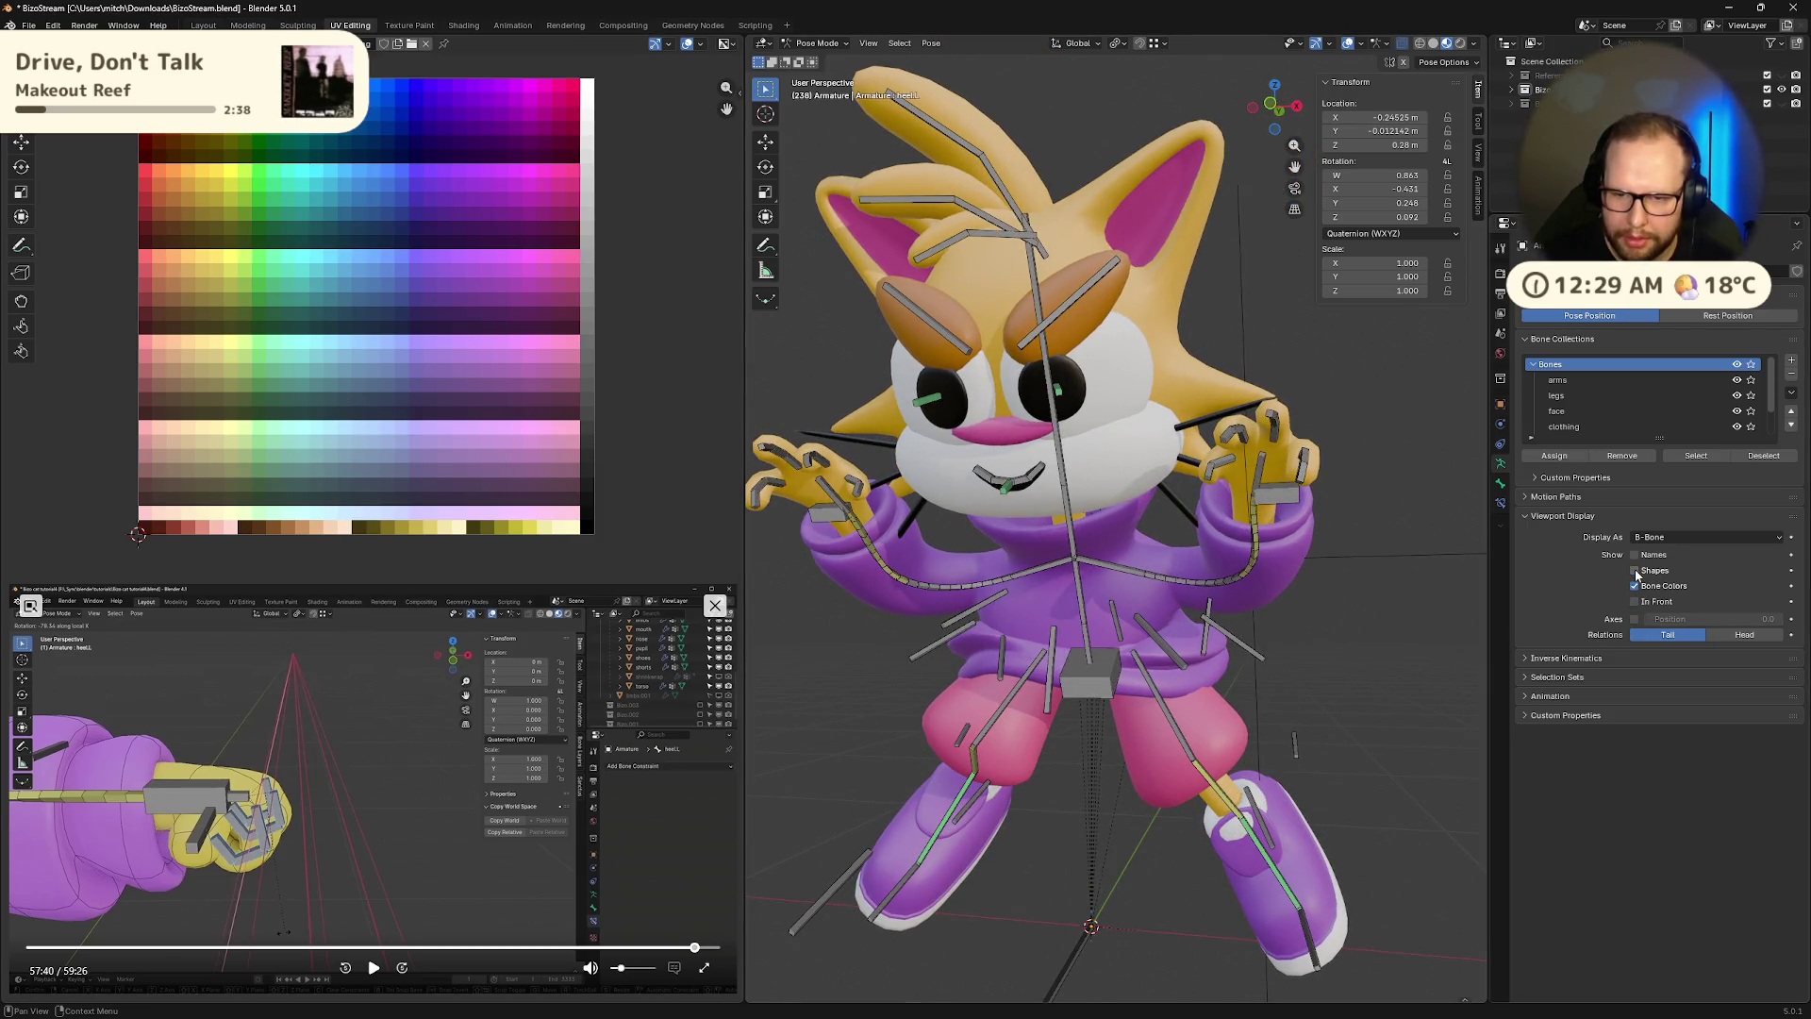
Turn off X-ray and enable In Front so the bones draw over the cat mesh
click(1402, 43)
mouse_move(1326, 677)
middle_down()
mouse_move(1296, 665)
mouse_move(1349, 684)
mouse_move(1309, 681)
mouse_move(1375, 670)
mouse_move(1367, 695)
mouse_move(1298, 667)
mouse_move(1236, 517)
middle_up()
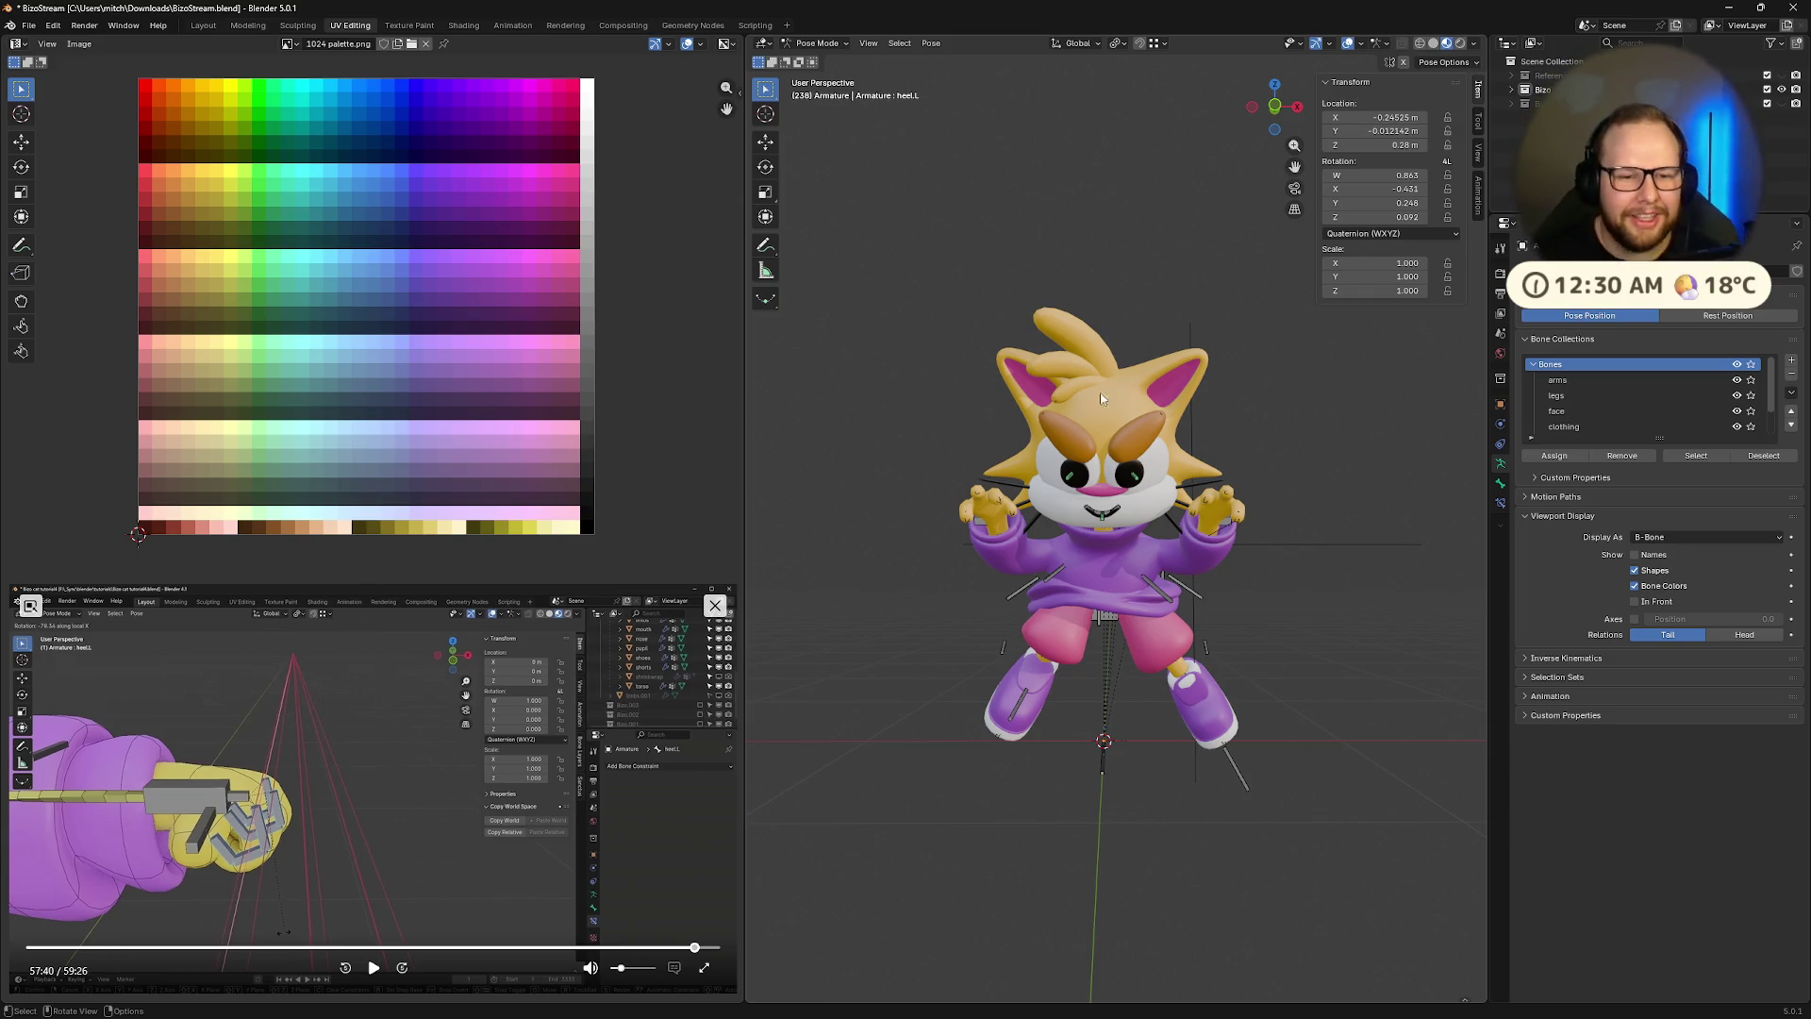
click(1635, 602)
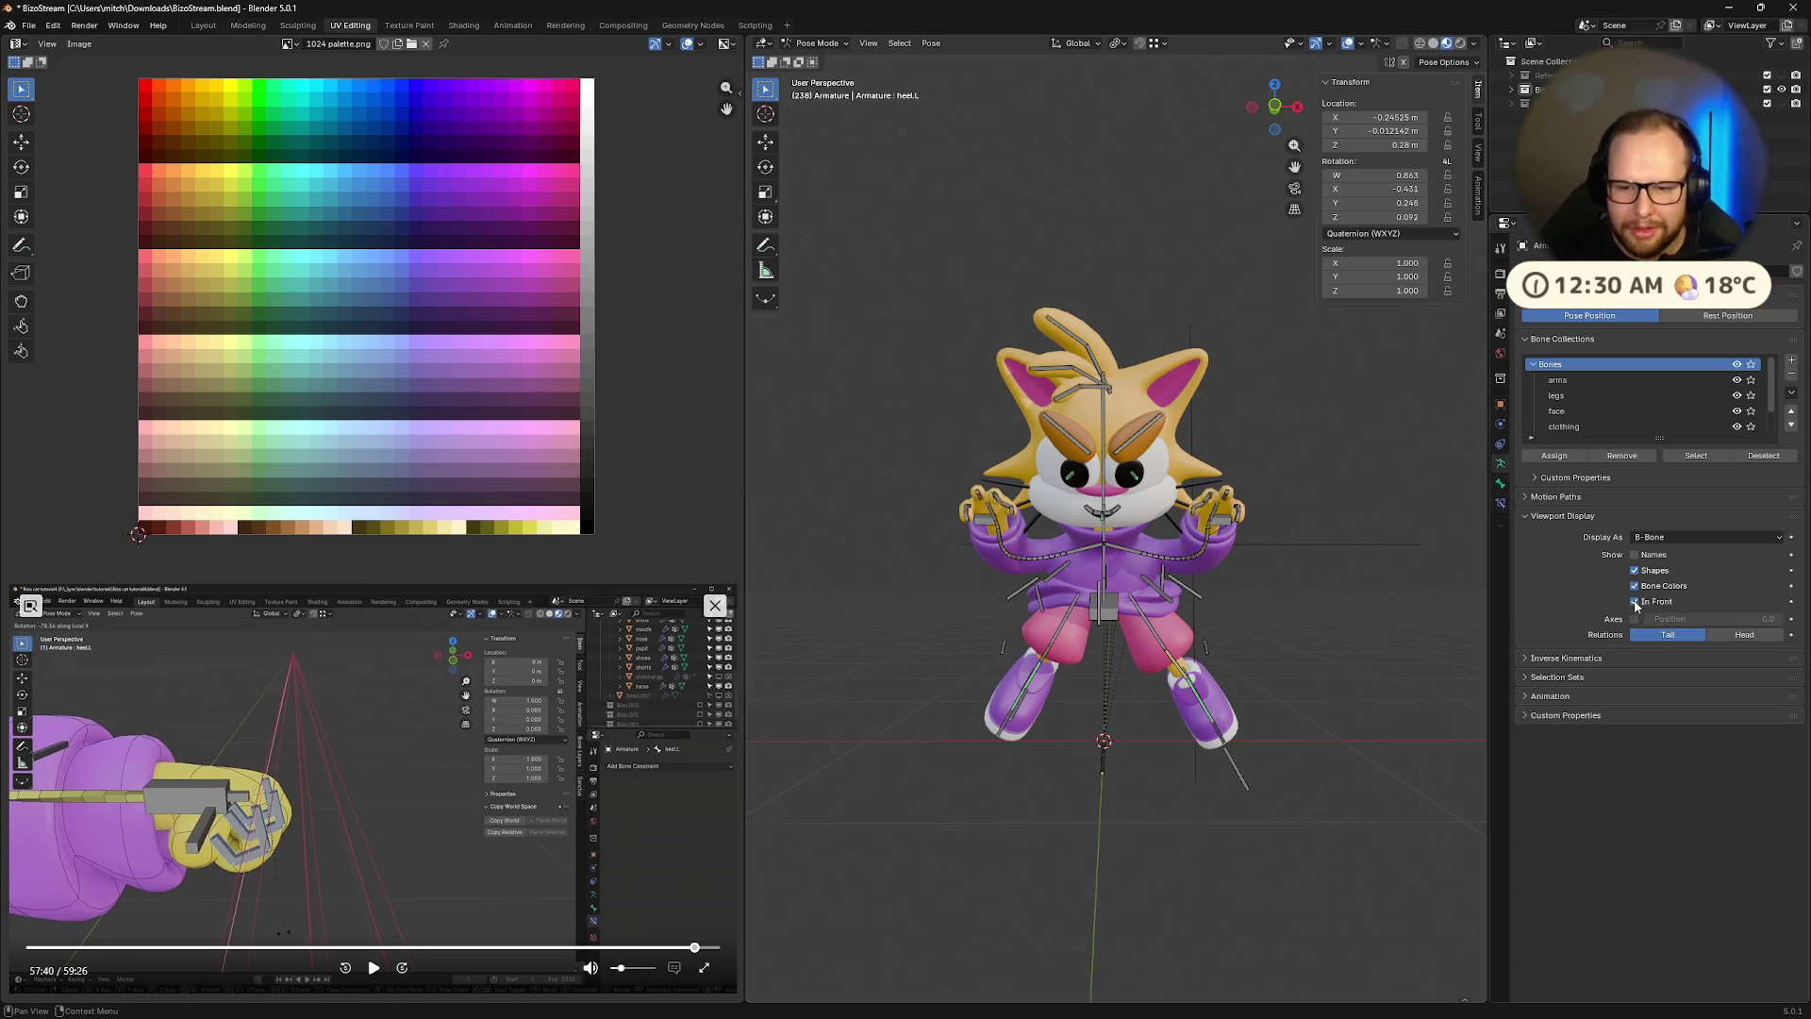
scroll(1235, 442, up, 3)
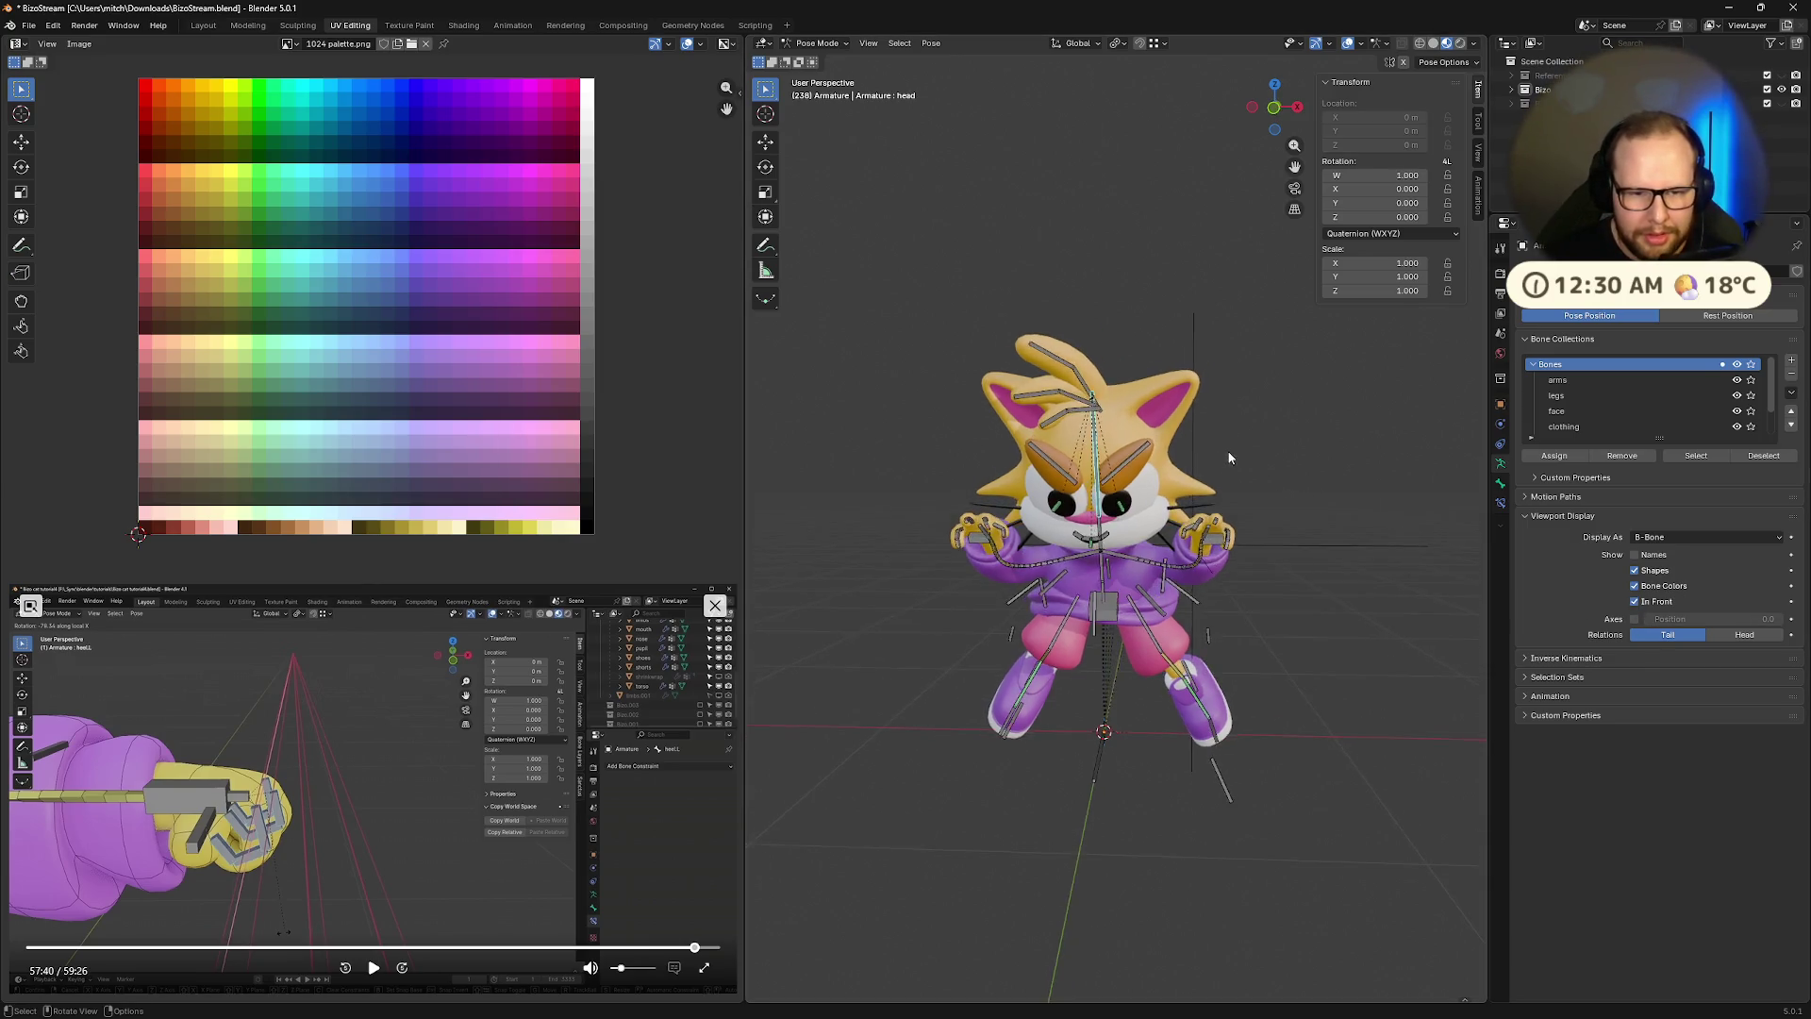
Tilt the head bone with successive X, Z and Y axis rotations
key(r)
key(x)
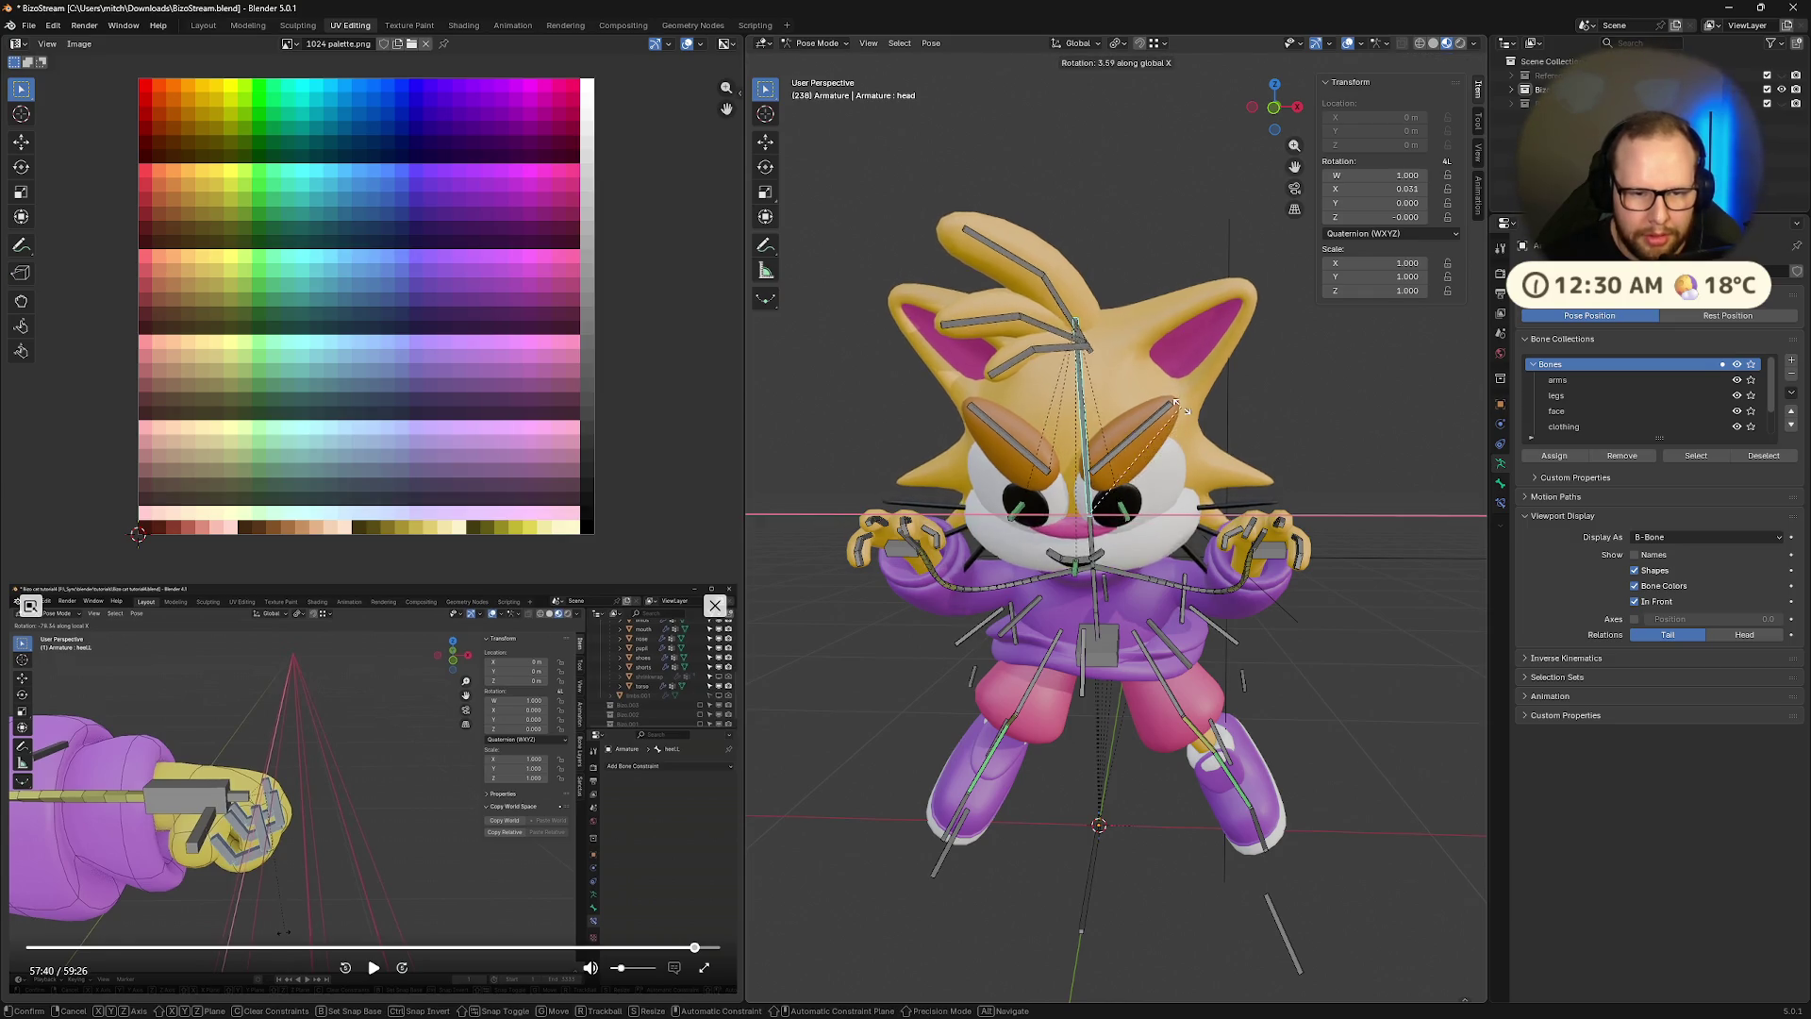
click(1170, 413)
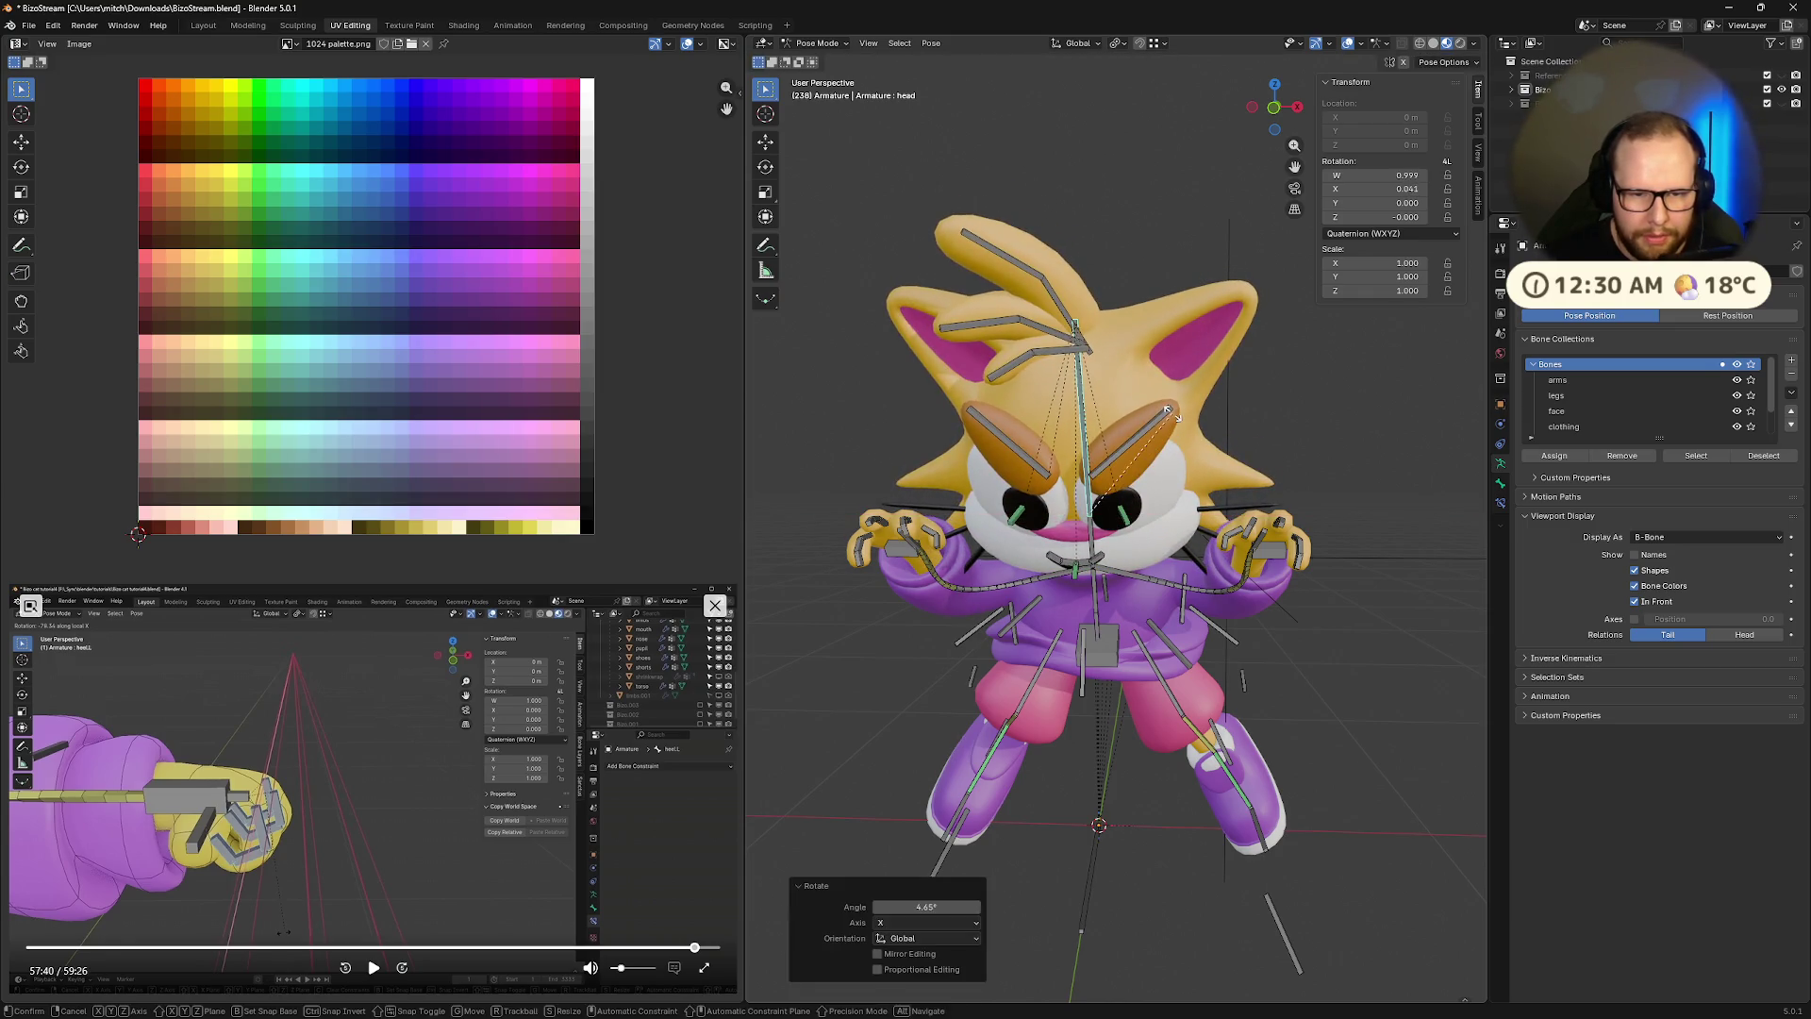
key(r)
key(z)
click(1177, 429)
key(r)
key(y)
click(1207, 441)
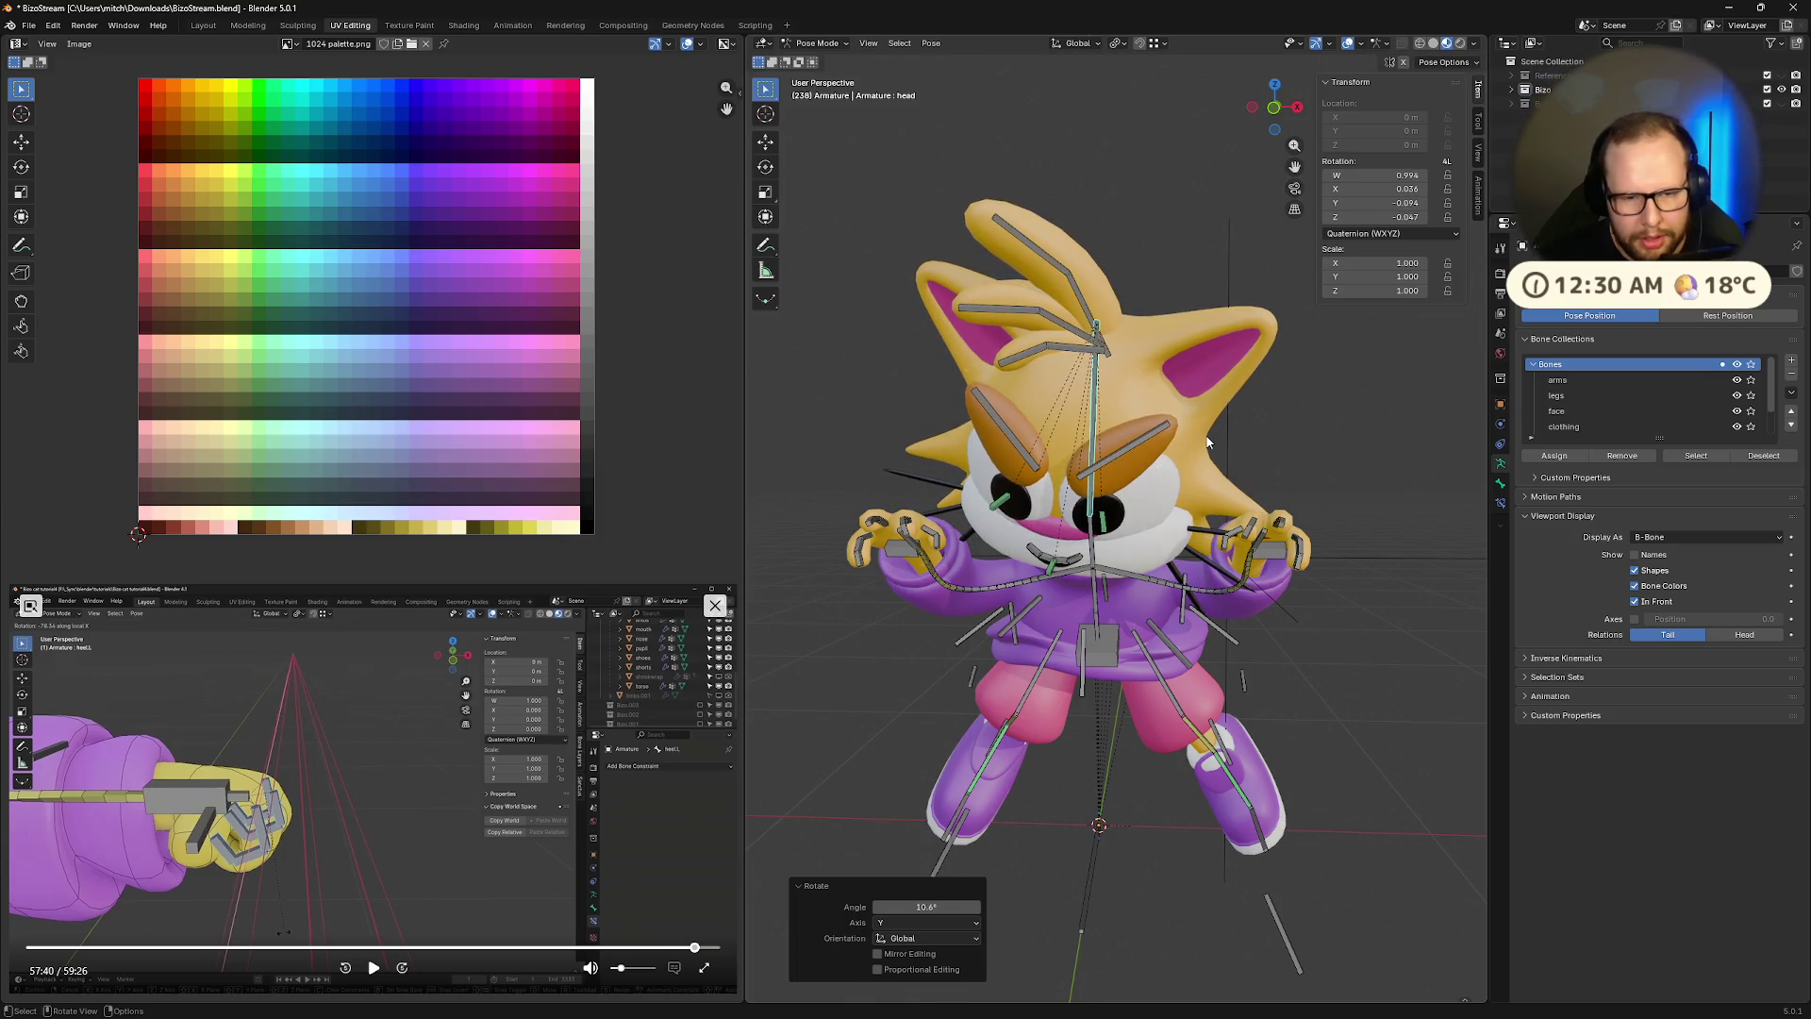
Turn the head further around its local Z axis, then the global Z axis
key(t)
key(r)
key(z)
key(z)
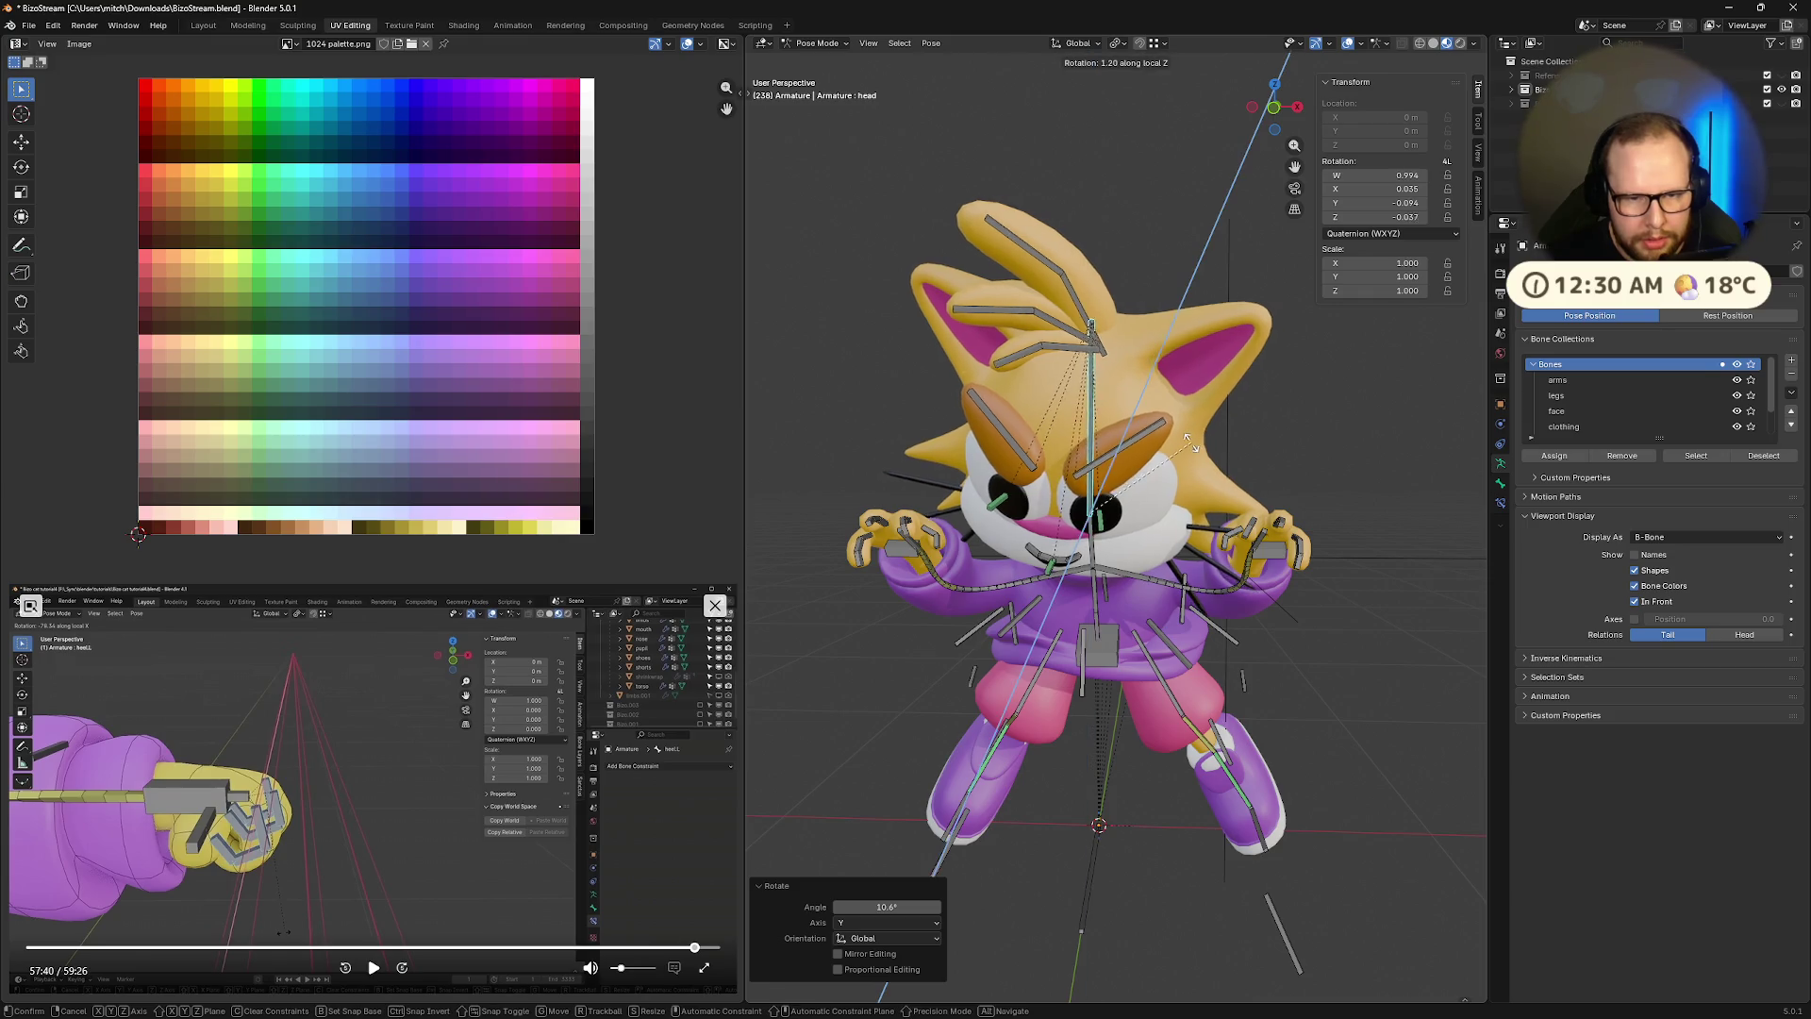
click(1174, 441)
key(r)
key(z)
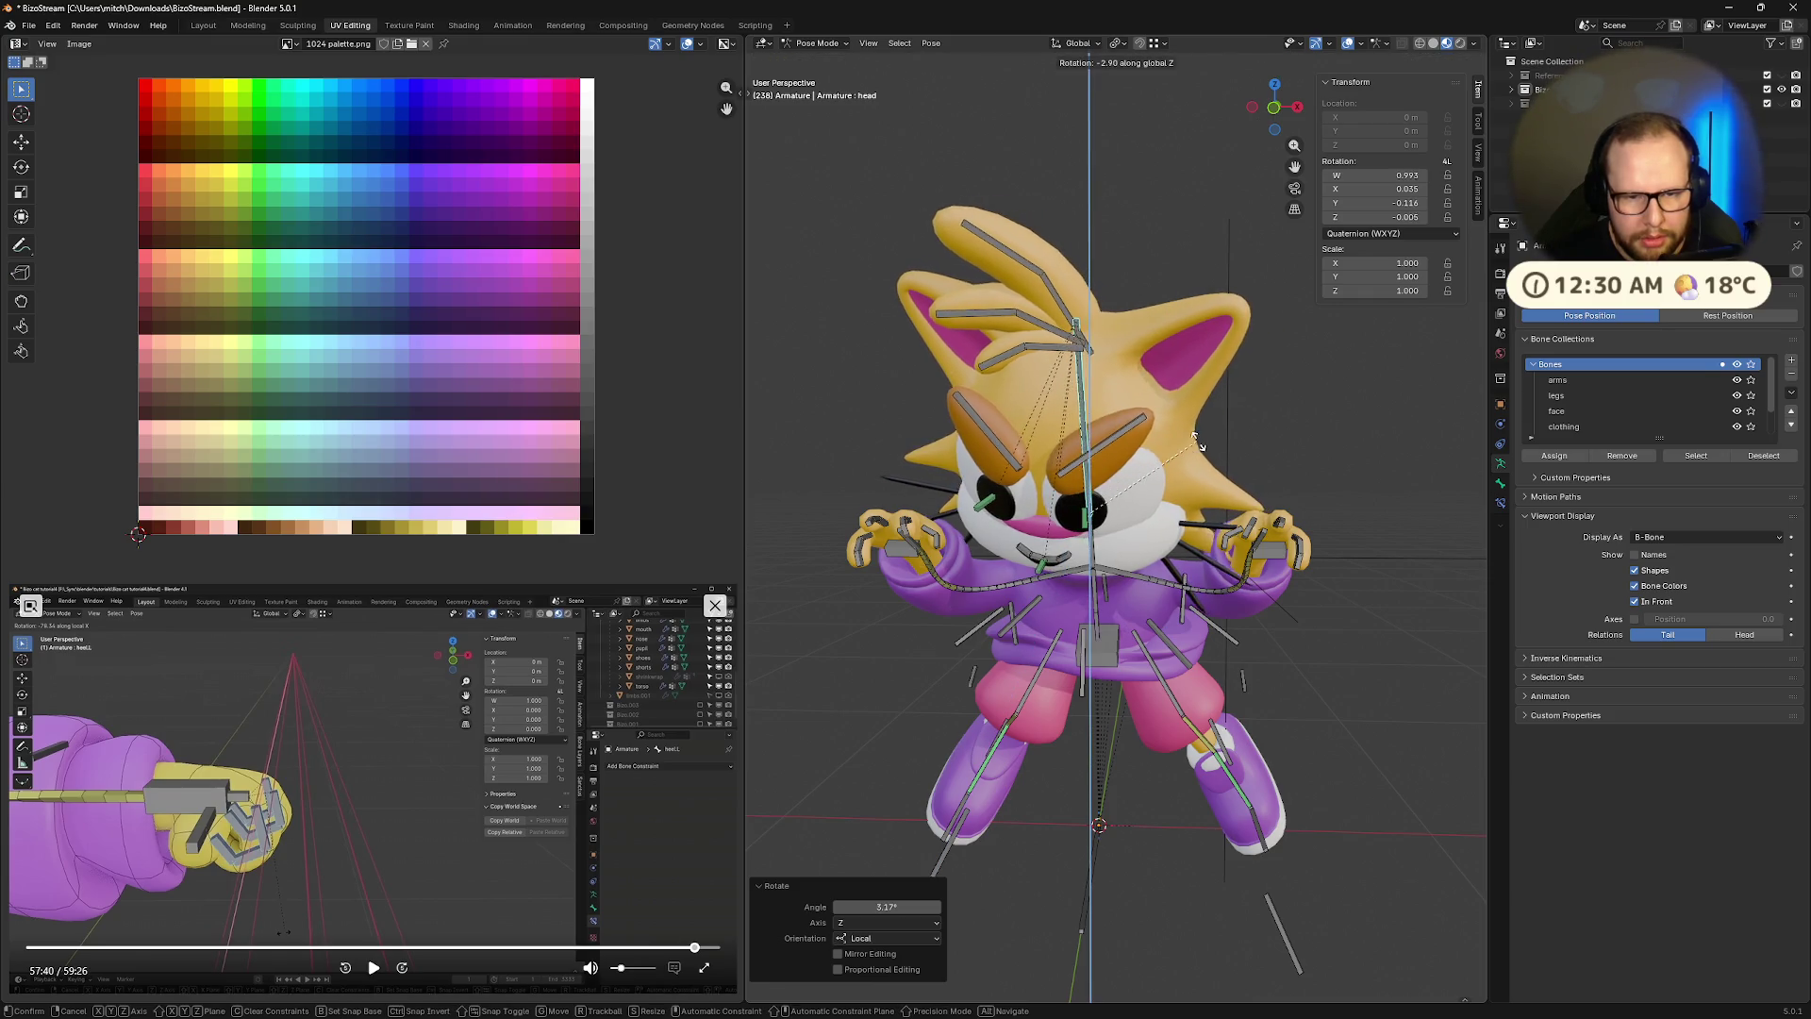
click(1162, 432)
middle_drag(1162, 432, 1149, 404)
click(1128, 404)
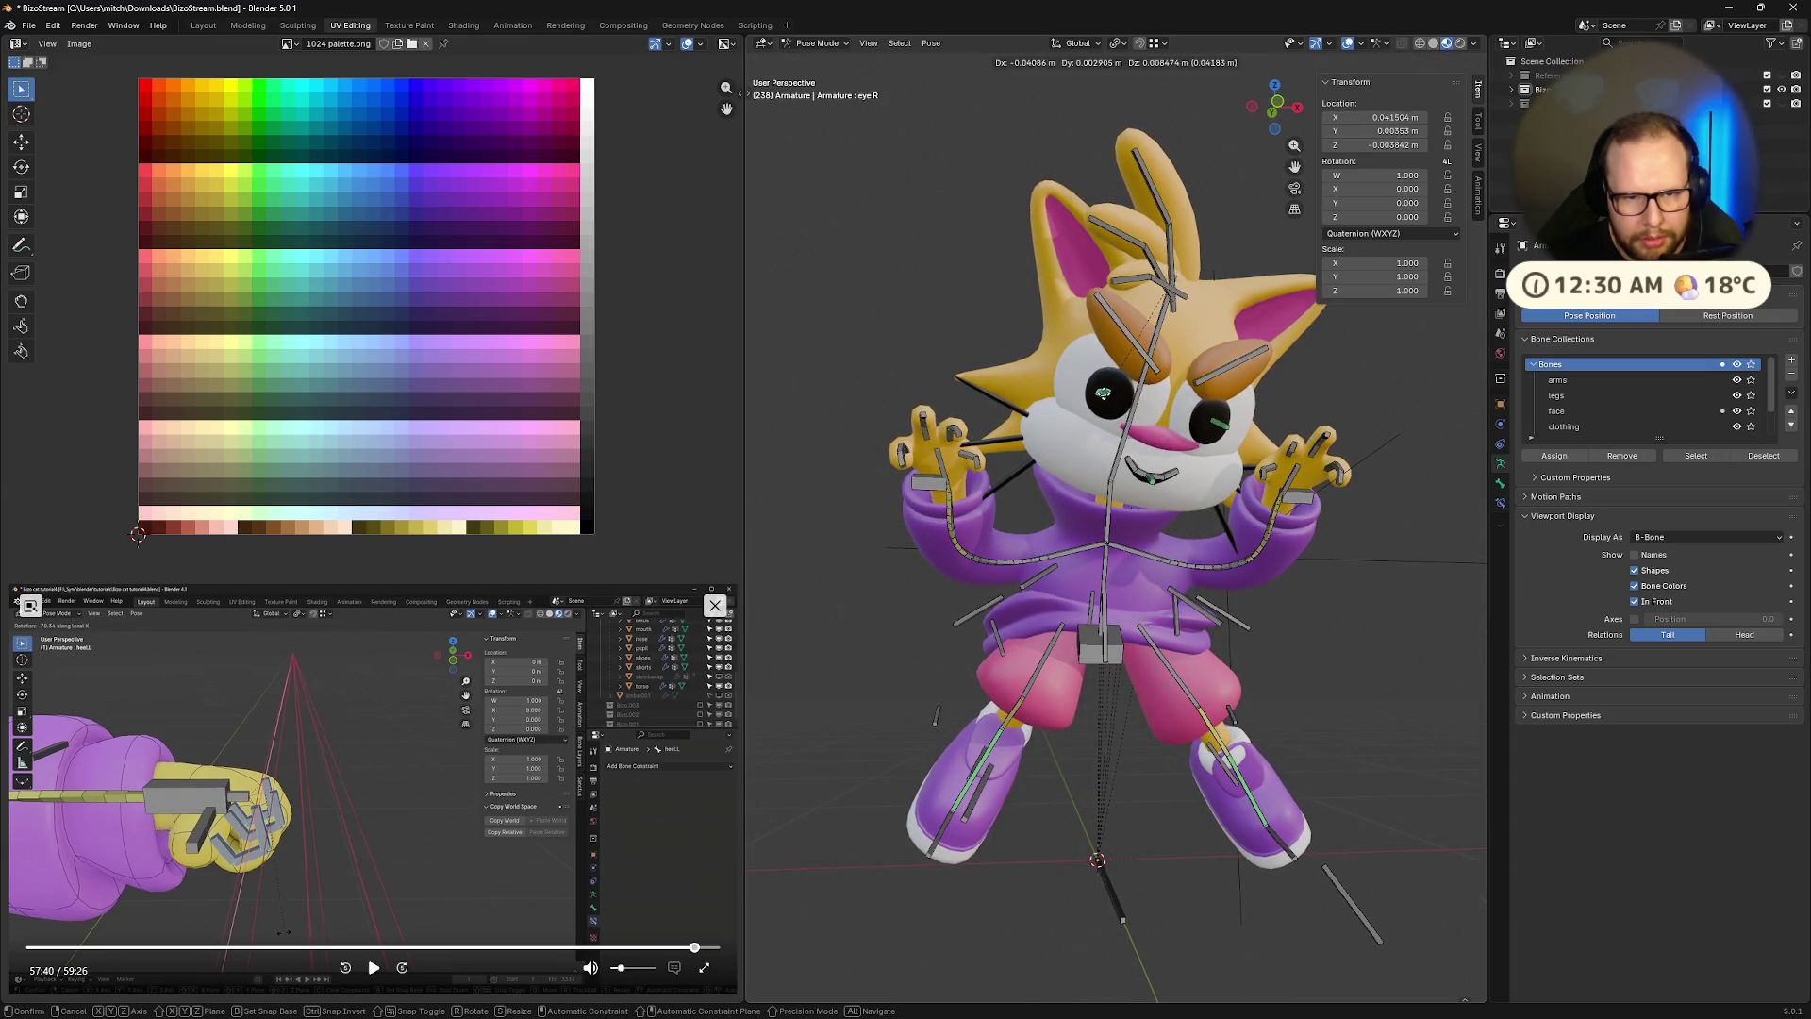
Move the right and left eye bones, undoing the attempts that didn't look right
click(1103, 396)
click(1216, 423)
key(g)
click(1211, 415)
mouse_move(1211, 415)
middle_down()
mouse_move(1214, 391)
mouse_move(1242, 420)
middle_up()
key(ctrl+z)
key(ctrl+z)
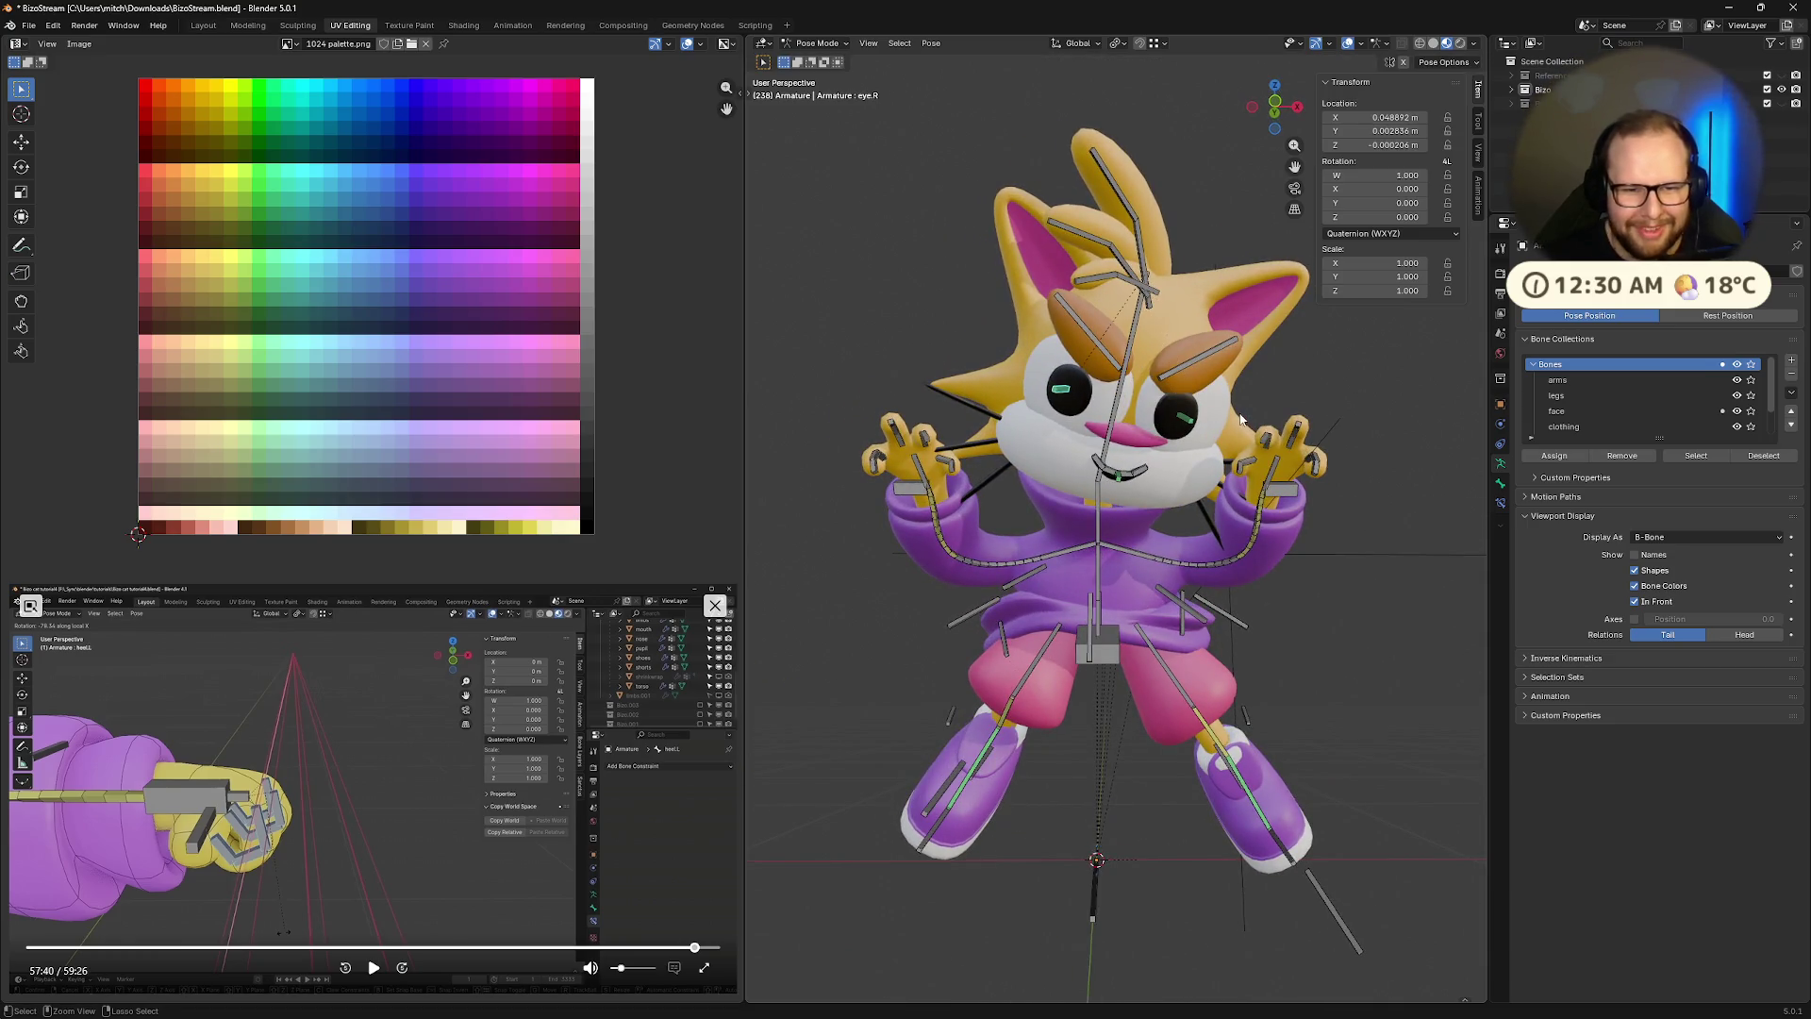
key(g)
click(1096, 409)
click(1184, 422)
key(g)
click(1165, 424)
middle_drag(1165, 425, 1272, 423)
key(ctrl+z)
key(ctrl+z)
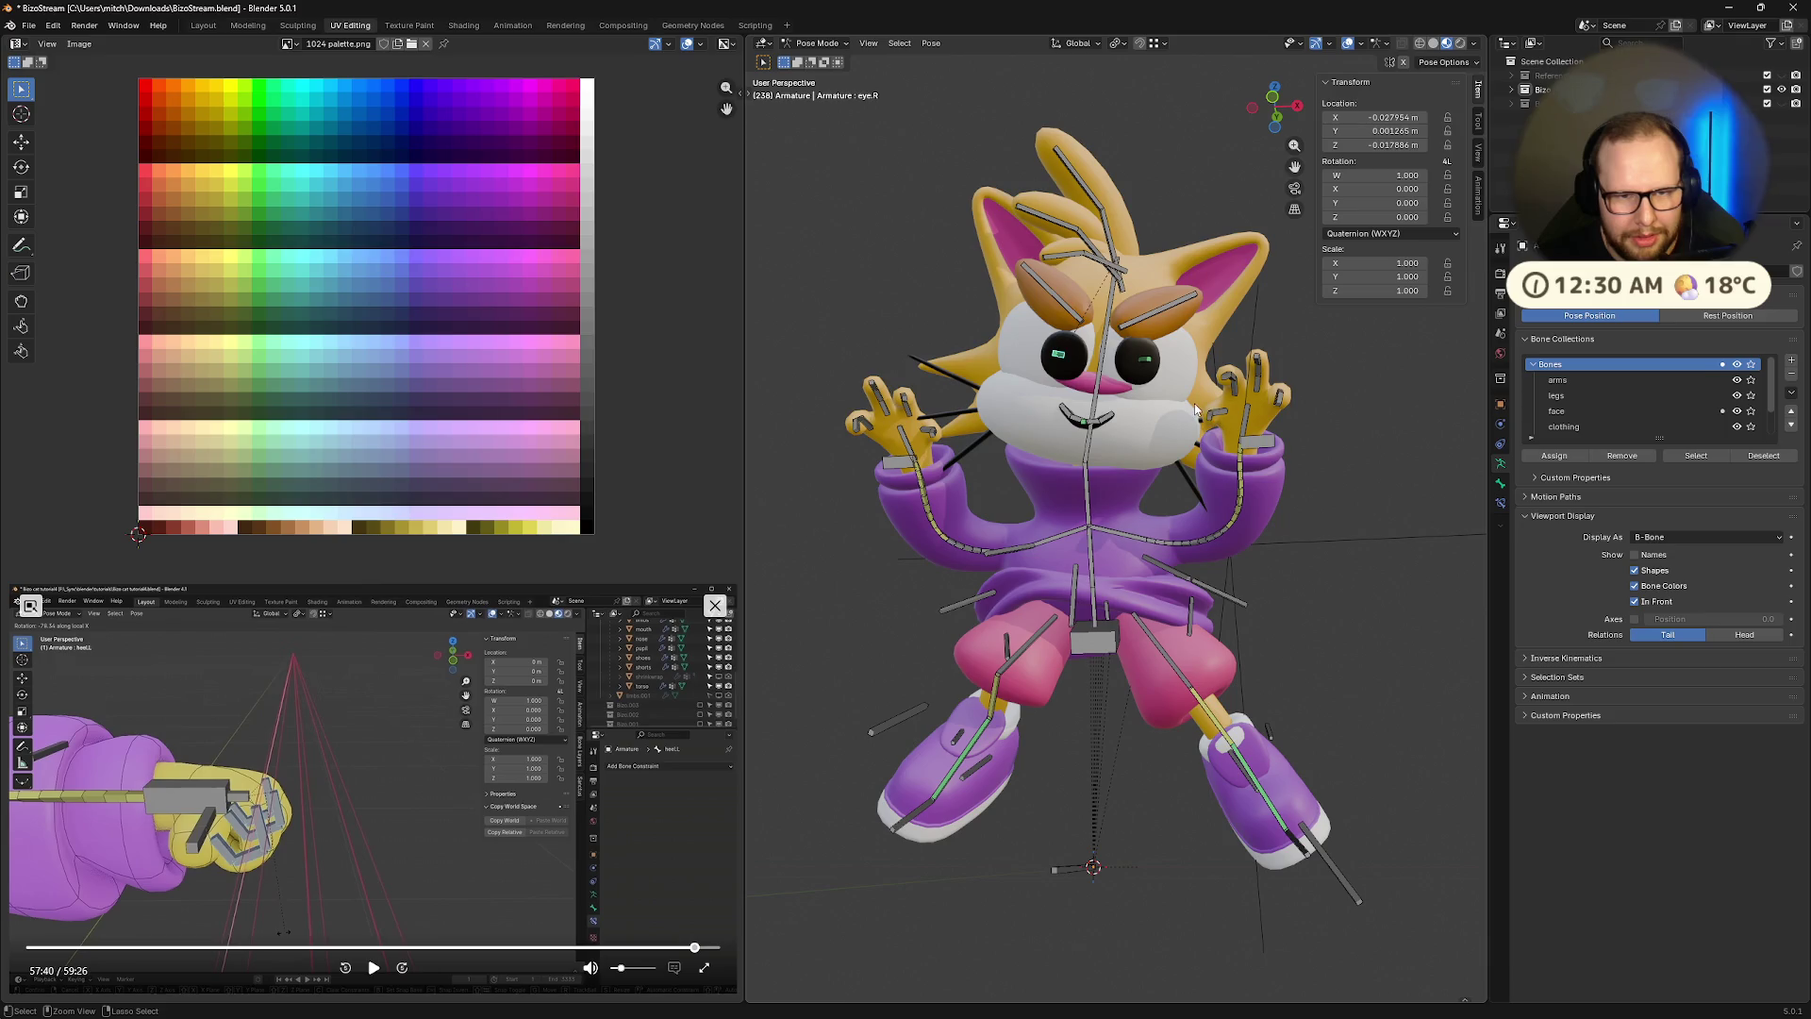
Reposition the left and right eye bones, then reset the right eye to its rest position
key(g)
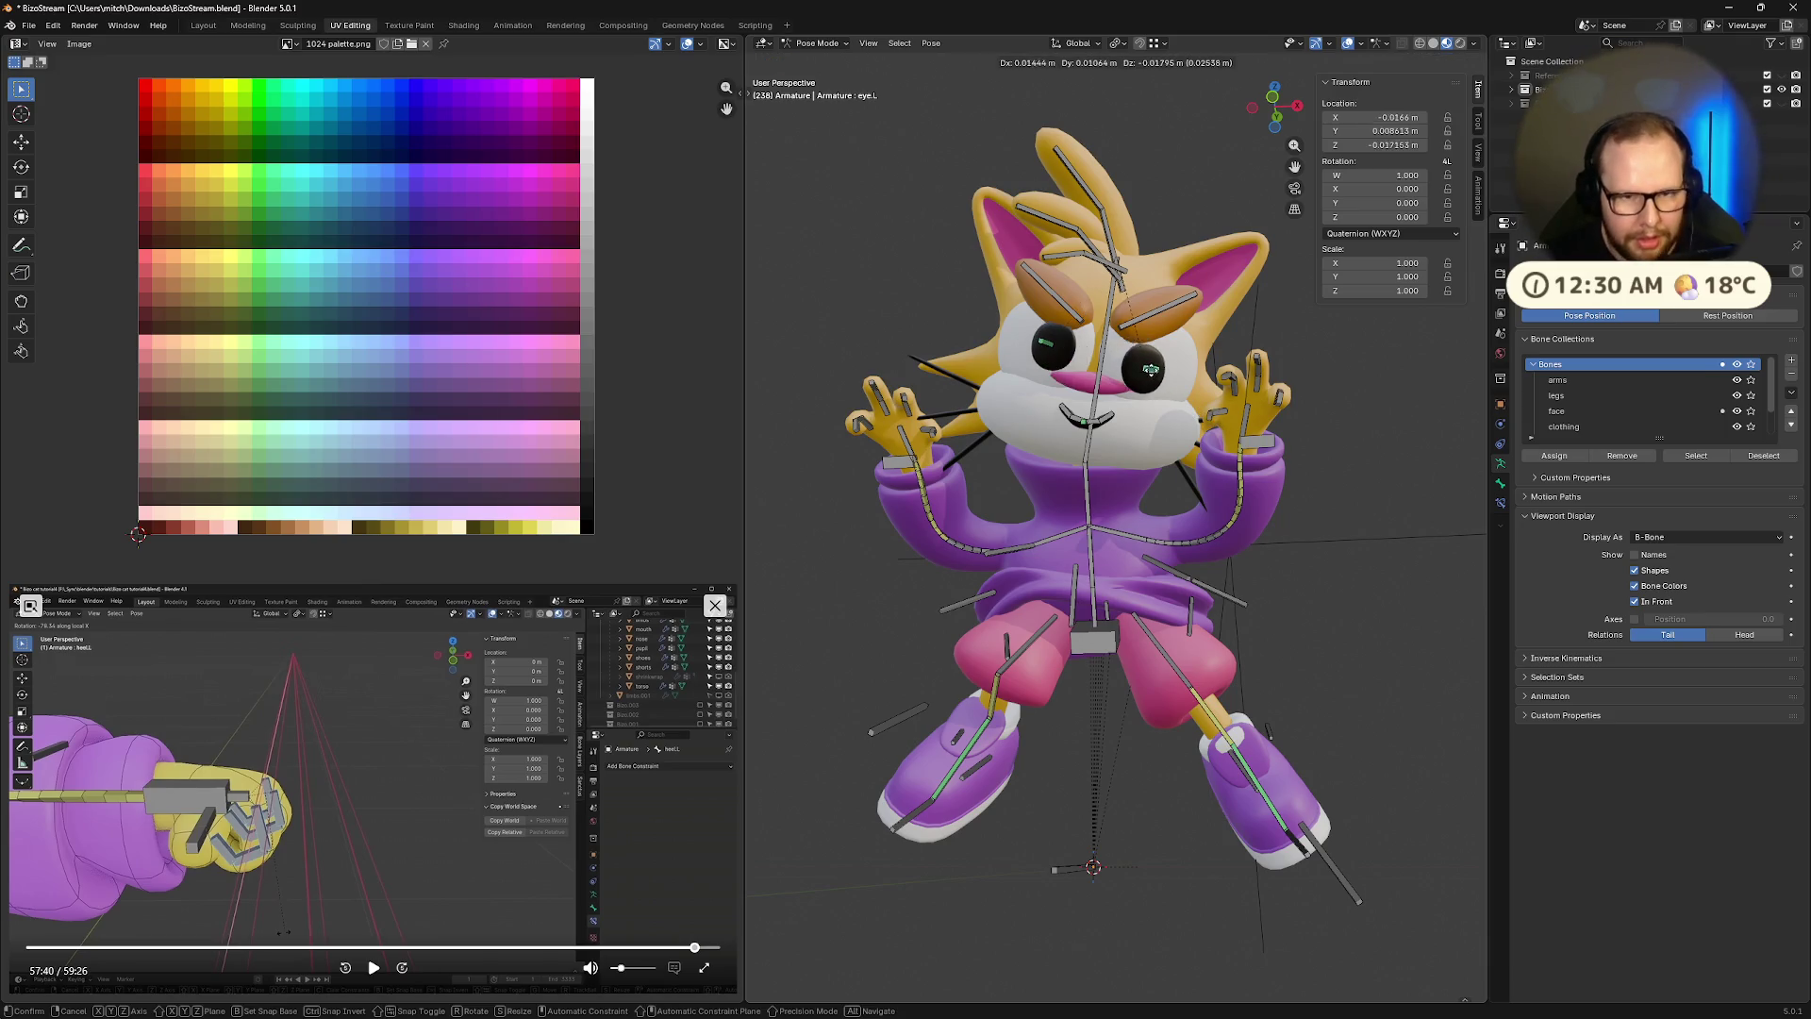
click(1168, 380)
click(1052, 351)
key(g)
click(1056, 356)
mouse_move(1057, 356)
middle_down()
mouse_move(1099, 362)
mouse_move(1083, 387)
middle_up()
key(ctrl+z)
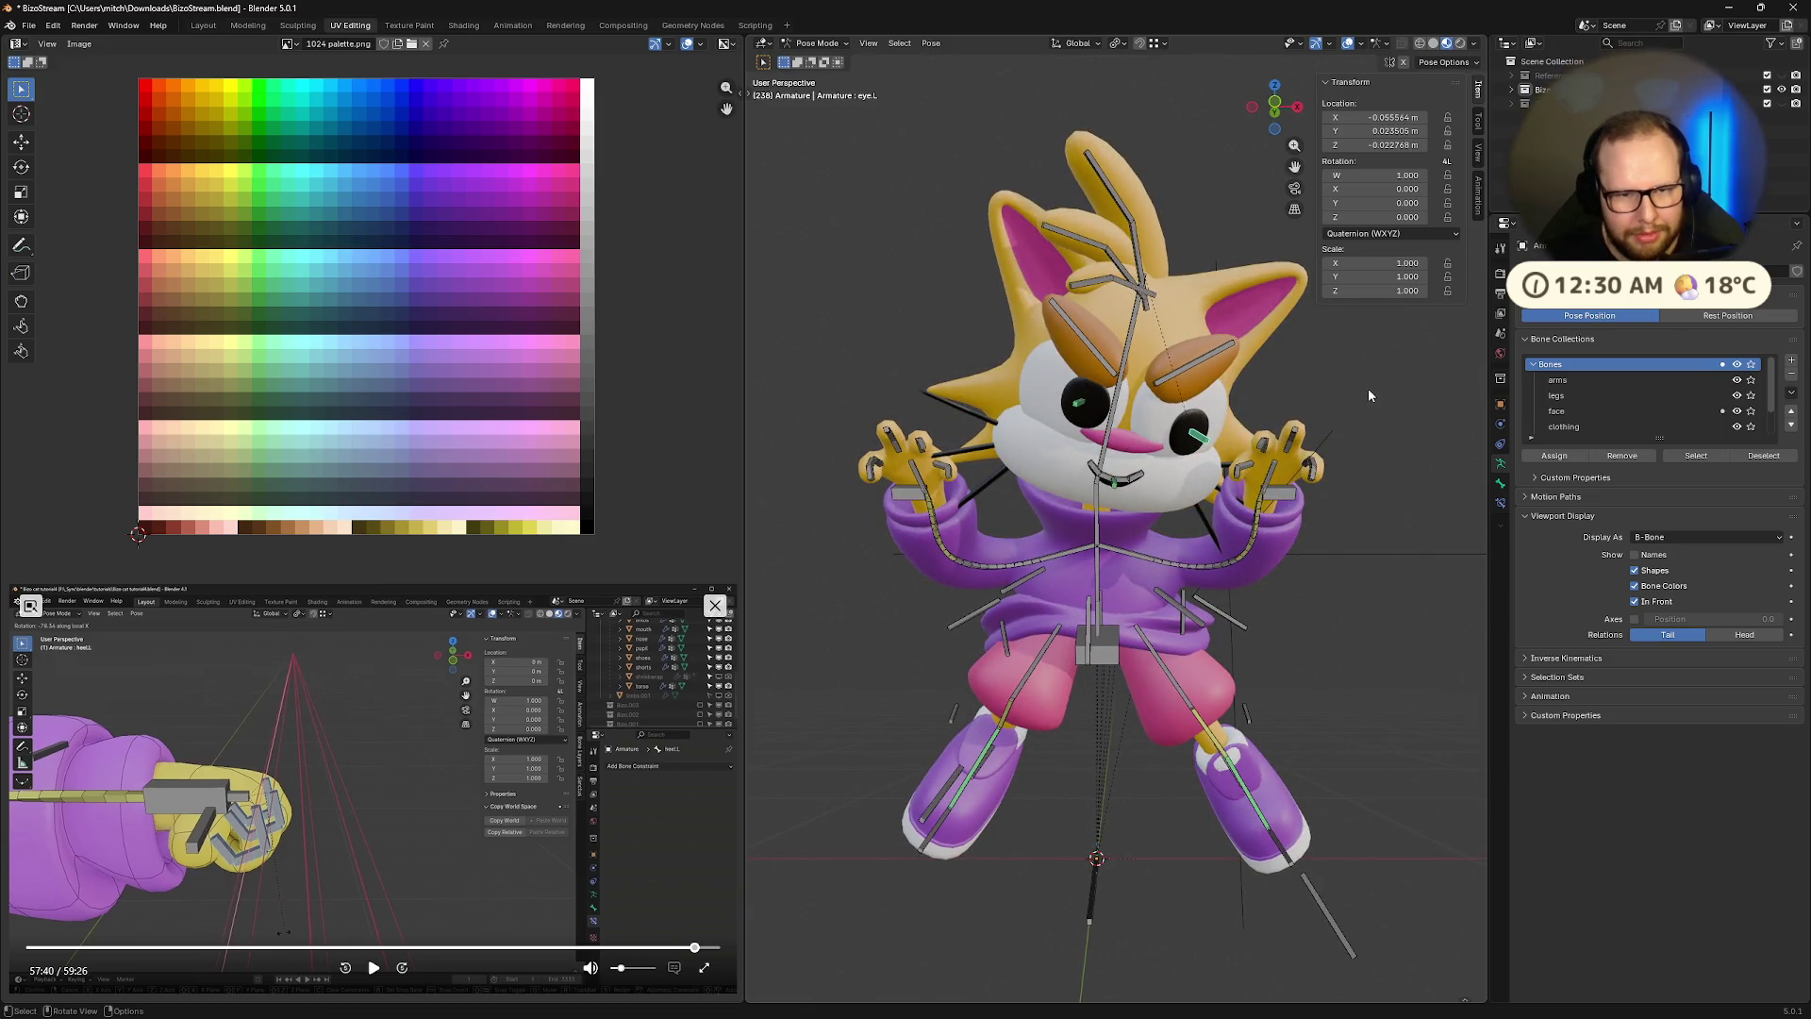
mouse_move(1369, 395)
middle_down()
mouse_move(1247, 387)
mouse_move(959, 295)
middle_up()
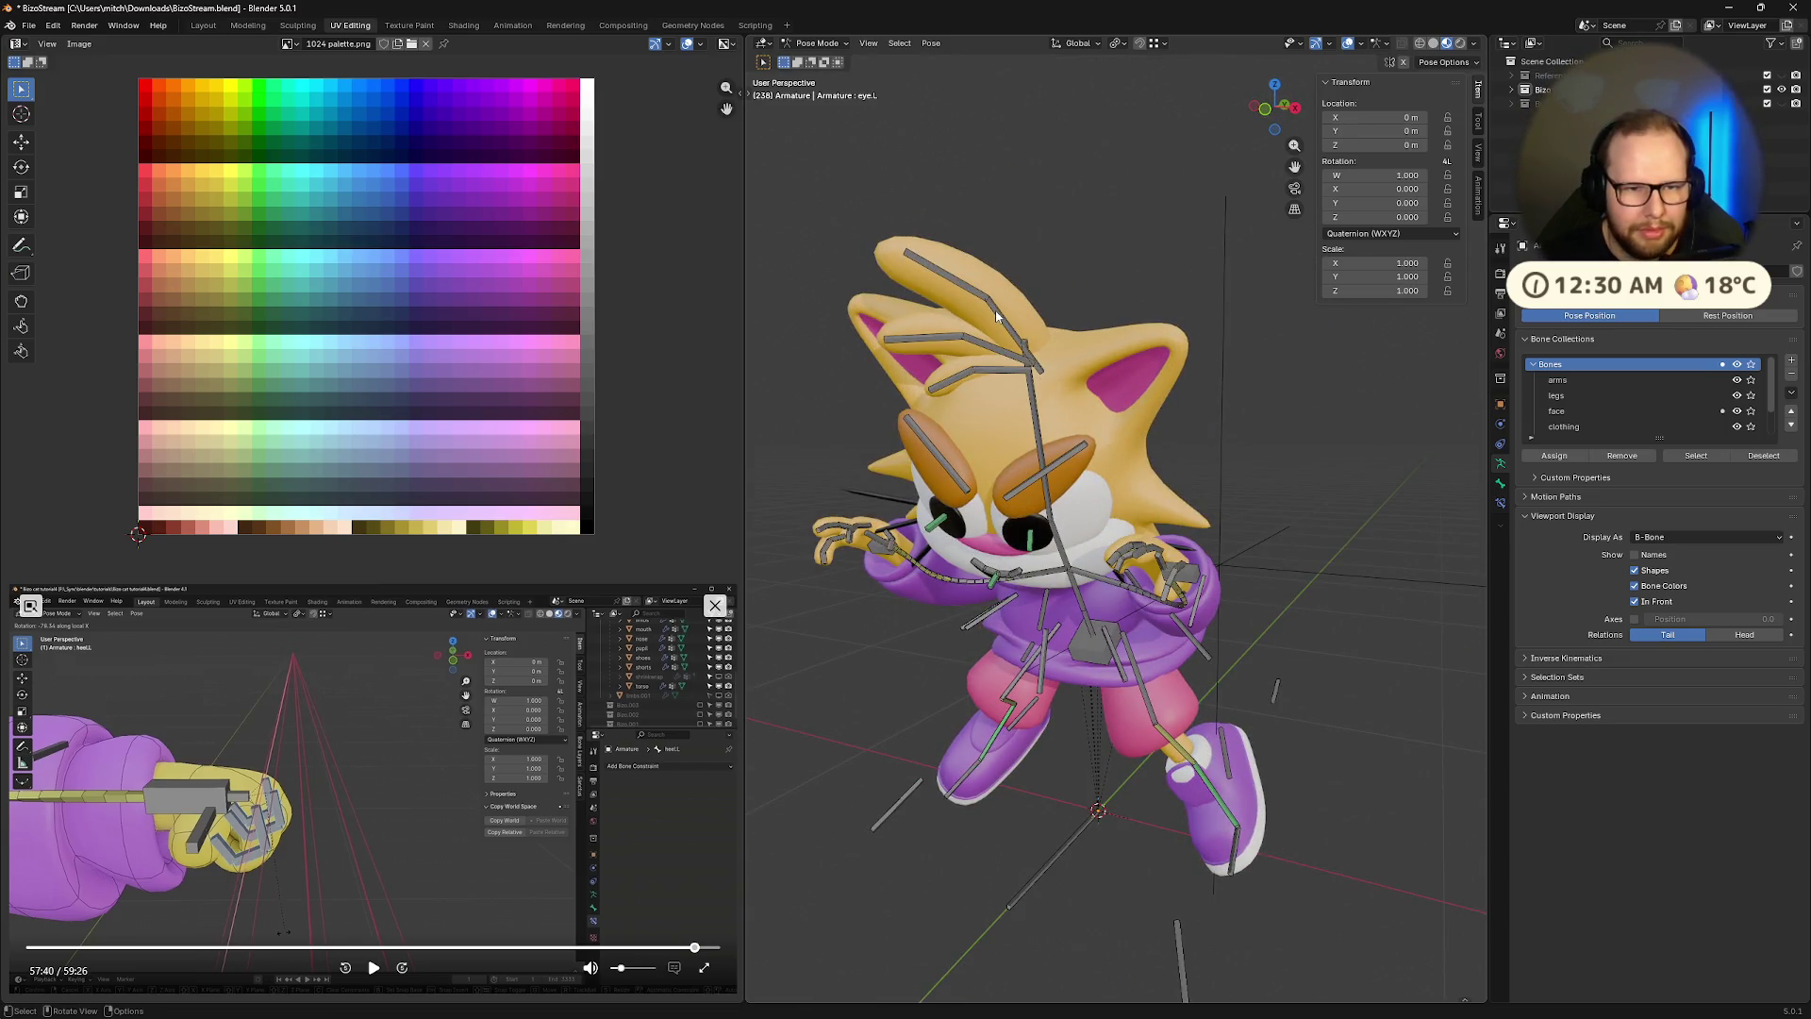
Rotate four of the hair tuft bones one after another
key(r)
click(943, 330)
click(936, 338)
key(r)
click(941, 330)
click(975, 344)
key(r)
click(972, 366)
click(986, 368)
key(r)
click(992, 344)
Undo a rotation of the top hair tuft and rotate a different tuft instead
middle_drag(993, 344, 1047, 283)
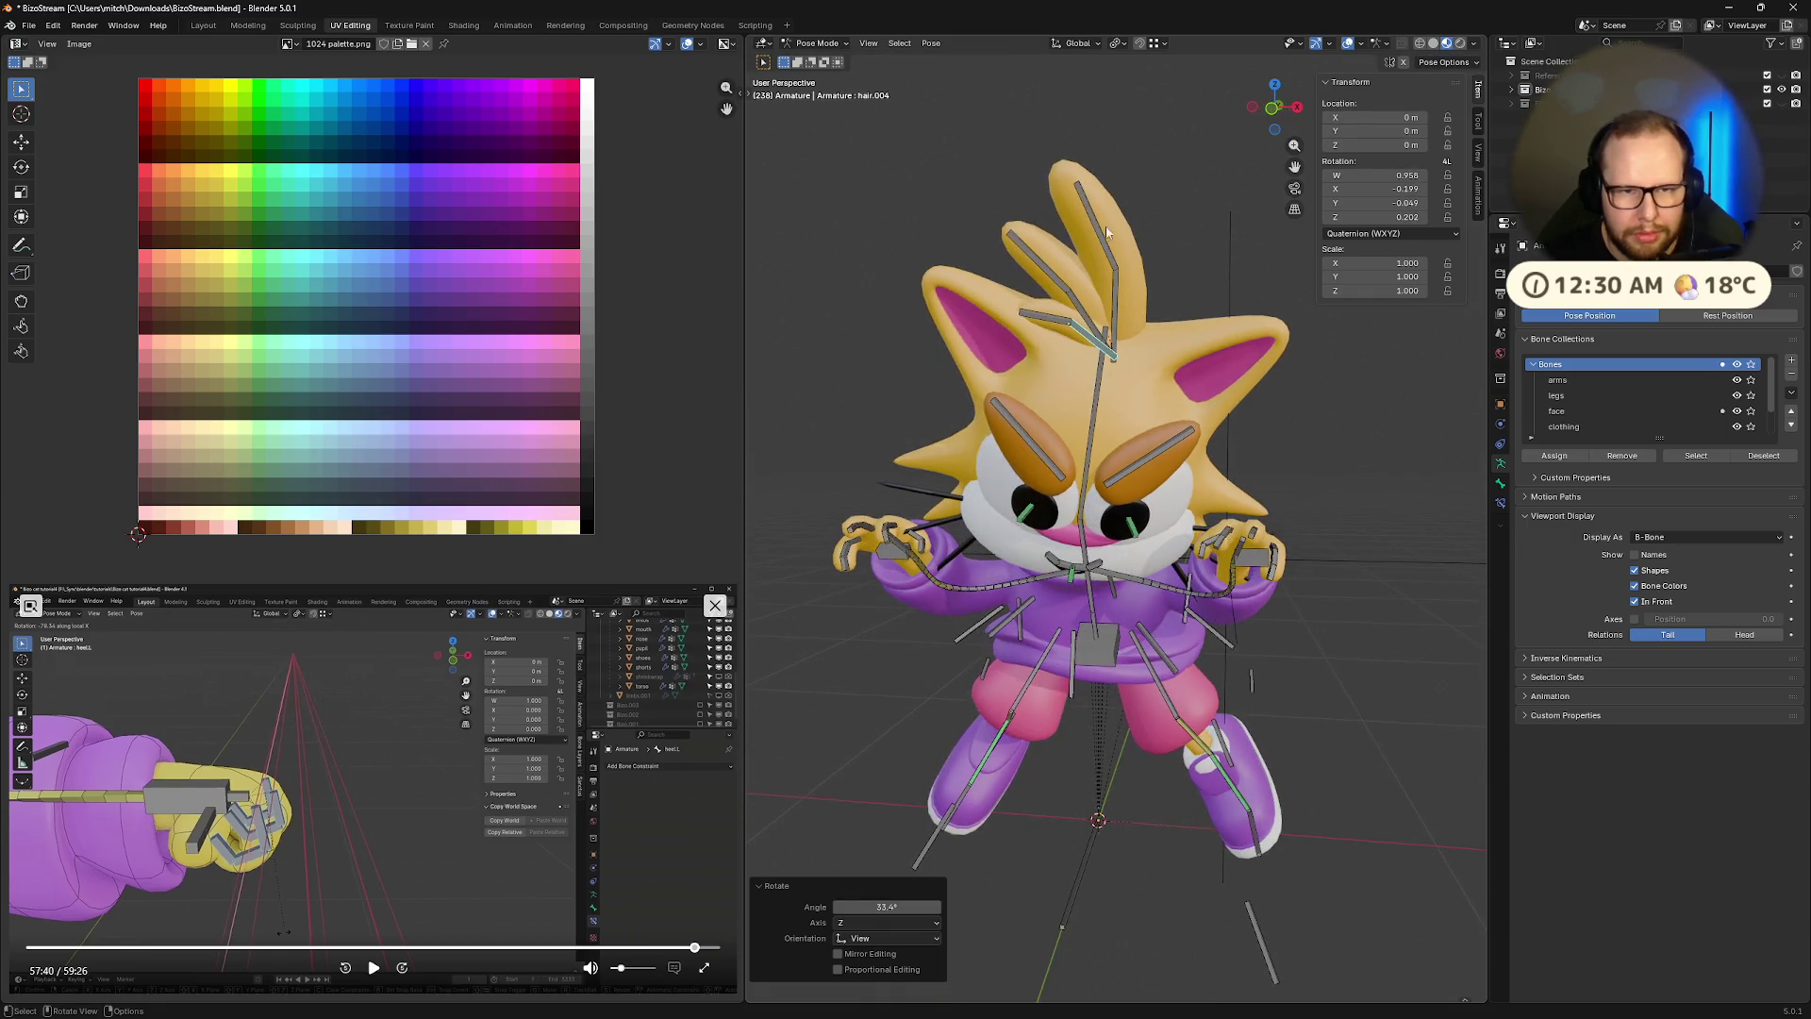
click(1075, 244)
key(r)
click(1044, 273)
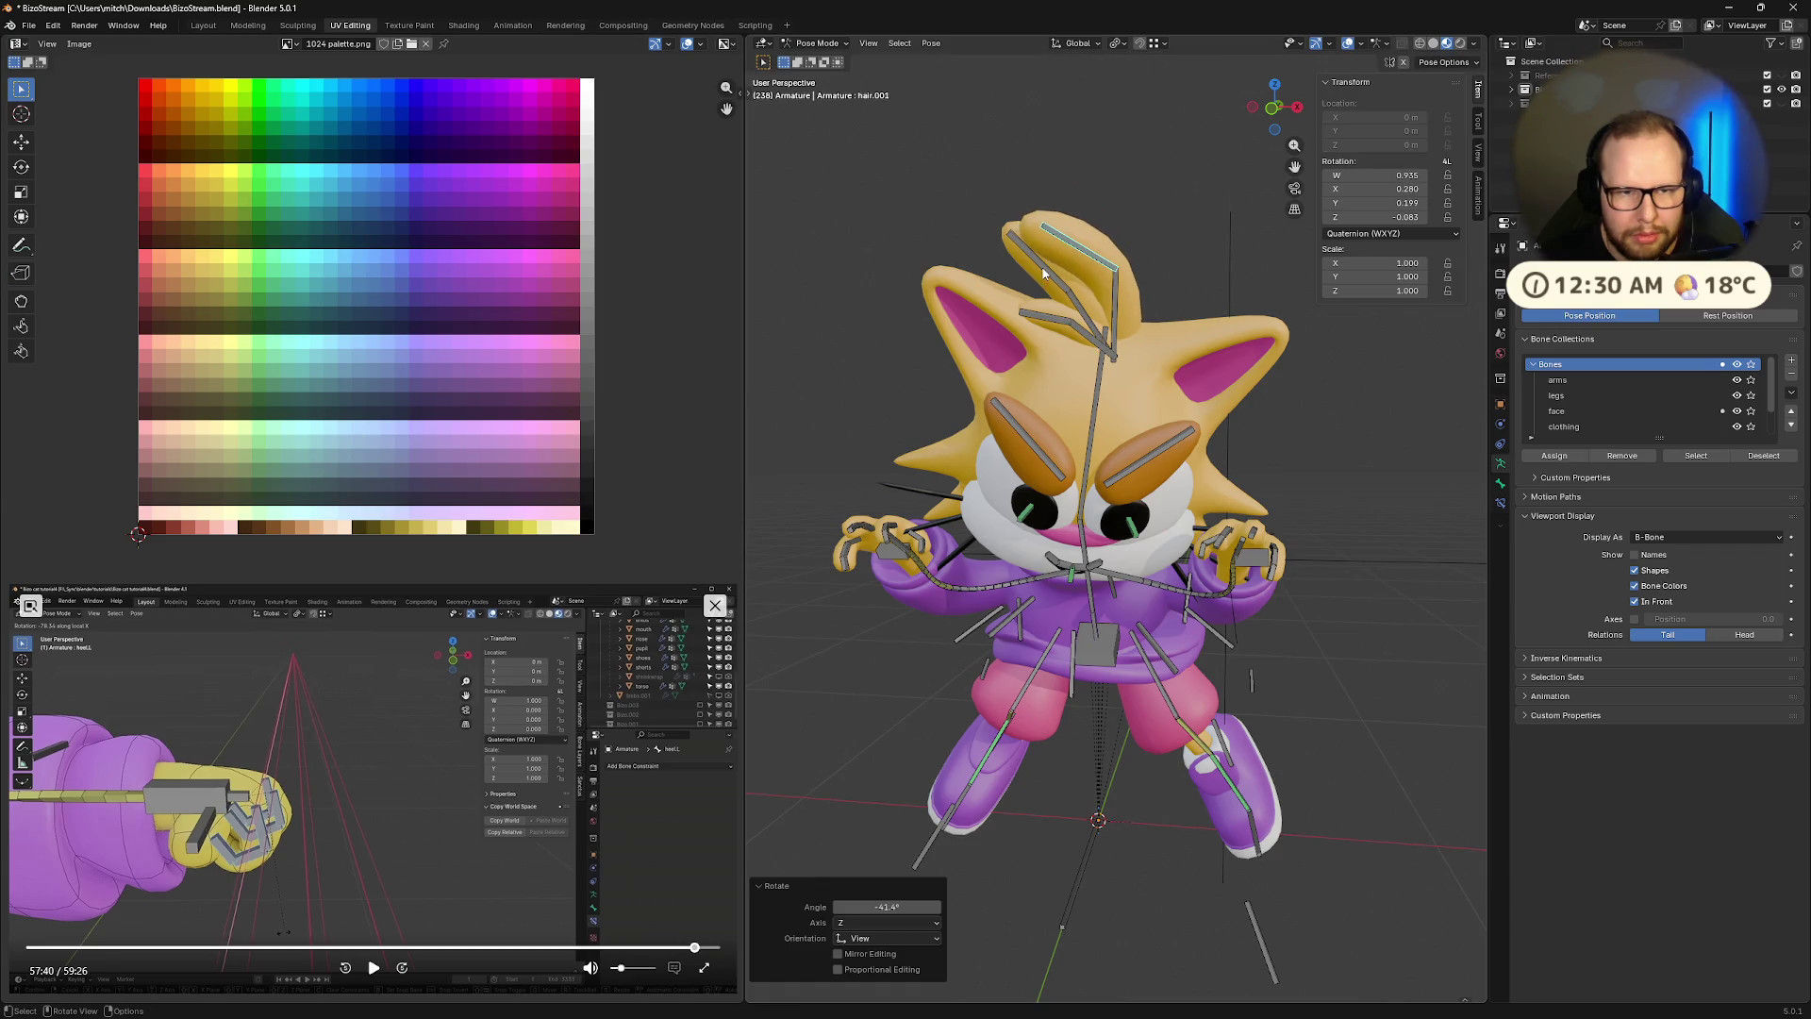
key(ctrl+z)
click(1045, 315)
key(r)
click(1051, 316)
mouse_move(1052, 316)
middle_down()
mouse_move(1139, 229)
mouse_move(1222, 284)
middle_up()
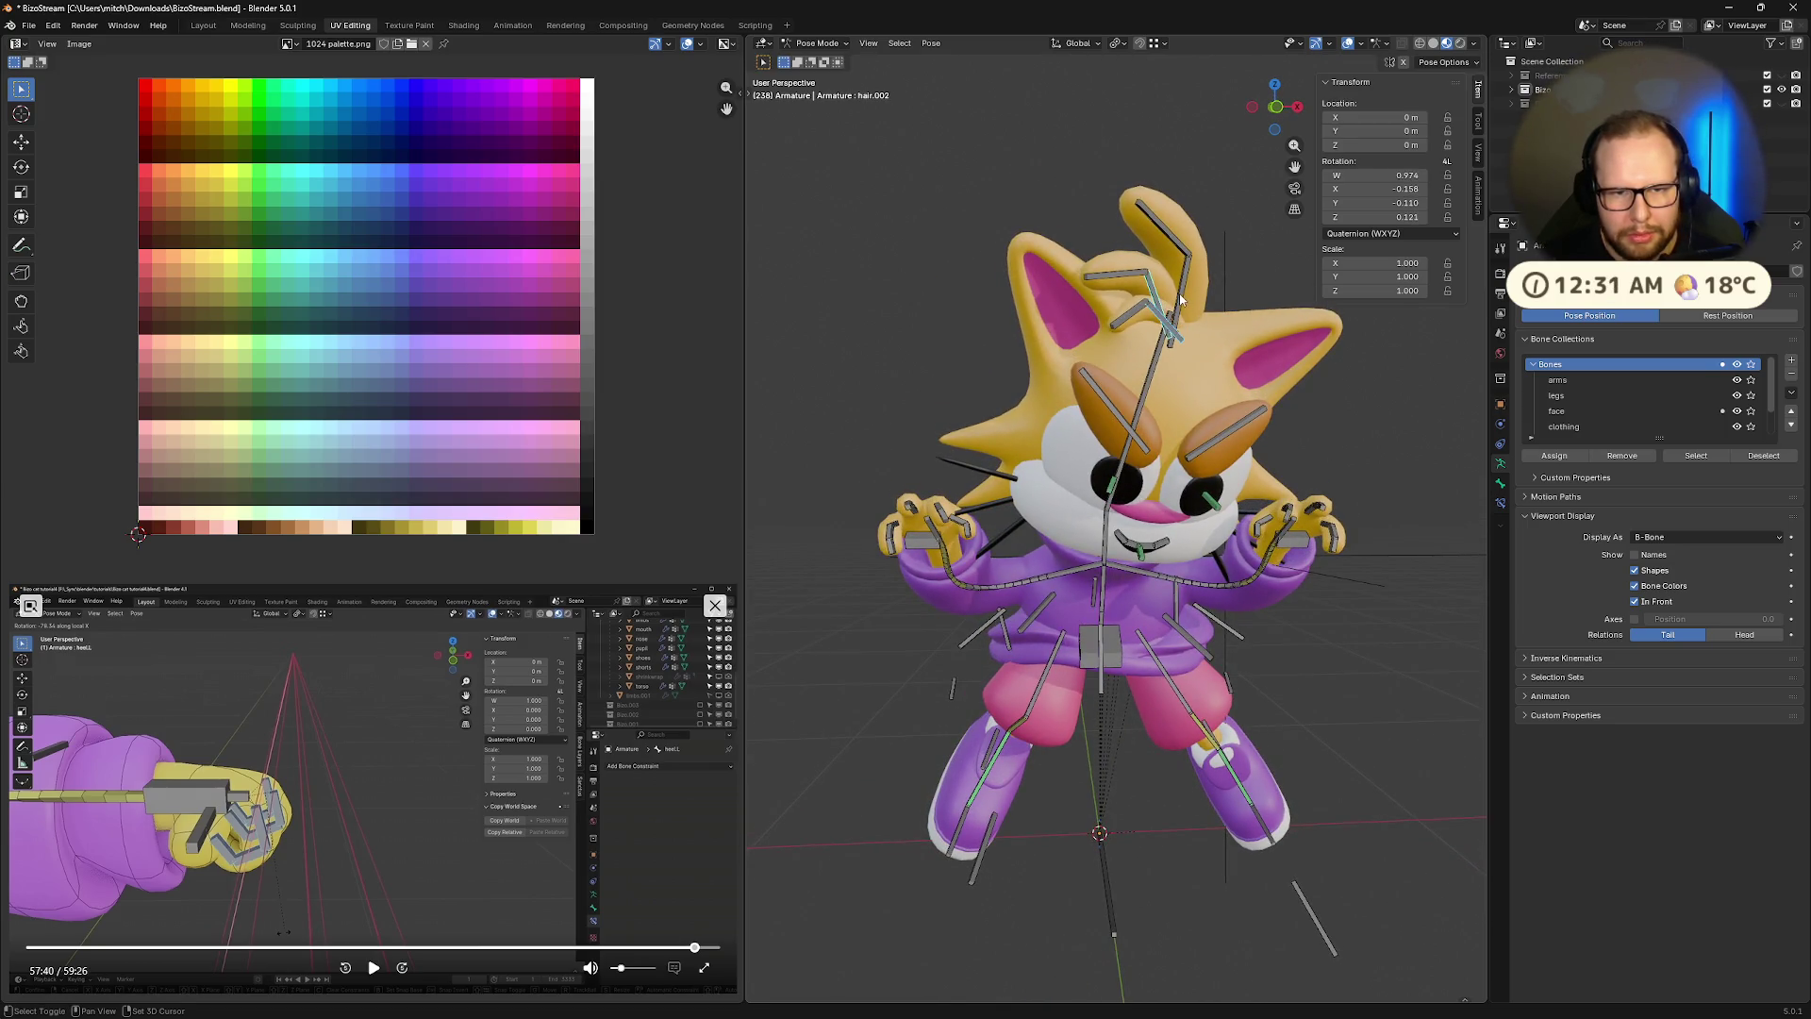
Rotate a hair bone on its local Y axis and the selected tufts on local X
key(r)
key(z)
key(z)
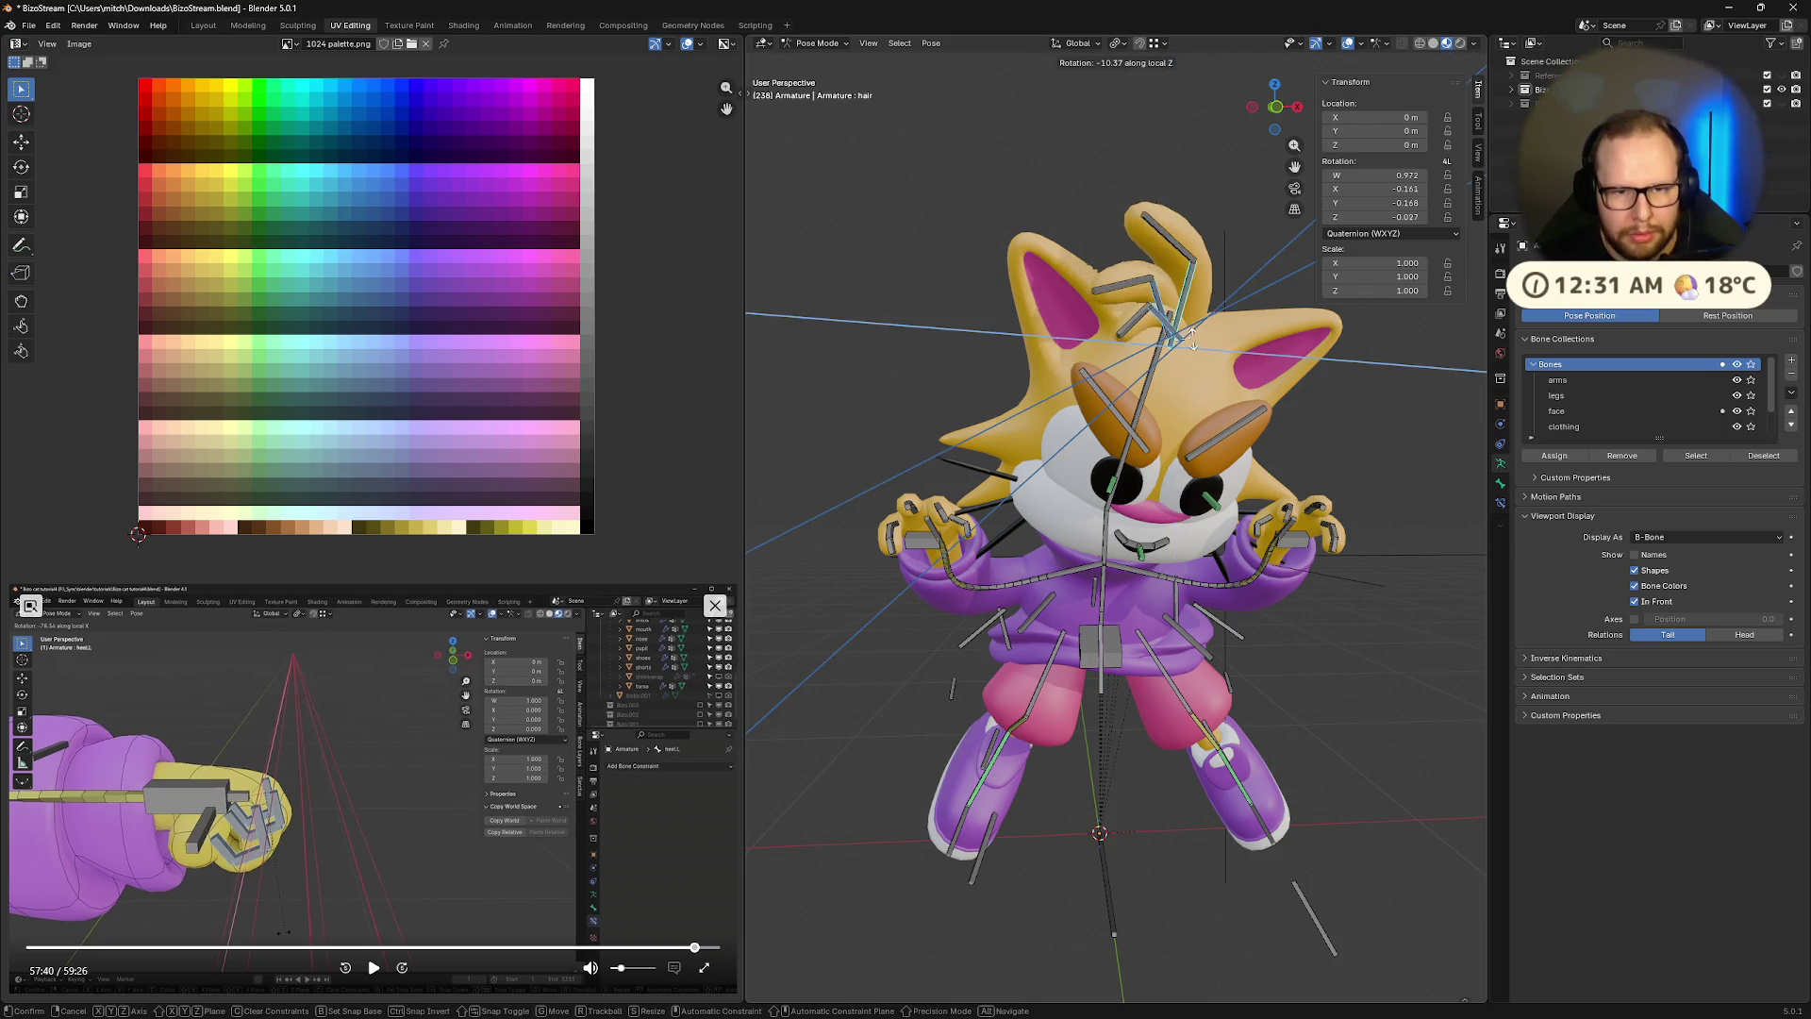
key(y)
key(y)
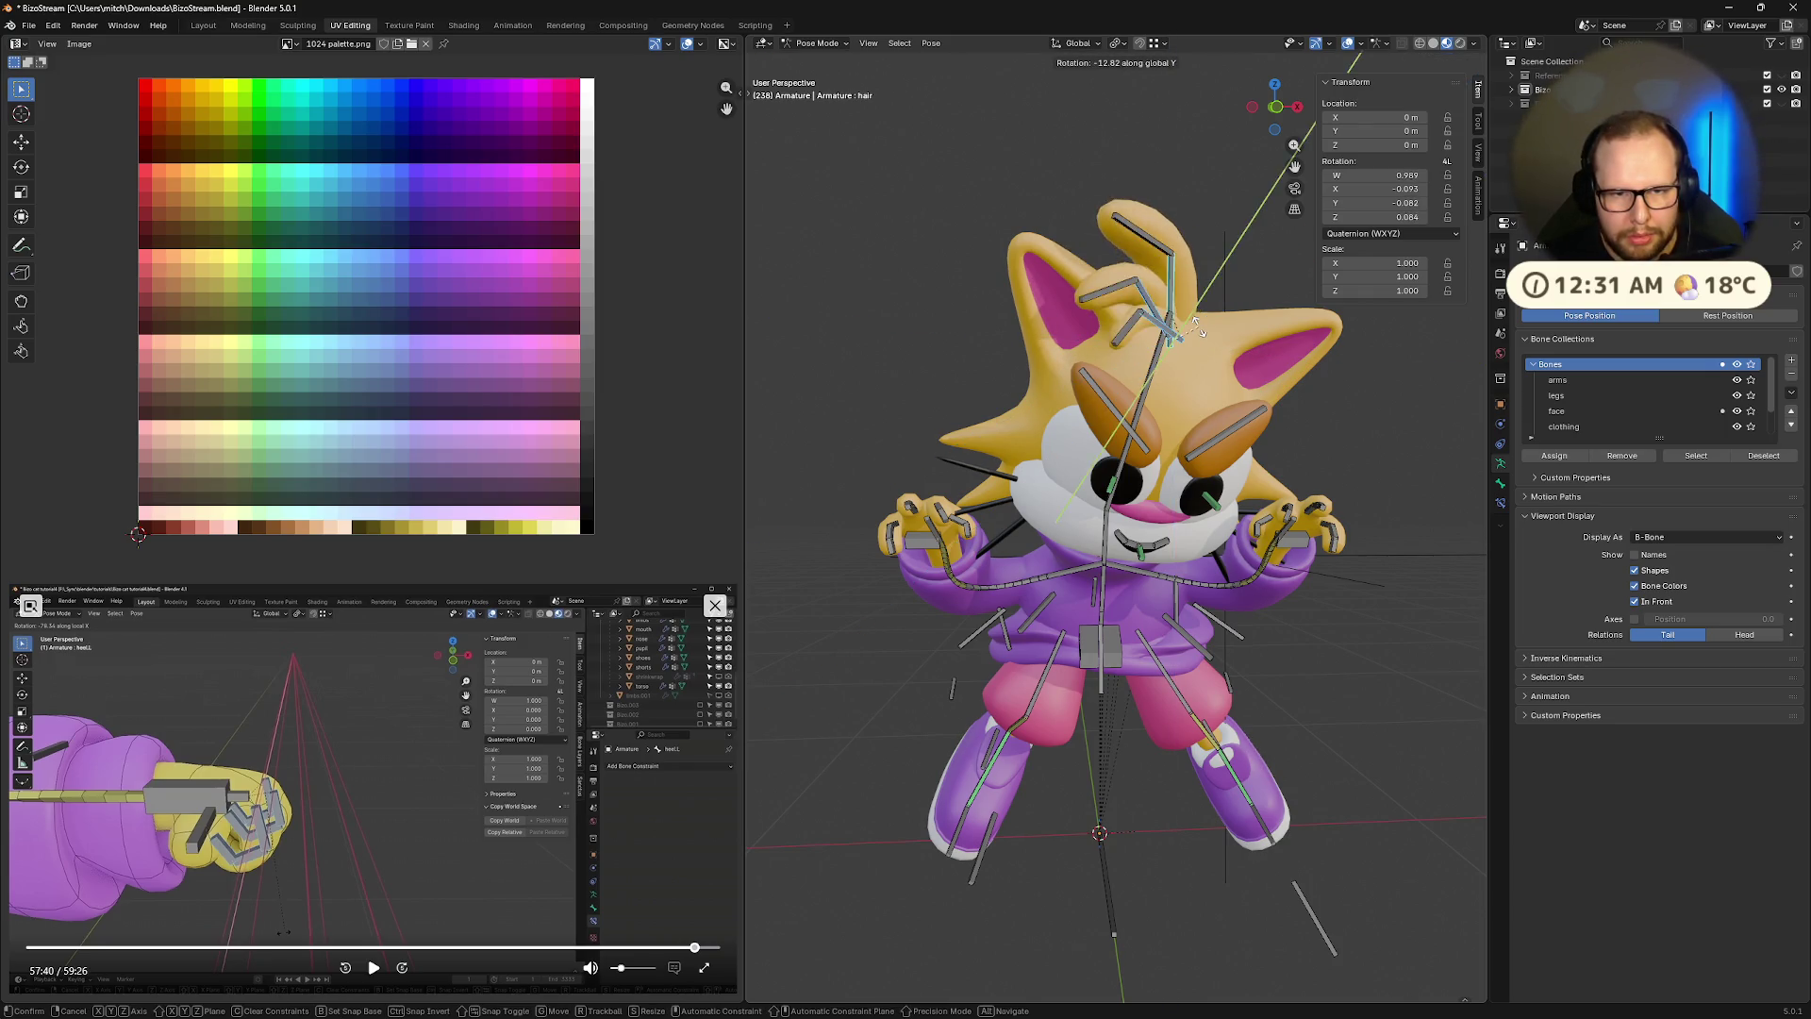
click(1184, 325)
mouse_move(1183, 326)
middle_down()
mouse_move(1334, 372)
mouse_move(1030, 226)
middle_up()
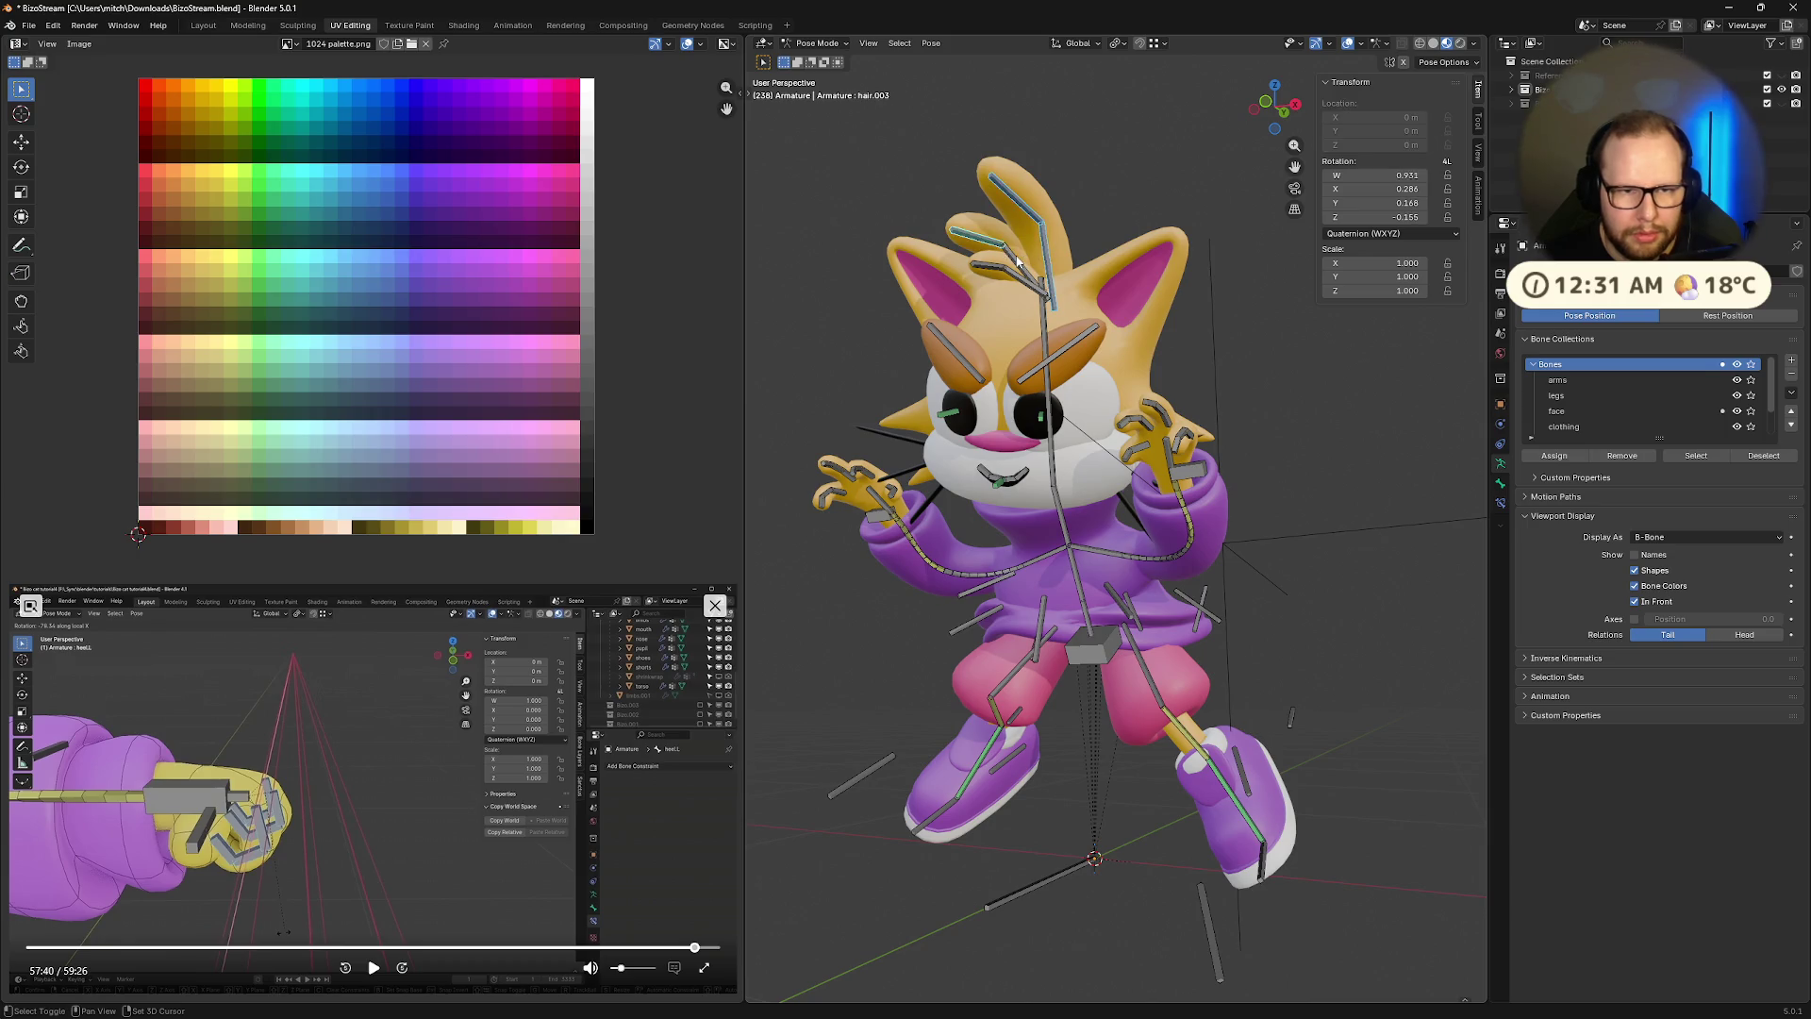
key(r)
key(x)
key(x)
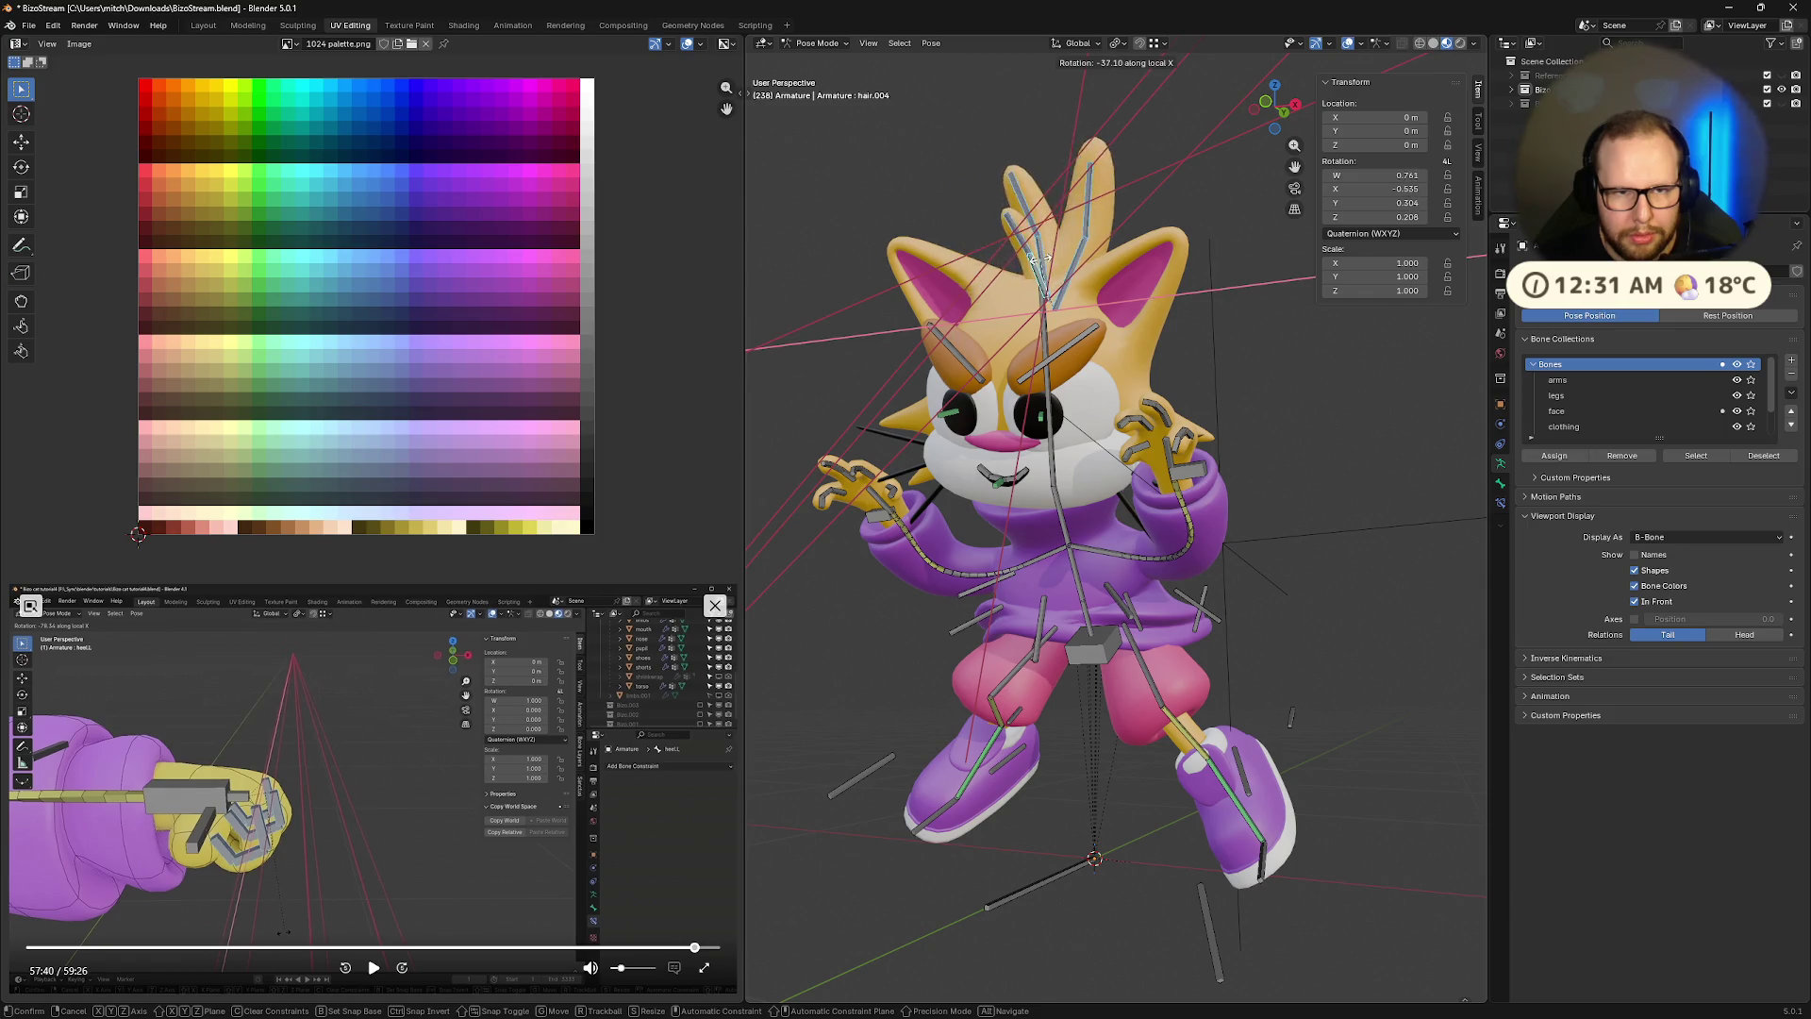
click(1020, 296)
middle_drag(1243, 306, 1286, 309)
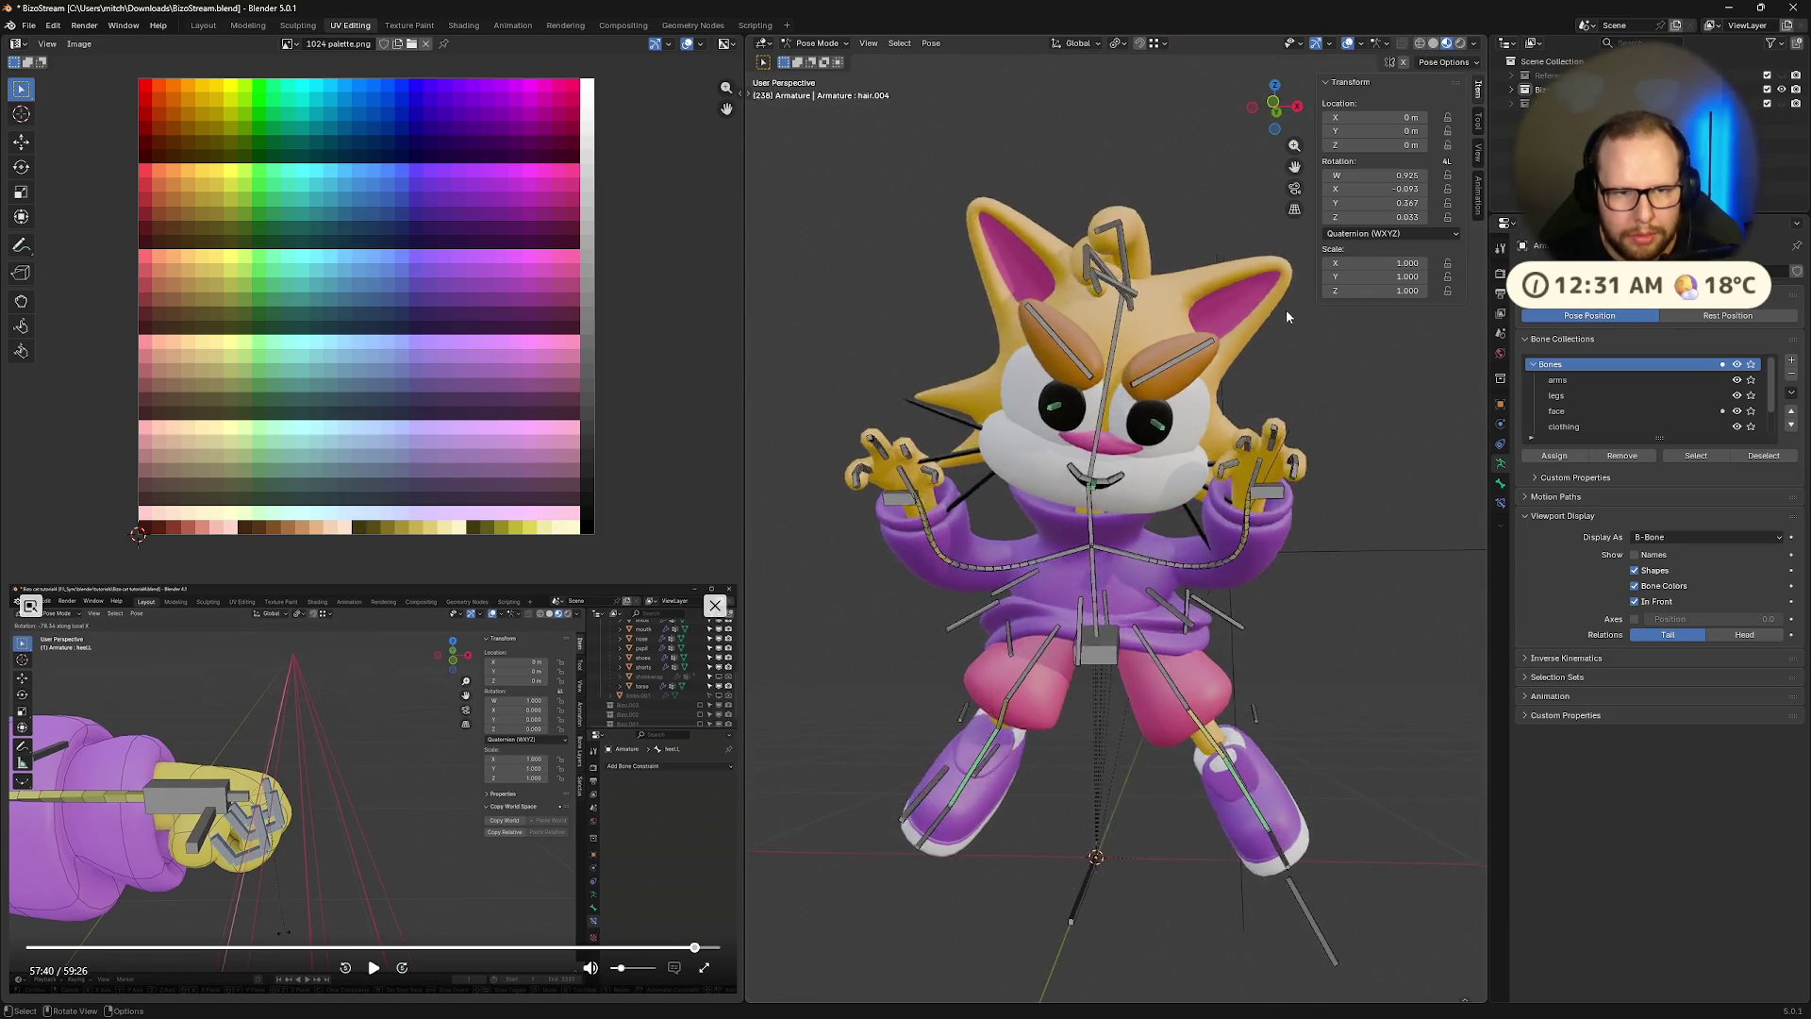
mouse_move(1342, 375)
middle_down()
mouse_move(1377, 387)
mouse_move(1306, 355)
mouse_move(1338, 343)
mouse_move(1354, 406)
mouse_move(1428, 421)
mouse_move(1136, 591)
middle_up()
Move the coat bones and rotate one -210° around X to reposition the jacket
drag(1066, 591, 1078, 605)
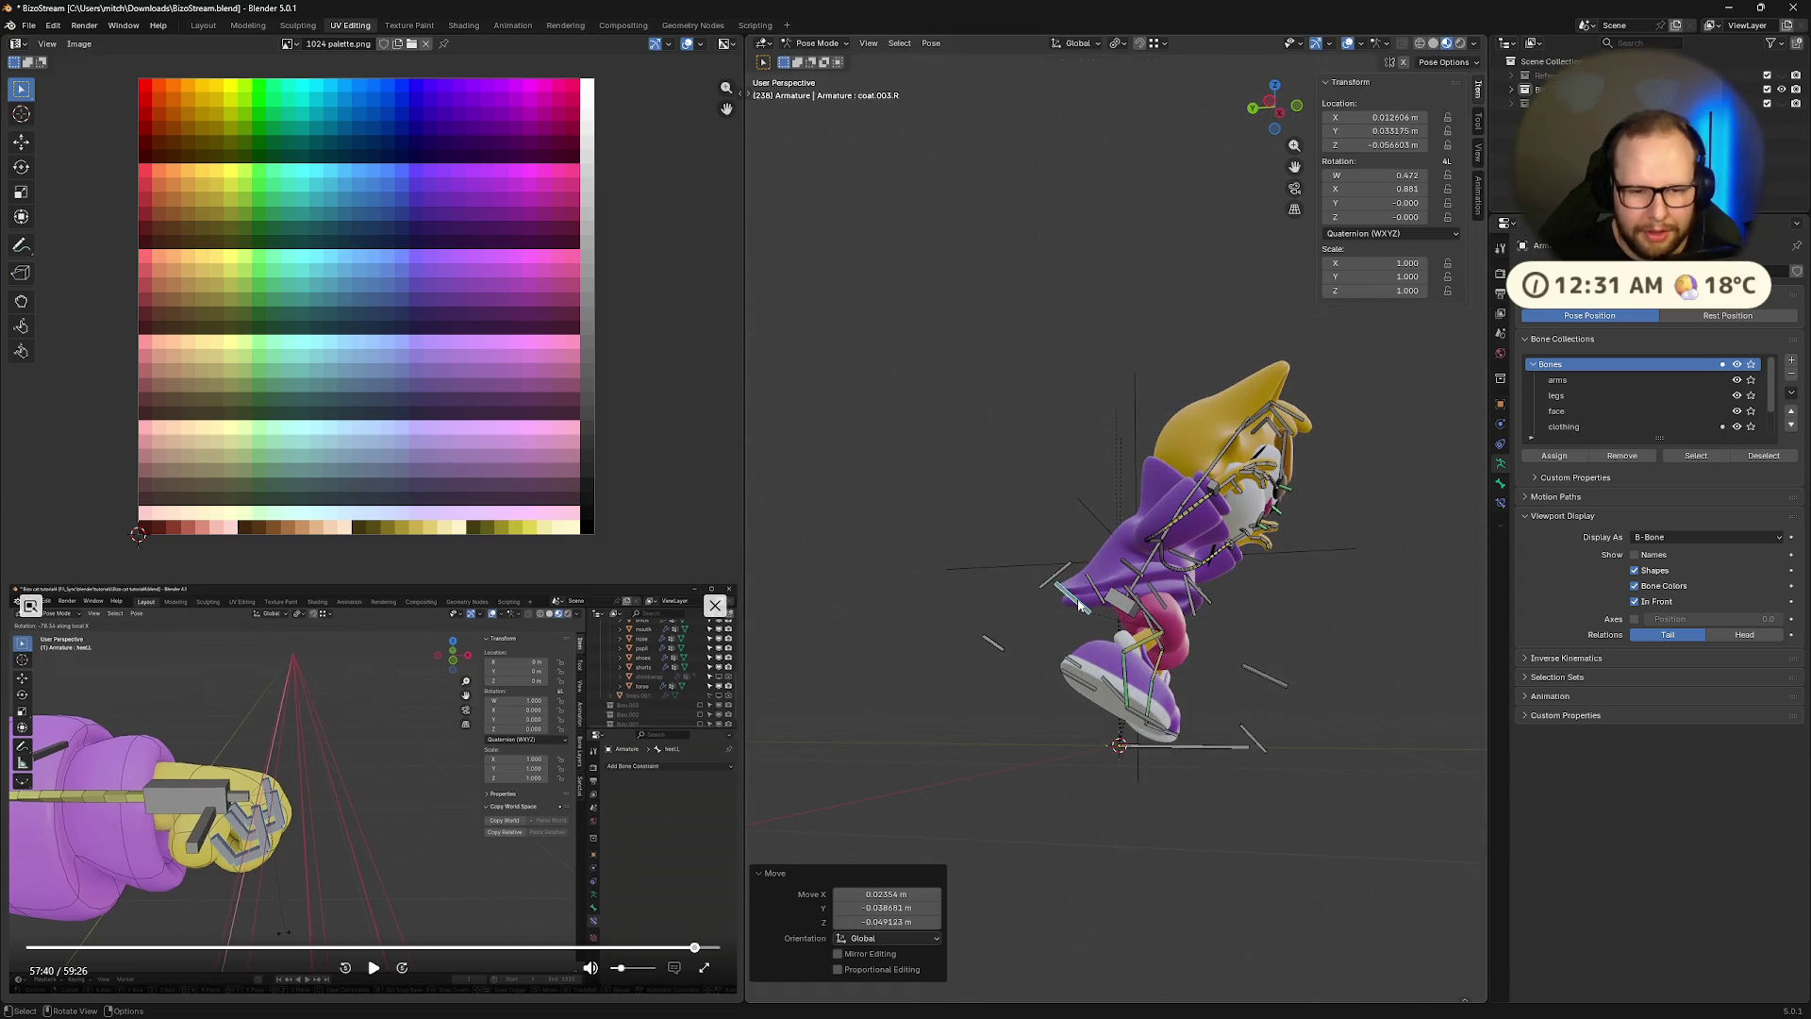
key(r)
key(z)
key(x)
key(x)
key(x)
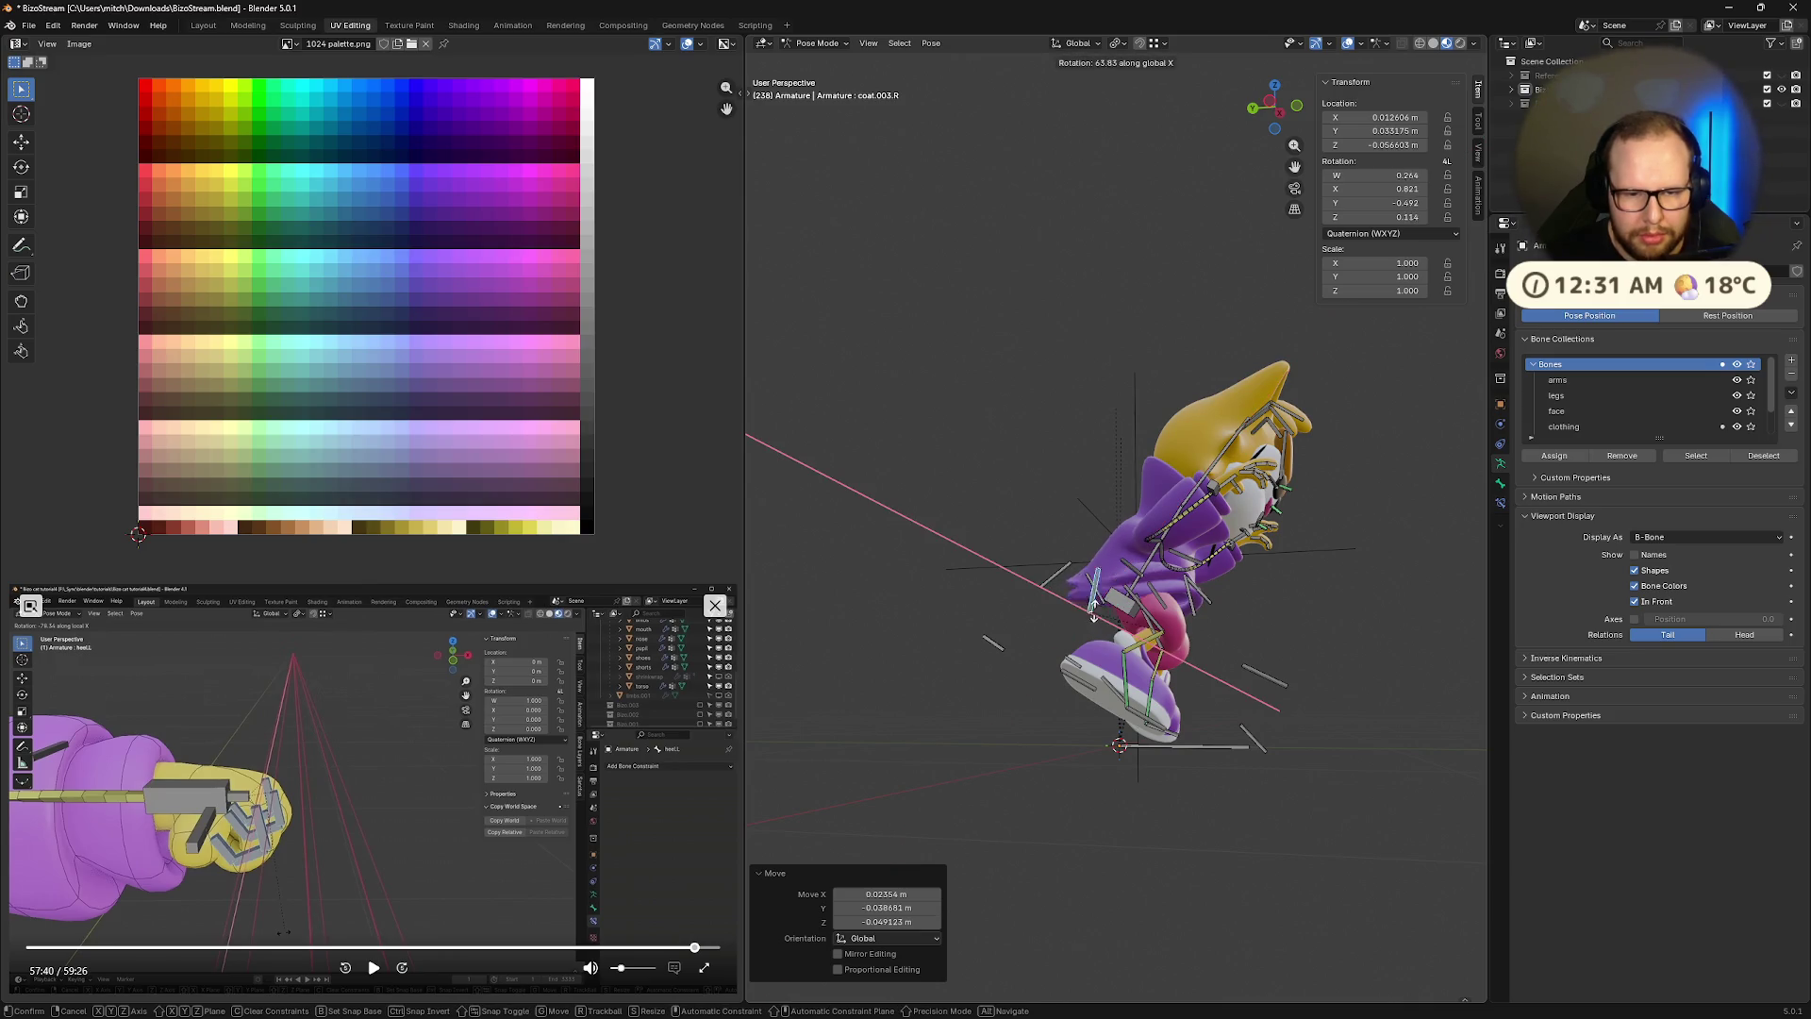
click(1088, 581)
mouse_move(1088, 581)
middle_down()
mouse_move(1331, 594)
mouse_move(1284, 598)
mouse_move(1292, 563)
mouse_move(1310, 570)
mouse_move(1136, 623)
middle_up()
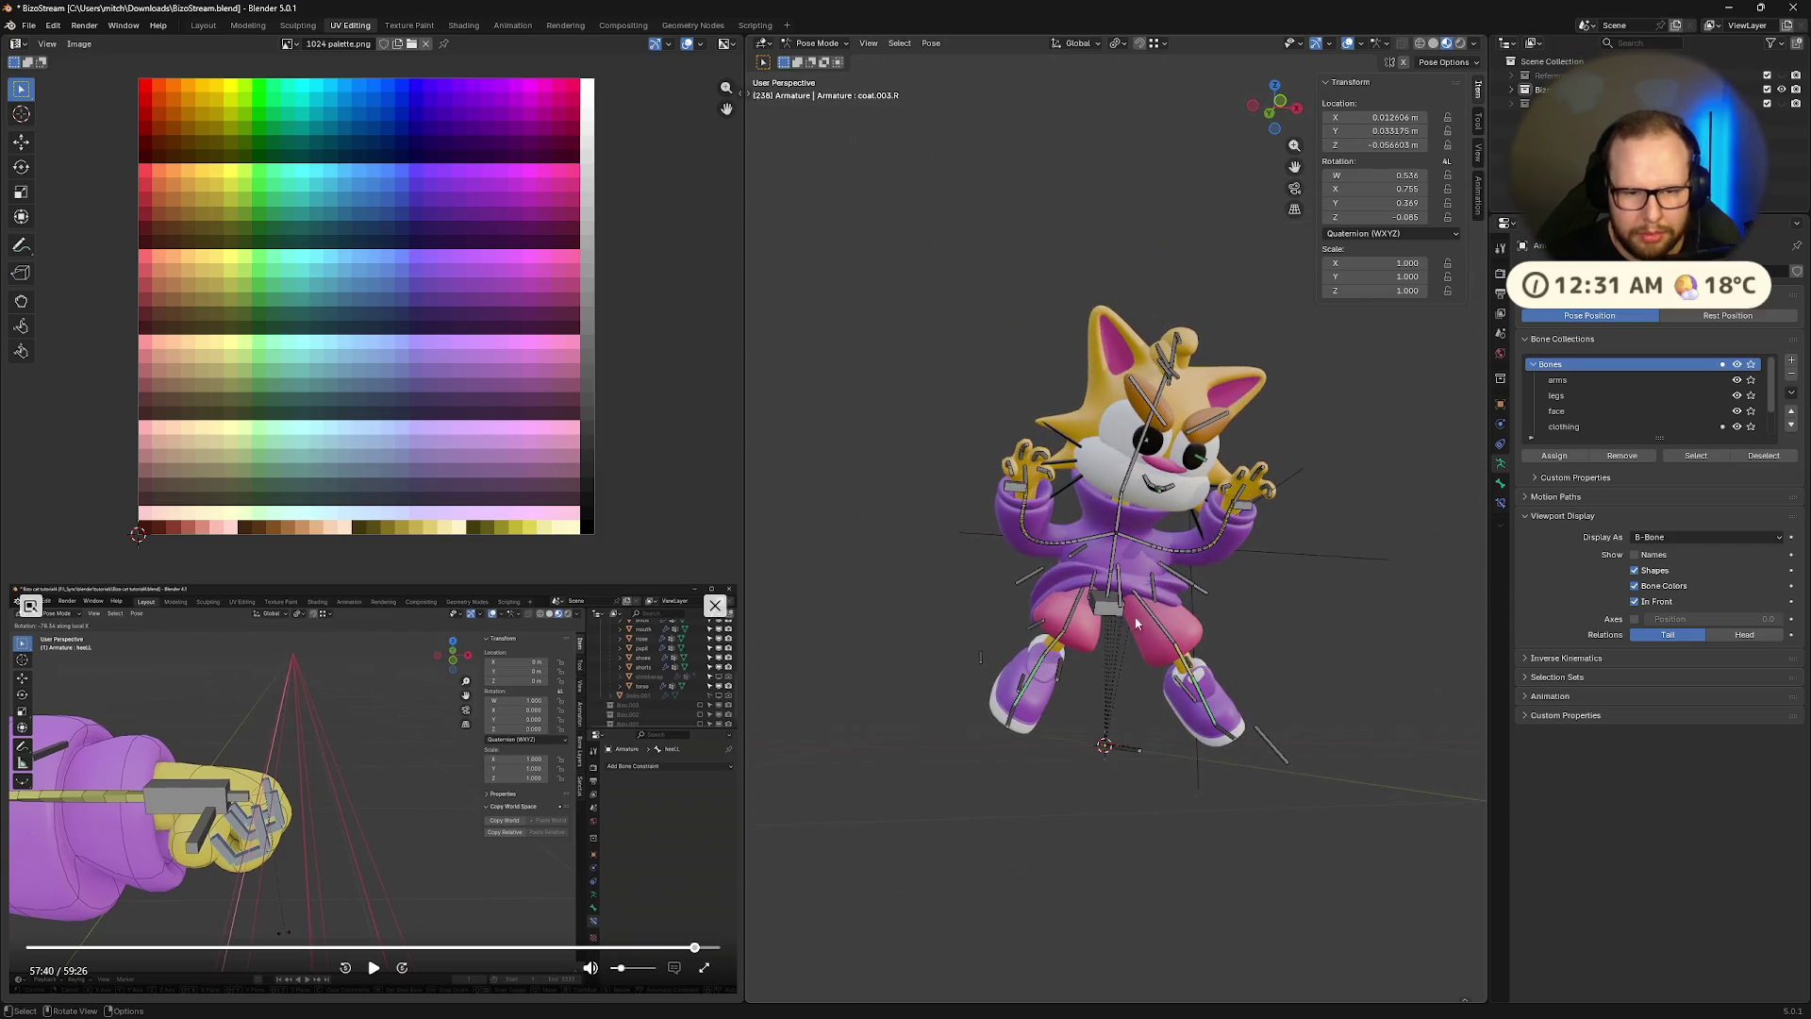
drag(1121, 592, 1121, 604)
middle_drag(1121, 603, 1017, 626)
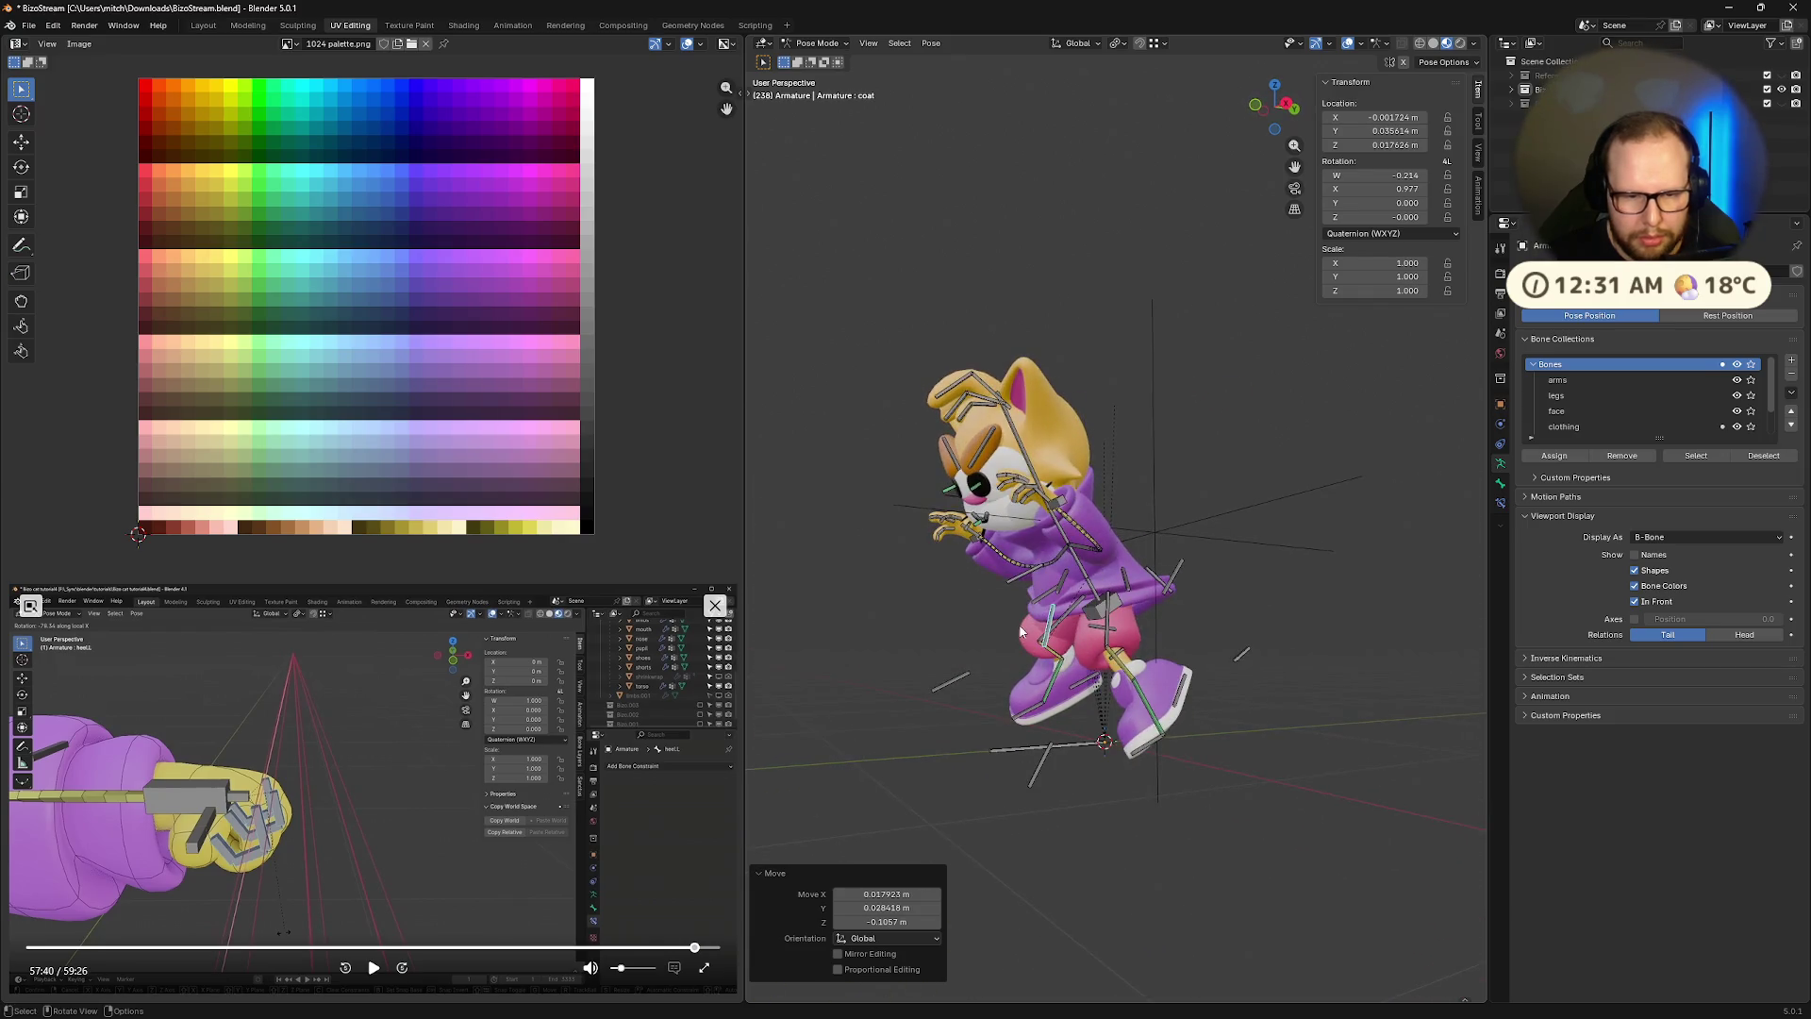
key(r)
key(x)
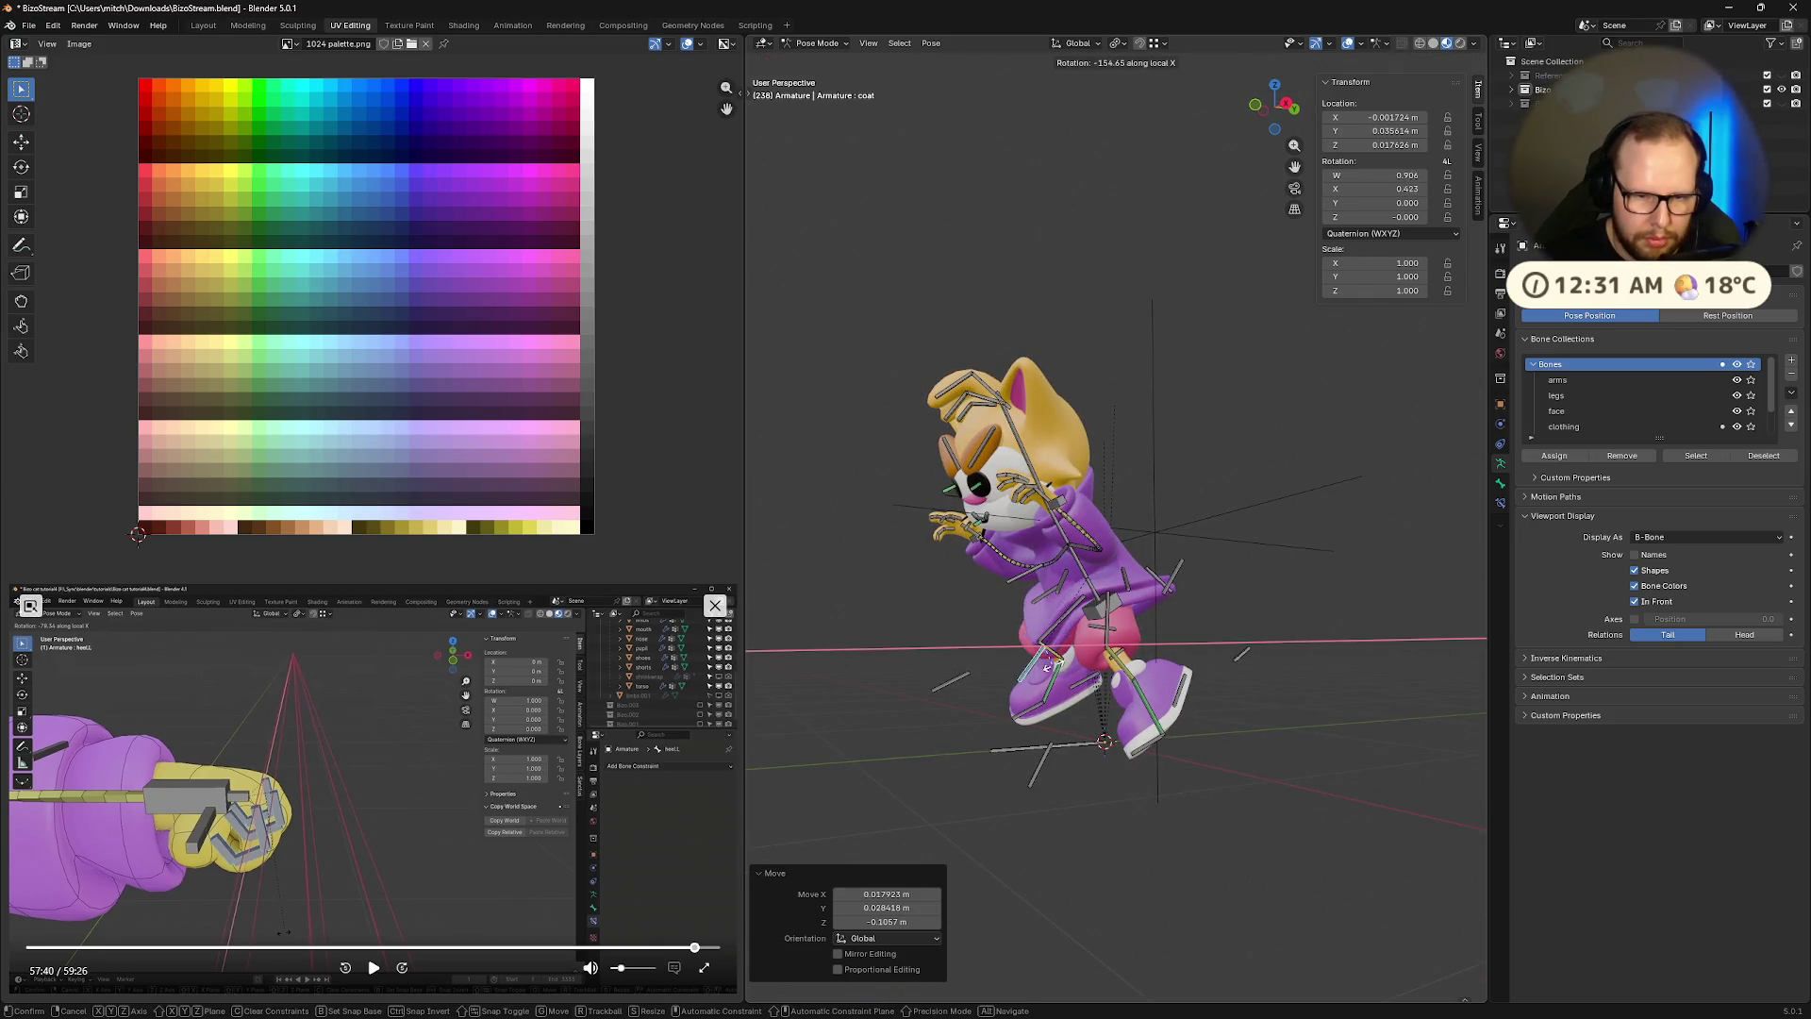
click(1090, 653)
middle_drag(1090, 654, 1189, 629)
click(1185, 604)
Zoom in and orbit close to the cat's face to inspect the rig
mouse_move(1351, 553)
middle_down()
mouse_move(1395, 580)
mouse_move(1317, 559)
mouse_move(1365, 520)
mouse_move(756, 536)
mouse_move(909, 558)
mouse_move(1092, 538)
mouse_move(1177, 457)
middle_up()
scroll(1406, 583, up, 5)
scroll(1367, 554, down, 6)
scroll(1141, 463, up, 6)
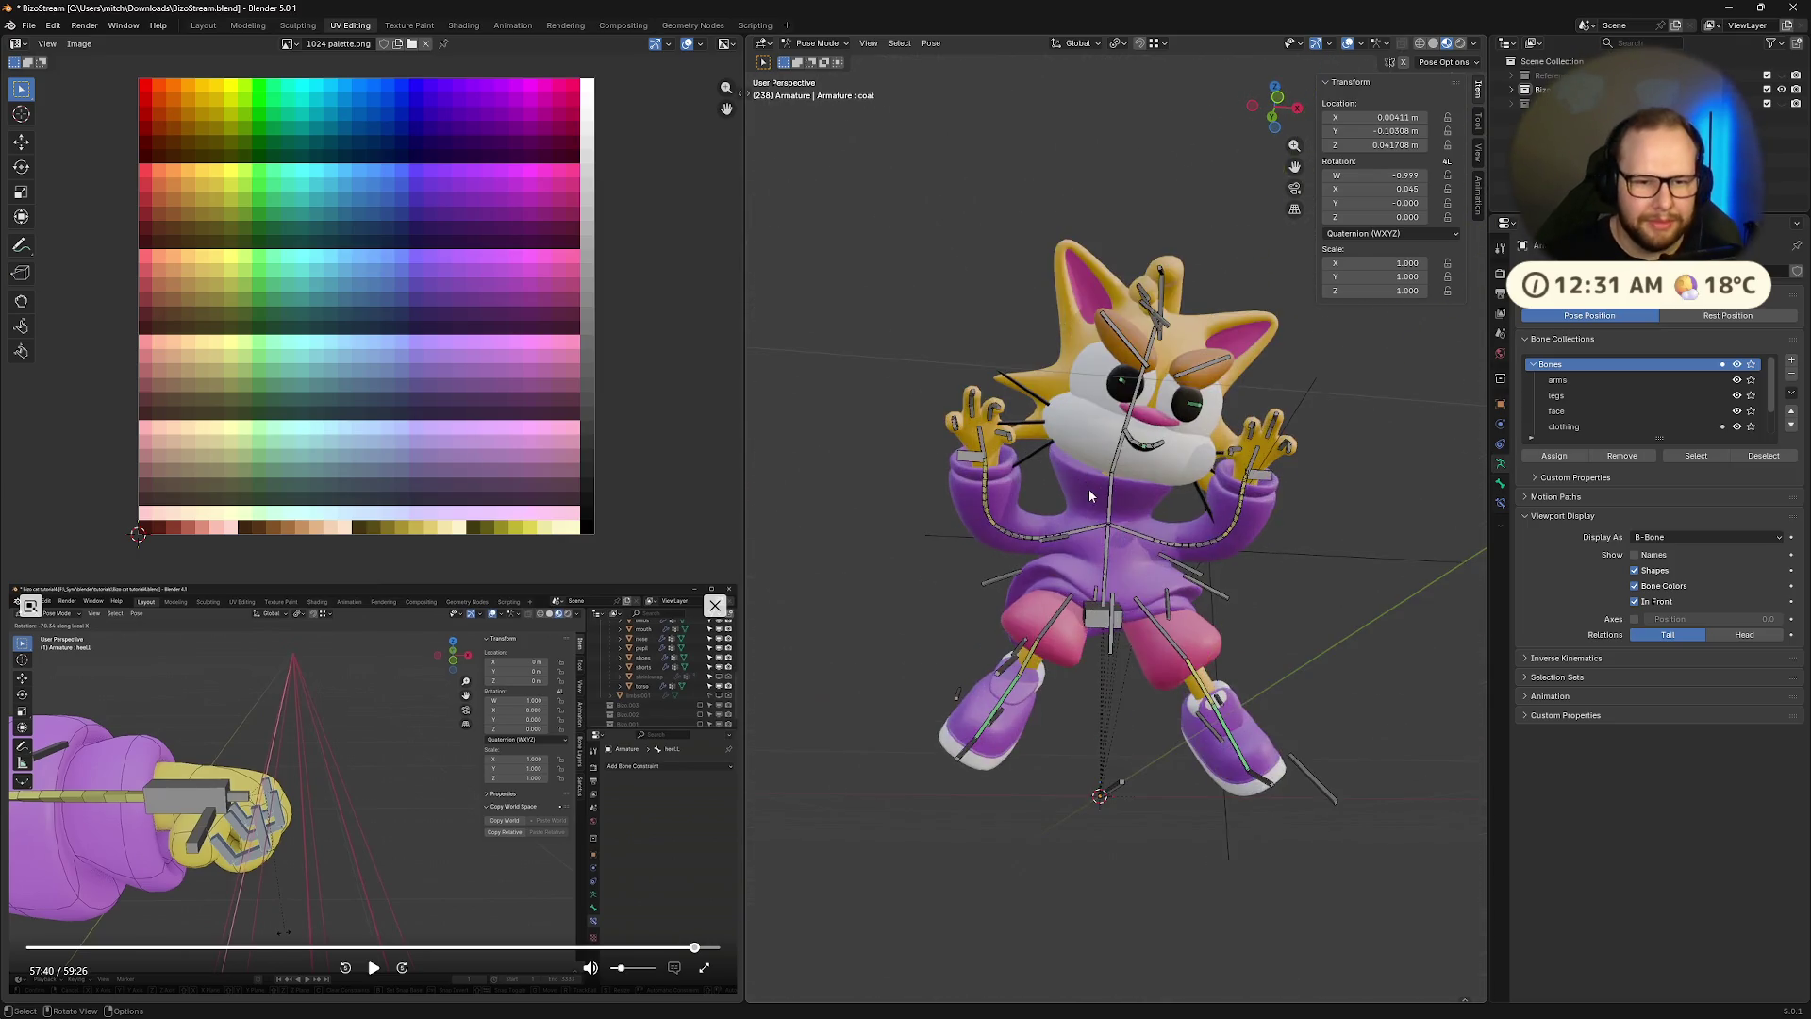
middle_drag(1085, 510, 1000, 566)
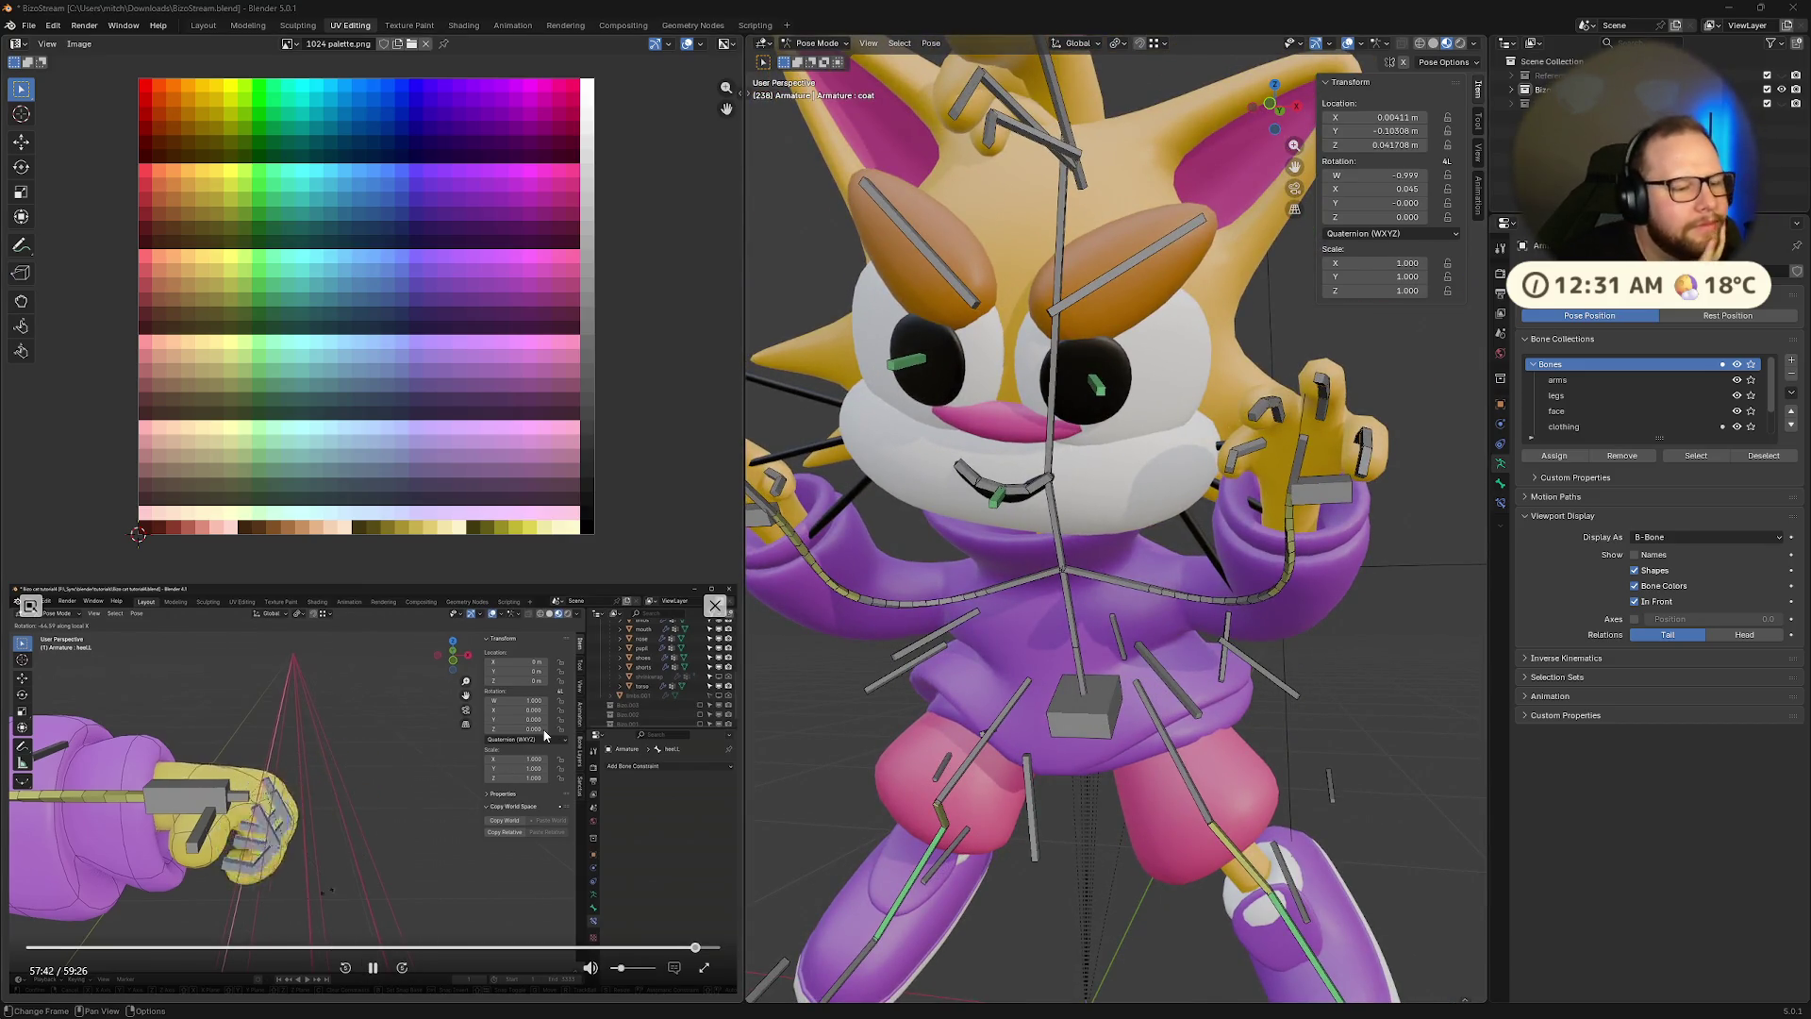
Uncheck In Front, switch the viewport shading, and check the posed cat from the front
scroll(976, 578, down, 4)
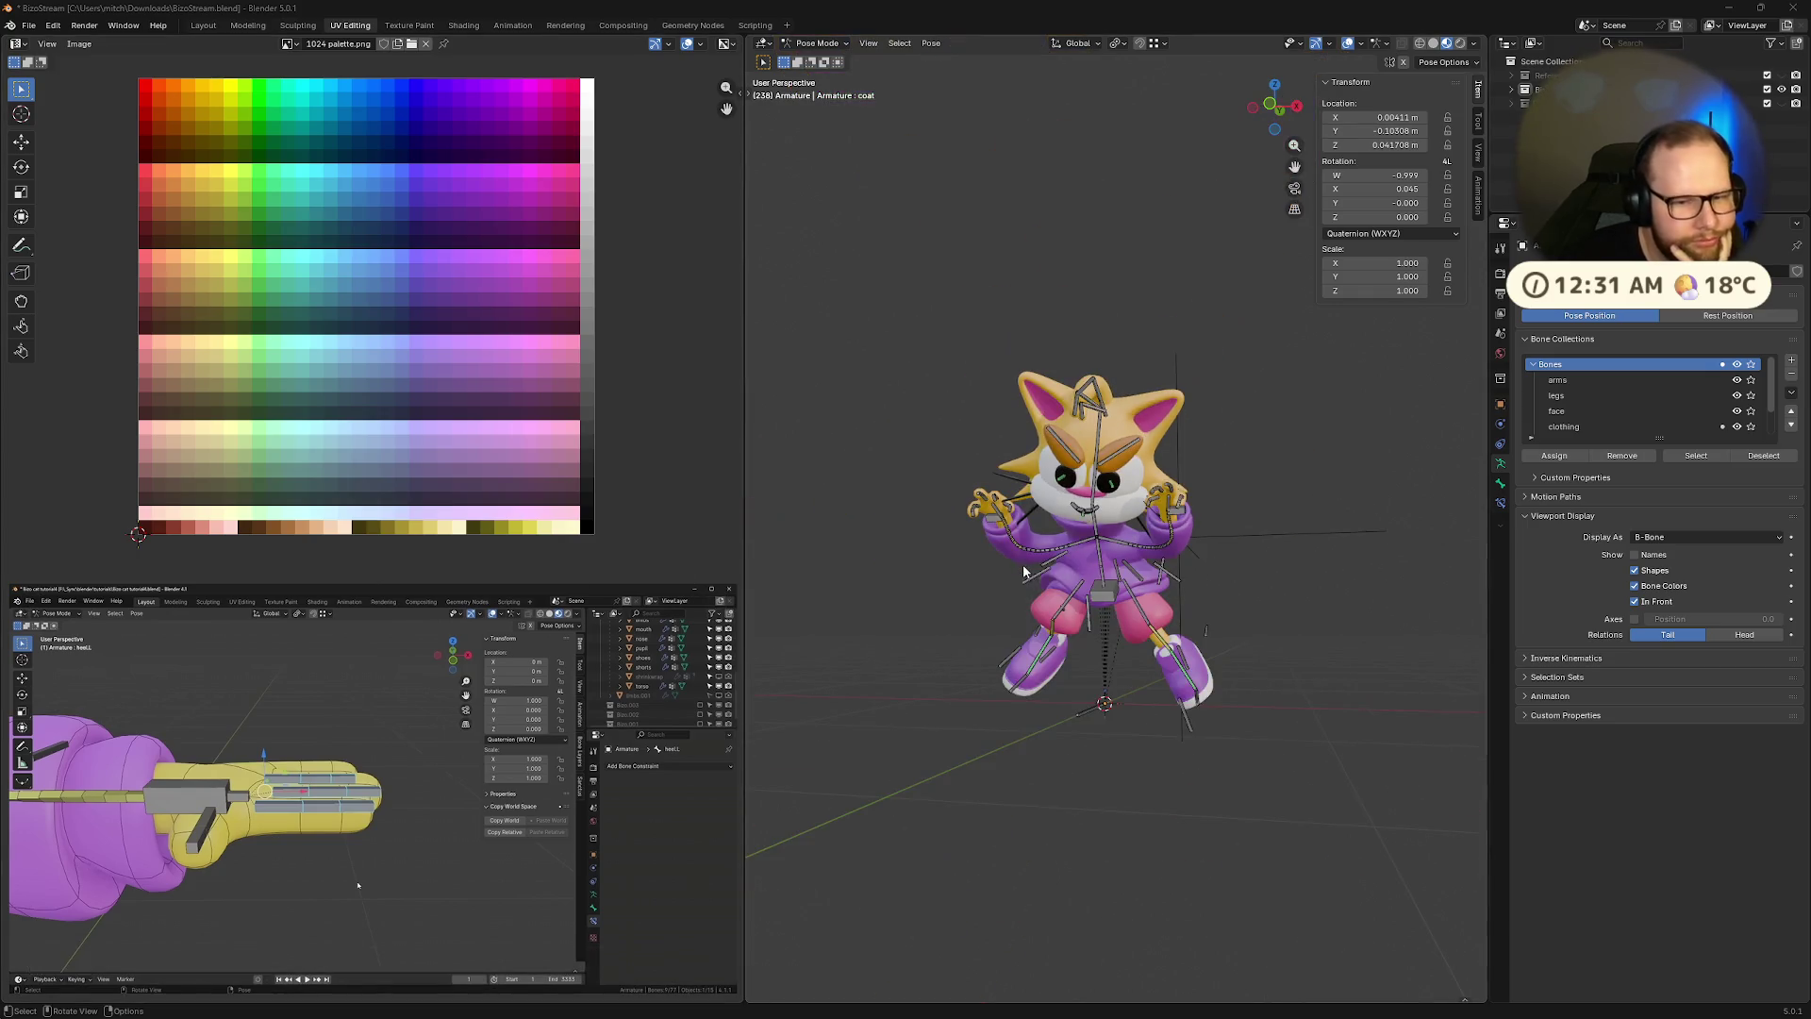
scroll(975, 578, up, 1)
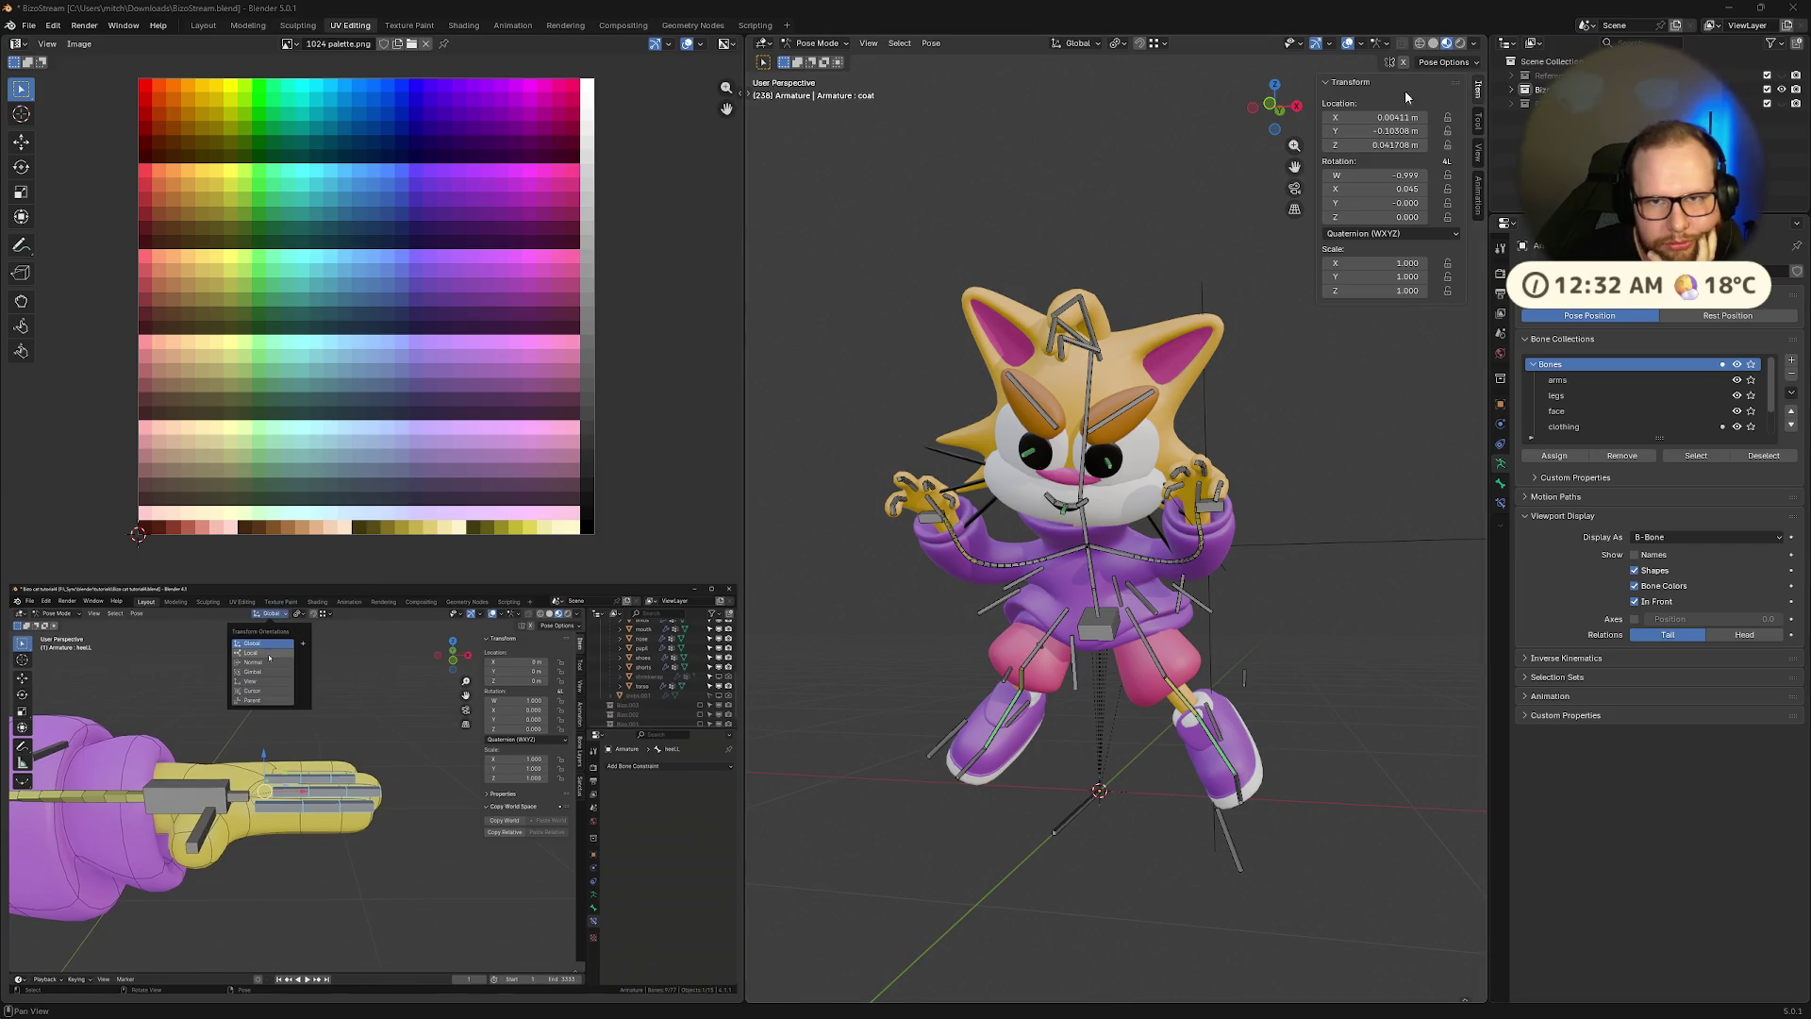
click(1637, 602)
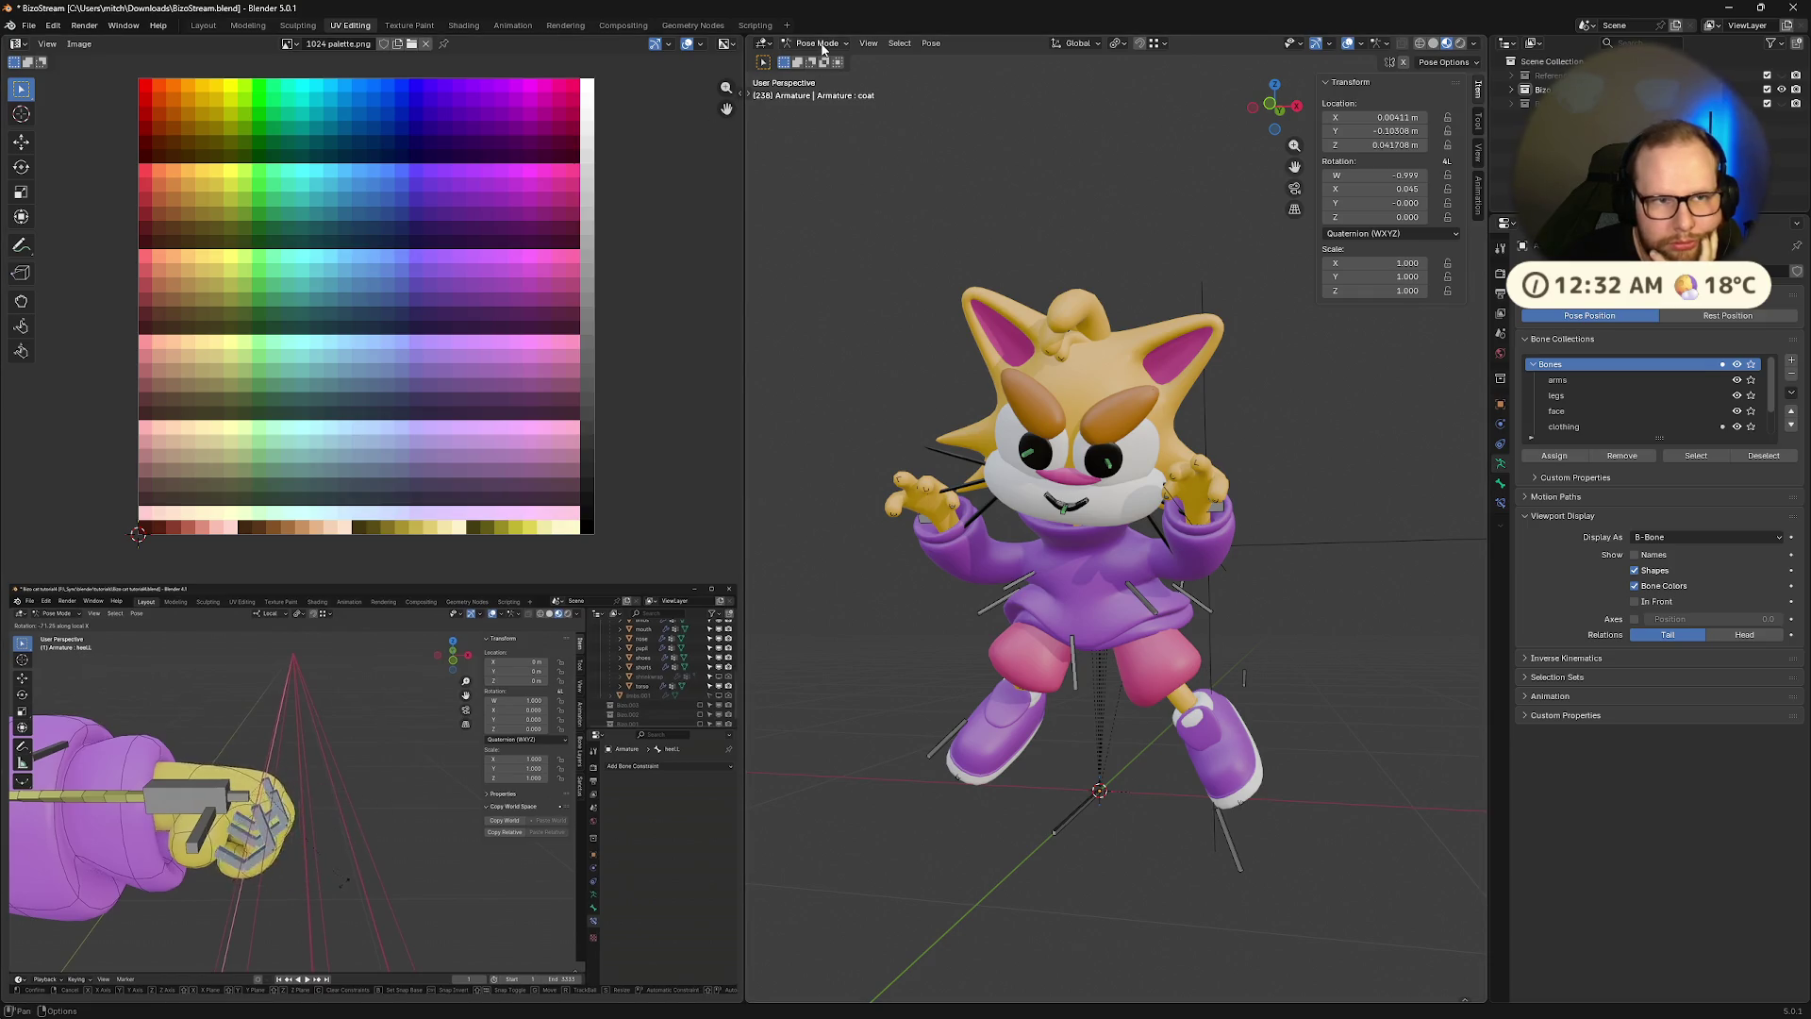
click(1461, 44)
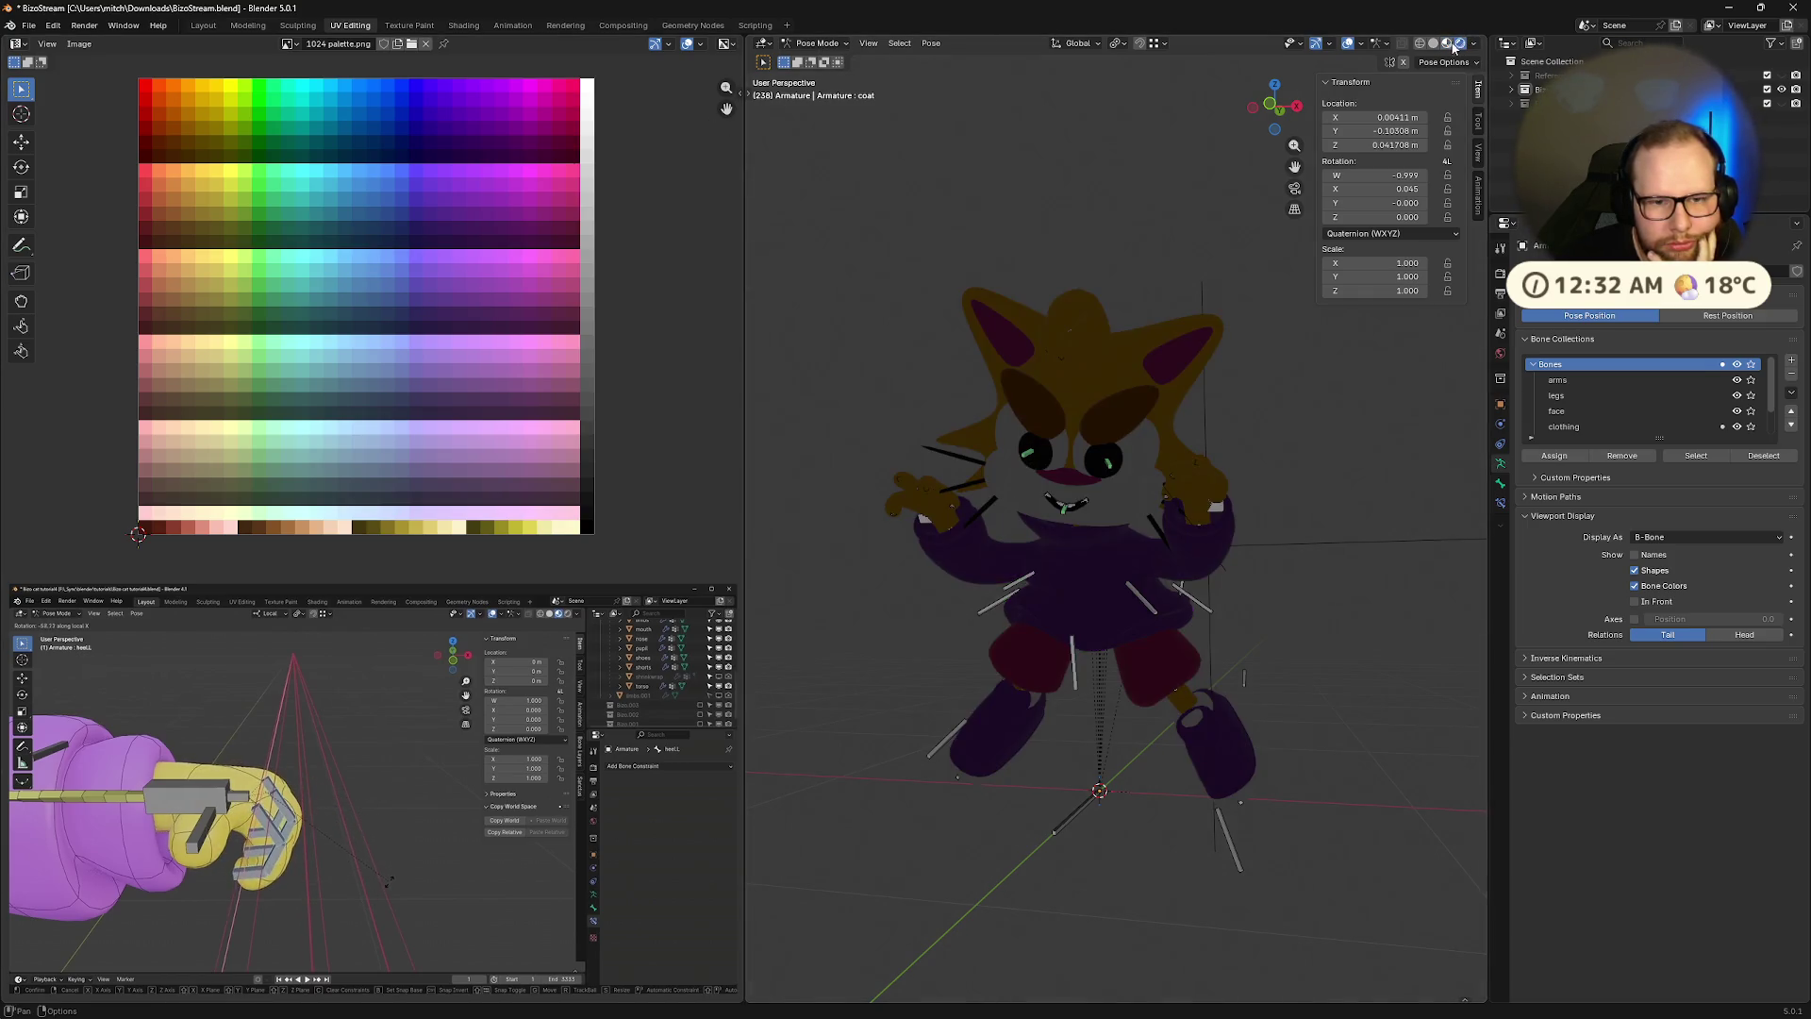
middle_drag(1306, 403, 1254, 387)
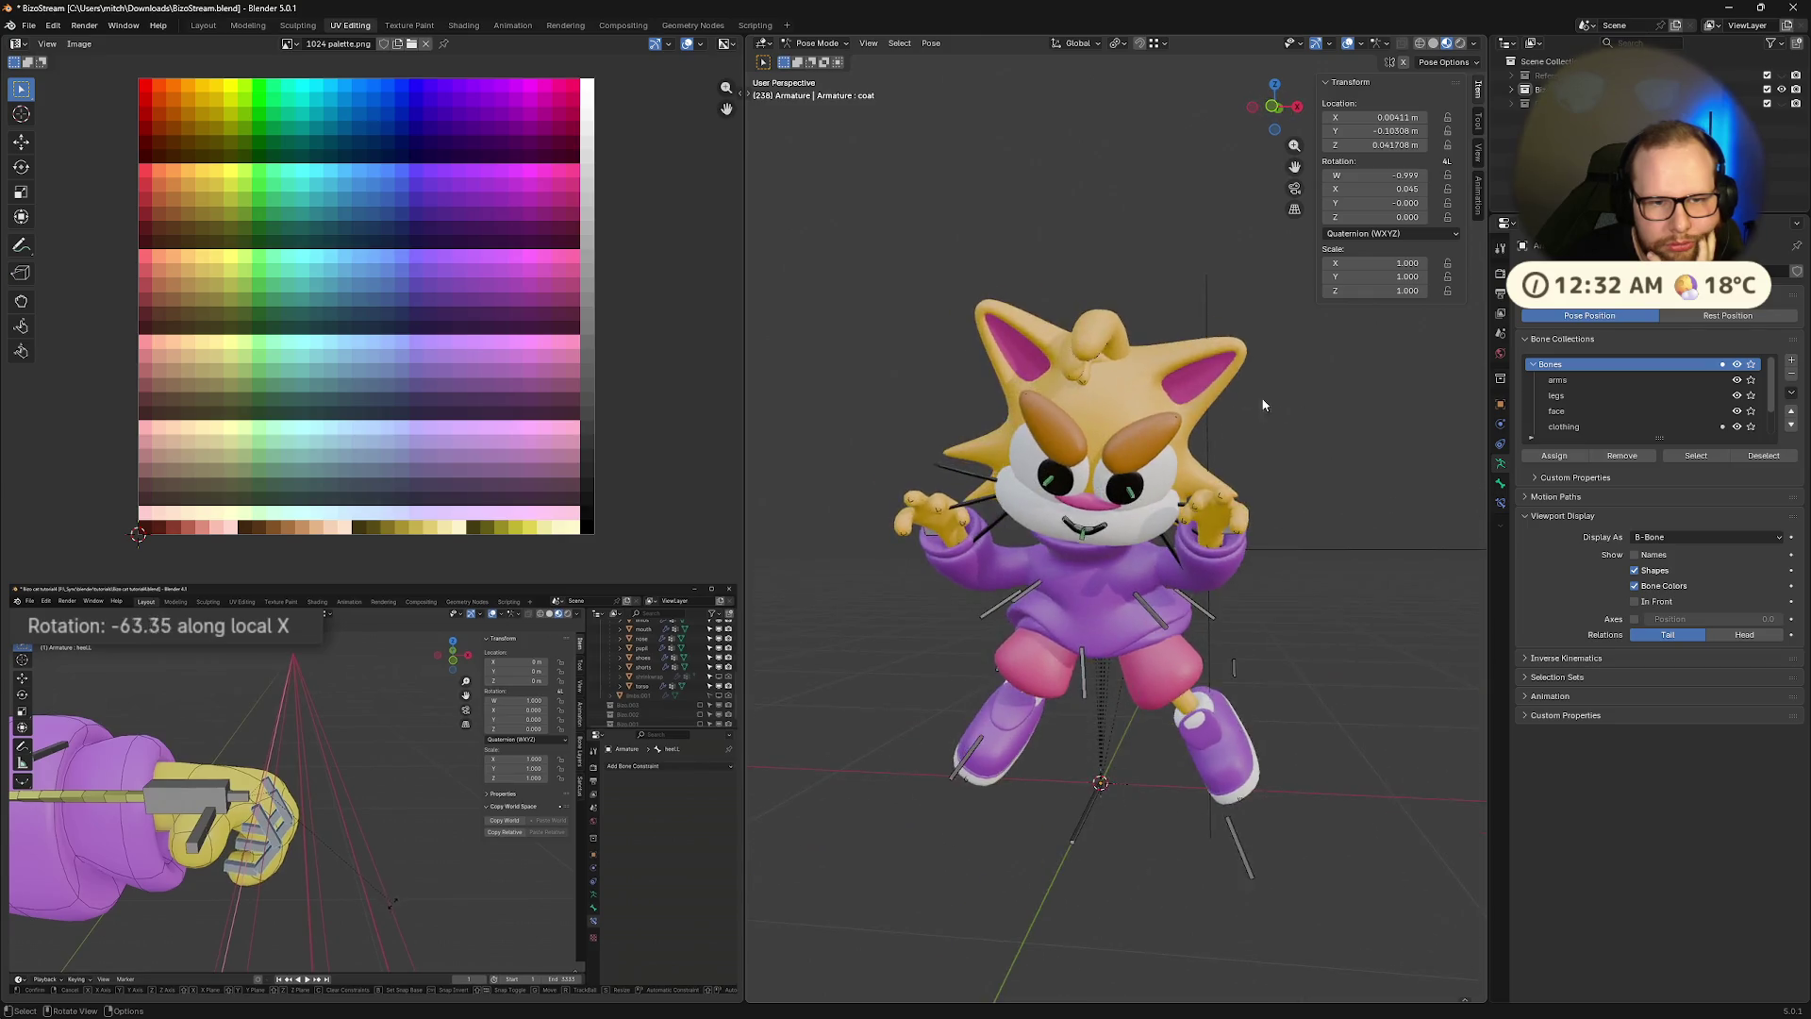
scroll(1033, 345, up, 10)
scroll(1021, 338, down, 10)
middle_drag(1050, 336, 1061, 281)
scroll(1061, 281, up, 3)
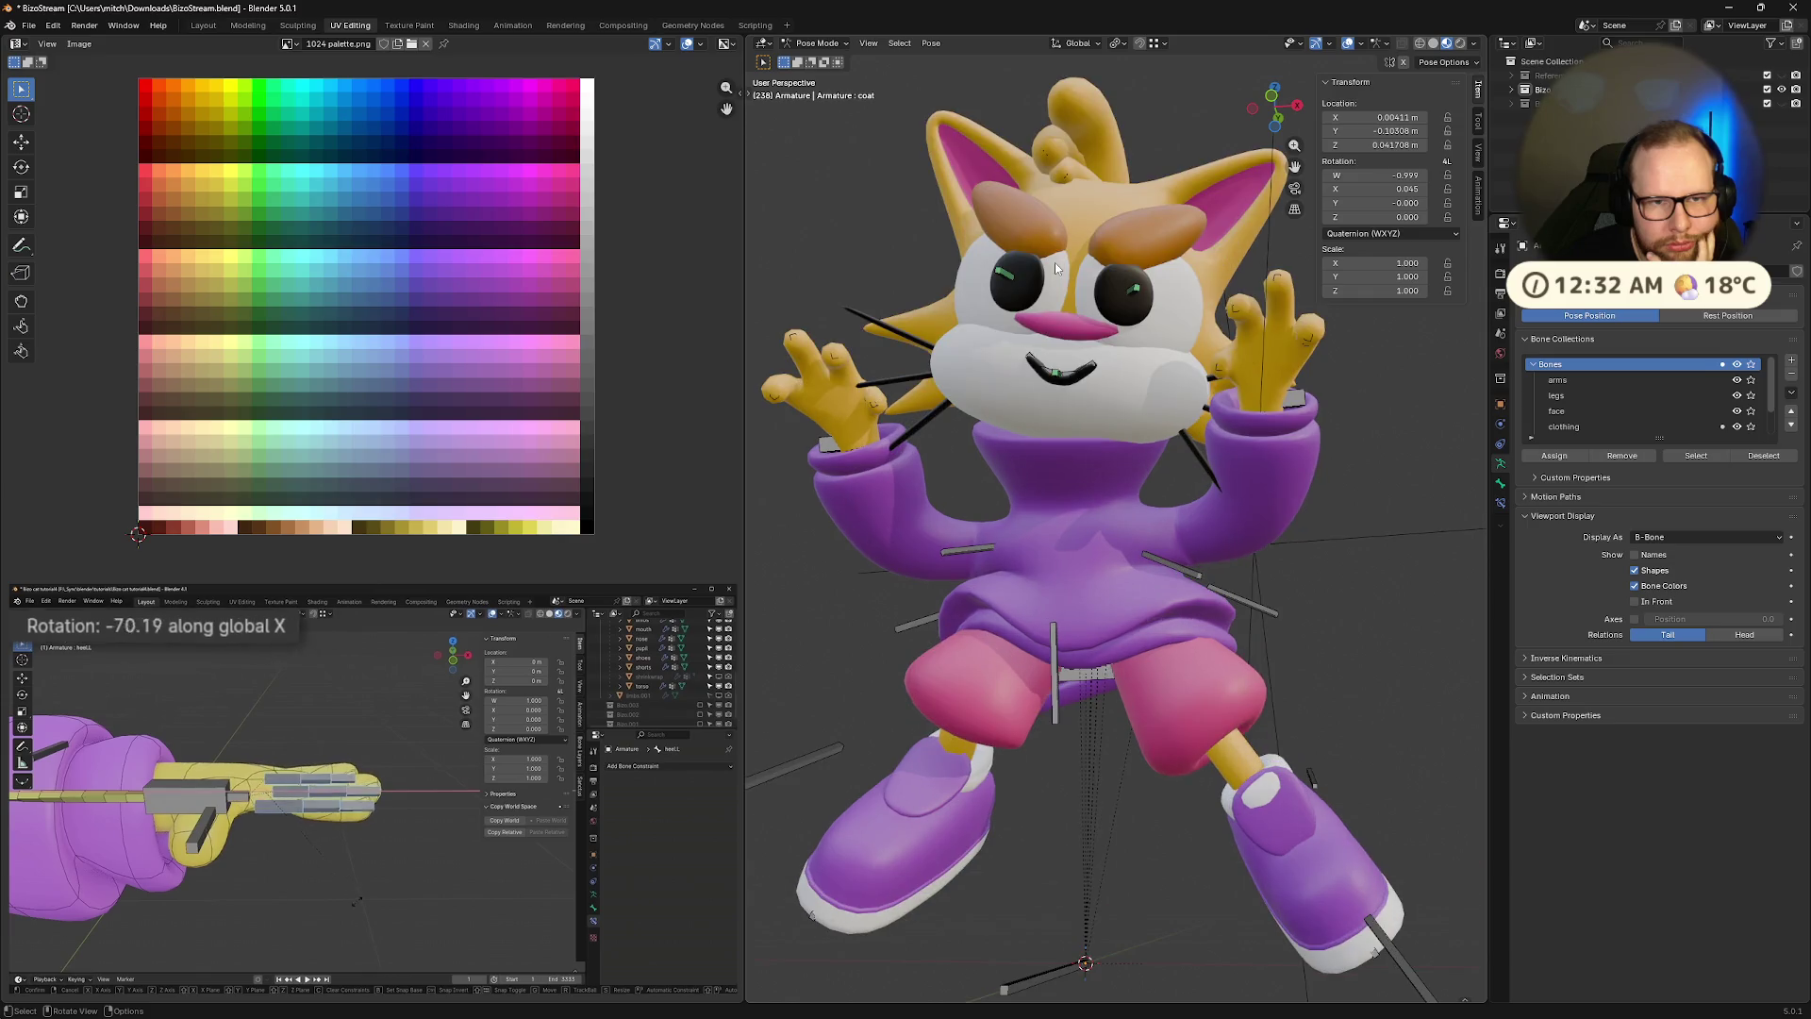
scroll(1054, 264, up, 3)
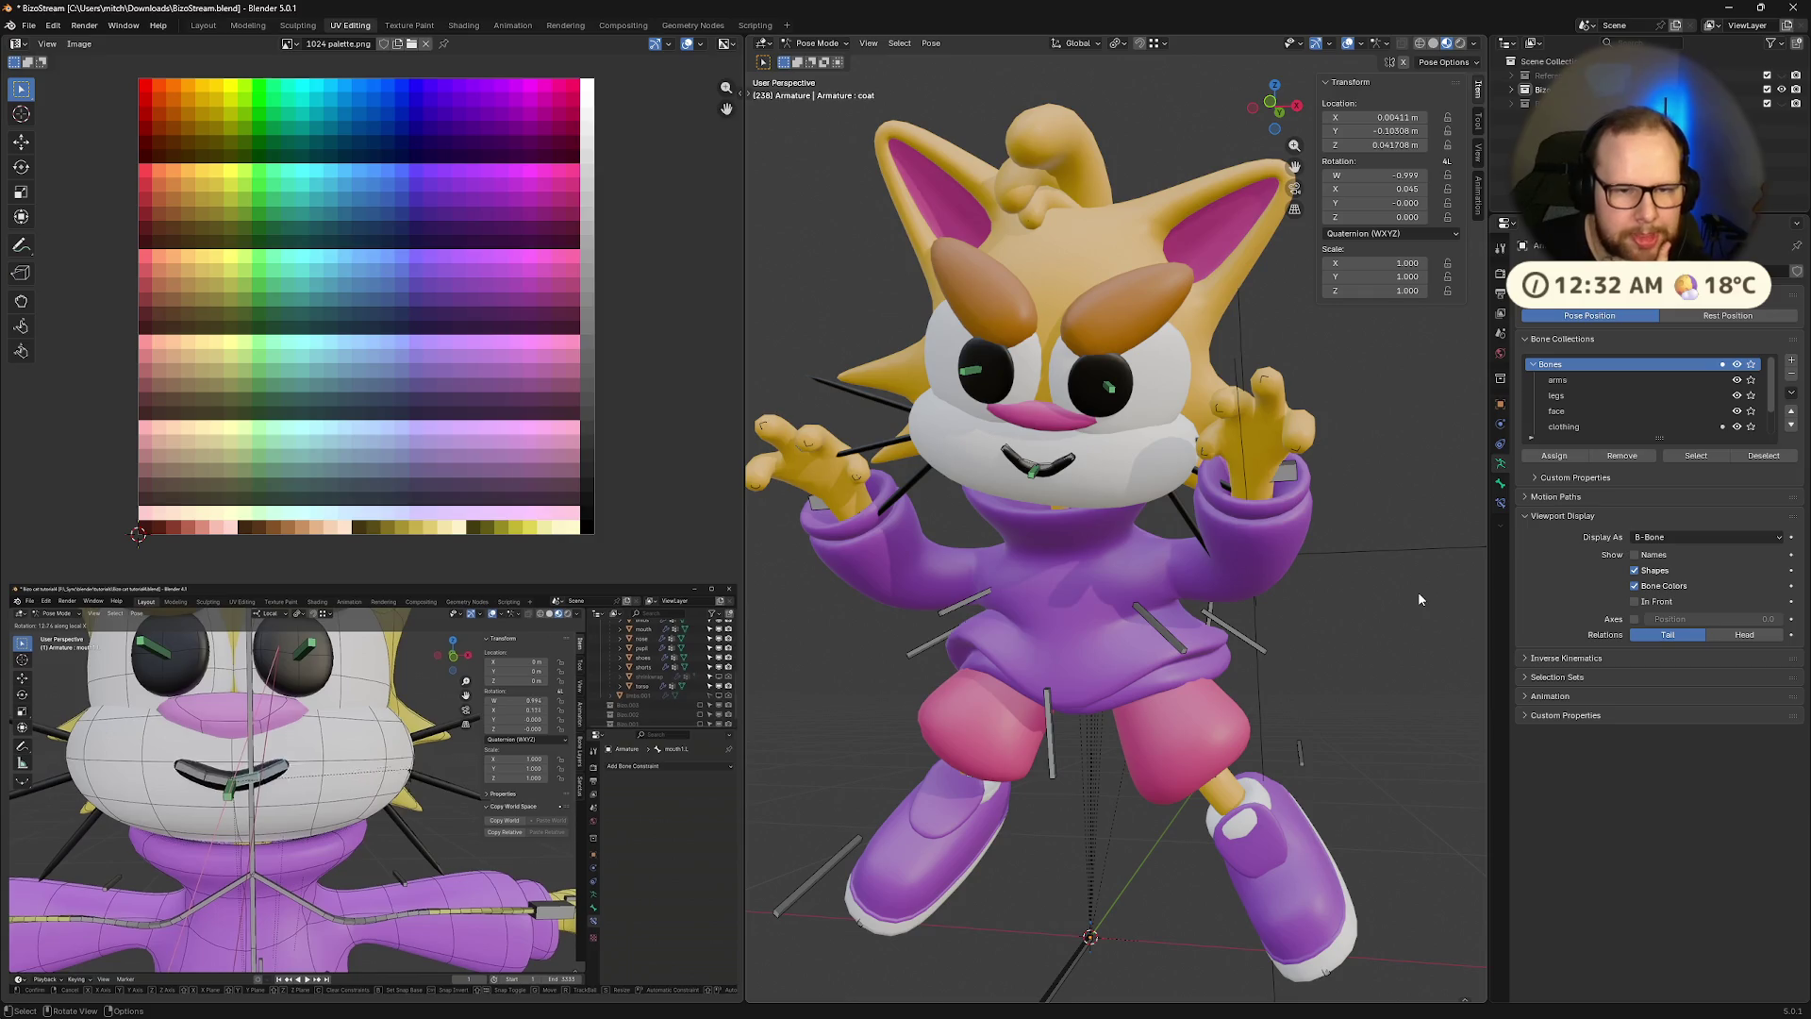
scroll(1320, 584, down, 4)
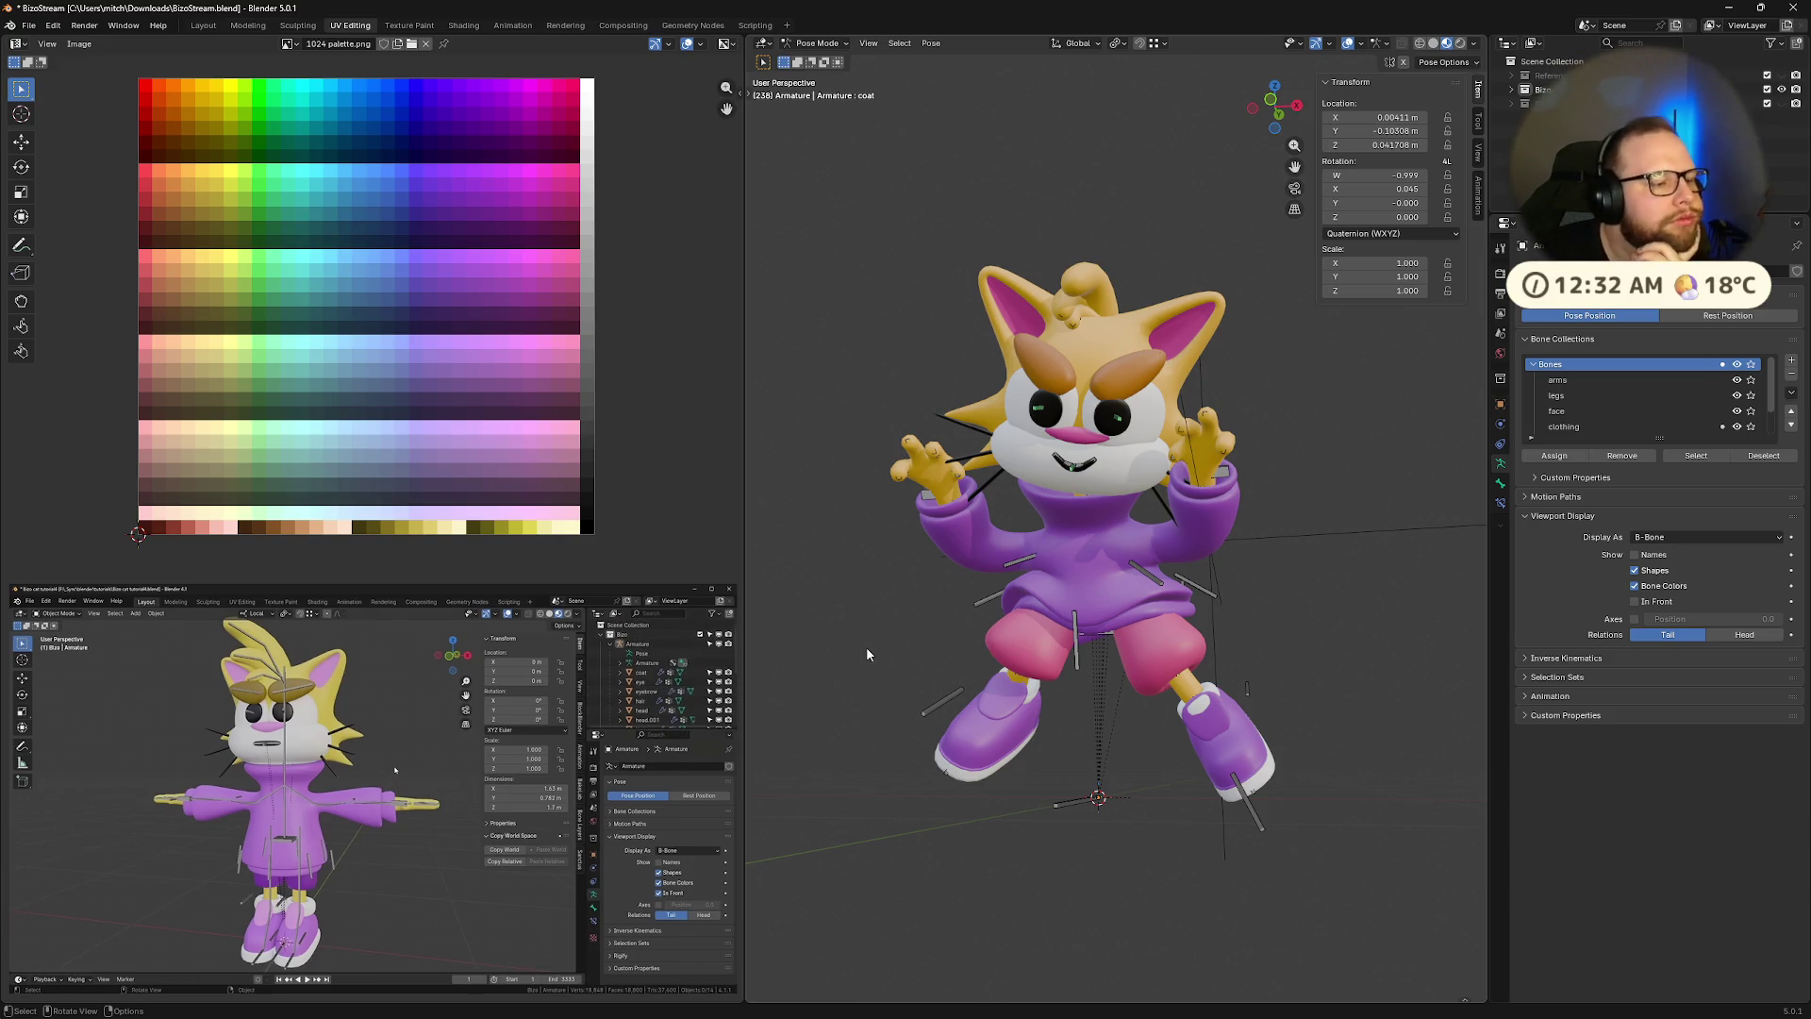
mouse_move(586, 679)
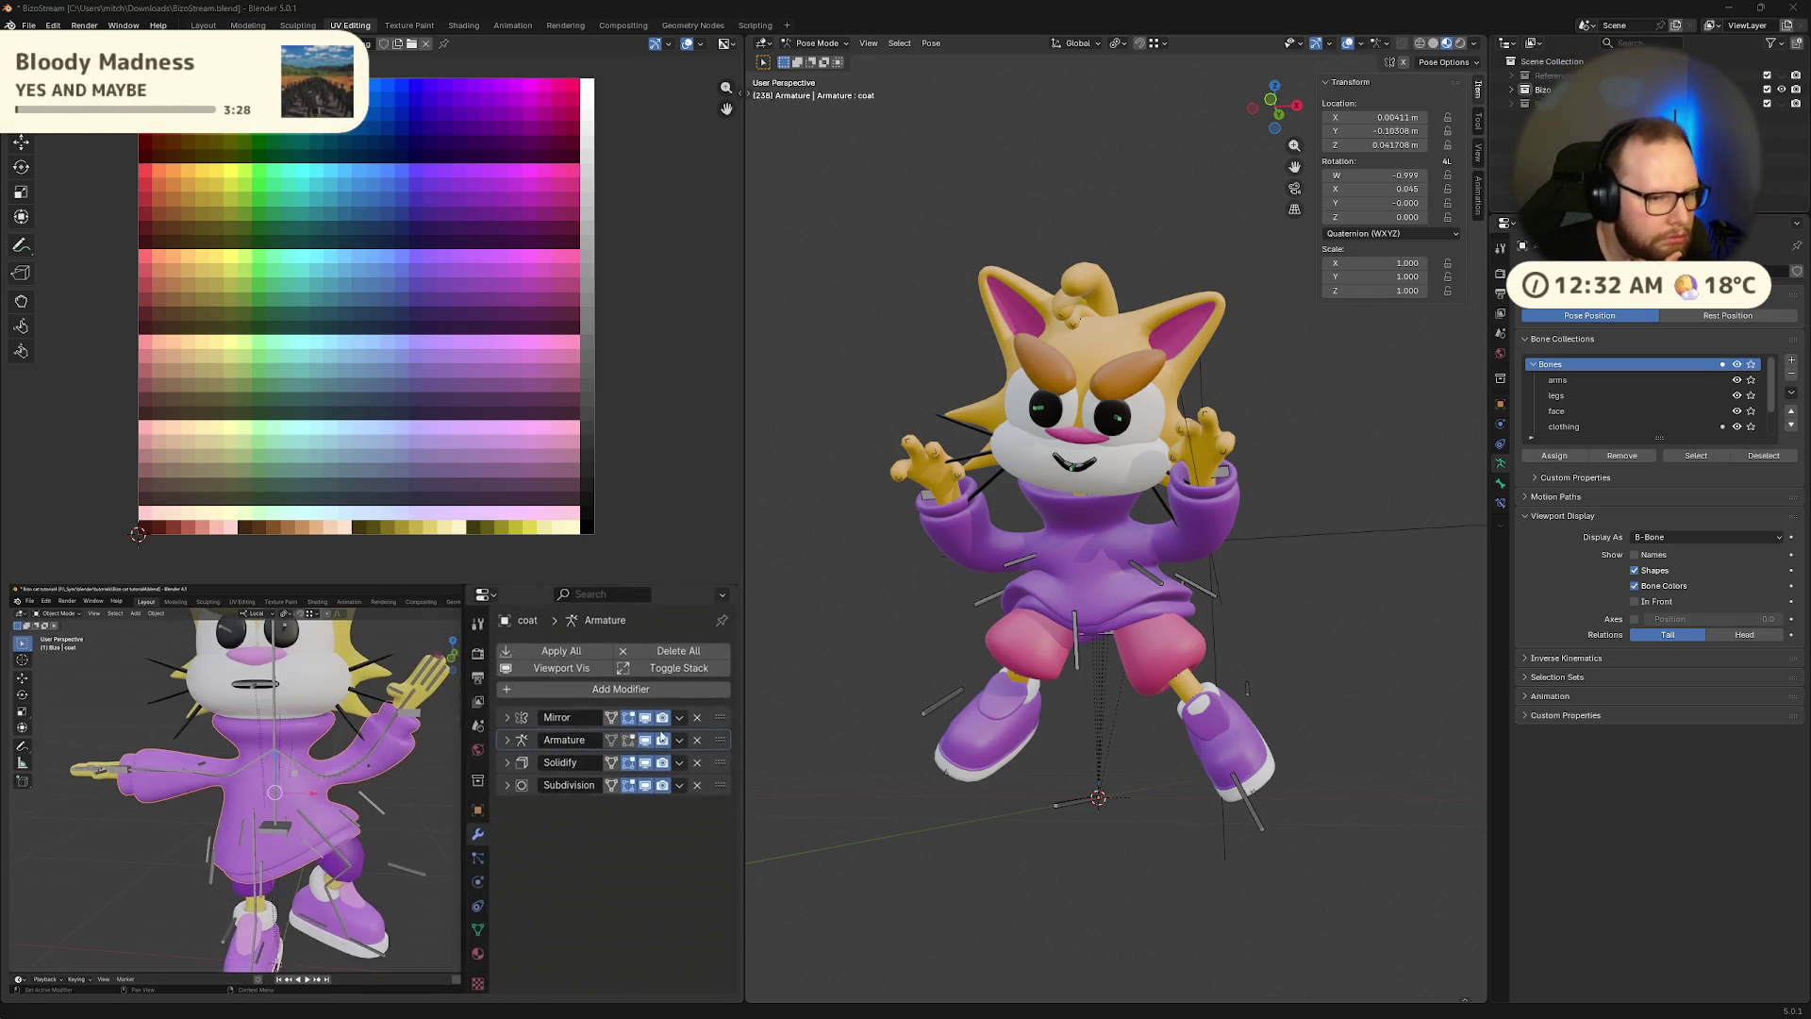
Re-enable In Front and move the left hand controller up beside the face
middle_drag(1321, 490, 1325, 500)
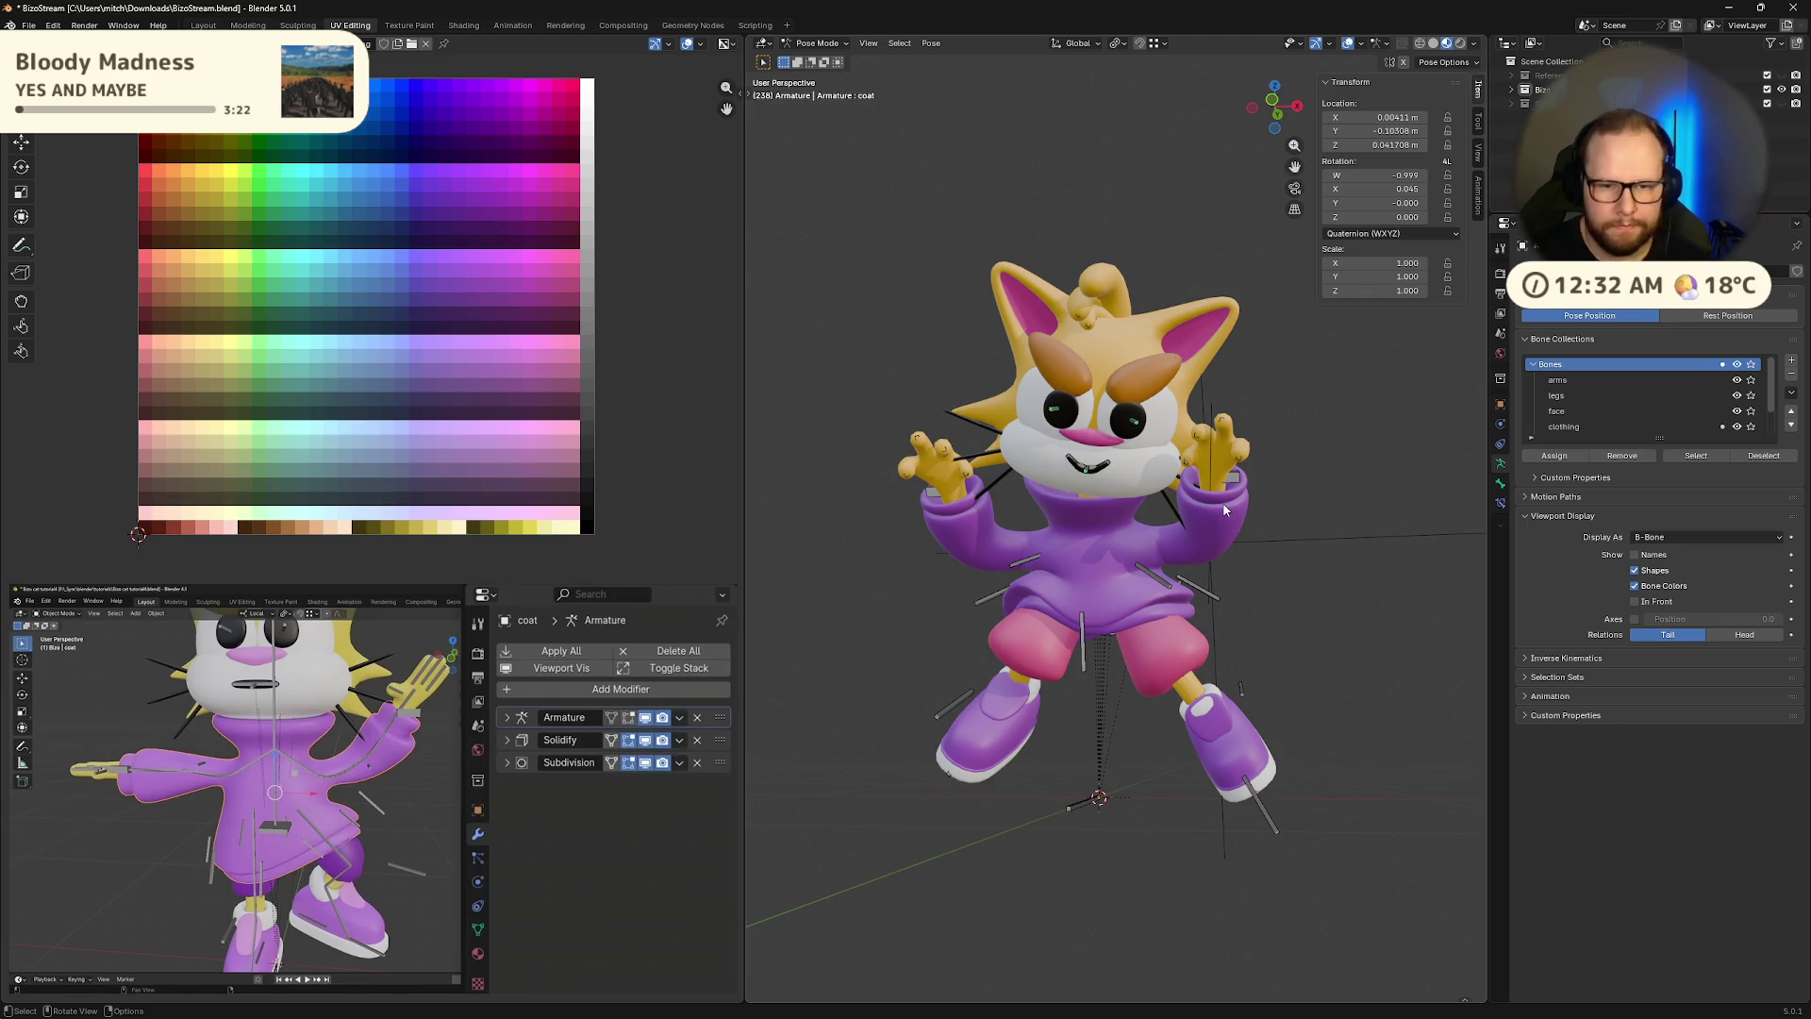
click(1637, 602)
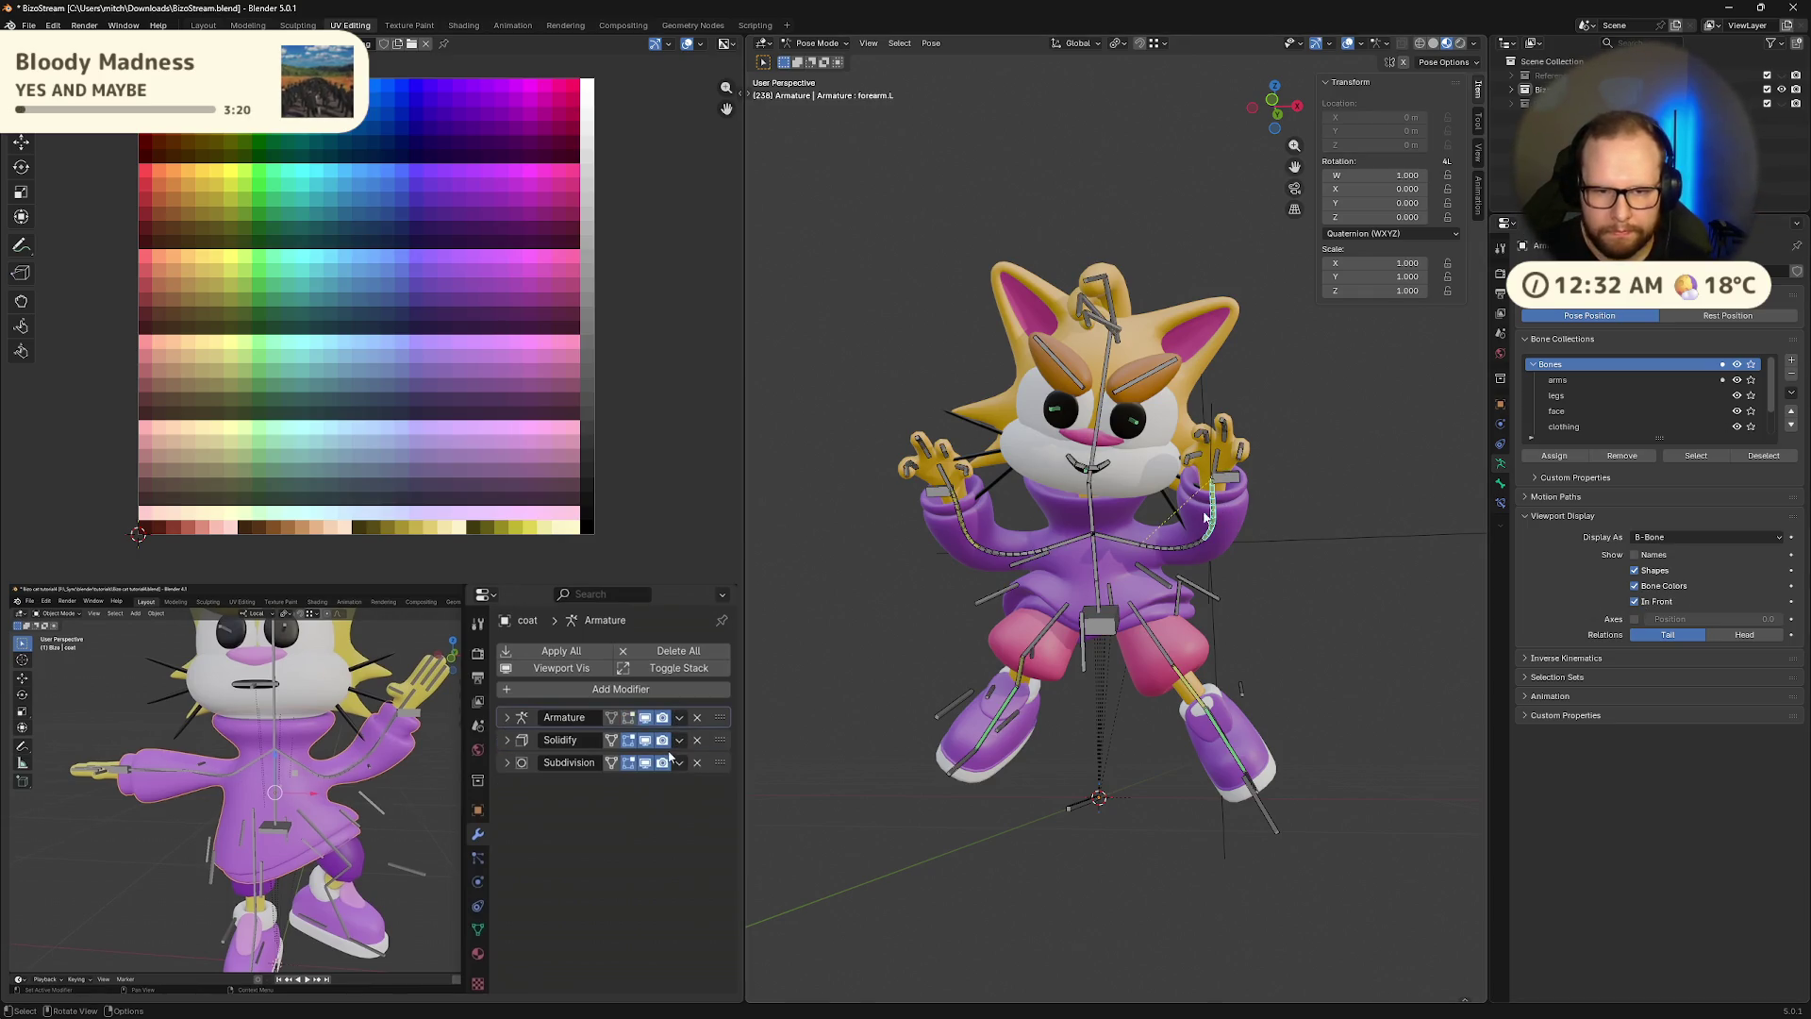
click(1217, 469)
drag(1223, 477, 1239, 510)
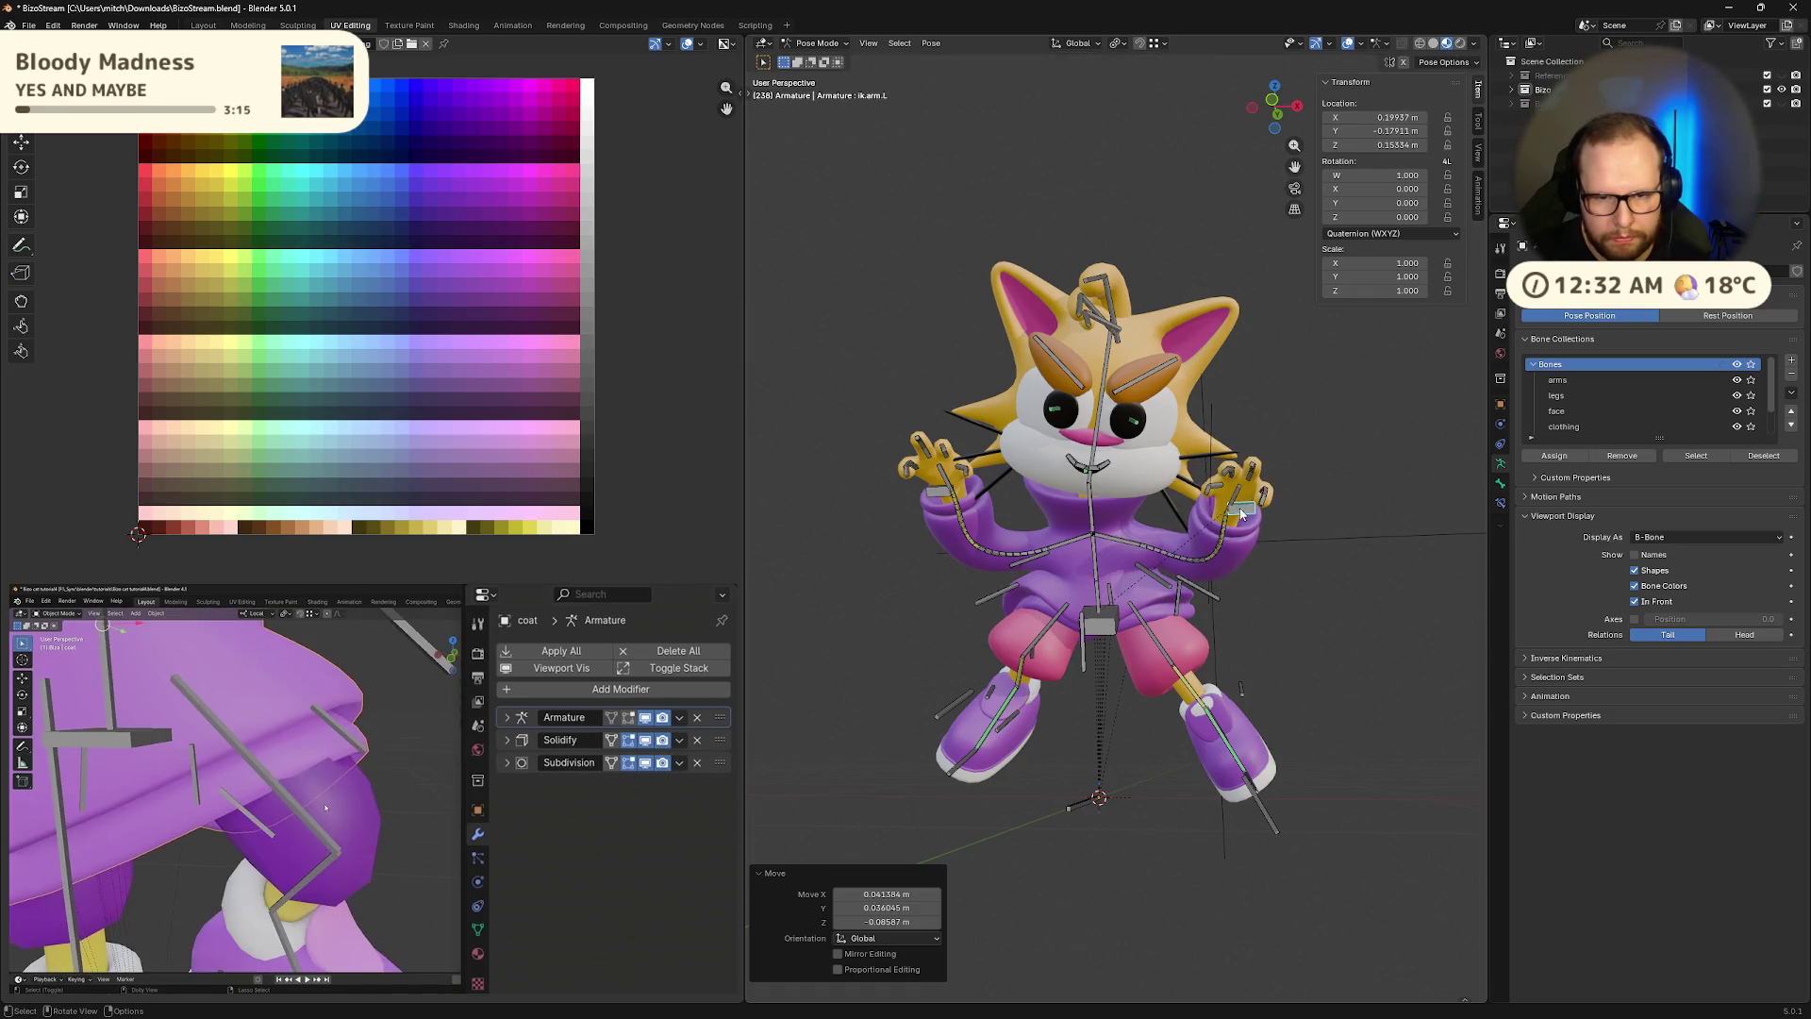
middle_drag(1240, 510, 1232, 615)
drag(1260, 686, 1241, 735)
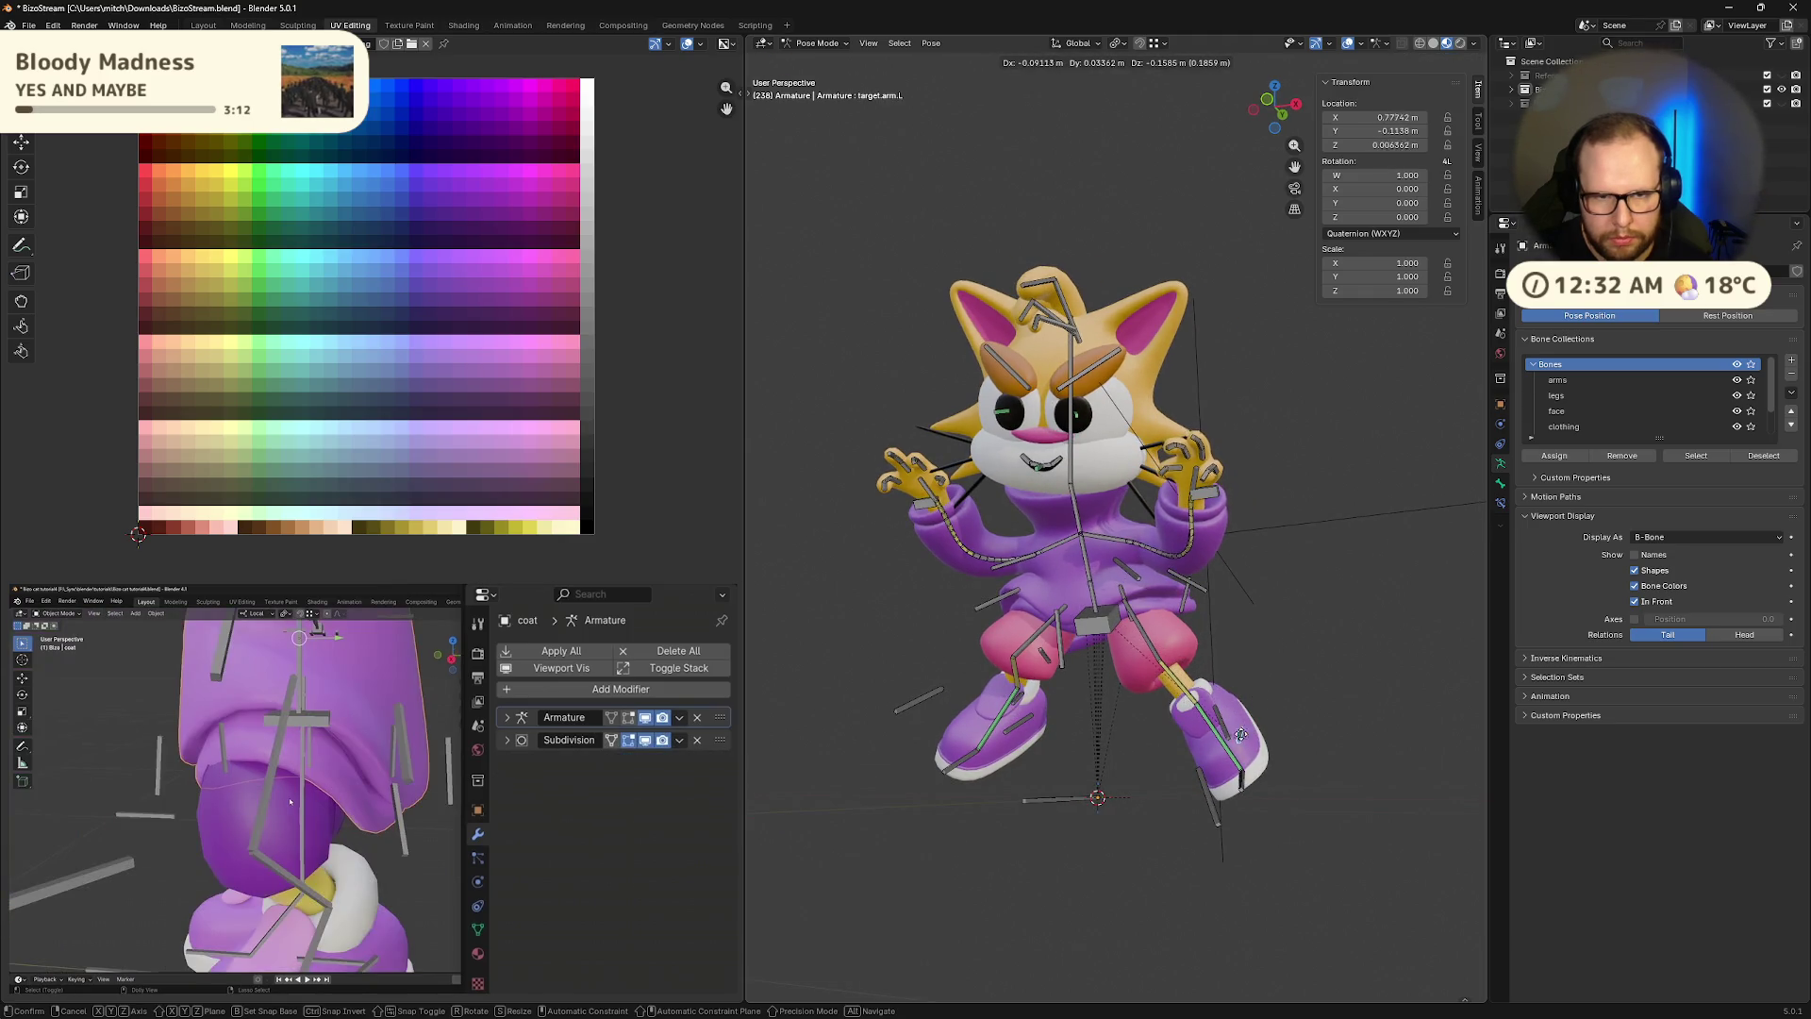
mouse_move(1276, 641)
mouse_down()
mouse_move(1279, 598)
mouse_move(1206, 746)
mouse_up()
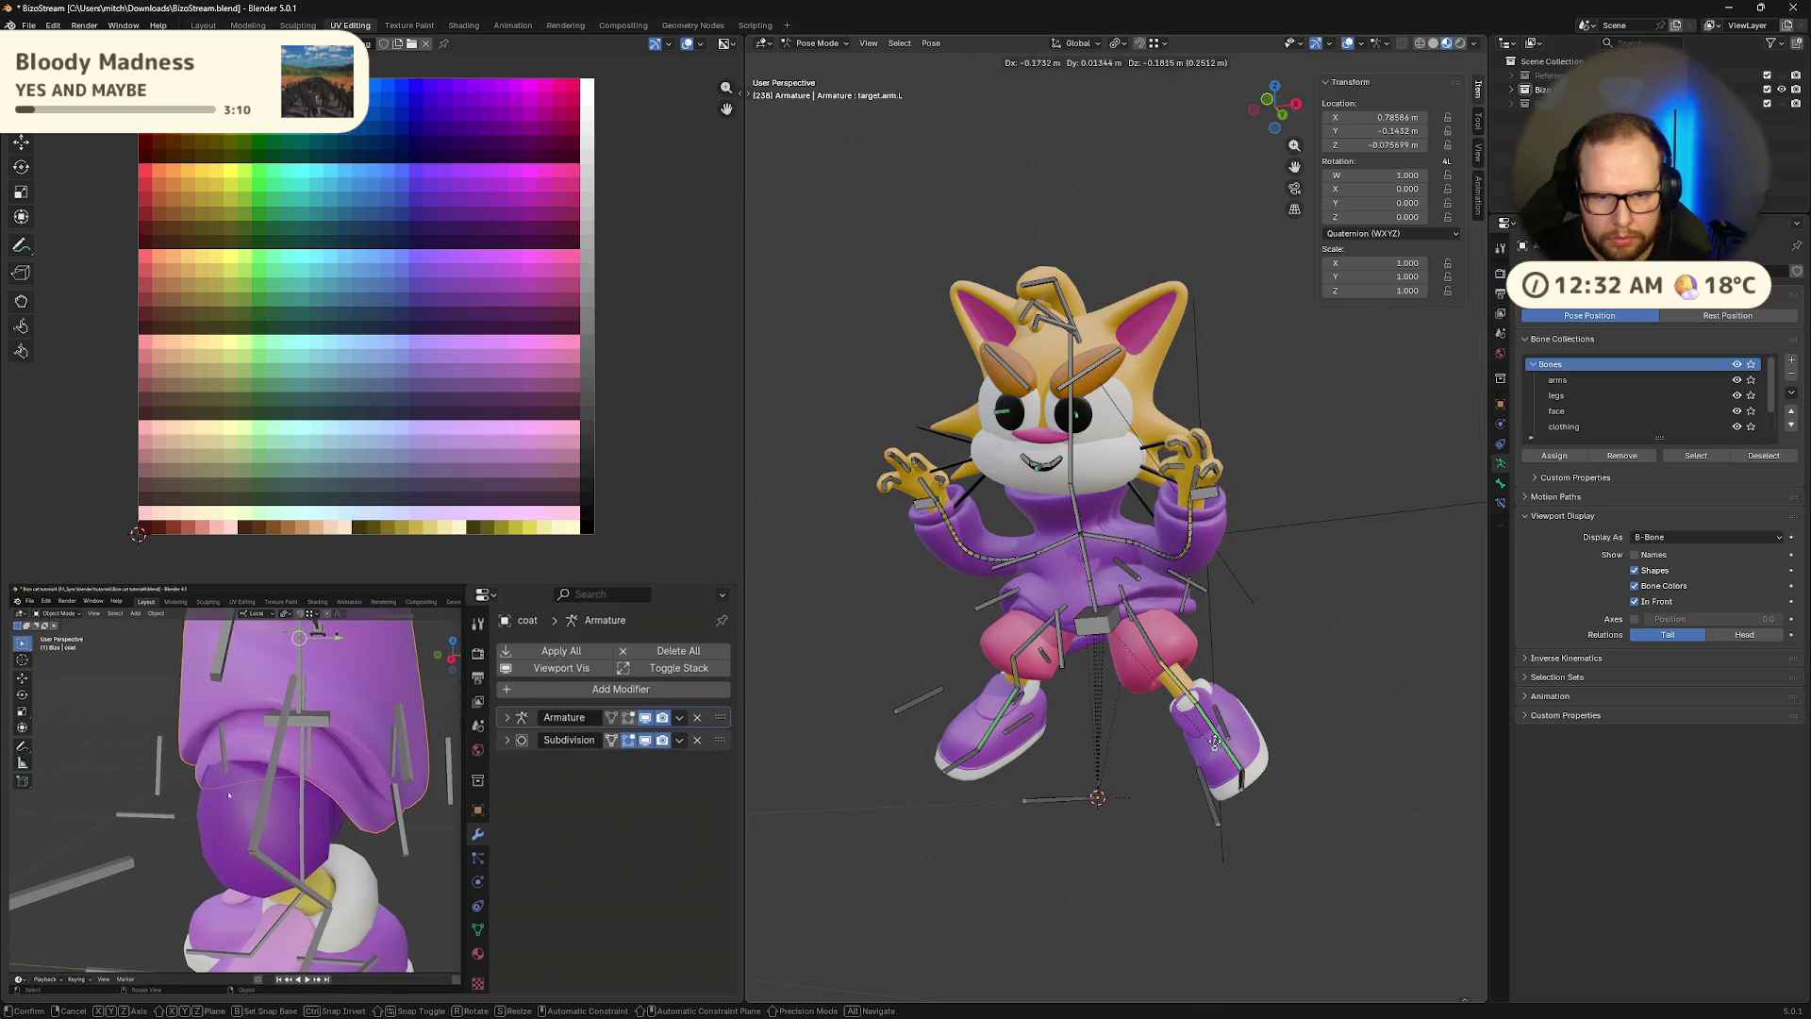
right_click(1222, 670)
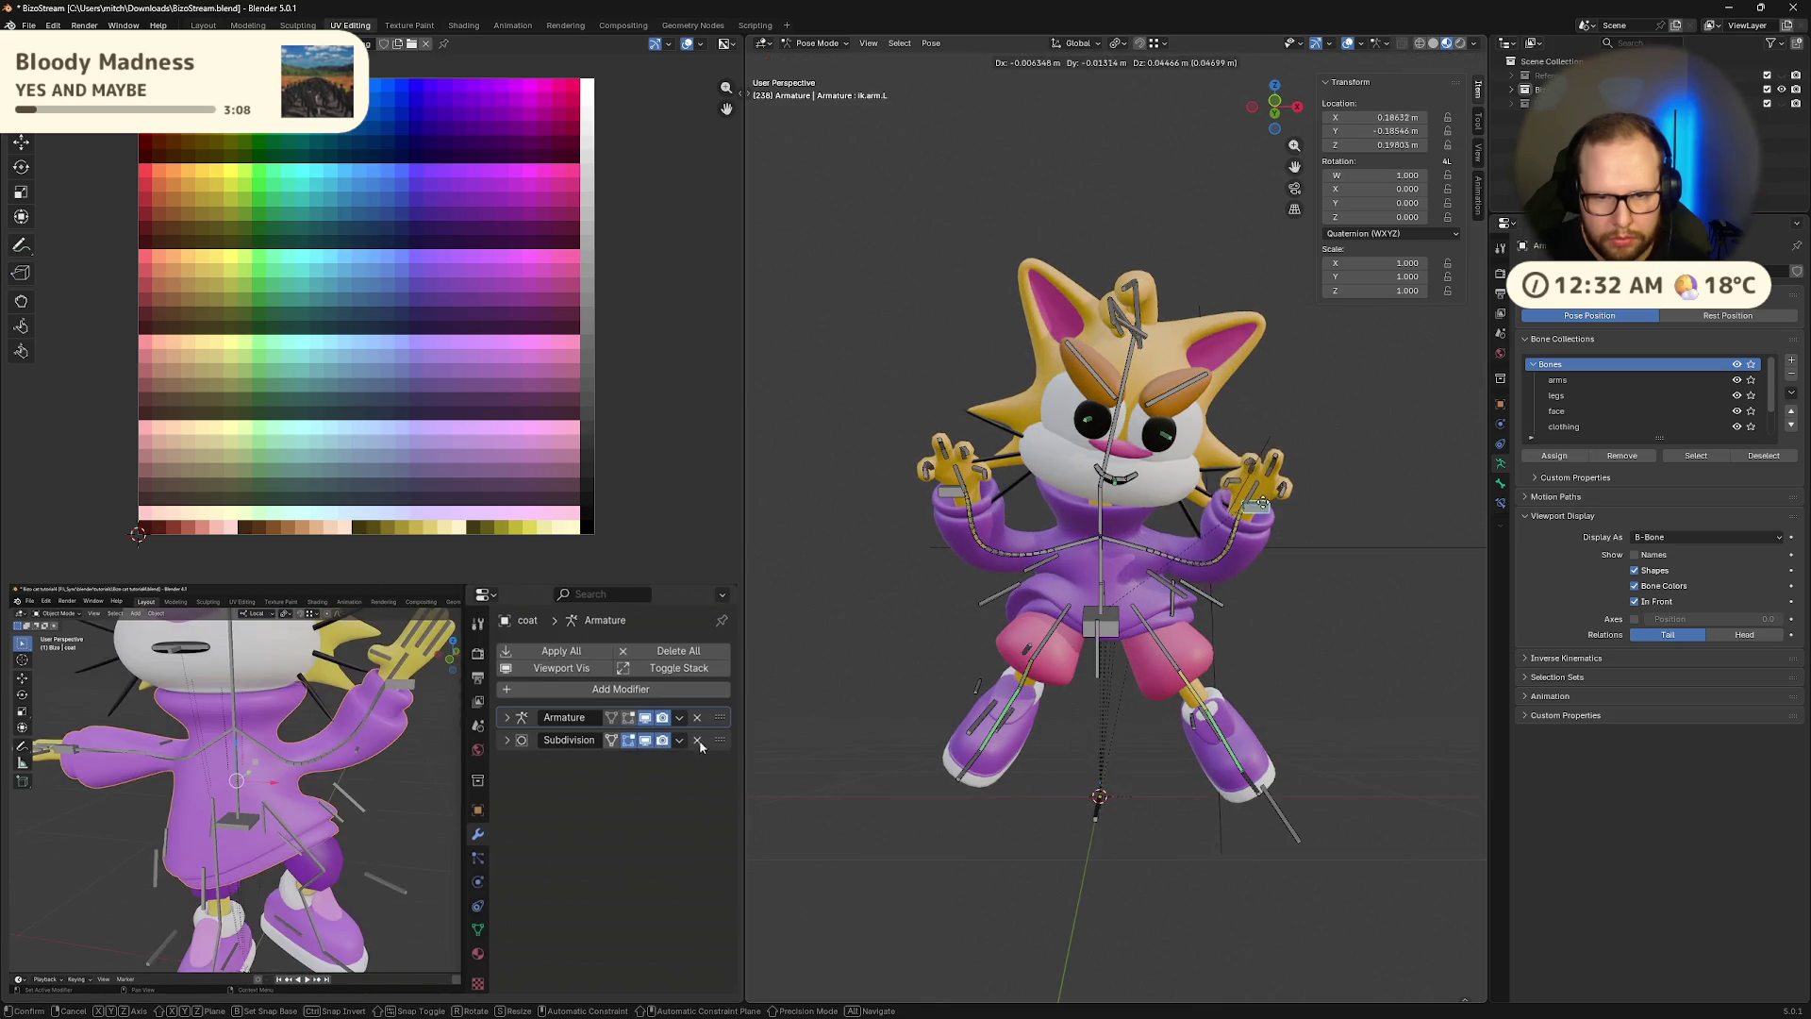
click(679, 739)
click(618, 760)
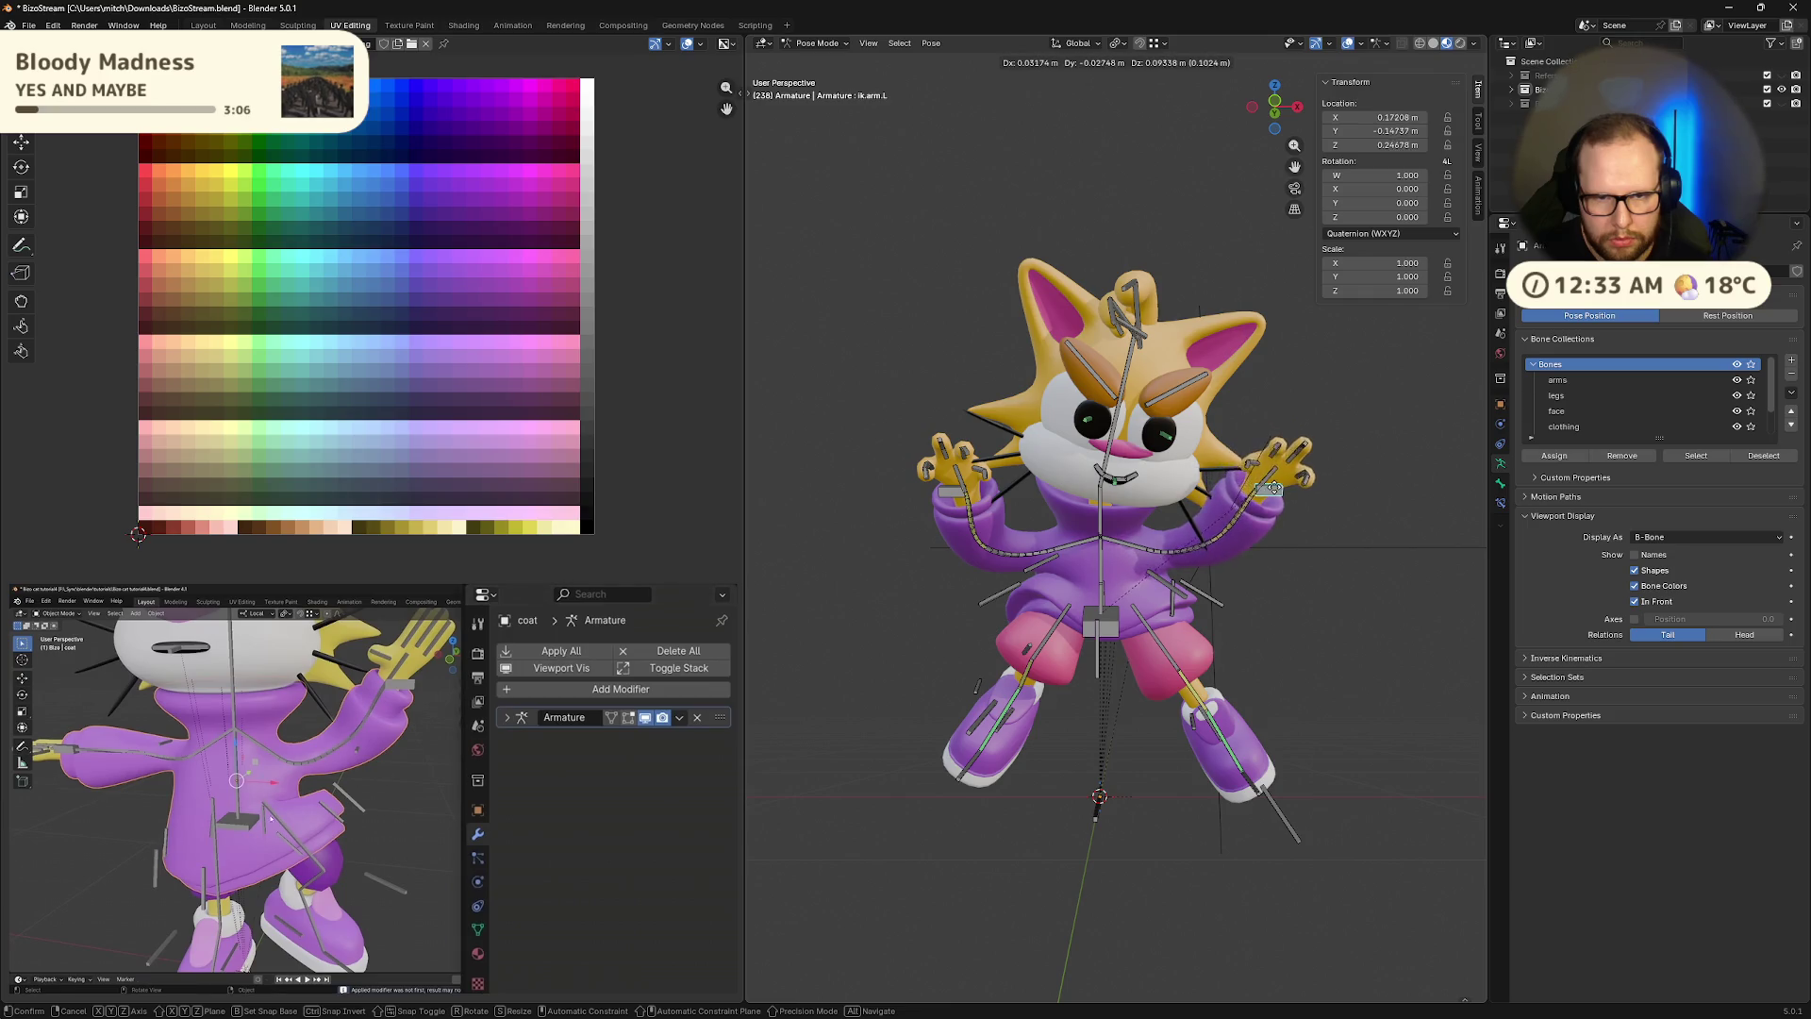
click(1254, 490)
mouse_move(1254, 490)
middle_down()
mouse_move(1113, 586)
mouse_move(1210, 545)
mouse_move(1209, 517)
mouse_move(1269, 590)
middle_up()
key(g)
click(1085, 622)
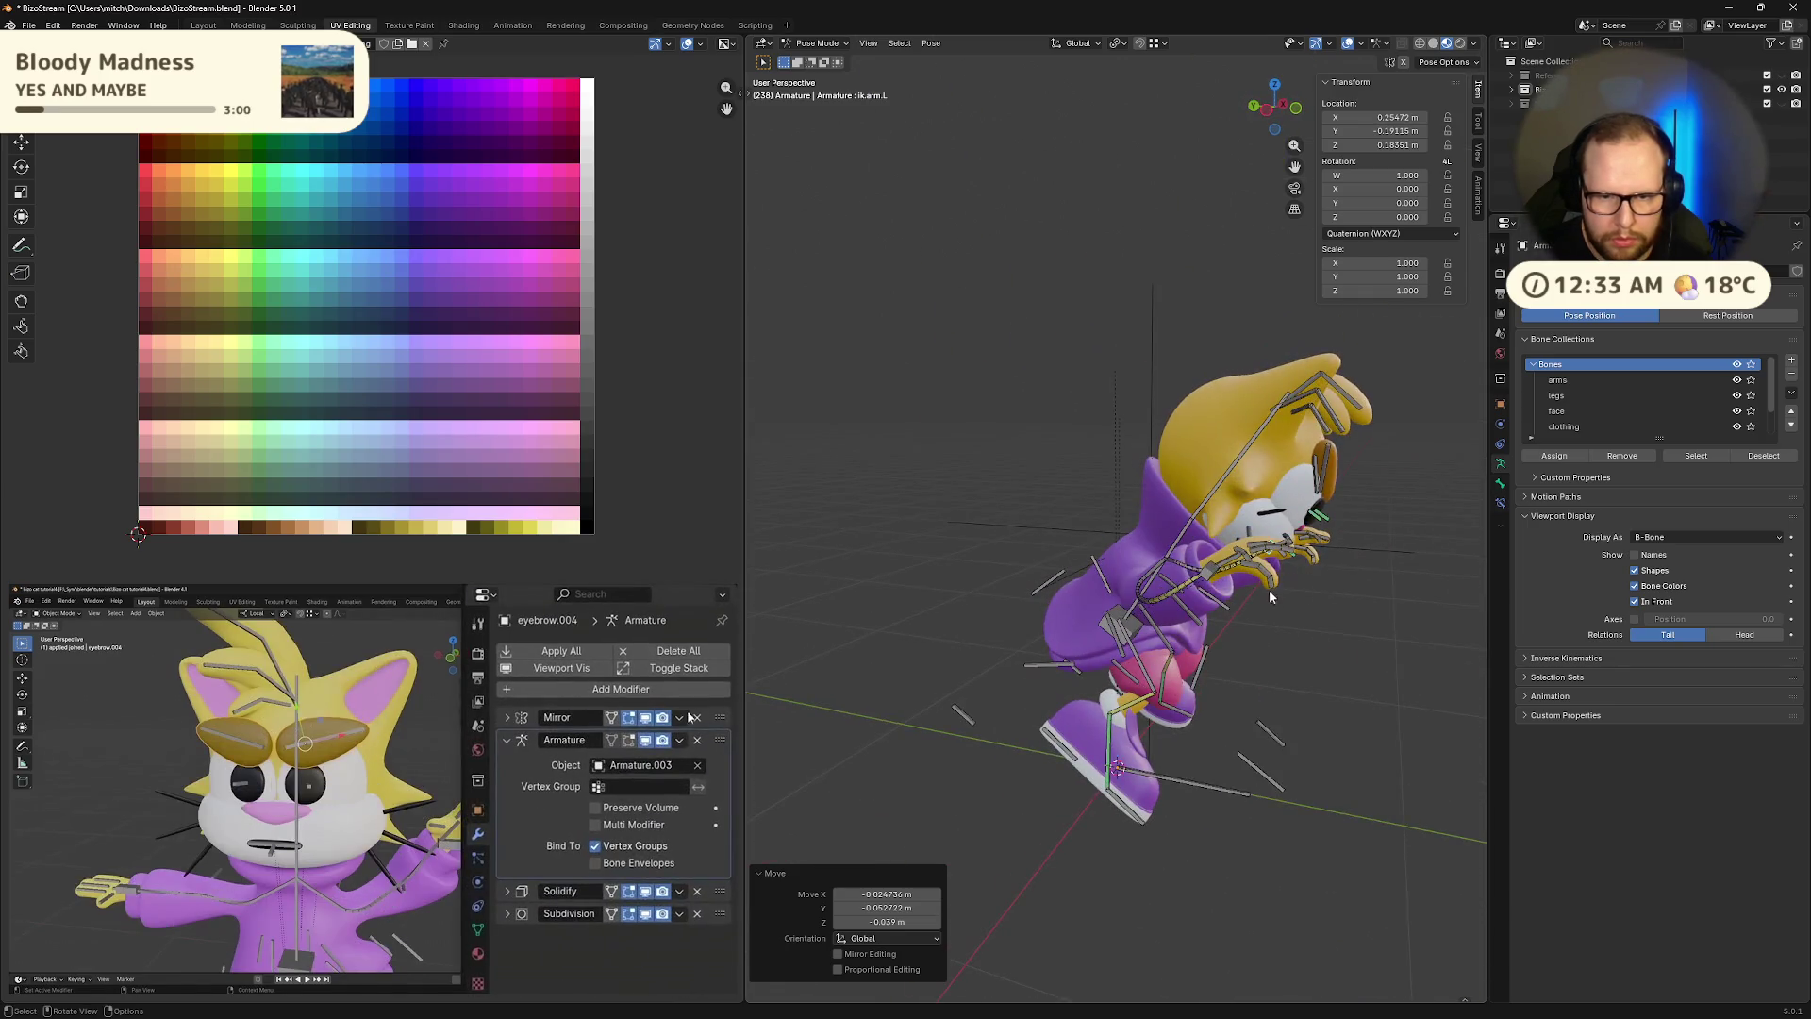
Raise the right hand controller and fine-tune the left hand's position
click(679, 717)
click(598, 737)
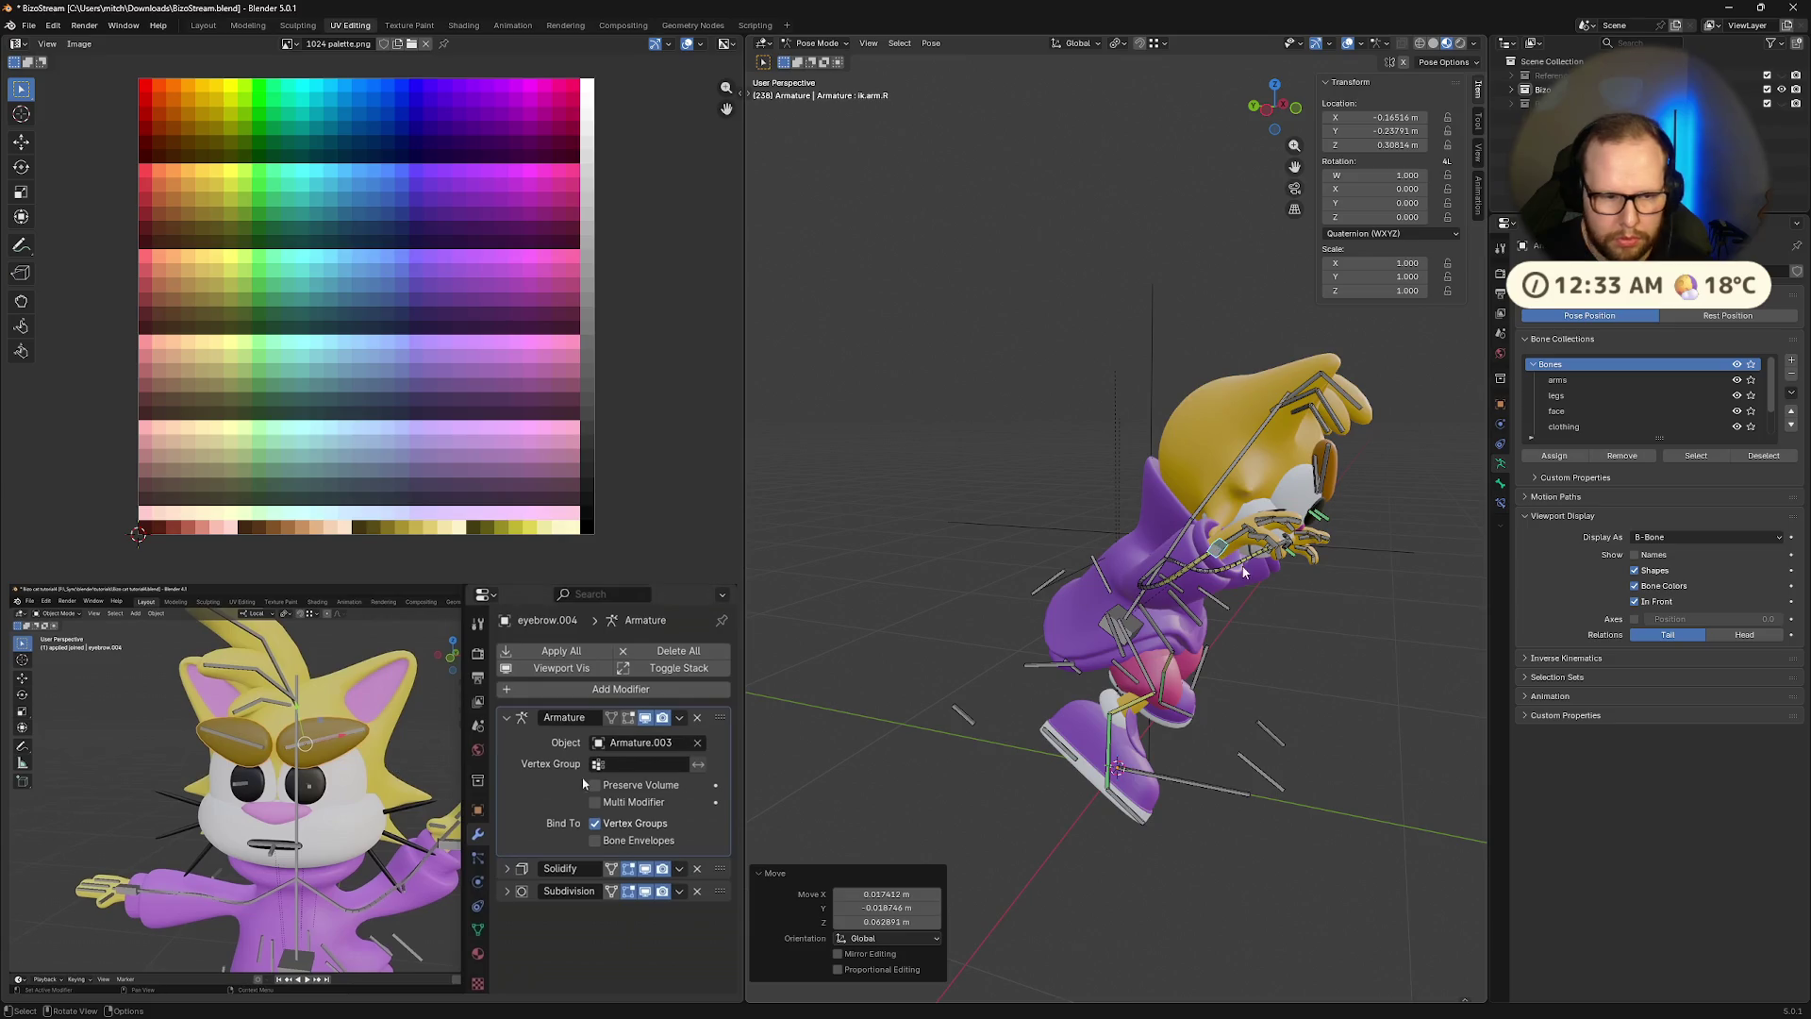
click(679, 868)
mouse_move(1175, 549)
middle_down()
mouse_move(1150, 515)
mouse_move(1191, 561)
mouse_move(1158, 530)
mouse_move(1108, 540)
mouse_move(1074, 511)
mouse_move(1238, 518)
middle_up()
key(g)
click(1201, 585)
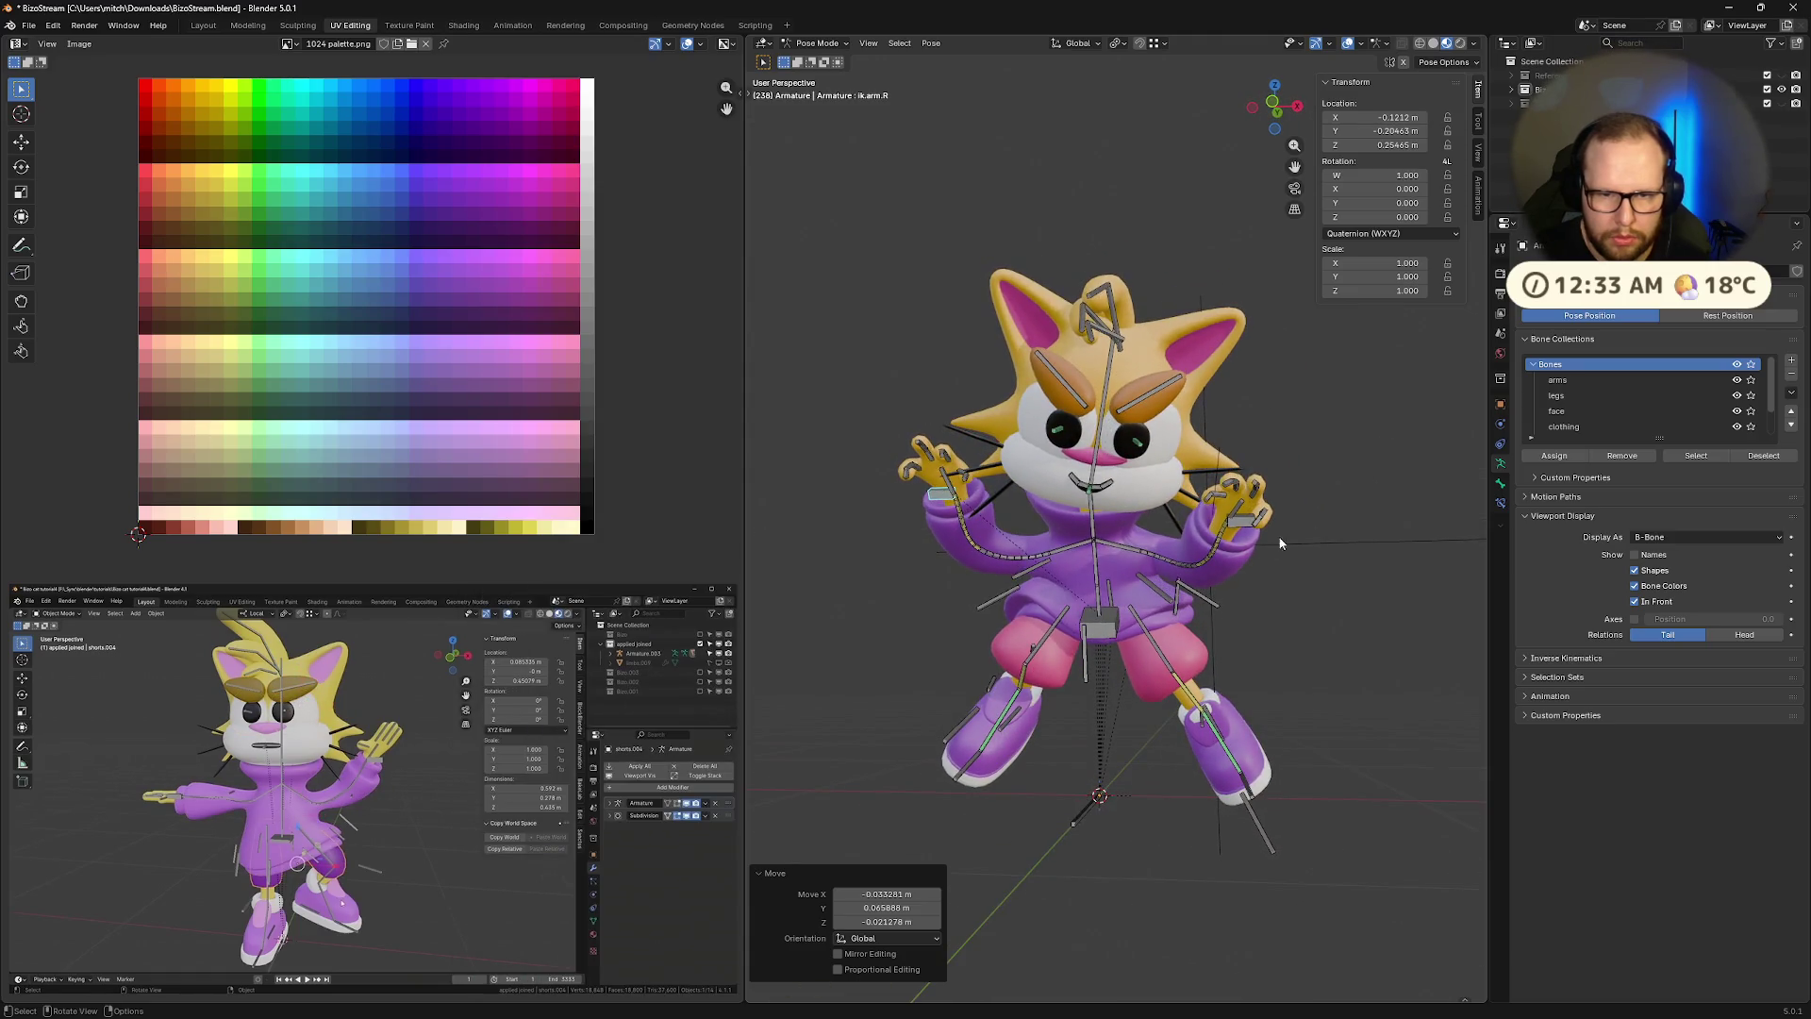
click(1237, 519)
key(g)
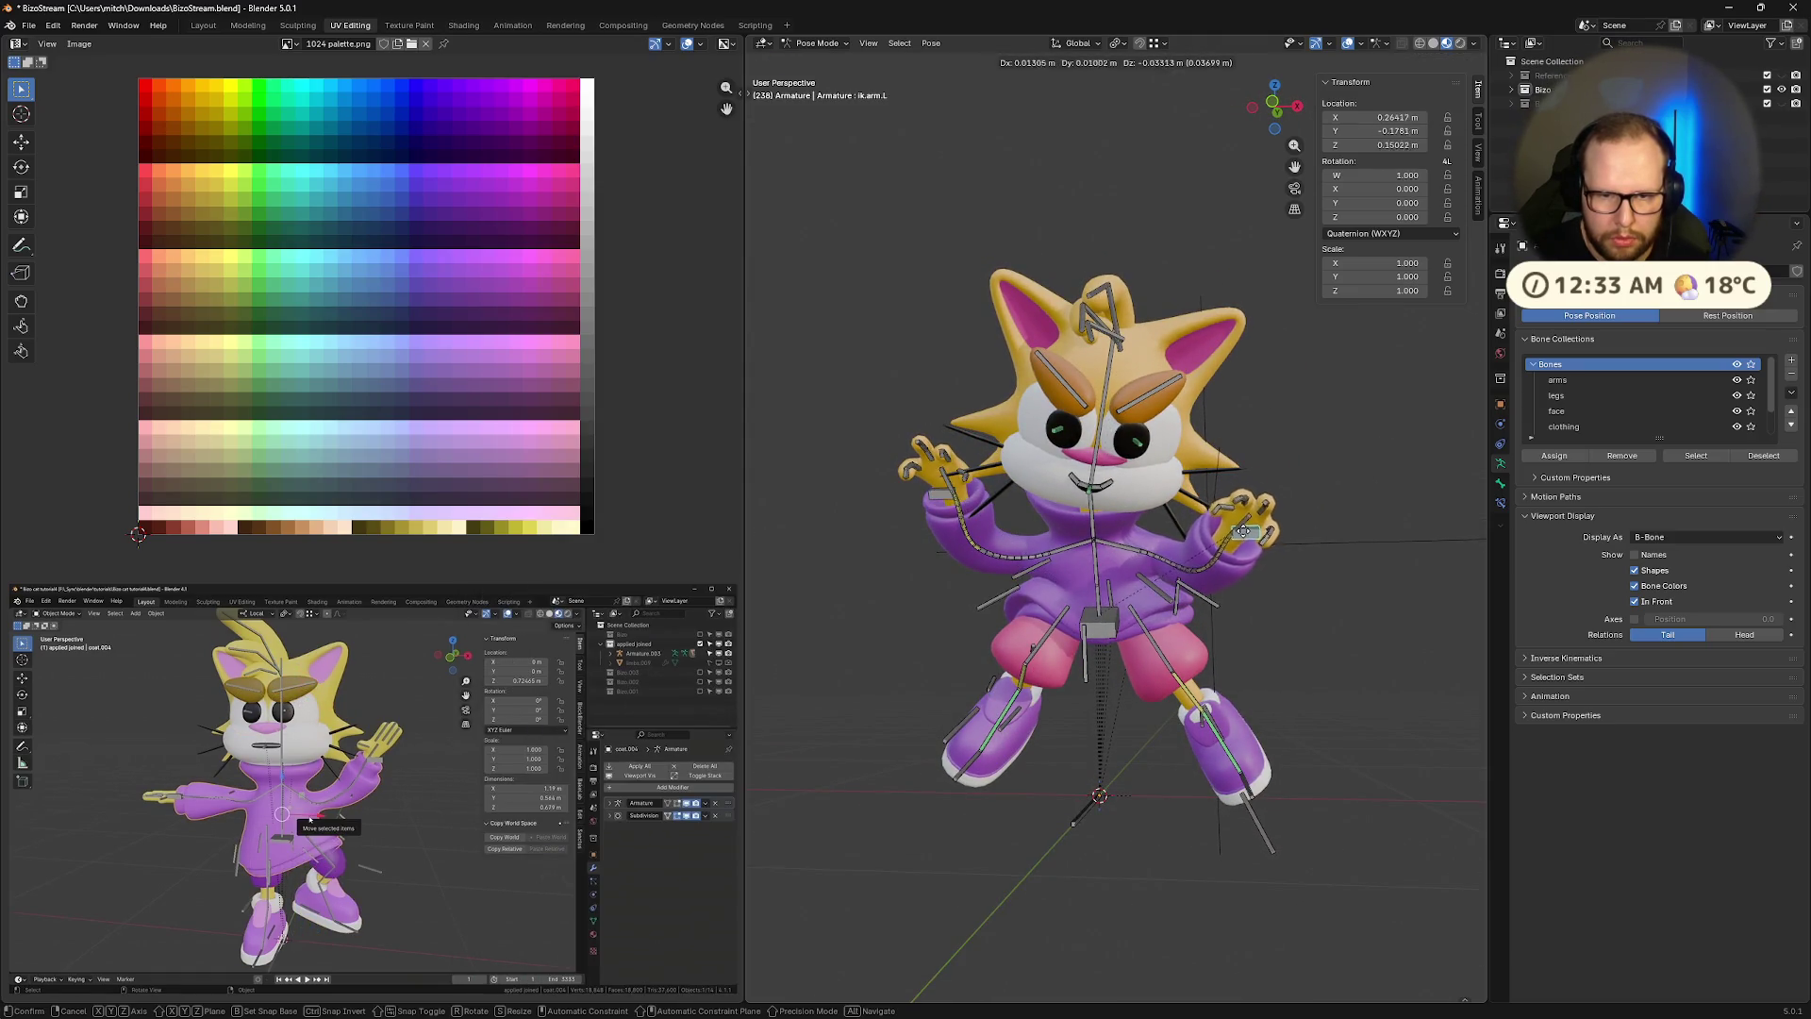
click(1243, 531)
mouse_move(1381, 519)
middle_down()
mouse_move(1360, 479)
mouse_move(1414, 500)
mouse_move(1452, 564)
mouse_move(1379, 466)
mouse_move(1395, 515)
mouse_move(1458, 560)
mouse_move(1401, 540)
middle_up()
Close the floating tutorial video and uncheck In Front so the bones hide behind the mesh
mouse_move(332, 874)
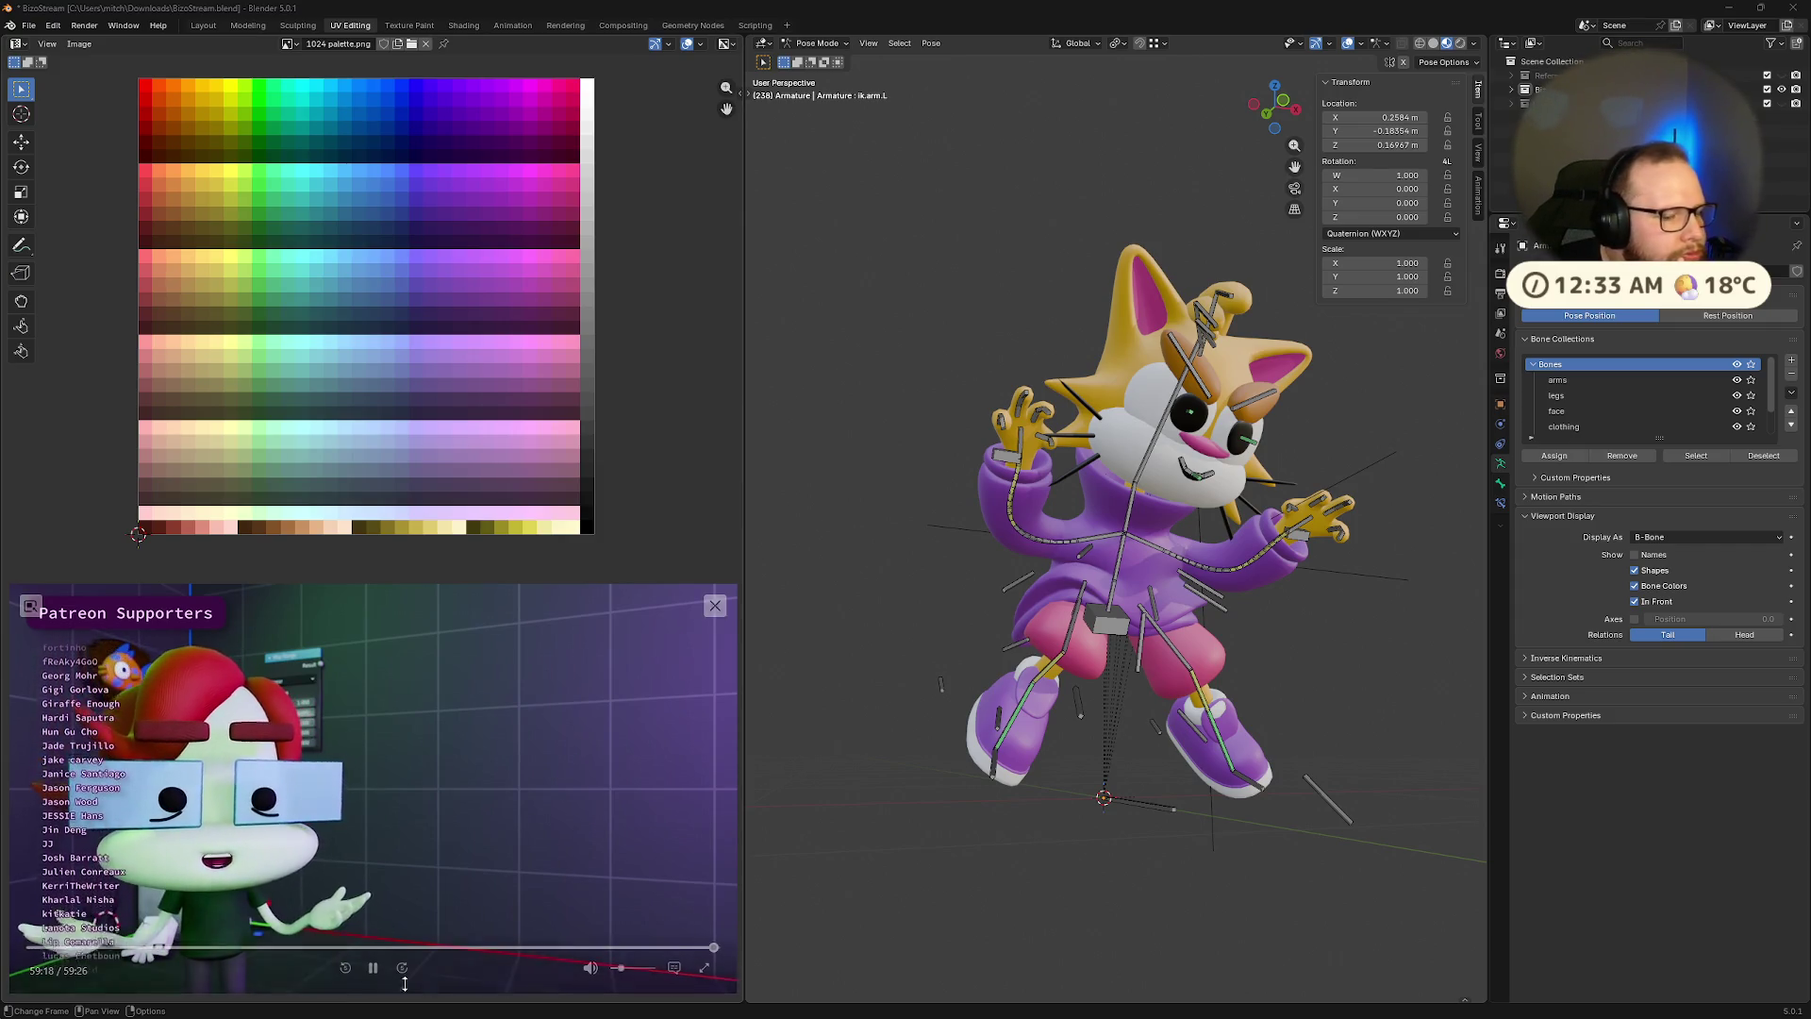
click(715, 614)
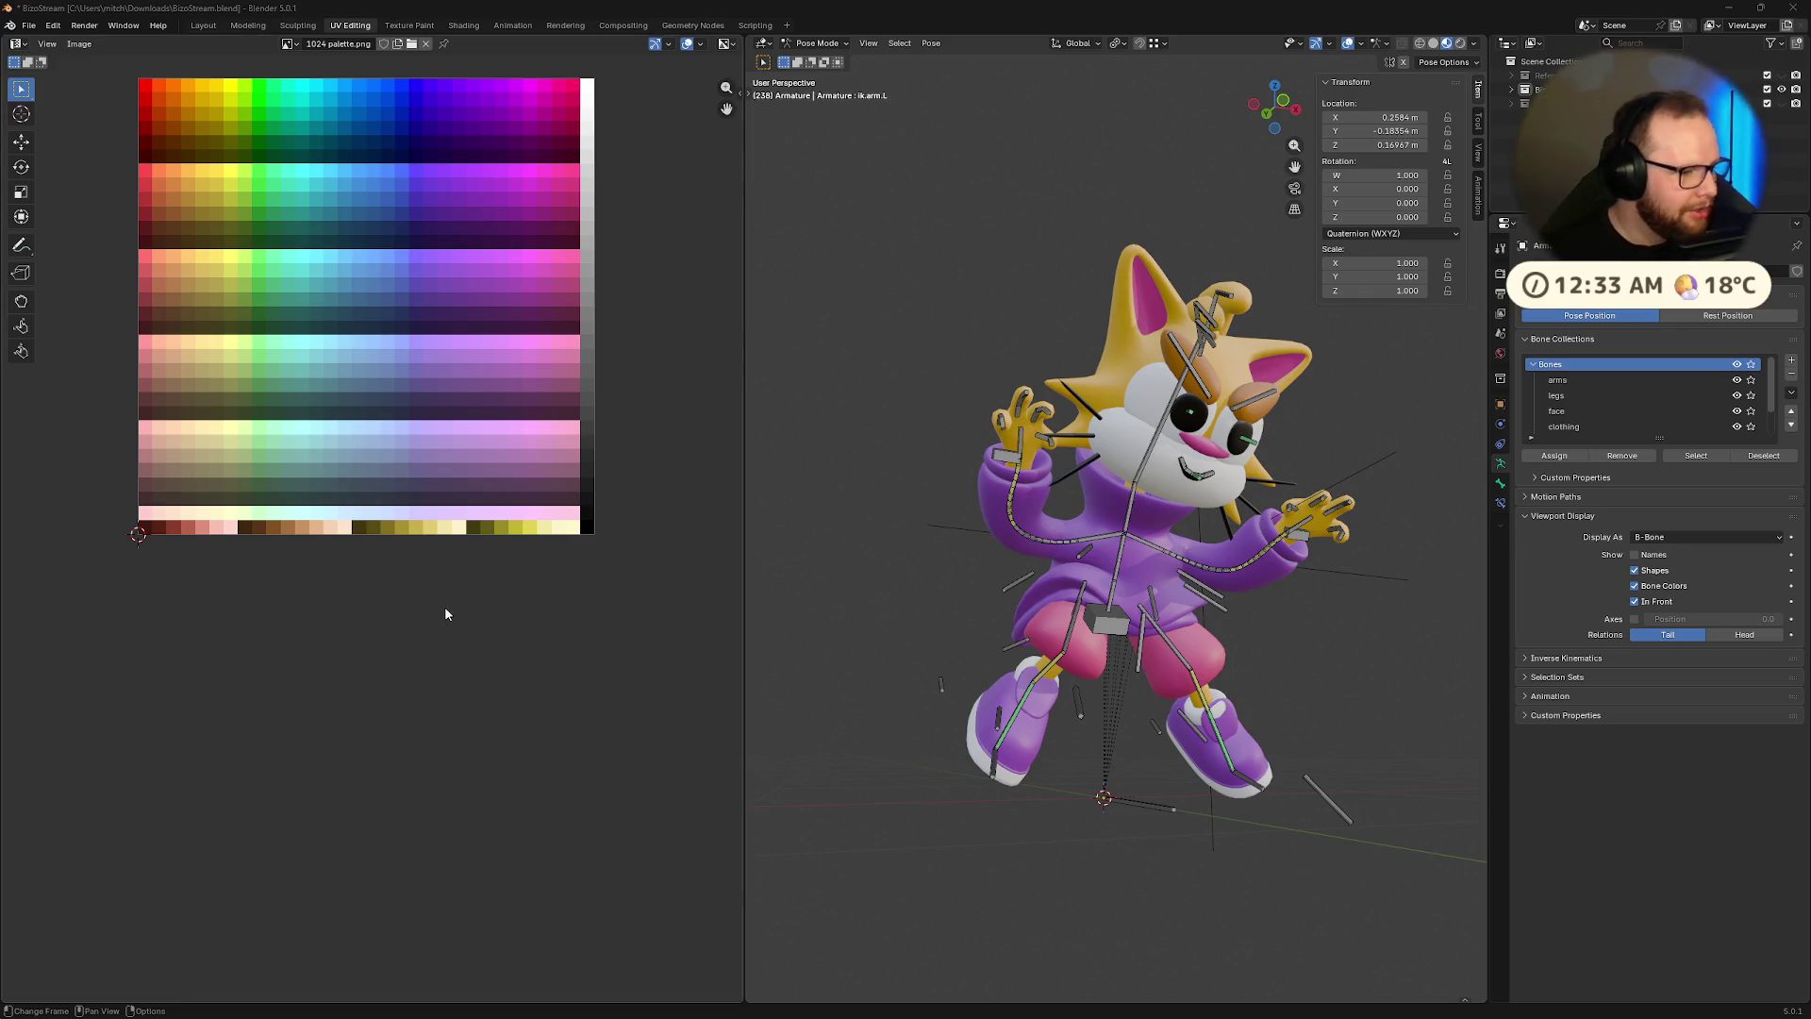
middle_drag(1225, 573, 1158, 576)
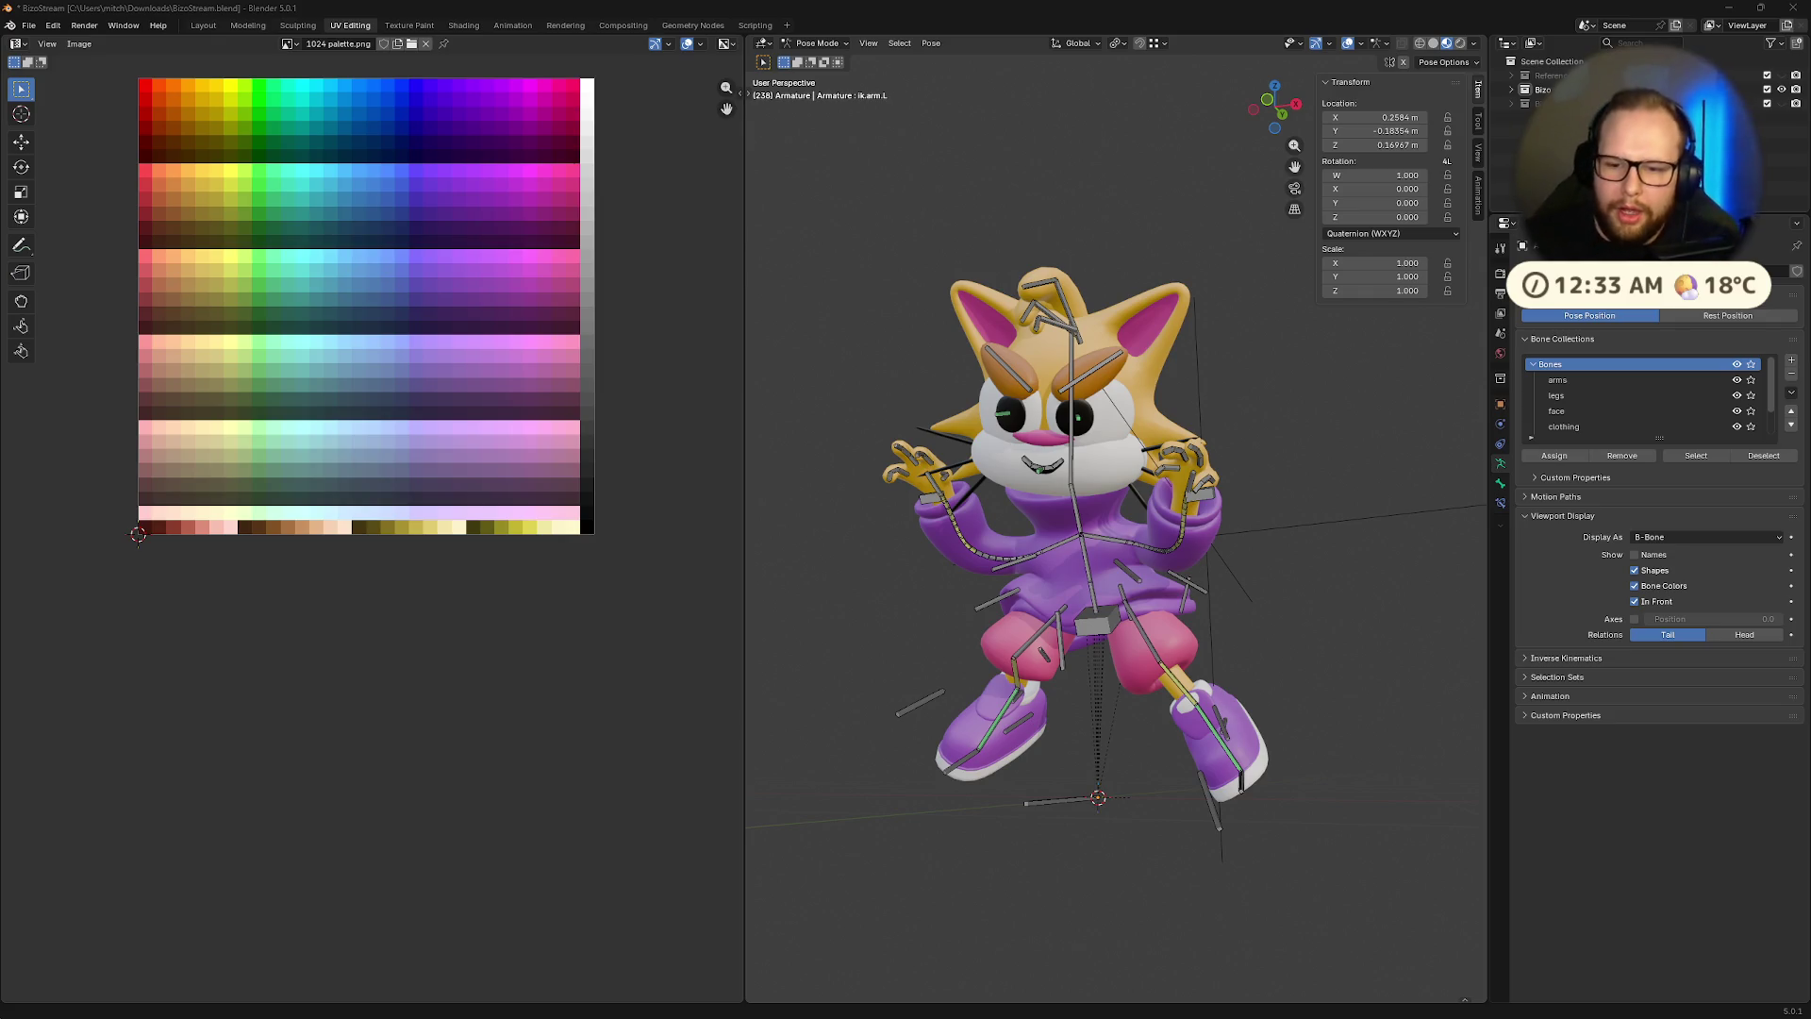
click(1636, 602)
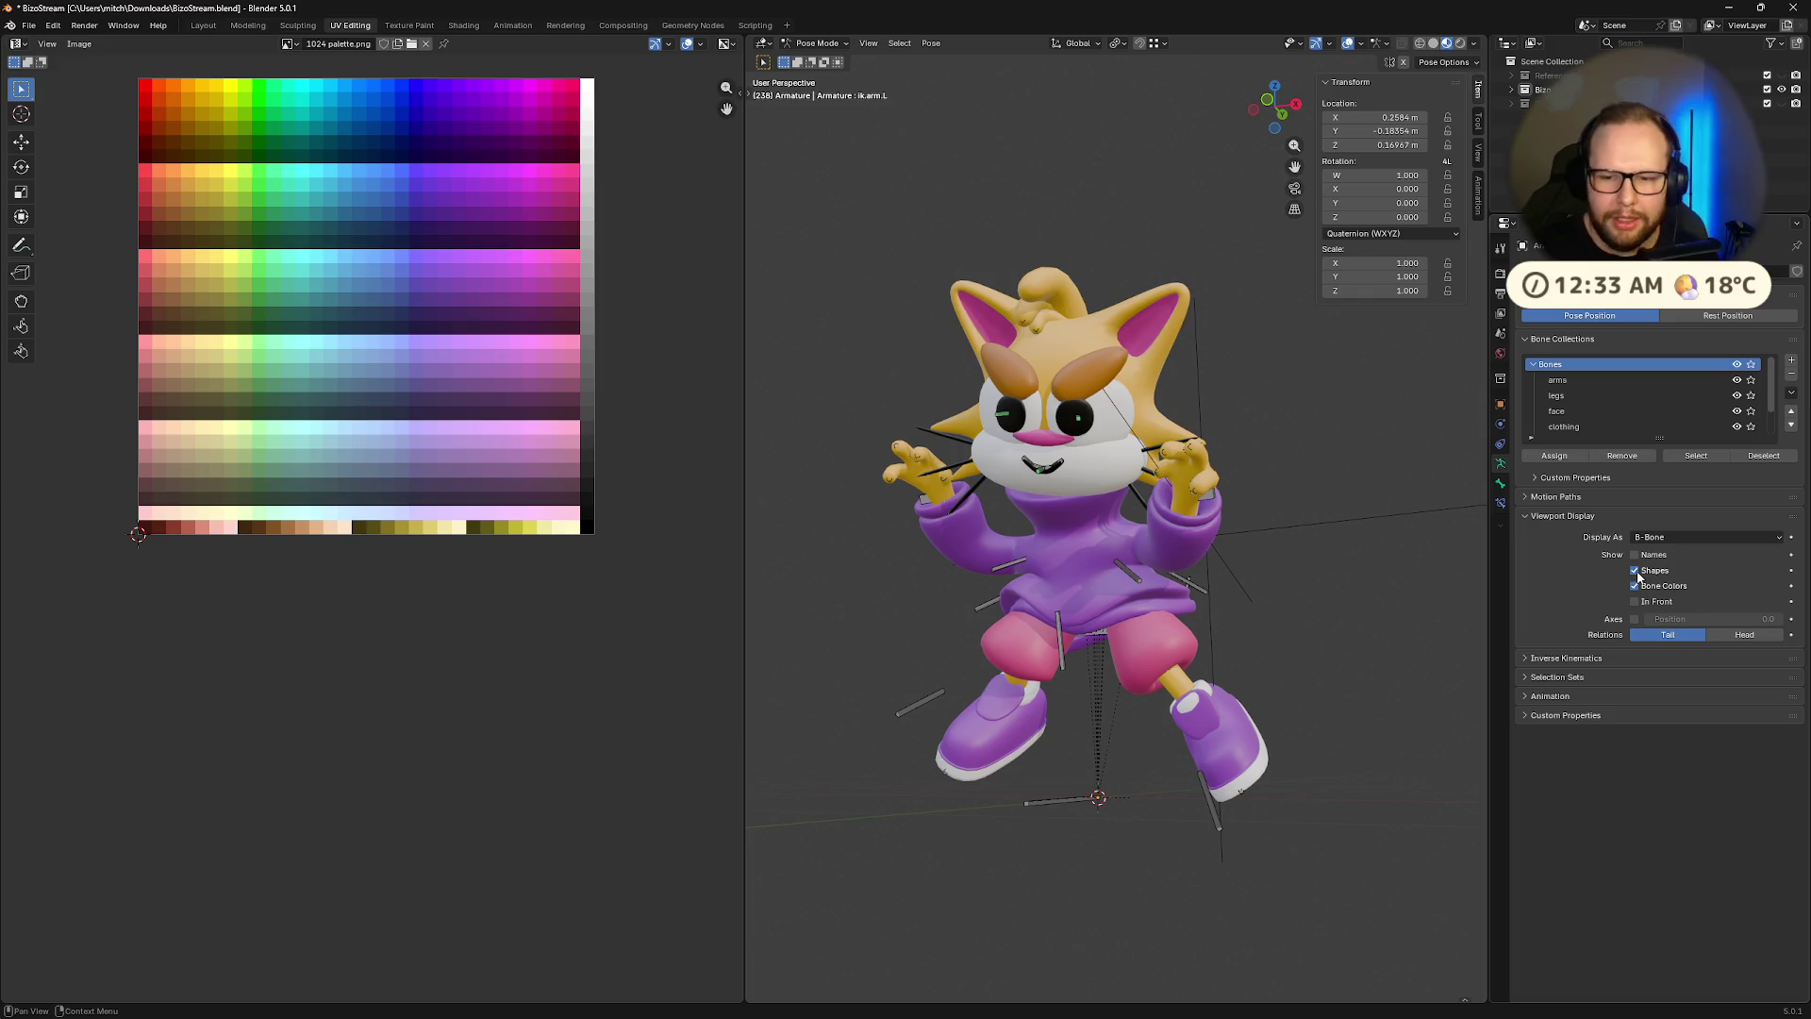
Draw the bones over the mesh again and bend the toes.R bone about its X axis
mouse_move(1179, 657)
middle_down()
mouse_move(1316, 604)
mouse_move(1417, 660)
mouse_move(1391, 721)
mouse_move(1299, 665)
mouse_move(1290, 724)
middle_up()
scroll(1291, 724, up, 3)
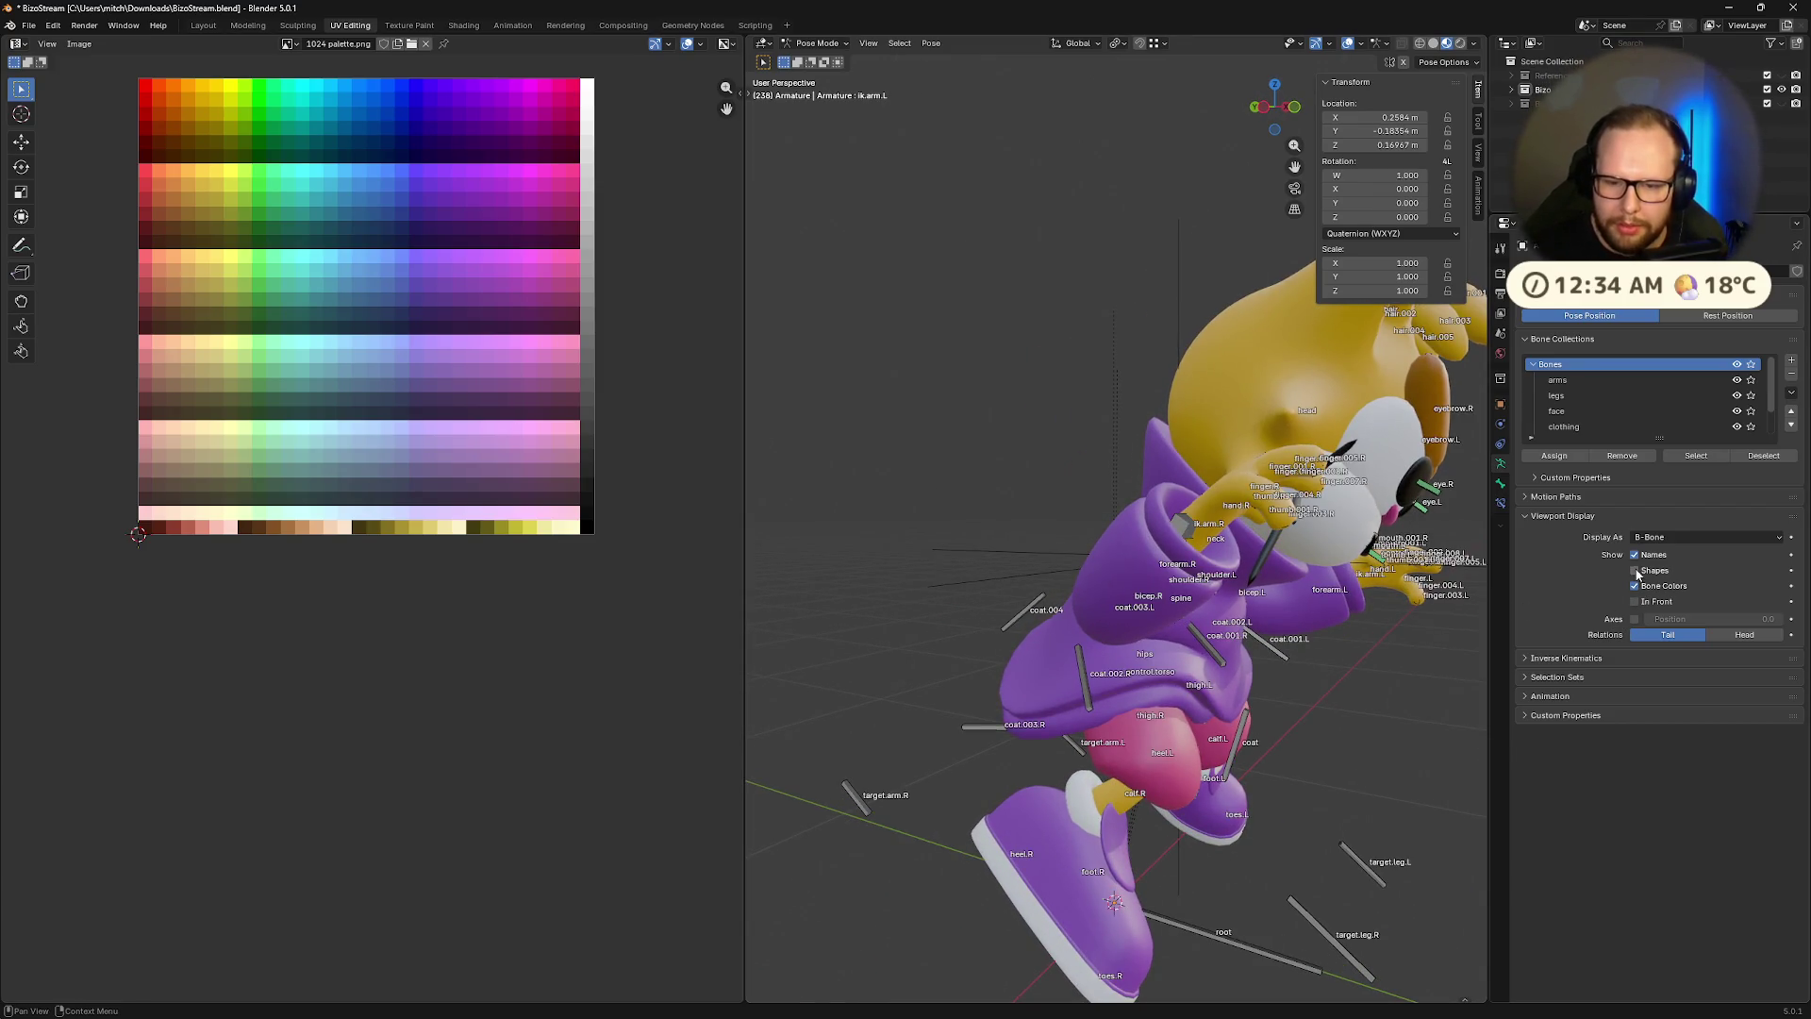
click(1636, 602)
middle_drag(1301, 859, 1059, 866)
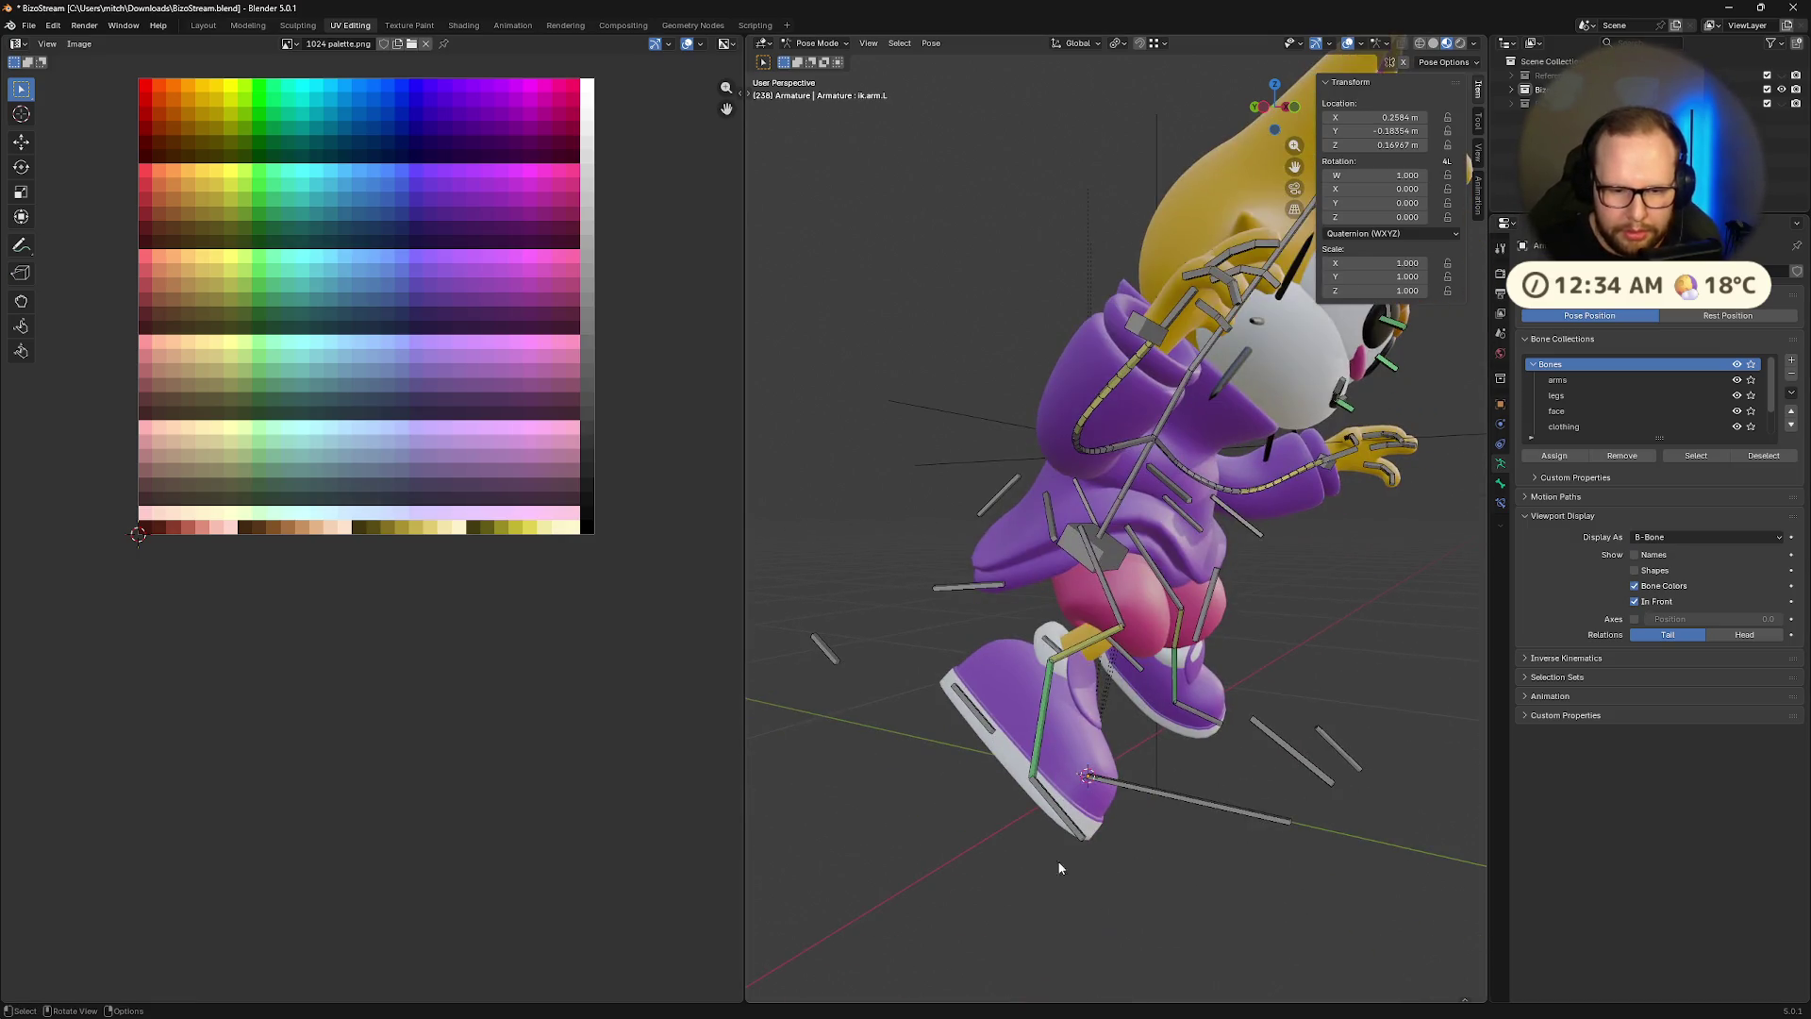
click(1063, 827)
key(r)
key(x)
key(x)
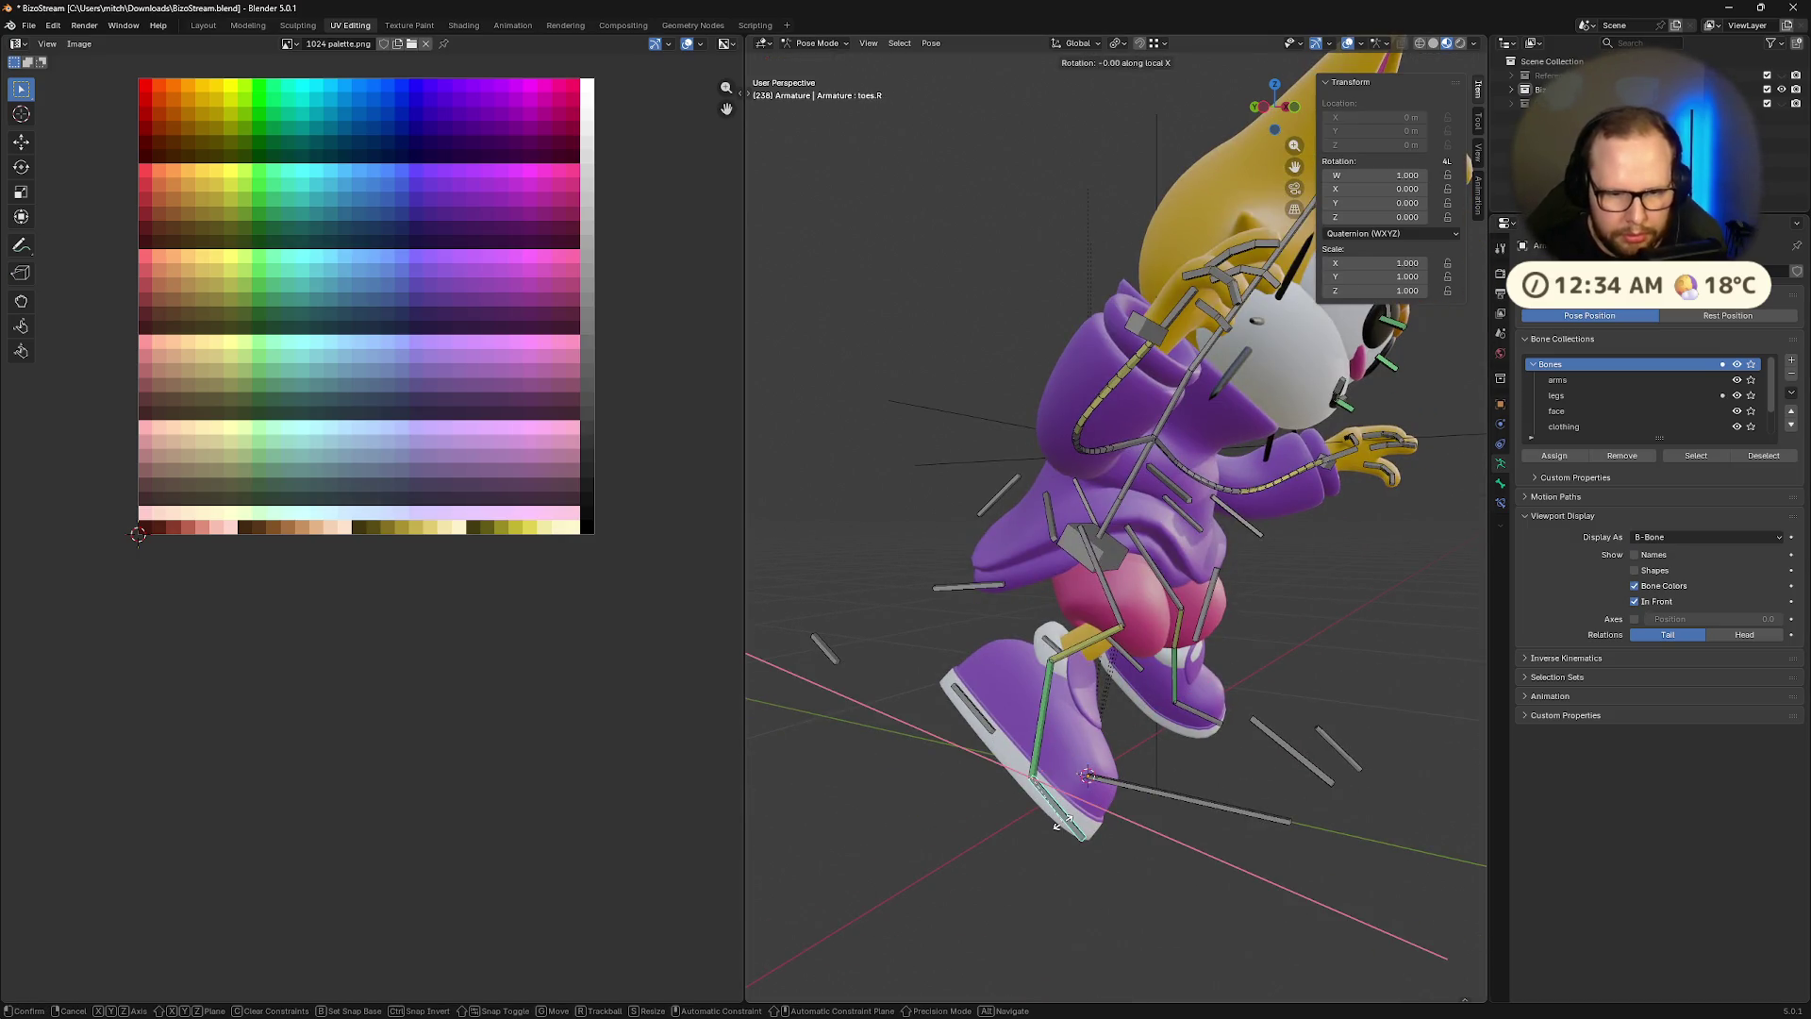
click(1099, 821)
Tilt heel.R to -14.6° about X and lift it for a stepping stance
middle_drag(1099, 821, 1156, 819)
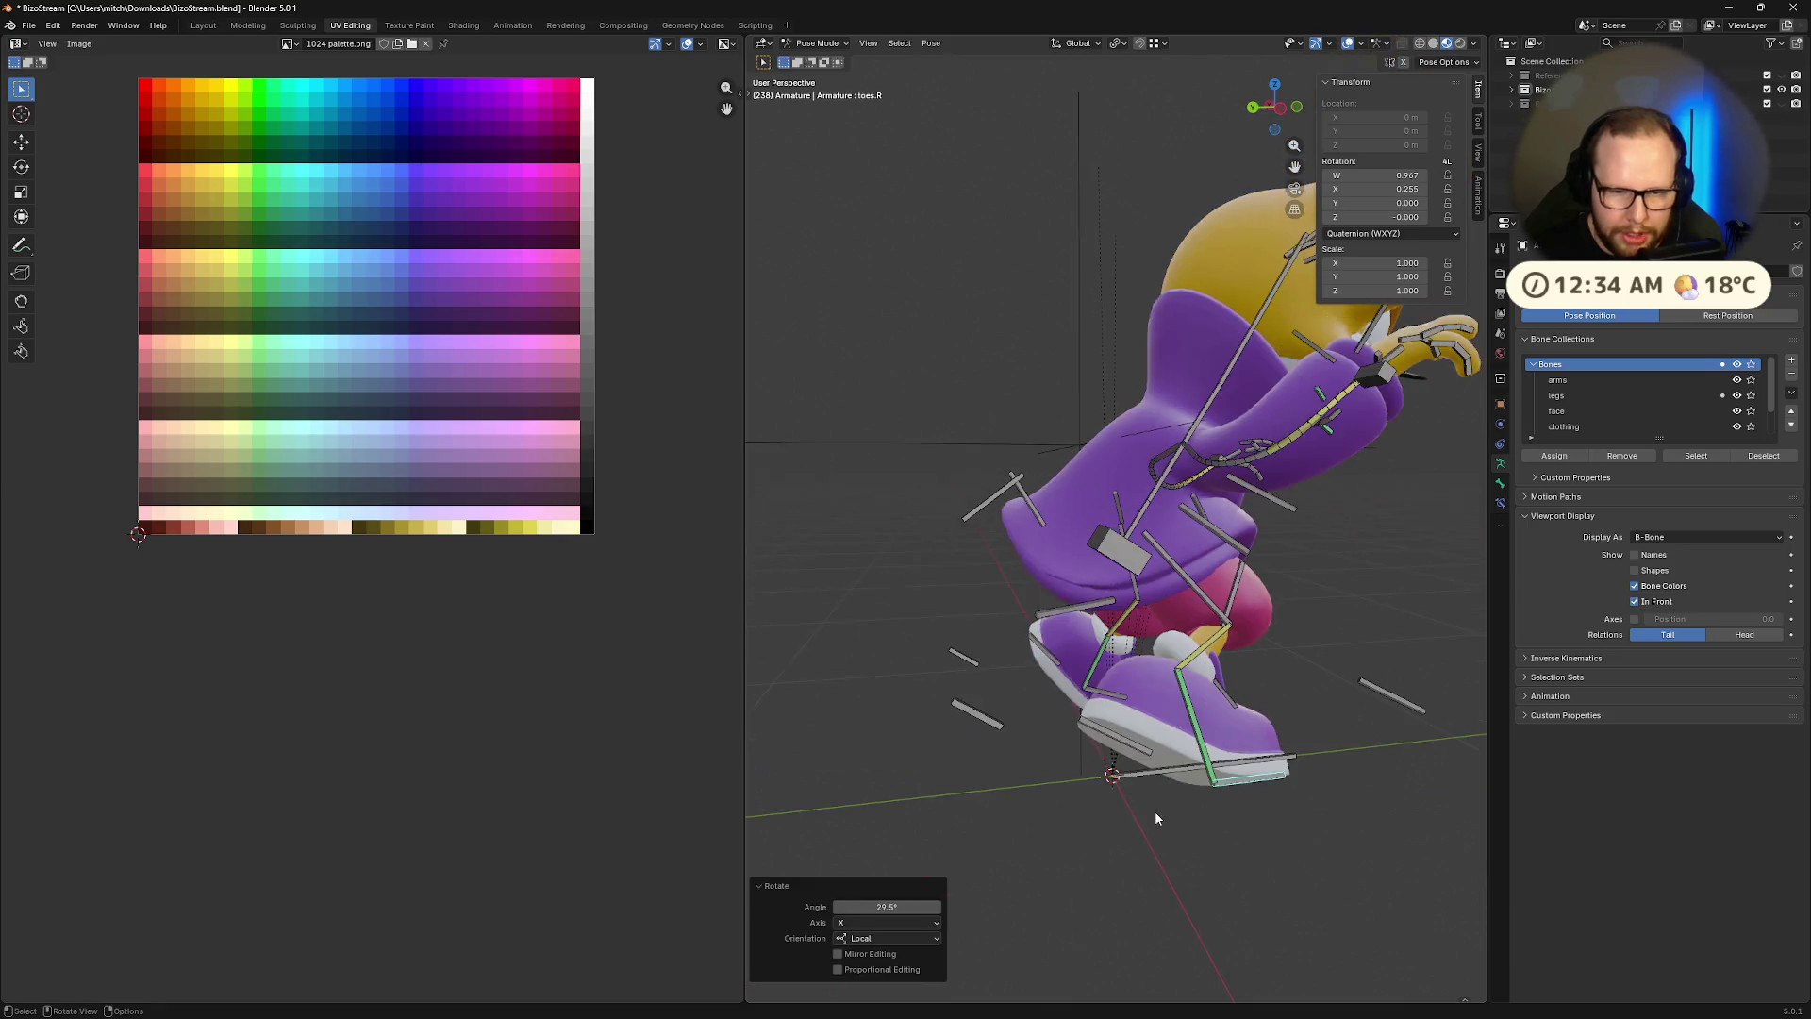
click(1130, 748)
key(r)
key(x)
key(x)
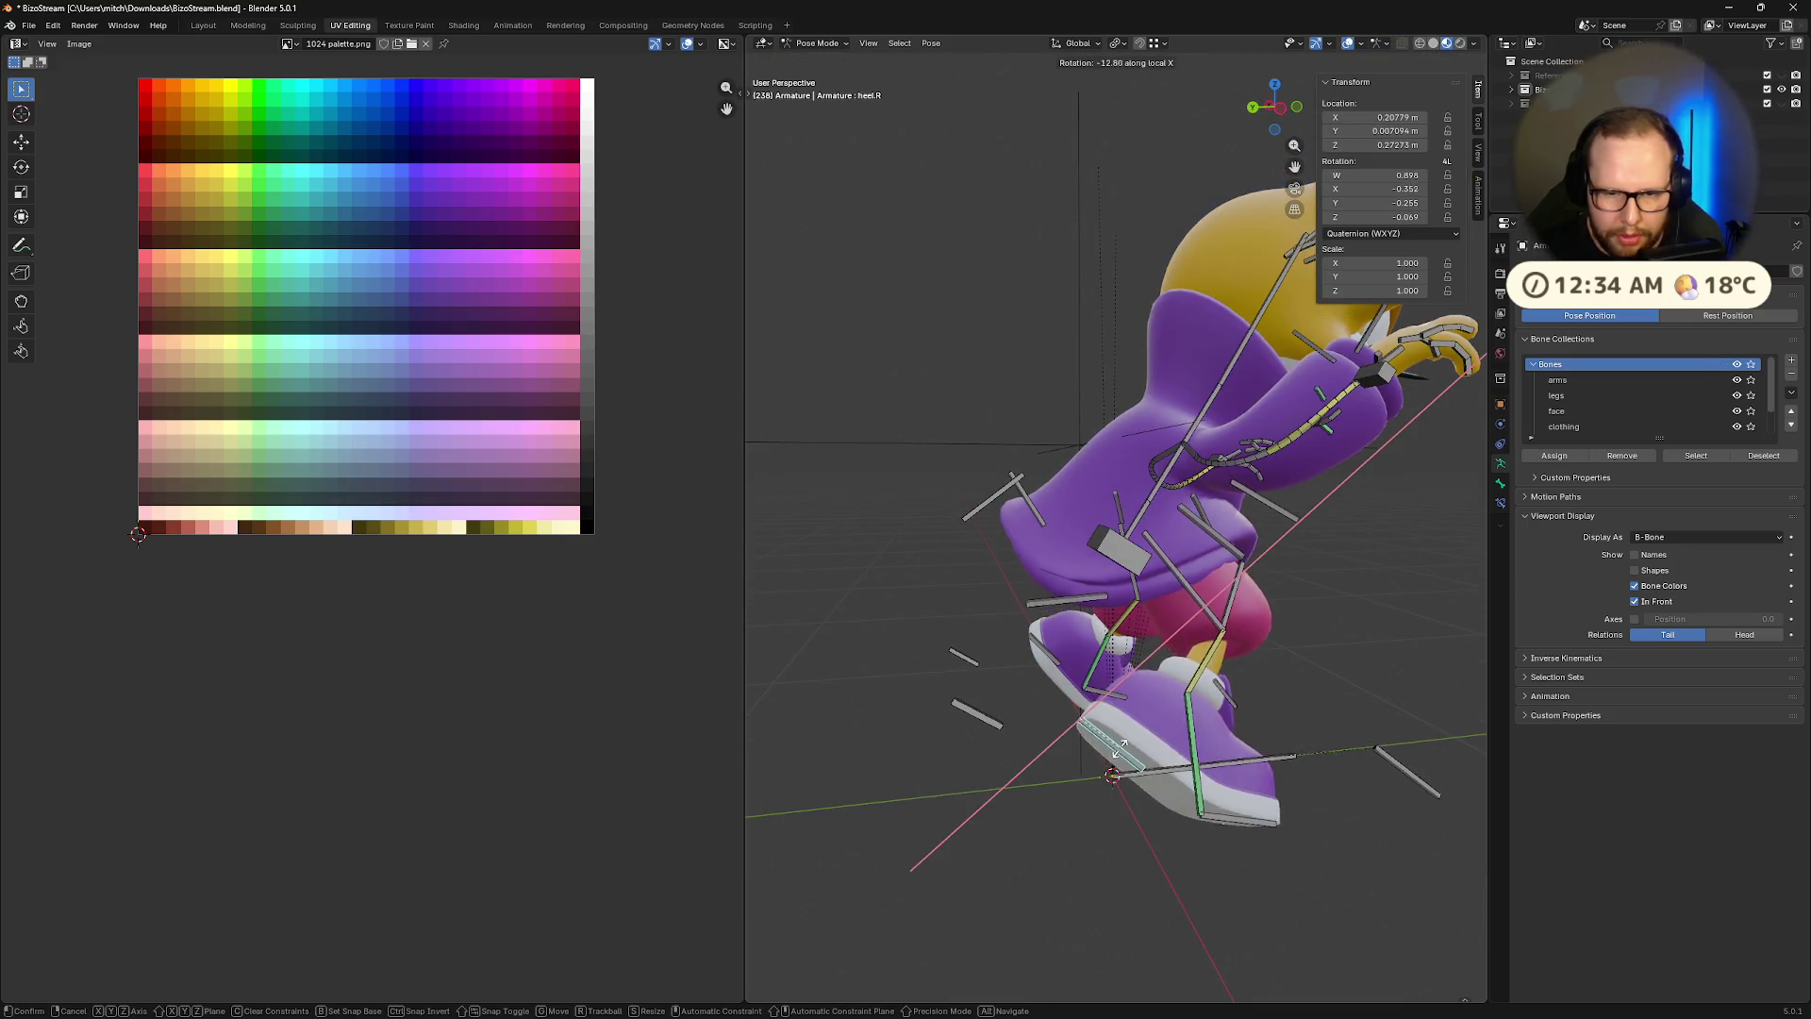
click(1121, 746)
key(g)
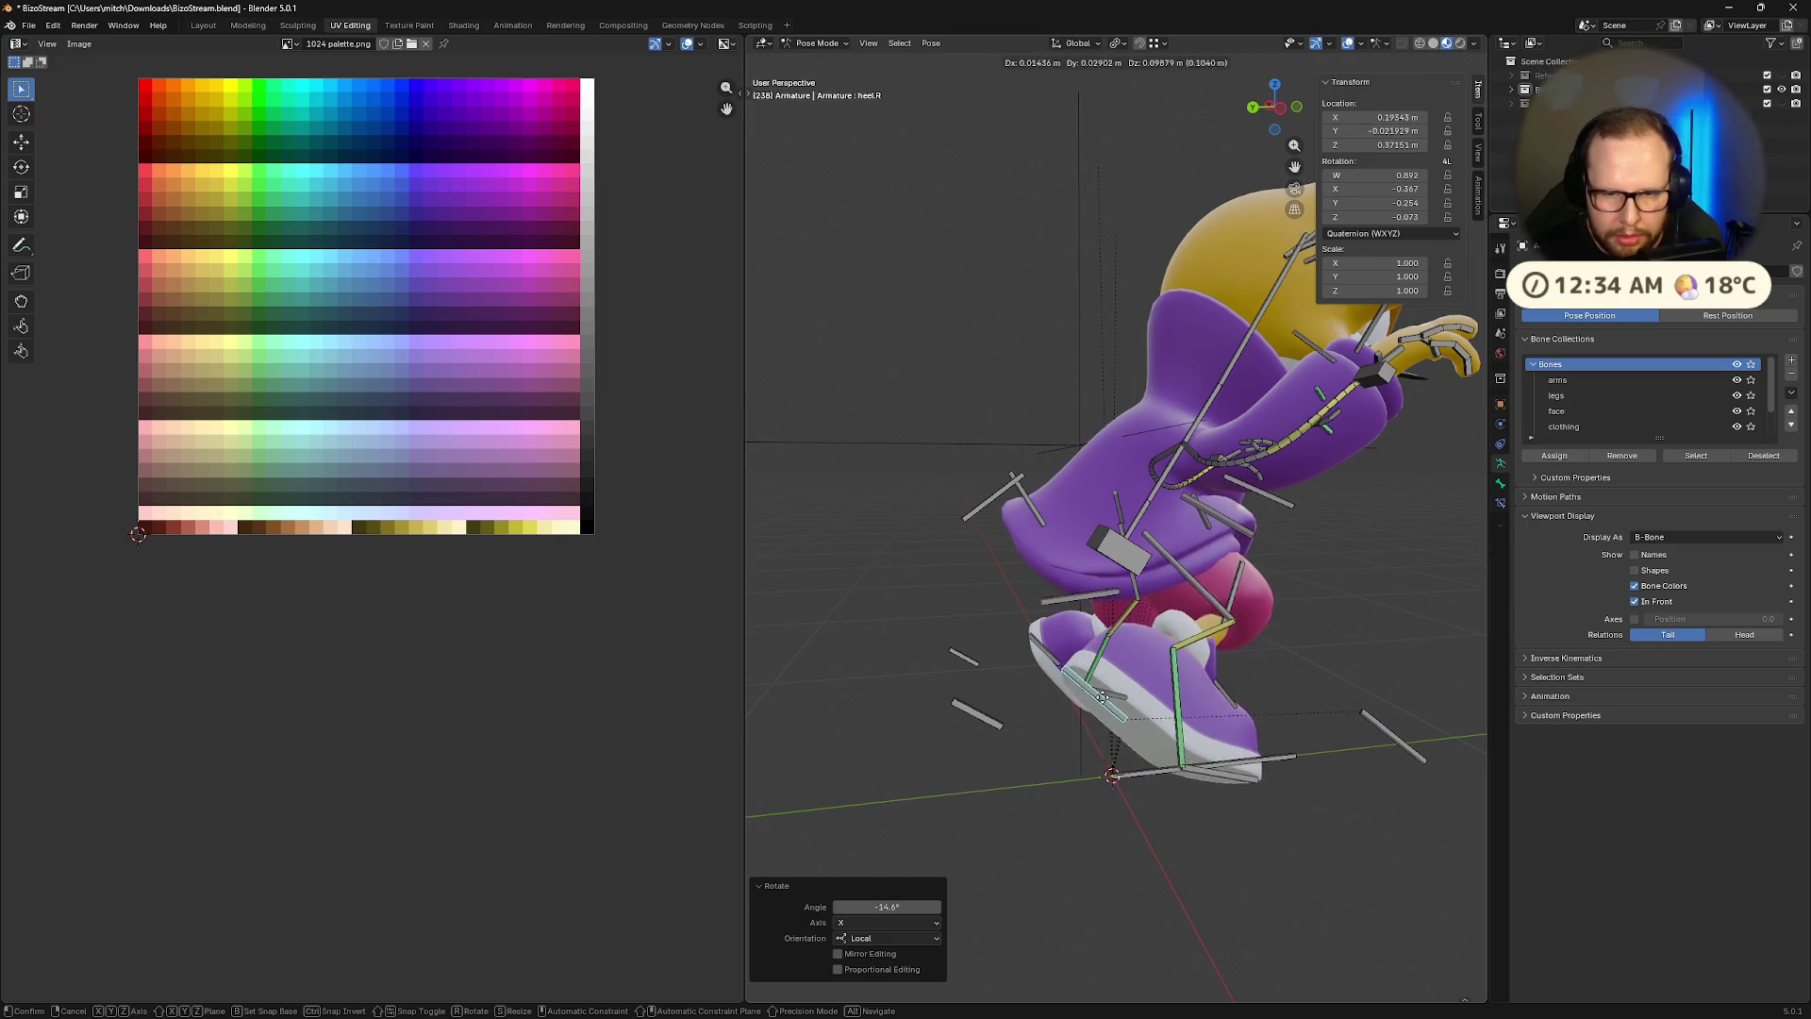
click(1102, 696)
mouse_move(1101, 696)
middle_down()
mouse_move(1162, 724)
mouse_move(1054, 700)
mouse_move(1067, 674)
mouse_move(1191, 683)
mouse_move(1067, 699)
mouse_move(1079, 711)
mouse_move(1090, 529)
mouse_move(1047, 702)
mouse_move(1066, 630)
middle_up()
scroll(1056, 679, down, 3)
scroll(1047, 702, up, 6)
Select both eyebrow bones and try out a Z rotation, then undo it
click(1026, 547)
key(r)
key(x)
key(x)
key(y)
key(y)
key(Escape)
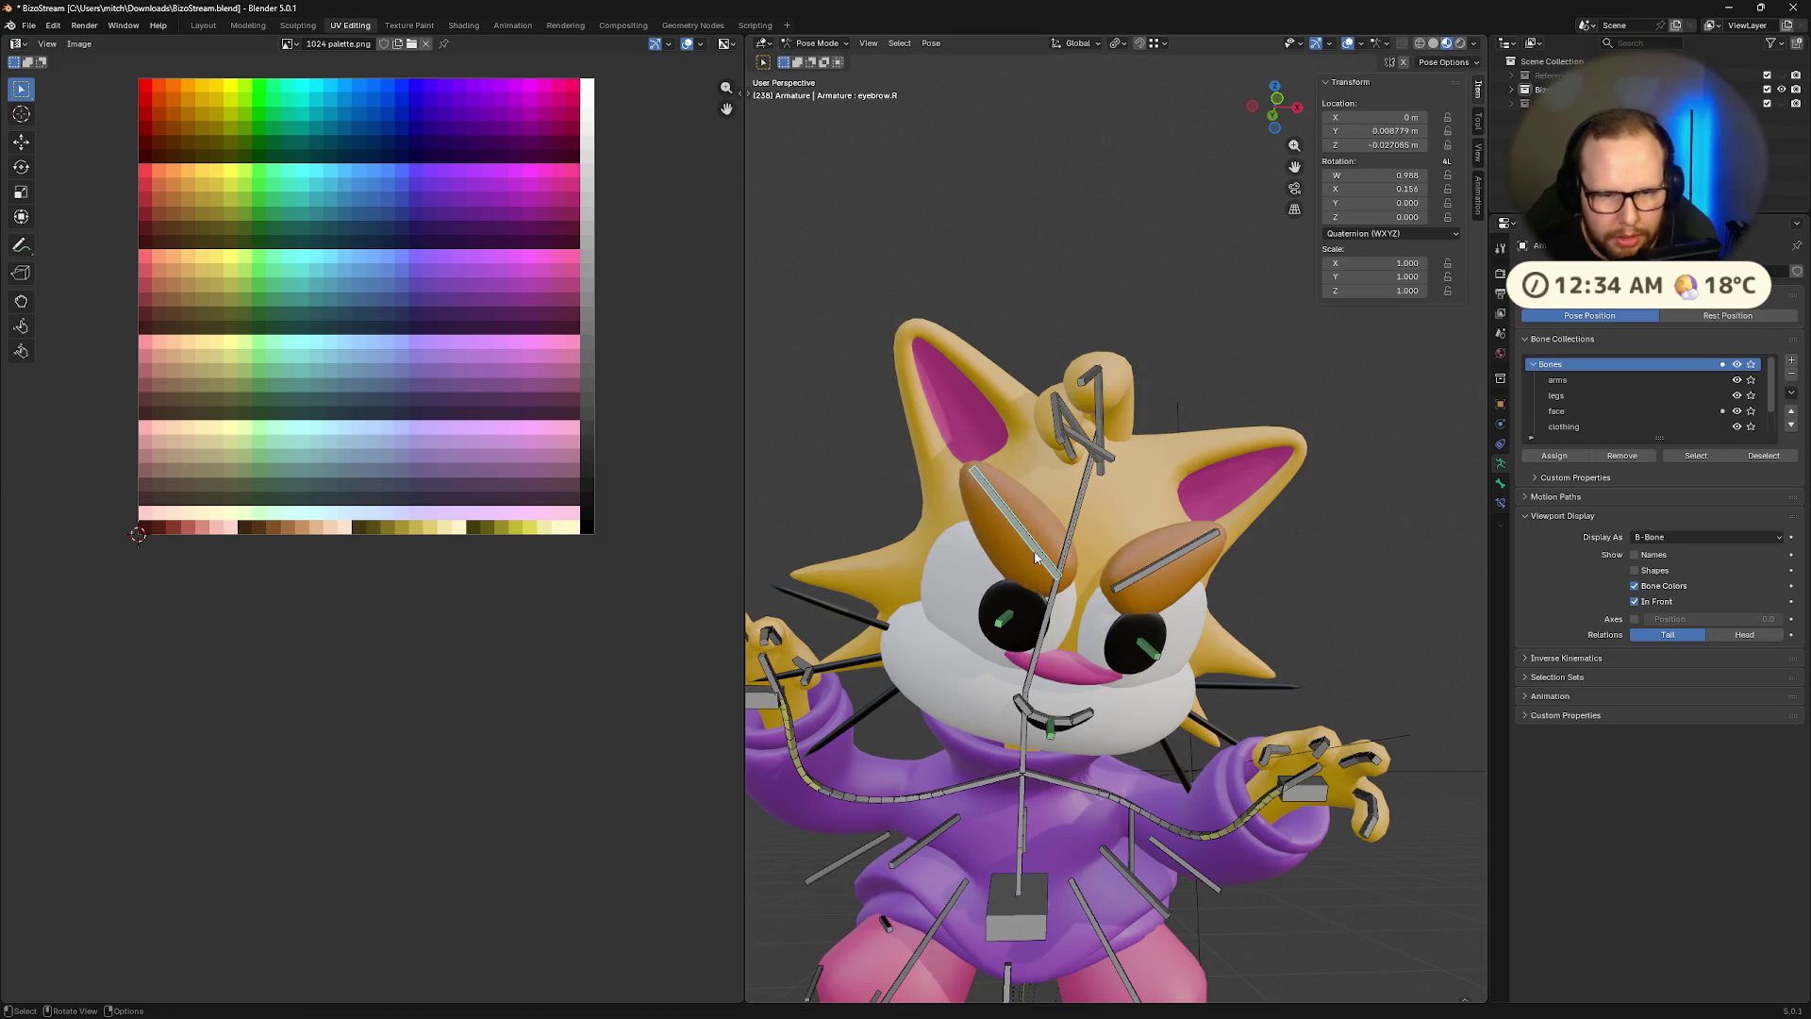
click(1141, 581)
middle_drag(1142, 580, 1139, 579)
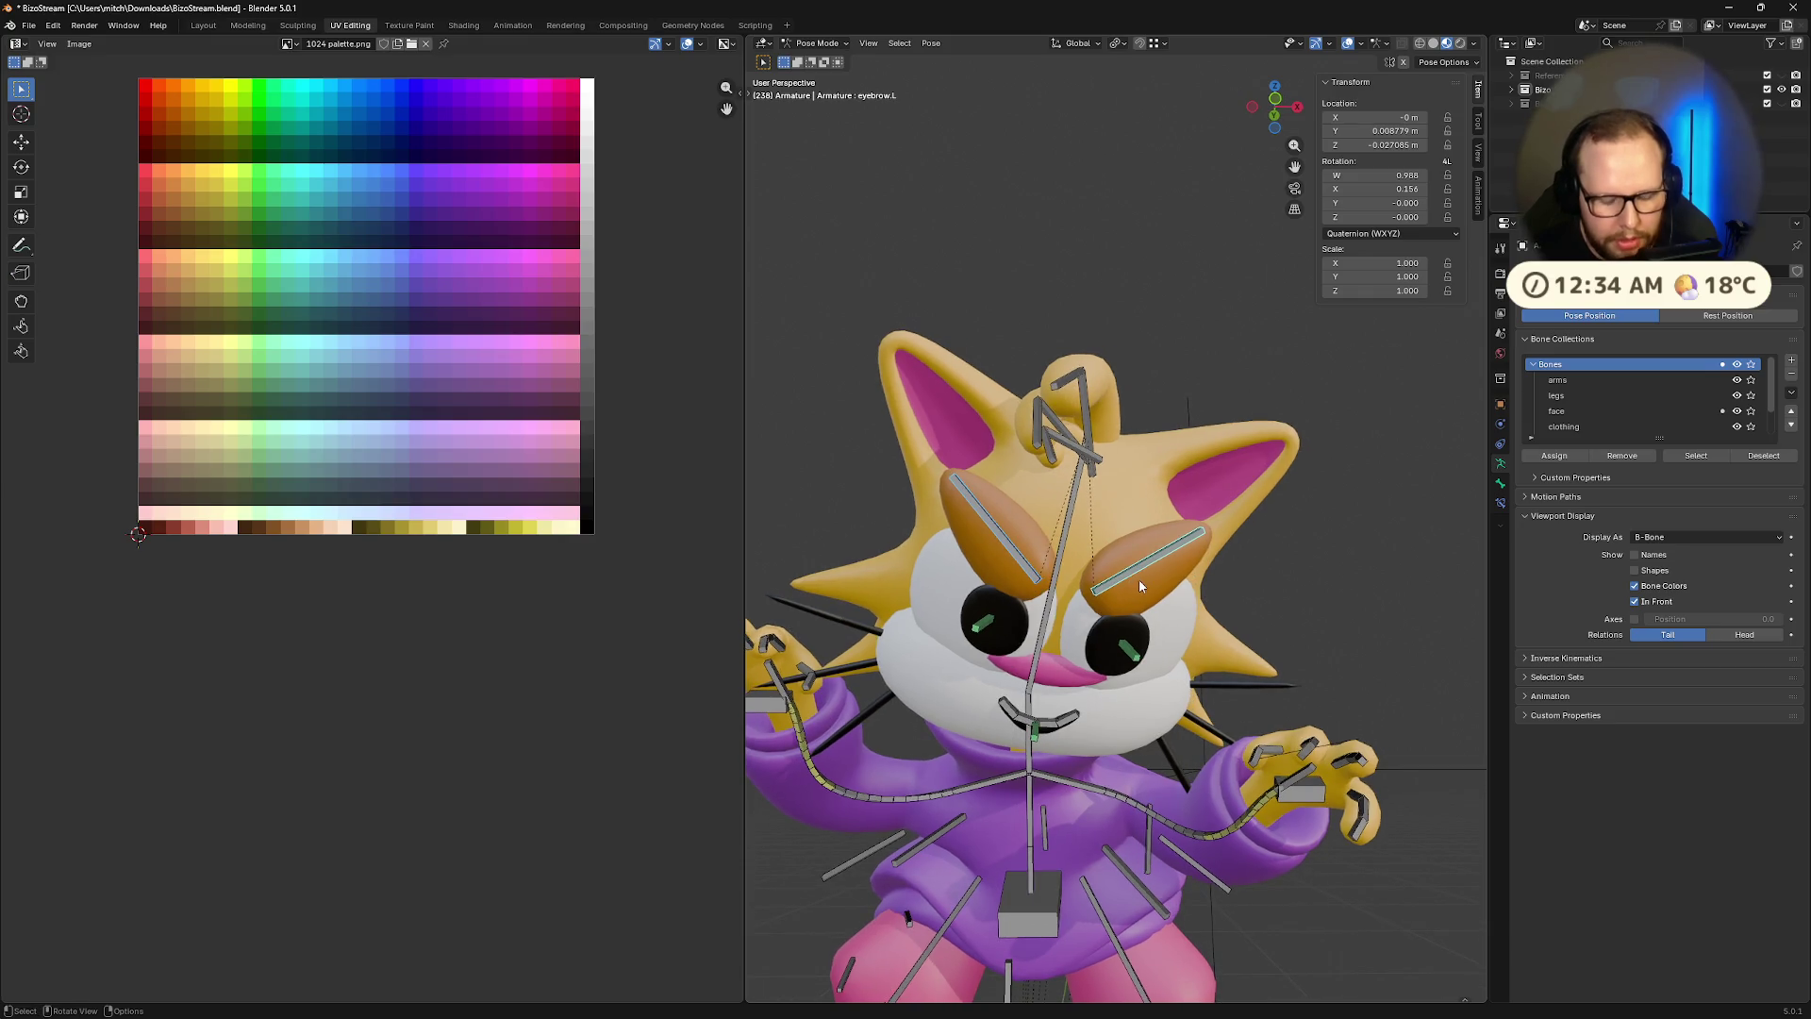
key(r)
key(z)
click(1177, 519)
key(ctrl+z)
Tilt the eyebrows -51.9° about local X and move them into place
key(r)
key(x)
key(x)
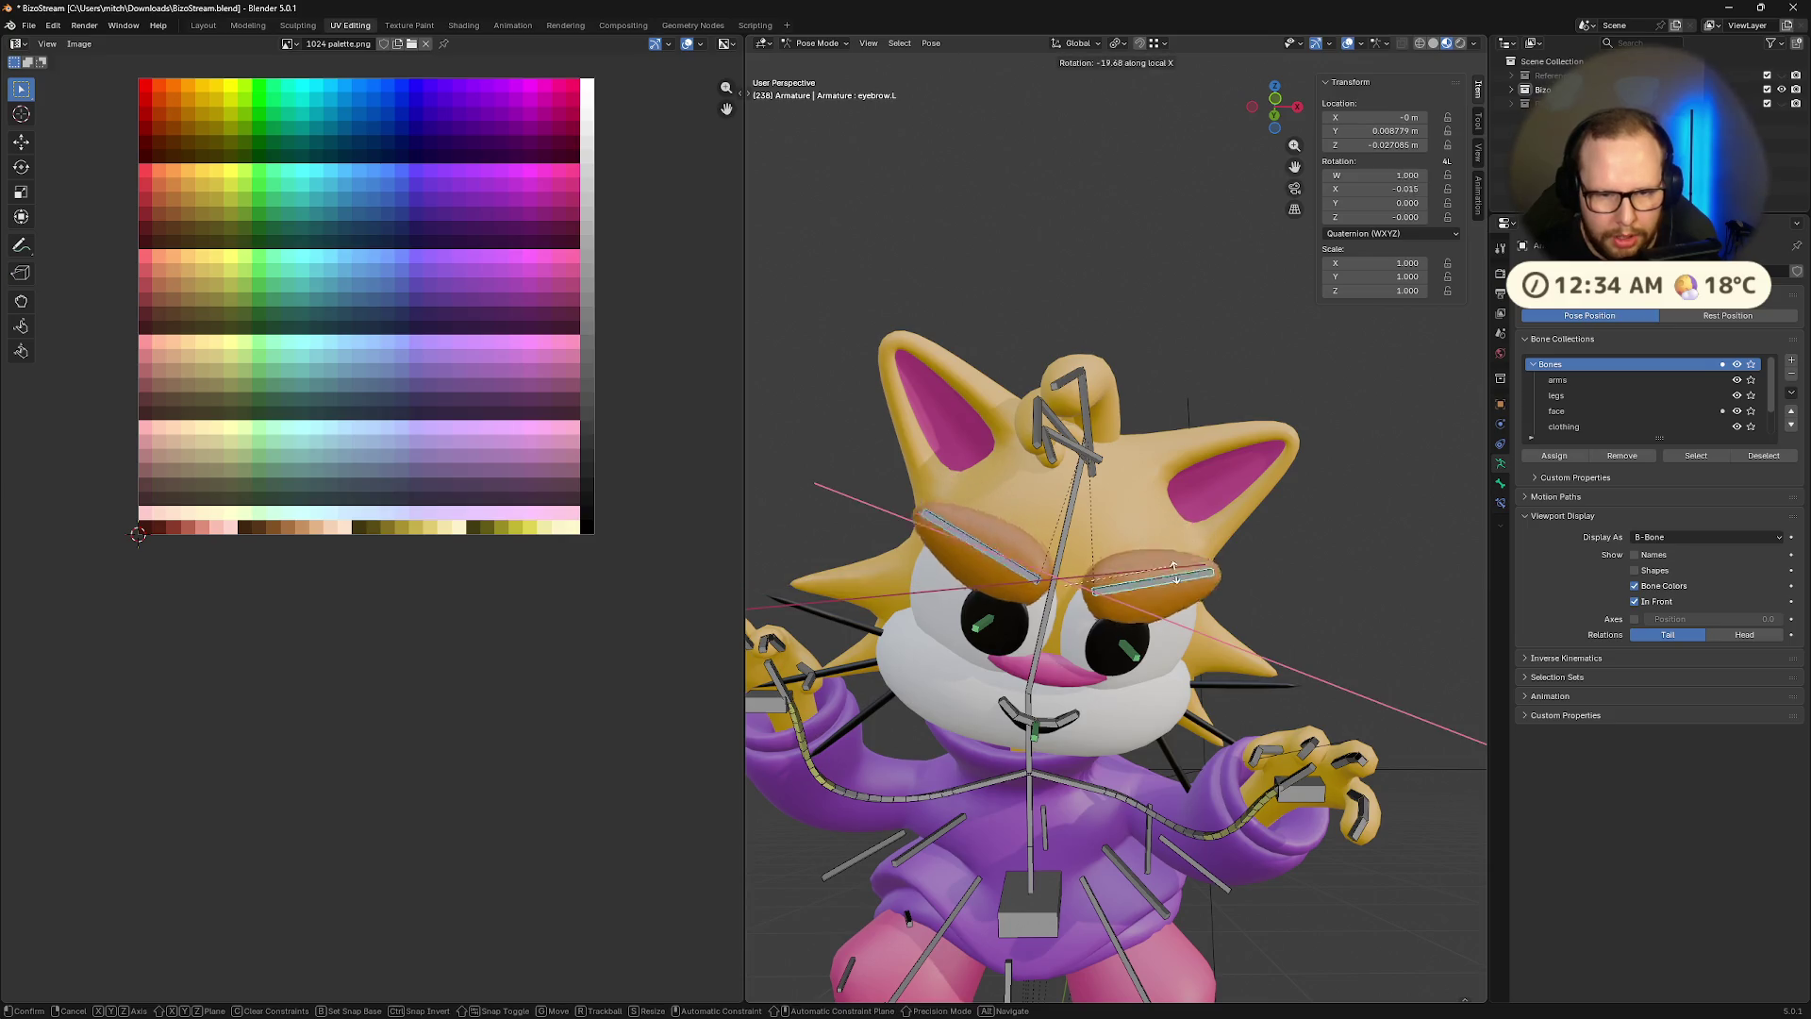
click(1190, 638)
key(g)
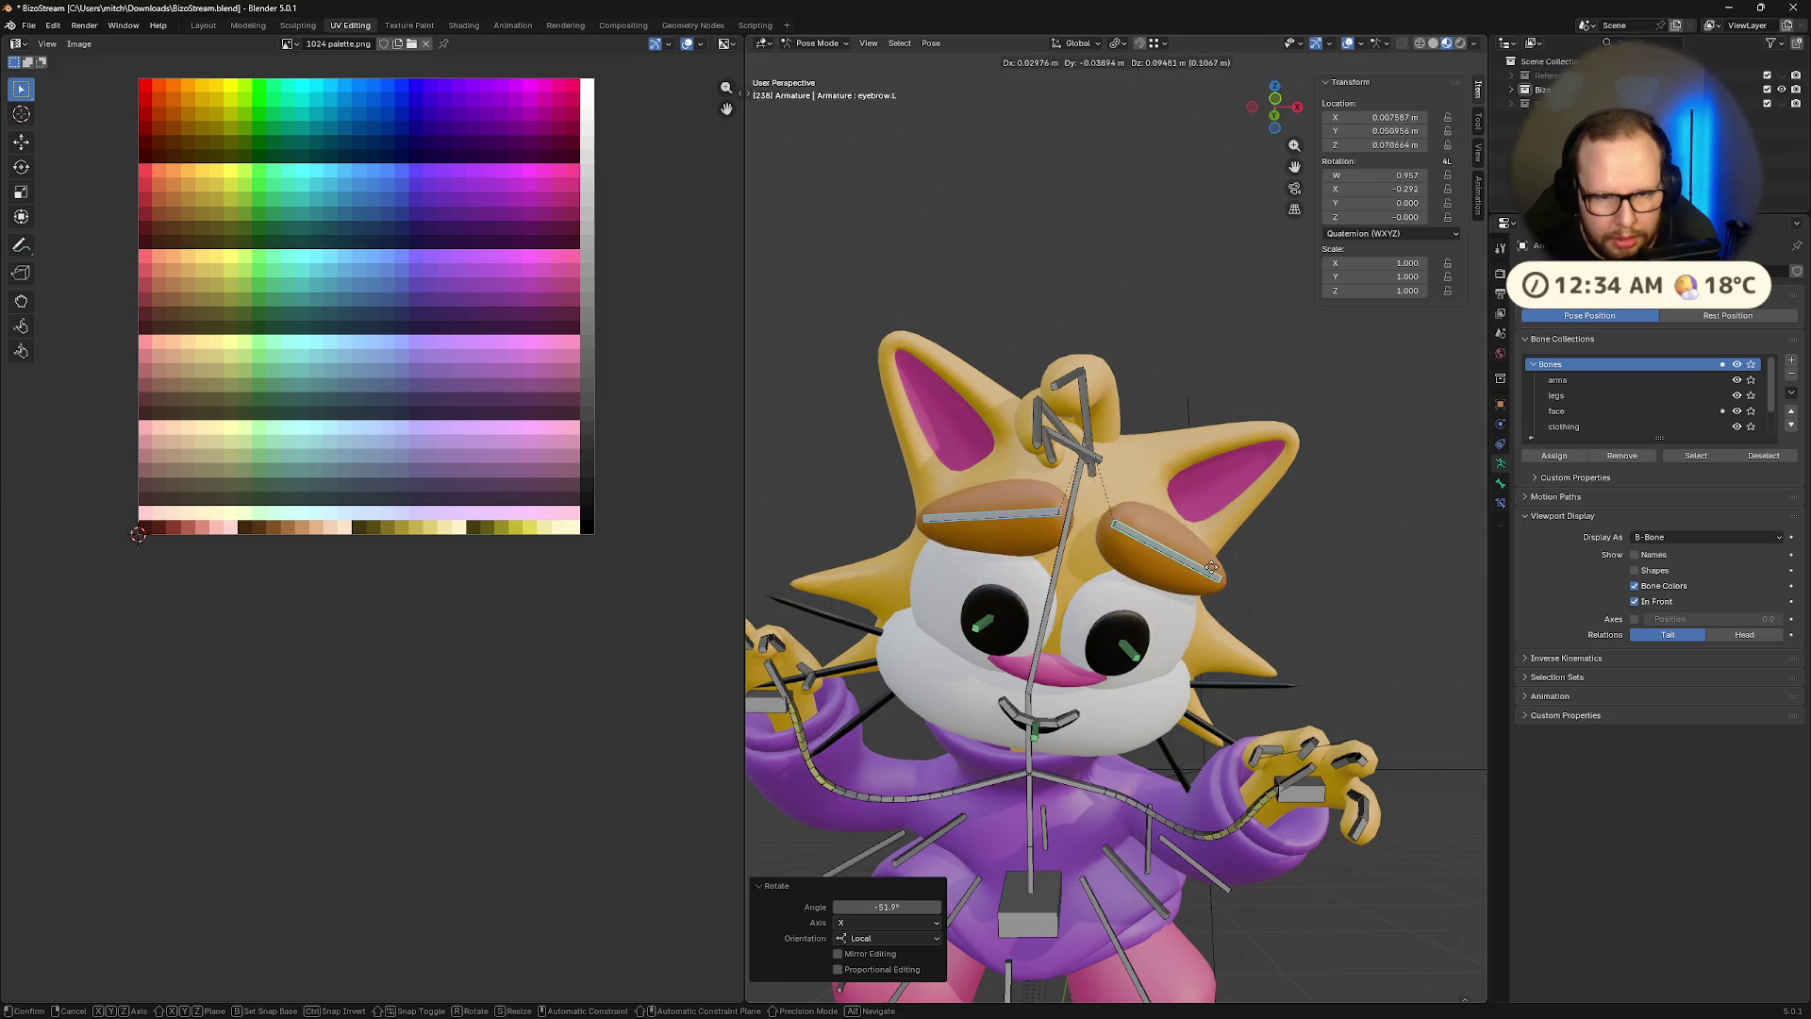
click(1211, 567)
Rotate the right mouth corner, and the left mouth corner to -23.4°, about local X
middle_drag(1176, 658, 1151, 713)
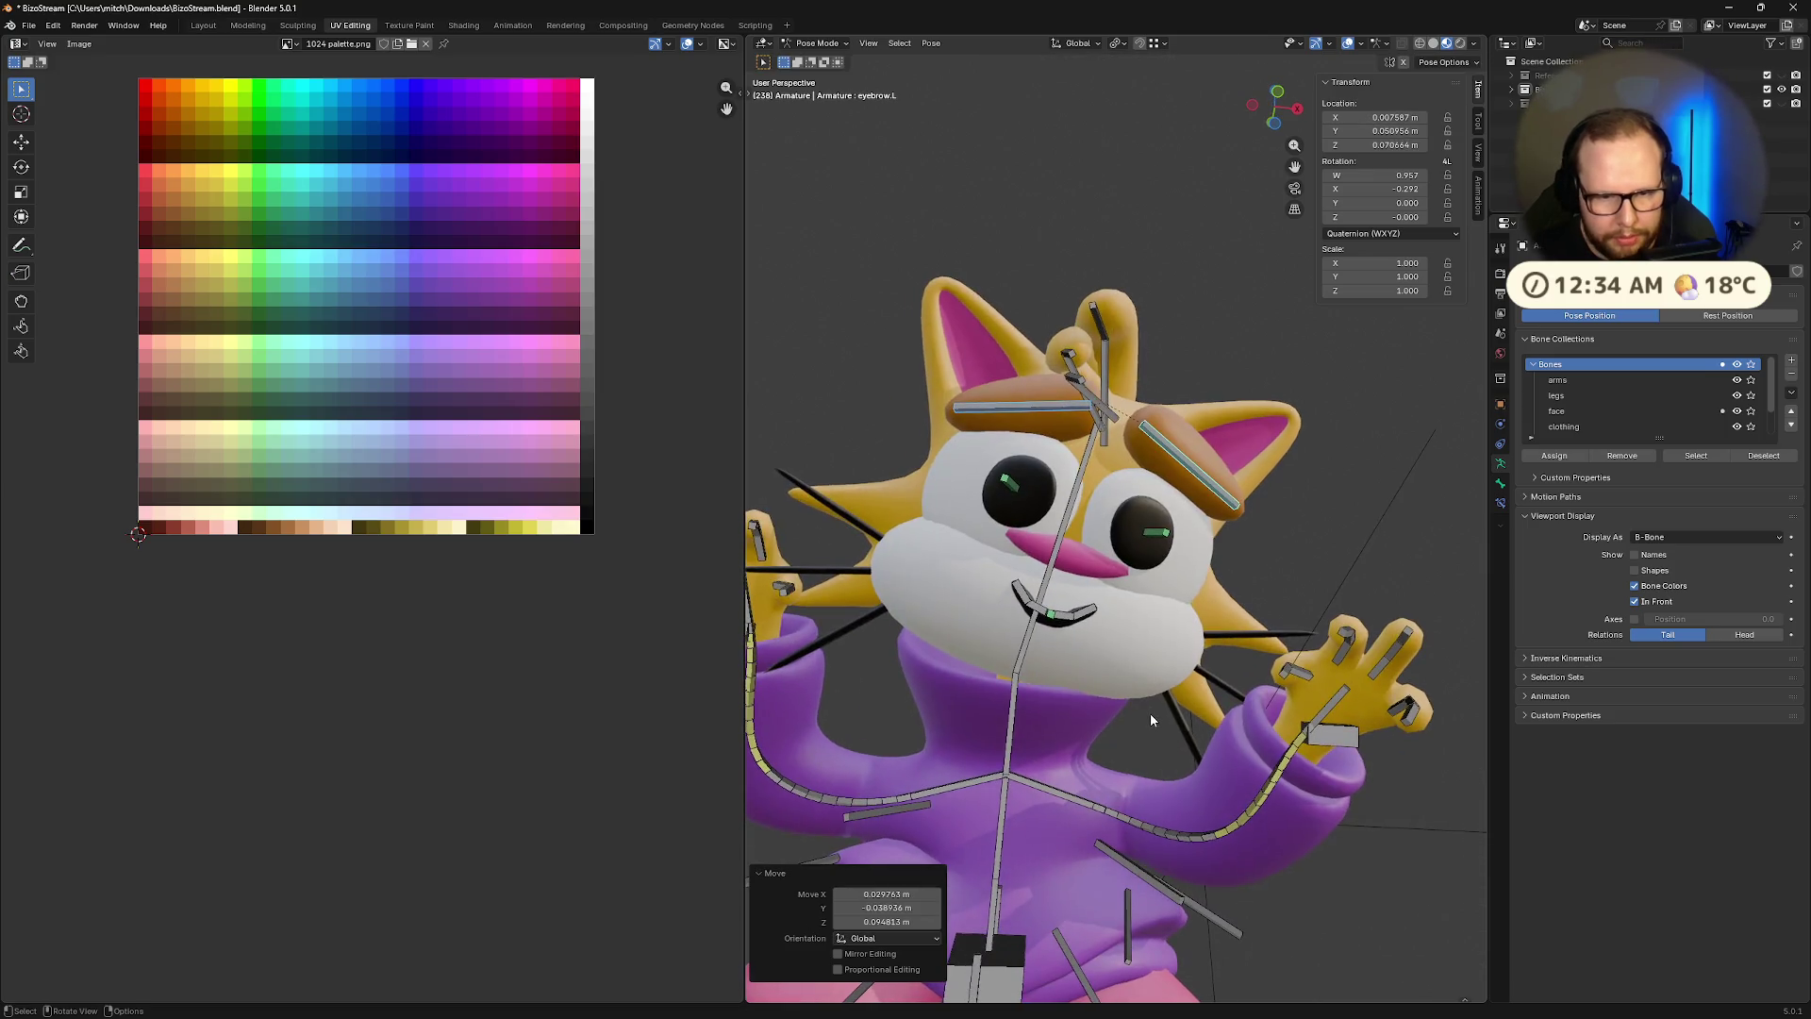
click(1024, 599)
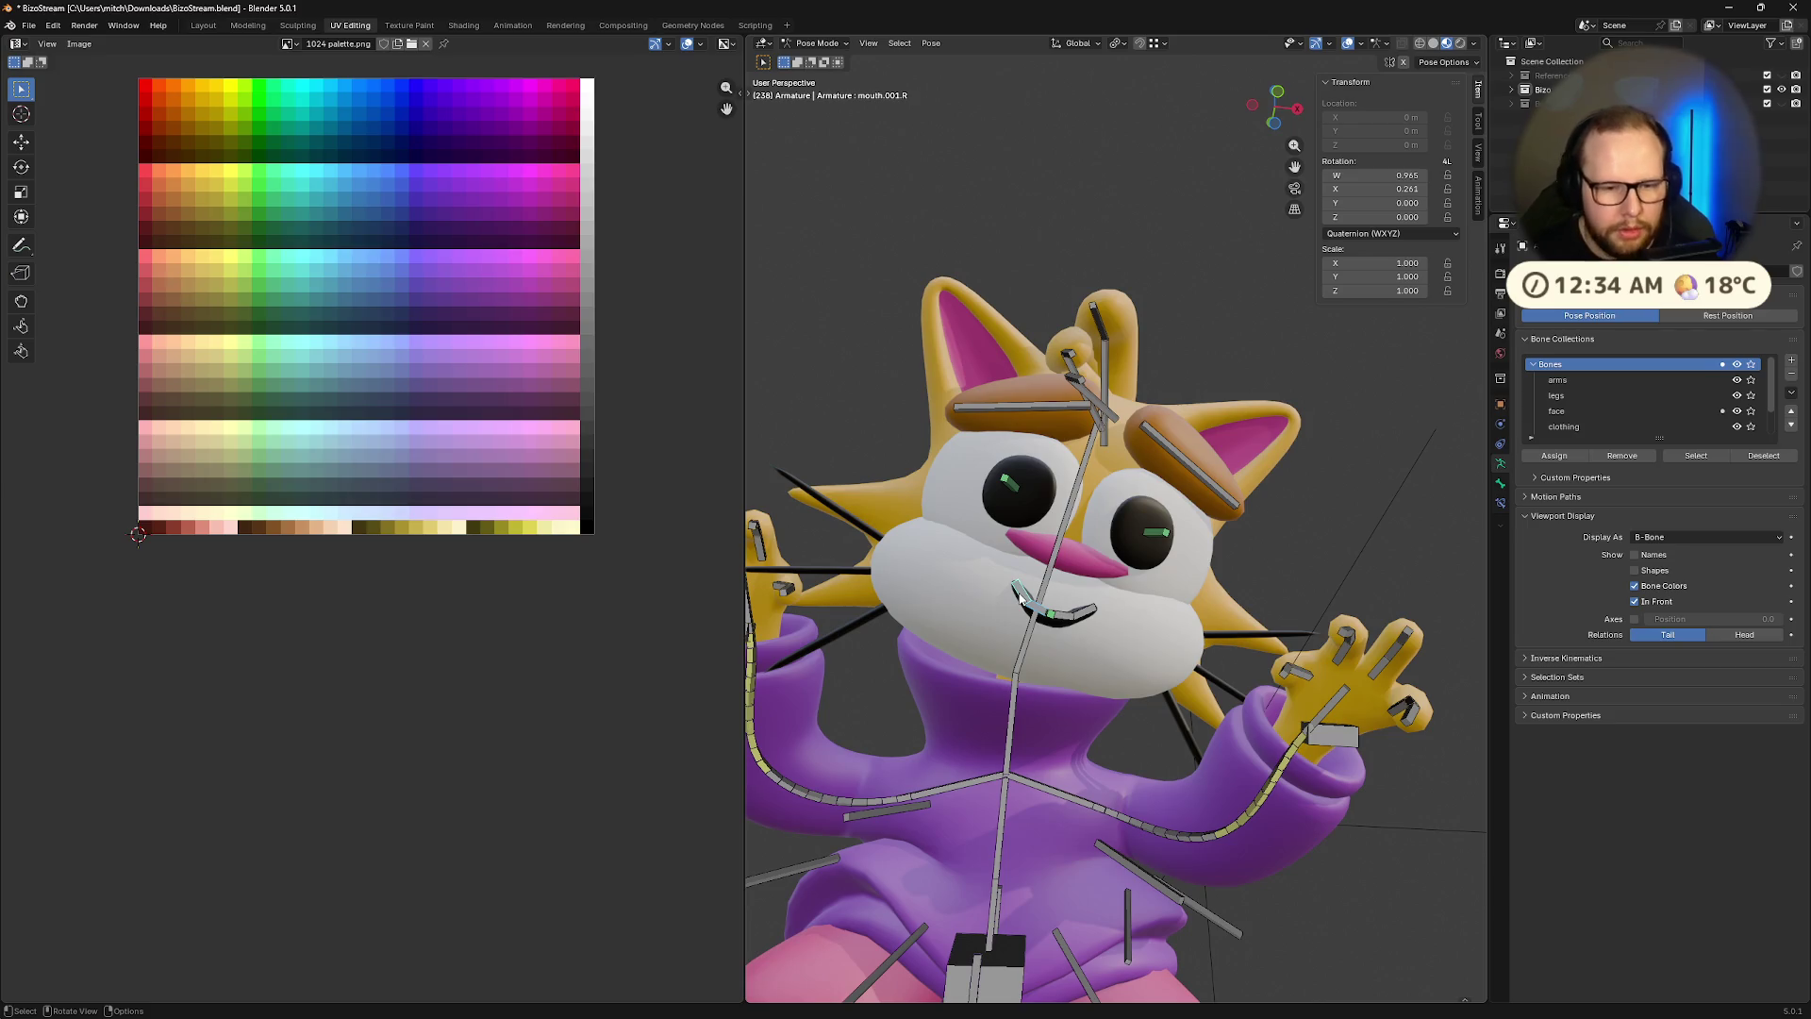
key(g)
key(x)
key(x)
key(r)
key(x)
click(1003, 626)
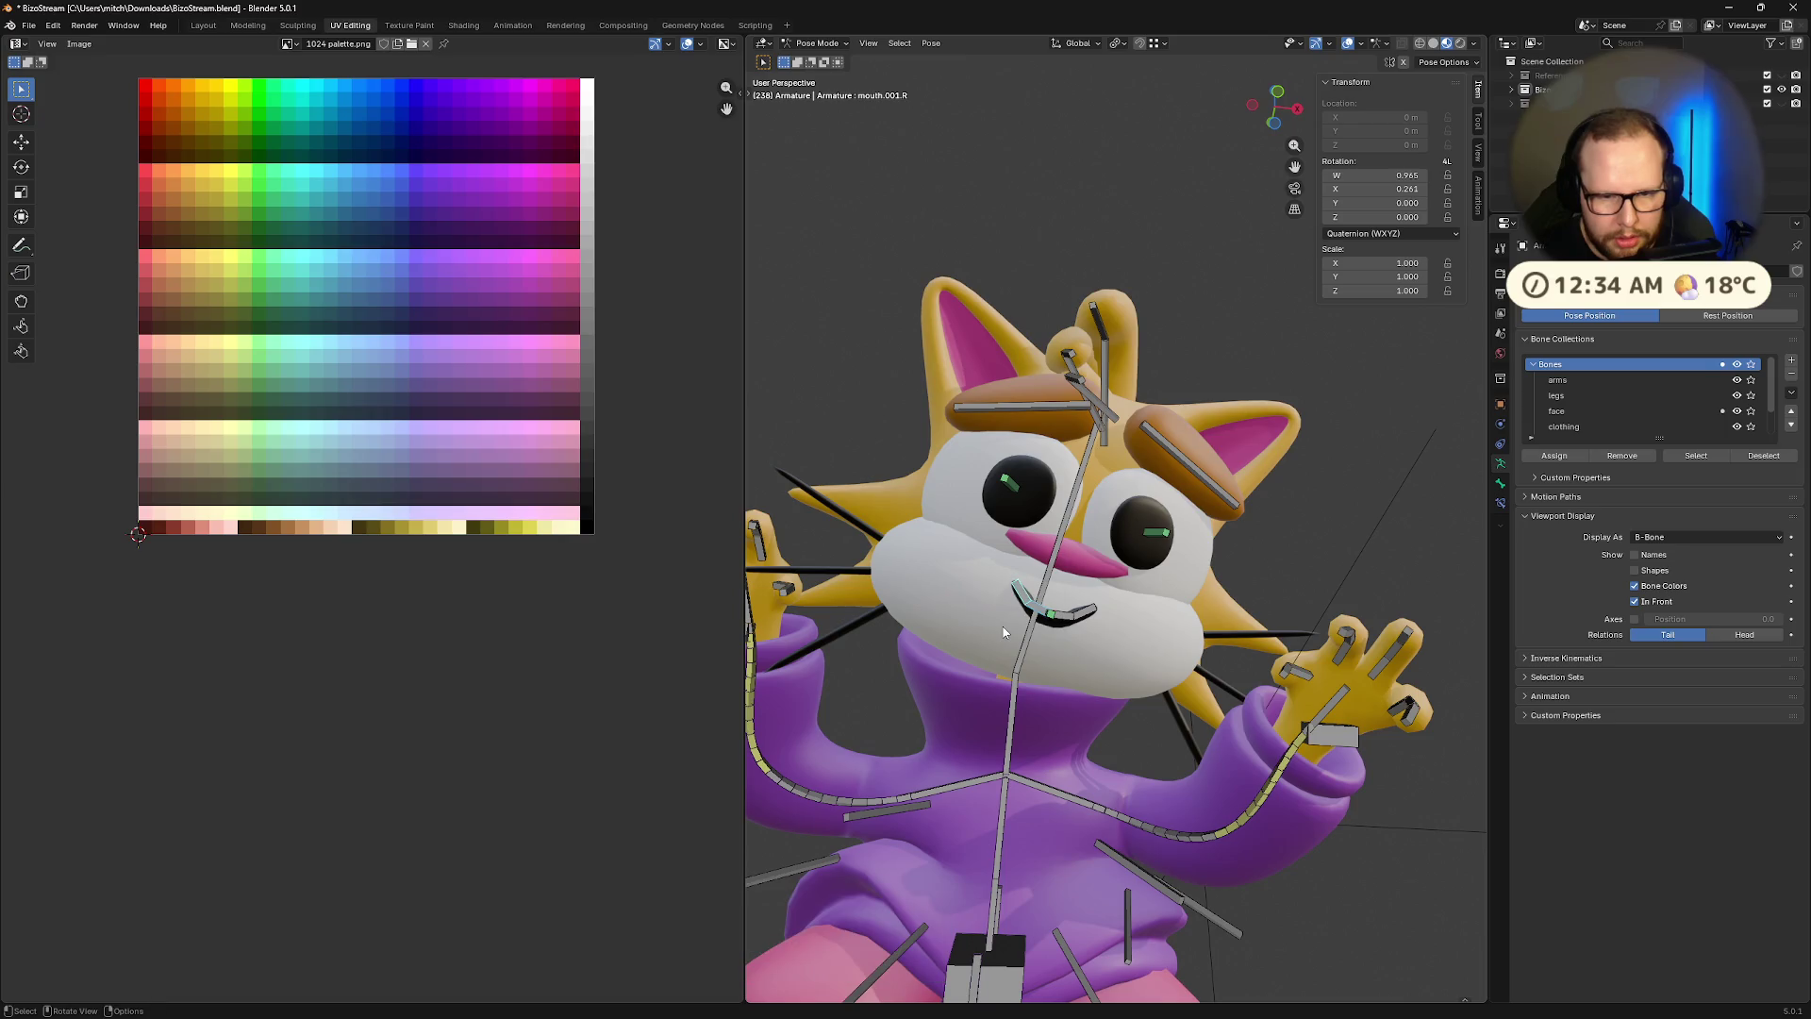
click(1084, 618)
key(r)
key(x)
key(x)
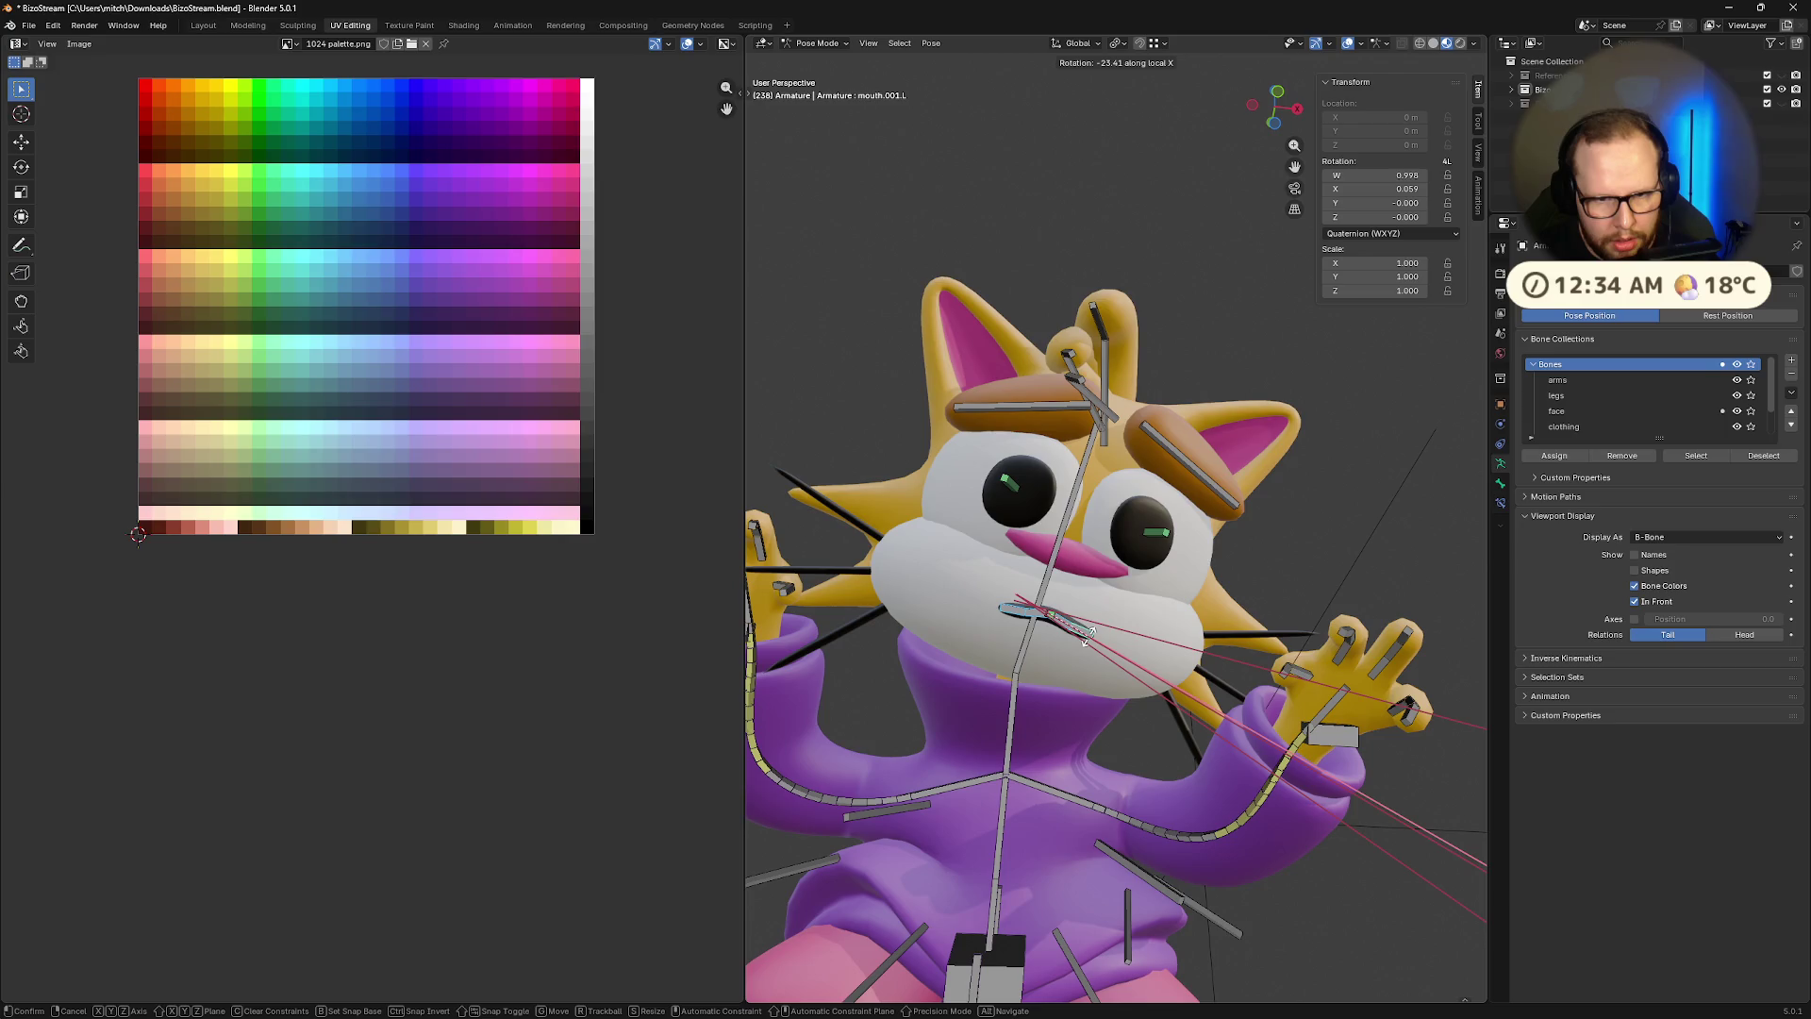
click(1090, 642)
Enlarge the right eye to 1.336 and the left eye to 1.372, nudging the left eye slightly
click(1015, 488)
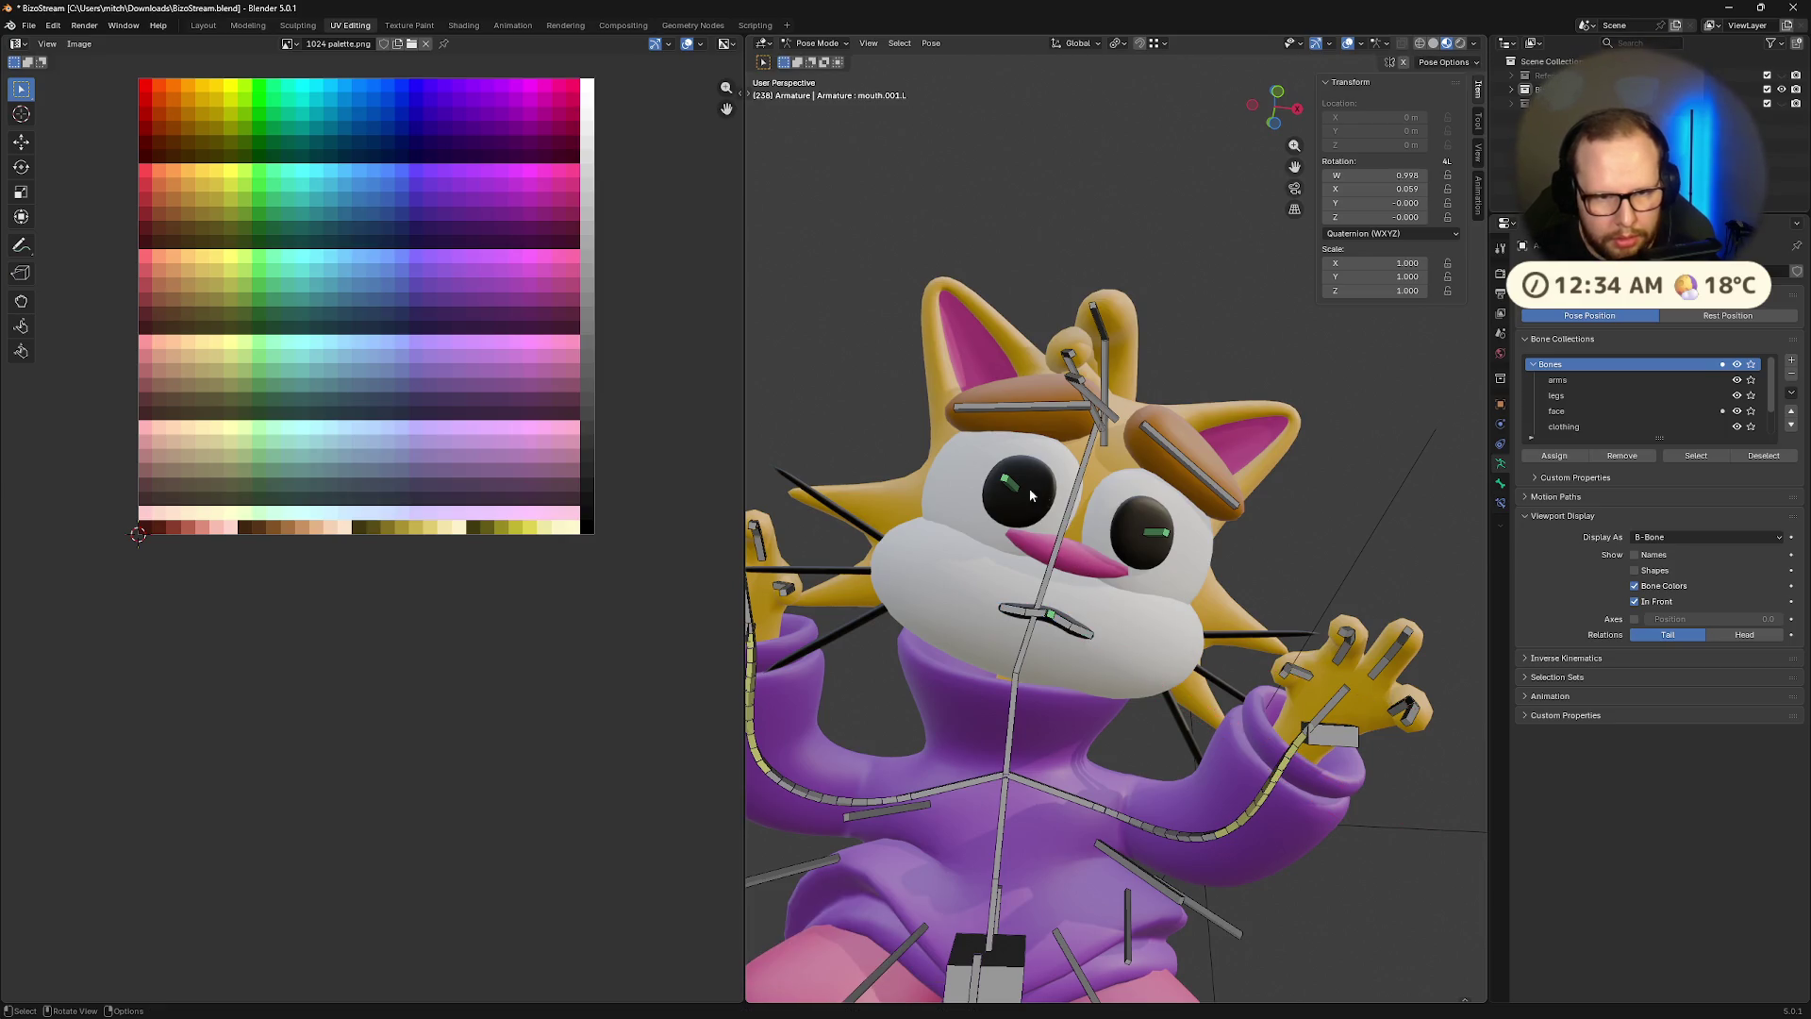
key(s)
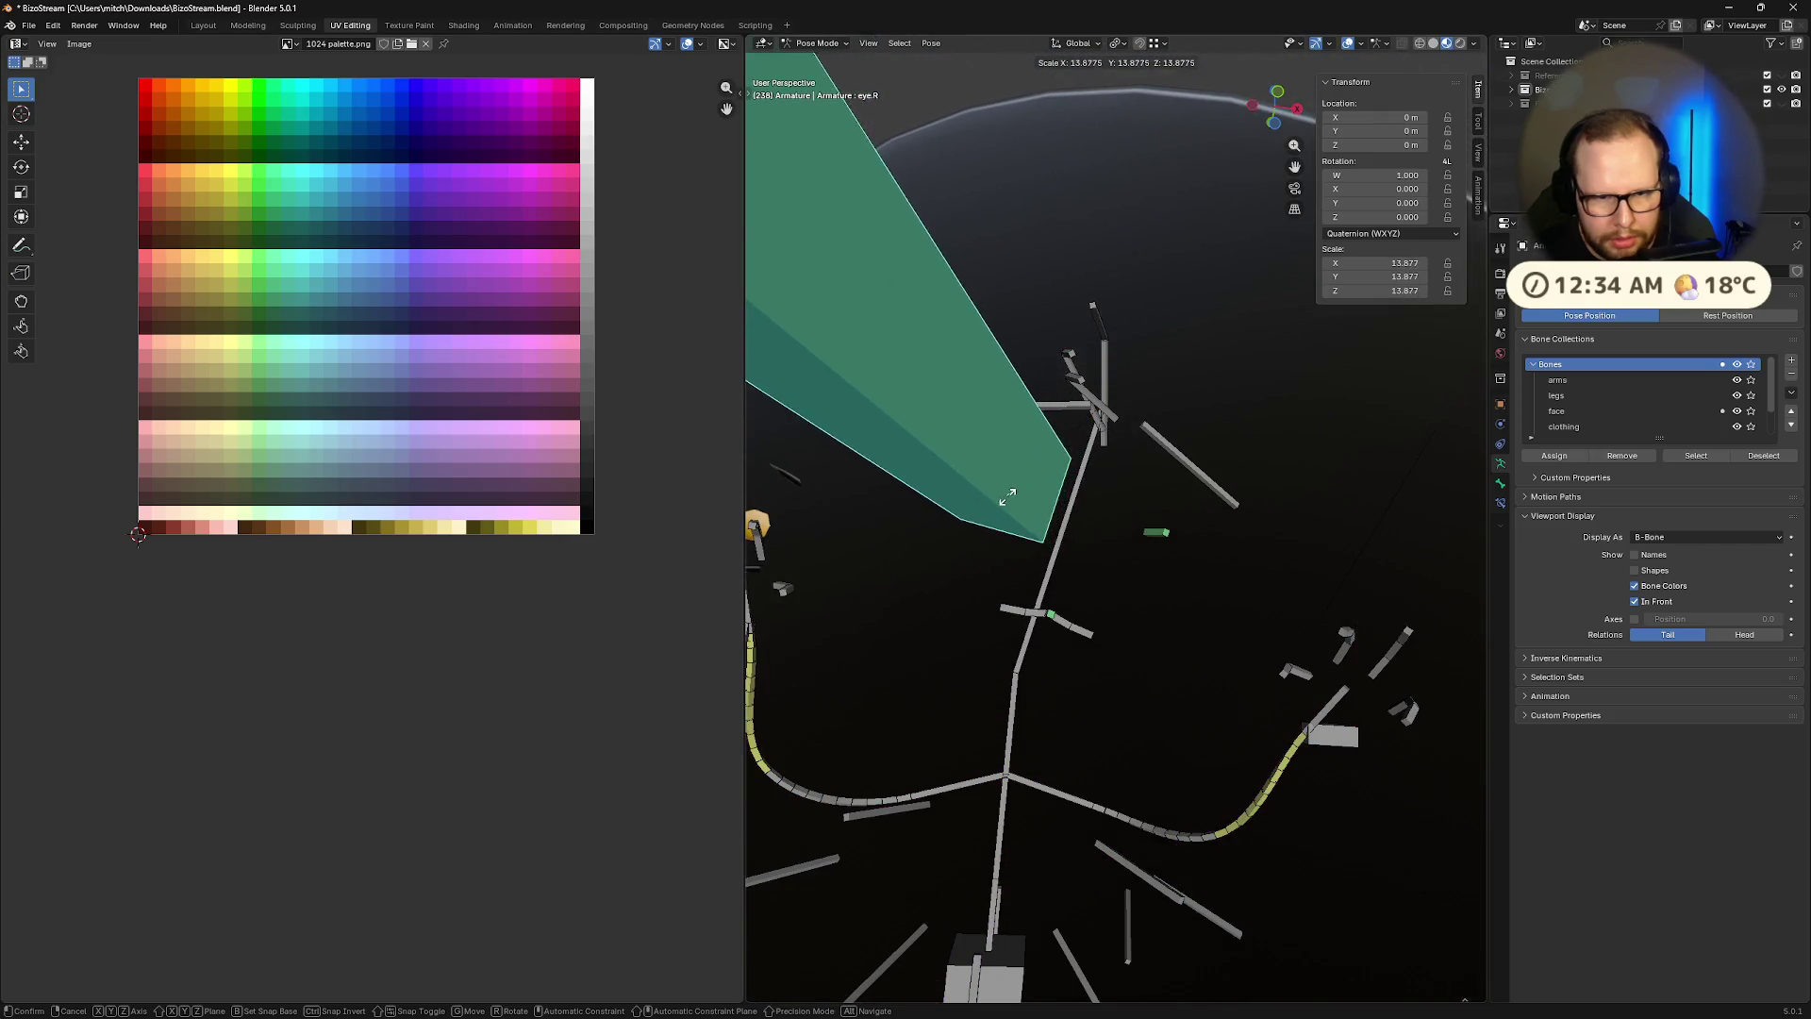
key(Escape)
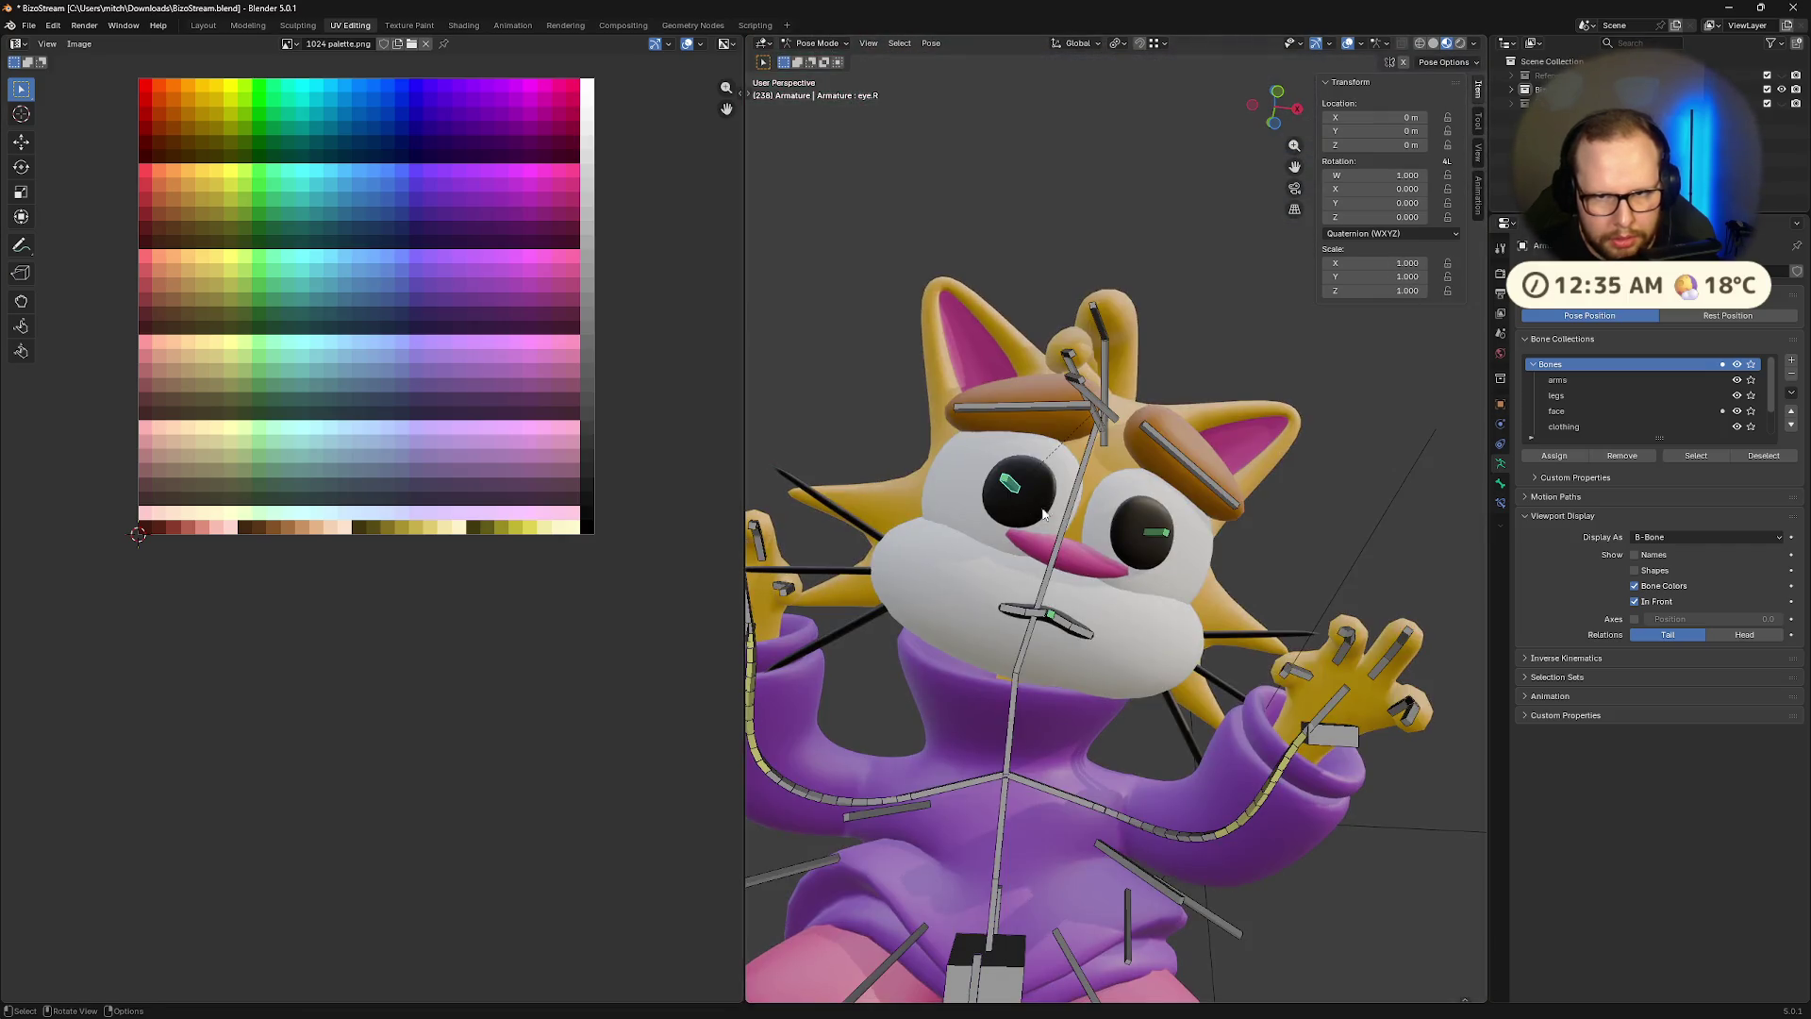
key(s)
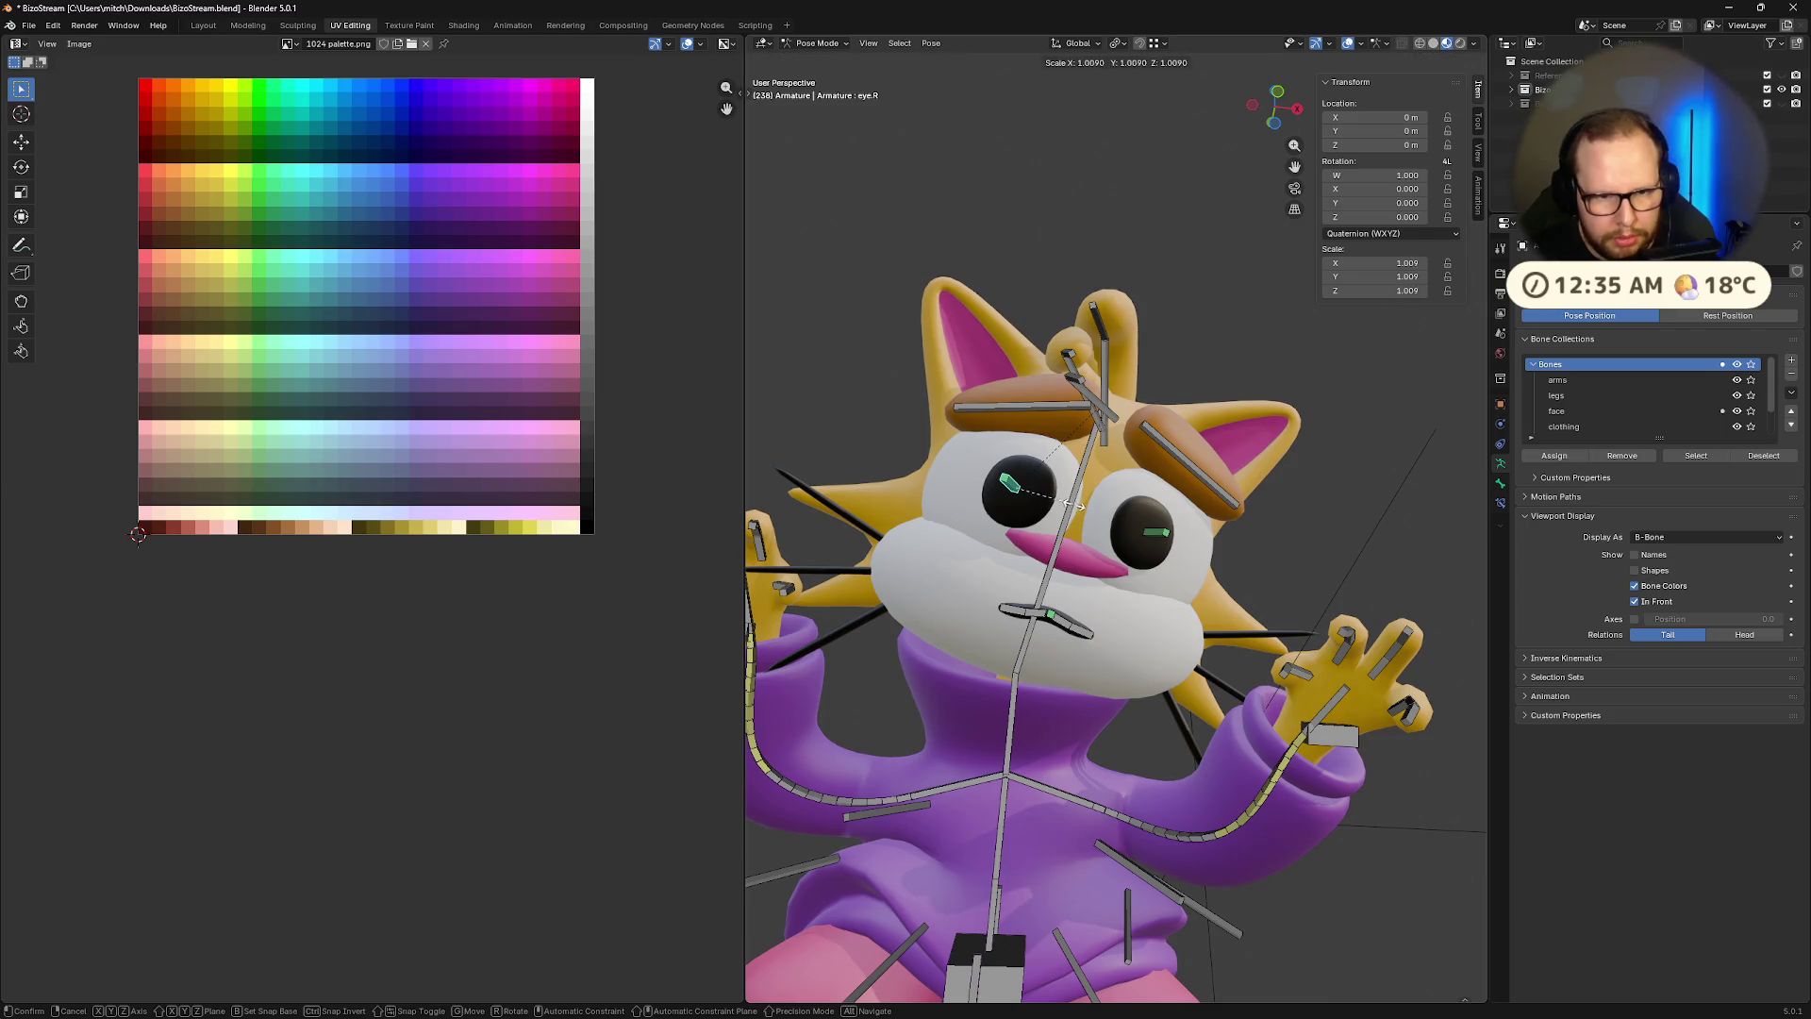
click(1257, 521)
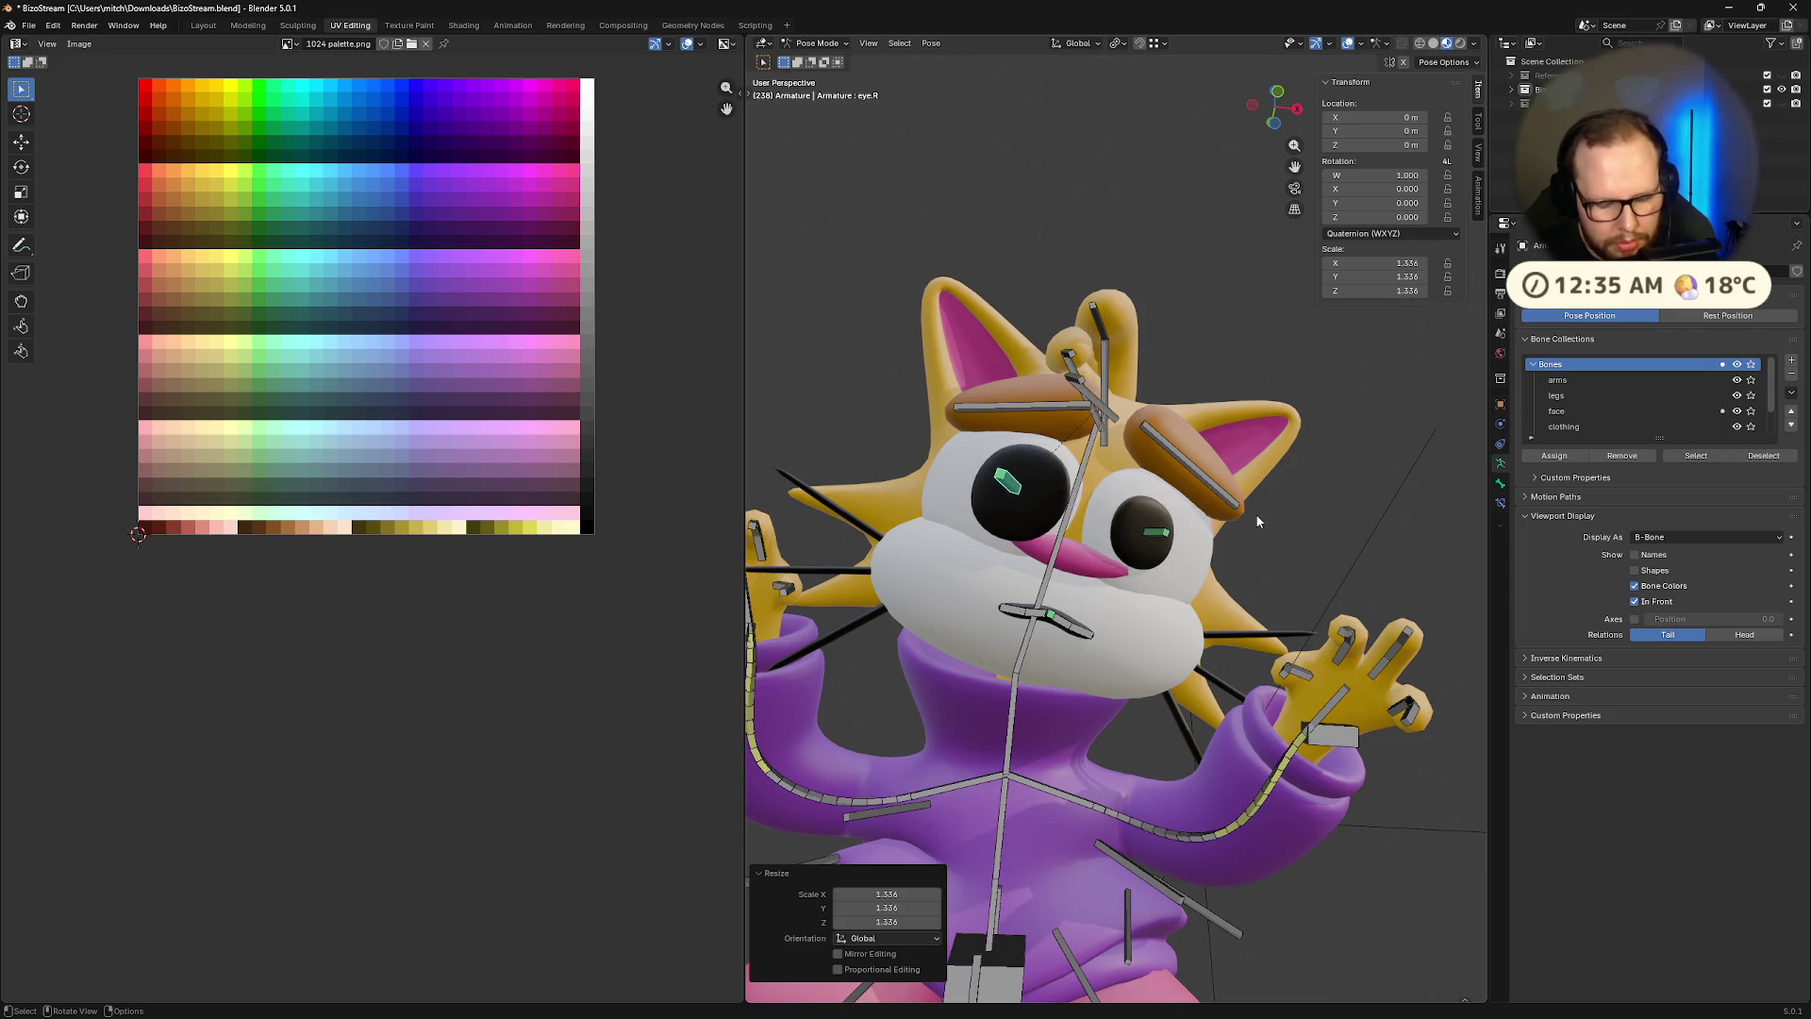
key(g)
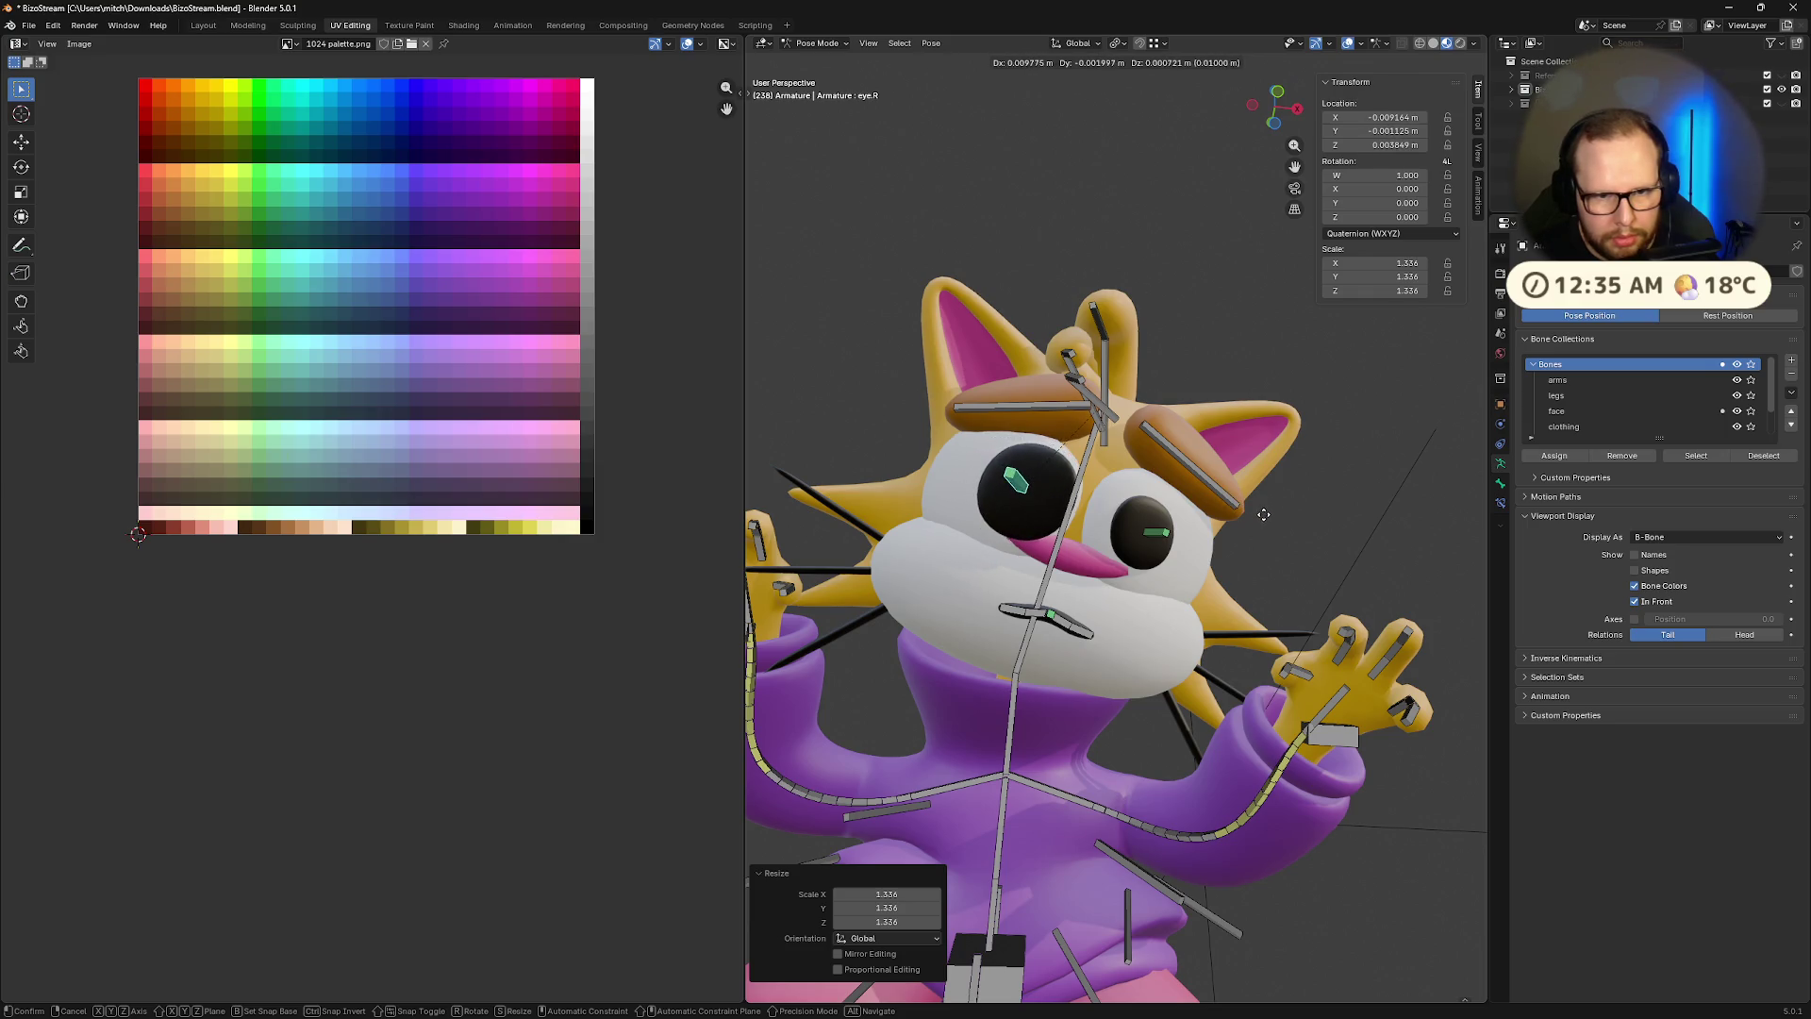
right_click(1264, 514)
click(1155, 535)
key(s)
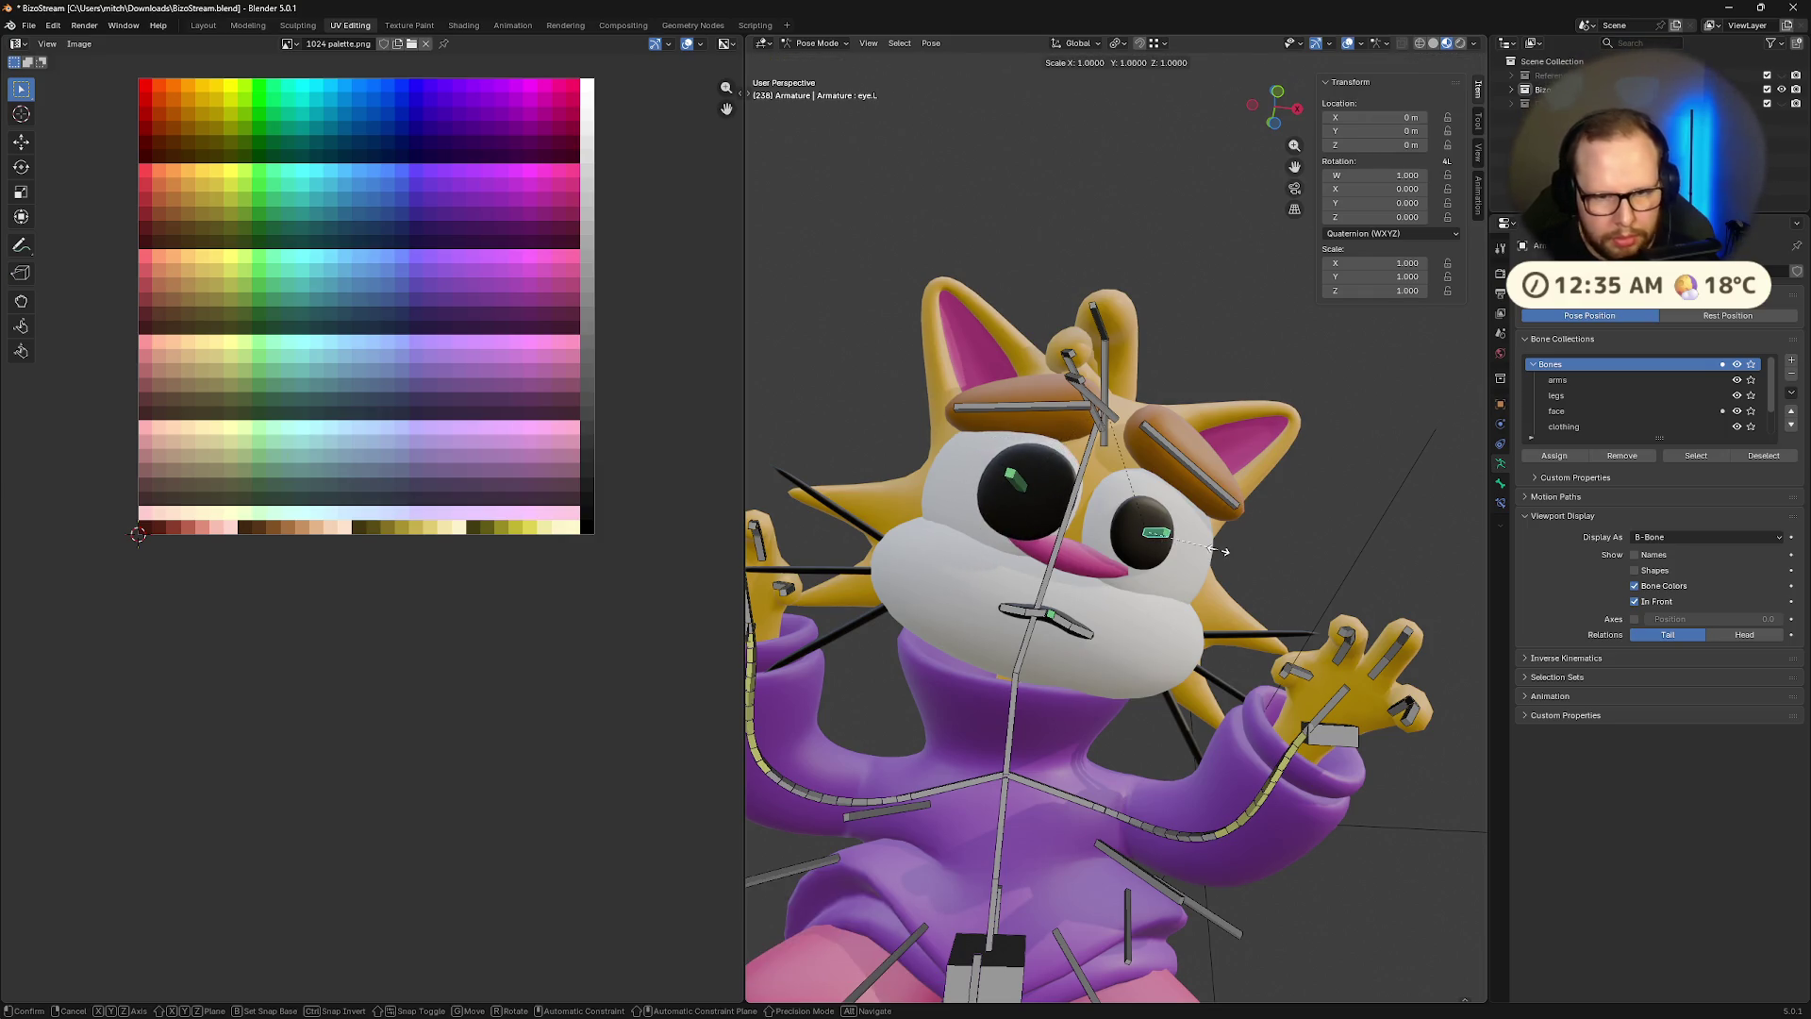
click(1241, 550)
key(g)
click(1188, 545)
Reselect both eyebrows, briefly hide and restore them, and lower them
scroll(1191, 585, down, 5)
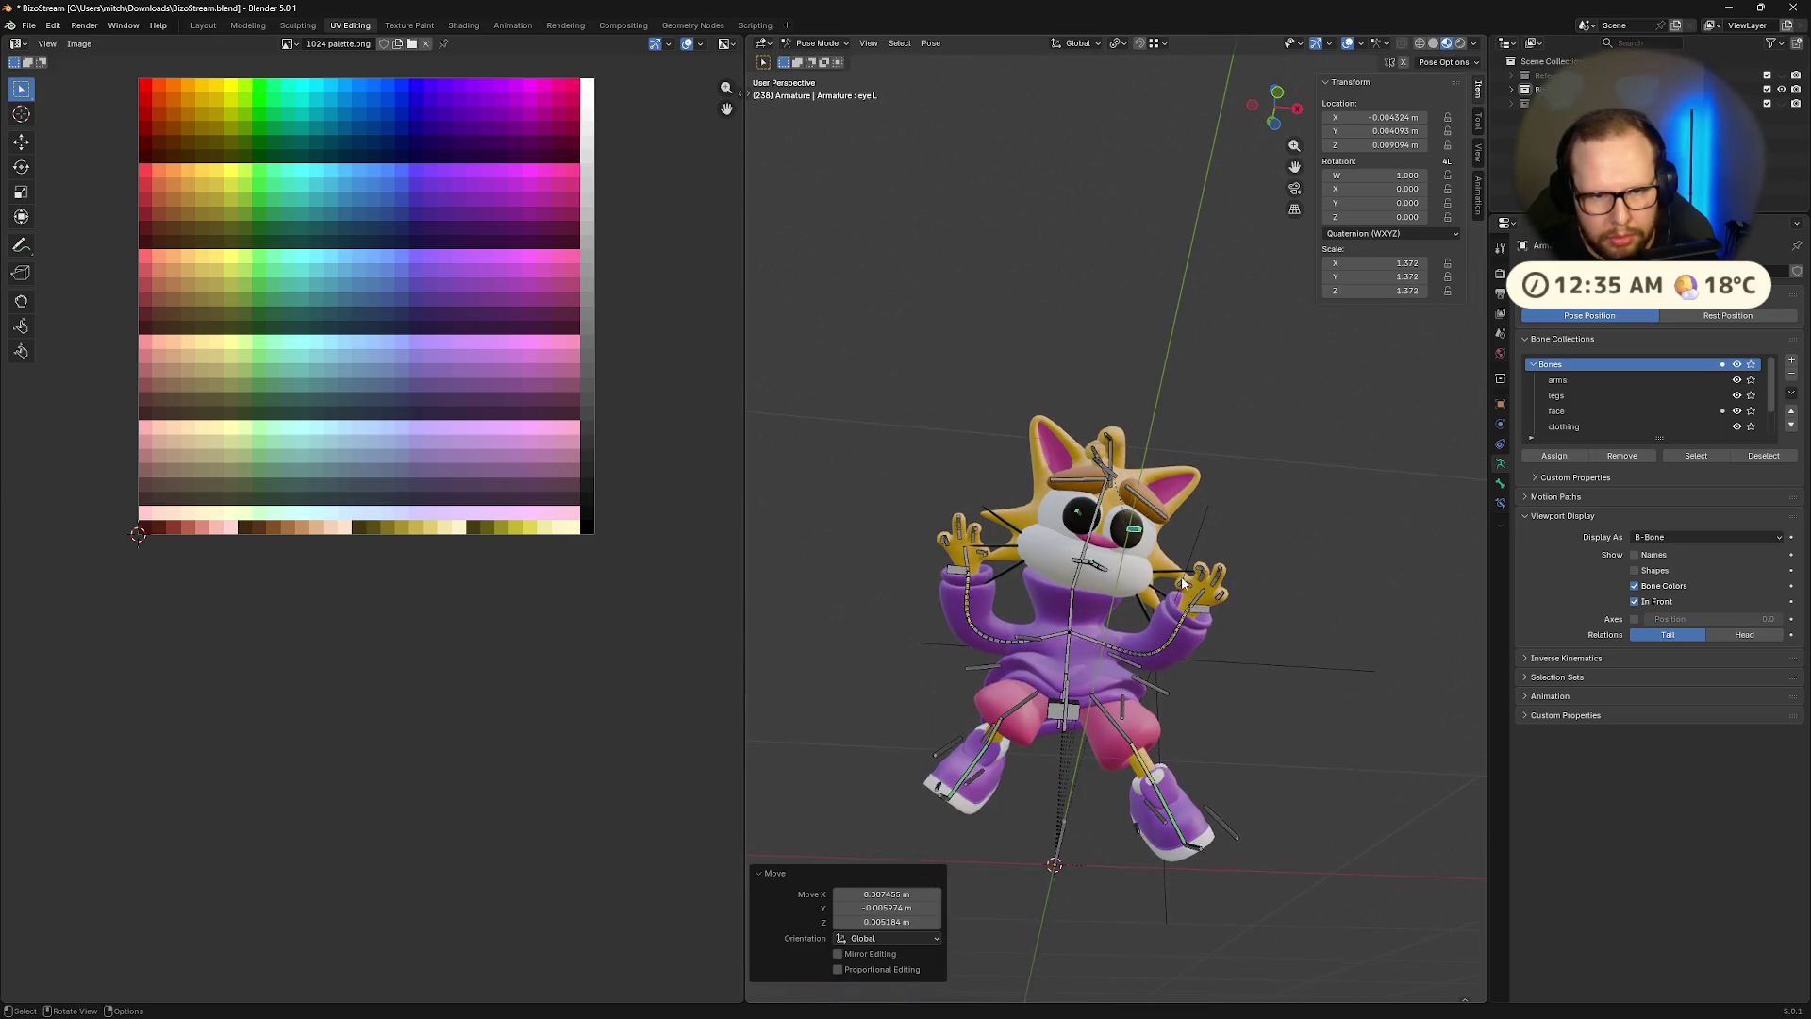
scroll(1179, 548, up, 5)
click(1163, 481)
shift+click(1163, 481)
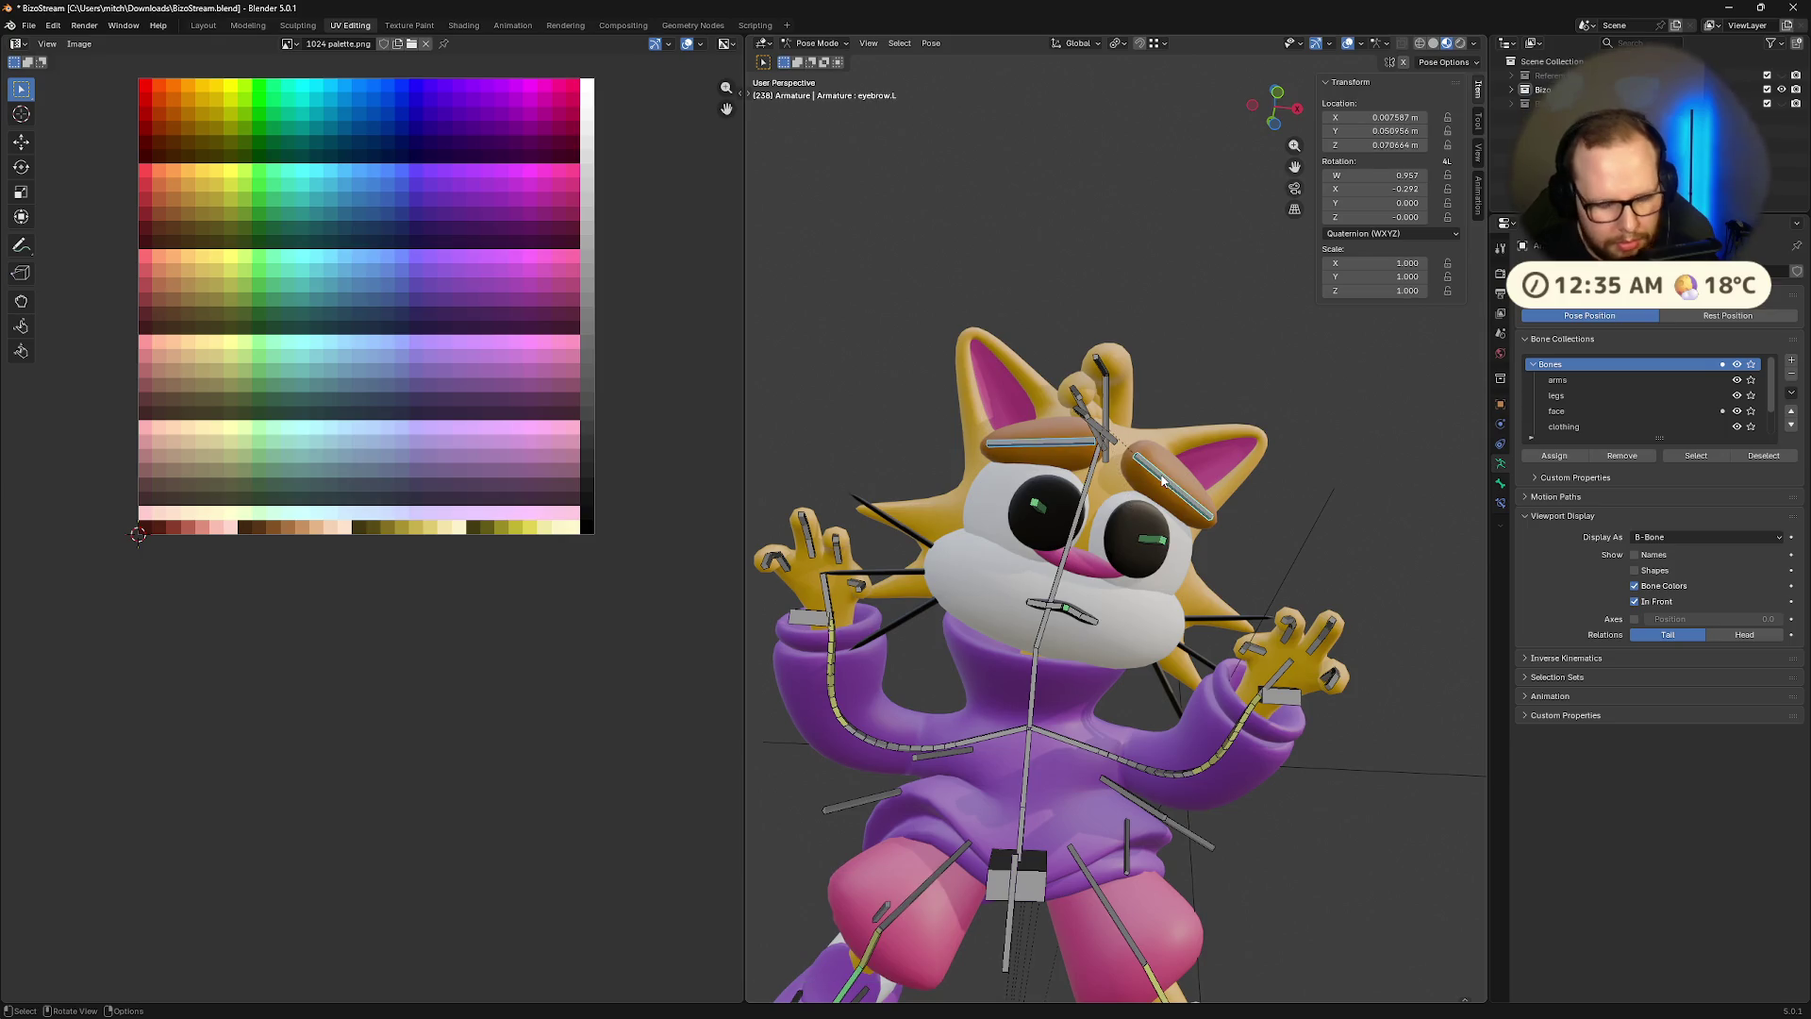
key(h)
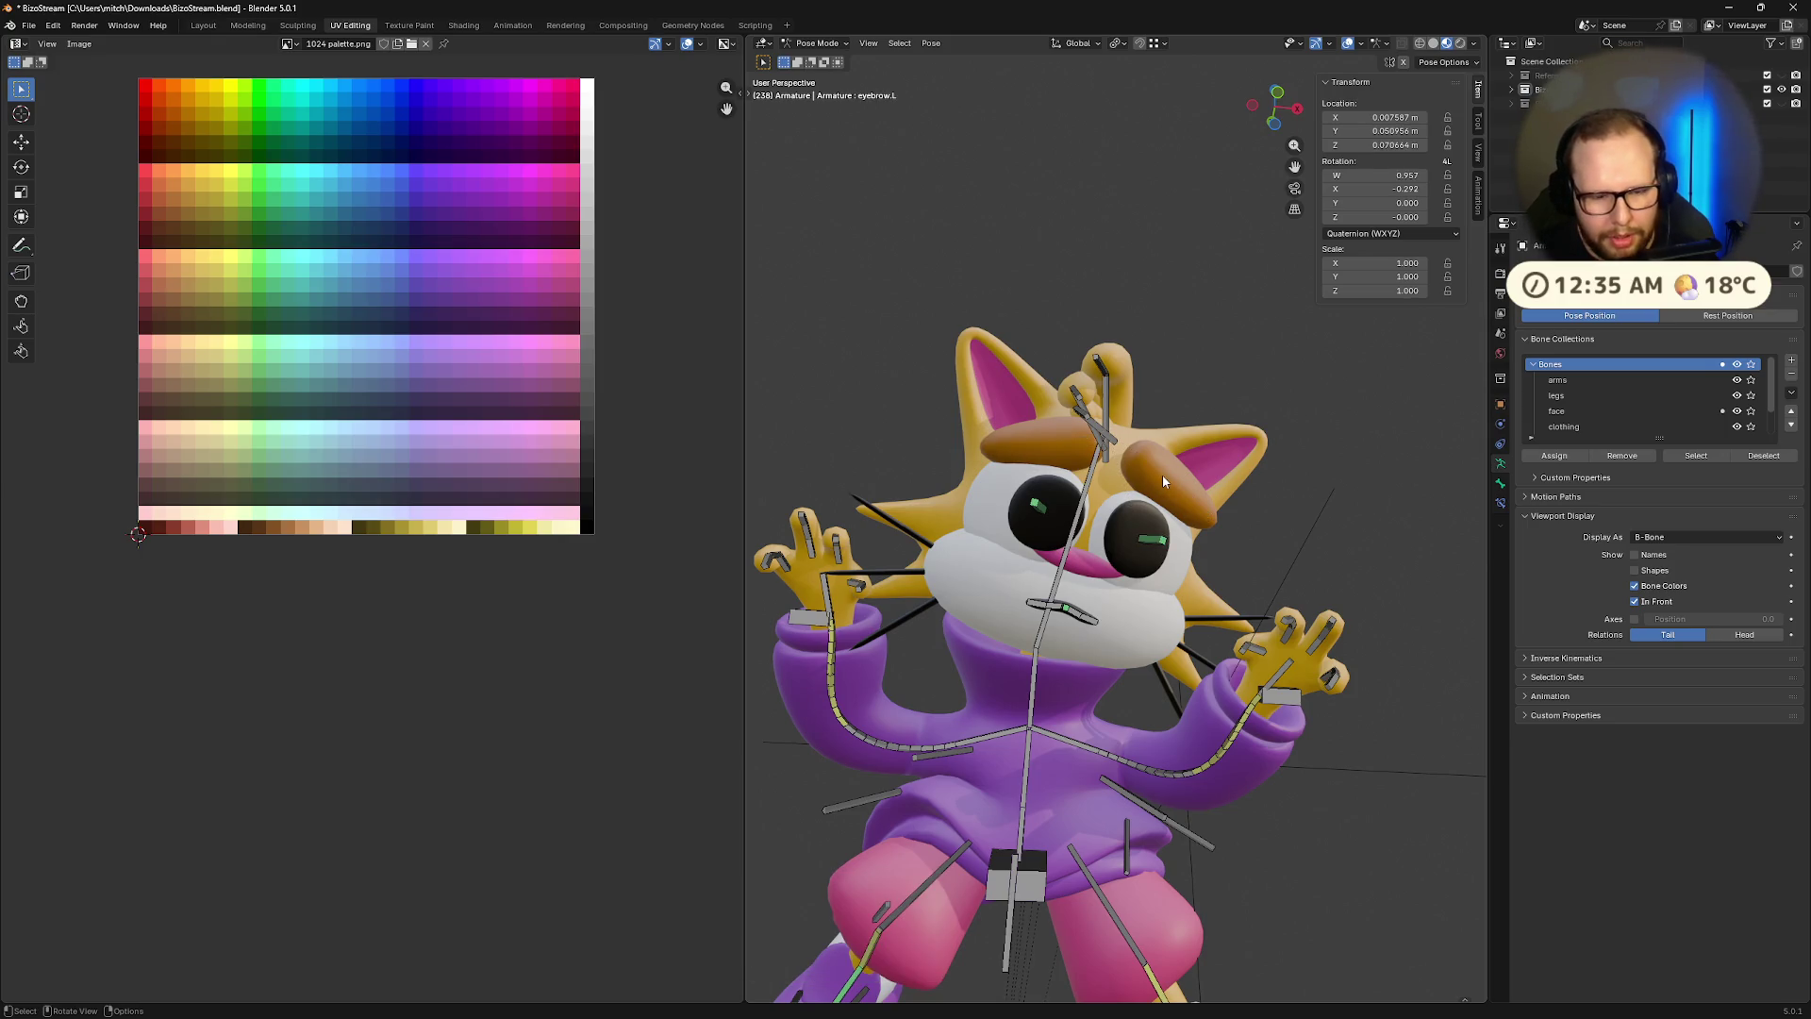
mouse_move(1303, 529)
middle_down()
mouse_move(1297, 550)
mouse_move(1170, 614)
middle_up()
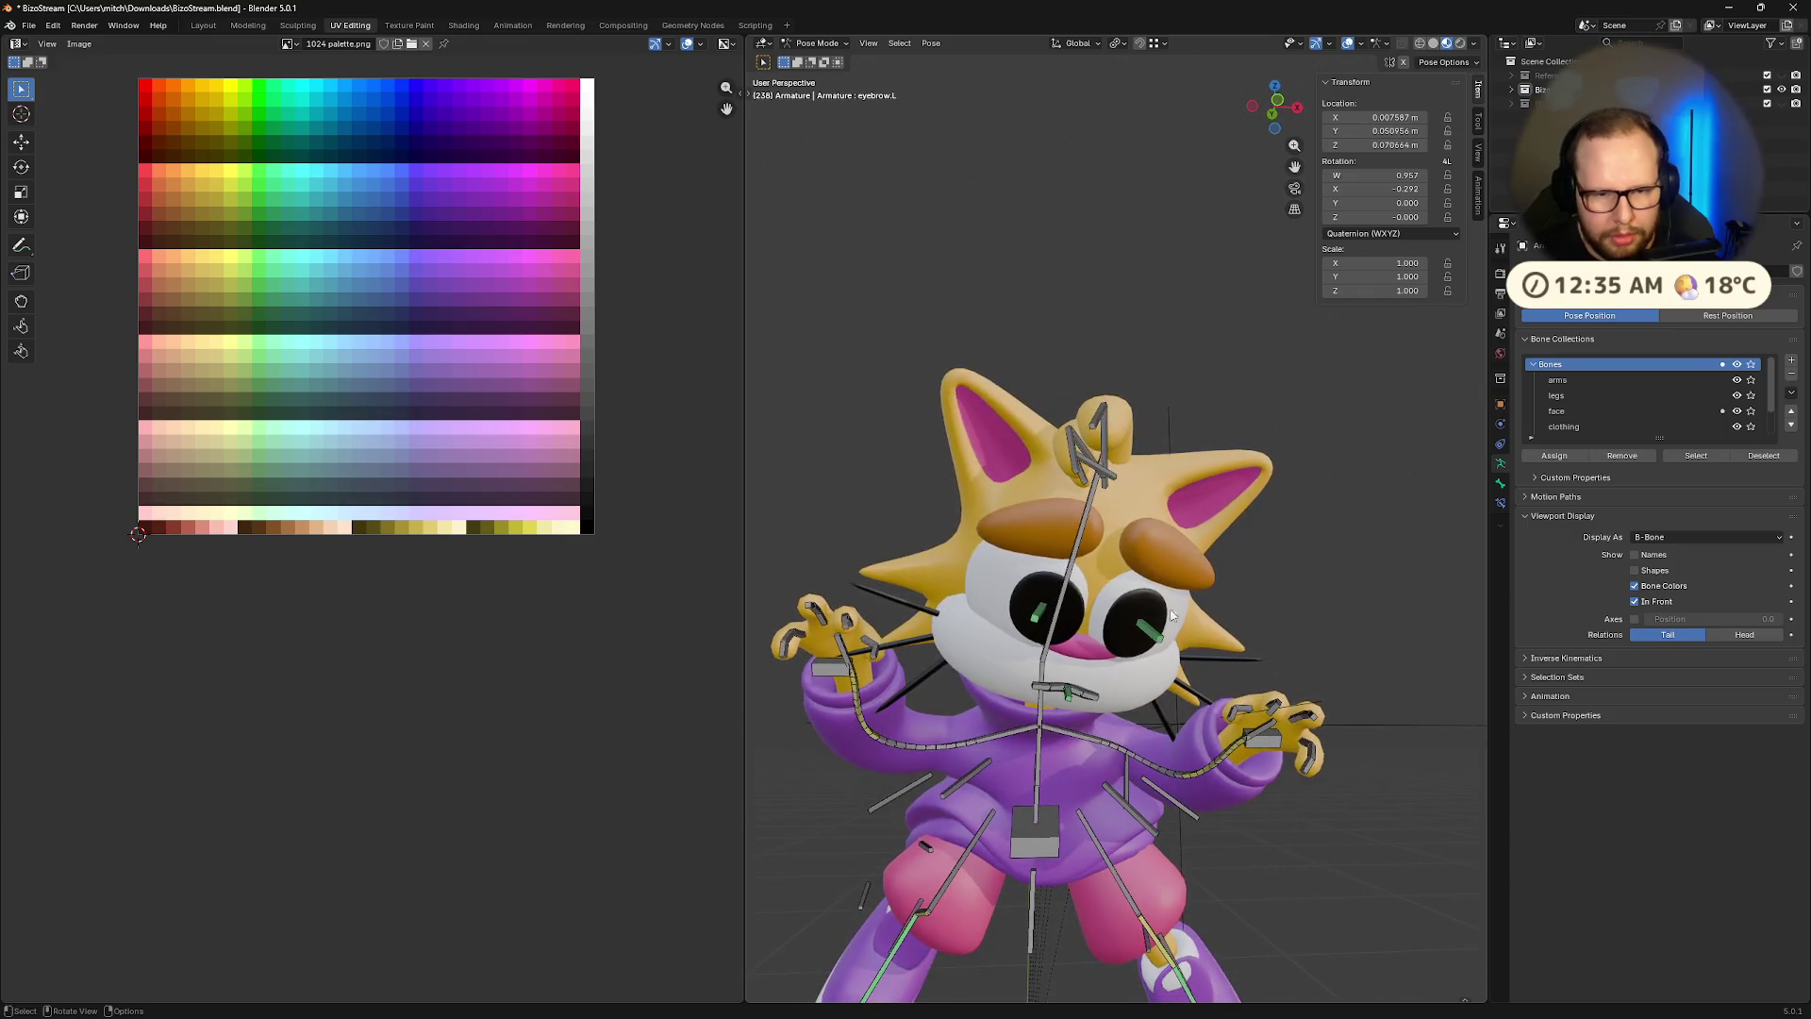
key(ctrl+z)
key(ctrl+z)
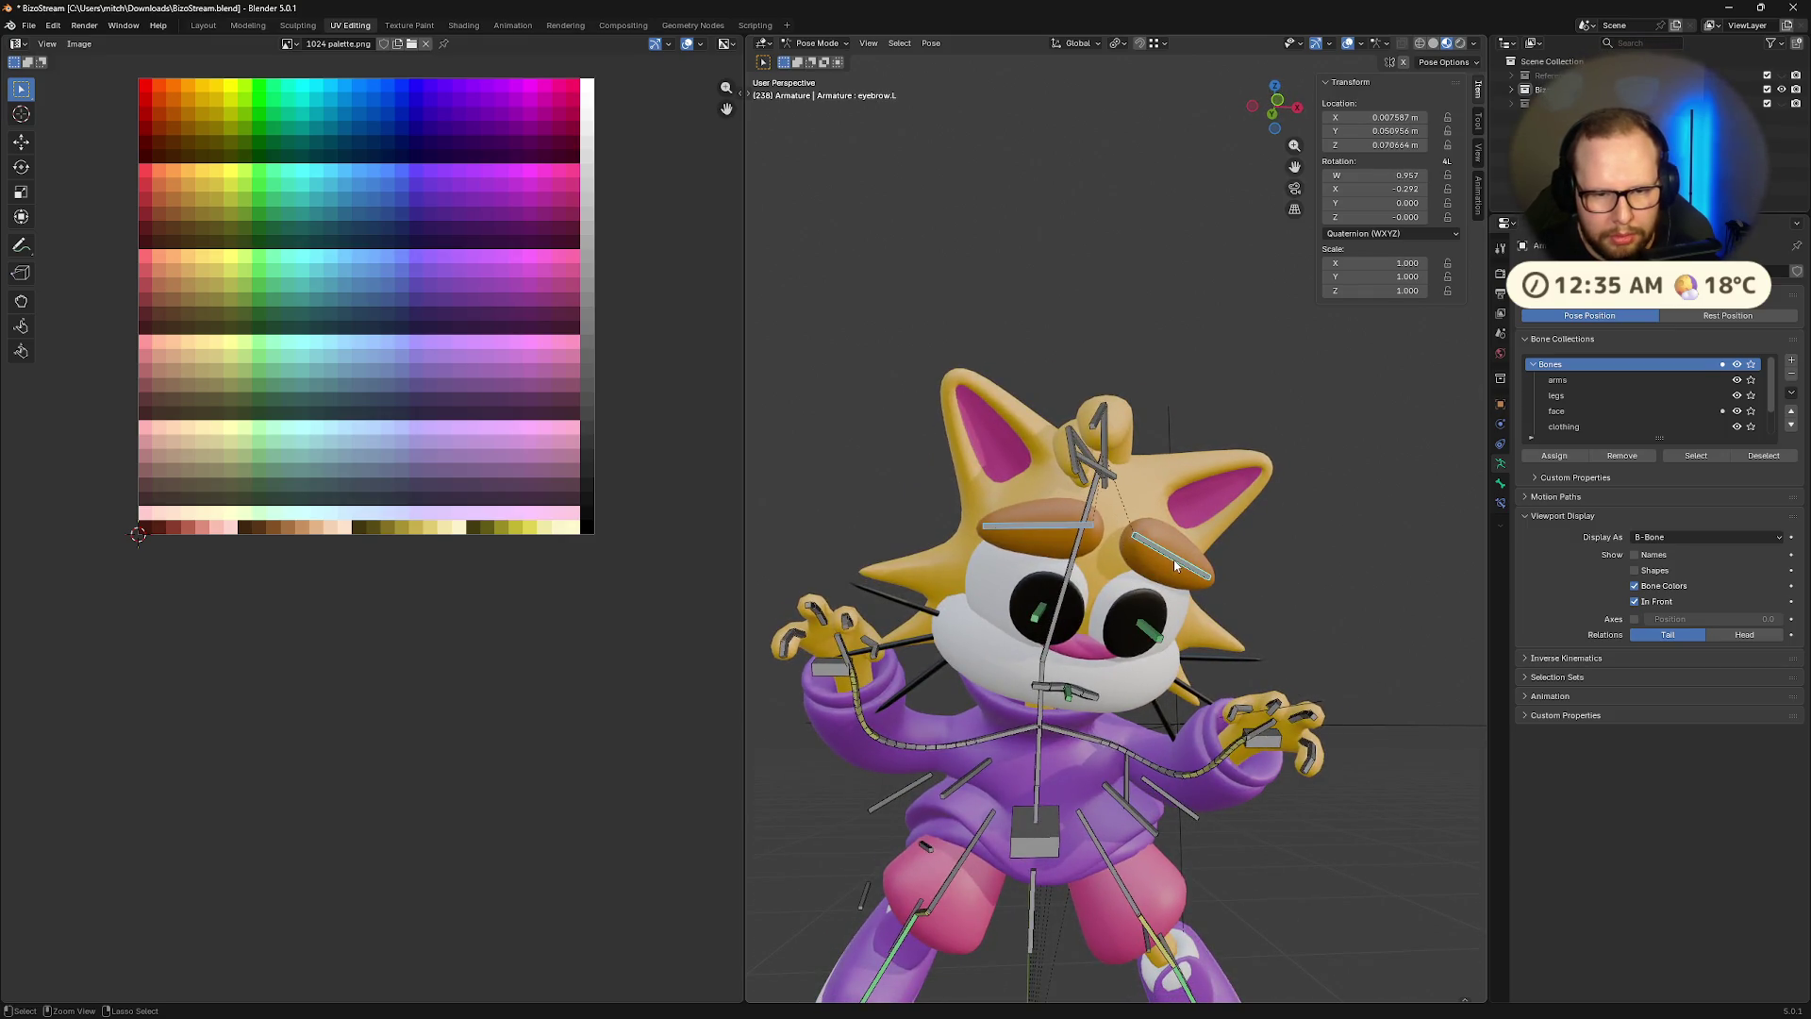
key(g)
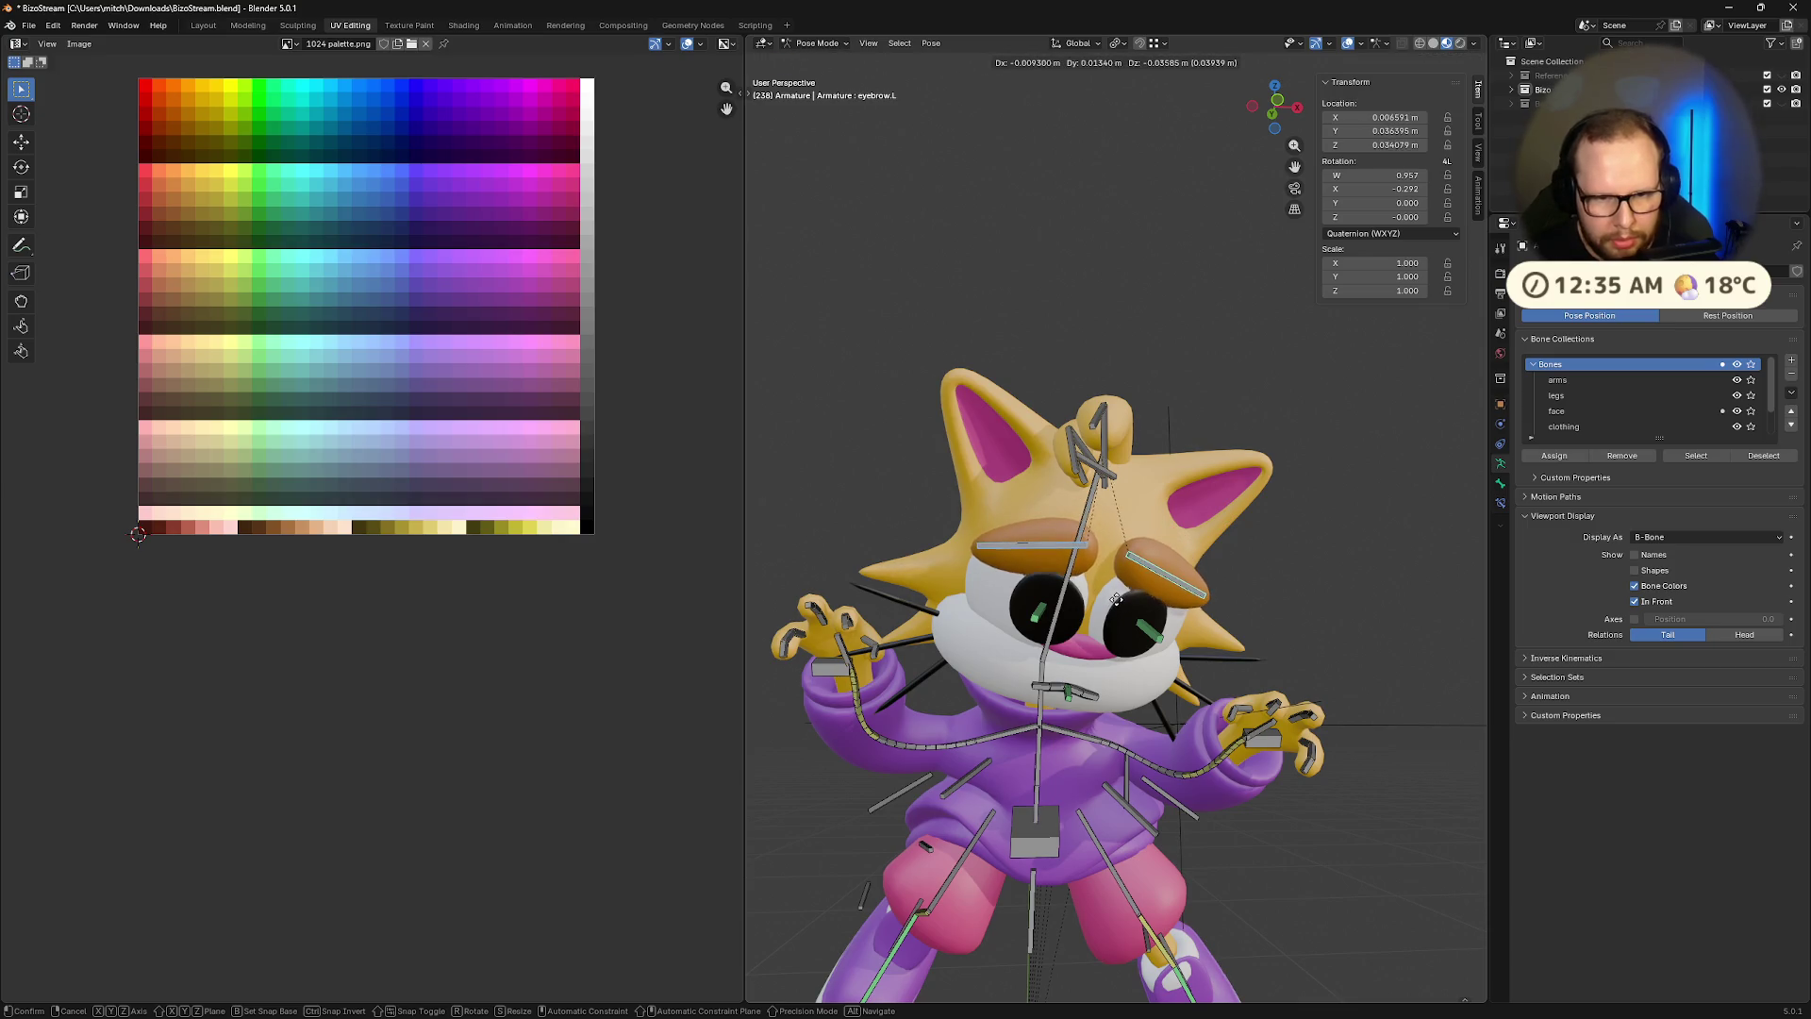
click(1211, 595)
Scale, reposition and rotate the eyebrows about local X
middle_drag(1211, 594, 1215, 566)
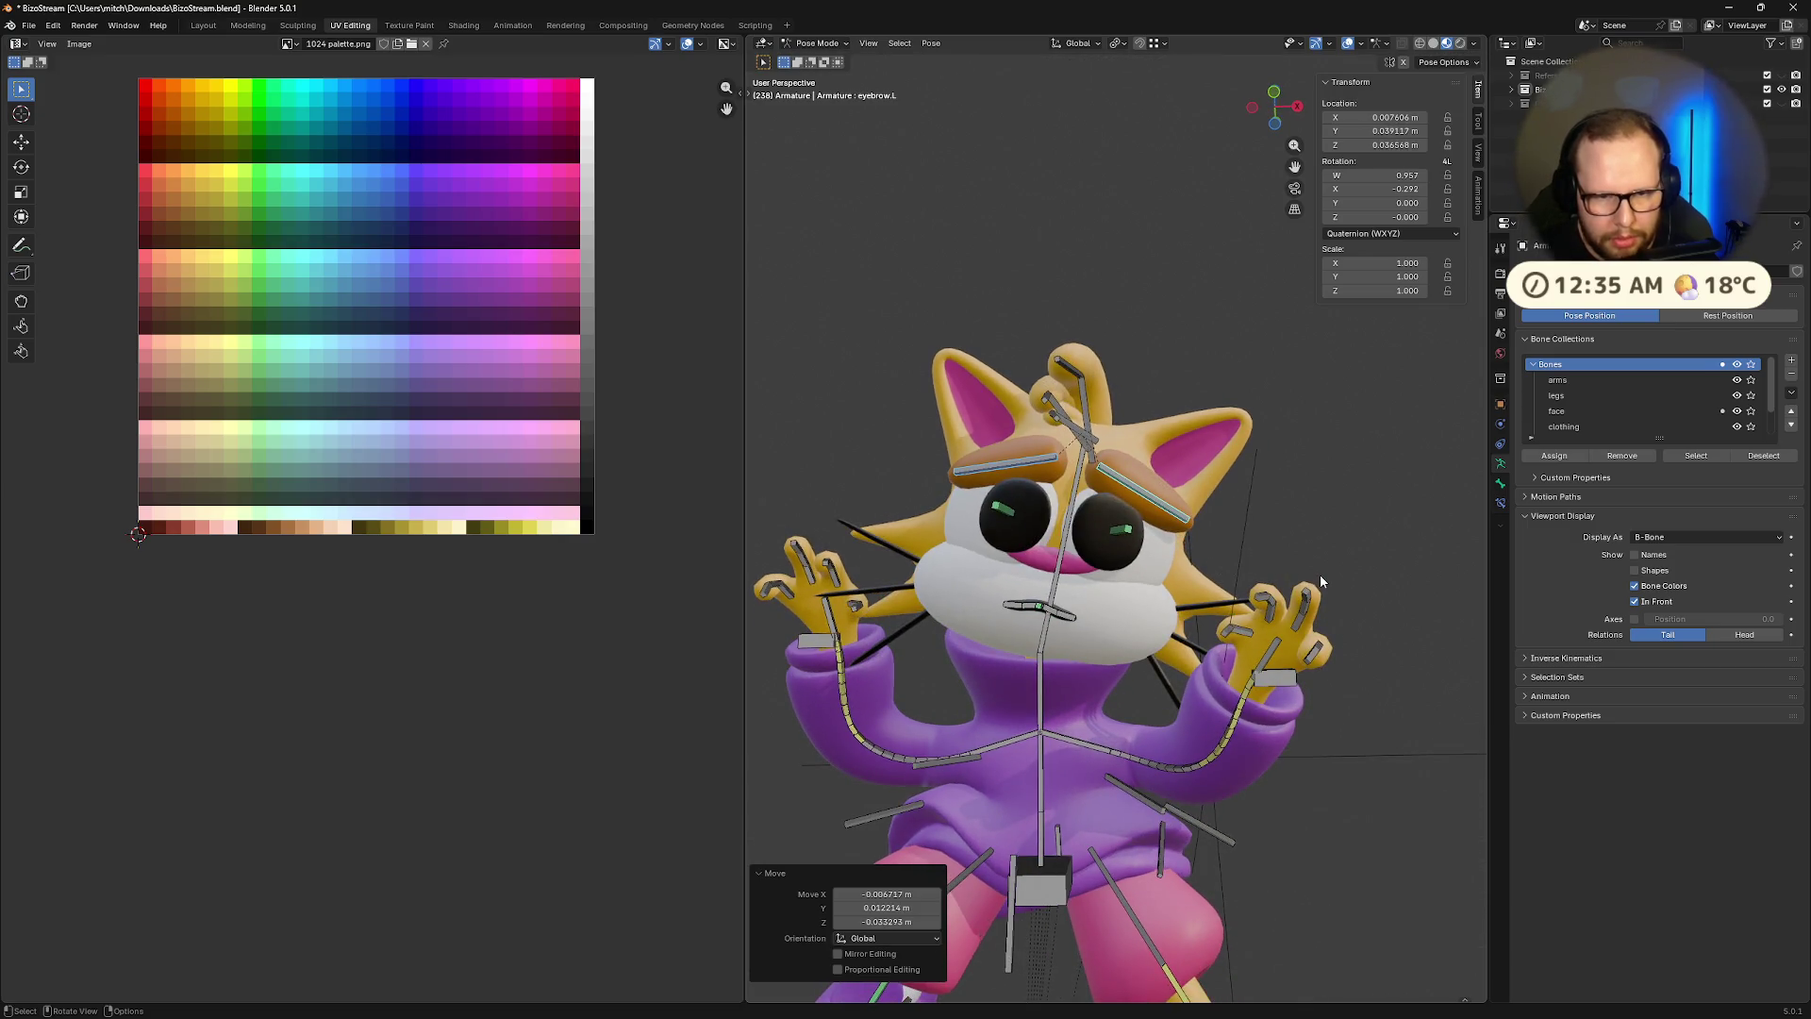
key(s)
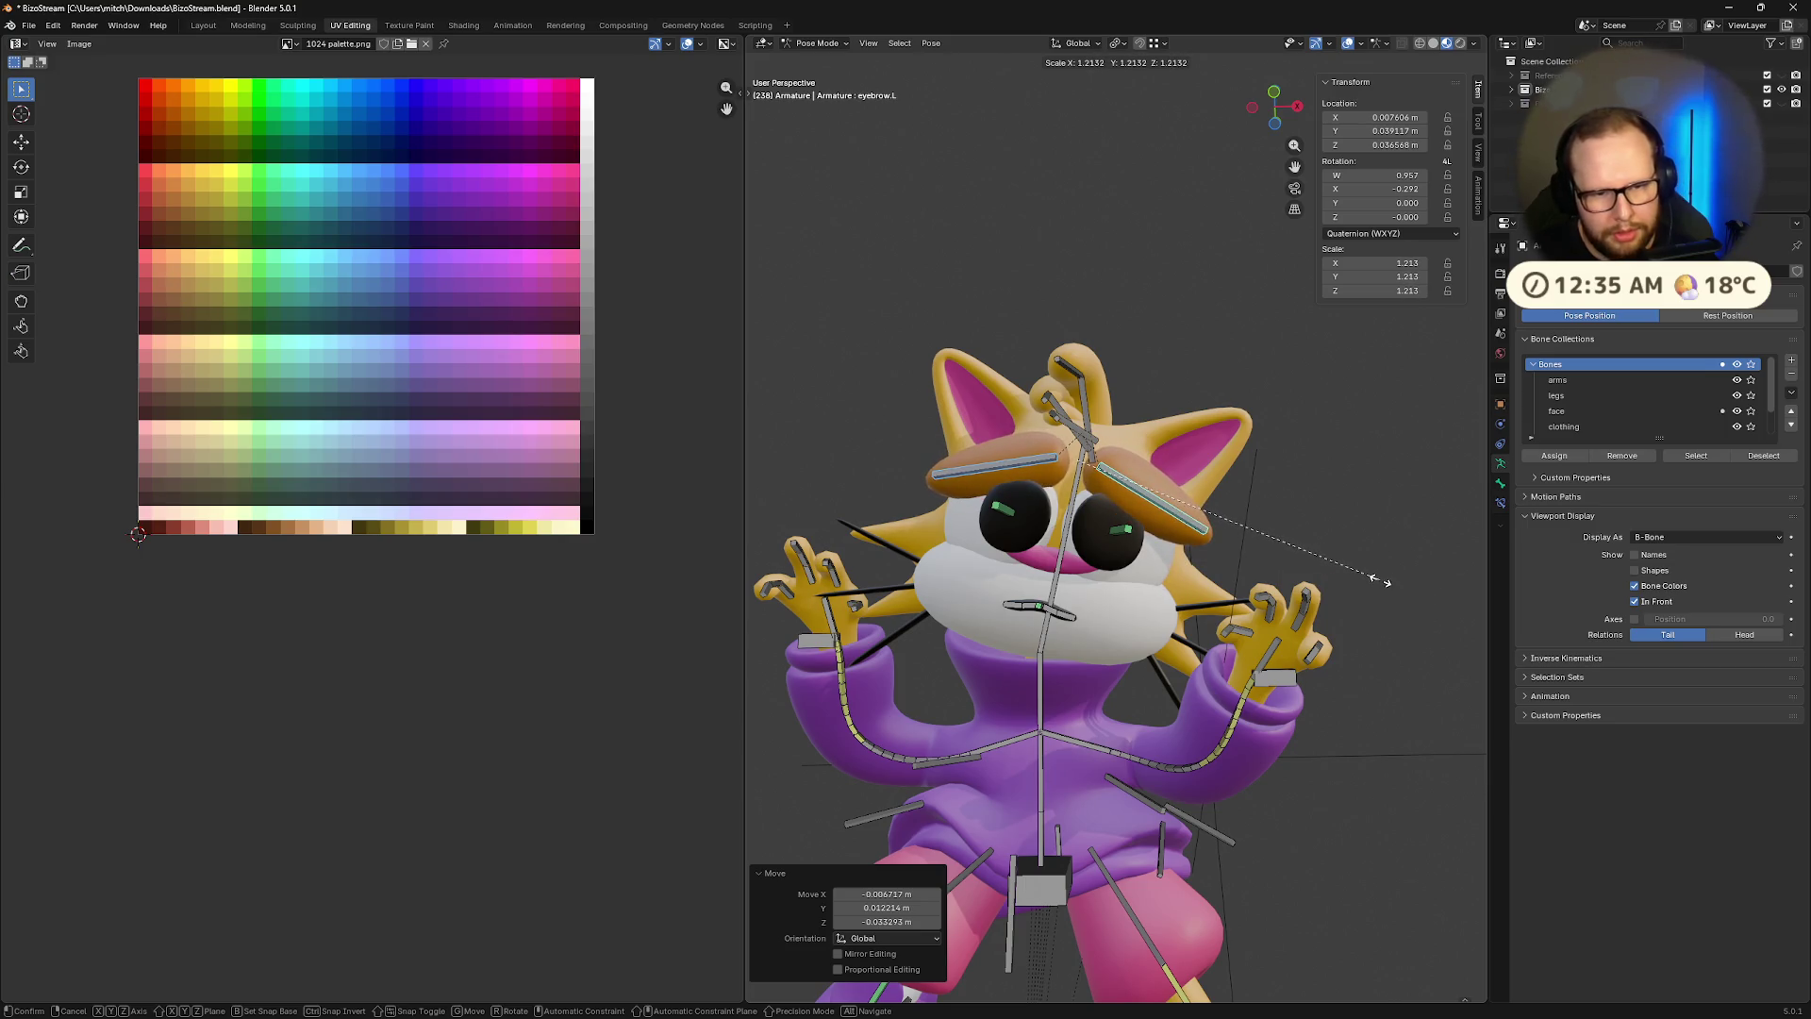
right_click(1338, 570)
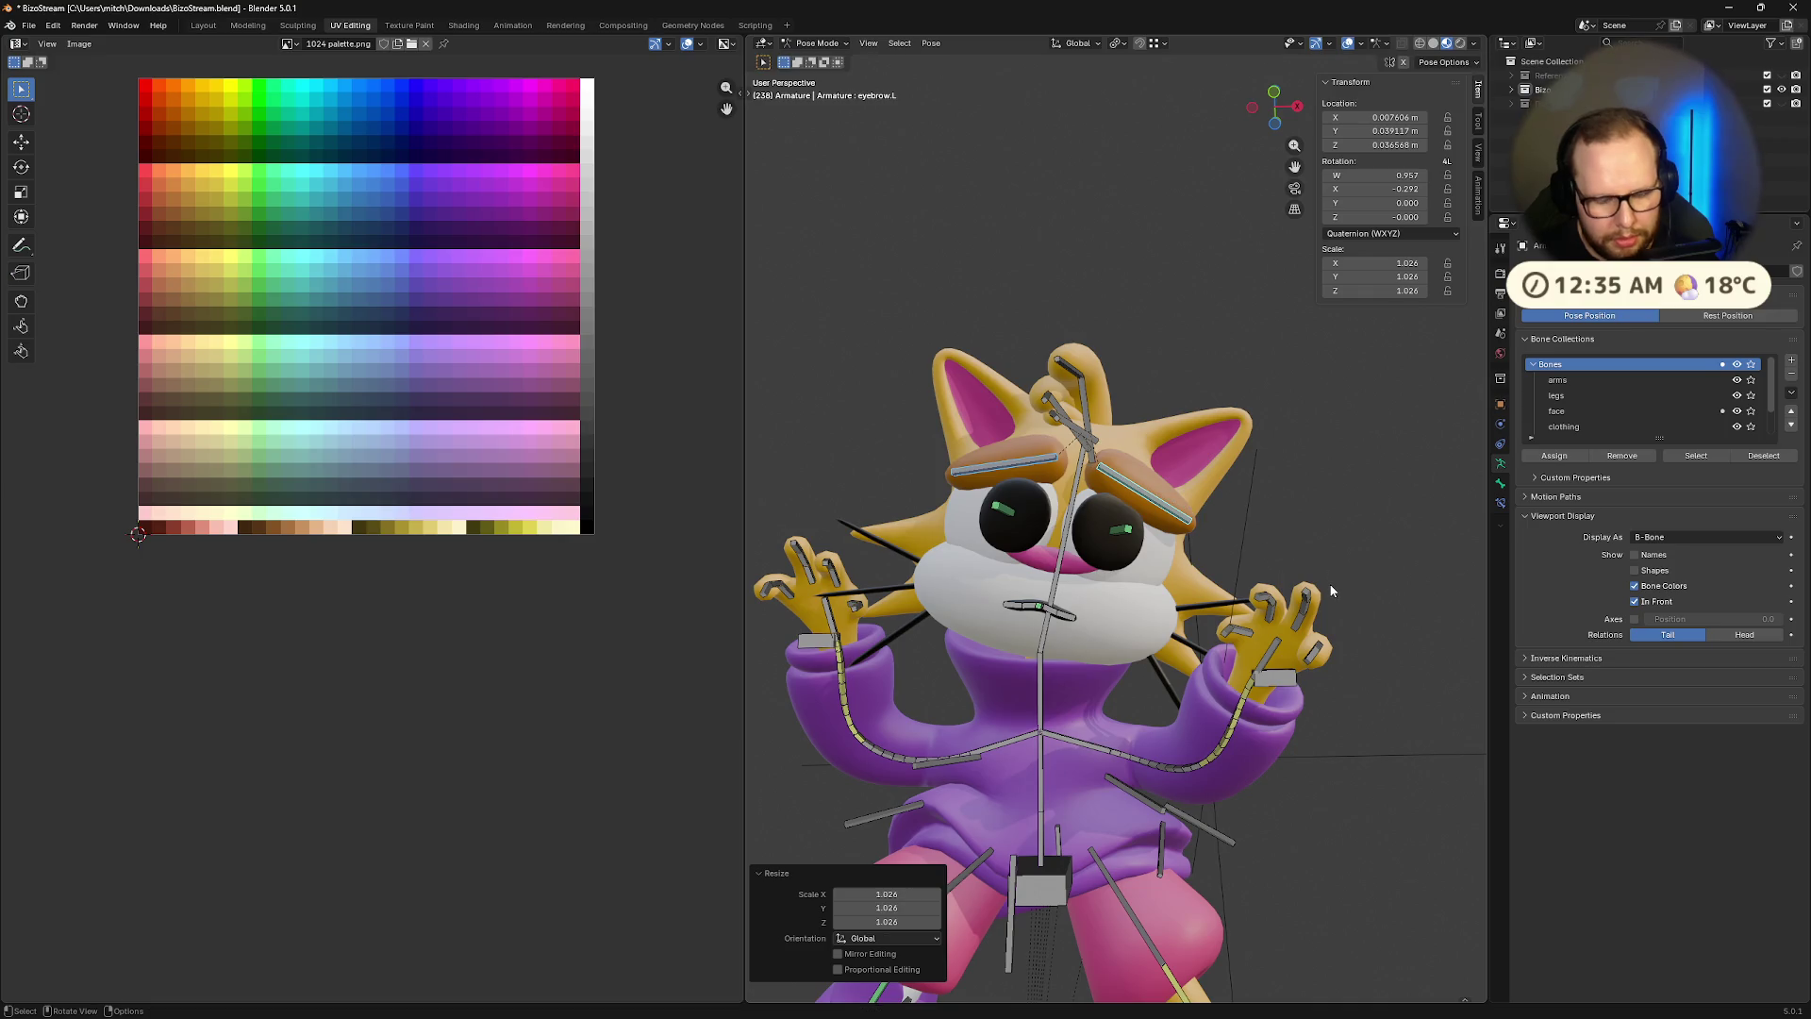
key(g)
click(1328, 573)
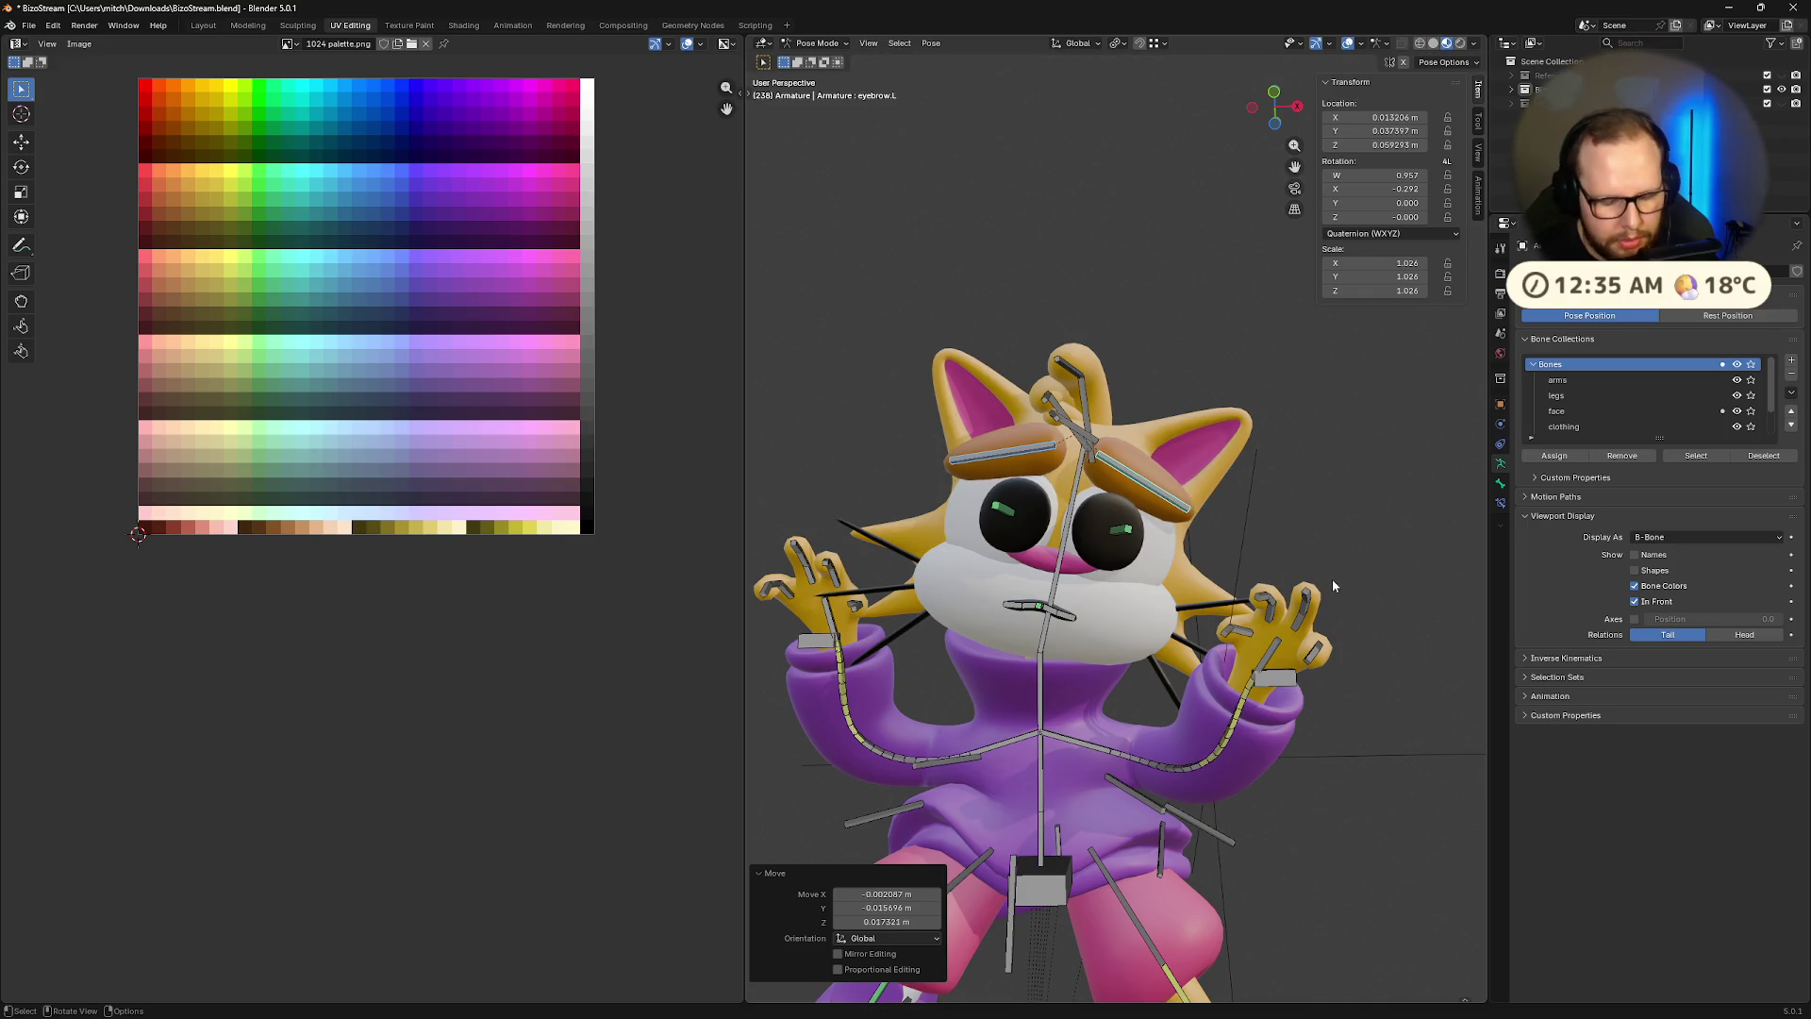
key(r)
key(x)
key(x)
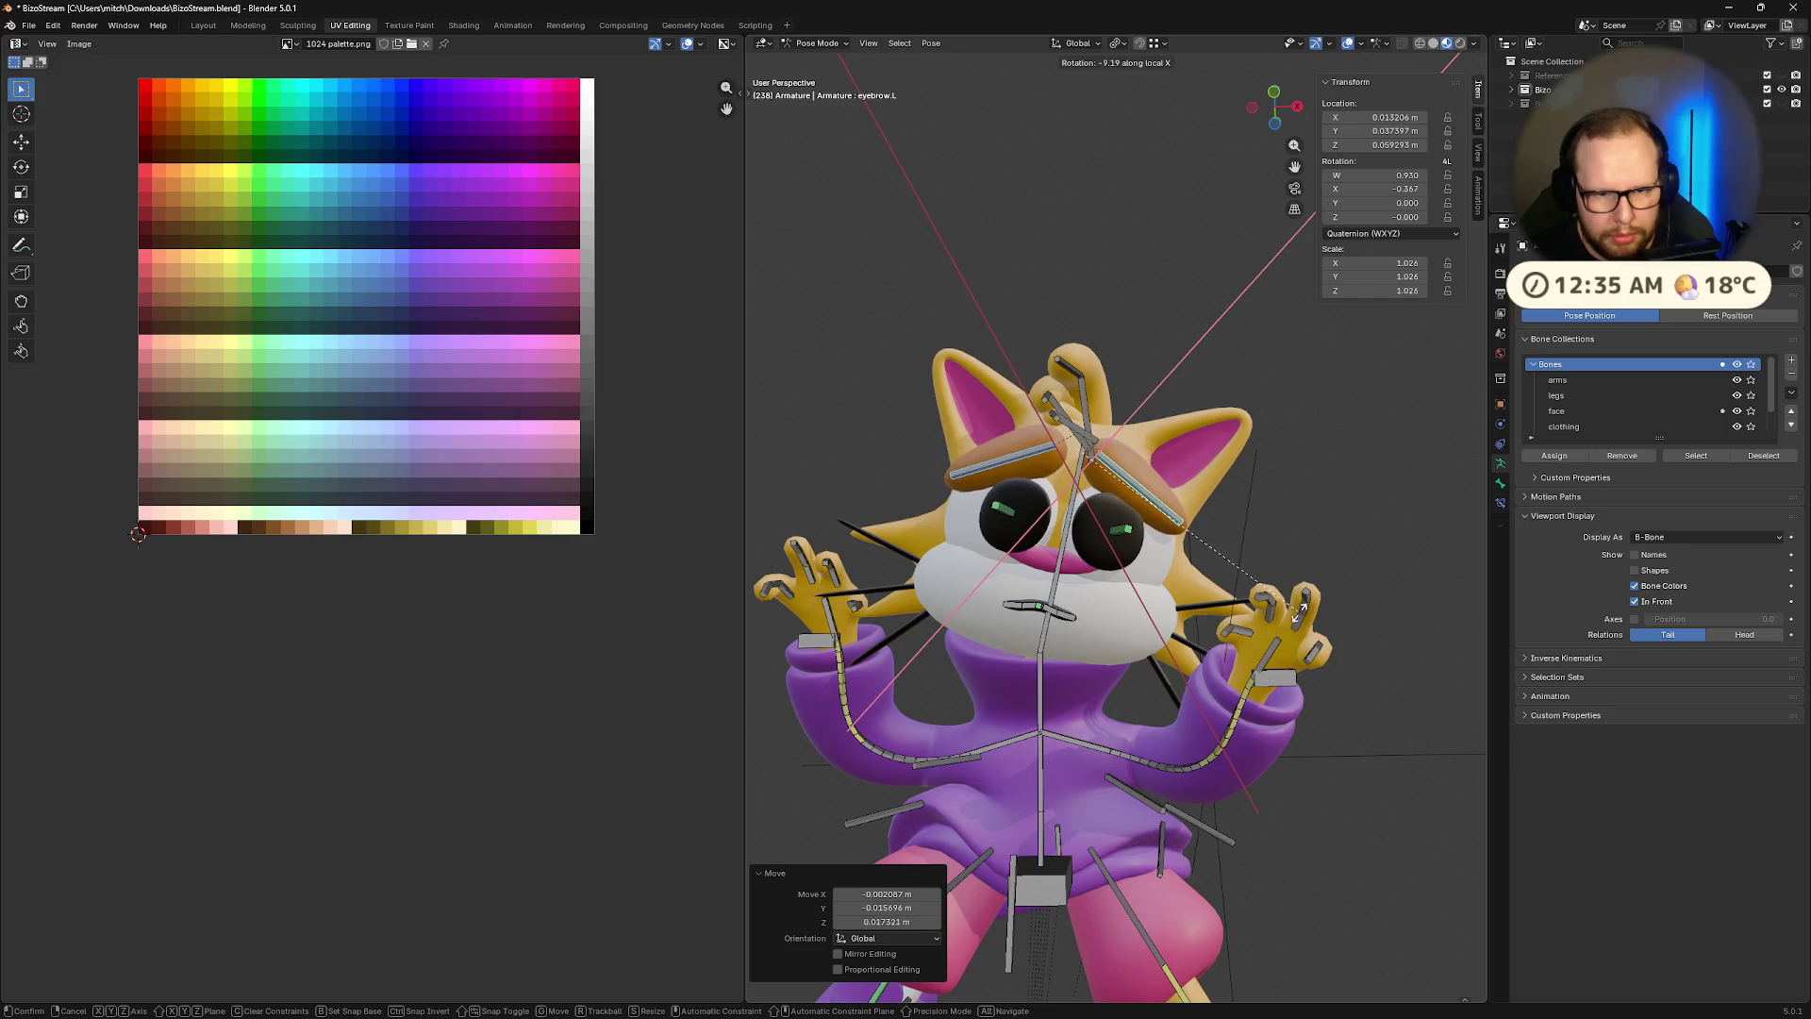
click(1300, 608)
Rotate mouth.001.R and mouth.001.L together about local X so the mouth turns down
middle_drag(1302, 611, 1352, 622)
click(1082, 612)
key(r)
click(1070, 594)
click(1066, 590)
shift+click(1114, 609)
key(r)
key(x)
key(x)
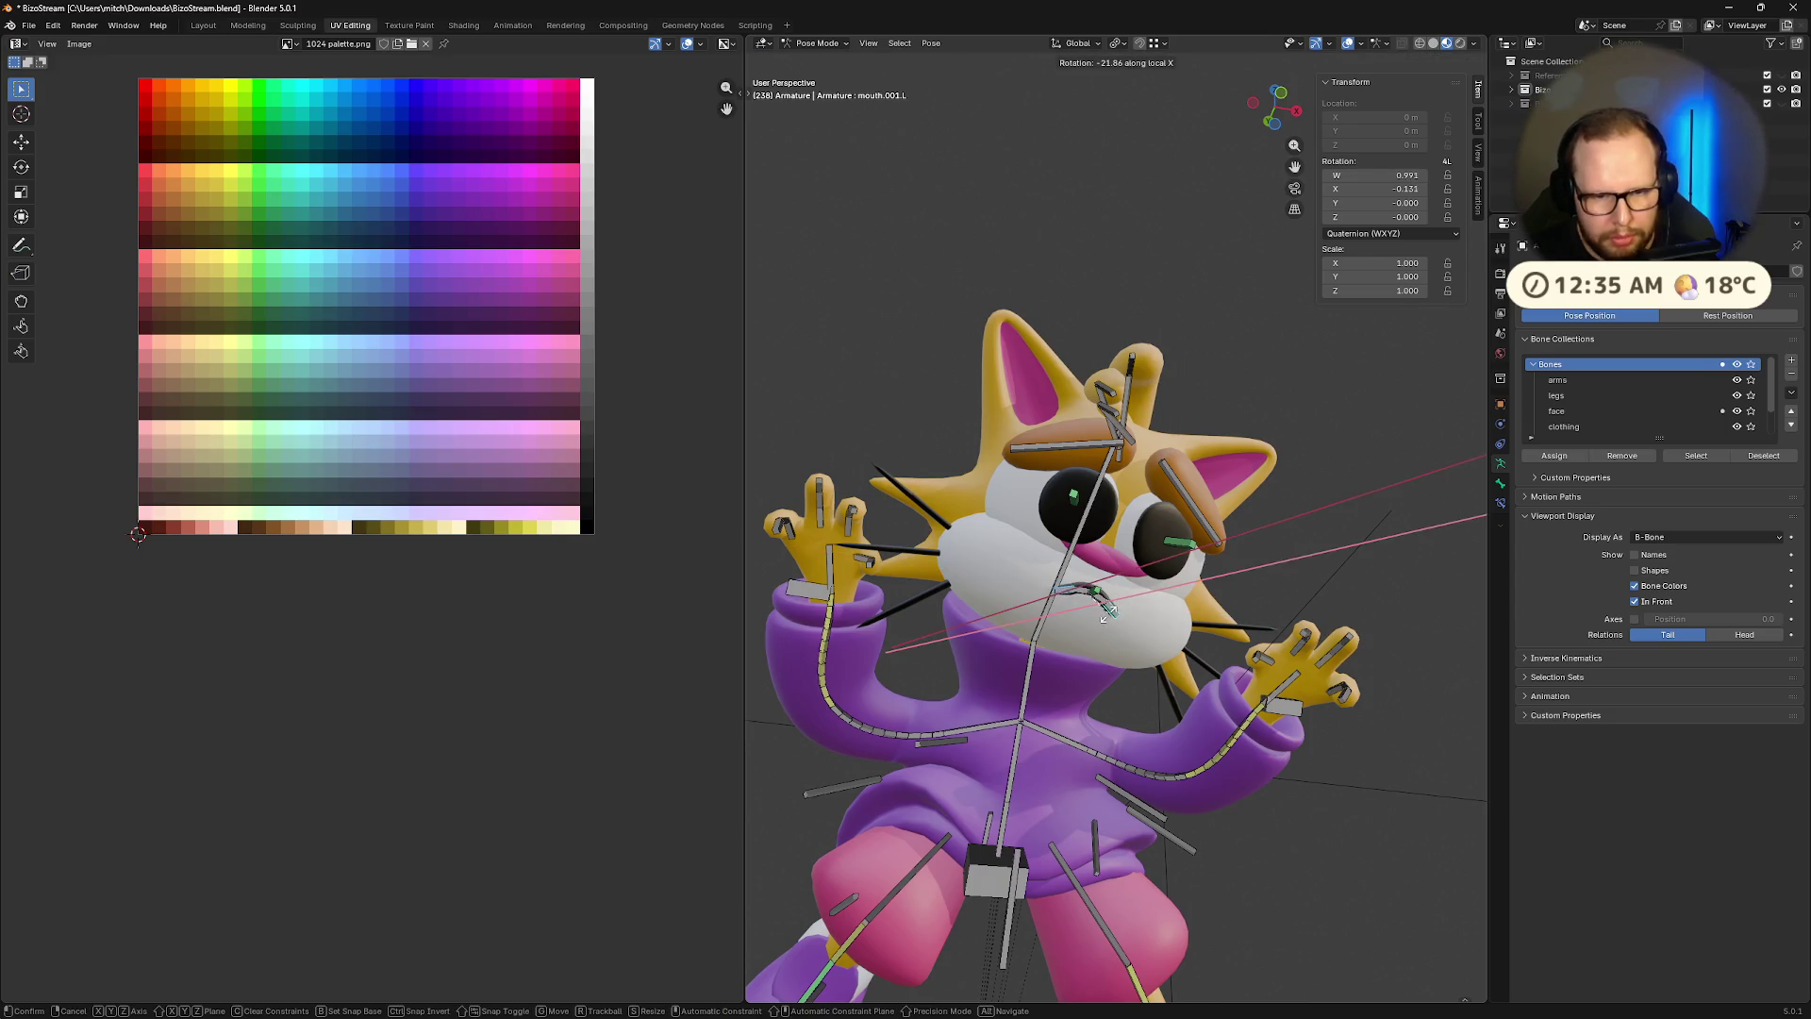
click(1104, 611)
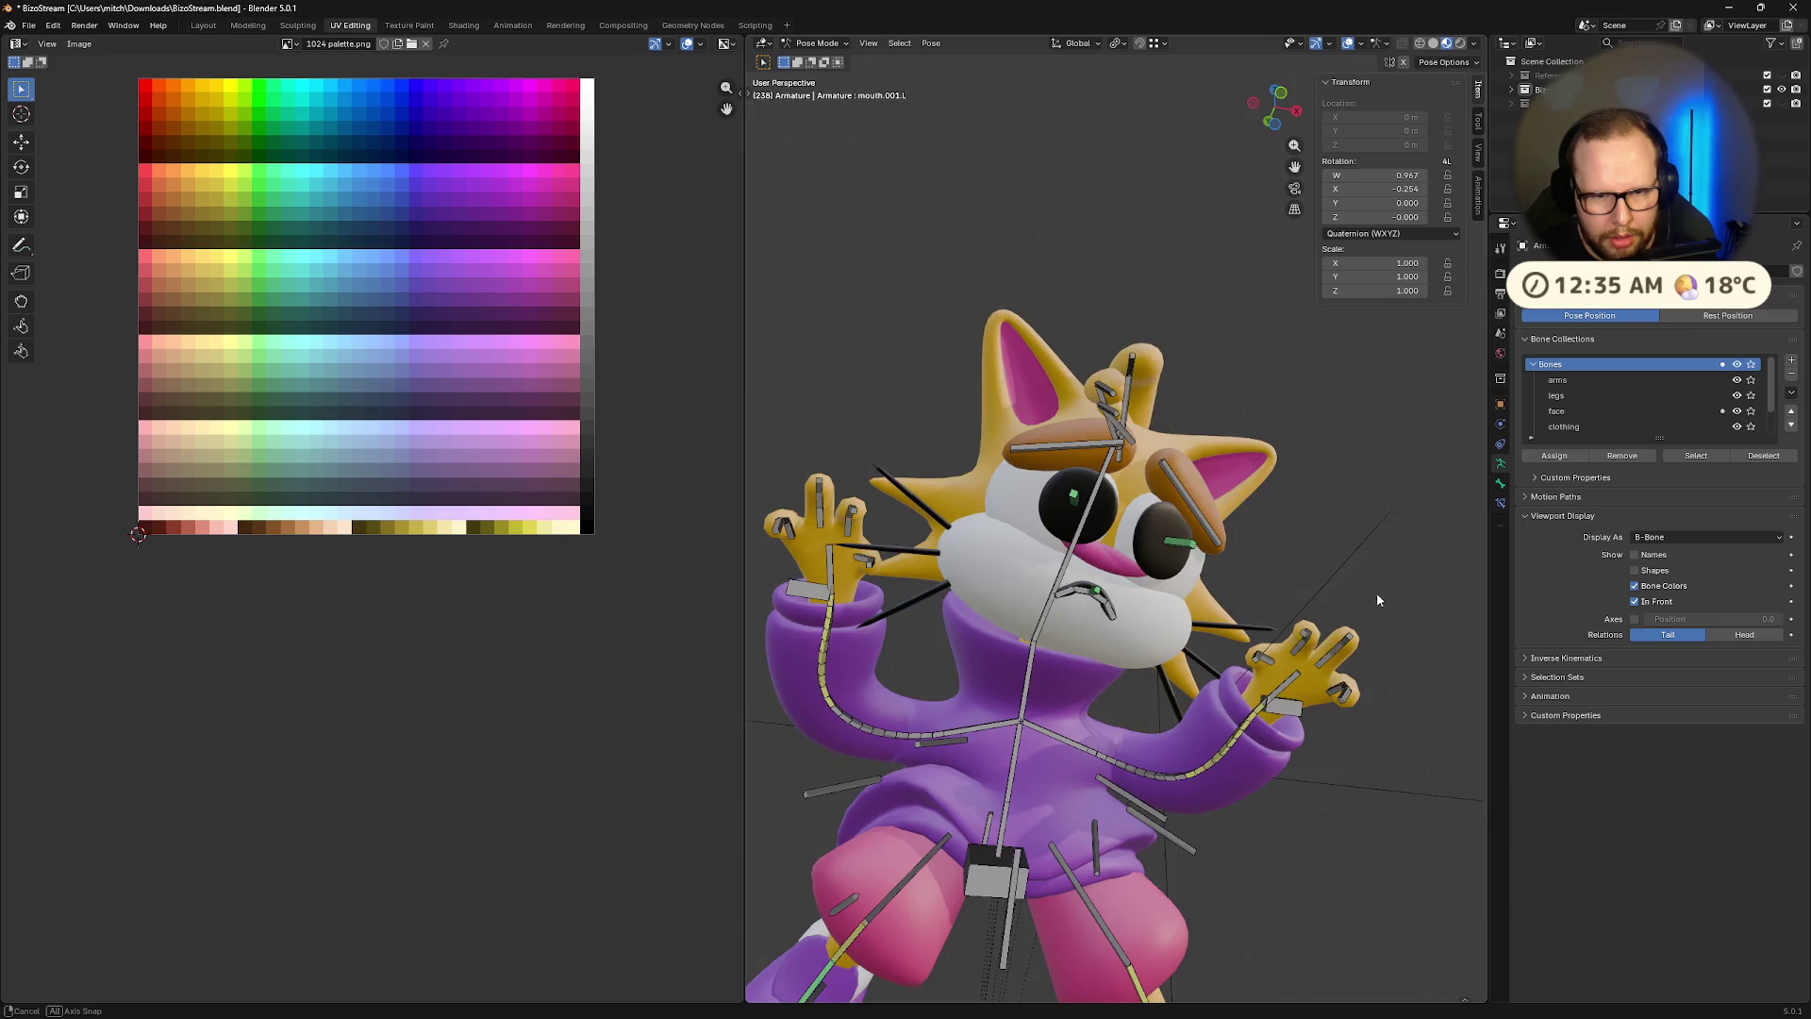
scroll(1377, 592, down, 5)
Compare against the rest pose in Edit Mode, then nudge eyebrow.L into place
key(Tab)
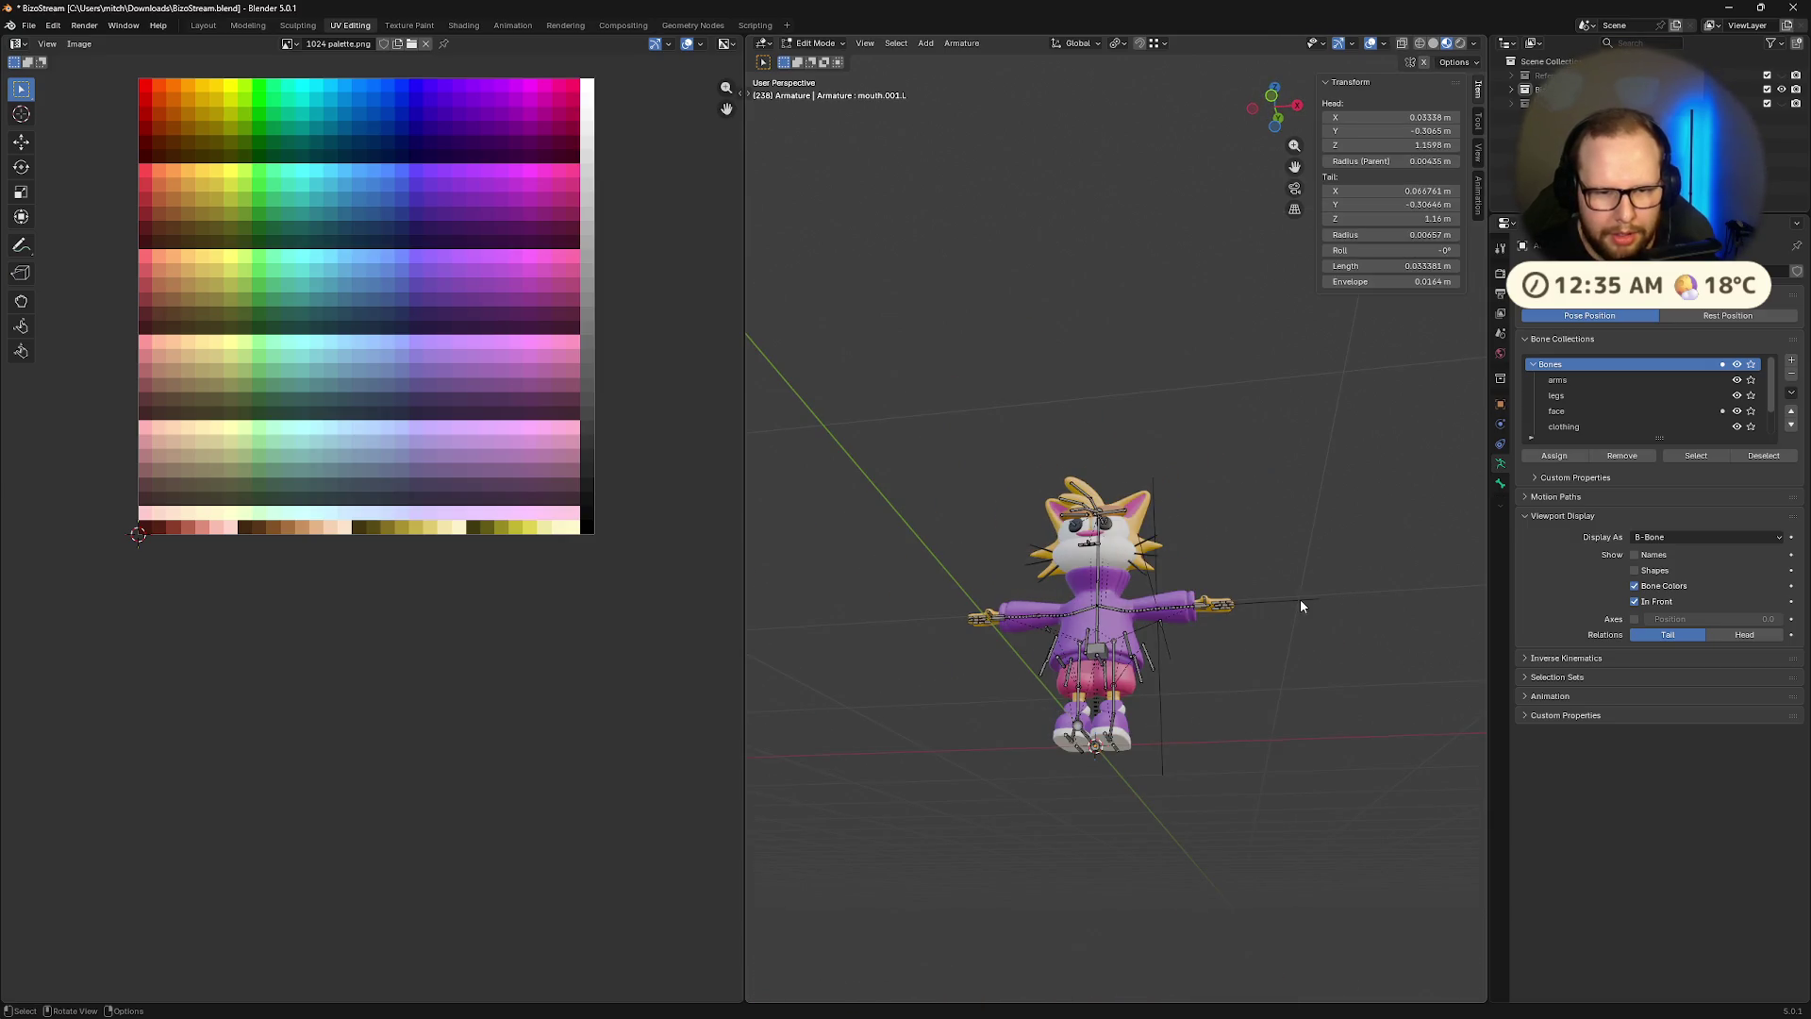
key(Tab)
scroll(1176, 607, up, 5)
mouse_move(1173, 612)
middle_down()
mouse_move(1200, 611)
mouse_move(1287, 692)
mouse_move(1270, 662)
middle_up()
mouse_move(1294, 564)
middle_down()
mouse_move(1311, 611)
mouse_move(1354, 554)
mouse_move(1311, 540)
middle_up()
click(1300, 564)
key(g)
click(1314, 631)
Turn off drawing the bones in front of the mesh
scroll(1226, 694, up, 4)
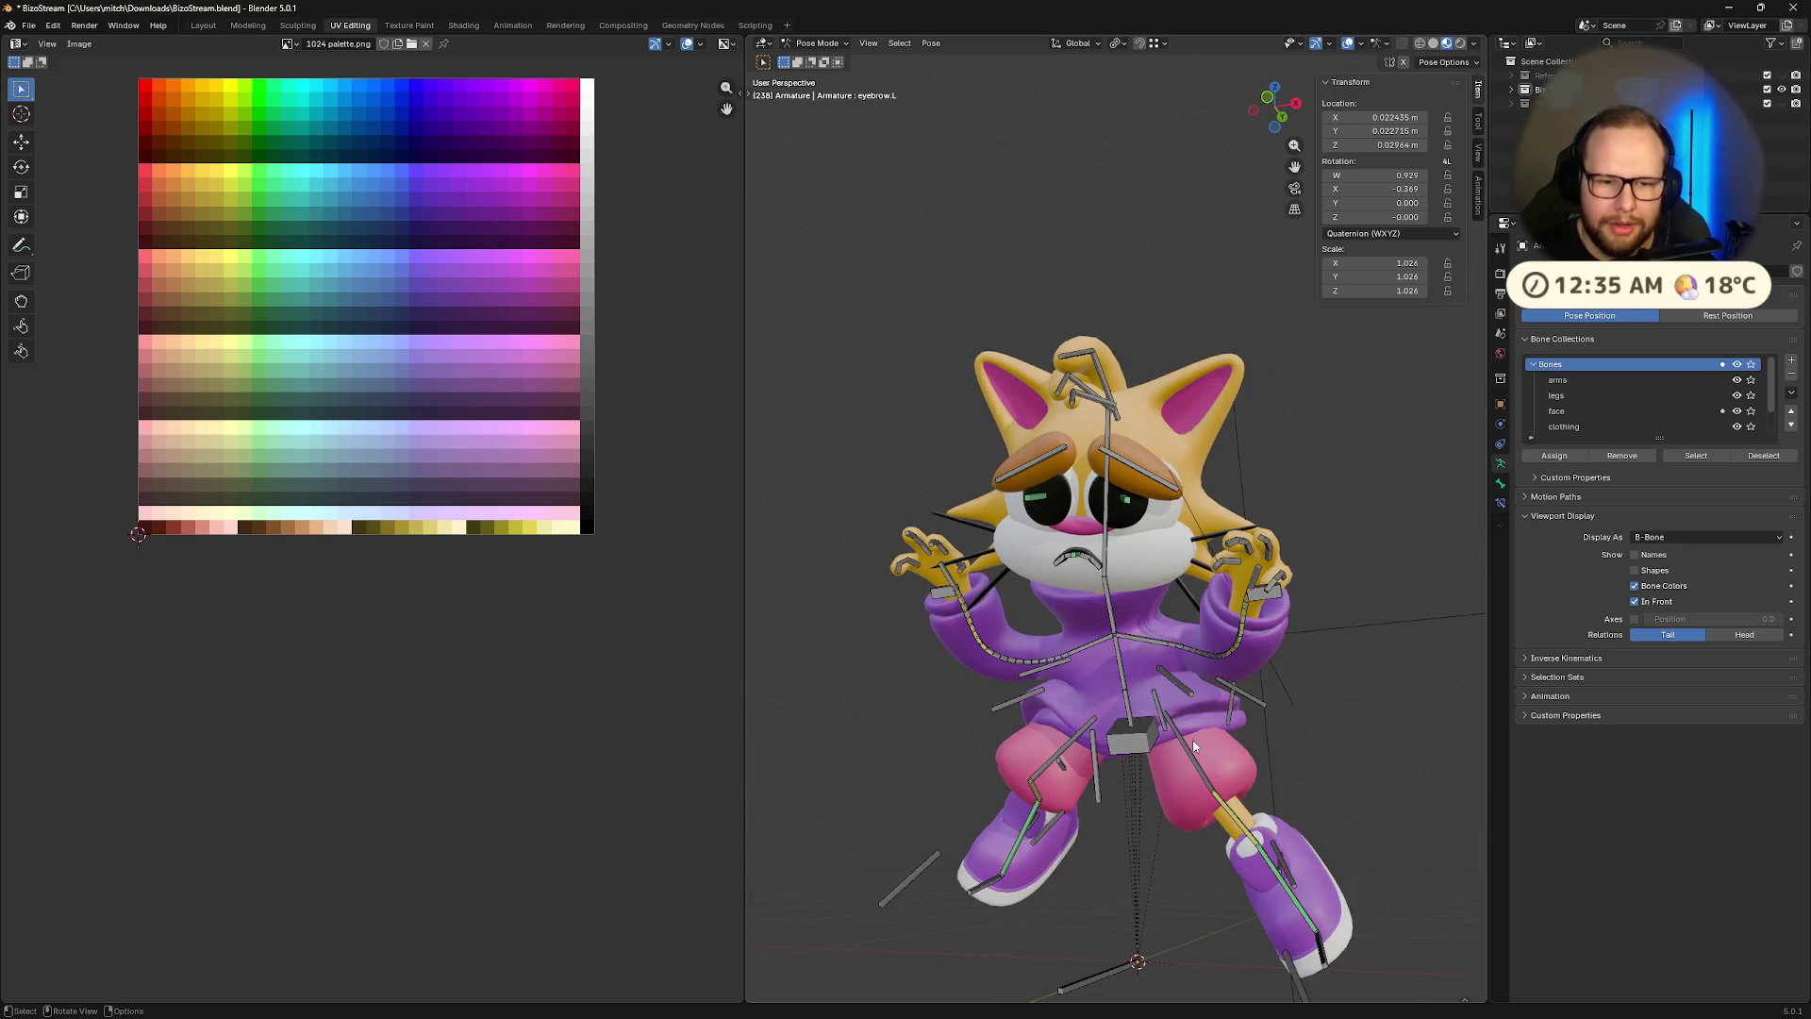
scroll(1194, 745, down, 3)
mouse_move(1196, 747)
middle_down()
mouse_move(1241, 717)
mouse_move(1256, 667)
mouse_move(1259, 684)
middle_up()
scroll(1264, 735, down, 3)
scroll(1287, 751, up, 5)
scroll(1263, 679, down, 3)
click(1634, 600)
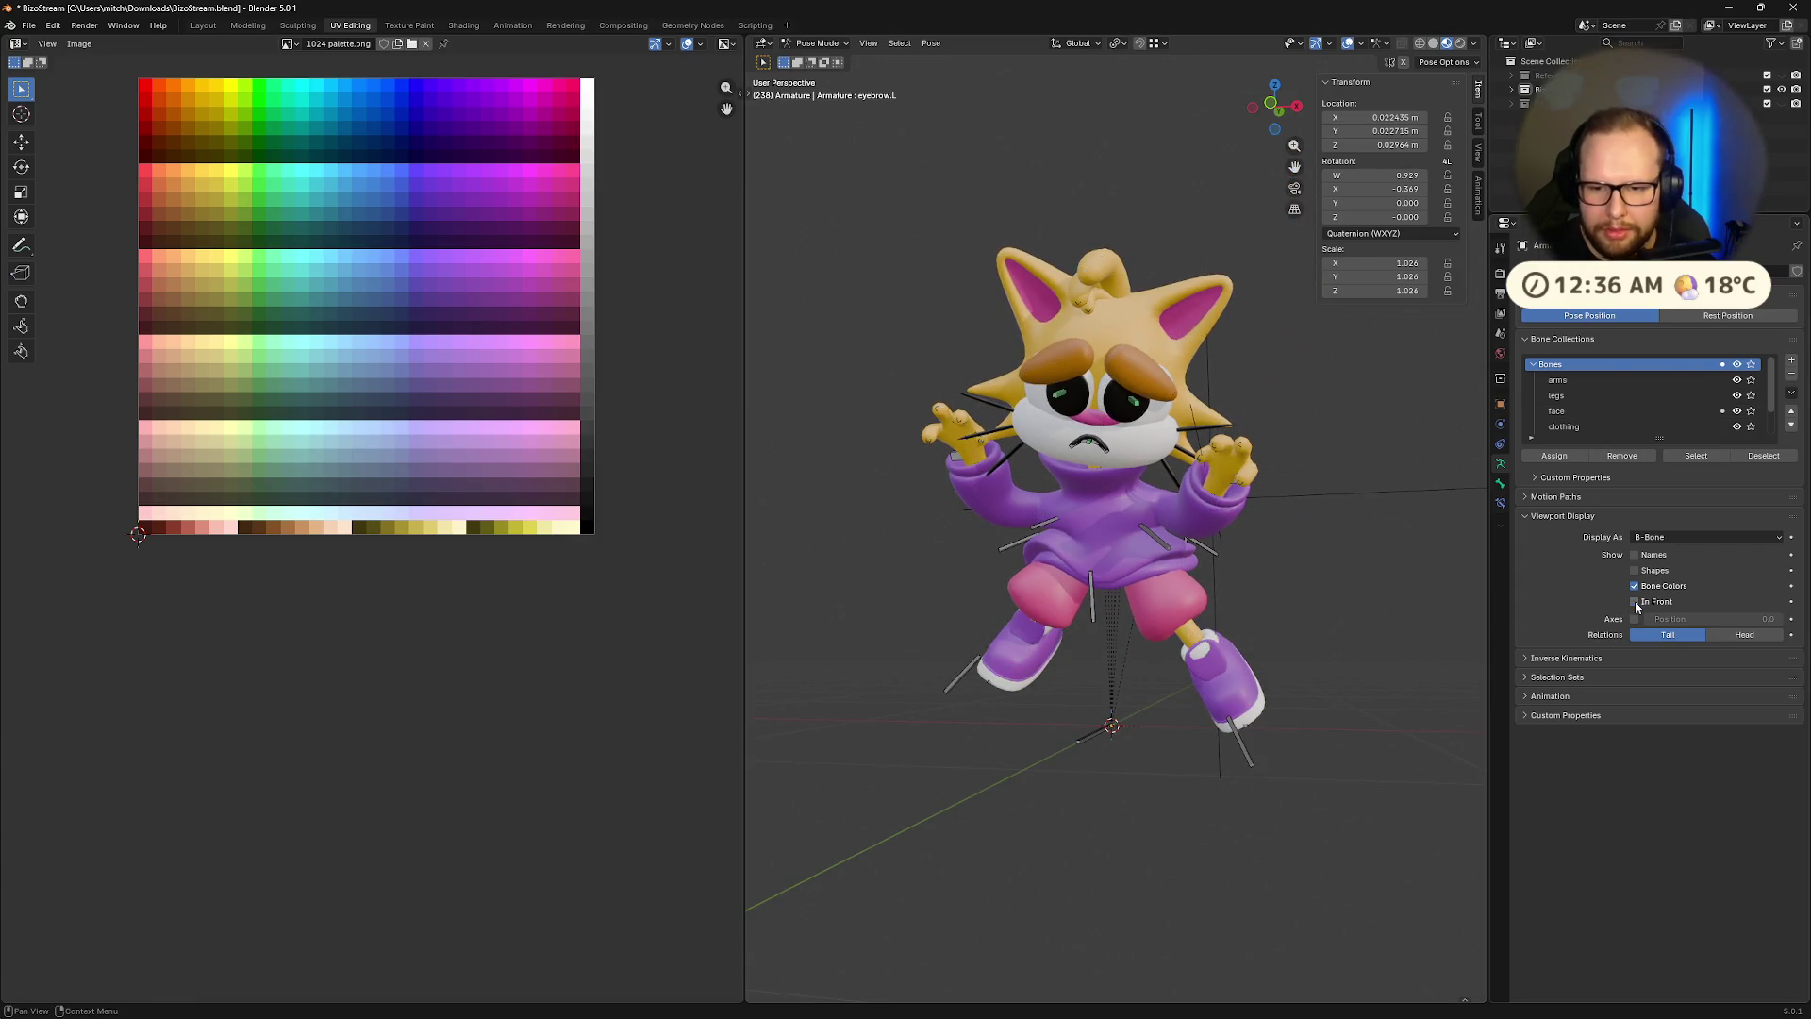
scroll(1319, 652, up, 2)
middle_drag(1451, 615, 1289, 590)
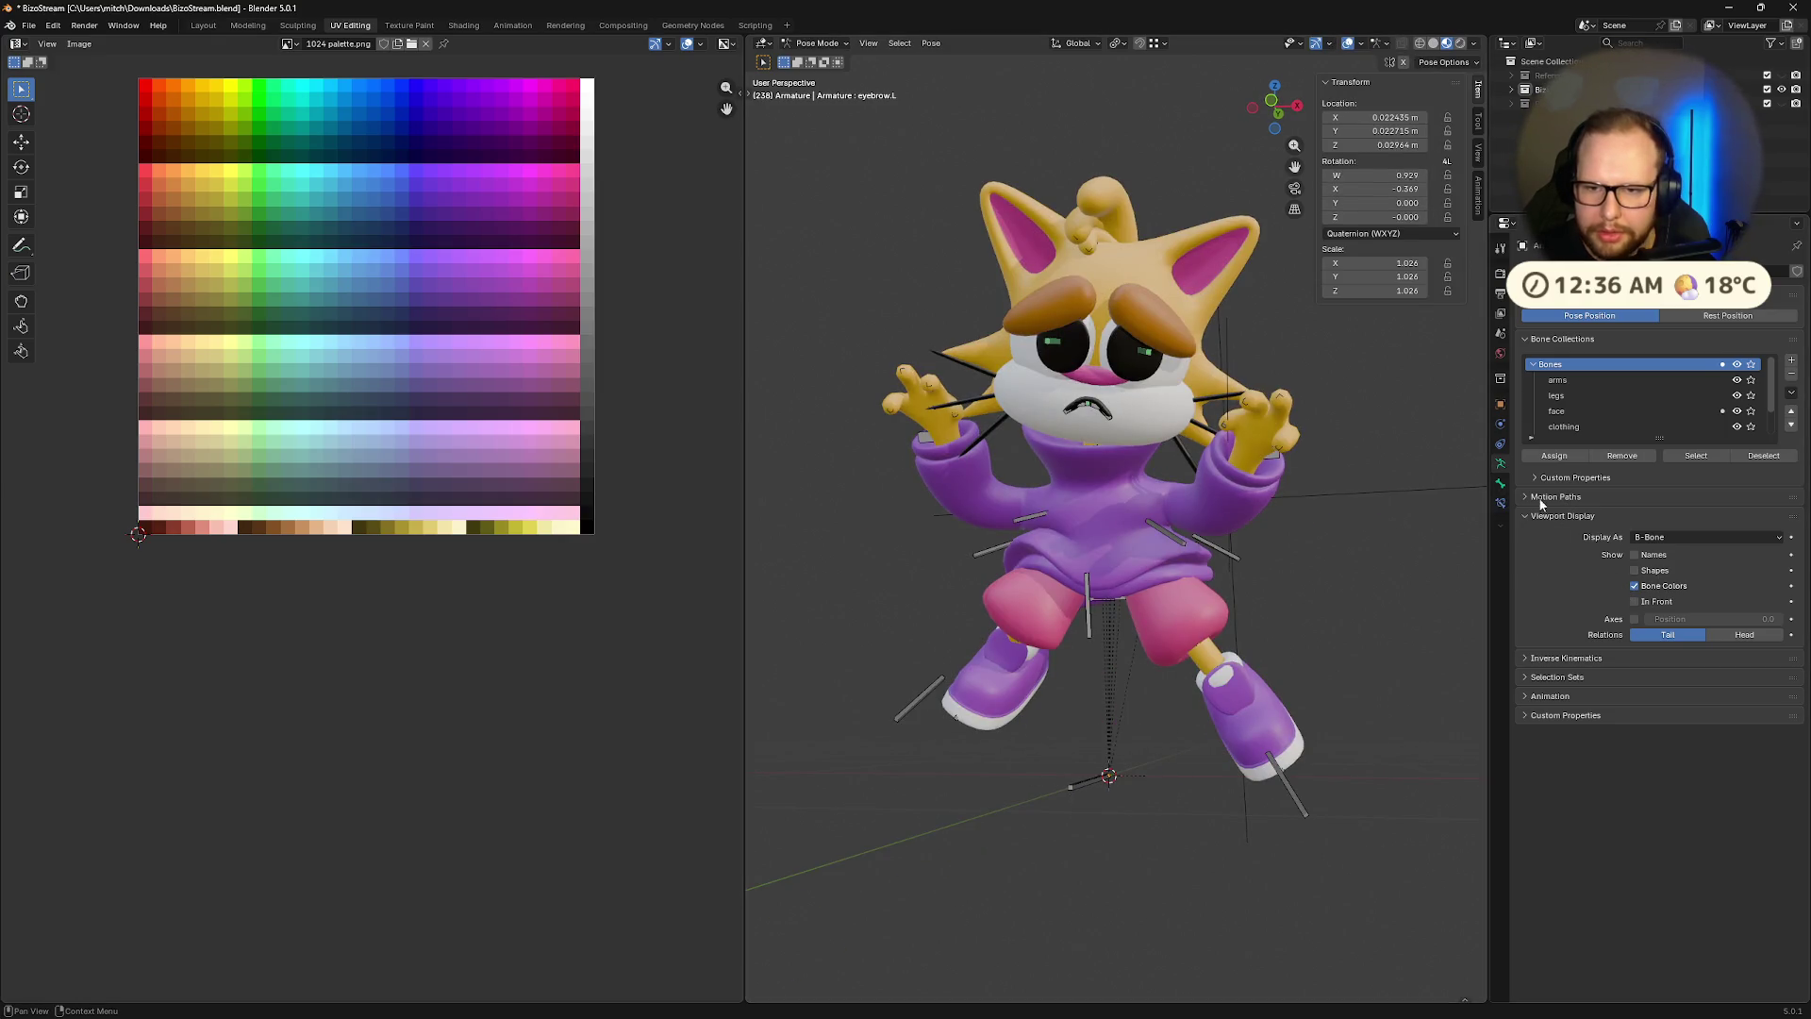
Test hiding the Bones collection and bone display options, then restore them
click(1737, 364)
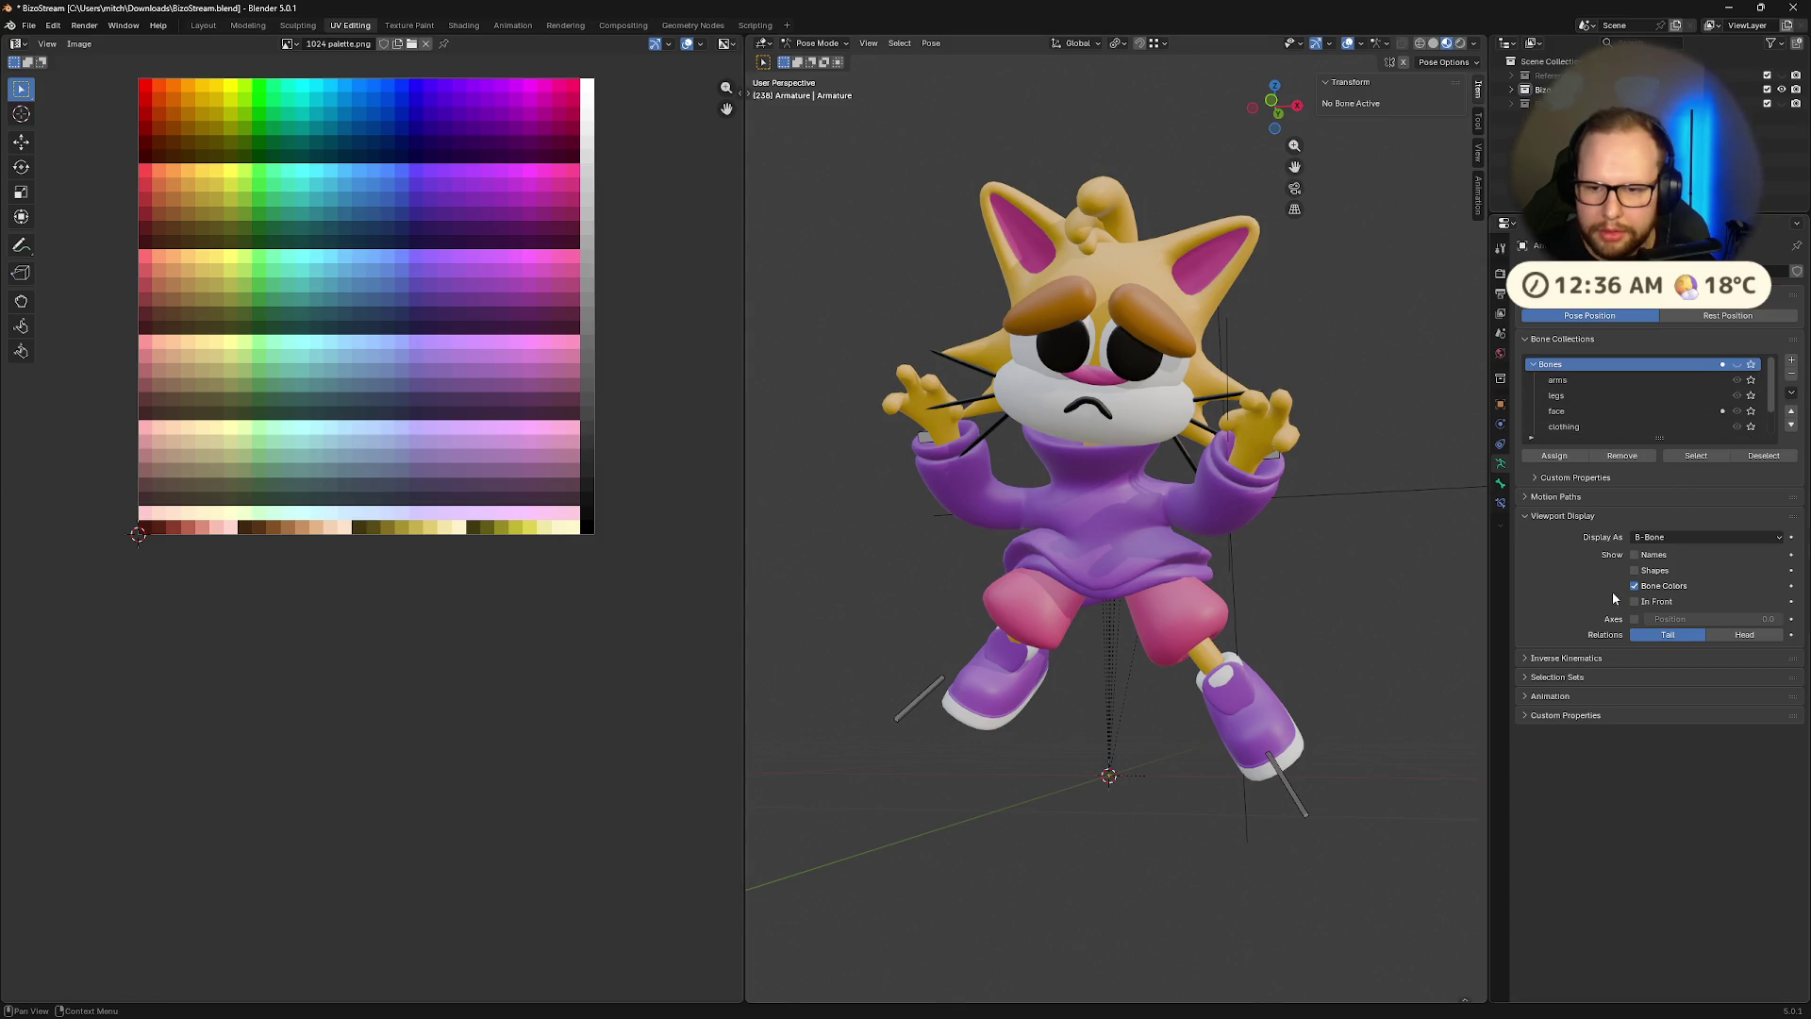
click(1737, 365)
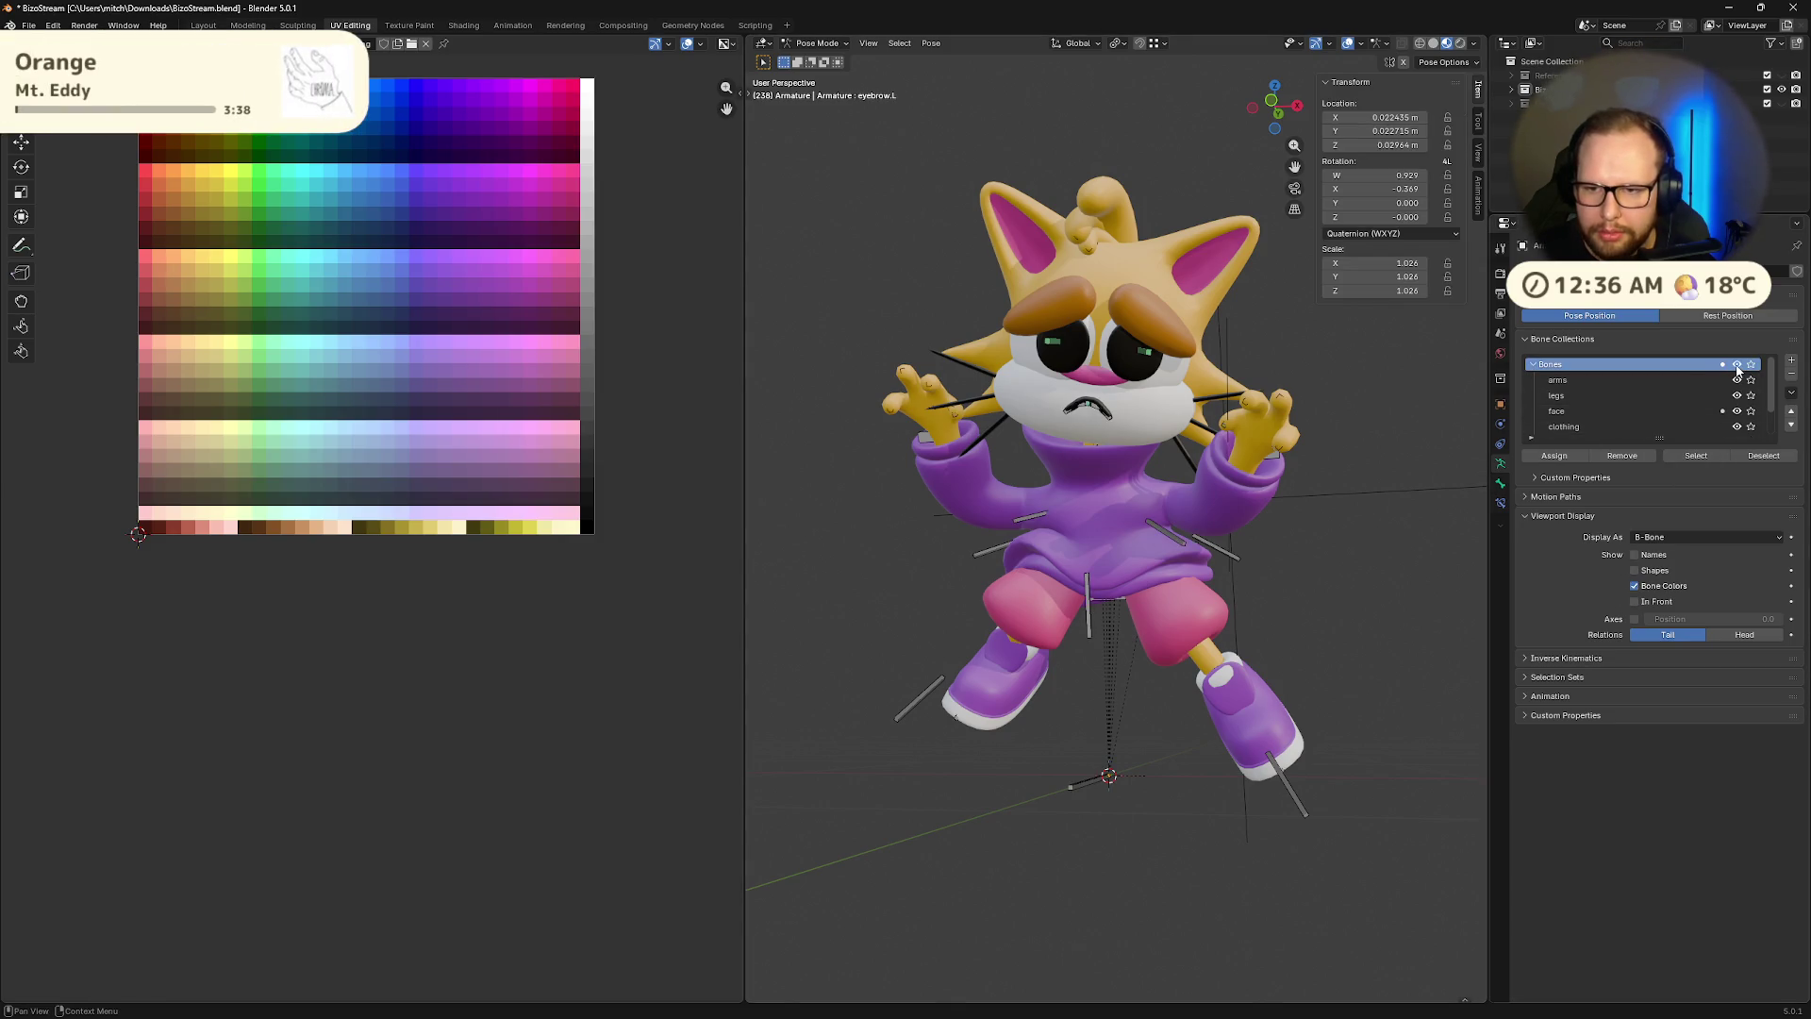
click(1637, 602)
click(1632, 556)
click(1633, 556)
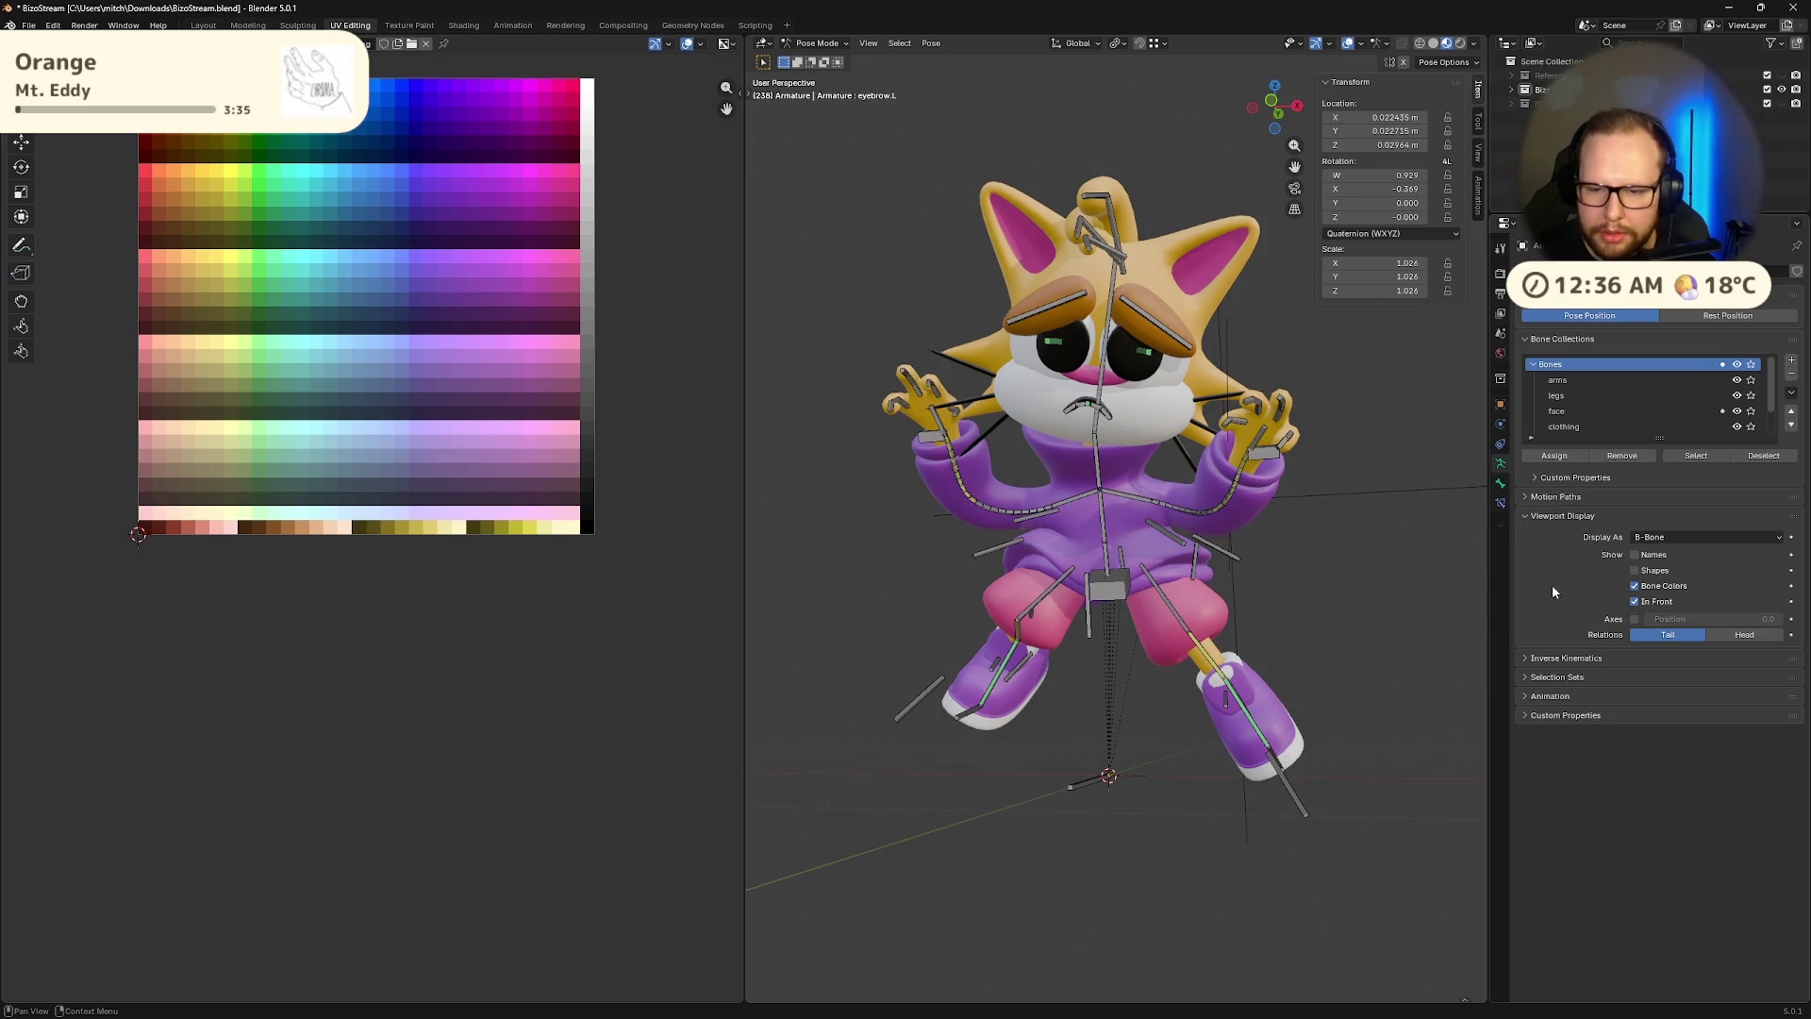
Hide the Bones and IK collections and start a Win+Shift+S screen capture
click(1737, 365)
scroll(1735, 388, down, 2)
click(1737, 411)
mouse_move(1299, 579)
middle_down()
mouse_move(1362, 574)
mouse_move(1315, 567)
mouse_move(1293, 485)
middle_up()
scroll(1315, 567, down, 2)
scroll(1298, 500, up, 3)
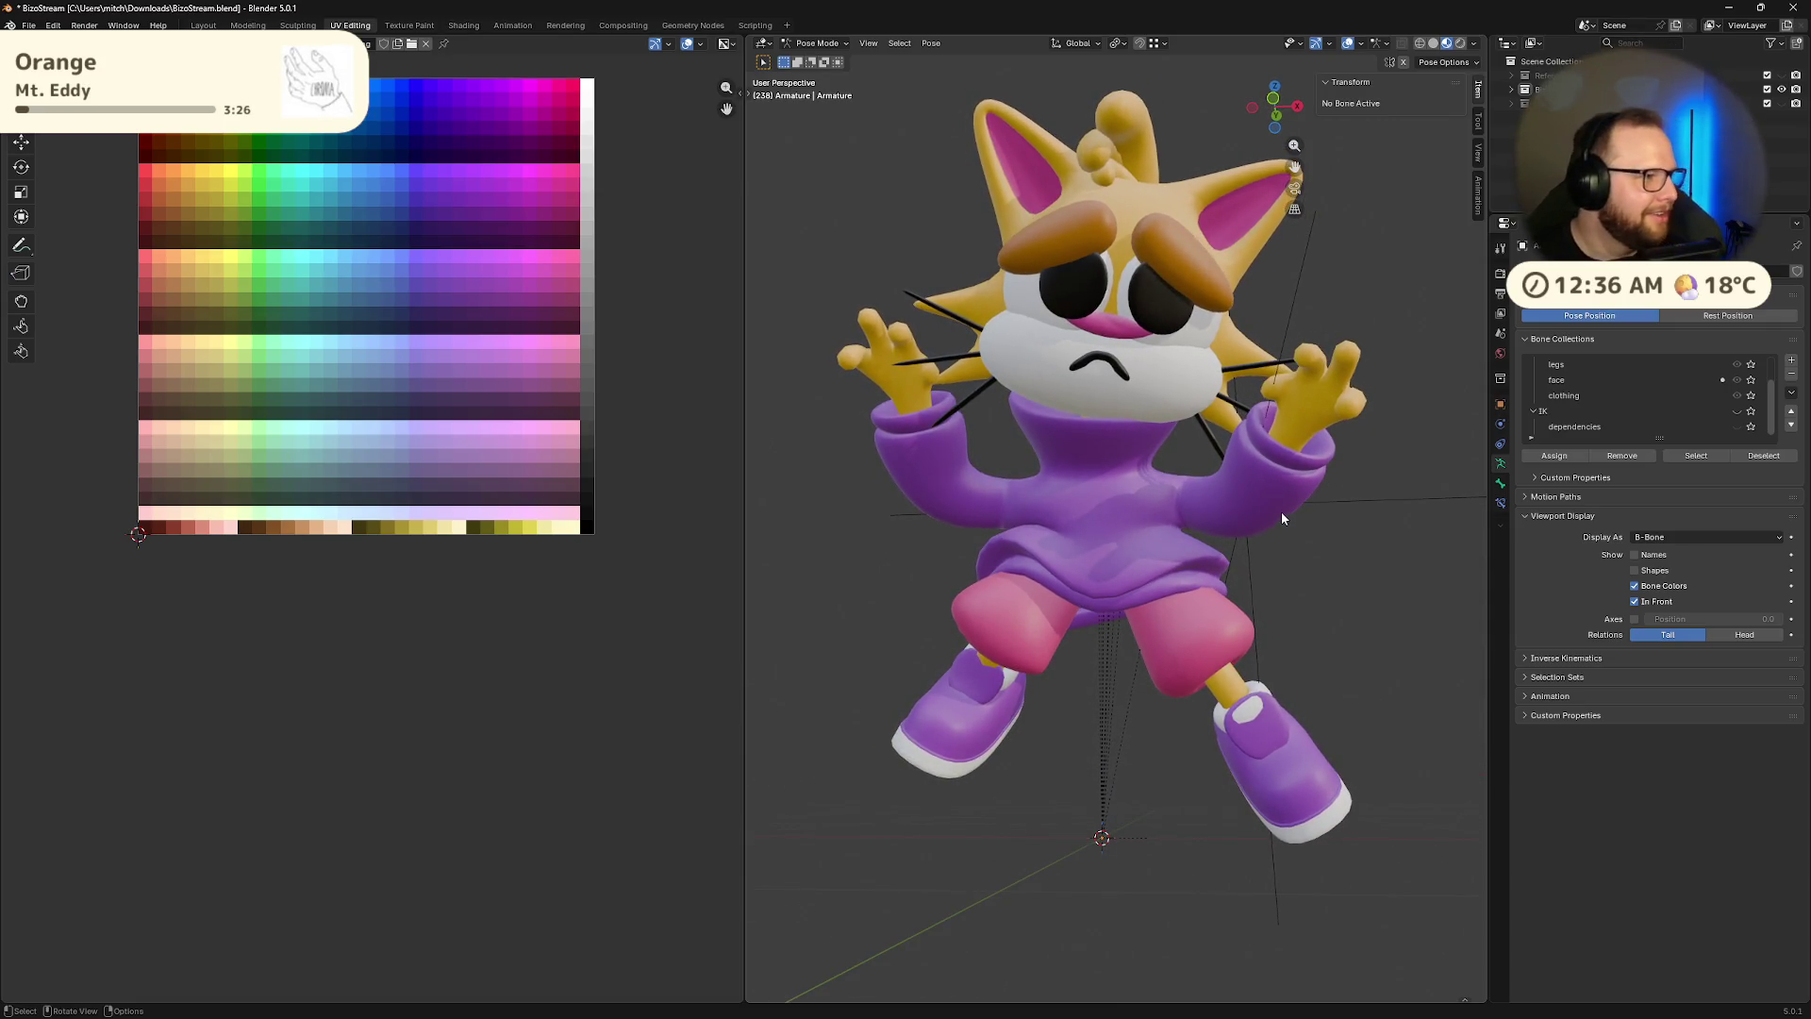
scroll(1299, 575, down, 2)
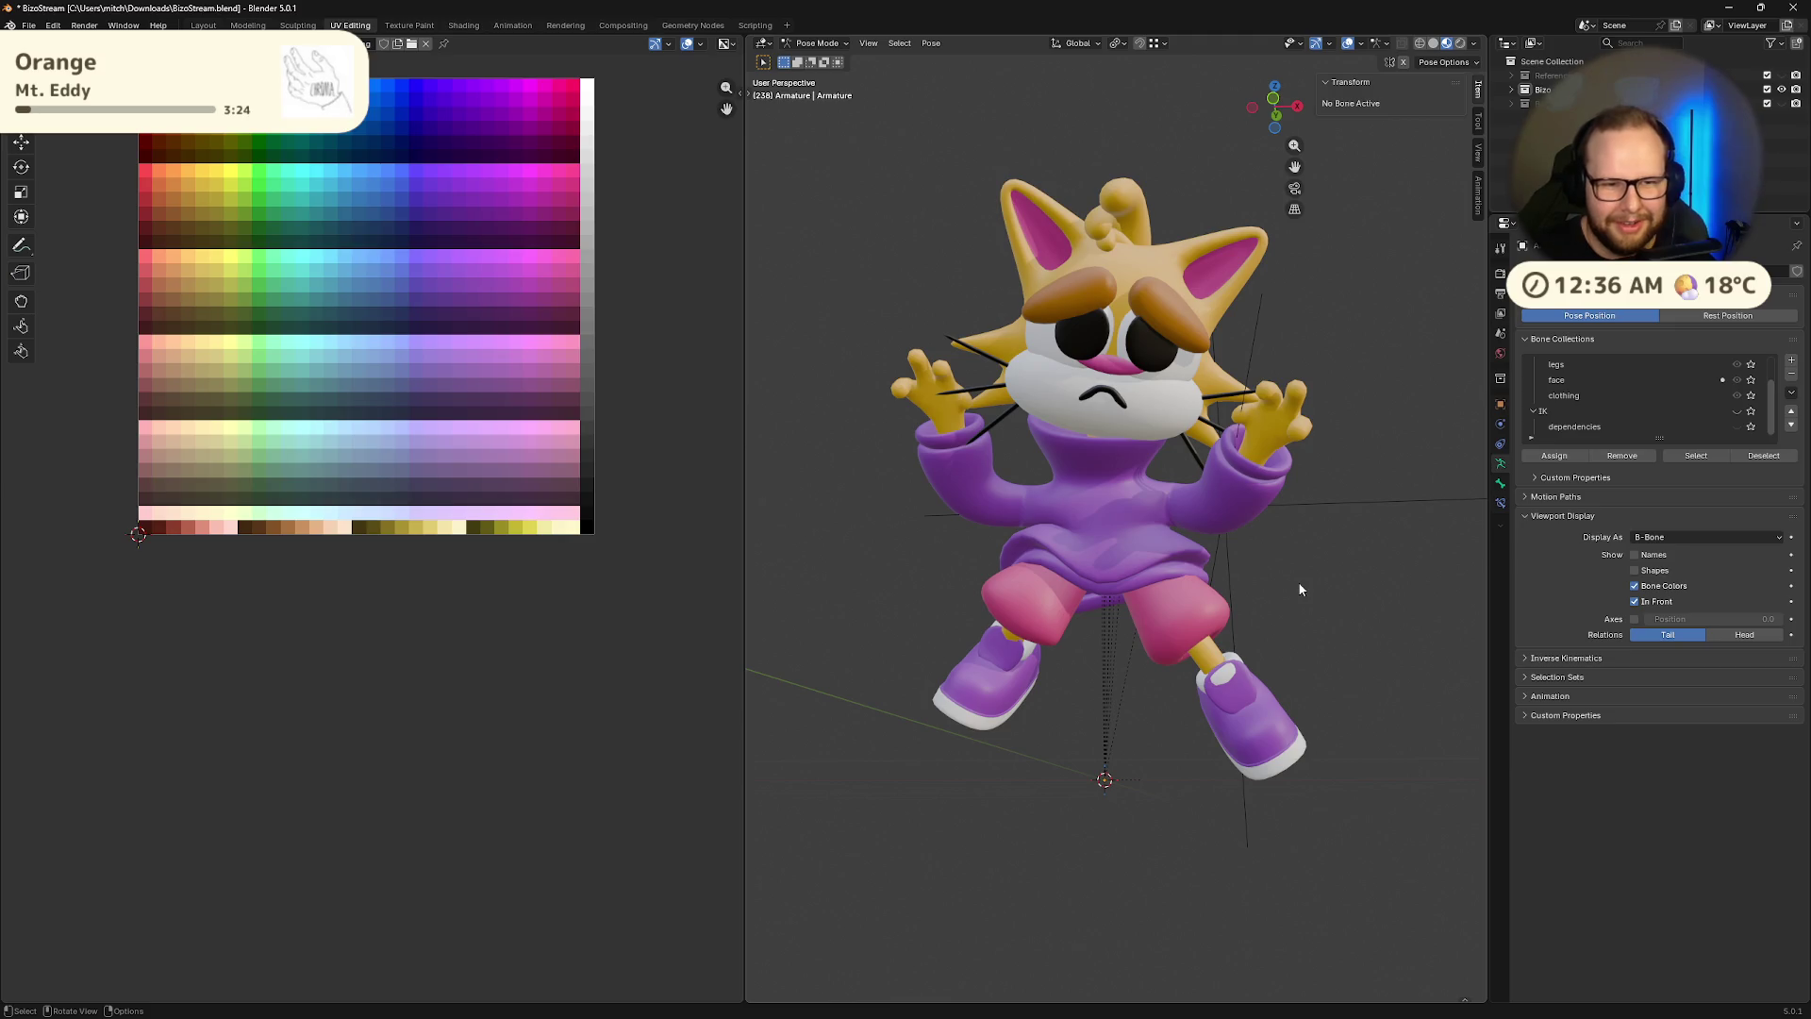
scroll(1298, 583, down, 2)
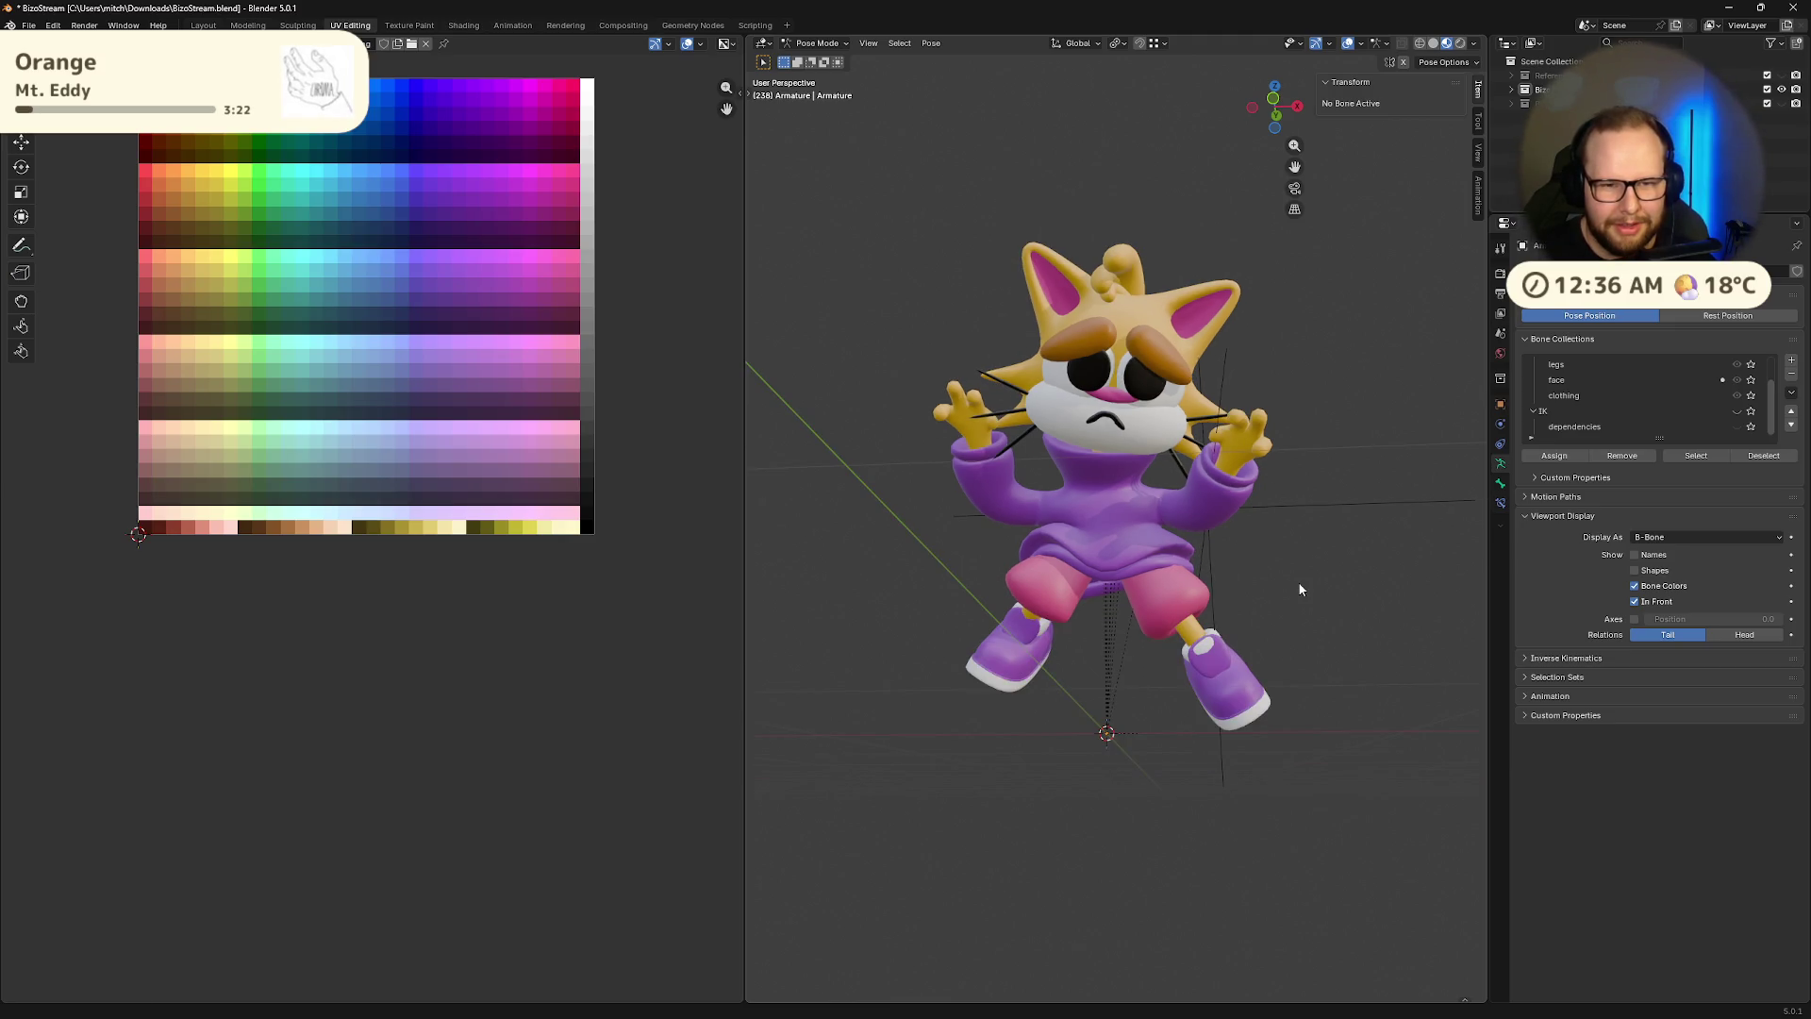
key(super+shift+s)
Capture the viewport region showing the posed cat, then return to the Blender desktop
mouse_move(832, 186)
mouse_down()
mouse_move(1173, 543)
mouse_move(1349, 779)
mouse_up()
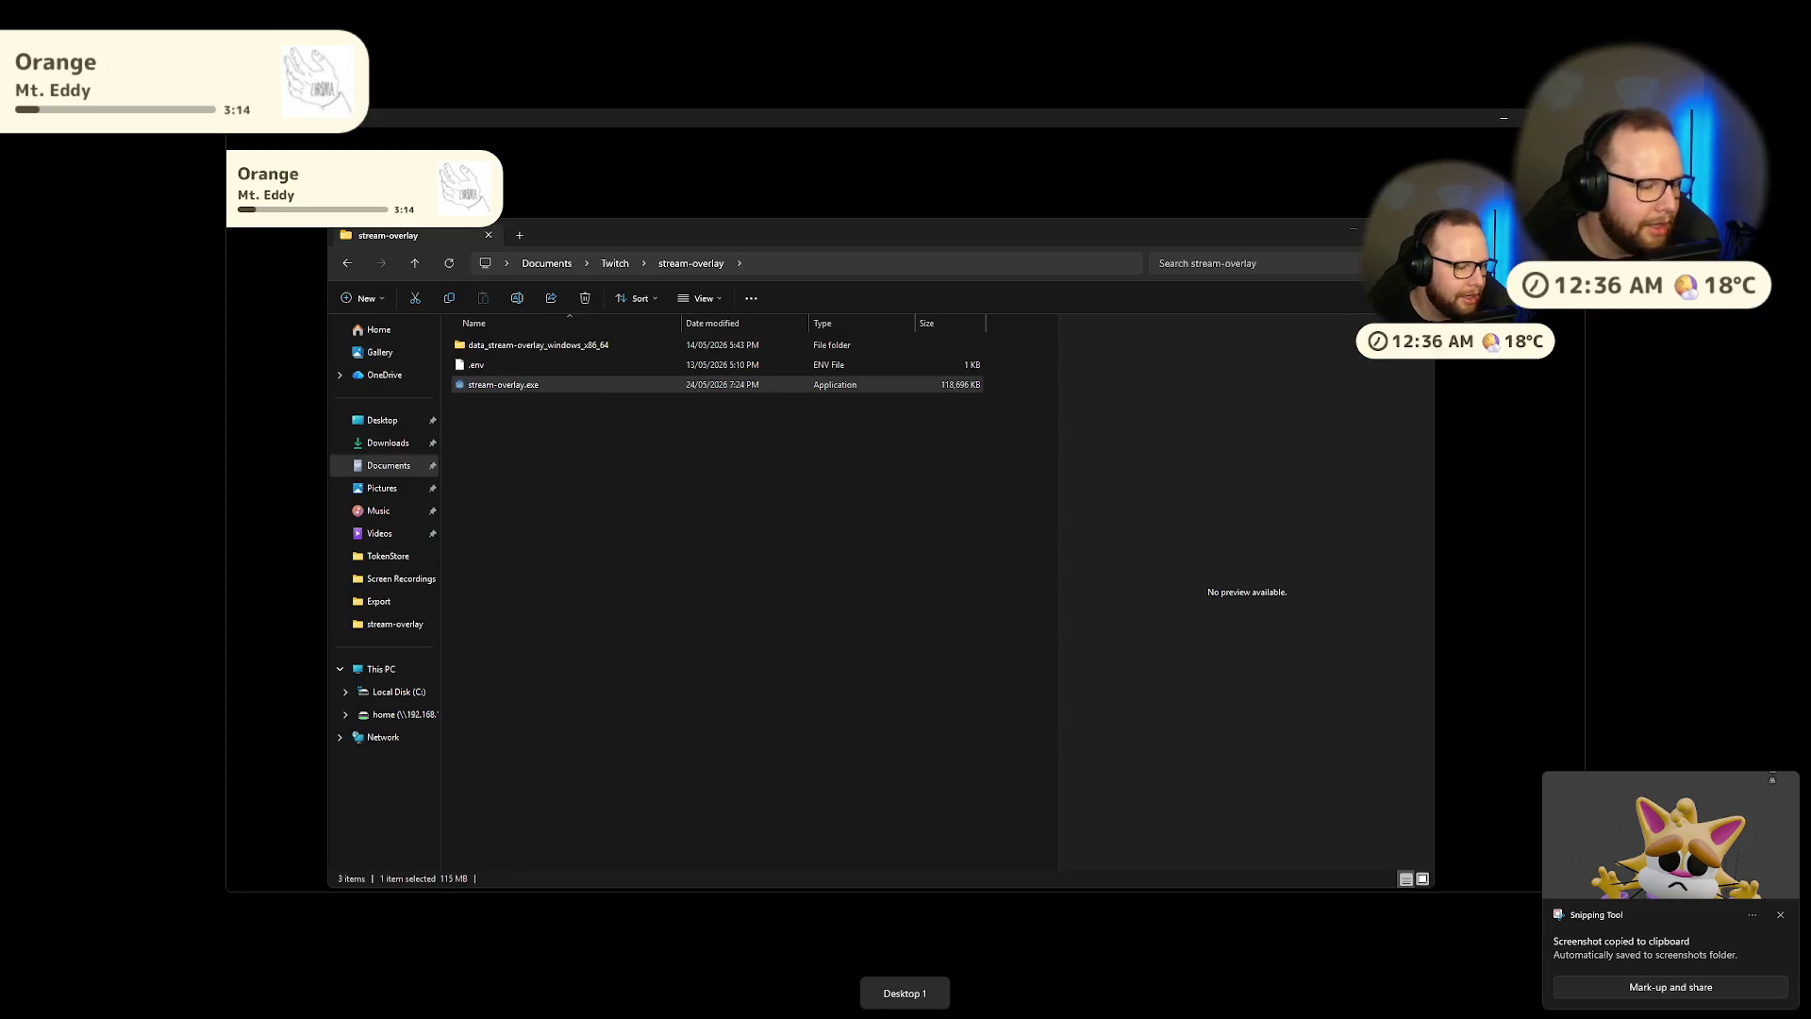
key(super)
key(Escape)
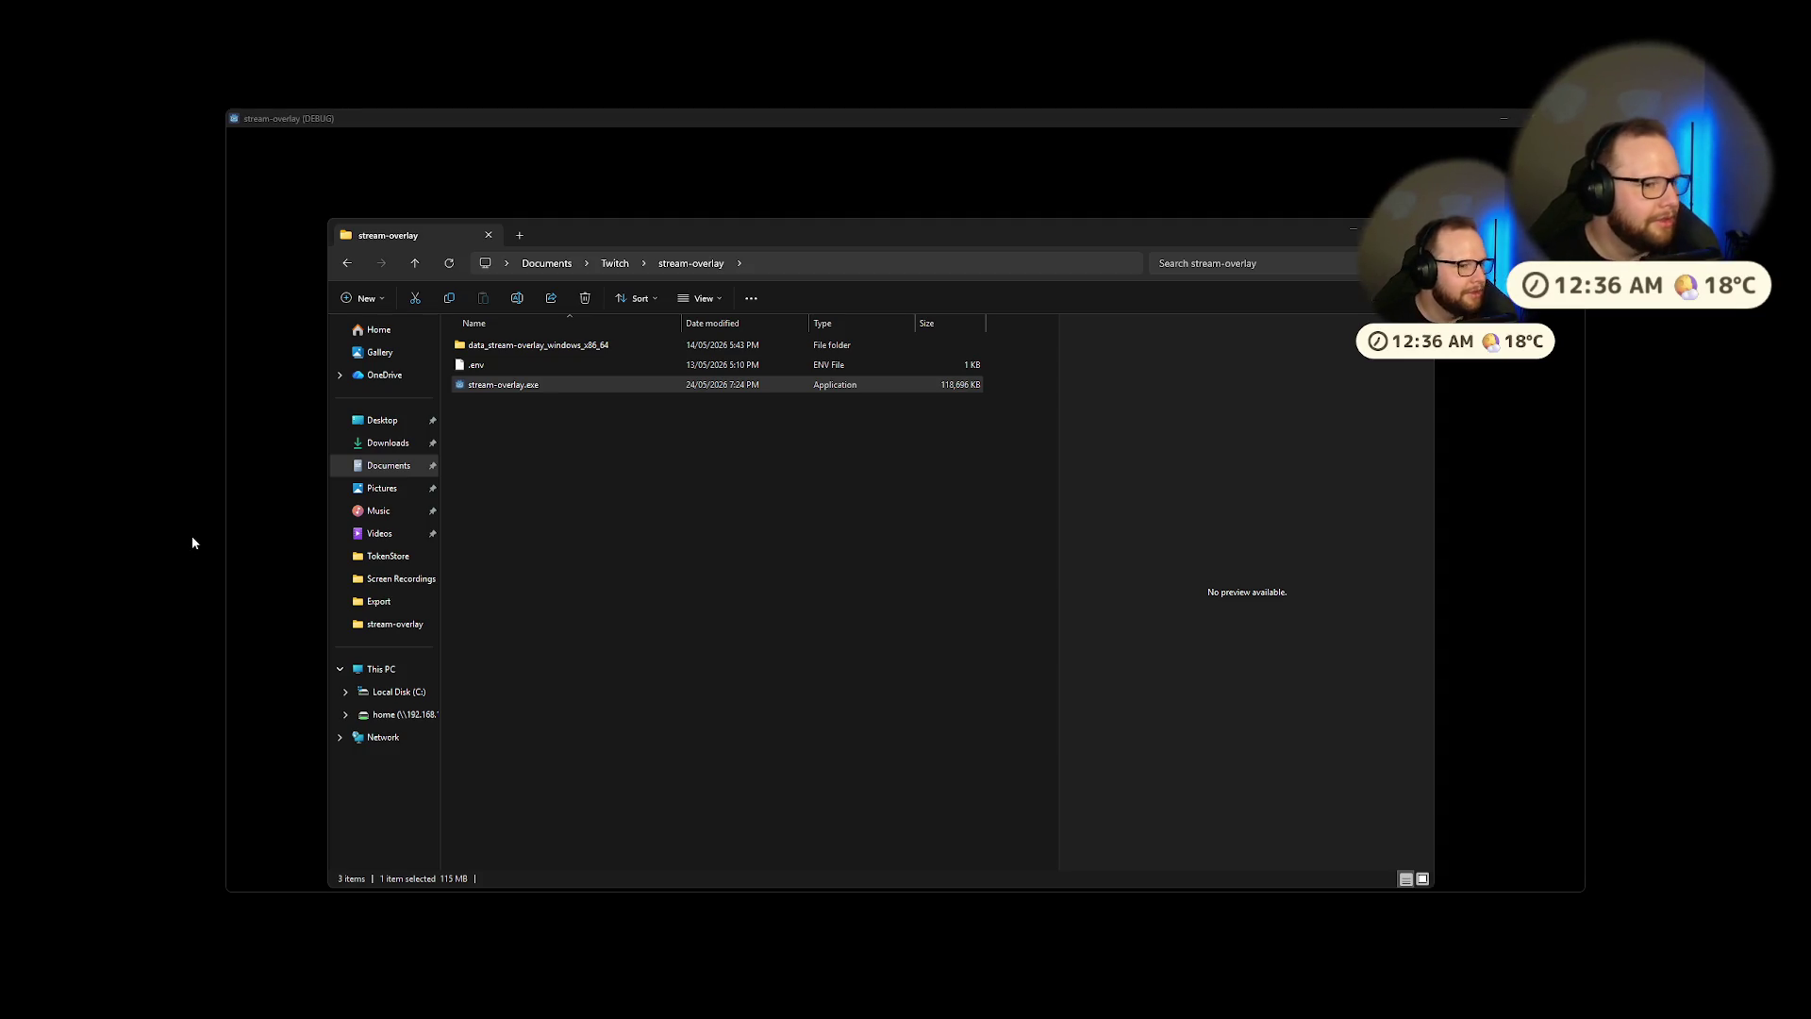
key(ctrl+super+Right)
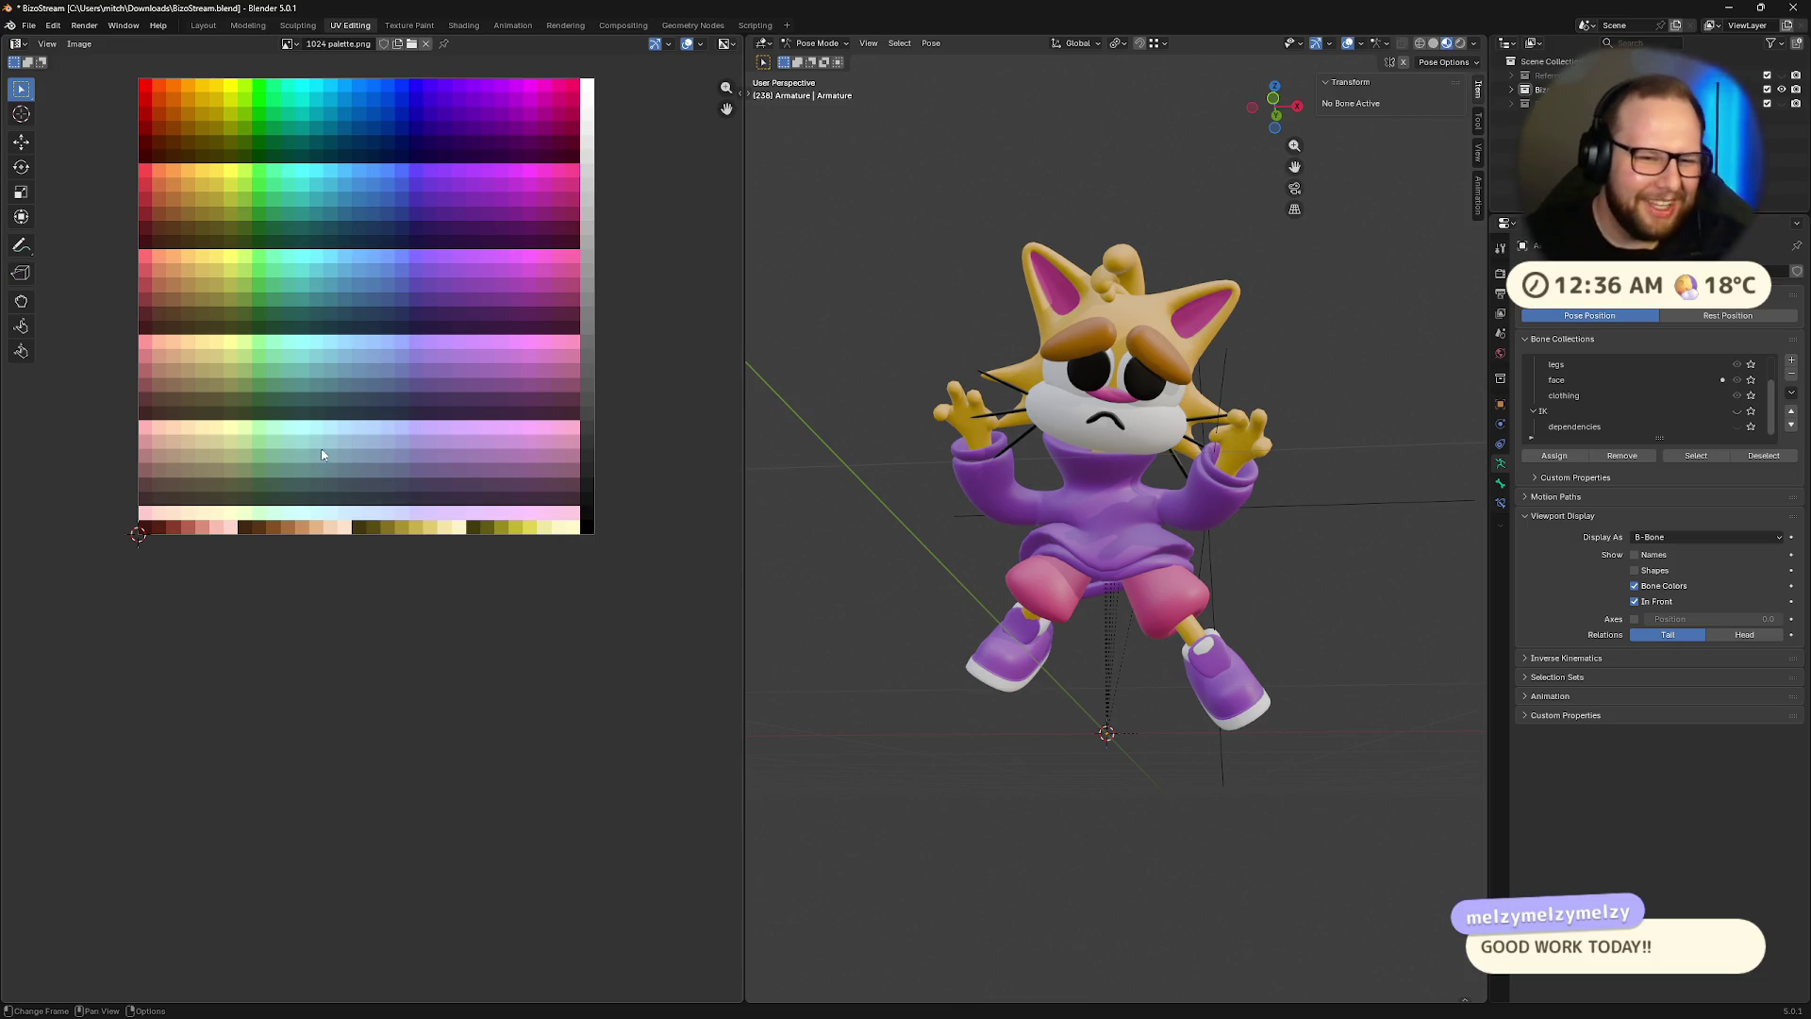
Orbit and zoom to inspect the sad cat pose from the front and from above
mouse_move(943, 584)
middle_down()
mouse_move(1179, 614)
mouse_move(1089, 628)
mouse_move(1010, 561)
mouse_move(1075, 569)
middle_up()
scroll(1076, 570, up, 6)
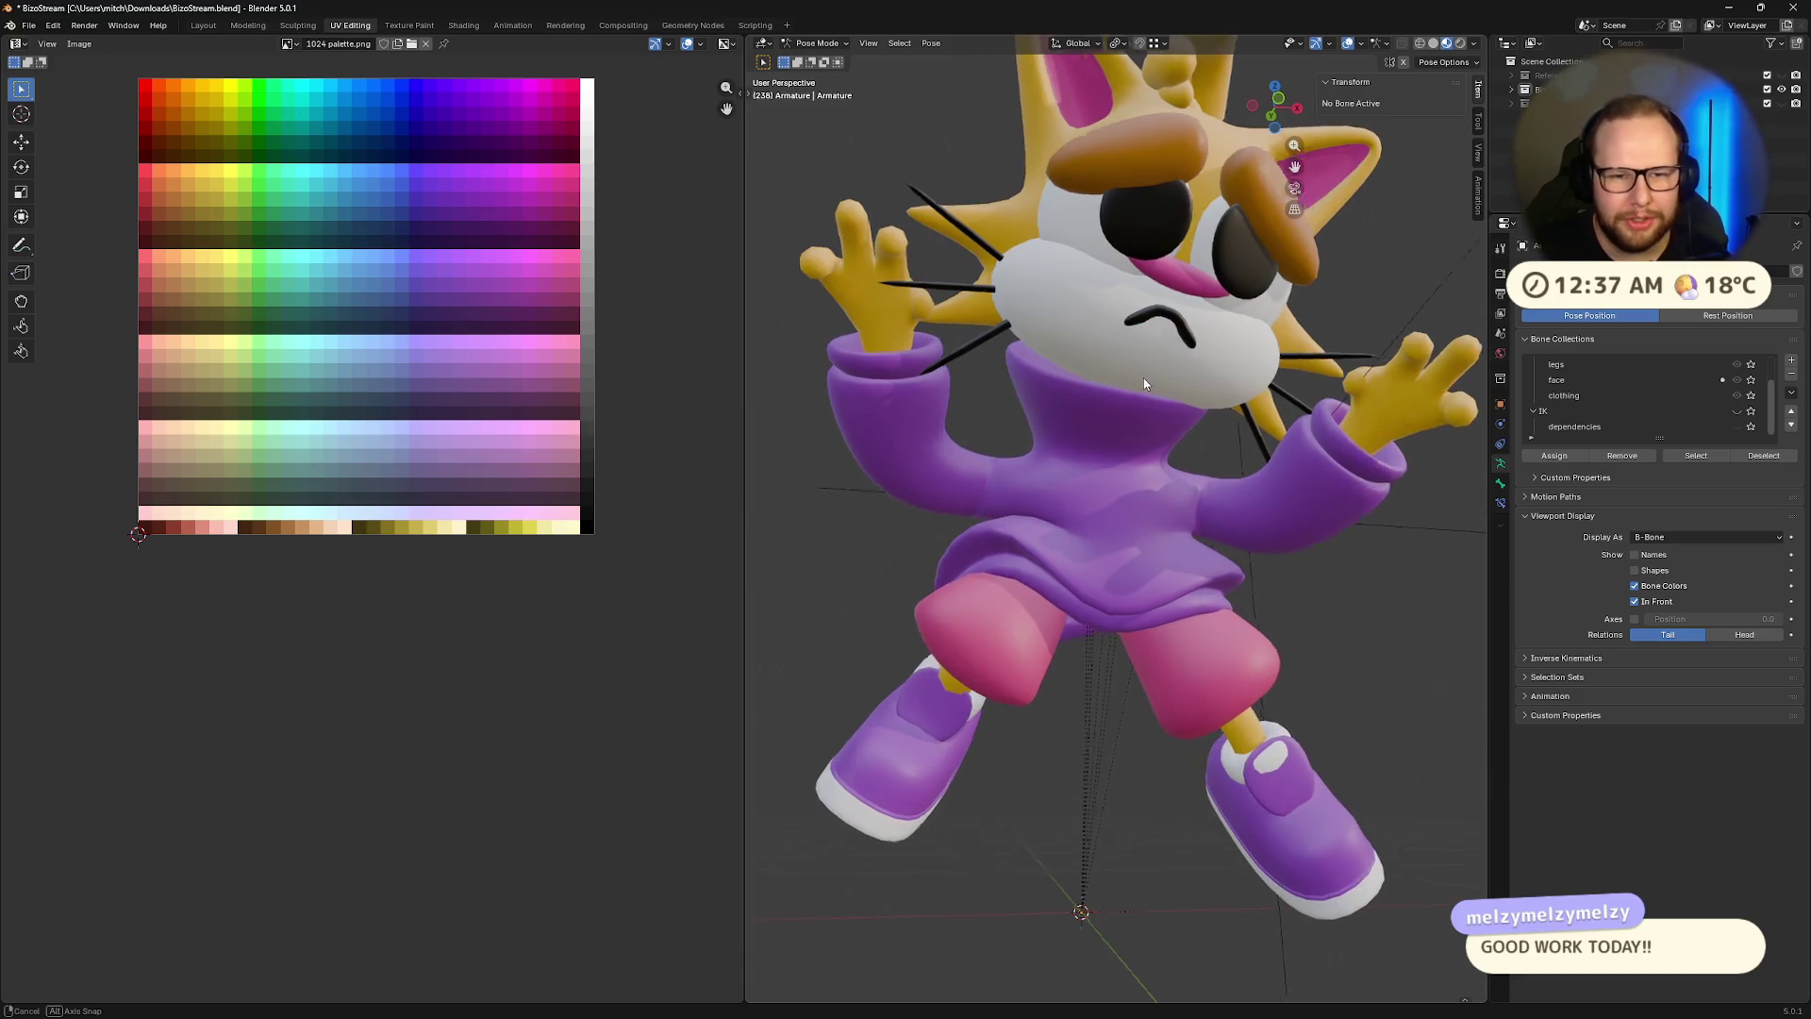
scroll(1168, 319, down, 5)
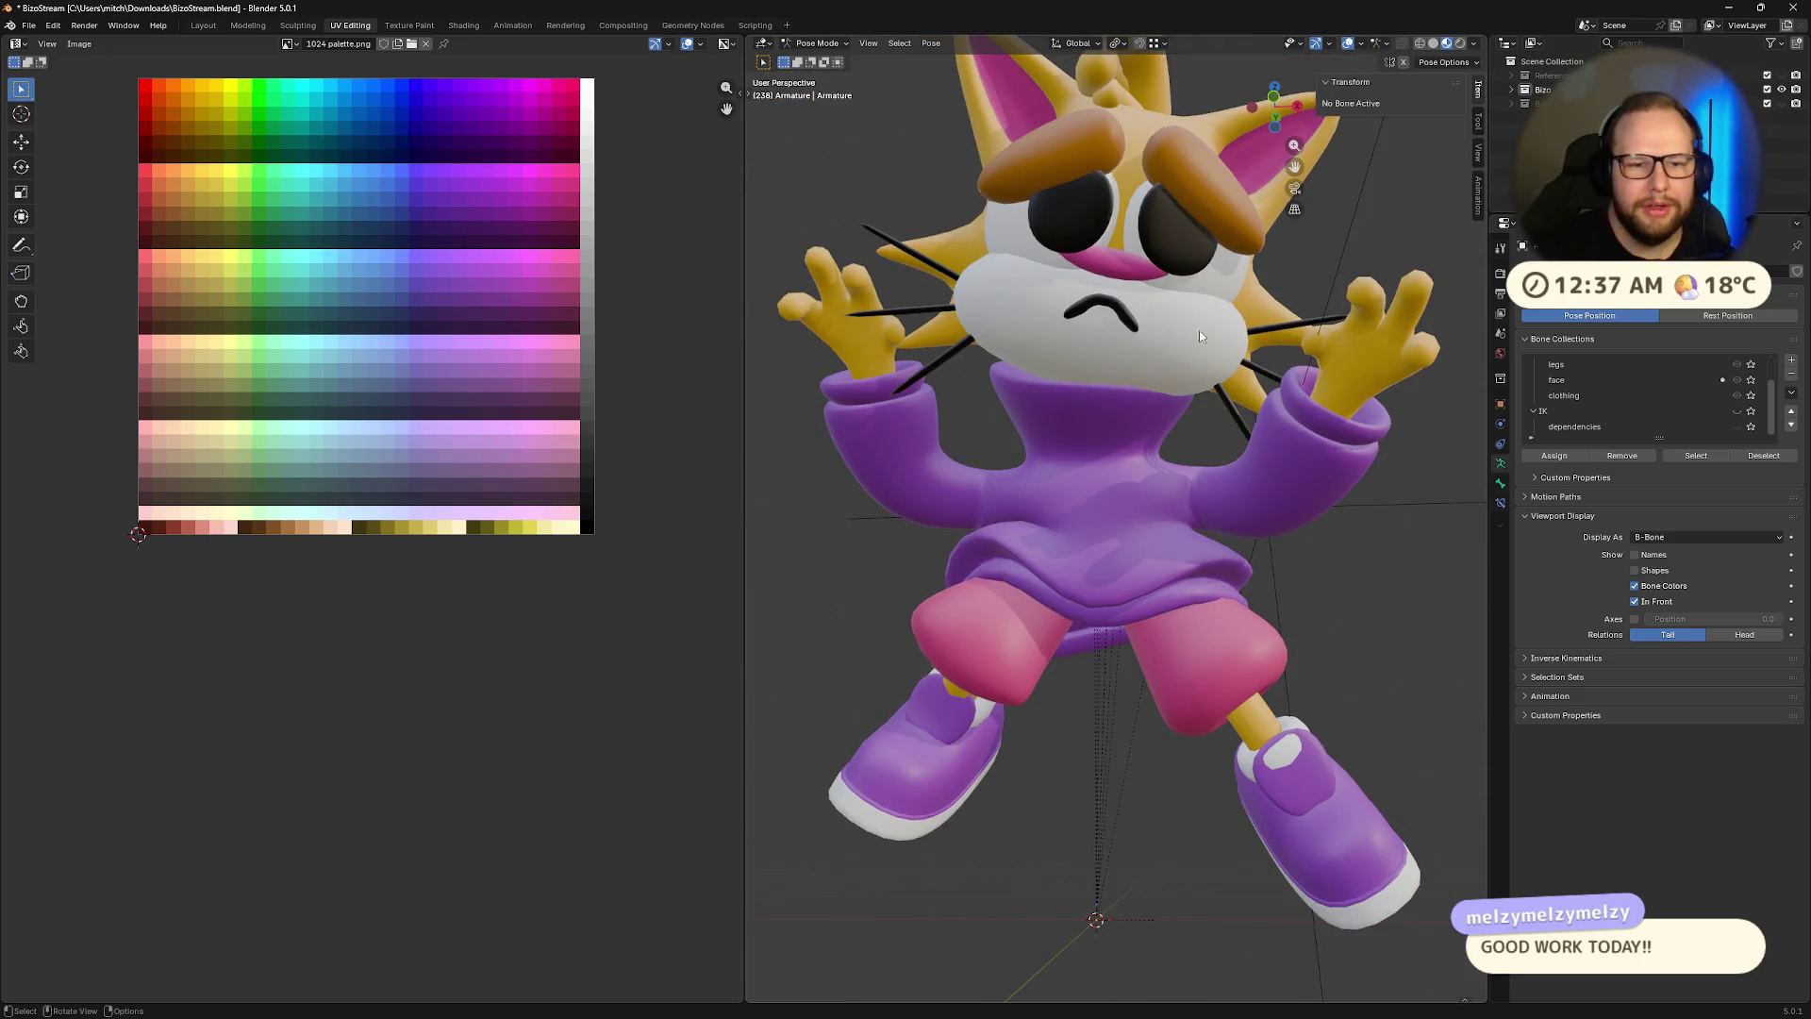
mouse_move(1140, 315)
middle_down()
mouse_move(1198, 509)
mouse_move(1087, 400)
middle_up()
scroll(1086, 400, up, 4)
scroll(1087, 399, down, 6)
scroll(1056, 461, up, 5)
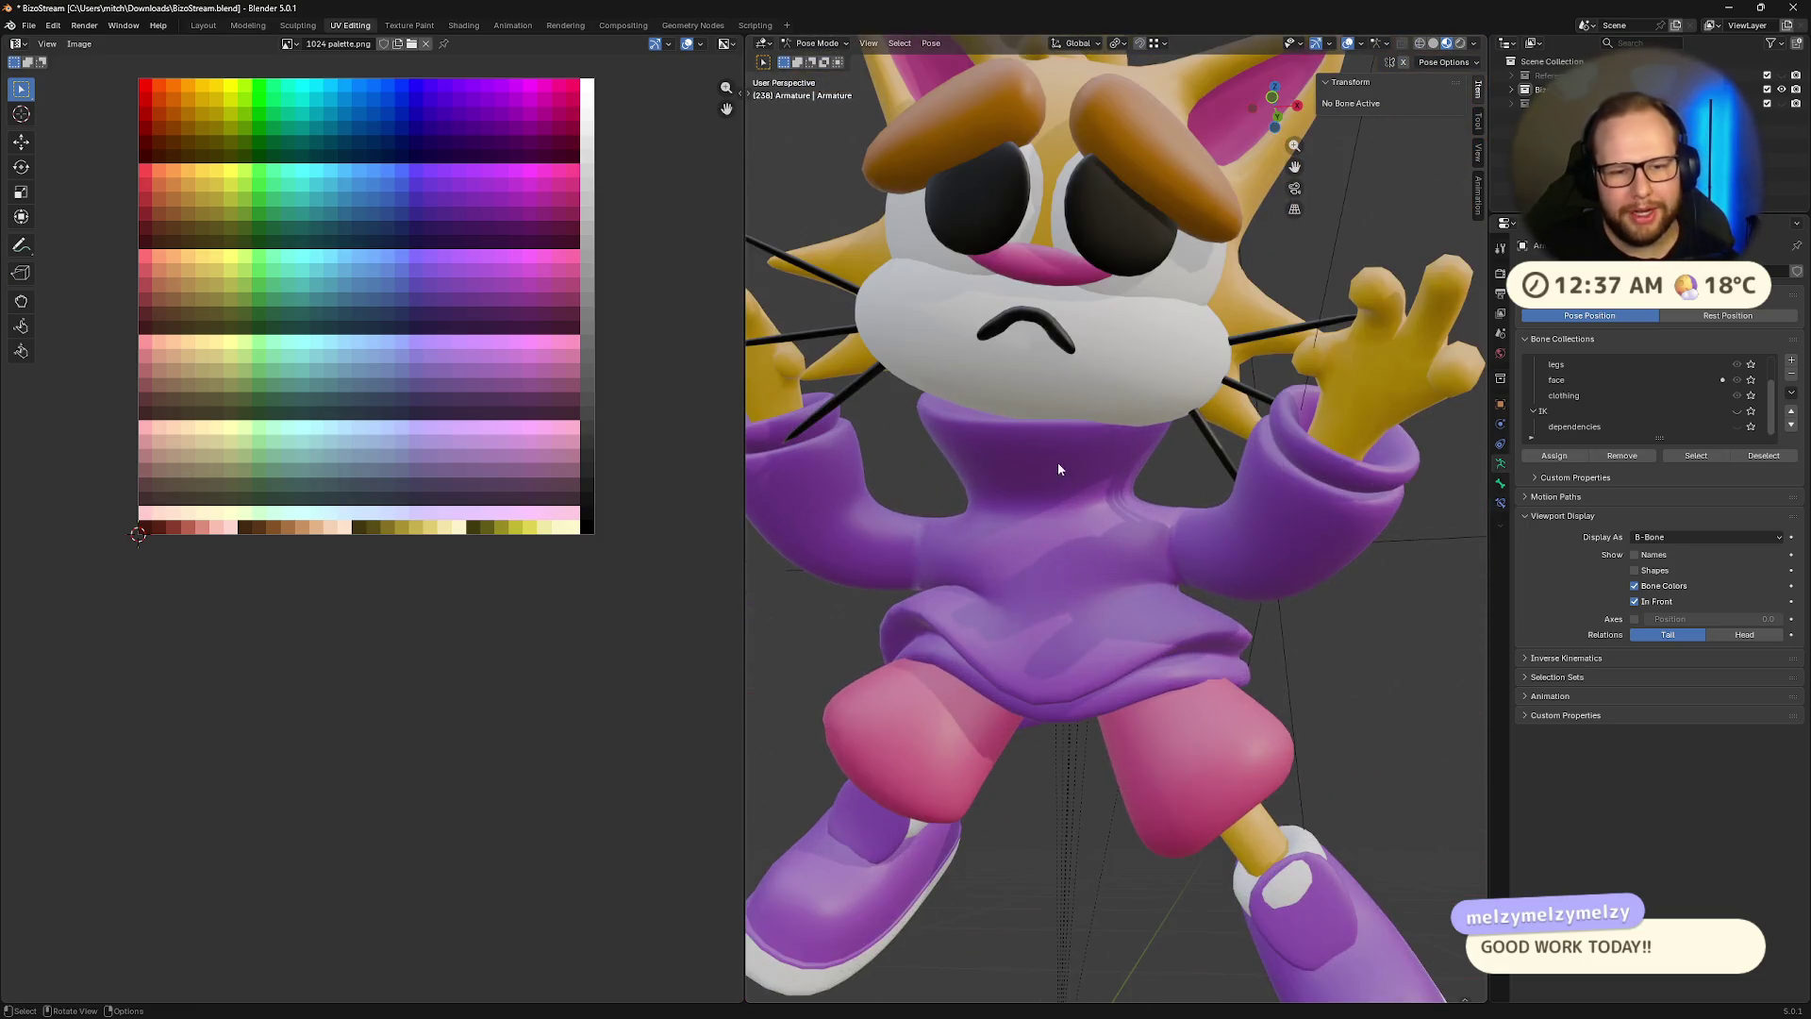
scroll(1060, 370, down, 5)
Inspect the character's back and a low side view, zooming in and out
mouse_move(1060, 370)
middle_down()
mouse_move(1169, 375)
mouse_move(1376, 499)
mouse_move(1225, 473)
mouse_move(1450, 541)
mouse_move(766, 574)
mouse_move(887, 593)
mouse_move(1196, 508)
mouse_move(1314, 548)
mouse_move(1140, 525)
mouse_move(1147, 467)
mouse_move(904, 483)
mouse_move(1071, 454)
mouse_move(902, 478)
mouse_move(1095, 478)
mouse_move(1185, 437)
mouse_move(1160, 415)
mouse_move(1170, 396)
middle_up()
scroll(886, 593, up, 5)
scroll(1314, 548, up, 2)
scroll(1234, 530, down, 6)
scroll(1181, 573, up, 5)
scroll(1094, 456, up, 5)
scroll(1093, 478, down, 3)
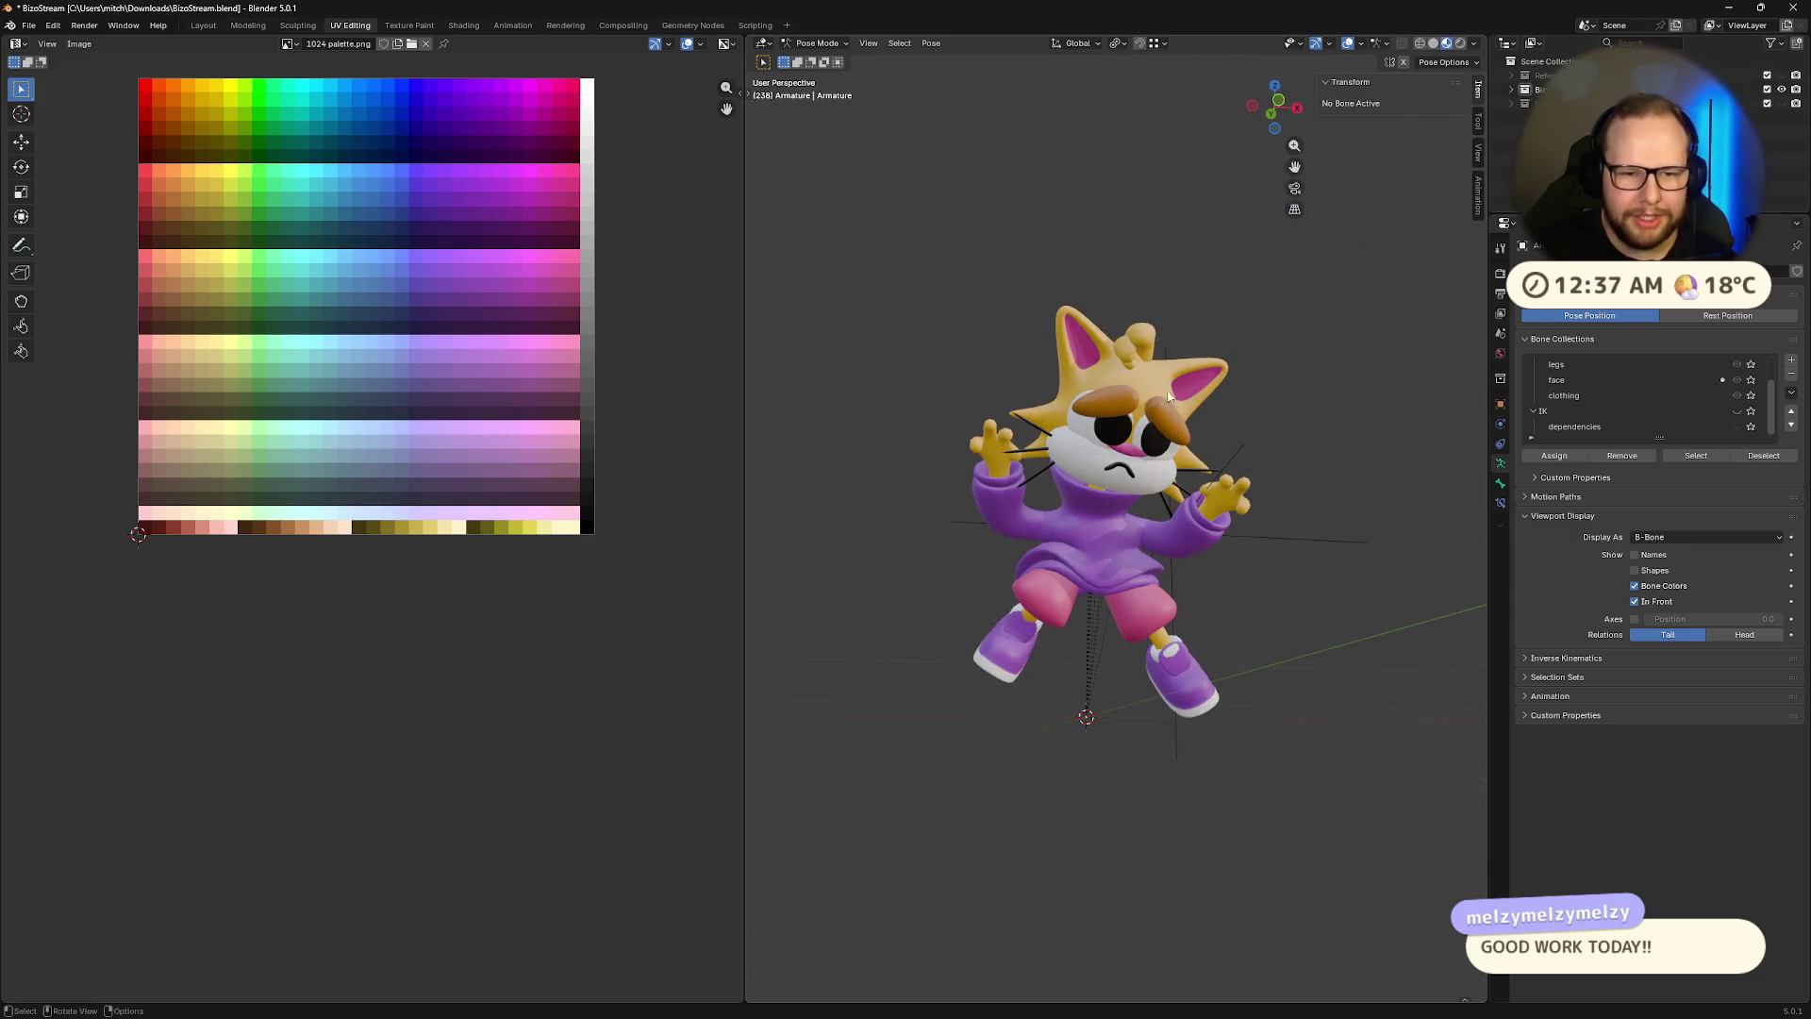
scroll(1170, 450, up, 5)
scroll(1084, 425, down, 5)
scroll(1012, 407, up, 3)
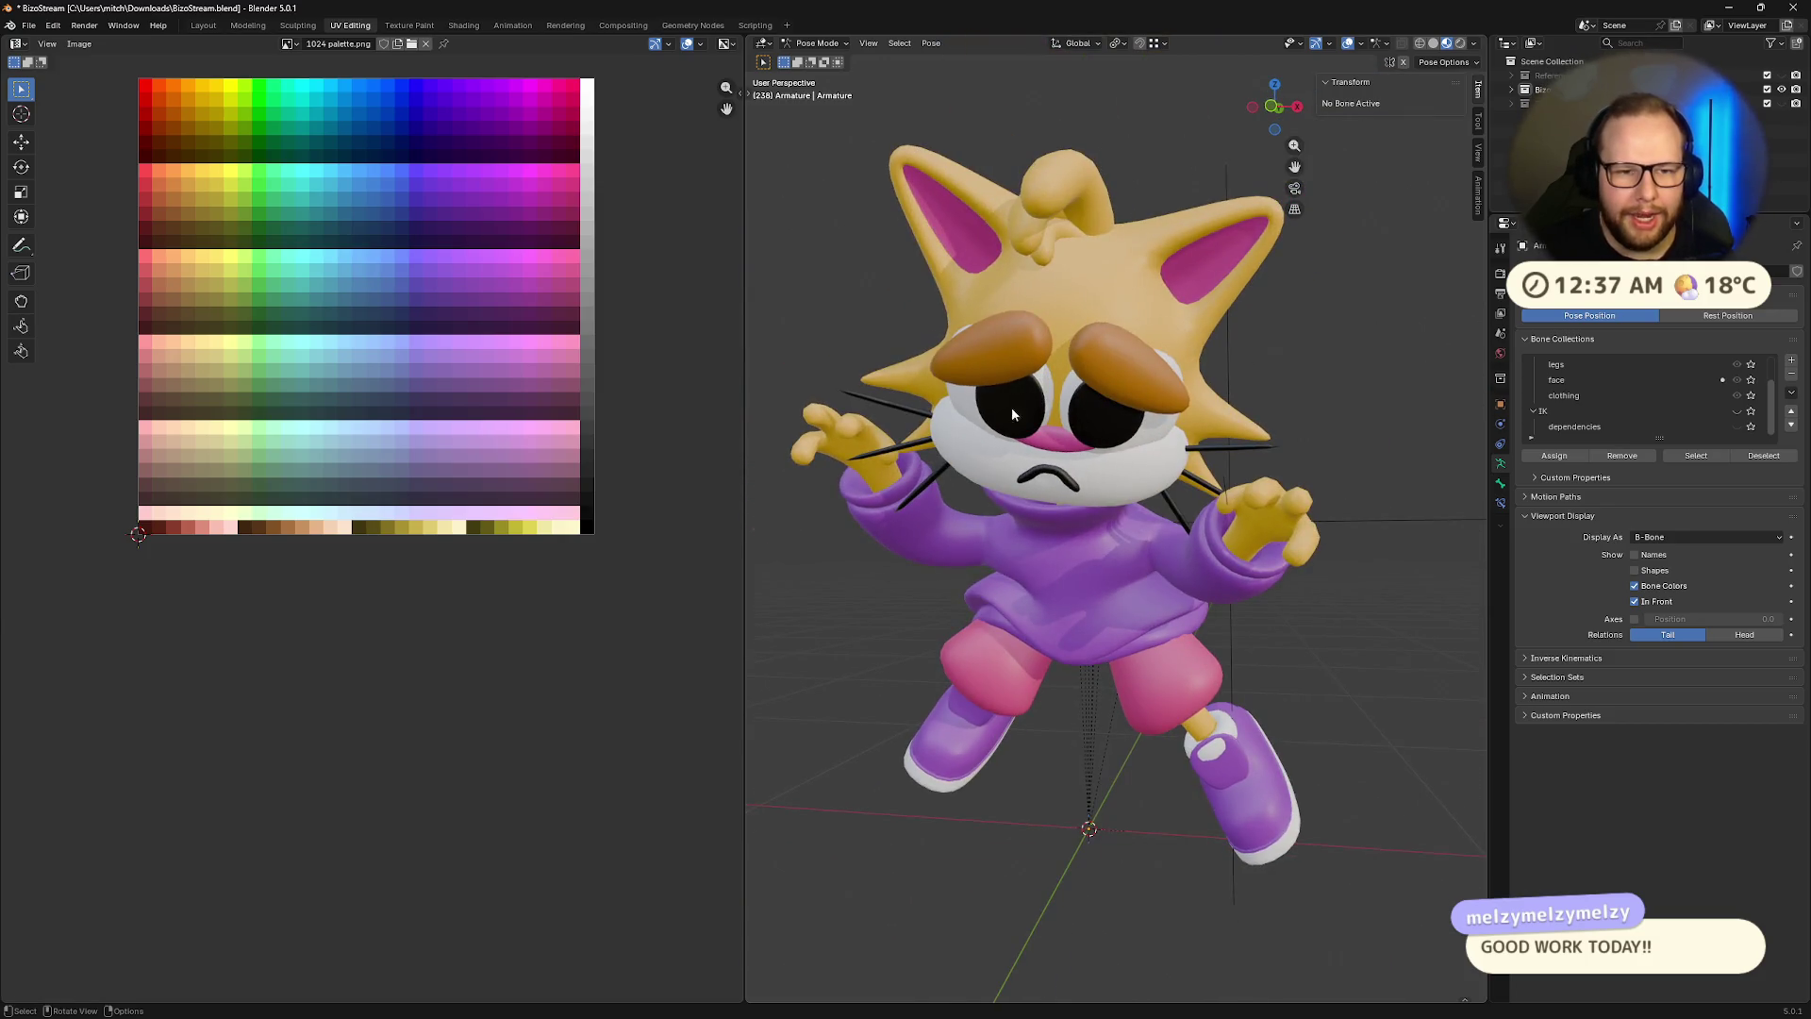
mouse_move(1092, 307)
middle_down()
mouse_move(1079, 396)
mouse_move(1079, 366)
mouse_move(1161, 385)
mouse_move(1118, 378)
mouse_move(1267, 262)
mouse_move(1207, 368)
mouse_move(1153, 412)
mouse_move(1292, 399)
middle_up()
scroll(1179, 361, up, 3)
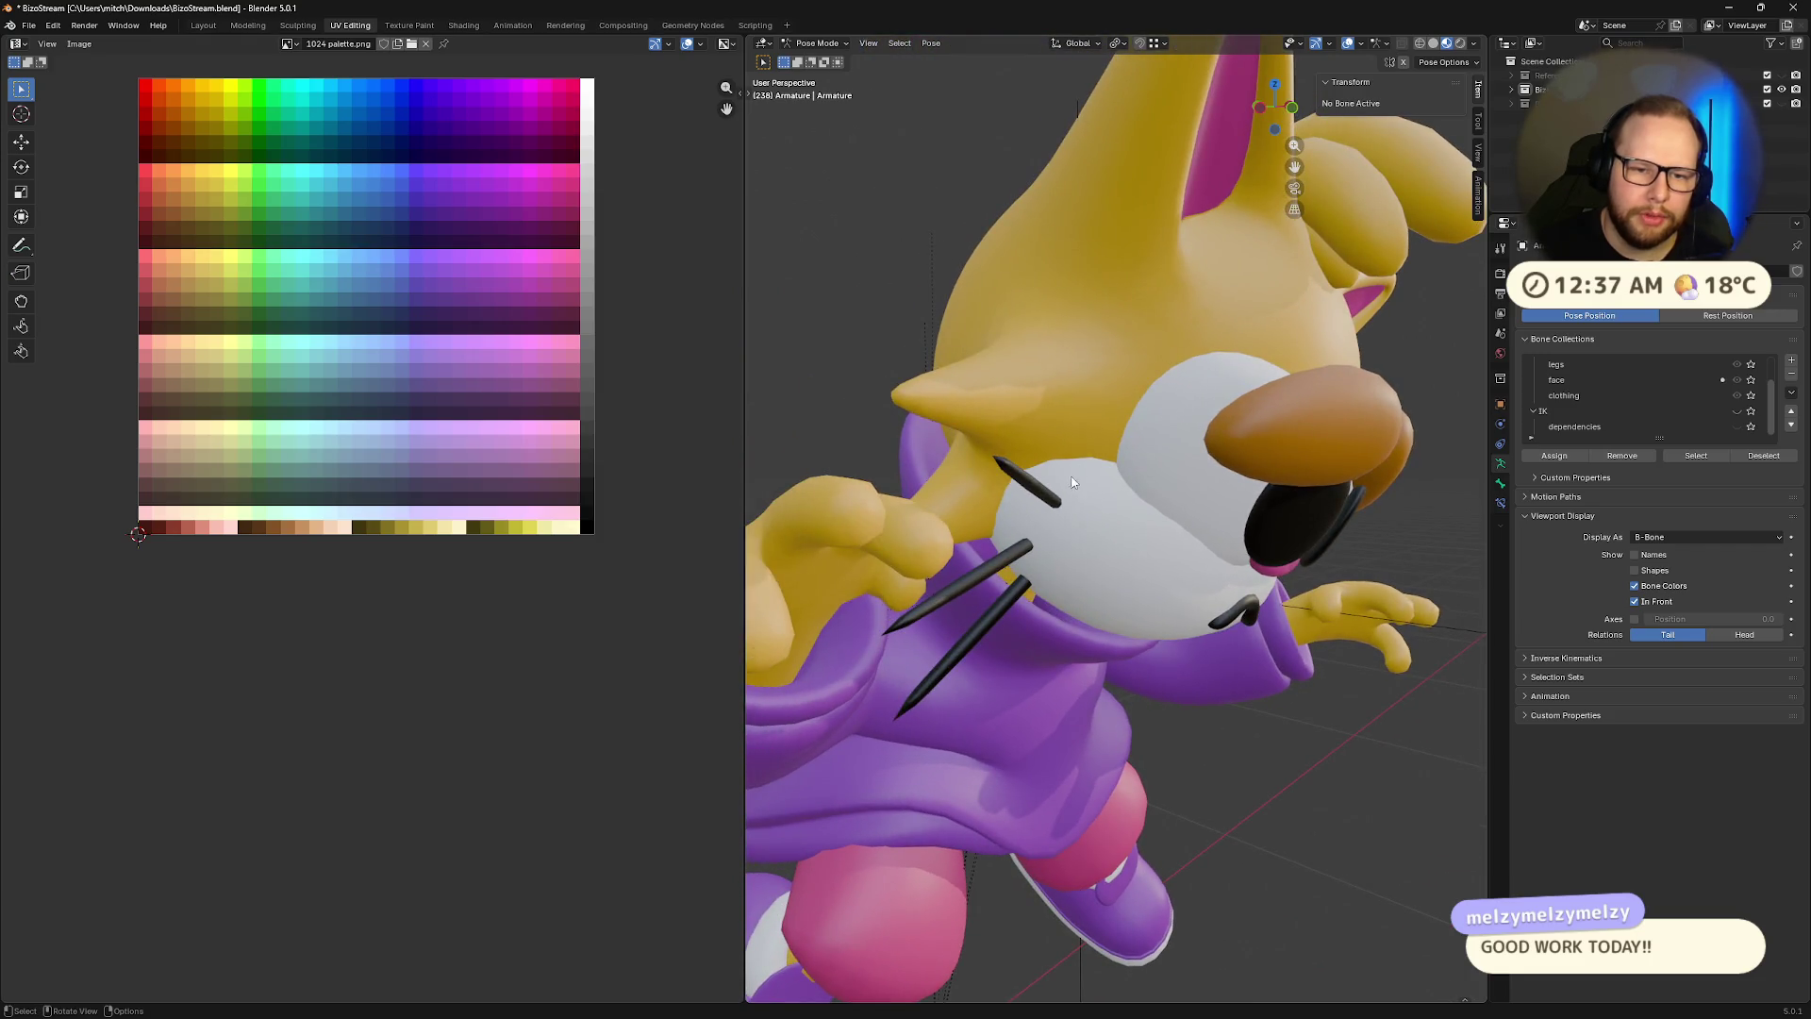
Check the head and whiskers, return to the front, then bring up the 'adventure time 3D episode' image results
middle_drag(1117, 464, 1216, 341)
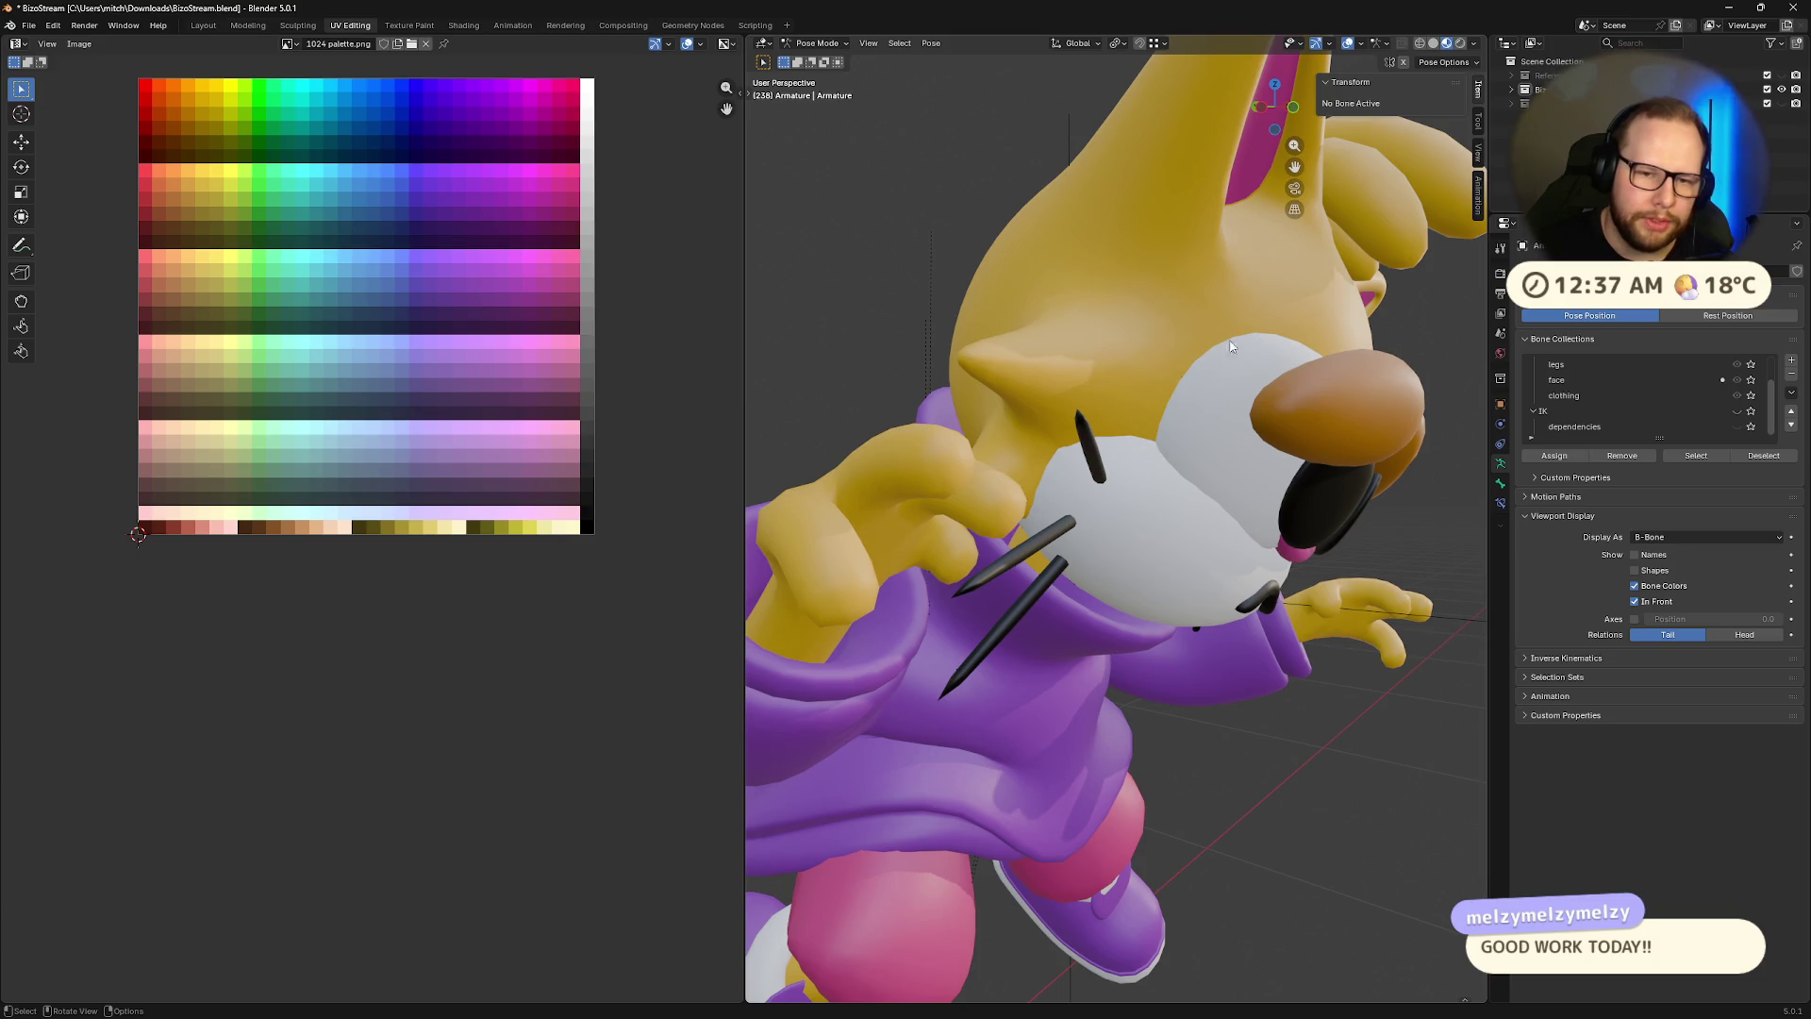
scroll(1245, 388, down, 6)
middle_drag(1226, 382, 1137, 365)
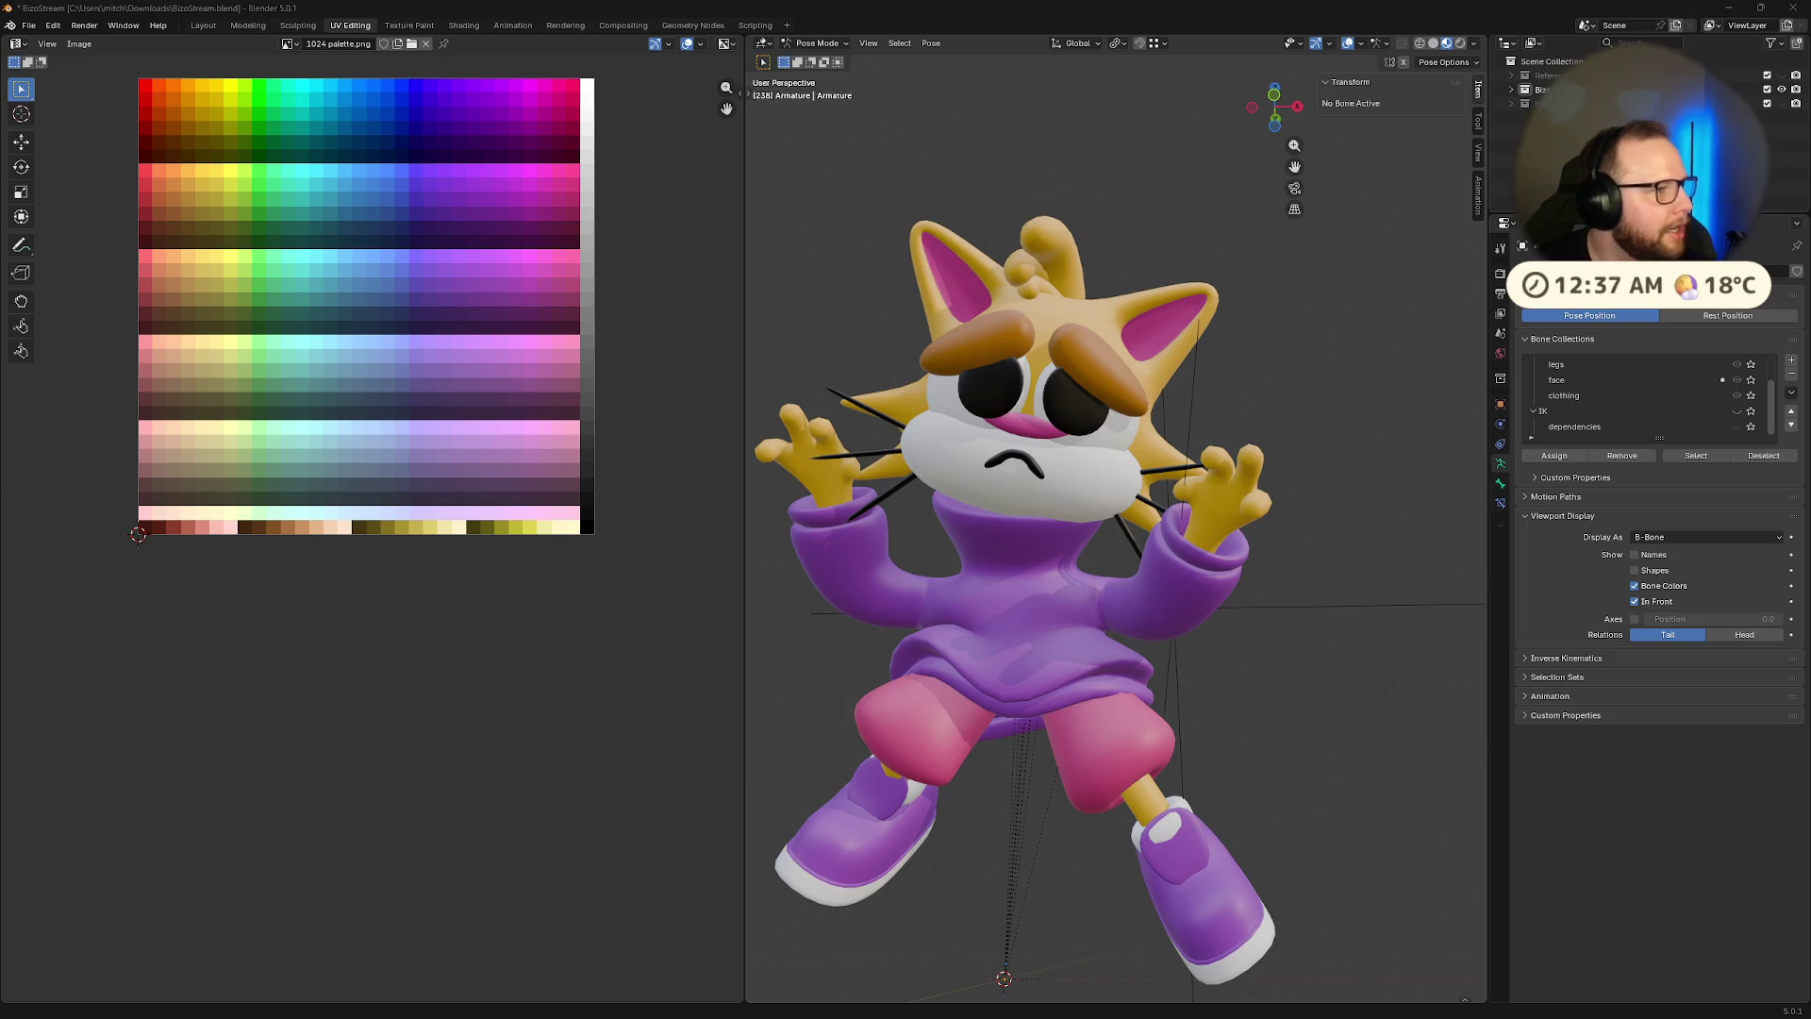
key(alt+Tab)
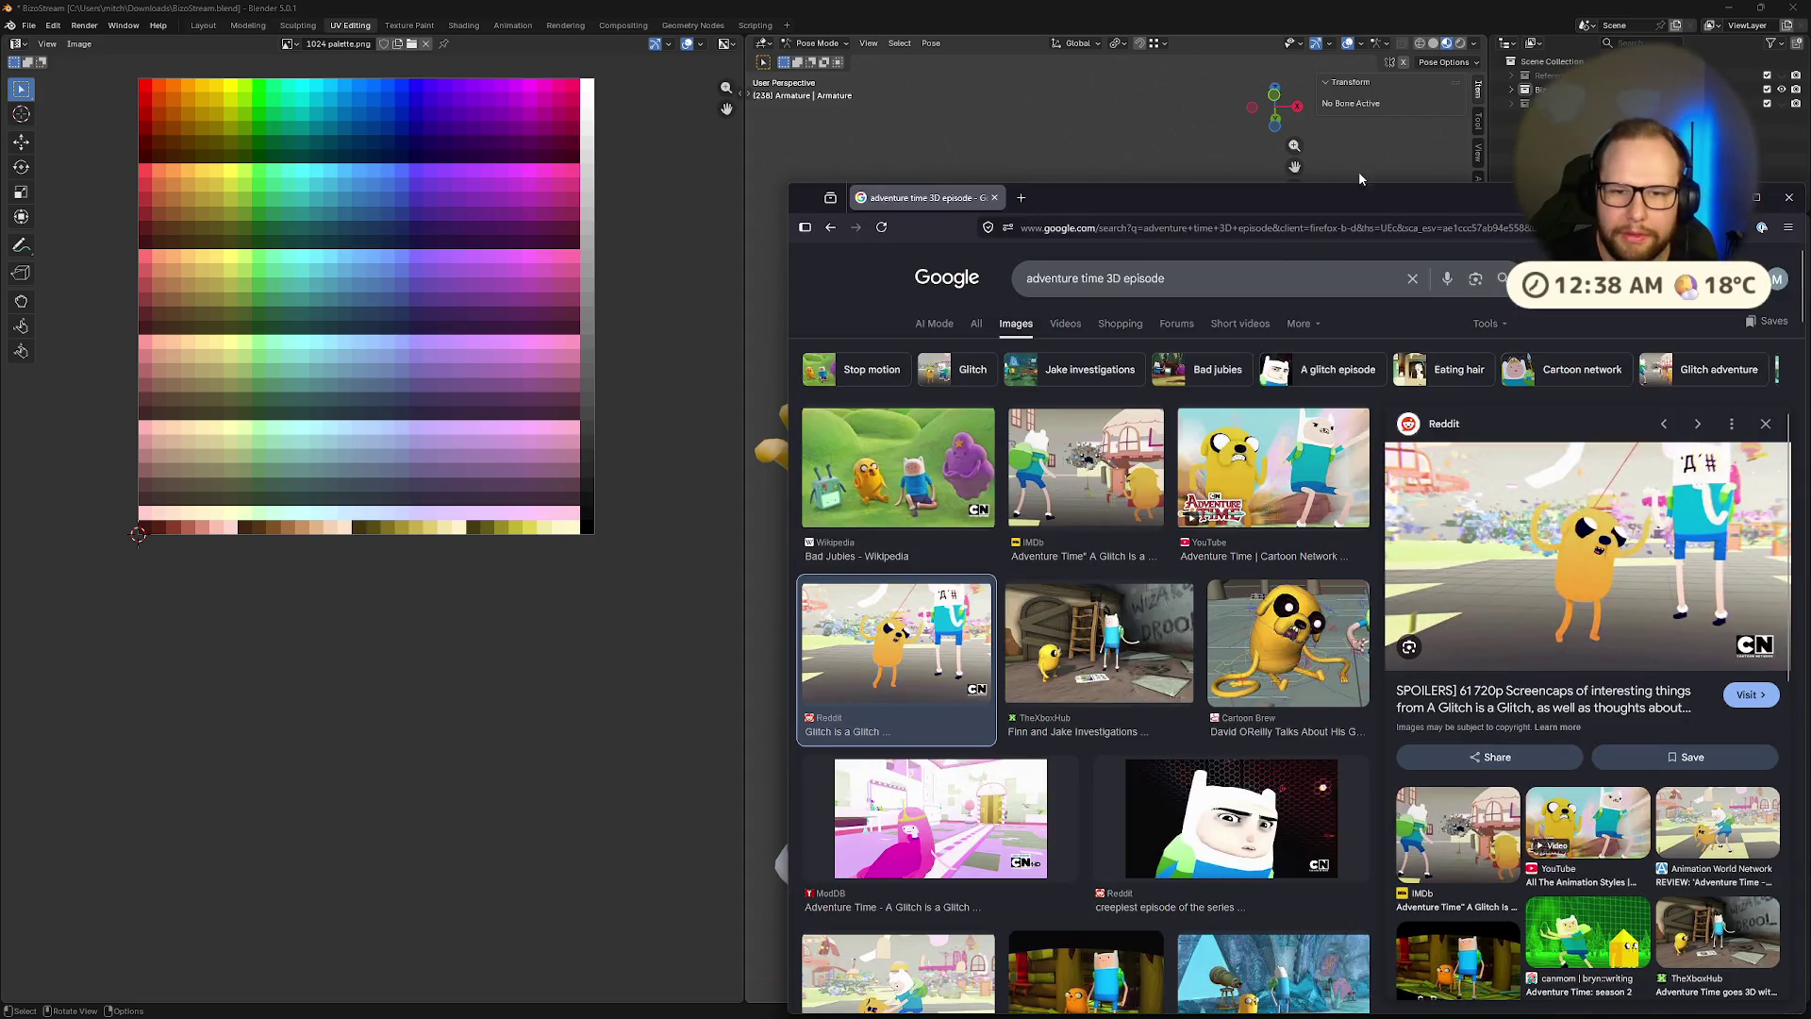
drag(1345, 201, 928, 98)
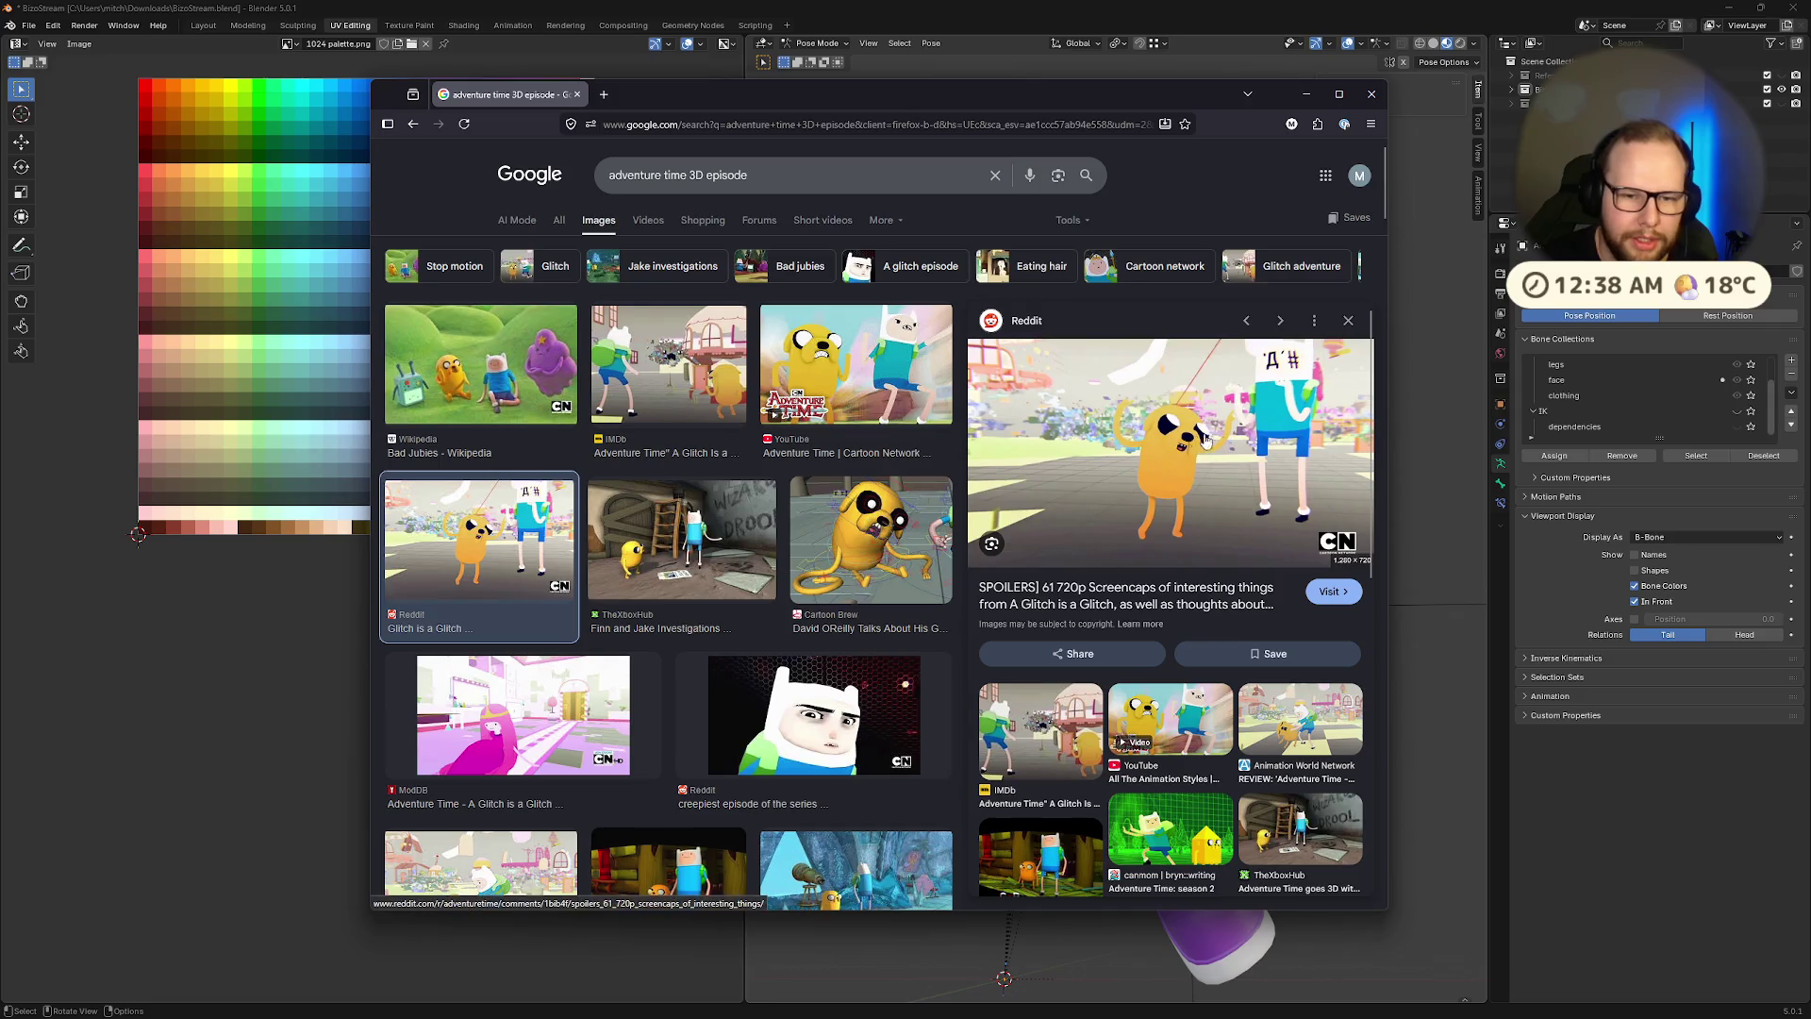